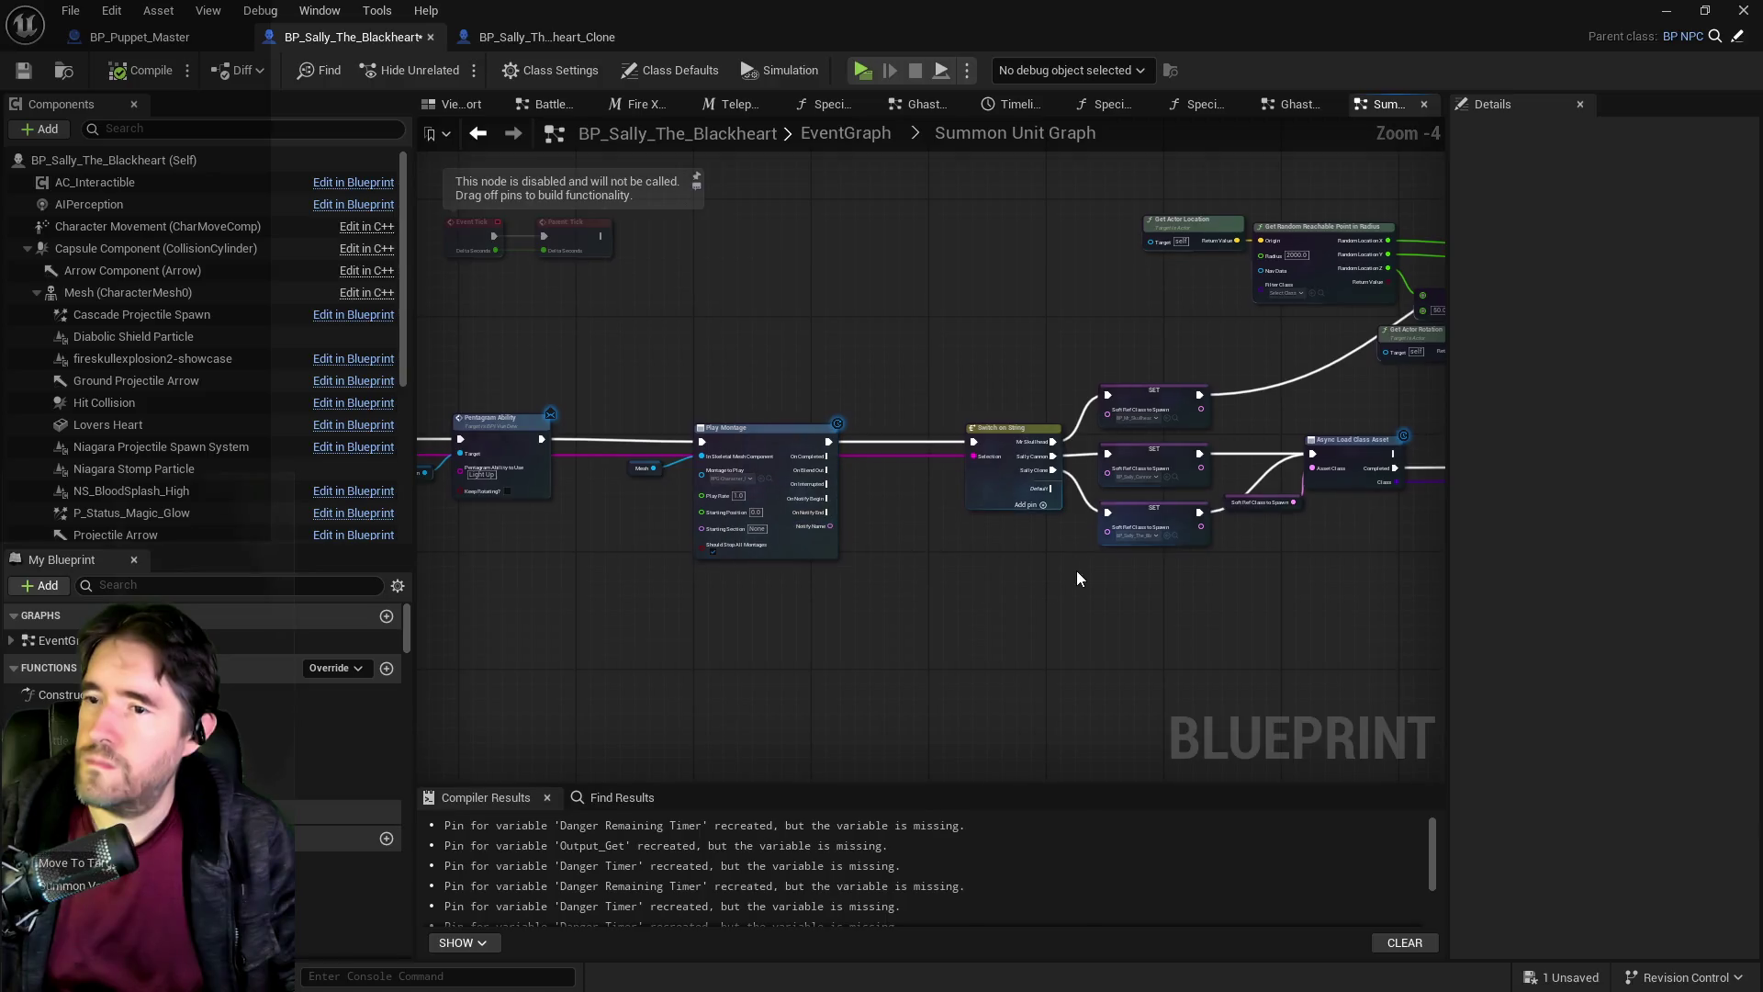
Paste the copied SpawnActor BP Enemy Disappear Sally node and its two getters into the Summon Unit Graph.
drag(987, 517, 860, 519)
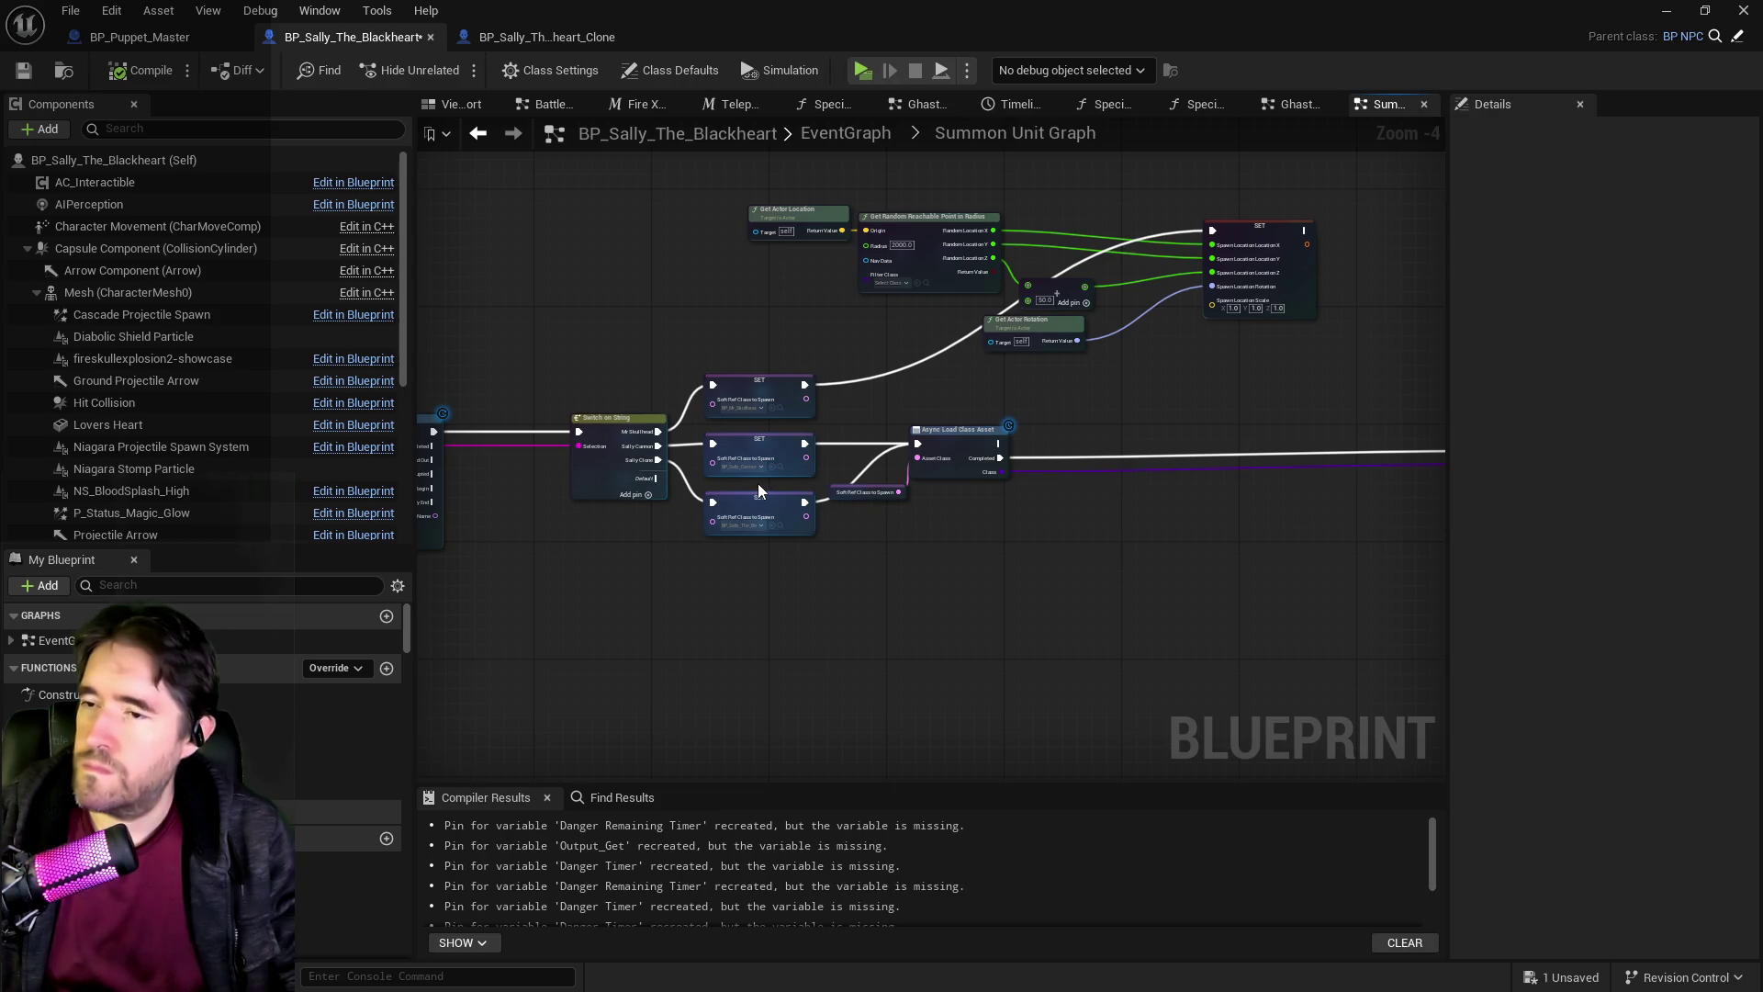
mouse_move(858, 590)
mouse_down()
mouse_move(807, 566)
mouse_move(945, 562)
mouse_move(936, 535)
mouse_up()
key(ctrl+v)
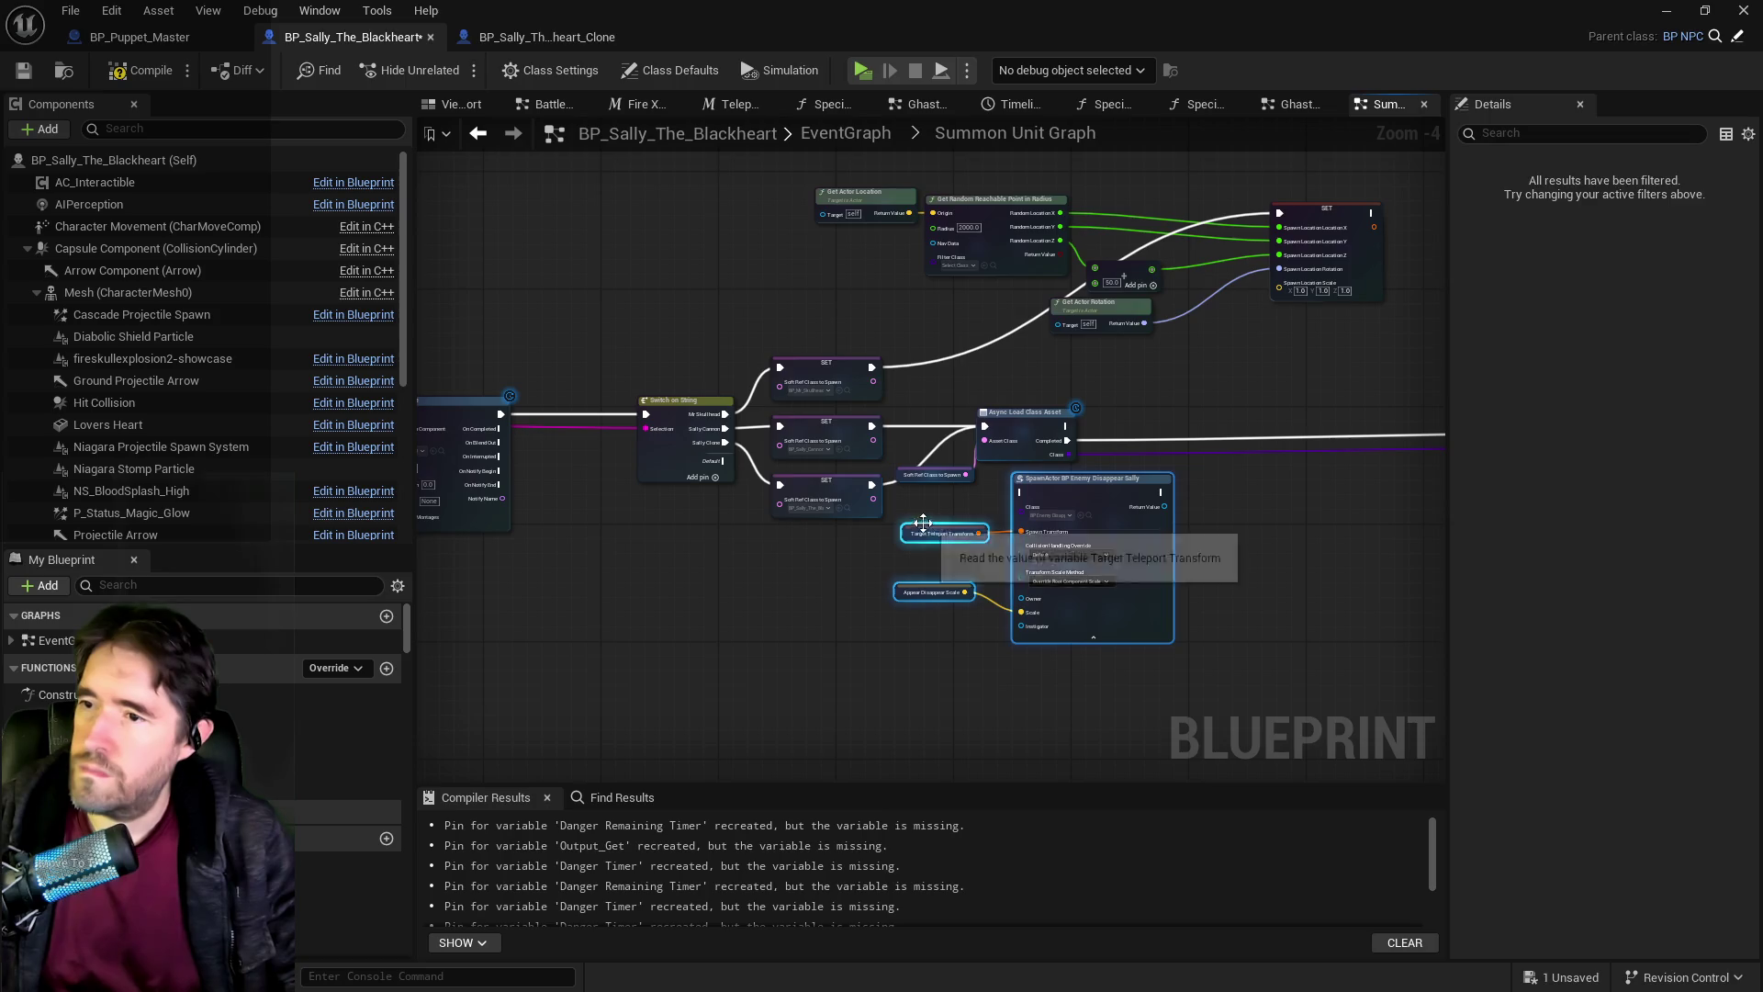
scroll(858, 555, up, 2)
scroll(859, 556, down, 2)
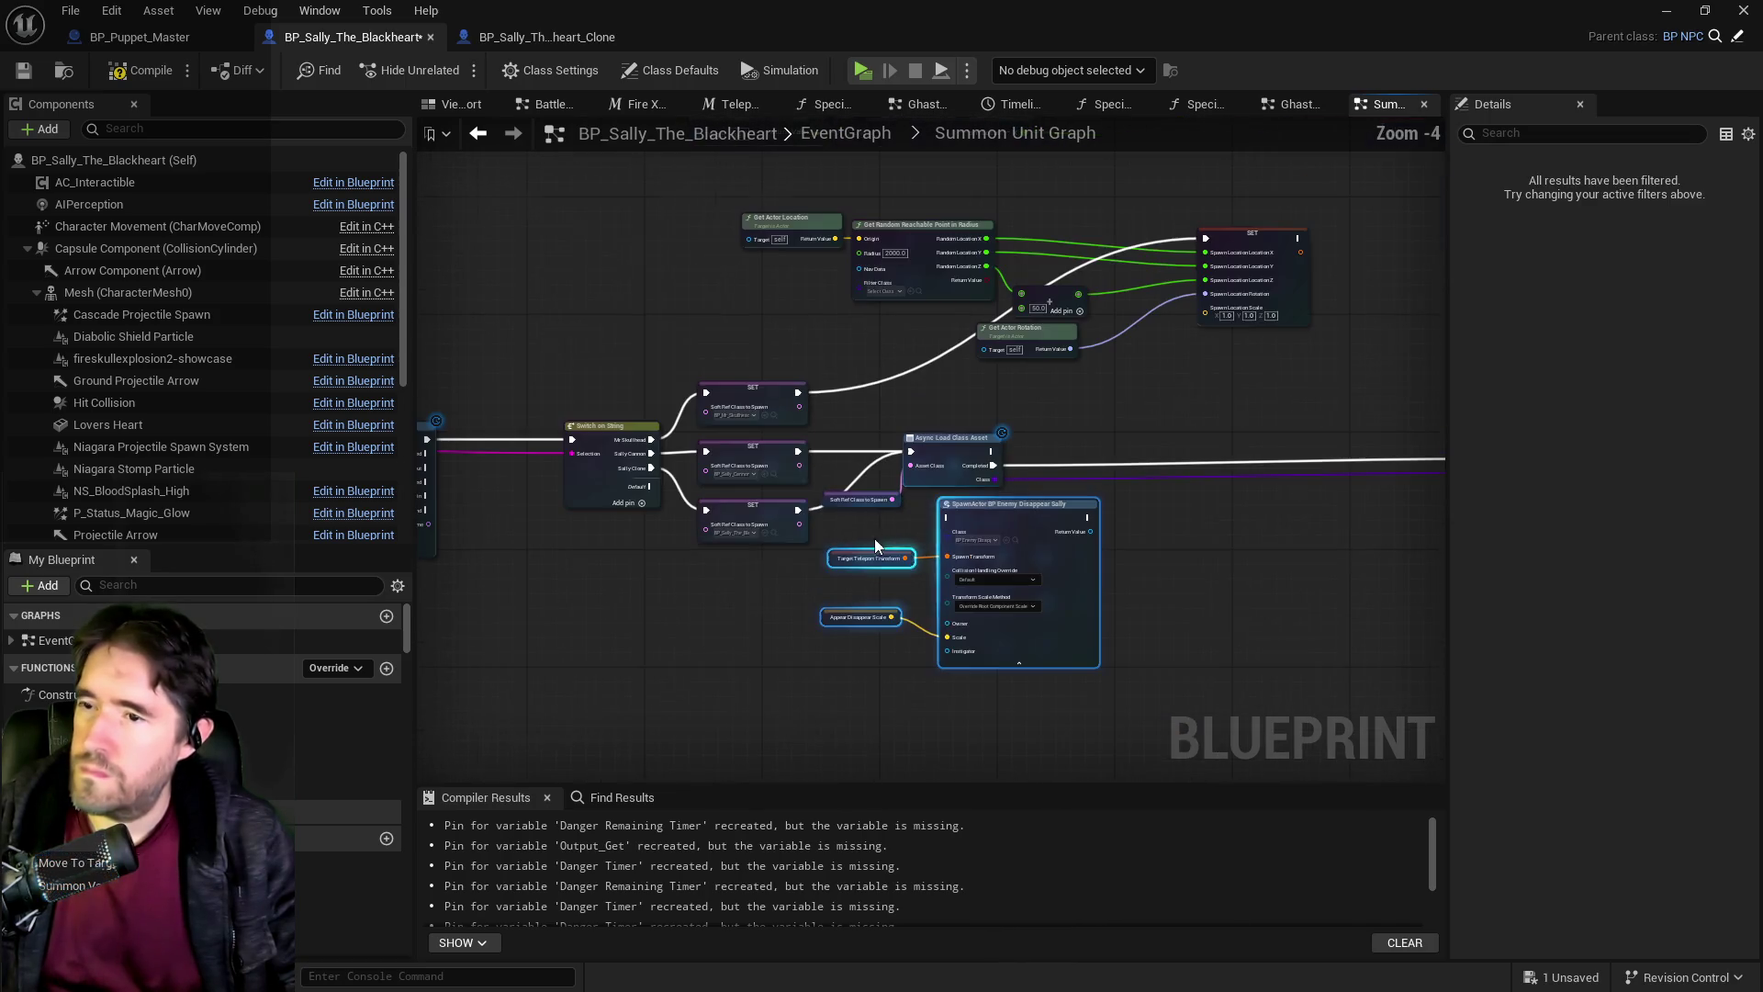
mouse_move(1054, 616)
mouse_down()
mouse_move(1126, 650)
mouse_move(1010, 617)
mouse_up()
scroll(898, 553, up, 2)
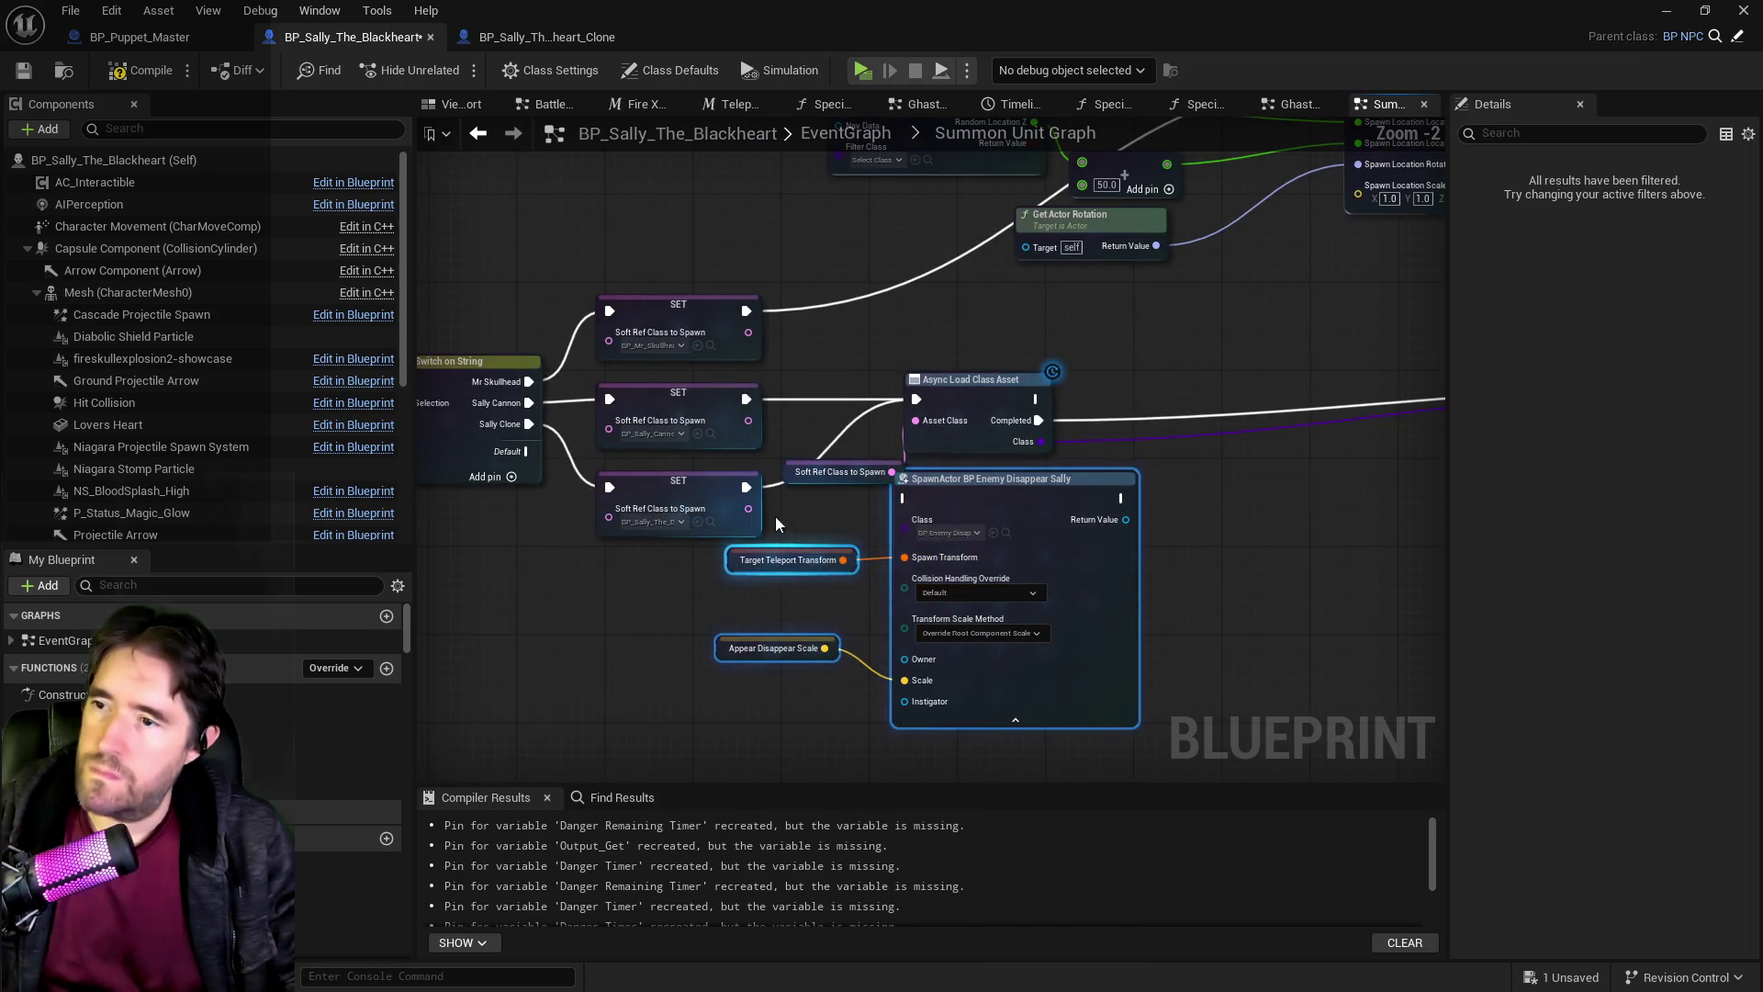
mouse_move(955, 674)
mouse_down()
mouse_move(1074, 603)
mouse_move(1349, 698)
mouse_move(802, 630)
mouse_move(721, 586)
mouse_move(1299, 603)
mouse_move(1379, 560)
mouse_move(751, 598)
mouse_up()
Move SET Class to Spawn aside and place the disappear SpawnActor group beside the spawn-location SET node.
scroll(1367, 647, down, 6)
scroll(801, 630, up, 3)
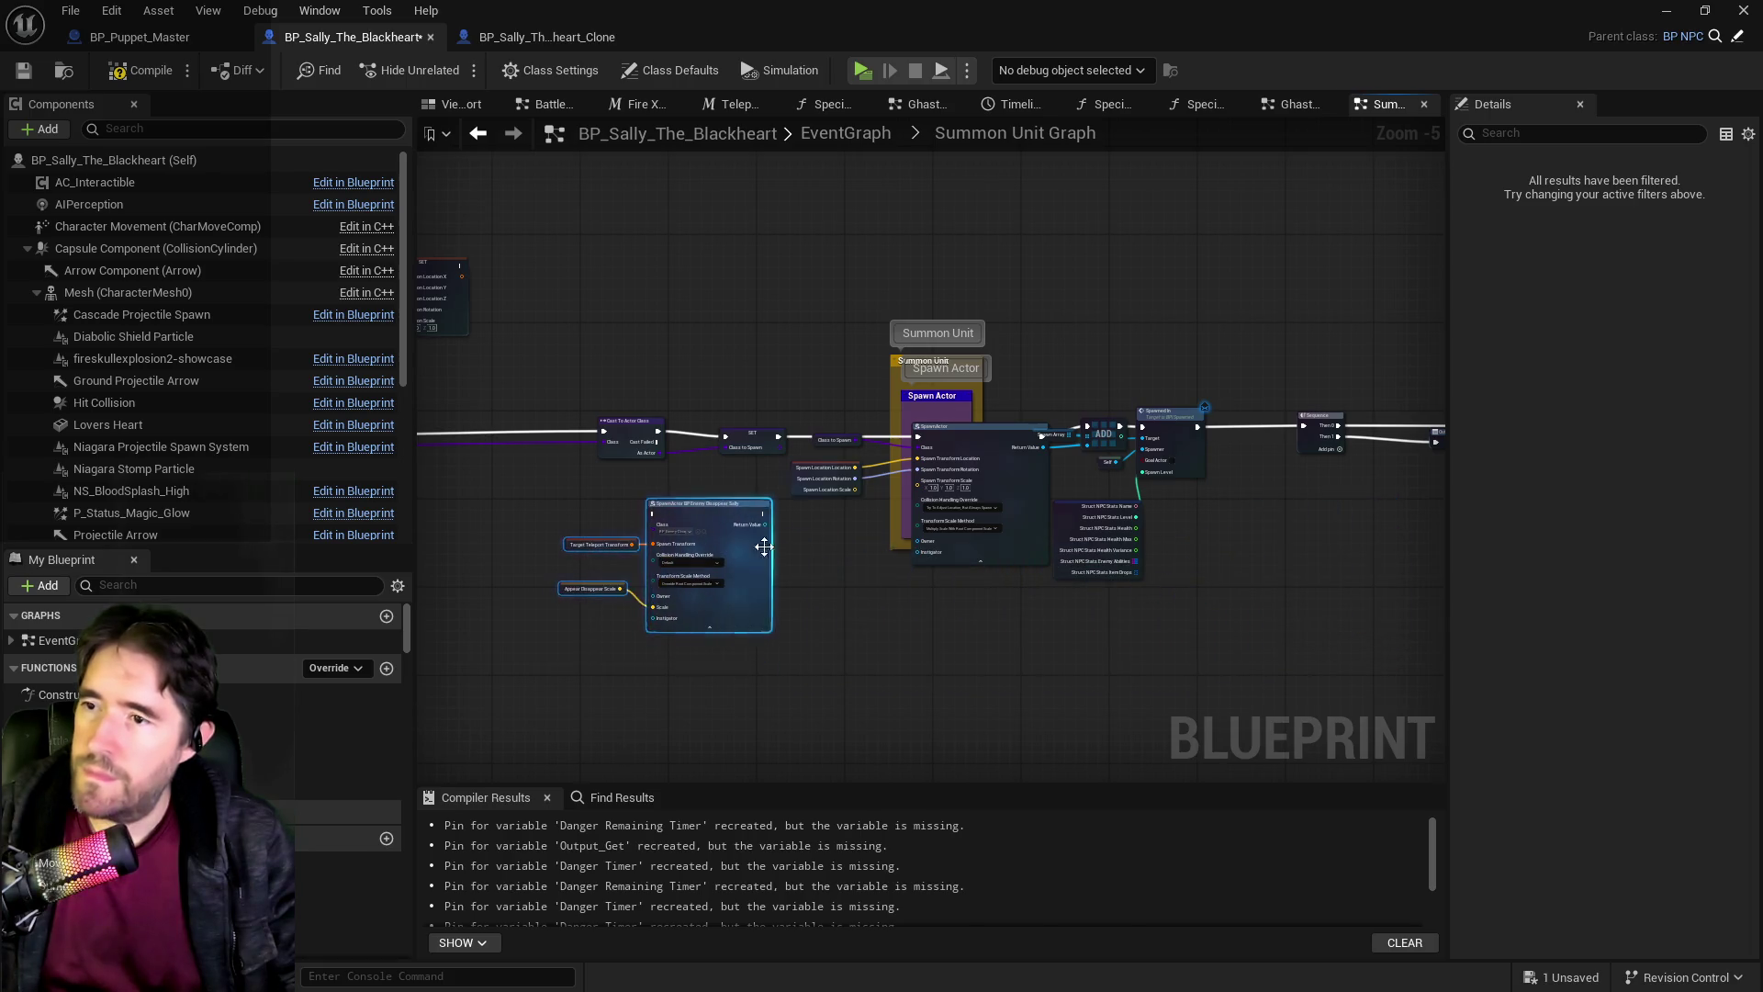
scroll(751, 598, up, 2)
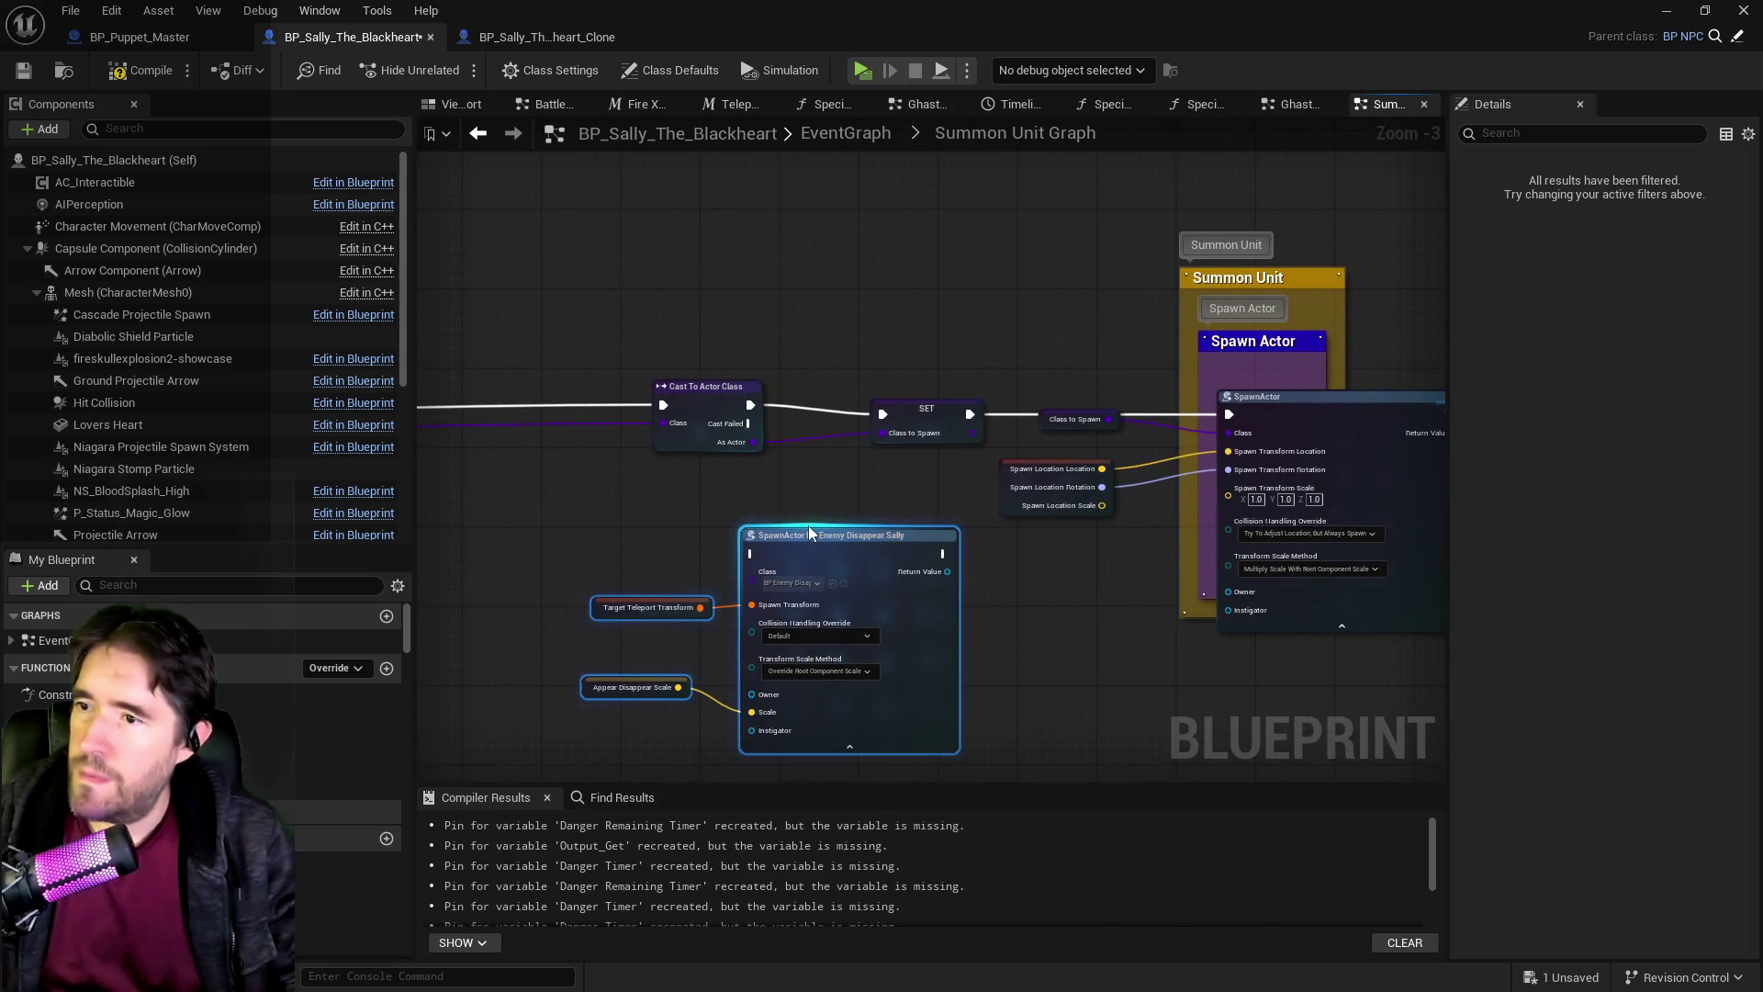
mouse_move(982, 414)
mouse_down()
mouse_move(753, 503)
mouse_move(912, 395)
mouse_up()
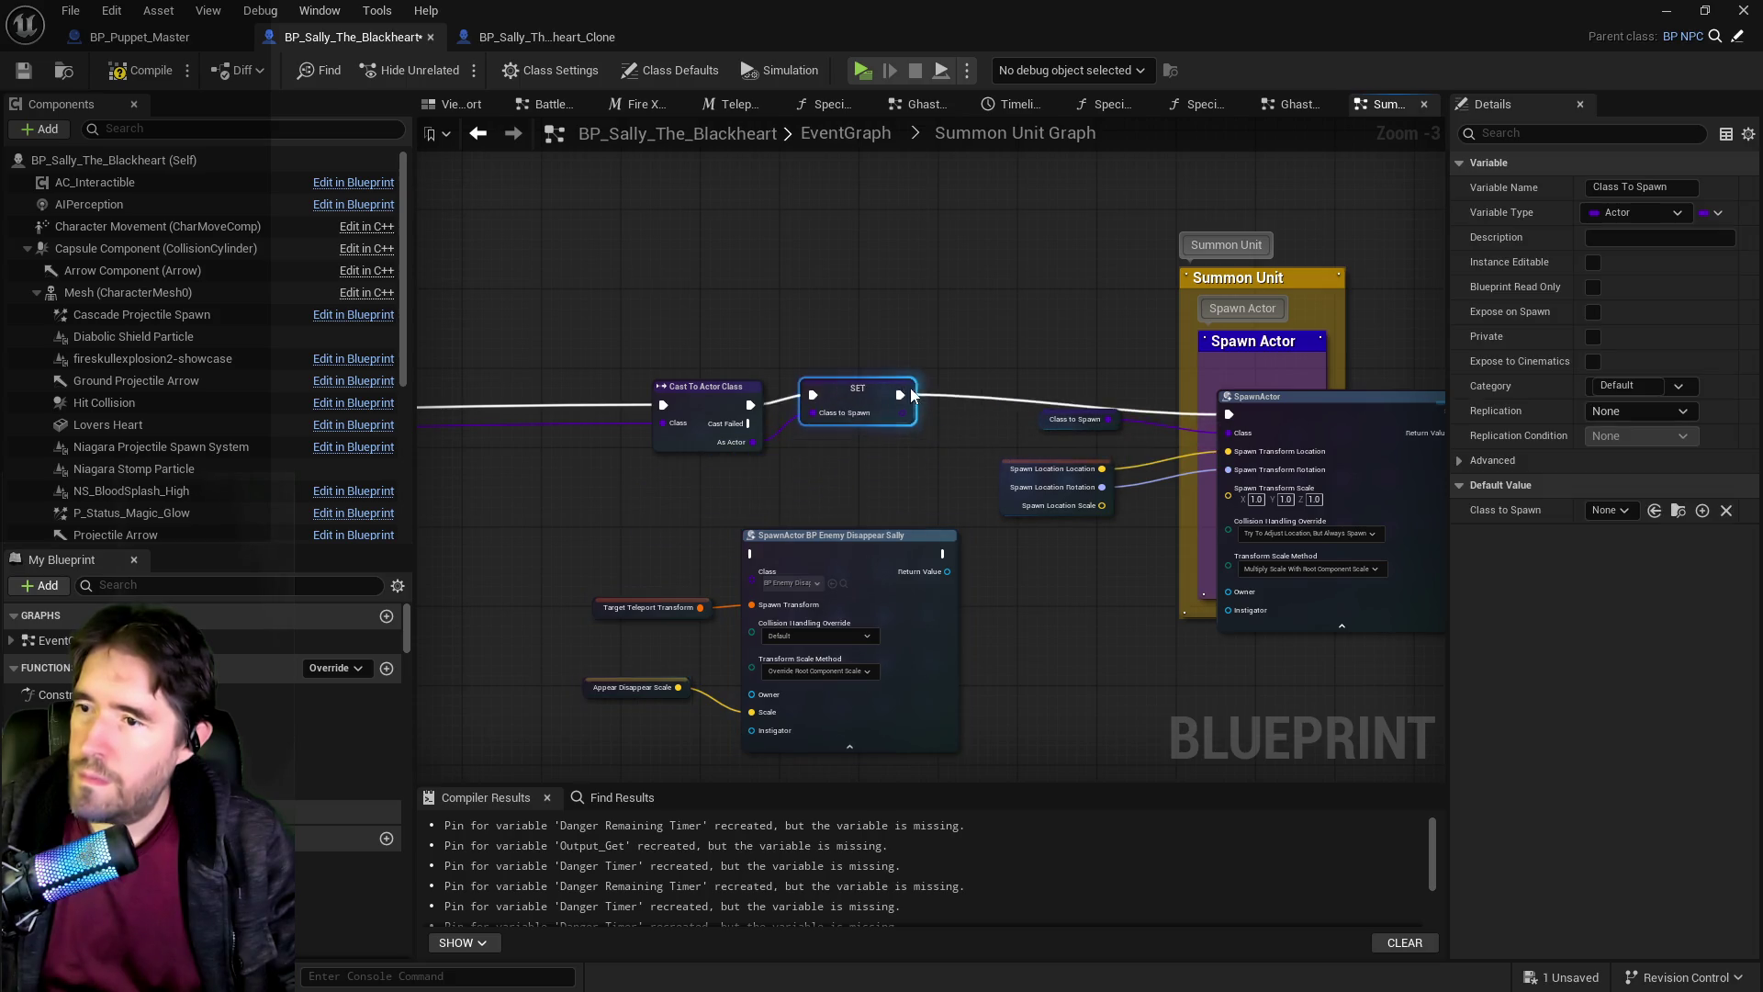
drag(606, 556, 919, 716)
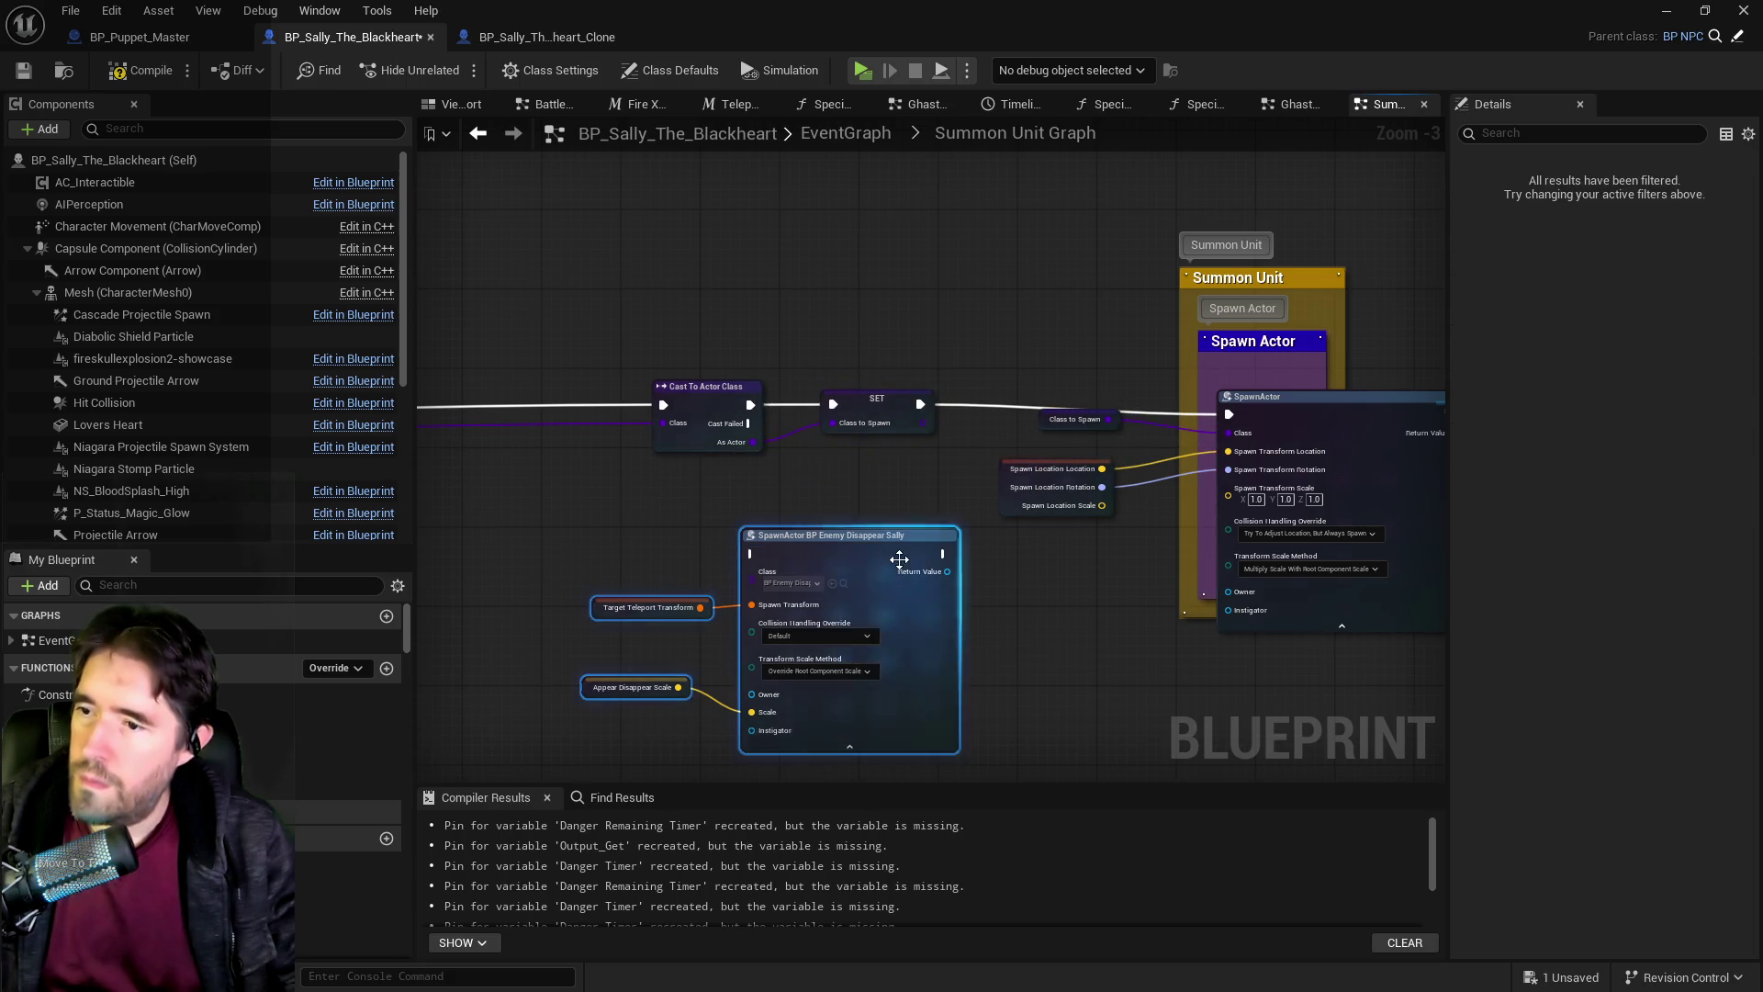
drag(849, 643, 598, 213)
mouse_move(817, 284)
mouse_down()
mouse_move(1267, 499)
mouse_move(1295, 472)
mouse_move(1167, 397)
mouse_up()
drag(1259, 292, 1314, 290)
click(648, 516)
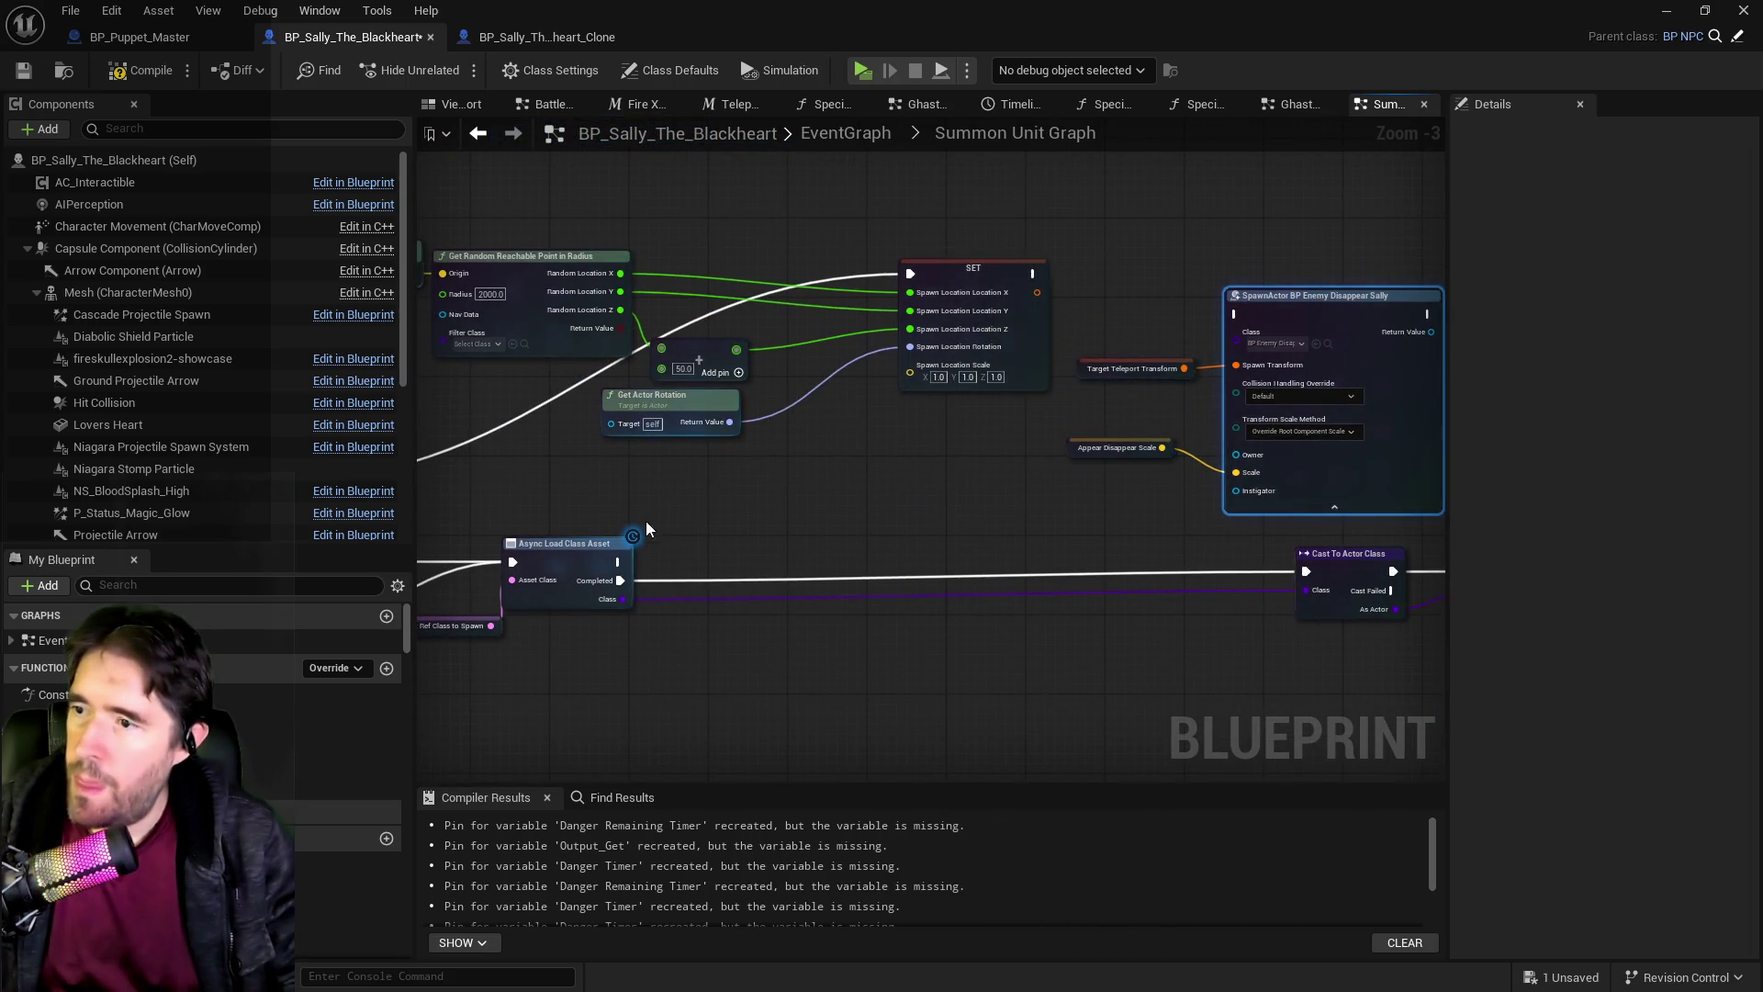
Wire execution into the disappear SpawnActor, duplicate the Spawn Location getter, and delete Target Teleport Transform.
mouse_move(618, 561)
mouse_down()
mouse_move(1056, 373)
mouse_move(1249, 315)
mouse_up()
mouse_move(1208, 389)
mouse_down()
mouse_move(999, 396)
mouse_move(827, 432)
mouse_move(1173, 405)
mouse_move(753, 570)
mouse_move(746, 588)
mouse_up()
click(834, 627)
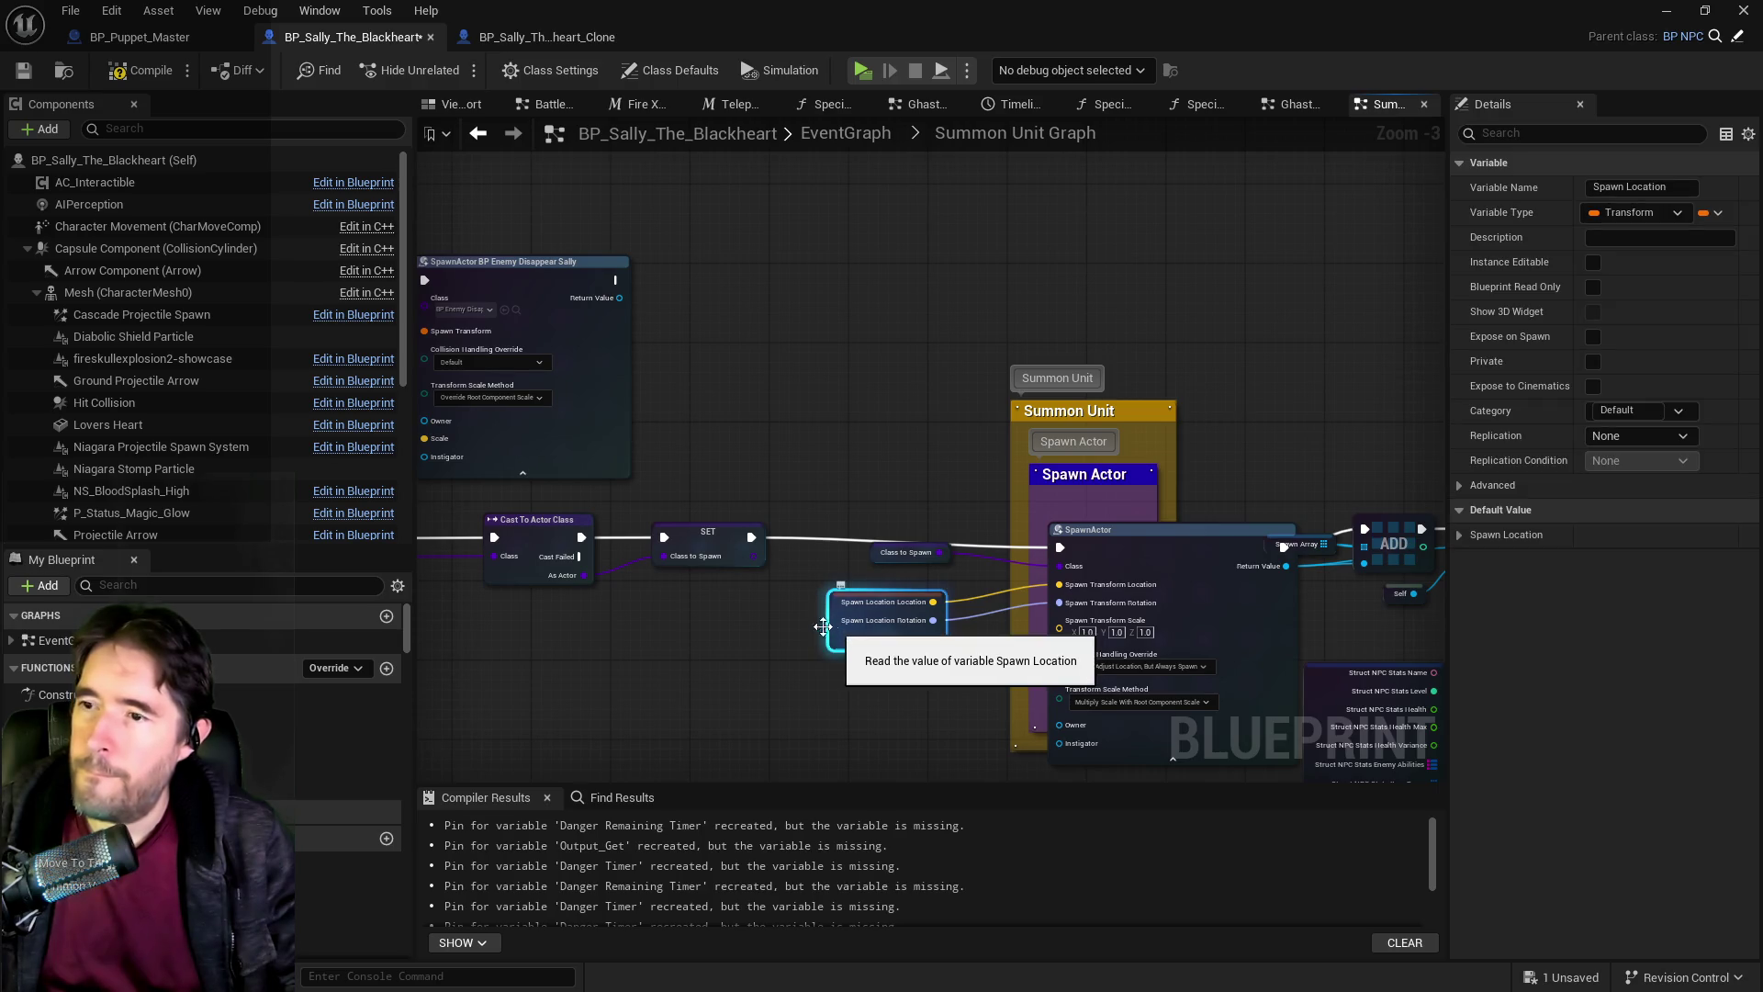
key(ctrl+c)
key(ctrl+v)
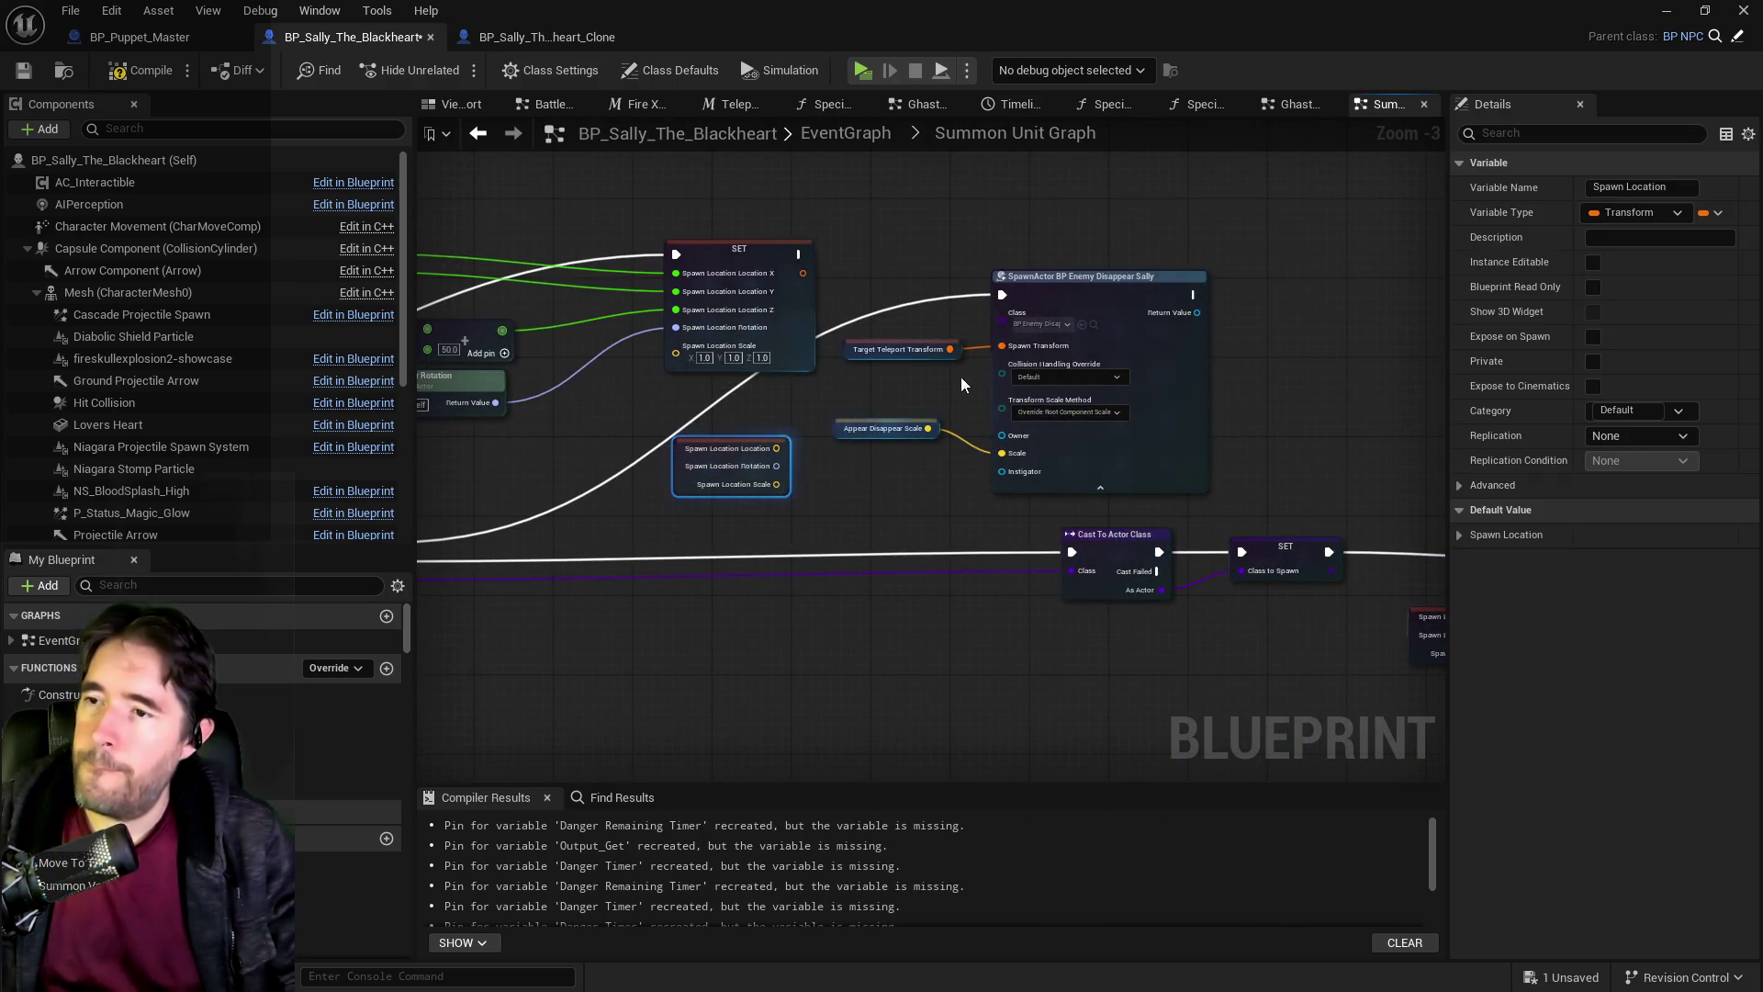
key(Delete)
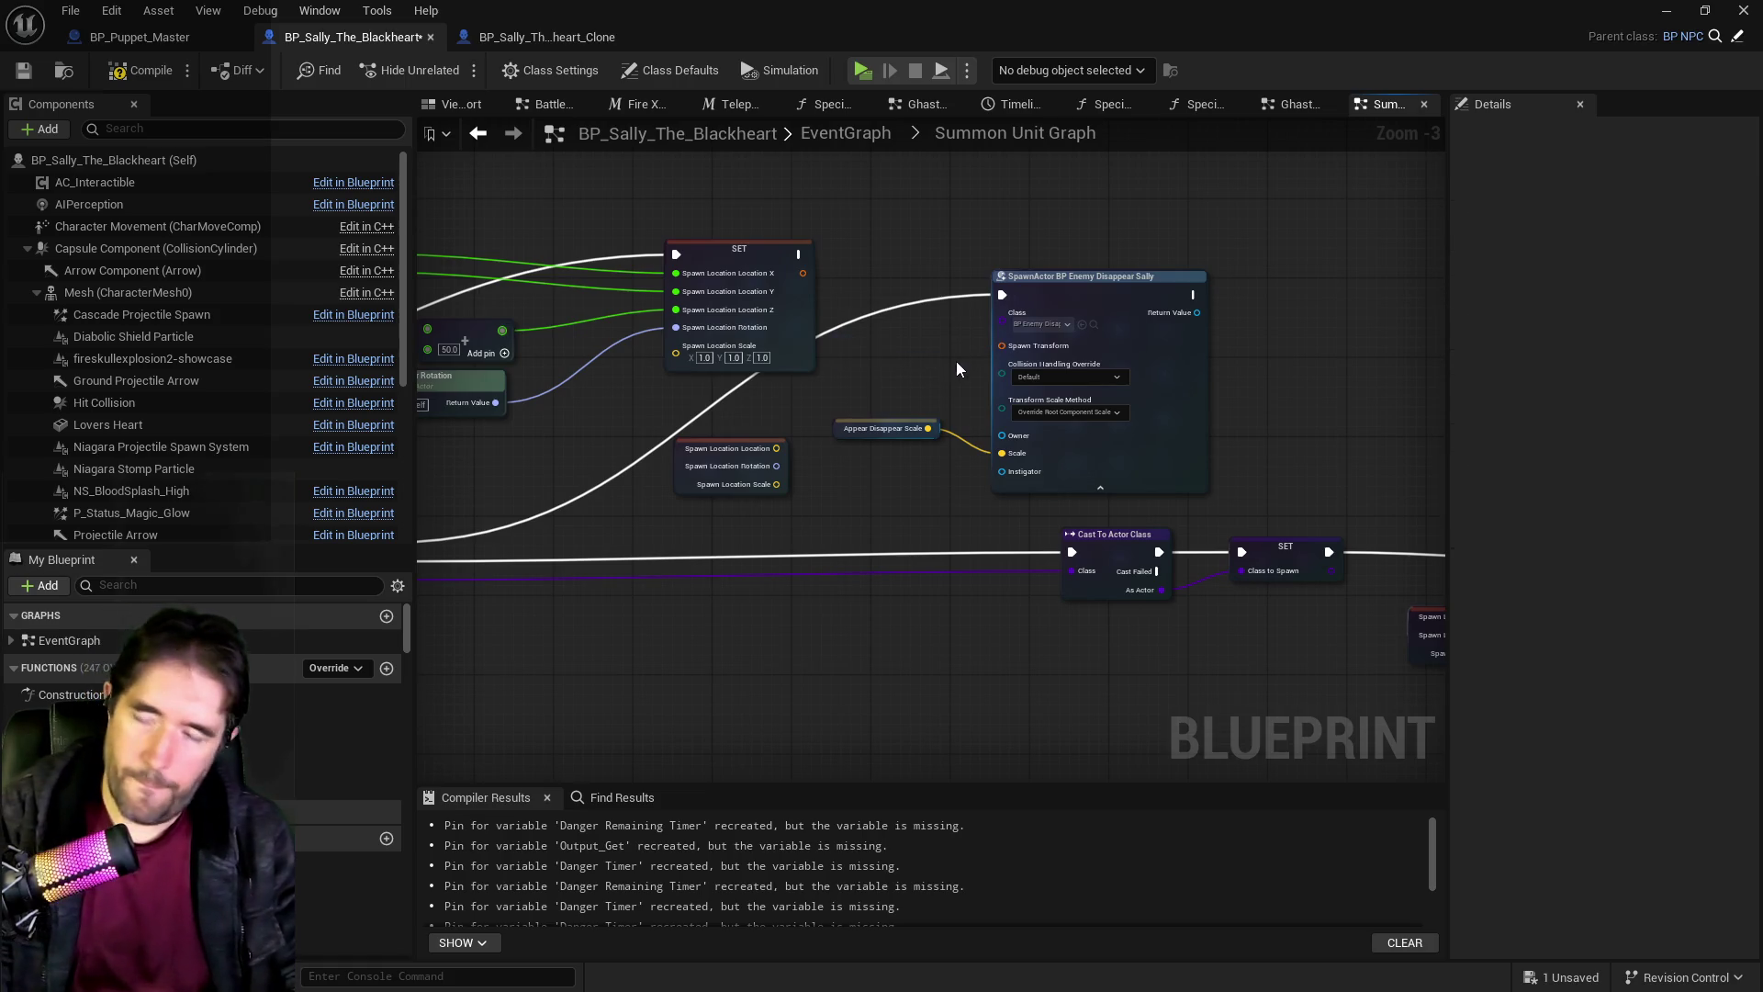
Wire Spawn Location's location and rotation into the disappear SpawnActor and lower the Appear Disappear Scale node.
click(1015, 349)
drag(775, 448, 1001, 345)
mouse_move(776, 465)
mouse_down()
mouse_move(993, 402)
mouse_move(1008, 373)
mouse_up()
mouse_move(842, 428)
mouse_down()
mouse_move(842, 515)
mouse_move(994, 511)
mouse_move(1217, 464)
mouse_move(1256, 431)
mouse_up()
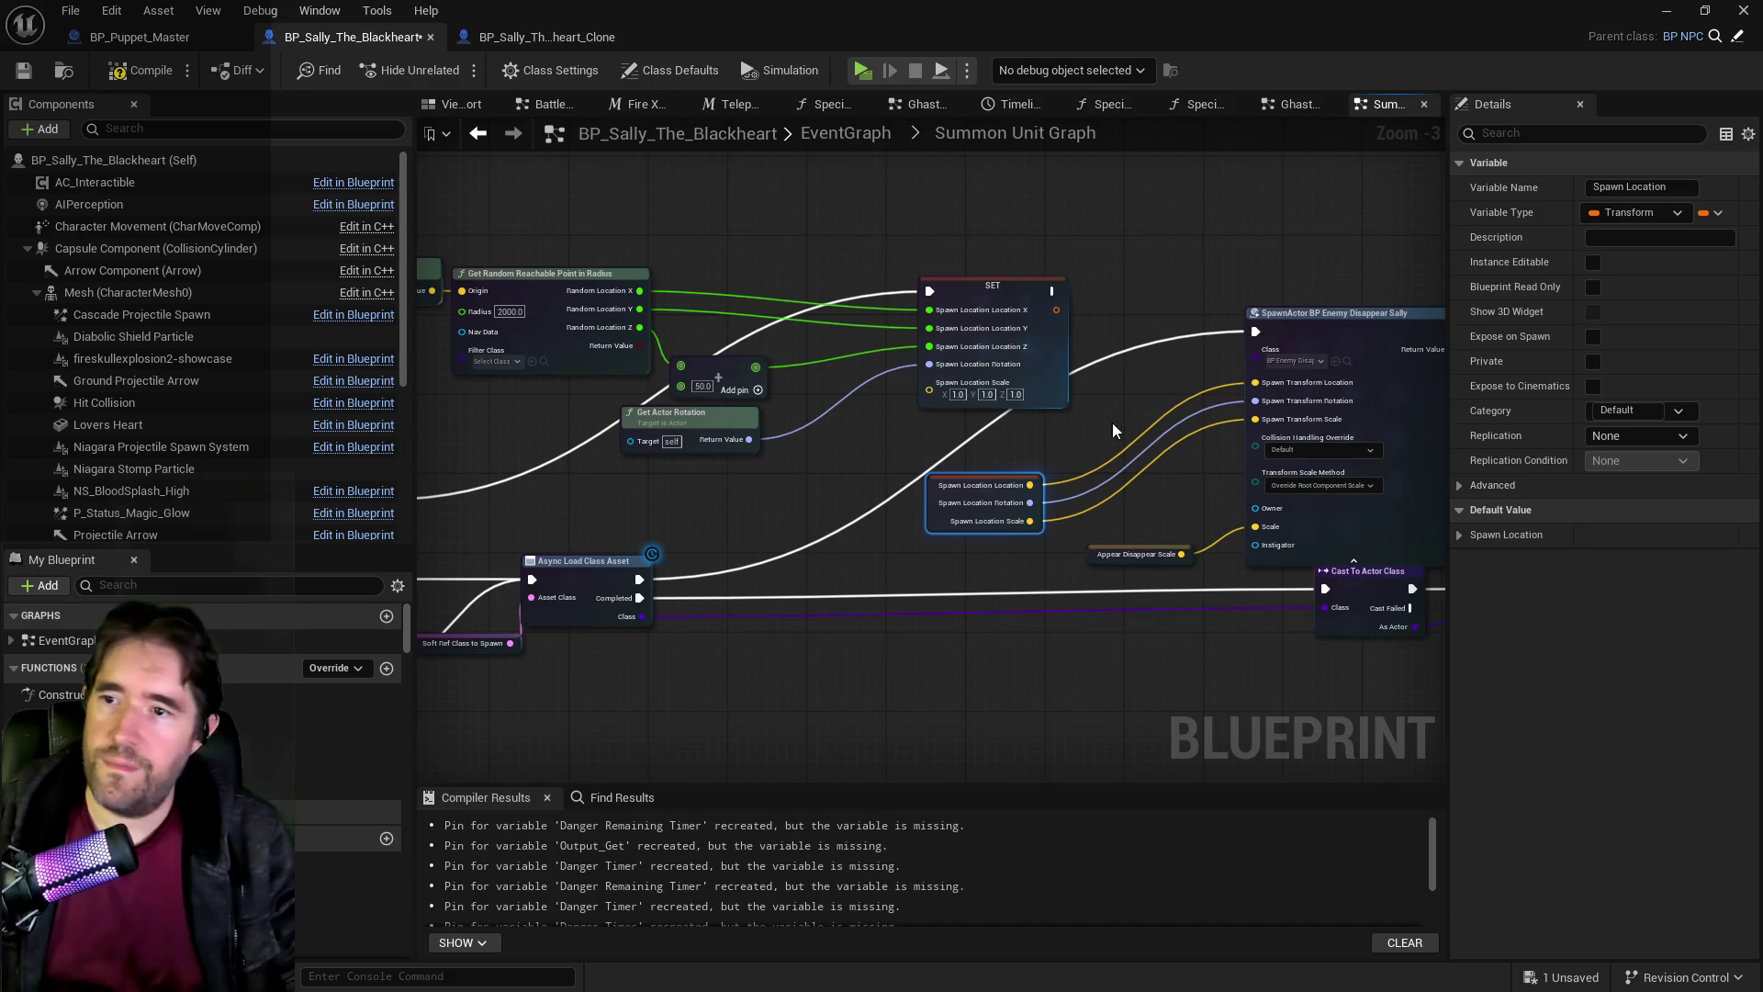
Disconnect the rotation, location and scale links from the disappear SpawnActor's transform pins.
alt+click(1106, 477)
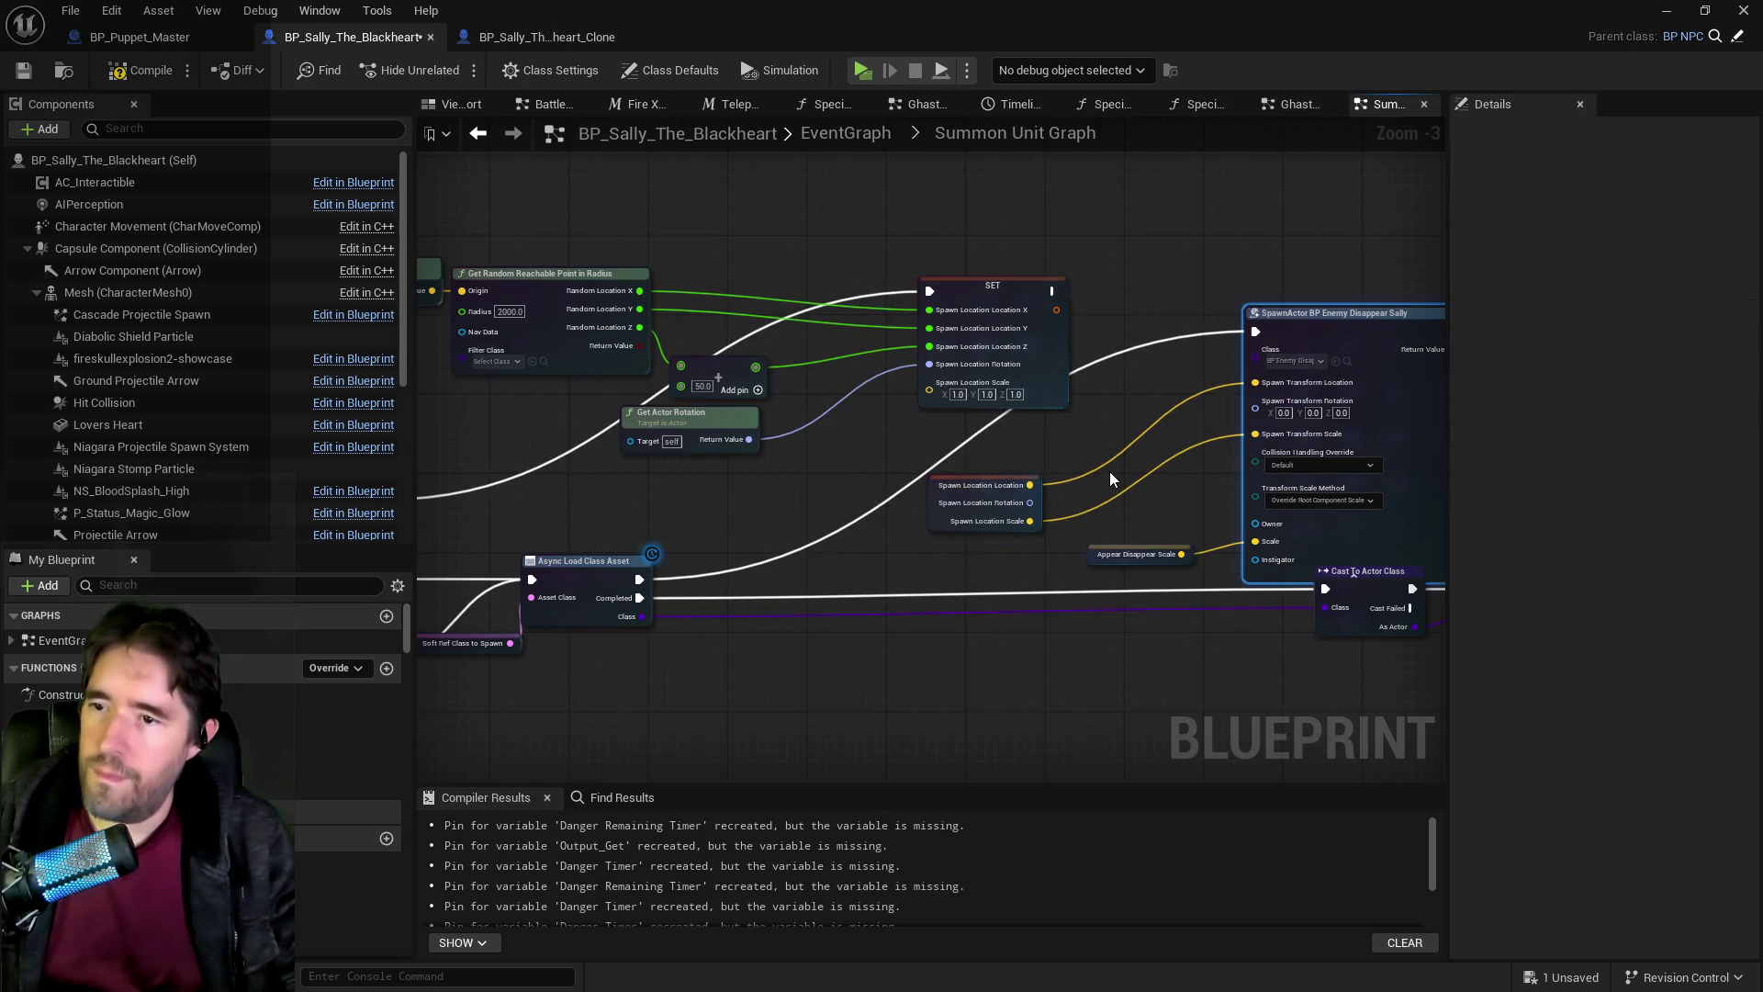
alt+click(1105, 455)
alt+click(1122, 495)
right_click(1289, 393)
Recombine the SpawnActor's transform pin and wire Spawn Location into Spawn Transform.
click(1366, 483)
right_click(1020, 491)
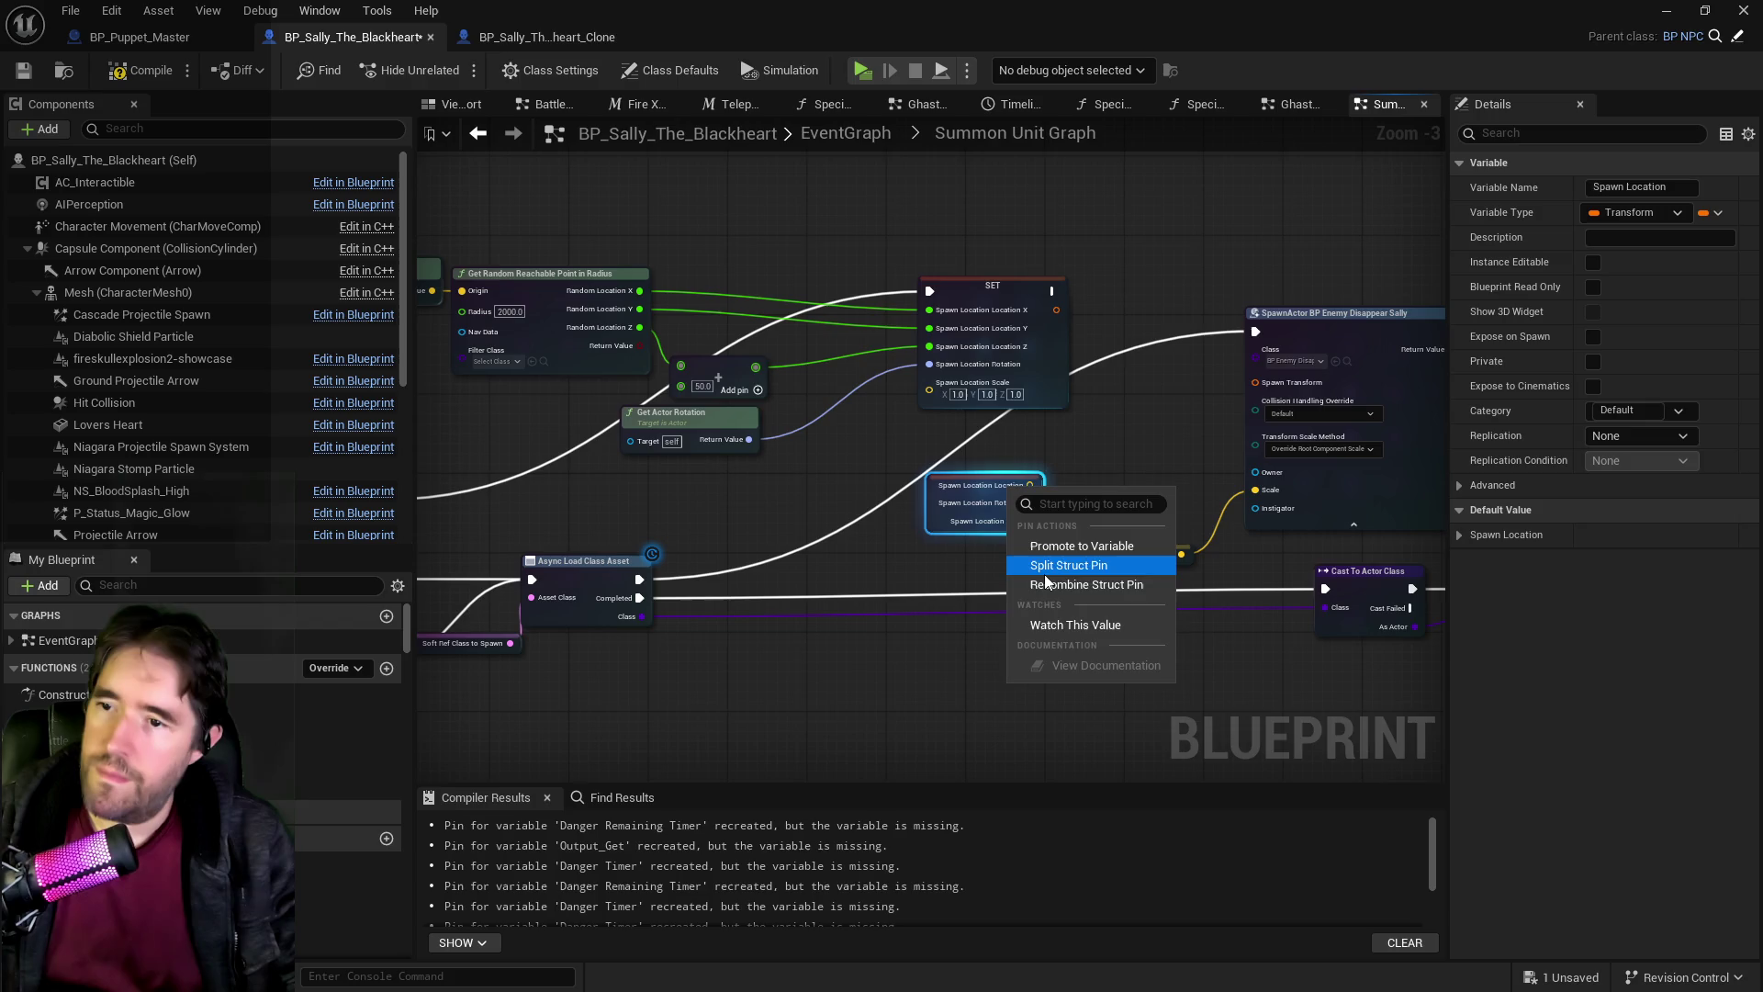
click(1041, 534)
drag(1001, 486, 1162, 428)
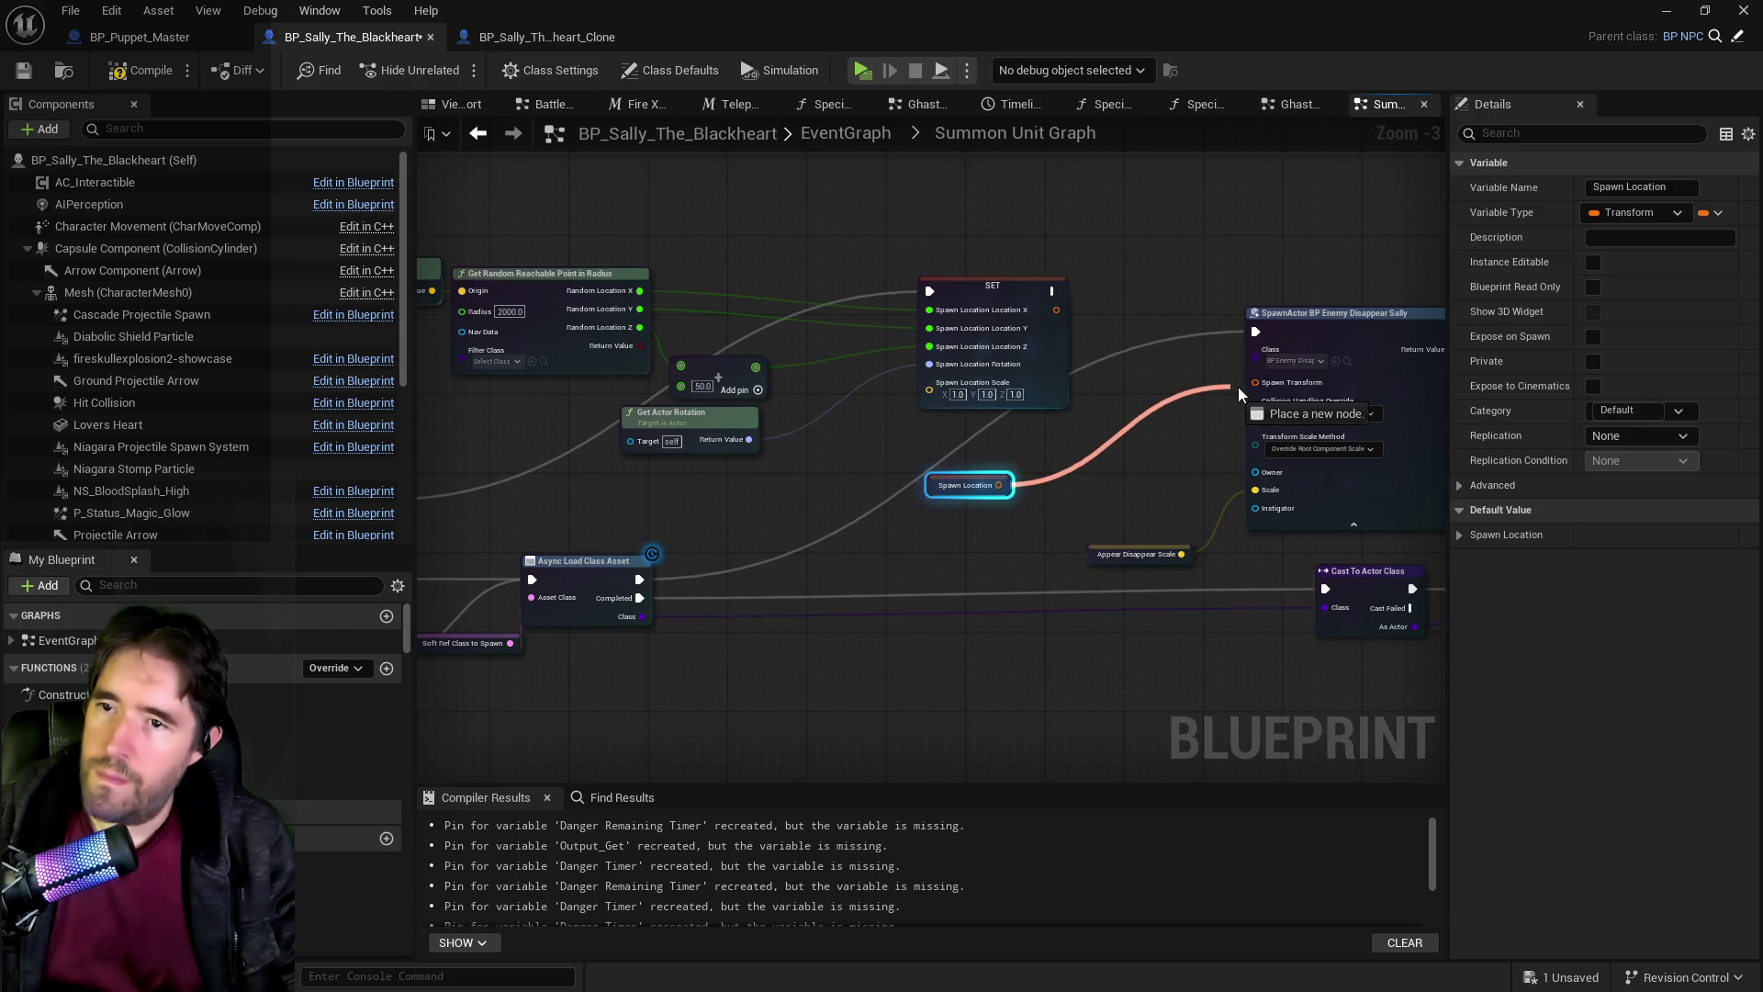
drag(1256, 390, 1256, 390)
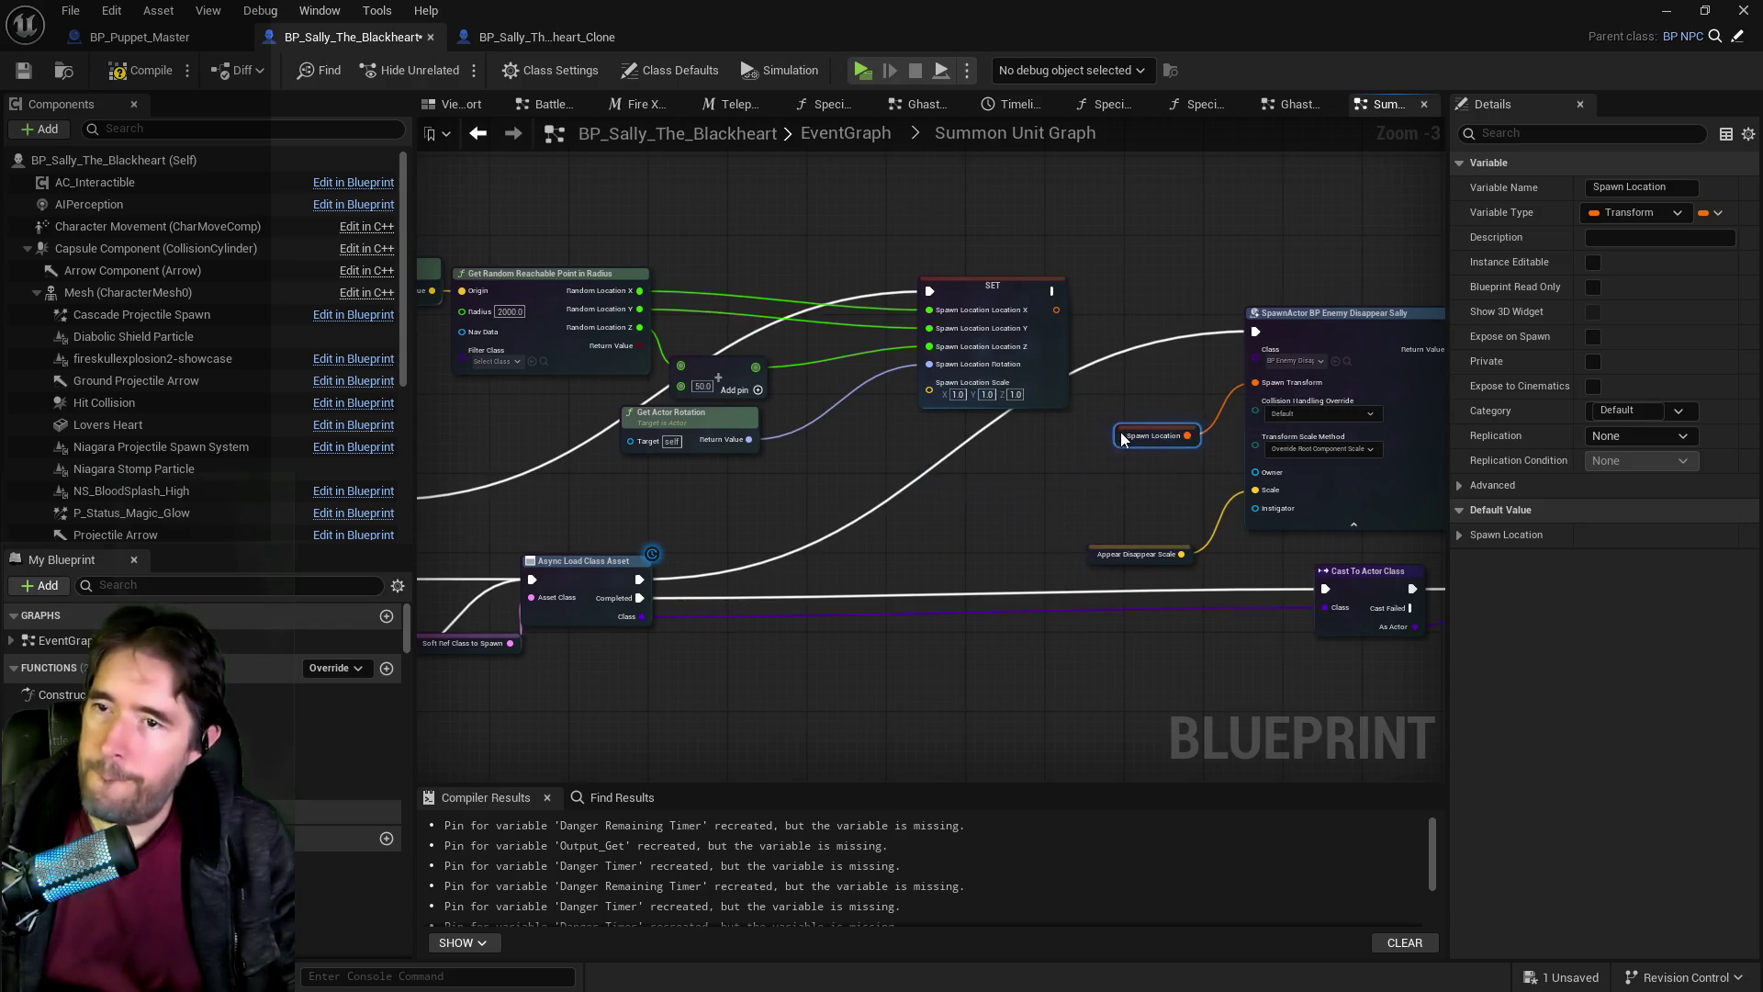
After reviewing the Summon Unit and Pentagram Ability chain, disconnect Spawn Location from Spawn Transform.
scroll(1003, 488, down, 2)
drag(1020, 492, 1099, 441)
scroll(983, 500, up, 1)
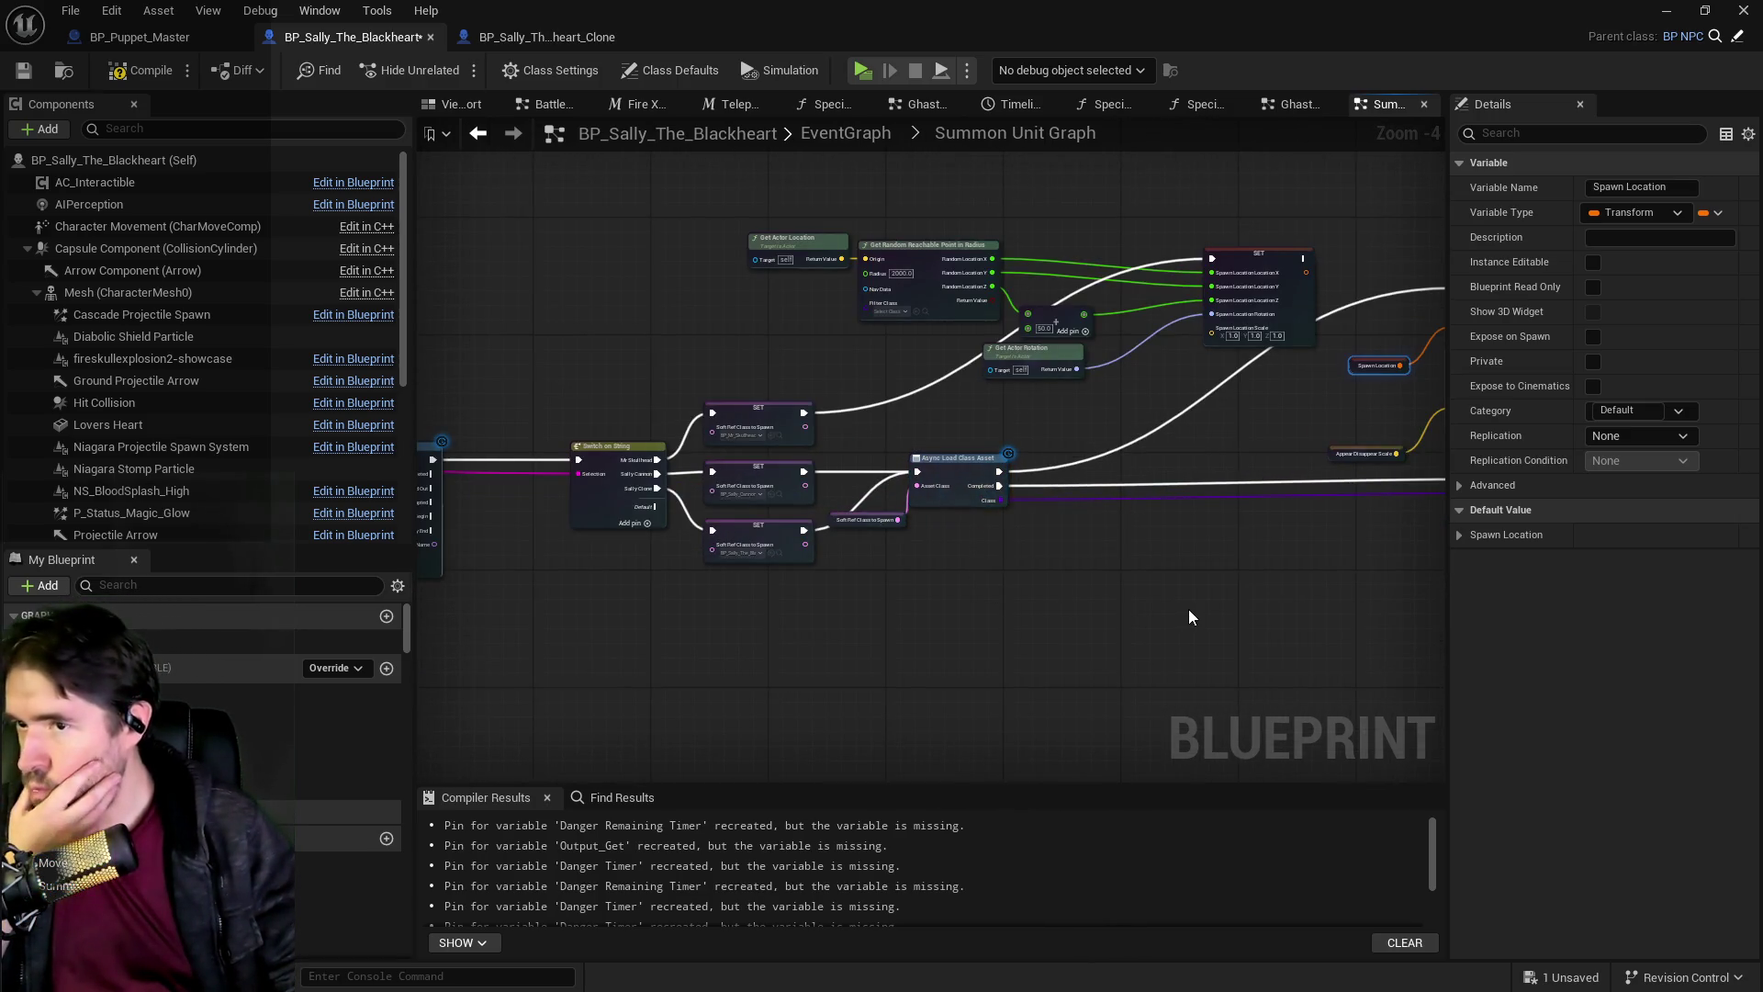
drag(1177, 599, 1745, 592)
drag(930, 459, 1153, 468)
mouse_move(1377, 588)
mouse_down()
mouse_move(659, 608)
mouse_move(688, 577)
mouse_move(724, 600)
mouse_up()
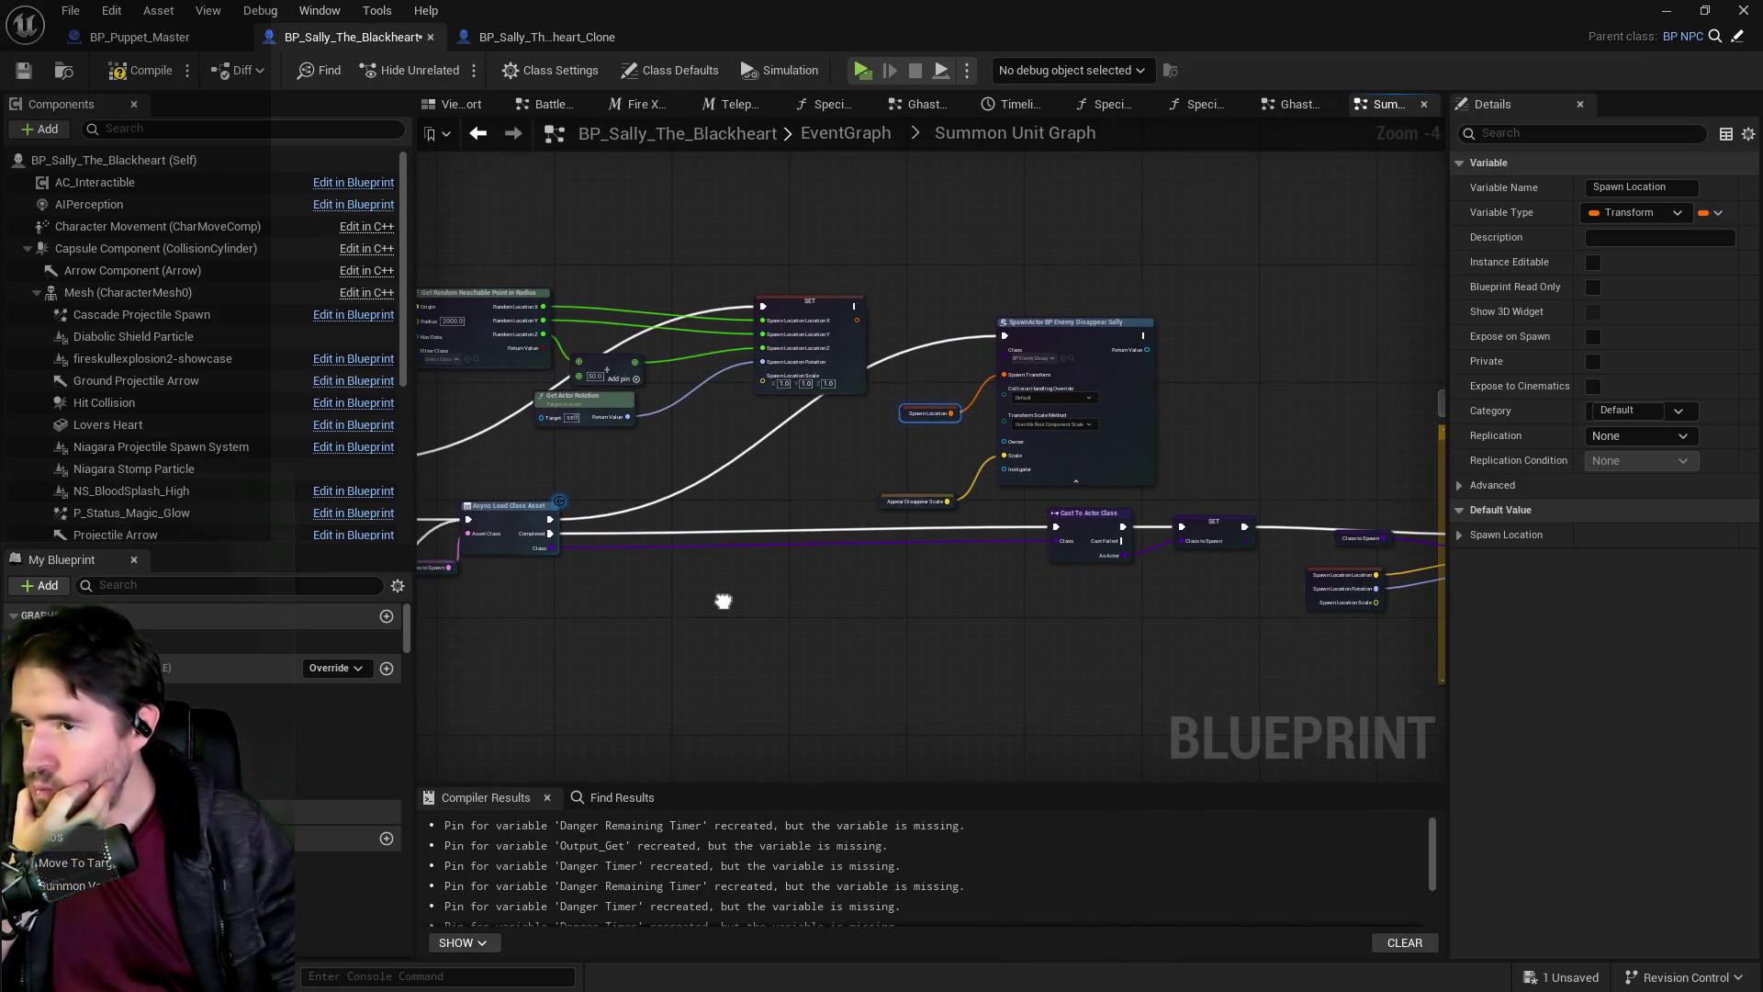
alt+click(975, 398)
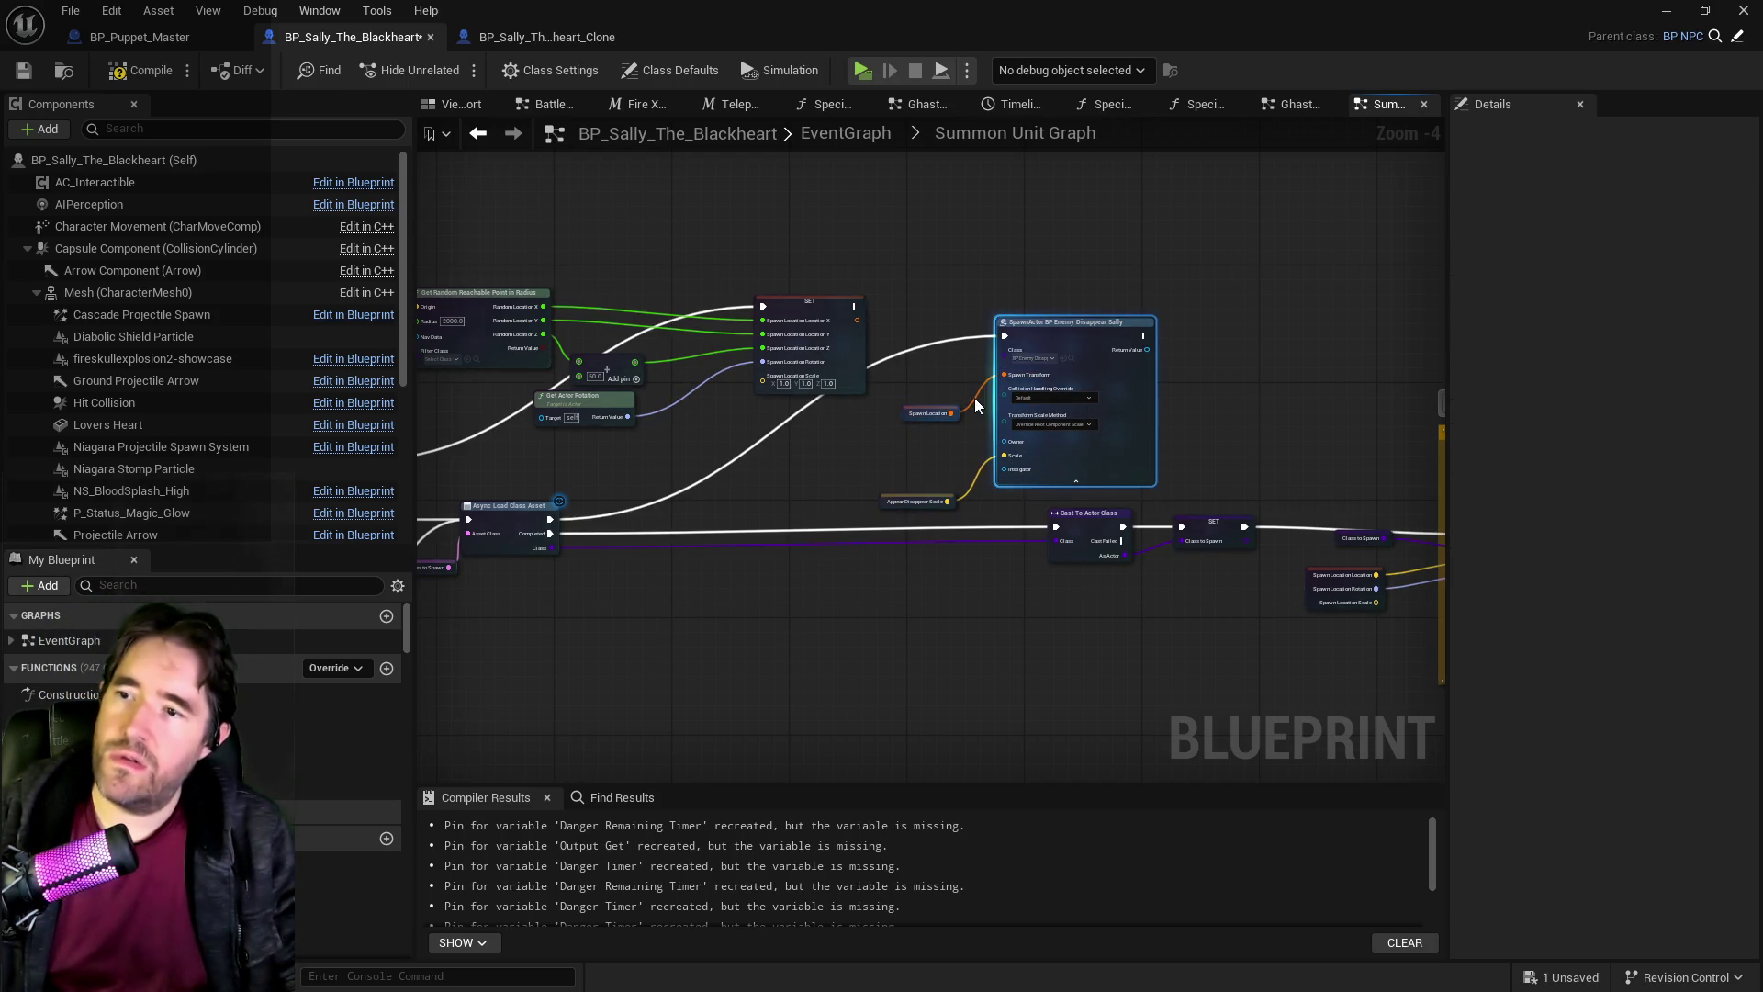
right_click(930, 412)
Split Spawn Transform and wire Spawn Location's location and rotation into its Location and Rotation pins.
key(Escape)
right_click(1026, 387)
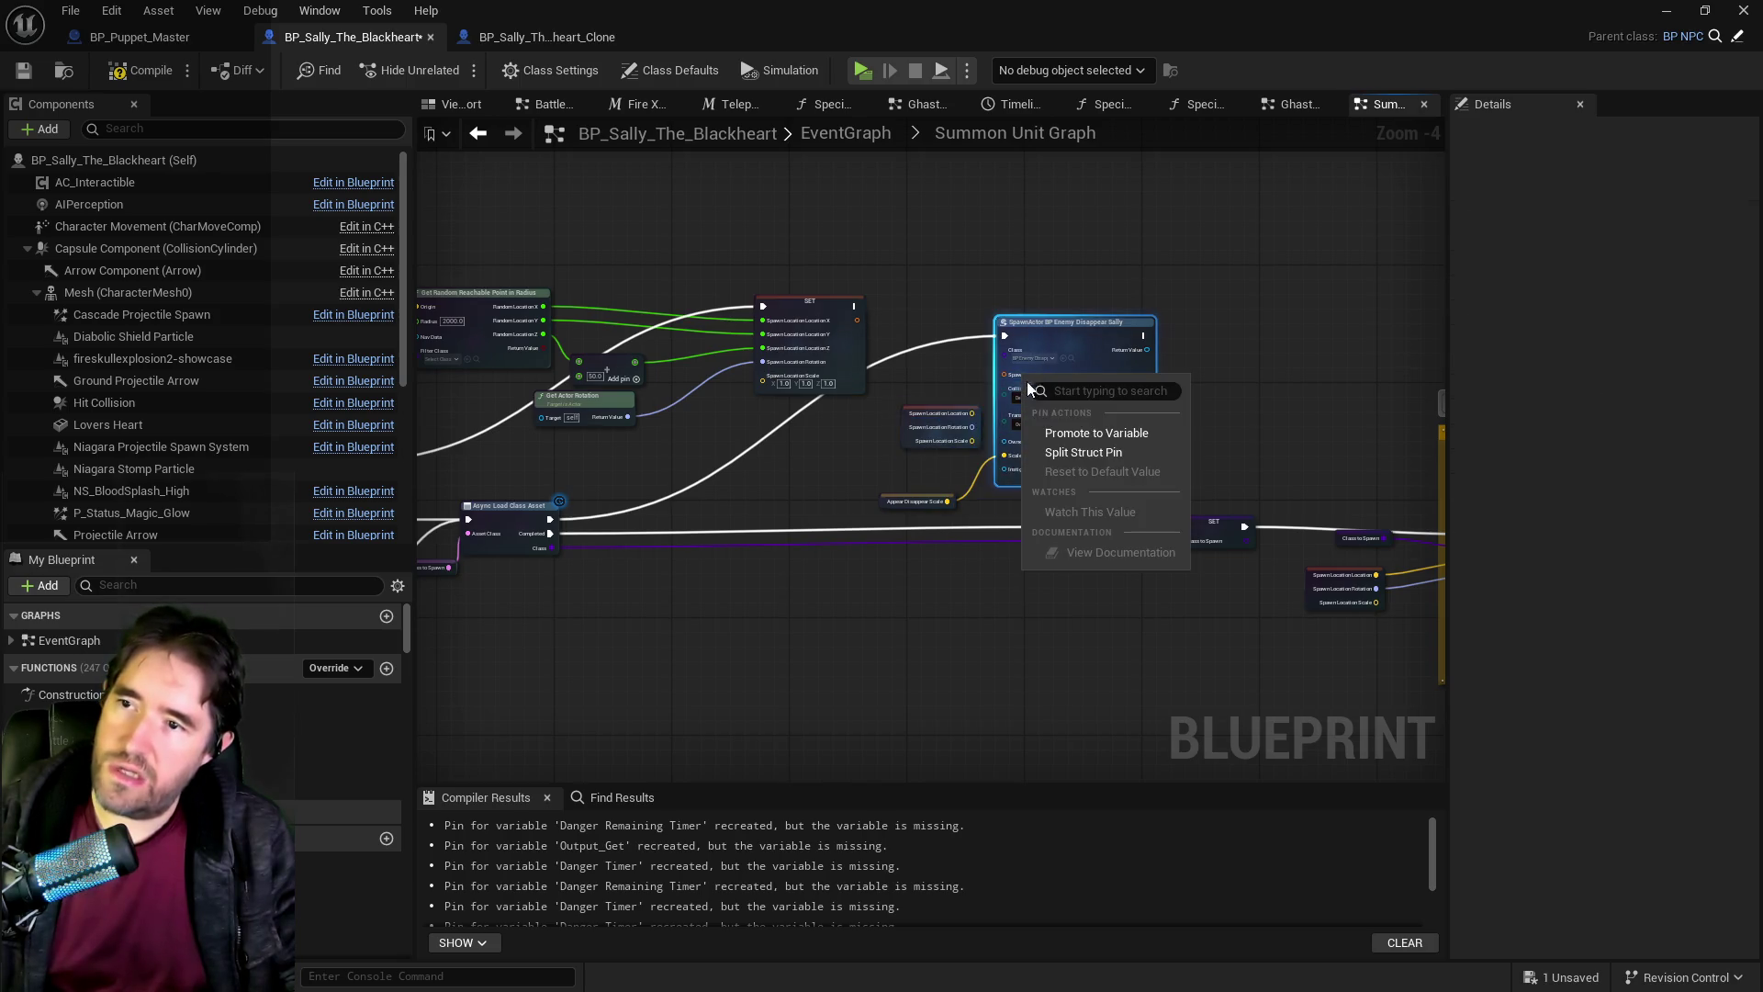
click(1072, 454)
click(904, 442)
scroll(904, 442, up, 3)
drag(990, 399, 1085, 333)
drag(991, 425, 1085, 367)
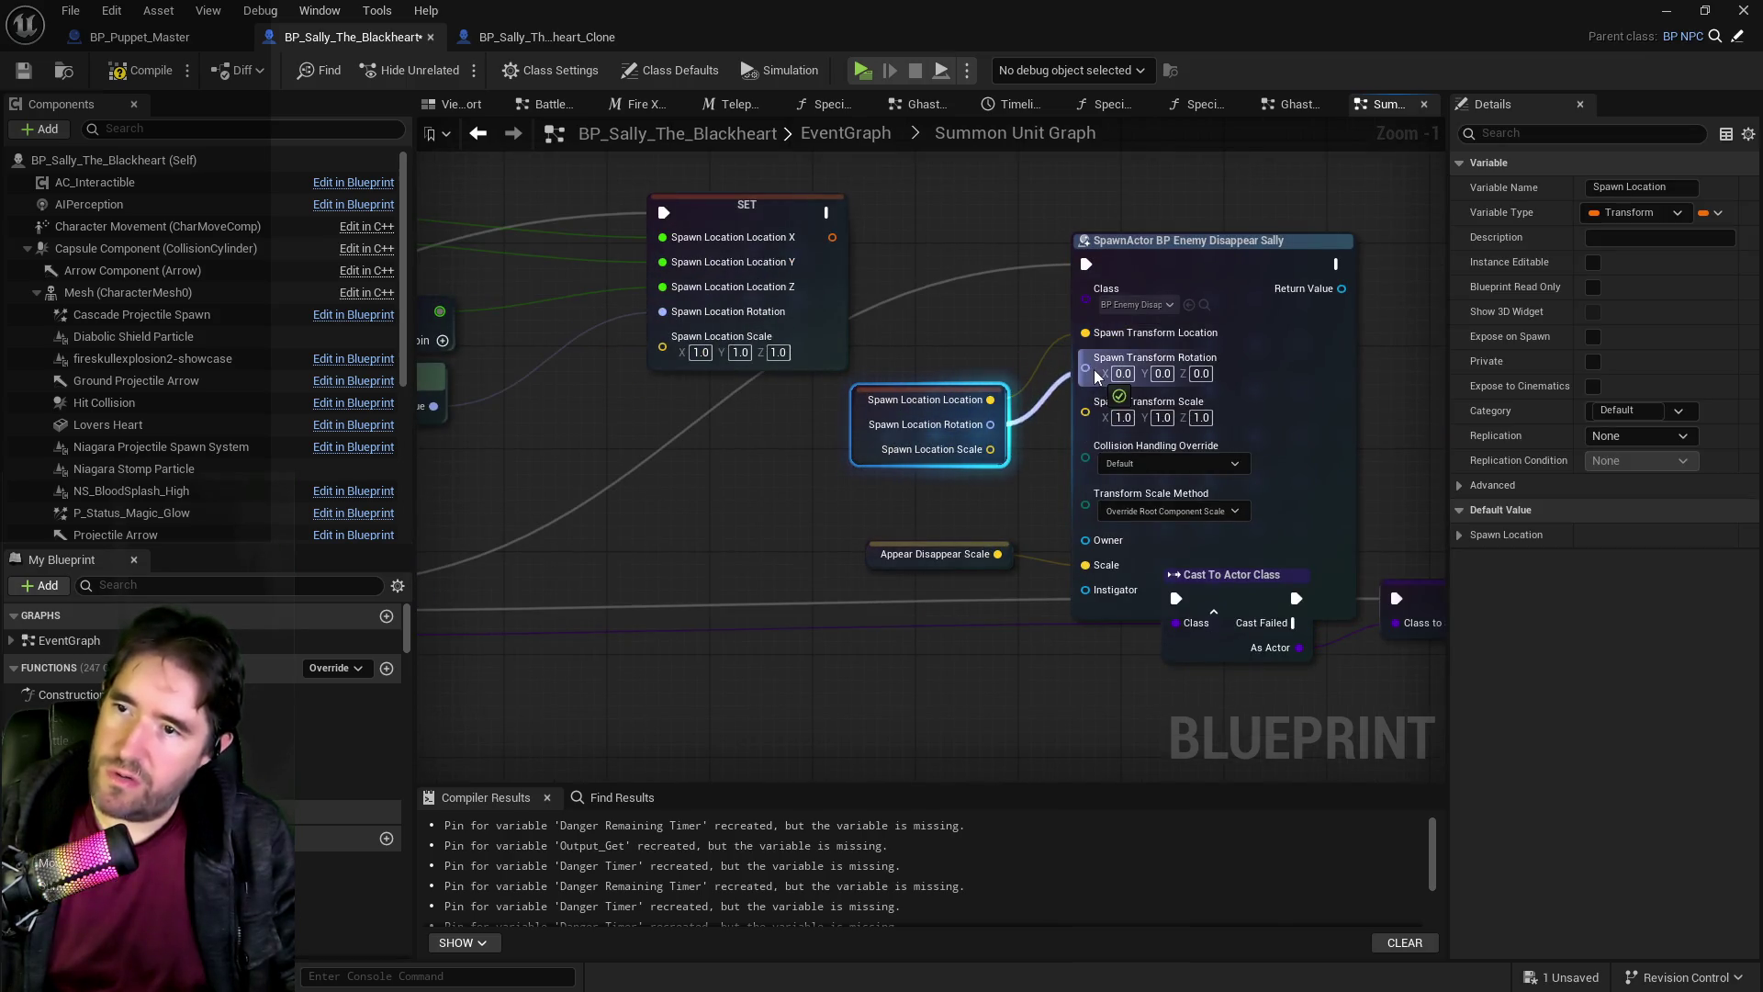
scroll(936, 520, down, 3)
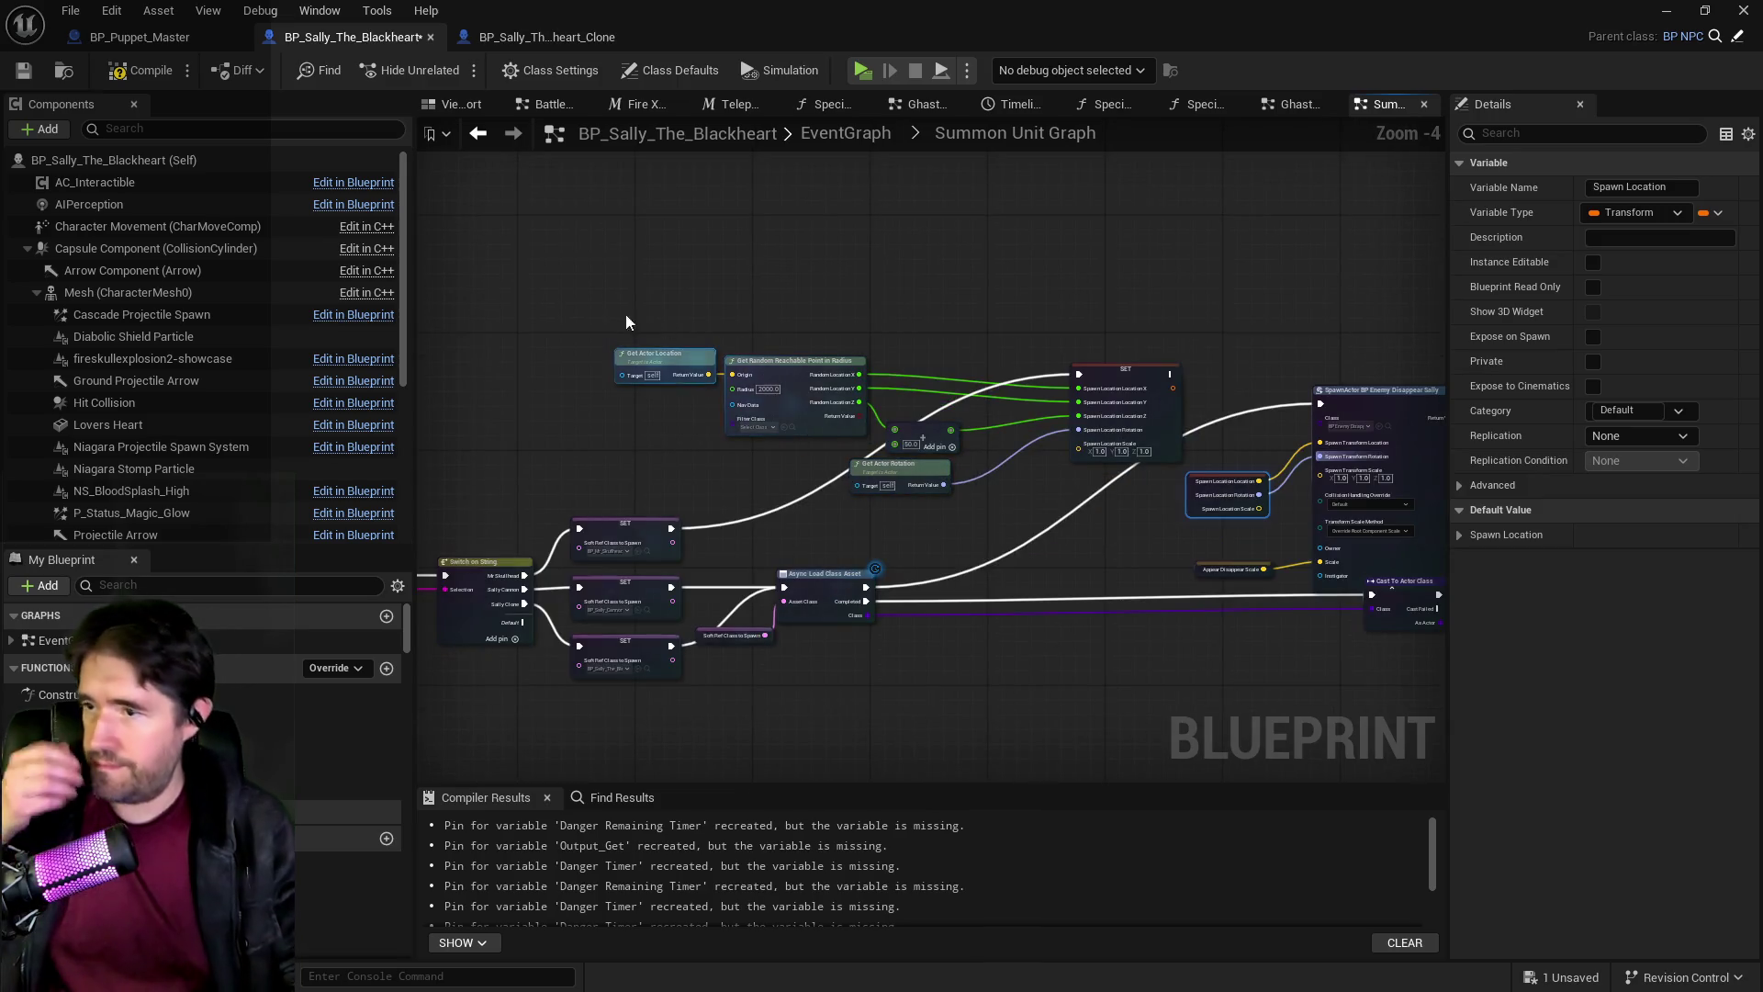
Tidy the upper spawn-location nodes, moving the SET node up-left, and save the Blueprint.
drag(609, 335, 1061, 487)
mouse_move(1080, 389)
mouse_down()
mouse_move(1130, 408)
mouse_move(1115, 372)
mouse_up()
click(958, 308)
drag(638, 264, 1168, 488)
mouse_move(1162, 387)
mouse_down()
mouse_move(1102, 240)
mouse_move(1138, 327)
mouse_up()
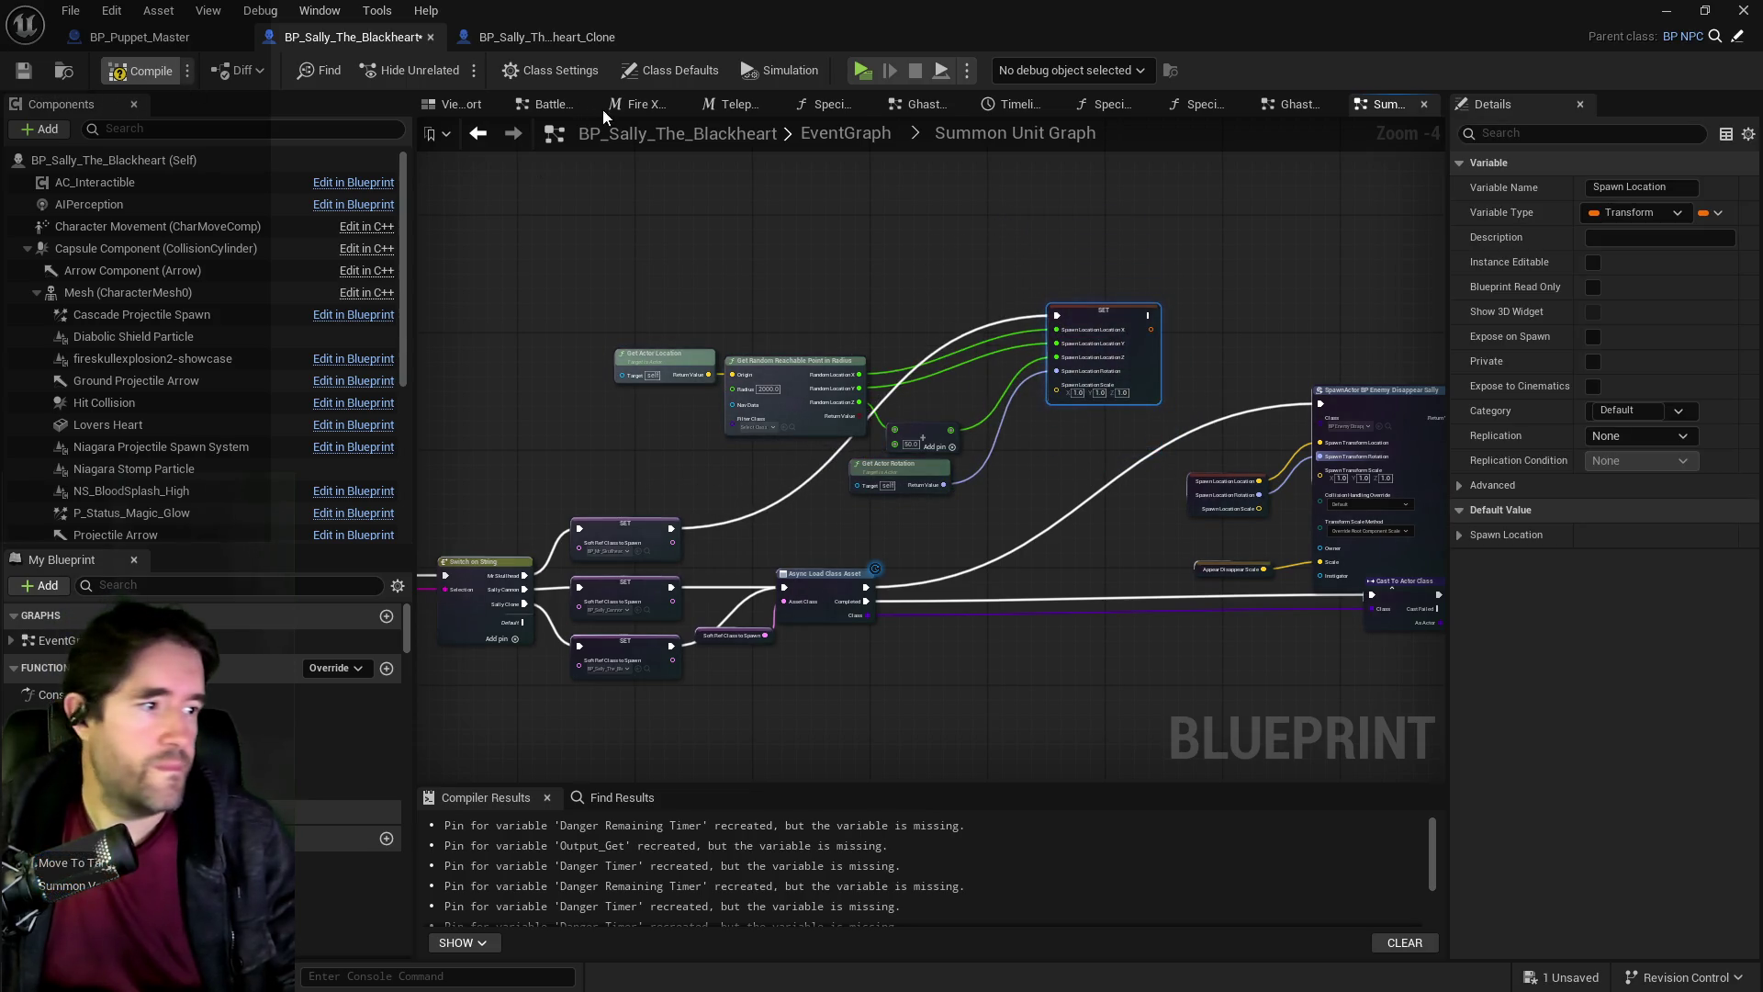
click(18, 75)
Move the location and SET nodes upward and shift the SpawnActor and load nodes right and down.
drag(627, 286, 1082, 531)
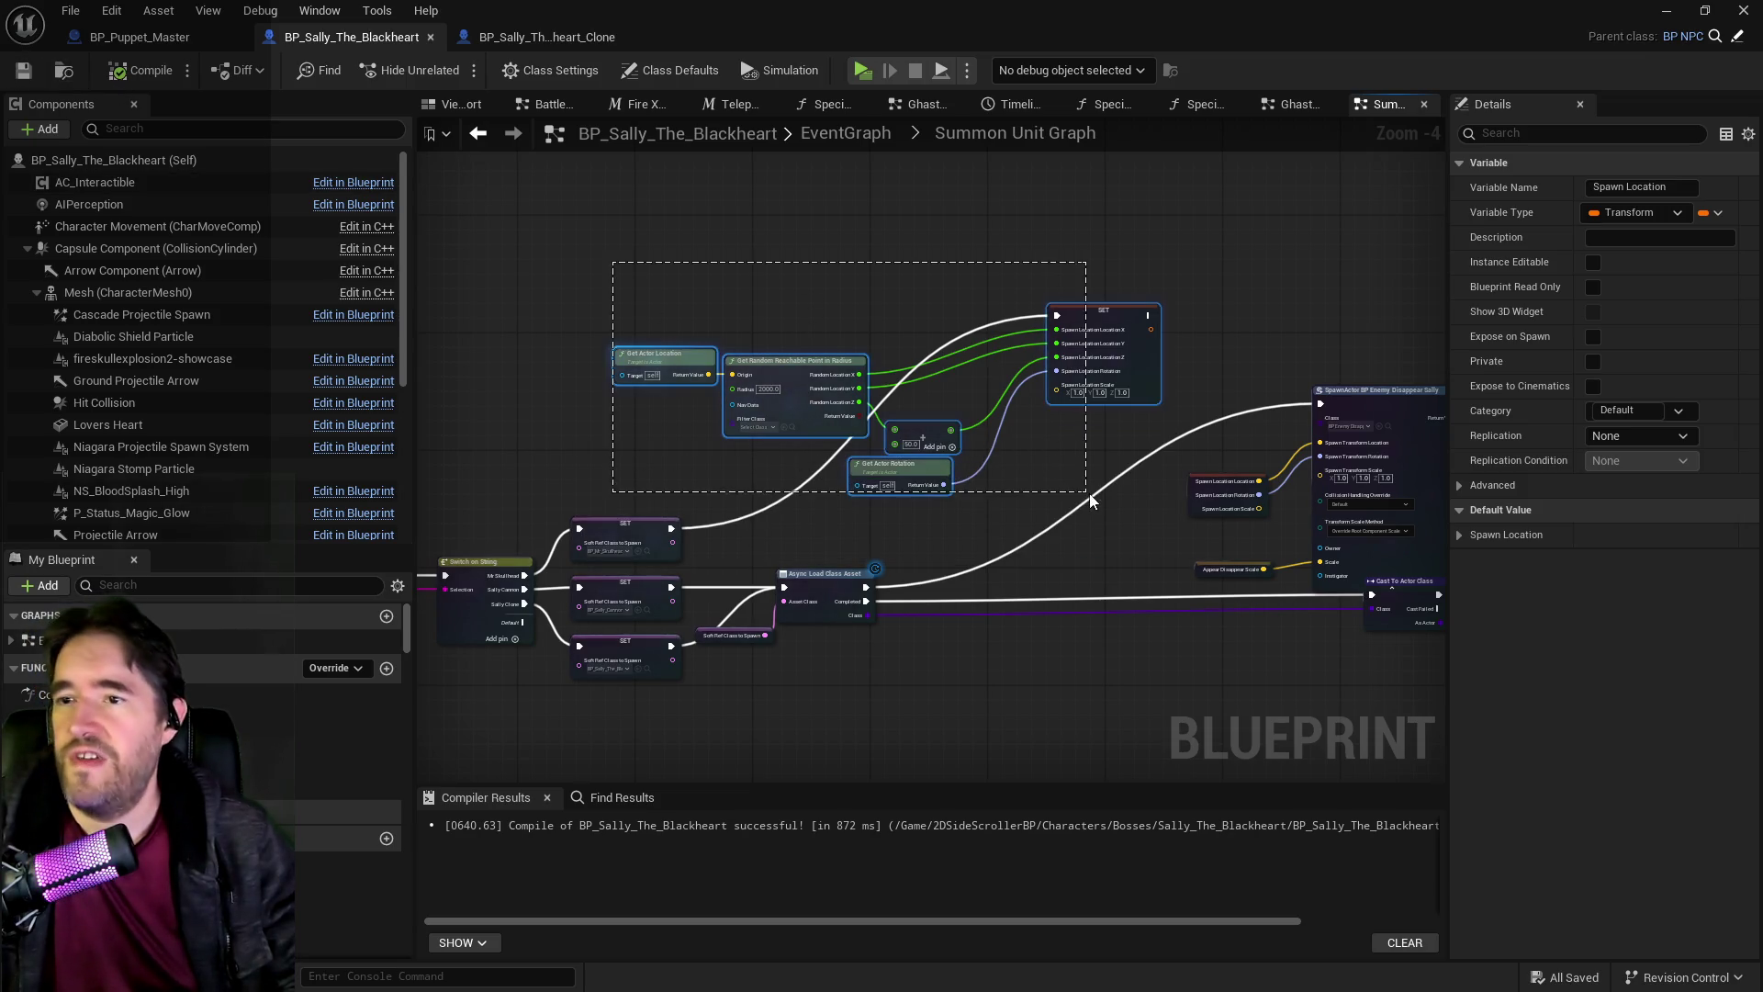
drag(1117, 377, 1116, 253)
mouse_move(1202, 464)
mouse_down()
mouse_move(887, 345)
mouse_move(1460, 570)
mouse_move(1010, 551)
mouse_up()
scroll(887, 347, down, 4)
scroll(818, 548, up, 3)
drag(1107, 410, 766, 422)
mouse_move(1067, 354)
mouse_down()
mouse_move(1111, 404)
mouse_move(1221, 410)
mouse_up()
click(799, 470)
Raise the disappear SpawnActor group and collapse the SpawnActor's advanced inputs.
scroll(799, 470, up, 4)
scroll(771, 509, down, 5)
scroll(909, 525, up, 2)
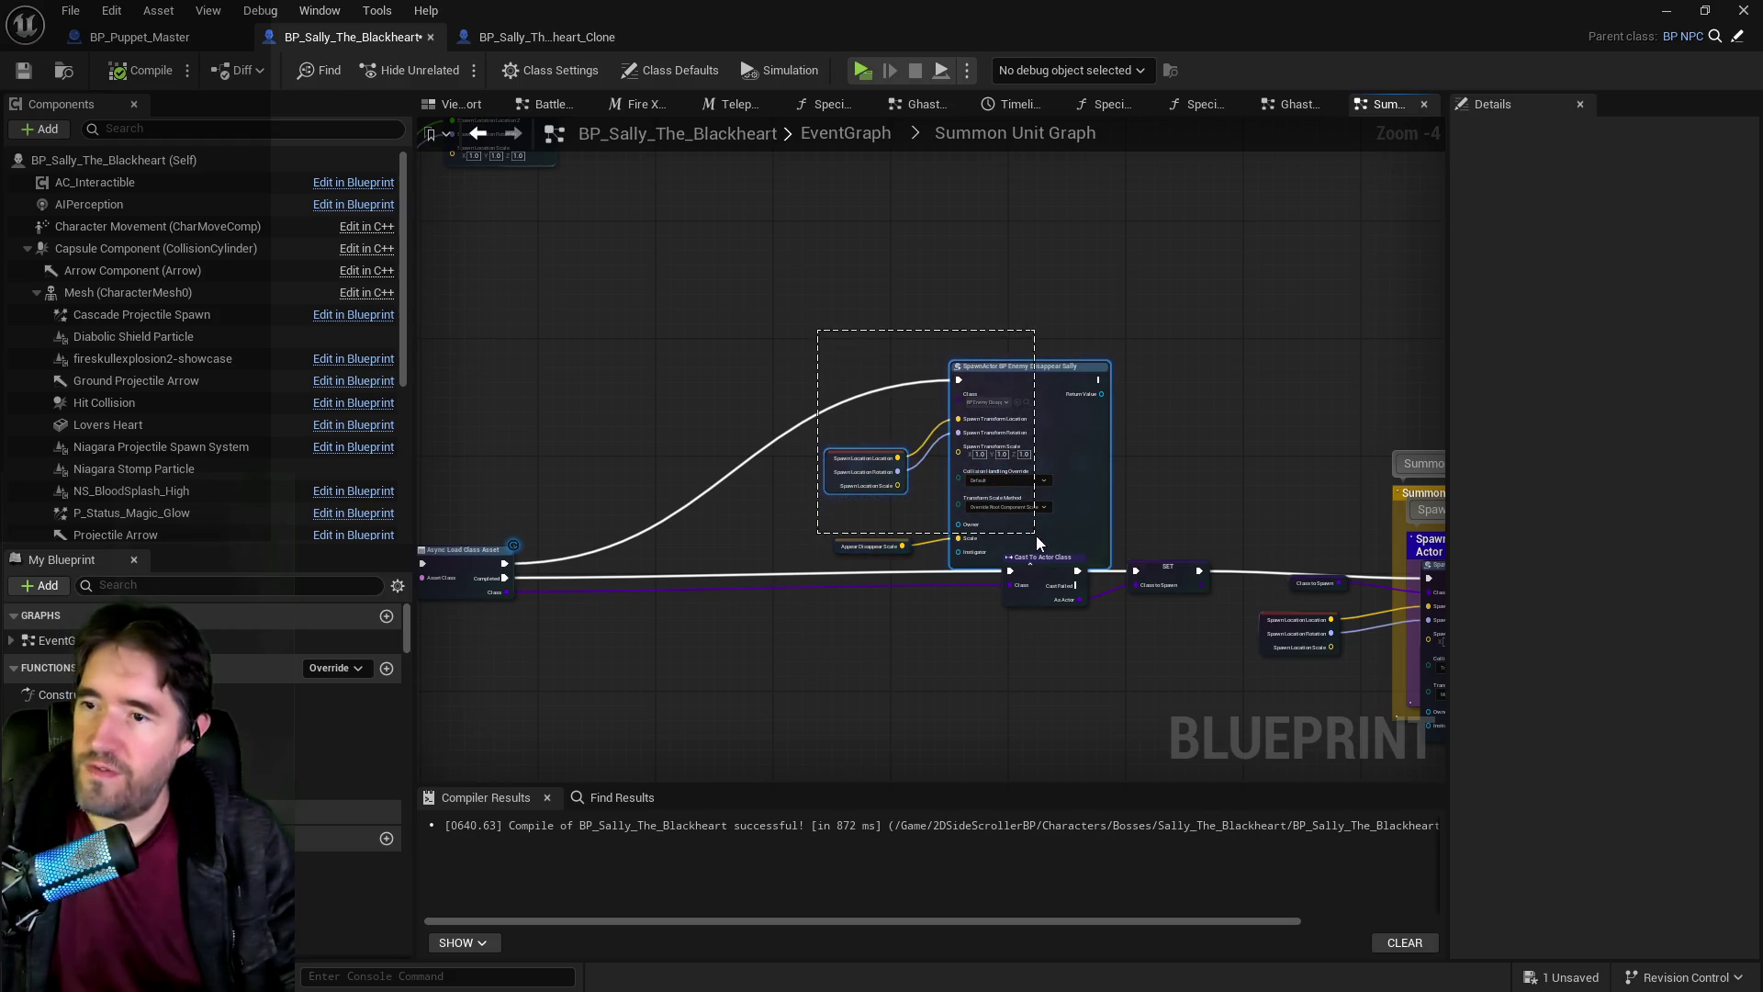
drag(1049, 545, 1048, 542)
drag(1047, 542, 1057, 434)
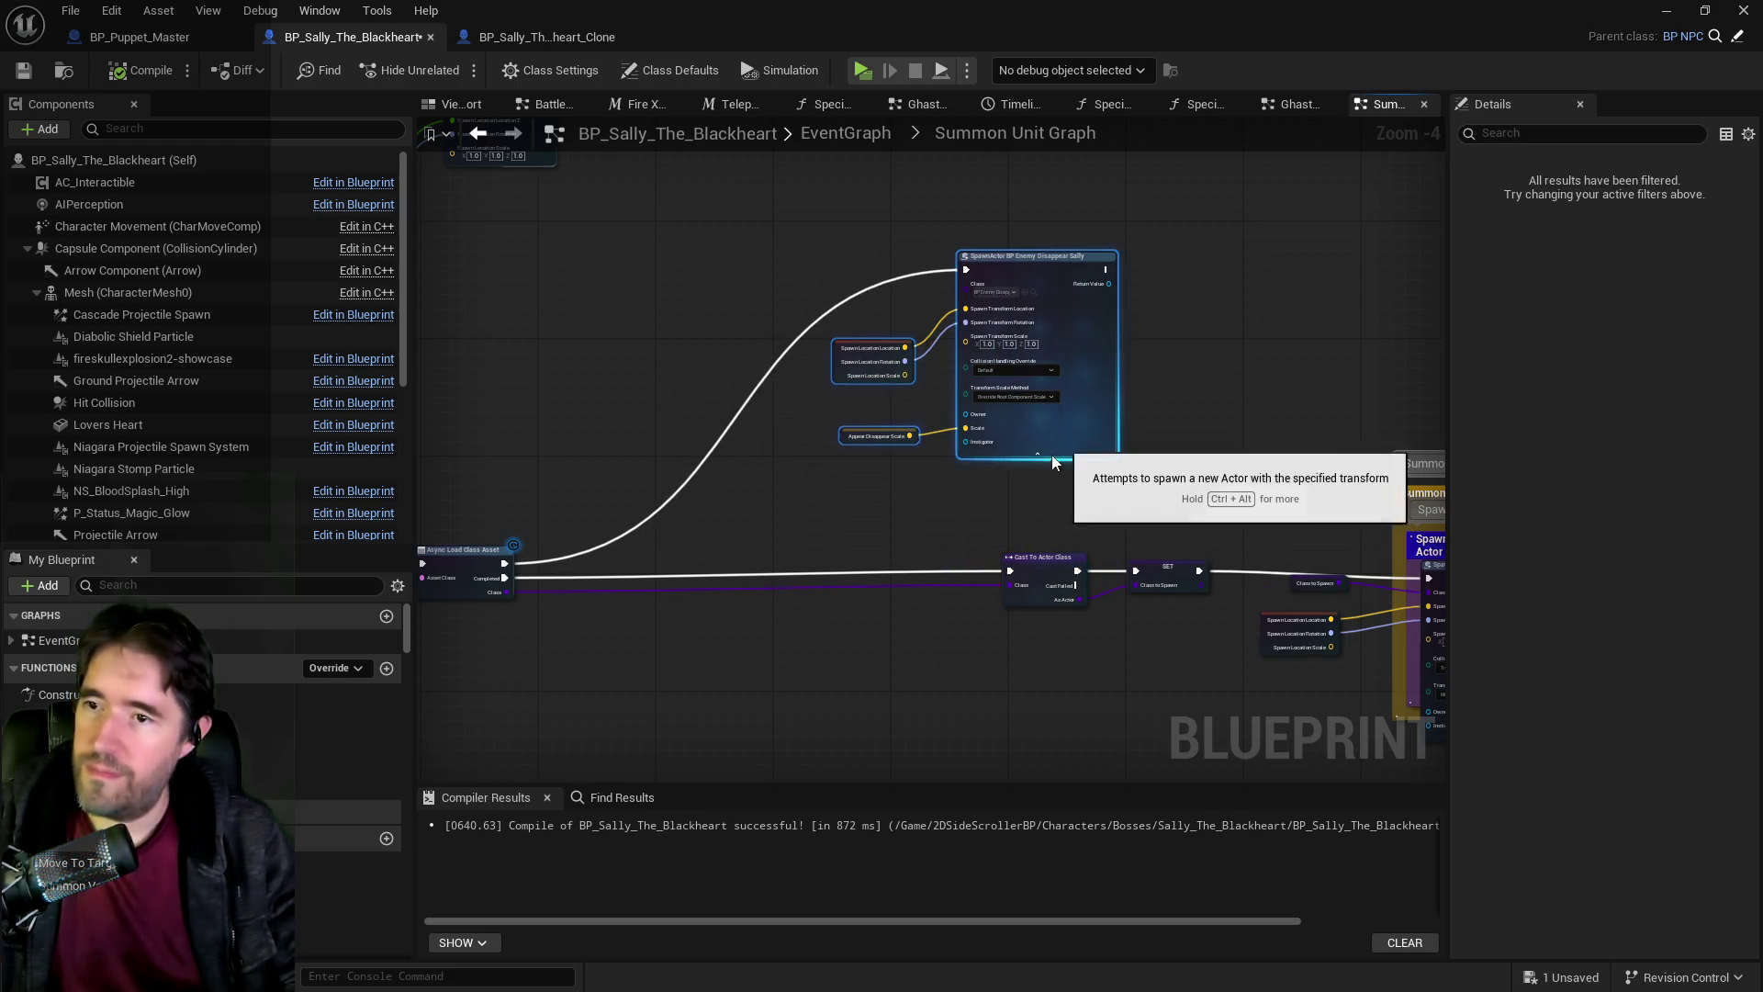
click(1033, 457)
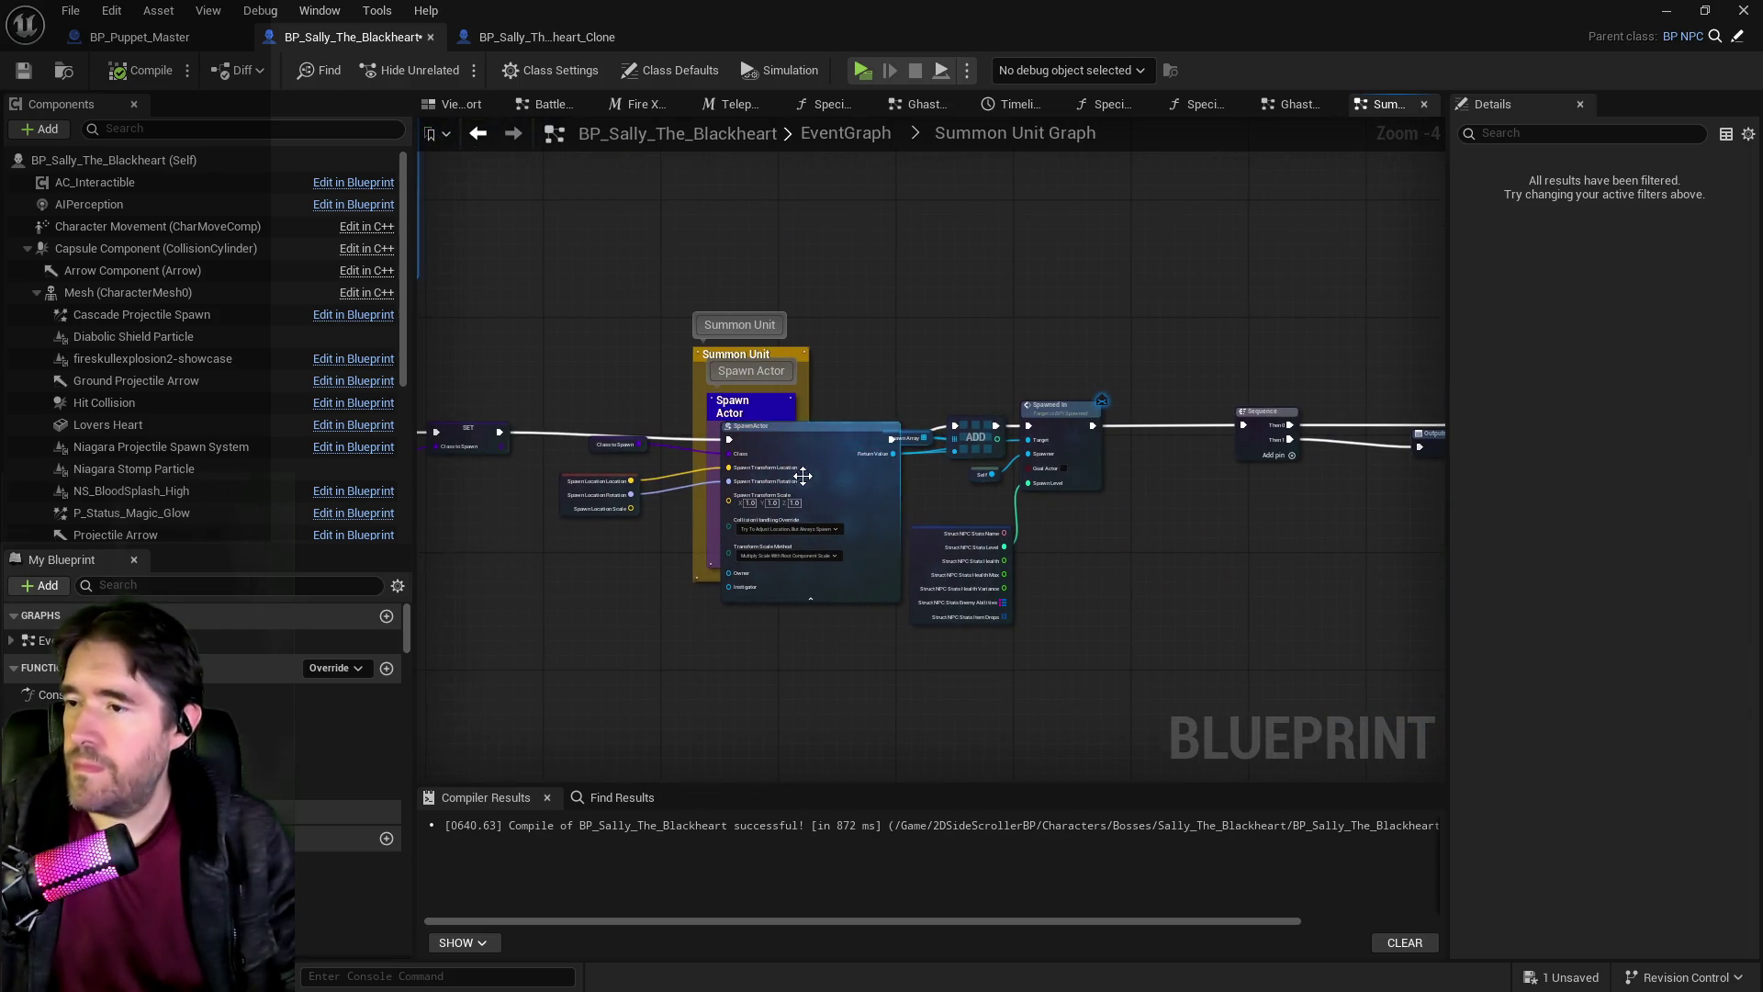
Reposition the Spawn Actor comment box up and left around the SpawnActor node.
scroll(801, 477, down, 6)
mouse_move(661, 475)
mouse_down()
mouse_move(838, 436)
mouse_move(1070, 433)
mouse_up()
mouse_move(734, 230)
mouse_down()
mouse_move(1539, 479)
mouse_move(1105, 582)
mouse_move(921, 467)
mouse_up()
scroll(921, 467, up, 8)
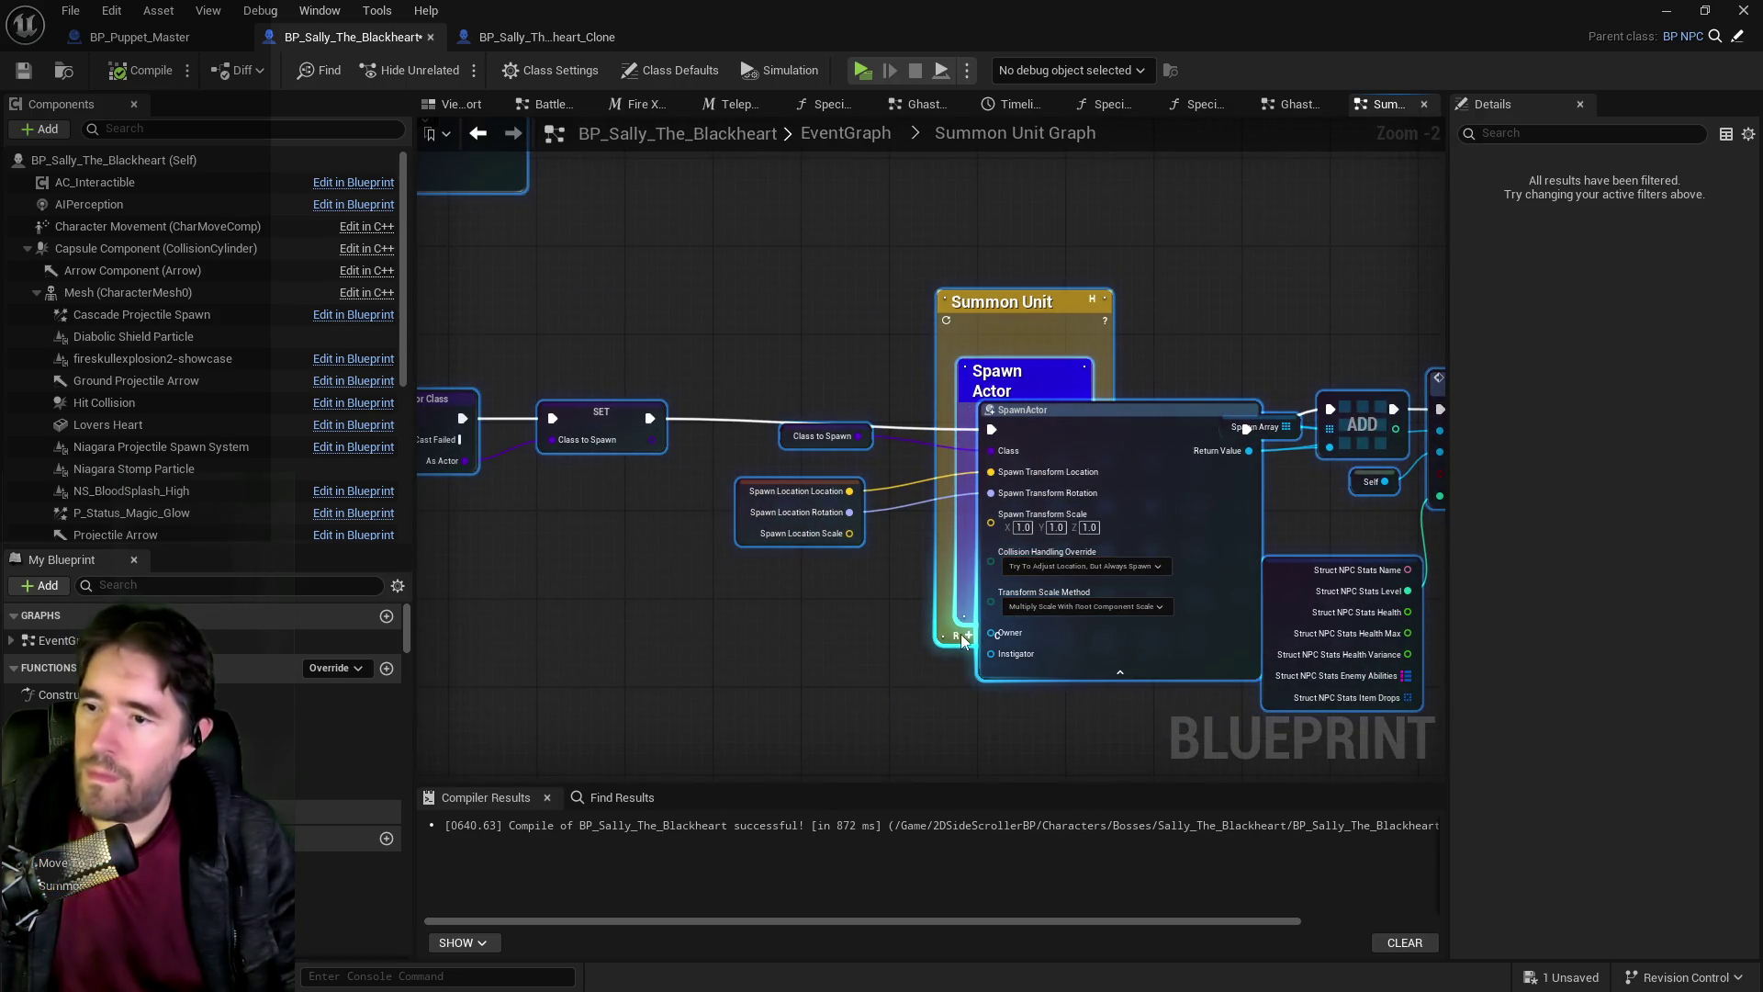
click(967, 640)
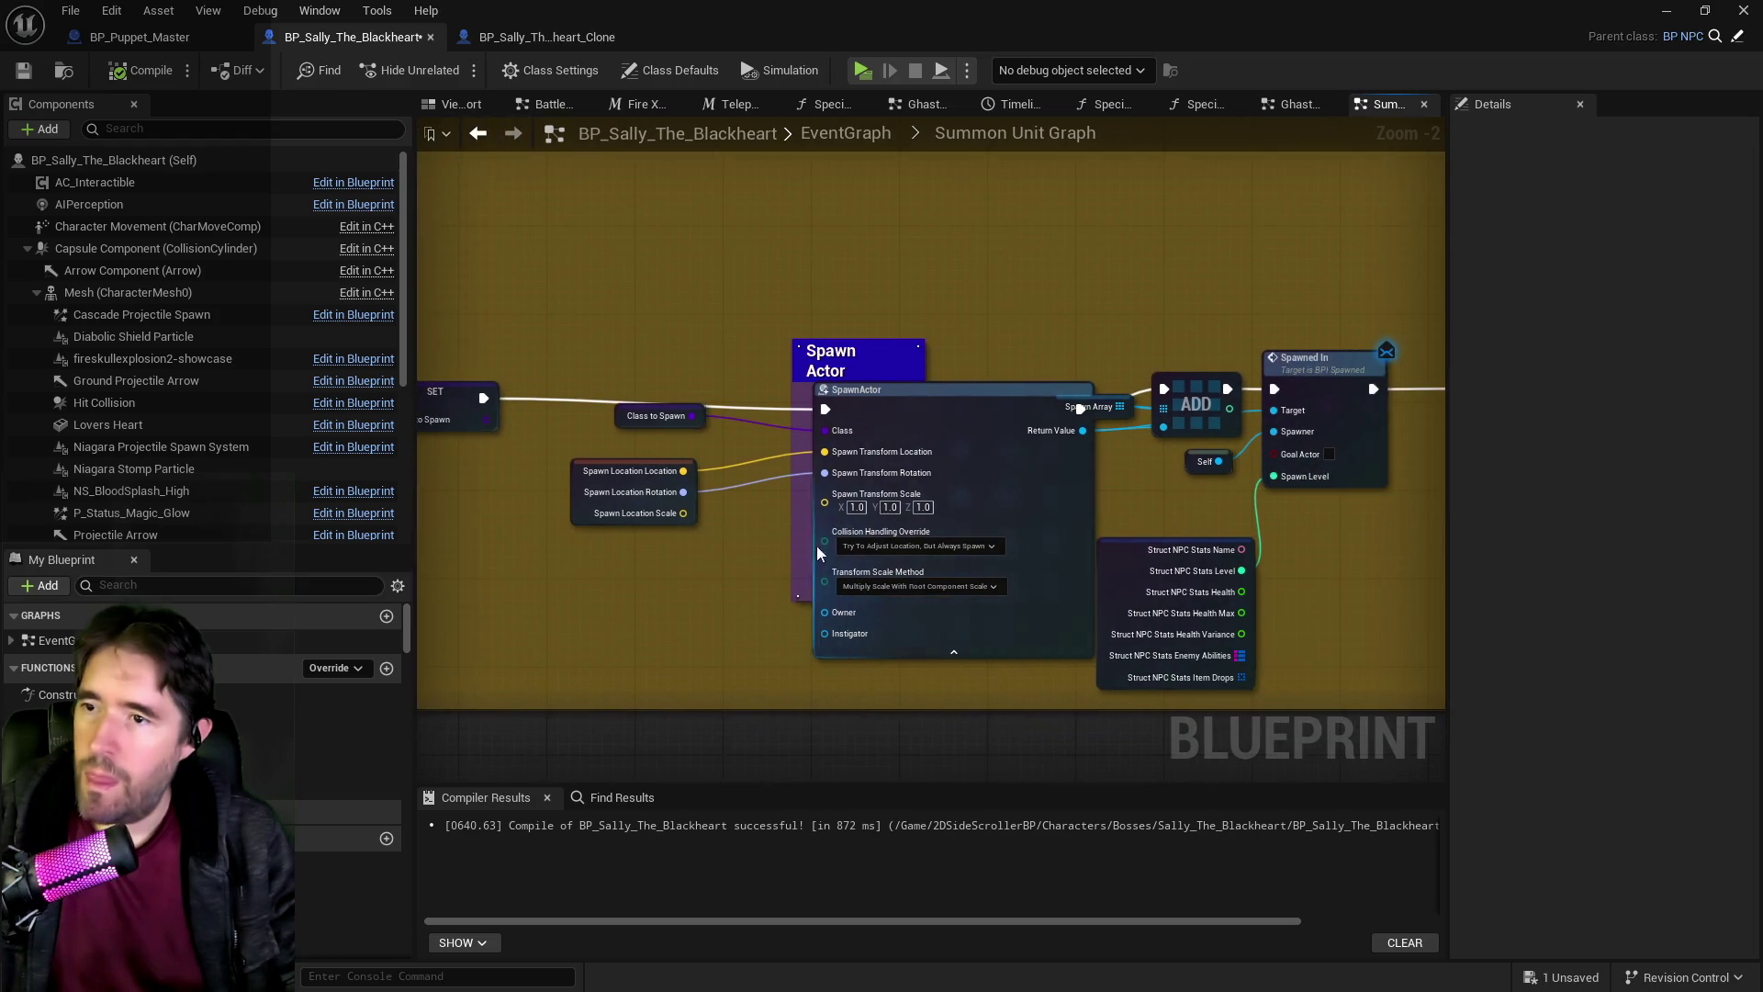
mouse_move(735, 381)
mouse_down()
mouse_move(718, 338)
mouse_move(712, 371)
mouse_up()
drag(835, 359, 781, 360)
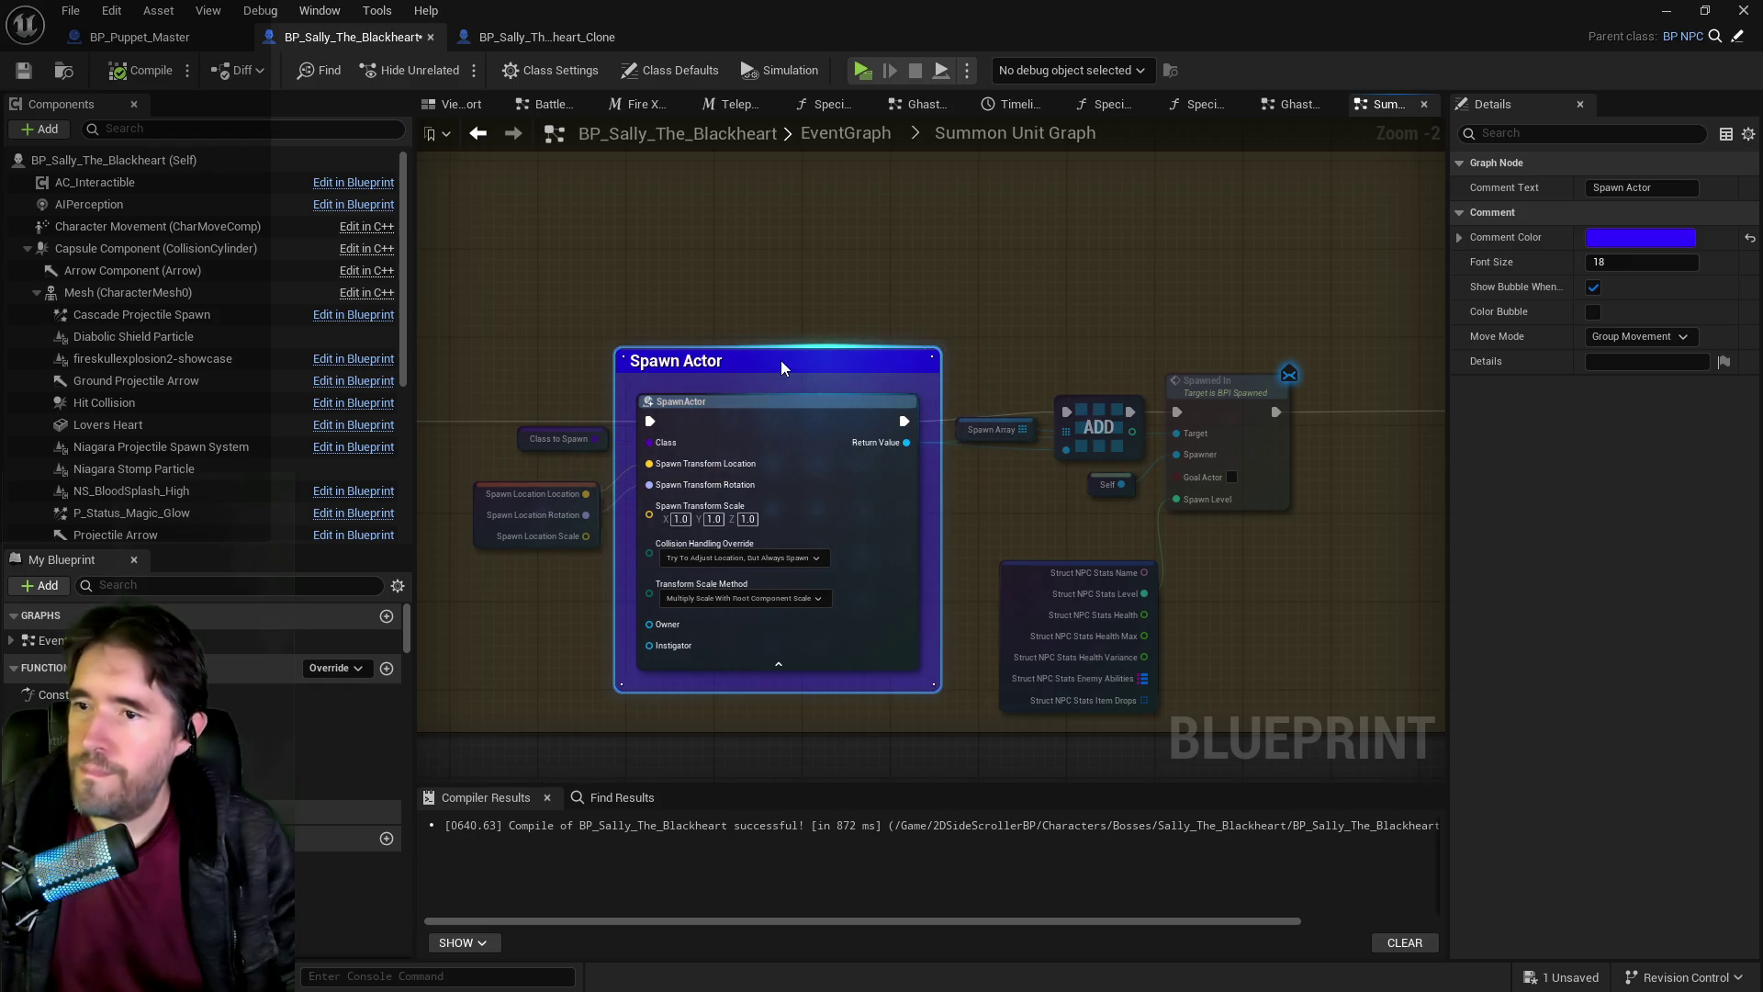
scroll(782, 390, down, 6)
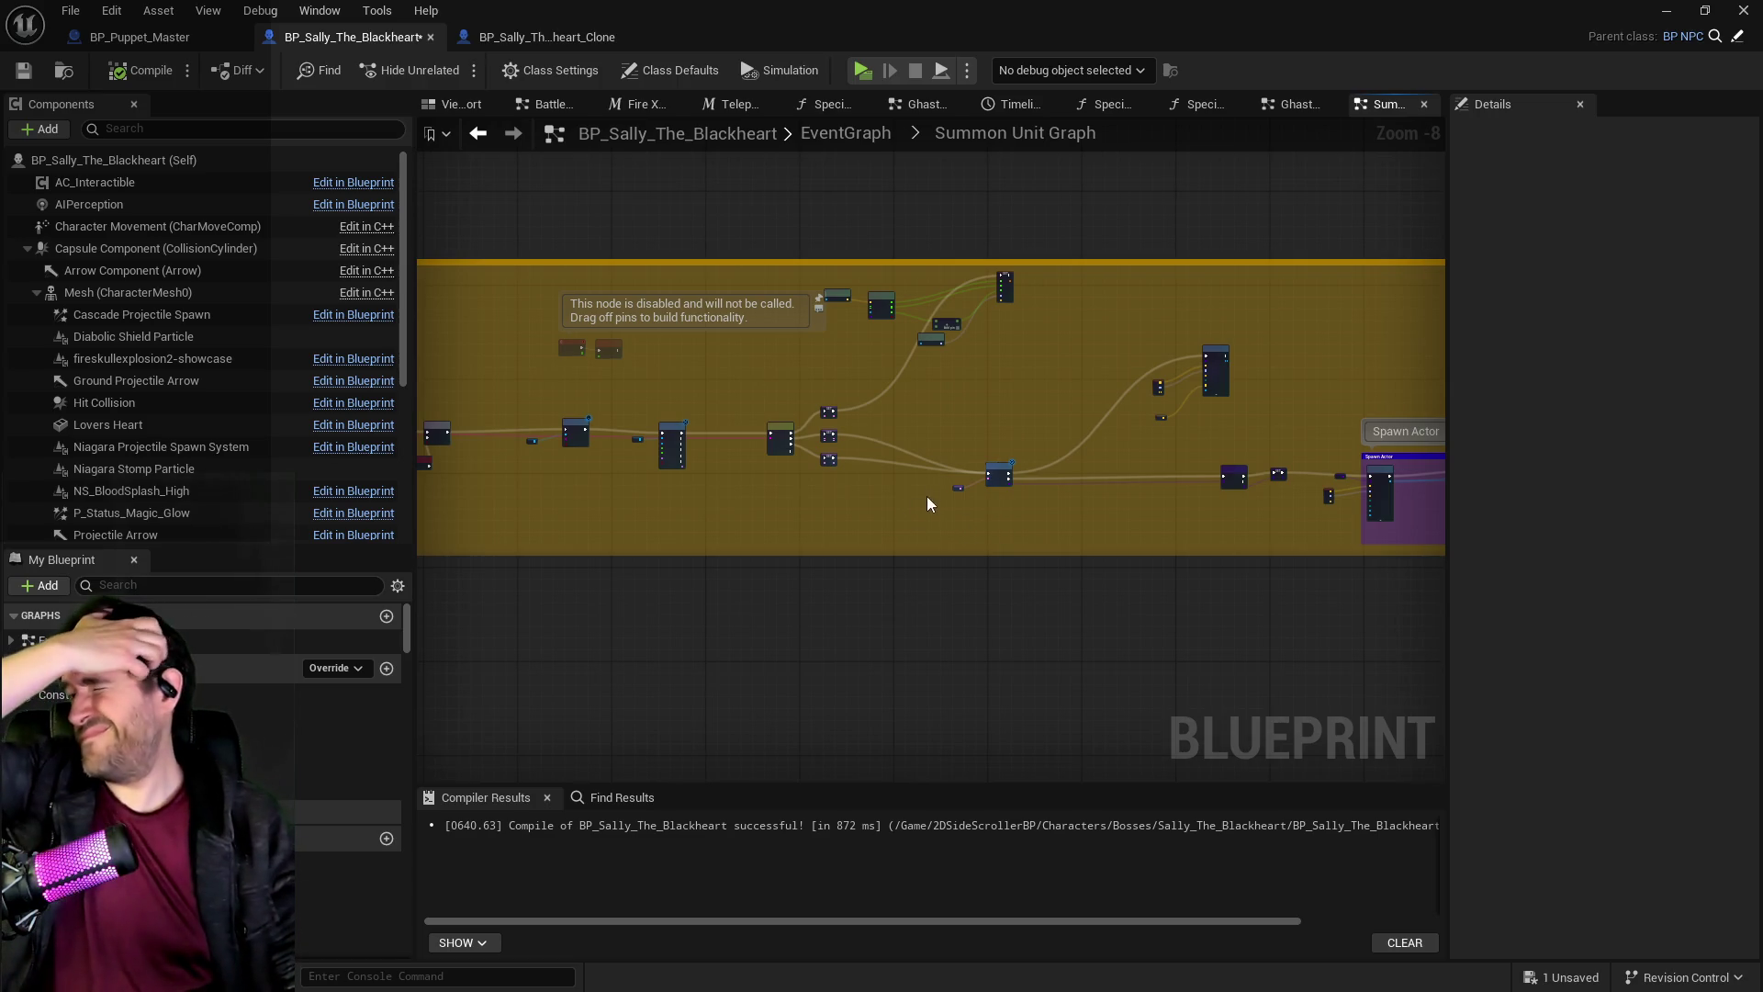
Connect the Sally Cannon SET exec output to Async Load Class Asset's exec input.
scroll(919, 400, up, 4)
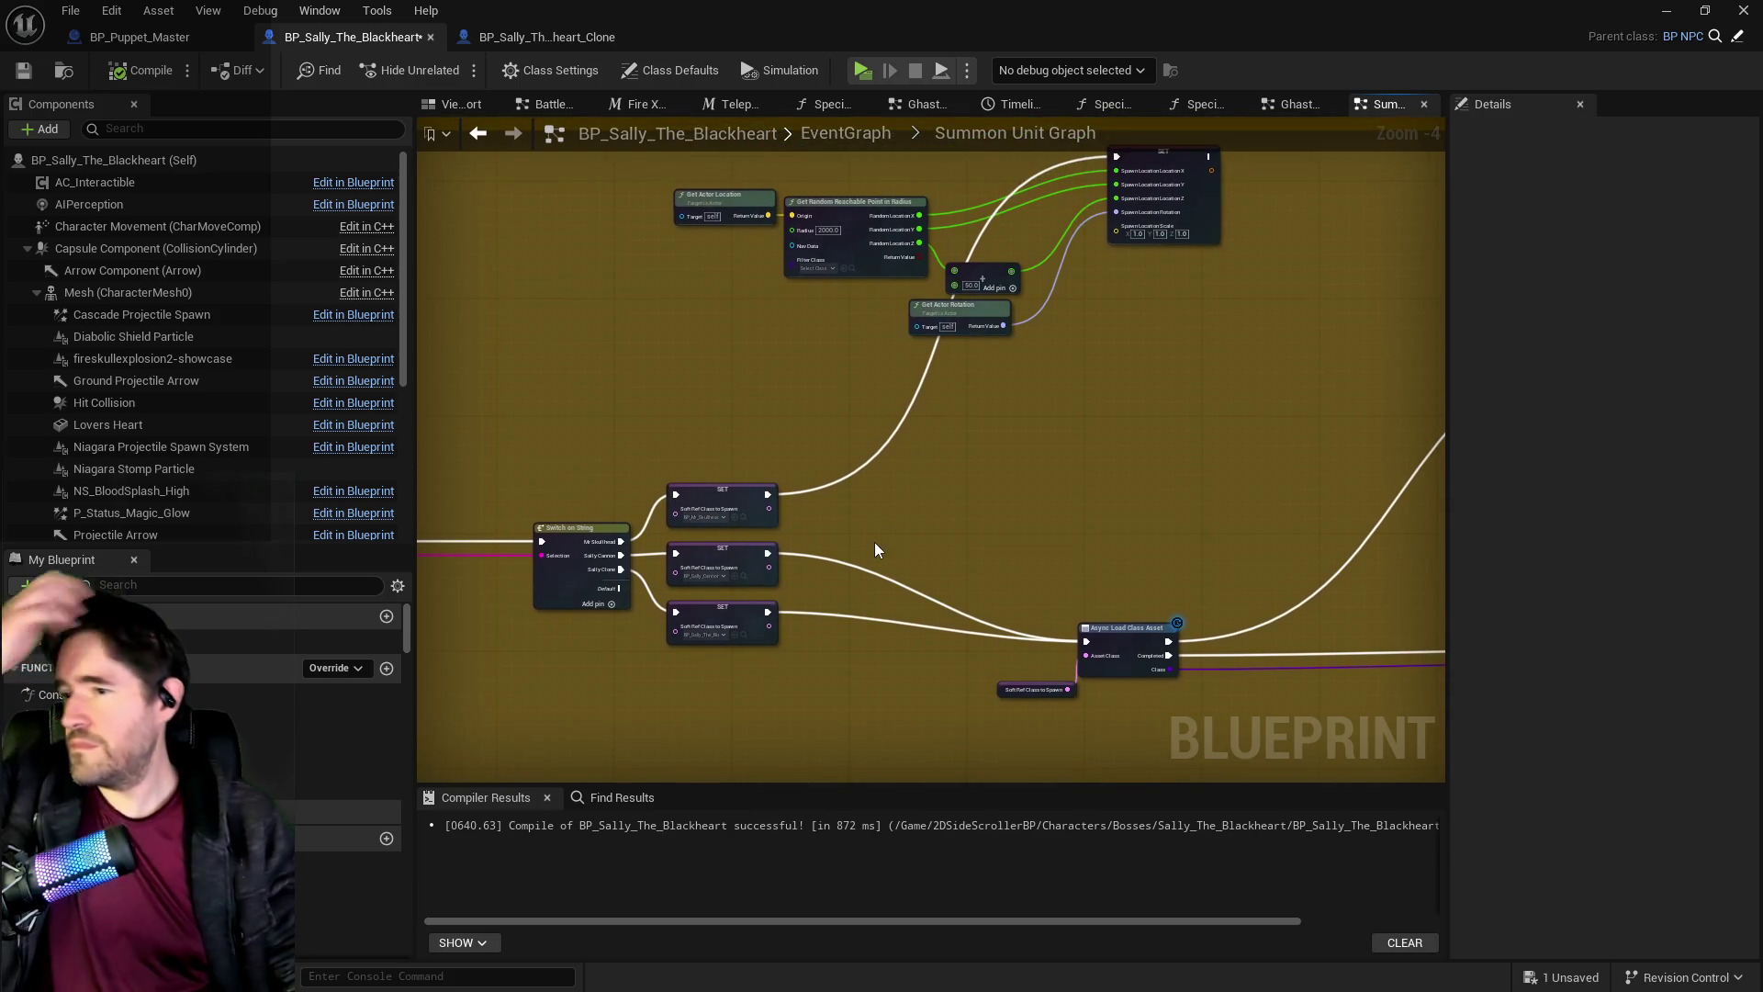
scroll(874, 542, up, 1)
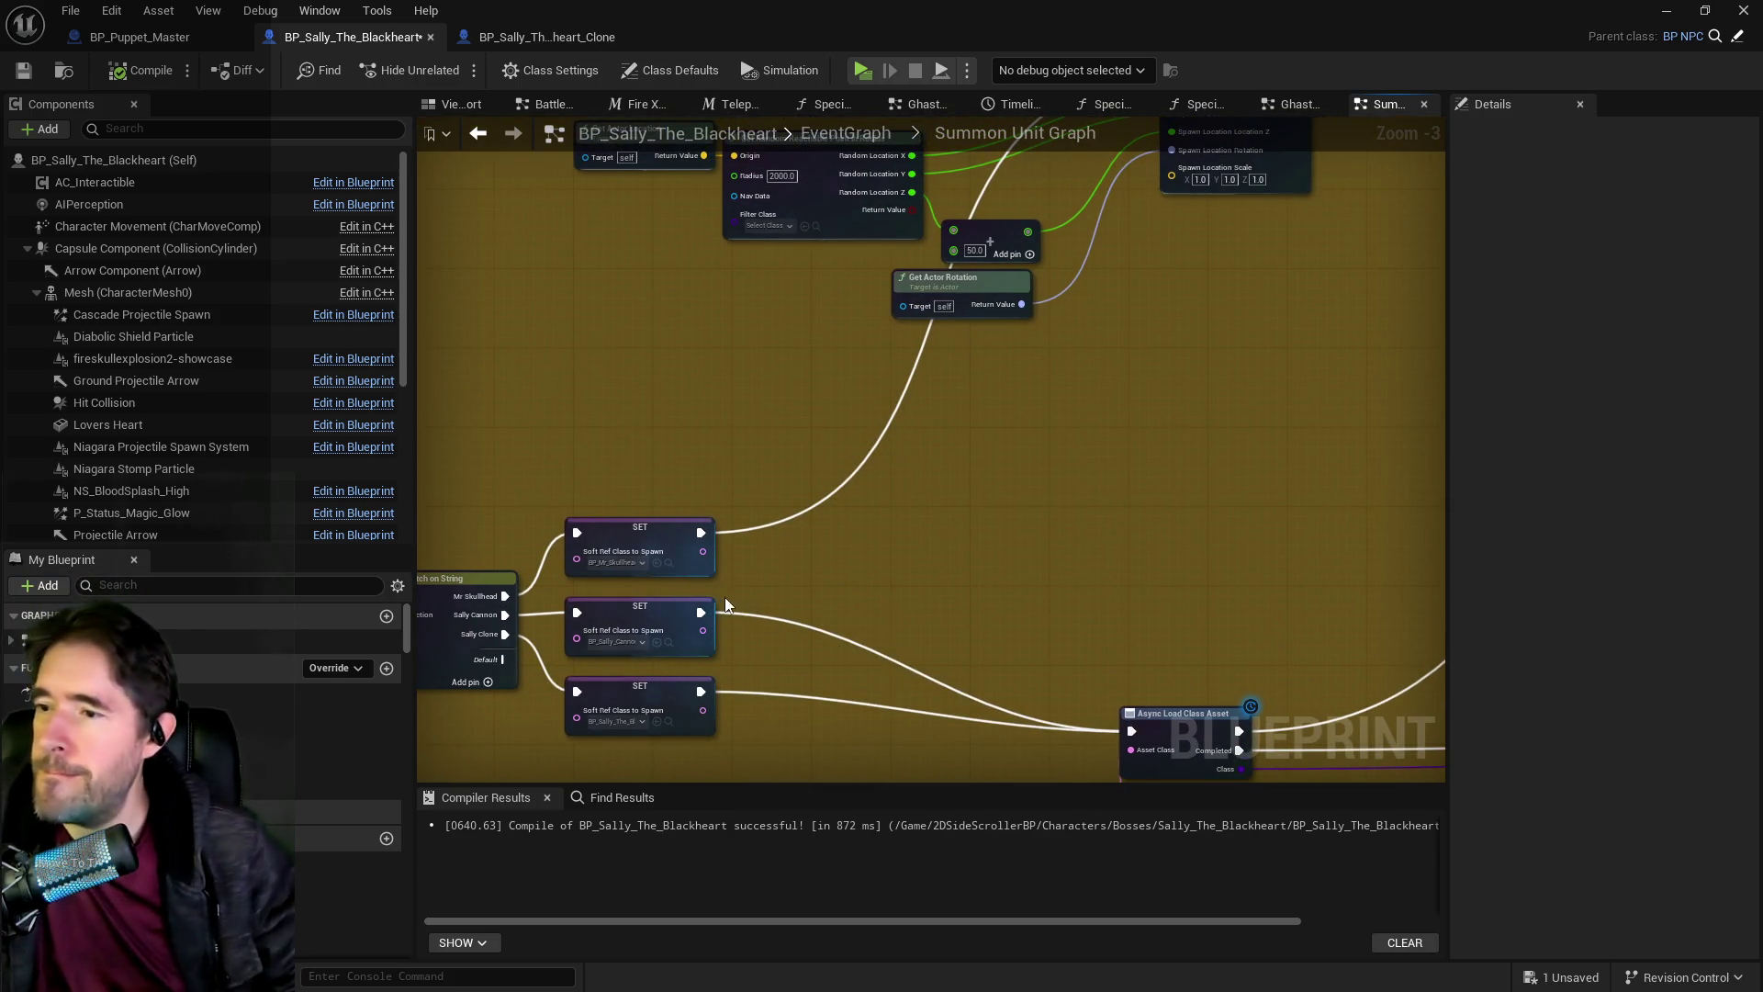
mouse_move(701, 613)
mouse_down()
mouse_move(918, 404)
mouse_move(1143, 99)
mouse_move(1199, 402)
mouse_move(1172, 452)
mouse_up()
mouse_move(1297, 452)
mouse_down()
mouse_move(1042, 950)
mouse_move(1031, 410)
mouse_move(1054, 346)
mouse_move(1131, 347)
mouse_up()
Save the Blackheart blueprint and switch to BP_Sally_The_Blackheart_Clone.
mouse_move(1035, 400)
mouse_down()
mouse_move(669, 468)
mouse_move(1130, 693)
mouse_move(1221, 707)
mouse_up()
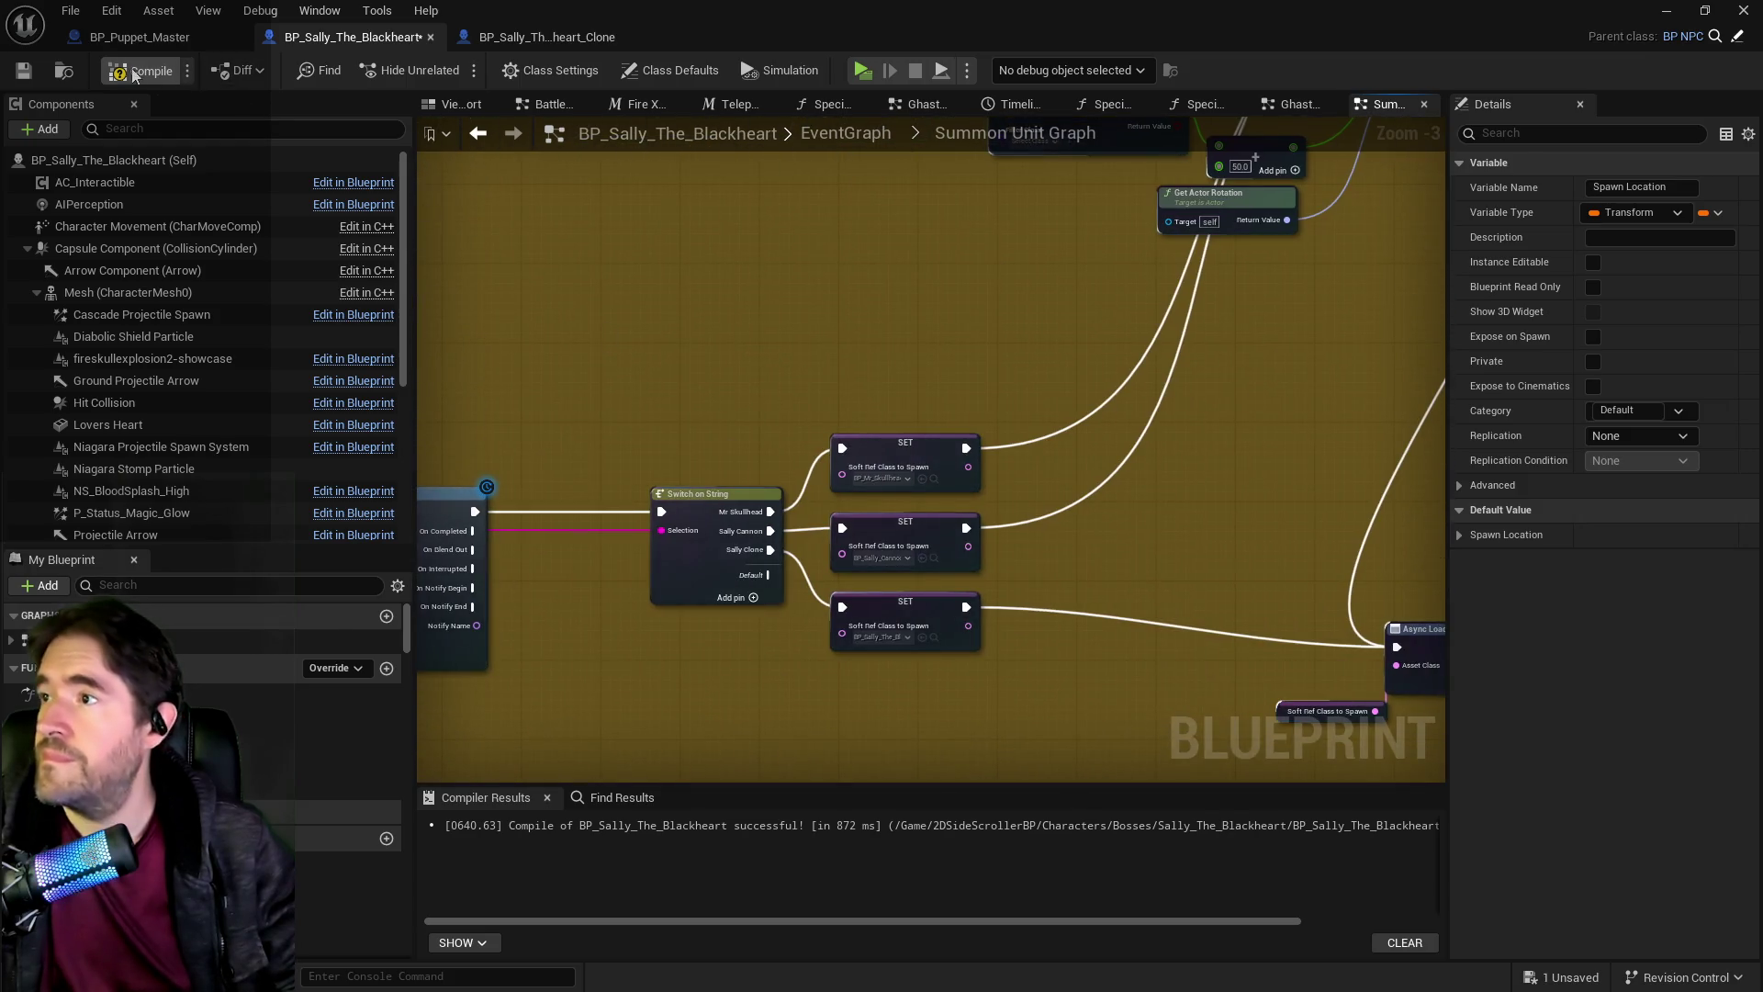
click(16, 76)
click(494, 40)
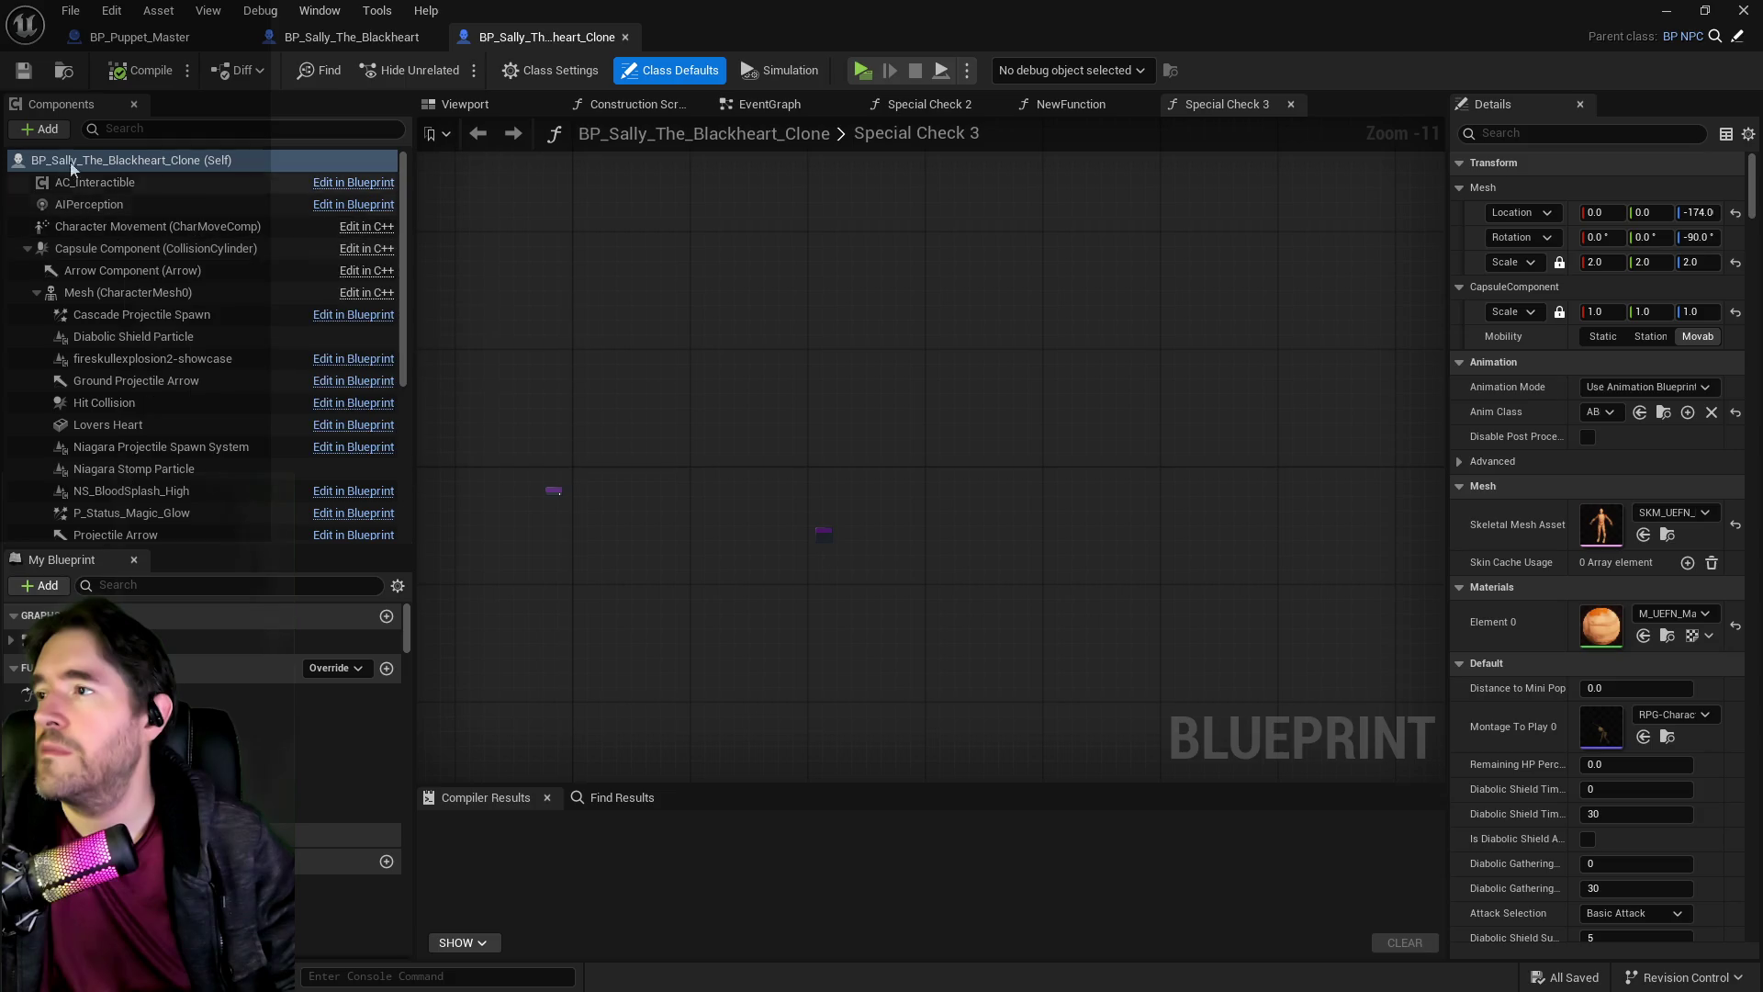
Add a Text3D component to the clone blueprint and set its text to 'Clone'.
click(44, 129)
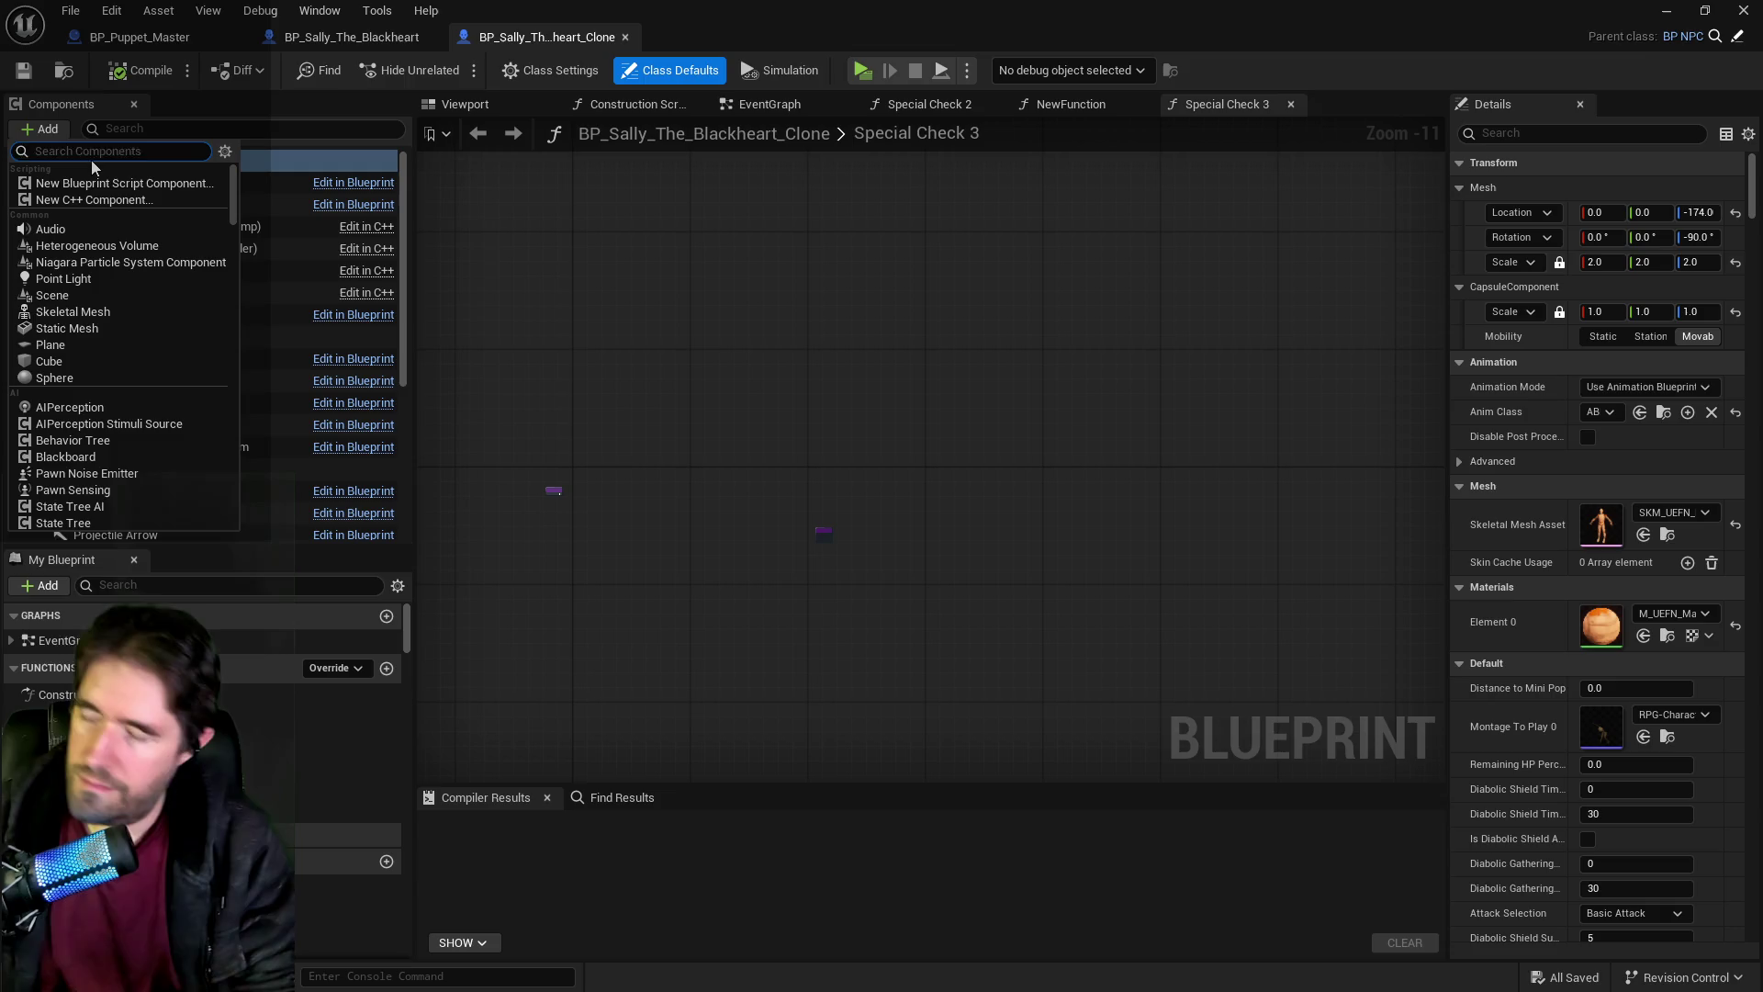
text(text)
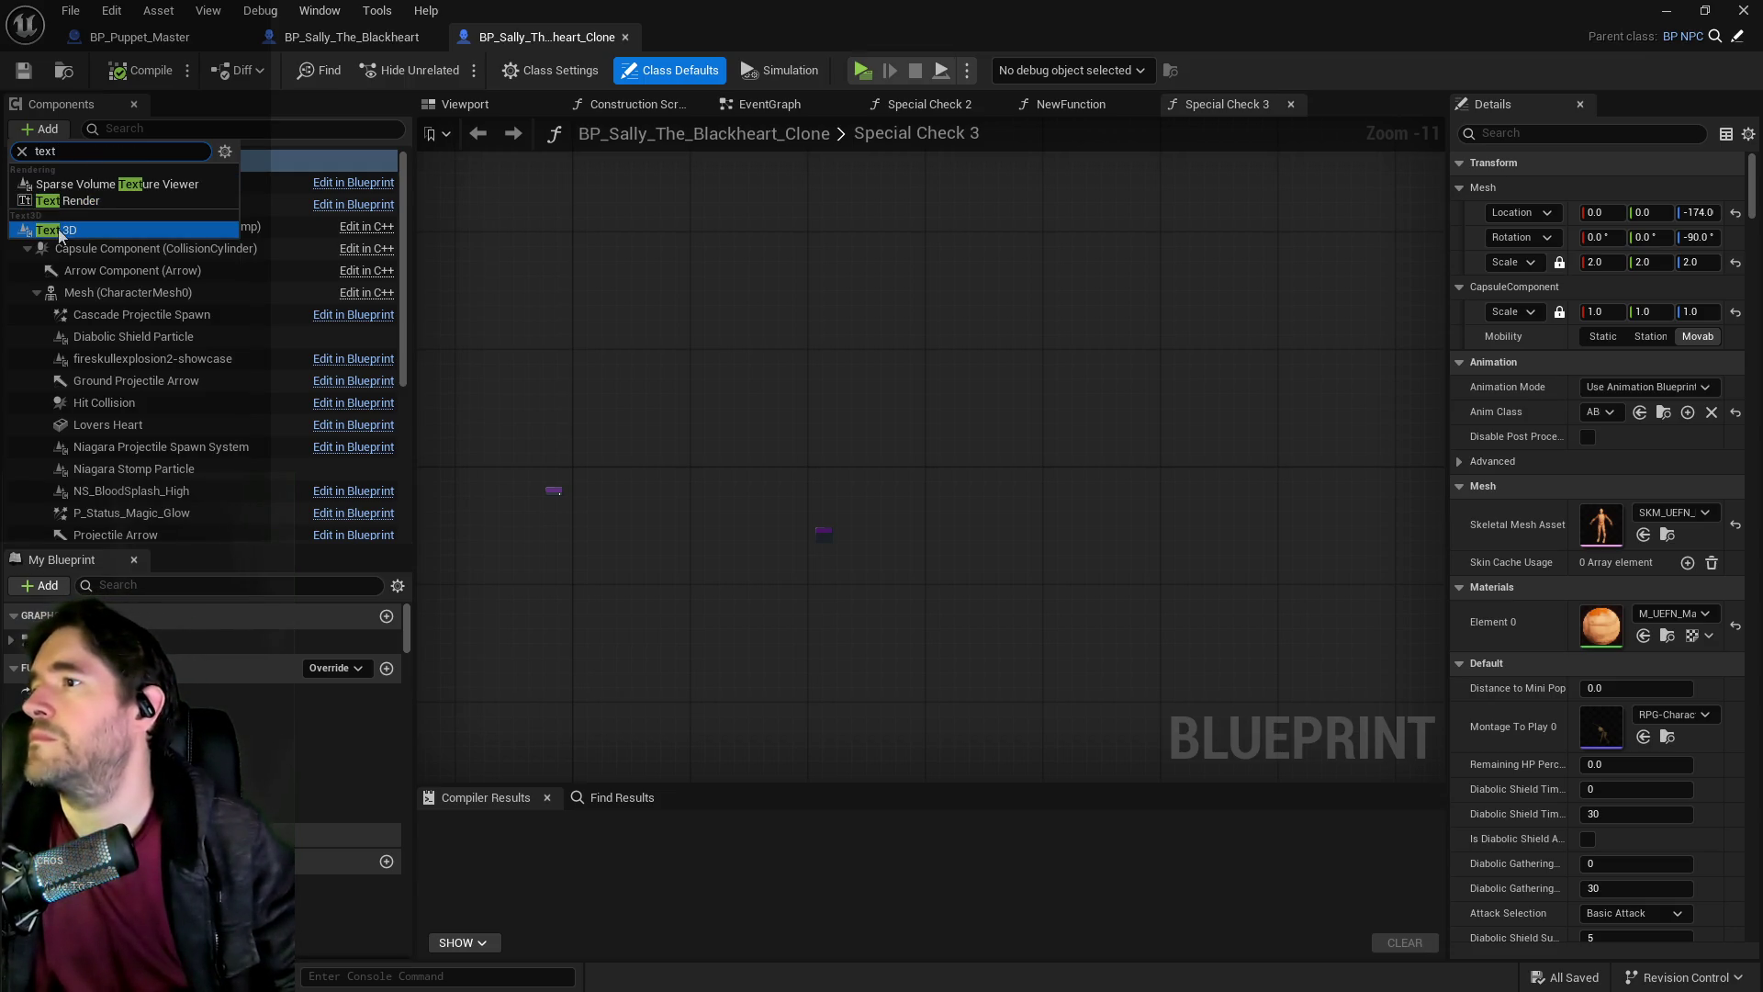
click(57, 231)
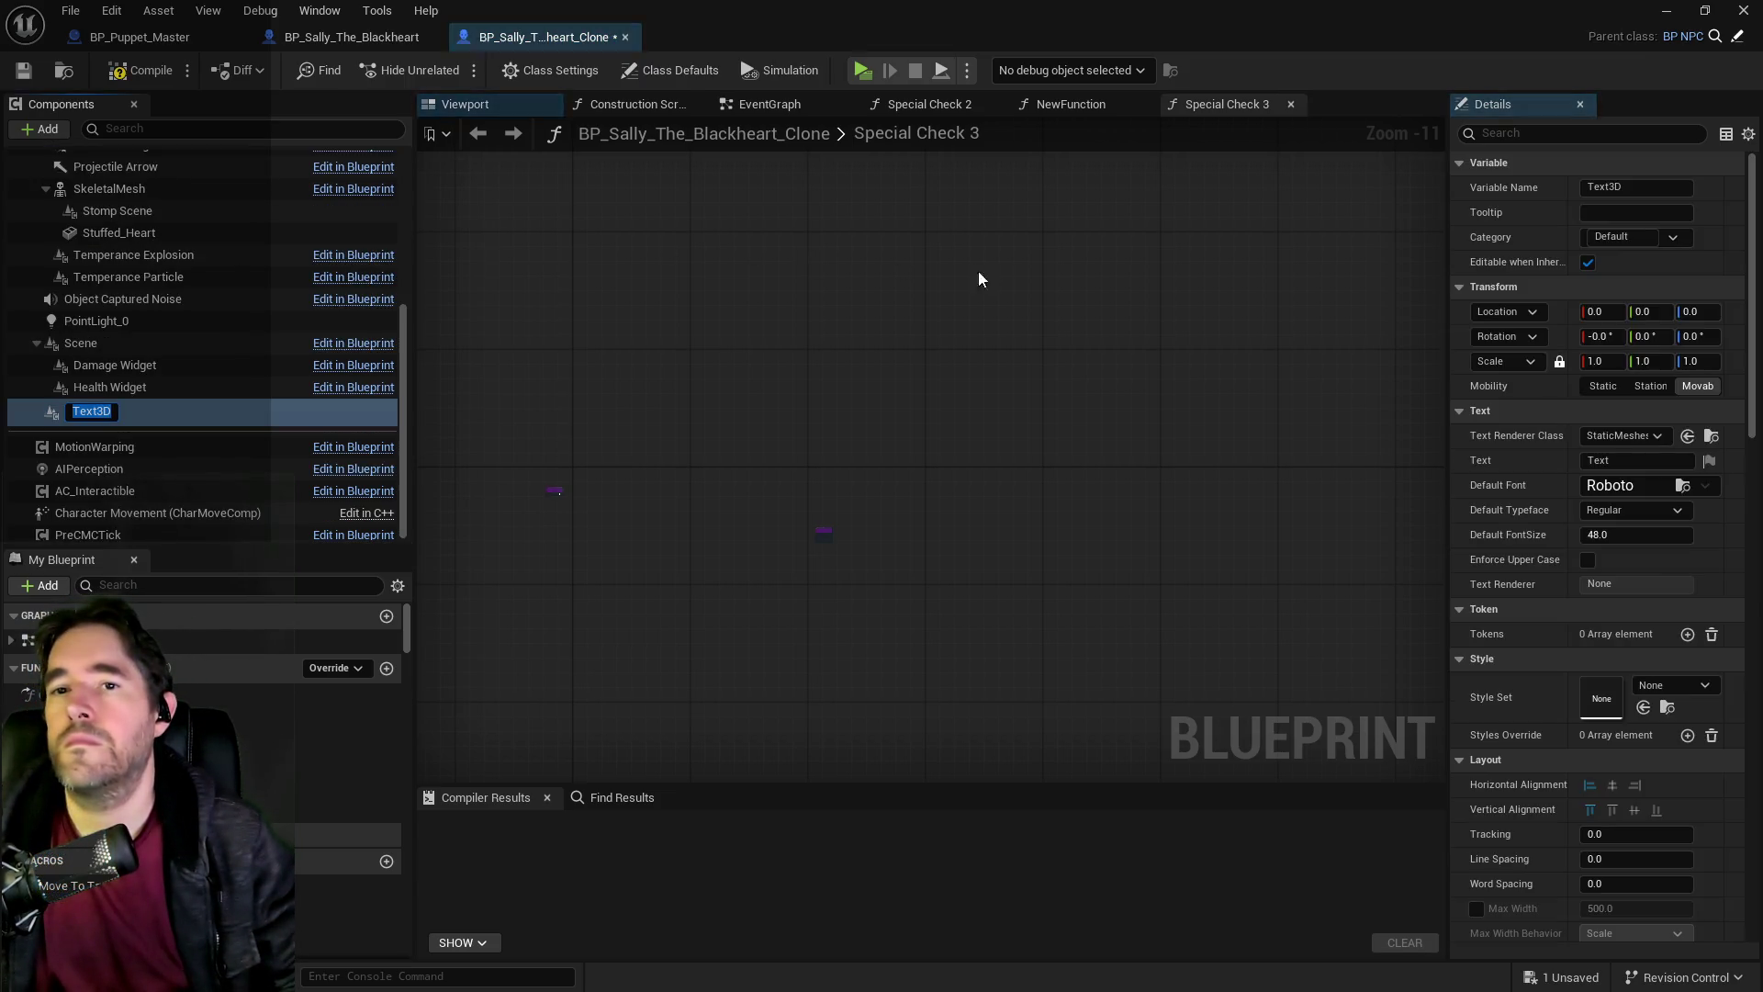
click(1616, 460)
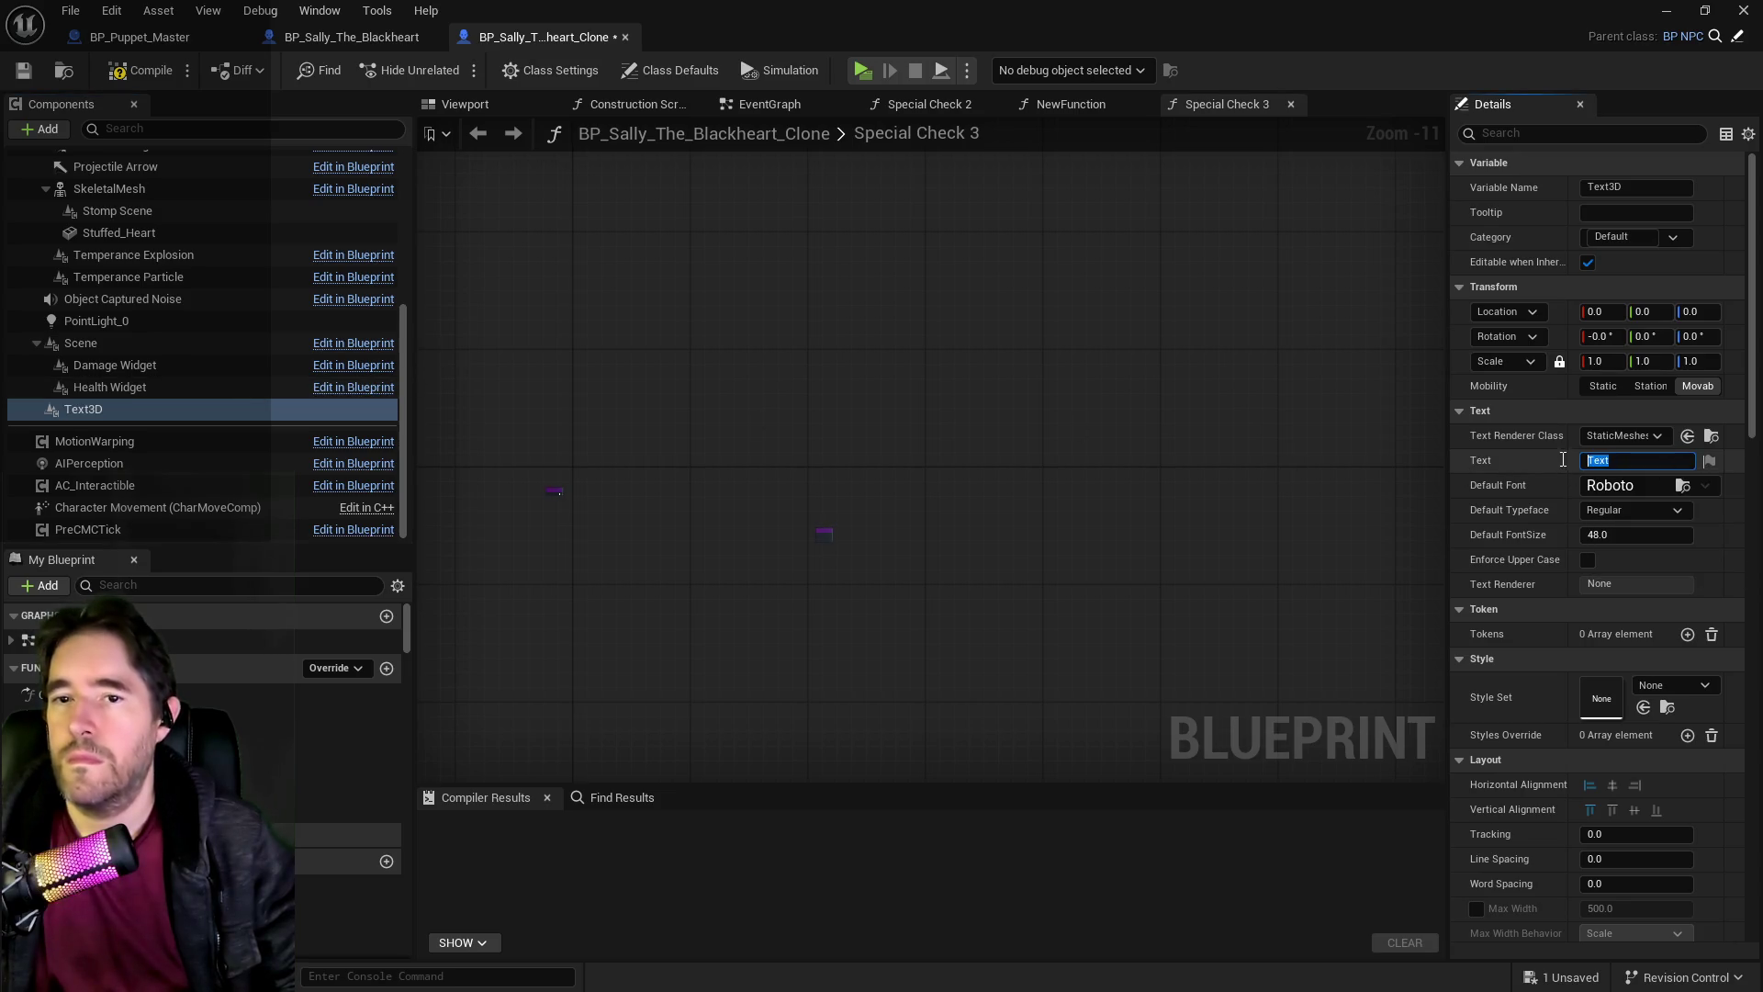
text(Clone)
key(Return)
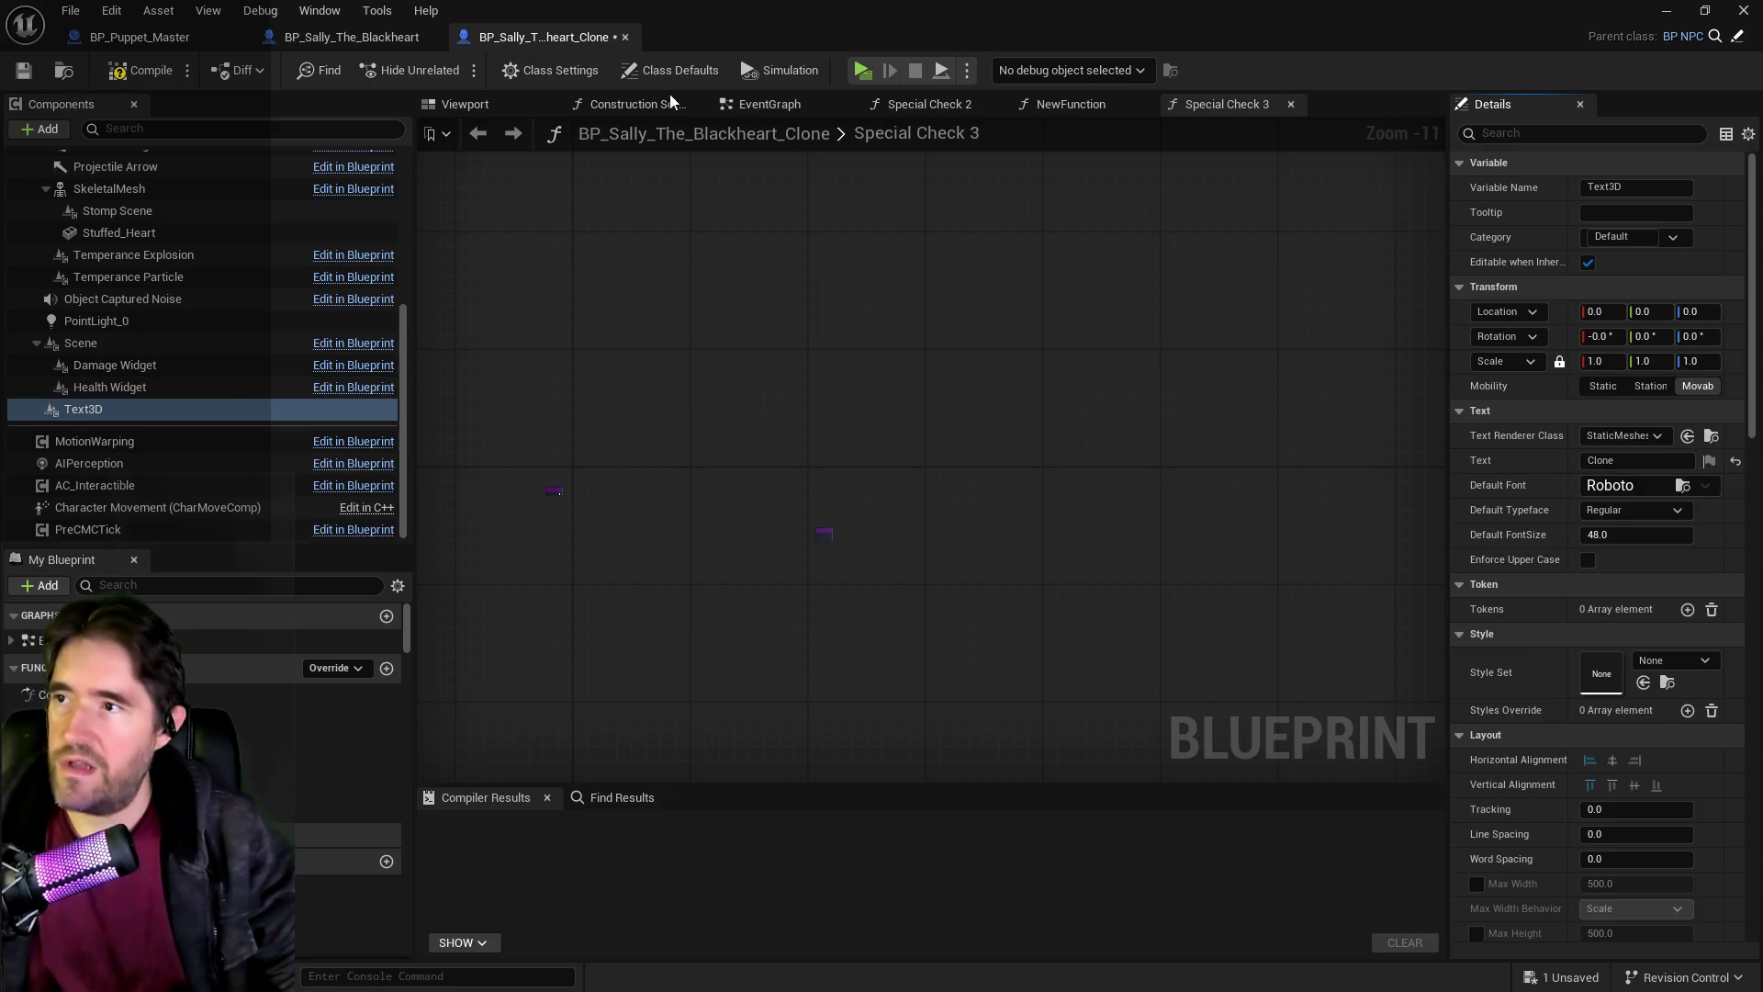
click(464, 104)
Attach the Text3D label under SkeletalMesh and raise it above the character.
drag(478, 152, 928, 212)
drag(103, 410, 109, 189)
drag(915, 447, 909, 285)
drag(984, 158, 892, 330)
Set the Clone label's Z rotation to -90, centre its alignment, and lift it over the head.
click(1696, 336)
text(0)
key(Return)
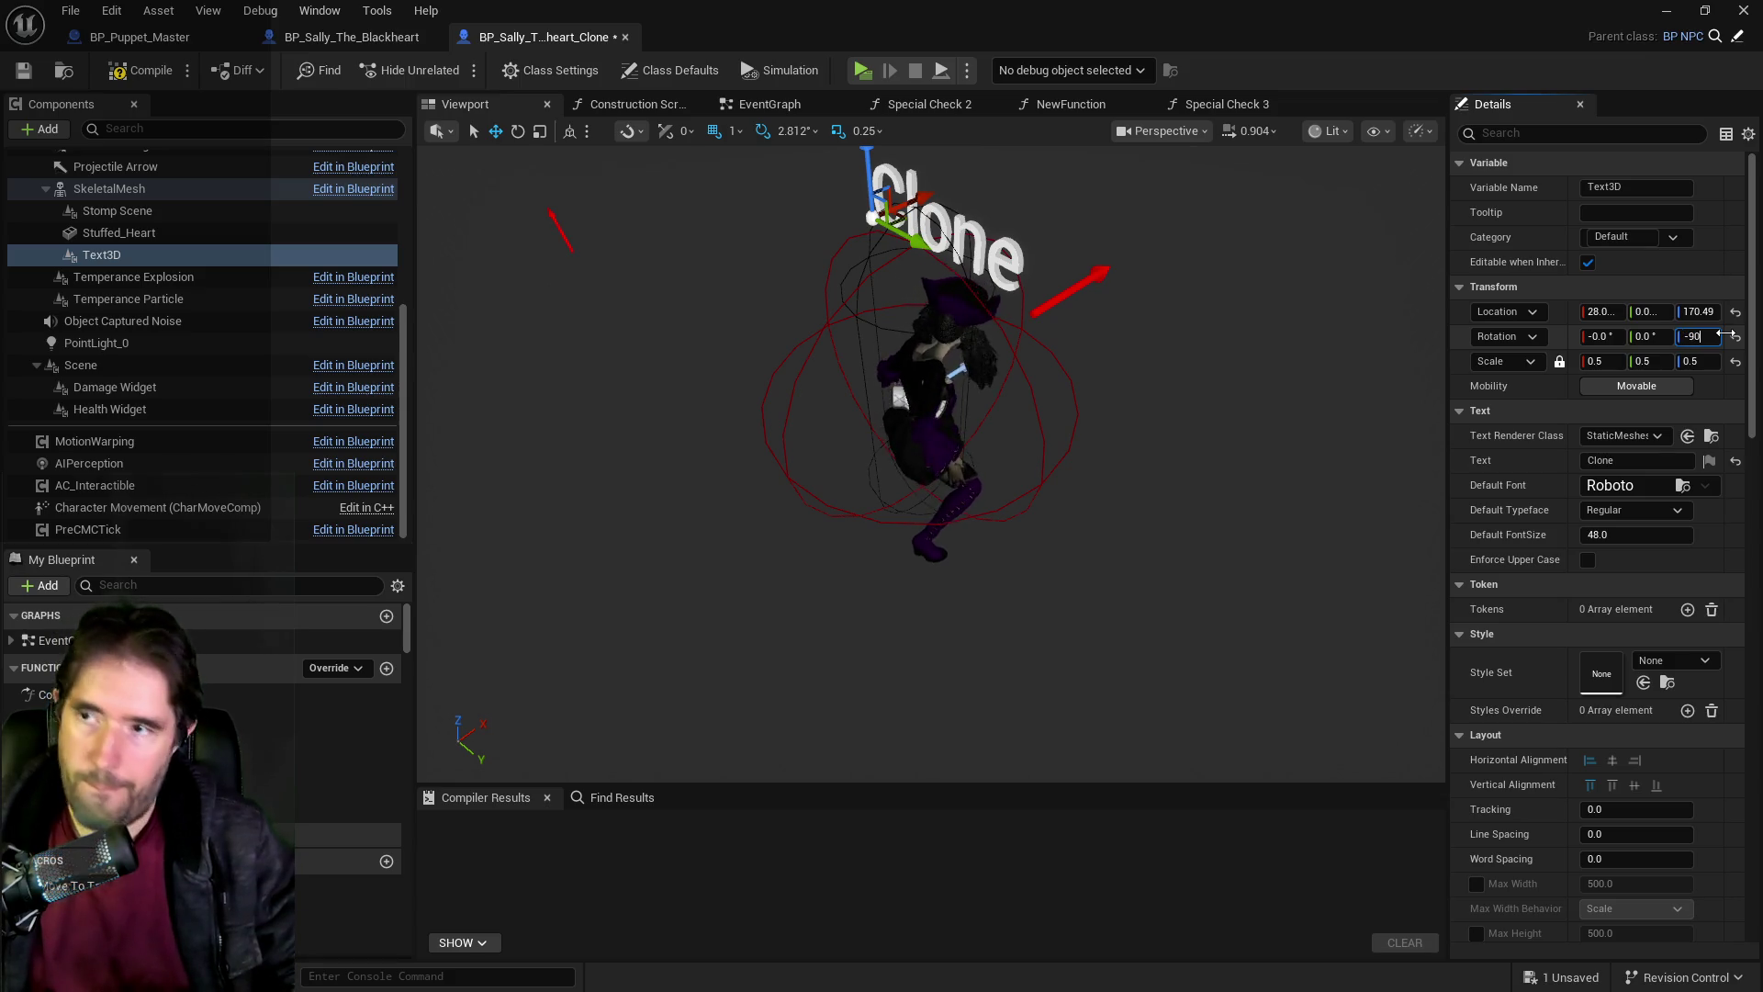
key(Return)
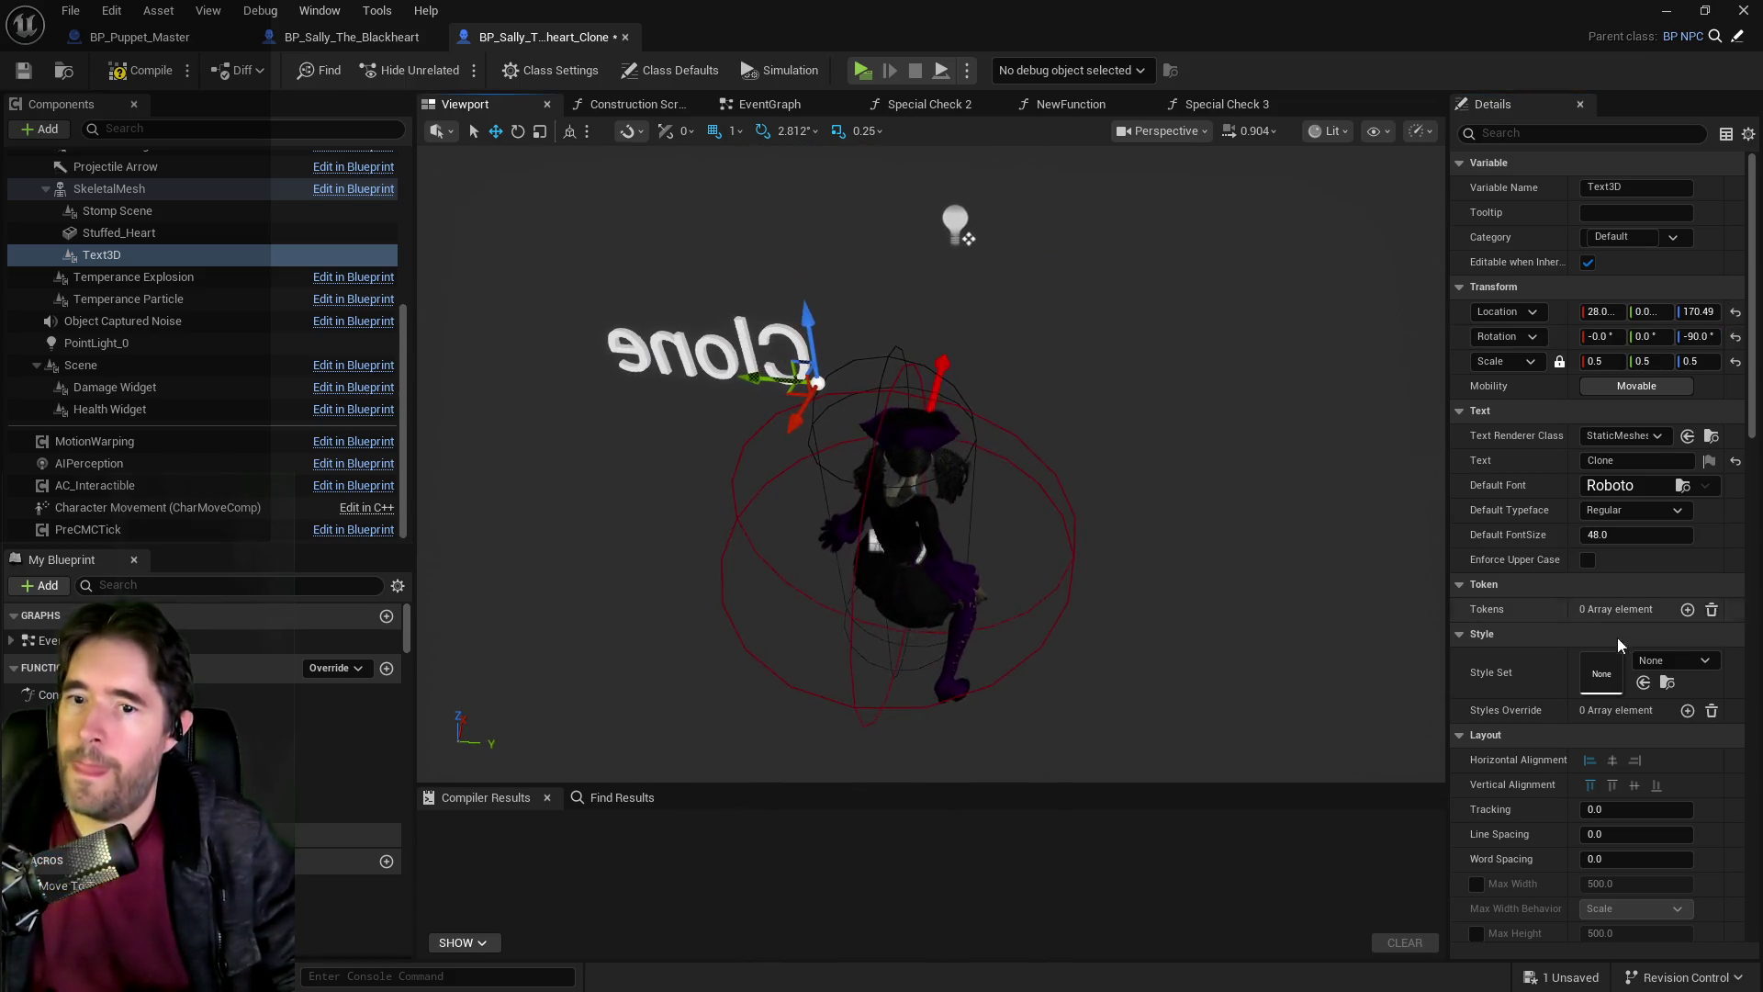
click(1613, 760)
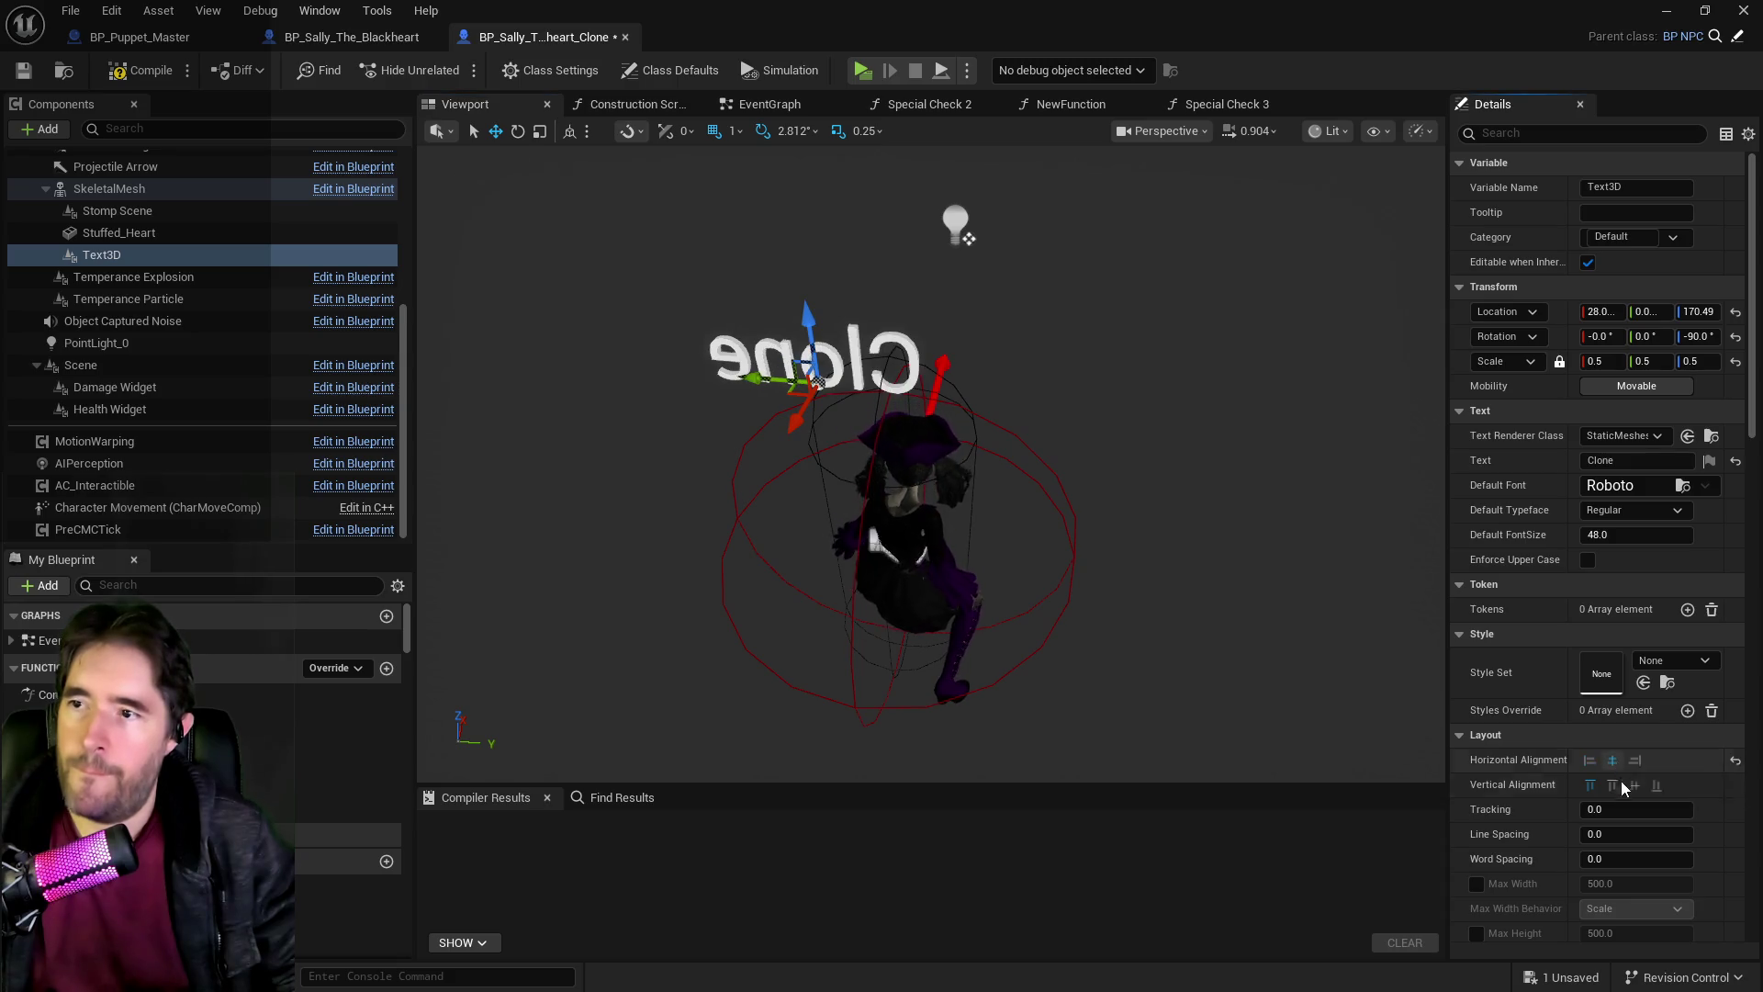
drag(752, 380, 845, 381)
key(f)
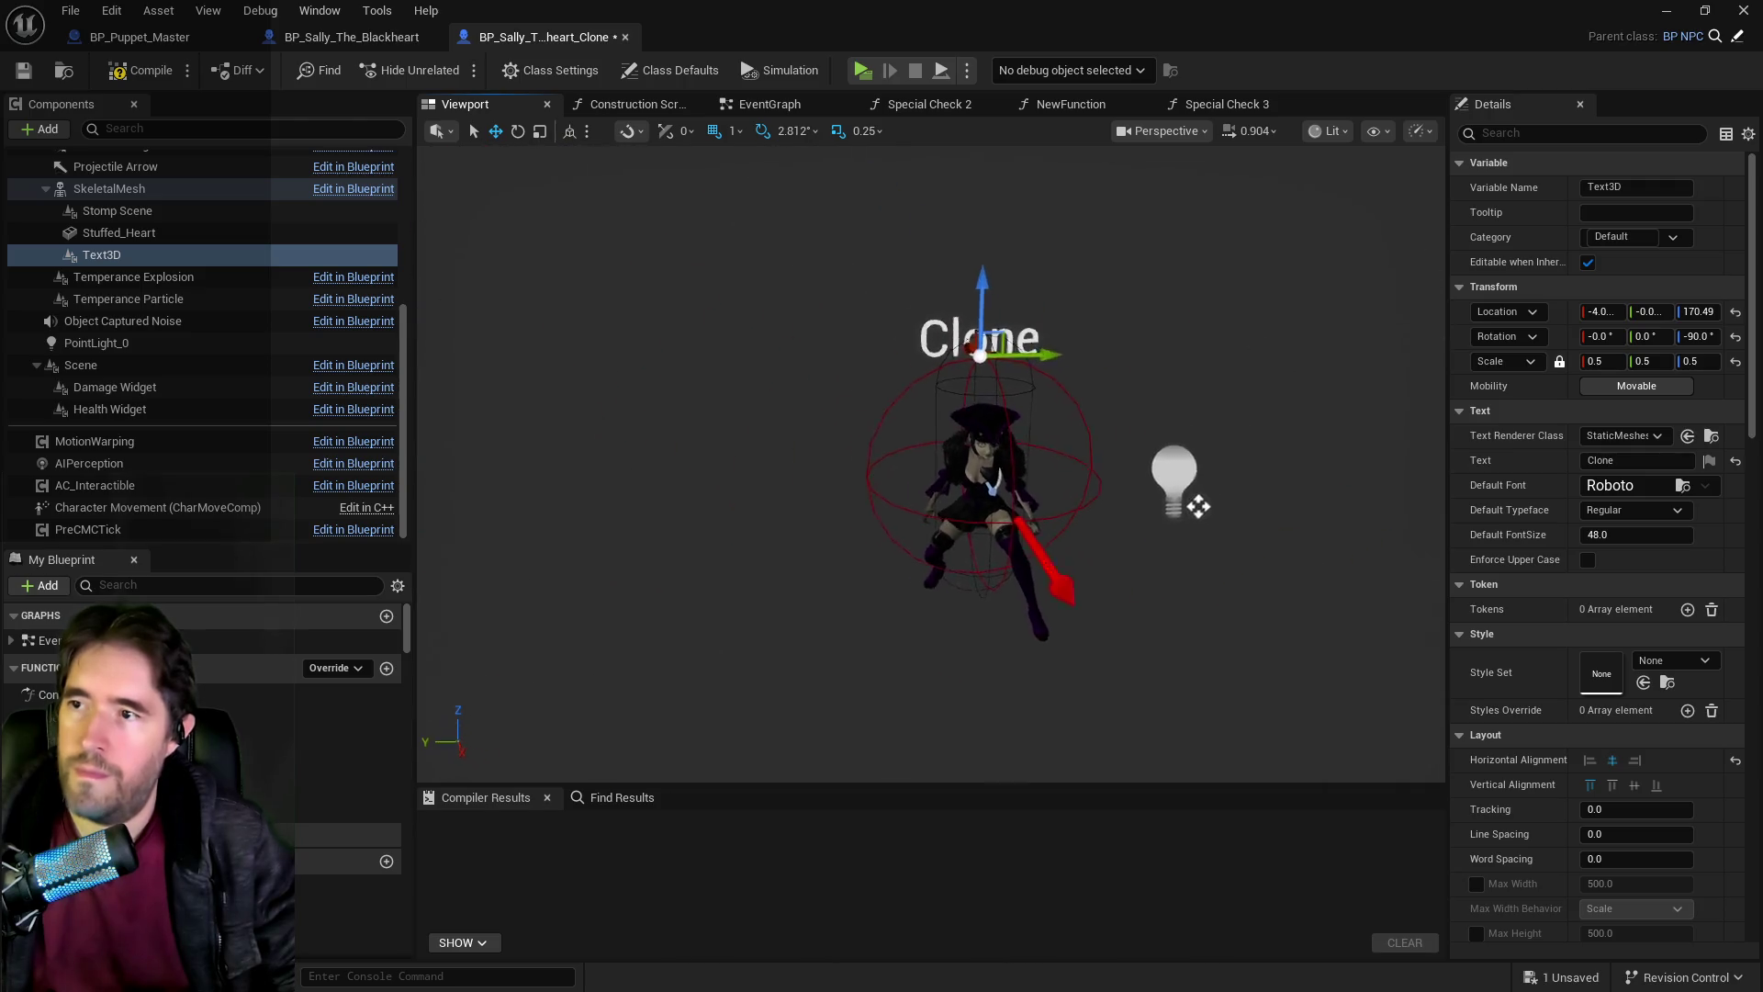
drag(983, 301, 993, 251)
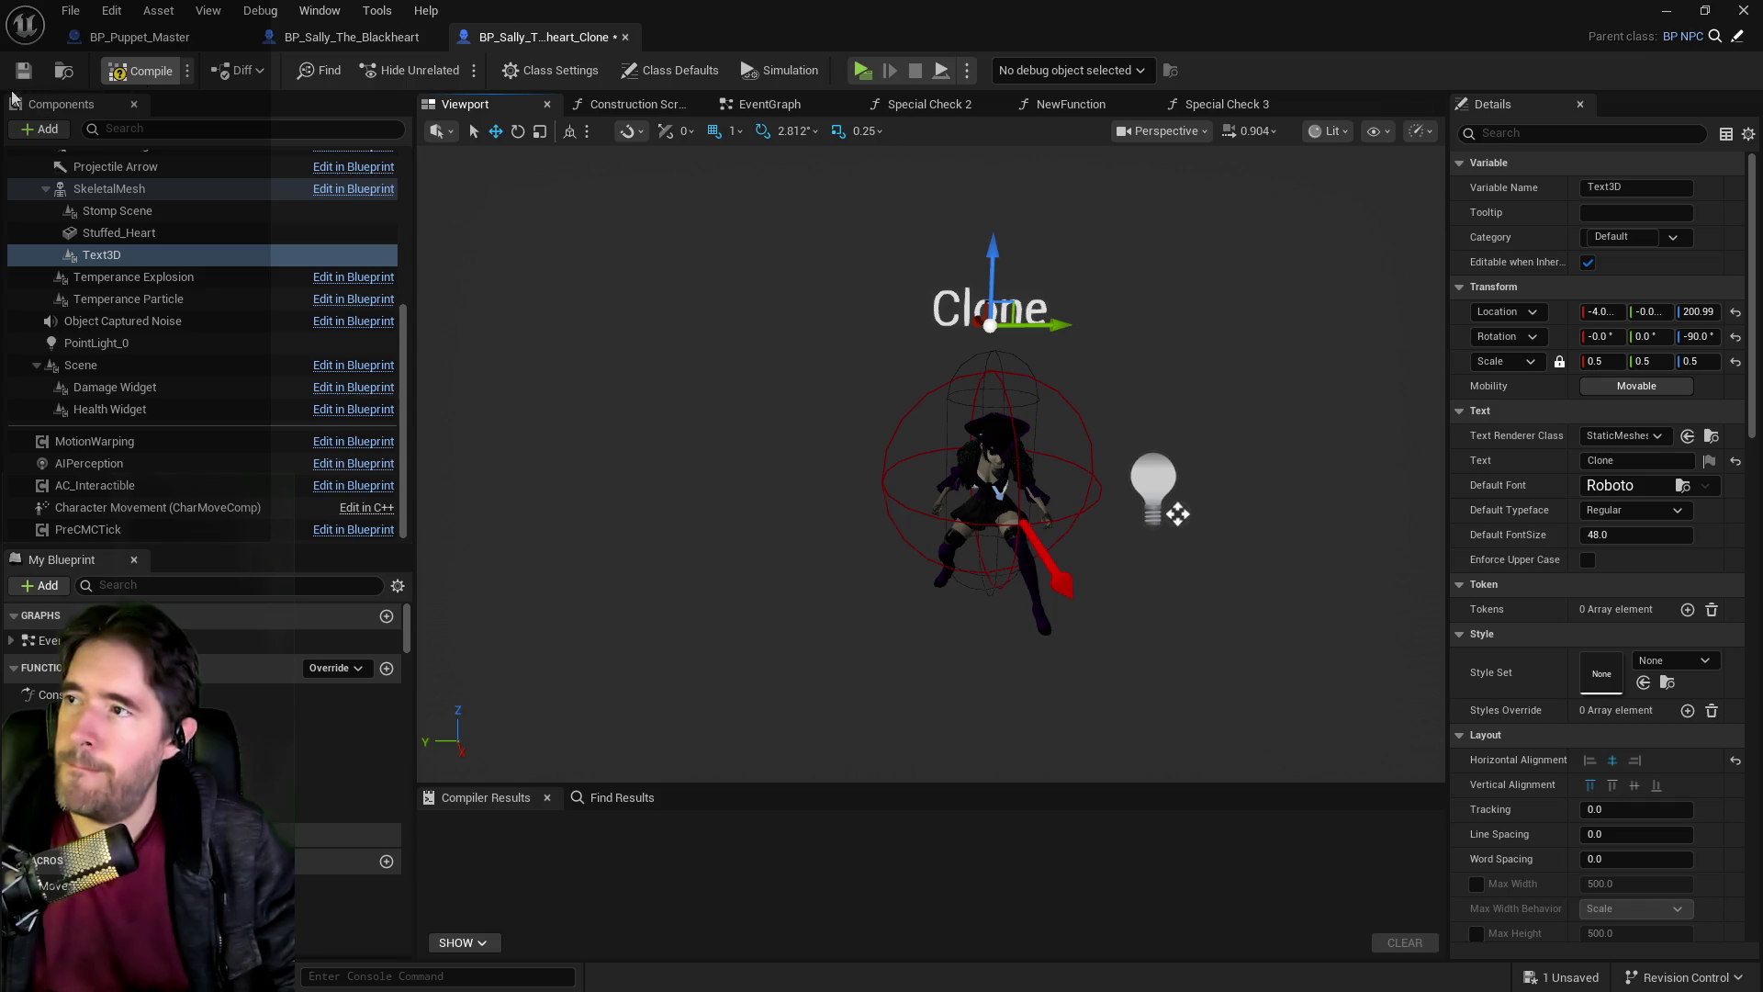
Compile the clone blueprint and return to the Blackheart blueprint's Async Load Class Asset node.
key(ctrl+s)
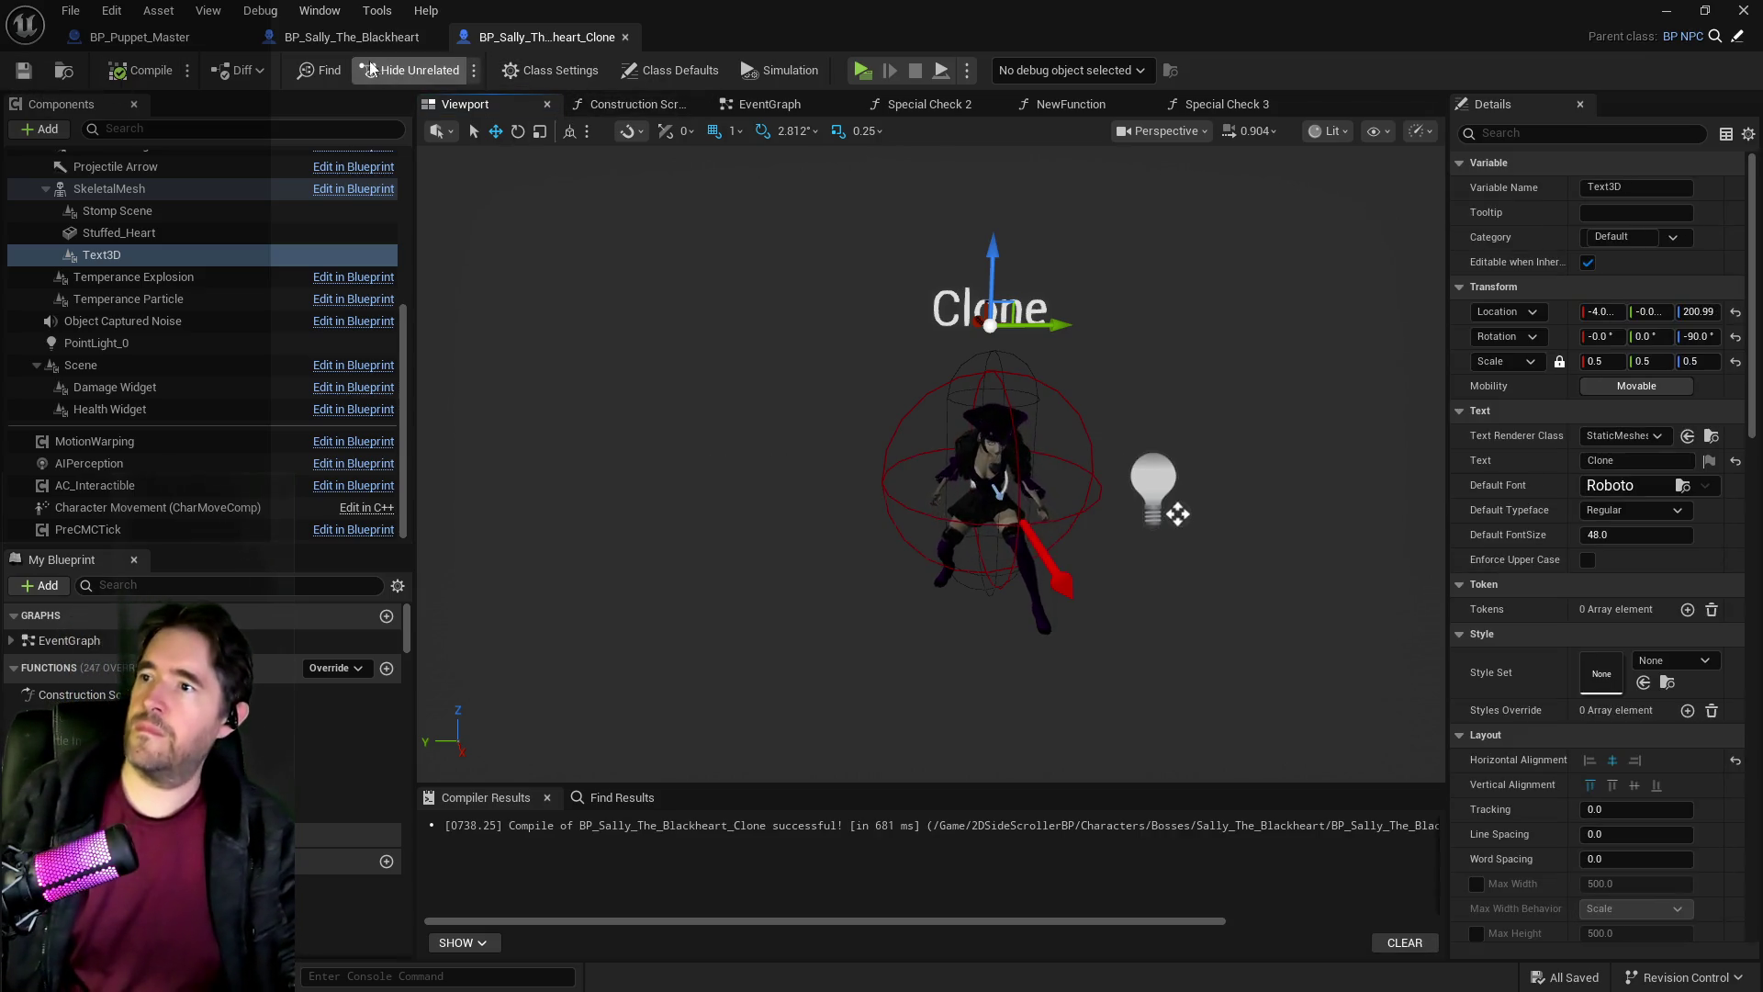
click(355, 36)
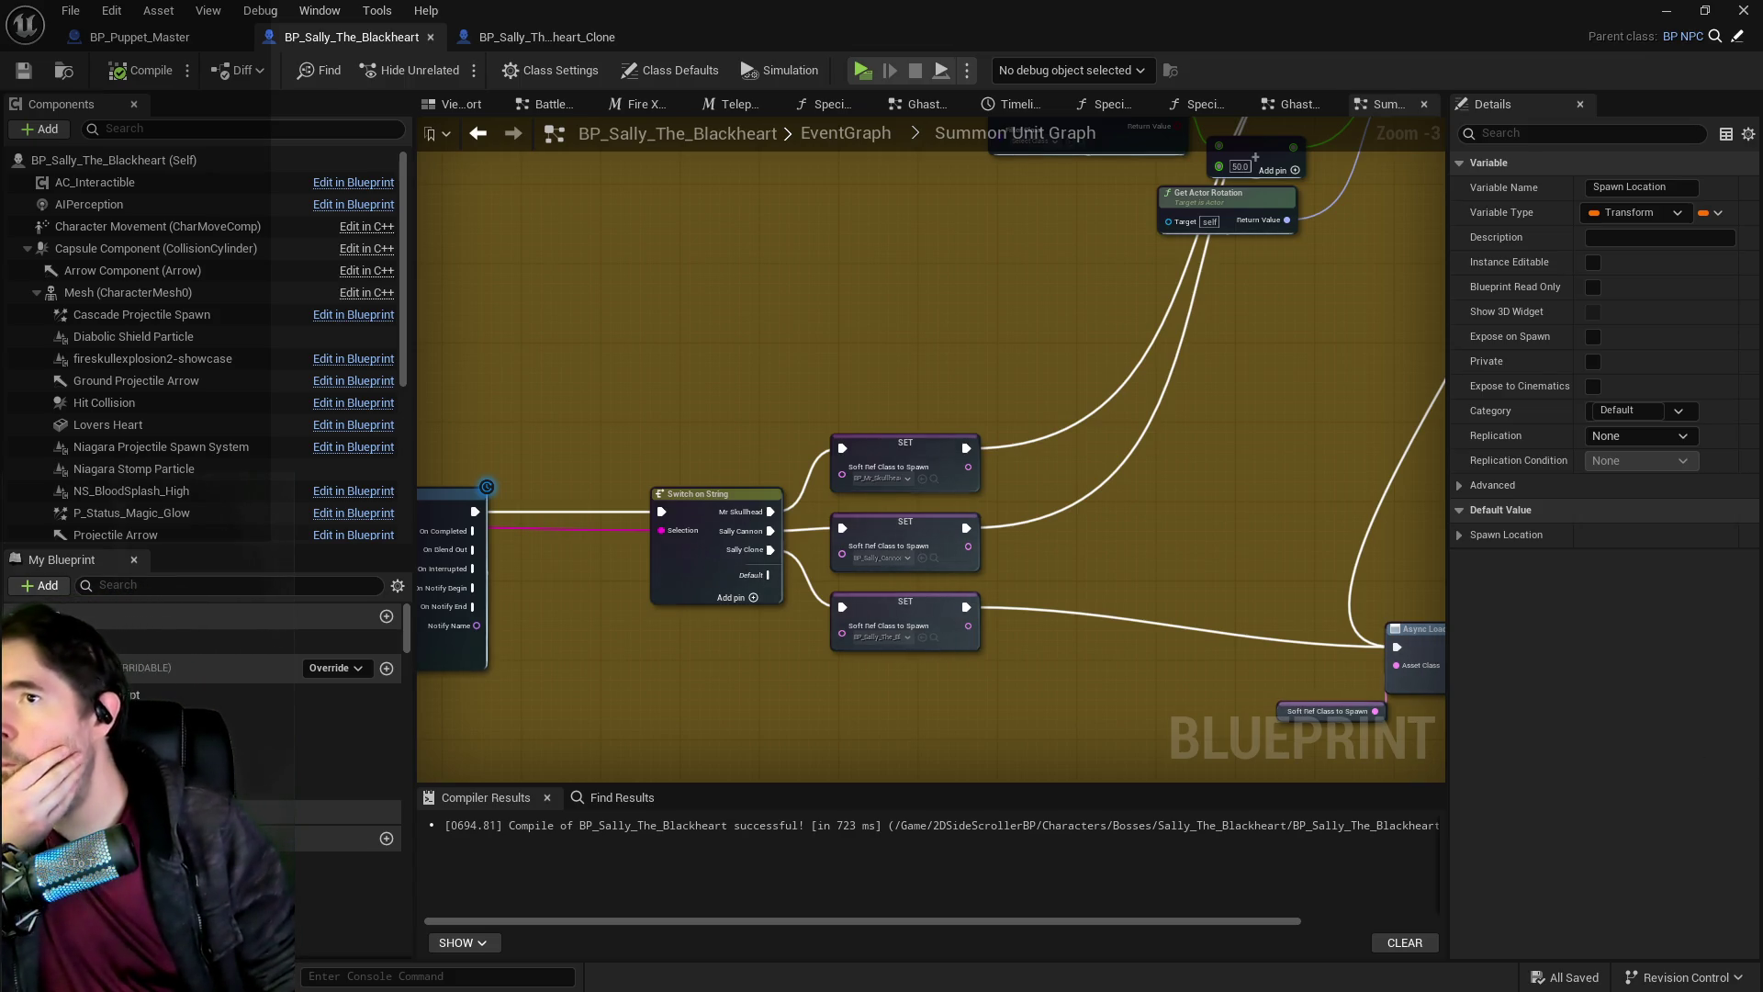
drag(1441, 530, 1036, 465)
scroll(1036, 466, down, 4)
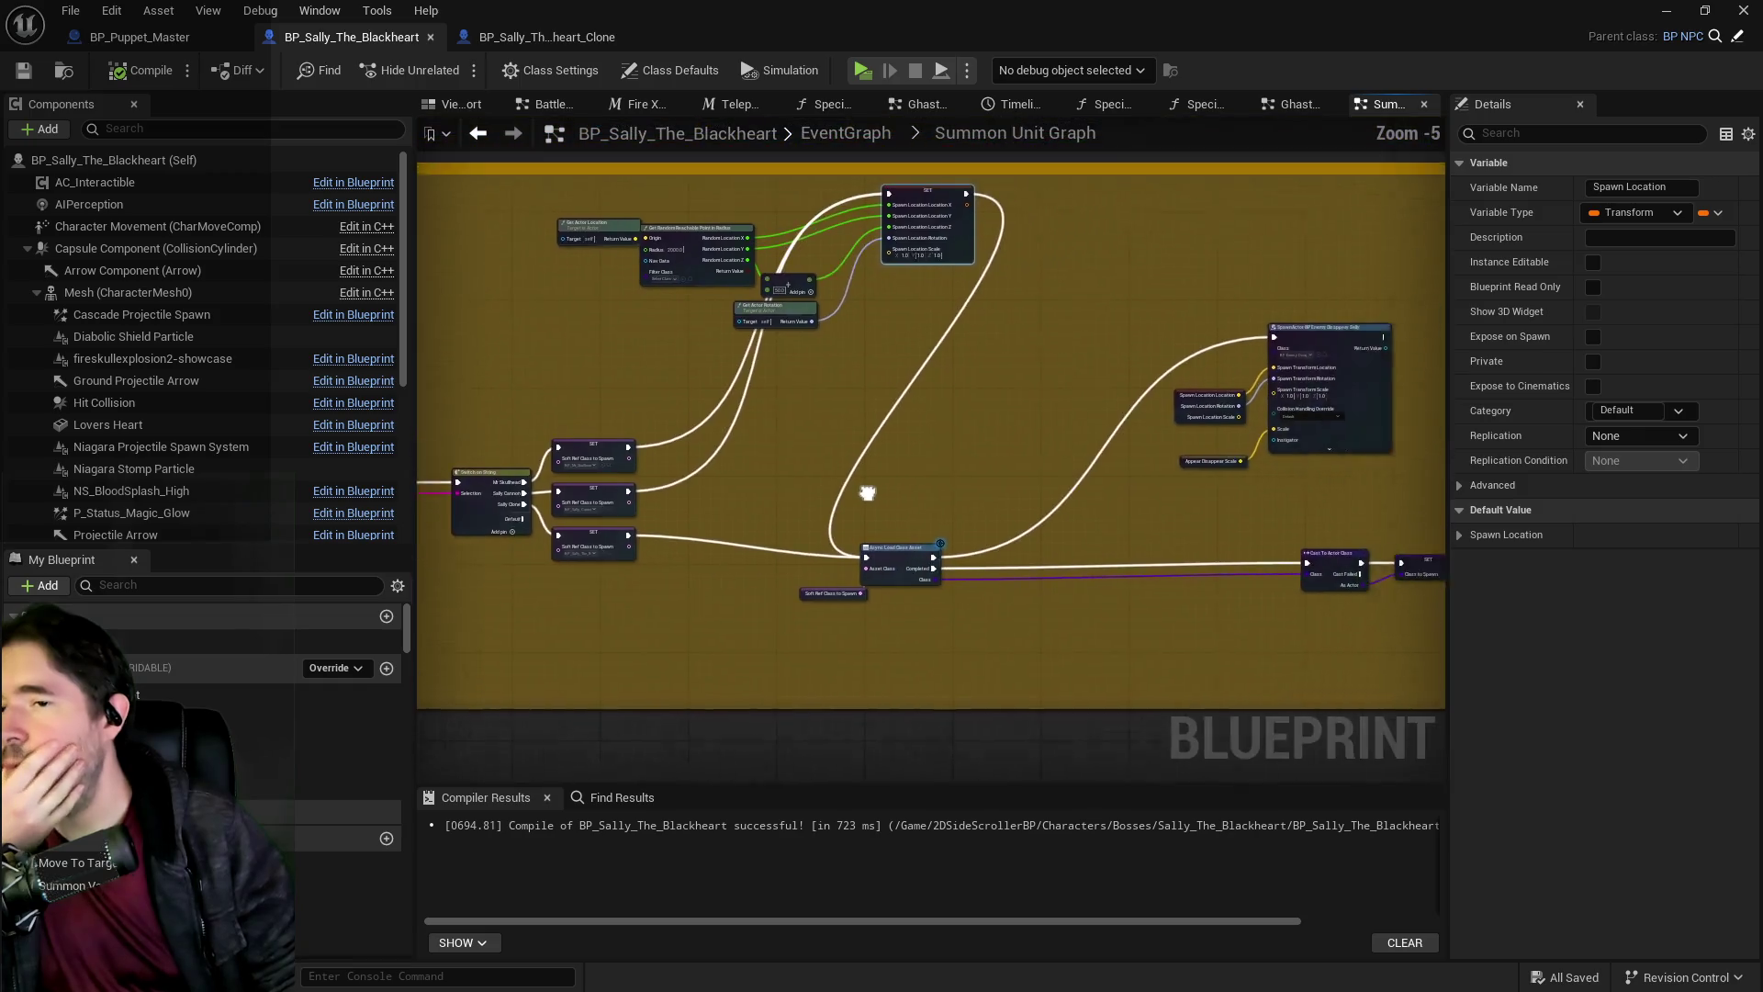
scroll(1248, 211, up, 2)
Open the Ghastly Mirror Graph and pan along its chain to the start of Patty Kong Active.
click(1287, 107)
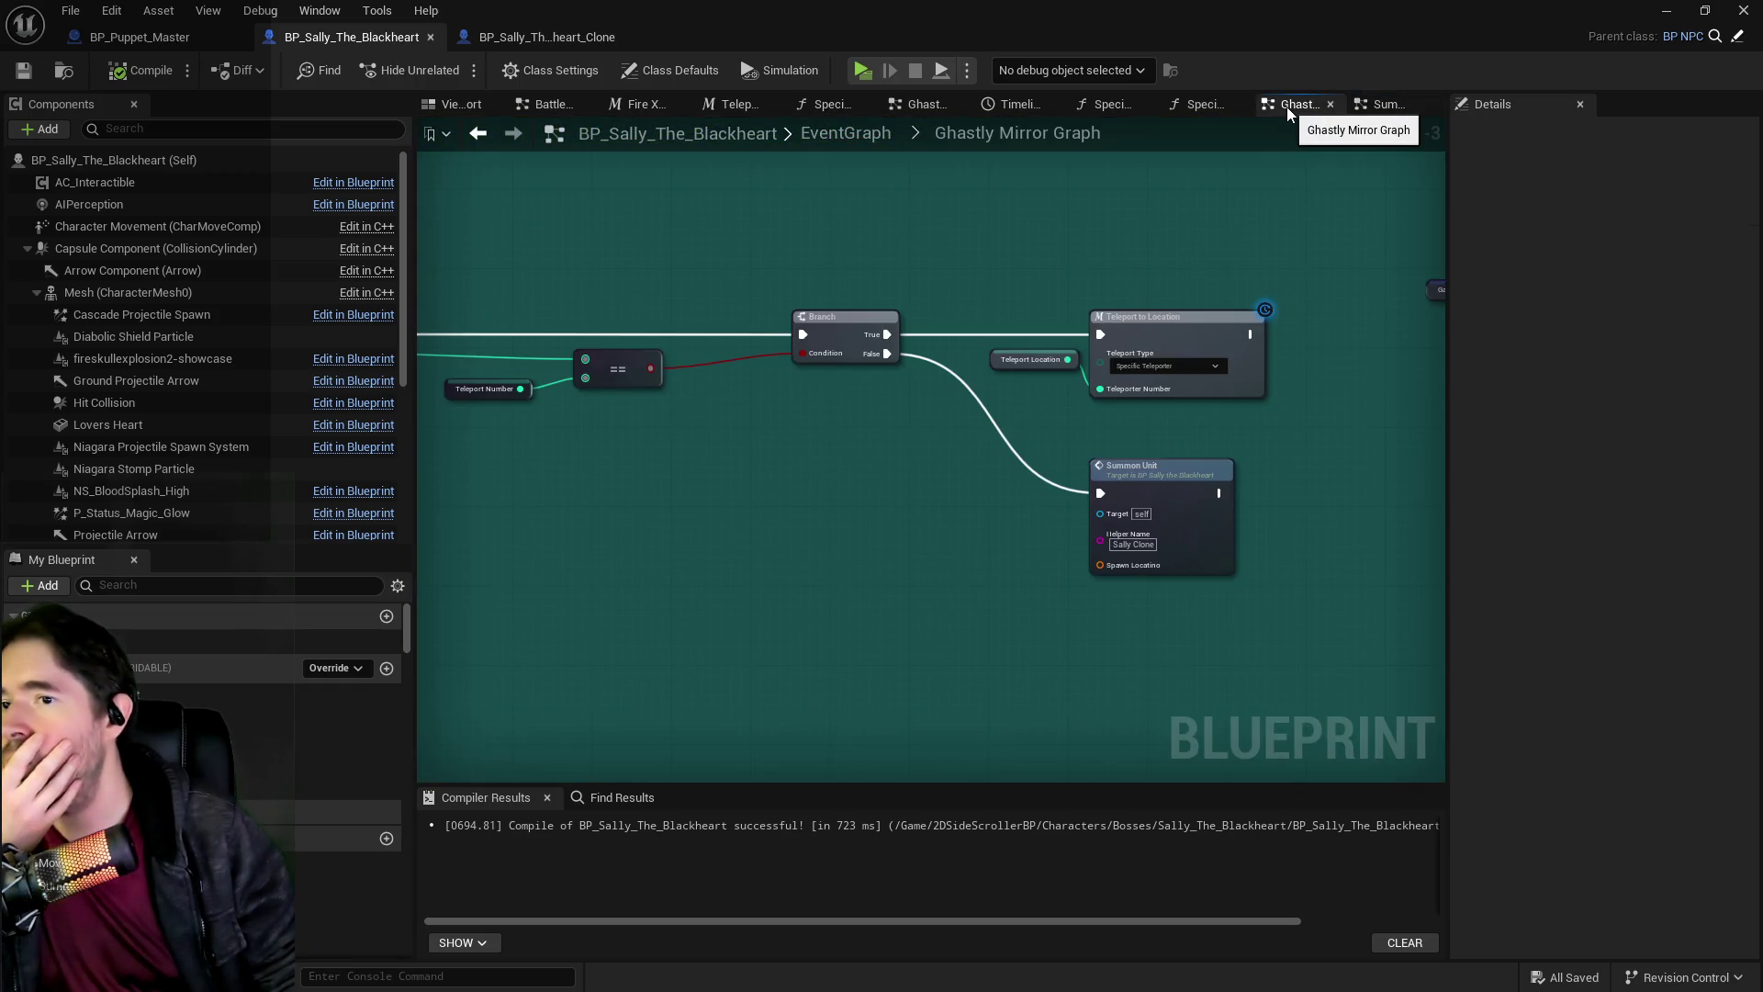
mouse_move(973, 242)
mouse_down()
mouse_move(1156, 275)
mouse_move(665, 295)
mouse_up()
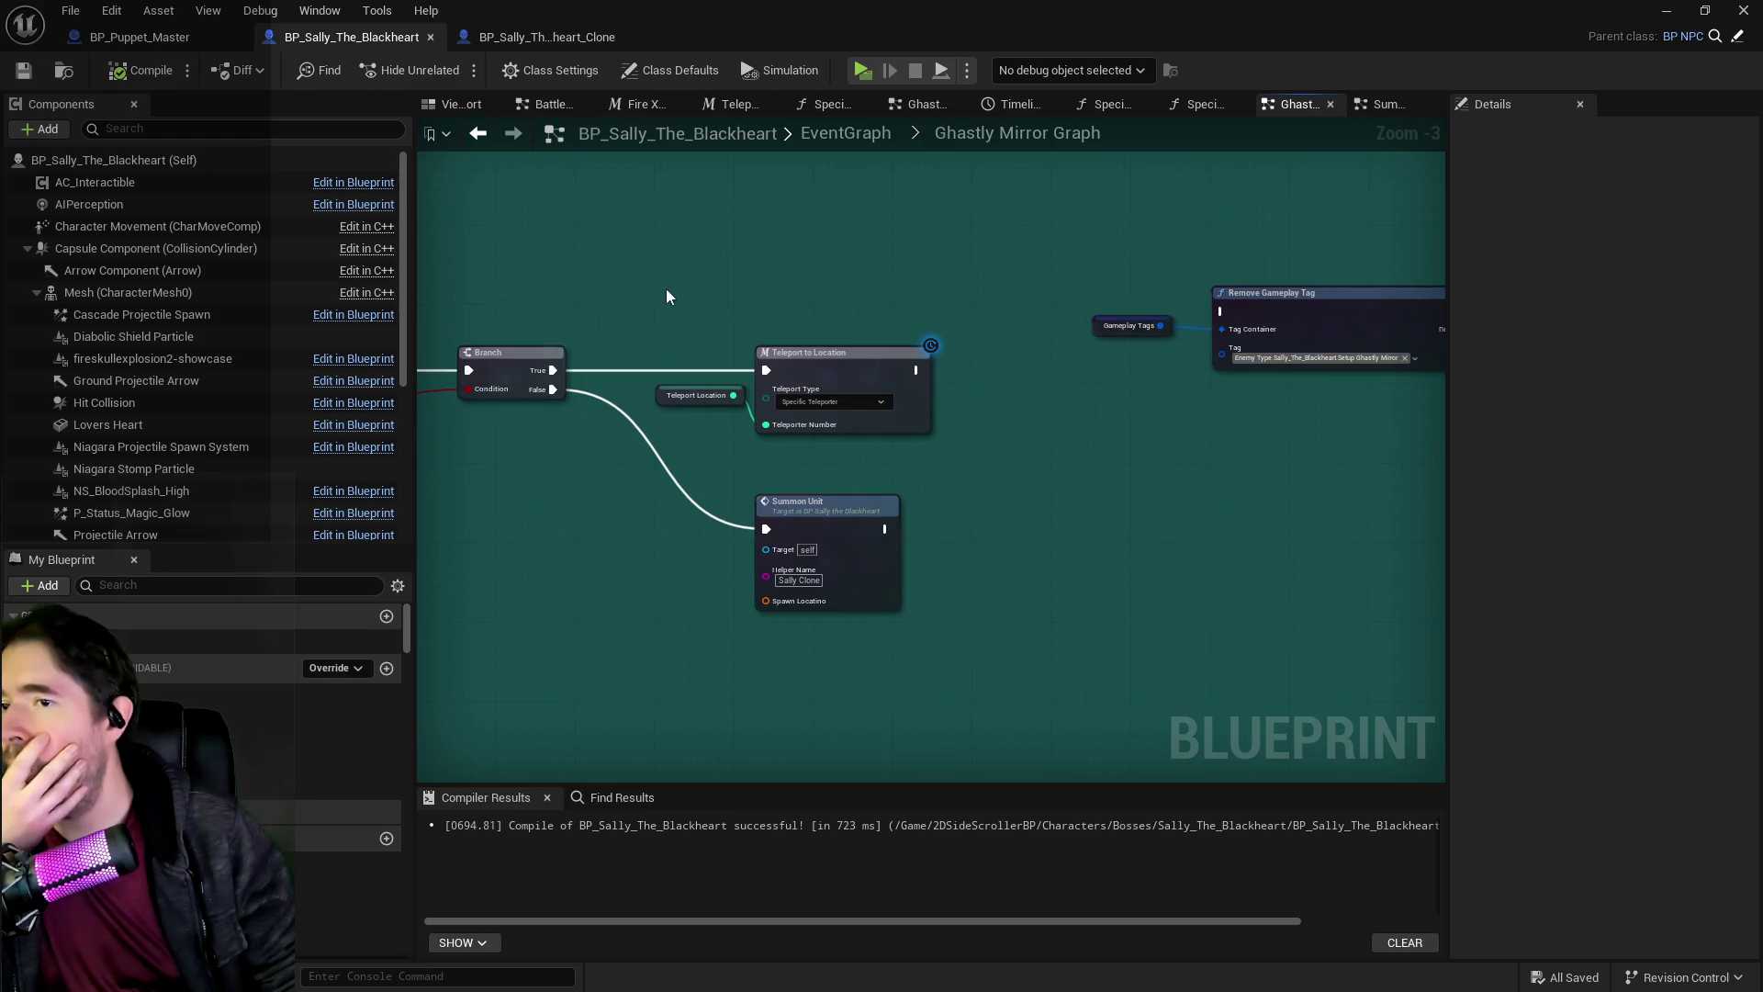
mouse_move(1003, 394)
mouse_down()
mouse_move(1110, 397)
mouse_move(1198, 360)
mouse_move(985, 425)
mouse_move(820, 394)
mouse_move(1058, 460)
mouse_up()
scroll(1198, 360, down, 1)
scroll(878, 417, down, 3)
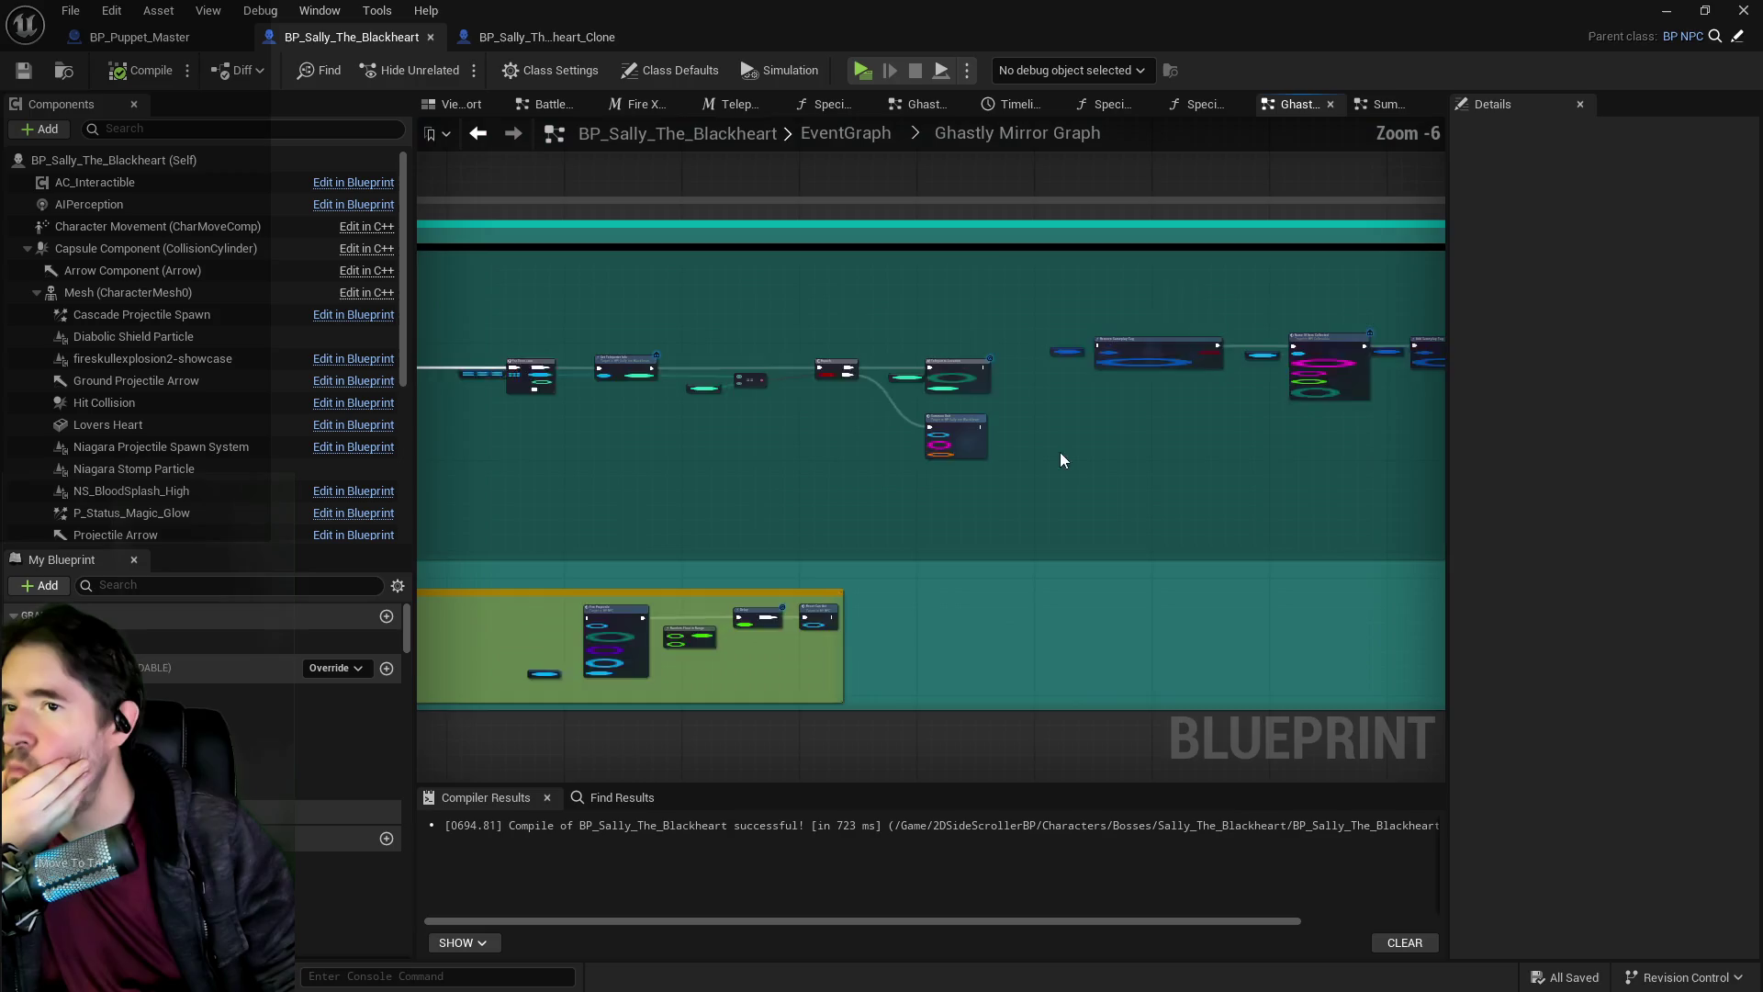
scroll(988, 394, up, 3)
mouse_move(962, 407)
mouse_down()
mouse_move(746, 443)
mouse_move(640, 496)
mouse_up()
drag(736, 470, 593, 497)
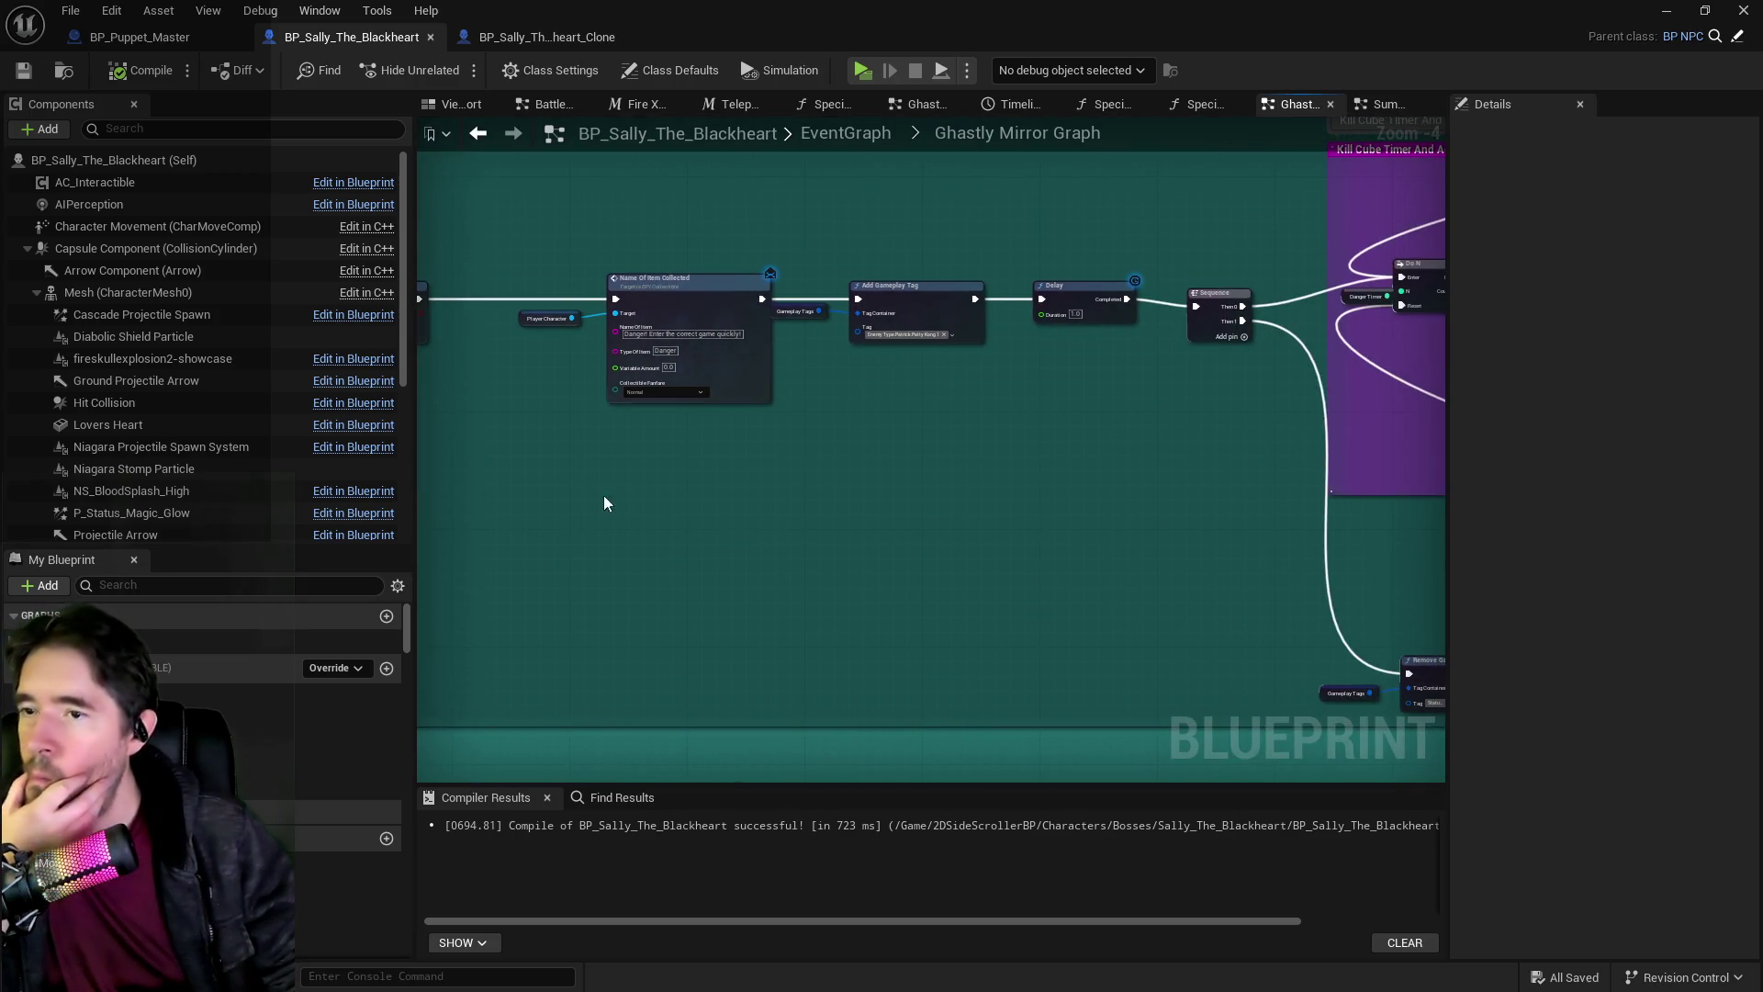
scroll(933, 409, up, 1)
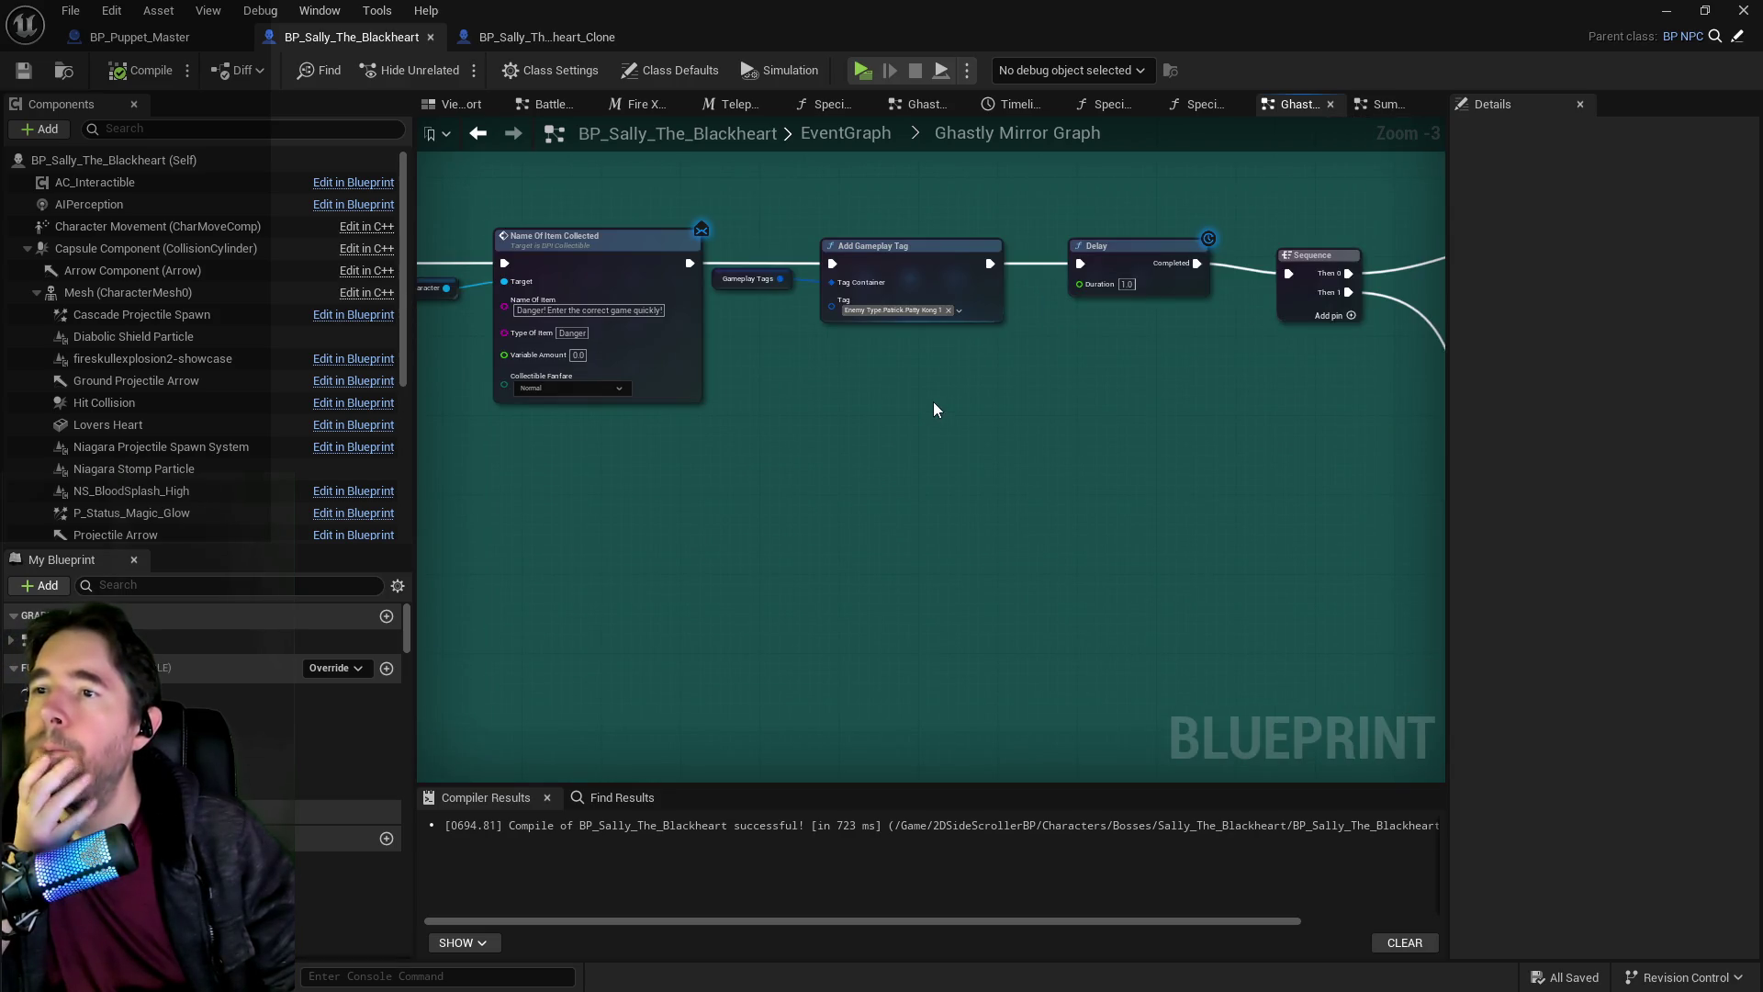
scroll(933, 401, down, 3)
mouse_move(917, 402)
mouse_down()
mouse_move(919, 431)
mouse_move(1055, 444)
mouse_up()
scroll(740, 575, up, 3)
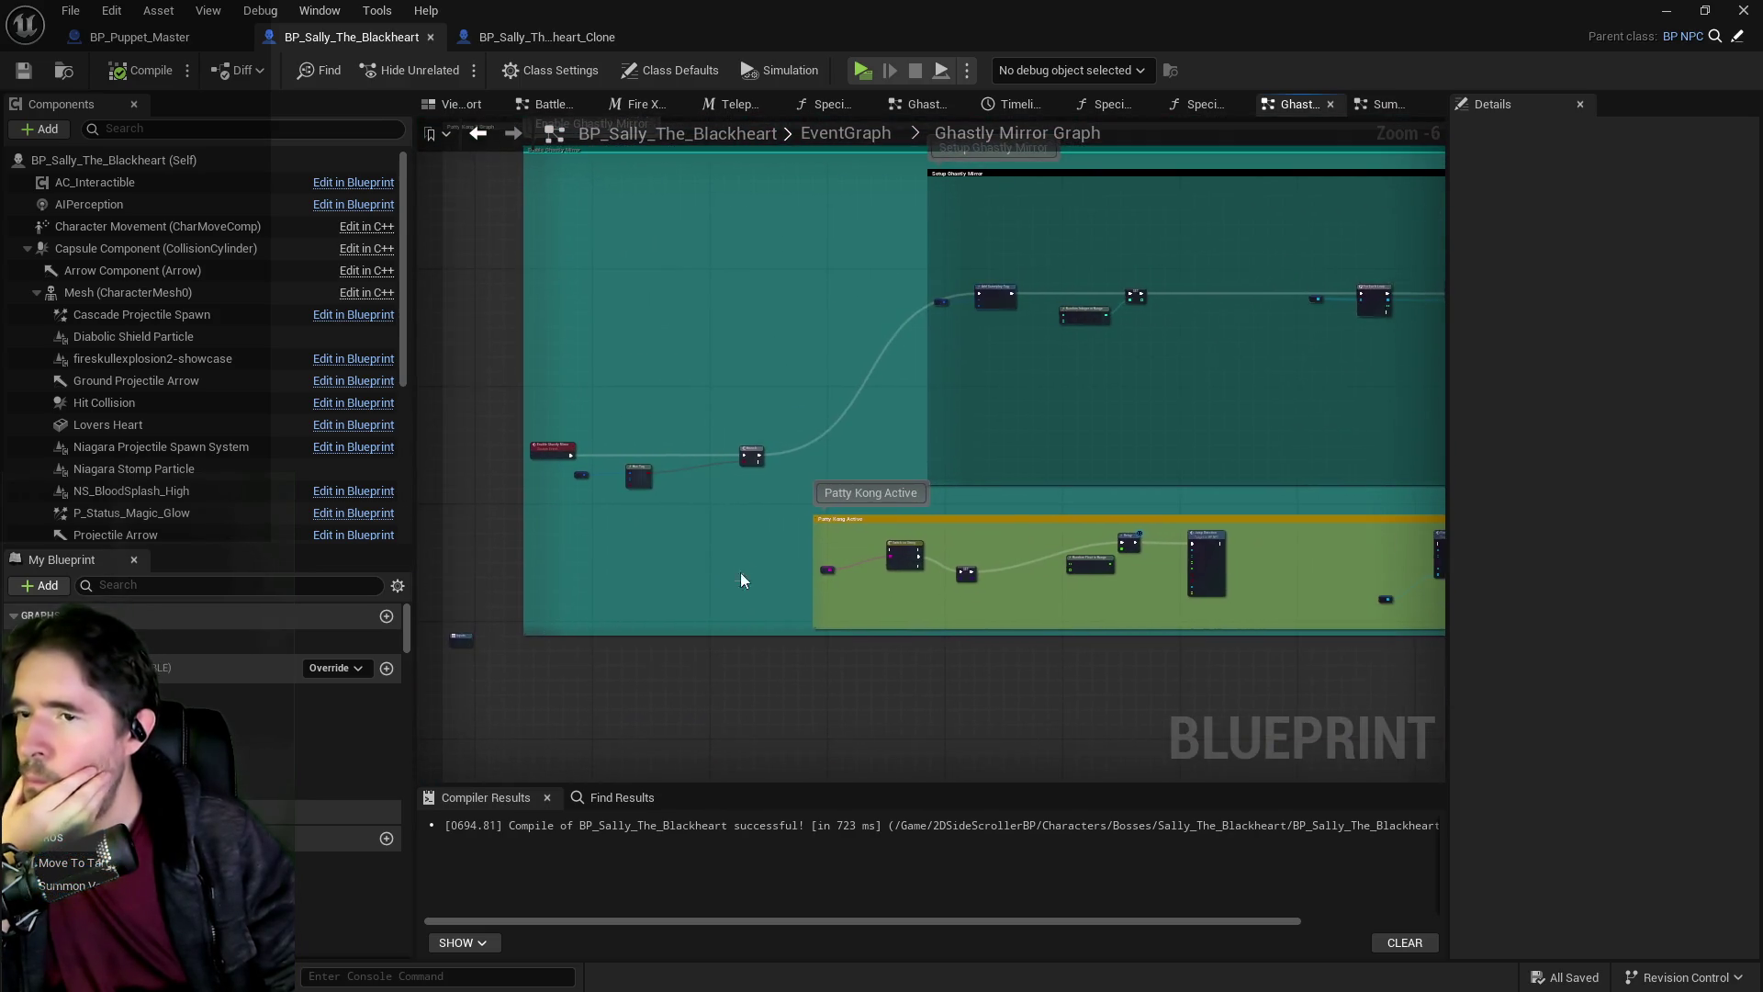
scroll(821, 242, down, 4)
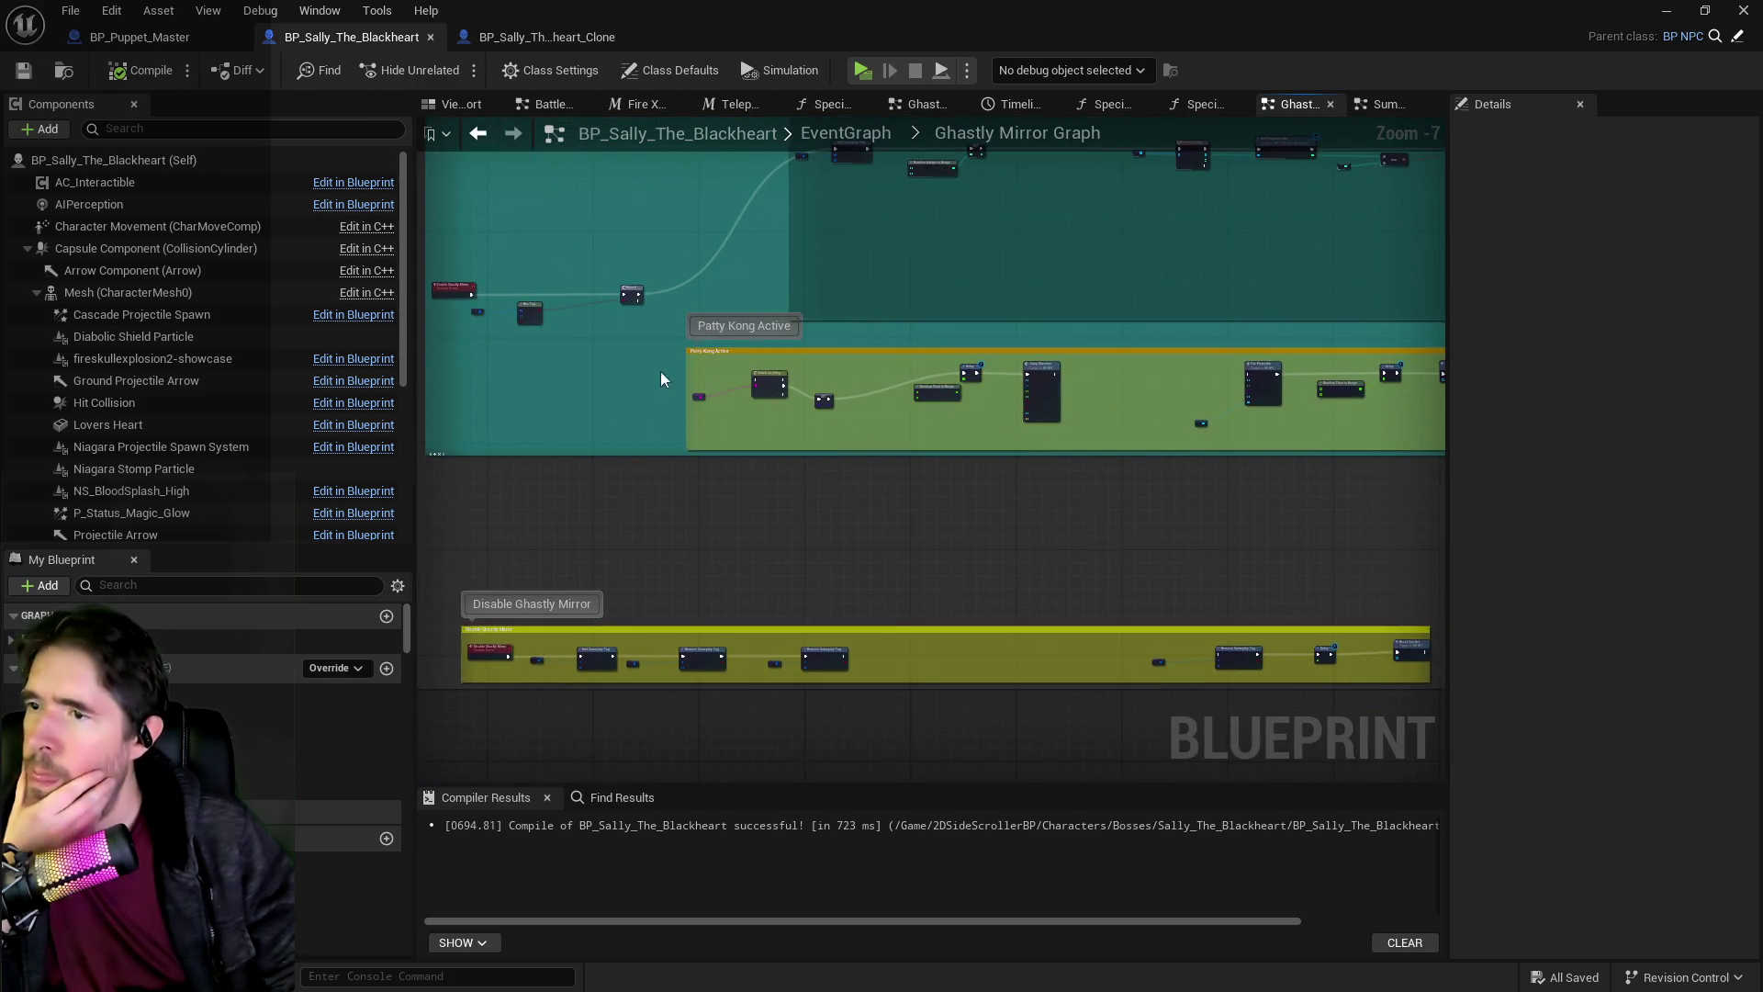
scroll(648, 371, up, 1)
scroll(832, 382, up, 2)
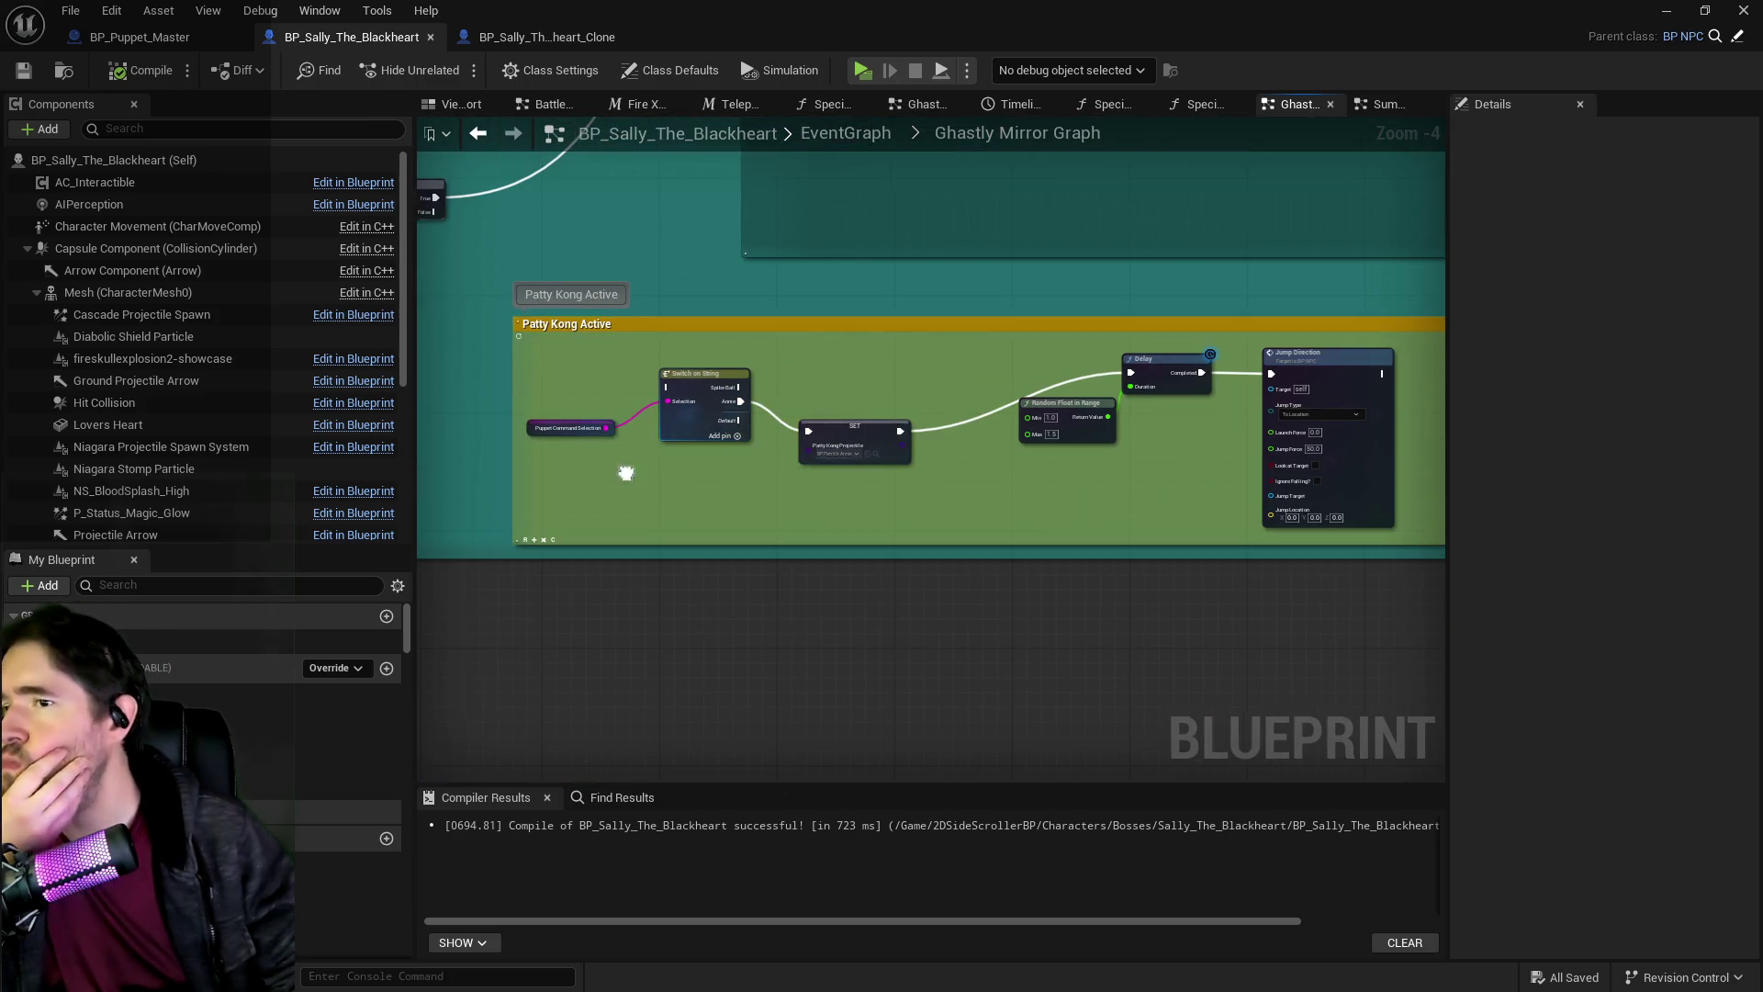
drag(621, 471, 999, 454)
scroll(830, 363, up, 2)
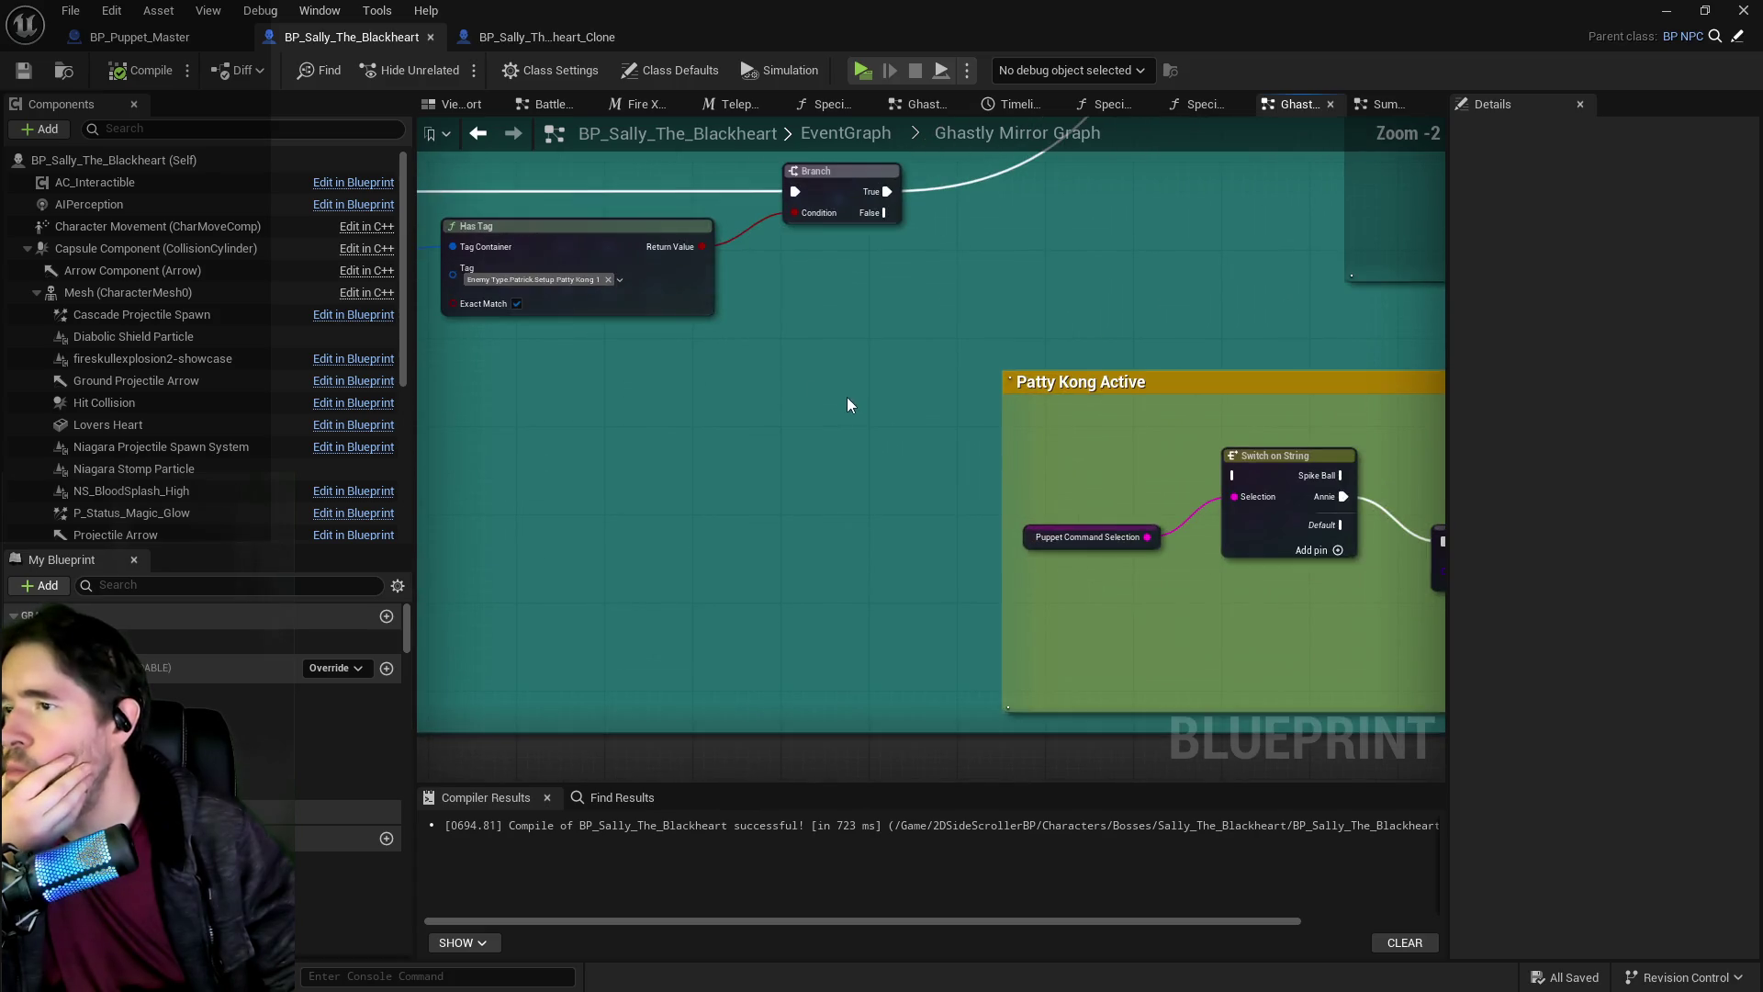
Link Branch's False output into Patty Kong Active's Switch on String, then go back to EventGraph.
drag(884, 213, 1234, 482)
mouse_move(1234, 482)
mouse_down()
mouse_move(1082, 467)
mouse_move(865, 582)
mouse_move(626, 560)
mouse_up()
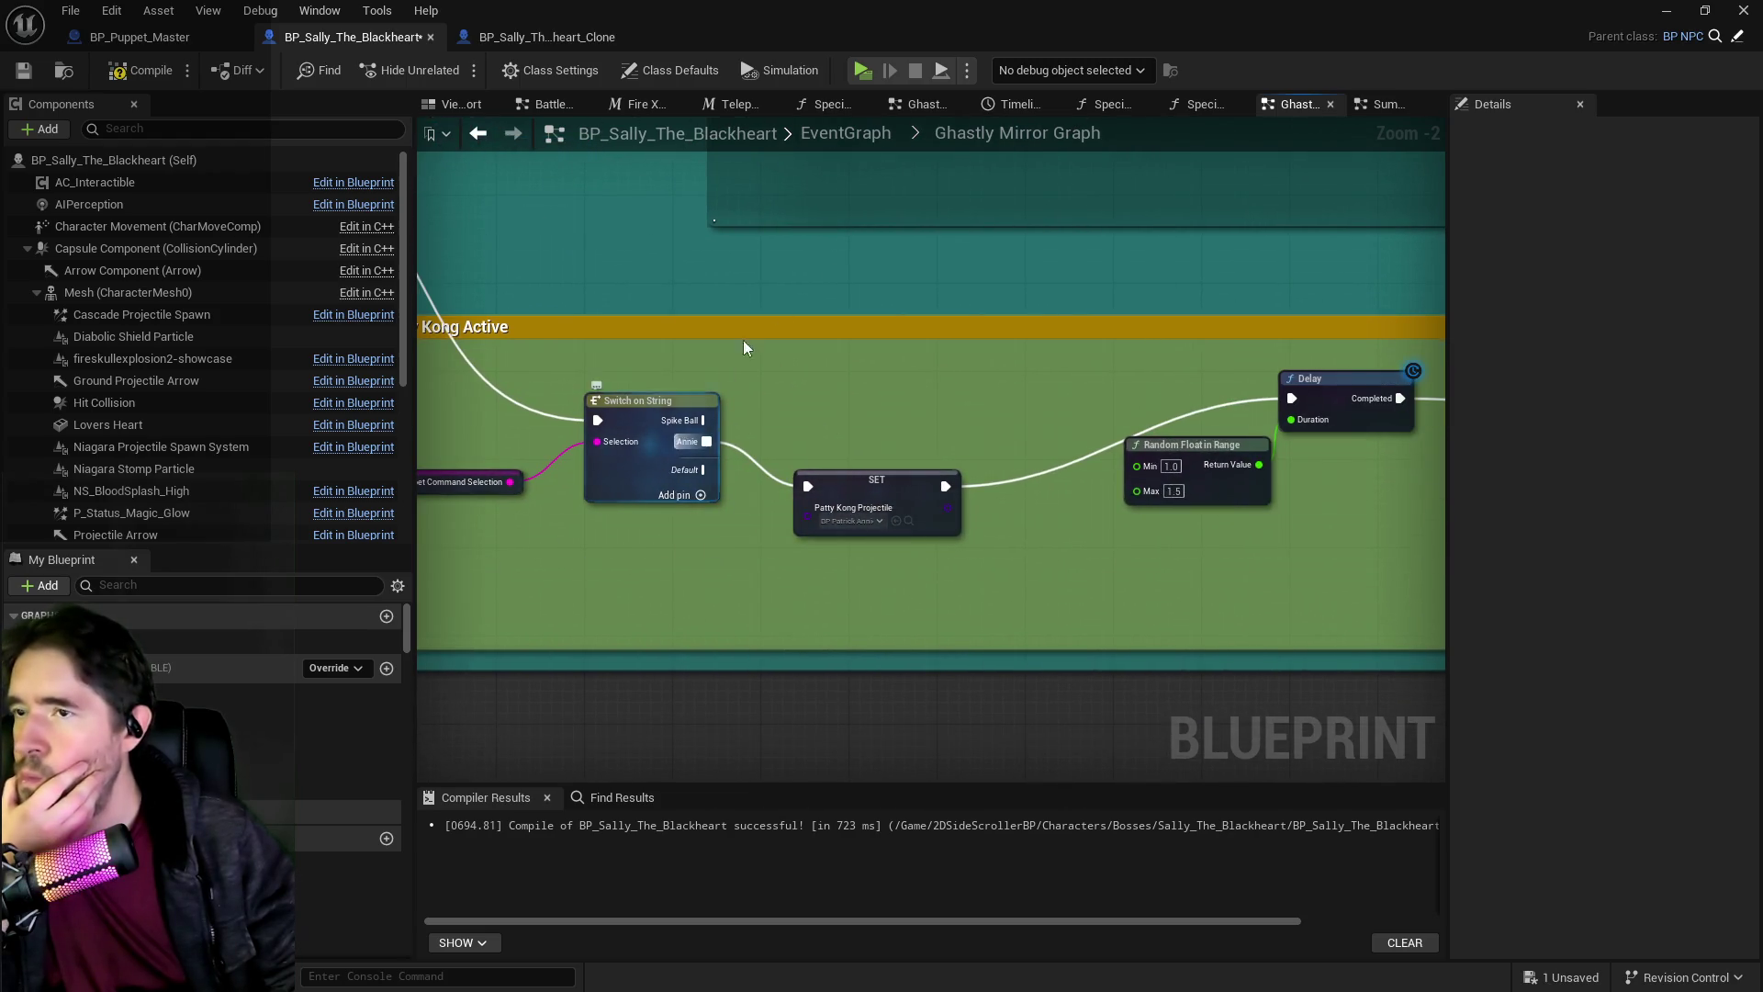
click(853, 142)
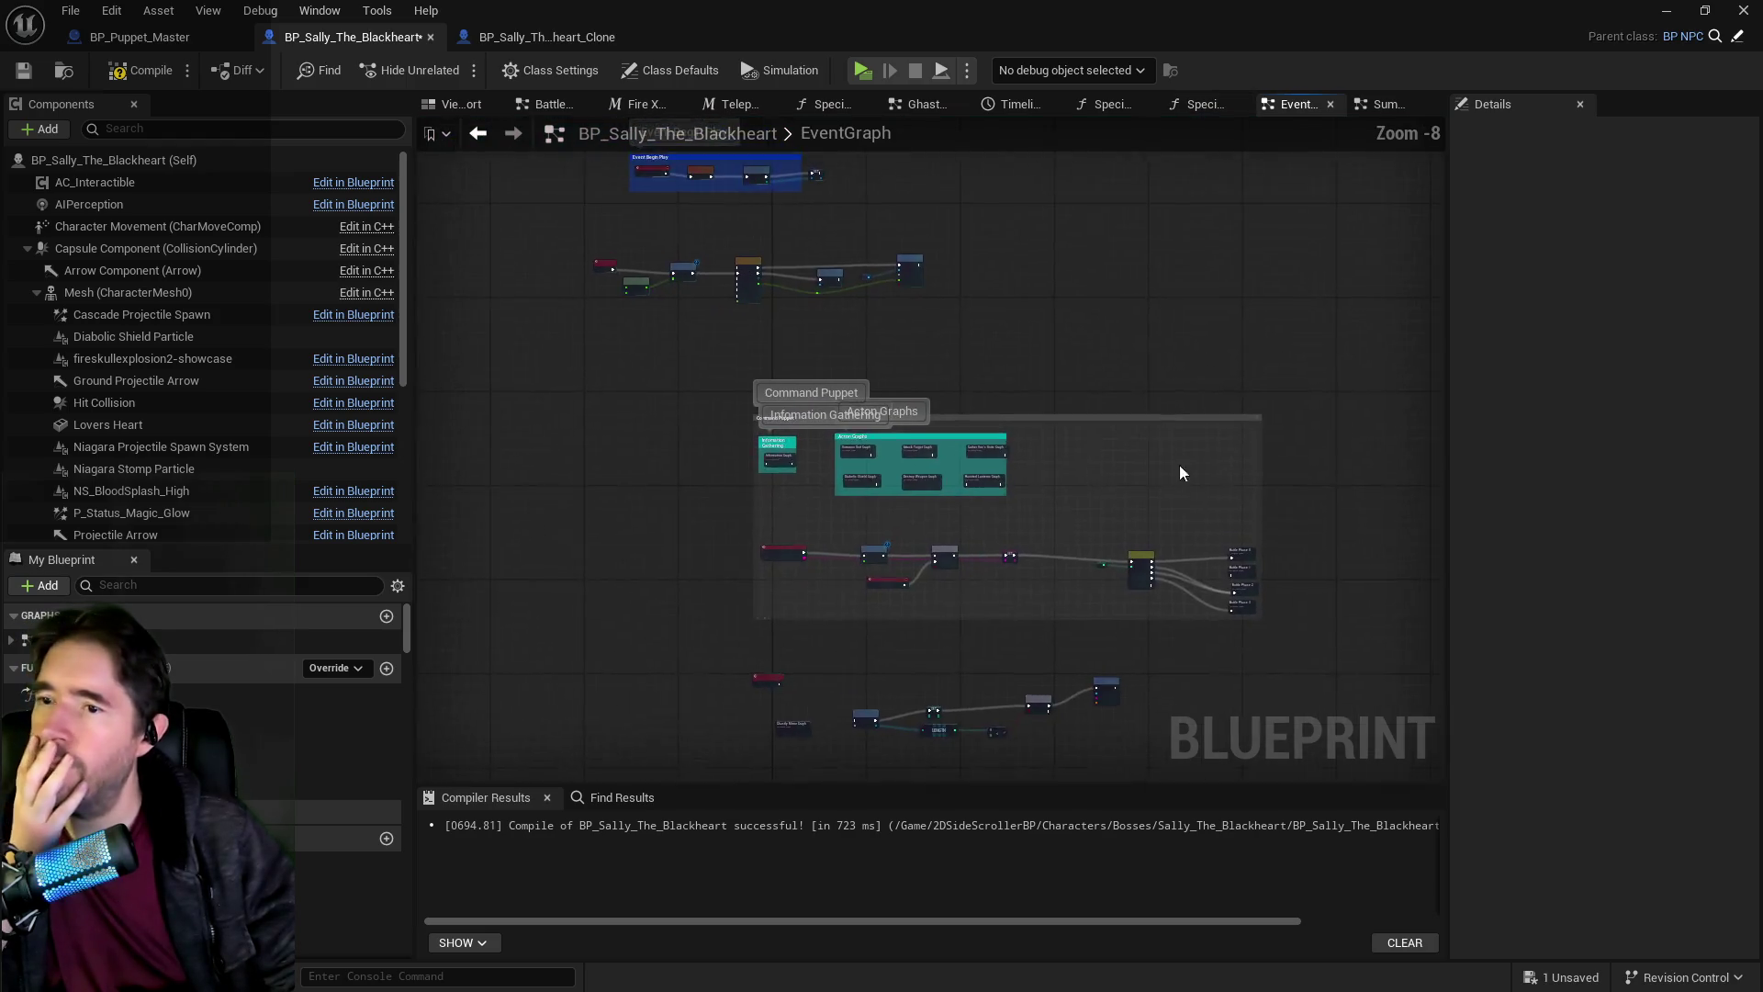
Open Battle Phase 3 and wire its input exec directly into Switch on String.
double_click(991, 544)
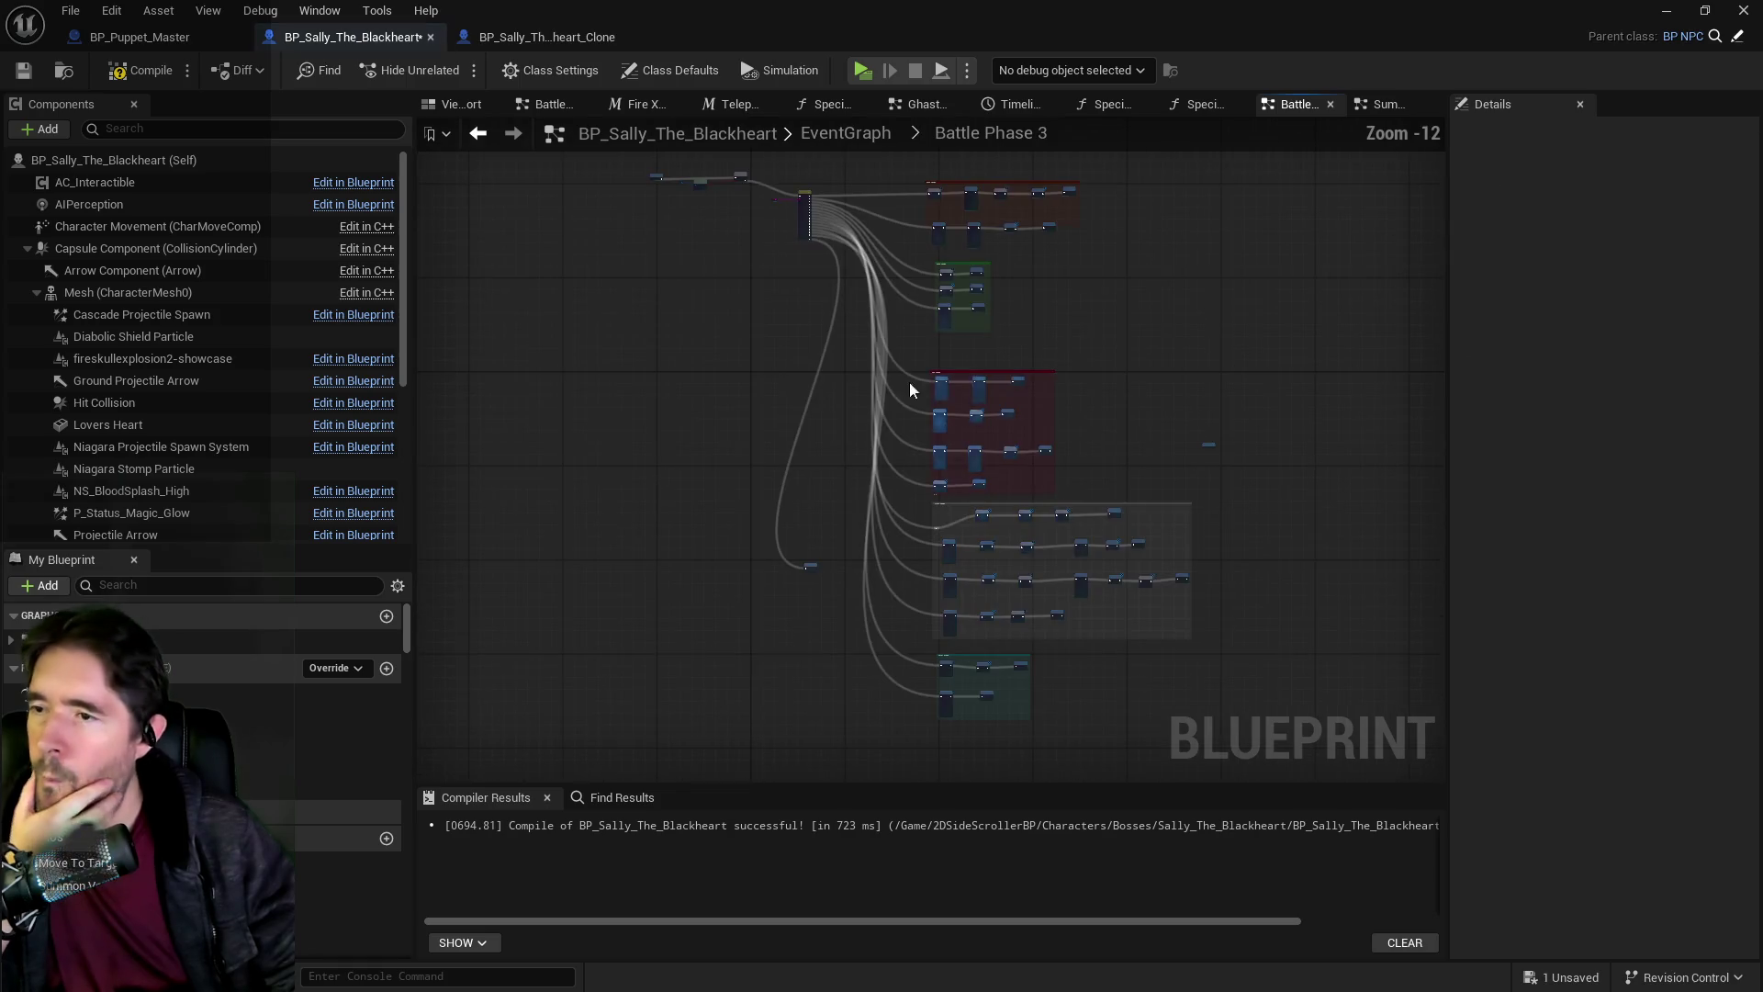
scroll(856, 277, up, 1)
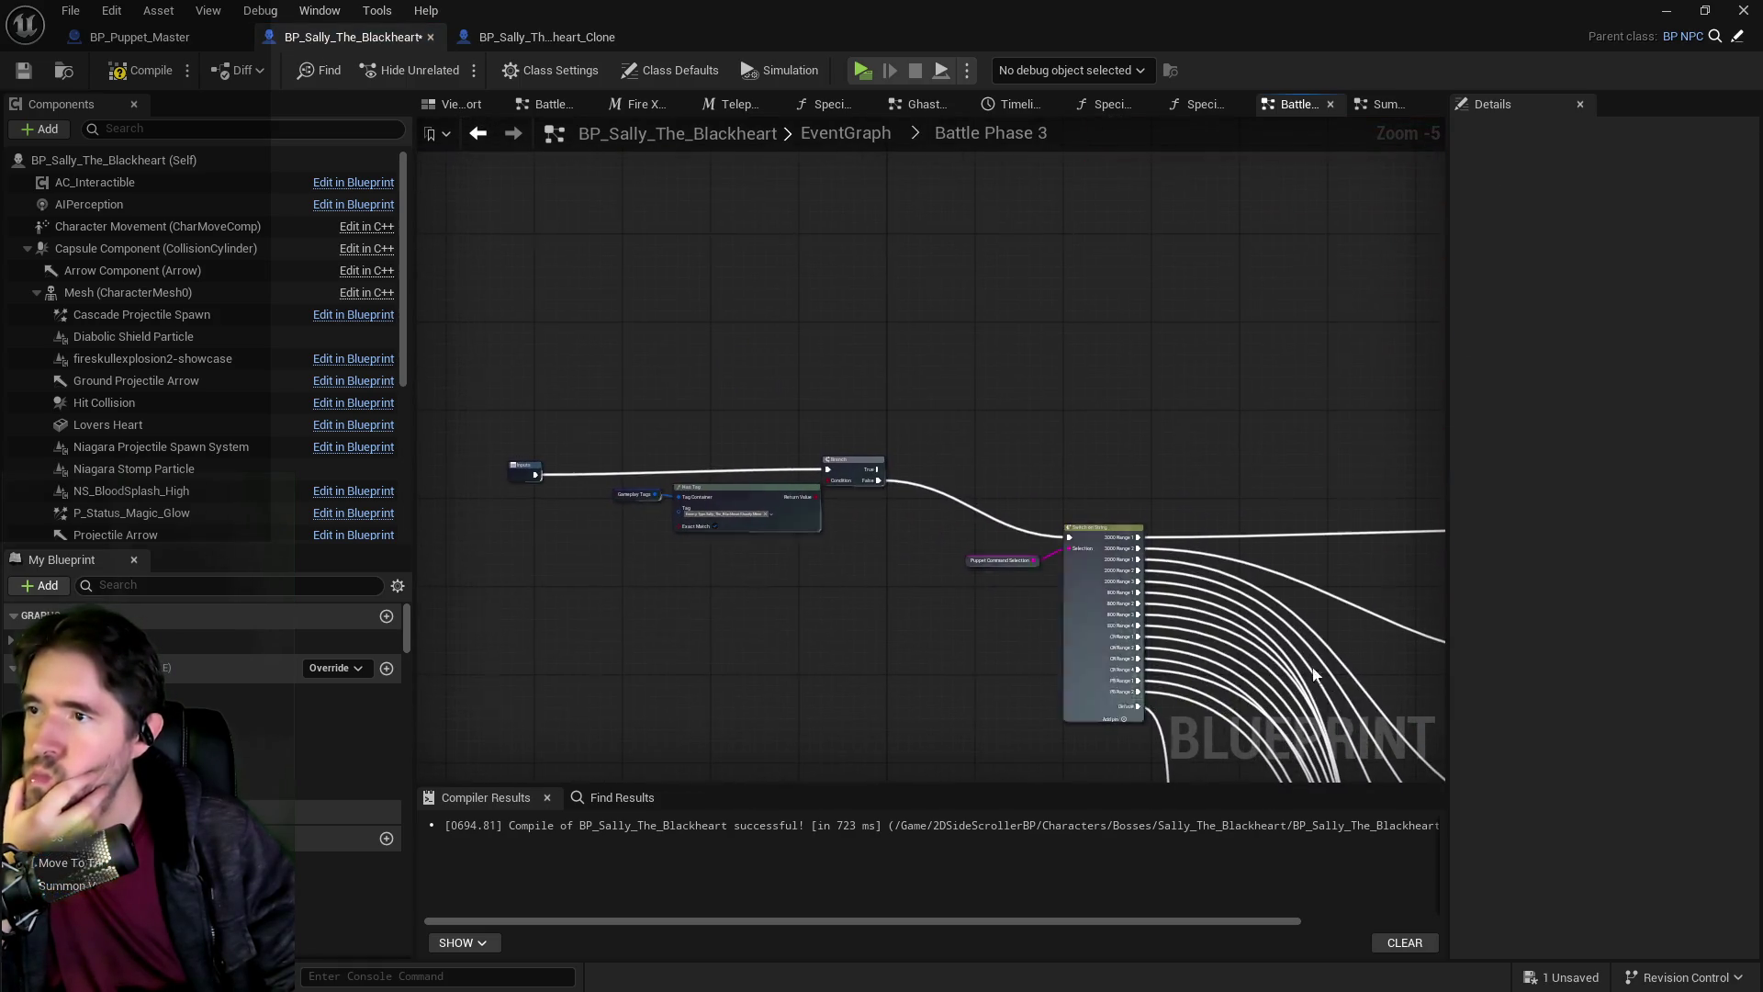
scroll(776, 497, up, 1)
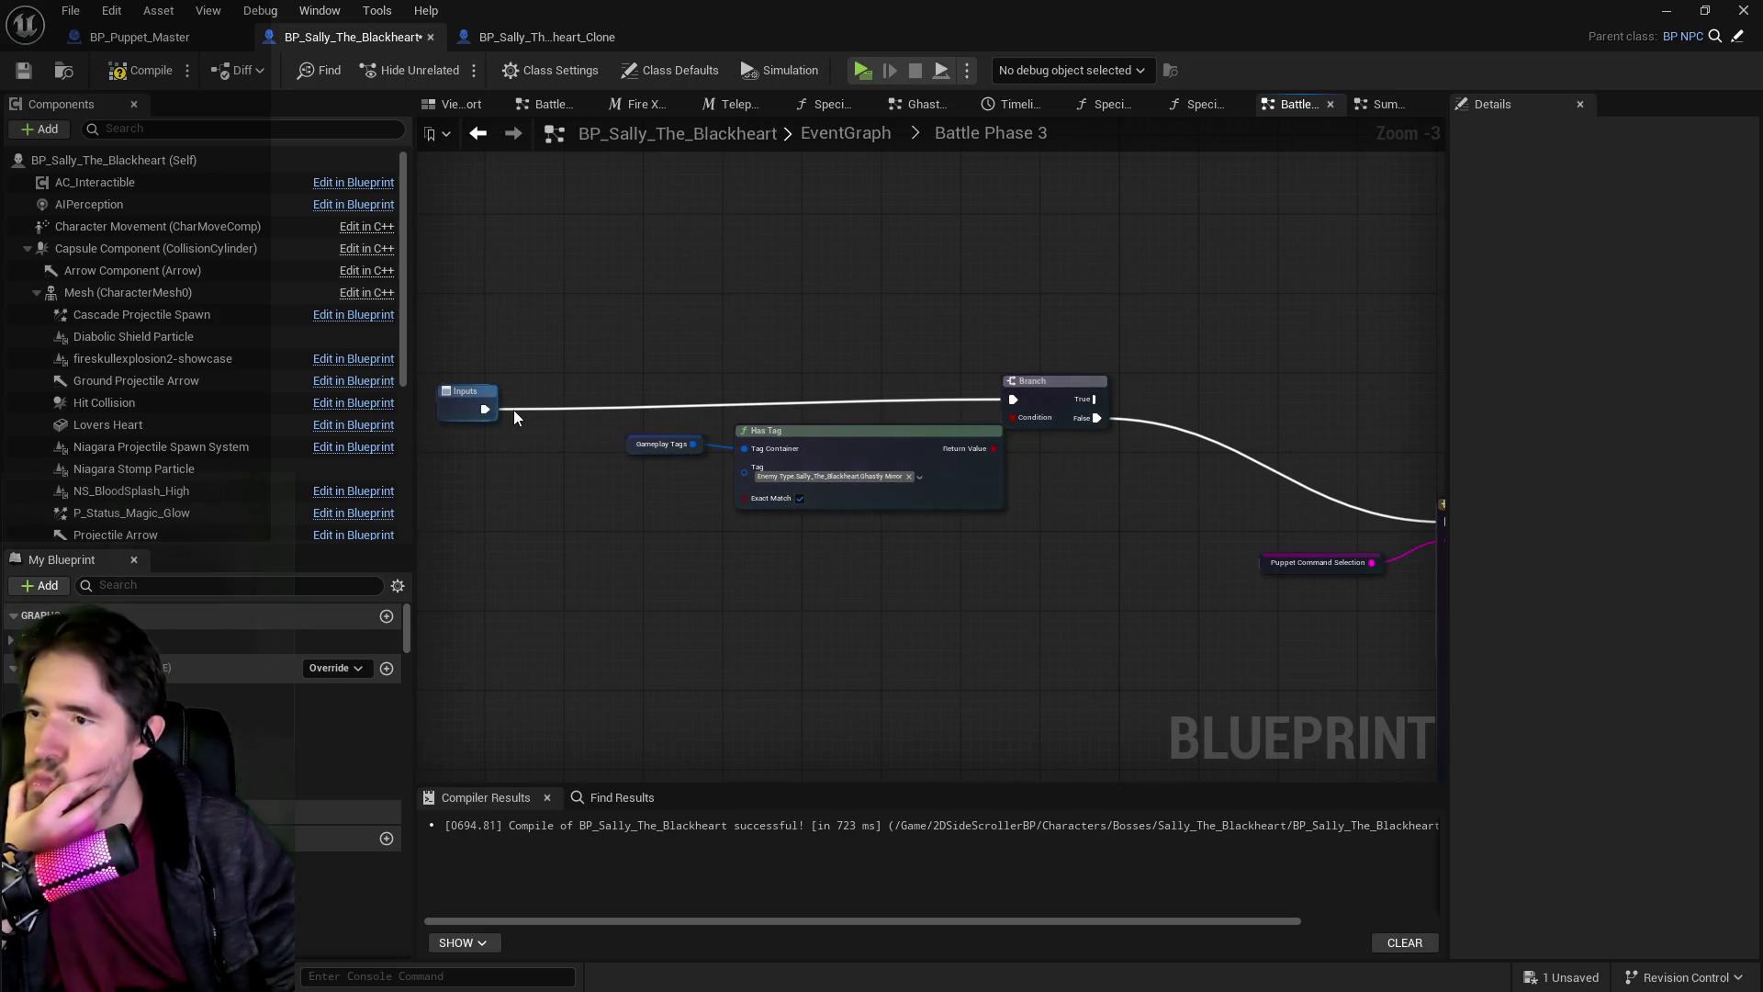
mouse_move(481, 415)
mouse_down()
mouse_move(1437, 527)
mouse_move(1286, 521)
mouse_up()
Delete the Branch, Has Tag and Gameplay Tags nodes and move Inputs beside Switch on String.
drag(549, 350, 912, 494)
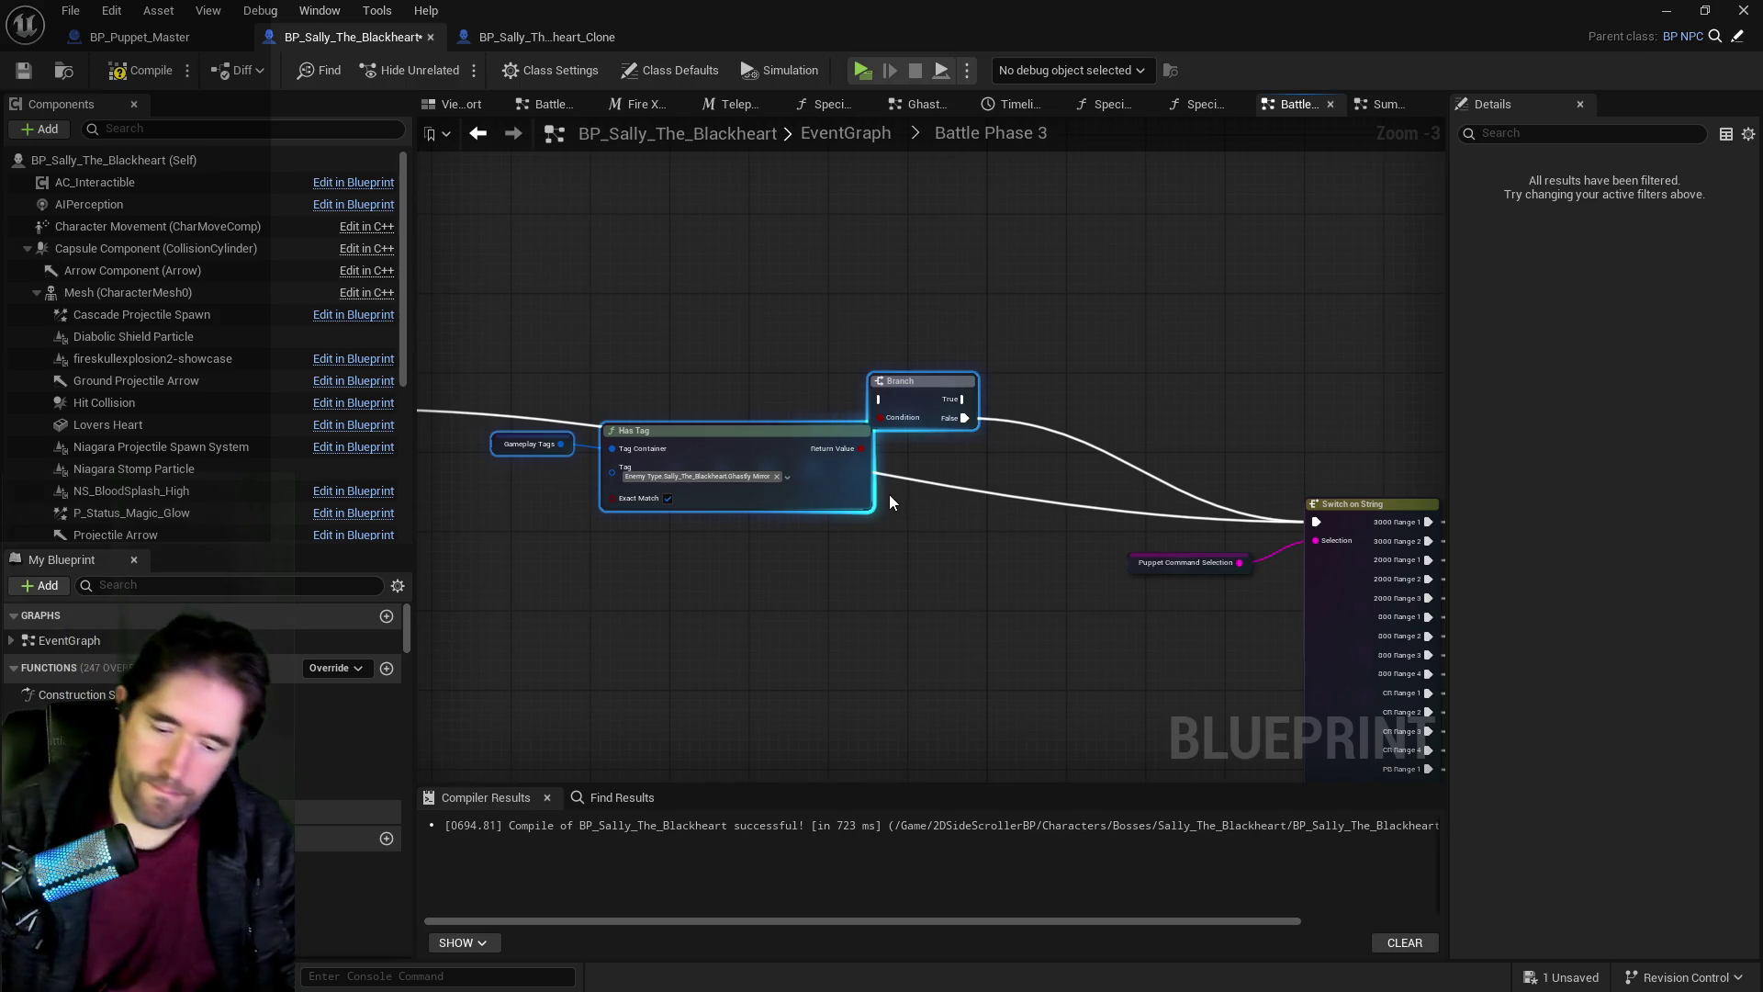
key(Delete)
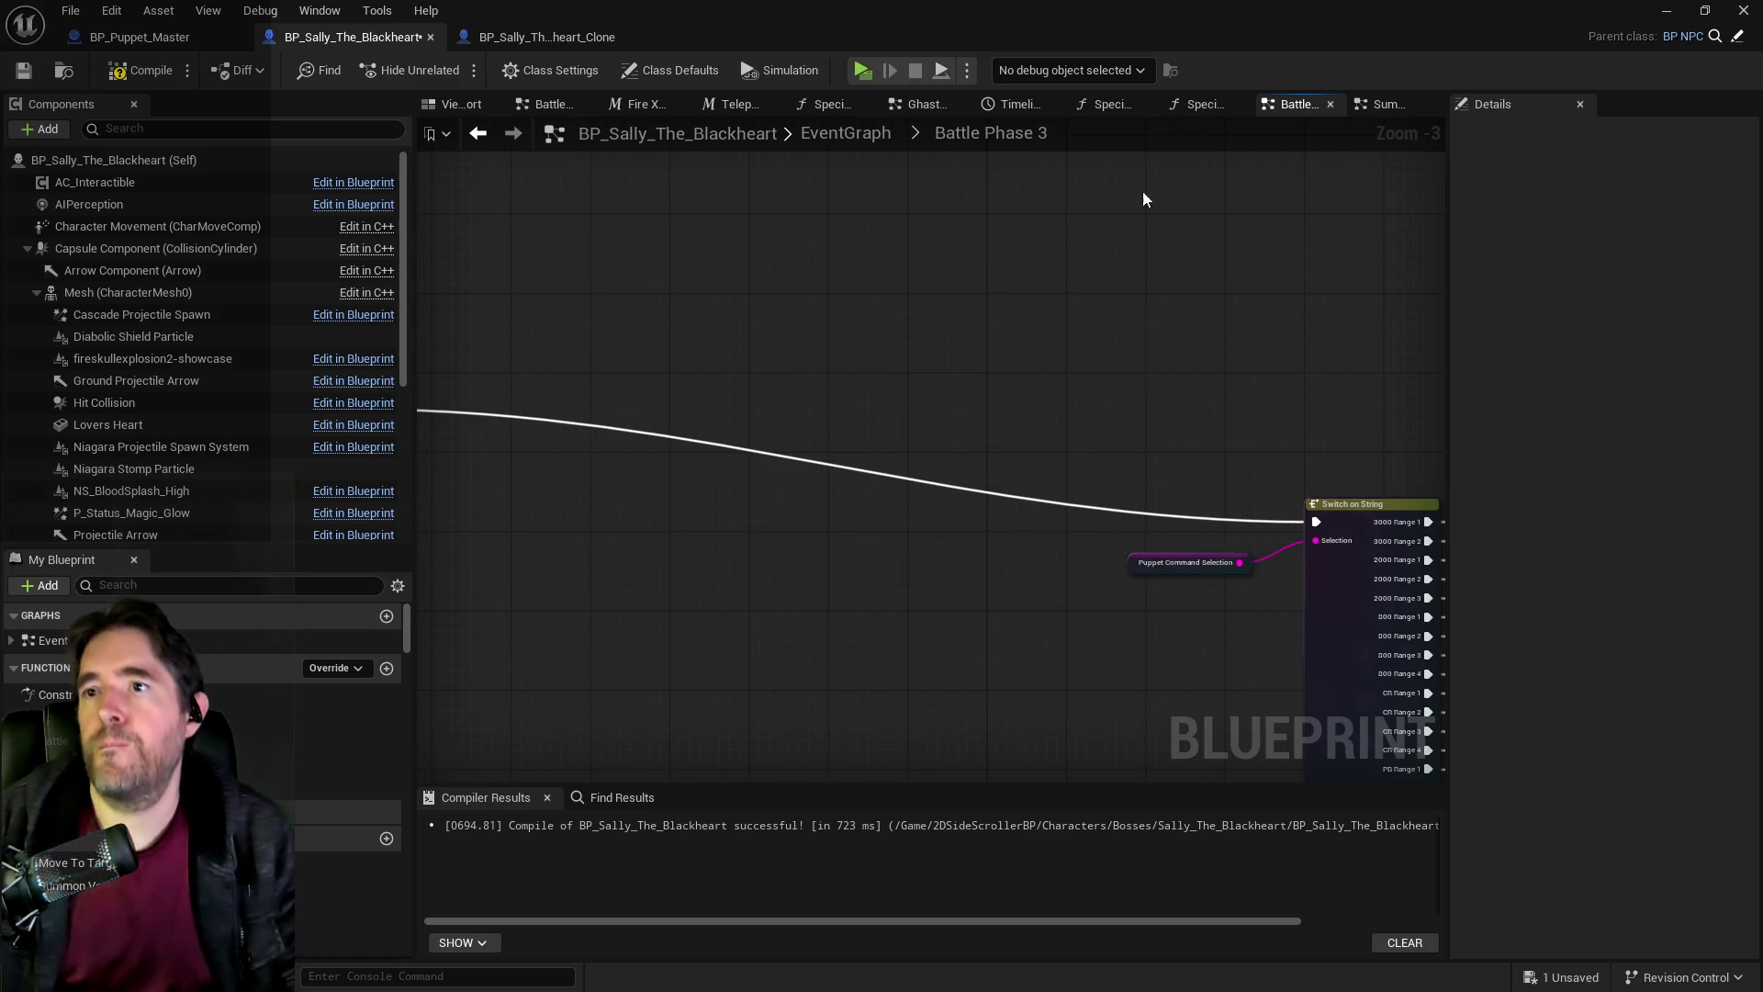
scroll(673, 460, down, 2)
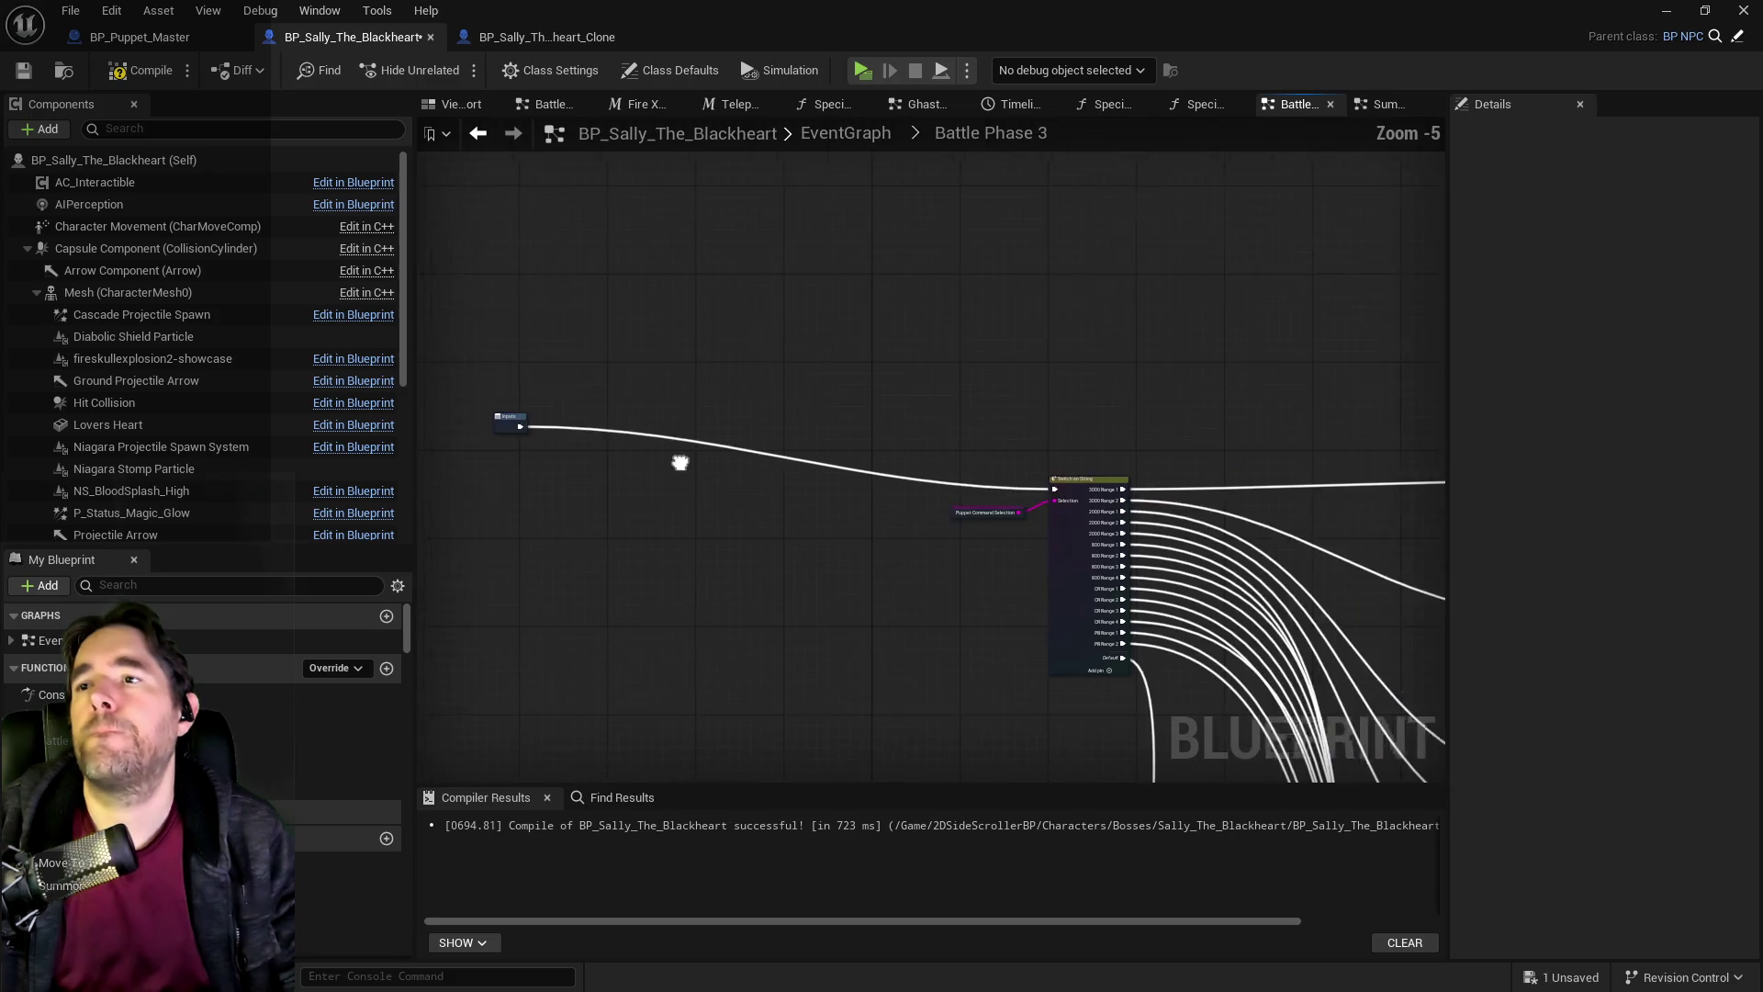
drag(640, 392, 960, 446)
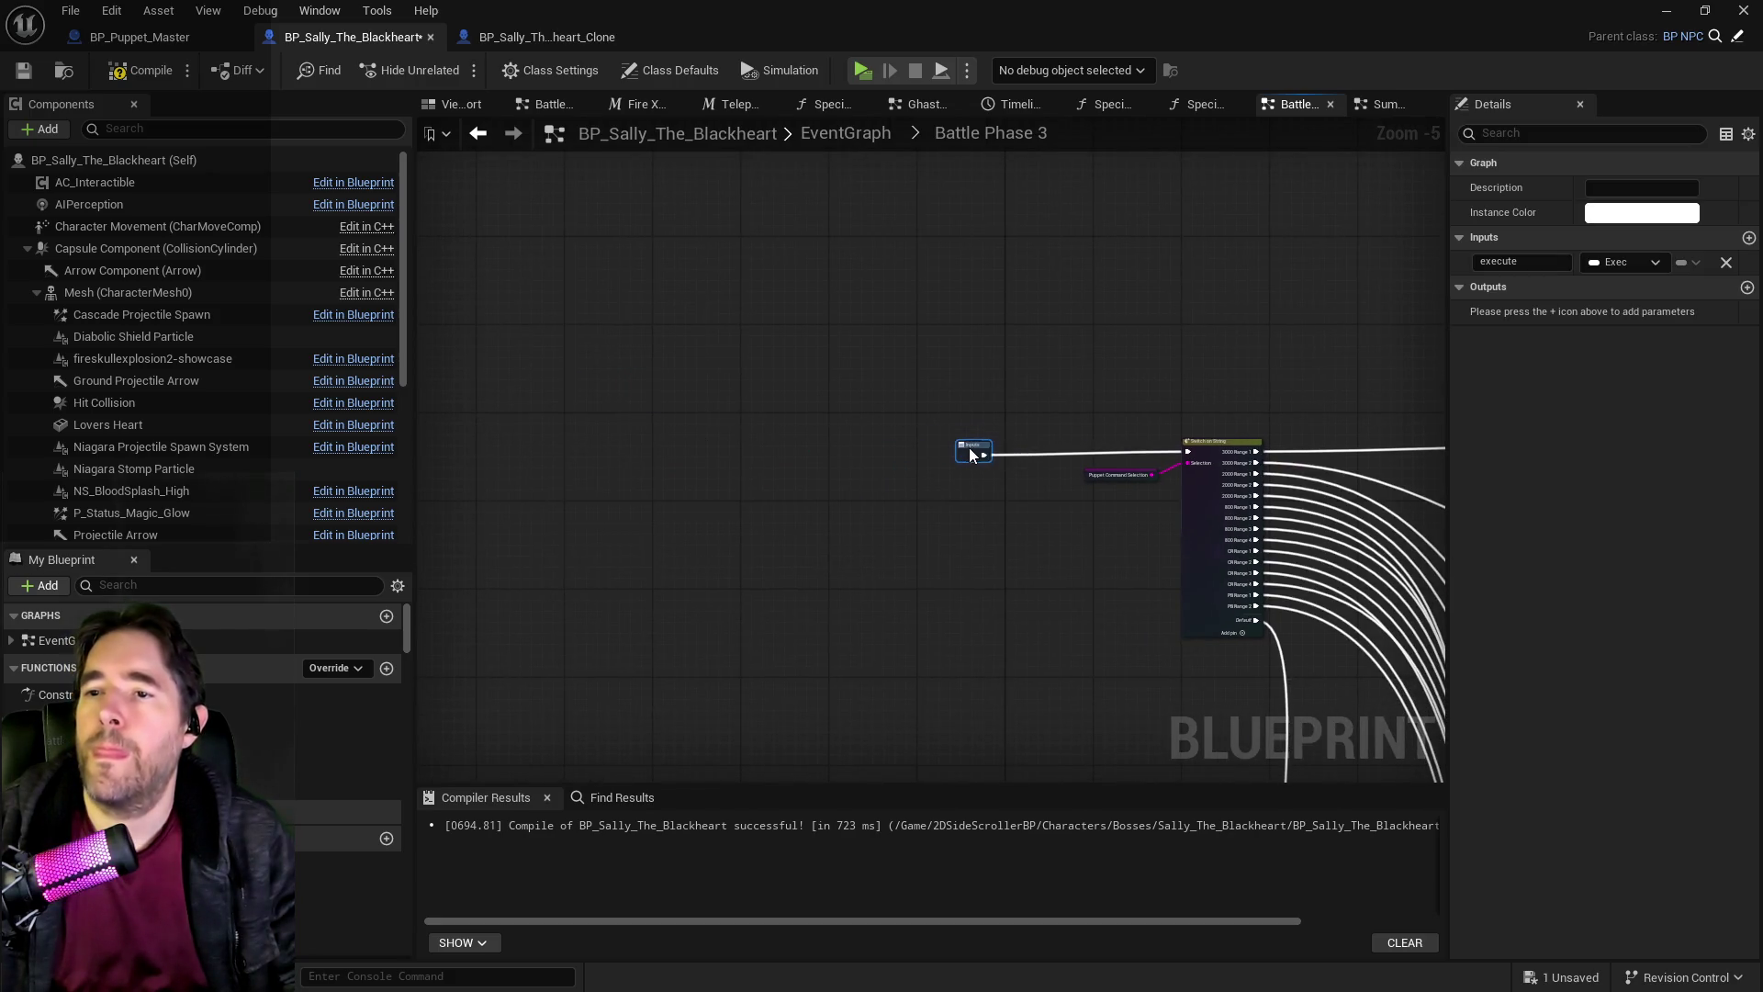
Switch to the Ghastly Mirror Graph and pan around to survey it.
double_click(1010, 128)
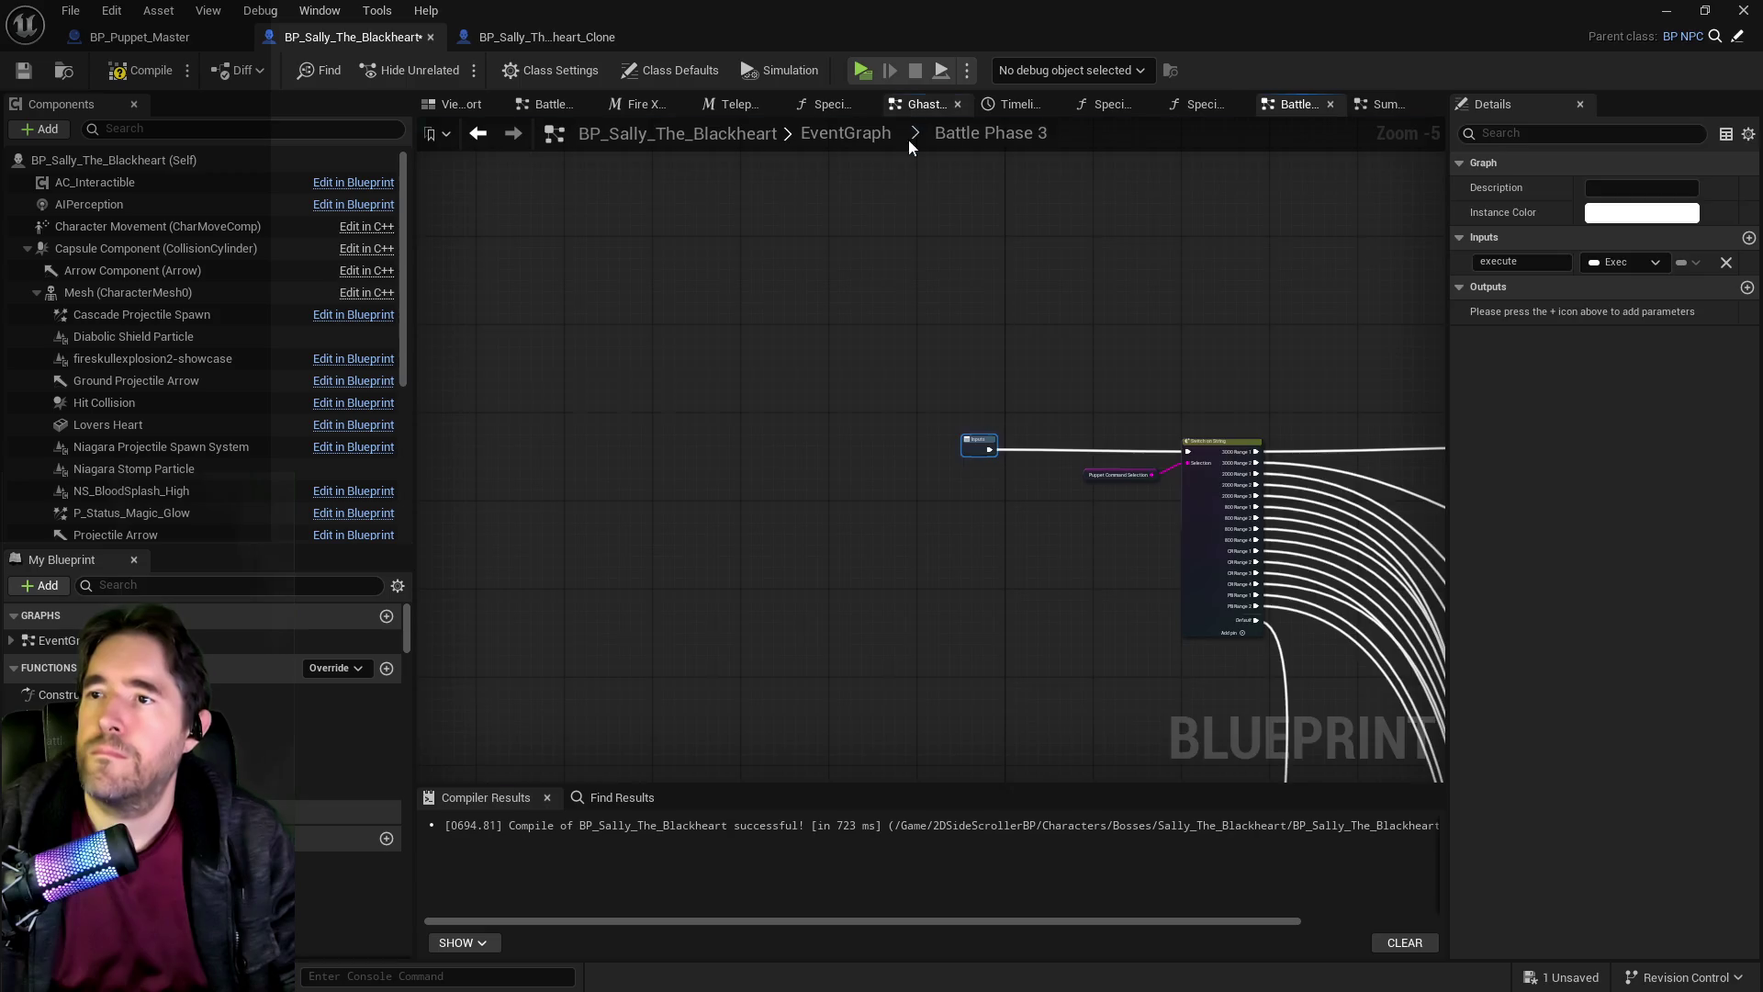
click(918, 105)
mouse_move(1032, 481)
mouse_down()
mouse_move(858, 399)
mouse_move(1067, 402)
mouse_move(1048, 426)
mouse_up()
Scroll through the Ghastly Mirror Graph and select its tag, delay and sequence nodes.
scroll(816, 428, down, 1)
scroll(955, 454, down, 3)
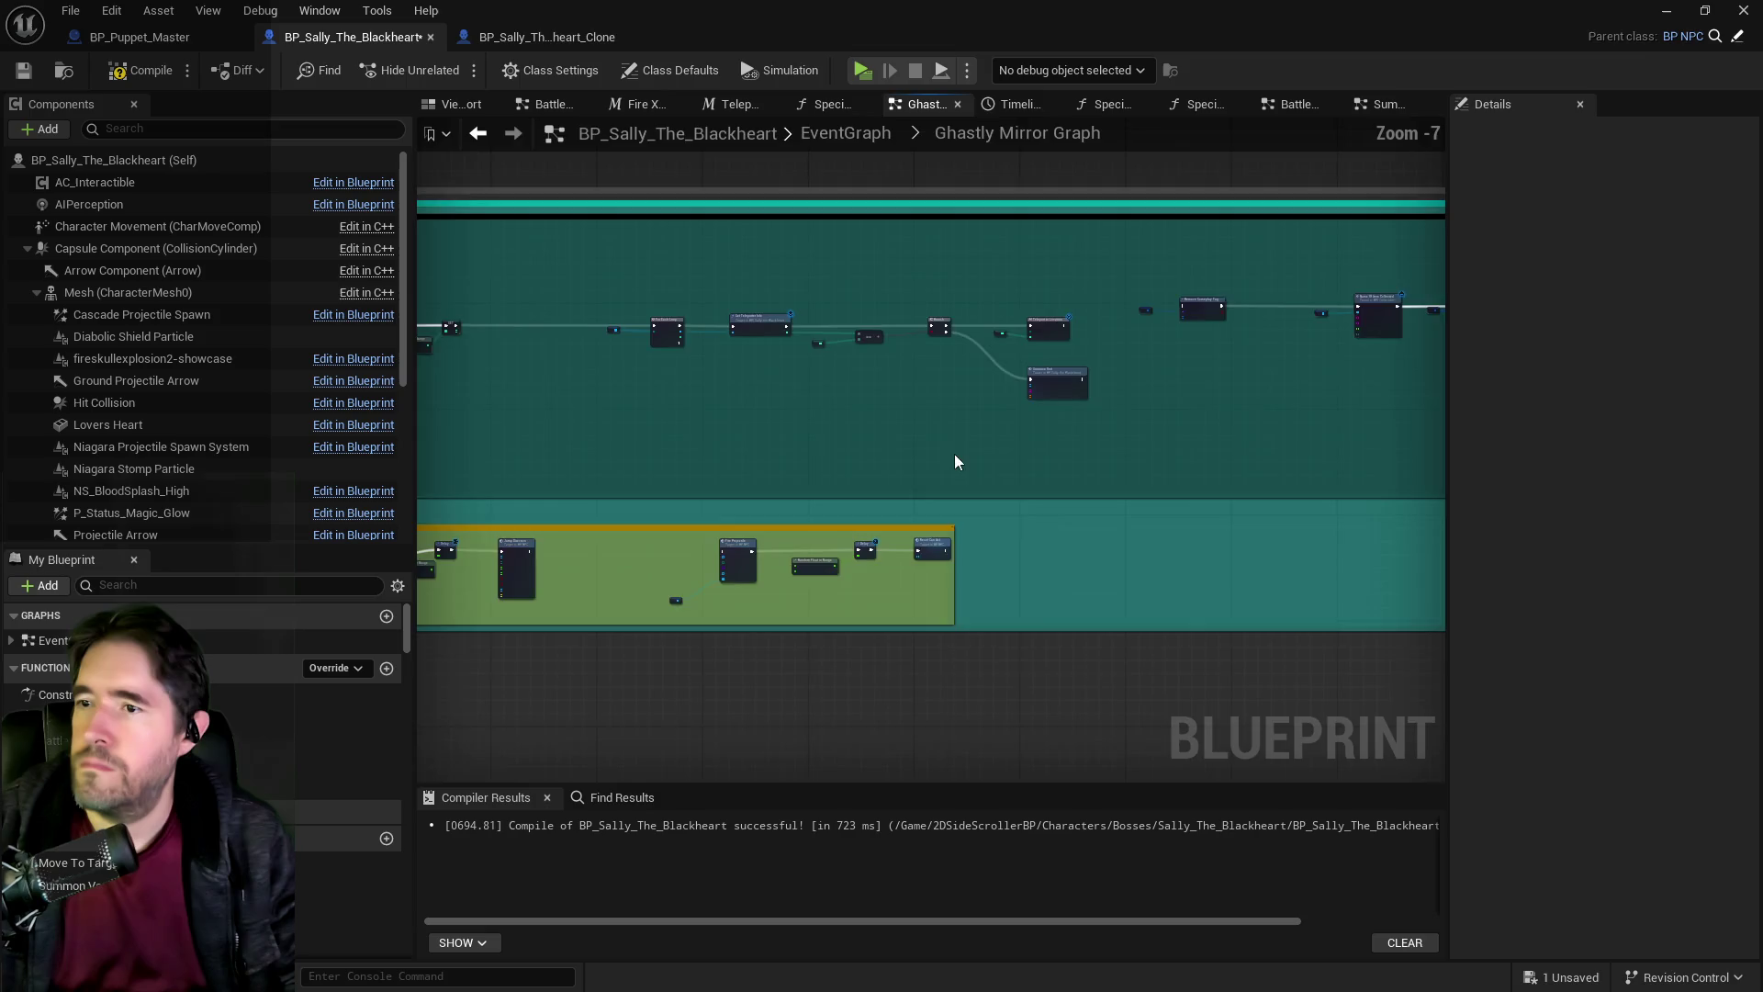
scroll(1064, 328, up, 3)
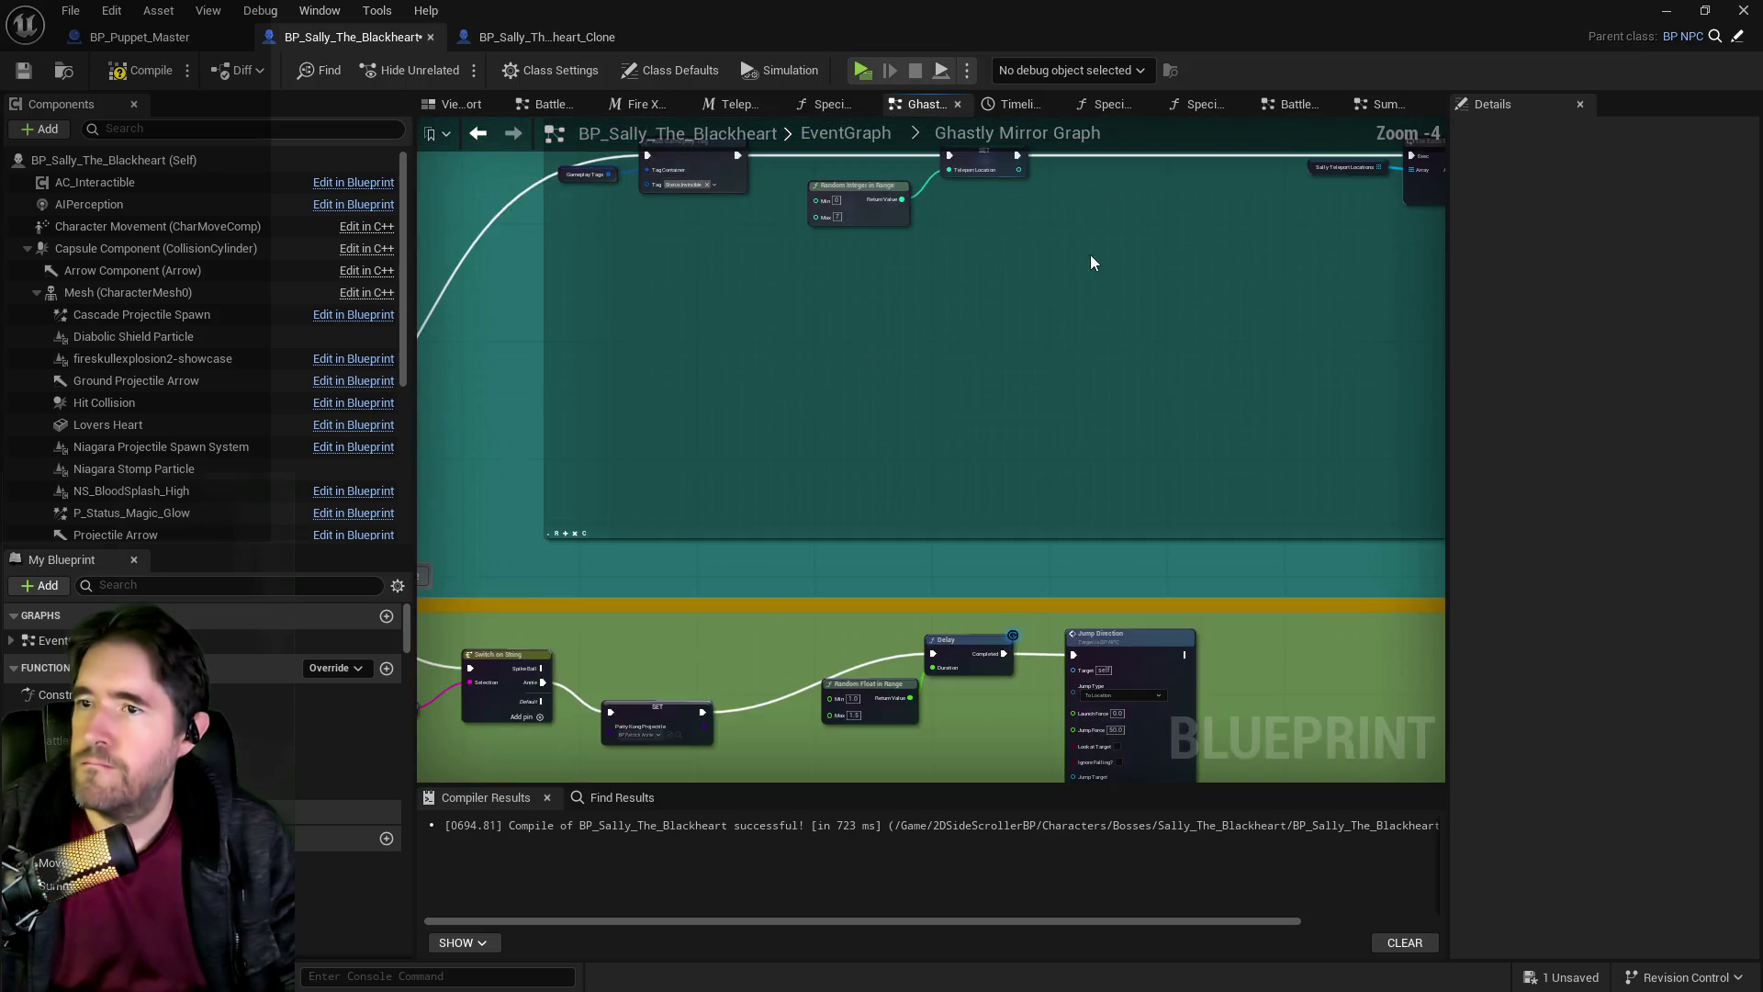
scroll(882, 370, down, 2)
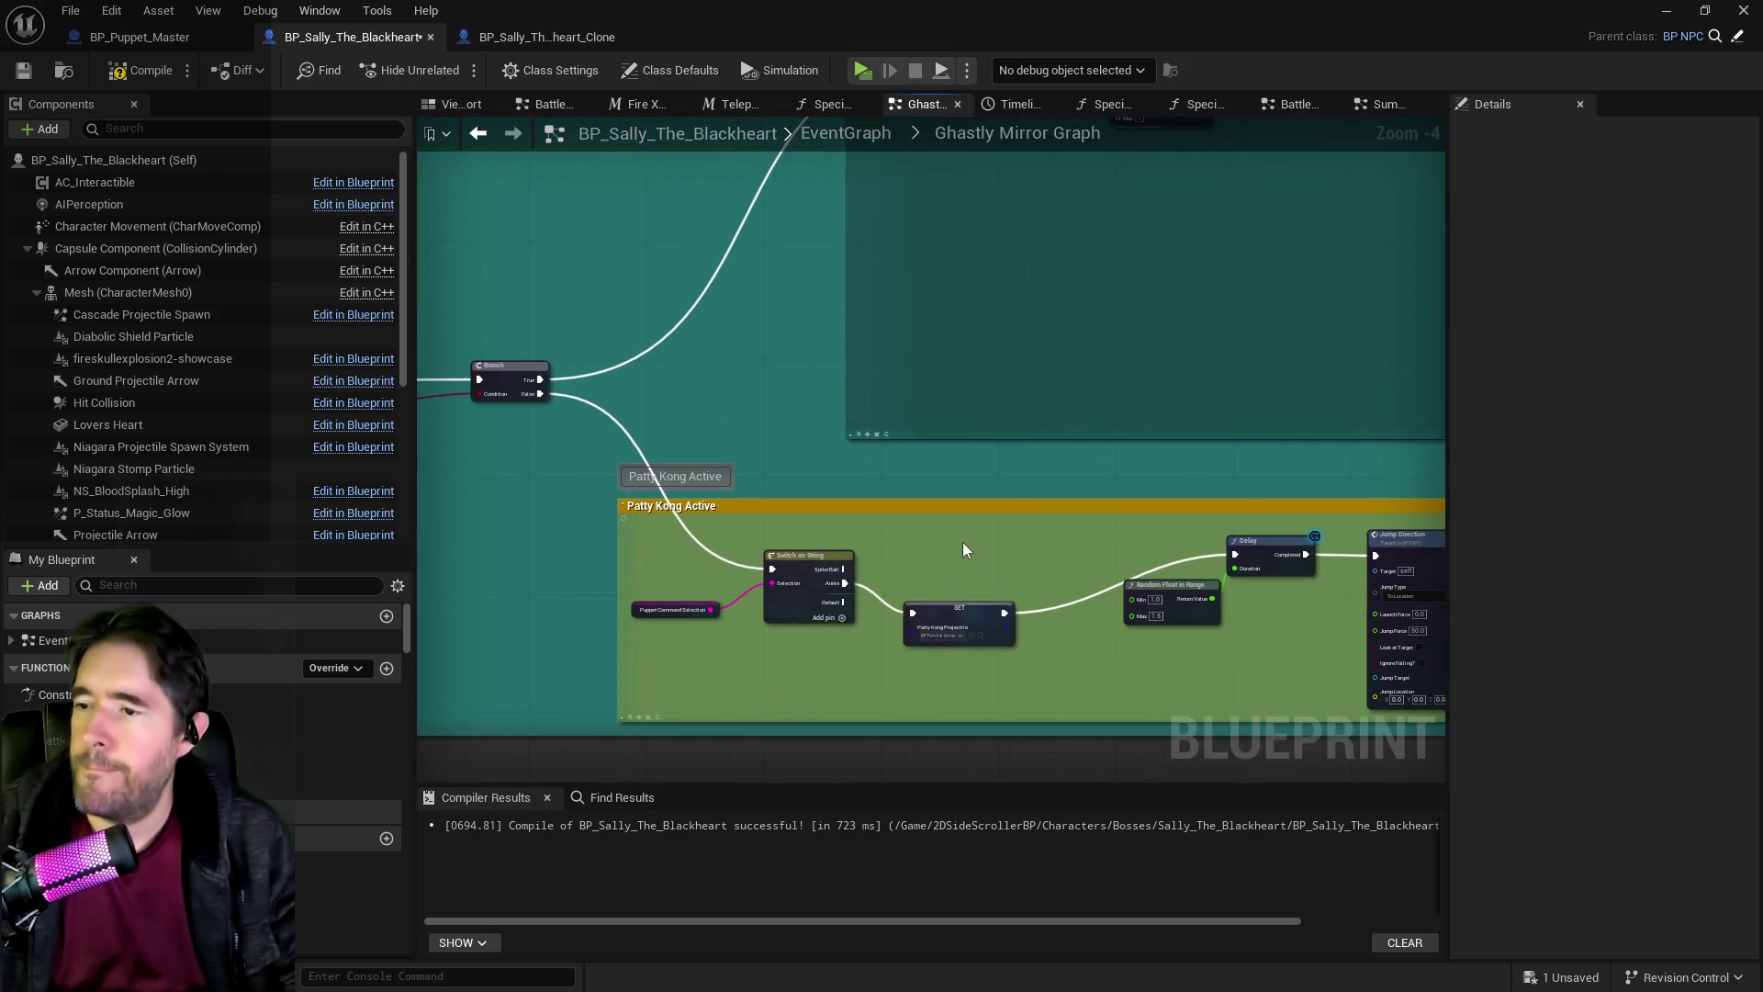
scroll(962, 542, up, 2)
scroll(574, 410, down, 2)
scroll(817, 441, up, 2)
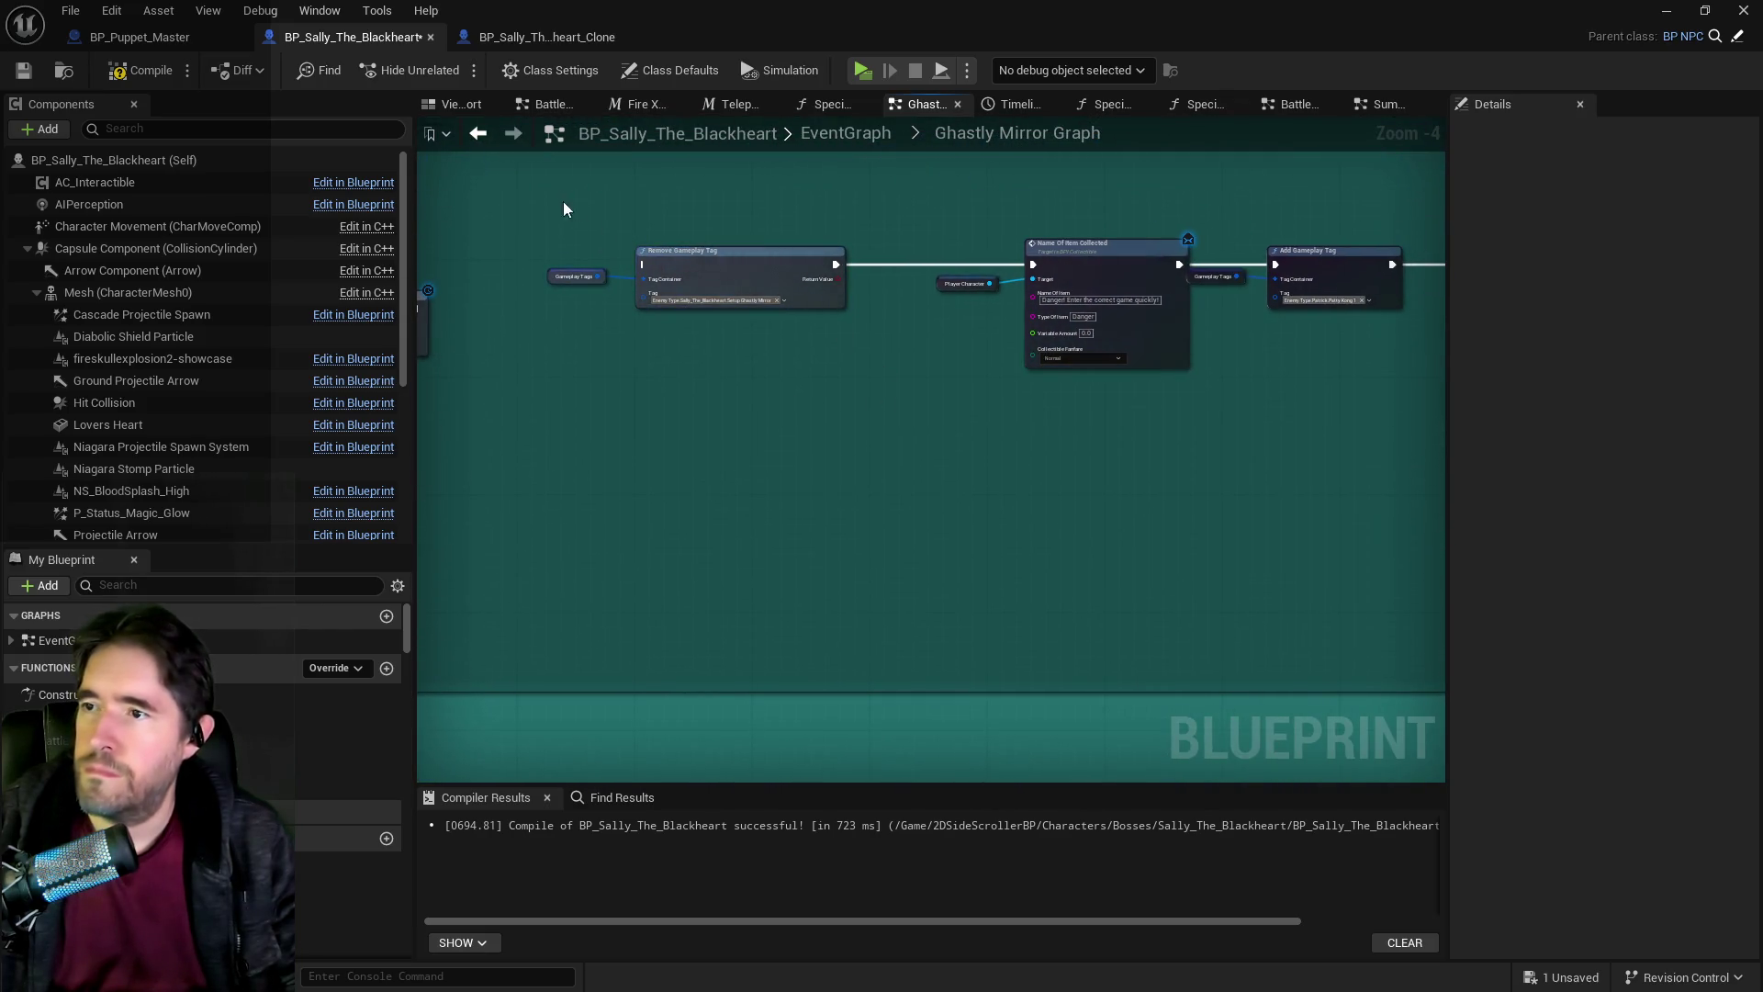
scroll(514, 235, up, 1)
scroll(545, 322, up, 1)
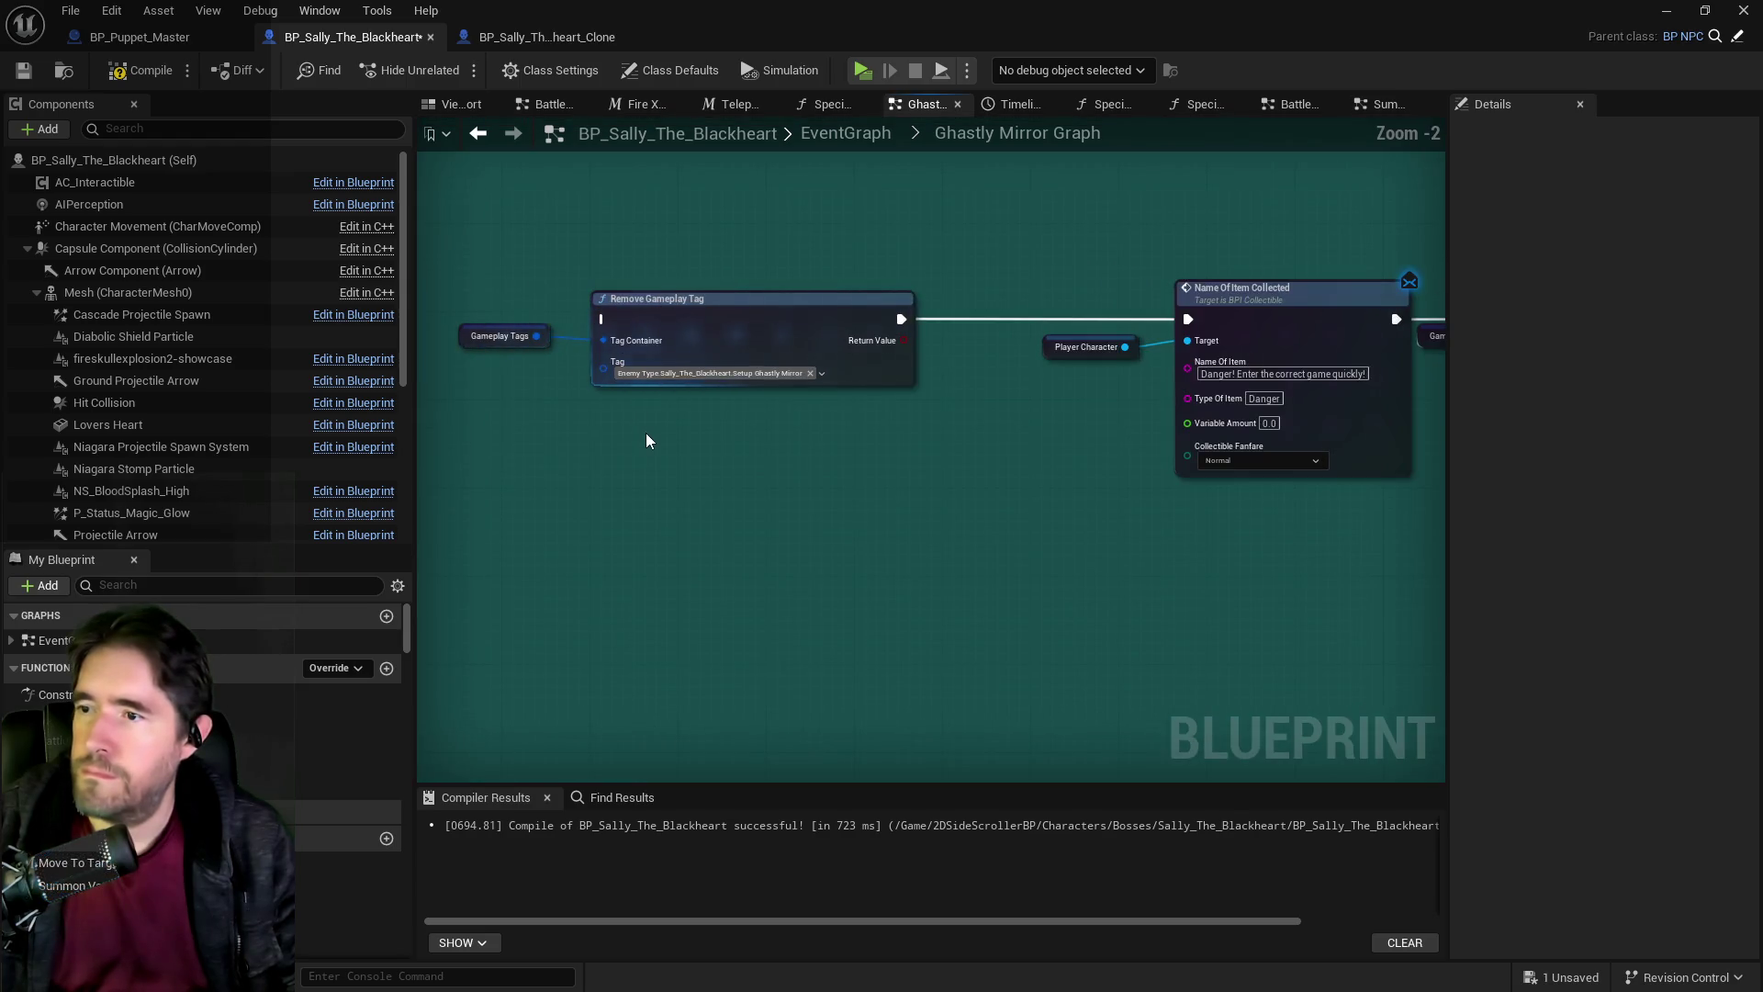
scroll(646, 441, down, 2)
mouse_move(553, 308)
mouse_down()
mouse_move(918, 514)
mouse_move(1049, 548)
mouse_up()
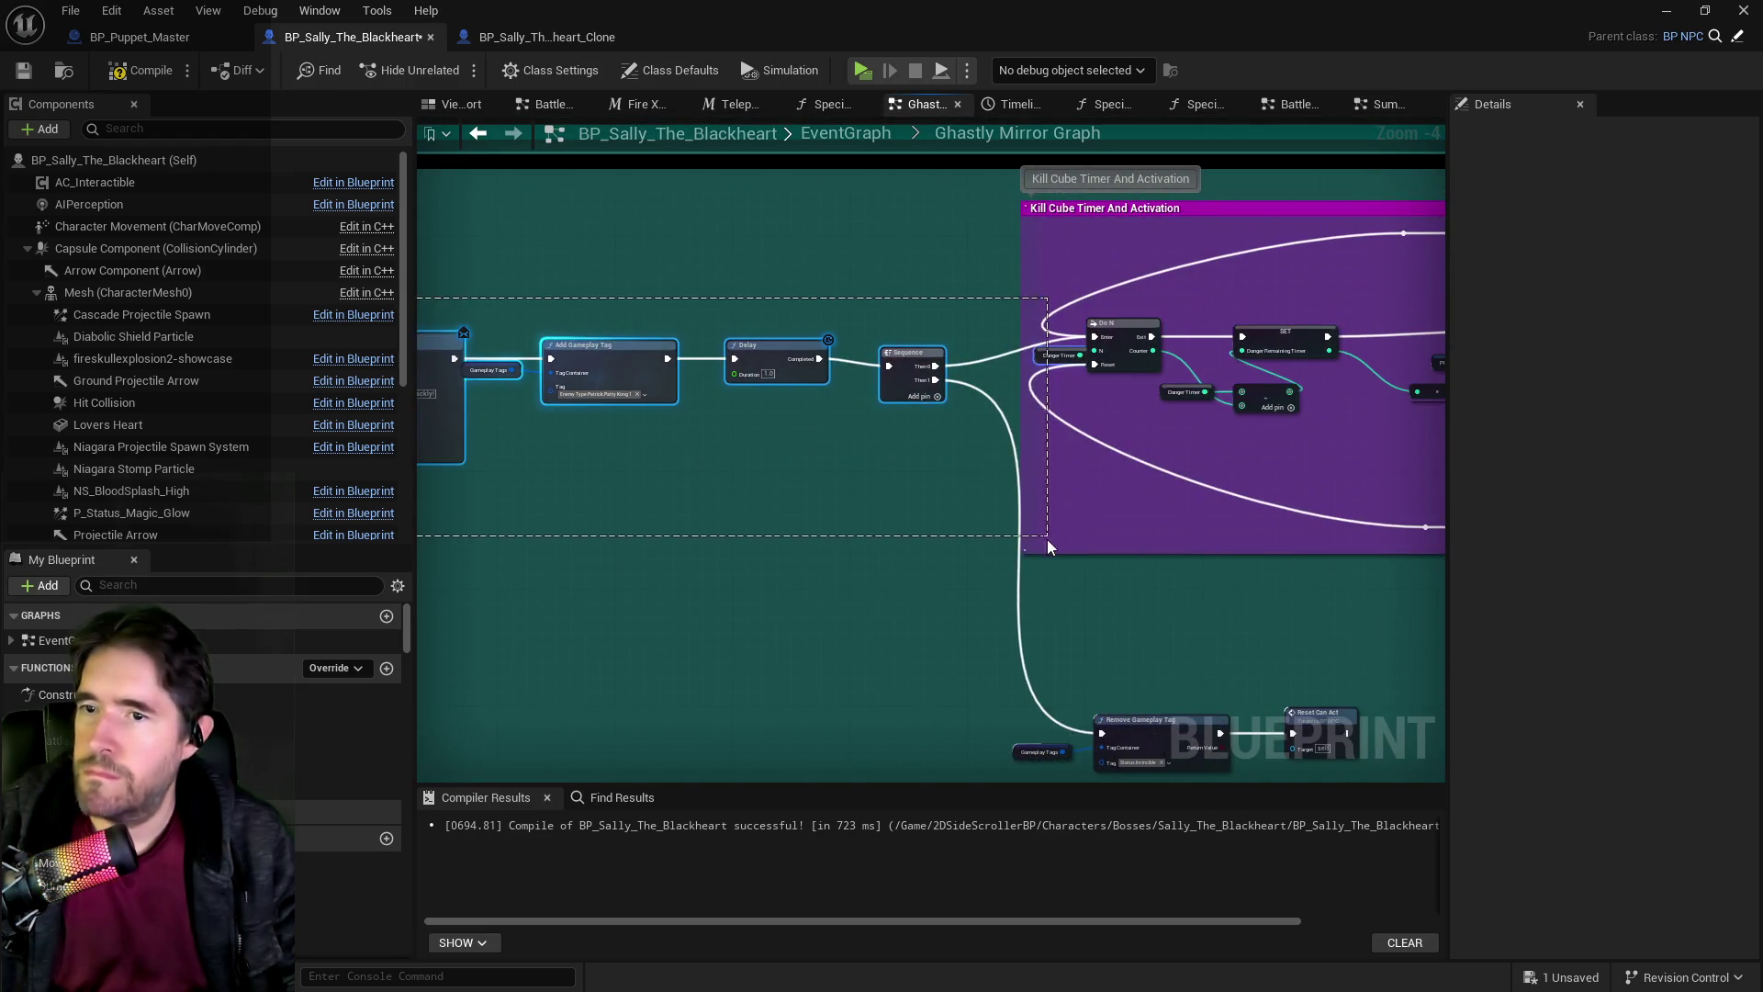
mouse_move(924, 474)
mouse_down()
mouse_move(861, 449)
mouse_move(635, 480)
mouse_move(779, 521)
mouse_move(705, 419)
mouse_up()
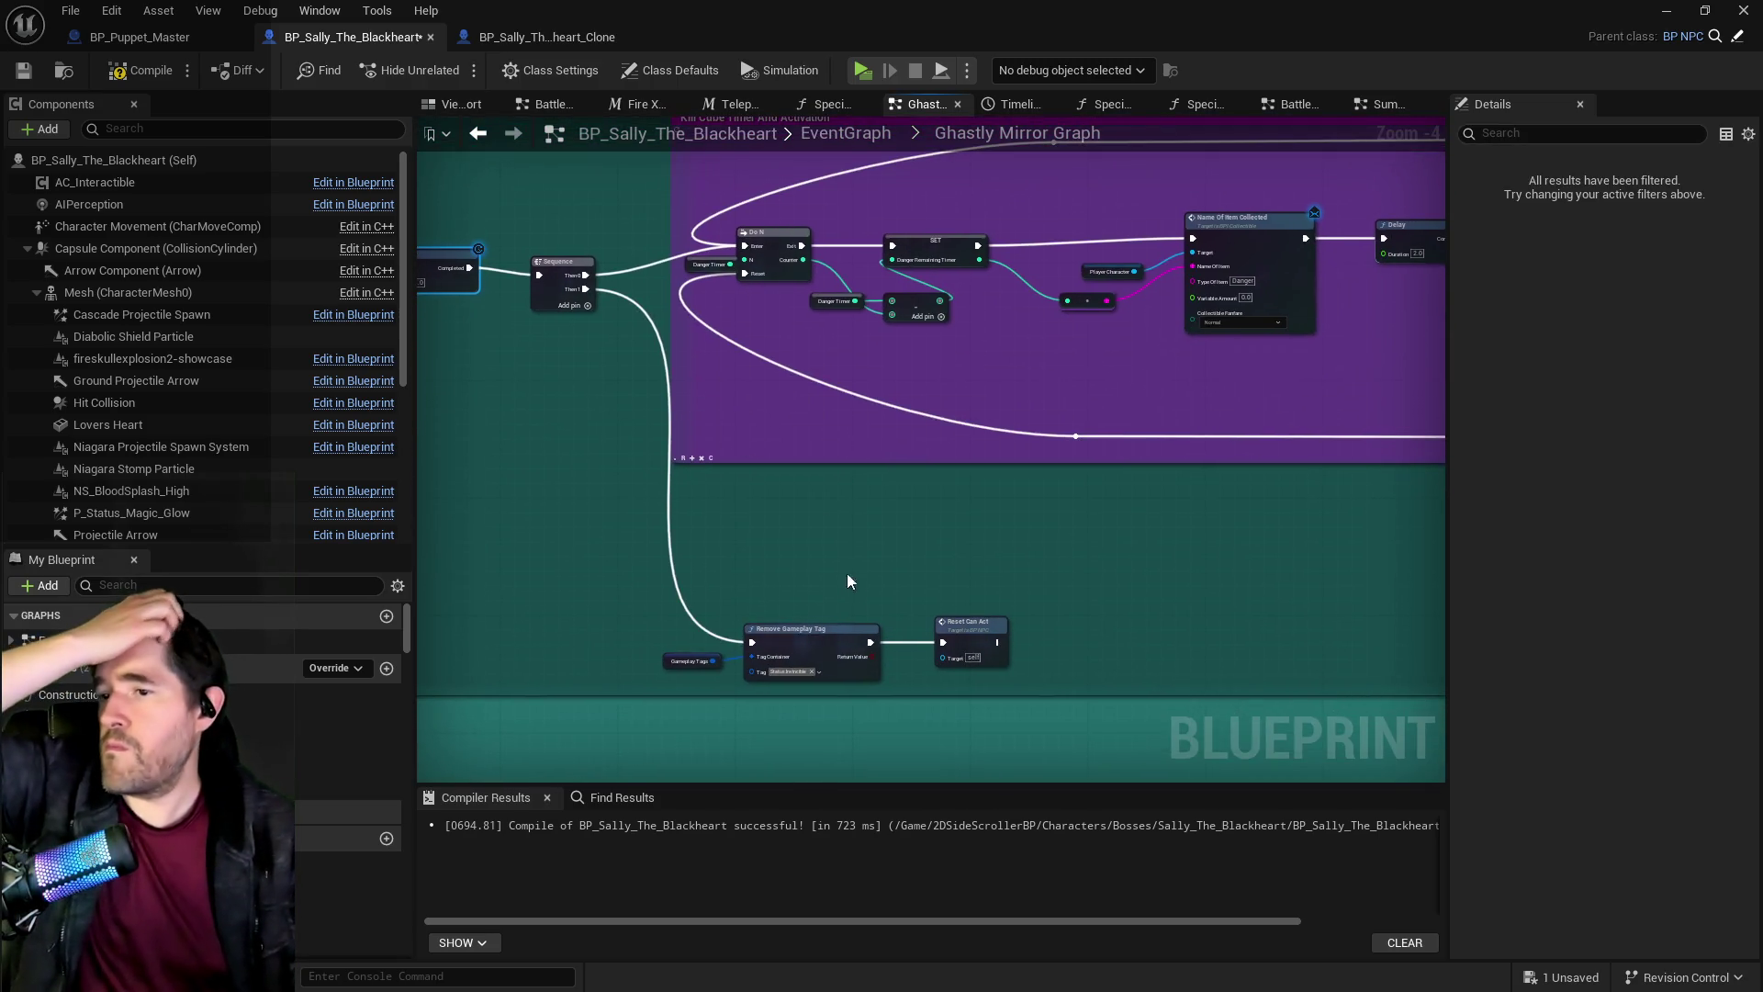
Pan over to the timer nodes at the end of the Kill Cube Timer And Activation section.
scroll(850, 579, up, 2)
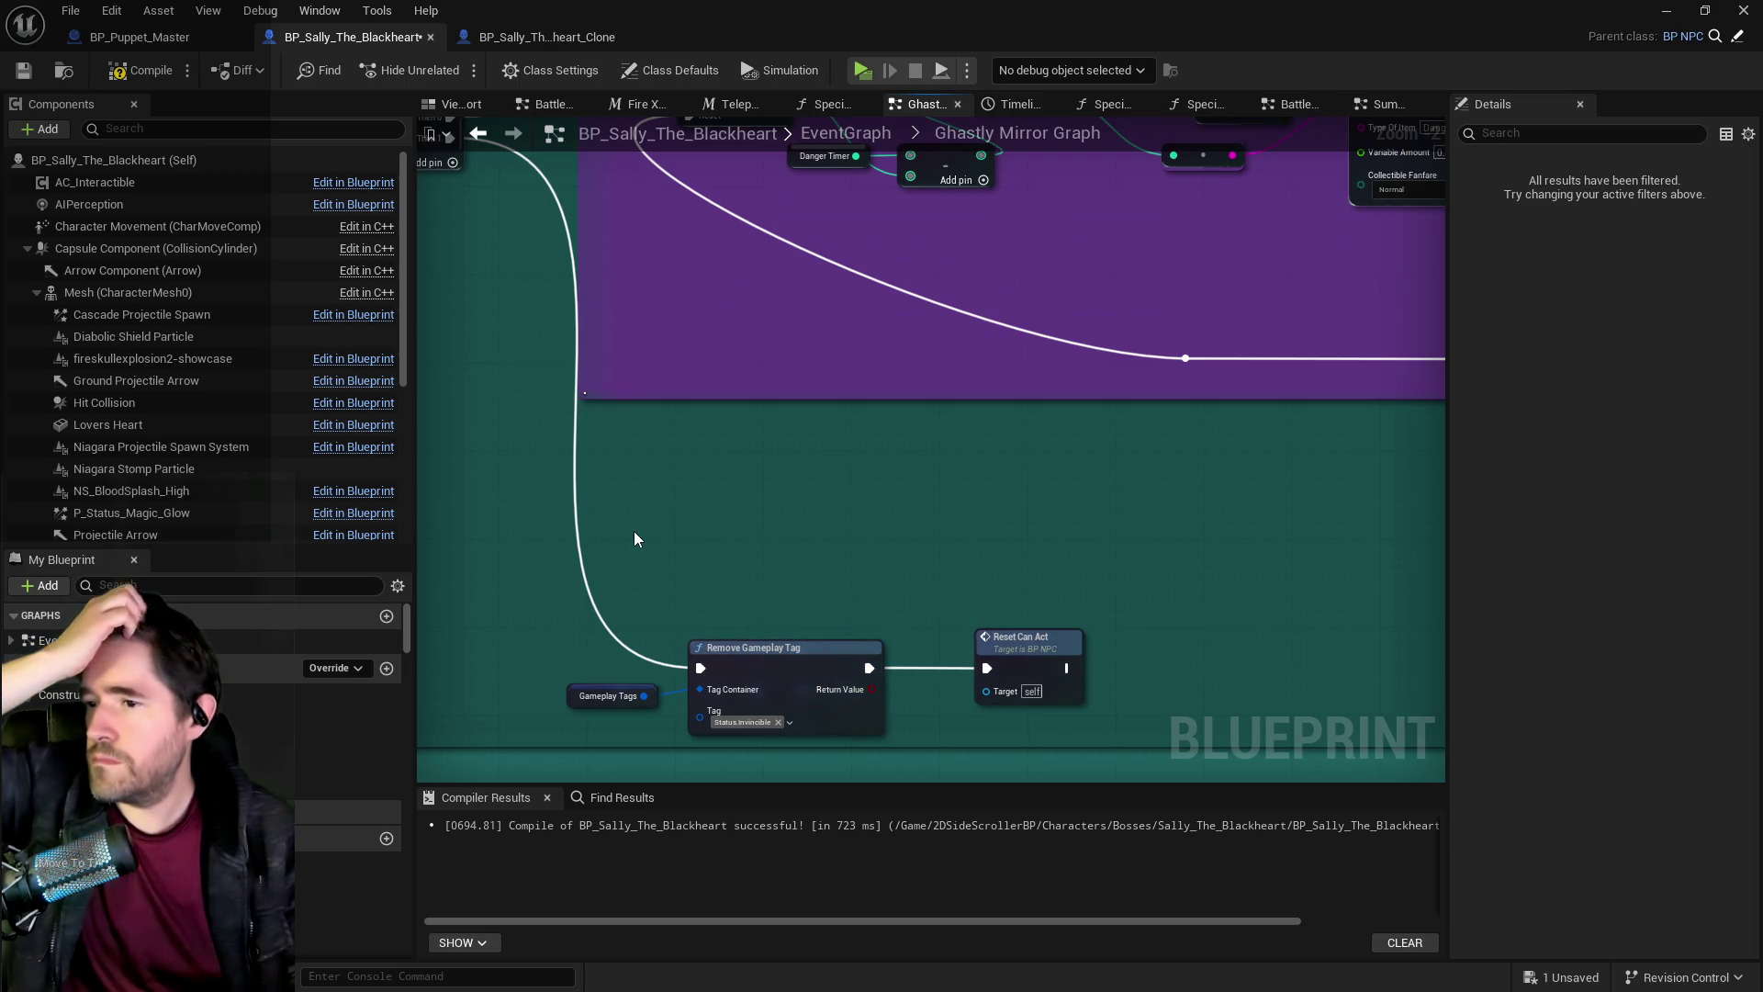
scroll(642, 532, down, 2)
mouse_move(642, 533)
mouse_down()
mouse_move(823, 663)
mouse_move(498, 616)
mouse_up()
scroll(818, 658, down, 1)
scroll(712, 590, down, 1)
mouse_move(712, 590)
mouse_down()
mouse_move(440, 588)
mouse_move(440, 570)
mouse_up()
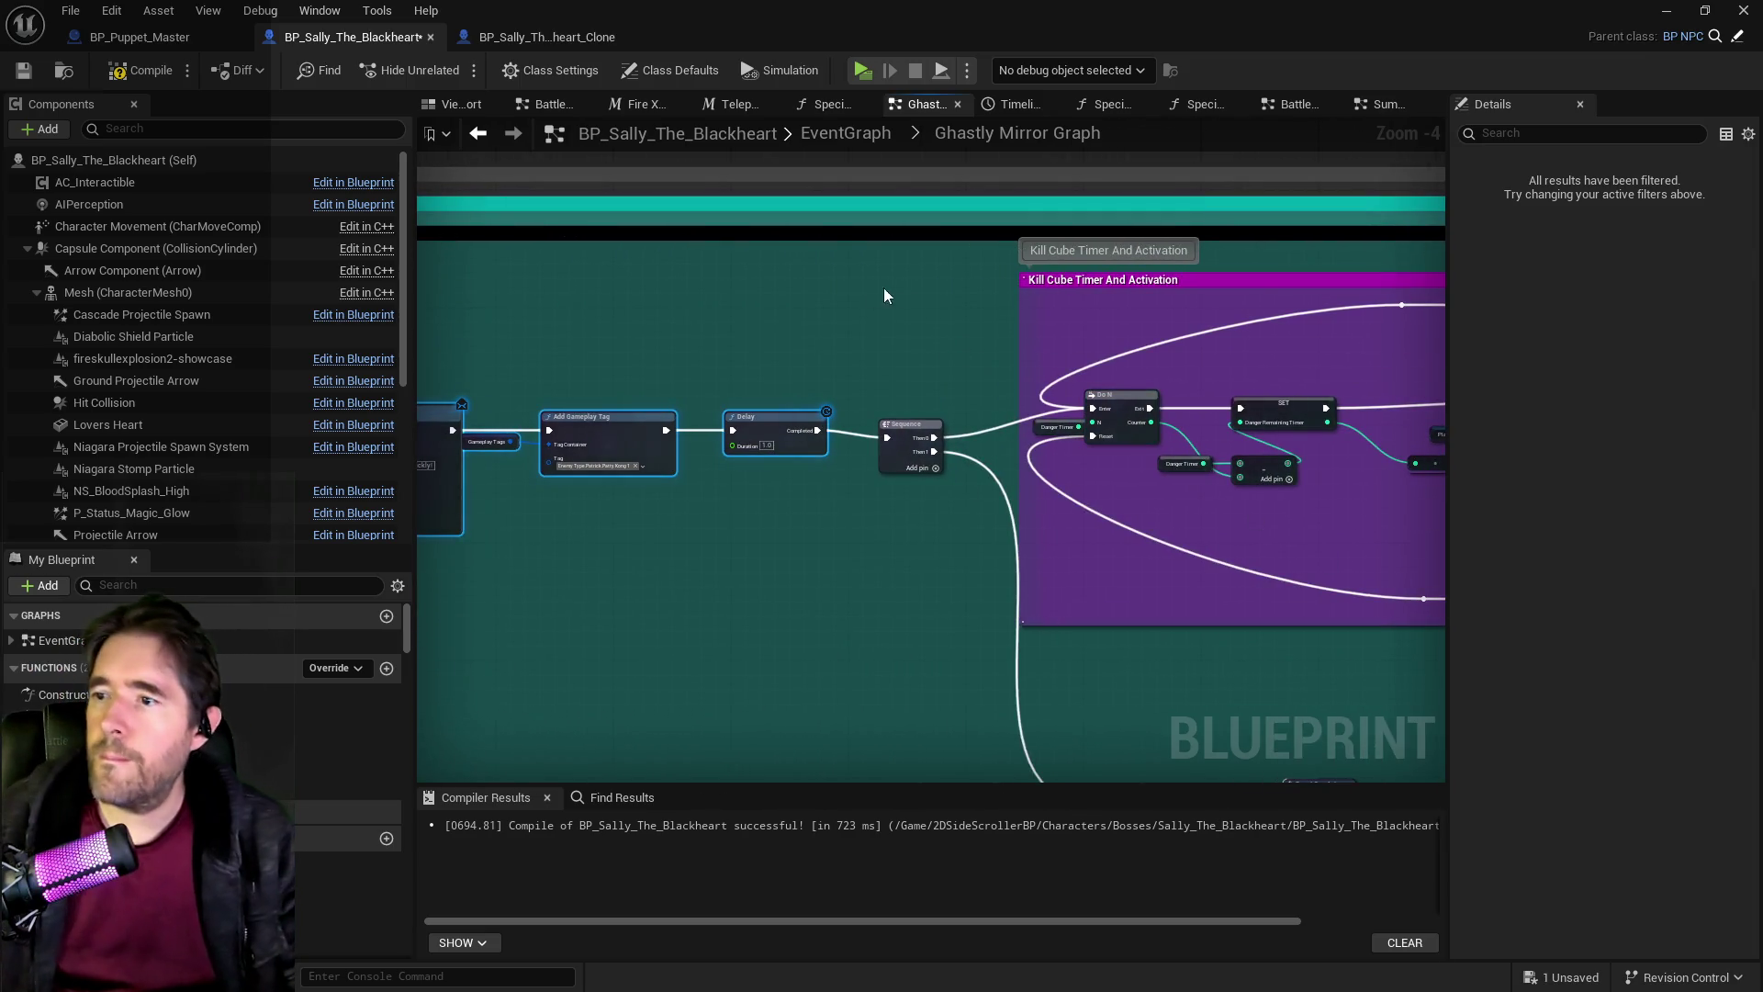
Delete the Kill Cube Timer And Activation section, undoing to restore the gameplay-tag nodes.
mouse_move(885, 273)
mouse_down()
mouse_move(1653, 556)
mouse_move(1544, 667)
mouse_move(966, 650)
mouse_up()
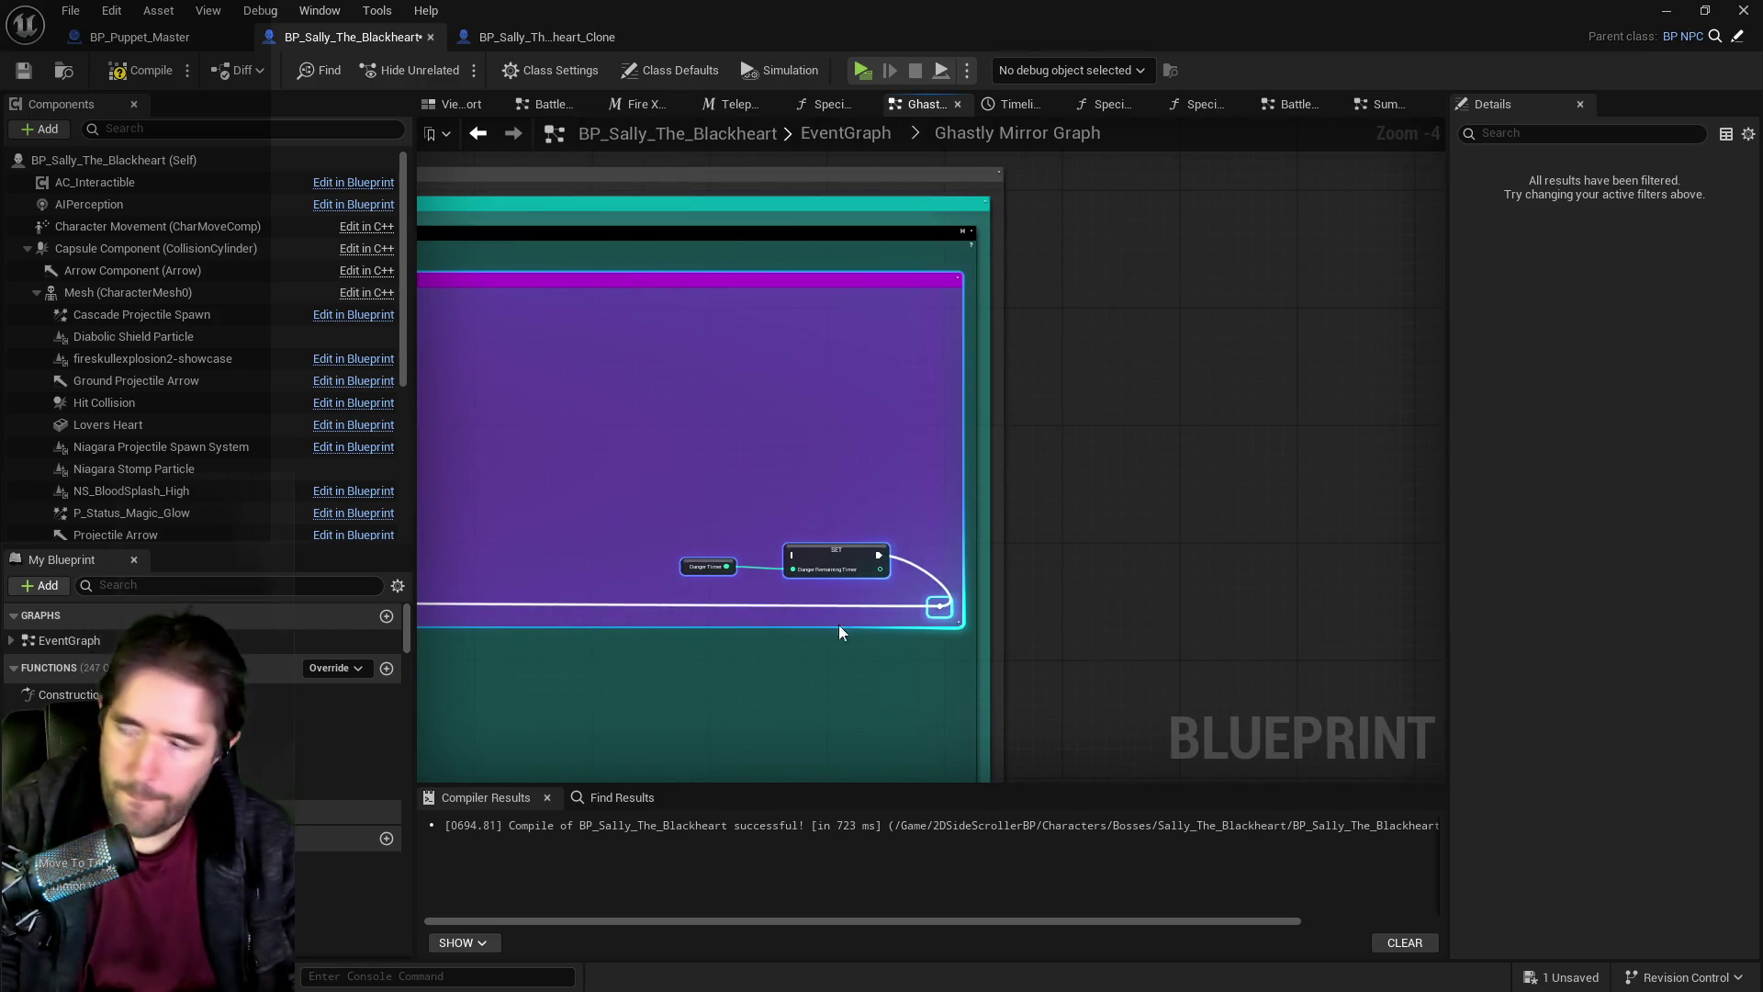
key(Delete)
key(ctrl+z)
scroll(1148, 472, down, 1)
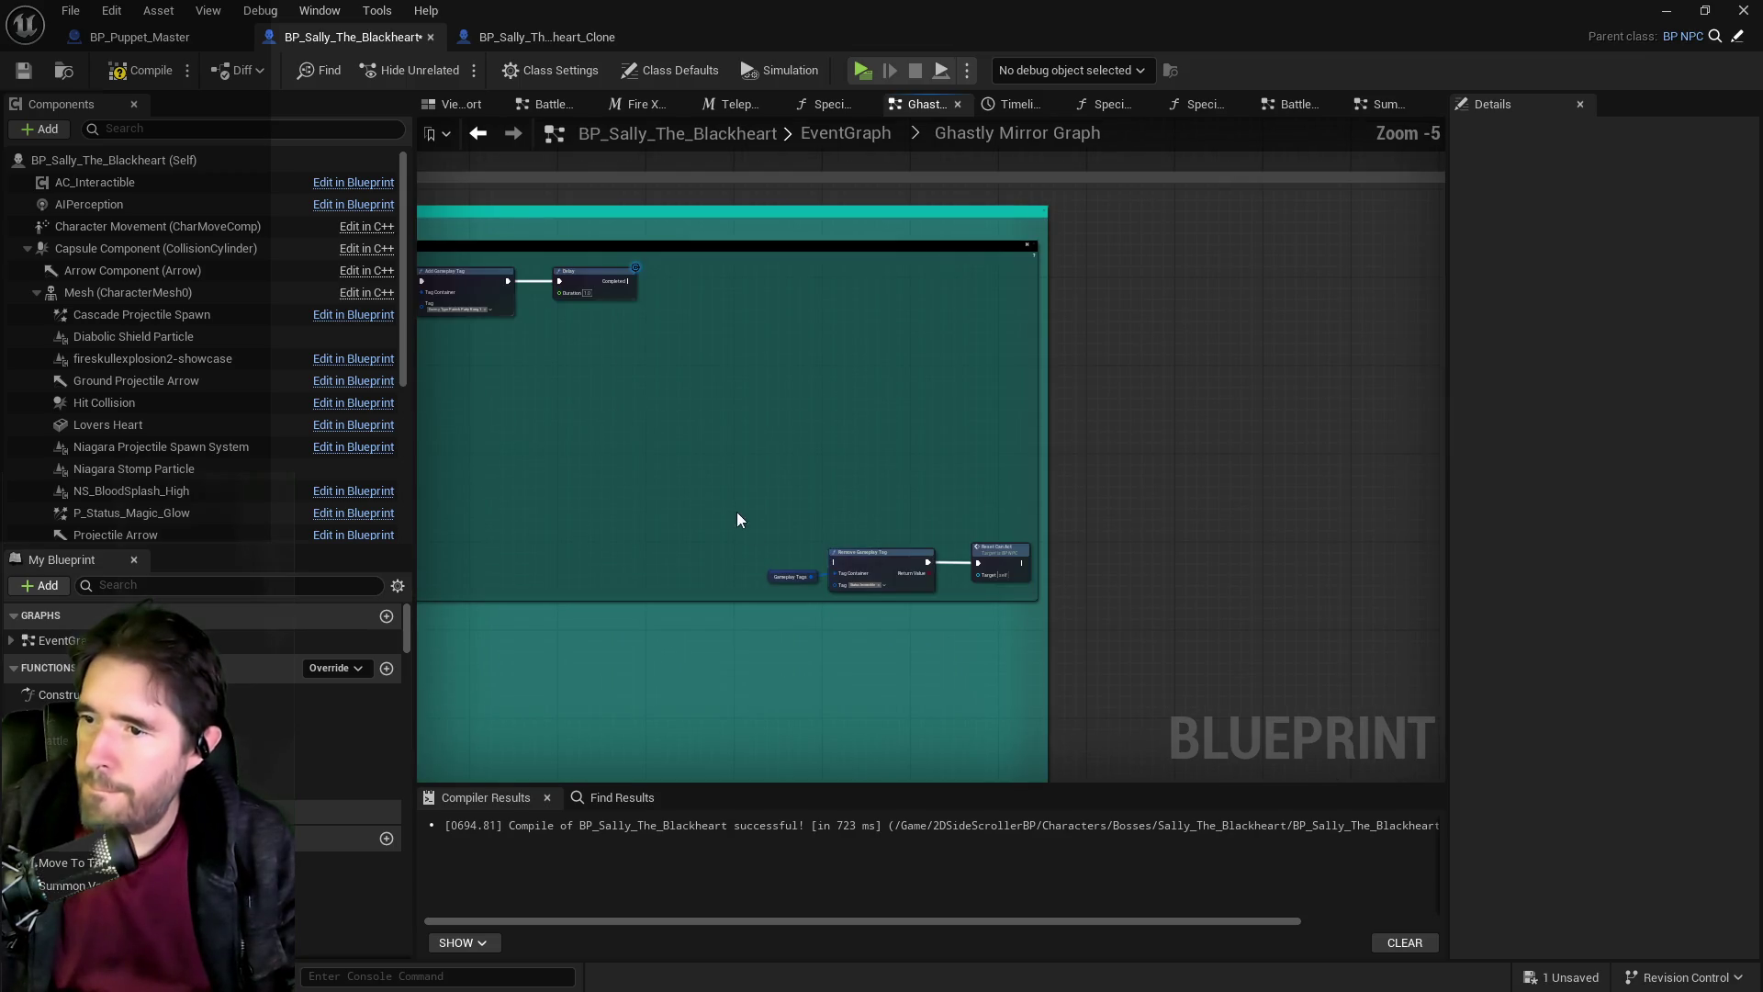
drag(973, 588, 974, 588)
key(ctrl+z)
key(ctrl+z)
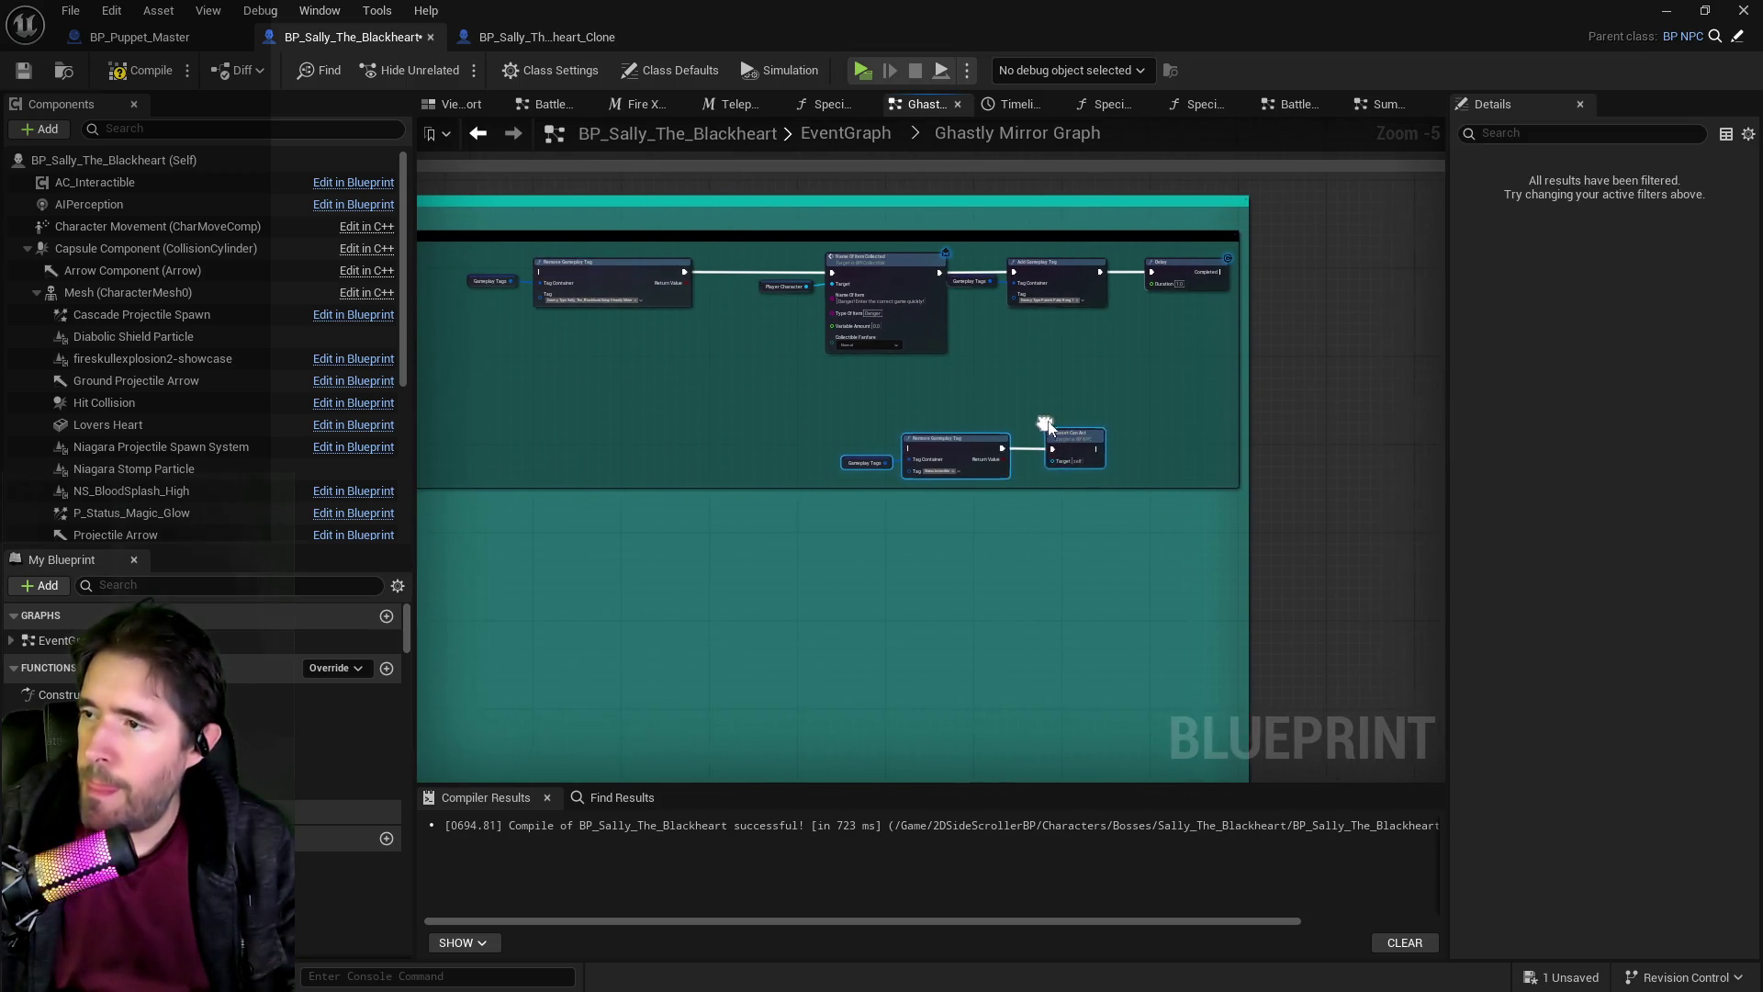
key(ctrl+z)
key(ctrl+z)
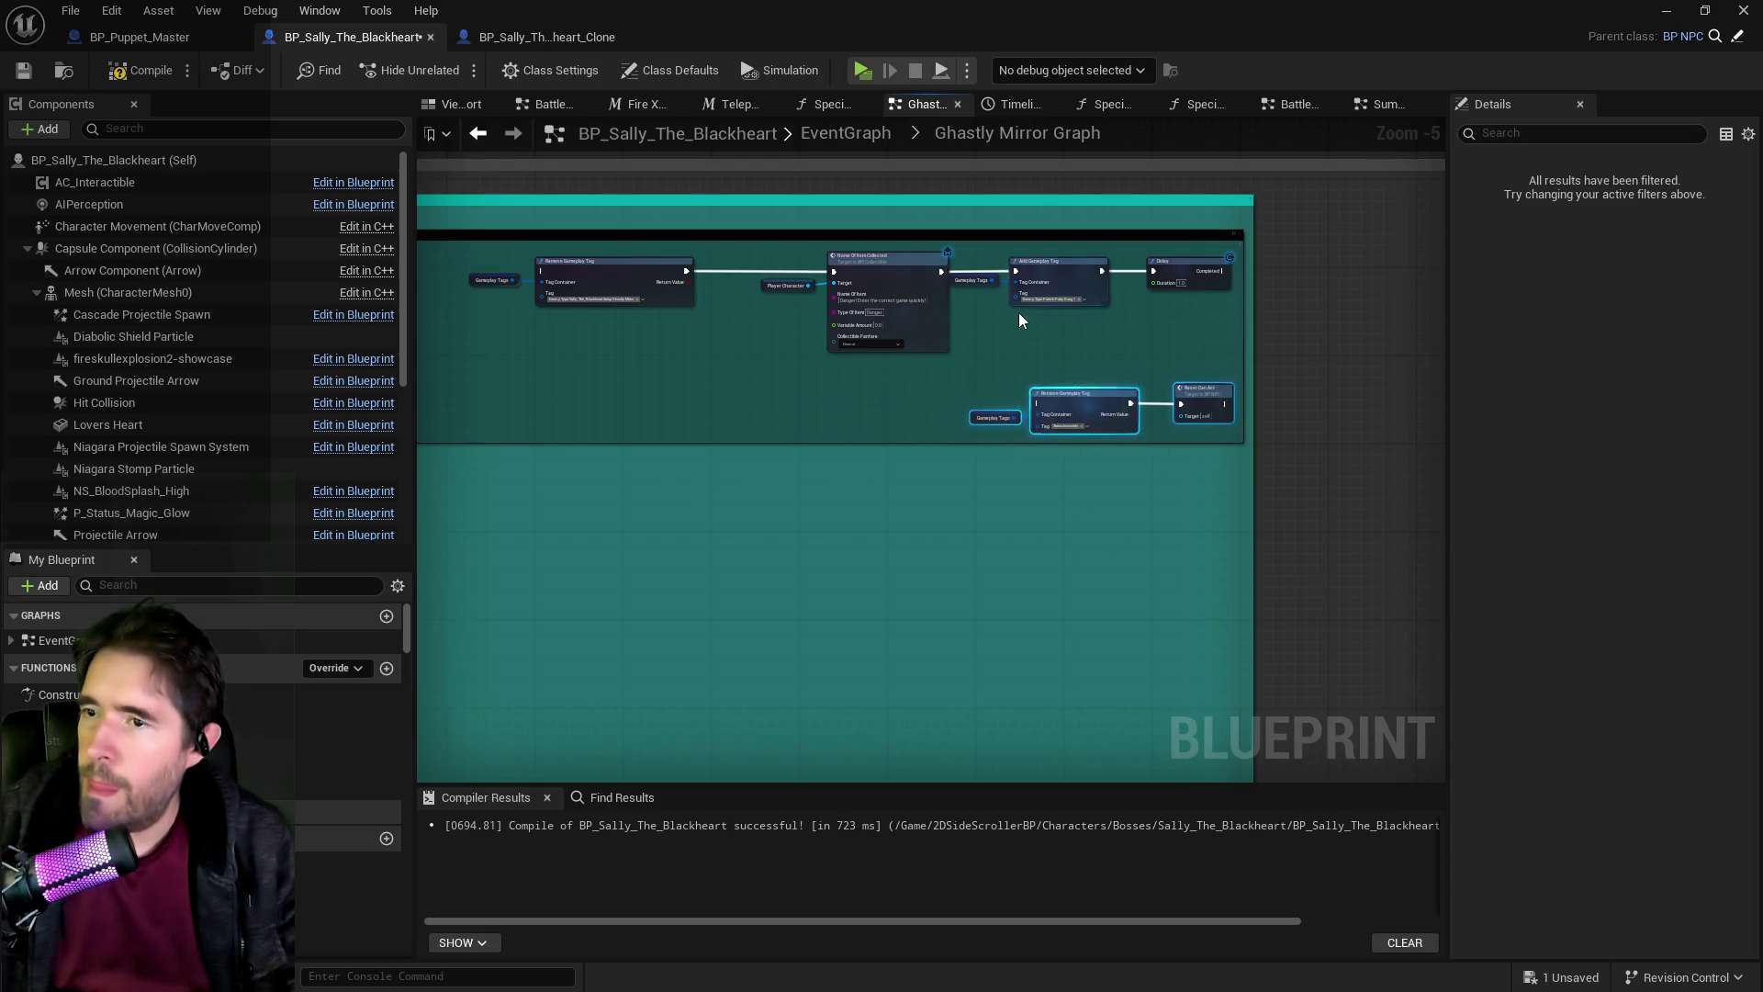
scroll(1112, 326, up, 4)
drag(1112, 326, 937, 336)
Set Add Gameplay Tag to Sally_The_Blackheart's Setup Ghastly Mirror tag.
click(909, 306)
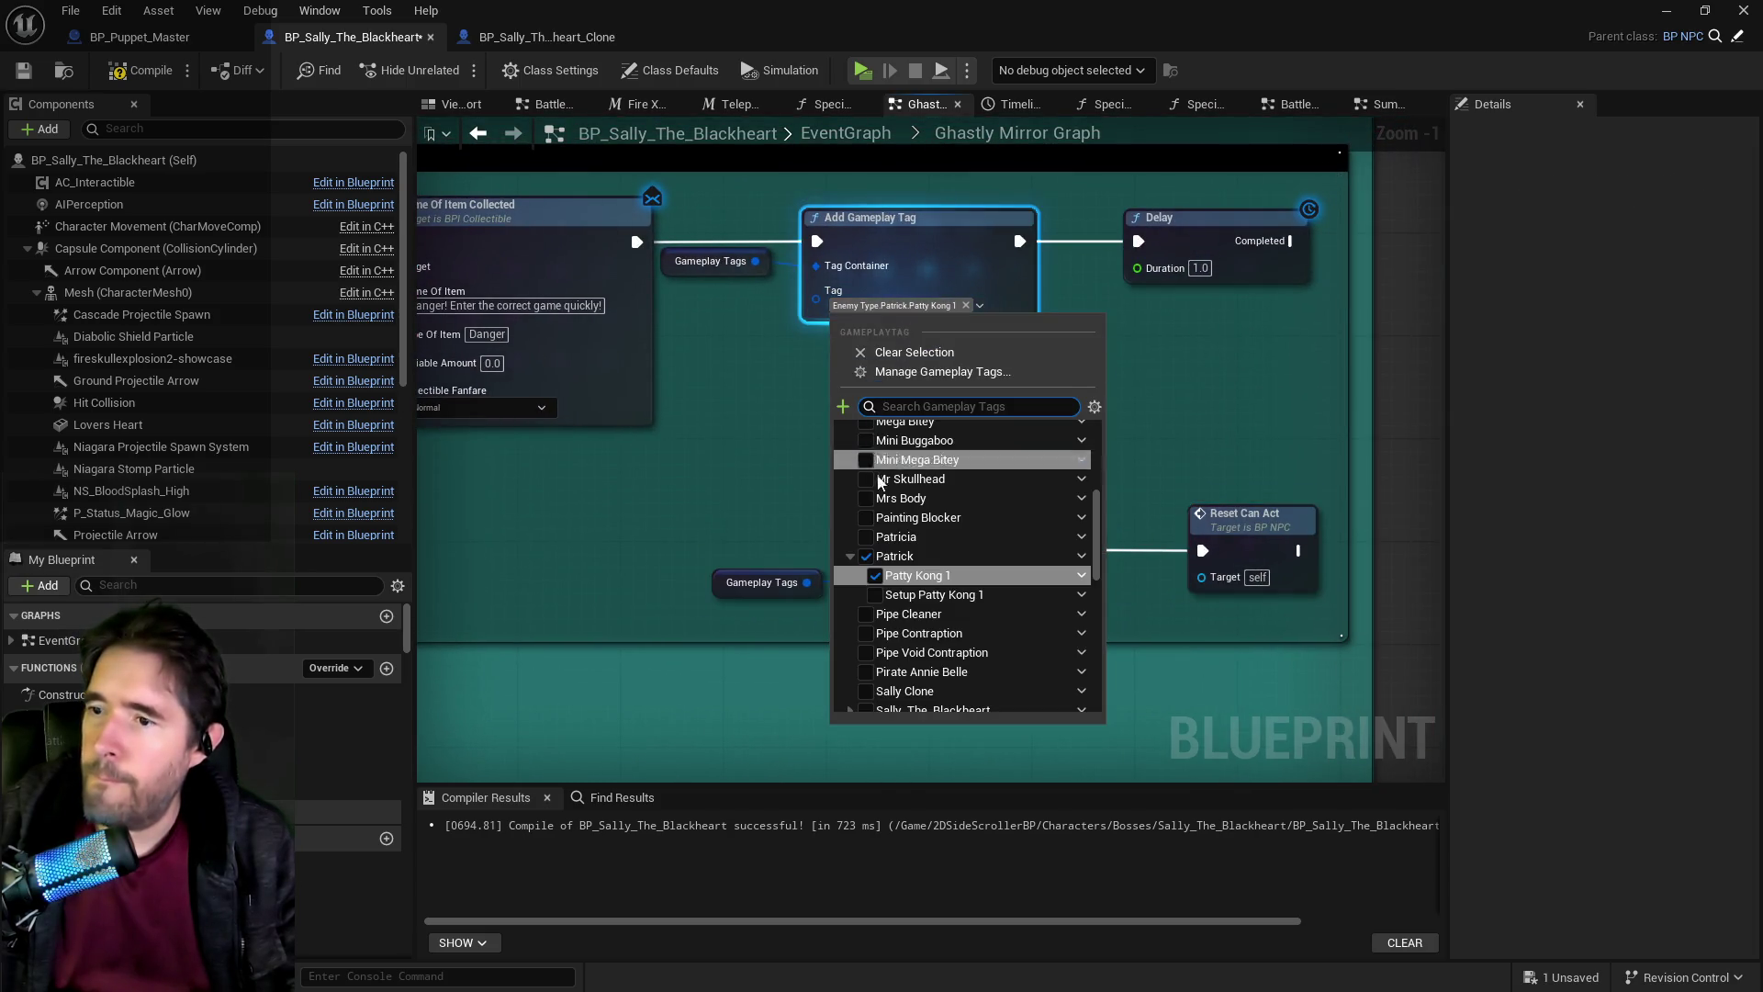
scroll(852, 562, down, 2)
click(851, 534)
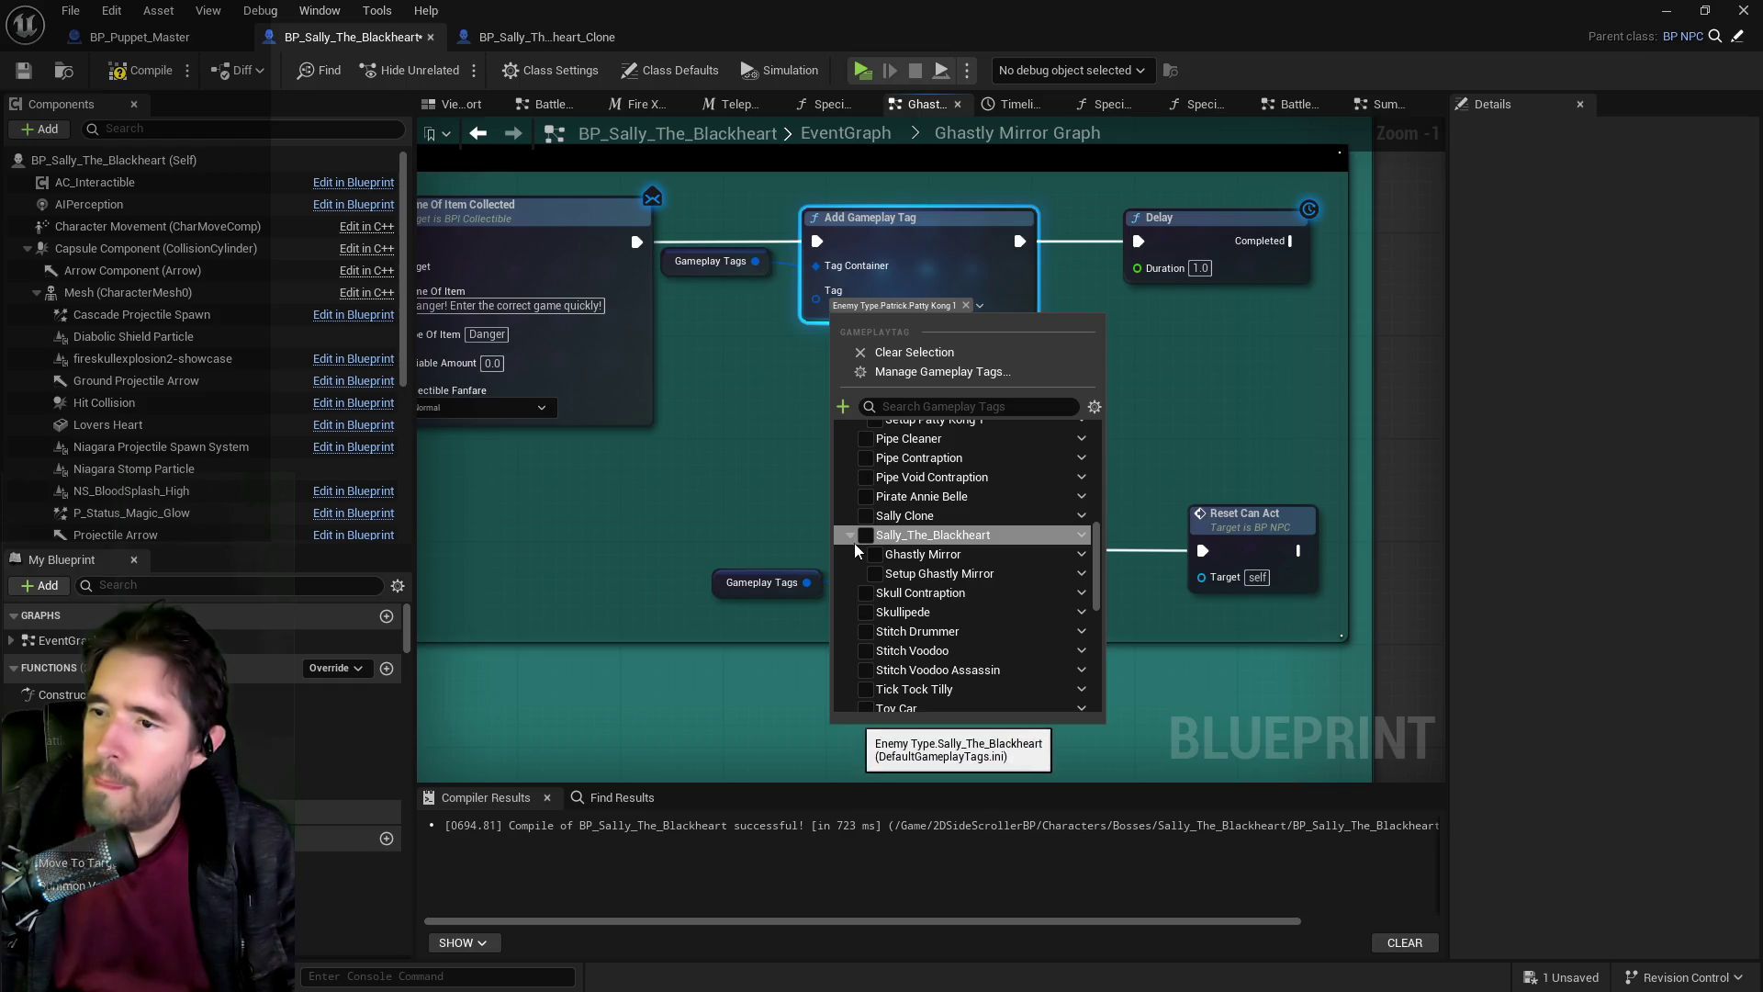
click(874, 578)
click(1148, 464)
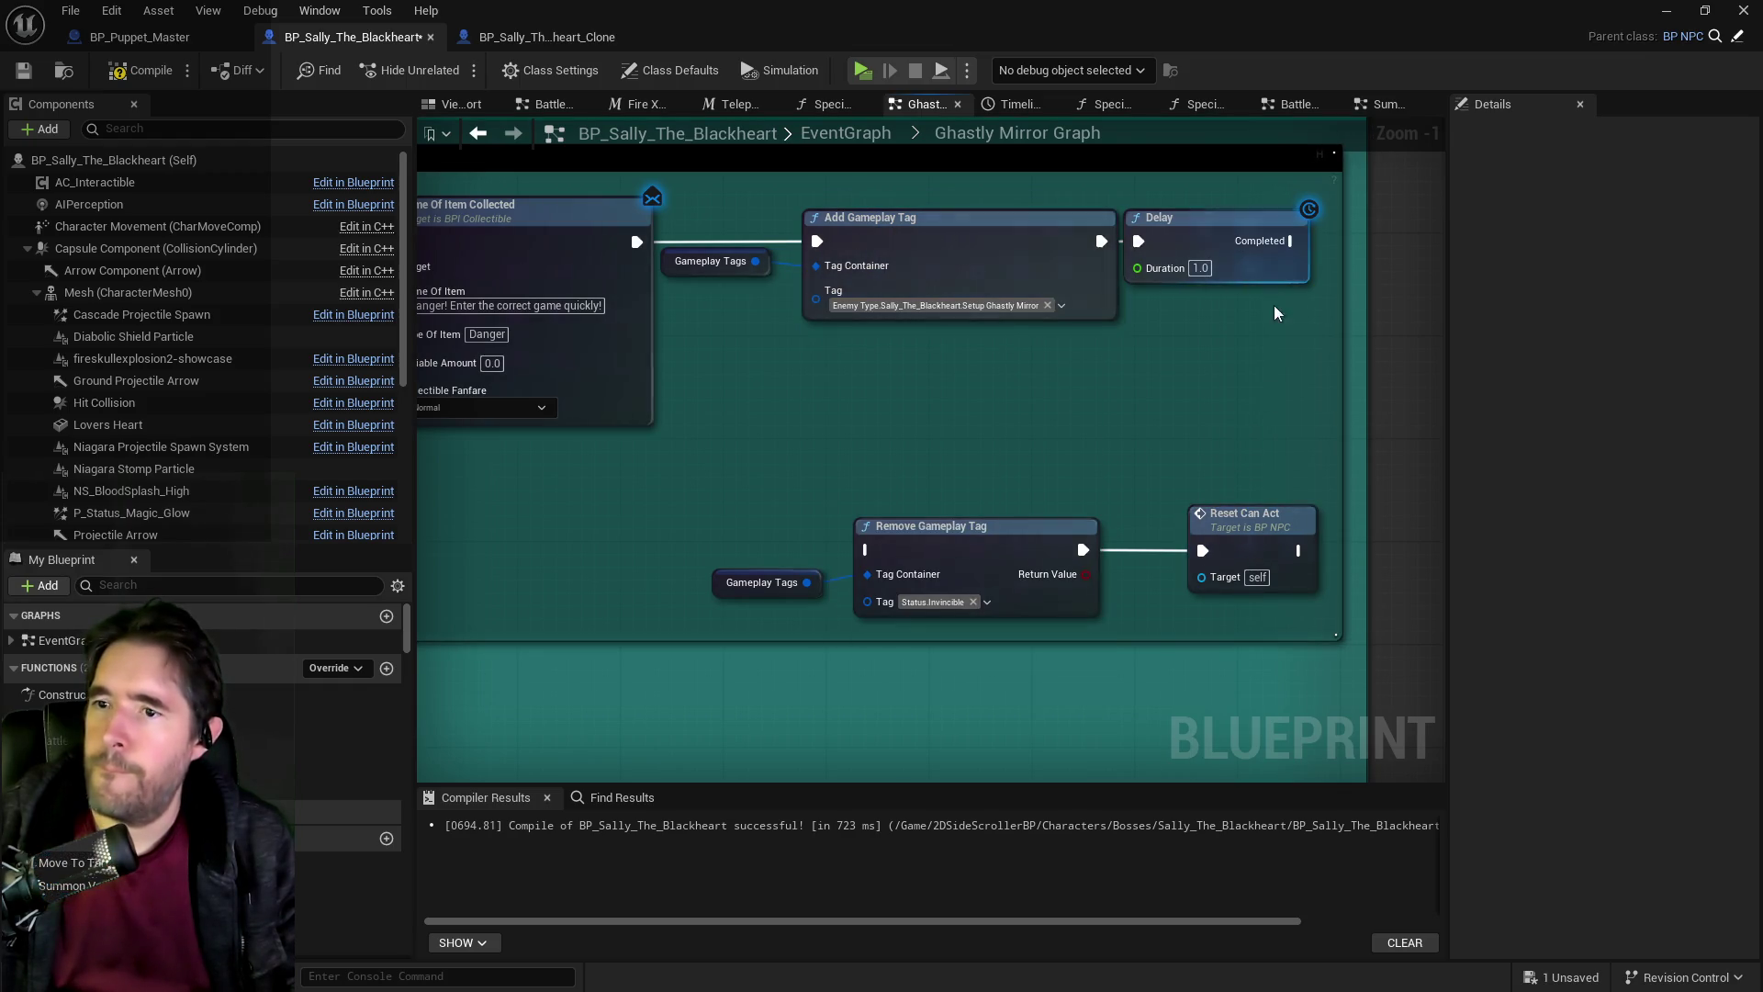
Wire Delay's completion into Reset Can Act and delete the Remove Gameplay Tag nodes.
drag(1293, 241, 1202, 550)
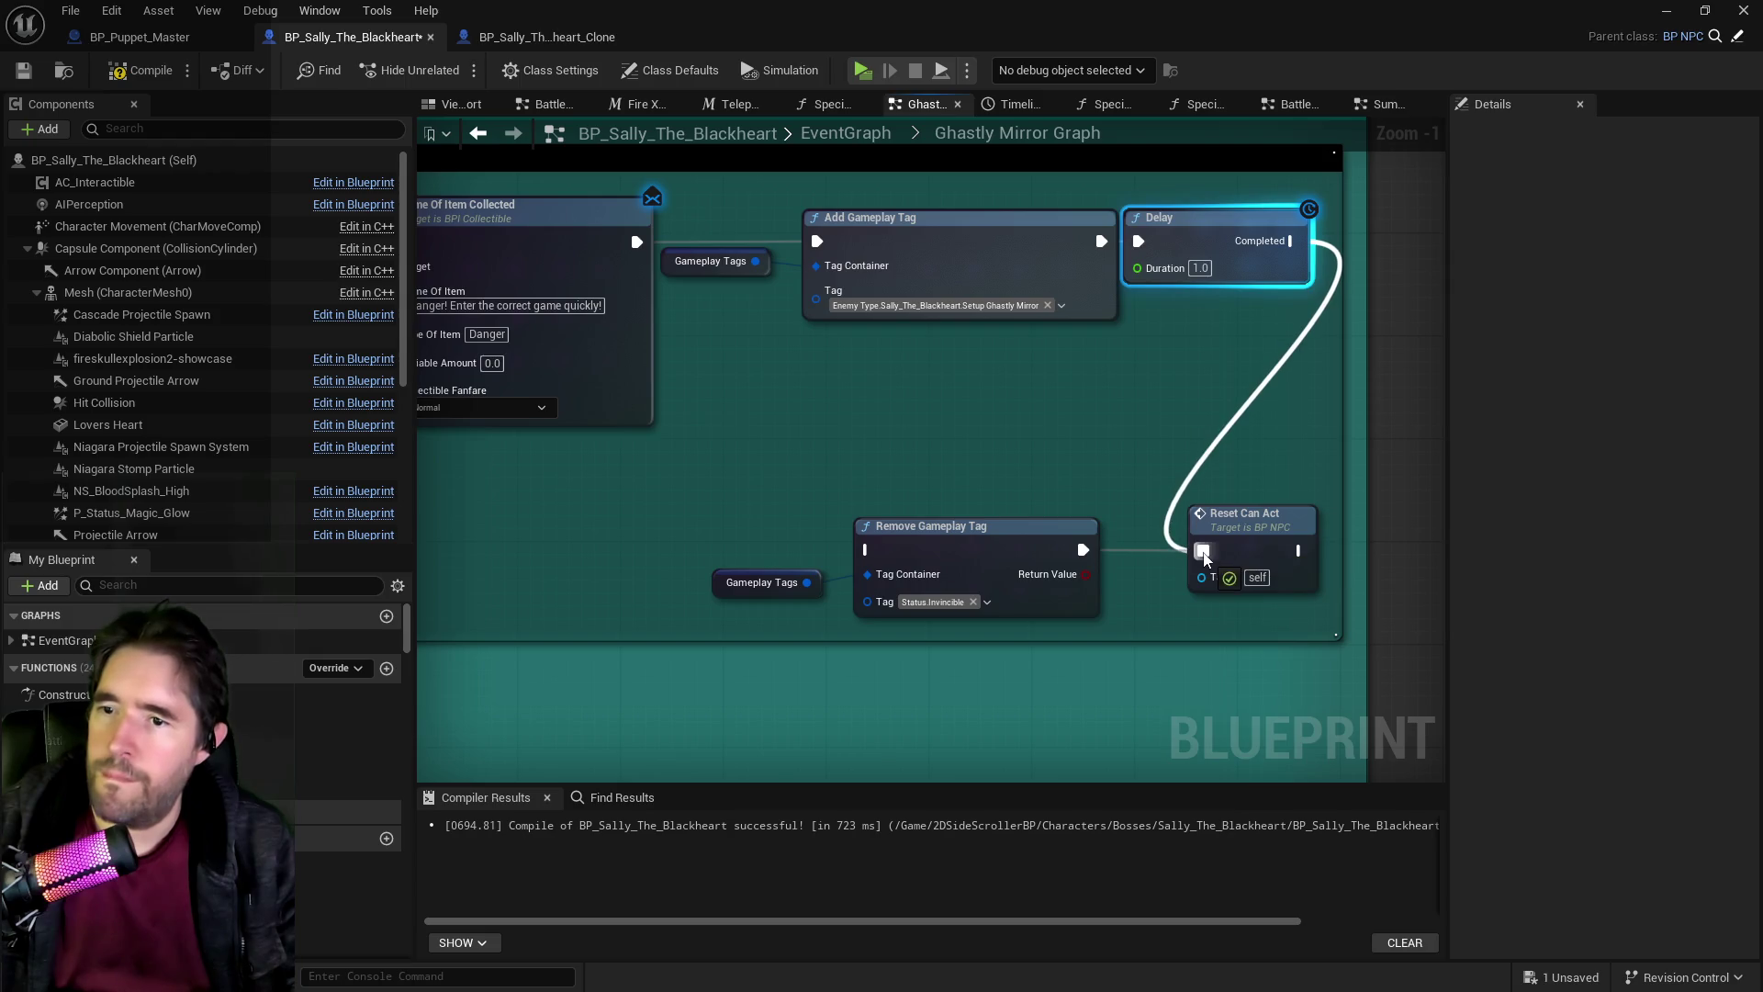
mouse_move(741, 434)
mouse_down()
mouse_move(973, 598)
mouse_move(955, 588)
mouse_up()
key(Delete)
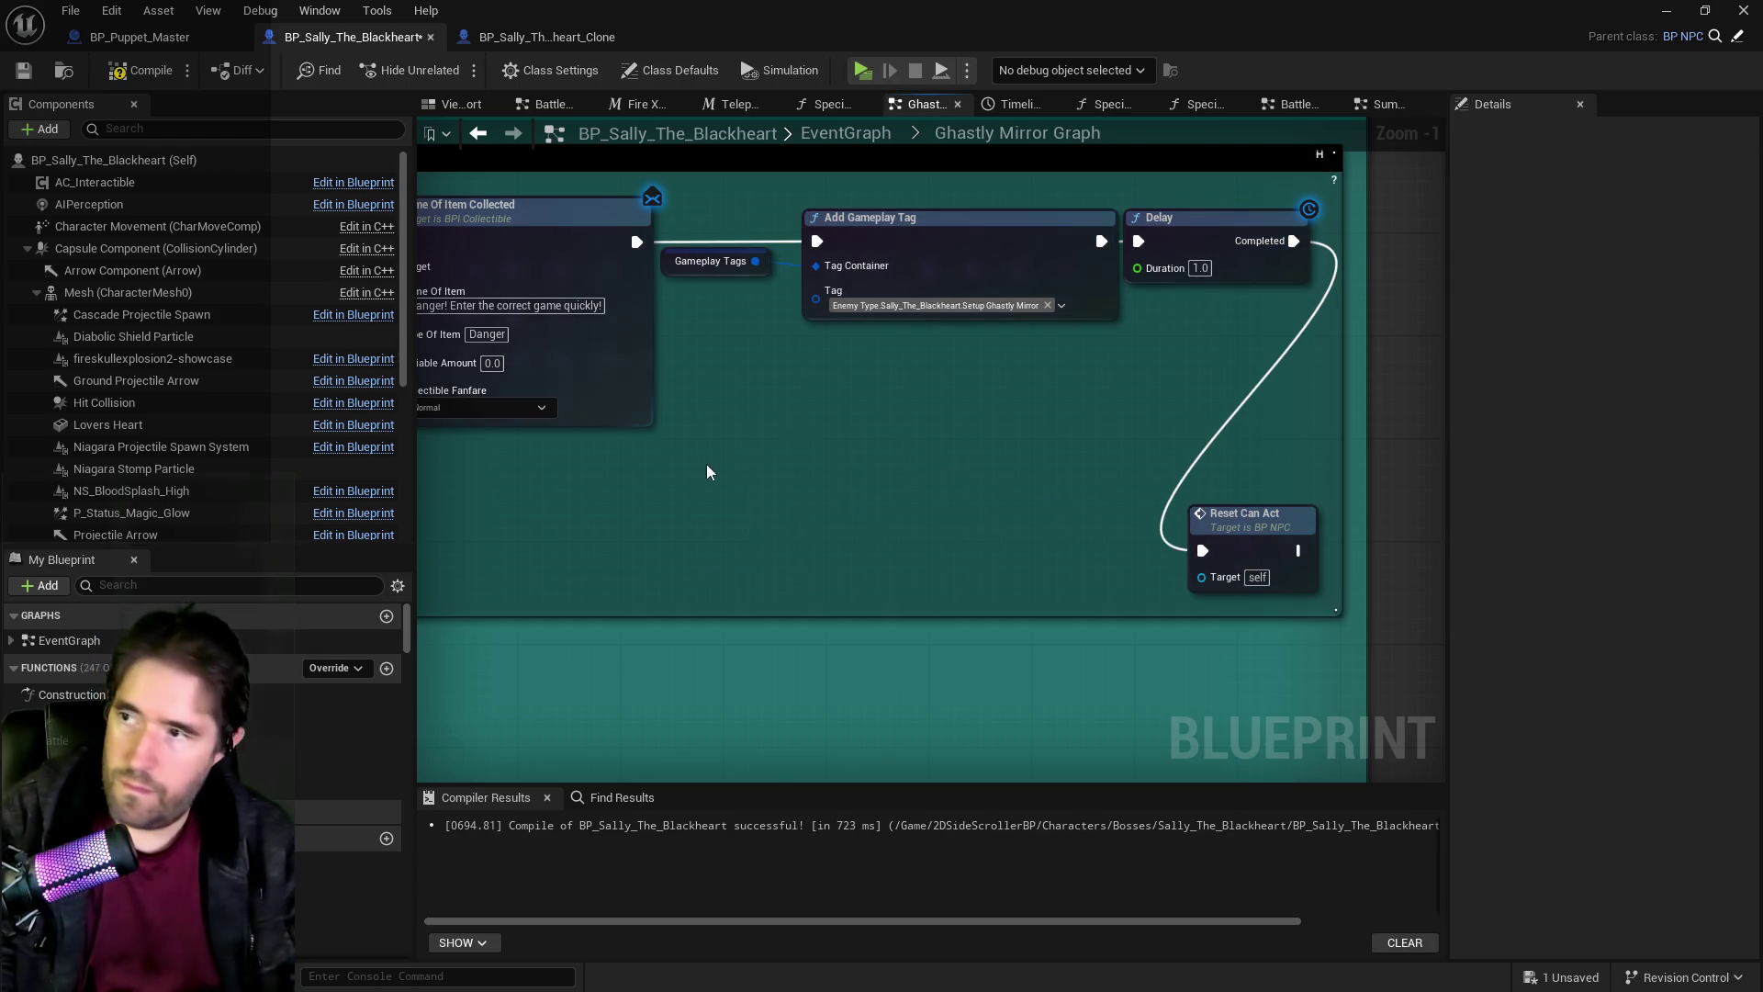
Change the Name Of Item Collected message to 'Find the real Sally!'.
drag(708, 466, 1065, 491)
click(908, 332)
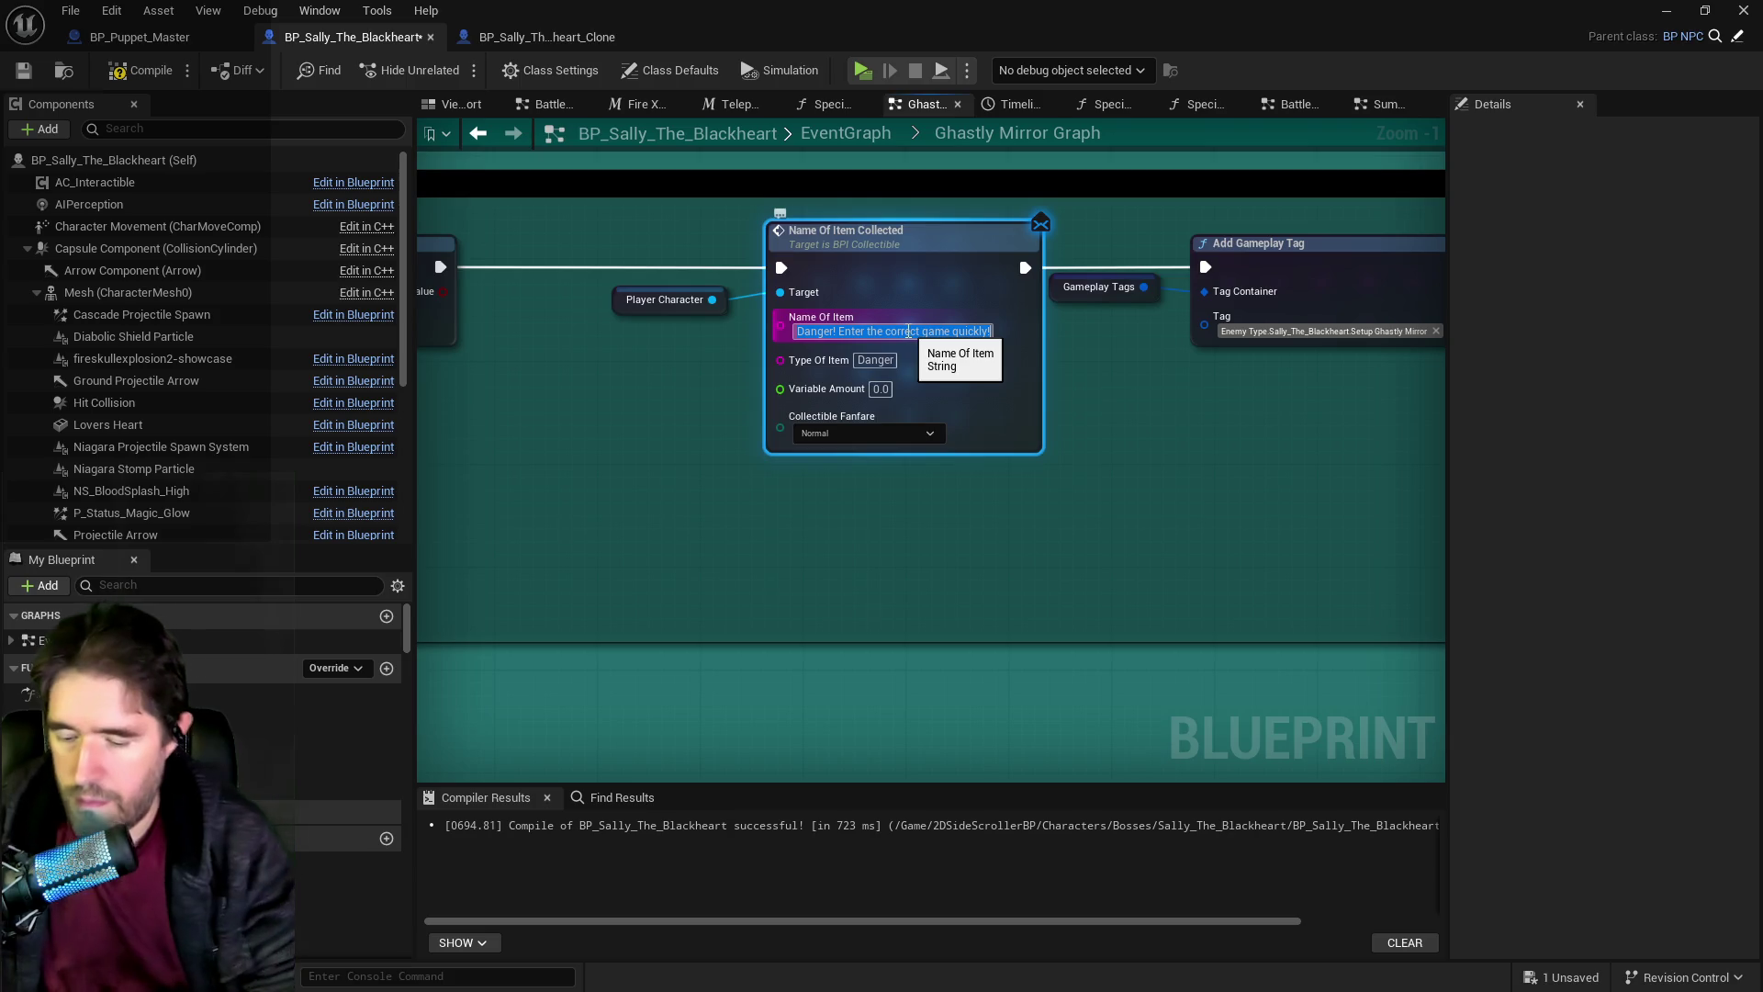
text(F)
key(Return)
text(the real Sally!)
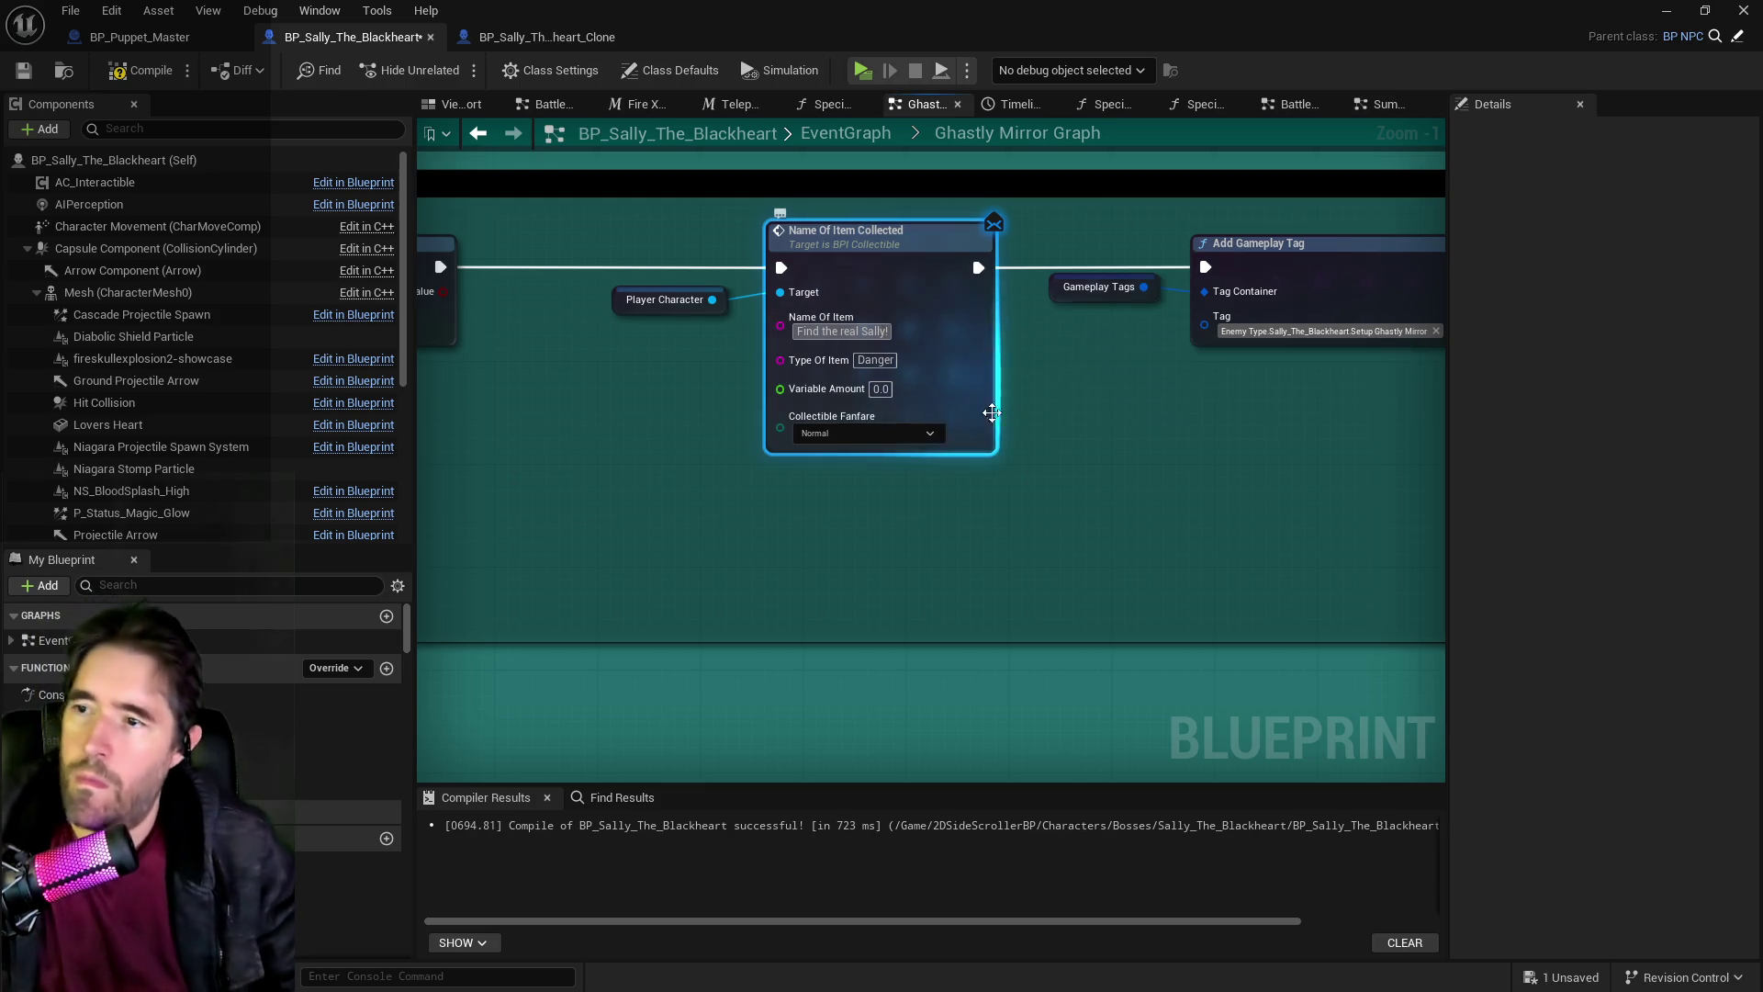
Move Reset Can Act up beside the Delay node.
drag(1104, 487, 911, 477)
mouse_move(1031, 479)
mouse_down()
mouse_move(1219, 345)
mouse_move(1241, 196)
mouse_move(1206, 167)
mouse_move(1460, 377)
mouse_up()
scroll(1460, 378, down, 2)
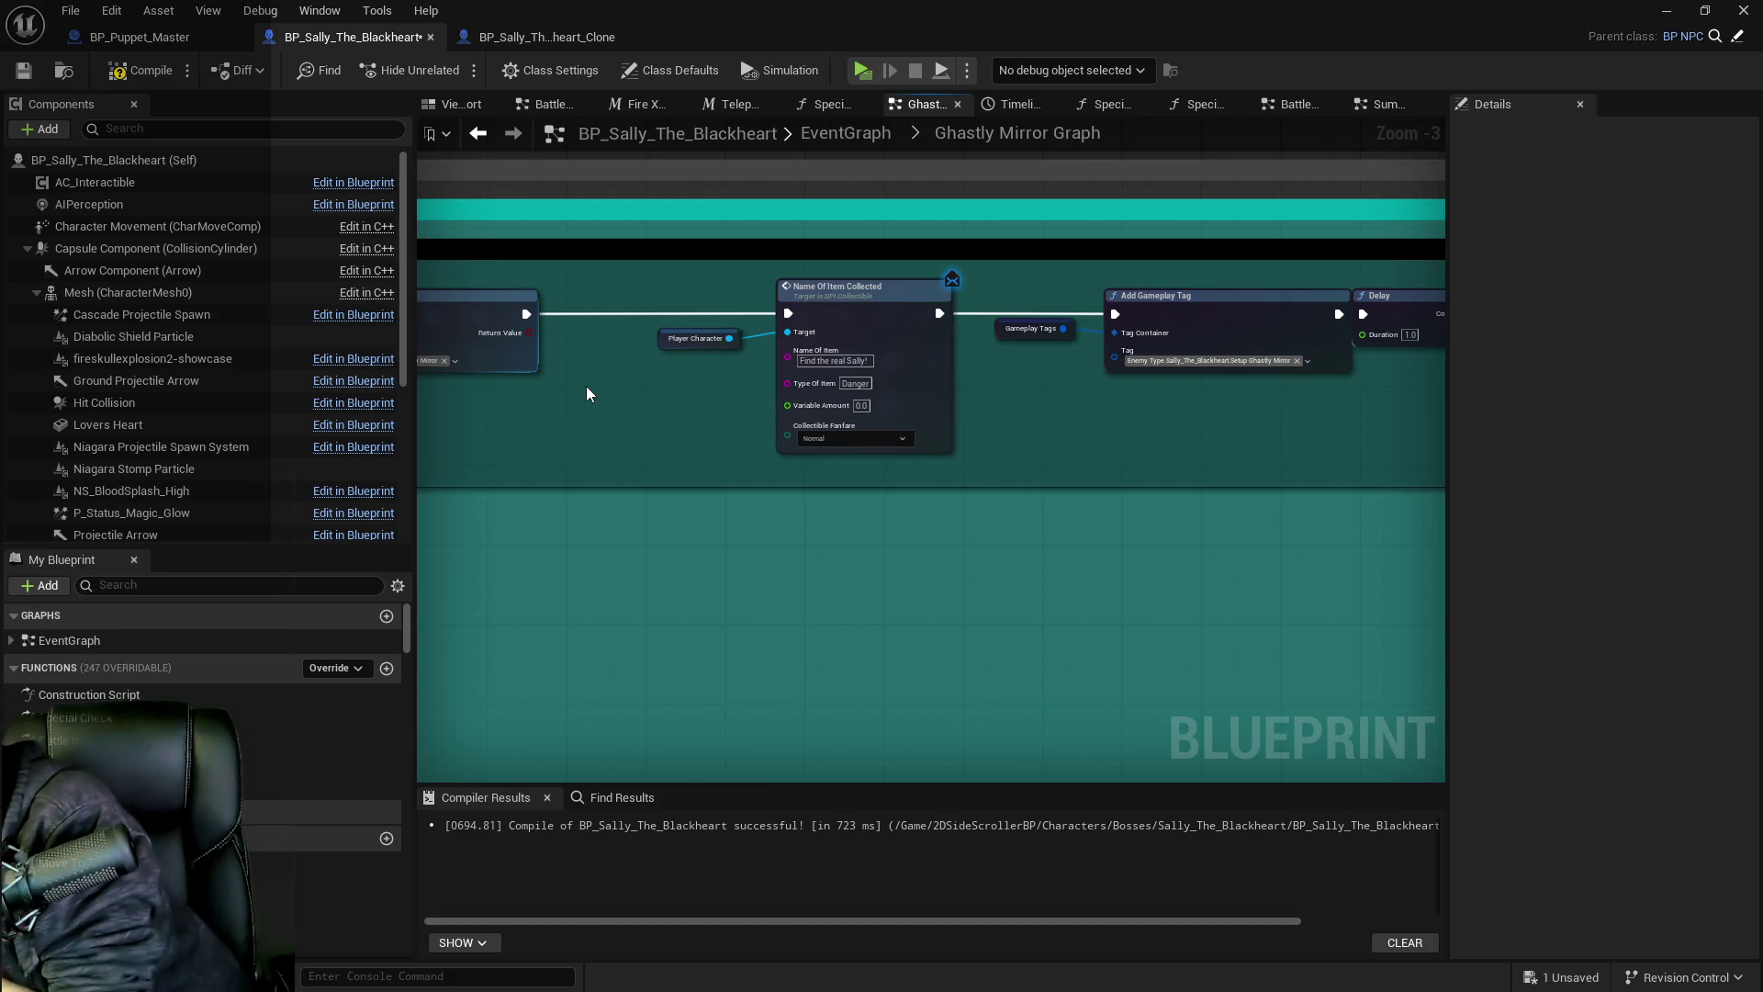
Compile and save the blueprint, then inspect the SET node causing the compile error.
click(587, 387)
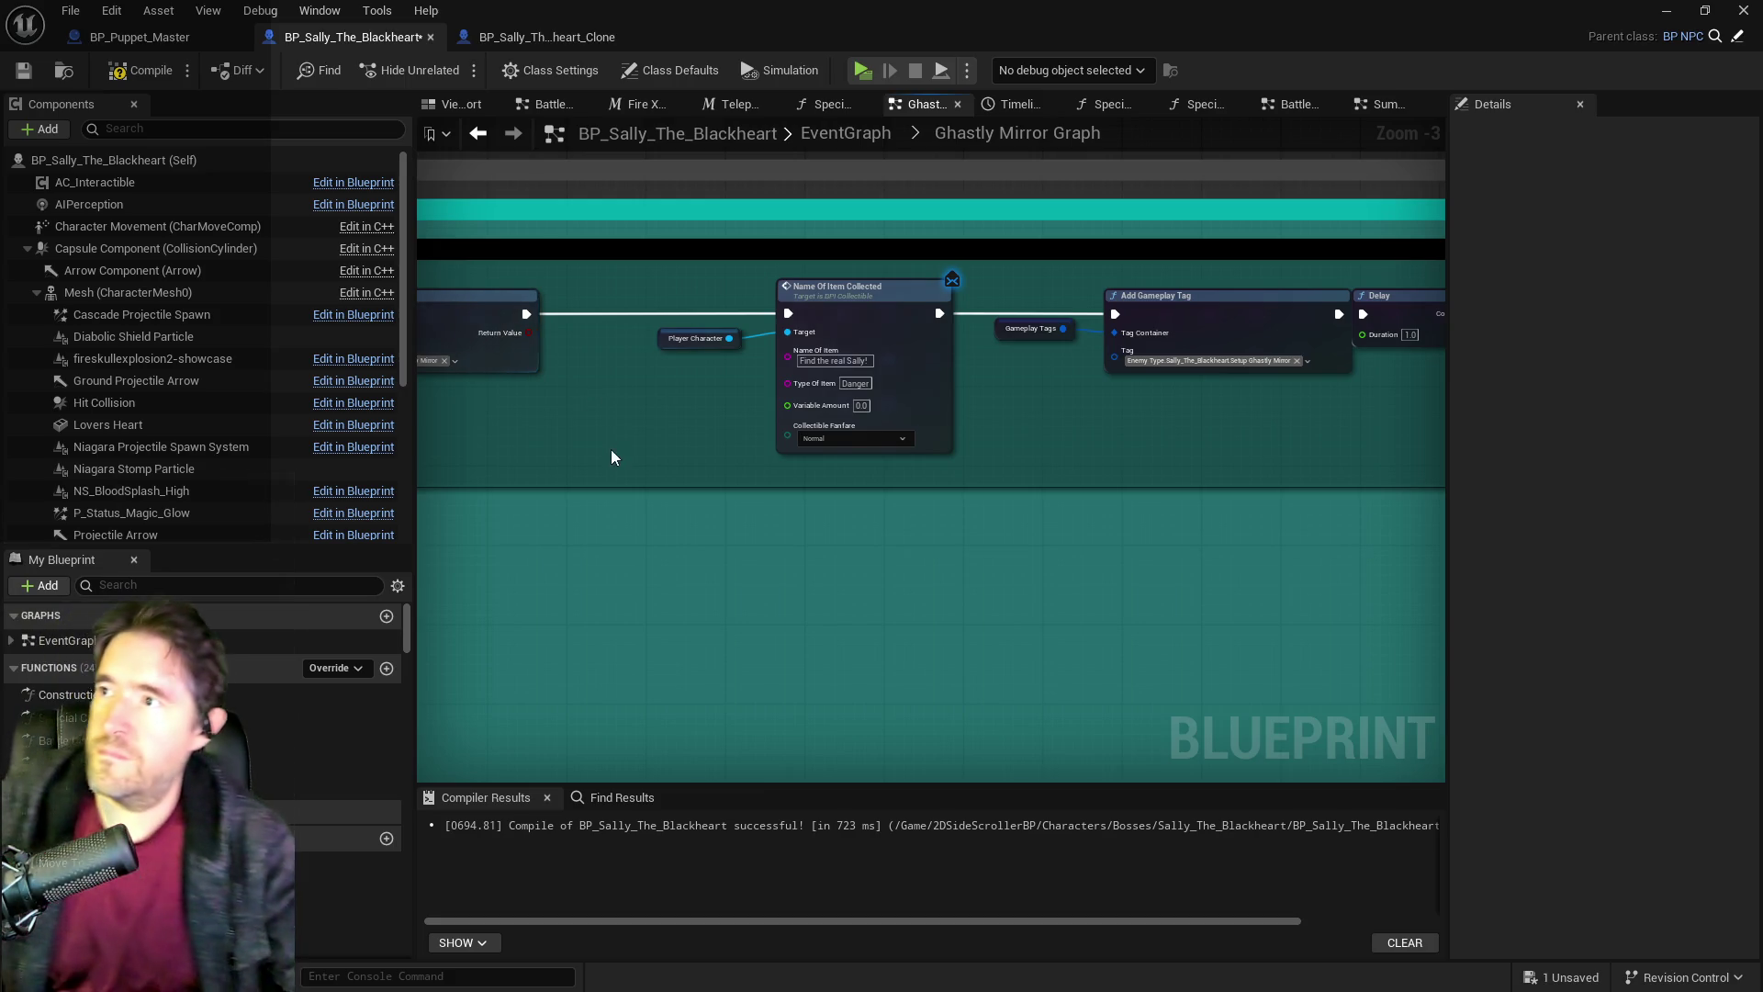
click(24, 71)
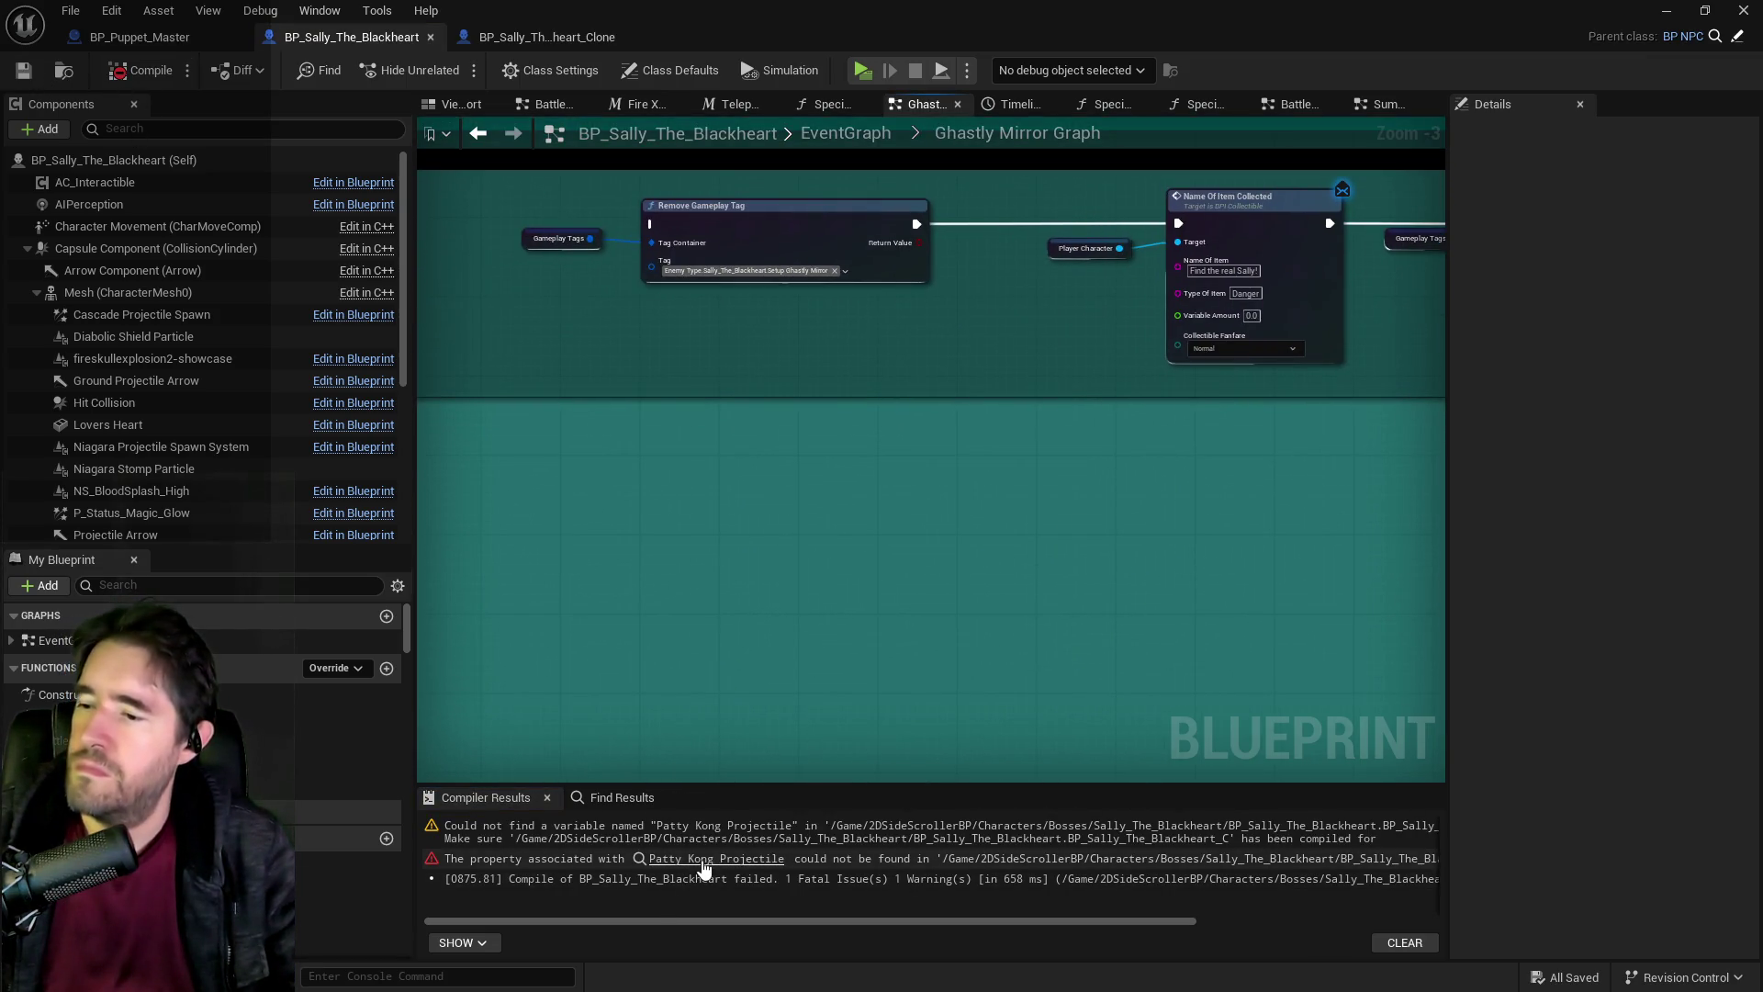
click(697, 859)
drag(904, 574, 1199, 748)
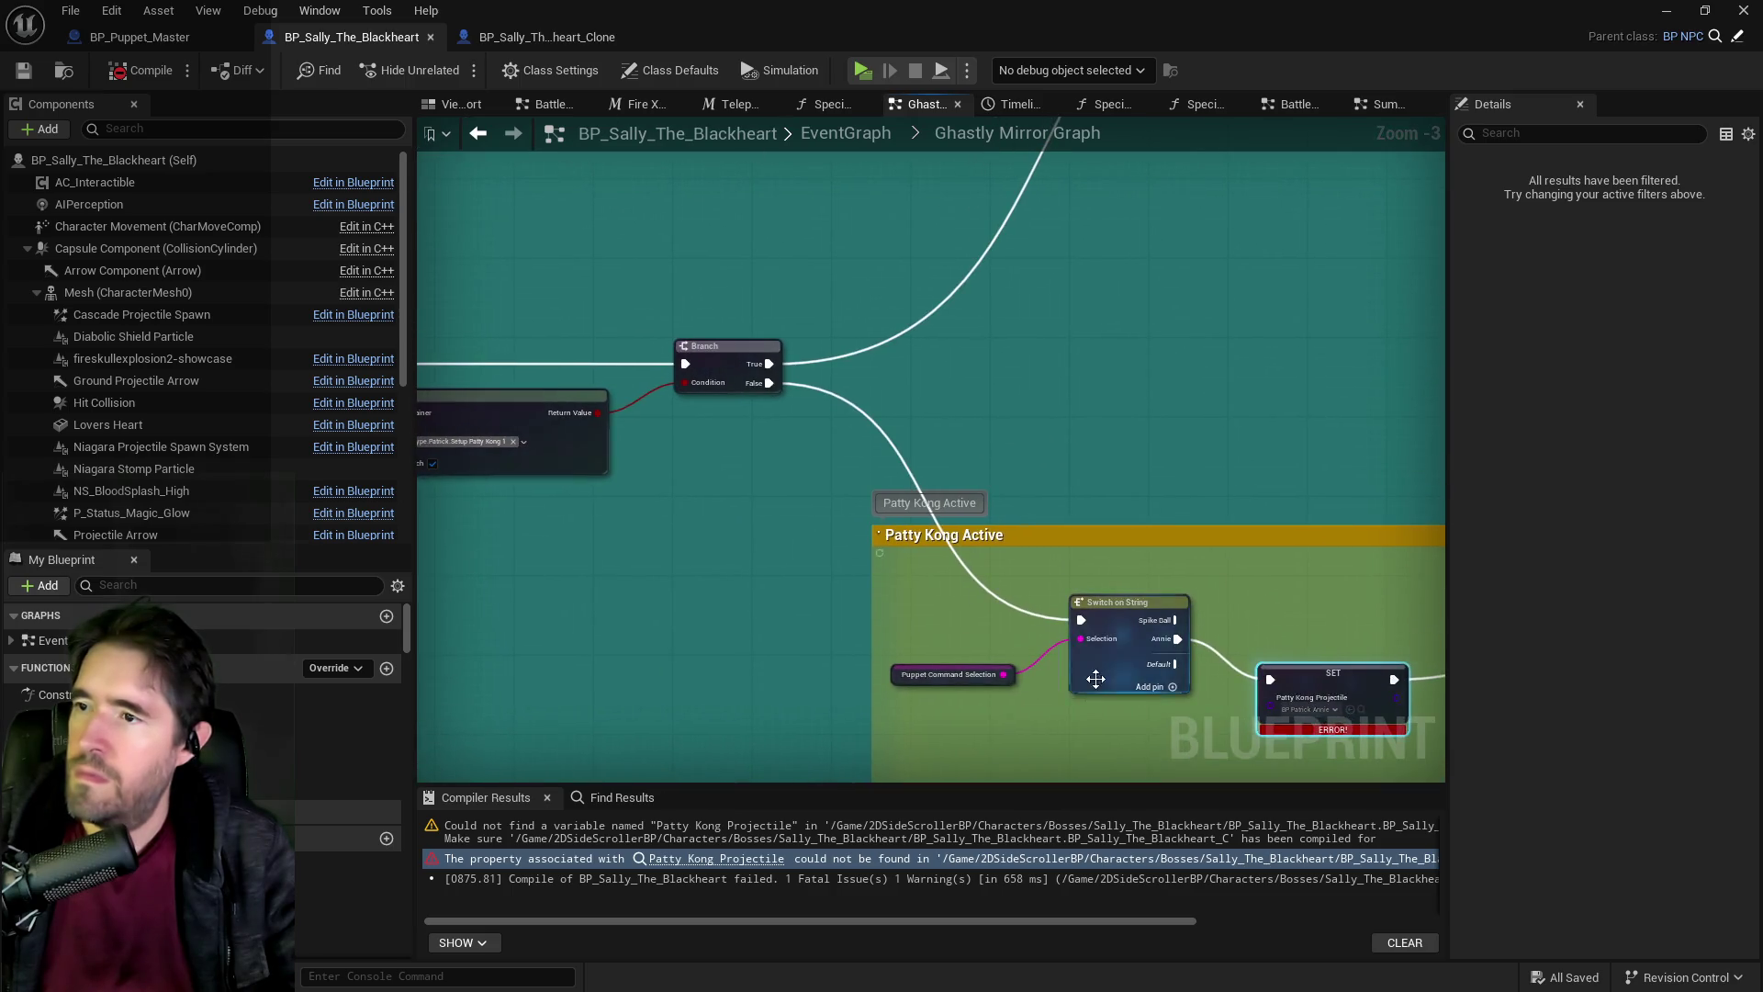
drag(1062, 680, 856, 531)
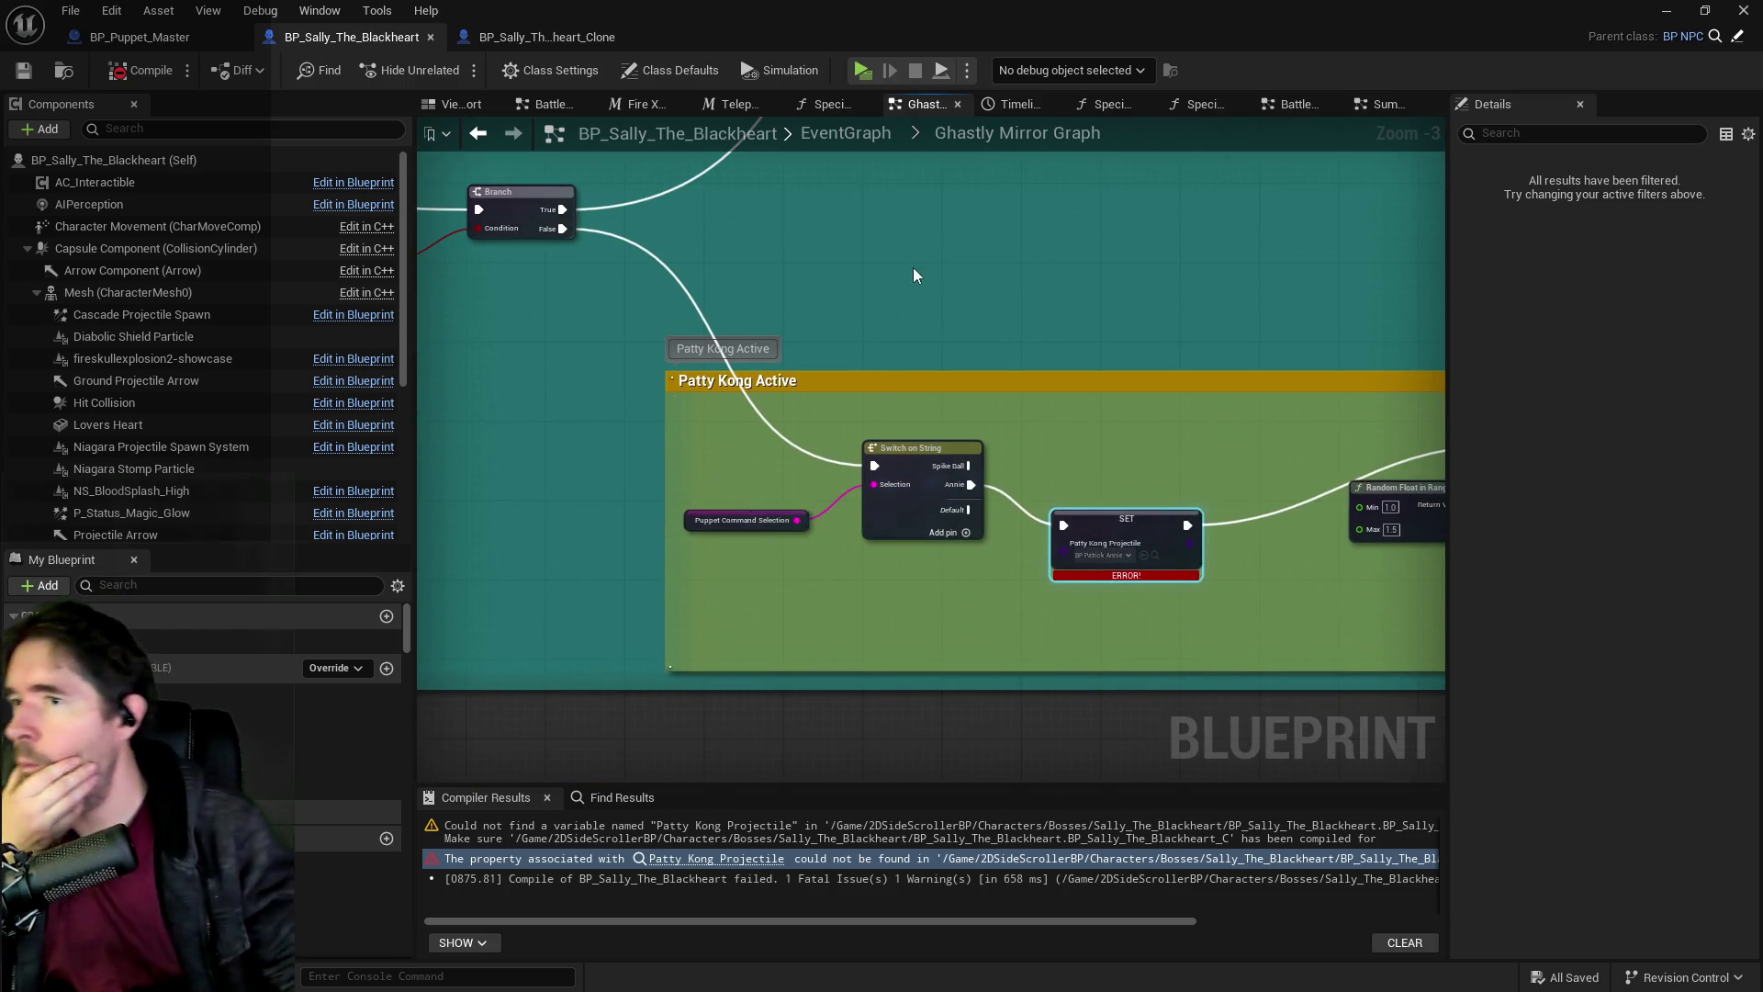
Check the Ghastly Mirror Attack 1 command name in BP_Puppet_Master.
click(138, 37)
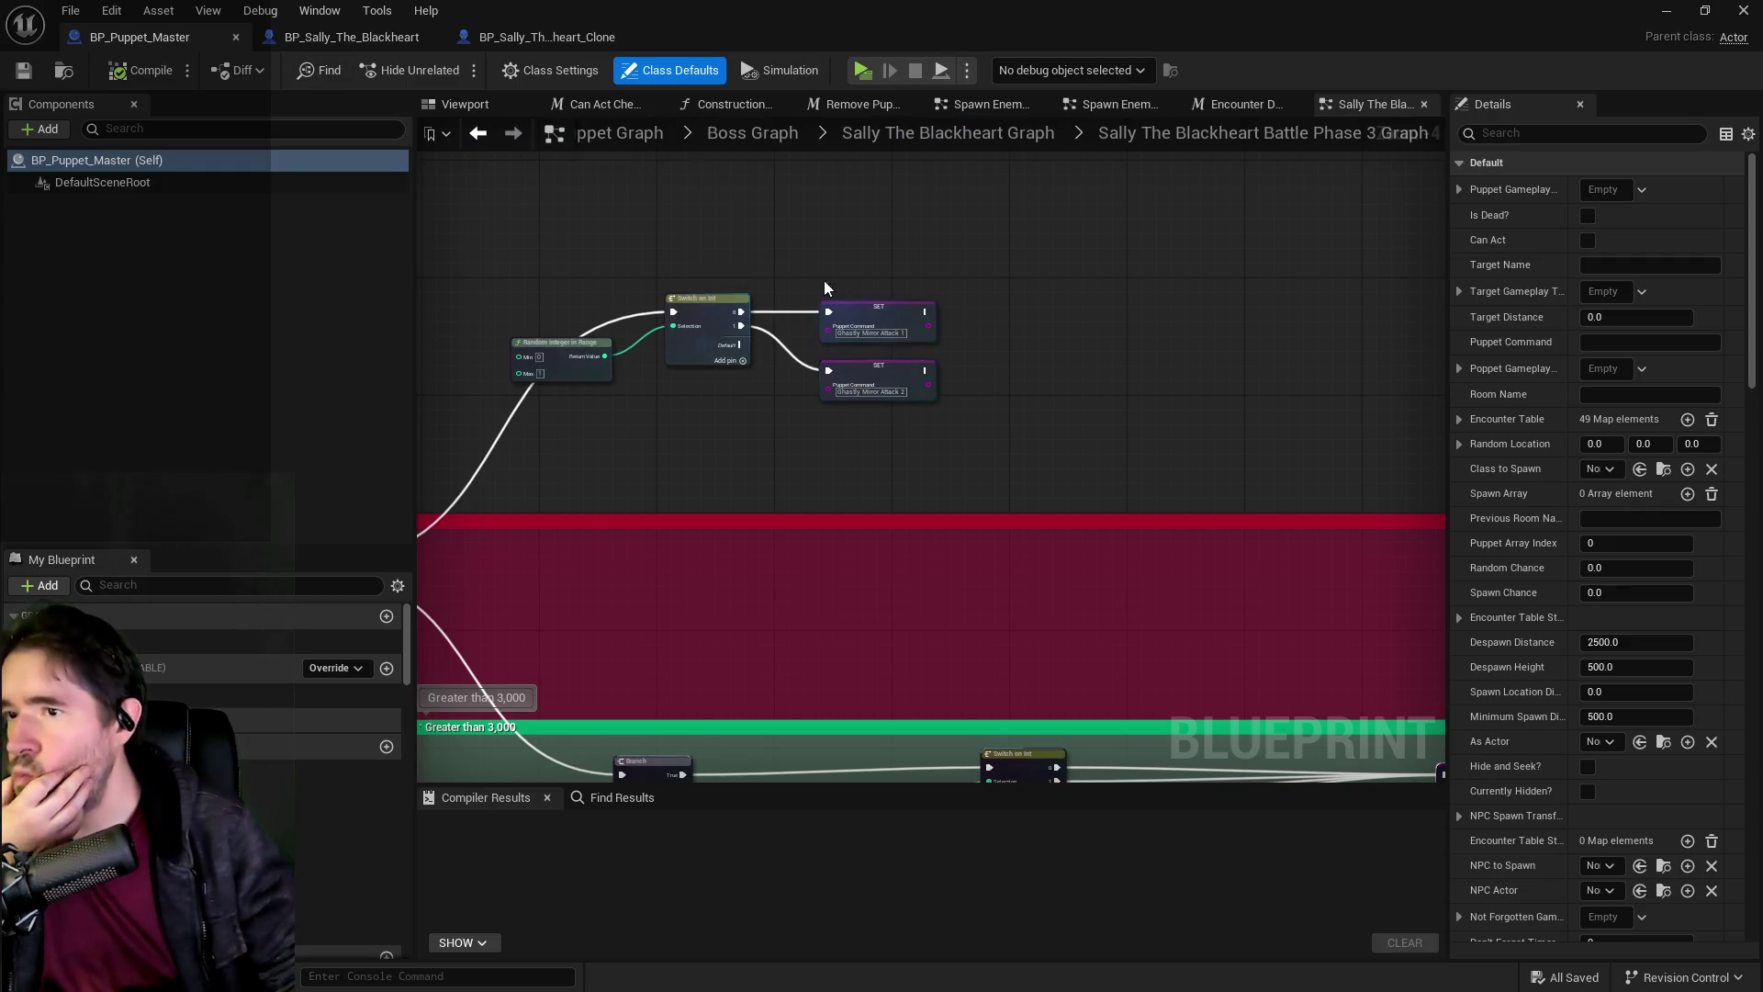
scroll(823, 284, up, 2)
click(872, 338)
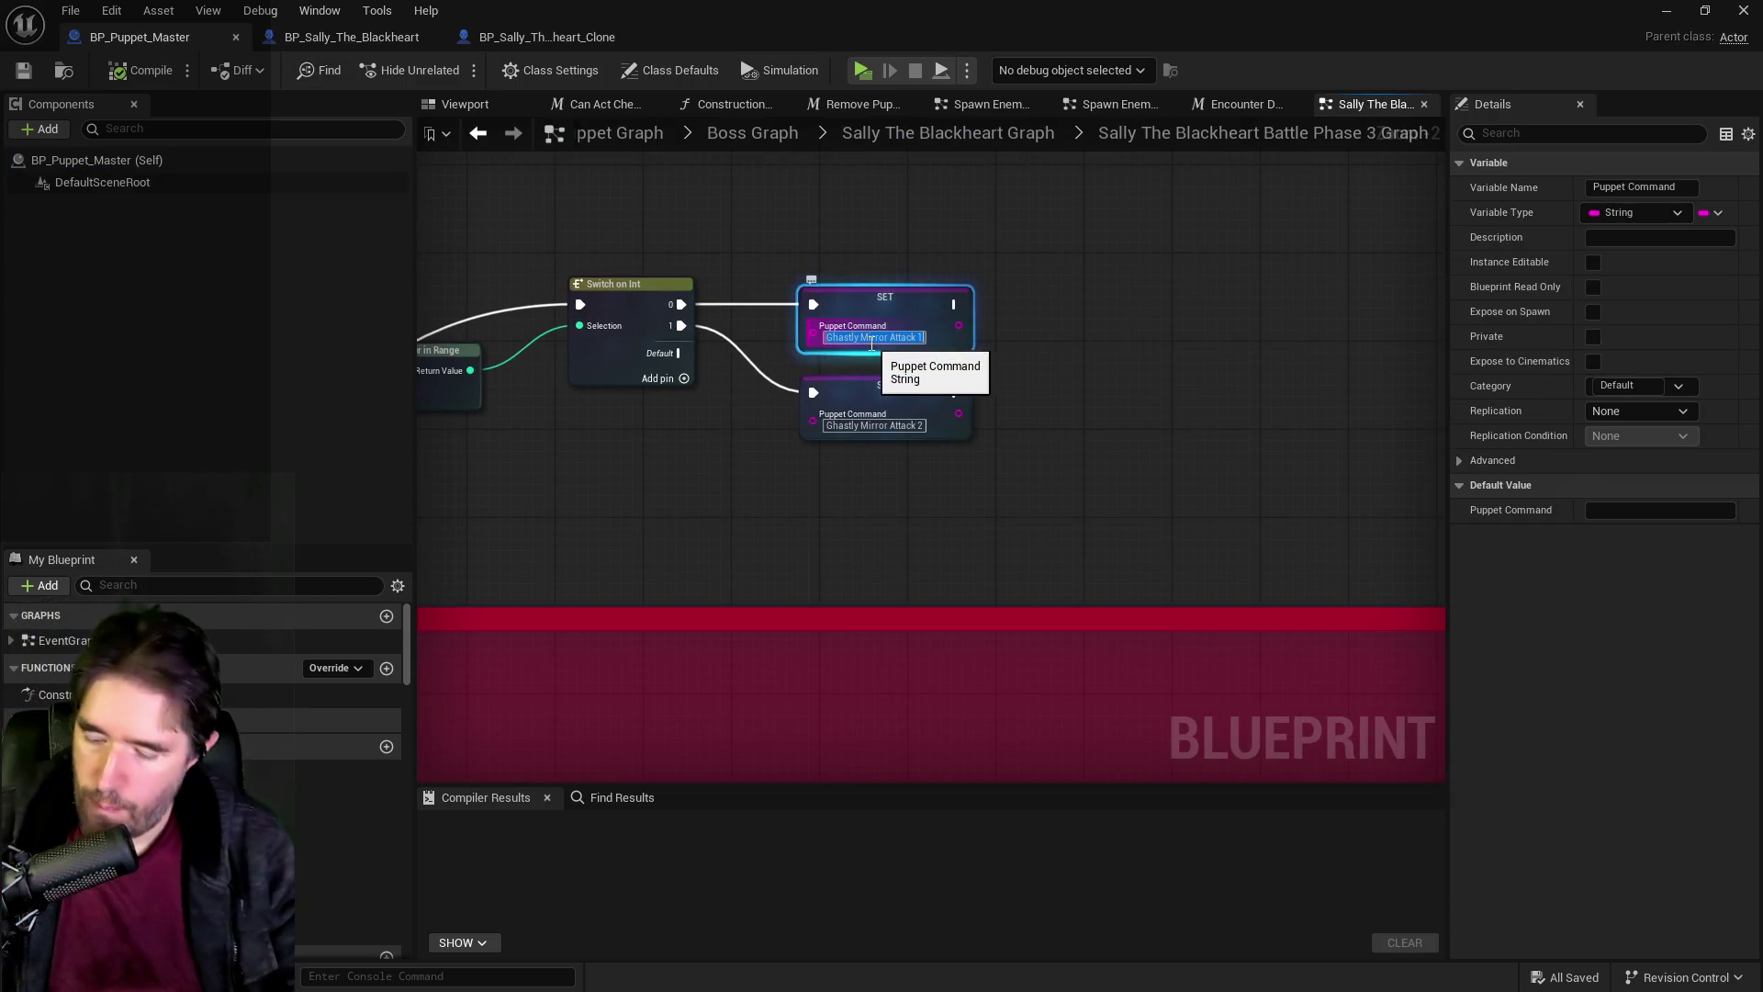
Rename the Switch on String cases to Ghastly Mirror Attack 1 and Ghastly Mirror Attack 2.
click(352, 39)
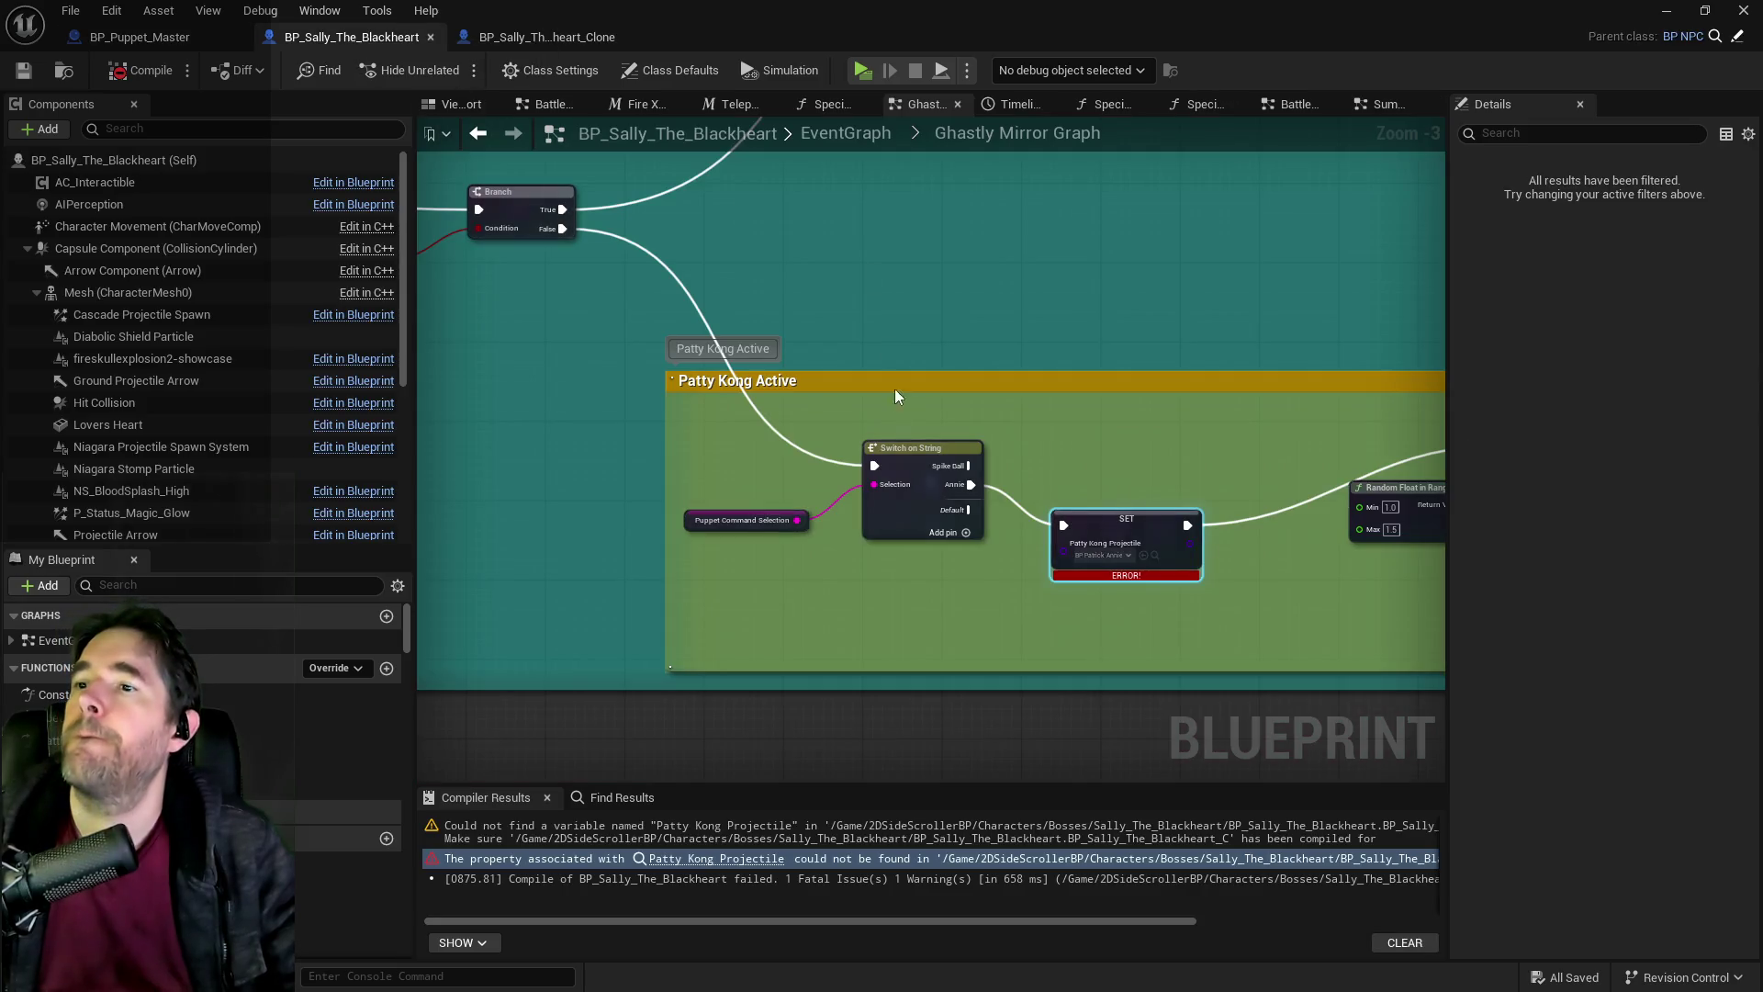
click(909, 456)
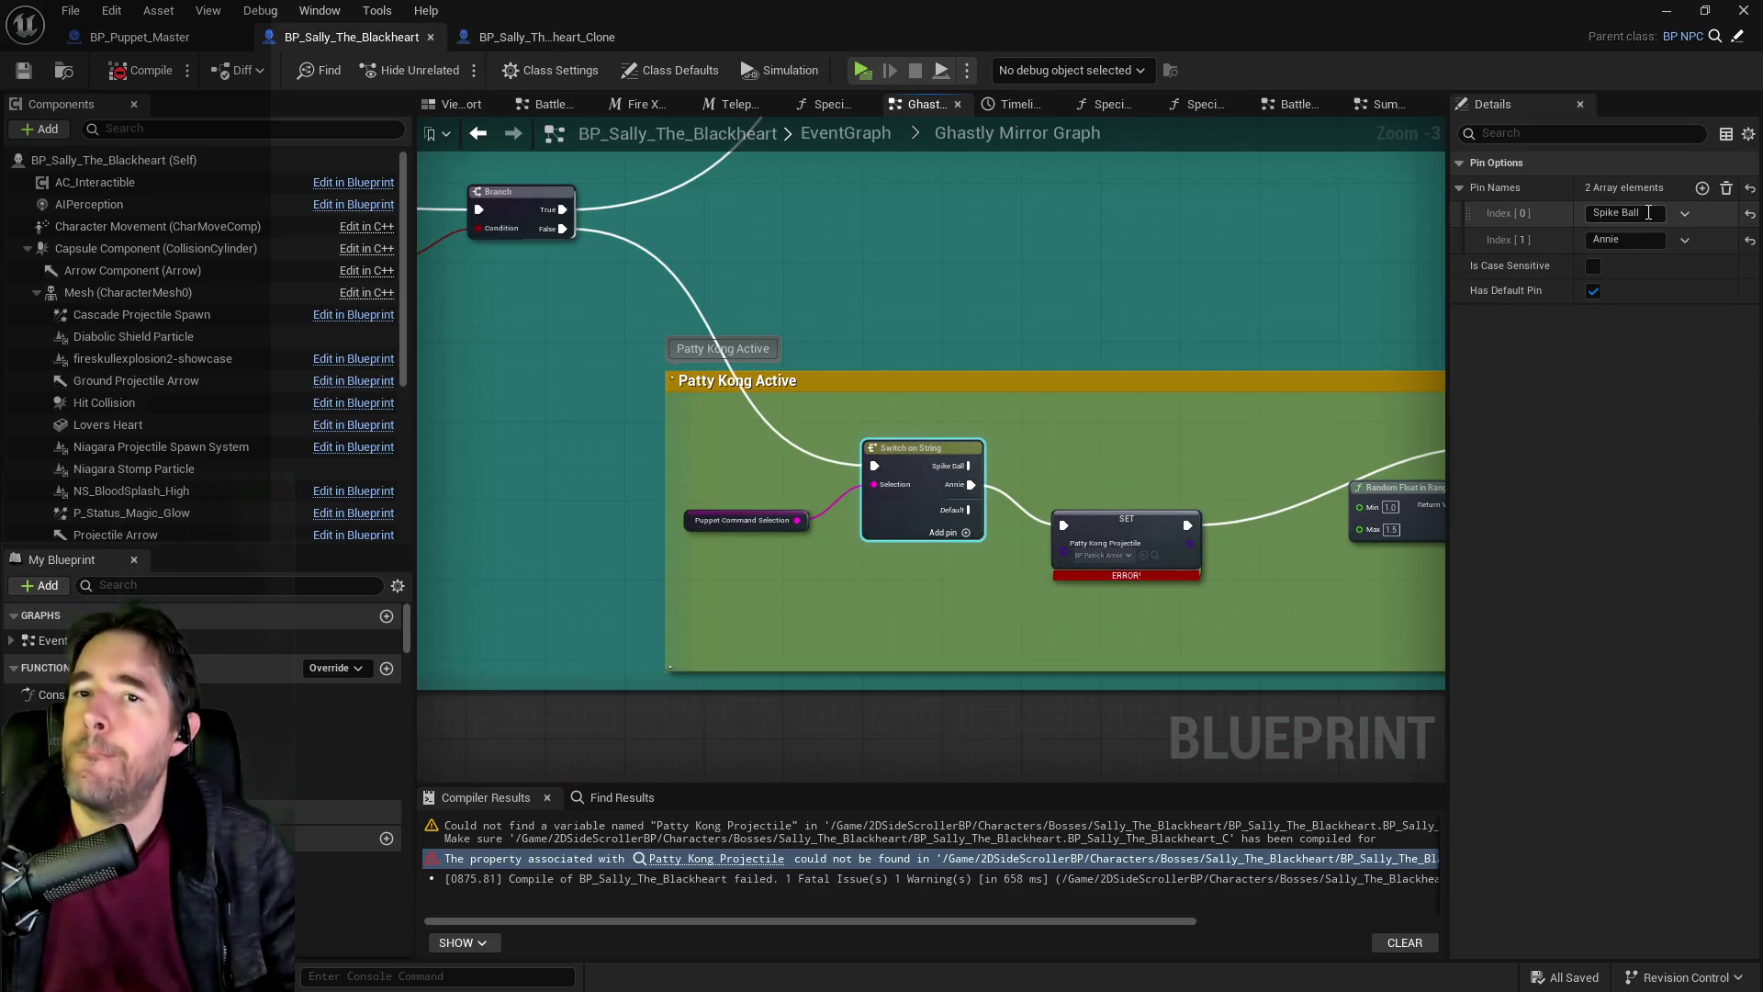
text(Ghastly Mirror Attack 1)
click(1627, 239)
text(Ghastly Mirror Attack 1)
key(BackSpace)
text(2)
key(Return)
Delete the old Patty Kong SET, Delay and Jump nodes and their comment box.
mouse_move(1120, 515)
mouse_down()
mouse_move(613, 485)
mouse_move(714, 522)
mouse_move(1307, 538)
mouse_up()
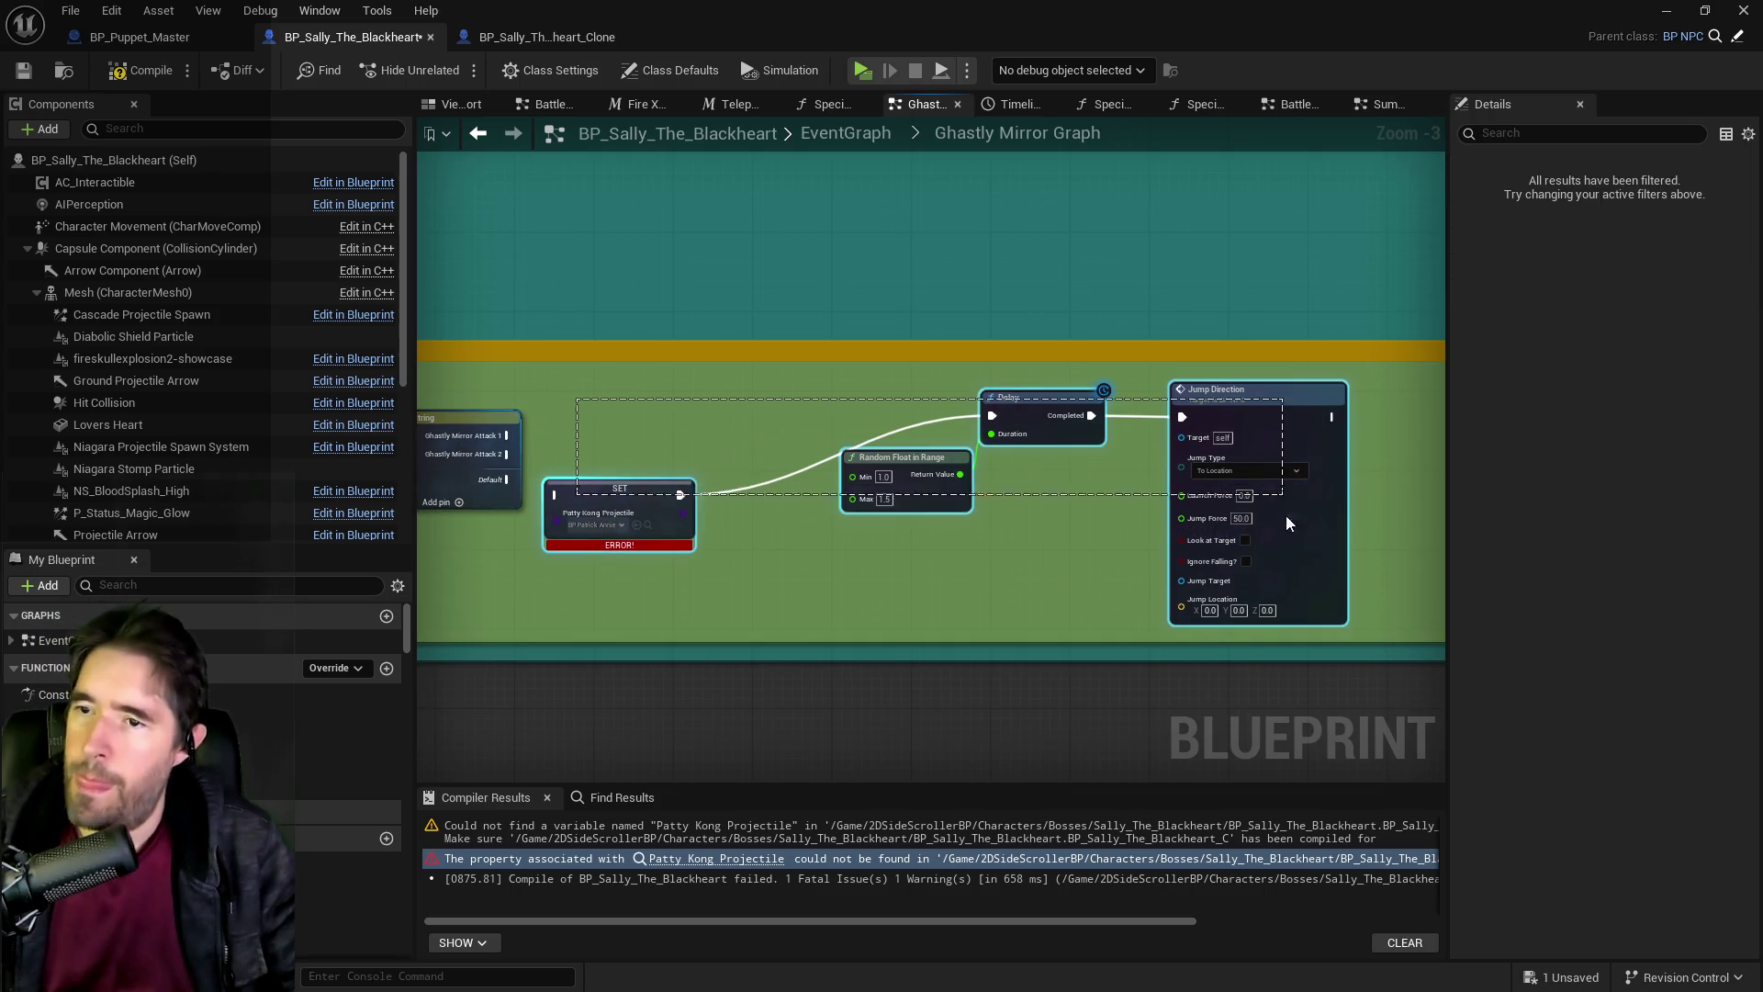
key(Delete)
scroll(1241, 534, down, 3)
mouse_move(1241, 533)
mouse_down()
mouse_move(787, 441)
mouse_move(1510, 610)
mouse_move(945, 619)
mouse_move(1023, 617)
mouse_up()
scroll(998, 439, up, 3)
key(Delete)
scroll(457, 596, down, 3)
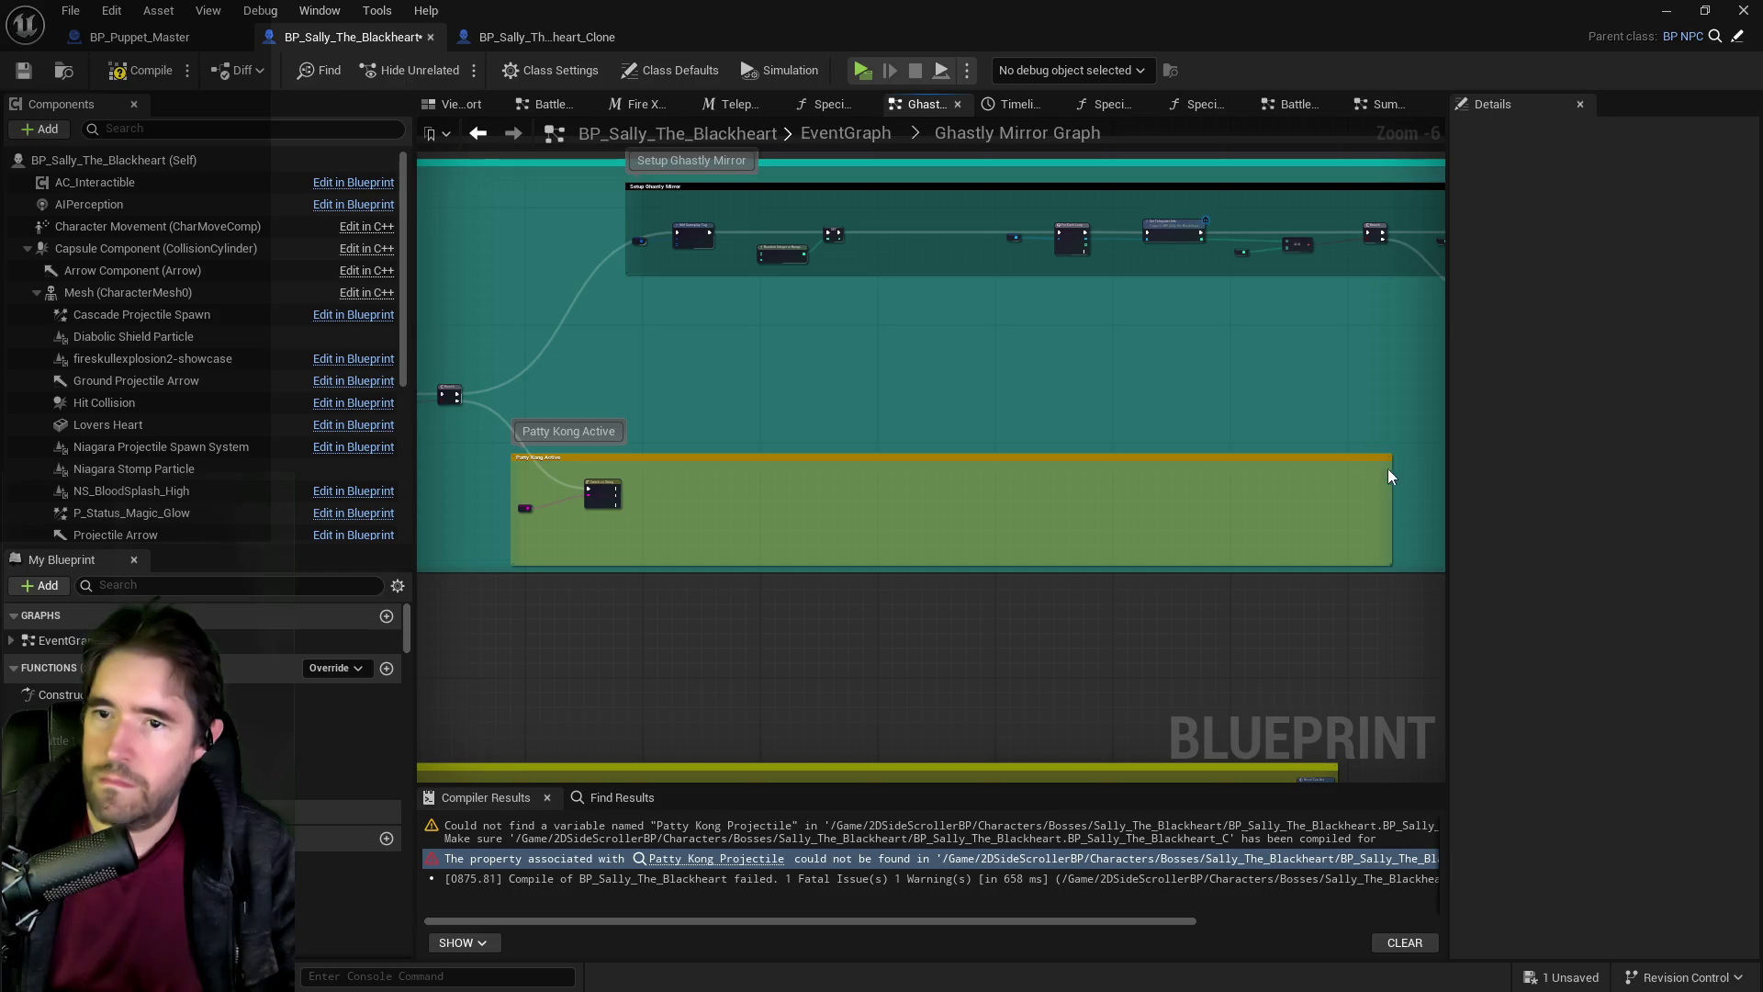
click(1359, 454)
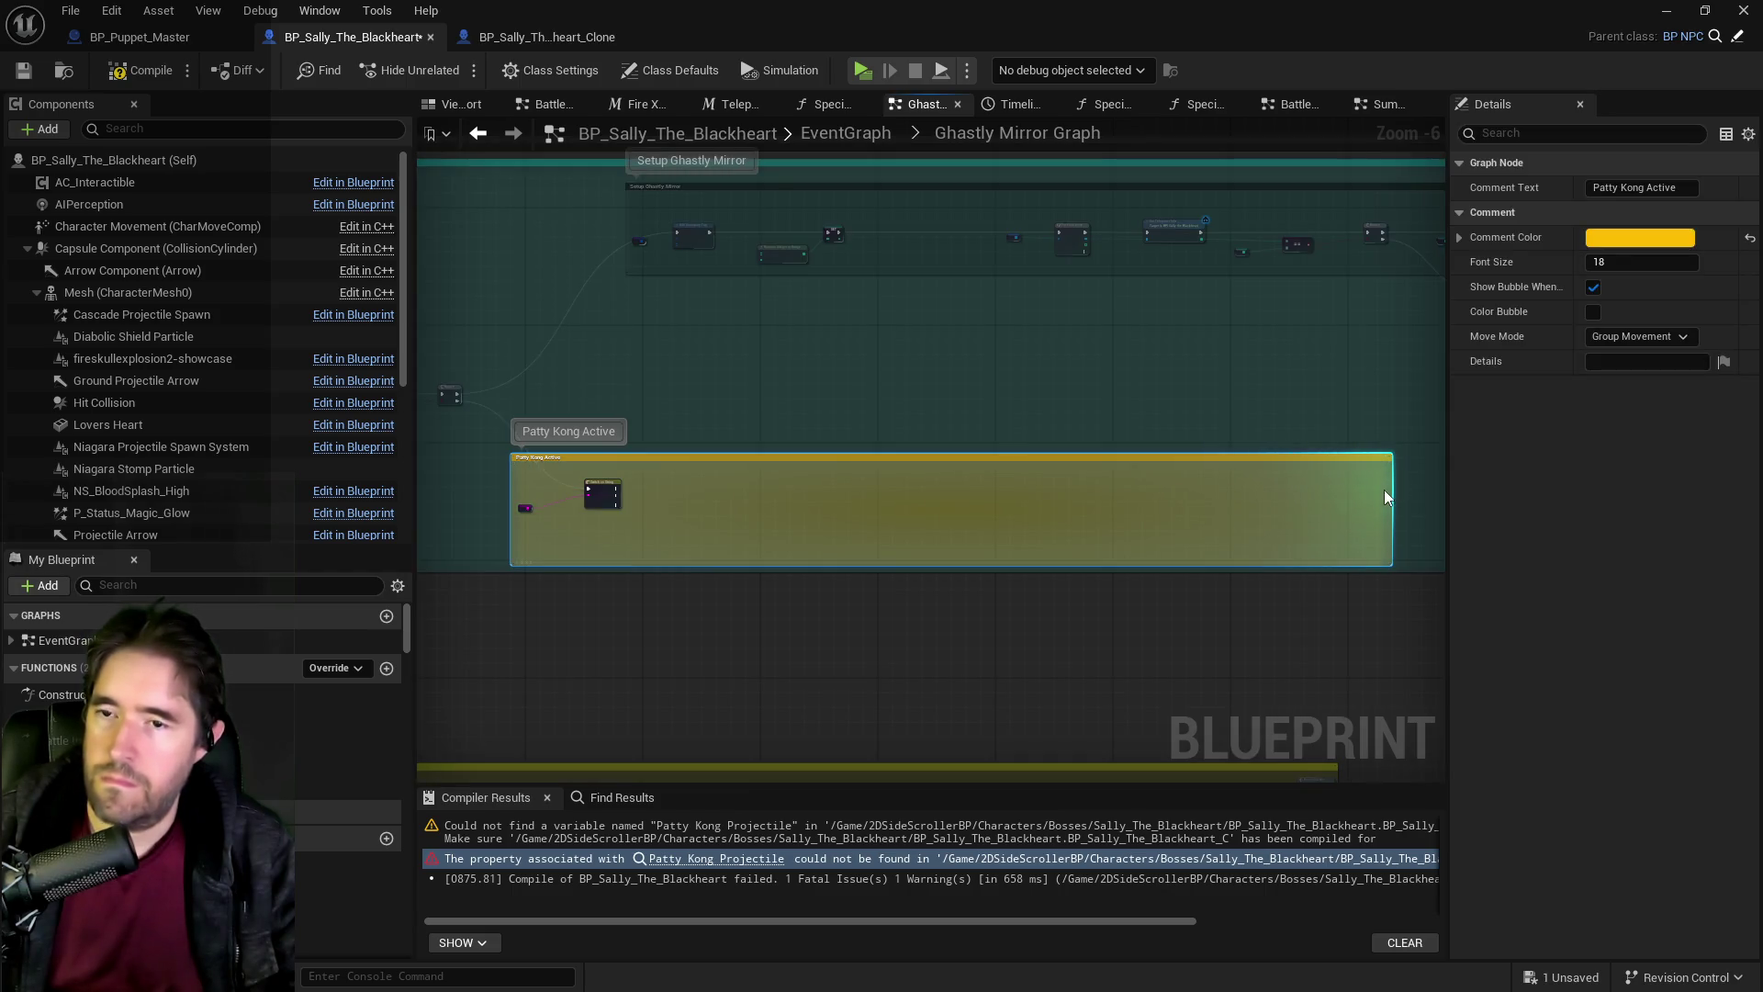
click(547, 38)
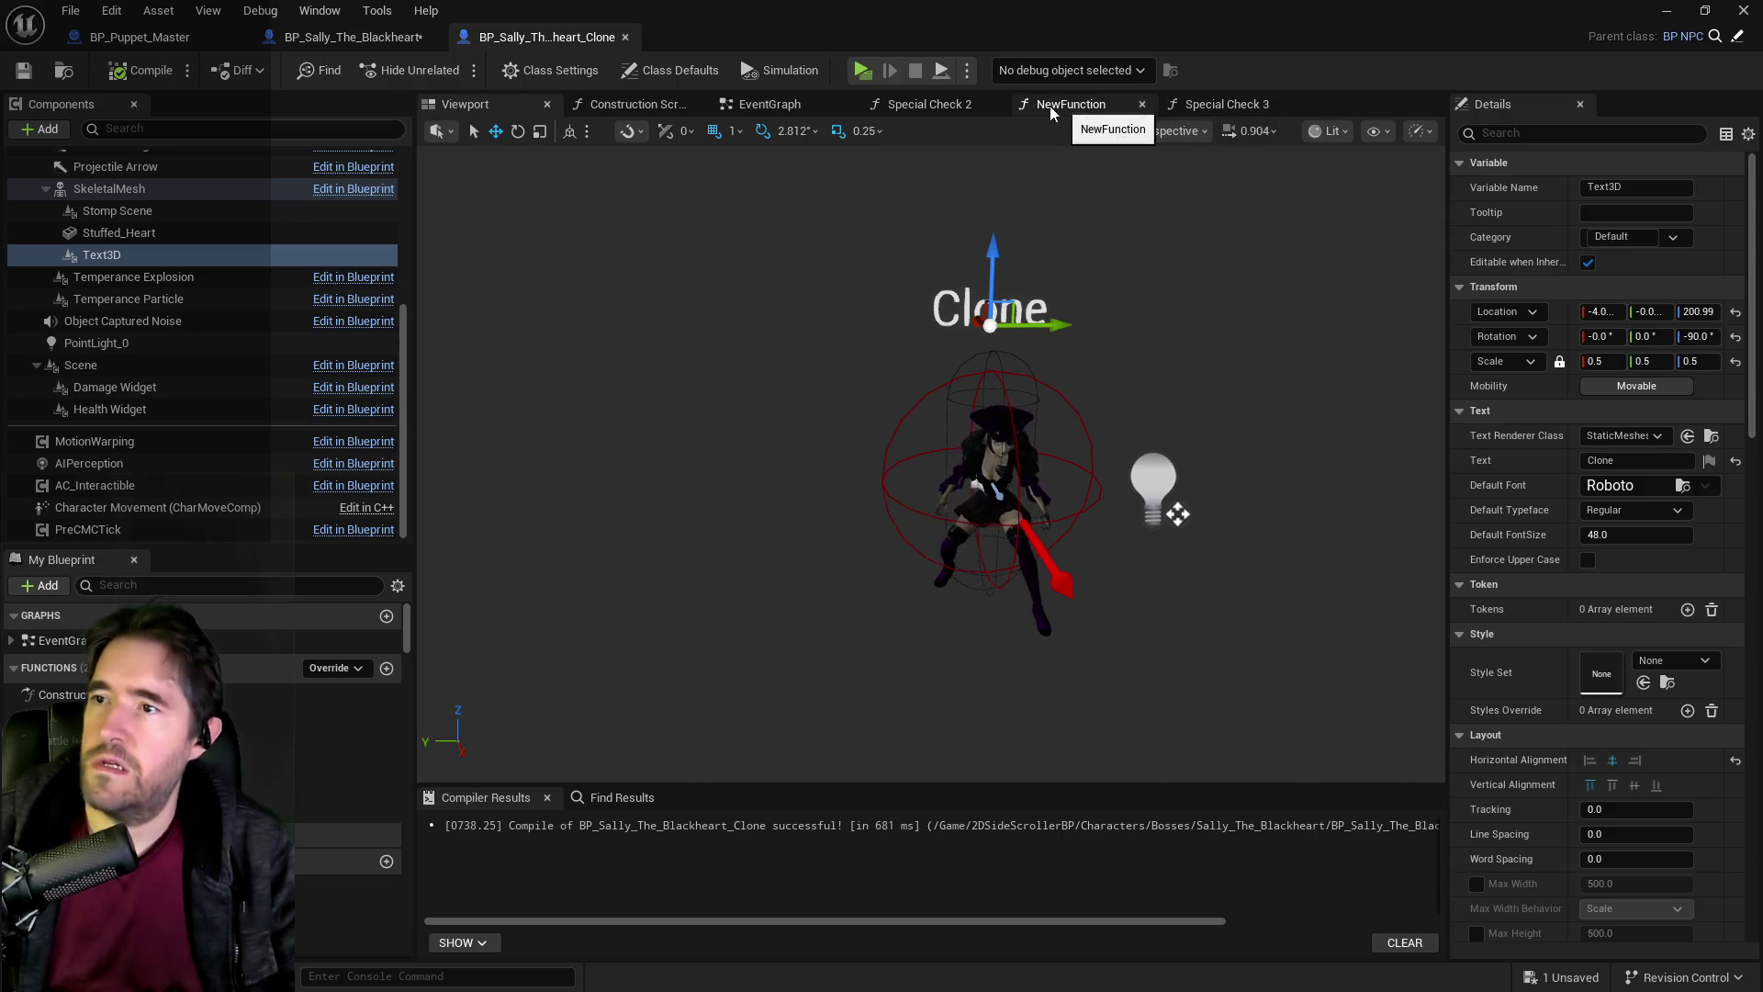
Select the attack nodes in the BP_Sally_The_Blackheart_Clone EventGraph.
click(799, 105)
mouse_move(751, 267)
mouse_down()
mouse_move(1359, 442)
mouse_move(1392, 503)
mouse_up()
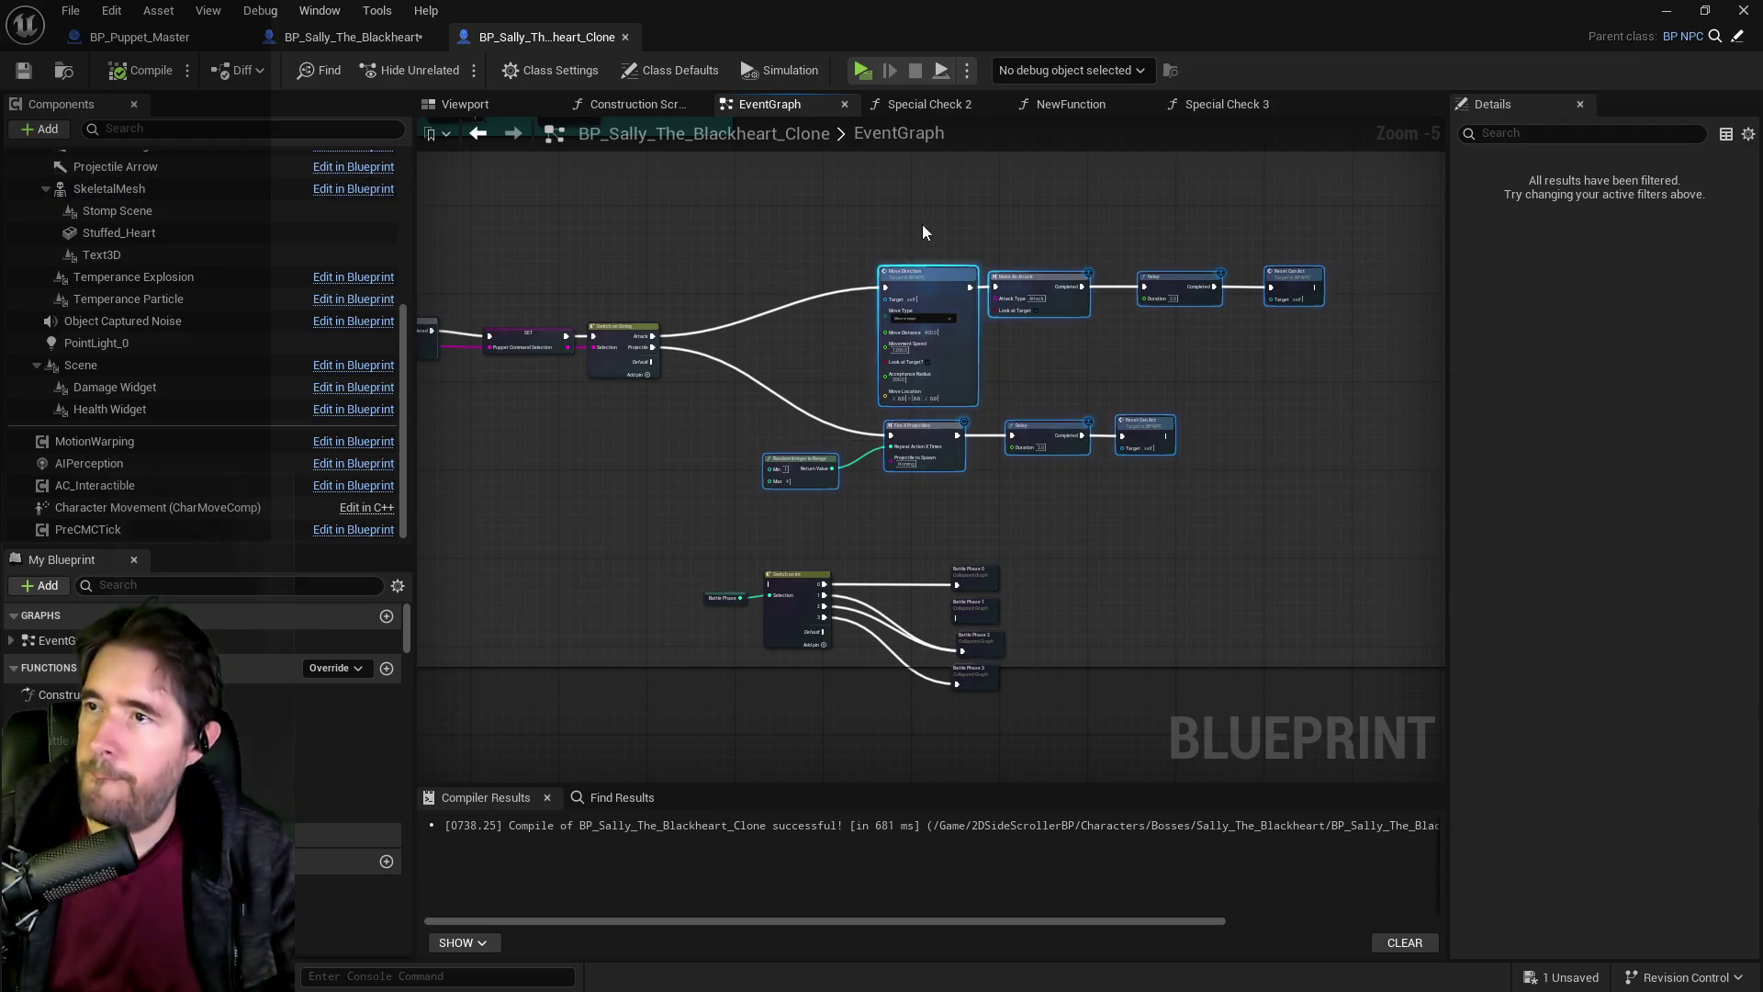
click(360, 37)
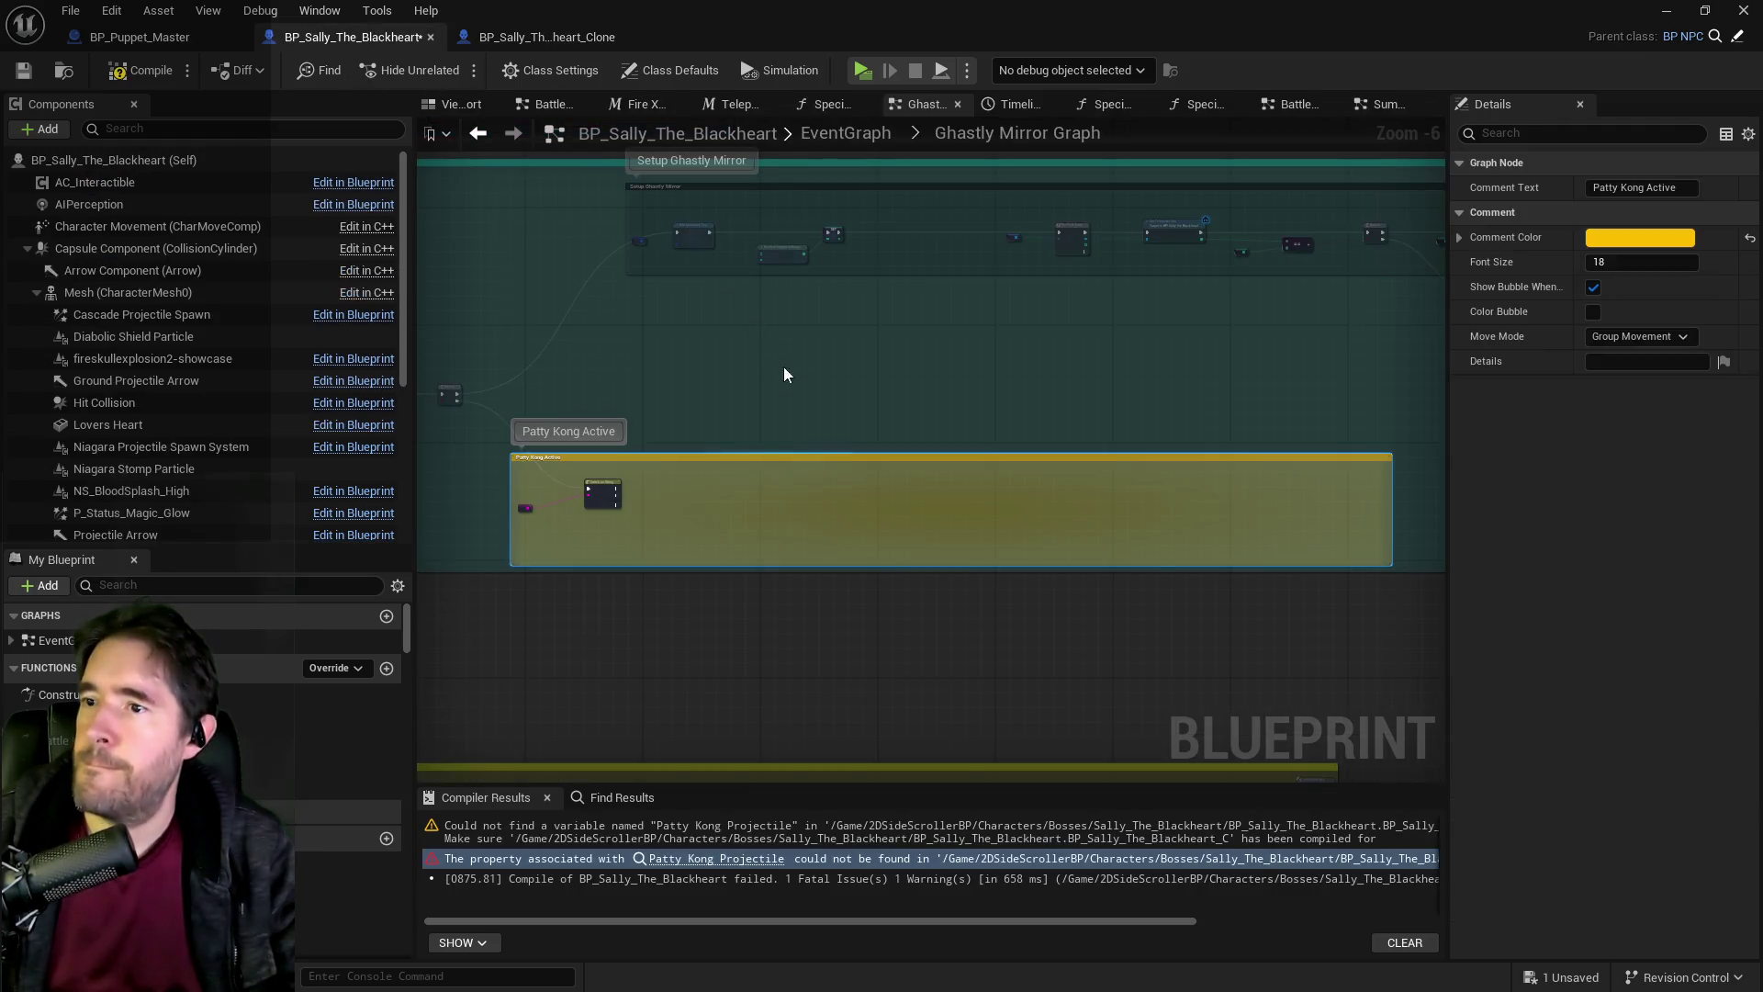
scroll(725, 478, up, 2)
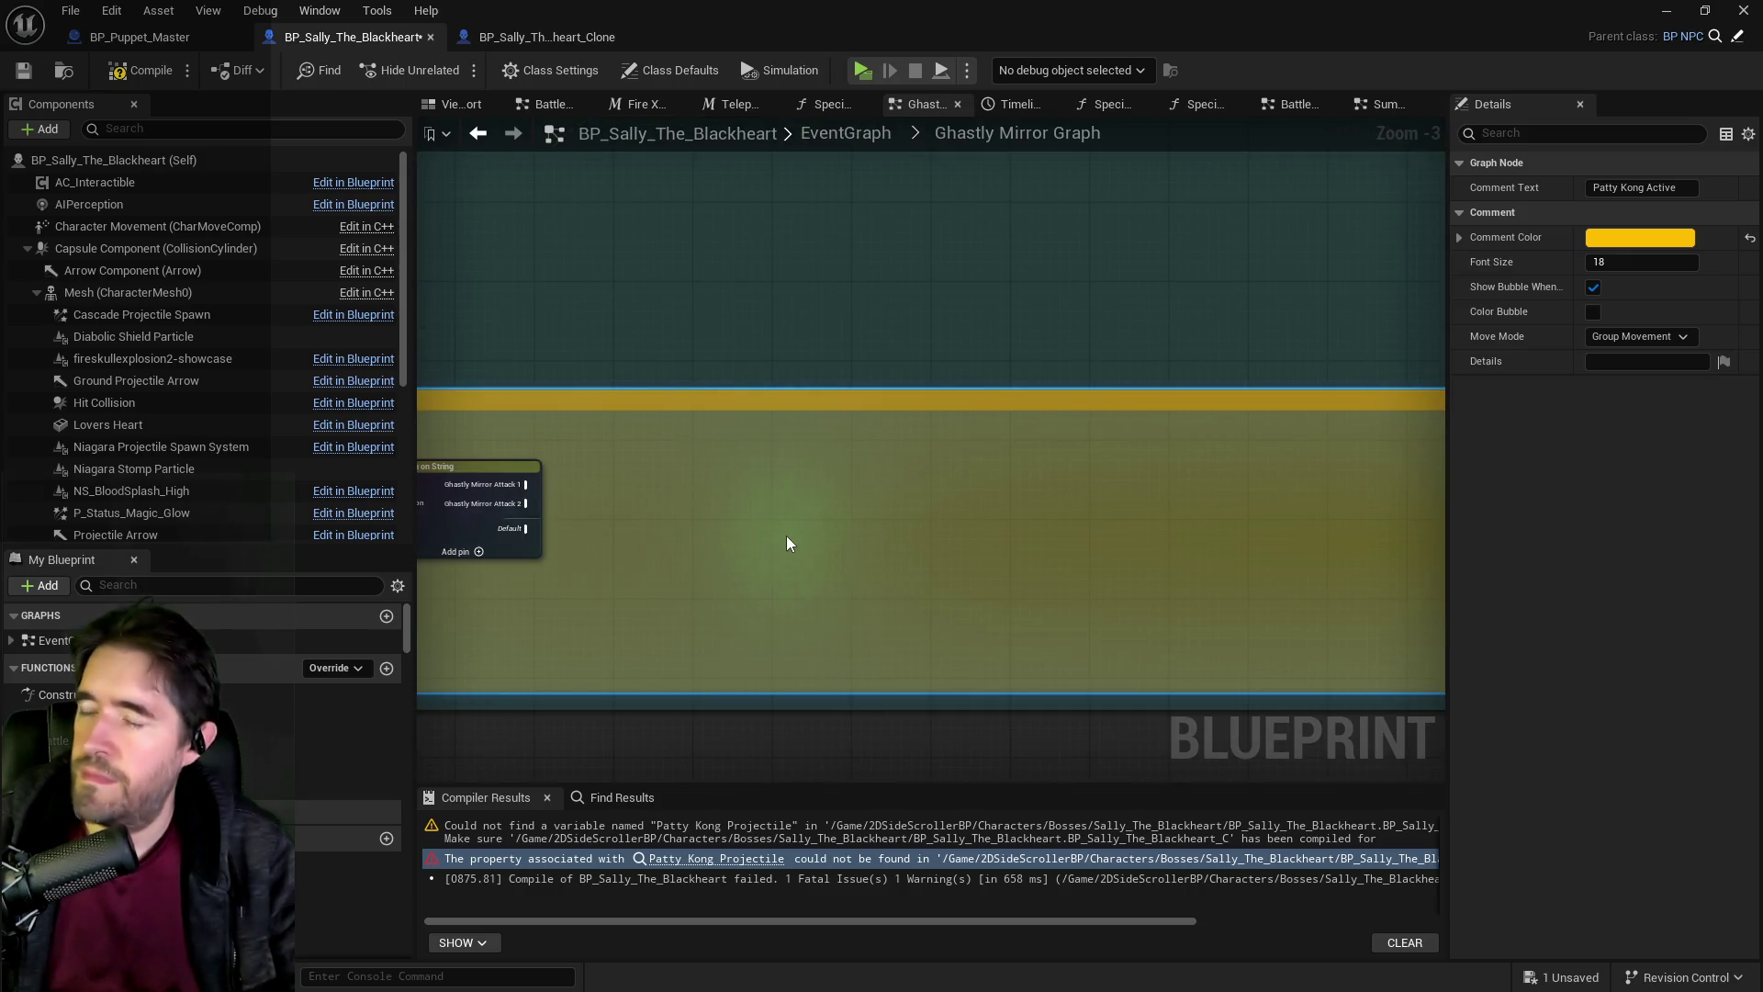
scroll(787, 544, down, 3)
click(546, 36)
Copy the clone's attack and projectile node chains and paste them into the Ghastly Mirror Graph.
drag(1198, 472, 1248, 466)
right_click(936, 276)
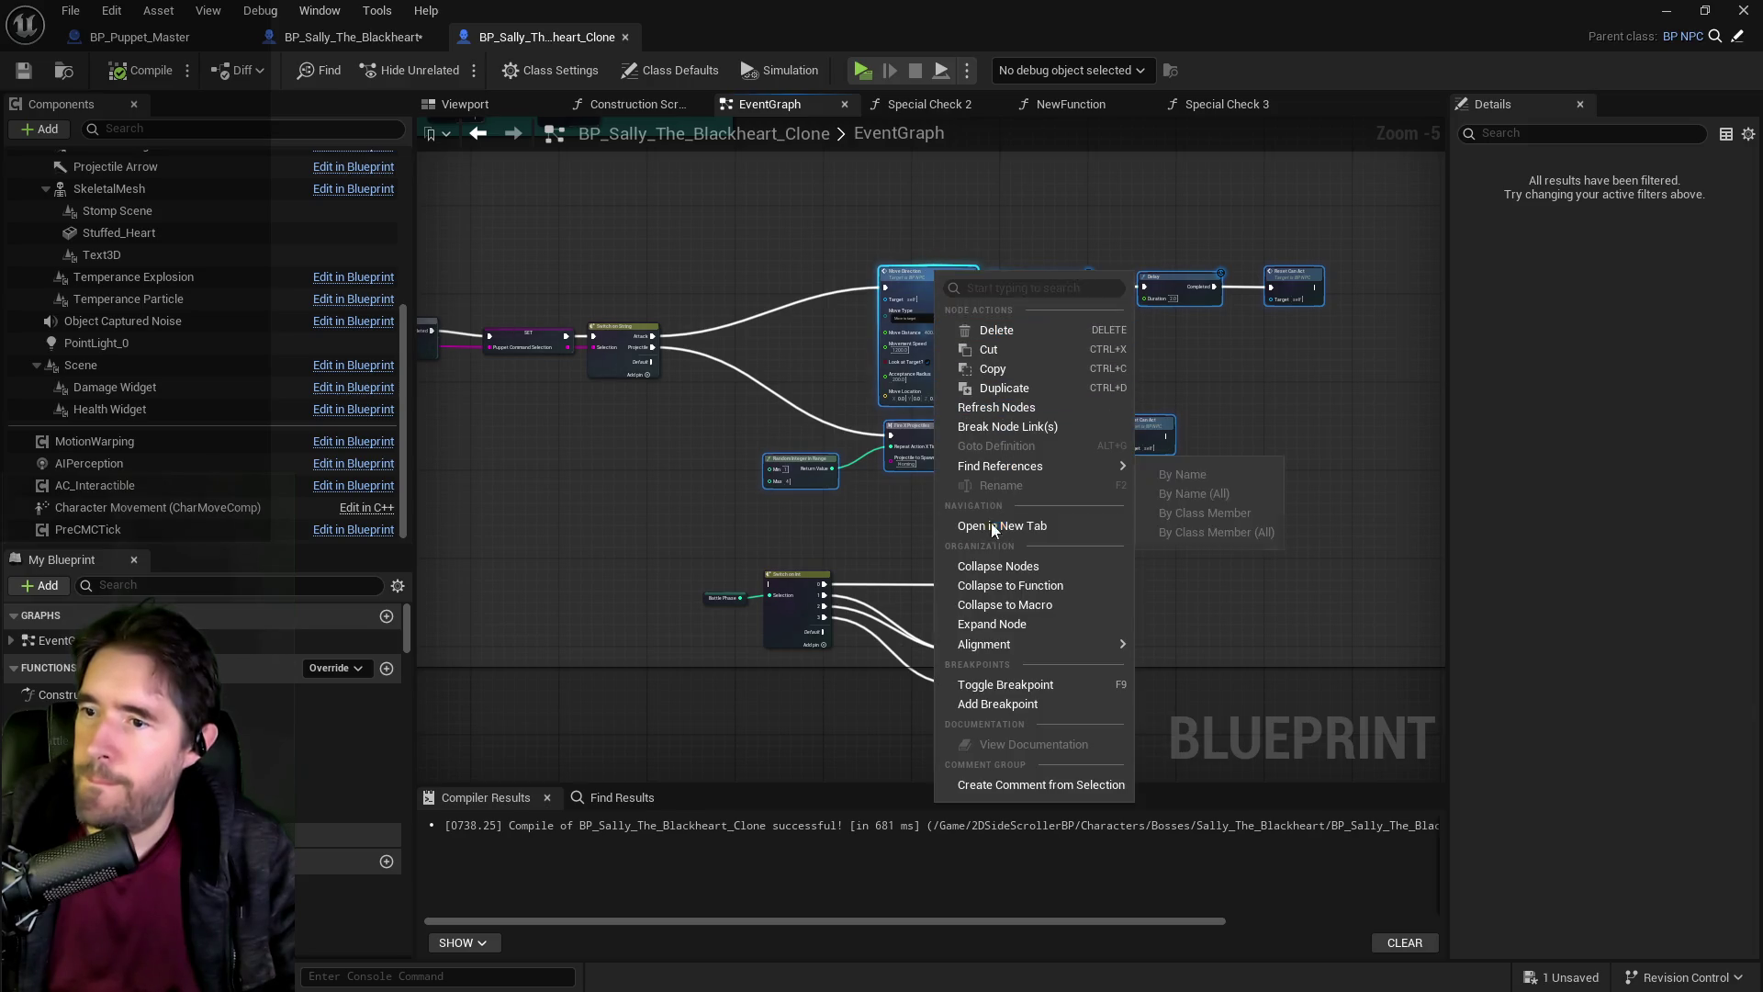
click(994, 372)
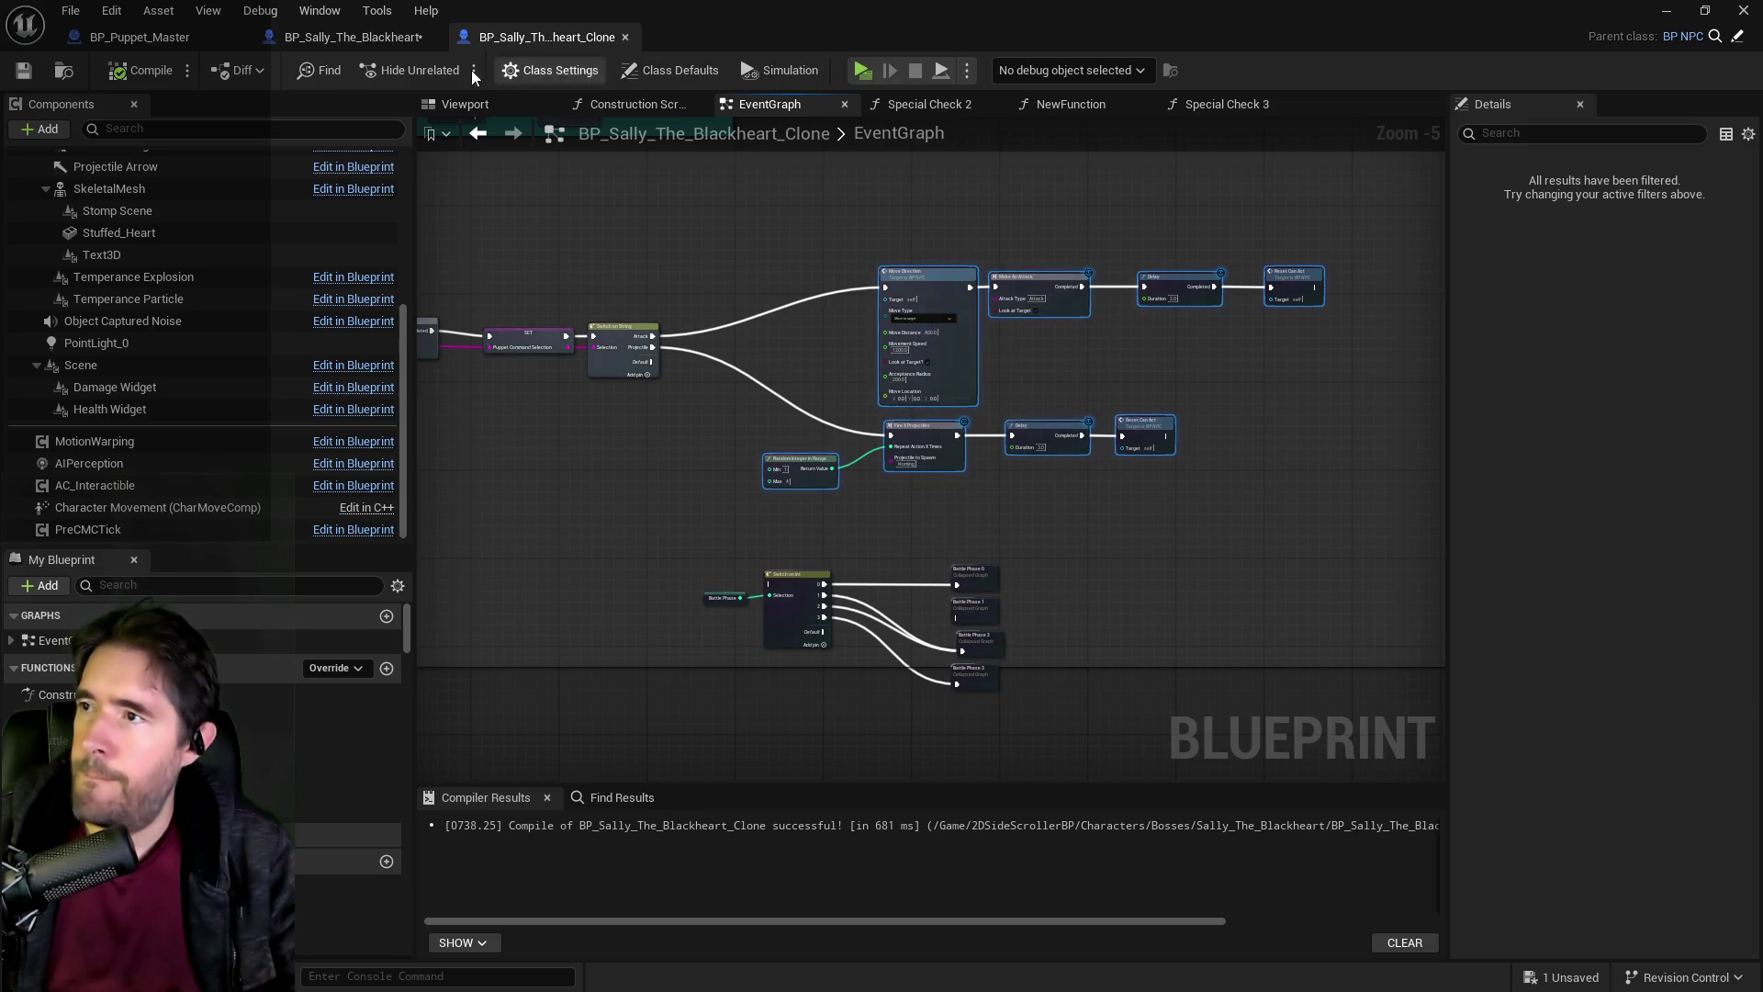
click(354, 36)
scroll(683, 450, up, 2)
key(ctrl+v)
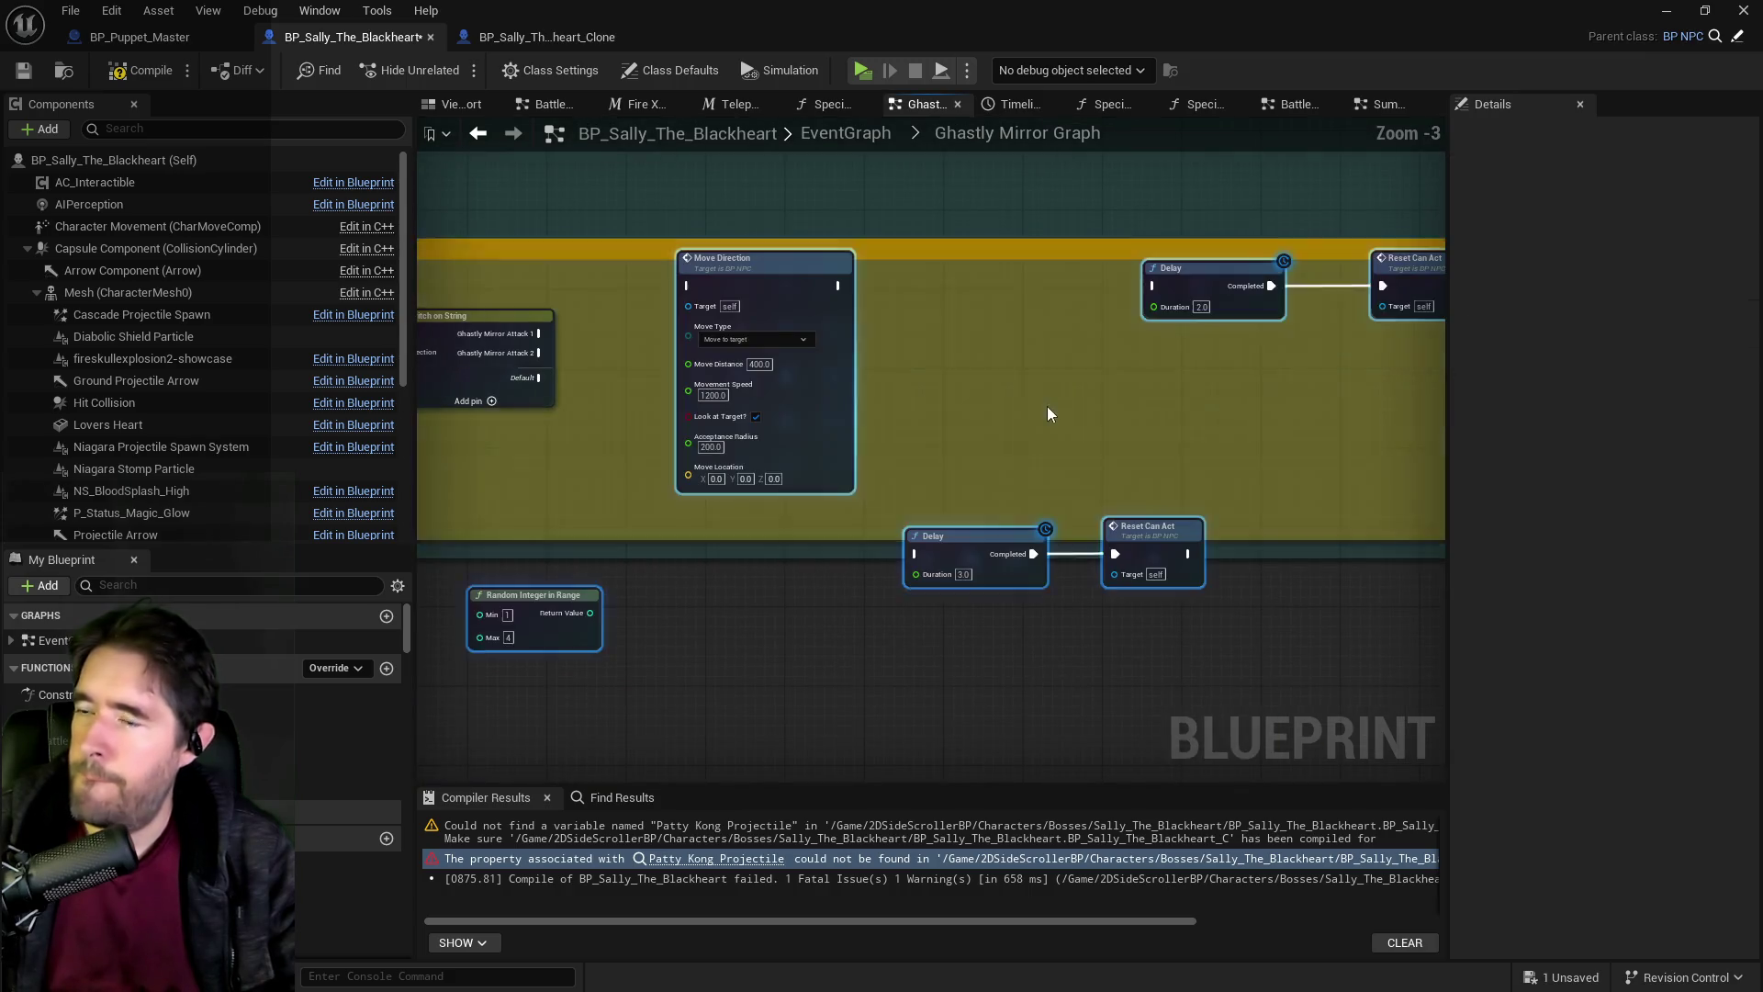
key(ctrl+v)
drag(775, 270, 864, 290)
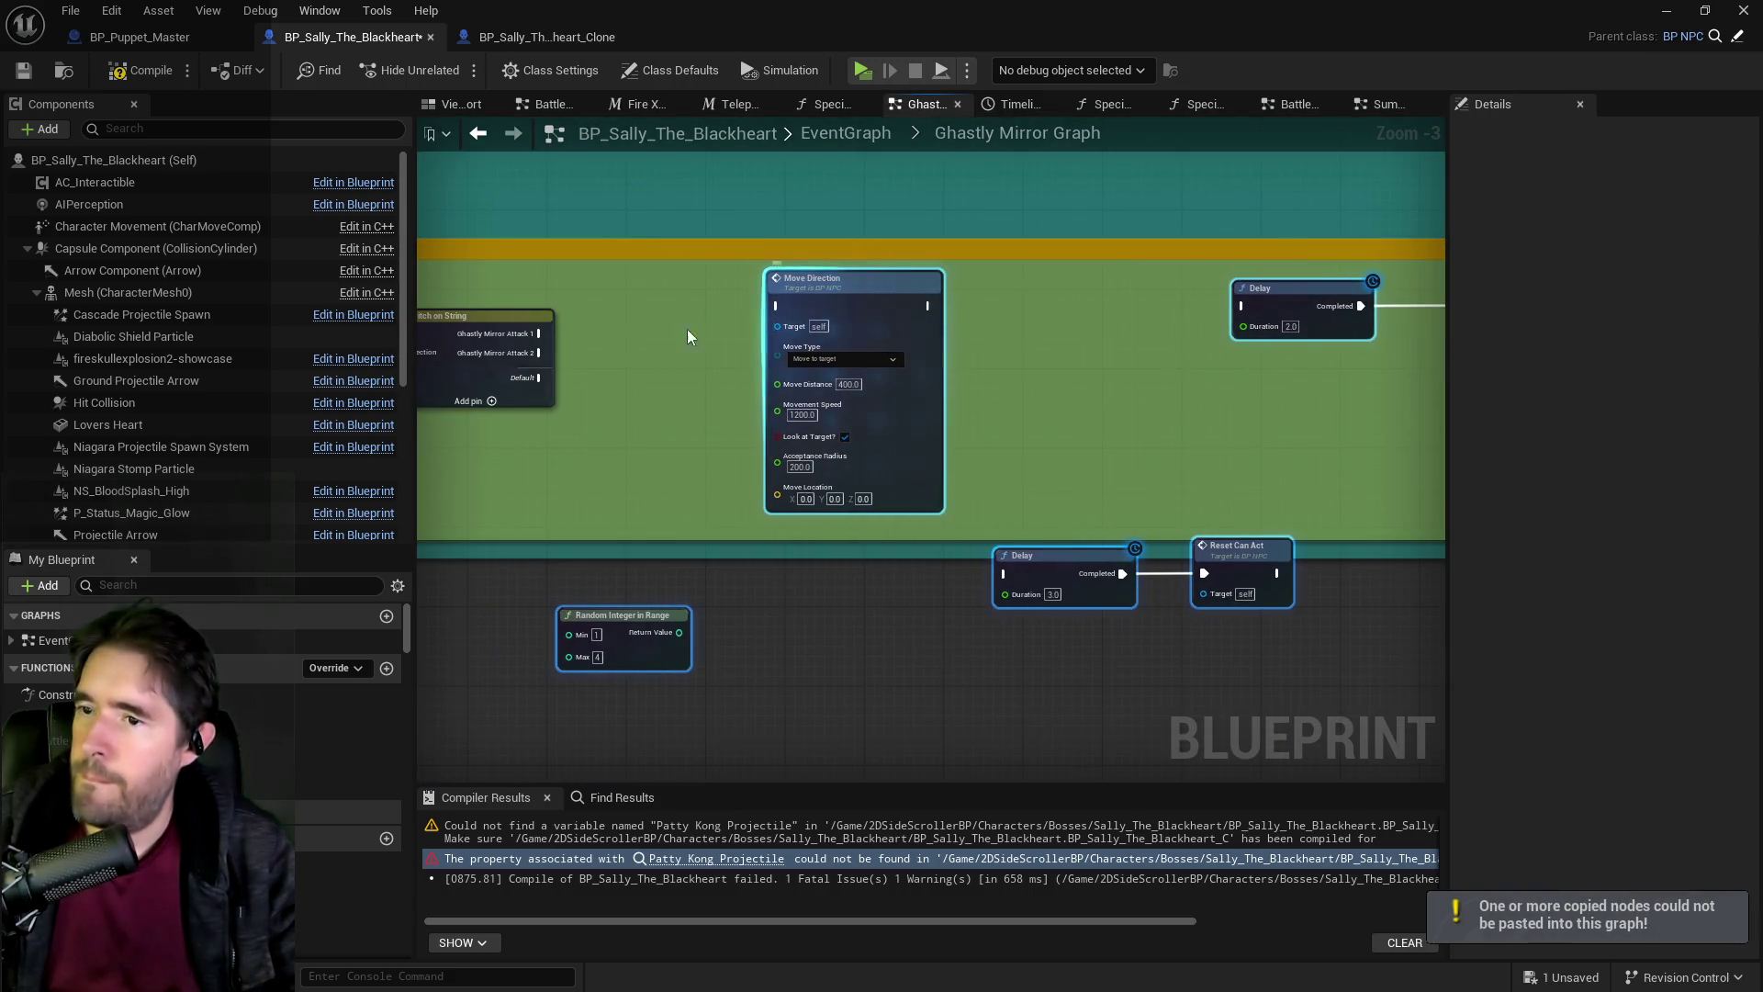
Wire Attack 1 to Move Direction and Attack 2 to a Delay fed by Random Integer in Range.
mouse_move(543, 347)
mouse_down()
mouse_move(780, 306)
mouse_move(1001, 325)
mouse_up()
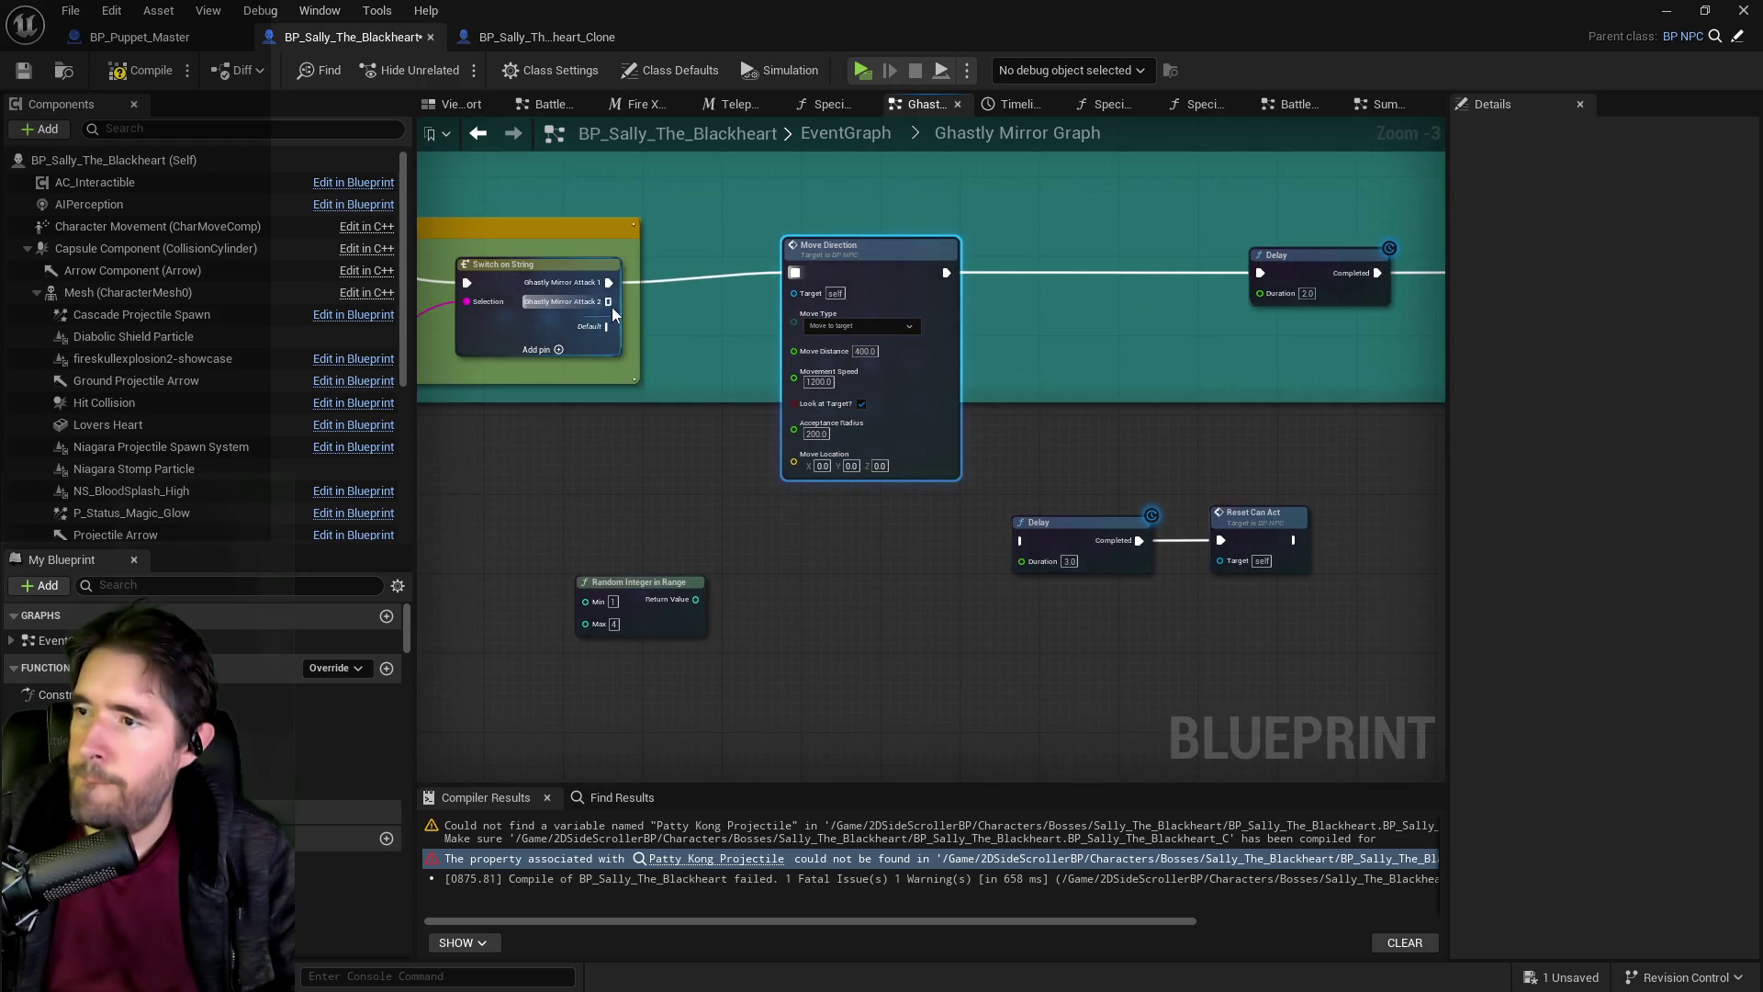
click(604, 305)
mouse_move(608, 308)
mouse_down()
mouse_move(617, 450)
mouse_move(1025, 540)
mouse_move(1010, 540)
mouse_up()
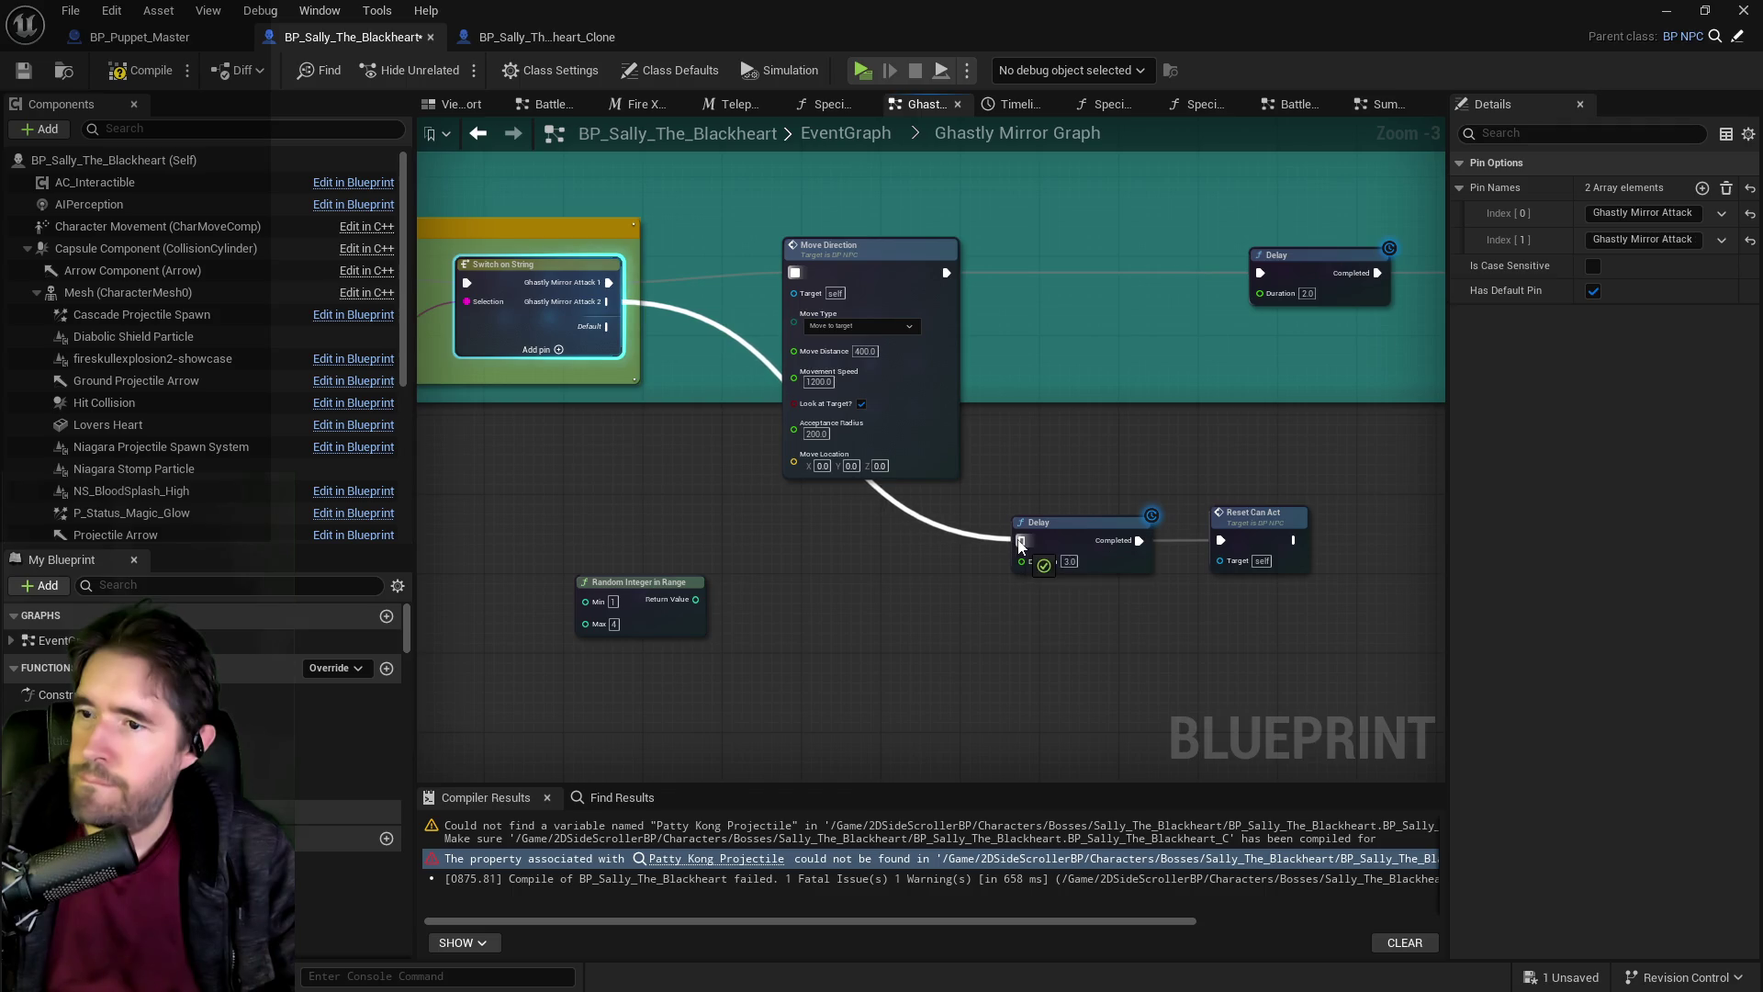
drag(1020, 548, 1021, 542)
mouse_move(684, 581)
mouse_down()
mouse_move(913, 551)
mouse_move(1024, 561)
mouse_up()
drag(796, 537, 786, 527)
drag(937, 536, 938, 586)
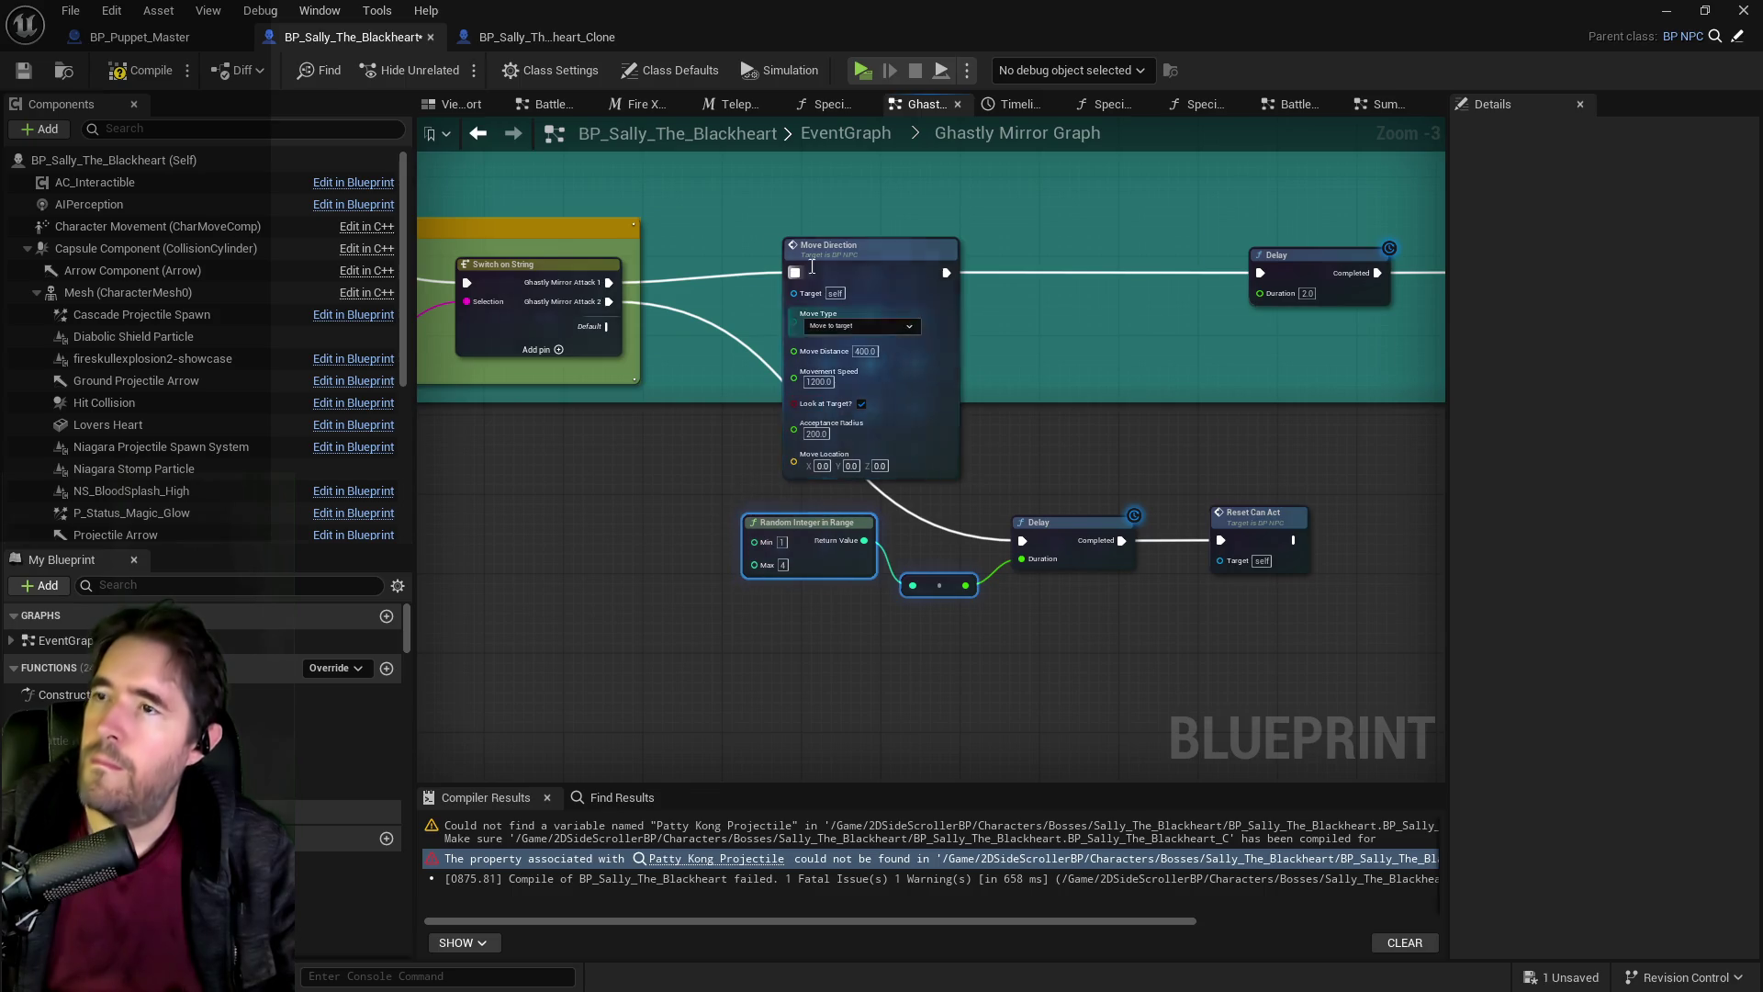
Compare against the clone blueprint, then return to Sally's main EventGraph.
click(560, 42)
scroll(863, 429, up, 2)
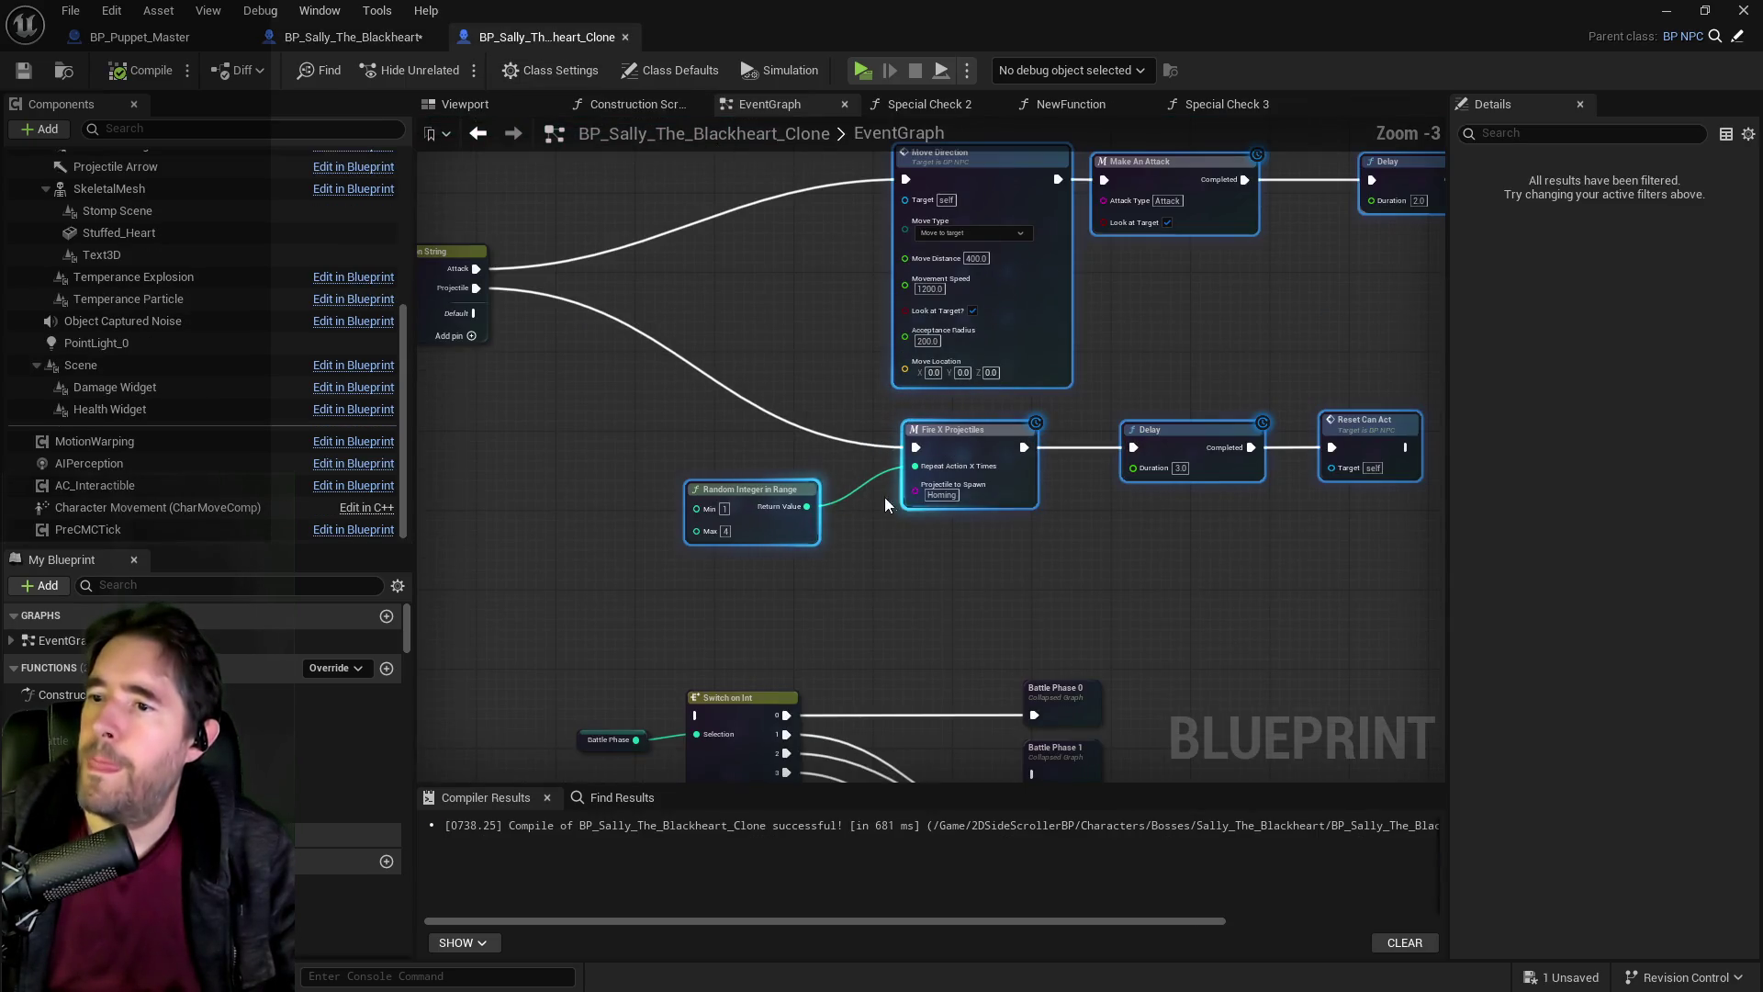
click(354, 37)
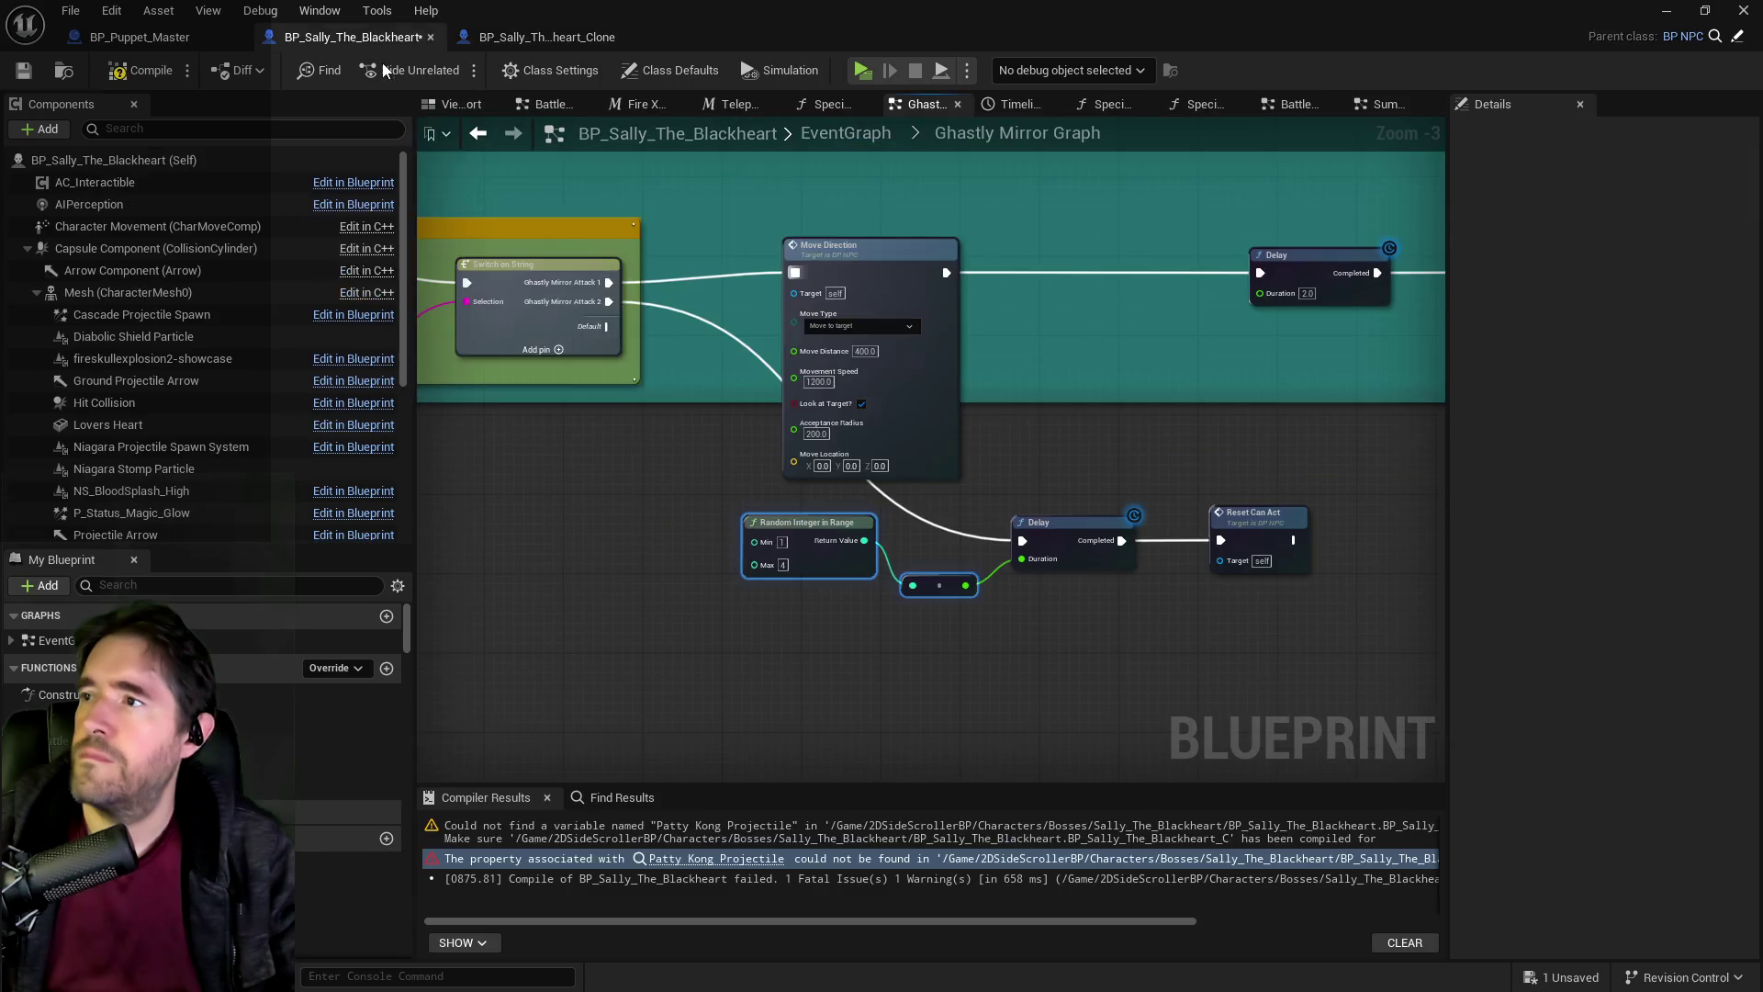
scroll(676, 517, down, 4)
mouse_move(831, 410)
mouse_down()
mouse_move(929, 622)
mouse_move(916, 569)
mouse_up()
click(843, 135)
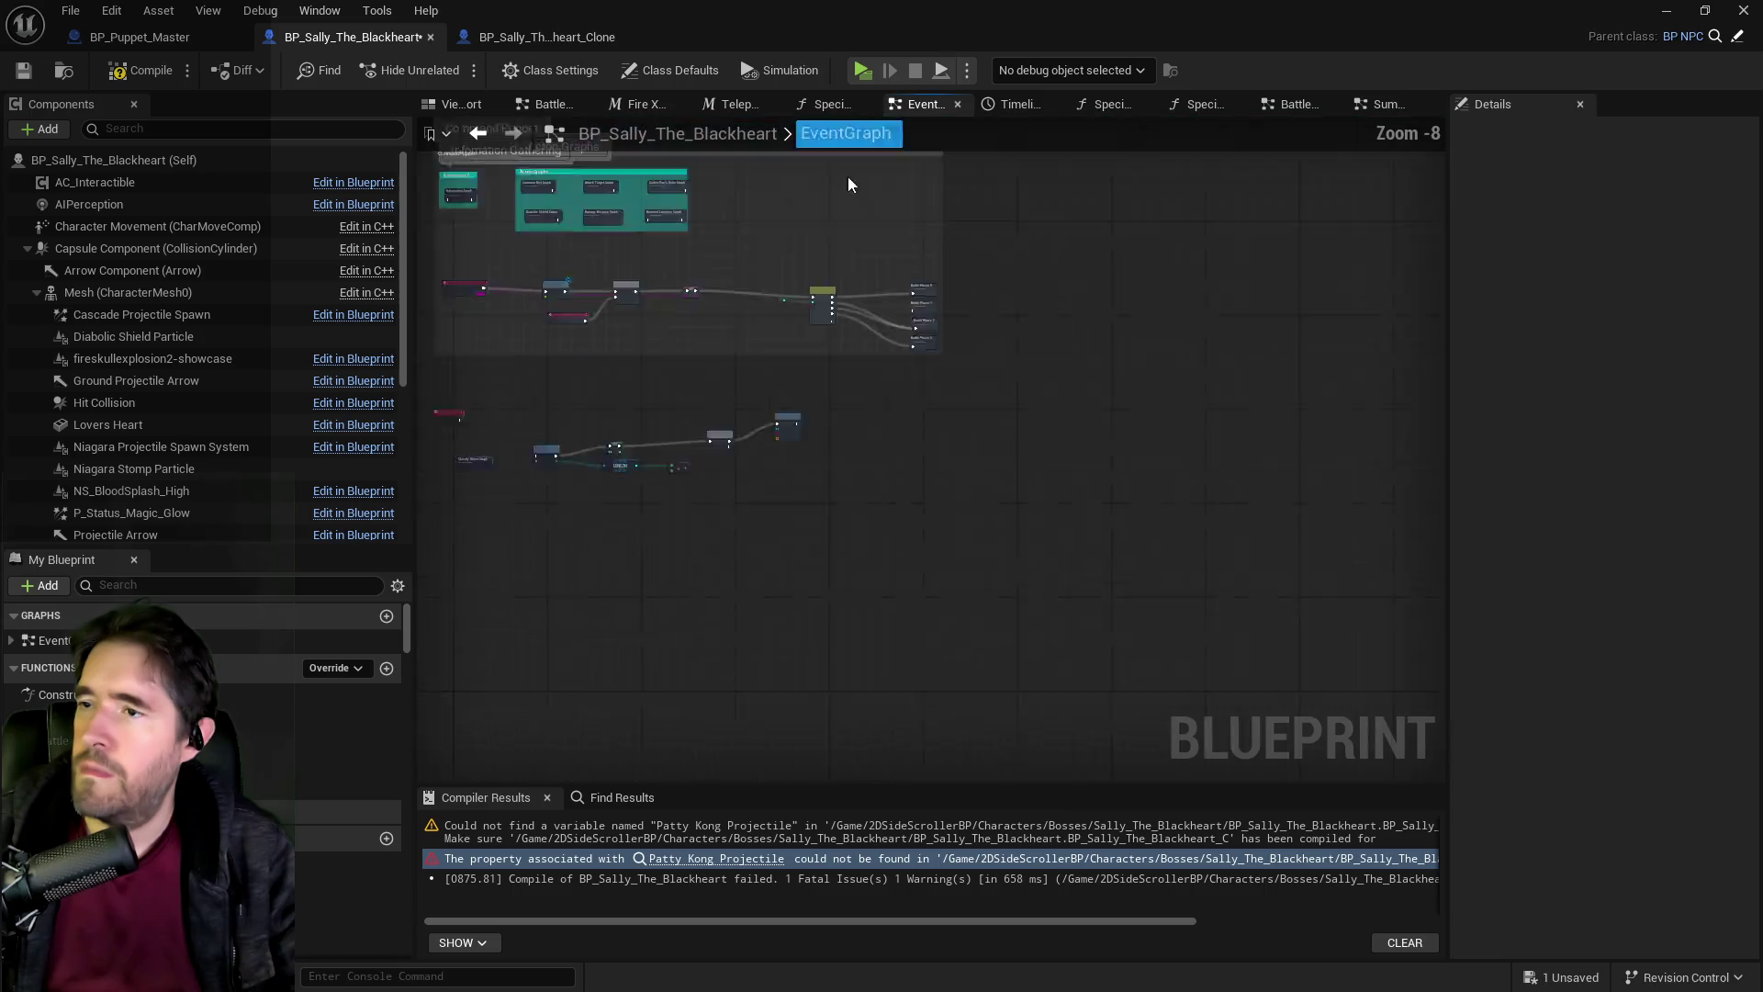
Open Battle Phase 1 and select its Fire X Projectiles and Reset Can Act nodes.
scroll(887, 411, up, 3)
scroll(887, 410, up, 2)
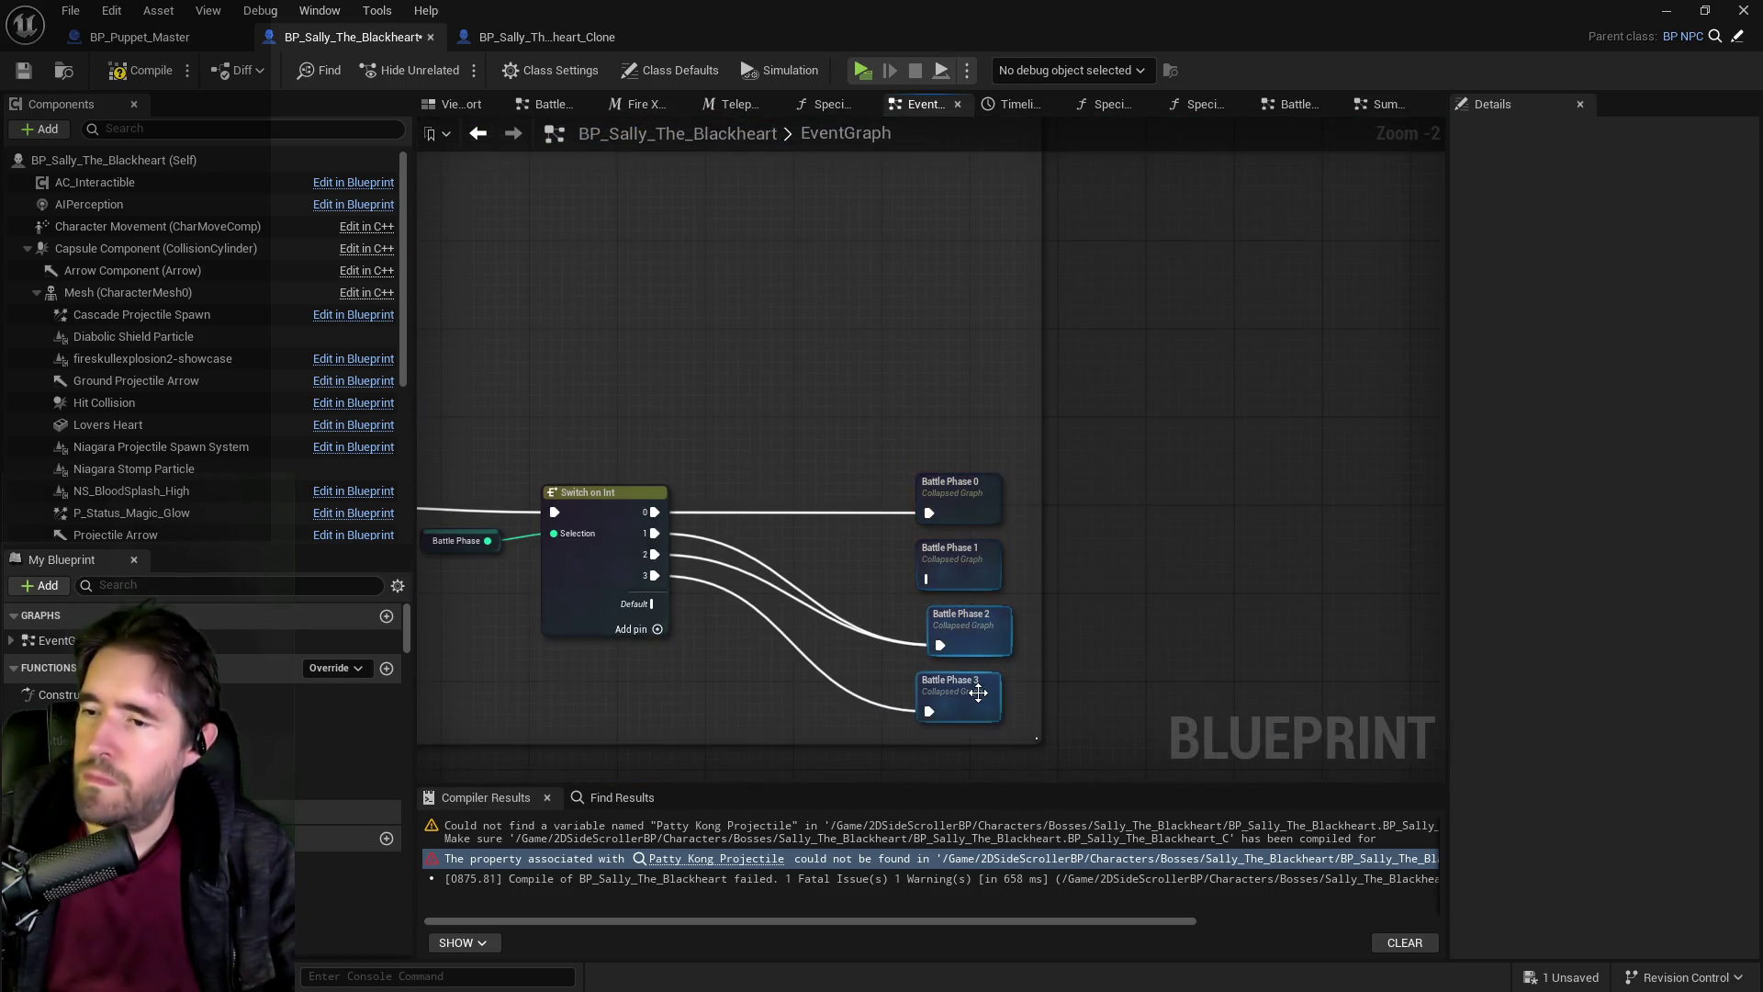
double_click(981, 569)
scroll(864, 246, up, 2)
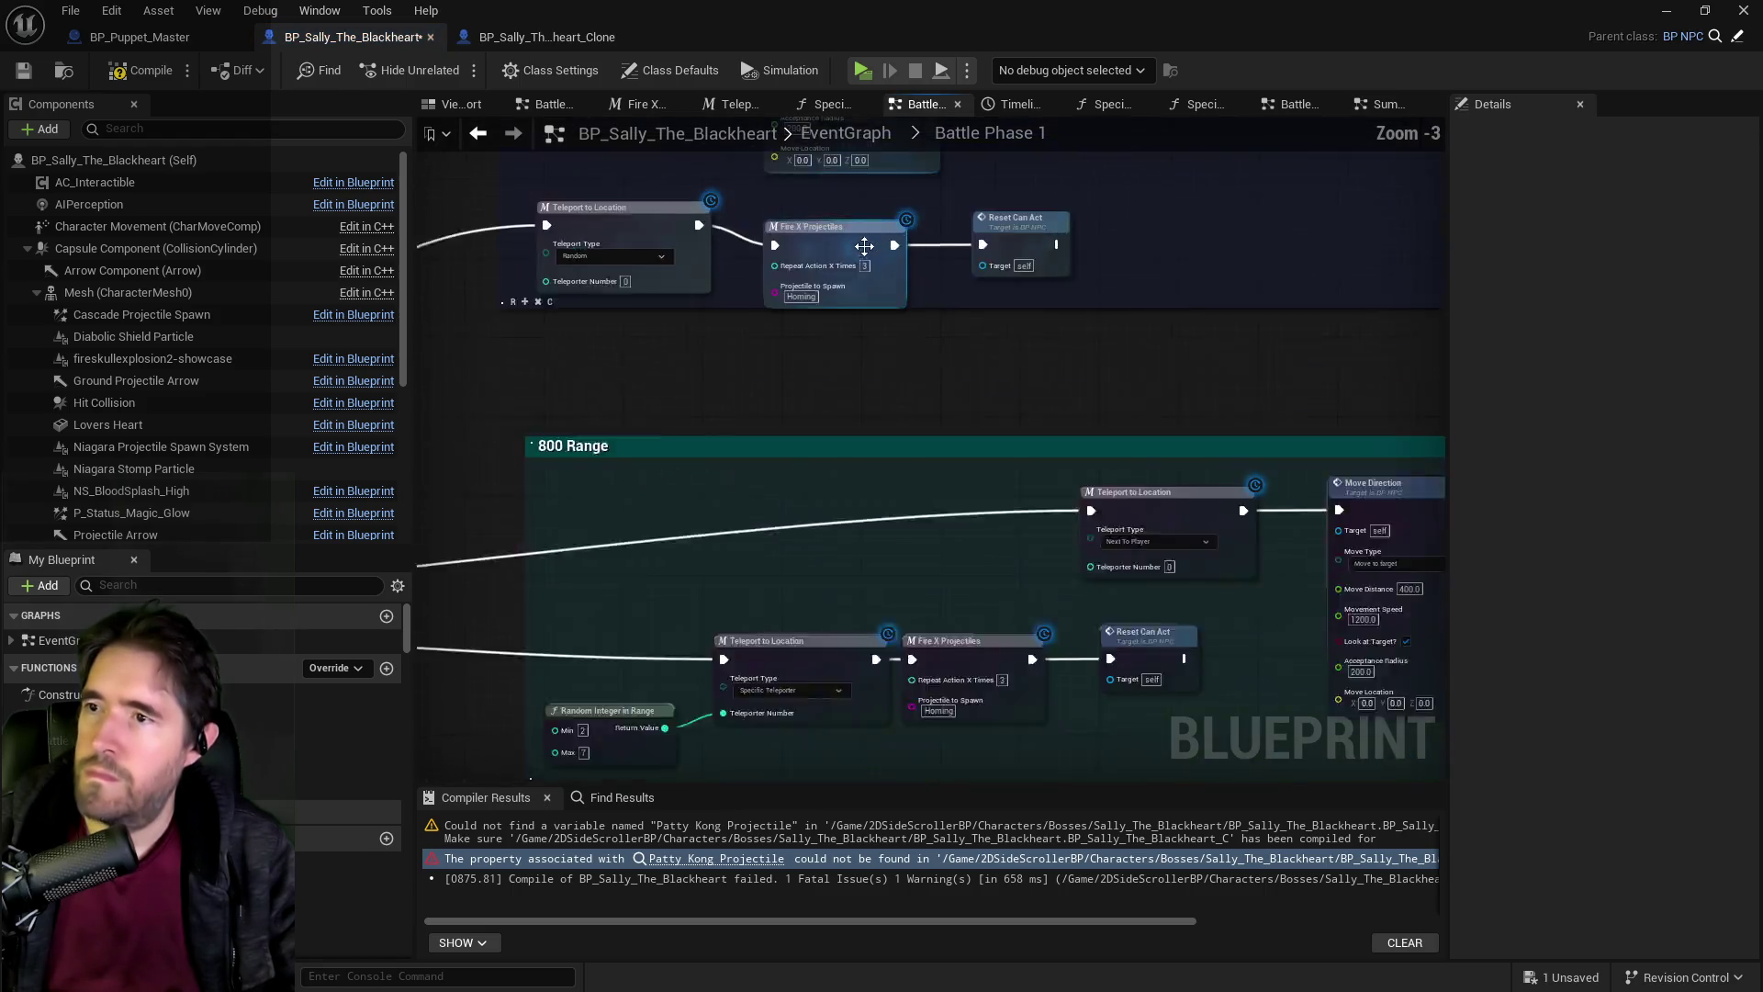
scroll(864, 246, up, 1)
drag(800, 444, 789, 432)
click(1104, 410)
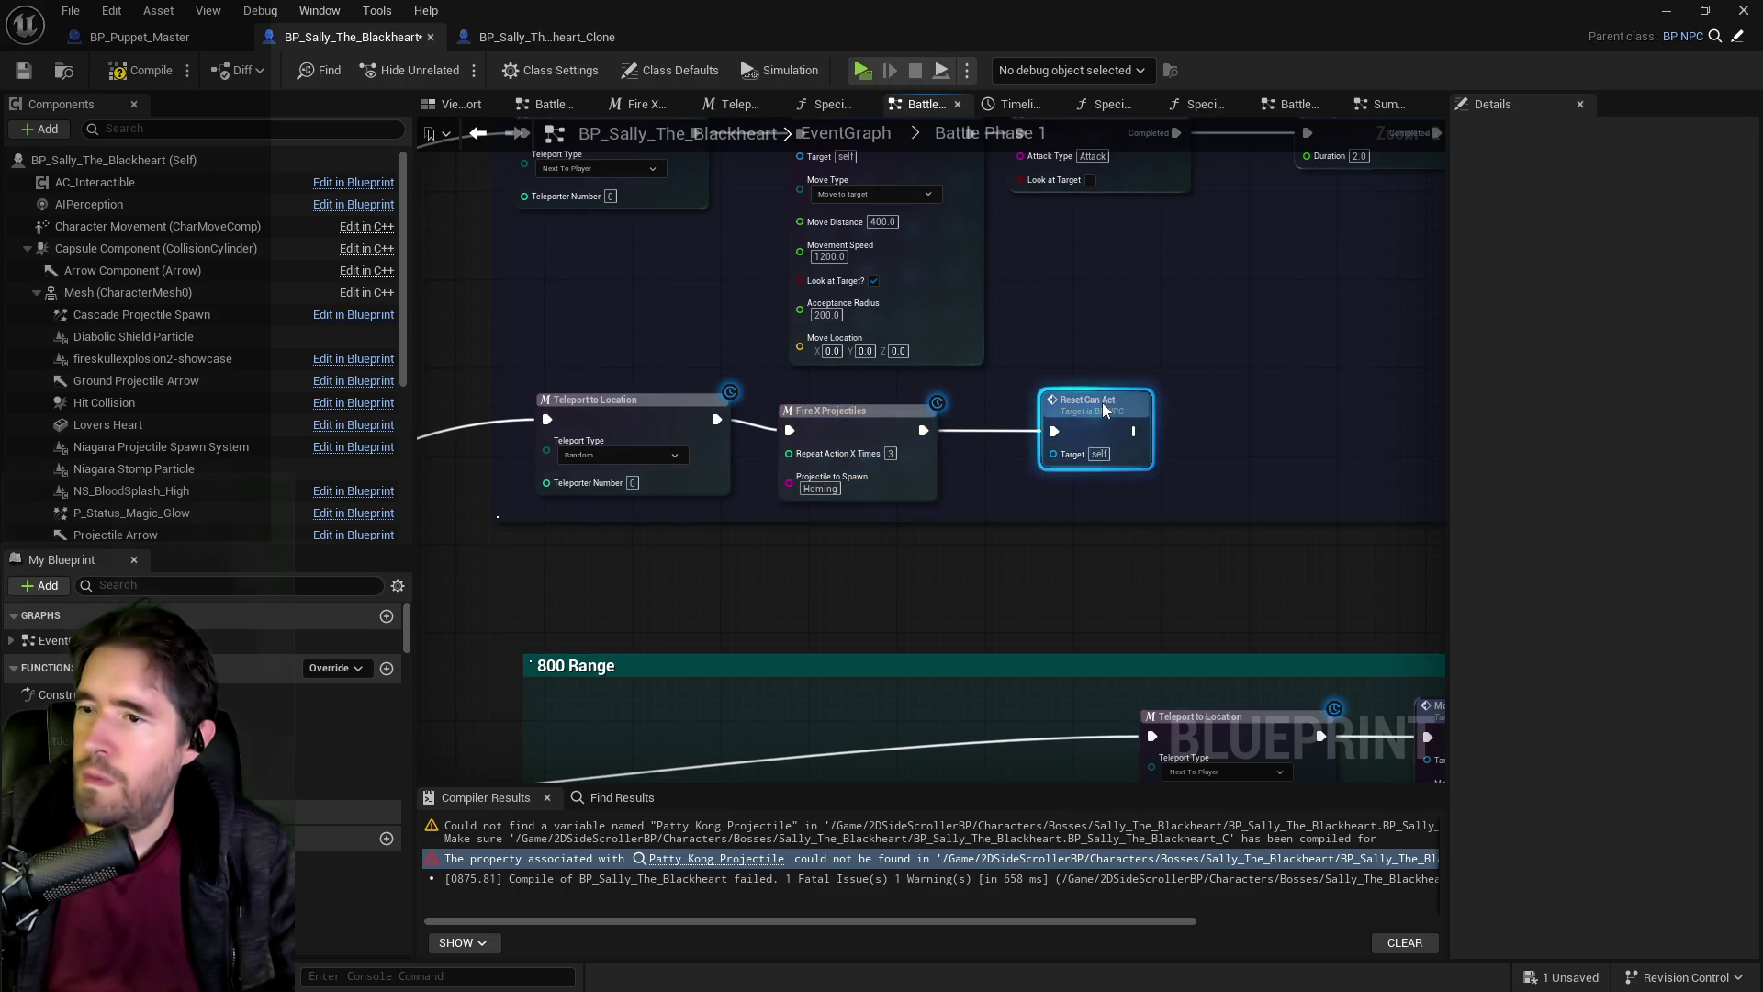
ctrl+click(831, 410)
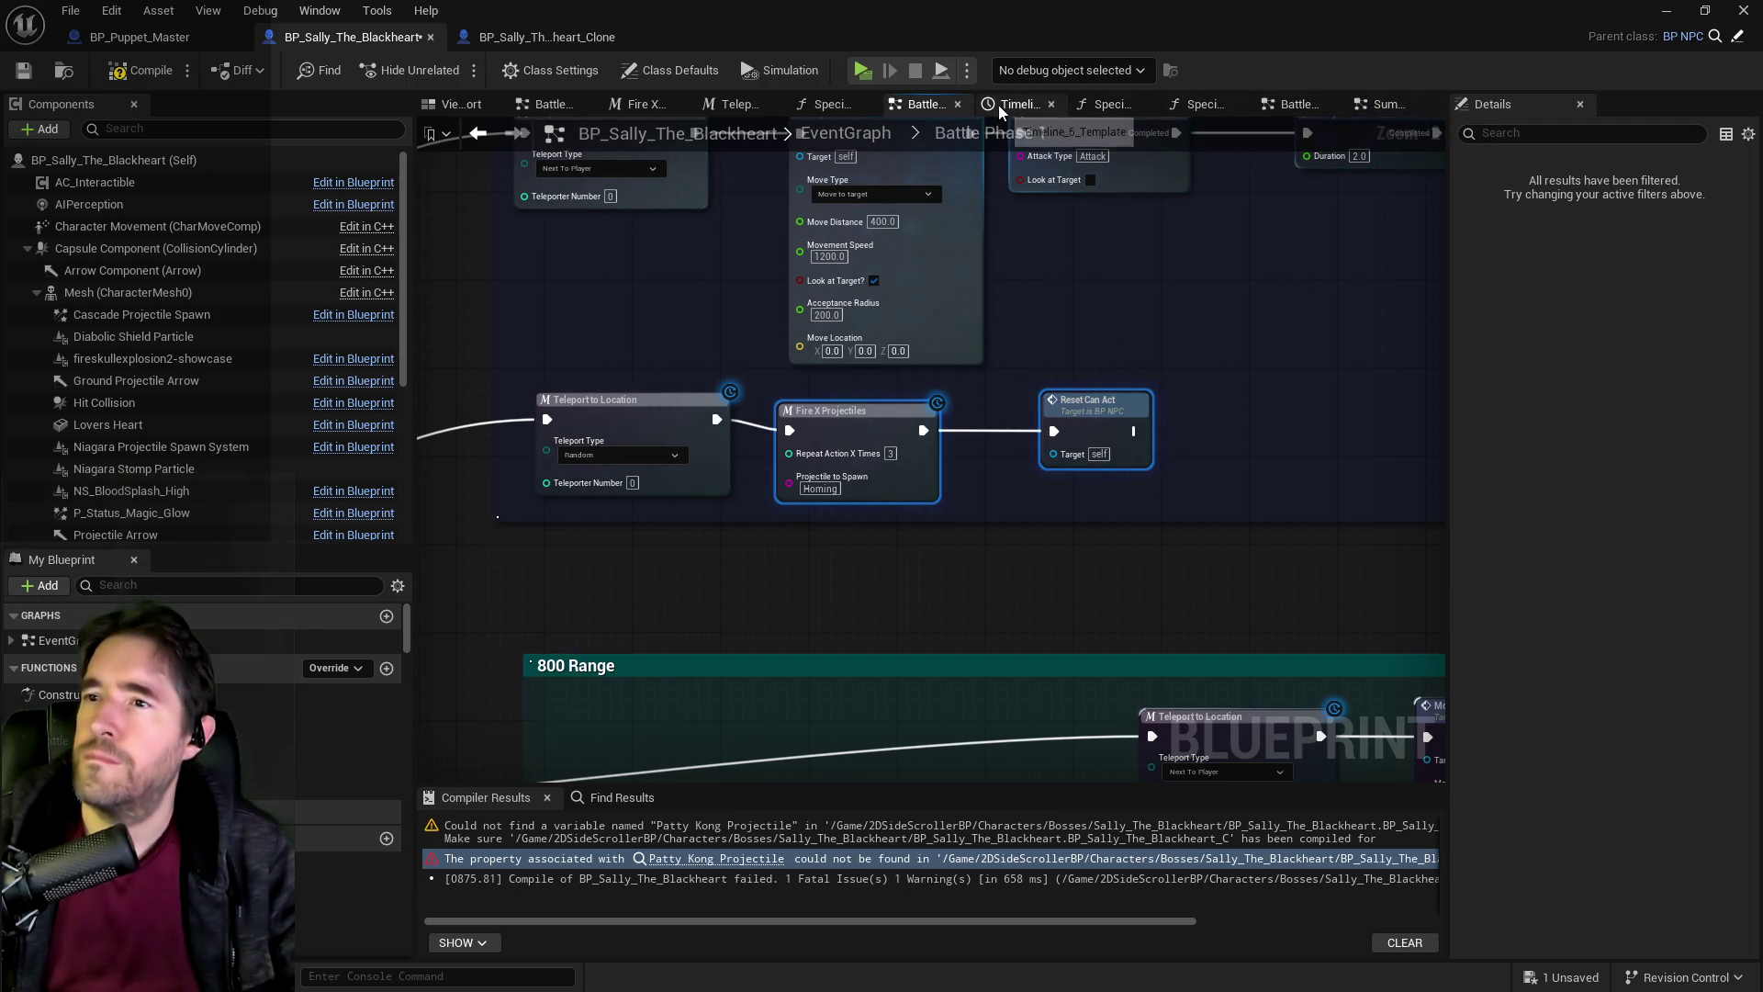
Return to the main EventGraph and locate the collapsed Ghastly Mirror Graph, undoing an accidental move.
click(867, 121)
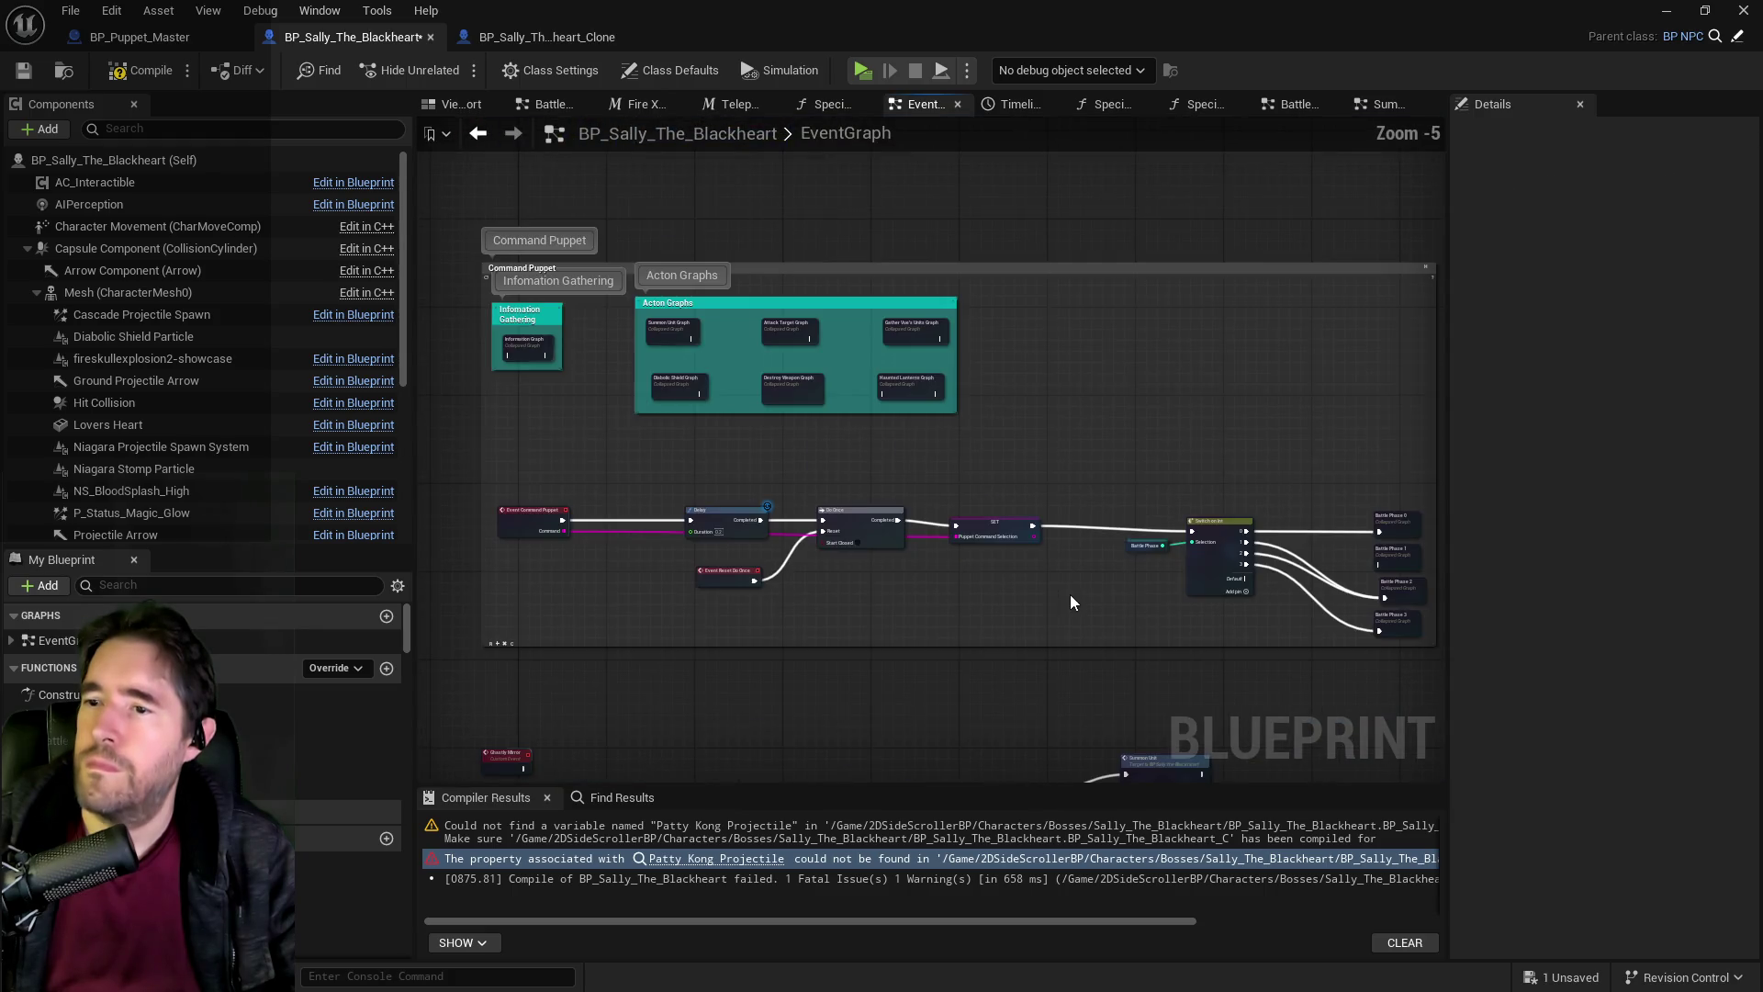
scroll(656, 432, up, 2)
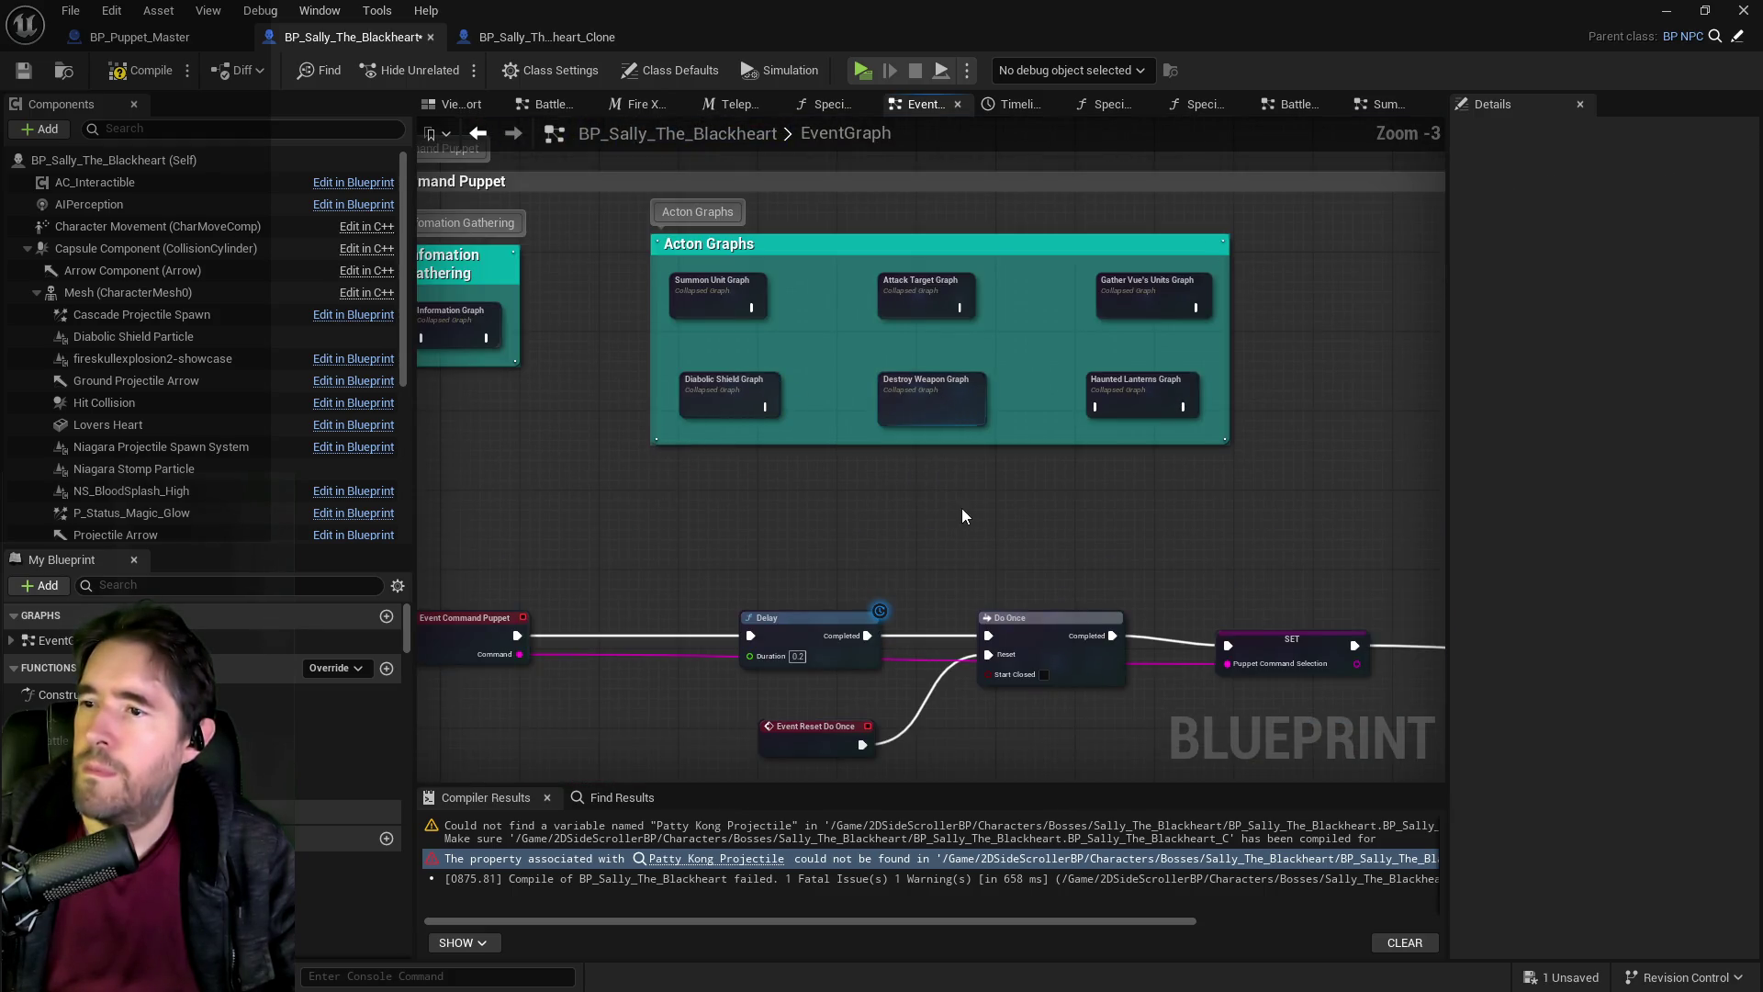
scroll(867, 495, down, 3)
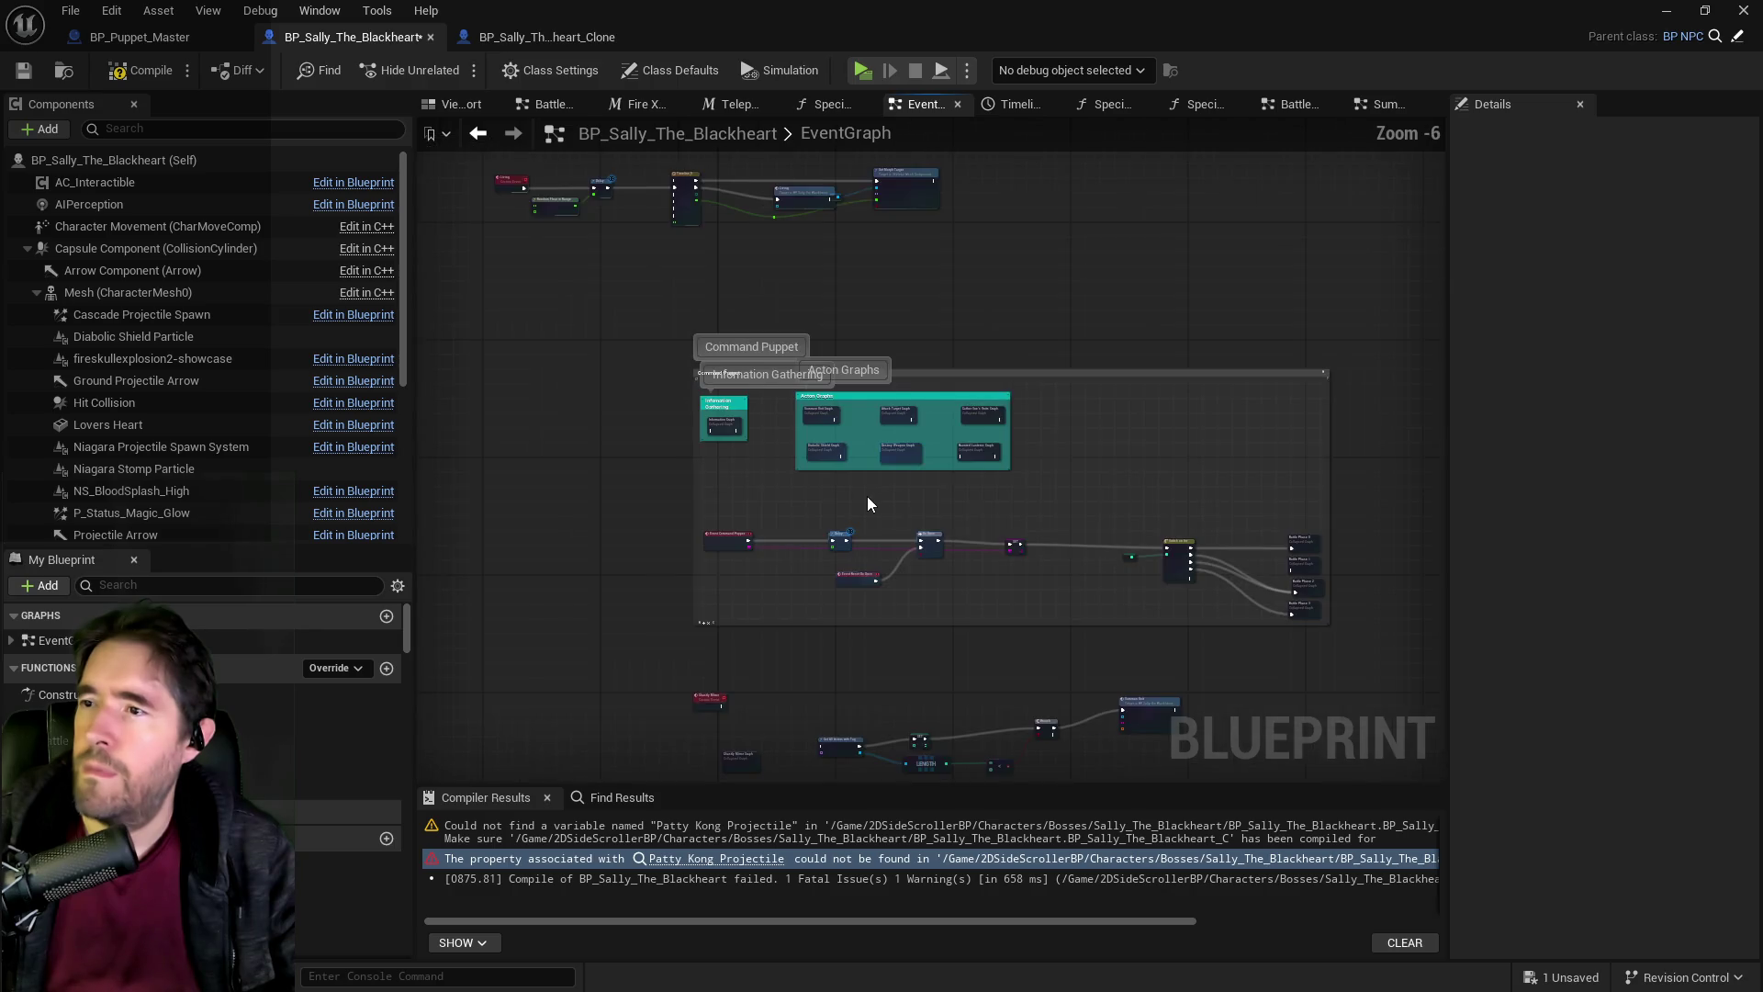
scroll(783, 523, up, 4)
click(721, 543)
mouse_move(681, 574)
mouse_down()
mouse_move(806, 57)
mouse_move(803, 397)
mouse_up()
key(ctrl+z)
click(648, 703)
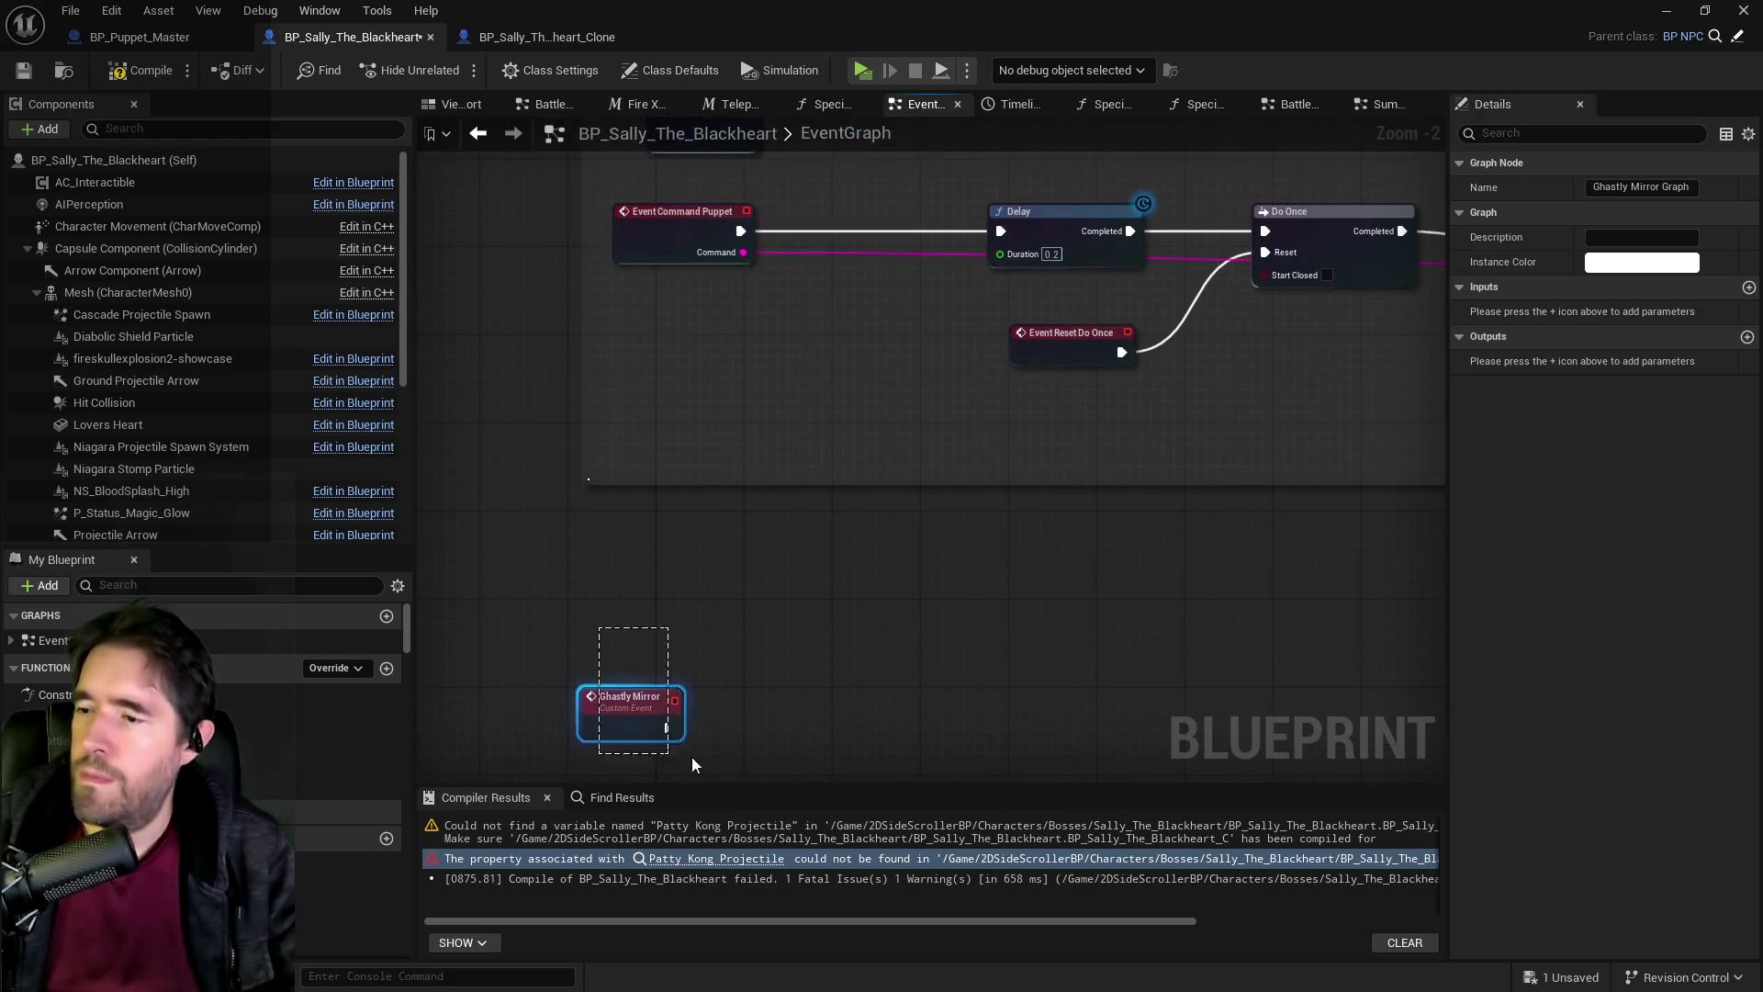
scroll(532, 378, down, 2)
drag(613, 402, 1277, 582)
key(ctrl+y)
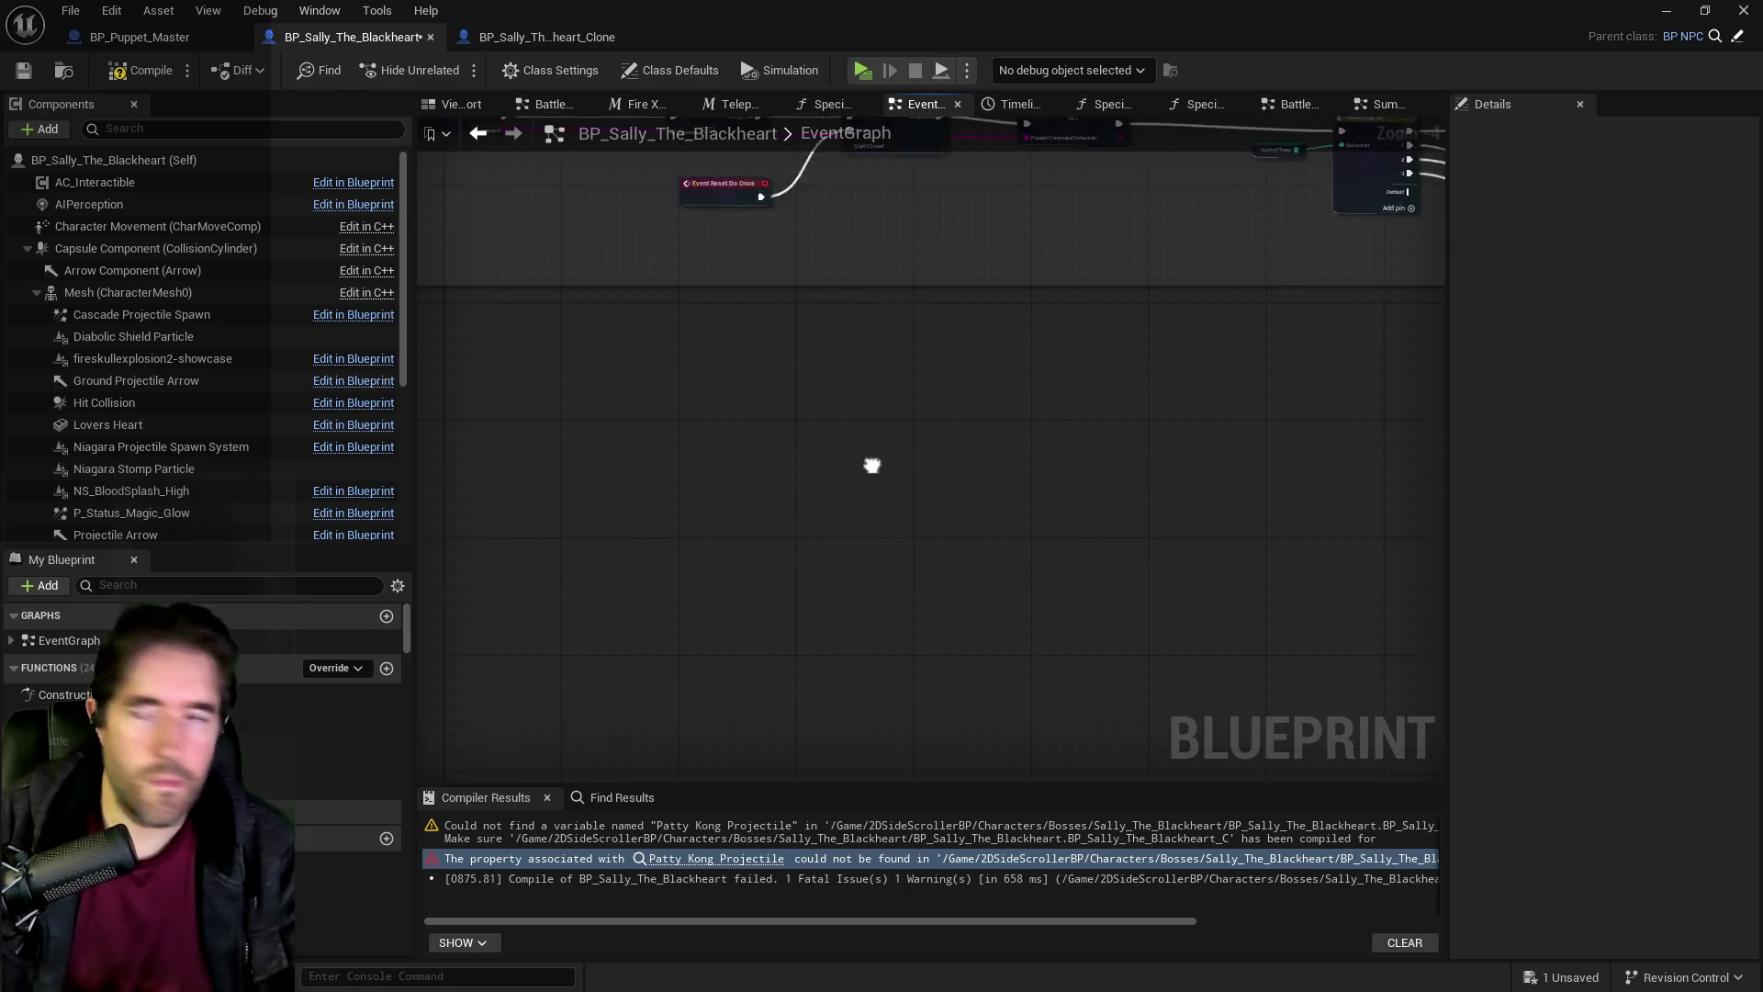
Reopen the Ghastly Mirror Graph showing Fire X Projectiles (3 repeats, Homing) feeding Reset Can Act.
double_click(880, 393)
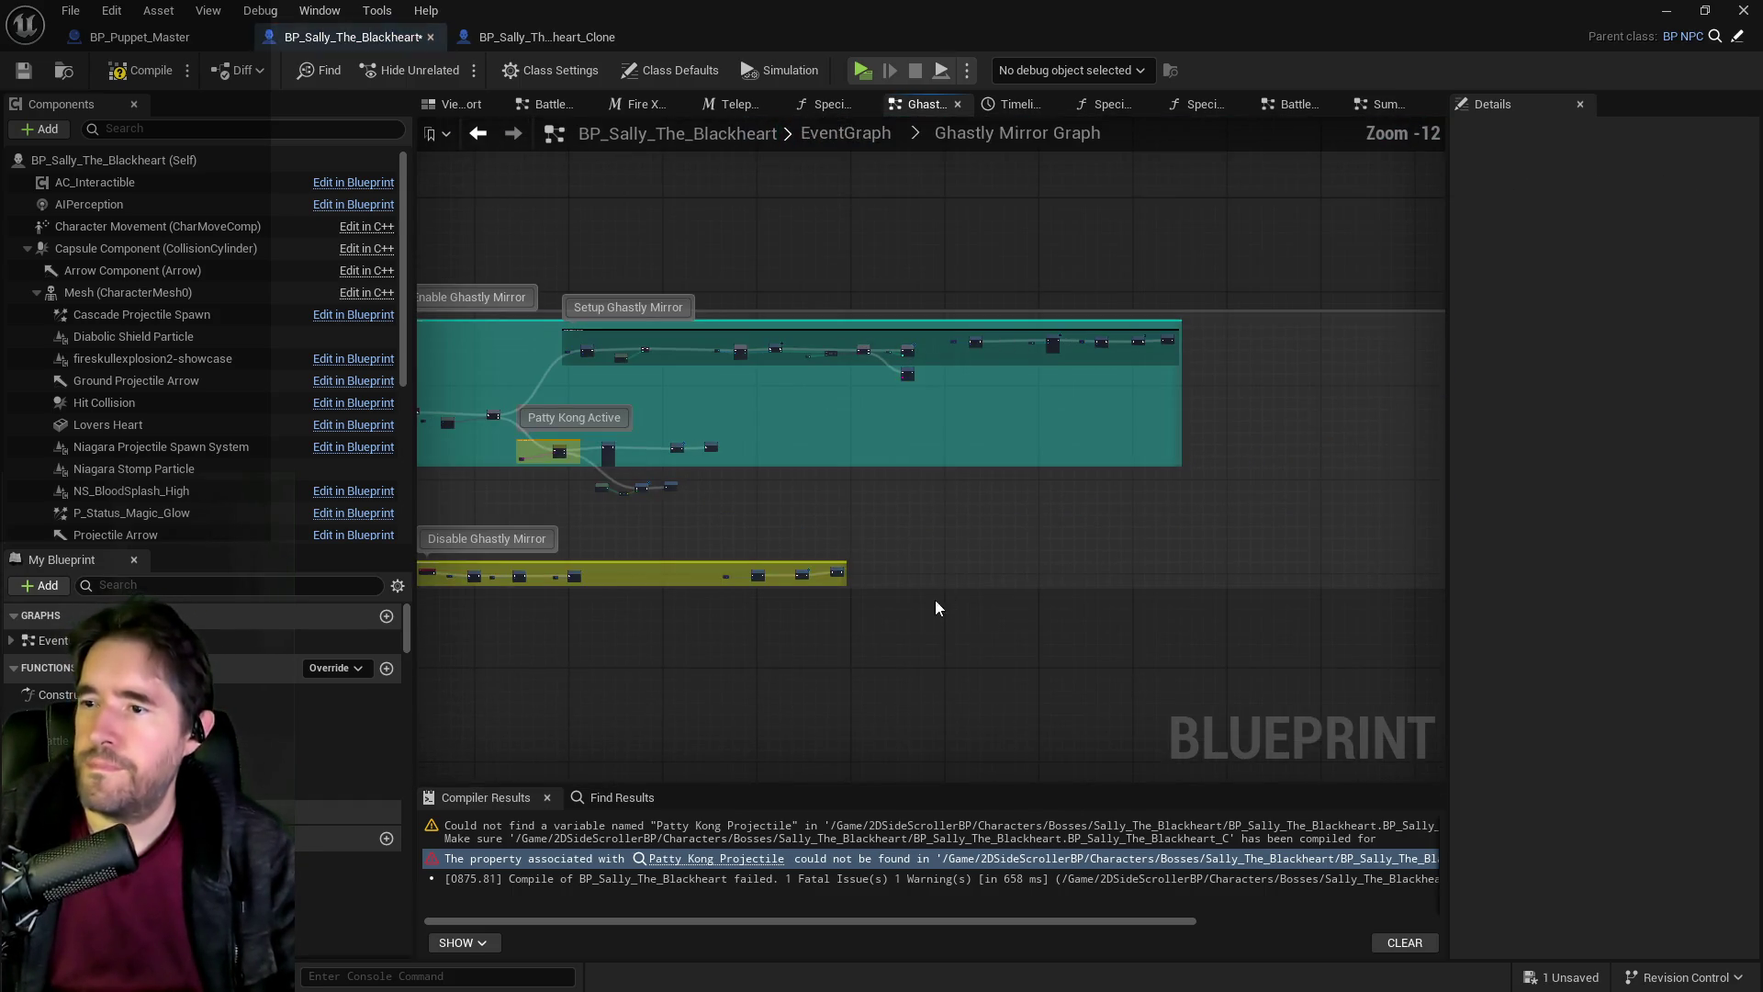
scroll(670, 476, up, 2)
scroll(854, 422, up, 3)
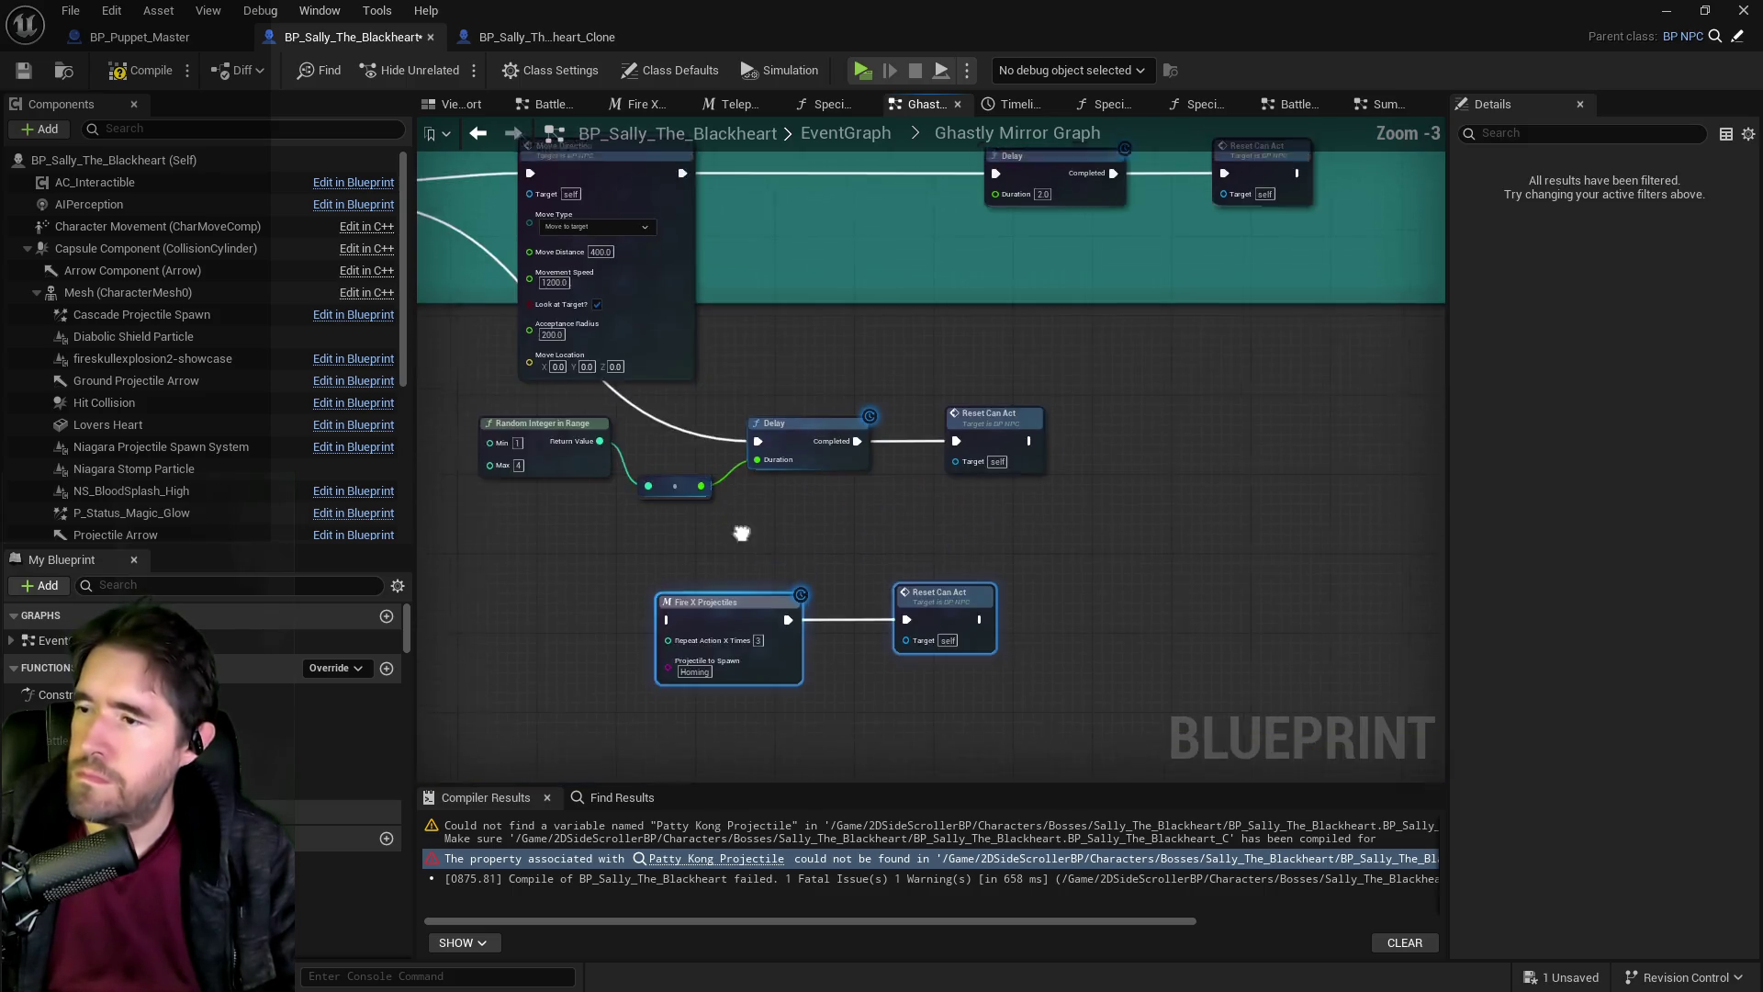
Feed Random Integer in Range into Fire X Projectiles' count and connect Fire X Projectiles to the Delay.
scroll(956, 615, up, 2)
drag(962, 657, 1033, 608)
click(785, 496)
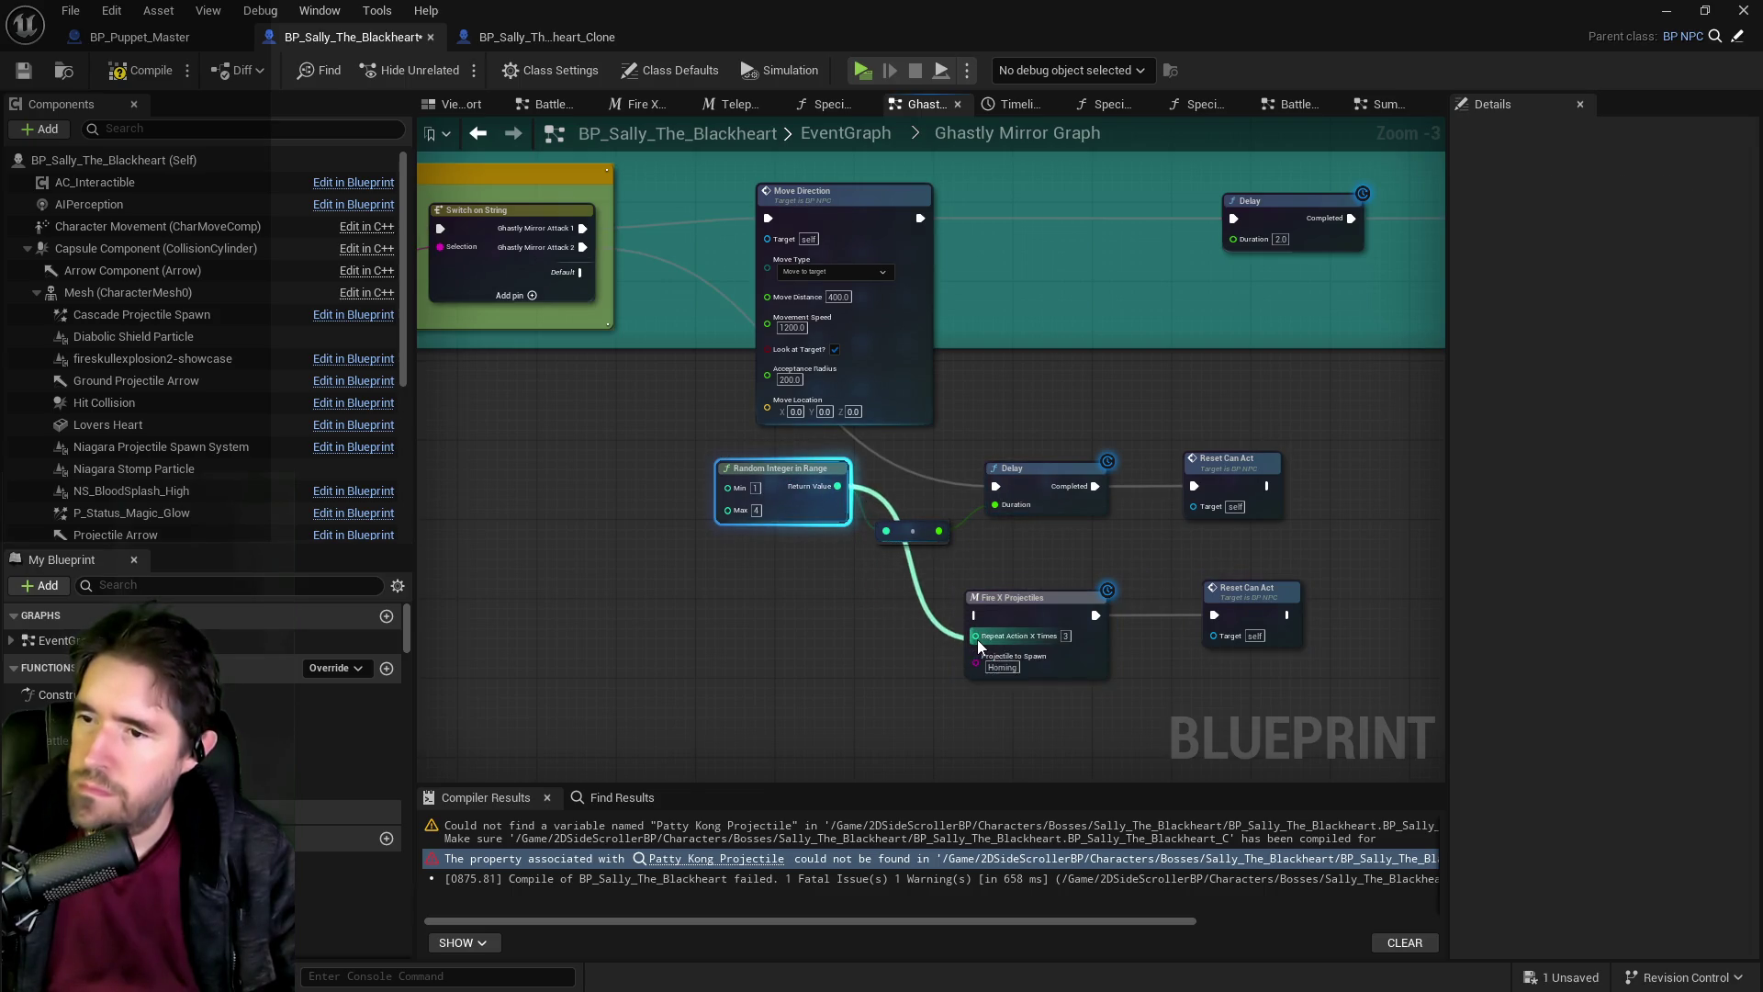
drag(980, 646, 978, 640)
key(Delete)
drag(955, 542, 1295, 441)
drag(1058, 475, 1305, 456)
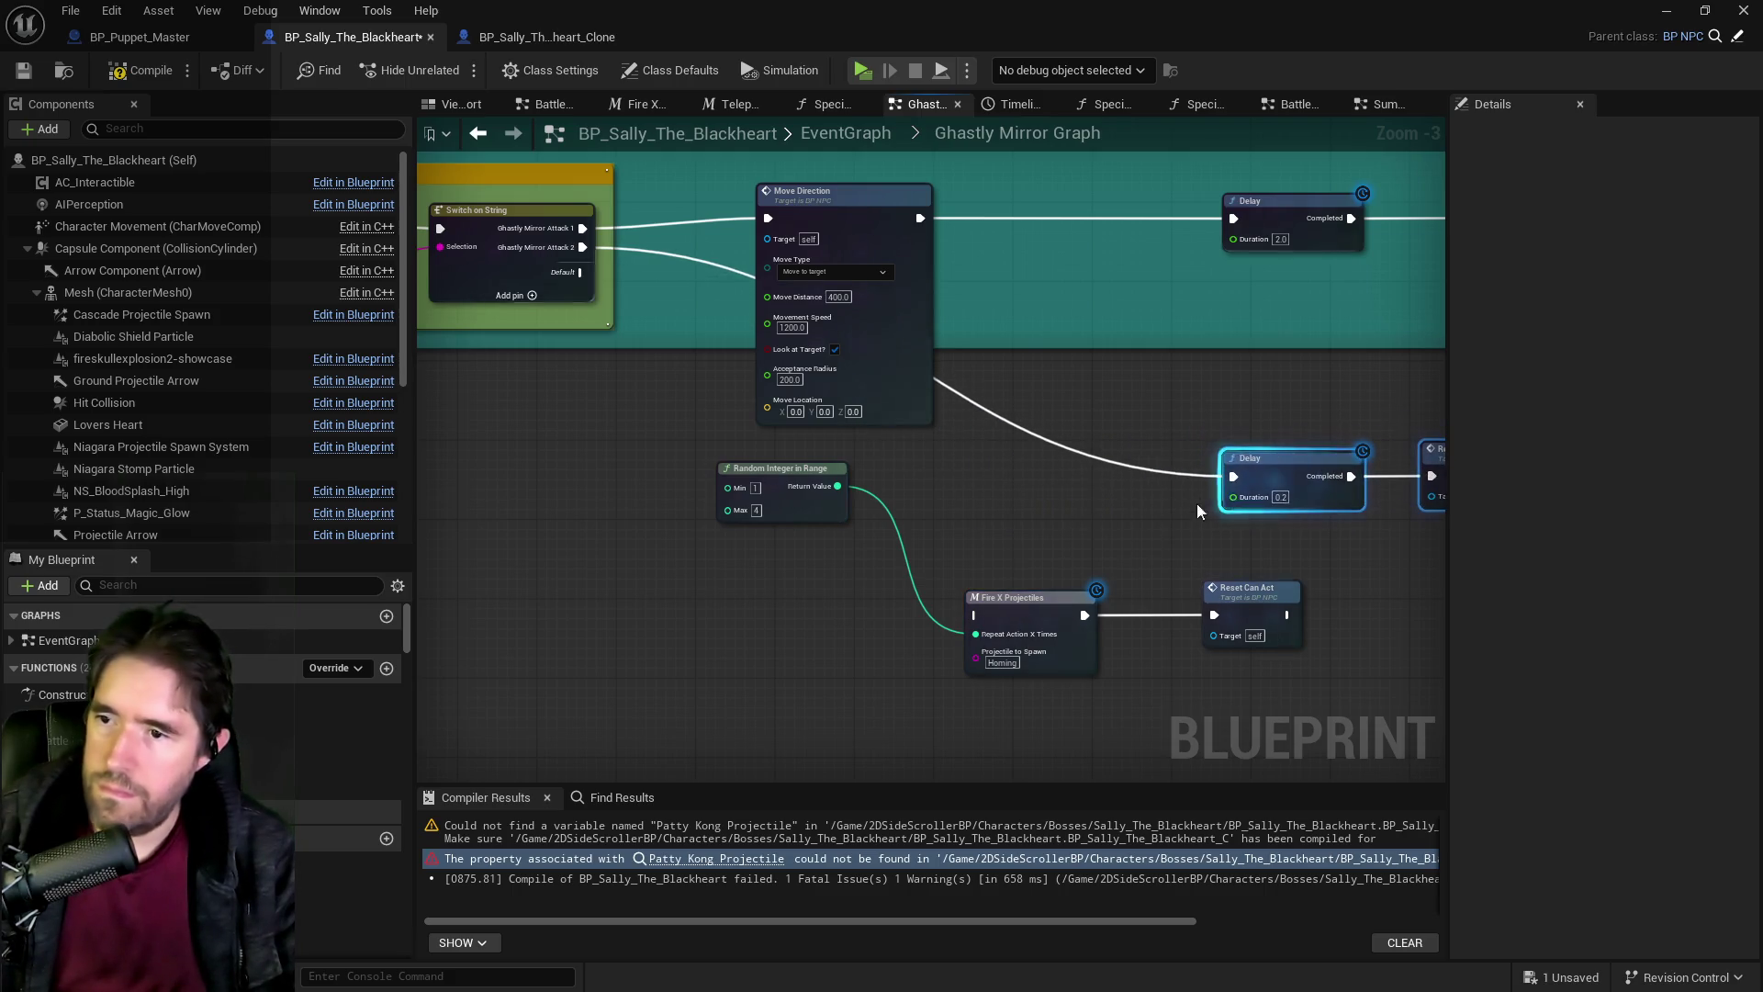
drag(1200, 568, 1044, 586)
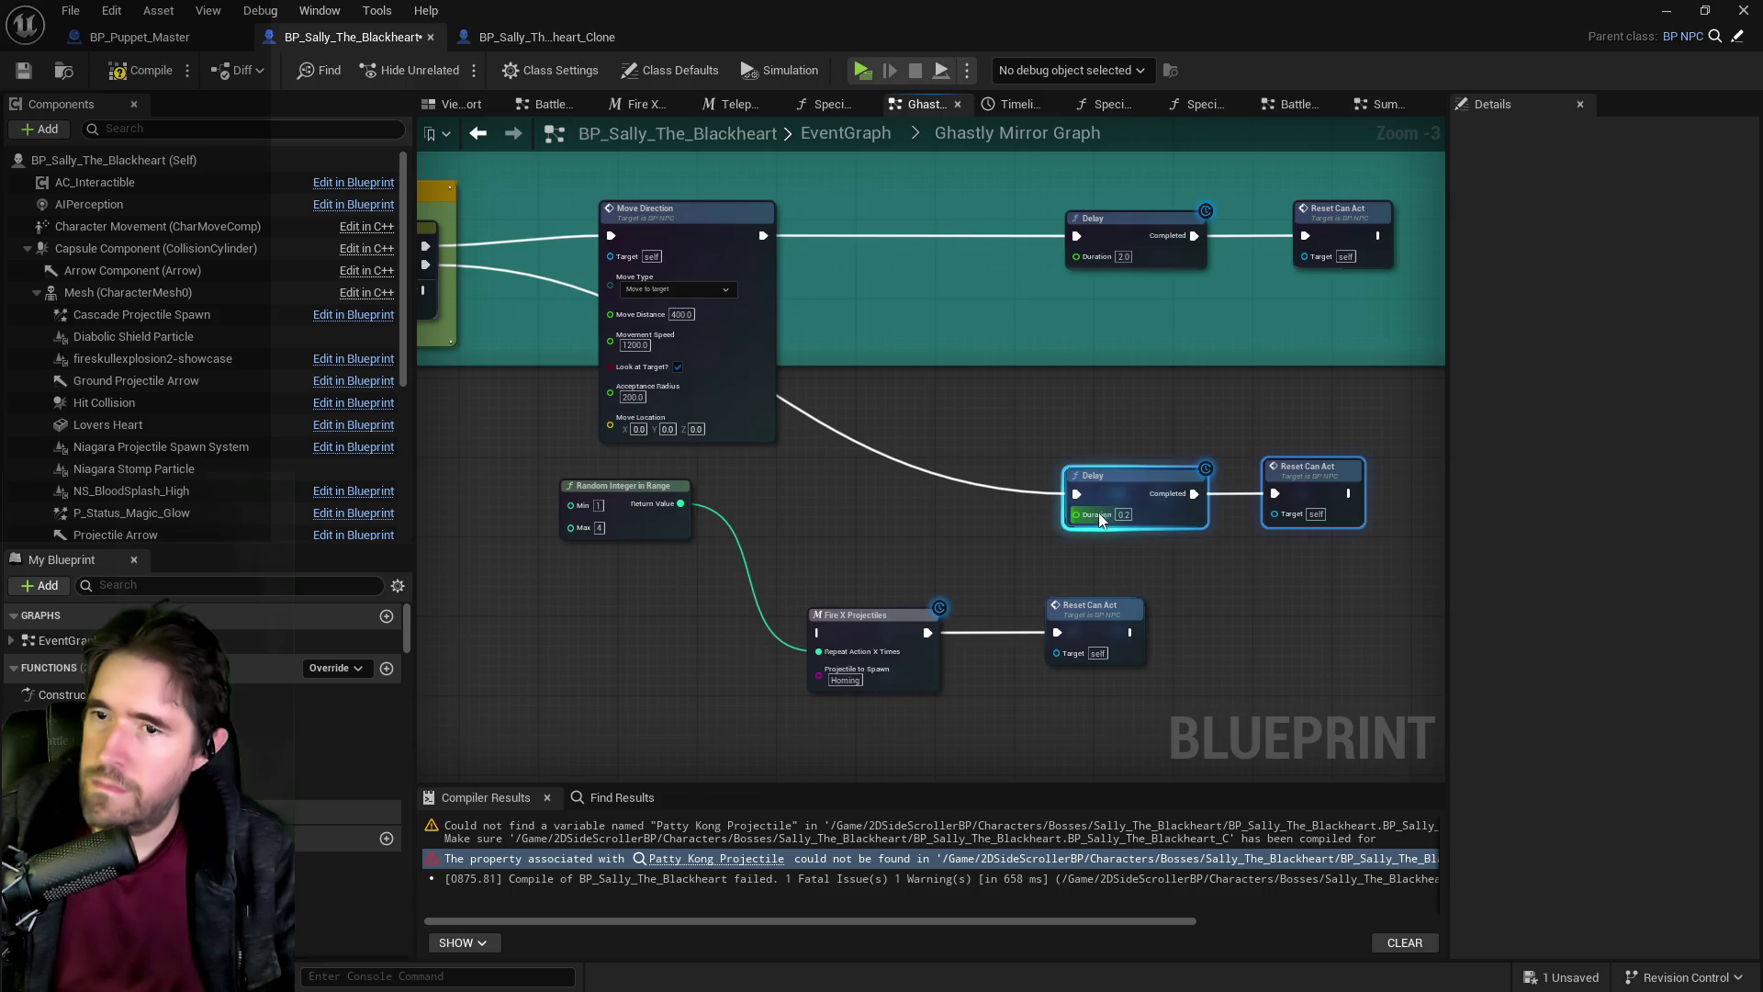
click(872, 616)
mouse_move(927, 633)
mouse_down()
mouse_move(1065, 505)
mouse_move(1293, 548)
mouse_up()
Rename the Switch on String pins to Attack and Projectile.
click(569, 271)
mouse_move(642, 307)
mouse_down()
mouse_move(950, 634)
mouse_move(1035, 675)
mouse_move(1068, 530)
mouse_move(1048, 503)
mouse_move(1029, 518)
mouse_up()
click(696, 377)
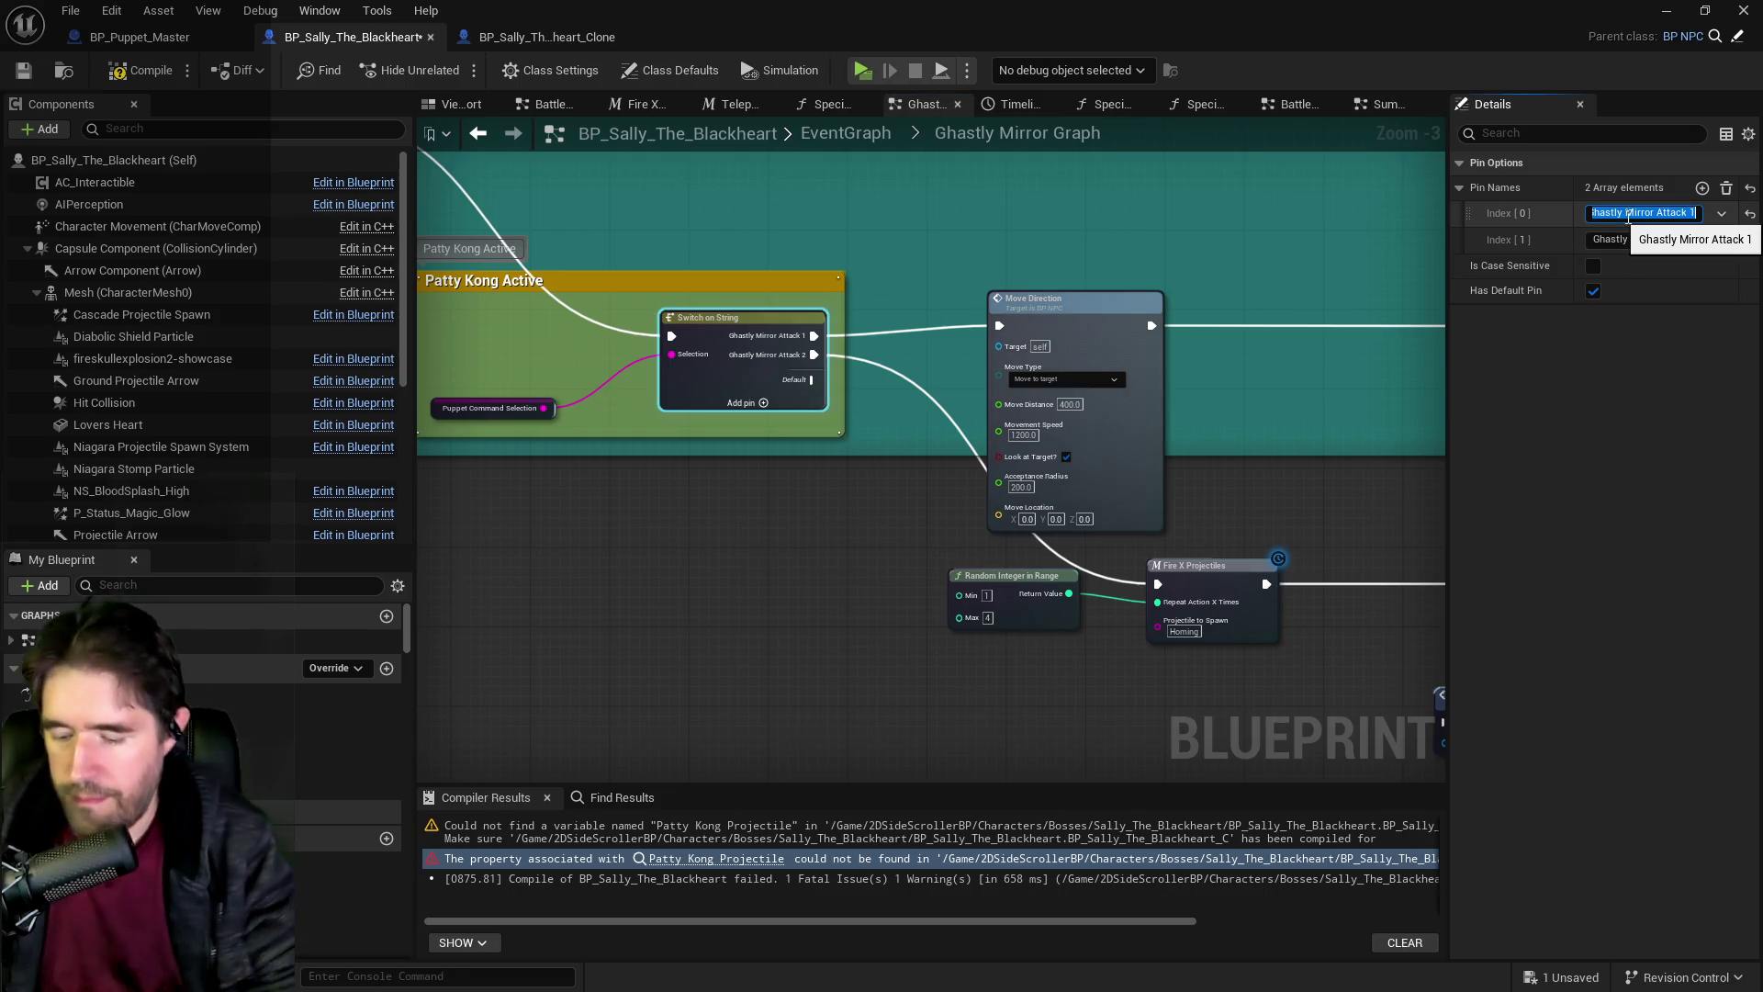
text(Attack)
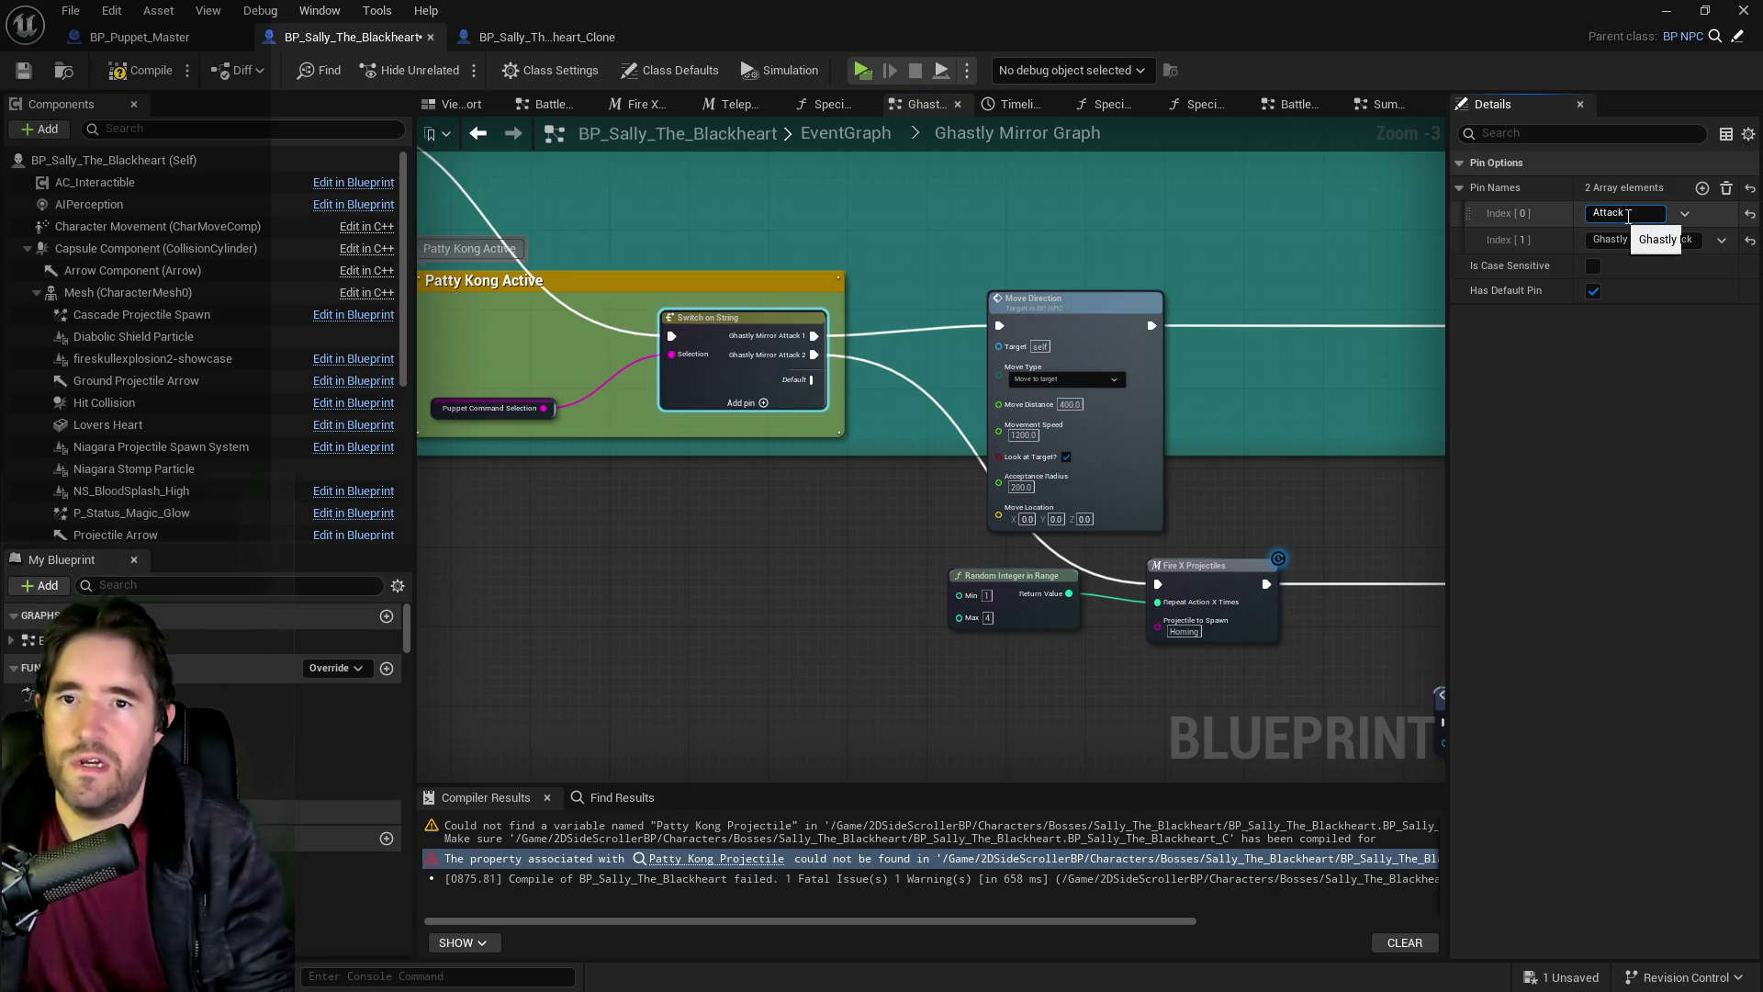
click(1647, 239)
text(Projectile)
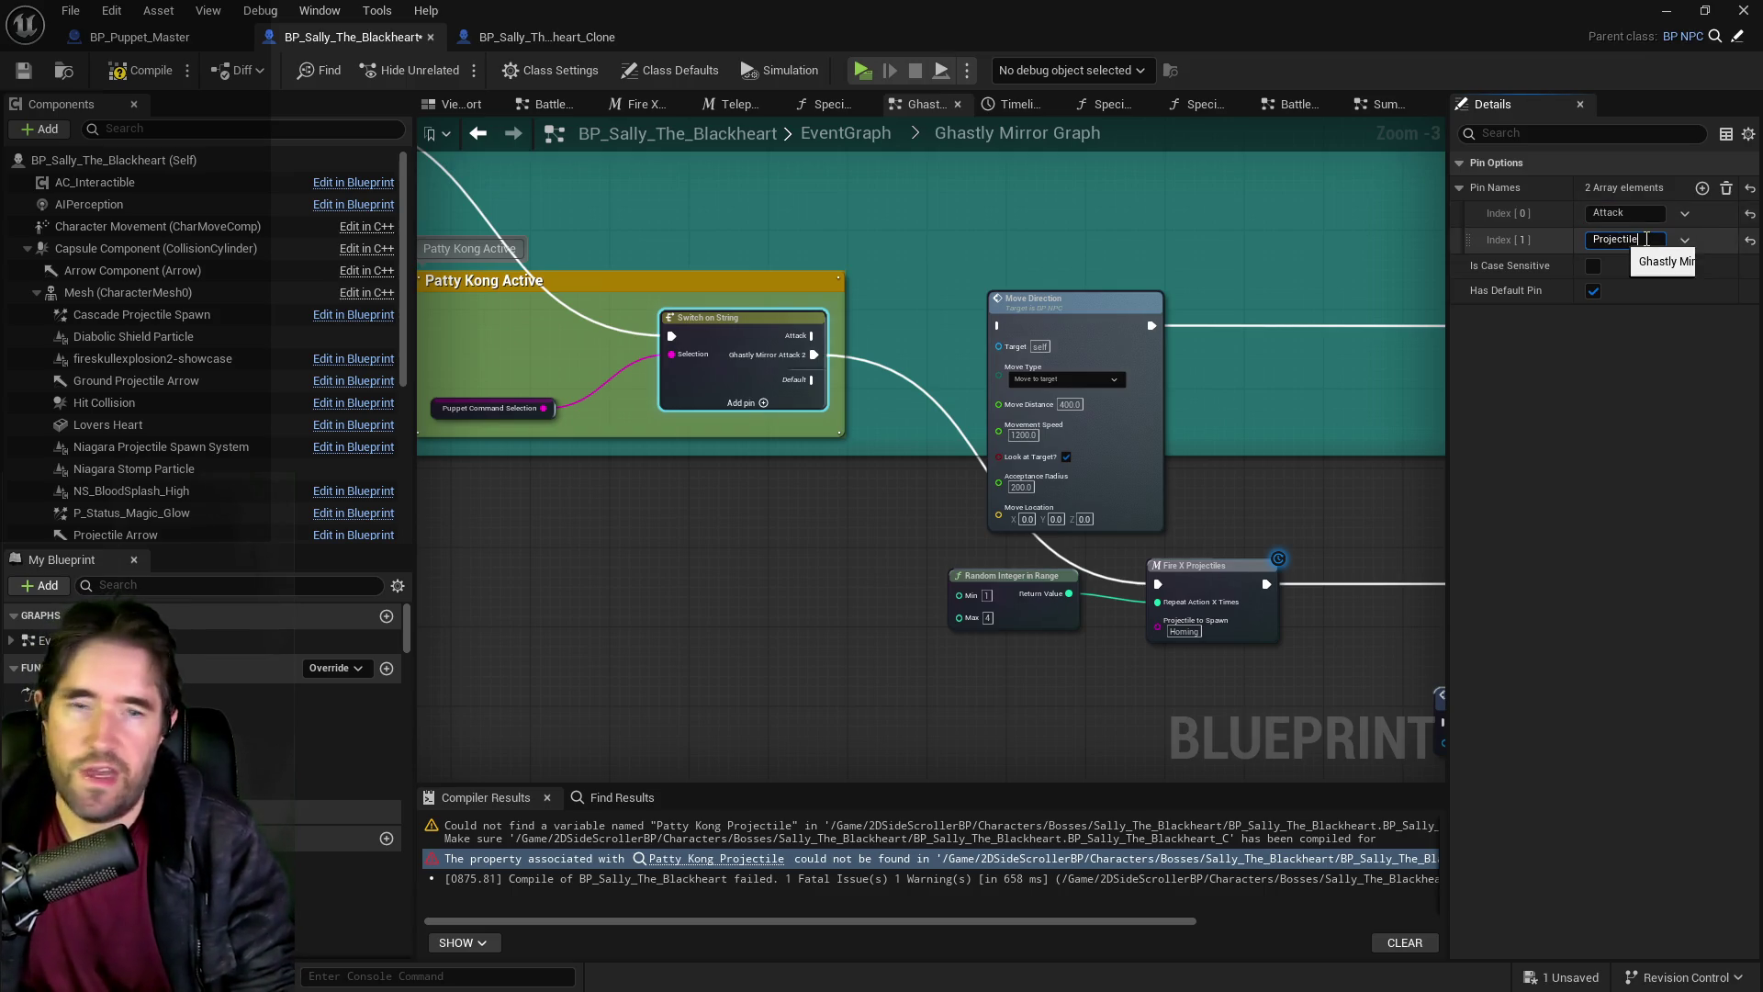
key(Return)
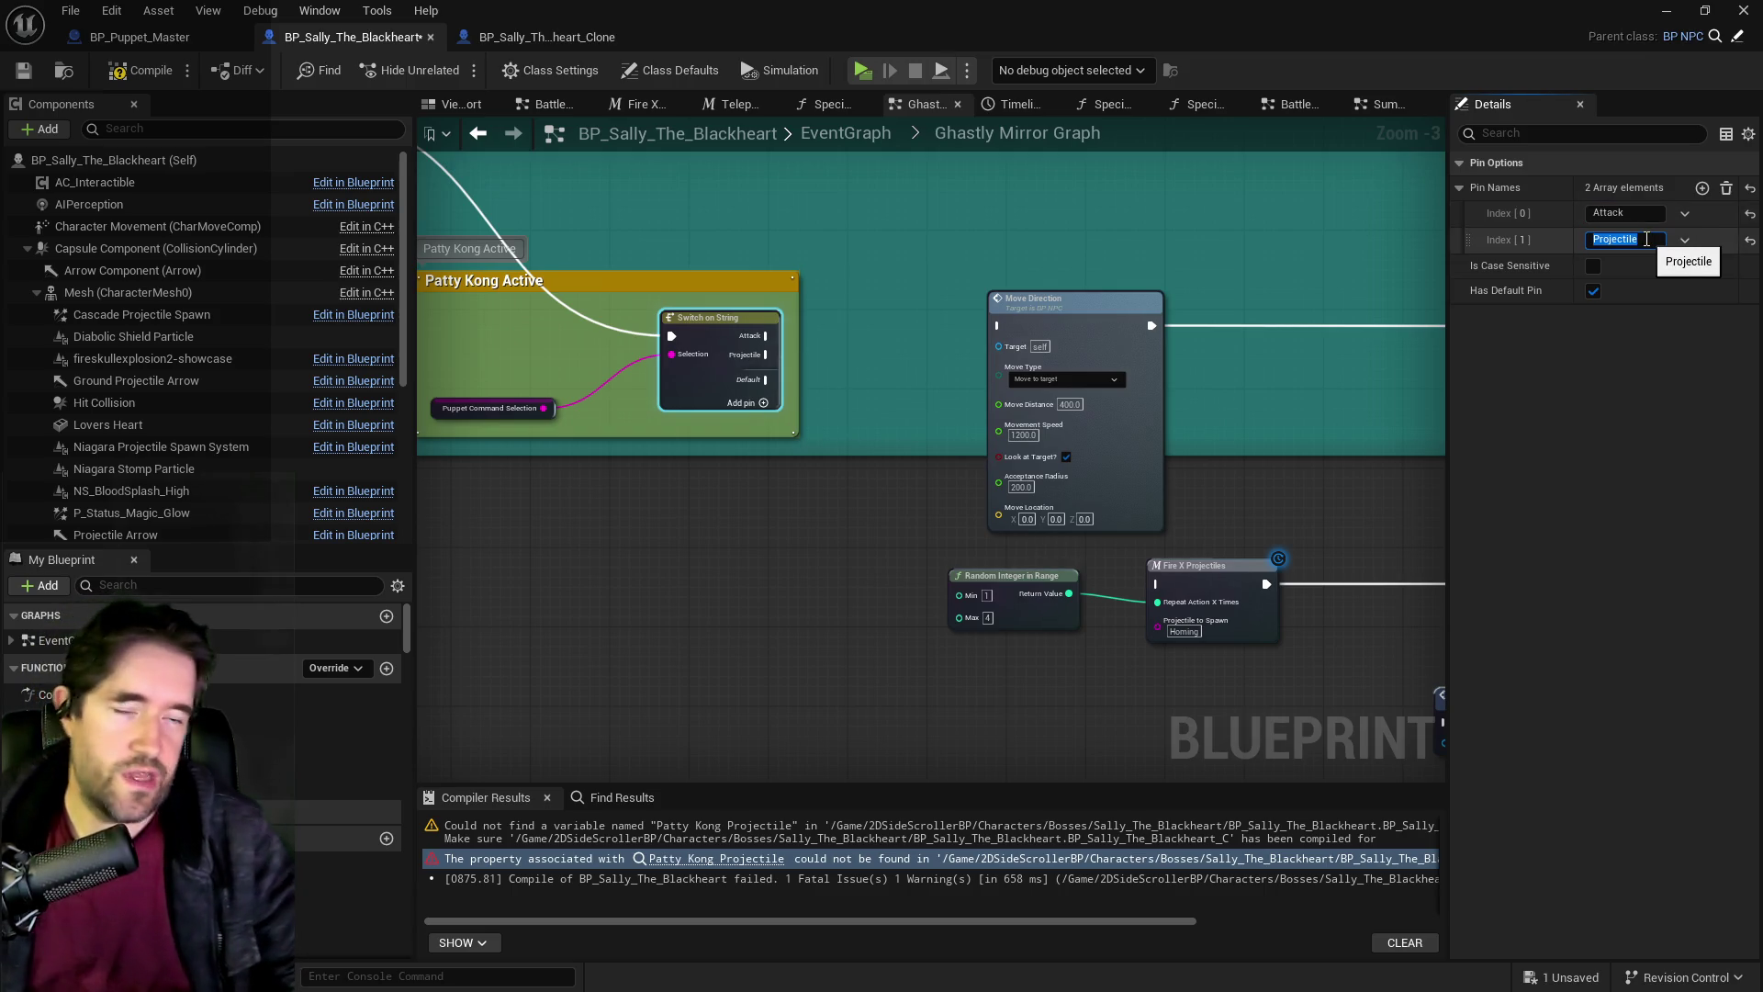
Wire the Projectile output to Fire X Projectiles and the Default output to Reset Can Act.
mouse_move(833, 357)
mouse_down()
mouse_move(736, 343)
mouse_move(1061, 568)
mouse_up()
drag(1318, 602, 1138, 517)
drag(1198, 596, 643, 588)
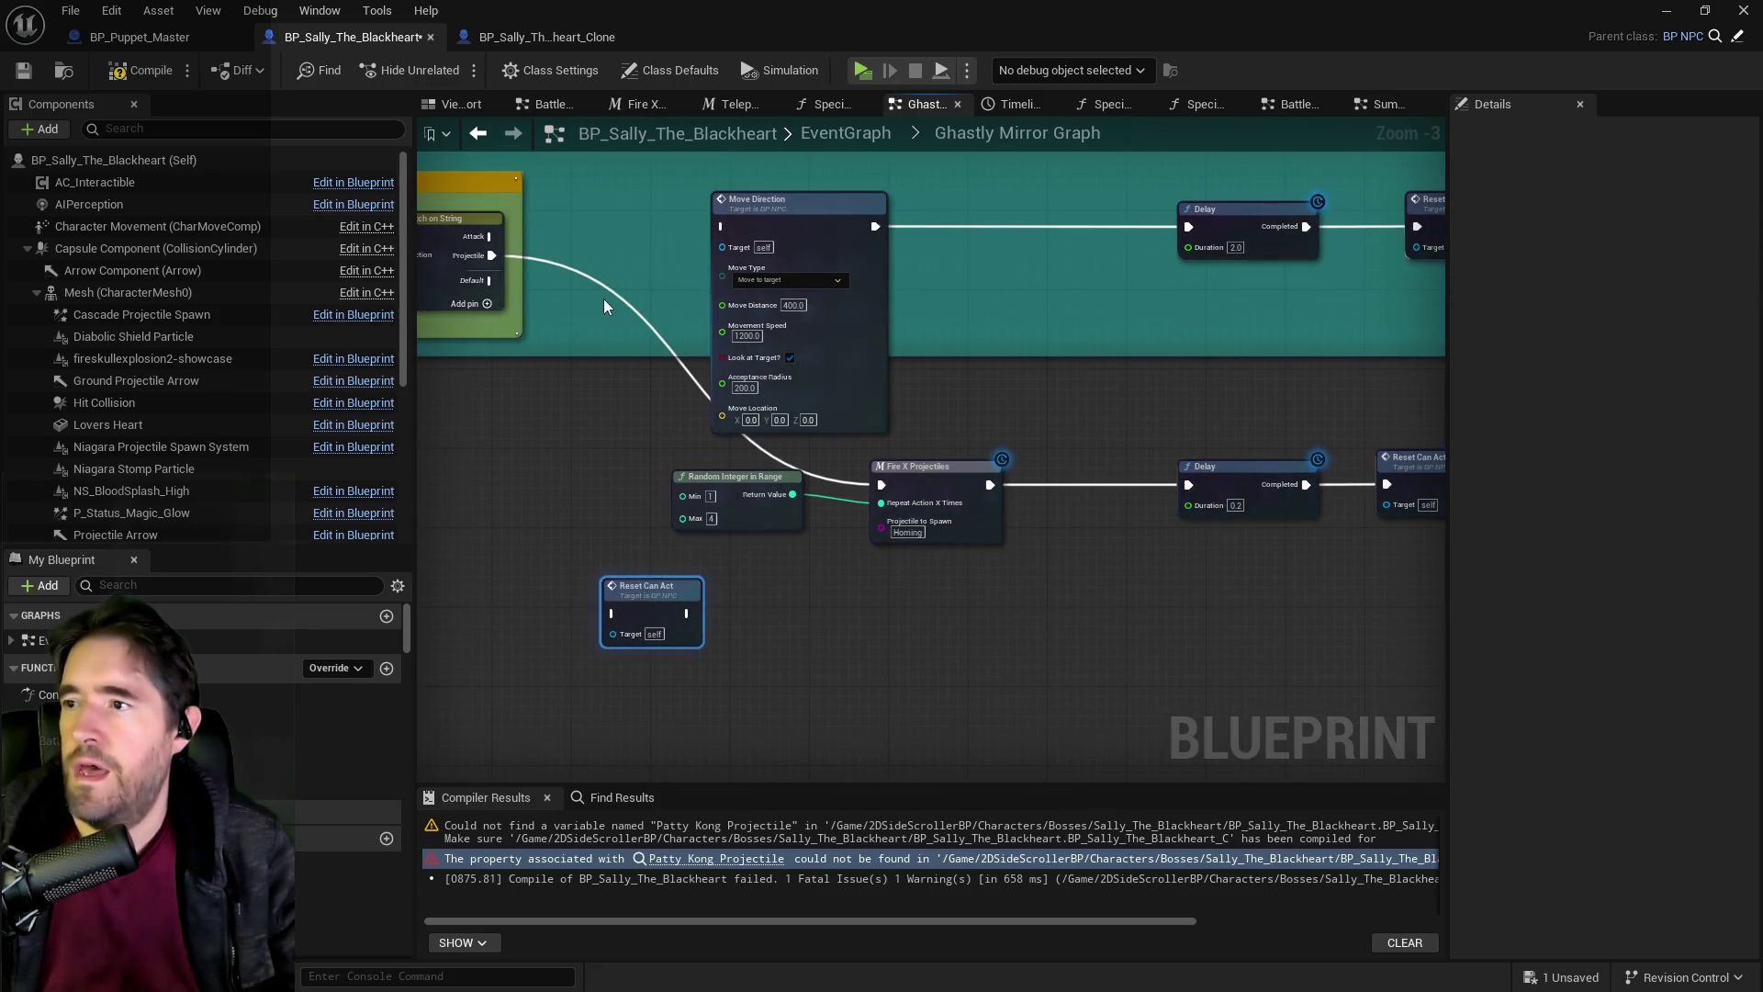
drag(490, 280, 611, 613)
mouse_move(697, 350)
mouse_down()
mouse_move(718, 502)
mouse_move(774, 471)
mouse_up()
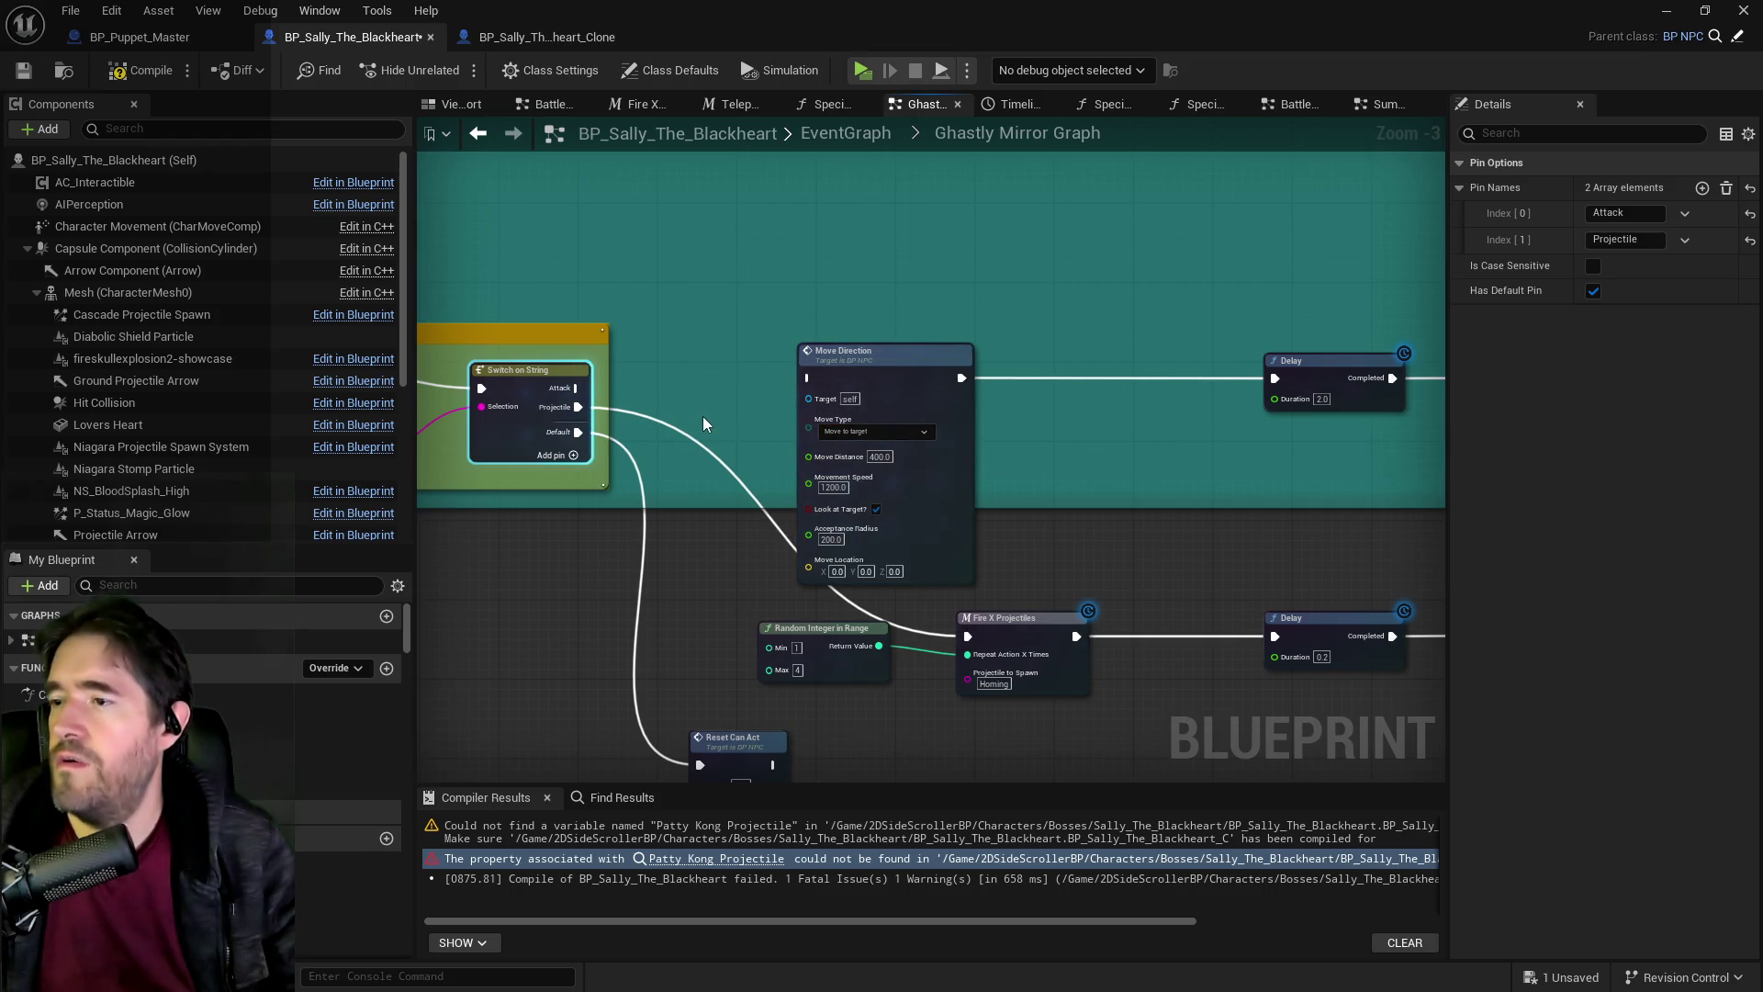
Compare with the Sally clone's attack chain, then open the Battle Phase 1 collapsed graph.
click(514, 37)
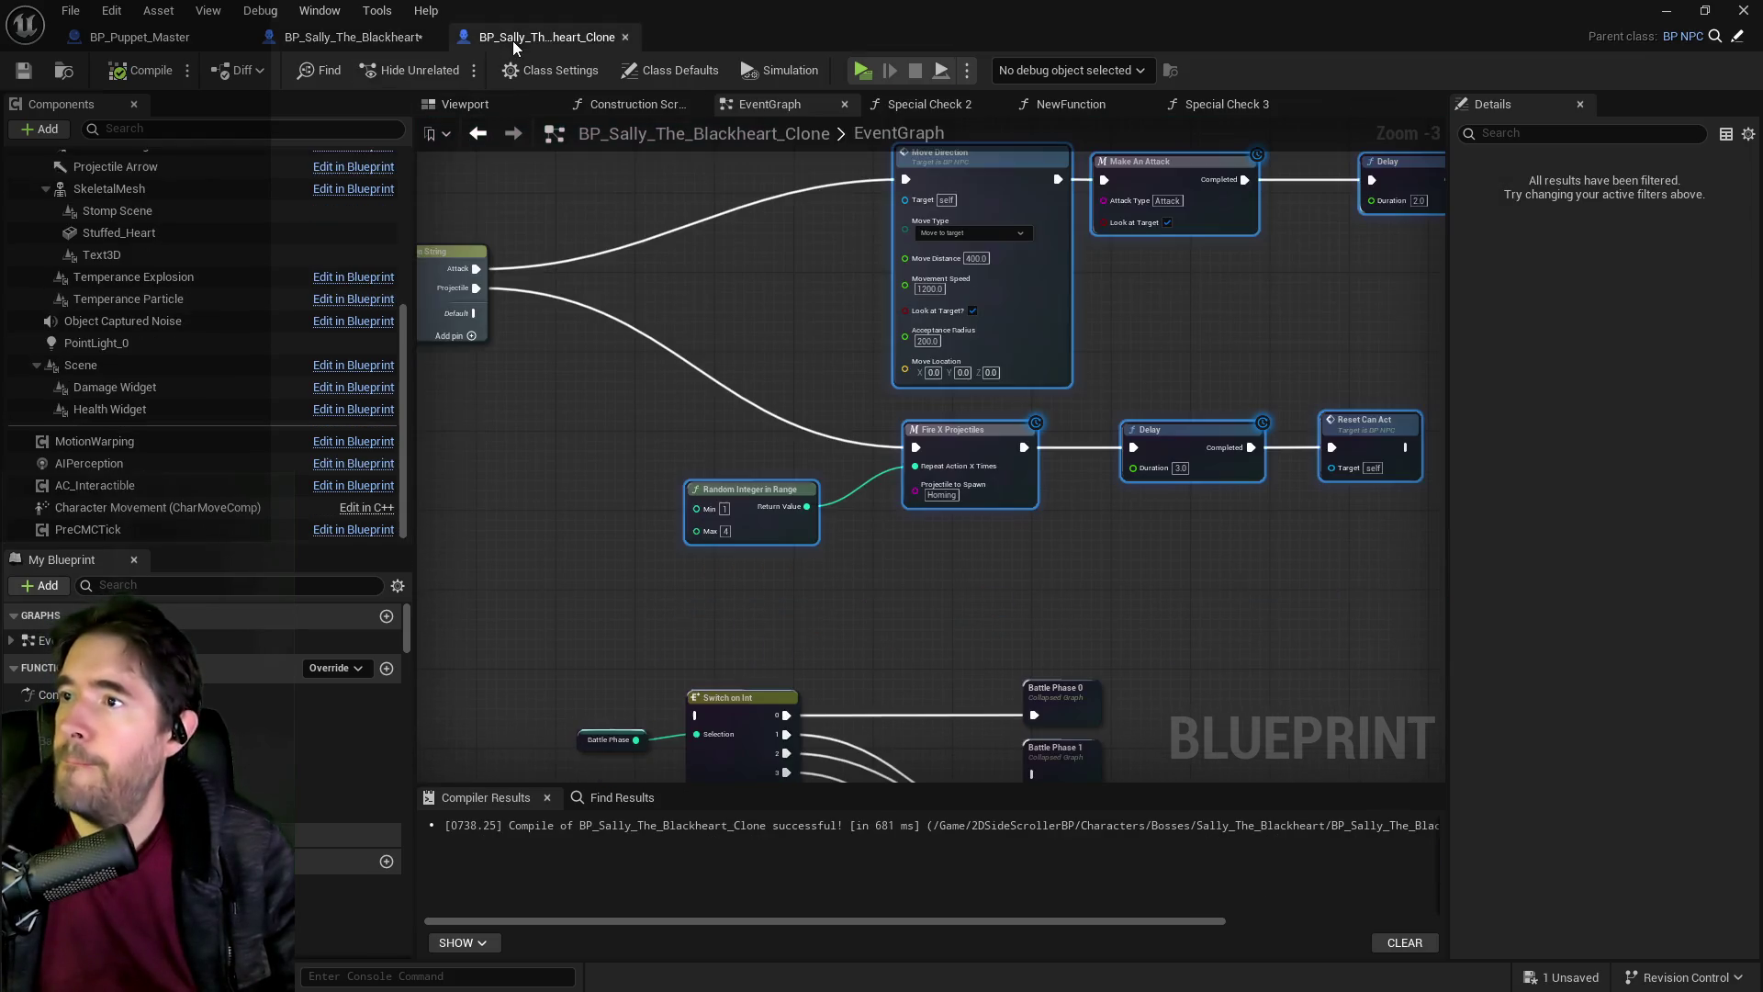
drag(1024, 318, 661, 465)
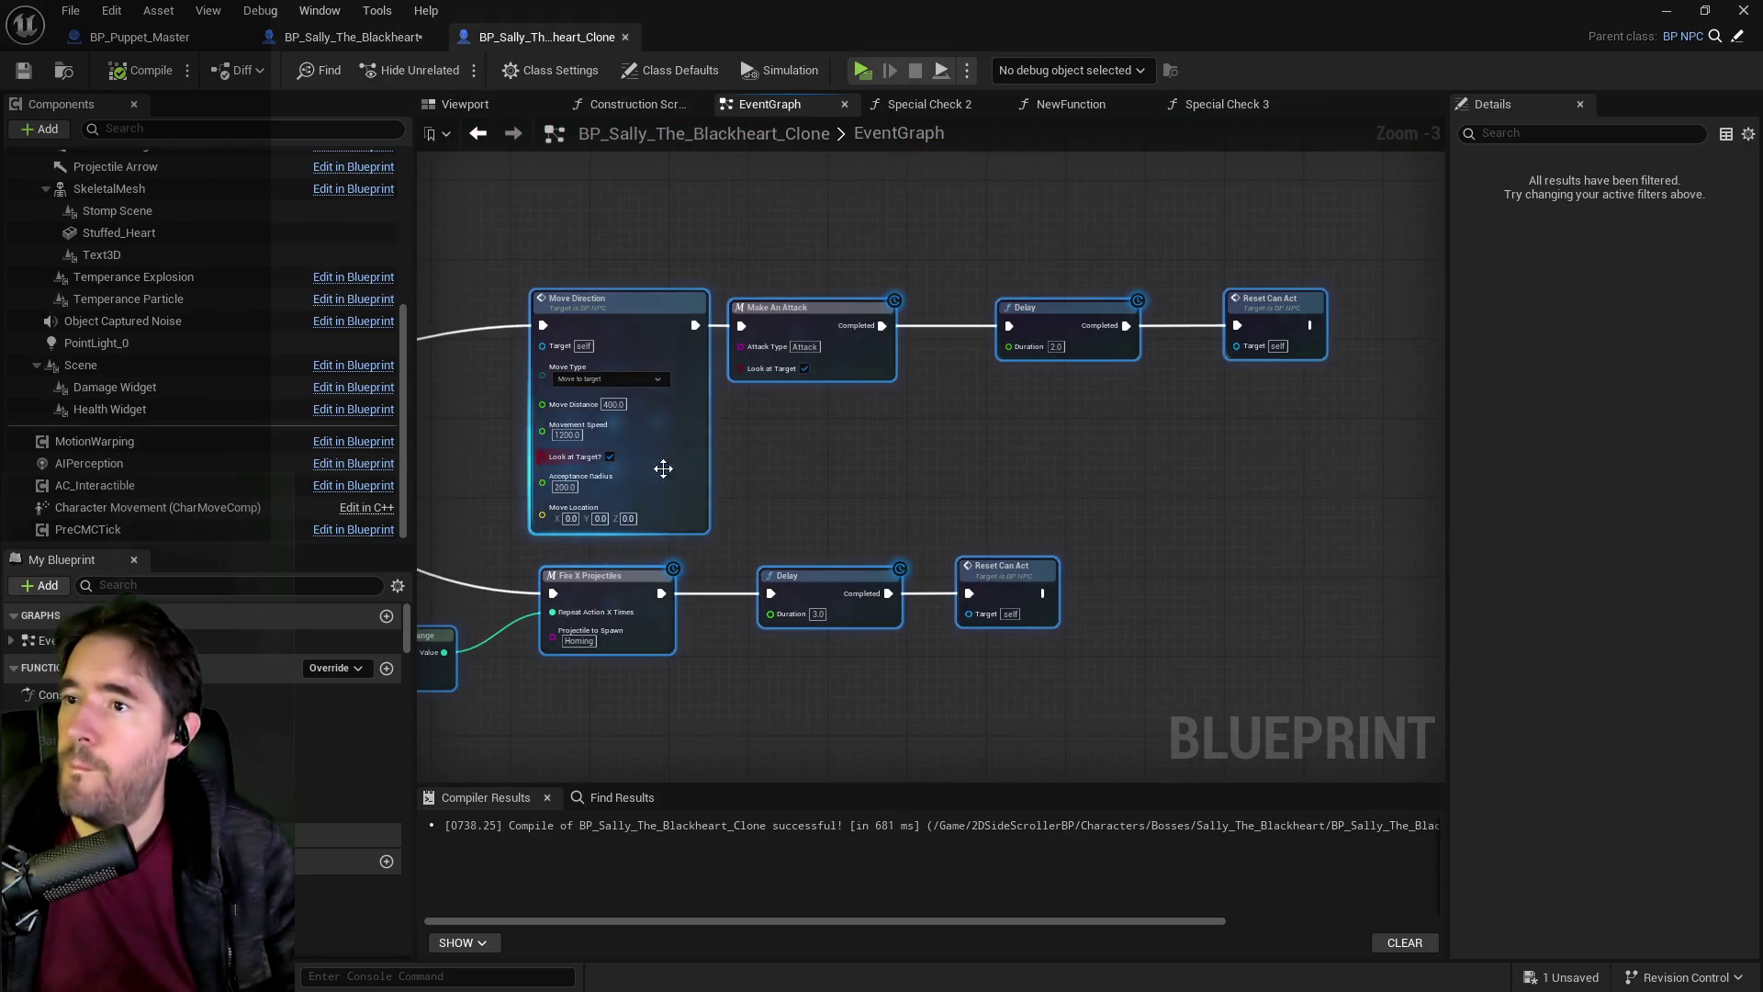
click(346, 46)
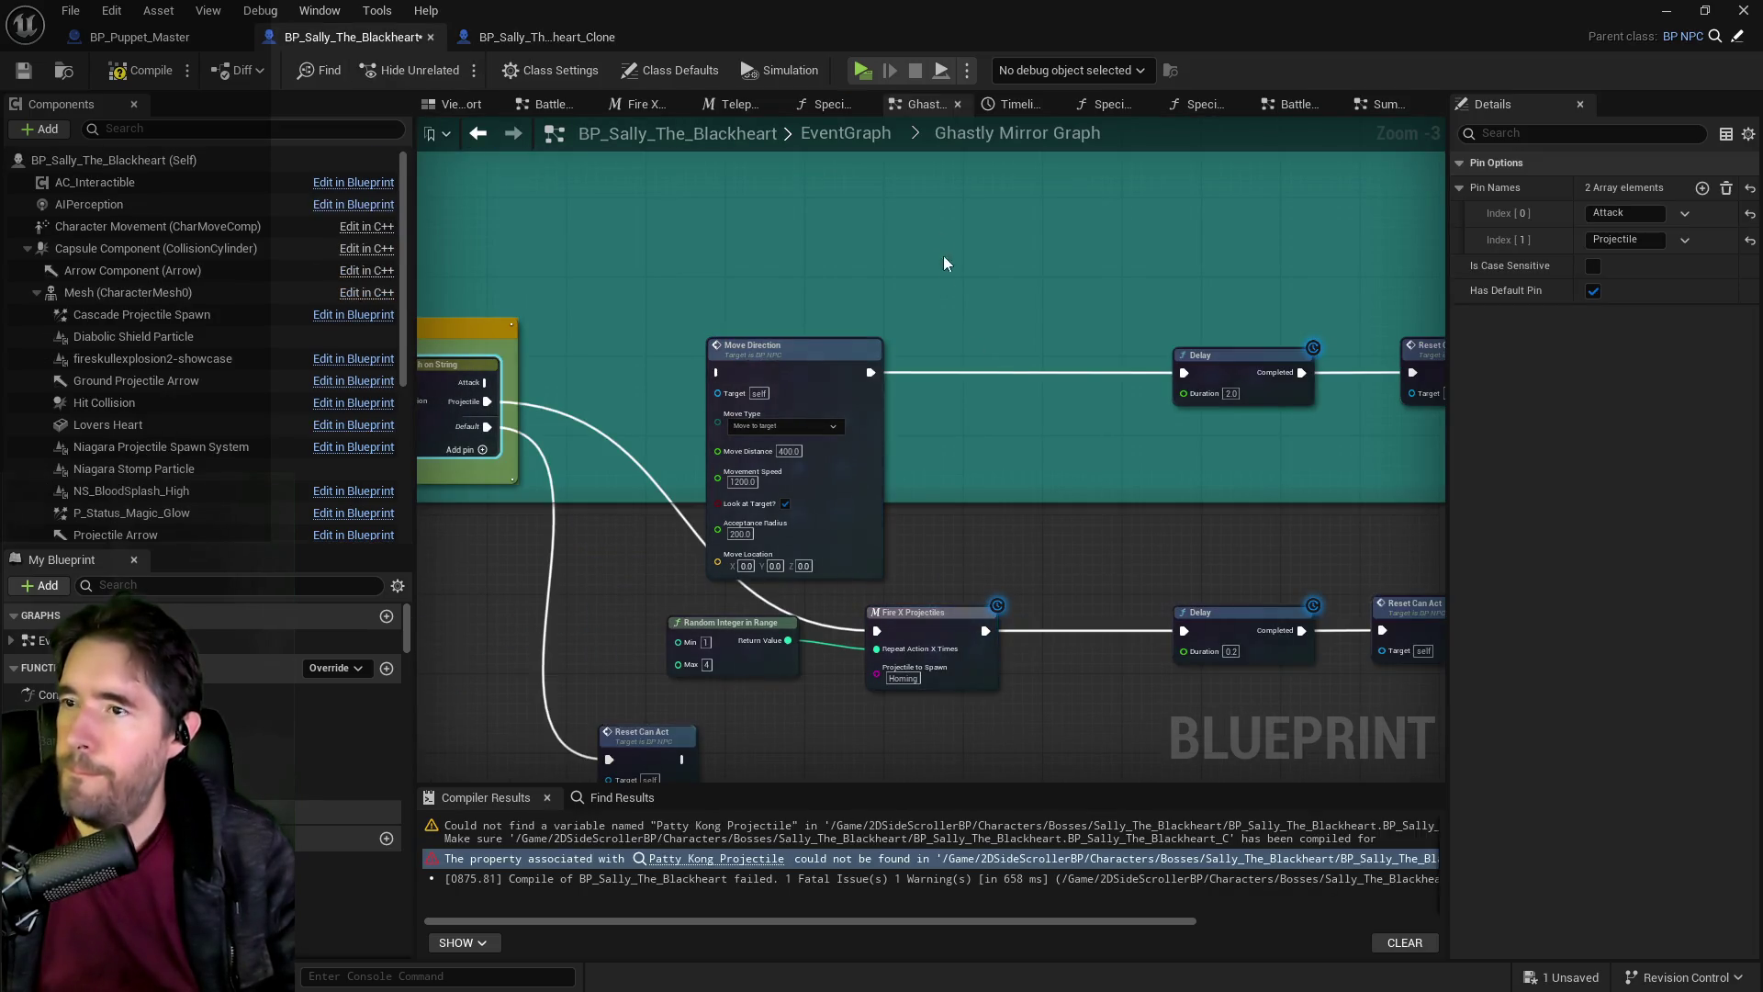
click(844, 133)
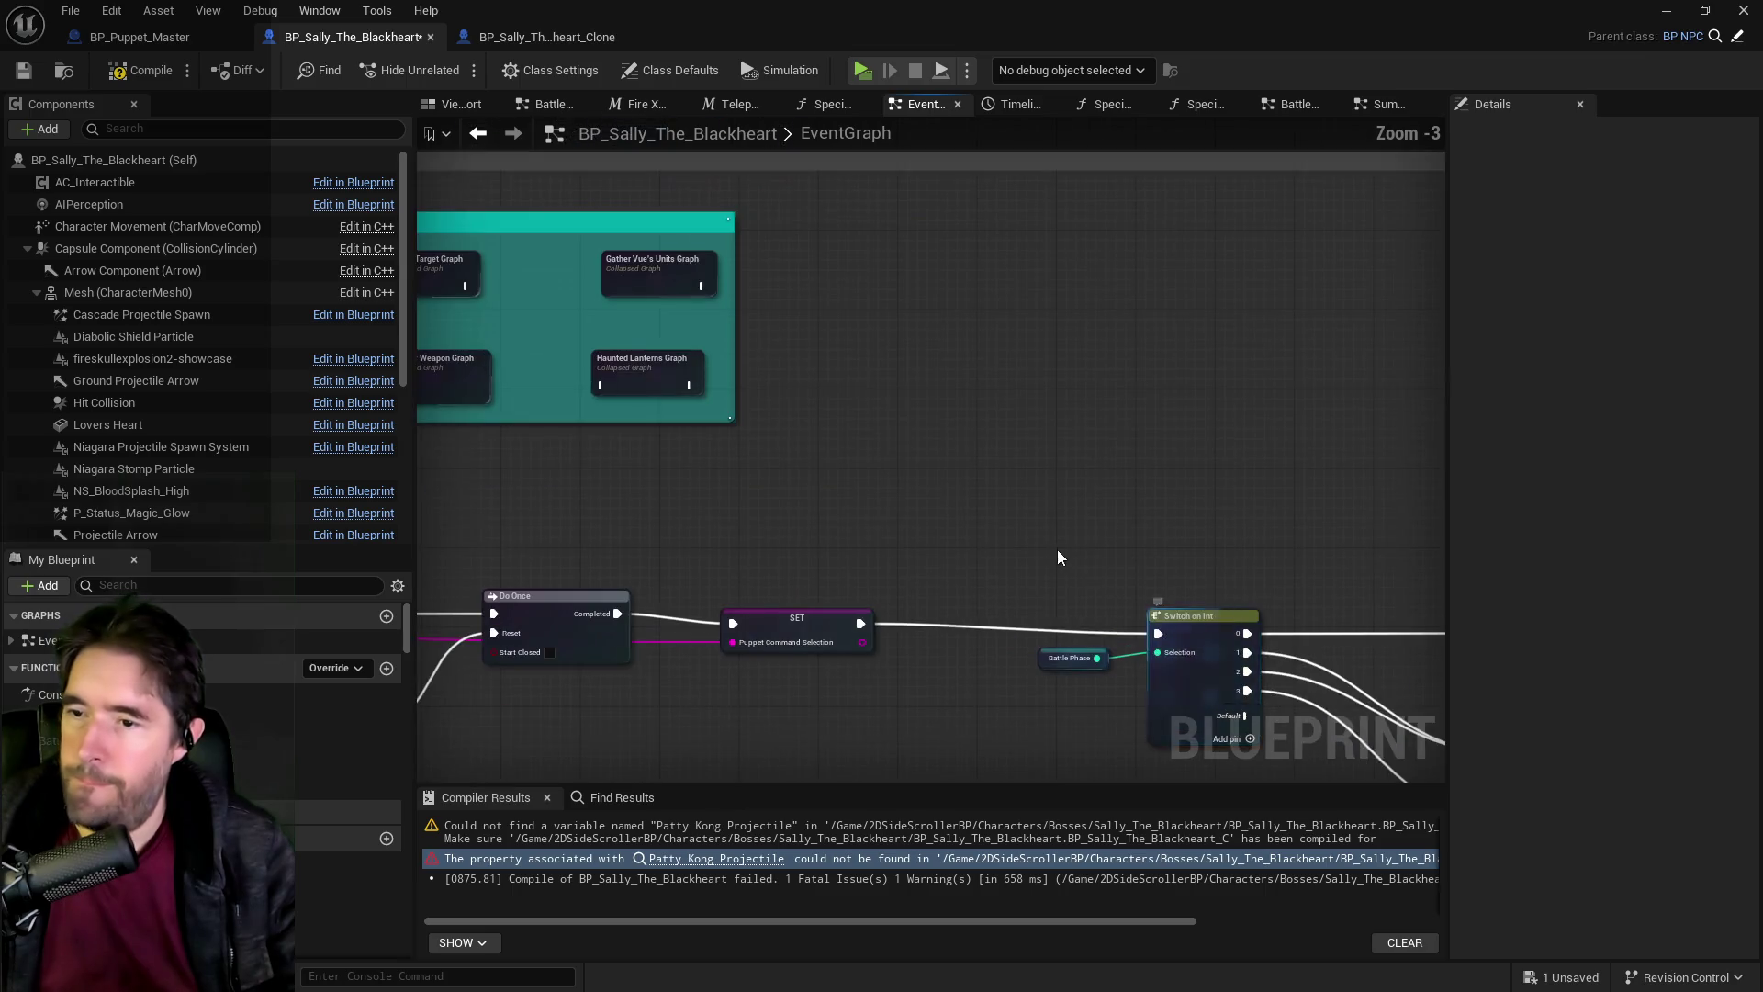
double_click(923, 640)
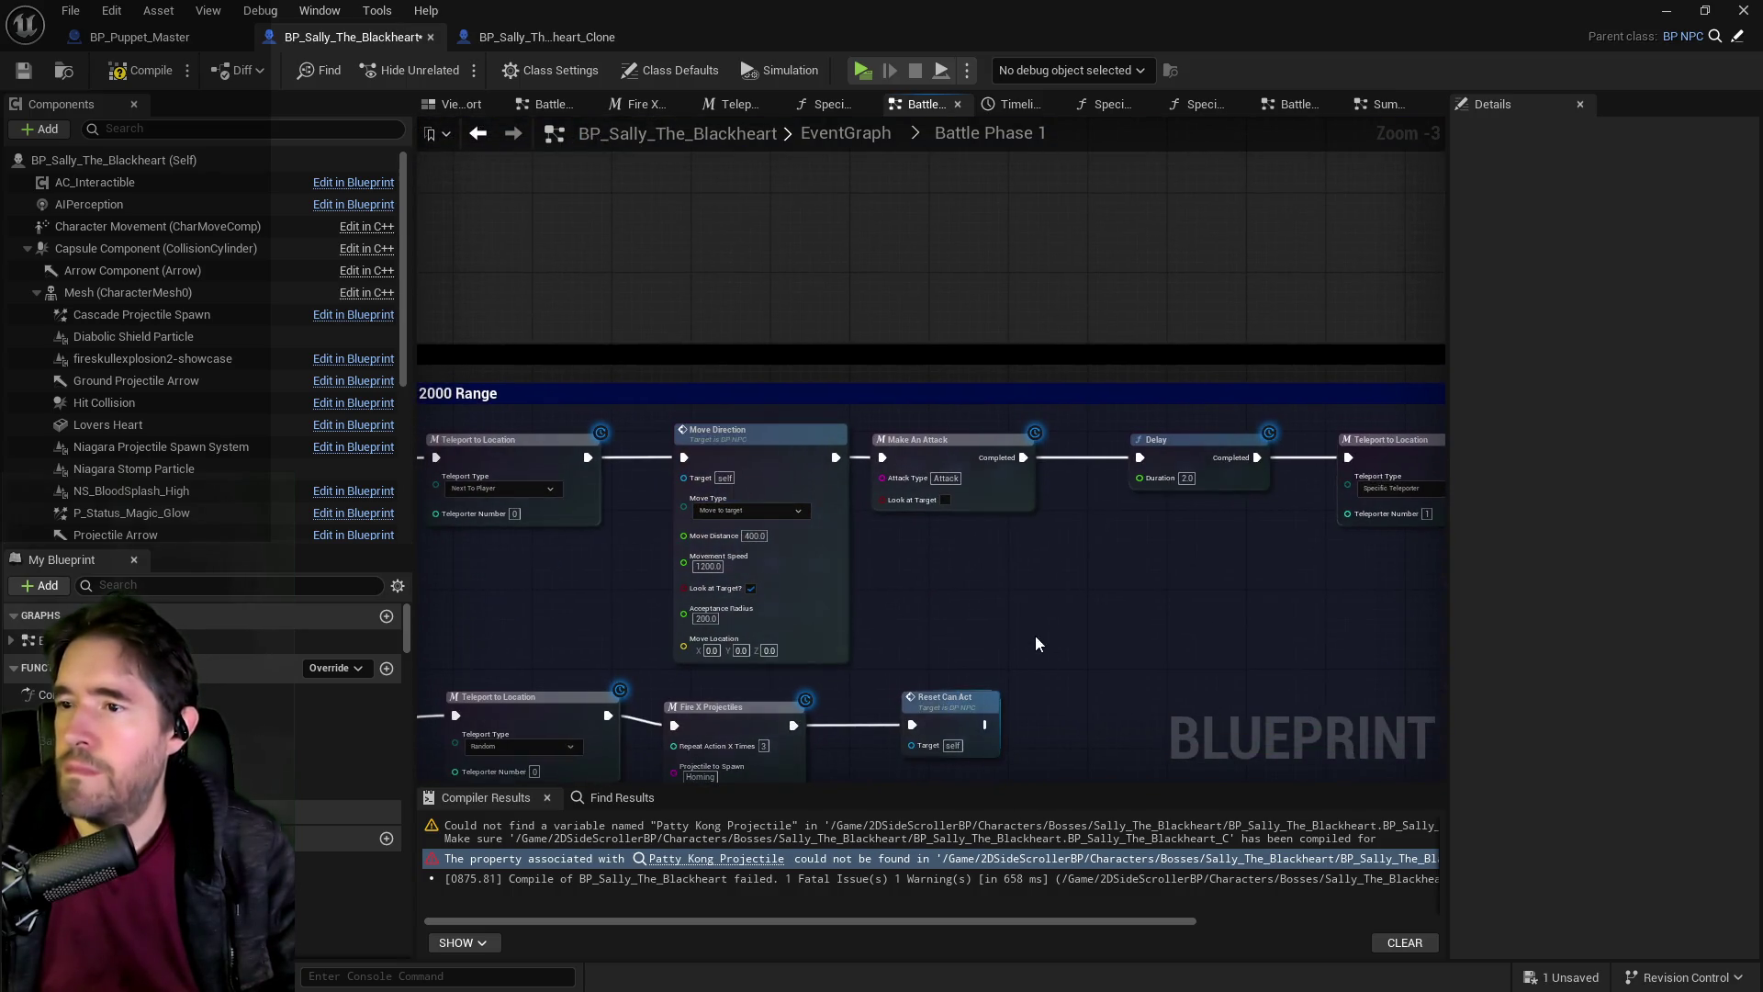
Copy the Move Direction, Make An Attack and Delay chain from Battle Phase 1 into Ghastly Mirror Graph.
drag(670, 357, 946, 436)
drag(1093, 442, 1095, 443)
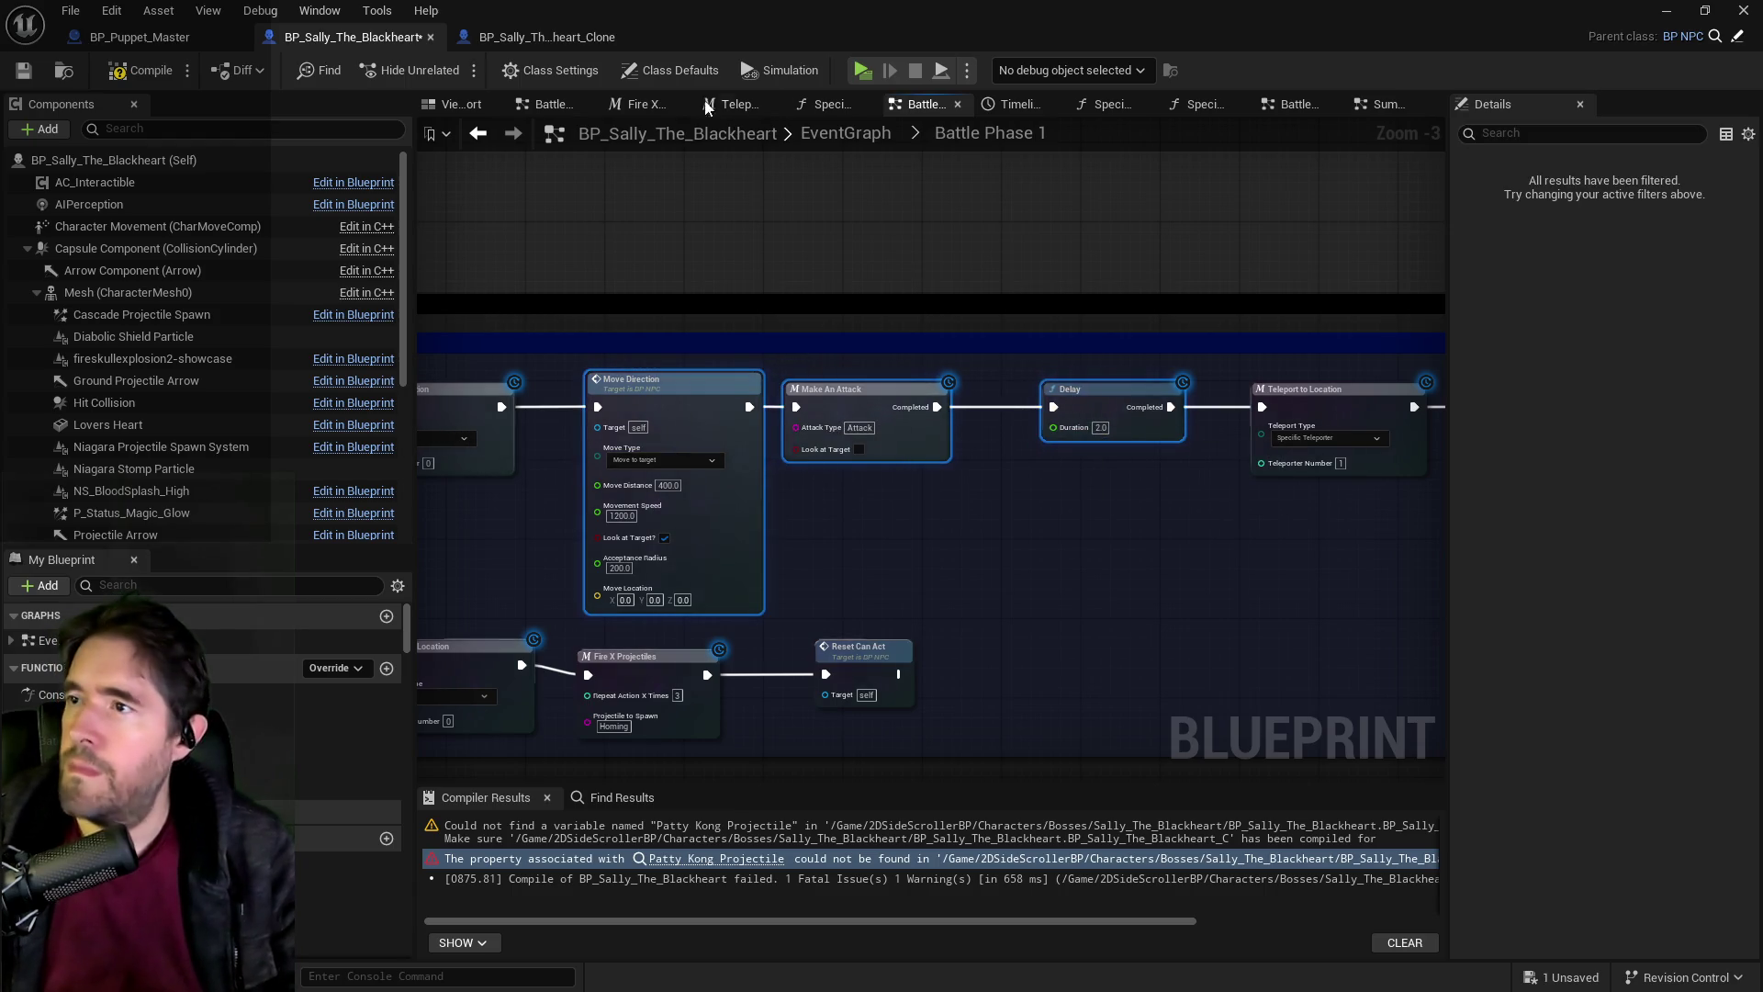
click(846, 136)
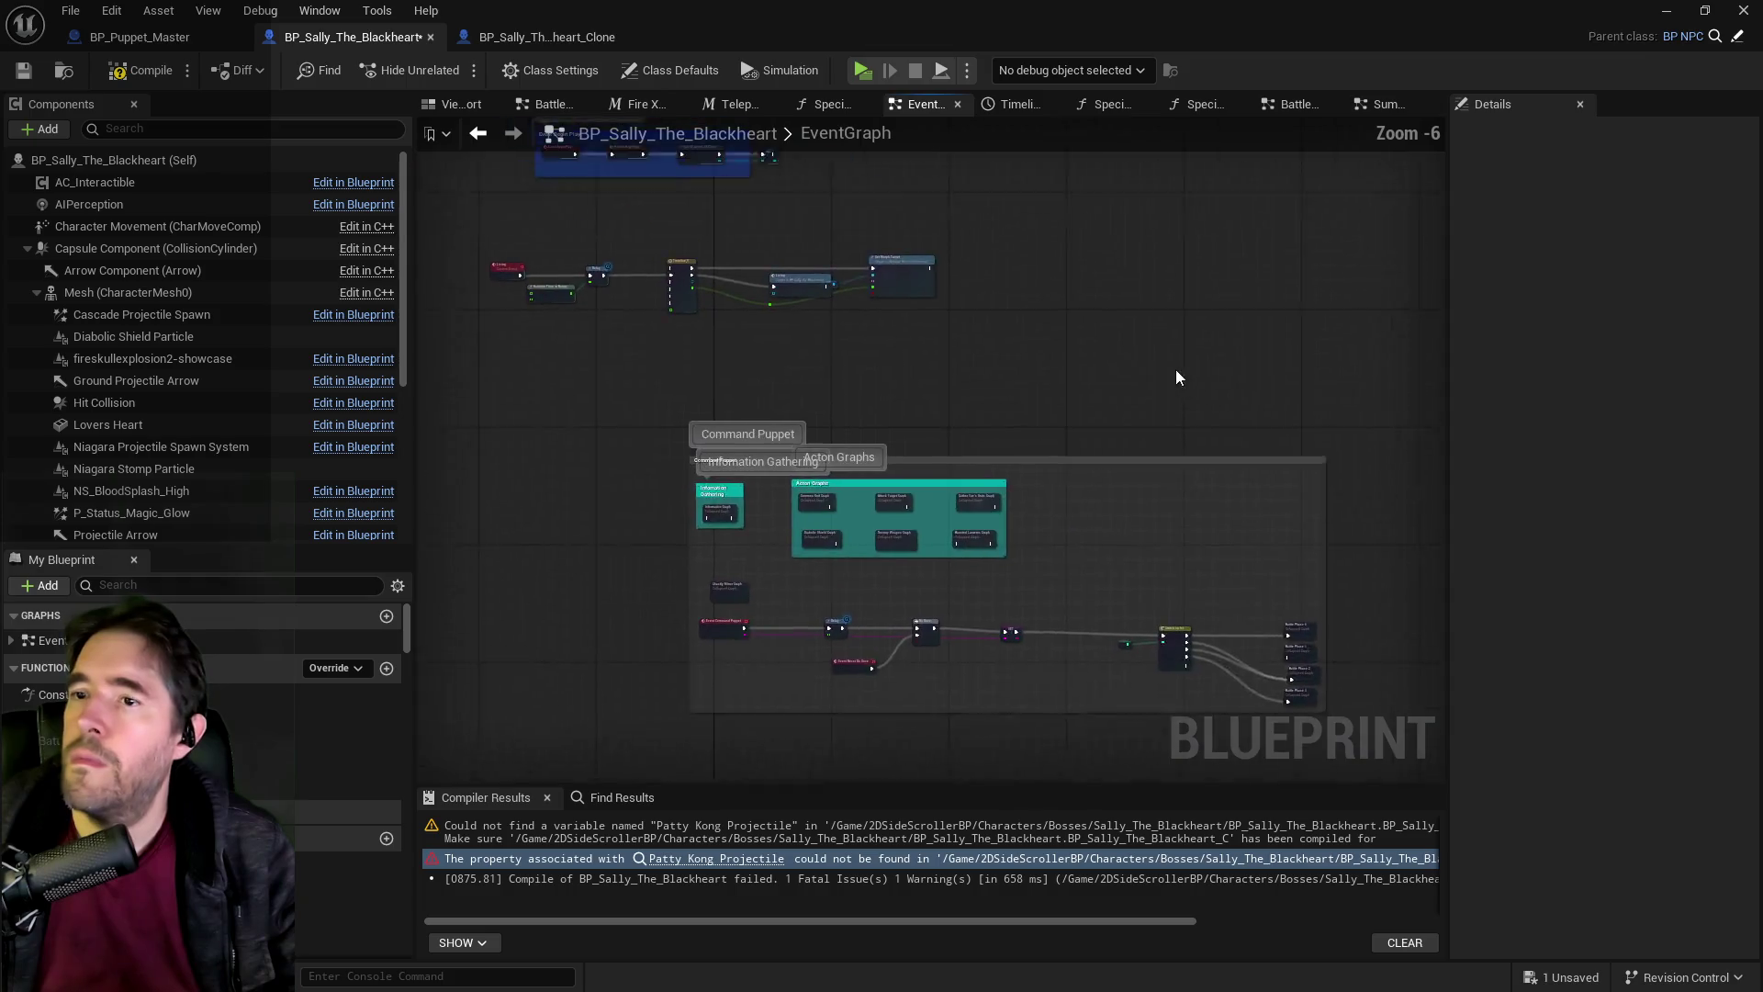
scroll(800, 609, up, 3)
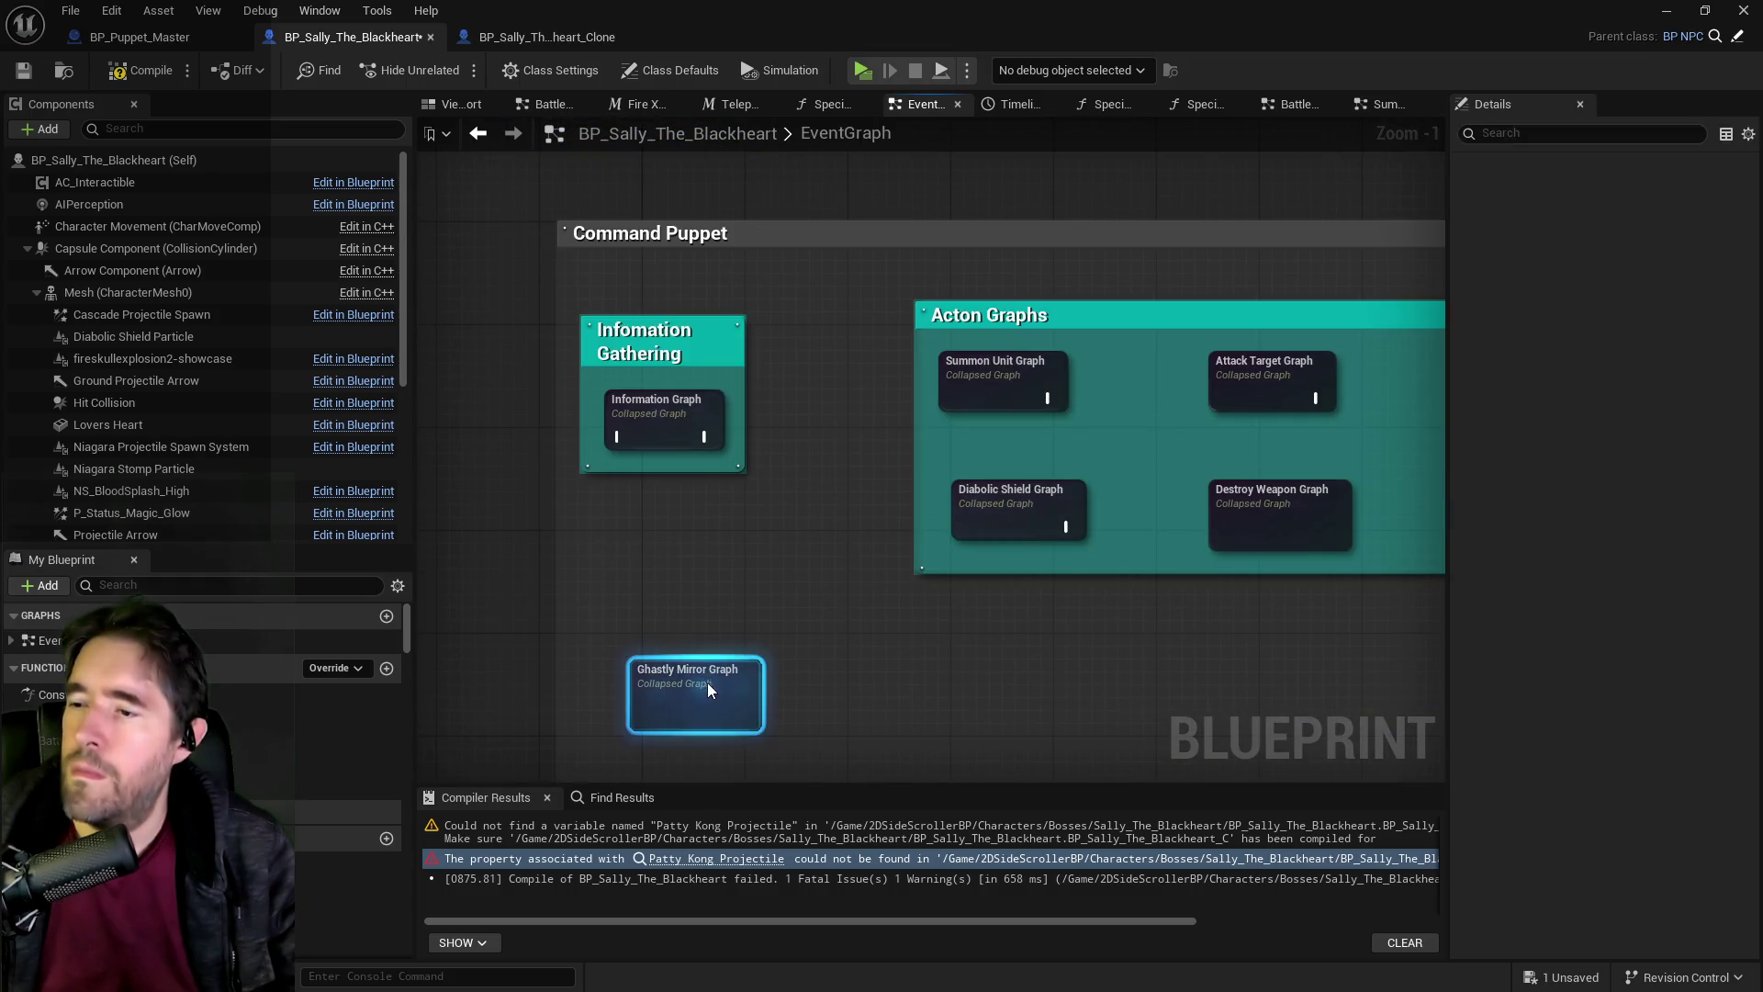
double_click(707, 682)
Position the pasted attack nodes and wire the switch's Attack output to Move Direction.
scroll(874, 407, up, 3)
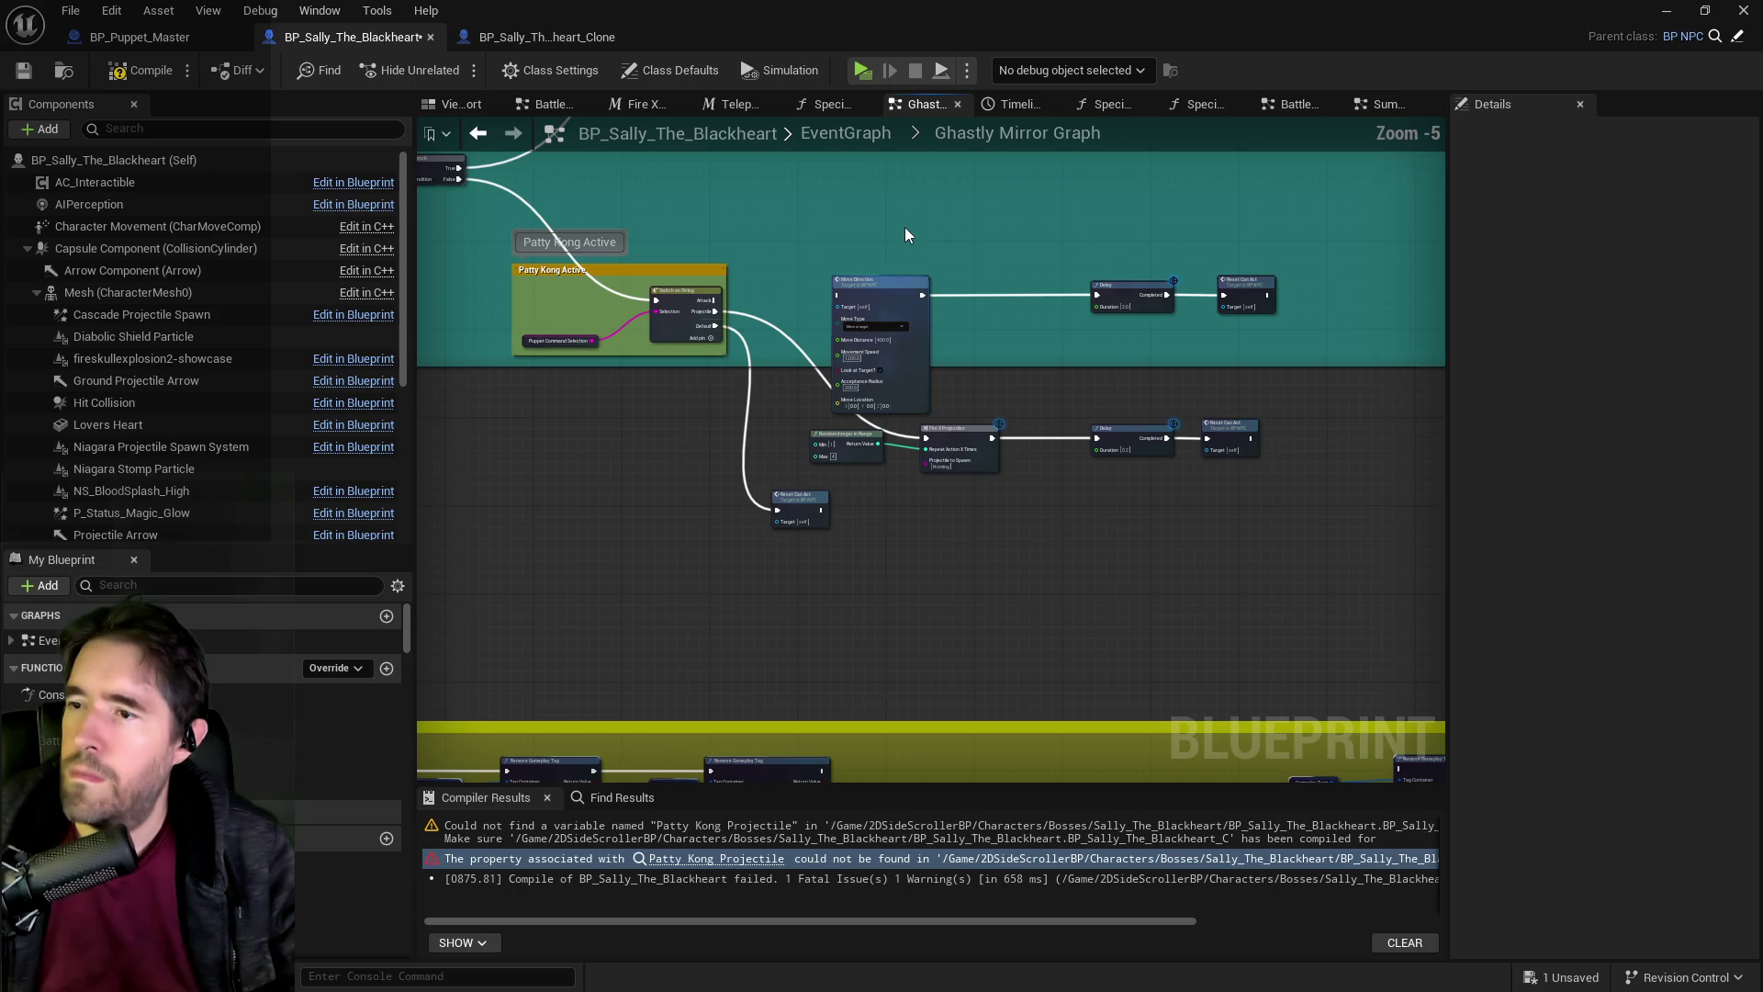
click(909, 223)
drag(930, 283, 997, 257)
scroll(794, 365, up, 3)
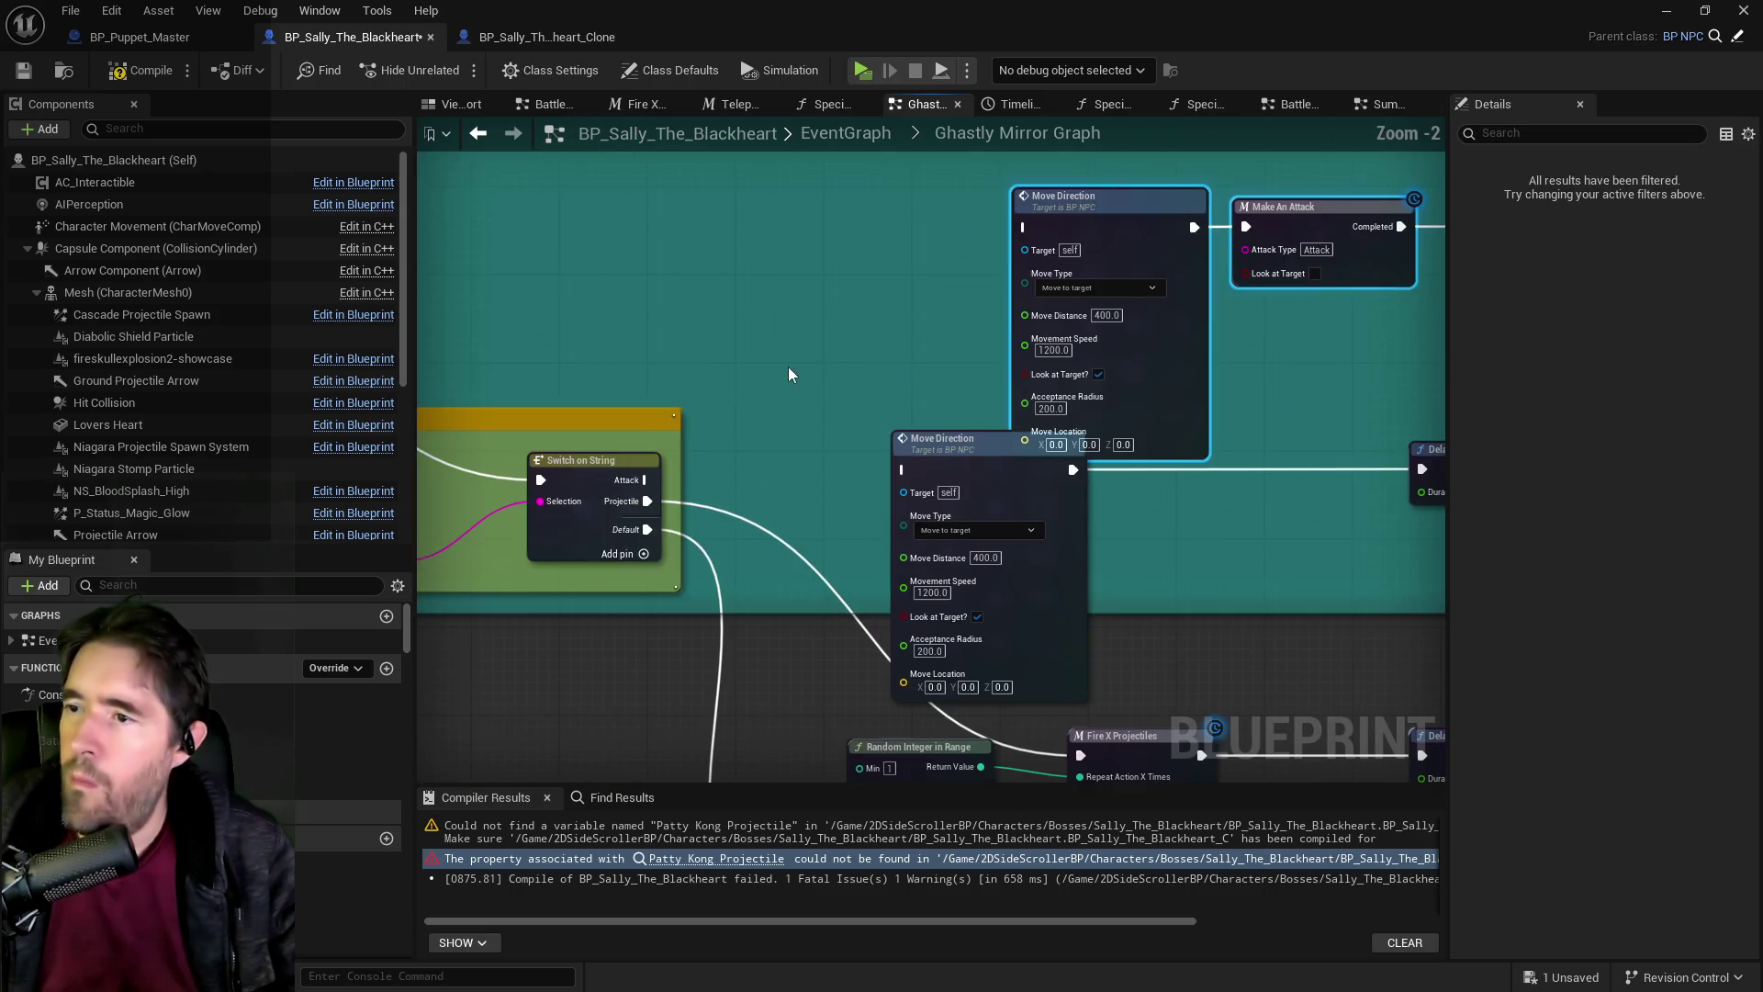
mouse_move(647, 479)
mouse_down()
mouse_move(895, 365)
mouse_move(1024, 228)
mouse_up()
Delete the old top Delay and Reset Can Act, and move the attack chain lower.
mouse_move(626, 349)
mouse_down()
mouse_move(1377, 395)
mouse_move(955, 425)
mouse_up()
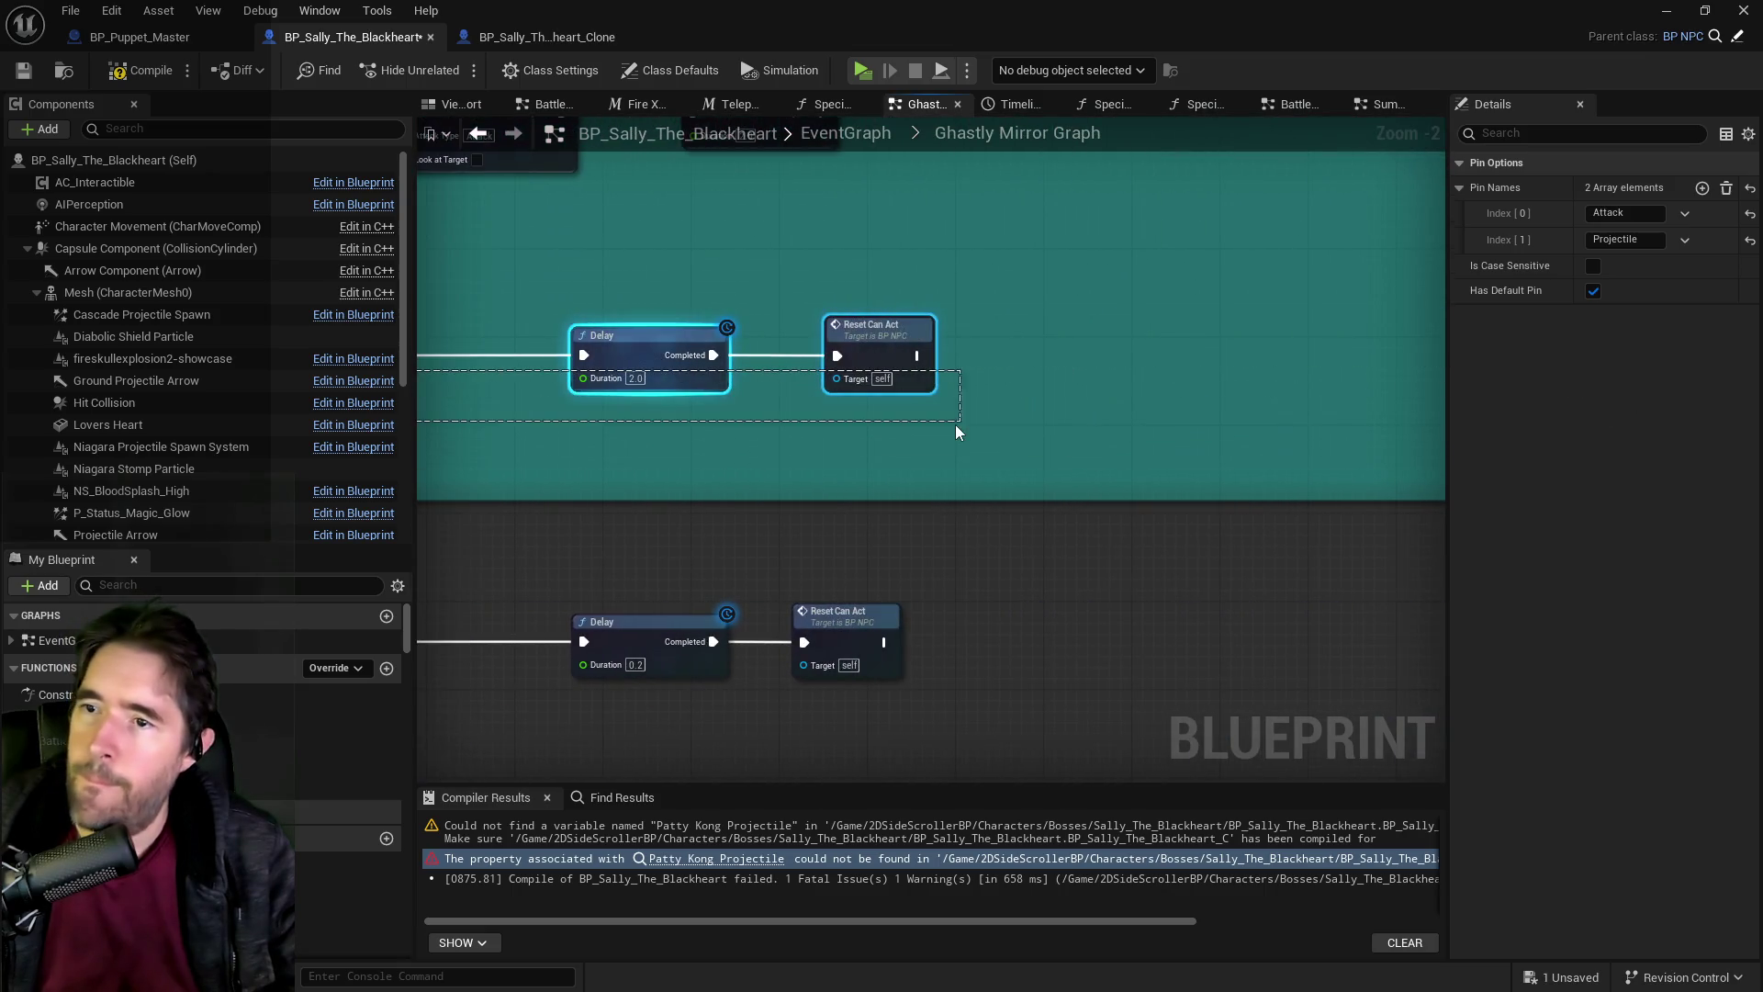
key(Delete)
scroll(918, 430, down, 2)
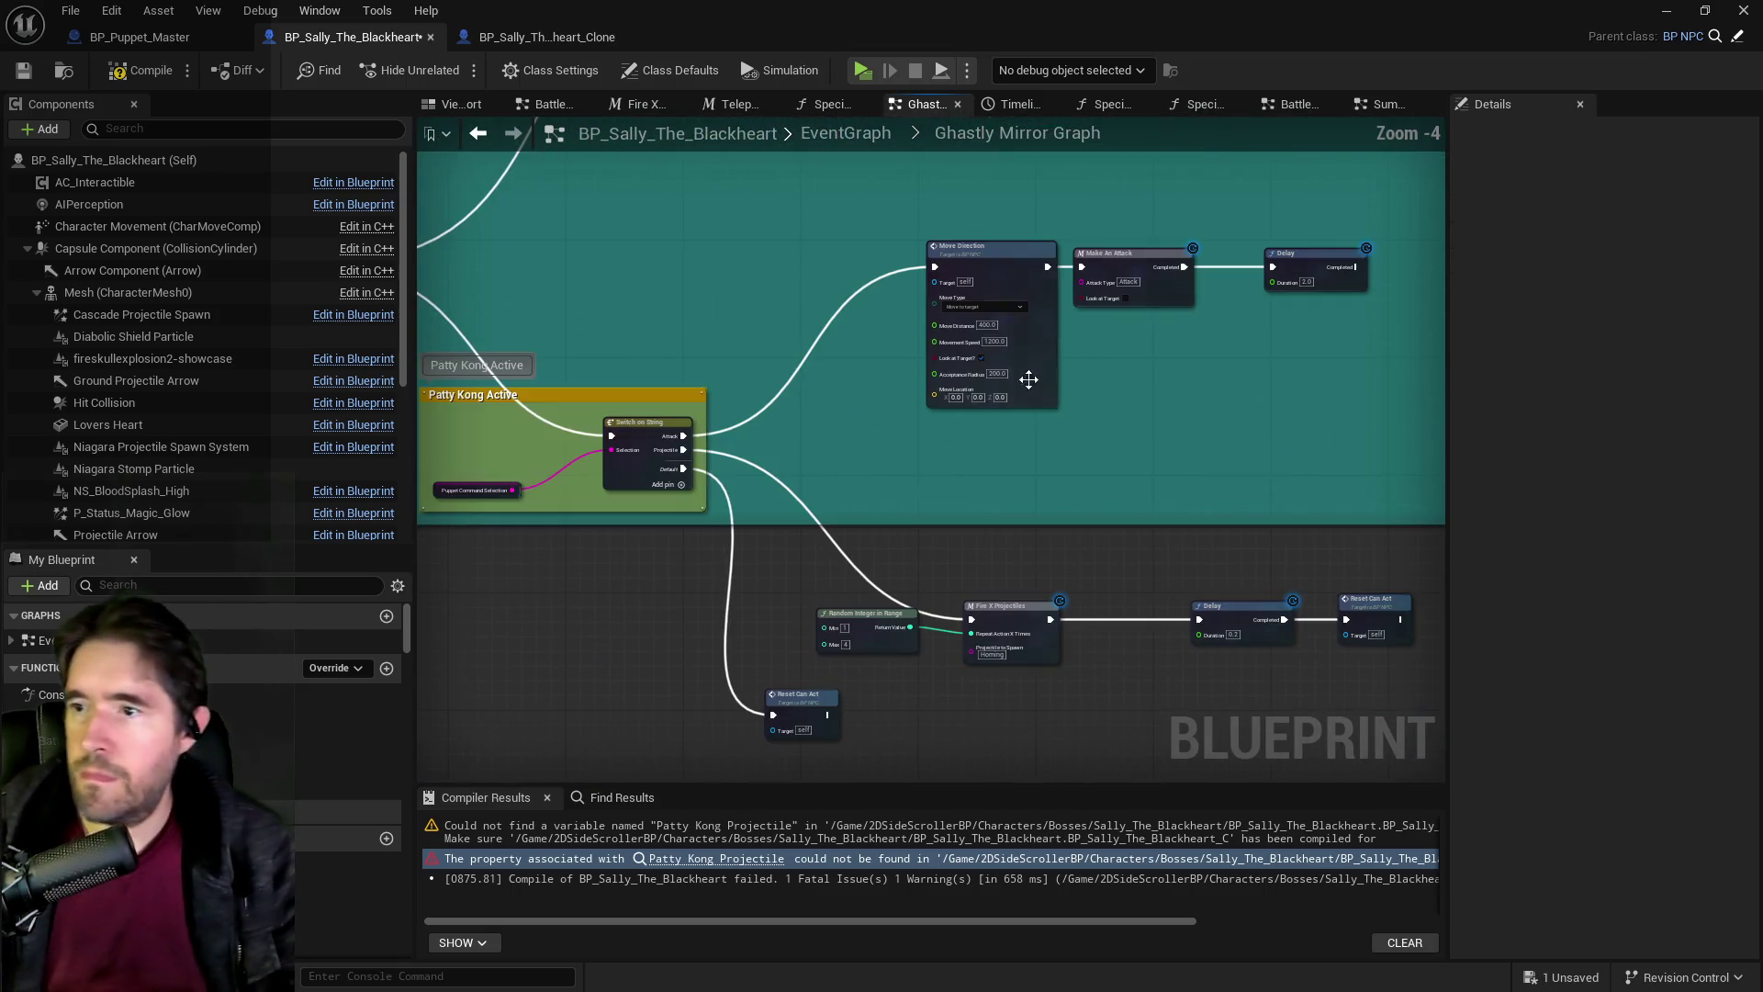
drag(1127, 262, 1234, 352)
mouse_move(1048, 275)
mouse_down()
mouse_move(988, 355)
mouse_move(1007, 426)
mouse_up()
scroll(847, 493, down, 1)
scroll(847, 500, up, 2)
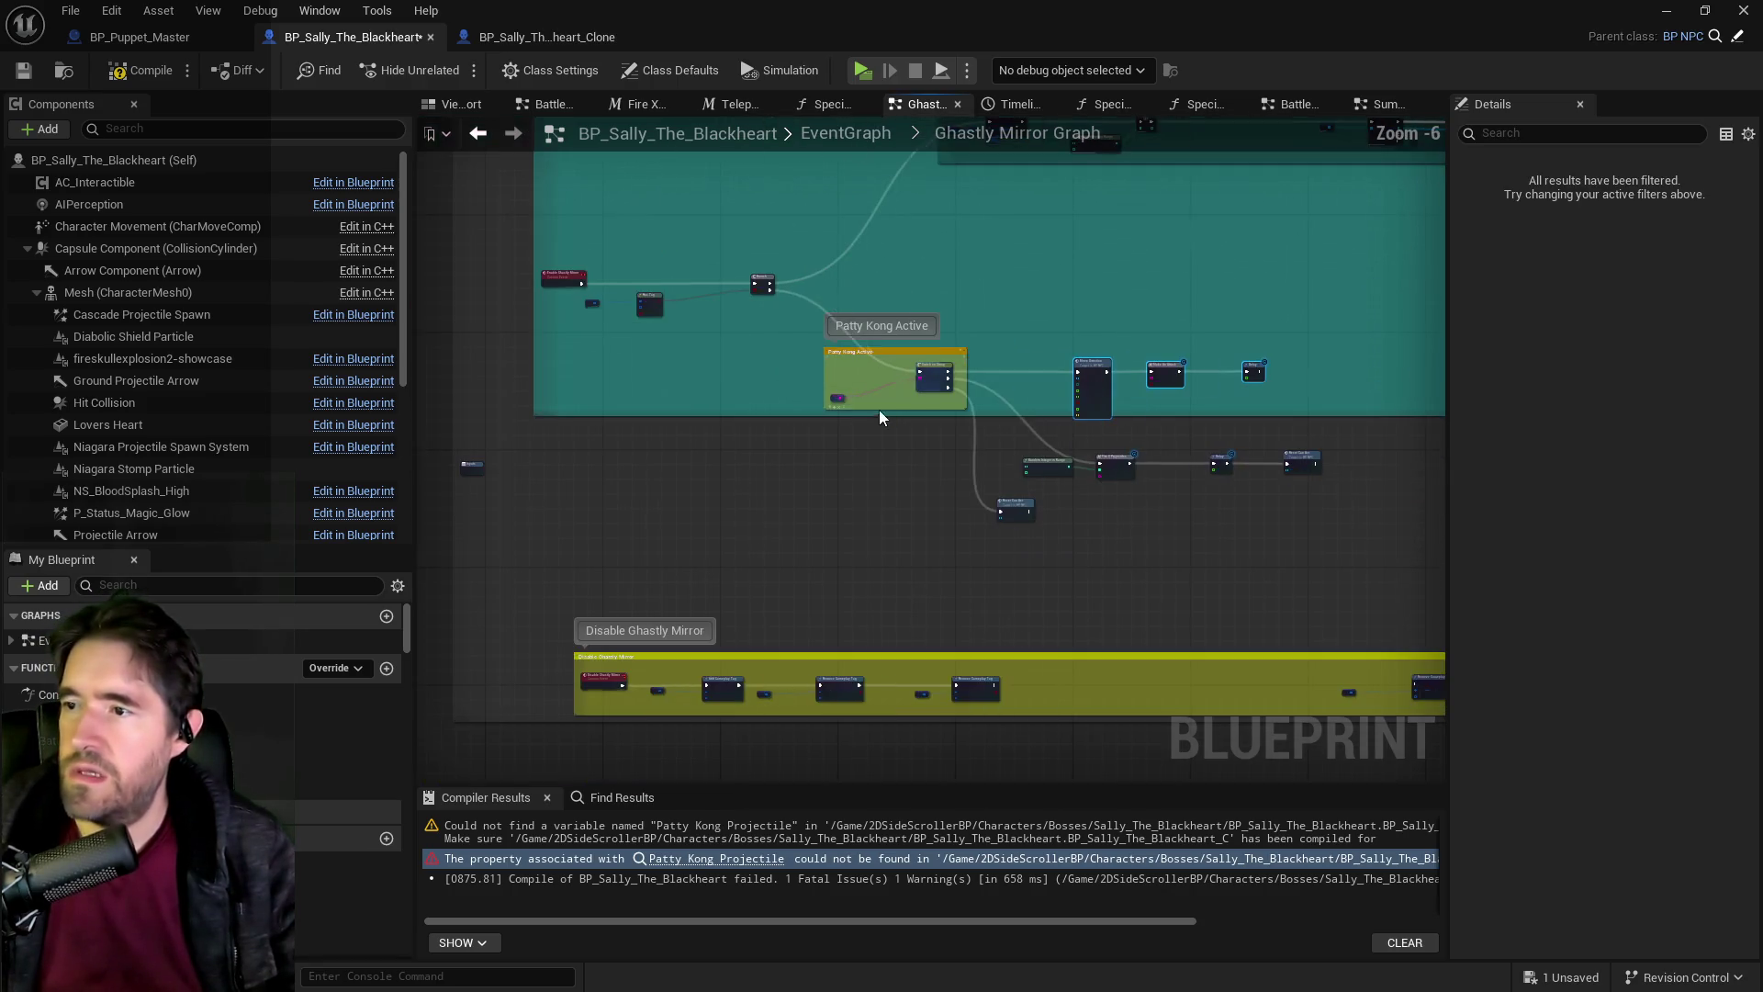
Change the Patty Kong Active comment to 'Ghastly Mirror Active', then compile and save with Ctrl+S.
click(862, 327)
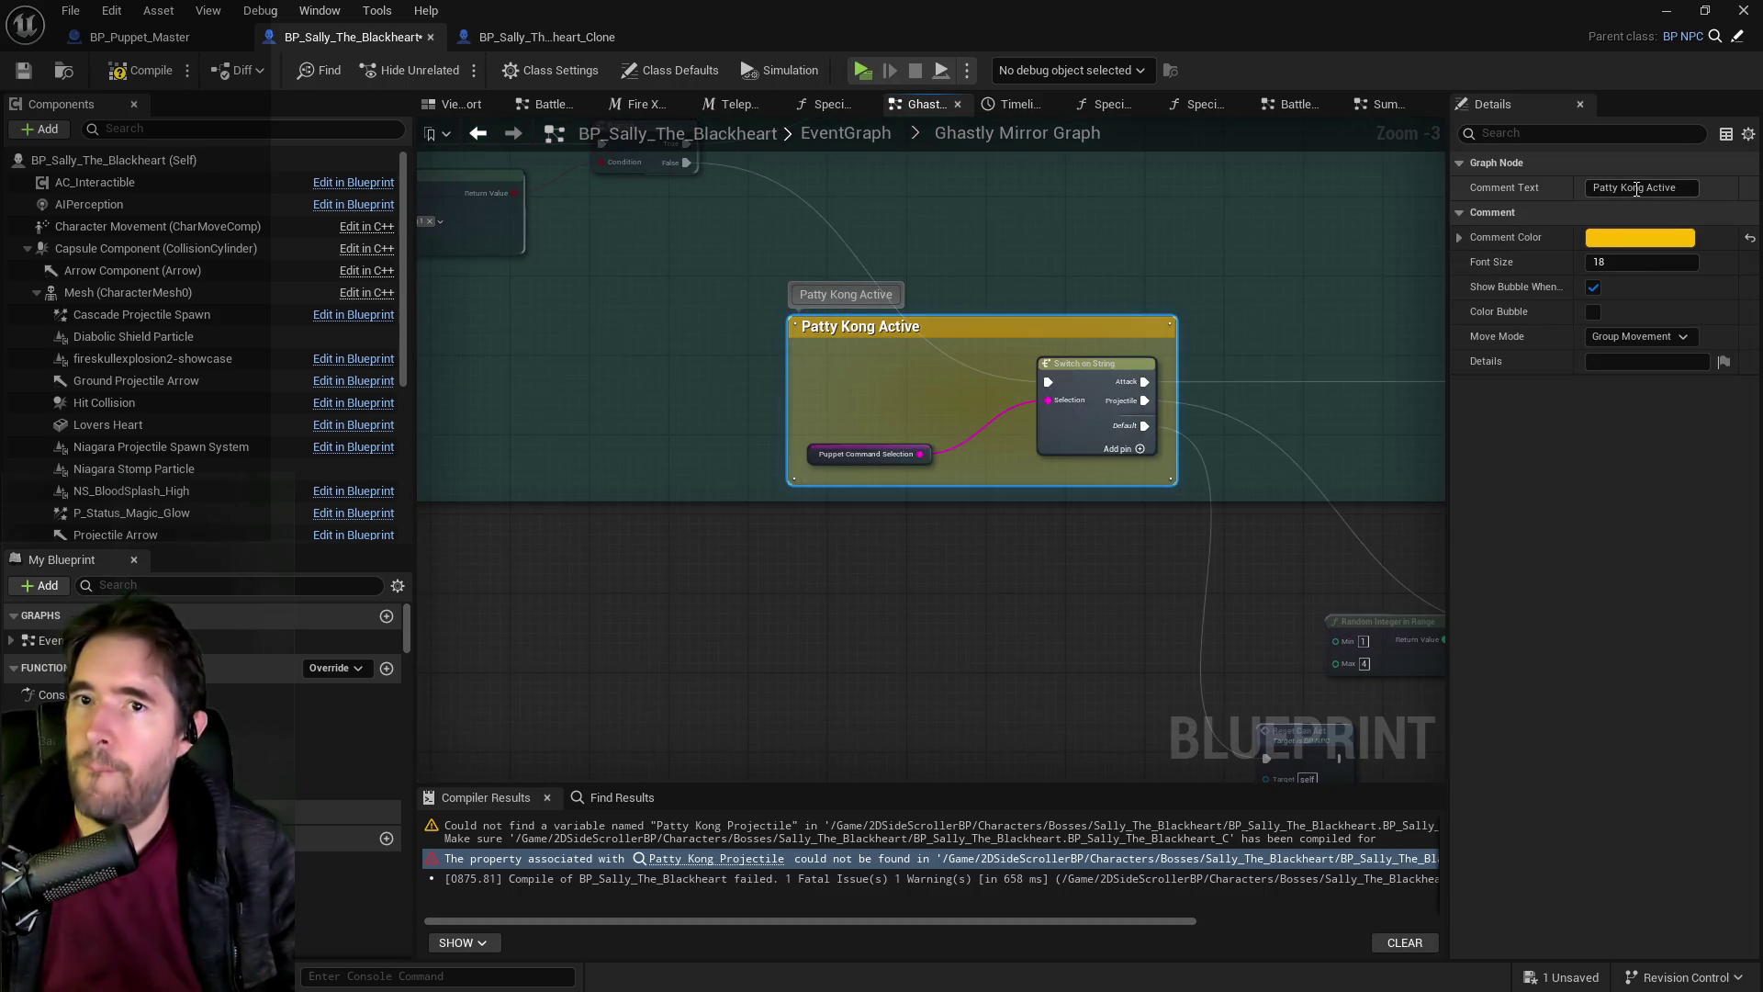
text(Ghastly Mirr)
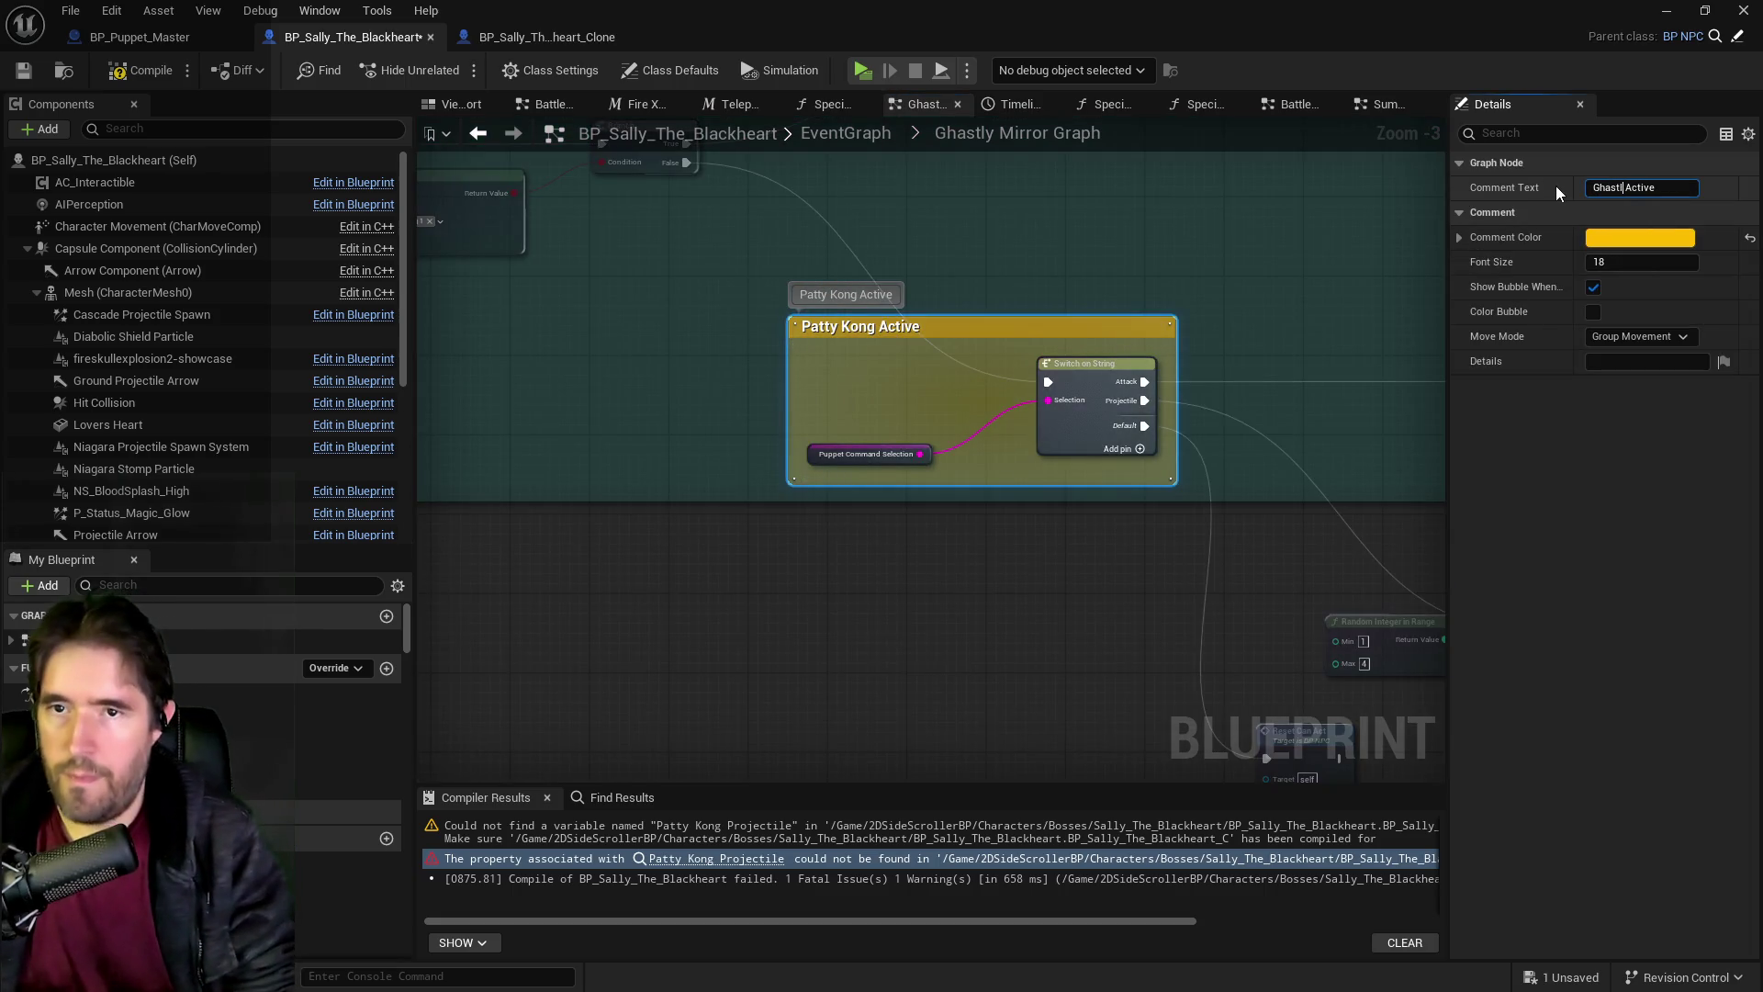
text(or)
key(Return)
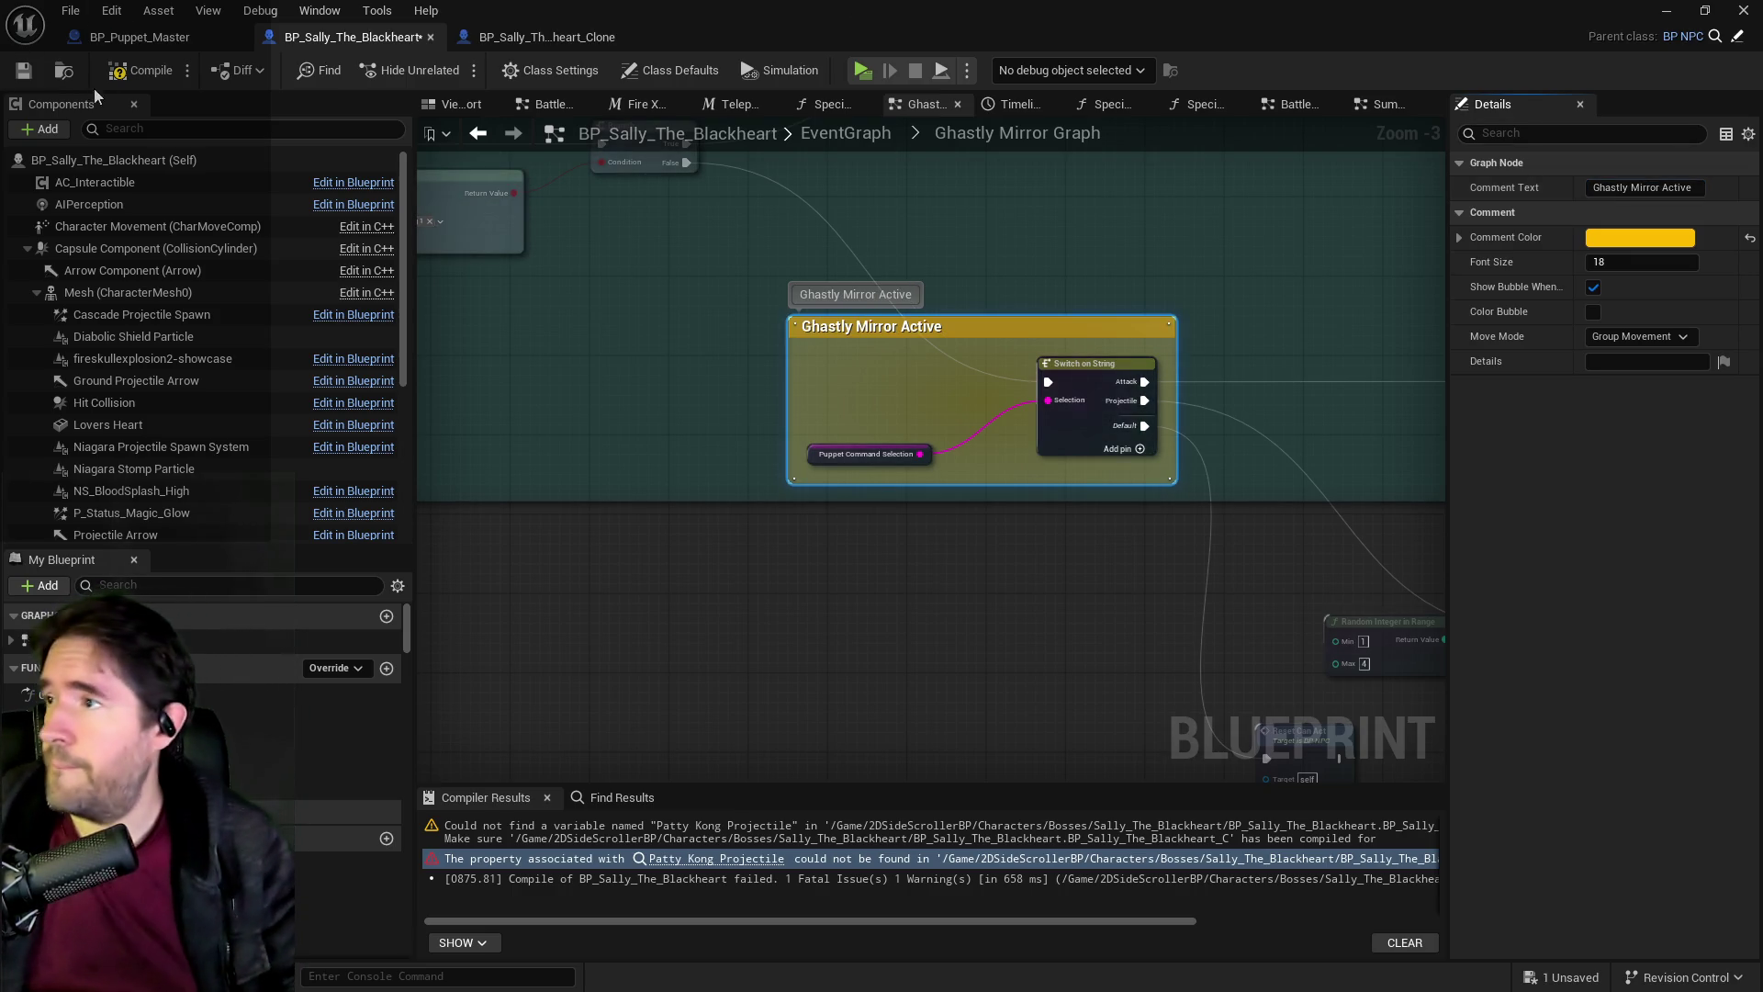
key(ctrl+s)
scroll(664, 443, down, 3)
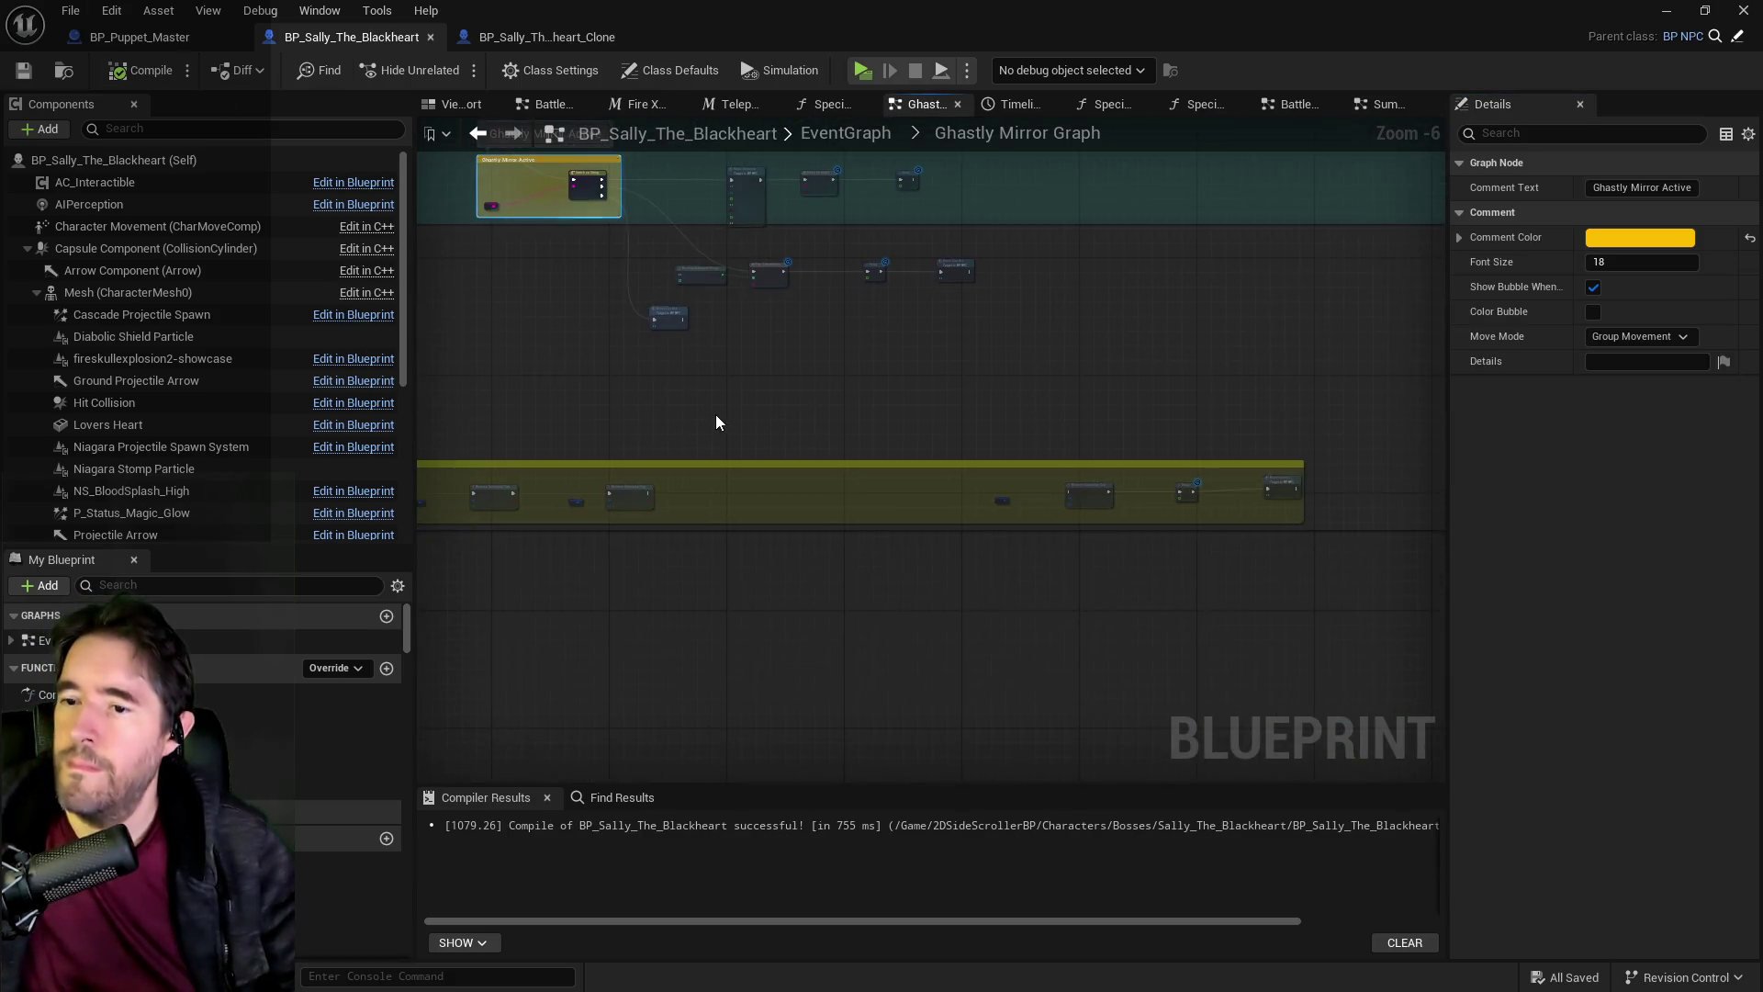
scroll(712, 456, down, 1)
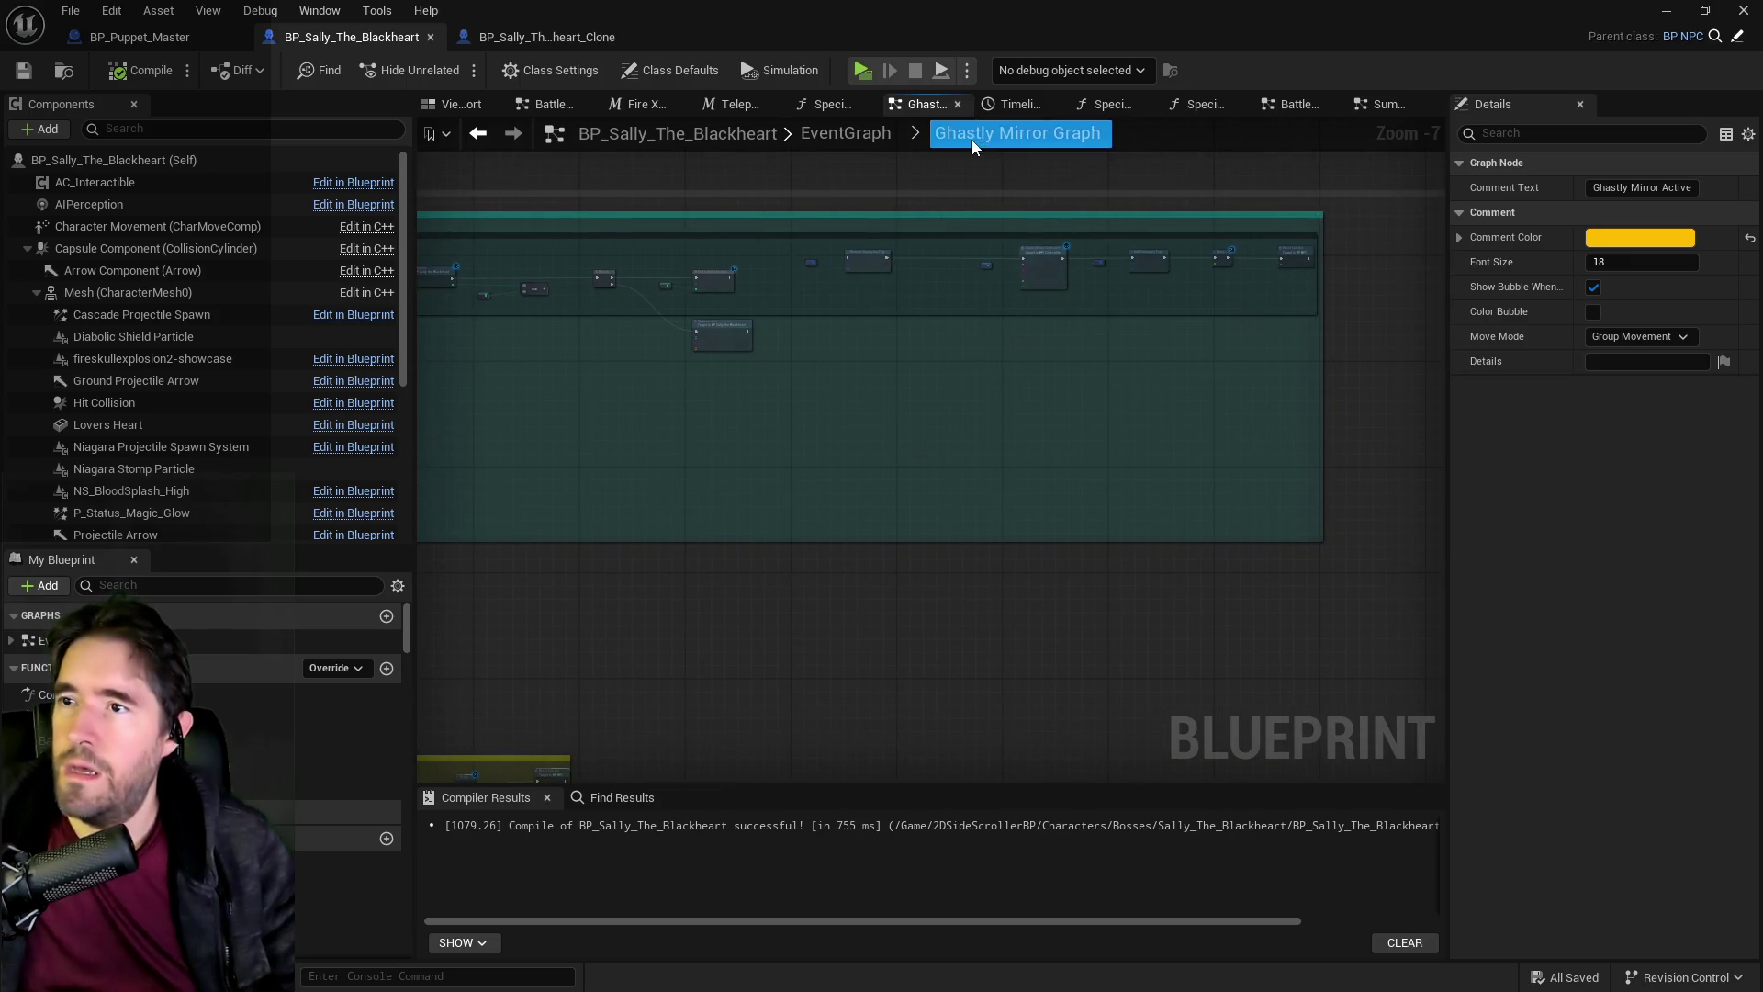
Return to the main EventGraph, then open BP_Stitch_Patrick from the Content Browser's Patrick folder.
click(836, 134)
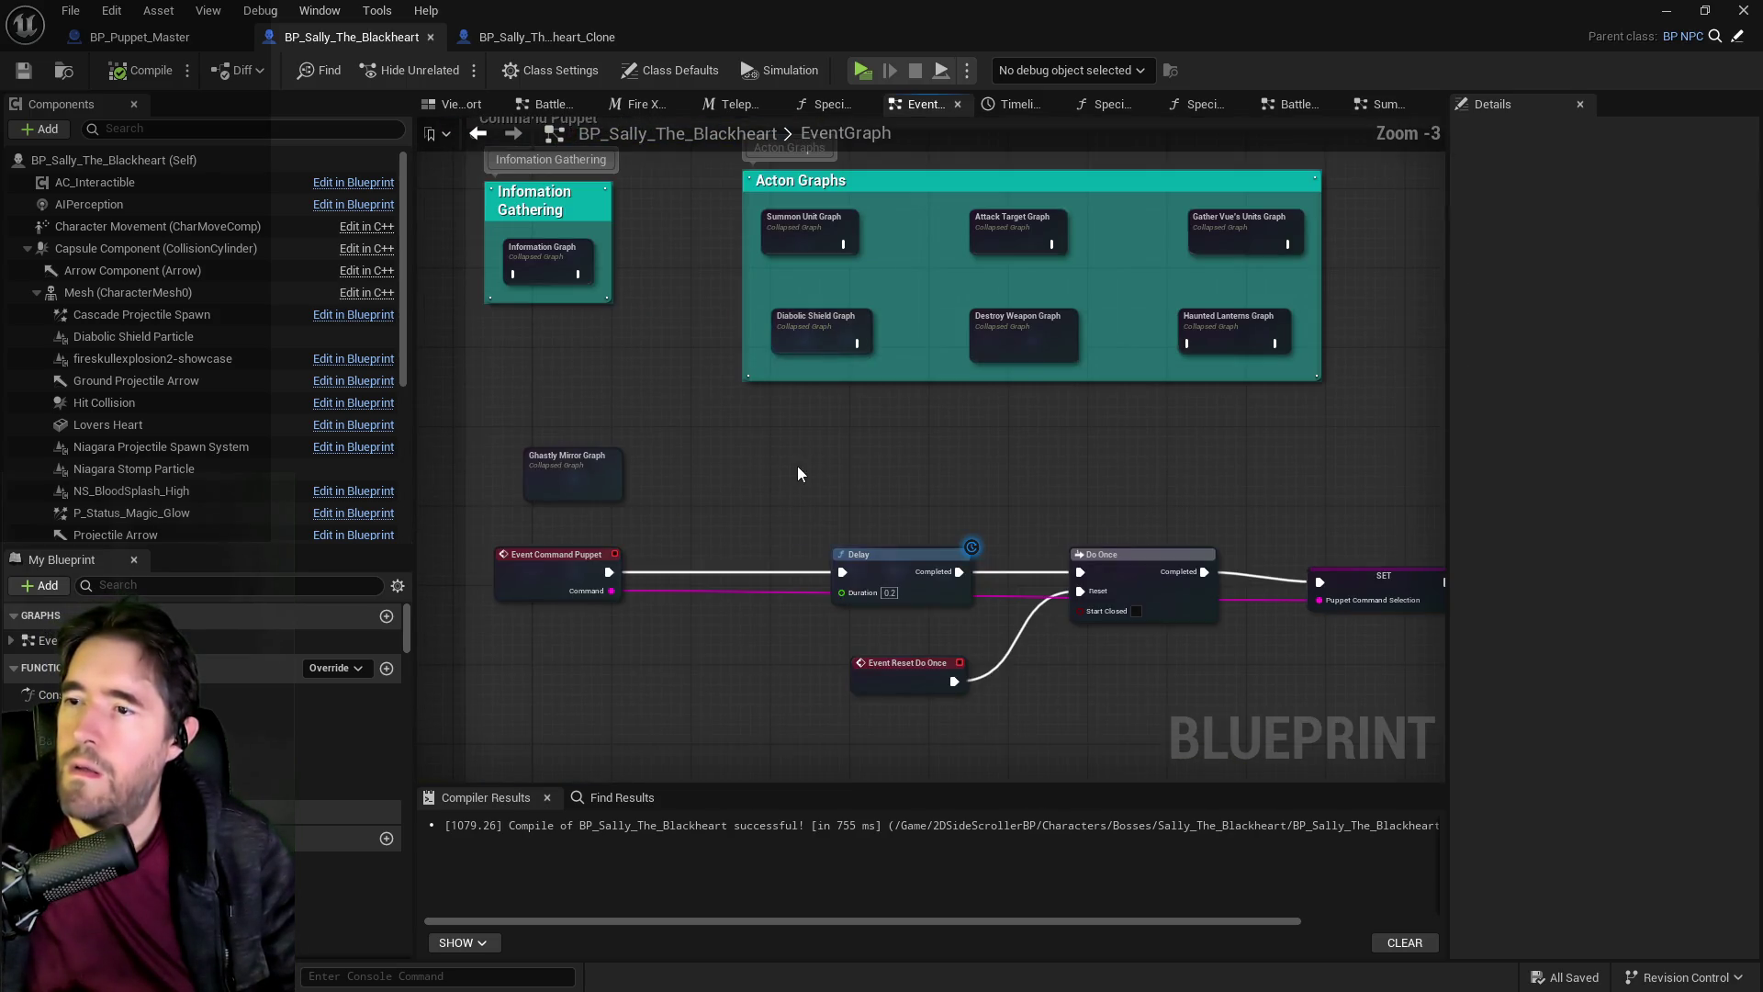
scroll(955, 492, down, 2)
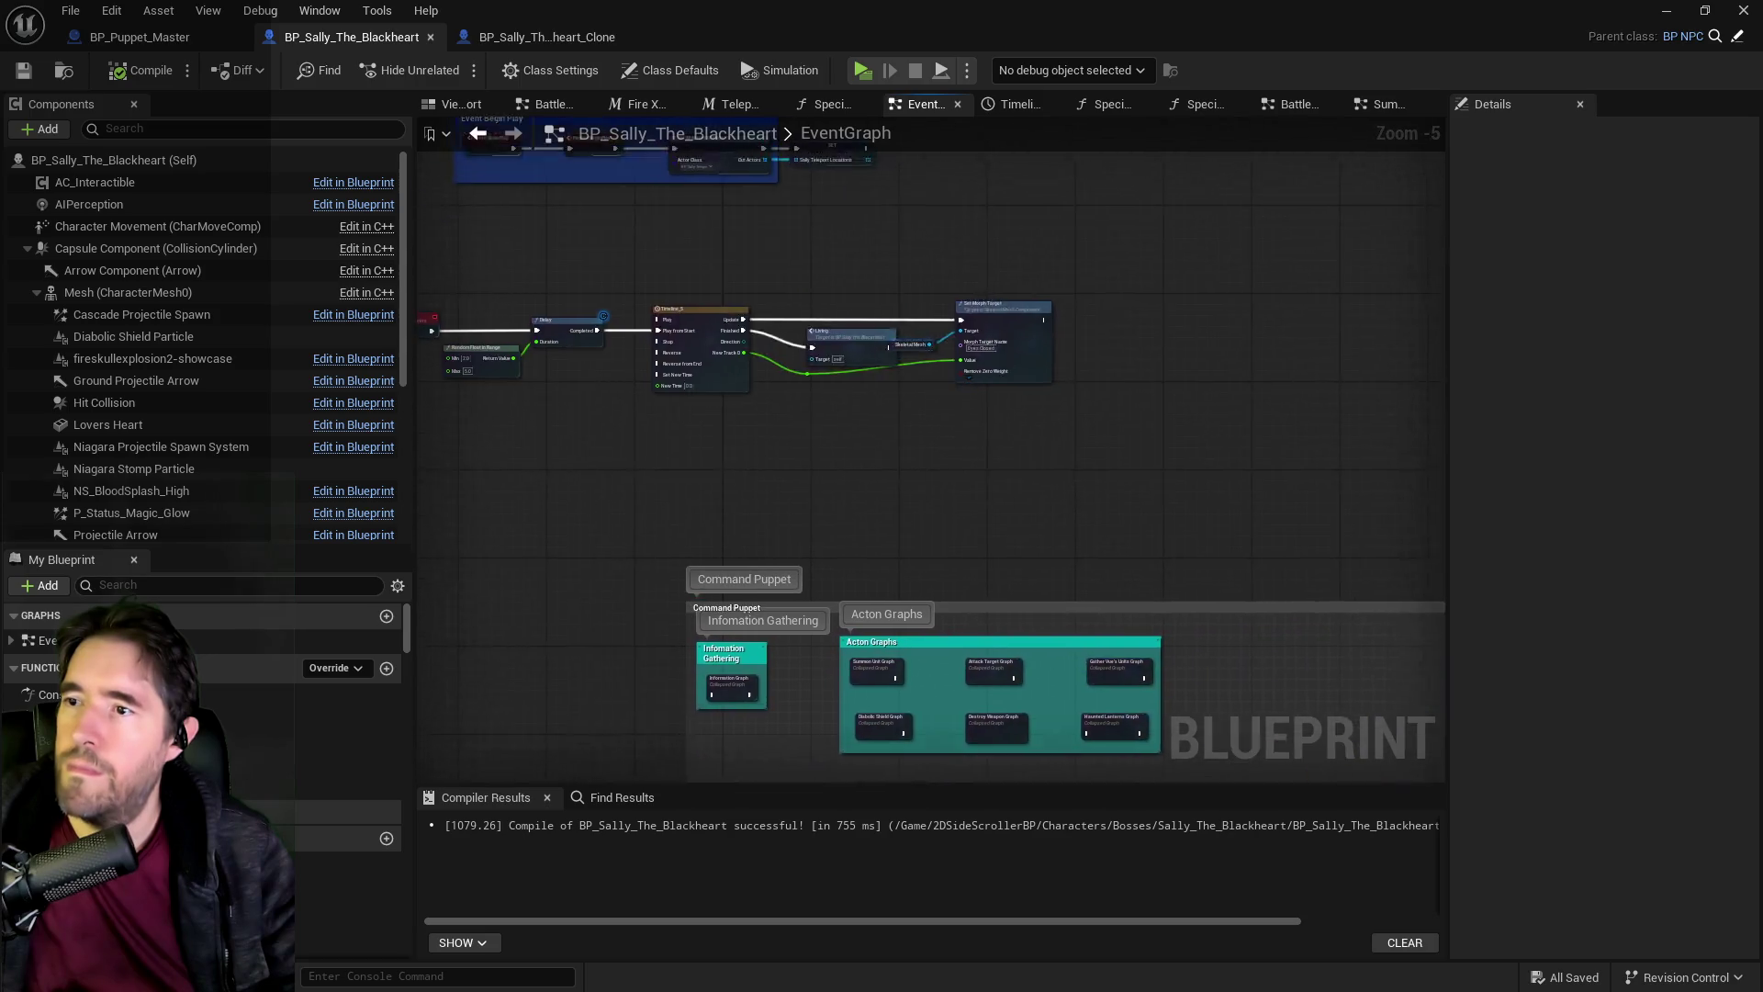
mouse_move(1039, 635)
mouse_down()
mouse_move(558, 127)
mouse_move(442, 130)
mouse_up()
key(alt+Tab)
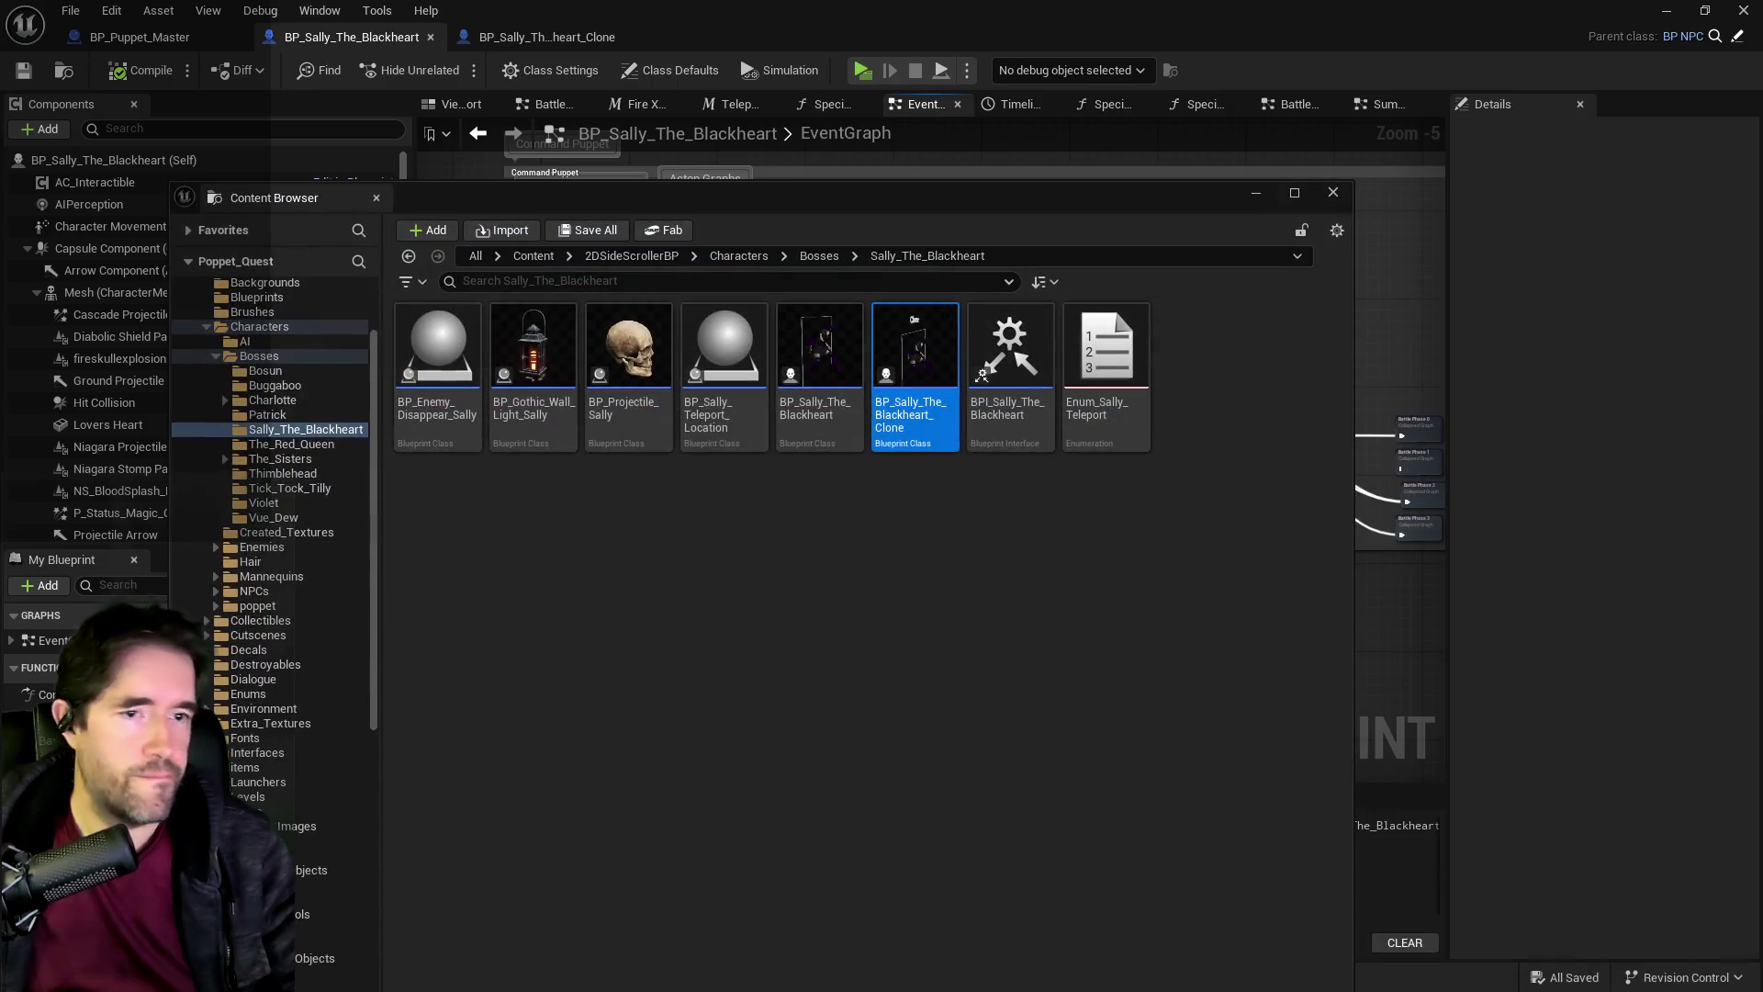
click(267, 416)
double_click(535, 330)
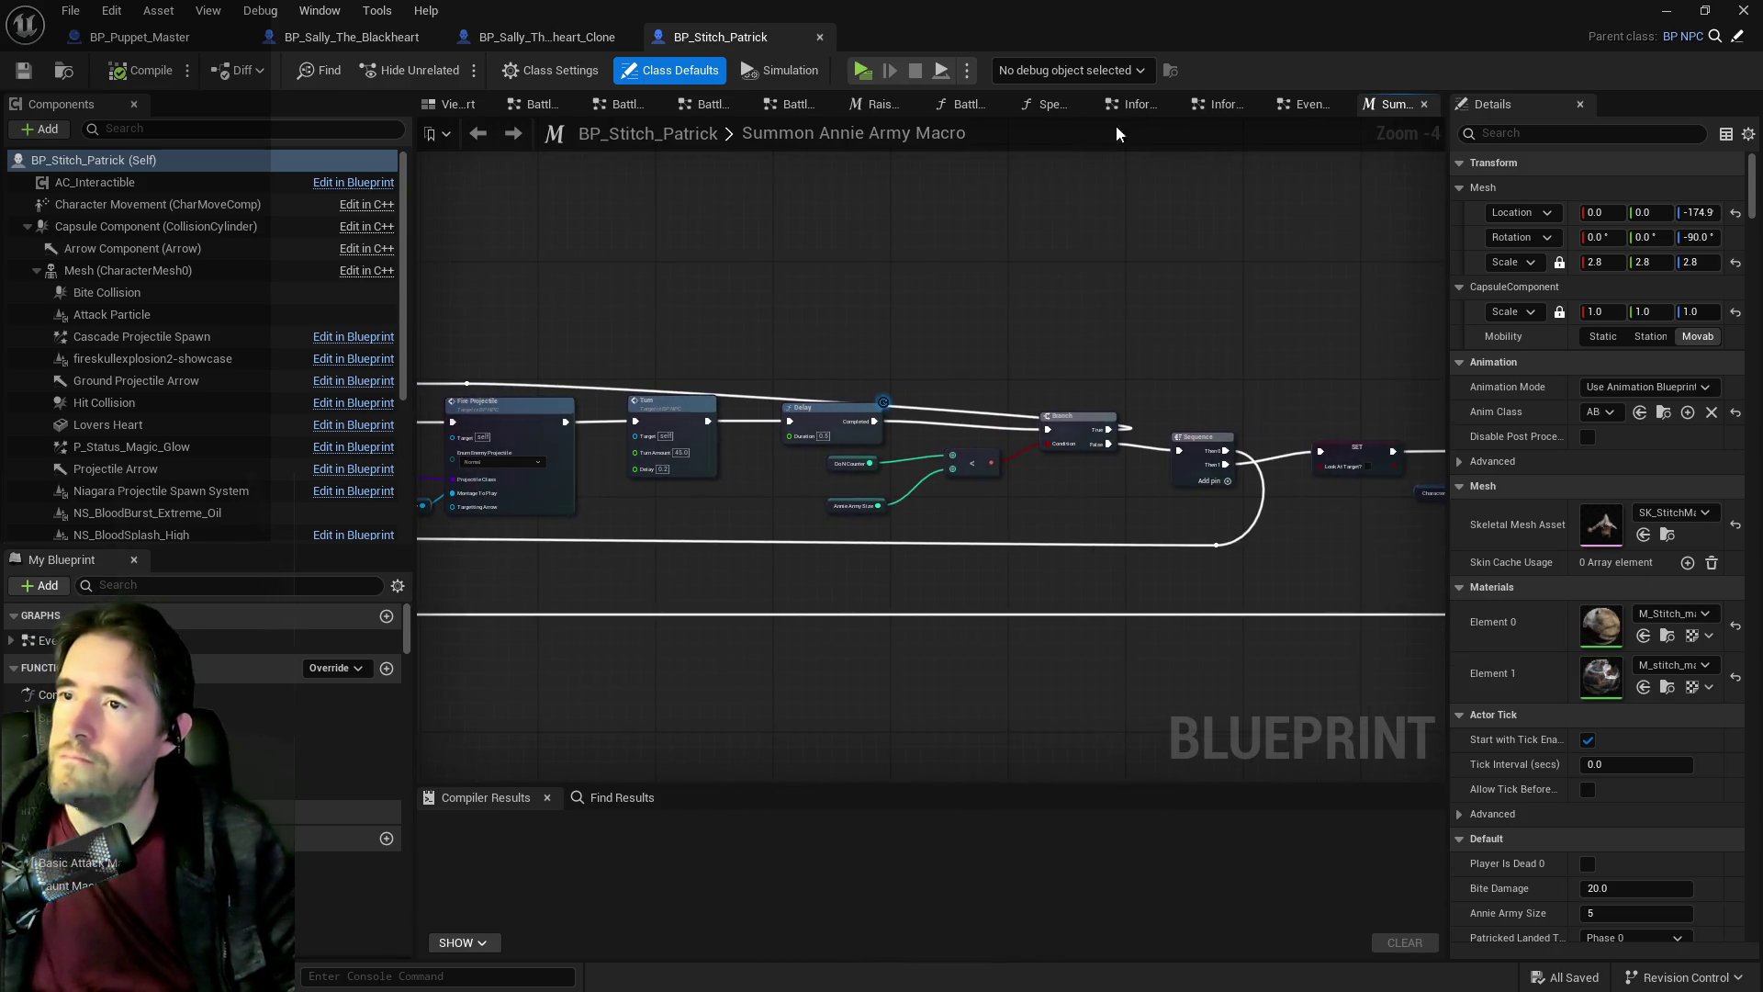
Select Patrick's Extra Damage Effects group and its nodes in his main event graph.
click(1309, 104)
scroll(1220, 426, down, 3)
scroll(1194, 560, up, 4)
scroll(1201, 582, down, 6)
scroll(884, 405, up, 5)
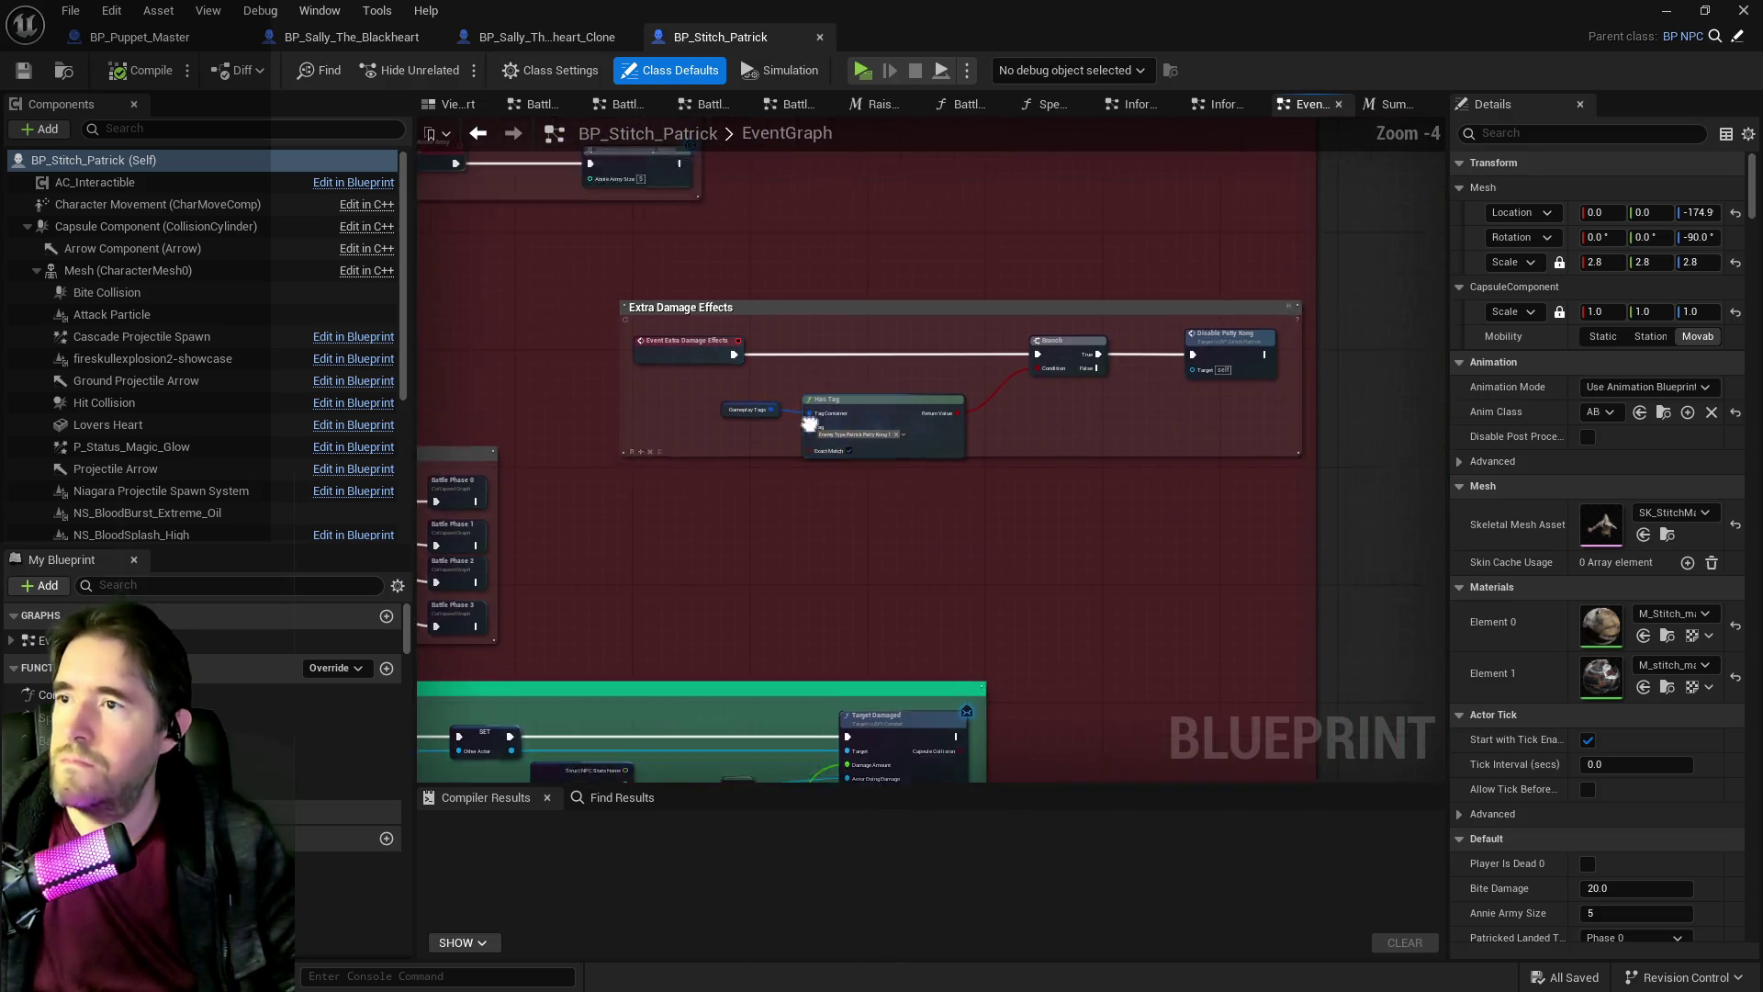
drag(551, 300, 1272, 486)
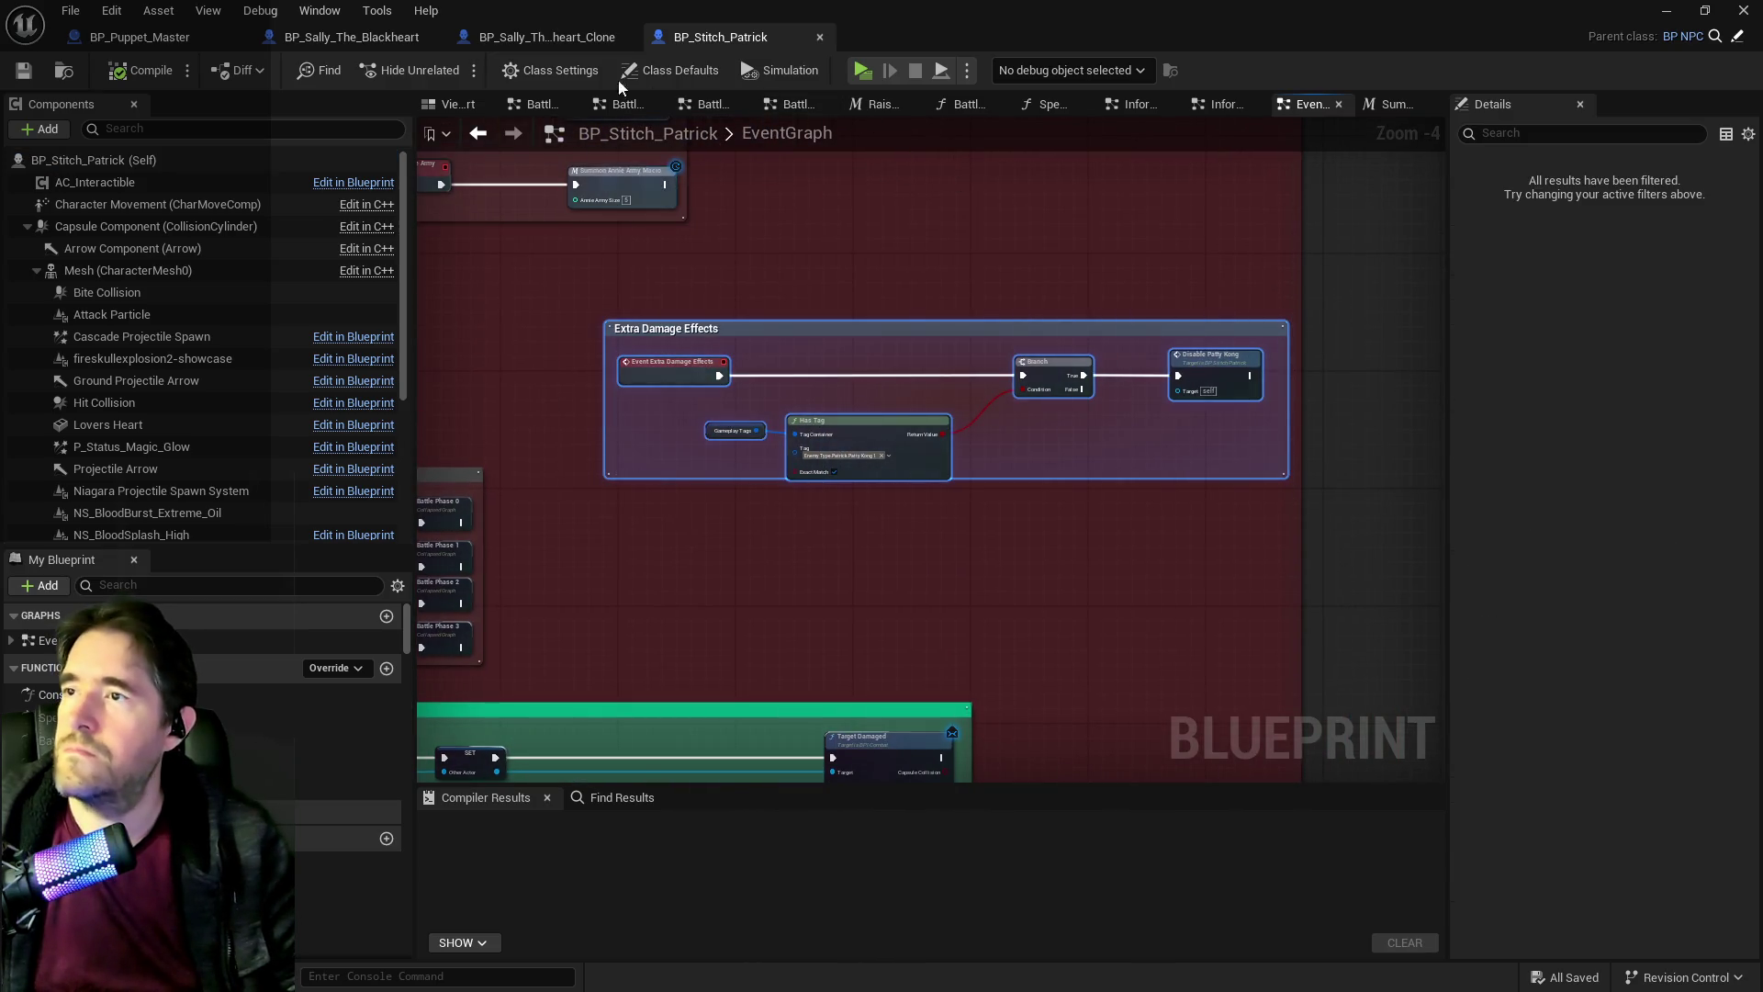
Paste the Extra Damage Effects group into Sally the Blackheart's event graph.
click(372, 37)
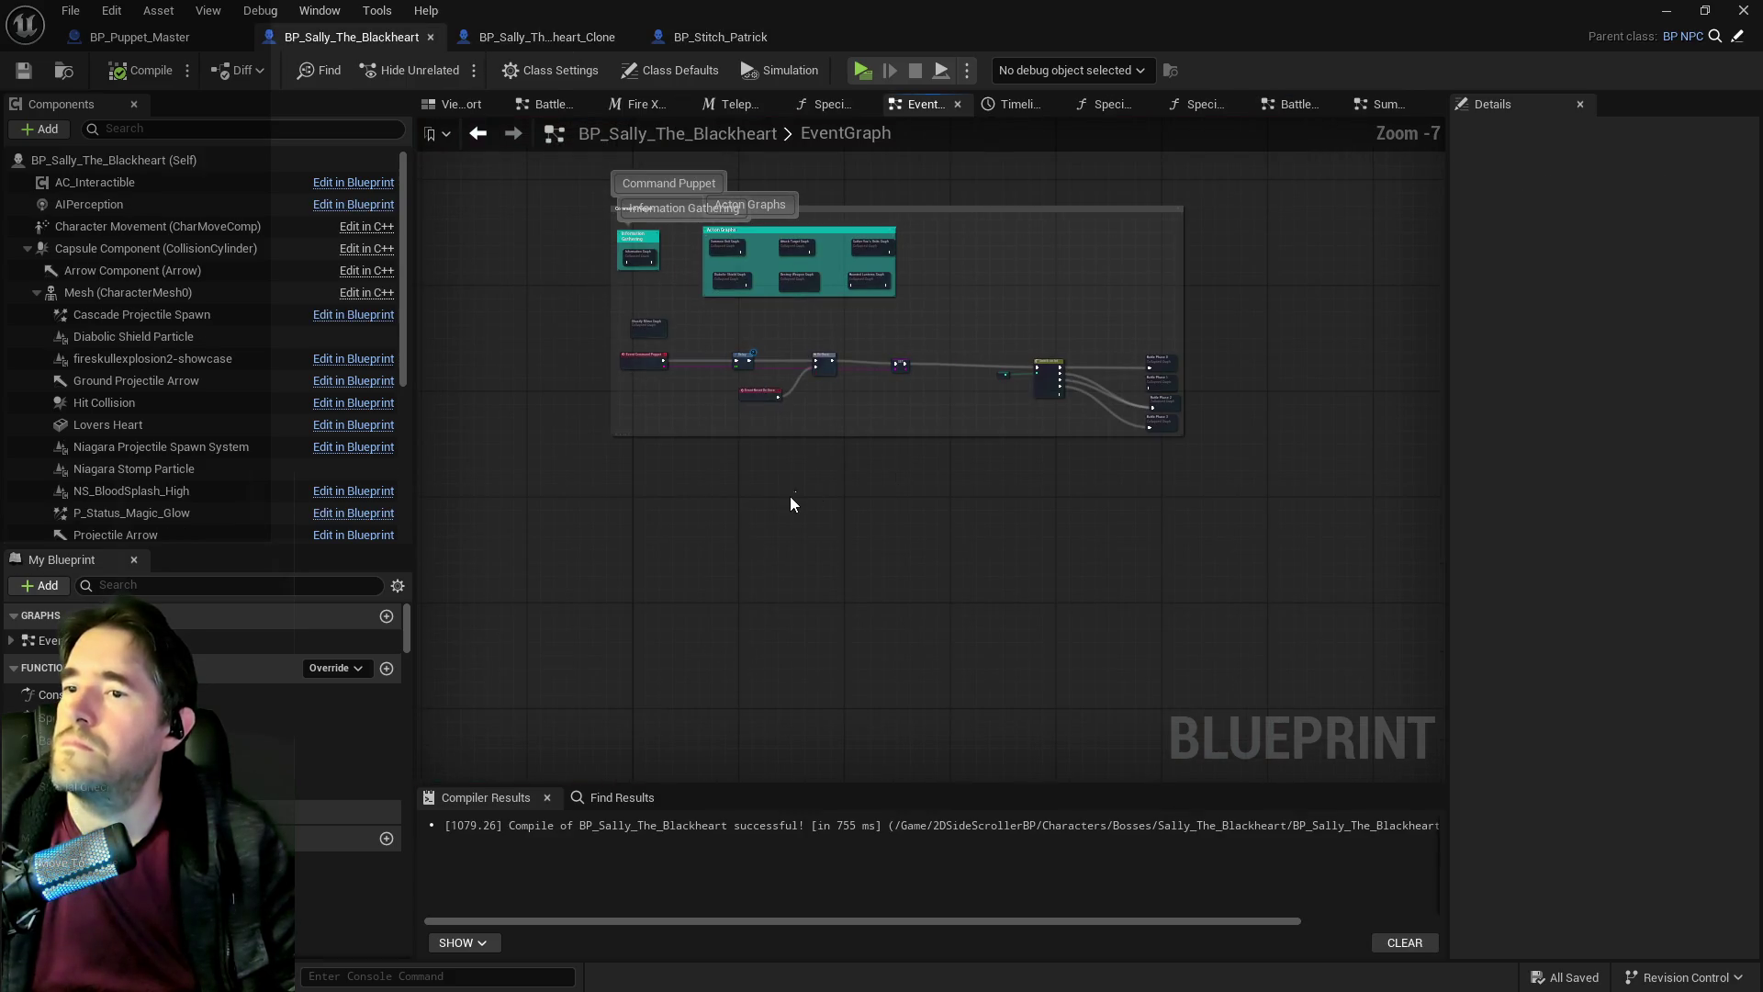
key(ctrl+v)
scroll(800, 510, up, 2)
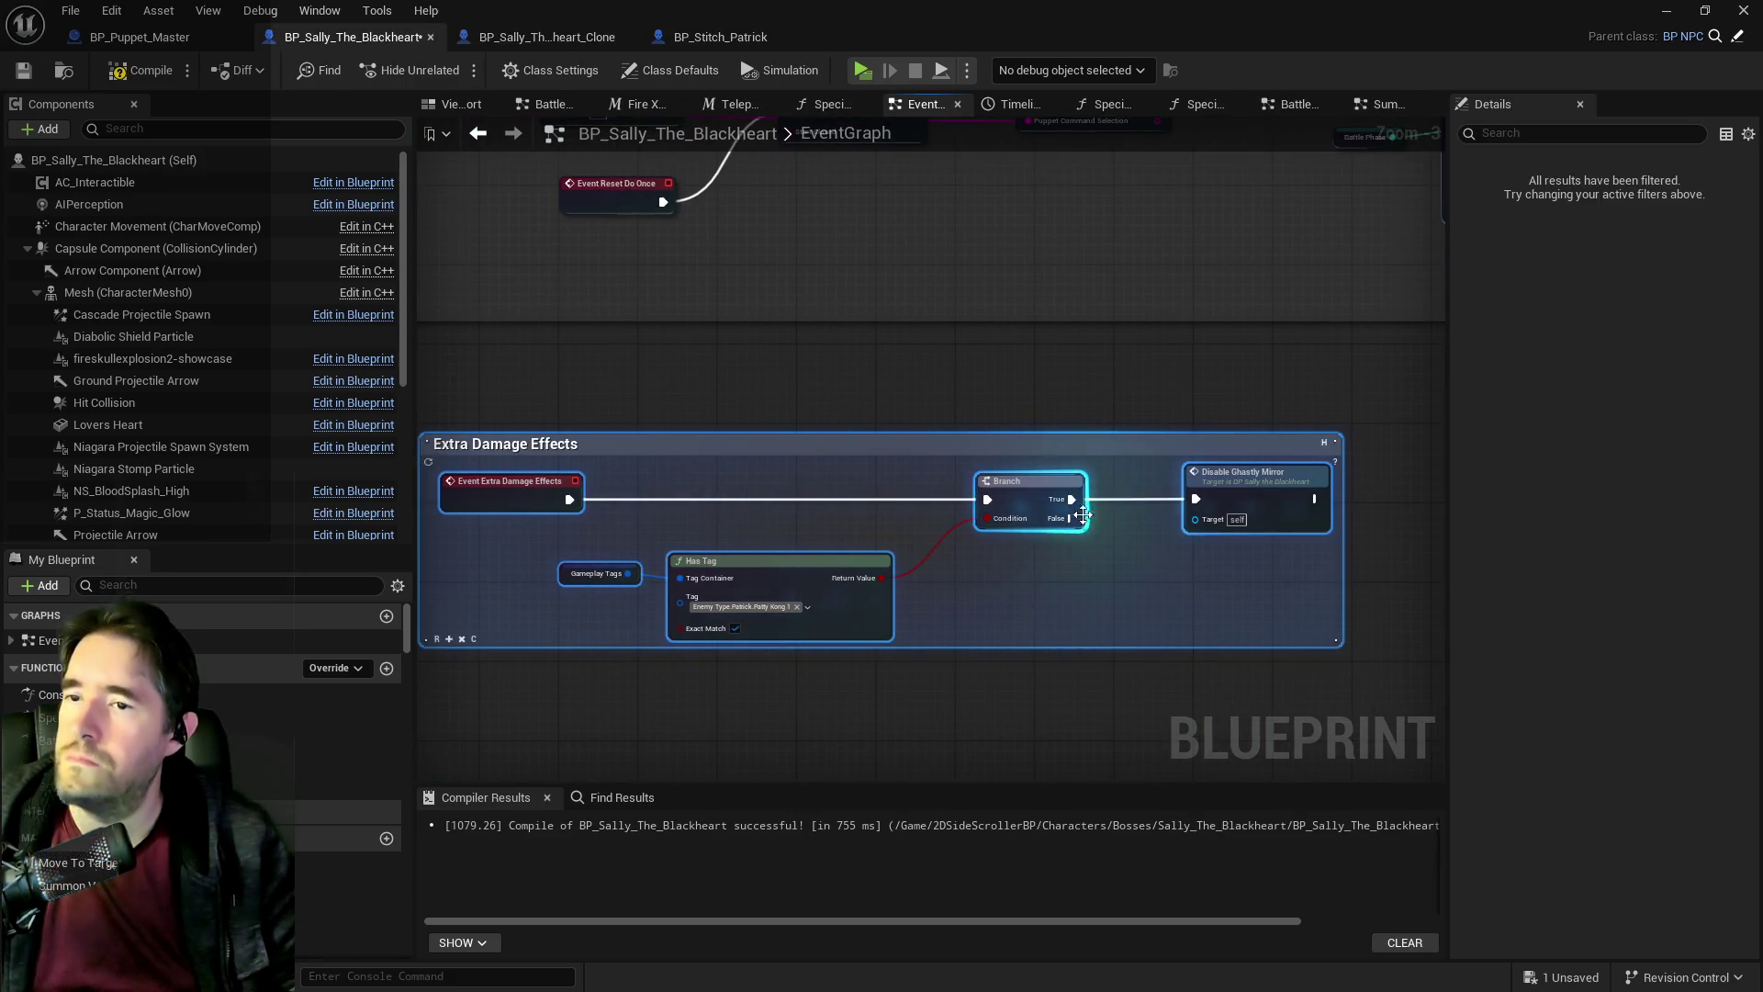
scroll(1419, 776, down, 2)
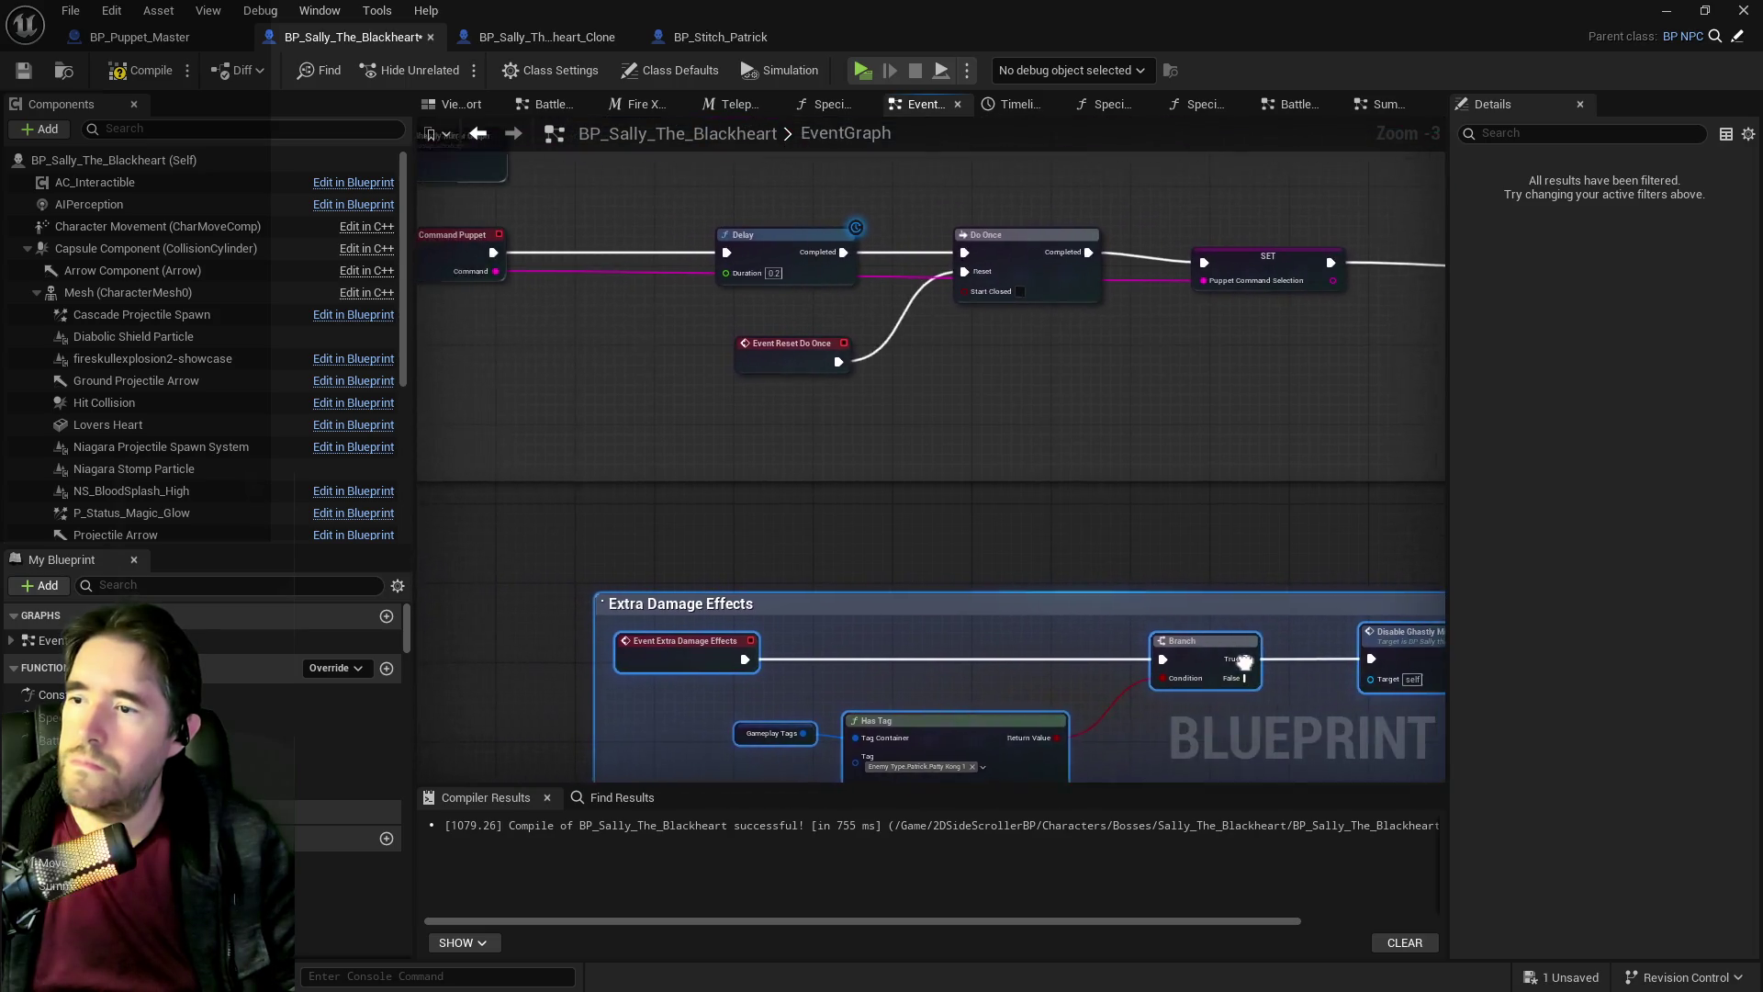
drag(919, 631, 882, 626)
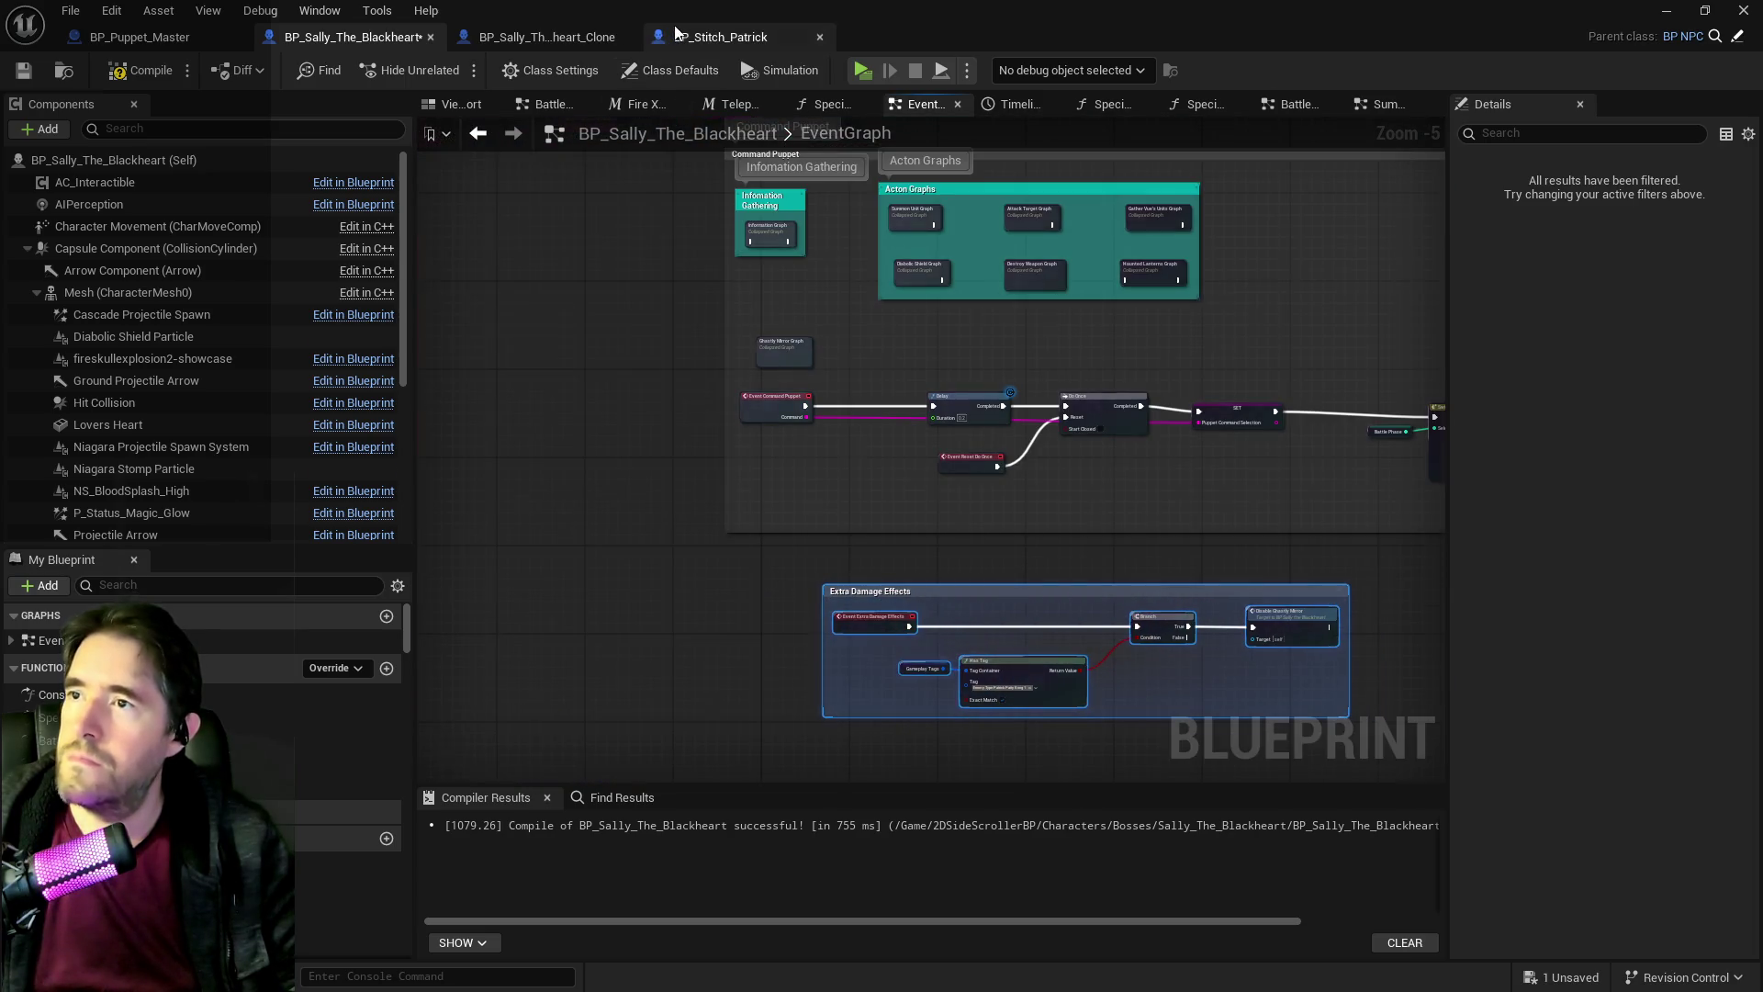
After comparing with Patrick and the clone, shift the group left and maximize the editor.
click(720, 36)
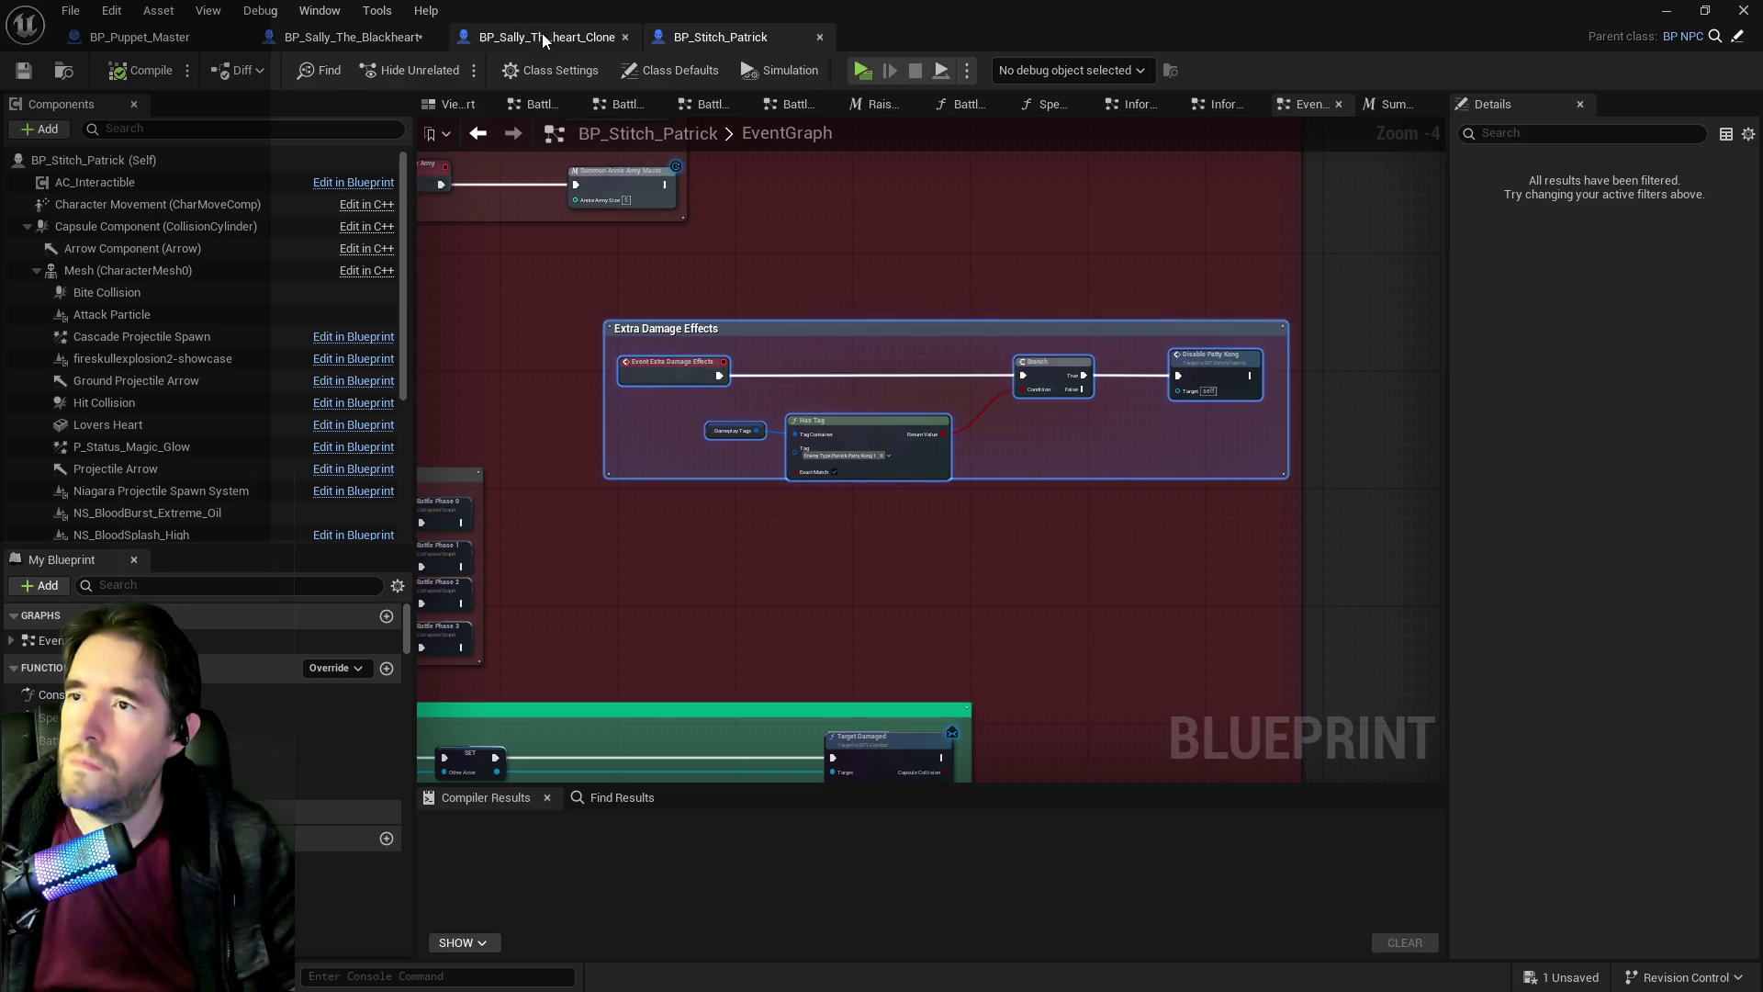
click(544, 37)
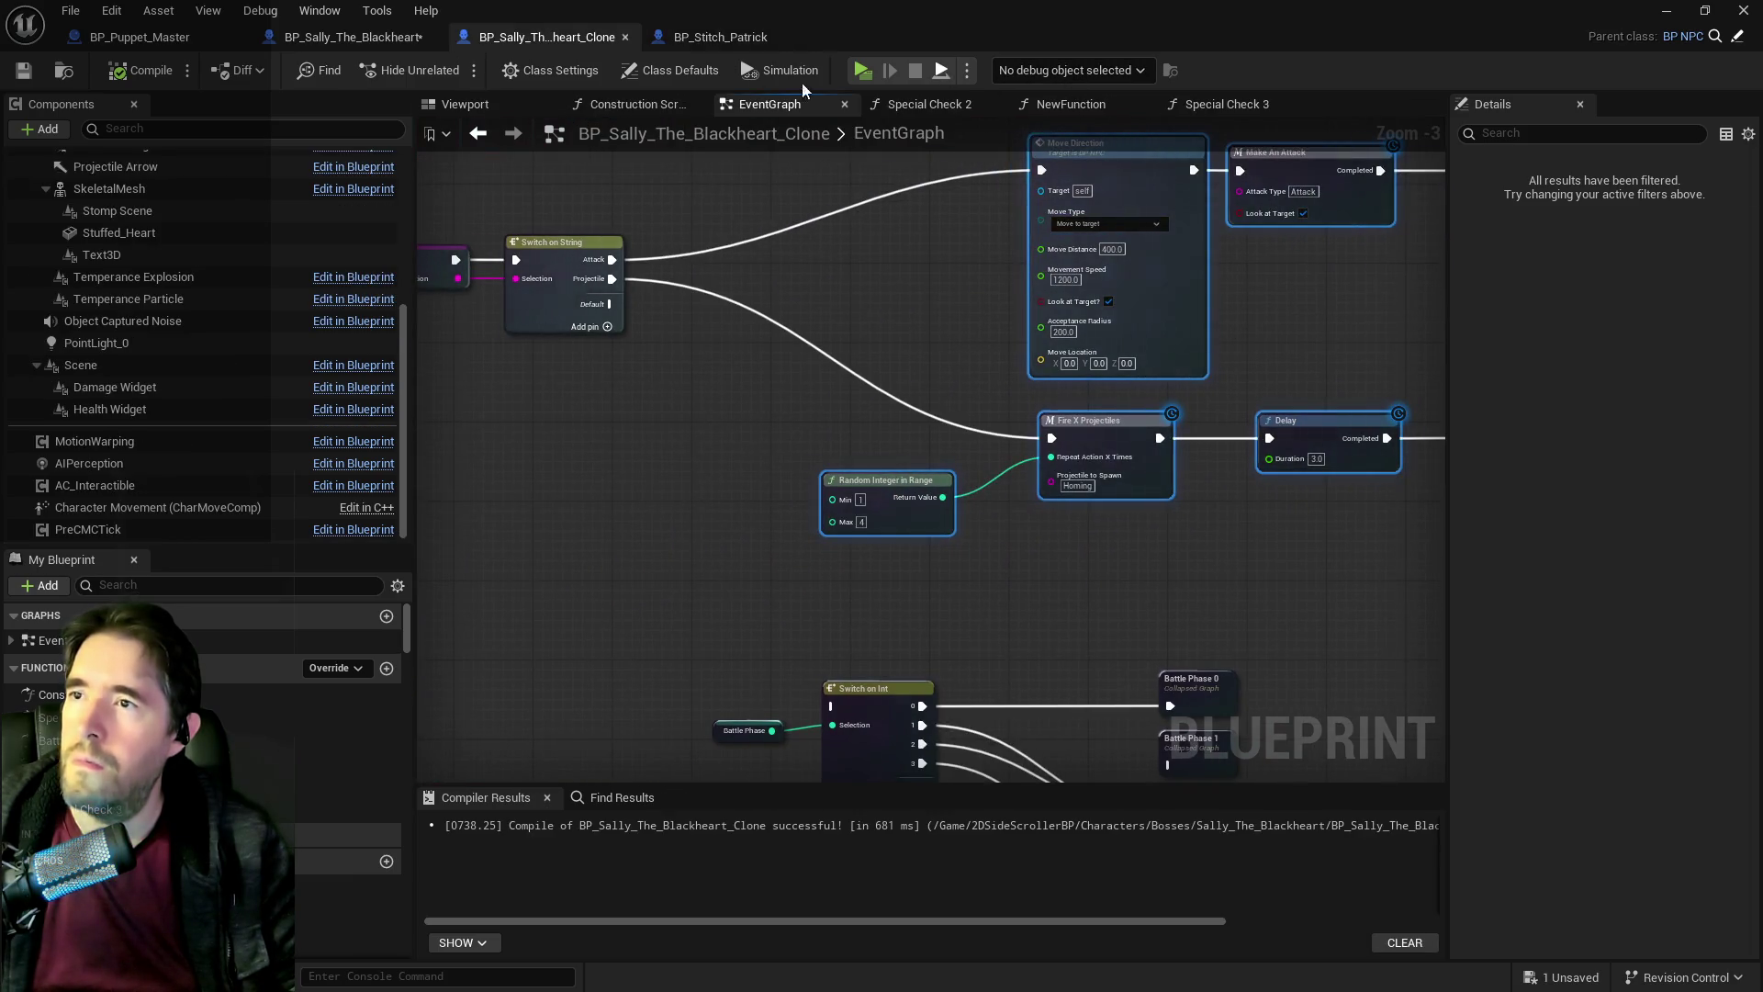
click(354, 38)
drag(927, 582, 868, 590)
double_click(647, 11)
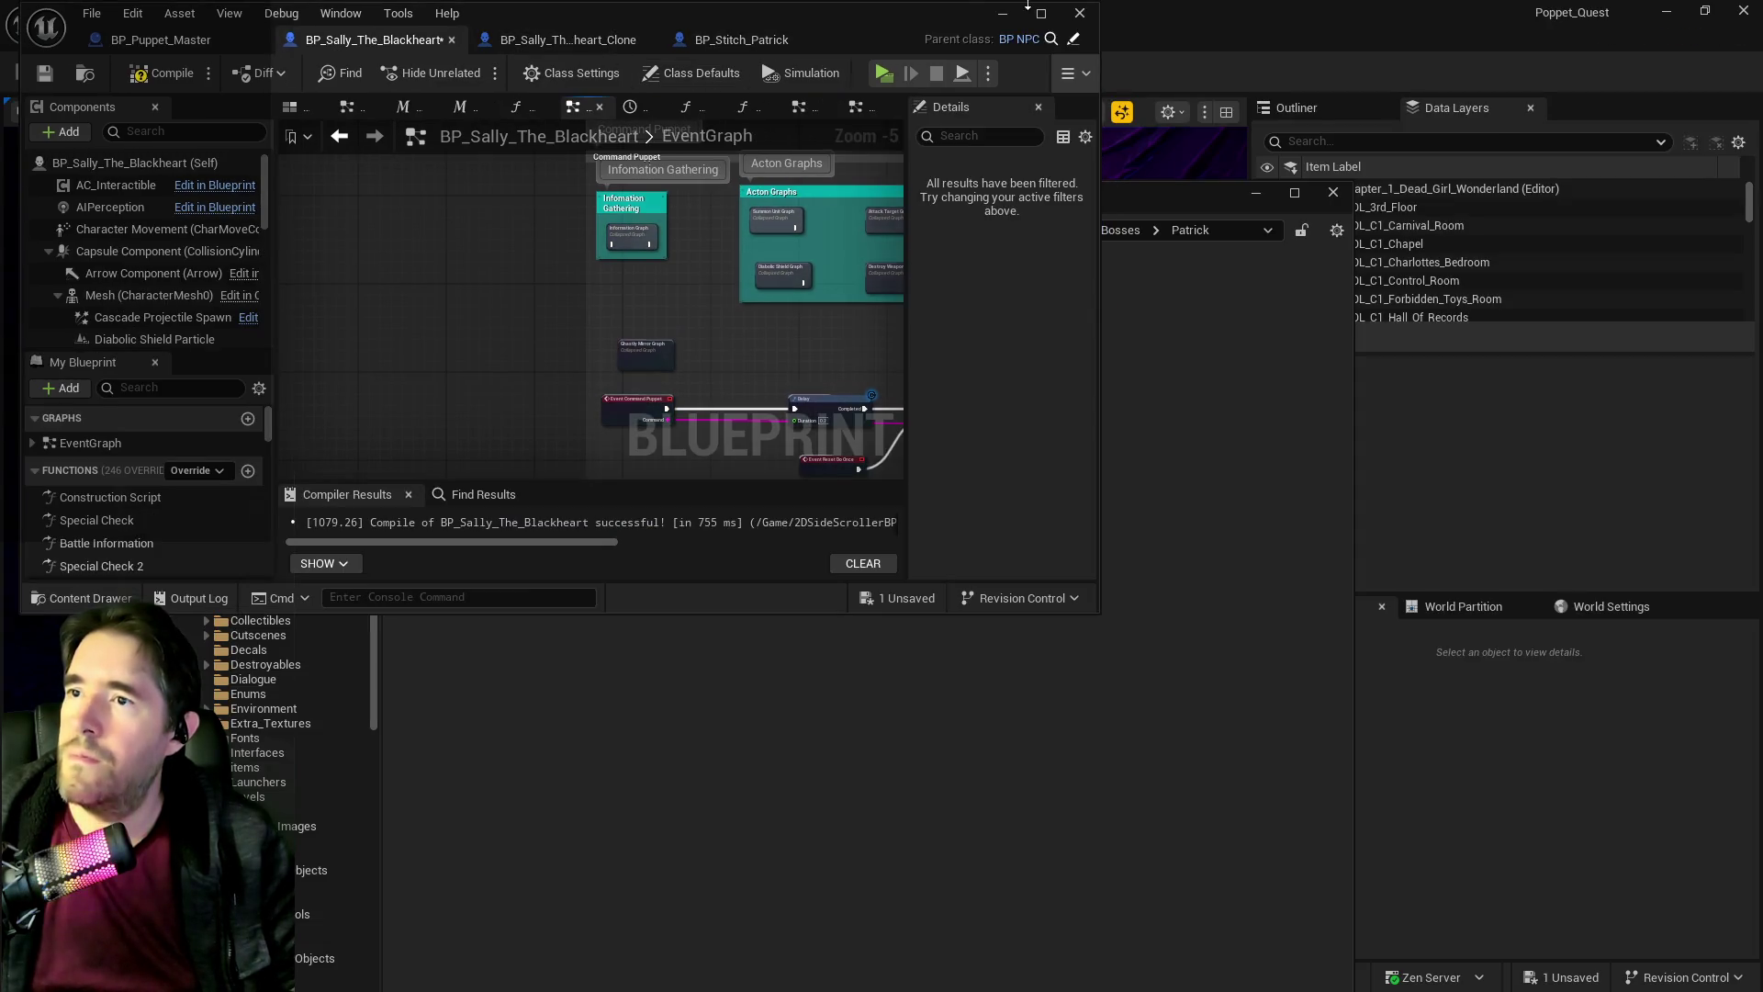
click(1040, 12)
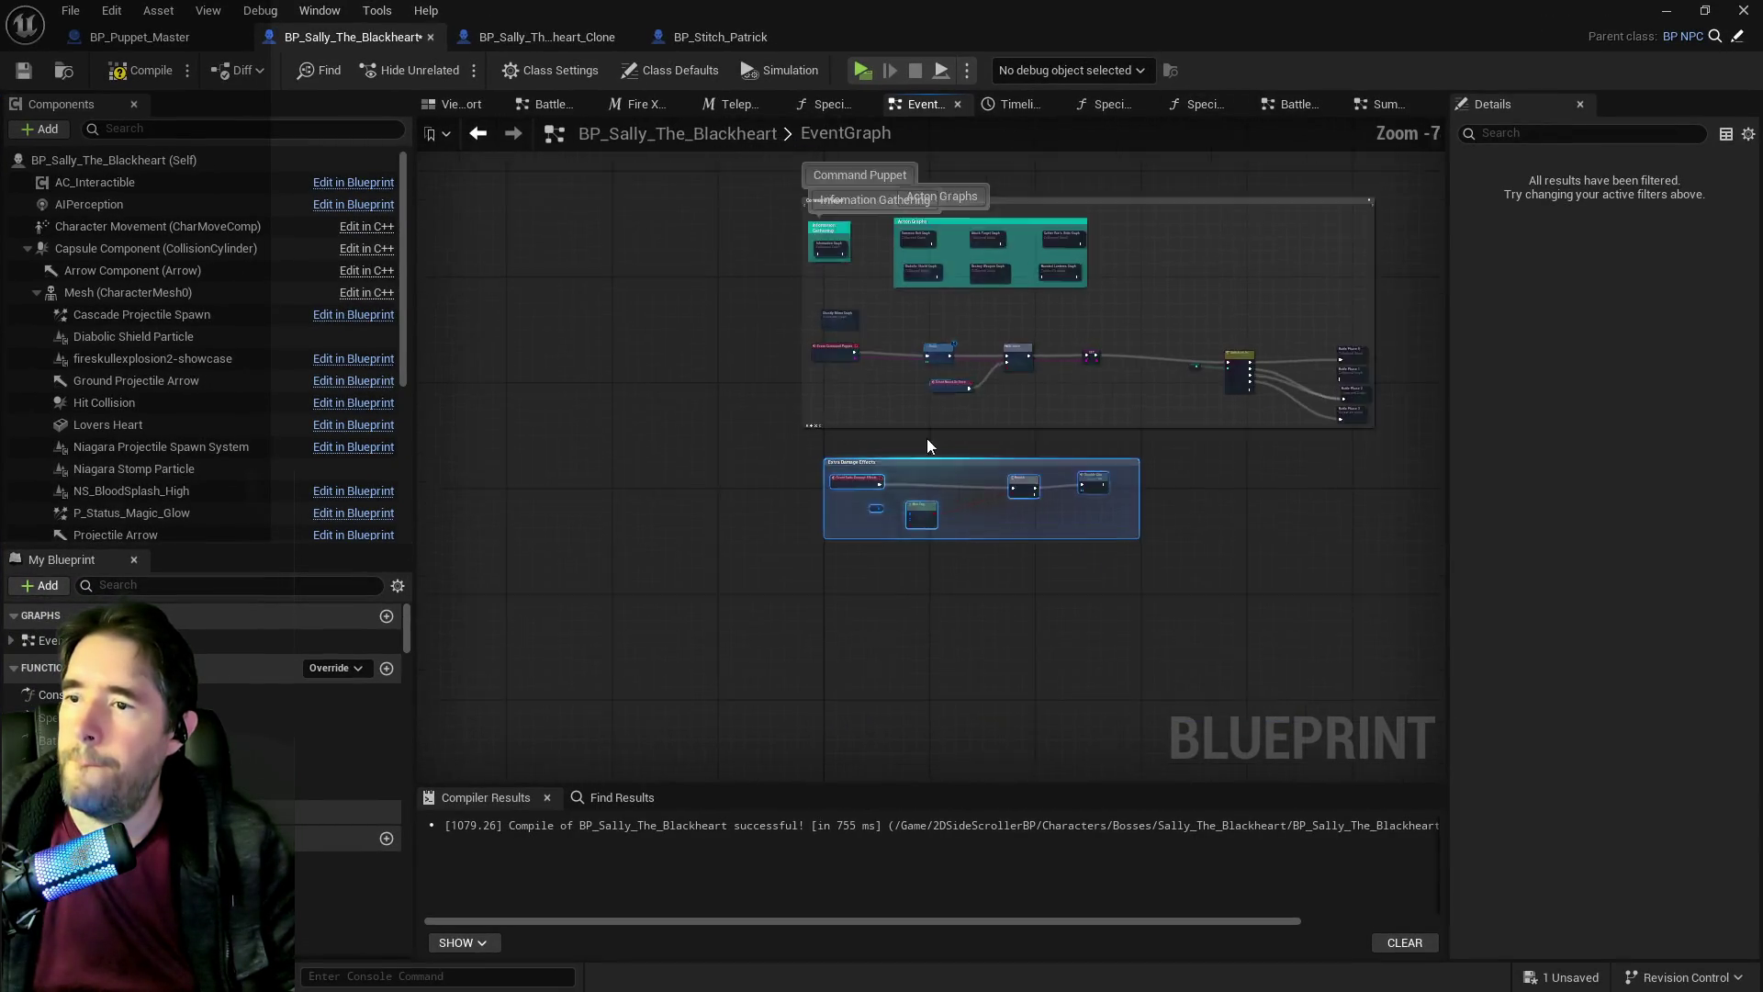
scroll(1030, 525, up, 2)
scroll(1186, 577, down, 2)
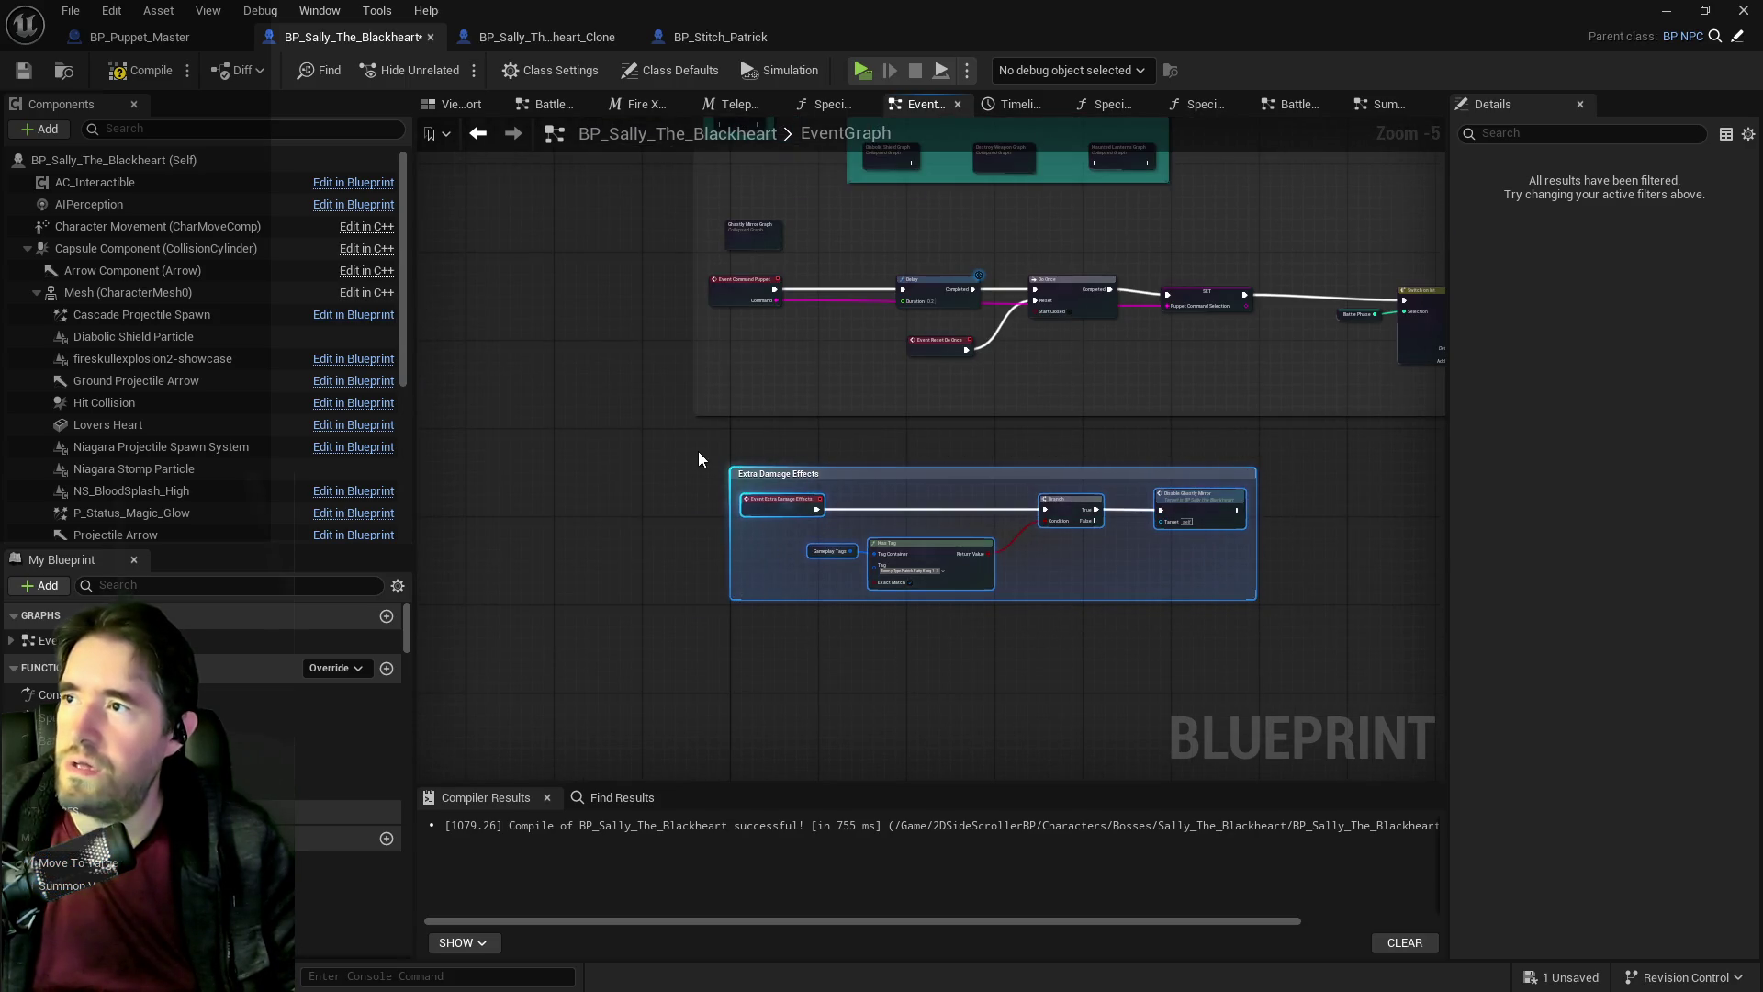
Check the Sally clone's graph, then compile and save Sally the Blackheart's blueprint.
click(514, 39)
scroll(782, 385, down, 6)
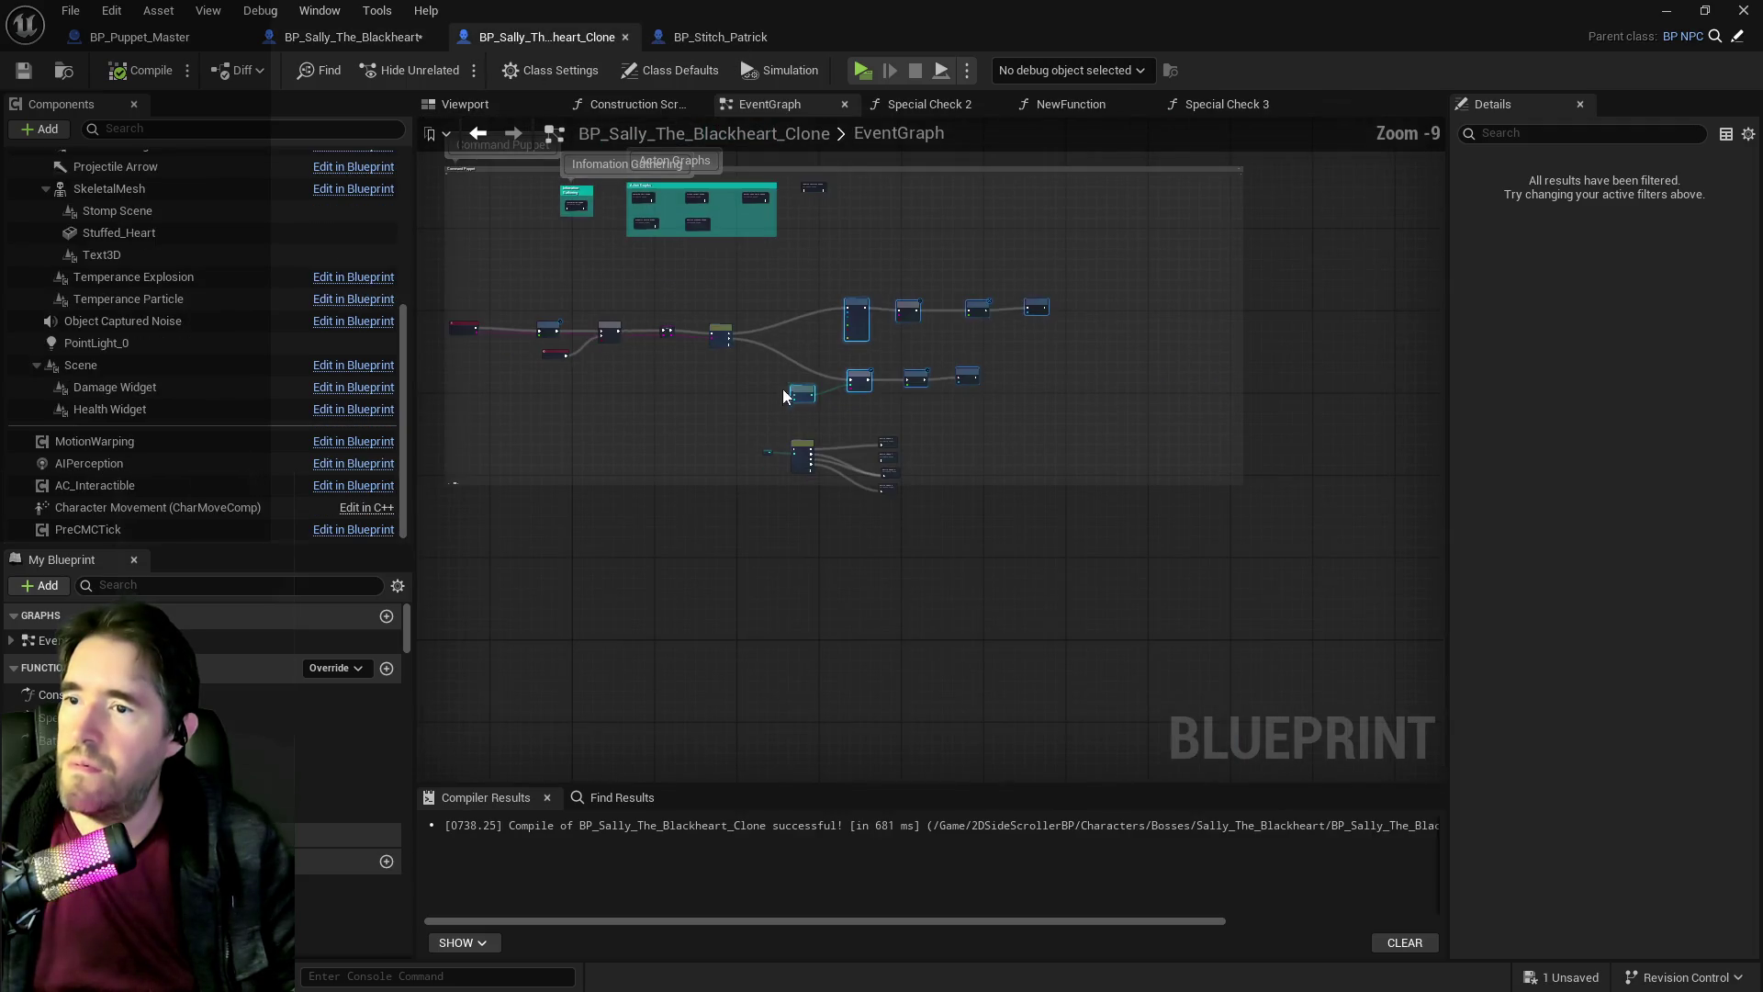
mouse_move(690, 419)
mouse_down()
mouse_move(766, 543)
mouse_move(945, 609)
mouse_move(829, 613)
mouse_up()
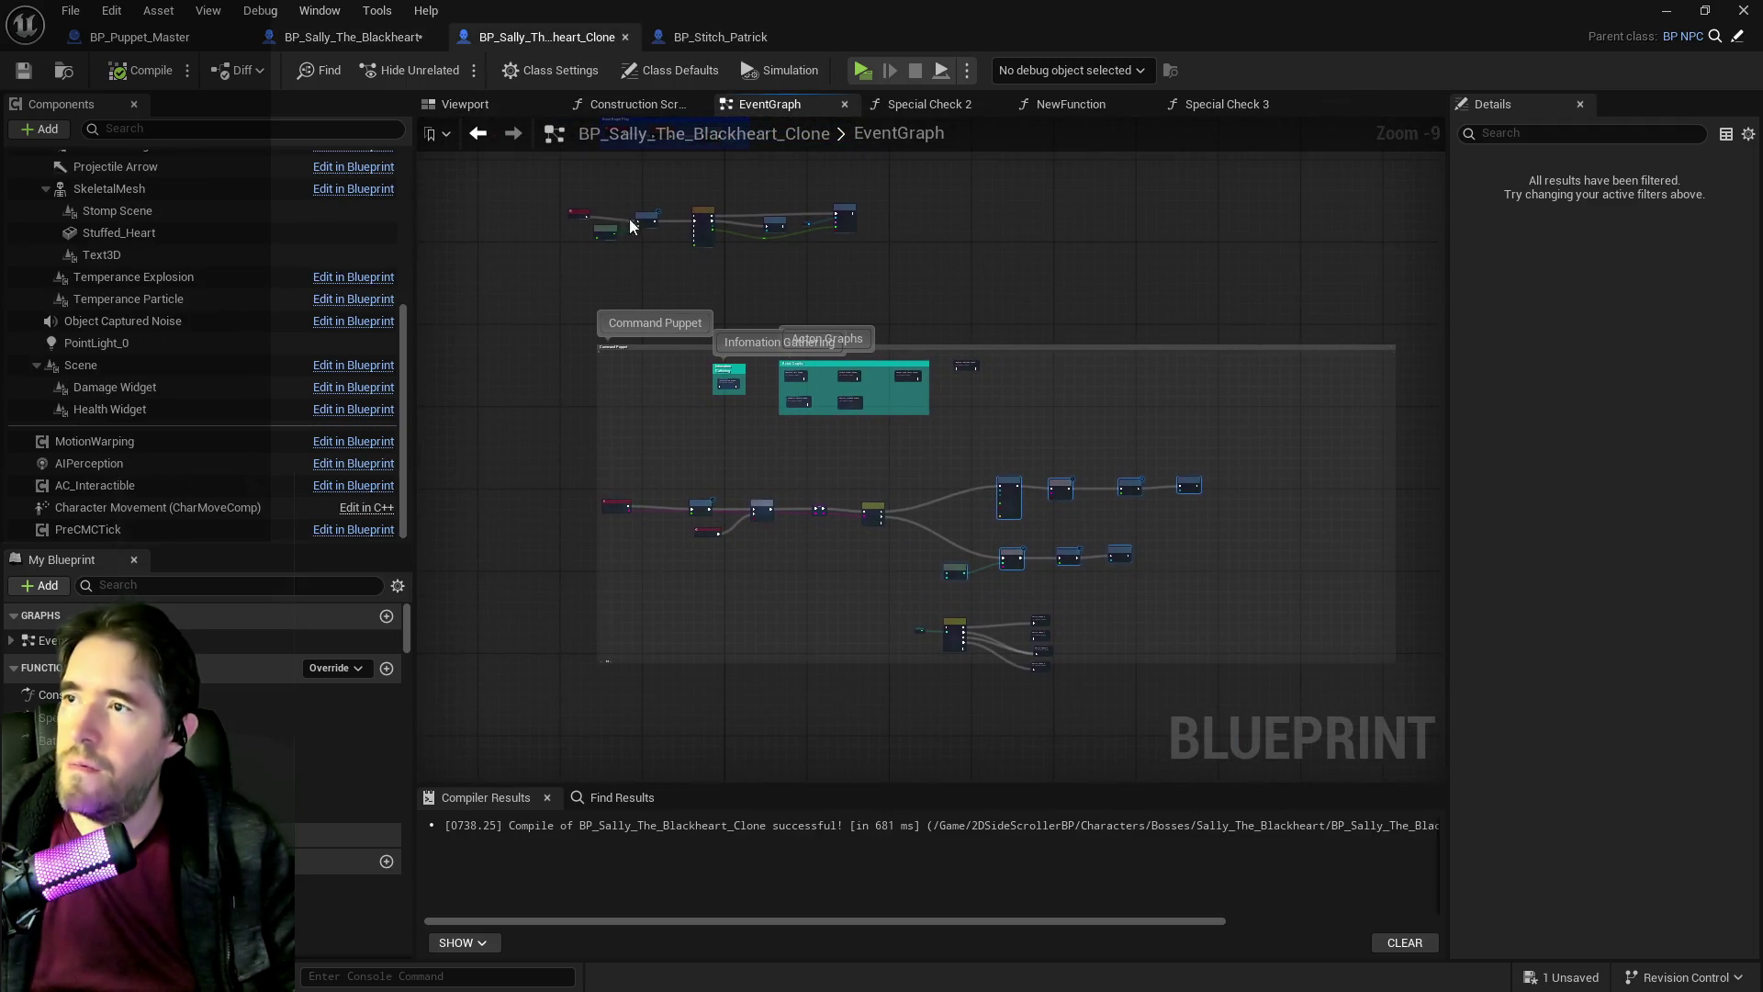
click(349, 38)
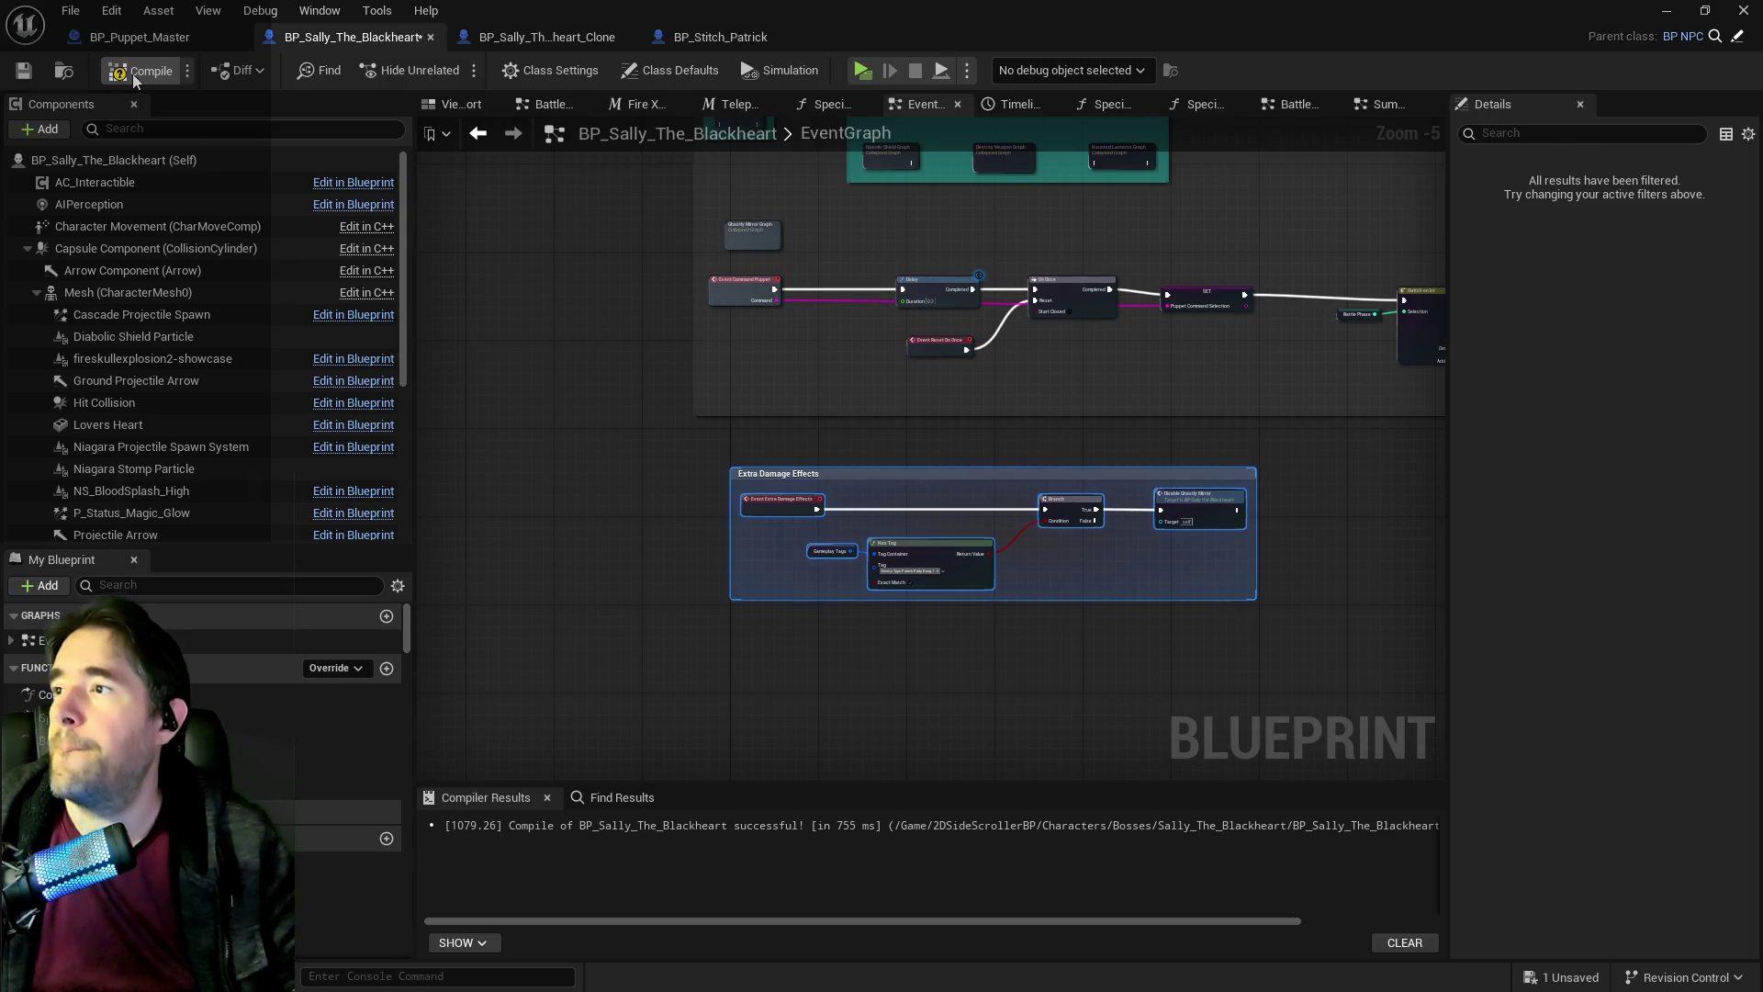
click(20, 72)
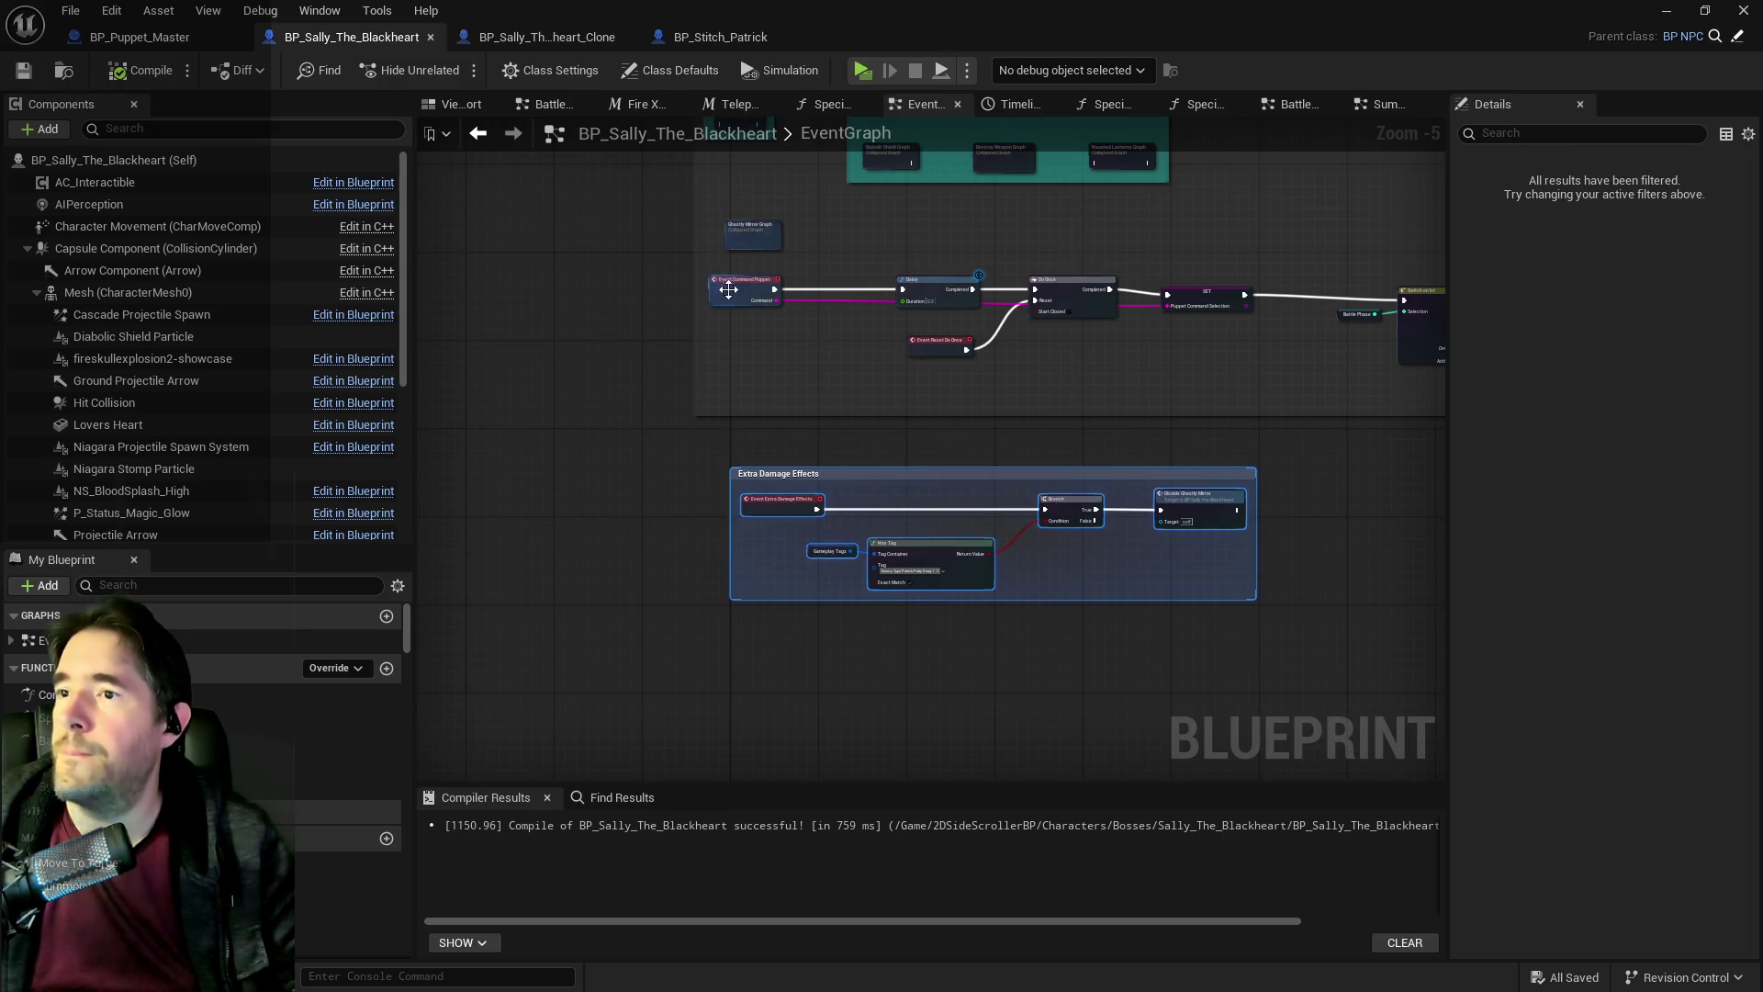
scroll(853, 397, up, 3)
drag(936, 433, 795, 433)
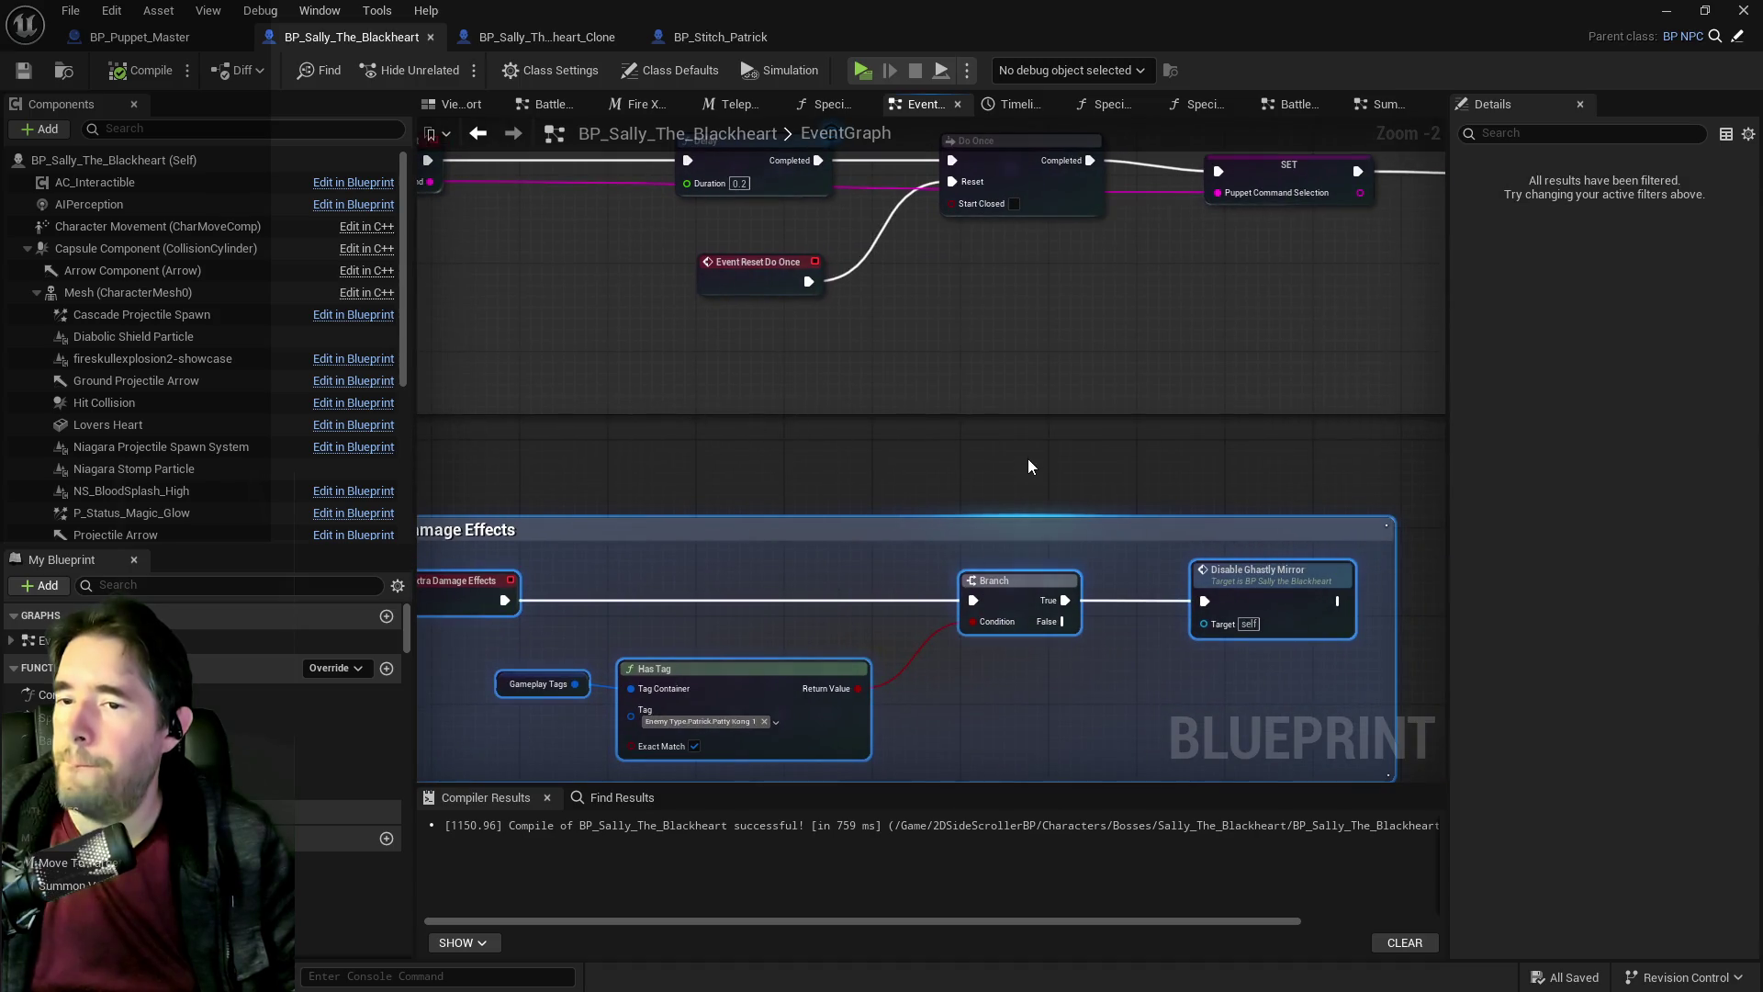
Change the Has Tag check's tag from Patty Kong 1 to Sally_The_Blackheart.Ghastly Mirror.
click(727, 718)
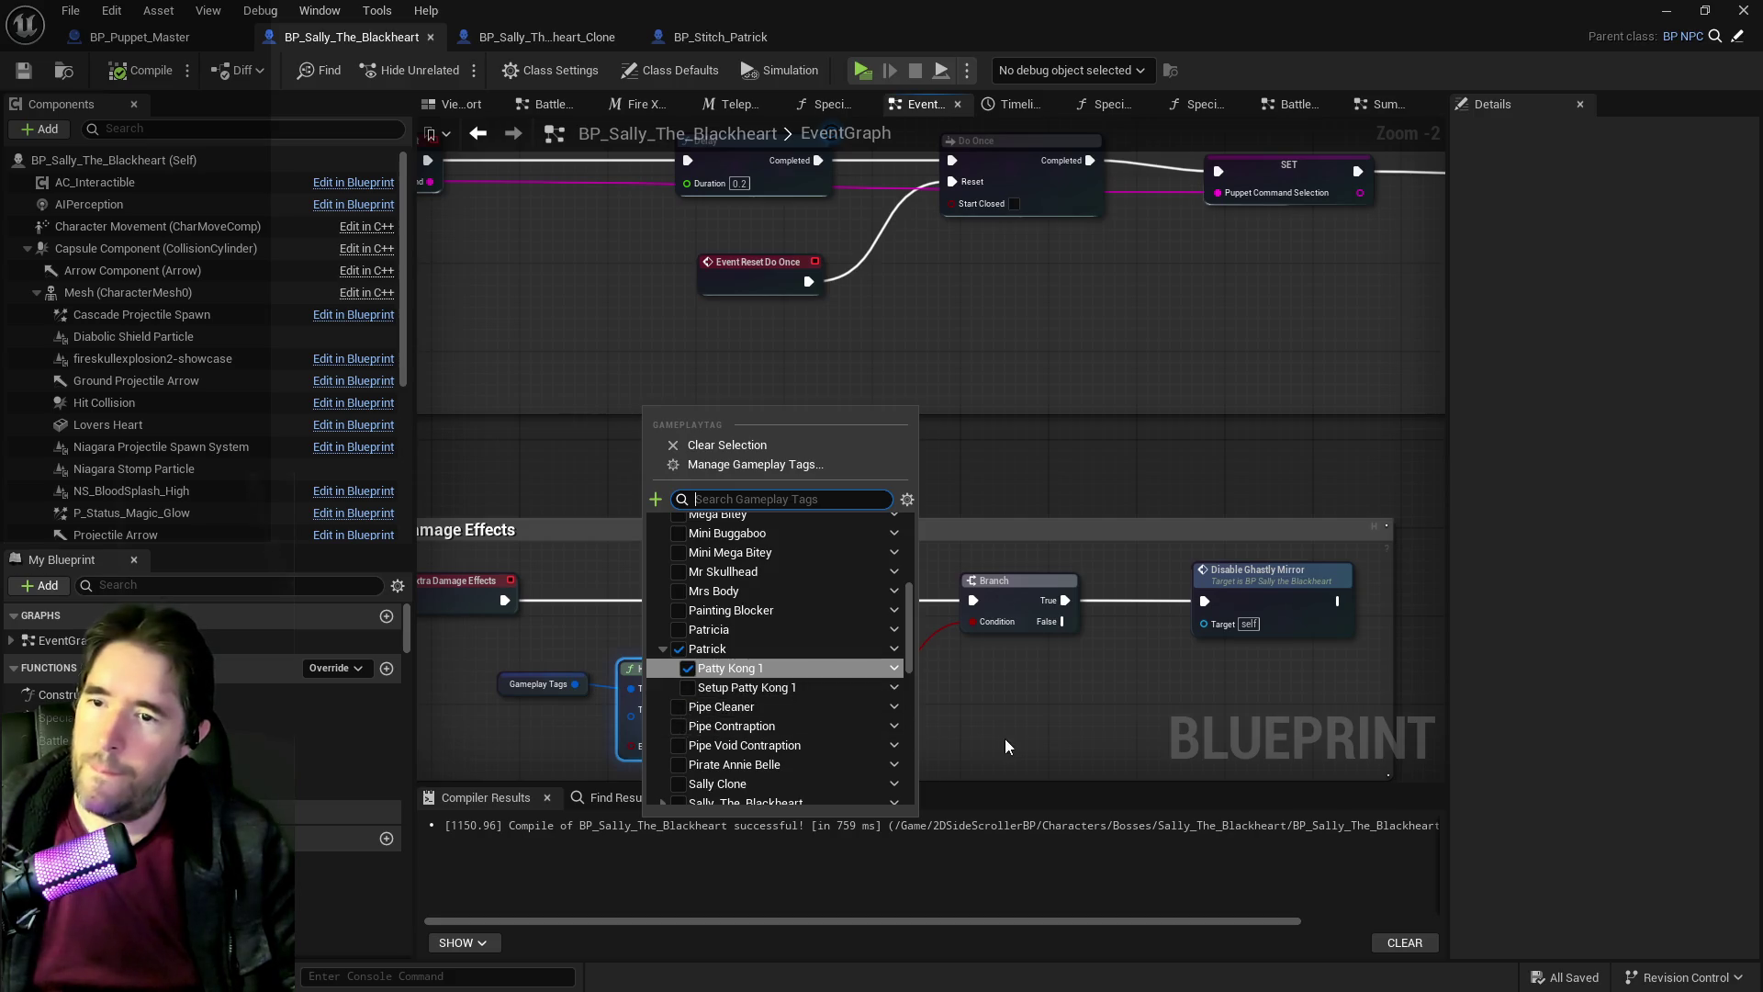
scroll(802, 730, down, 5)
click(663, 568)
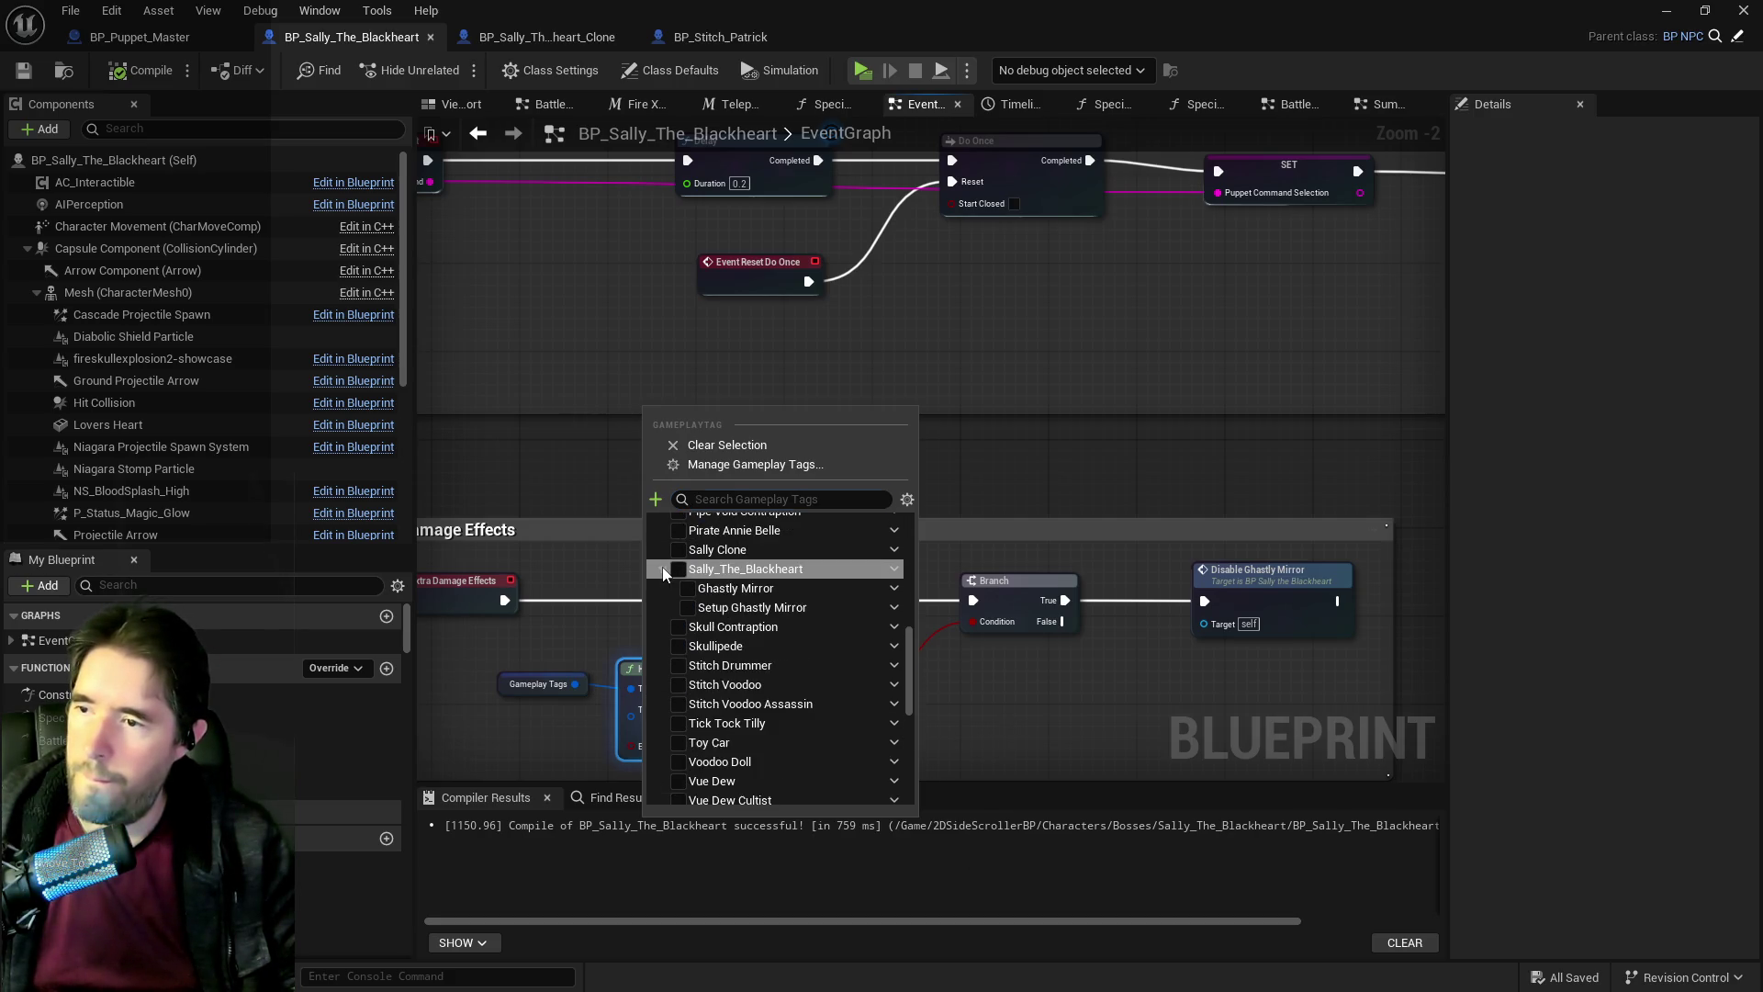
click(1065, 677)
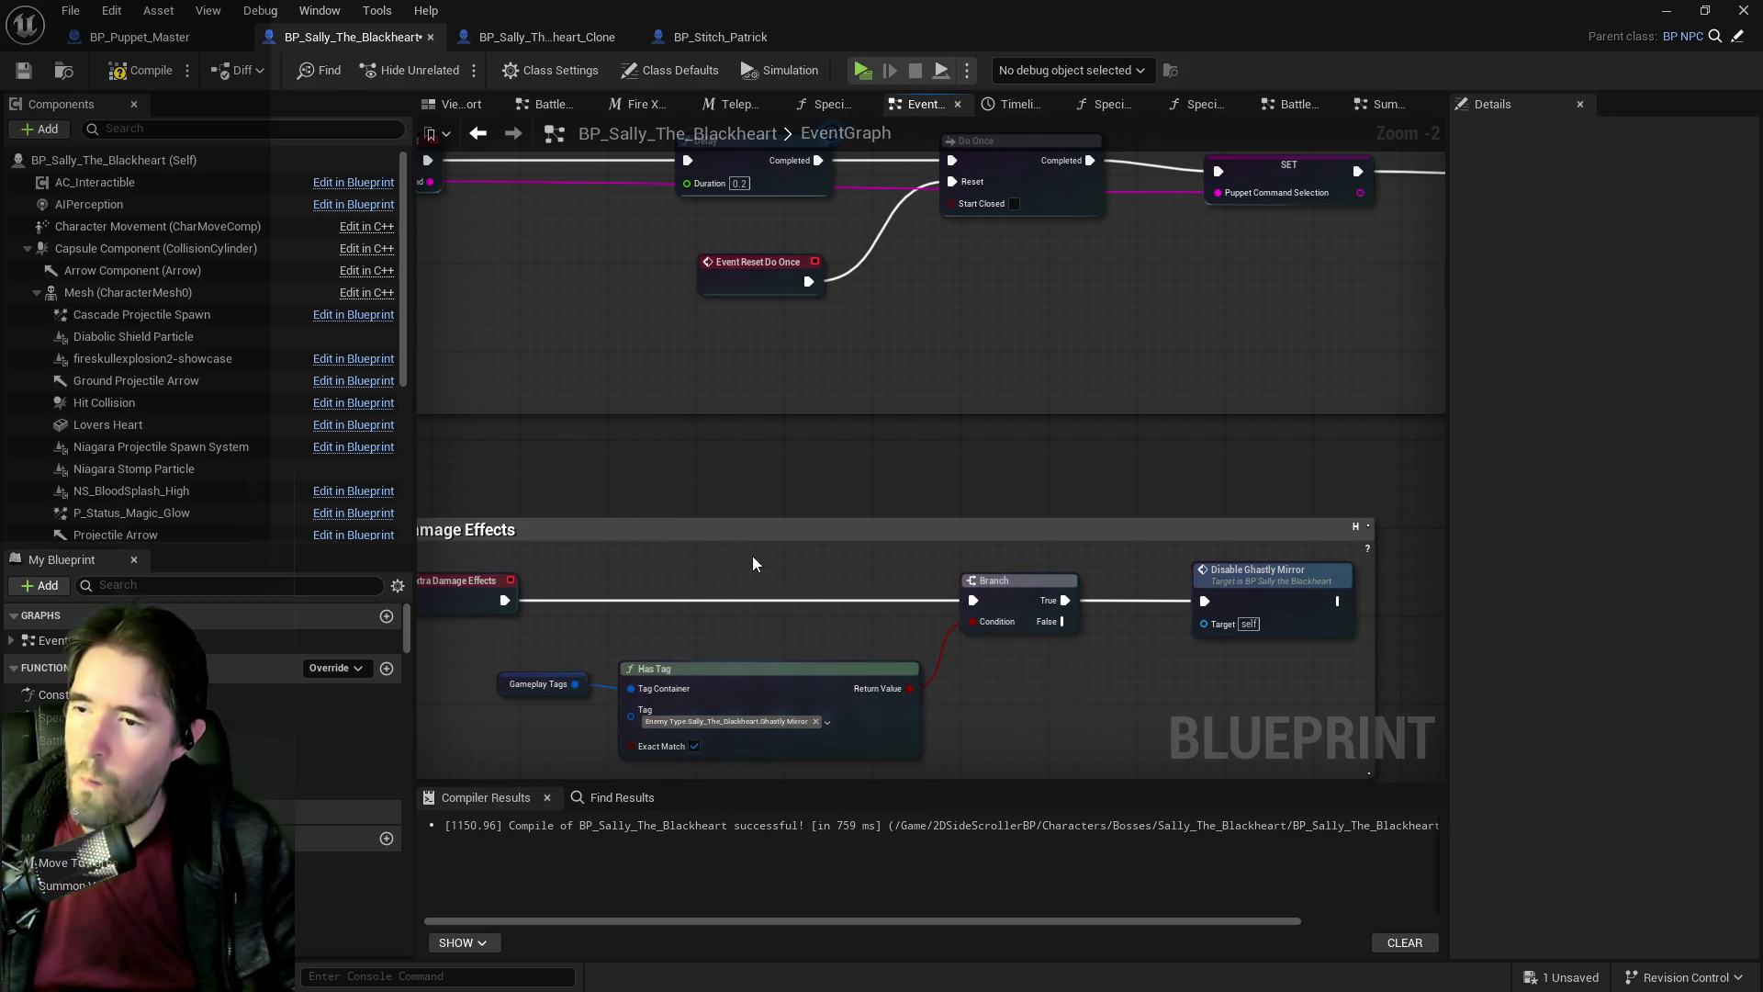
drag(771, 574, 931, 573)
drag(994, 630, 863, 607)
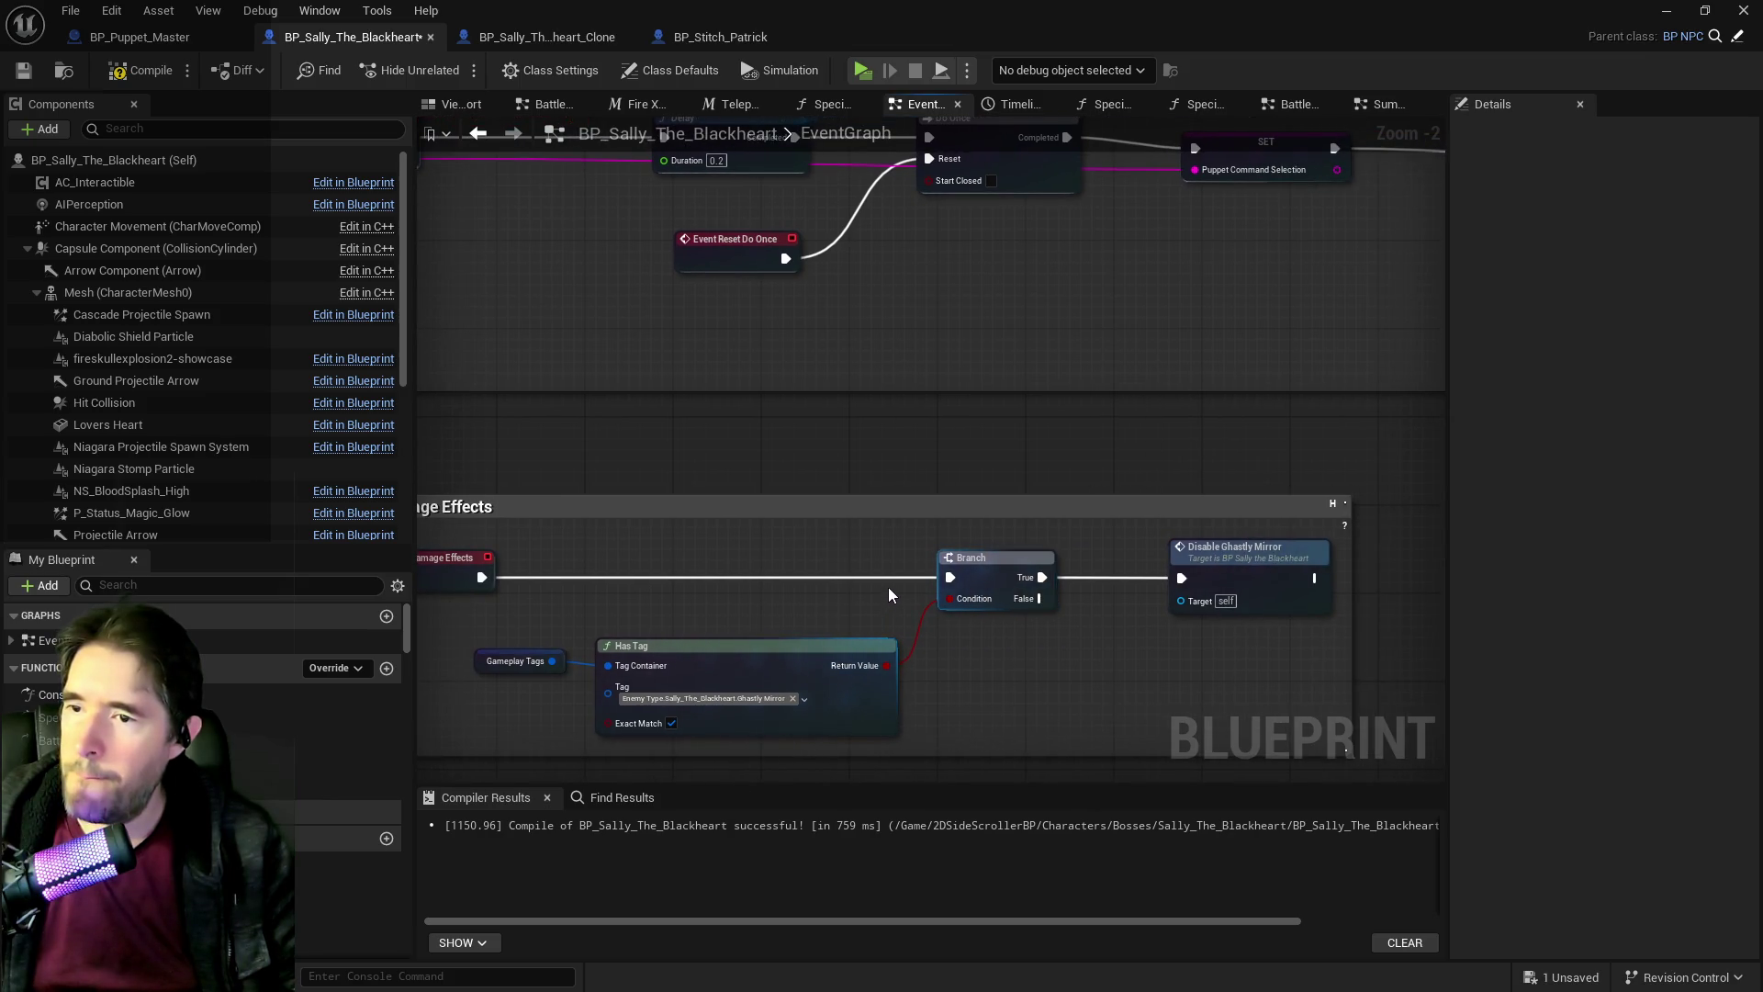
scroll(808, 404, down, 3)
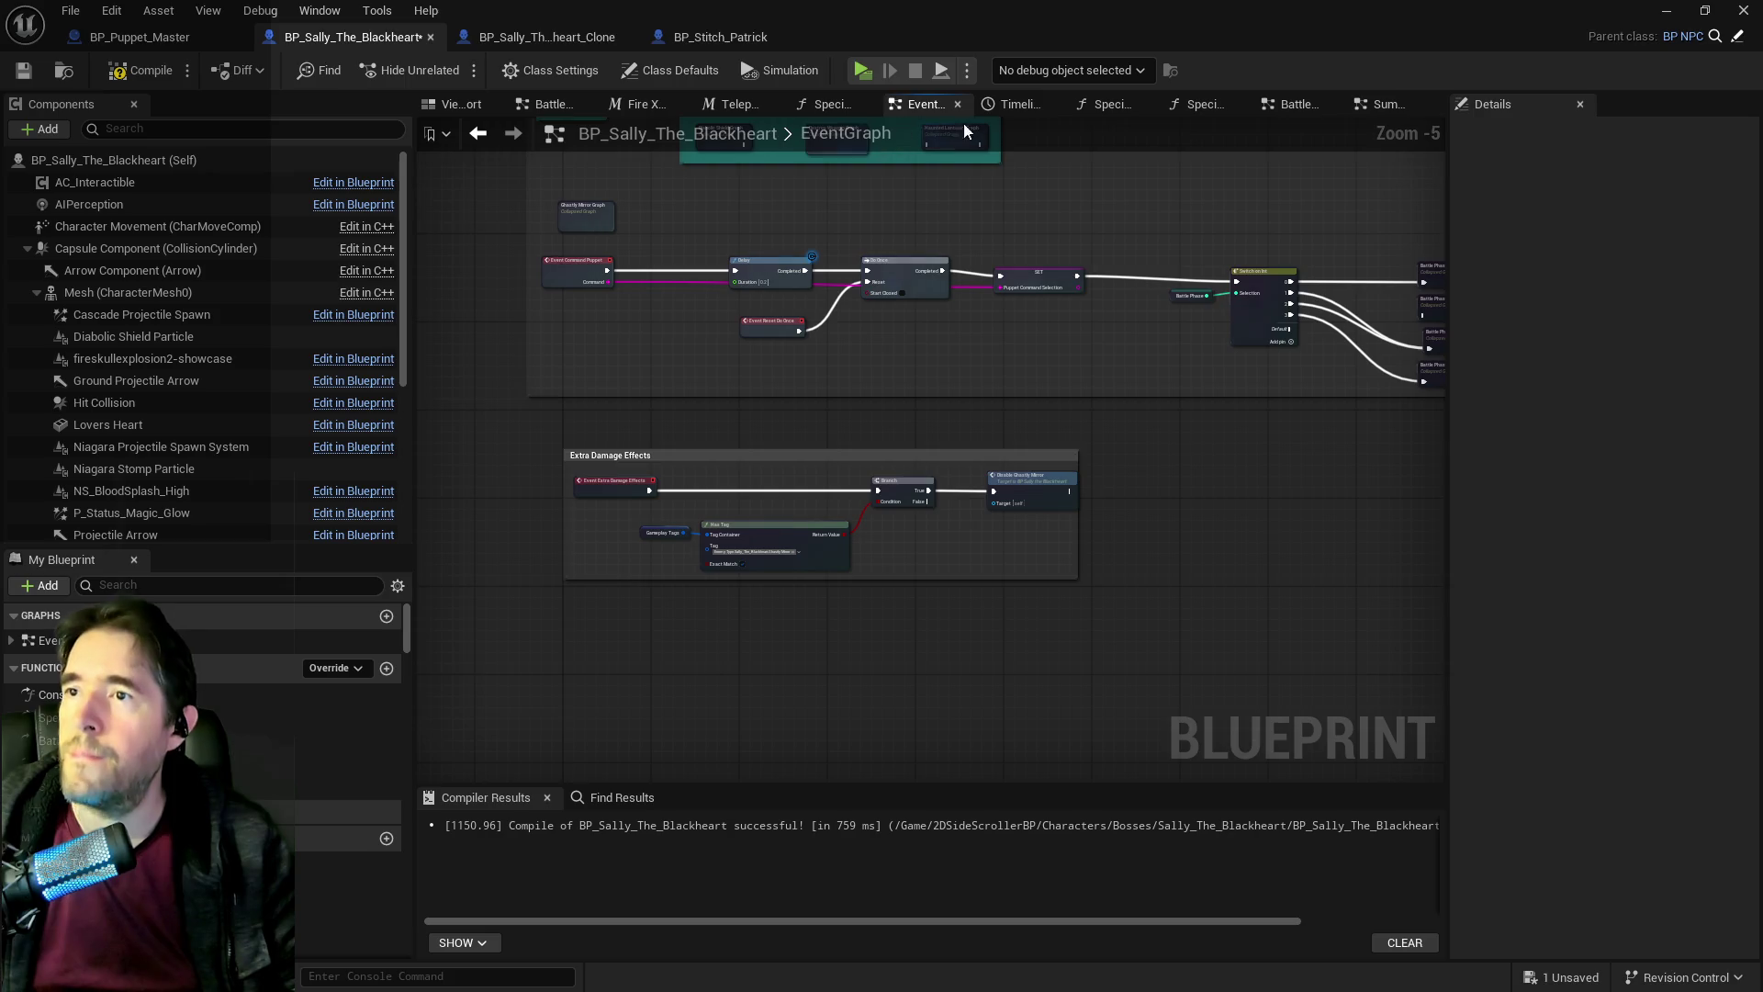
Compile and save Sally's blueprint and close the extra Battle Phase graph.
click(510, 41)
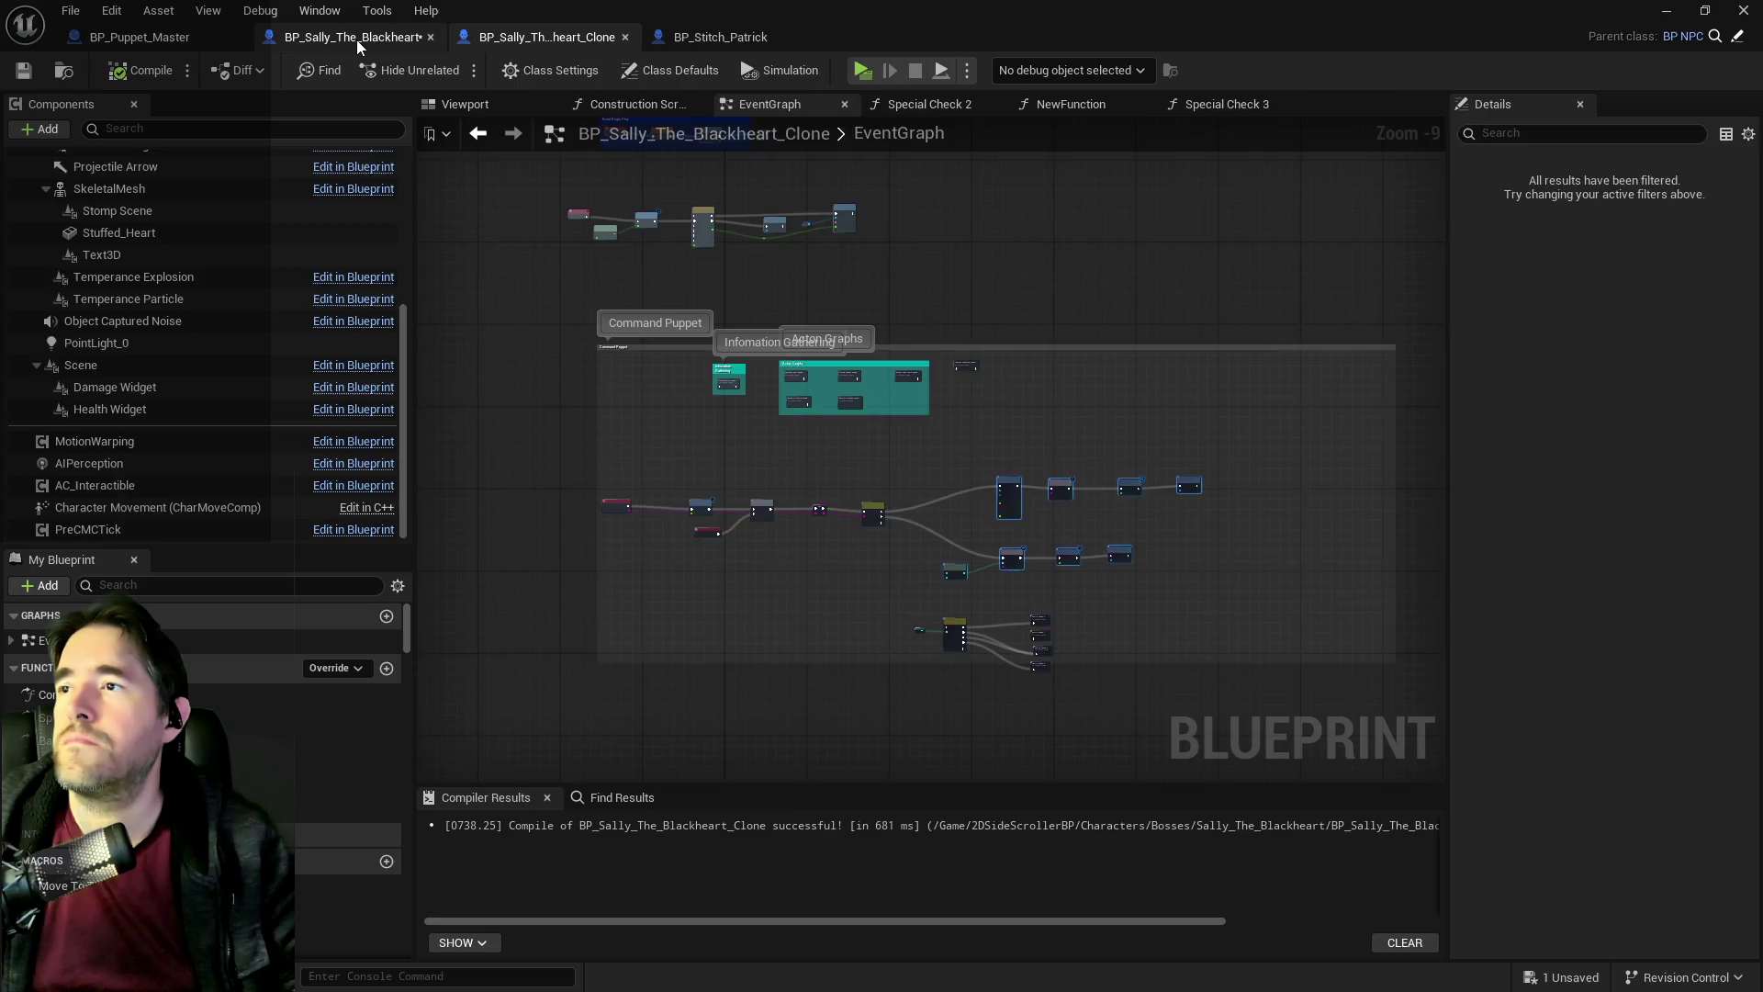
click(357, 40)
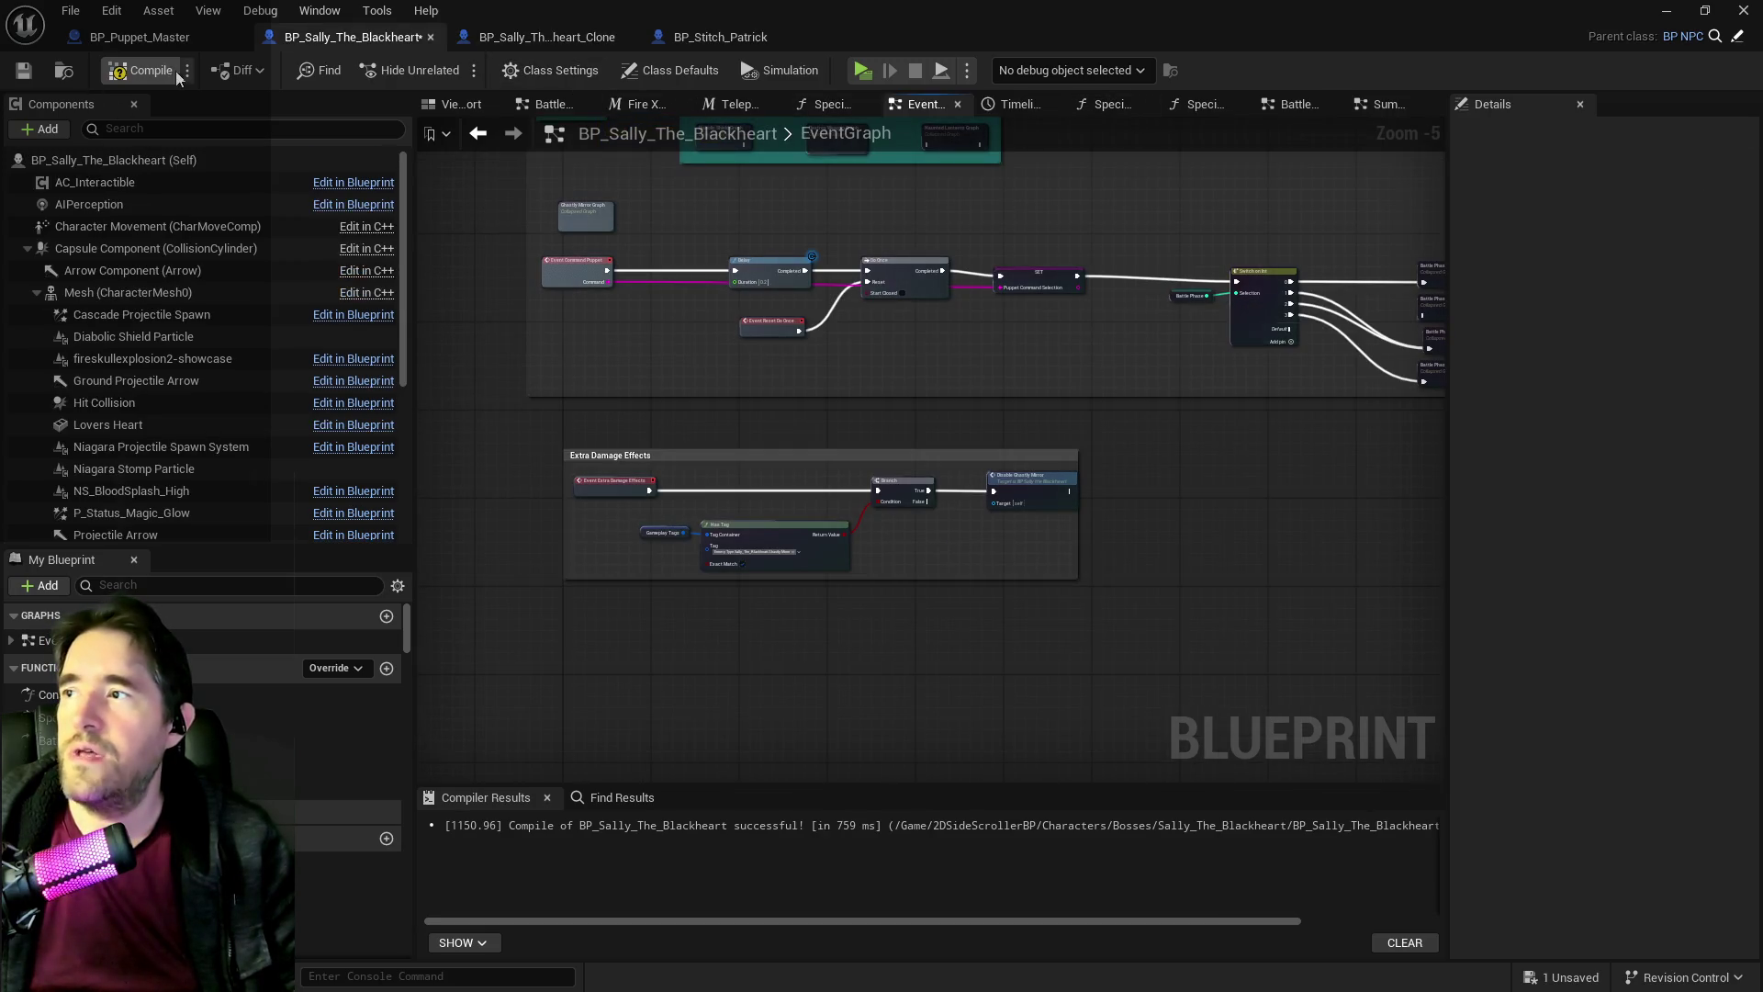
click(17, 73)
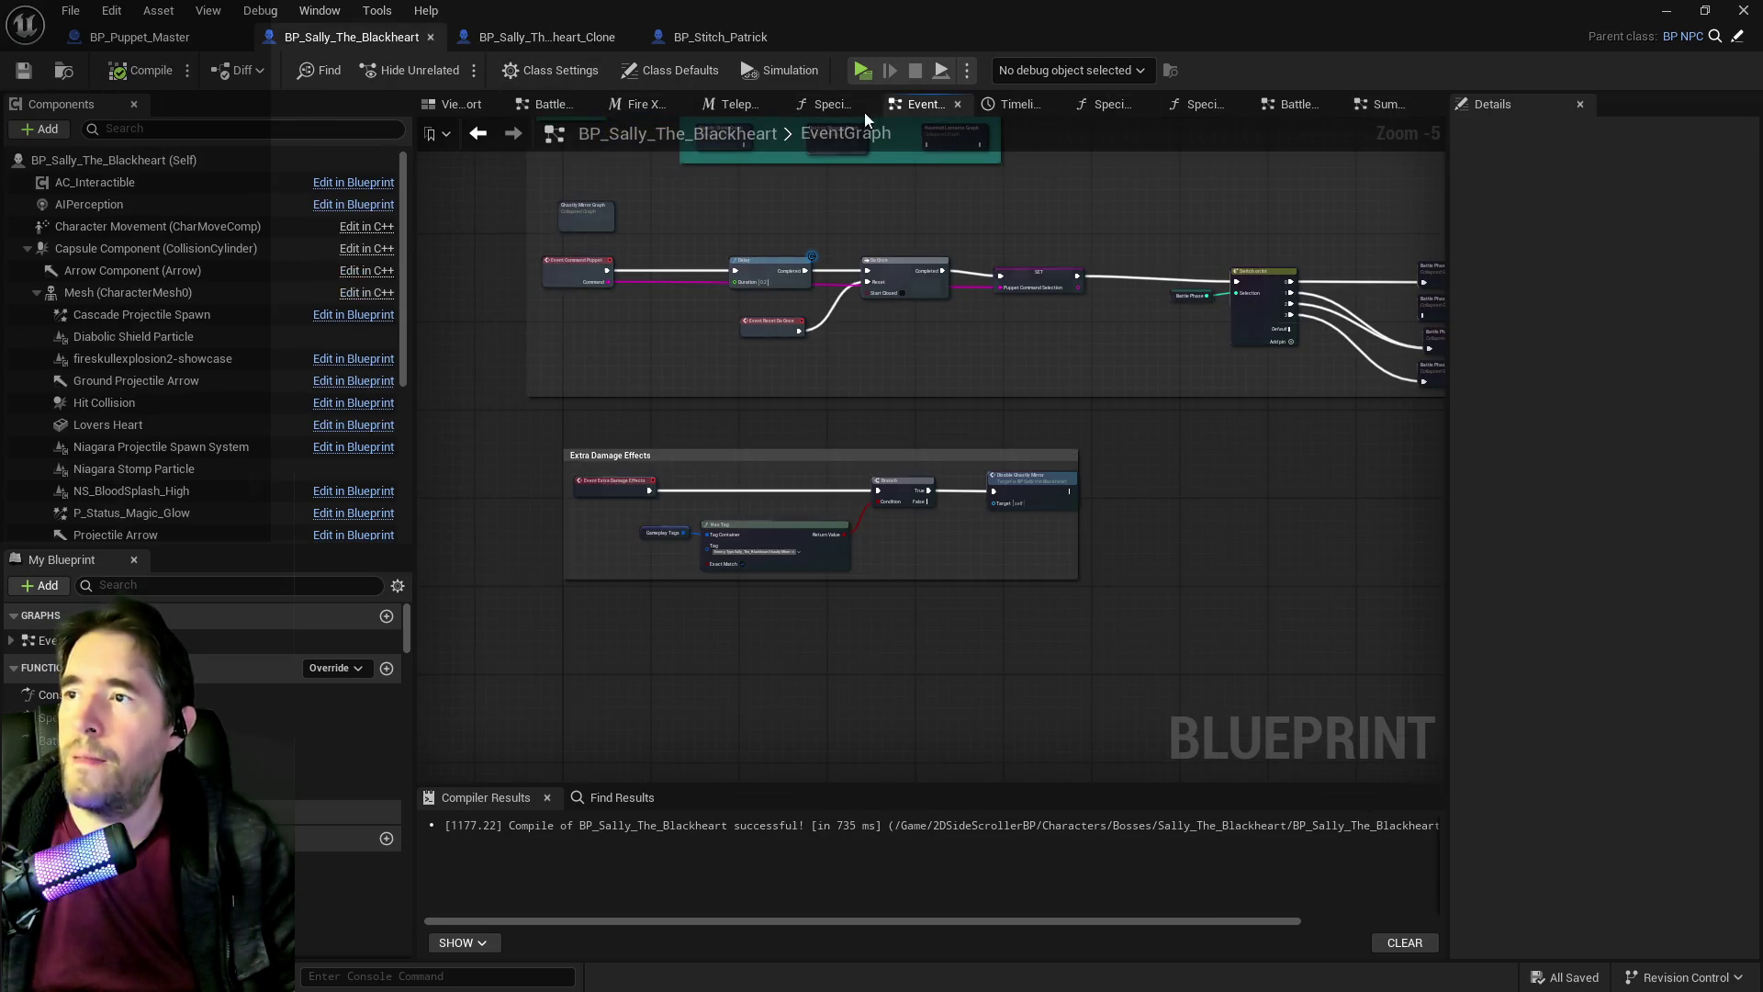
drag(775, 251, 829, 389)
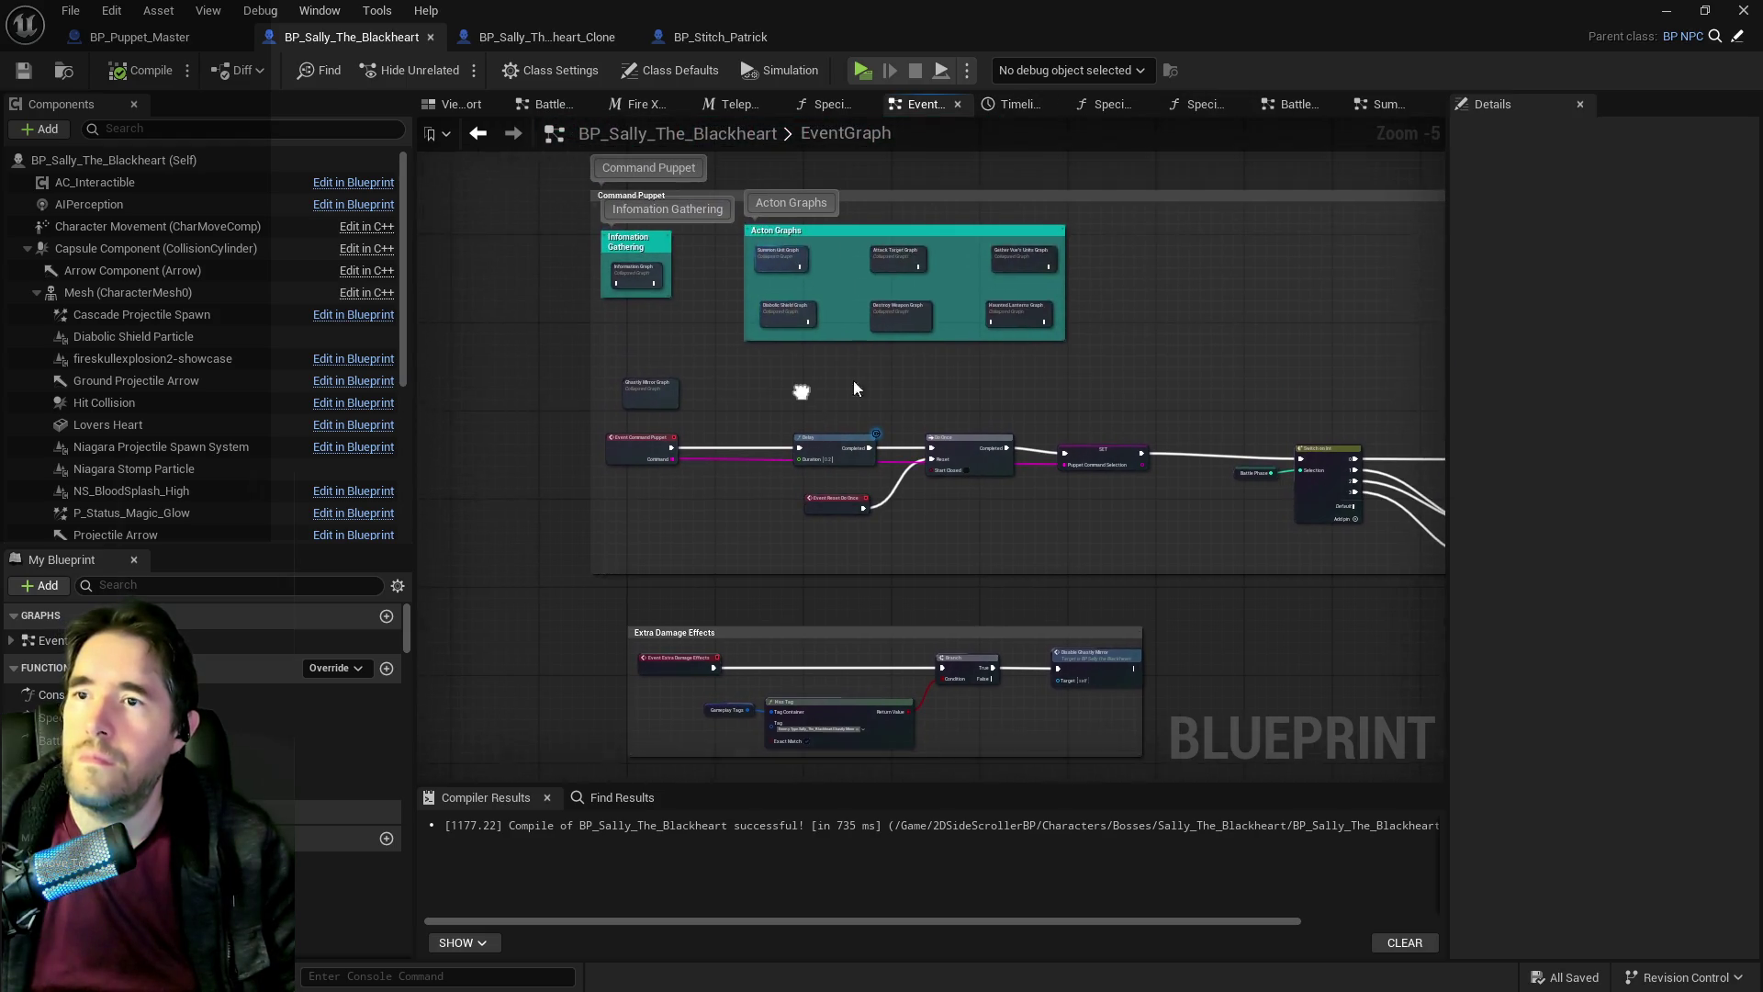
middle_click(1249, 101)
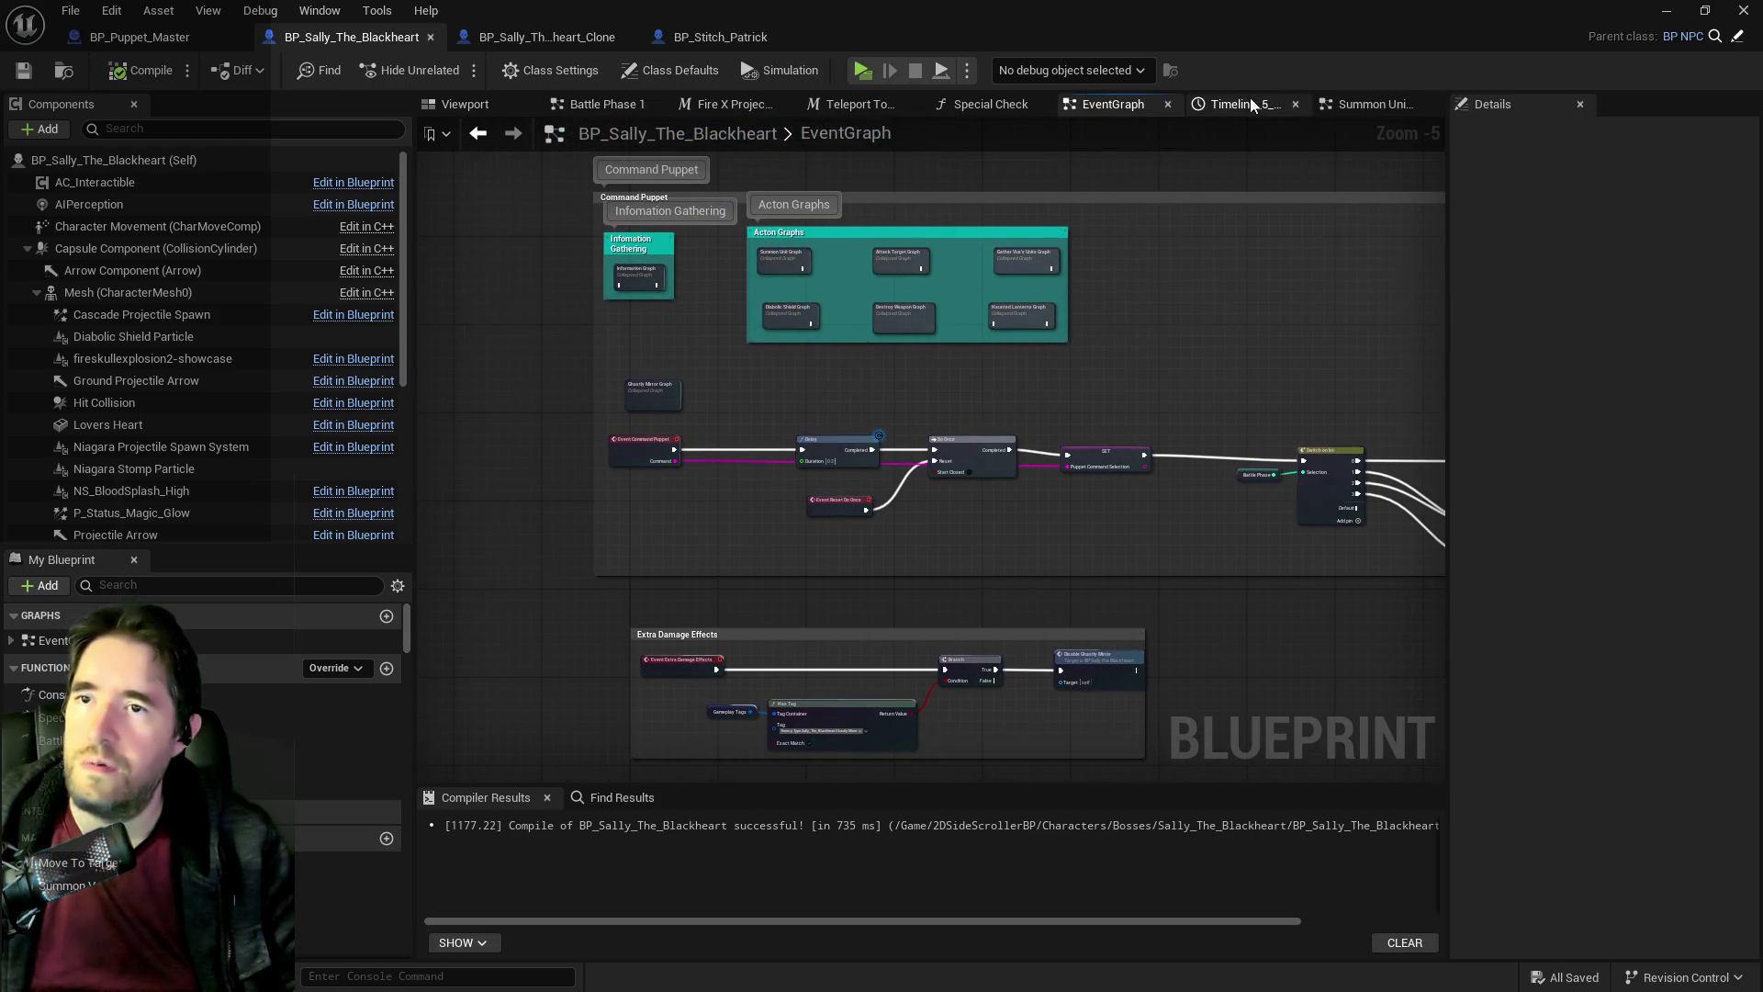
In Ghastly Mirror Graph, set the last Remove Gameplay Tag to Sally_The_Blackheart.Ghastly Mirror.
double_click(670, 399)
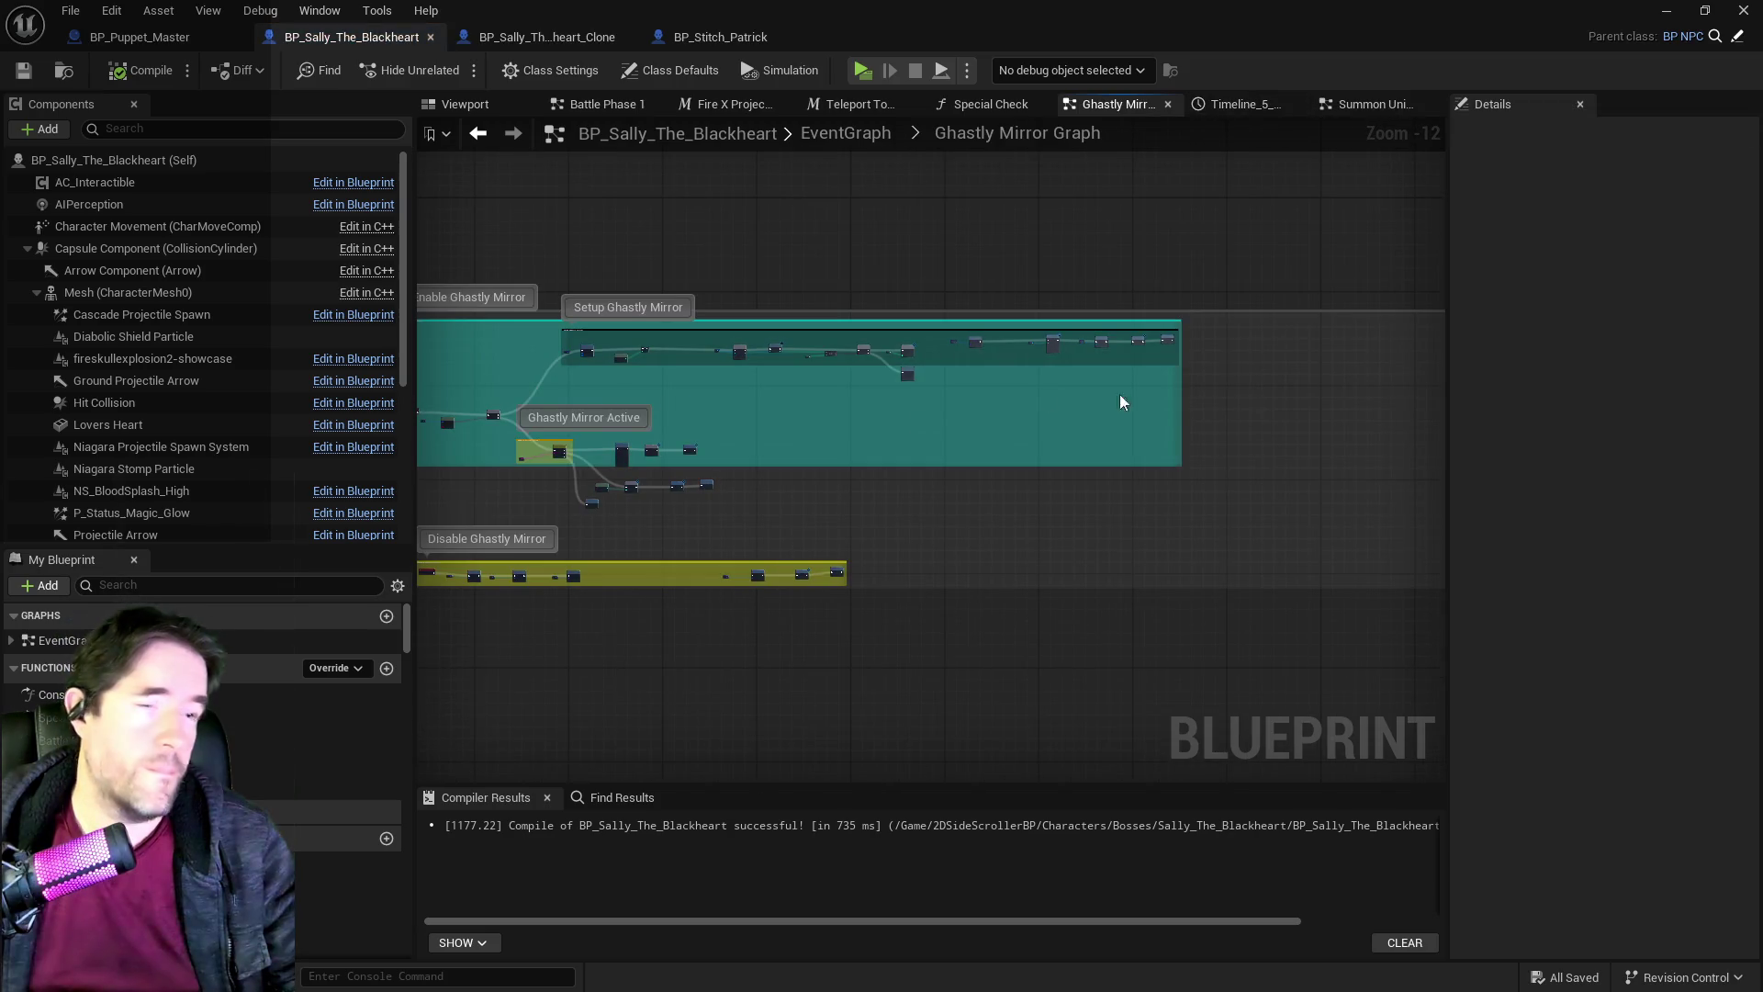
scroll(669, 466, up, 4)
scroll(749, 390, up, 6)
scroll(790, 393, down, 3)
scroll(831, 396, up, 1)
scroll(831, 396, up, 2)
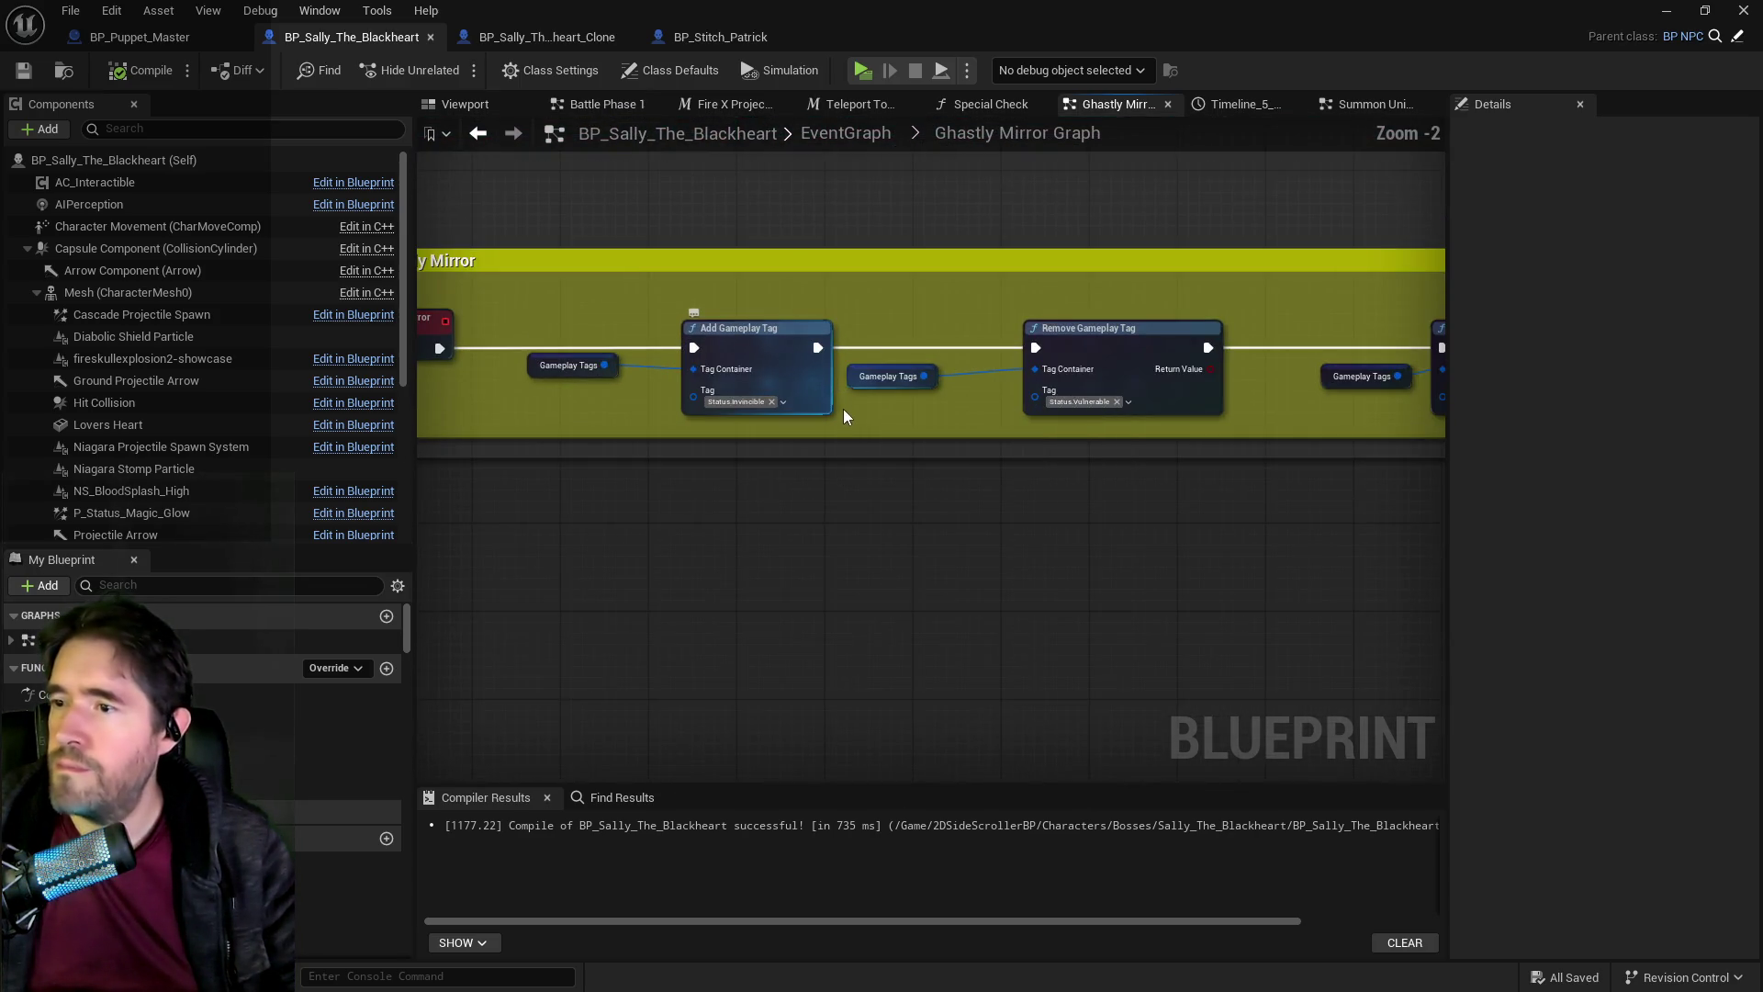
mouse_move(855, 416)
mouse_down()
mouse_move(781, 408)
mouse_move(771, 356)
mouse_move(642, 358)
mouse_move(767, 356)
mouse_up()
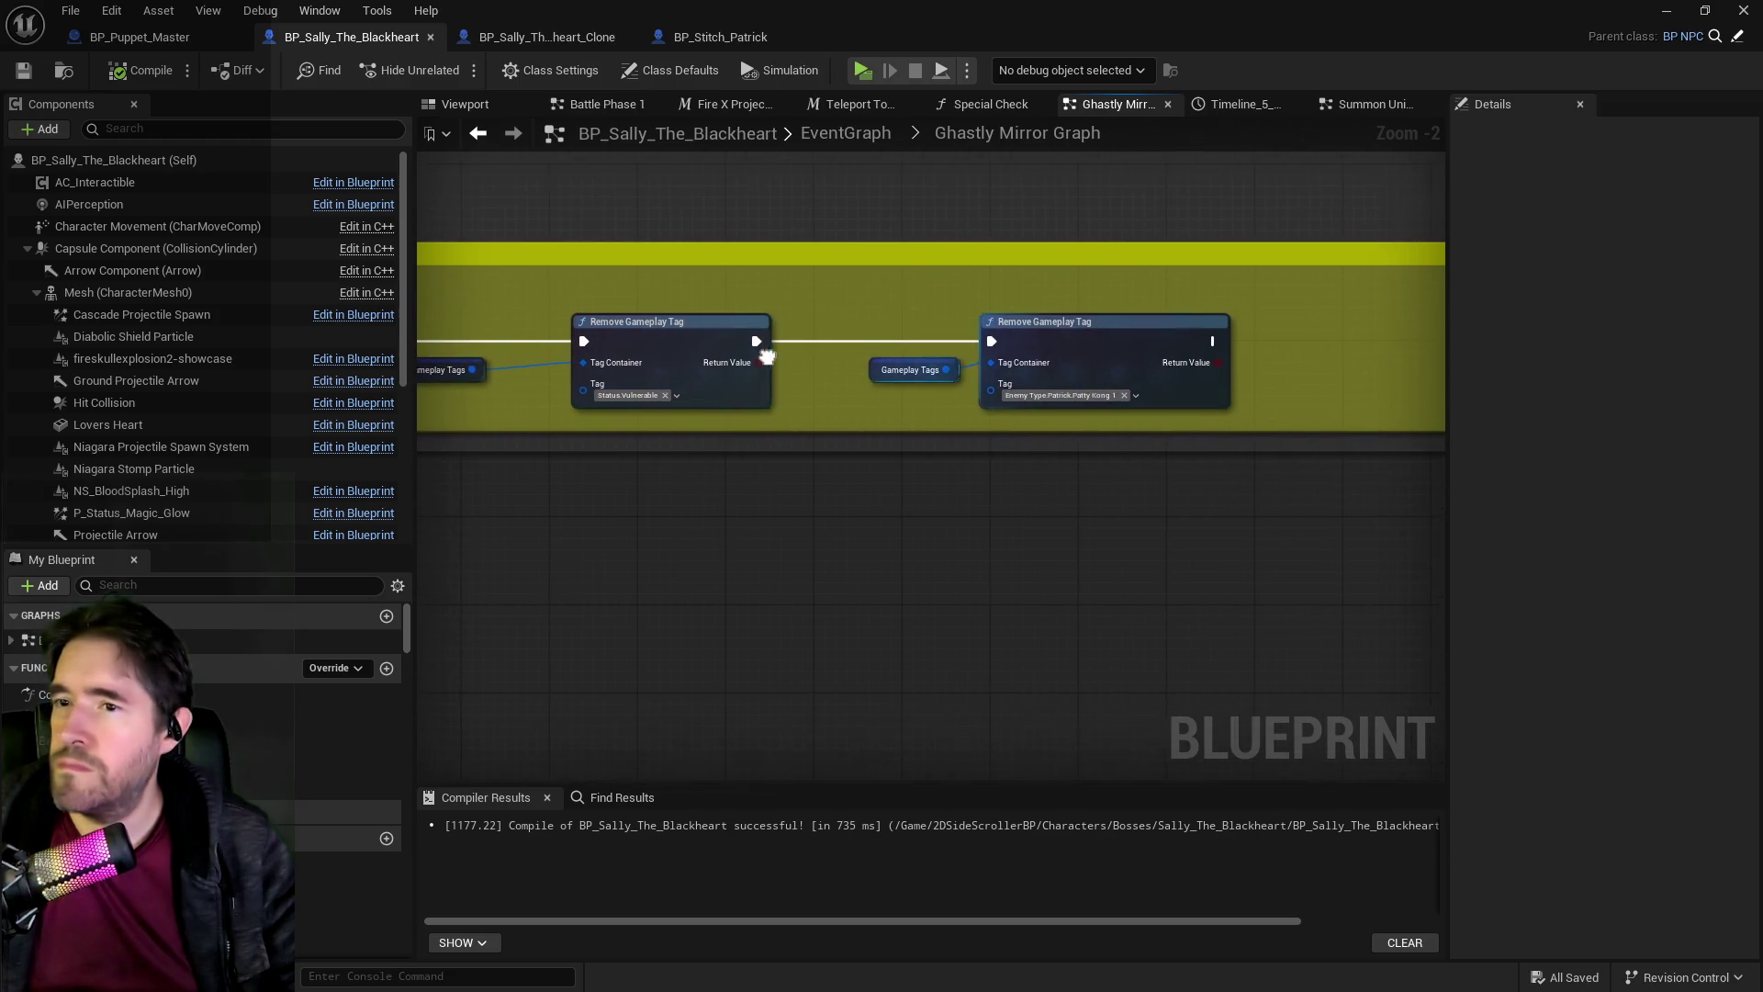
click(1029, 402)
scroll(1034, 689, down, 2)
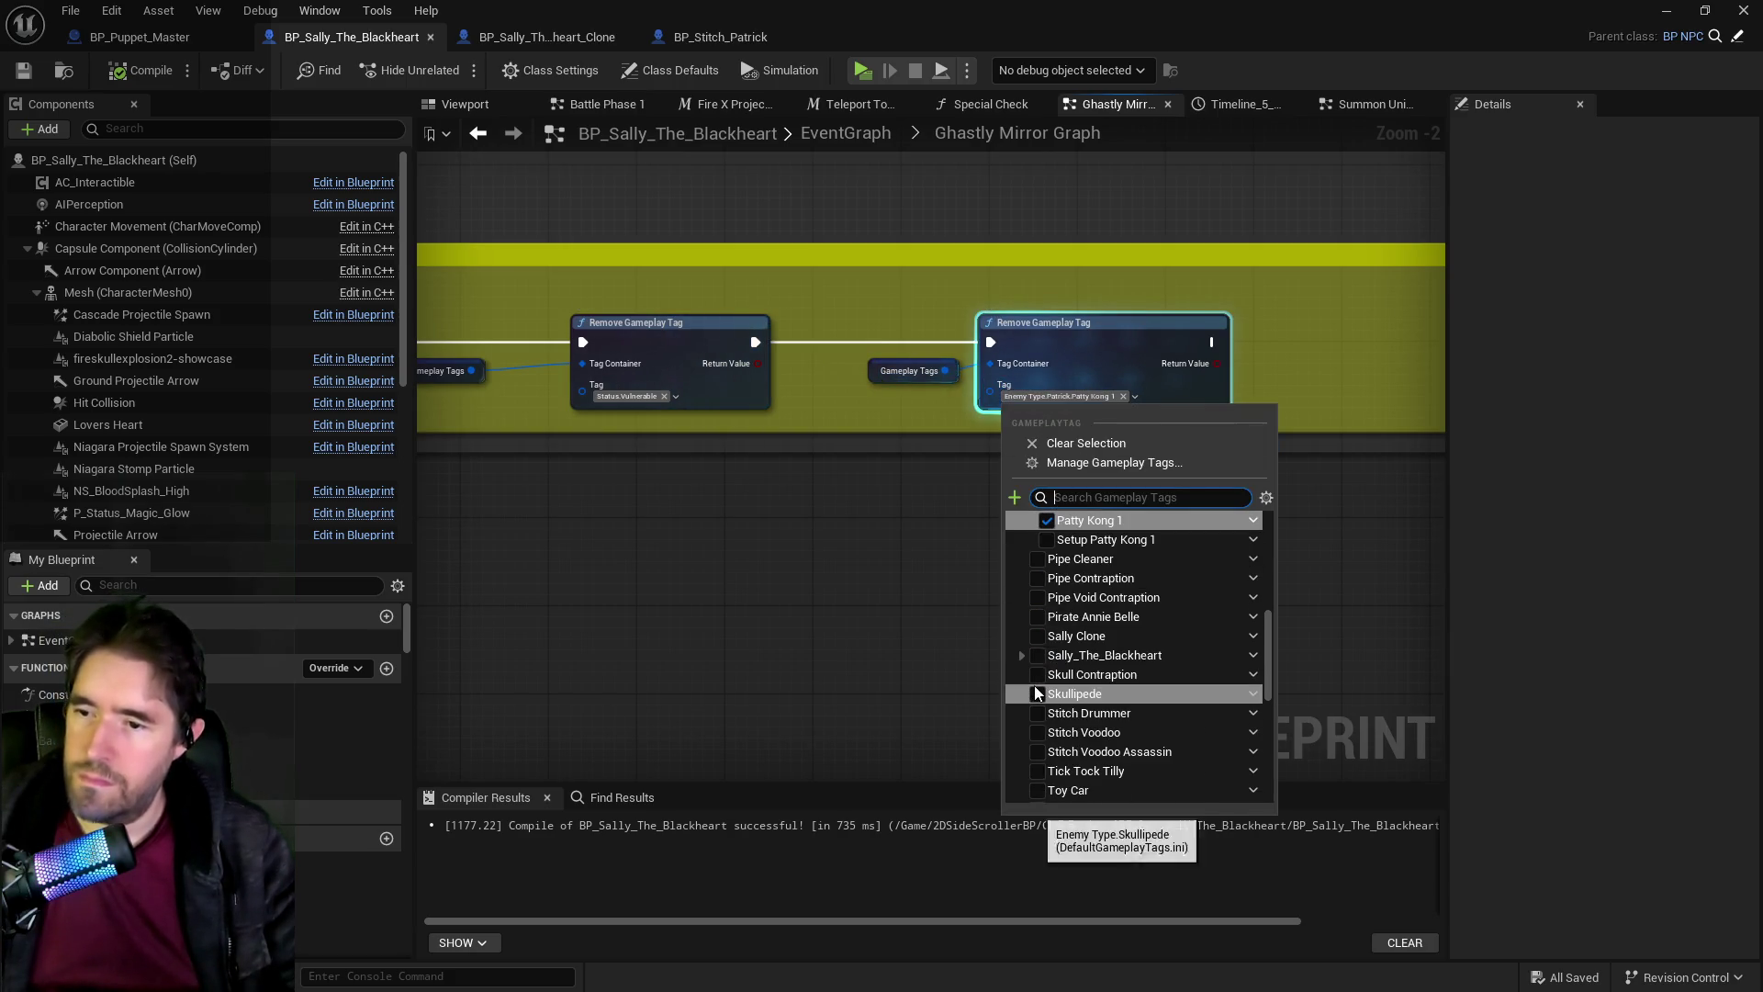
click(1021, 655)
click(1046, 676)
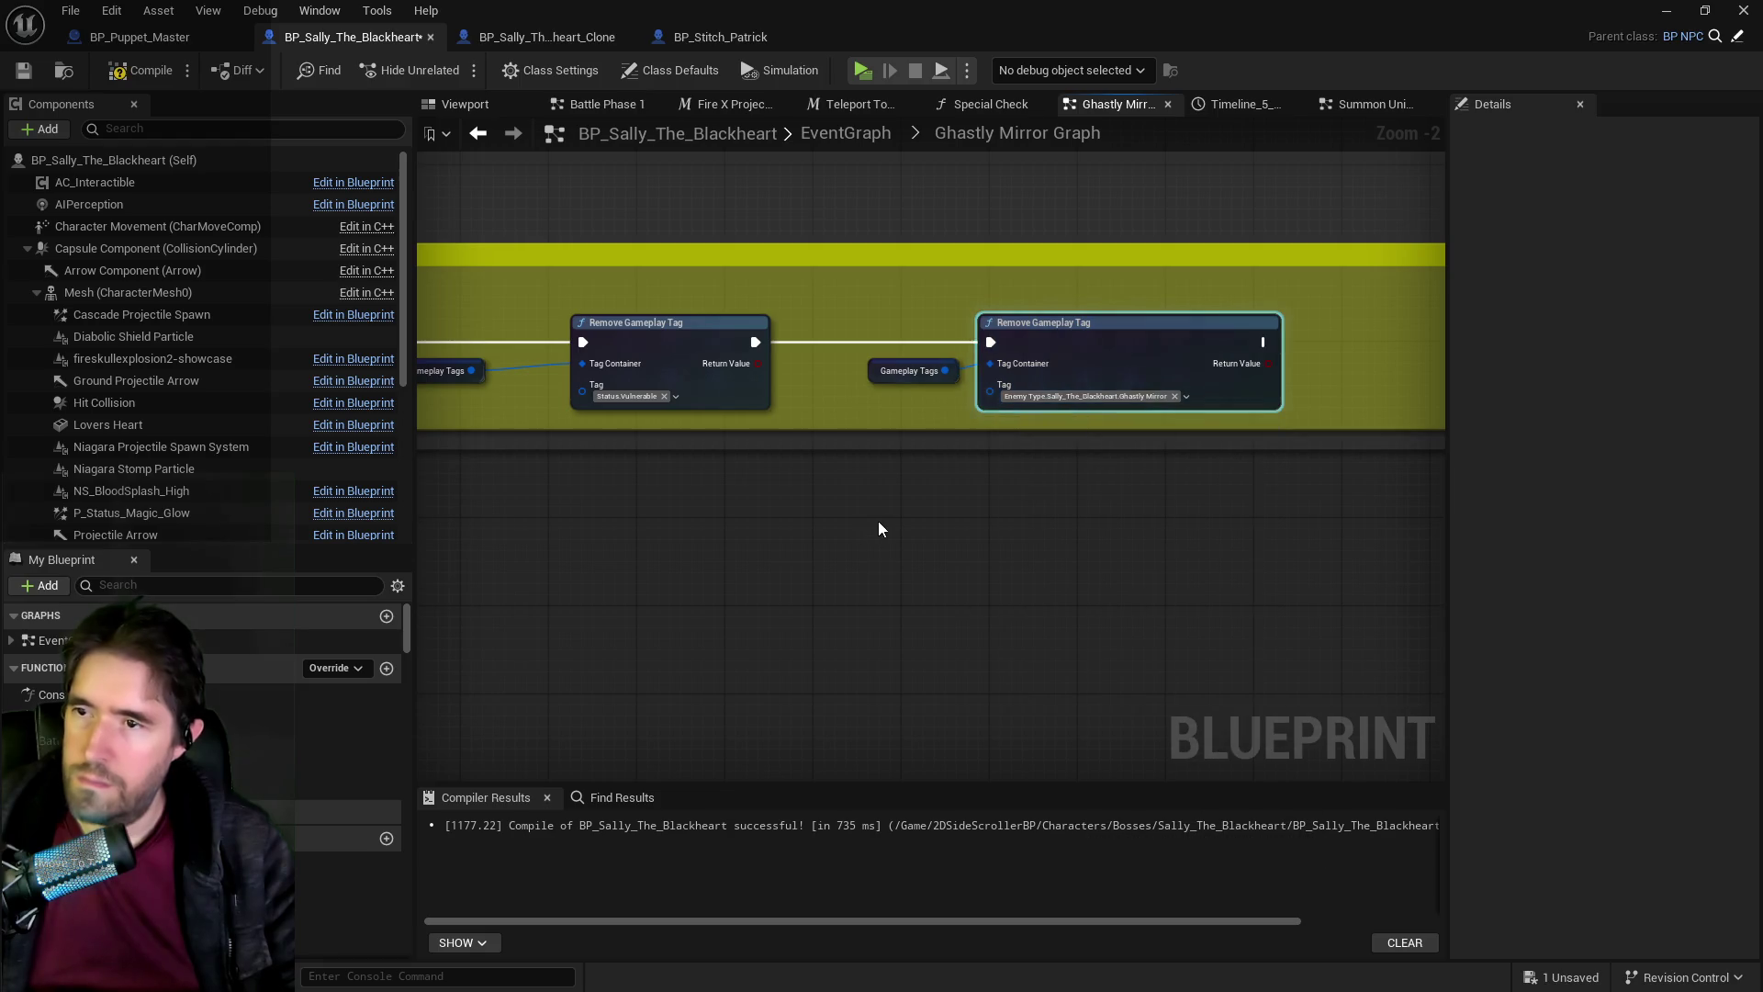
Select the Teleport Location getter and Teleport to Location nodes.
scroll(876, 530, down, 2)
scroll(928, 597, down, 2)
scroll(682, 364, up, 2)
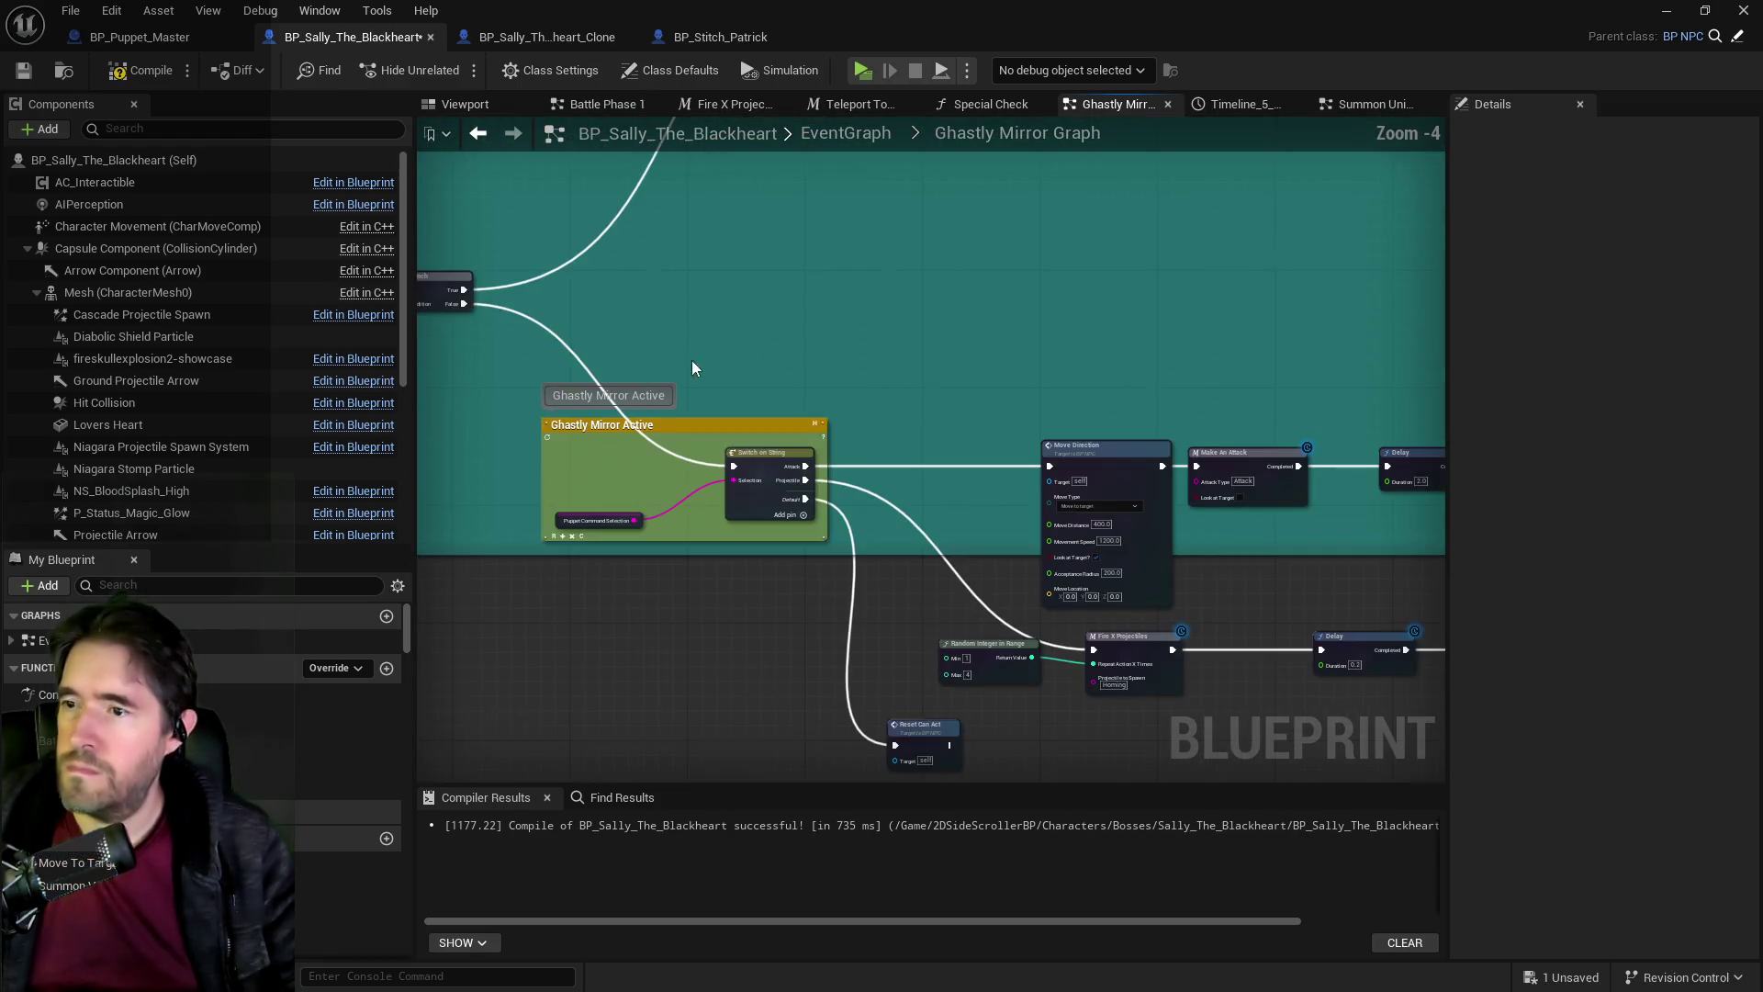
scroll(927, 519, down, 1)
scroll(826, 650, up, 1)
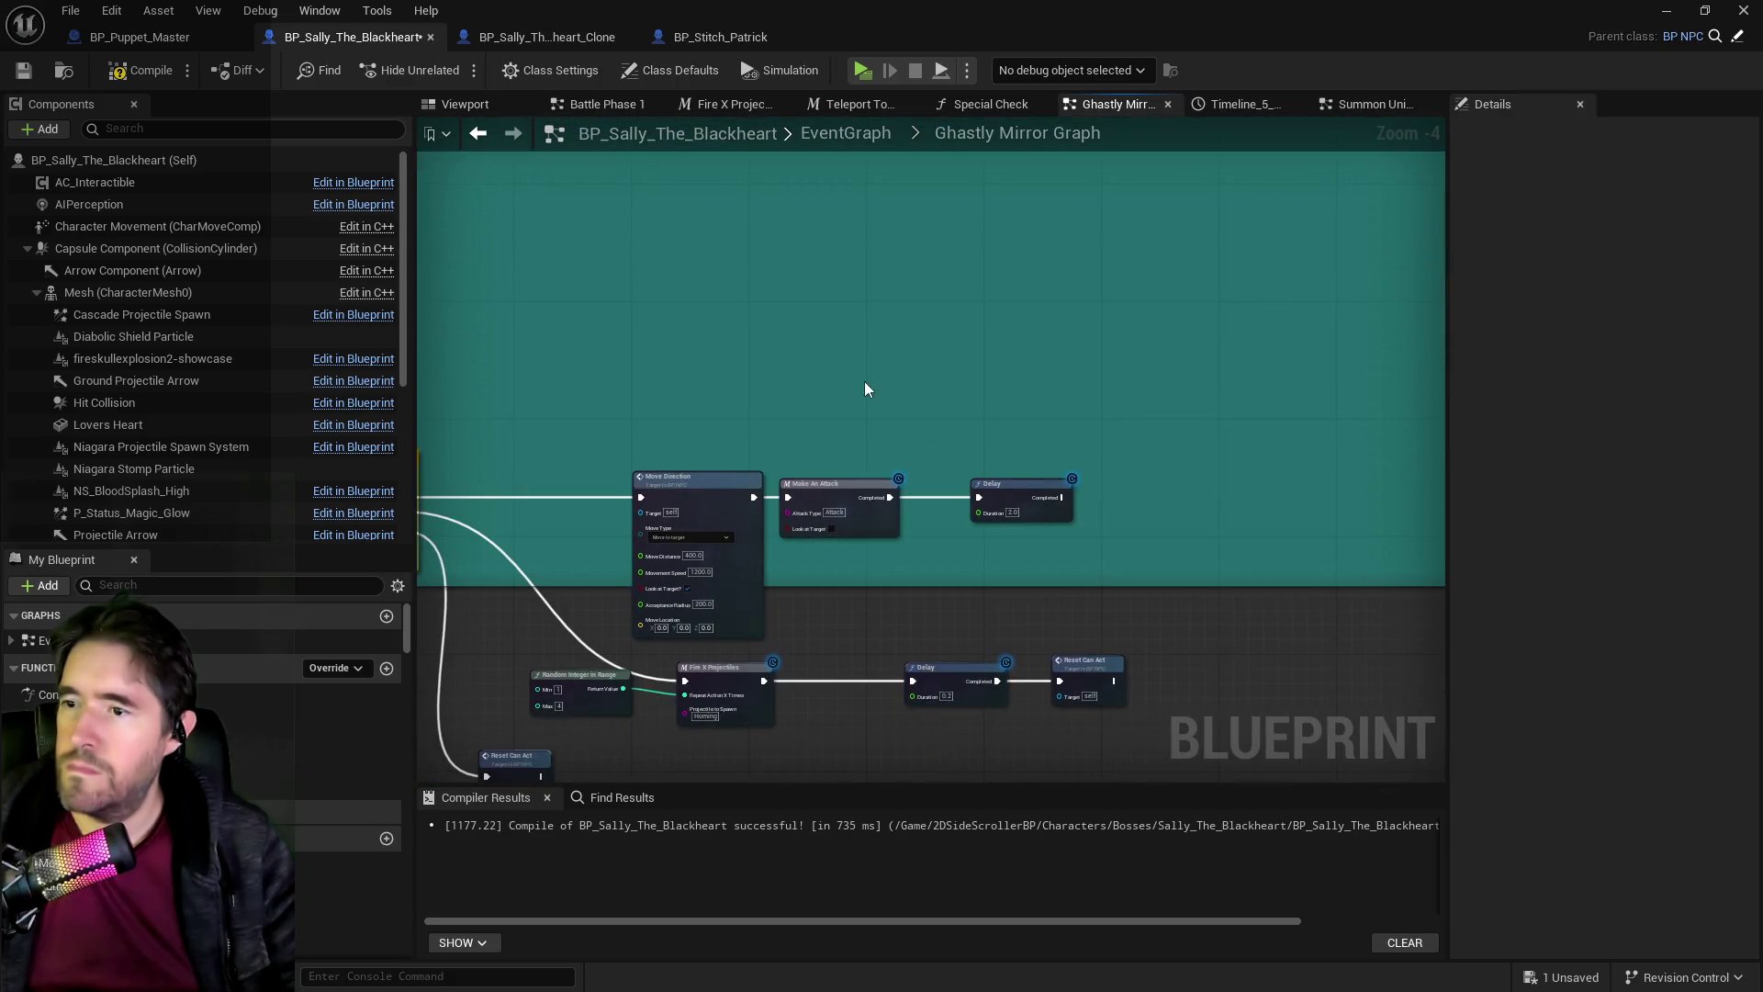
scroll(862, 446, down, 2)
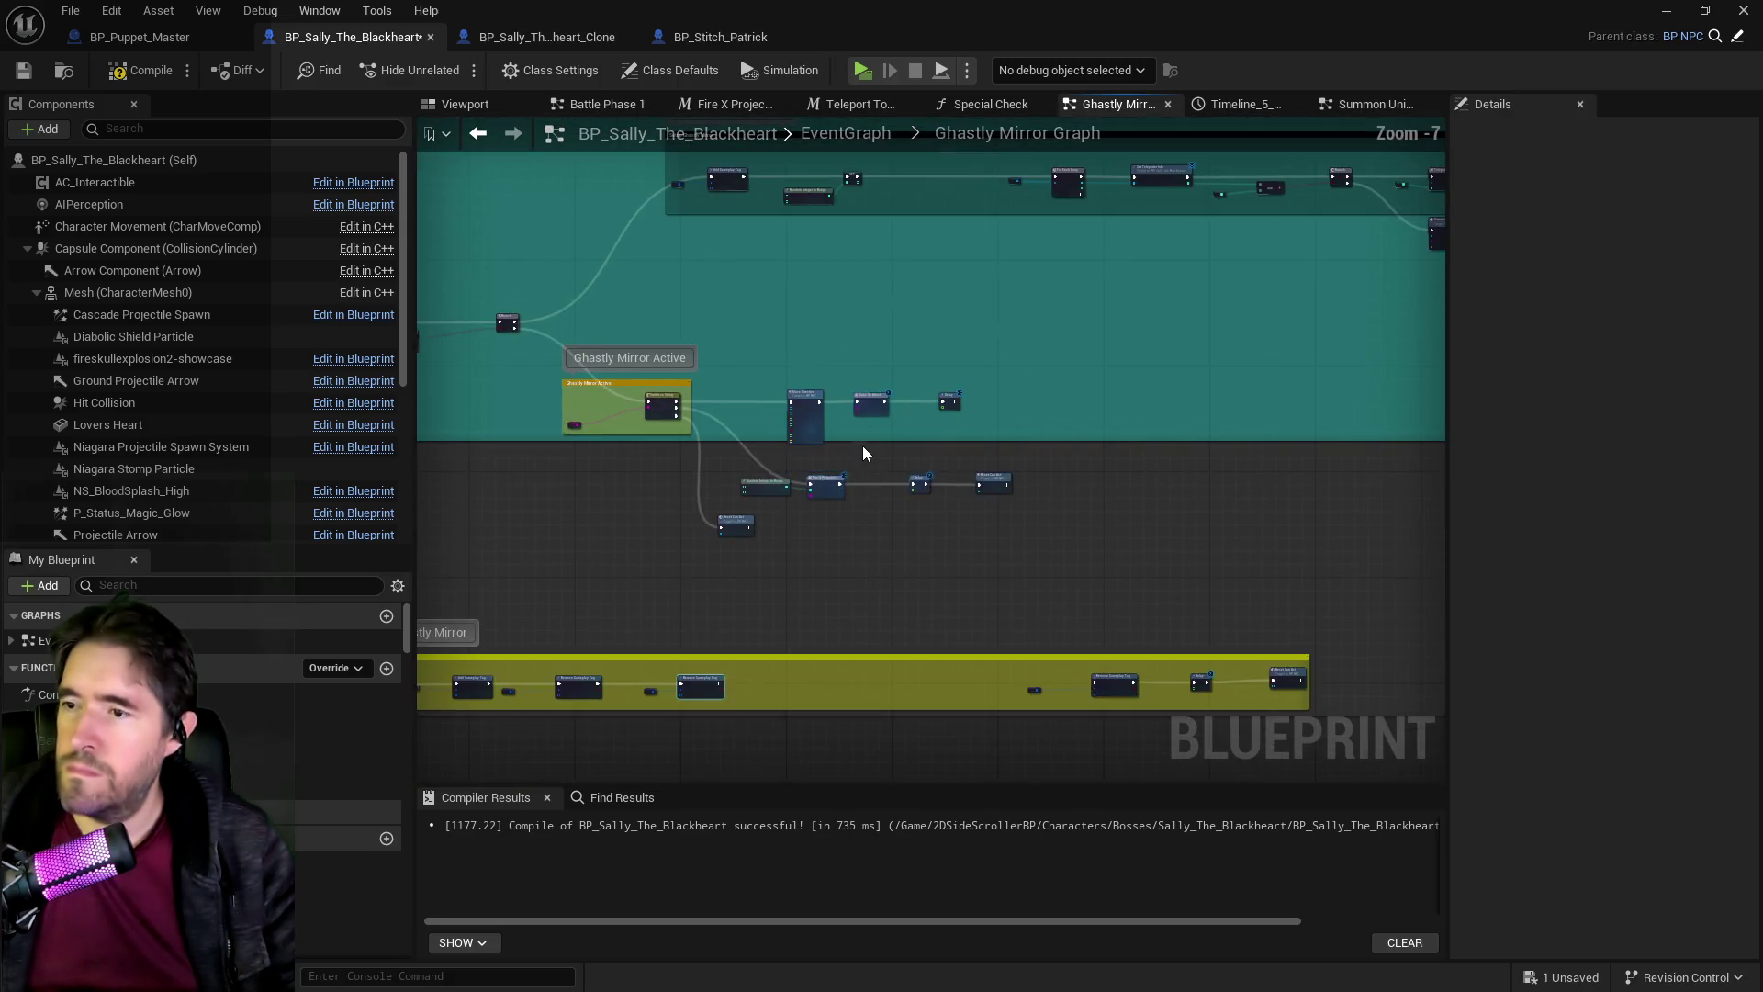
scroll(830, 373, up, 1)
scroll(1001, 363, up, 1)
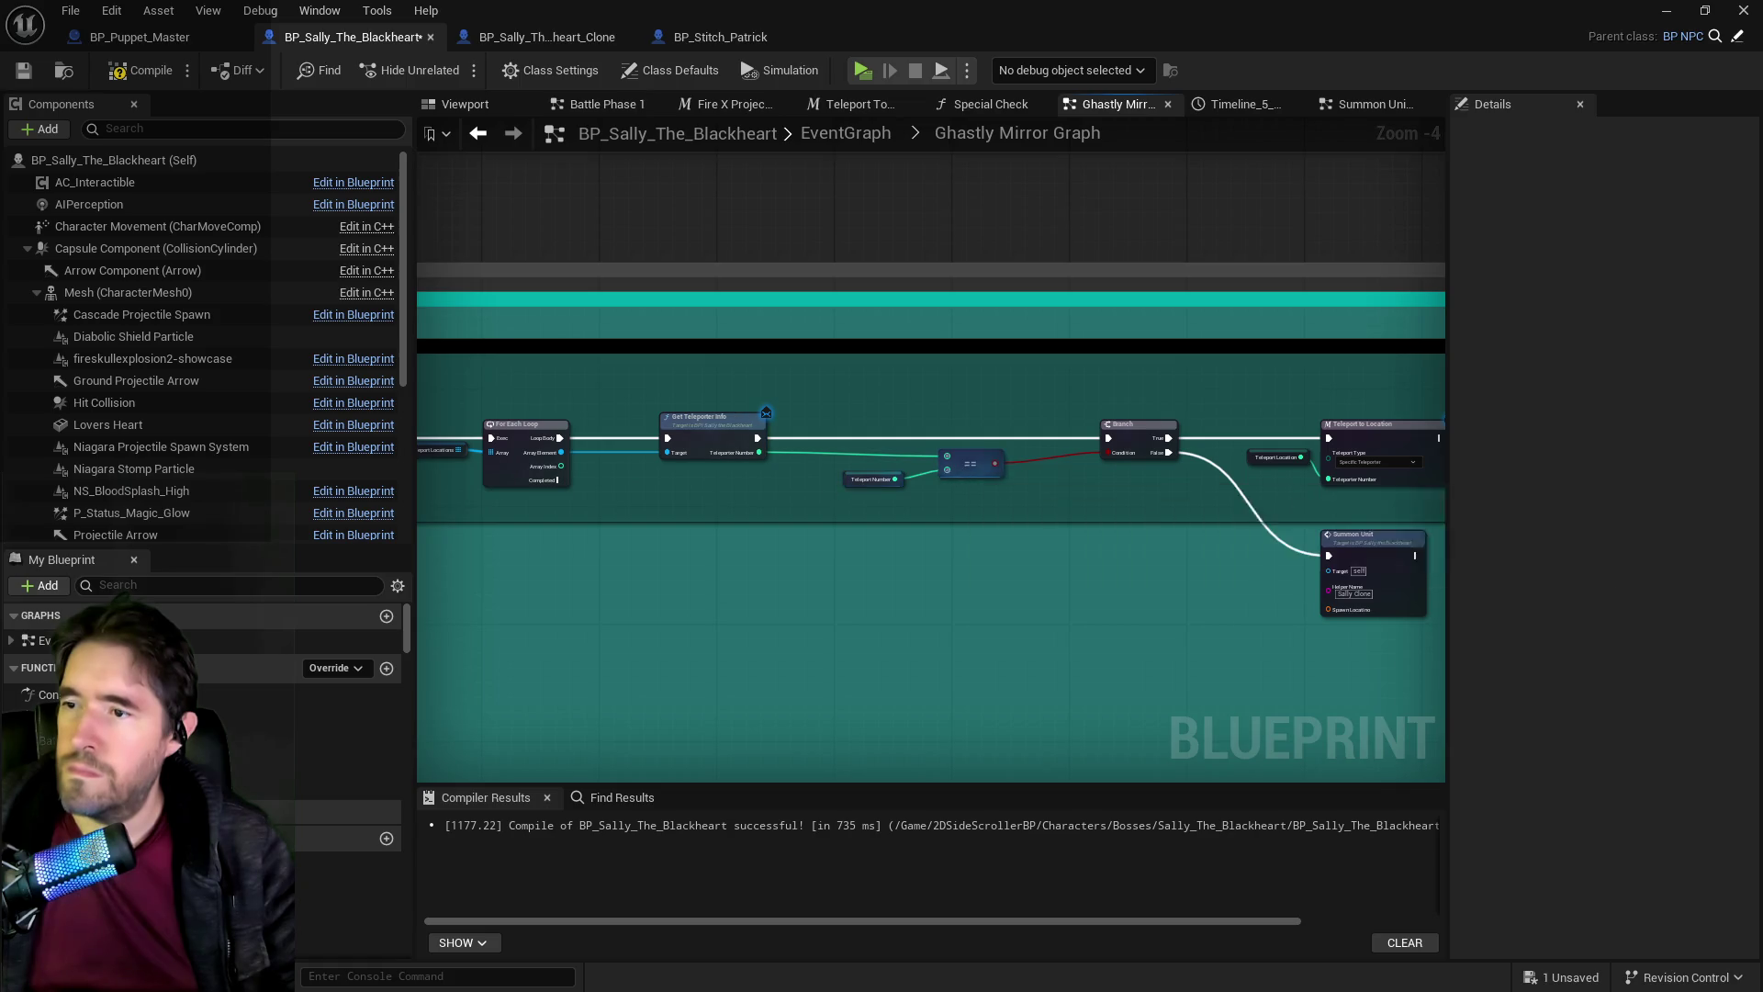
drag(1261, 521, 1040, 482)
drag(1198, 450, 1155, 472)
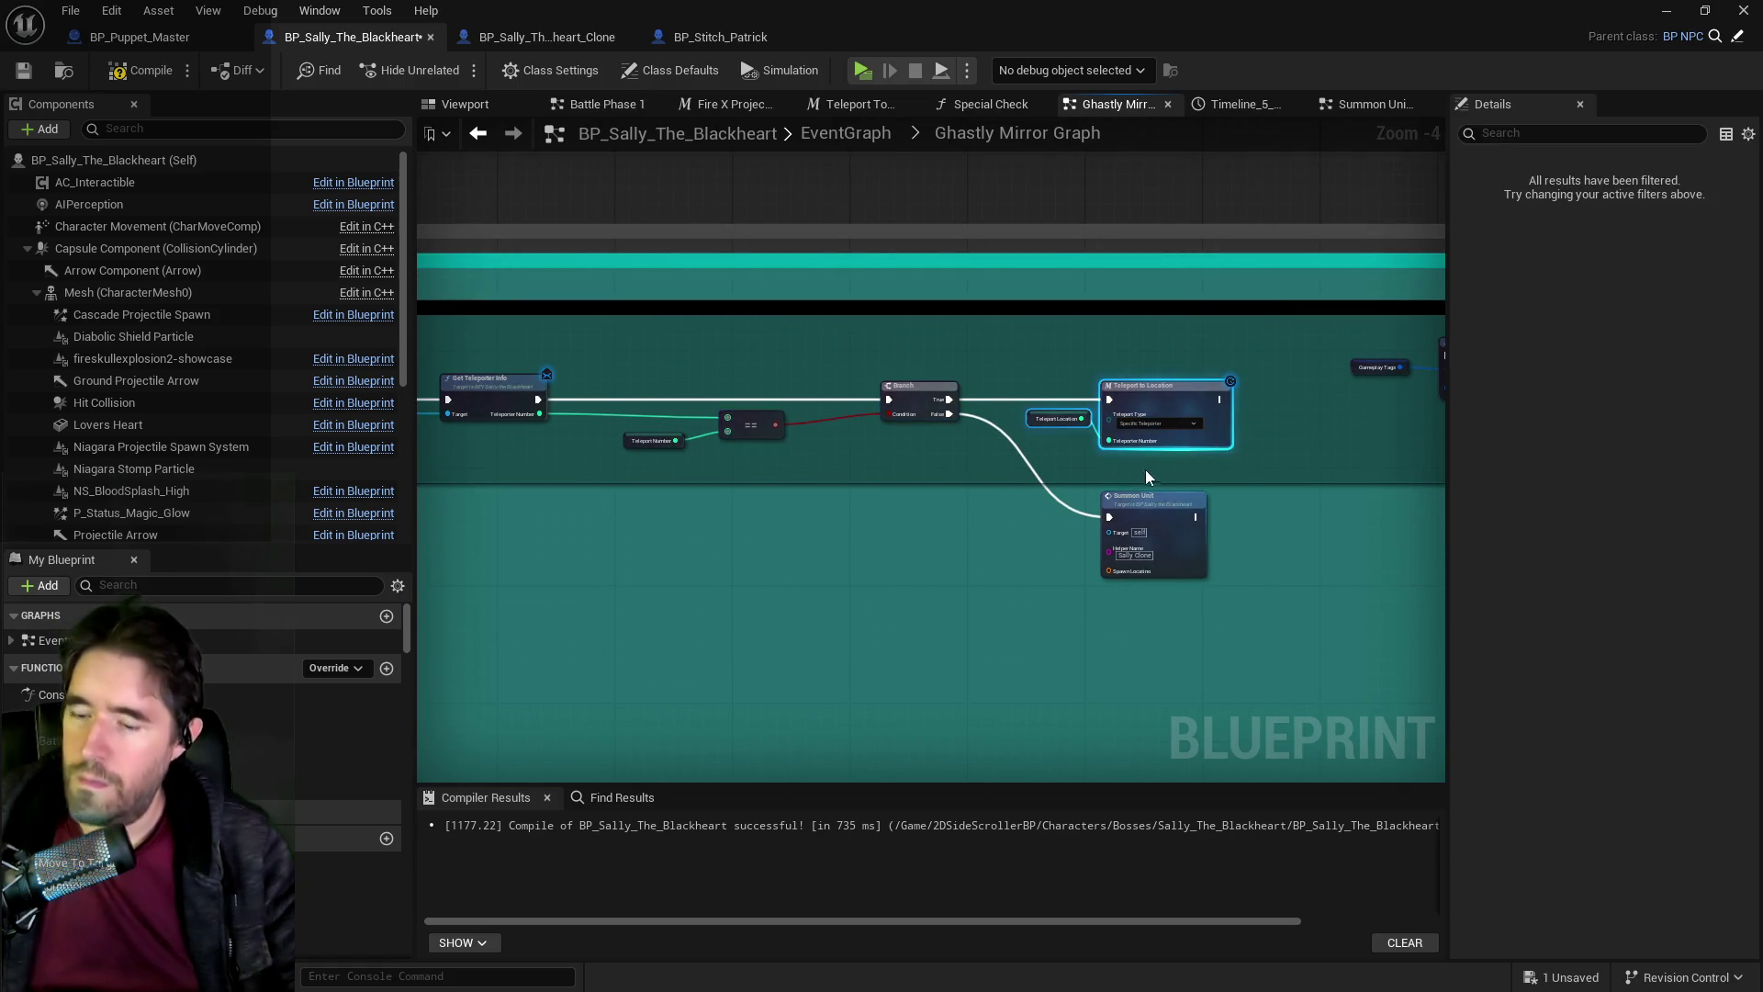
scroll(841, 540, down, 3)
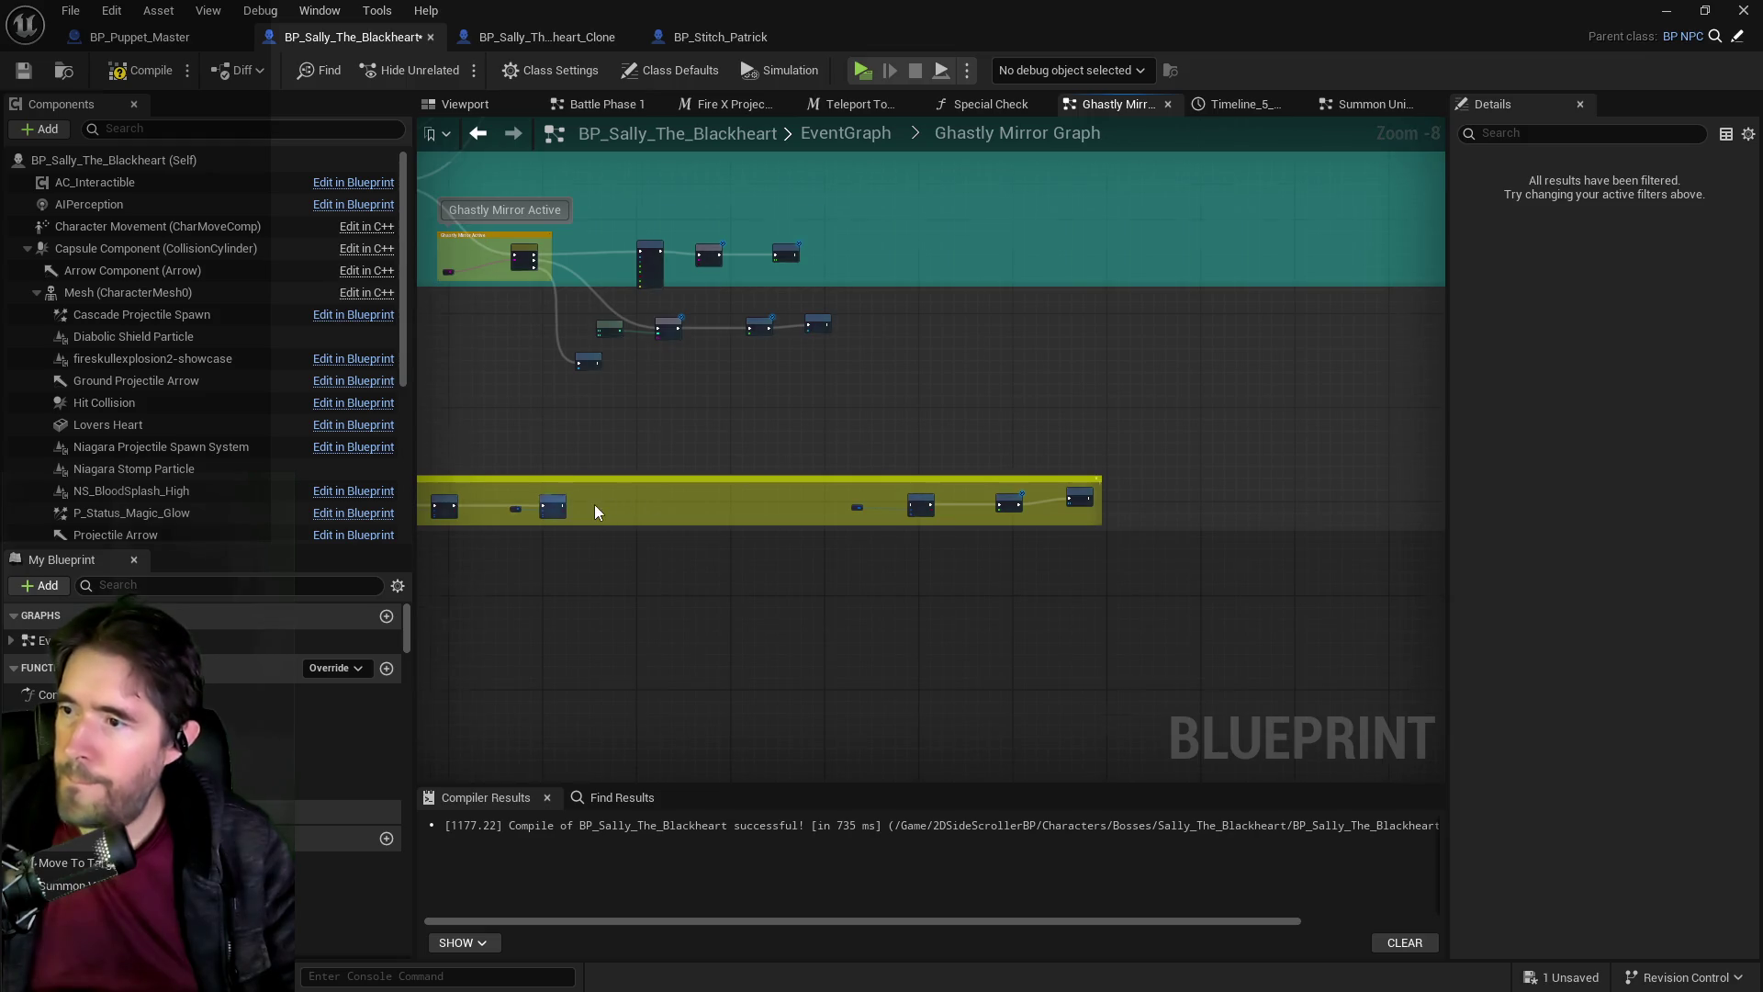
scroll(1274, 395, up, 4)
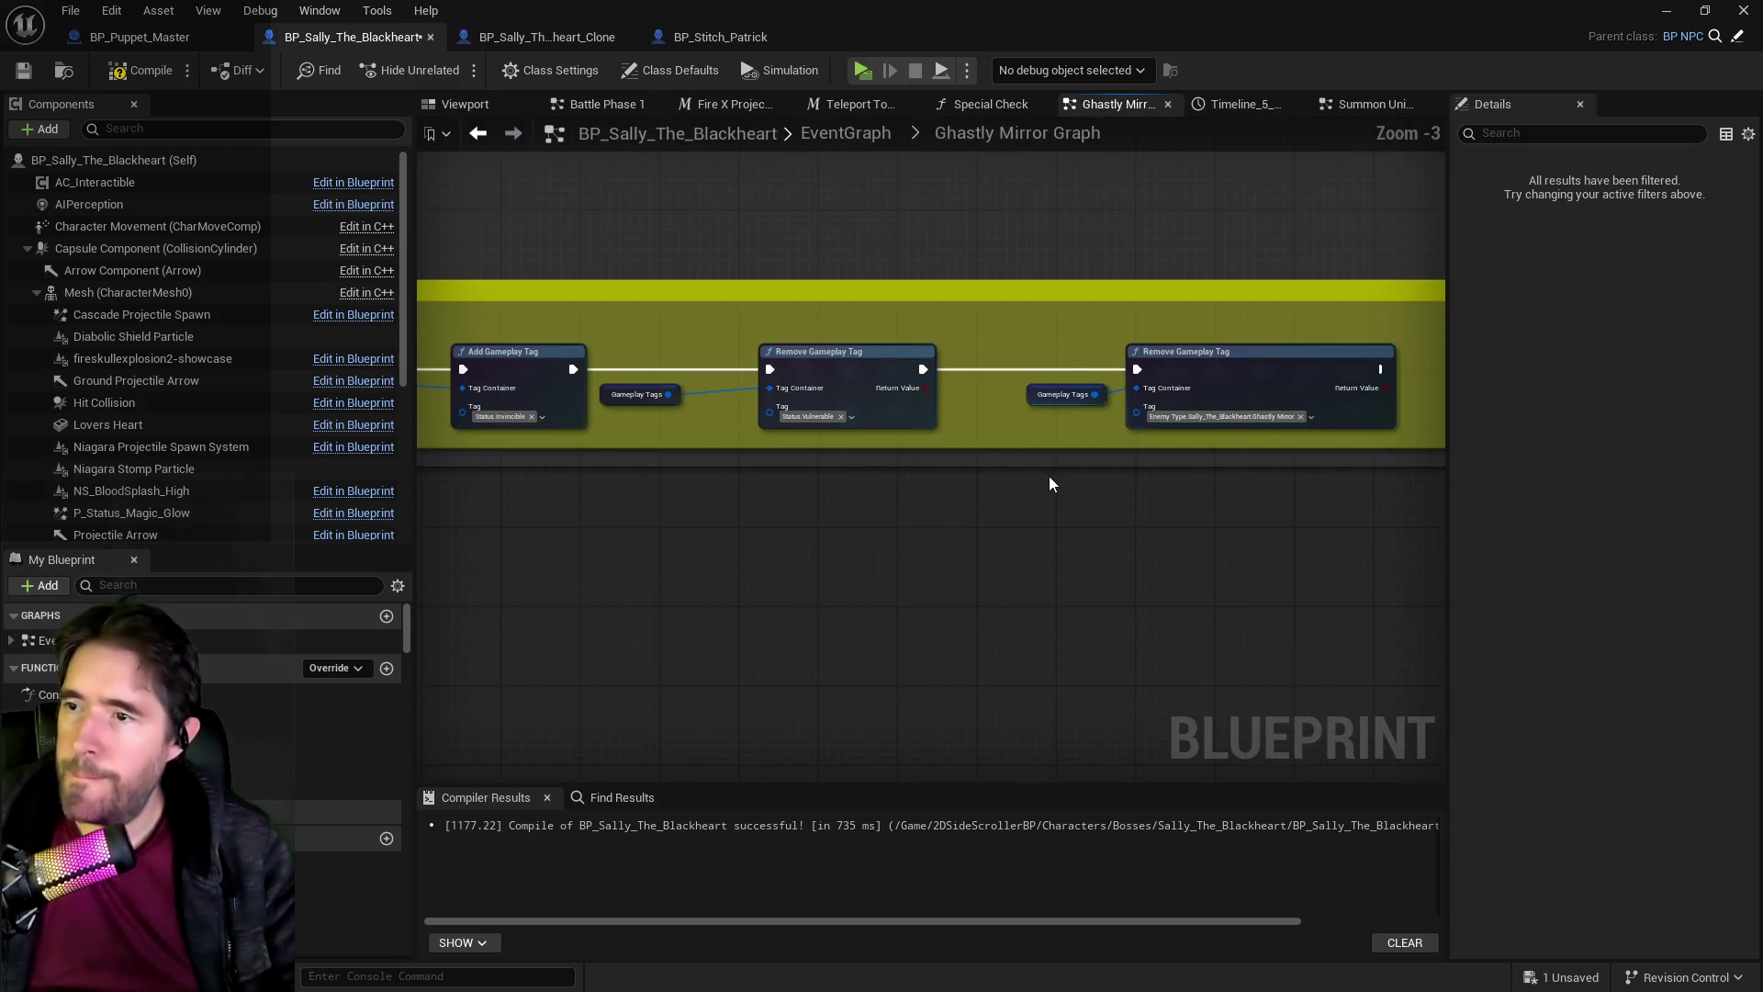
drag(1111, 497, 1011, 471)
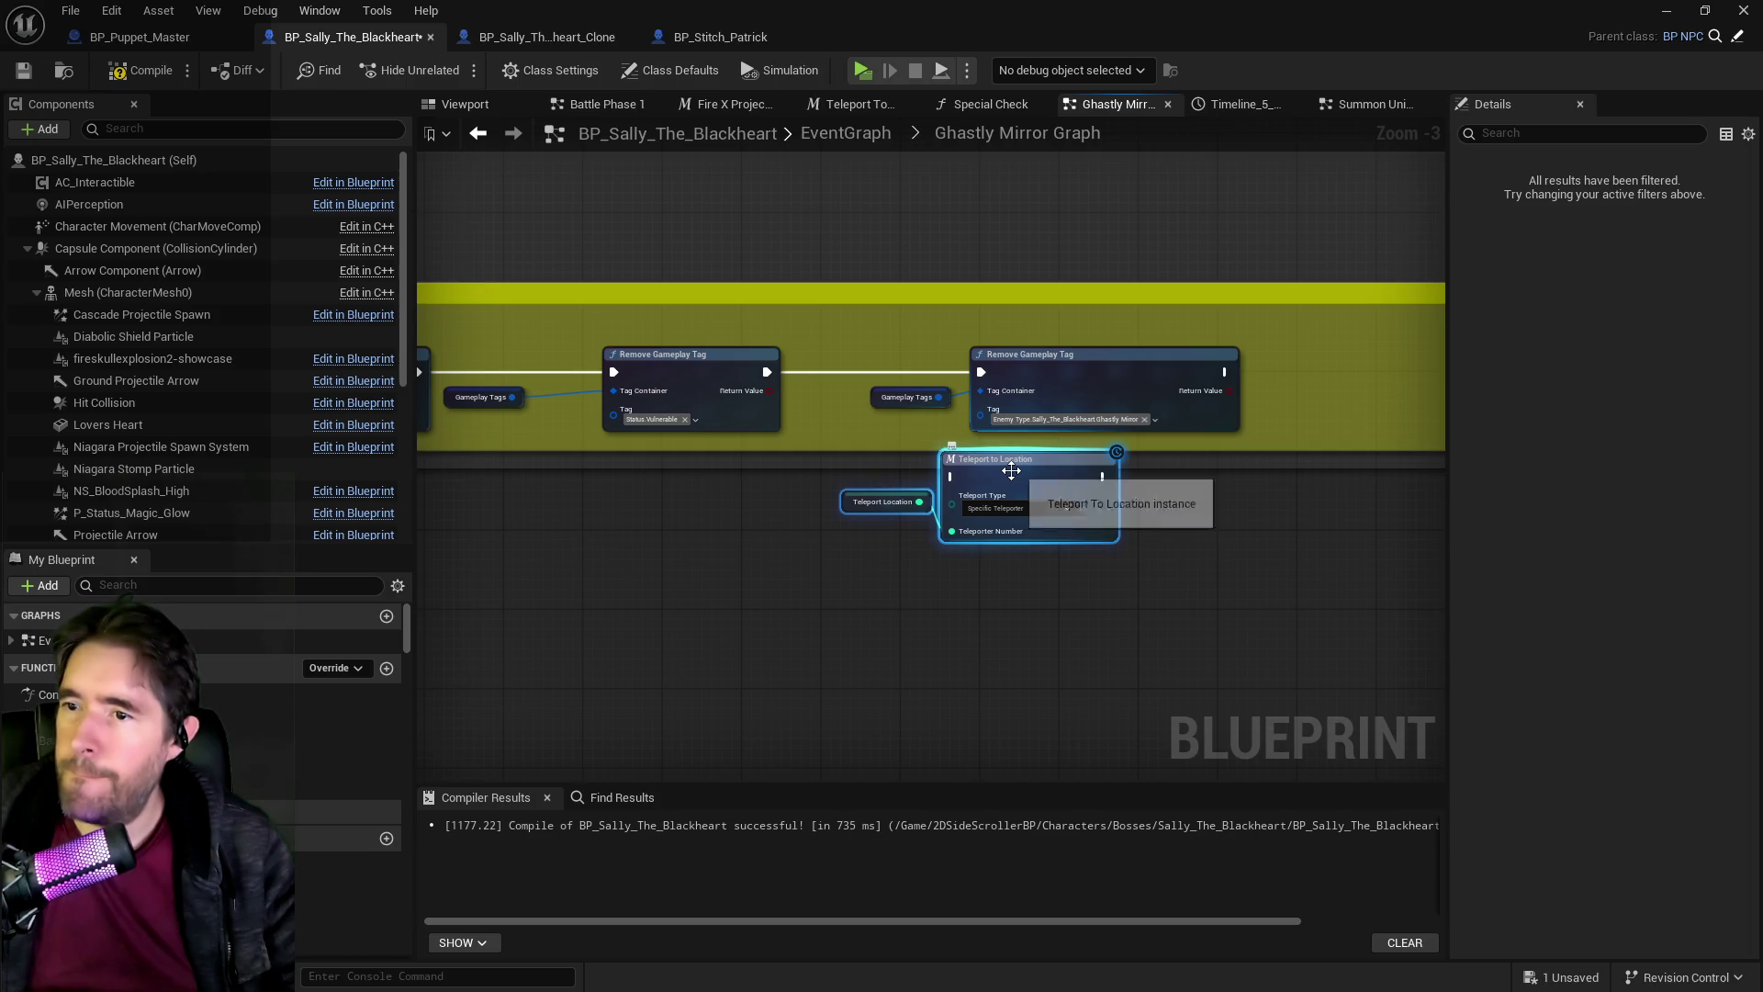
Place the teleport nodes in the disable group and wire Remove Gameplay Tag into Teleport to Location.
mouse_move(747, 472)
mouse_down()
mouse_move(882, 449)
mouse_move(760, 484)
mouse_up()
mouse_move(954, 527)
mouse_down()
mouse_move(1395, 457)
mouse_move(1399, 397)
mouse_up()
key(Home)
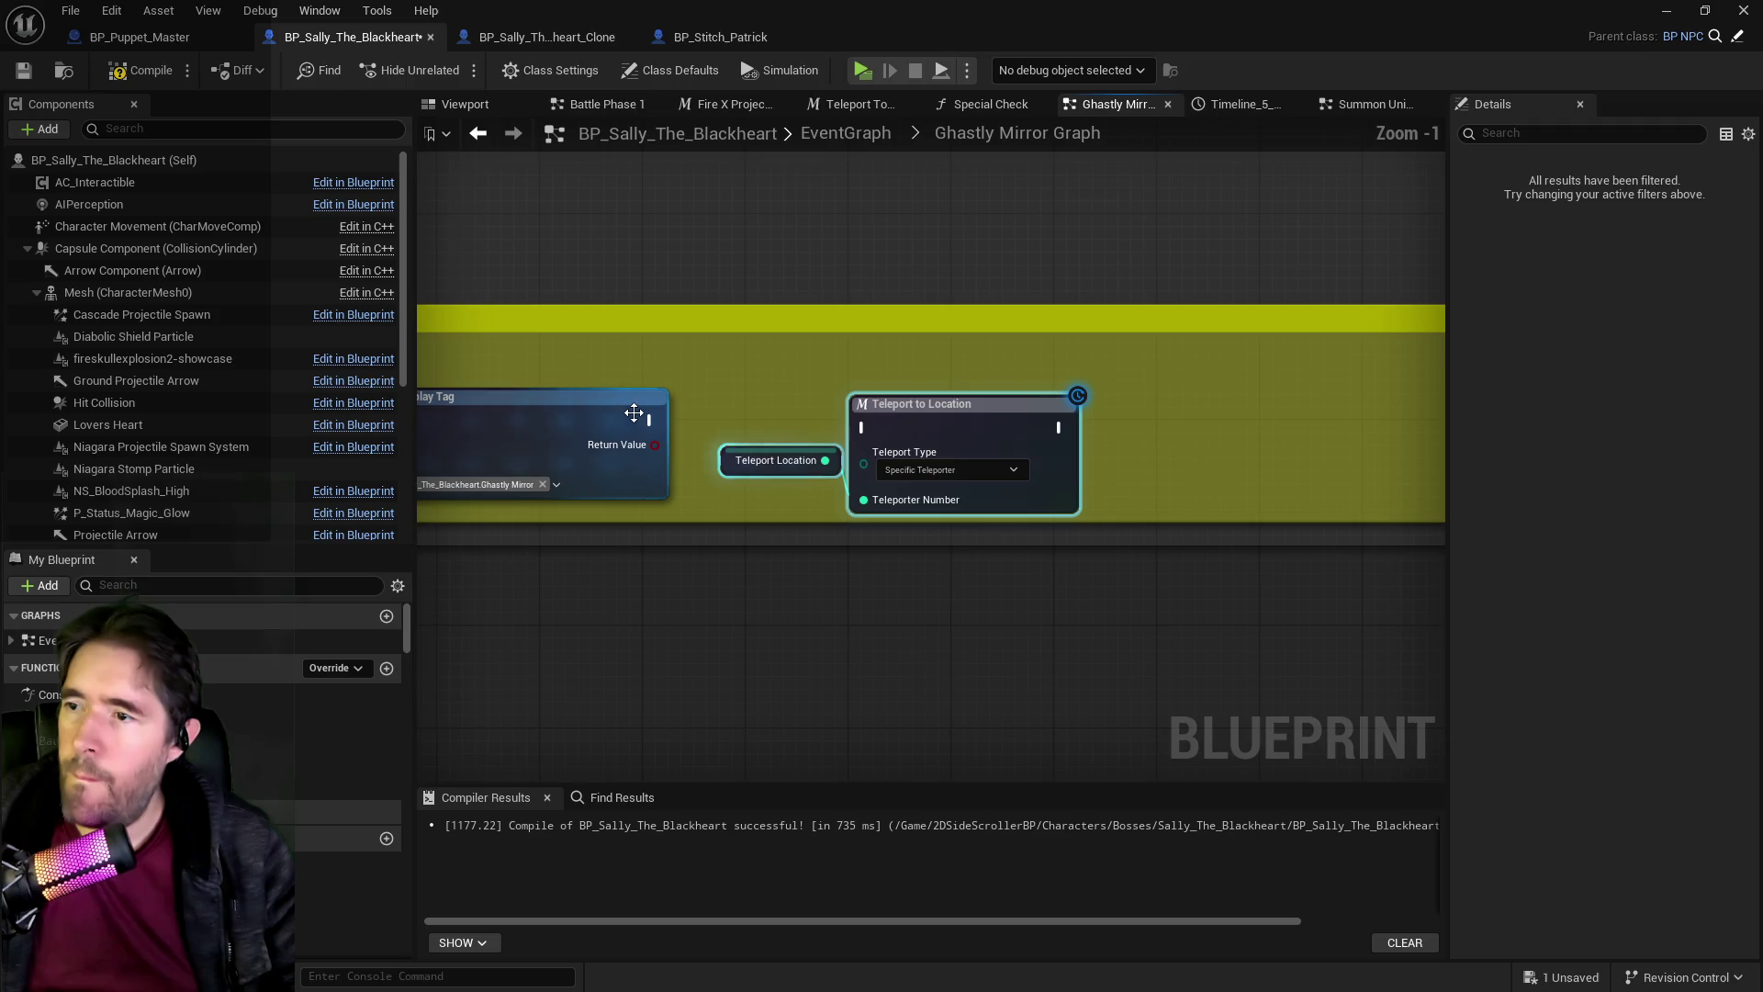
drag(635, 413, 683, 419)
drag(860, 429, 995, 393)
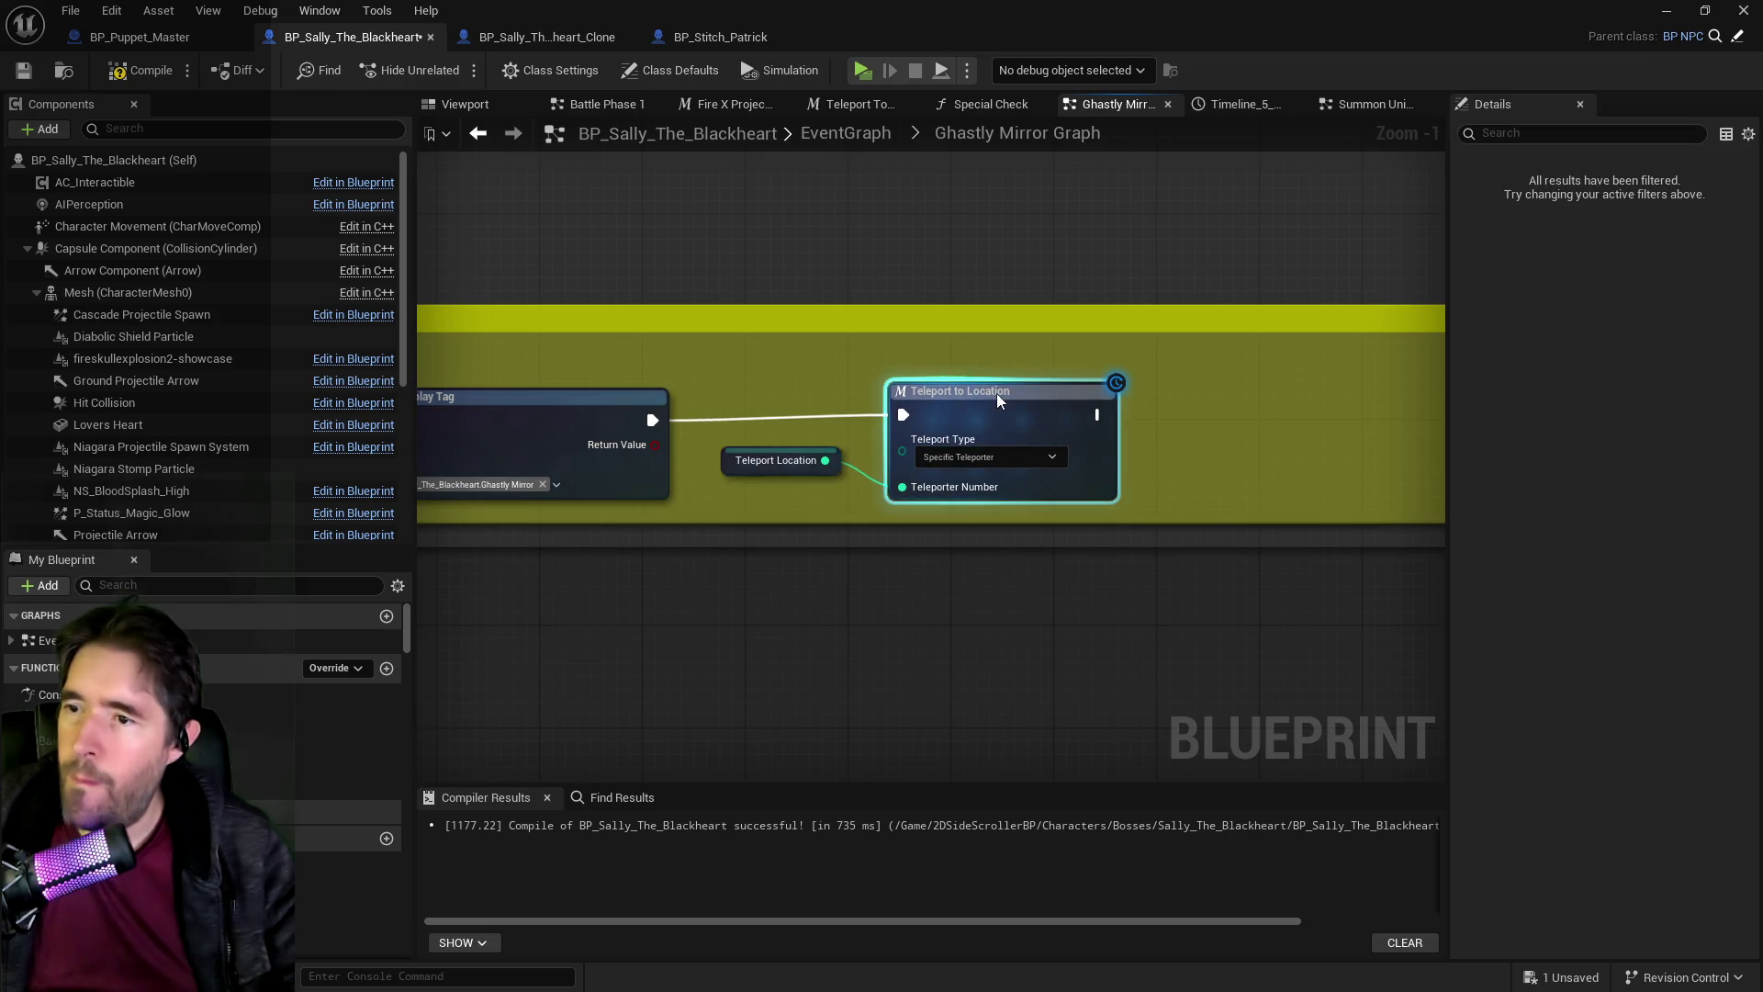
Set Teleport Type to Farthest and delete the unneeded Teleport Location variable.
click(992, 455)
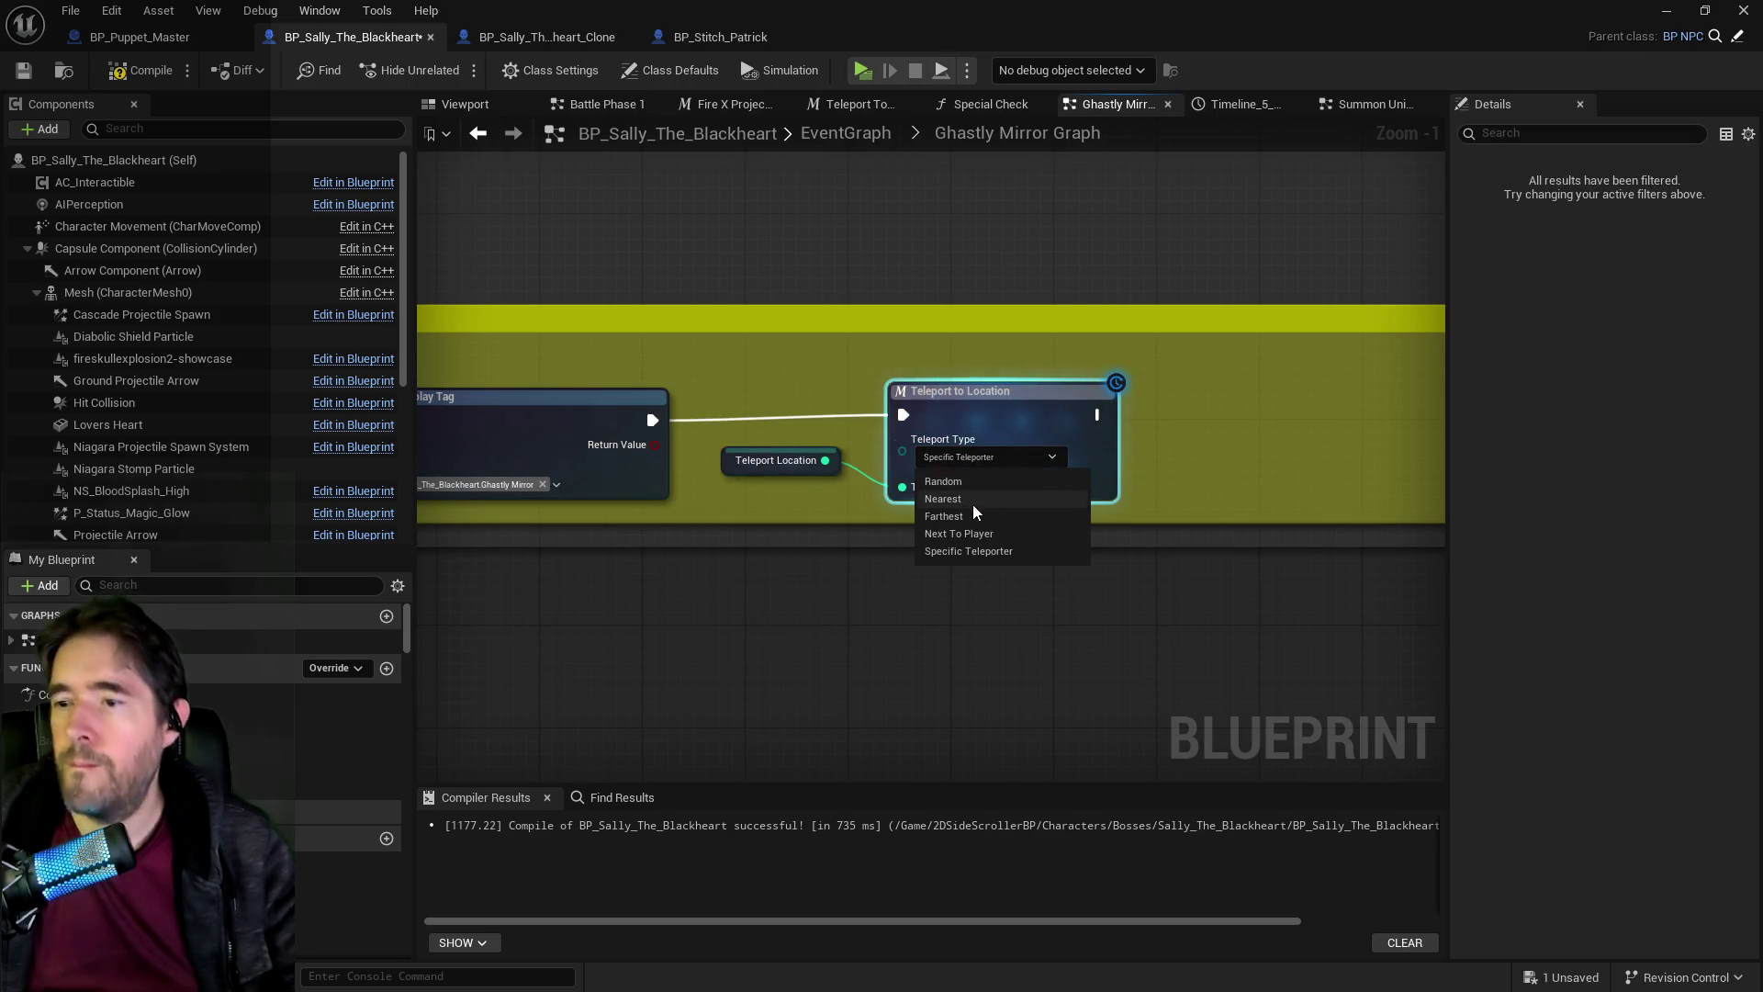
click(971, 514)
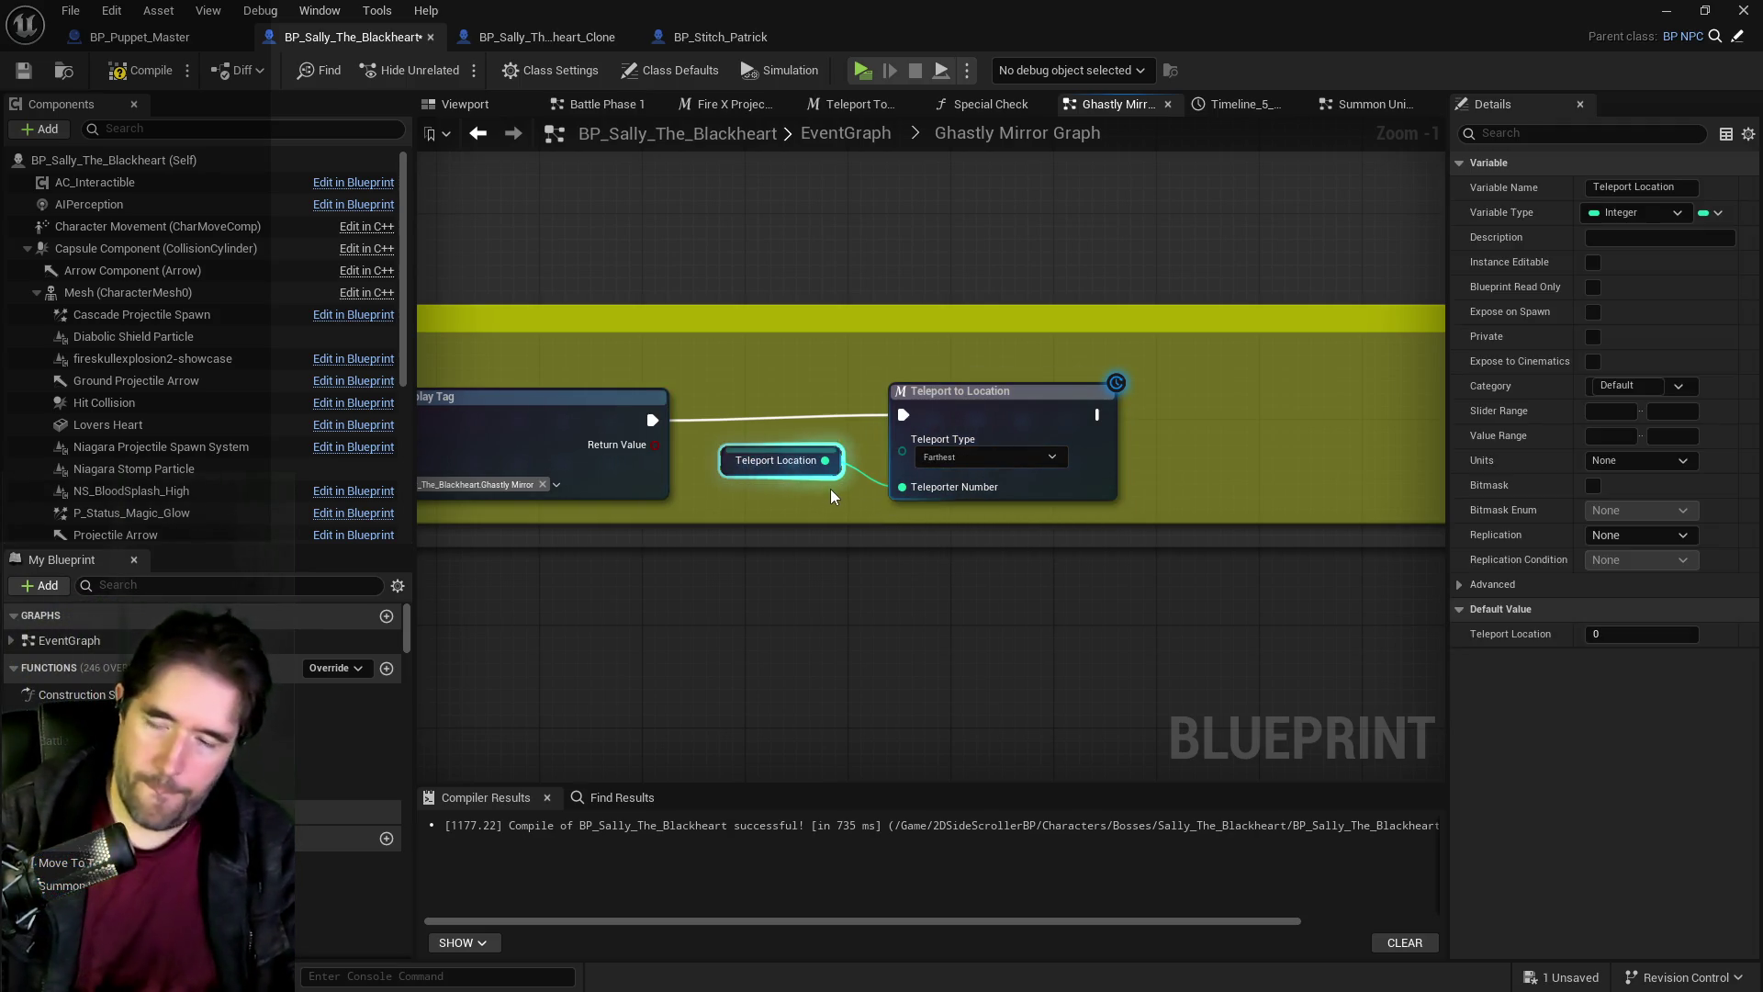
key(Delete)
mouse_move(1006, 503)
mouse_down()
mouse_move(759, 405)
mouse_move(728, 410)
mouse_up()
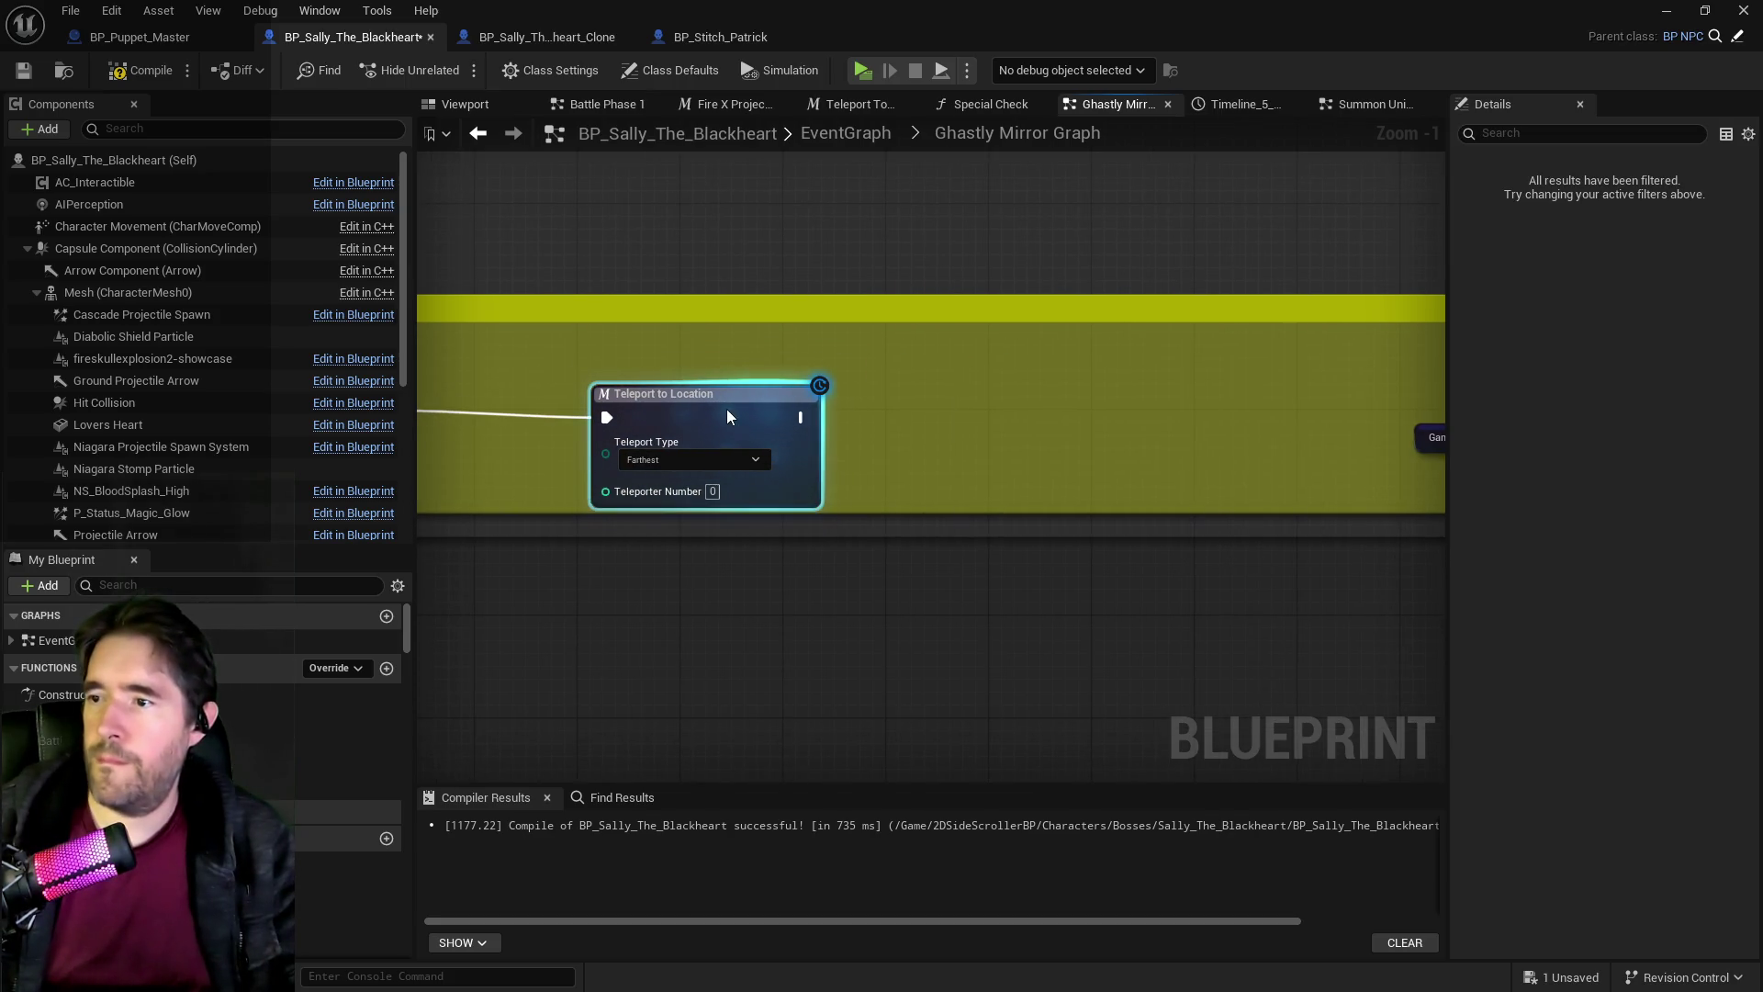
scroll(571, 460, down, 1)
scroll(729, 448, down, 2)
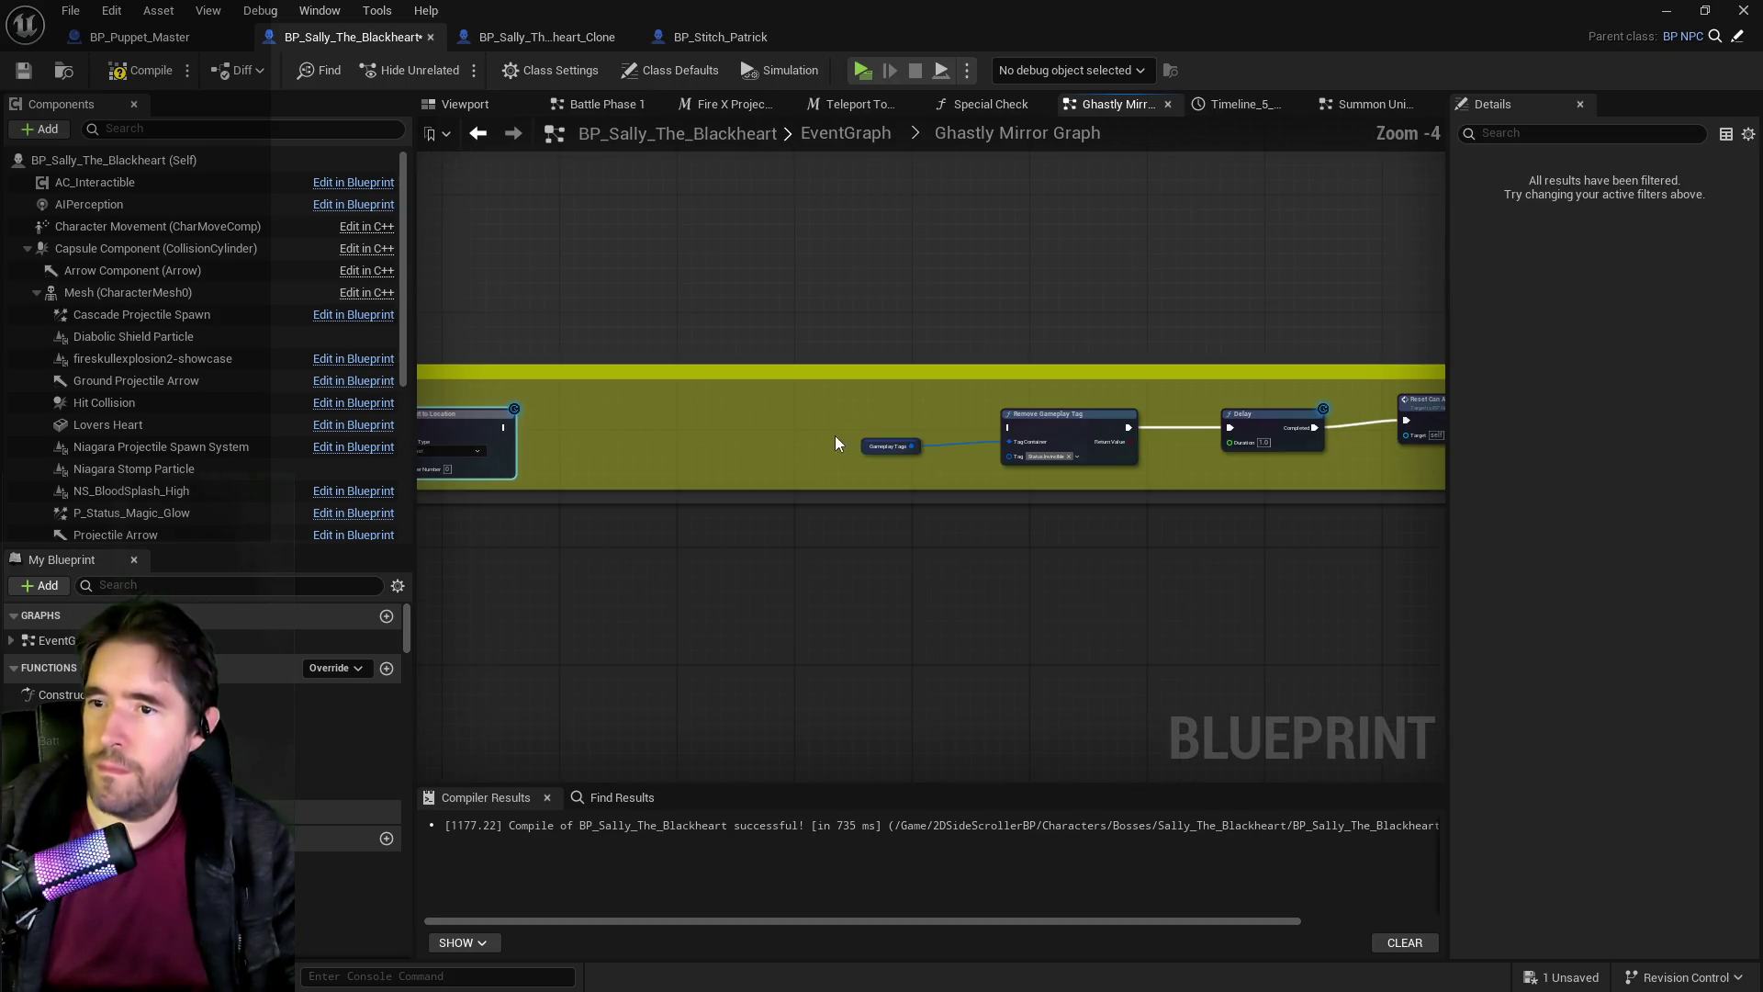
drag(582, 398, 896, 414)
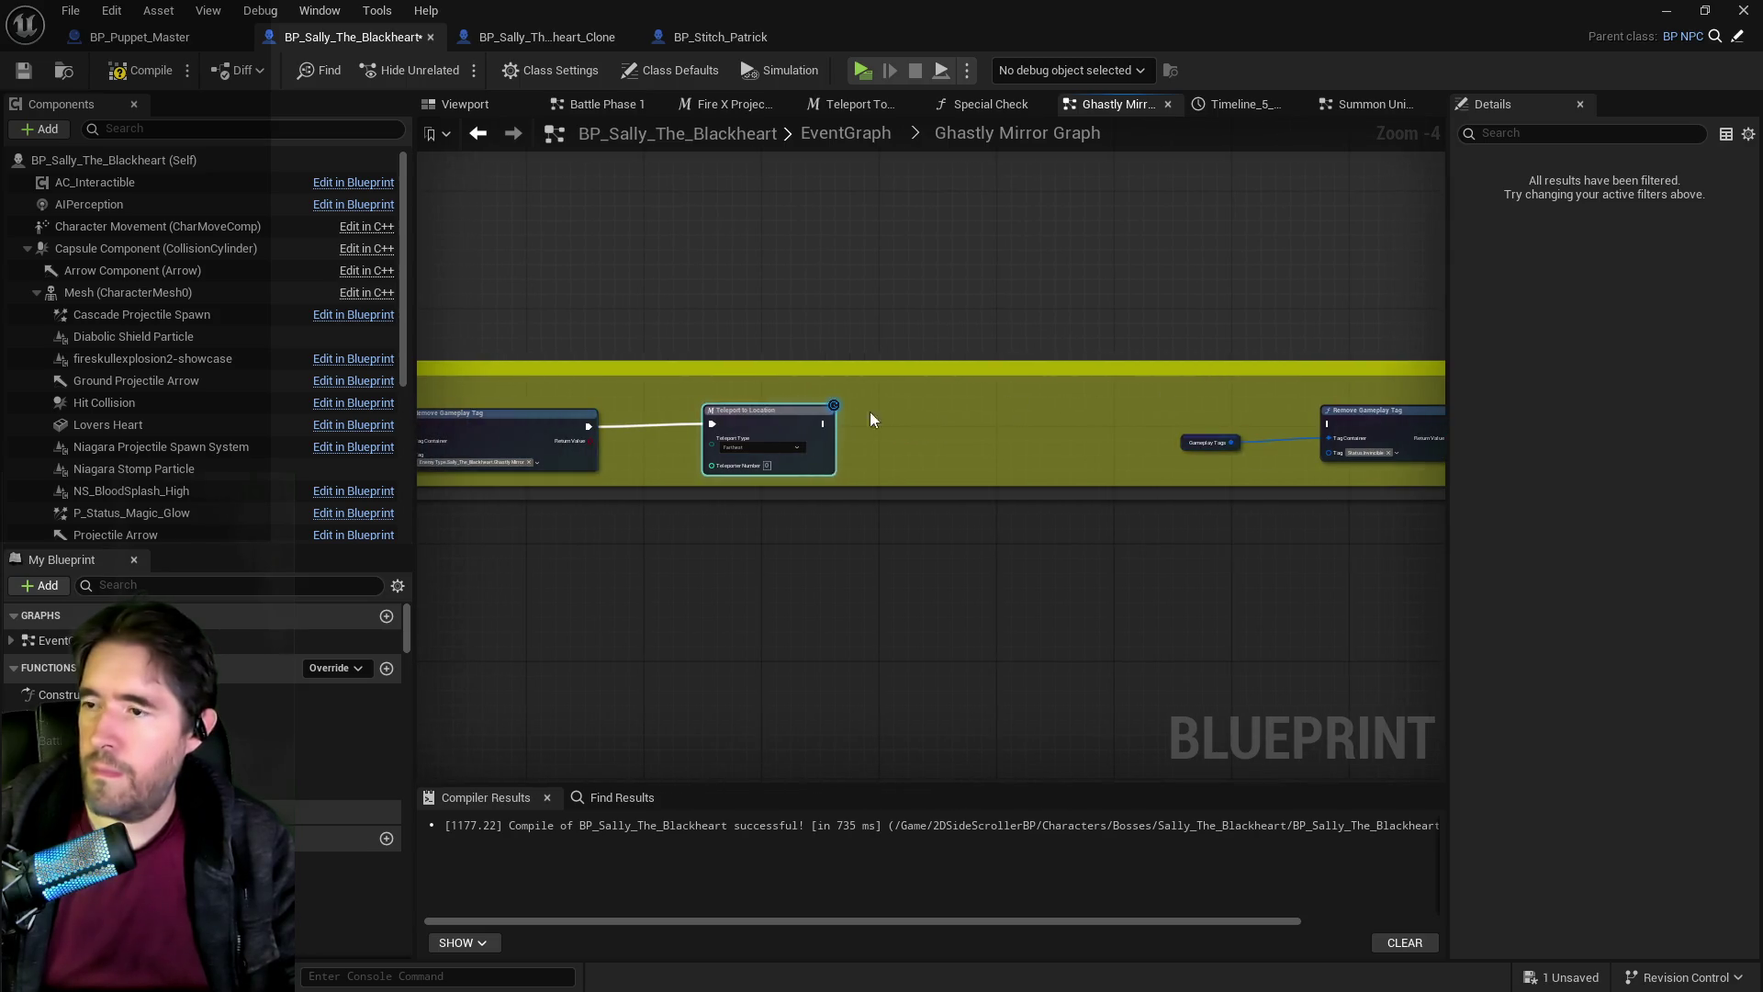
scroll(898, 355, down, 2)
scroll(897, 372, up, 2)
Review the Ghastly Mirror Active section's For Each Loop and Branch, then start adding a node.
drag(896, 372, 883, 760)
scroll(907, 573, down, 2)
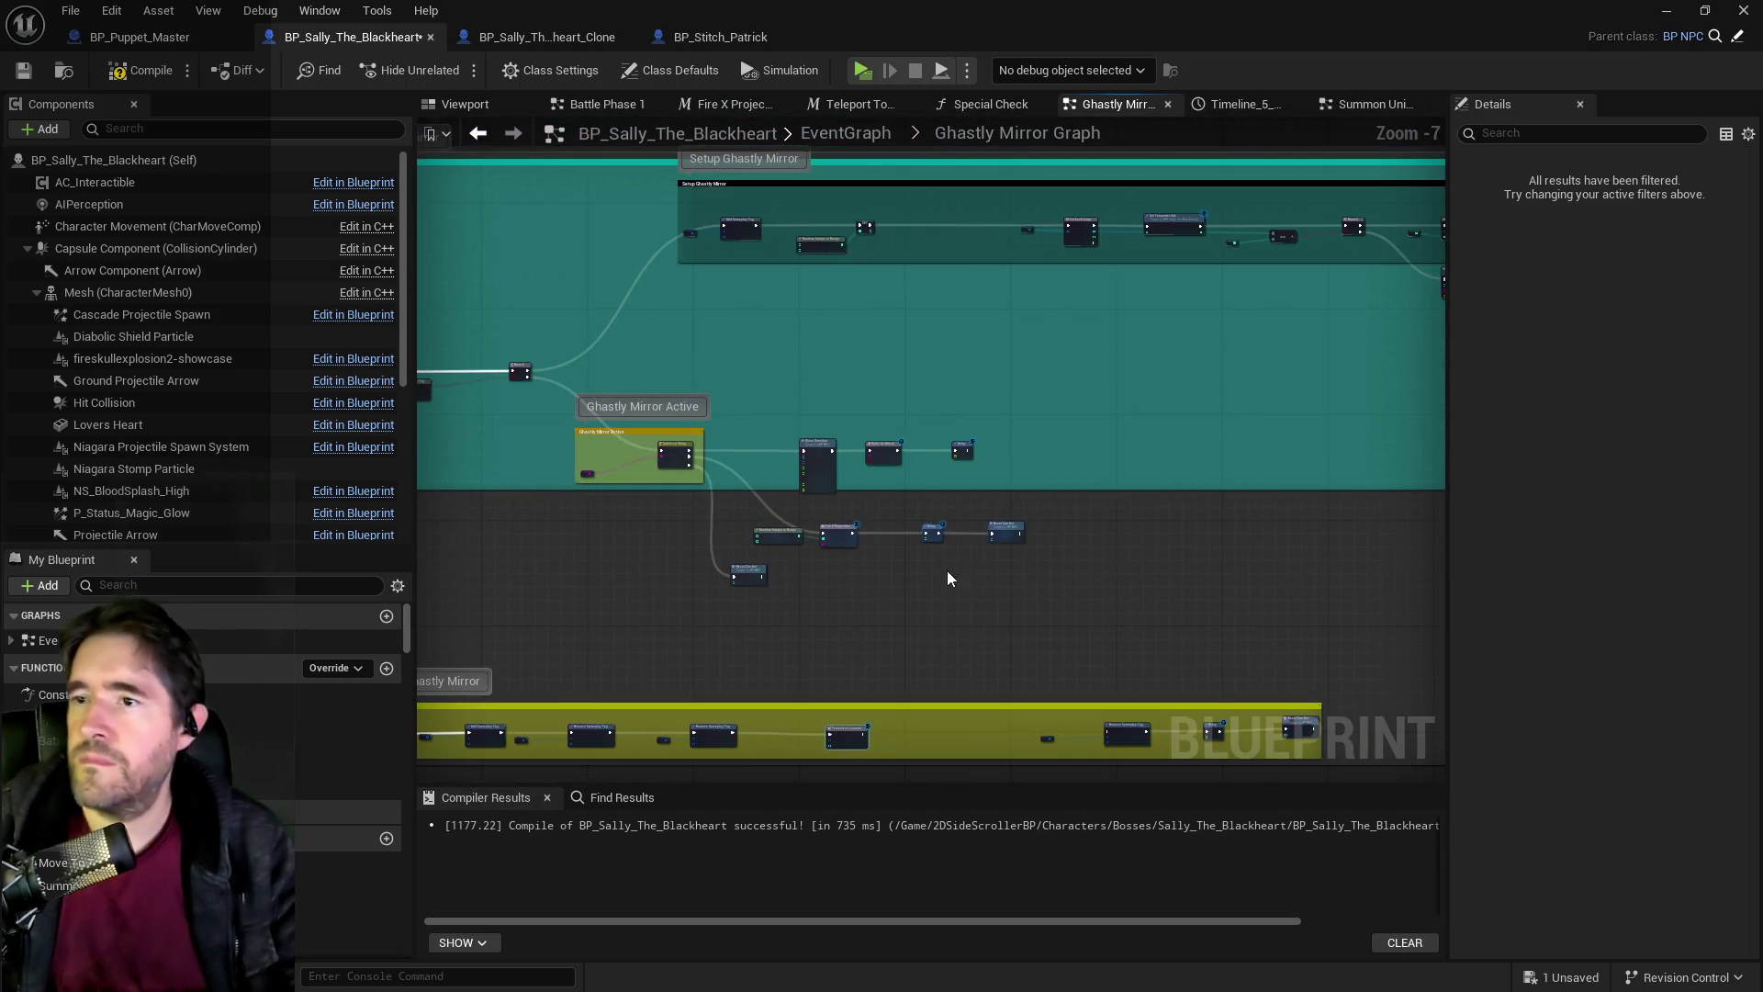
scroll(944, 570, up, 2)
drag(768, 494, 950, 295)
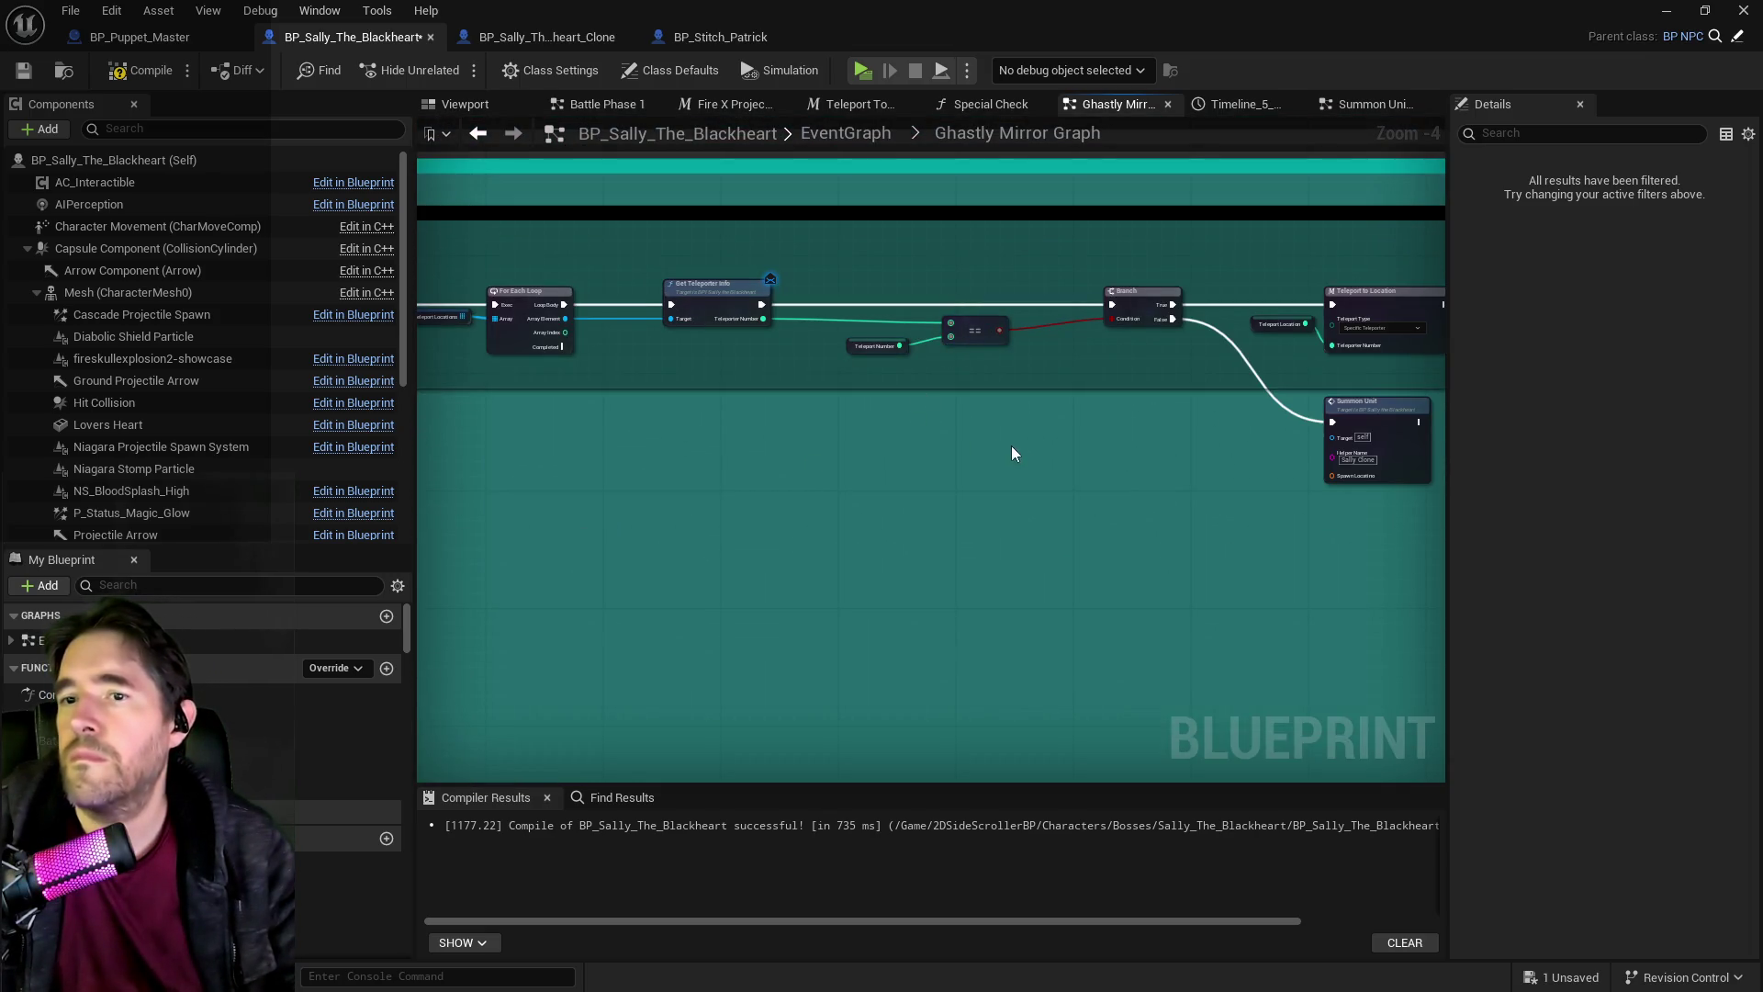
drag(996, 450, 854, 500)
scroll(853, 499, down, 2)
scroll(918, 606, up, 3)
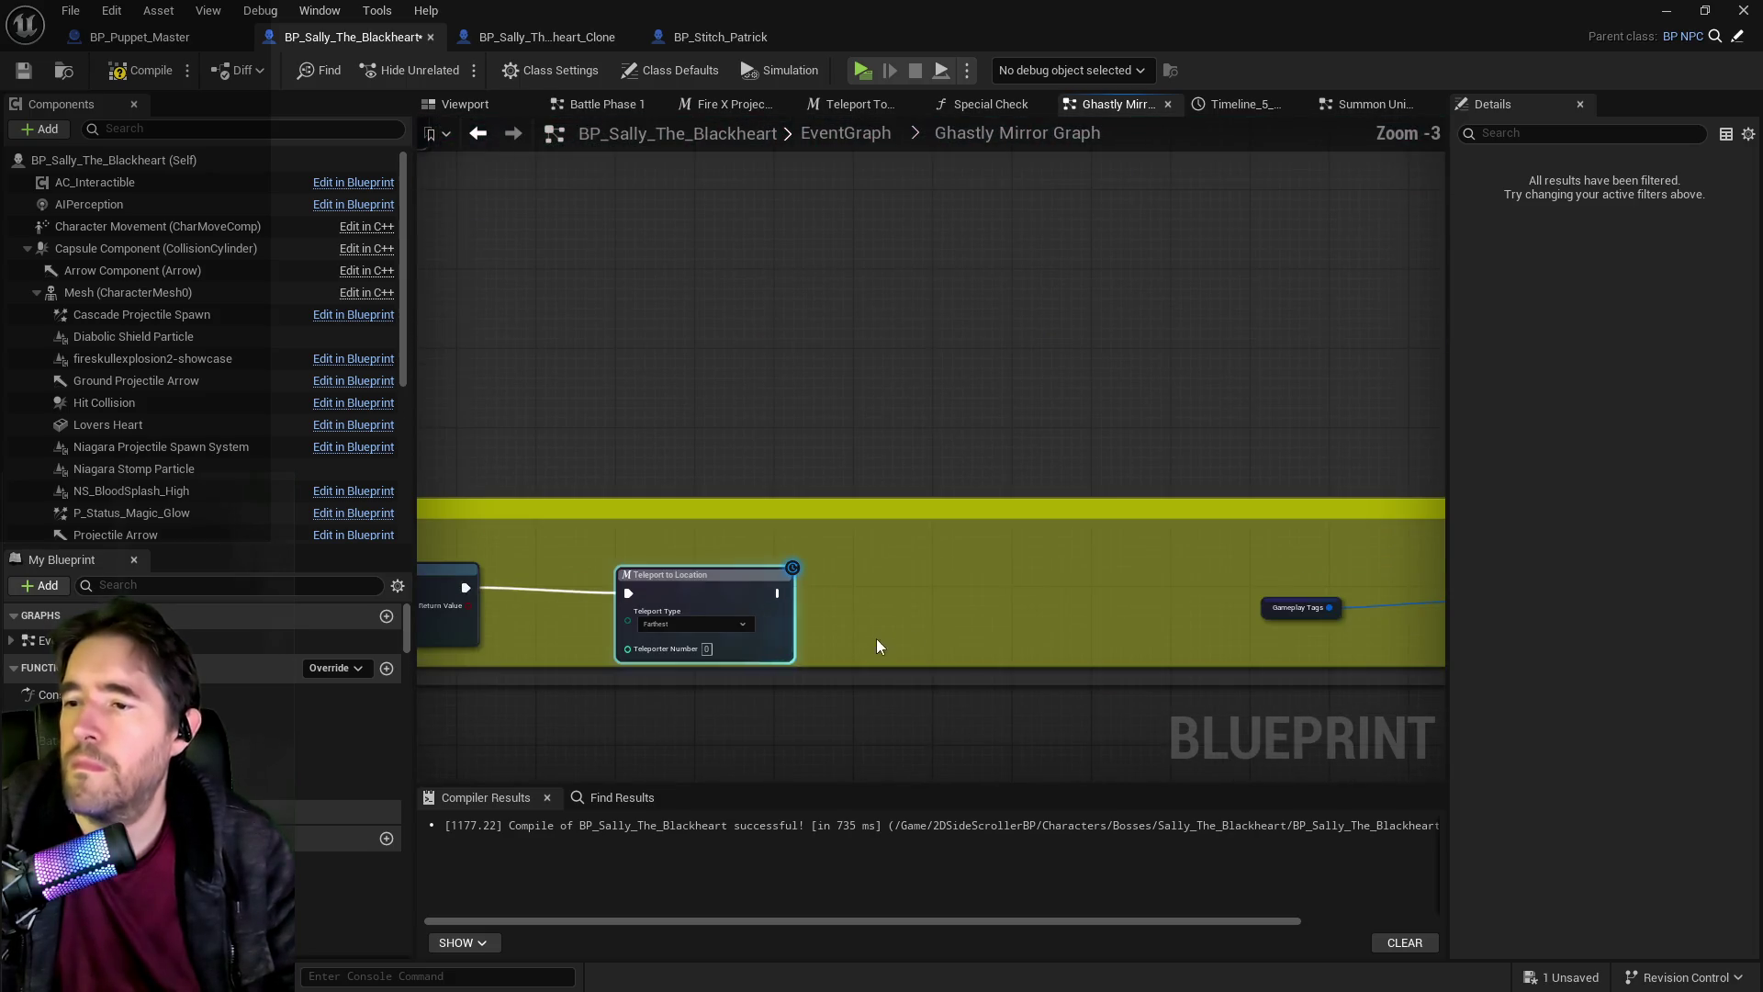
right_click(940, 621)
Add Get All Actors with Tag for 'Sally Clone' and feed its Out Actors into a For Each Loop.
text(get all acto)
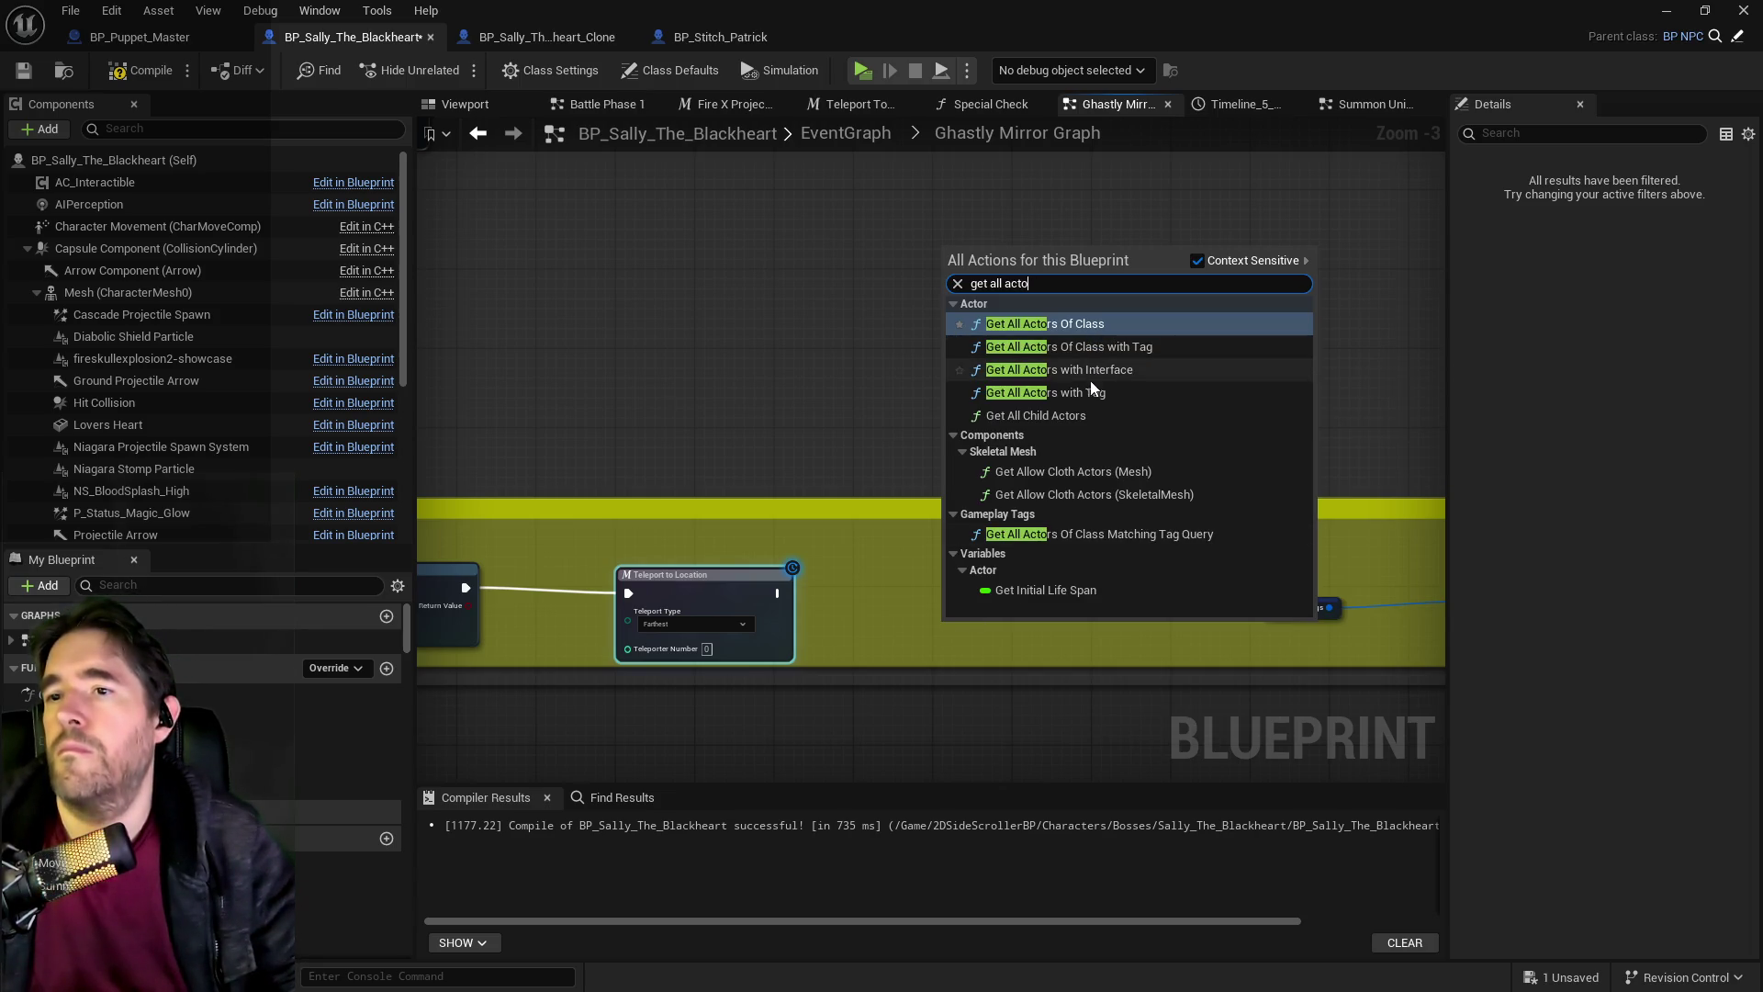
click(1088, 392)
click(978, 662)
text(Sally Clone)
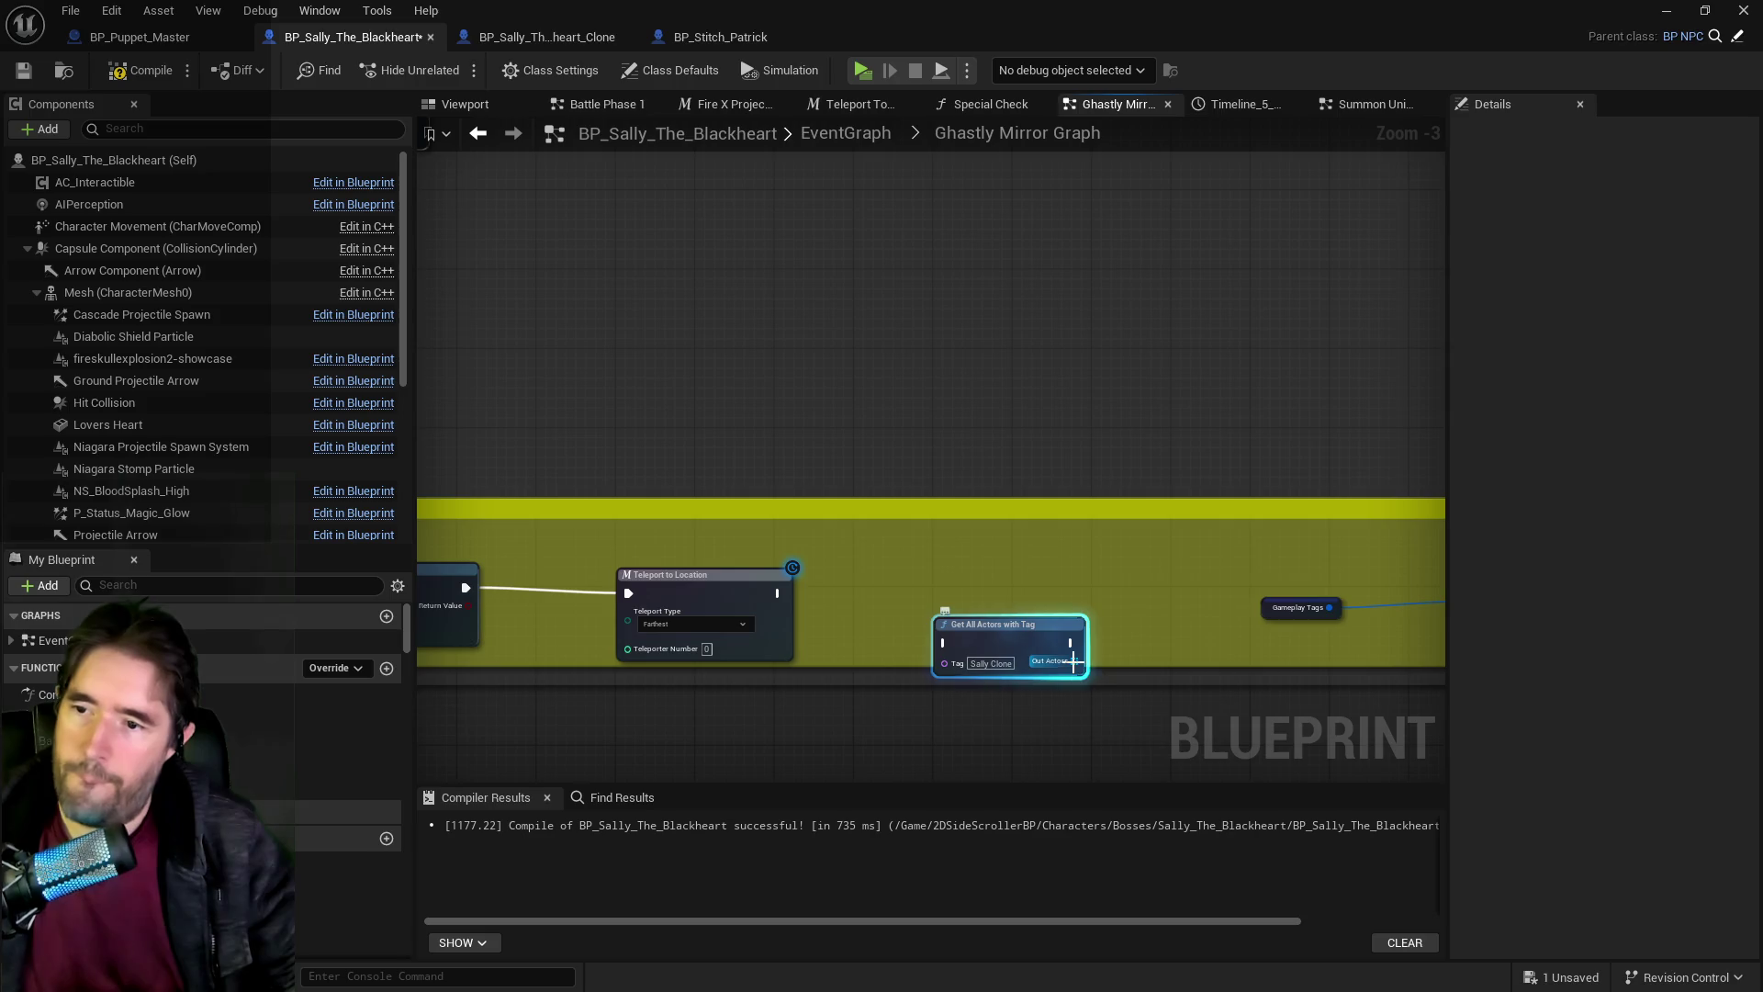
drag(1074, 661, 1129, 593)
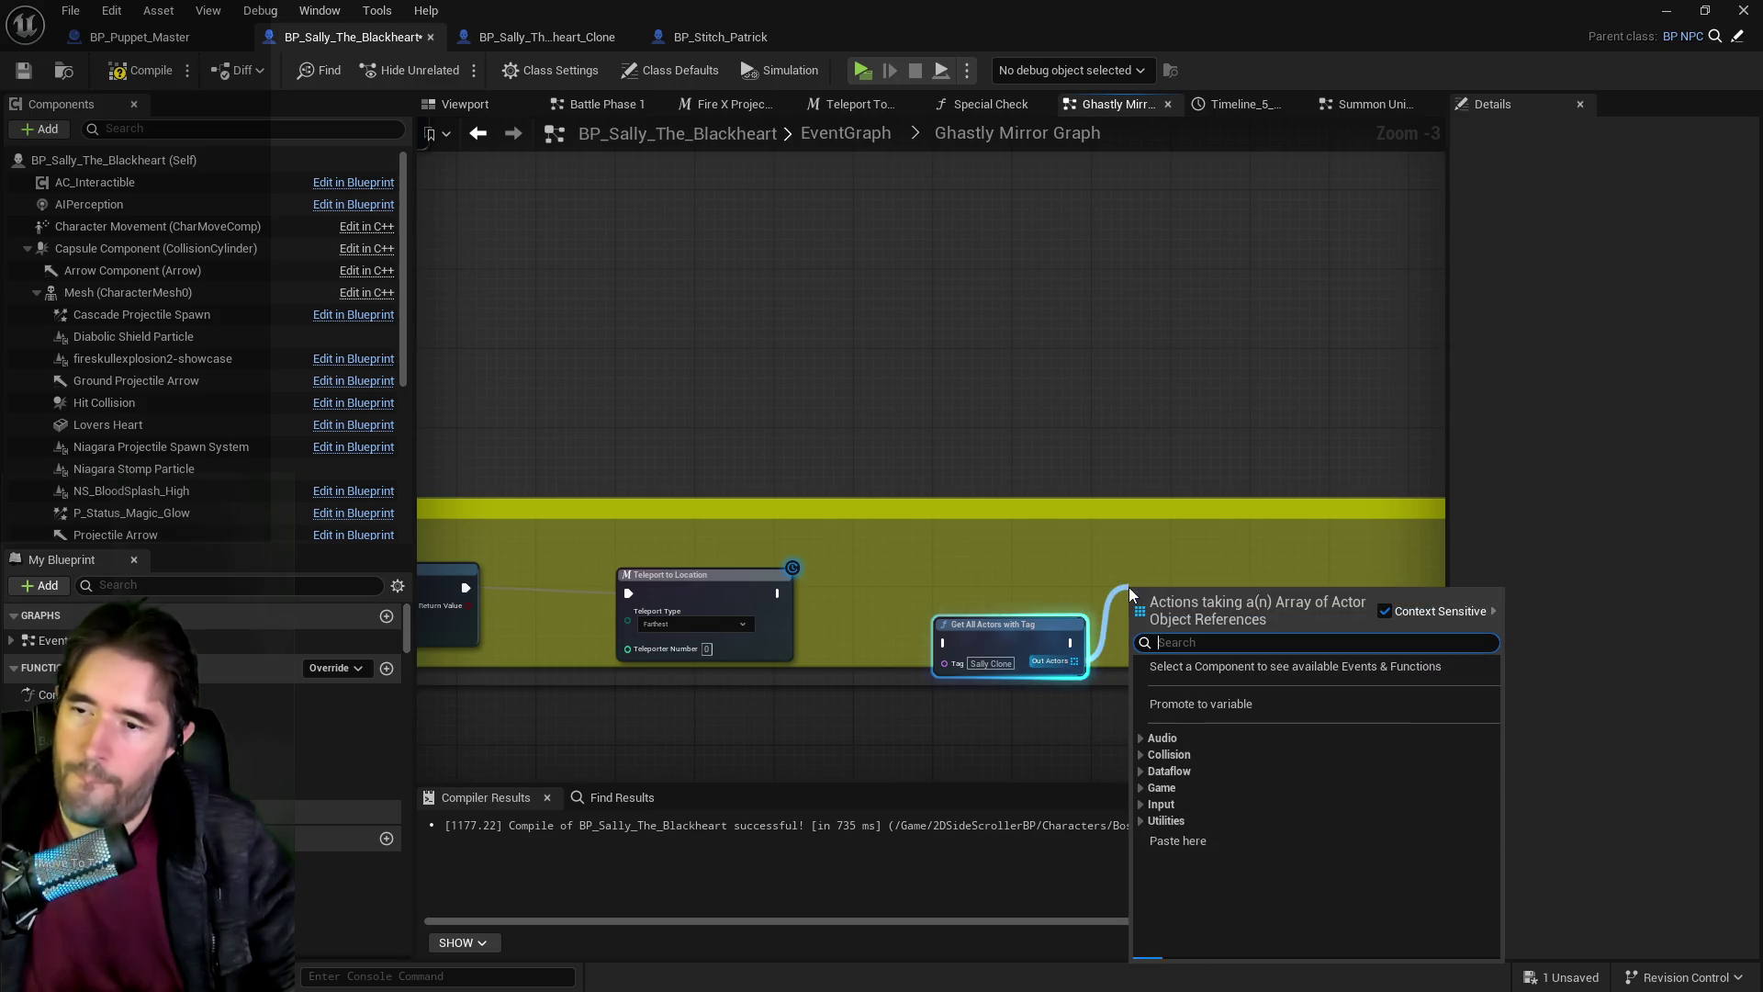
text(for each)
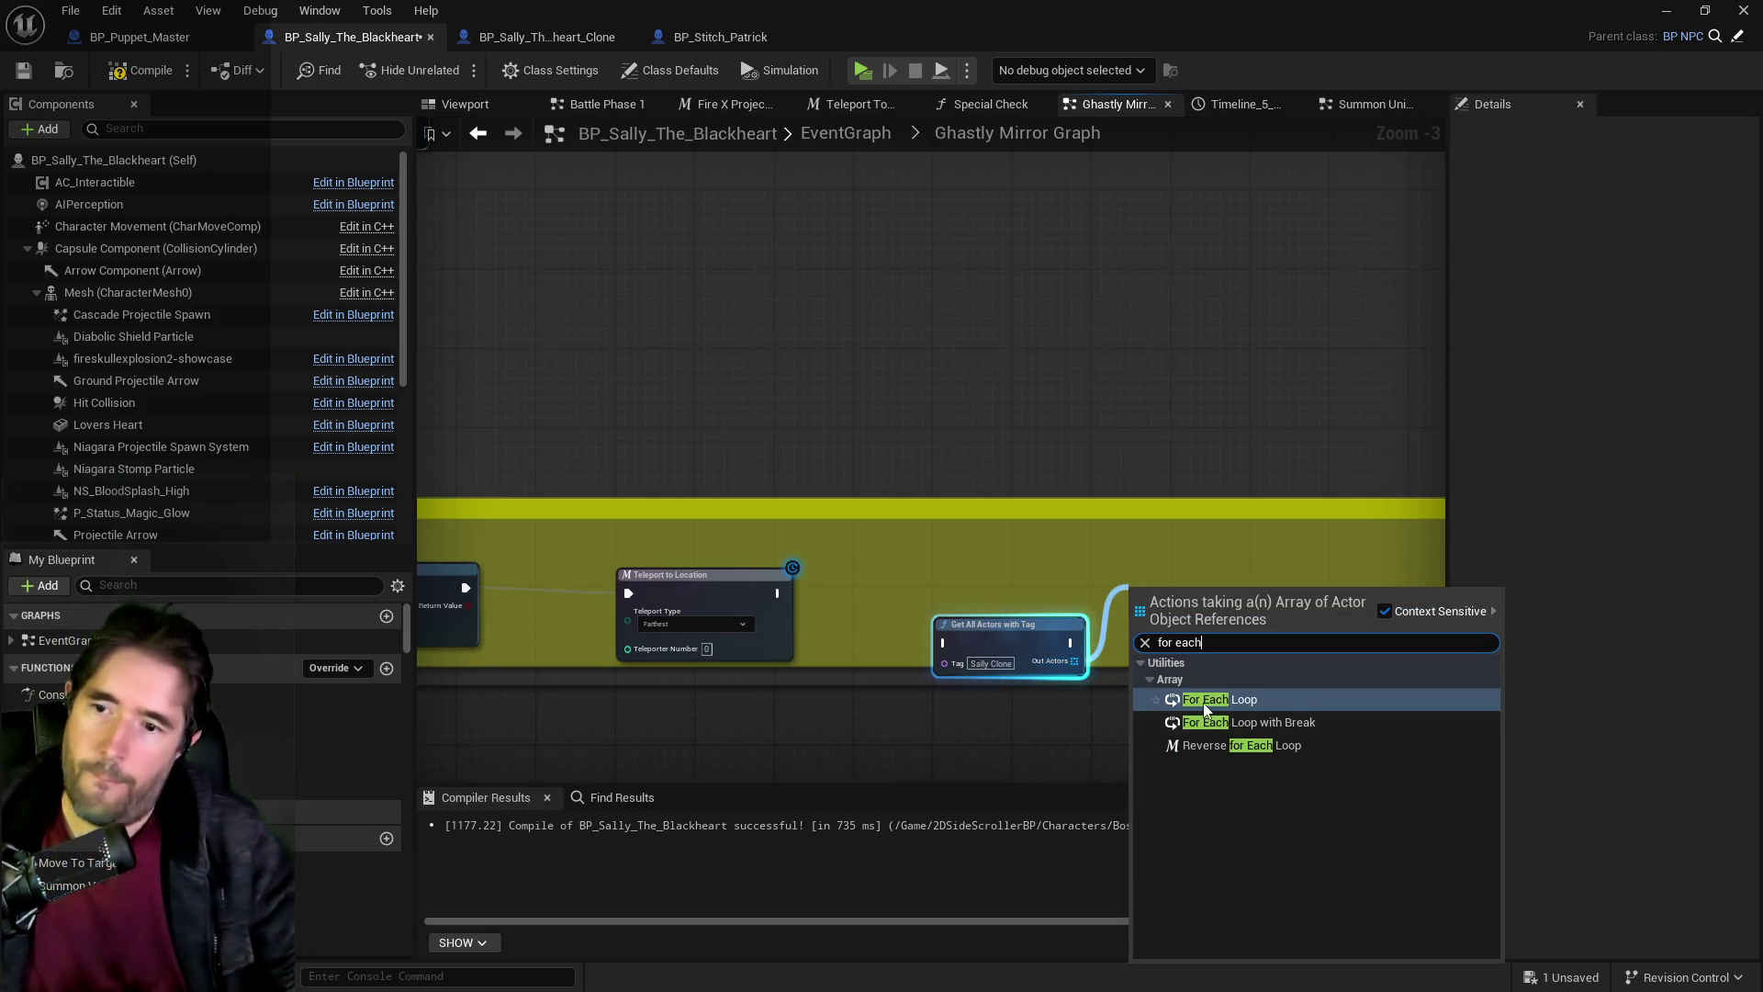
key(Return)
Arrange Get All Actors with Tag and For Each Loop neatly beside Teleport to Location.
drag(1010, 625, 978, 595)
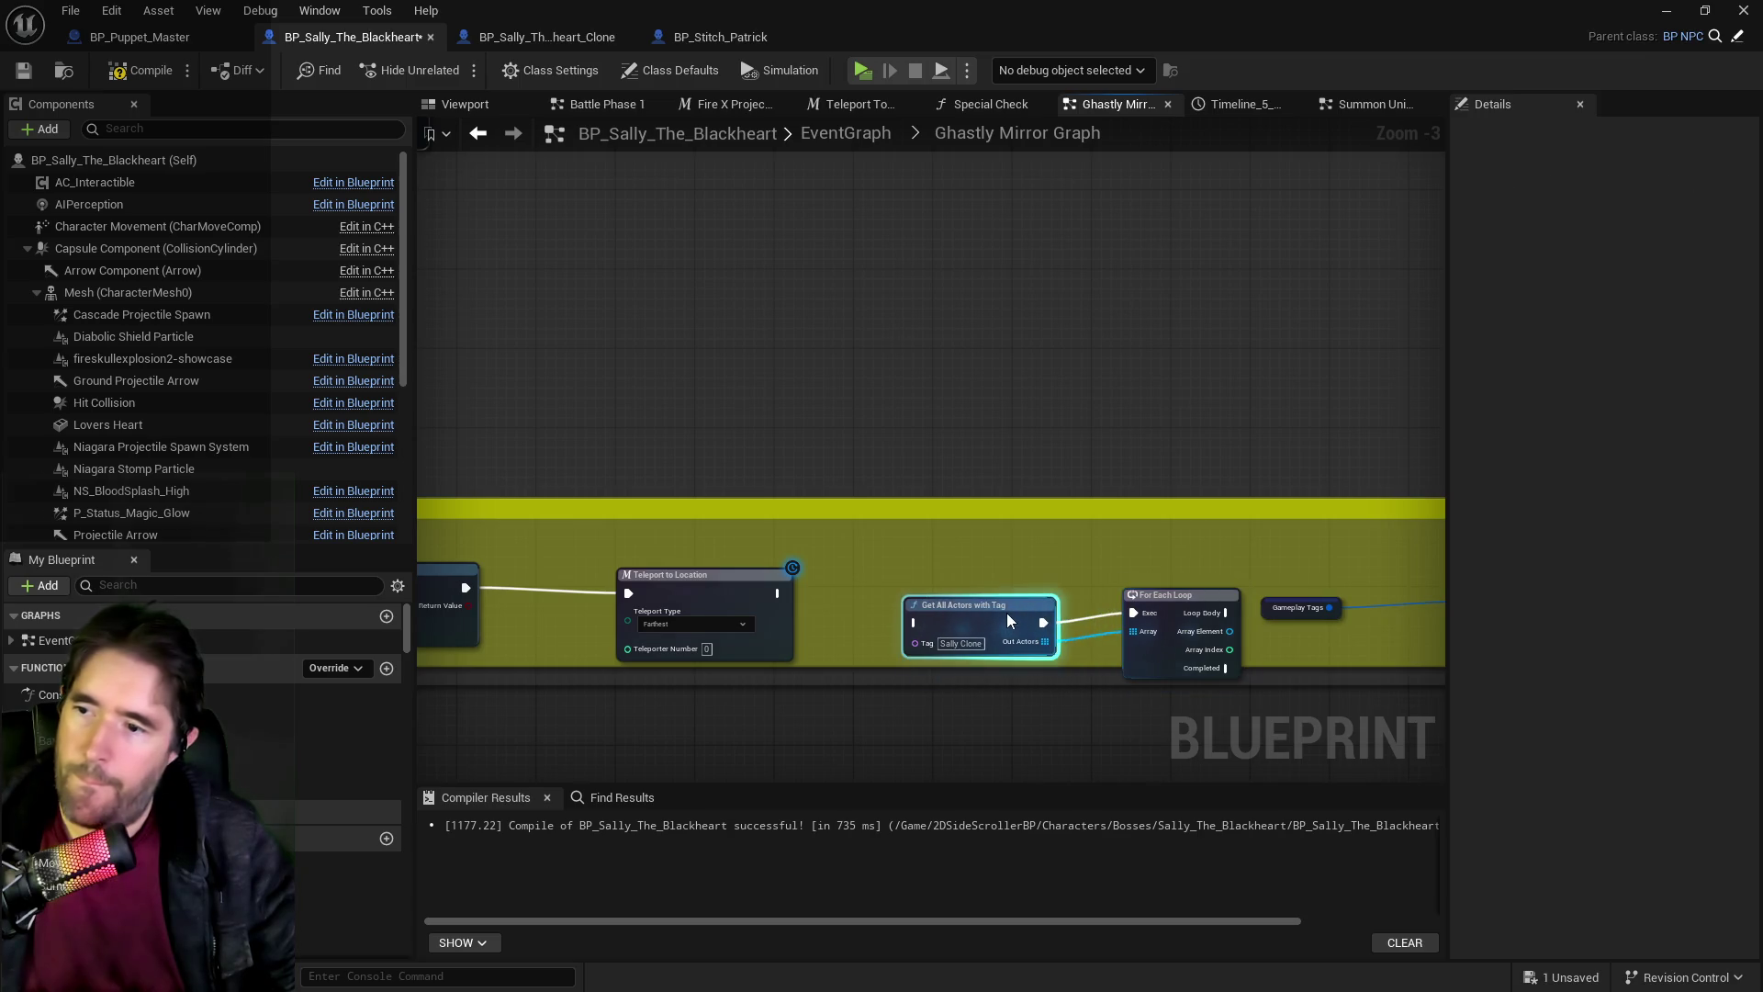
mouse_move(771, 601)
mouse_down()
mouse_move(903, 602)
mouse_move(746, 599)
mouse_up()
drag(930, 621, 888, 601)
drag(1175, 595, 1129, 575)
scroll(845, 533, down, 2)
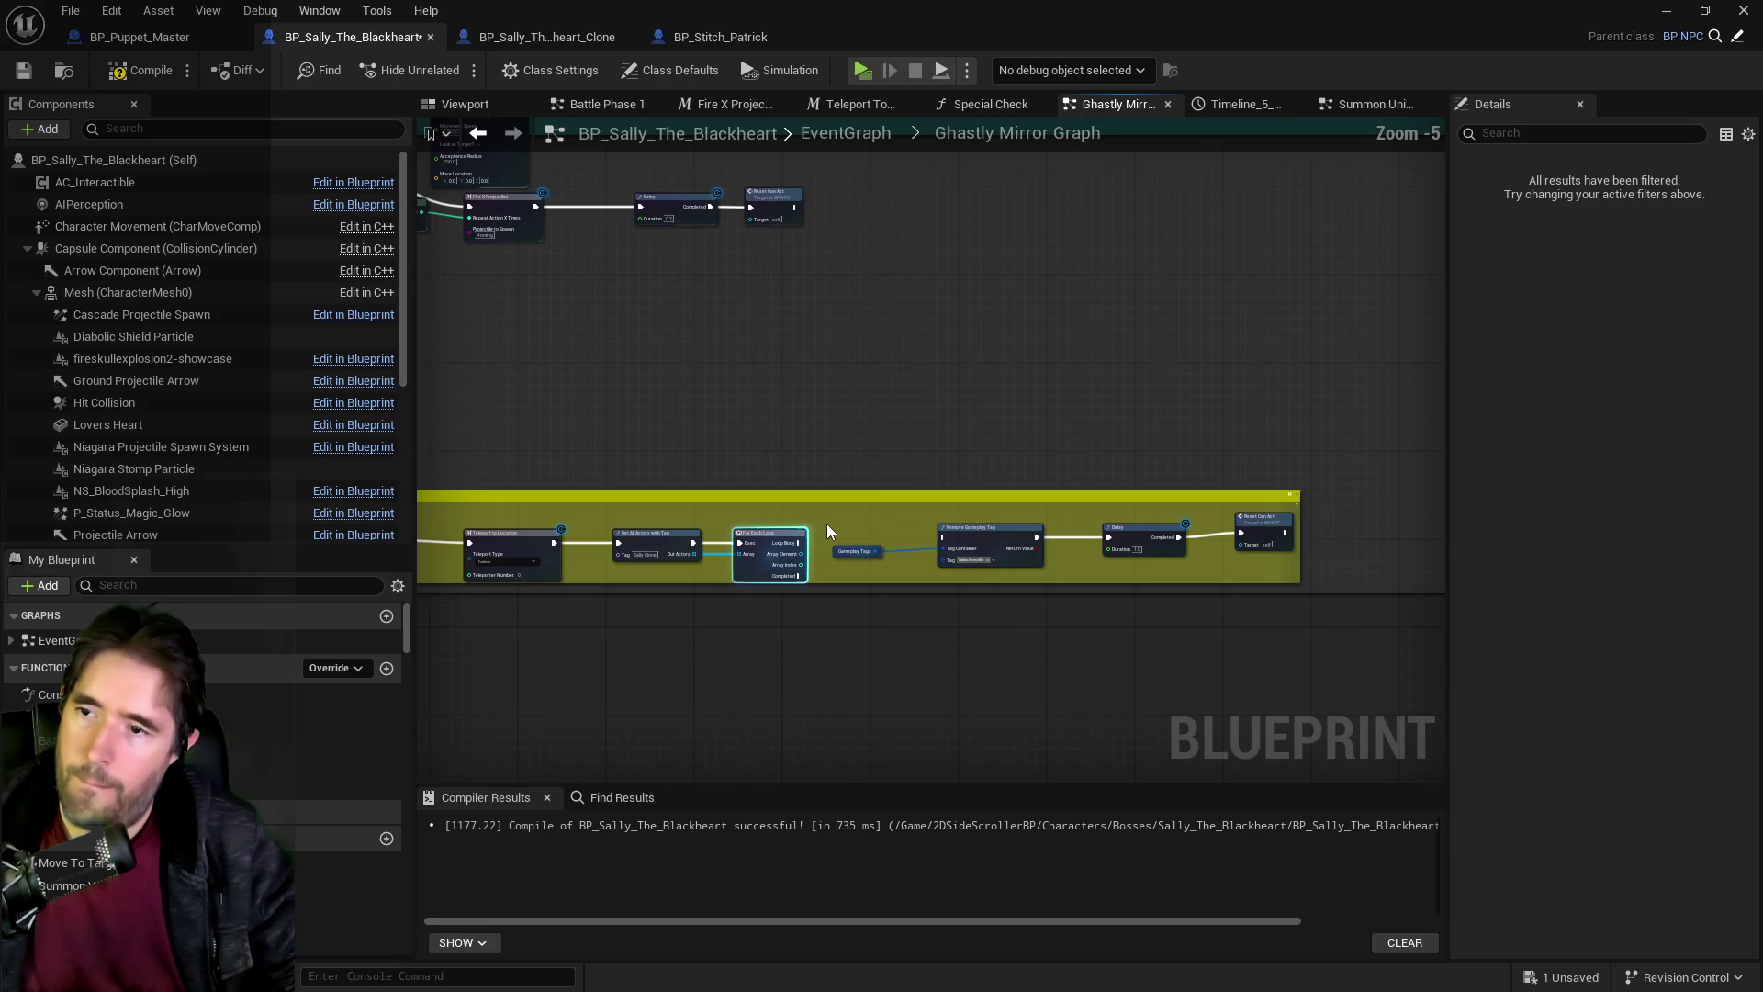
click(1107, 547)
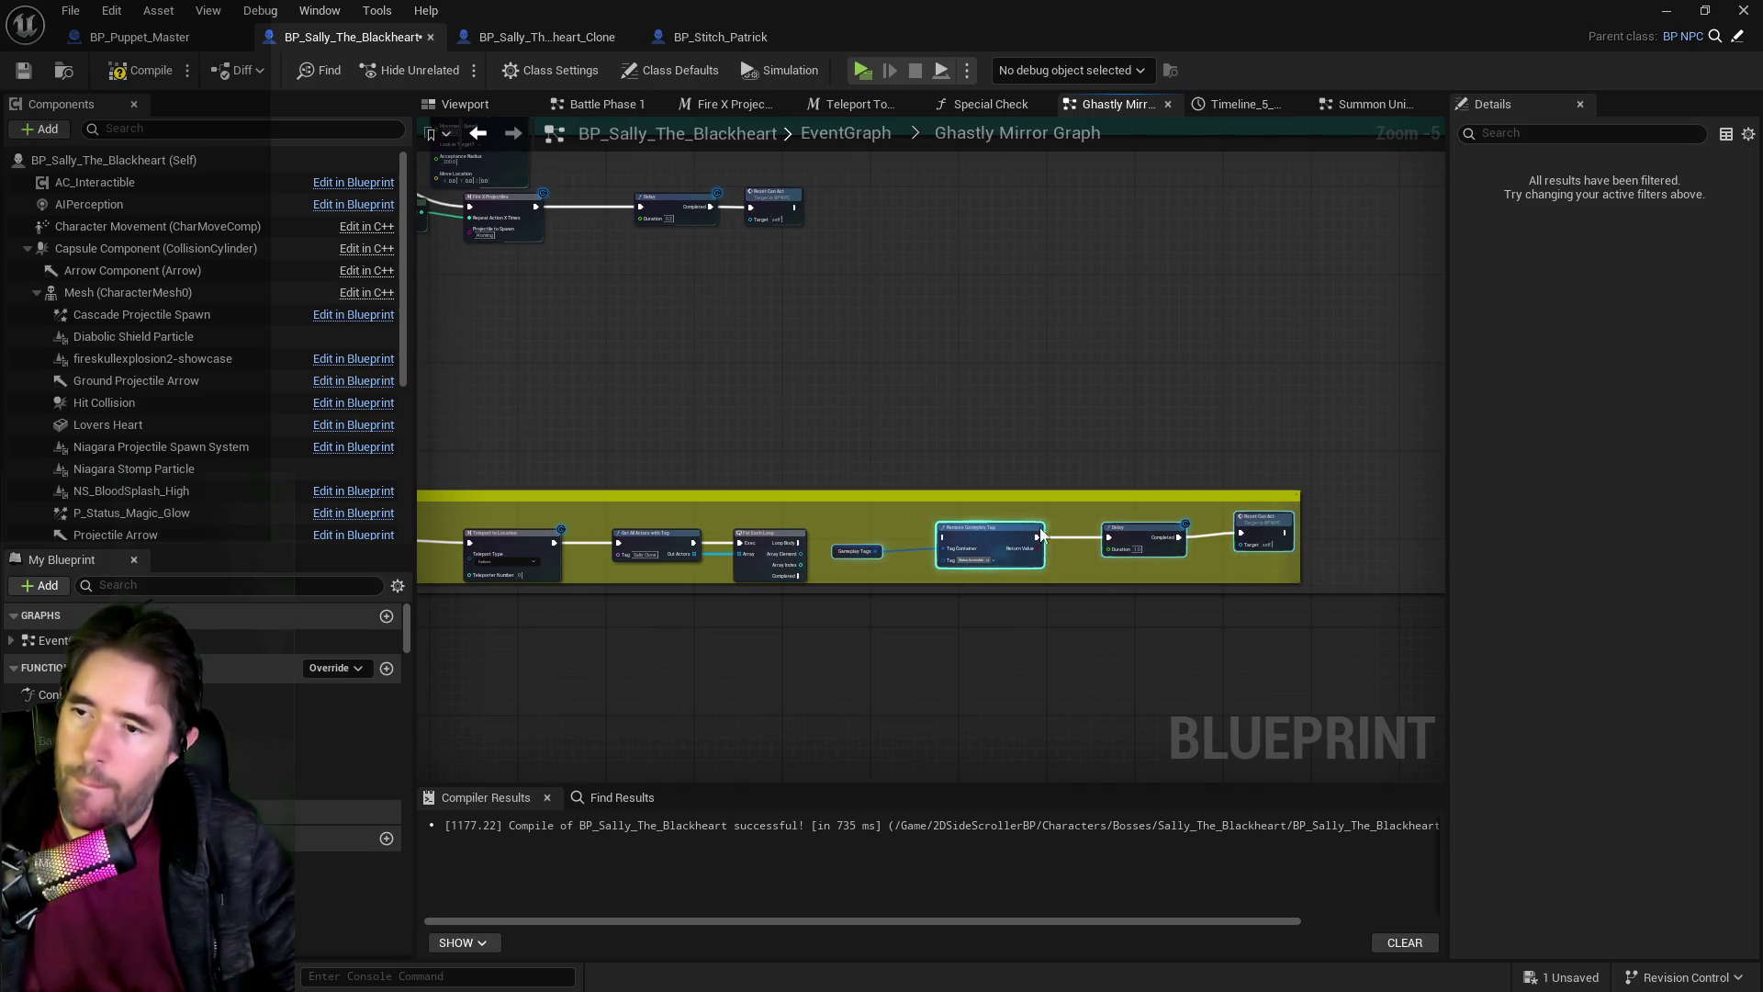
scroll(790, 543, up, 4)
Add Destroy Actor on the loop's Array Element, driven by Loop Body.
drag(772, 518, 945, 516)
text(destroy)
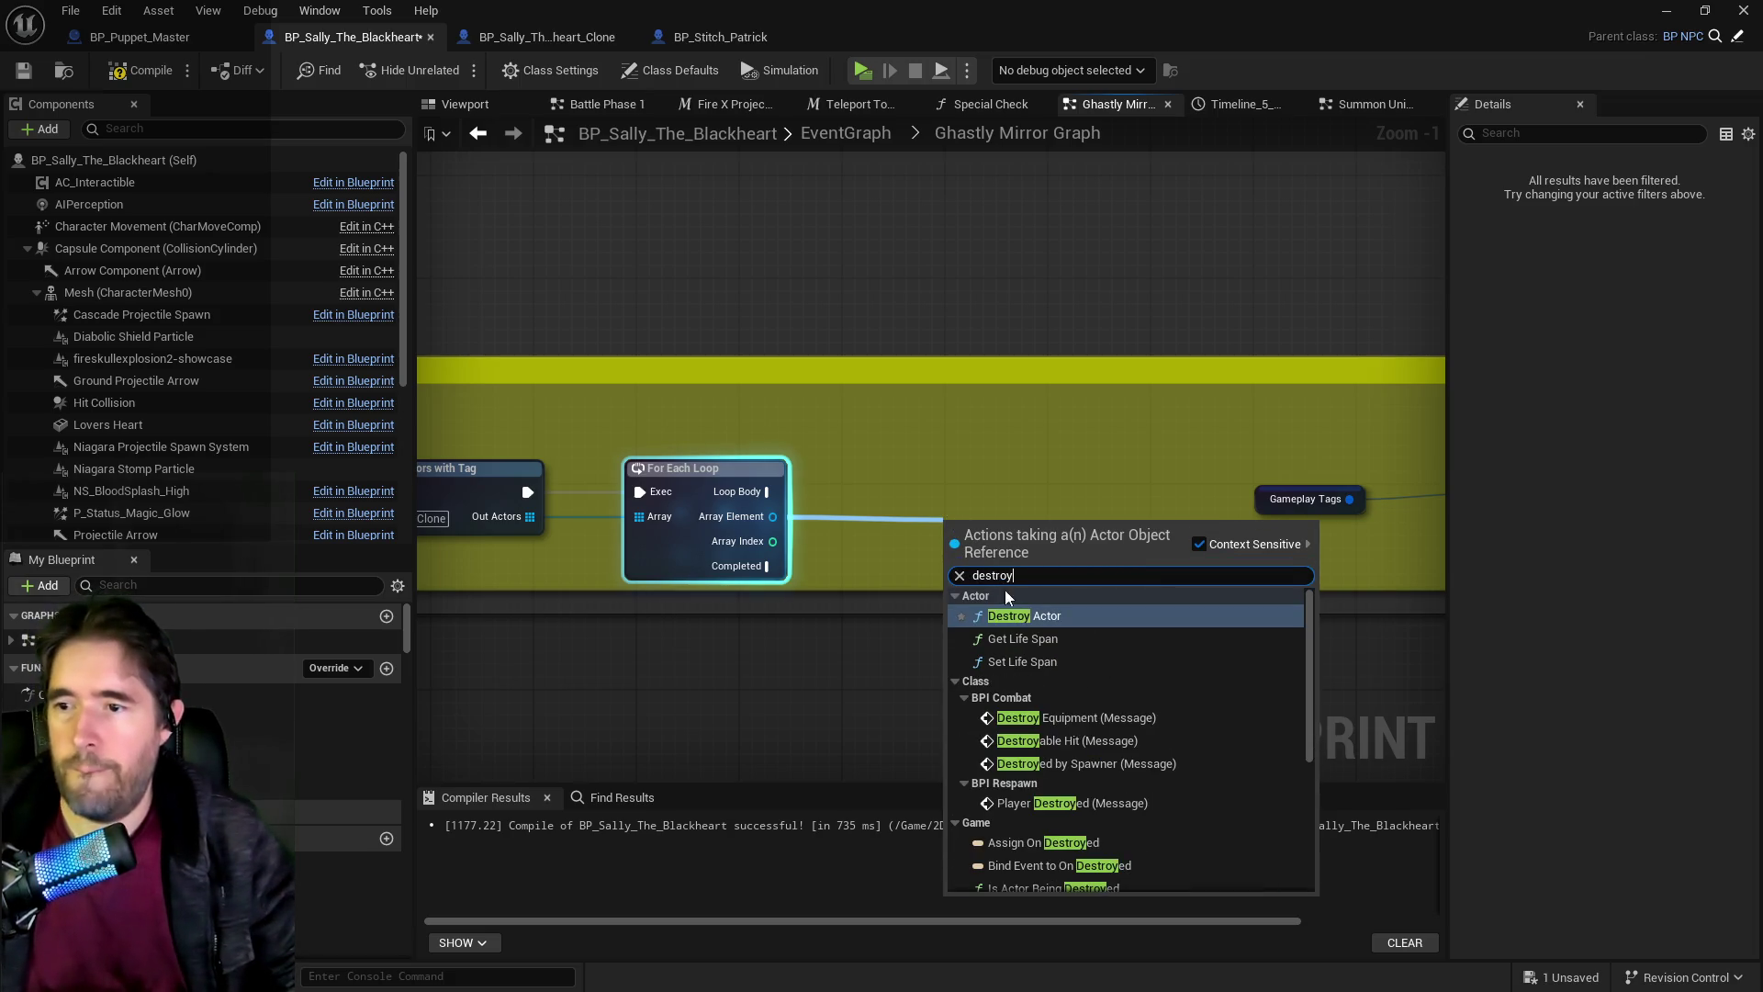
click(1017, 612)
mouse_move(1004, 528)
mouse_down()
mouse_move(1000, 507)
mouse_move(1041, 471)
mouse_up()
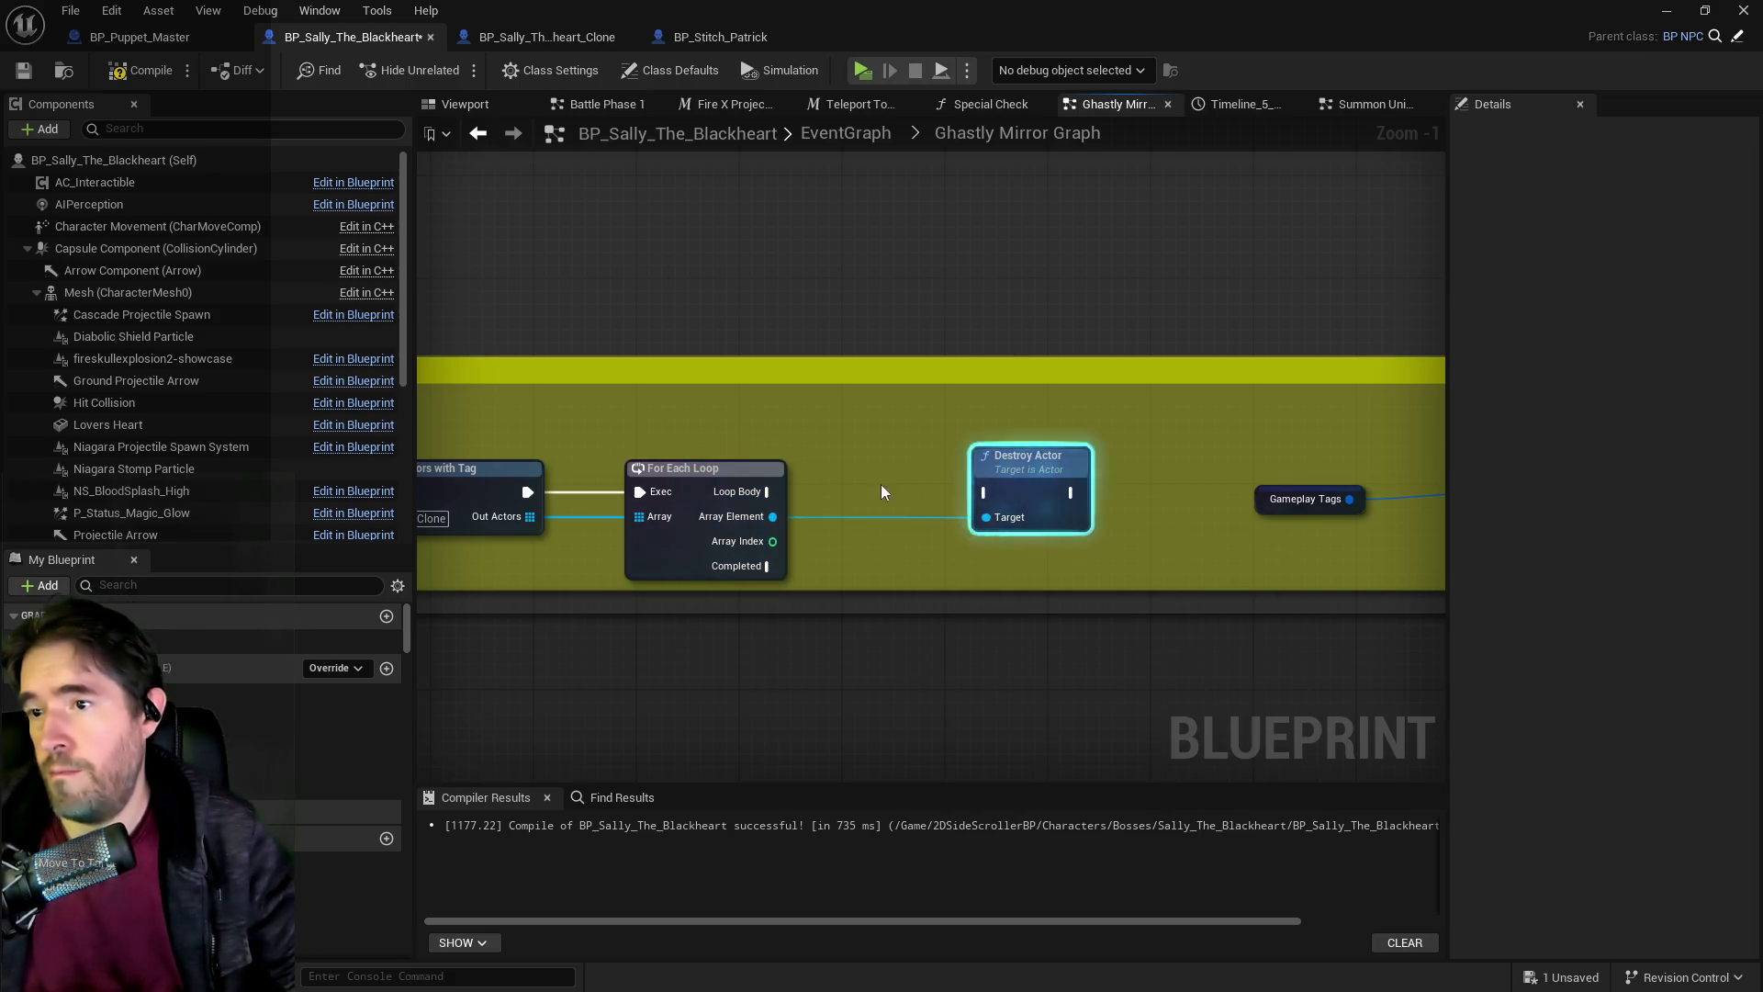
click(698, 469)
drag(767, 491, 988, 492)
drag(1105, 508, 597, 521)
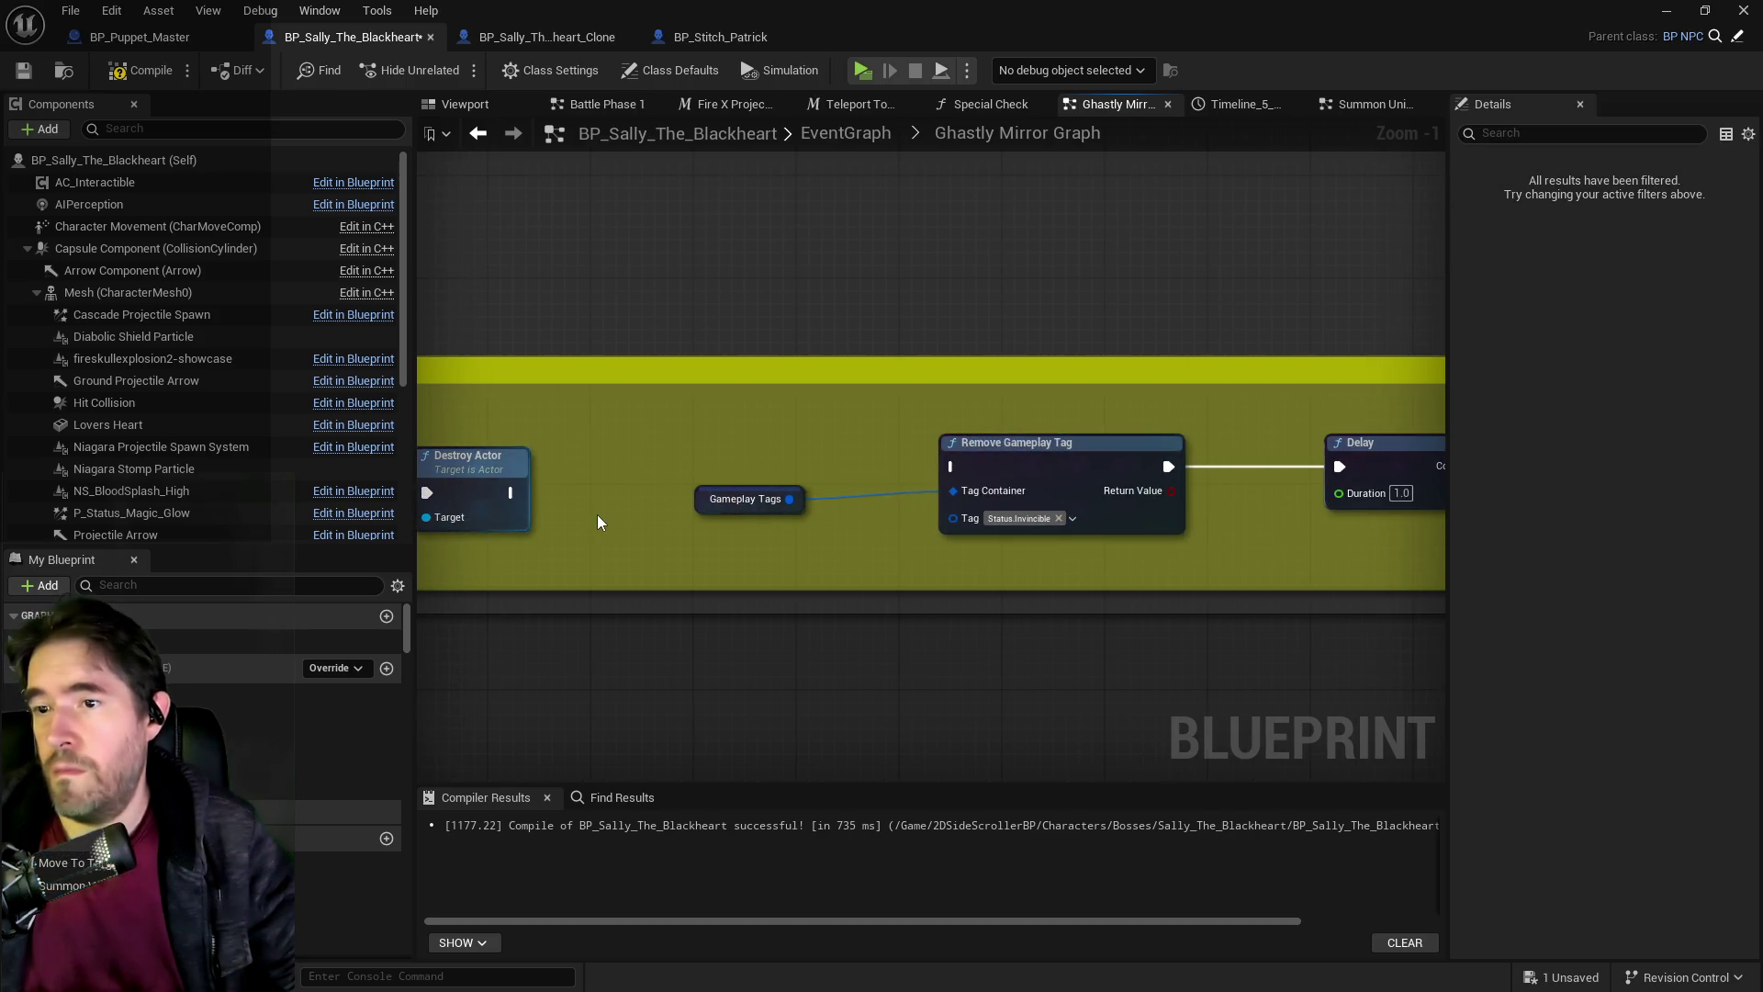
scroll(713, 530, down, 1)
drag(667, 584, 531, 499)
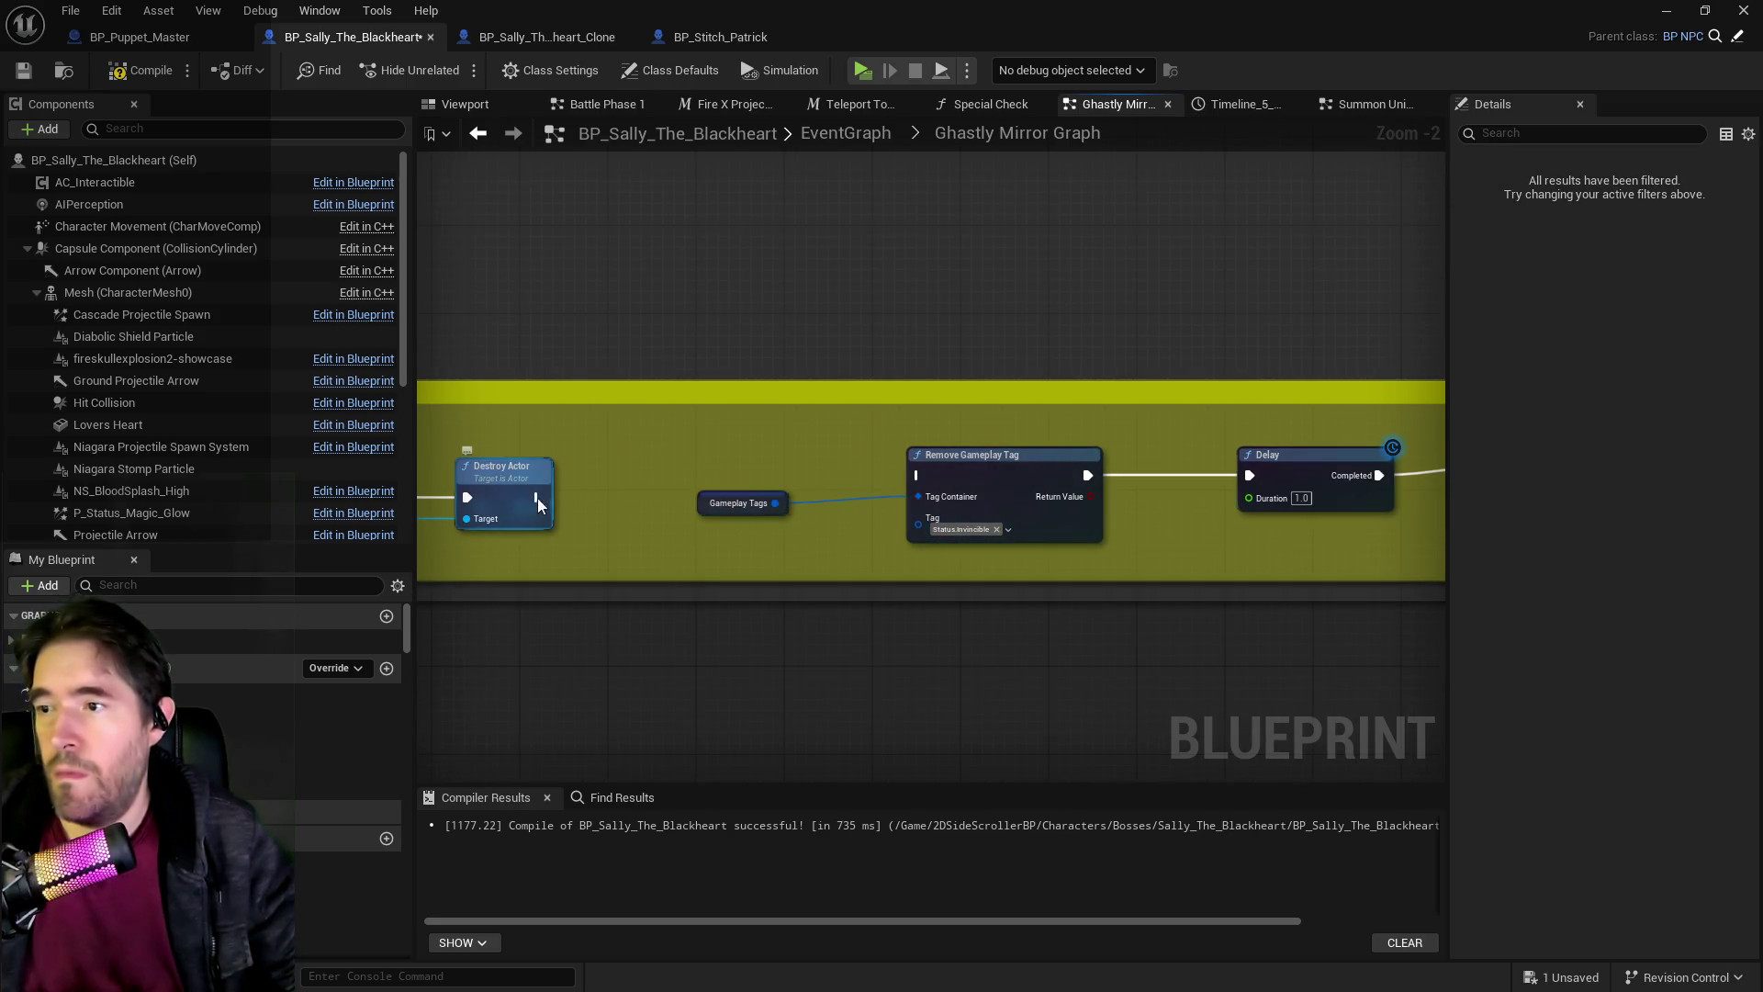
click(546, 37)
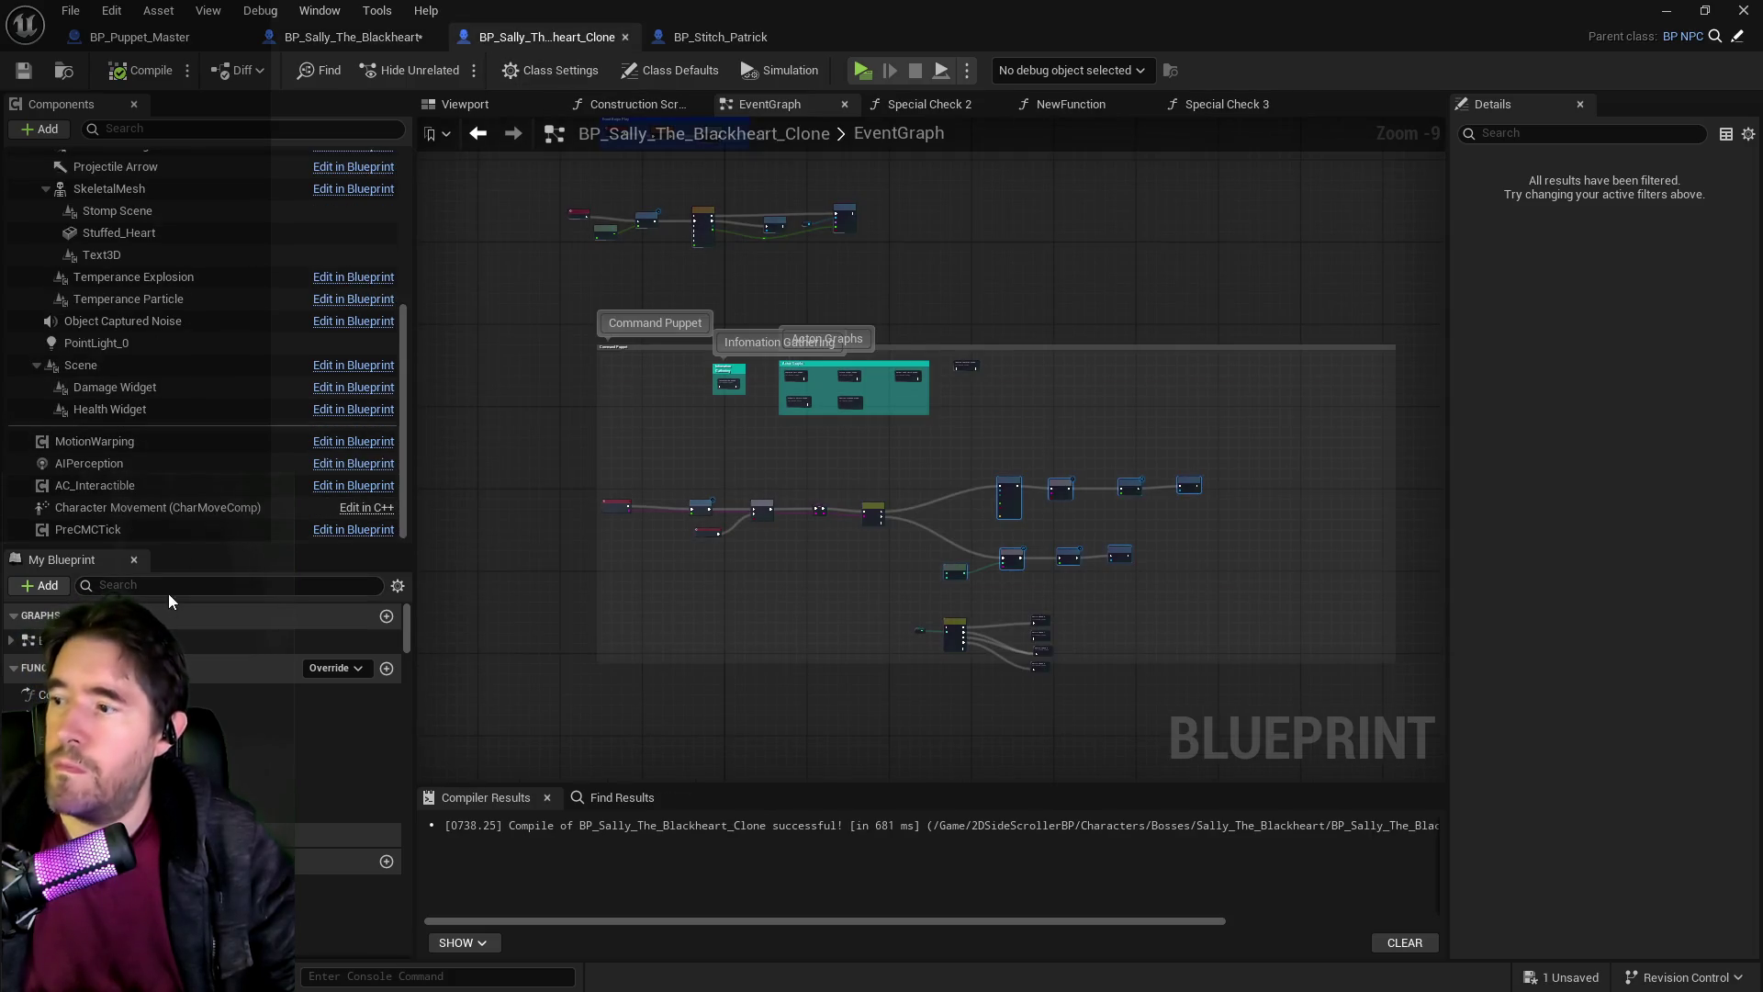
Clear every Item Drops entry in the clone's Struct NPC Stats and compile the clone blueprint.
text(npc)
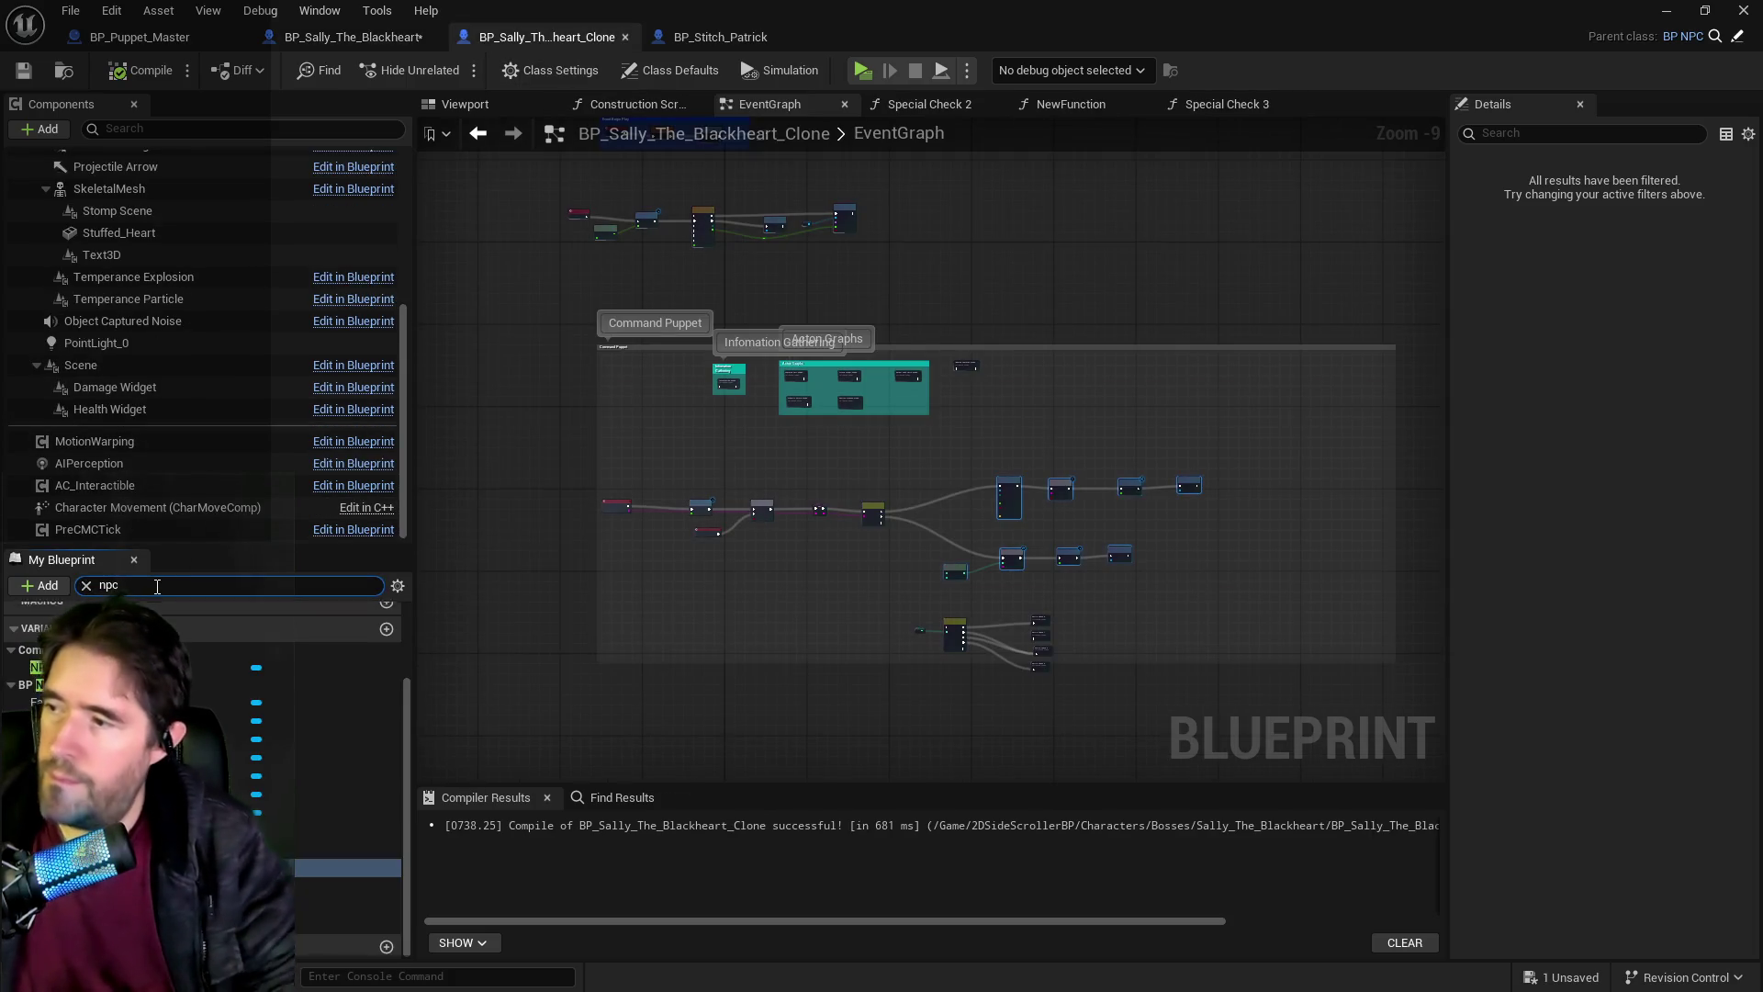
click(348, 867)
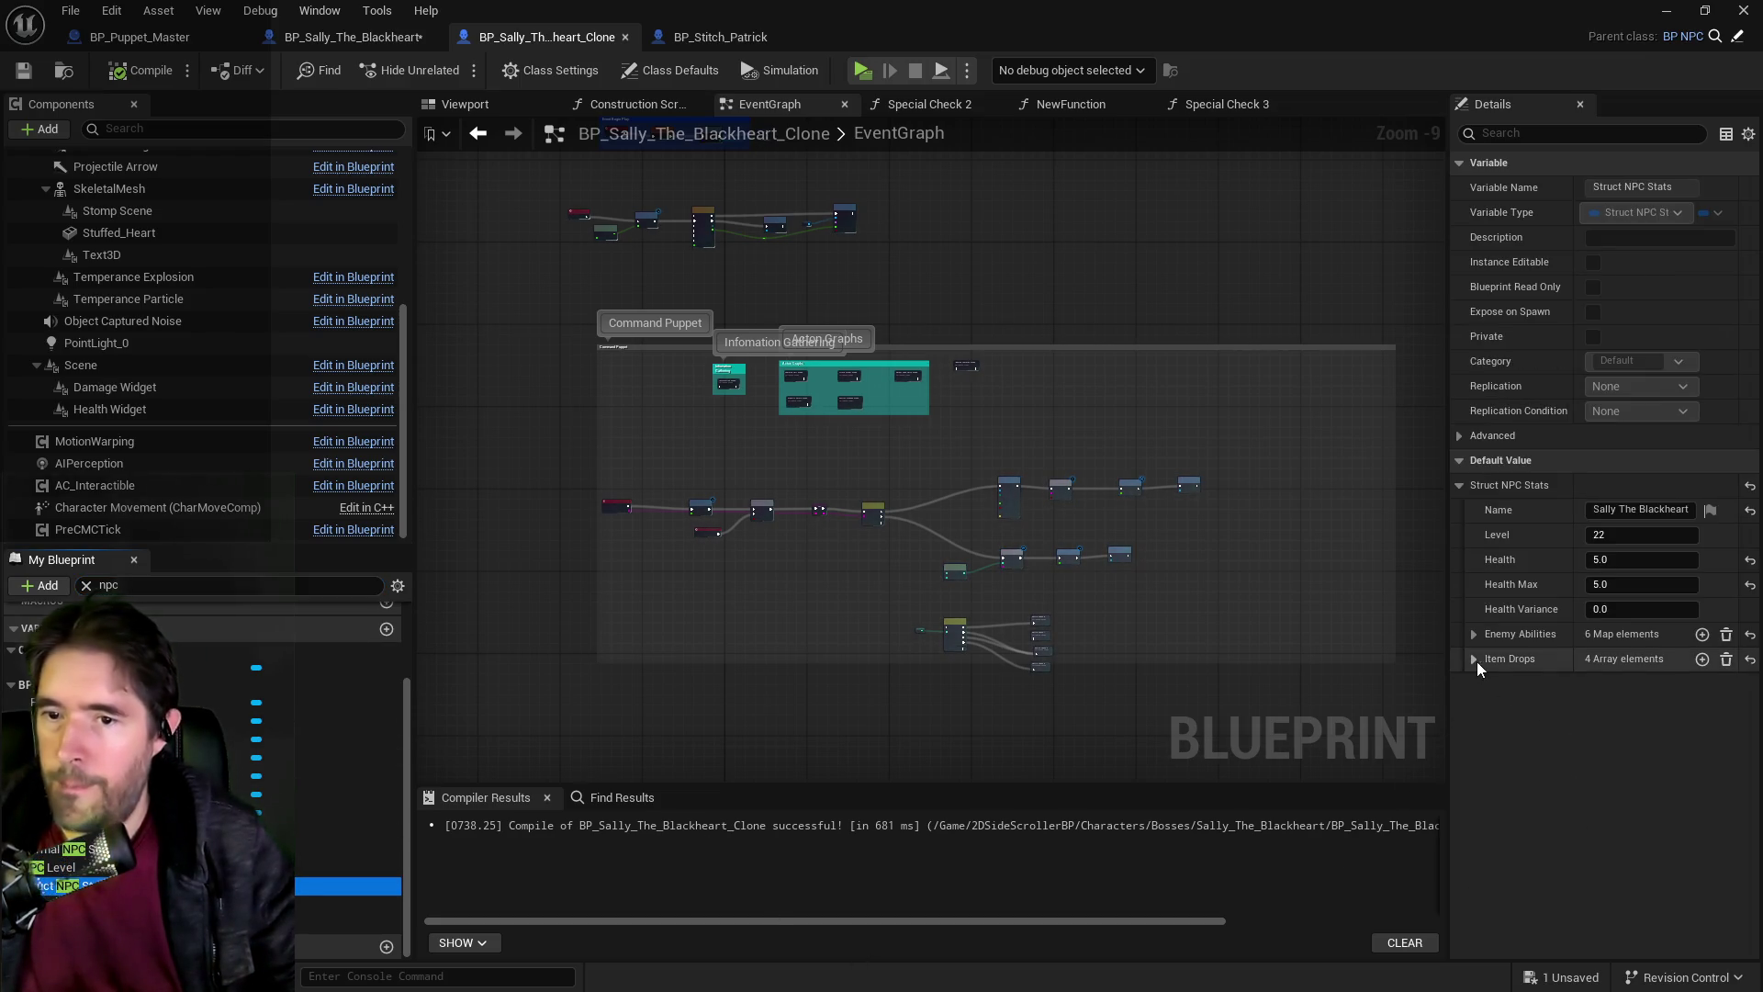
click(1474, 659)
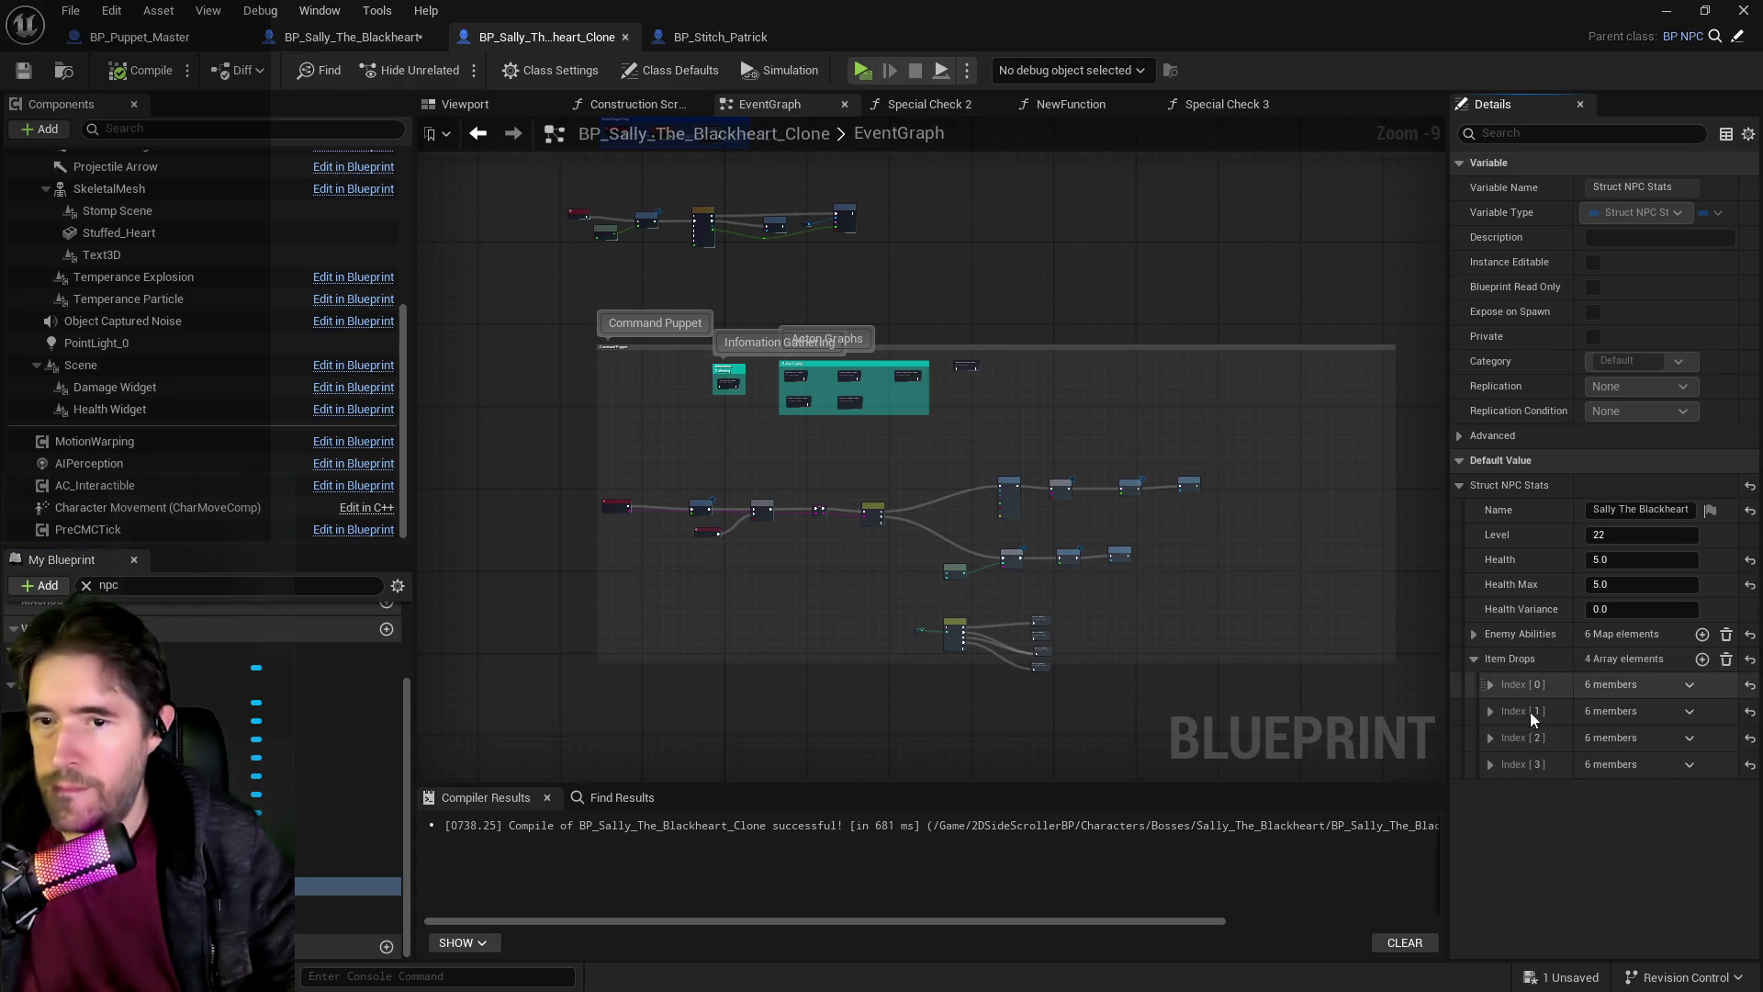
click(1726, 660)
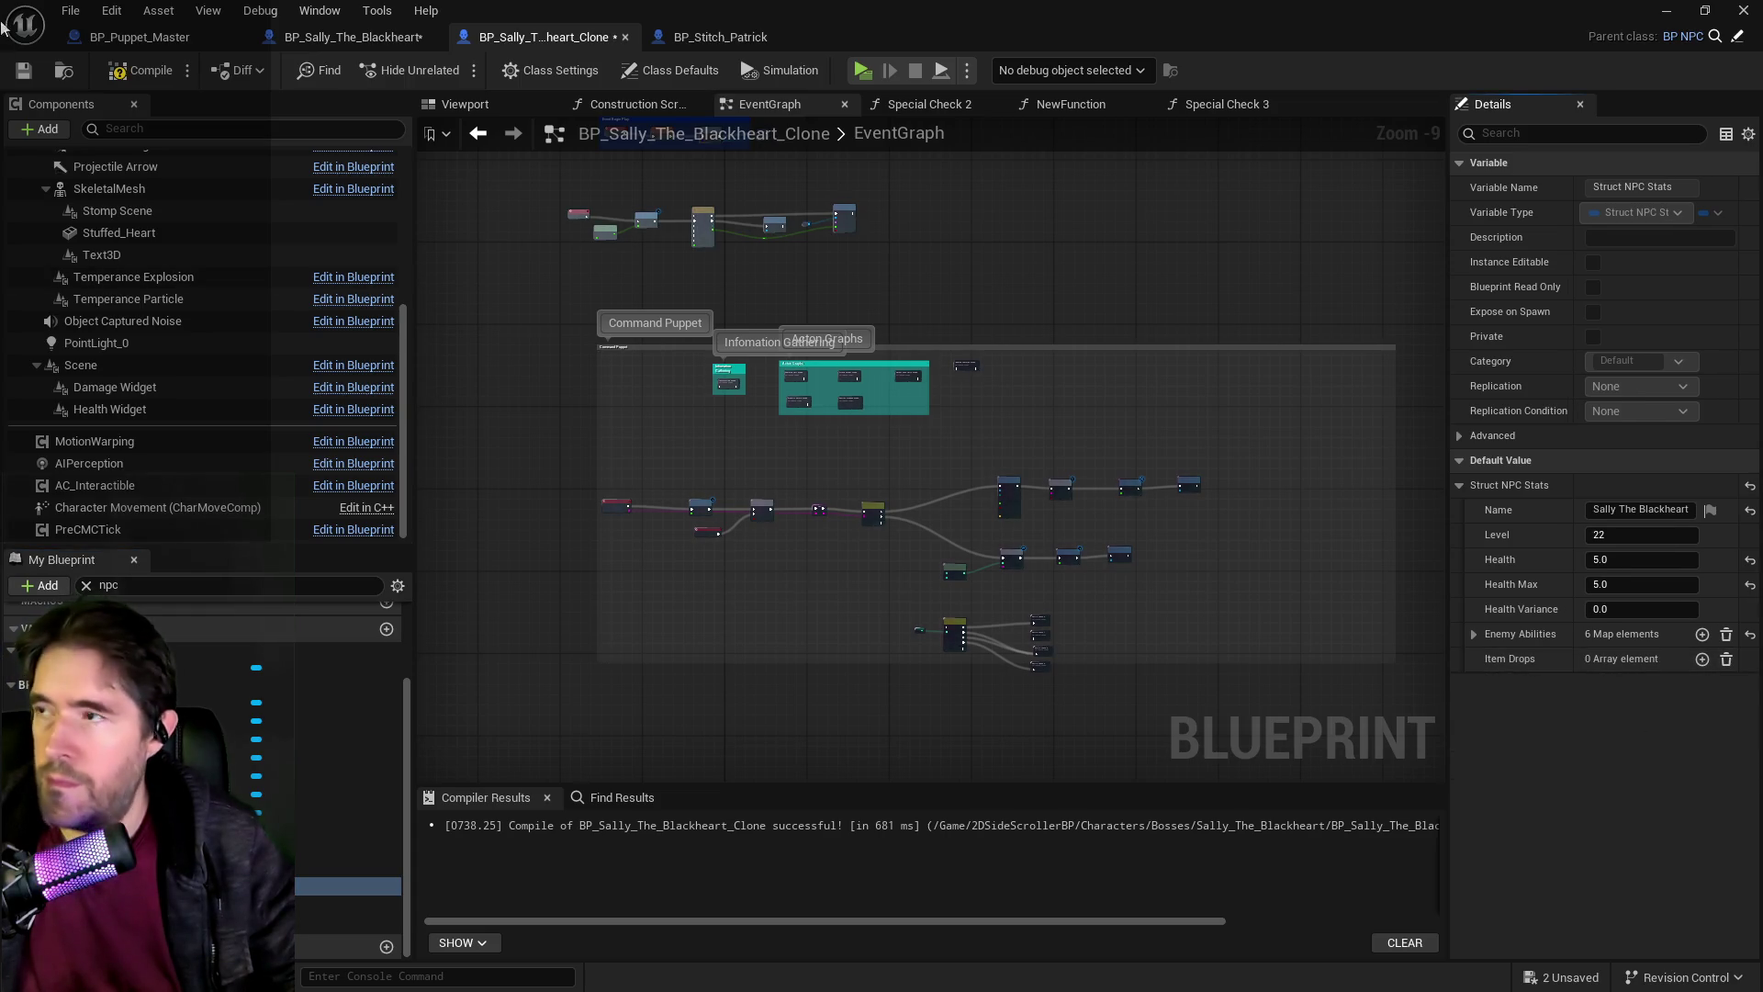
click(133, 71)
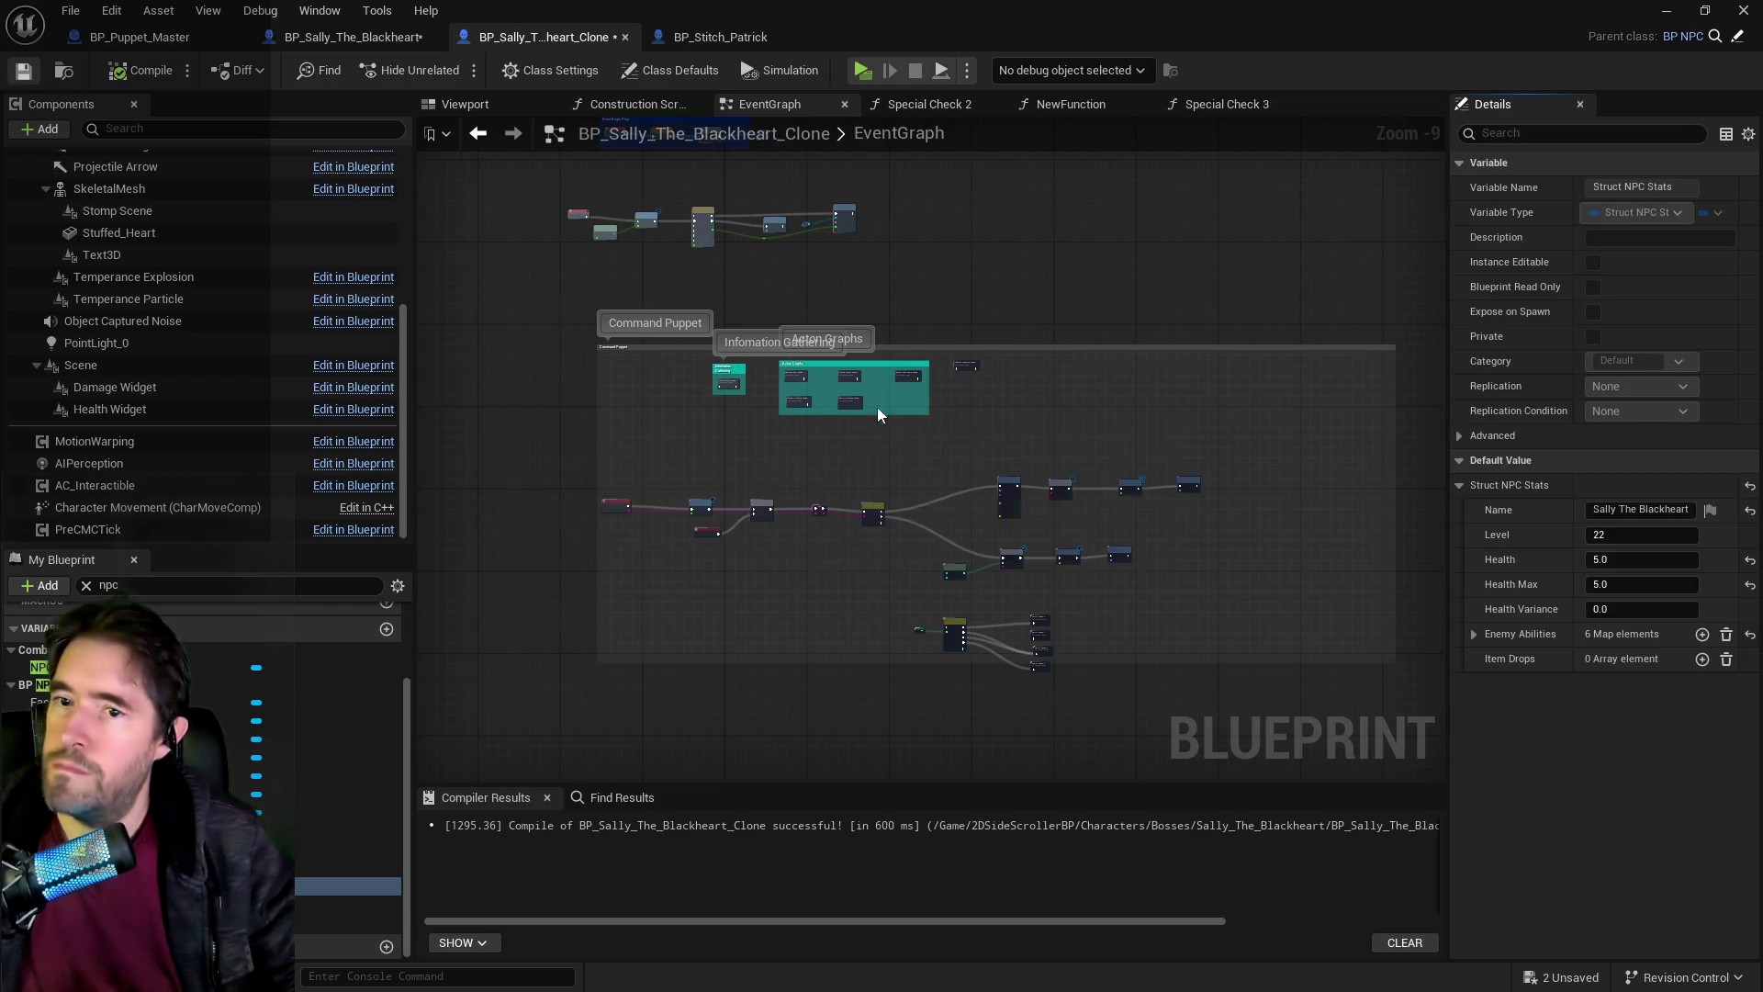
click(1474, 635)
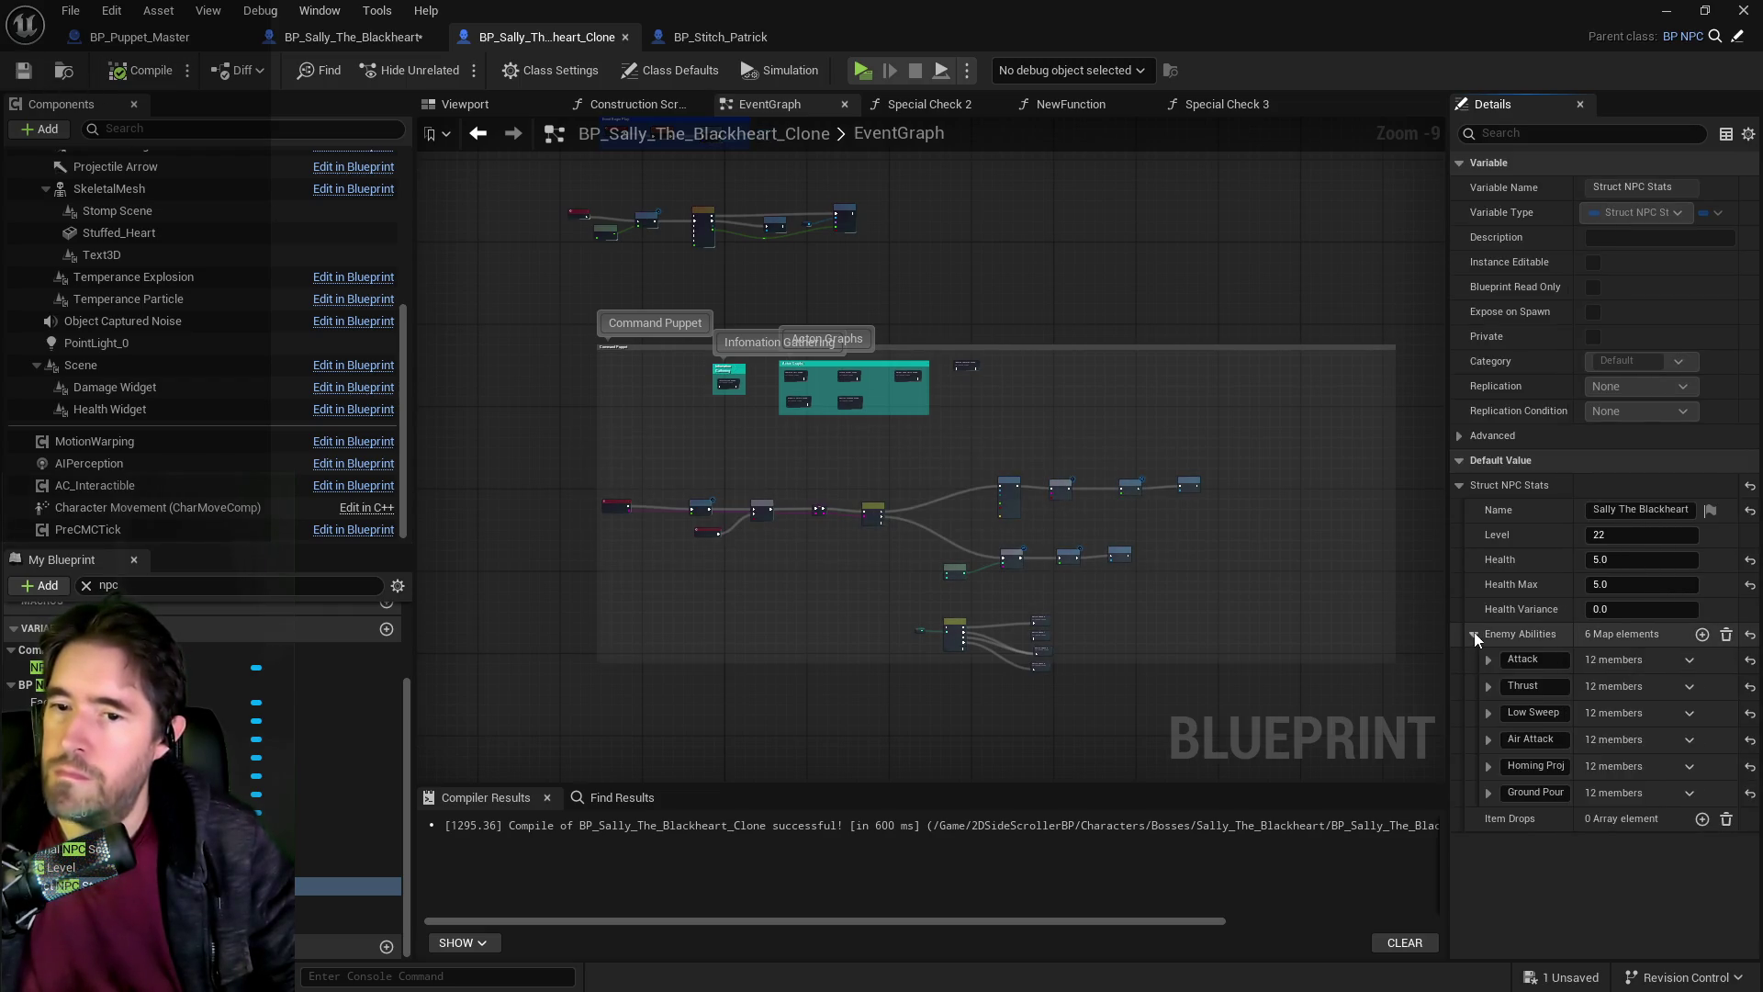
click(677, 36)
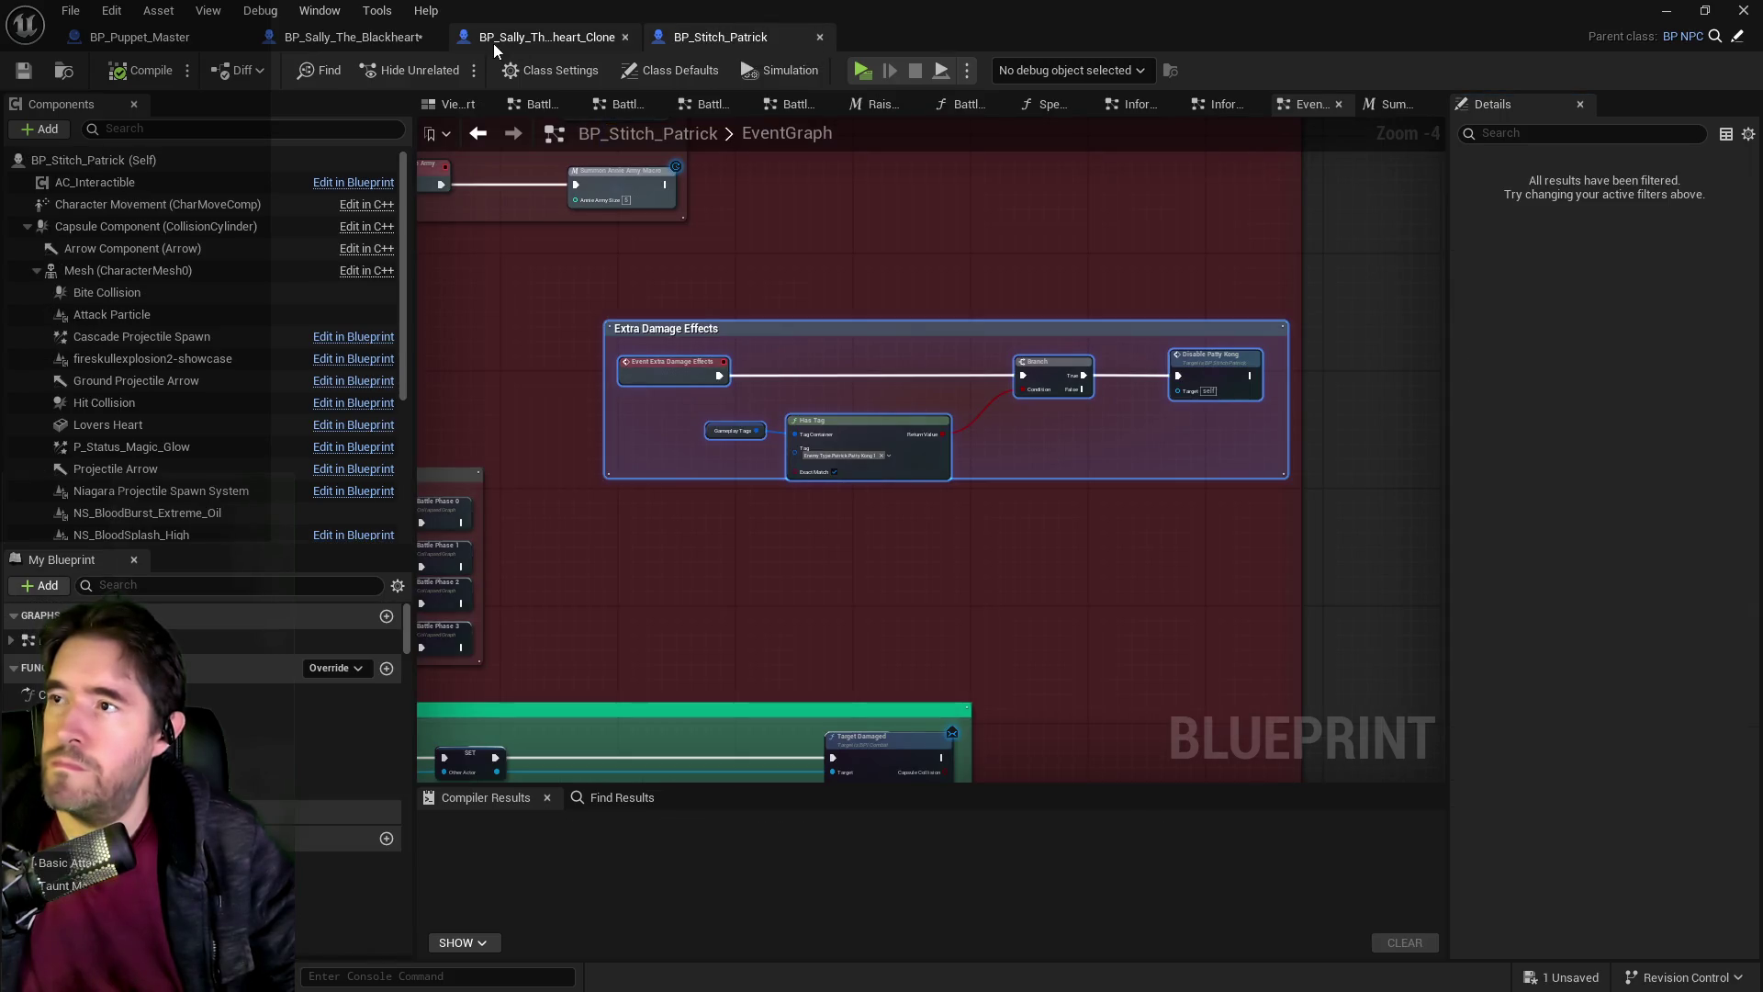
Move Remove Gameplay Tag, Delay and Reset Can Act down-left and wire loop Completed to Remove Gameplay Tag.
click(357, 37)
drag(751, 469, 860, 363)
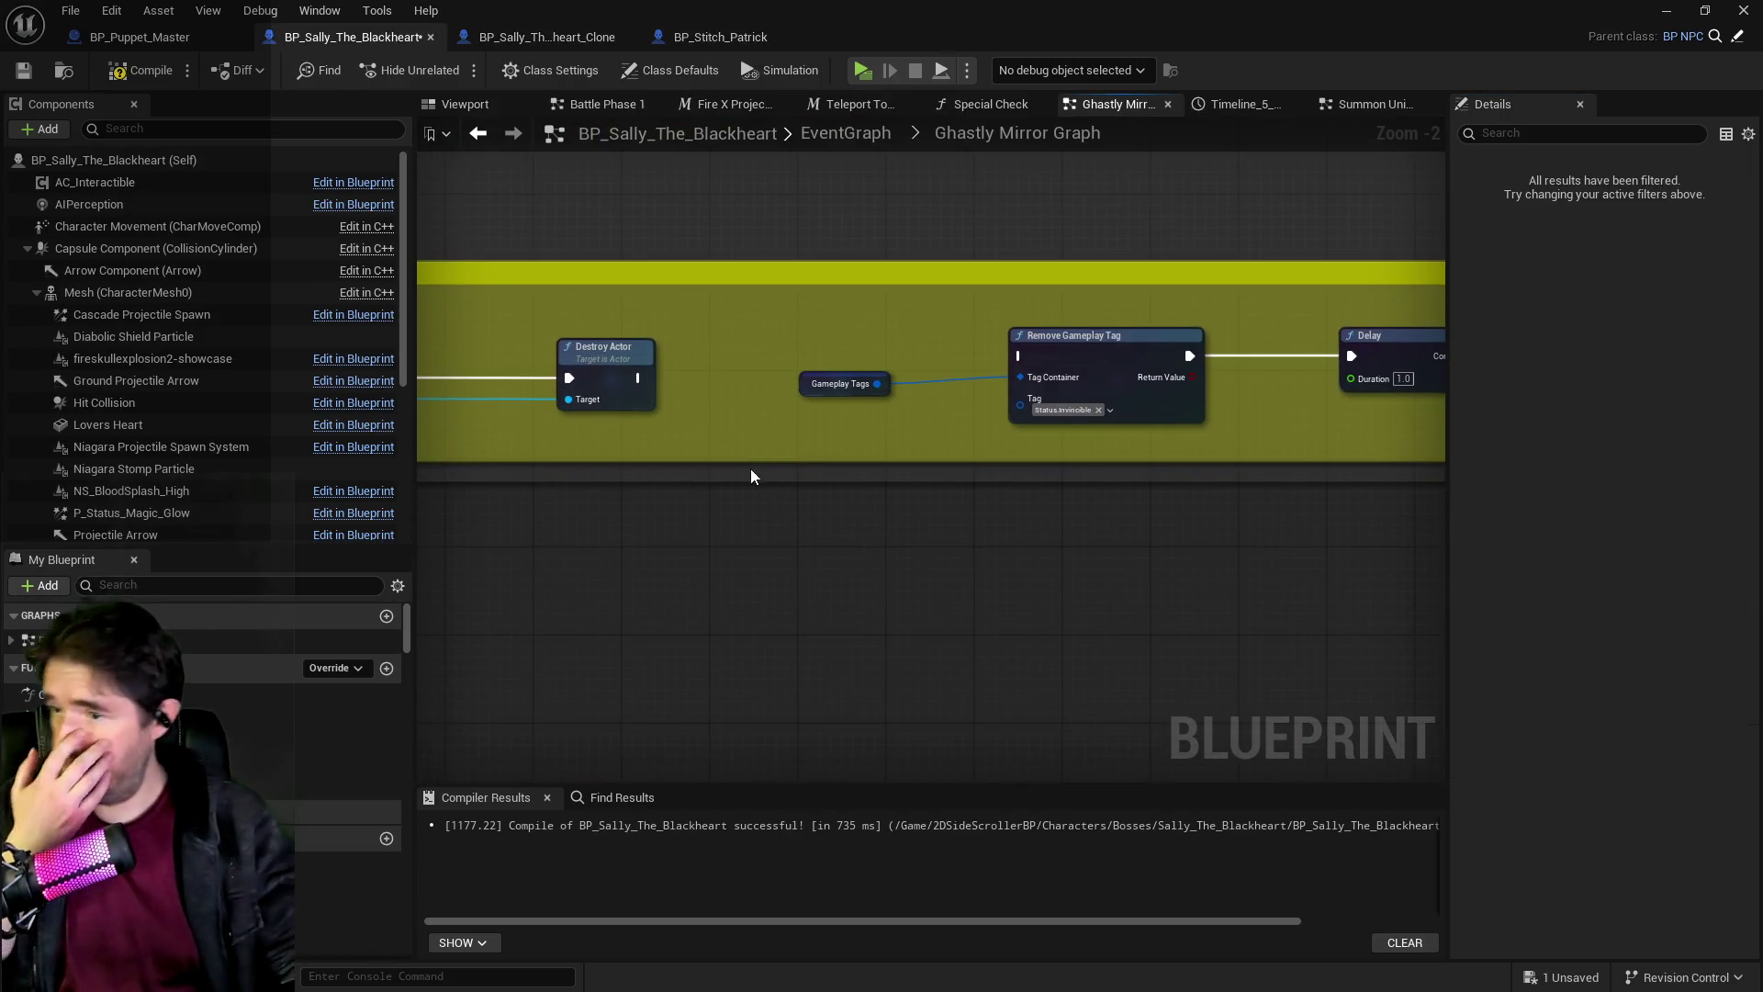
drag(731, 463, 808, 387)
scroll(788, 347, down, 2)
drag(1154, 317, 1399, 355)
drag(1002, 303, 958, 420)
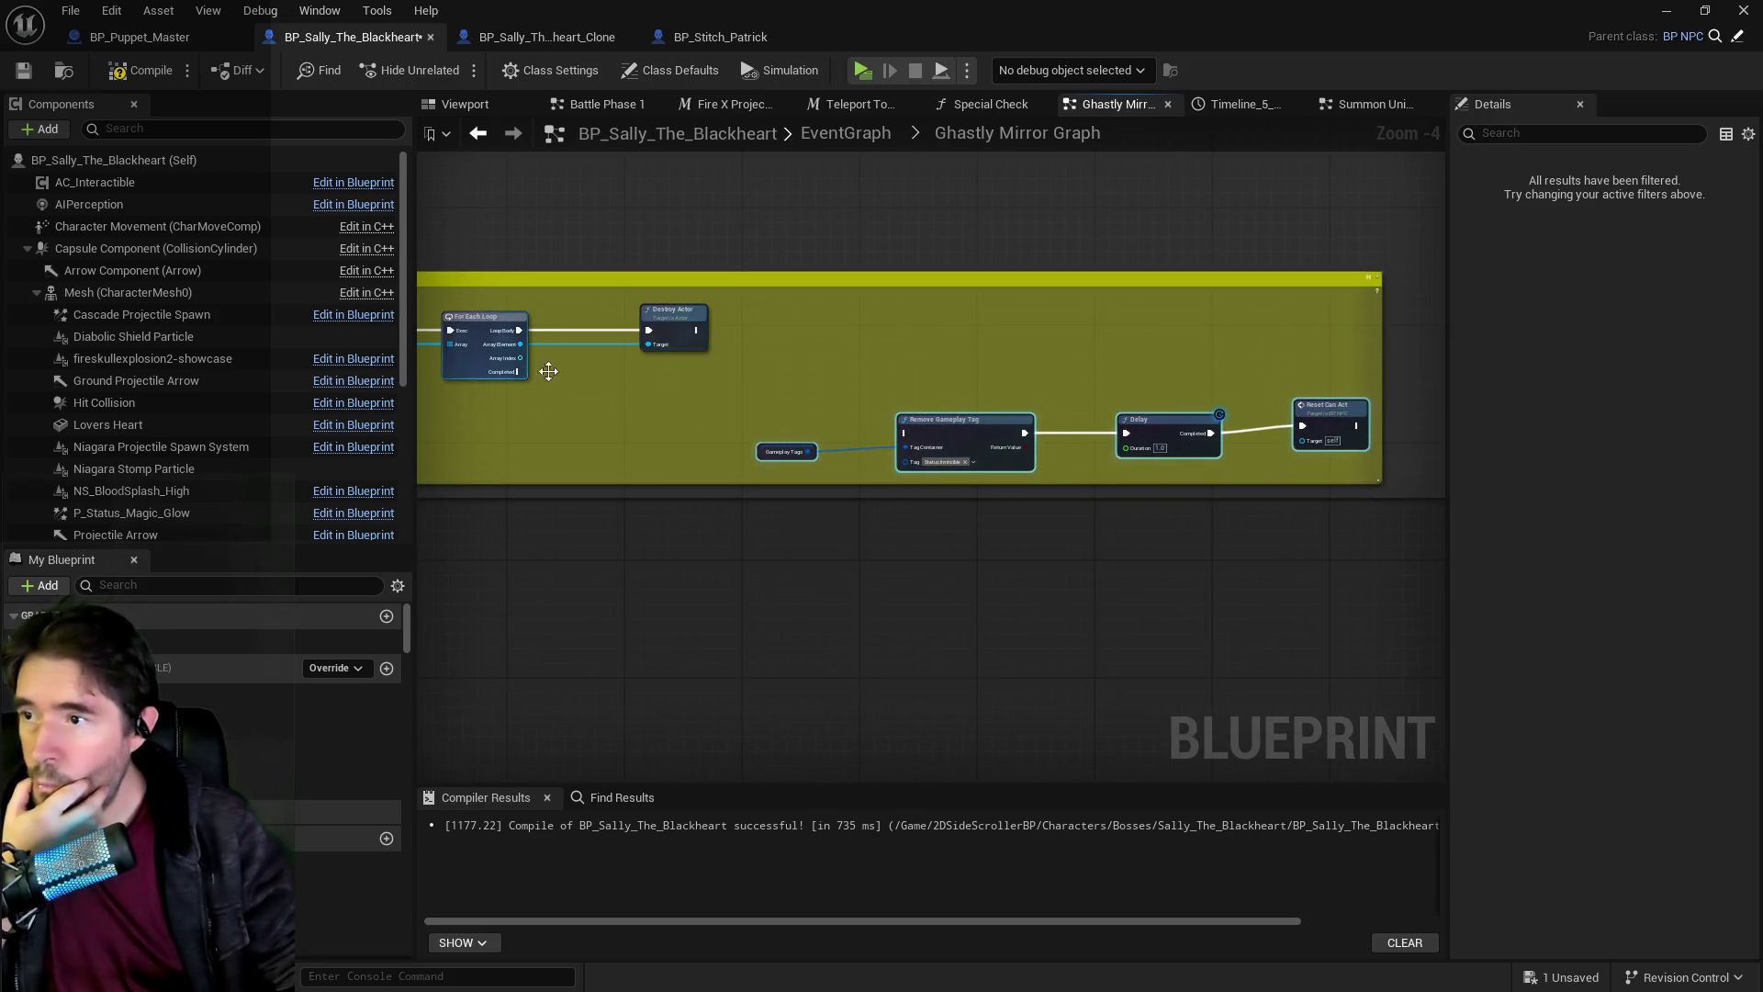
scroll(535, 374, up, 2)
drag(624, 367, 860, 356)
mouse_move(752, 358)
mouse_down()
mouse_move(1281, 476)
mouse_move(1325, 449)
mouse_move(1060, 455)
mouse_move(745, 431)
mouse_up()
Review Reset Can Act and the Disable and Active Ghastly Mirror sections.
drag(1300, 479, 1040, 400)
click(1089, 381)
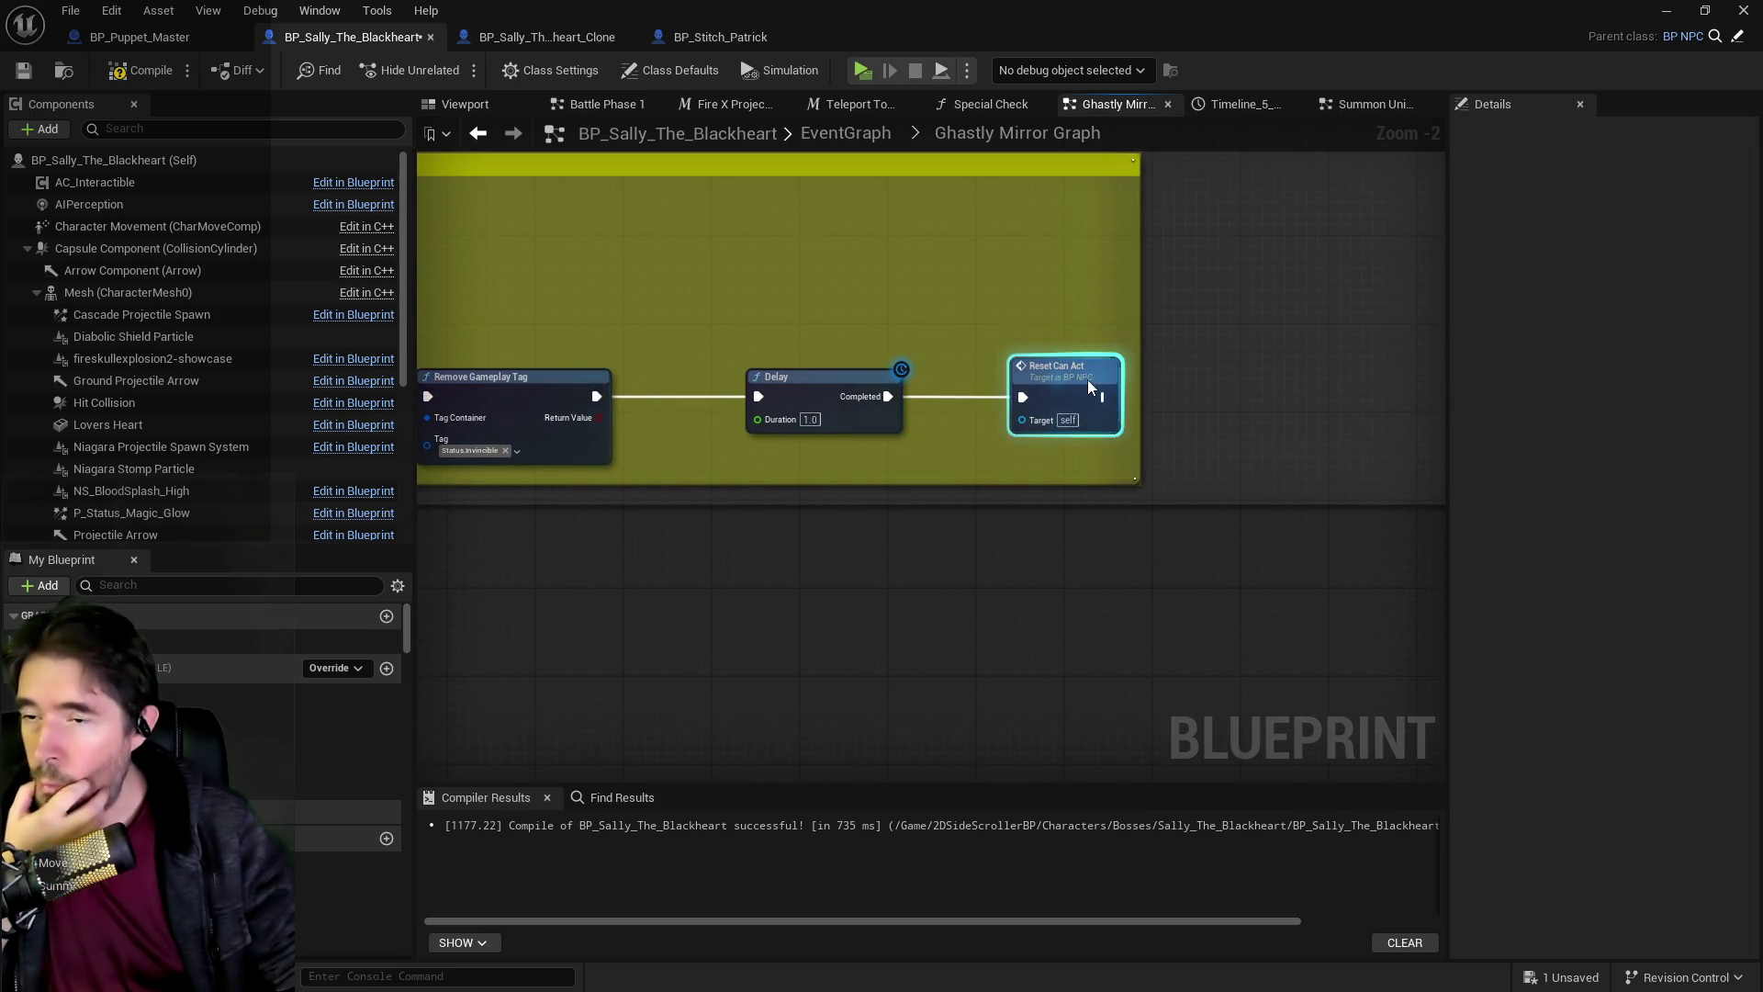
scroll(1108, 386, down, 4)
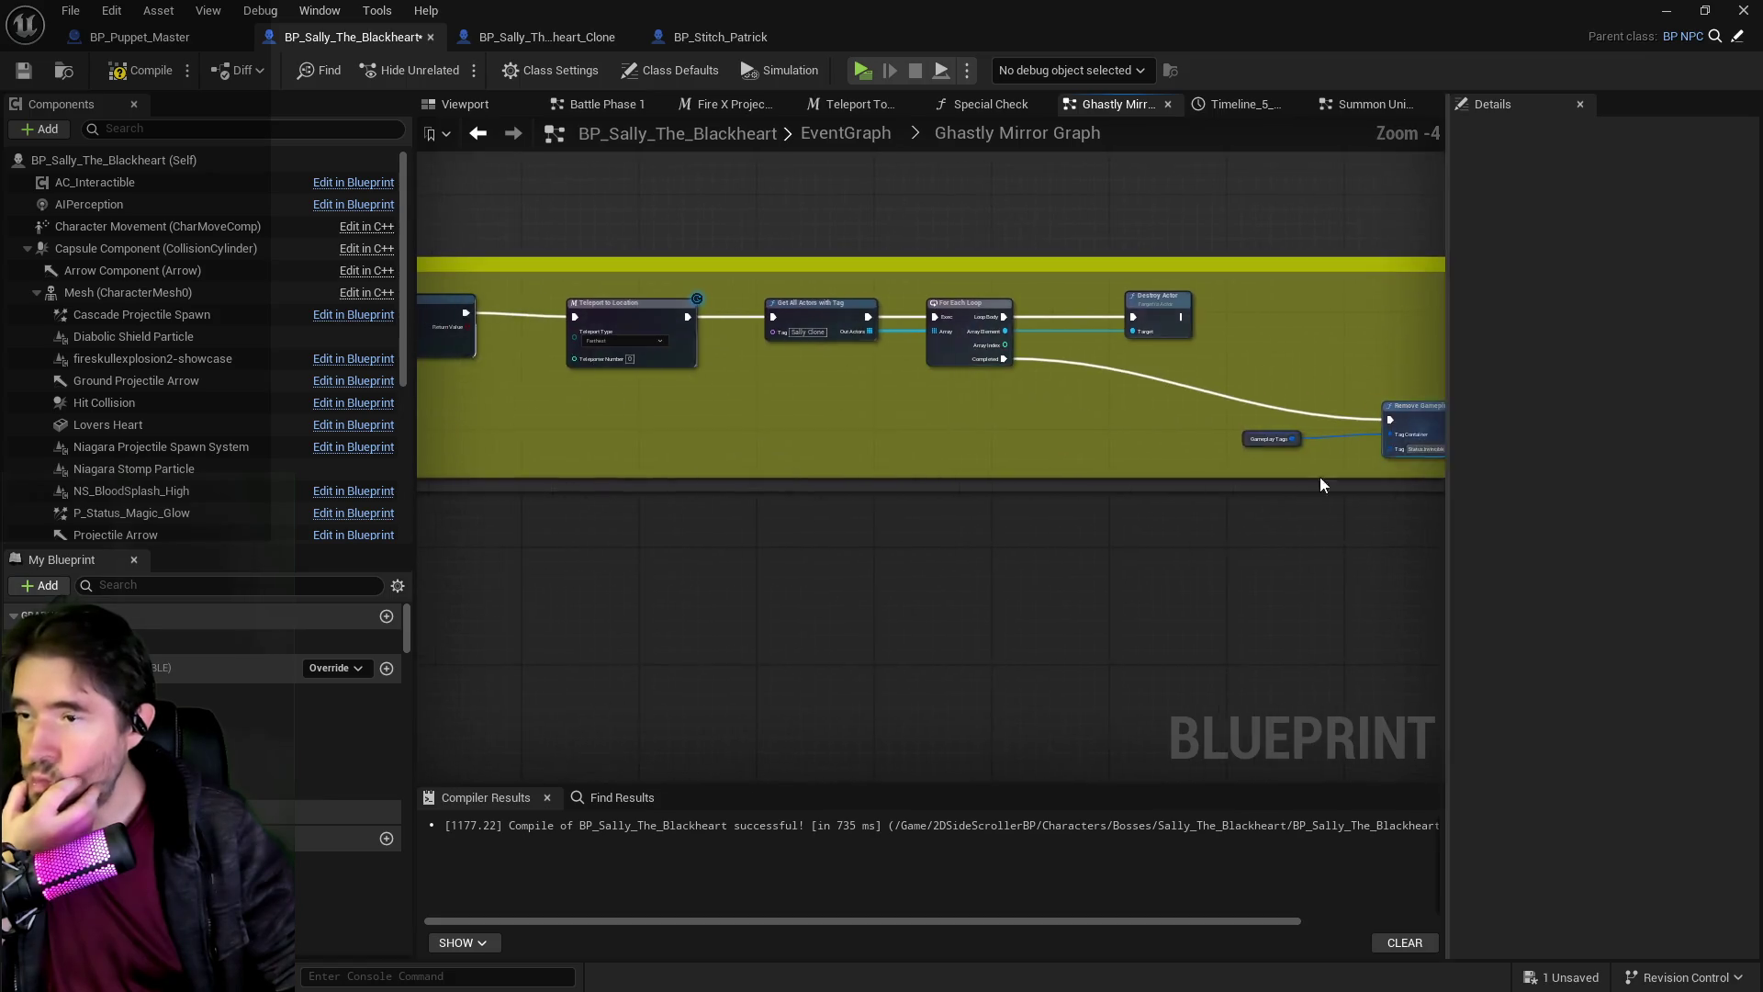
drag(748, 480, 1309, 490)
drag(938, 341, 917, 523)
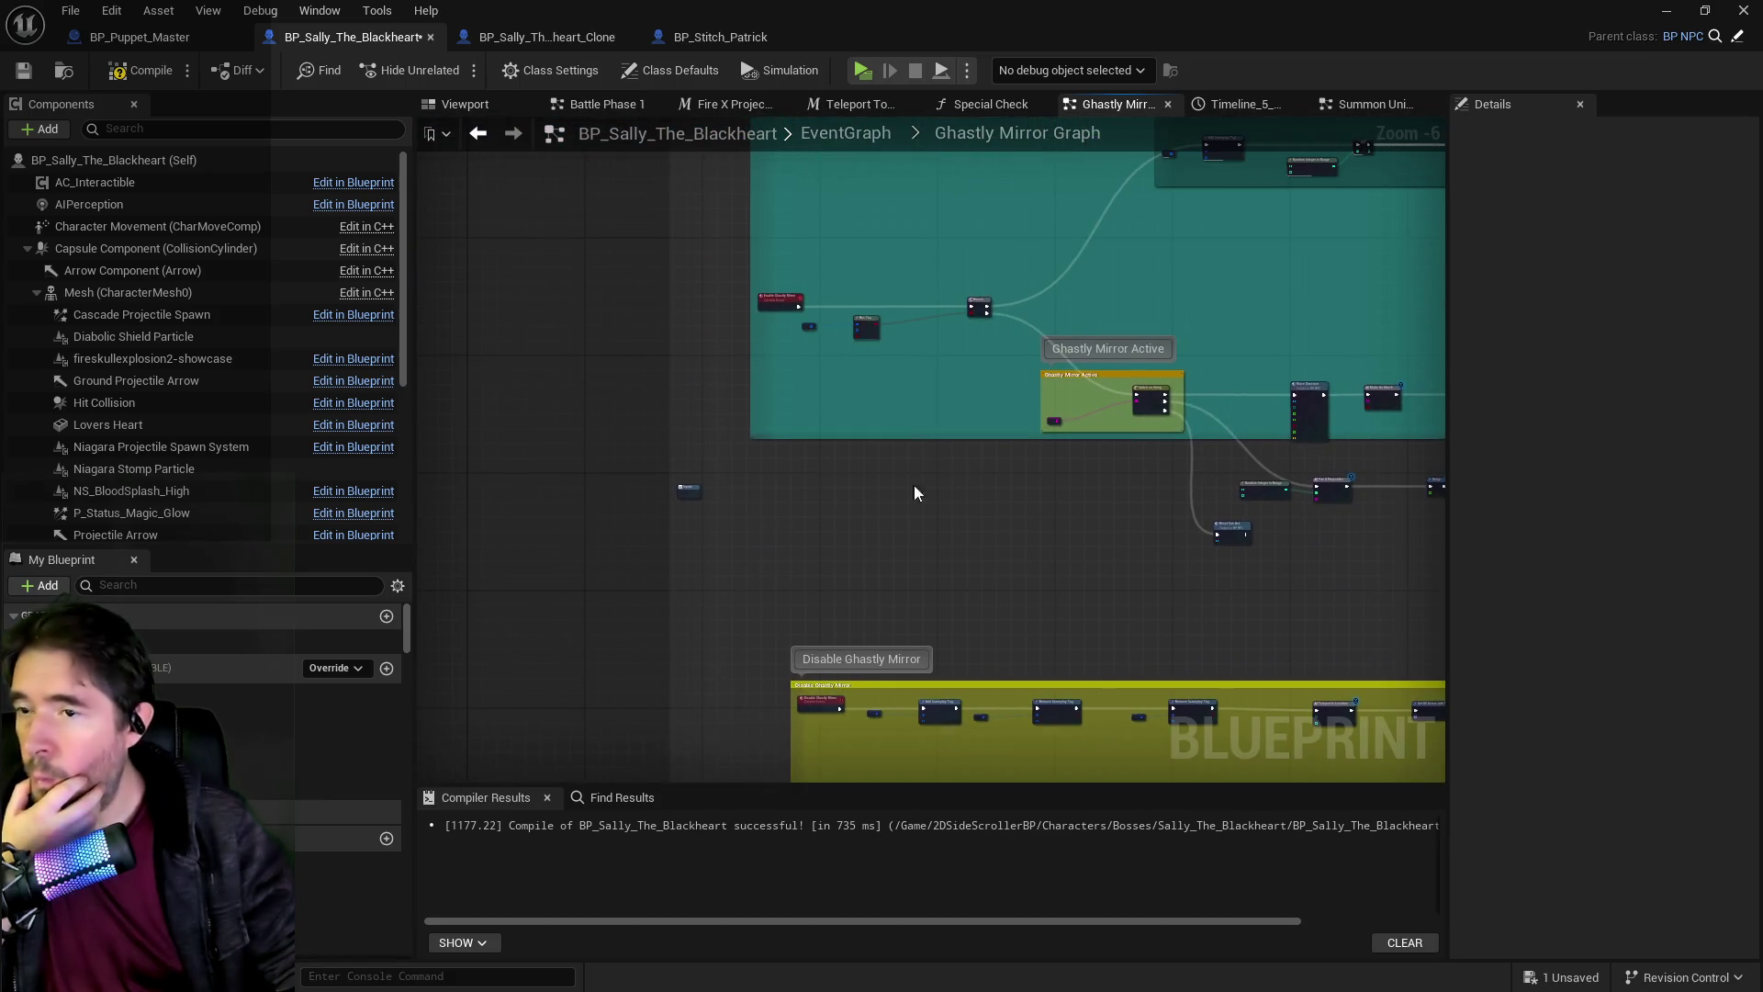
scroll(1050, 385, up, 3)
scroll(990, 542, down, 3)
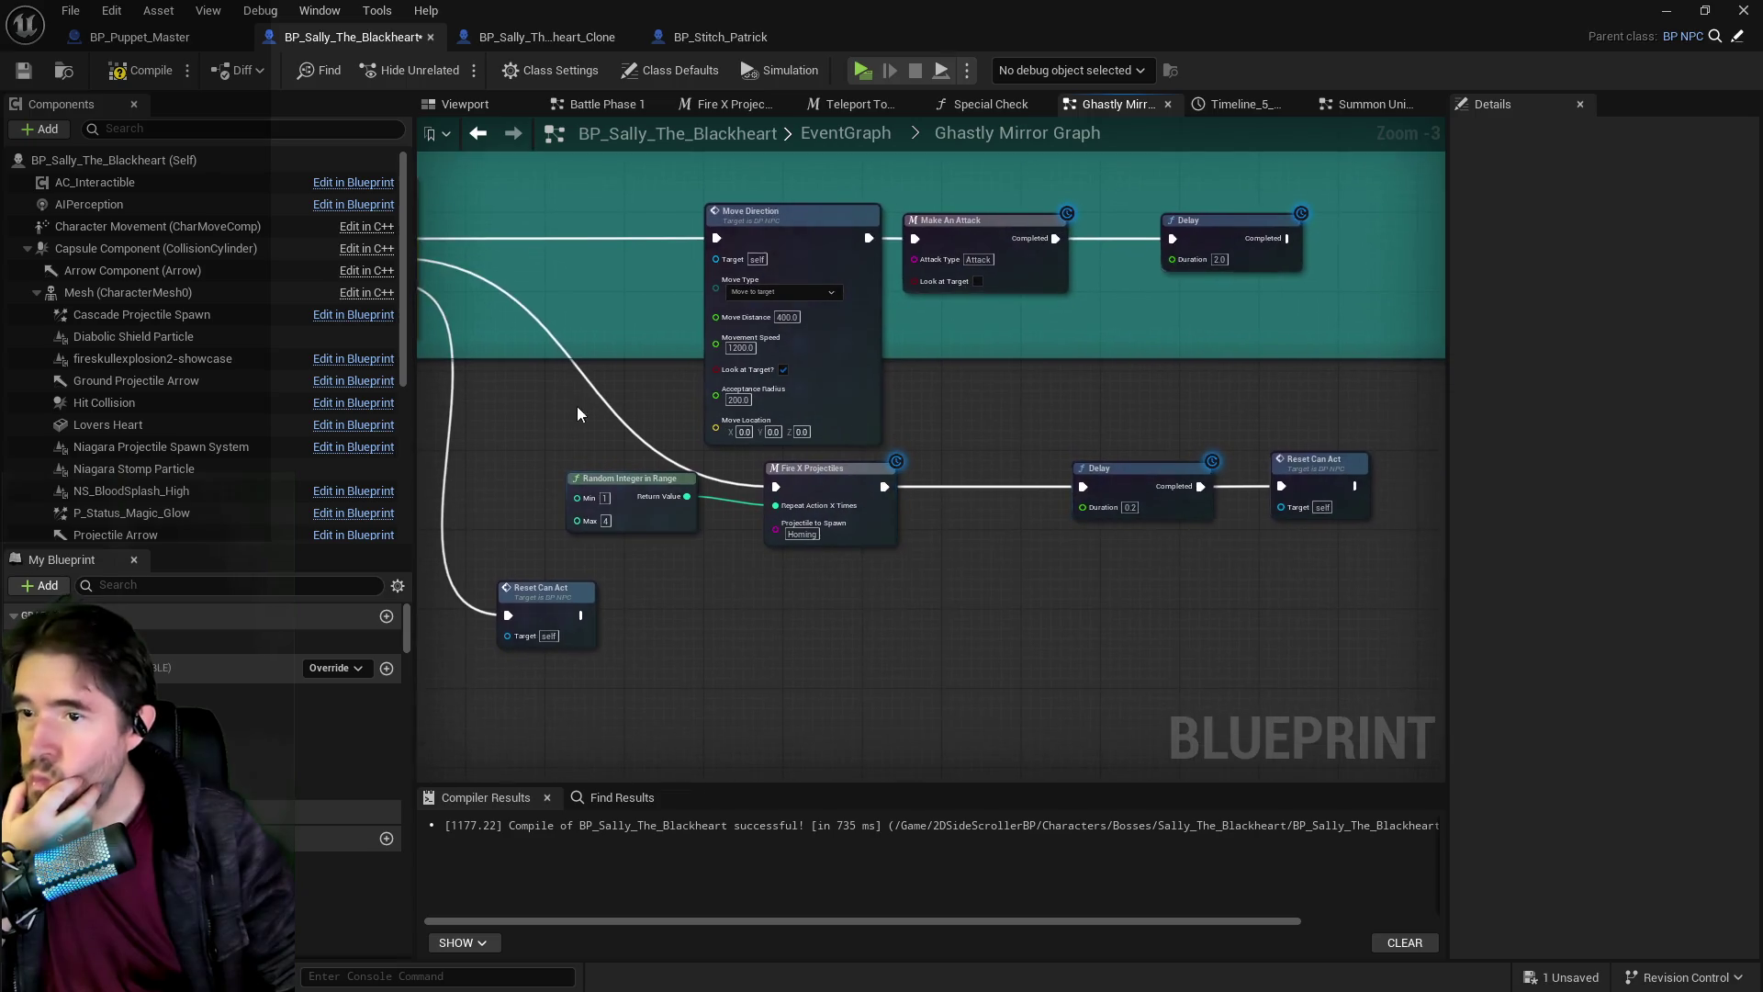
drag(593, 206, 685, 321)
drag(1394, 540, 1395, 540)
scroll(607, 308, up, 4)
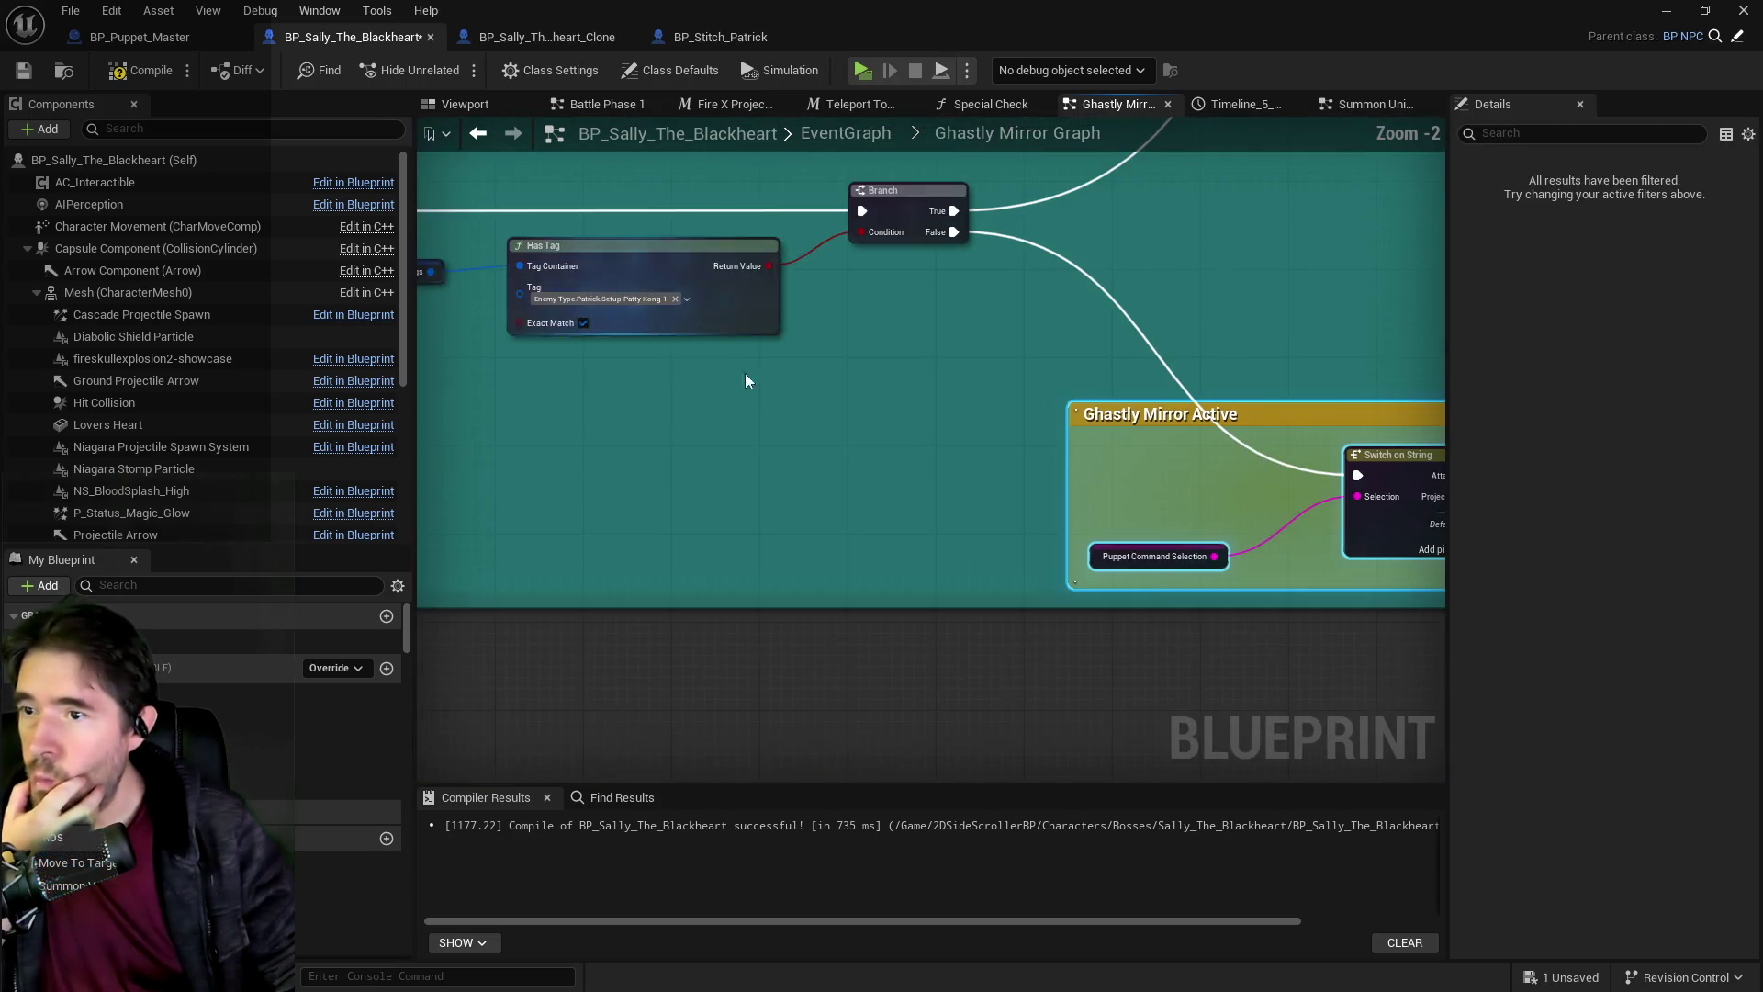
scroll(768, 342, up, 1)
scroll(845, 363, down, 7)
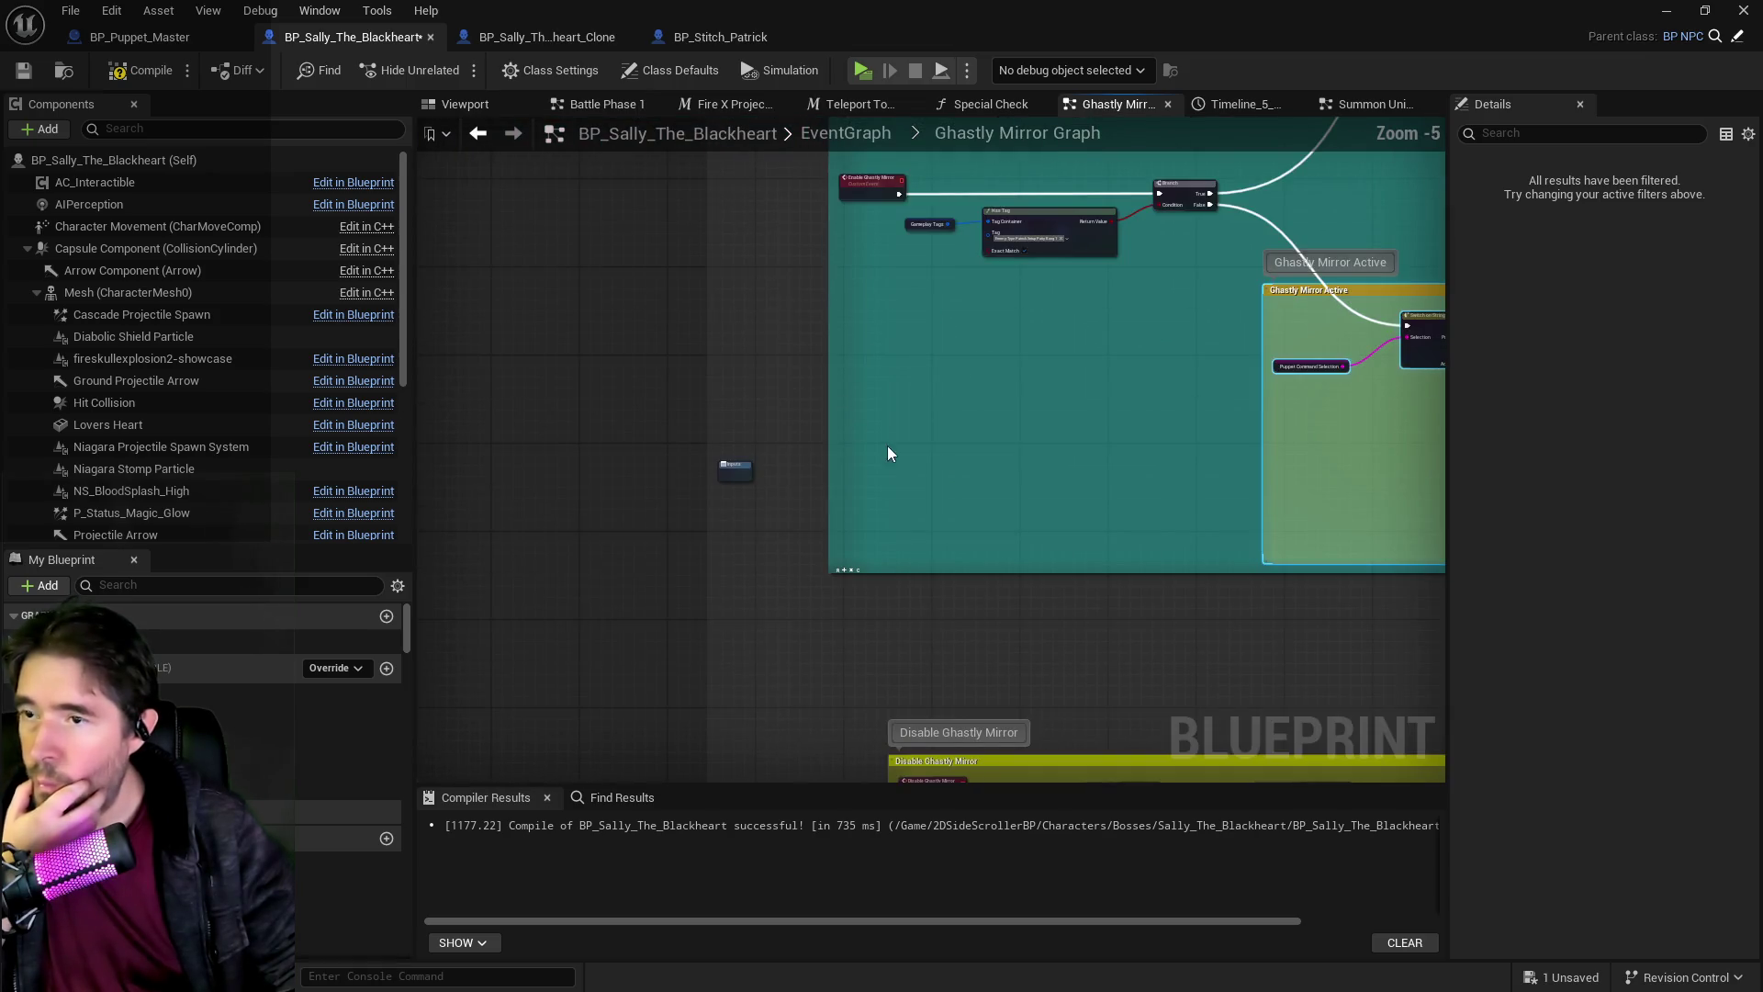
scroll(916, 459, up, 6)
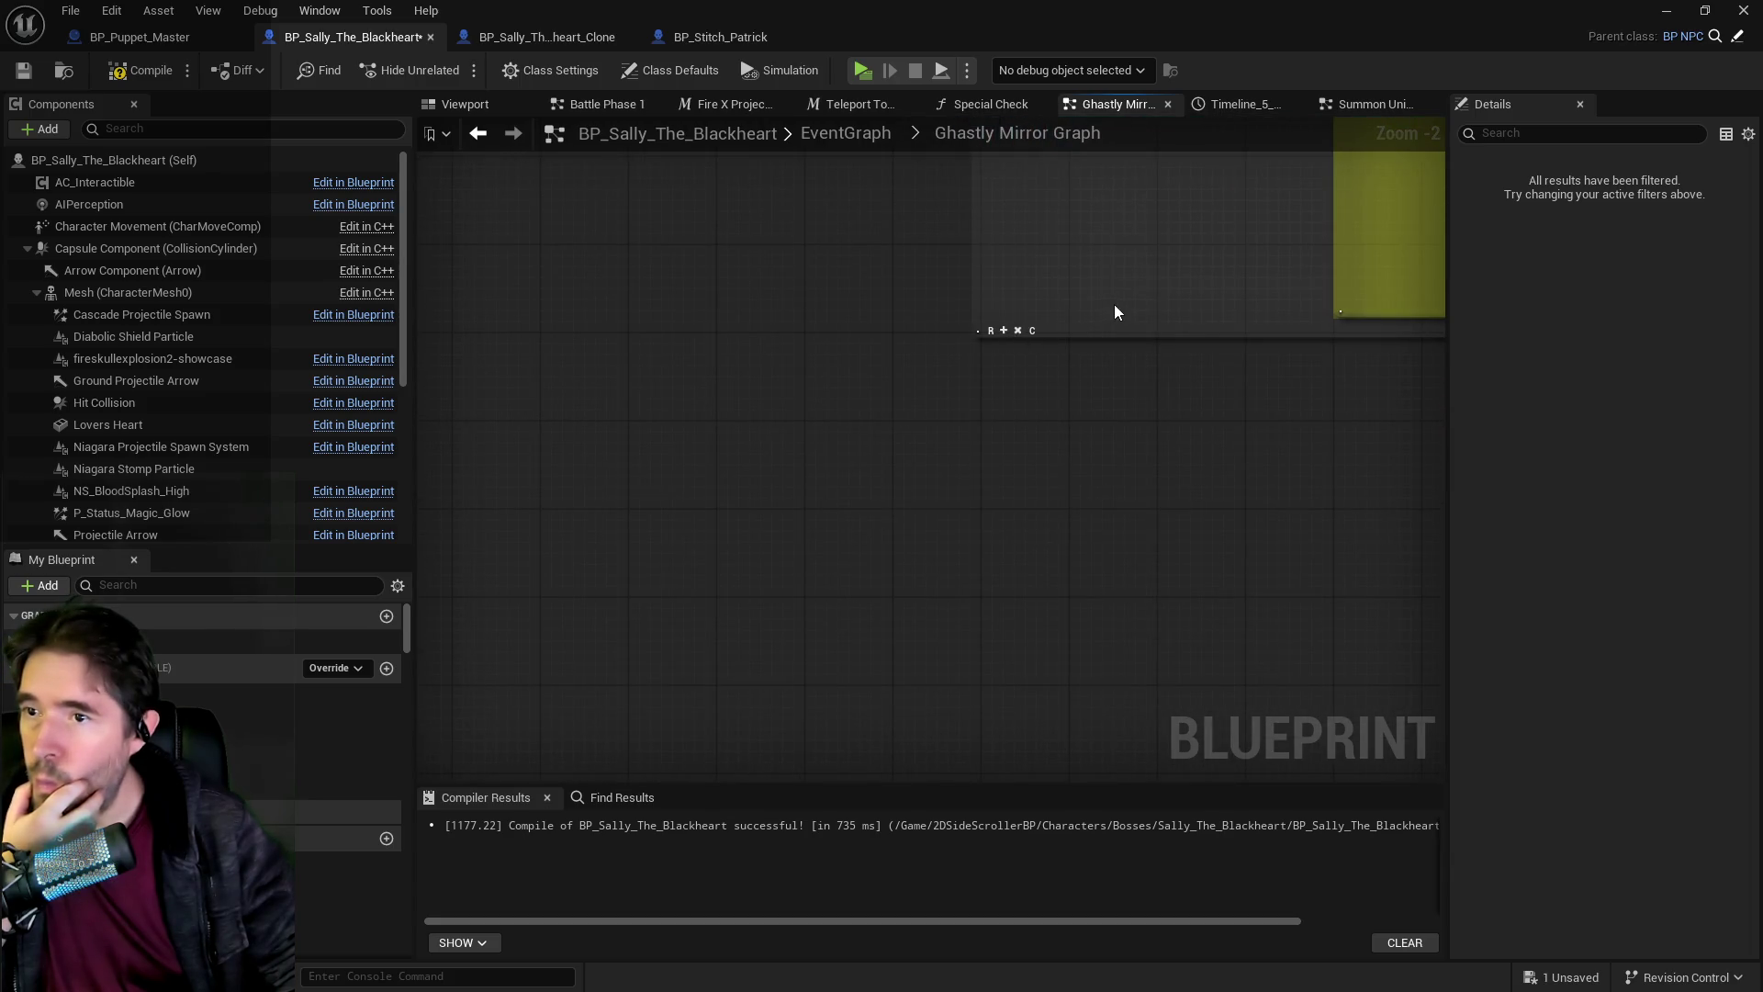
scroll(1114, 312, down, 10)
Narrow the outer grey comment box and survey the Ghastly Mirror graph's node blocks.
mouse_move(1249, 490)
mouse_down()
mouse_move(579, 441)
mouse_move(647, 450)
mouse_up()
drag(1217, 537, 933, 531)
key(Home)
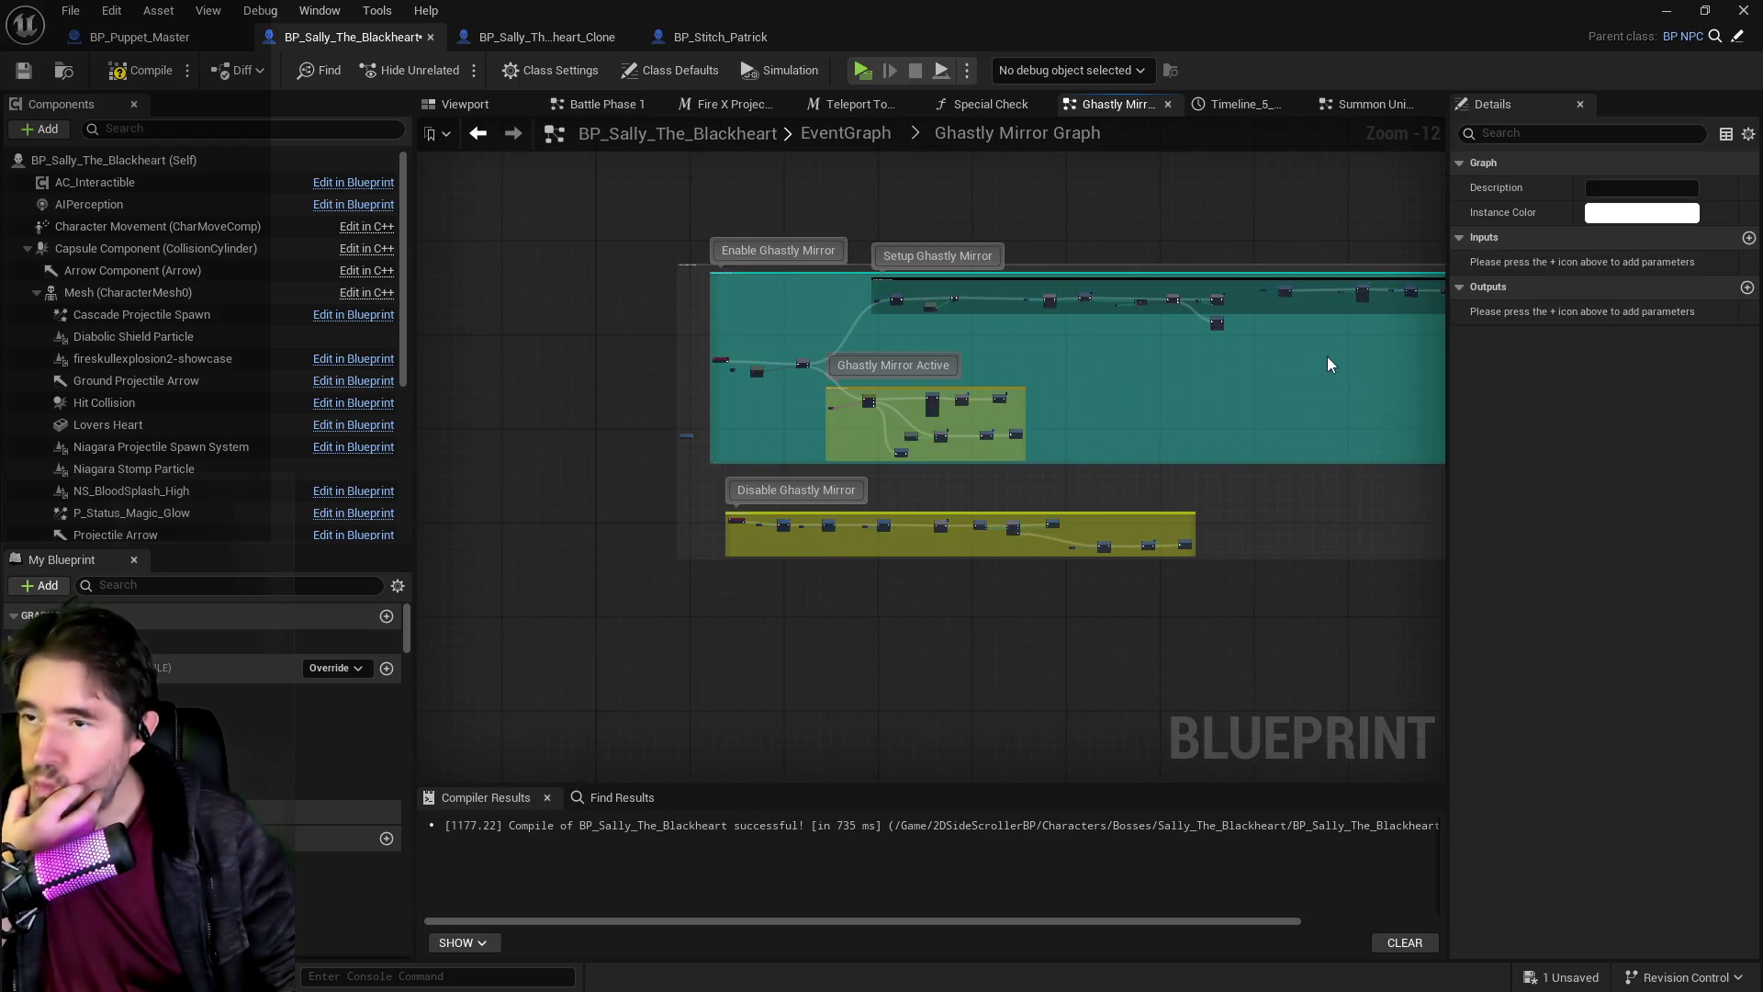
scroll(1330, 362, up, 8)
drag(1228, 393, 468, 422)
drag(932, 445, 705, 435)
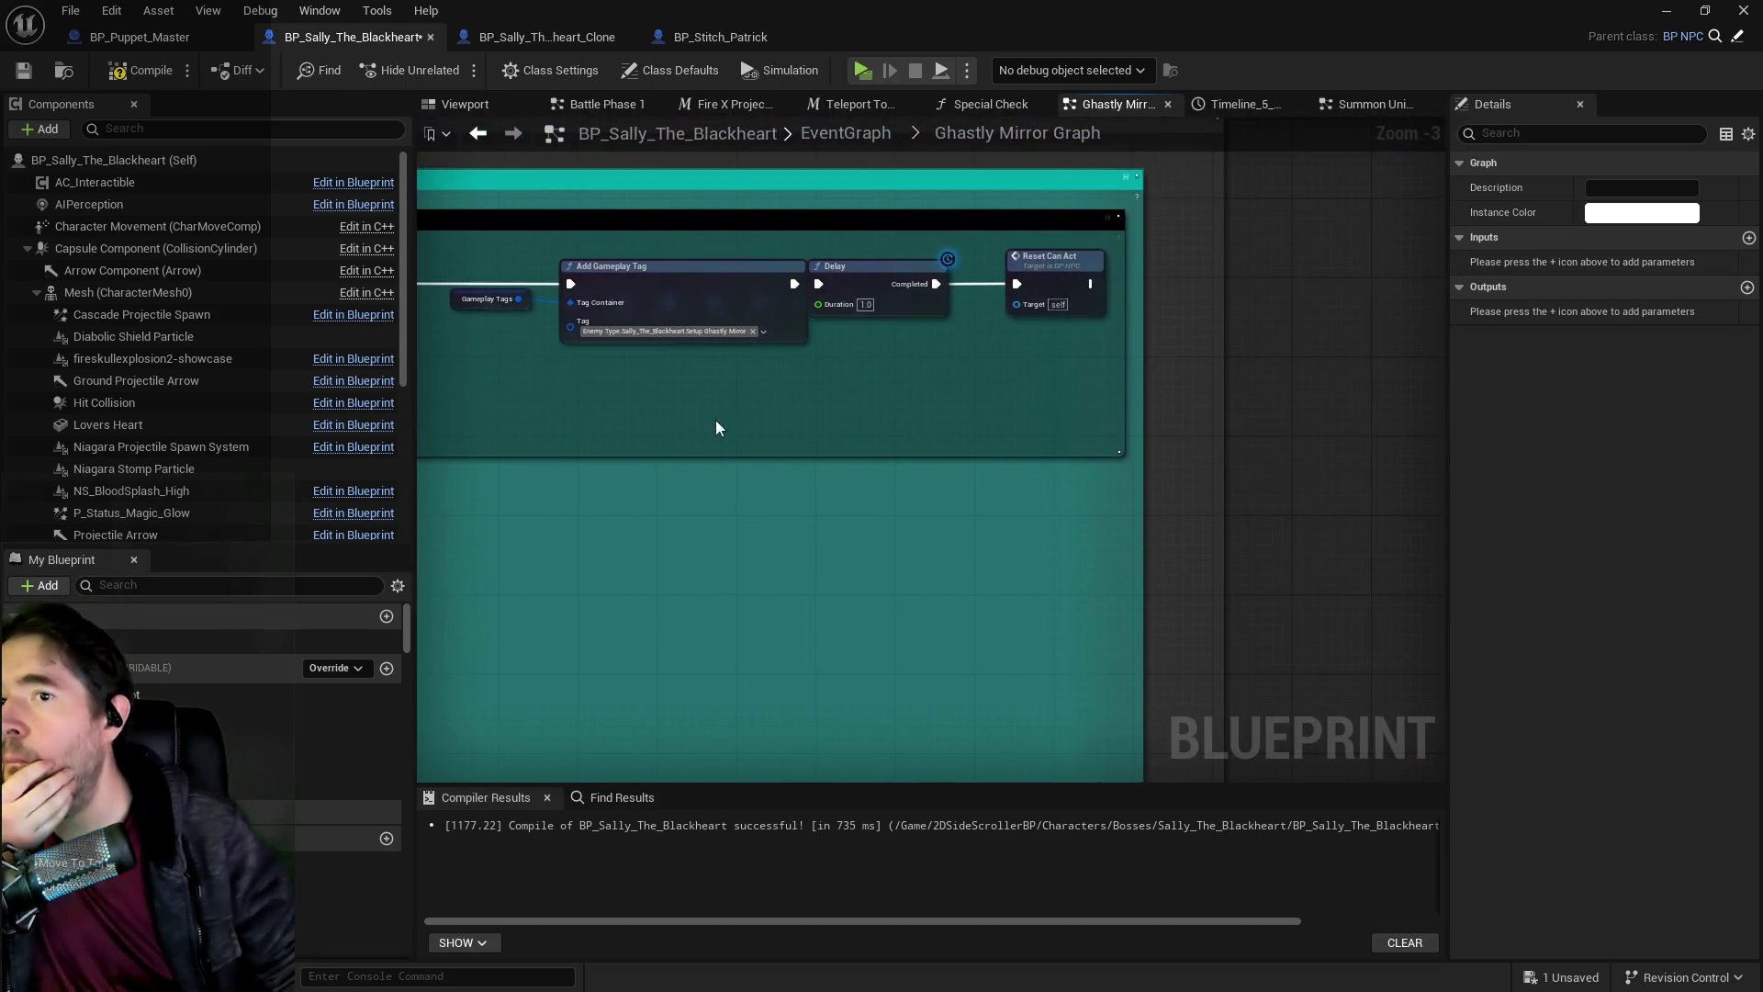
drag(1052, 340, 1052, 340)
mouse_move(457, 290)
mouse_down()
mouse_move(1302, 331)
mouse_move(767, 327)
mouse_move(1313, 381)
mouse_up()
mouse_move(998, 353)
mouse_down()
mouse_move(913, 415)
mouse_move(972, 401)
mouse_move(918, 441)
mouse_move(643, 431)
mouse_move(1056, 423)
mouse_up()
mouse_move(1332, 422)
mouse_down()
mouse_move(449, 427)
mouse_move(367, 409)
mouse_move(1160, 331)
mouse_move(918, 276)
mouse_move(882, 230)
mouse_move(868, 382)
mouse_move(923, 269)
mouse_up()
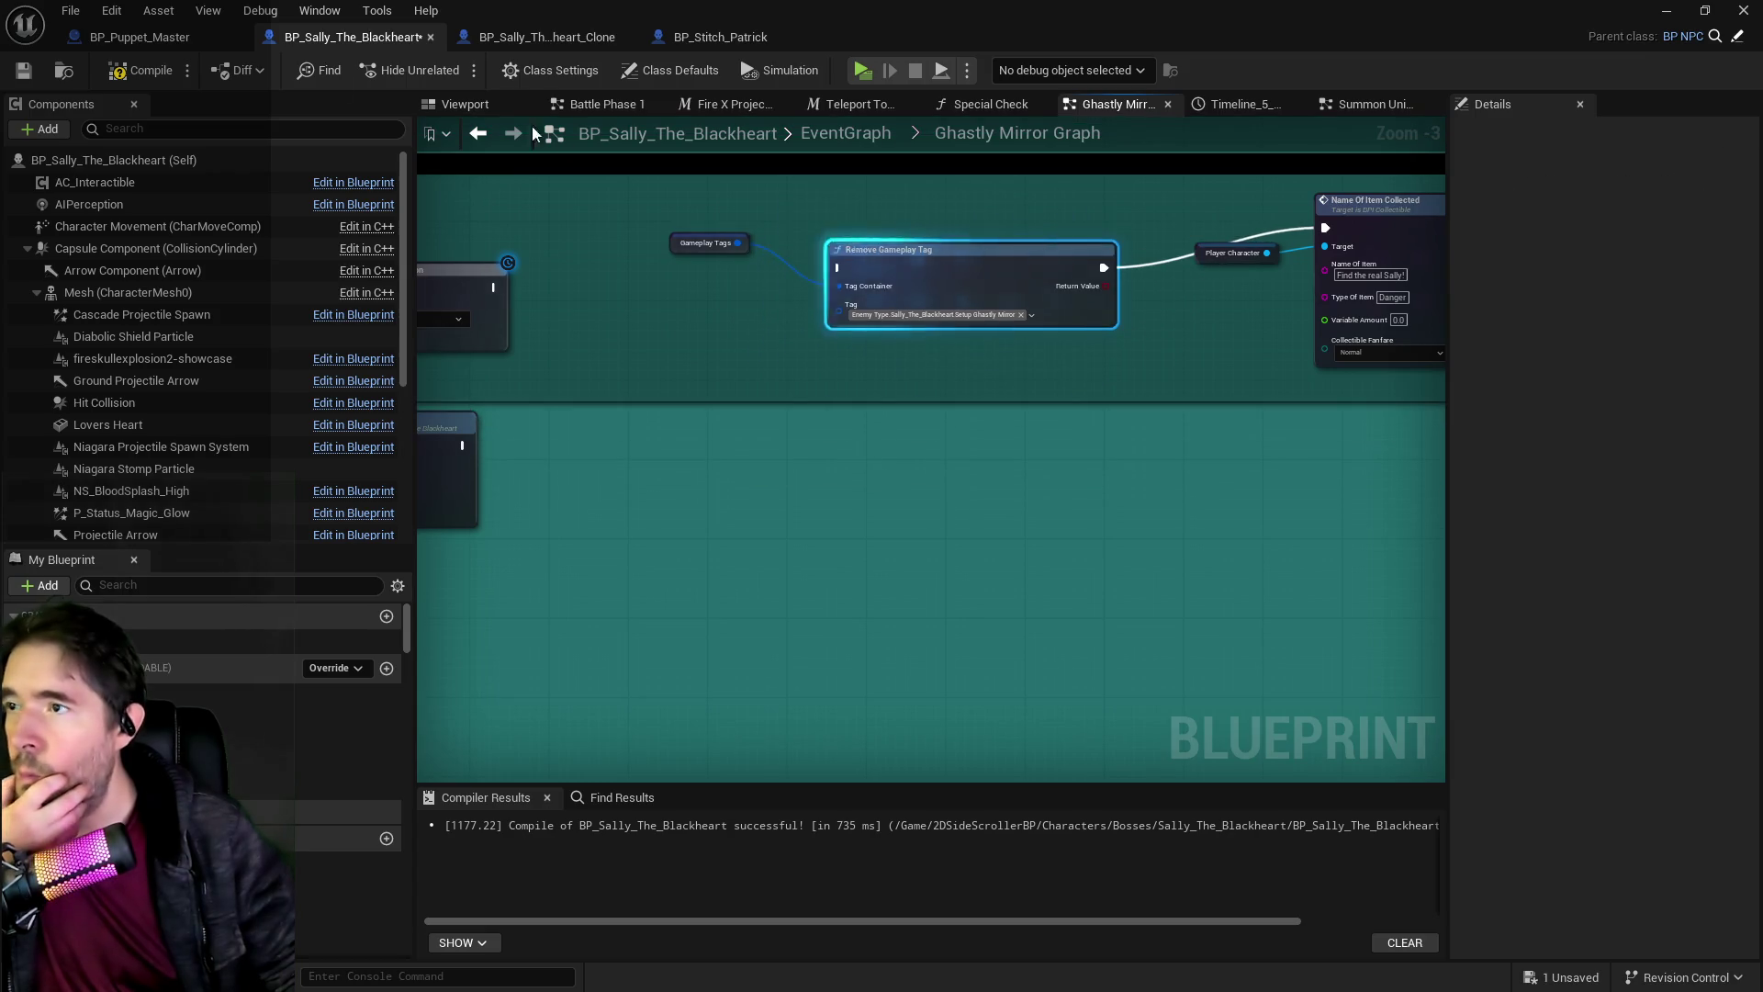
Compile and save Sally's blueprint, then nudge Remove Gameplay Tag up and move the top node row down.
click(142, 71)
click(24, 71)
drag(942, 284, 948, 244)
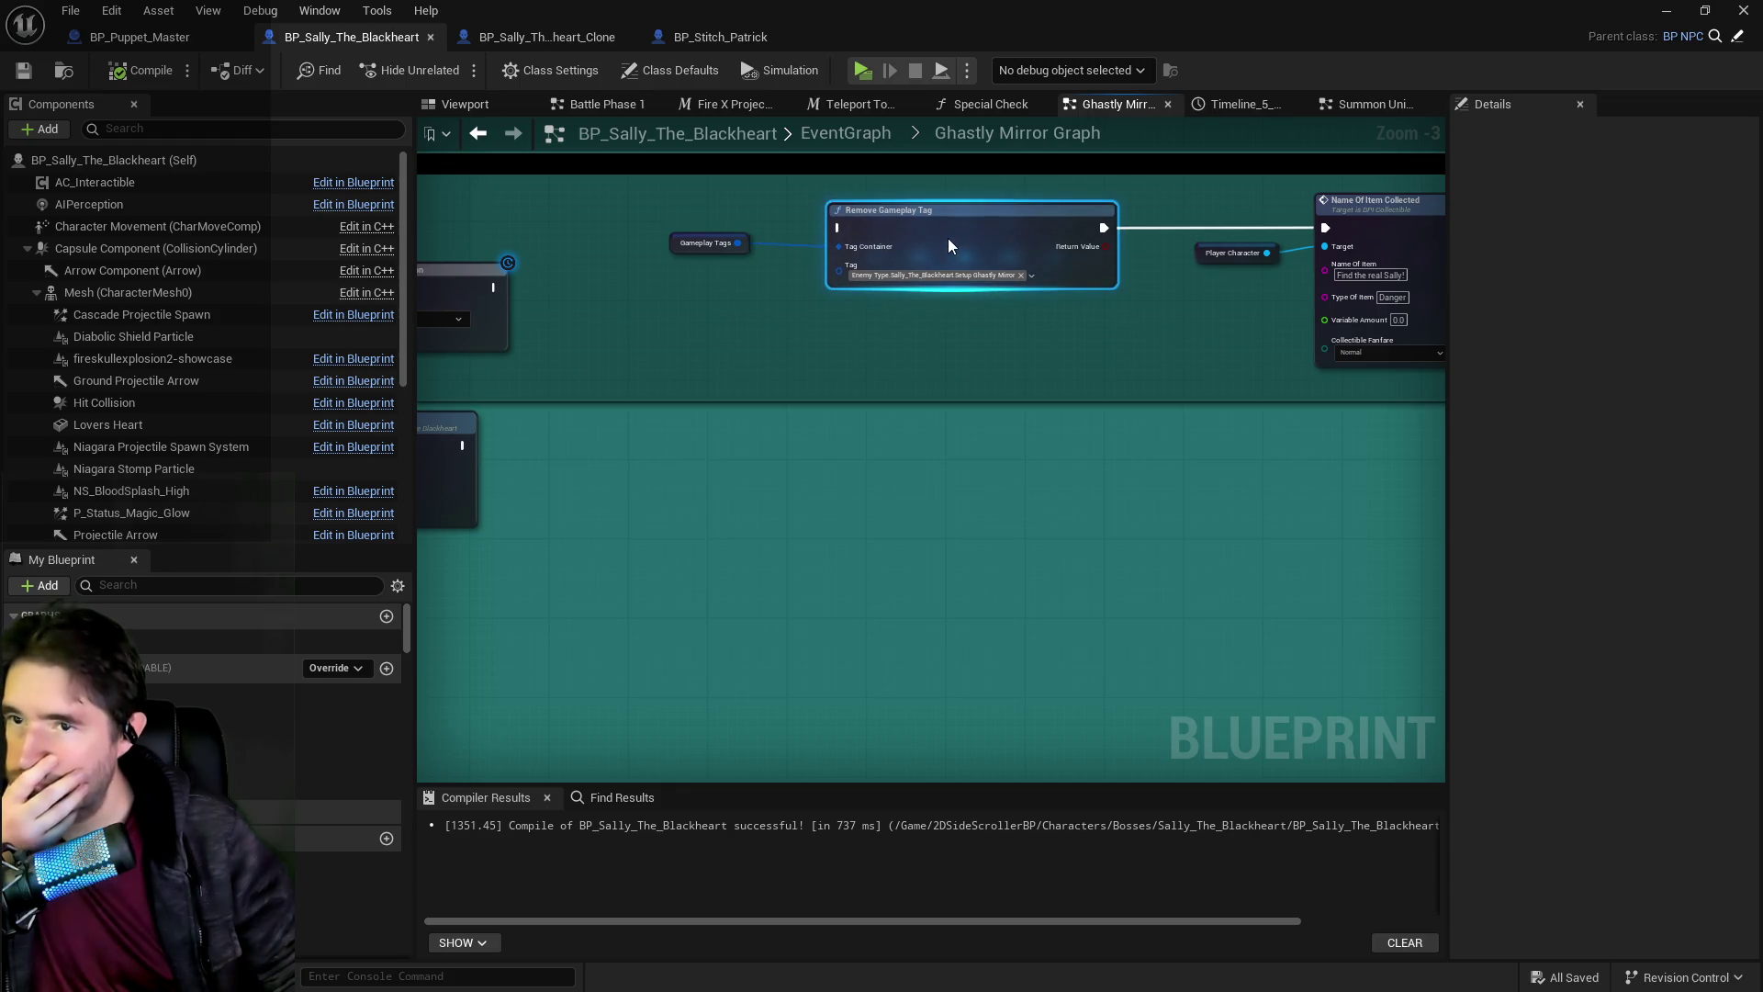
scroll(933, 290, down, 3)
mouse_move(1326, 318)
mouse_down()
mouse_move(1286, 354)
mouse_move(1359, 432)
mouse_move(1412, 414)
mouse_move(783, 390)
mouse_move(983, 708)
mouse_up()
scroll(615, 229, up, 4)
scroll(810, 334, down, 3)
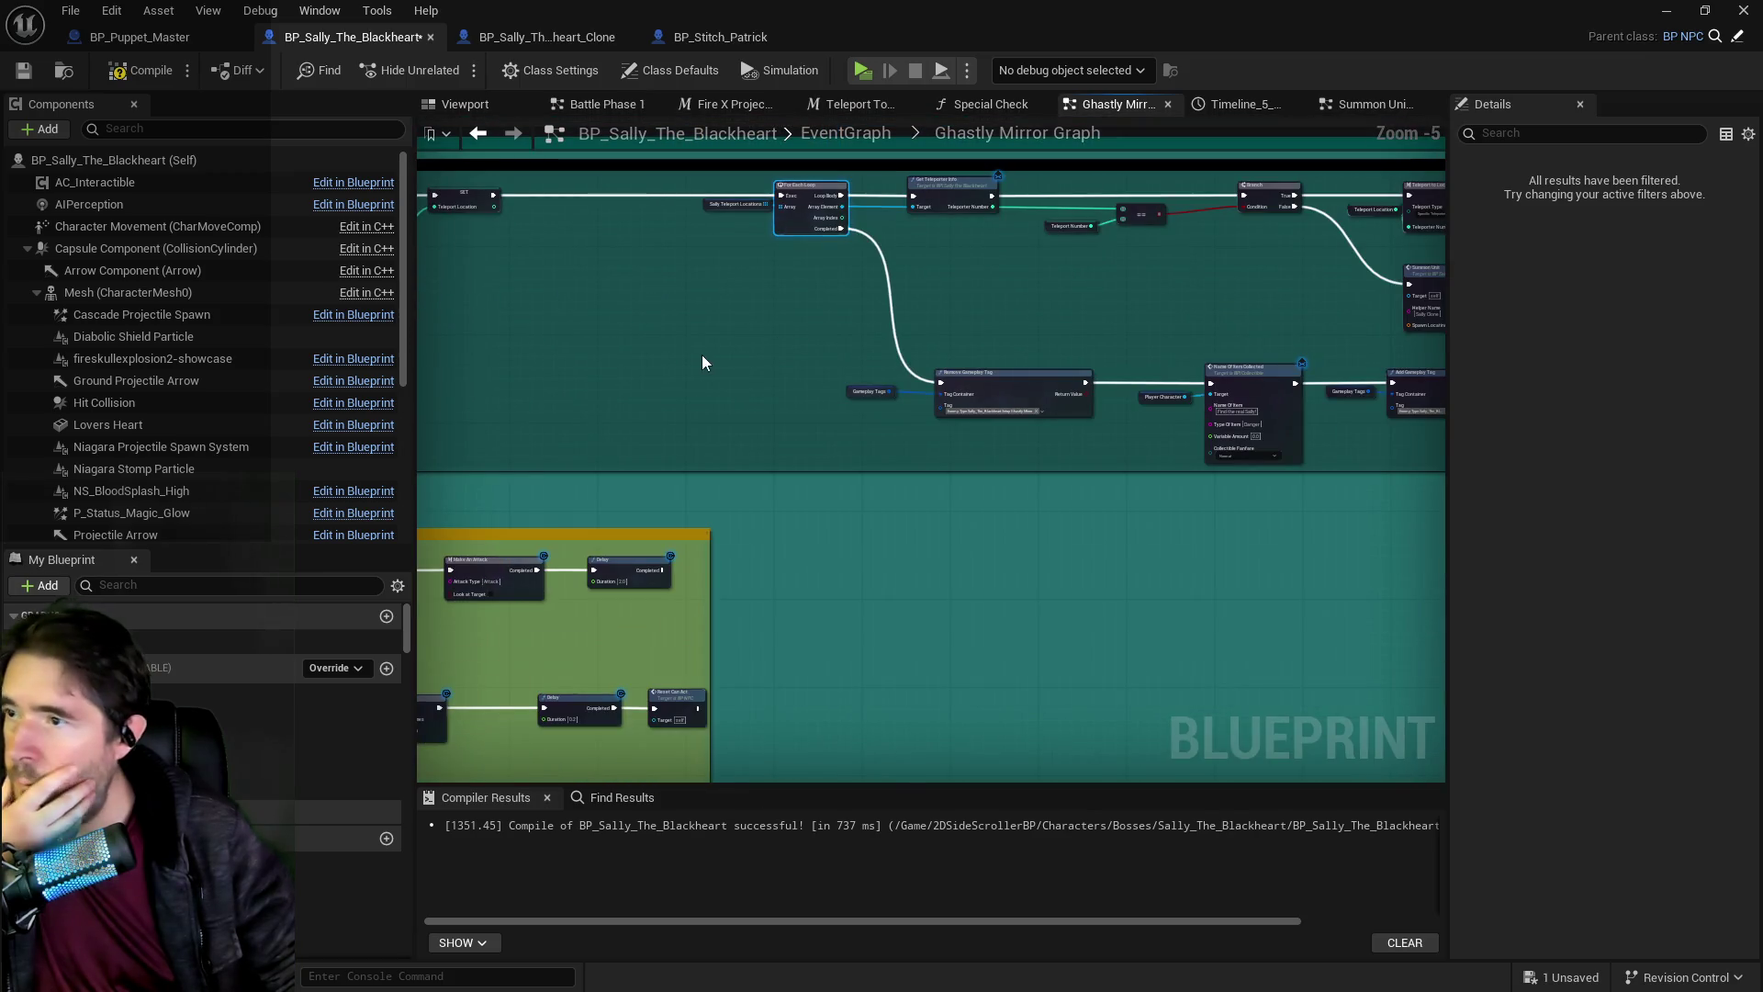
click(20, 72)
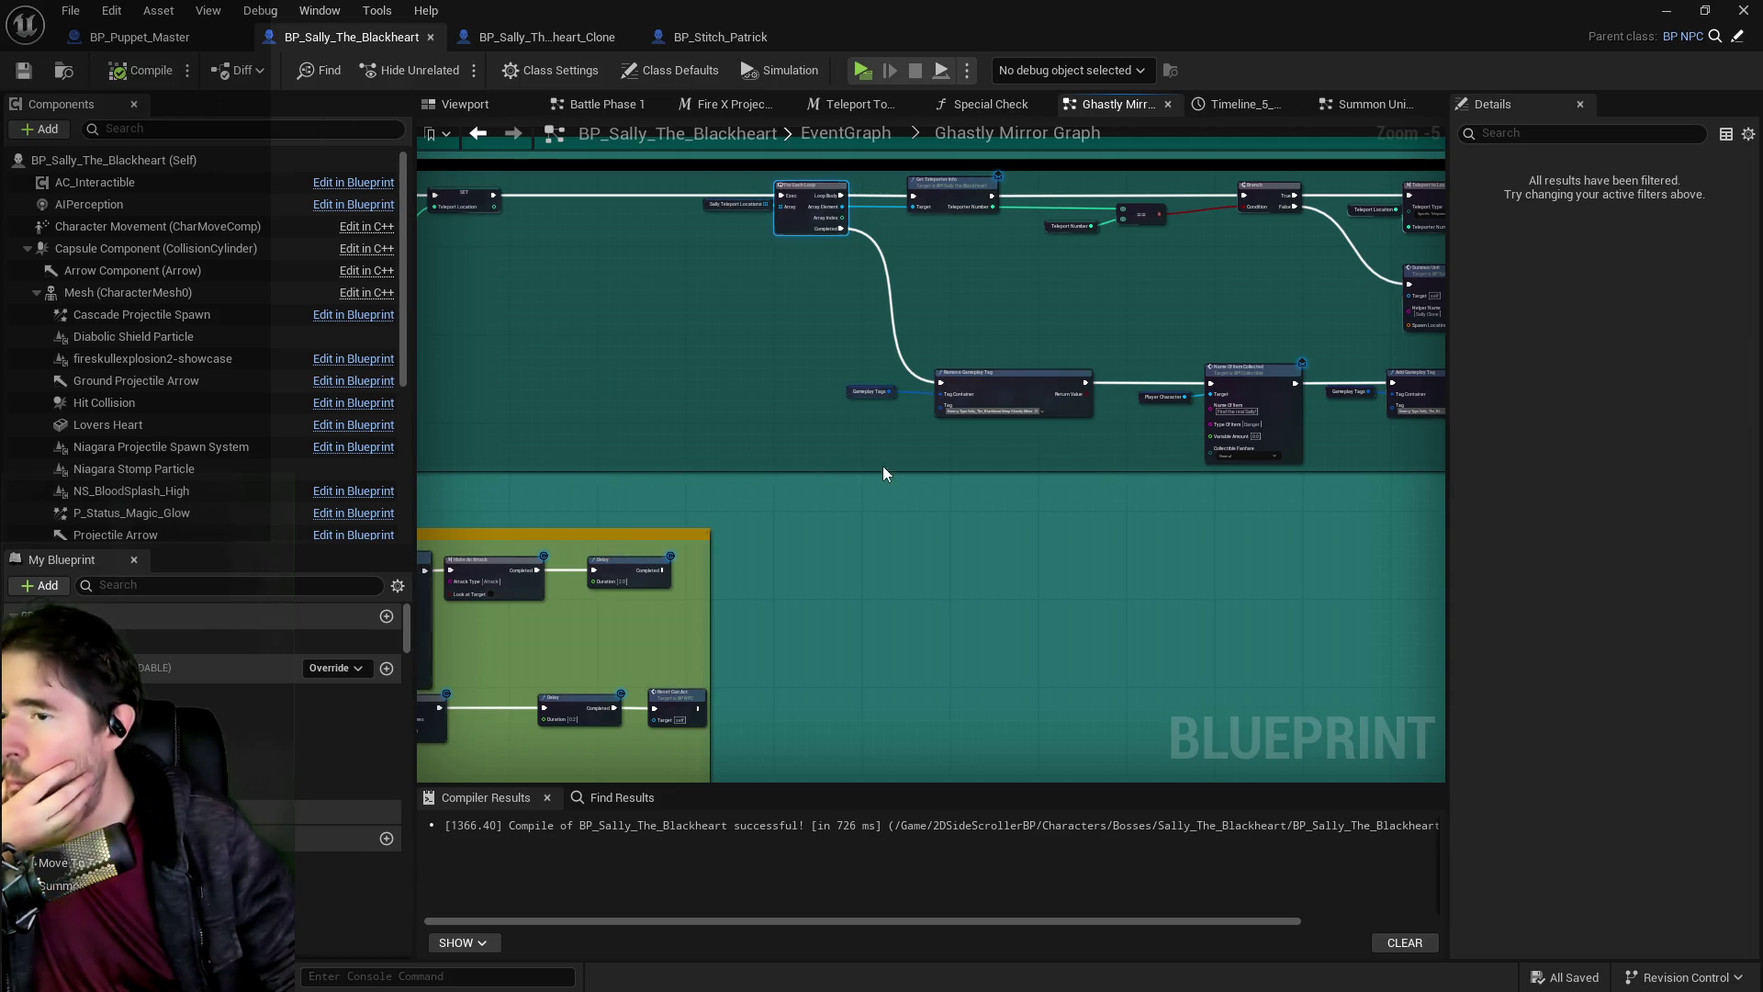
Shift the Delay and Reset Can Act nodes right and save the blueprint.
scroll(883, 474, down, 2)
mouse_move(1168, 414)
mouse_down()
mouse_move(787, 279)
mouse_move(1117, 618)
mouse_up()
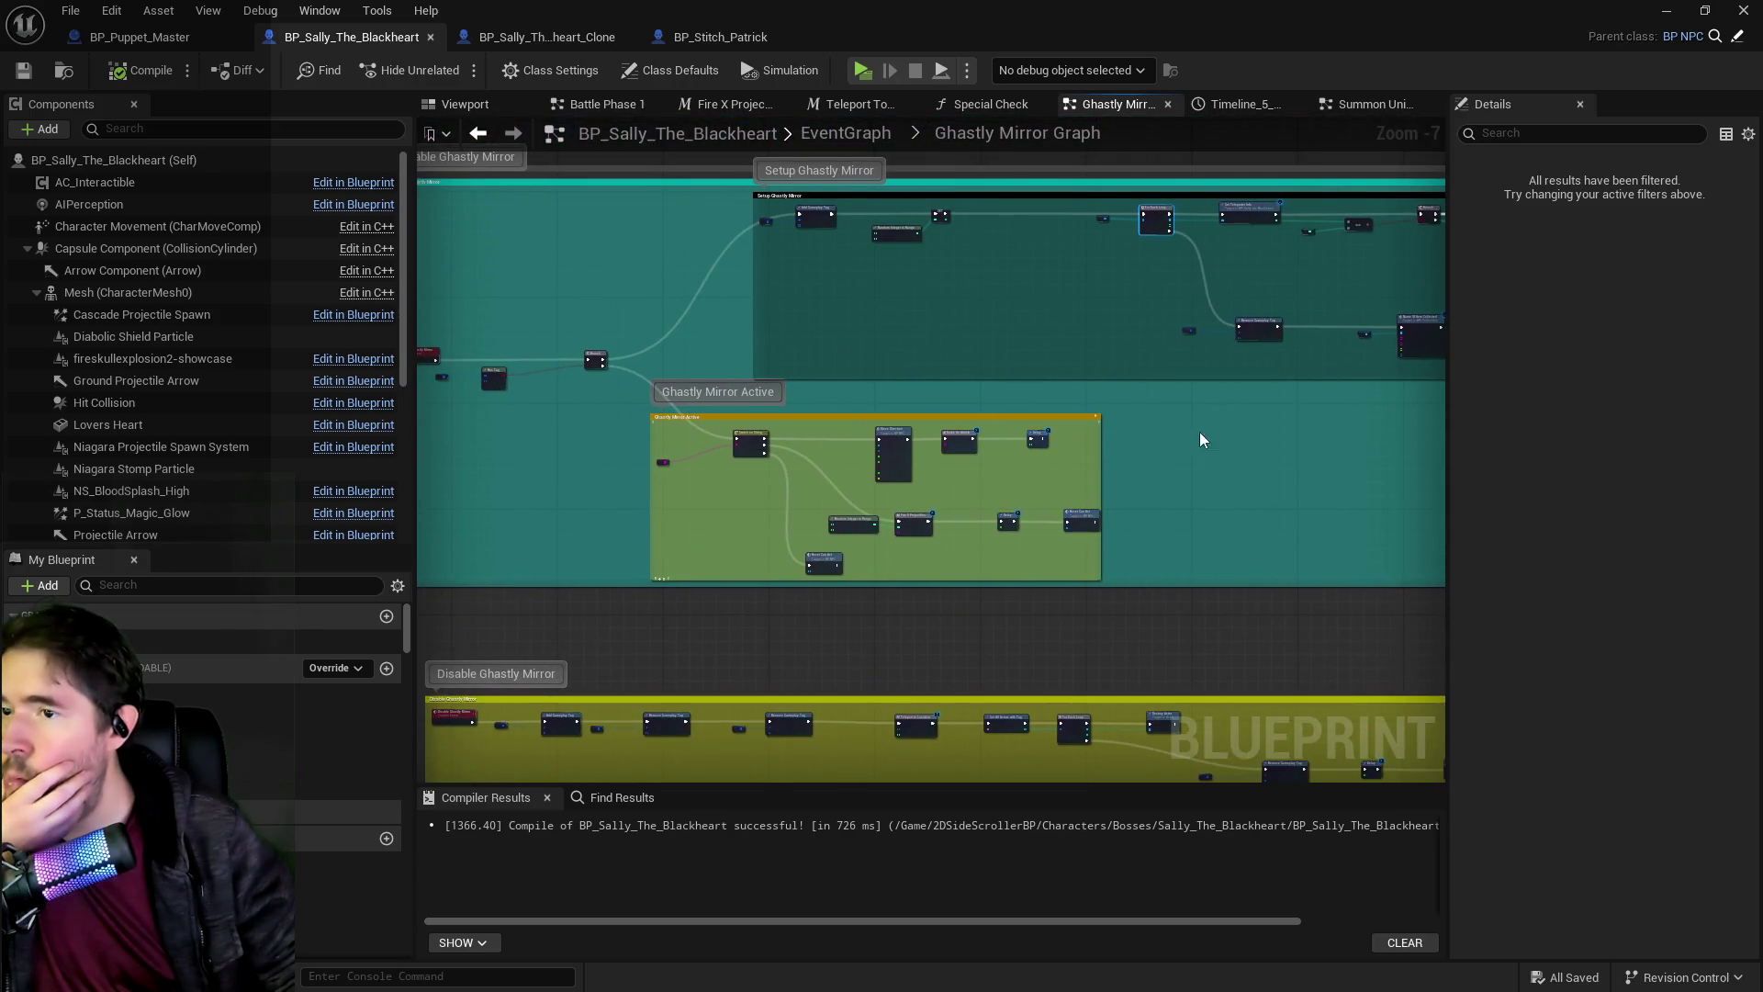
drag(1200, 440, 809, 496)
scroll(1093, 383, up, 4)
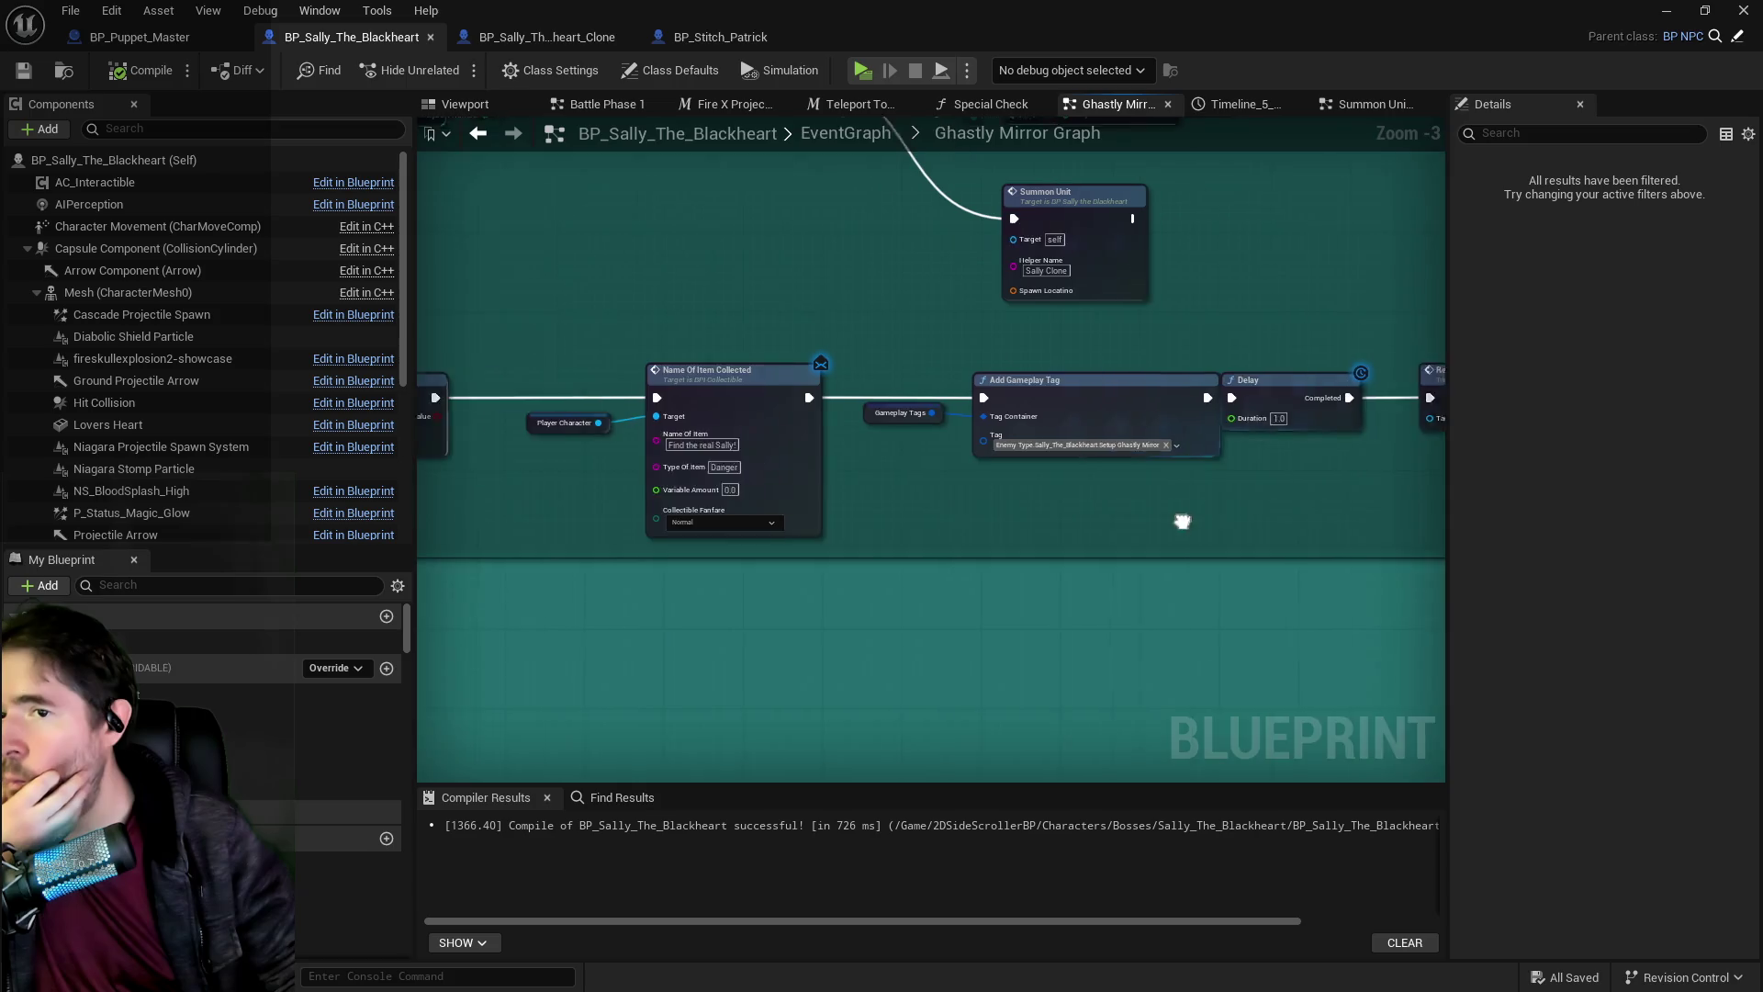
drag(1033, 393, 1073, 393)
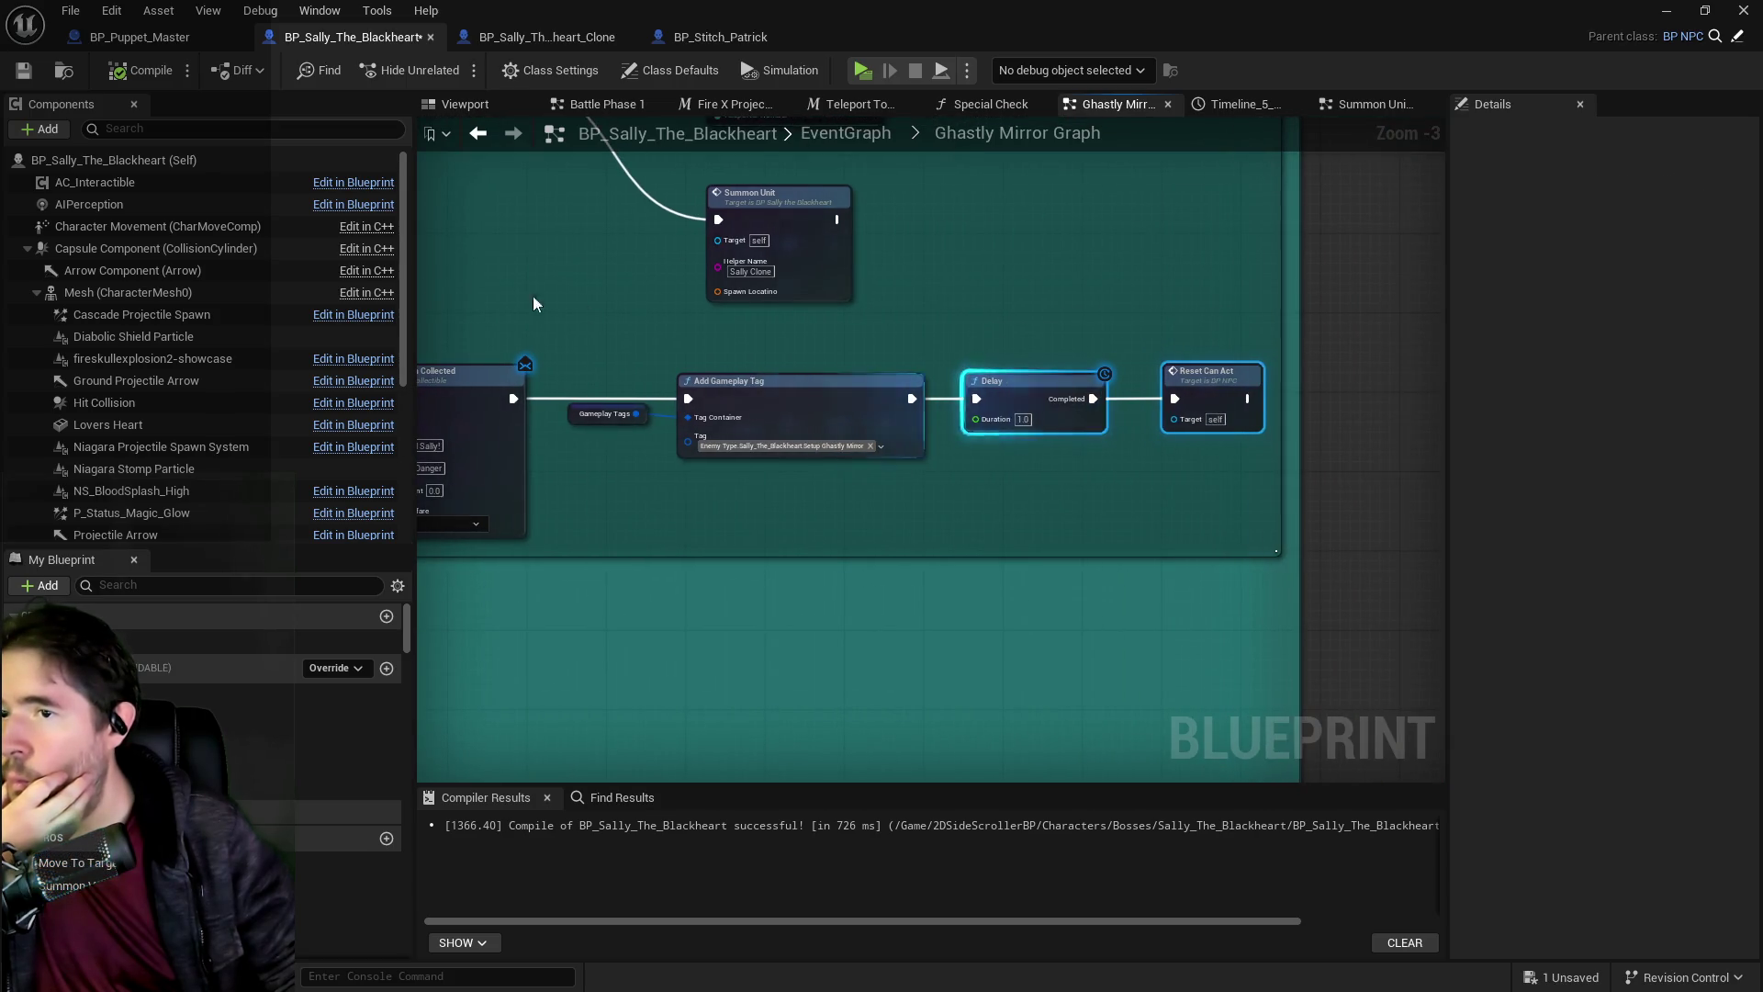
click(23, 70)
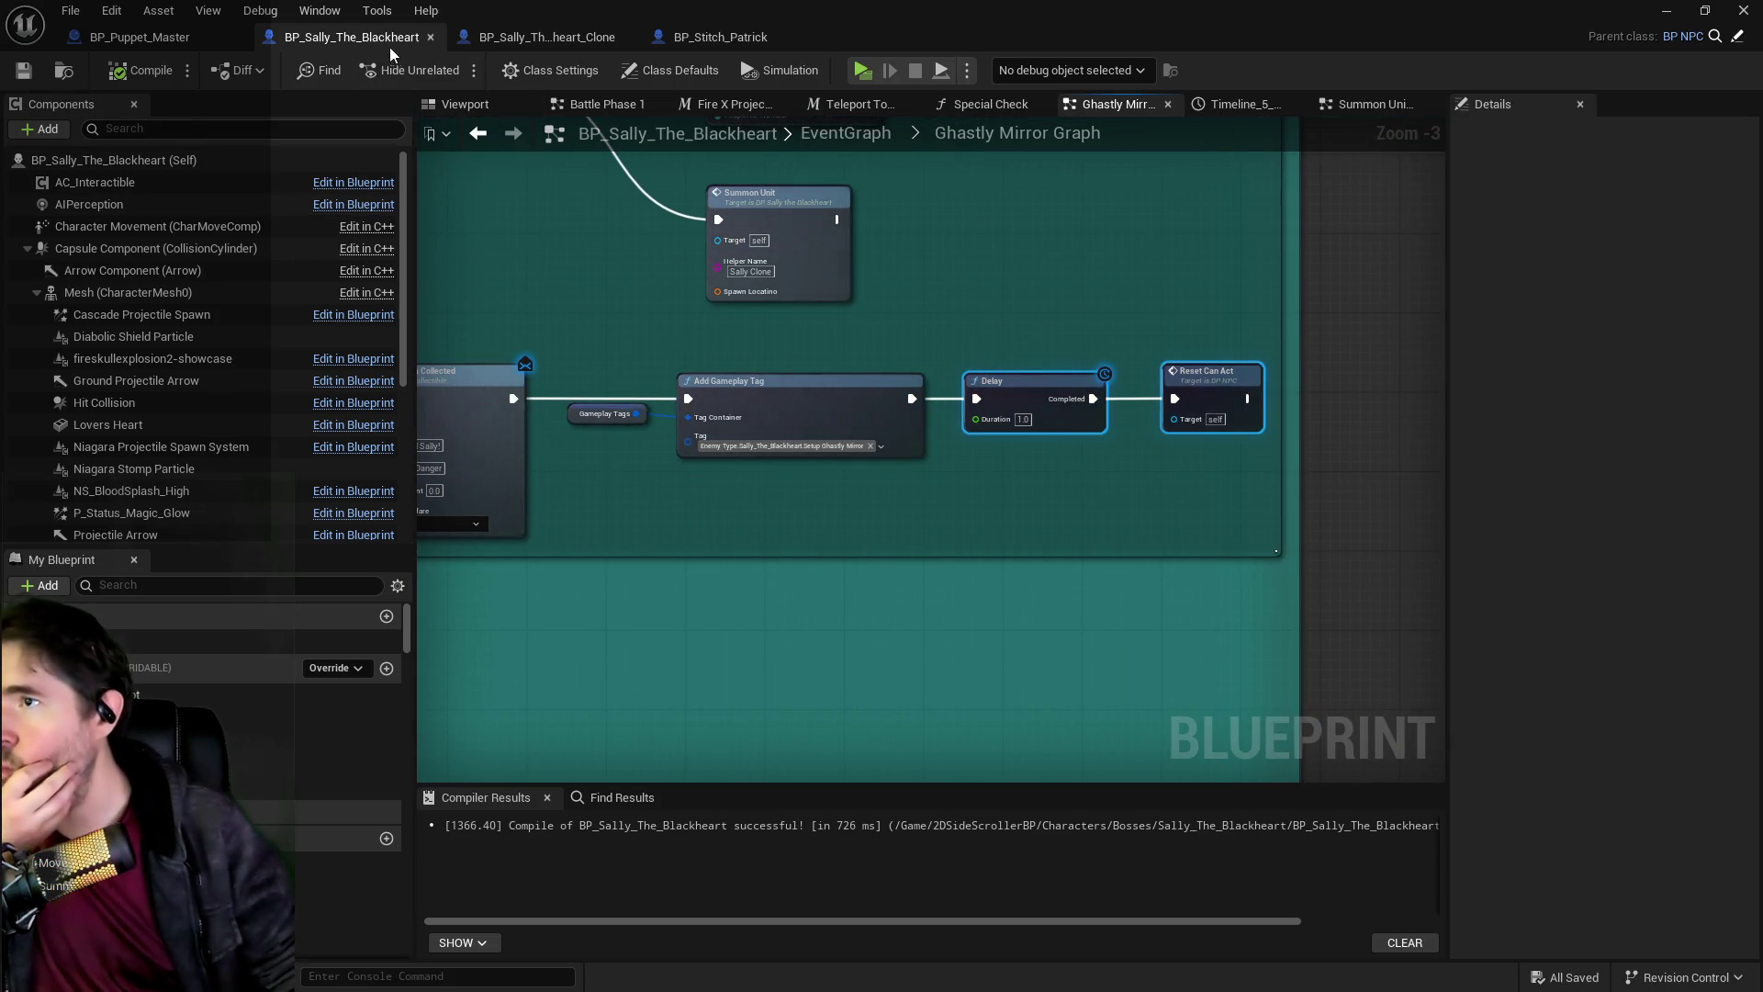
Wire Switch on Int outputs 1 and 2 to Battle Phase 3 in Sally's EventGraph, then compile and save.
click(845, 134)
scroll(697, 393, up, 6)
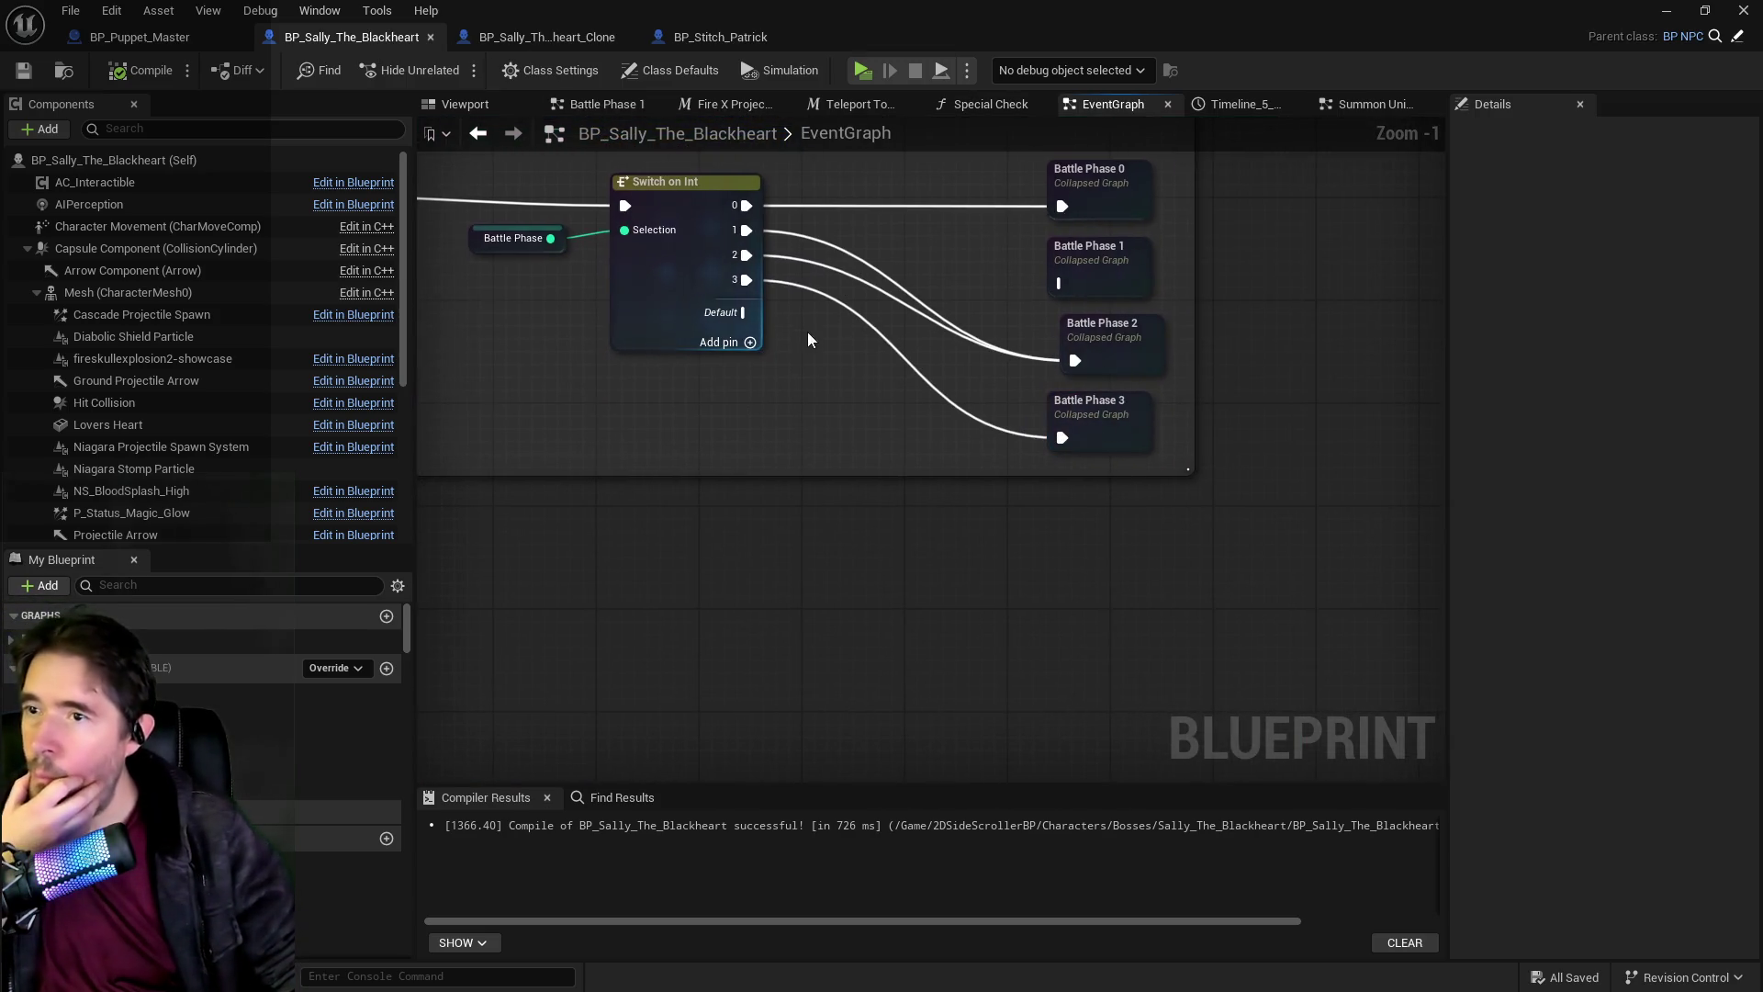
drag(747, 257, 1056, 435)
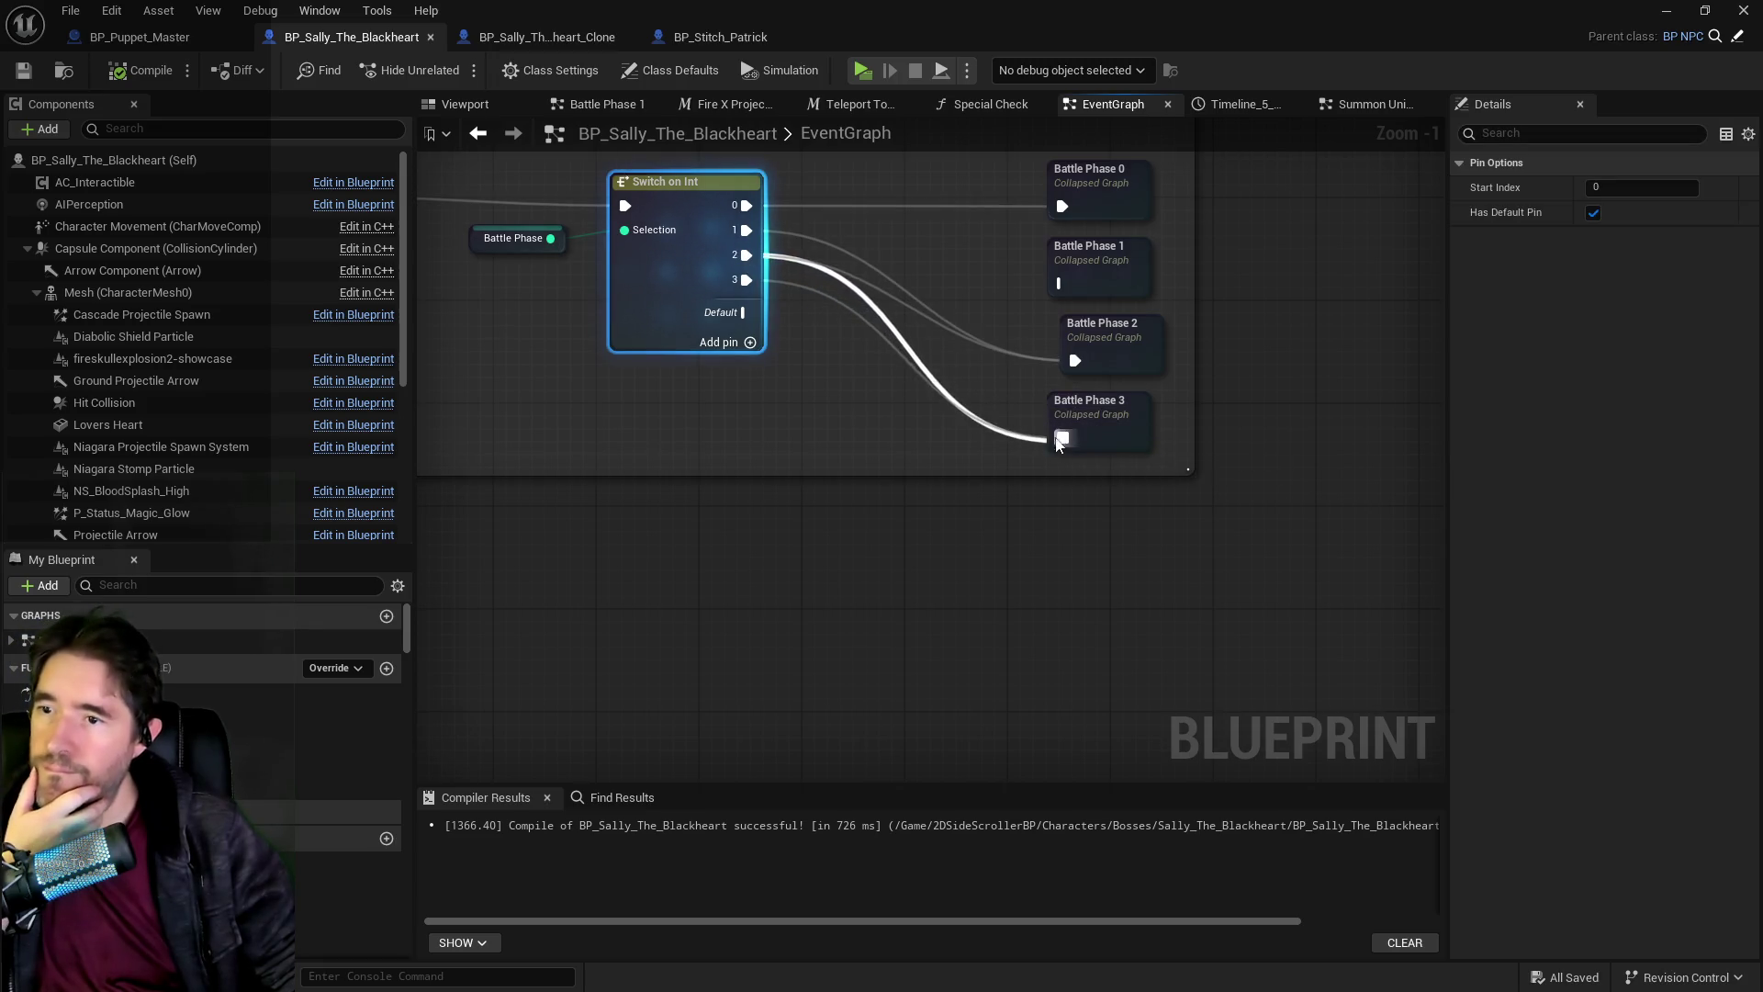
drag(747, 230, 1062, 437)
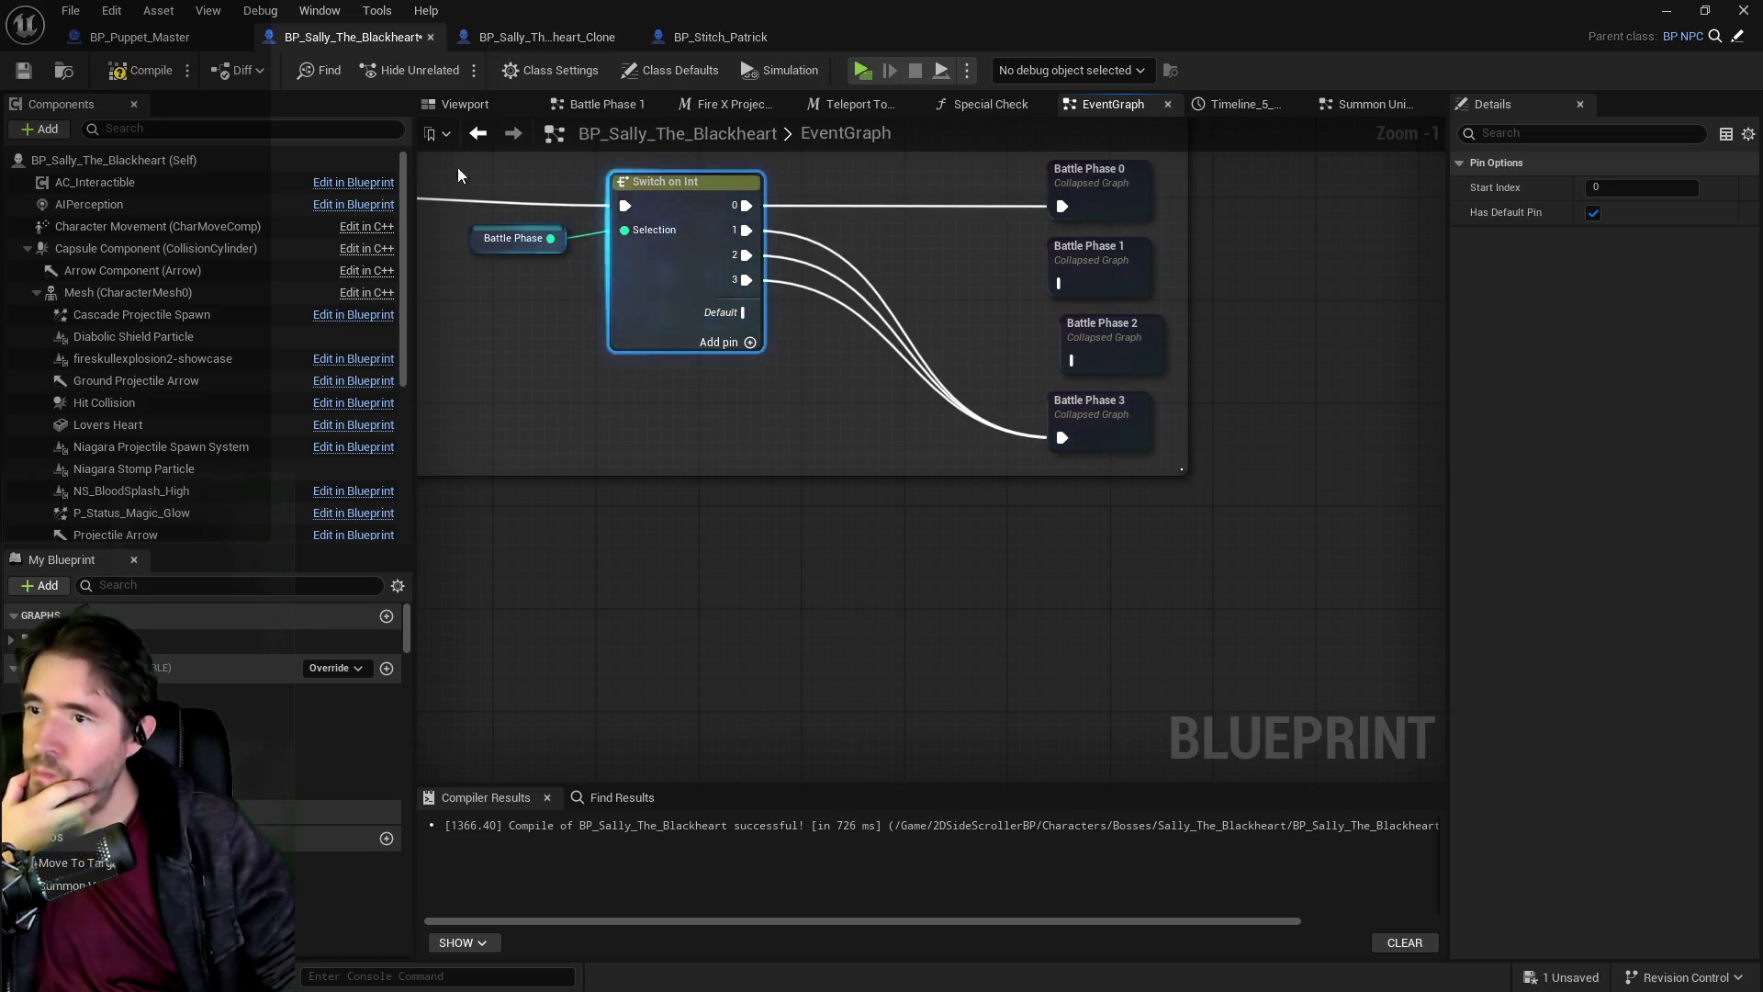
click(23, 70)
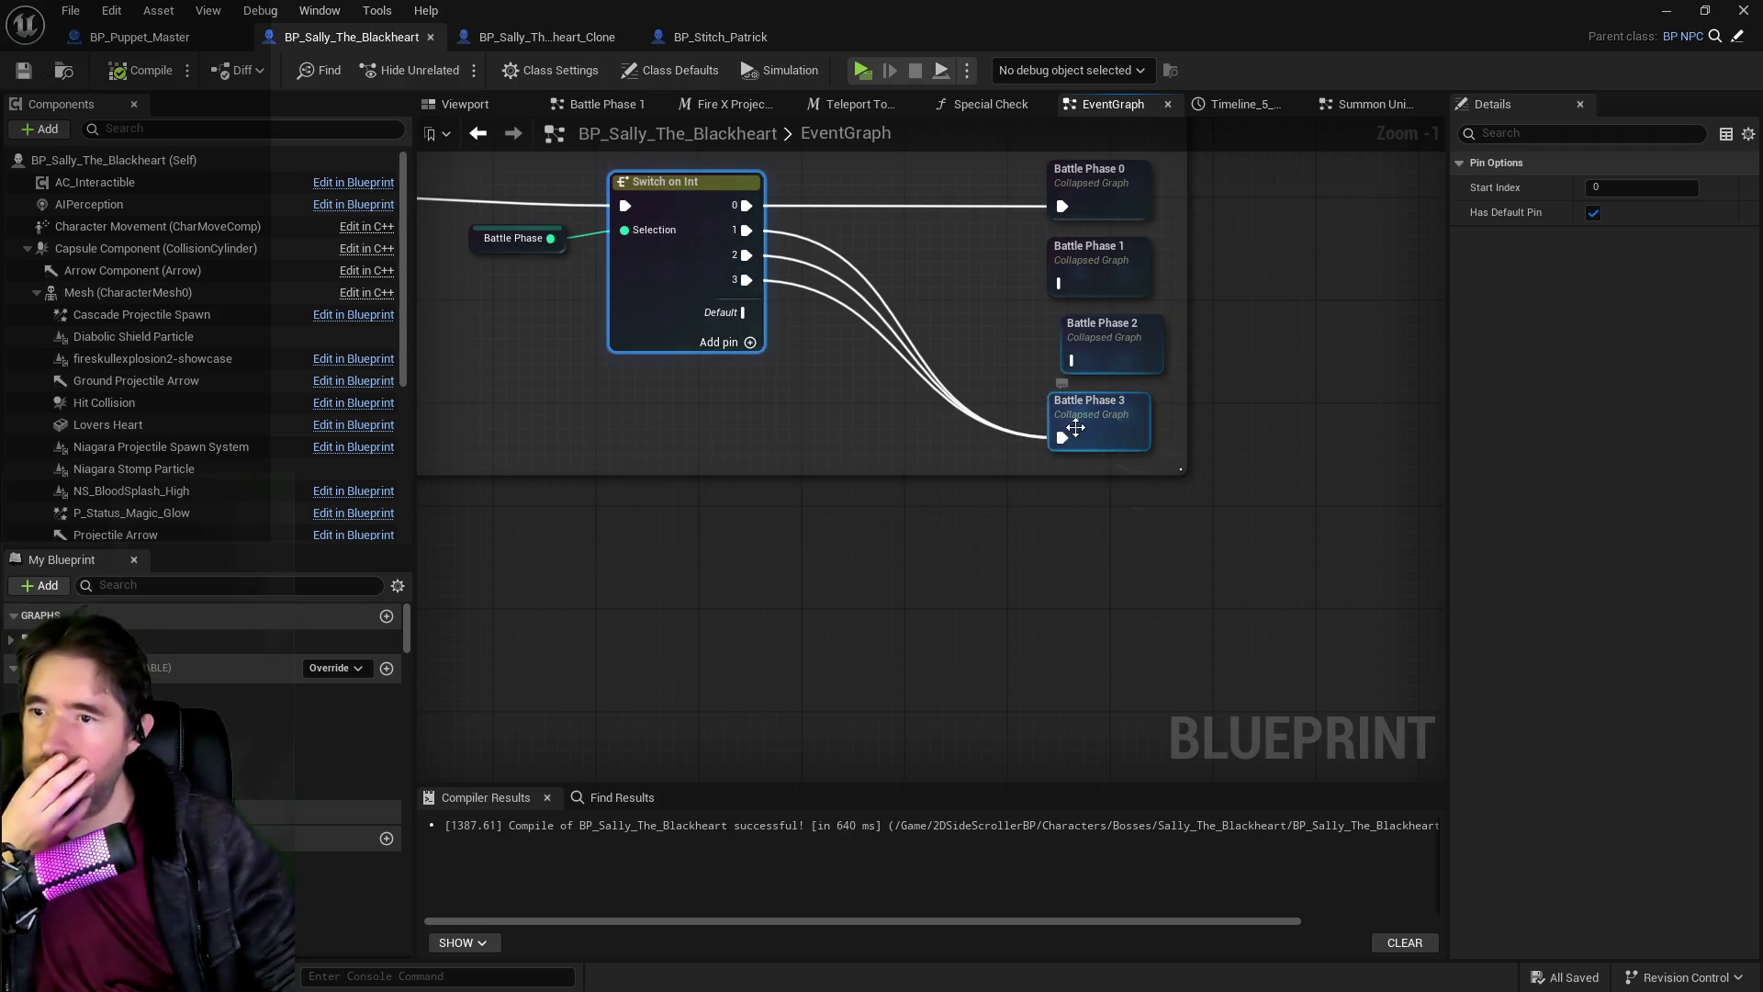
key(ctrl+space)
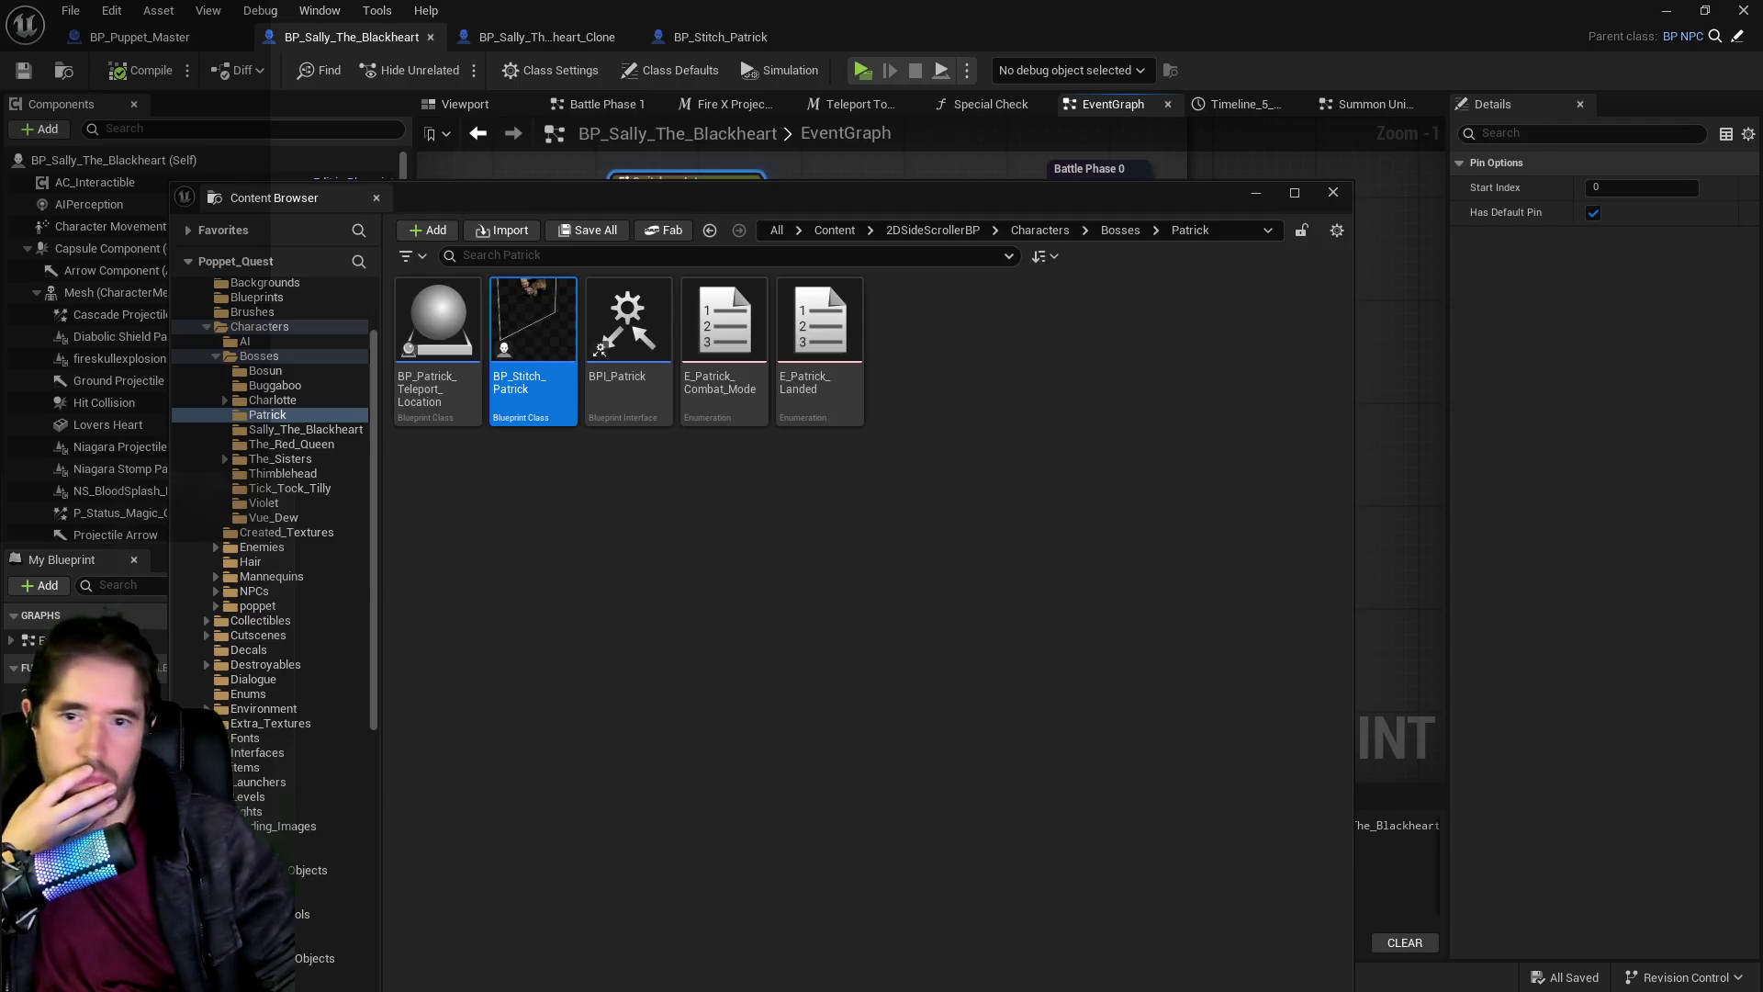
Open BP_Sally_Cannon_Contraption from Enemies > Hidden_Fear and inspect its explosion and Niagara effect components.
scroll(230, 493, down, 3)
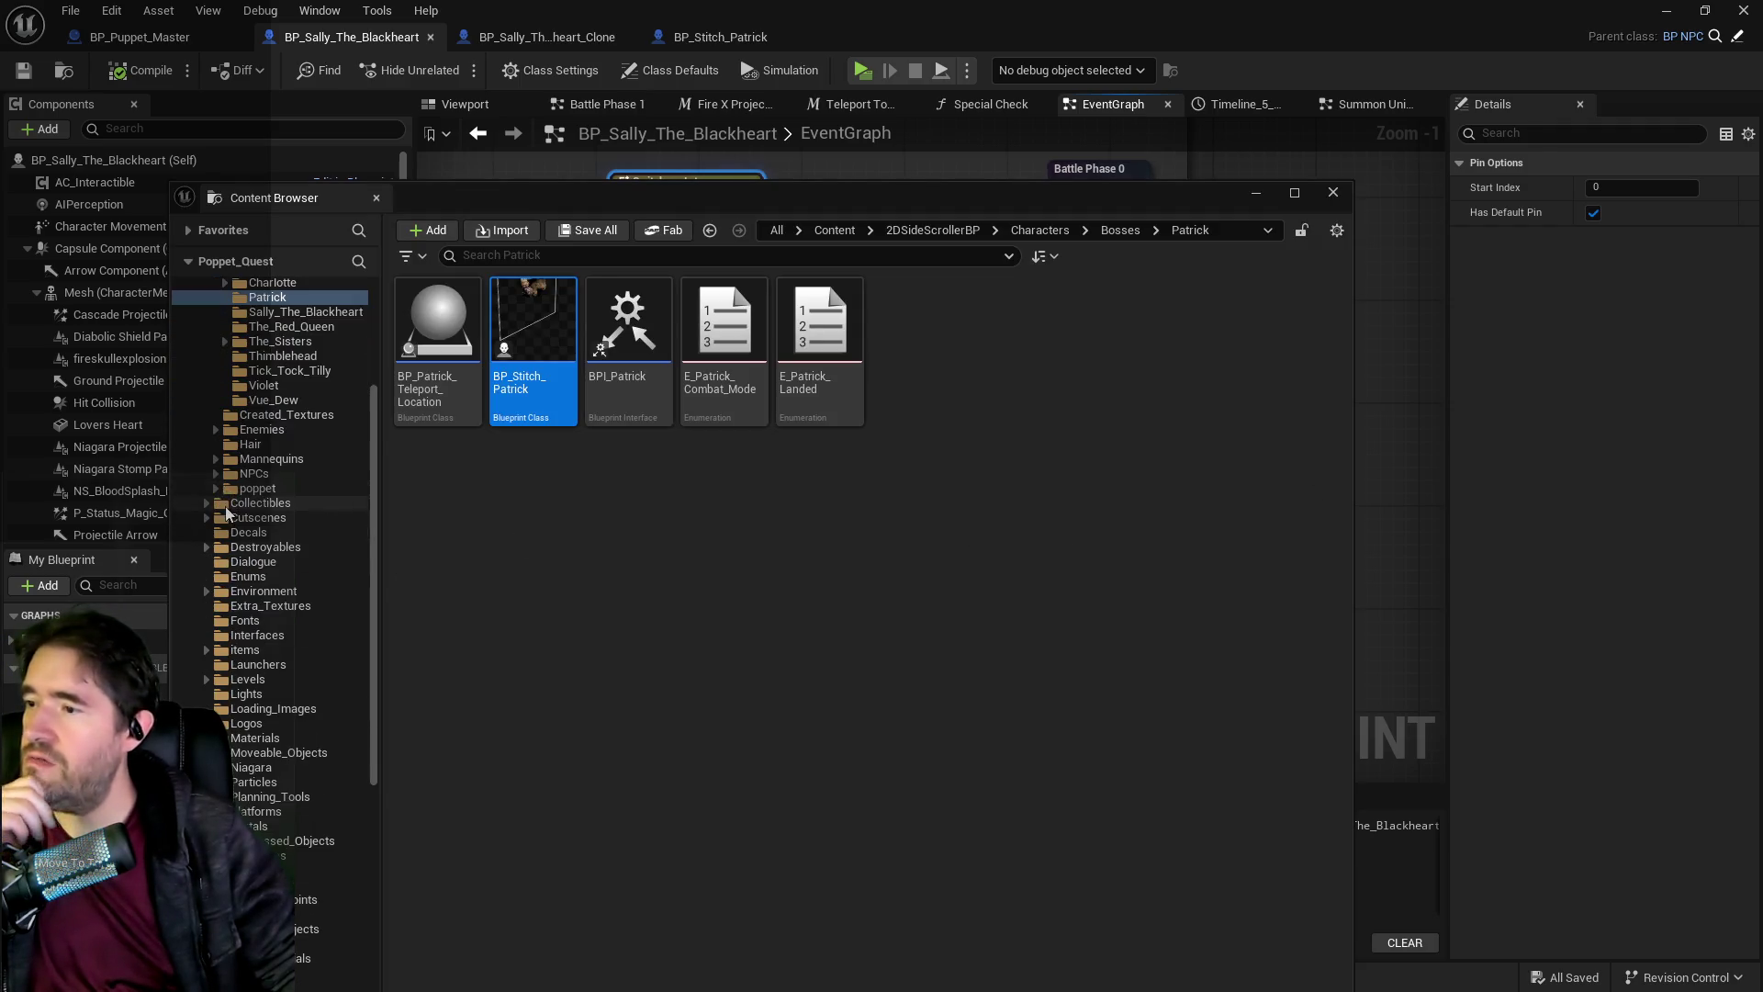
click(215, 430)
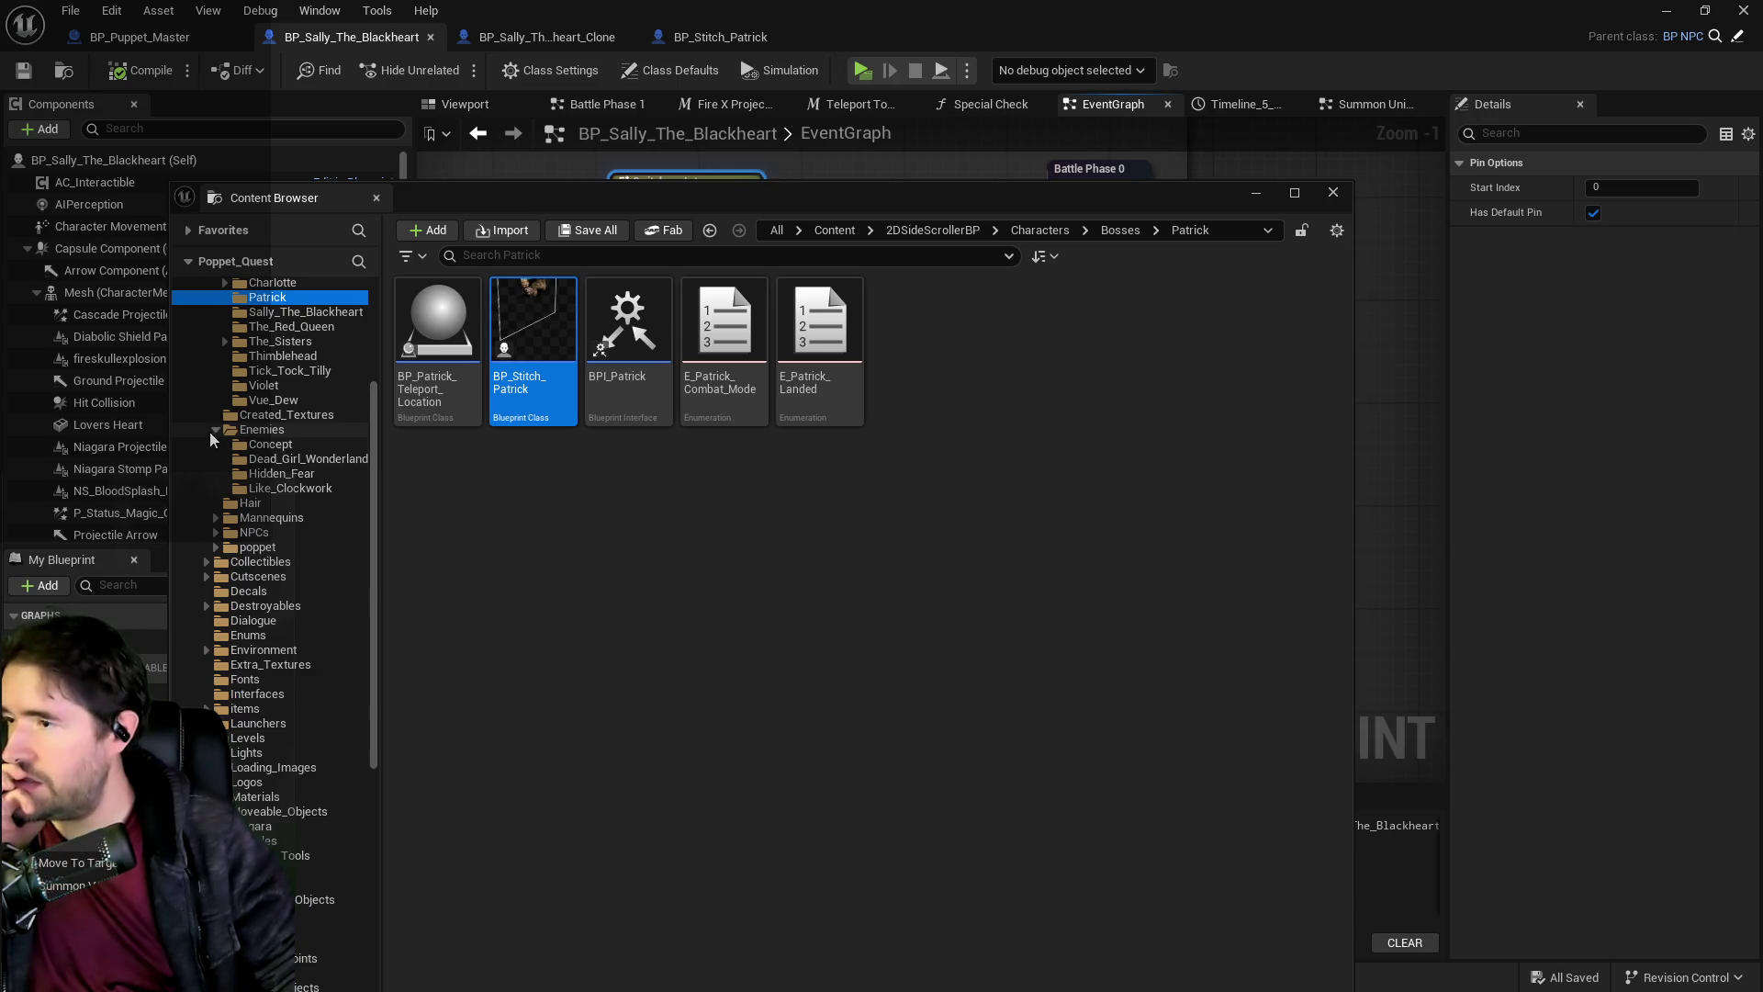
click(244, 476)
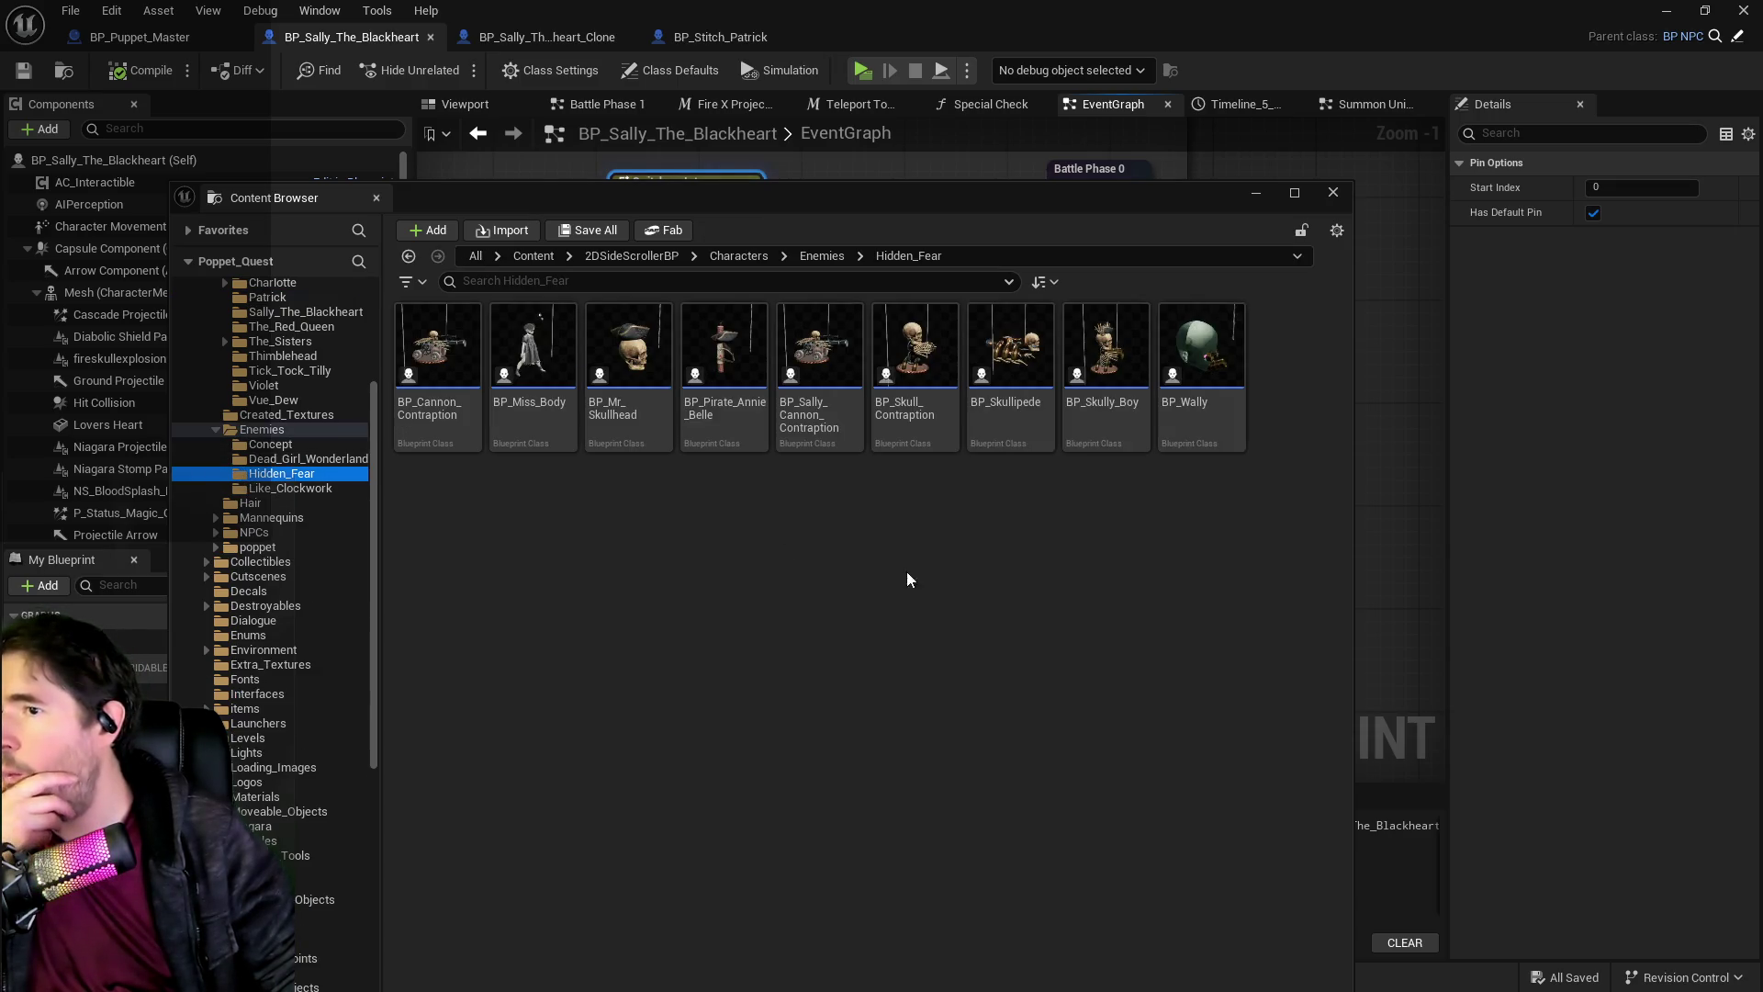
double_click(806, 428)
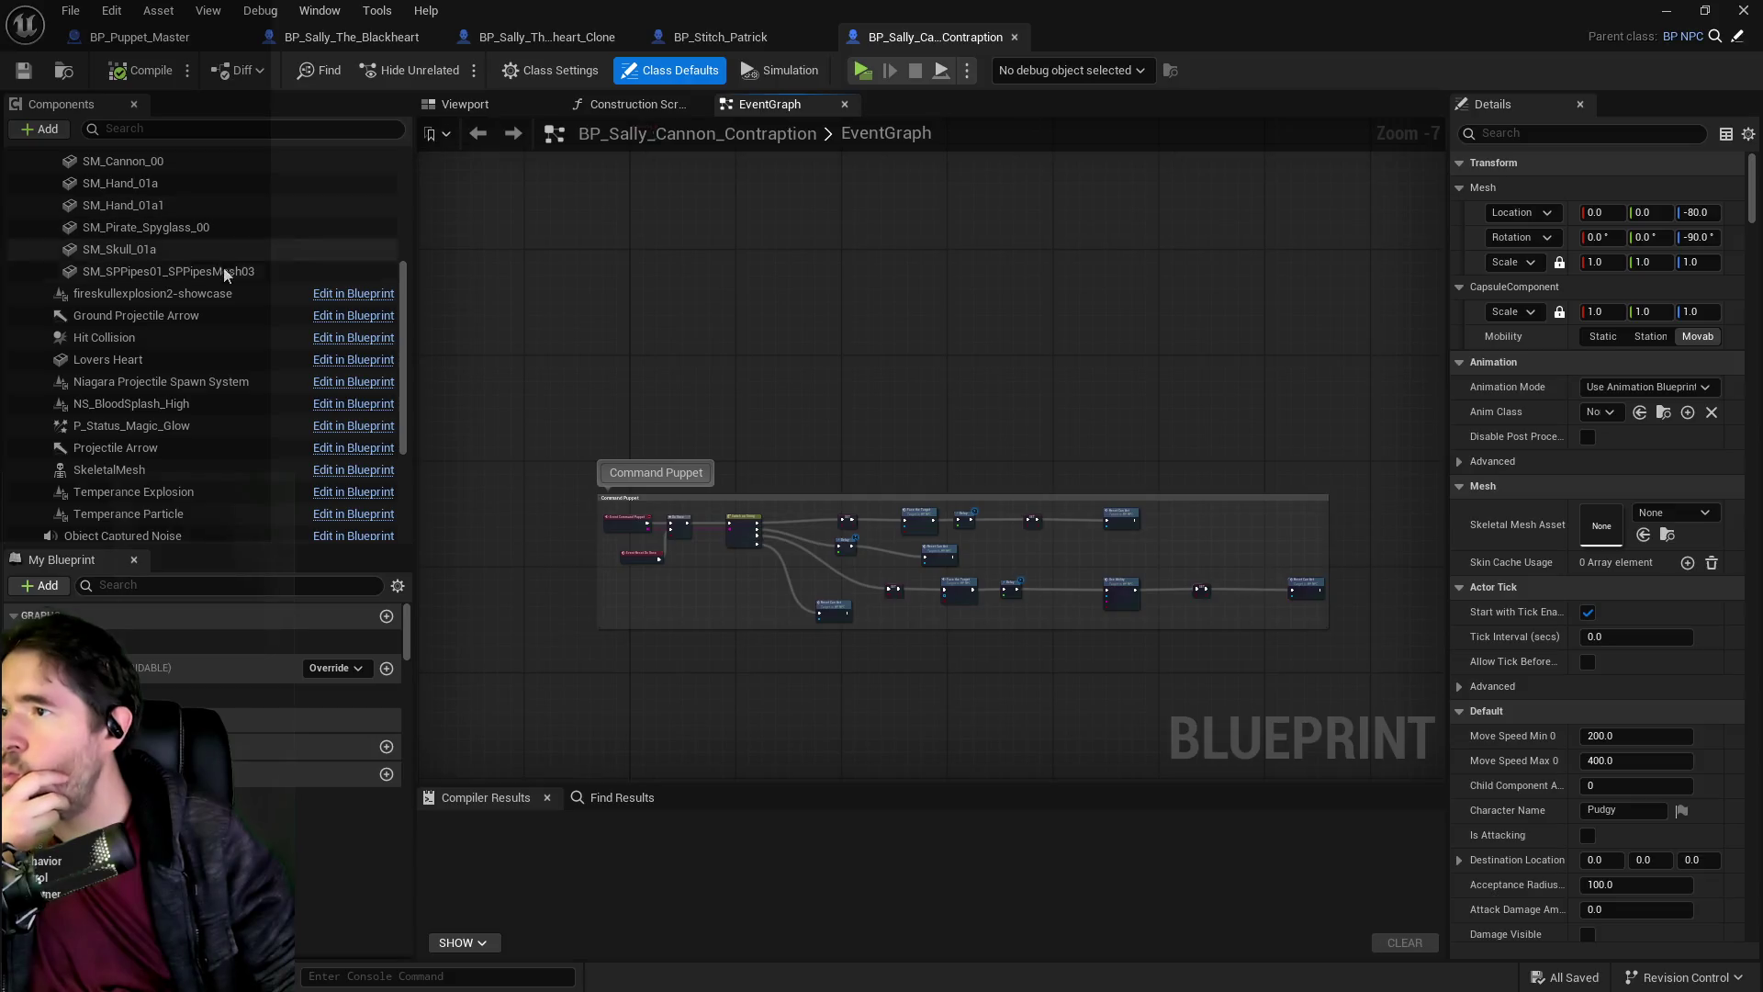
click(193, 294)
click(459, 105)
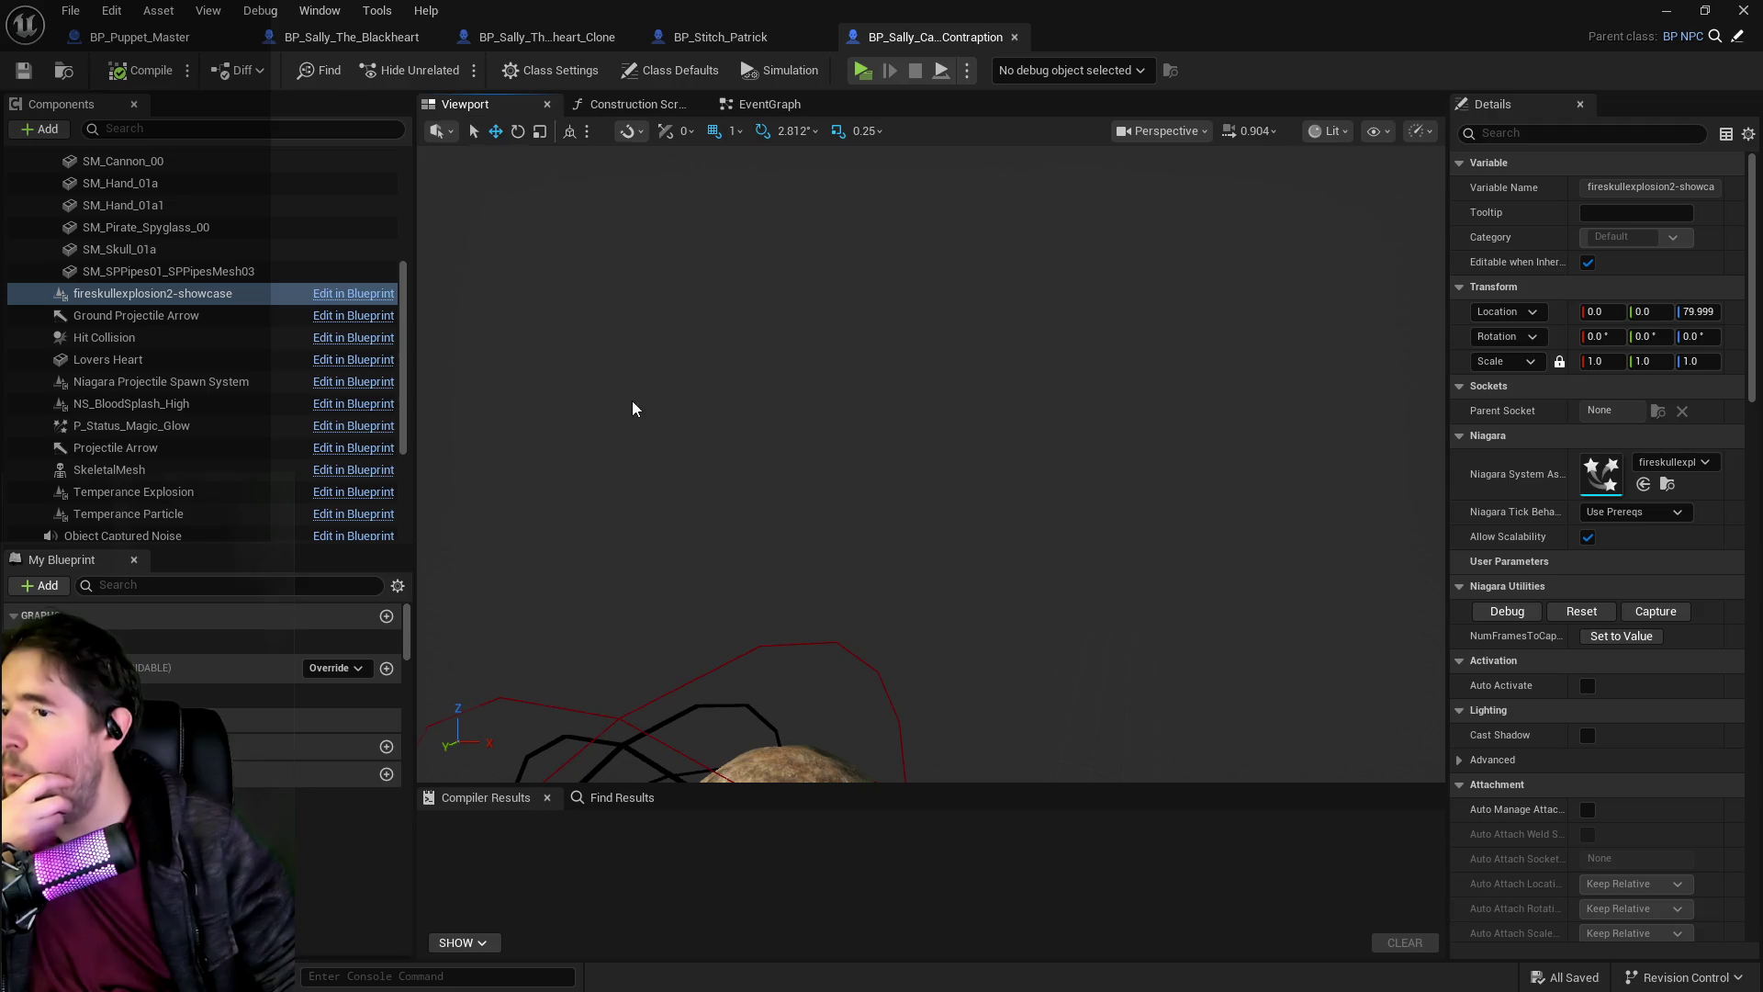
scroll(171, 331, down, 3)
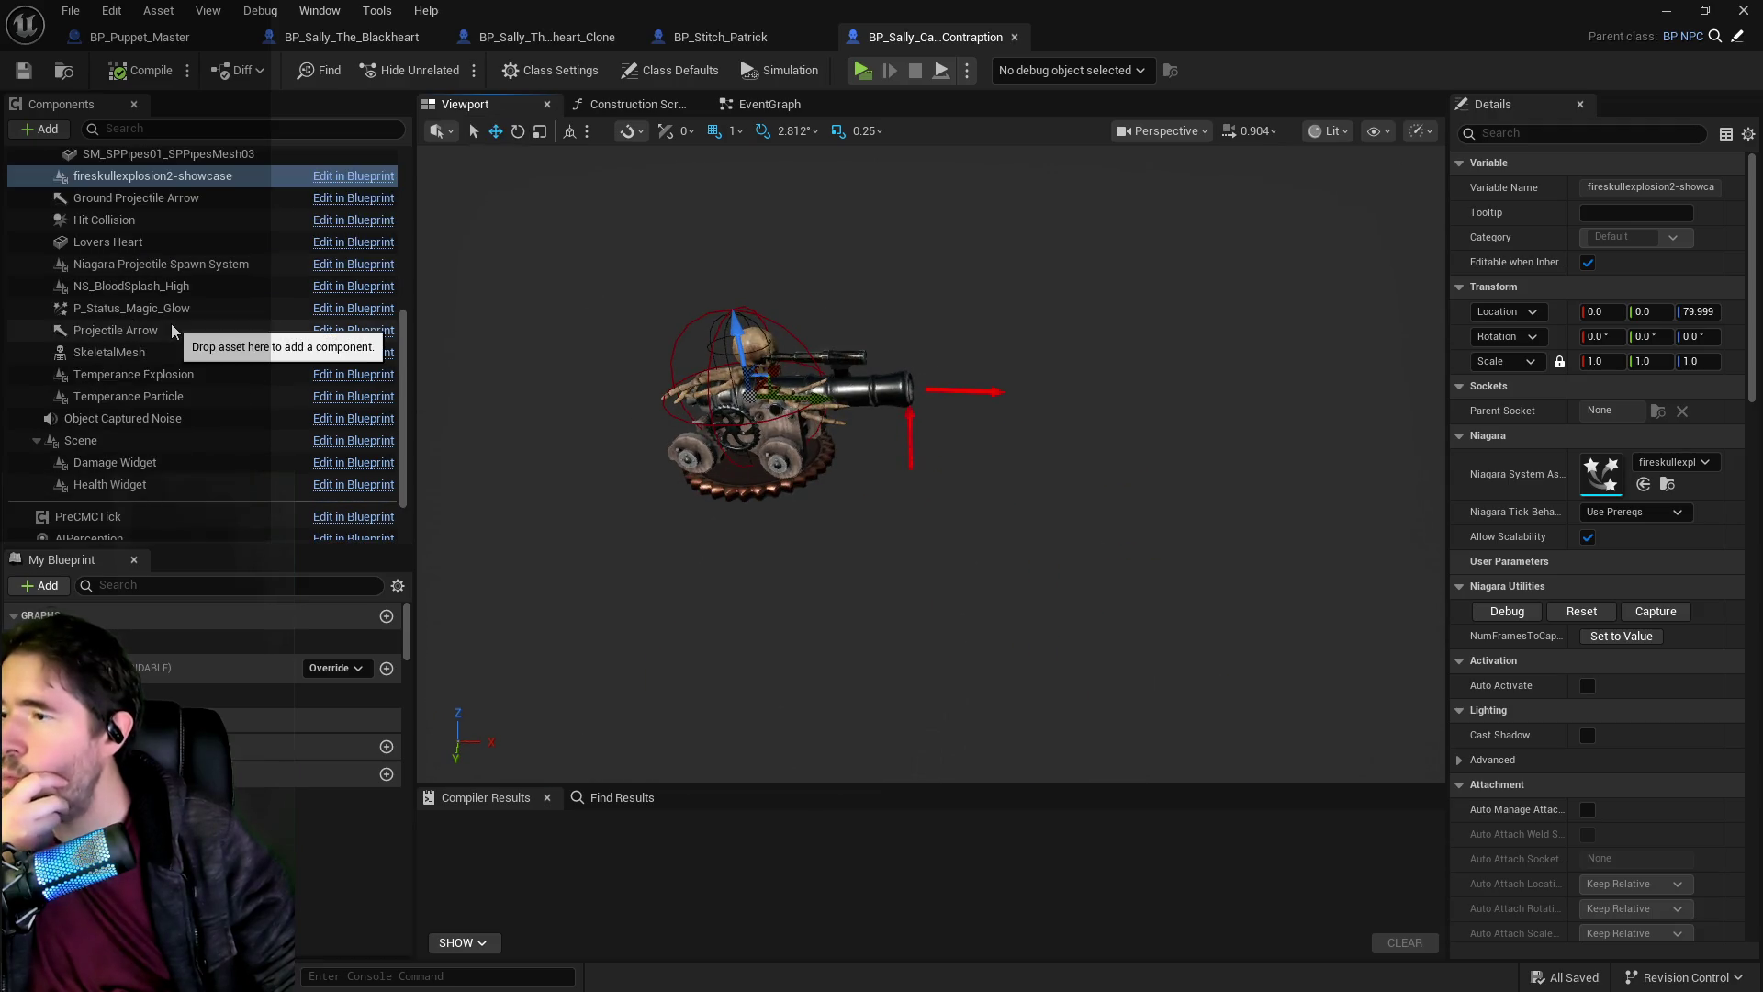
click(145, 269)
click(145, 286)
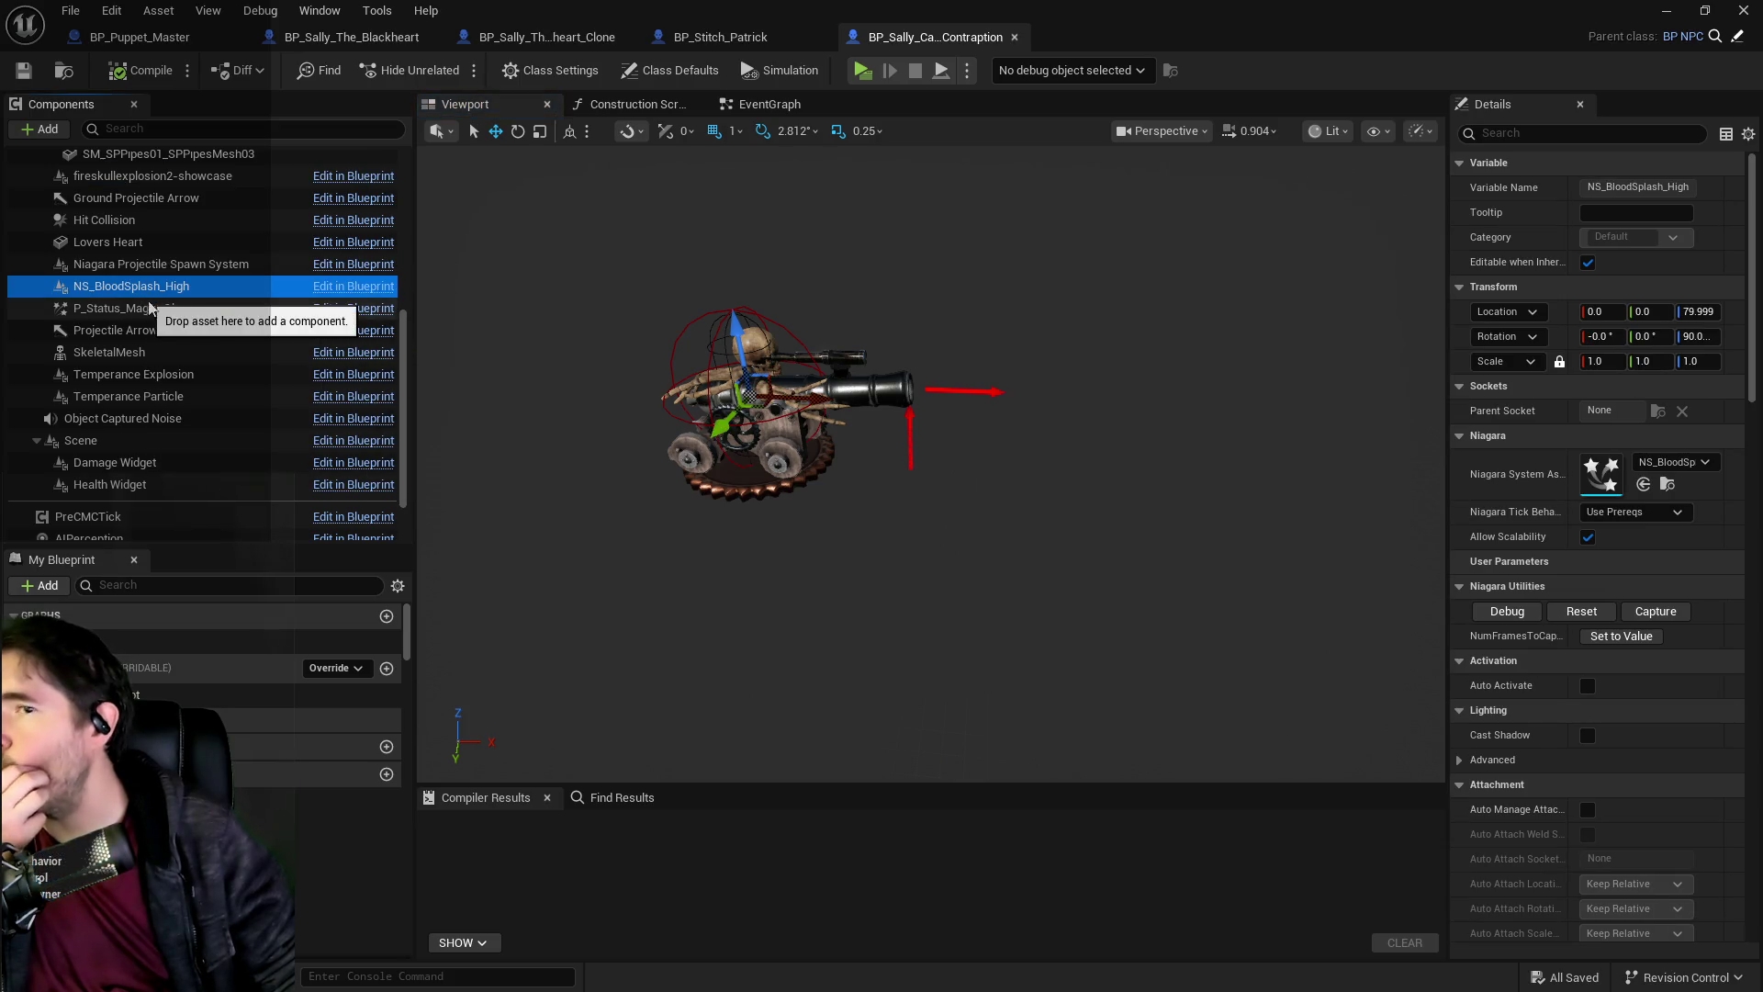
Expand Struct NPC Stats > Enemy Abilities > Canon Ball and browse to its Projectile asset.
click(143, 585)
text(npc)
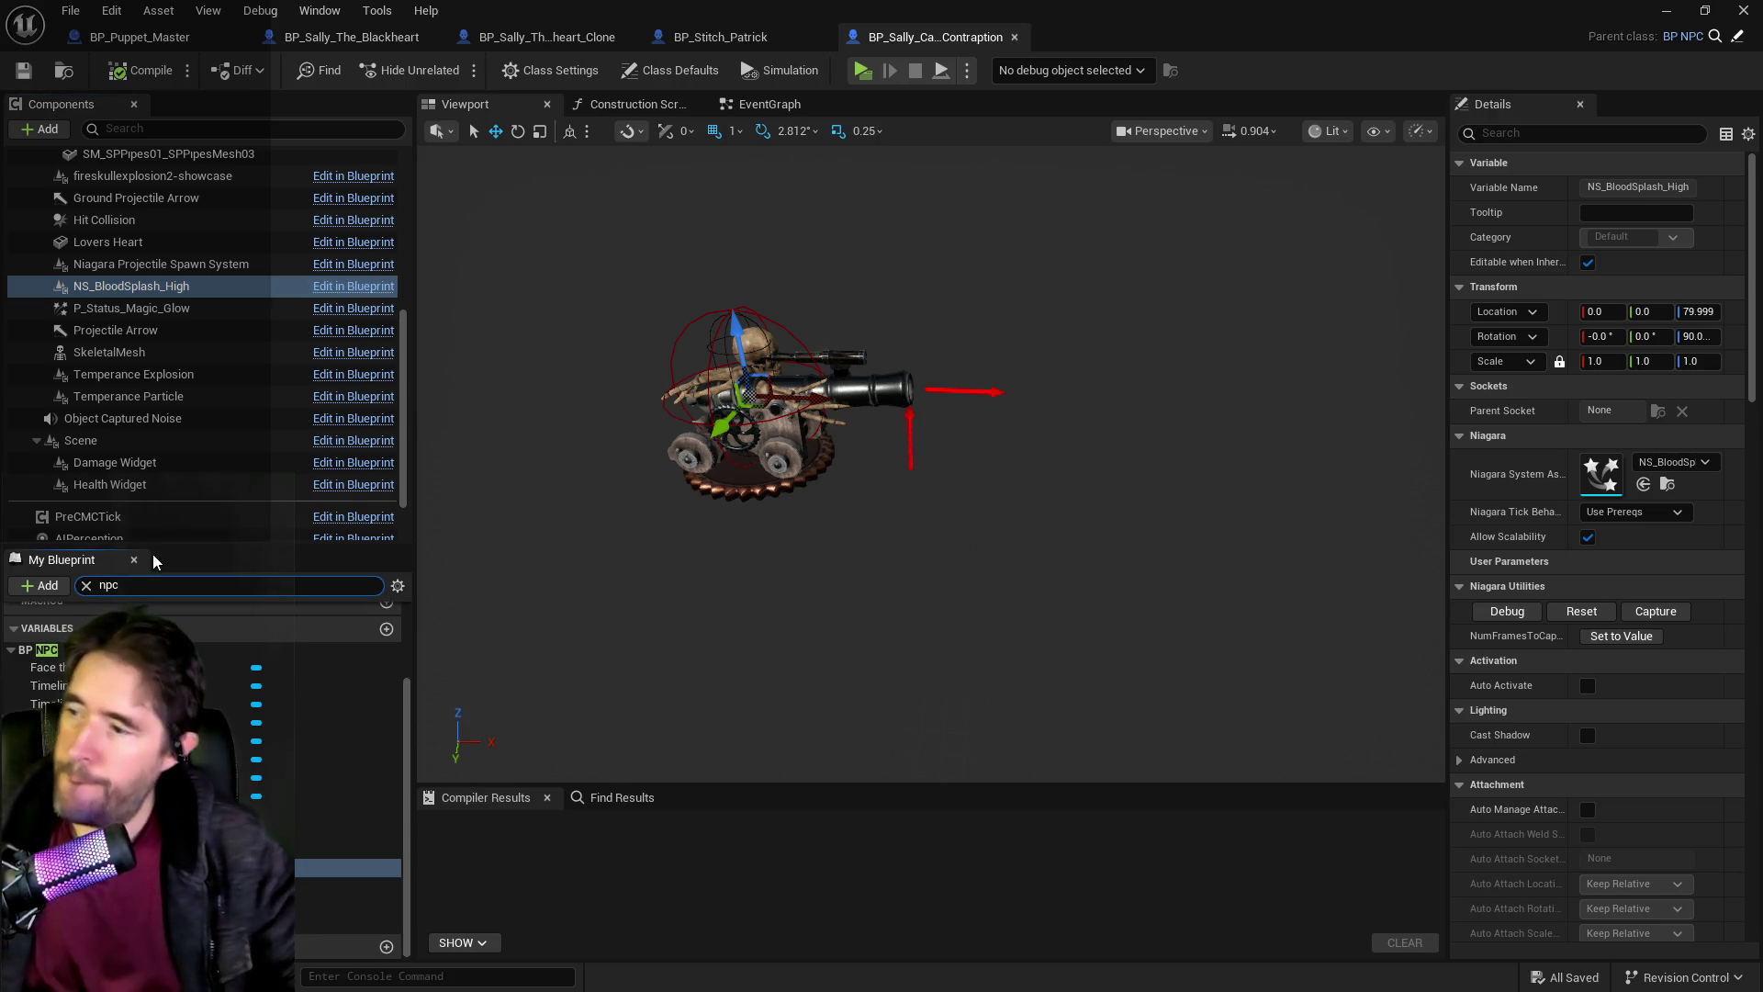
click(349, 886)
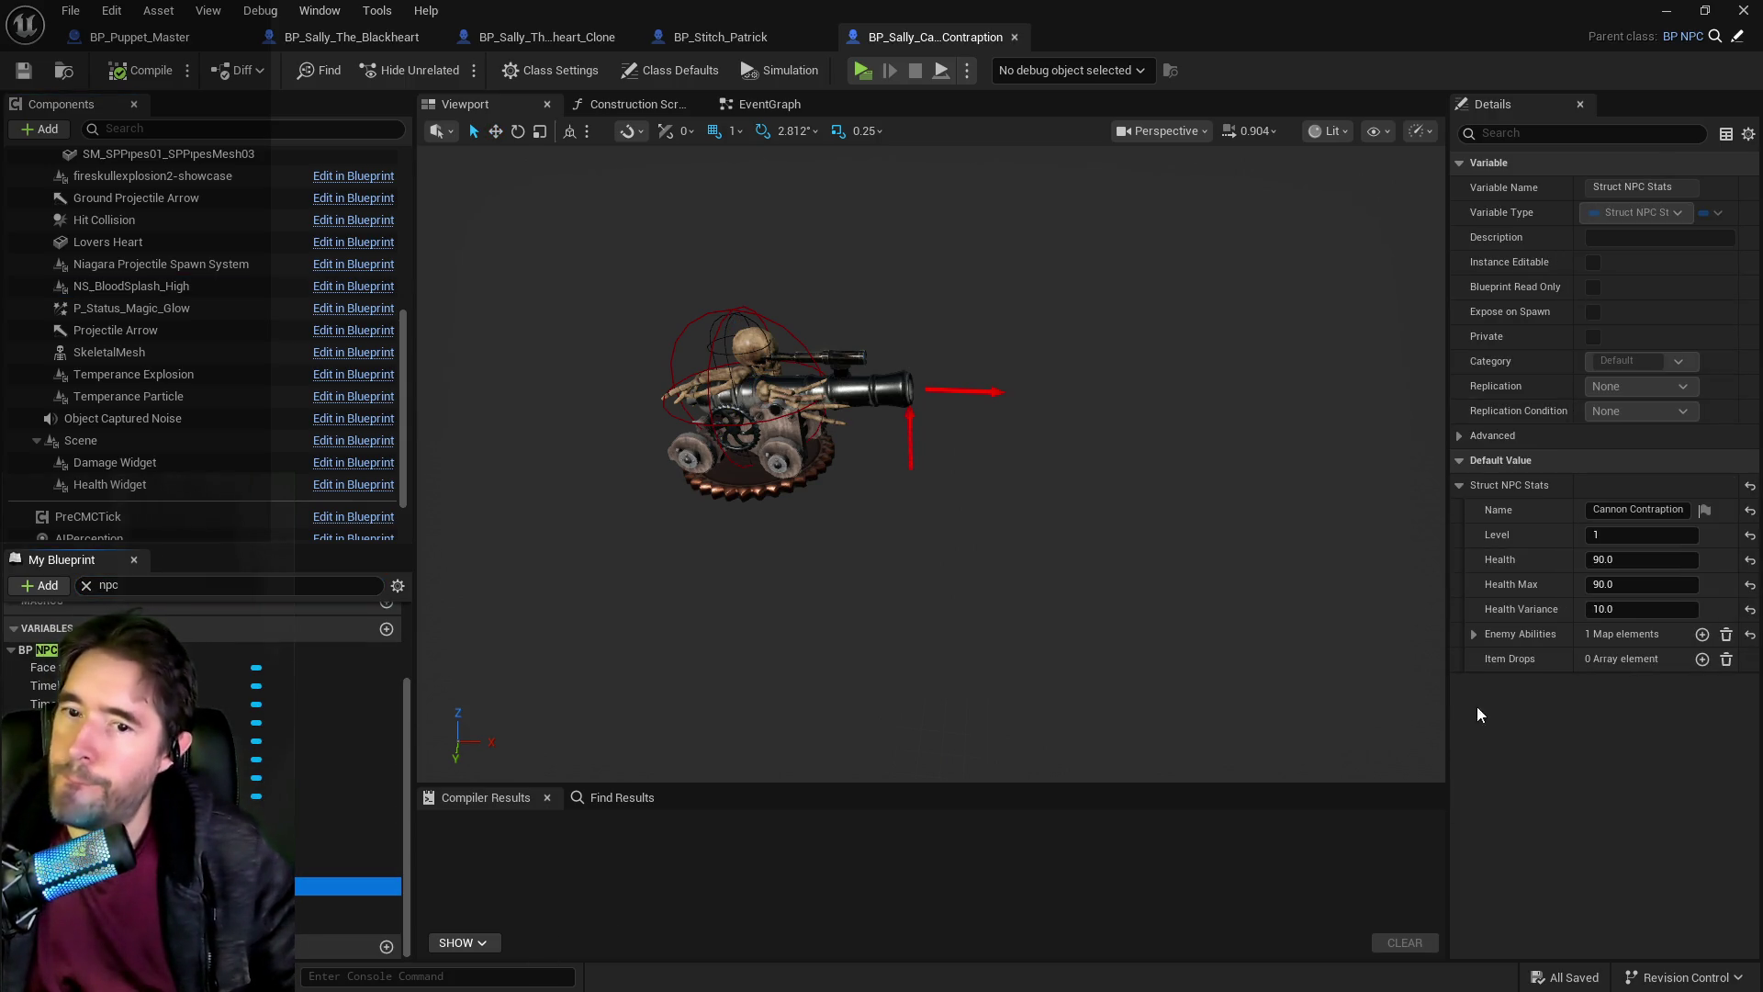
click(1474, 633)
click(1488, 659)
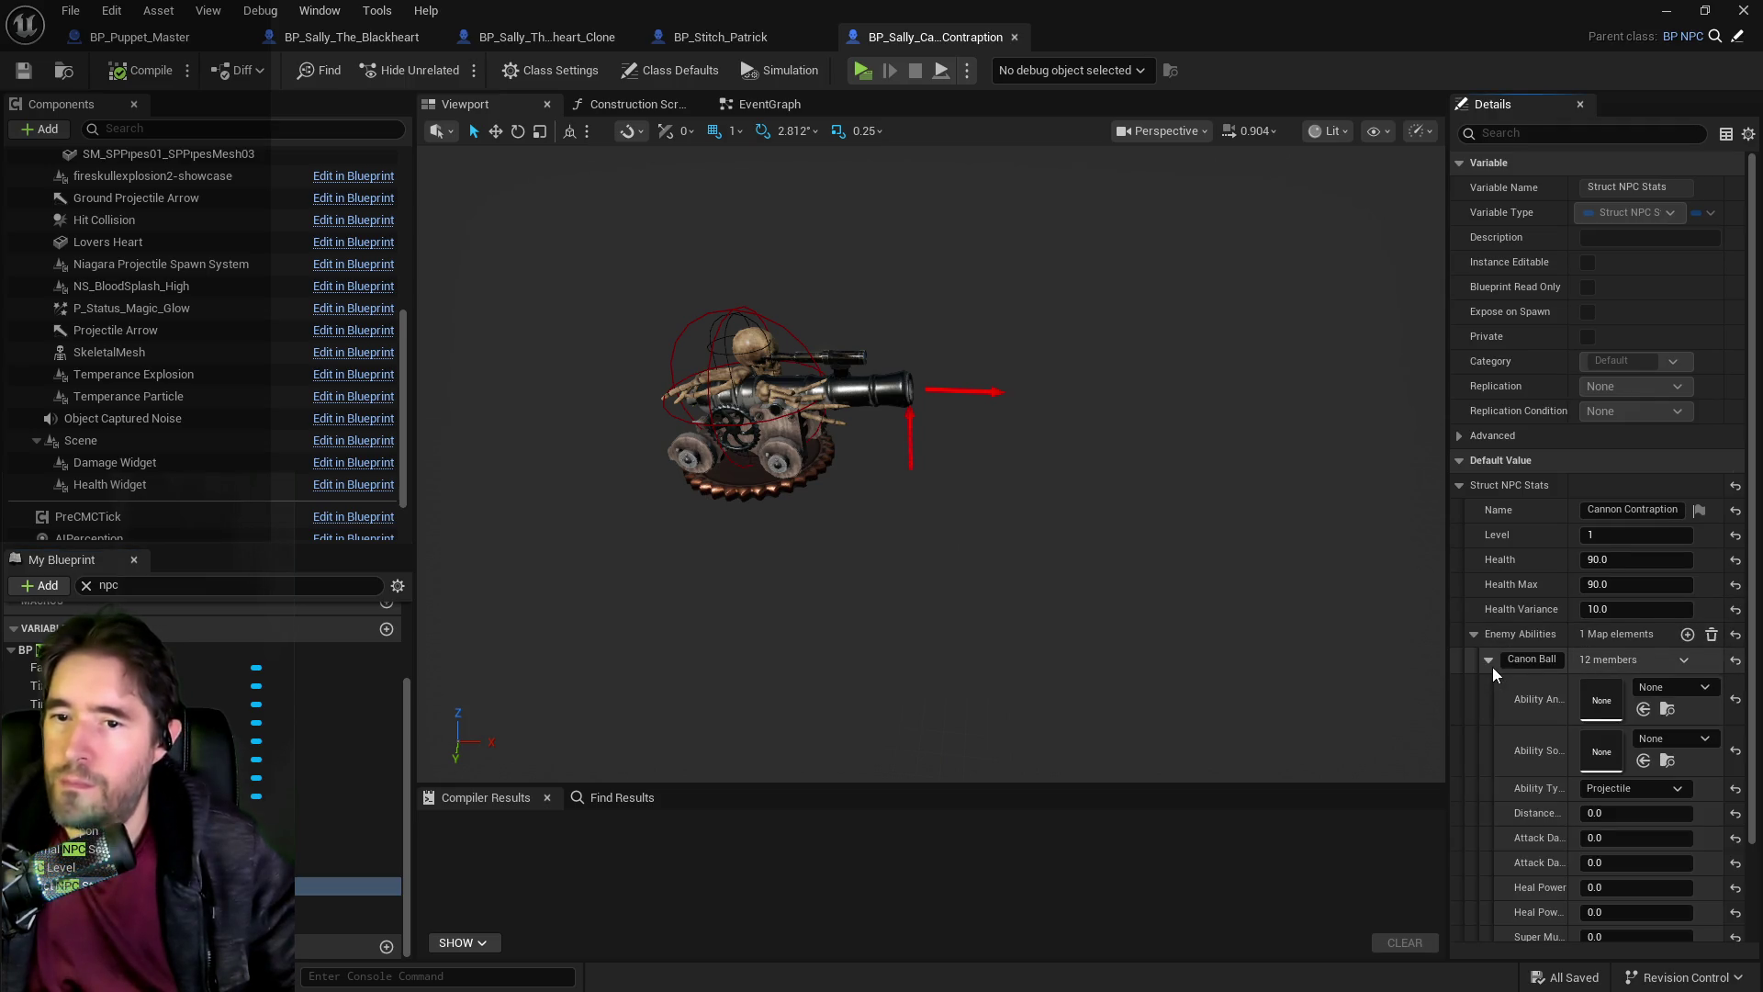
scroll(1658, 793, down, 2)
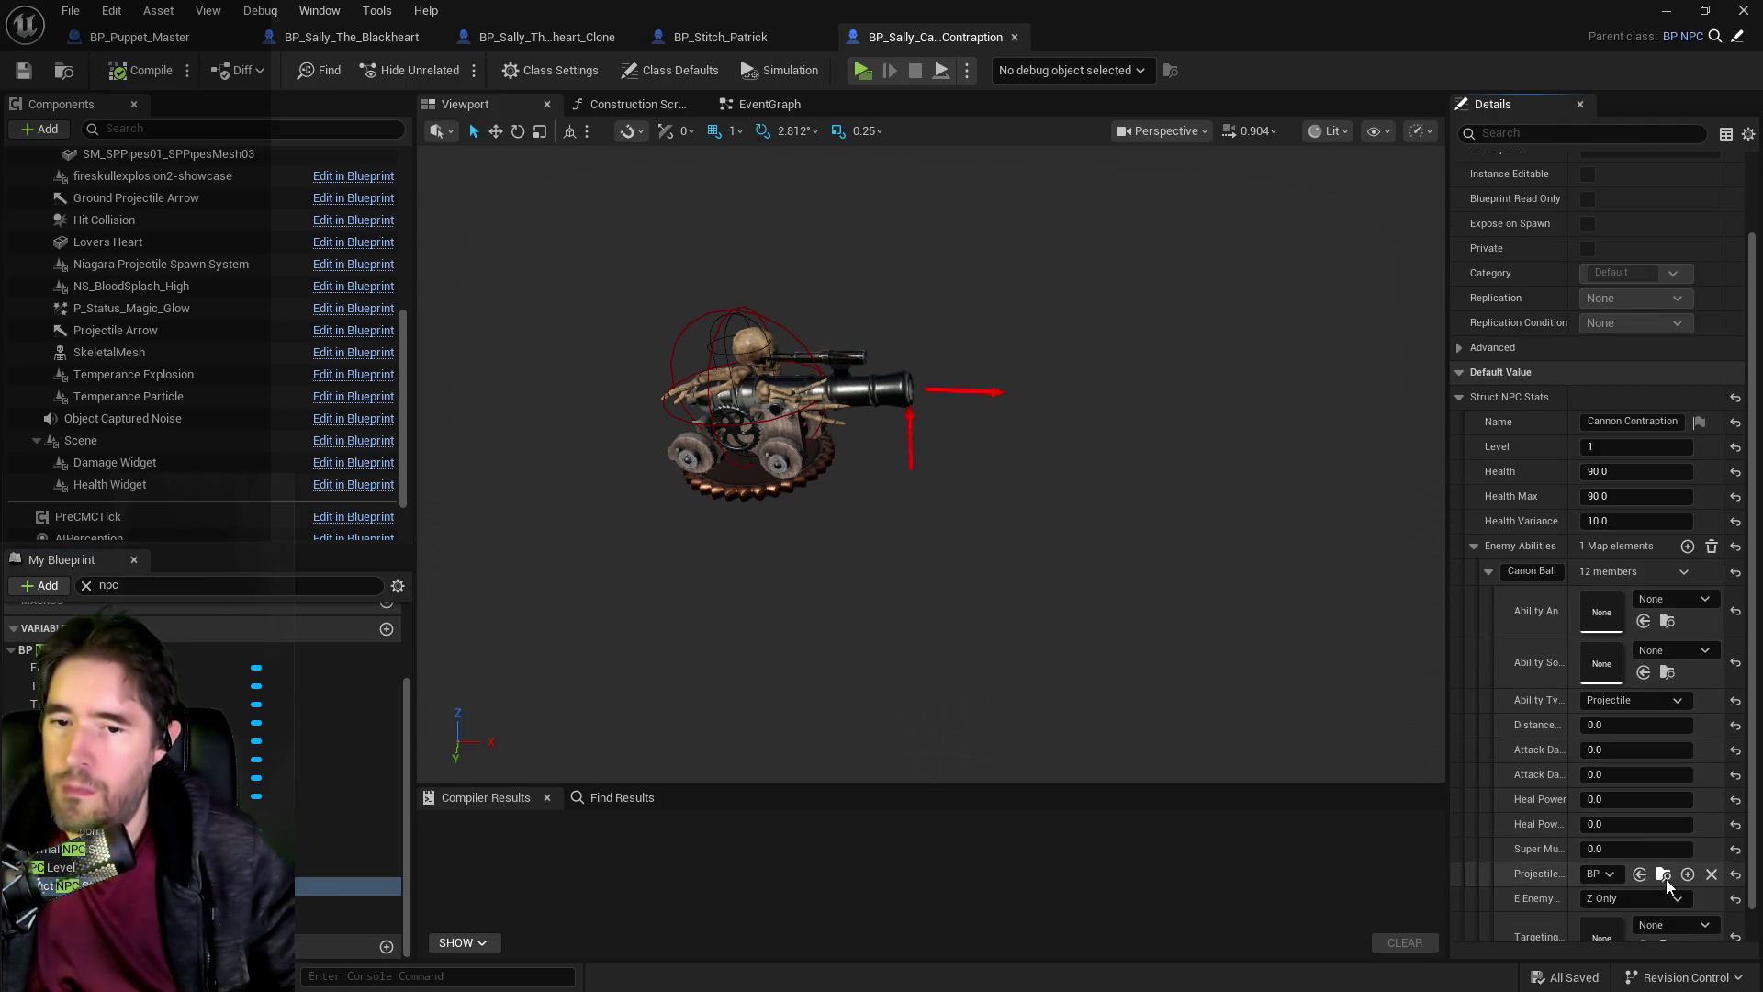
click(1663, 874)
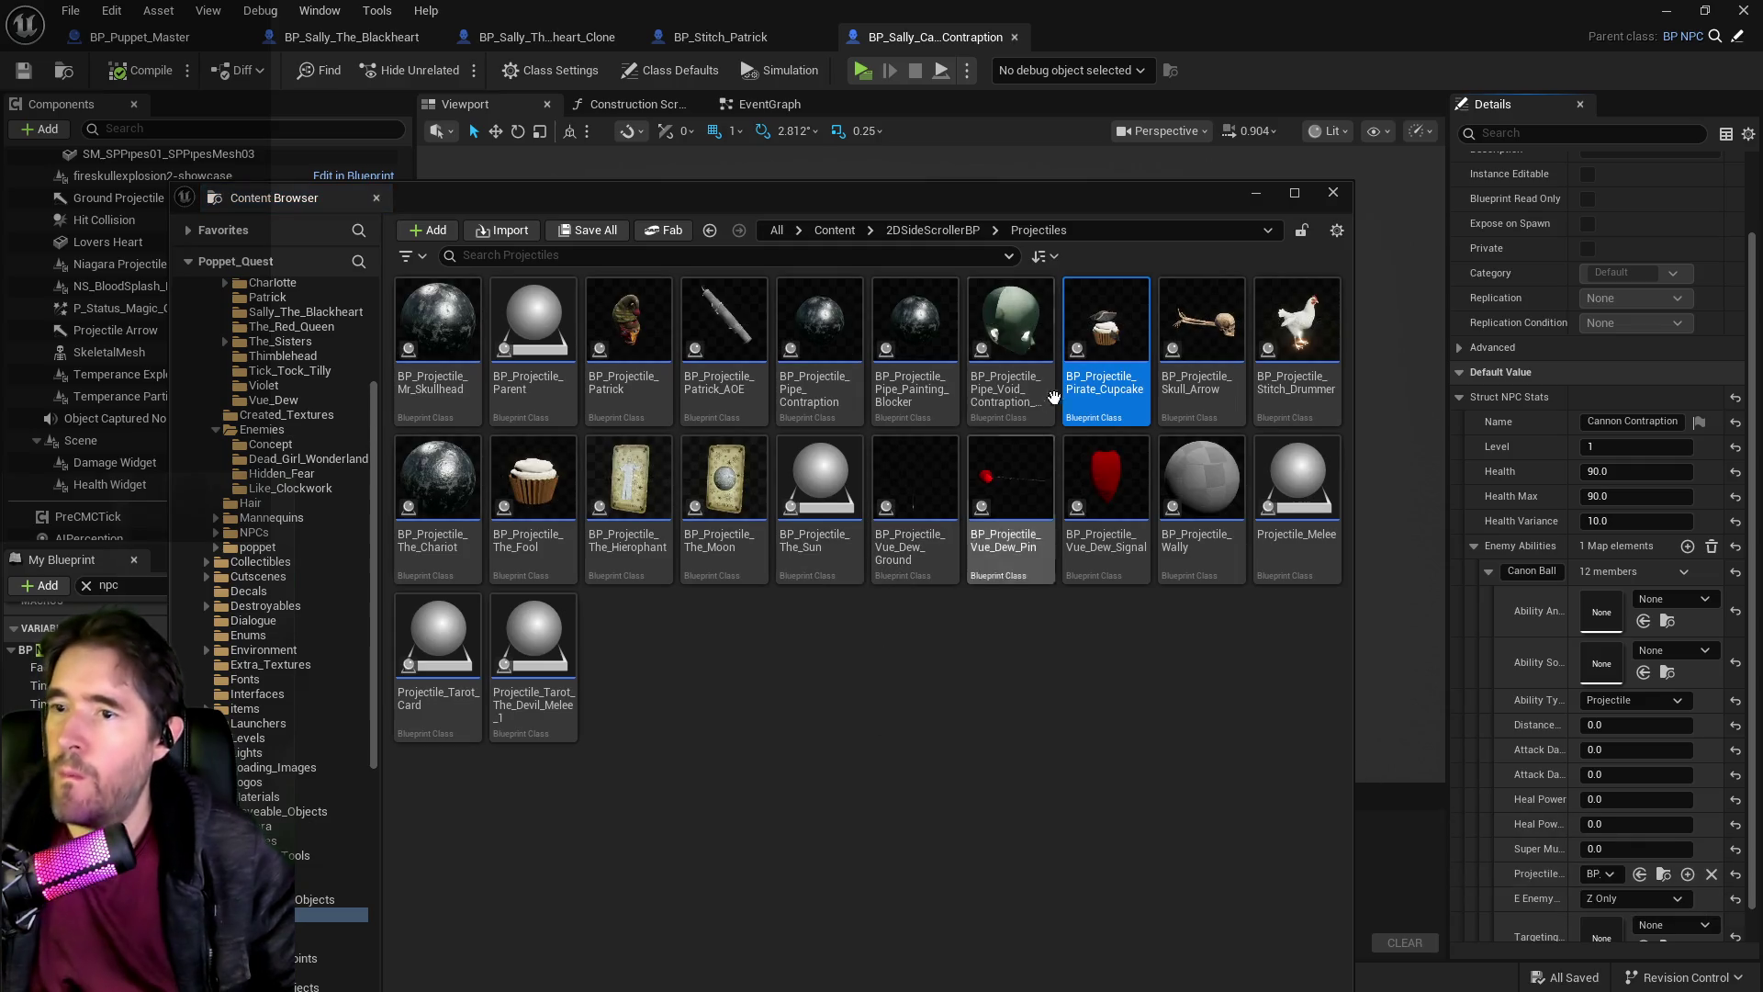
In BP_Projectile_Pirate_Cupcake, set Niagara Spawn Particle to N_FlameShield and open N_FlameShield for preview.
double_click(1098, 372)
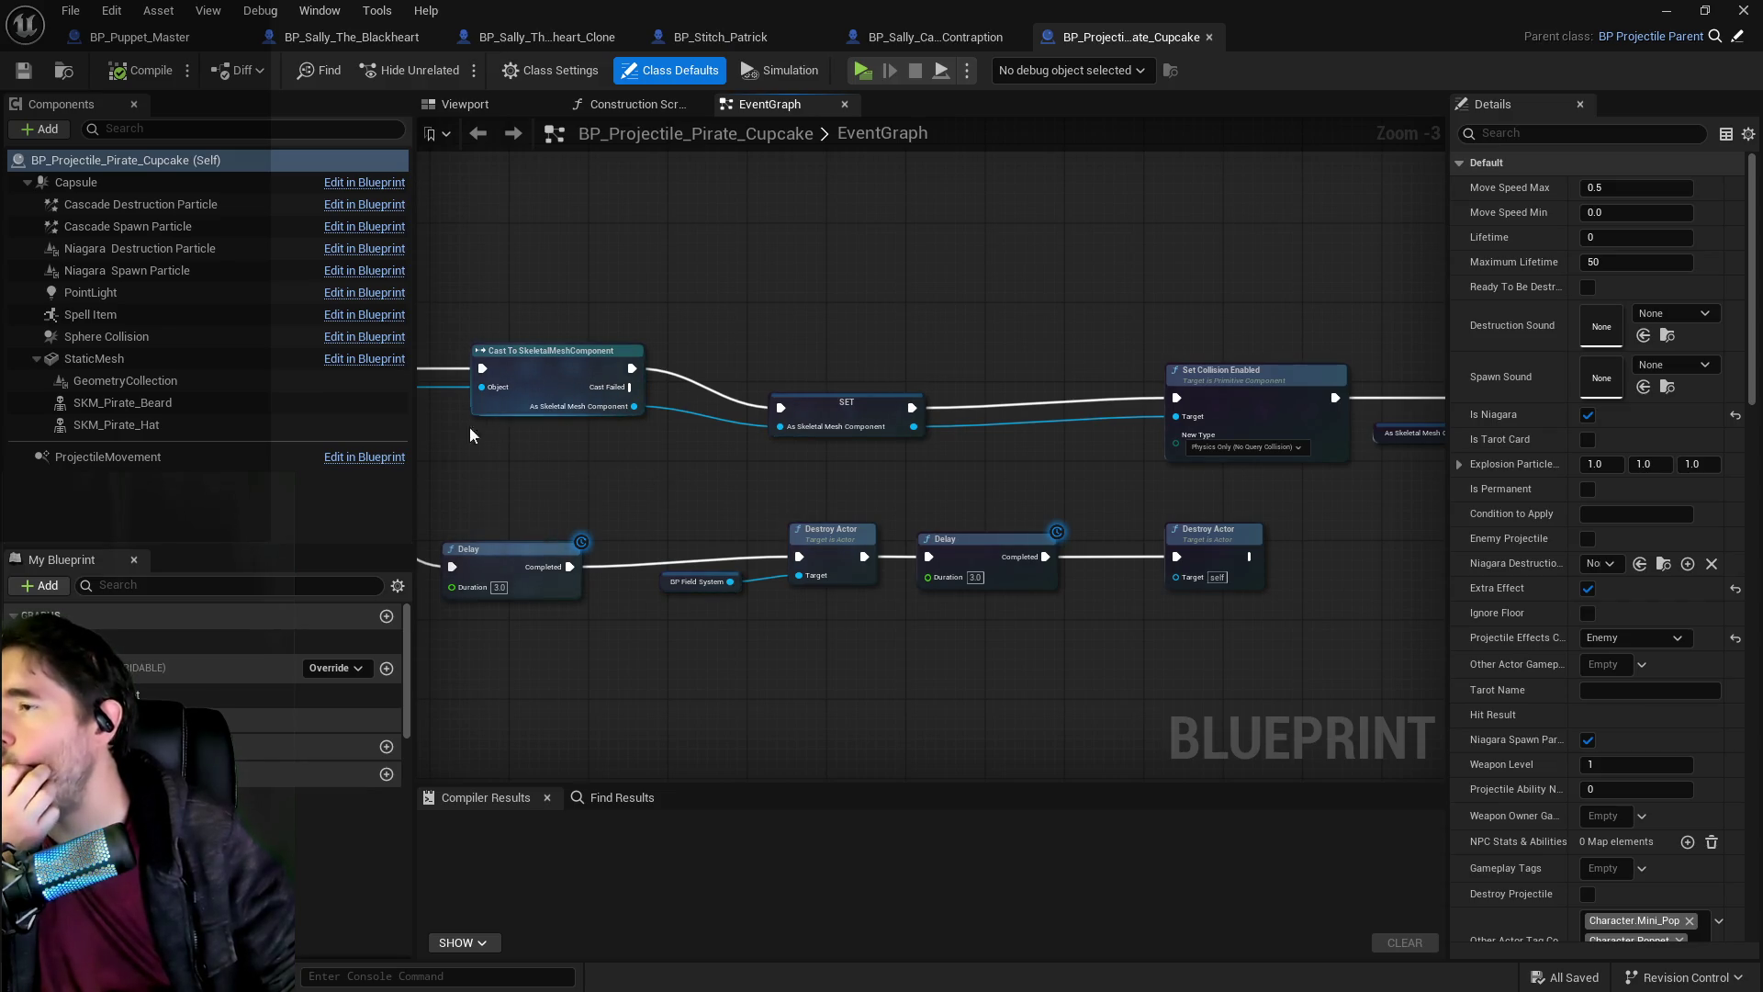
click(126, 227)
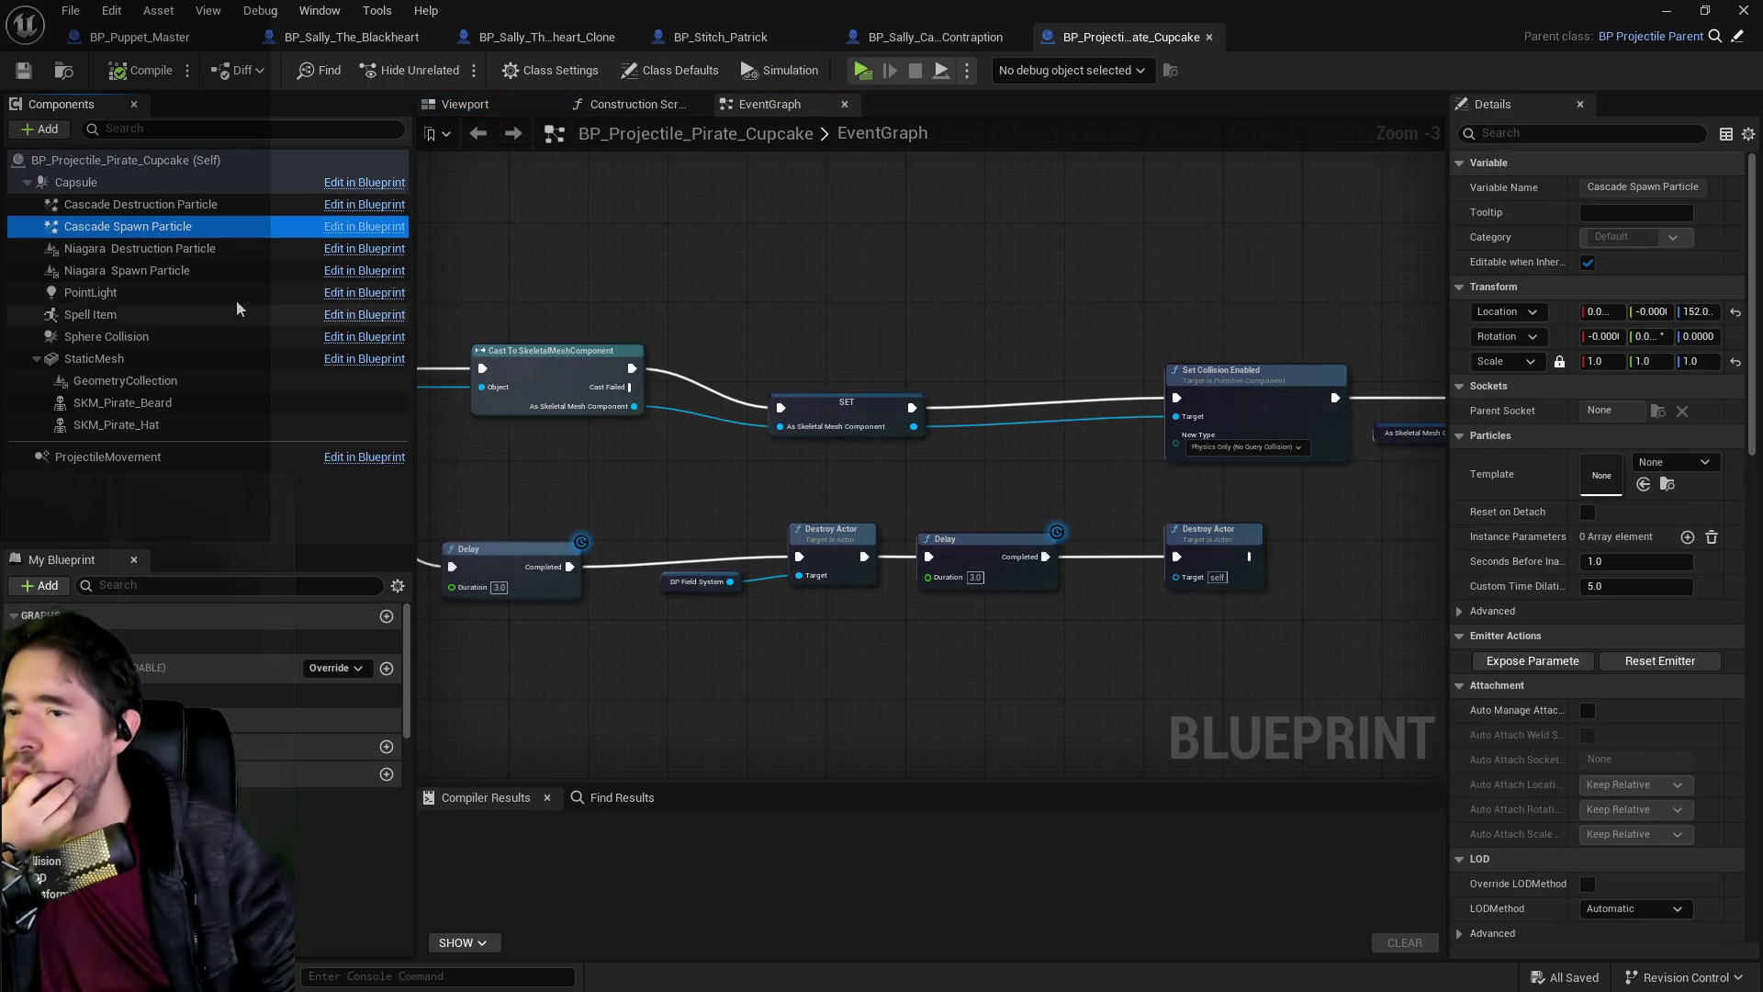
click(129, 270)
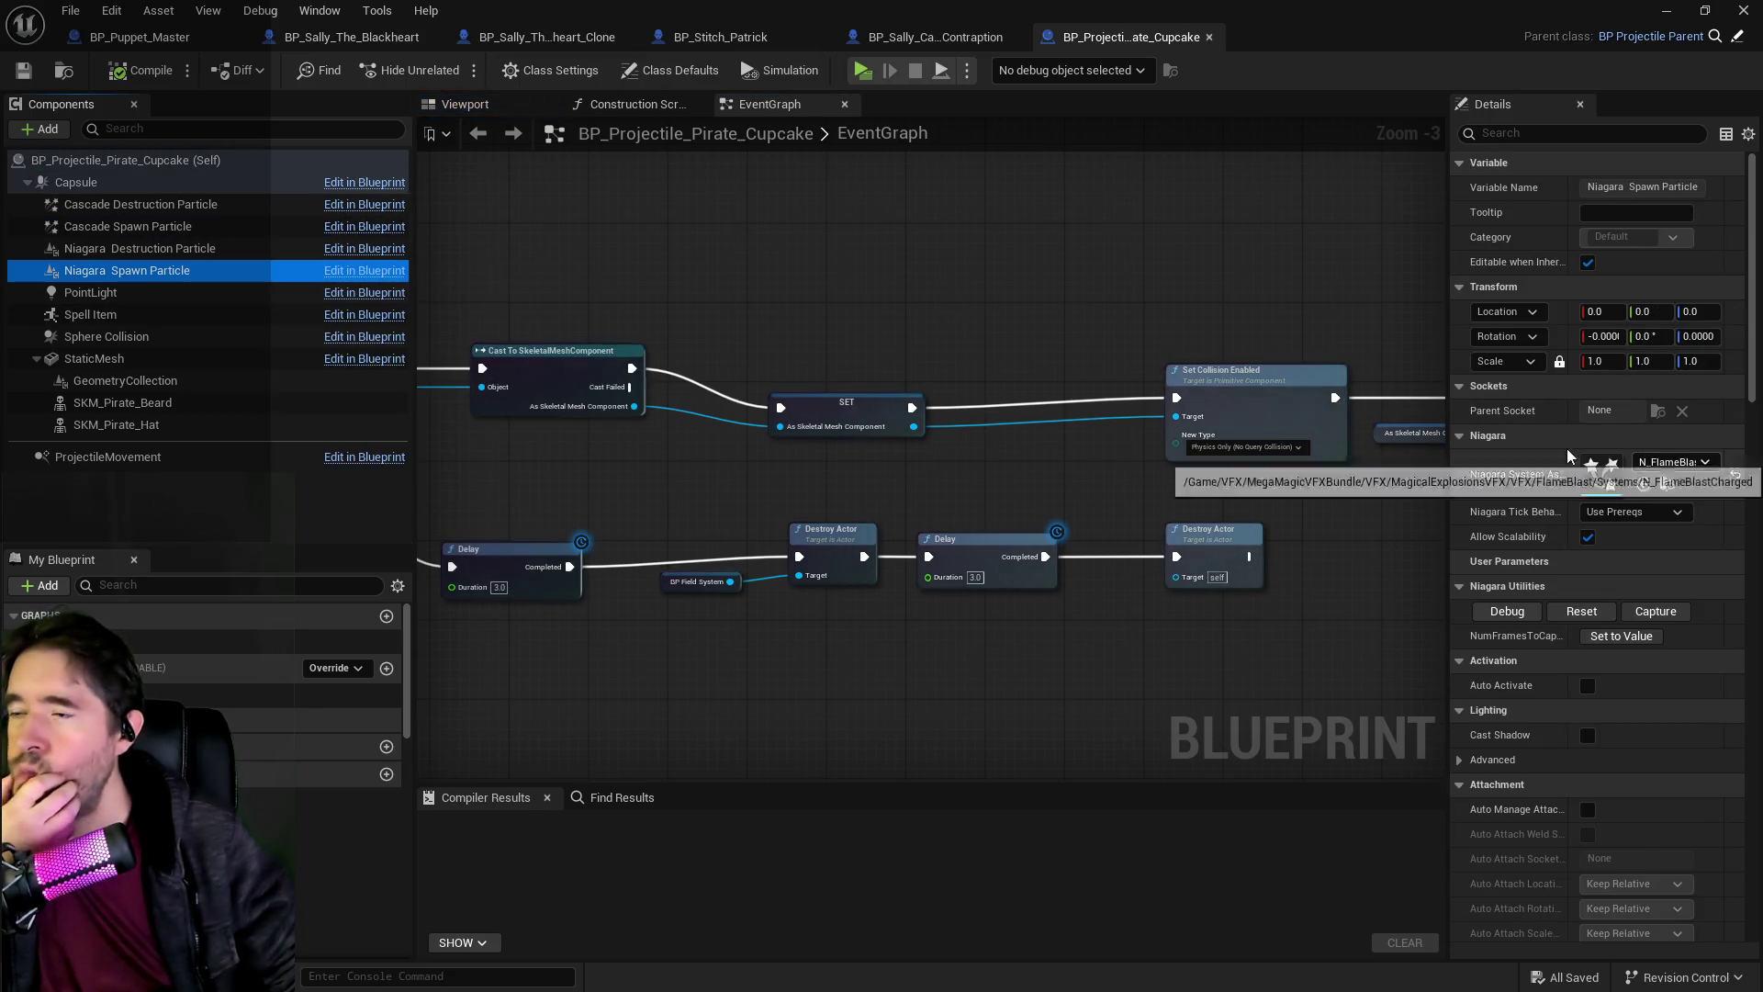
click(136, 251)
click(128, 270)
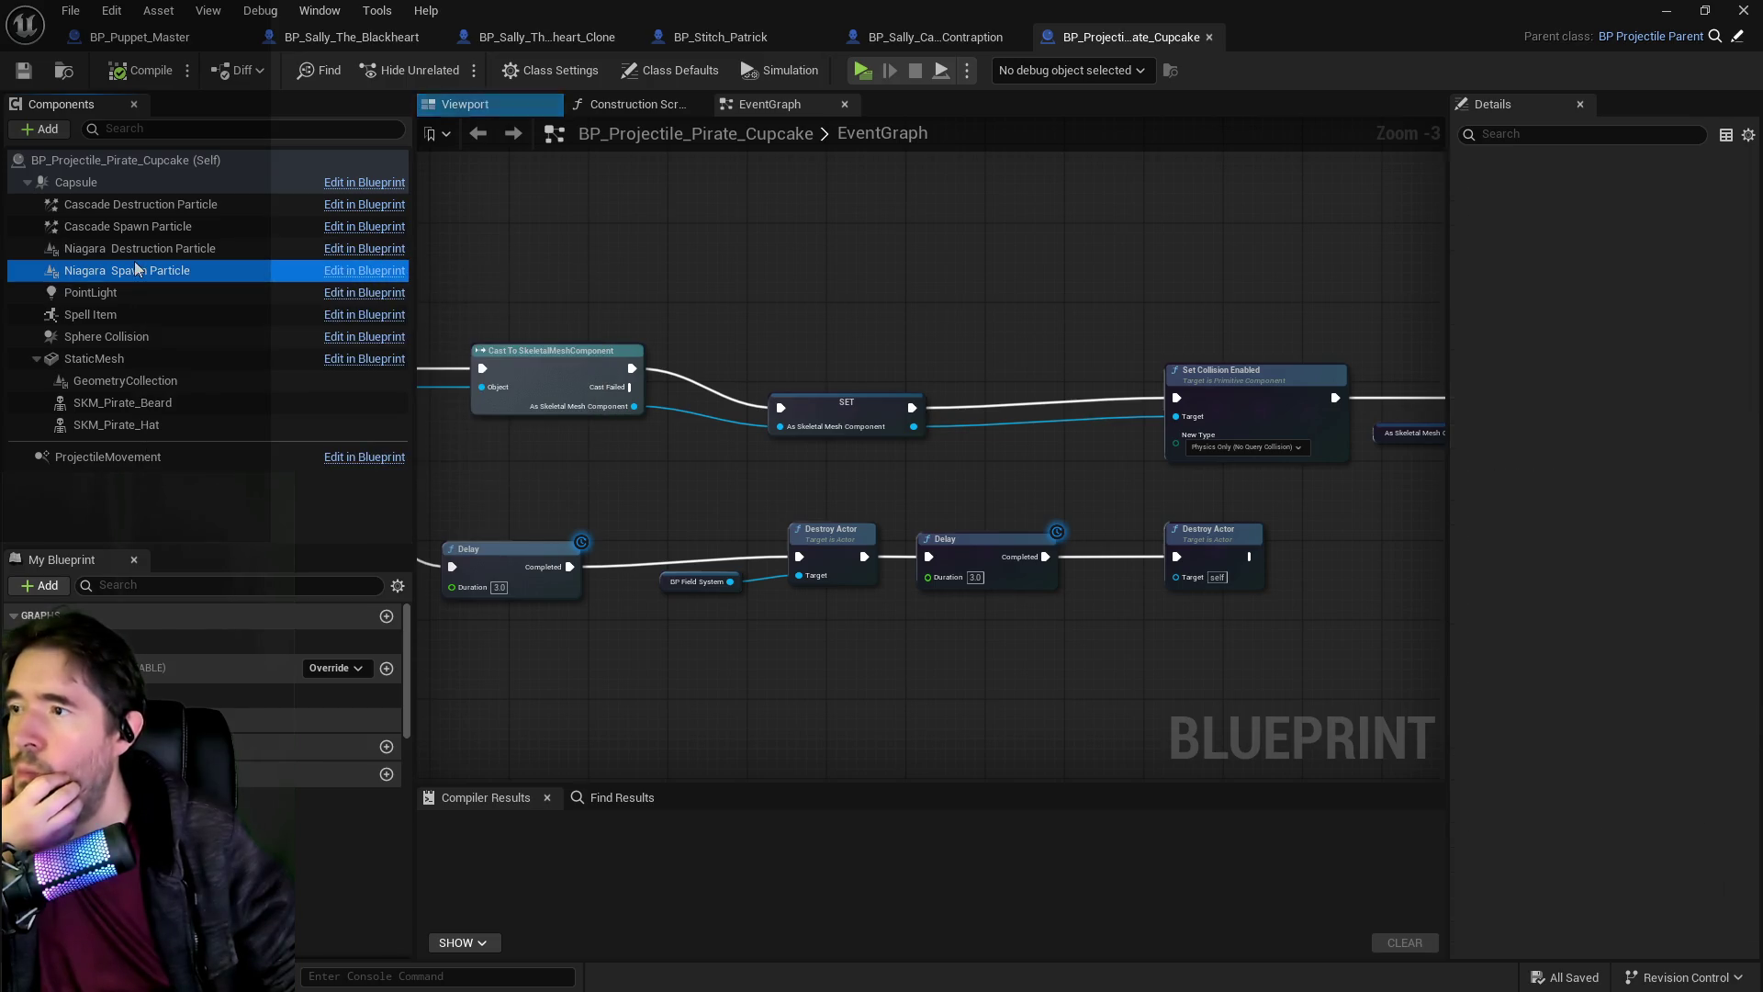
click(1660, 470)
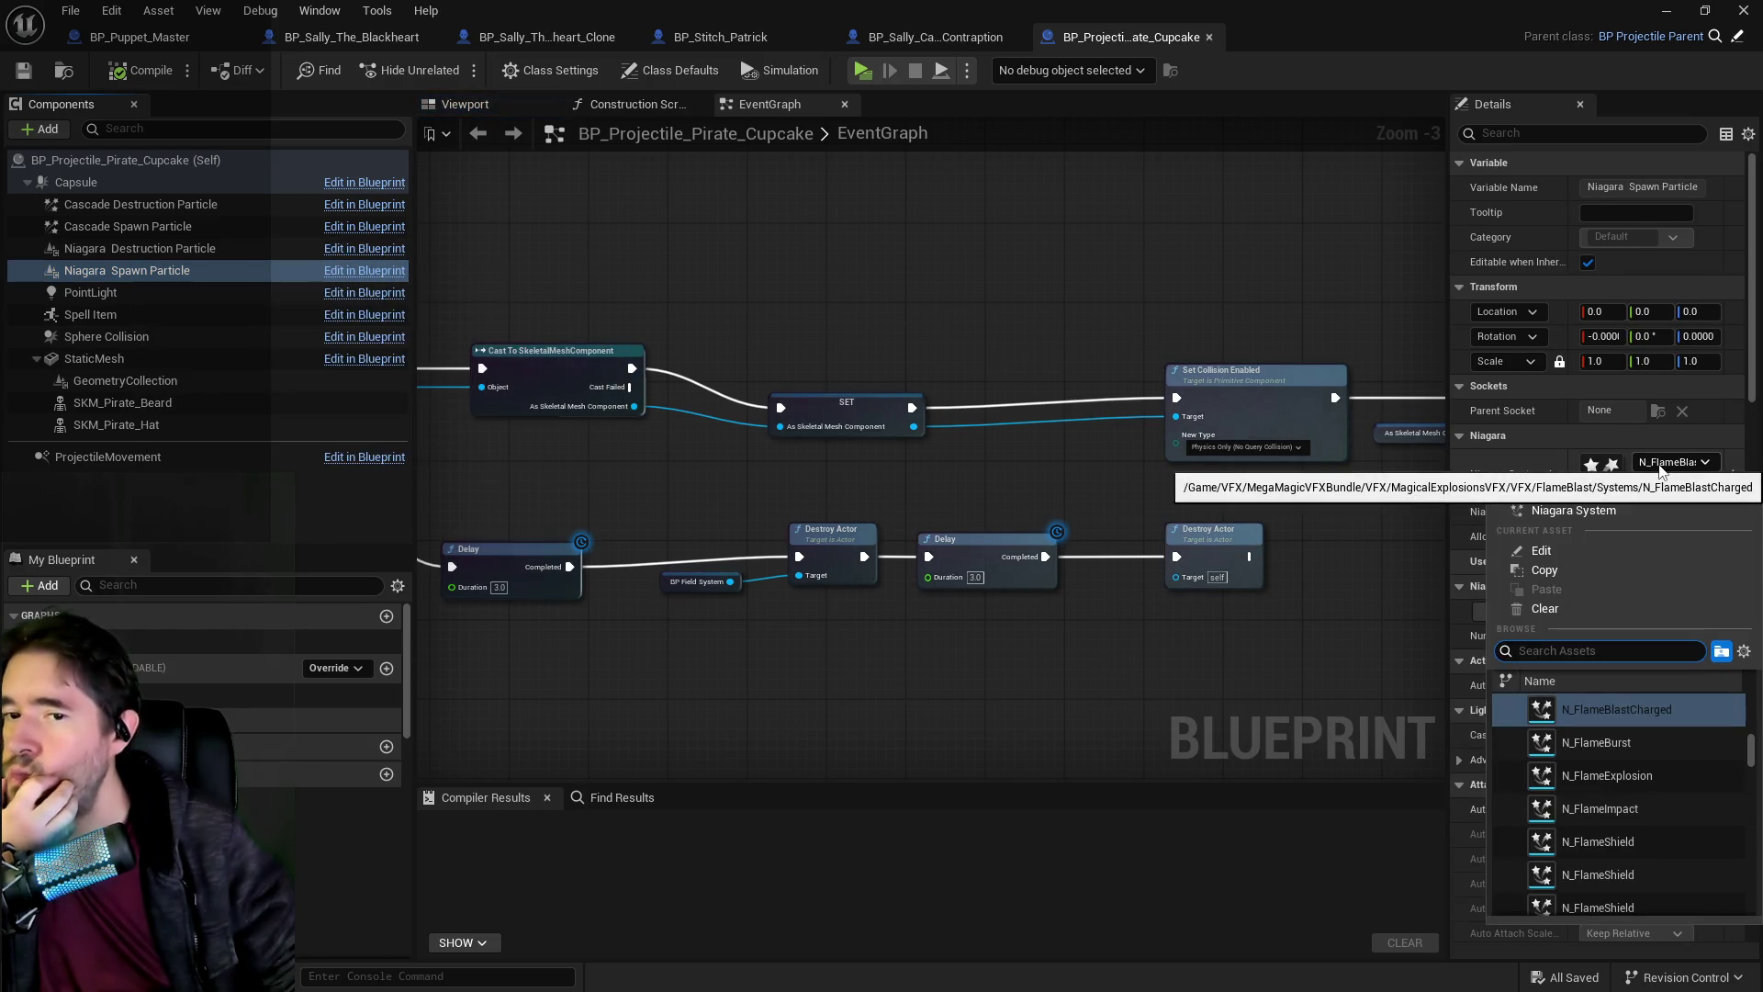
scroll(1635, 816, up, 1)
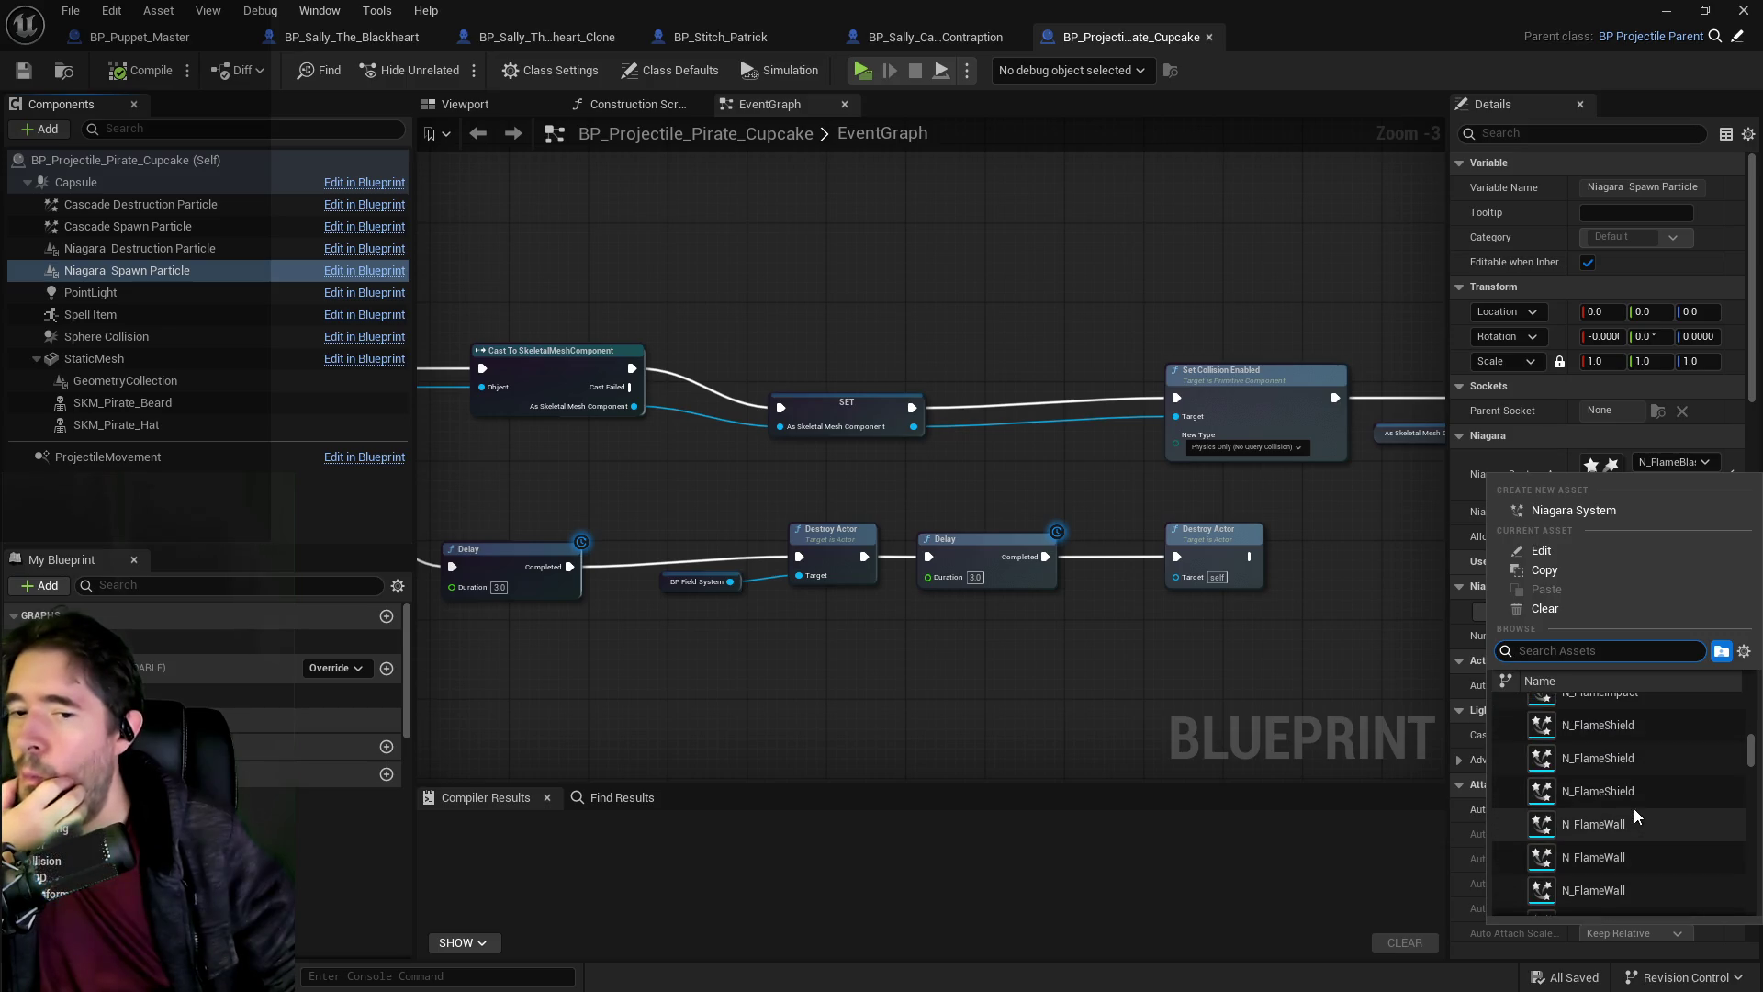
click(1550, 785)
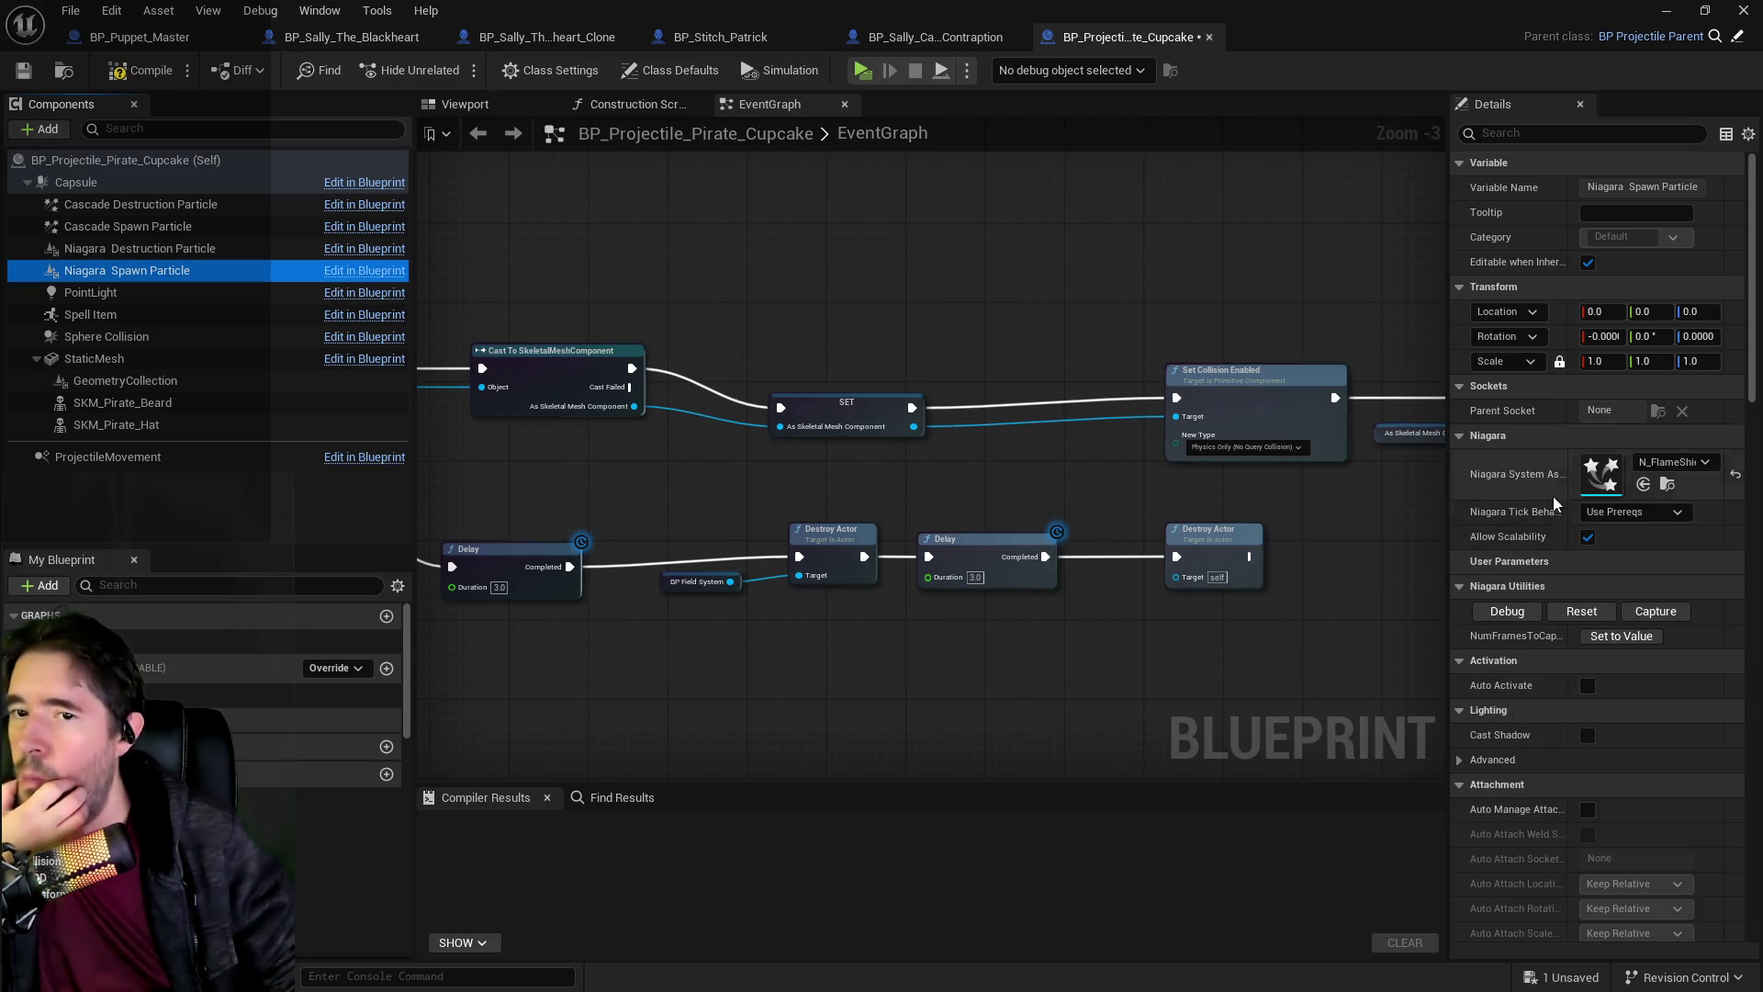
double_click(1602, 476)
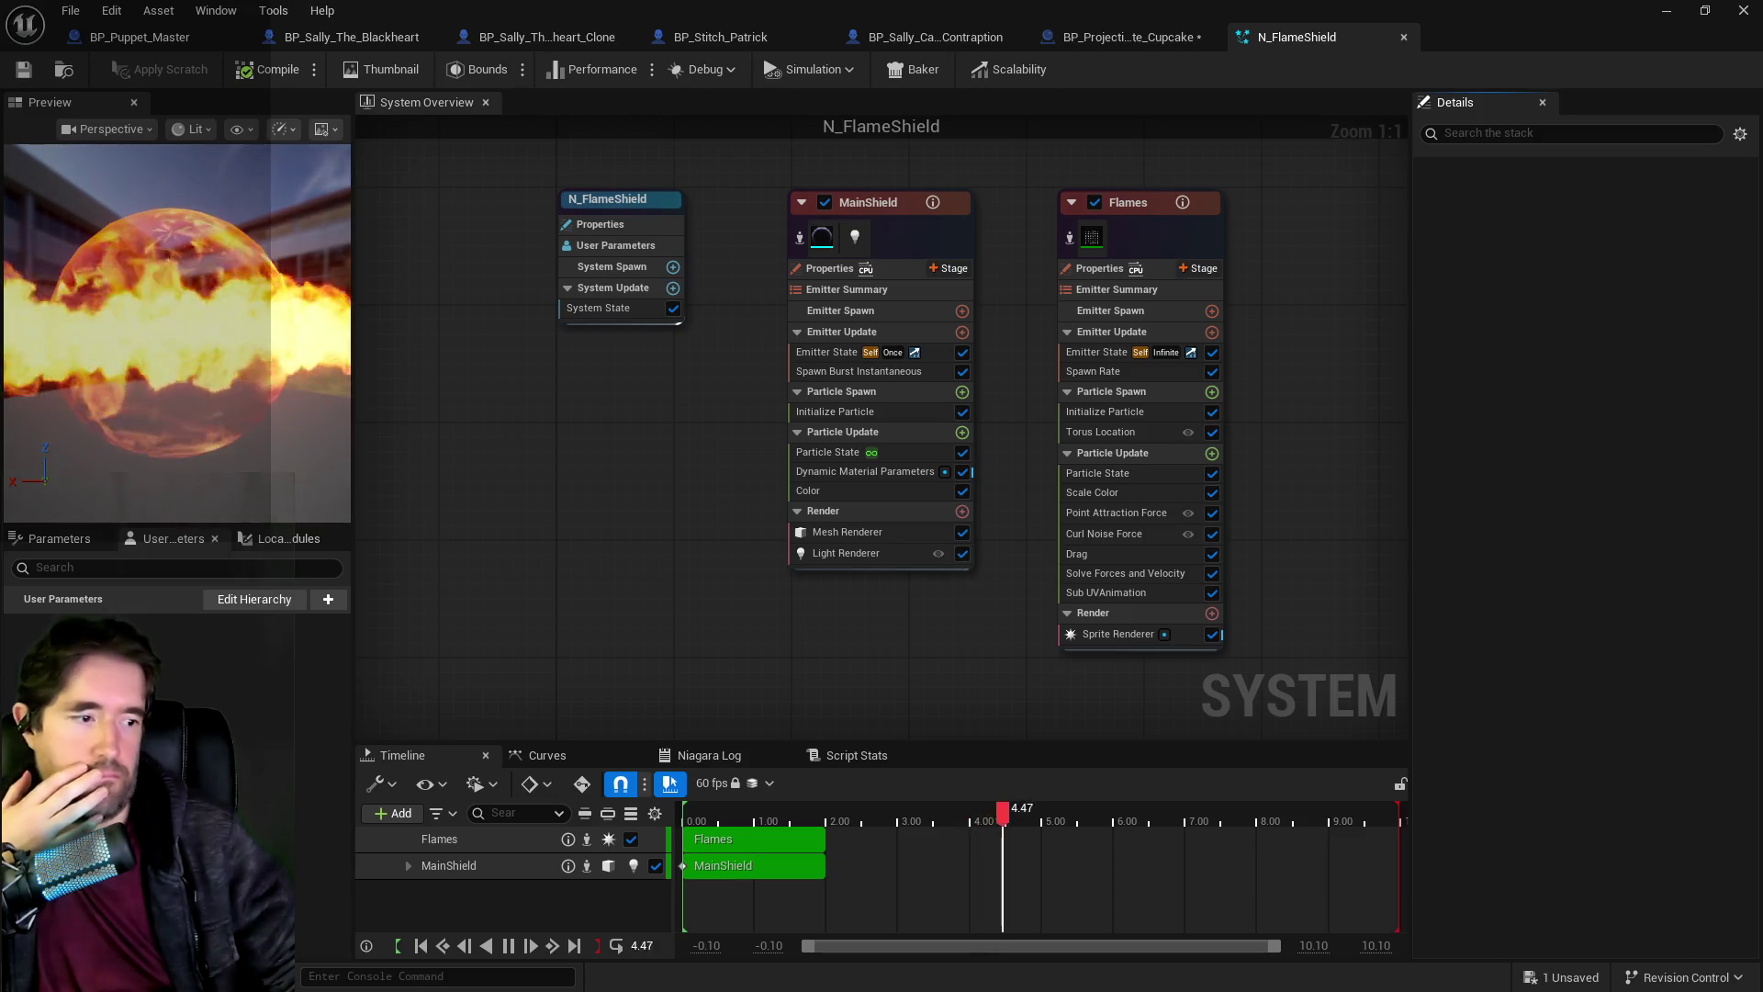
List all 35 items of the Mixed_Magic_VFX_Pack folder and confirm loading its many assets.
key(ctrl+space)
drag(377, 517, 378, 816)
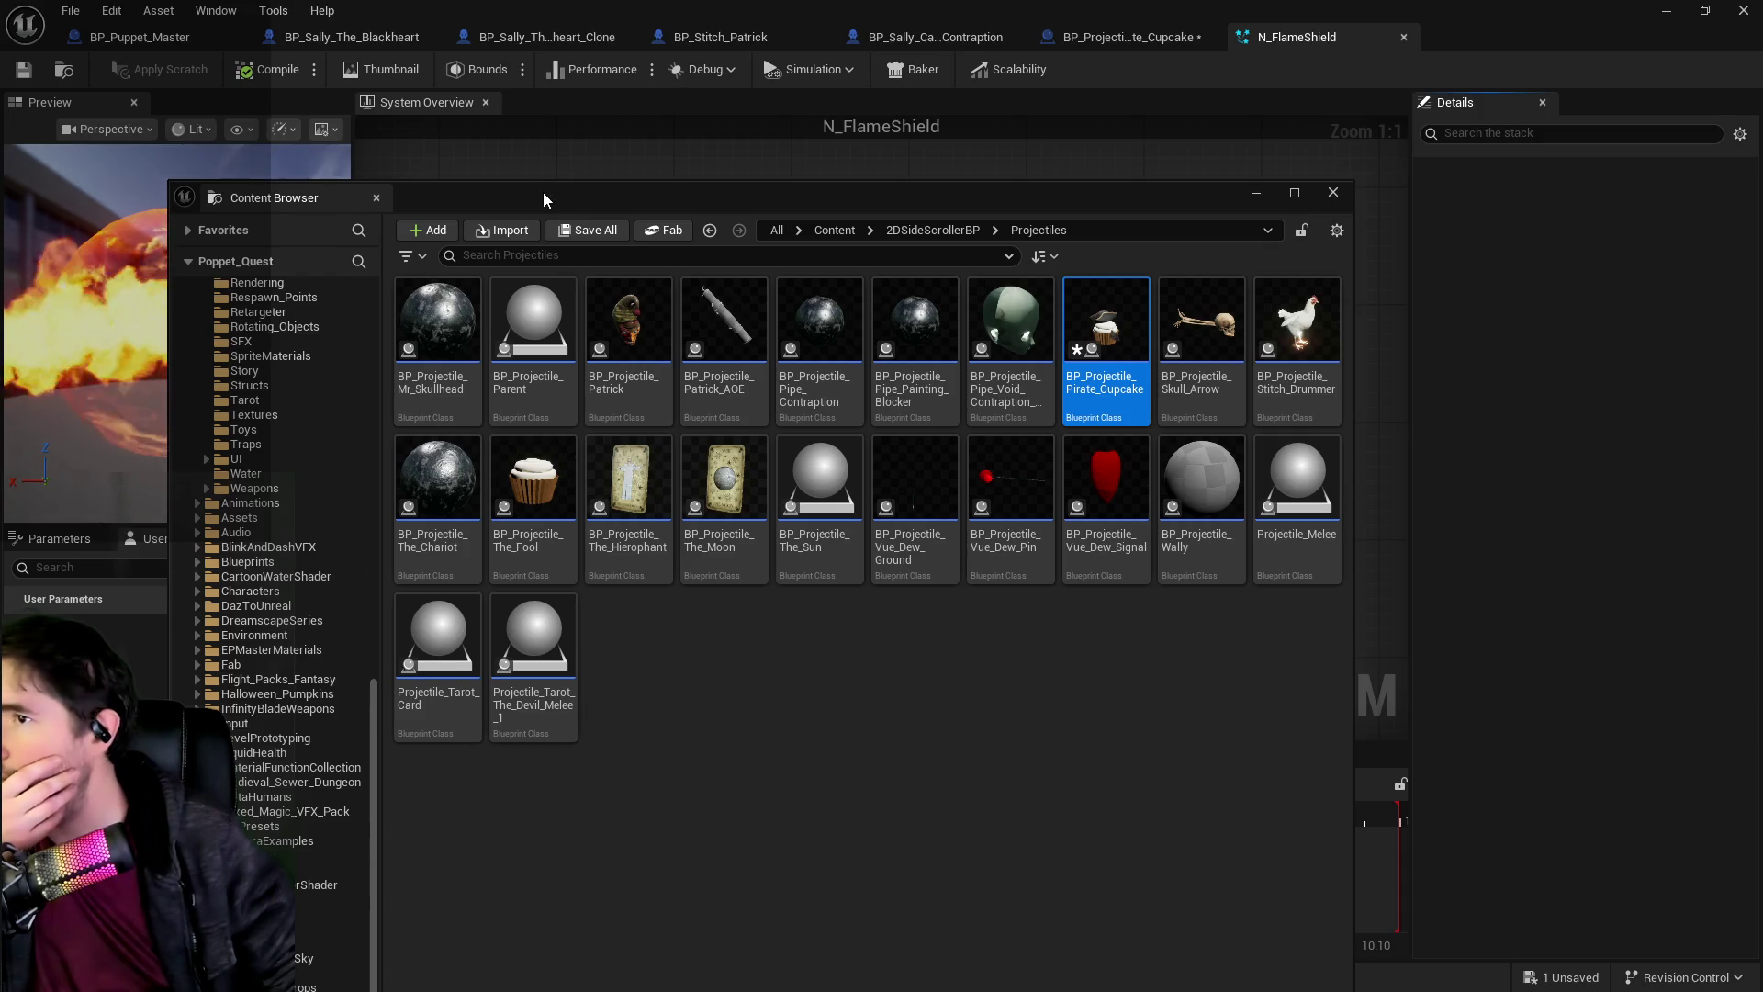
drag(542, 191, 597, 53)
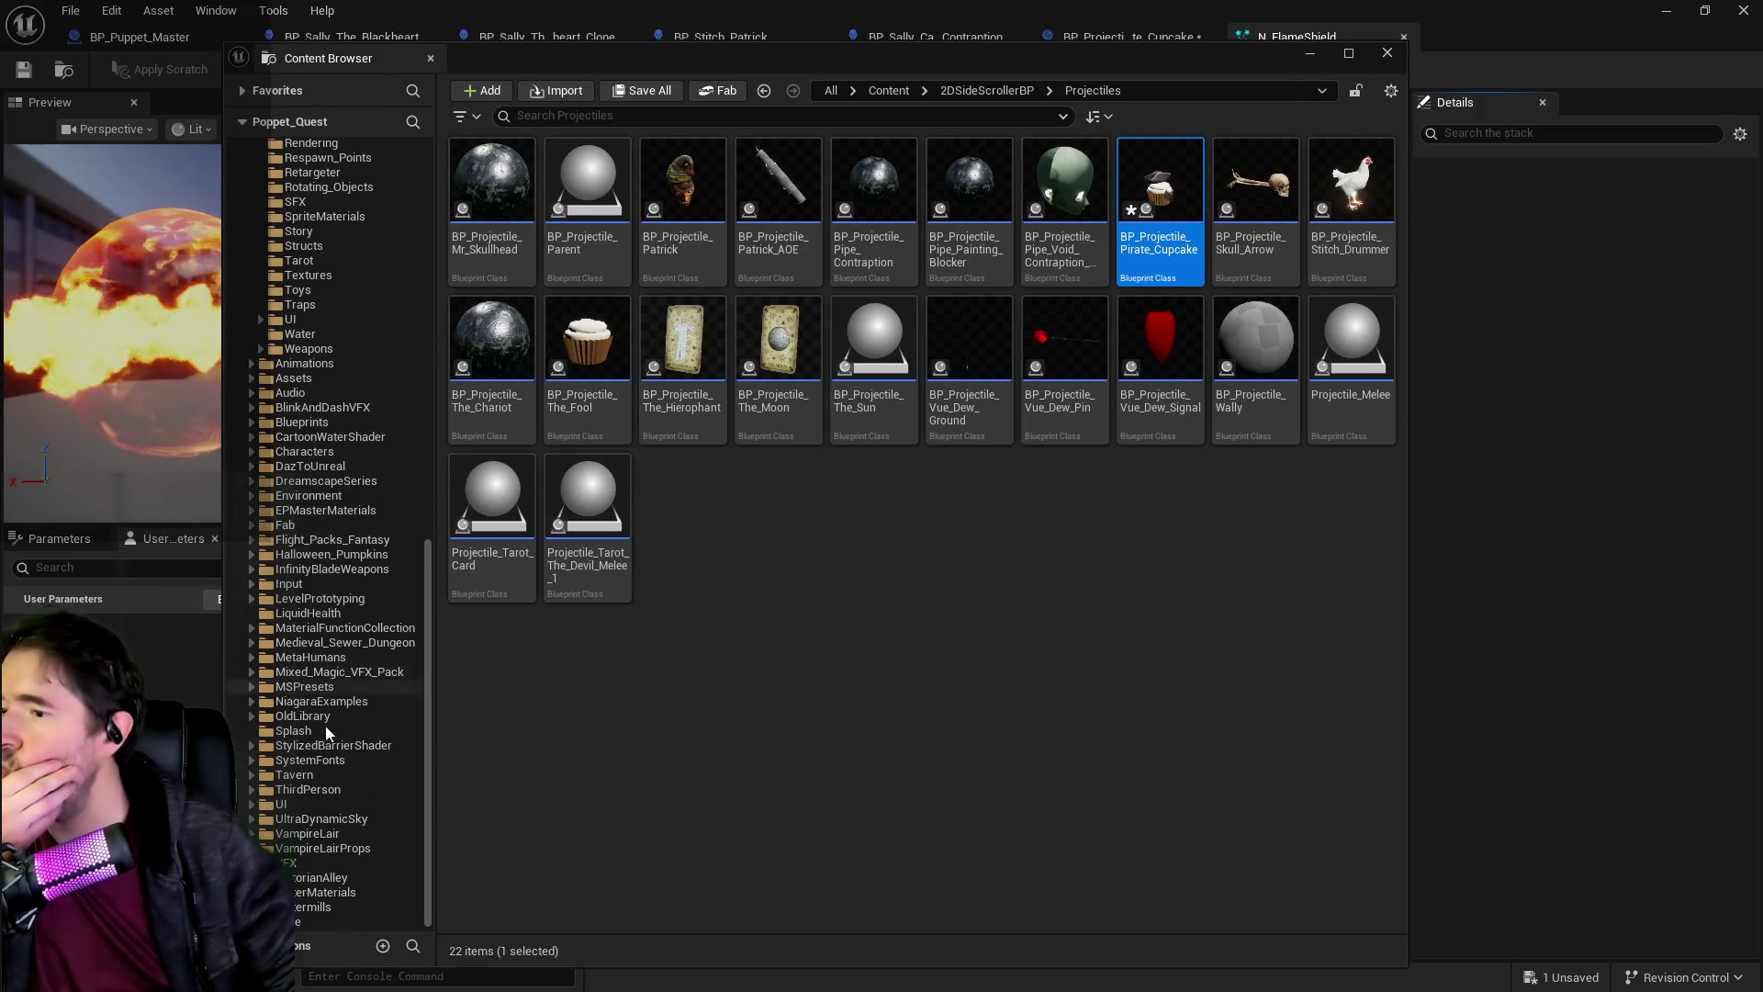
click(251, 673)
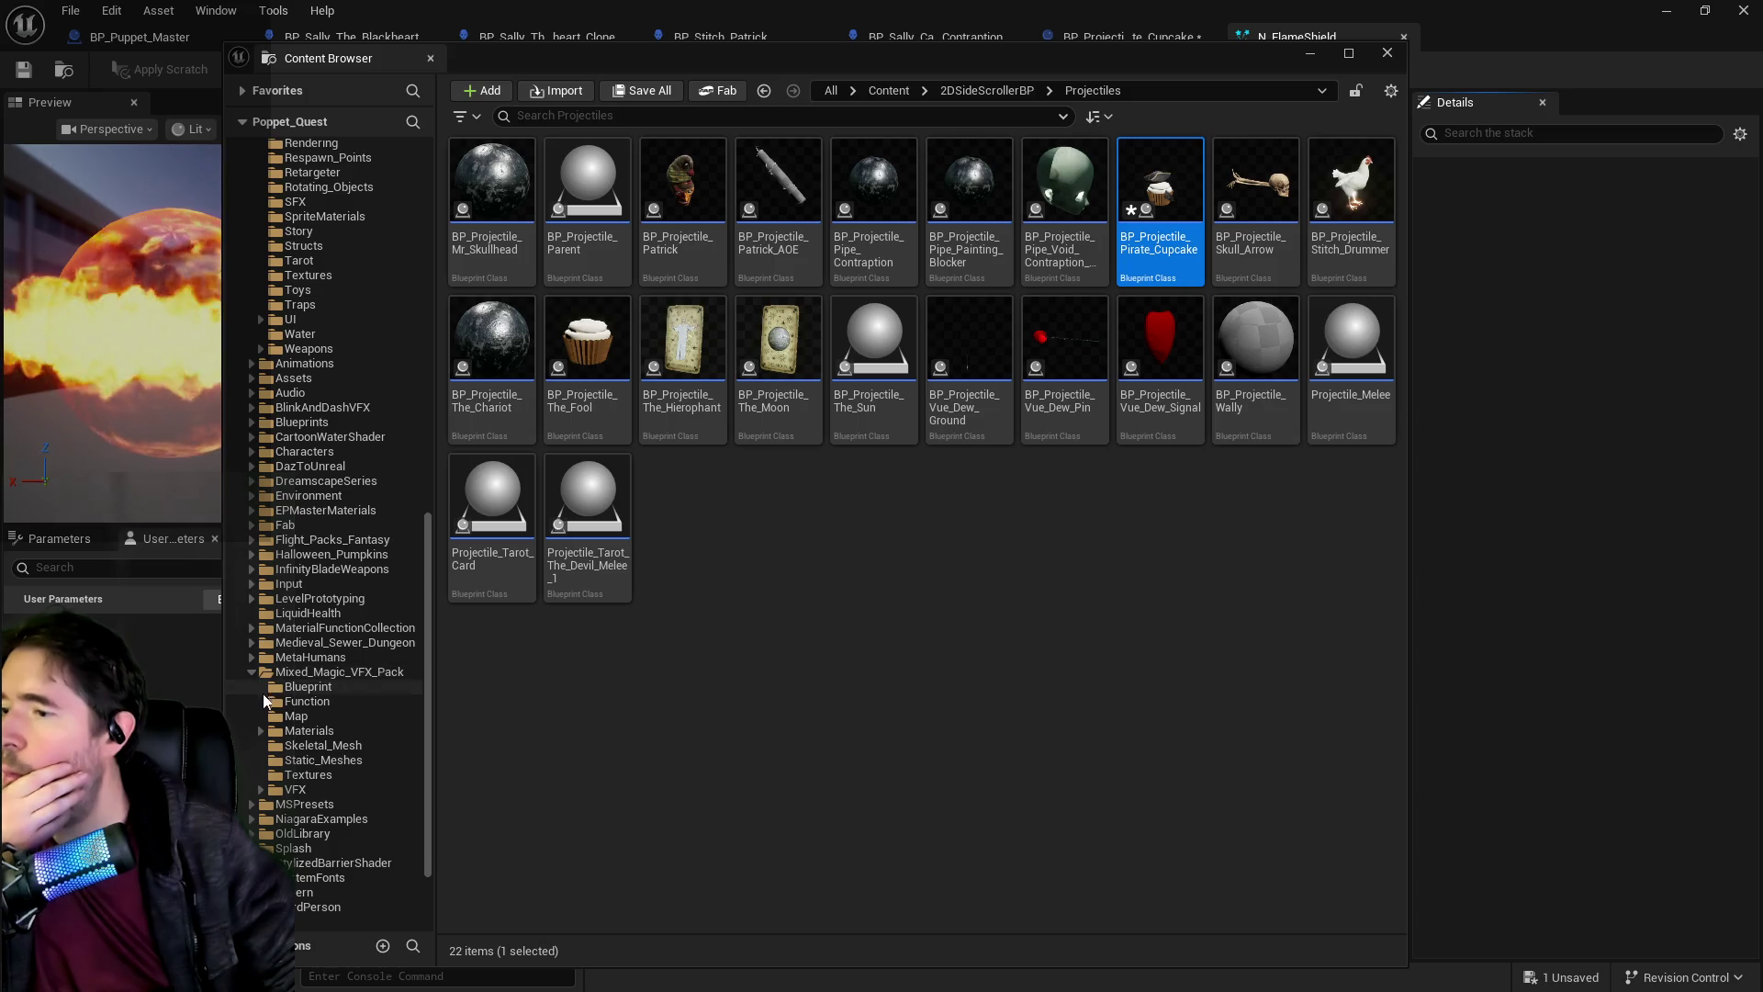
click(292, 790)
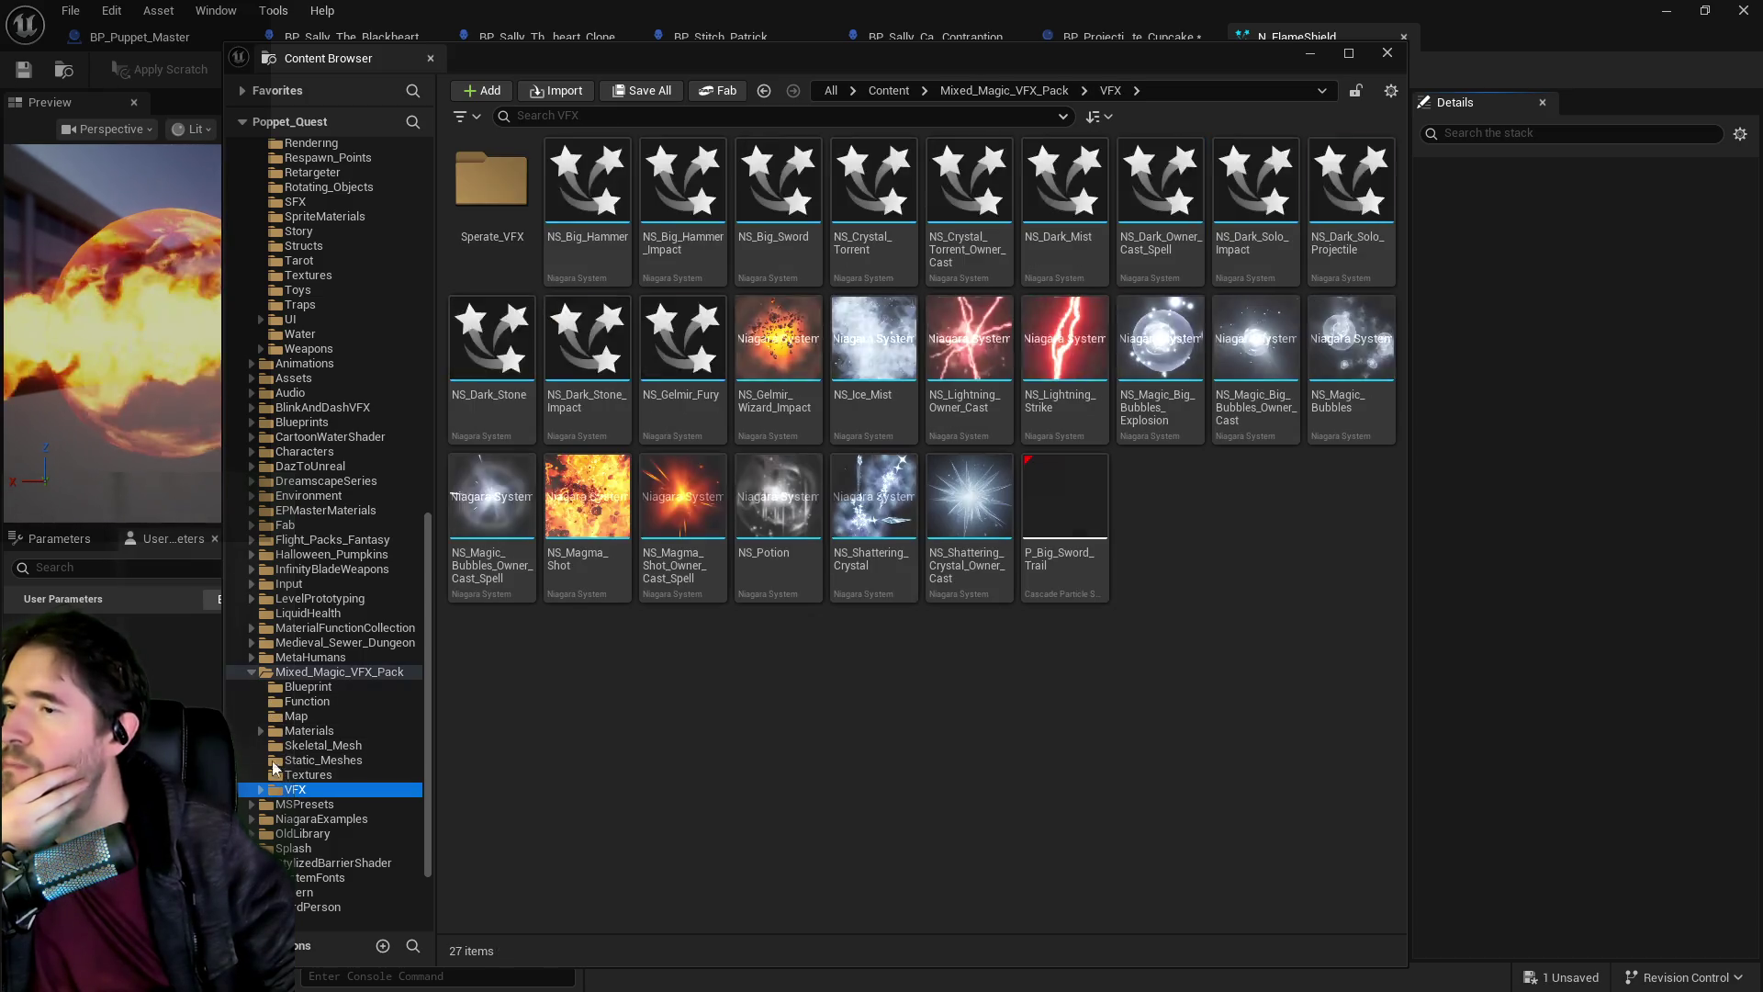
double_click(263, 671)
mouse_move(262, 678)
mouse_down()
mouse_move(303, 804)
mouse_move(303, 955)
mouse_move(296, 866)
mouse_up()
click(327, 898)
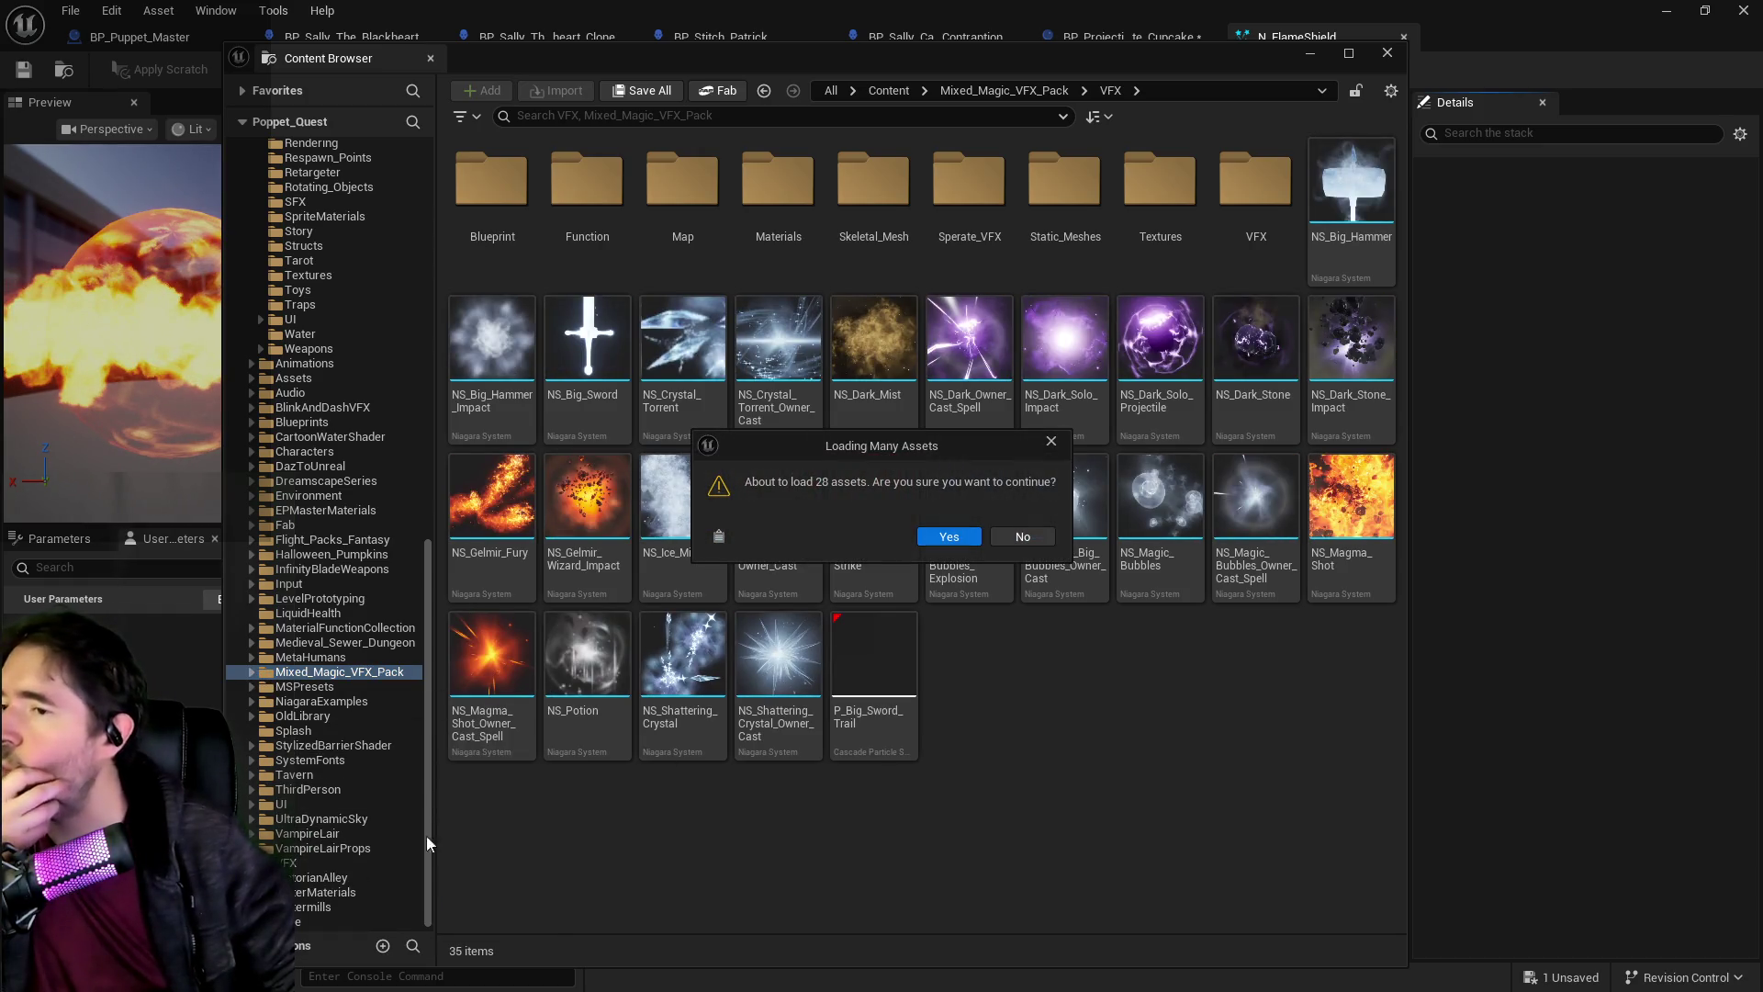
click(950, 536)
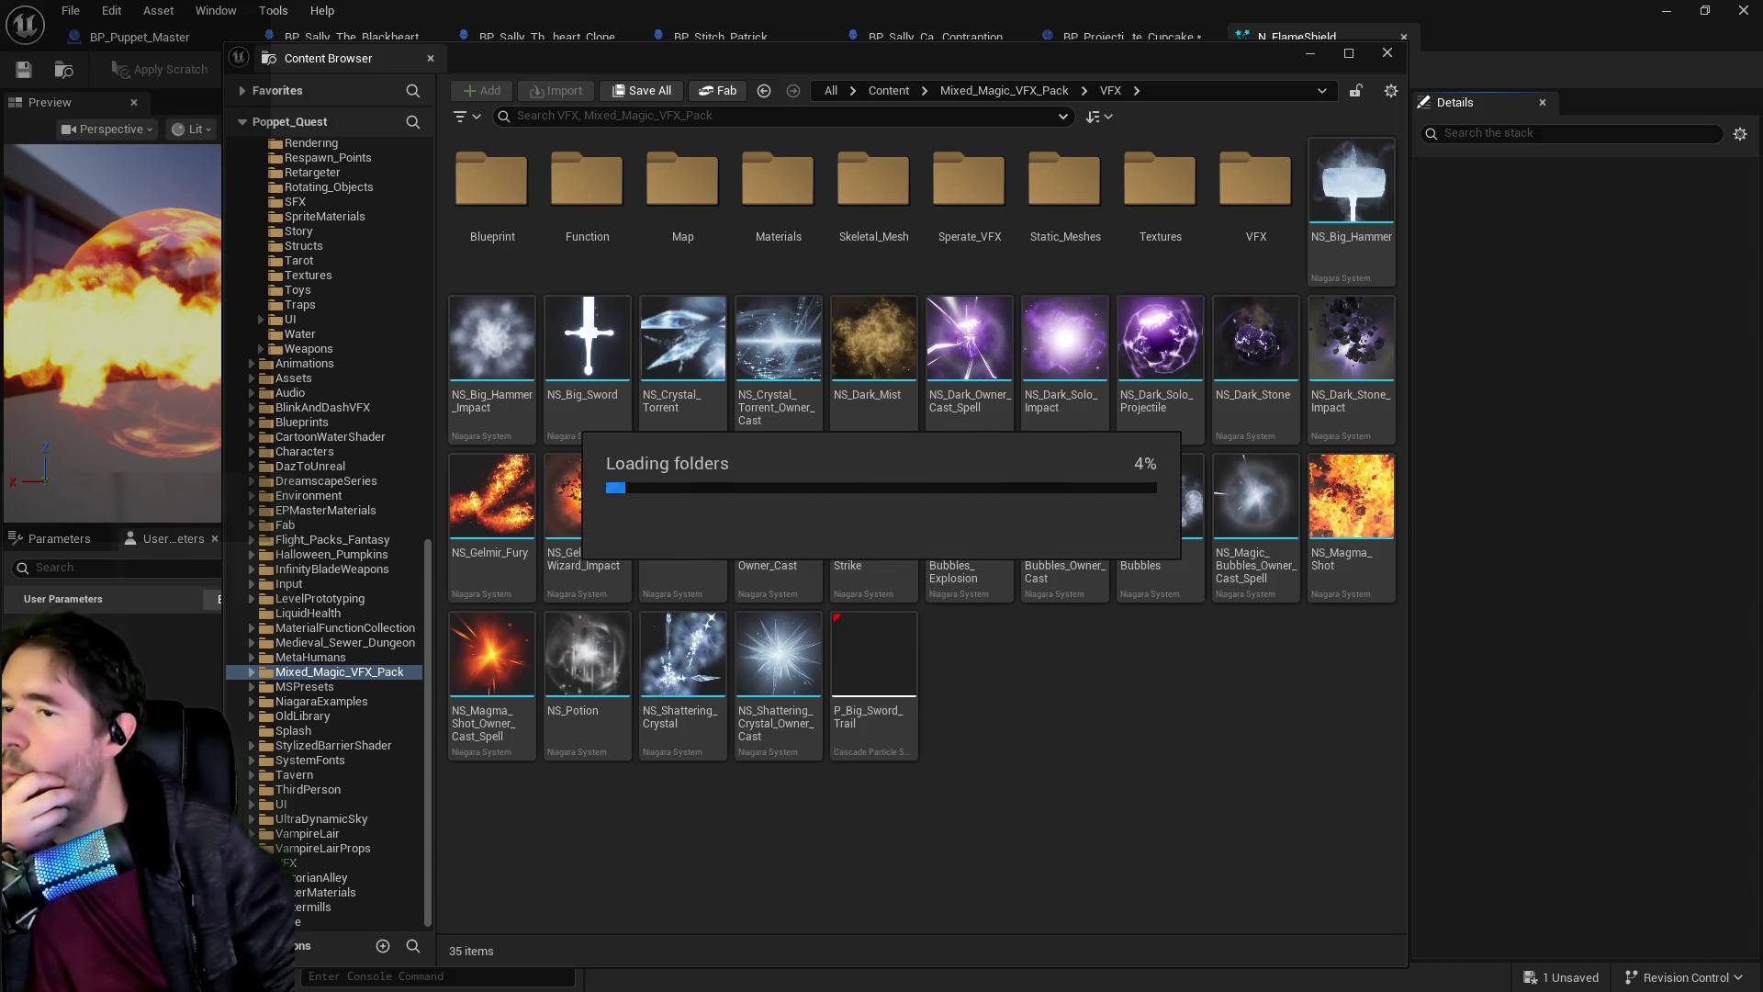
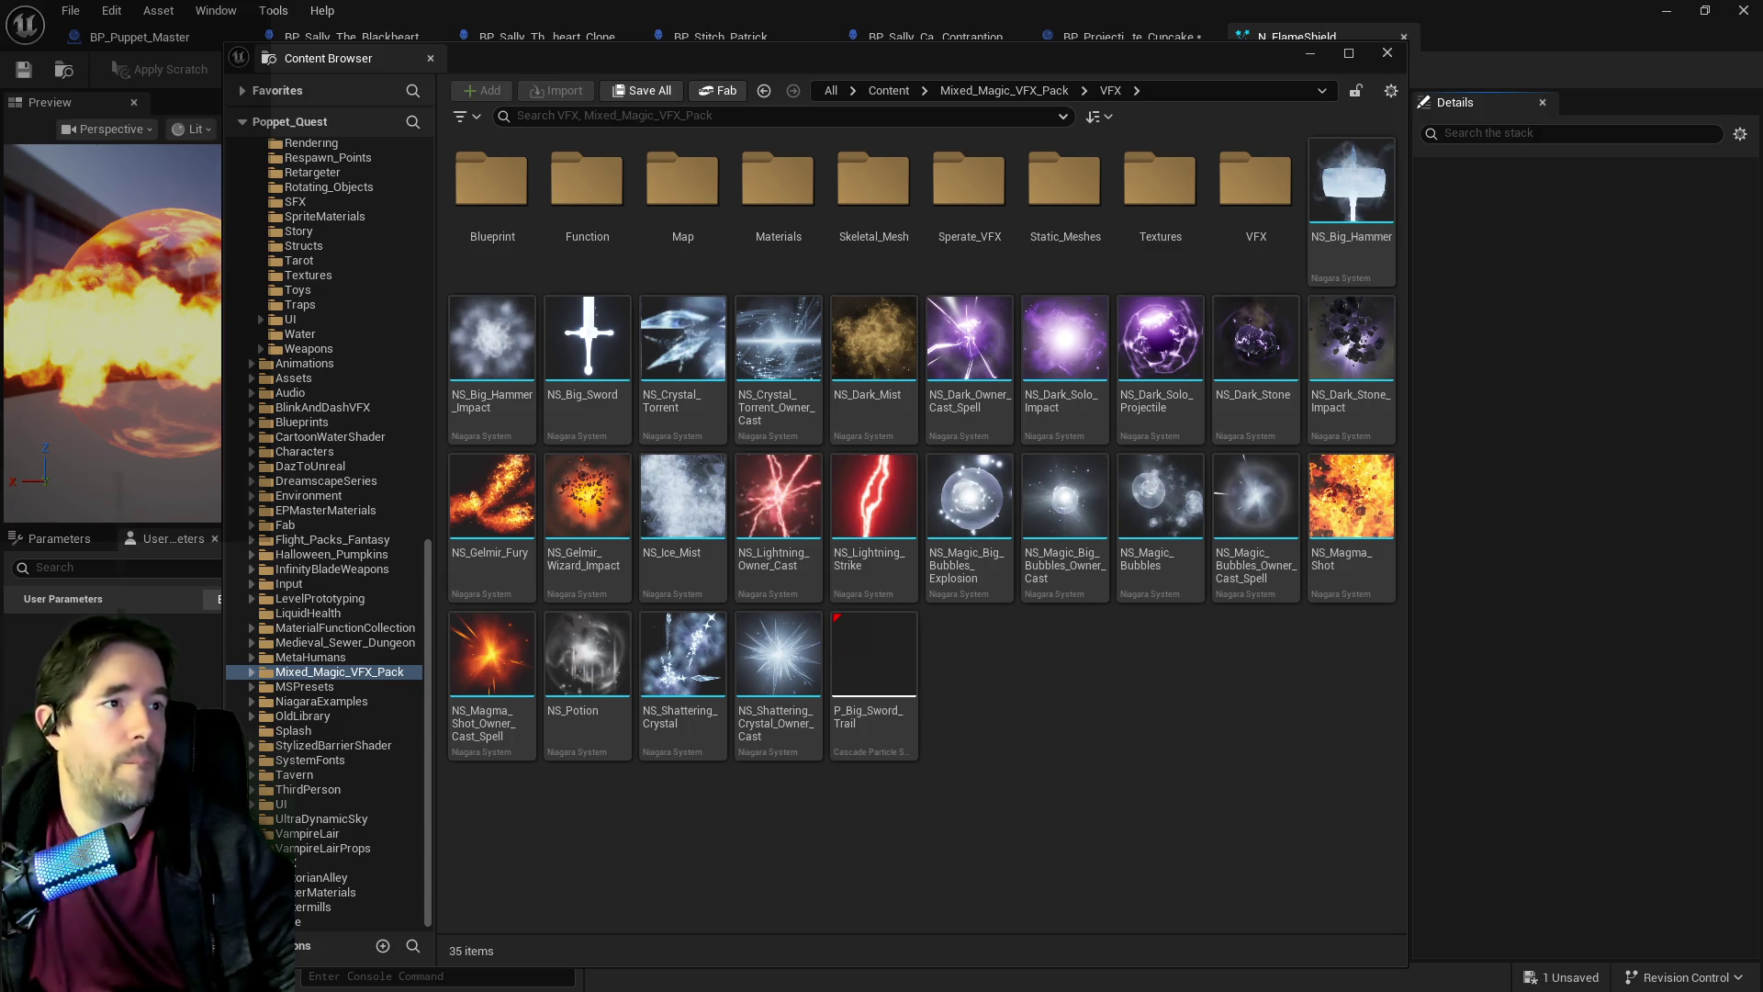
Delete the Mixed_Magic_VFX_Pack folder, confirming the deletion, then collapse it in the tree.
right_click(305, 514)
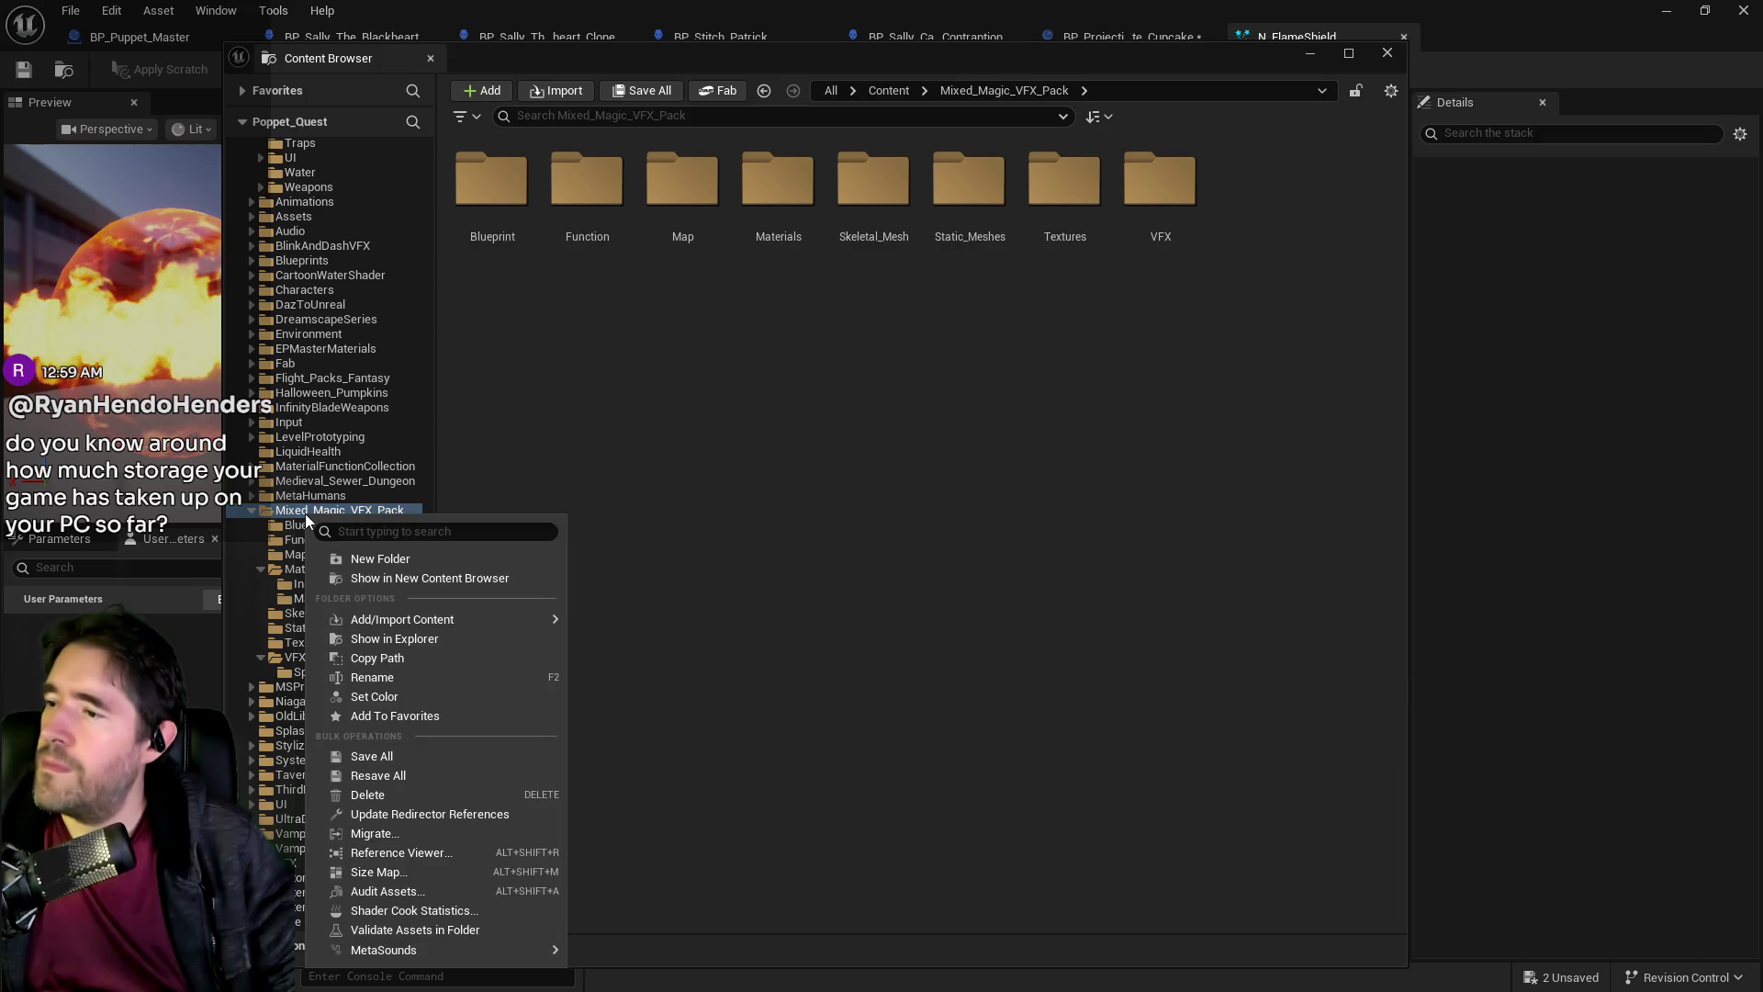
click(367, 794)
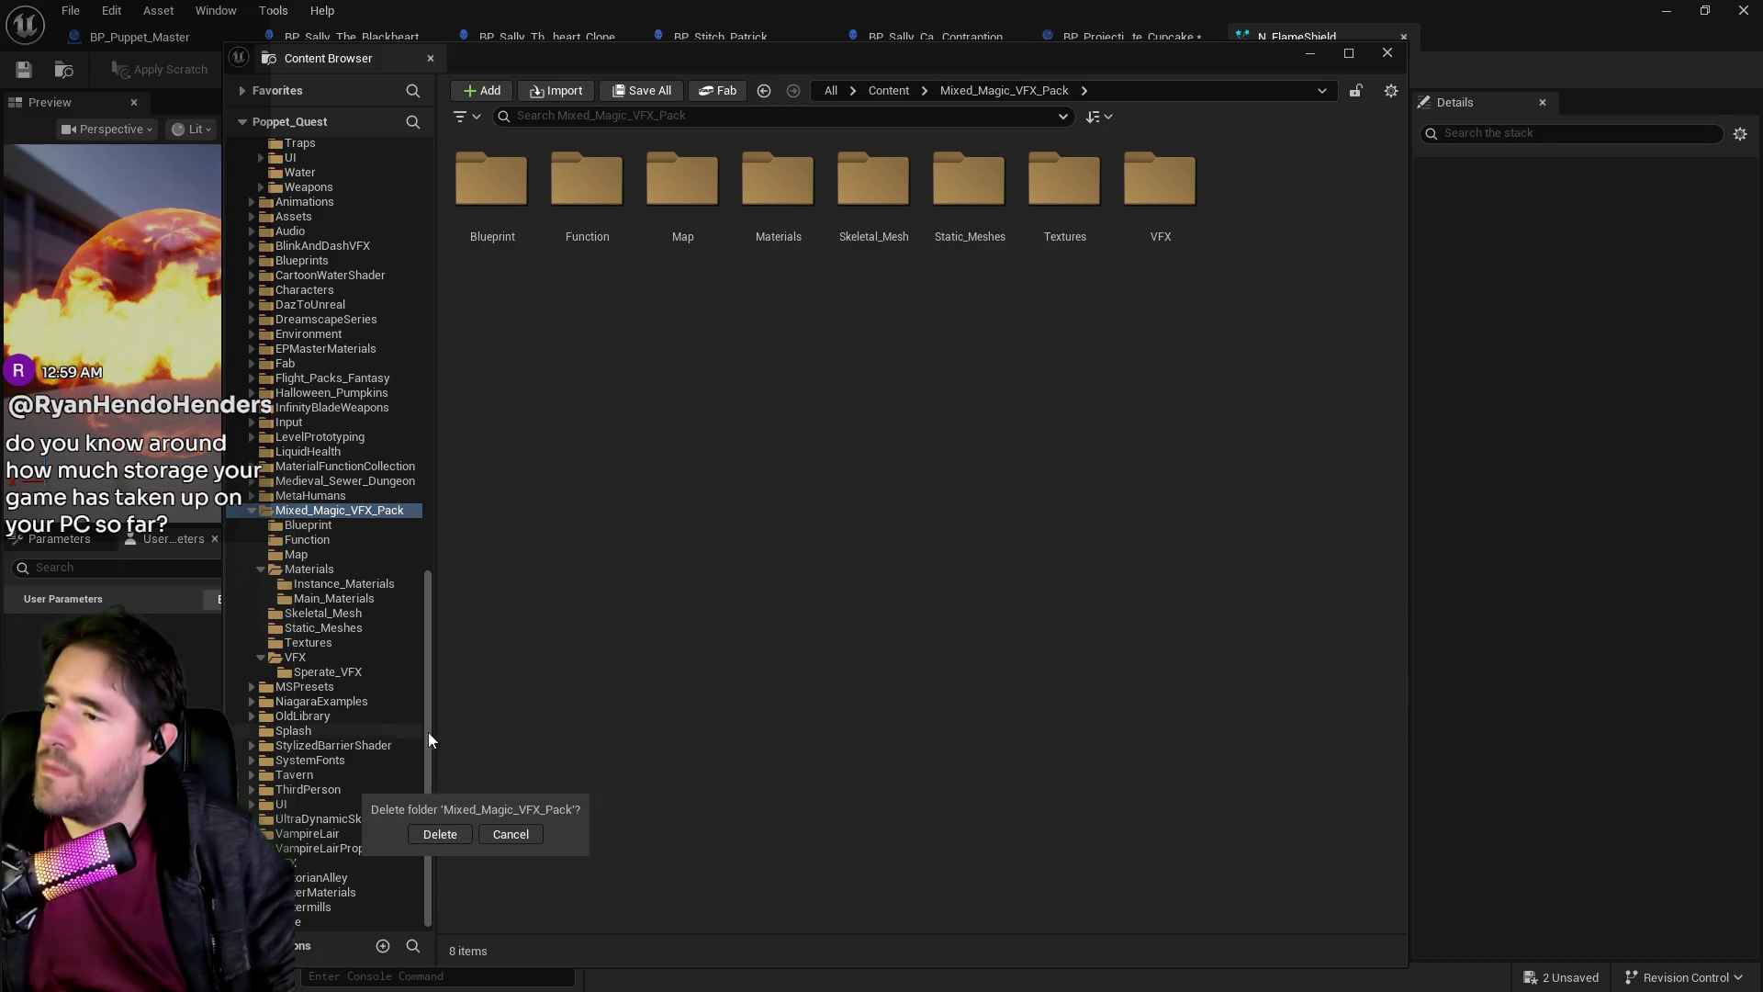
click(443, 836)
click(292, 526)
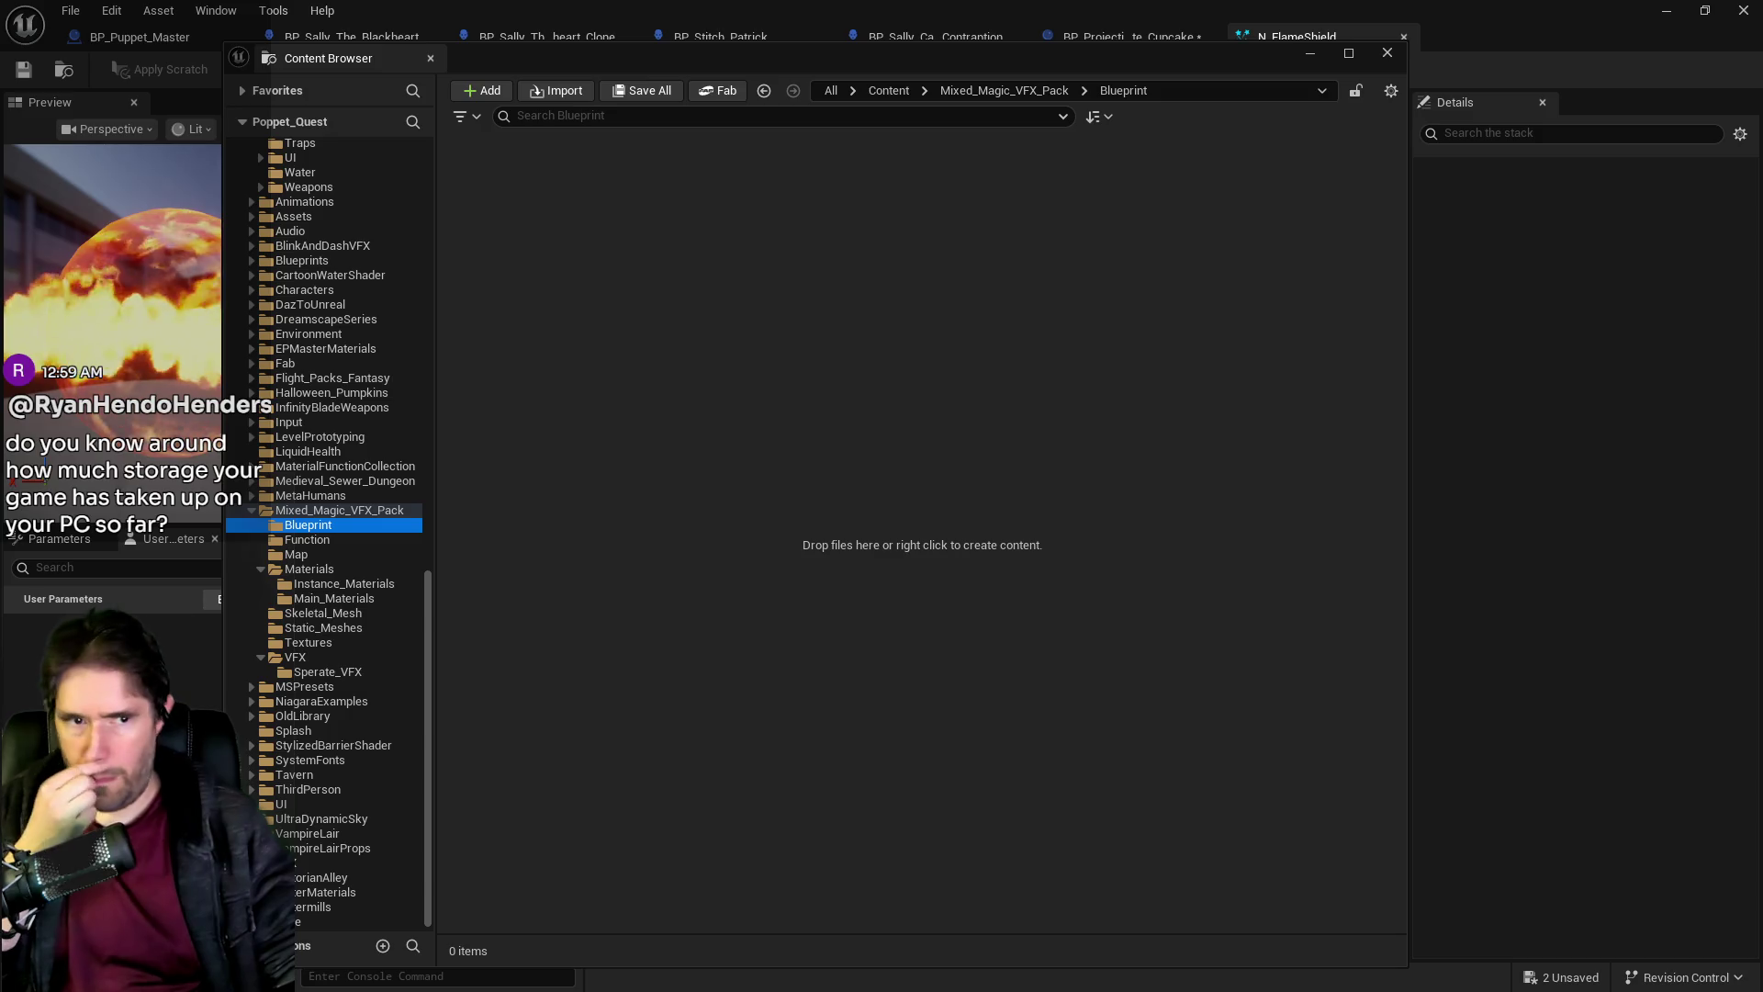
click(307, 539)
click(252, 512)
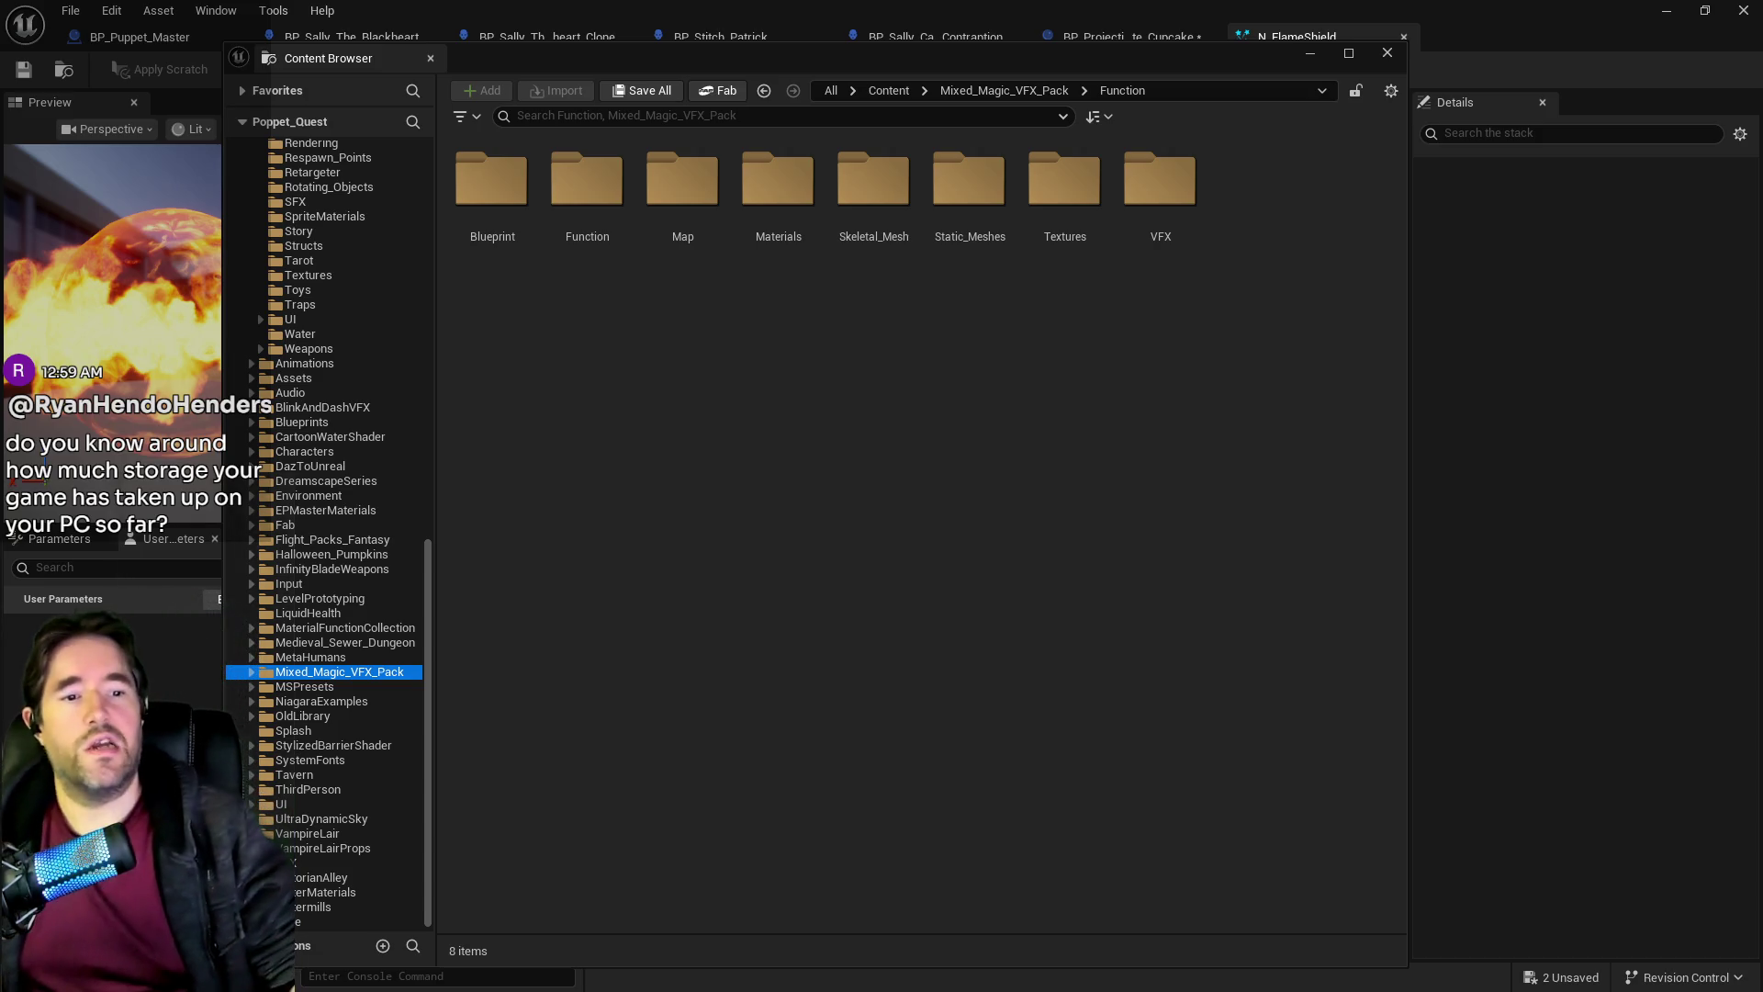
Move the Poppet_Quest 5.7 Properties window to the centre to read its 137 GB size.
mouse_move(1042, 457)
mouse_down()
mouse_move(799, 405)
mouse_move(827, 426)
mouse_up()
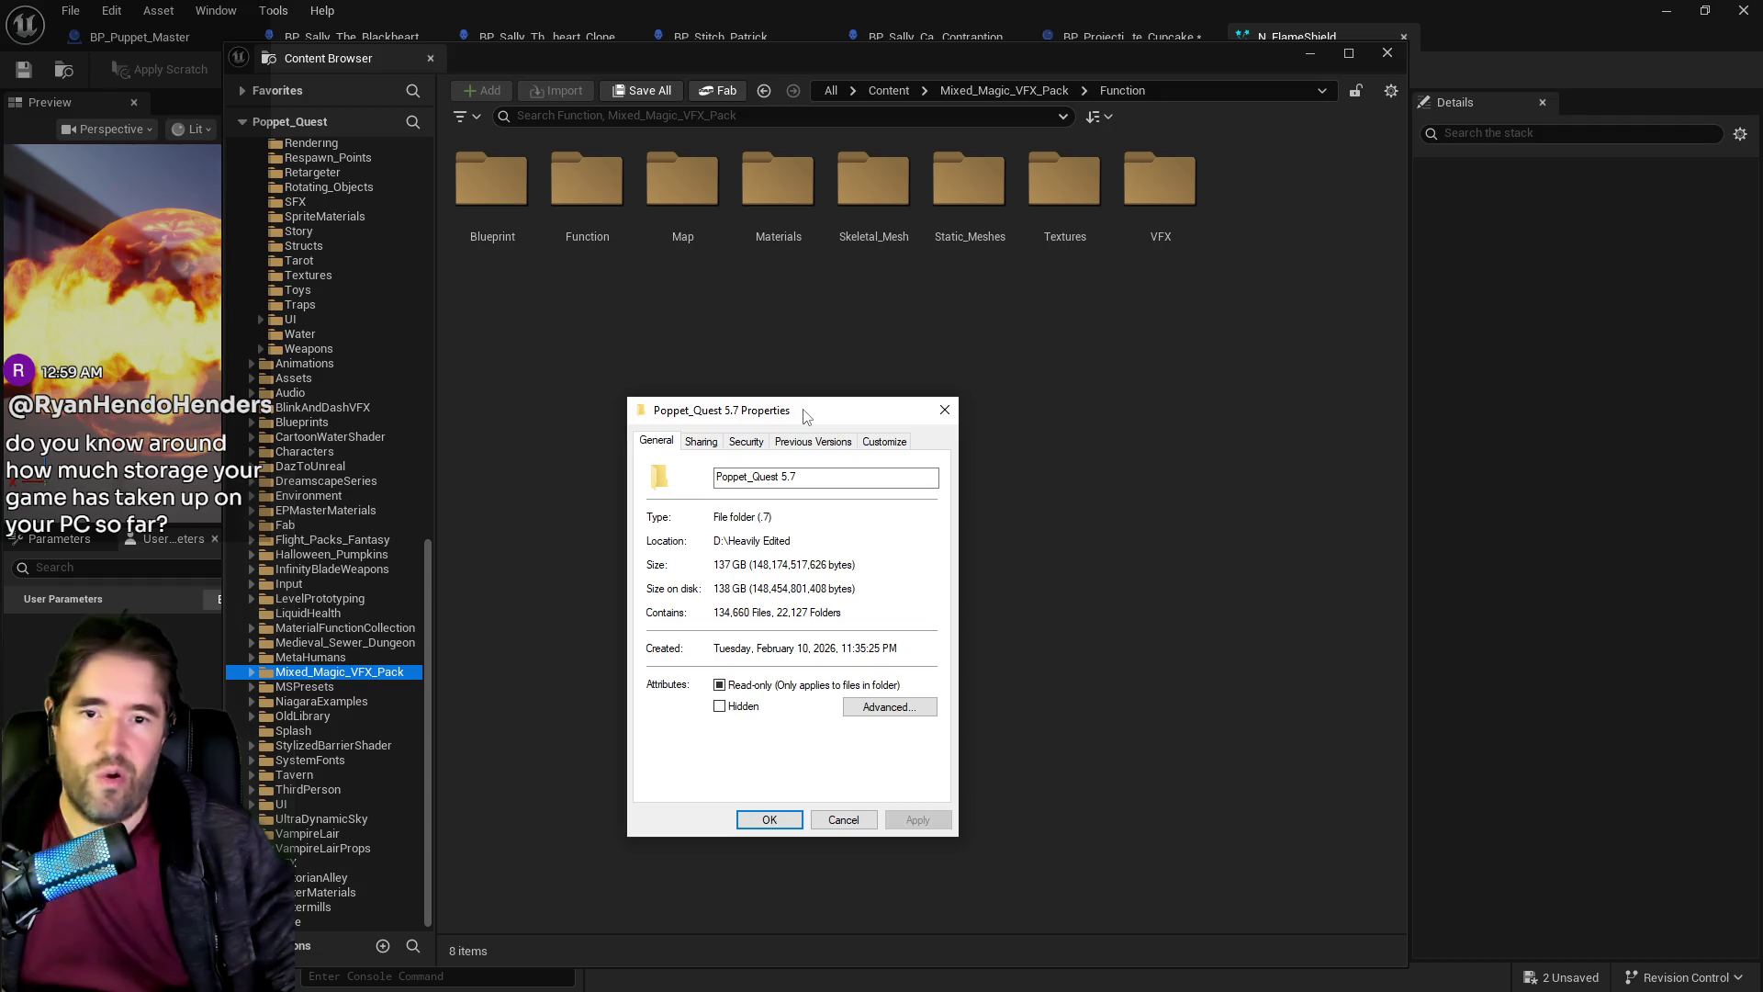
Close the Poppet_Quest 5.7 and packaged Windows build Properties windows.
key(Escape)
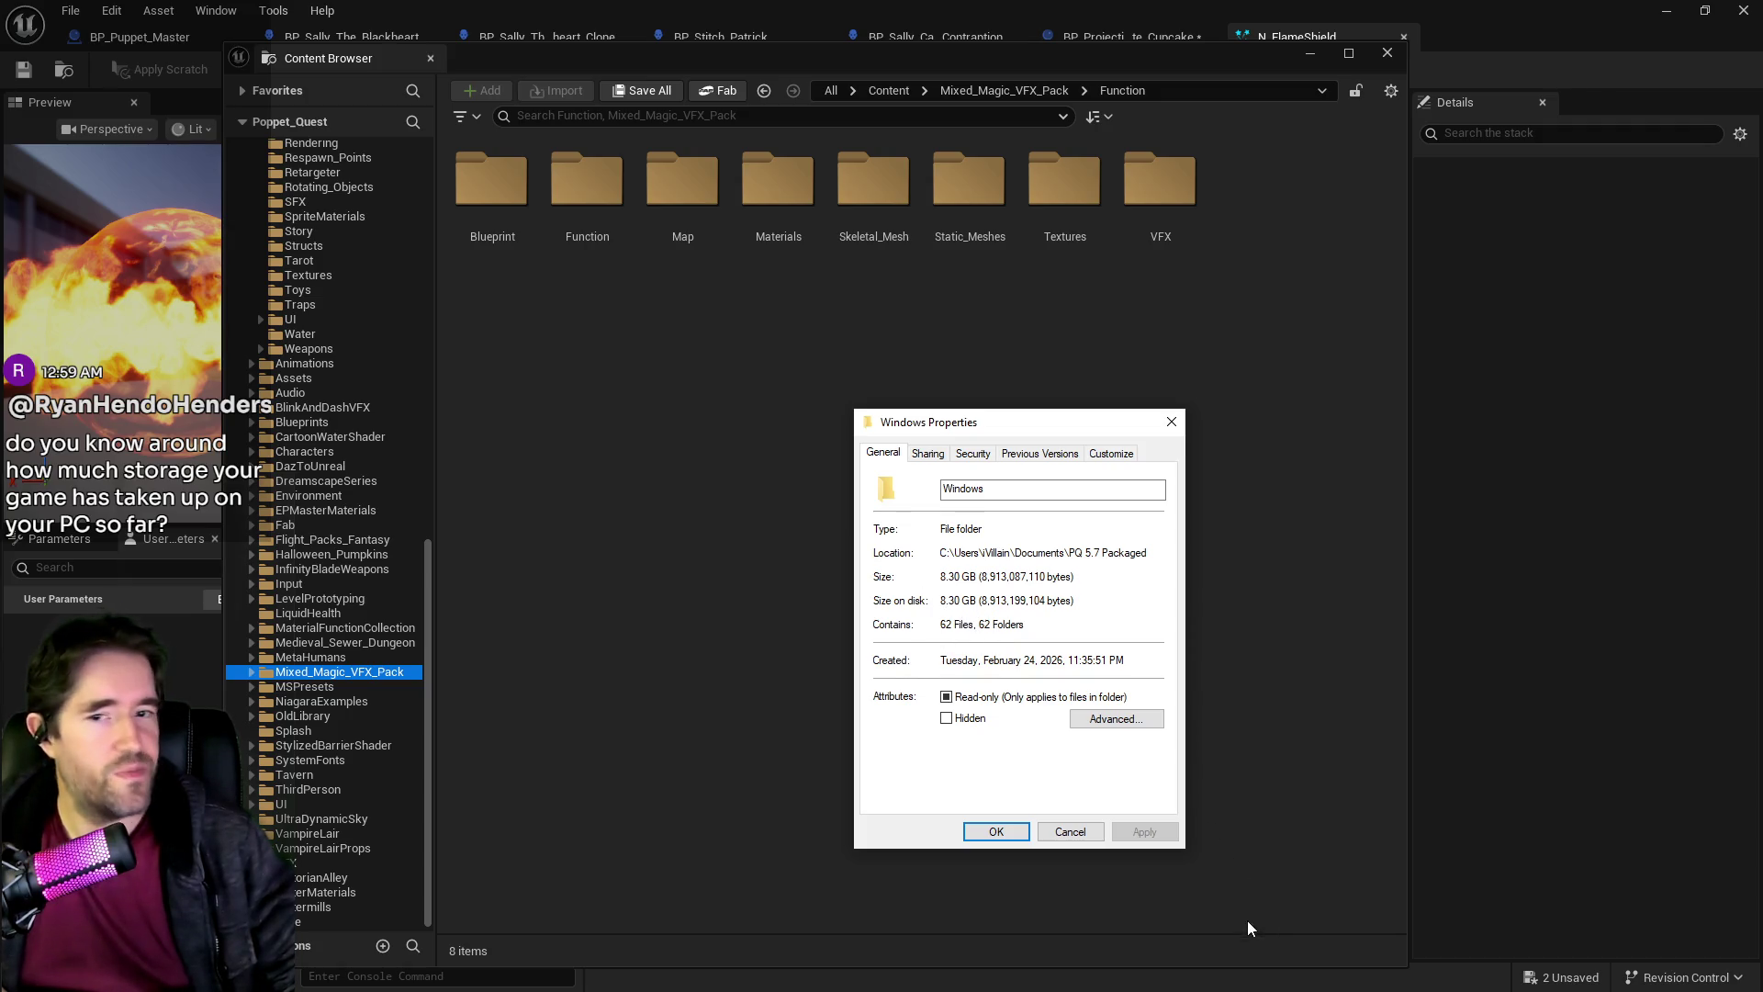
click(1171, 421)
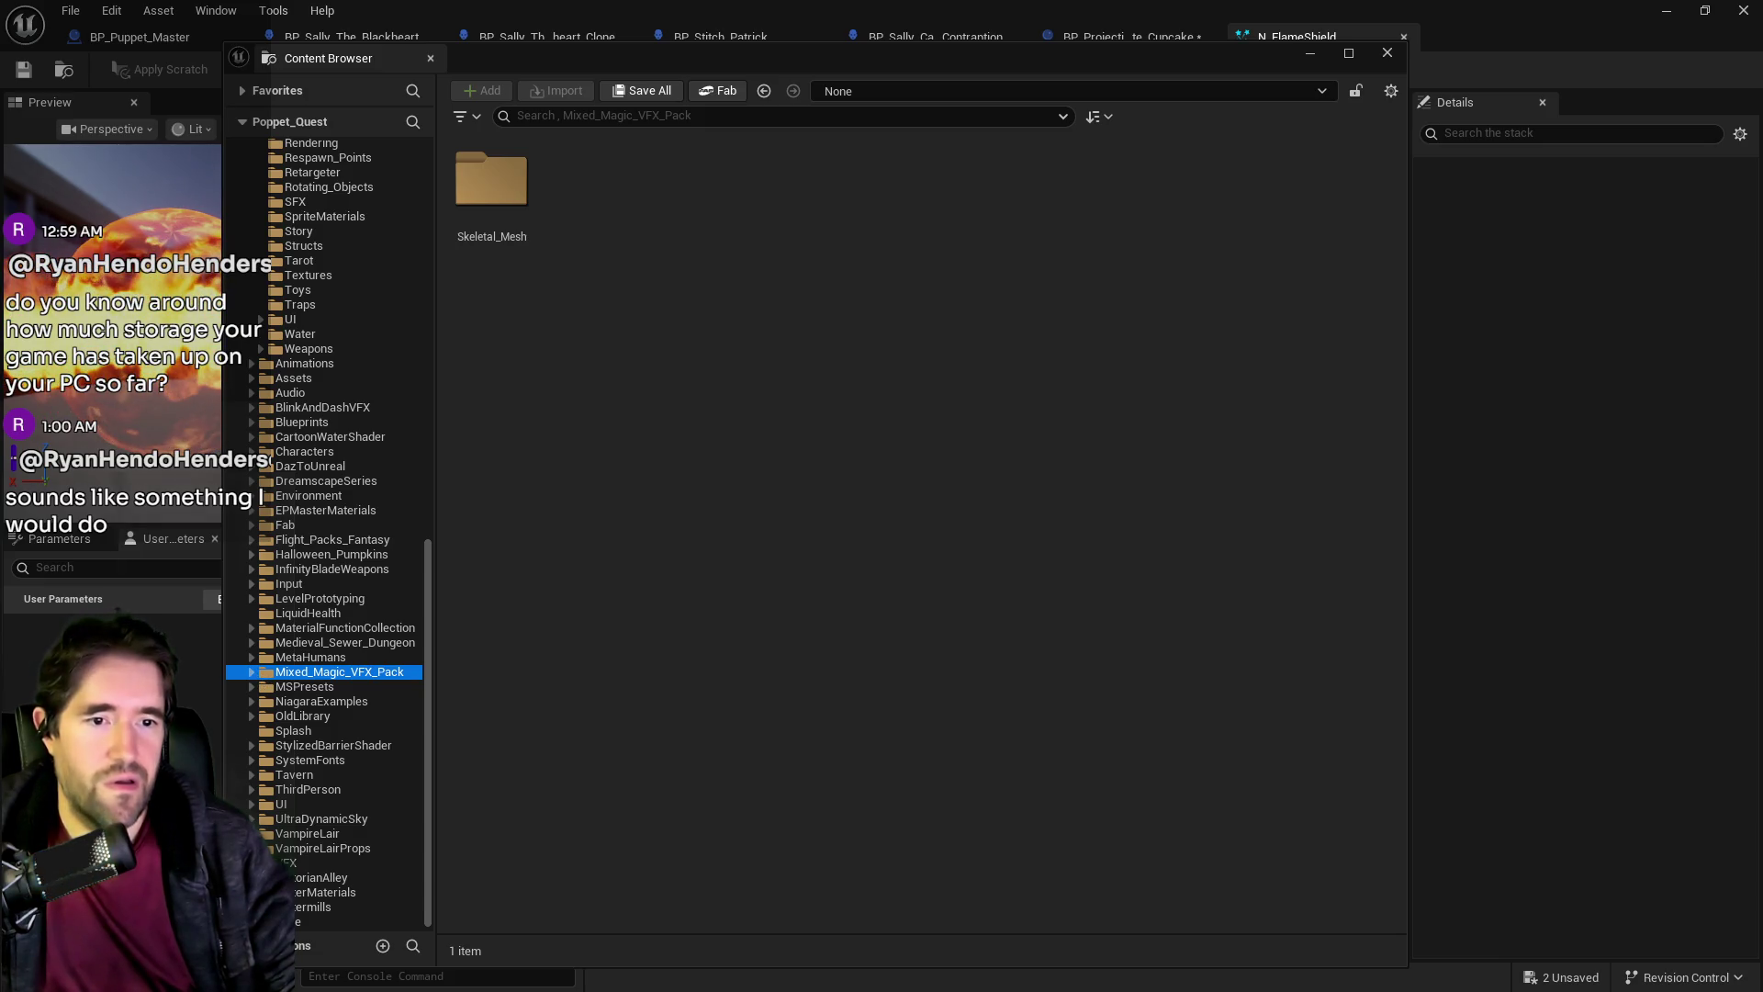
Check the Skeletal_Mesh folder and return to the old Mixed_Magic_VFX_Pack folder.
double_click(492, 184)
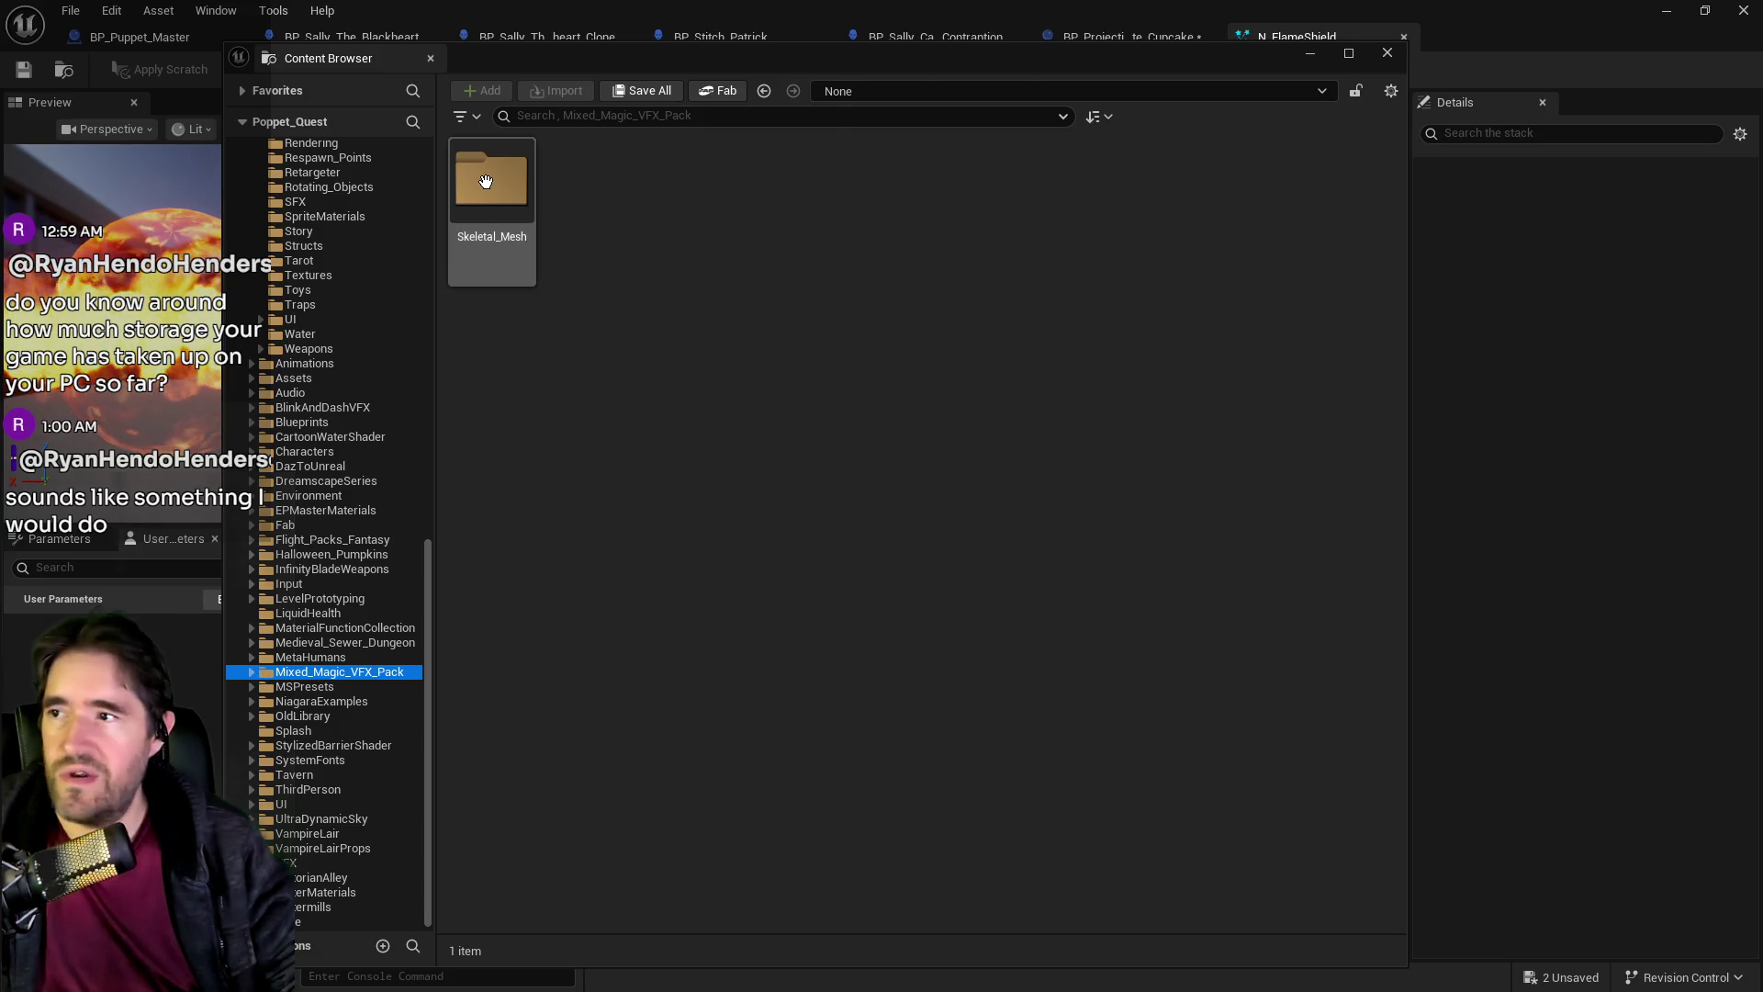
click(301, 672)
right_click(301, 674)
click(374, 520)
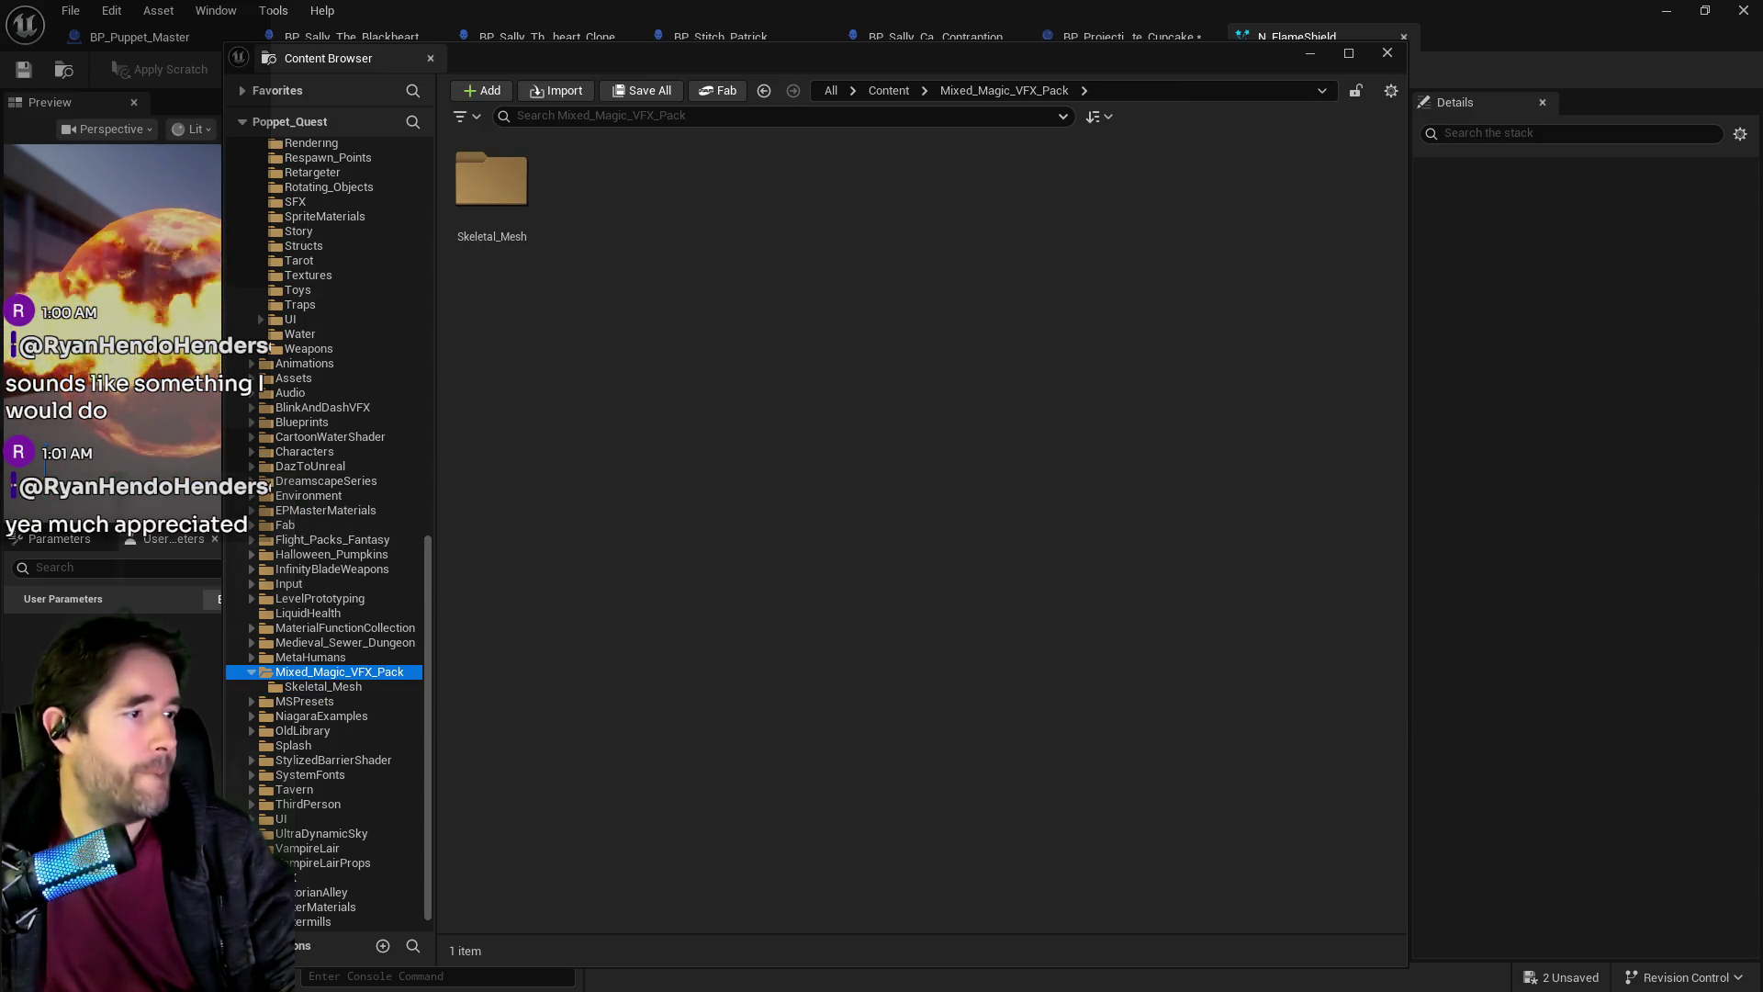
Collapse the old folders and open the Map folder of Content > VFX > Mixed_Magic_VFX_Pack.
scroll(384, 254, up, 10)
click(250, 183)
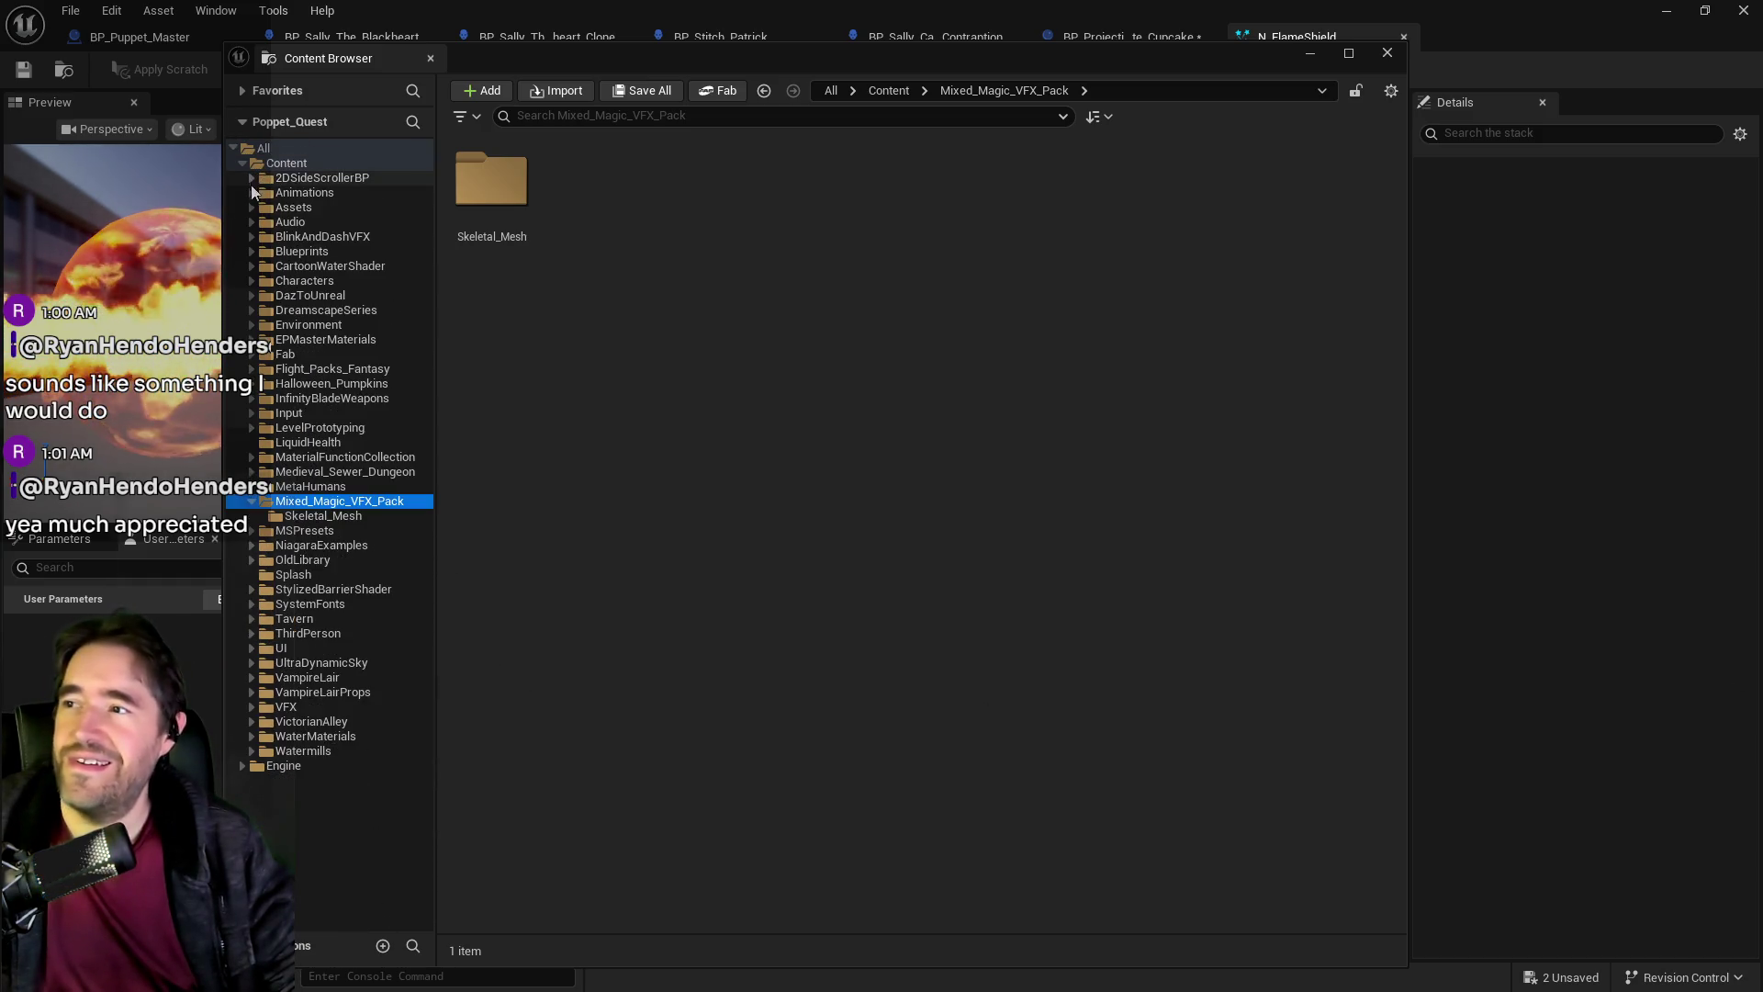
click(251, 500)
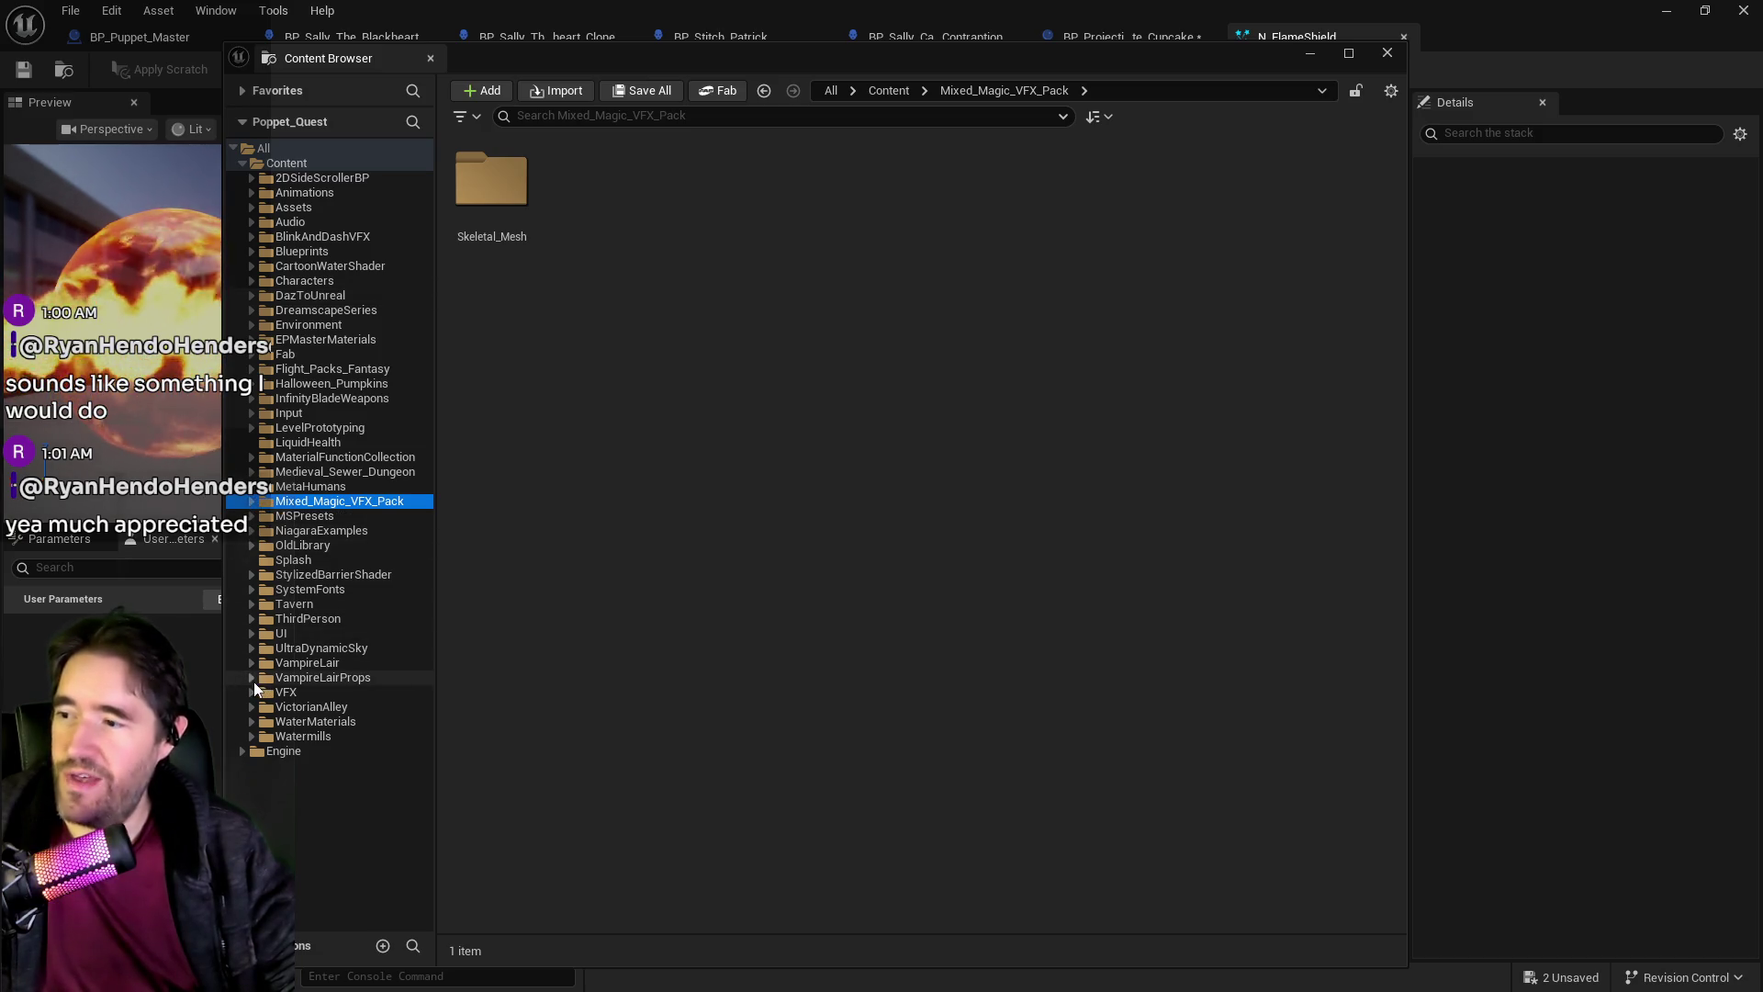
click(248, 693)
scroll(276, 753, down, 10)
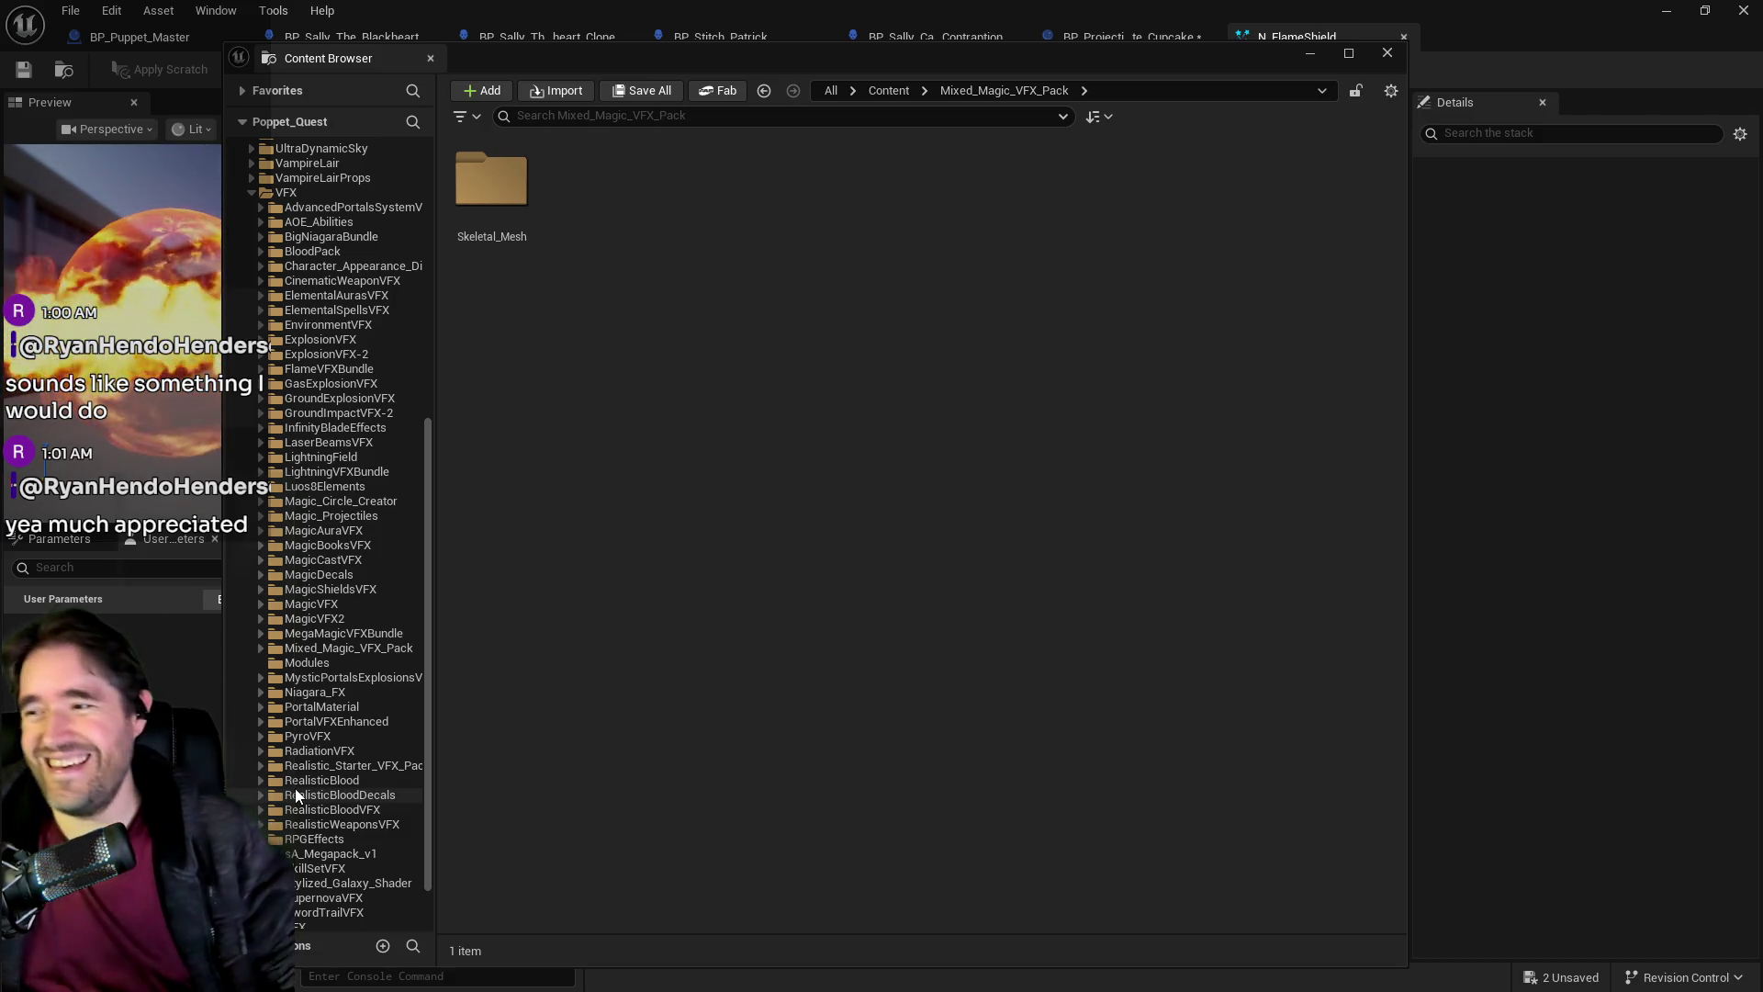
scroll(303, 790, down, 2)
click(347, 584)
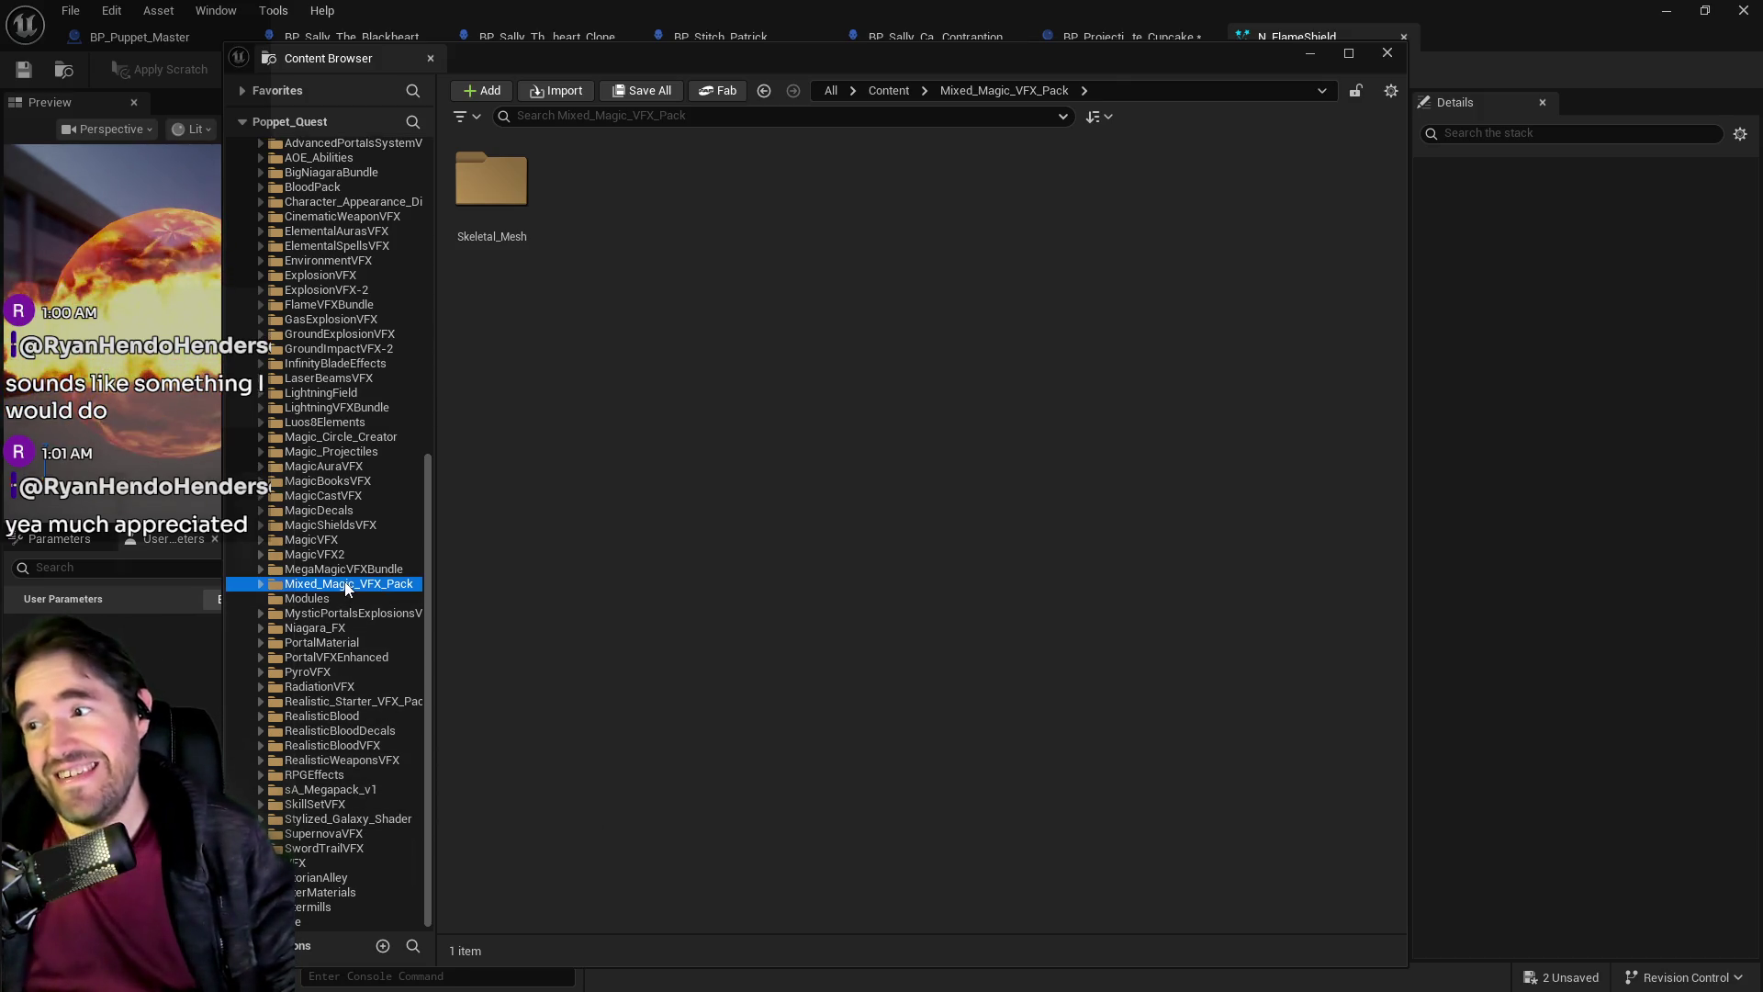
double_click(681, 184)
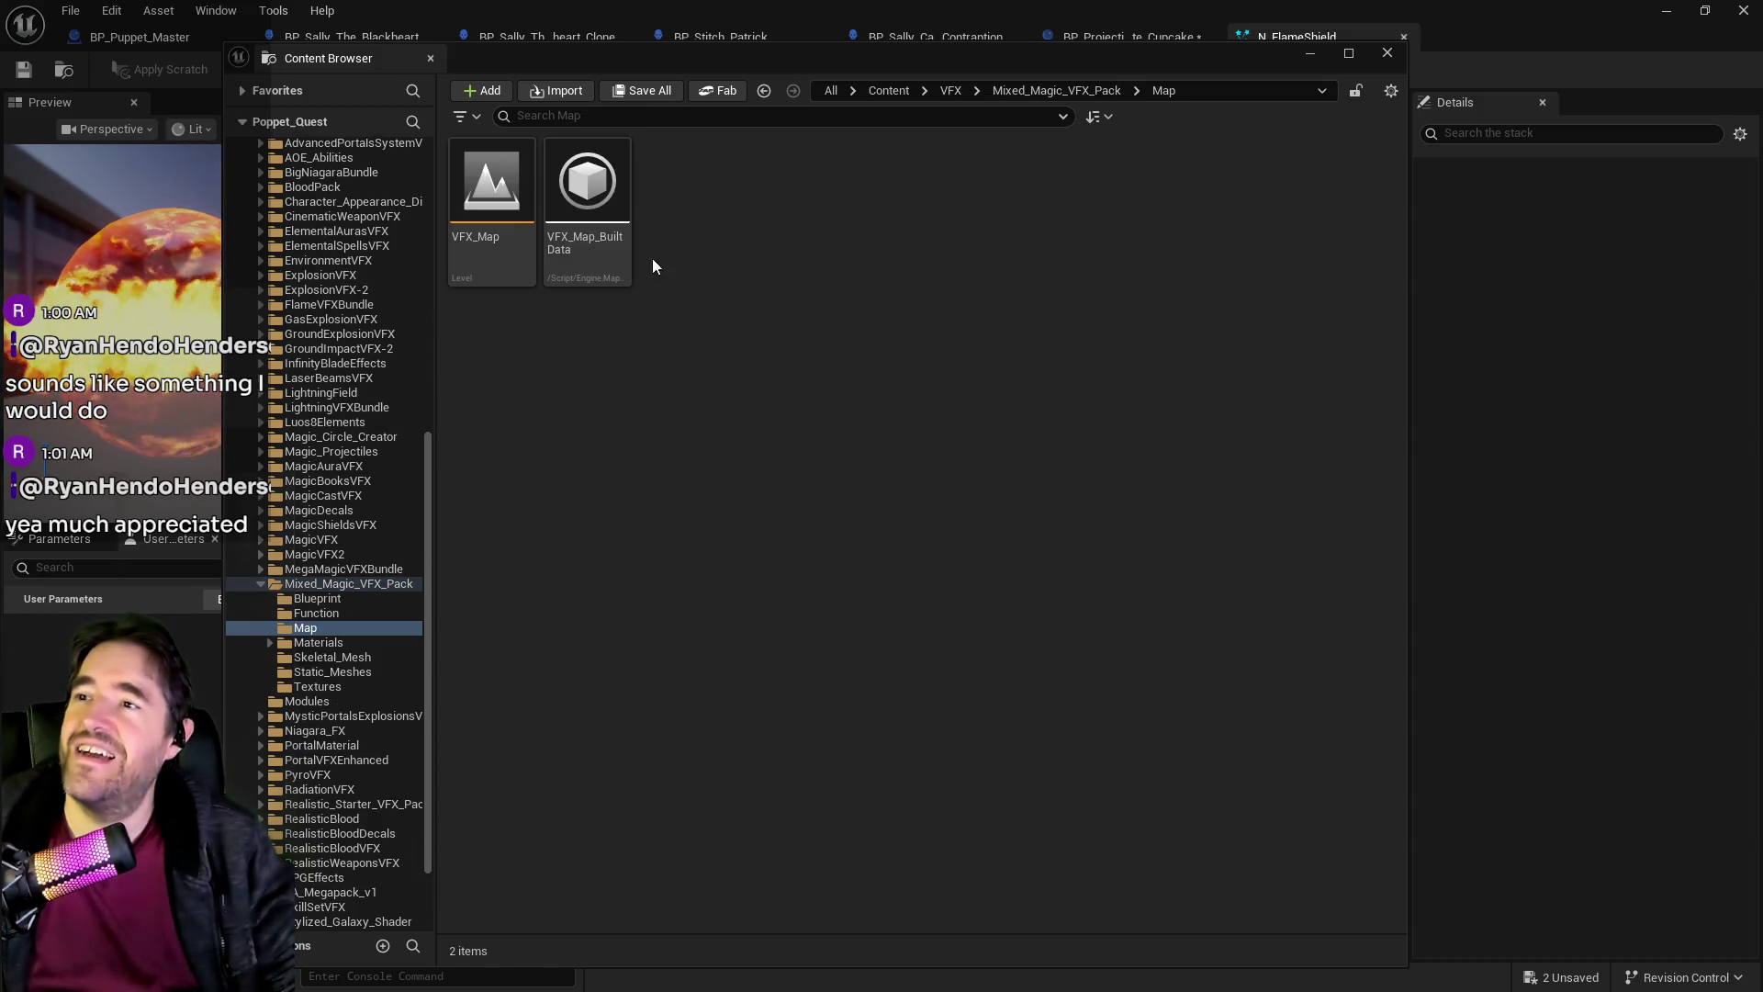
Open the VFX_Map level, saving the two pending assets, and close the Content Browser.
double_click(510, 222)
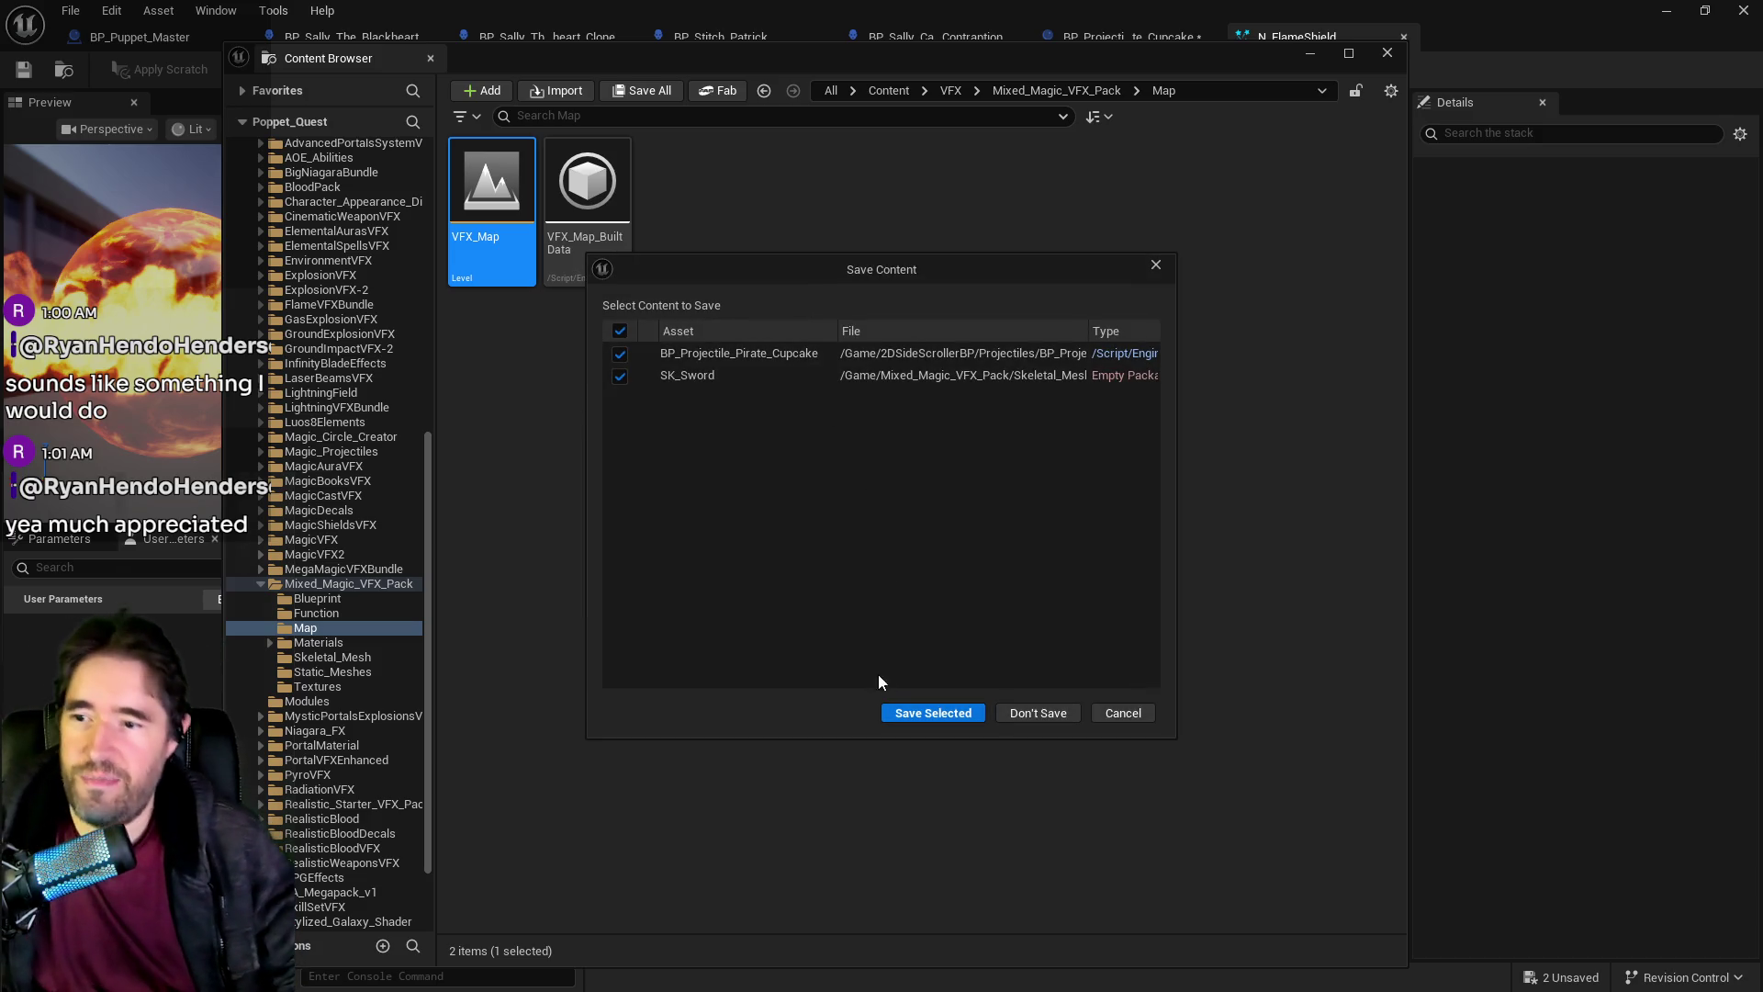
click(890, 718)
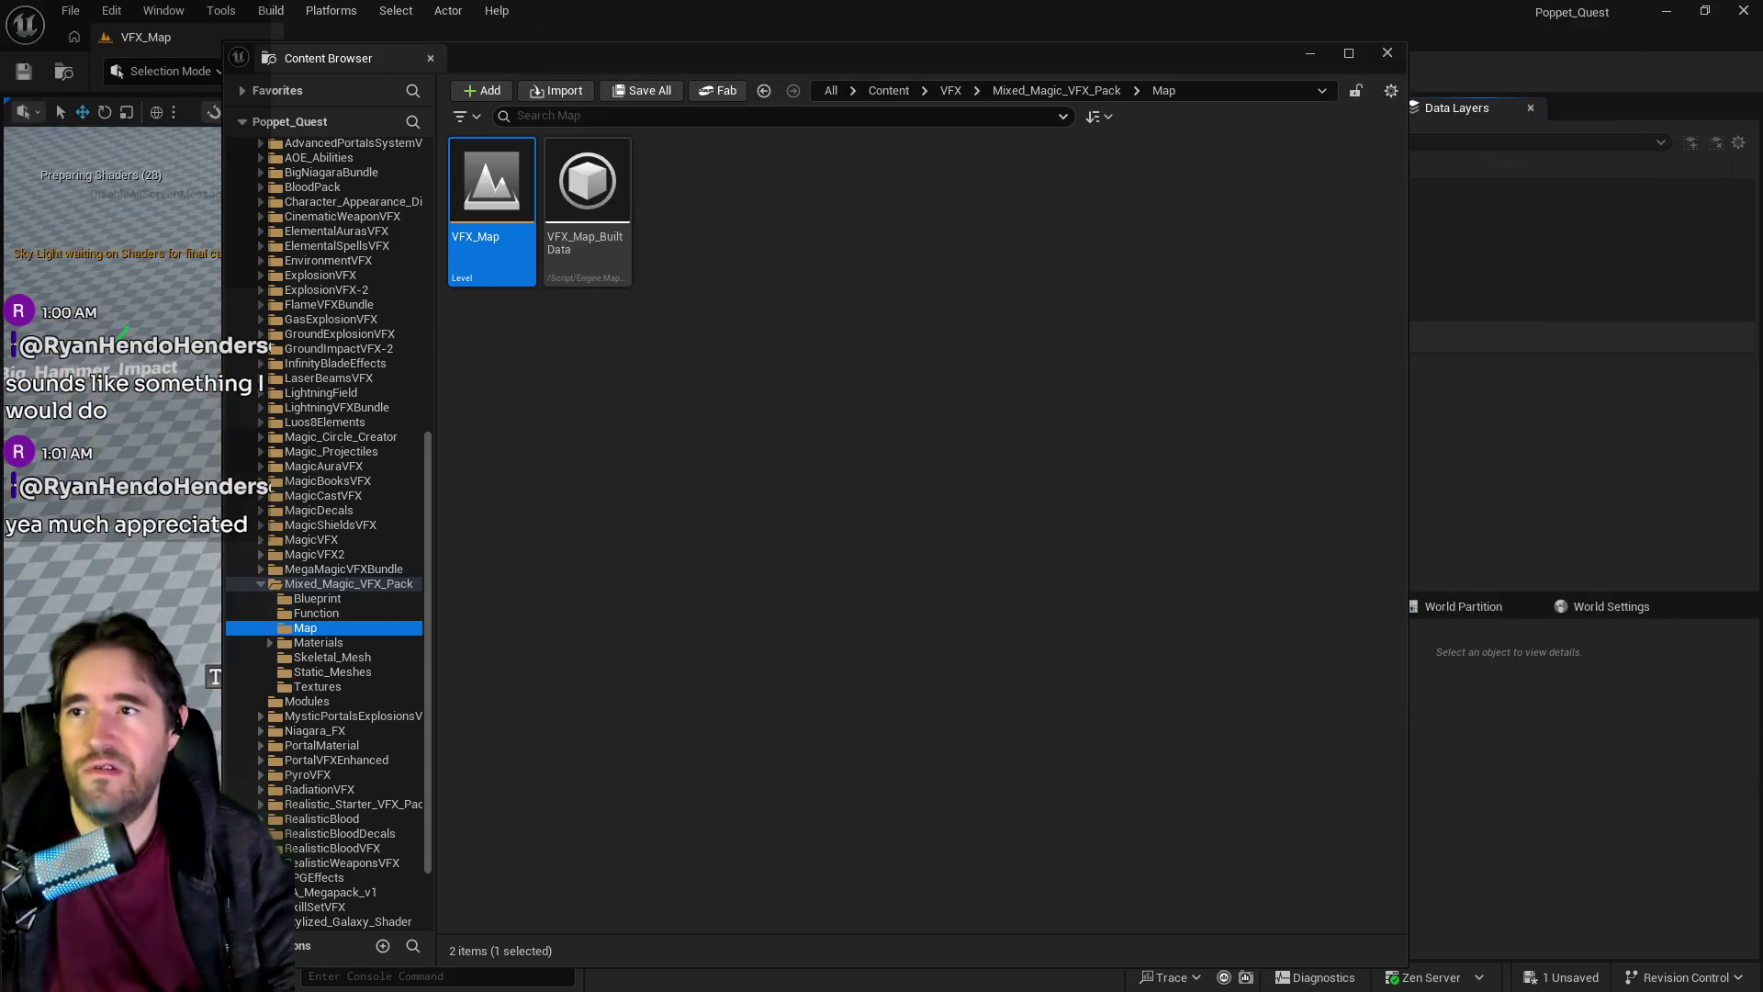
click(1310, 52)
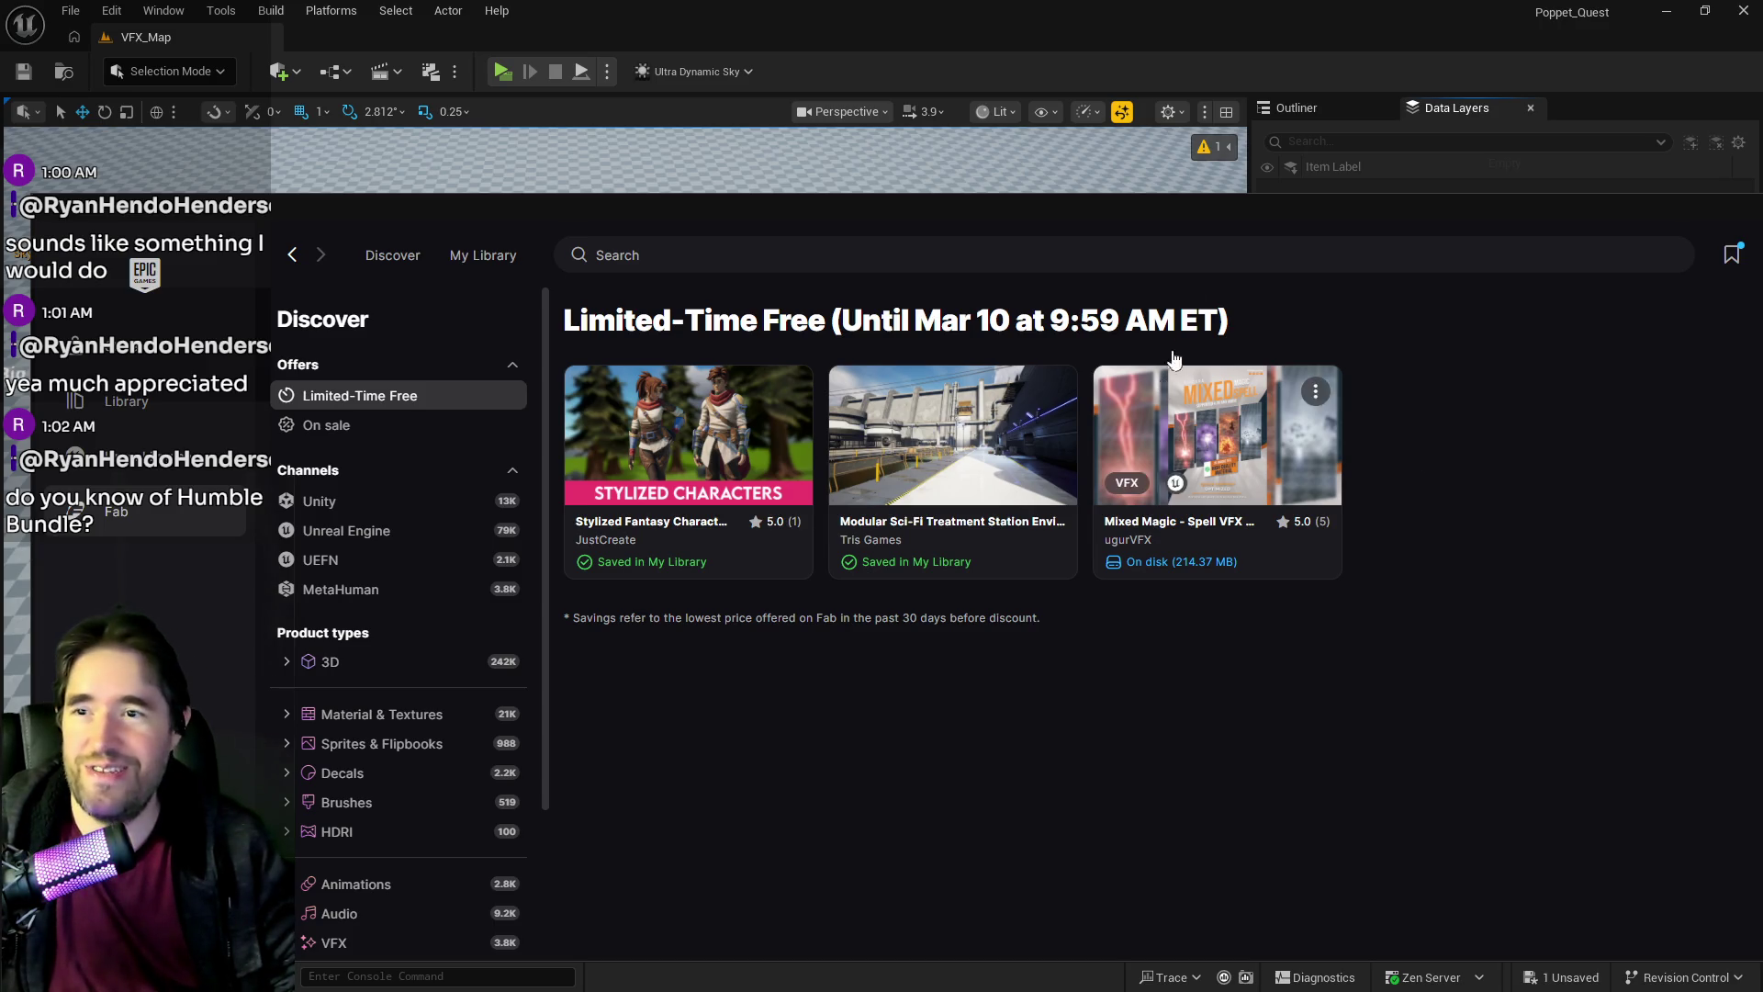
Dismiss the Fab offers drawer to reveal the VFX_Map level's effect actors.
click(1244, 224)
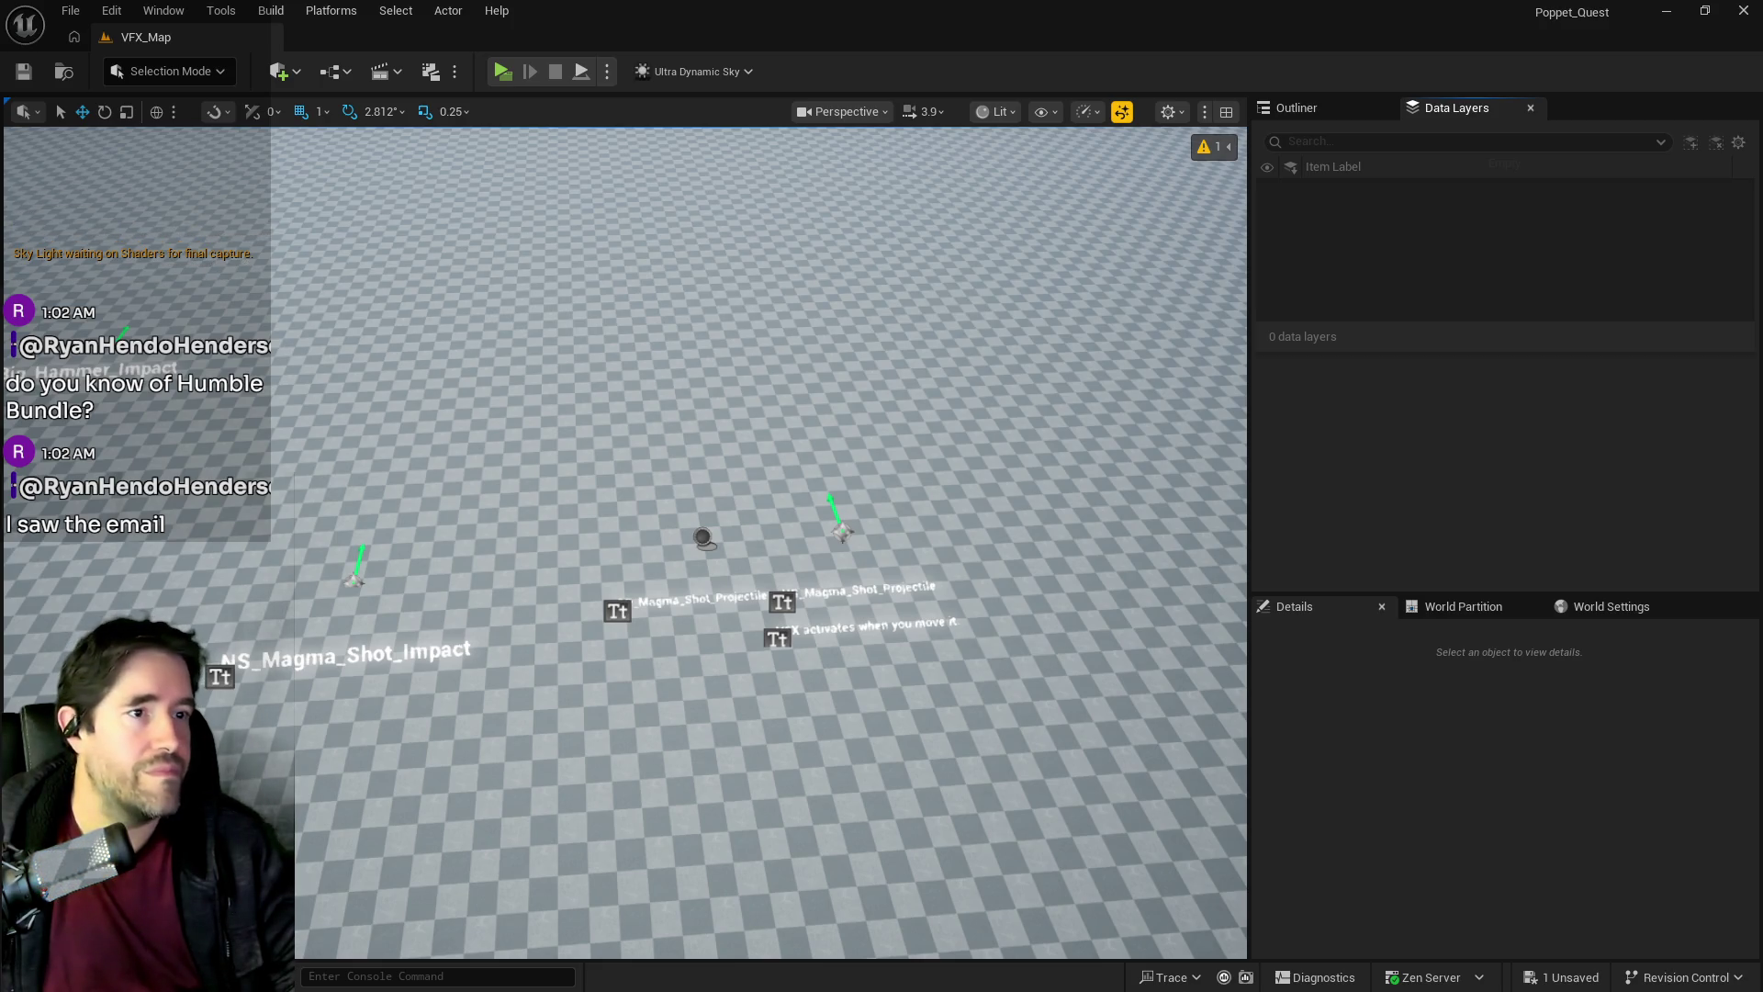
Maximize and browse Humble Bundle's software bundles page, then bring the Epic Games Launcher forward.
drag(1762, 92, 1111, 92)
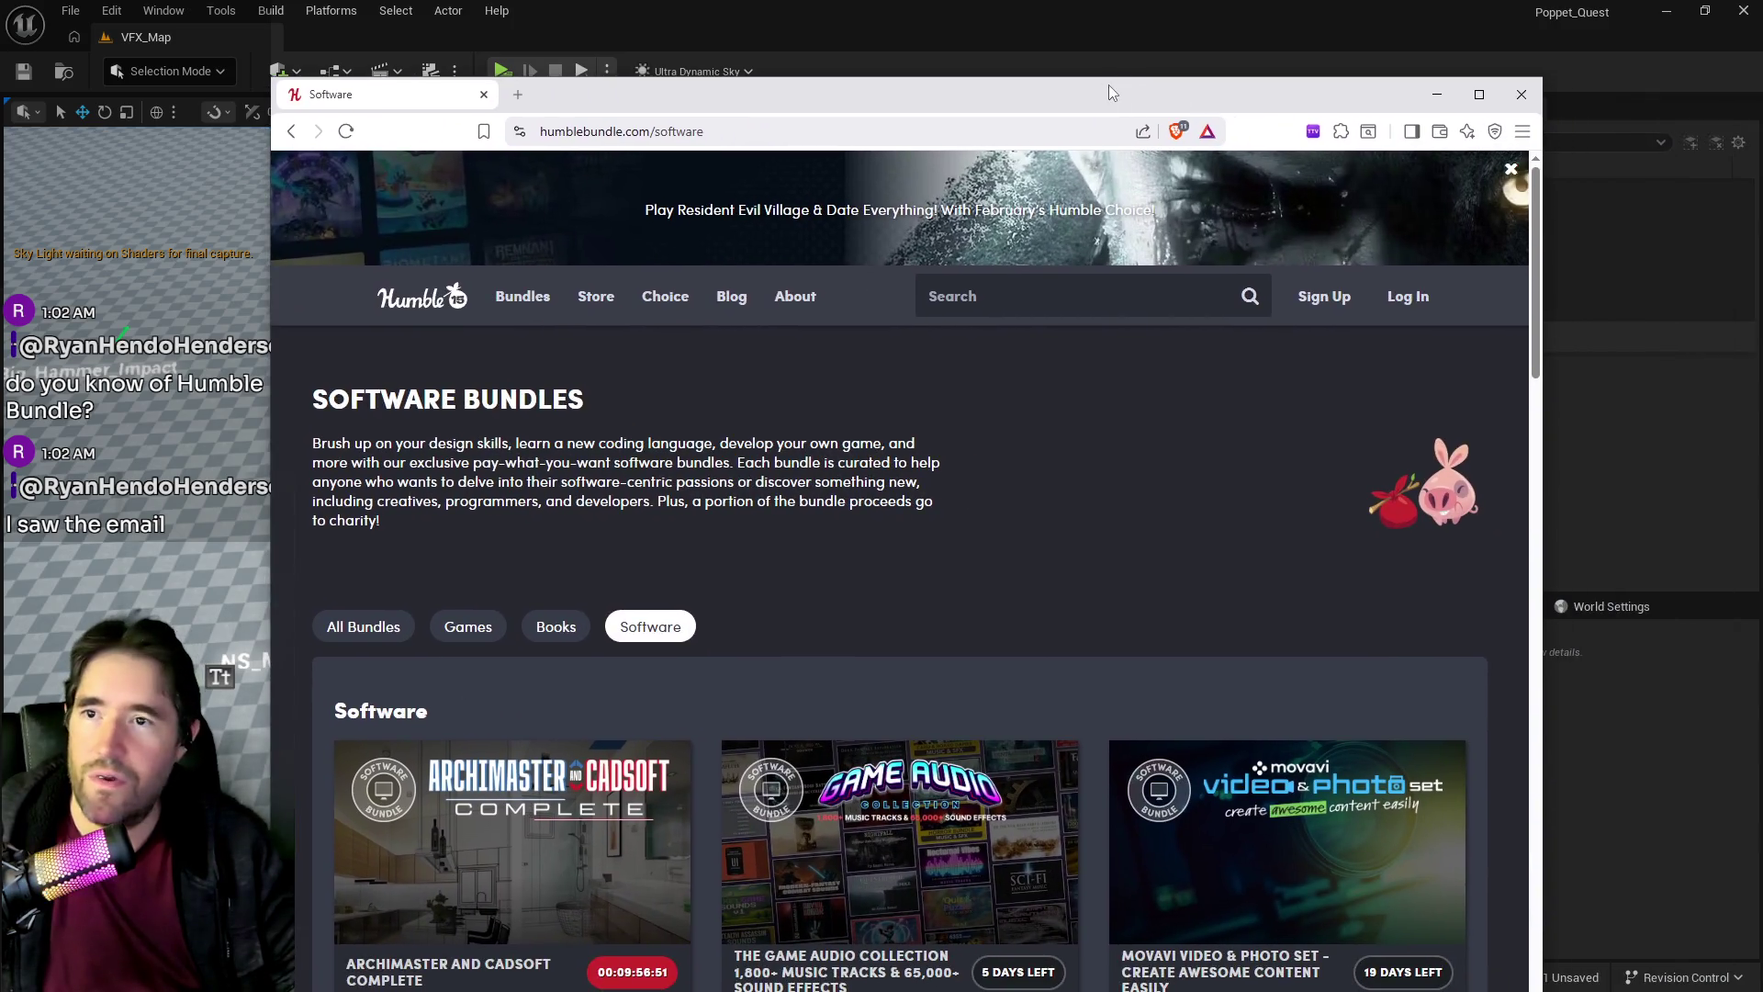
double_click(1111, 92)
scroll(945, 512, down, 5)
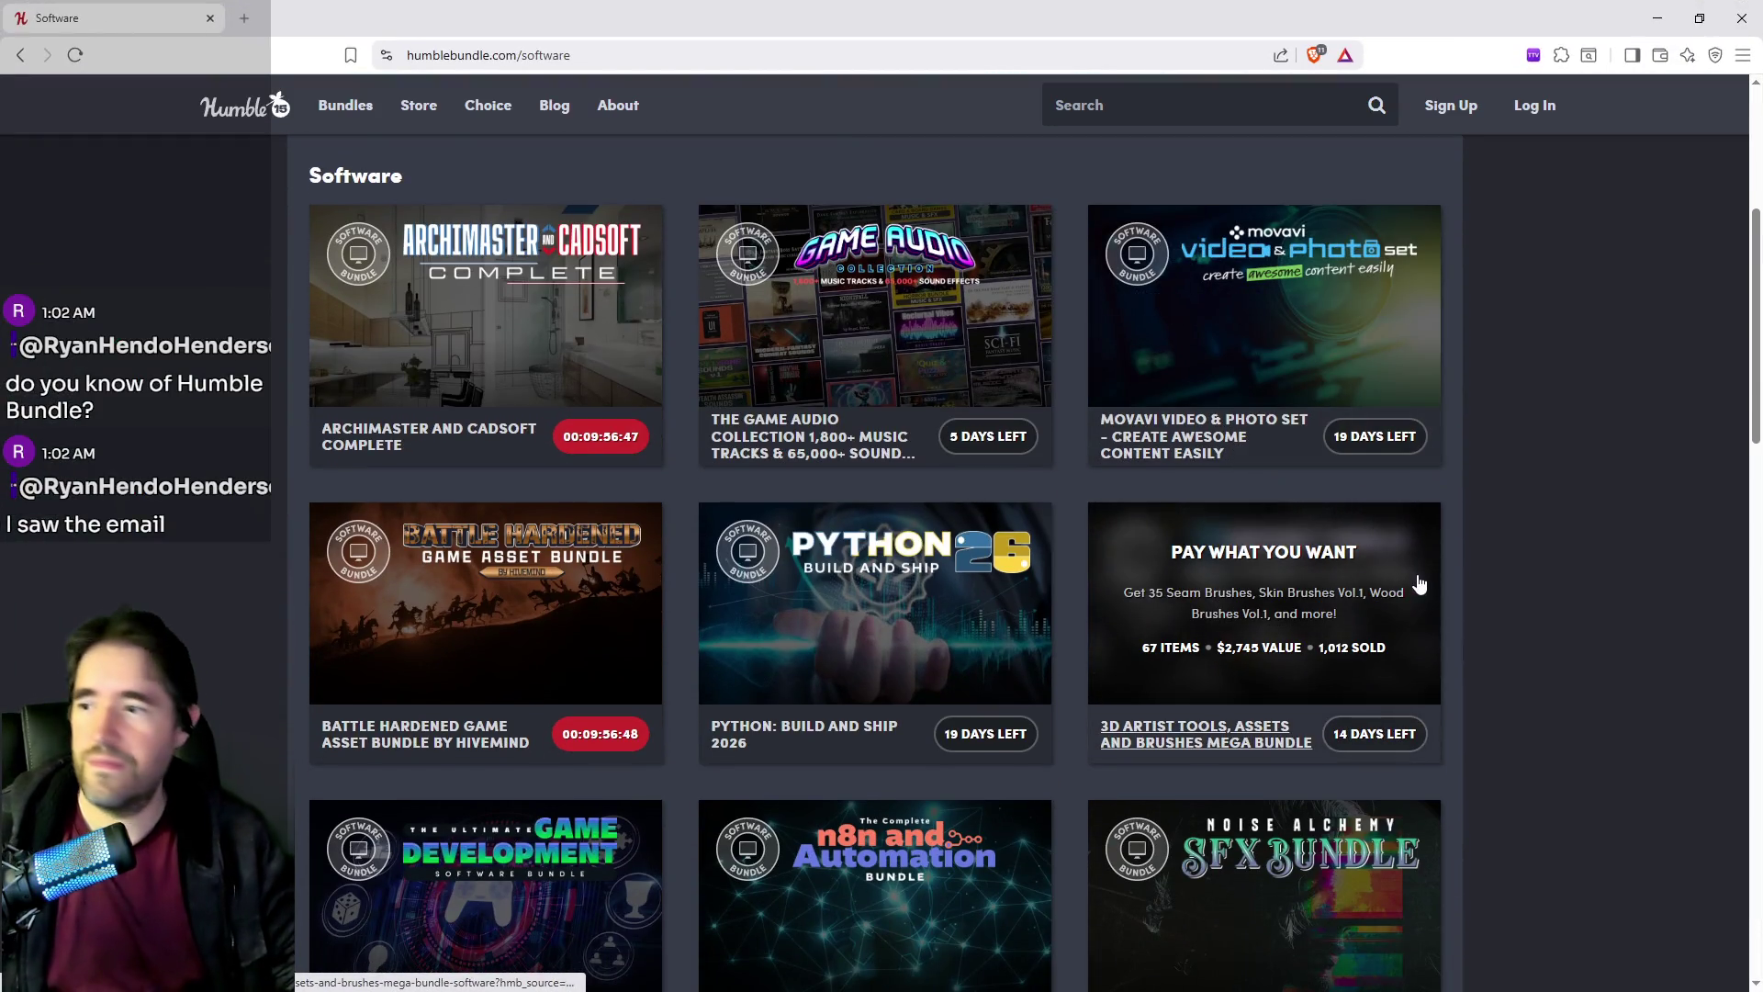
scroll(1404, 588, down, 2)
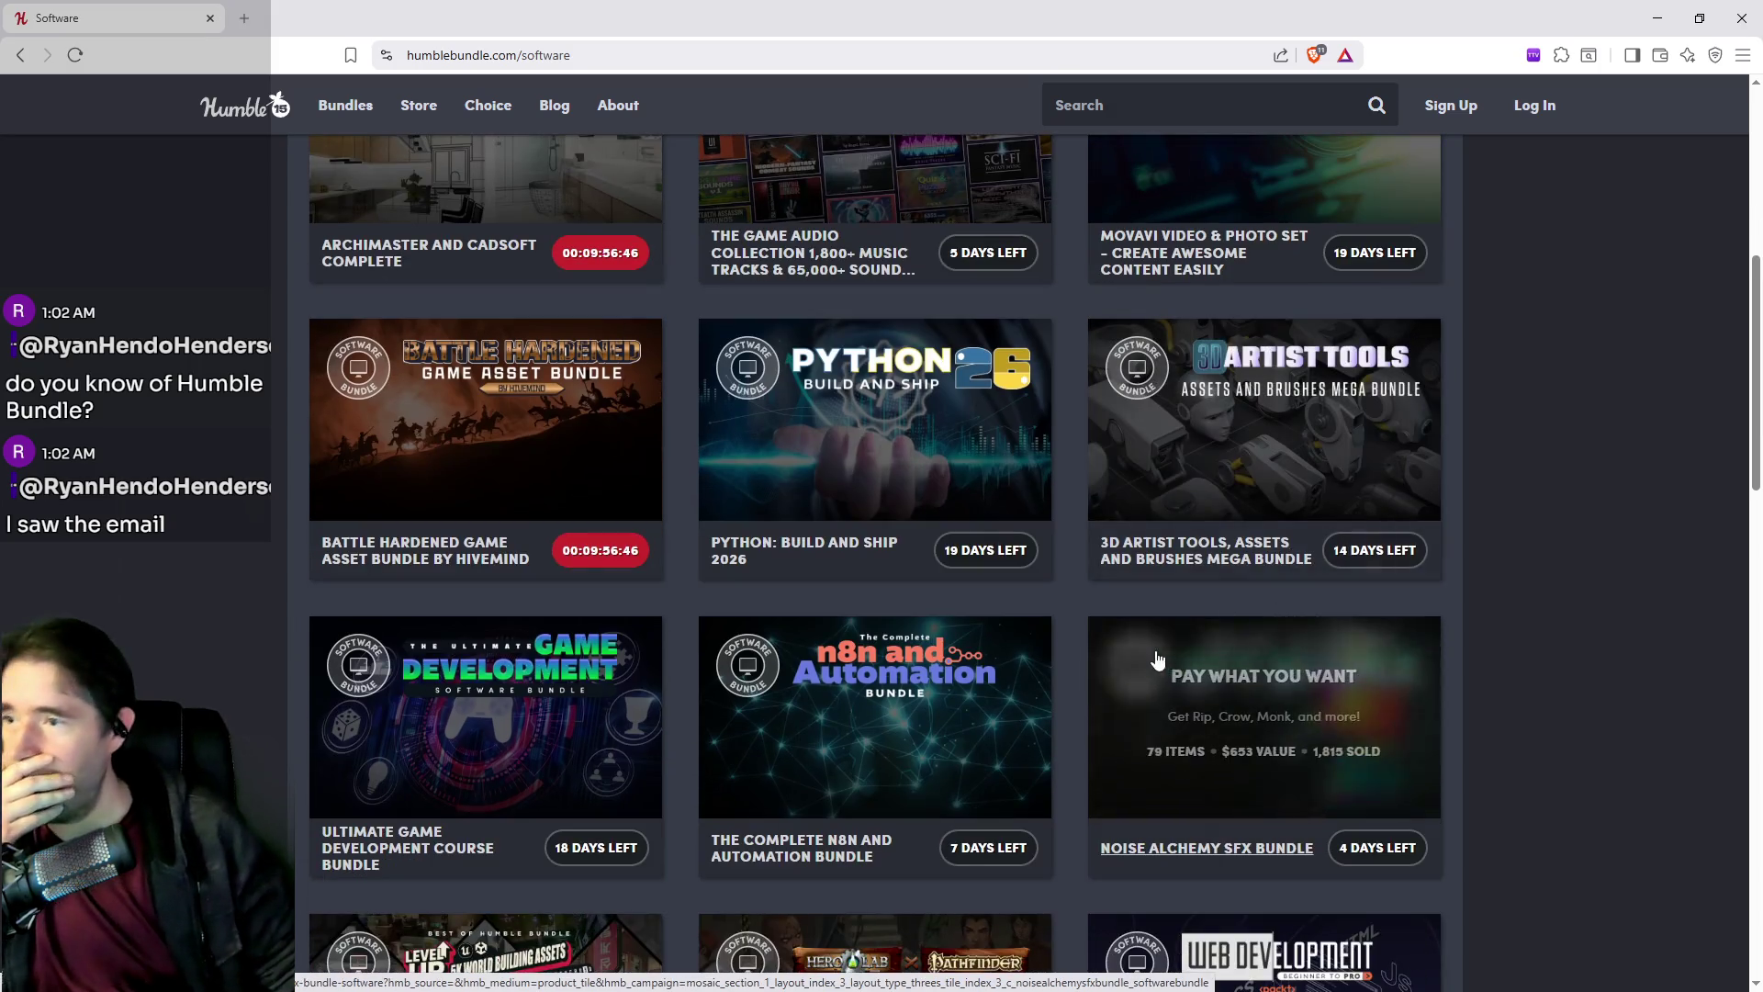
scroll(1496, 618, up, 1)
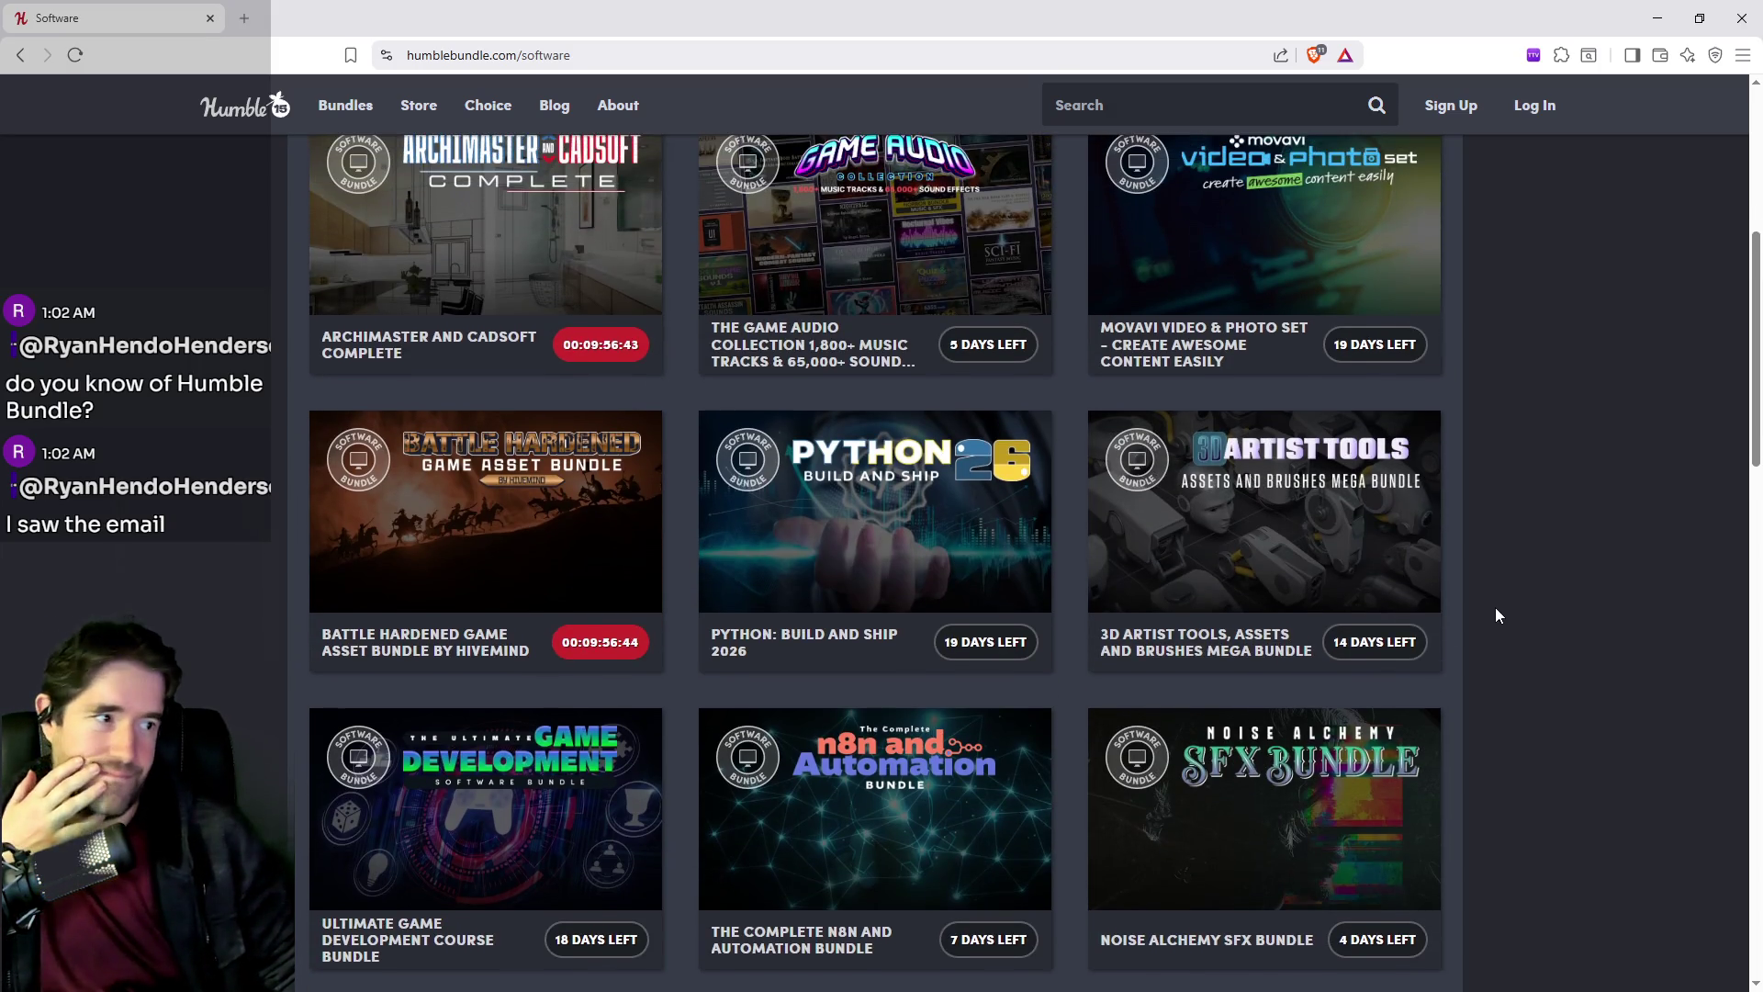
scroll(1468, 652, down, 1)
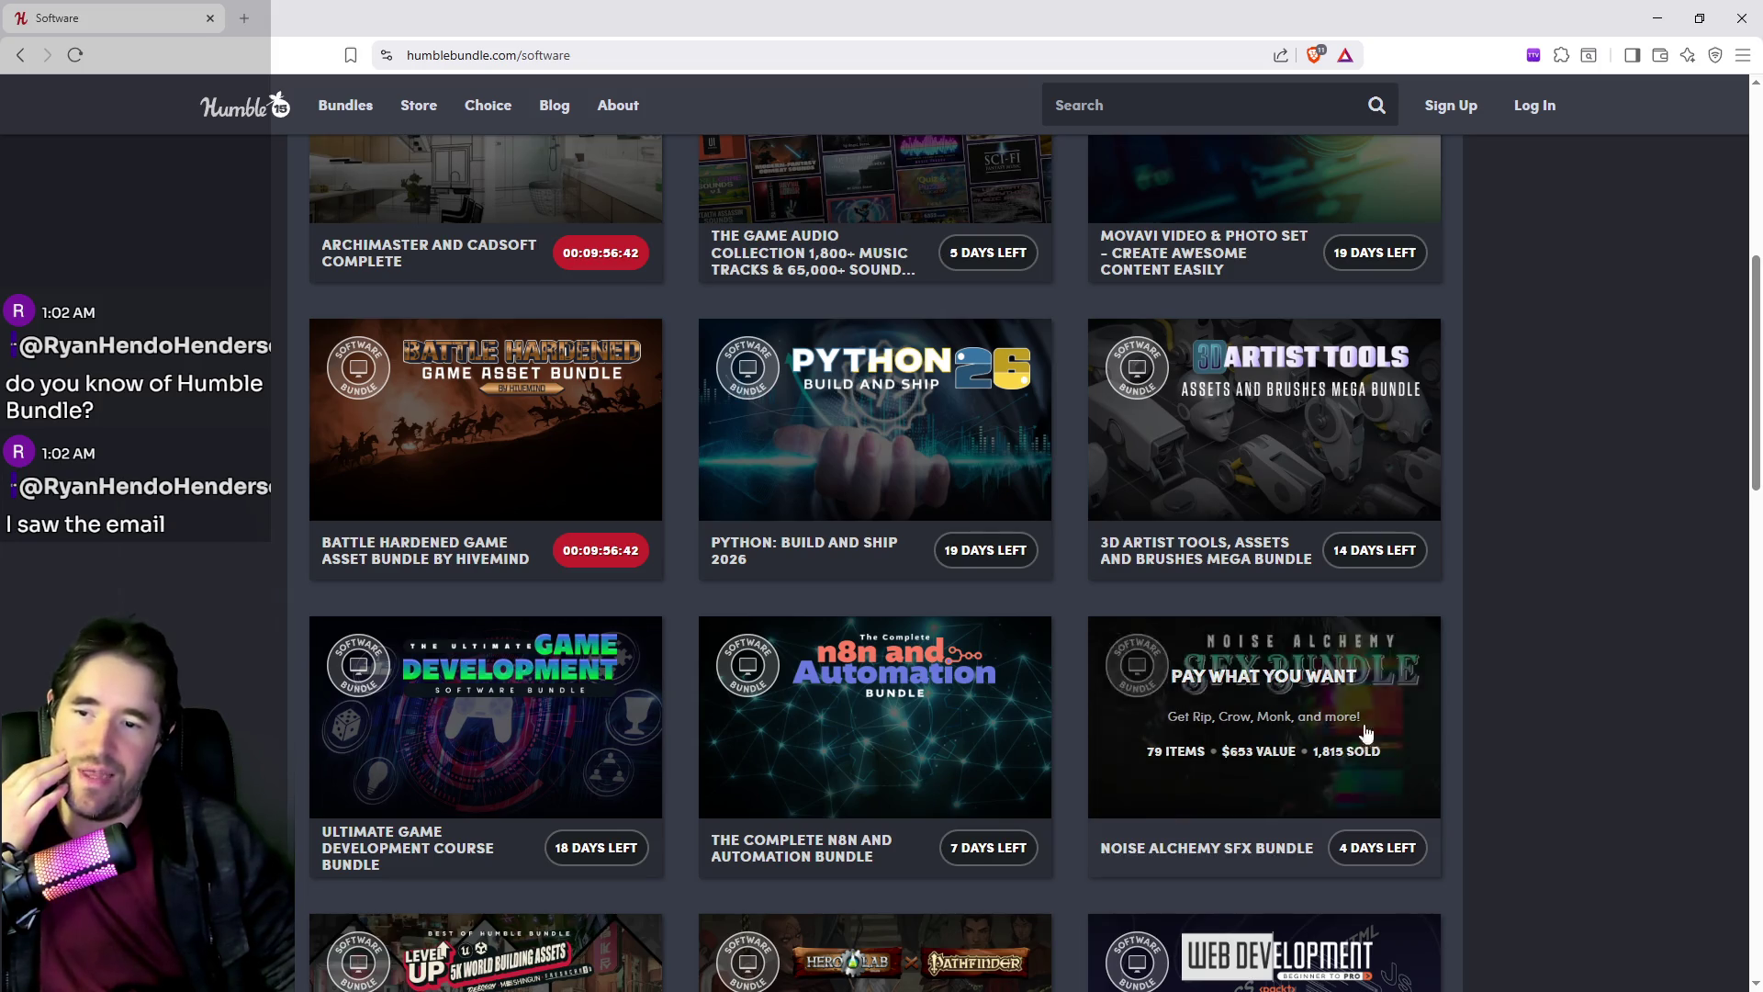
mouse_move(1285, 690)
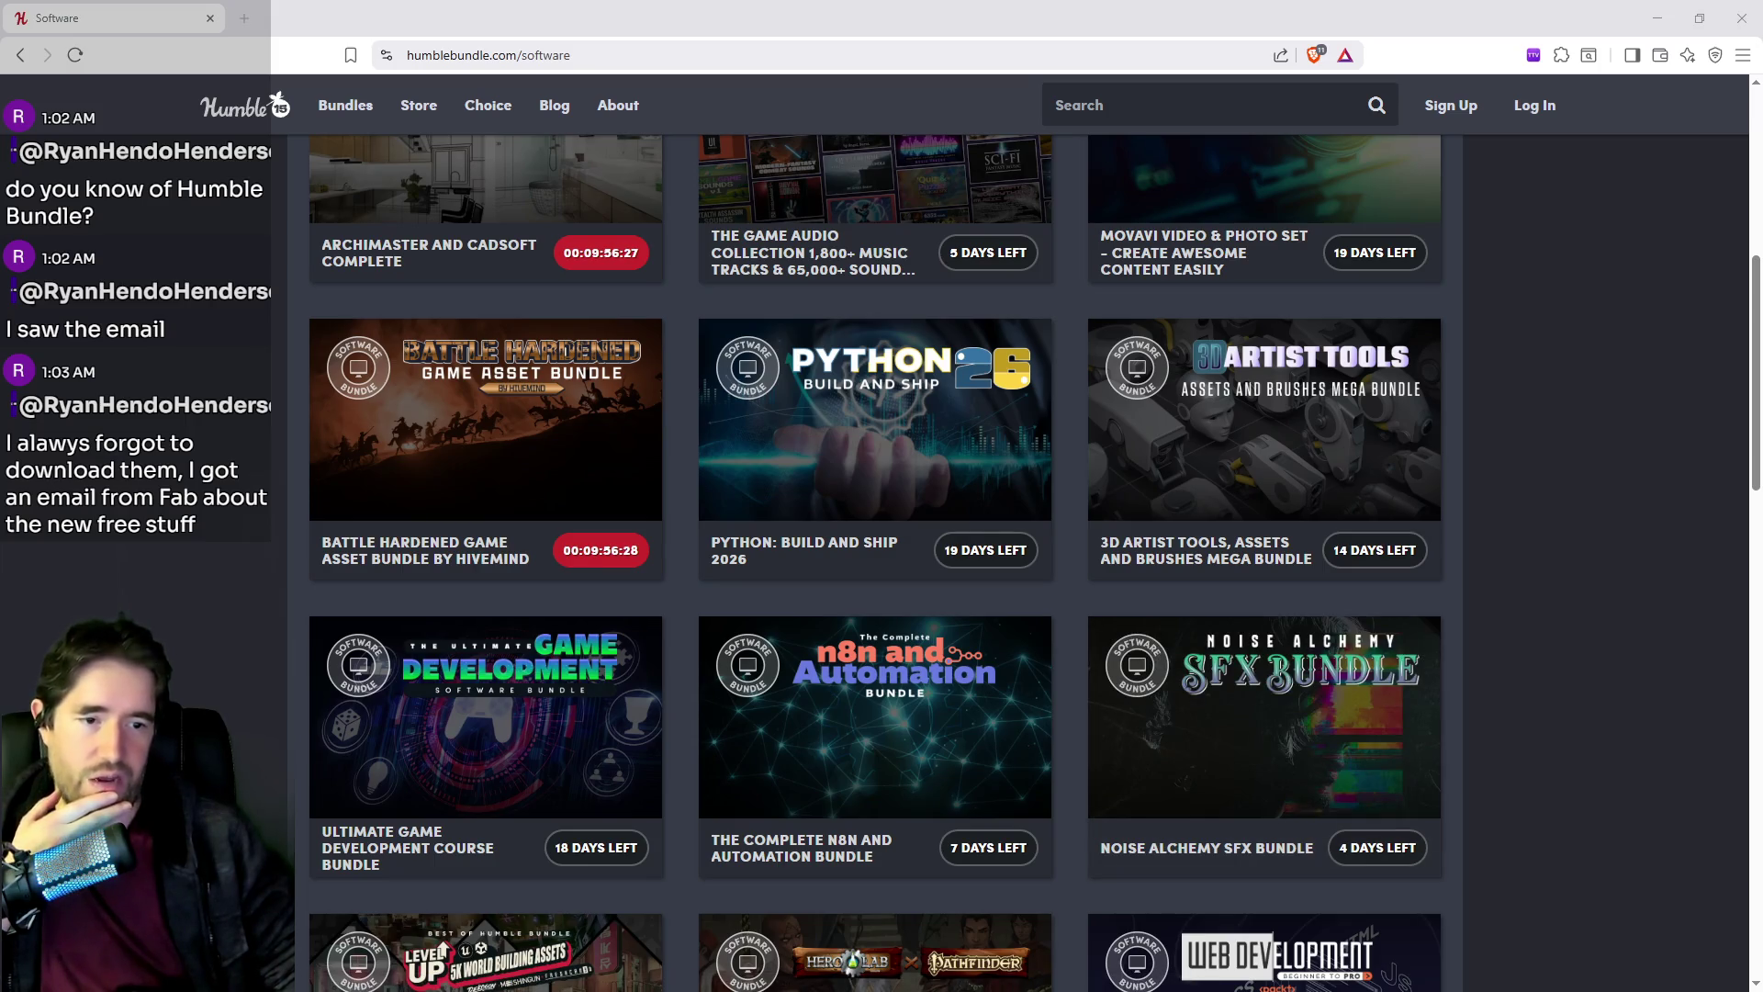
drag(1762, 89, 1201, 87)
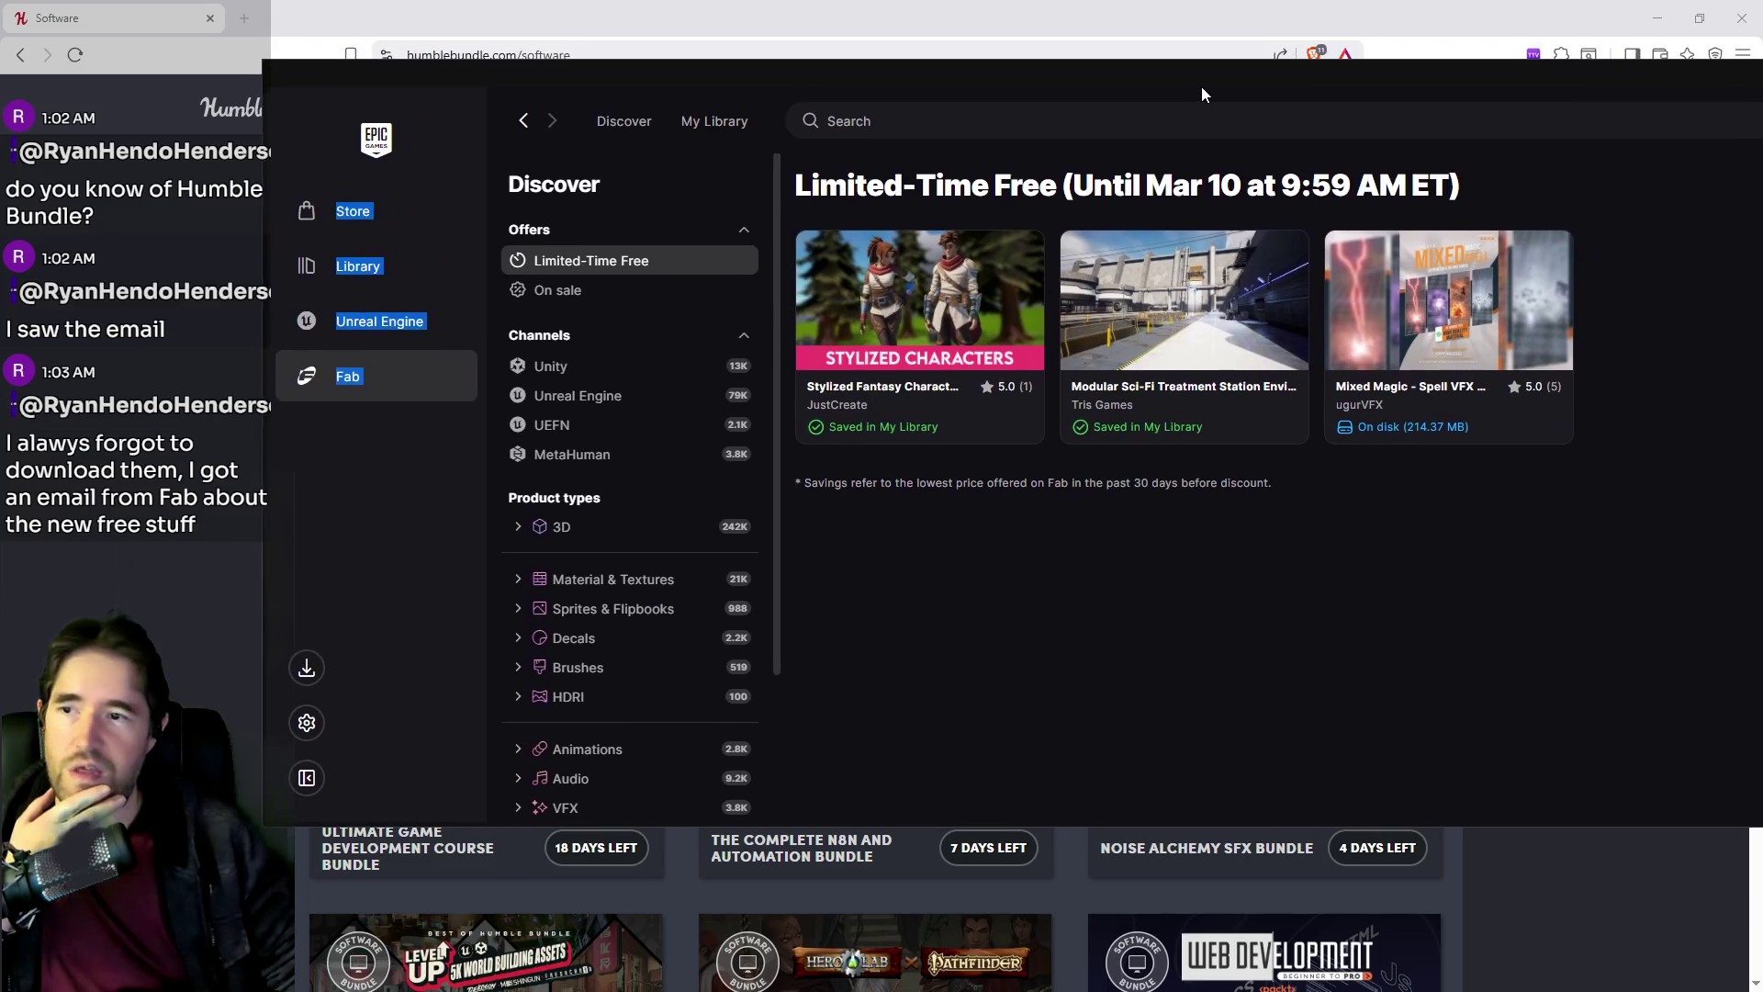
Maximize the launcher and list all free Fab content sorted Newest first.
double_click(1181, 90)
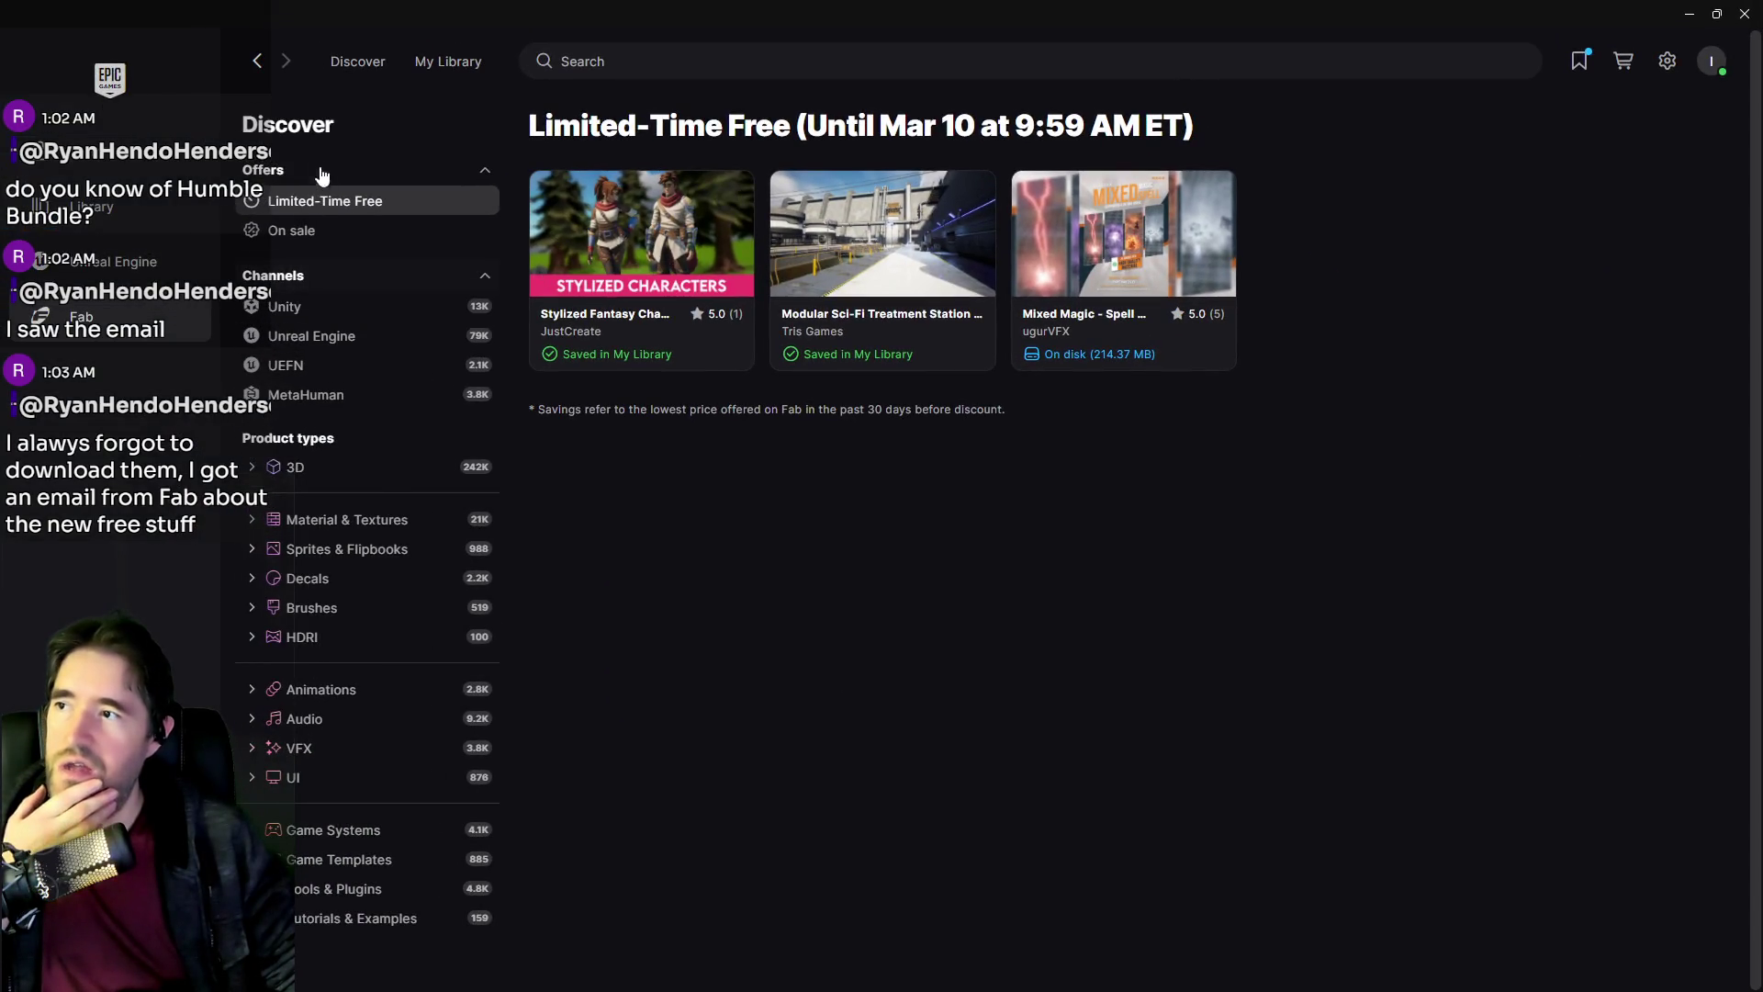
click(352, 63)
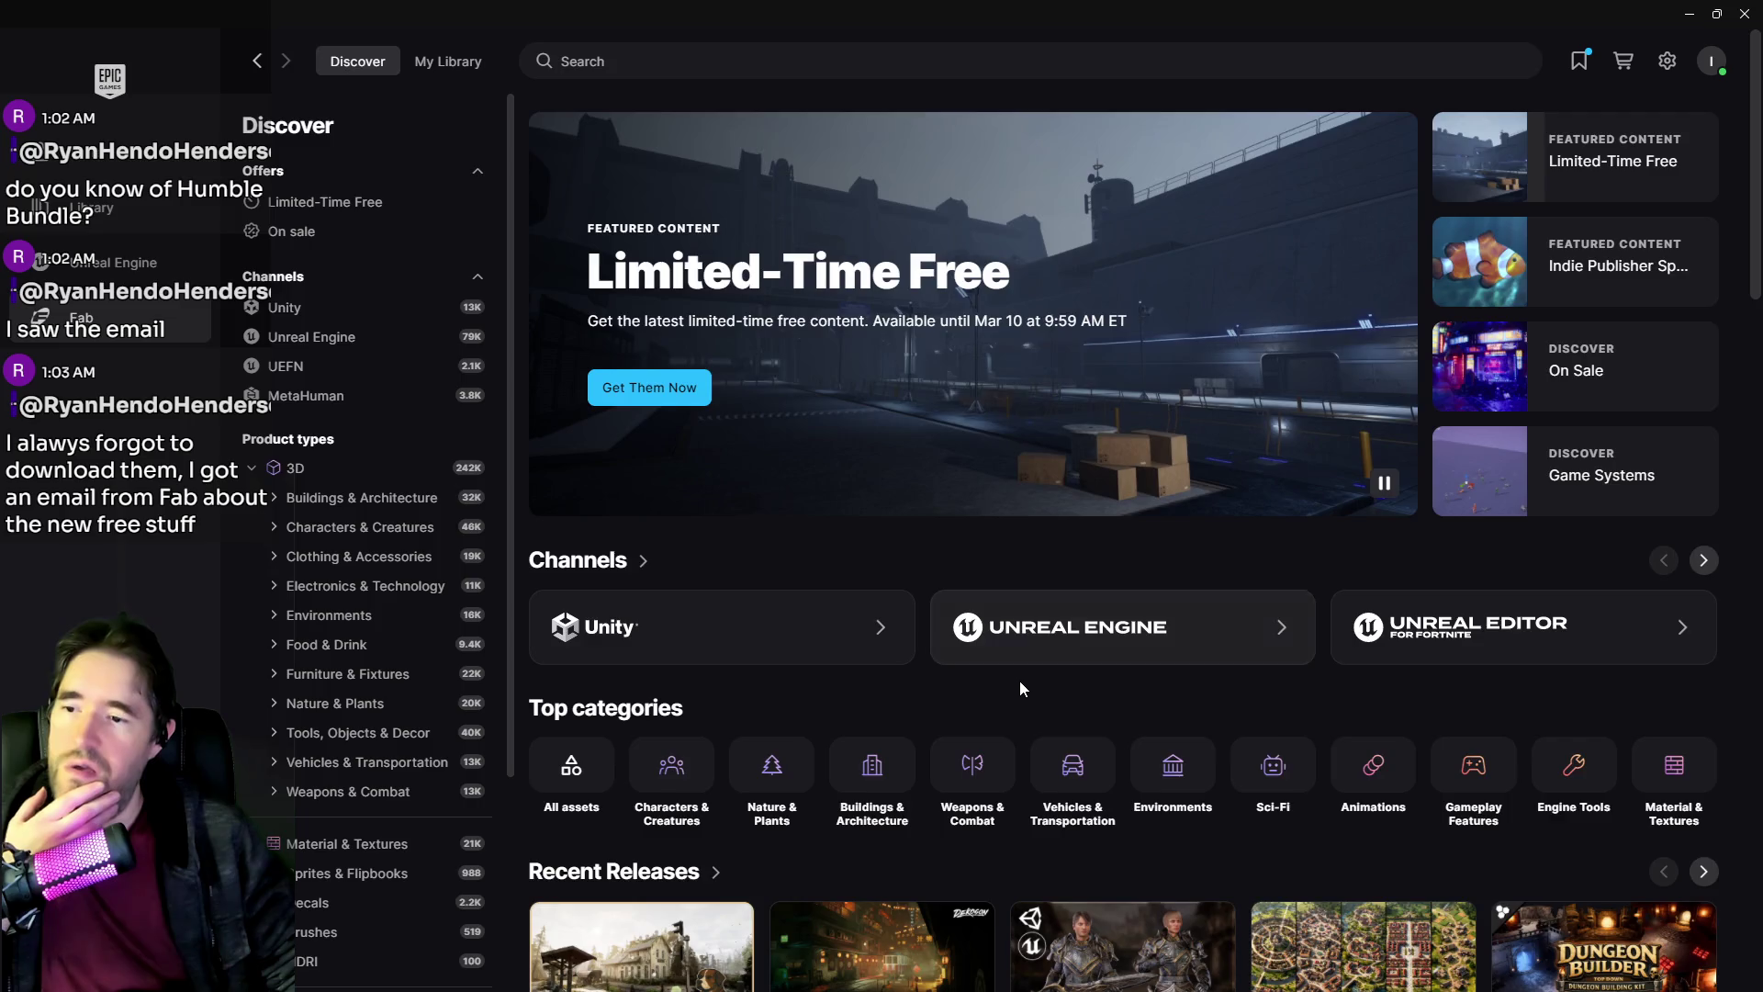
scroll(1015, 685, down, 15)
scroll(1012, 689, down, 10)
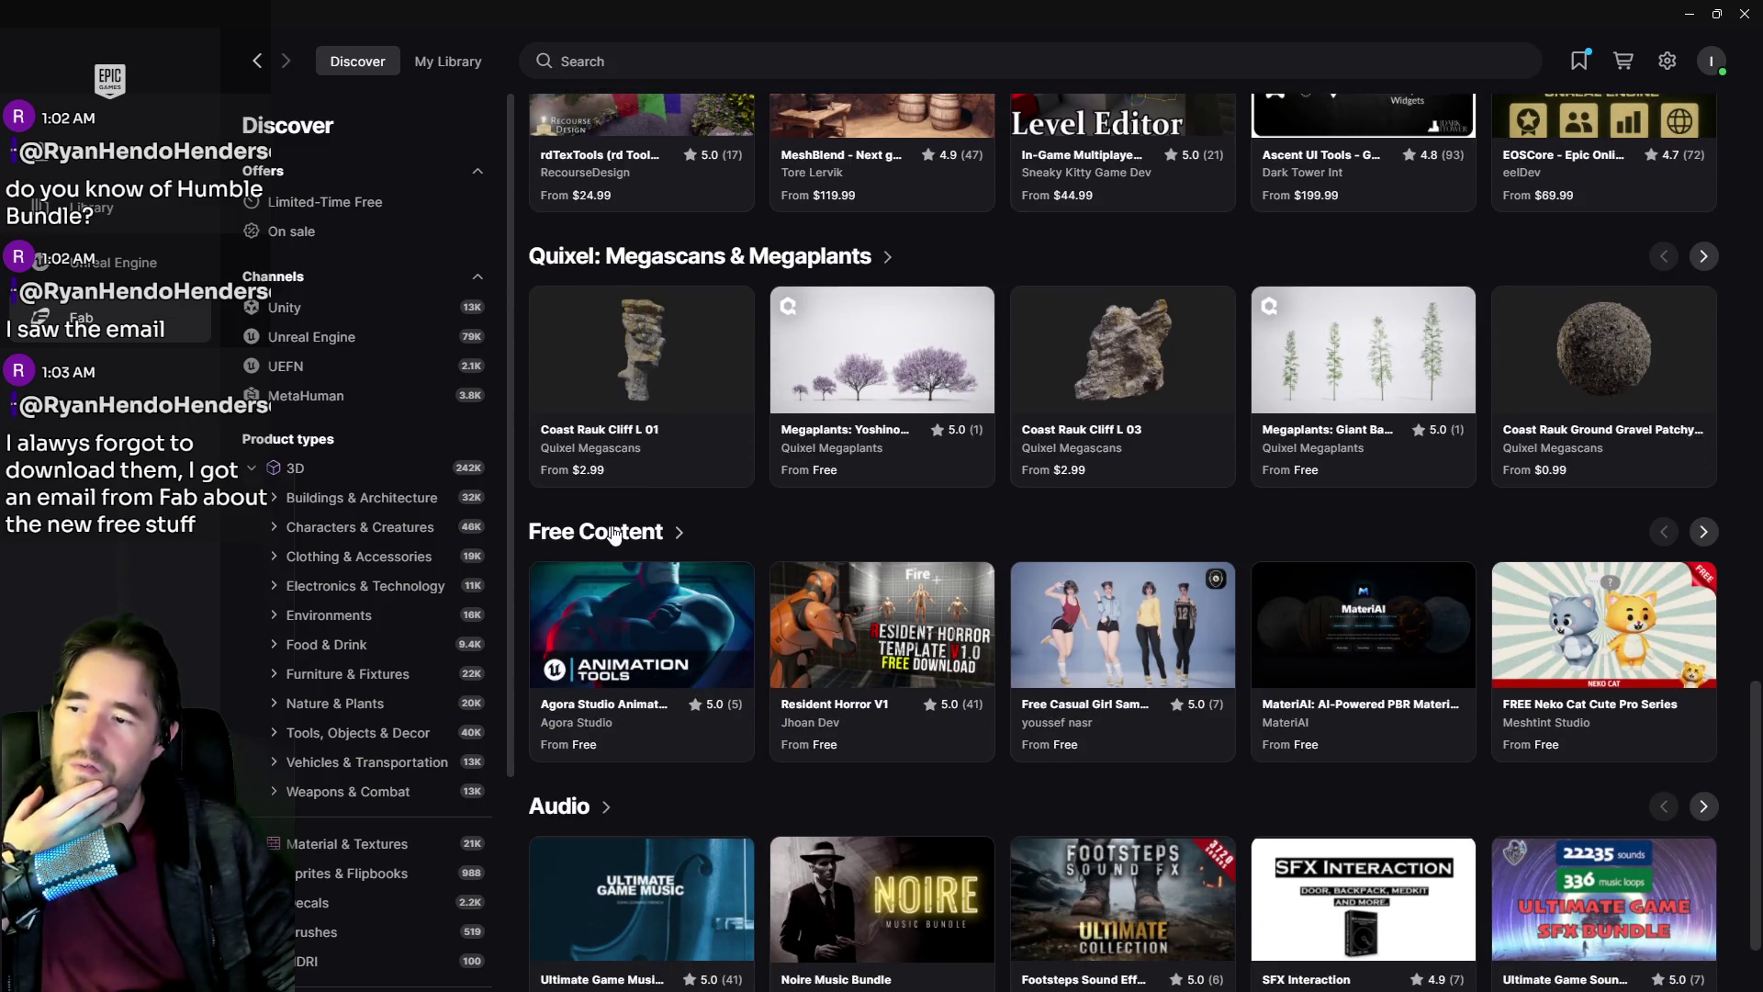
click(614, 534)
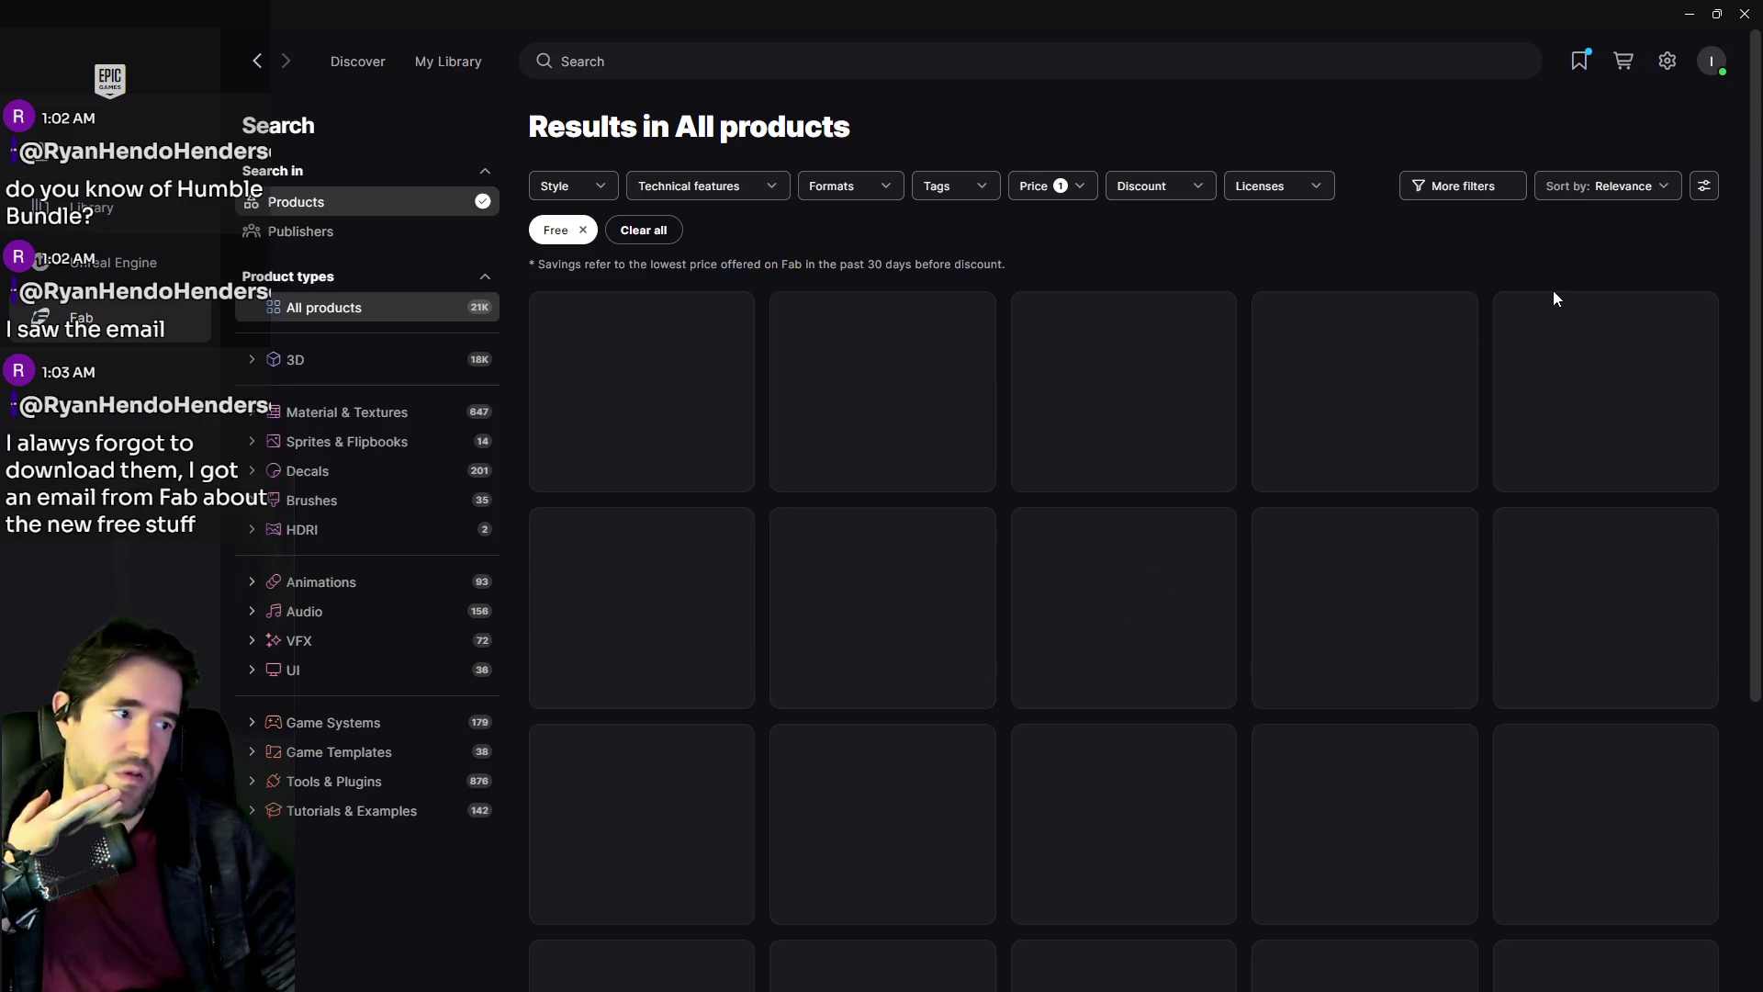
click(1616, 185)
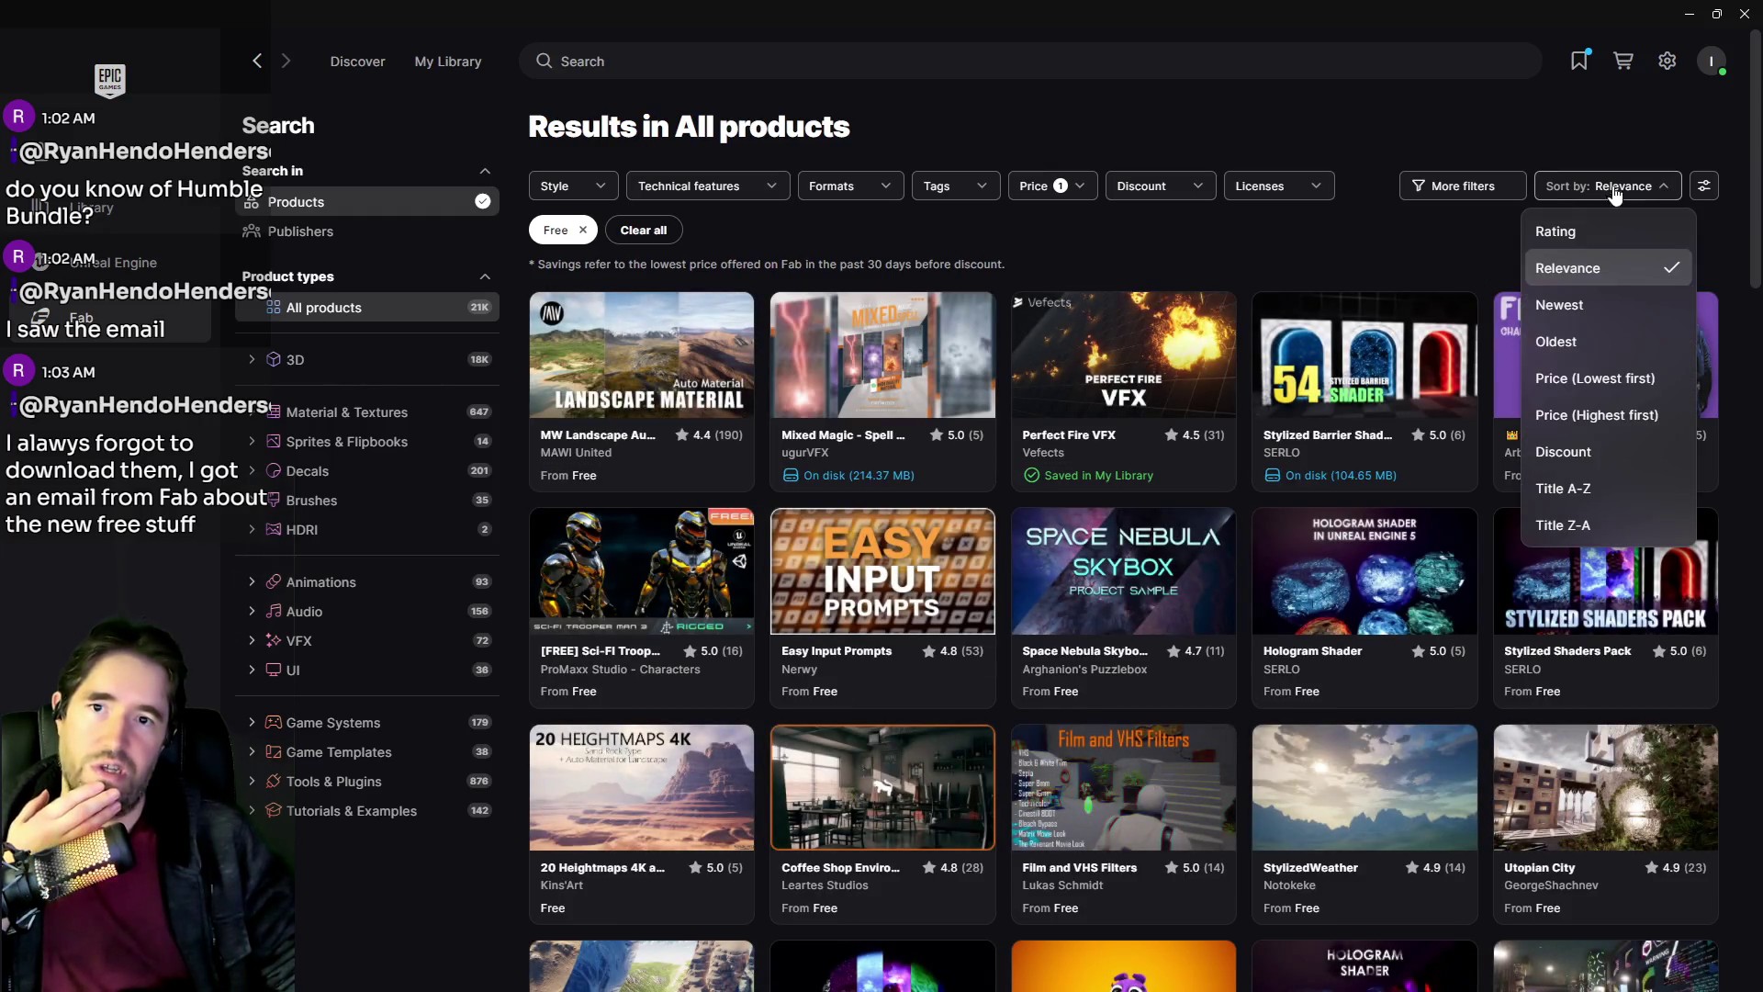
click(1596, 306)
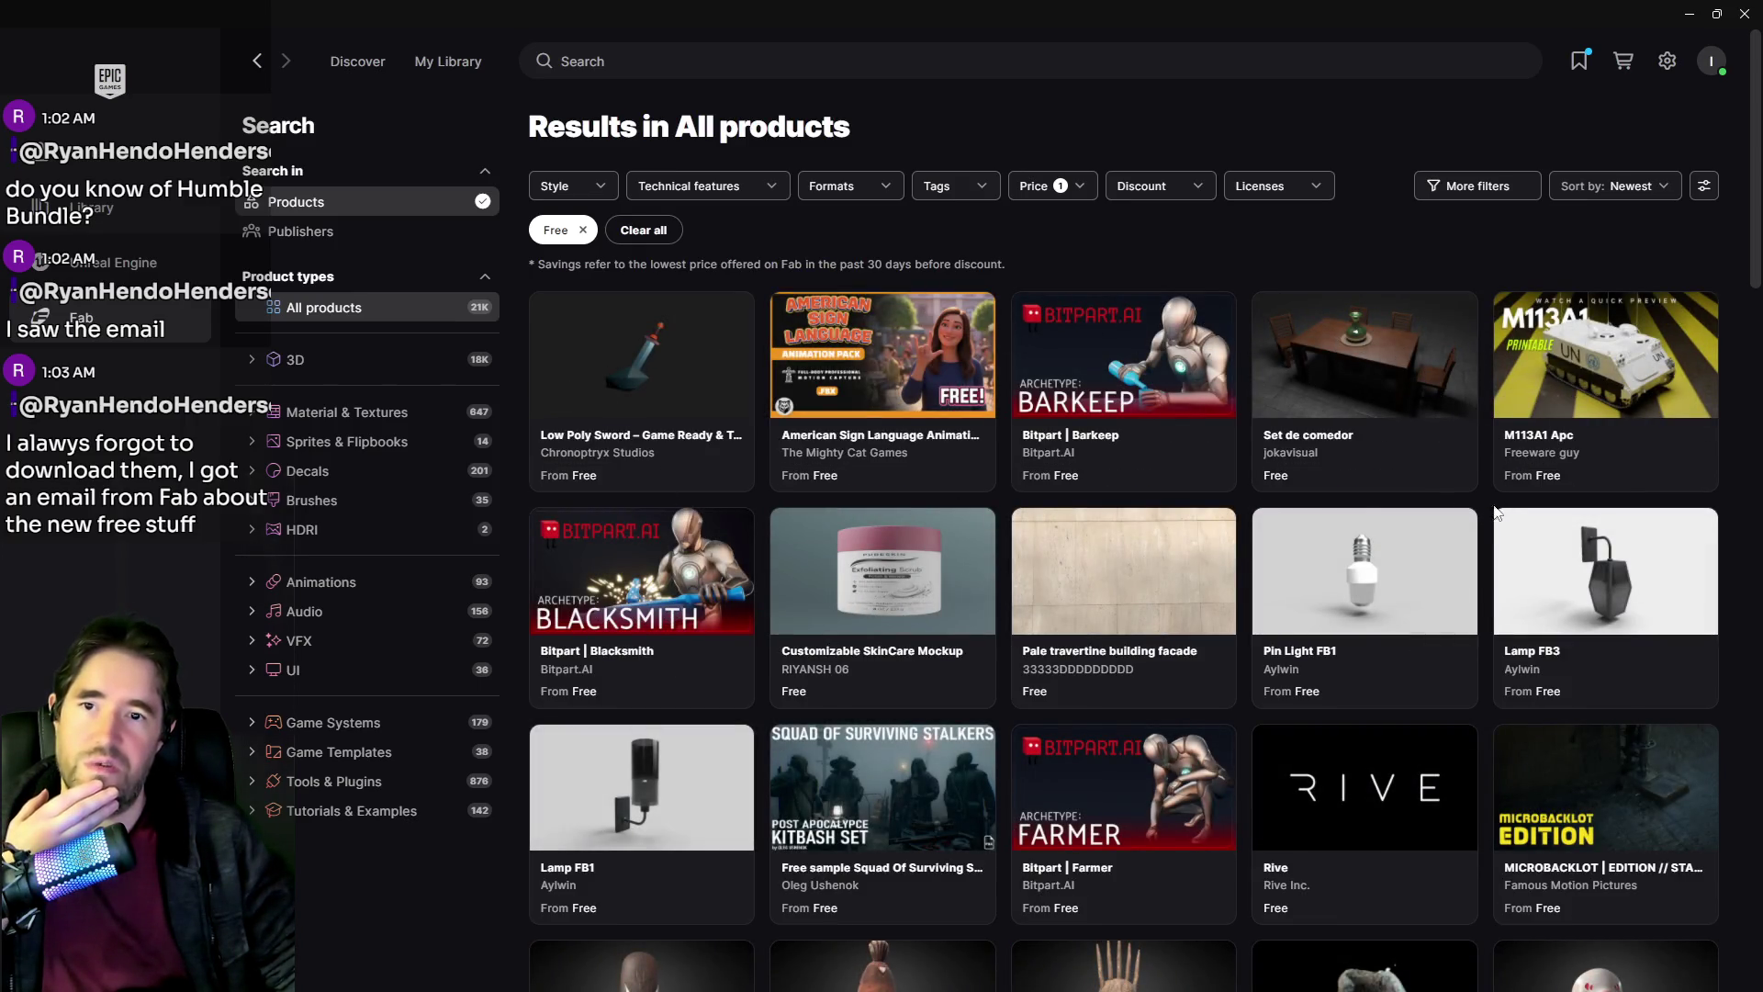
Scroll through the free Fab products, then minimize the Epic Games Launcher.
scroll(769, 591, down, 3)
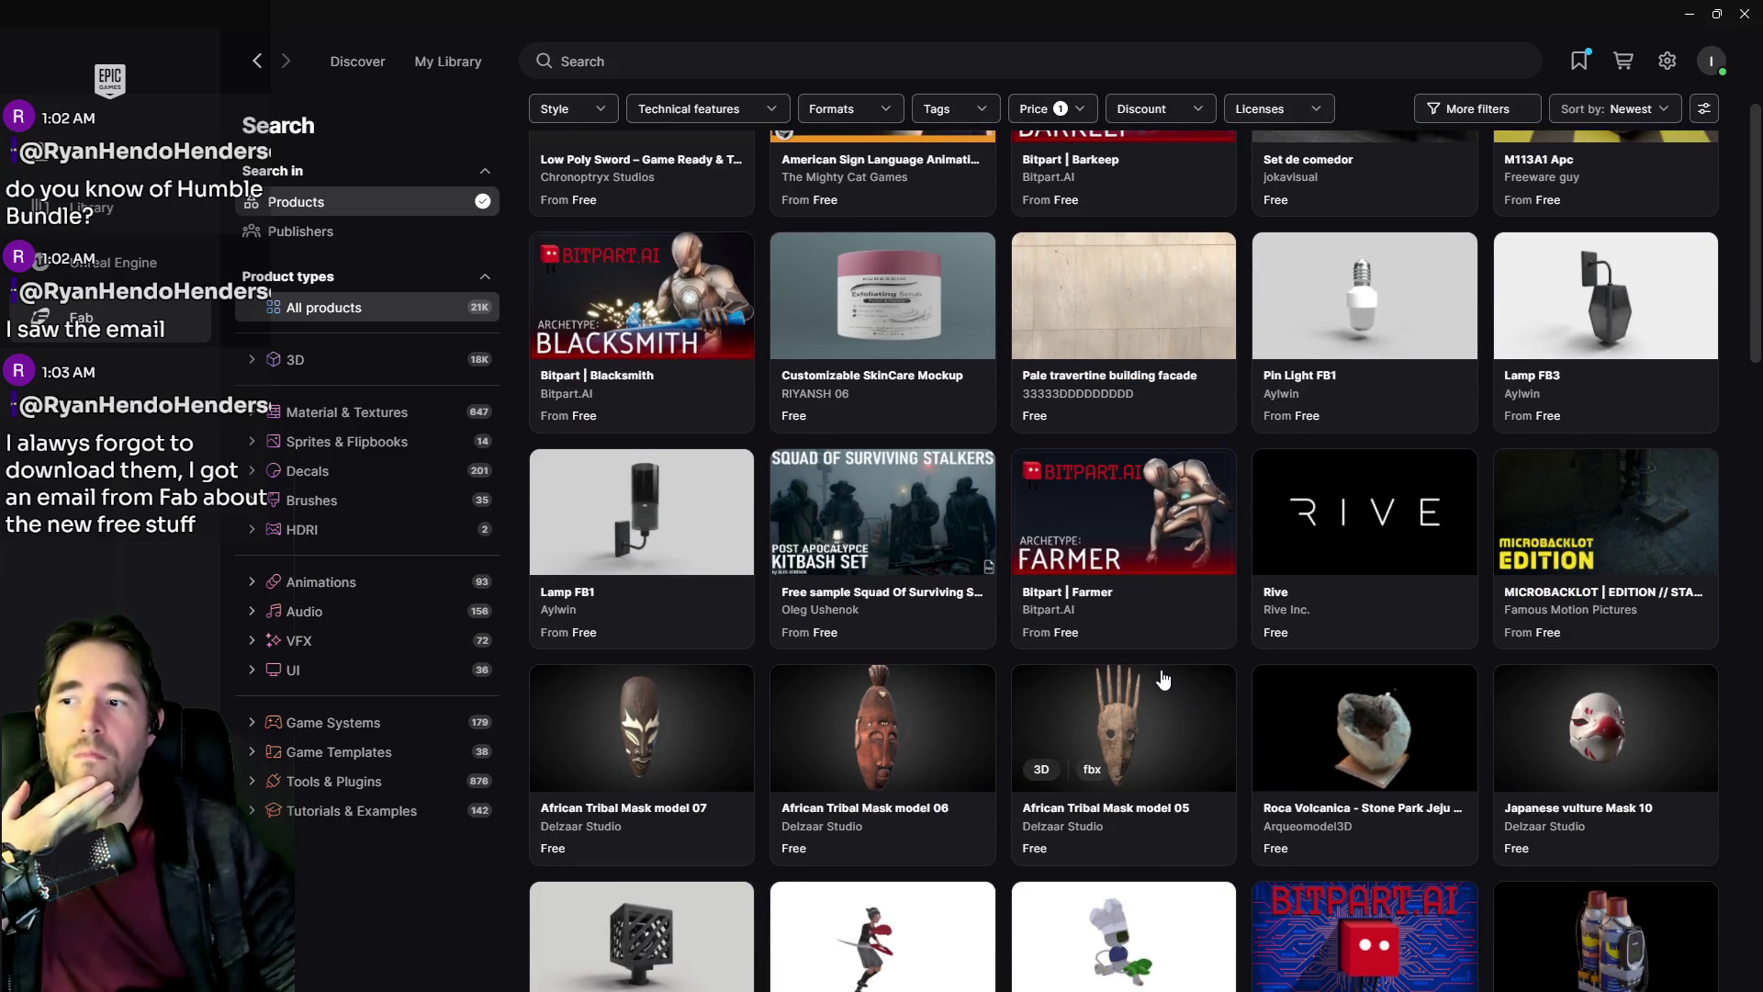
scroll(1355, 624, down, 3)
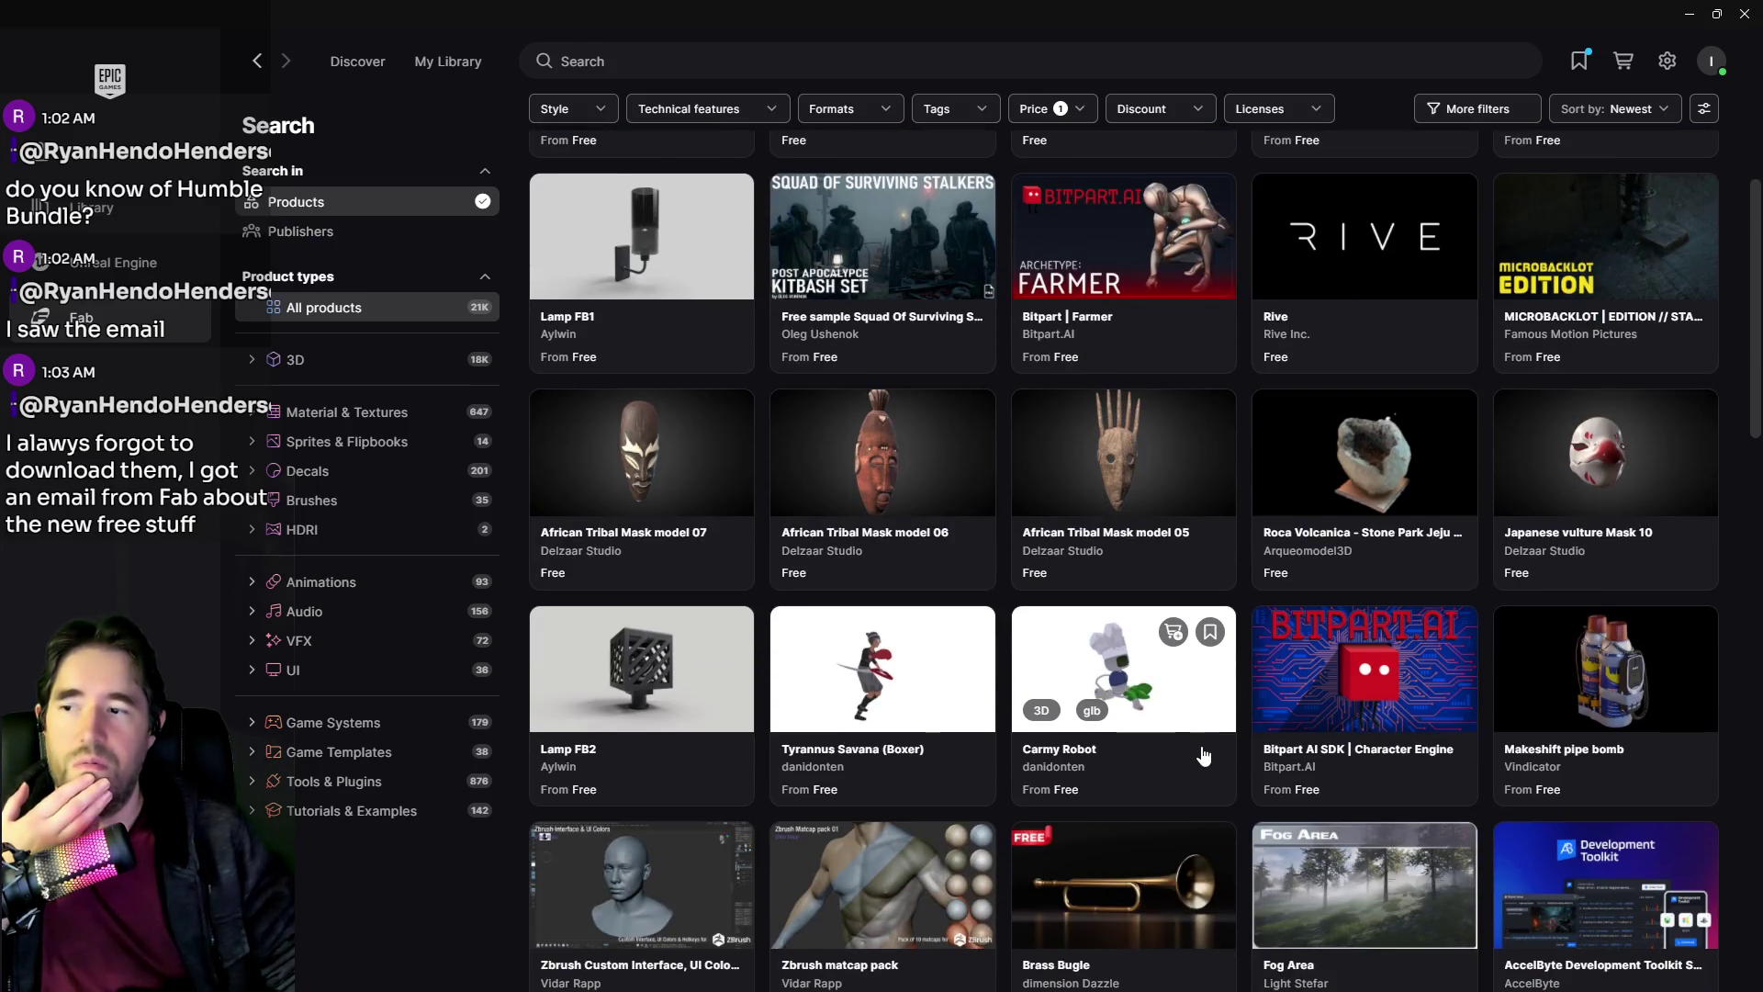
scroll(1219, 767, down, 1)
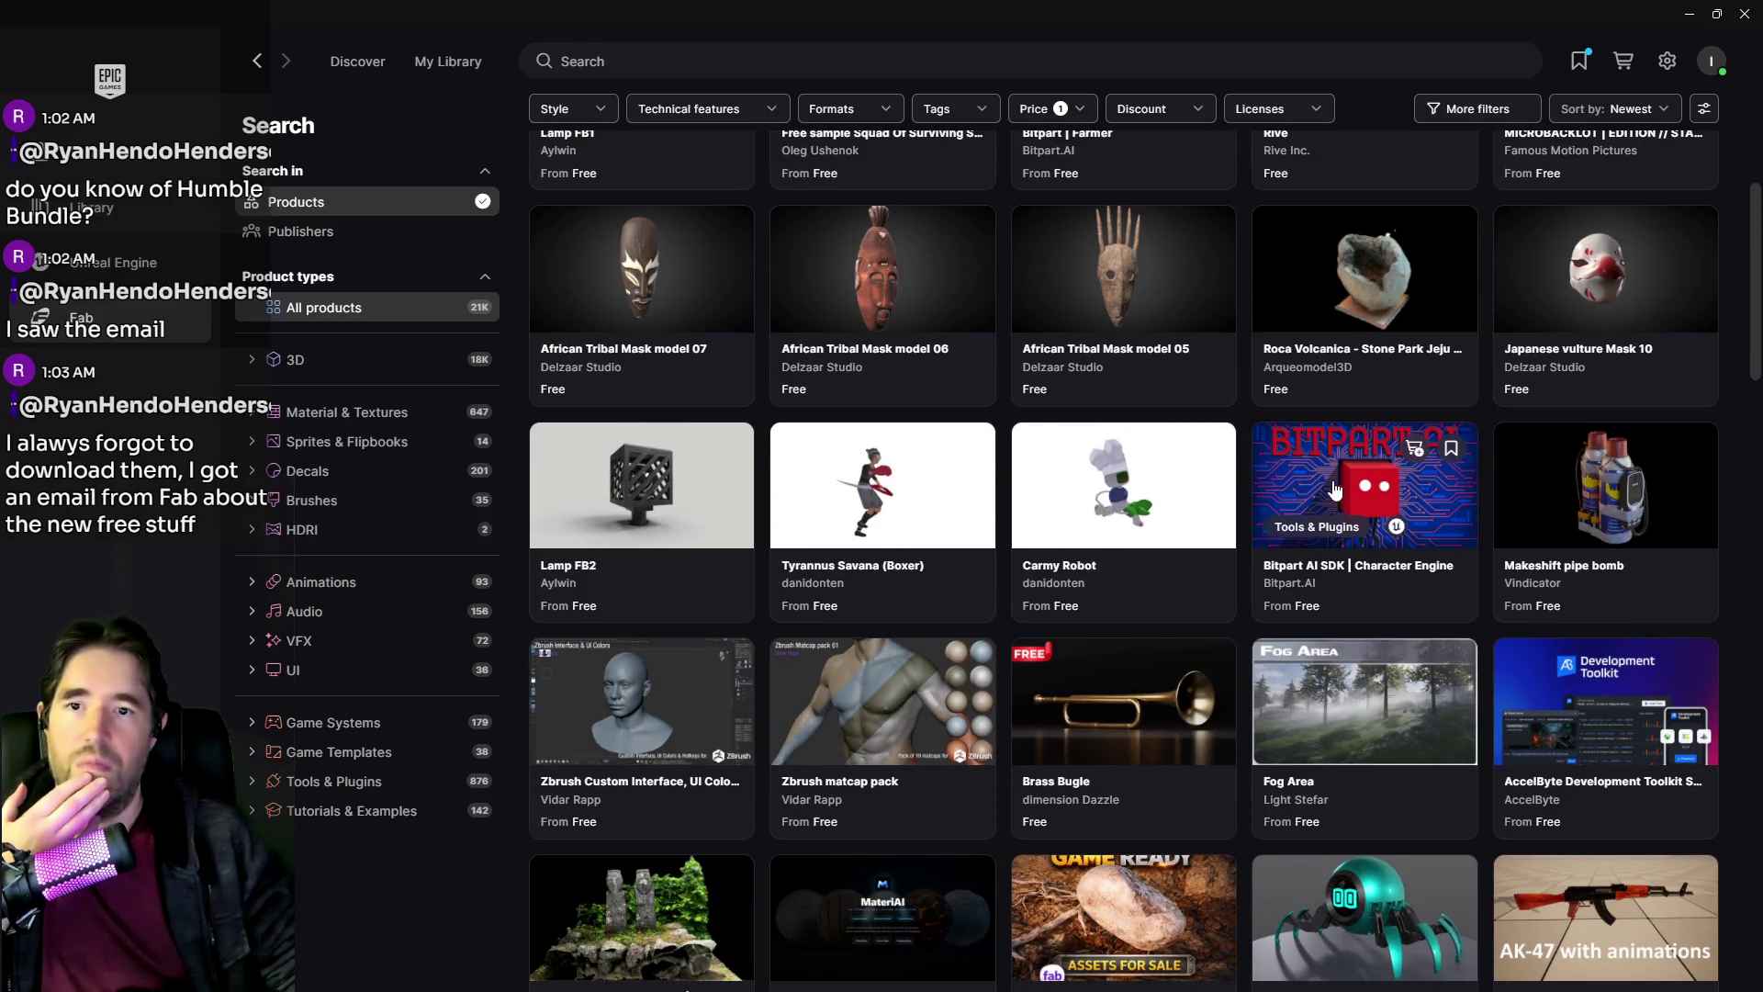
scroll(1574, 301, up, 2)
scroll(1102, 496, down, 4)
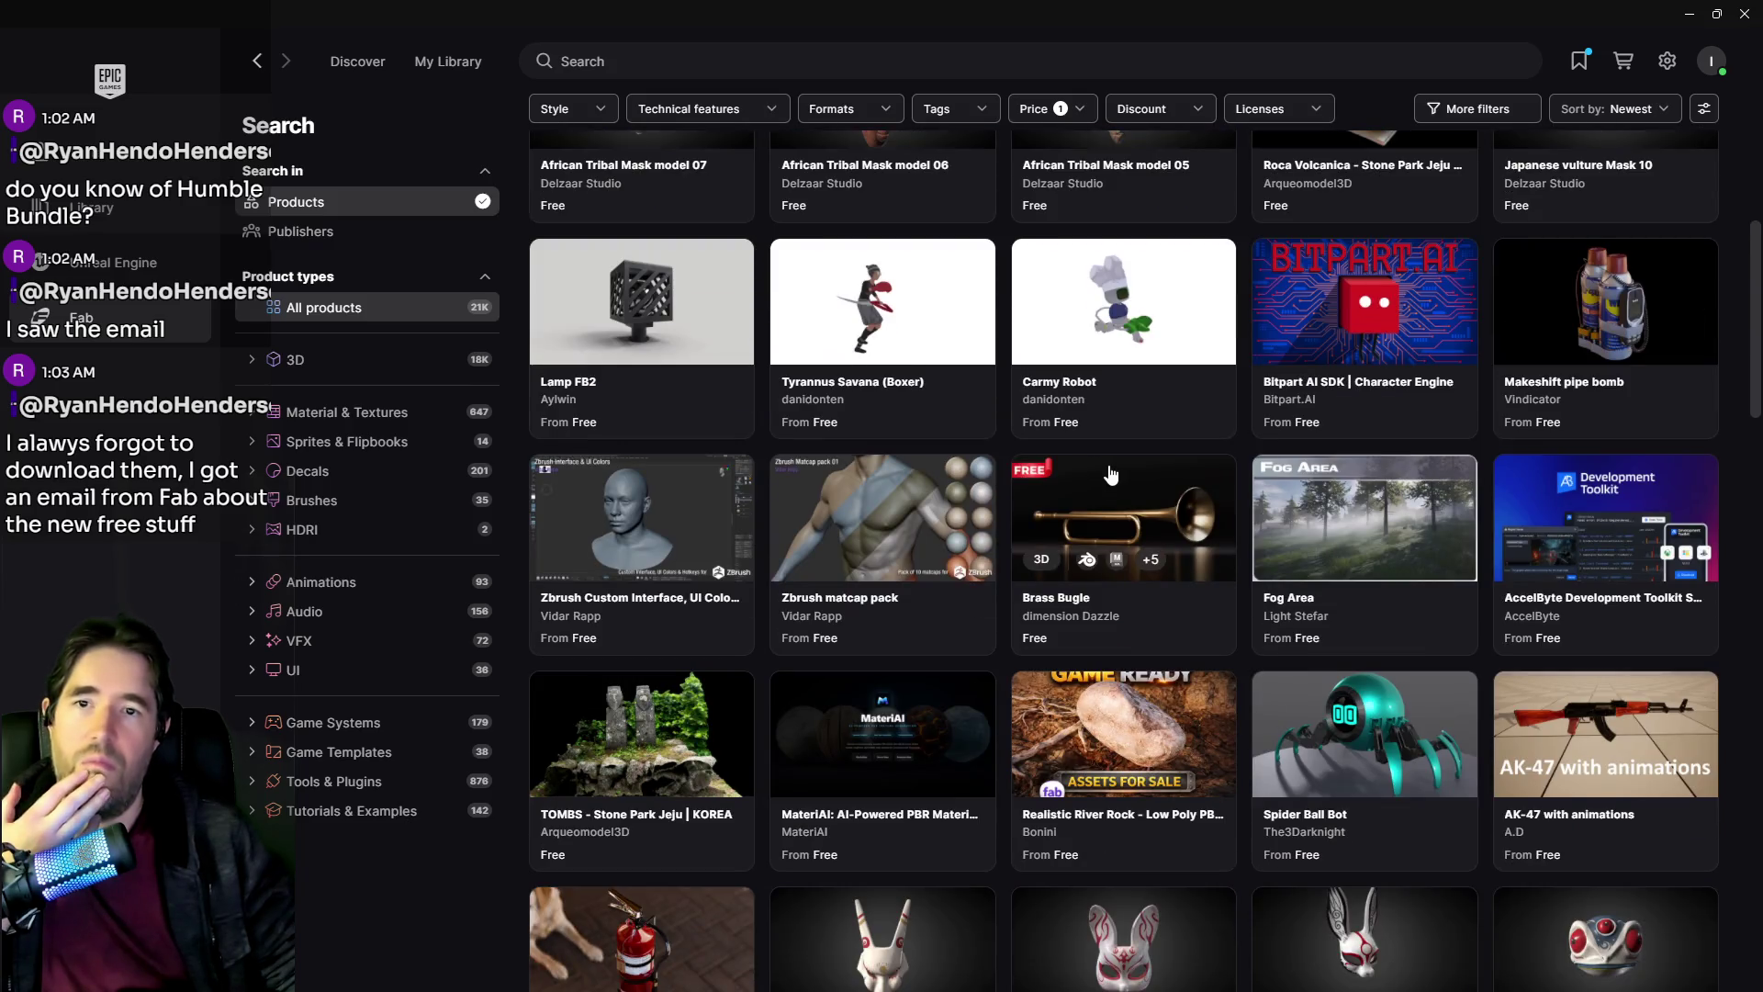
scroll(1089, 505, down, 3)
scroll(1089, 505, down, 2)
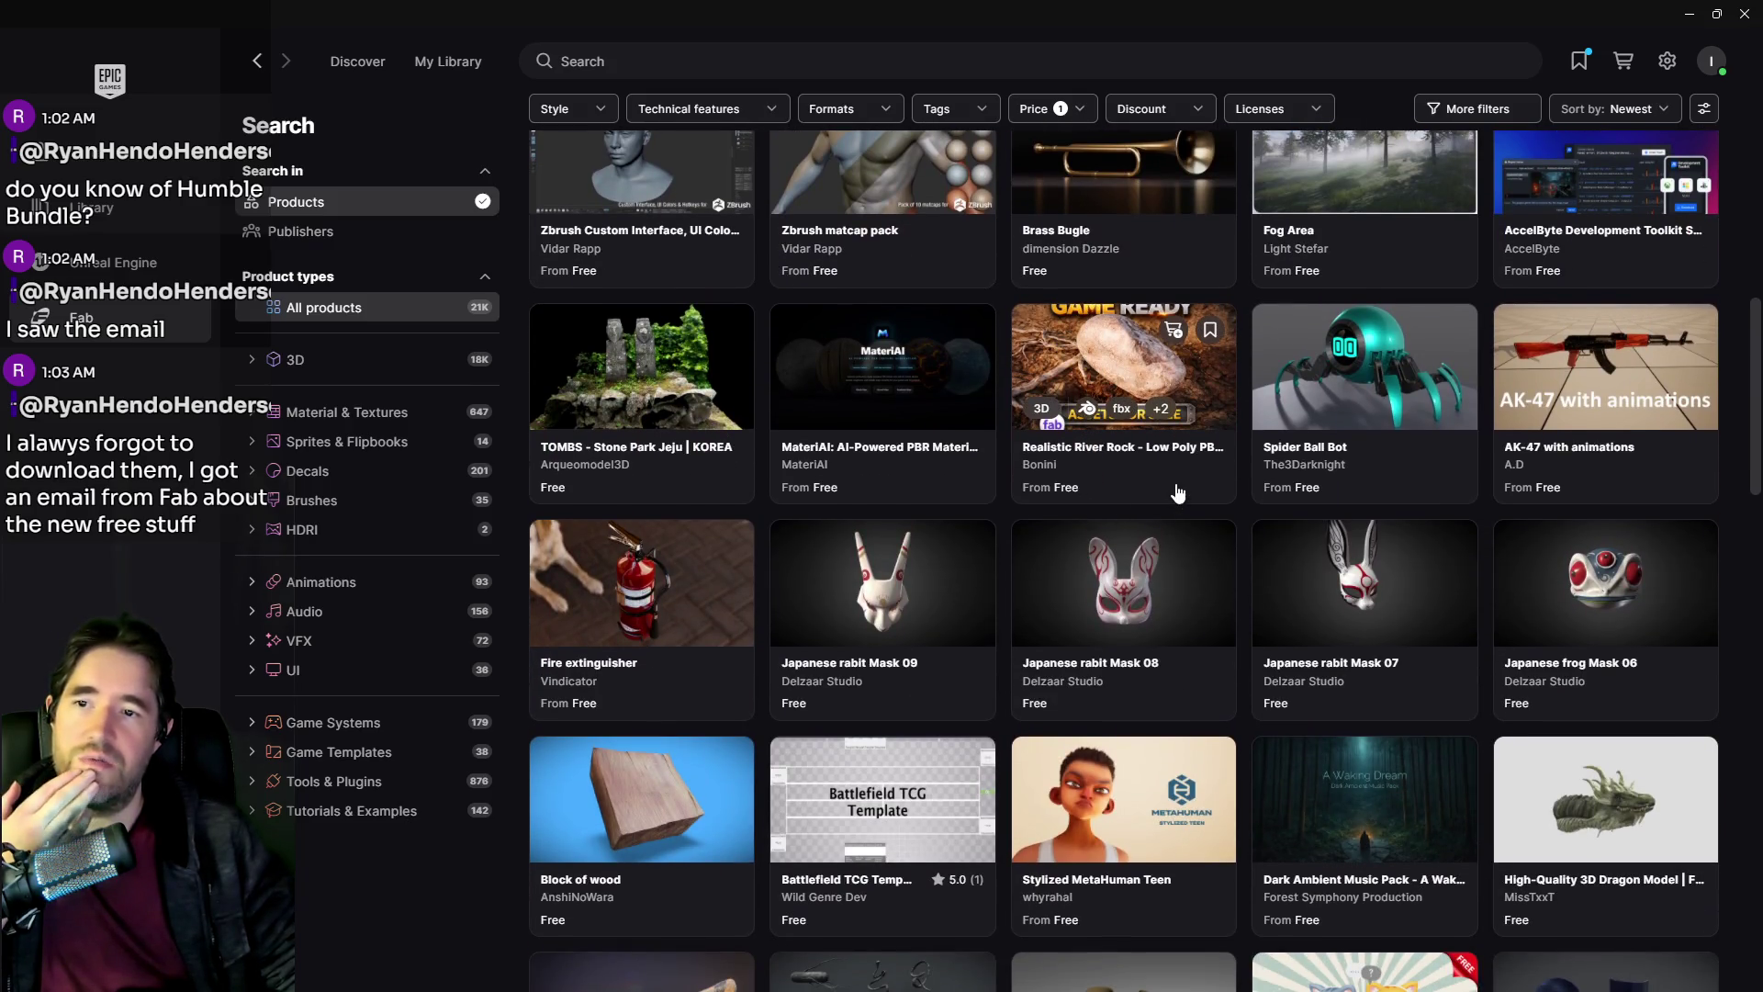
scroll(1176, 470, down, 1)
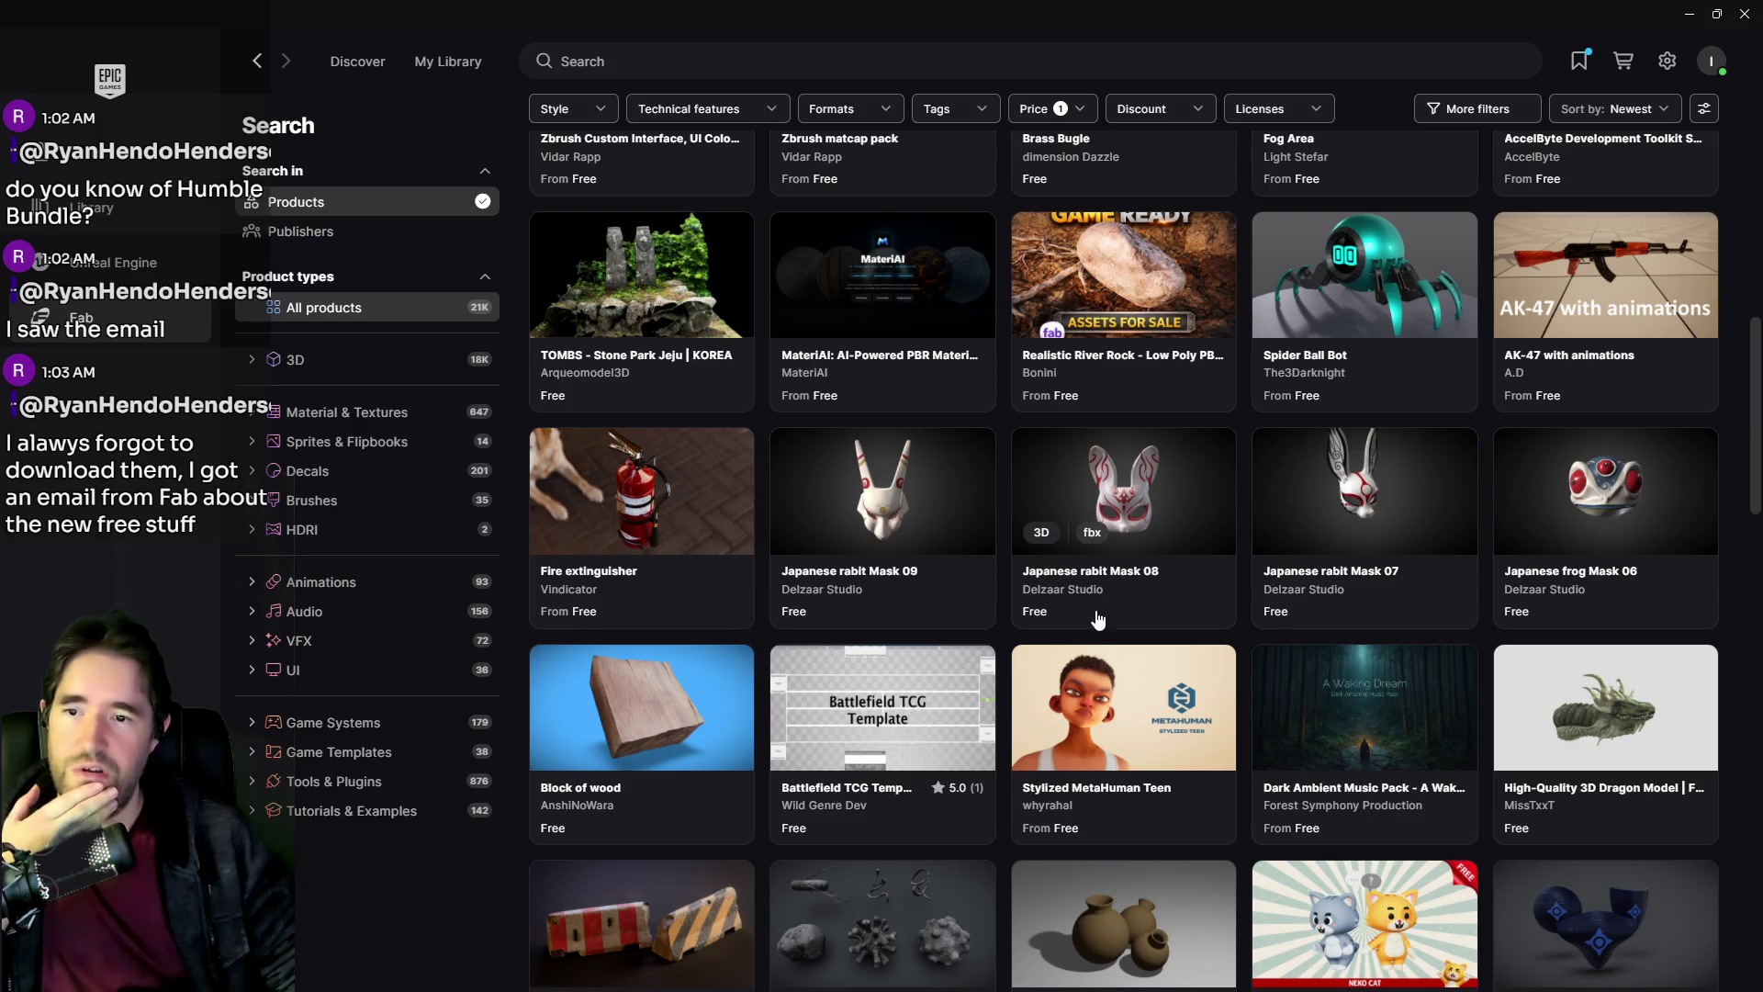
scroll(1094, 624, down, 4)
scroll(1099, 648, down, 3)
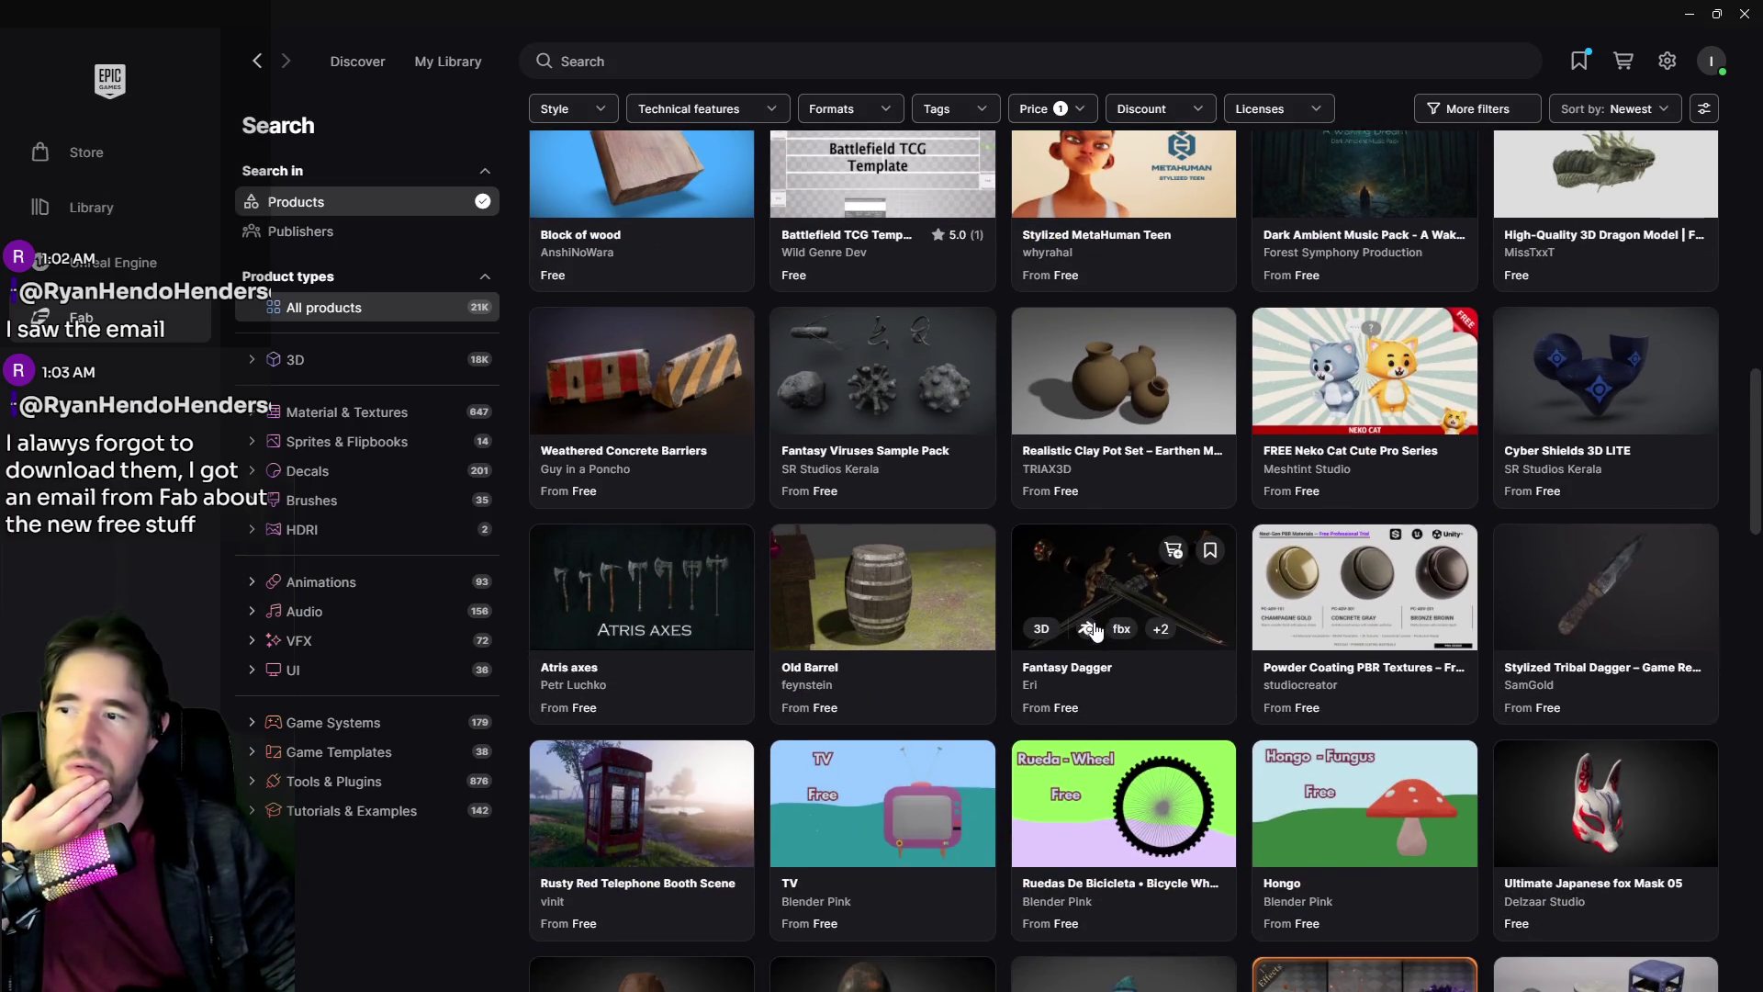
scroll(1097, 640, down, 4)
scroll(1094, 630, down, 12)
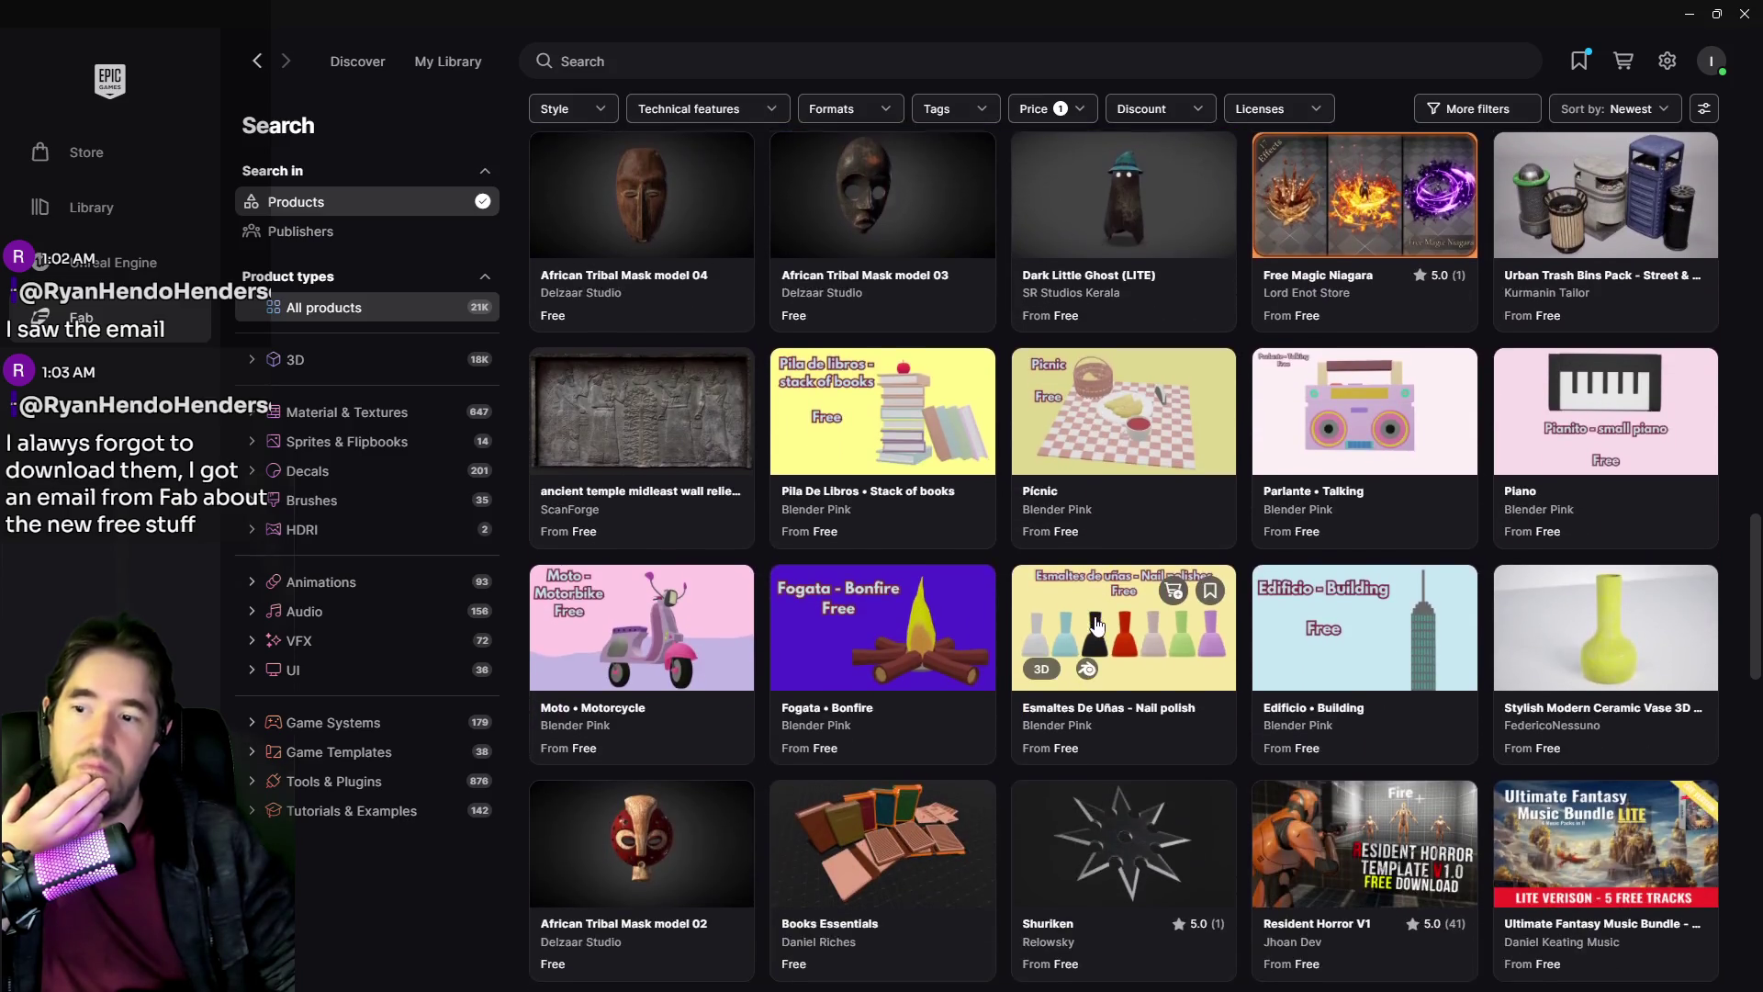
scroll(1097, 627, down, 6)
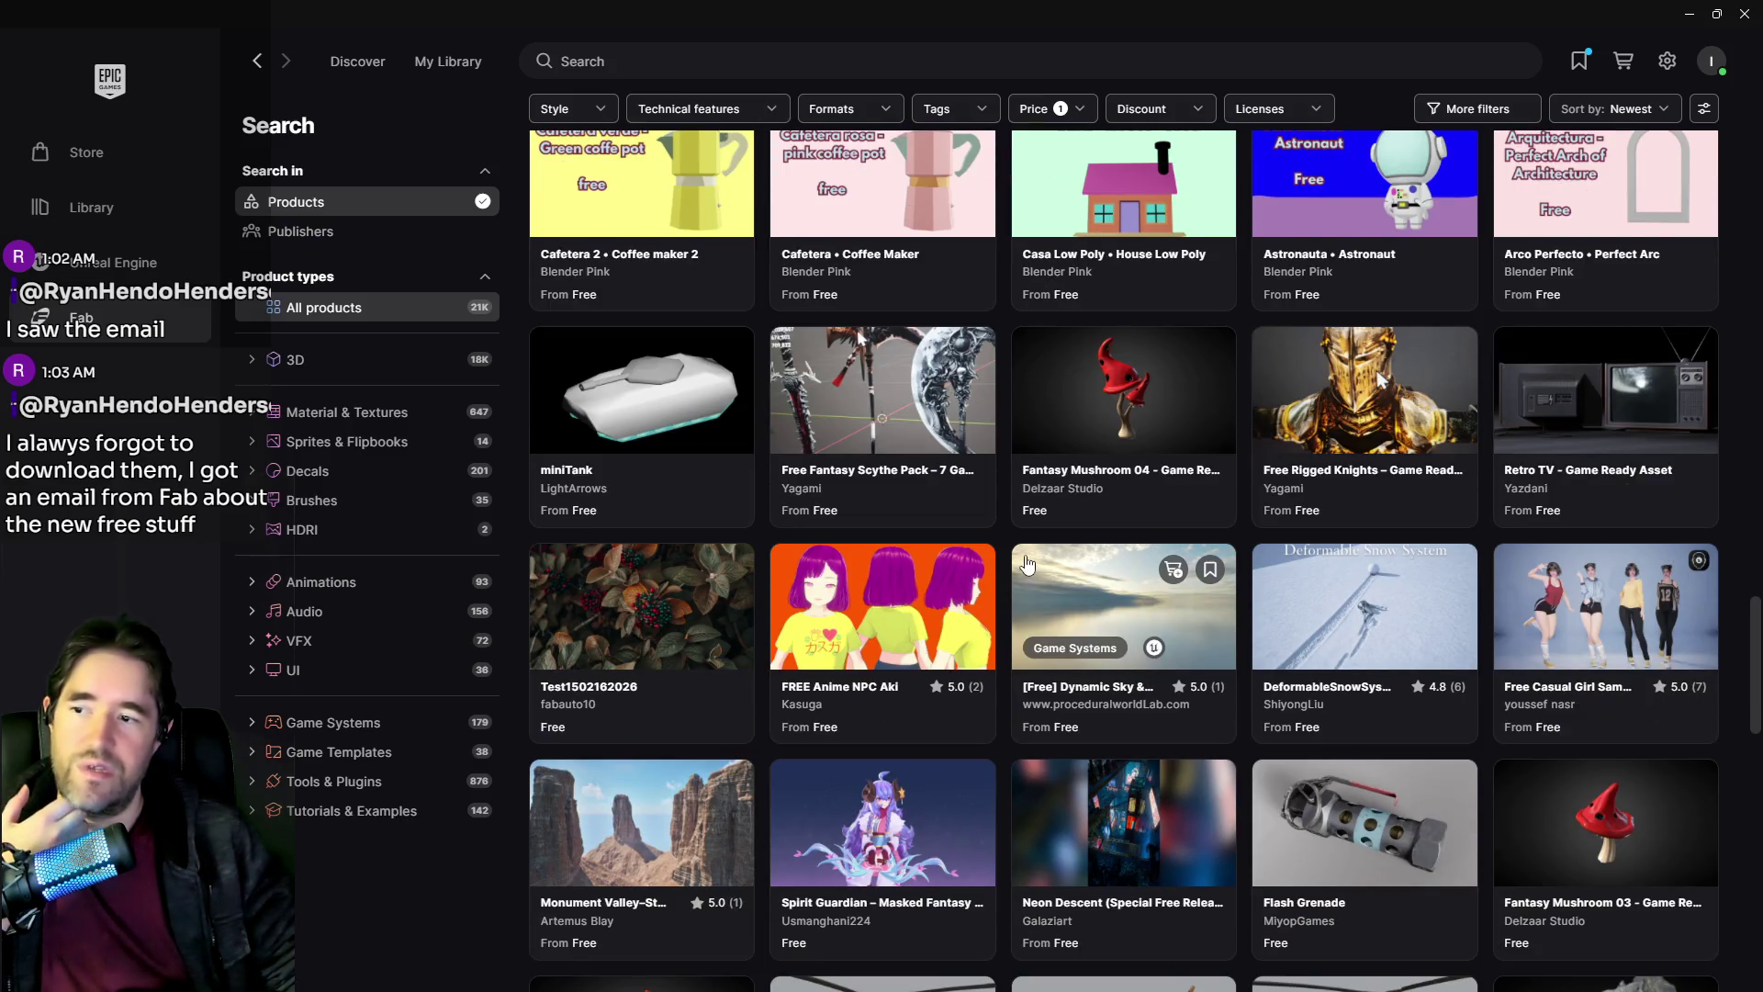
scroll(990, 555, down, 5)
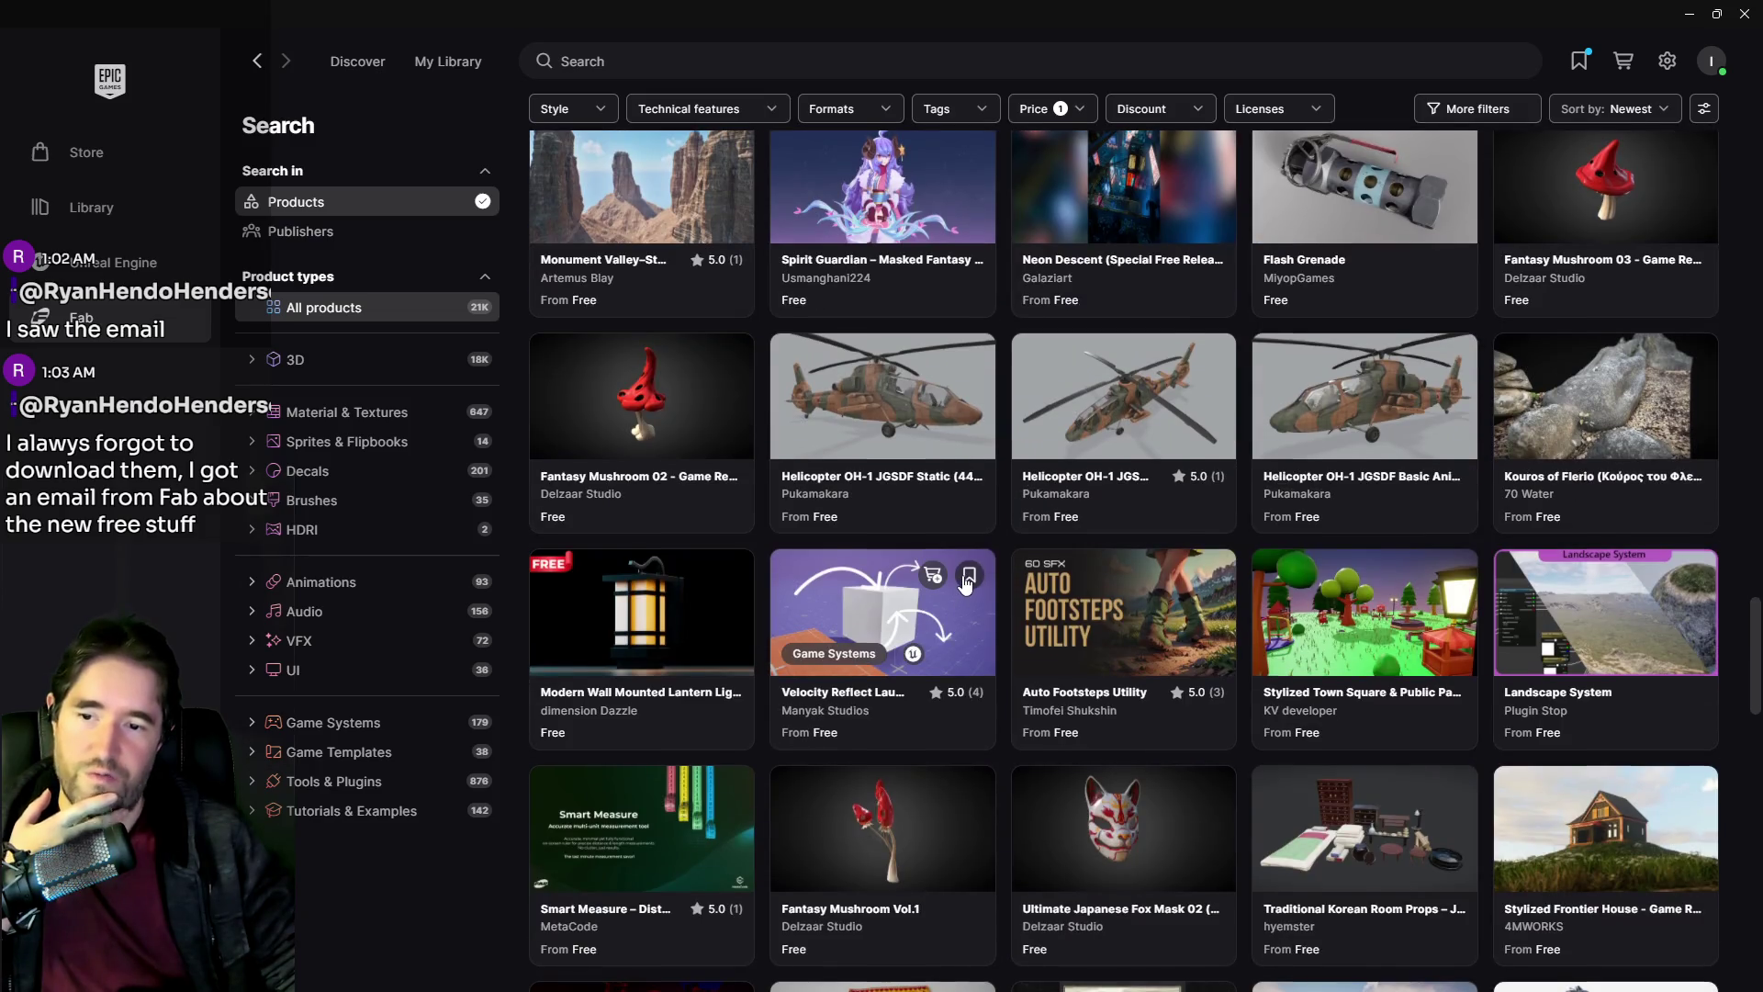
scroll(964, 582, down, 3)
scroll(964, 582, down, 6)
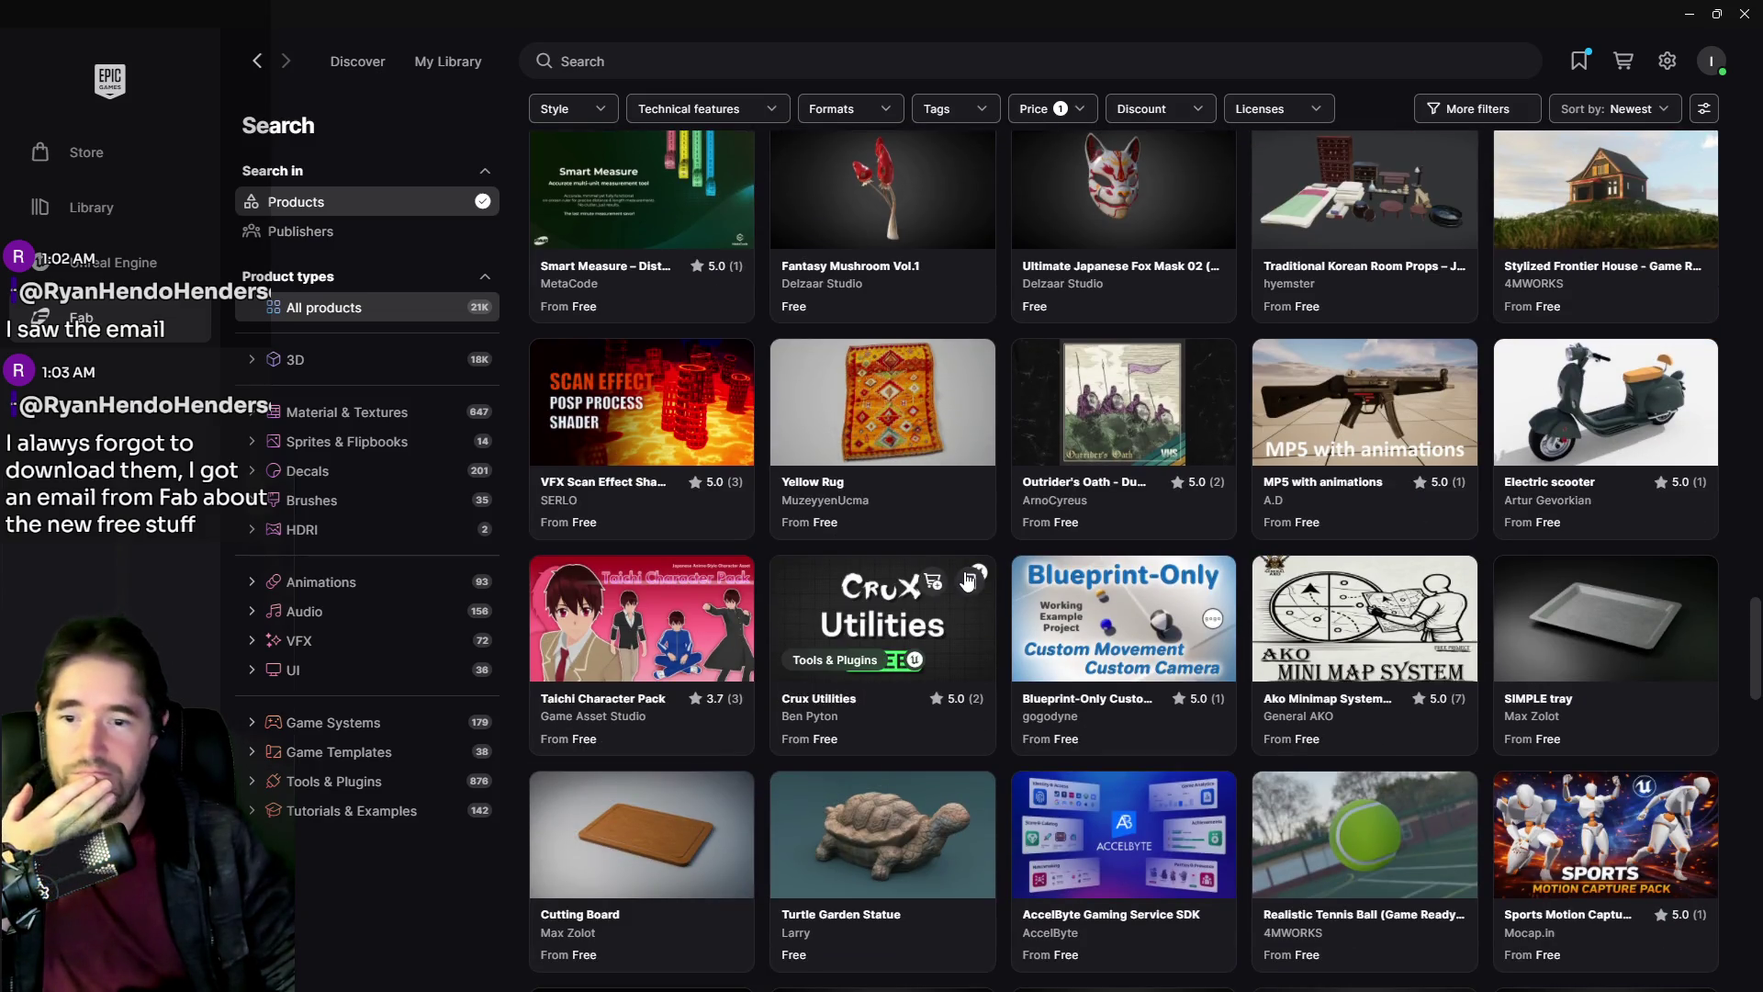
scroll(789, 762, up, 3)
key(super+Down)
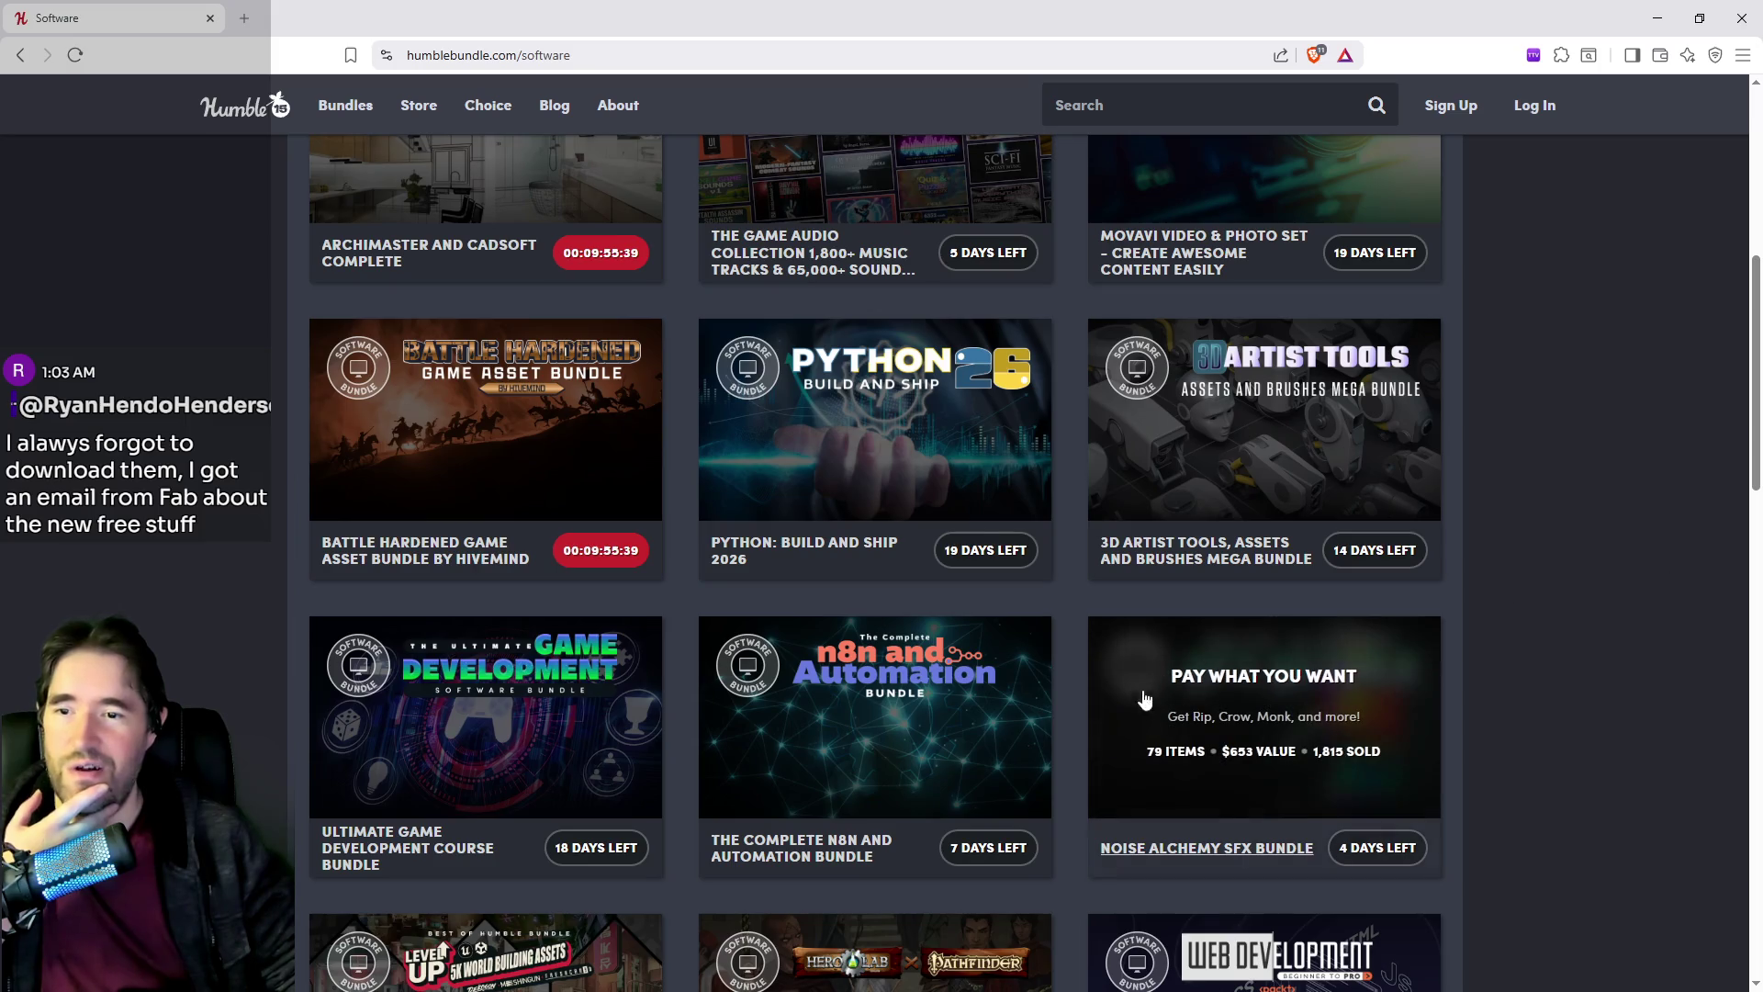
Open the Outlaw from Kitbash3D bundle from the Software bundles list in a new tab.
scroll(872, 652, down, 3)
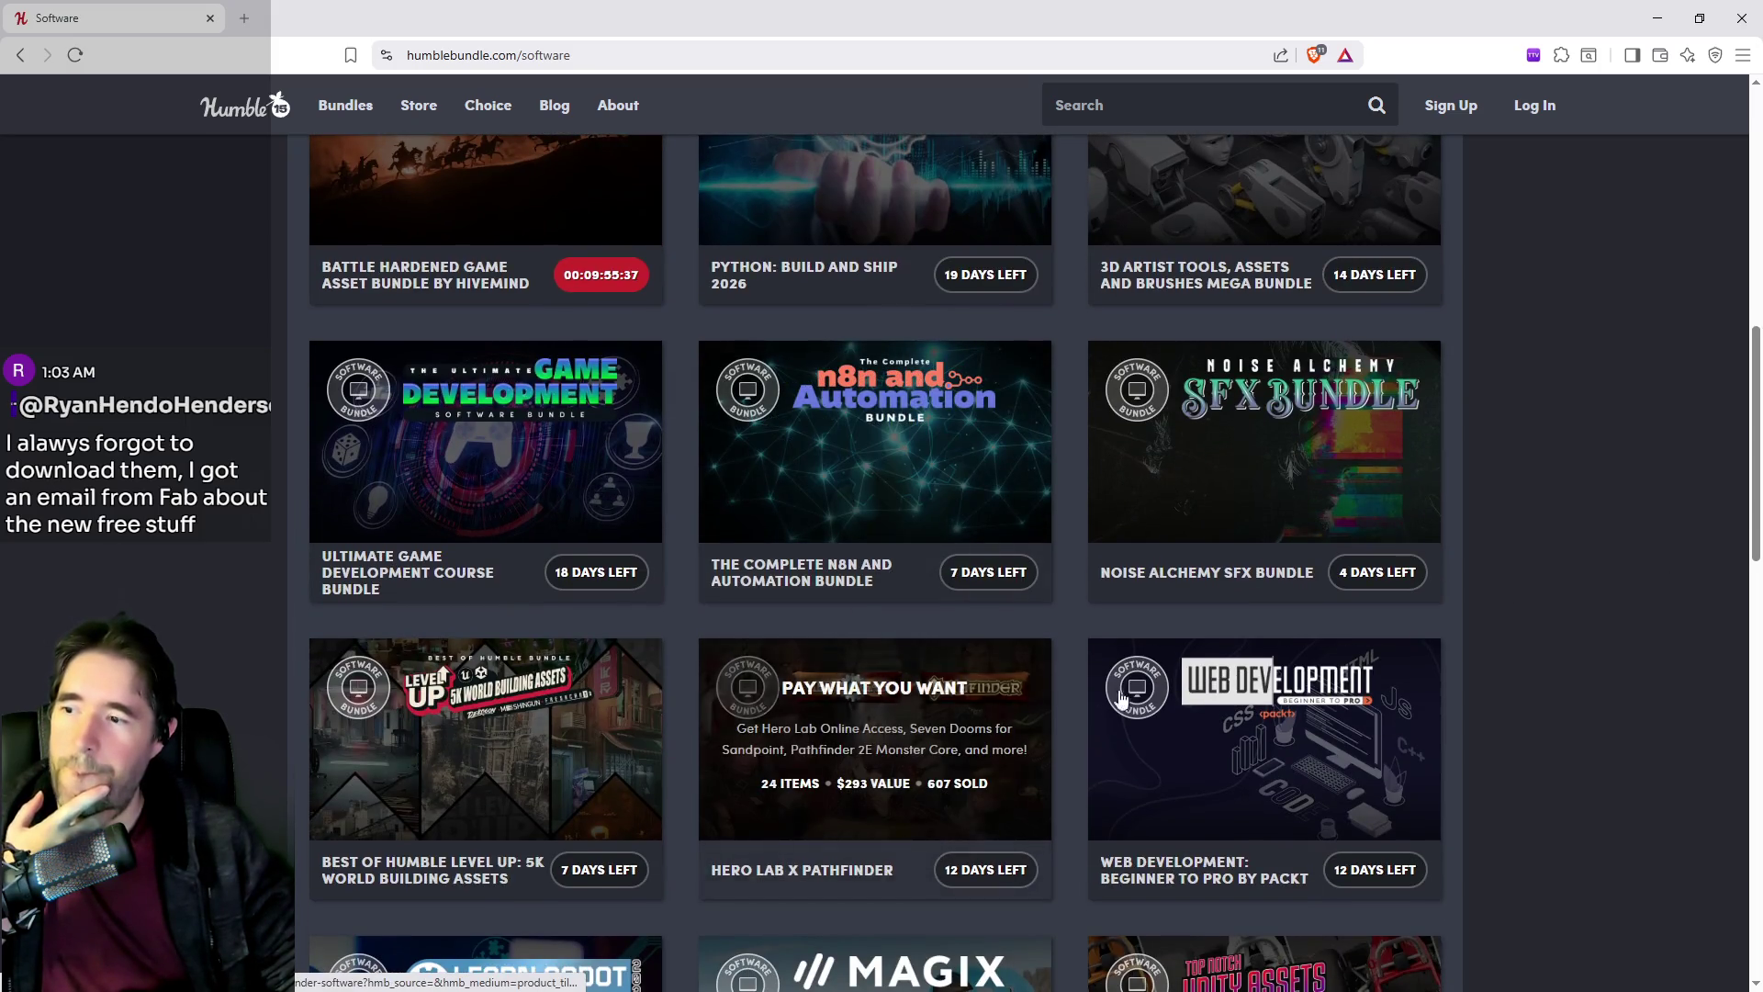
scroll(1099, 695, down, 5)
scroll(947, 605, down, 5)
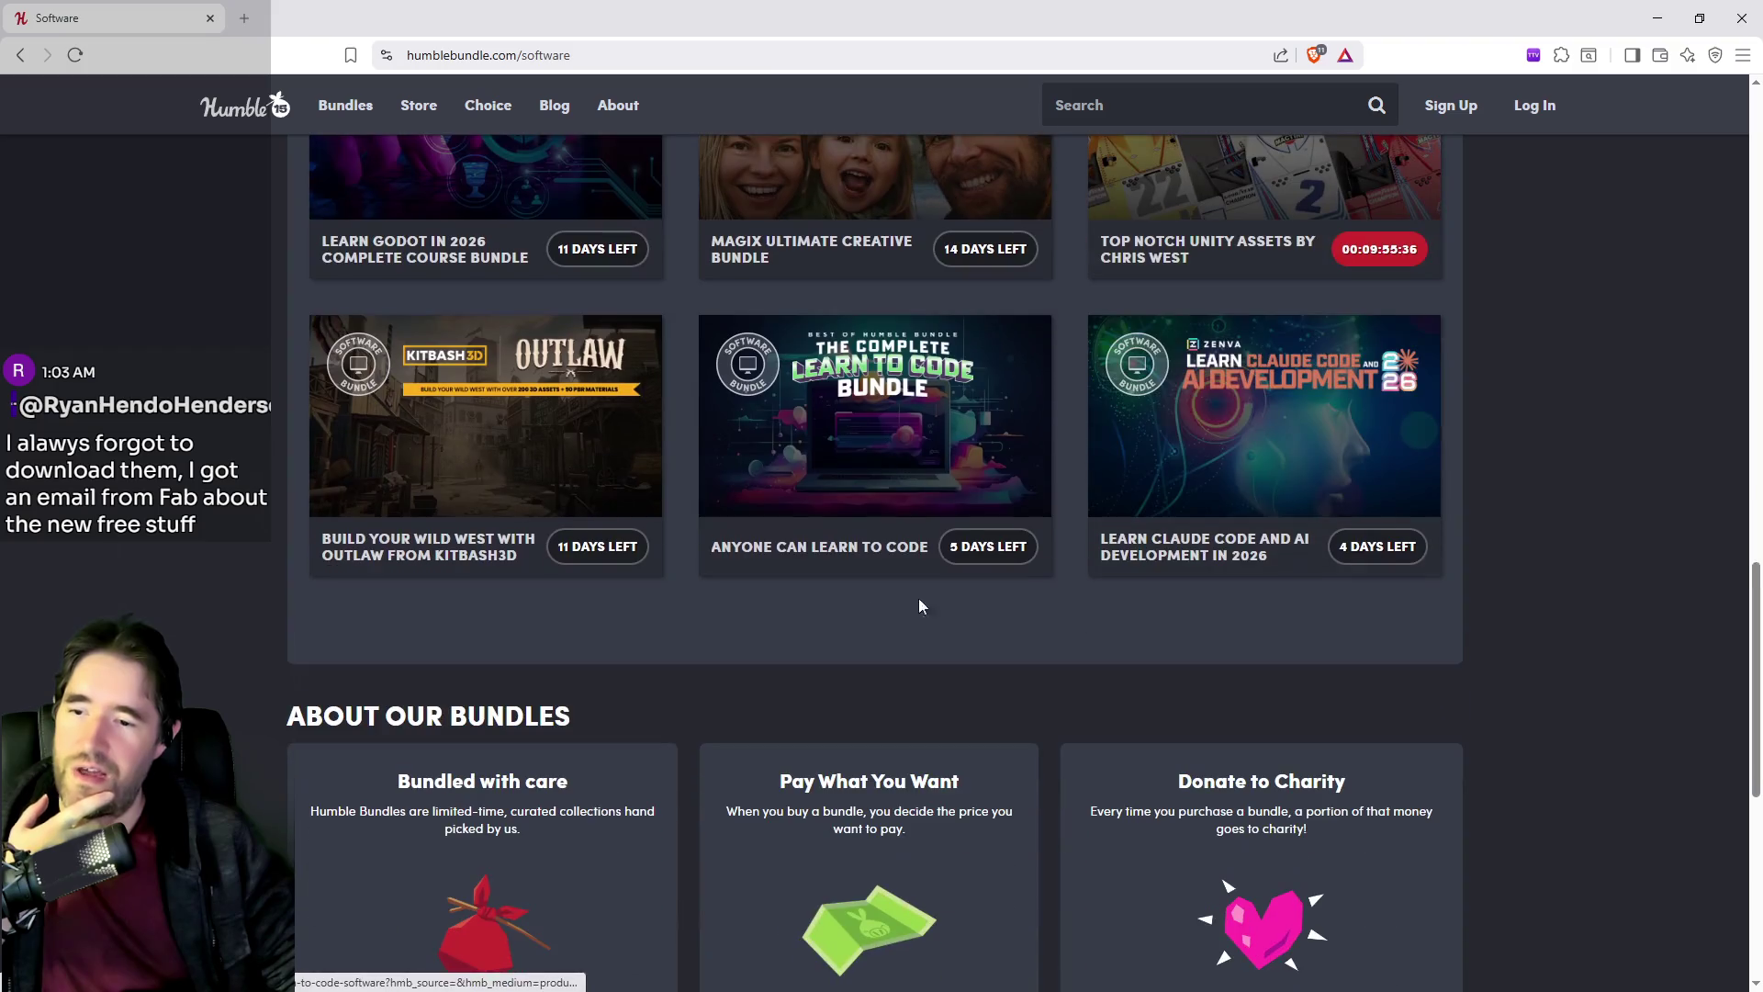
scroll(704, 645, up, 4)
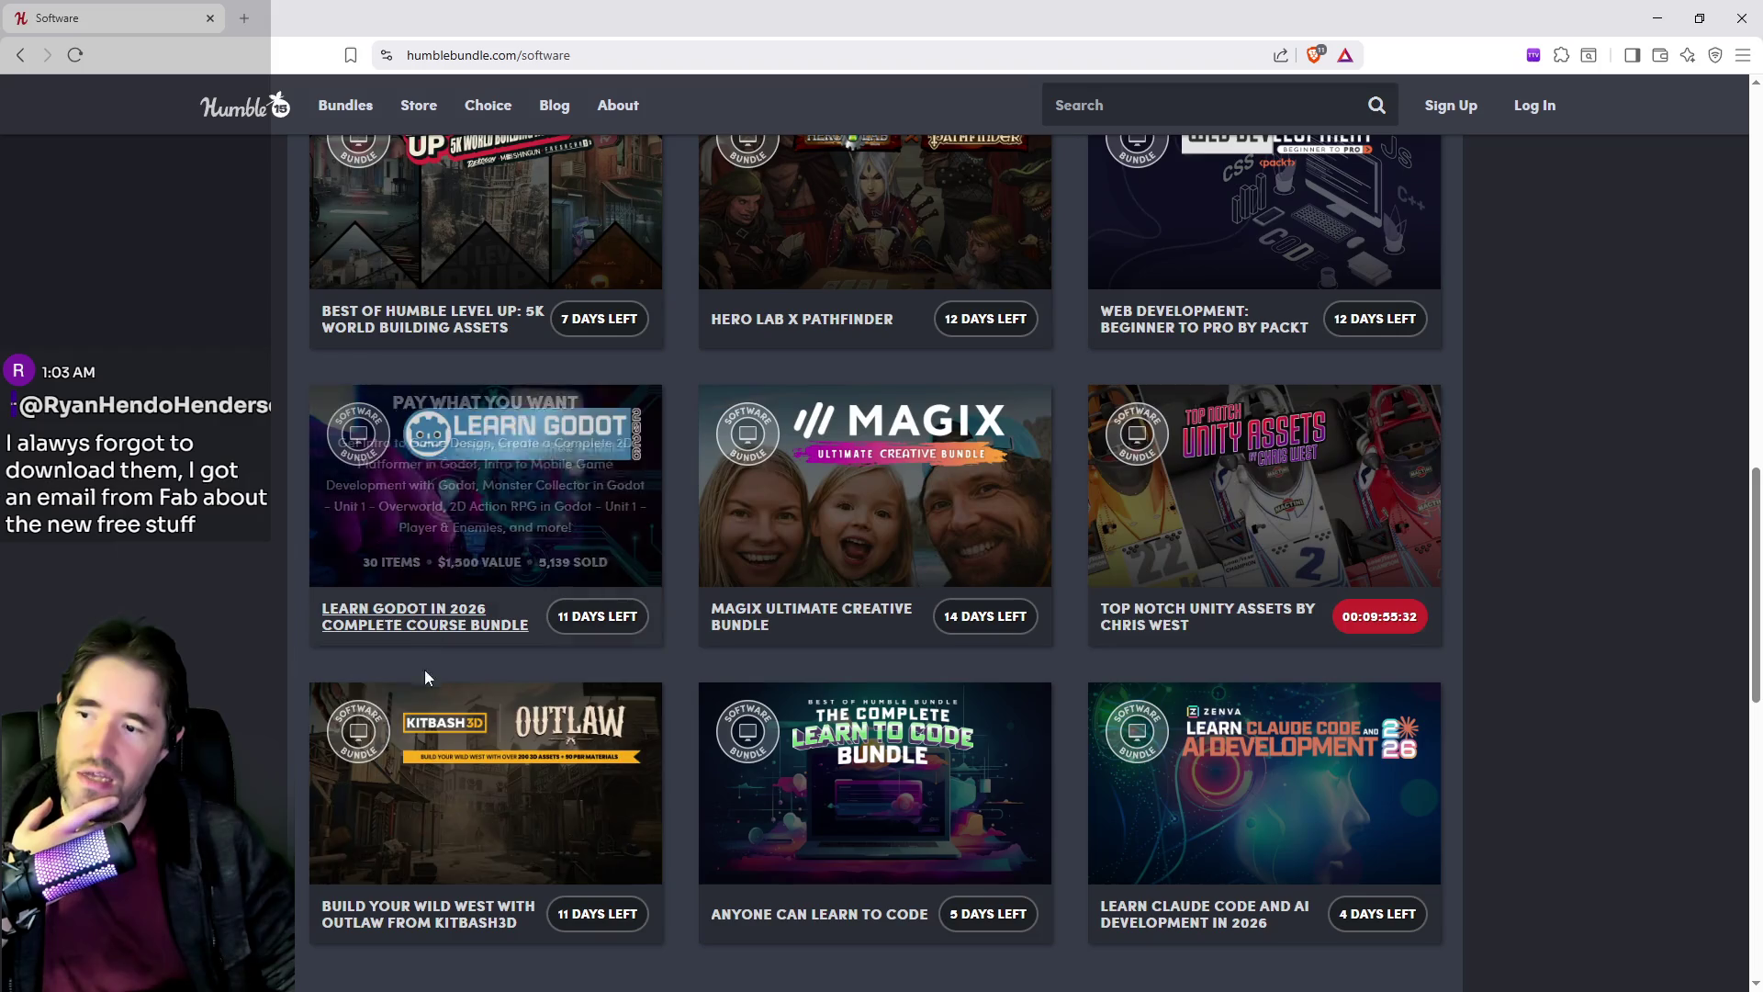
middle_click(409, 755)
click(269, 23)
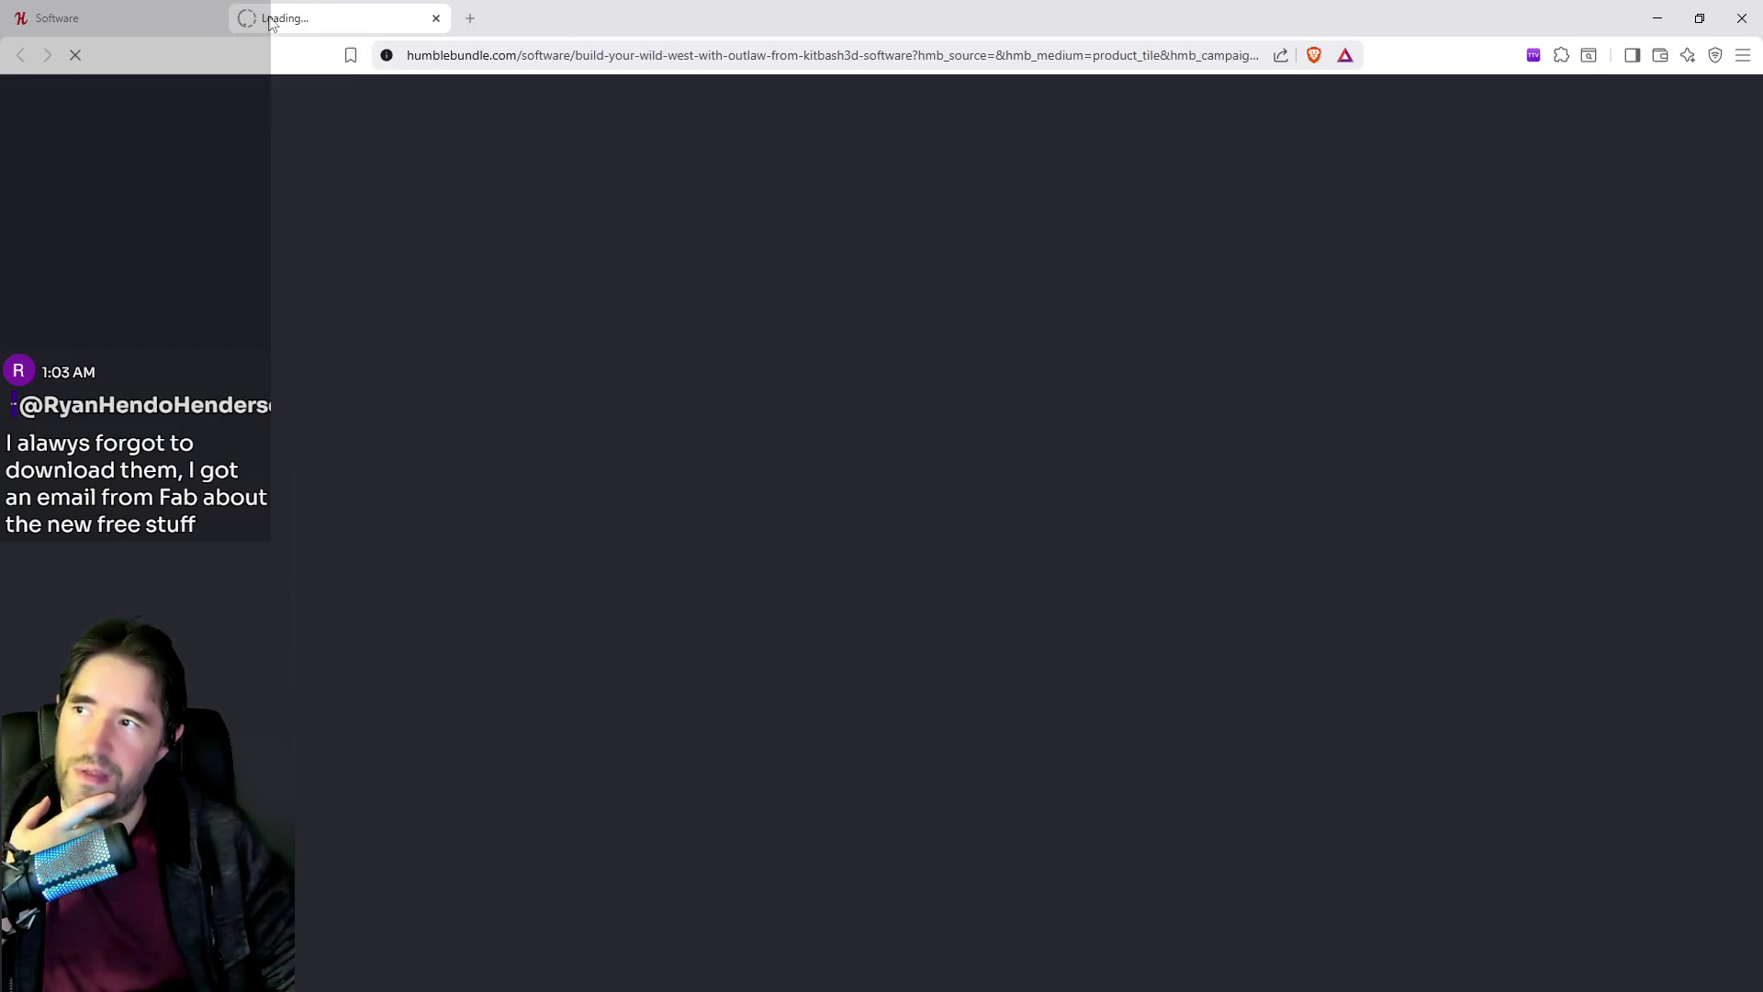
Scroll through the Outlaw bundle's asset grid and pay-what-you-want price options.
scroll(951, 705, down, 6)
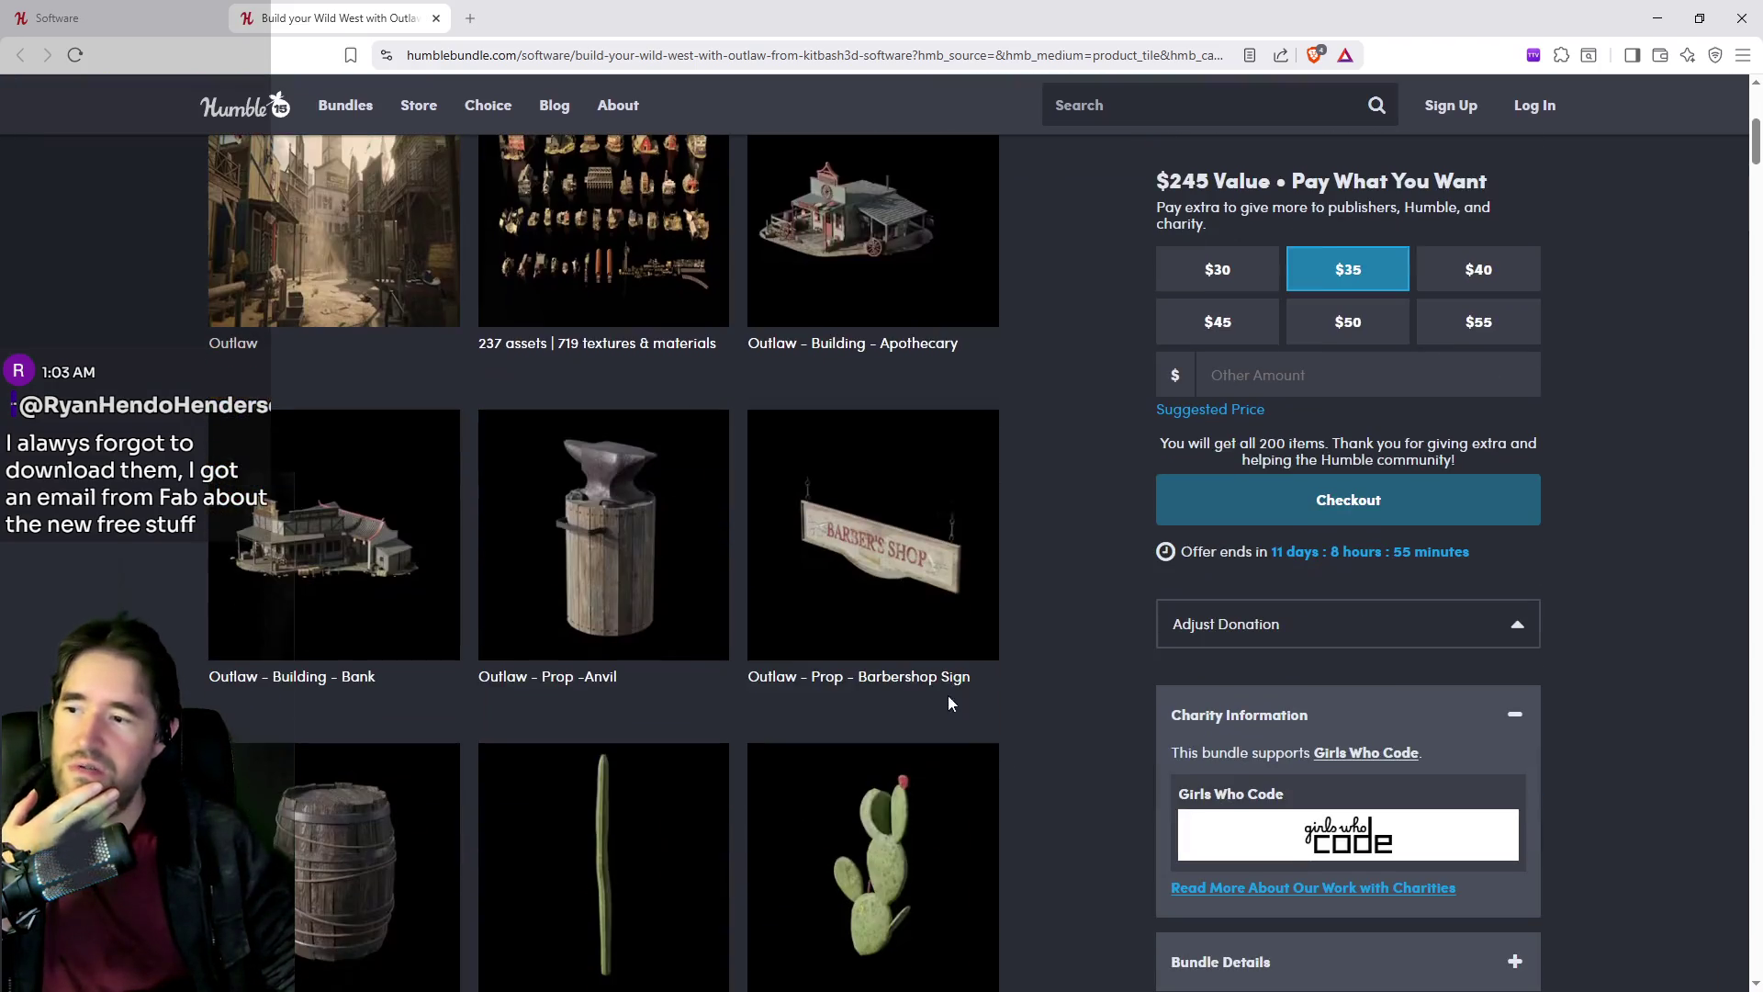
scroll(658, 457, down, 18)
scroll(658, 456, down, 20)
scroll(658, 456, down, 20)
scroll(658, 456, down, 15)
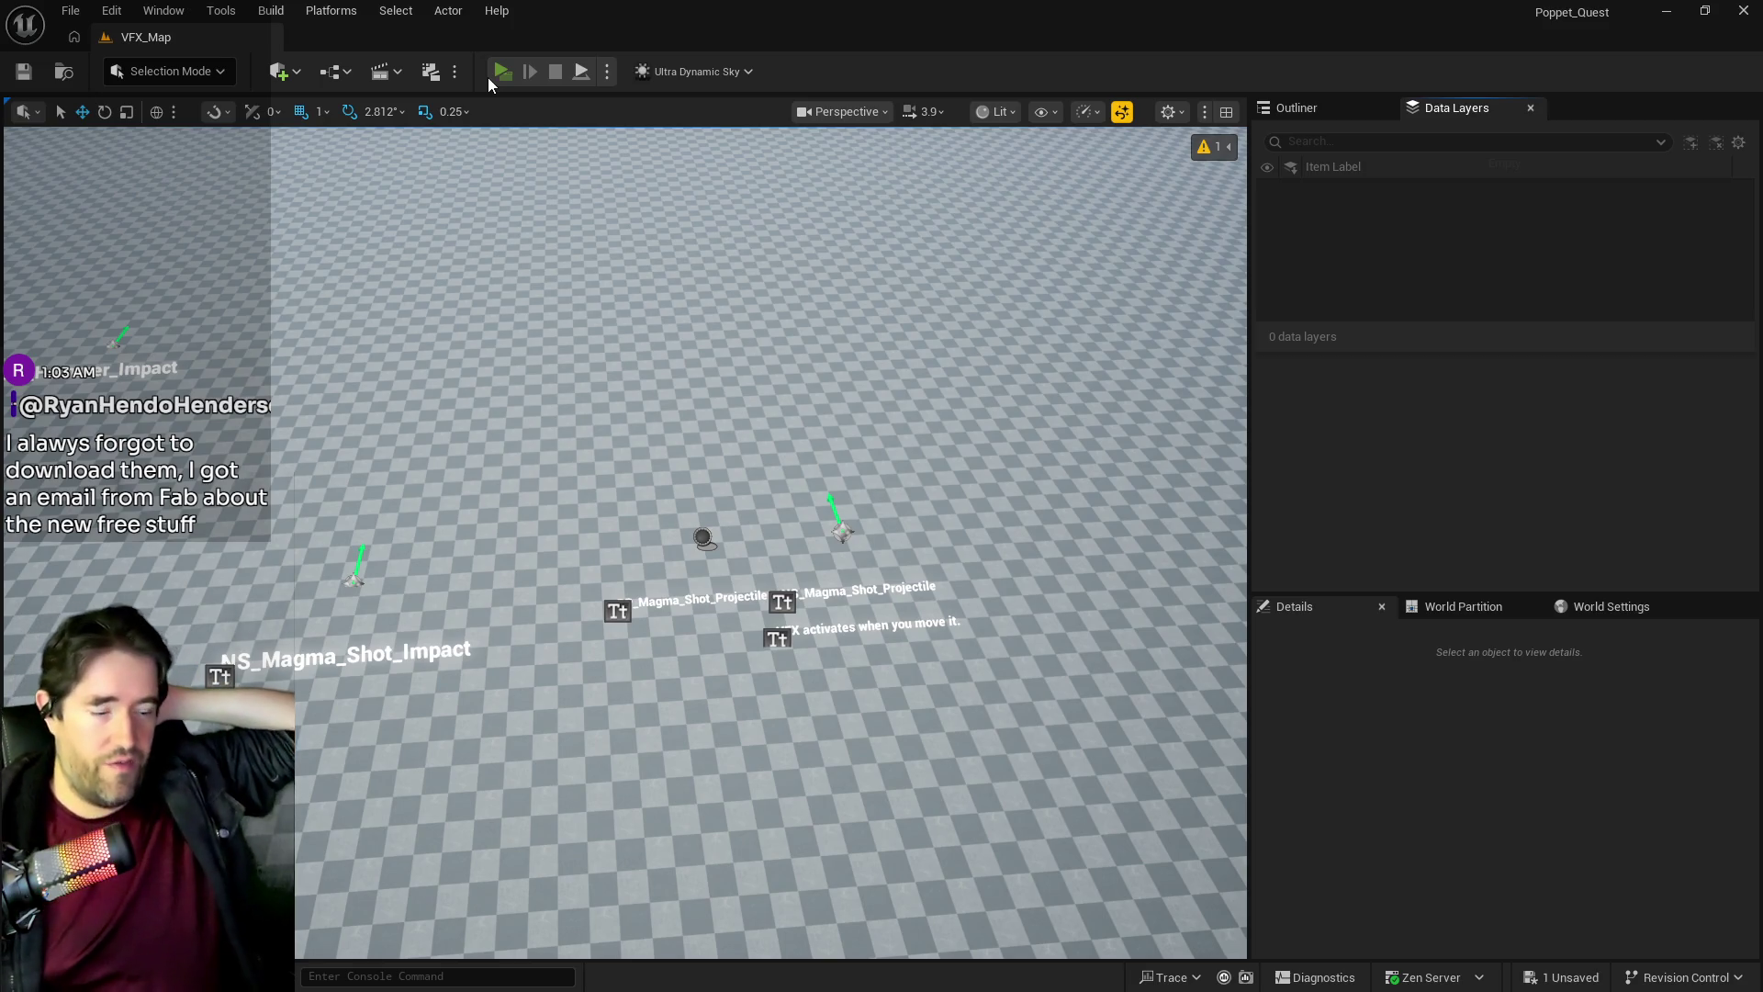
Launch a standalone playtest with Alt+P and dismiss the character selection menu.
key(alt+p)
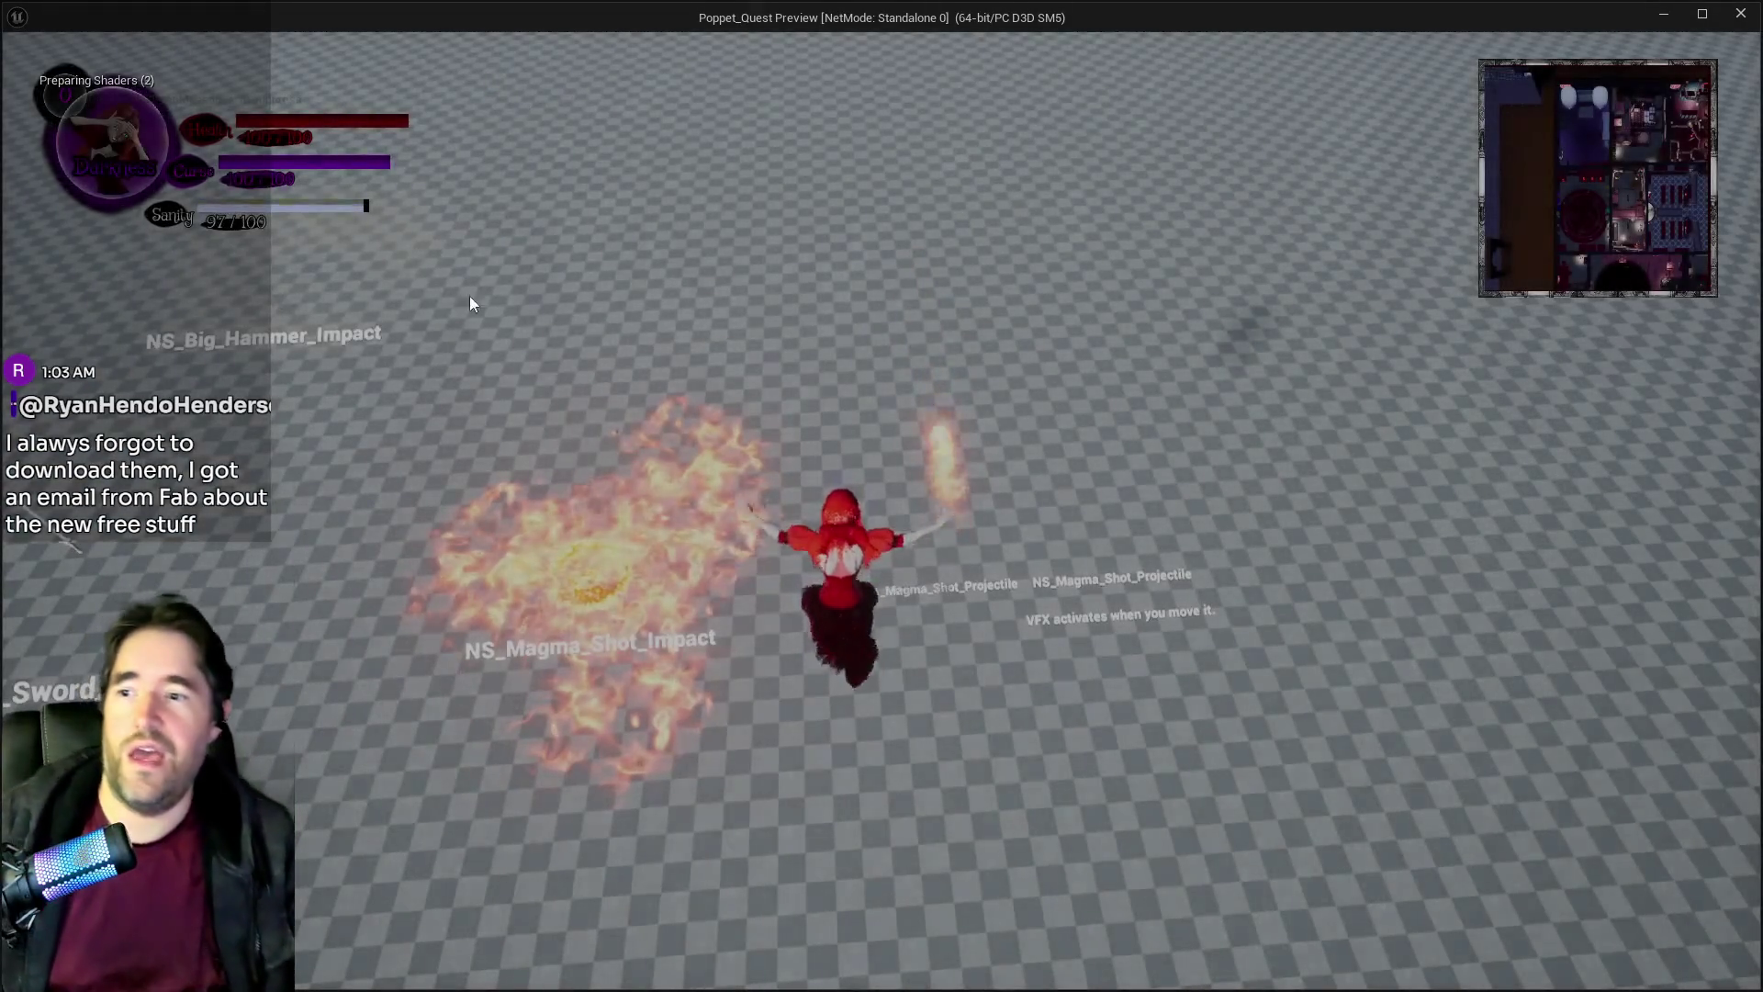
click(470, 296)
key(w)
key(w)
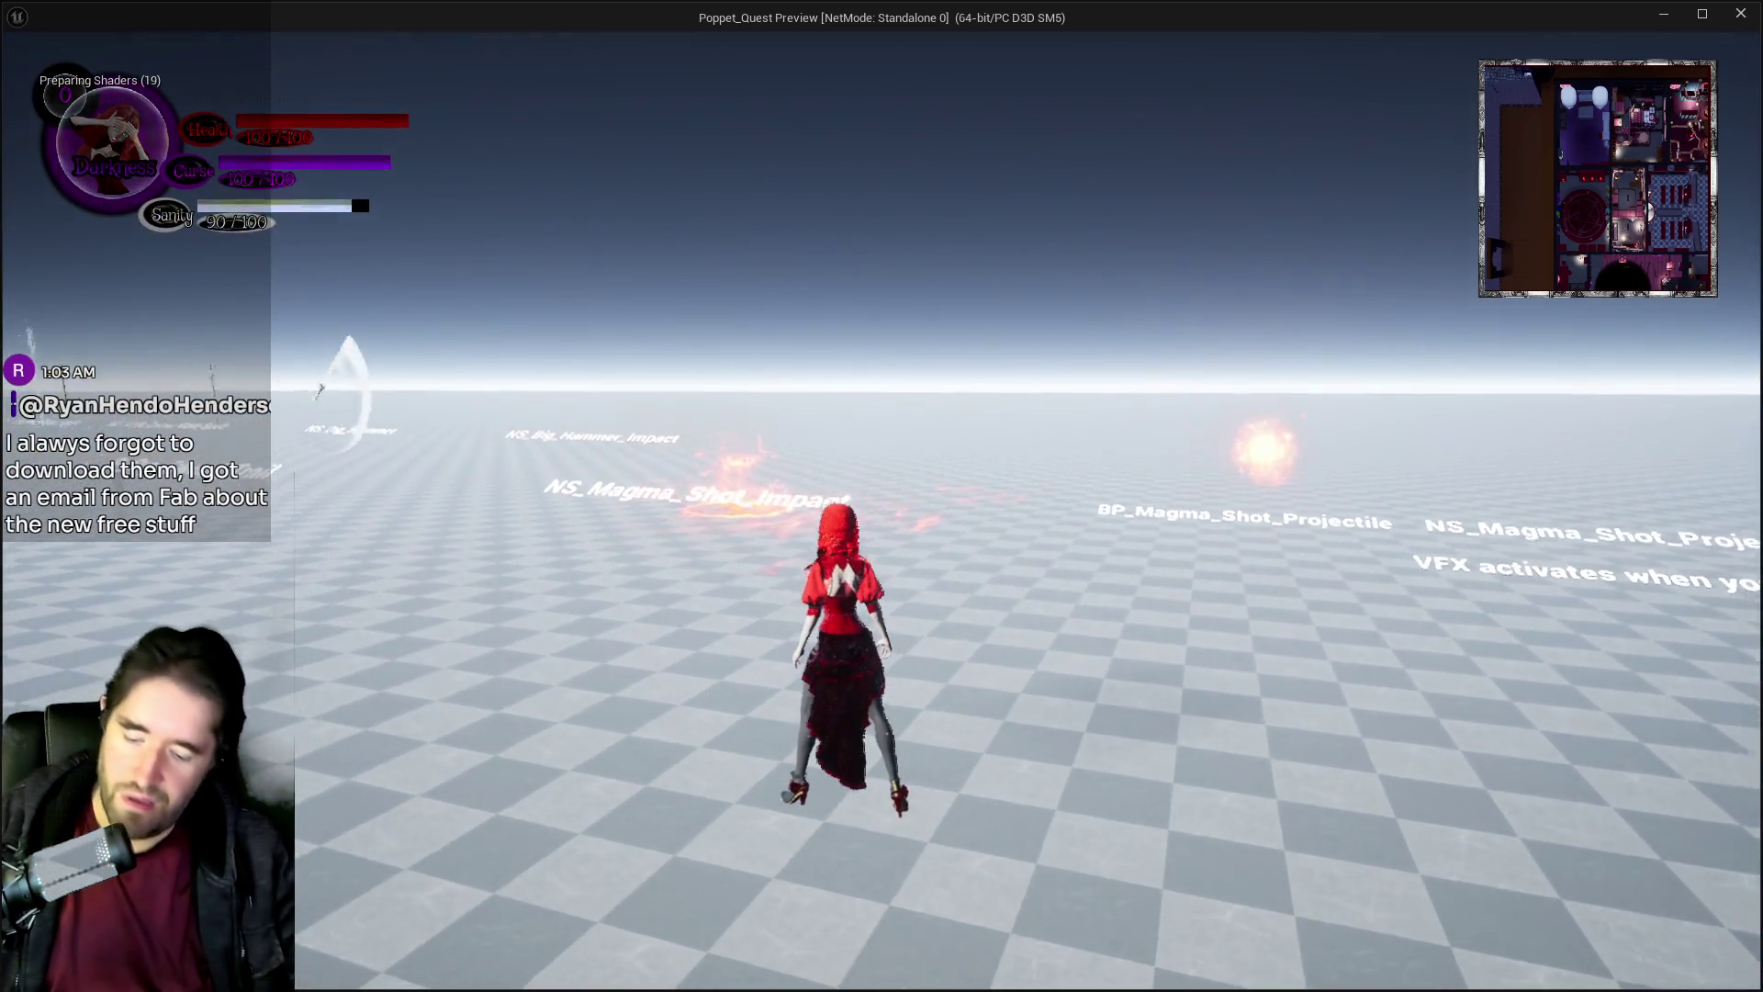
key(Tab)
click(477, 861)
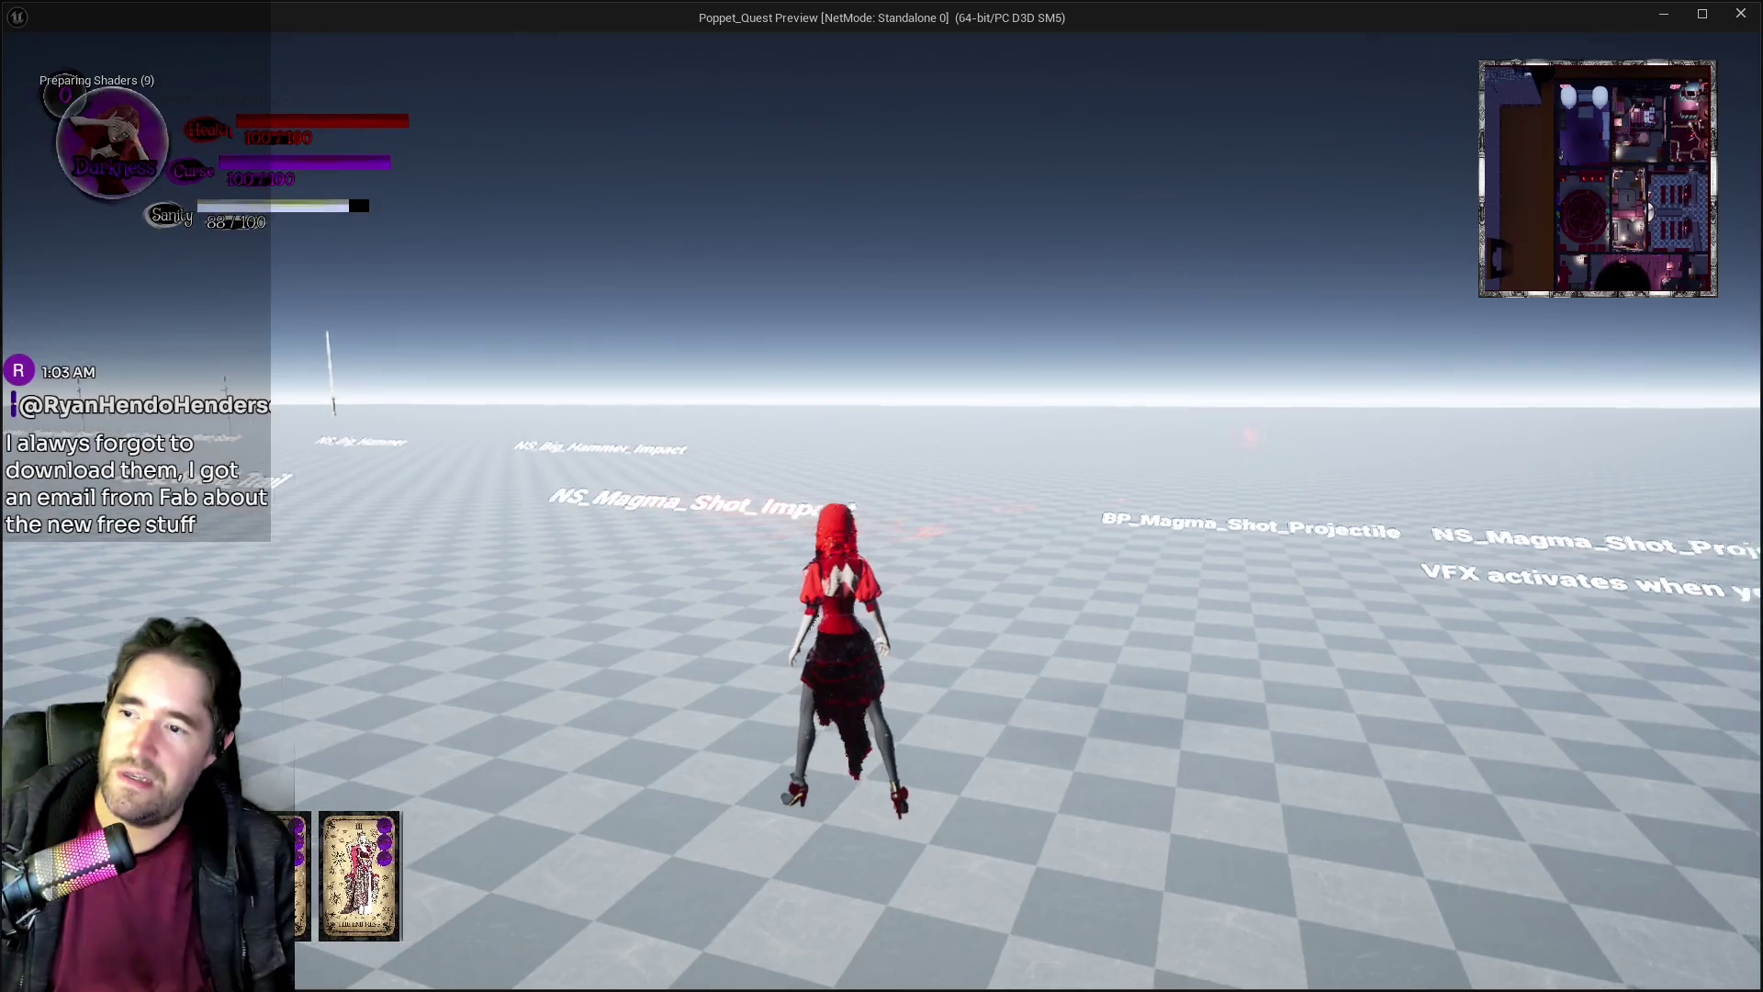
Run past the magma shot effects toward the P_Big_Sword_Trail and hammer effects.
key(w)
key(w)
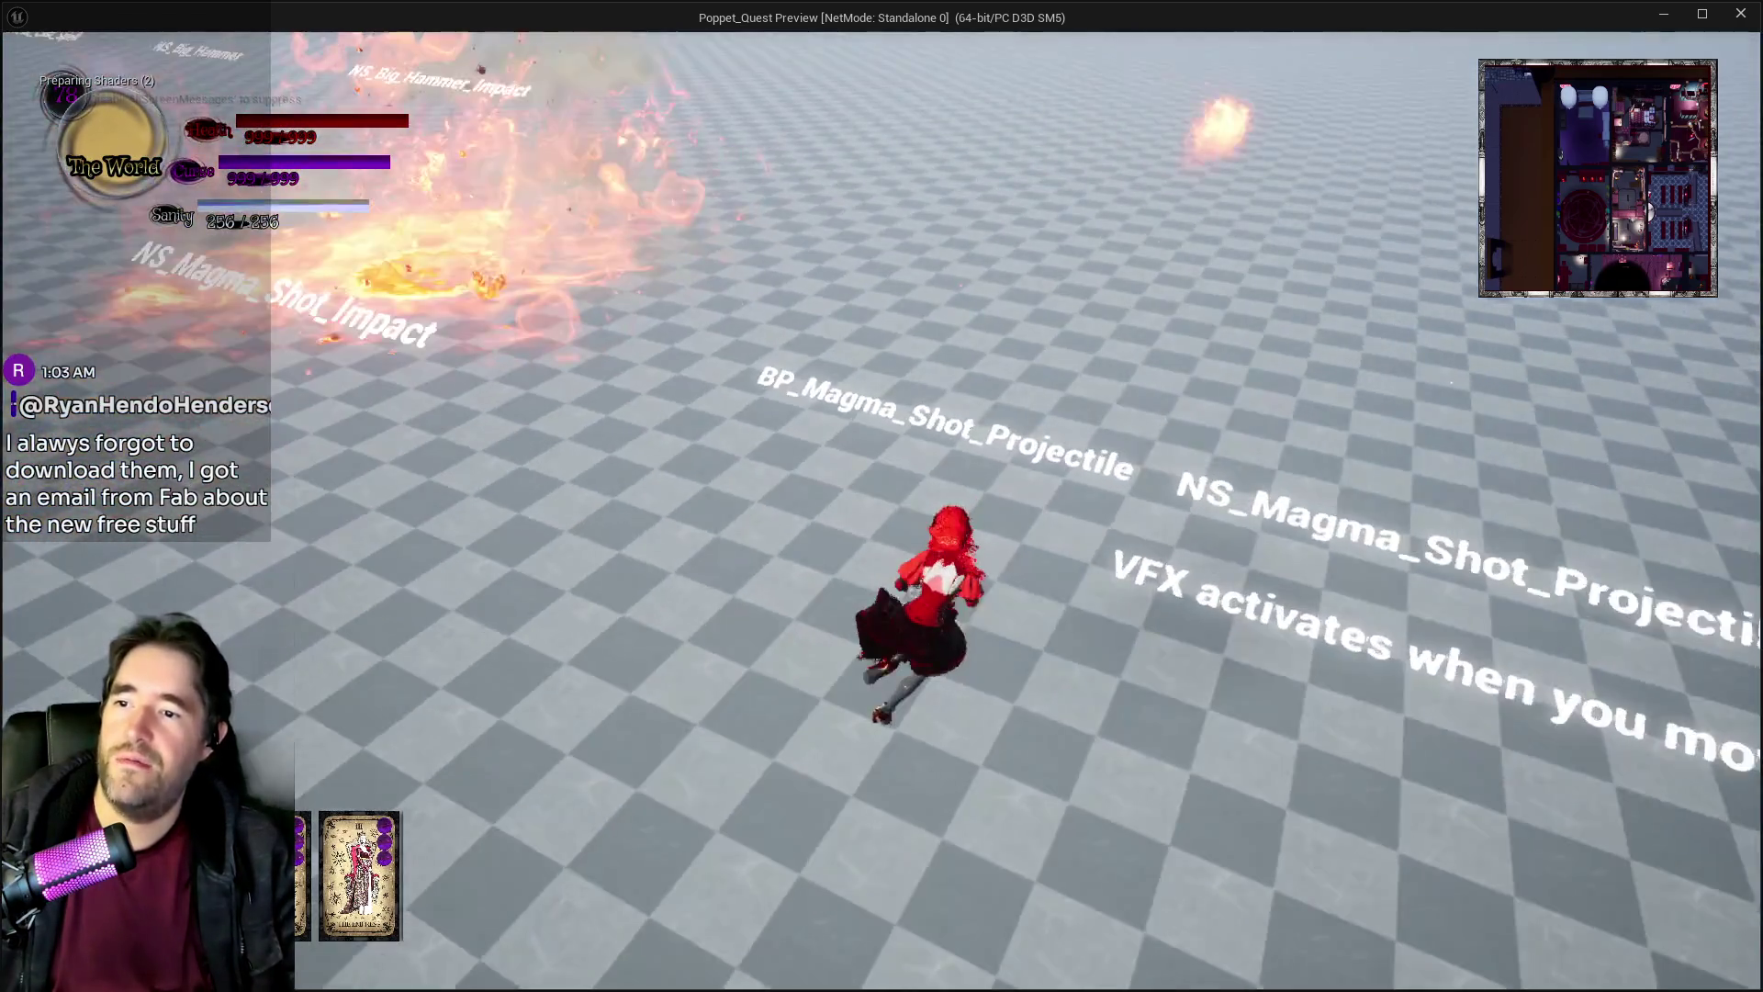
key(w)
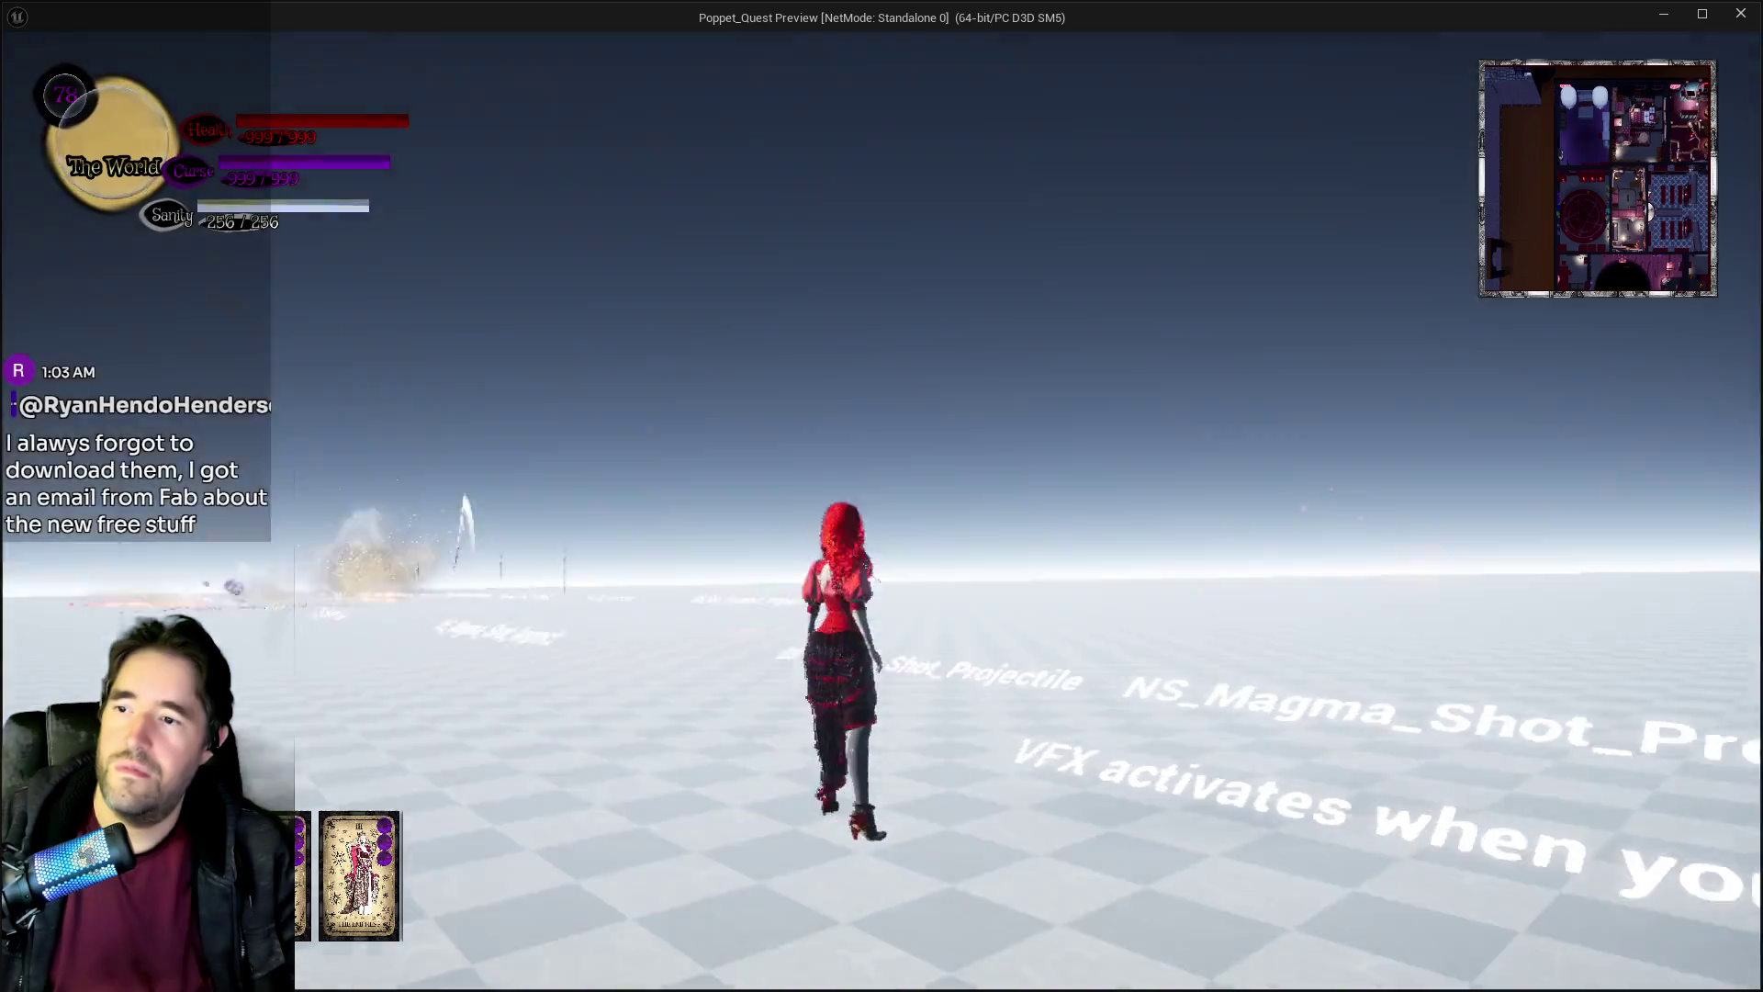
key(w)
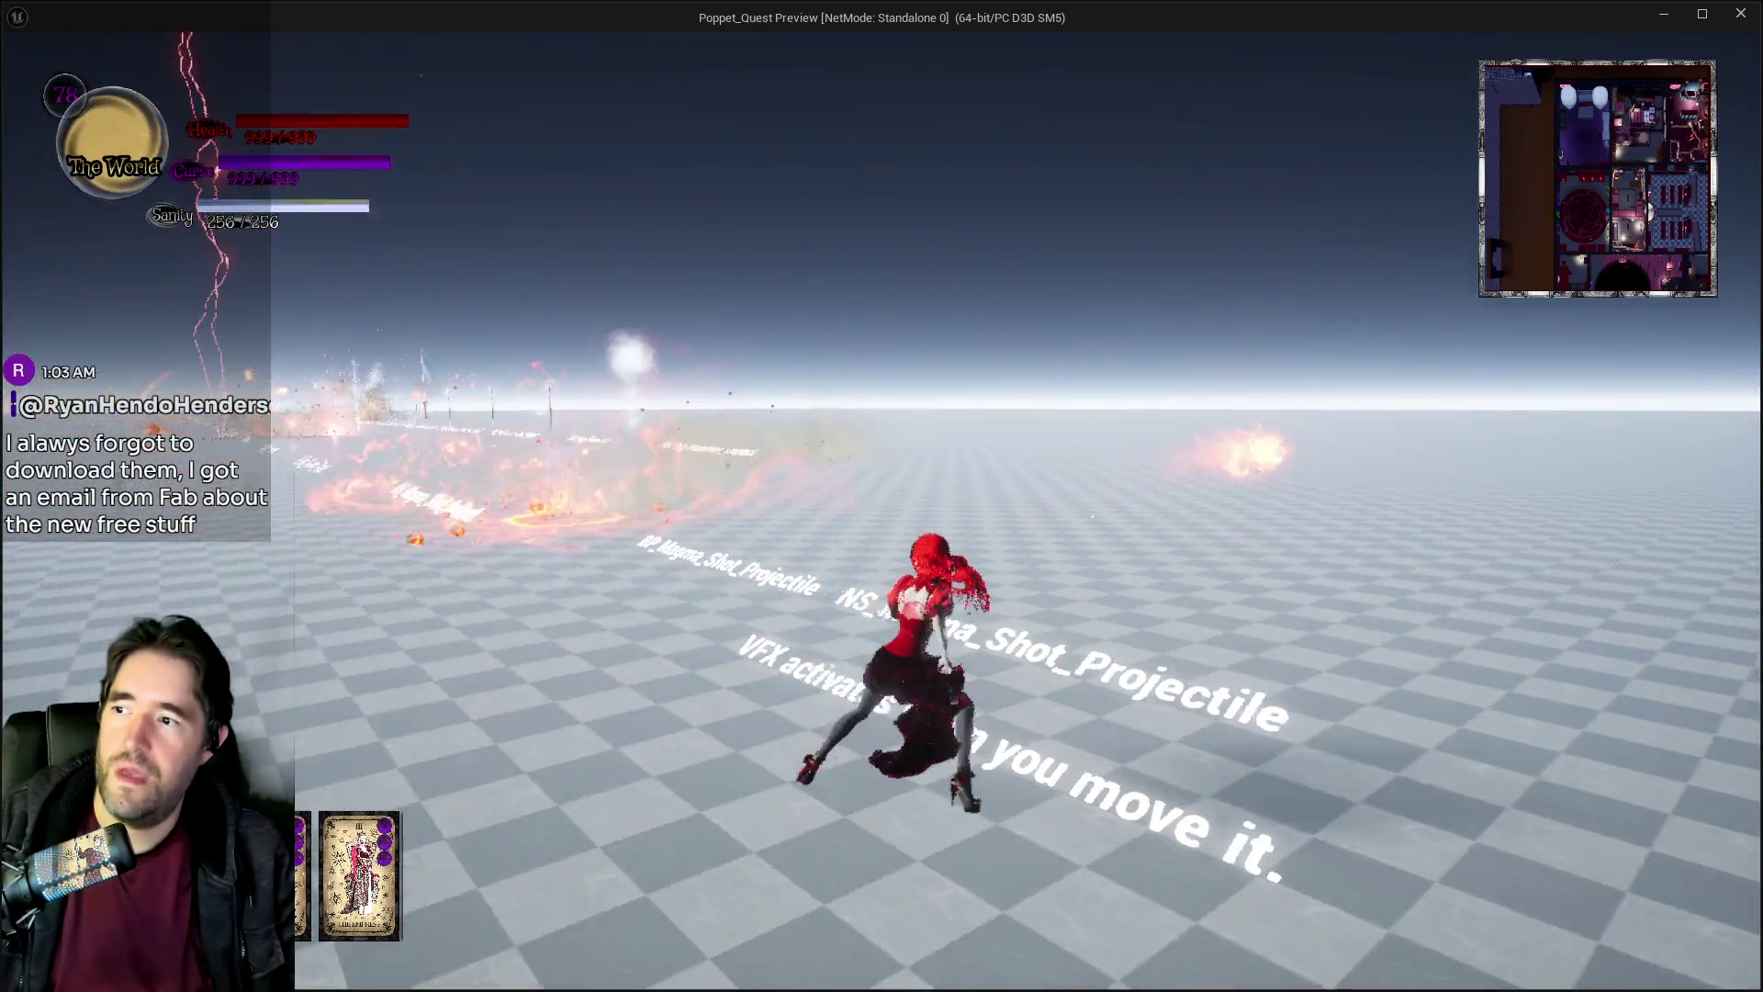
key(w)
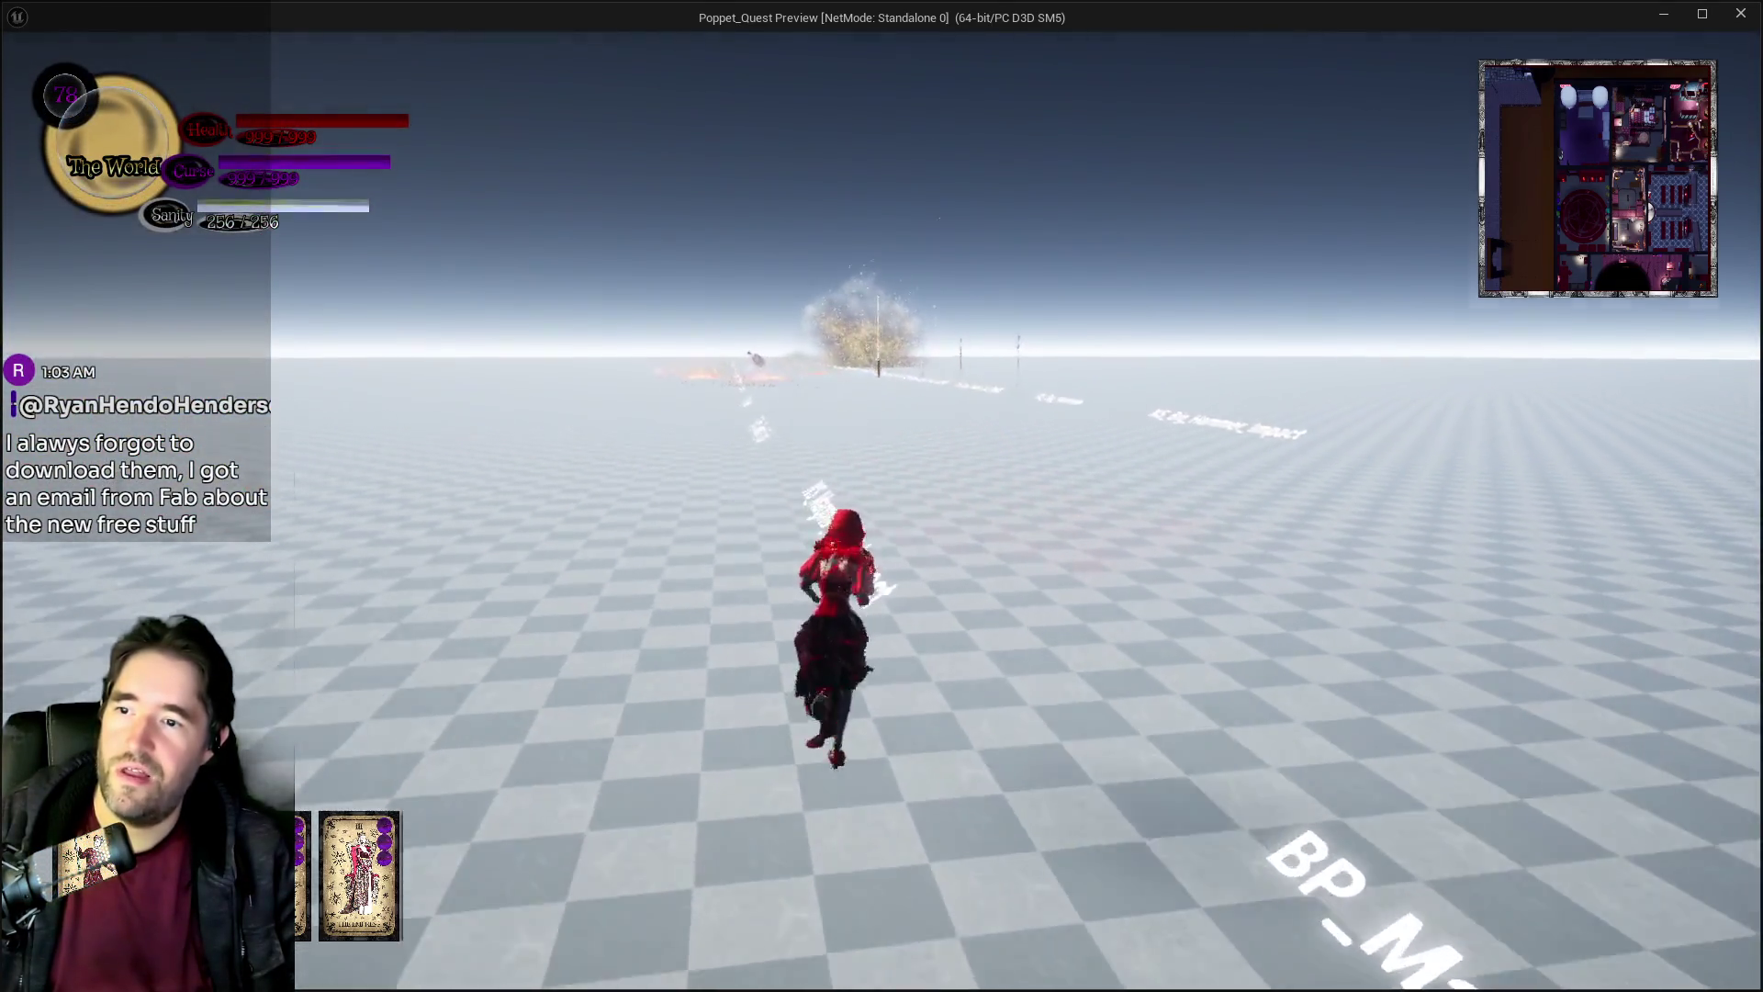
key(w)
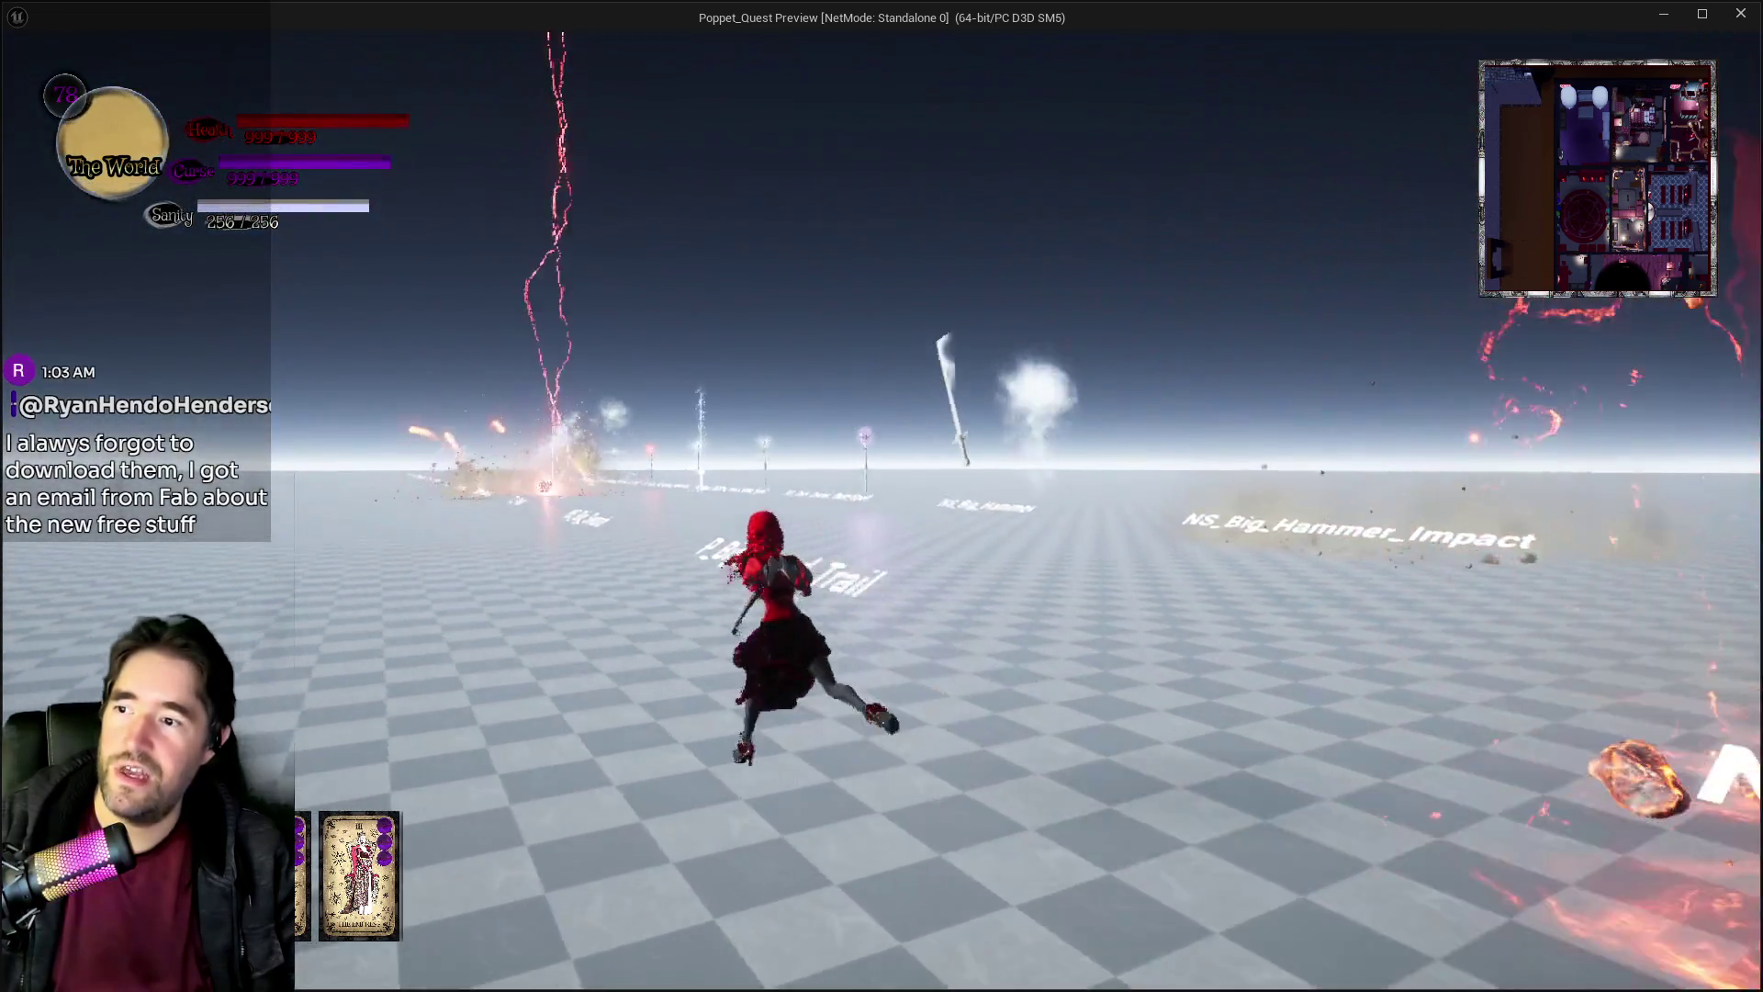
key(w)
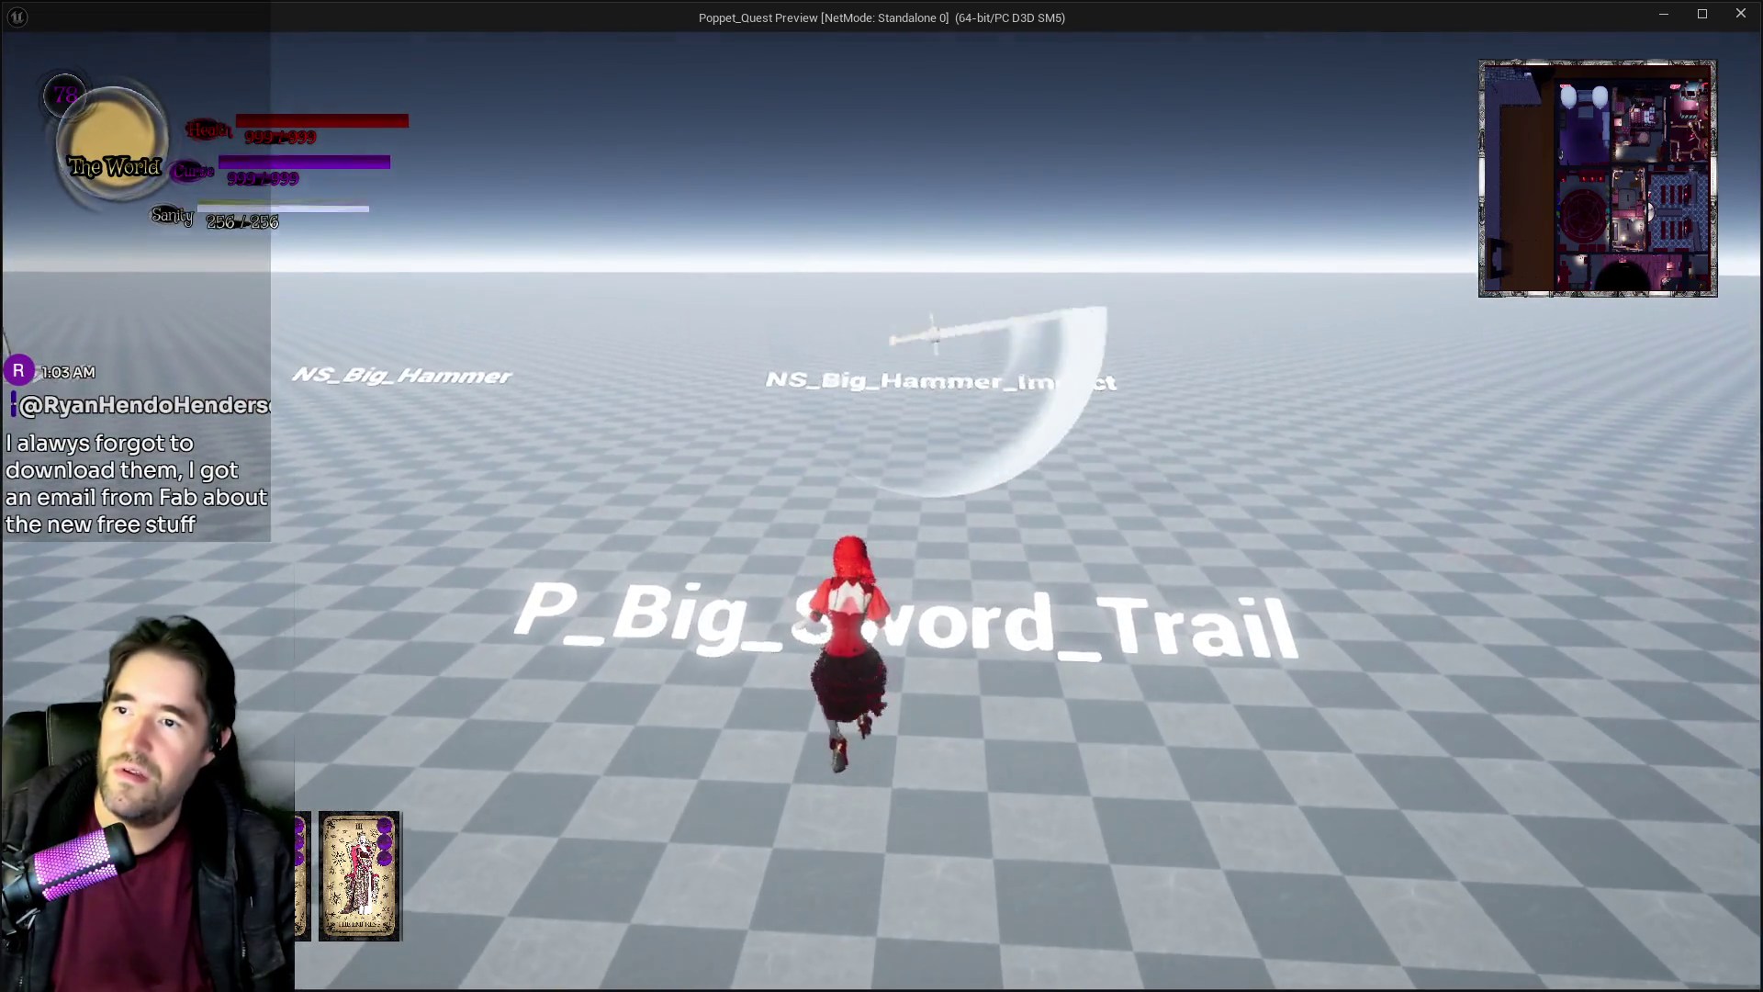
key(w)
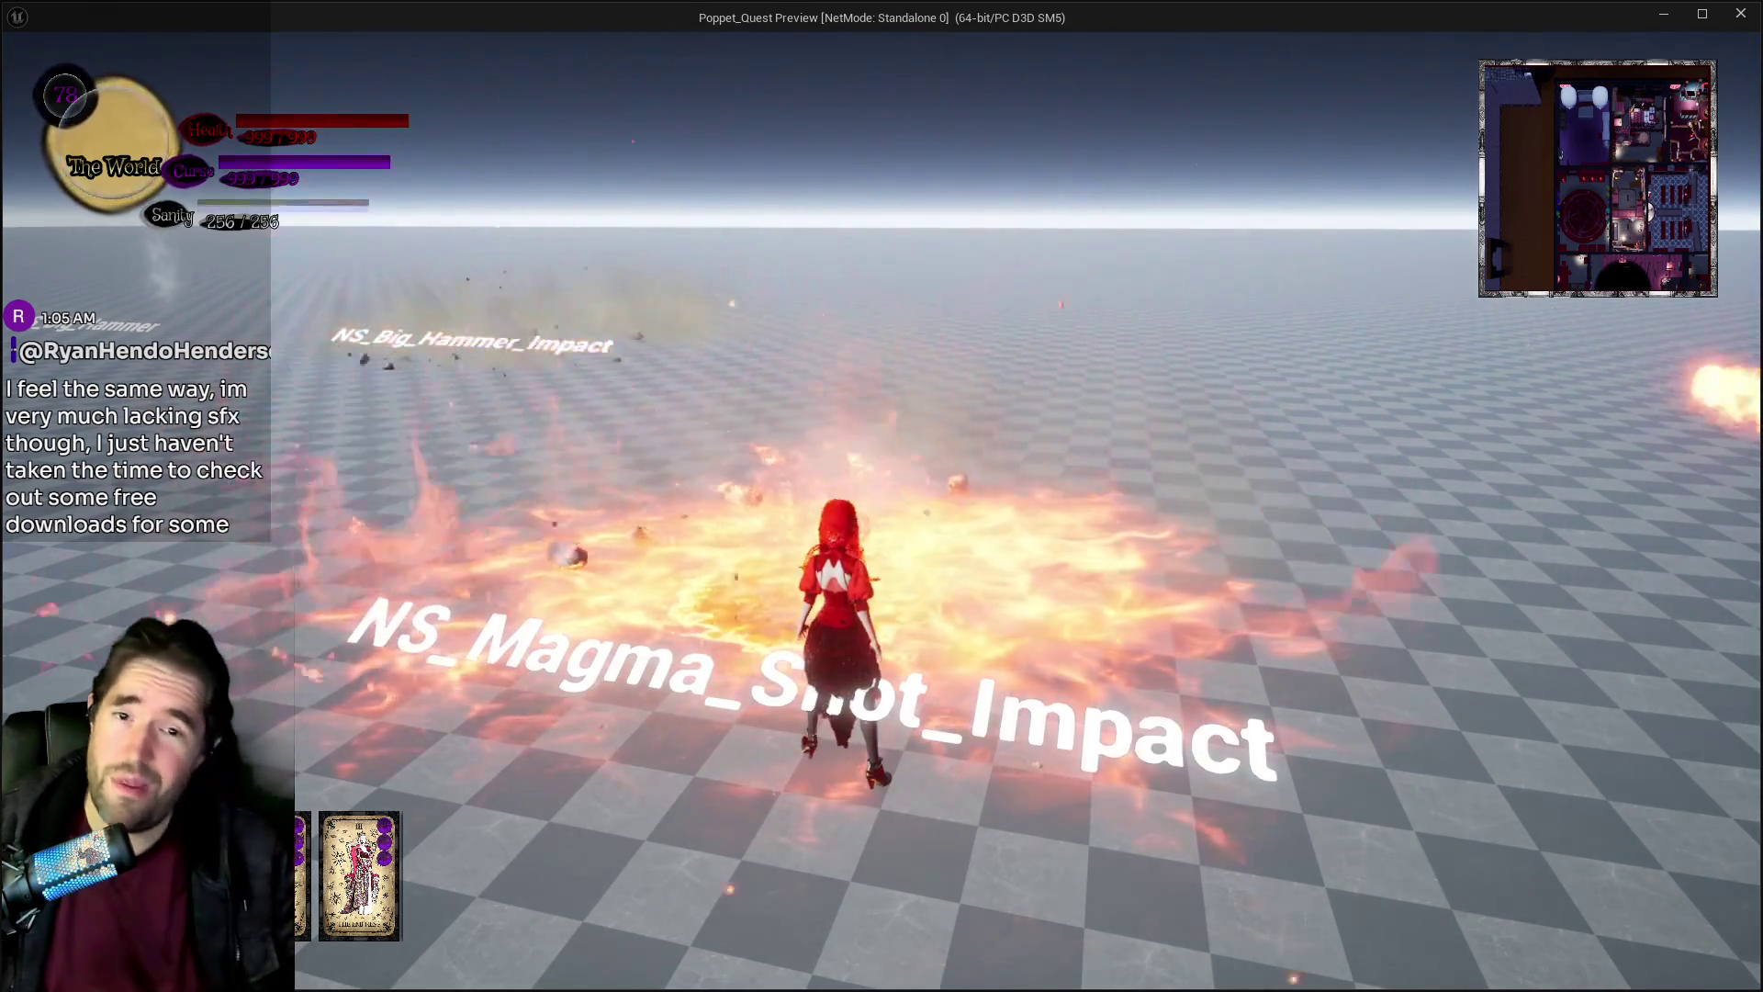
Run past NS_Big_Hammer_Impact toward the lightning, NS_Big_Sword and spell effects.
key(w)
key(w)
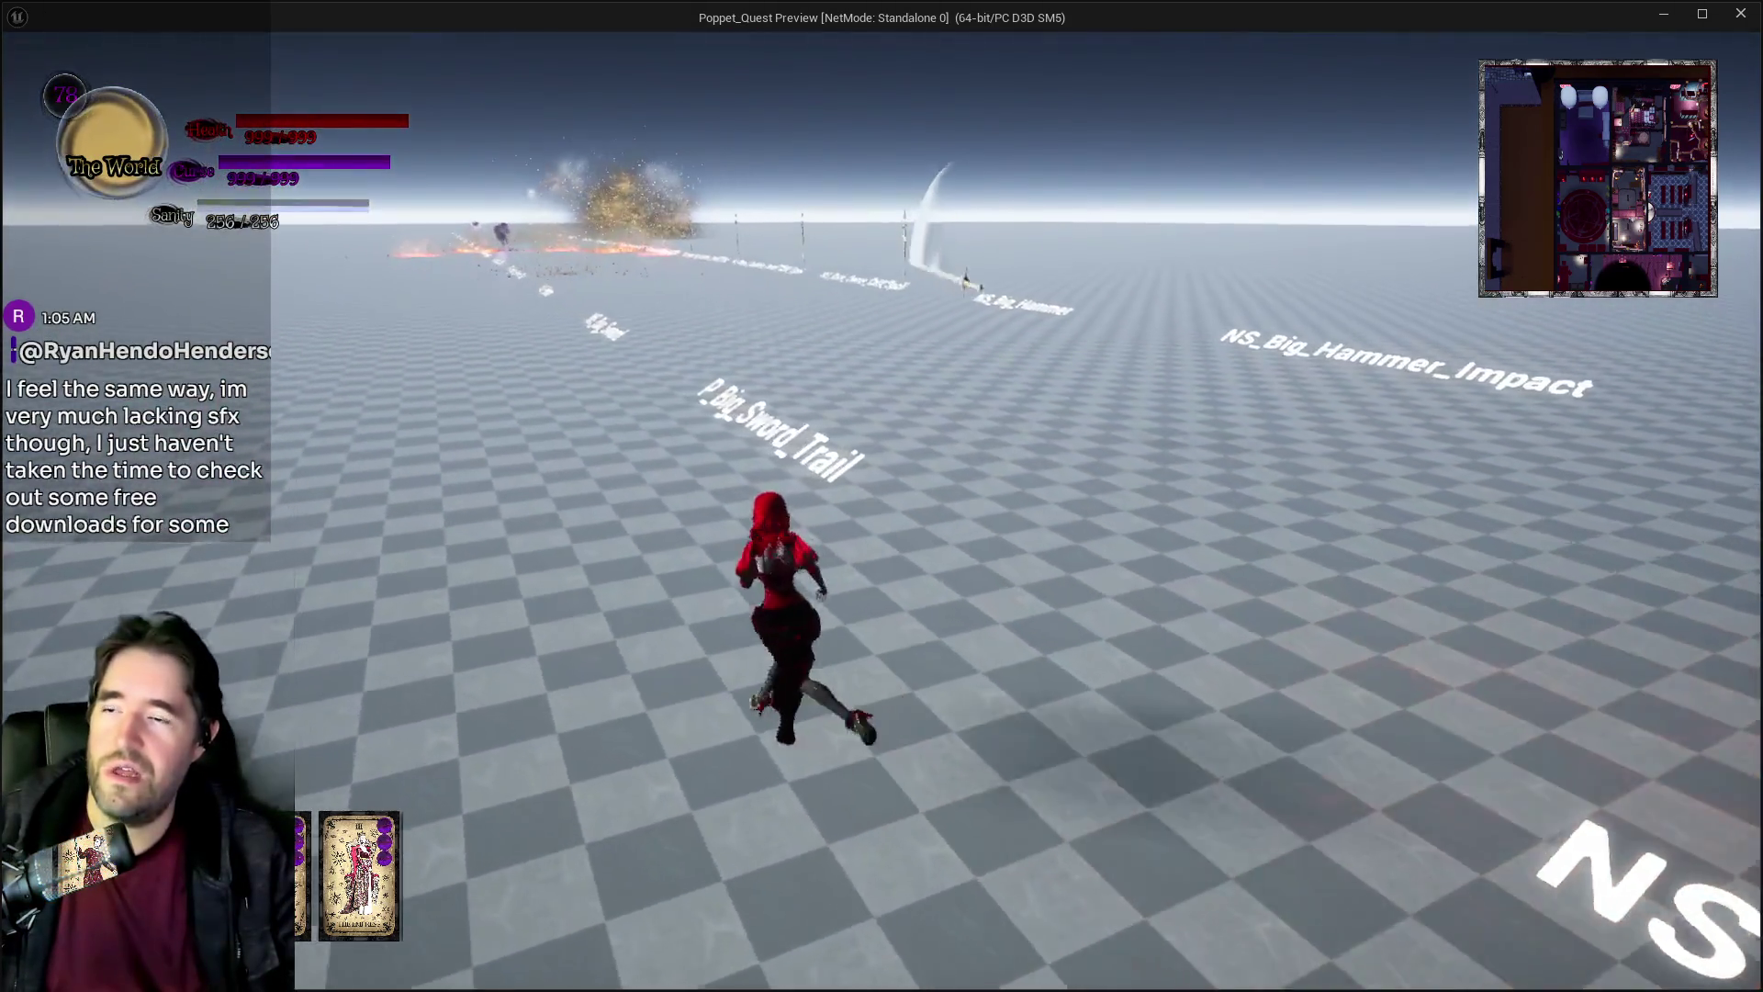
key(w)
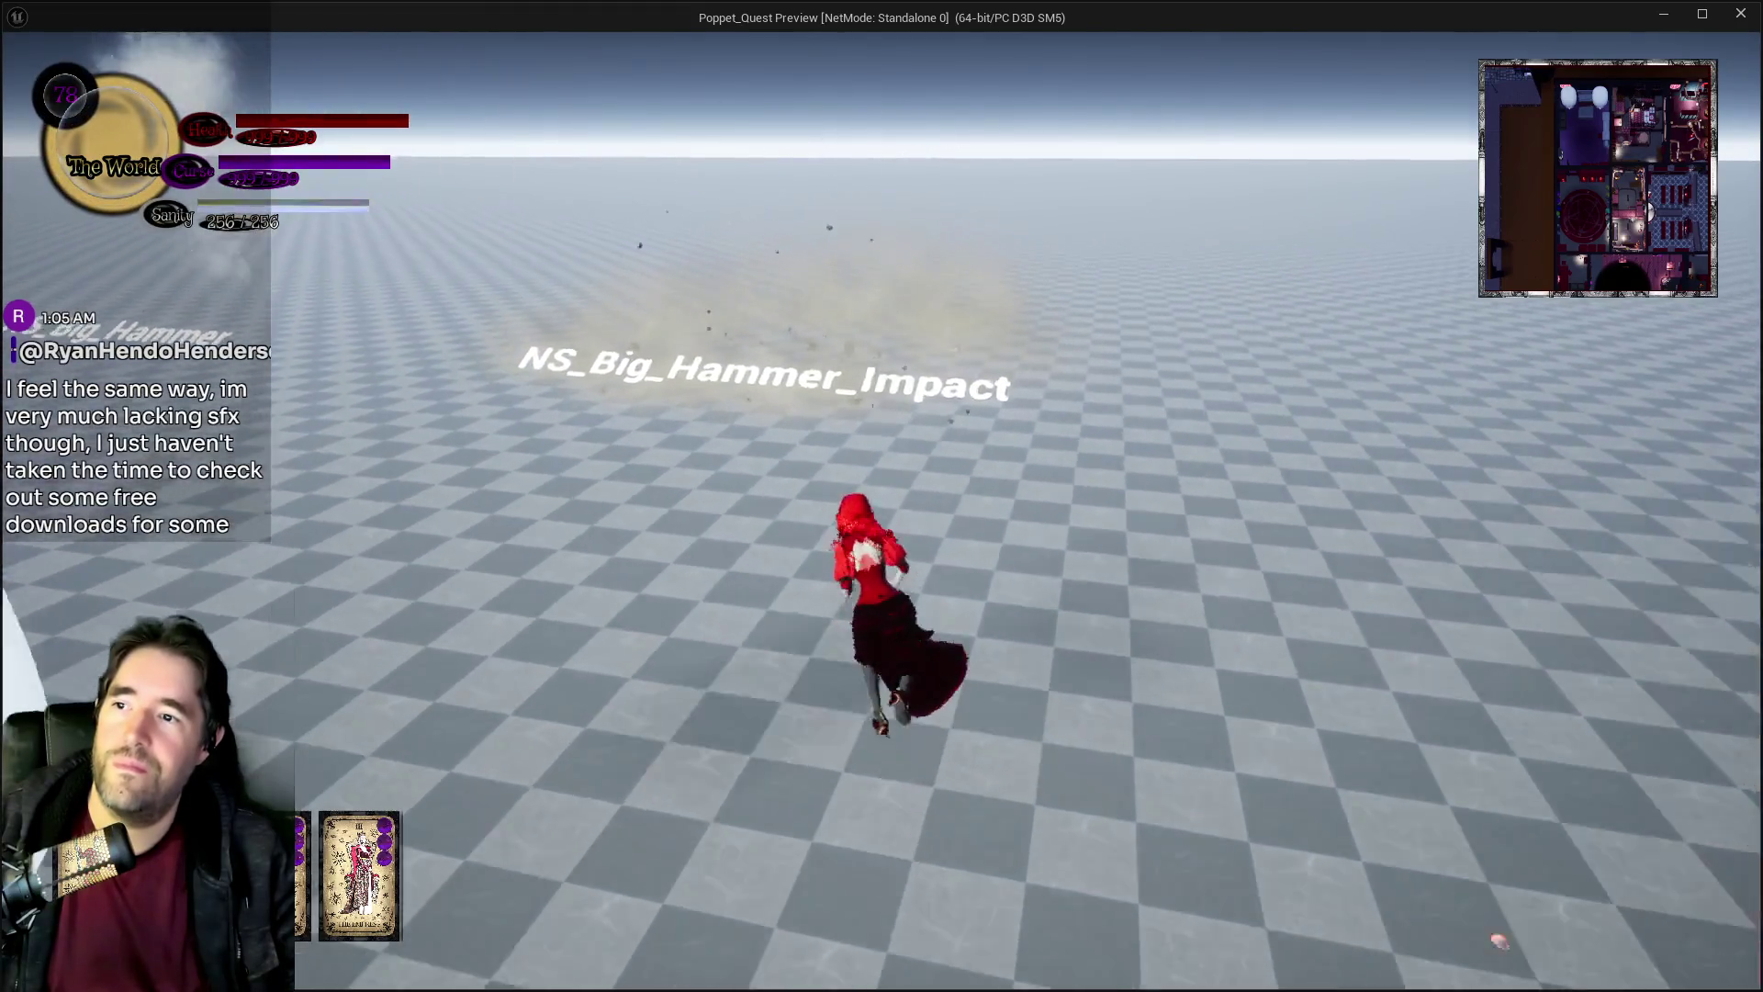
key(w)
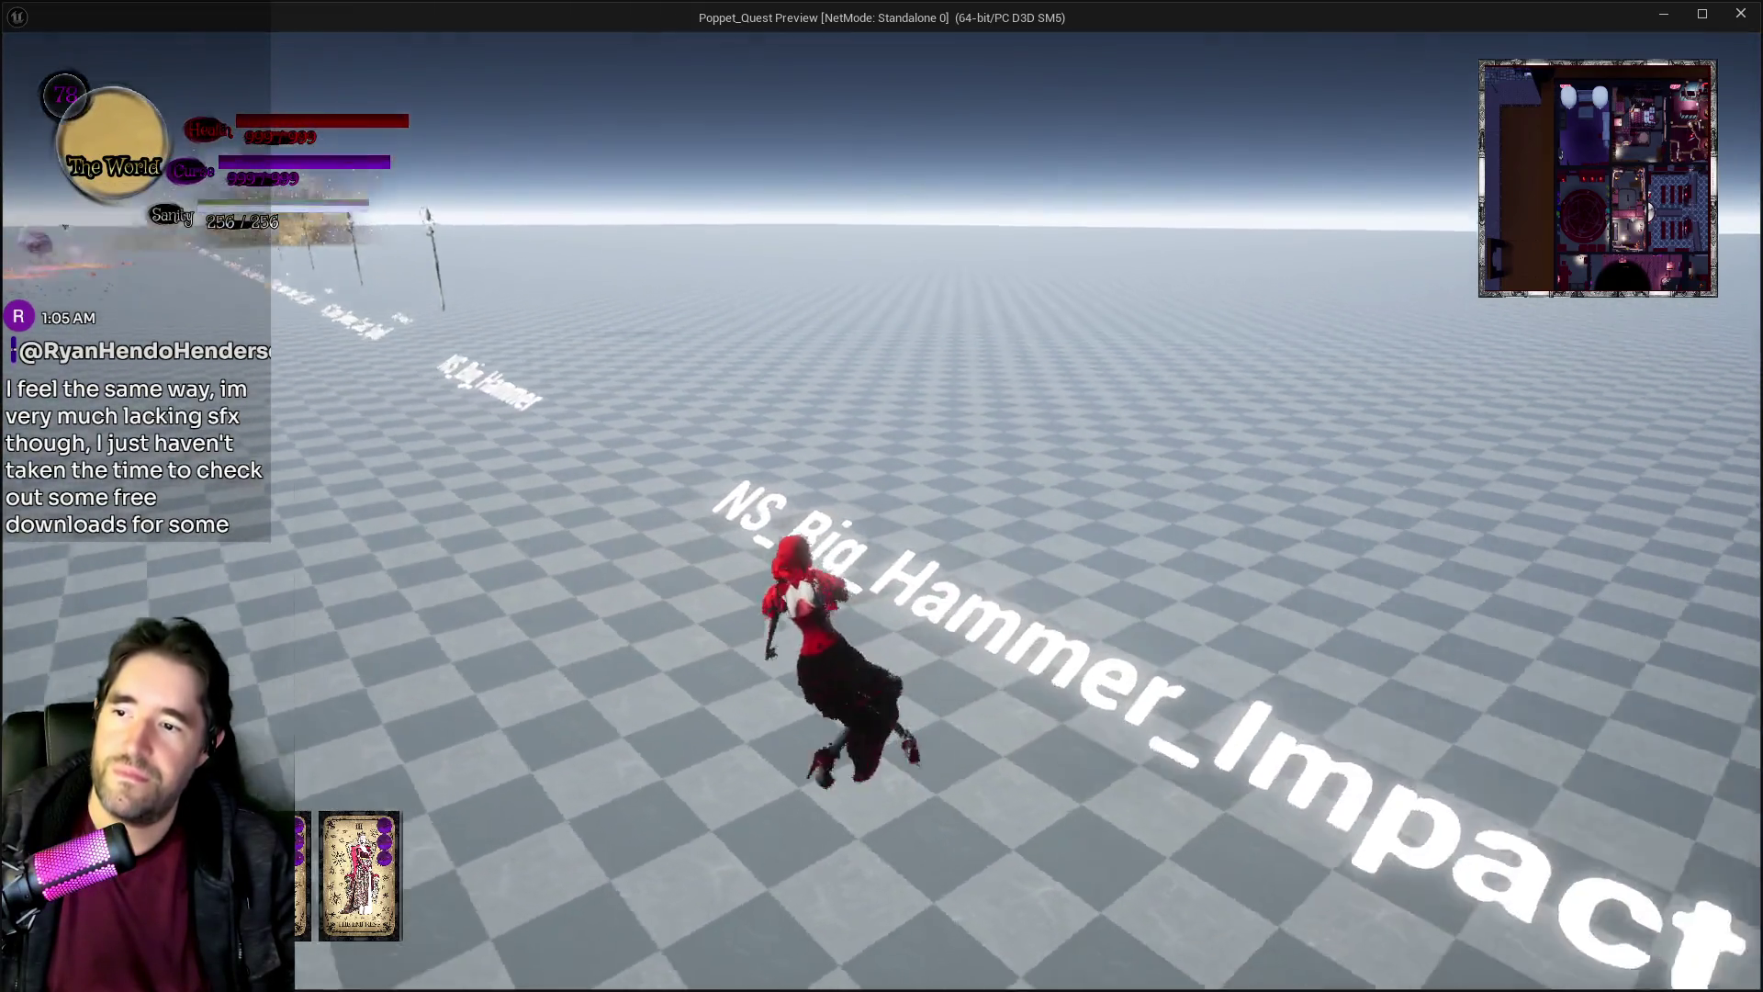
key(w)
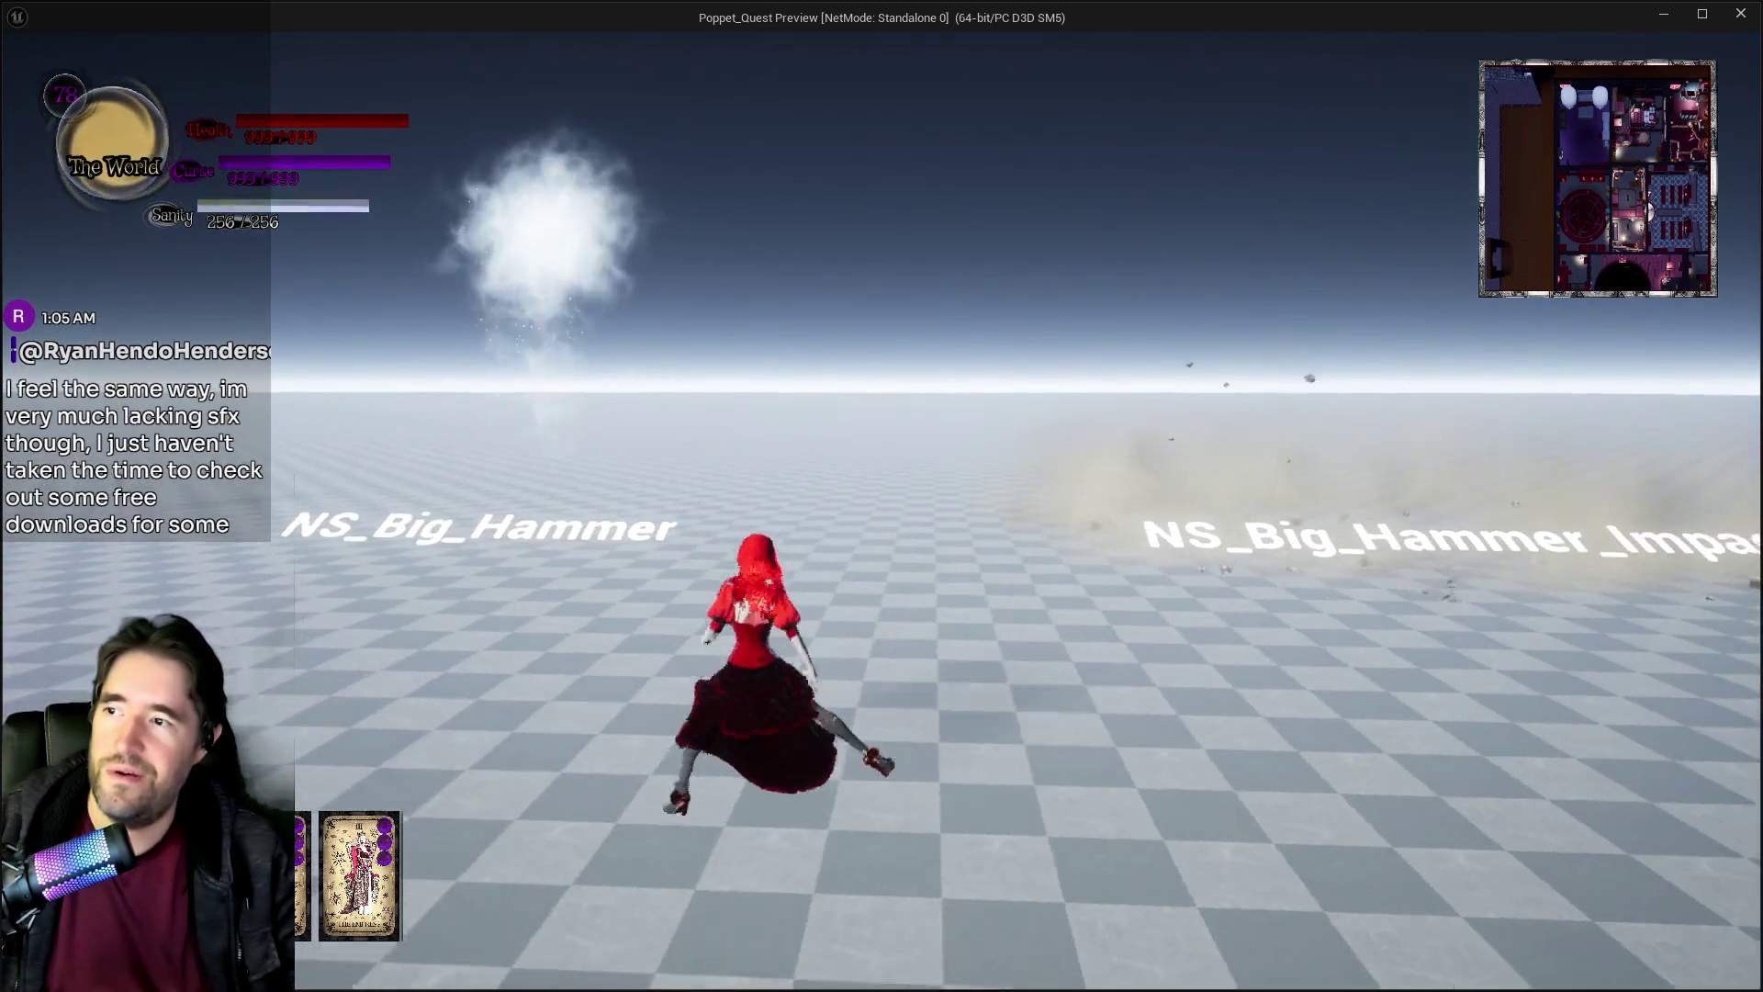
key(w)
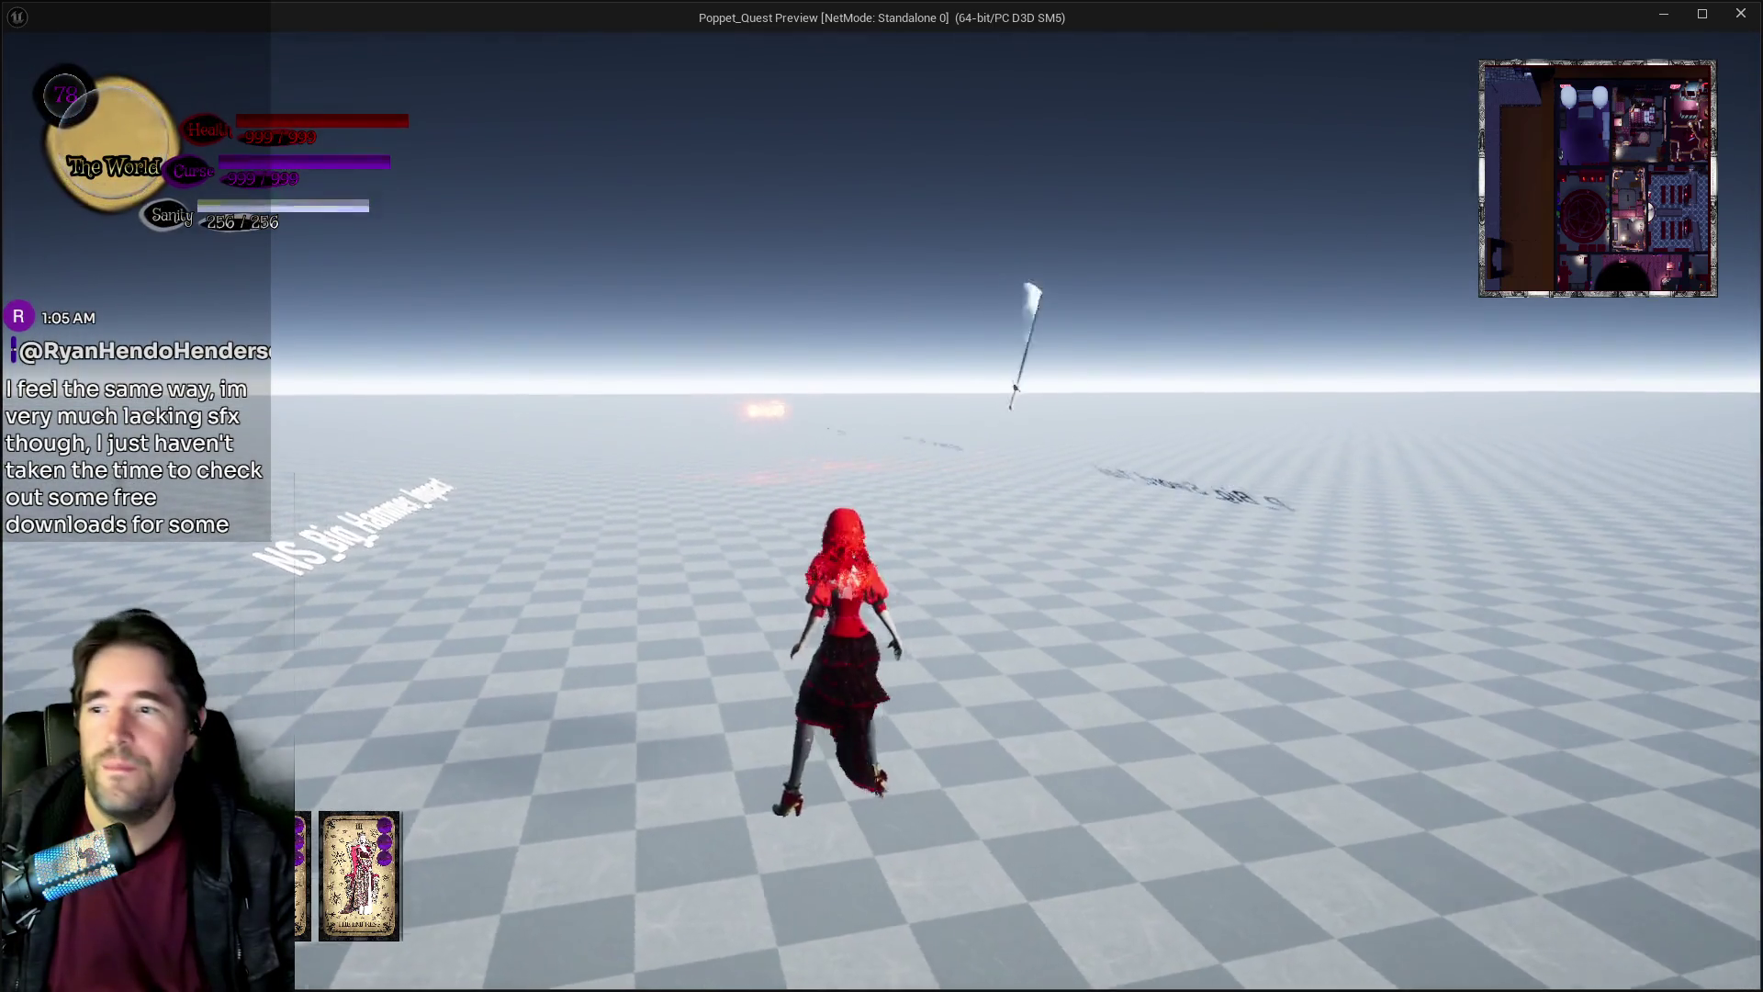
key(w)
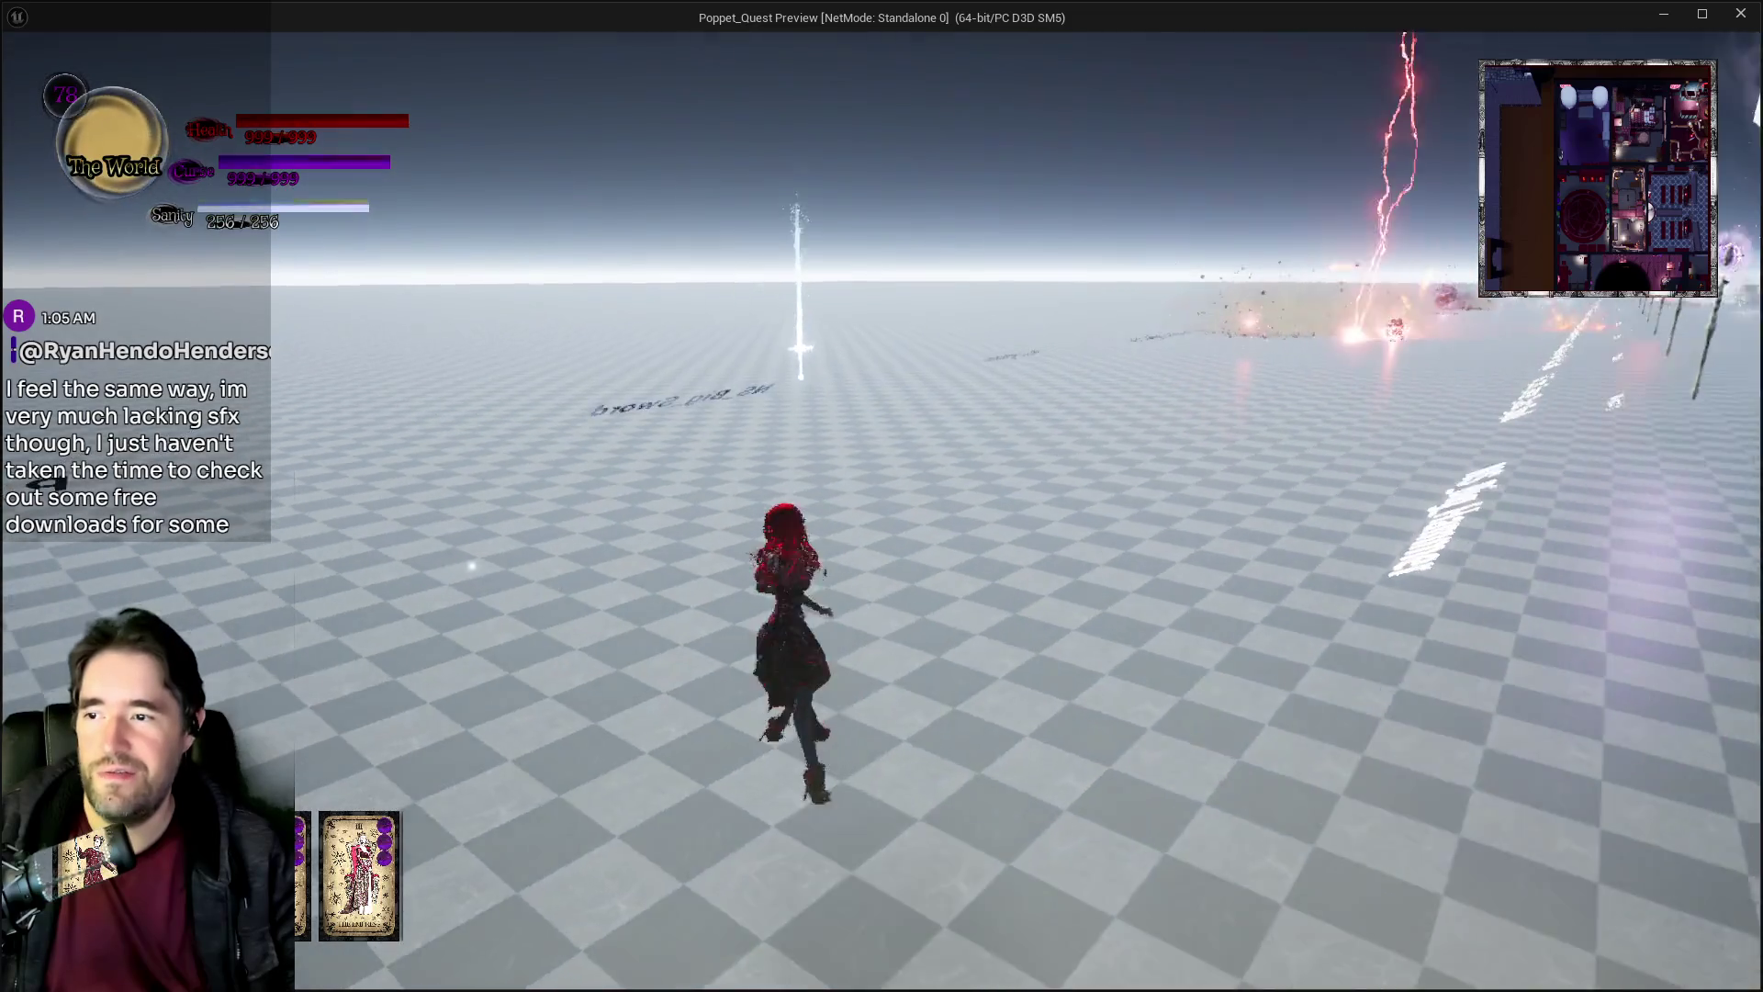
key(w)
key(w)
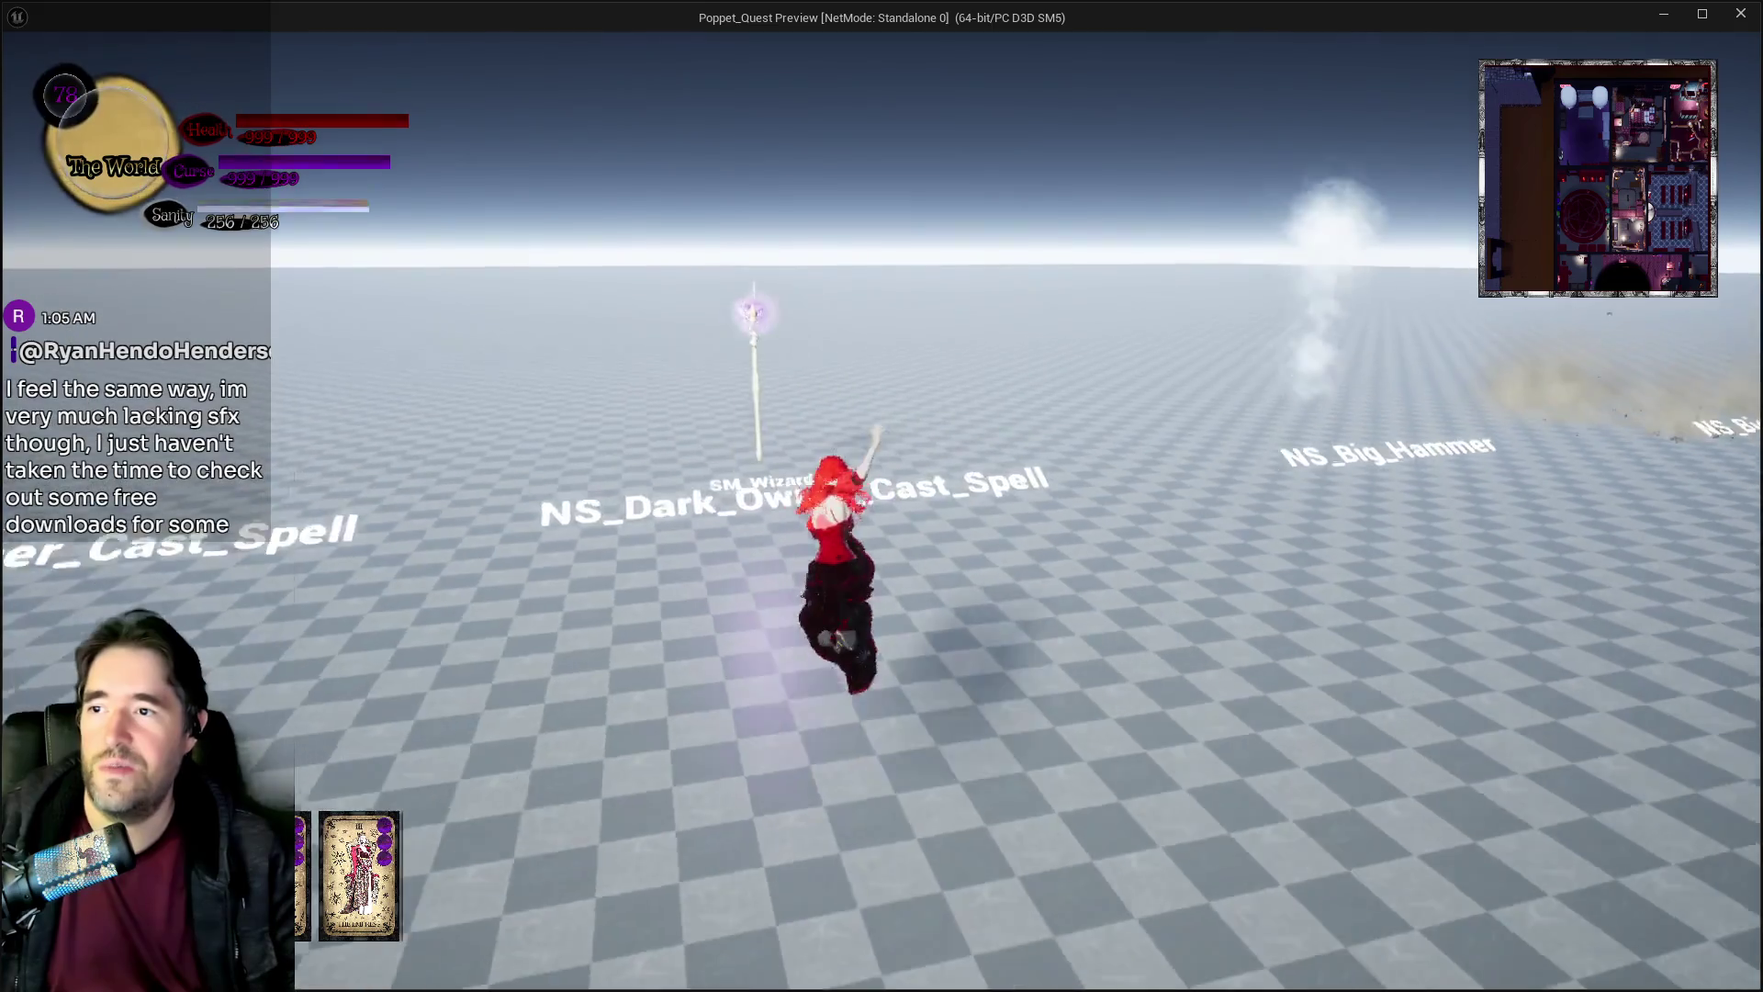
Trigger NS_Lightning_Strike, run past the wizard staffs, and stop beside NS_Dark_Stone.
key(w)
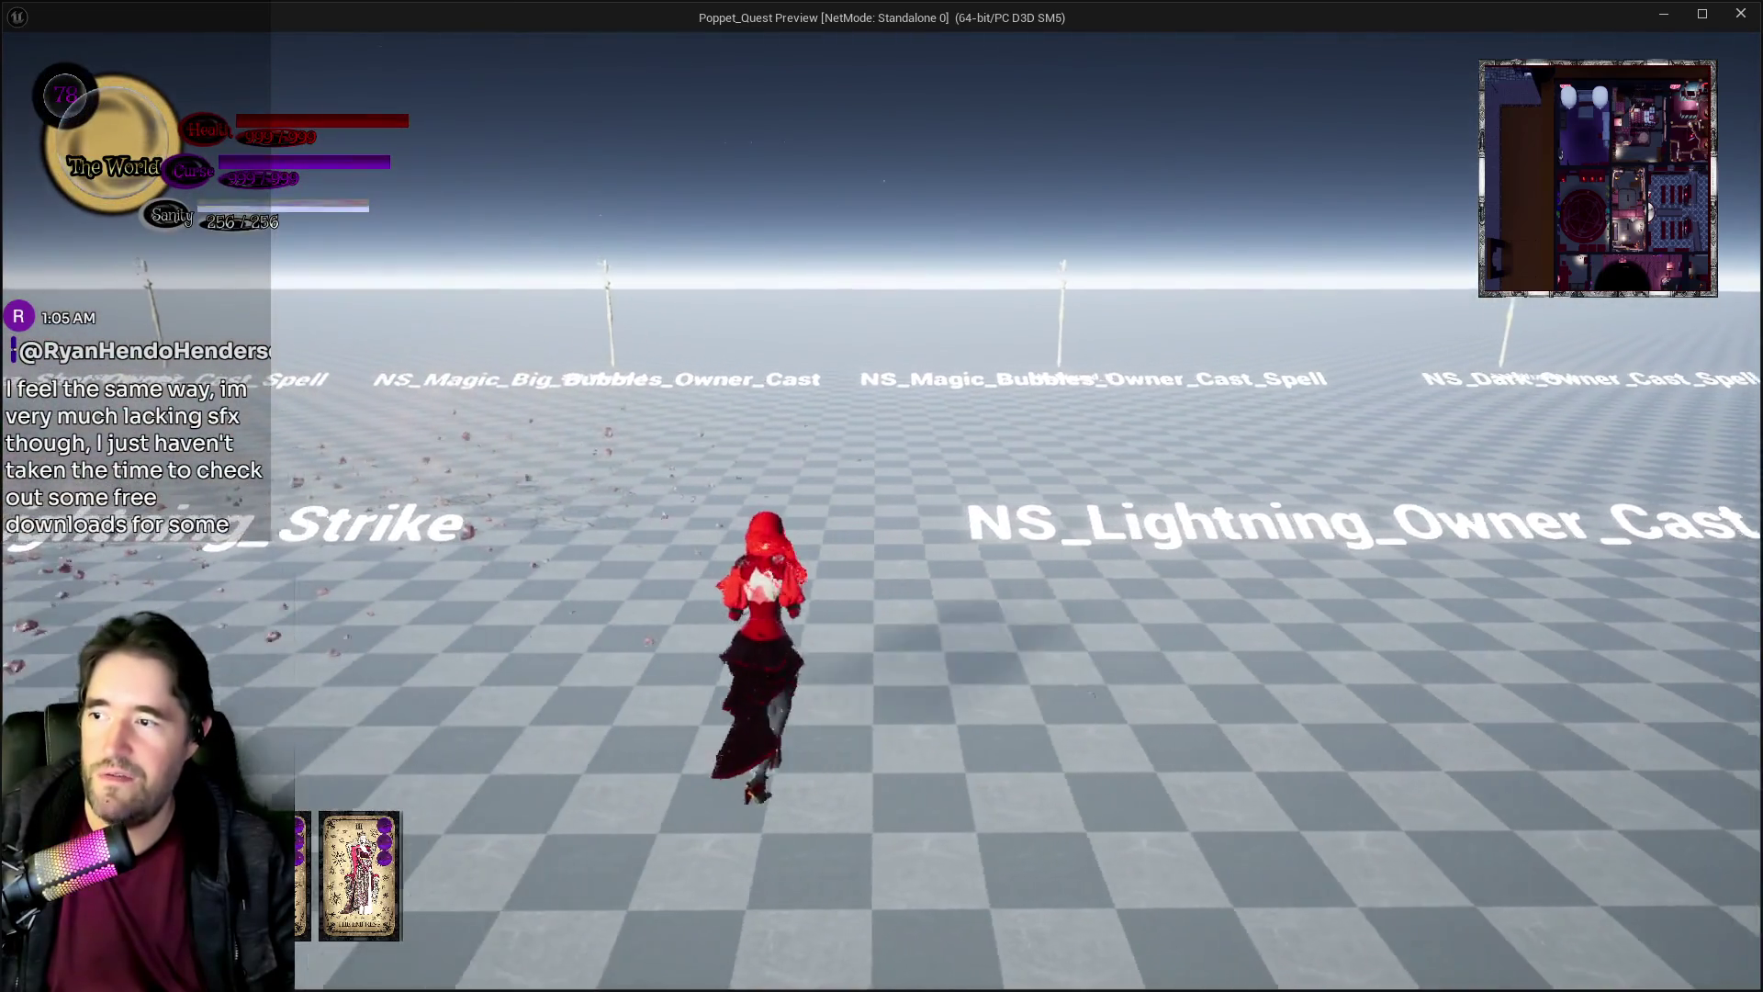
key(w)
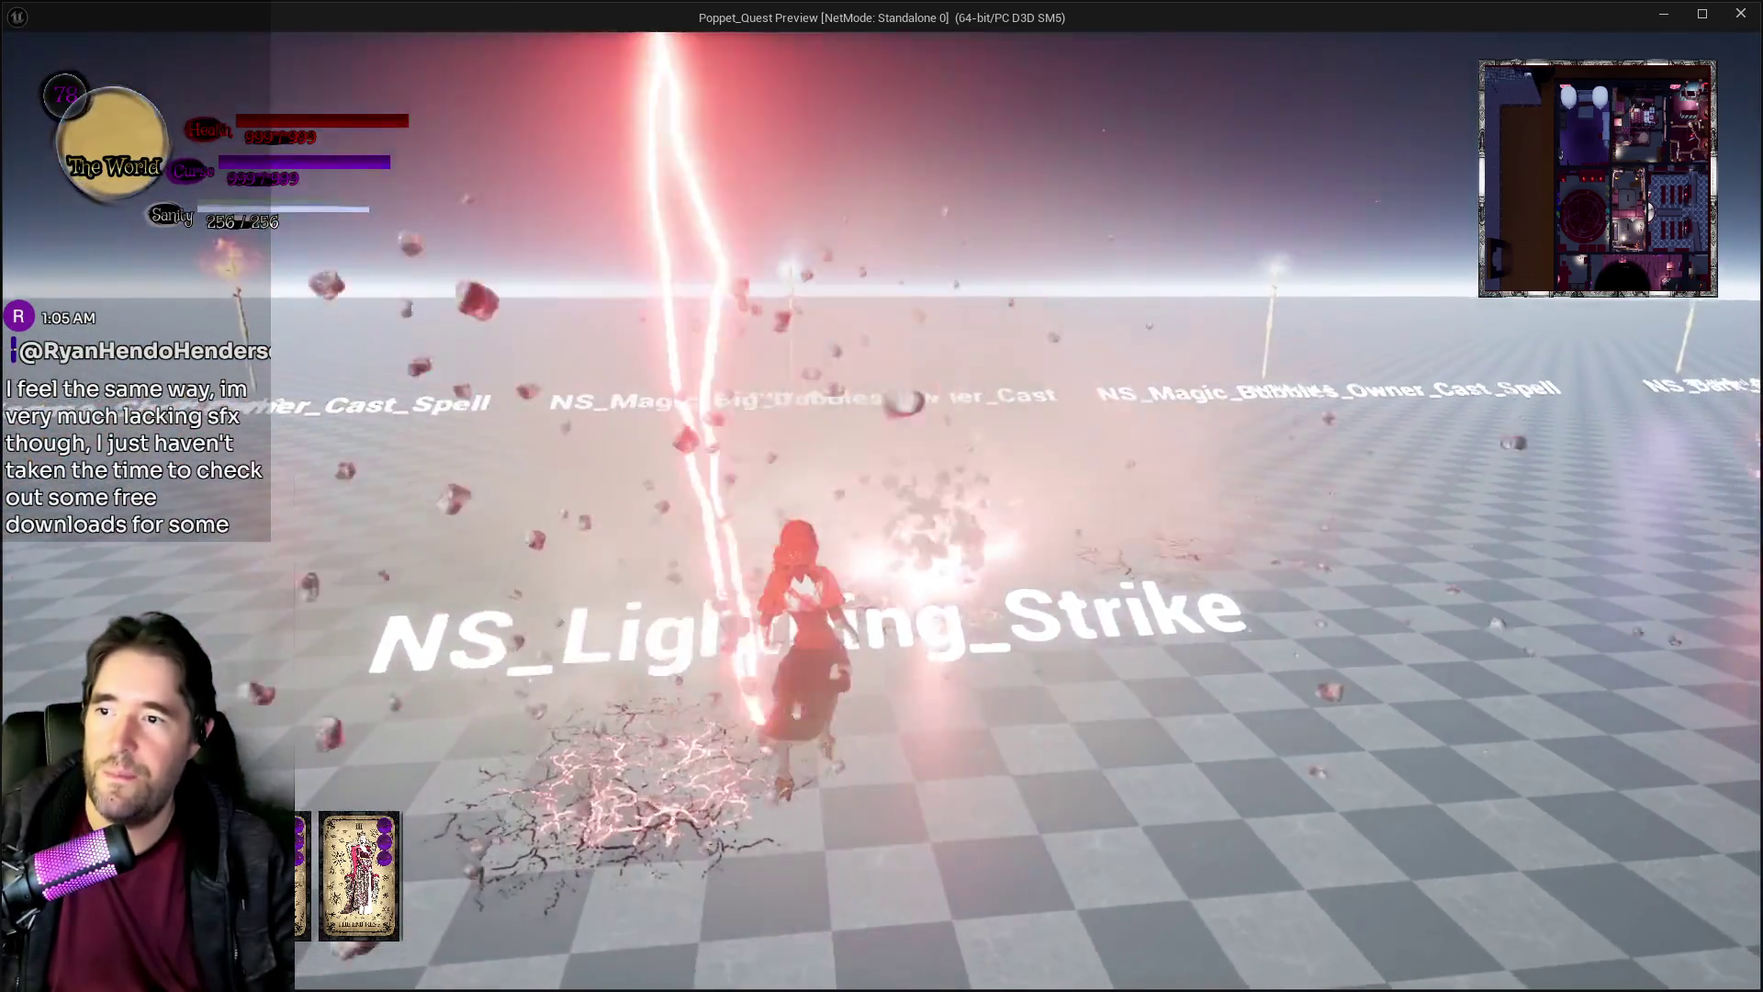
key(w)
key(w)
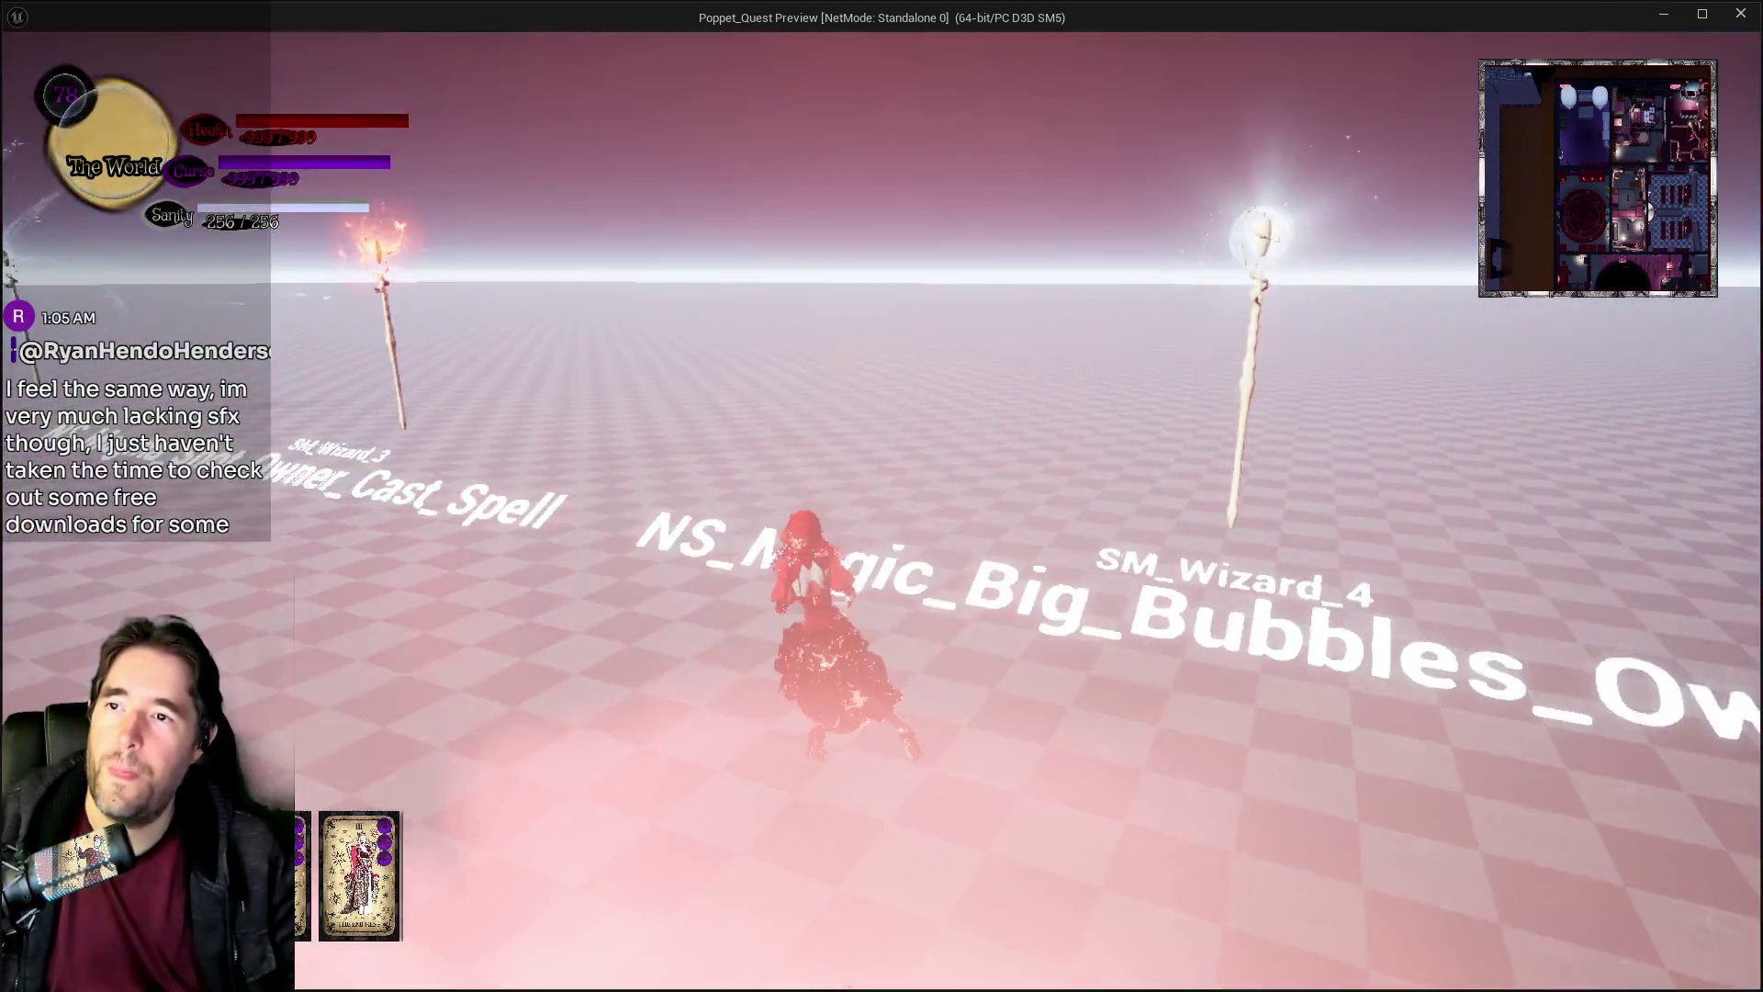
key(w)
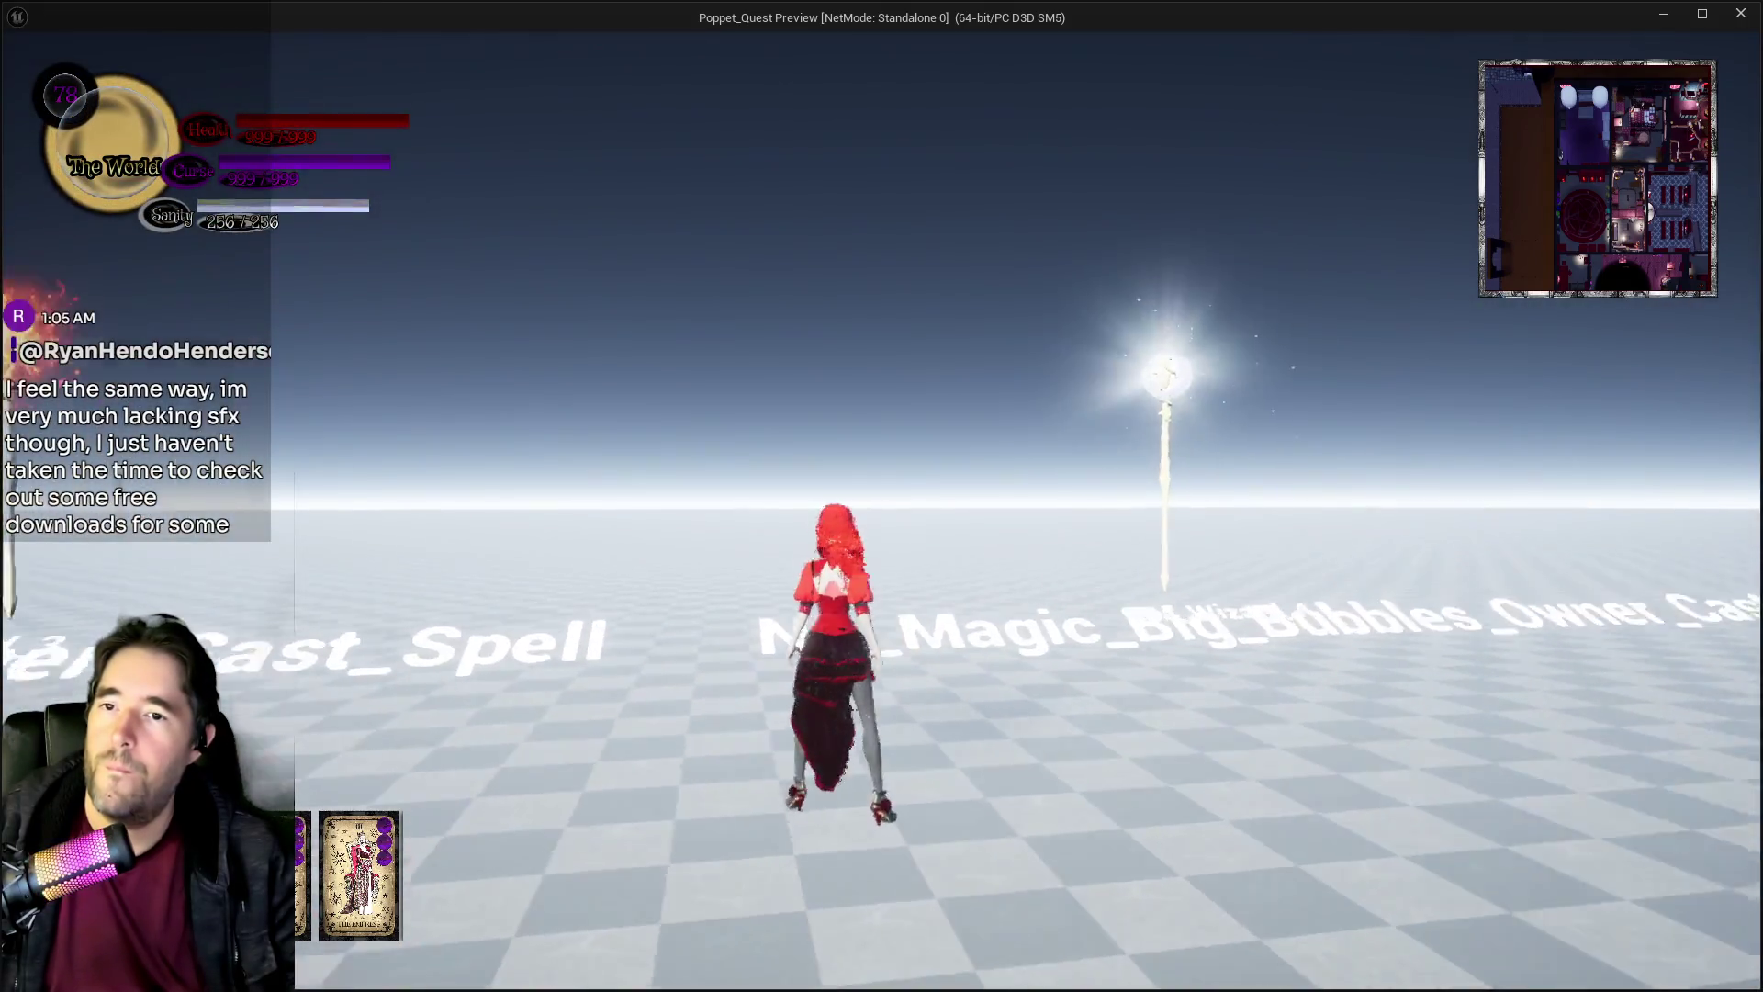
key(w)
key(w)
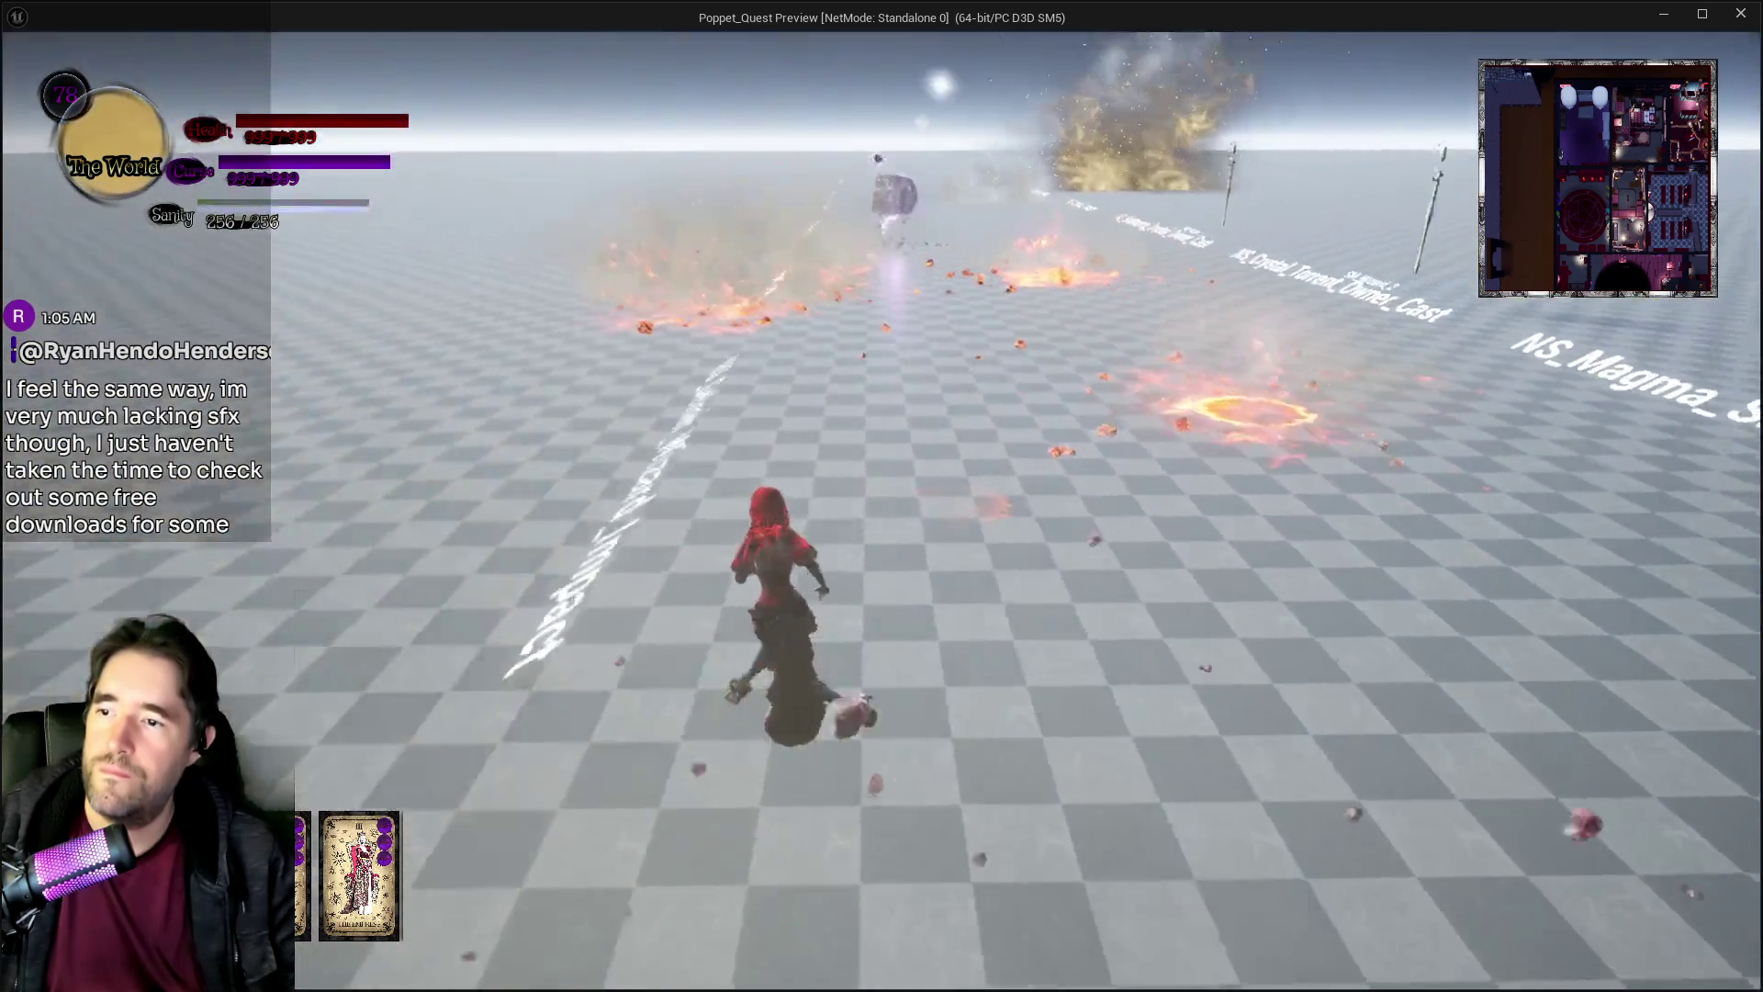
key(w)
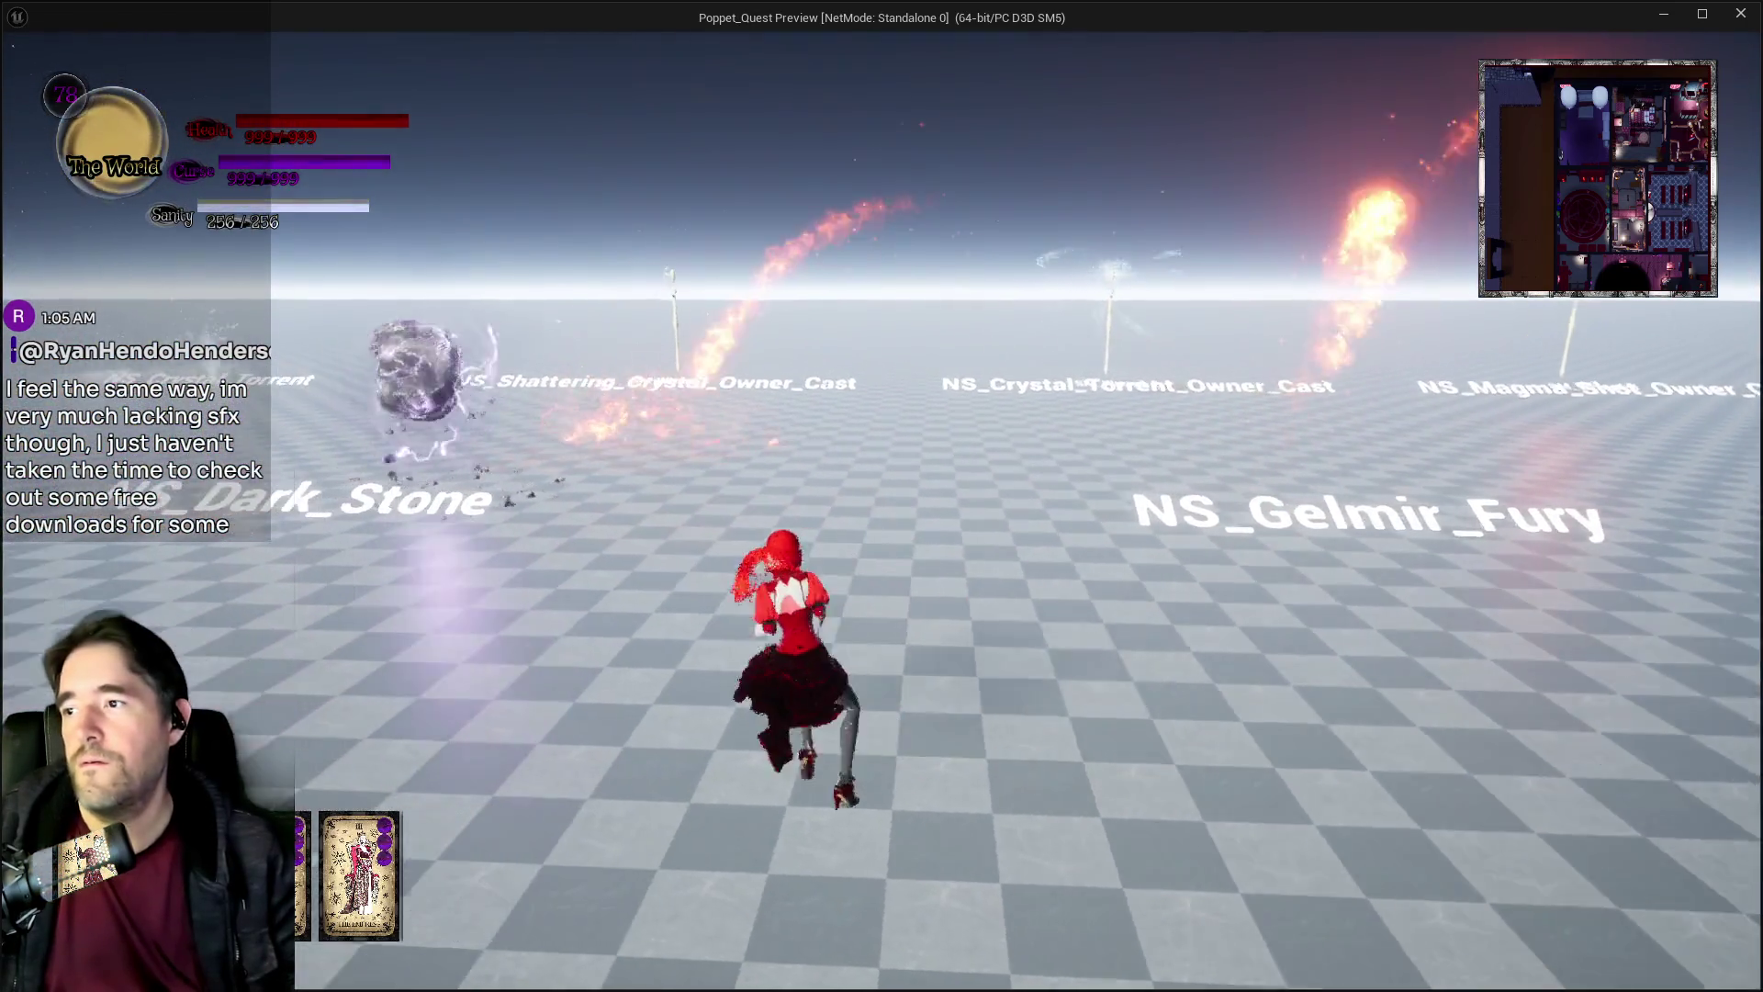
key(w)
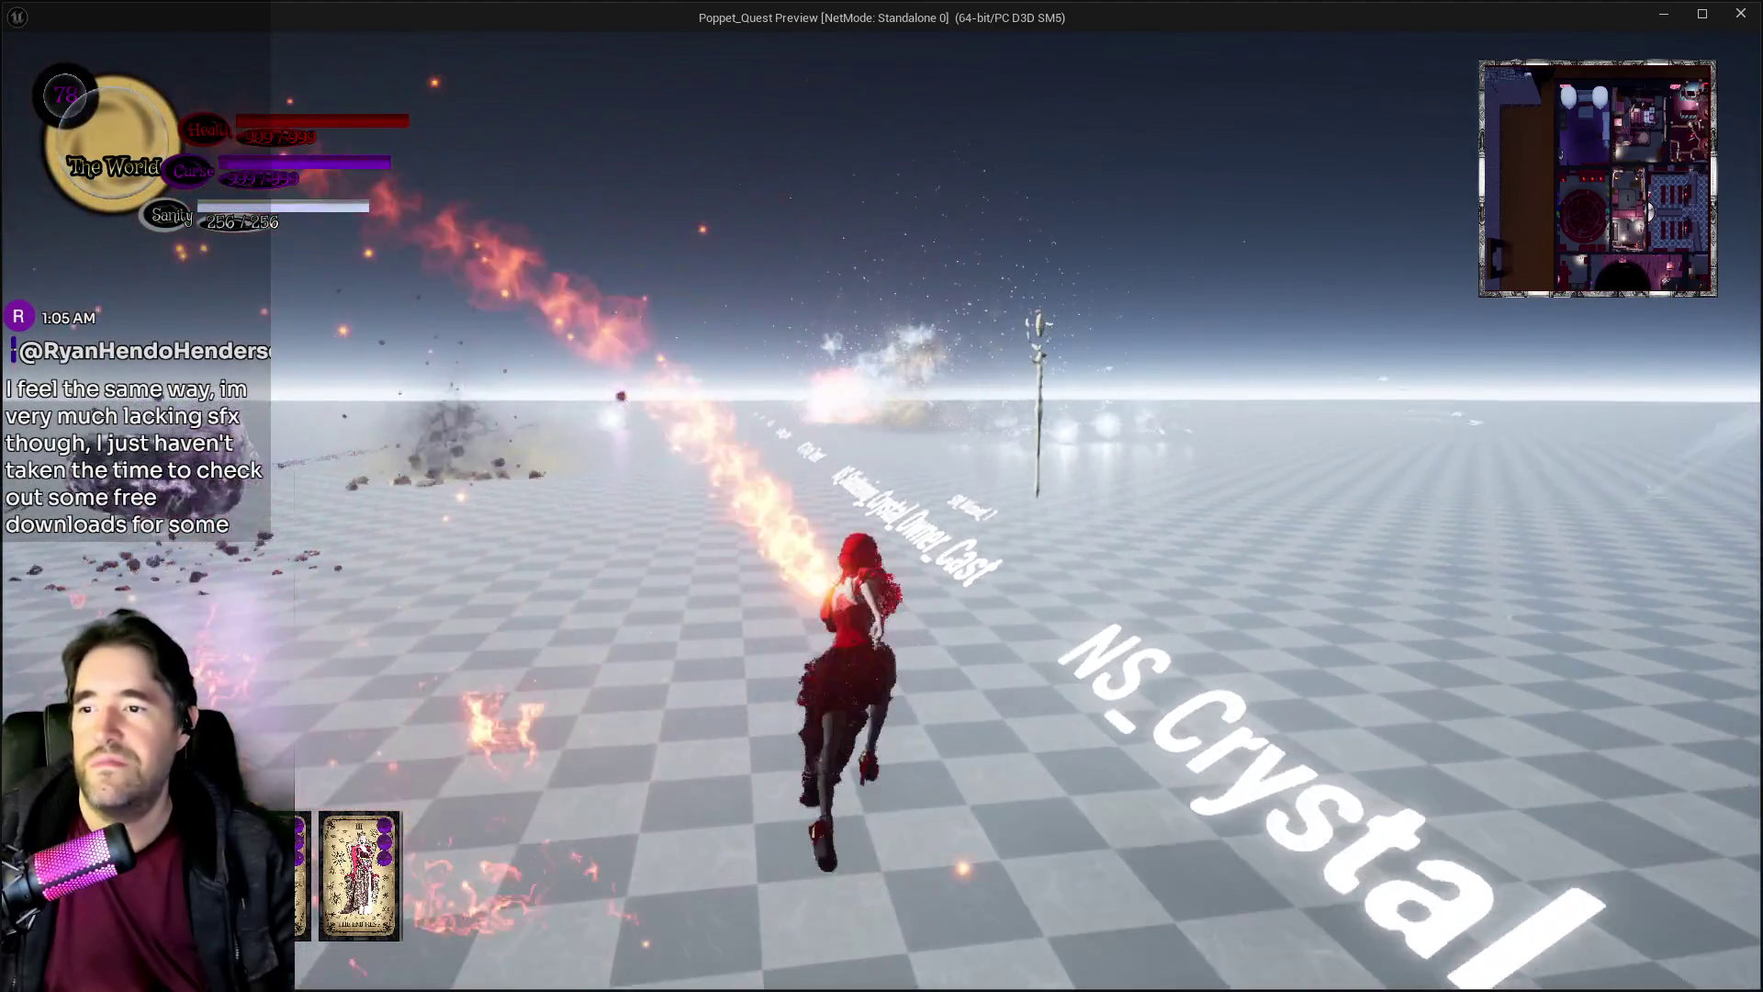
Run through the fire, NS_Shattering_Crystal, NS_Crystal_Torrent and NS_Dark_Mist effects.
key(w)
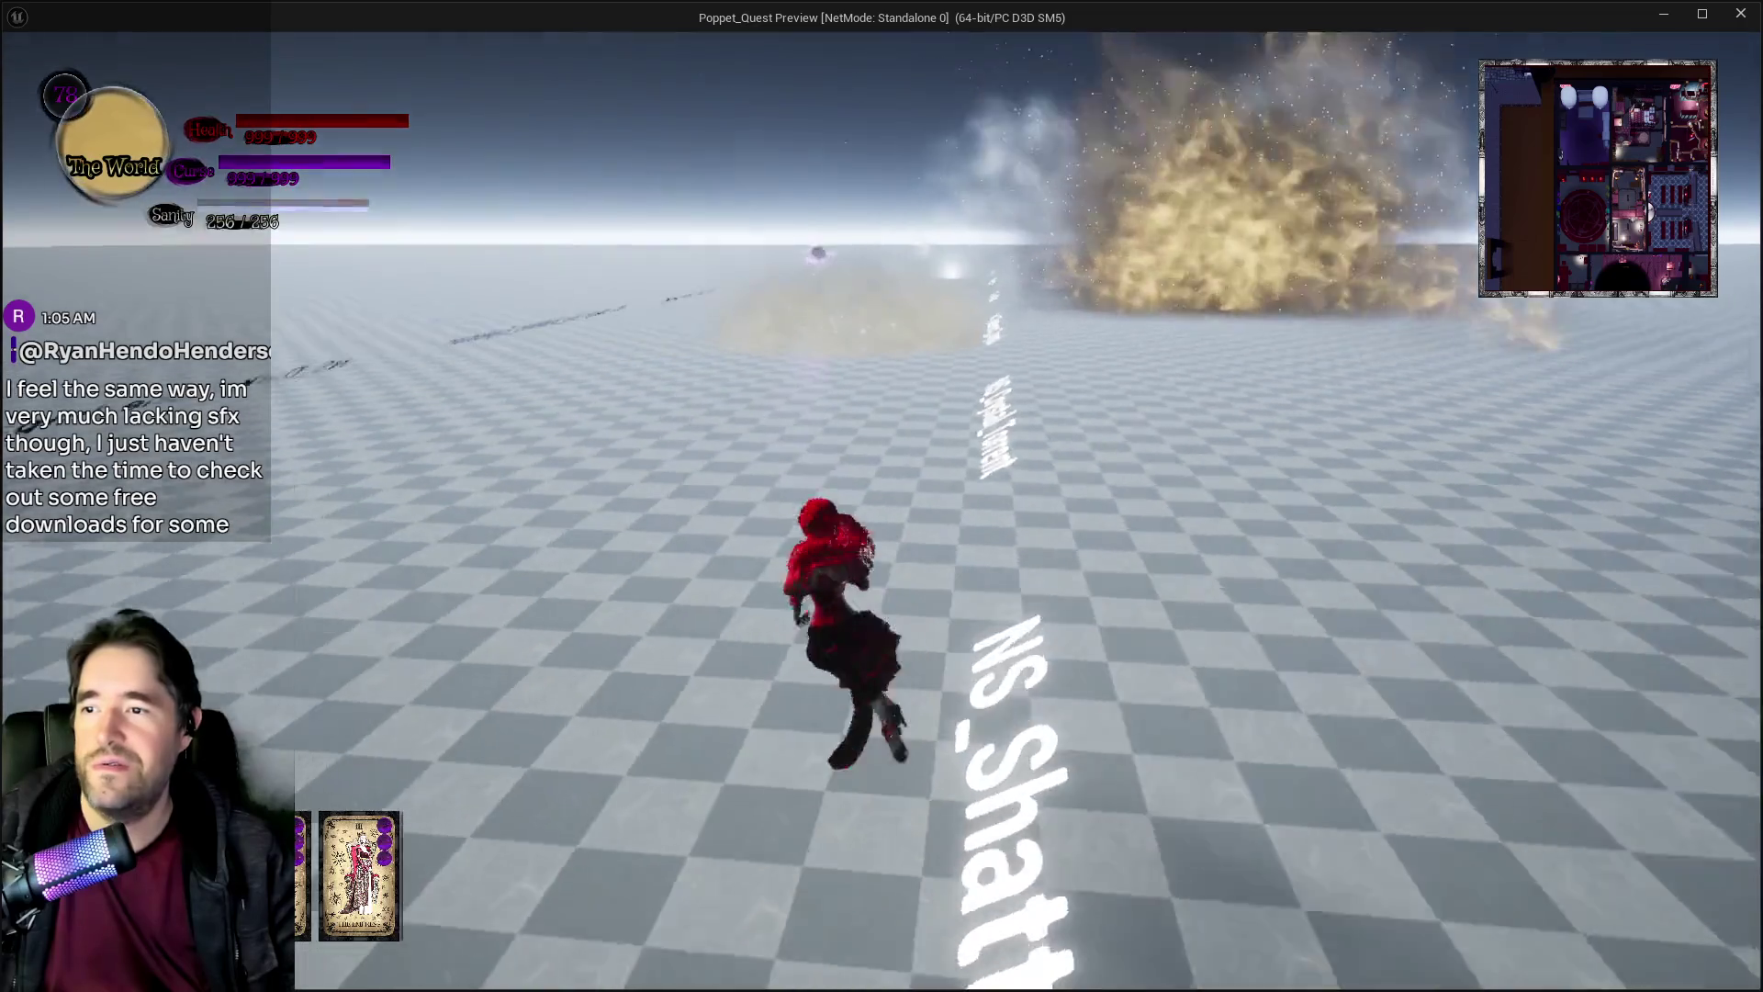
key(s)
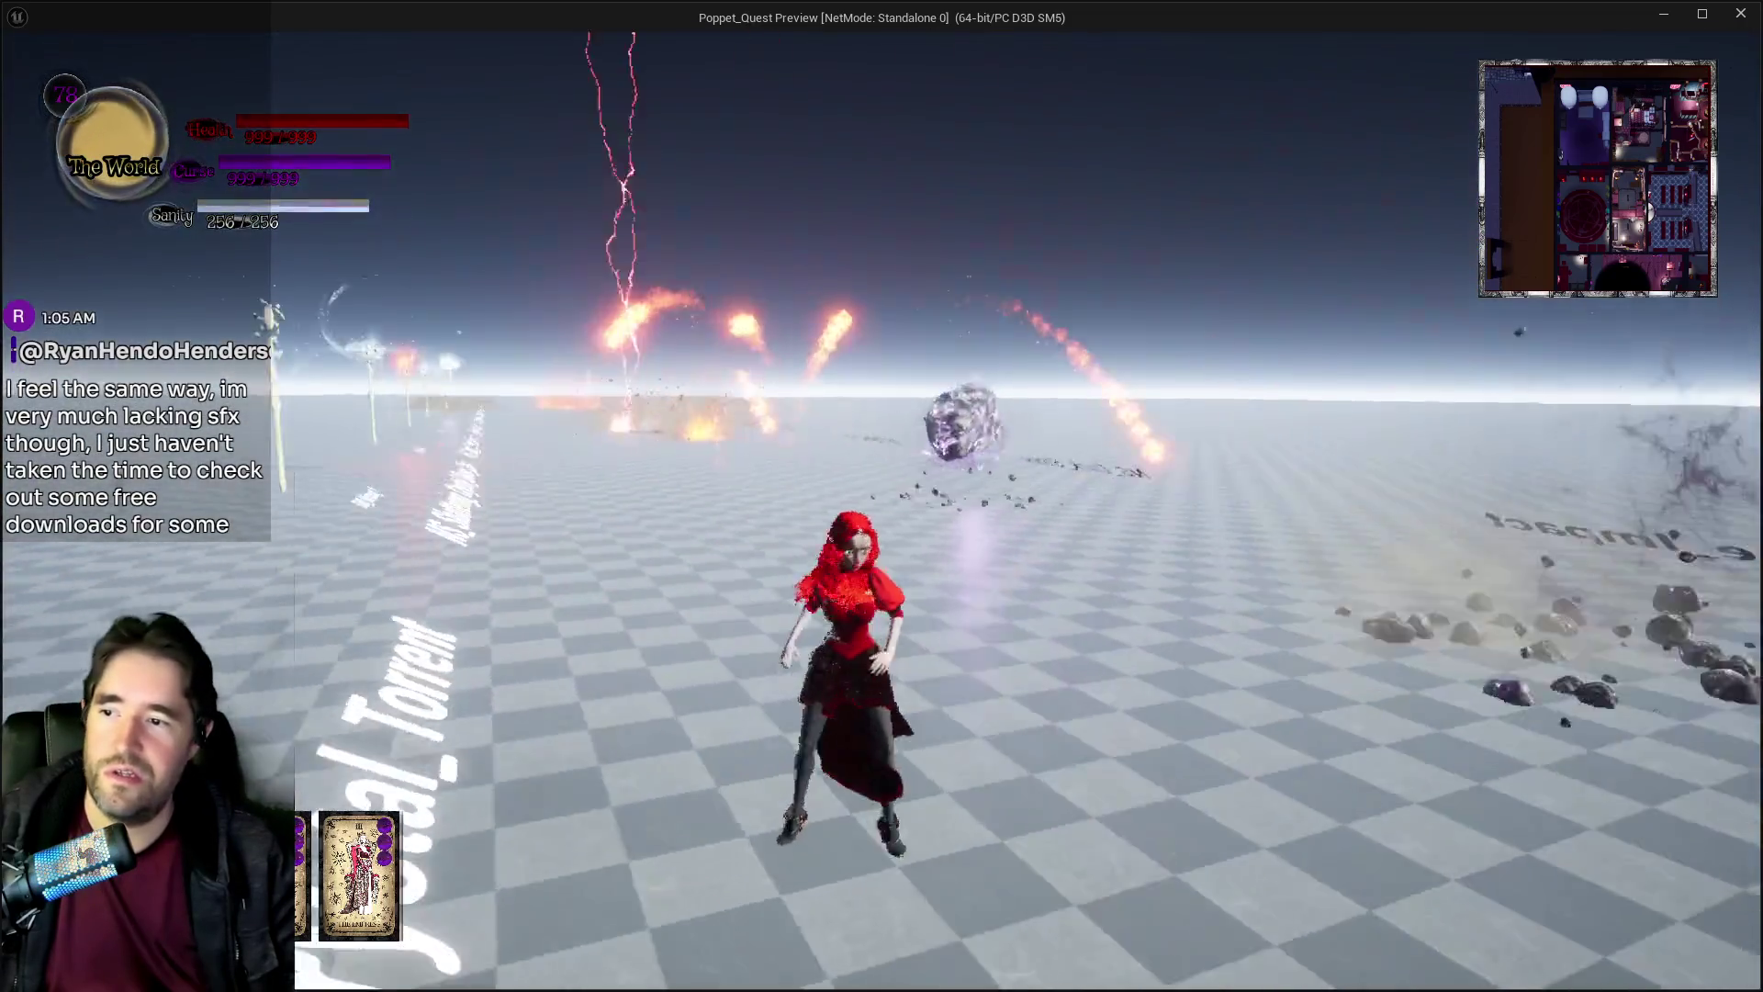
key(w)
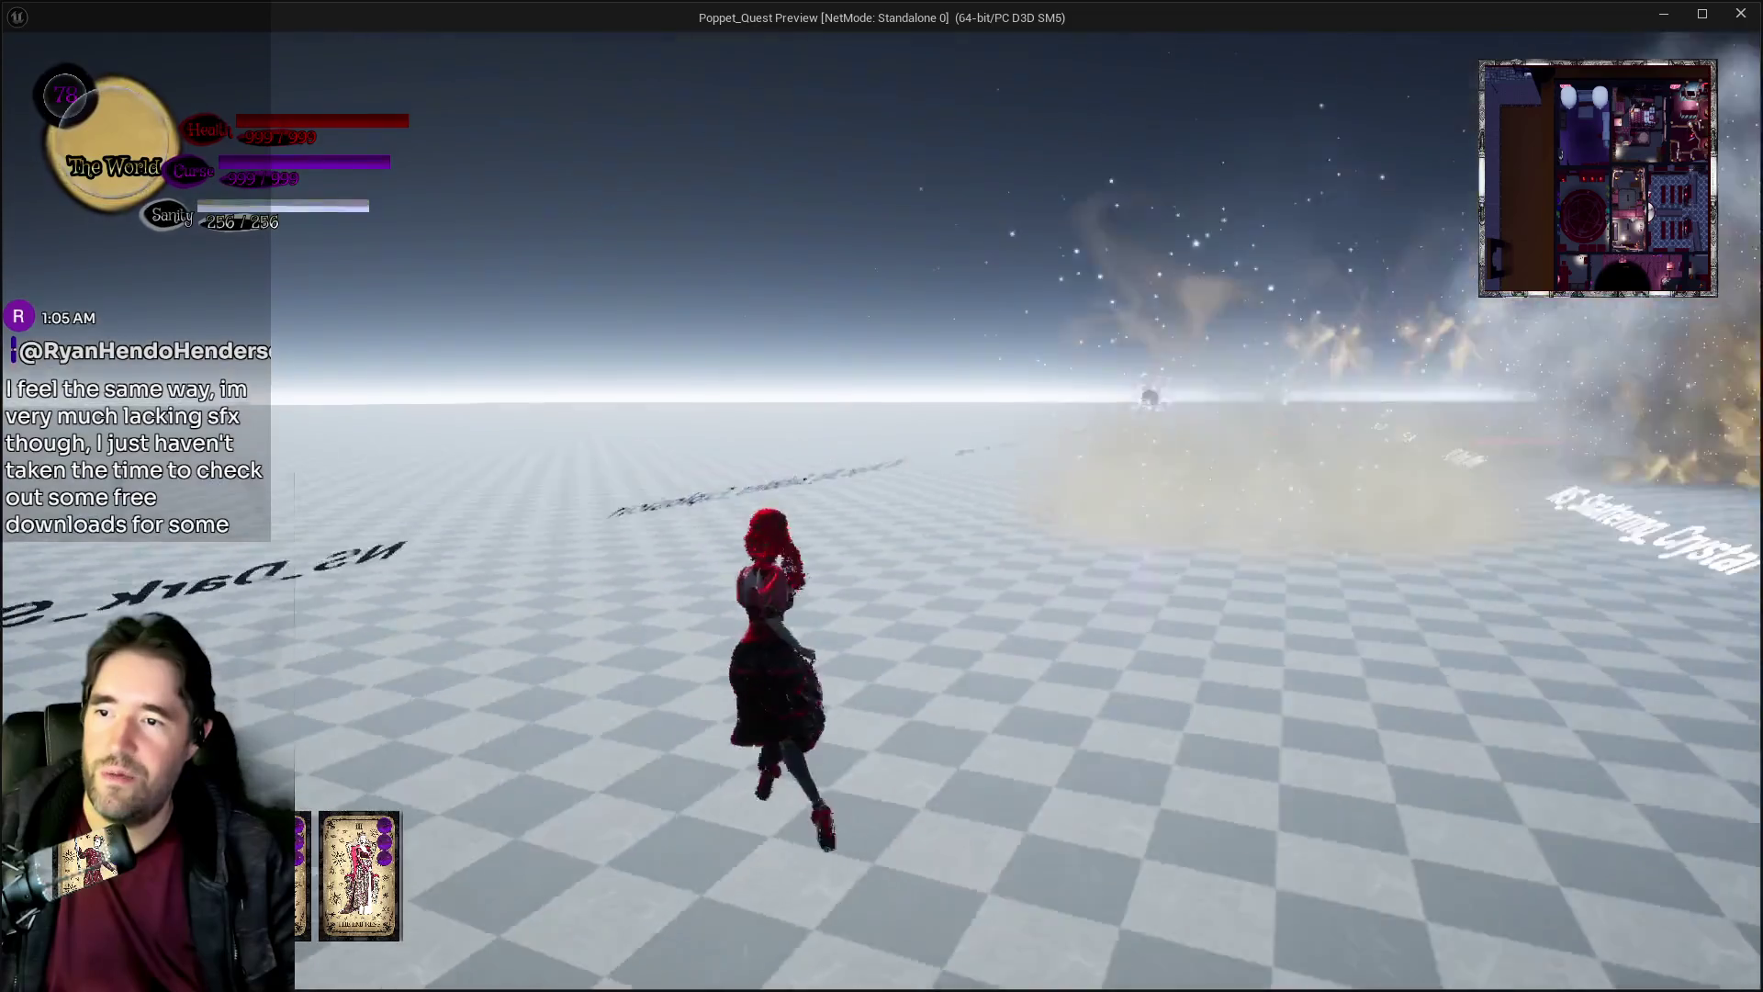
key(s)
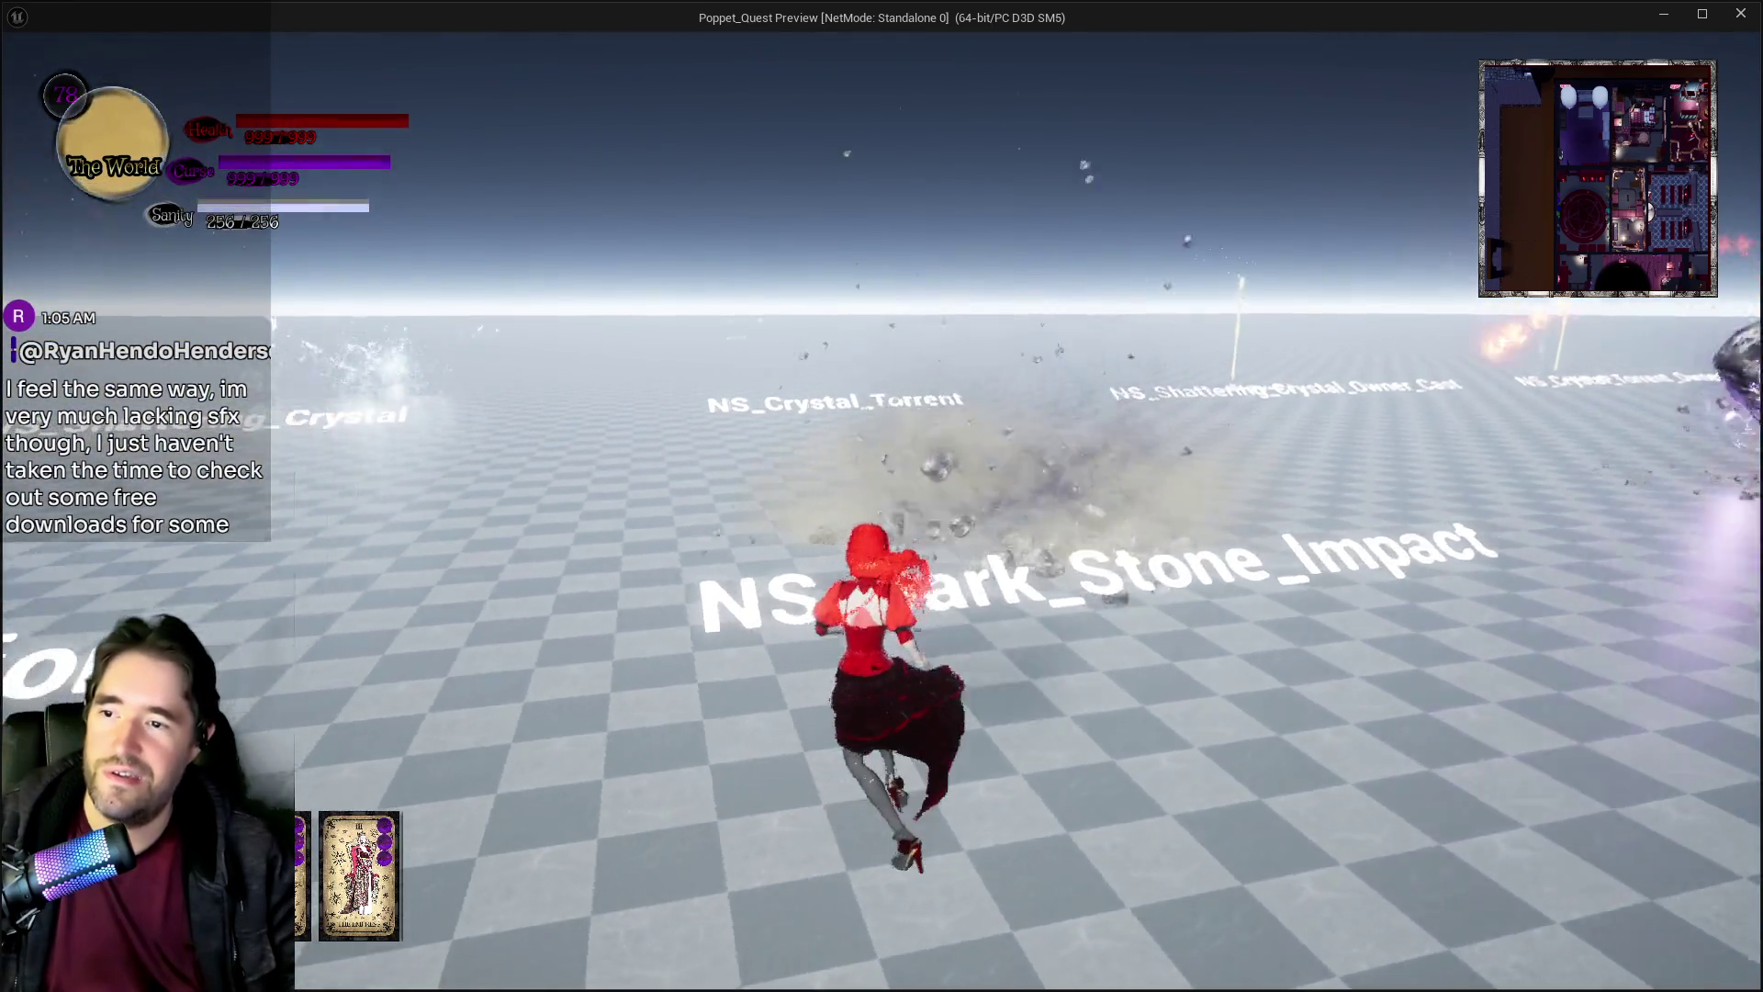
key(d)
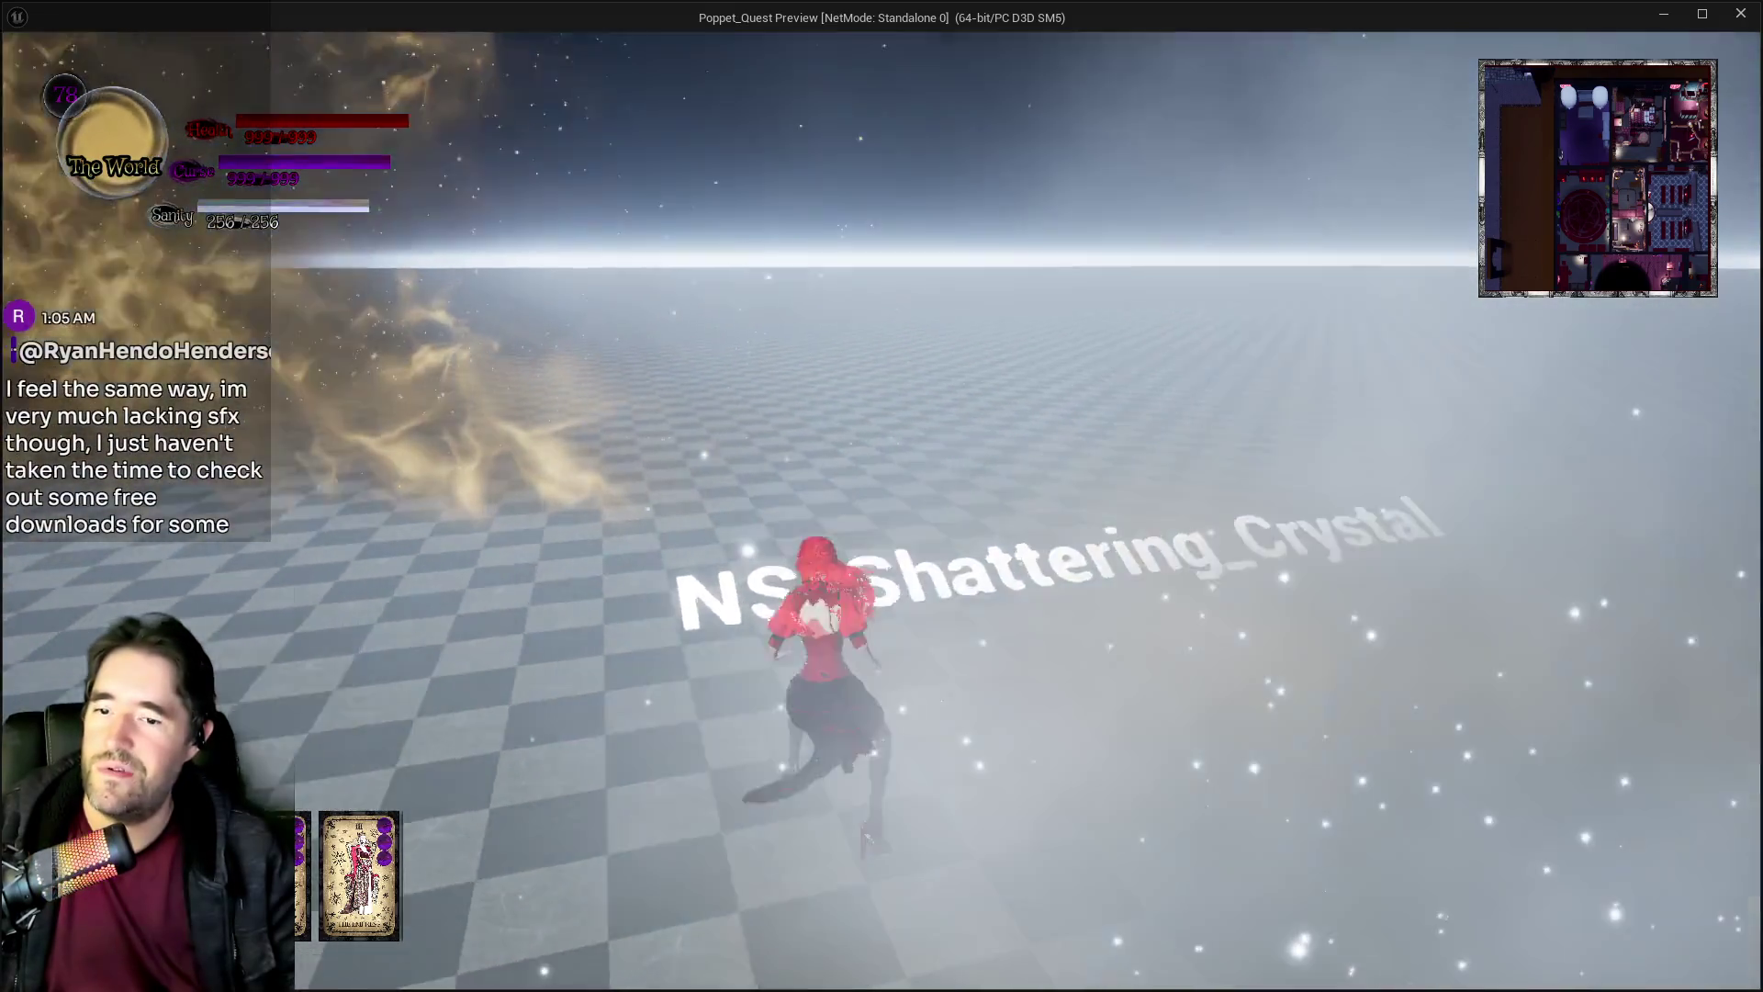
key(w)
key(w)
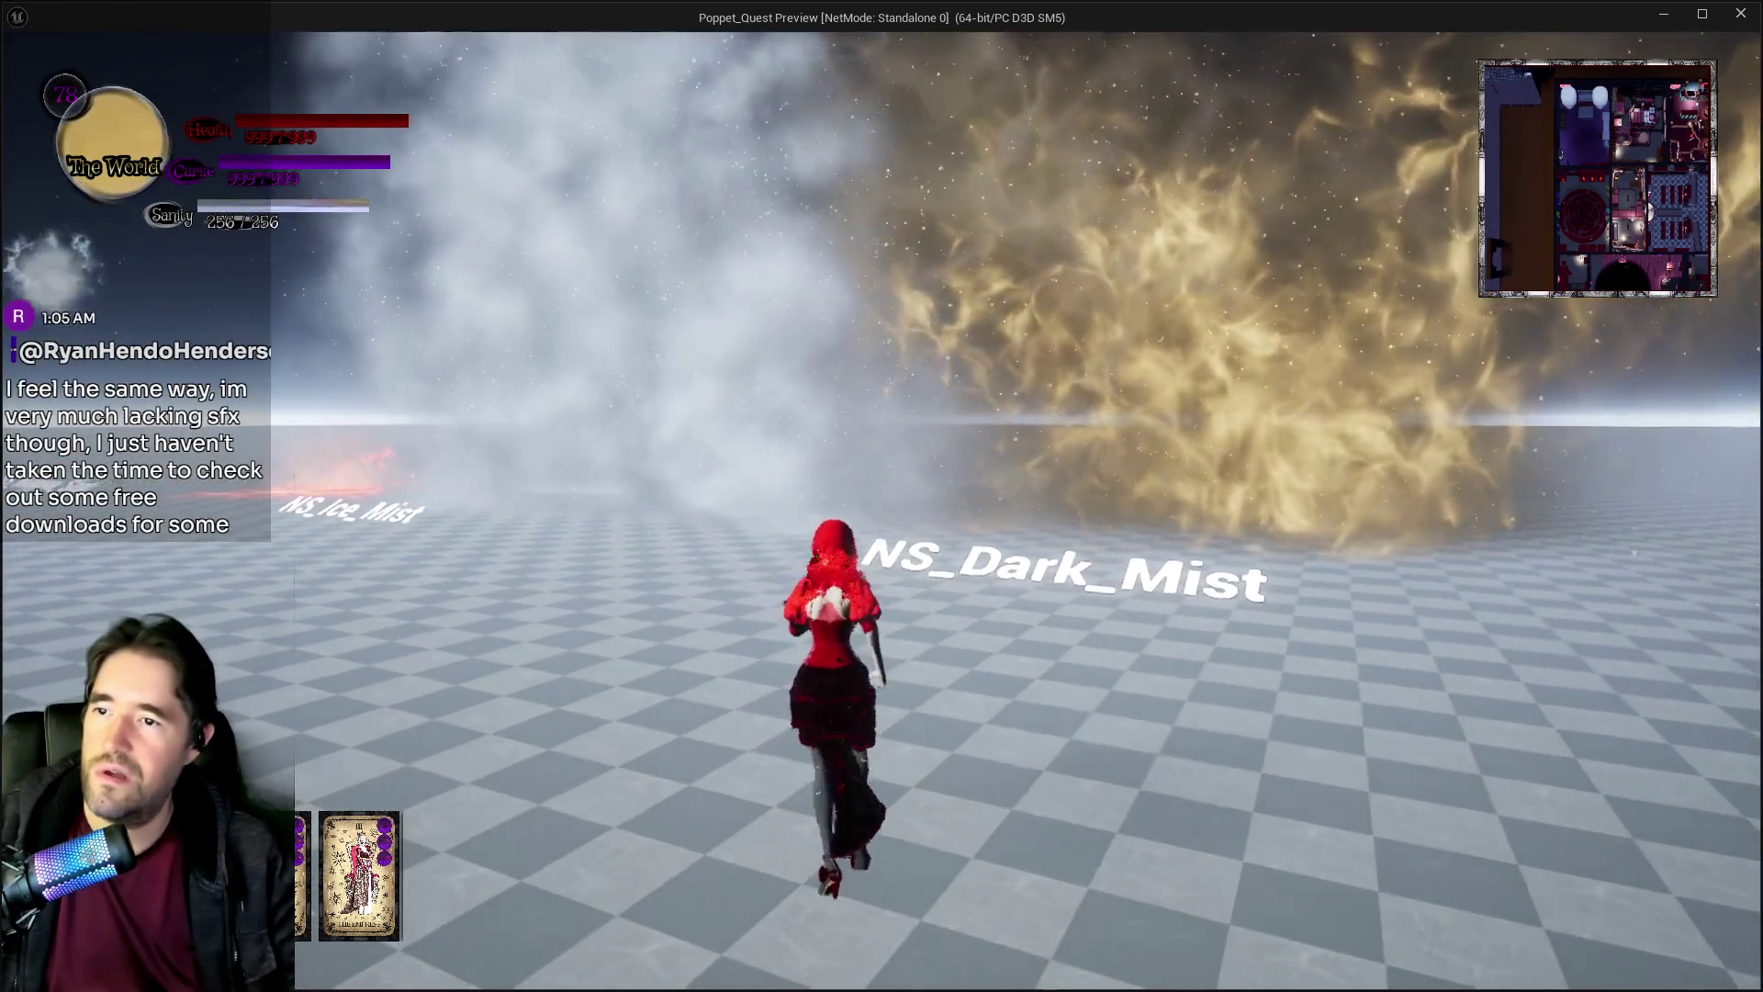
key(s)
key(s)
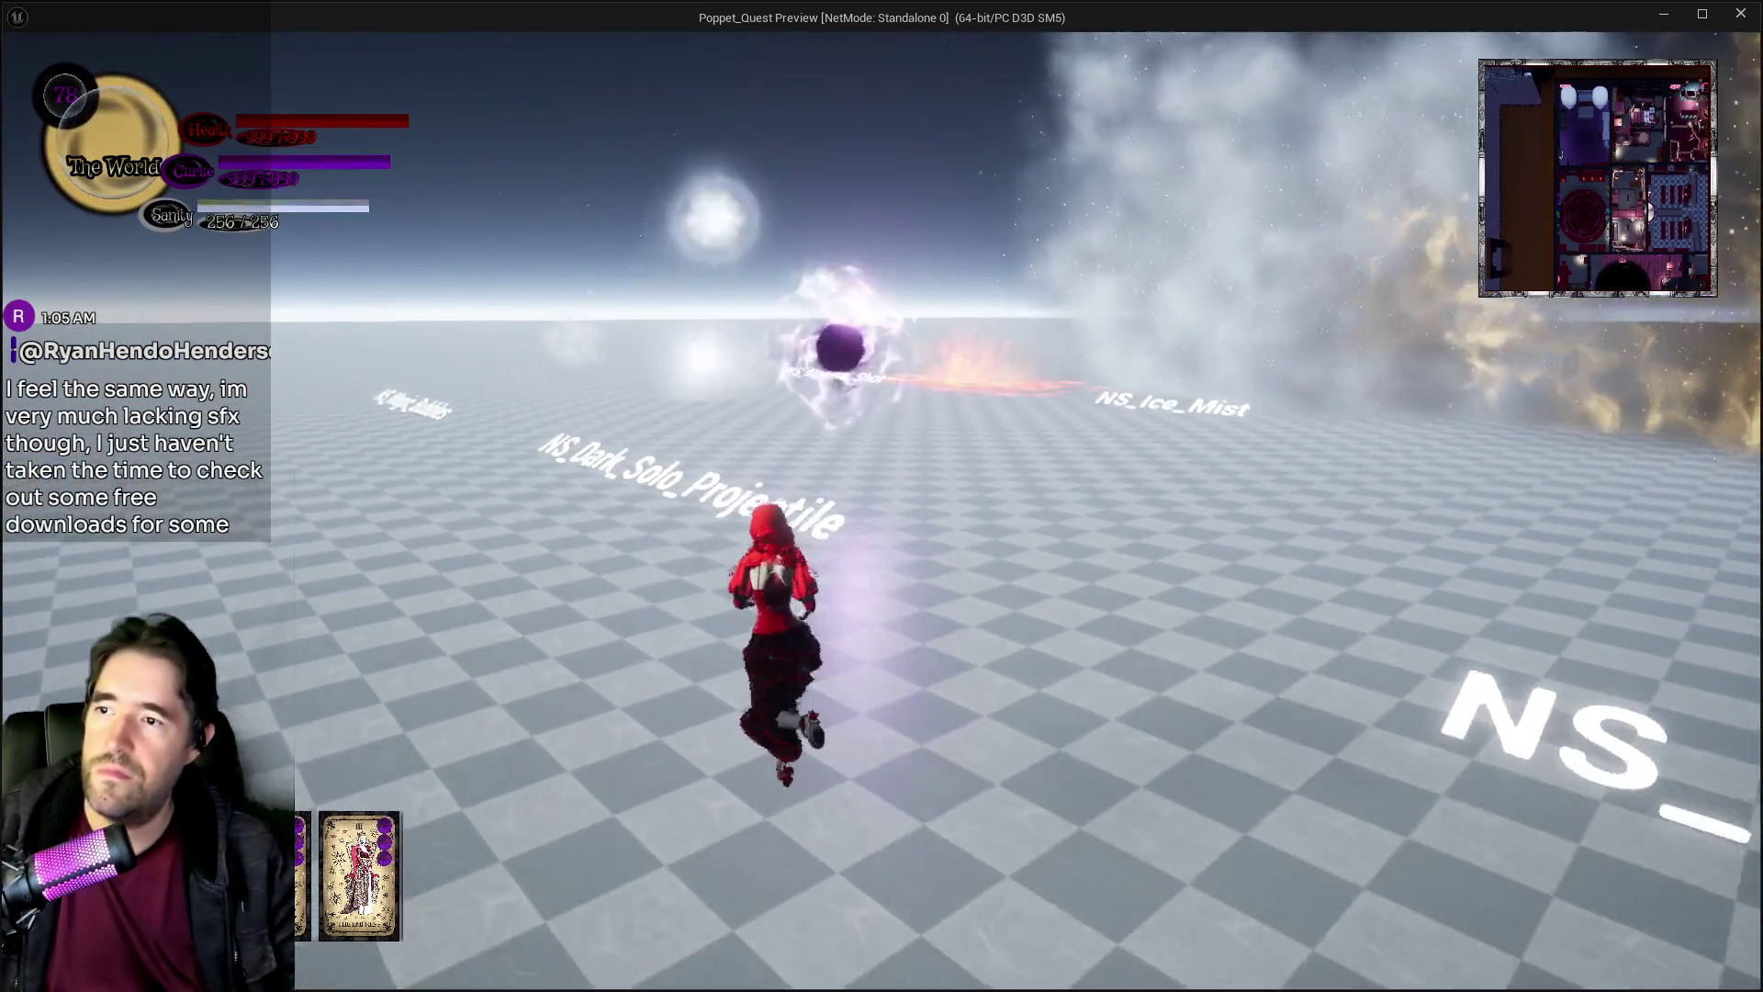
Run past NS_Dark_Solo_Projectile, NS_Magma_Shot and NS_Ice_Mist, then end the preview.
key(w)
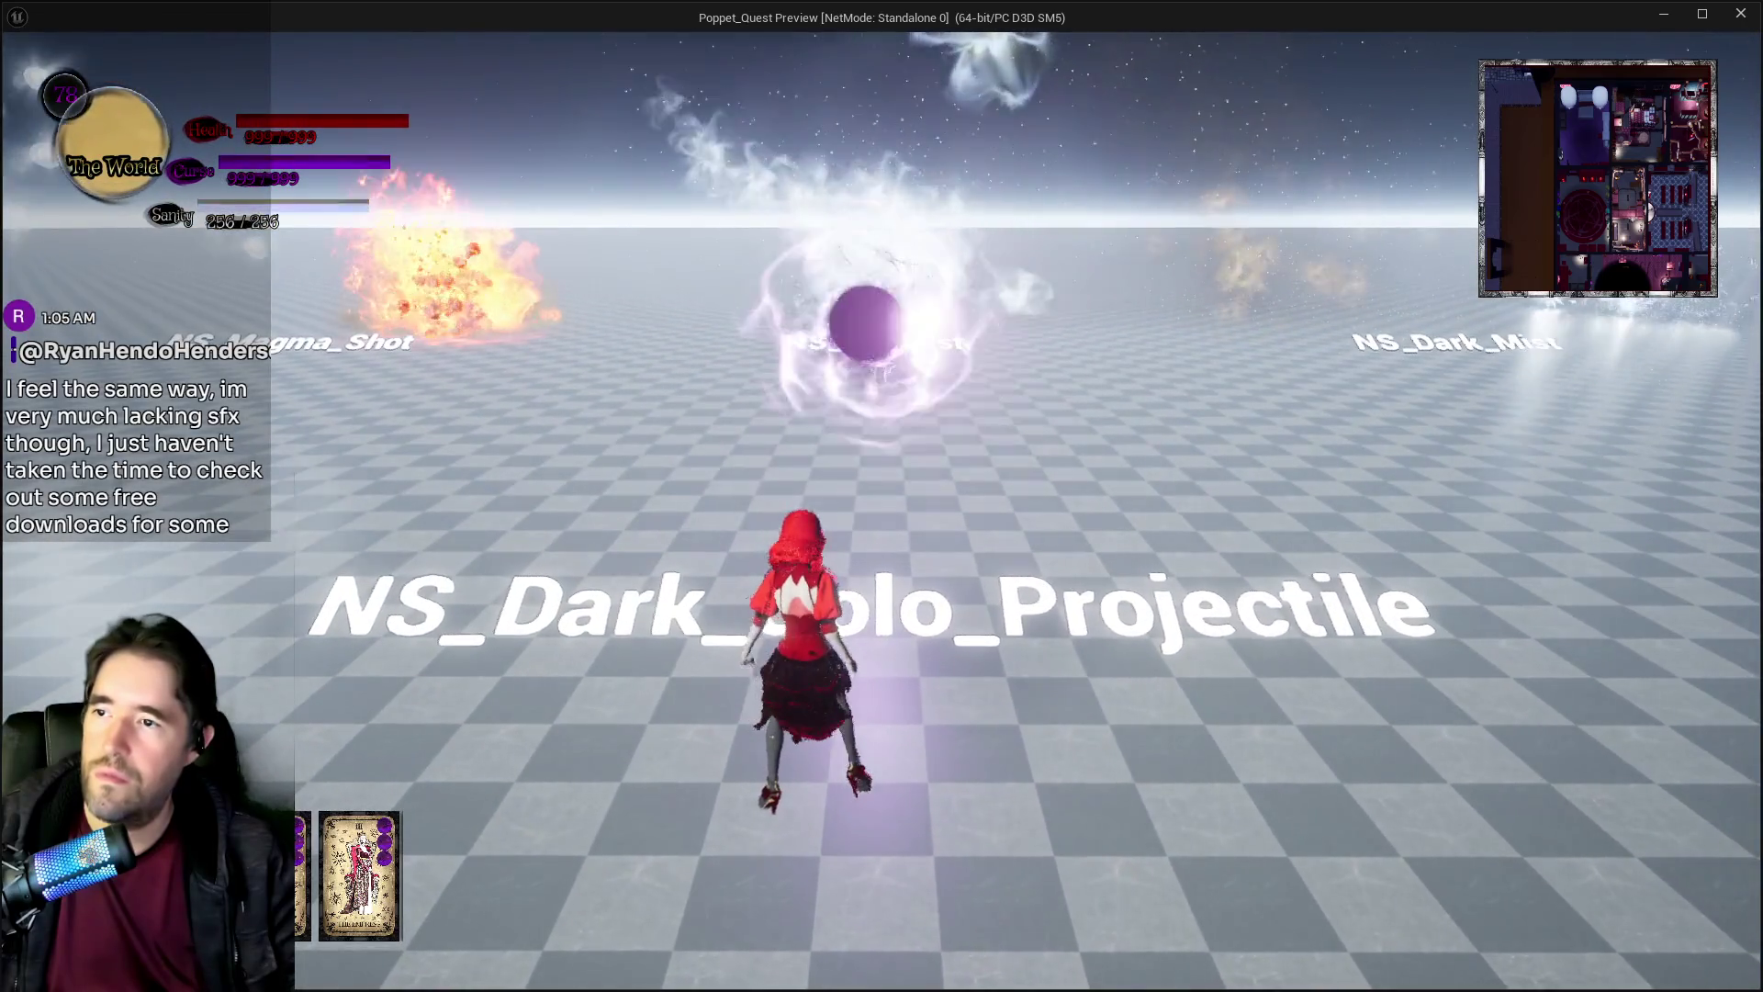
key(w)
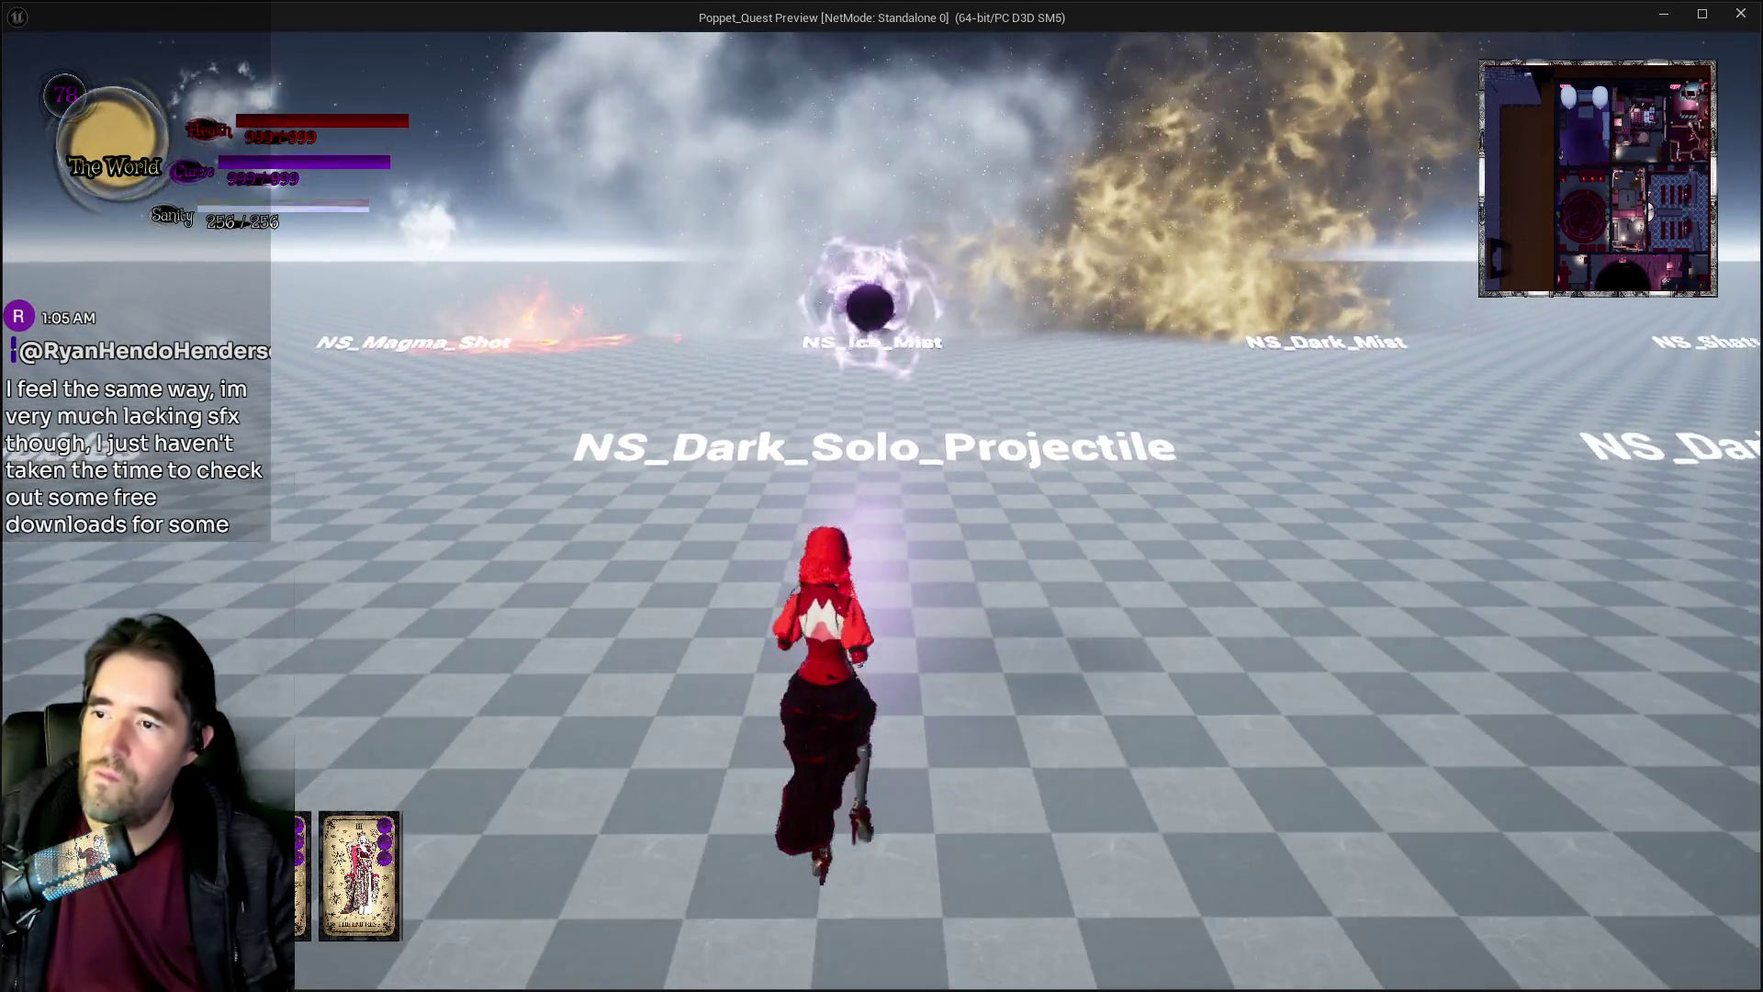
key(w)
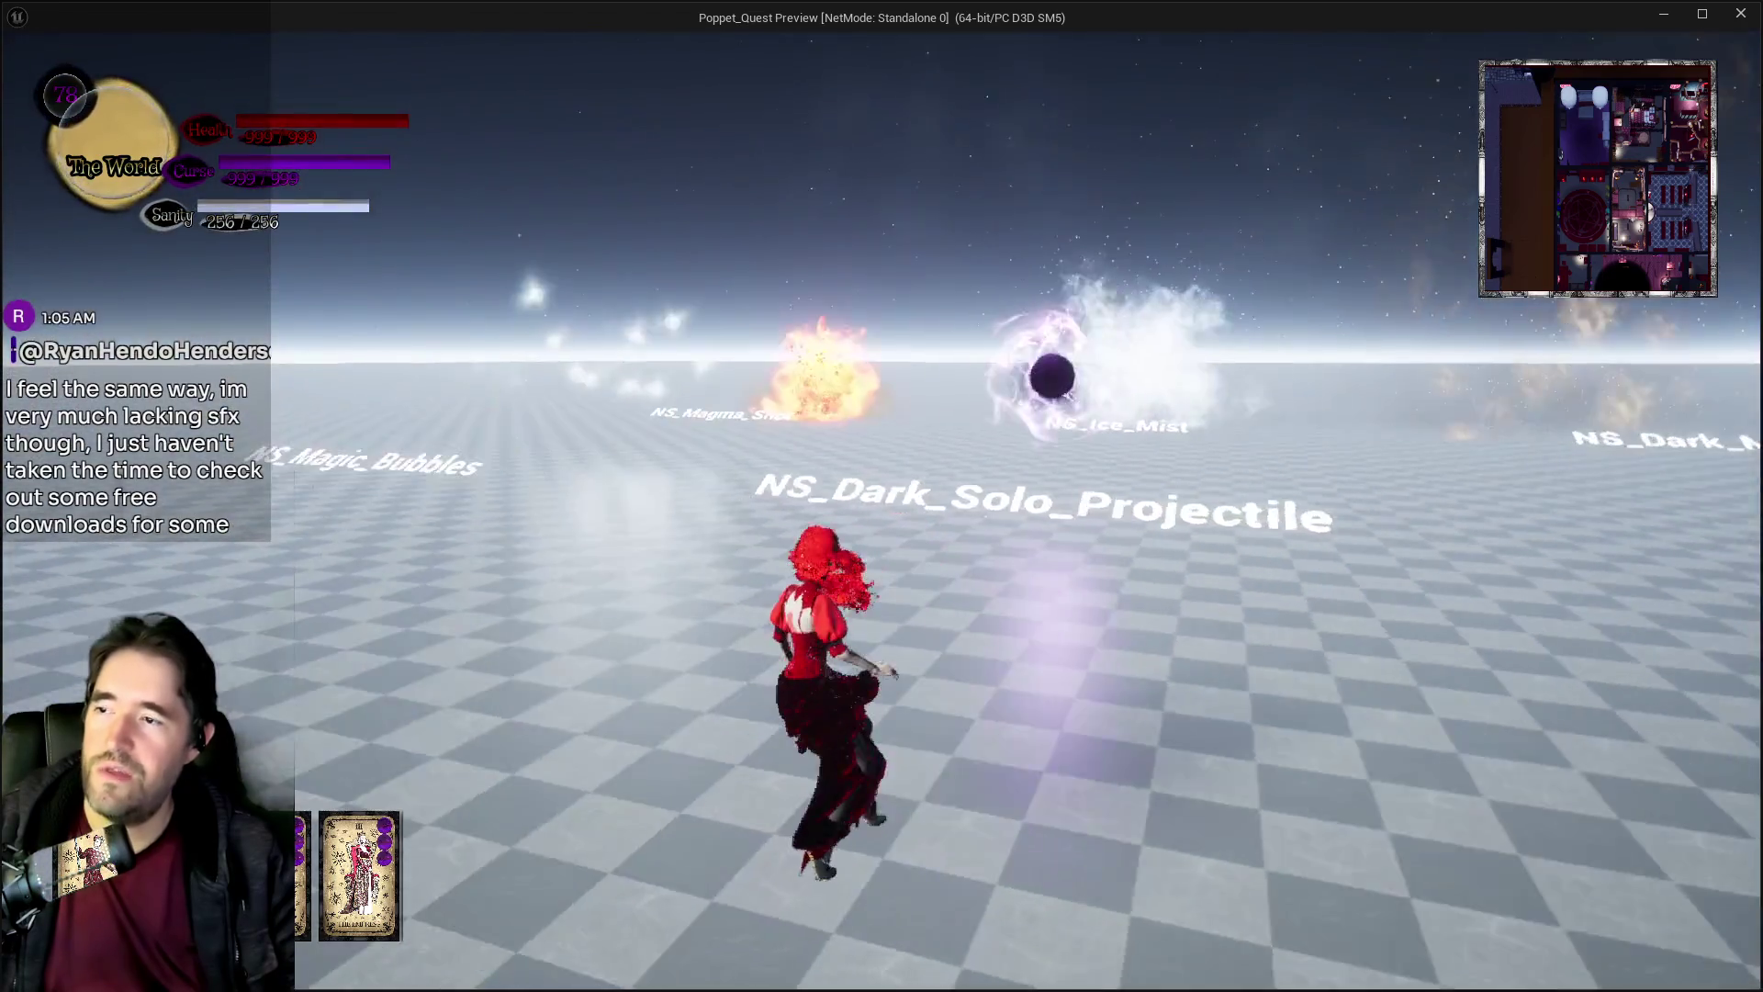
key(w)
key(w)
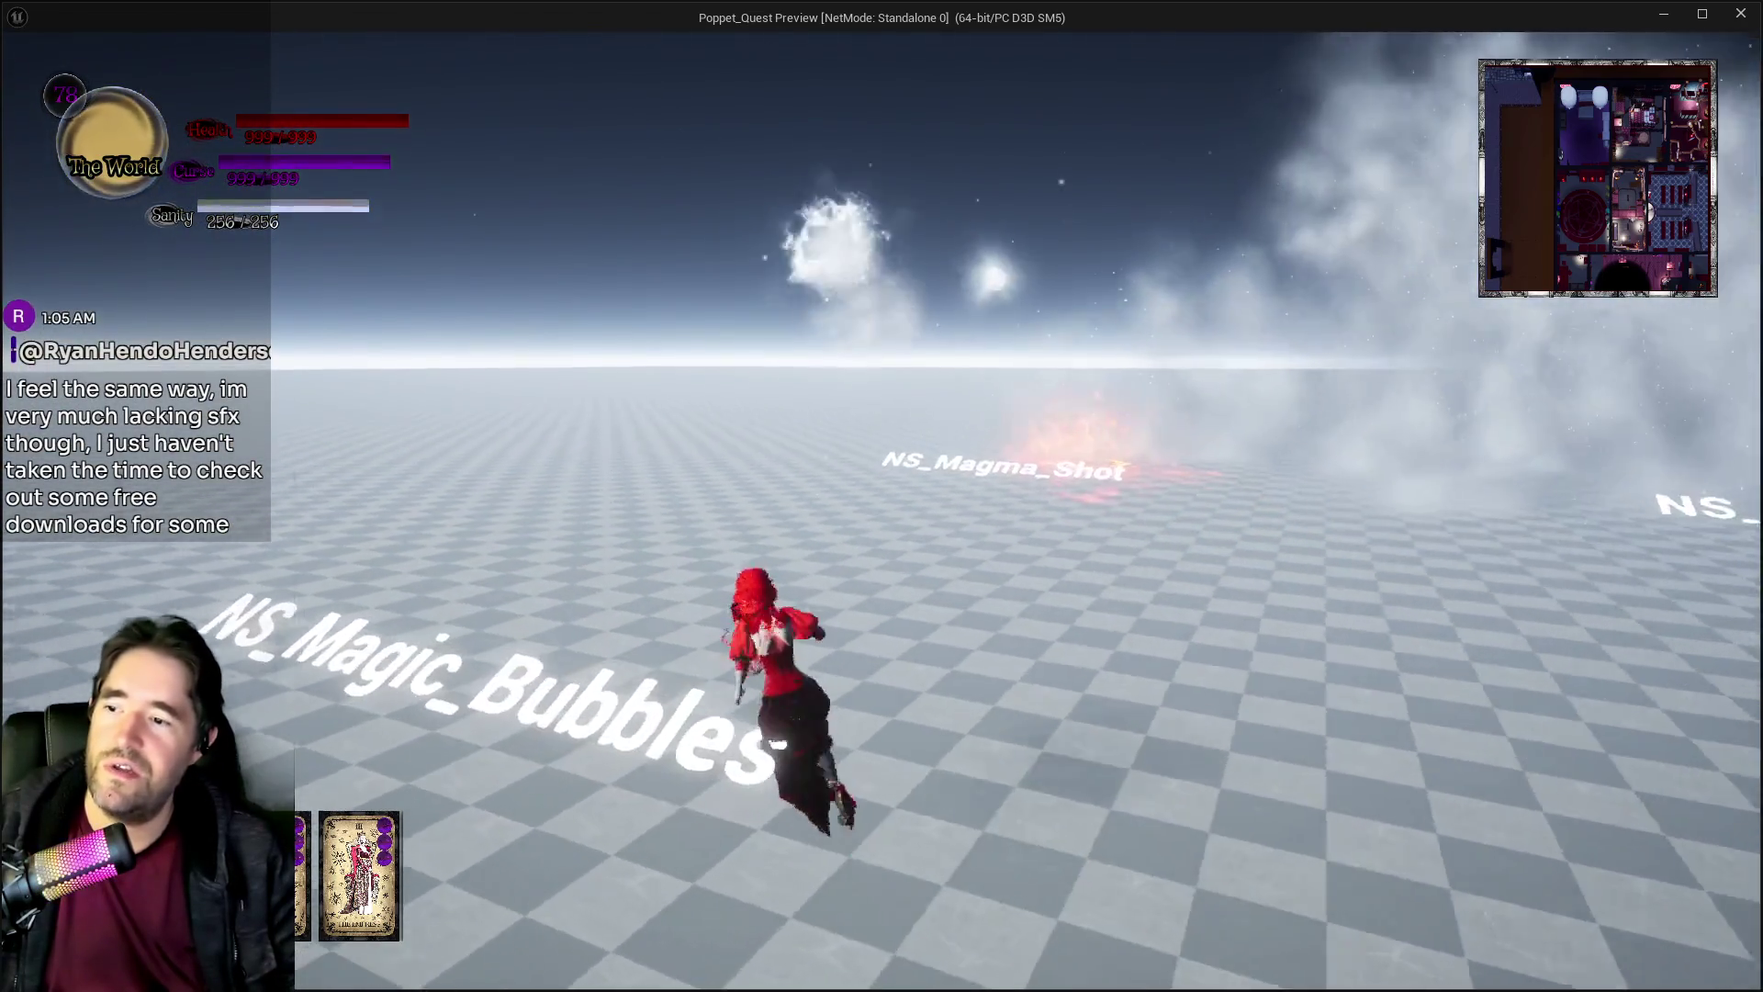
key(w)
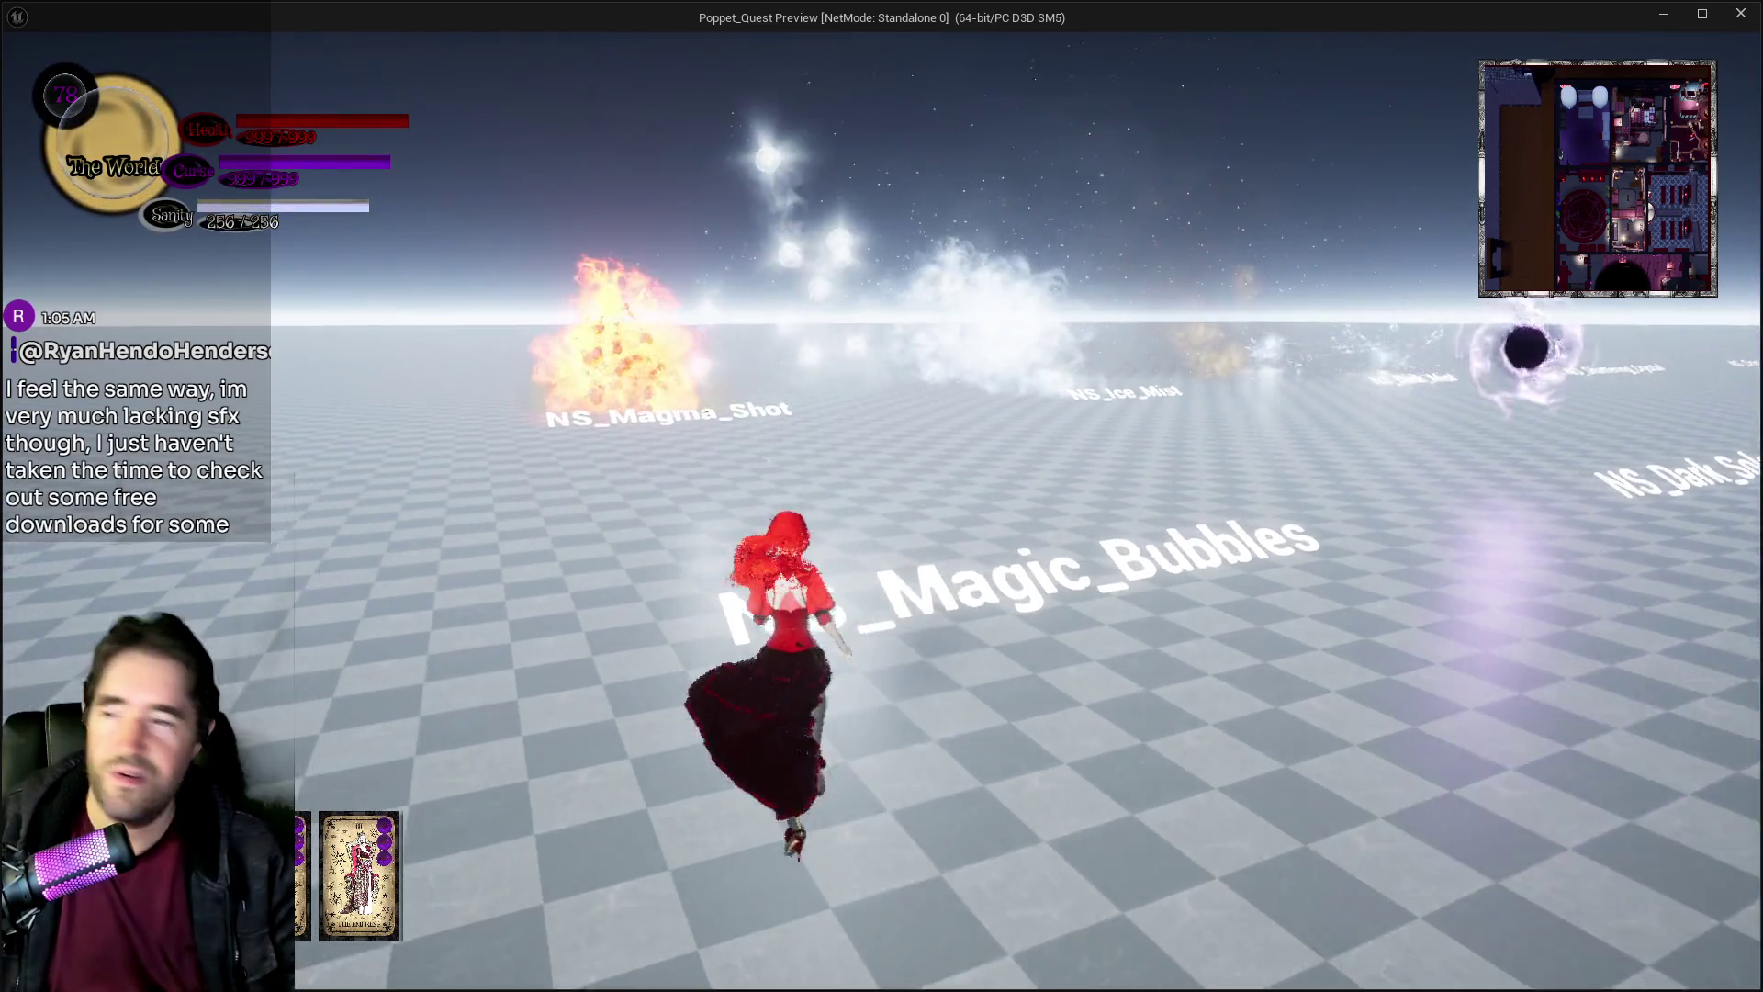
key(Escape)
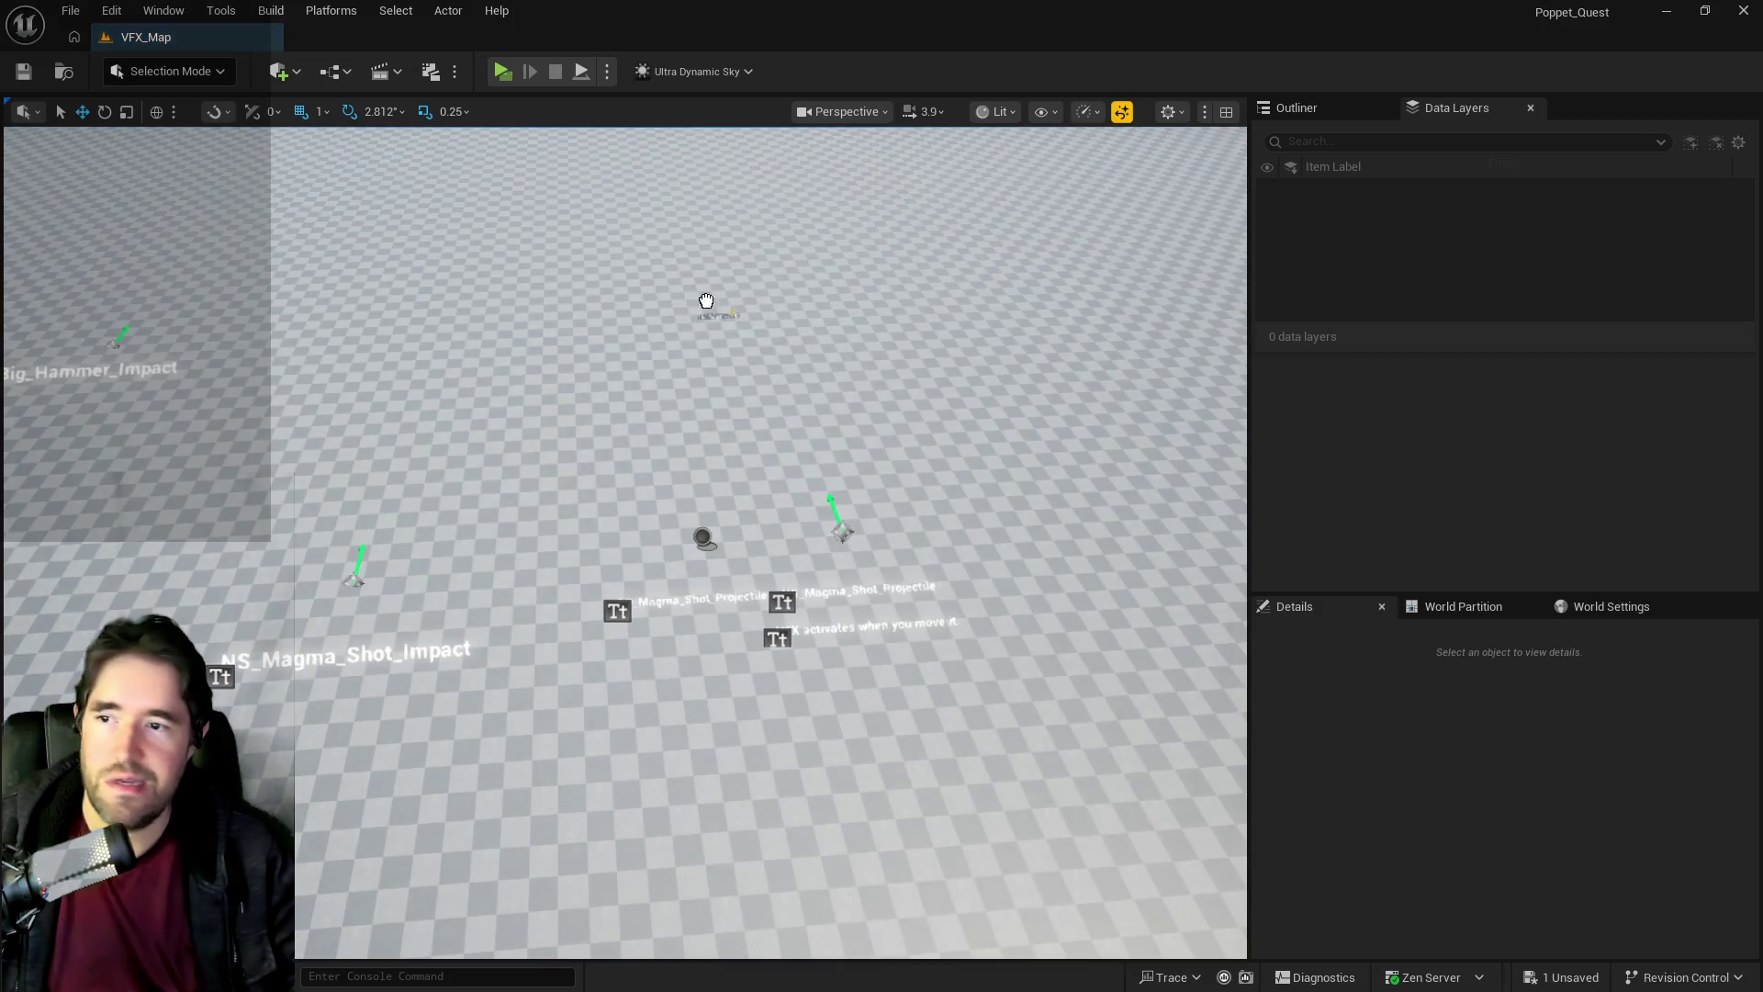
Frame Ultra_Dynamic_Sky, then delete the ExponentialHeightFog, SkyLight and Light Source actors.
click(707, 287)
key(f)
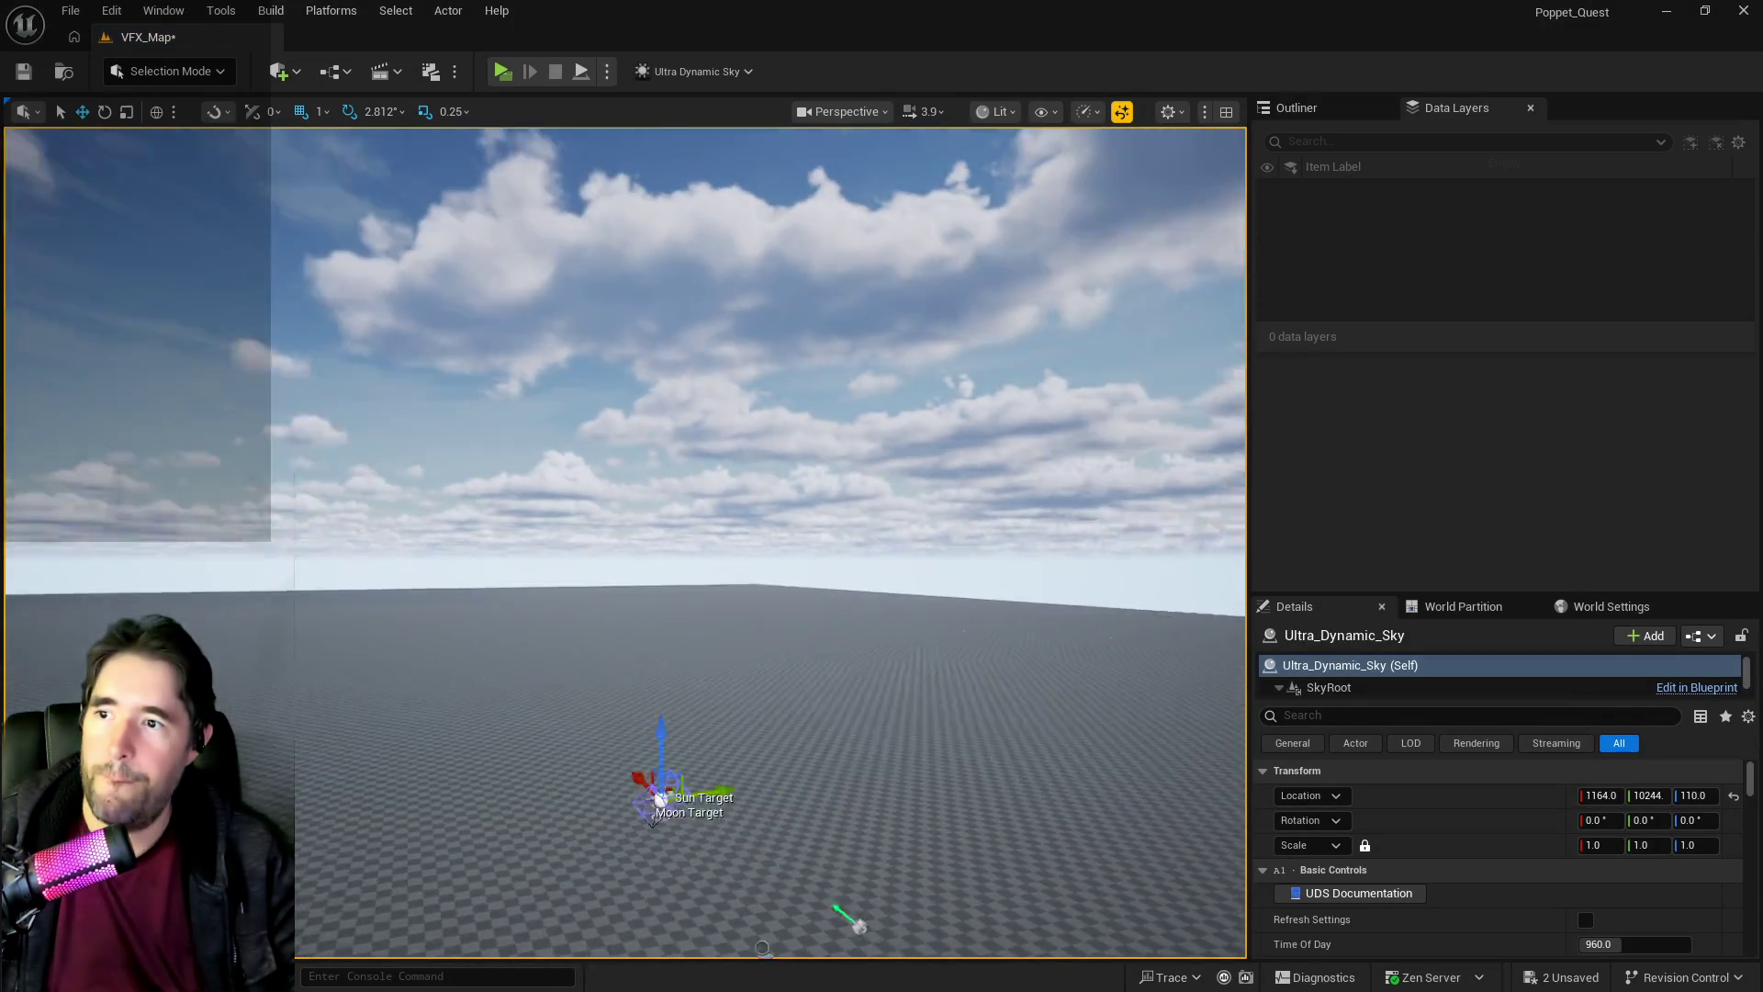
click(1331, 109)
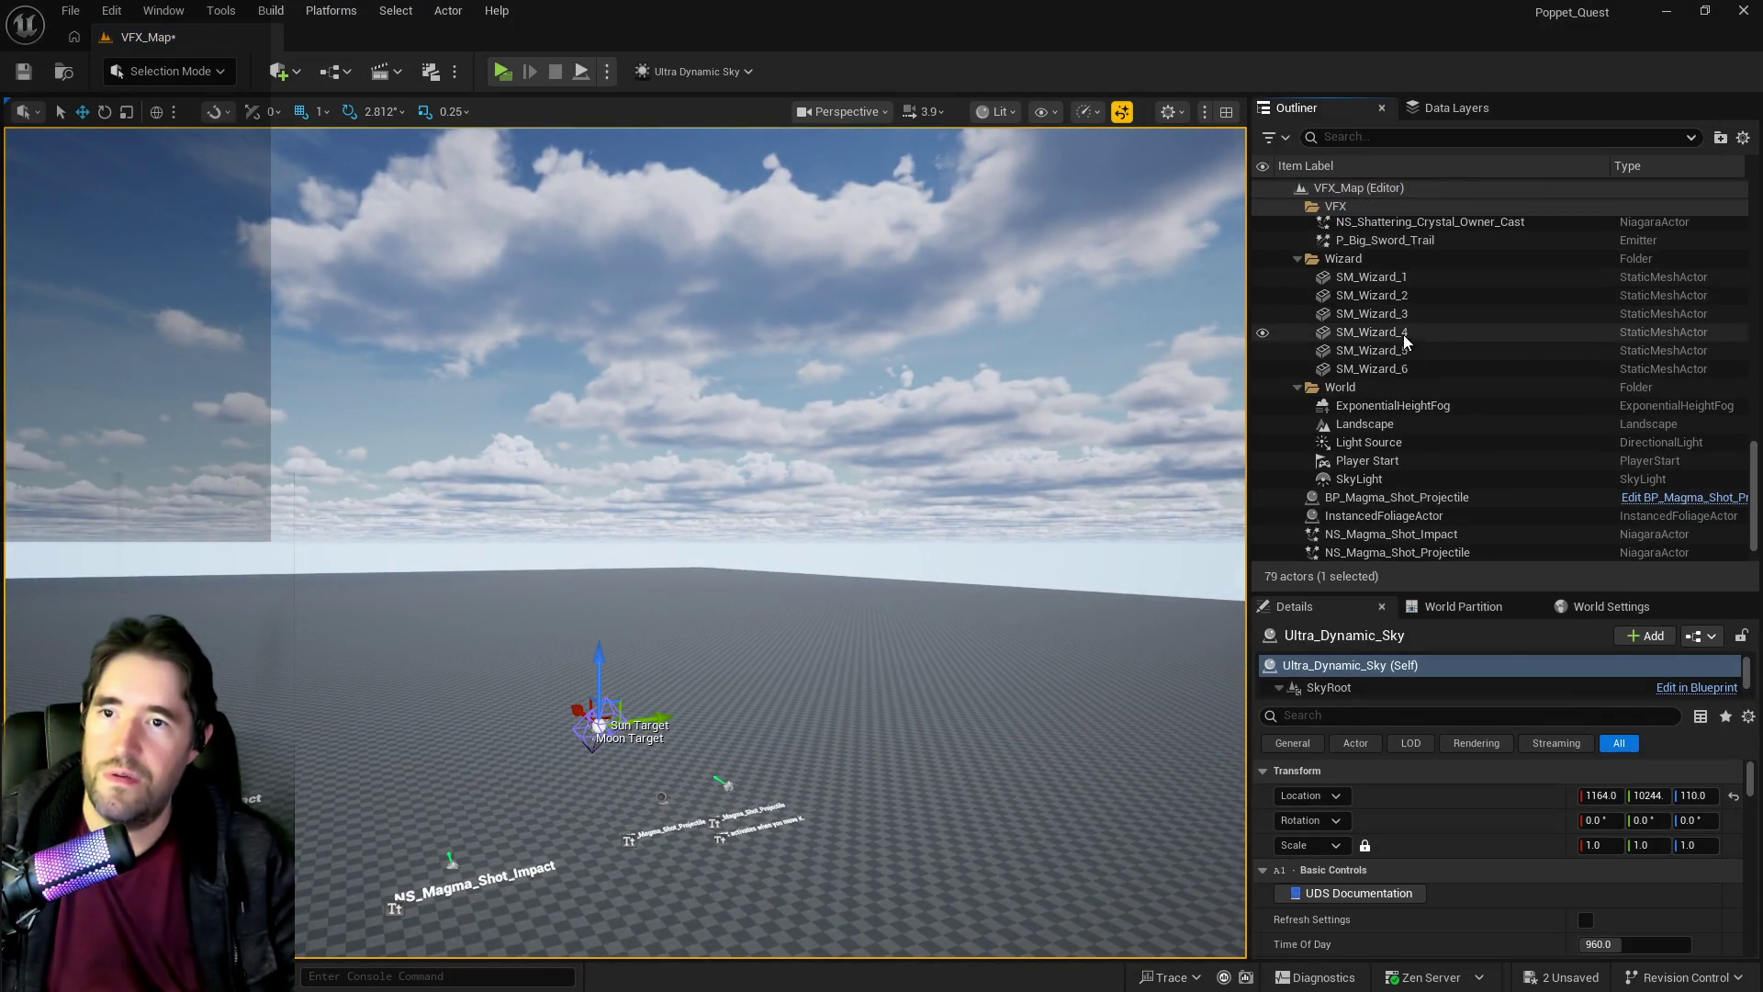
scroll(1403, 332, up, 2)
scroll(1370, 466, down, 2)
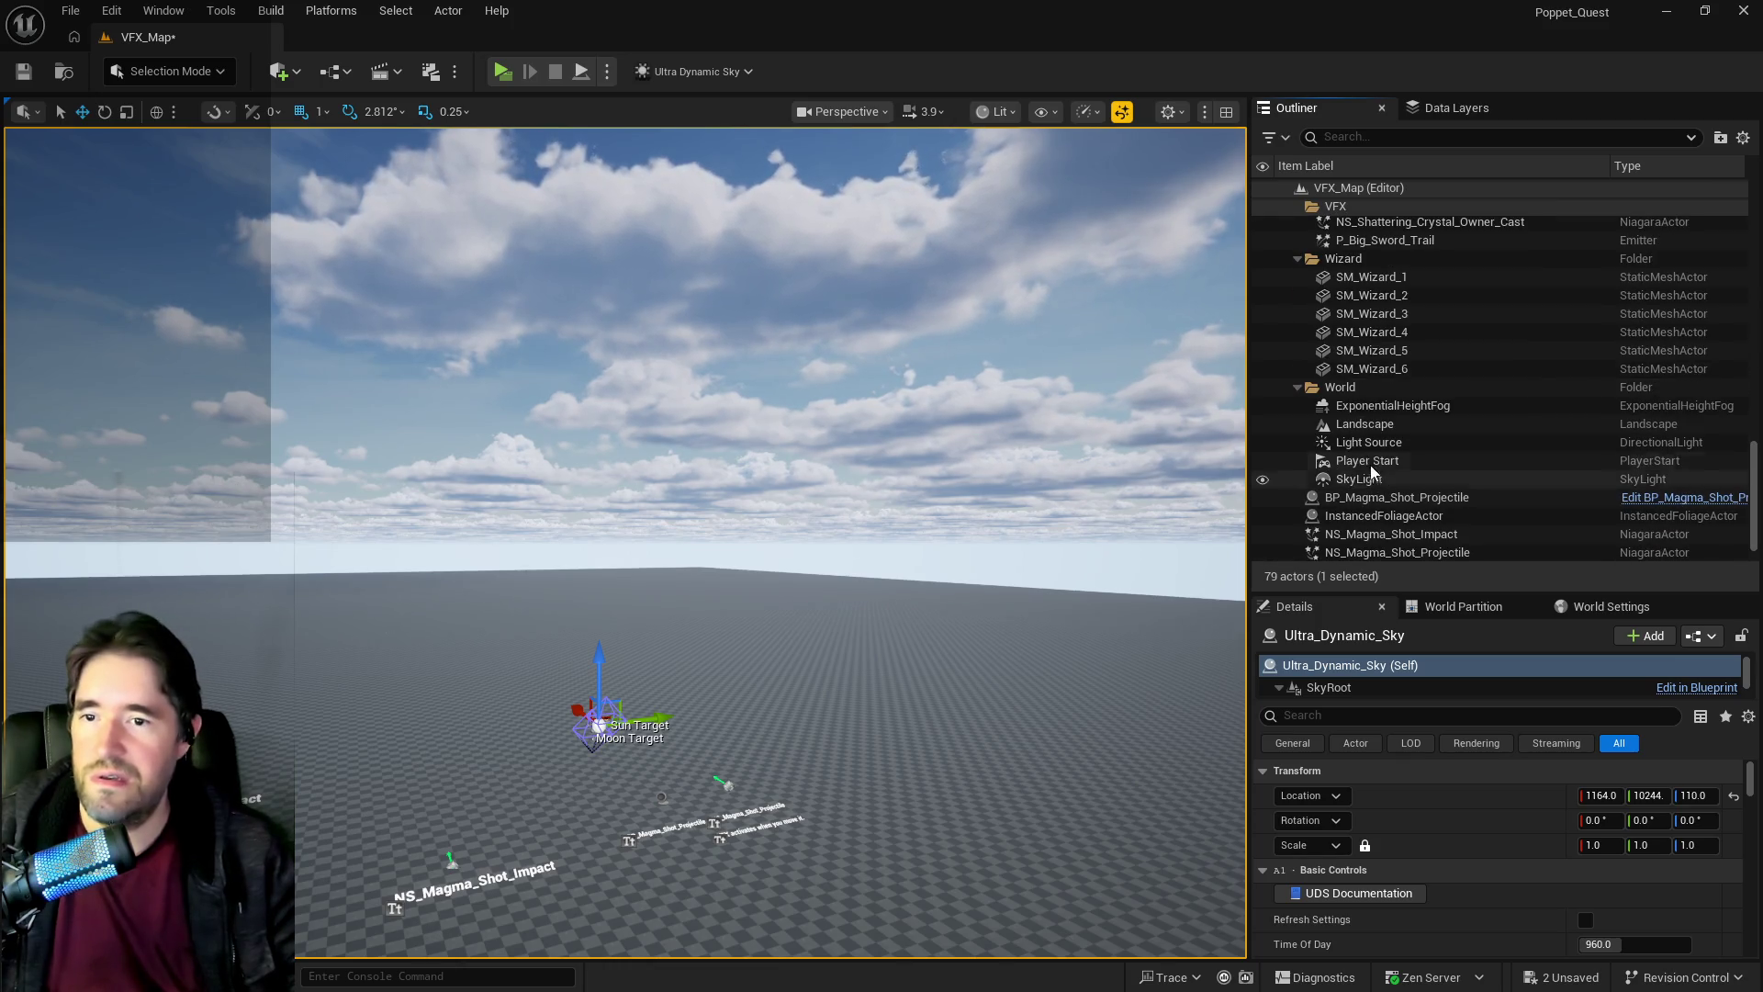
click(1342, 410)
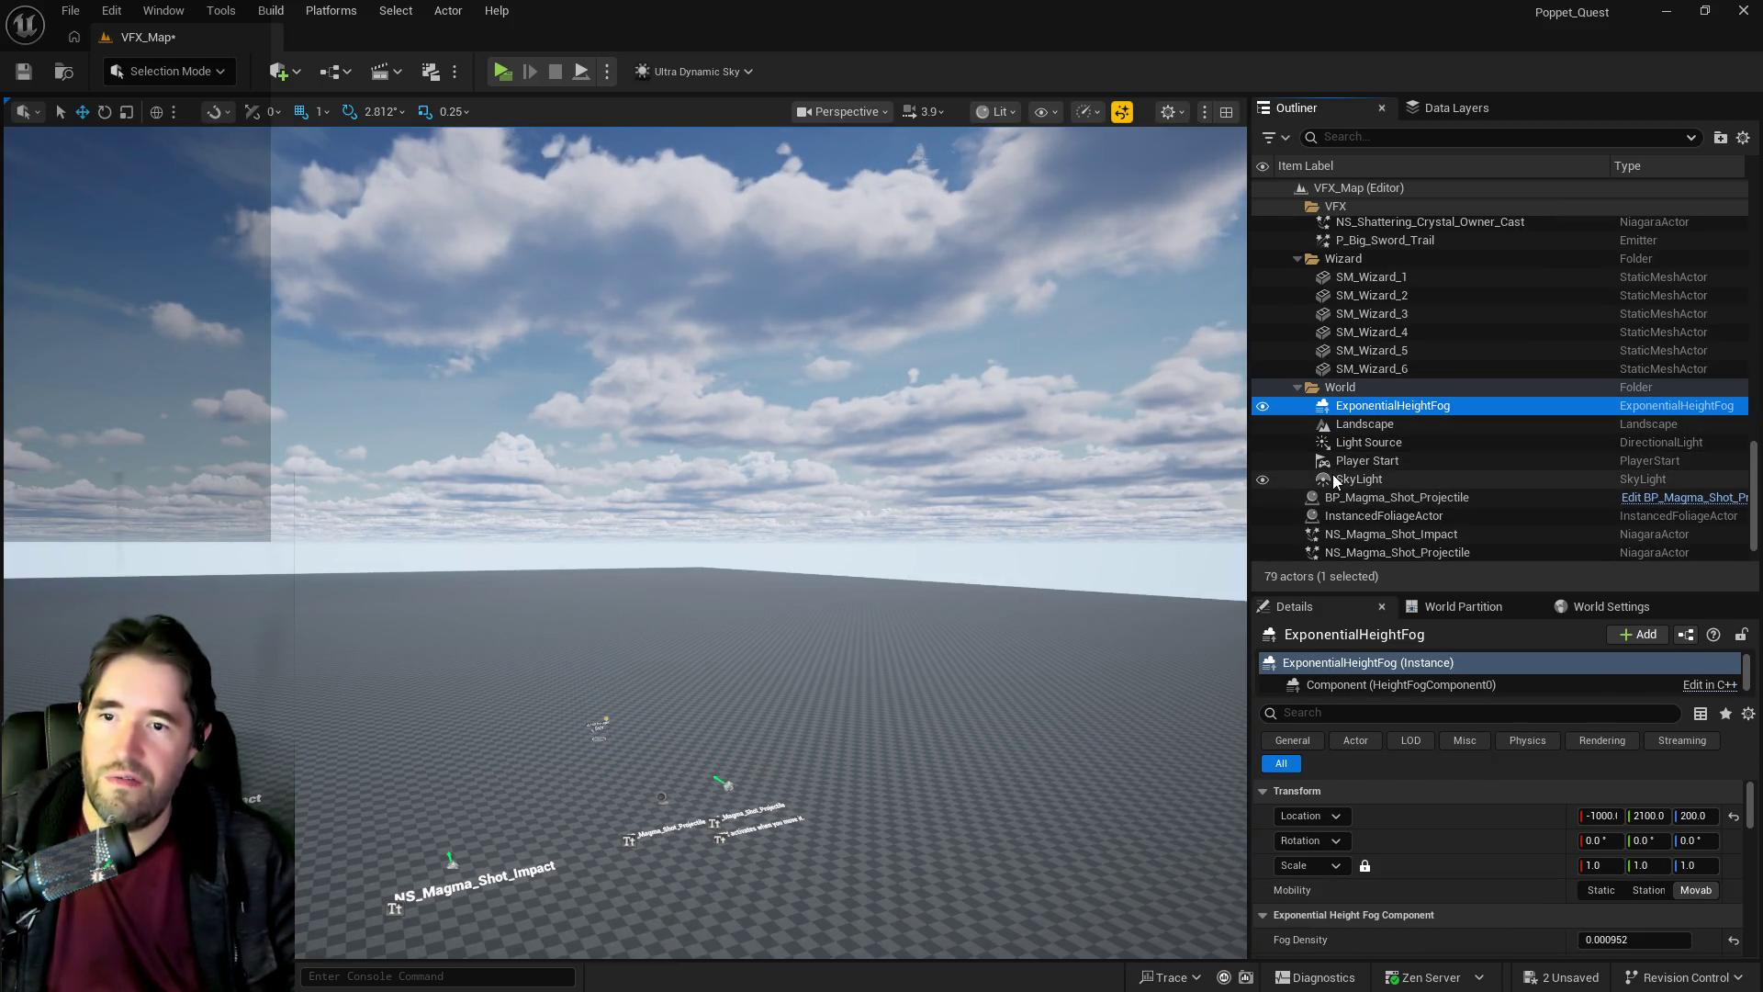
shift+click(1344, 444)
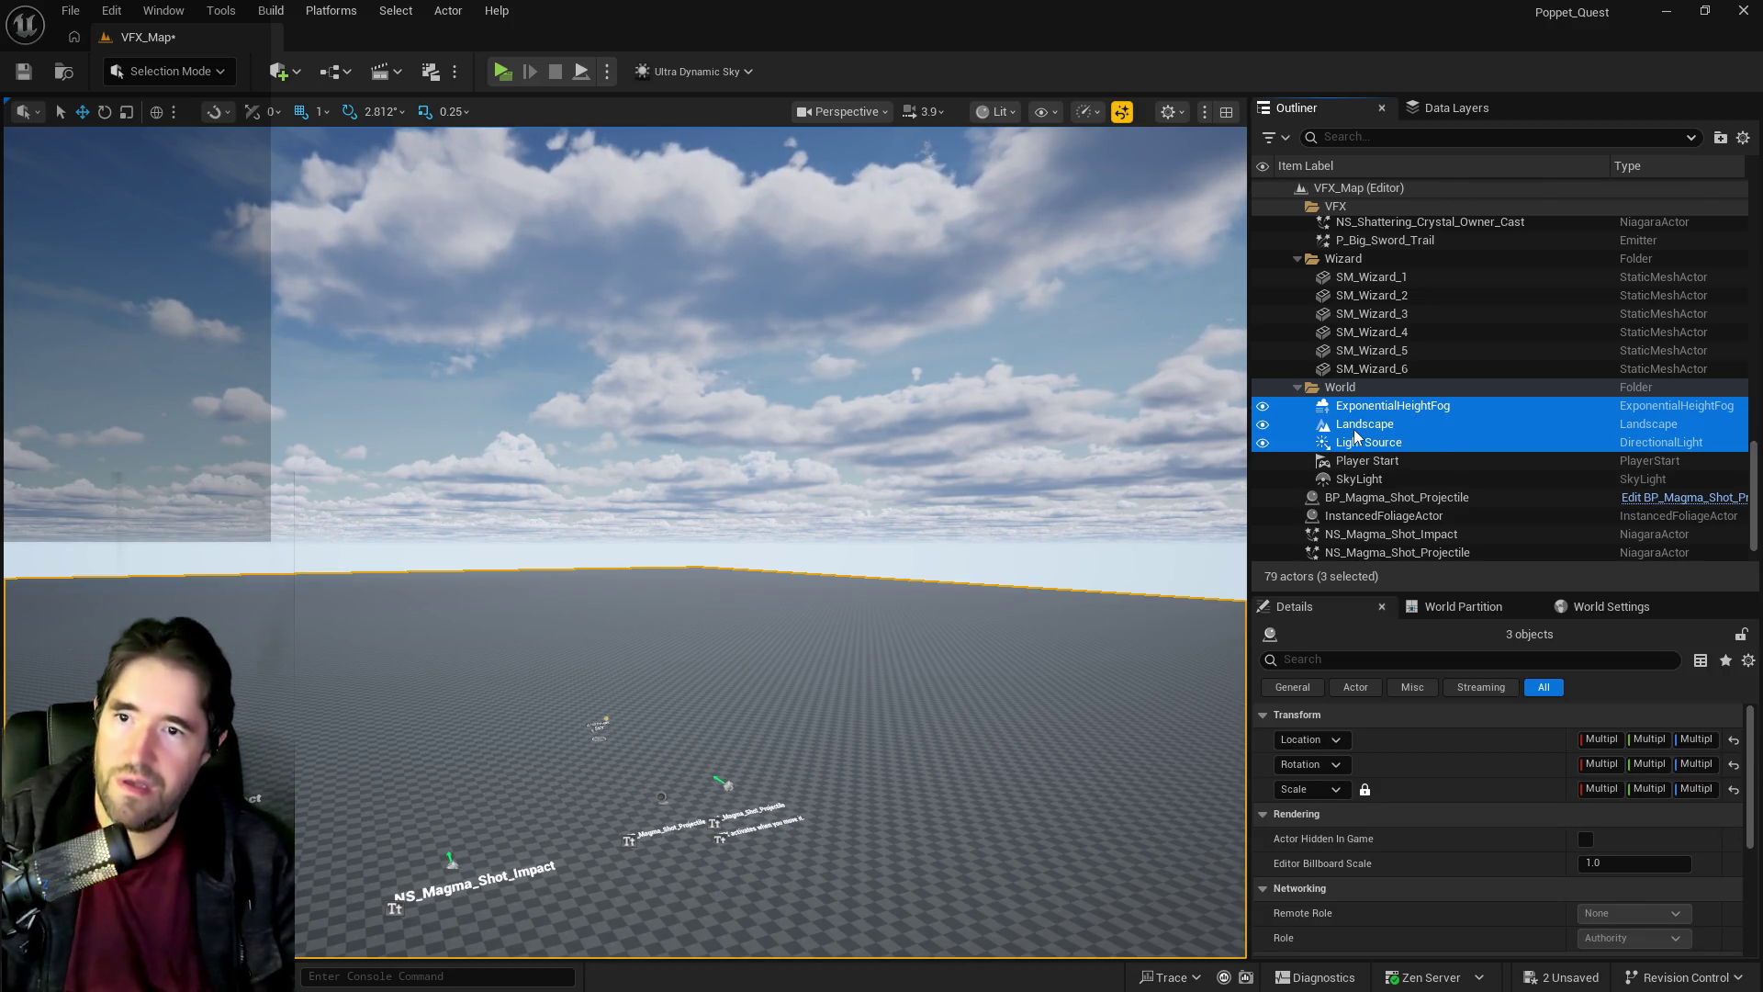
click(1348, 410)
key(Delete)
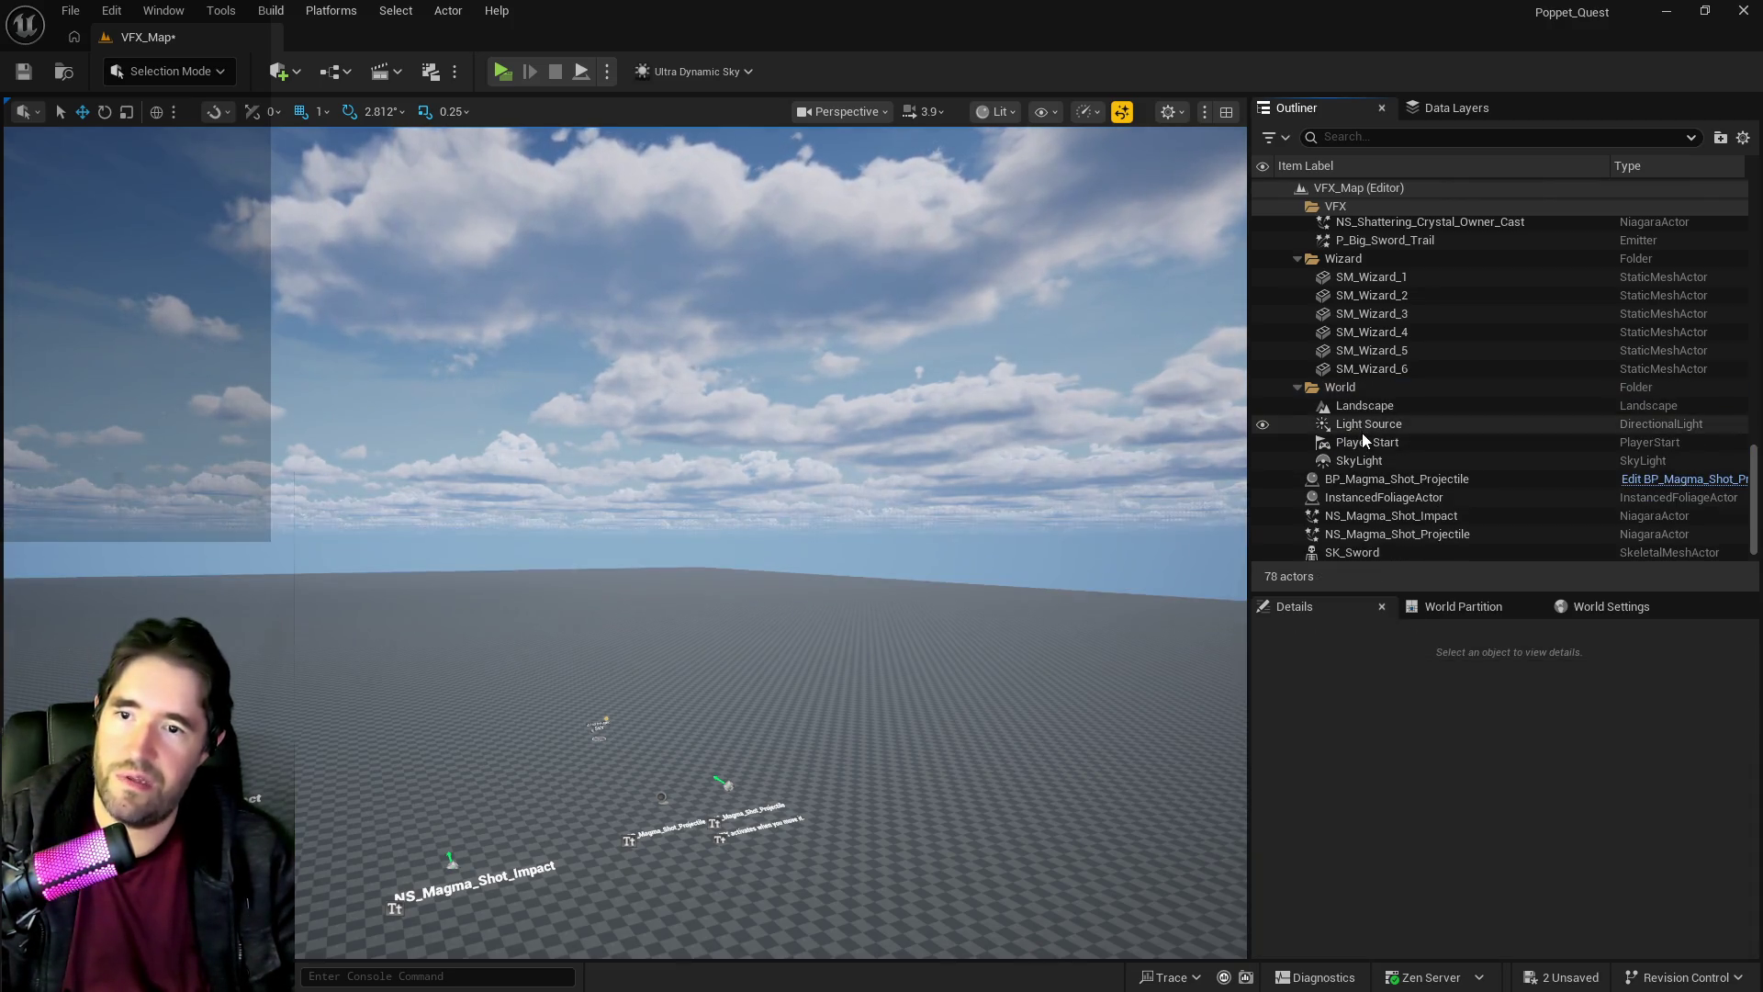
key(Delete)
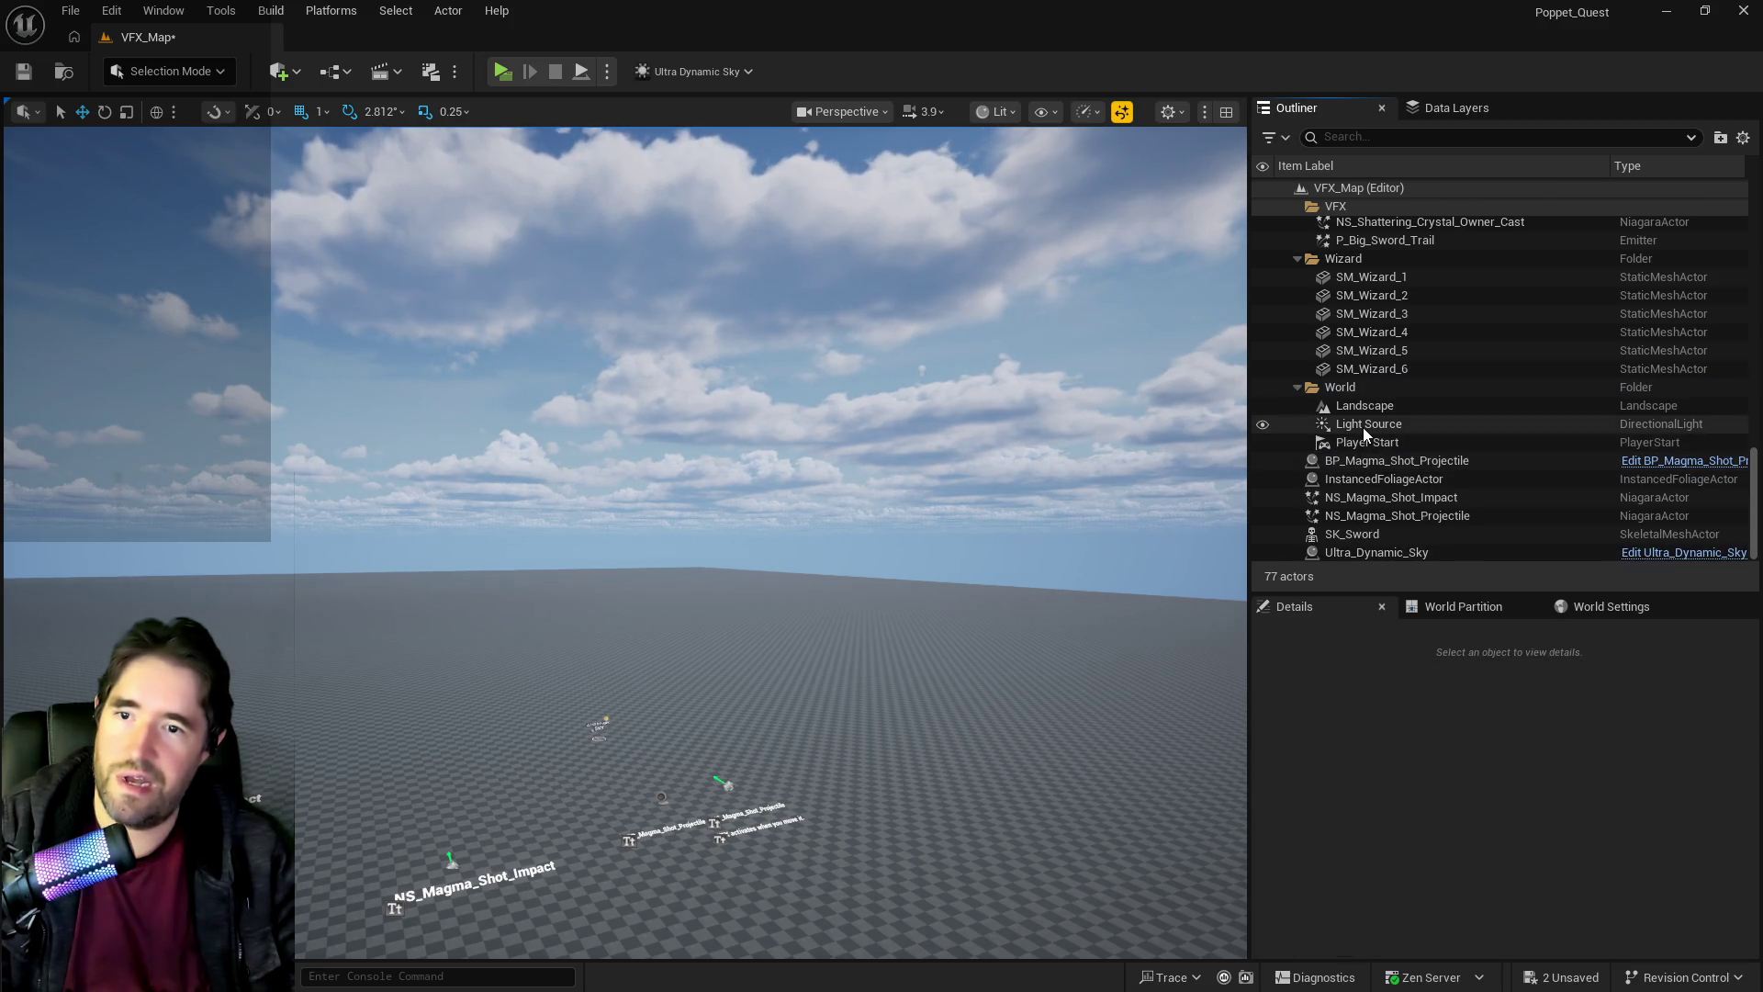
click(1364, 426)
key(Delete)
Save VFX_Map, then find Ultra_Dynamic_Sky and enter a Time Of Day of 2400.
drag(642, 551, 643, 441)
mouse_move(1027, 528)
mouse_down()
mouse_move(1020, 487)
mouse_move(1027, 528)
mouse_up()
key(ctrl+s)
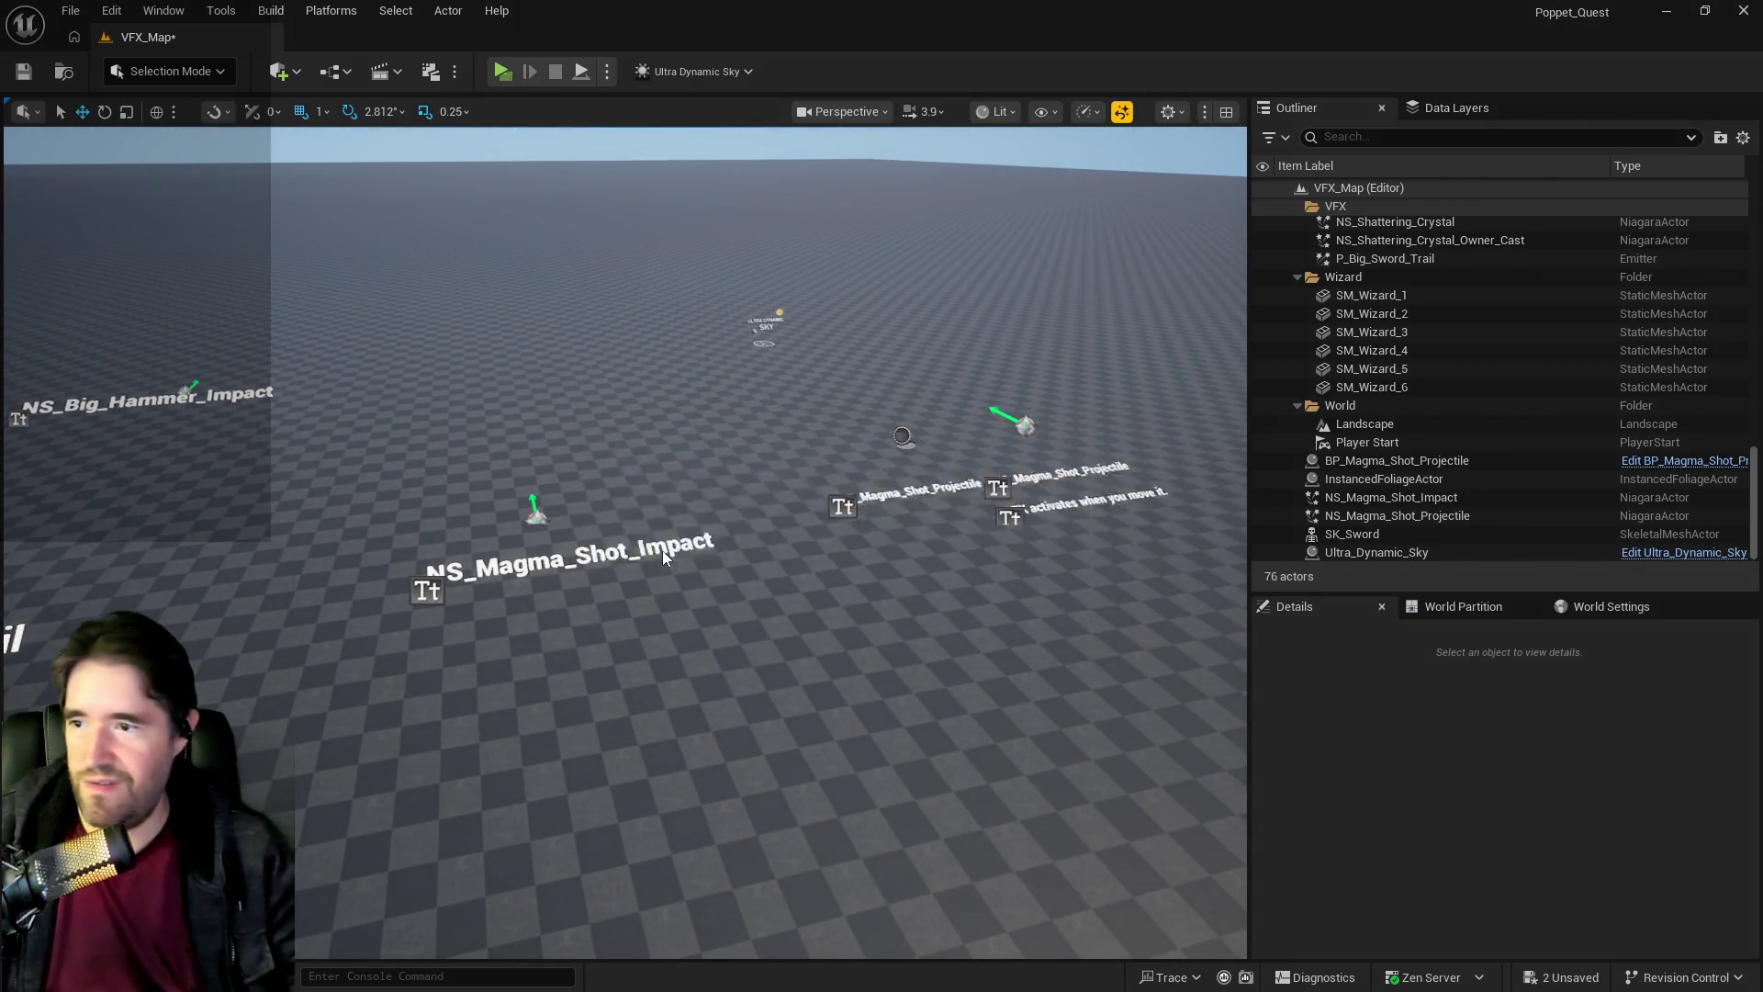
drag(643, 550, 680, 597)
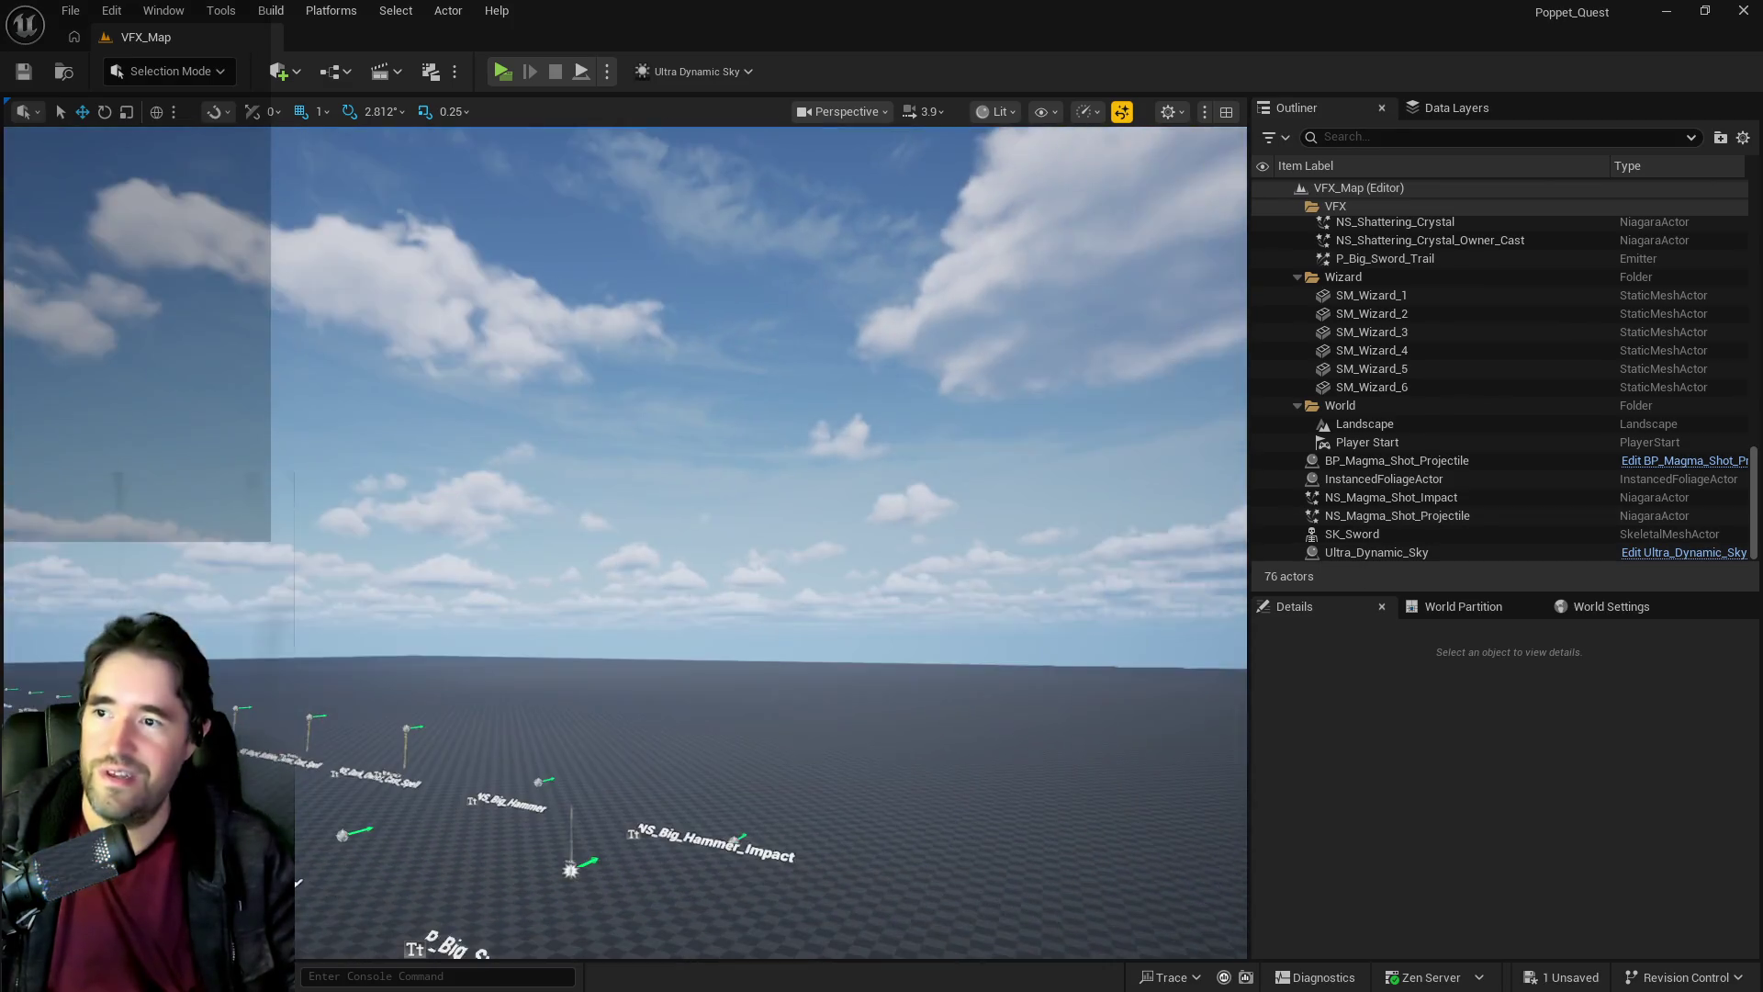
text(ultra)
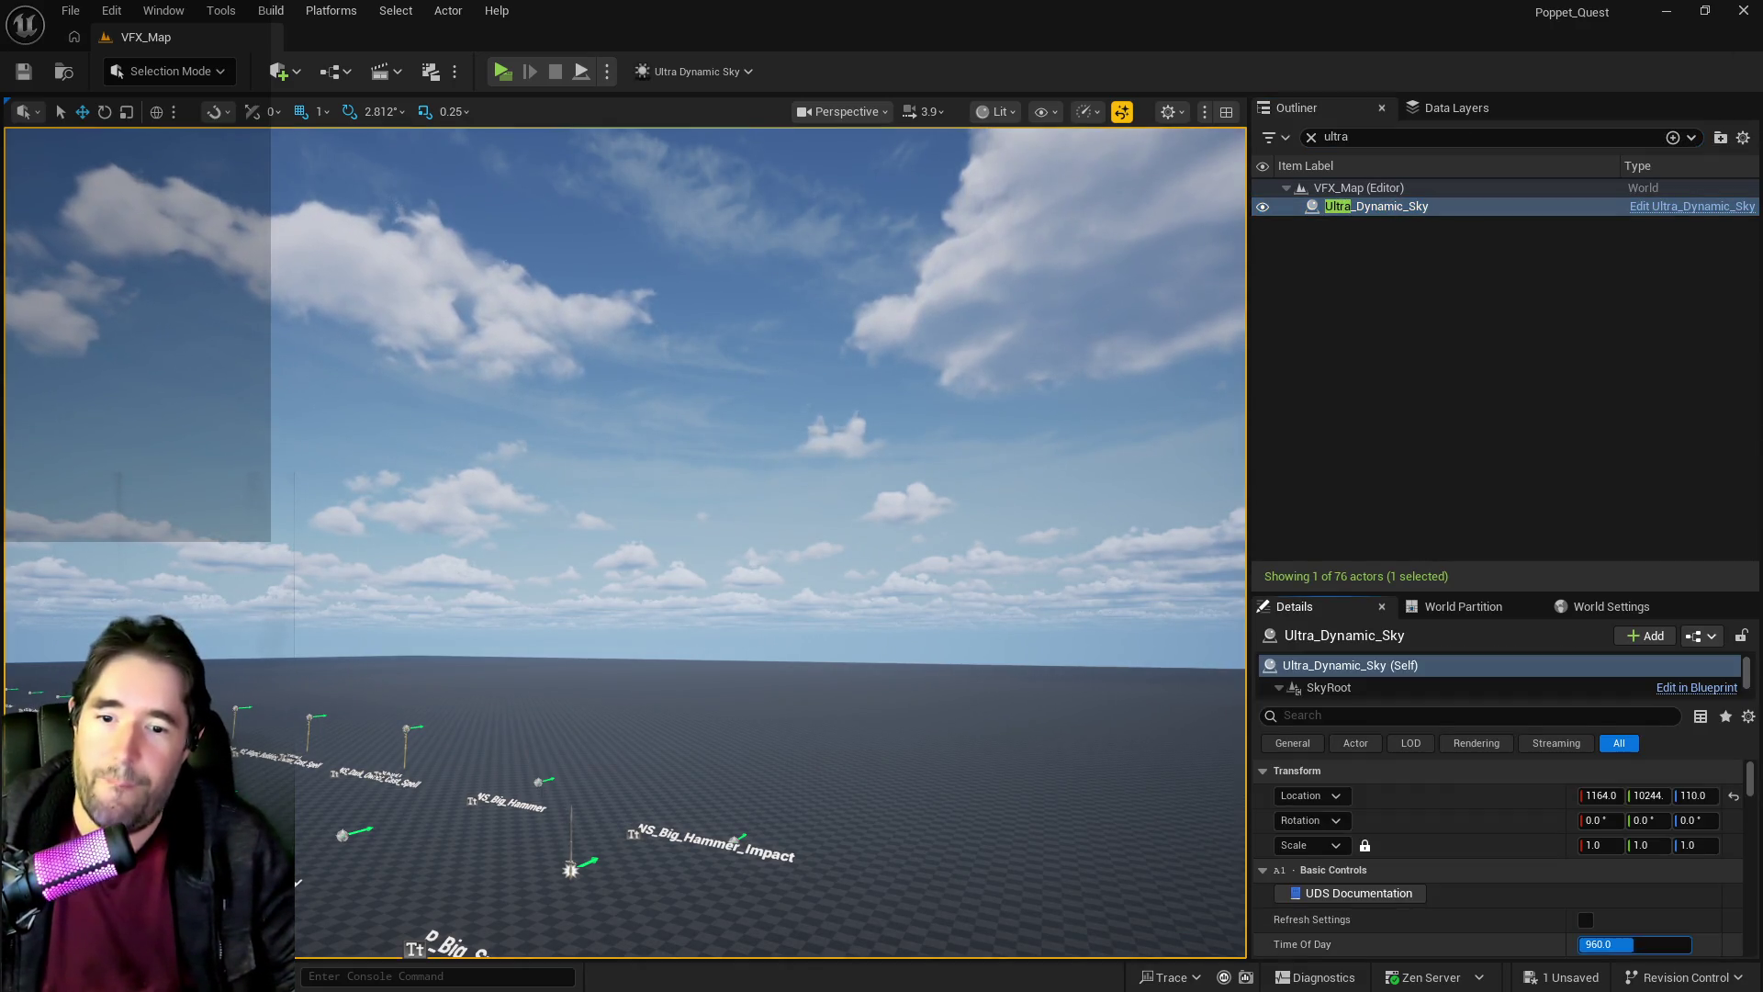
text(2400)
Confirm Ultra_Dynamic_Sky's Time Of Day of 2400, save, and run a night standalone playtest.
key(Return)
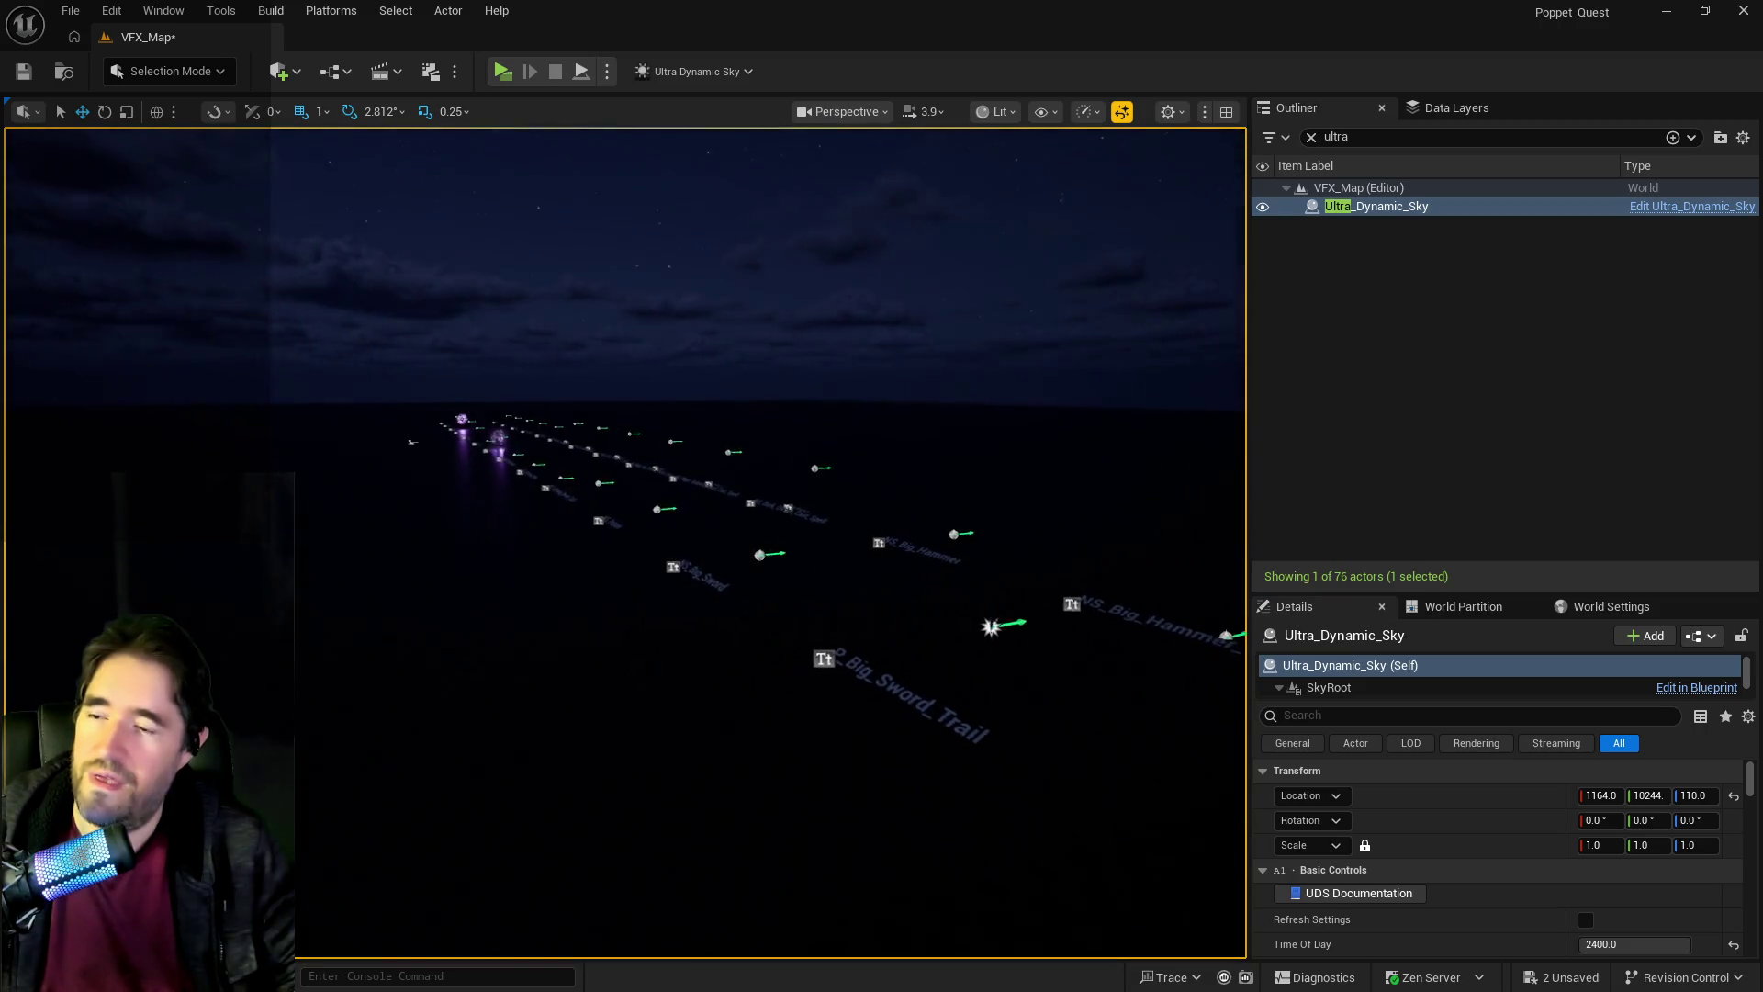
key(f)
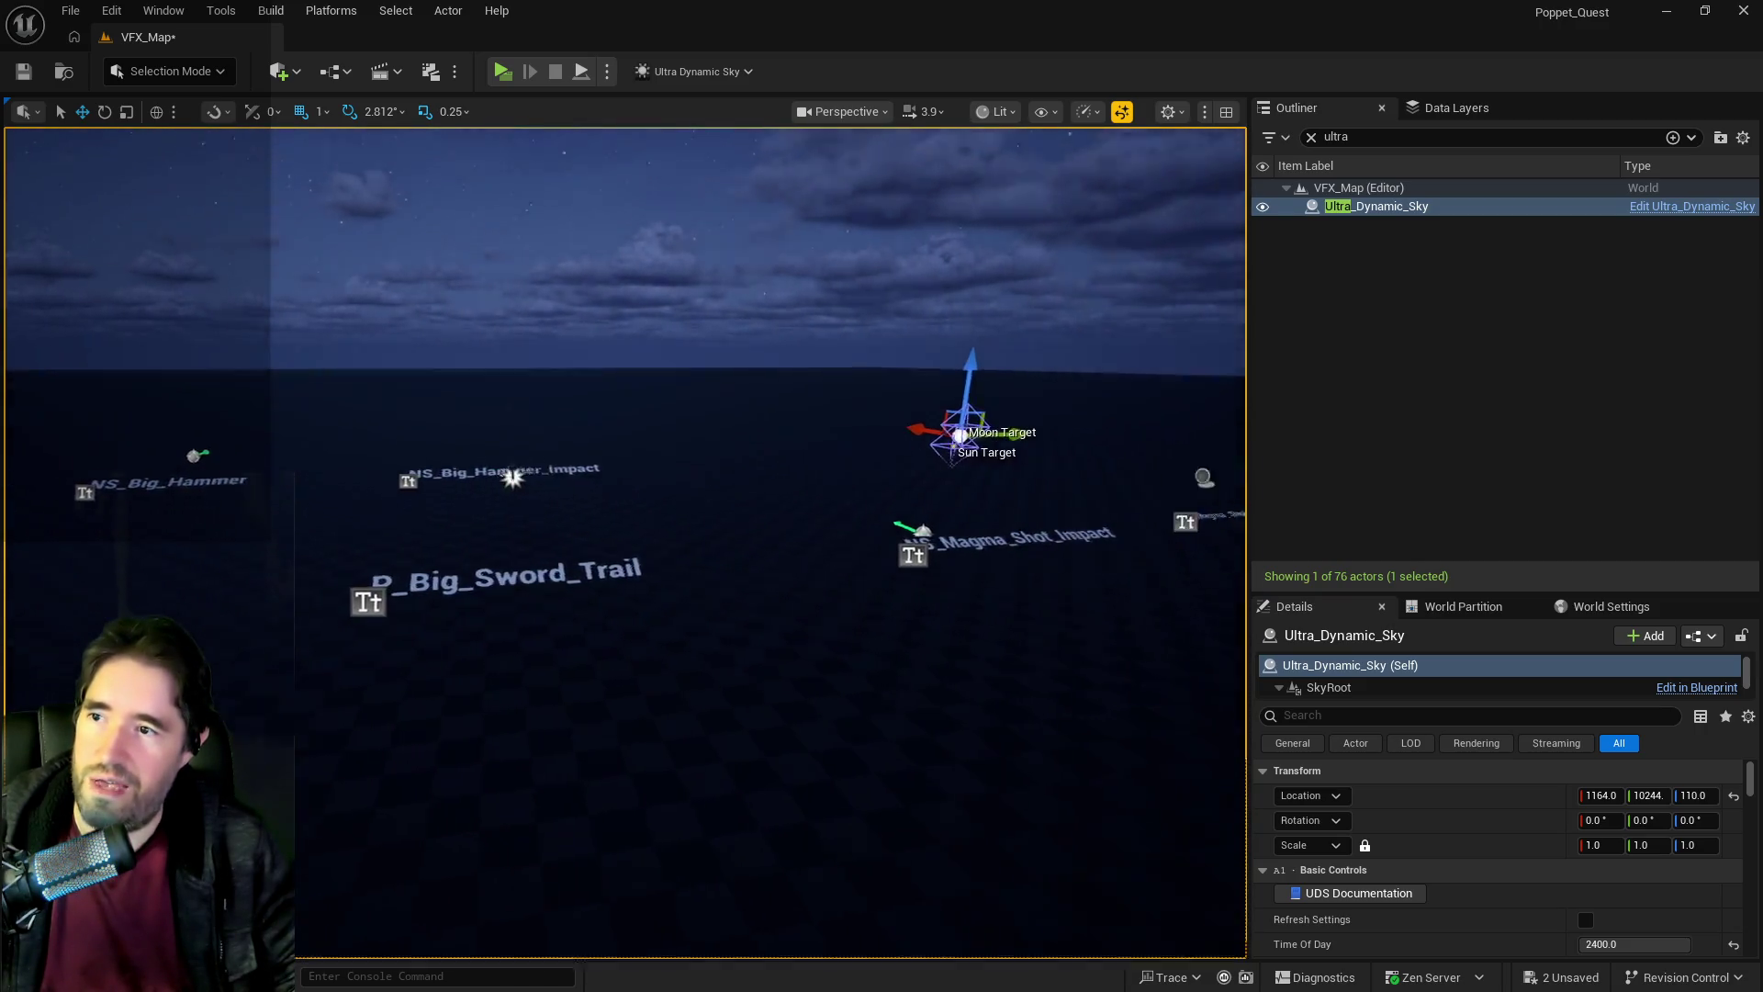
key(ctrl+s)
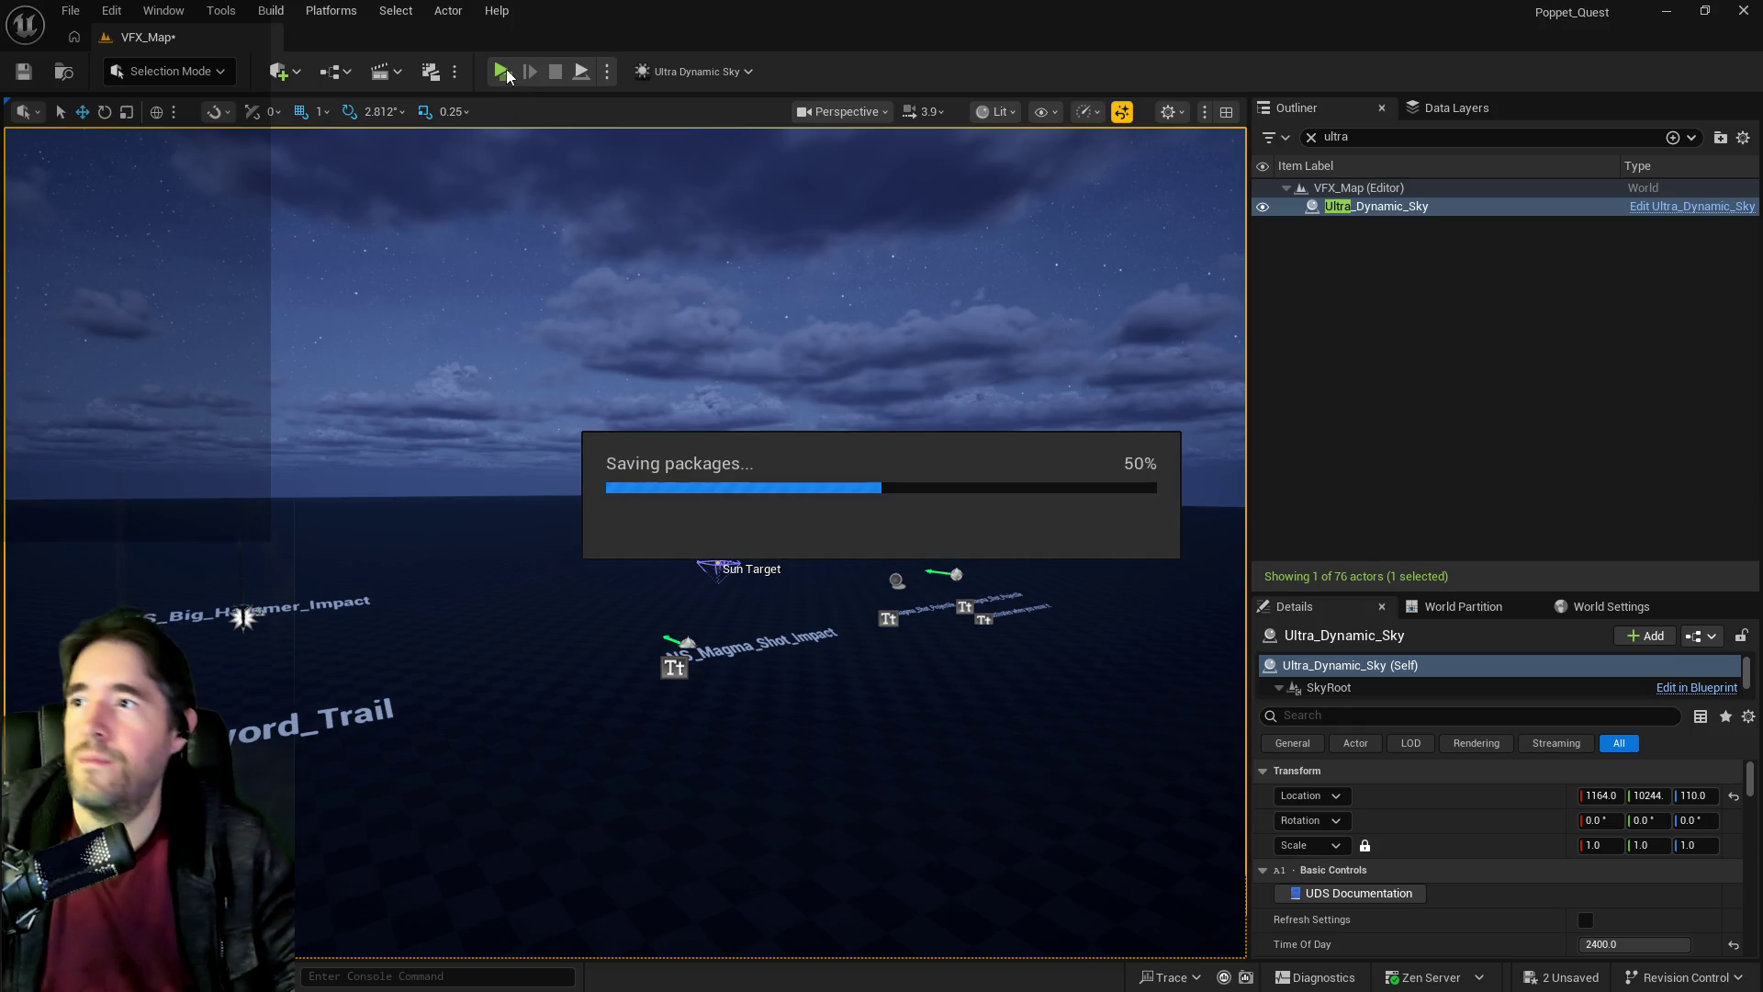
click(506, 71)
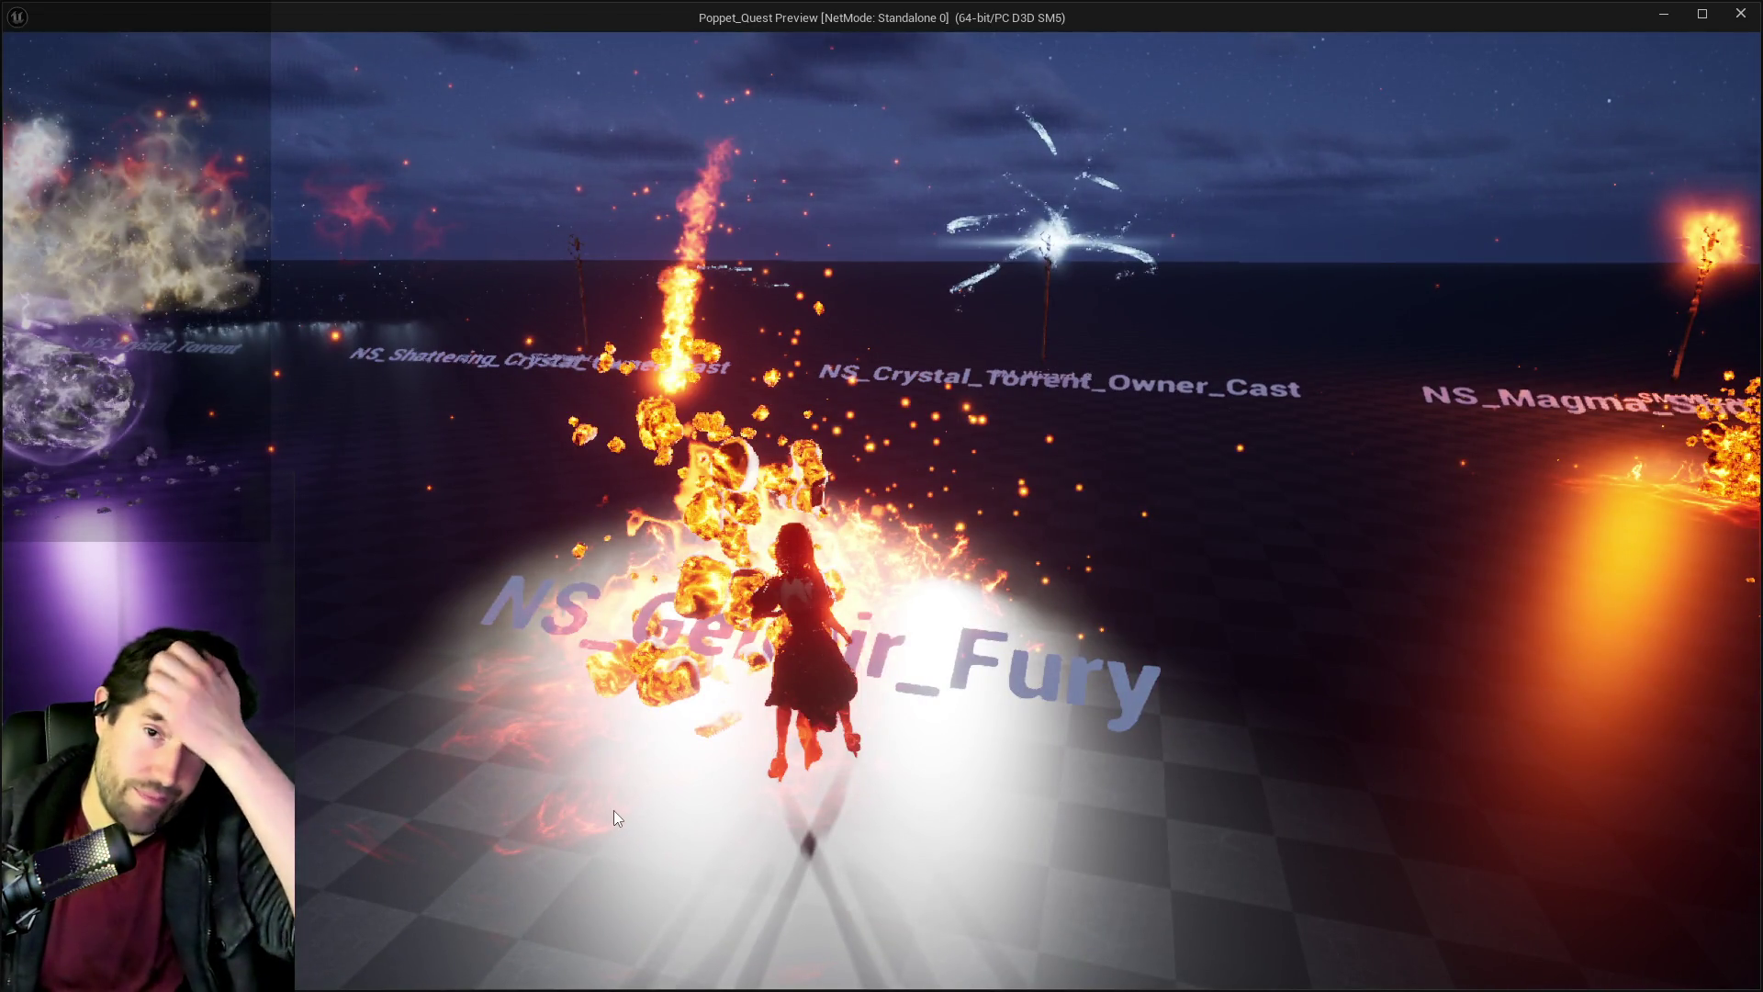
key(Escape)
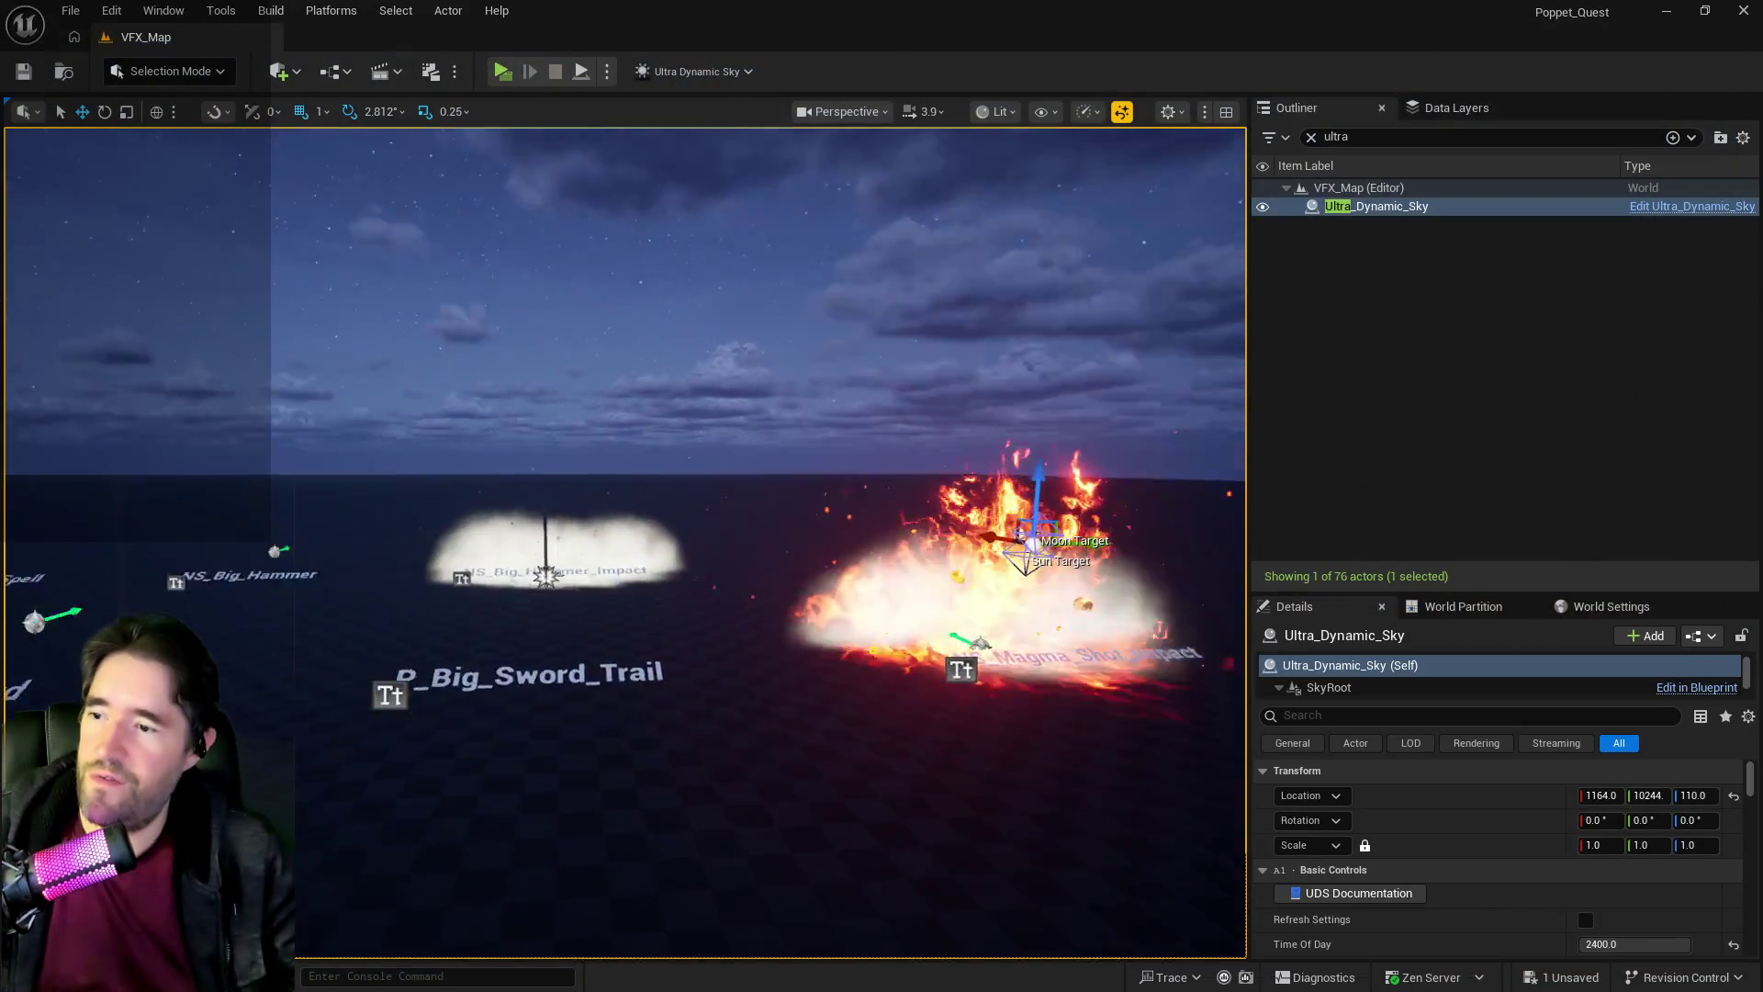
Survey the effect rows, start a preview, and dismiss the game's card menu.
key(w)
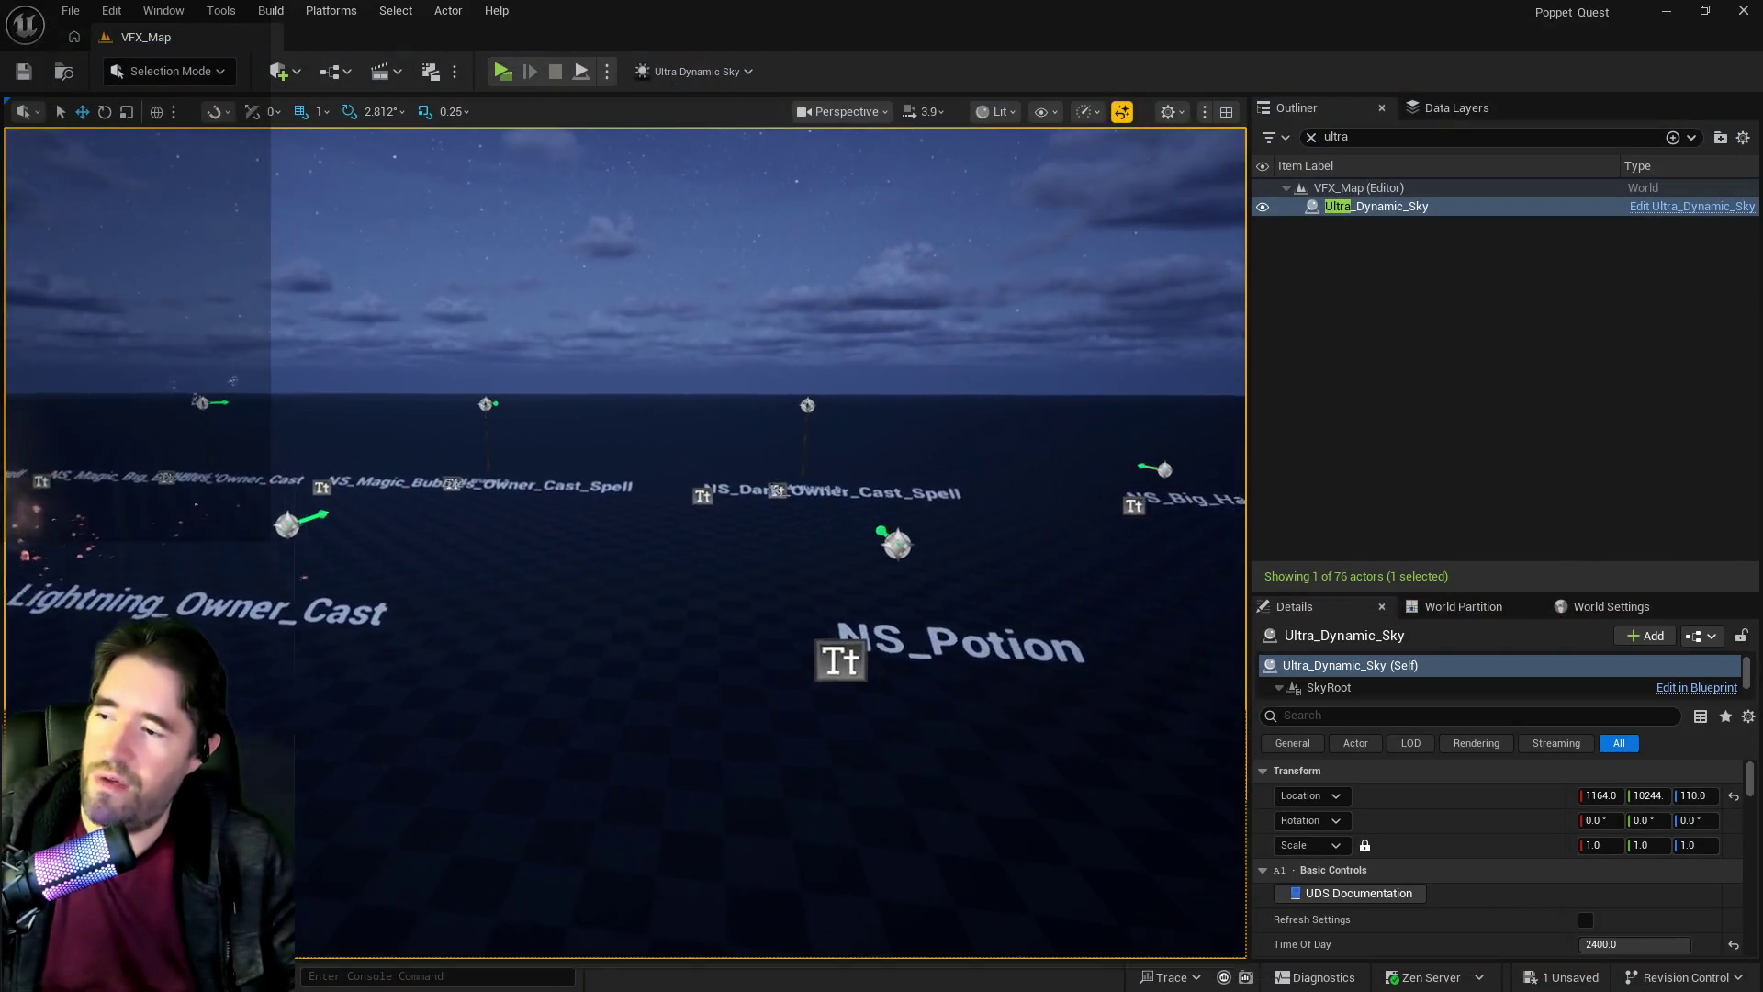
key(s)
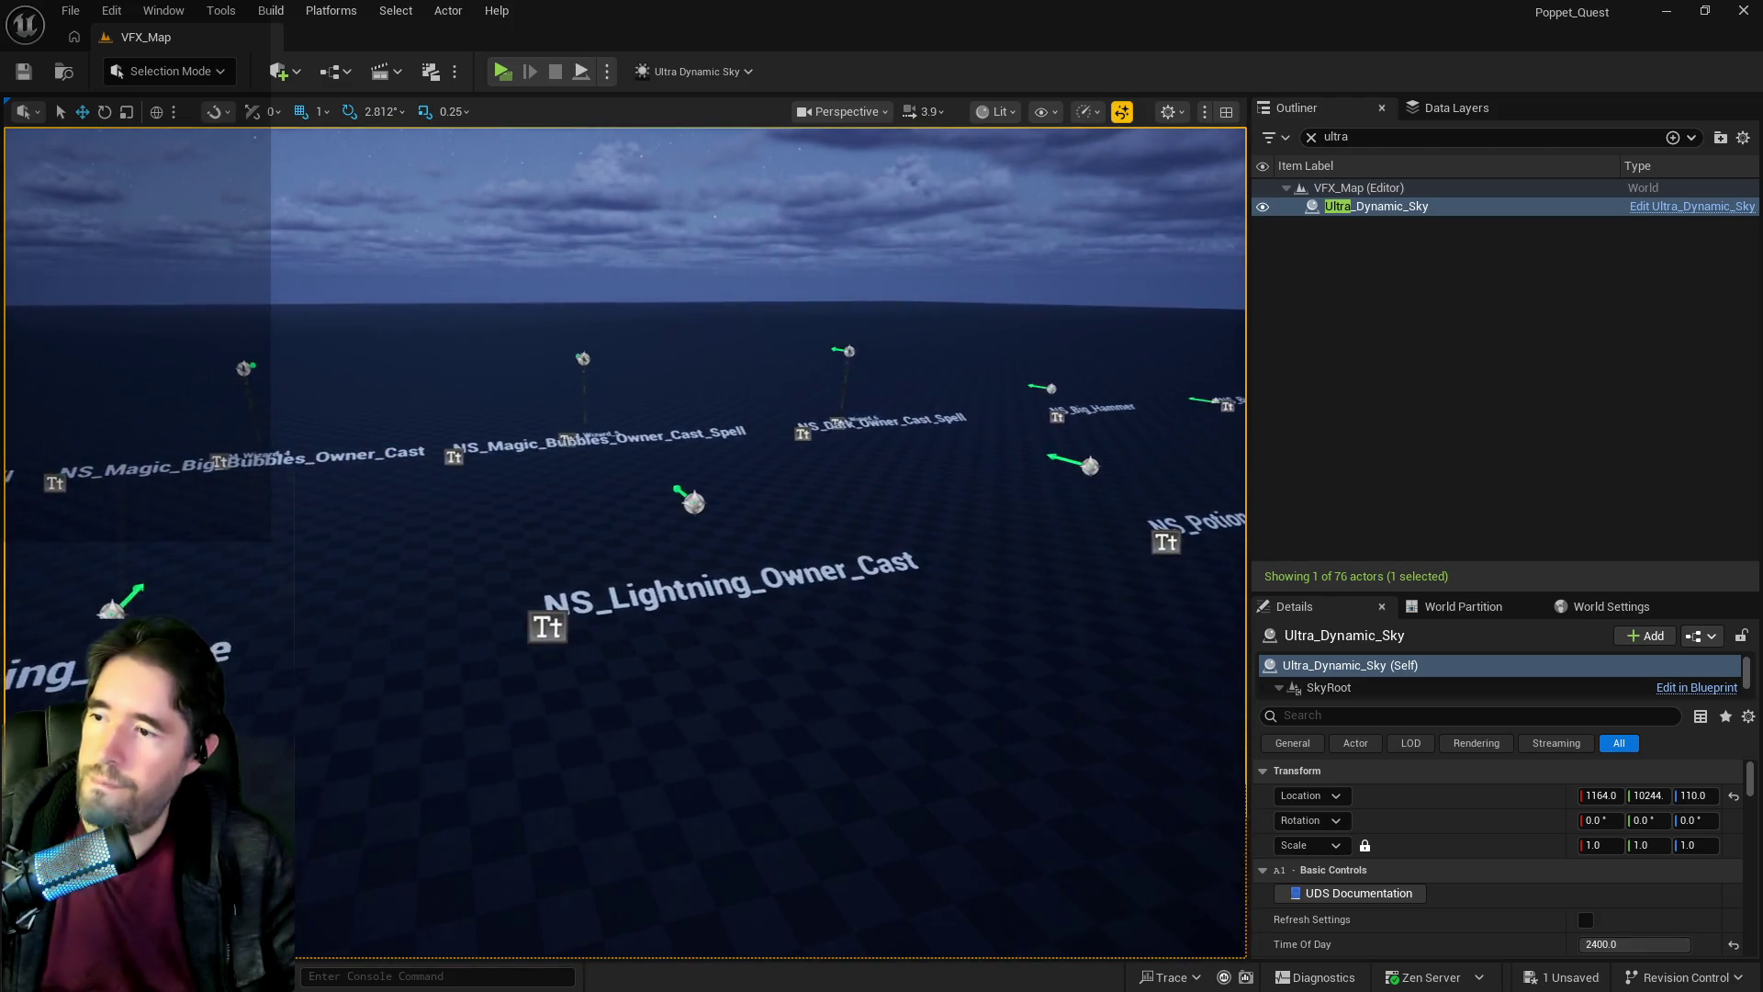
key(s)
key(a)
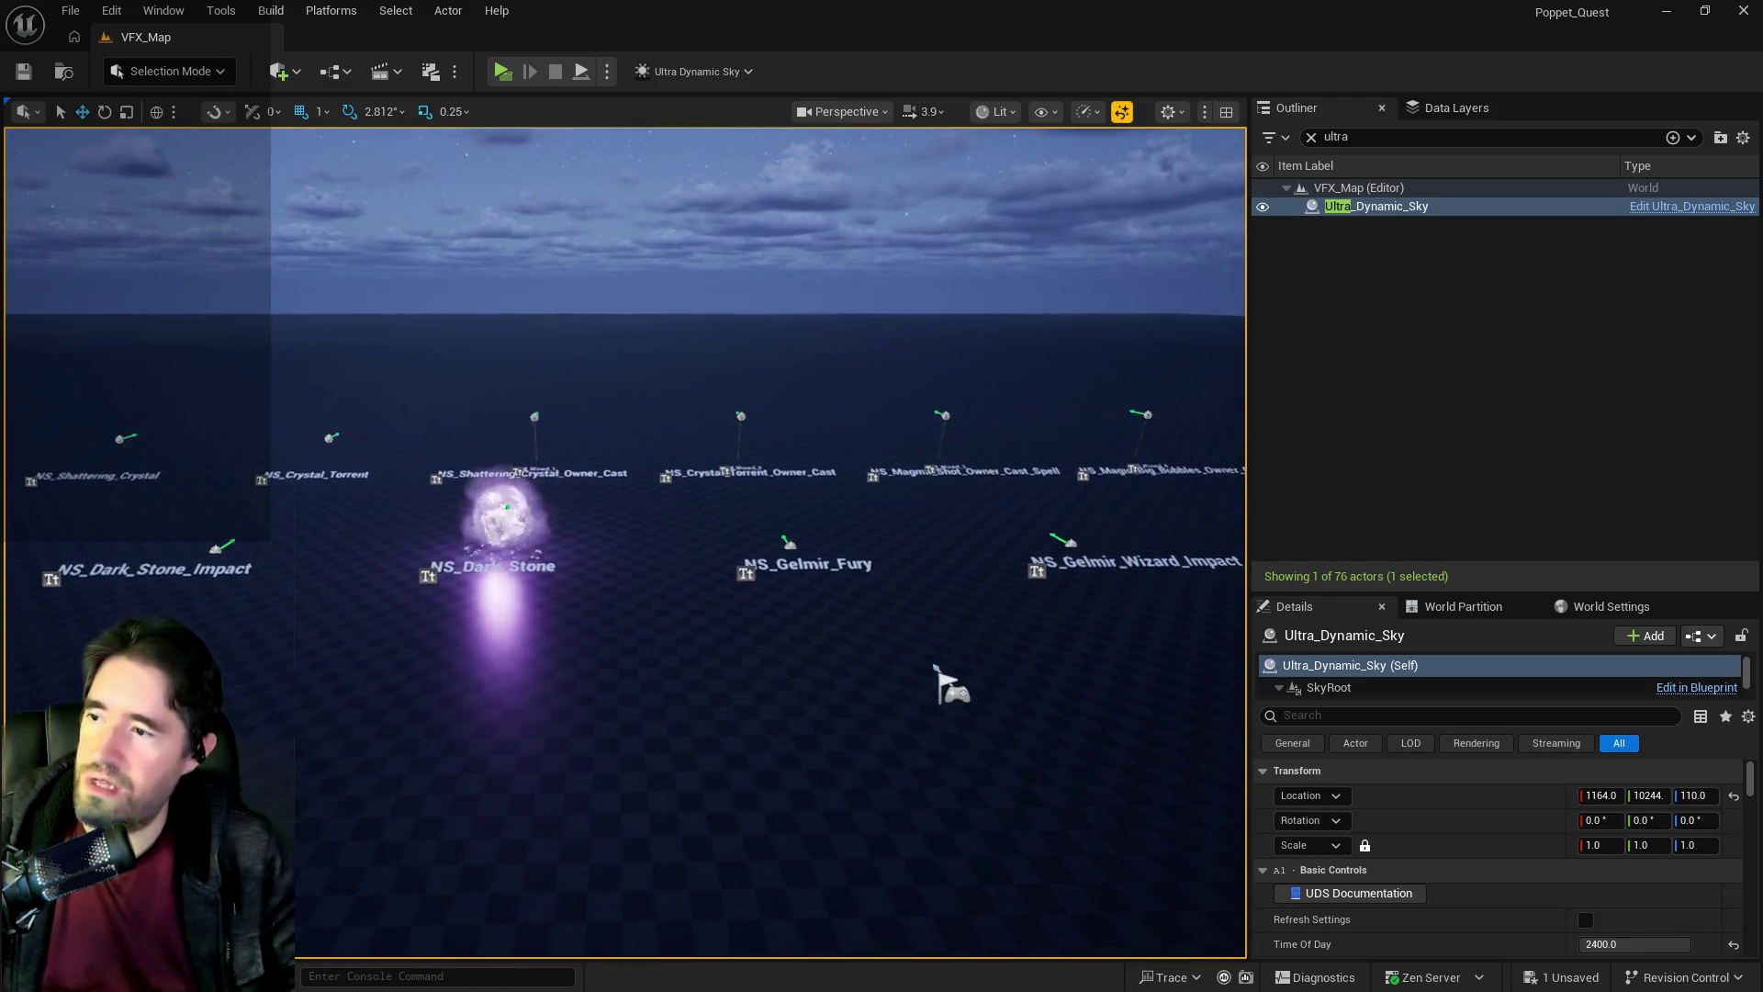
key(d)
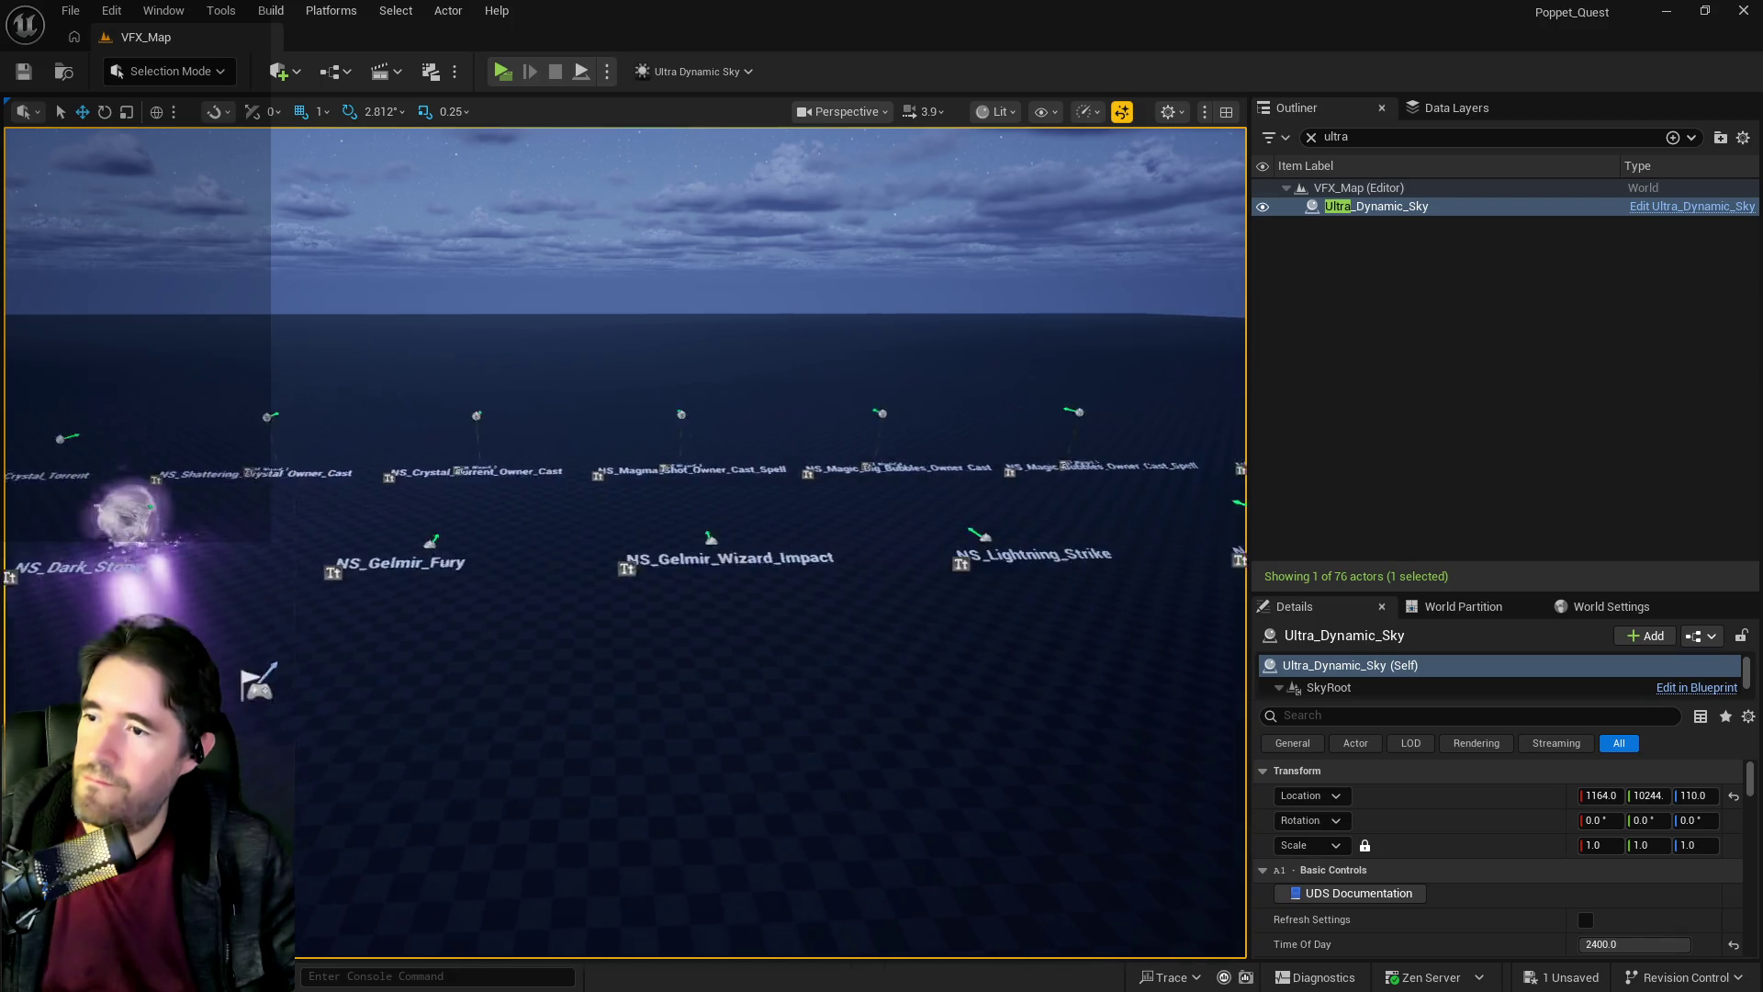
key(w)
click(503, 72)
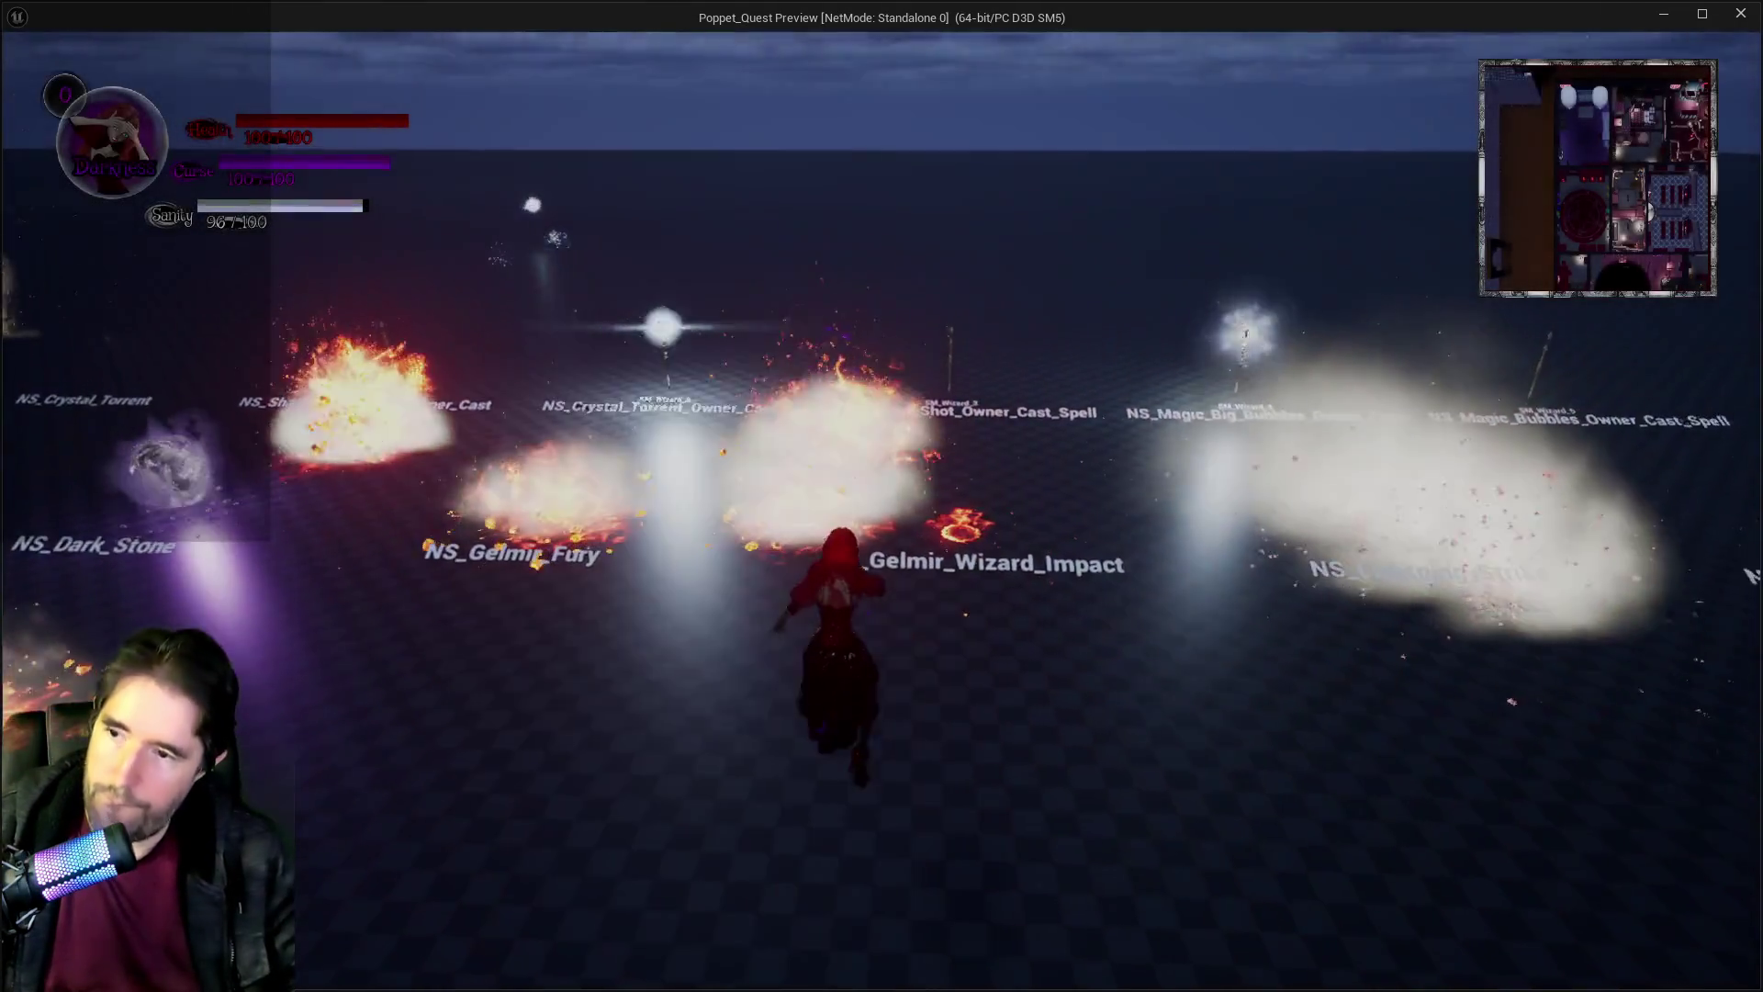
key(Tab)
click(511, 808)
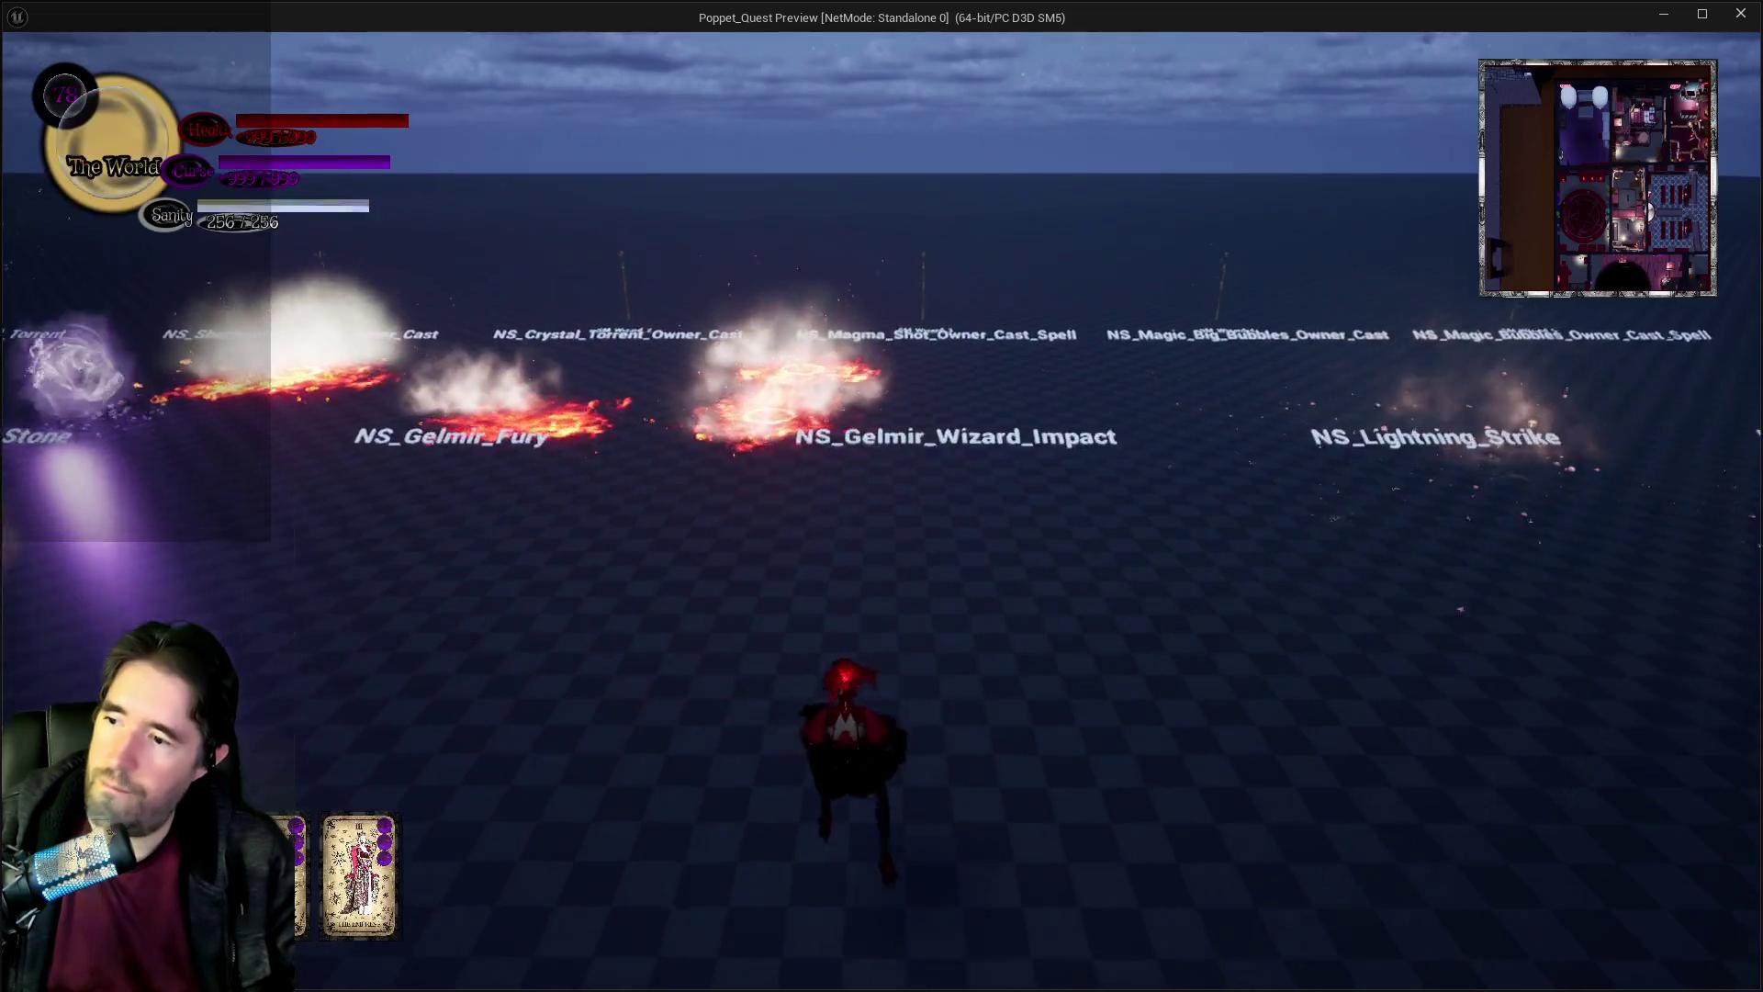
Run past NS_Gelmir_Fury, Dark_Stone, NS_Crystal_Torrent and NS_Magic_Big_Bubbles toward NS_Dark_Solo_Projectile.
key(w)
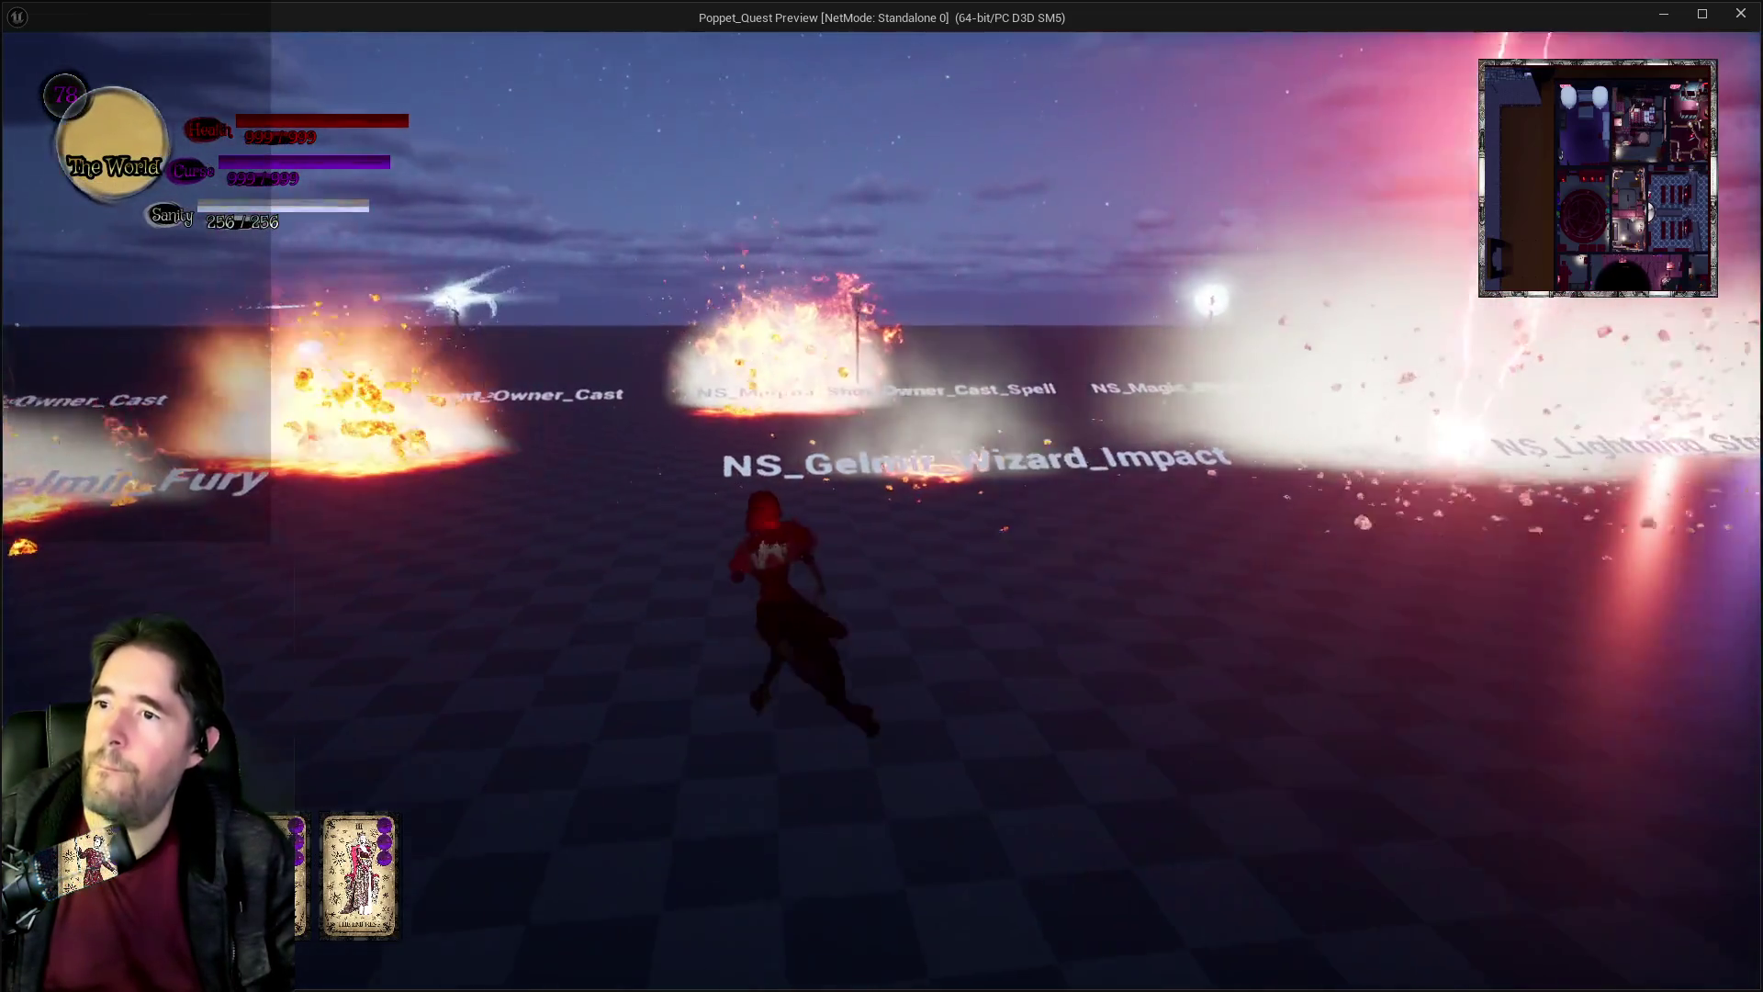
key(w)
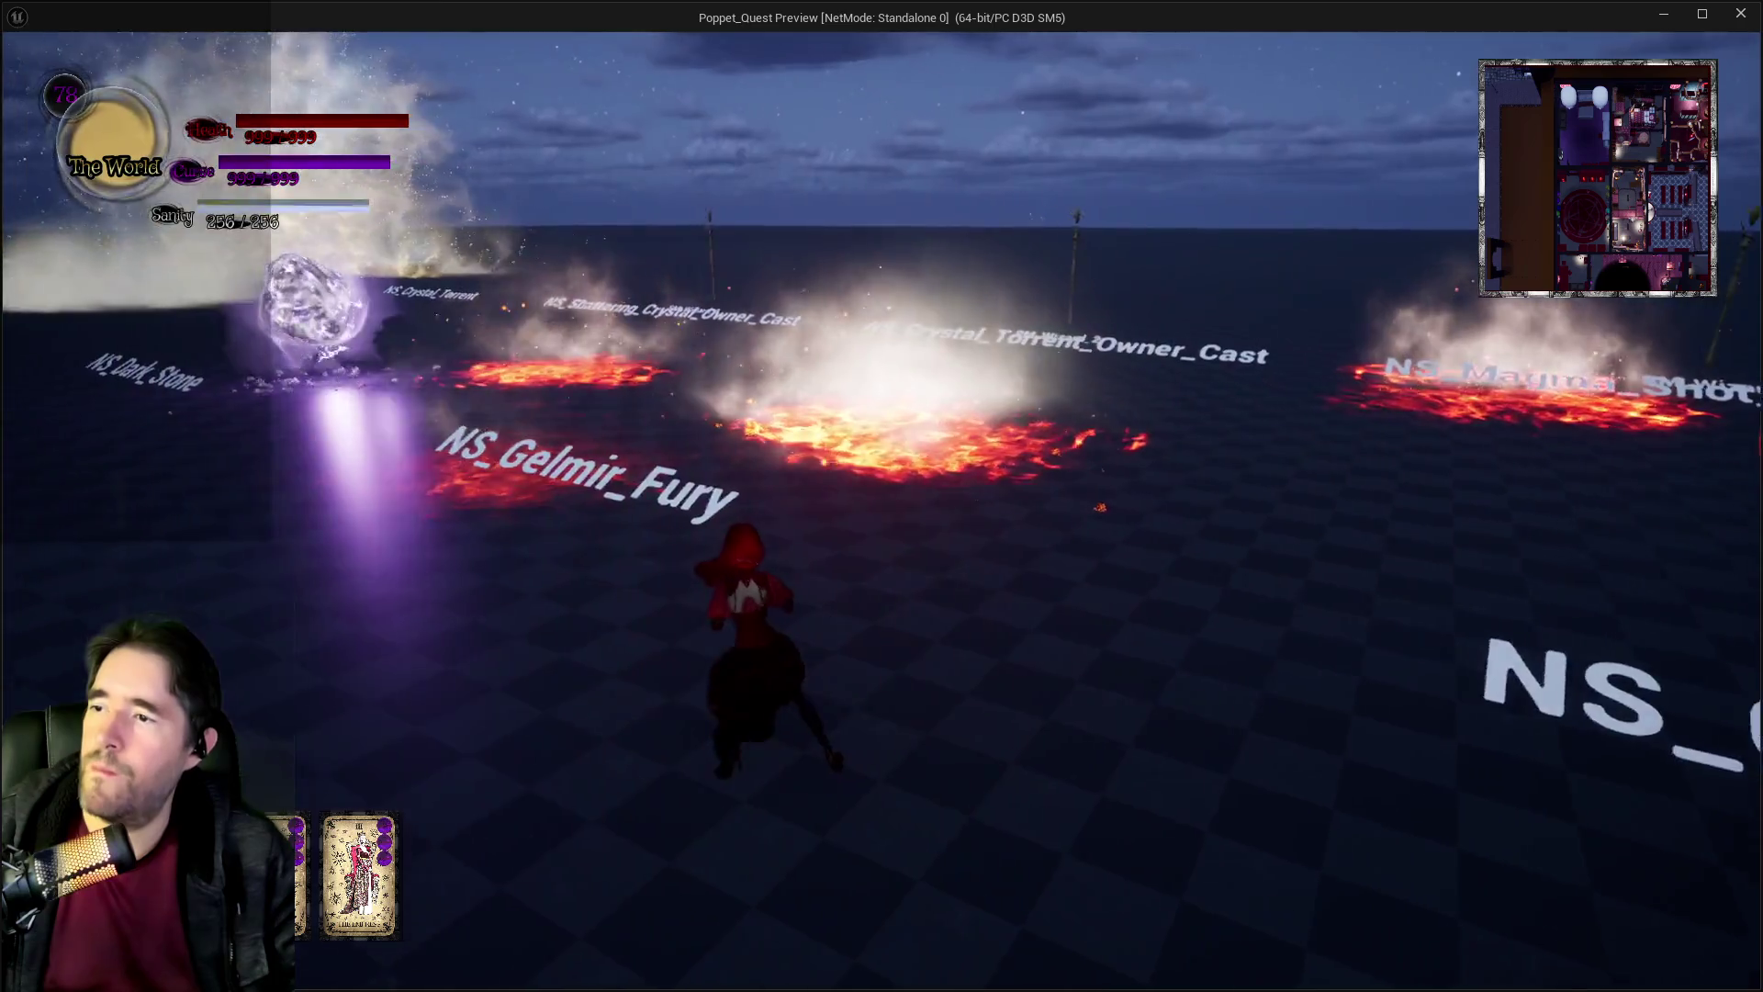
key(w)
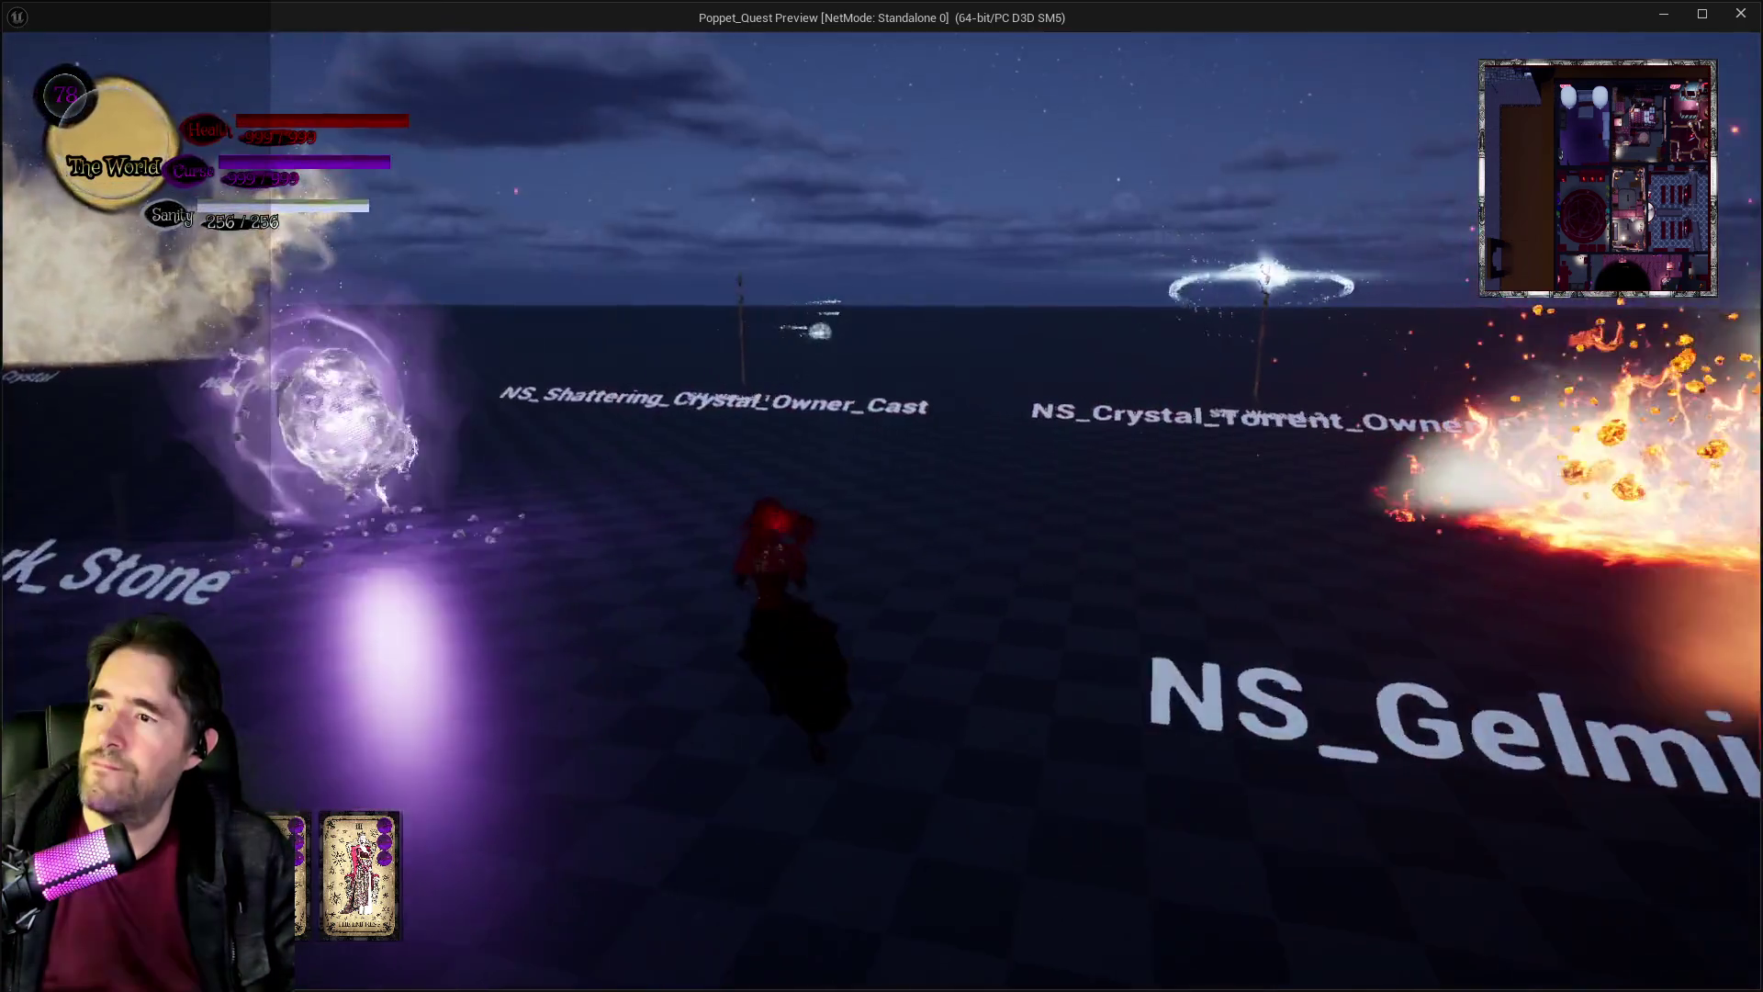
key(w)
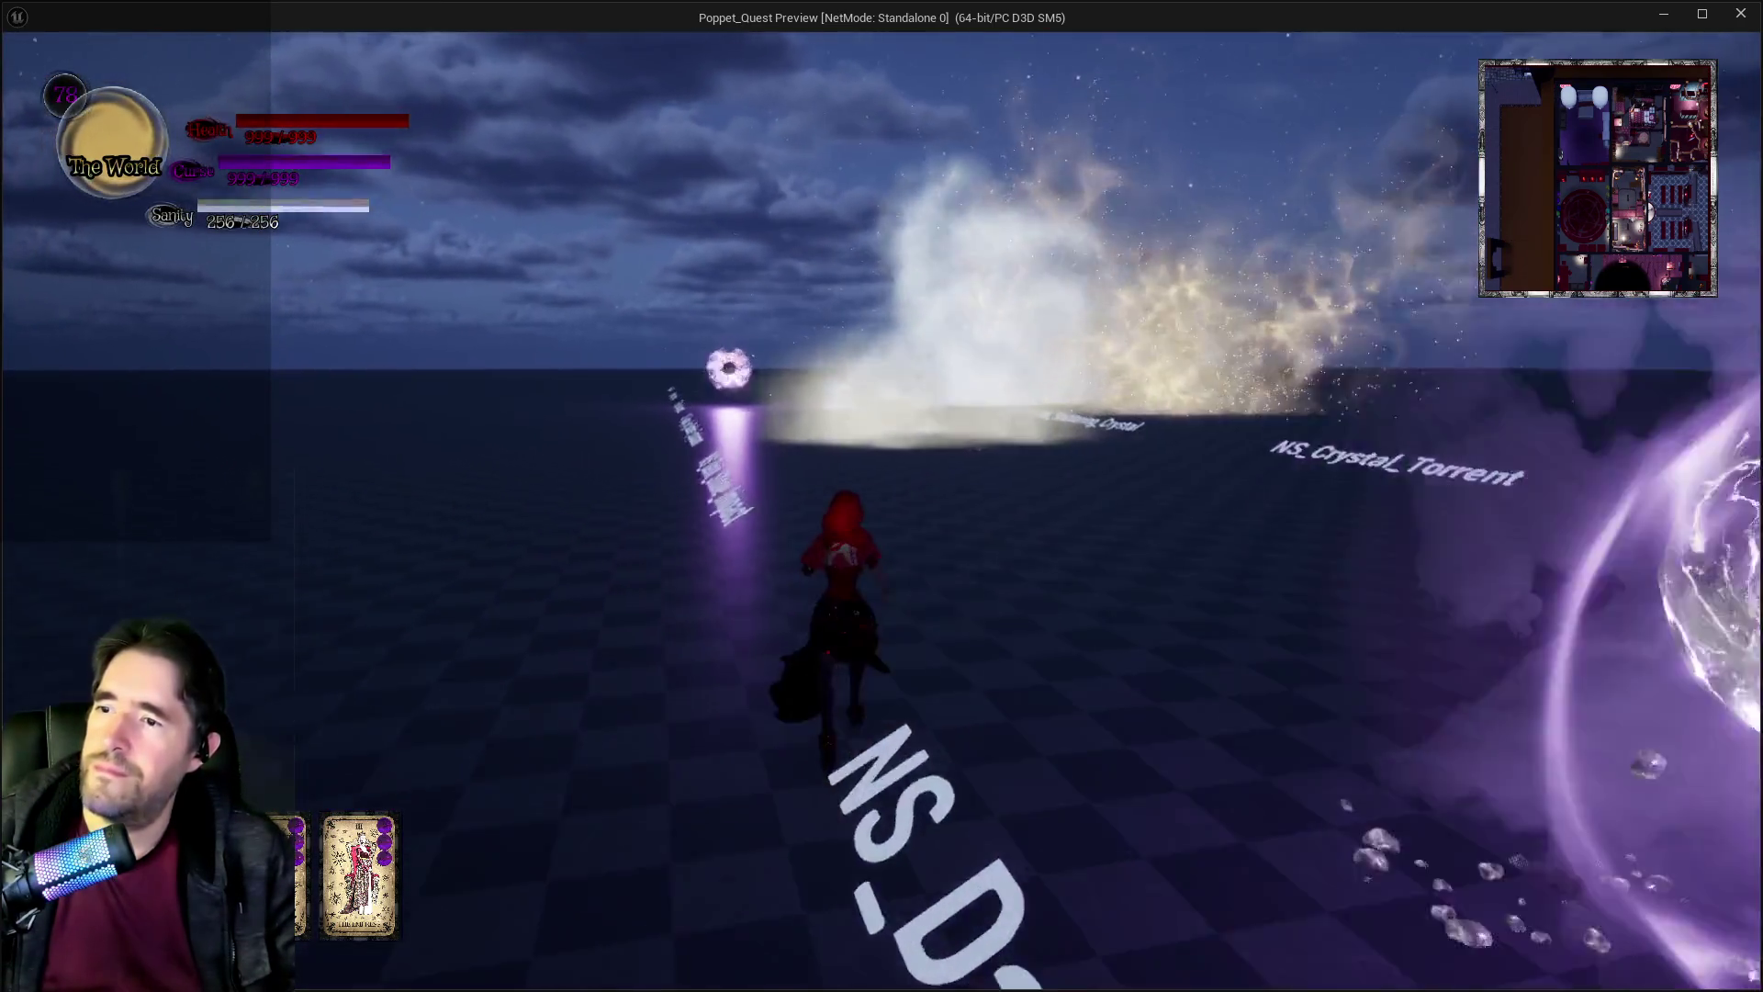
key(w)
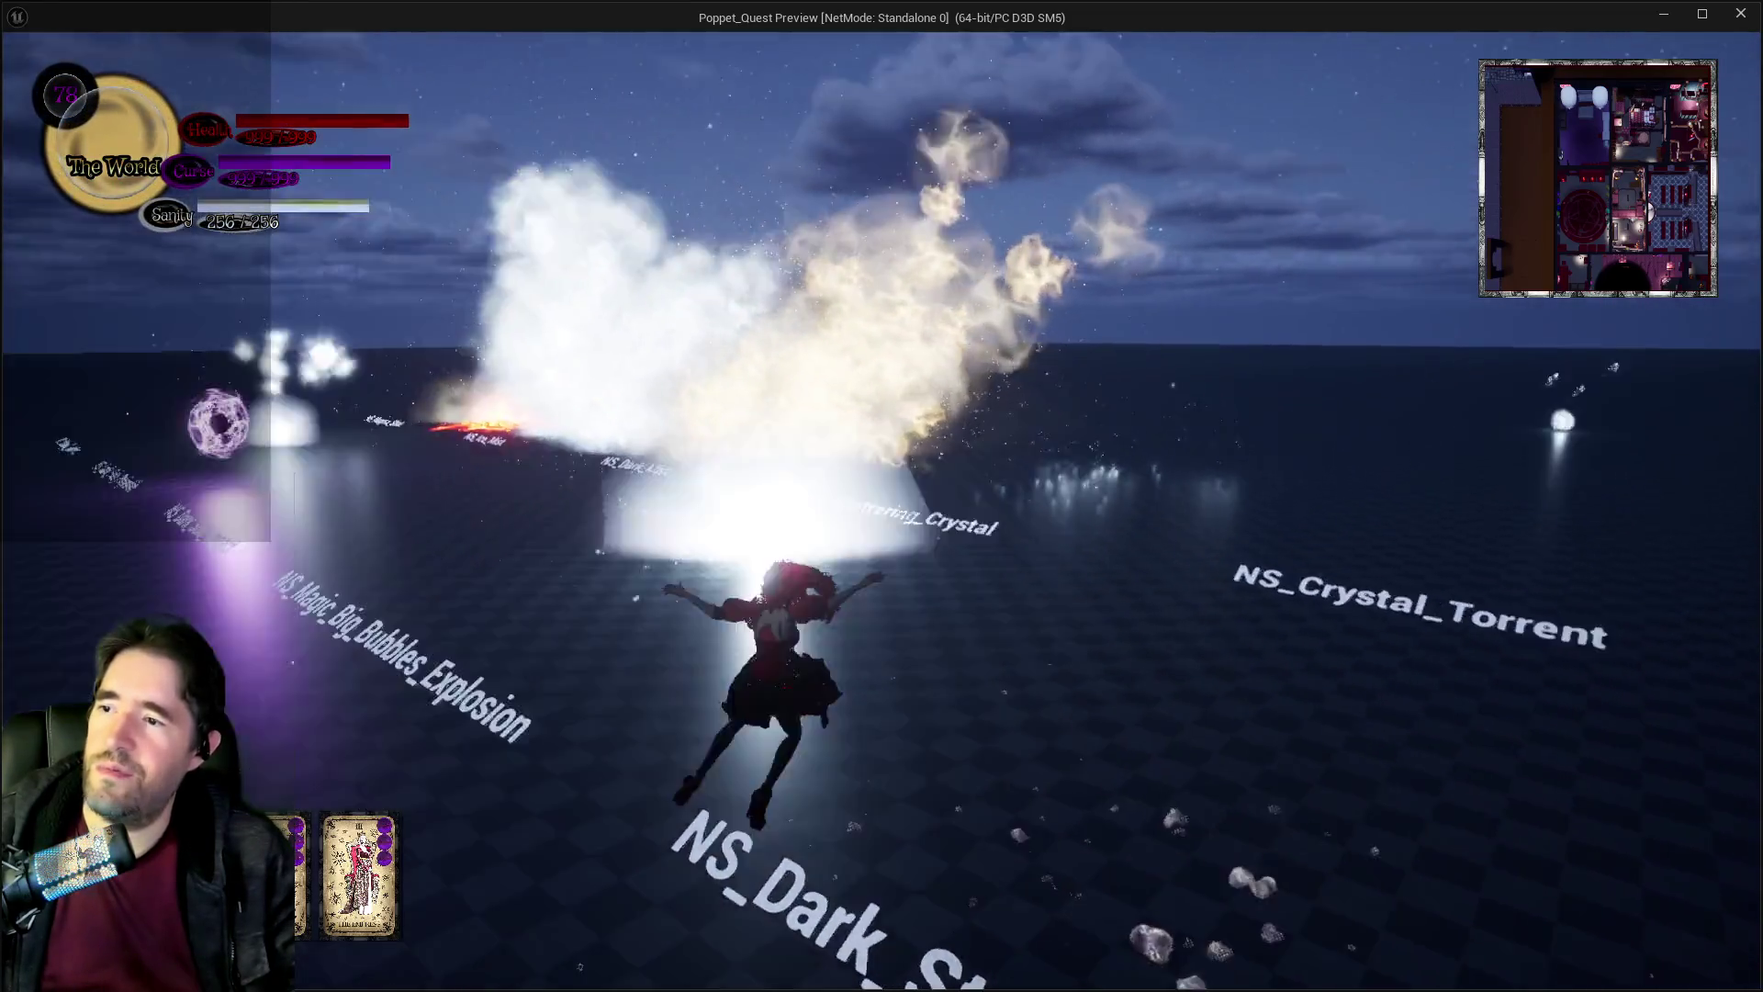
key(w)
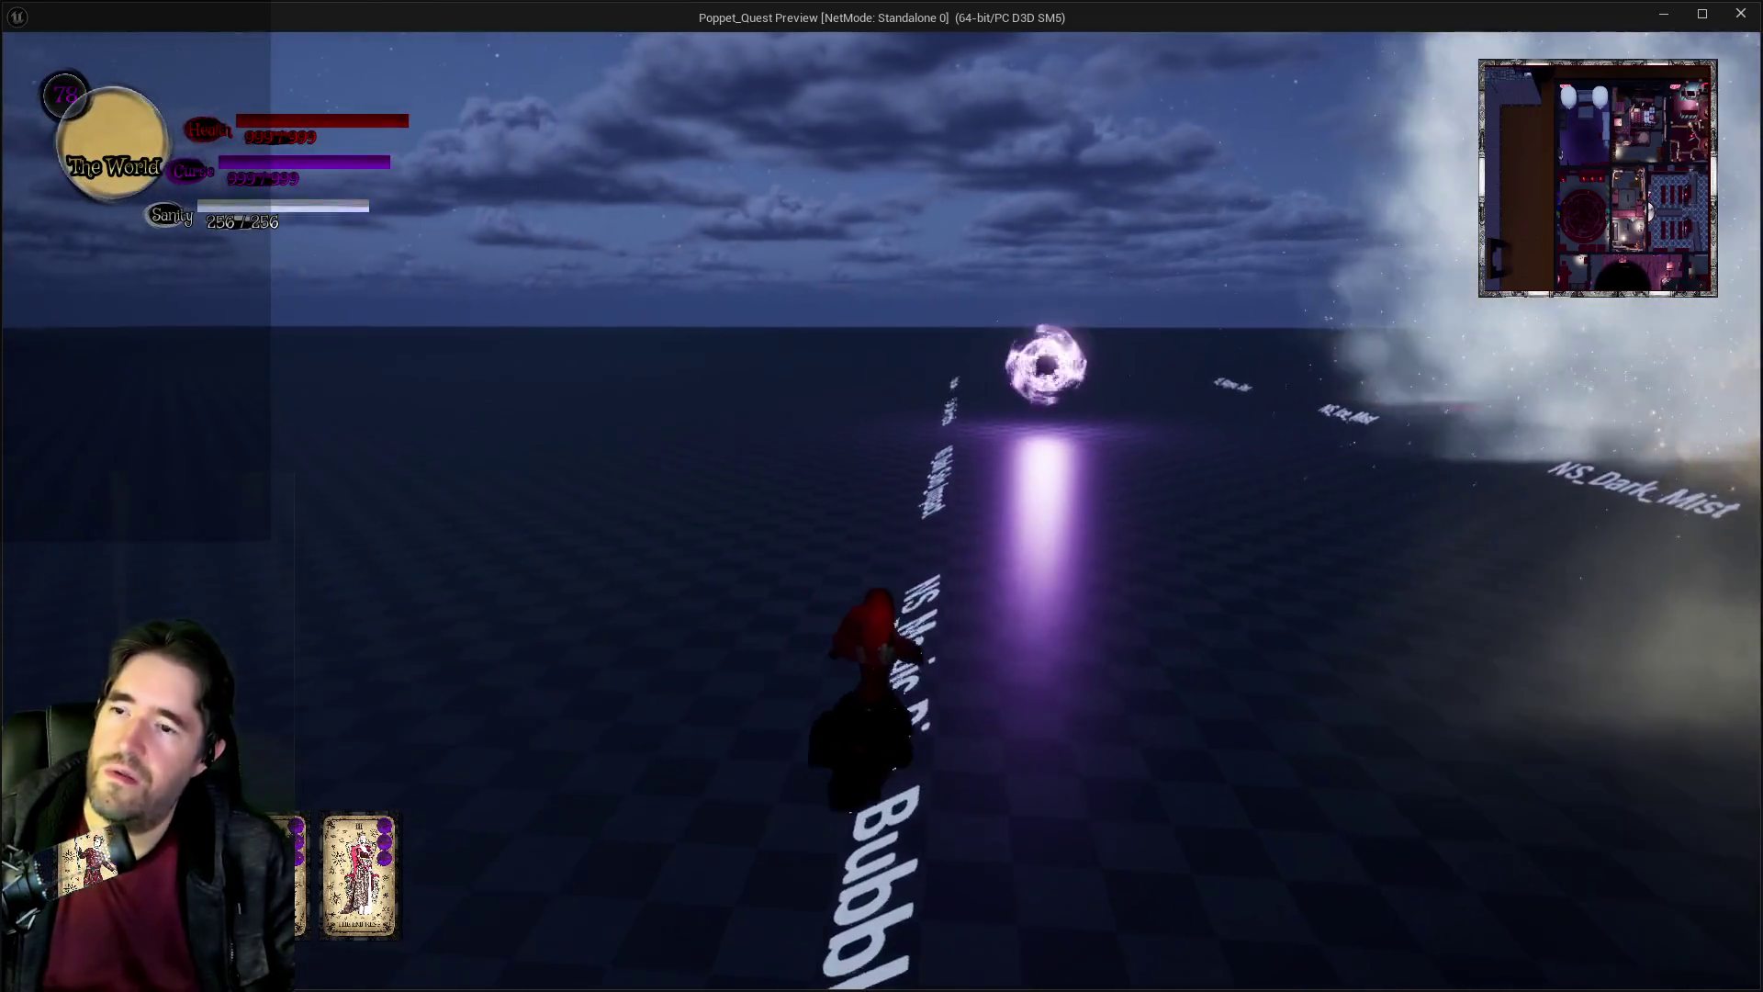
key(w)
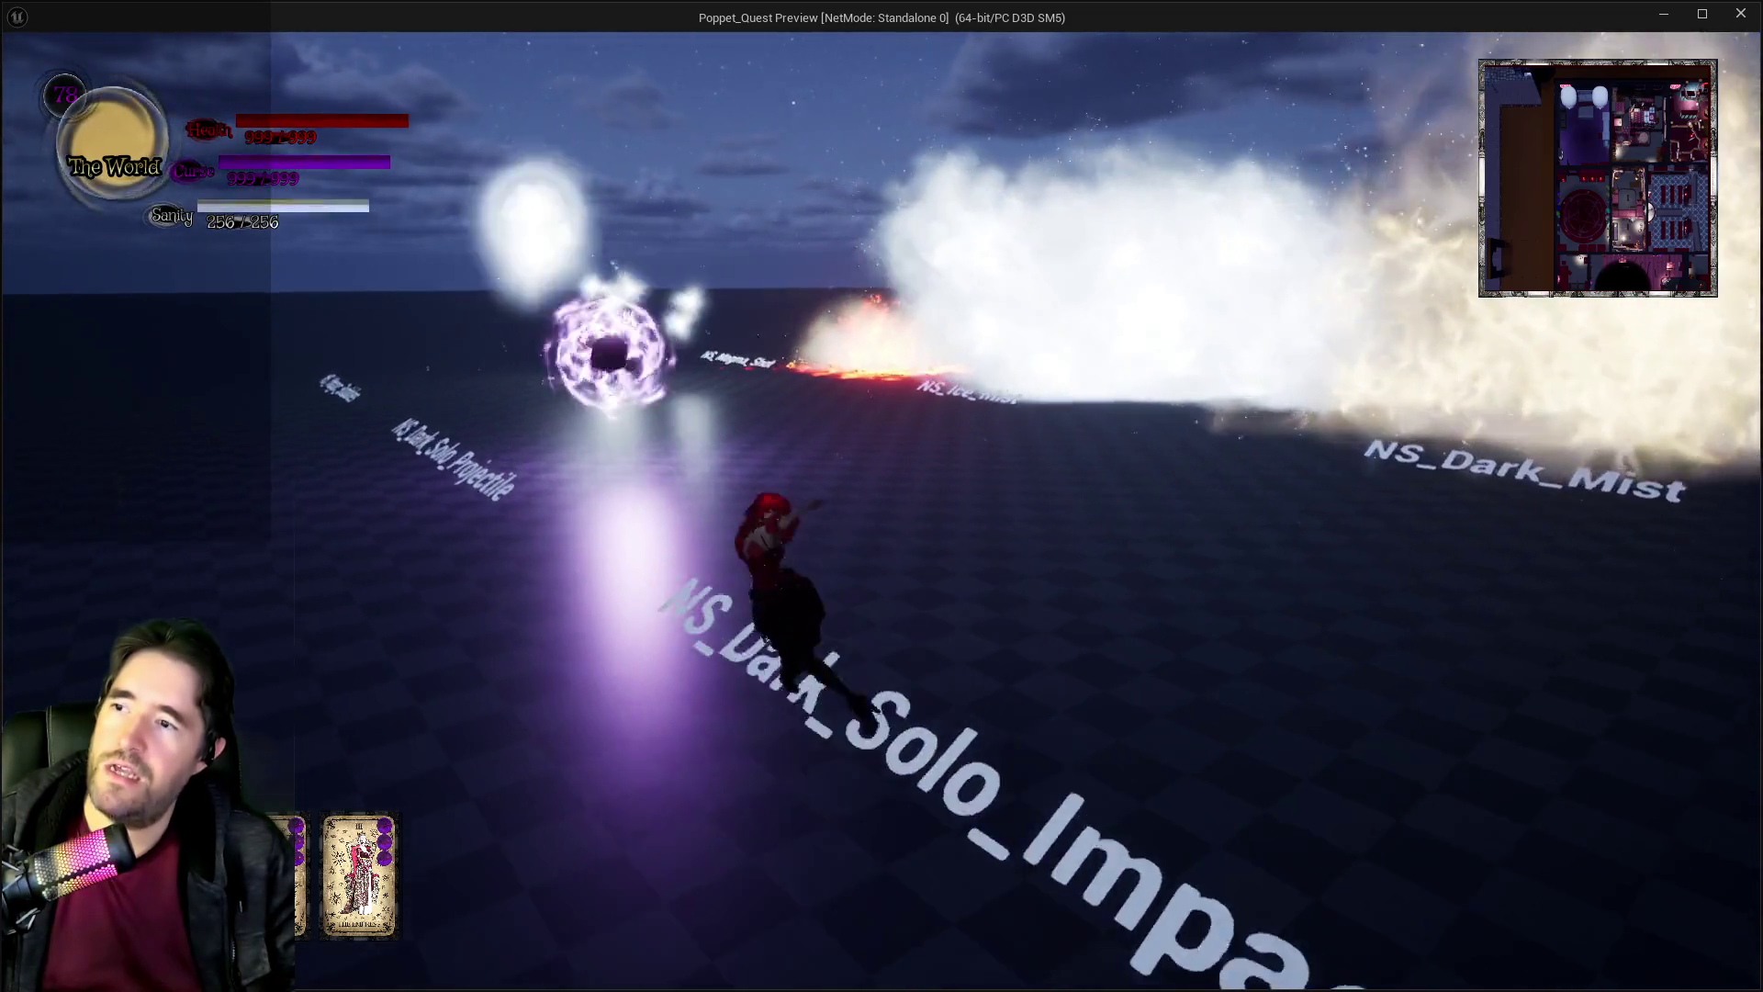
Run past NS_Ice_Mist and the dark spheres, through the mist toward NS_Shattering_Crystal and NS_Crystal_Torrent.
key(w)
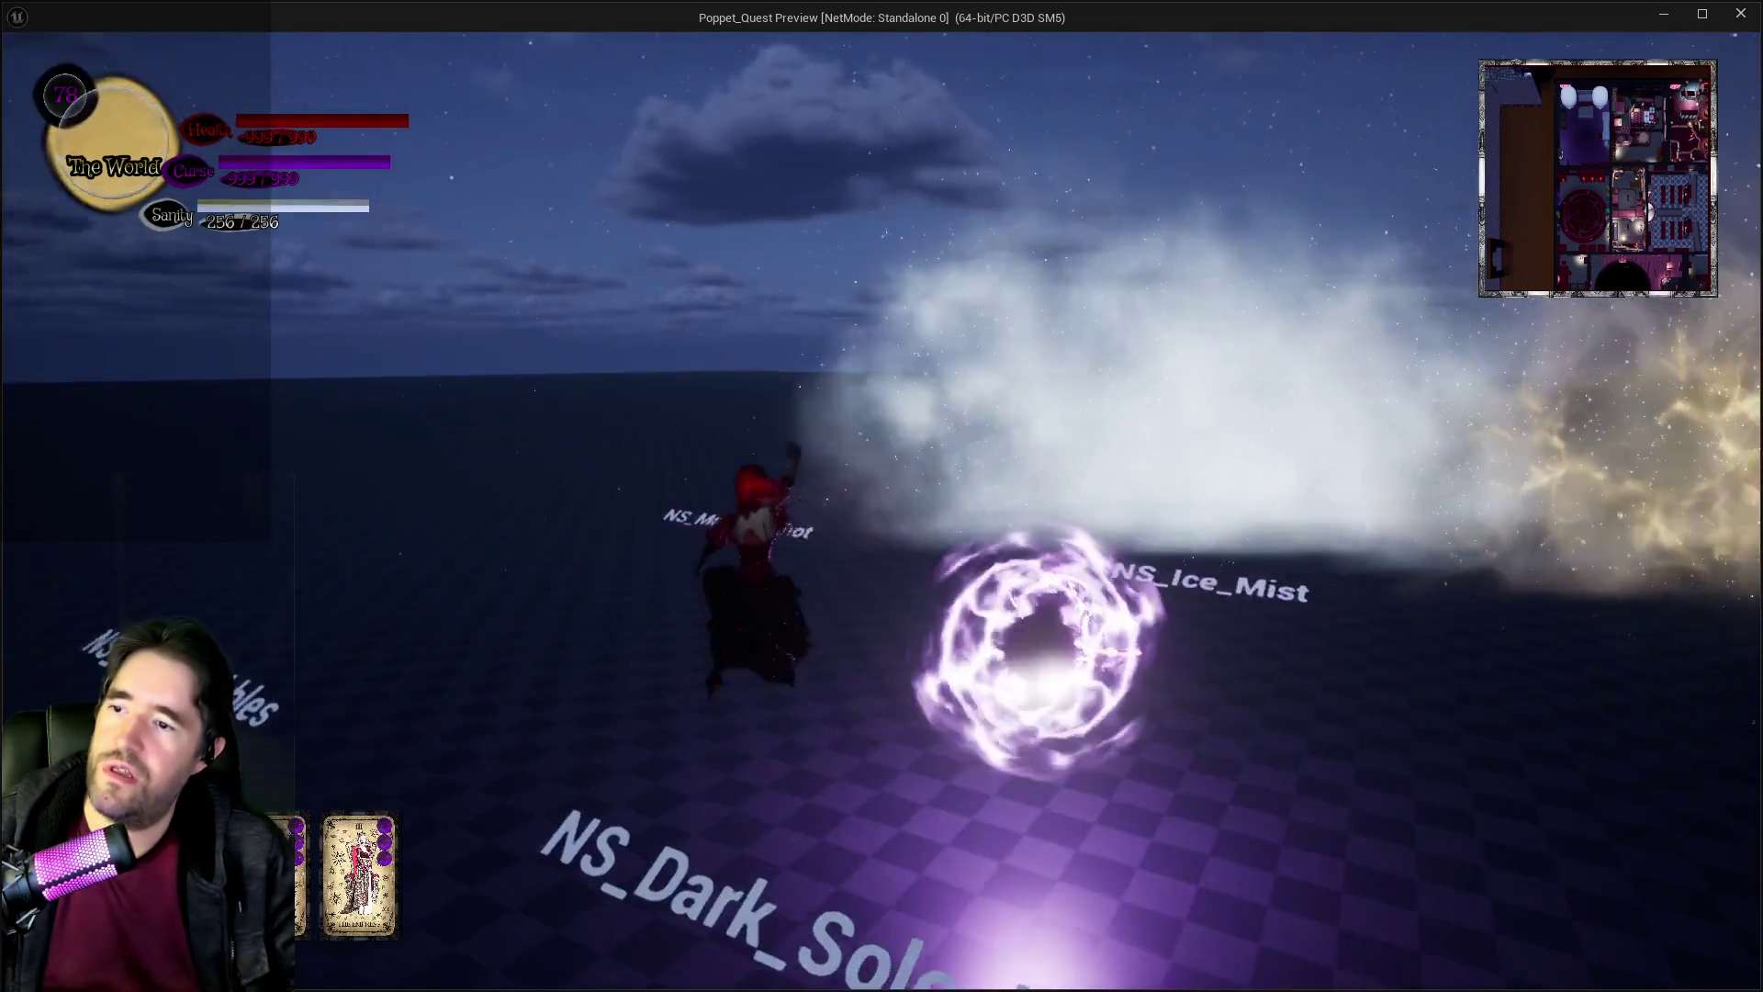
key(w)
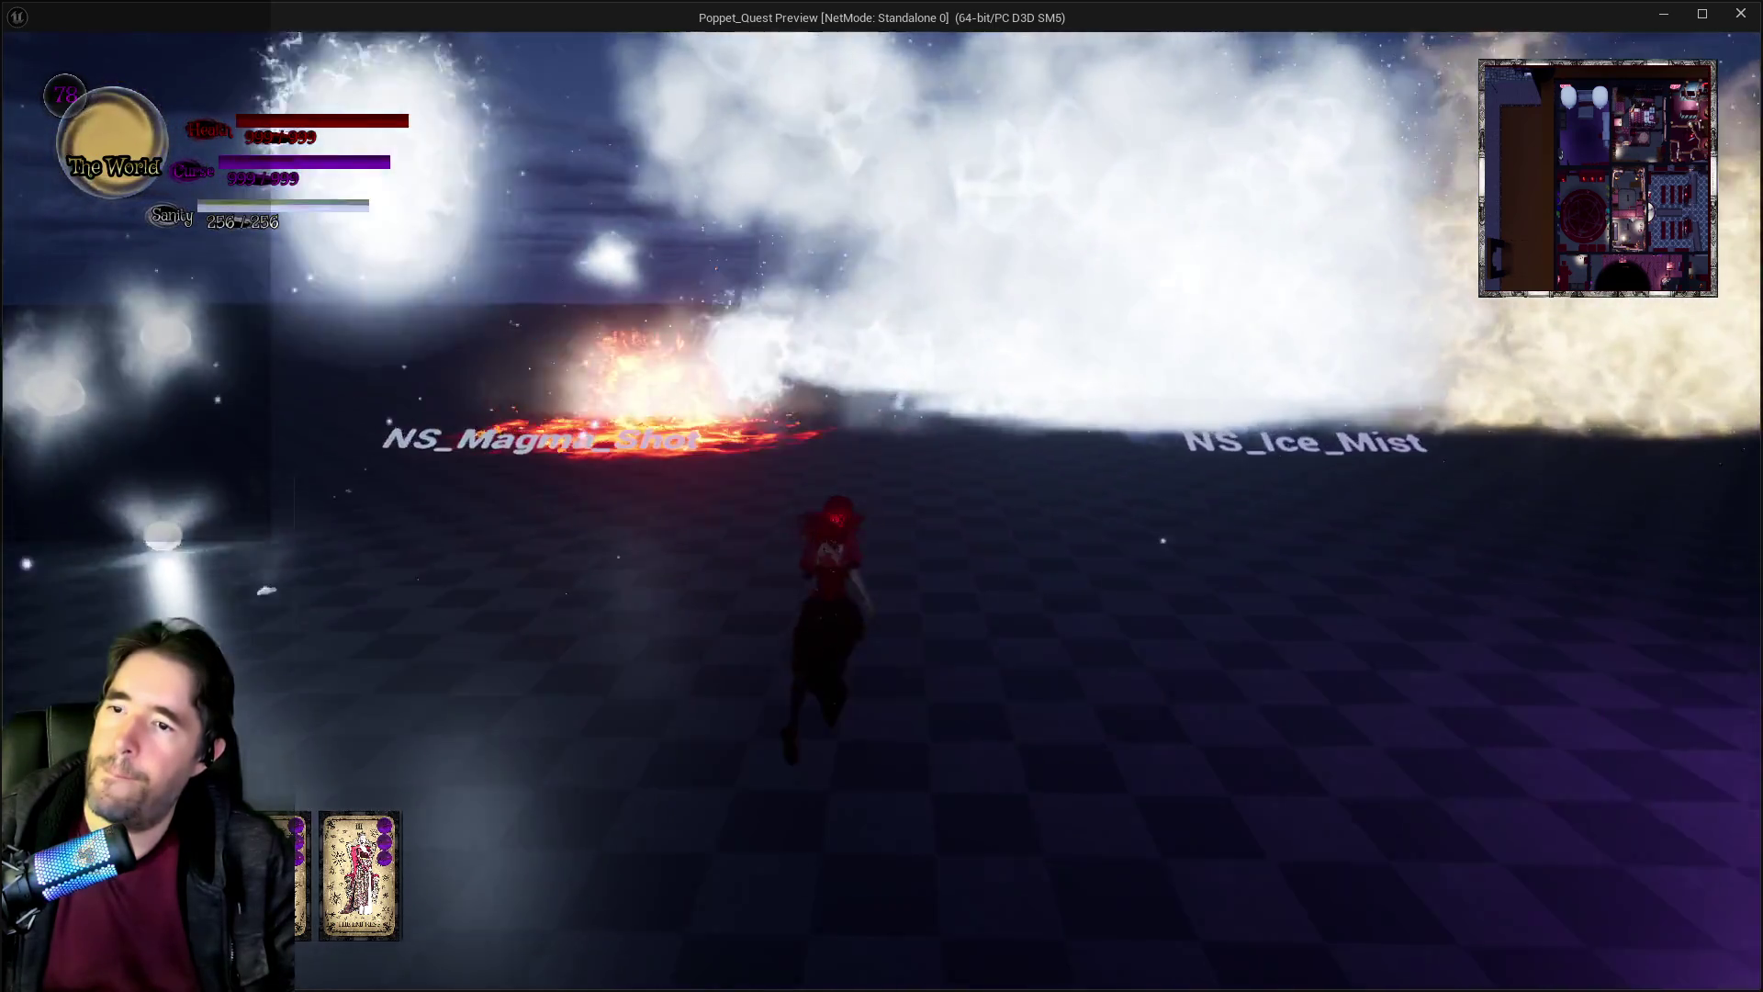
key(w)
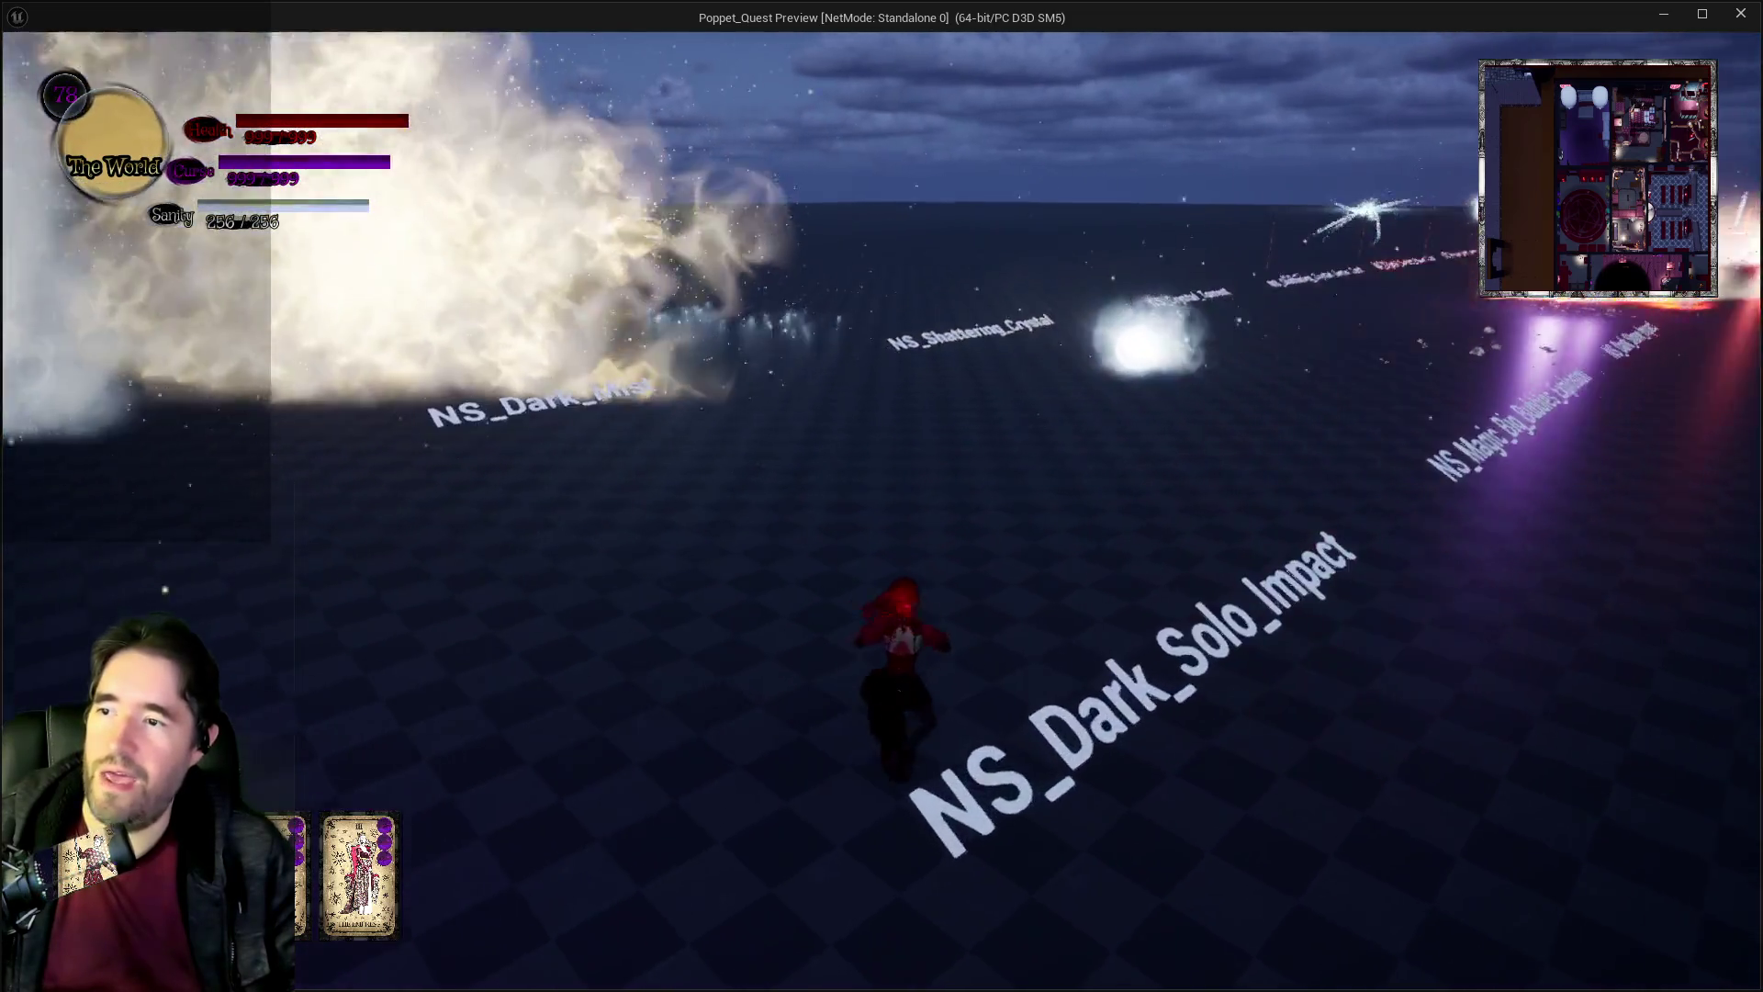
key(w)
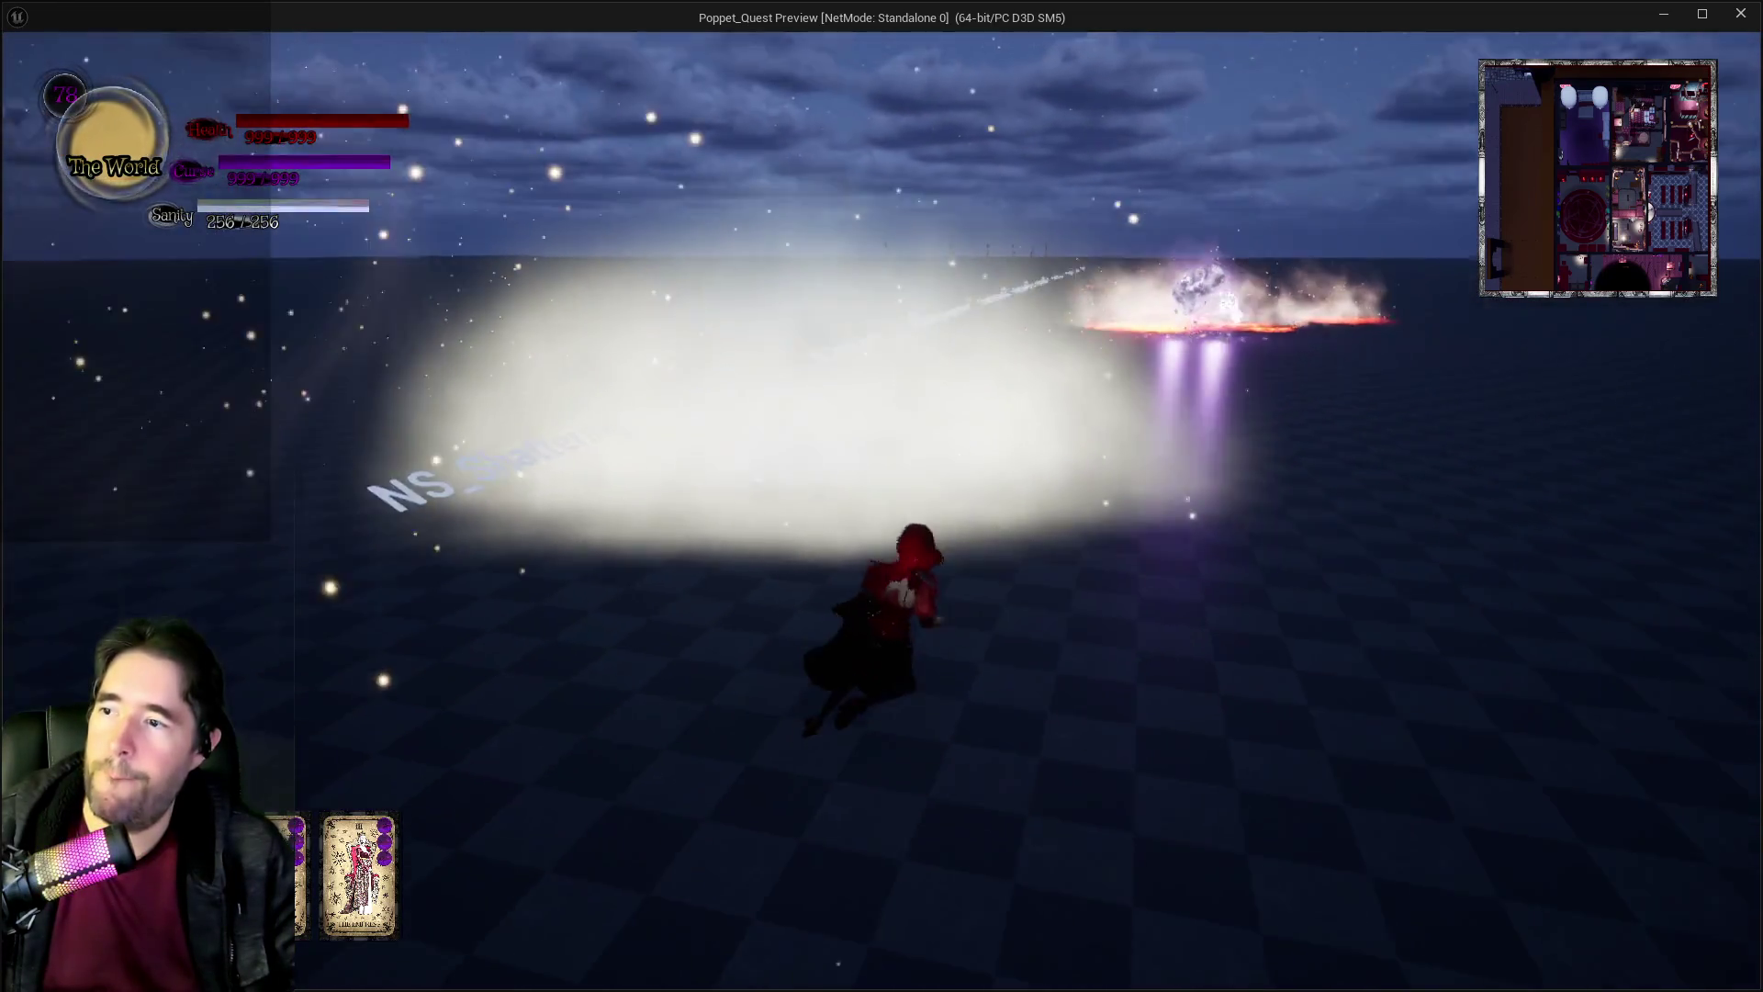
key(w)
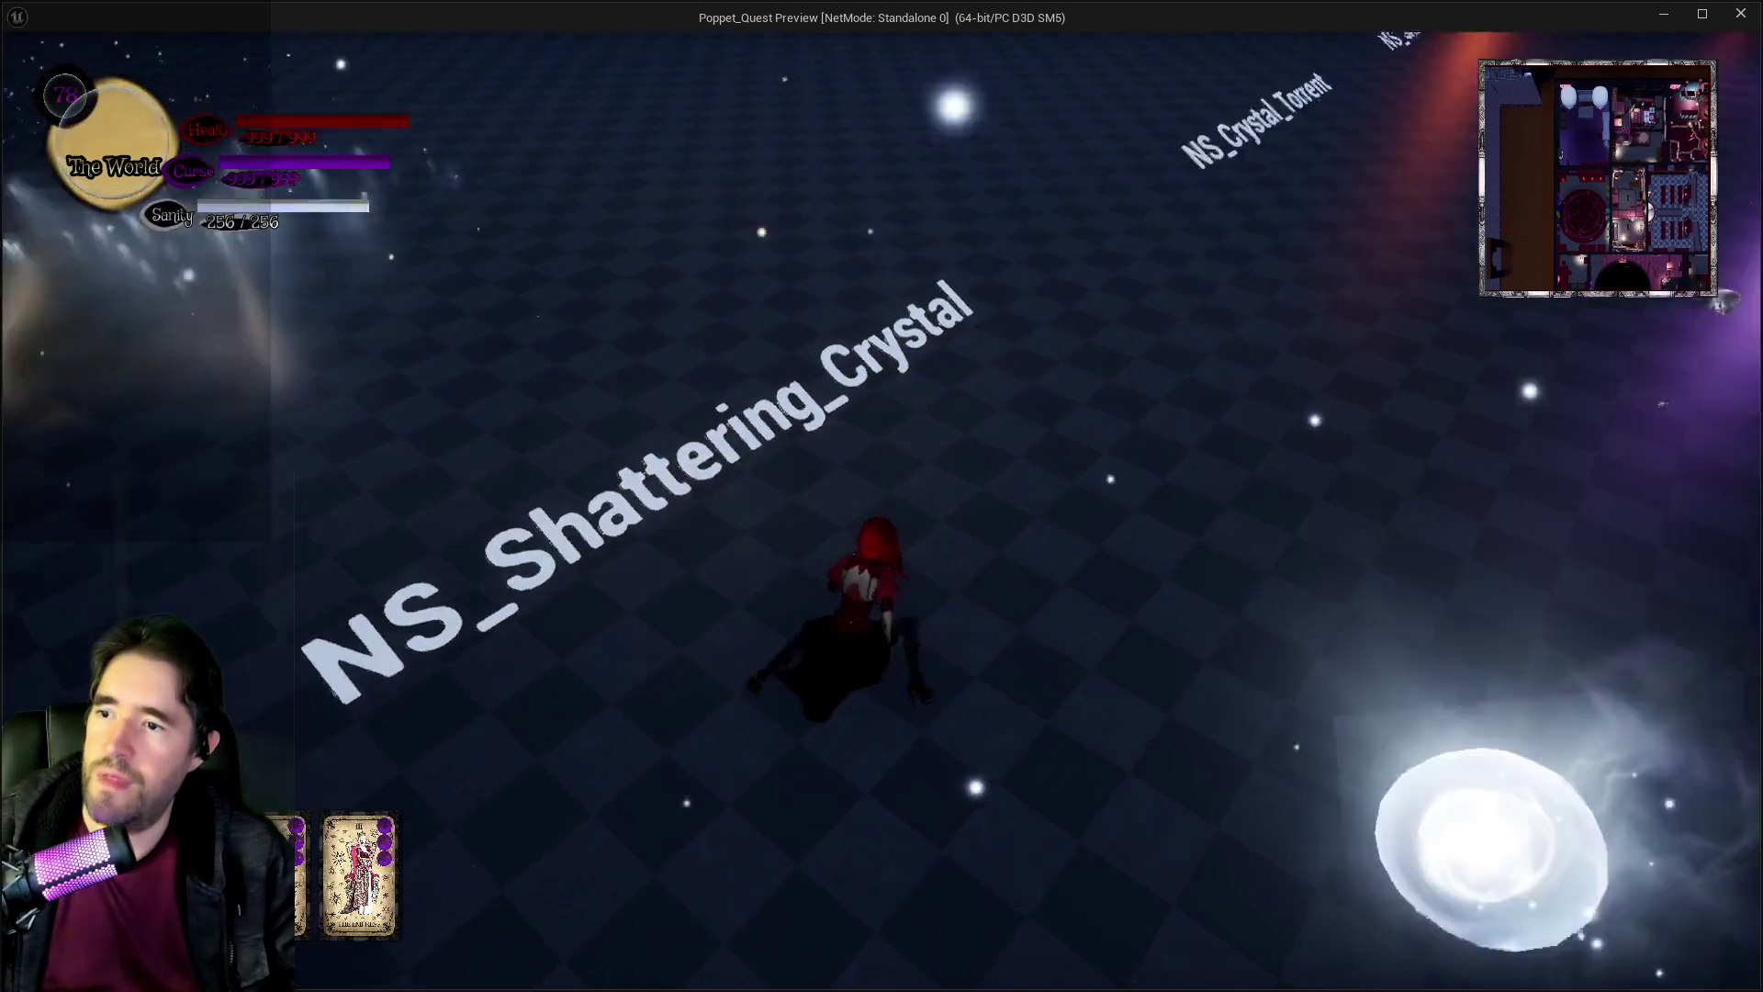
key(w)
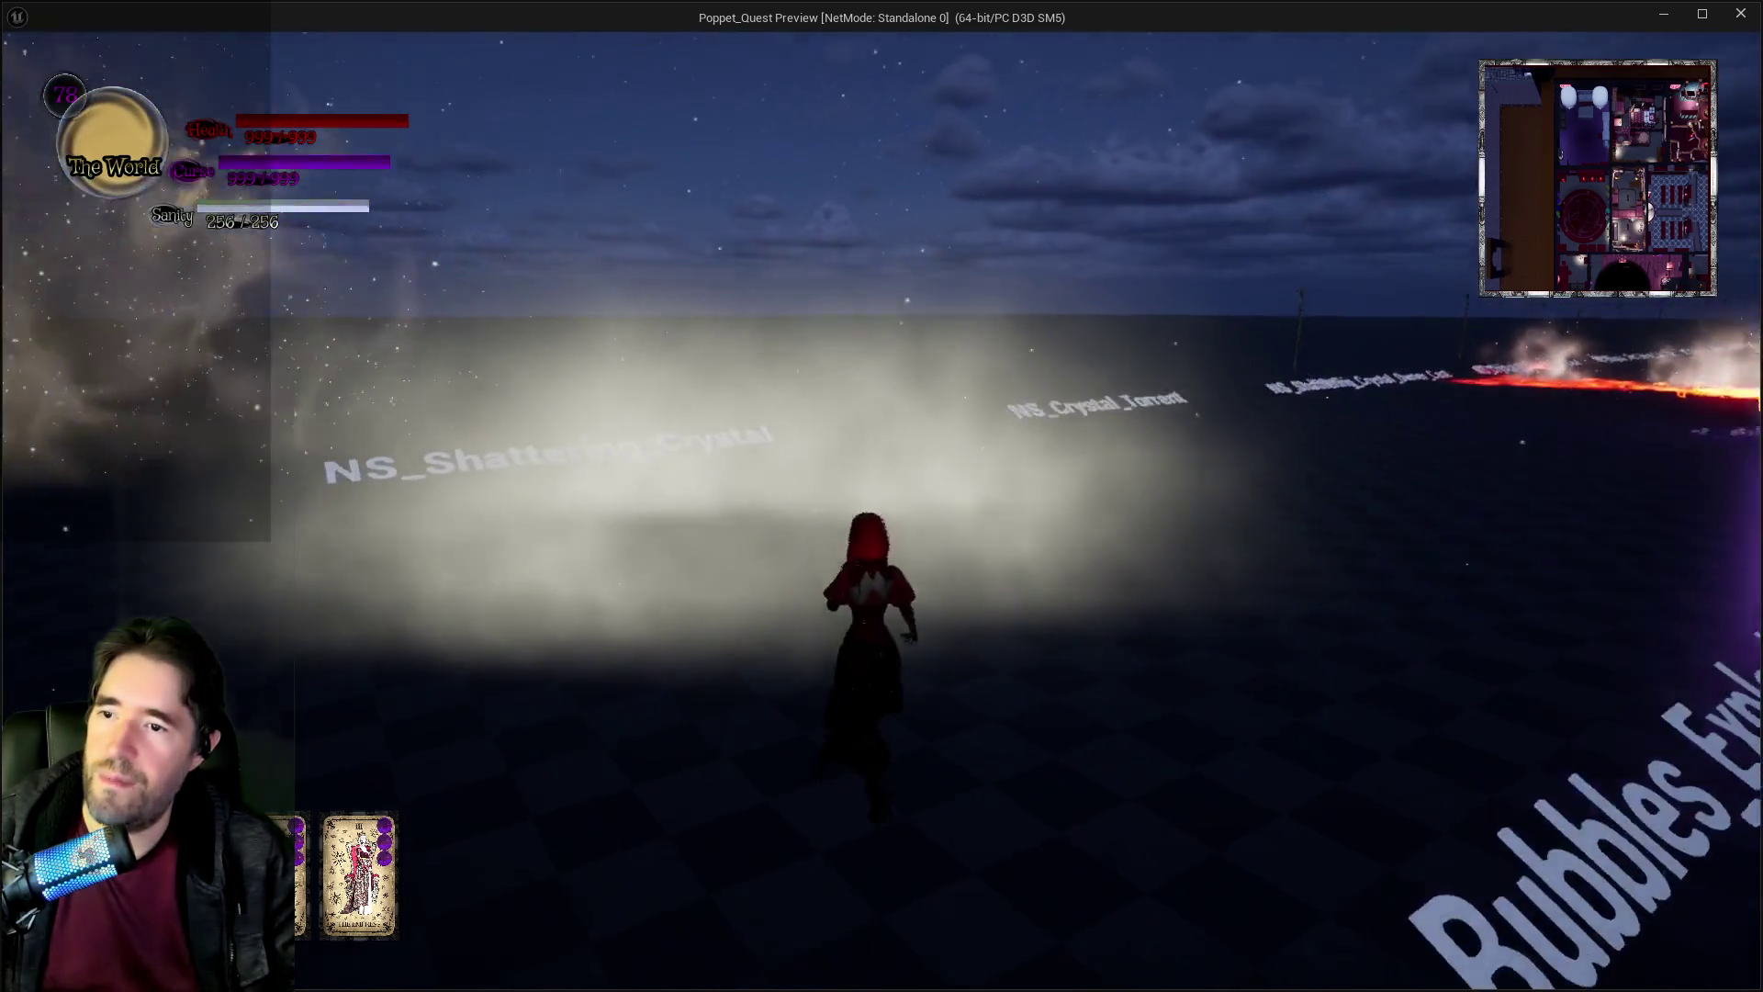
key(w)
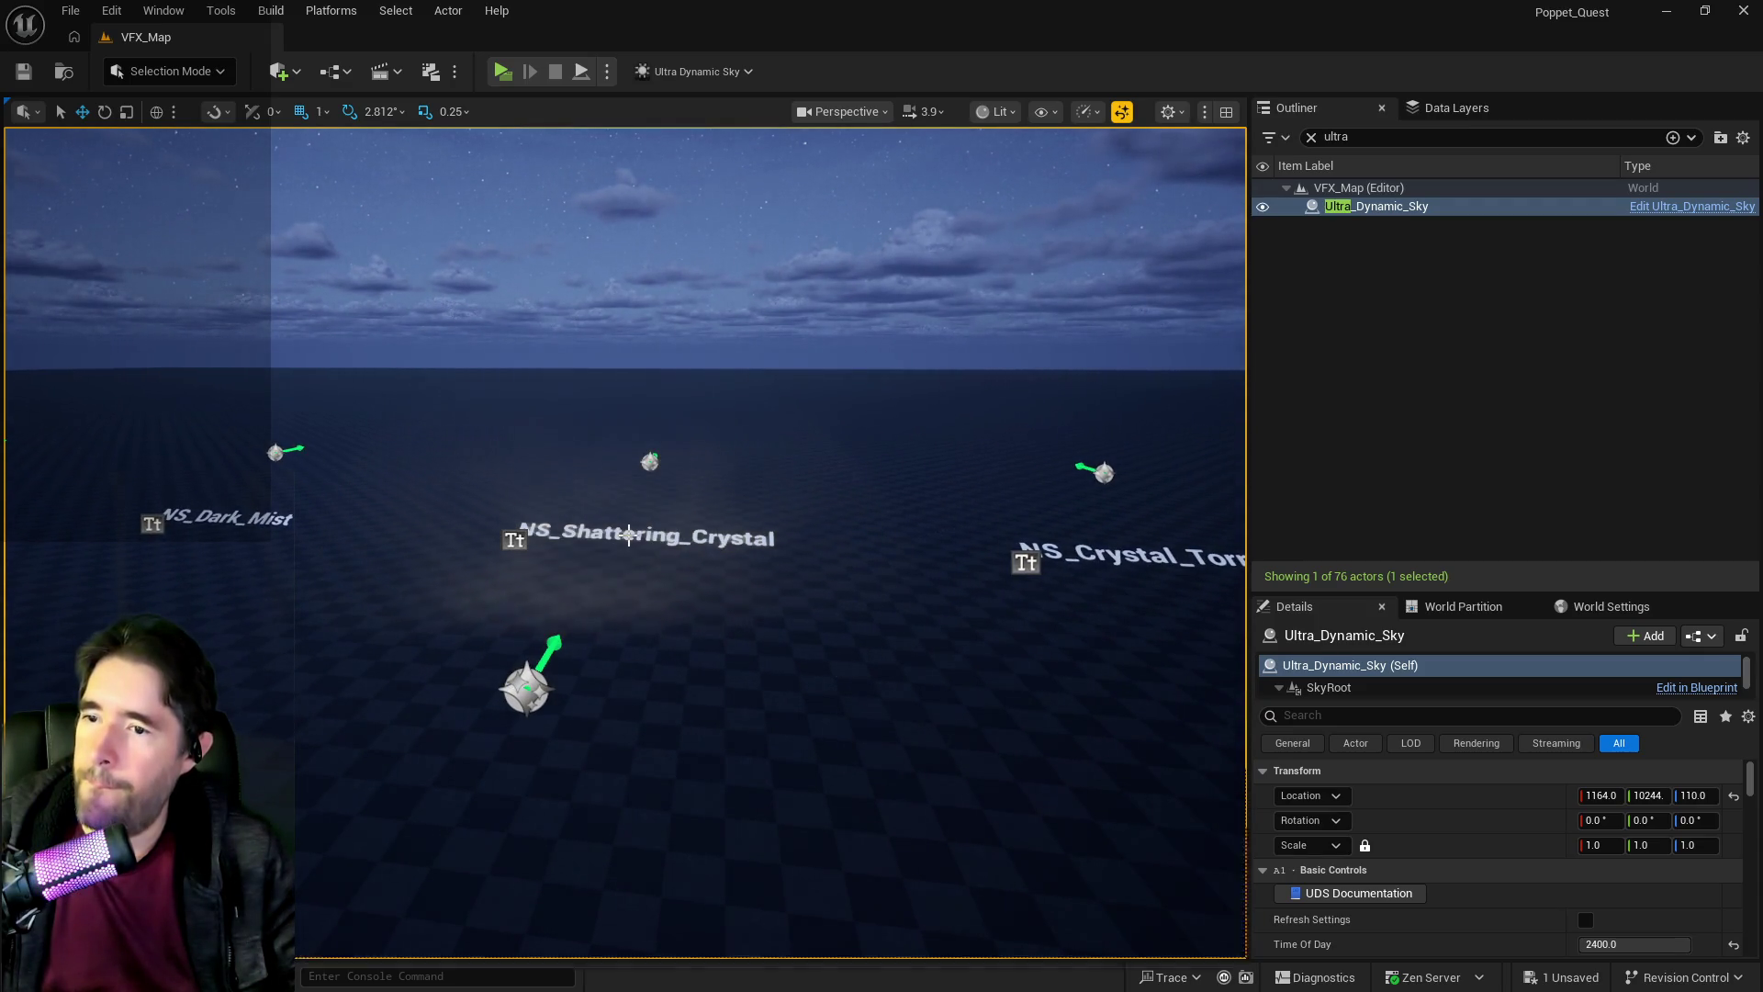
Select the NS_Magic_Big_Bubbles_Explosion and NS_Shattering_Crystal actors in the viewport.
click(629, 535)
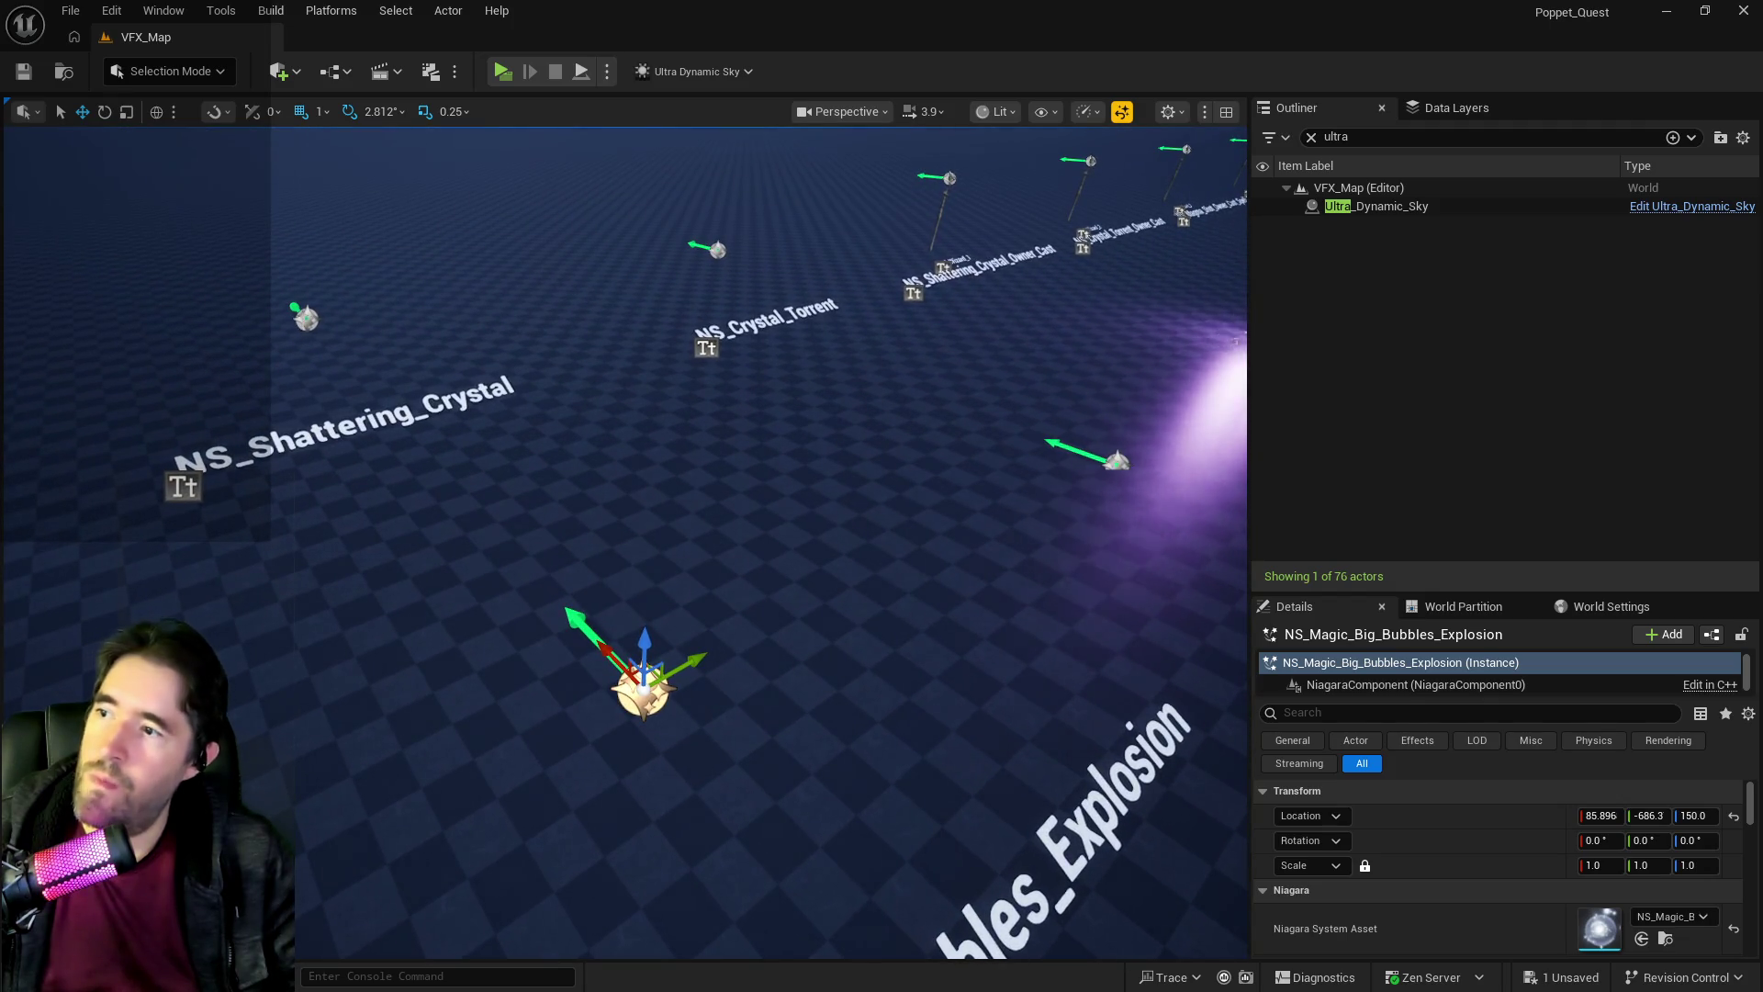
click(304, 322)
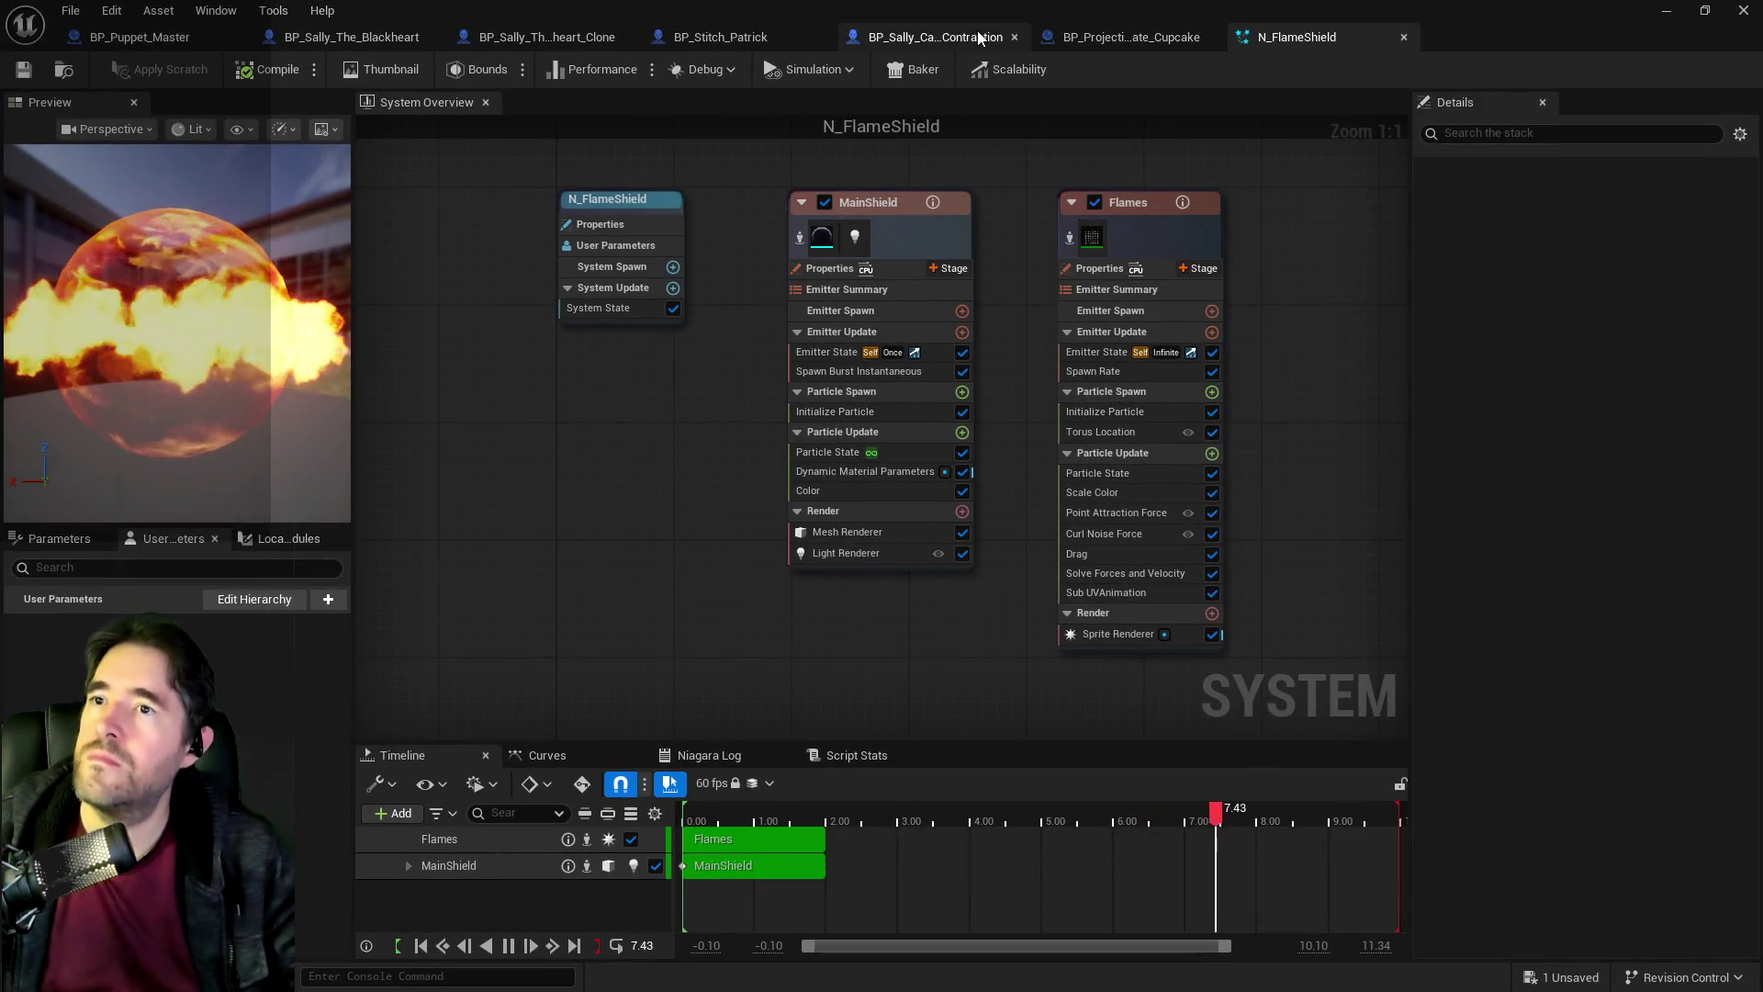
Assign NS_Shattering_Crystal to BP_Projectile_Pirate_Cupcake's Niagara Destruction Particle component.
click(1084, 37)
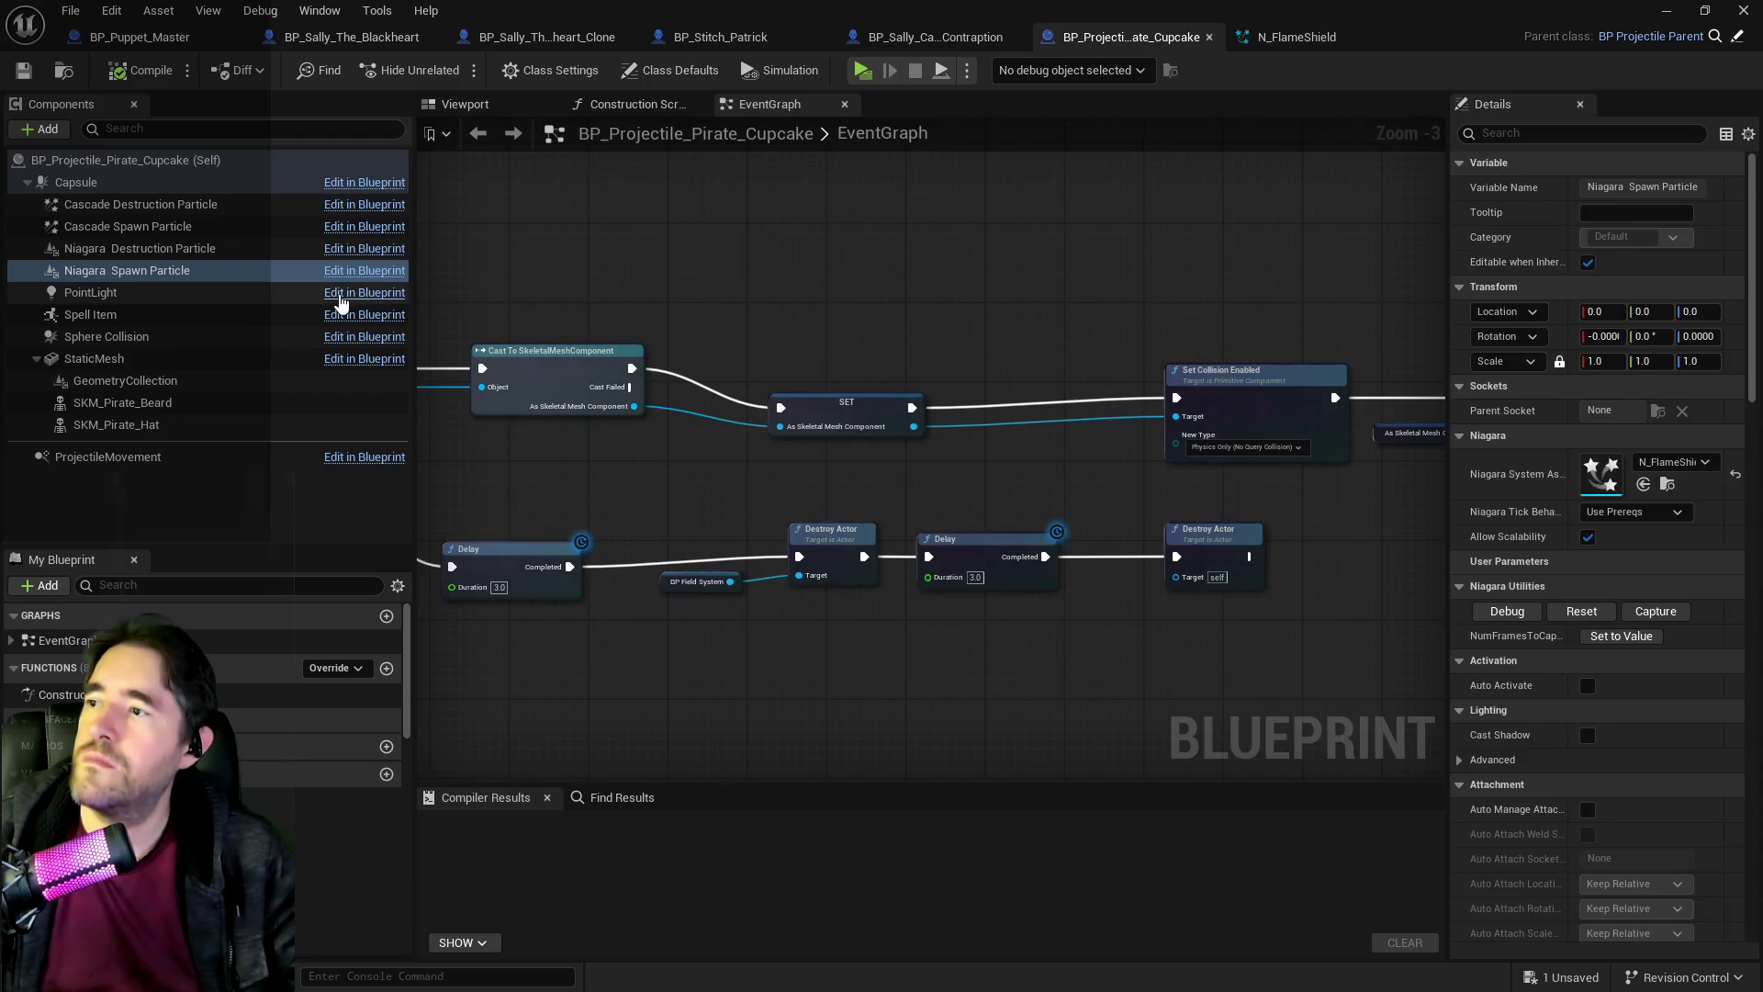
click(465, 105)
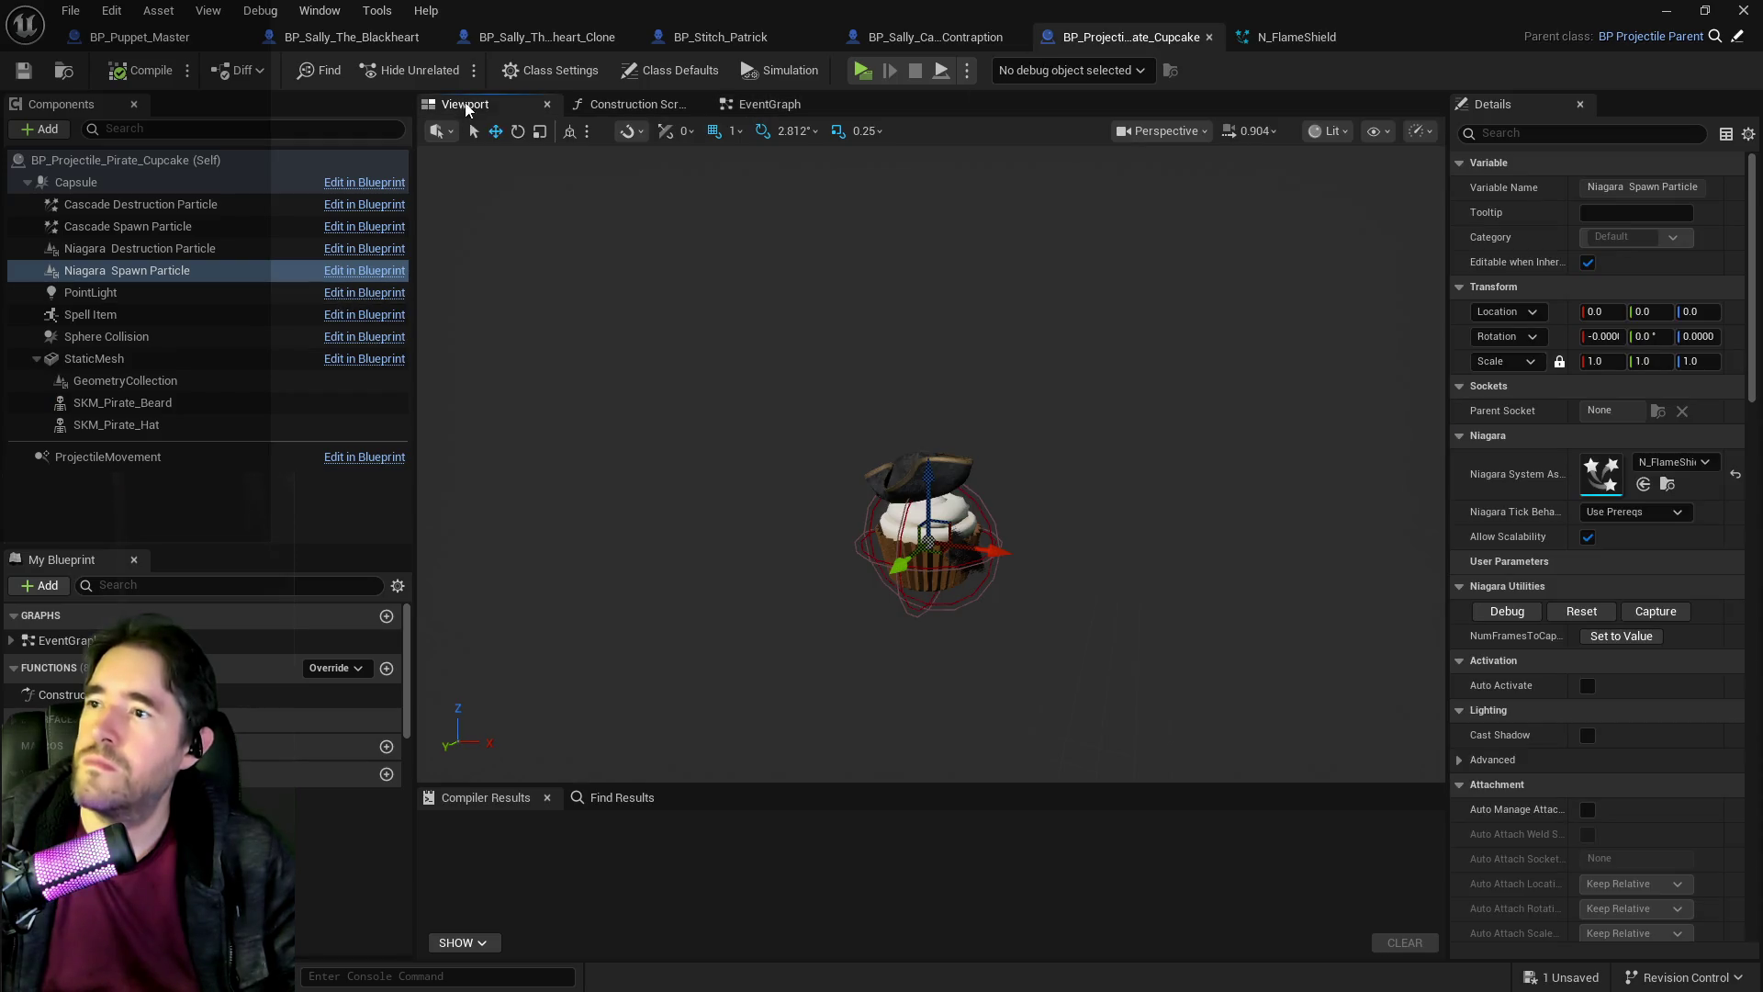
click(235, 250)
click(1643, 484)
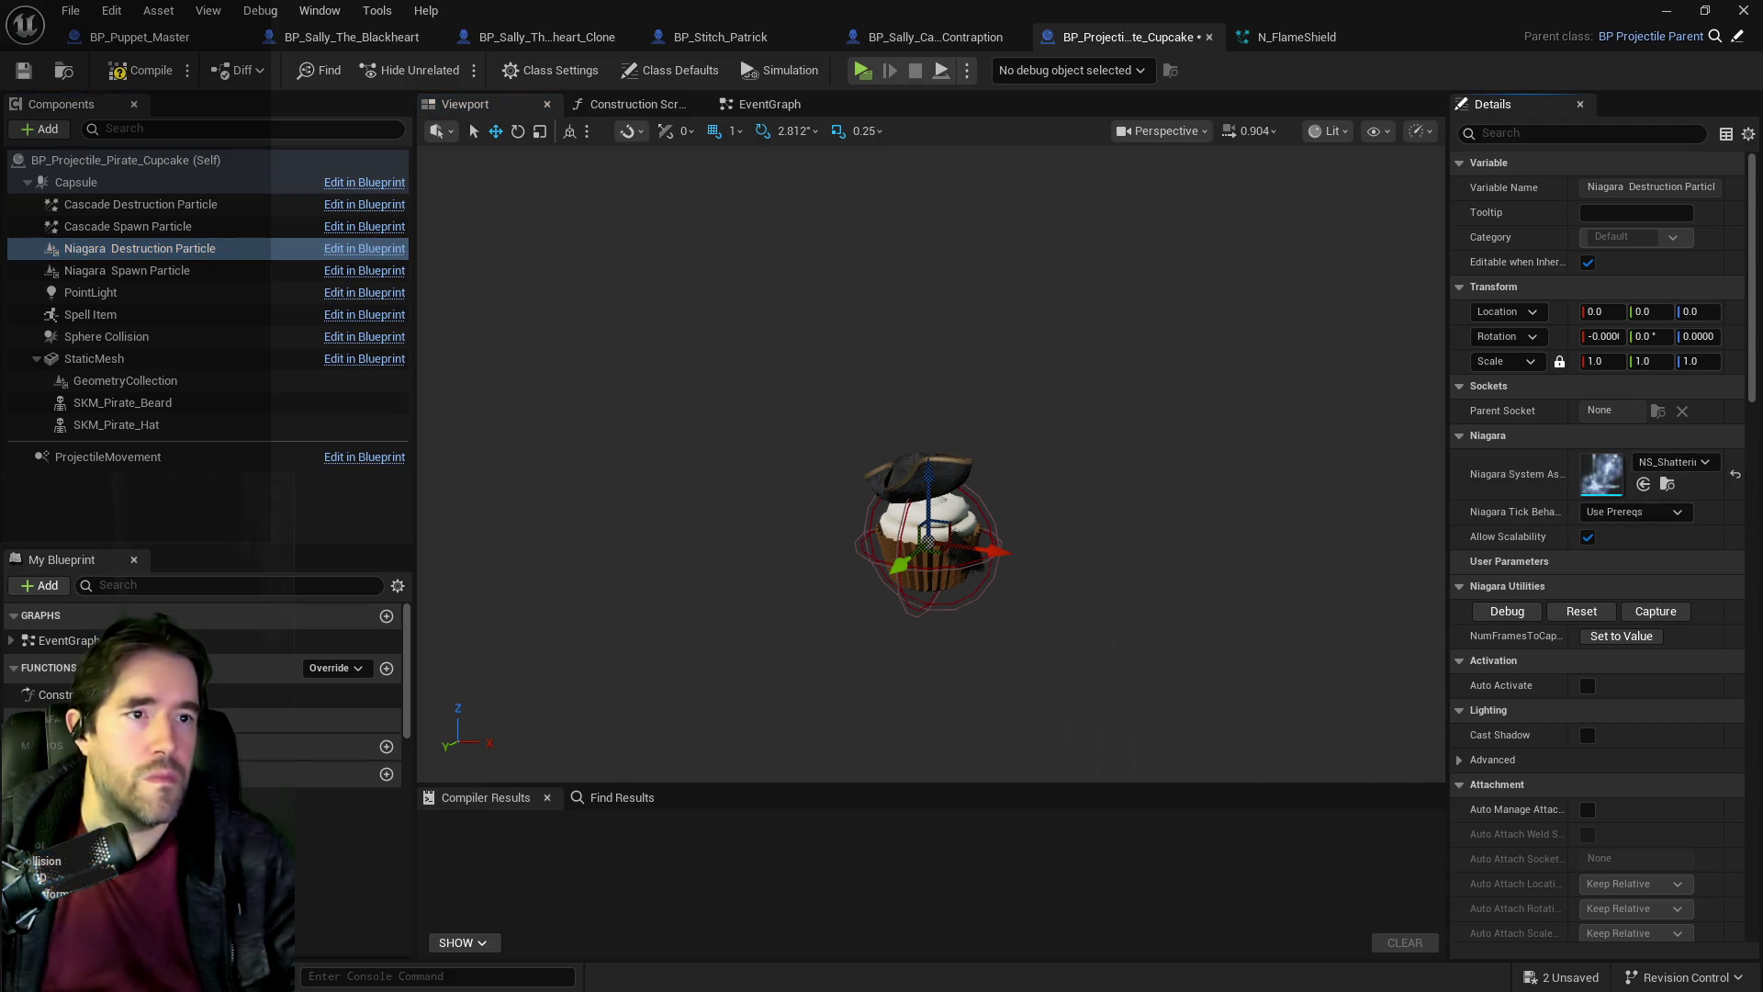
key(ctrl+space)
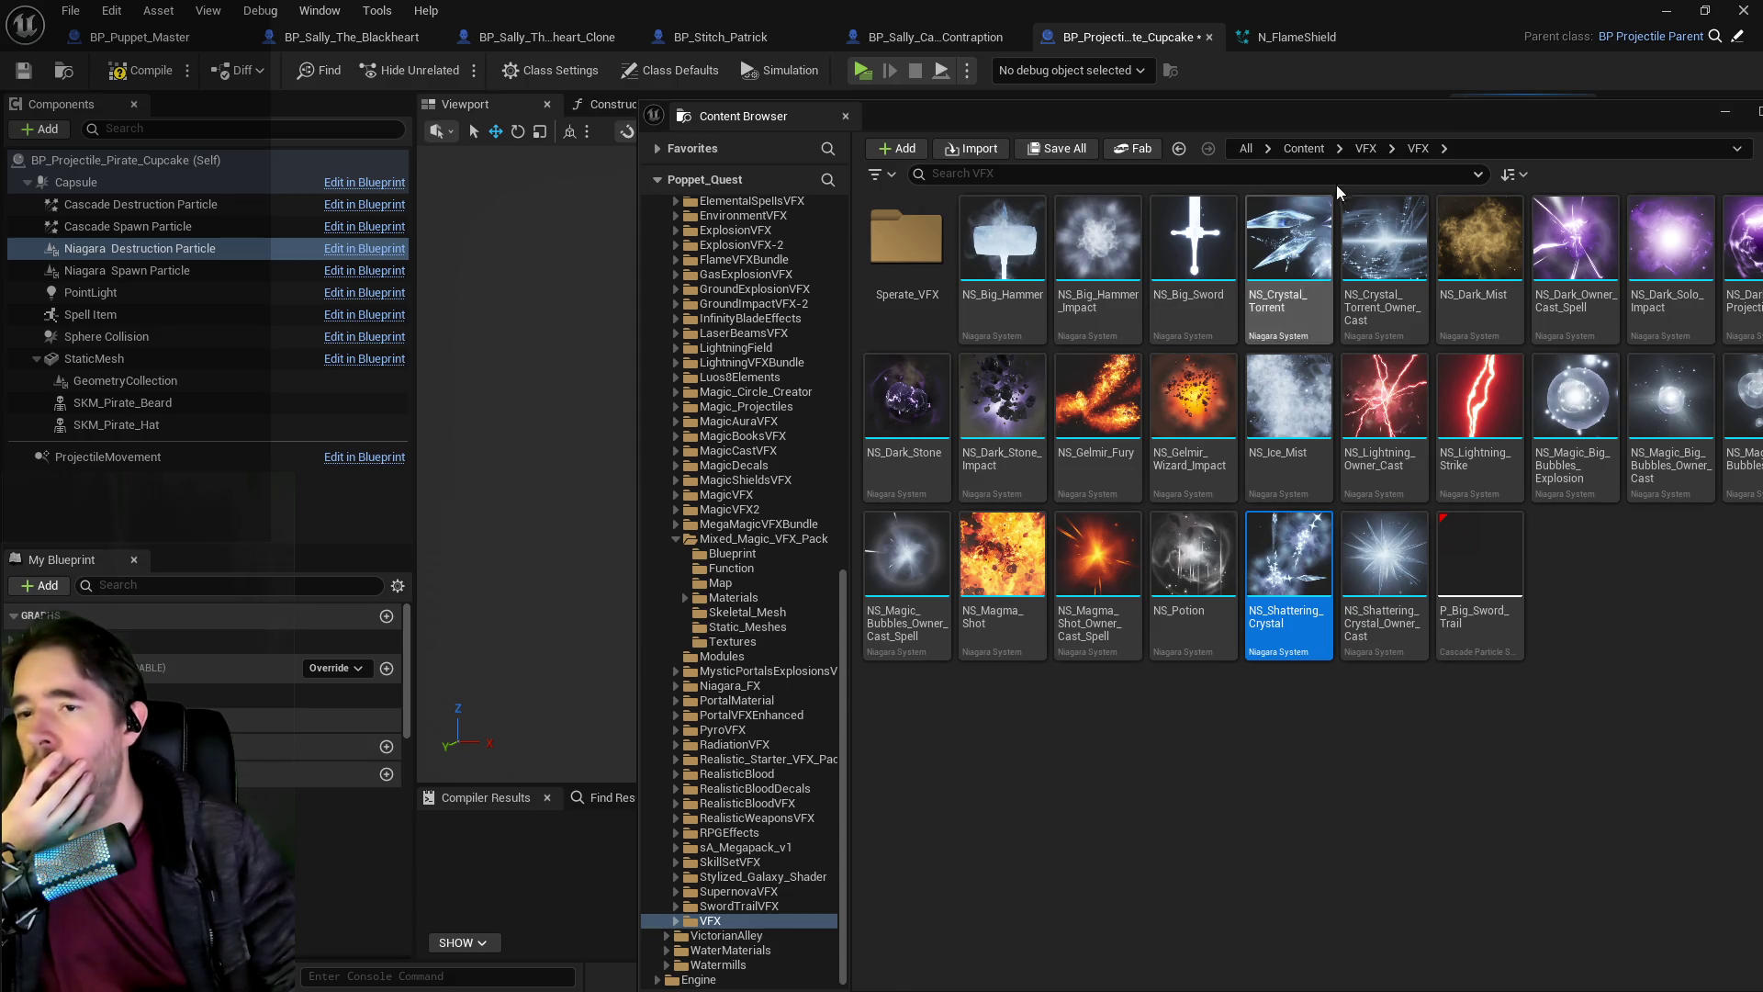
Browse the MagicVFX2 VFX, Niagara and DemoMap folders in the Content Browser.
mouse_move(1438, 119)
mouse_down()
mouse_move(1239, 103)
mouse_move(1262, 101)
mouse_up()
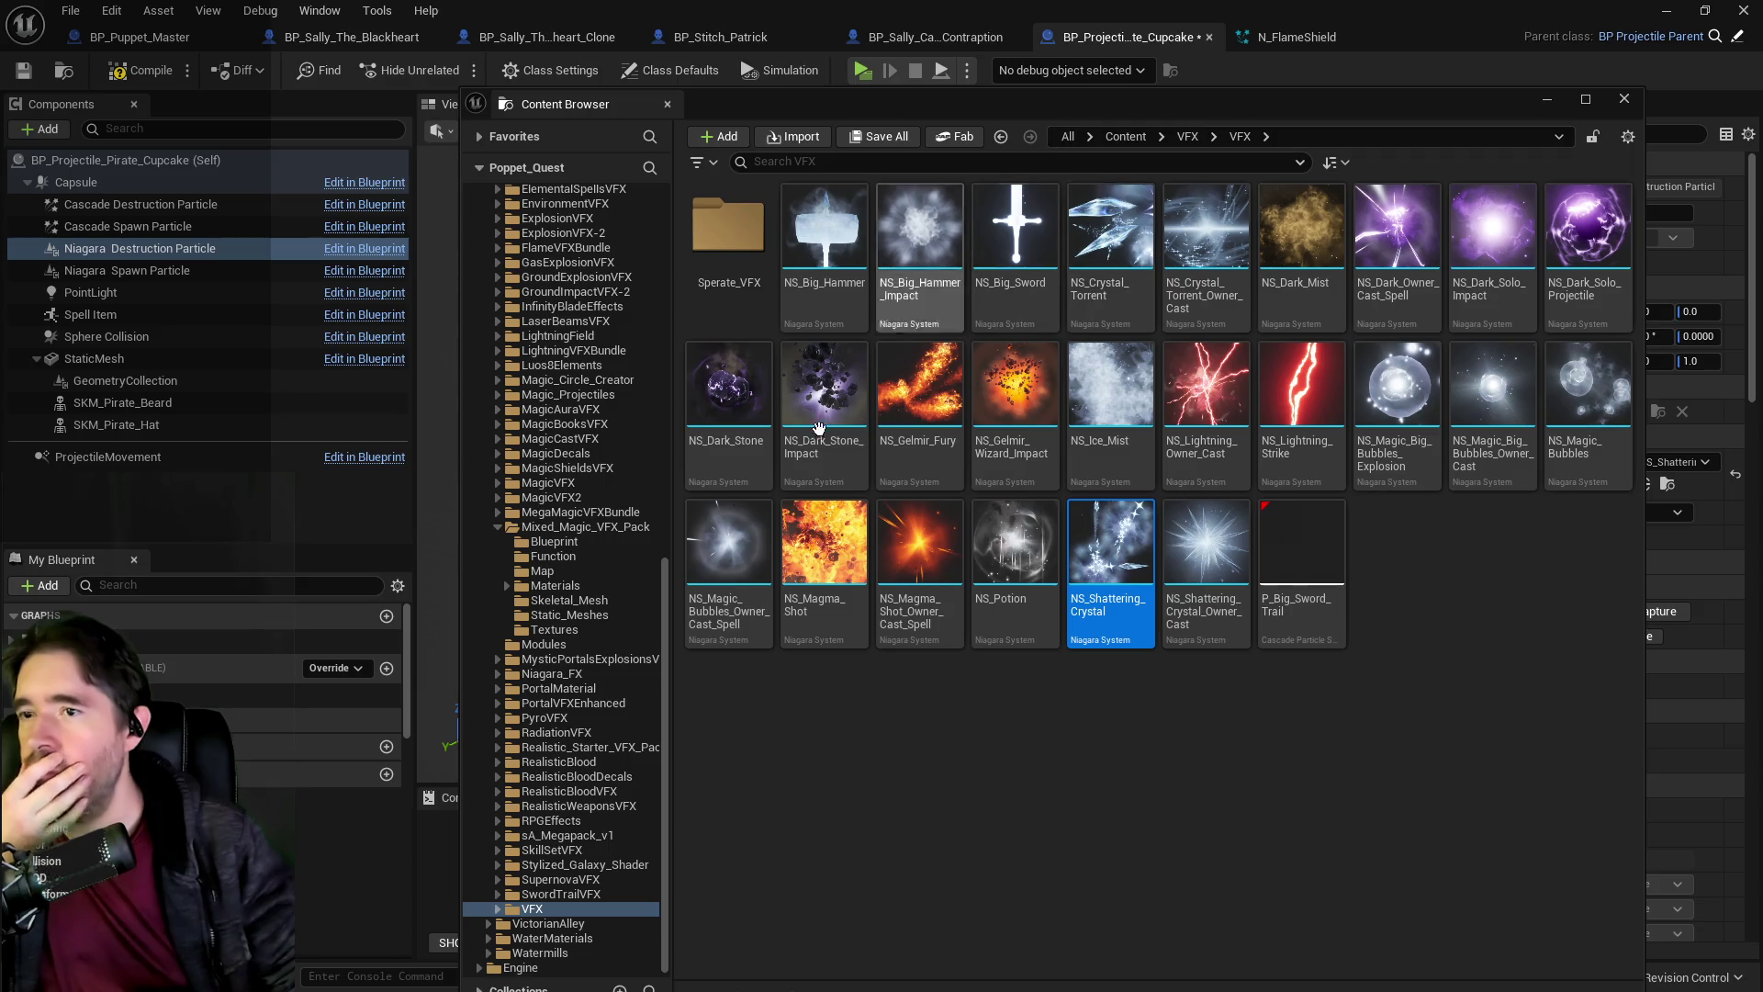
click(497, 497)
click(541, 541)
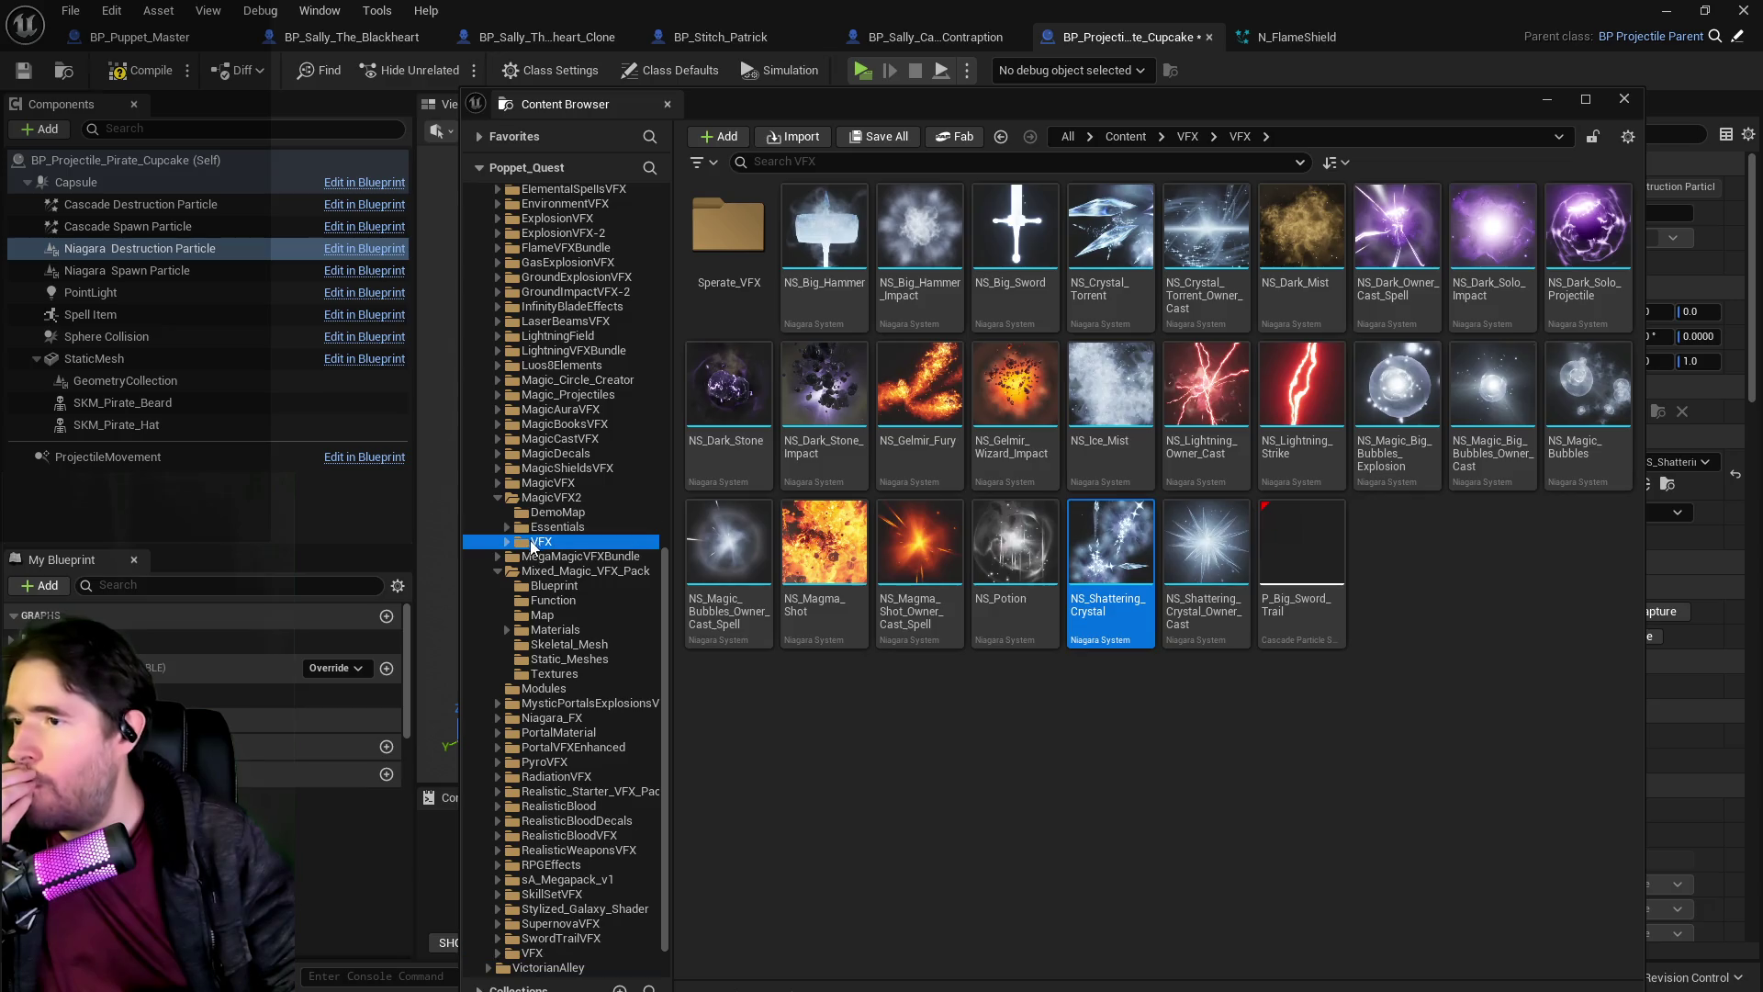
click(817, 273)
double_click(817, 274)
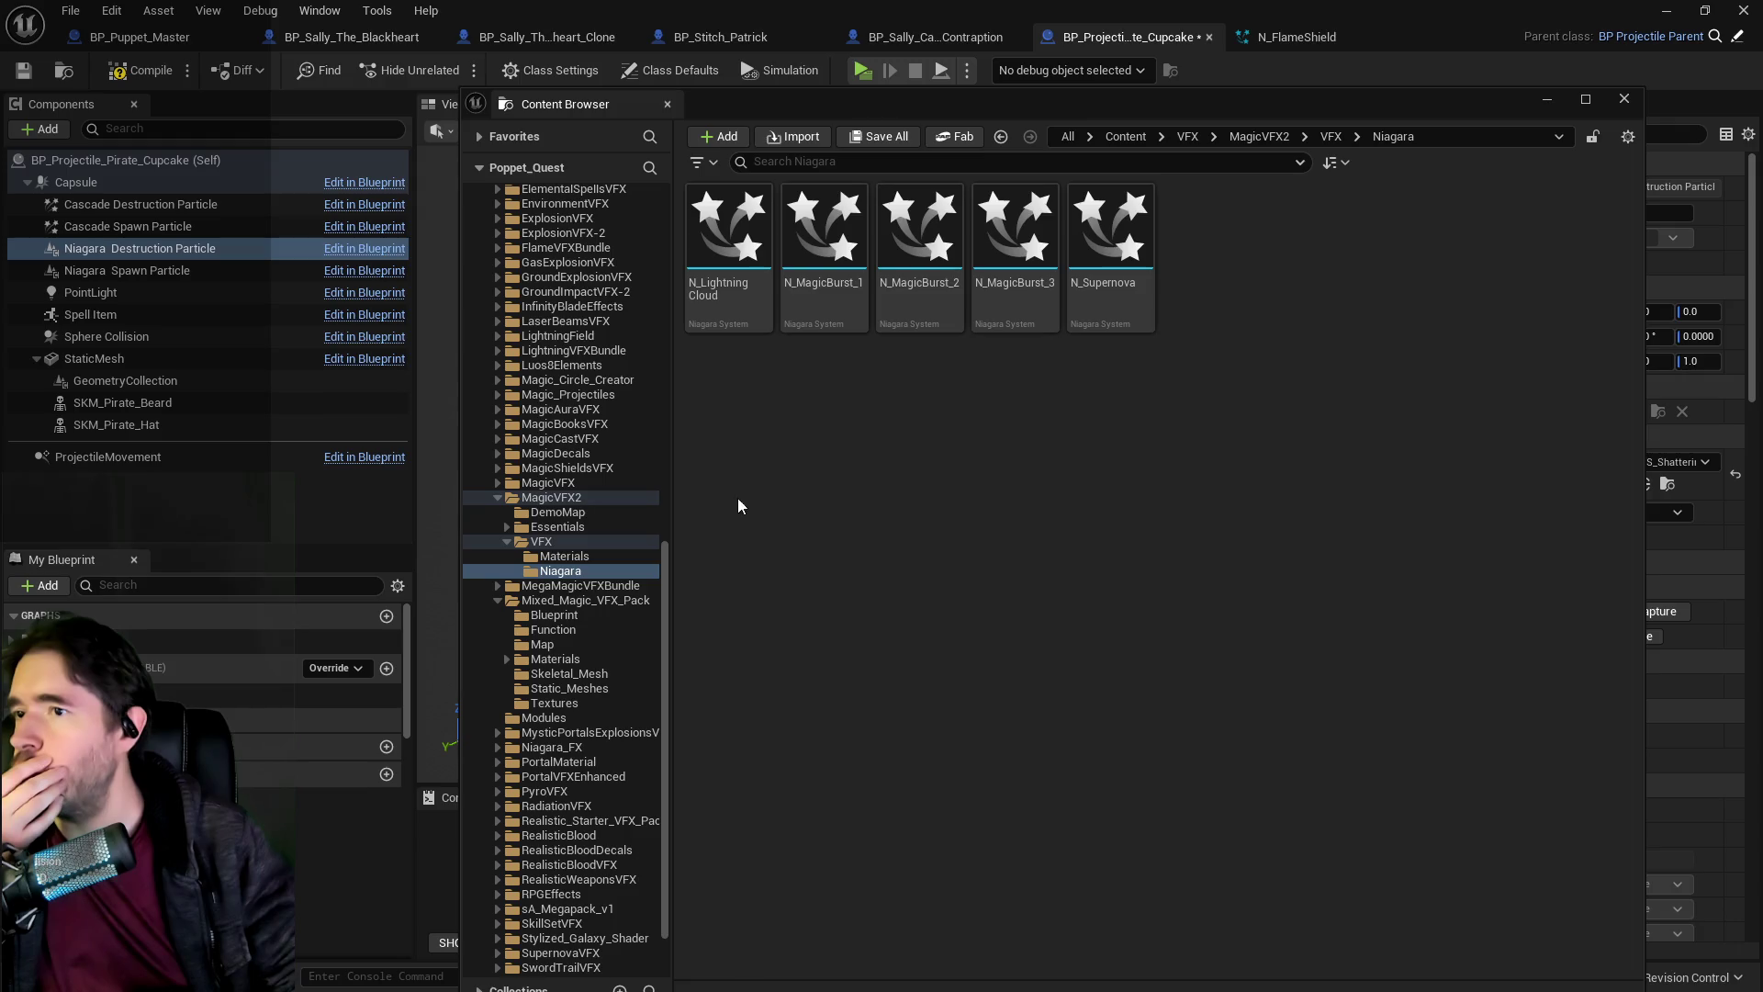
click(551, 512)
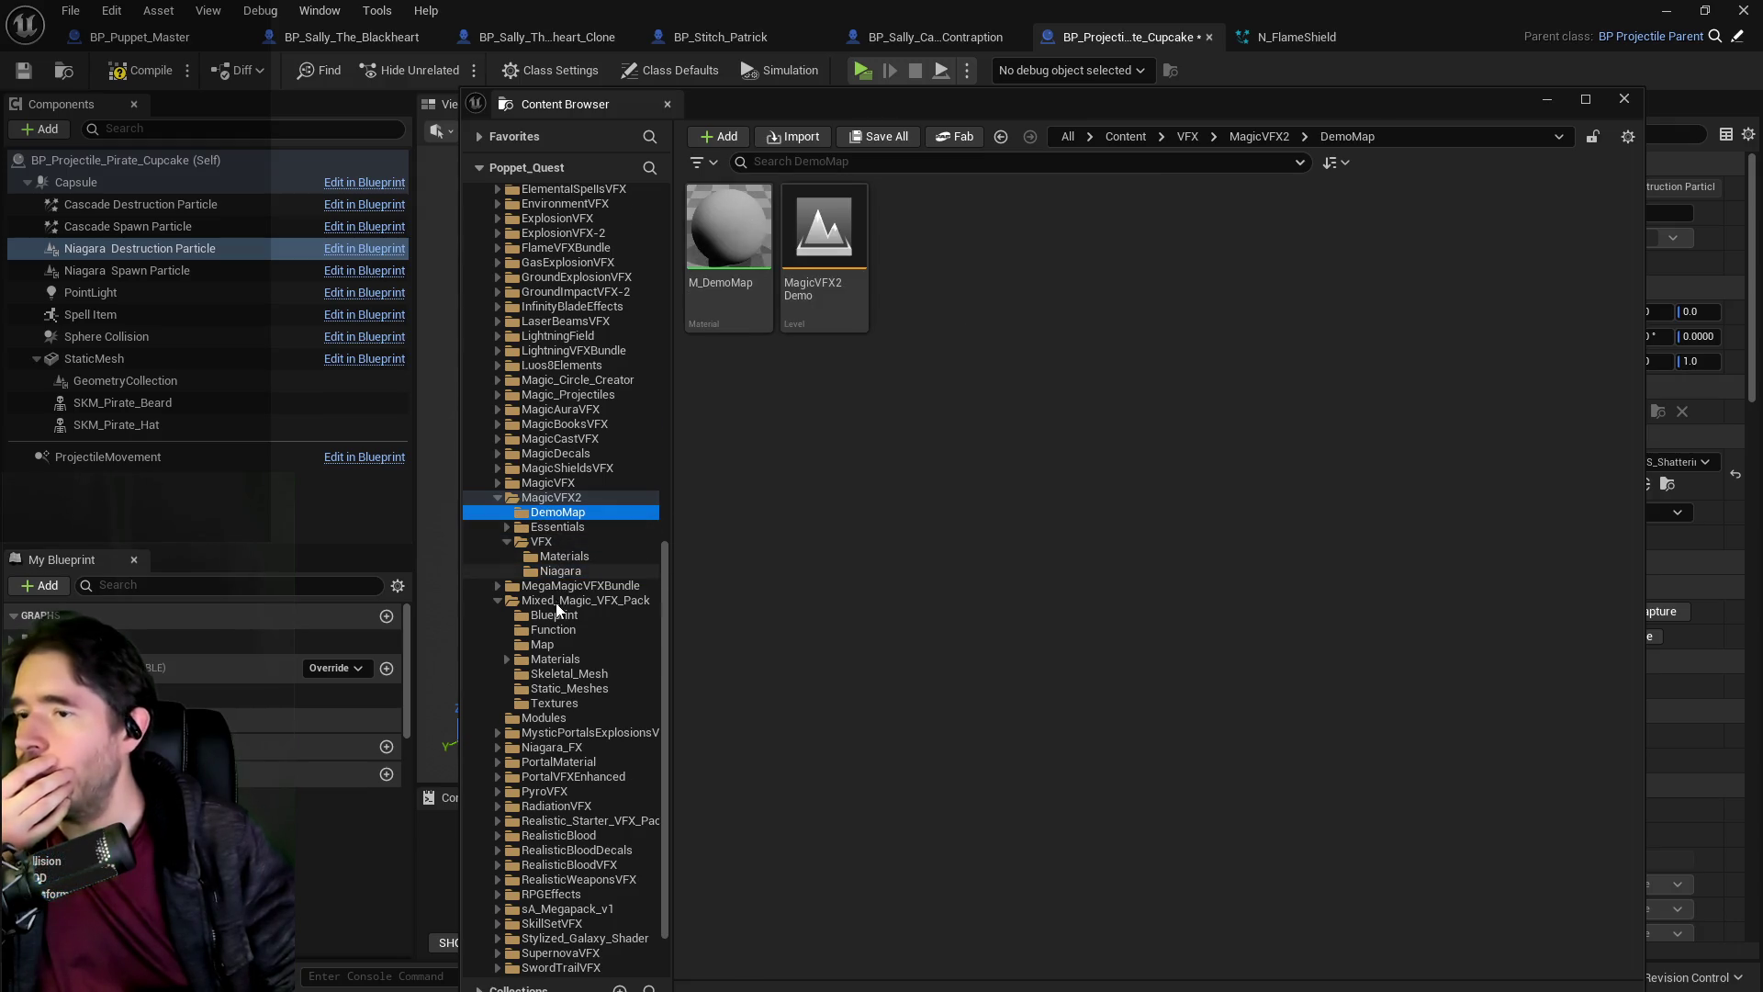
Open the RPGEffects Maps Overview level, saving changes when prompted.
scroll(555, 599, down, 2)
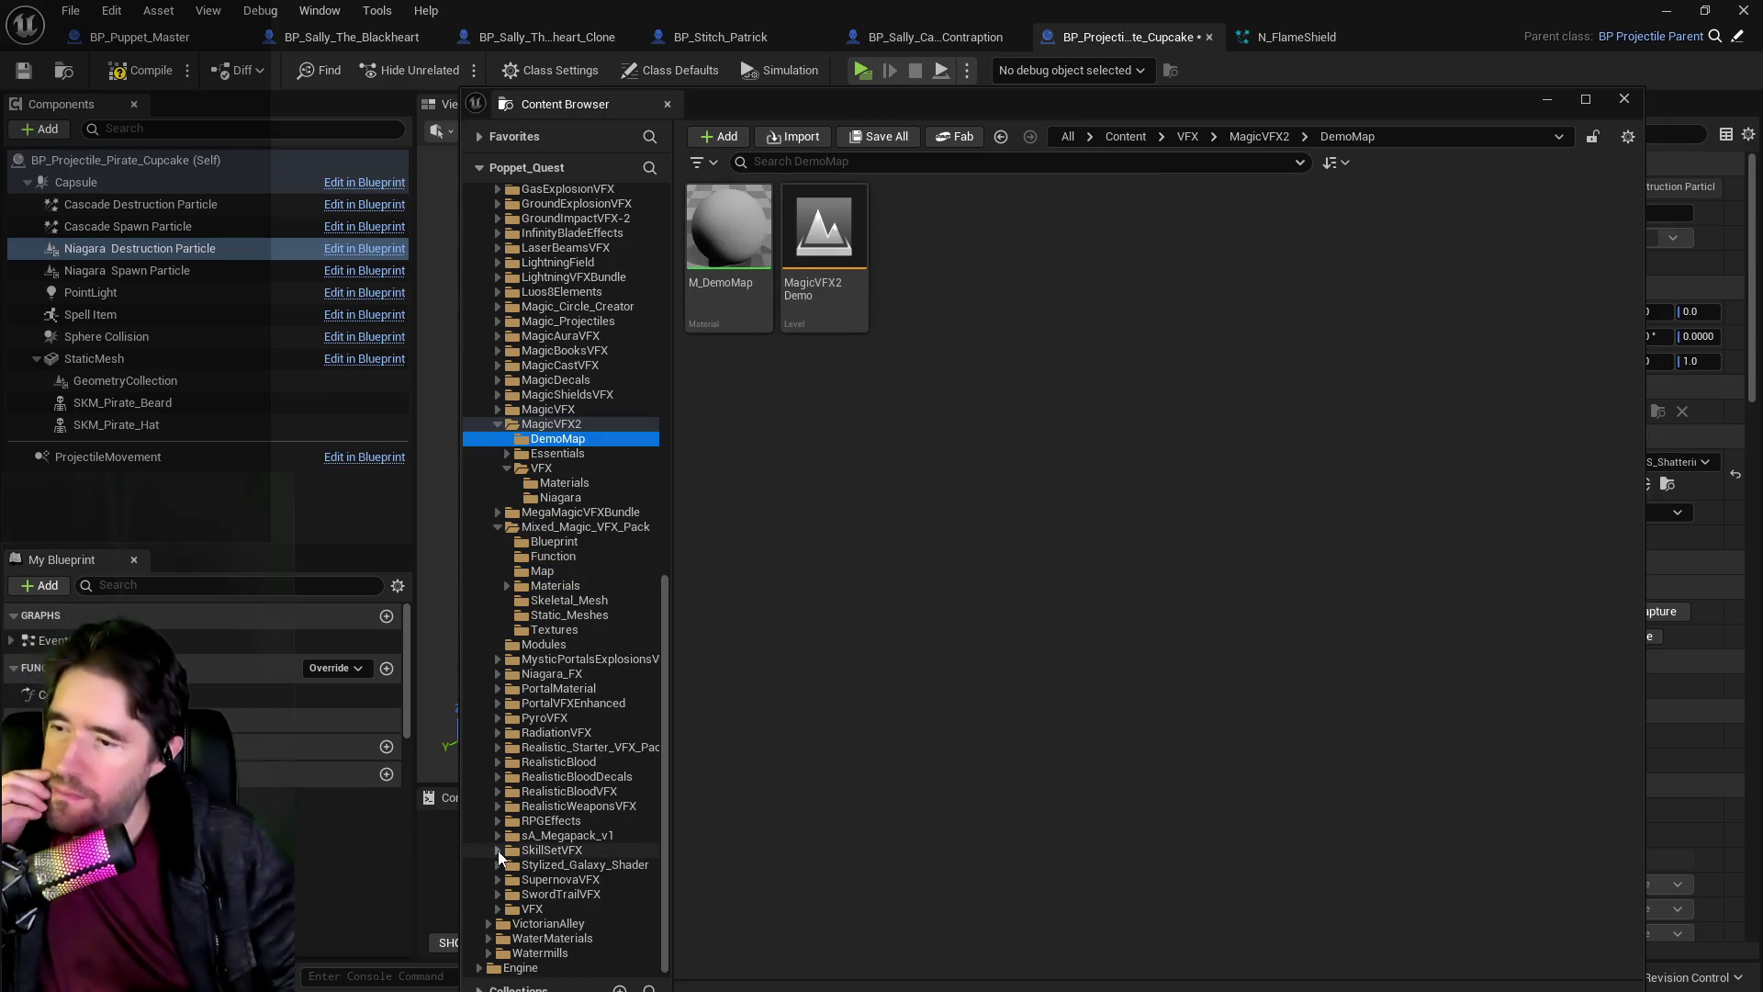
click(498, 822)
click(539, 850)
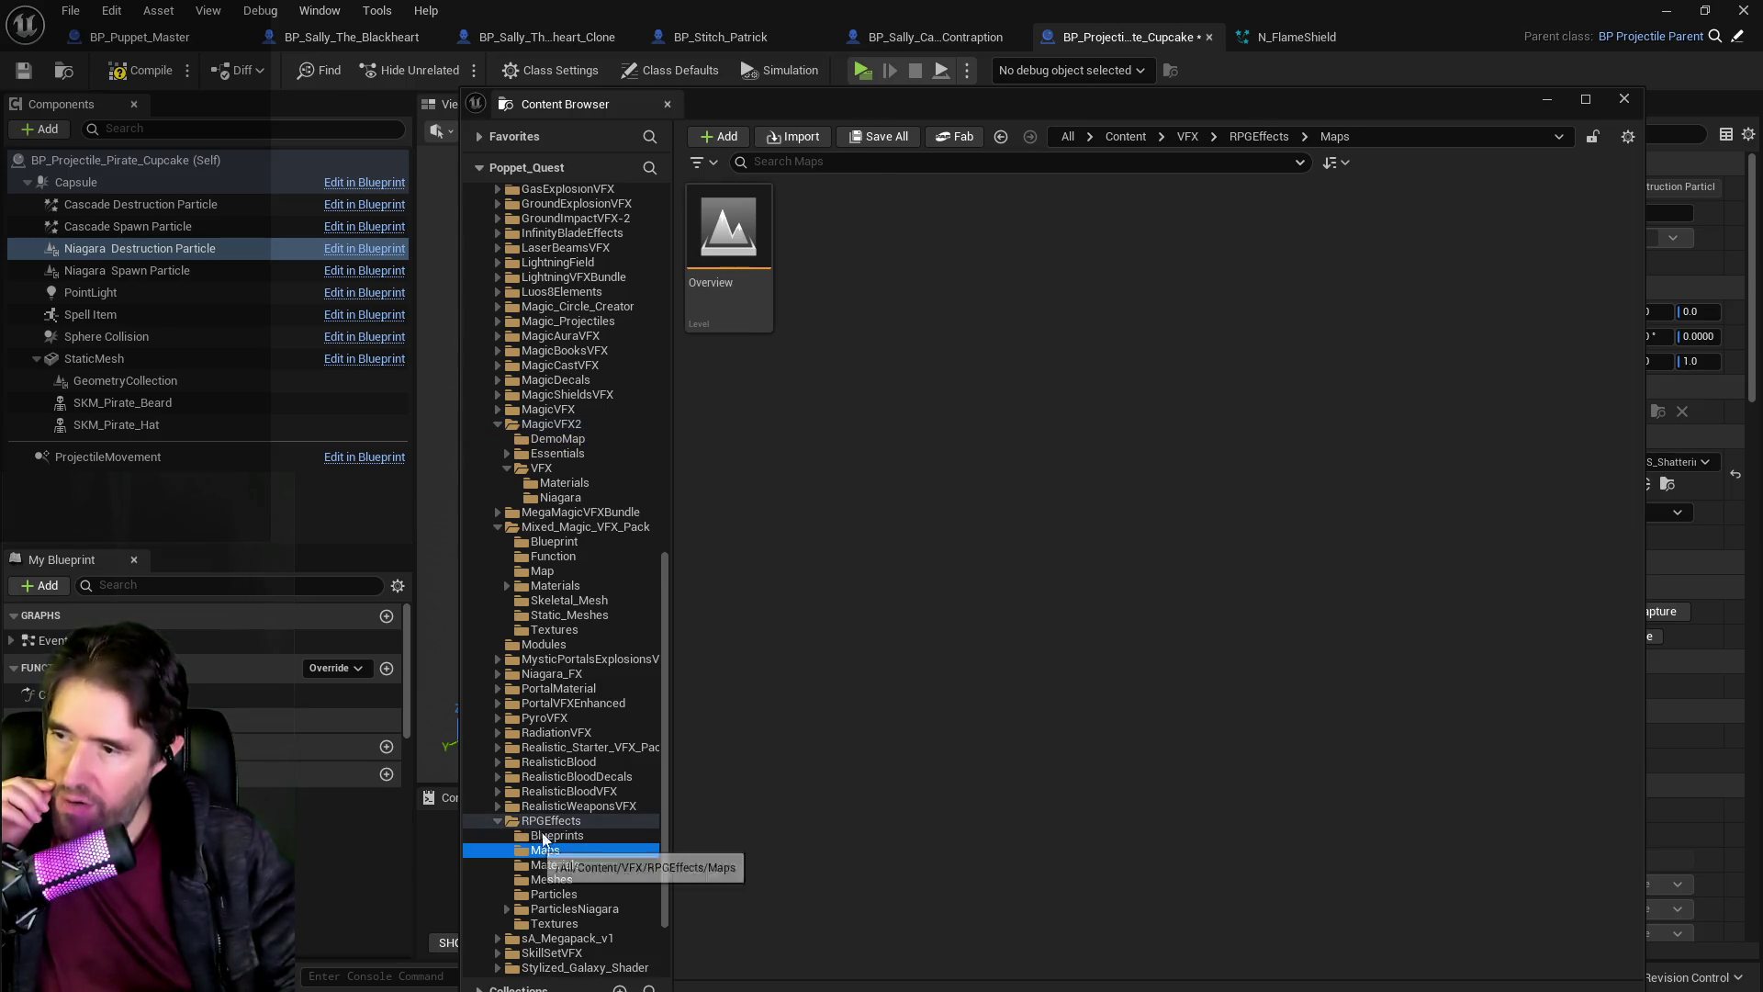
double_click(725, 263)
key(Return)
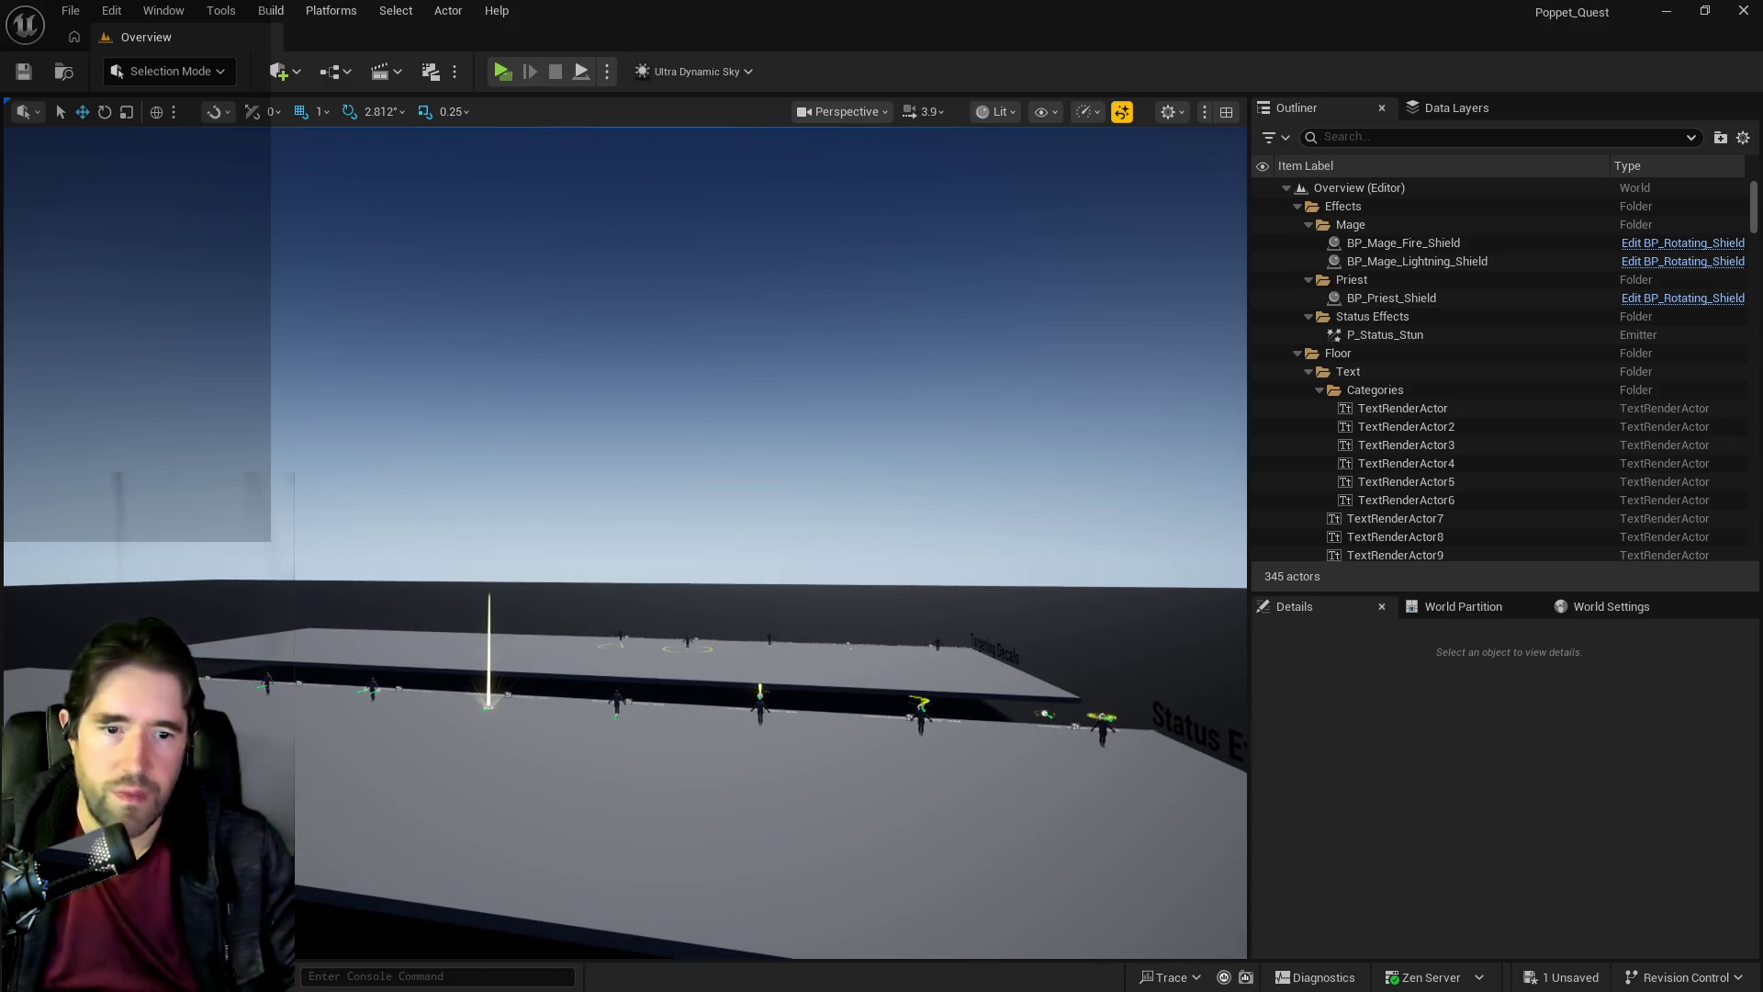
Open a floating Content Browser and expand MagicVFX down to its Essentials folder.
key(ctrl+shift+f)
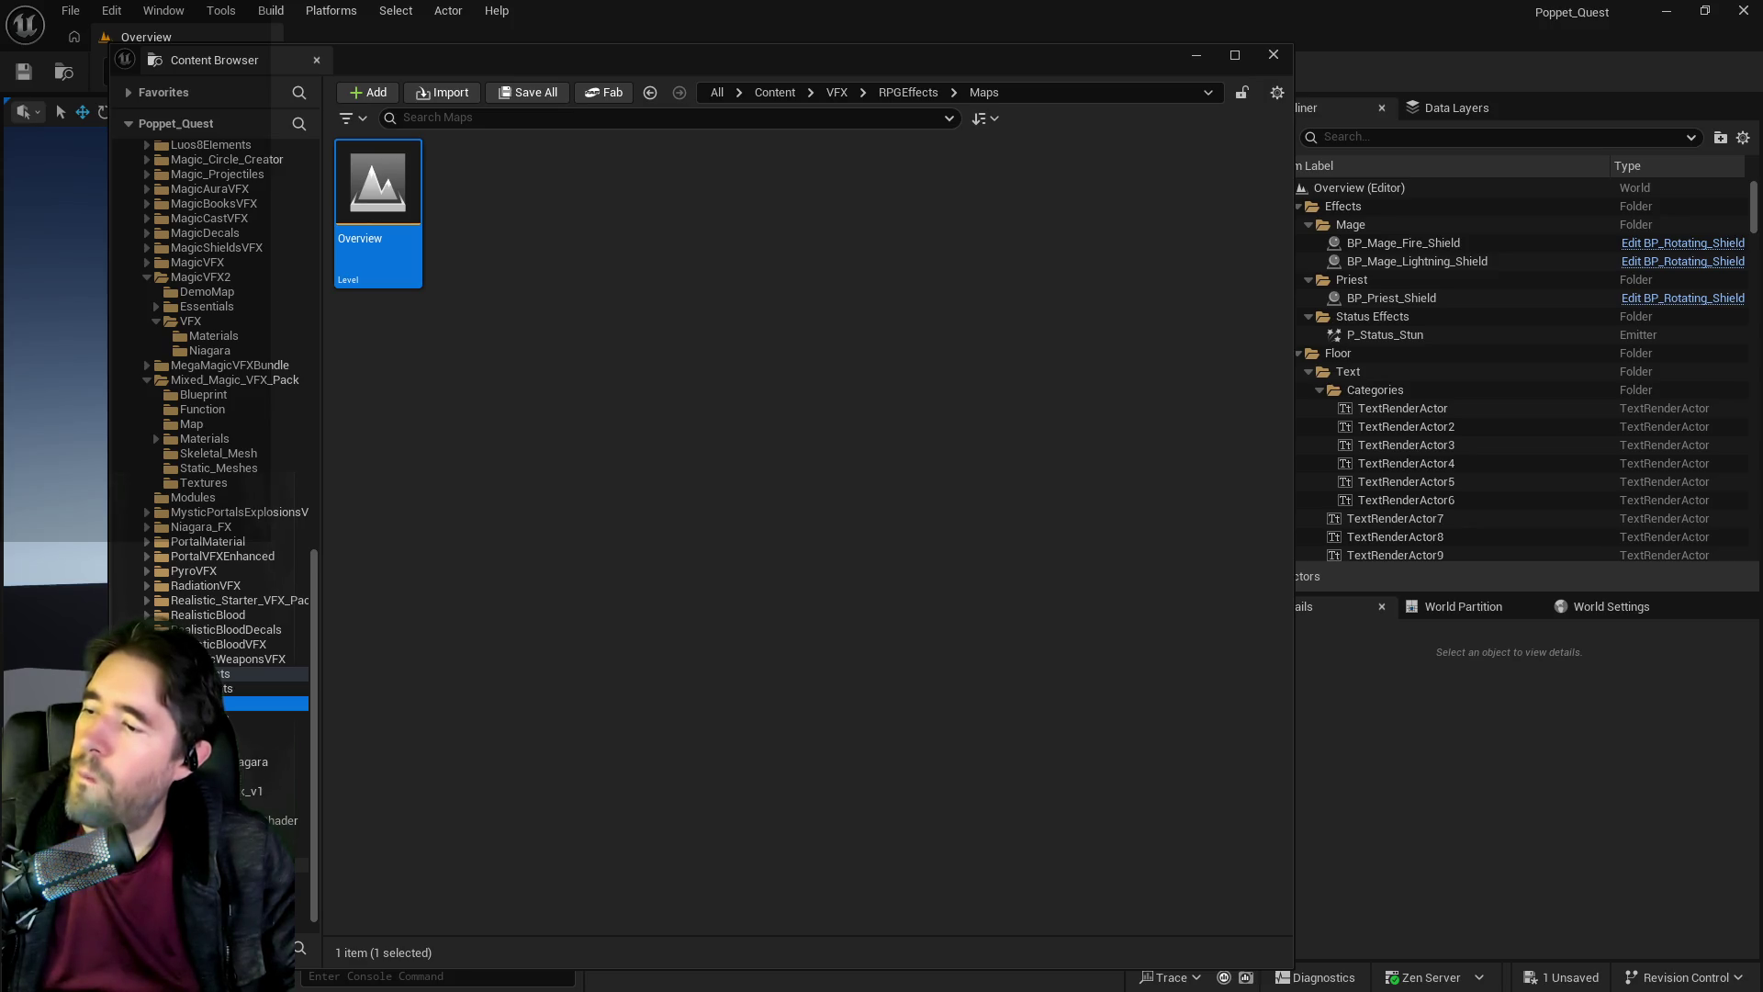
scroll(211, 505, up, 4)
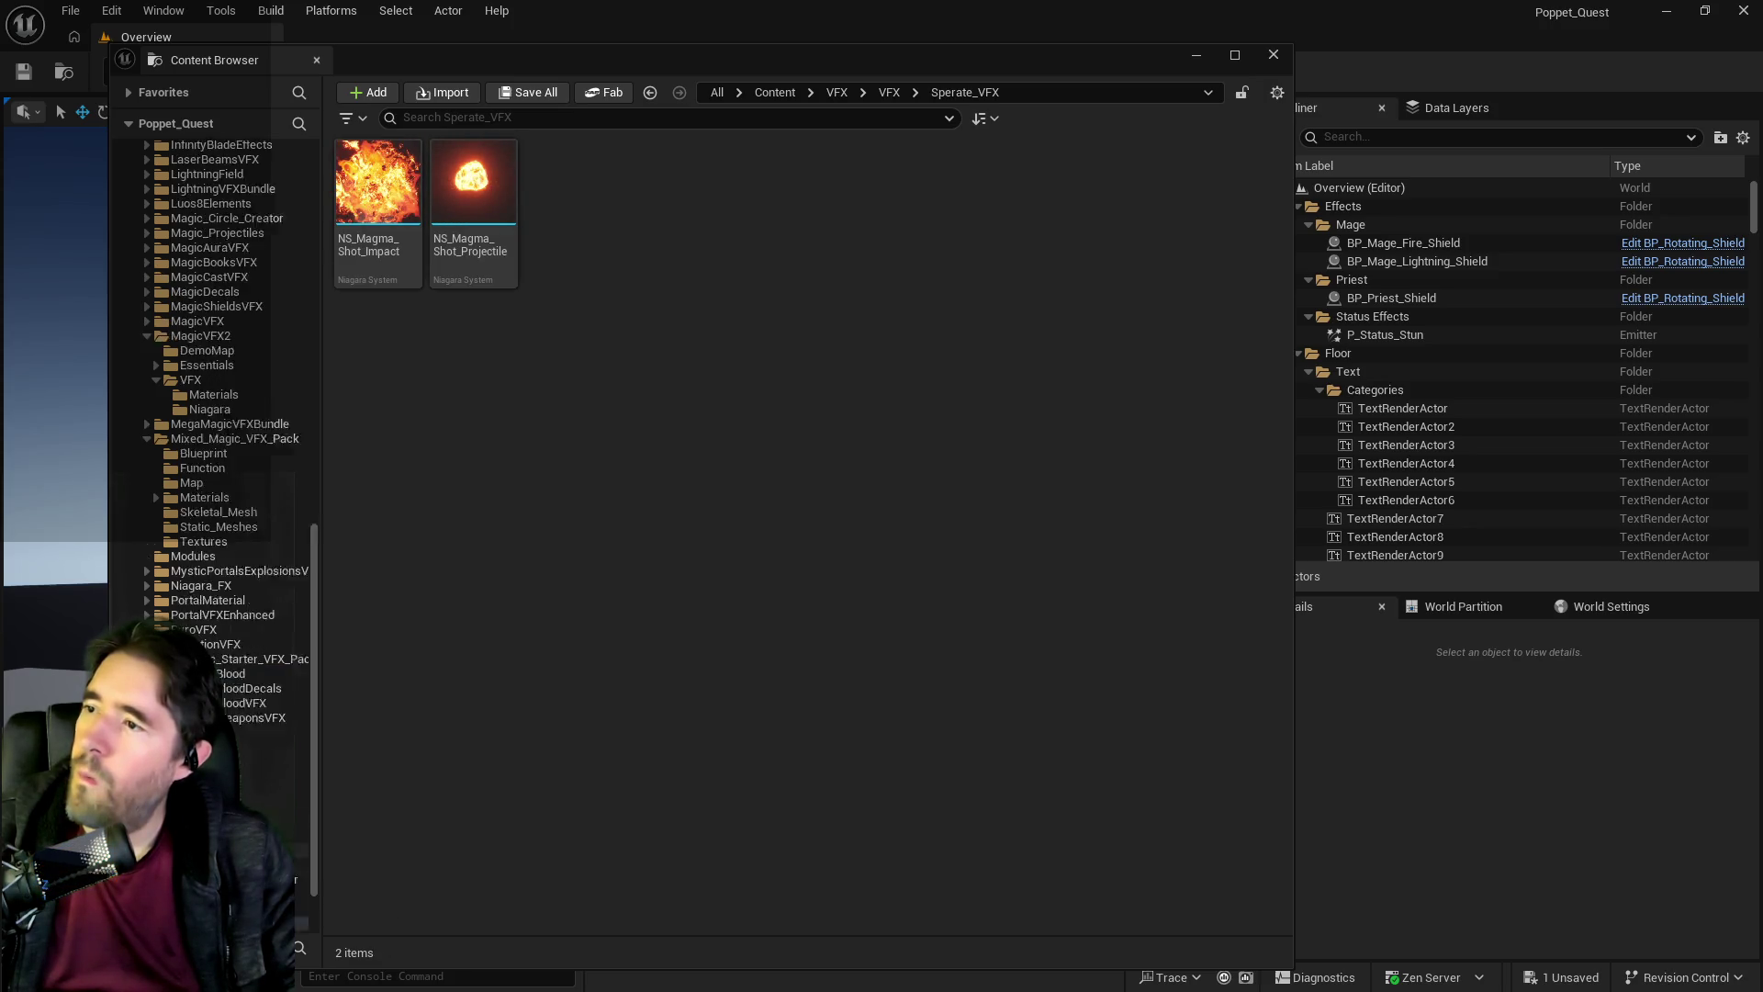
scroll(147, 434, up, 1)
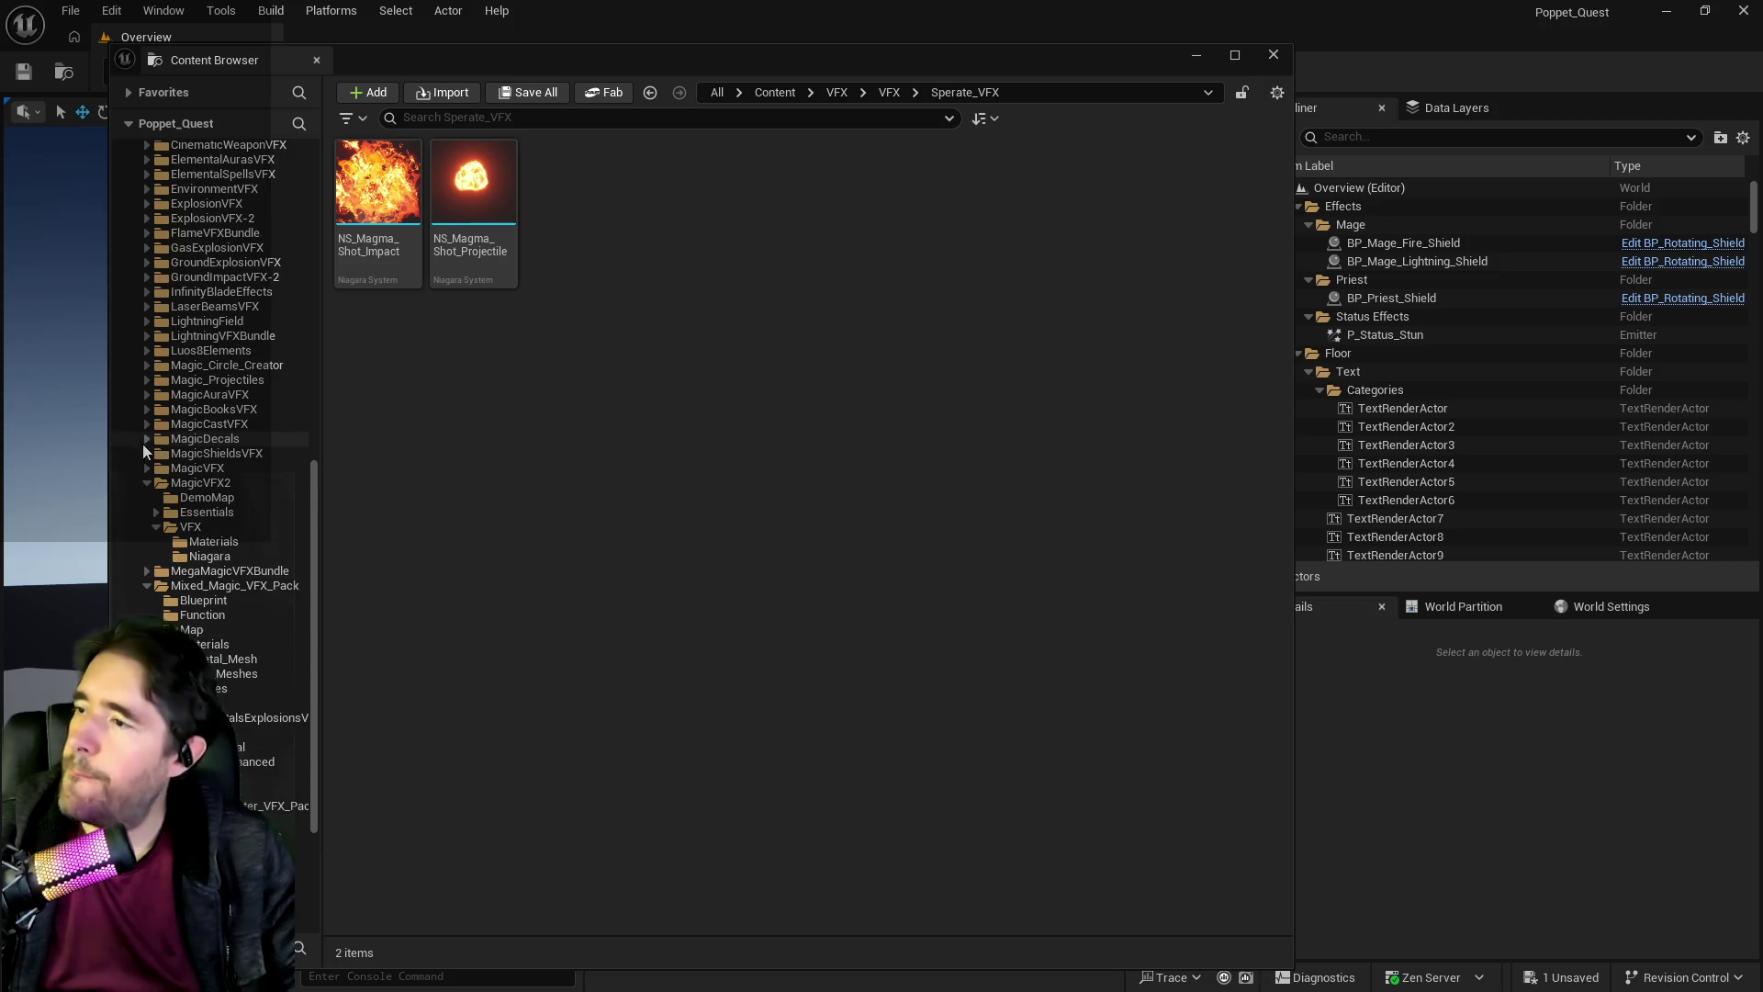
click(146, 468)
click(175, 498)
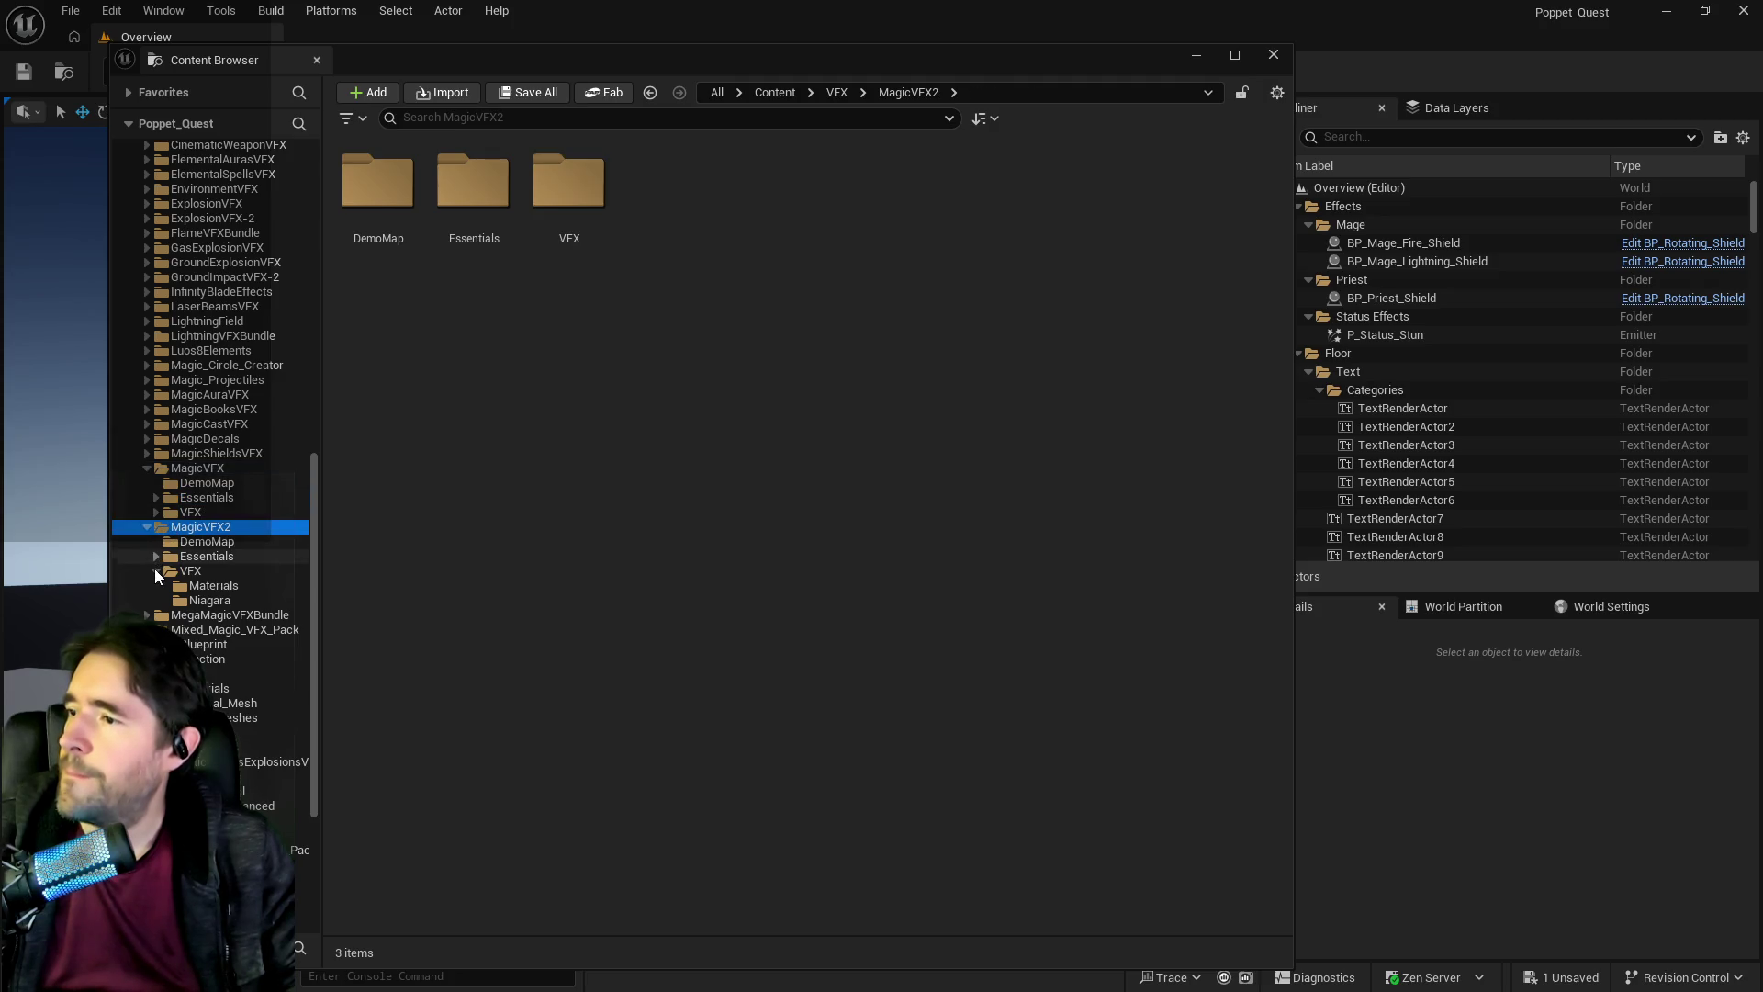
Browse the ExplosionVFX folders to the ten N_Explosion systems and the DemoMap folder.
click(189, 601)
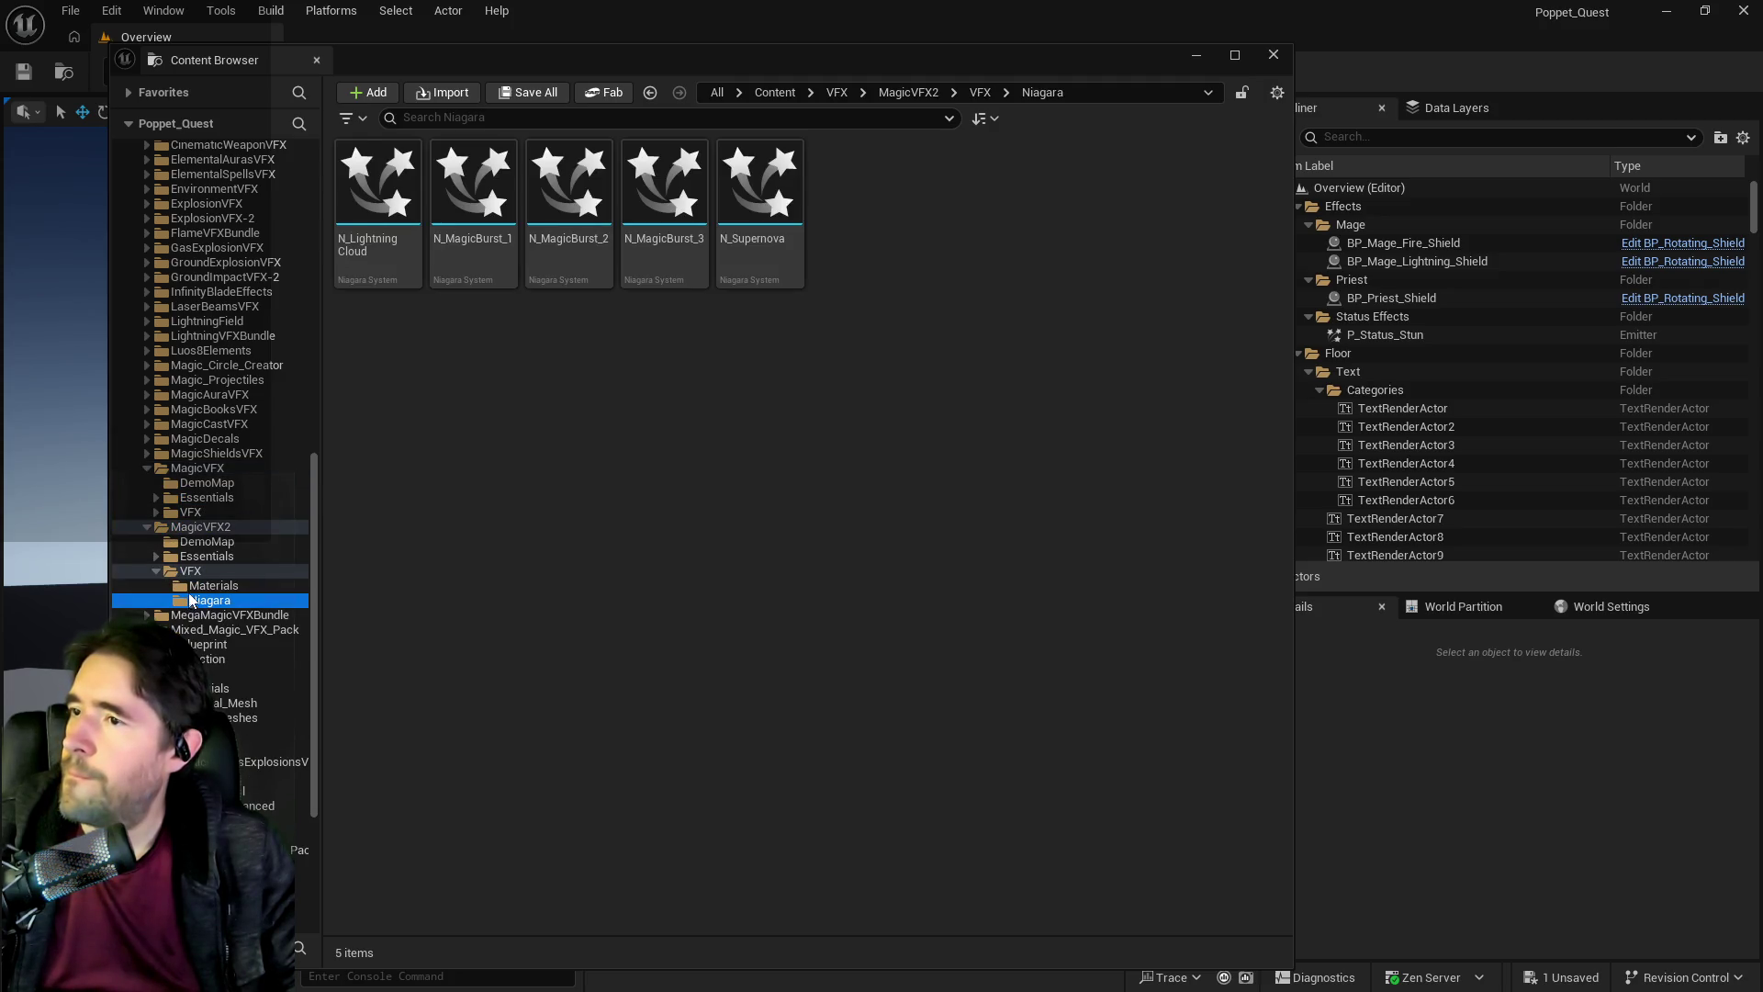
scroll(174, 588, up, 5)
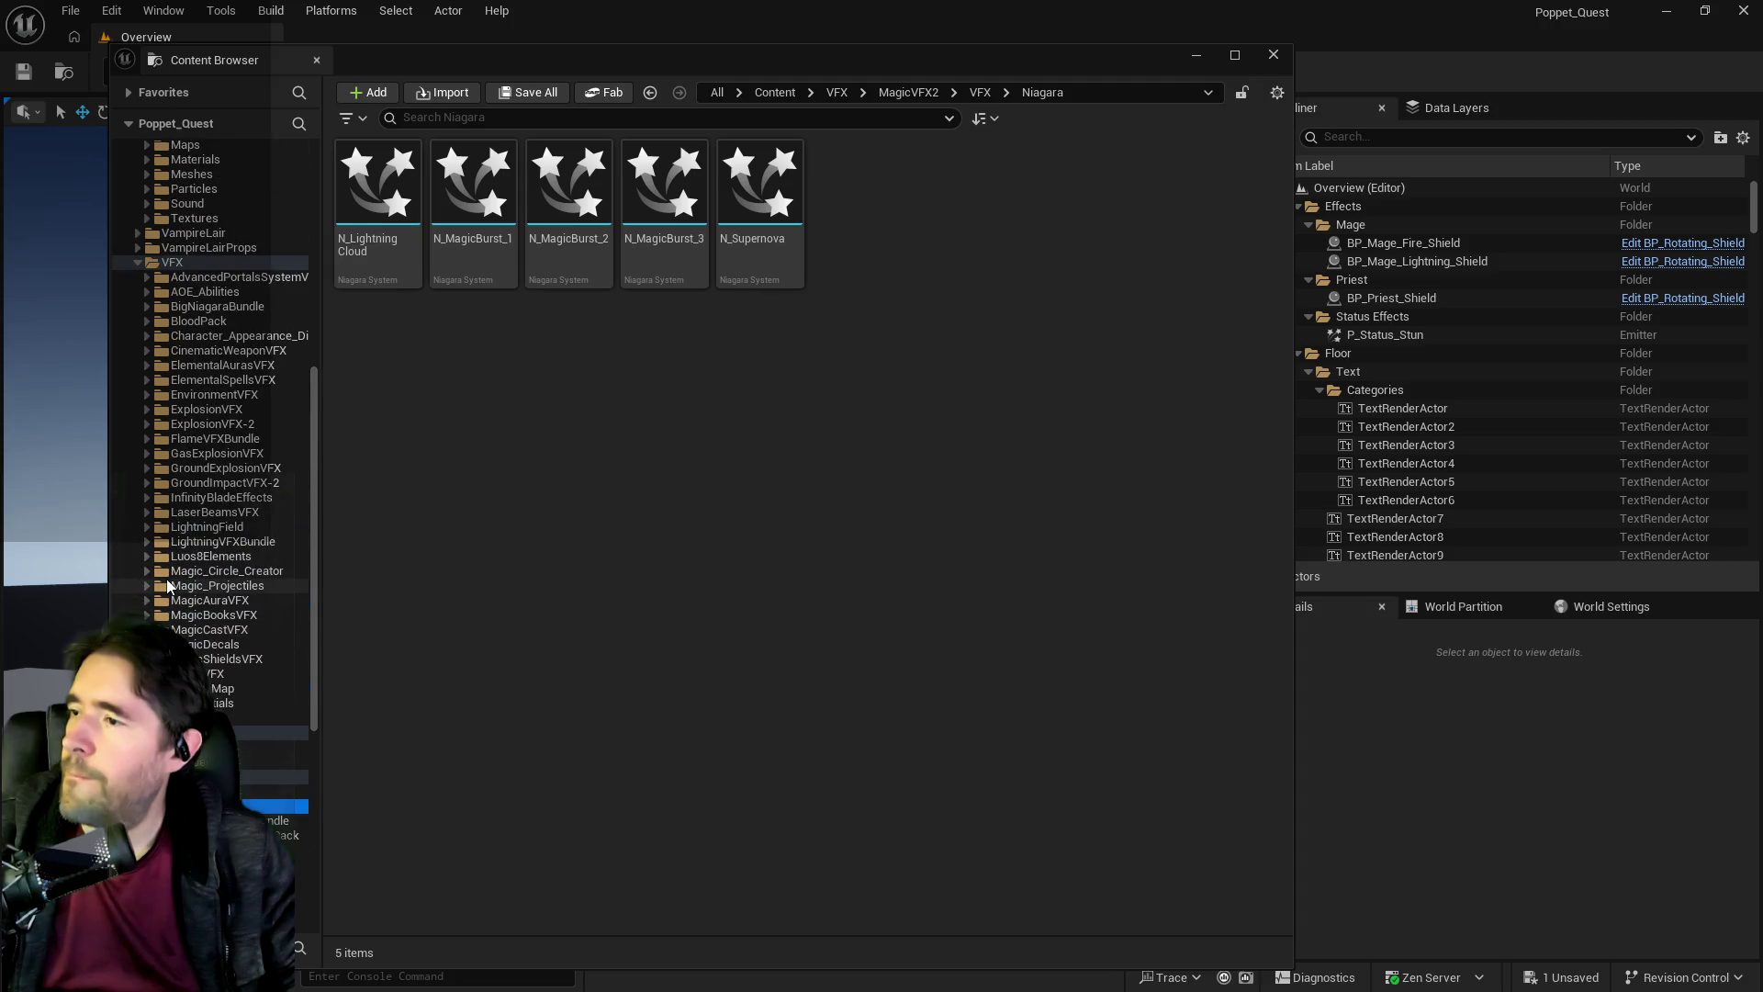
click(147, 409)
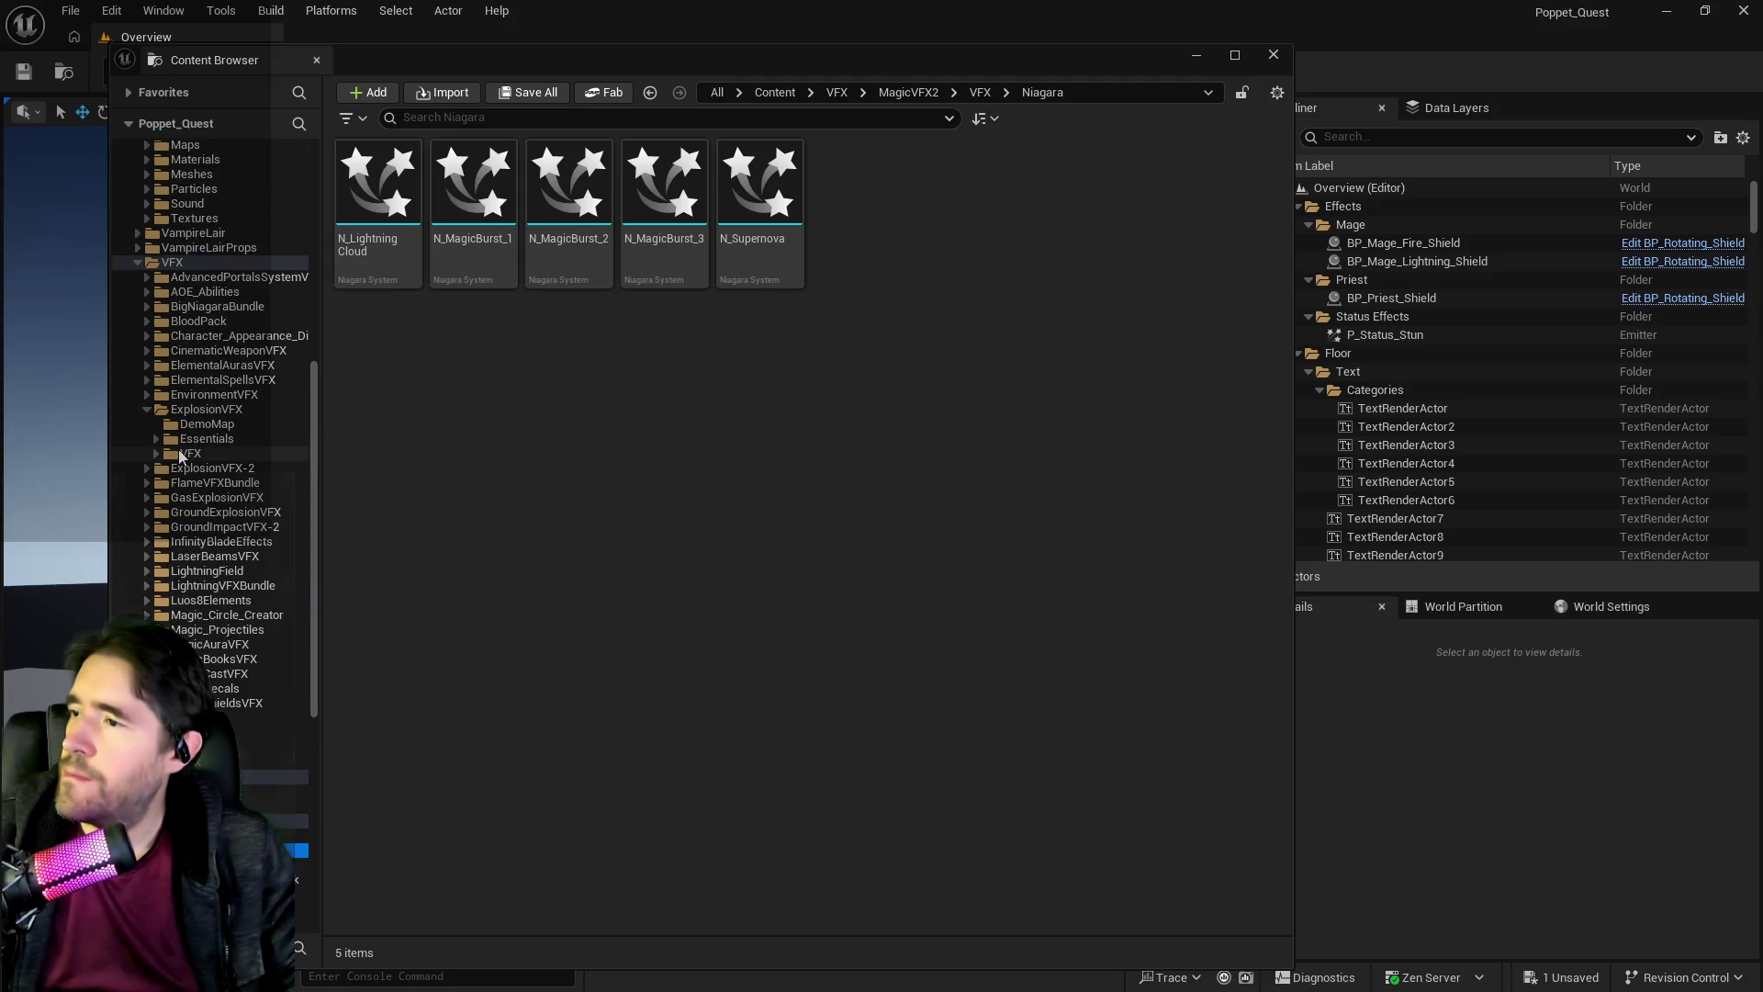
click(182, 454)
click(156, 453)
click(161, 483)
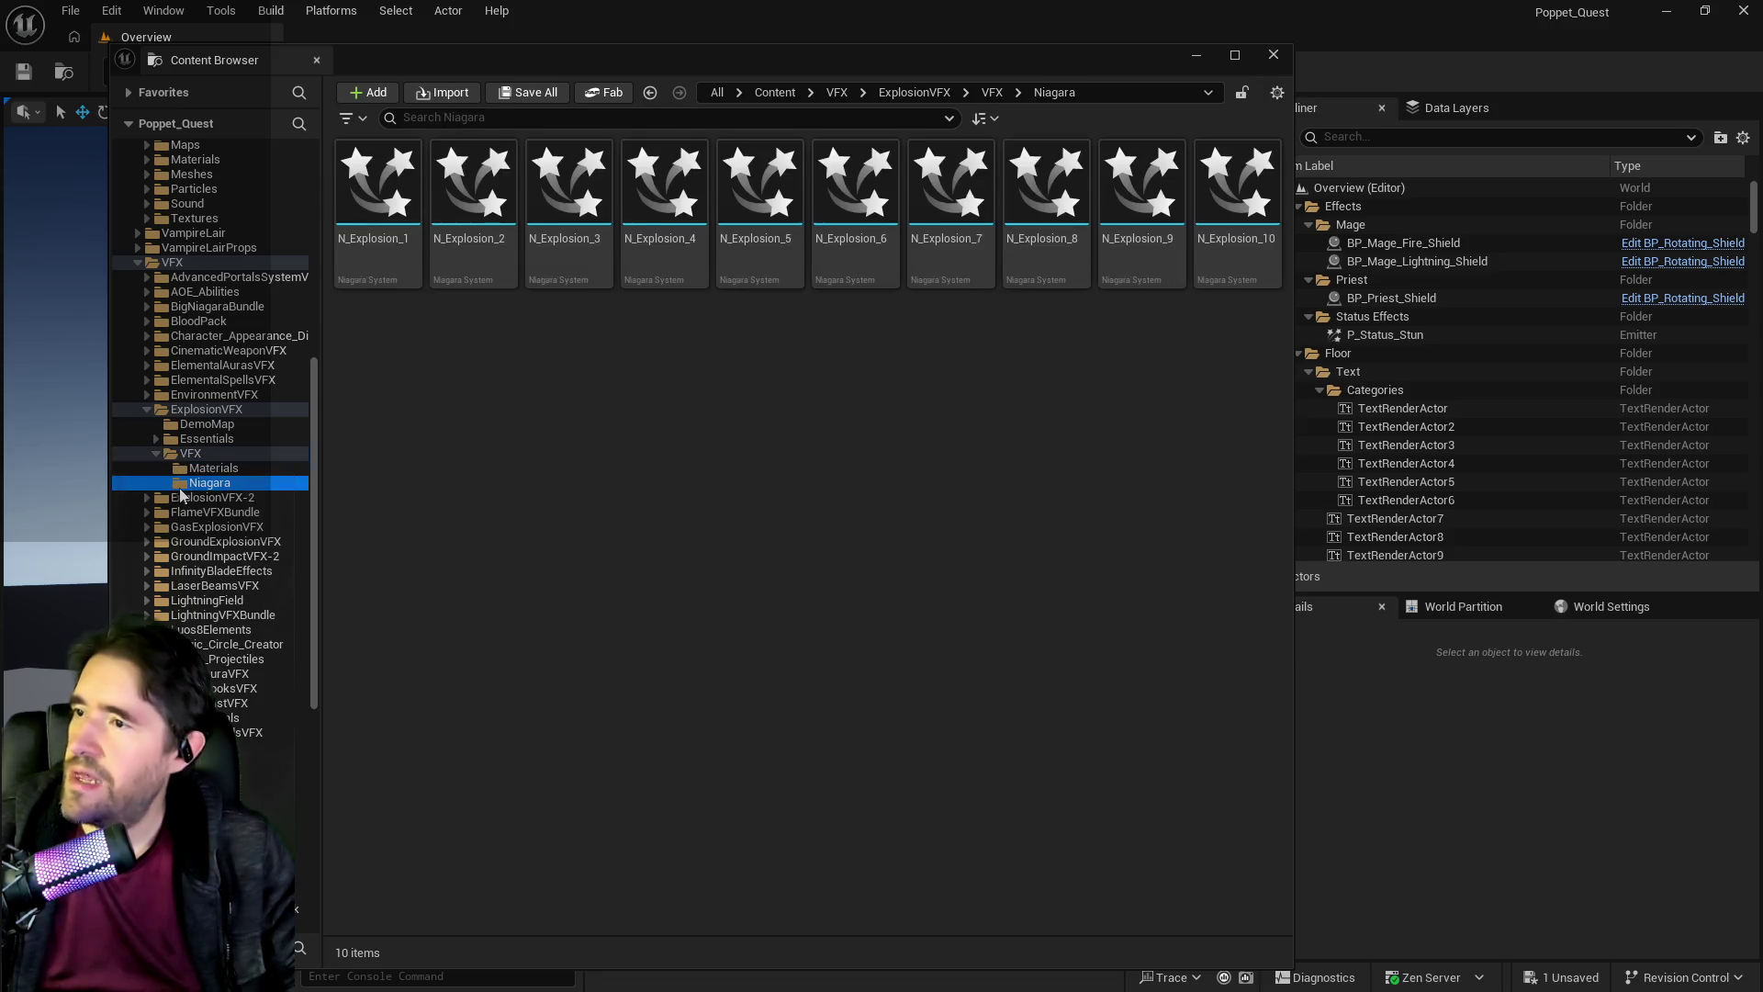
click(205, 424)
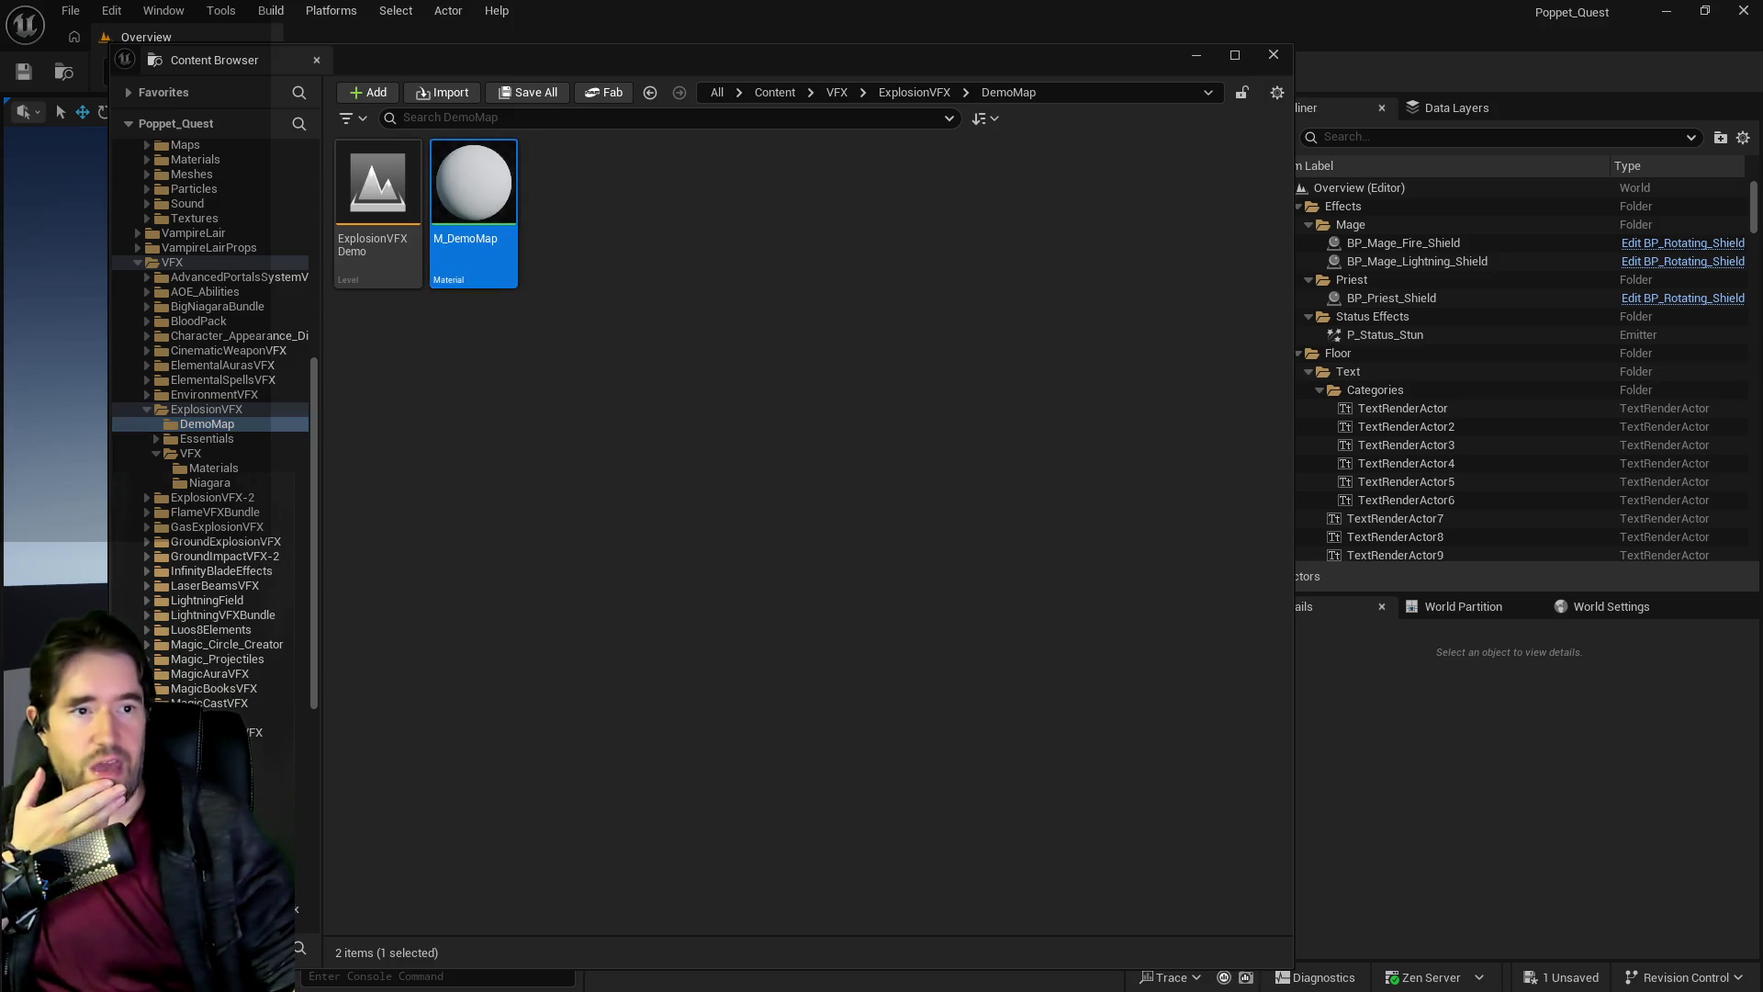
Open the ExplosionVFX Demo level, choosing Save Selected for the pending content.
double_click(377, 183)
click(923, 716)
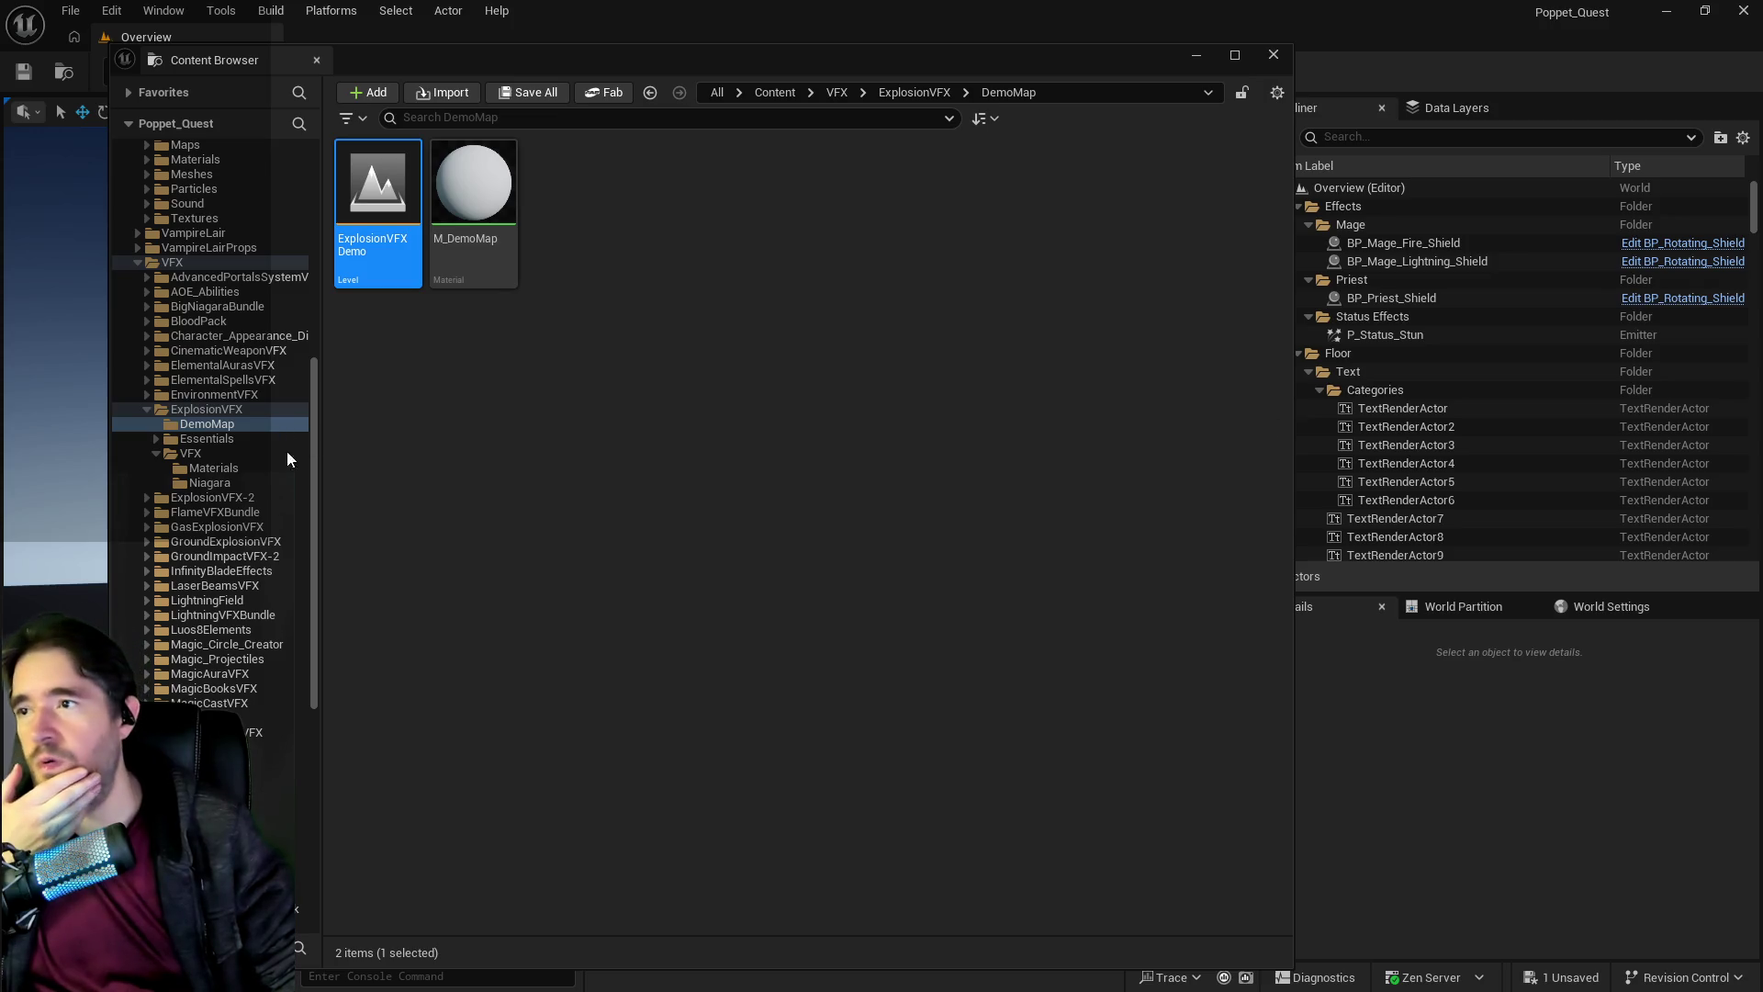
click(1197, 55)
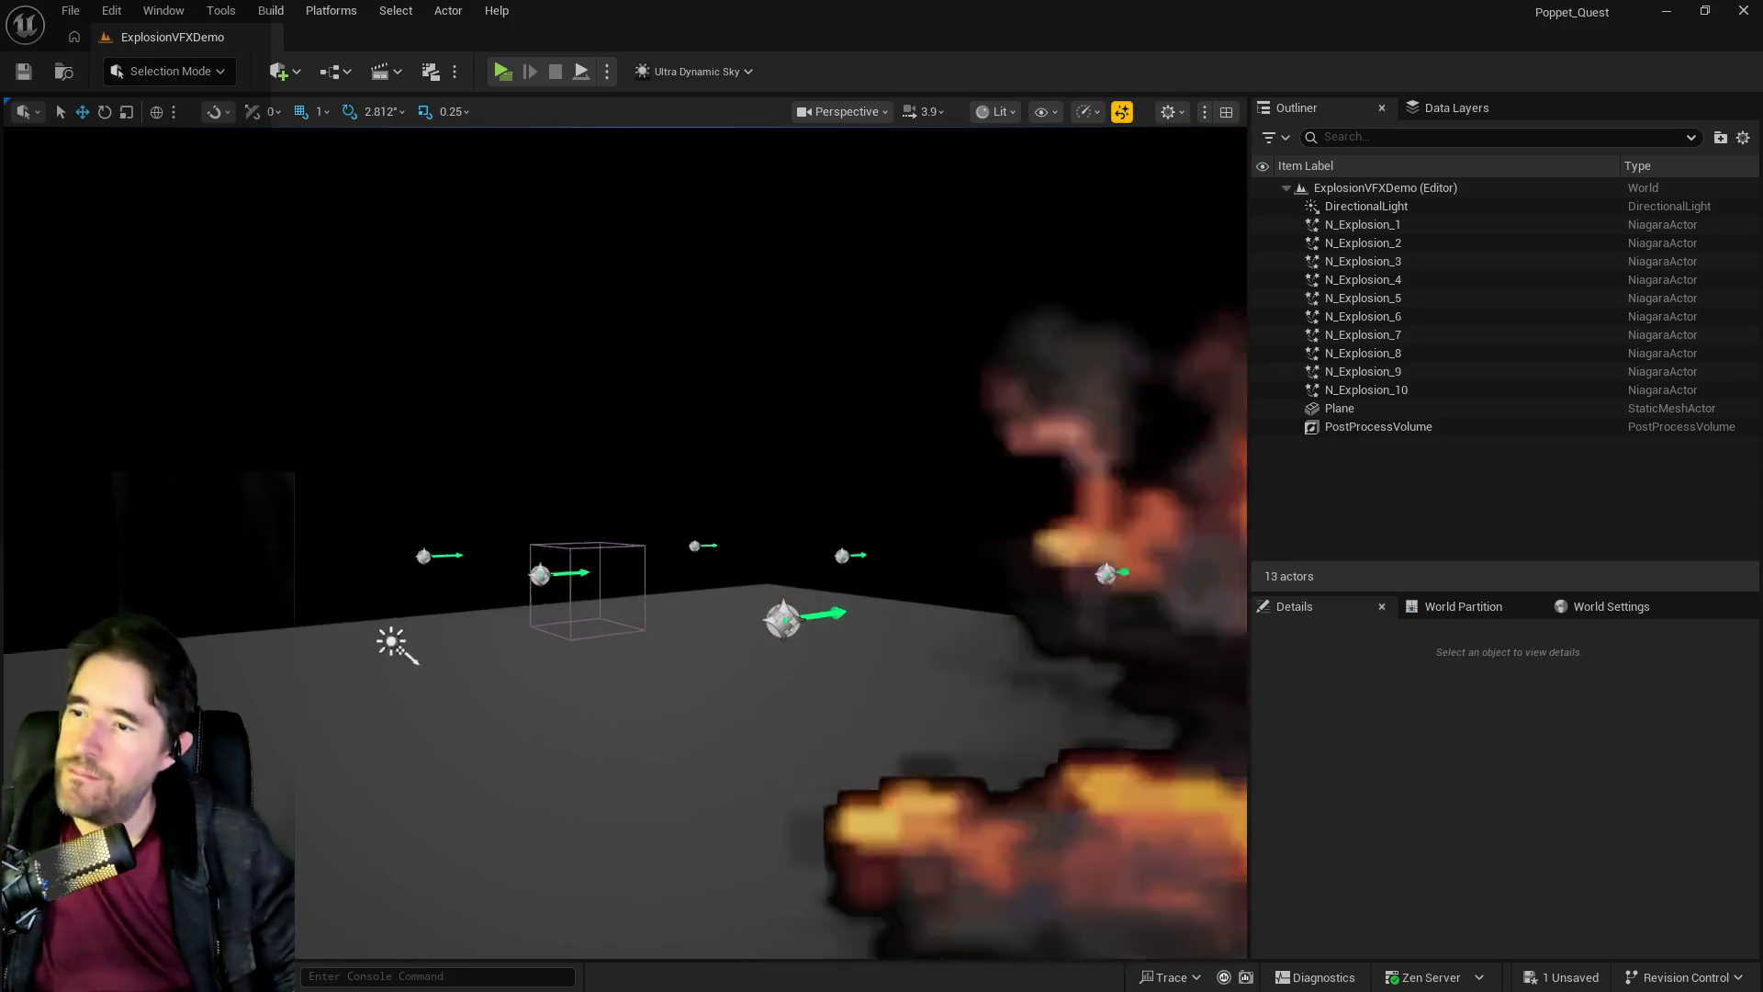
Orbit the demo level view and select the N_Explosion_9 effect actor.
mouse_move(295, 689)
mouse_down()
mouse_move(459, 680)
mouse_move(827, 515)
mouse_move(898, 460)
mouse_move(939, 482)
mouse_move(923, 597)
mouse_up()
scroll(740, 411, up, 10)
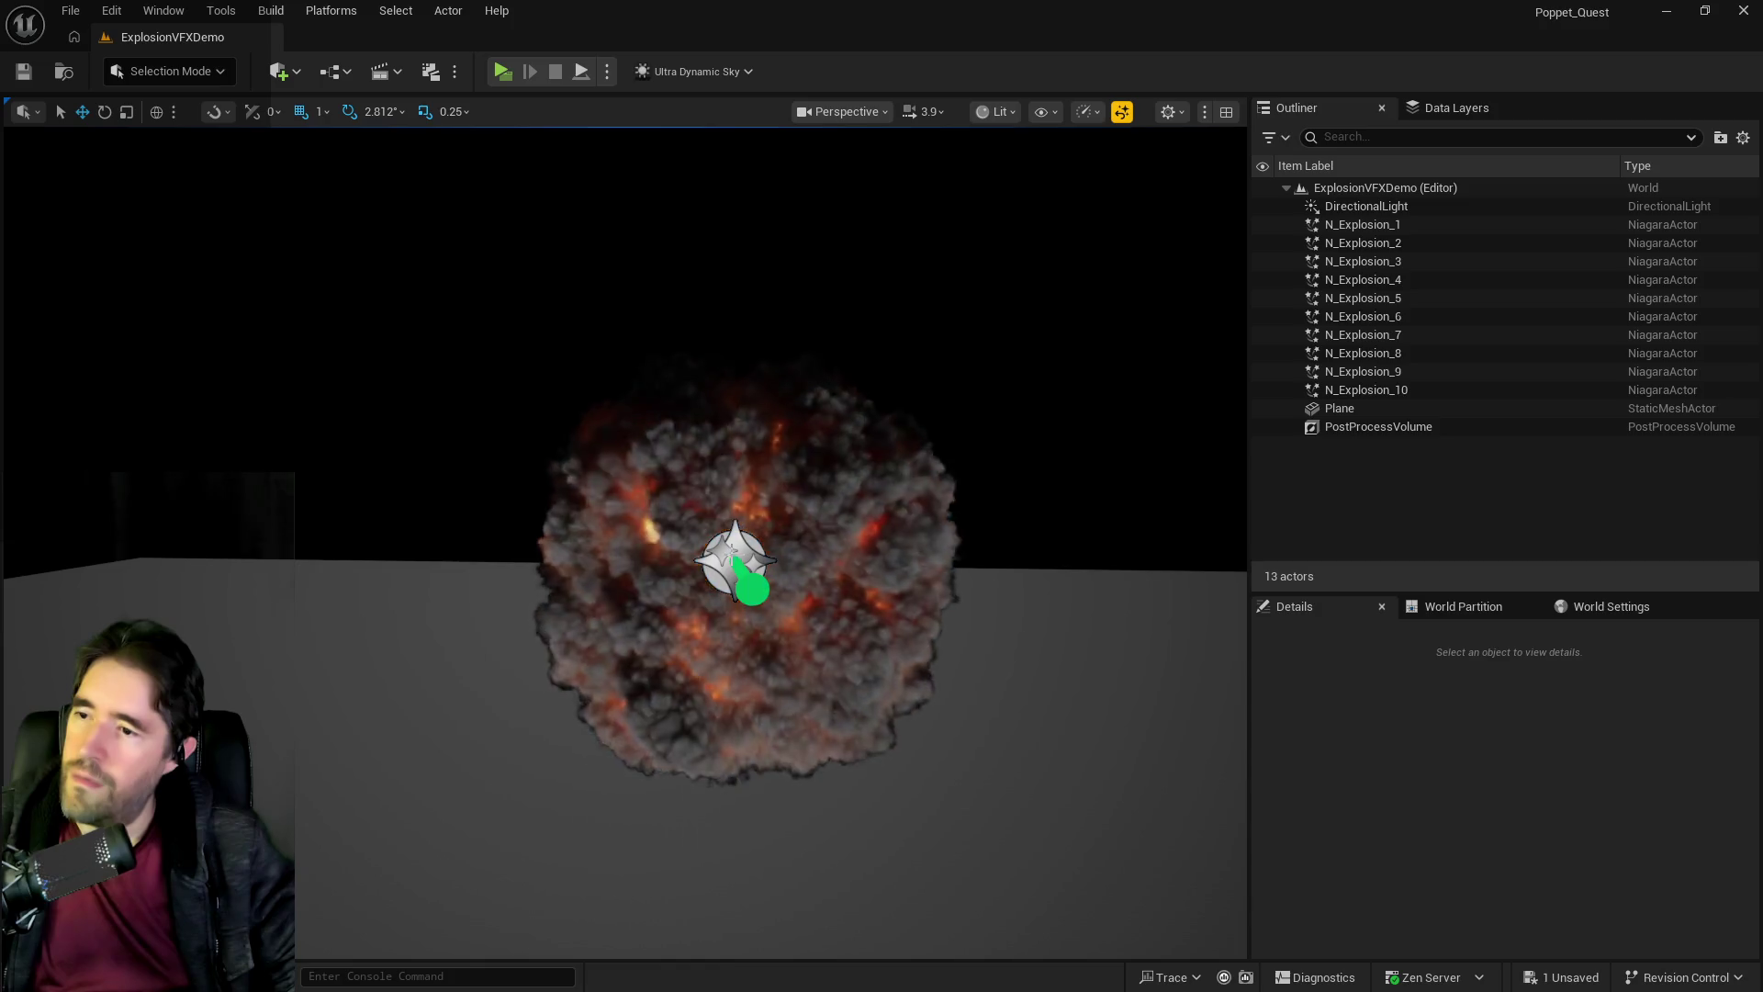
click(732, 556)
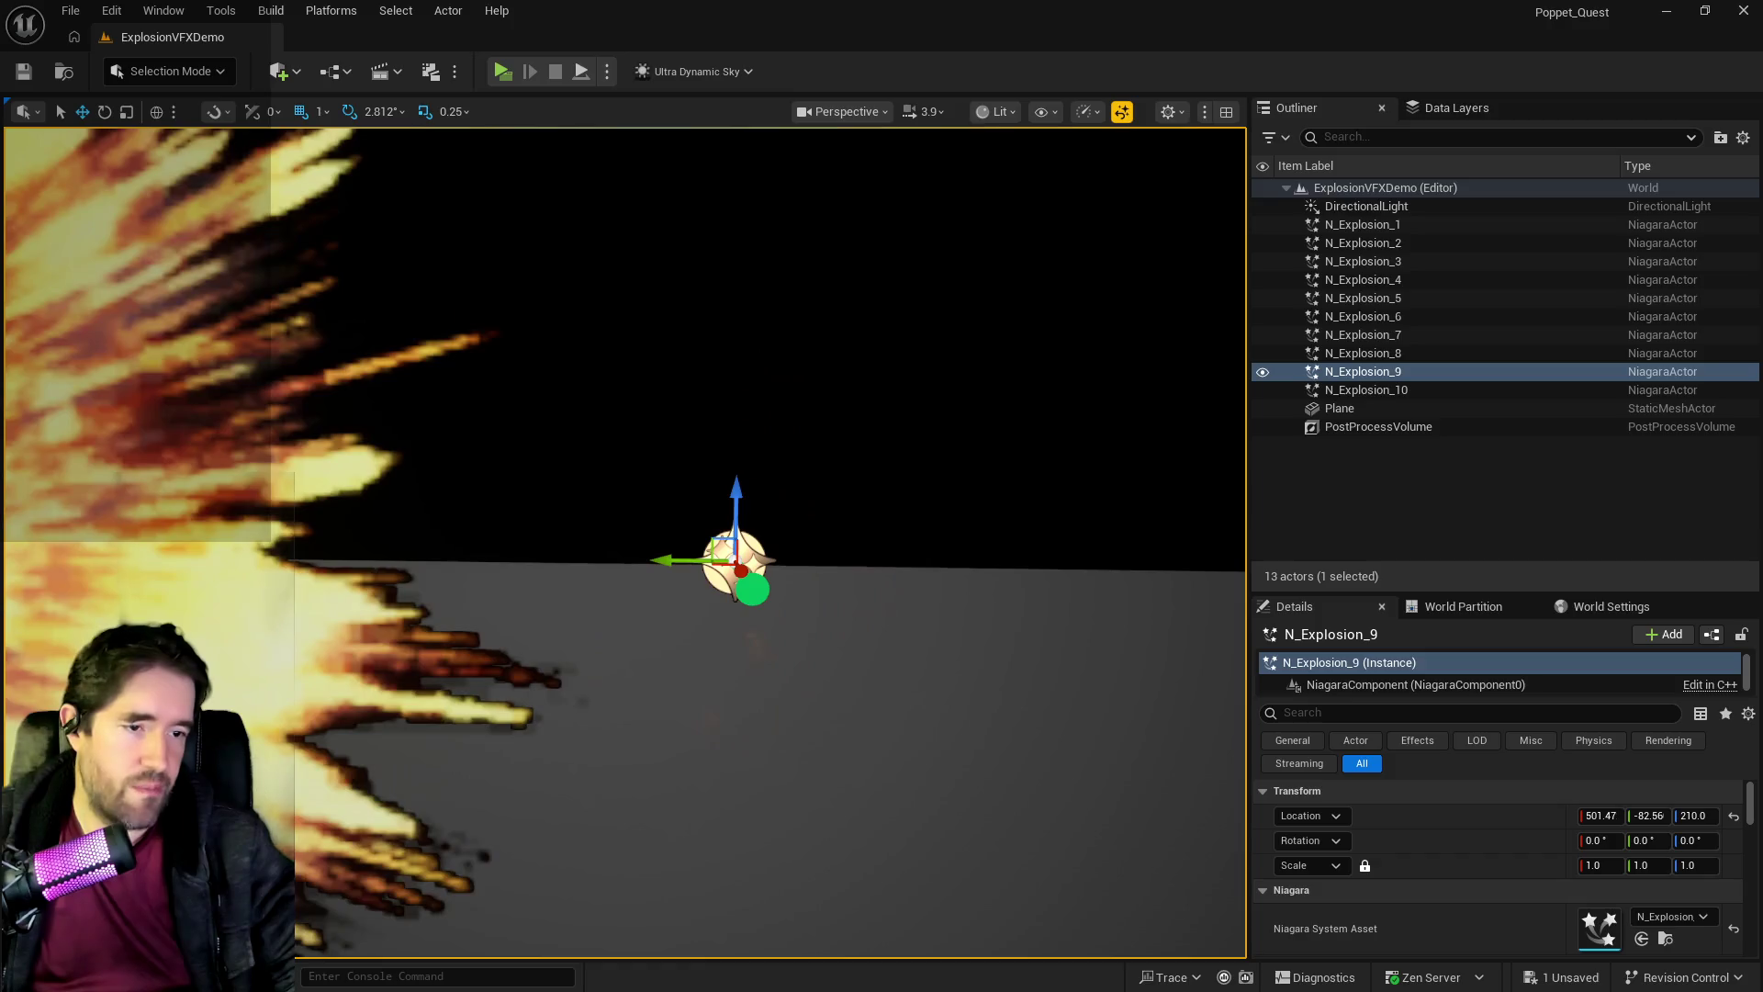
key(ctrl+shift+f)
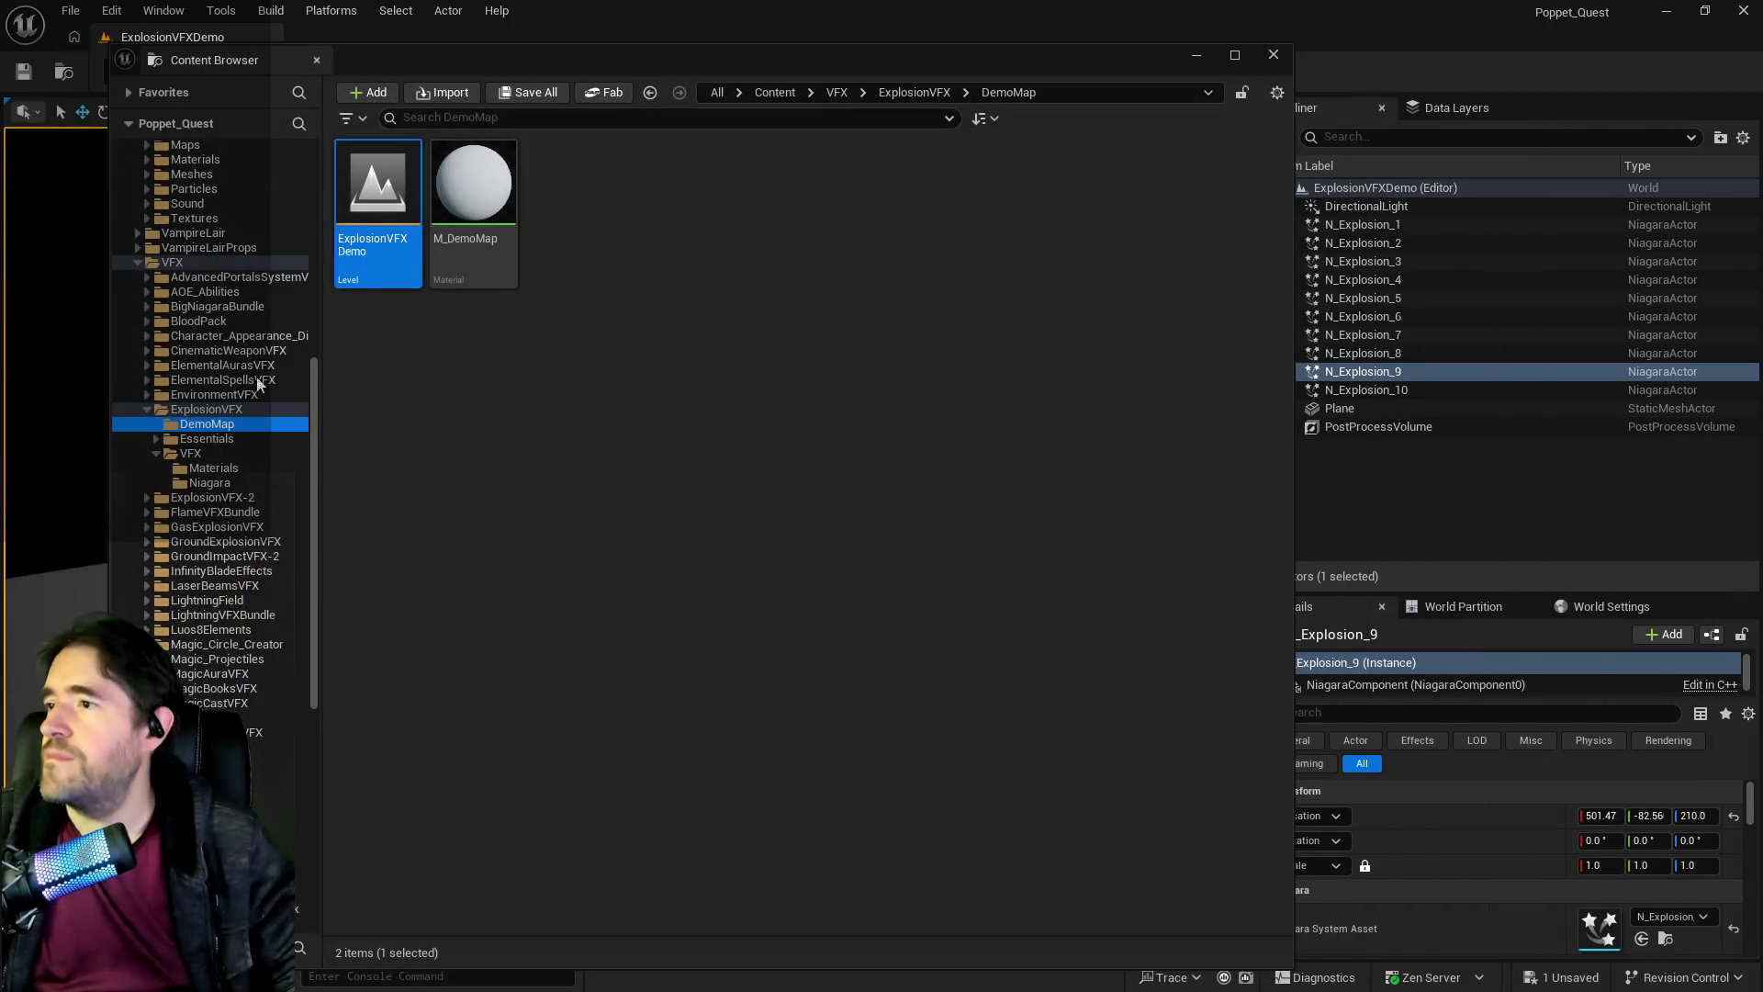
key(ctrl+space)
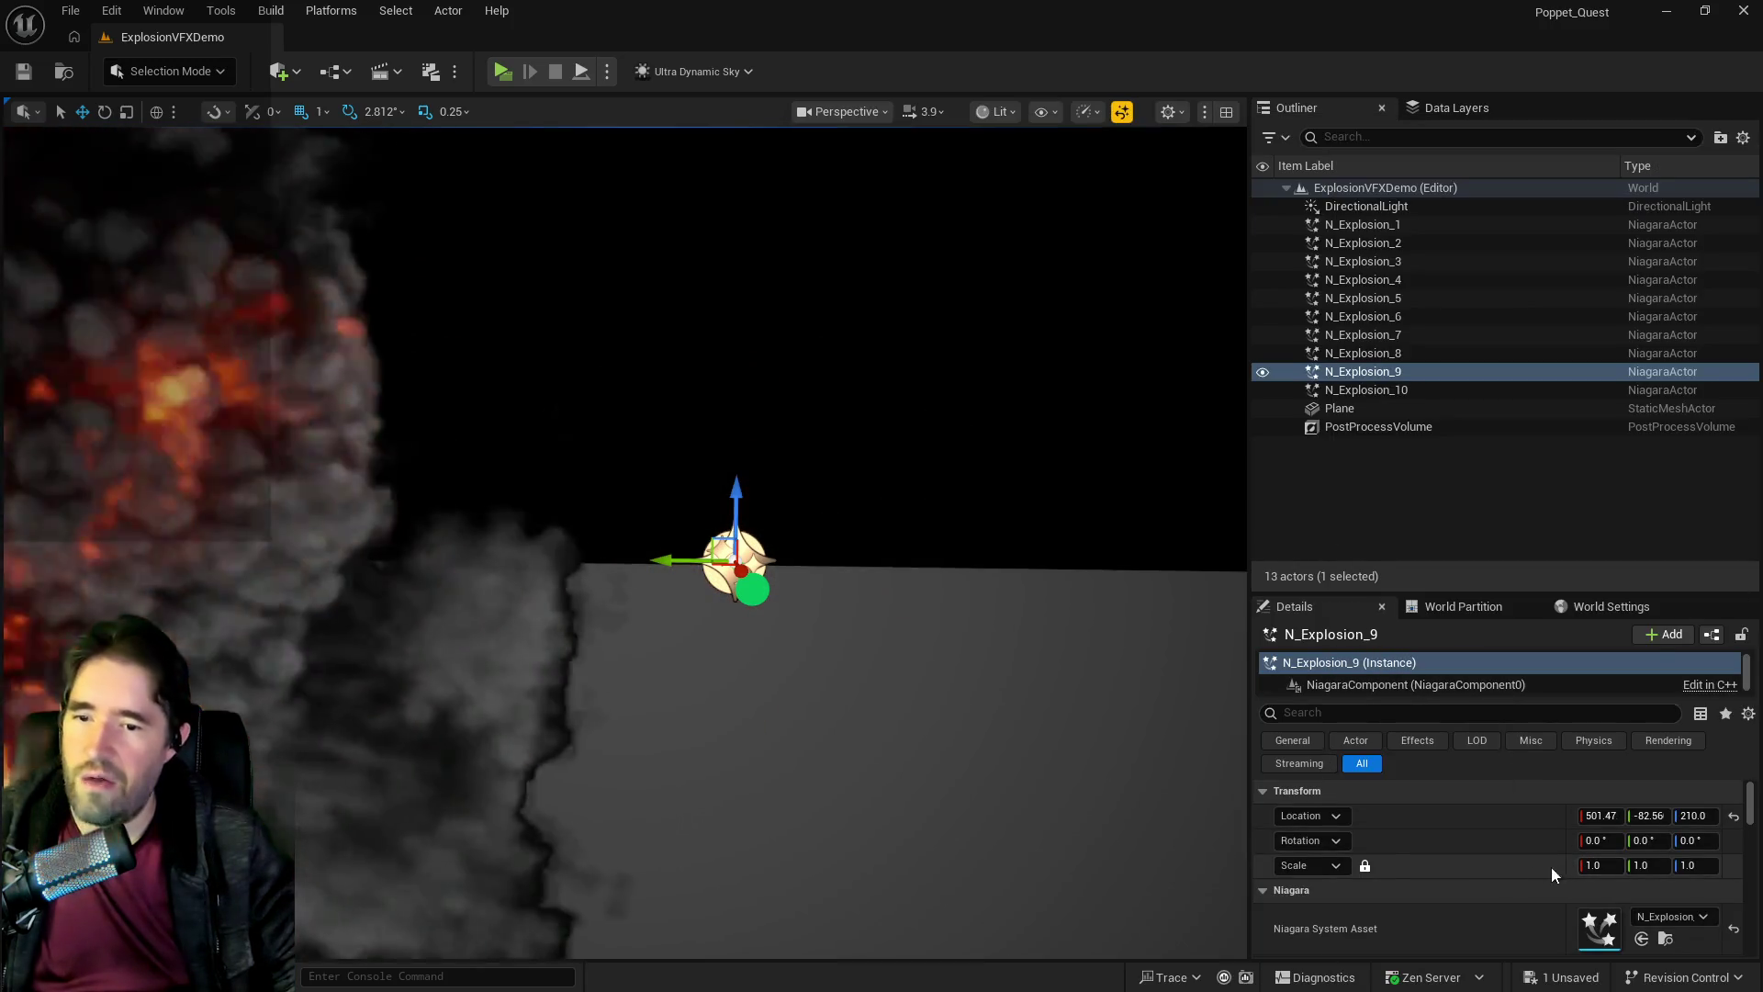
scroll(1419, 866, down, 5)
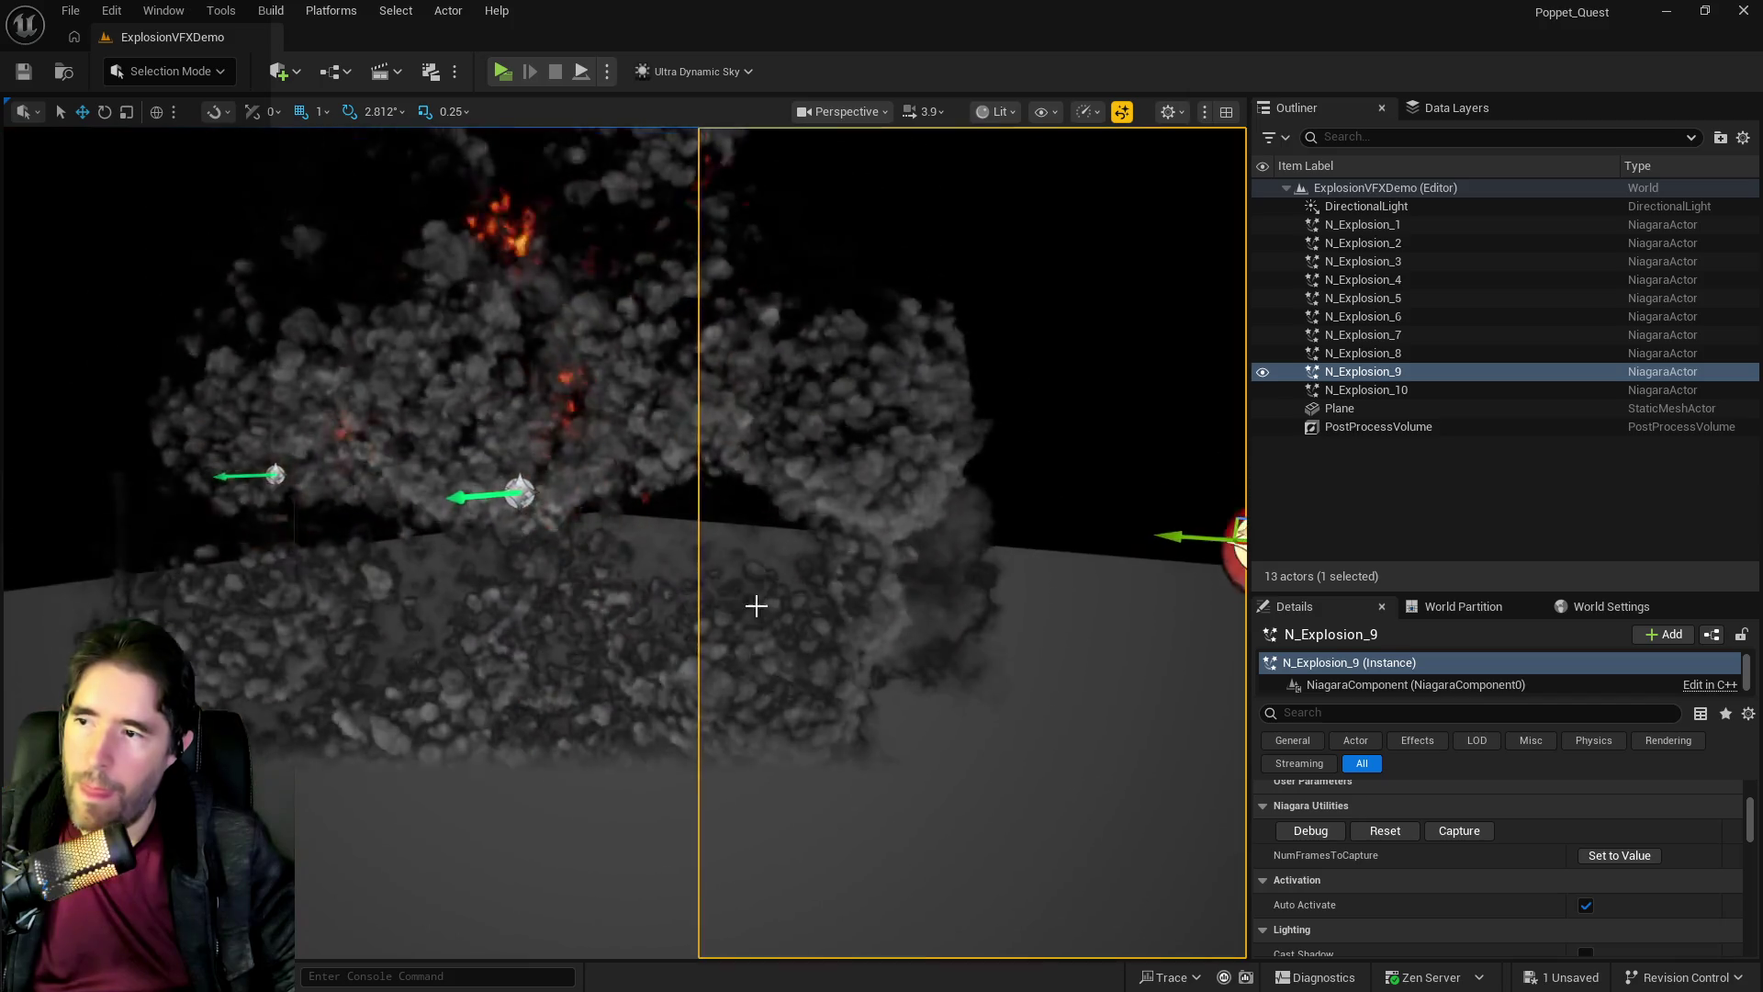
Set N_Explosion_8's ParticleScale to 500.
click(610, 551)
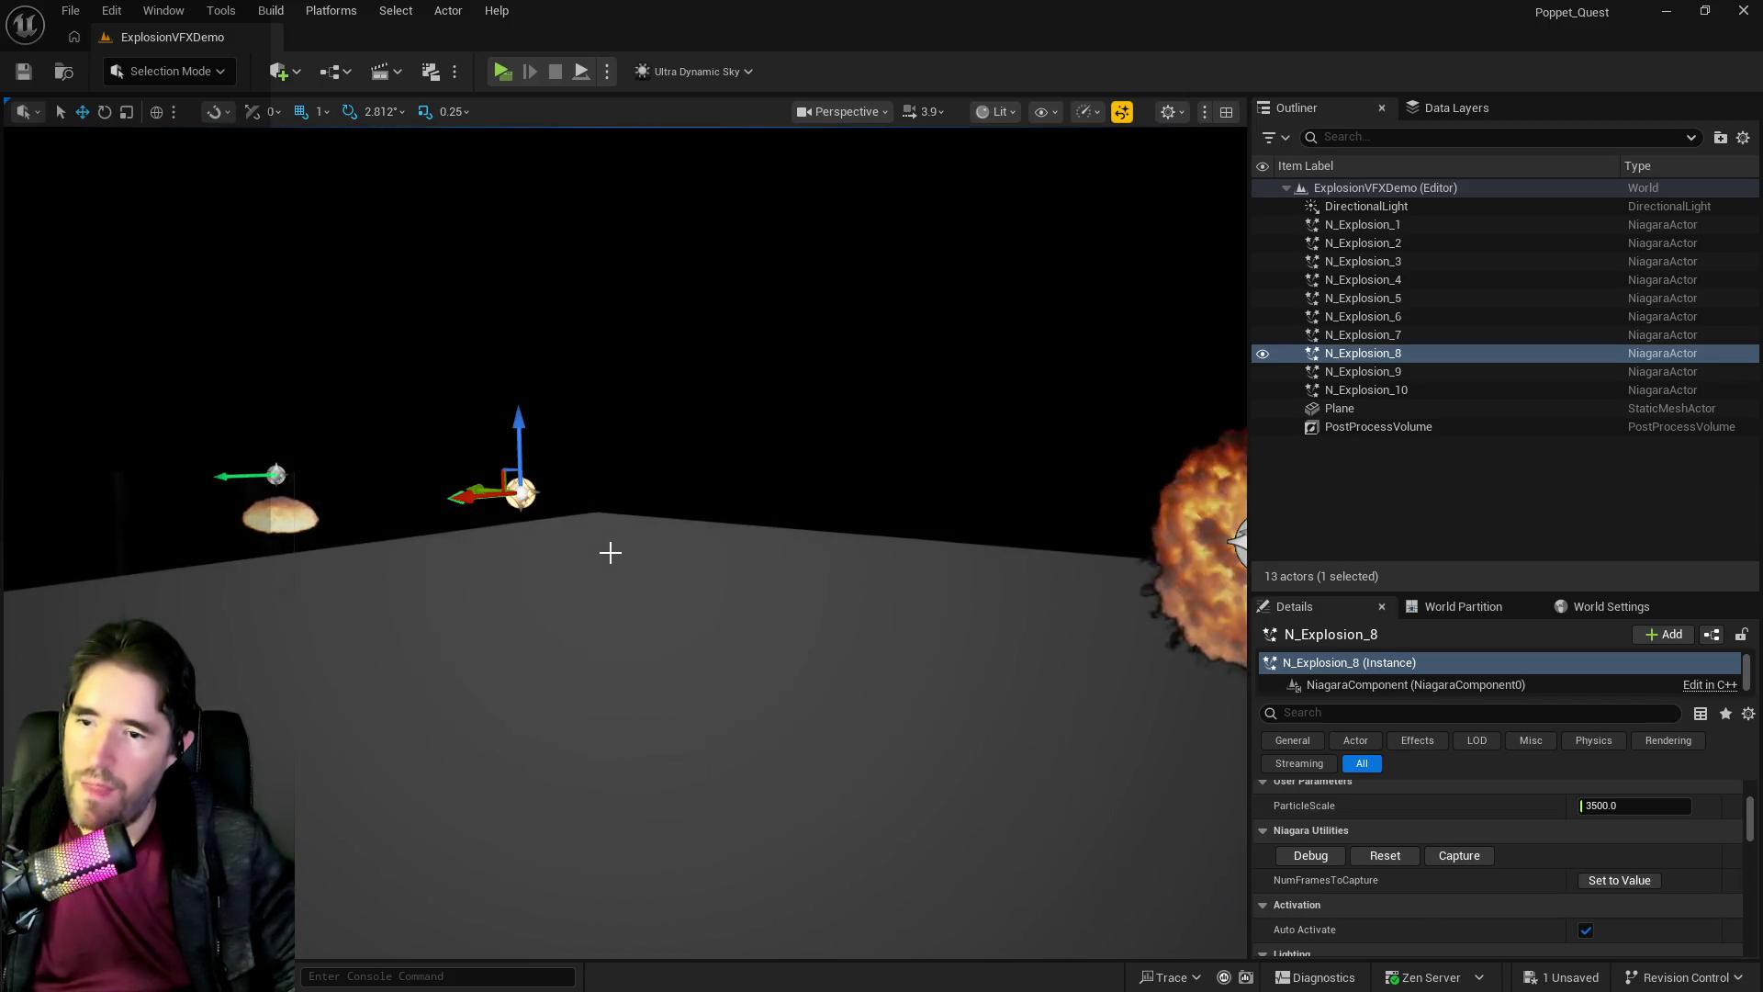
click(1634, 805)
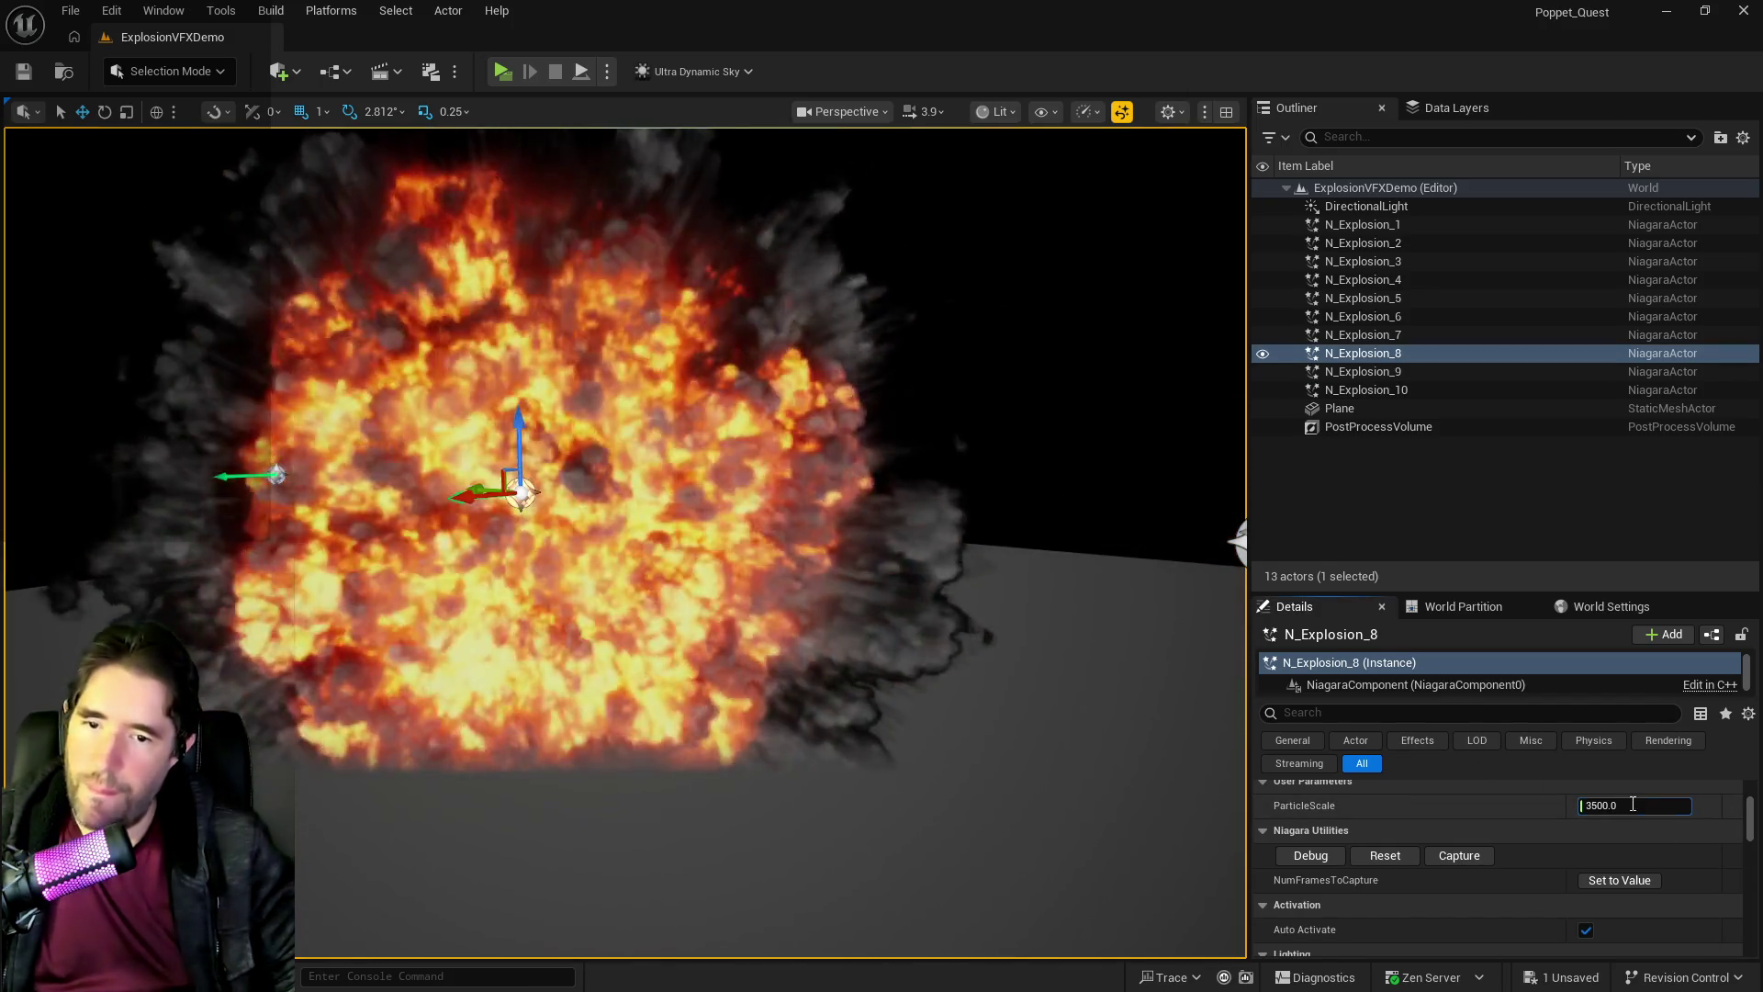
text(500)
key(Return)
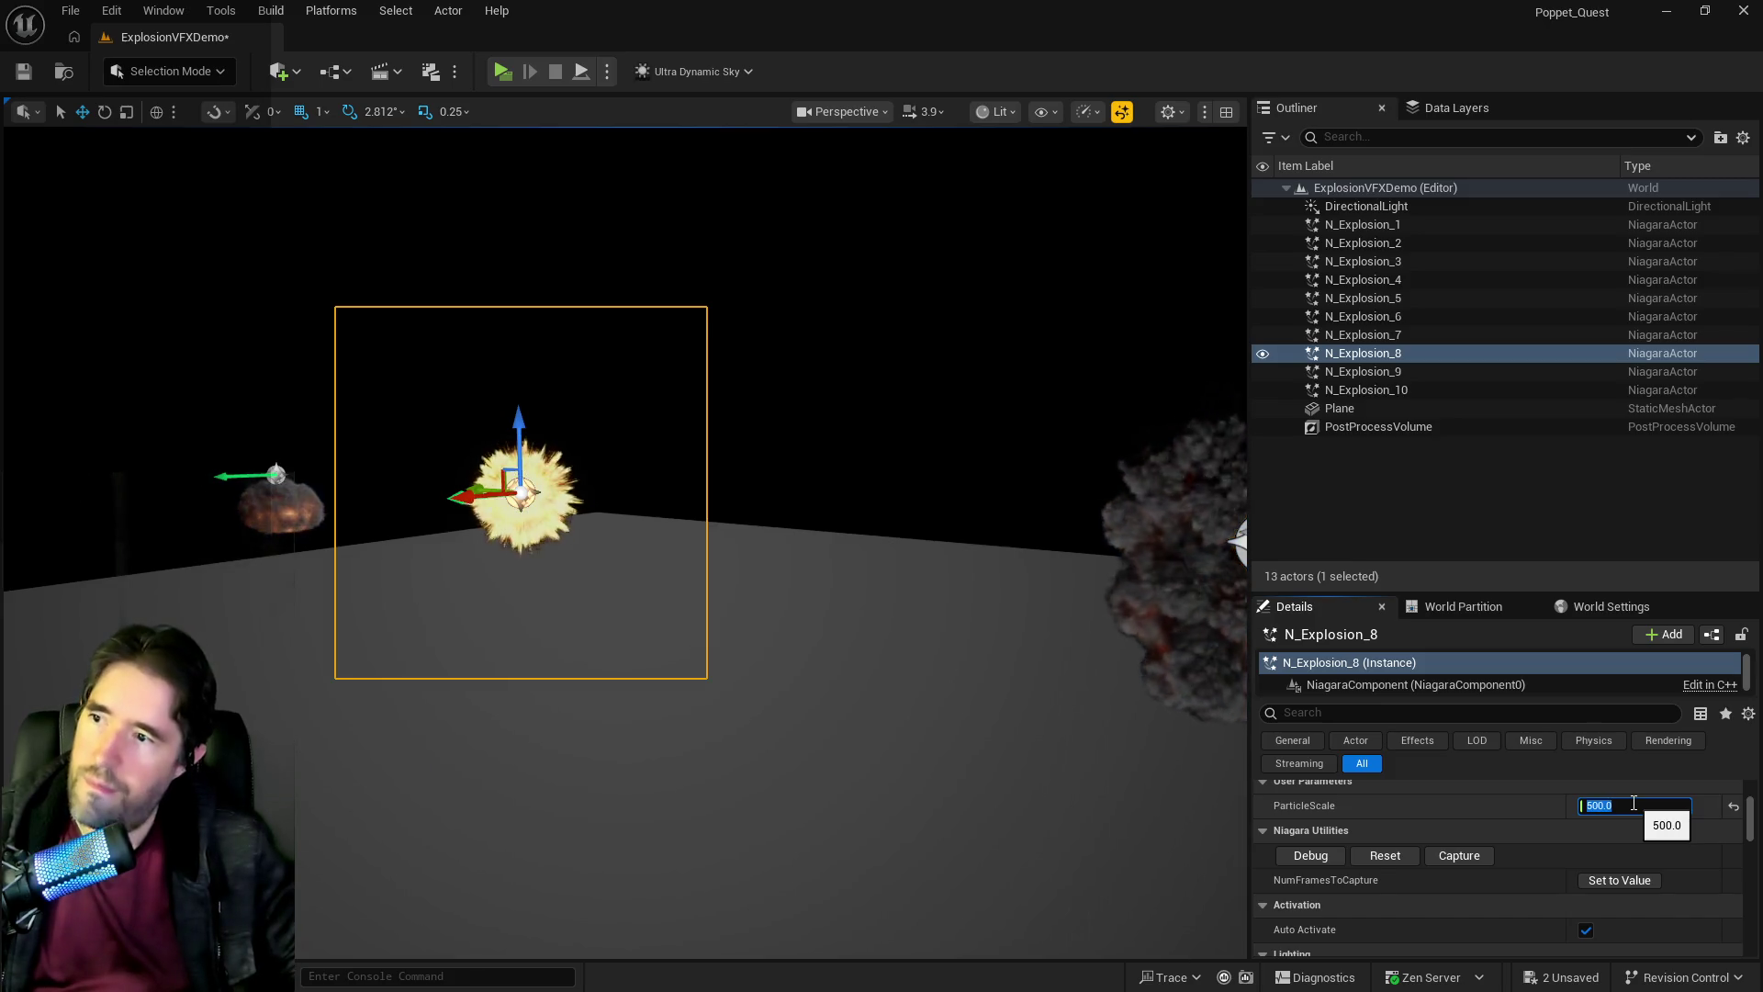
mouse_move(796, 700)
mouse_down()
mouse_move(826, 707)
mouse_move(881, 680)
mouse_move(796, 700)
mouse_up()
Undo the scale edit via the Edit menu and browse to N_Explosion_8's asset.
click(112, 11)
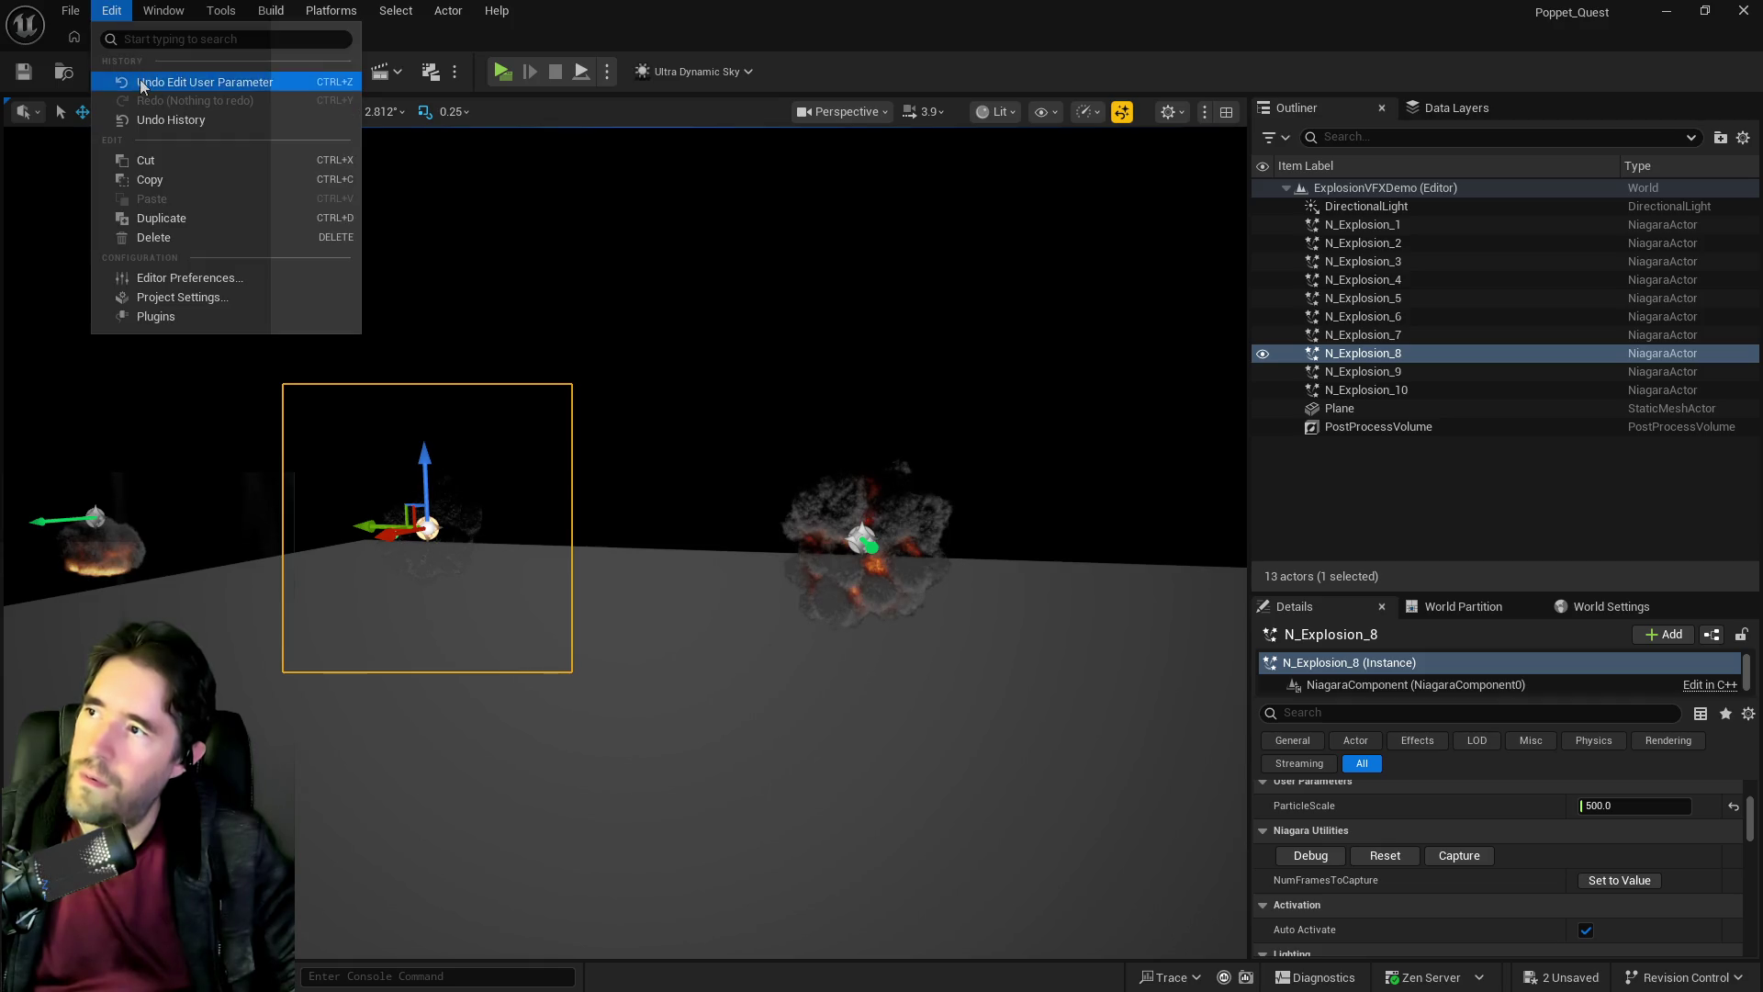
click(140, 82)
right_click(1383, 353)
click(1415, 358)
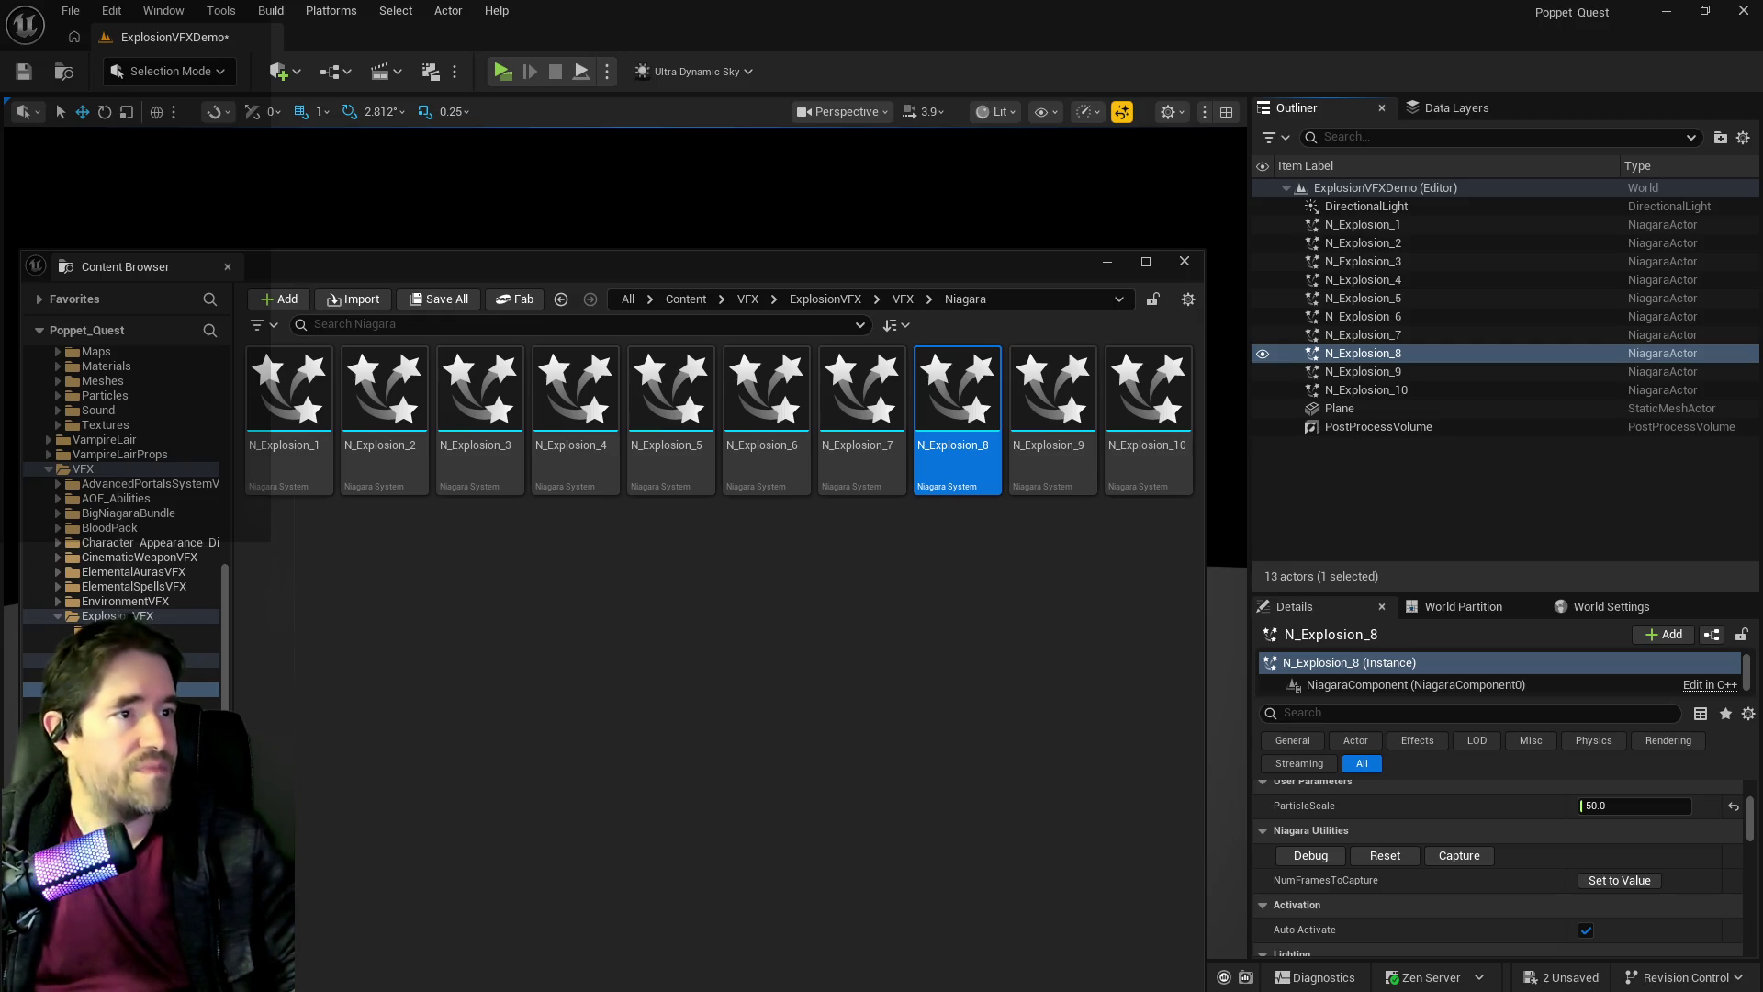
Give the cupcake's Niagara Spawn Particle the N_Explosion system at ParticleScale 500, then compile and save.
mouse_move(887, 273)
mouse_down()
mouse_move(944, 278)
mouse_move(1027, 243)
mouse_move(1010, 233)
mouse_move(1762, 234)
mouse_move(1102, 220)
mouse_move(1096, 237)
mouse_up()
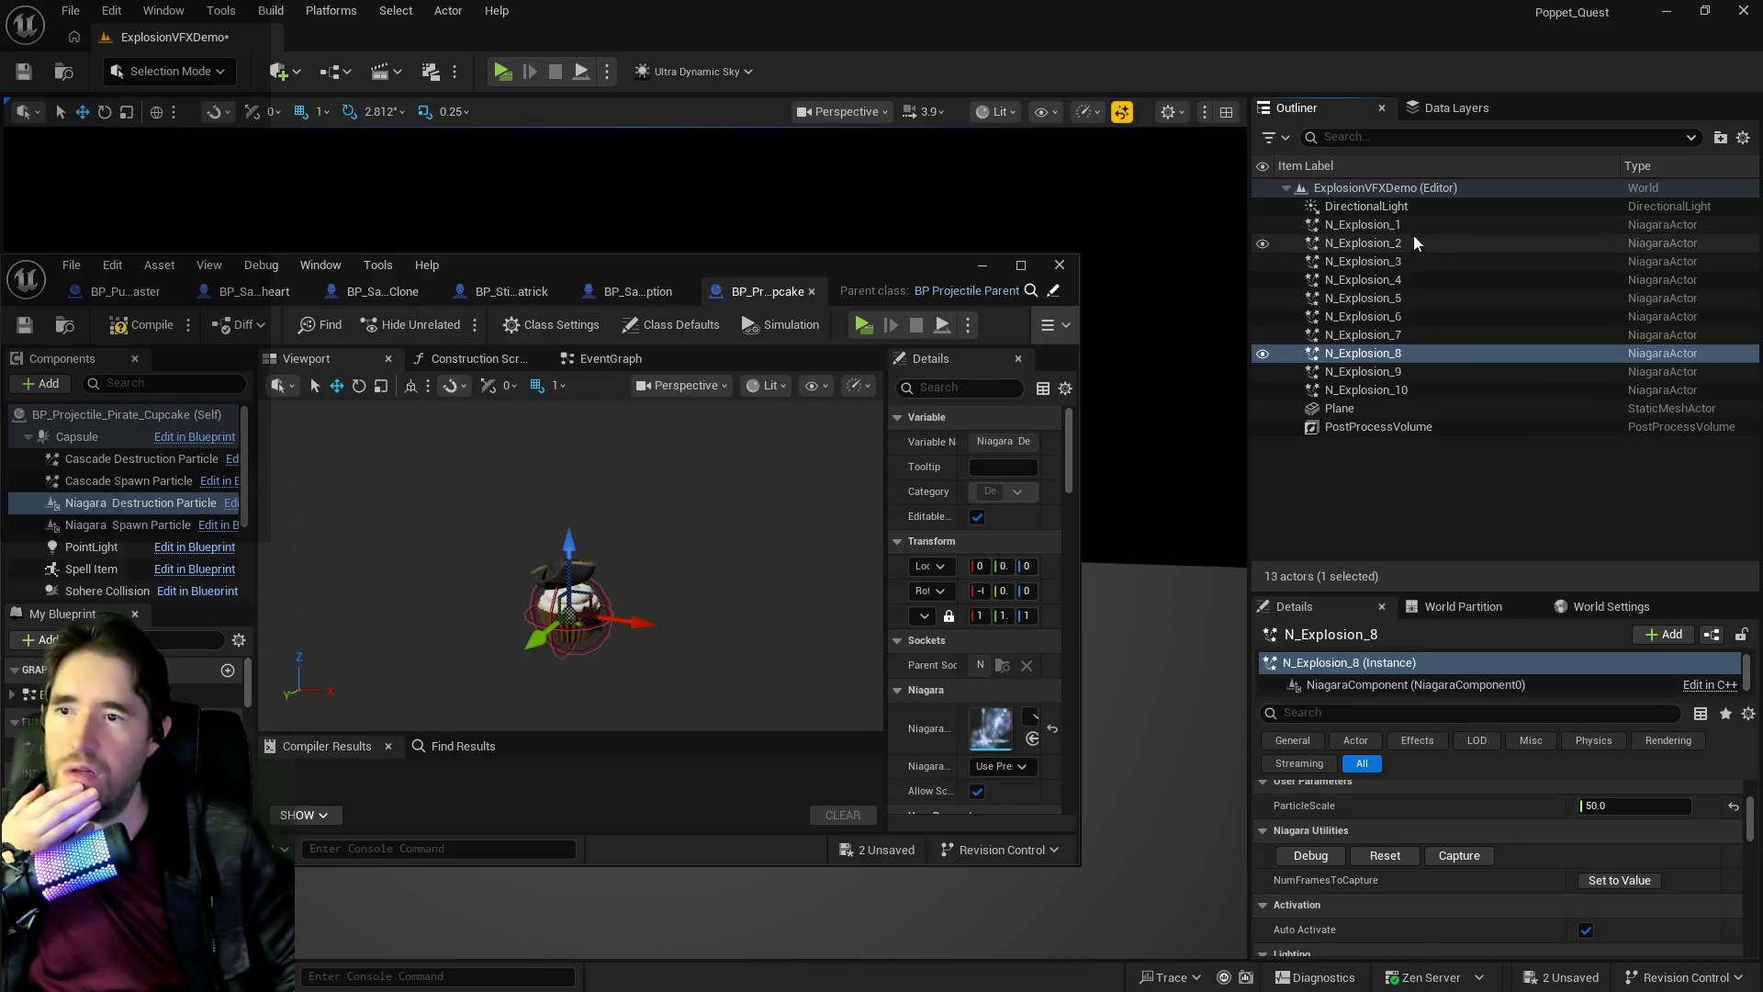
click(1021, 266)
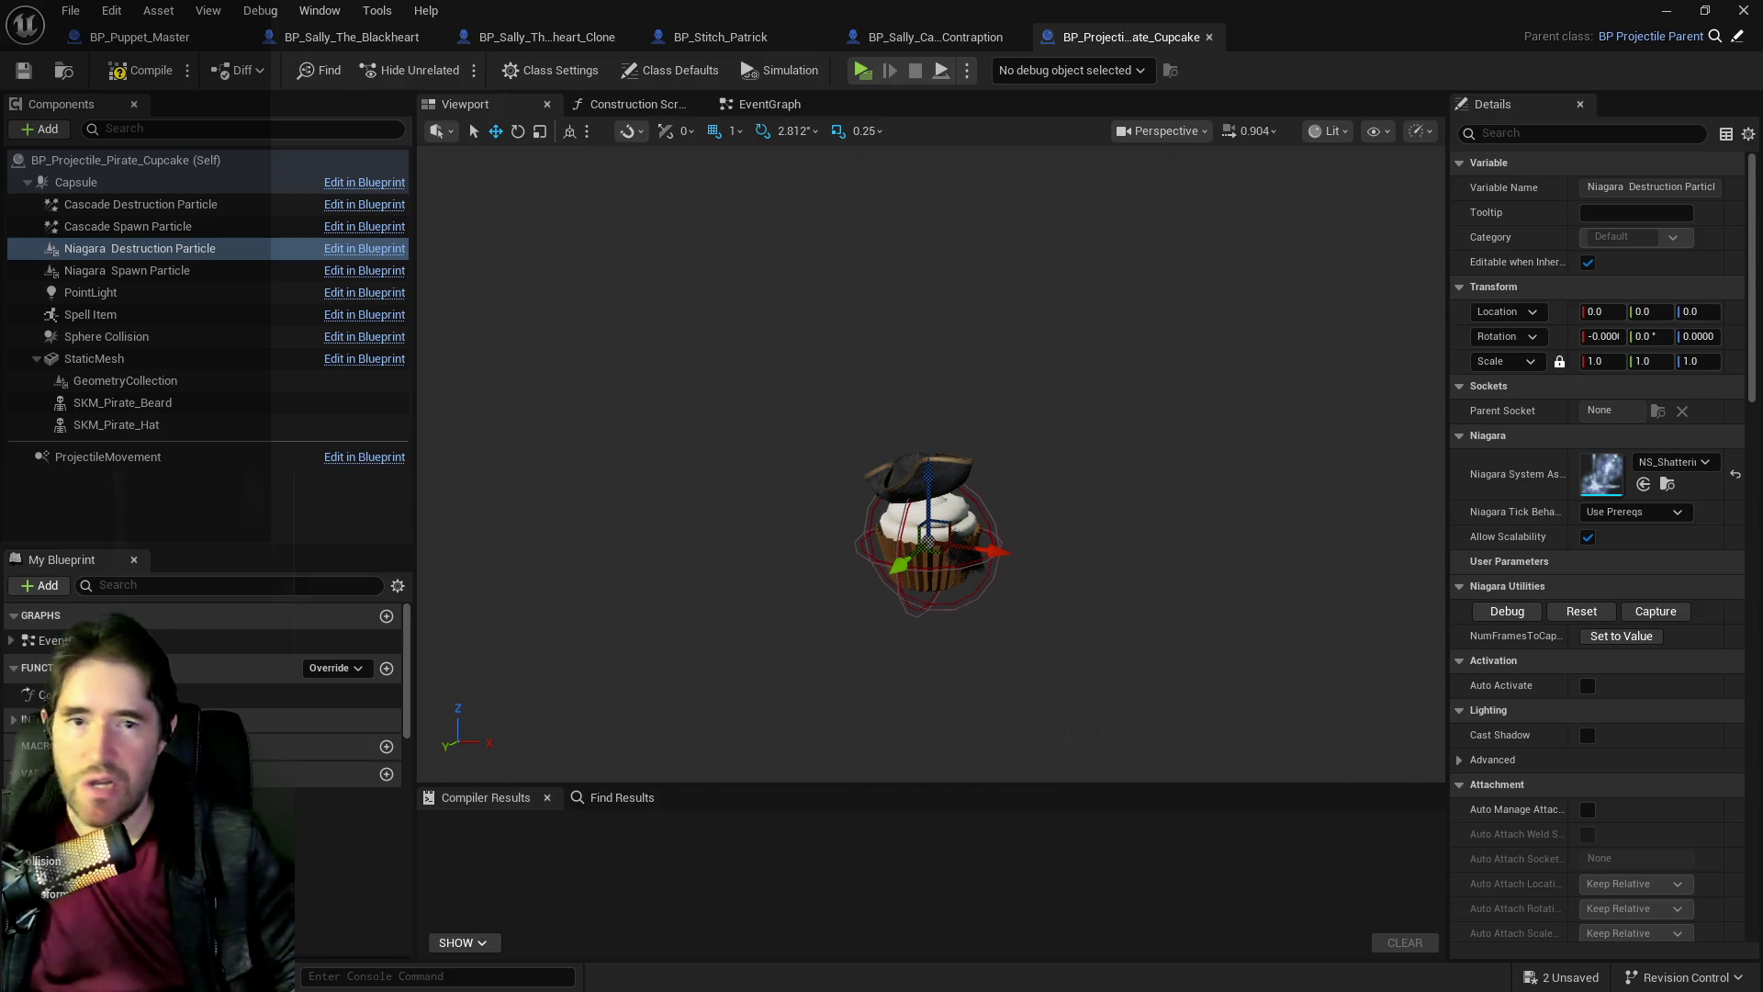
click(147, 270)
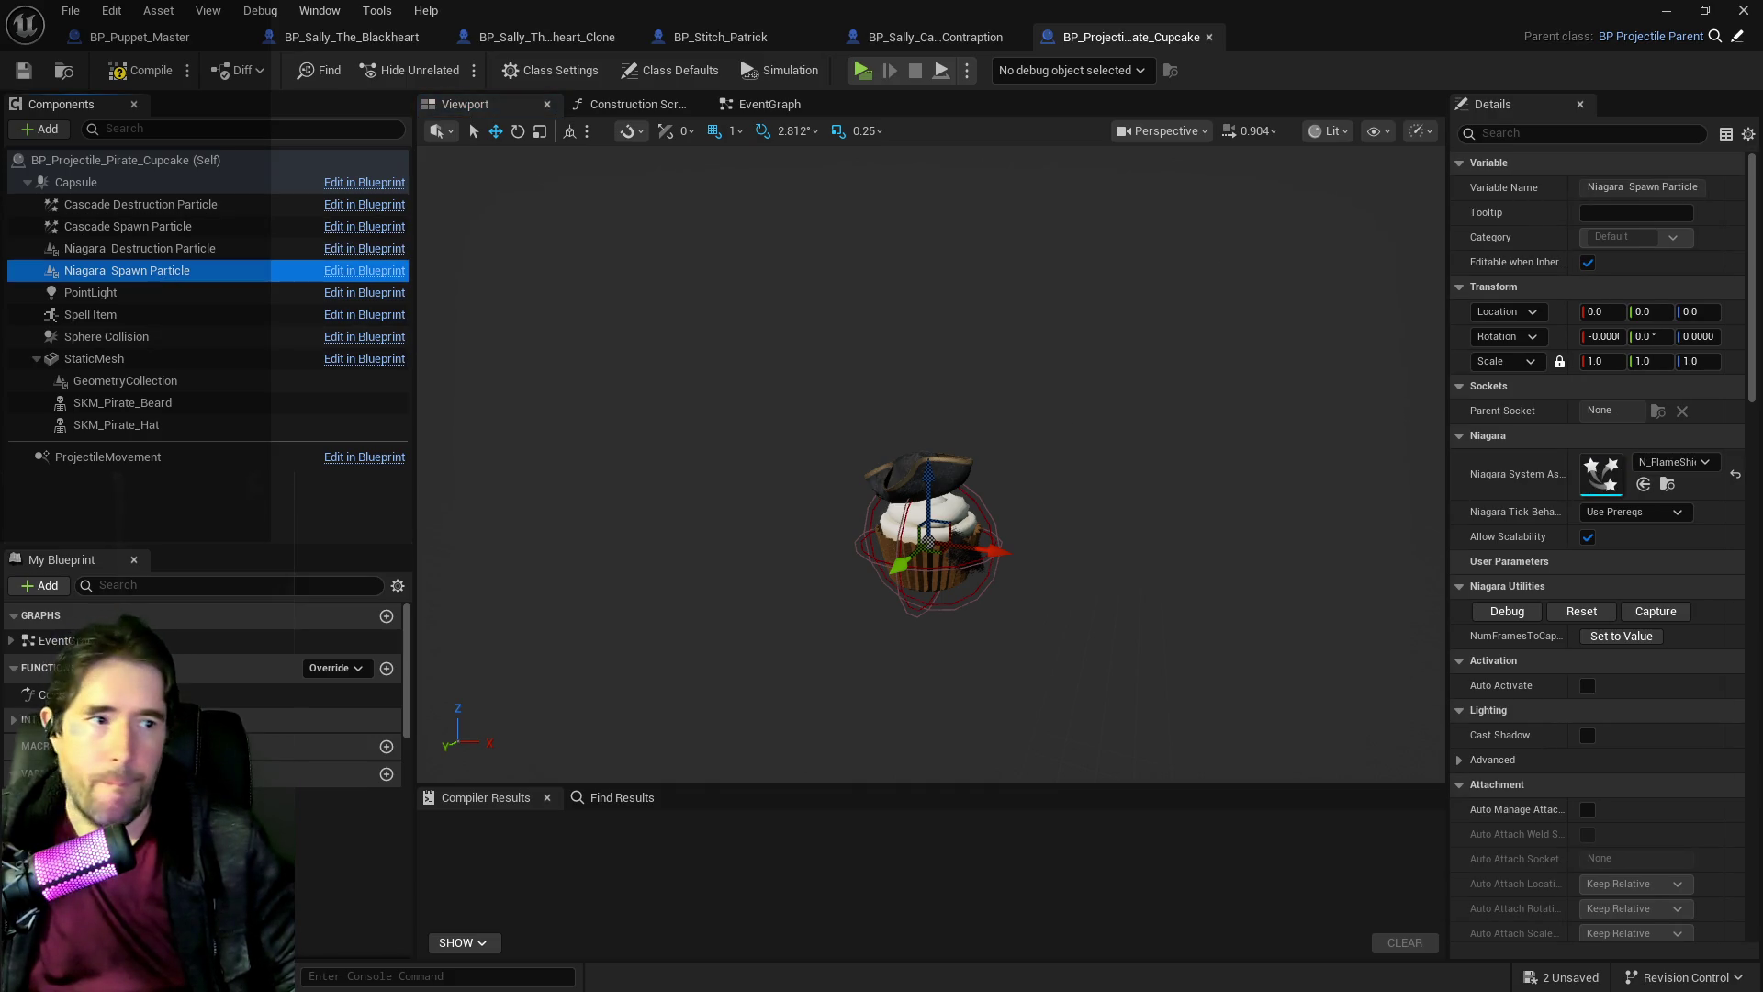
click(1644, 484)
text(500)
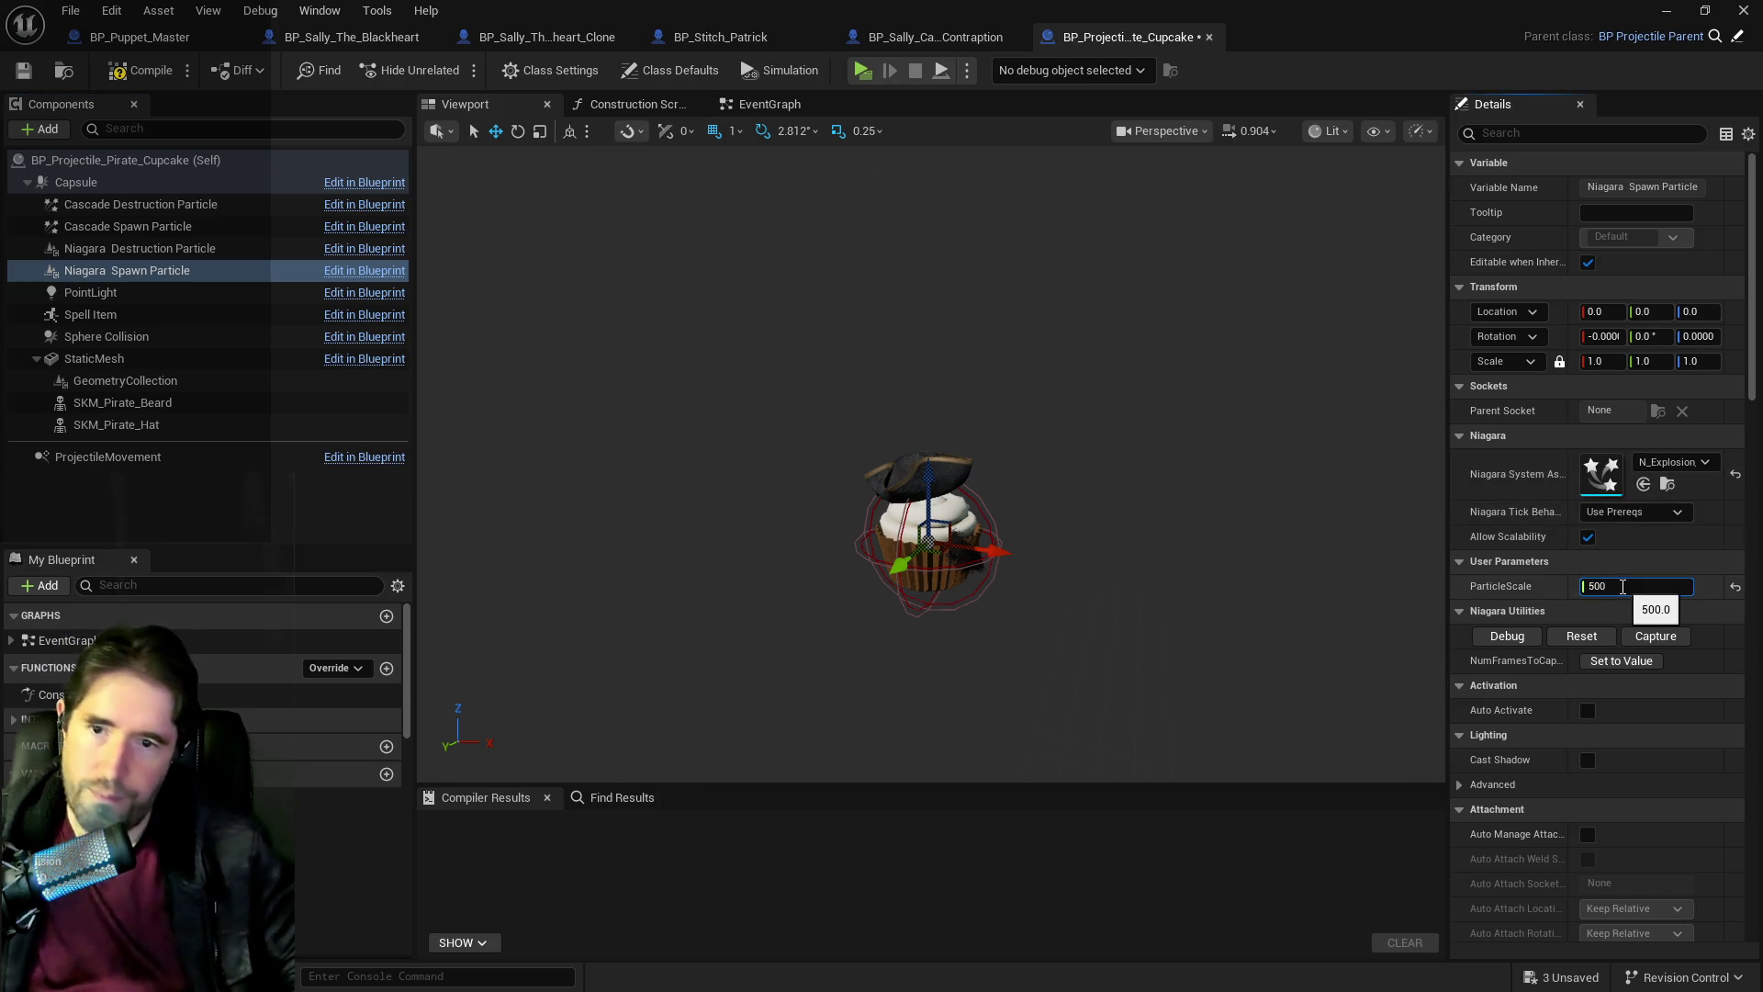
click(138, 70)
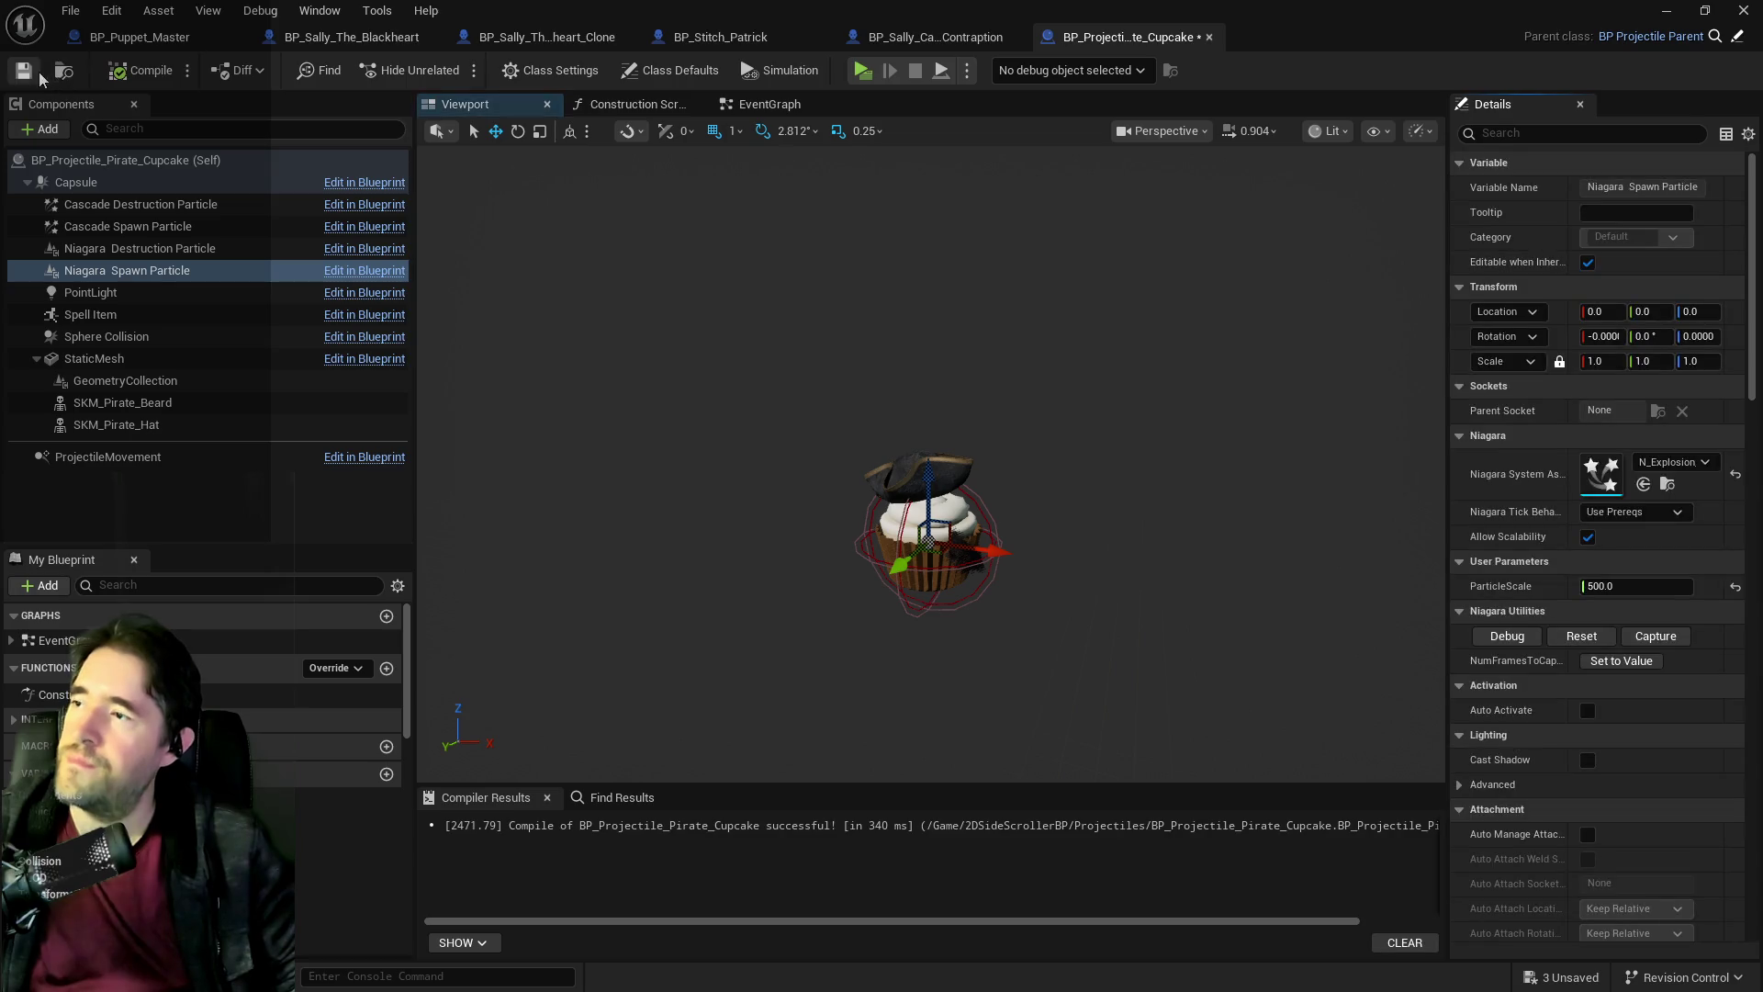
click(25, 72)
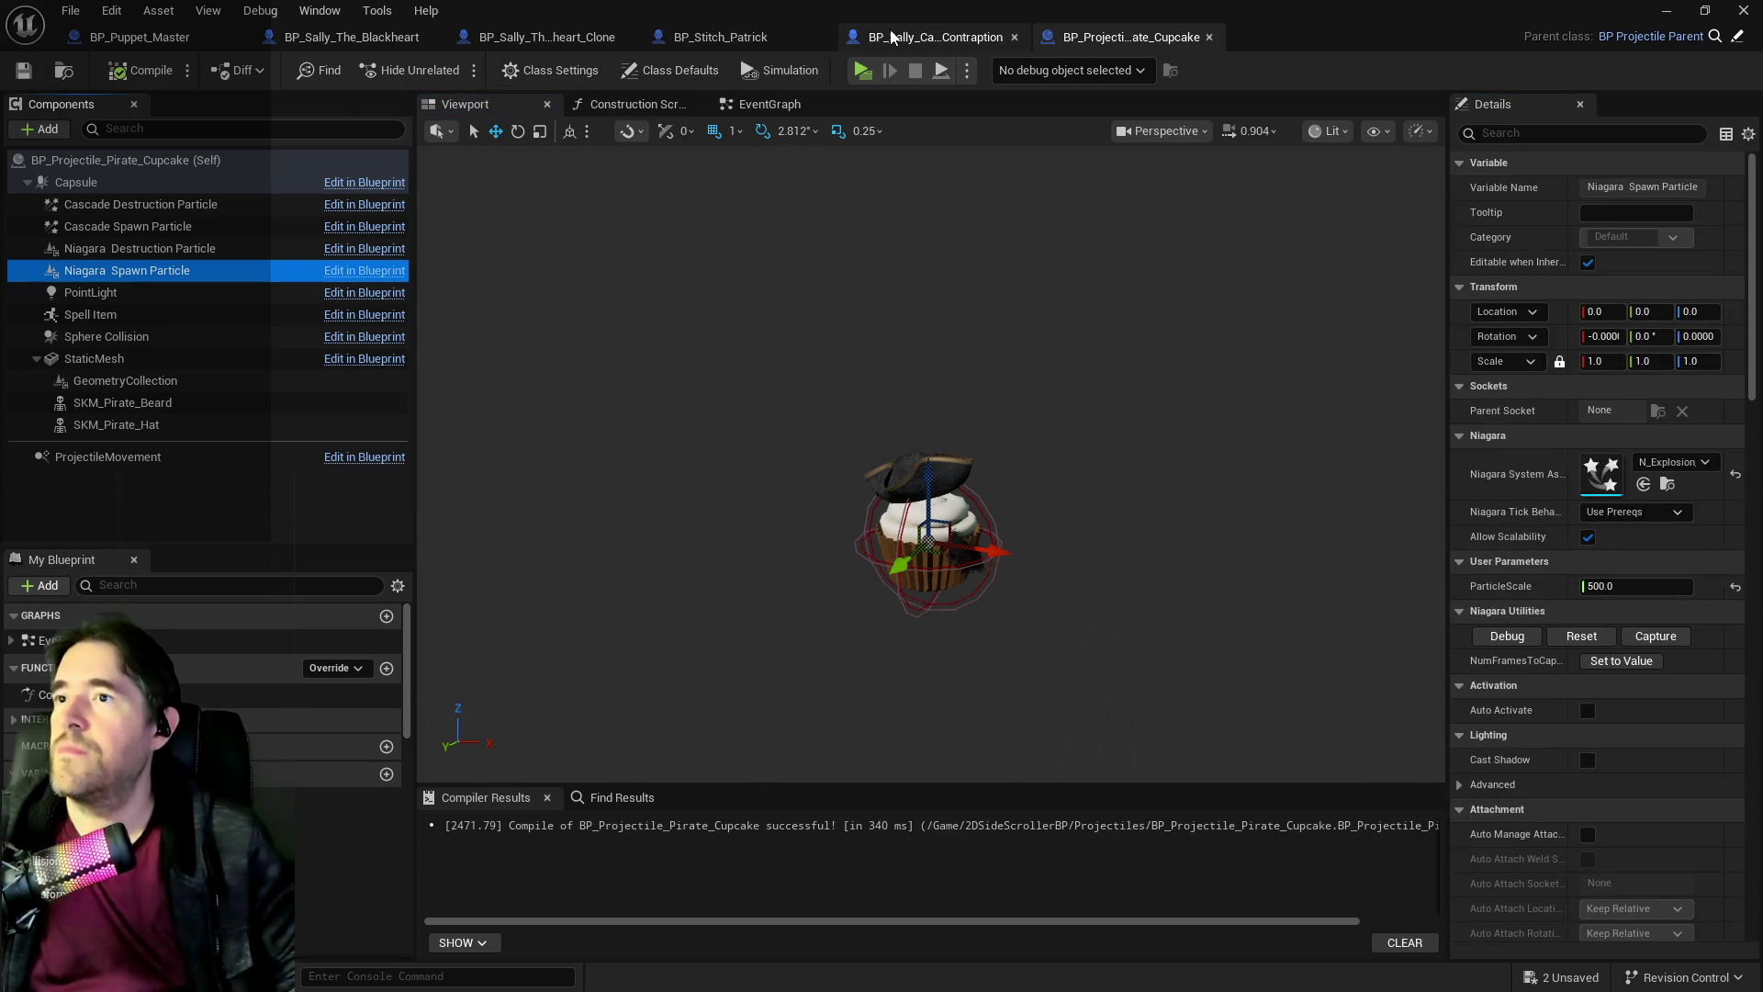
click(856, 37)
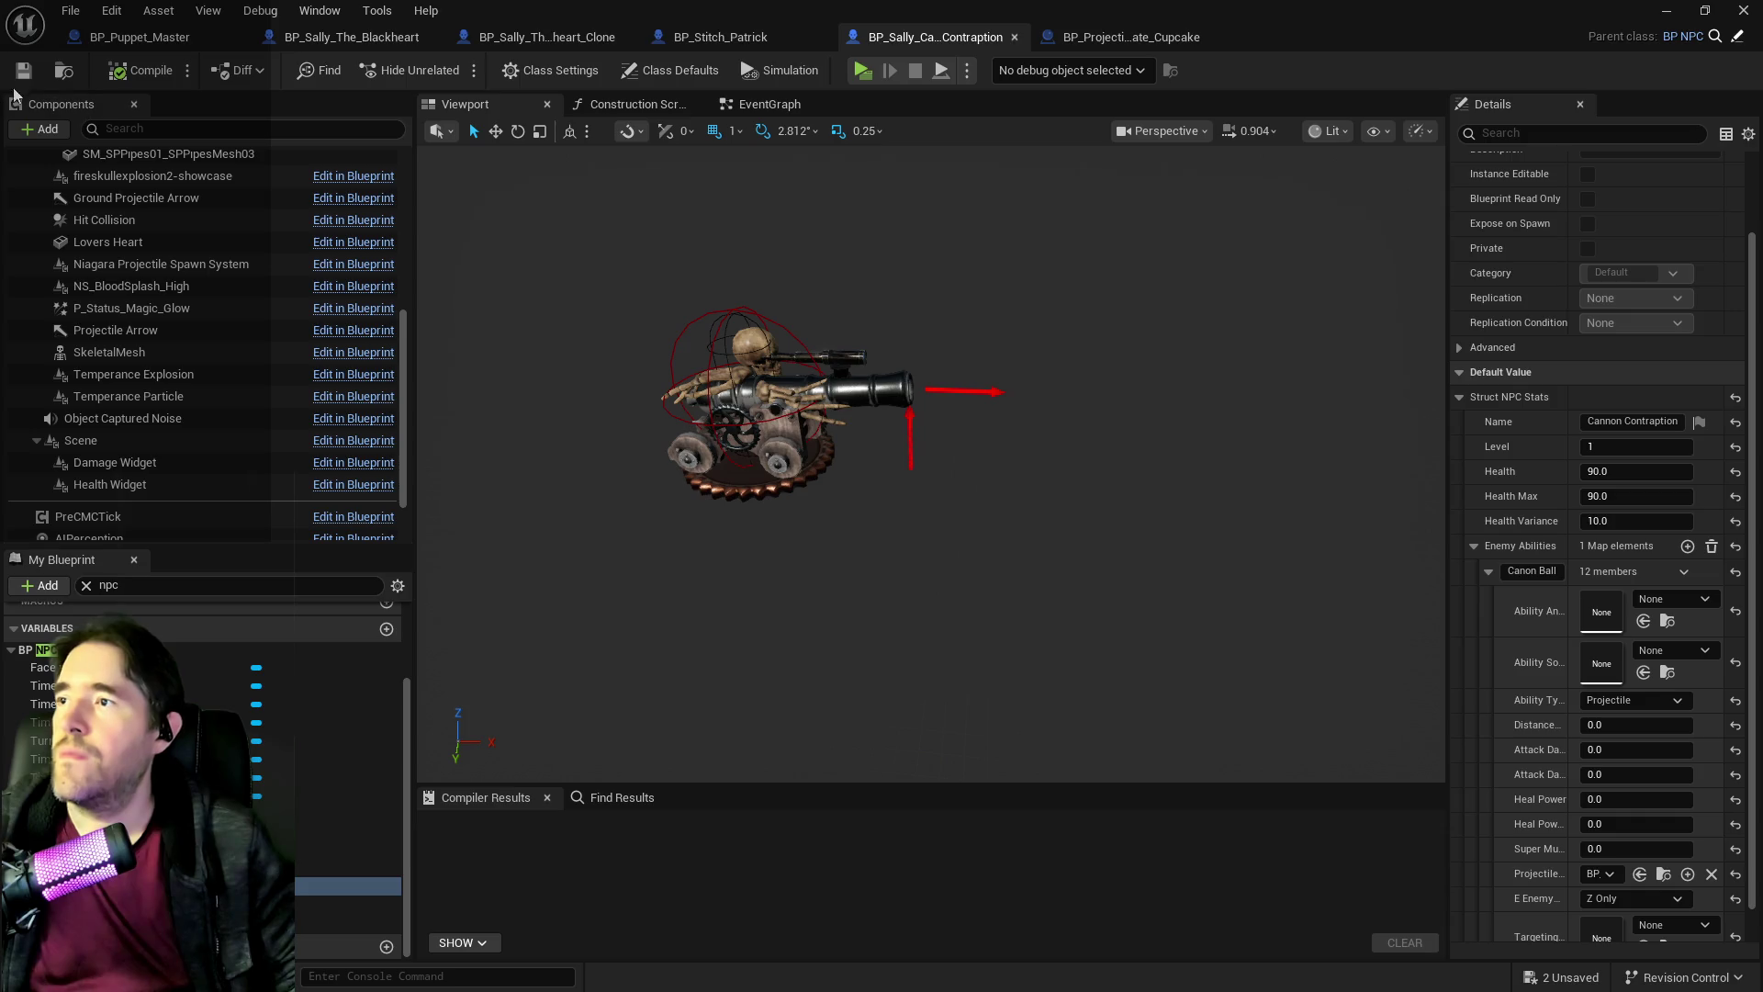
Save the contraption blueprint via File > Save and drag the Battle Phase 3 Branch node right.
click(89, 16)
click(114, 141)
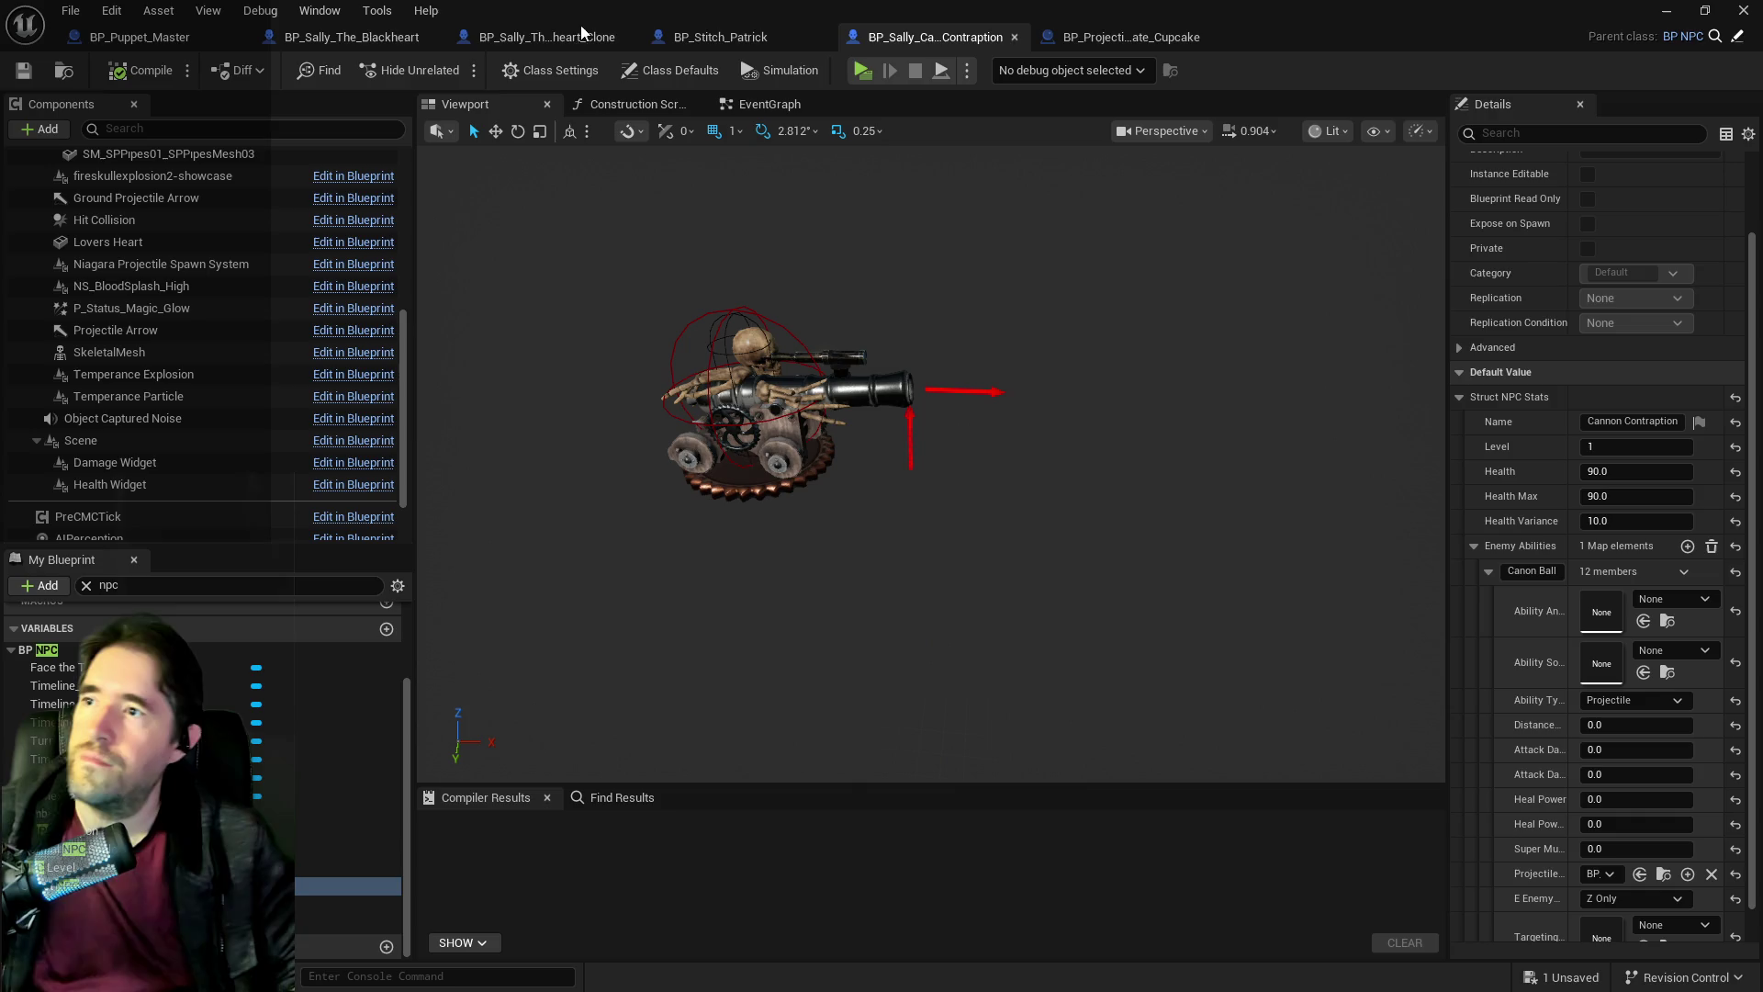
click(143, 37)
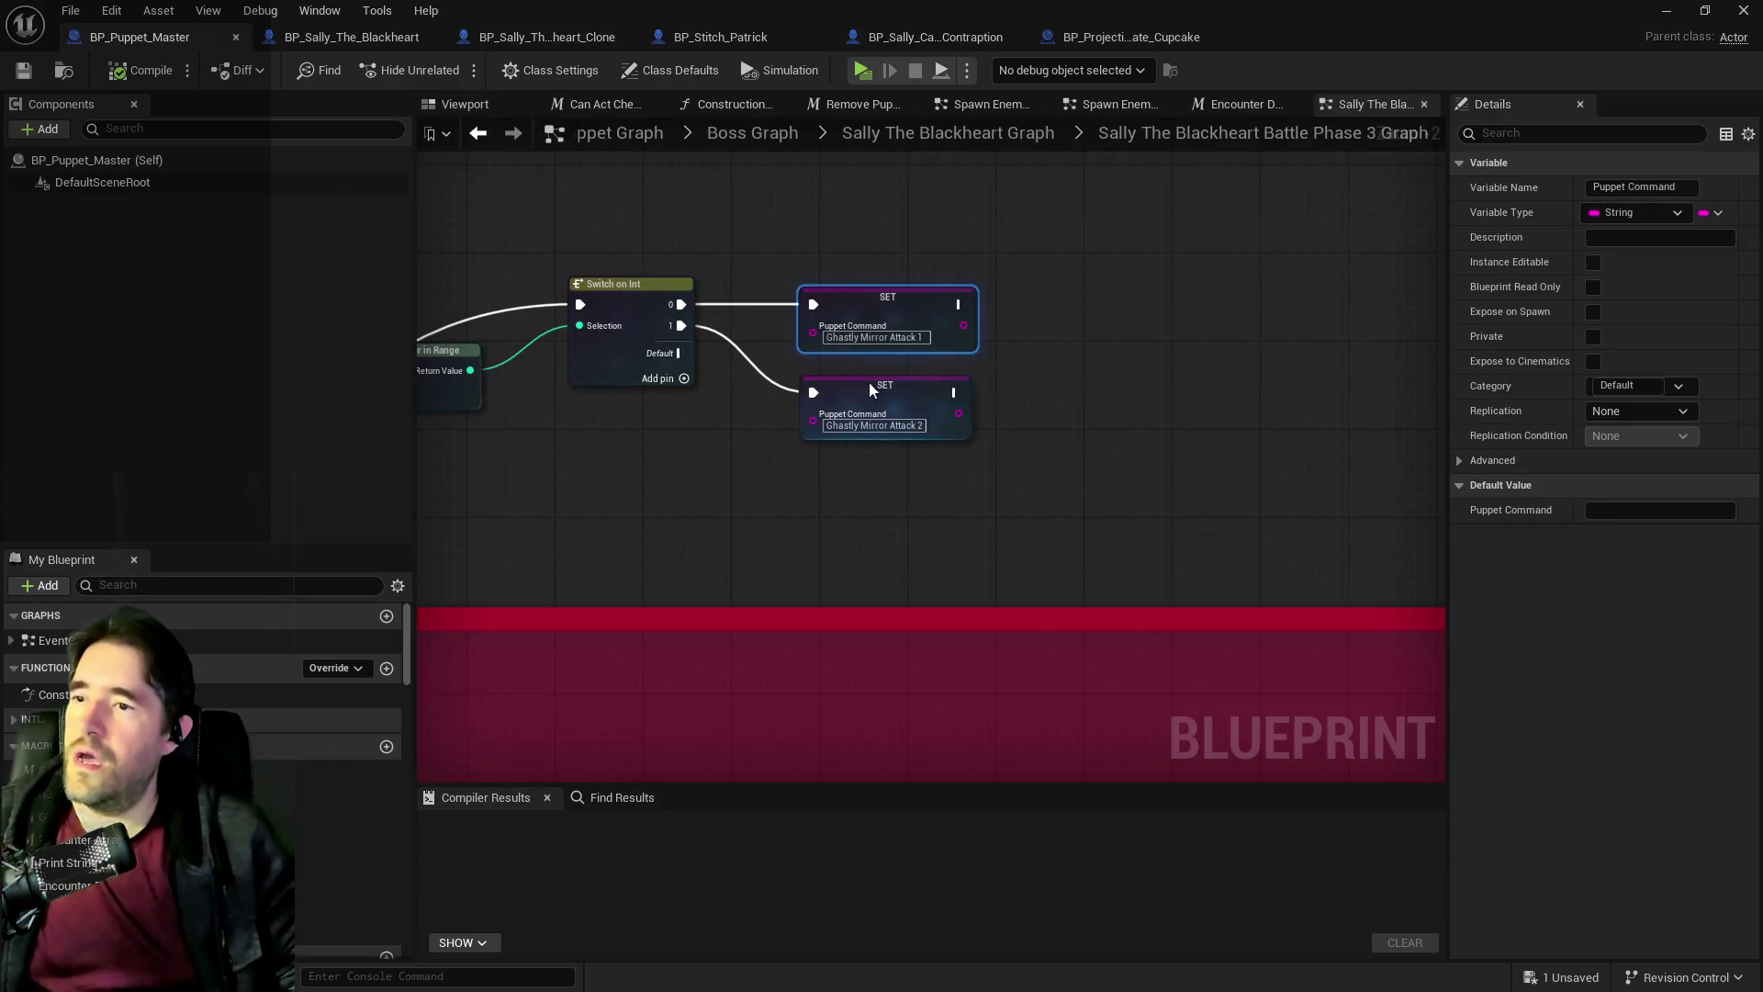
click(883, 136)
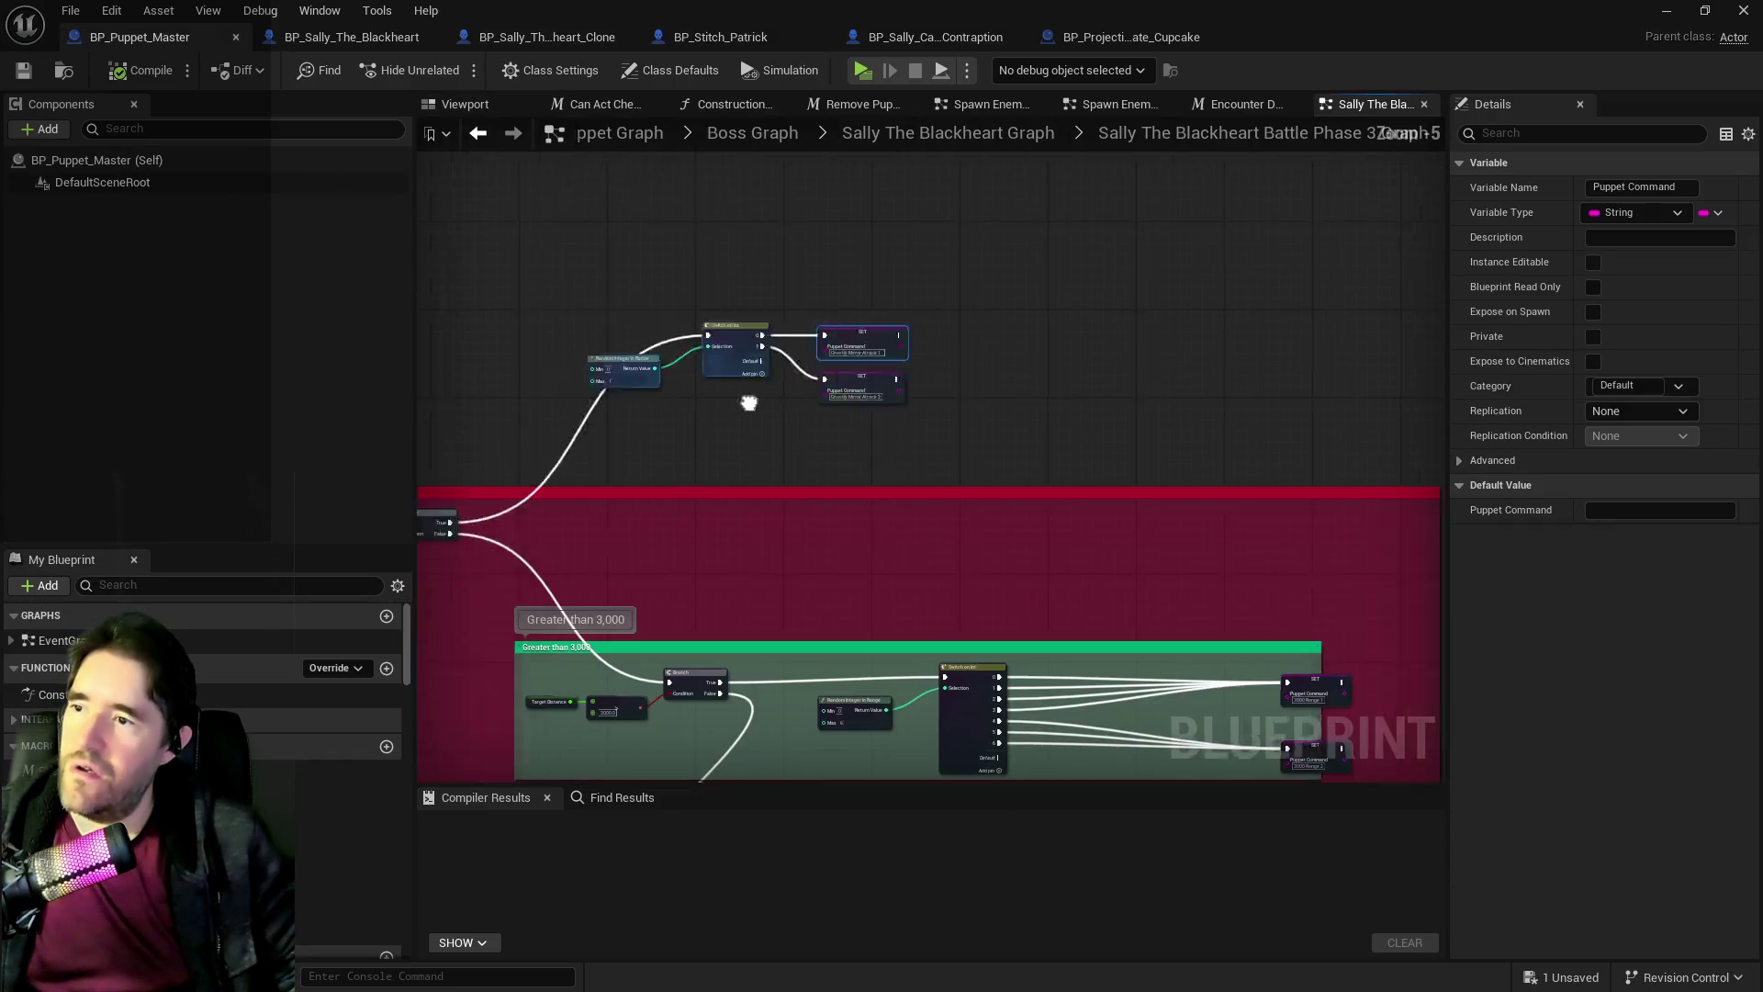
scroll(790, 522, up, 2)
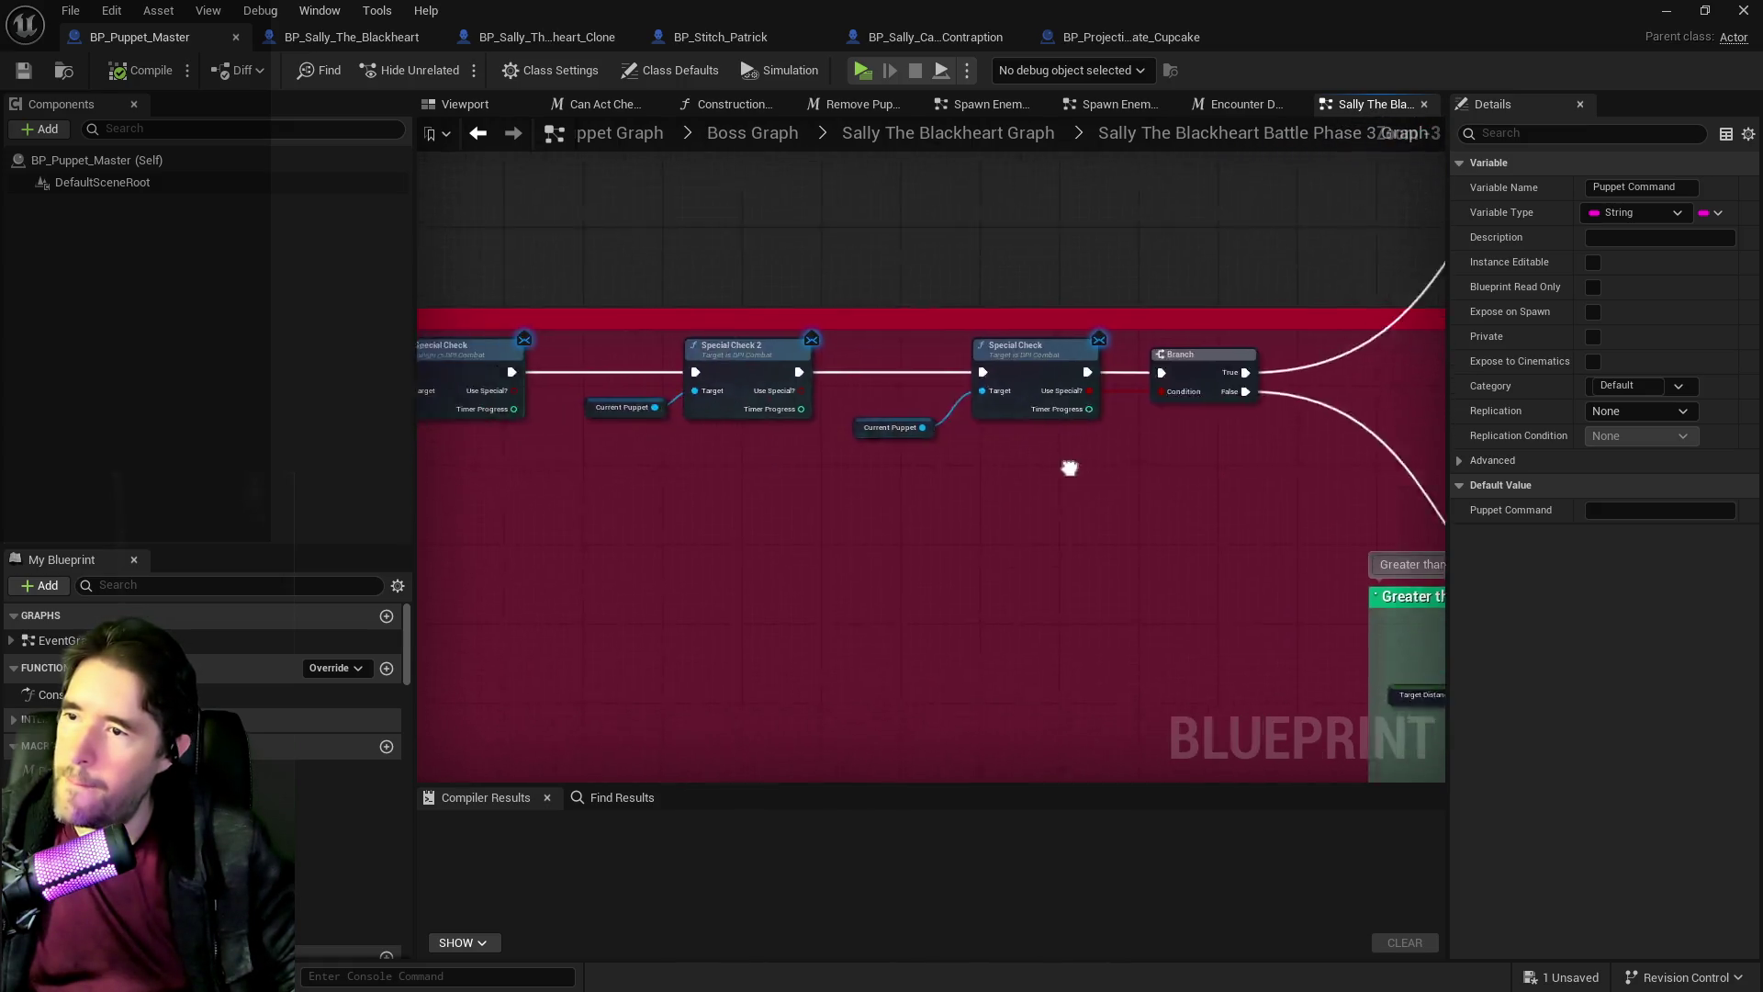
scroll(547, 486, down, 3)
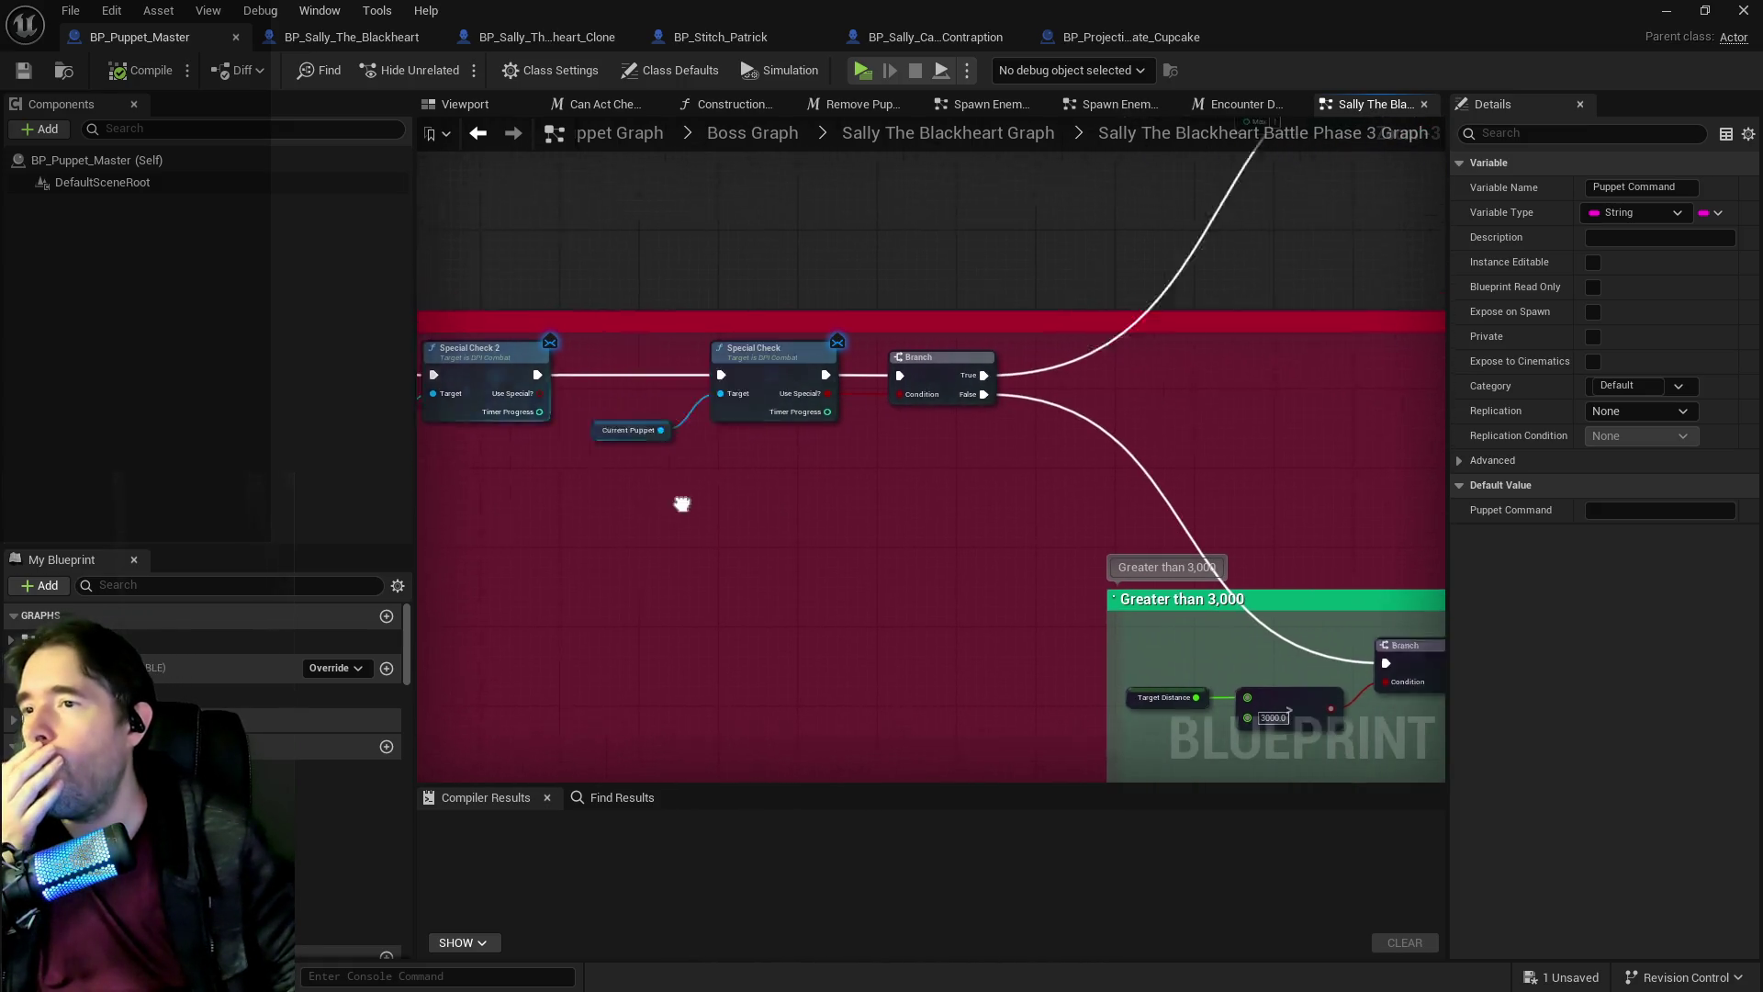
scroll(799, 510, up, 2)
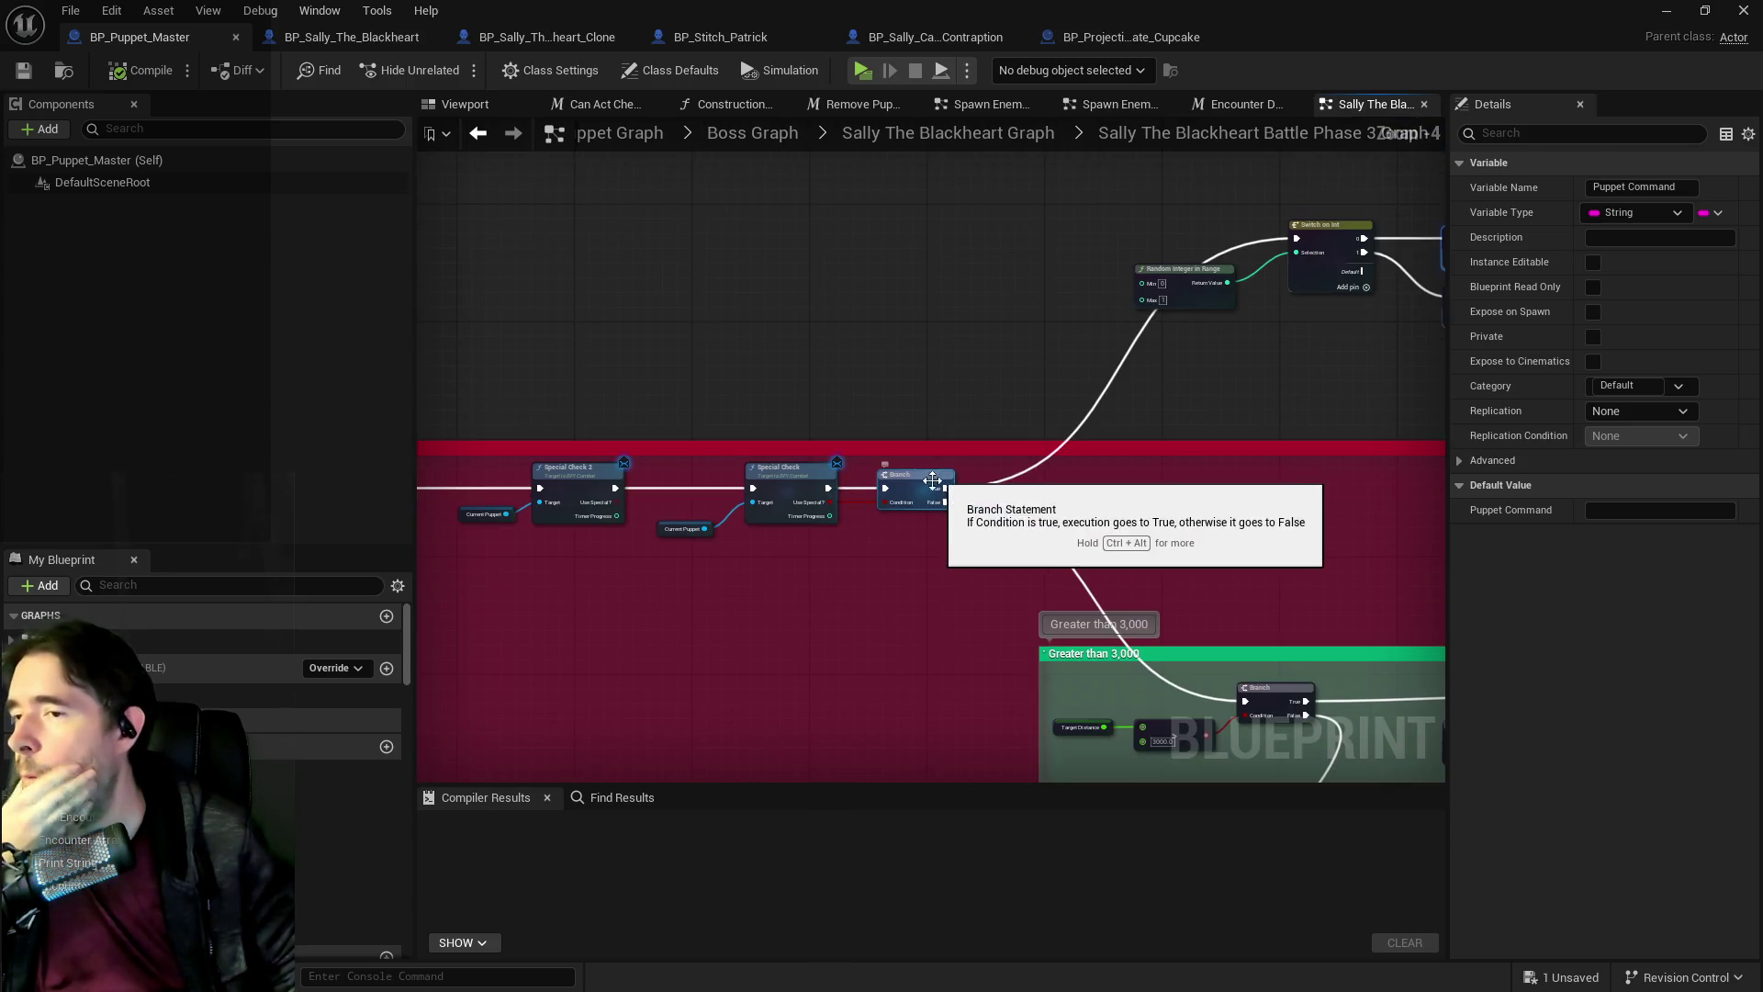
mouse_move(787, 499)
mouse_down()
mouse_move(1072, 485)
mouse_move(909, 512)
mouse_move(867, 565)
mouse_move(591, 597)
mouse_move(901, 558)
mouse_move(808, 523)
mouse_up()
drag(947, 444, 1098, 445)
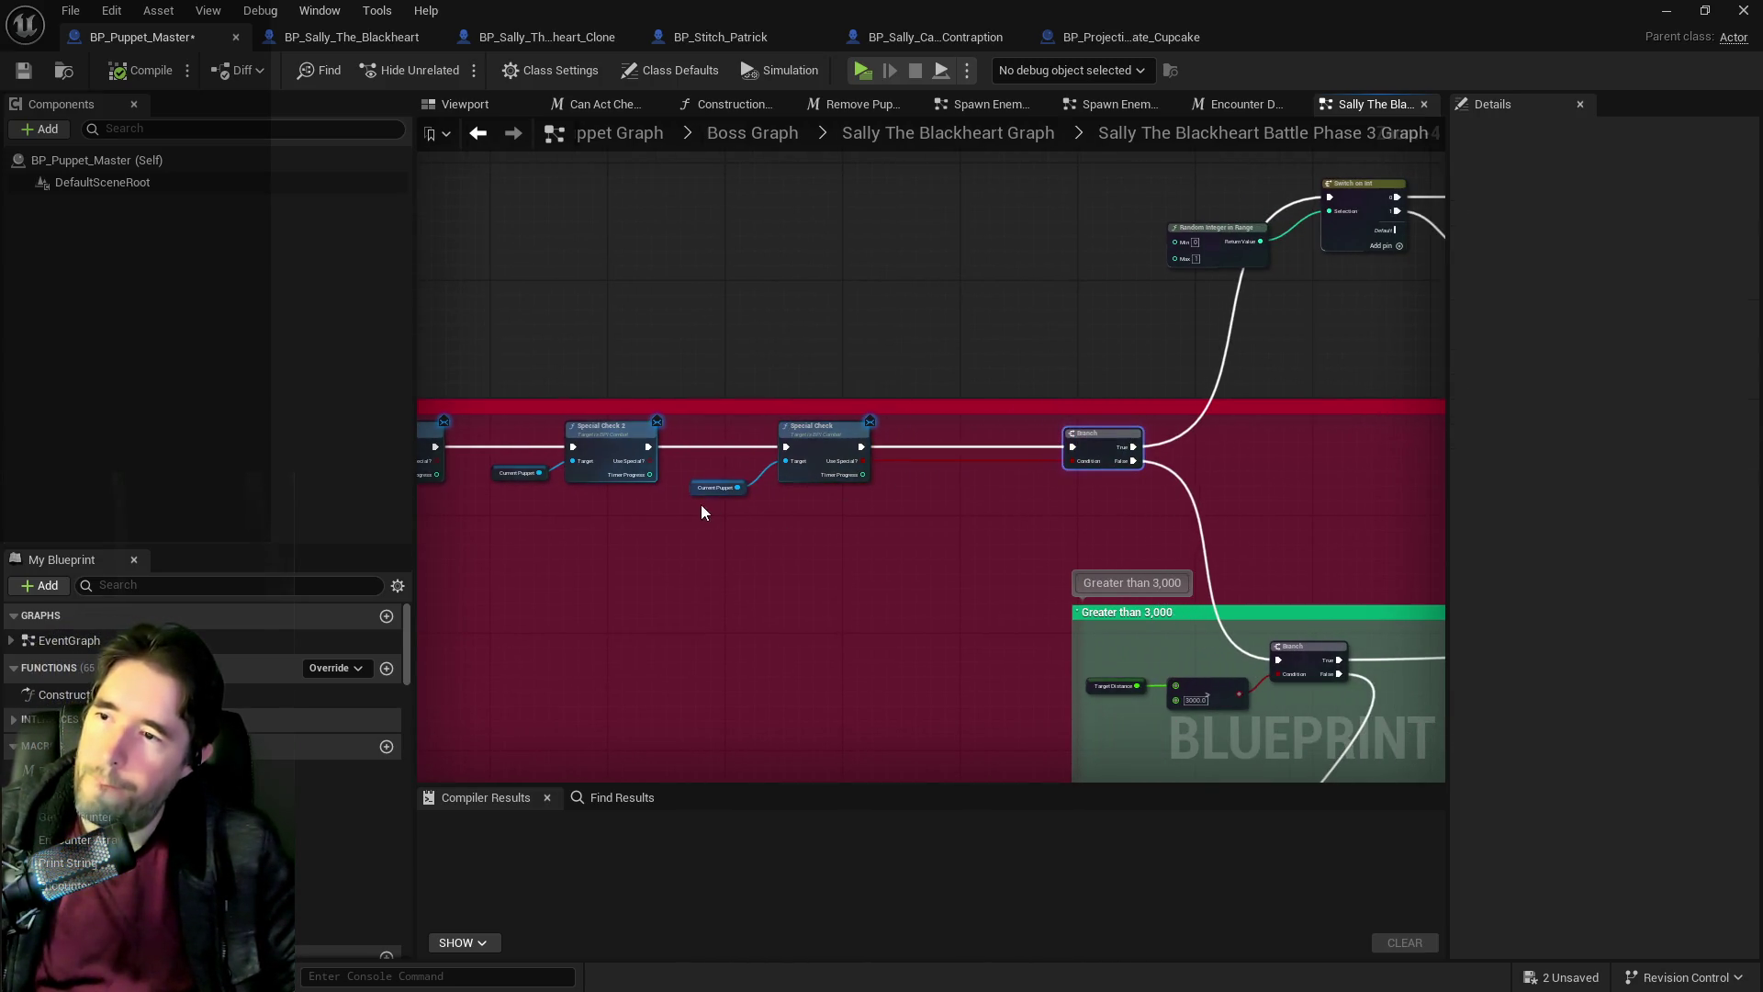
Add the Puppet Gameplay Tags variable to the Battle Phase 3 graph.
right_click(885, 527)
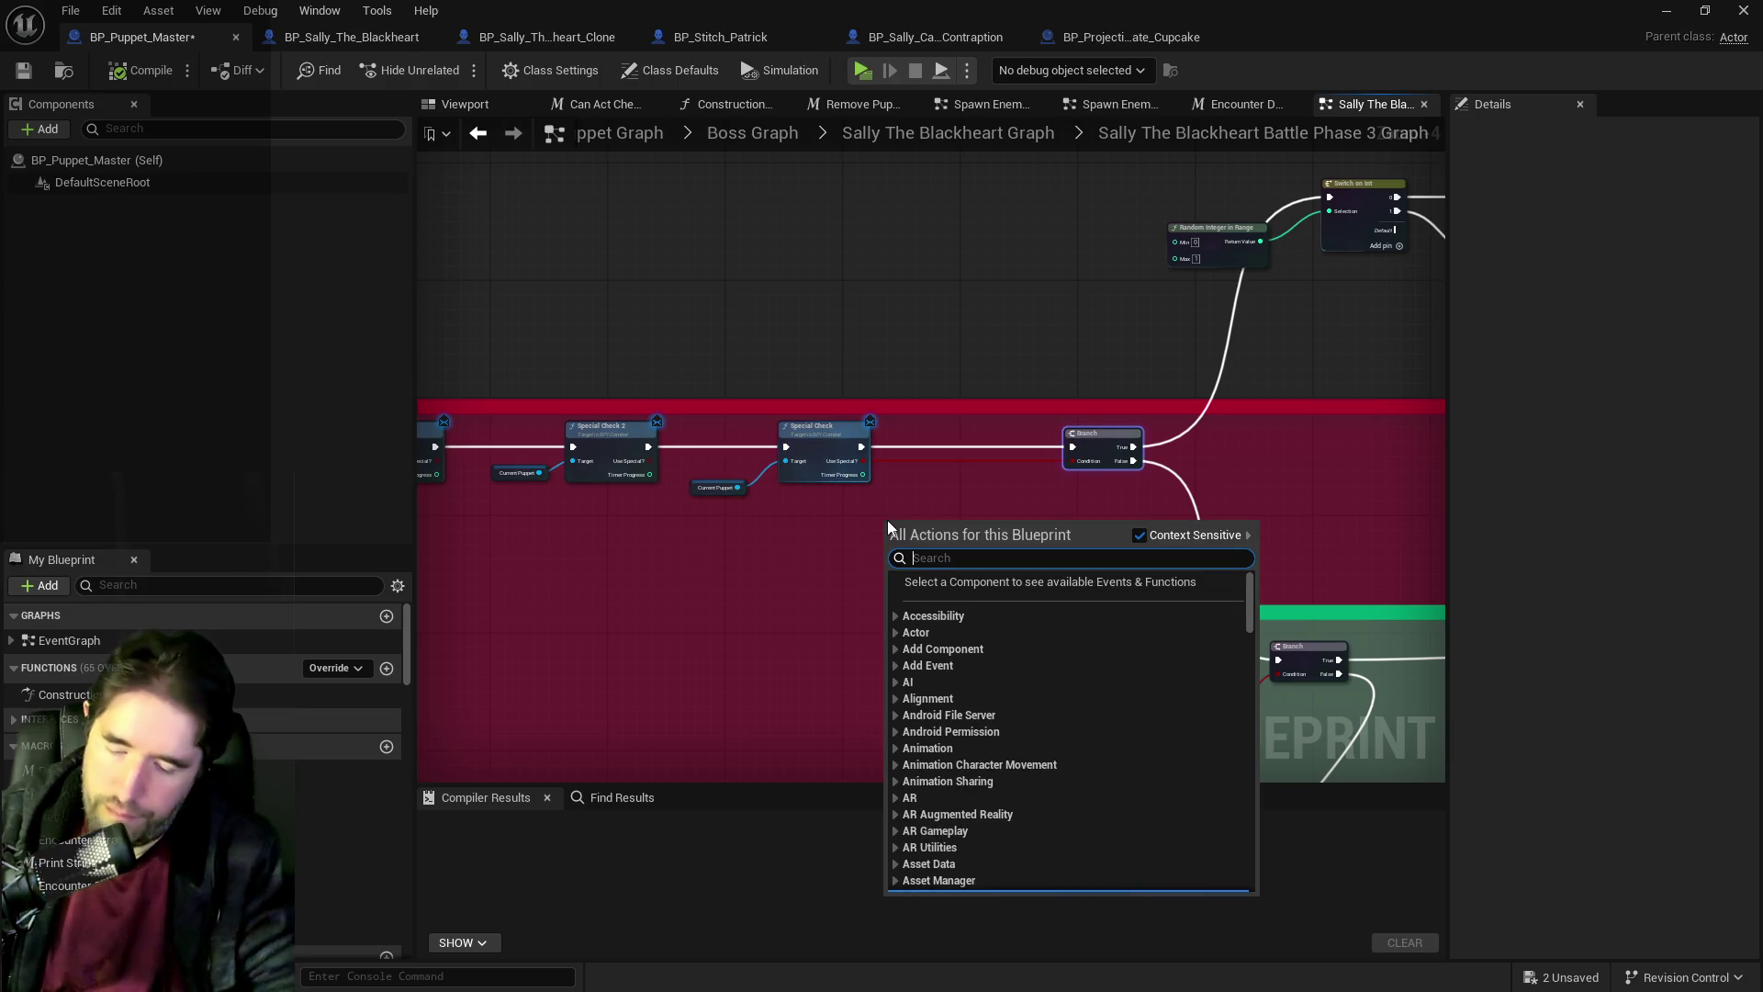
text(get current pupp)
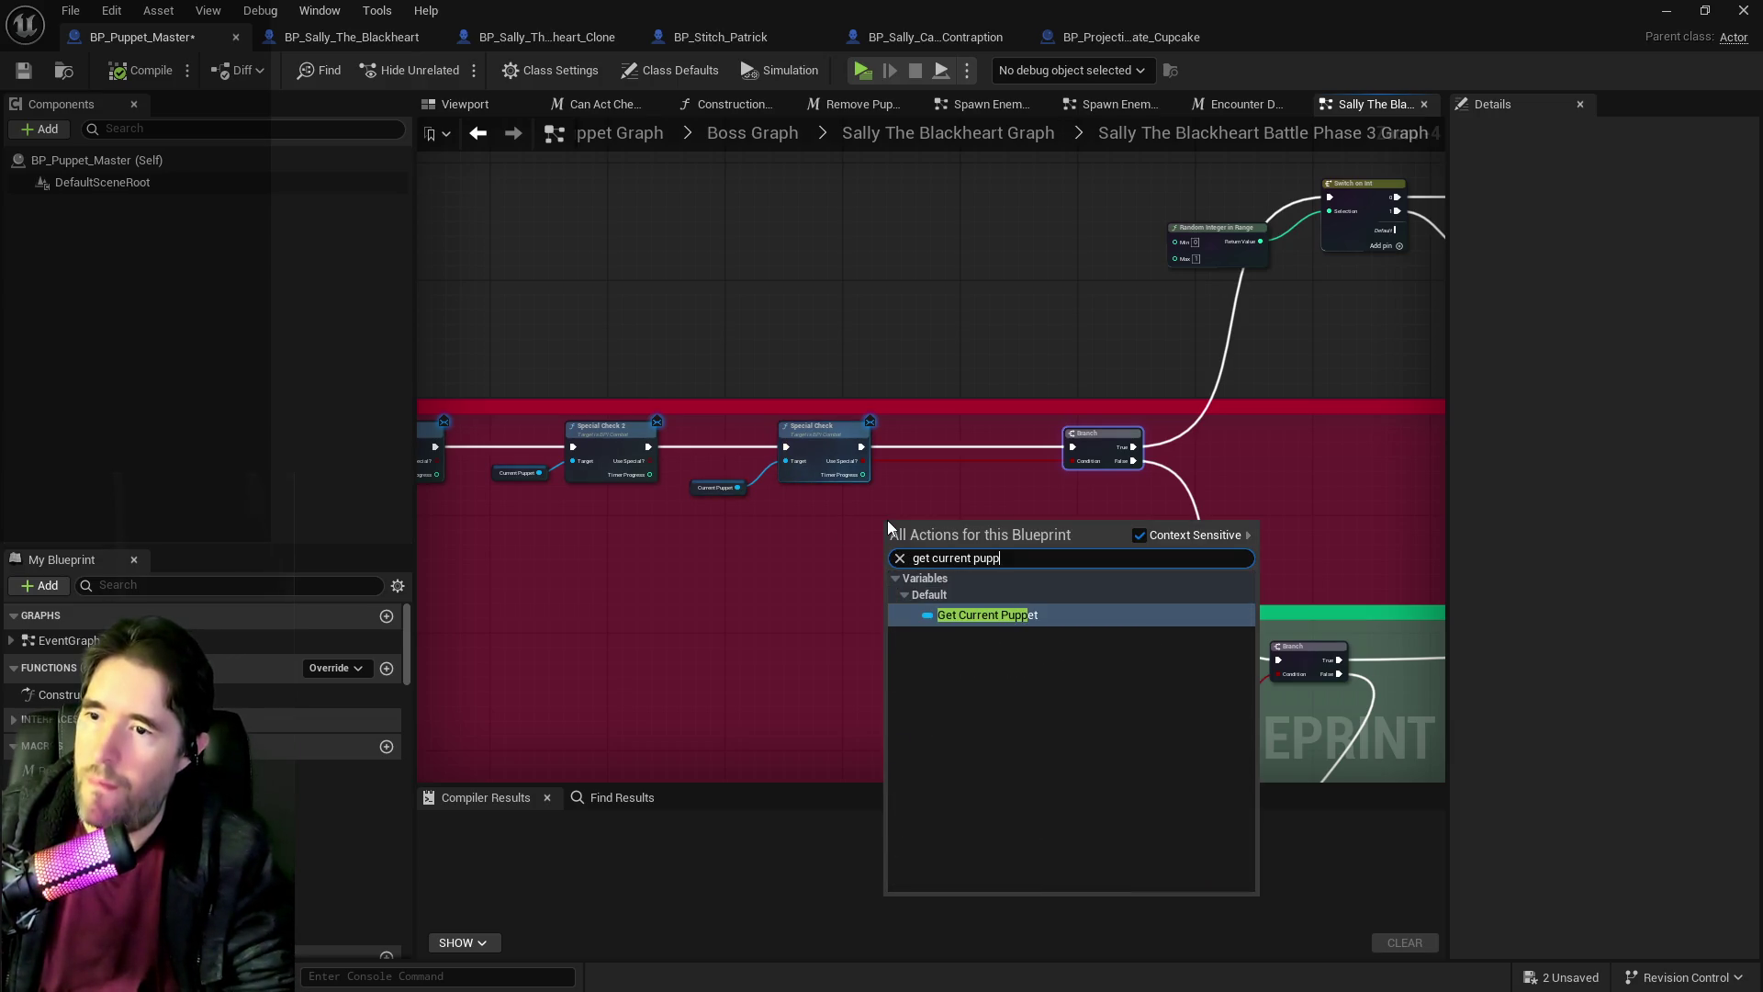
key(BackSpace)
key(BackSpace)
key(BackSpace)
text(gameplay)
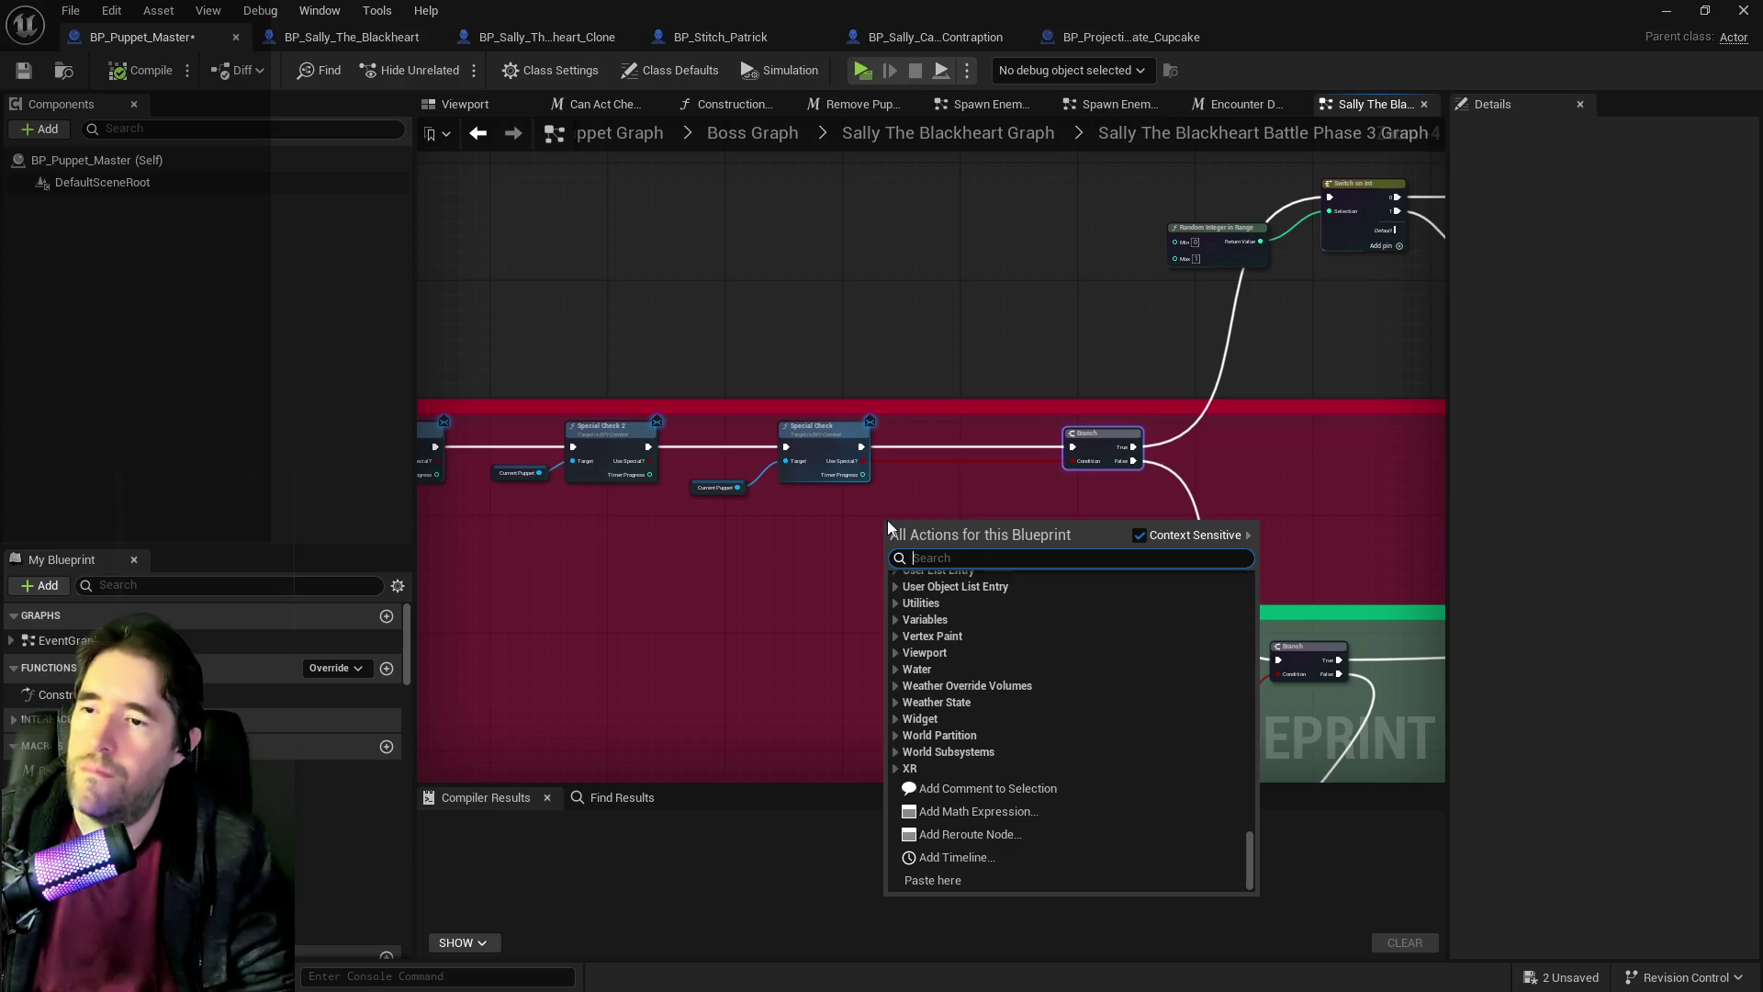
text( tags)
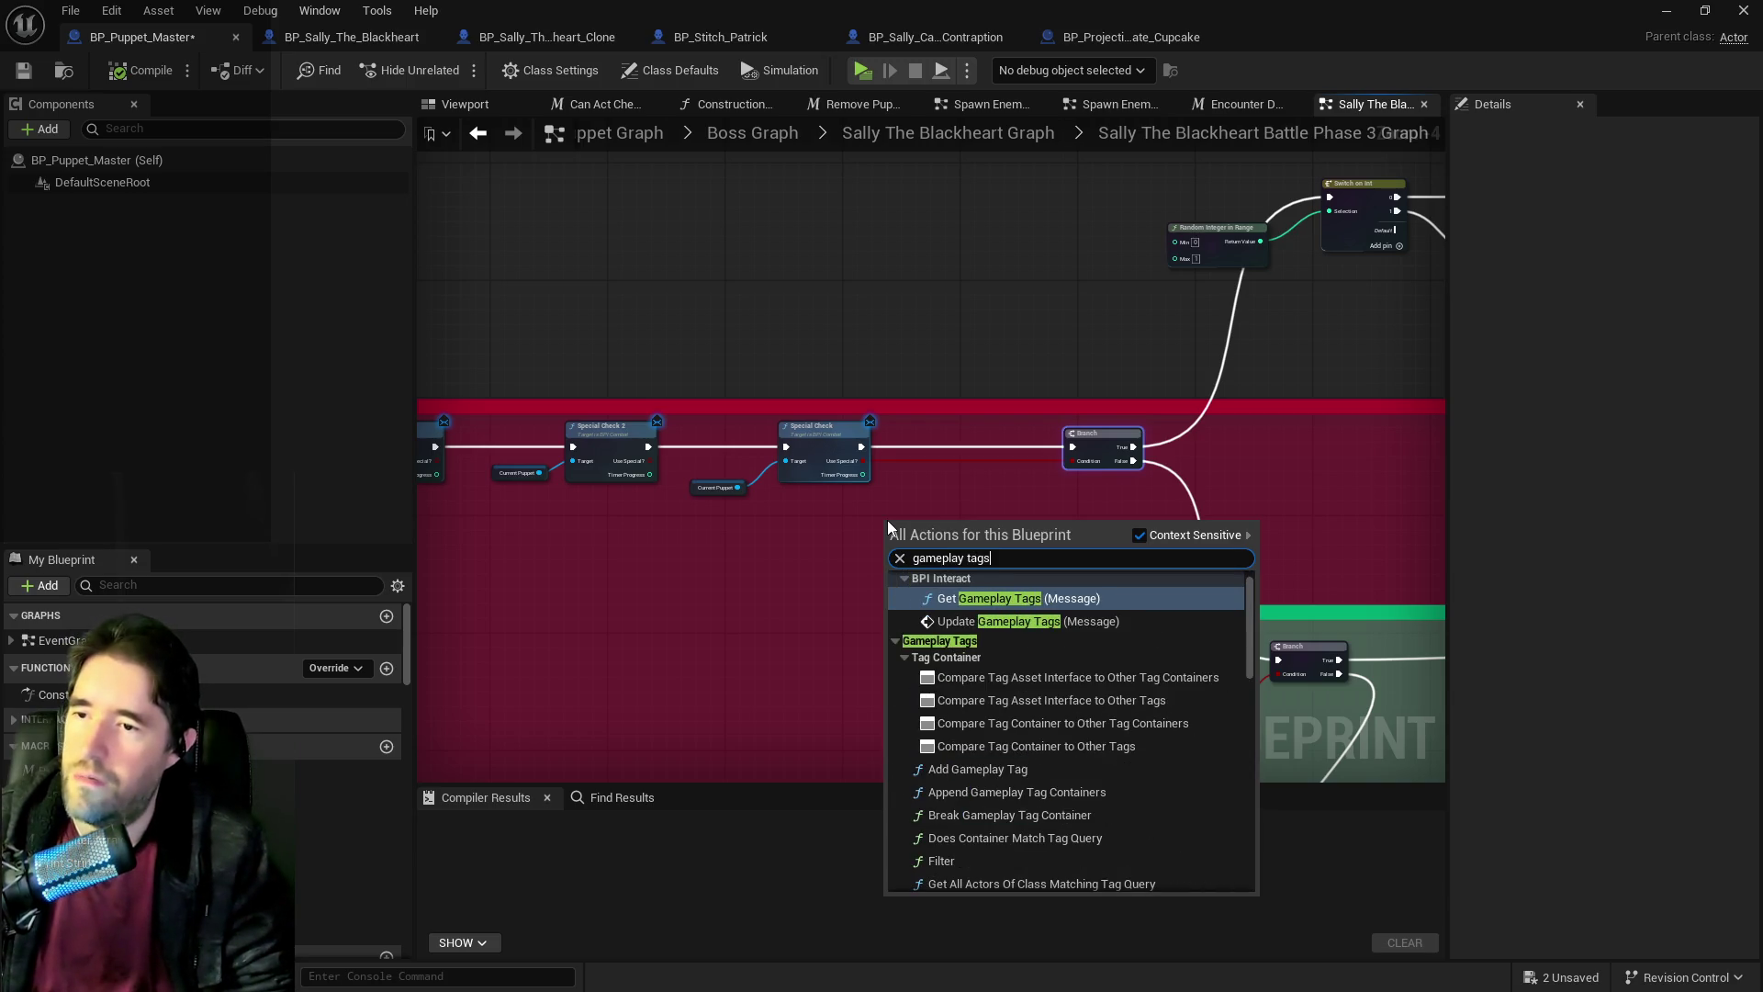
scroll(1029, 657, down, 3)
scroll(1029, 657, down, 10)
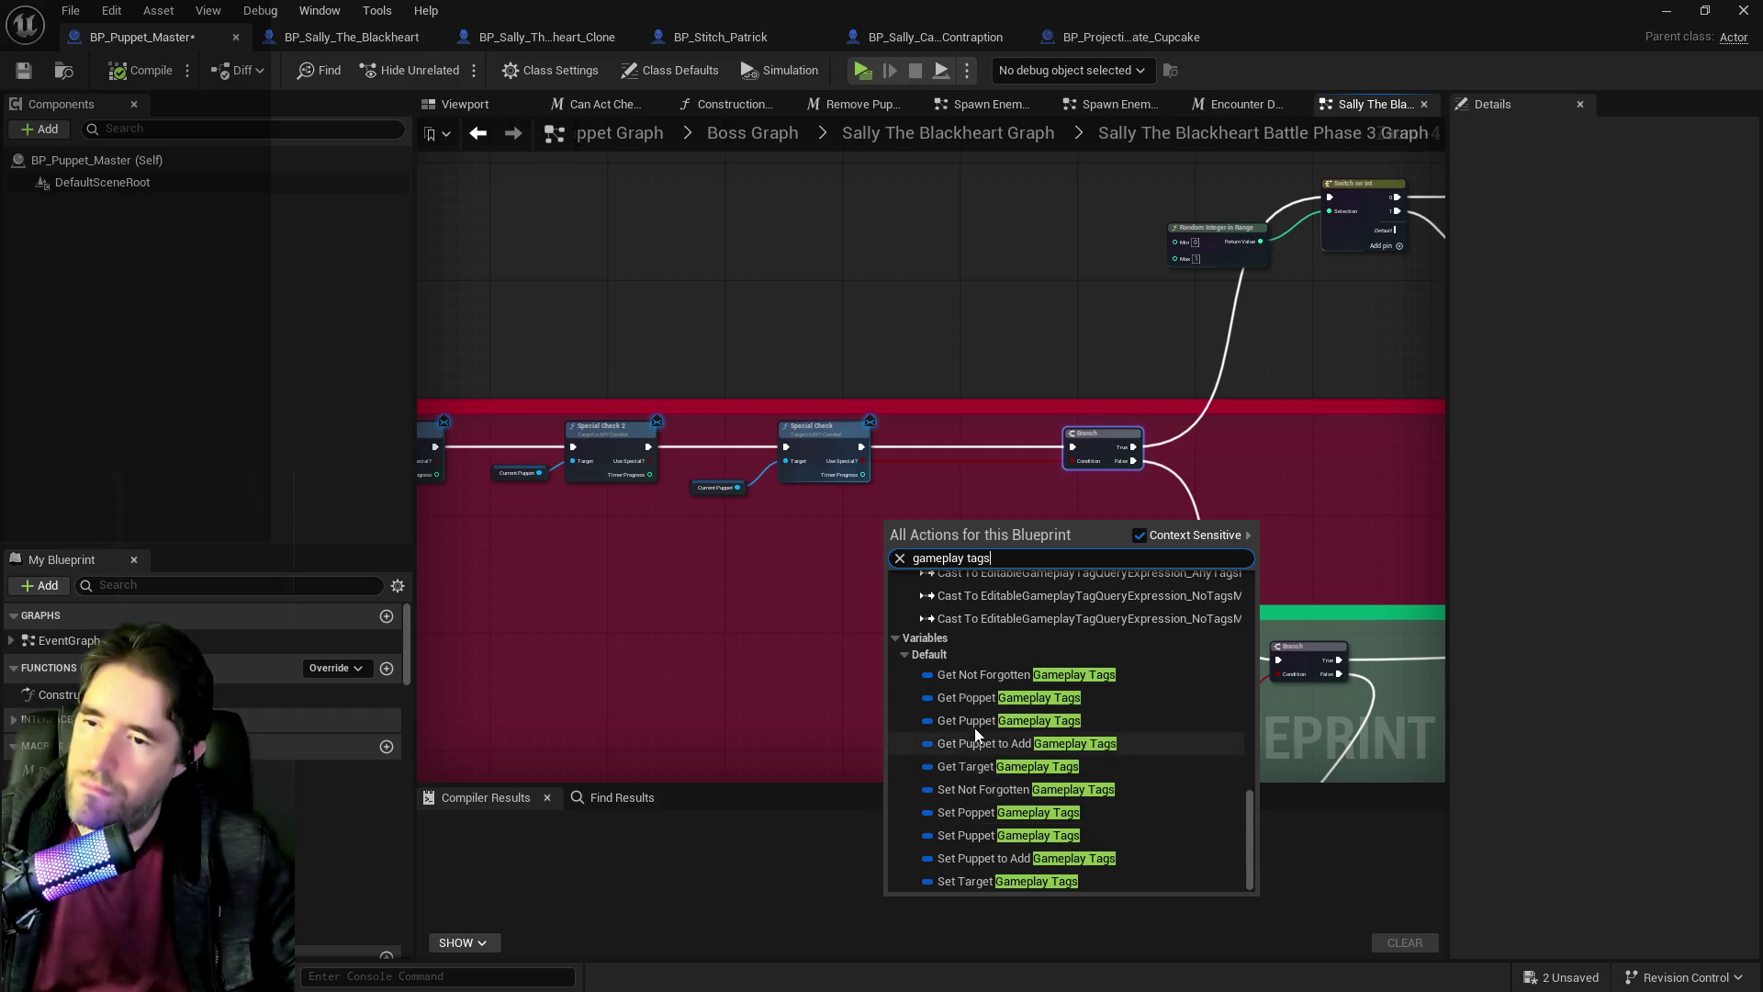
key(Escape)
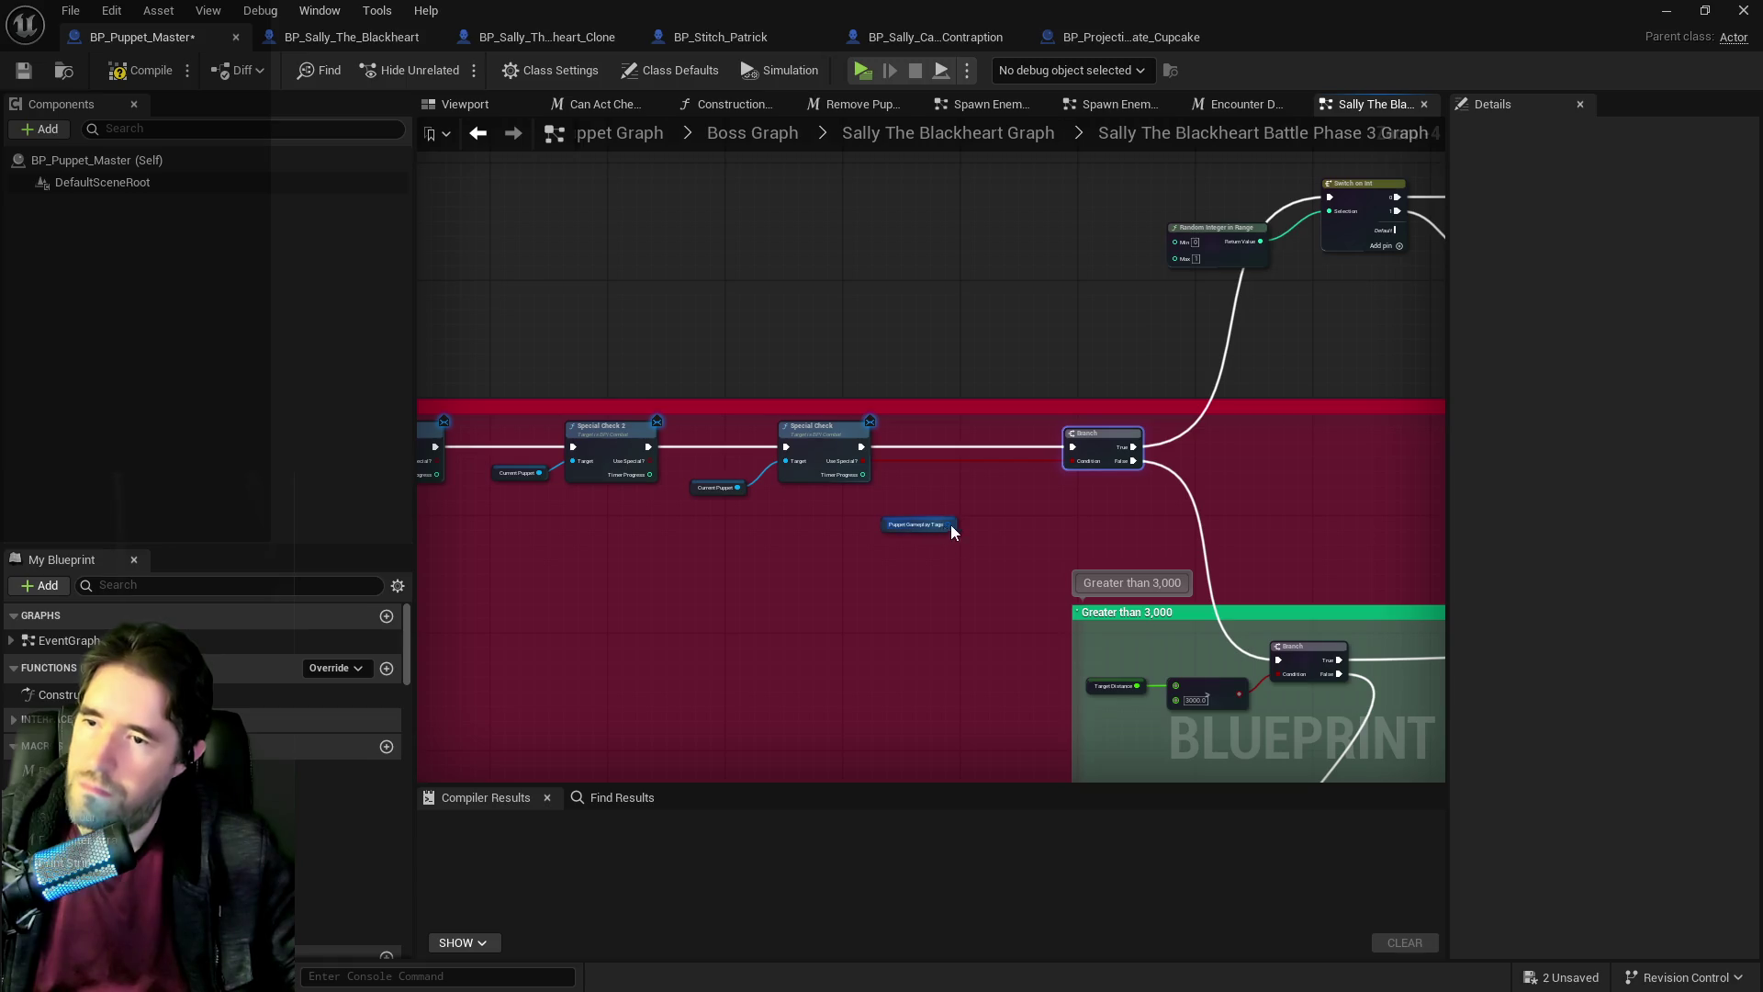
drag(951, 524, 999, 514)
Add a Has Tag check for the Ghastly Mirror tag with Exact Match ticked.
text(has tag)
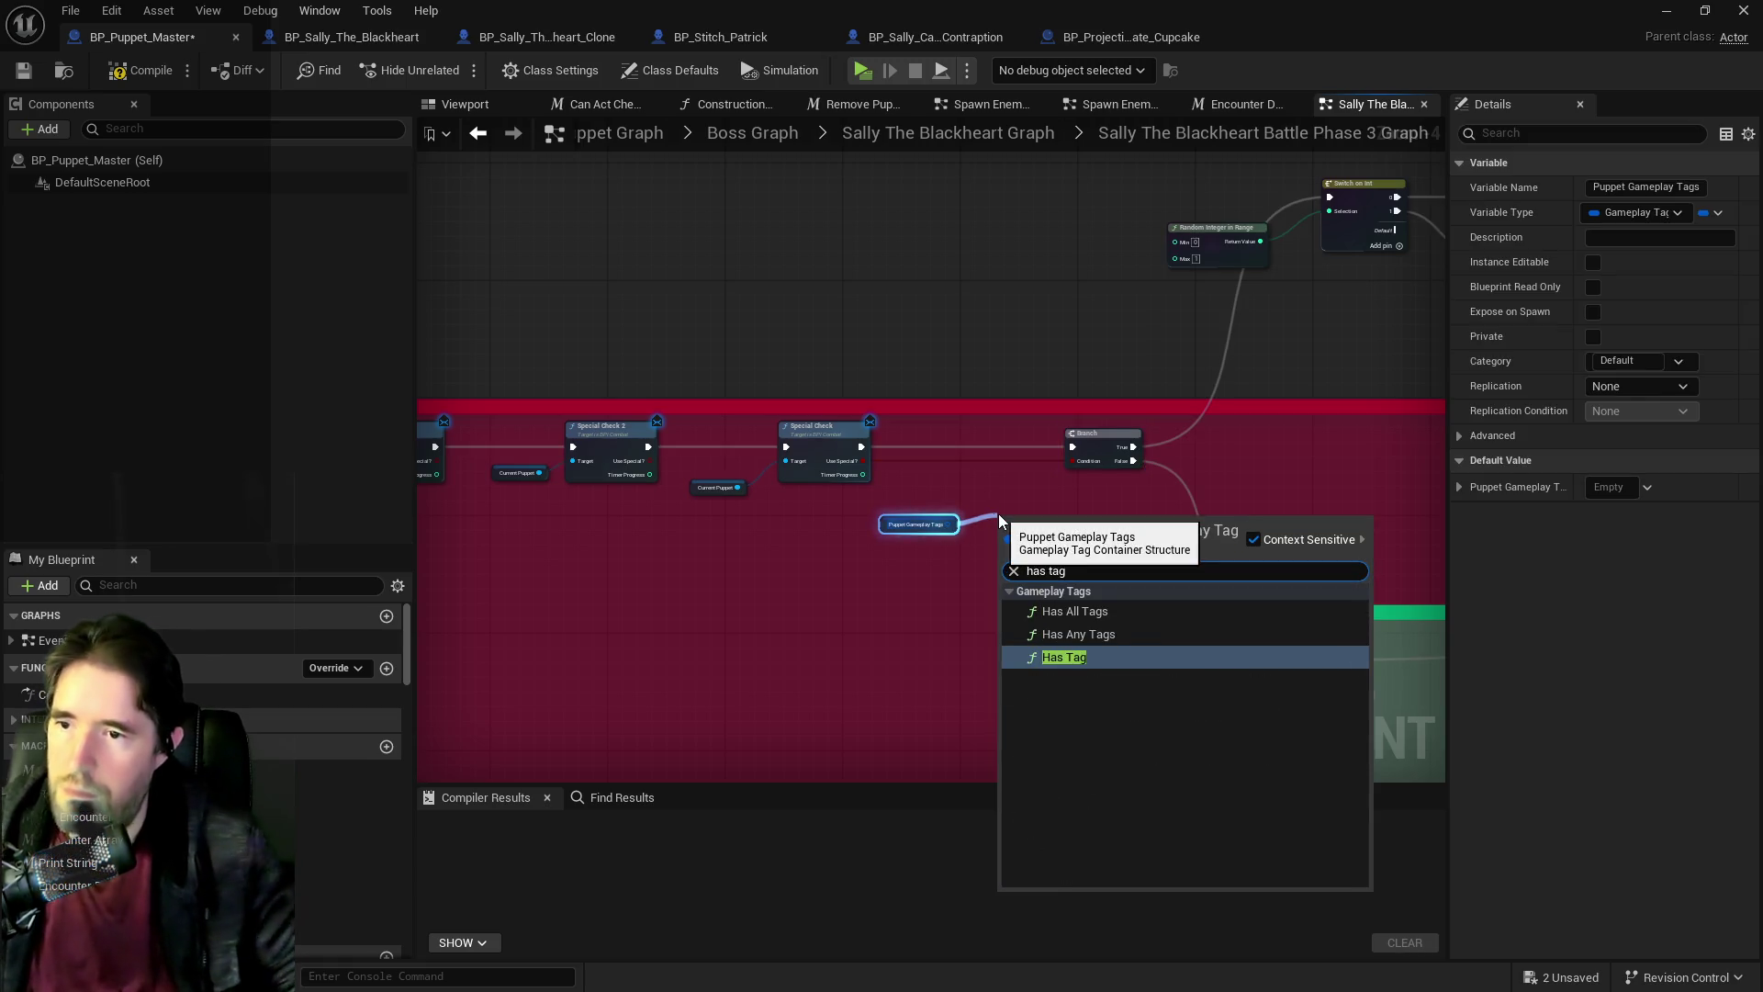
click(1056, 659)
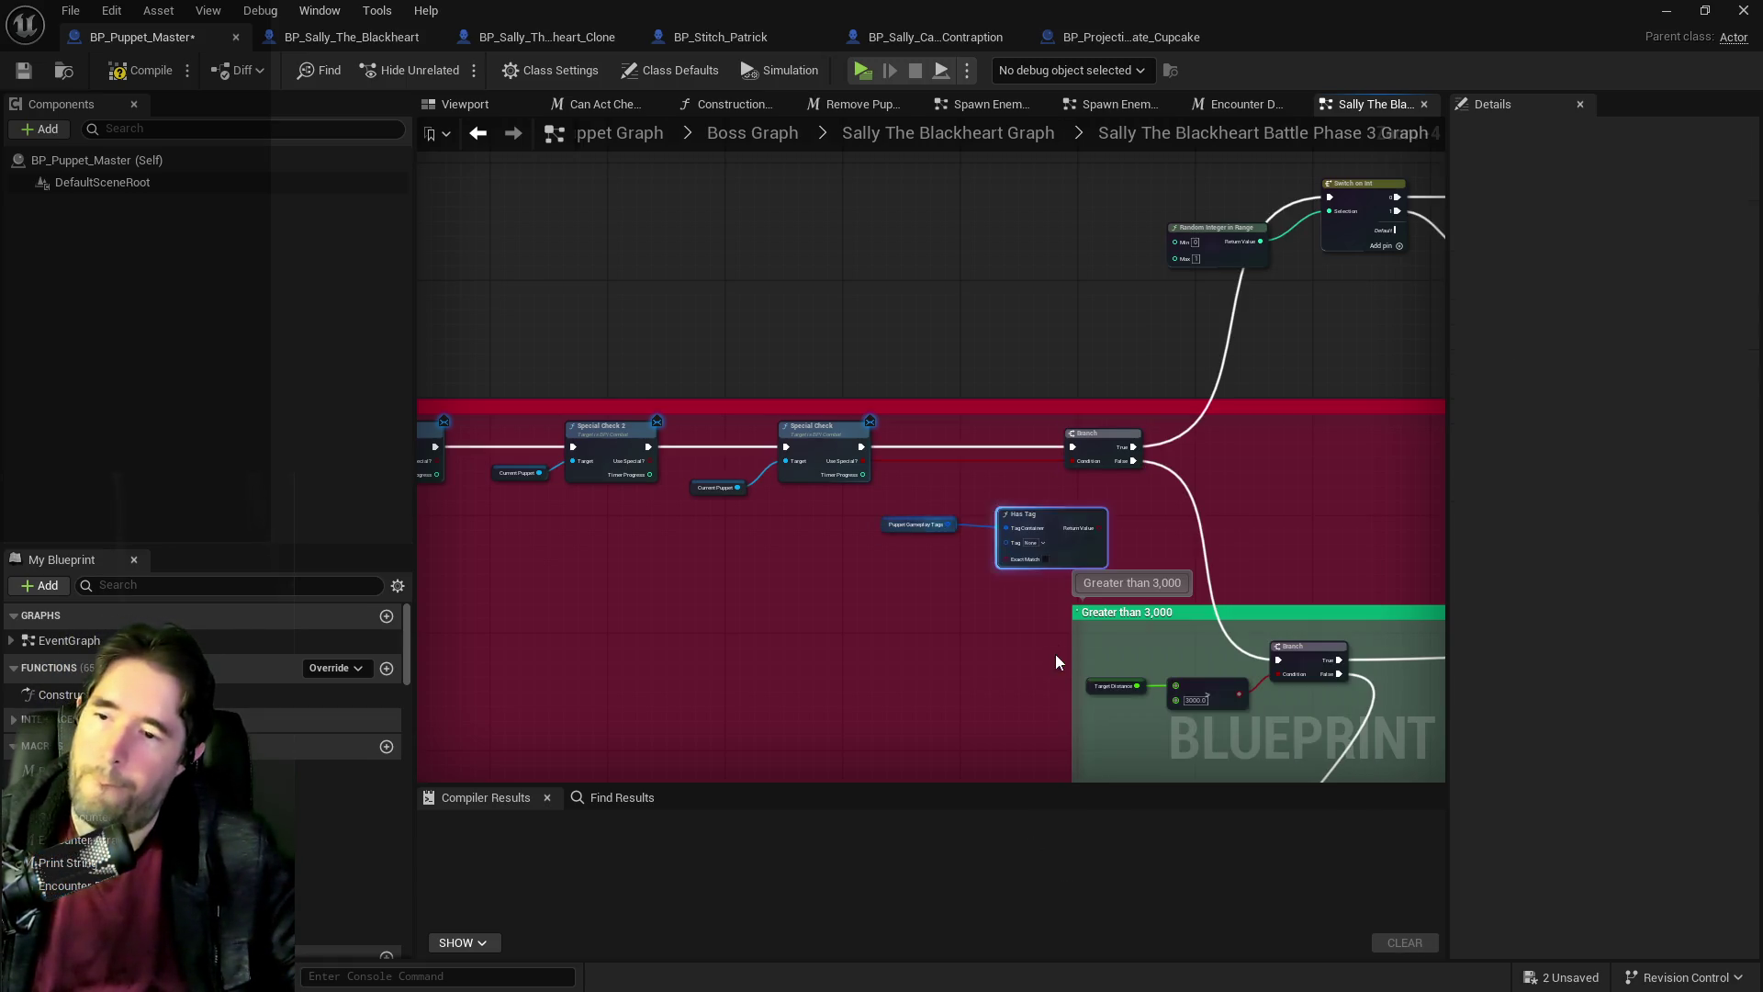
click(1036, 543)
text(ghast)
click(1068, 702)
click(1031, 512)
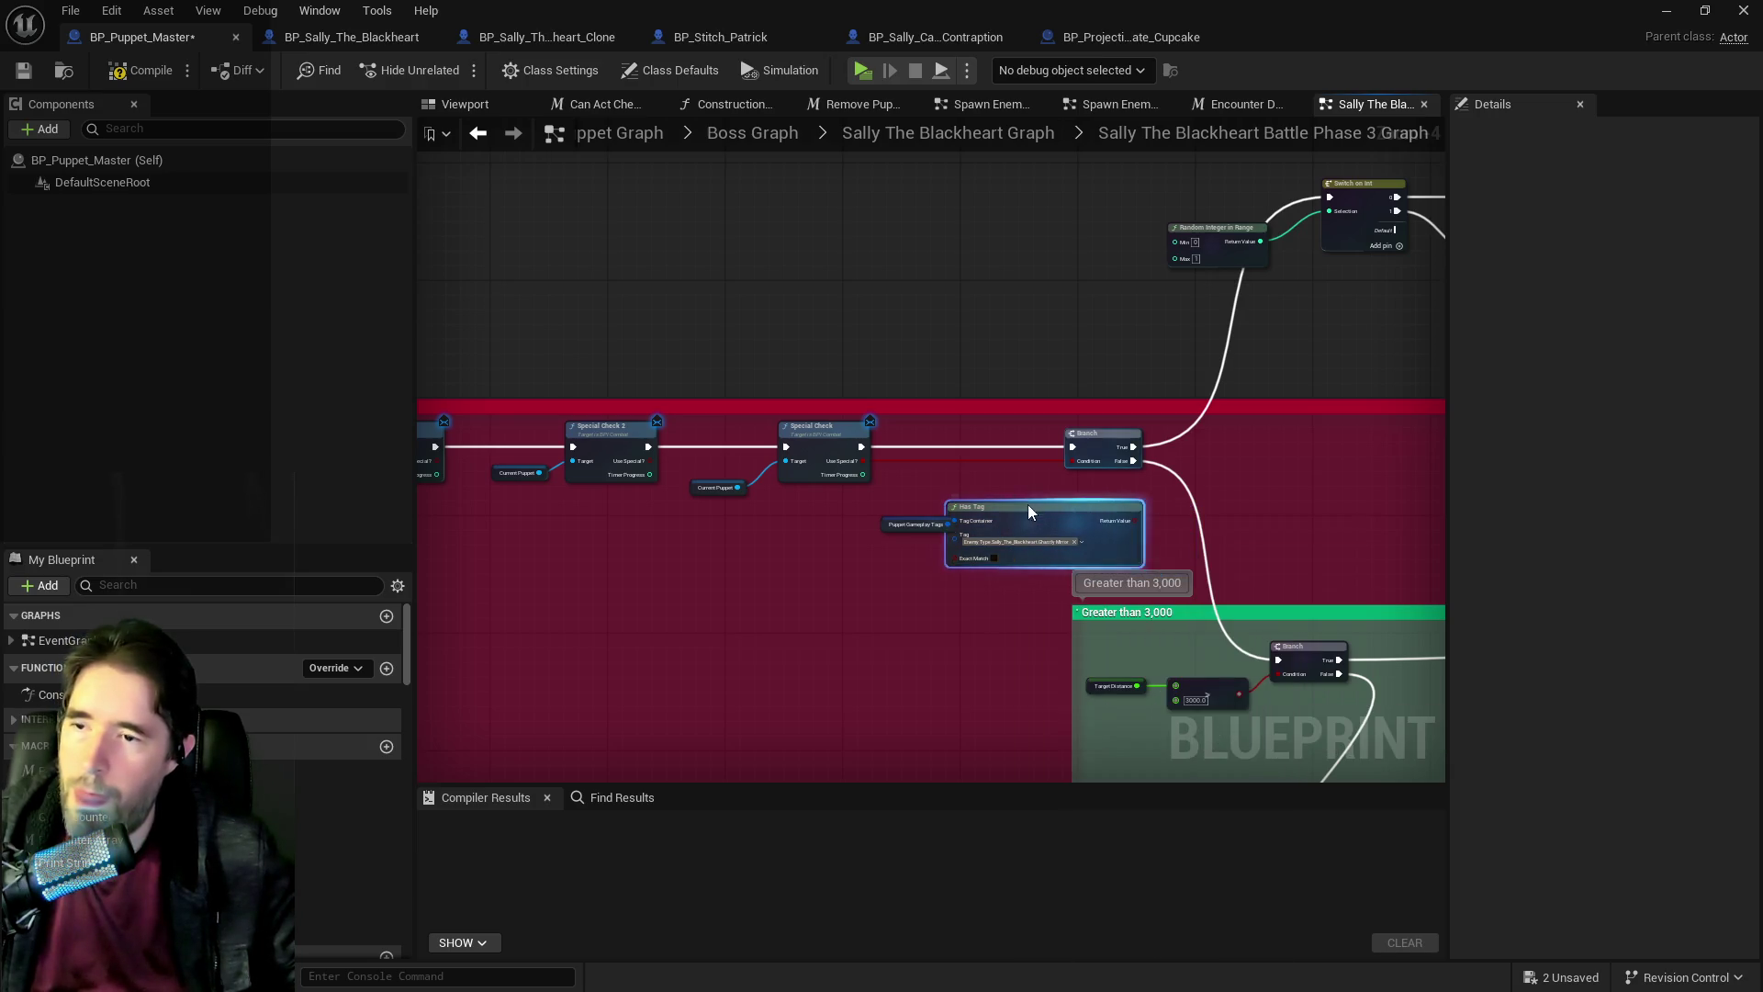
click(993, 557)
drag(1010, 557, 995, 549)
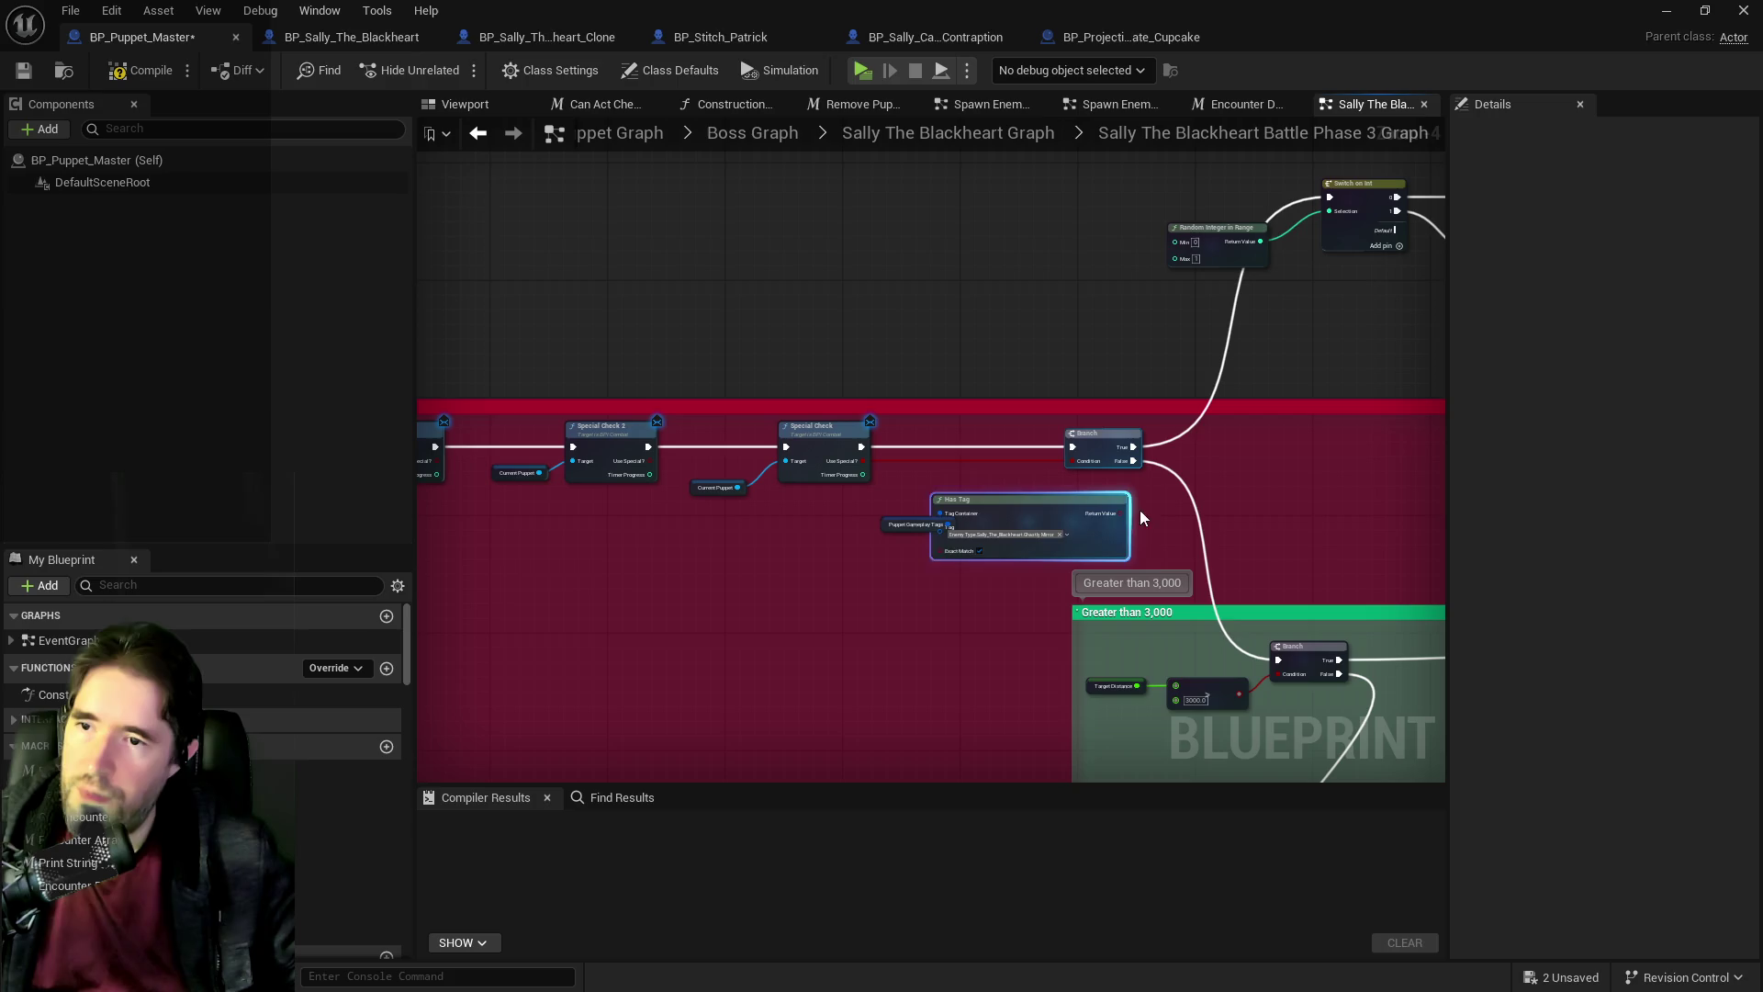
Wire the Has Tag result into the Branch Condition, then compile and save BP_Puppet_Master.
mouse_move(1148, 513)
mouse_down()
mouse_move(1065, 478)
mouse_move(1072, 461)
mouse_up()
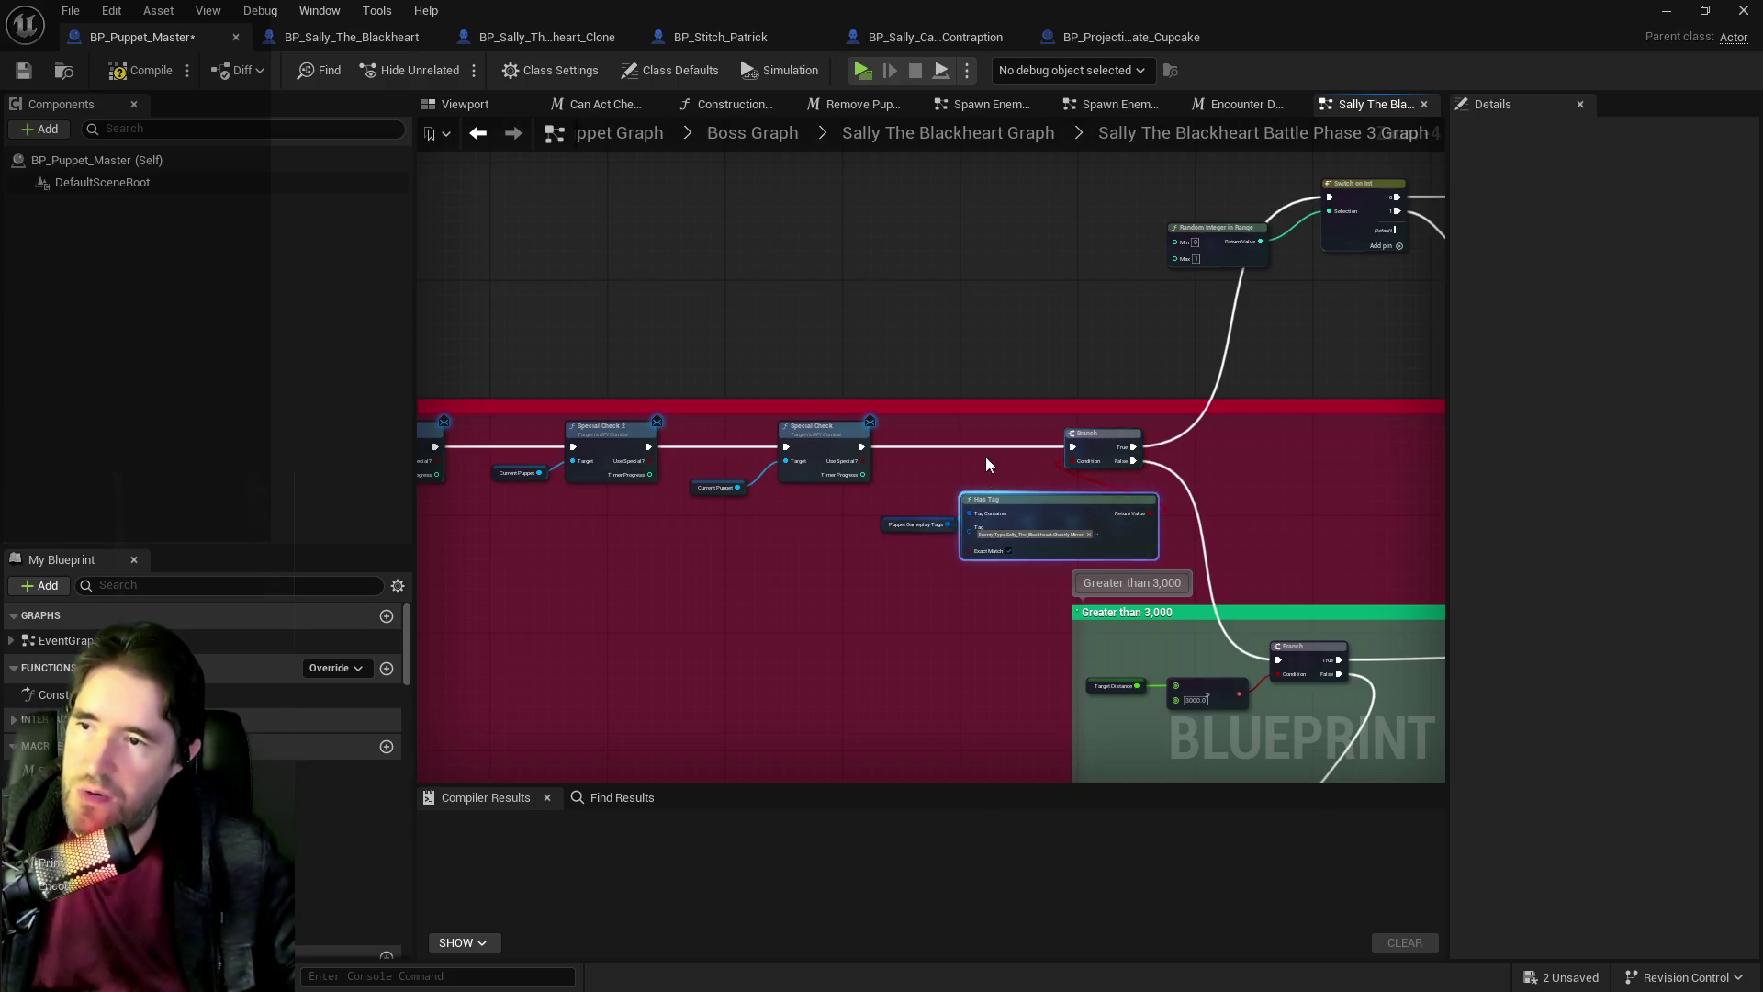
drag(944, 482, 1002, 473)
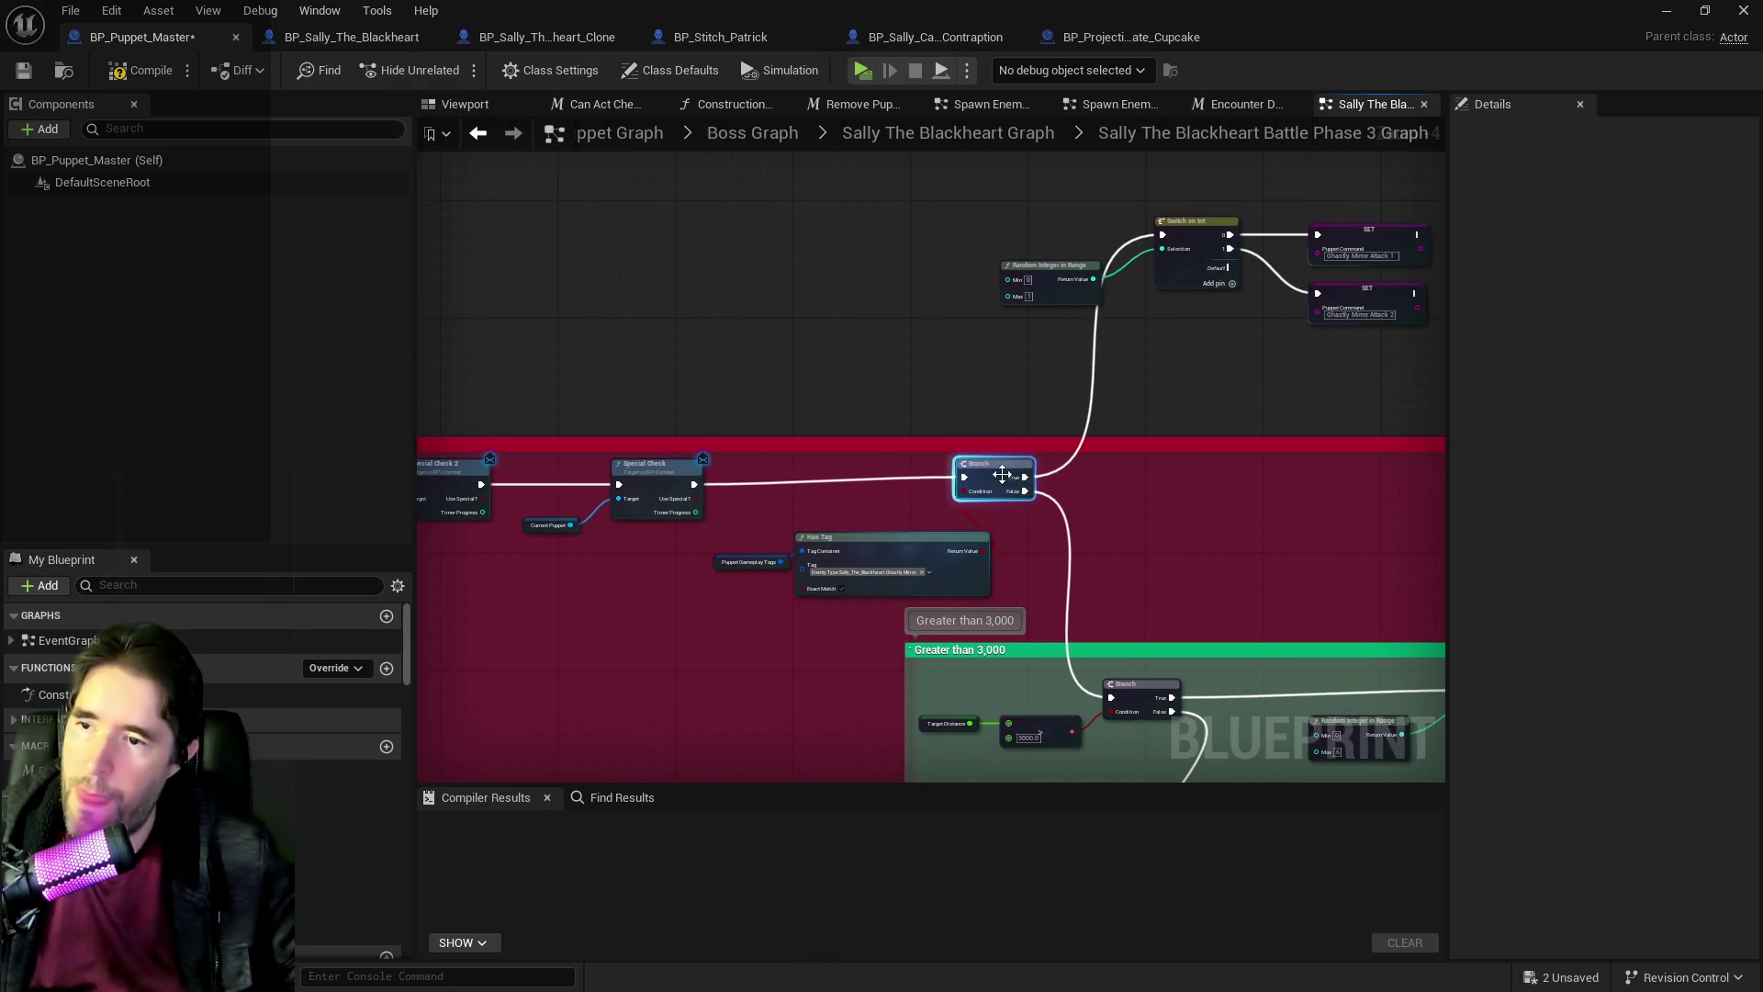
click(138, 70)
click(23, 70)
click(950, 136)
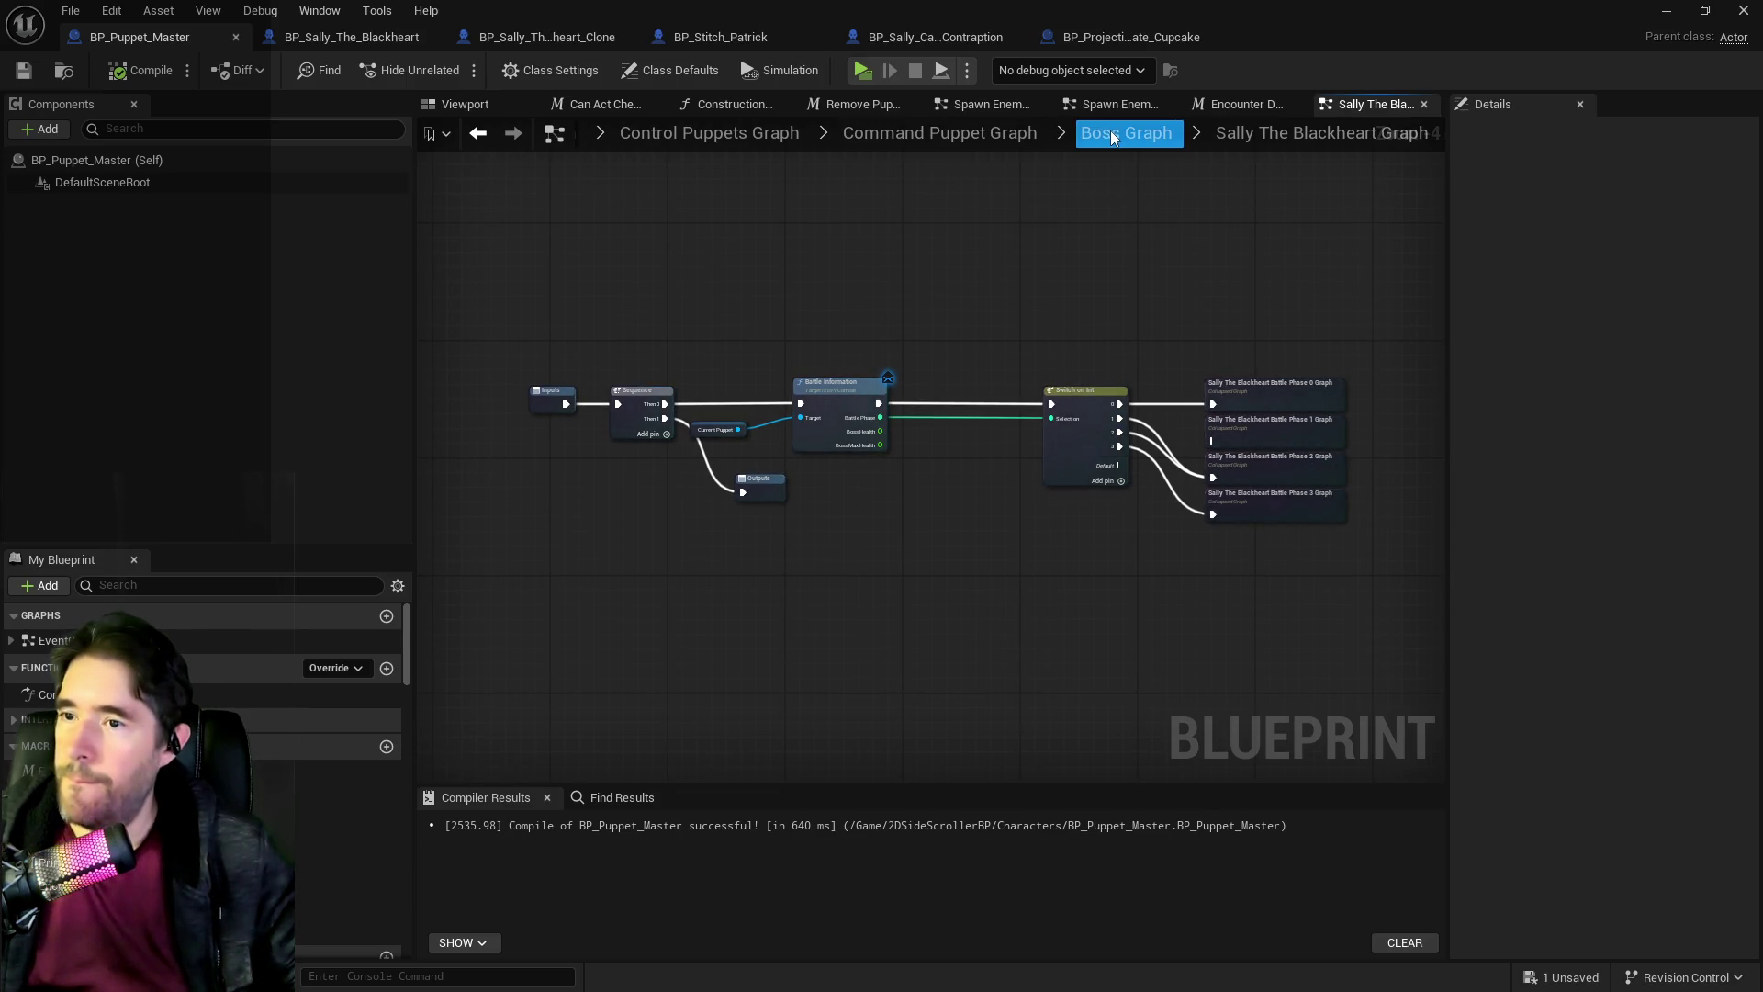
Connect Switch on Int output 1 to the Battle Phase 3 graph, then compile and save.
scroll(1170, 478, up, 2)
mouse_move(1084, 380)
mouse_down()
mouse_move(1227, 531)
mouse_move(1185, 418)
mouse_move(1226, 526)
mouse_up()
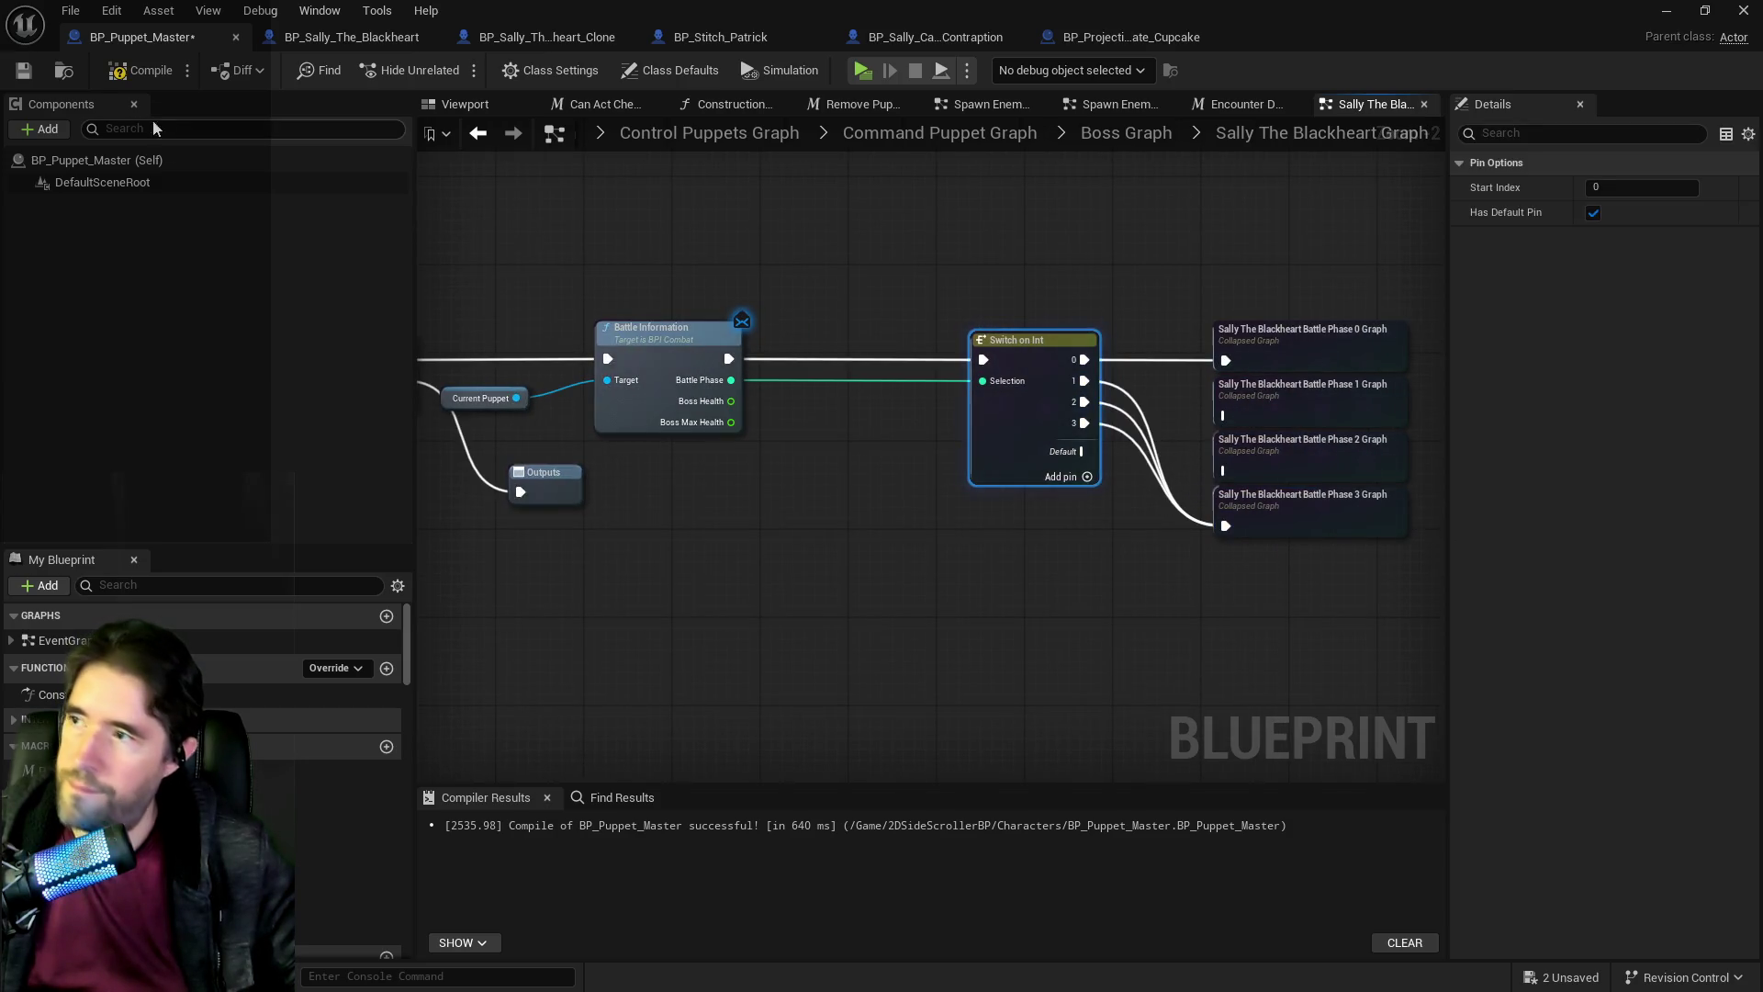
click(139, 70)
click(23, 70)
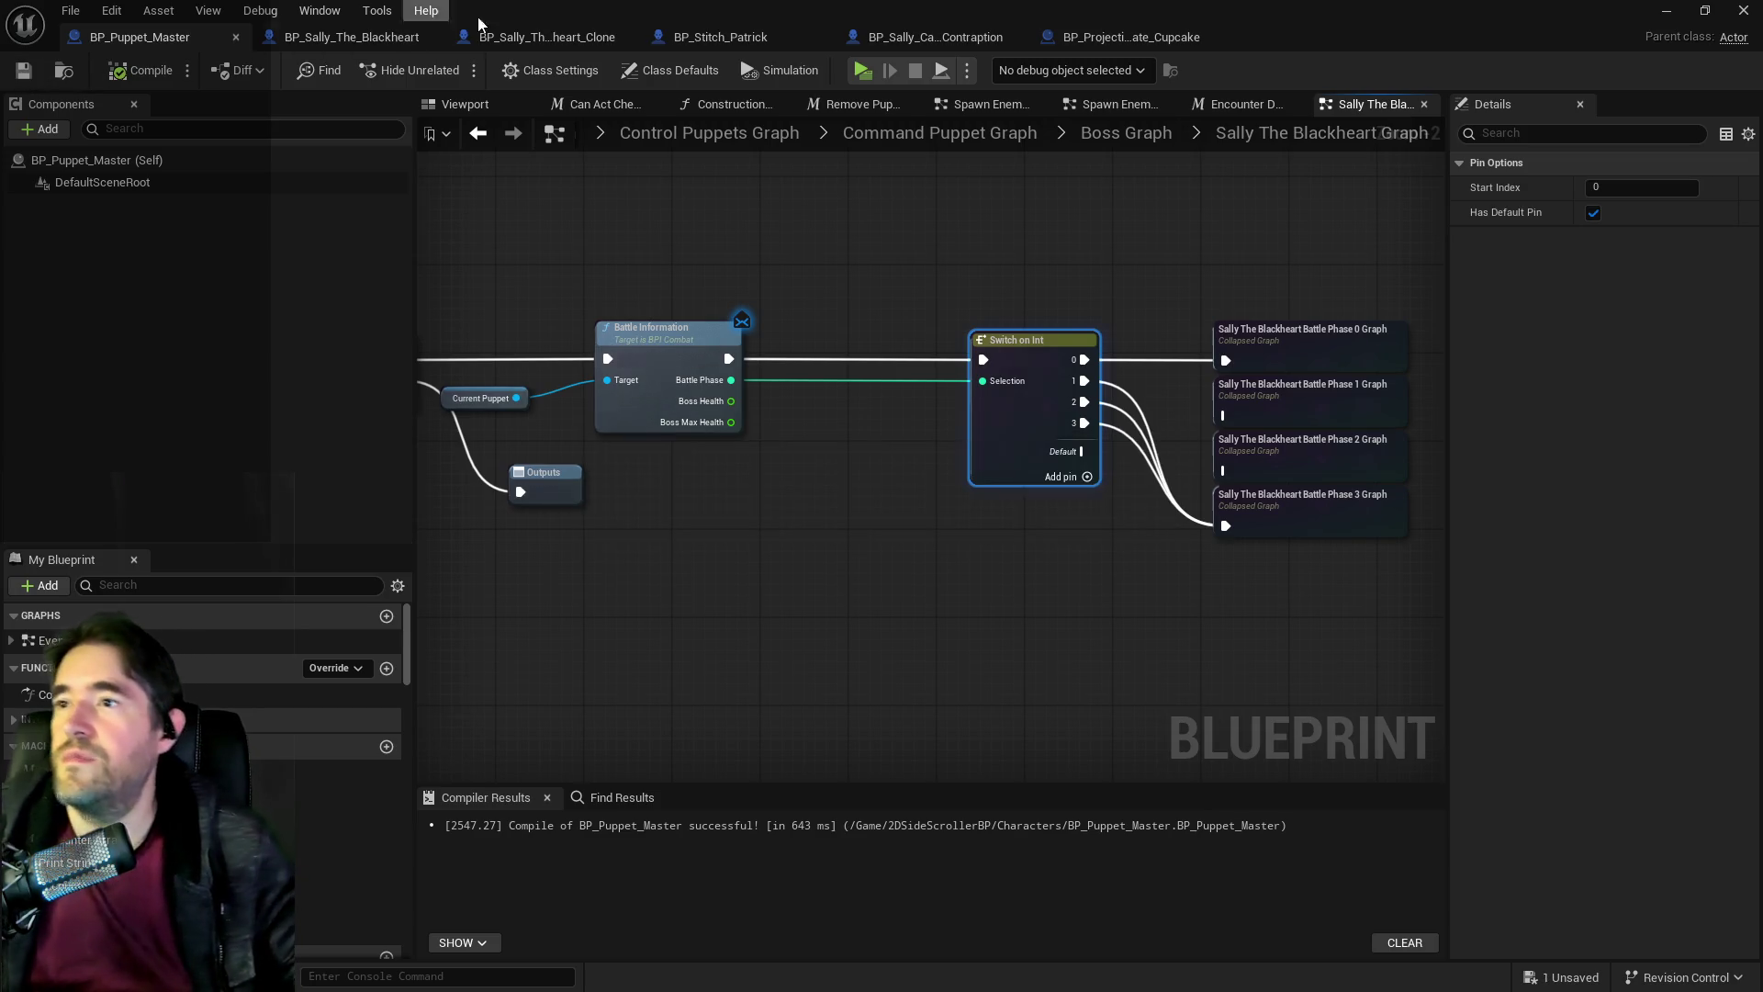
Set Time Before Special 3 in Sally's Special Check 3 to default 10, then restore the level editor.
click(352, 37)
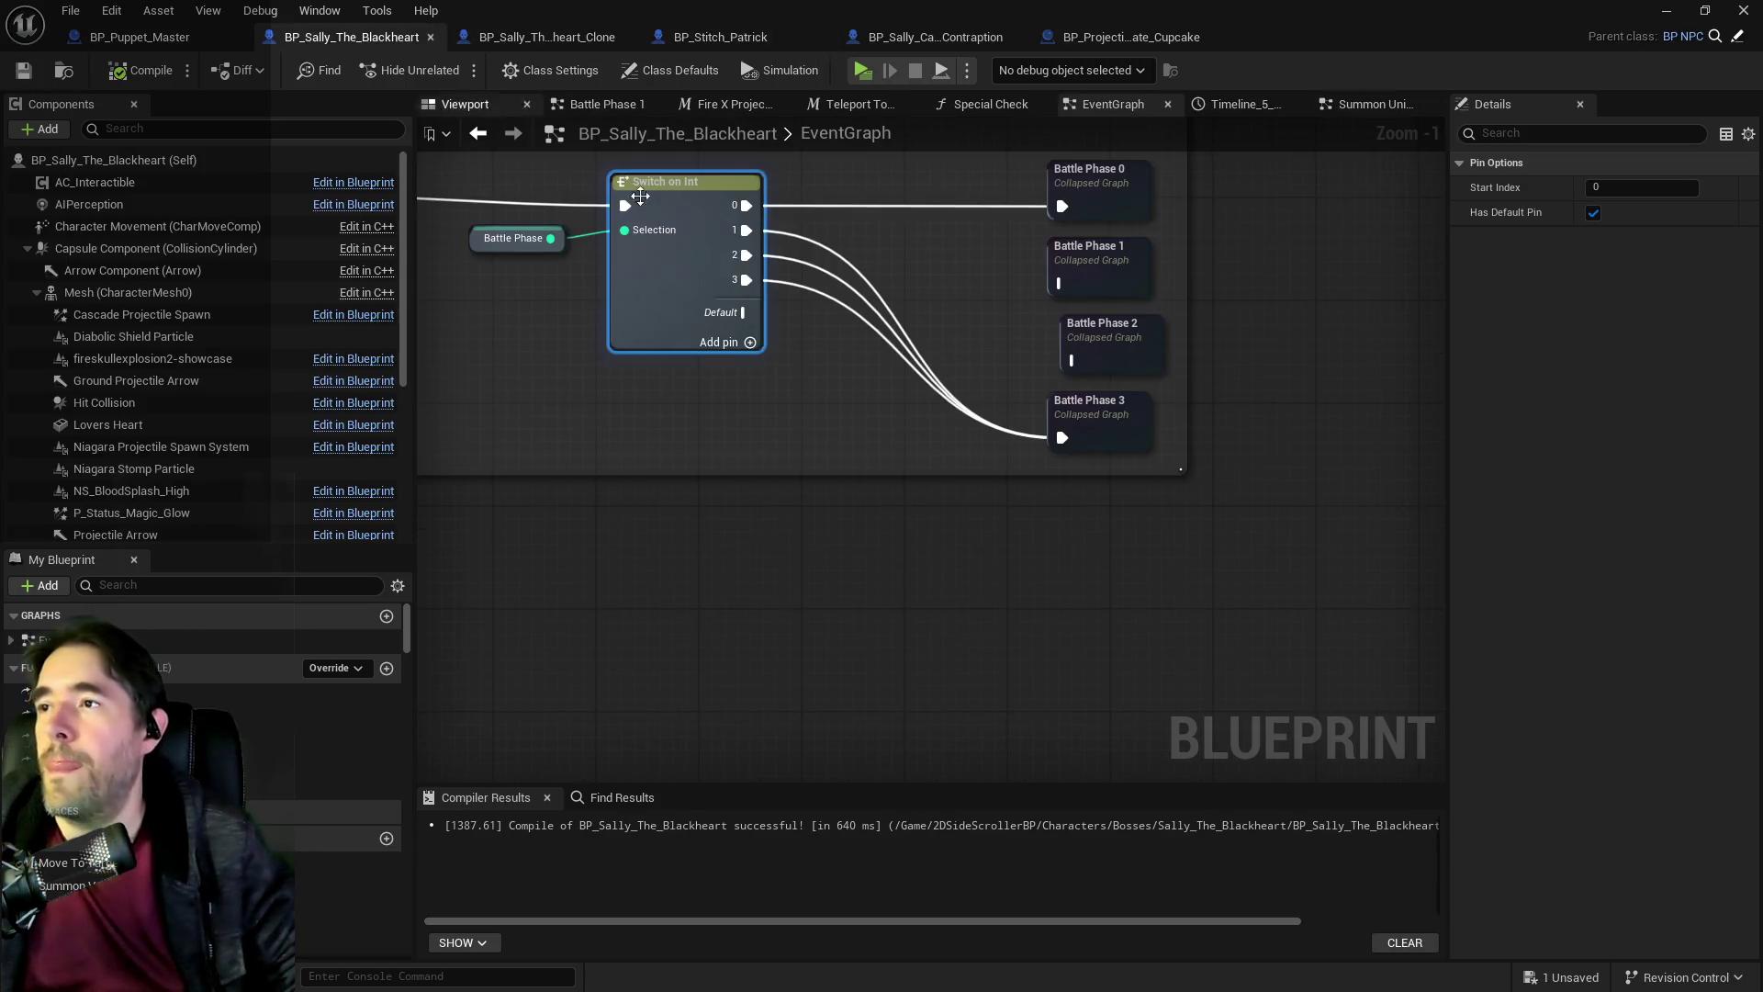
mouse_move(884, 448)
mouse_down()
mouse_move(969, 618)
mouse_move(1042, 618)
mouse_up()
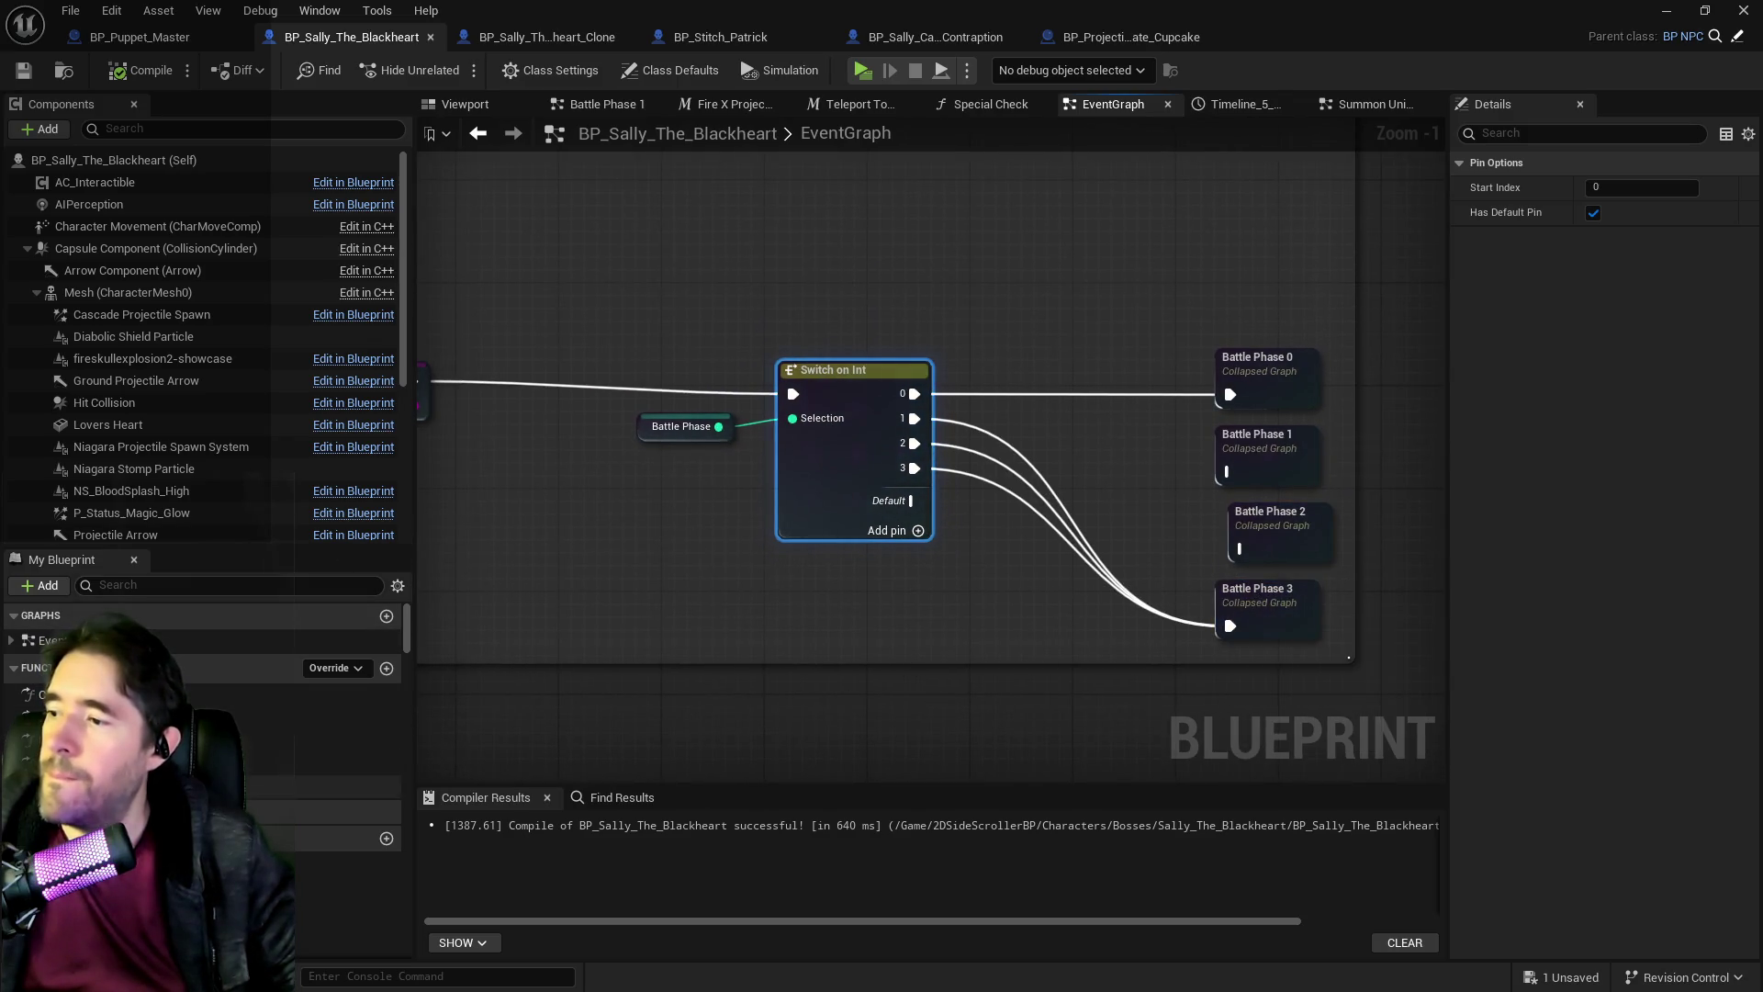
double_click(326, 786)
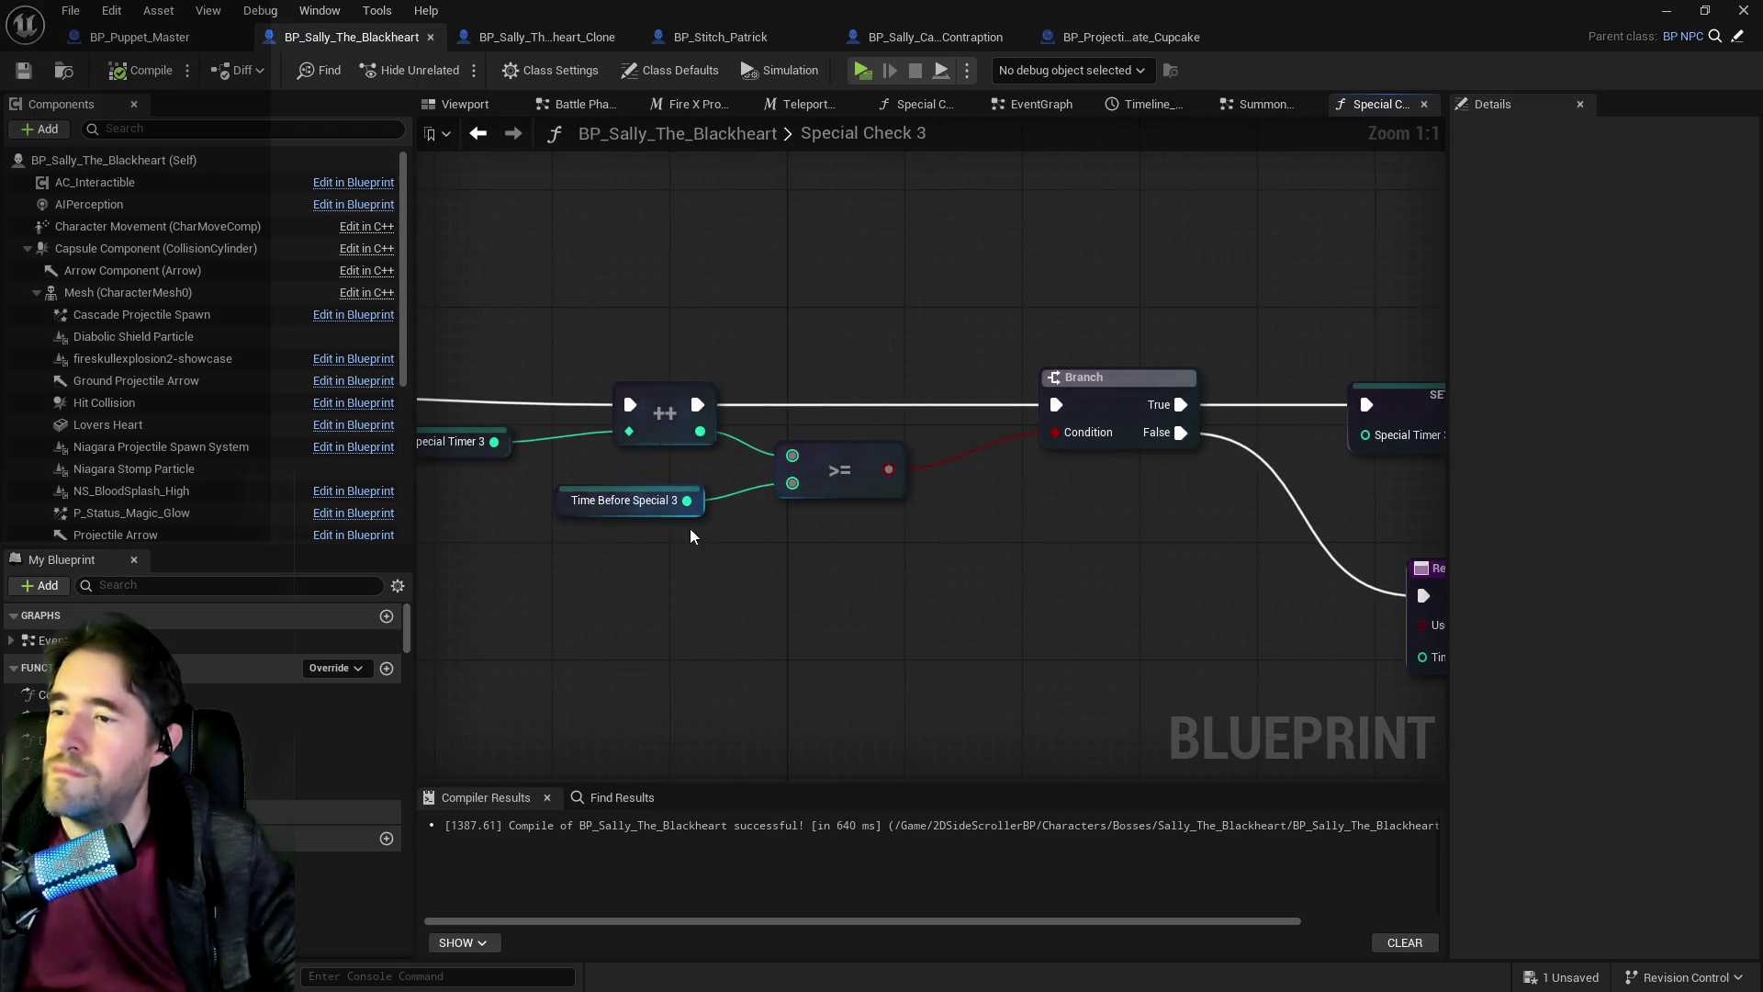
click(633, 503)
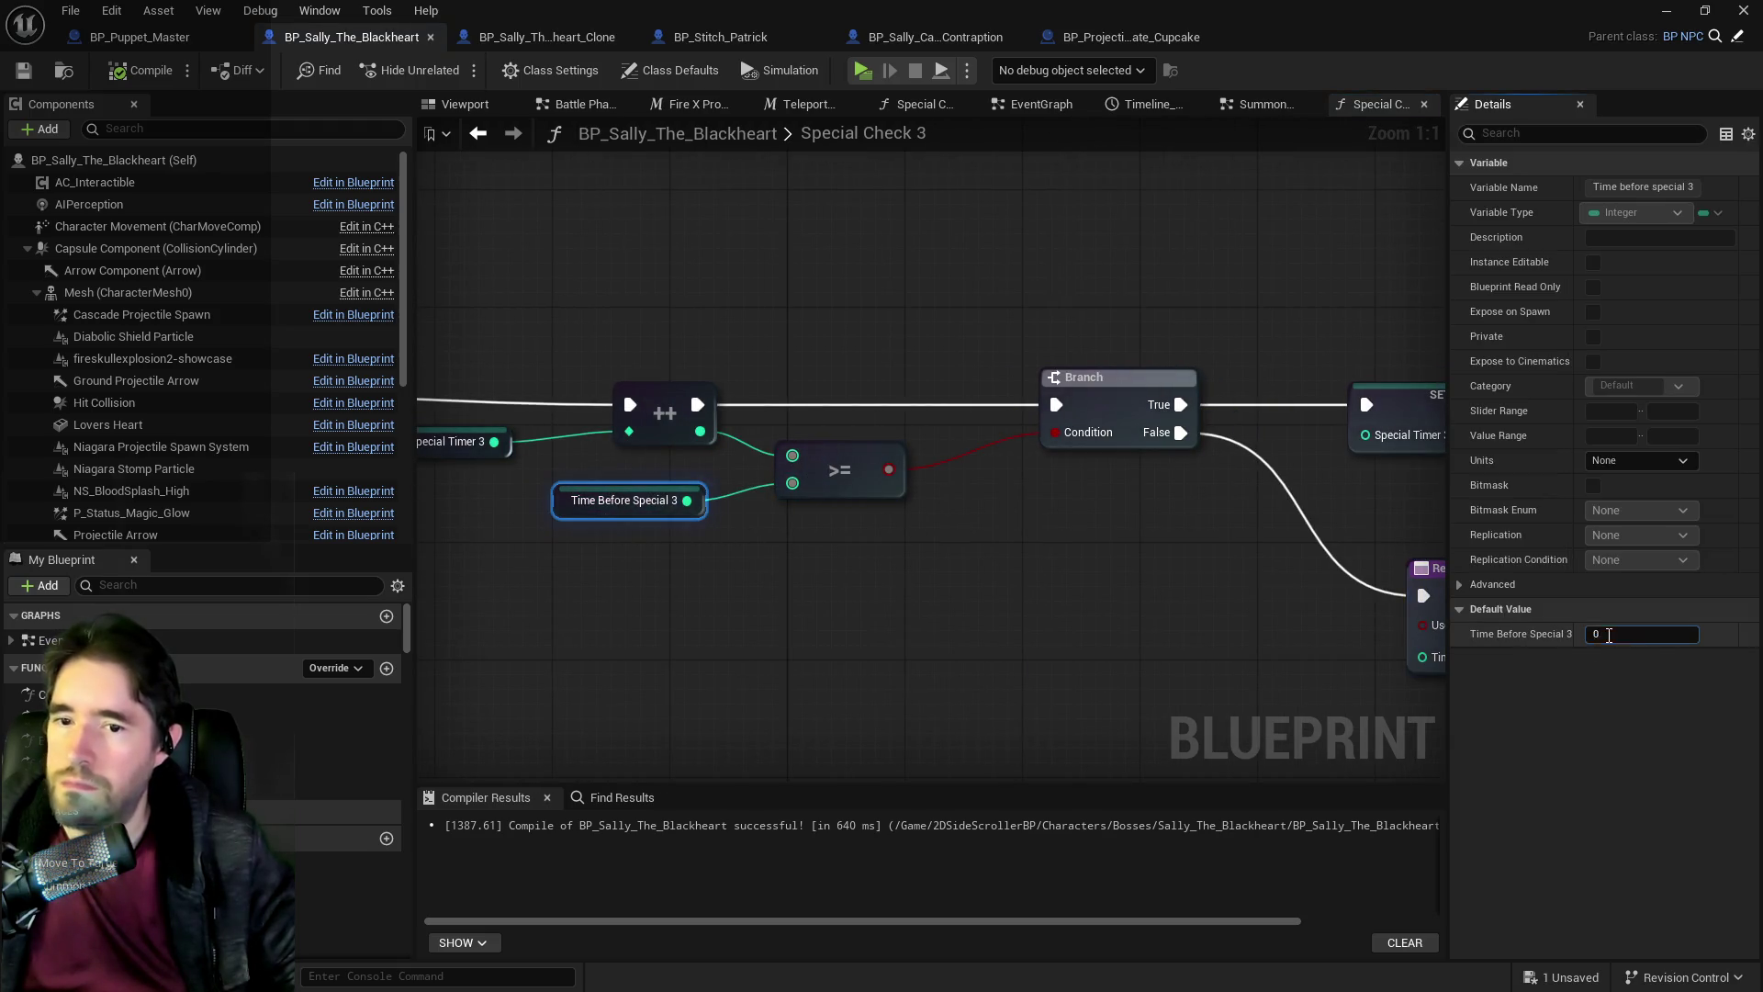
text(10)
click(1133, 642)
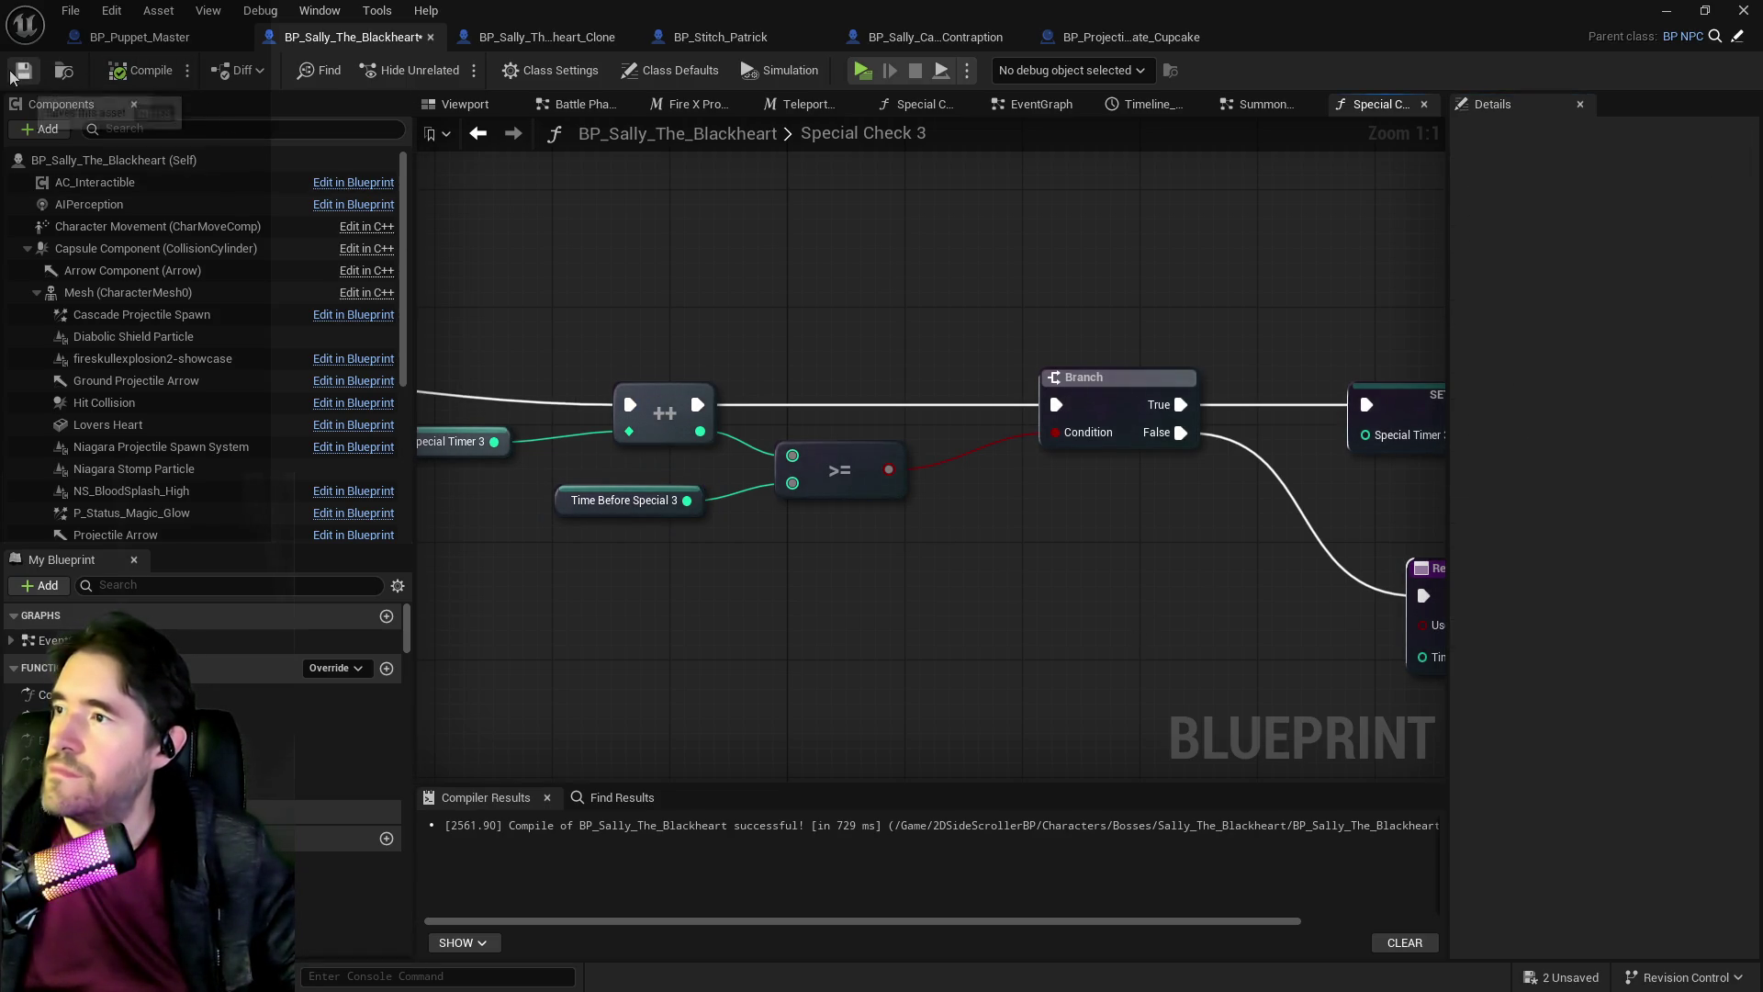
key(super+Down)
key(super+Down)
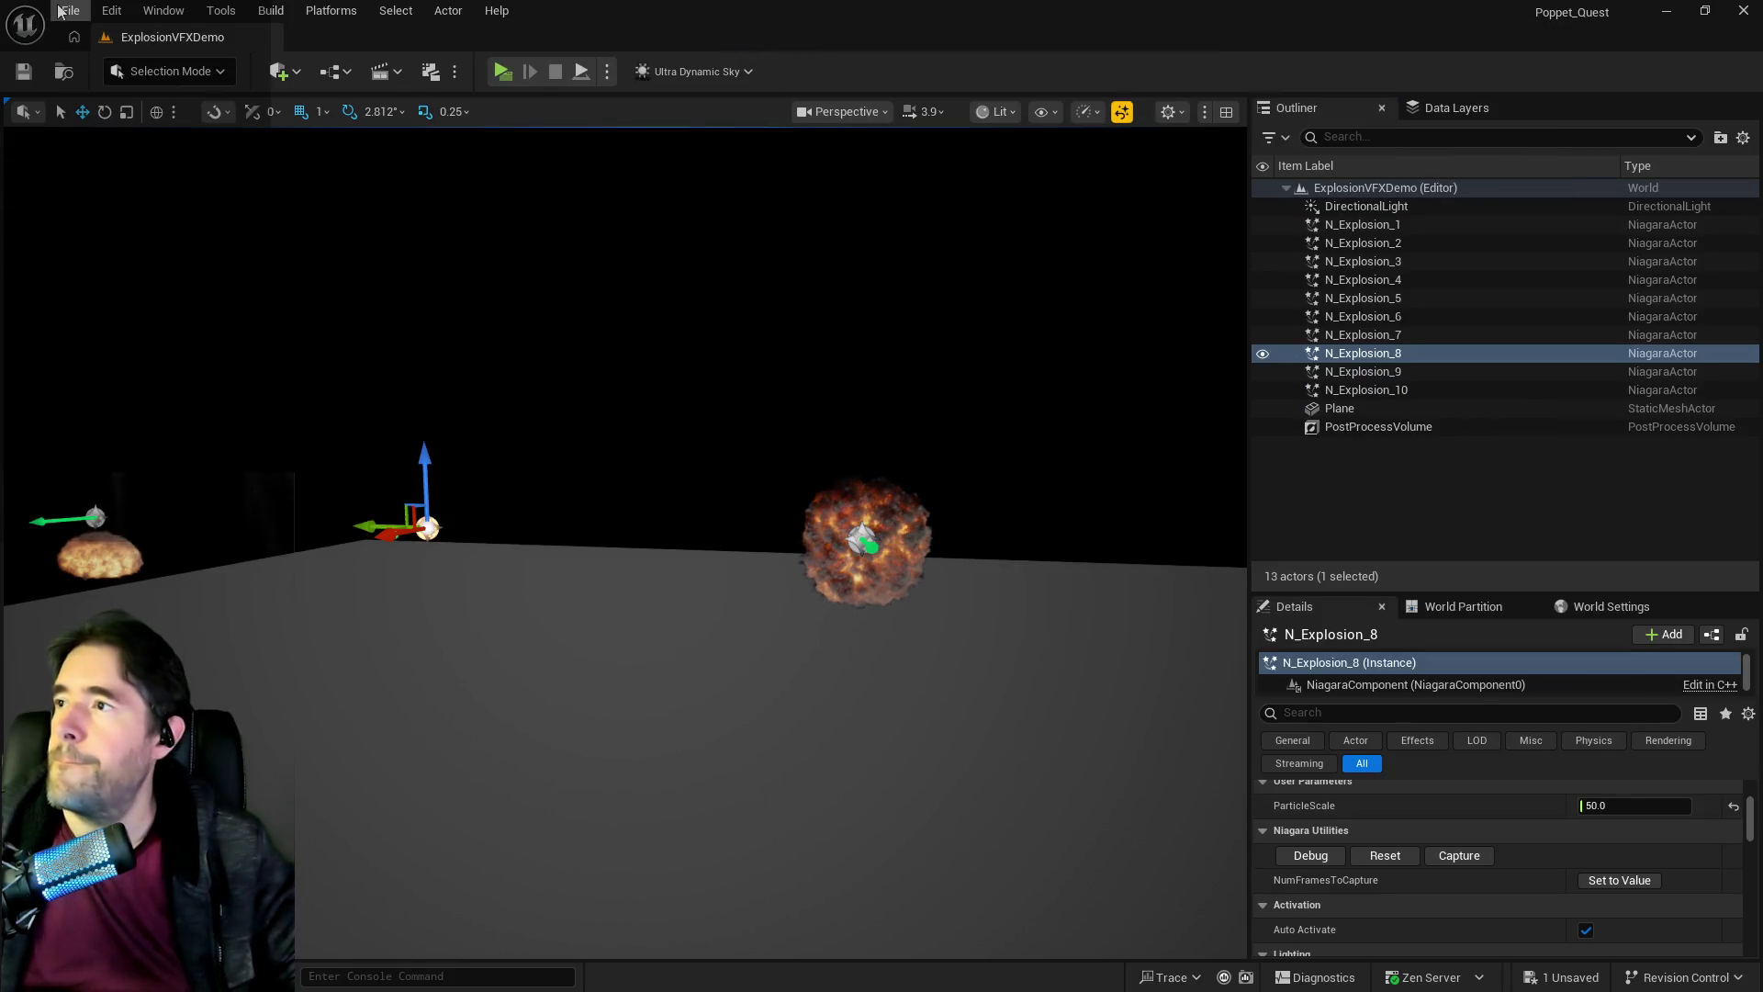
Open Chapter_1_Dead_Girl_Wonderland from File > Recent Levels.
click(71, 10)
mouse_move(193, 142)
click(813, 239)
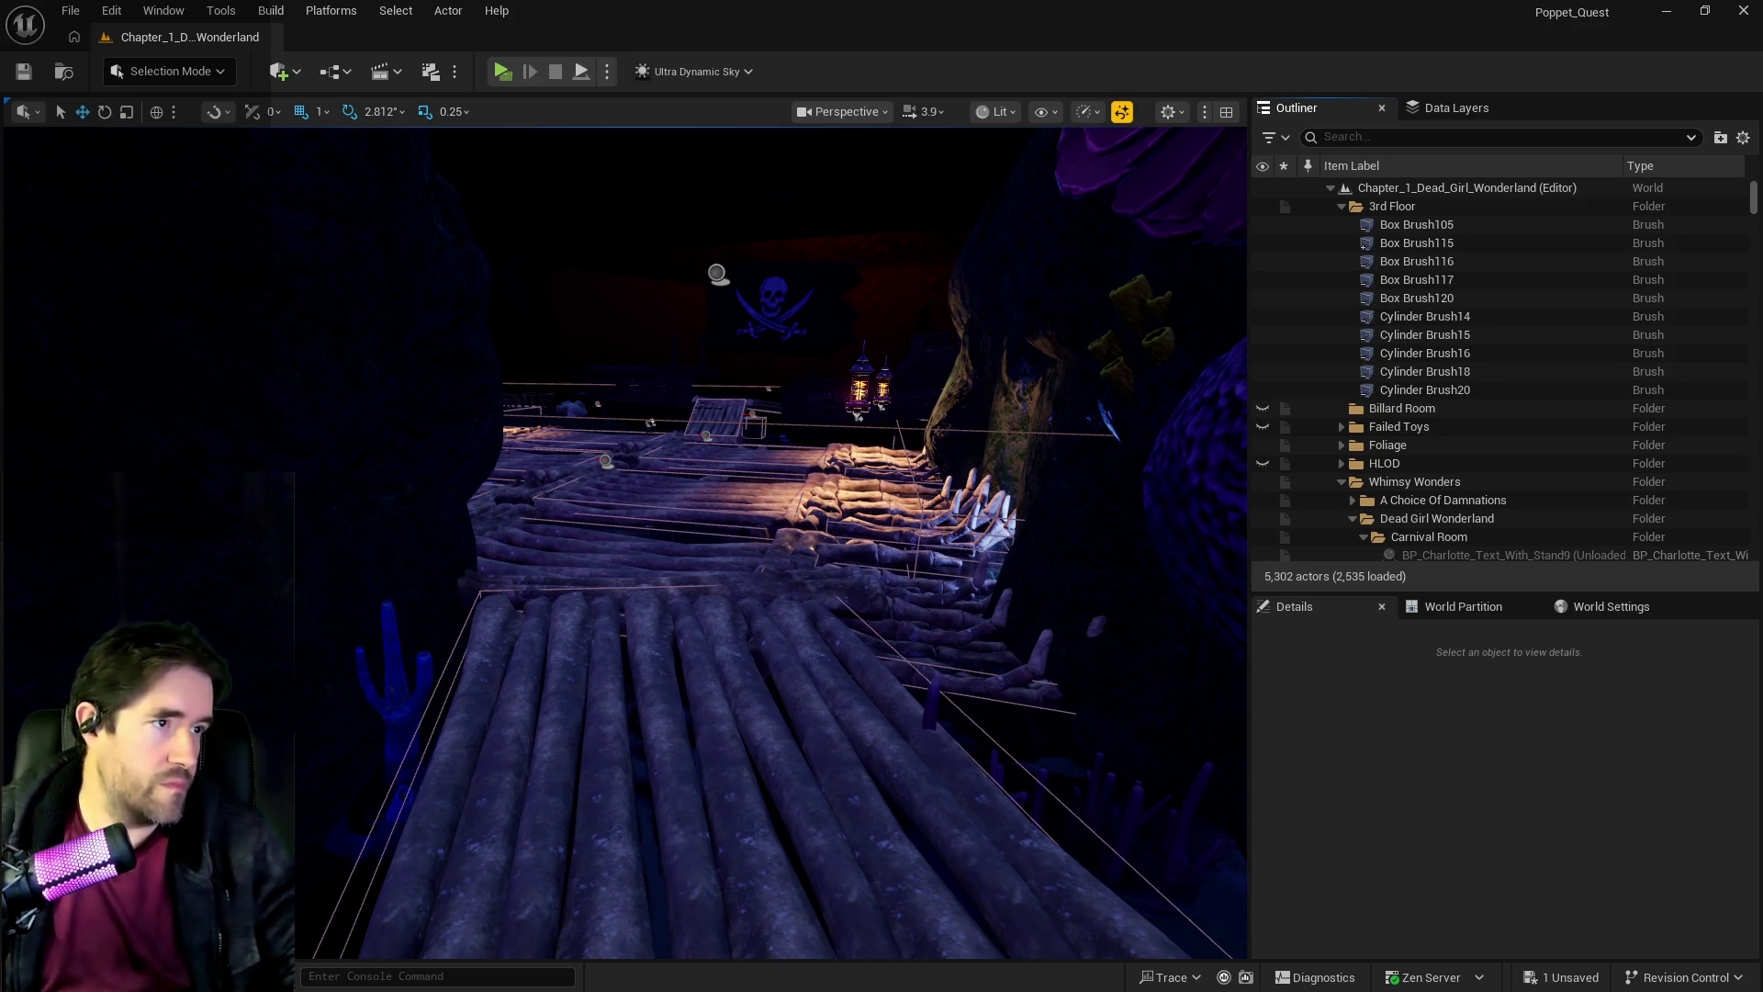
scroll(853, 684, up, 3)
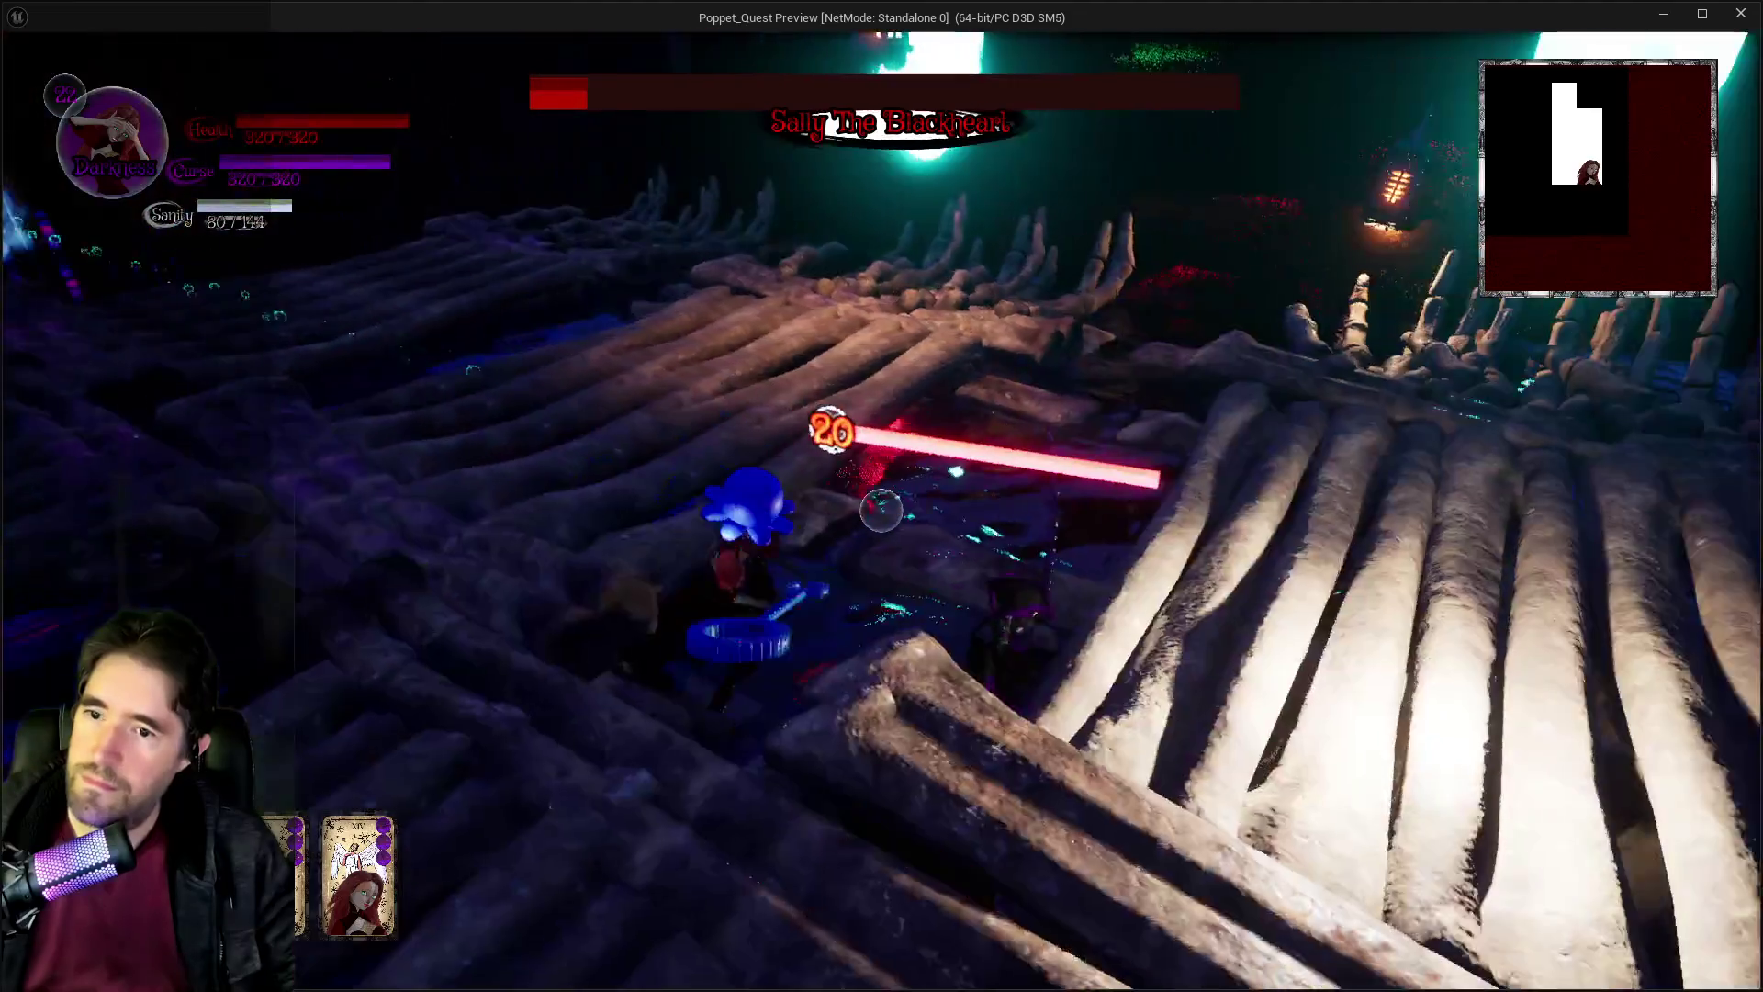
Run the character along the log walkway, pause, and resume from the pause menu.
key(w)
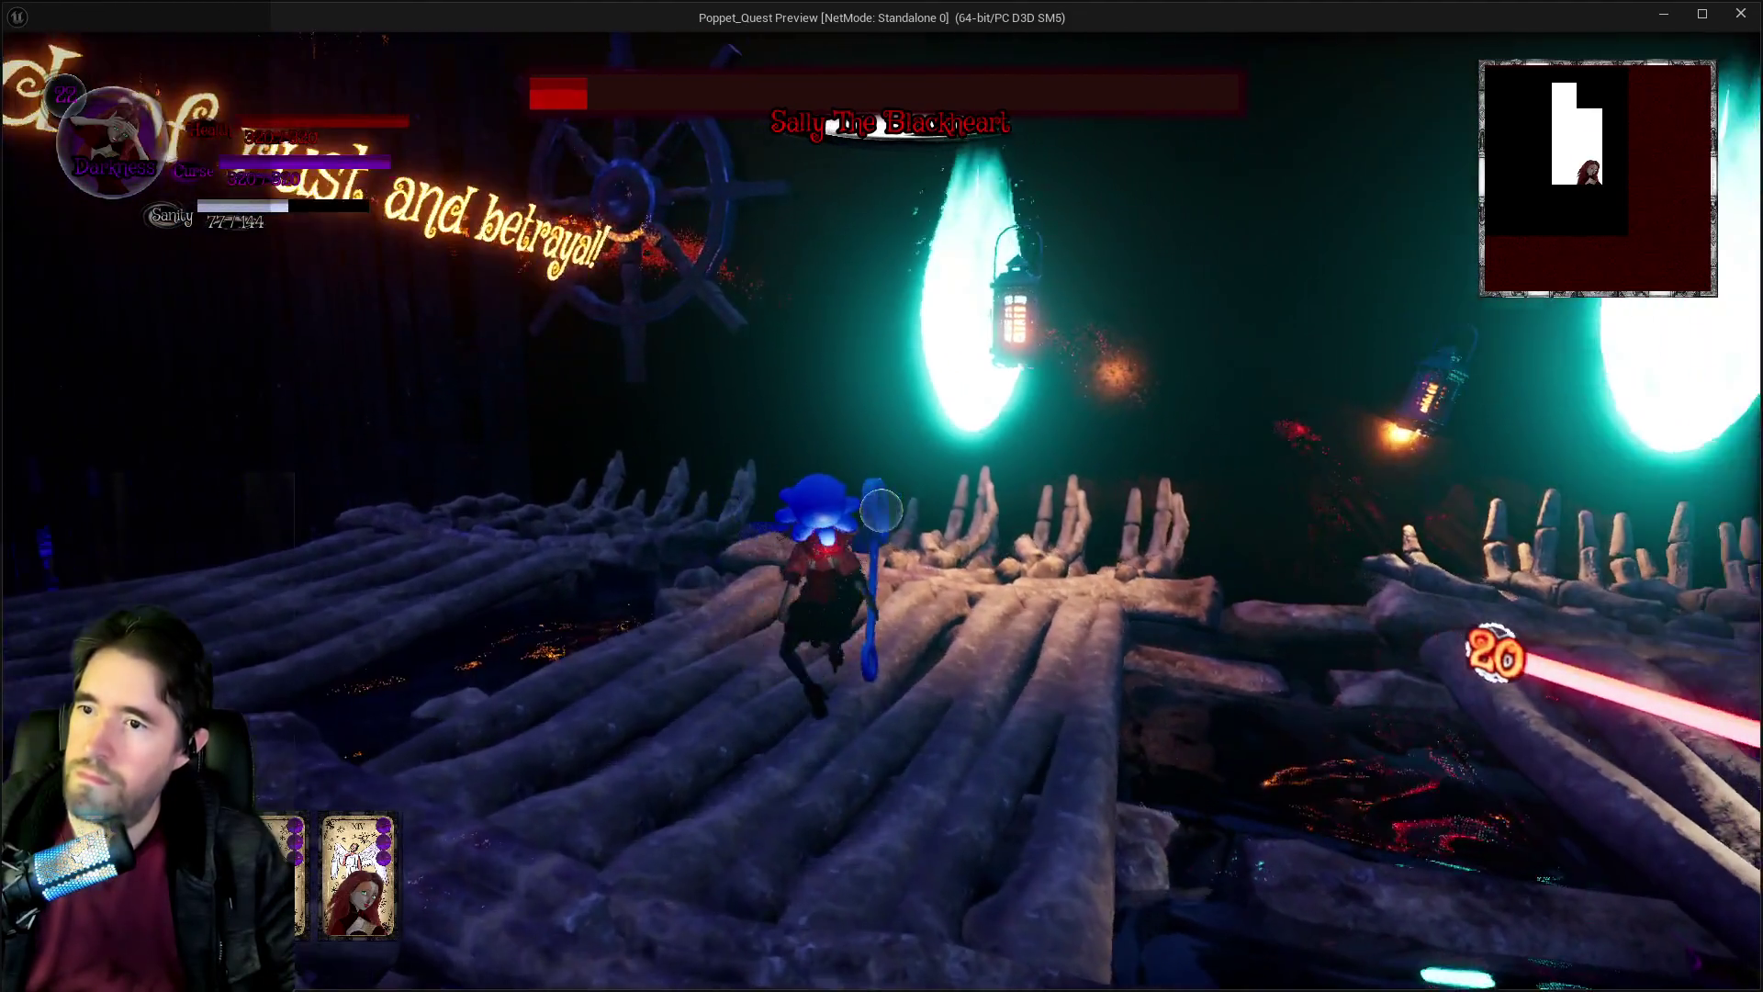
key(w)
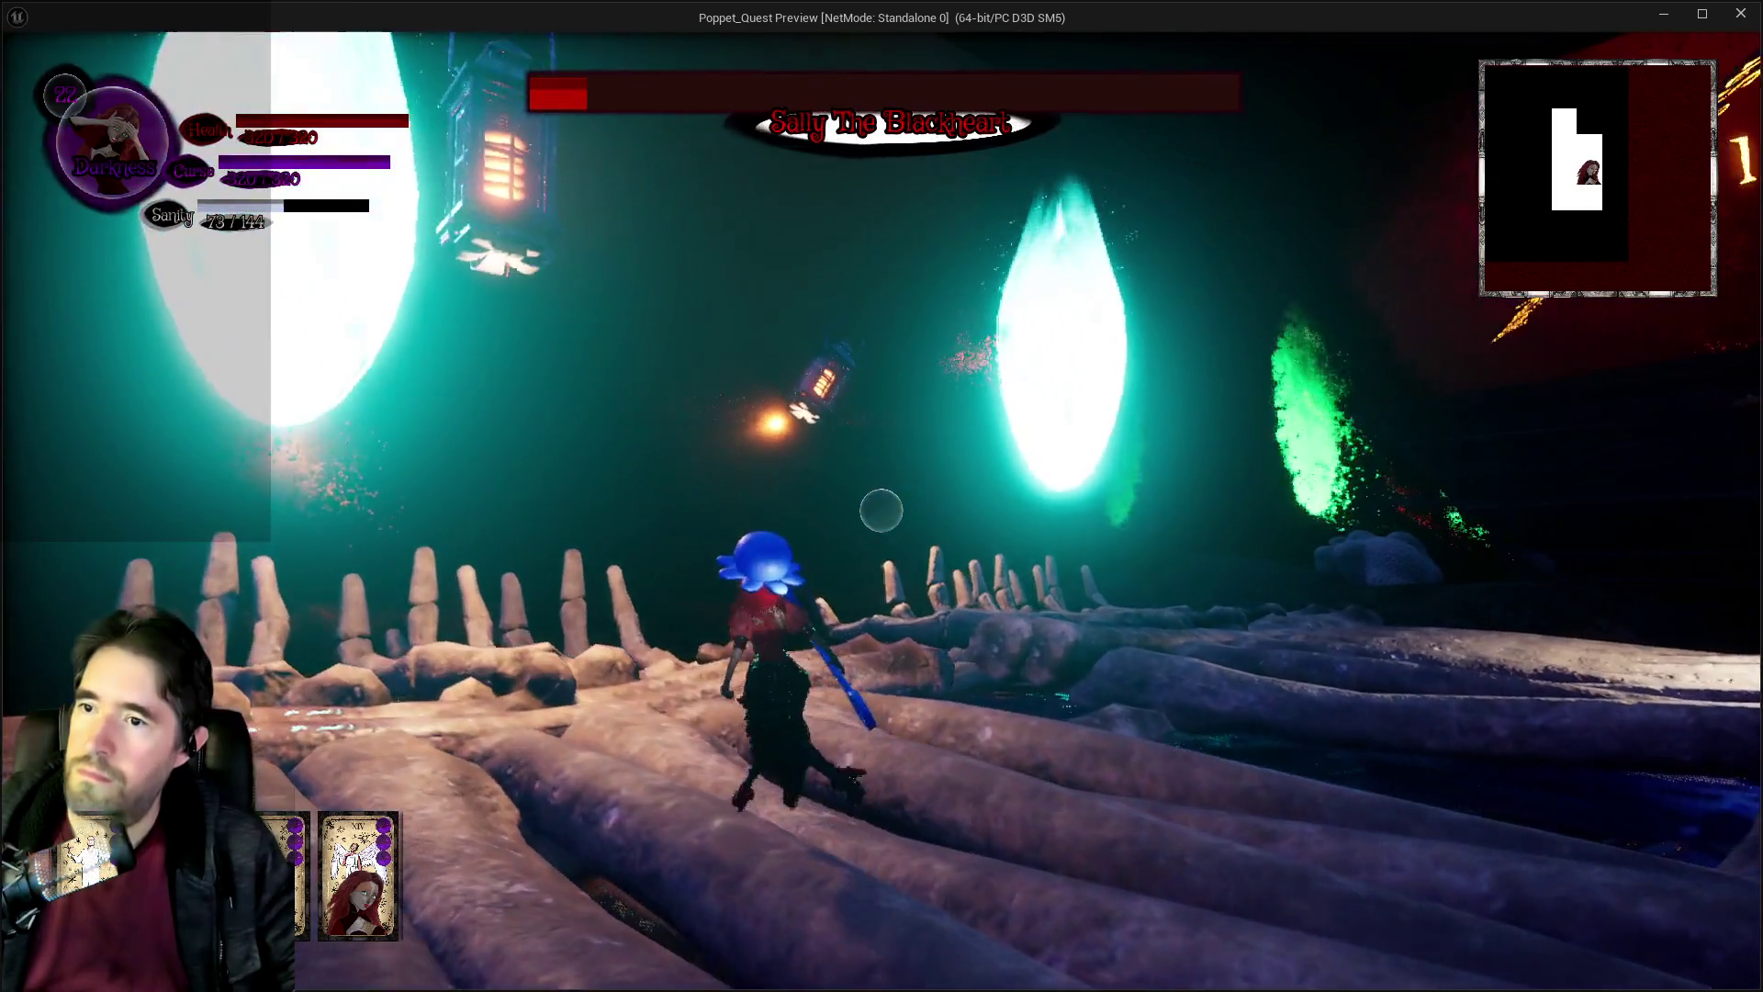
key(Escape)
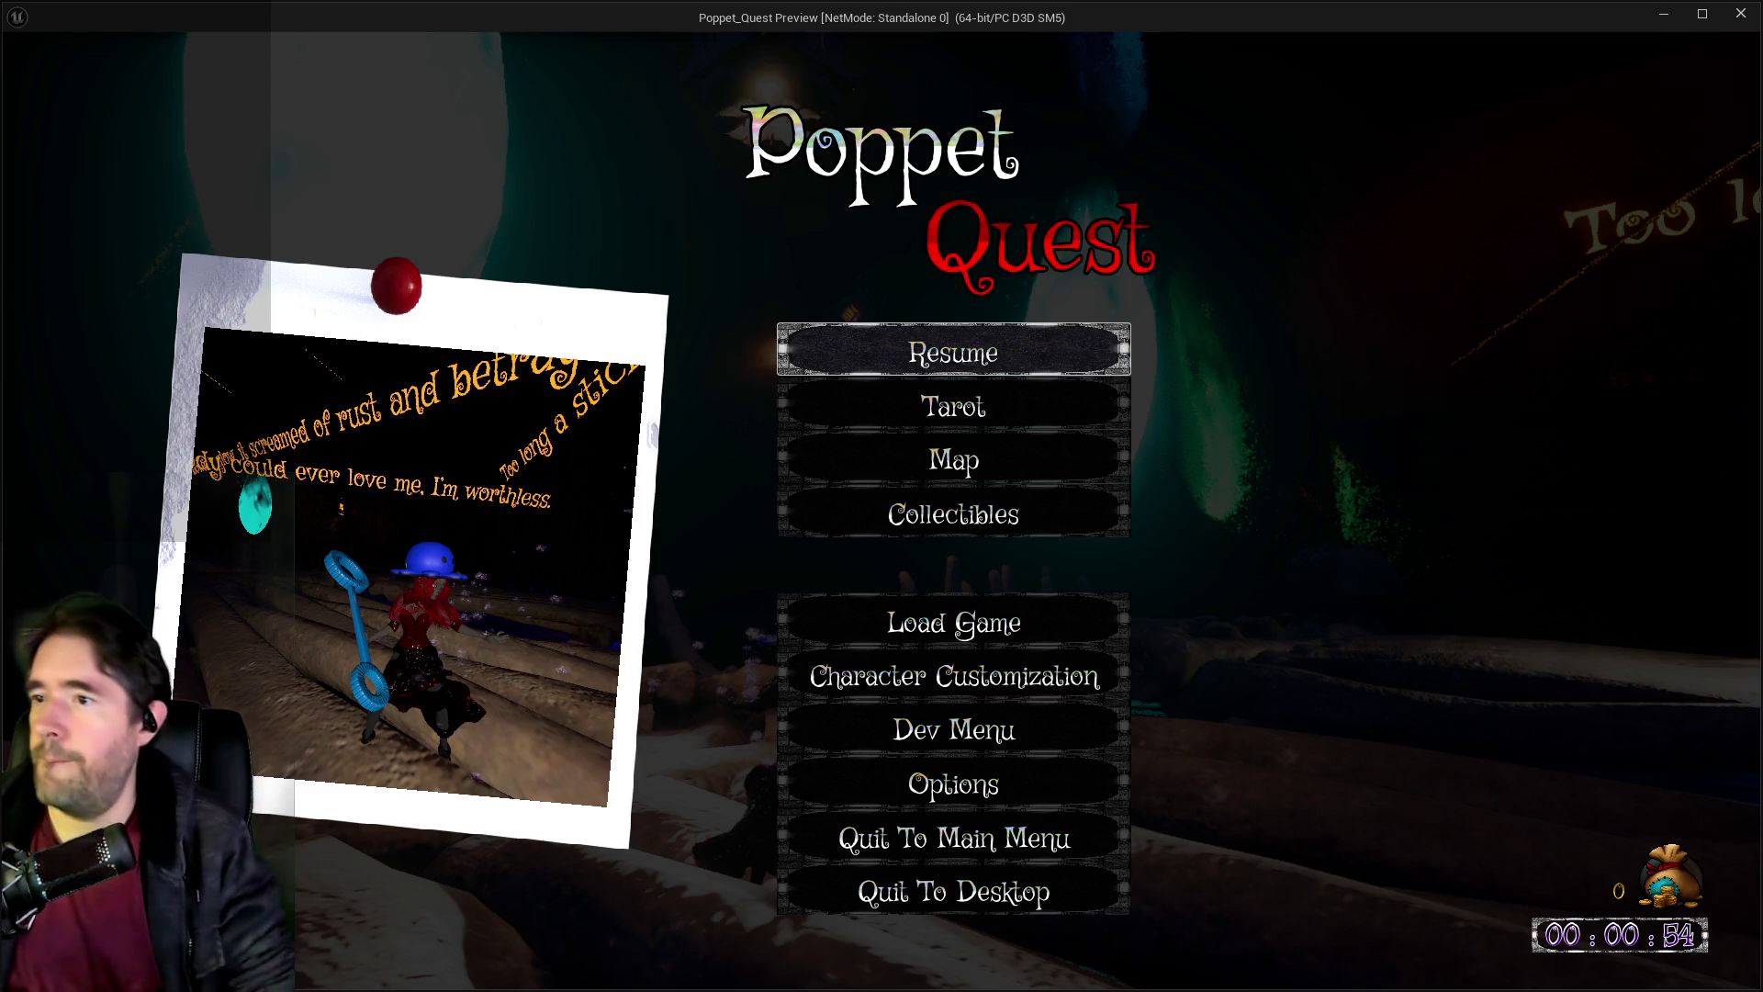
key(Down)
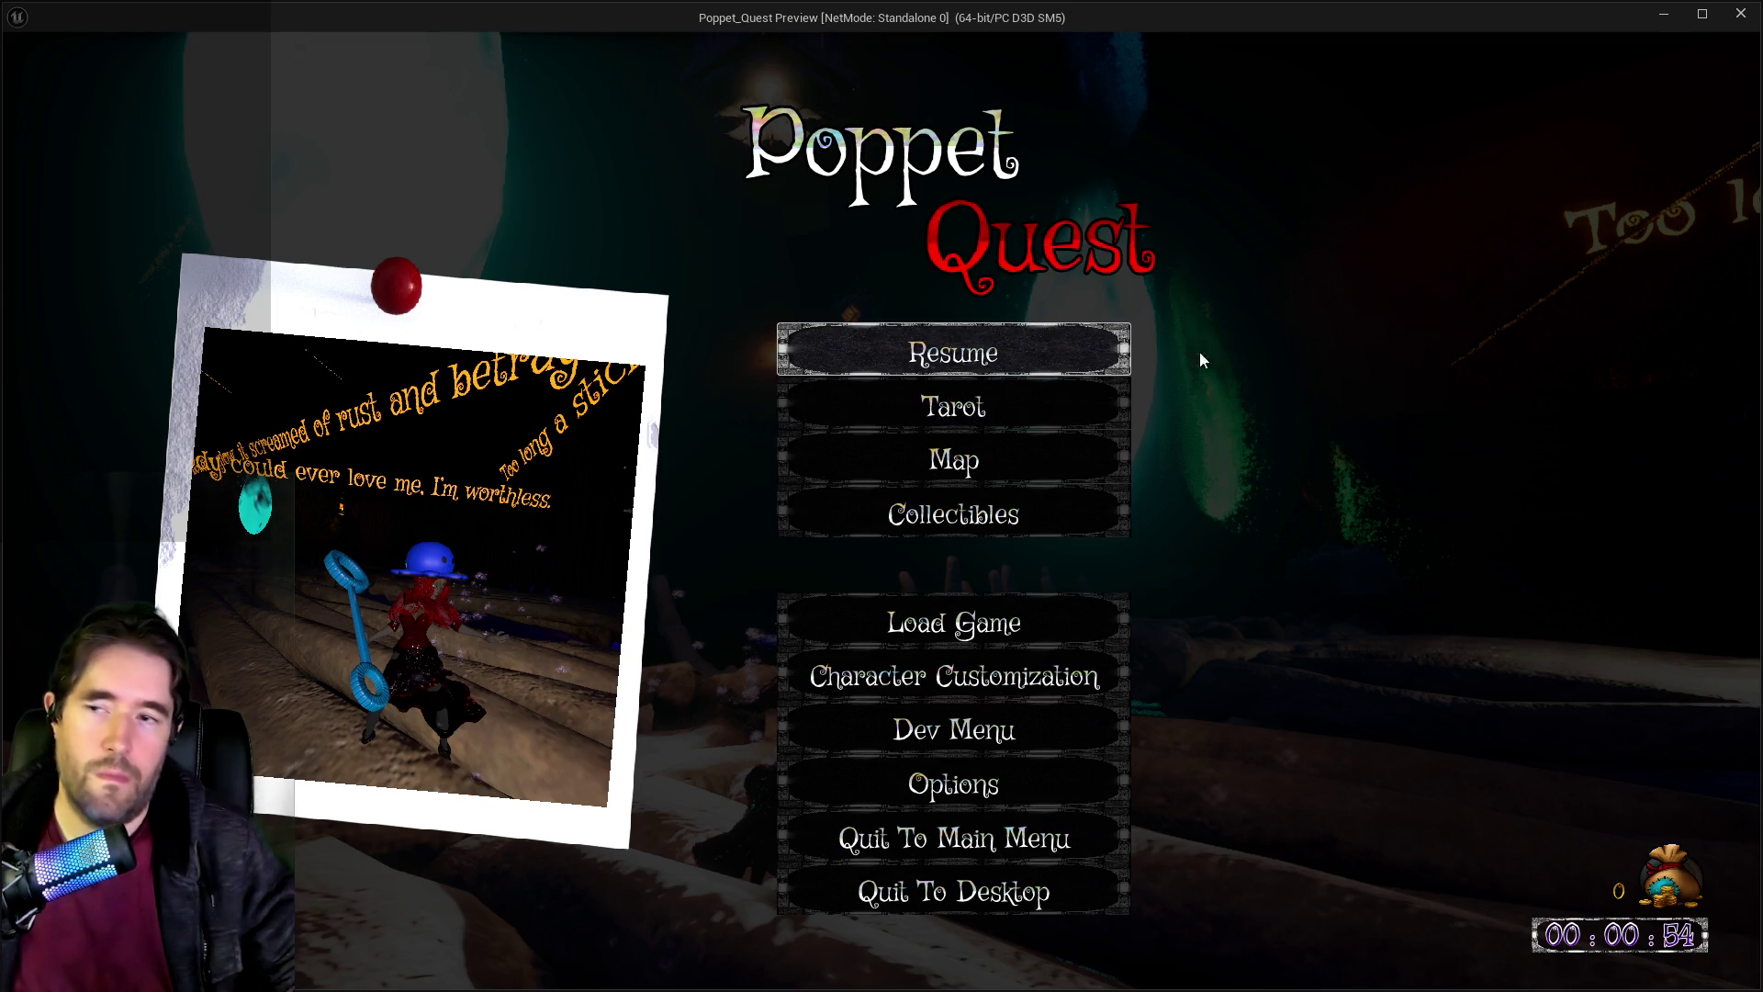
click(1003, 340)
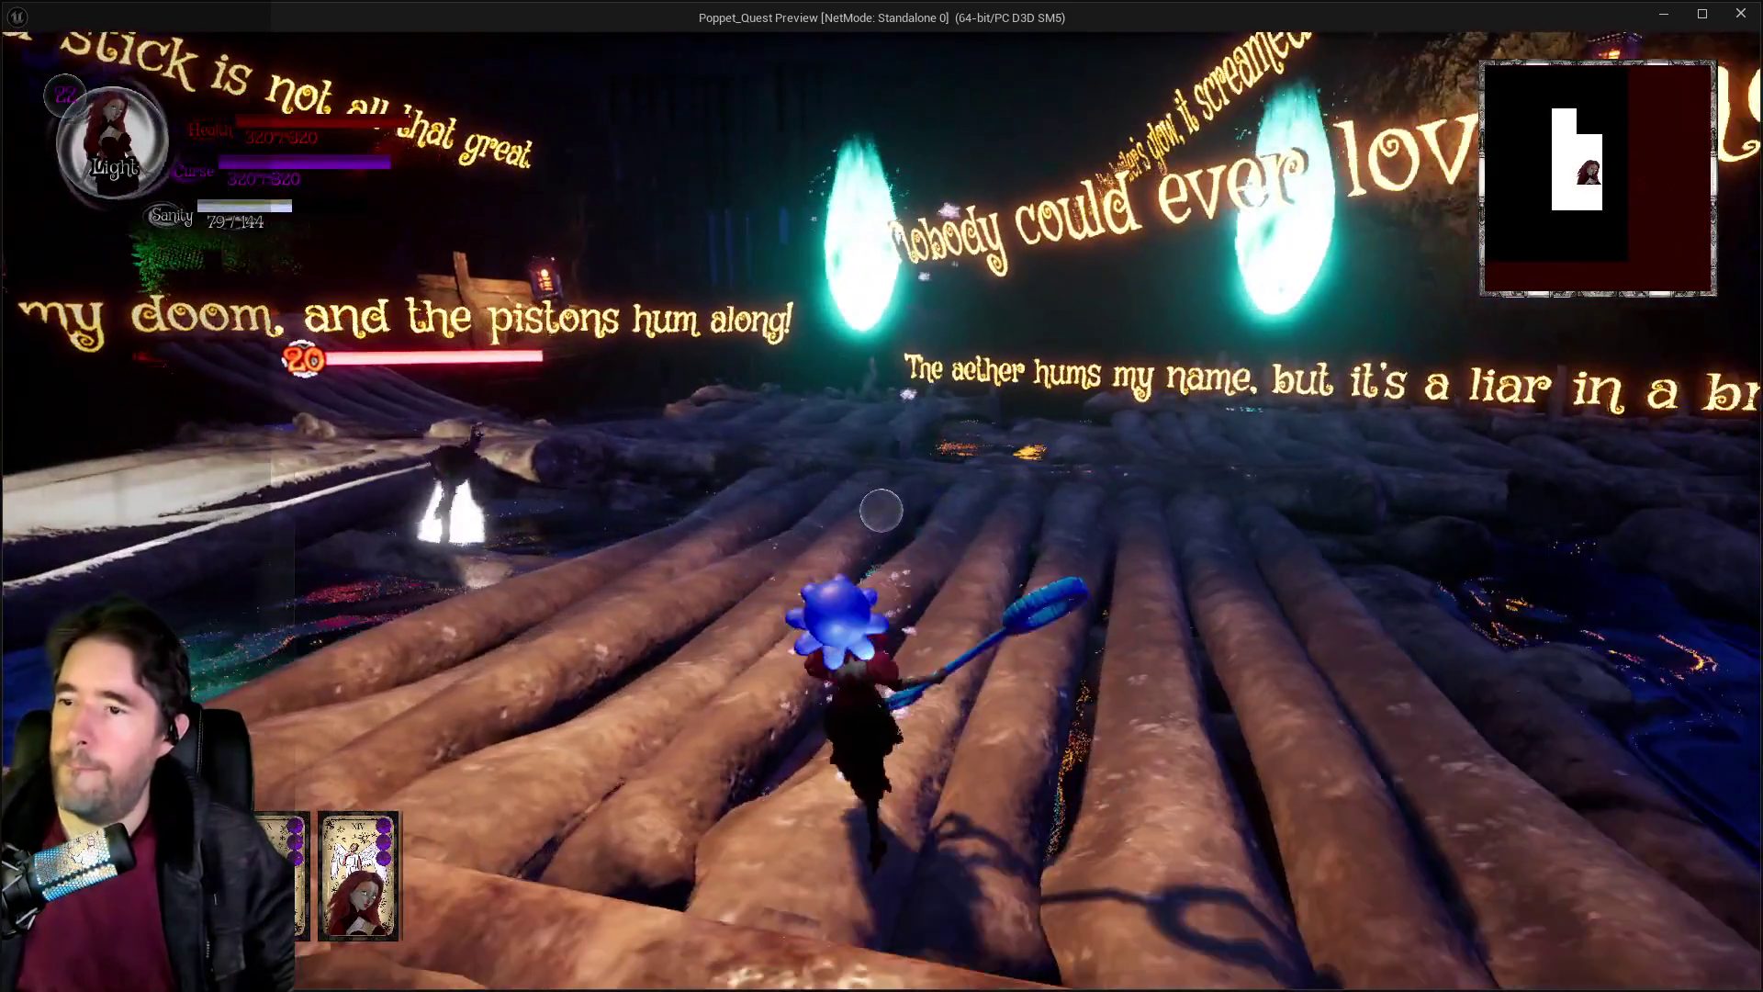
Advance toward the two cyan flames, swing the blue wand, and pause again.
key(w)
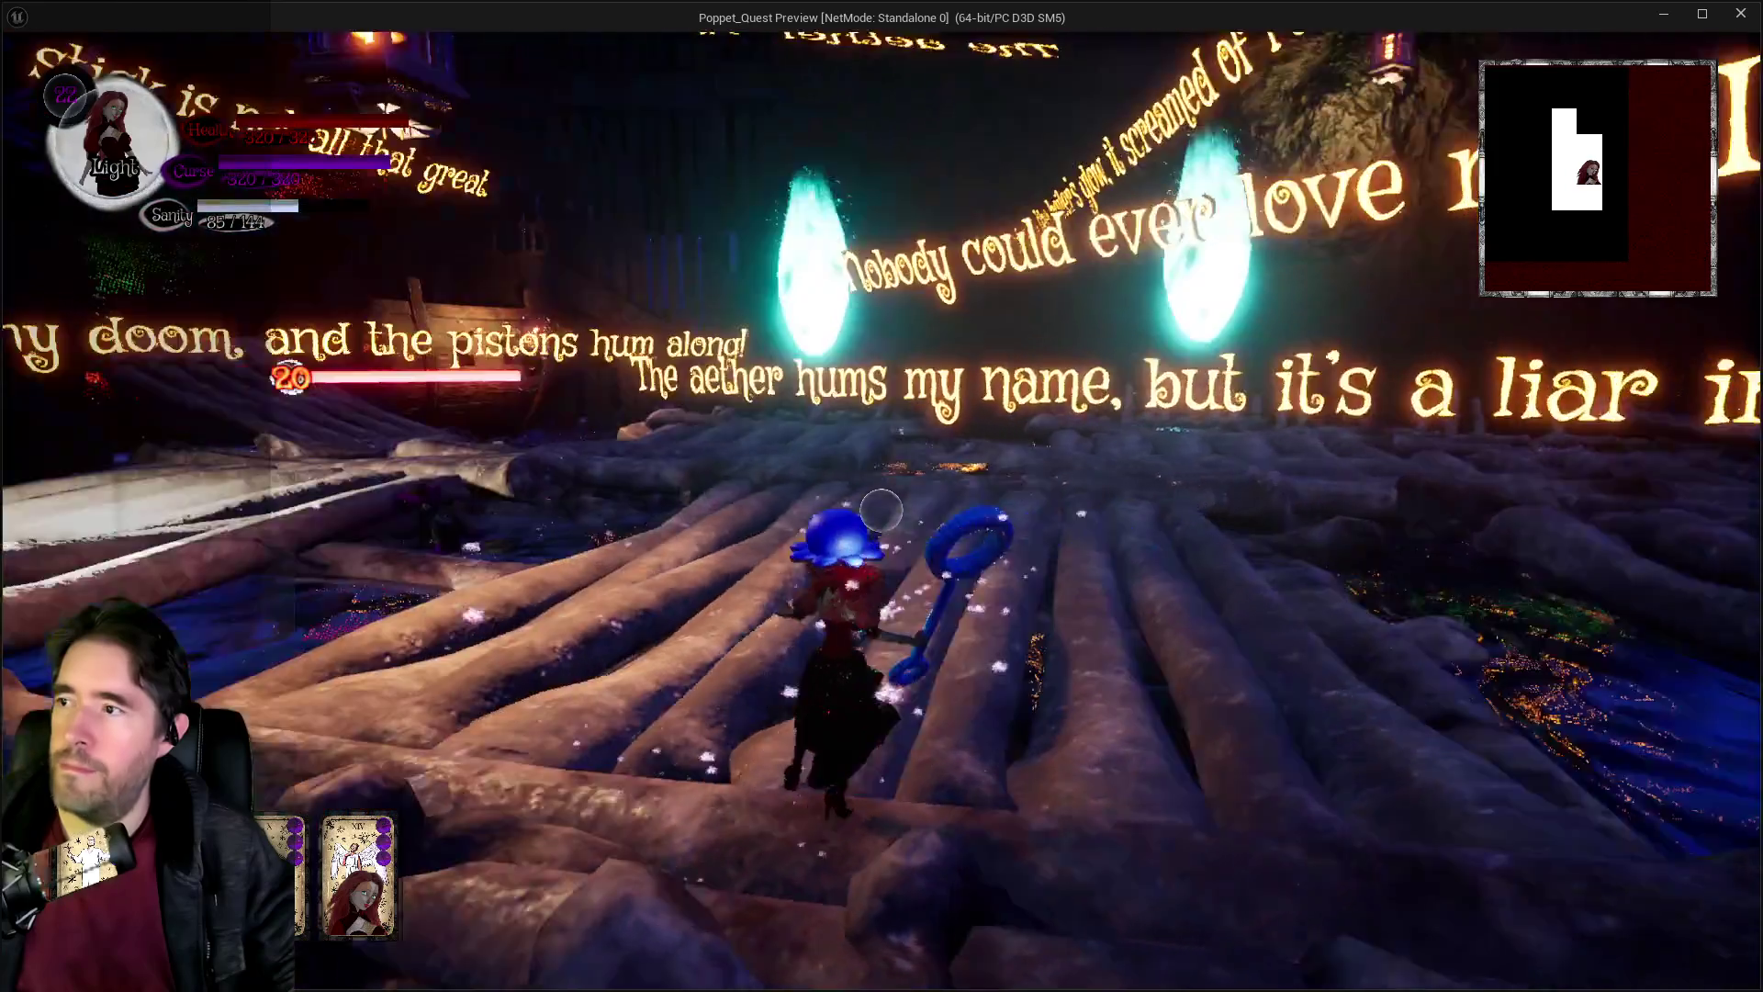
key(w)
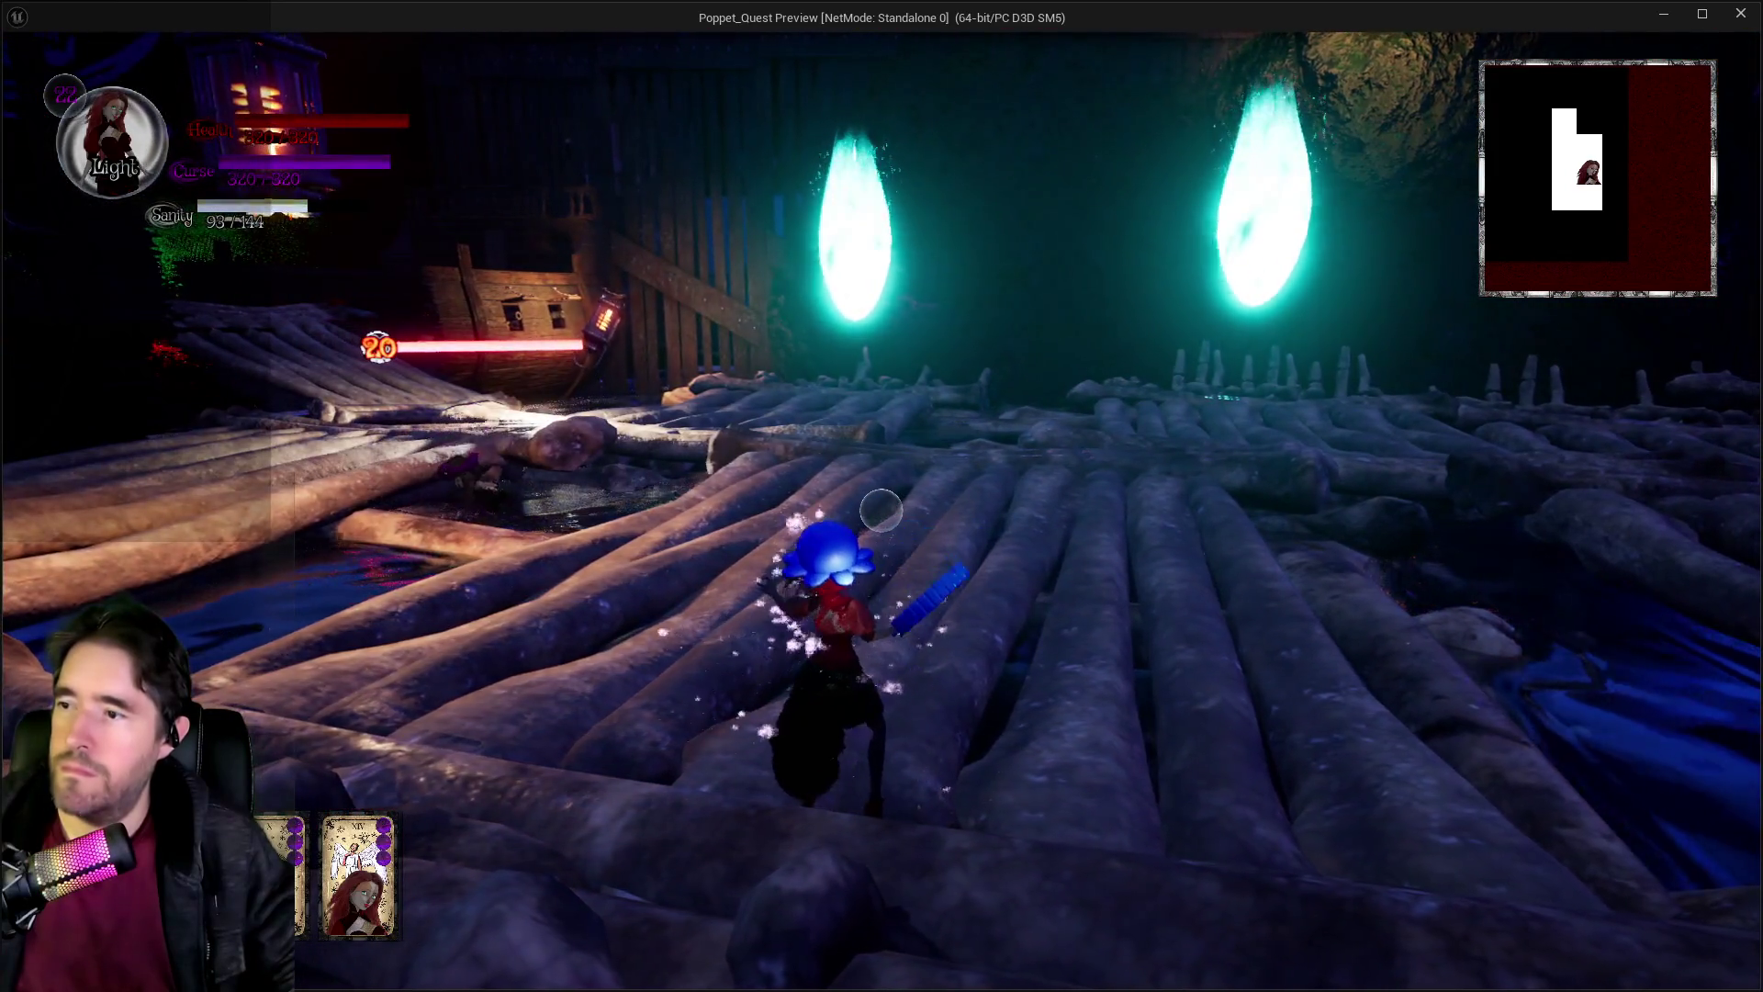
key(w)
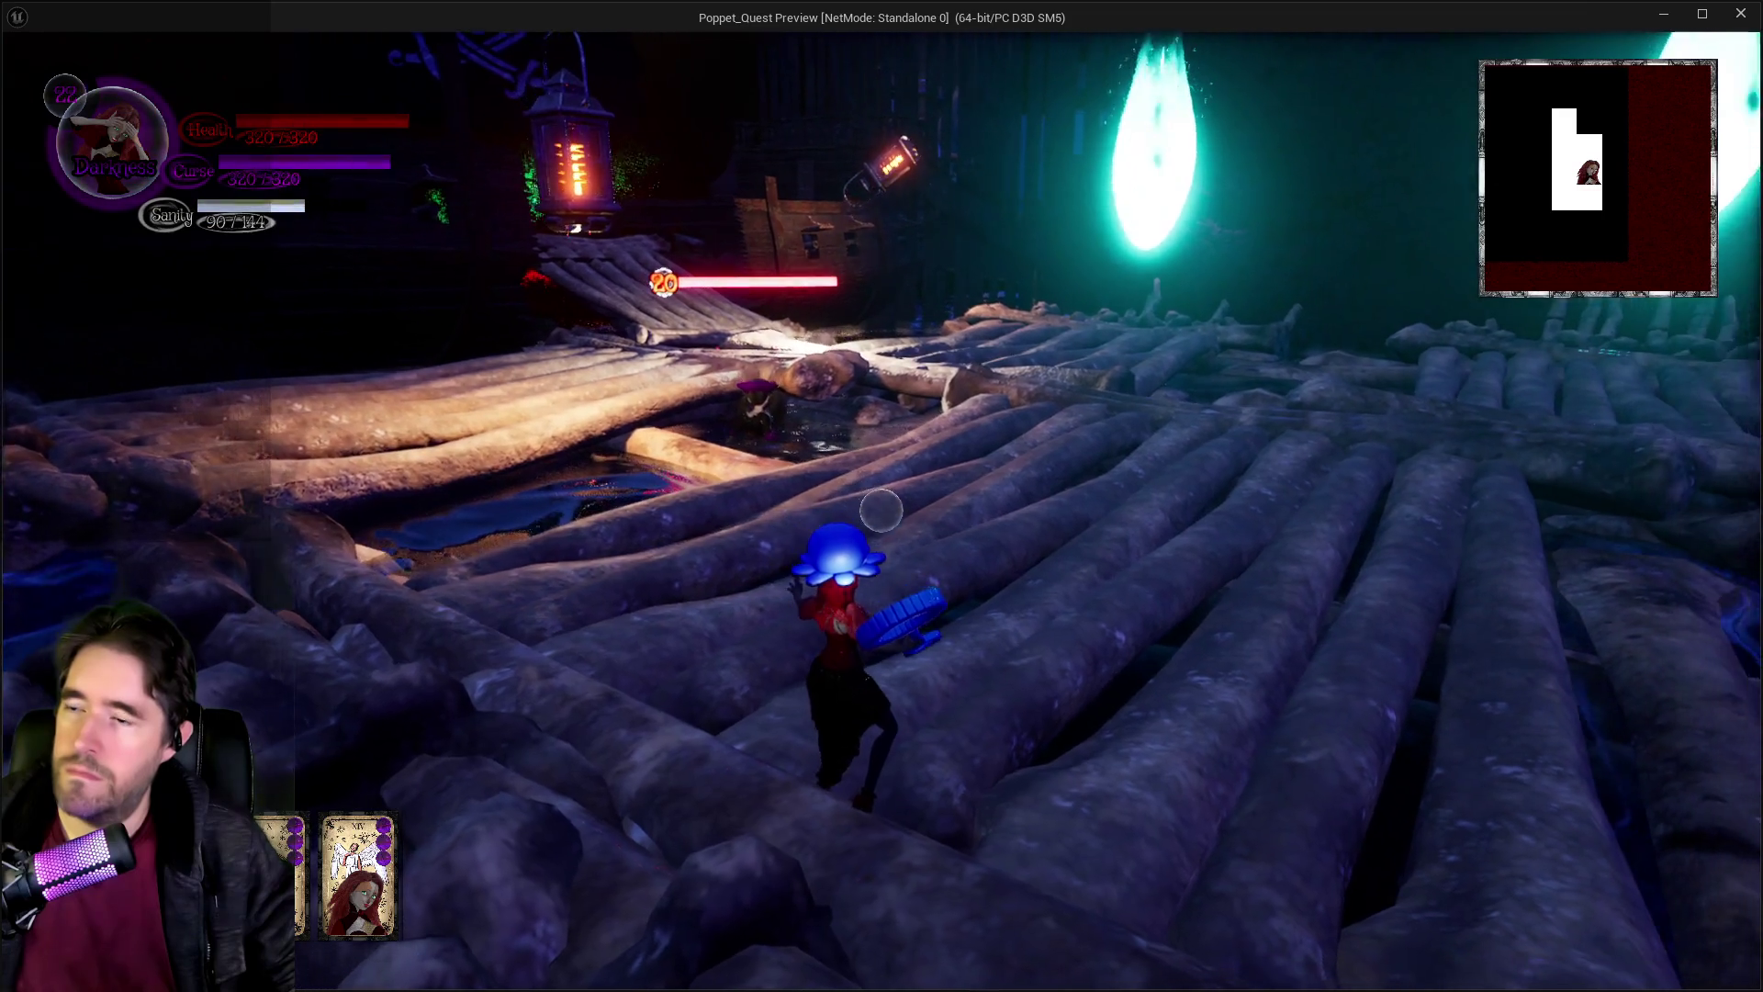
key(w)
click(880, 511)
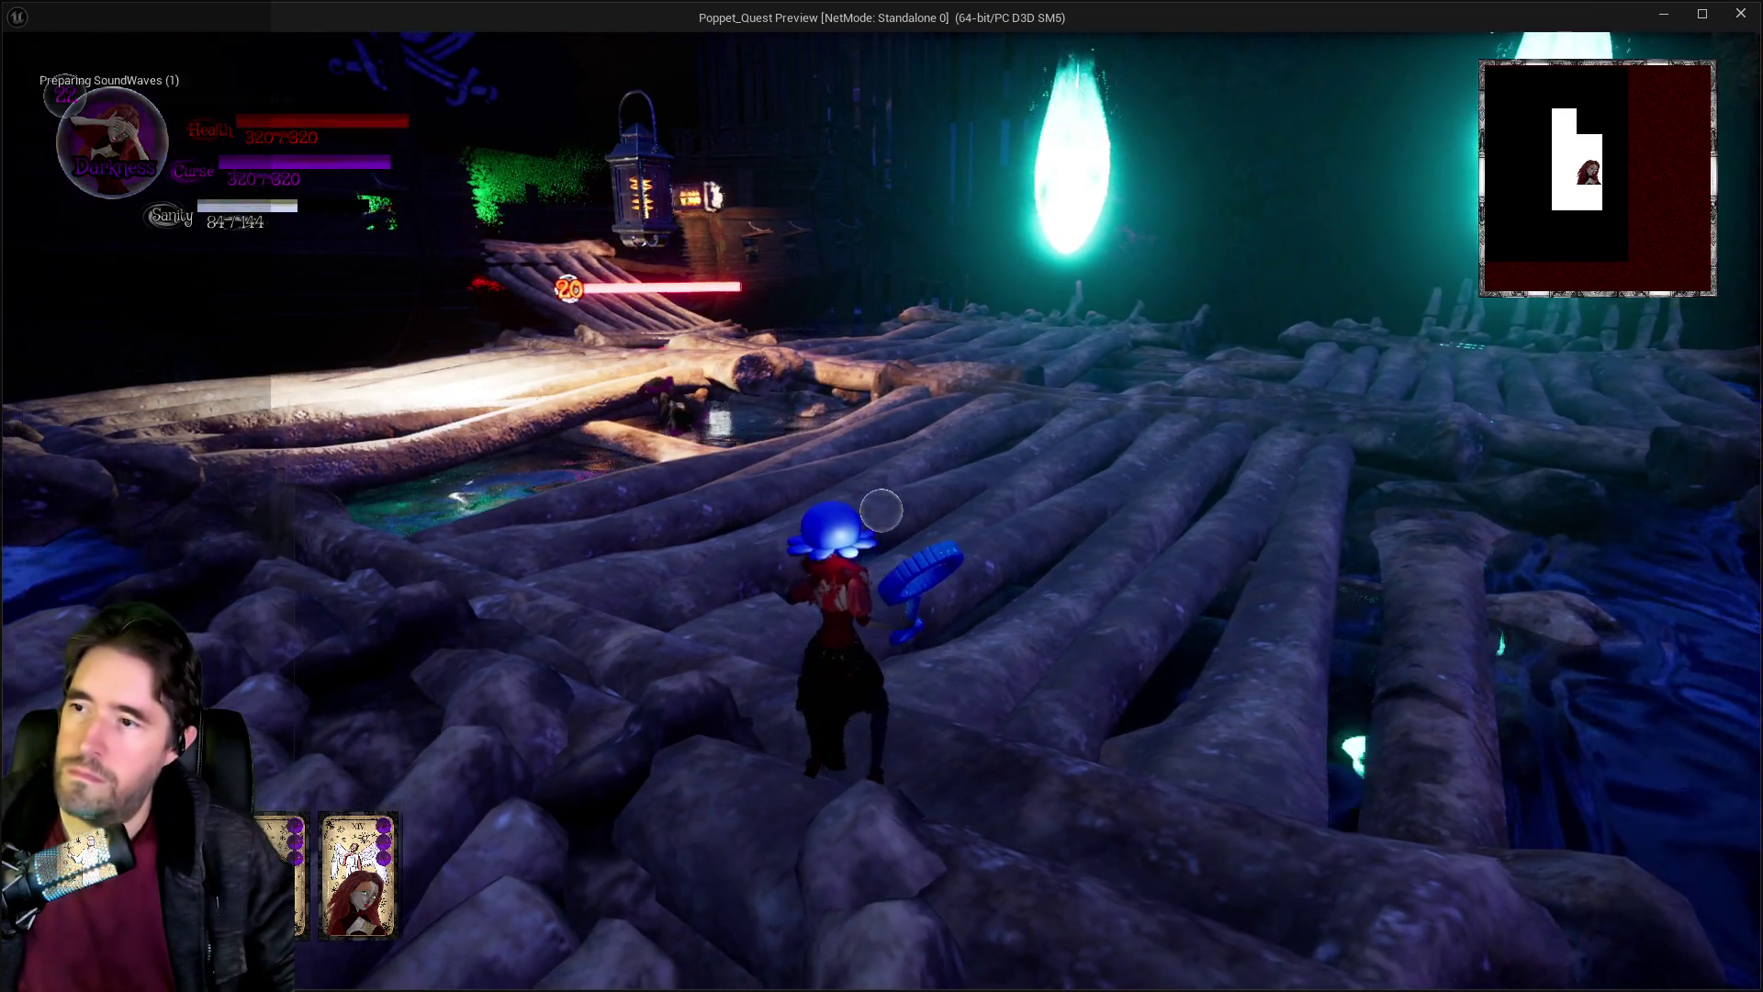
key(Escape)
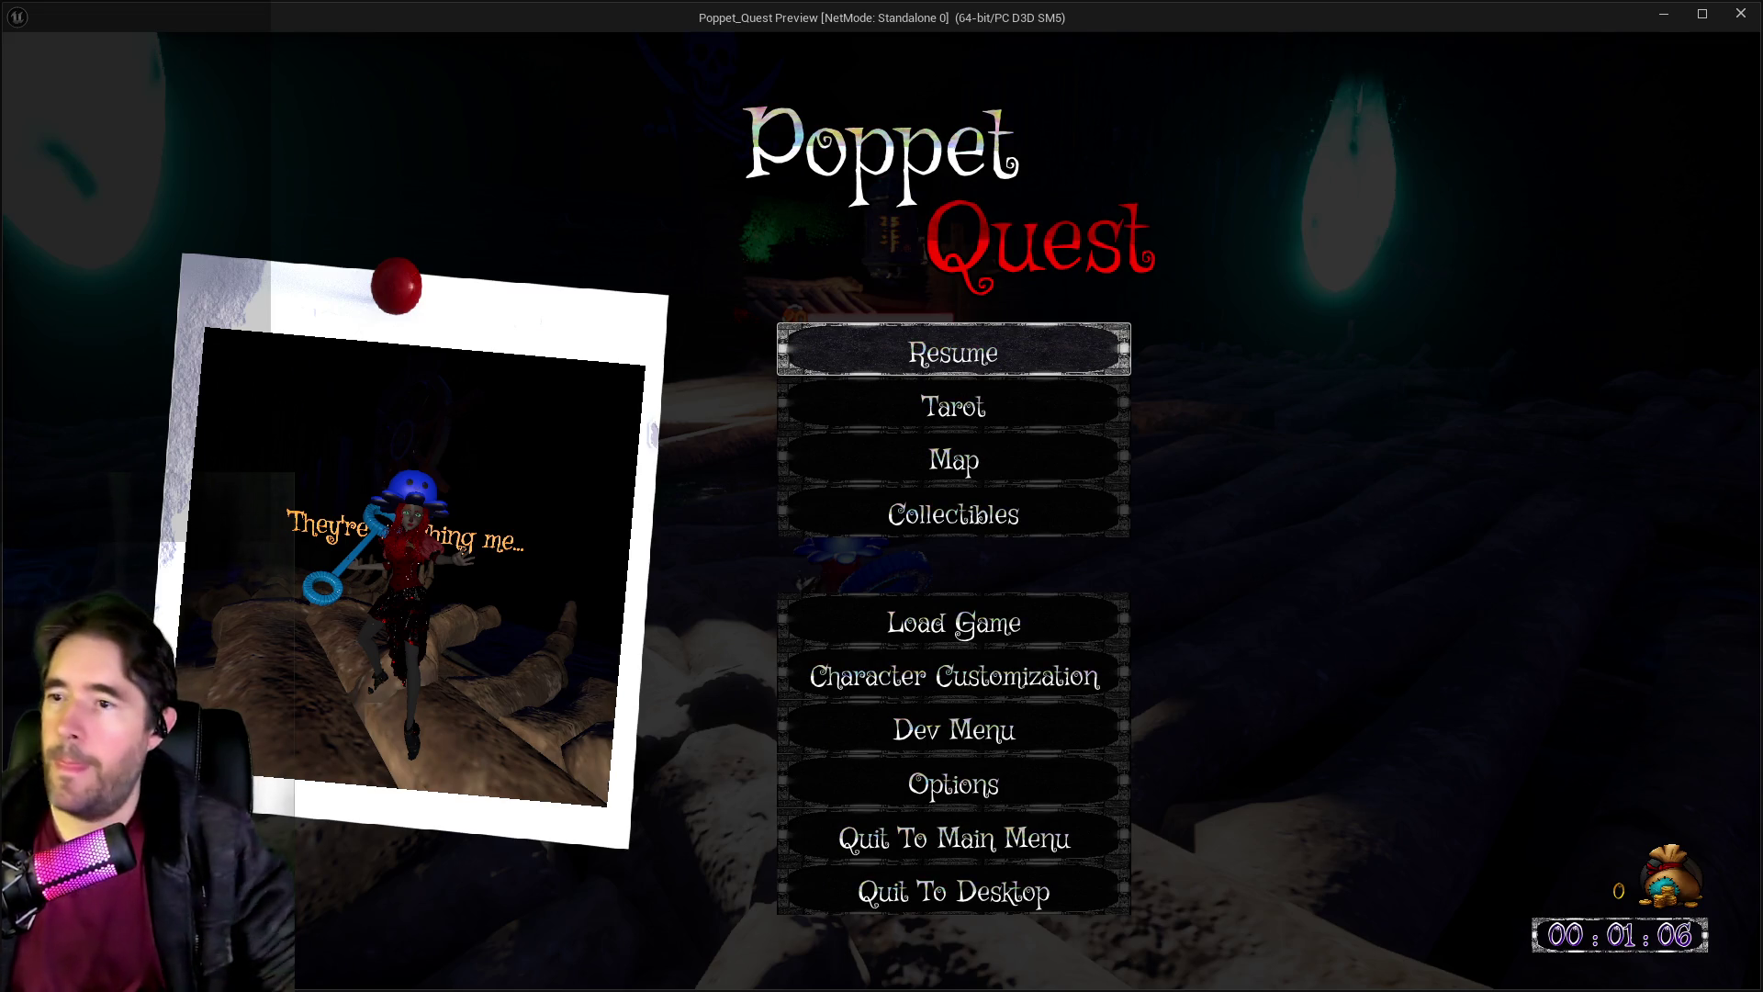
Resume and fight Sally, advancing, retreating and unleashing a light burst attack.
click(1025, 329)
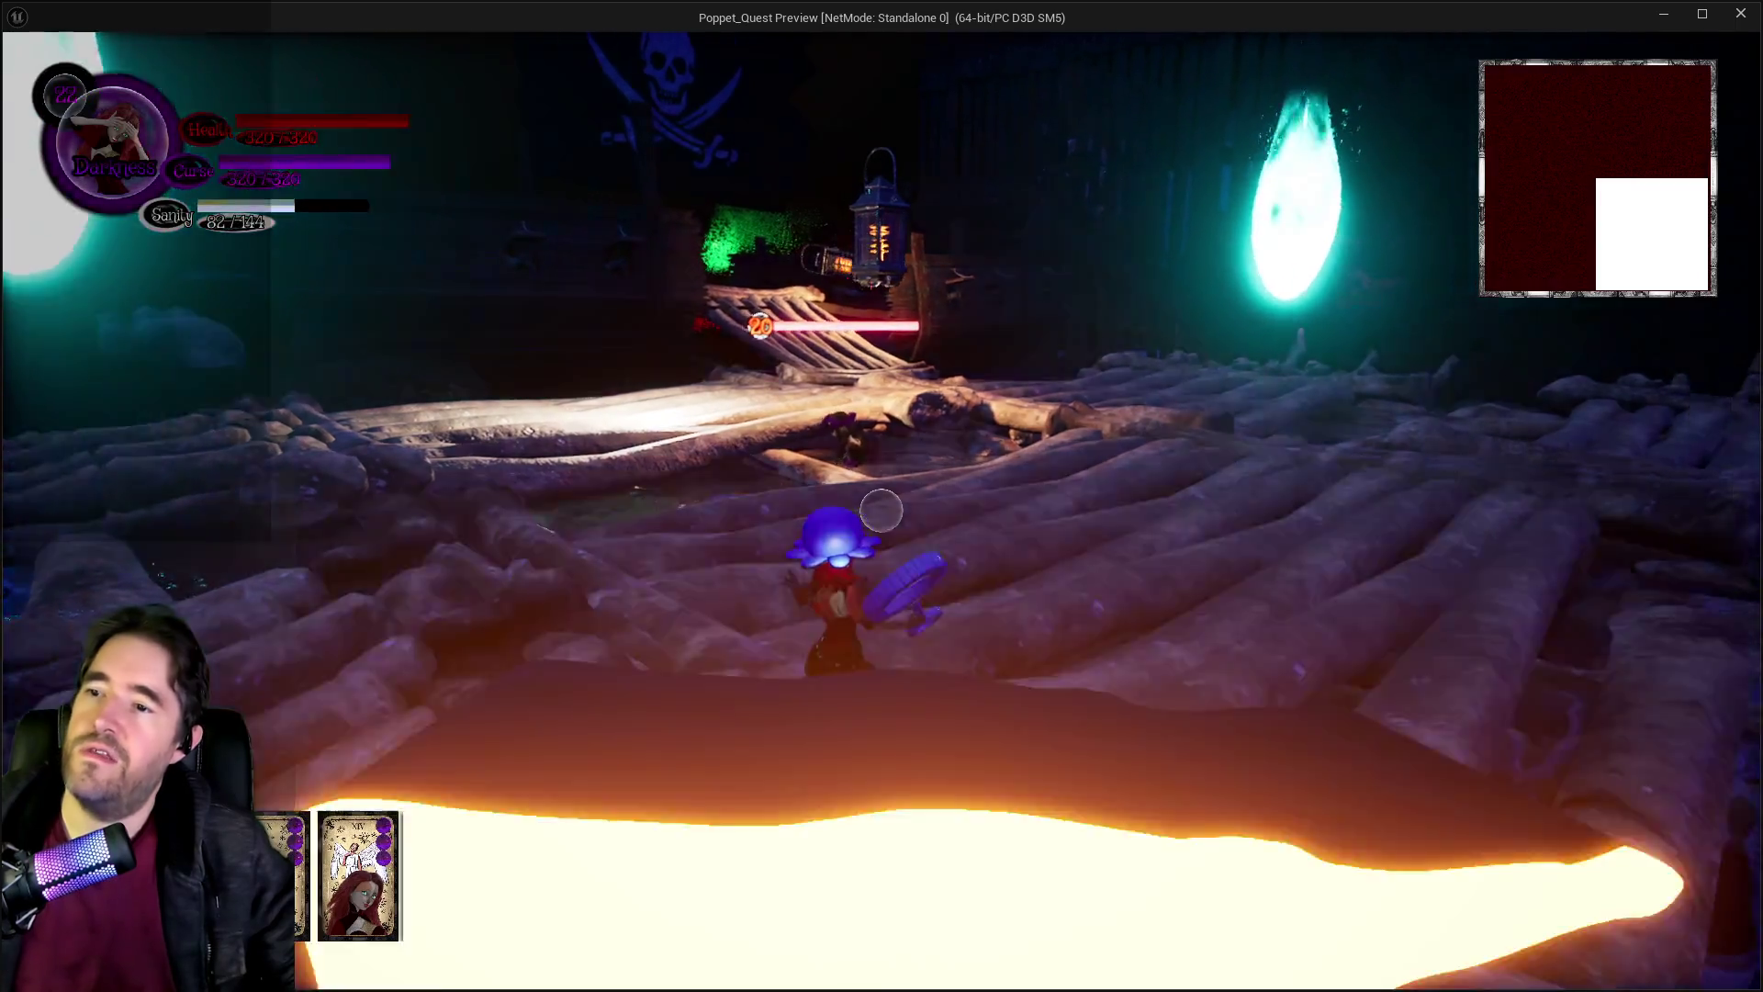
key(w)
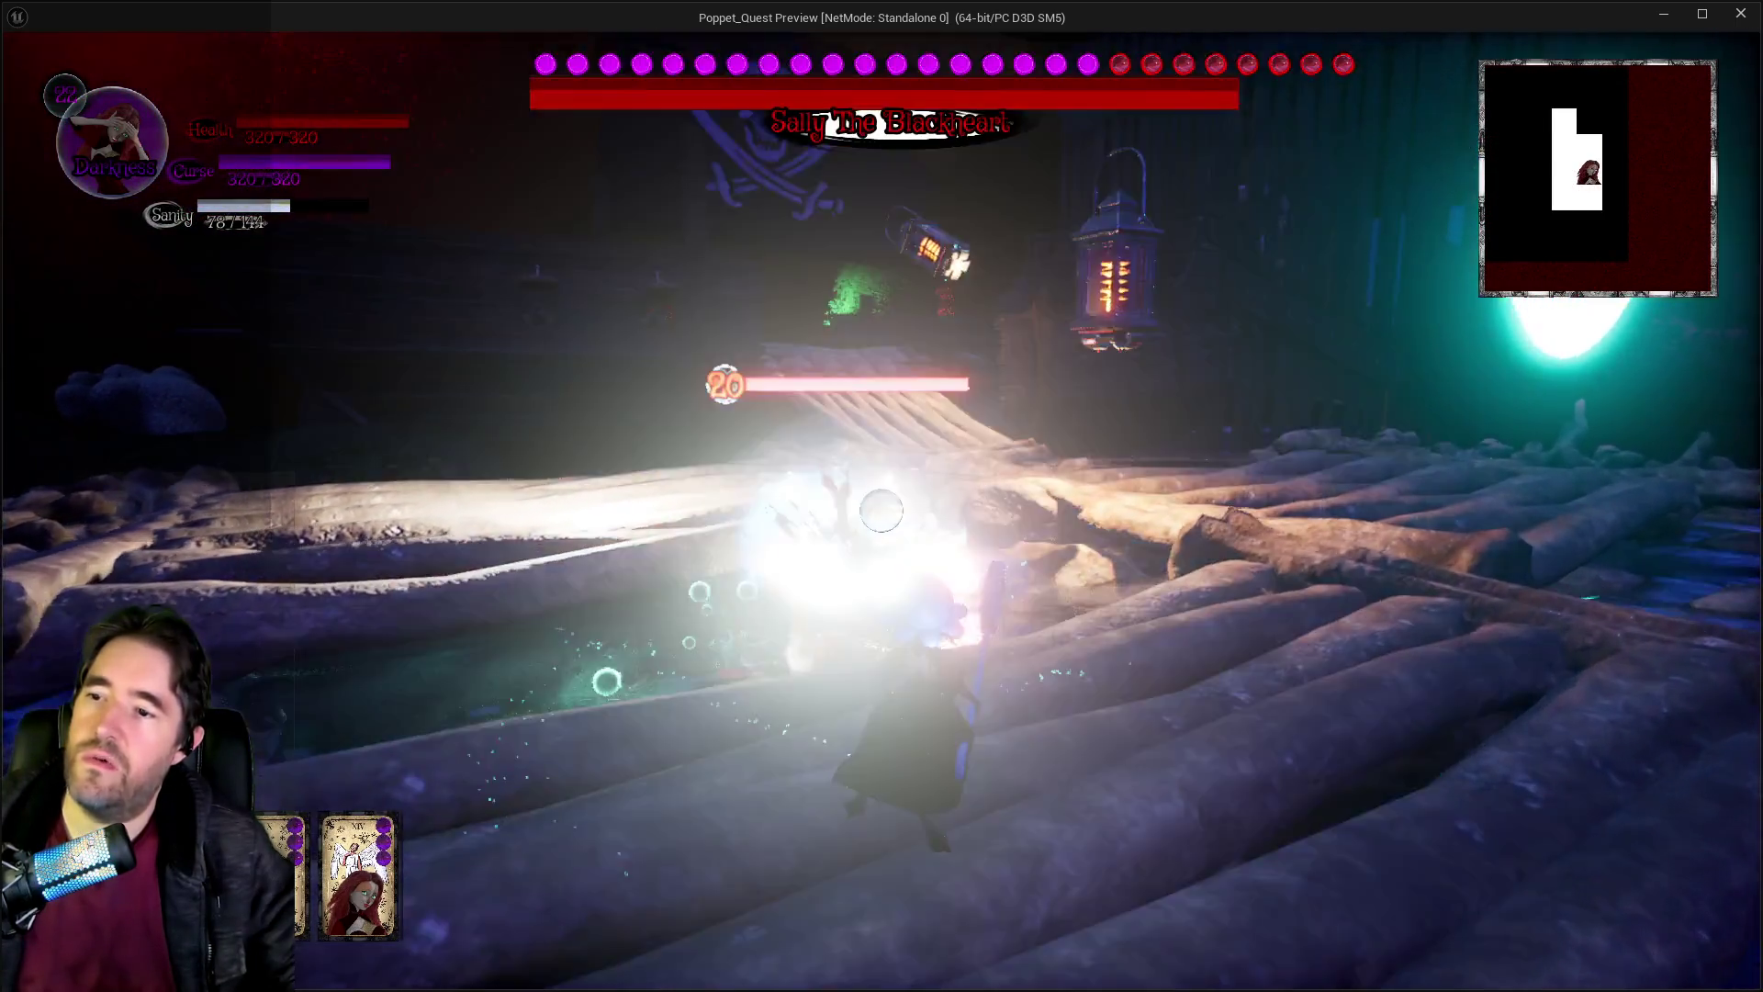
key(w)
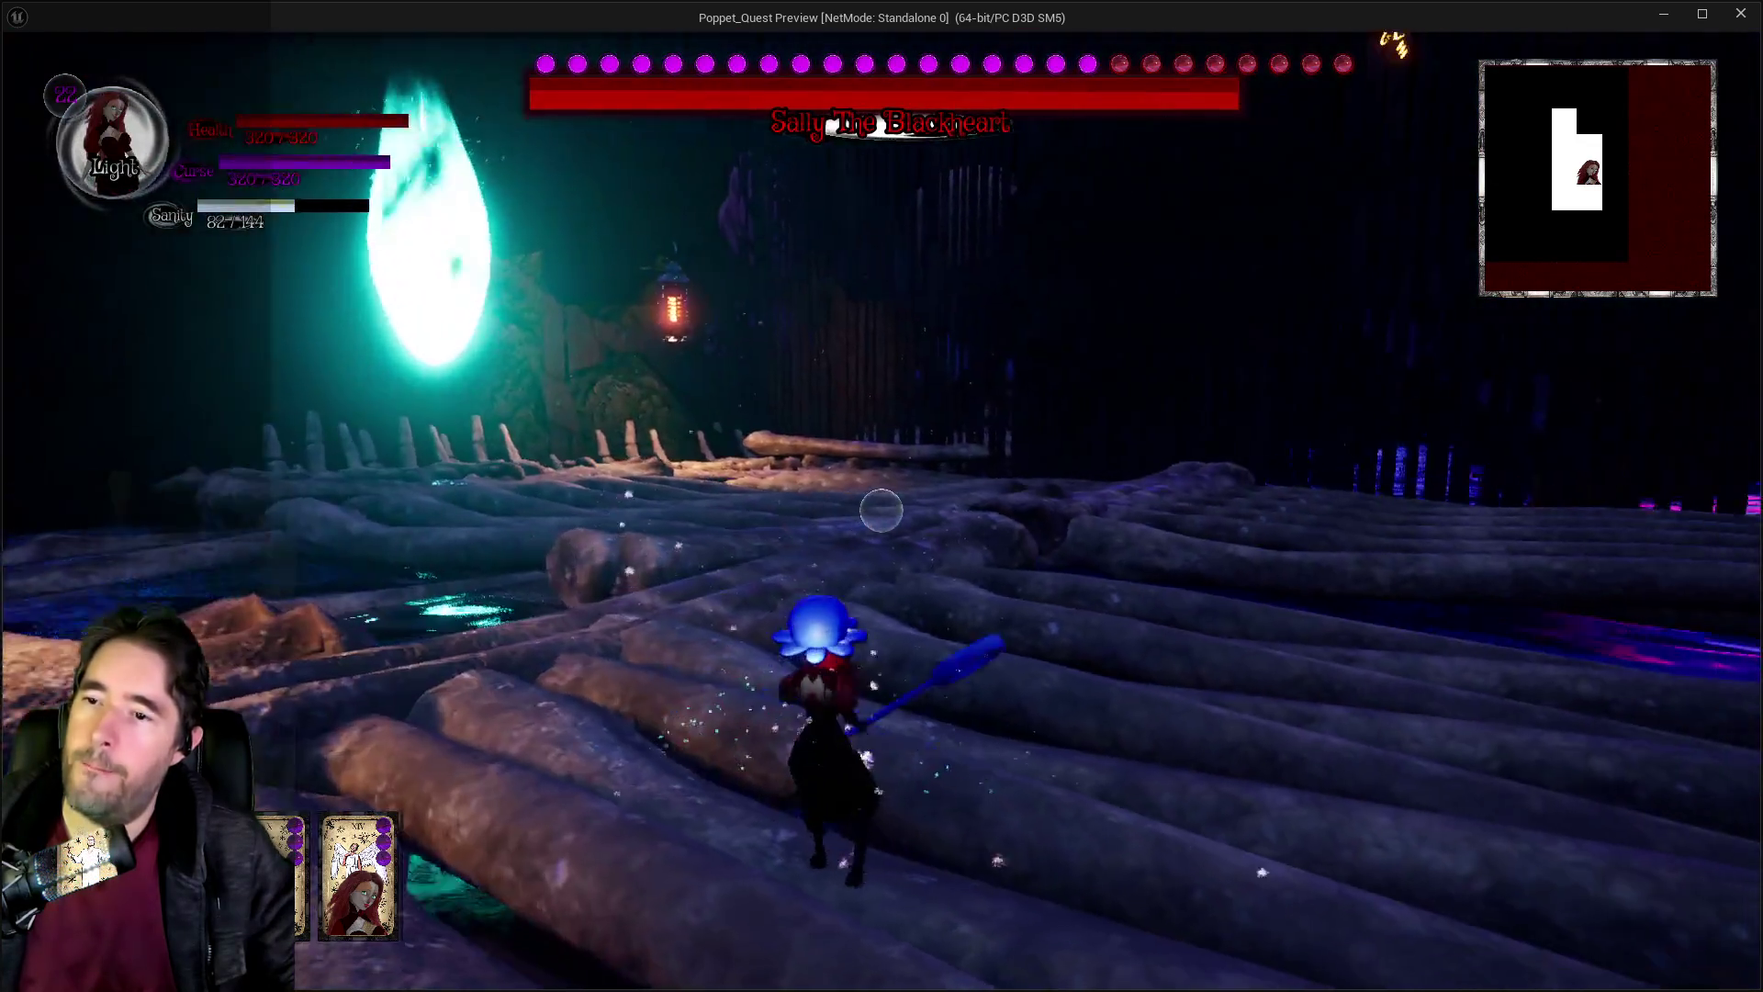
key(w)
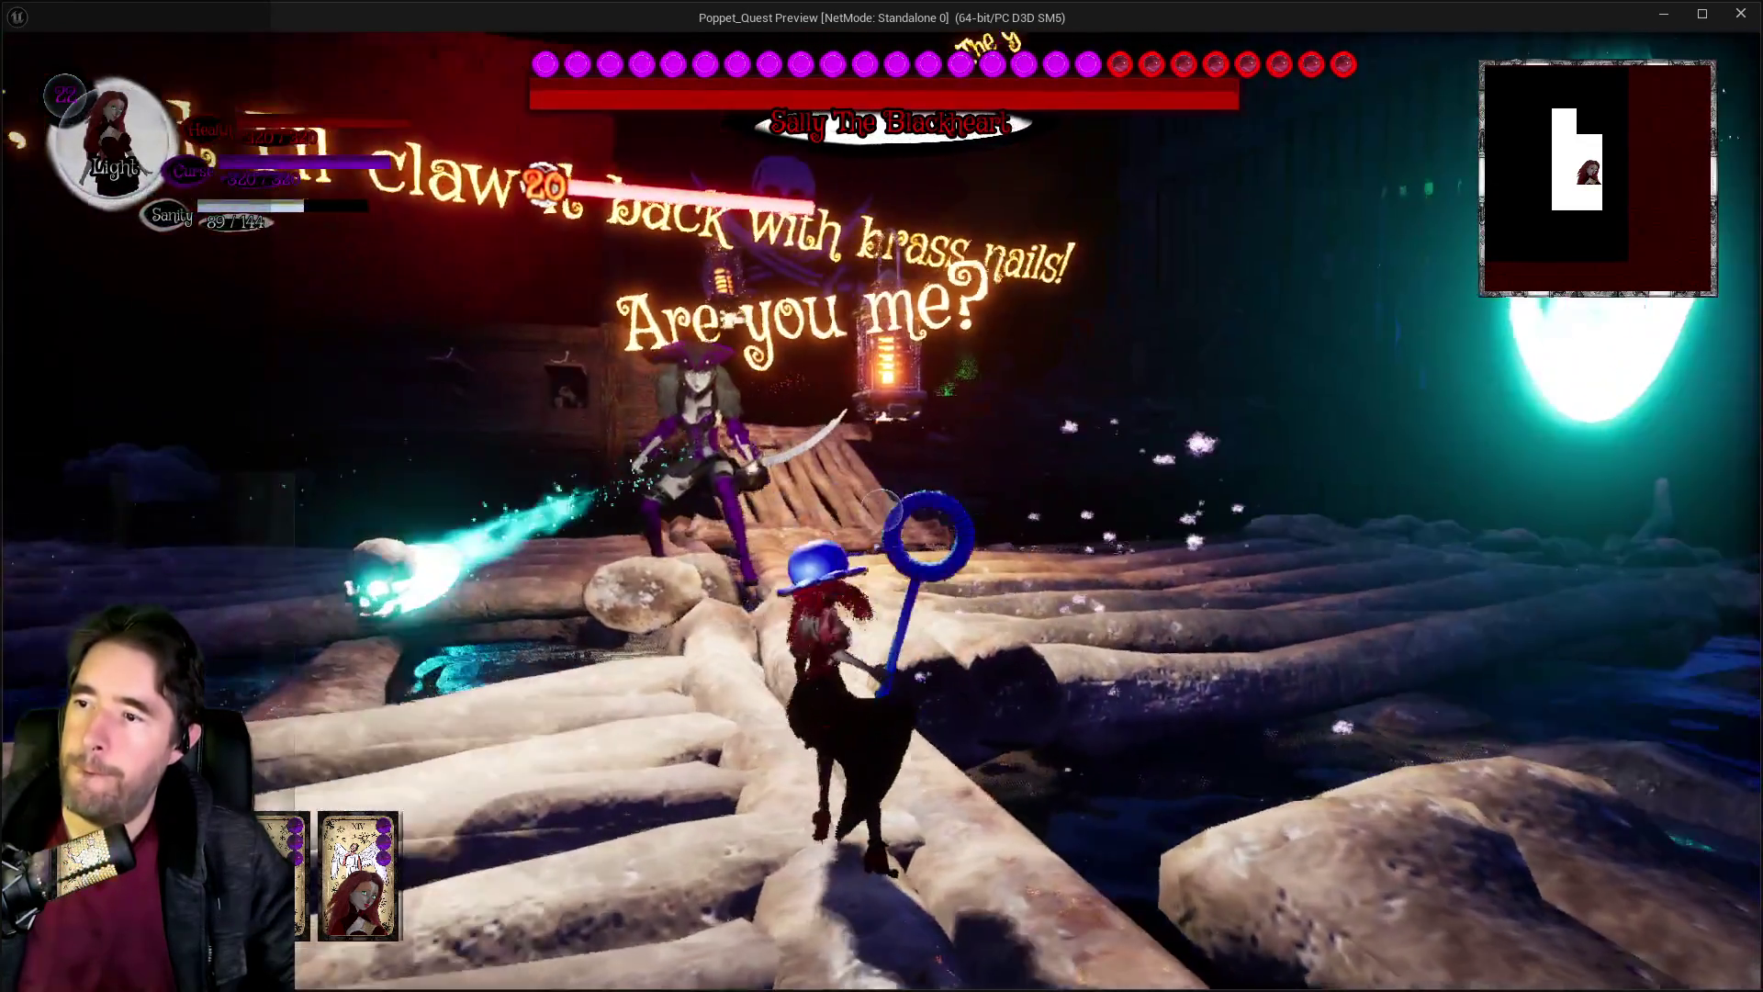
key(s)
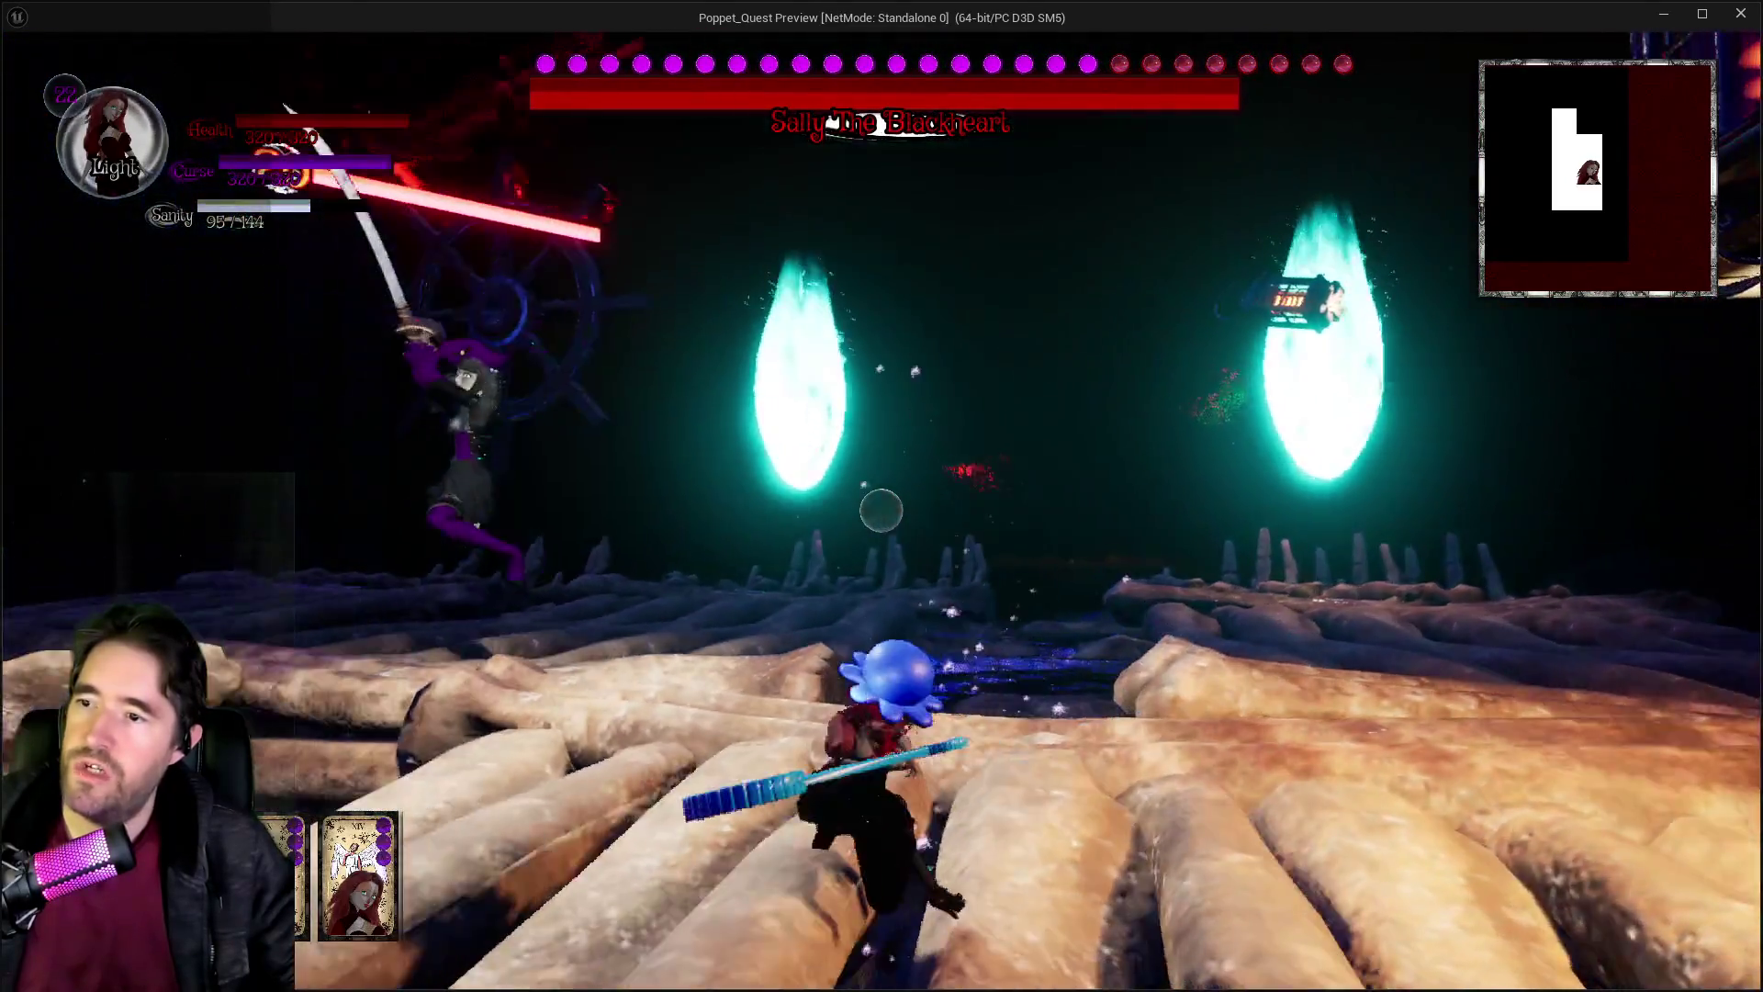
key(w)
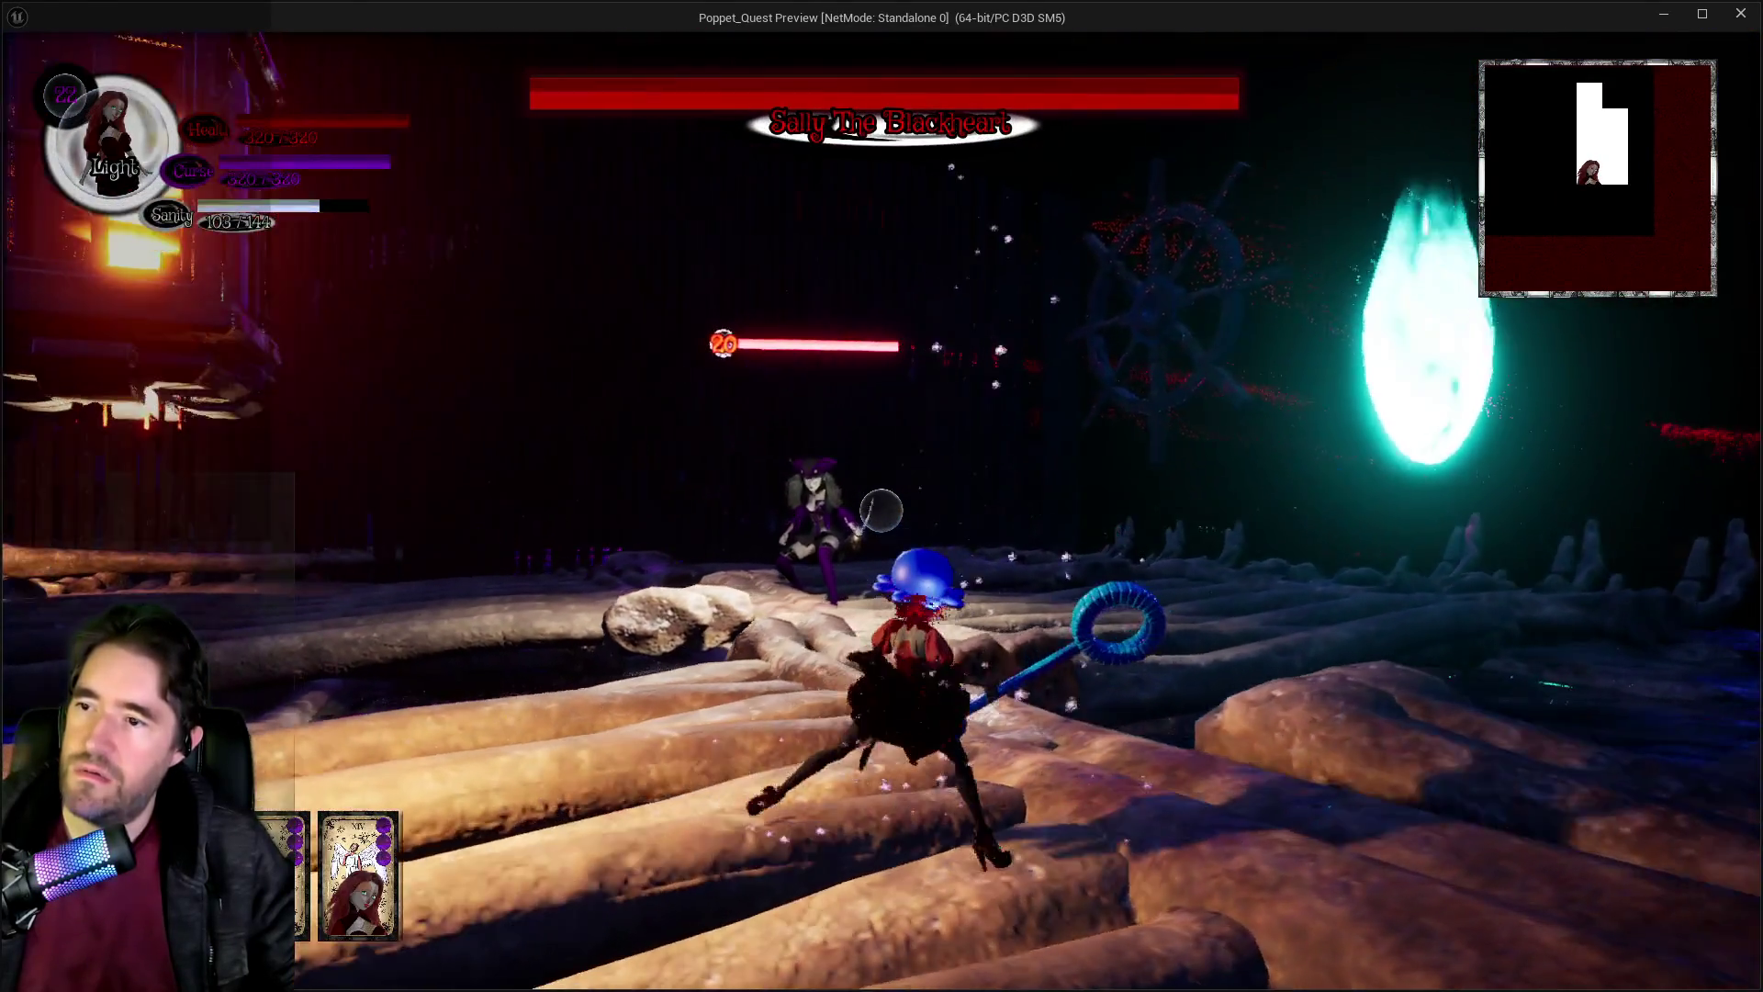
key(w)
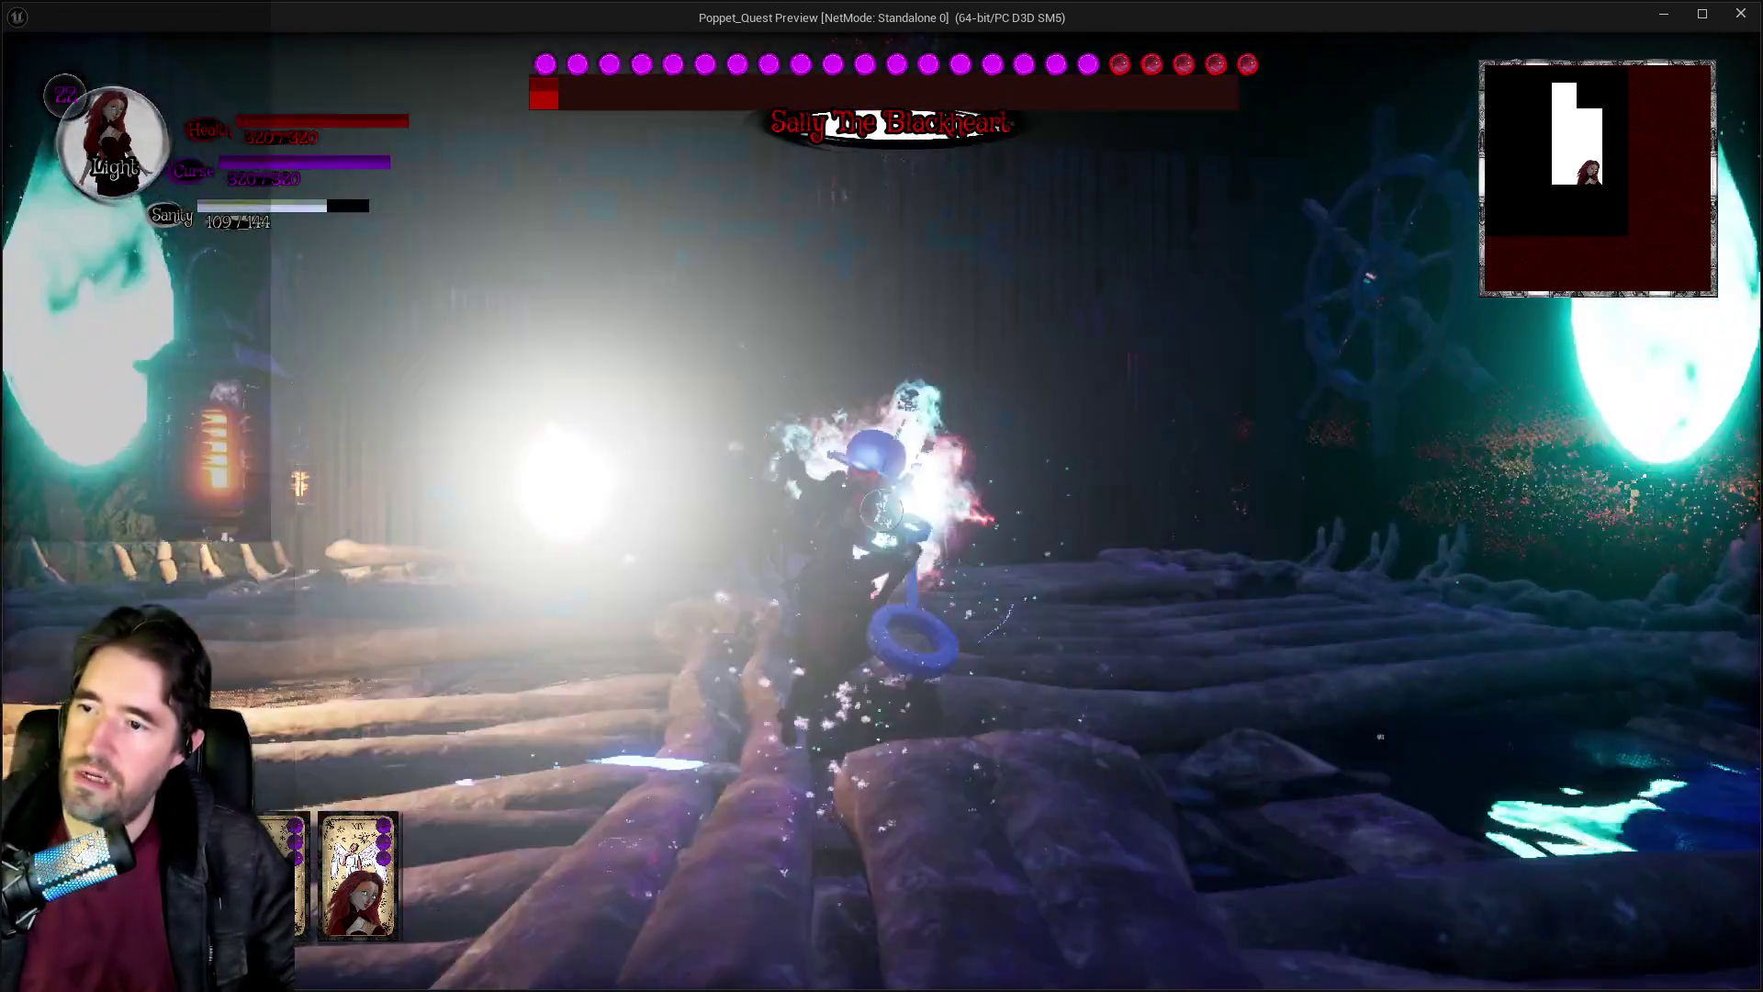
Run across the logs toward the pirate ship, then exit the preview to the editor.
key(w)
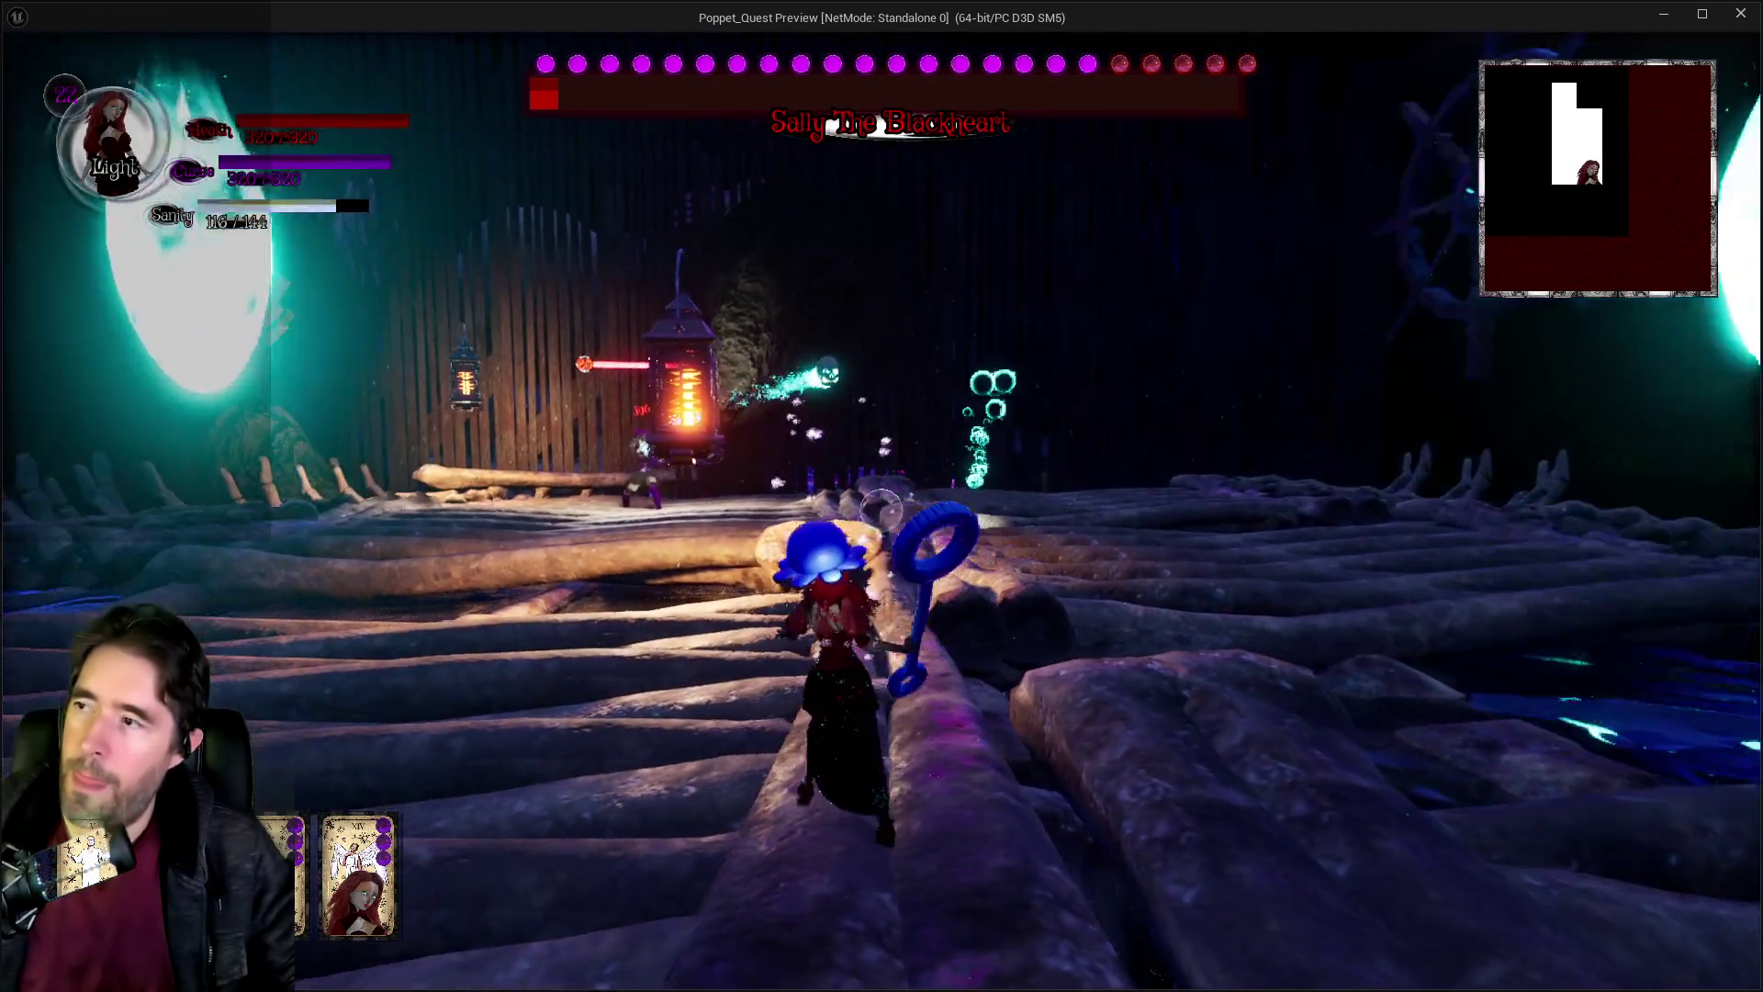
key(w)
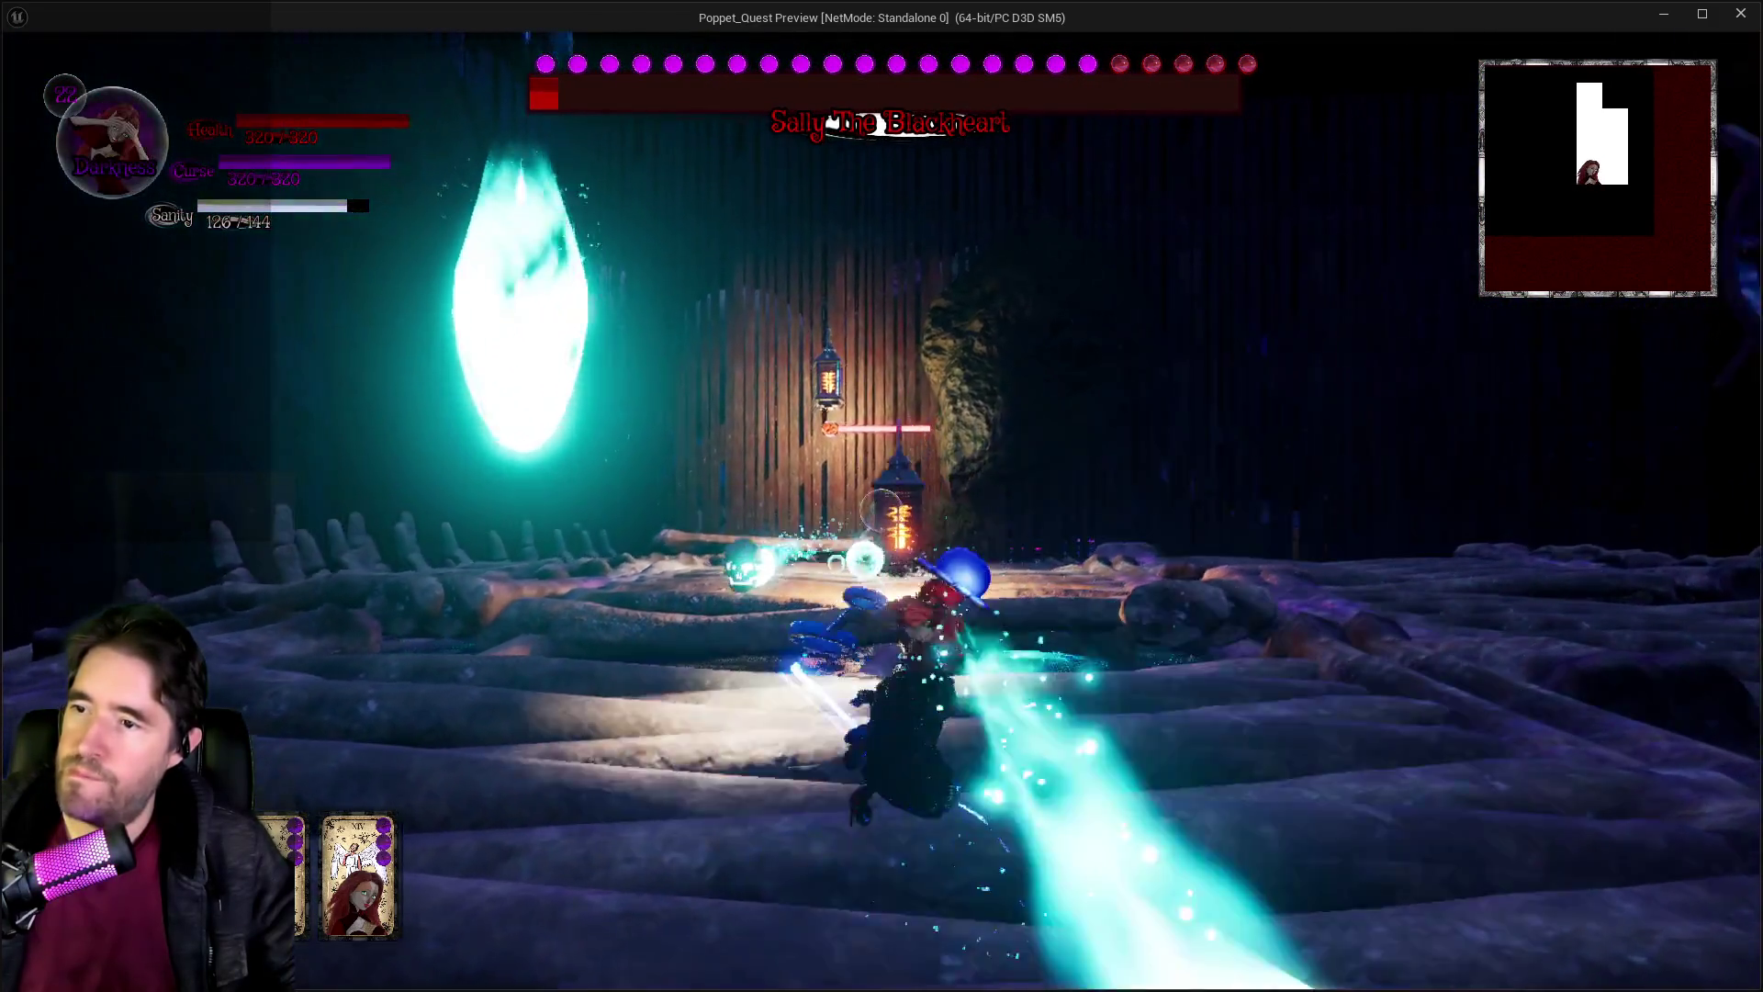
key(w)
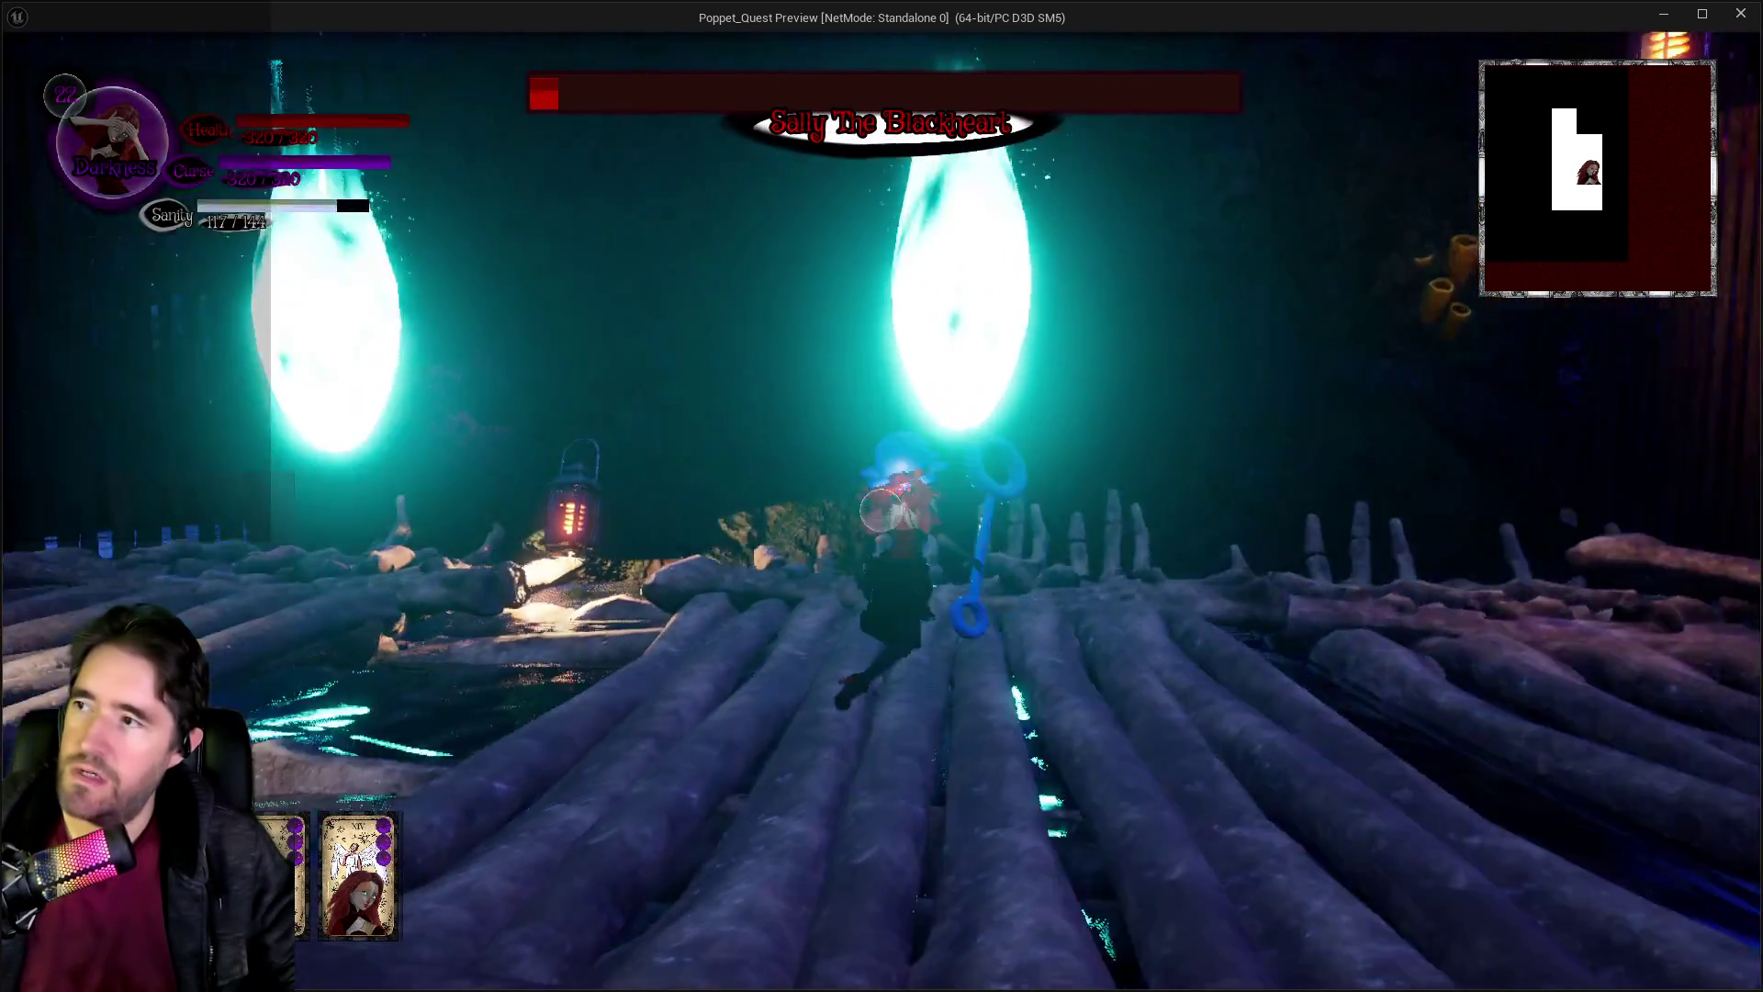
key(w)
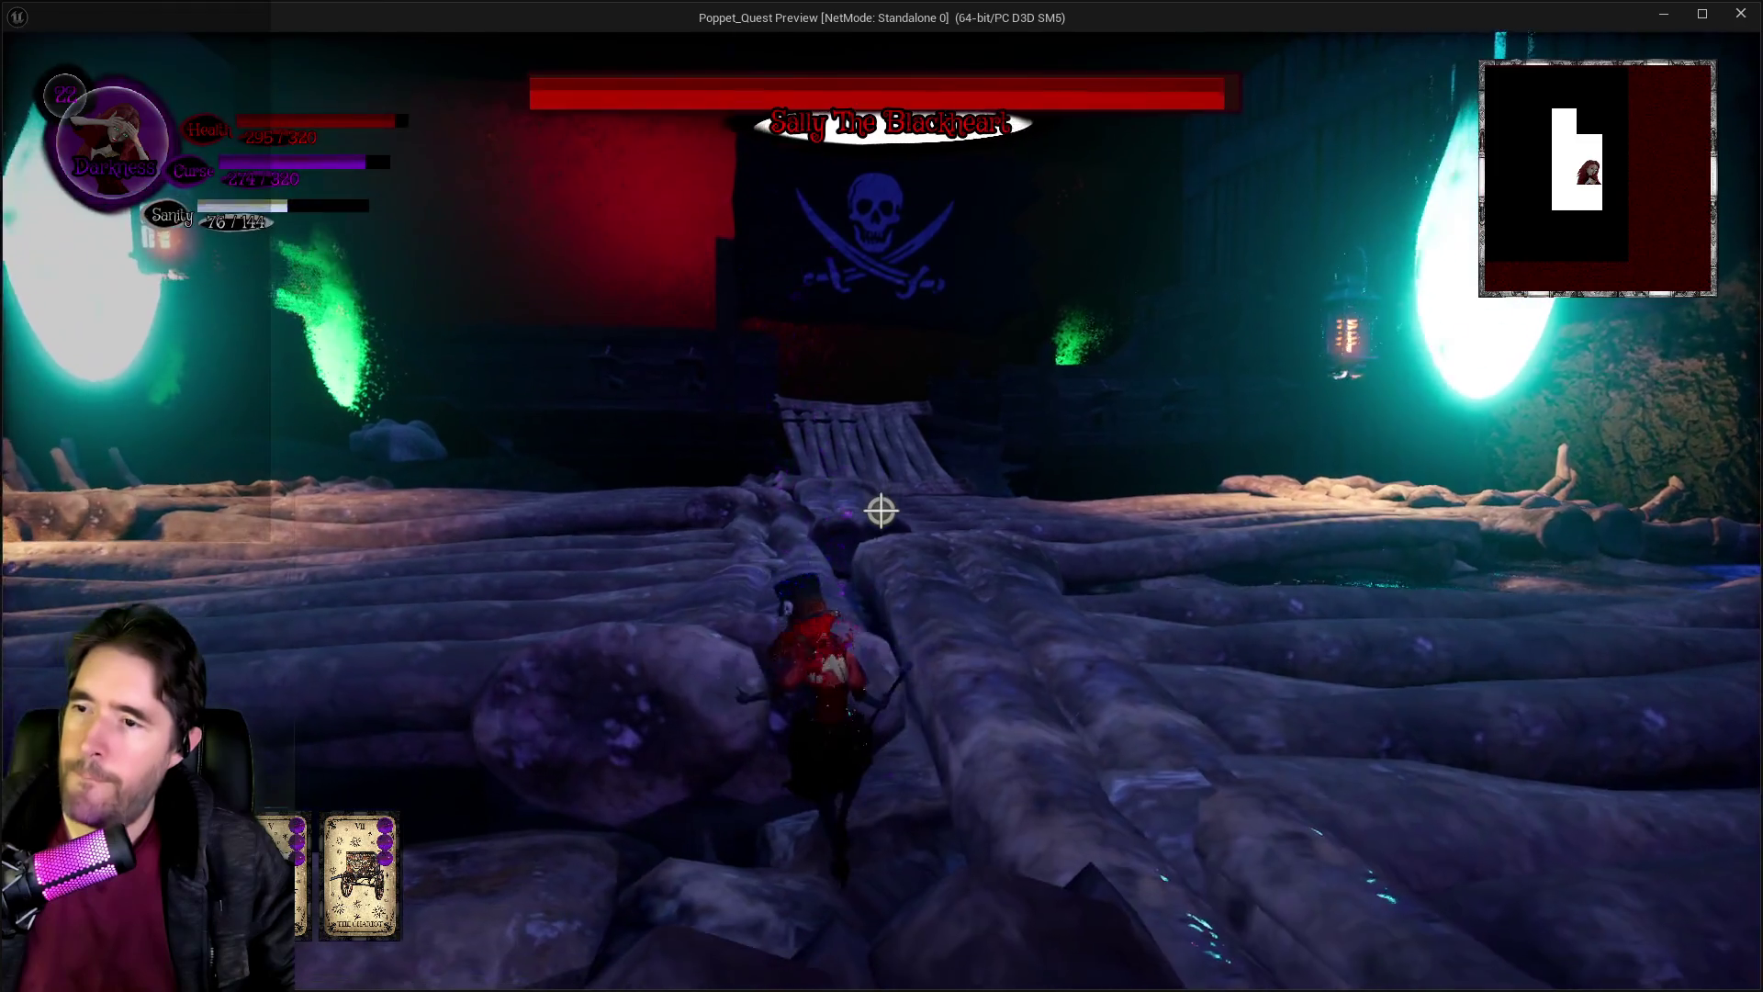
key(alt+Tab)
key(Escape)
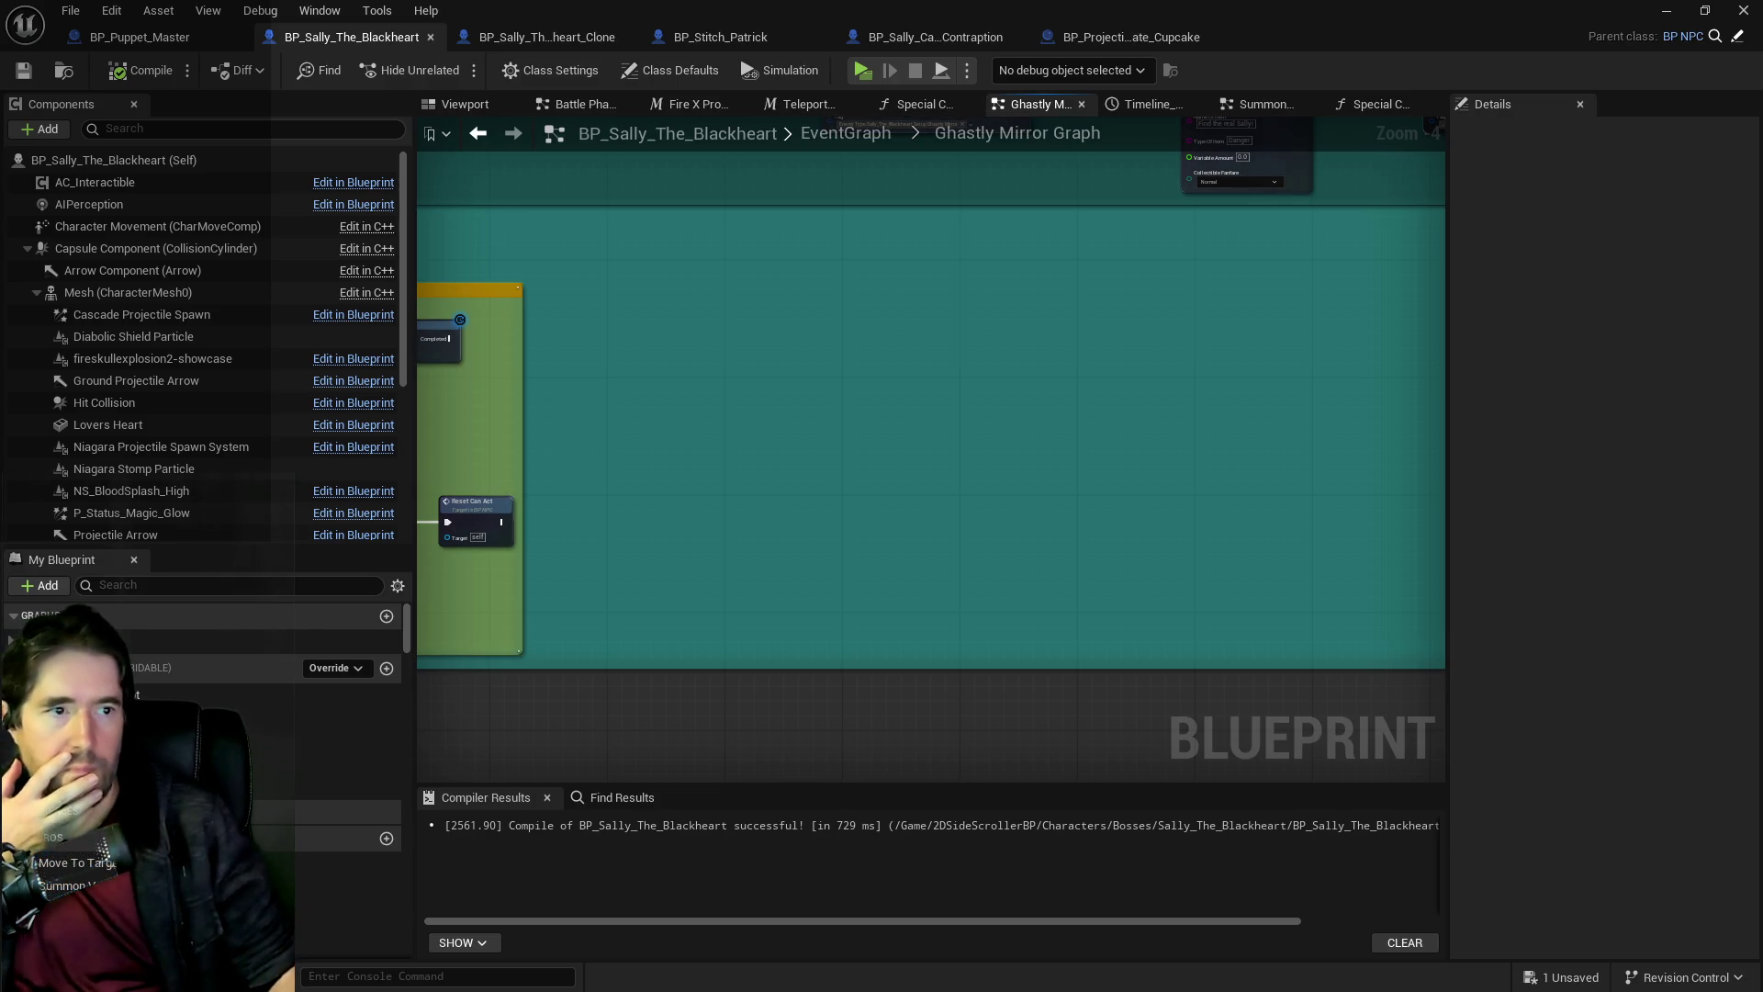
Browse 2DSideScrollerBP to the Sally_The_Blackheart folder and open BP_Gothic_Wall_Light_Sally.
key(ctrl+b)
drag(503, 503, 493, 261)
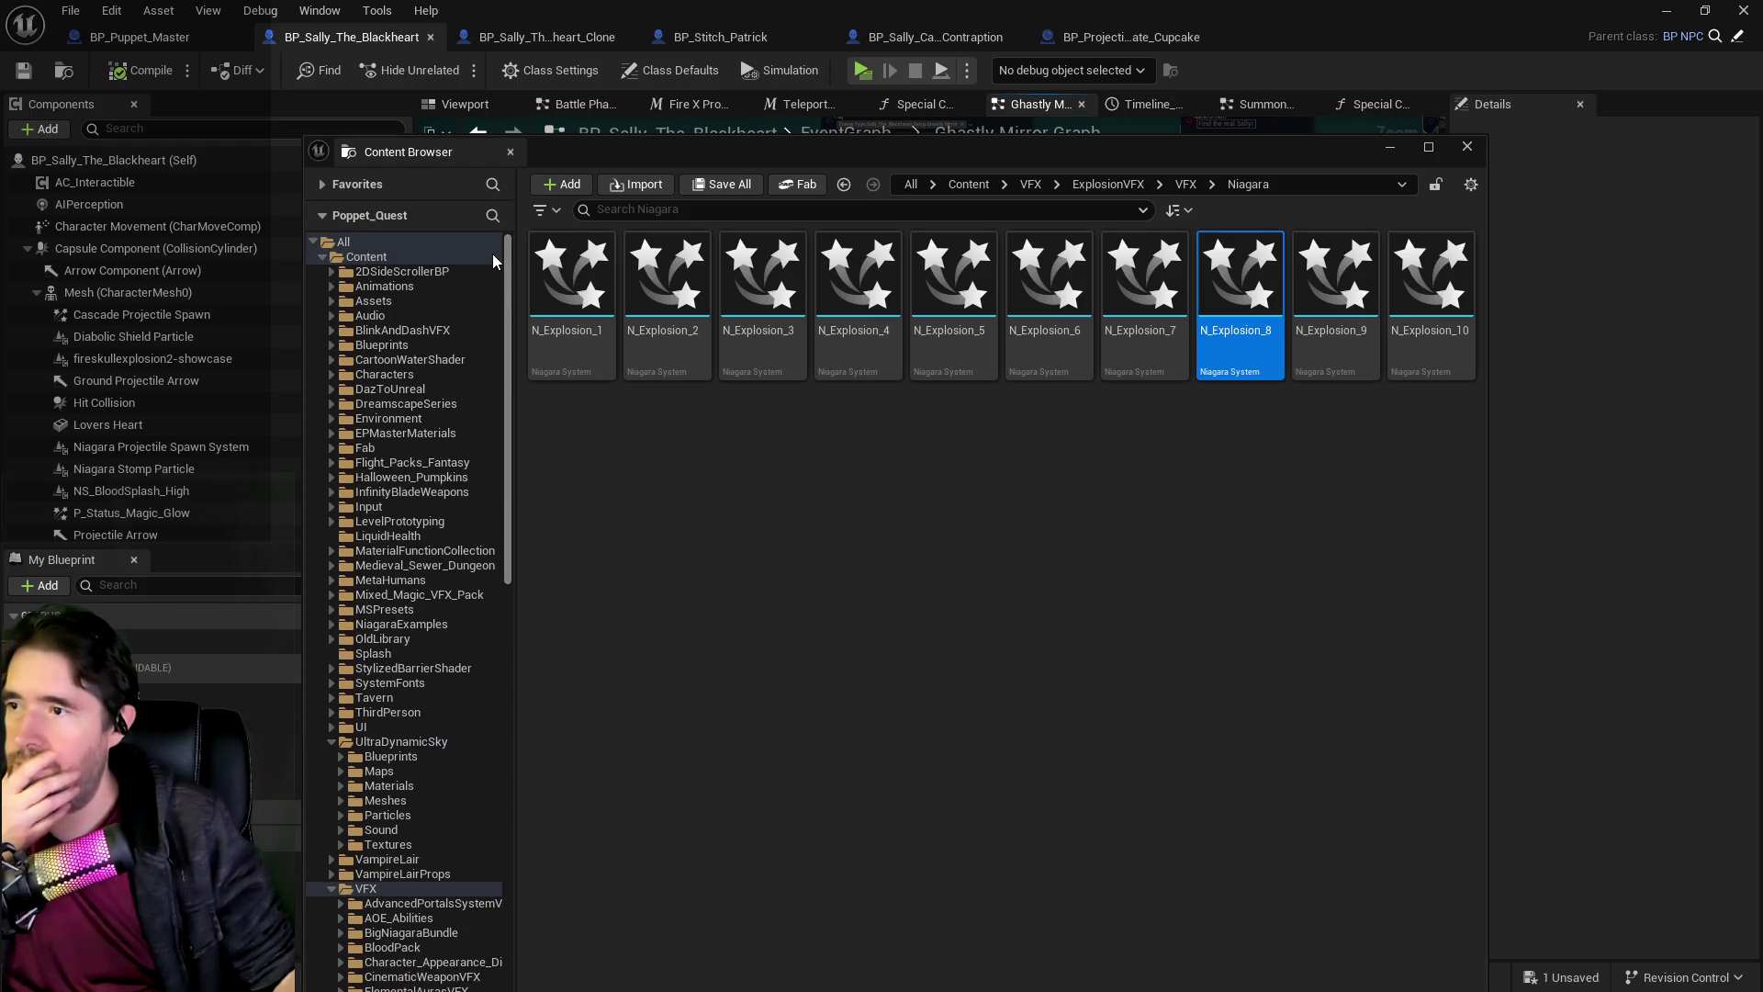
click(331, 273)
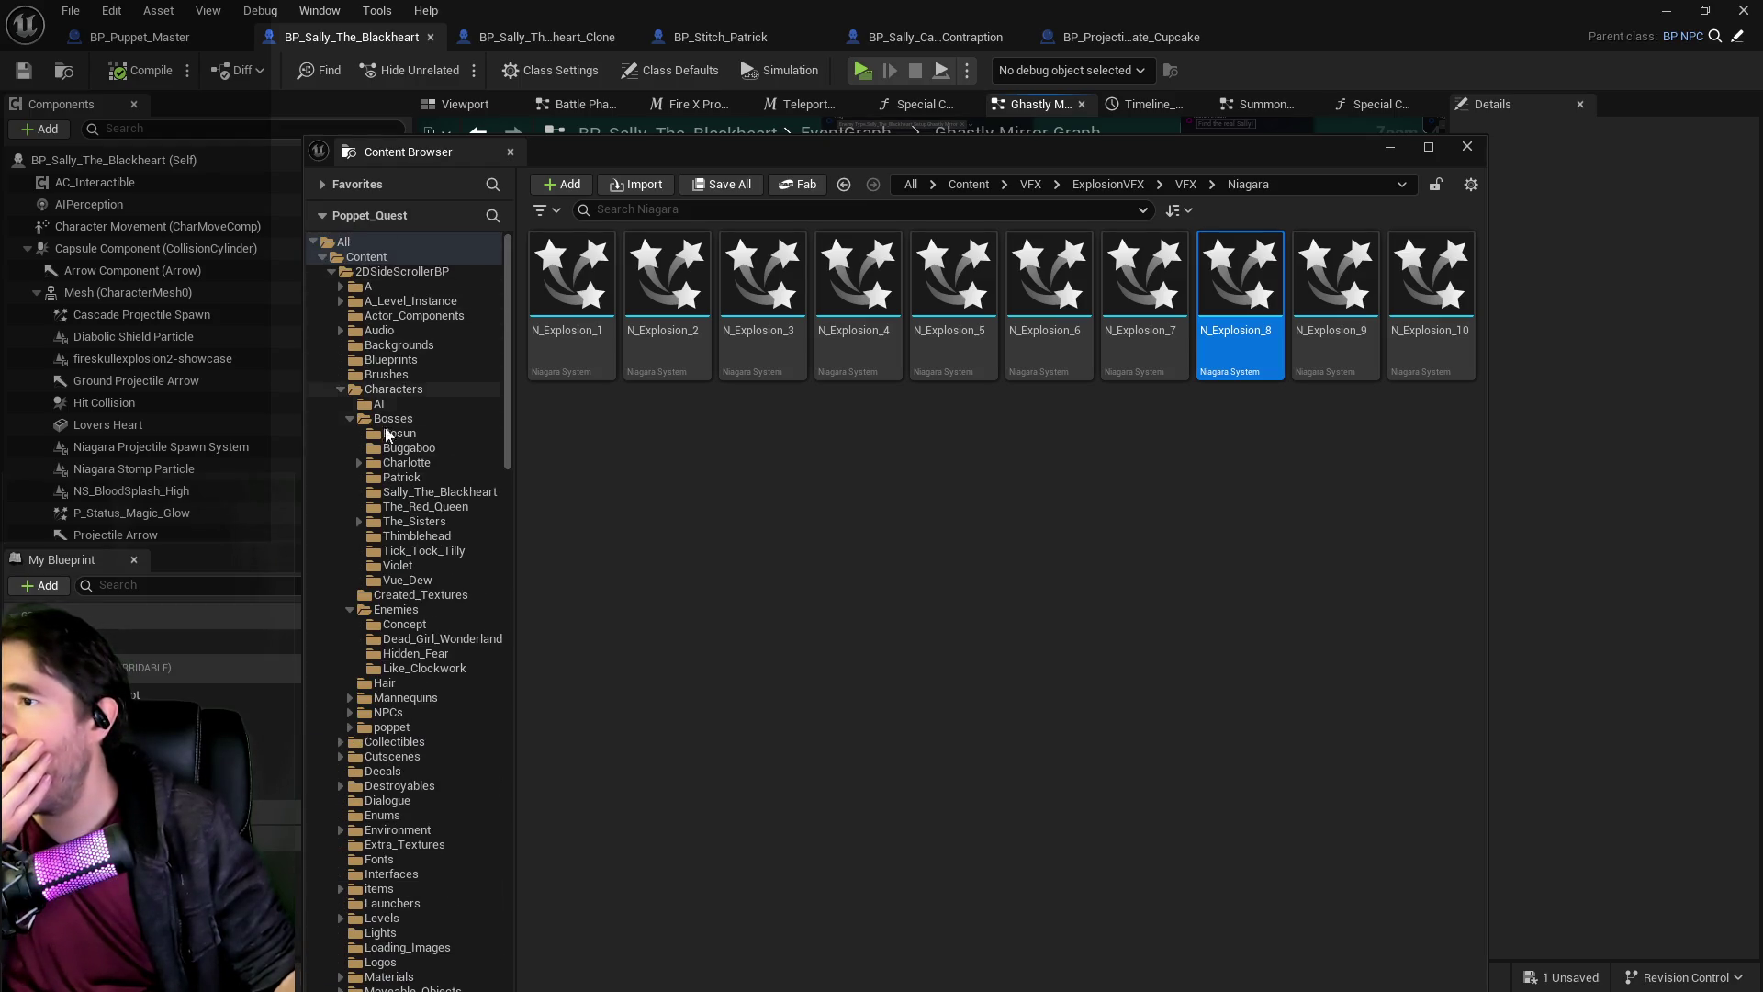
click(408, 494)
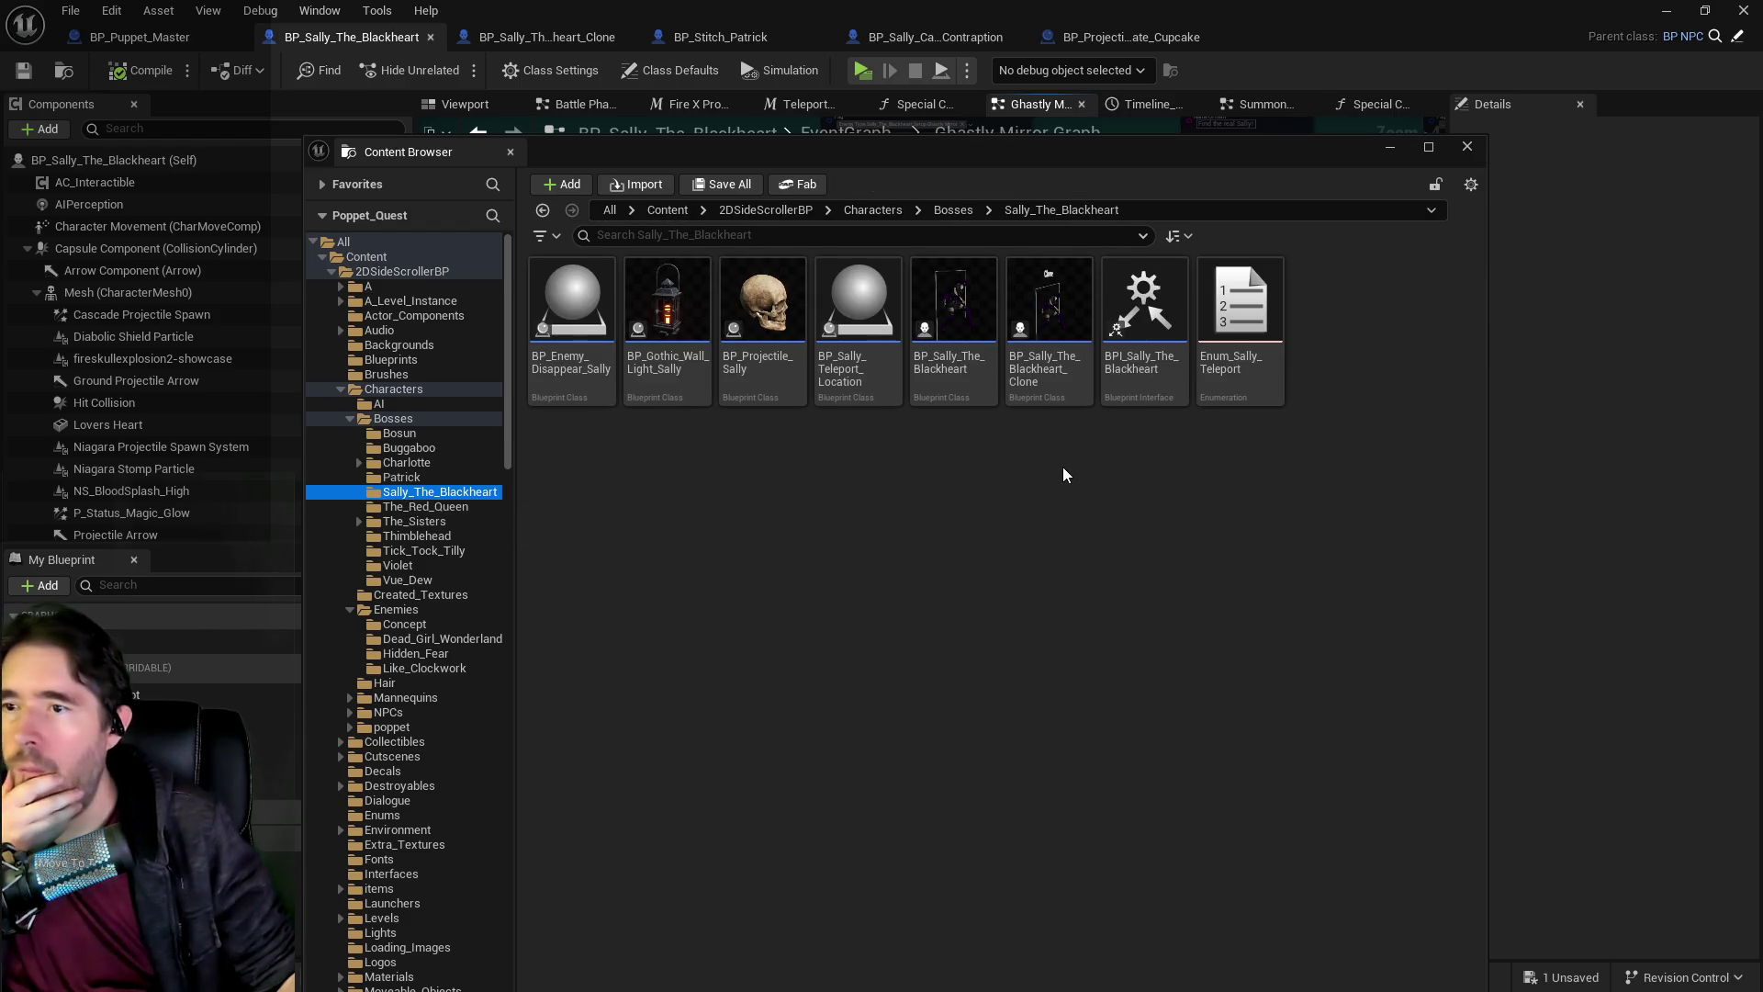
key(ctrl+space)
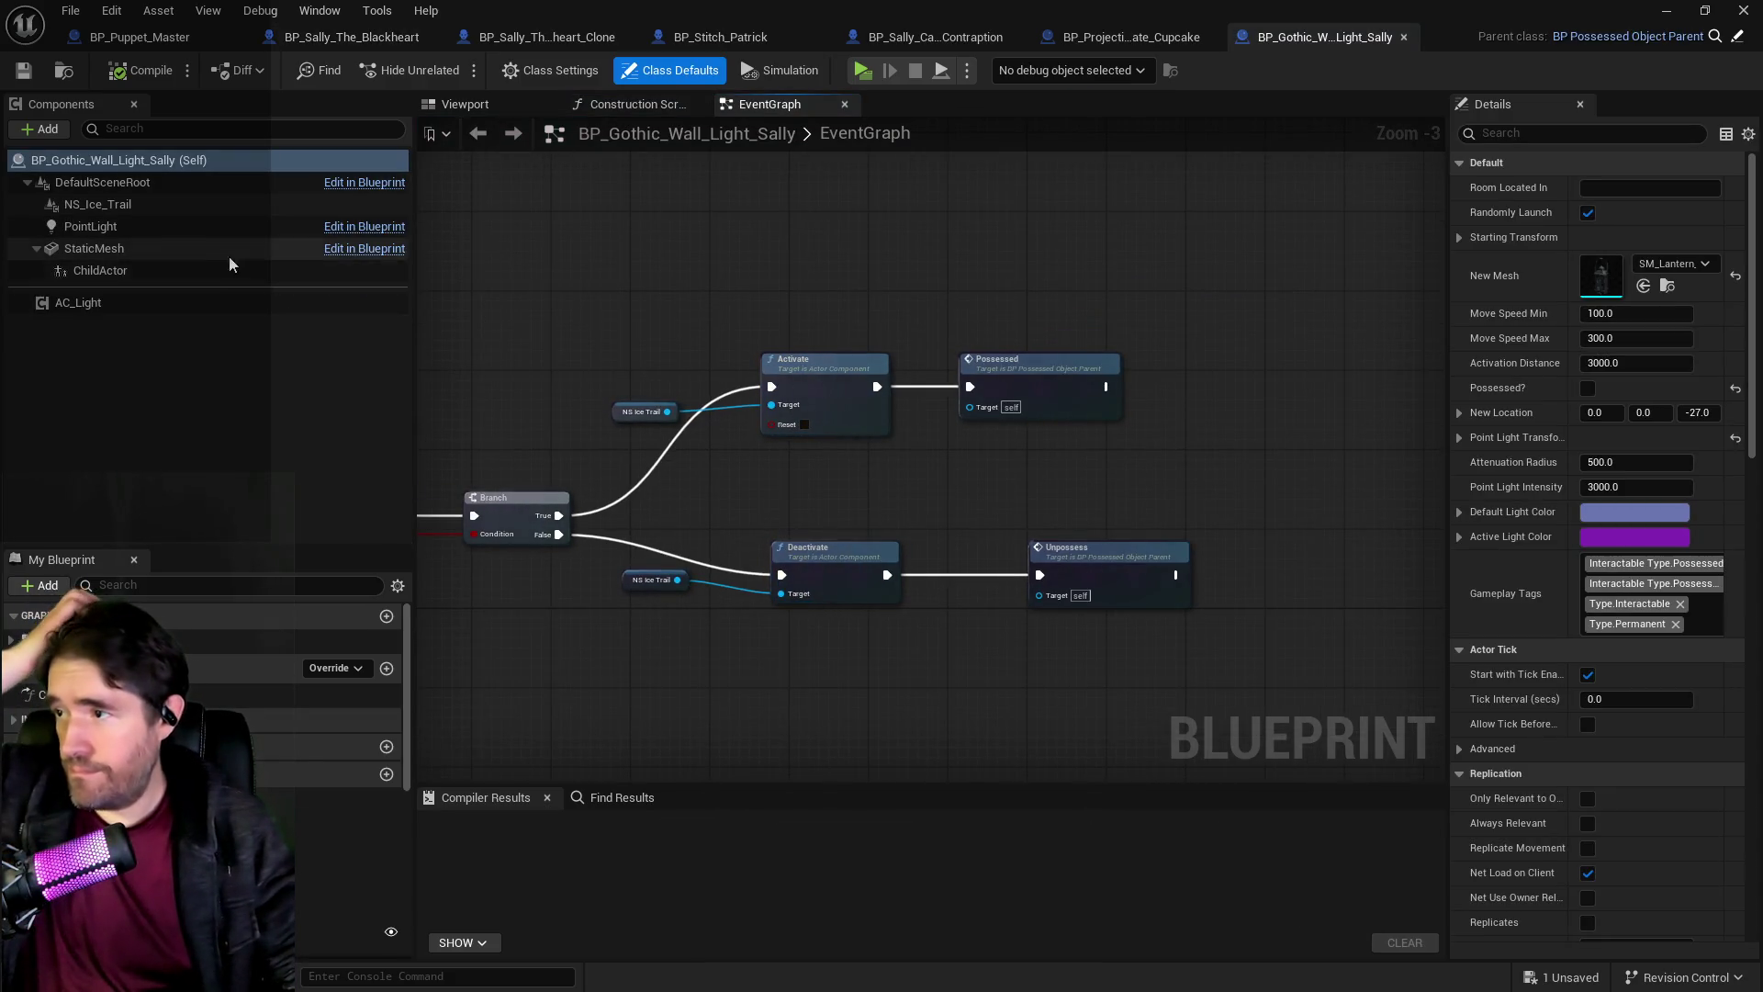
Parent NS_Ice_Trail under StaticMesh and enable Auto Activate to preview it in the viewport.
mouse_move(101, 204)
mouse_down()
mouse_move(67, 251)
mouse_move(128, 248)
mouse_up()
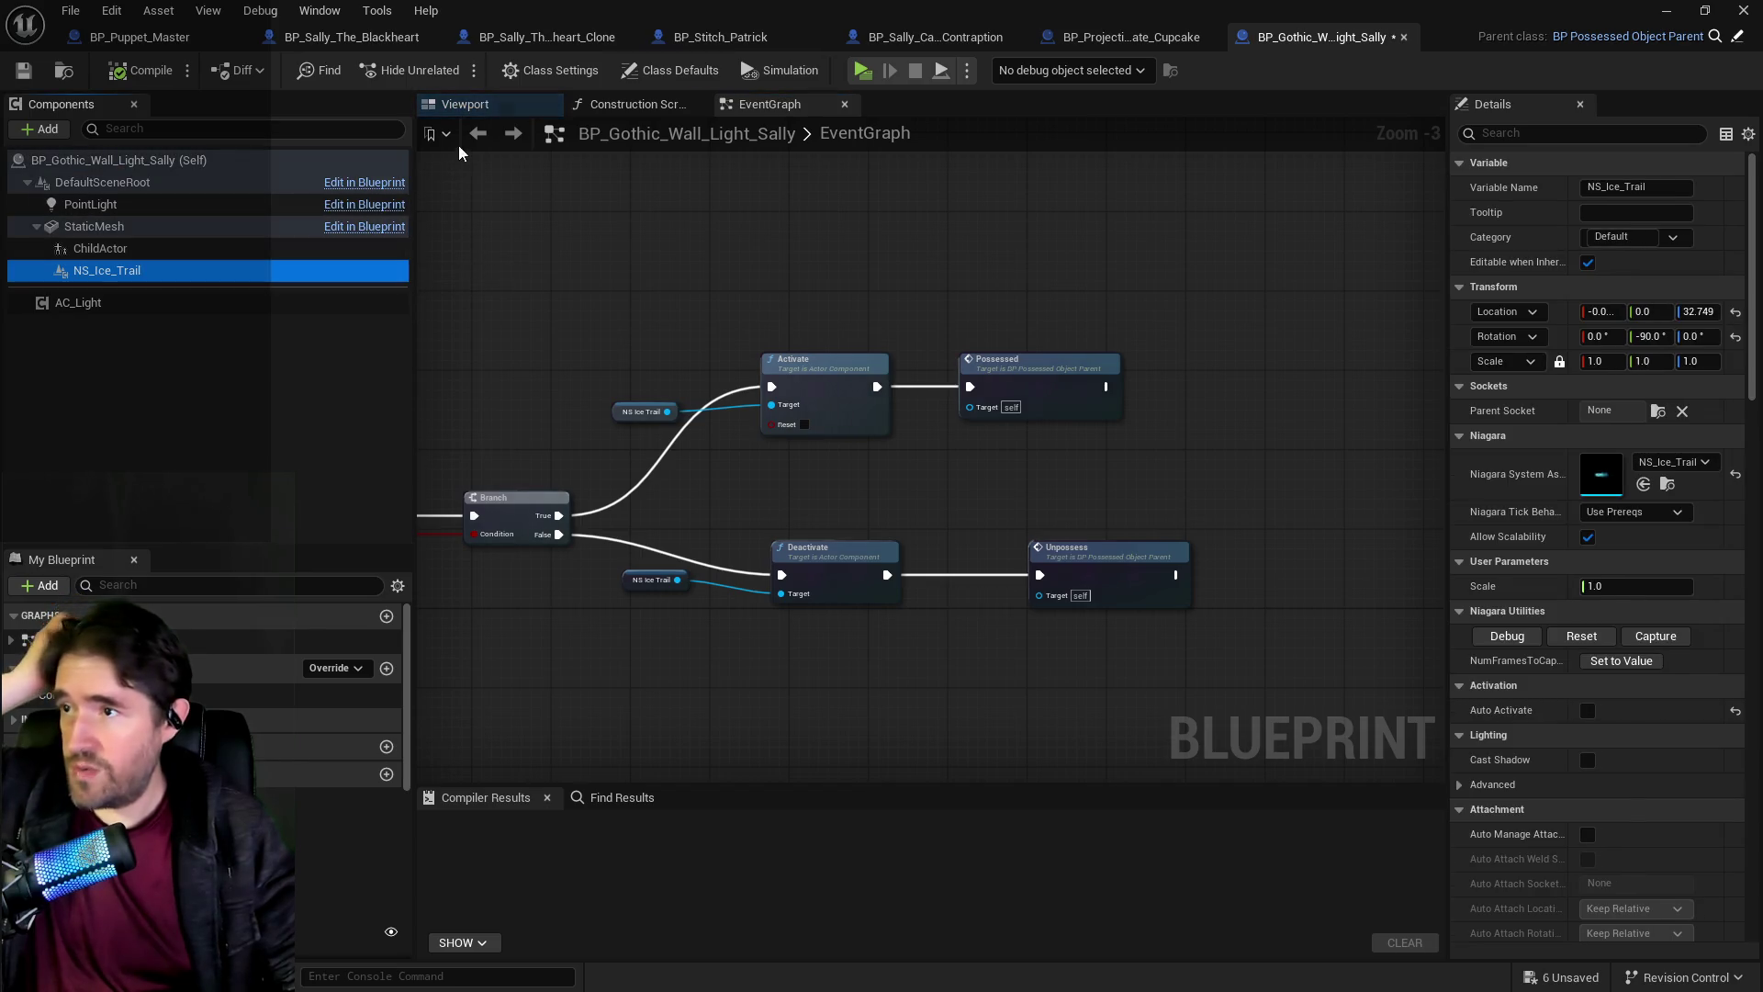
click(463, 103)
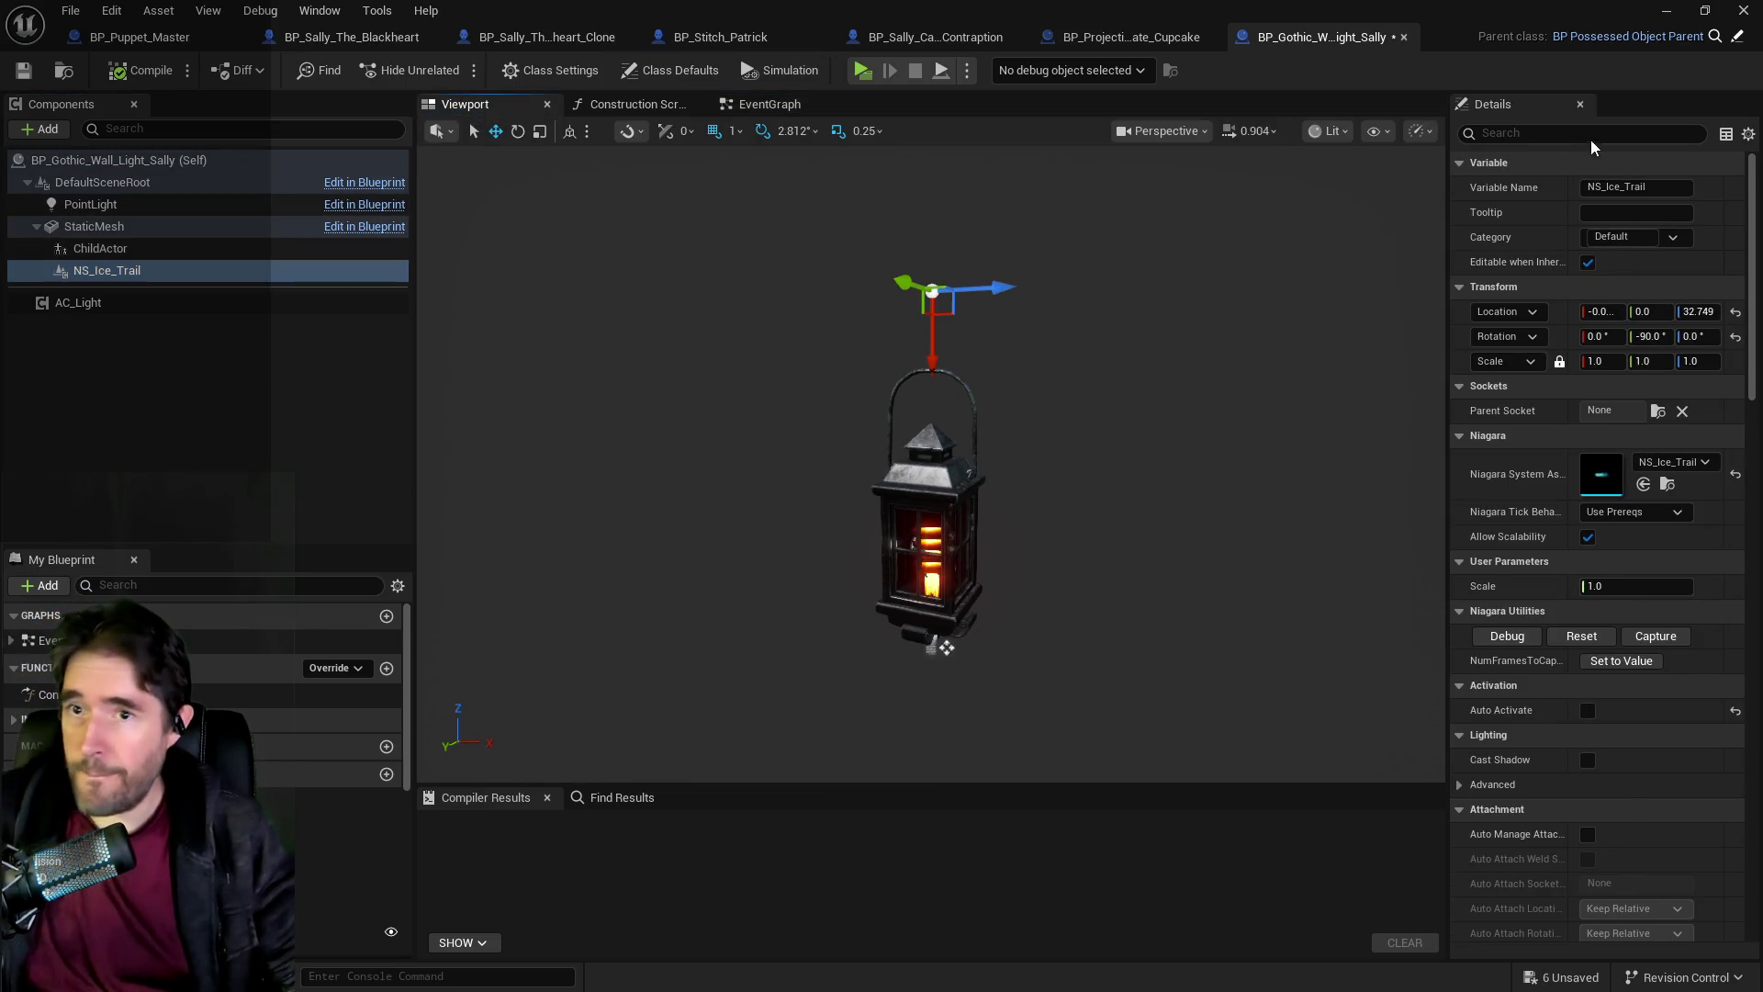
click(1561, 140)
text(acti)
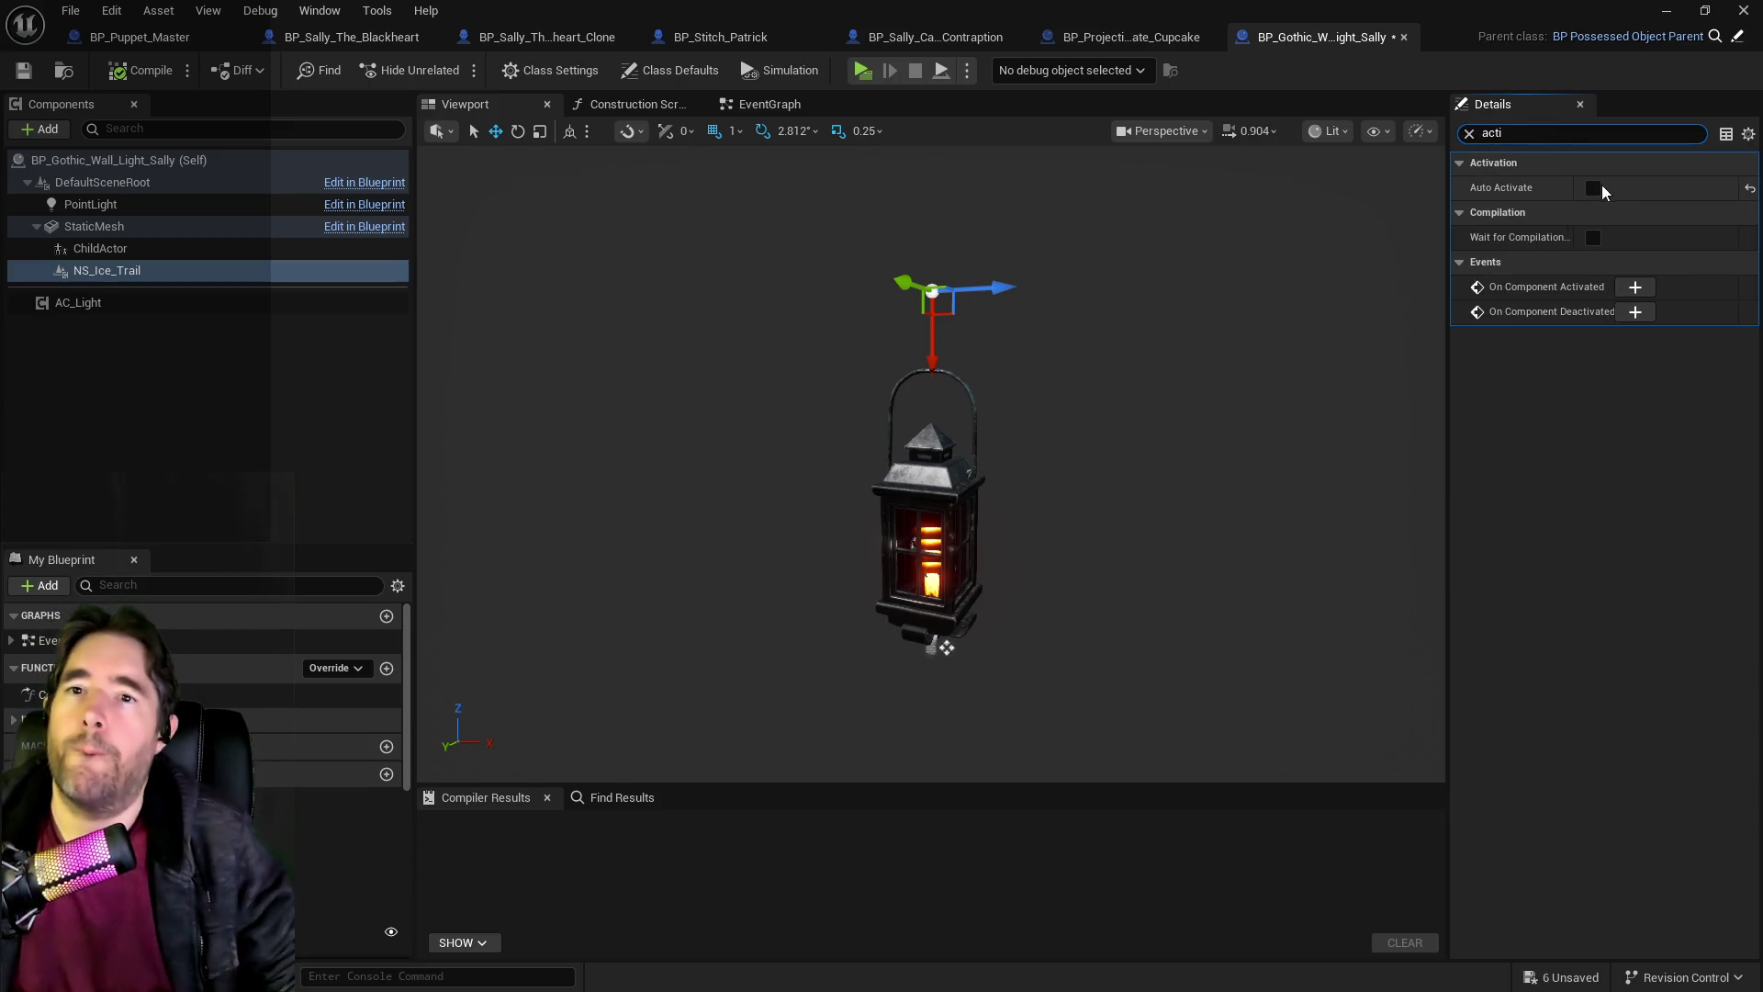
click(1593, 187)
mouse_move(1404, 246)
mouse_down()
mouse_move(1377, 246)
mouse_move(1404, 246)
mouse_up()
Scale NS_Ice_Trail to 0.6 and lower it to Z 19.333 inside the lantern.
click(1470, 133)
click(1610, 362)
text(.8)
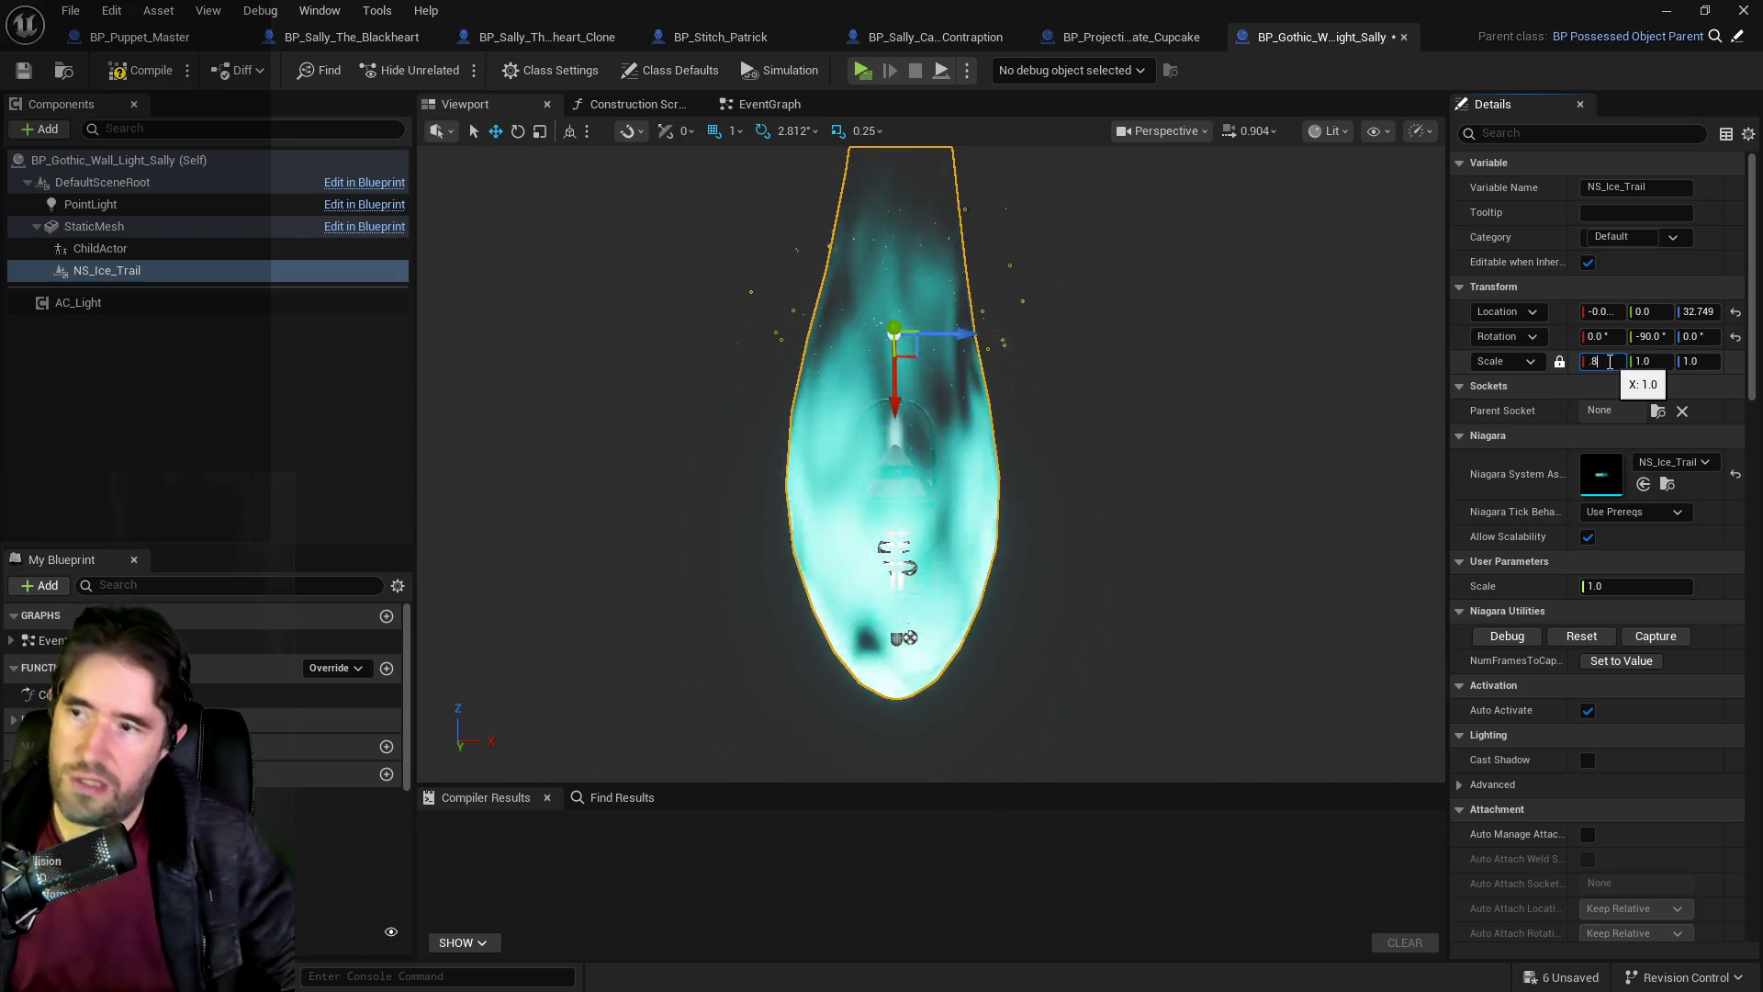
key(Return)
drag(898, 399, 899, 428)
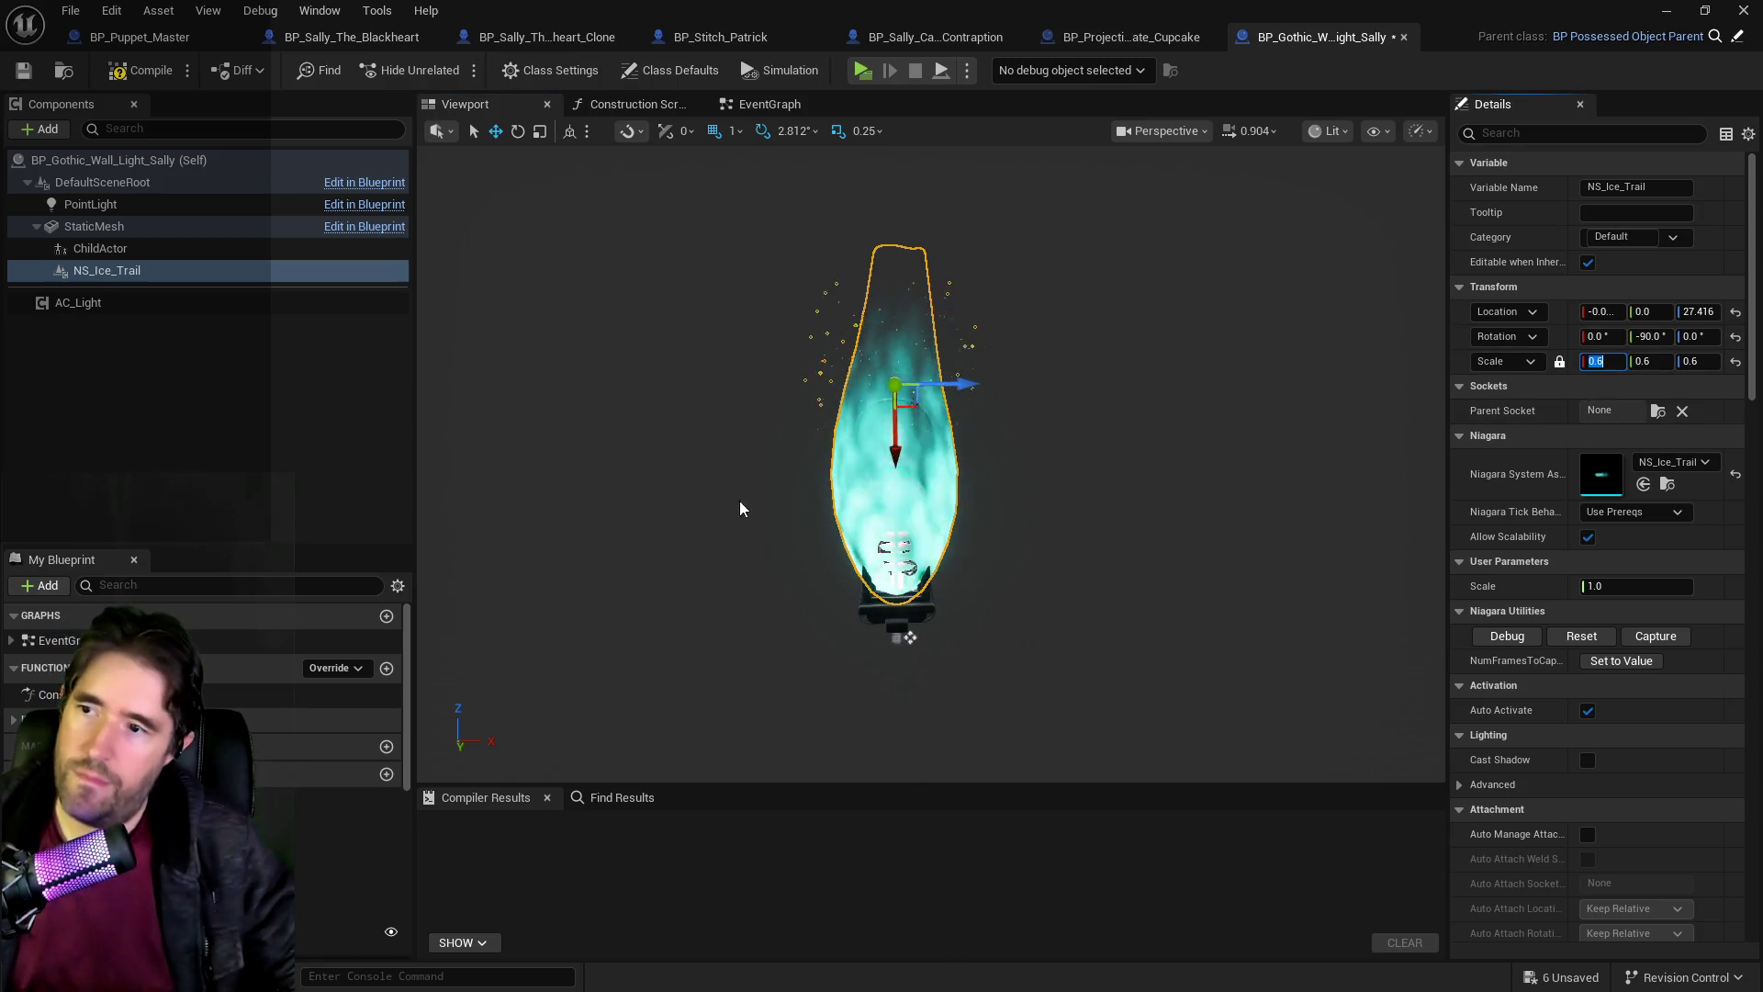
drag(884, 462, 886, 544)
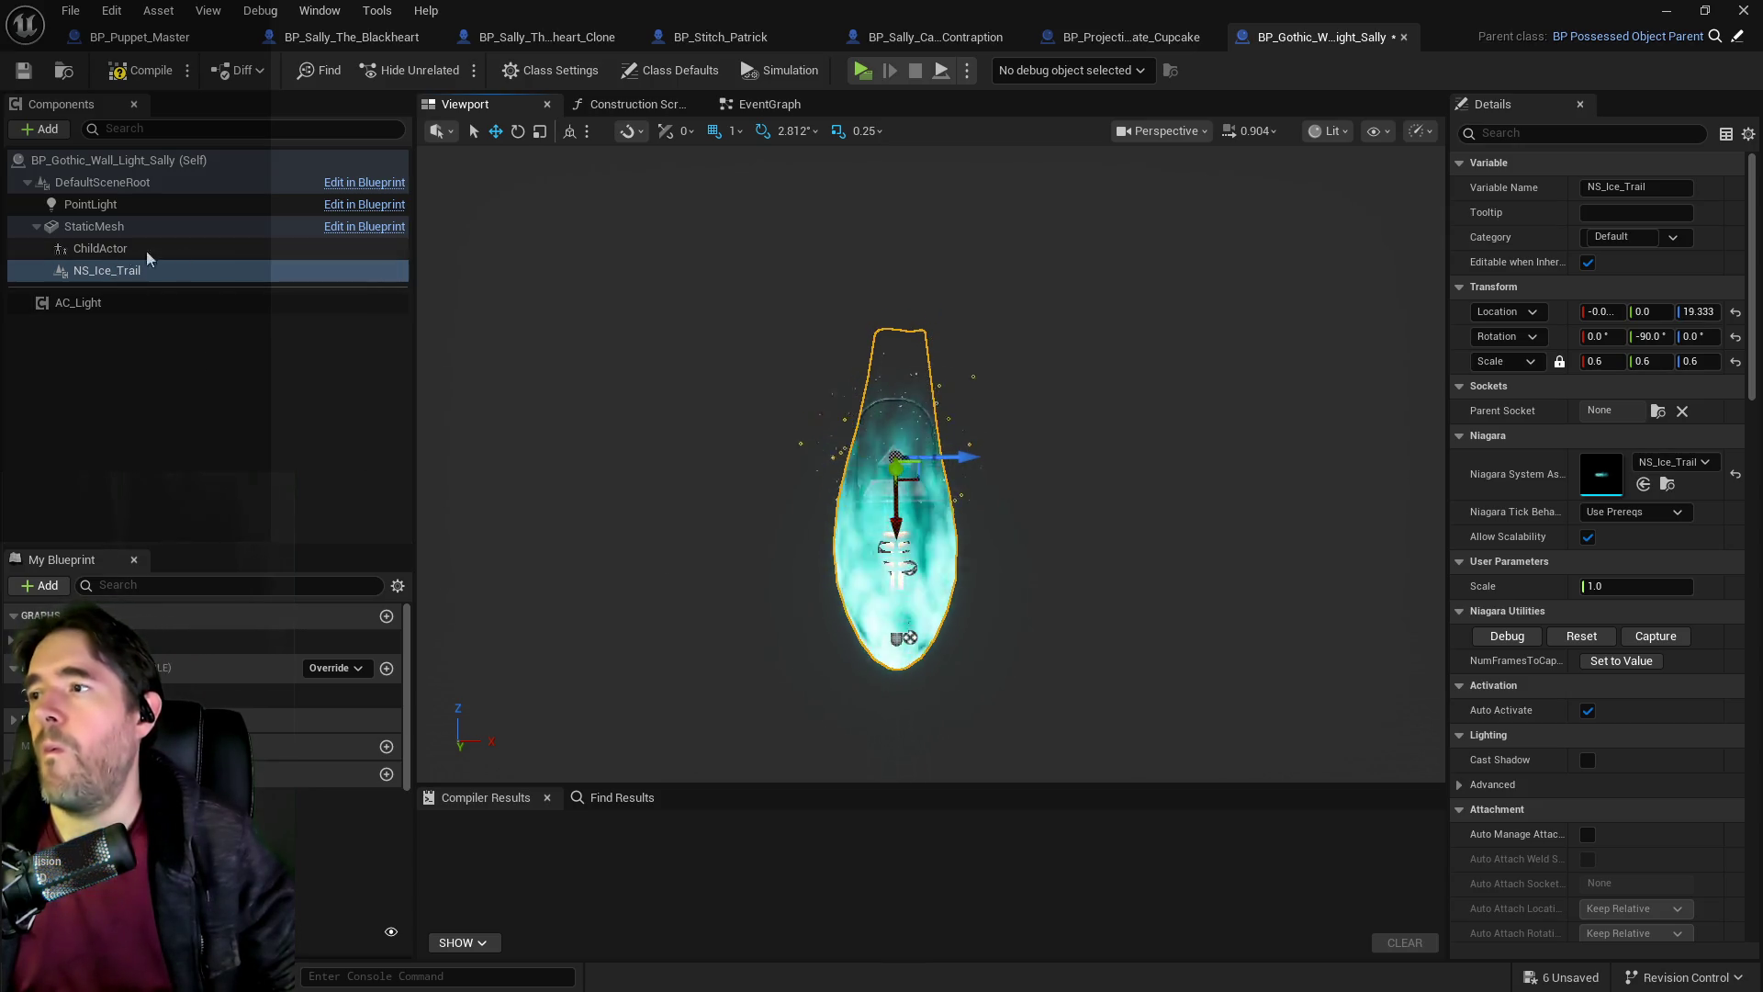
Turn off Auto Activate on NS_Ice_Trail, then compile and save the blueprint.
click(1549, 133)
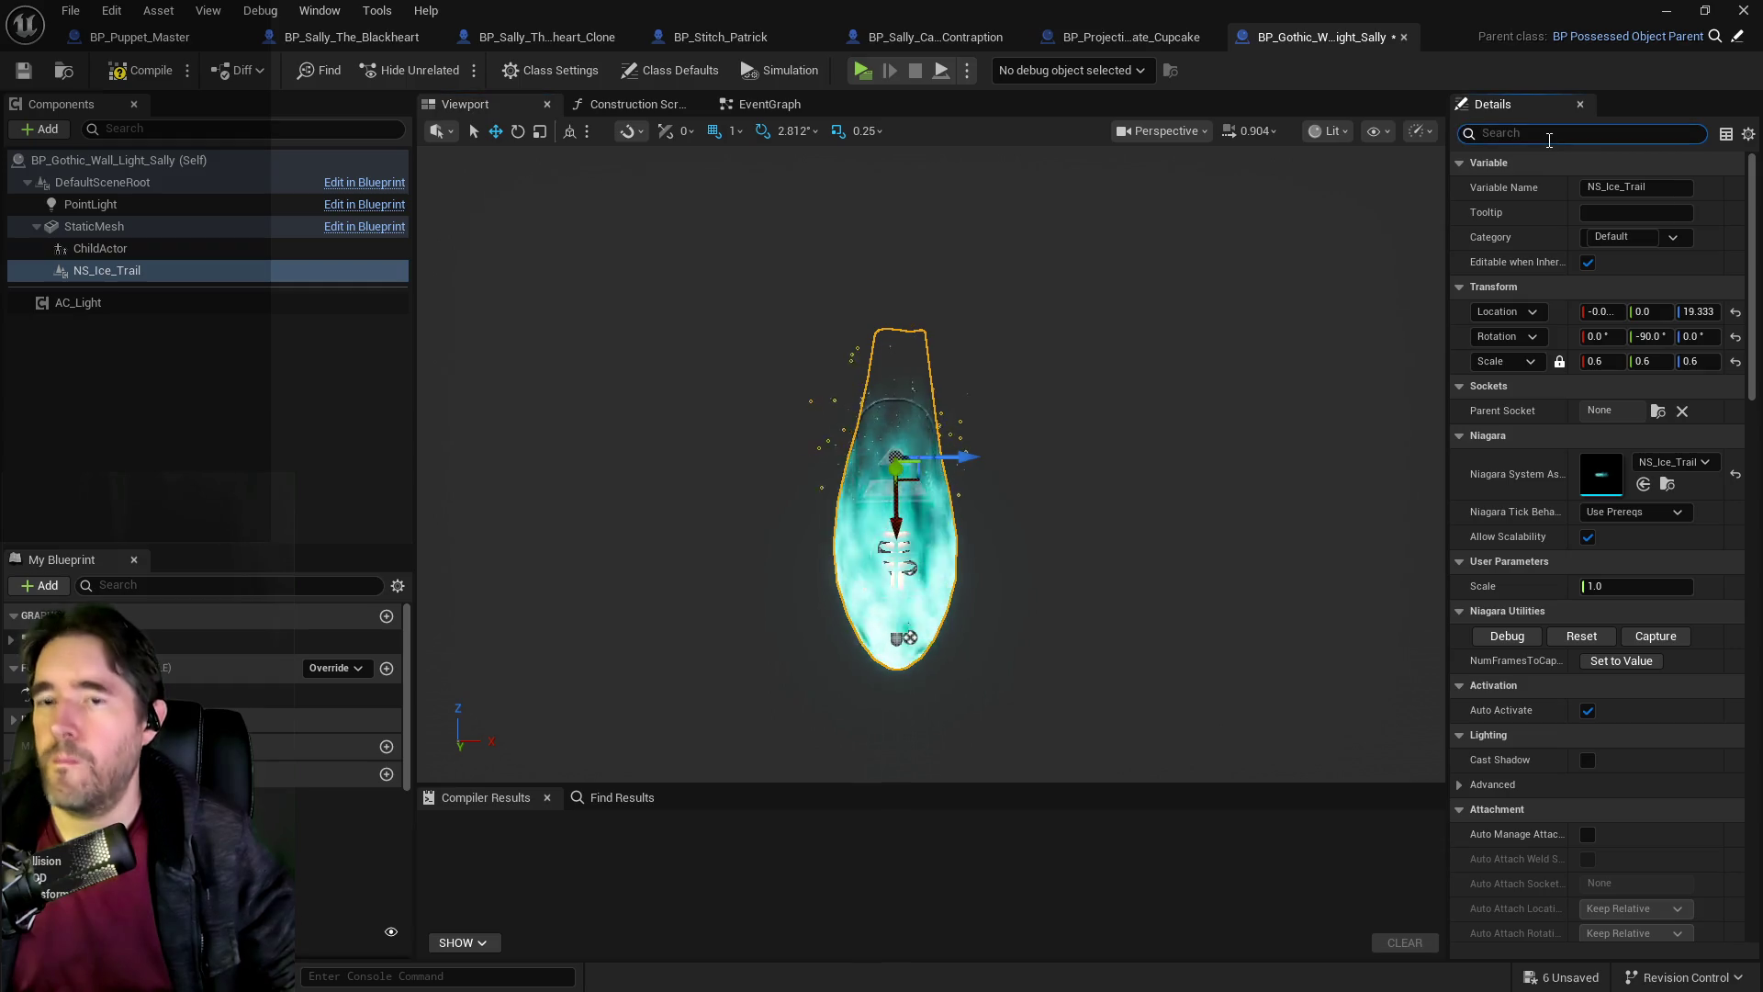
text(auto)
click(1593, 188)
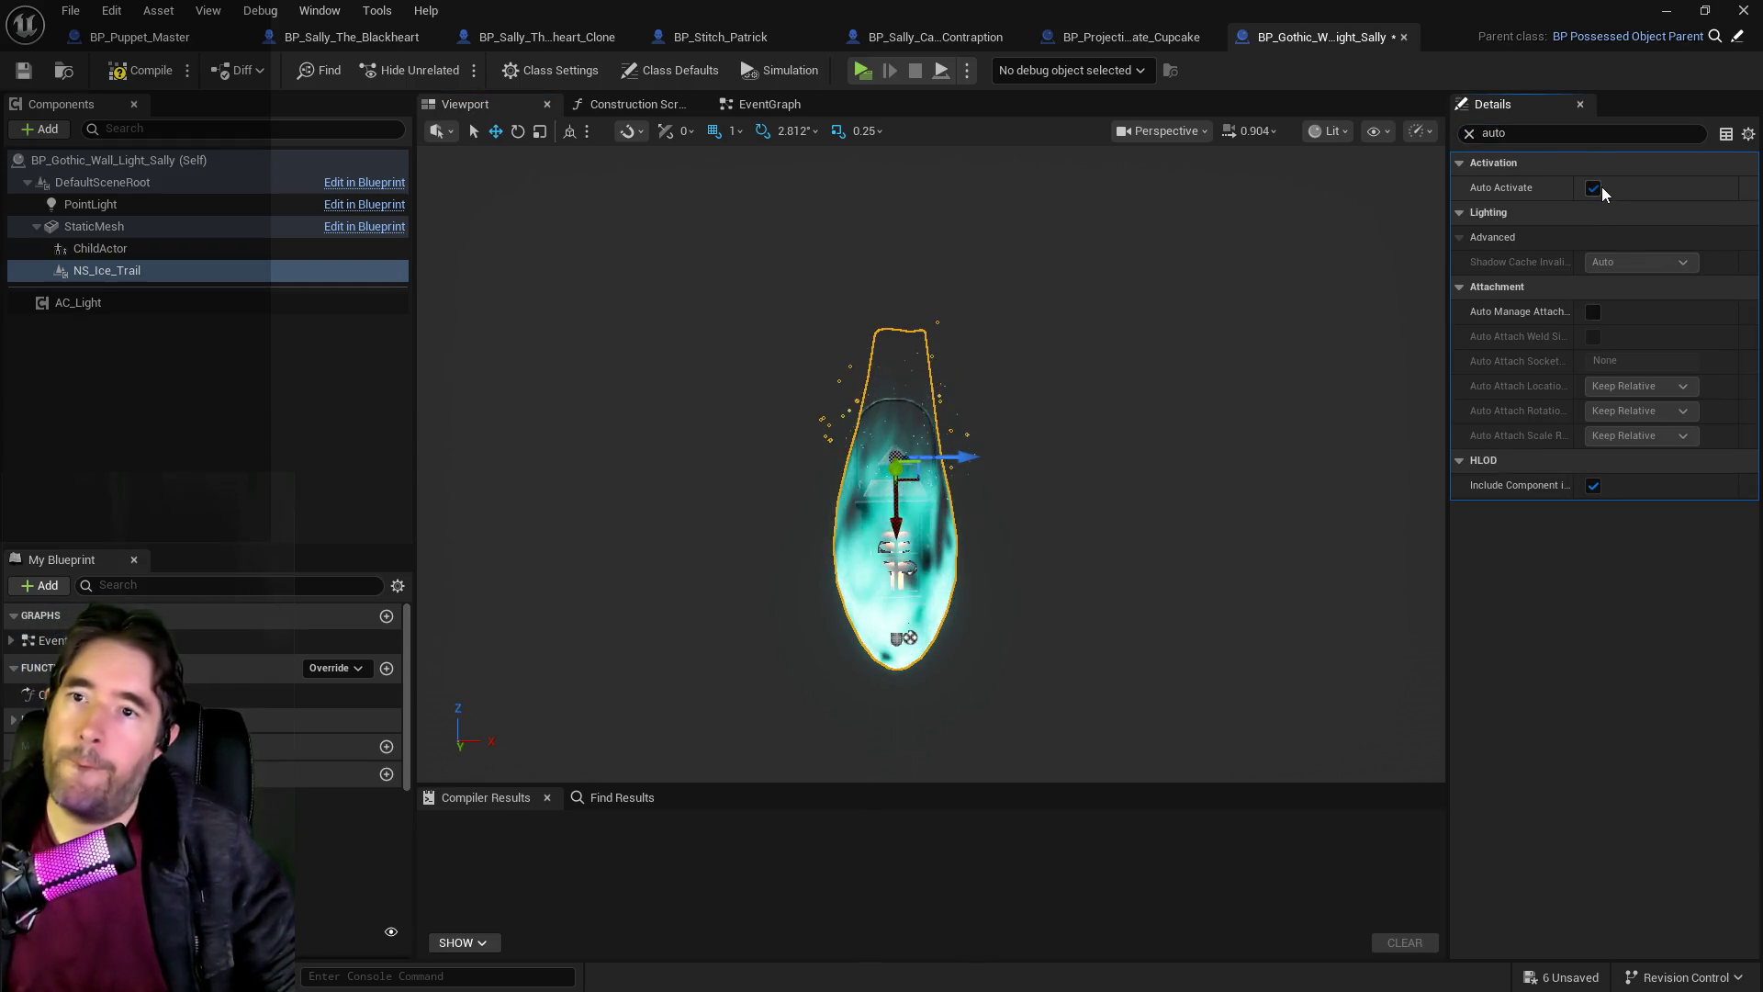
click(24, 70)
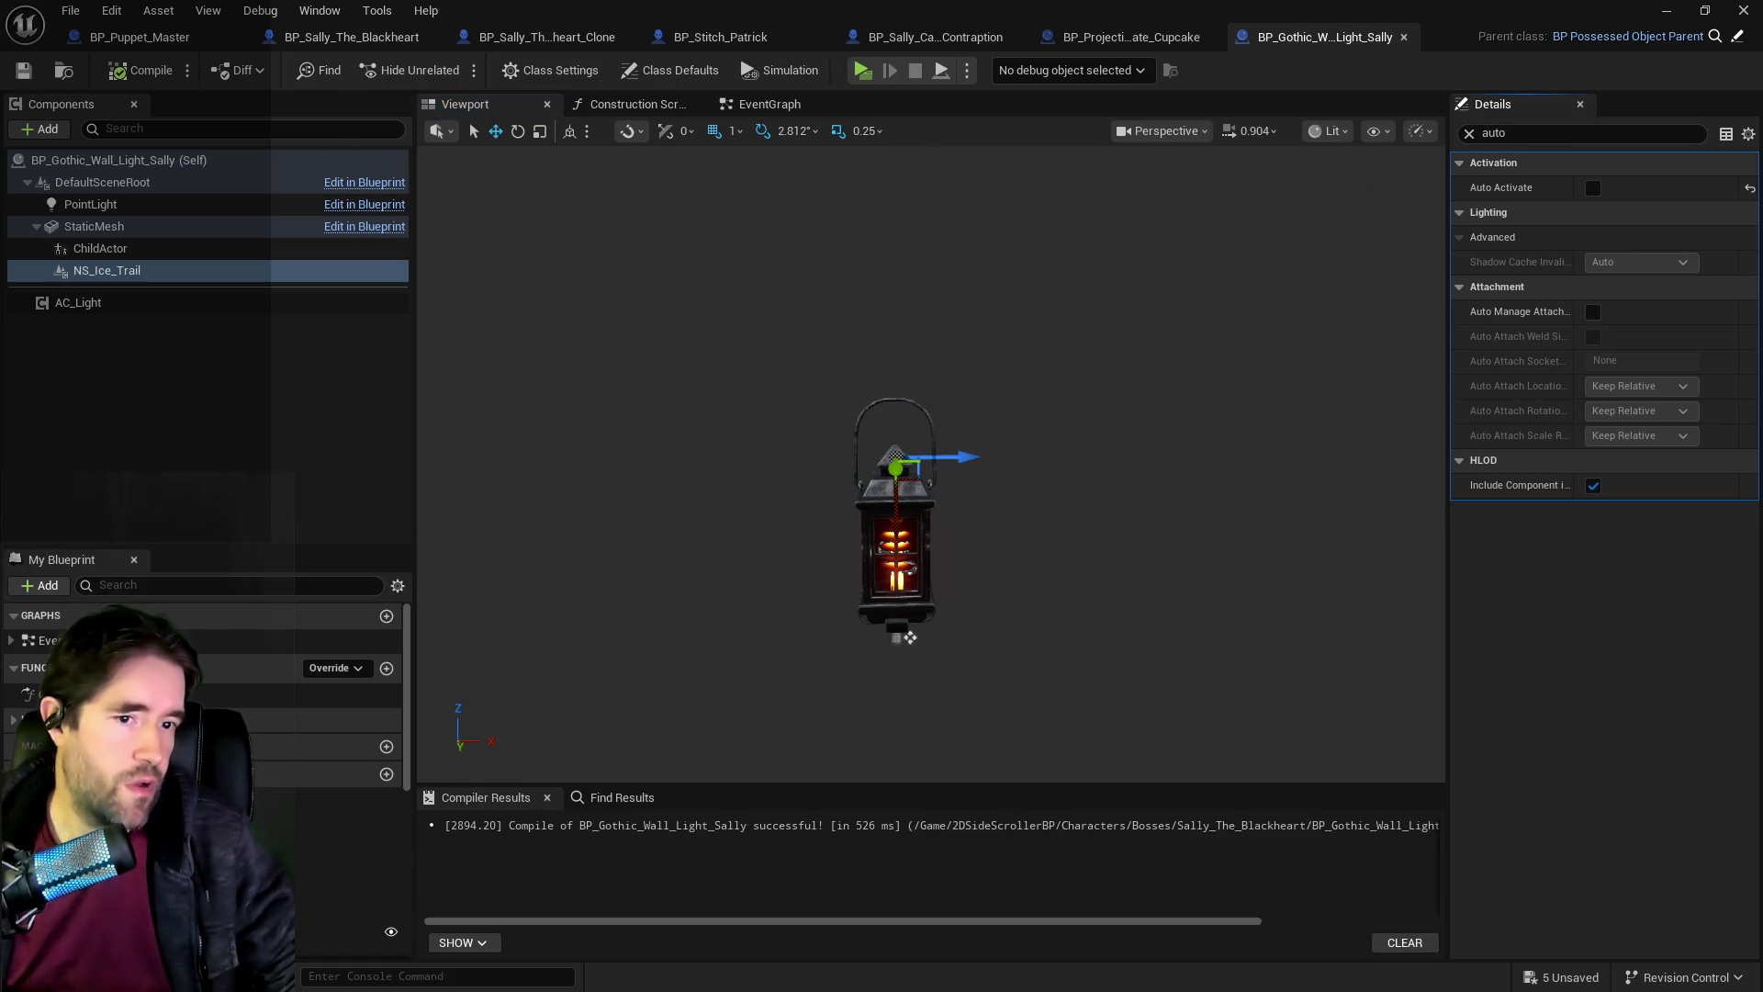
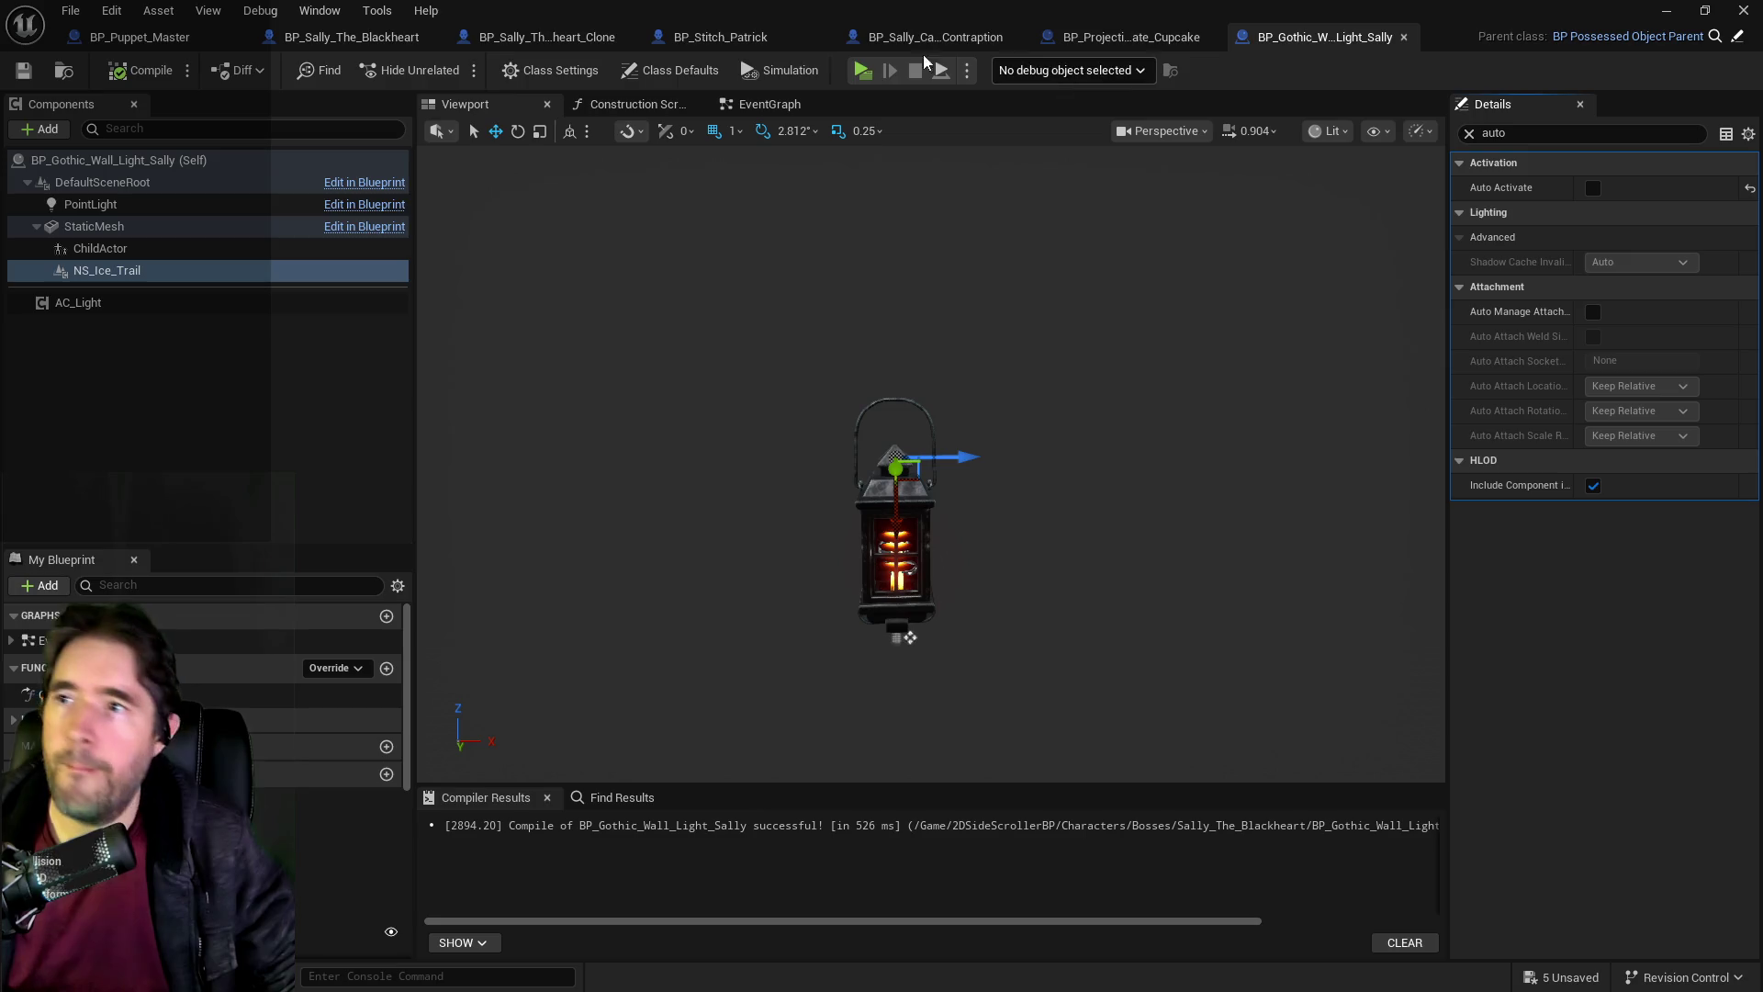
Switch to BP_Sally_The_Blackheart and bring its EventGraph into view.
click(128, 37)
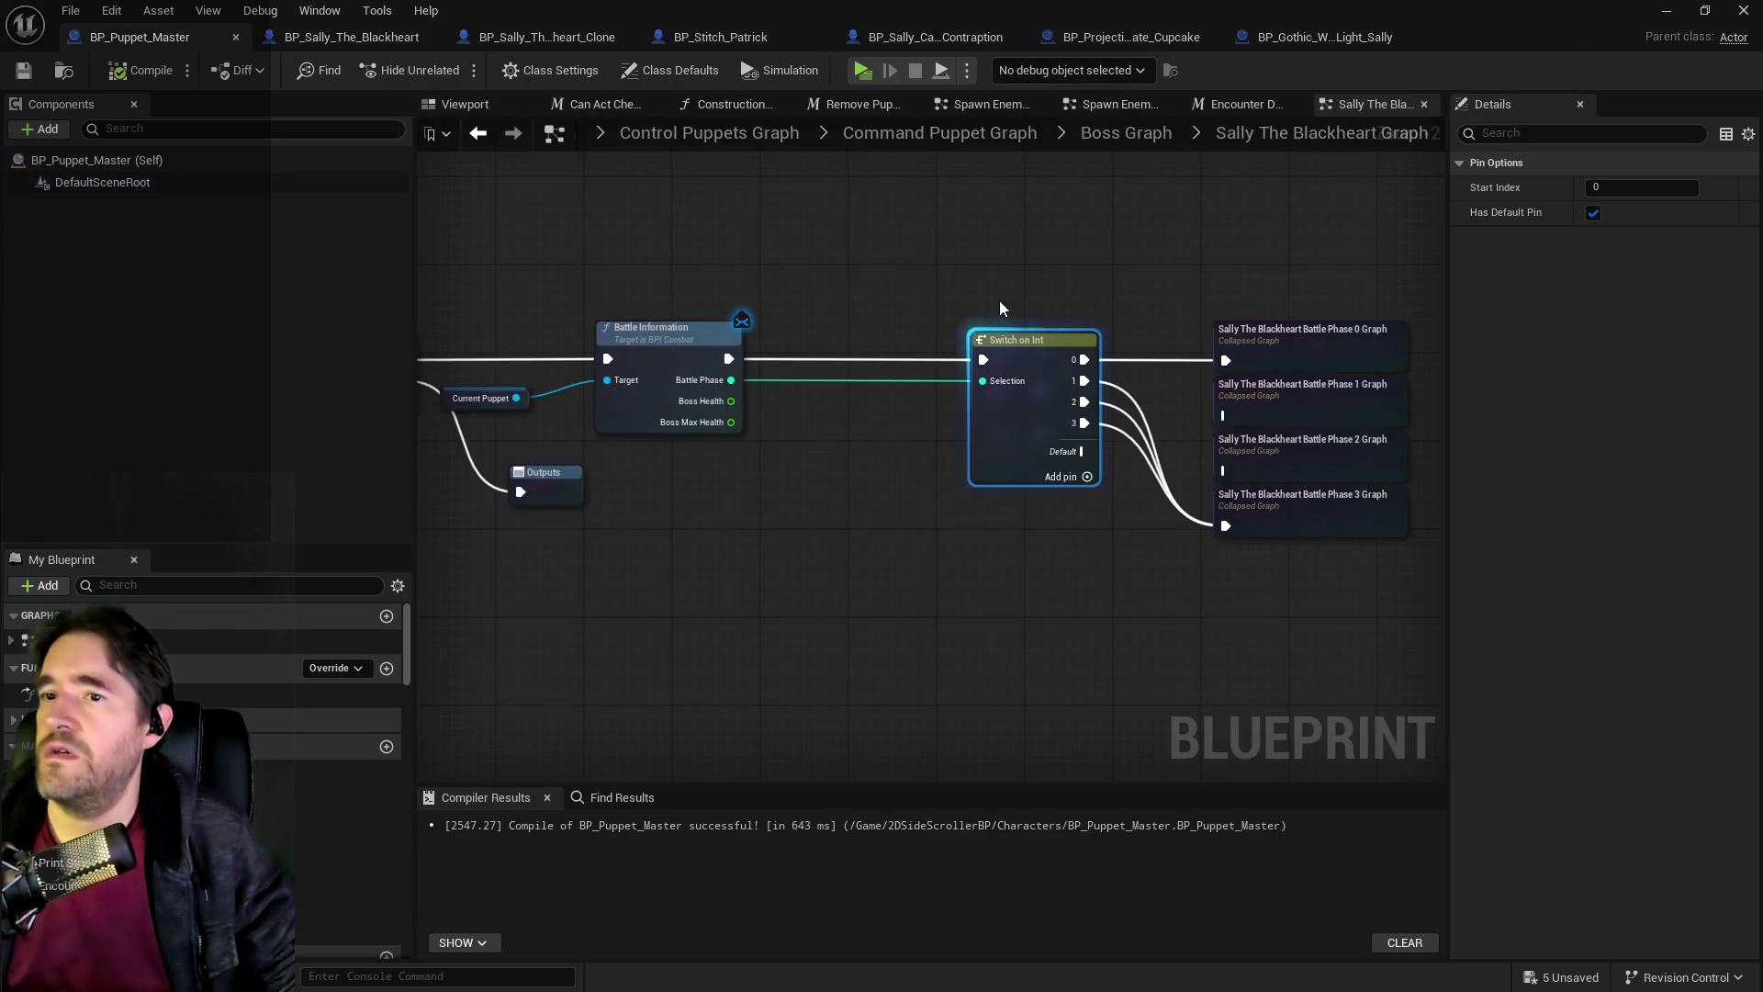
click(397, 39)
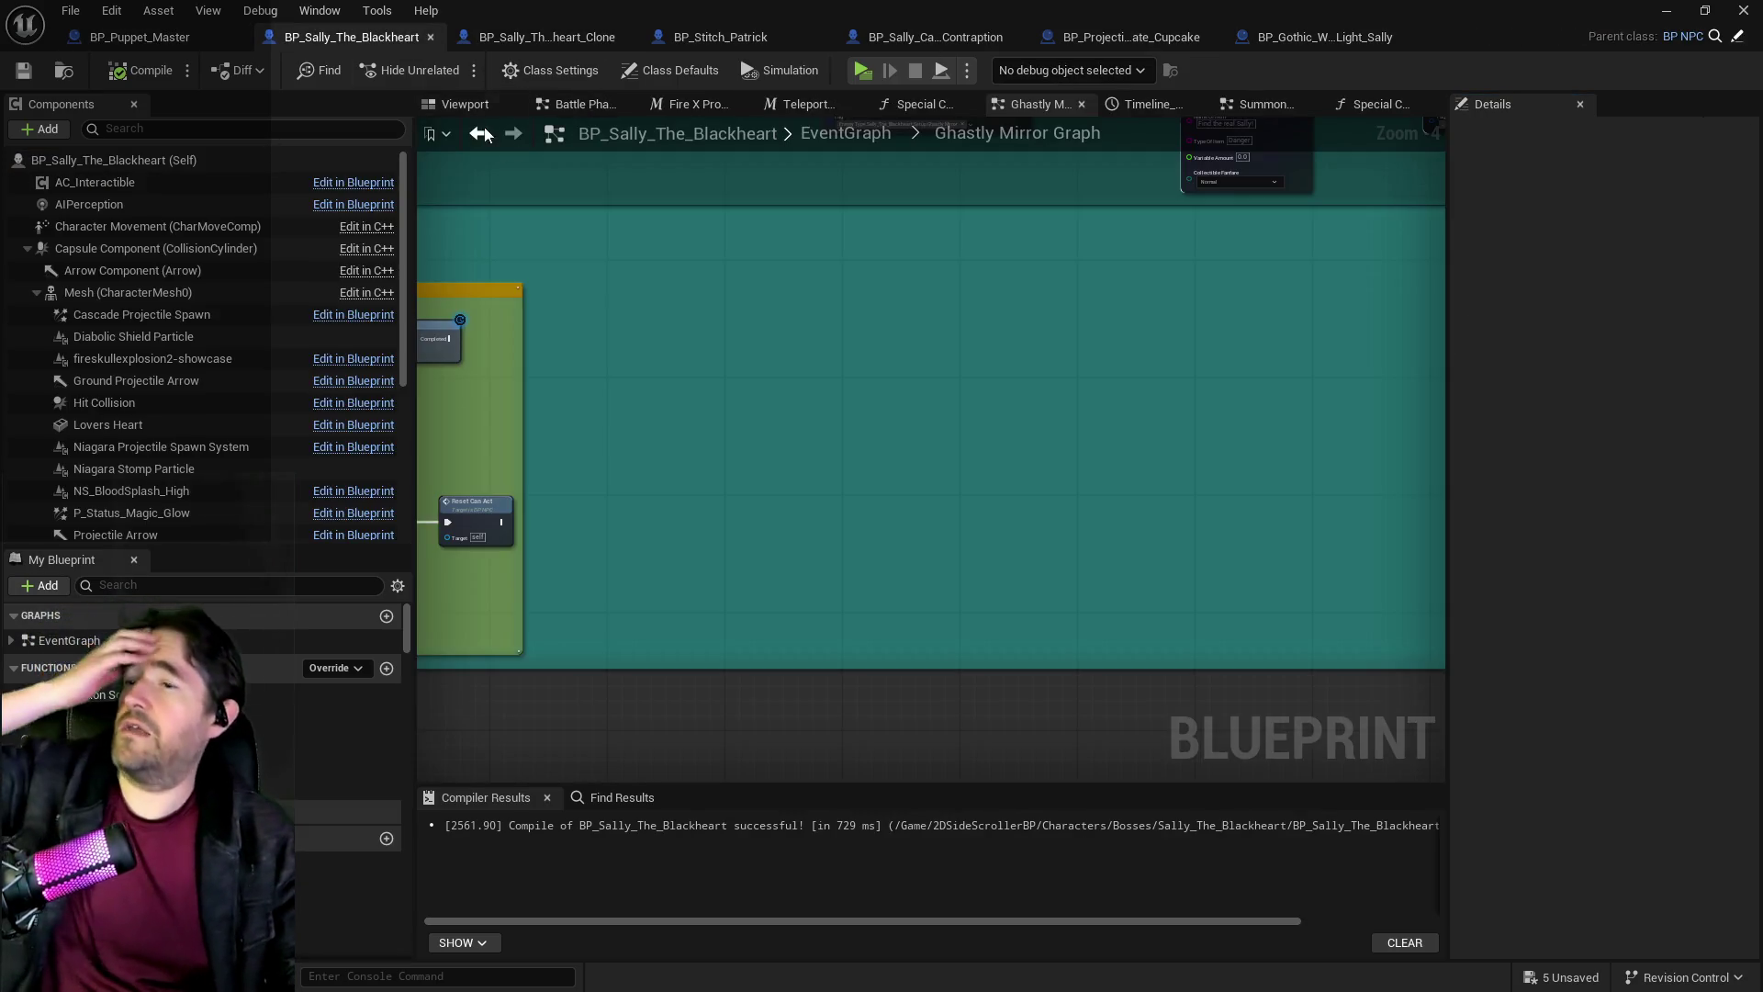
drag(908, 390, 909, 451)
scroll(1121, 554, down, 5)
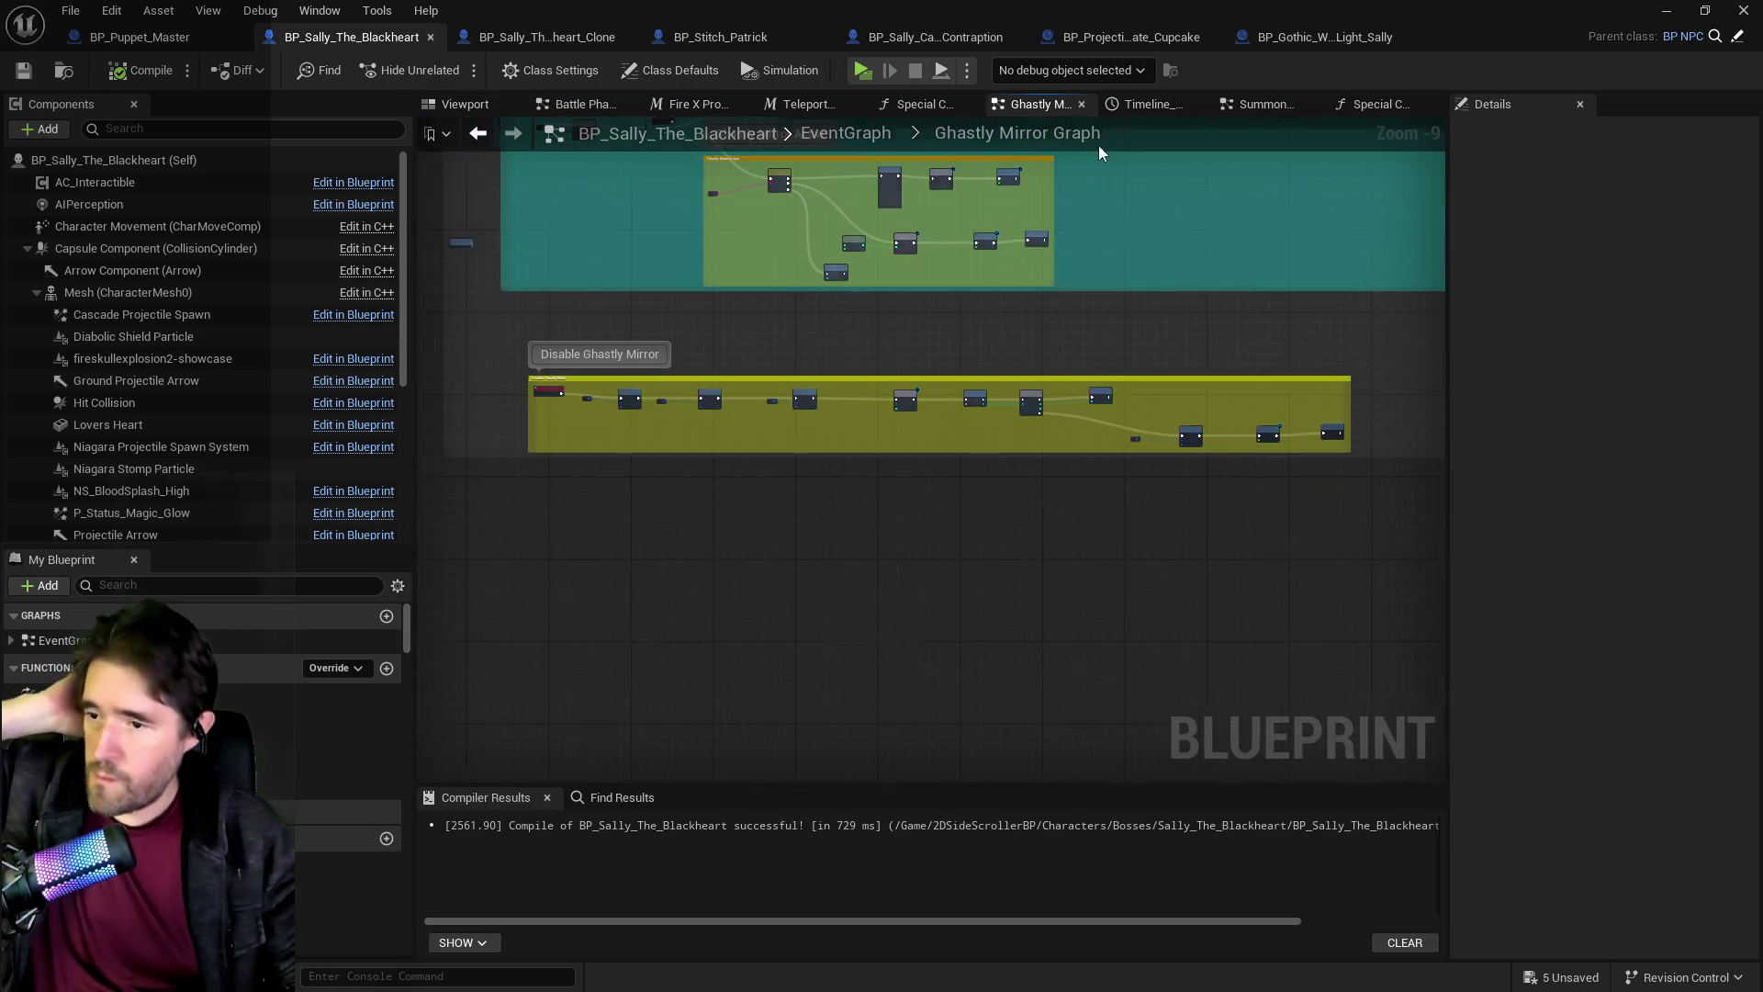
click(846, 135)
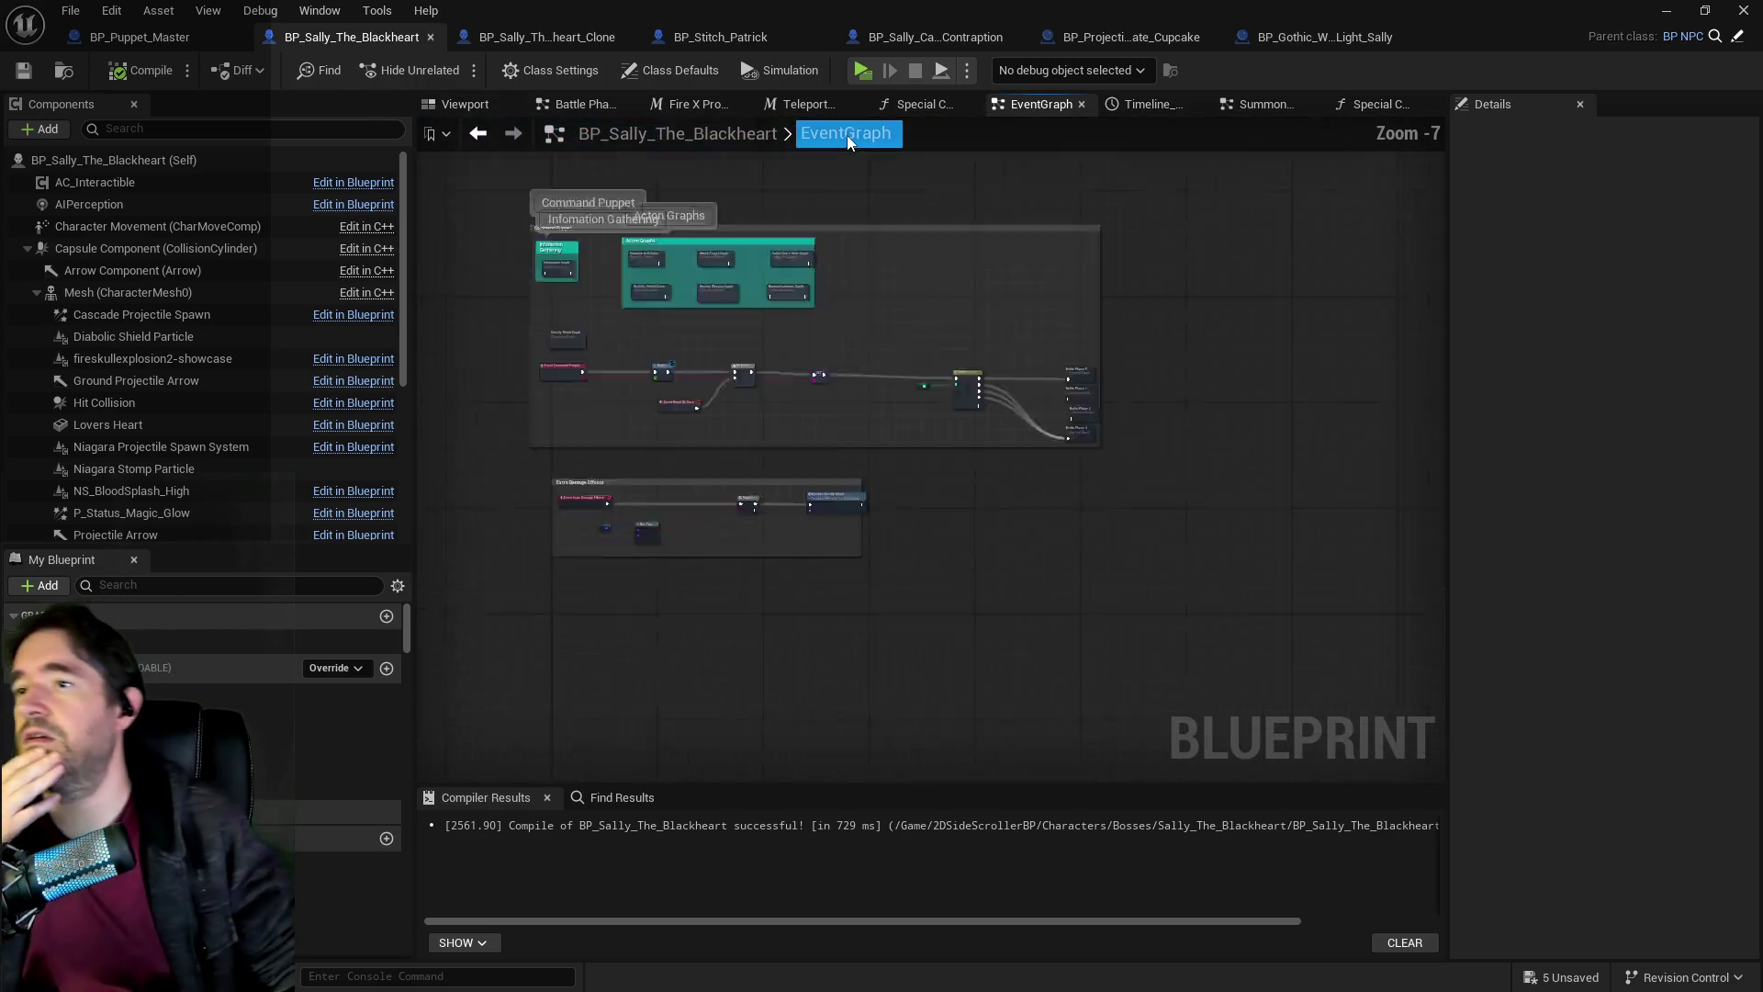
scroll(1063, 598, up, 7)
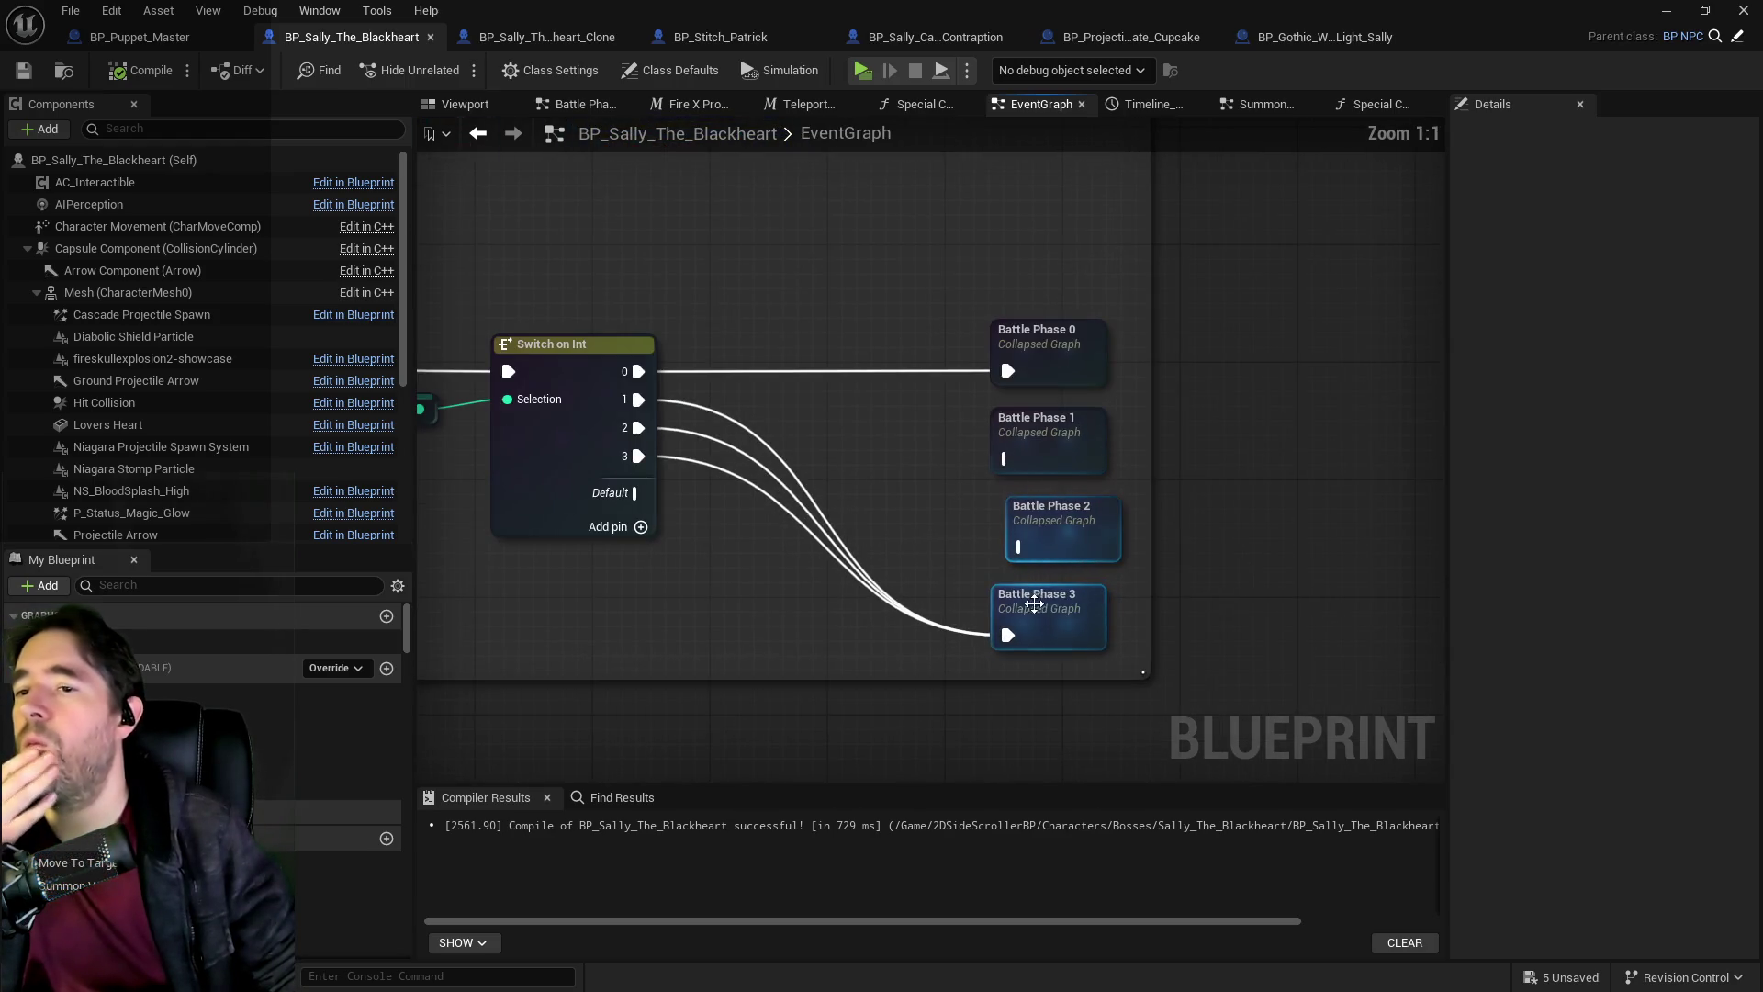
Inspect the Battle Phase 3 and Battle Phase 1 collapsed graphs.
double_click(1049, 617)
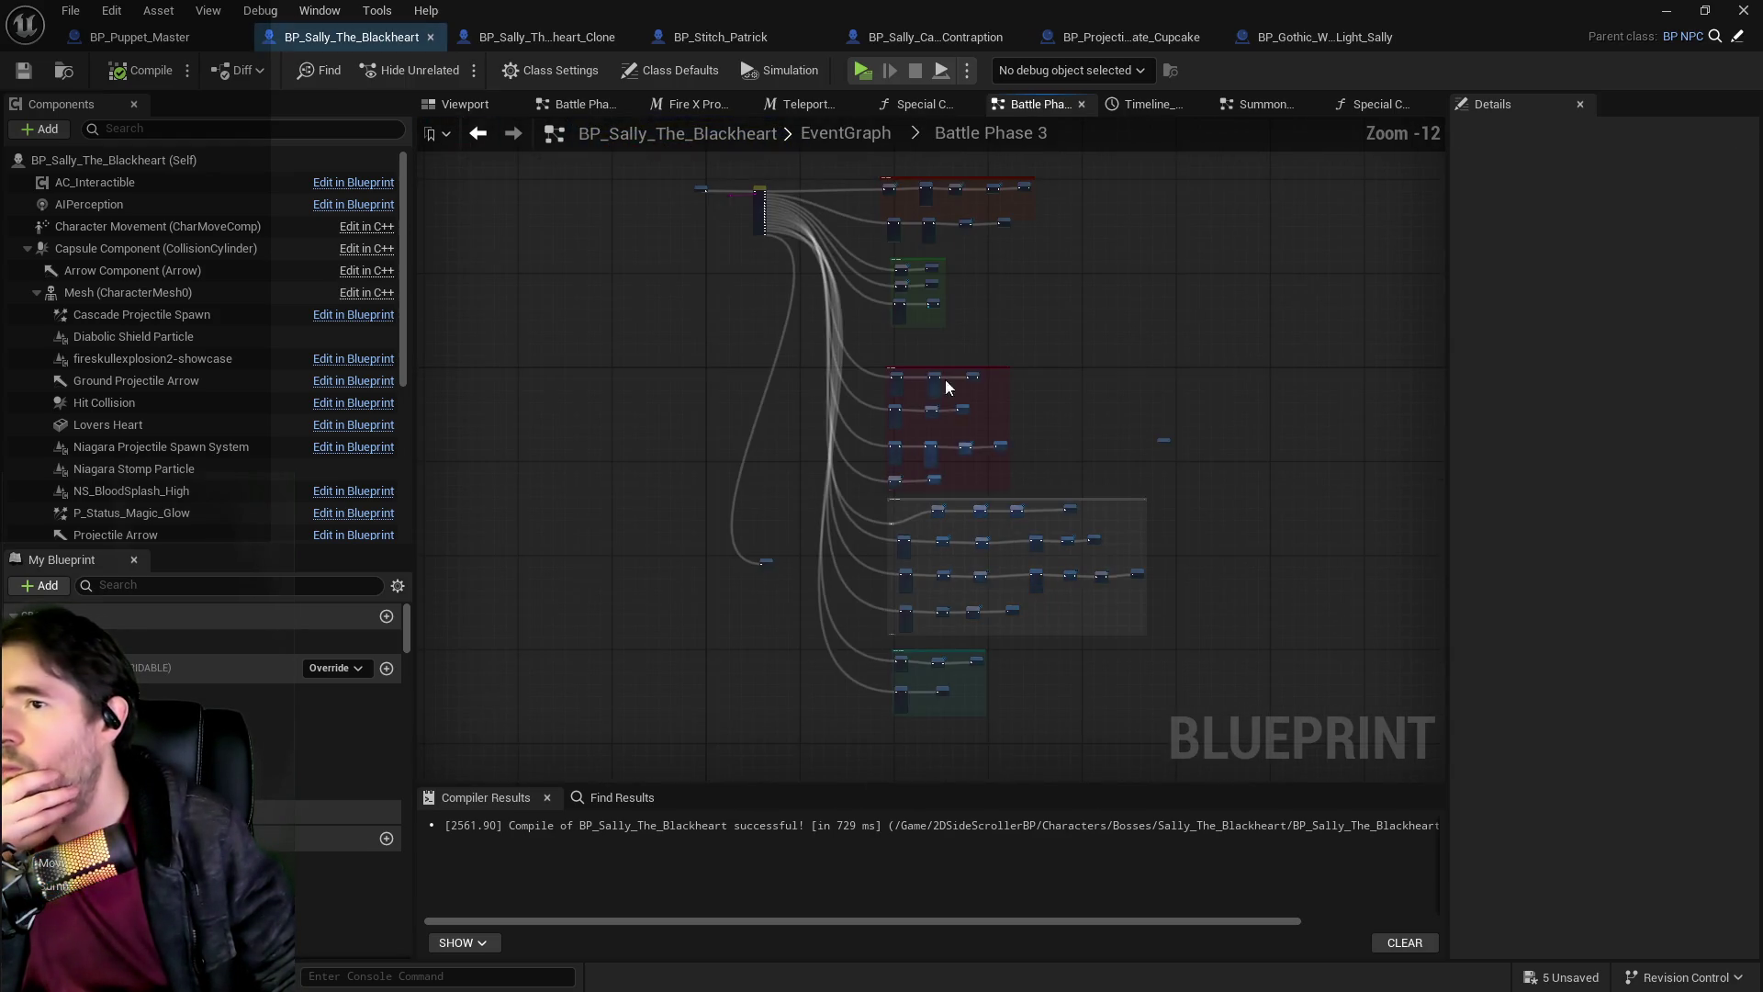
click(877, 135)
scroll(1221, 551, up, 4)
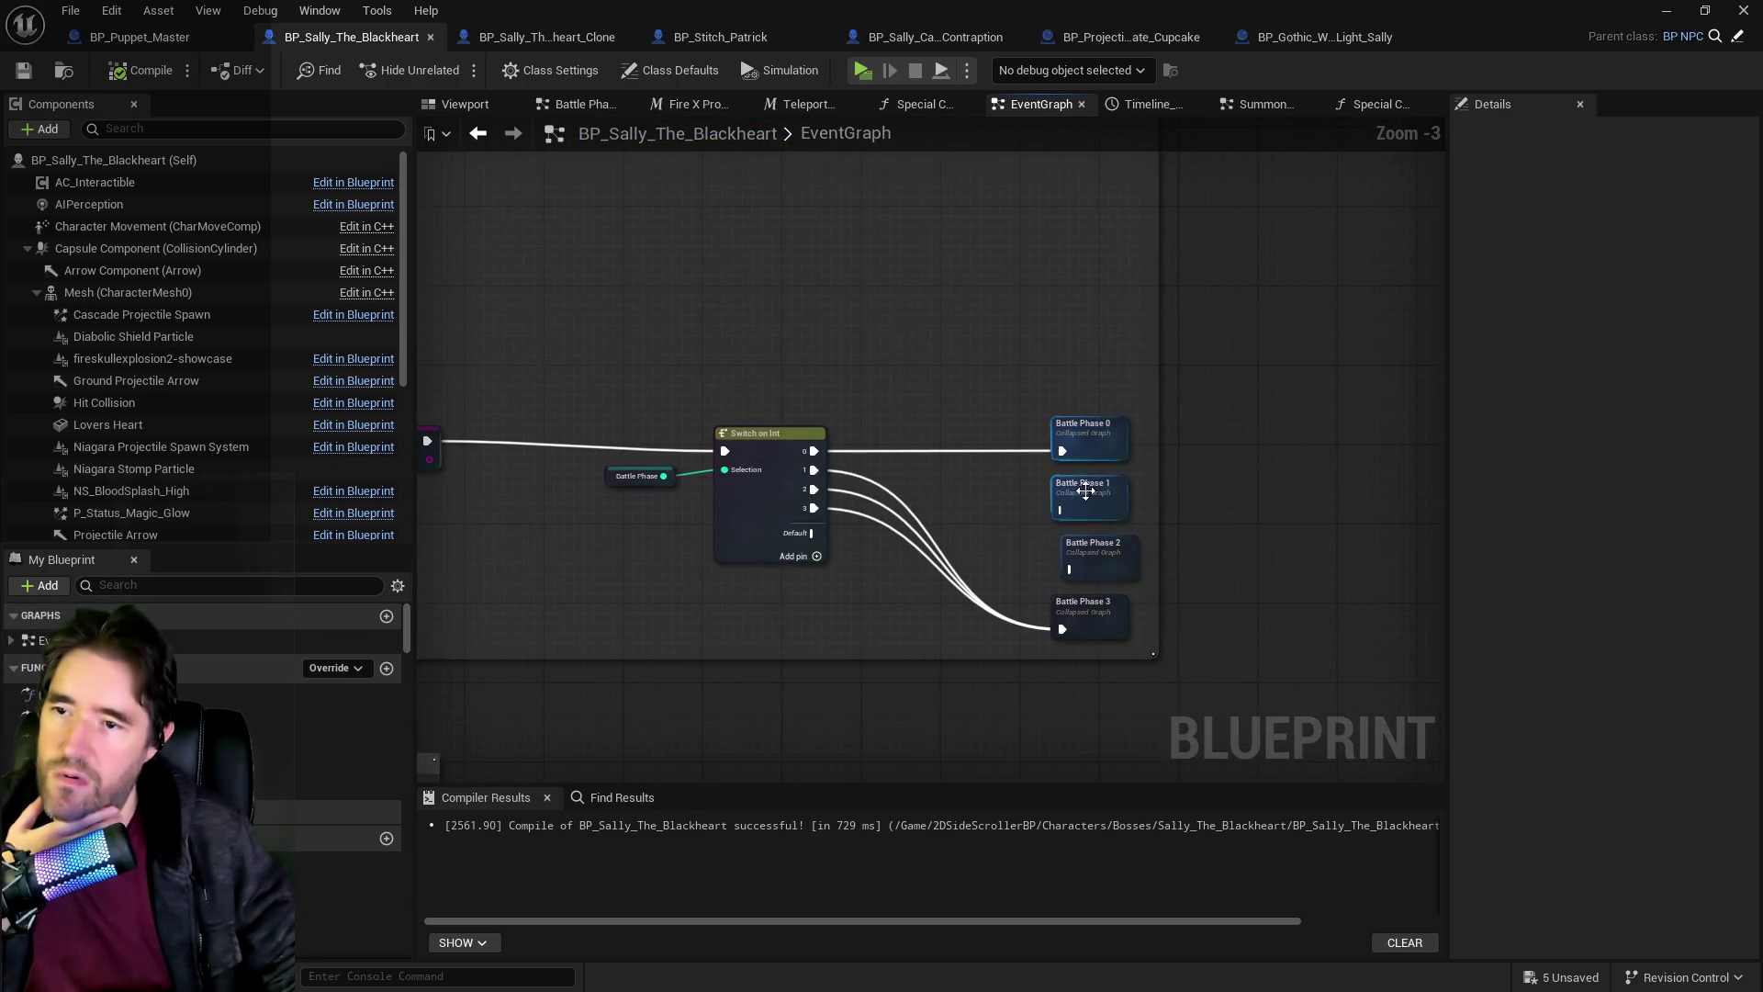
double_click(1083, 493)
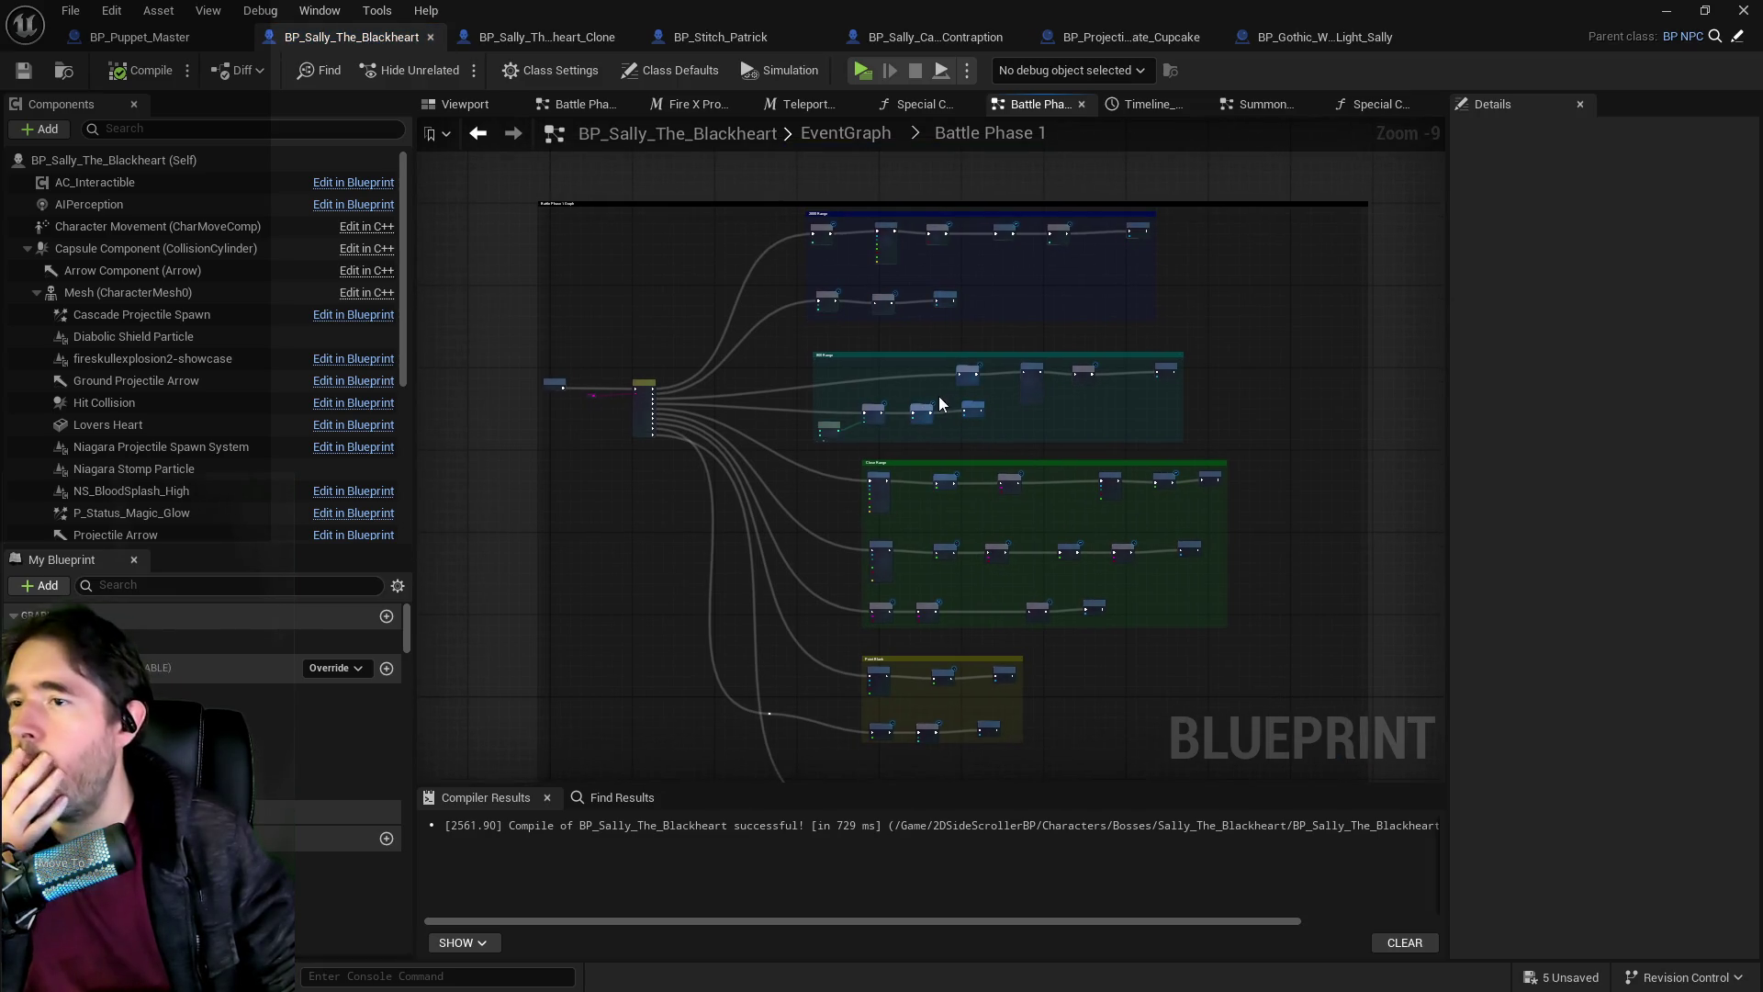
click(879, 135)
scroll(1036, 554, up, 3)
Review Battle Phase 3 again, then the Battle Phase 2 collapsed graph.
double_click(979, 496)
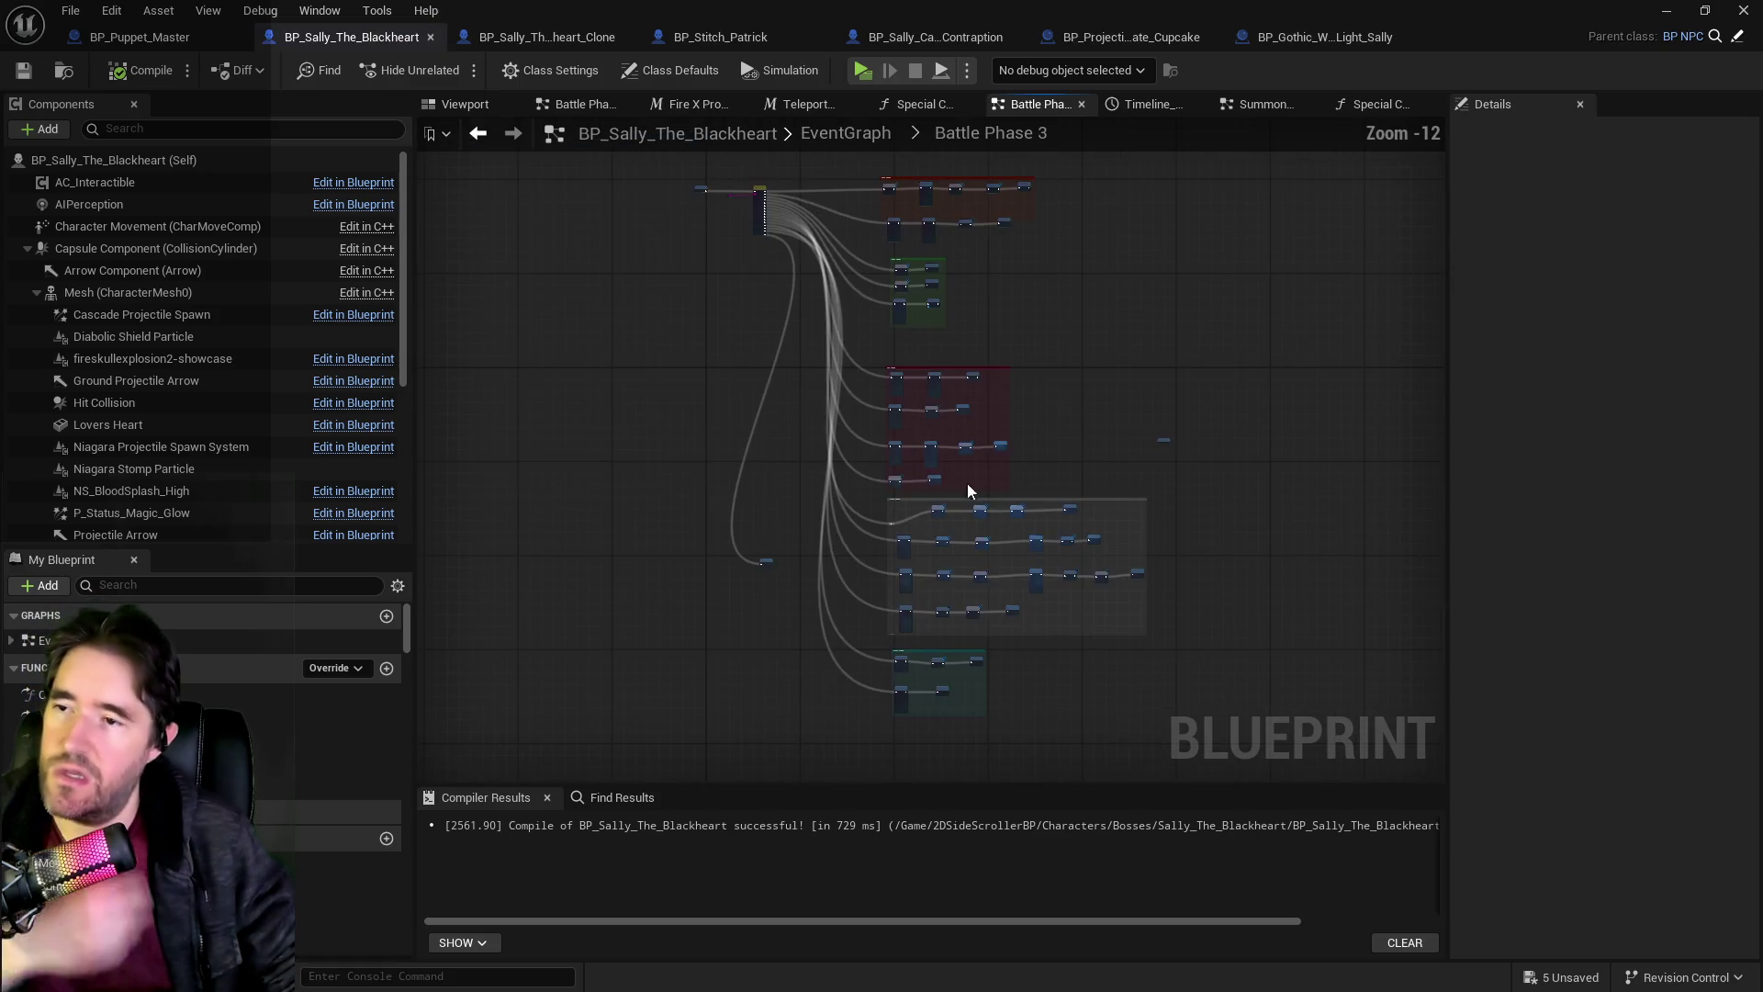
scroll(873, 290, up, 5)
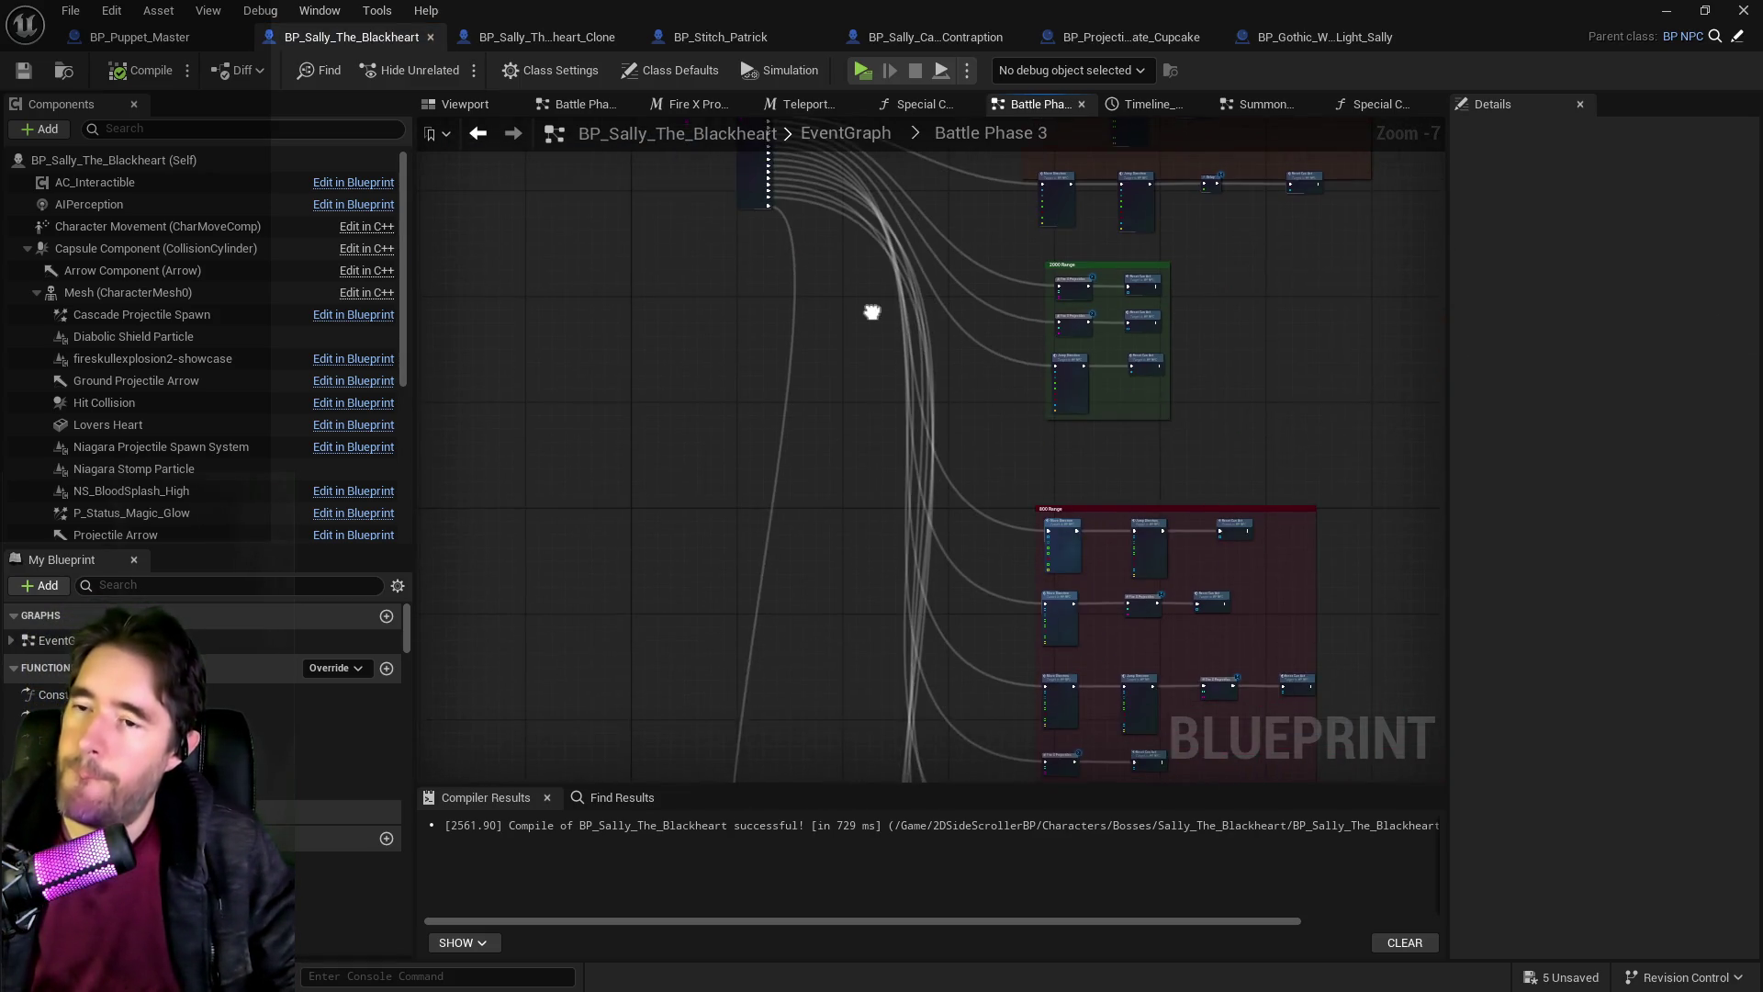
click(856, 146)
scroll(905, 482, up, 4)
scroll(957, 476, up, 2)
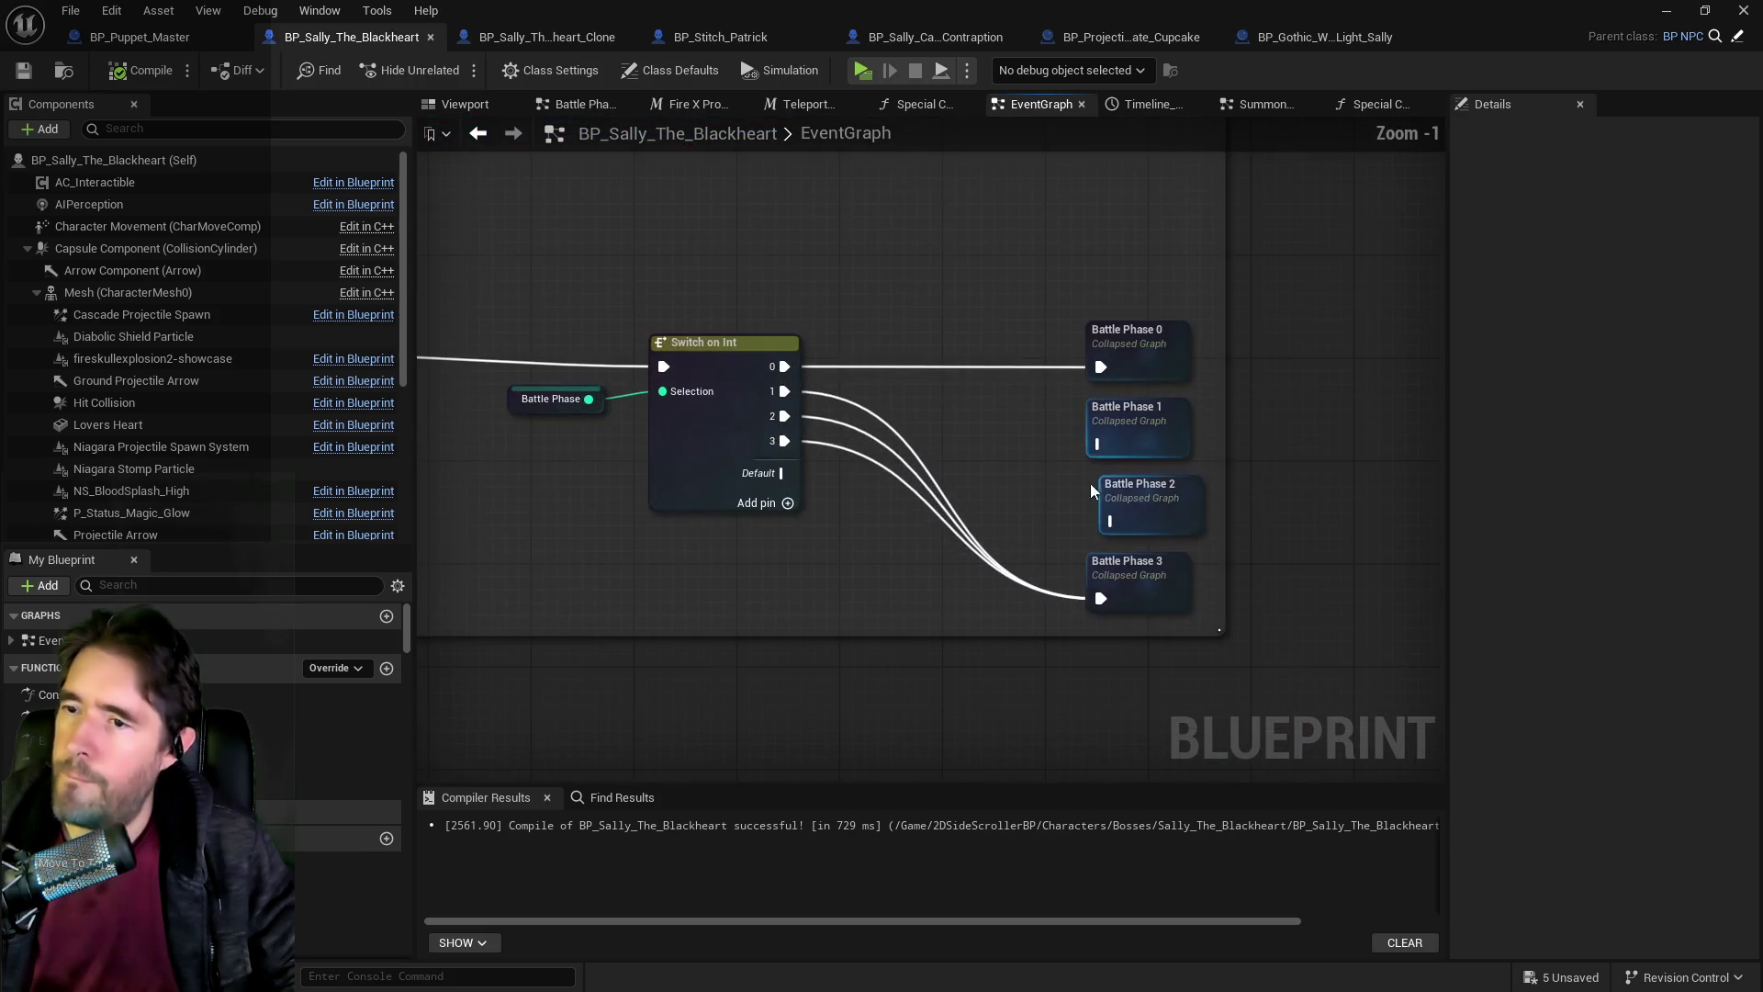
double_click(1130, 493)
scroll(895, 422, up, 2)
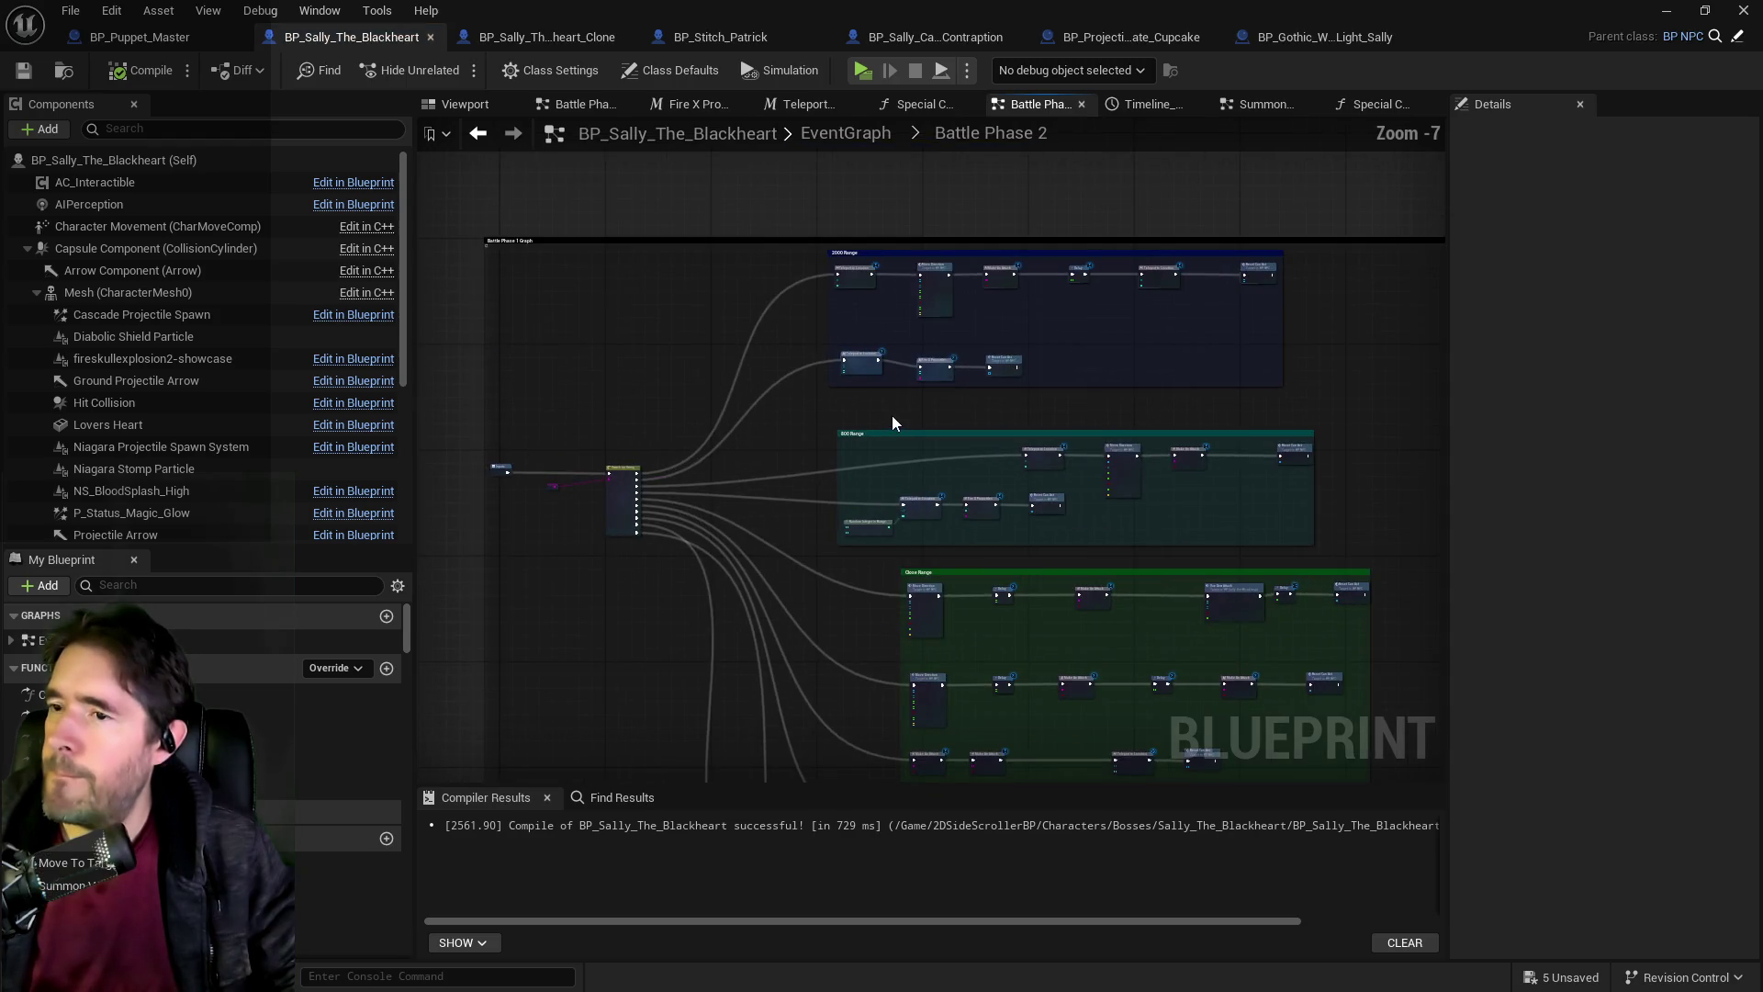
click(845, 134)
scroll(1077, 453, up, 4)
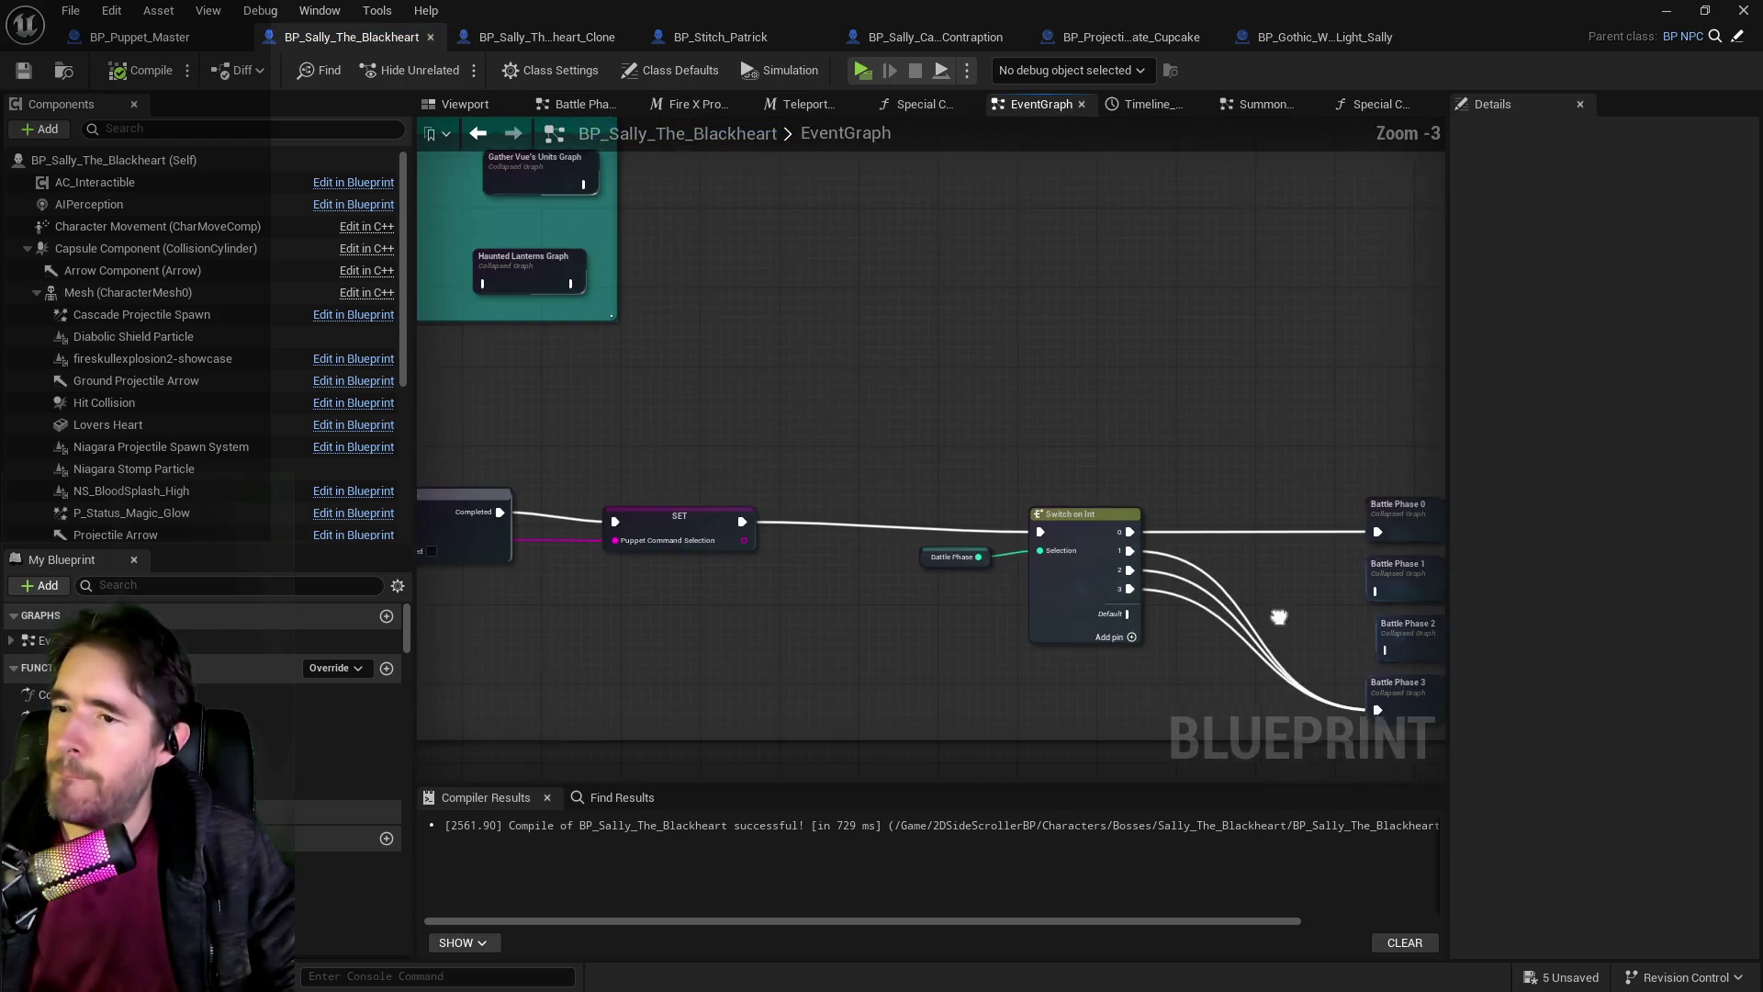
Inspect Battle Phase 0 and Battle Phase 1, then return to the EventGraph.
double_click(1077, 452)
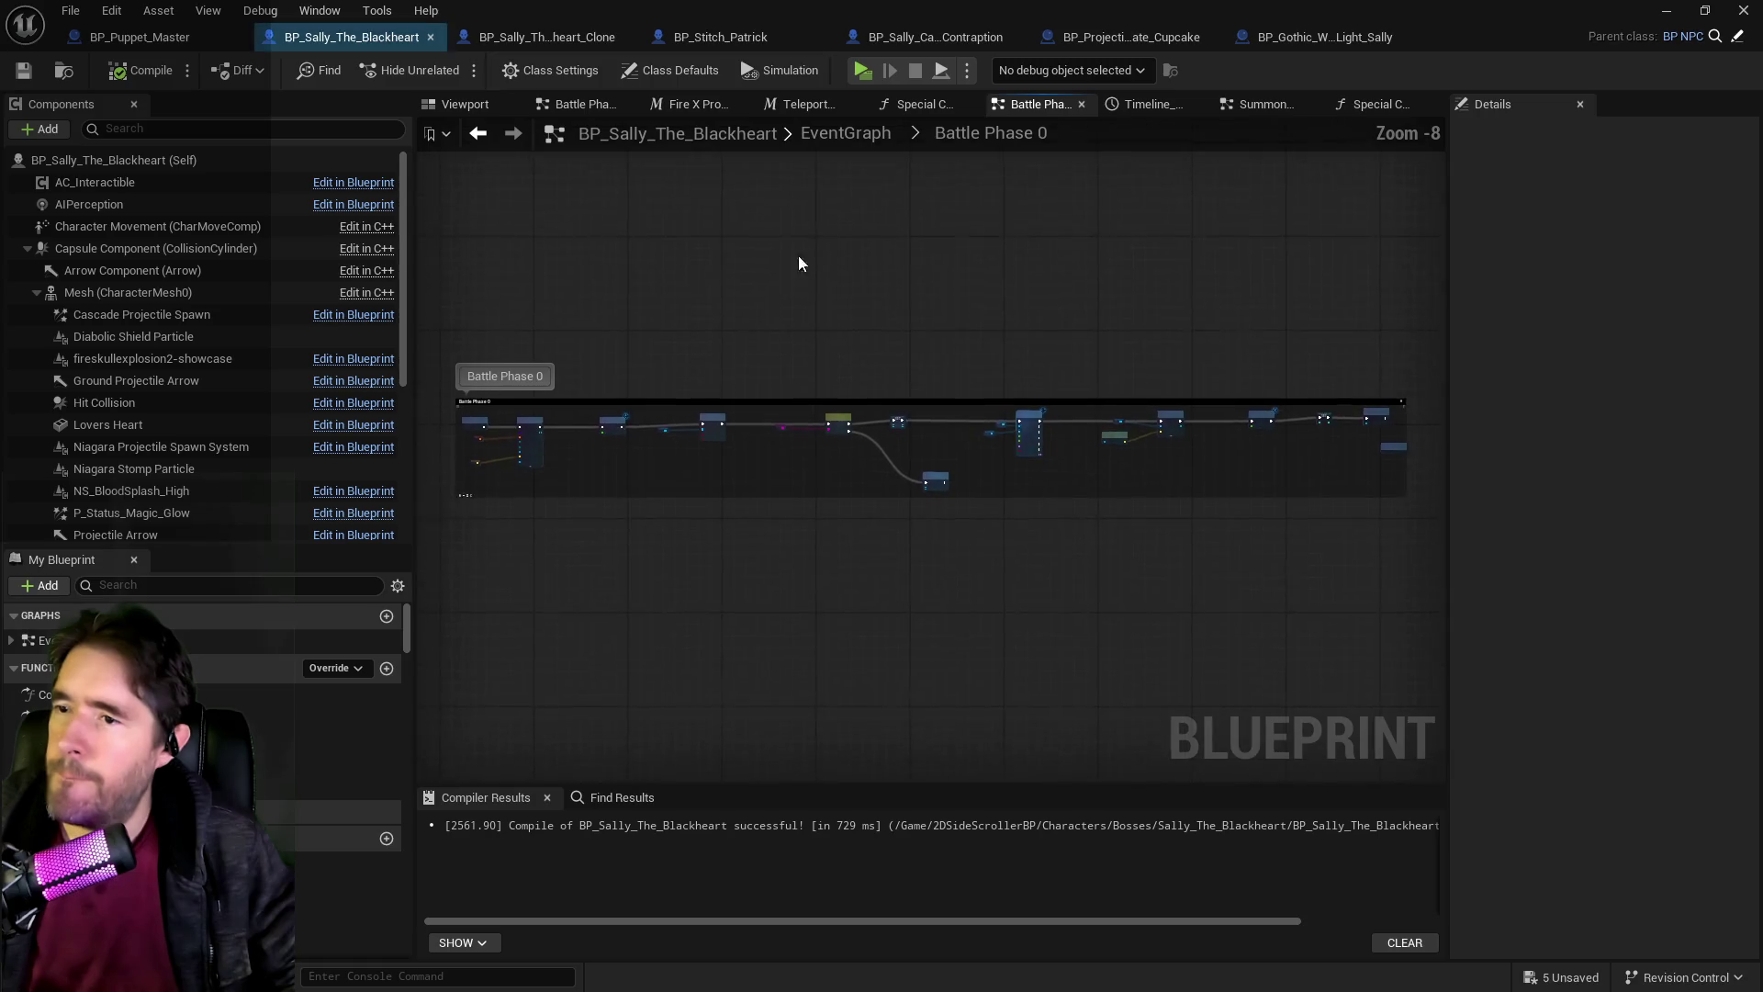
click(846, 134)
scroll(1065, 520, up, 4)
click(1051, 553)
double_click(1052, 552)
scroll(758, 349, up, 3)
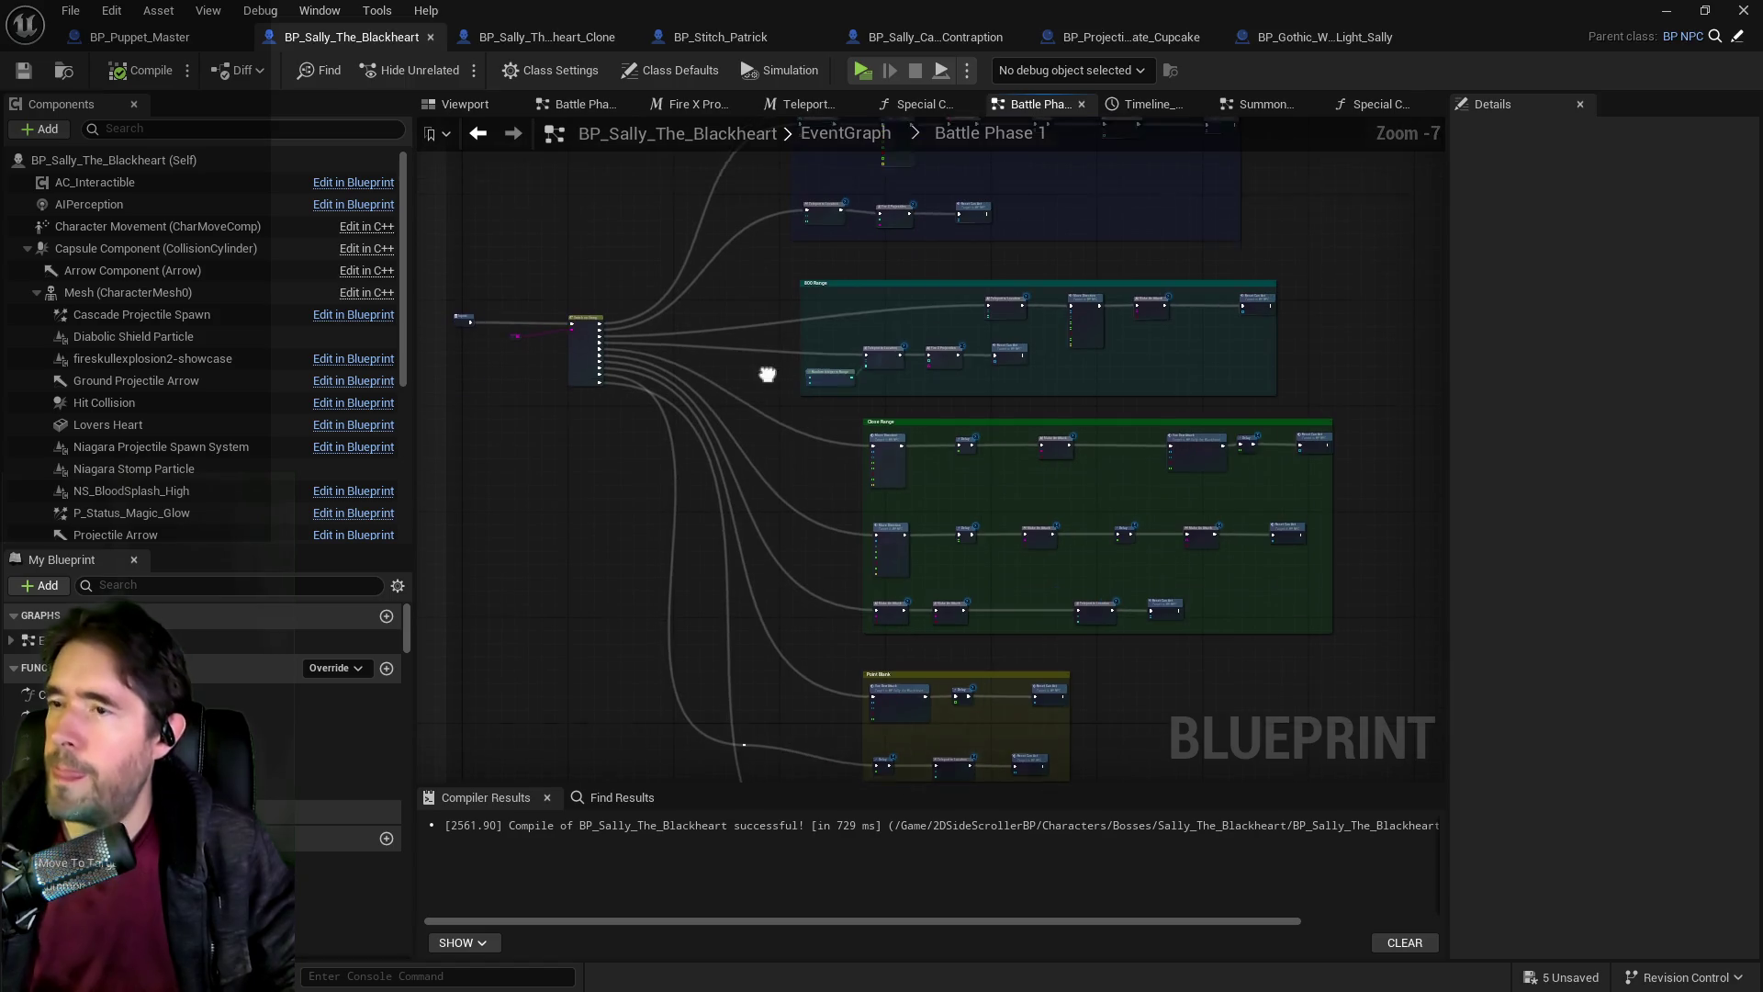
scroll(909, 514, up, 3)
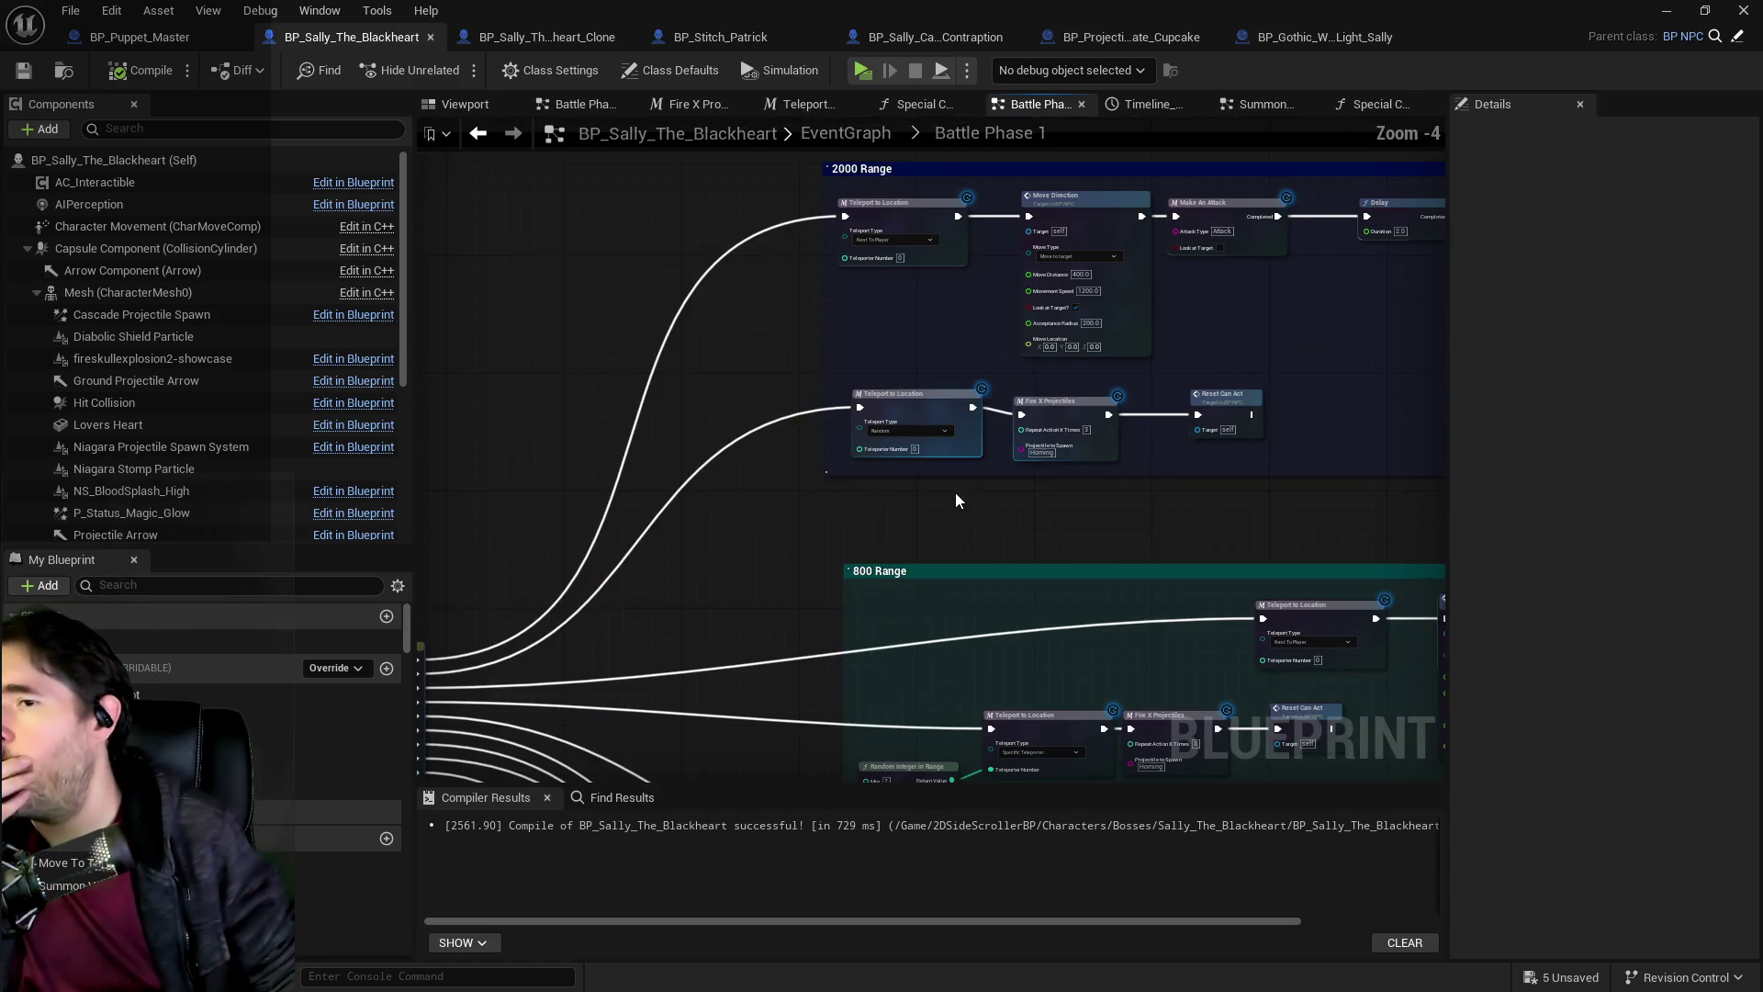
scroll(779, 526, down, 2)
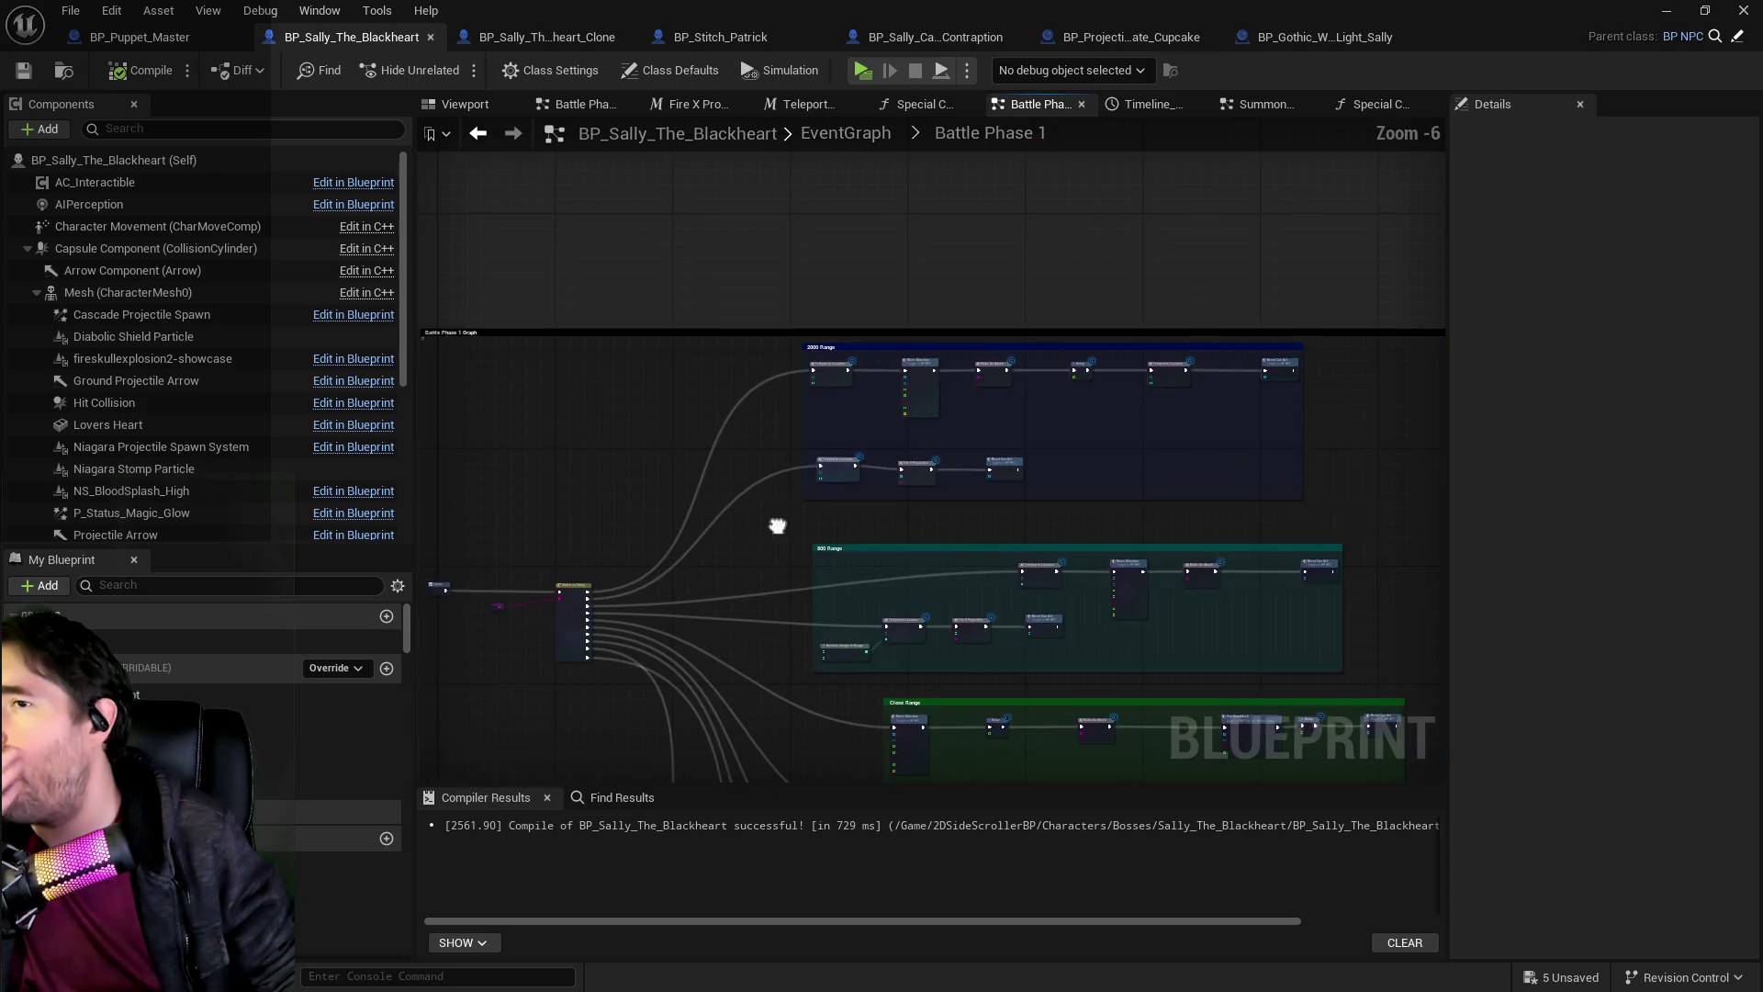
drag(998, 498, 878, 501)
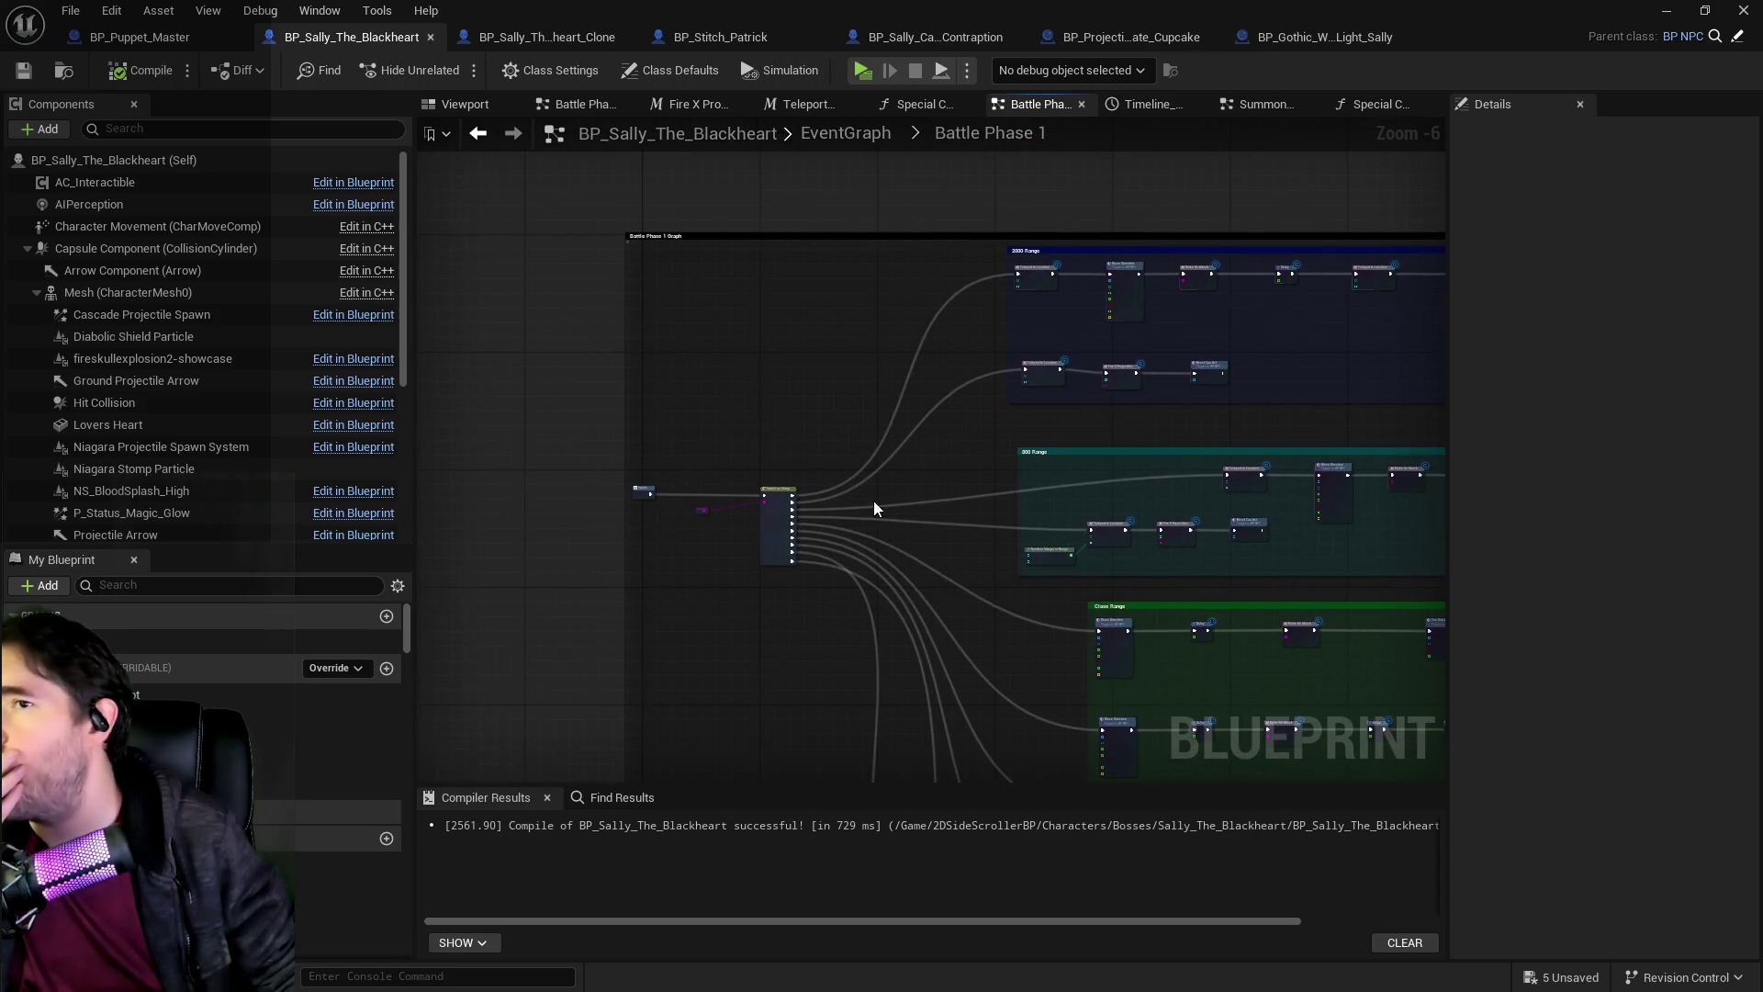
key(alt+Left)
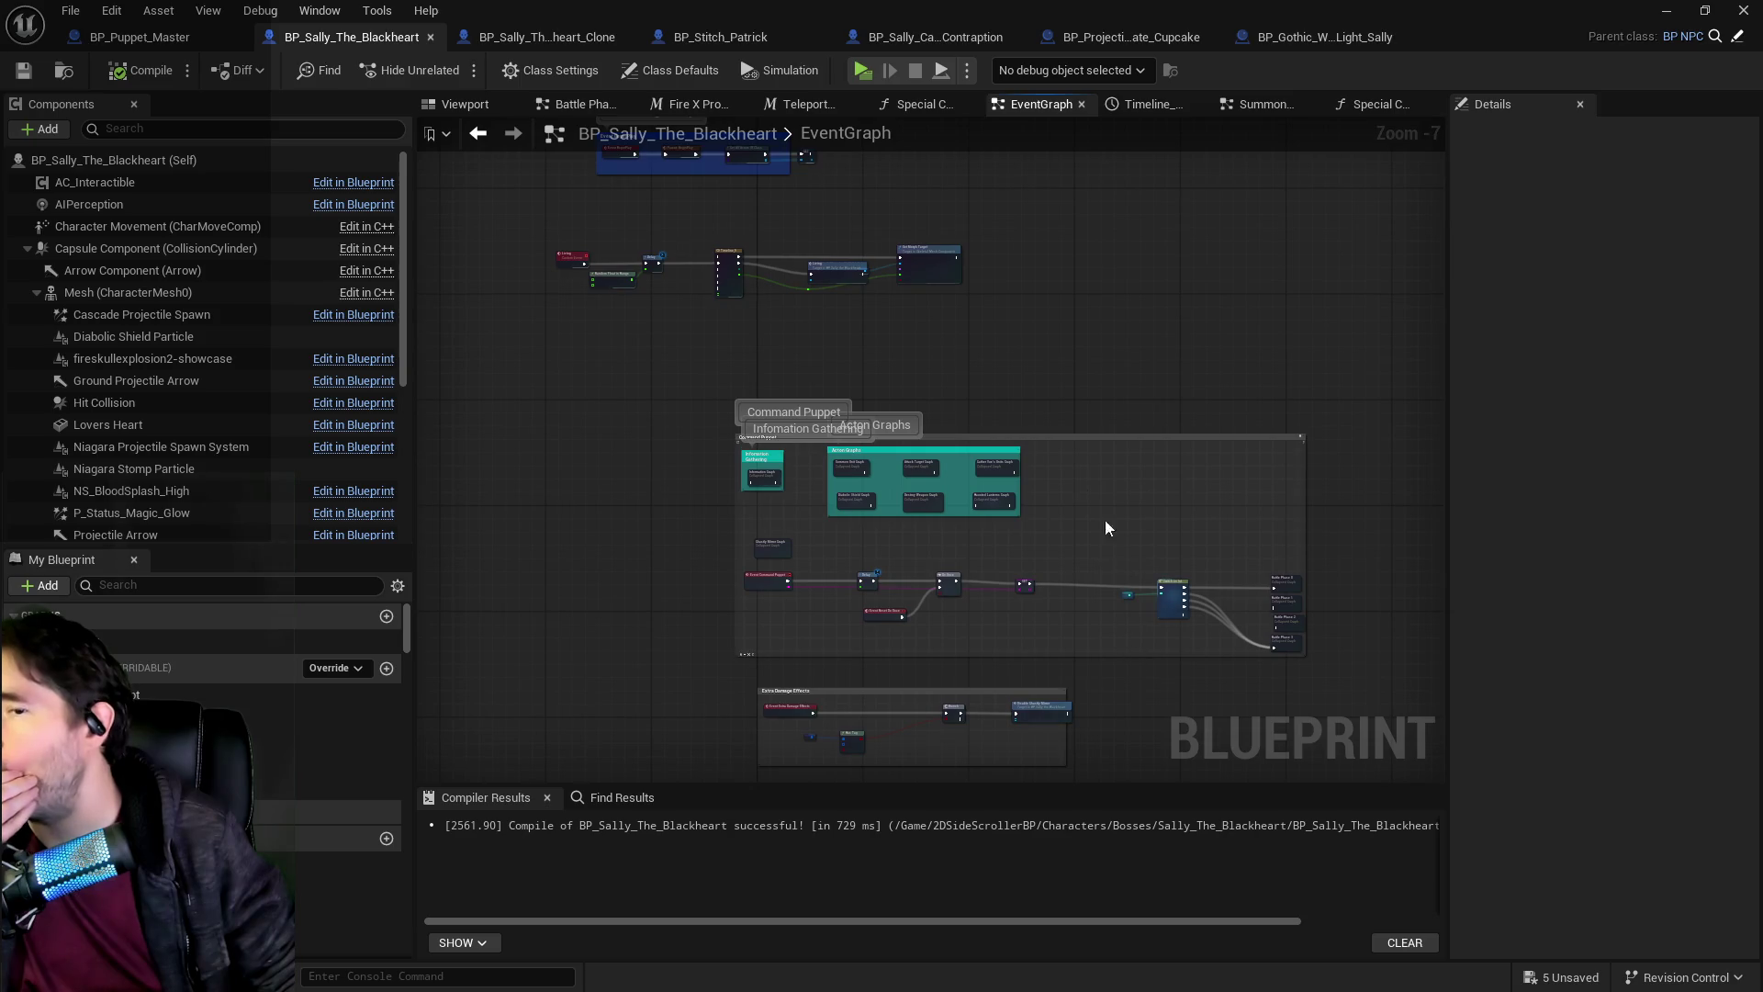
In BP_Puppet_Master, look through the Battle Phase 3 collapsed graph.
click(137, 37)
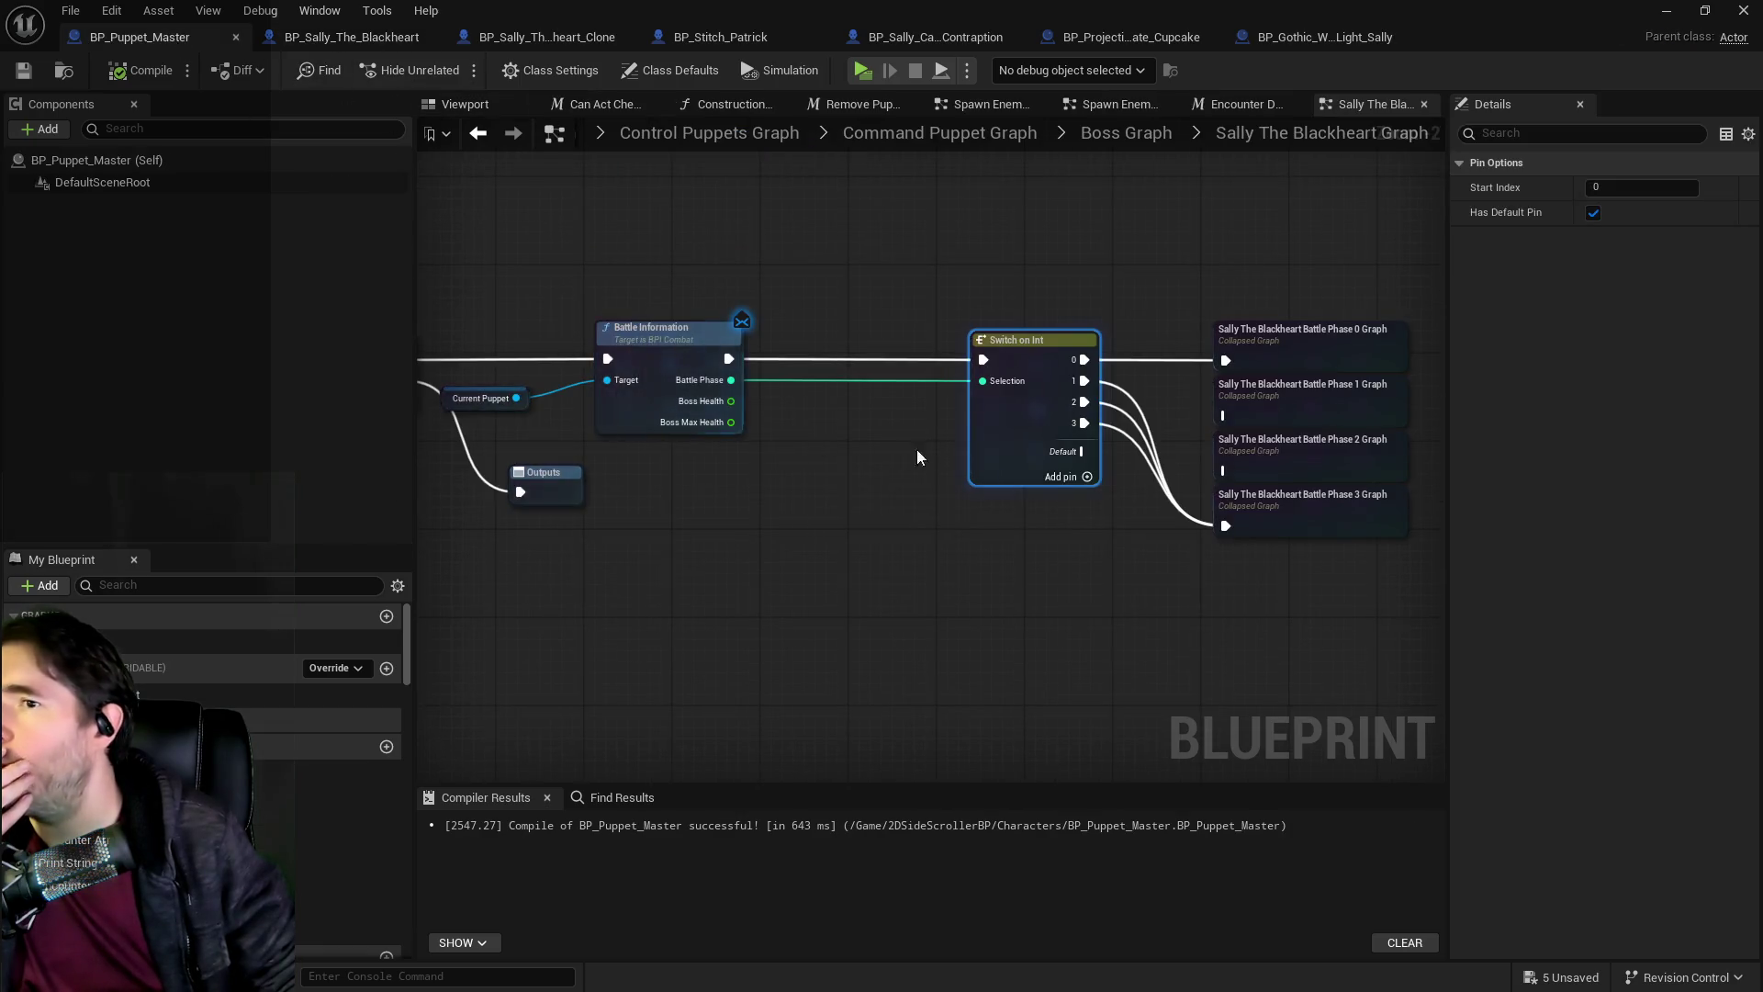
drag(897, 450, 720, 456)
scroll(721, 456, down, 2)
scroll(692, 520, up, 2)
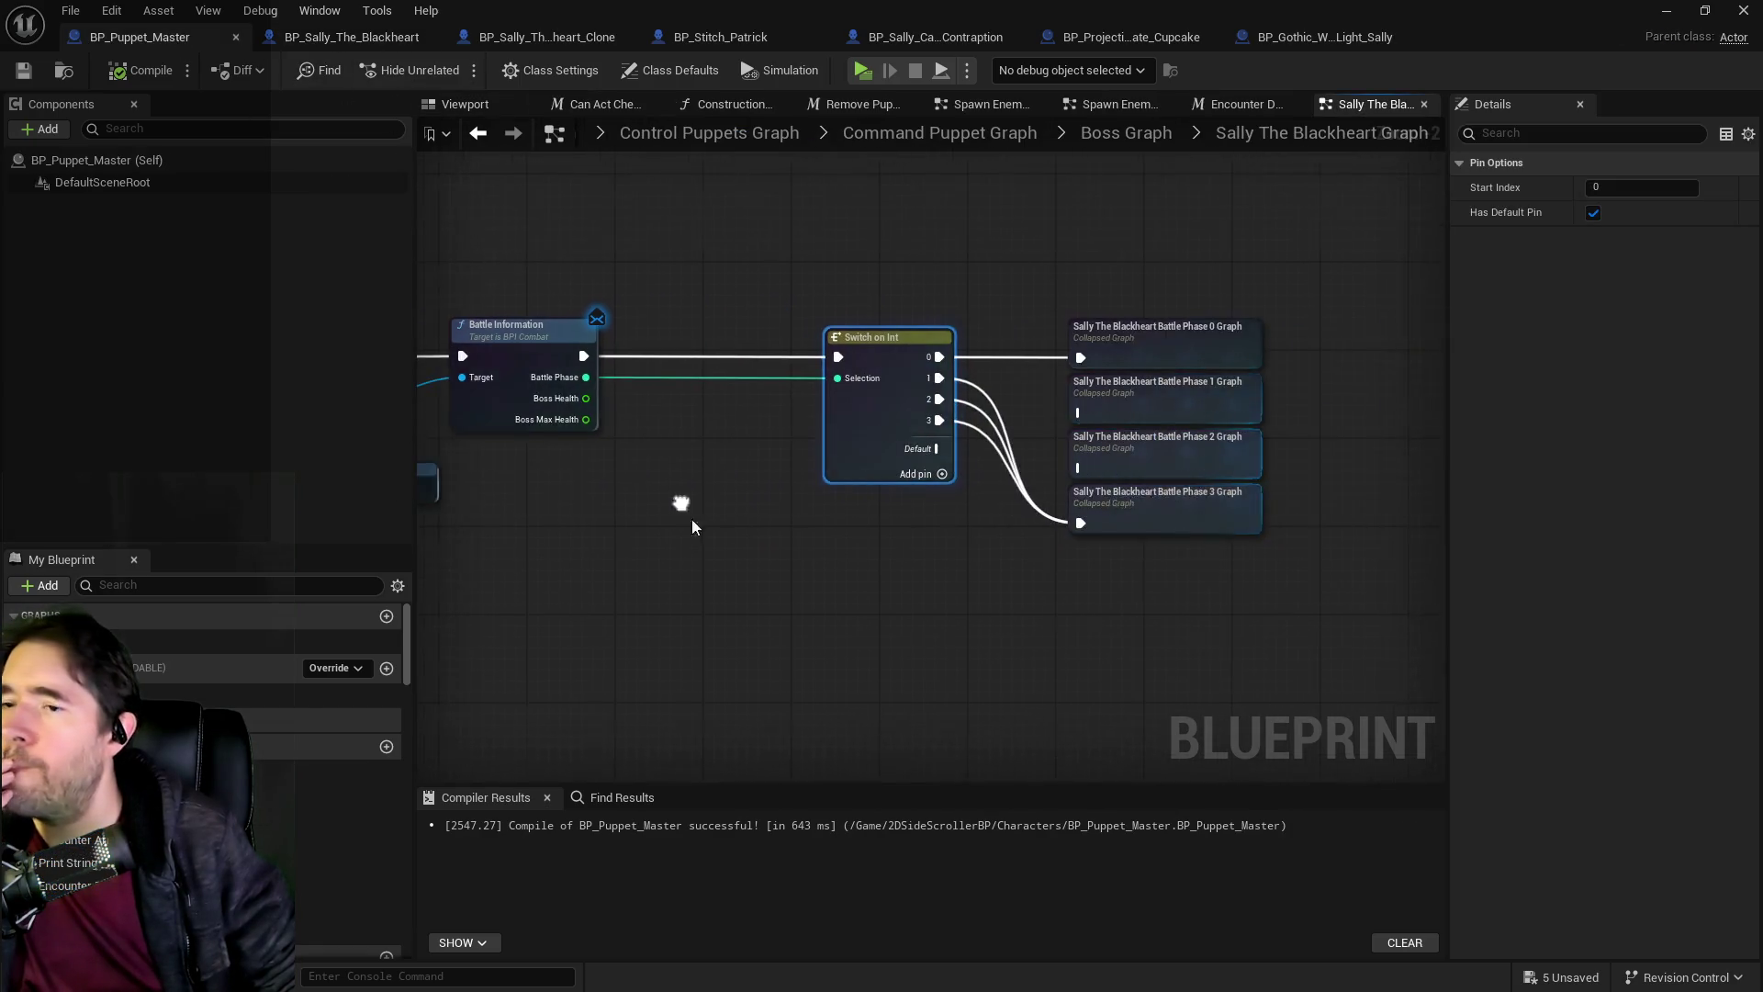
double_click(1161, 504)
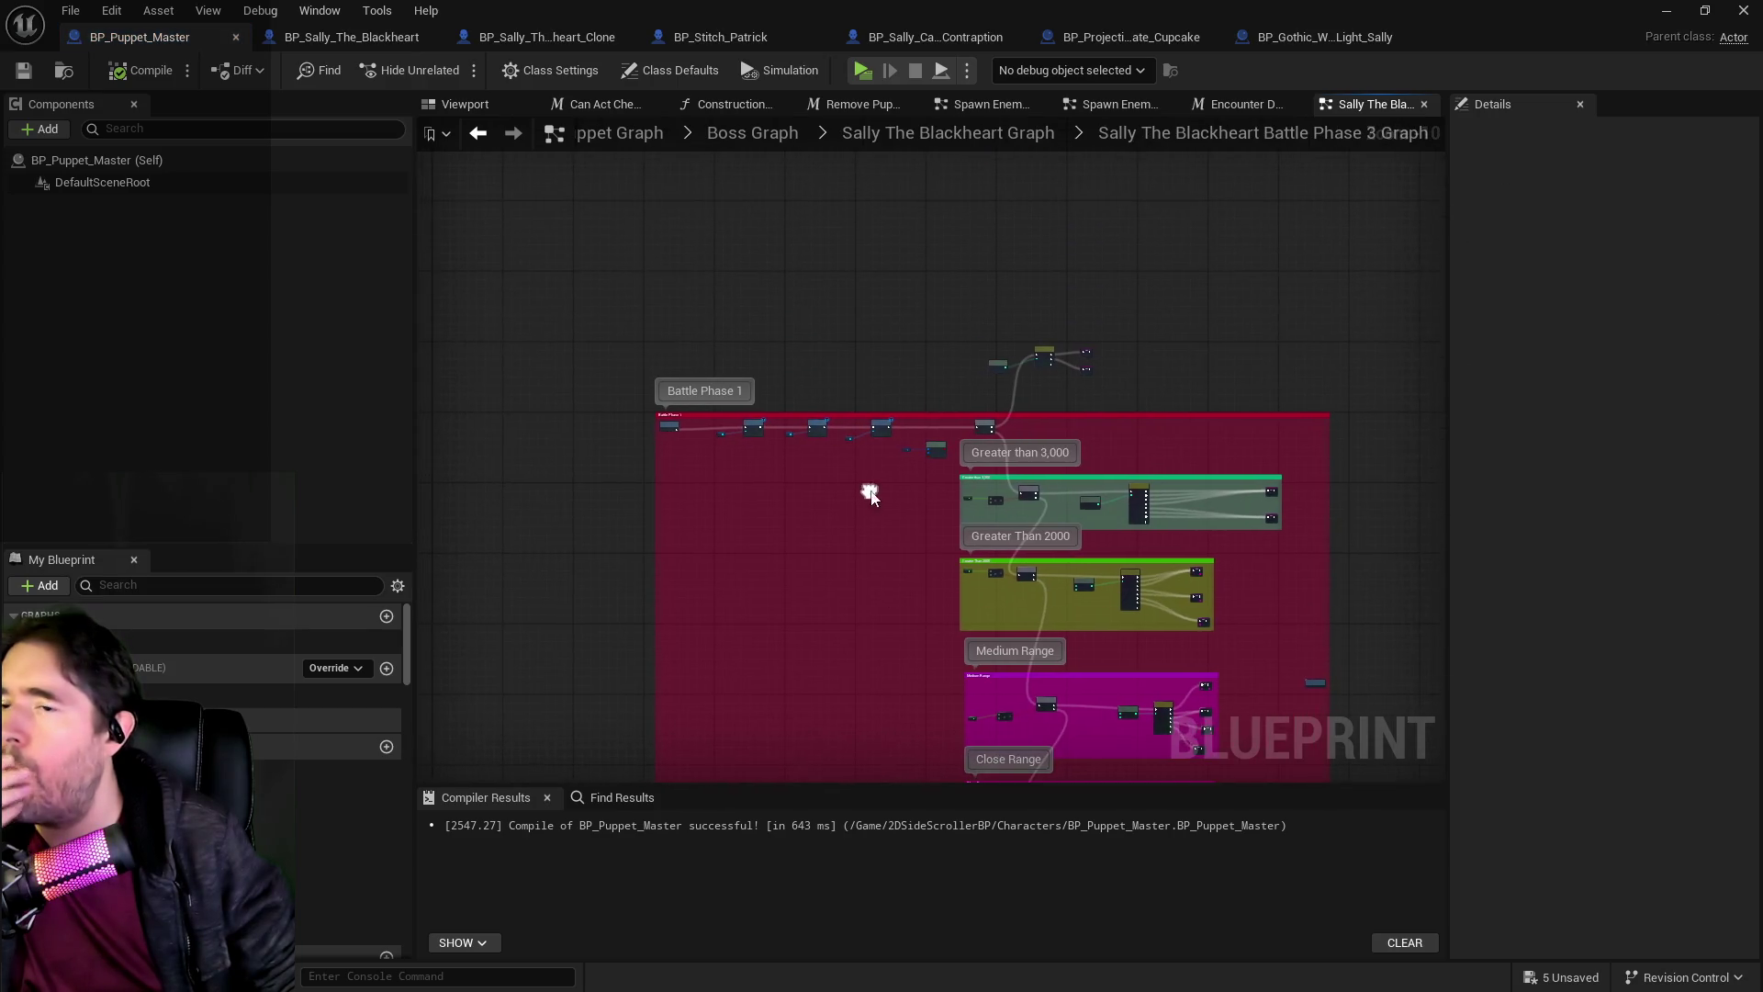
scroll(812, 466, up, 2)
scroll(990, 573, up, 1)
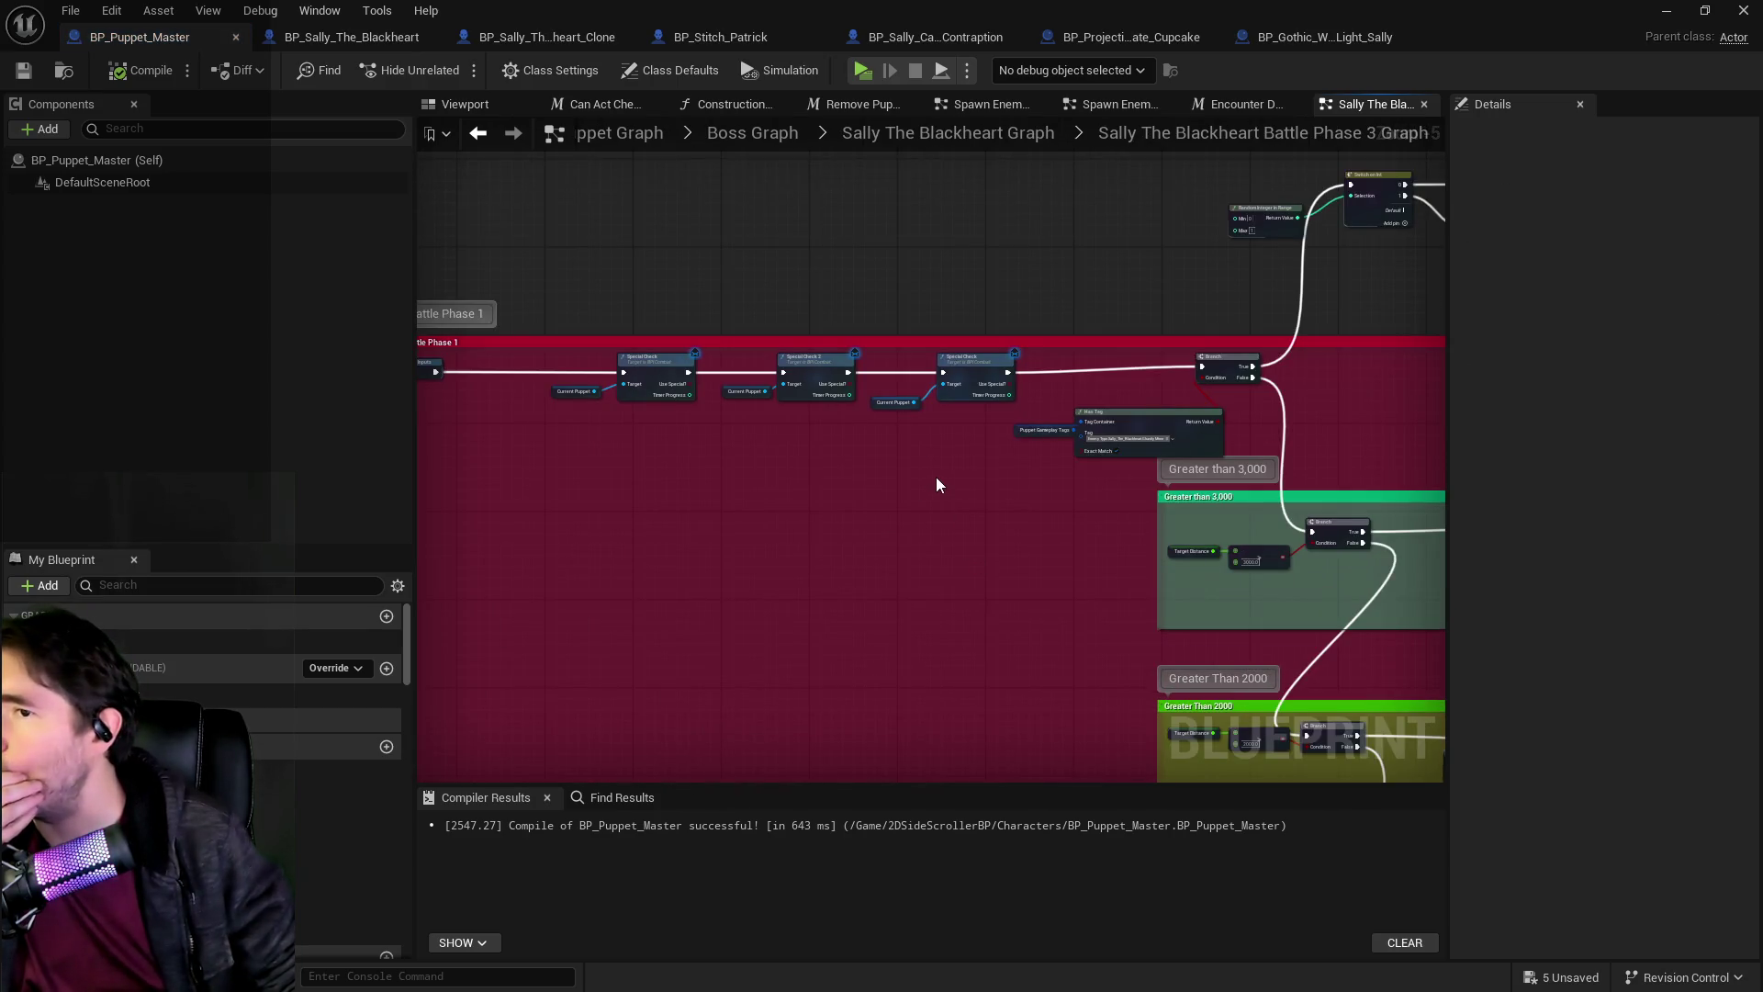
scroll(937, 480, down, 3)
click(949, 134)
scroll(1229, 510, up, 1)
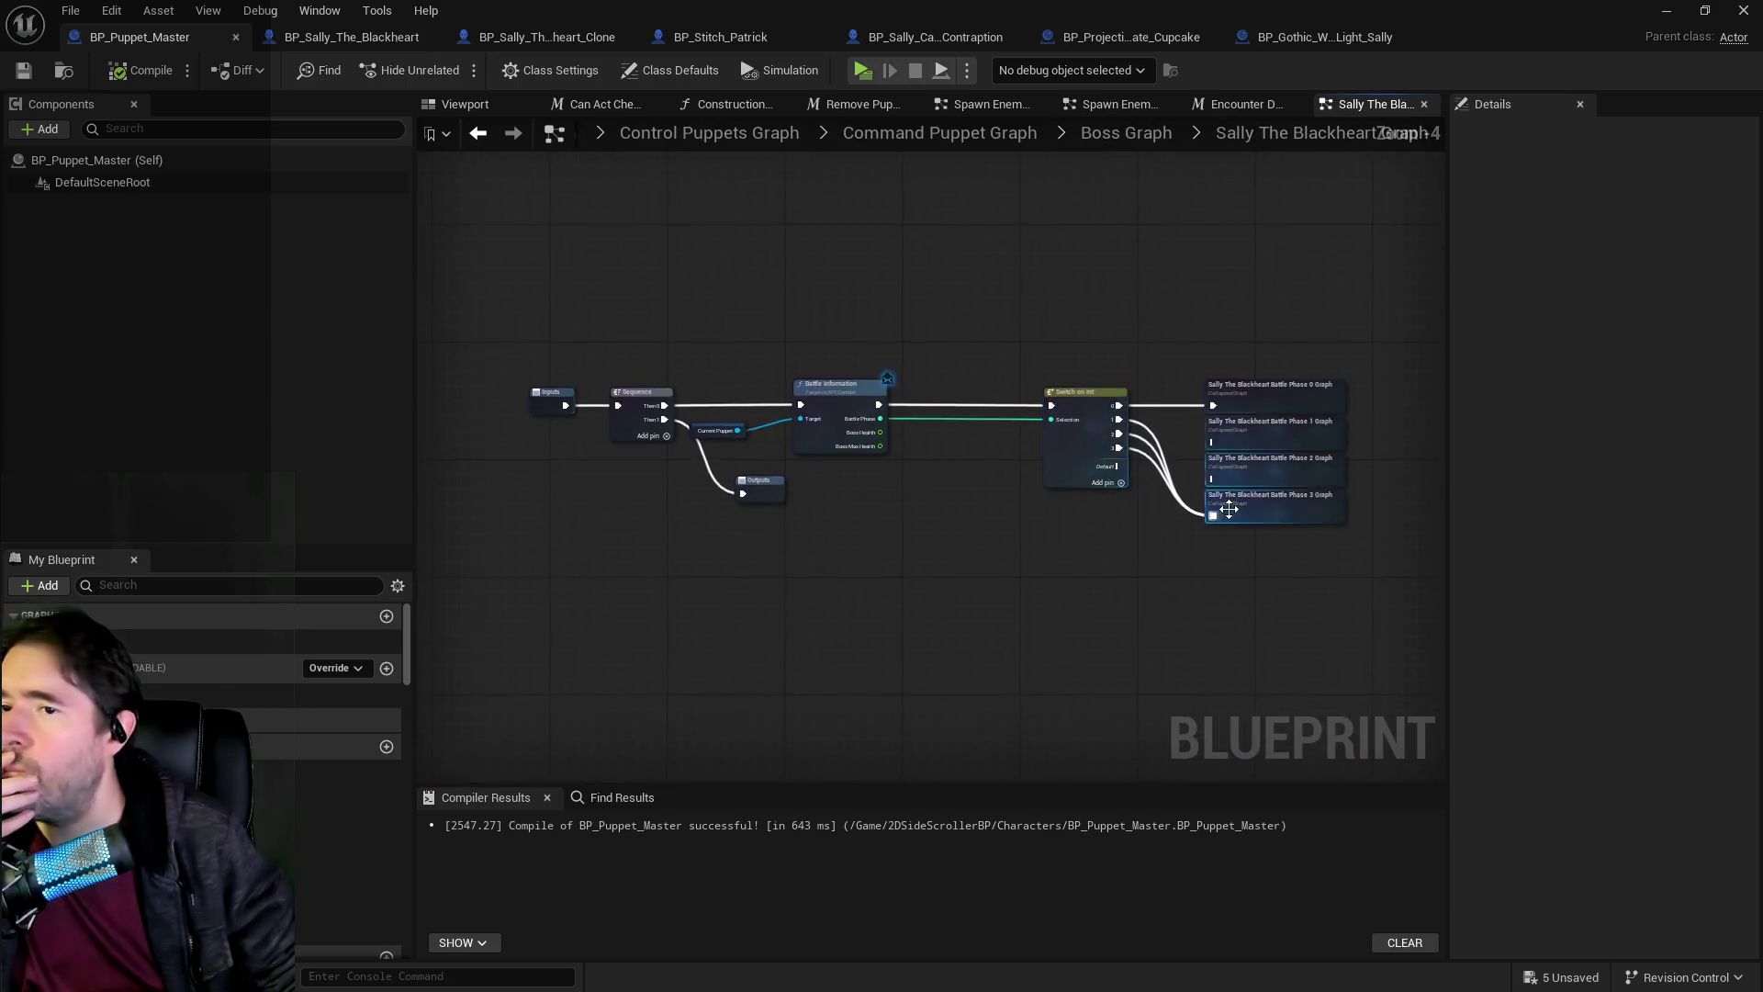
scroll(1228, 509, up, 2)
Open the Battle Phase 1 graph and select its node groups for review.
click(948, 358)
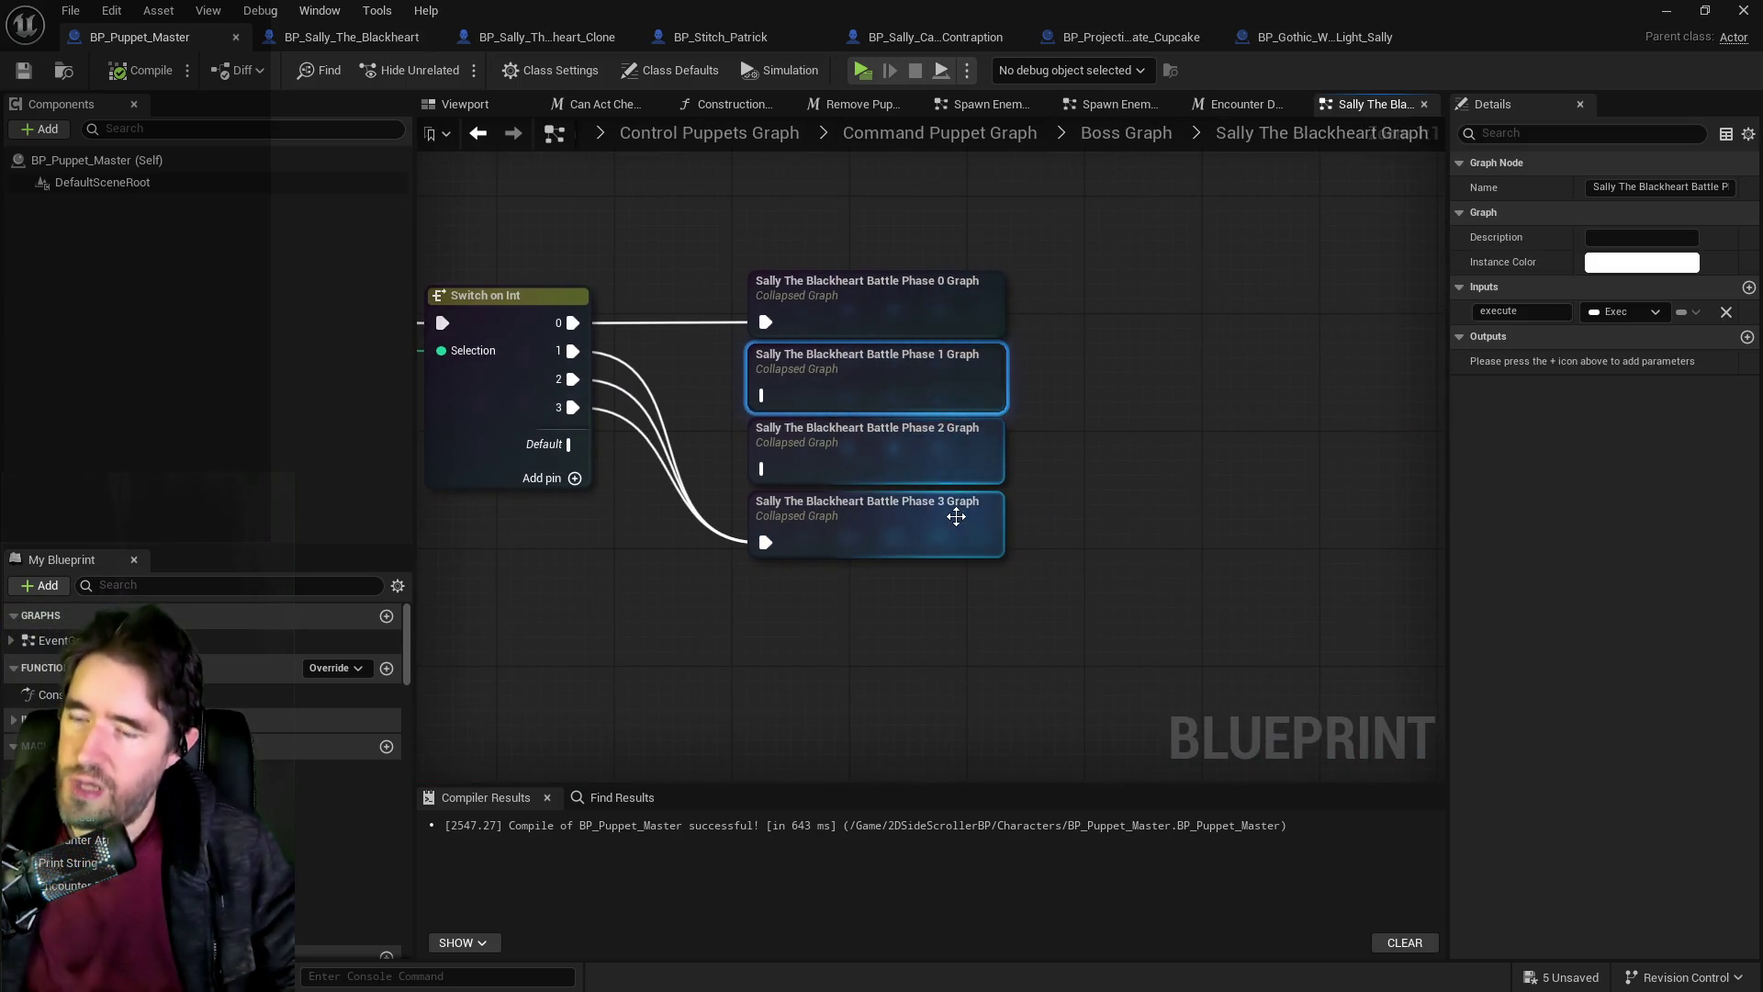
double_click(867, 395)
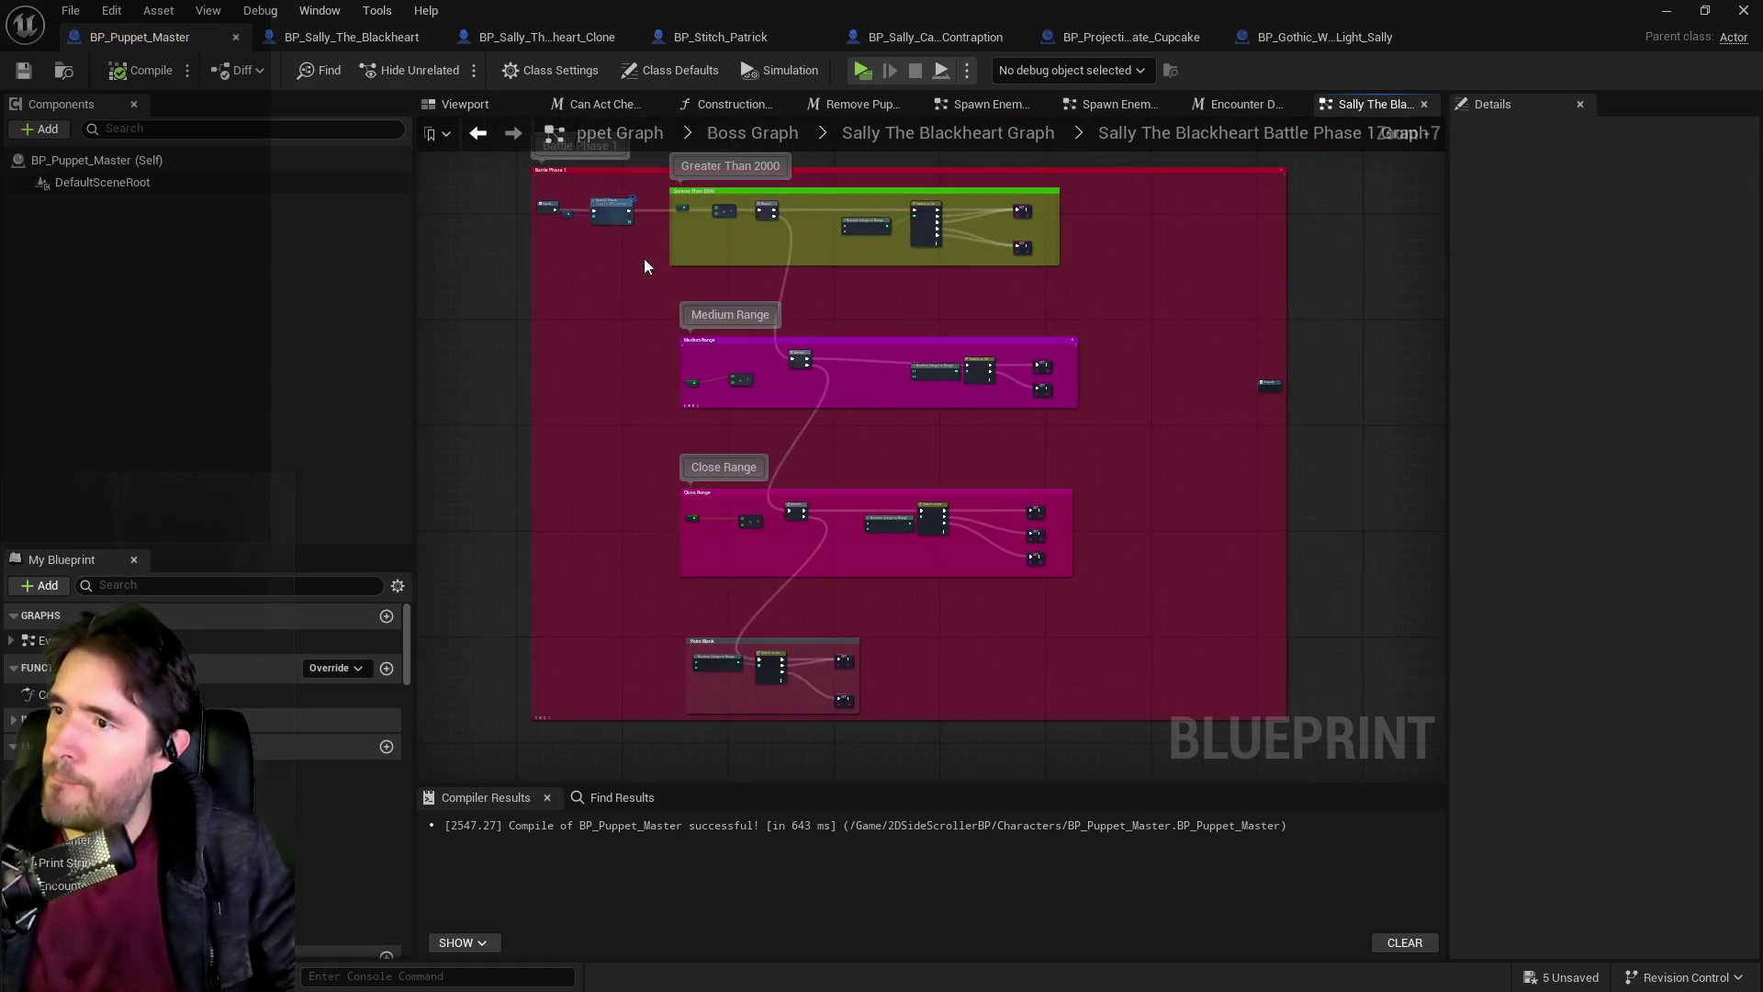
scroll(650, 246, up, 3)
scroll(657, 281, down, 2)
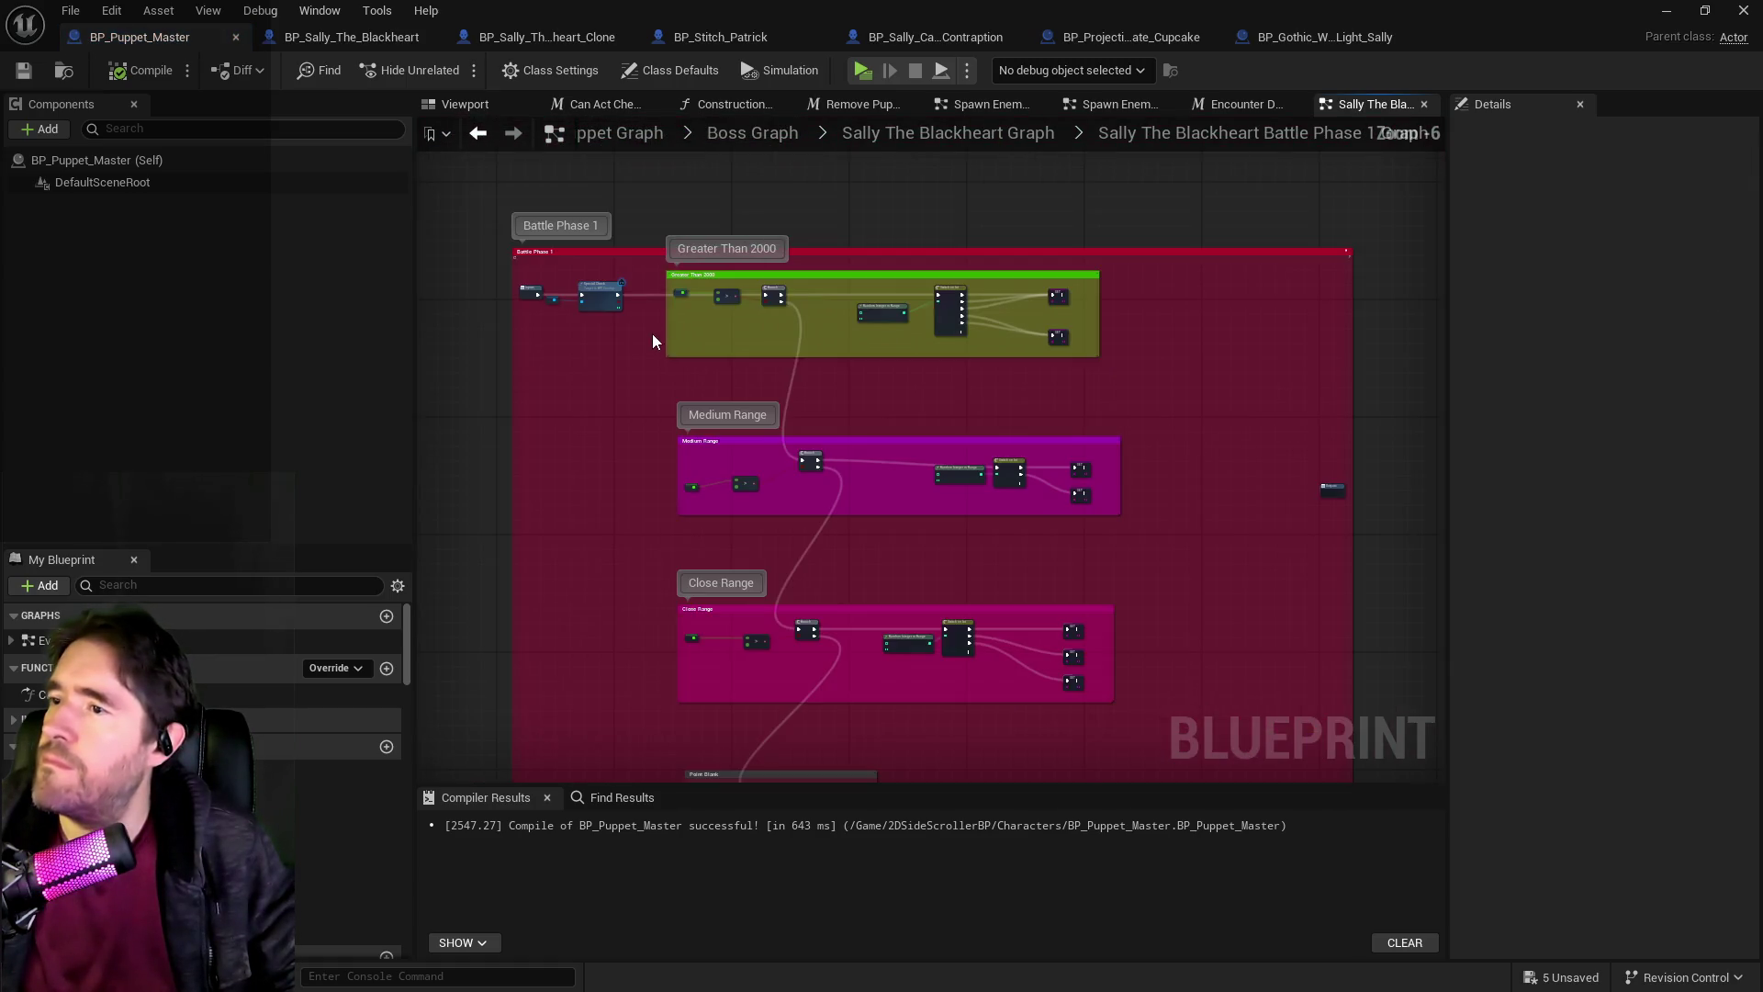
mouse_move(653, 263)
mouse_down()
mouse_move(990, 790)
mouse_move(1172, 516)
mouse_move(1132, 719)
mouse_up()
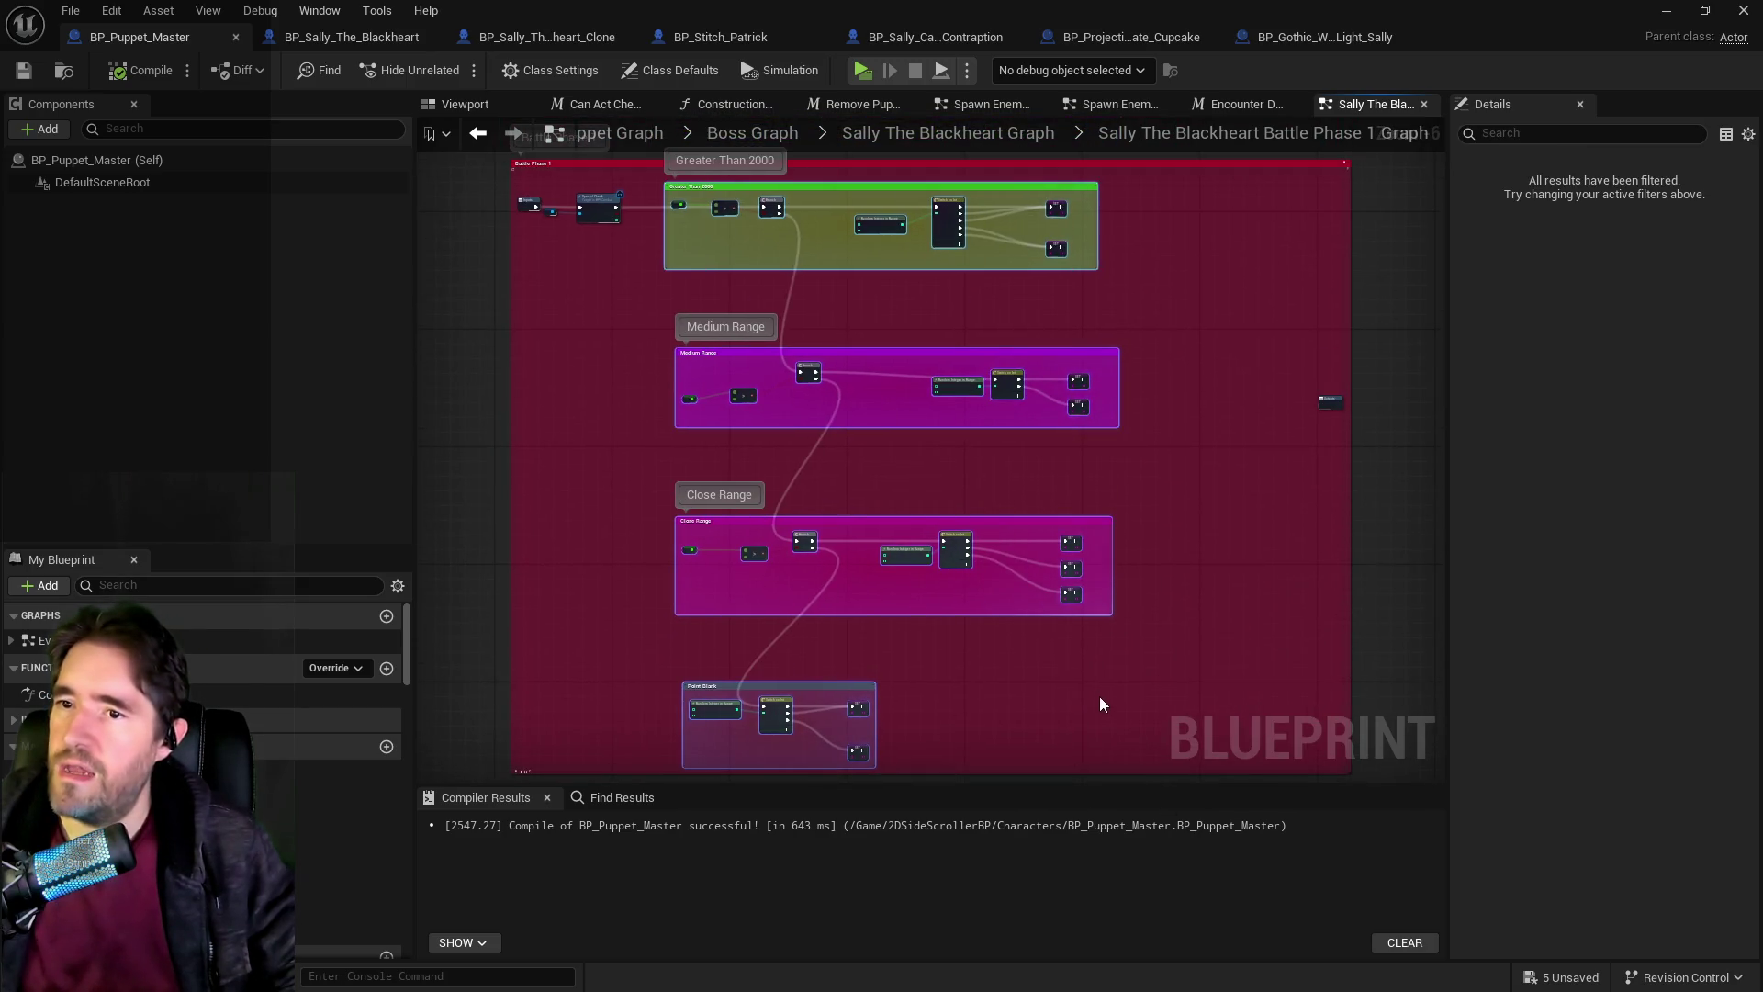
scroll(624, 389, down, 1)
scroll(626, 385, up, 1)
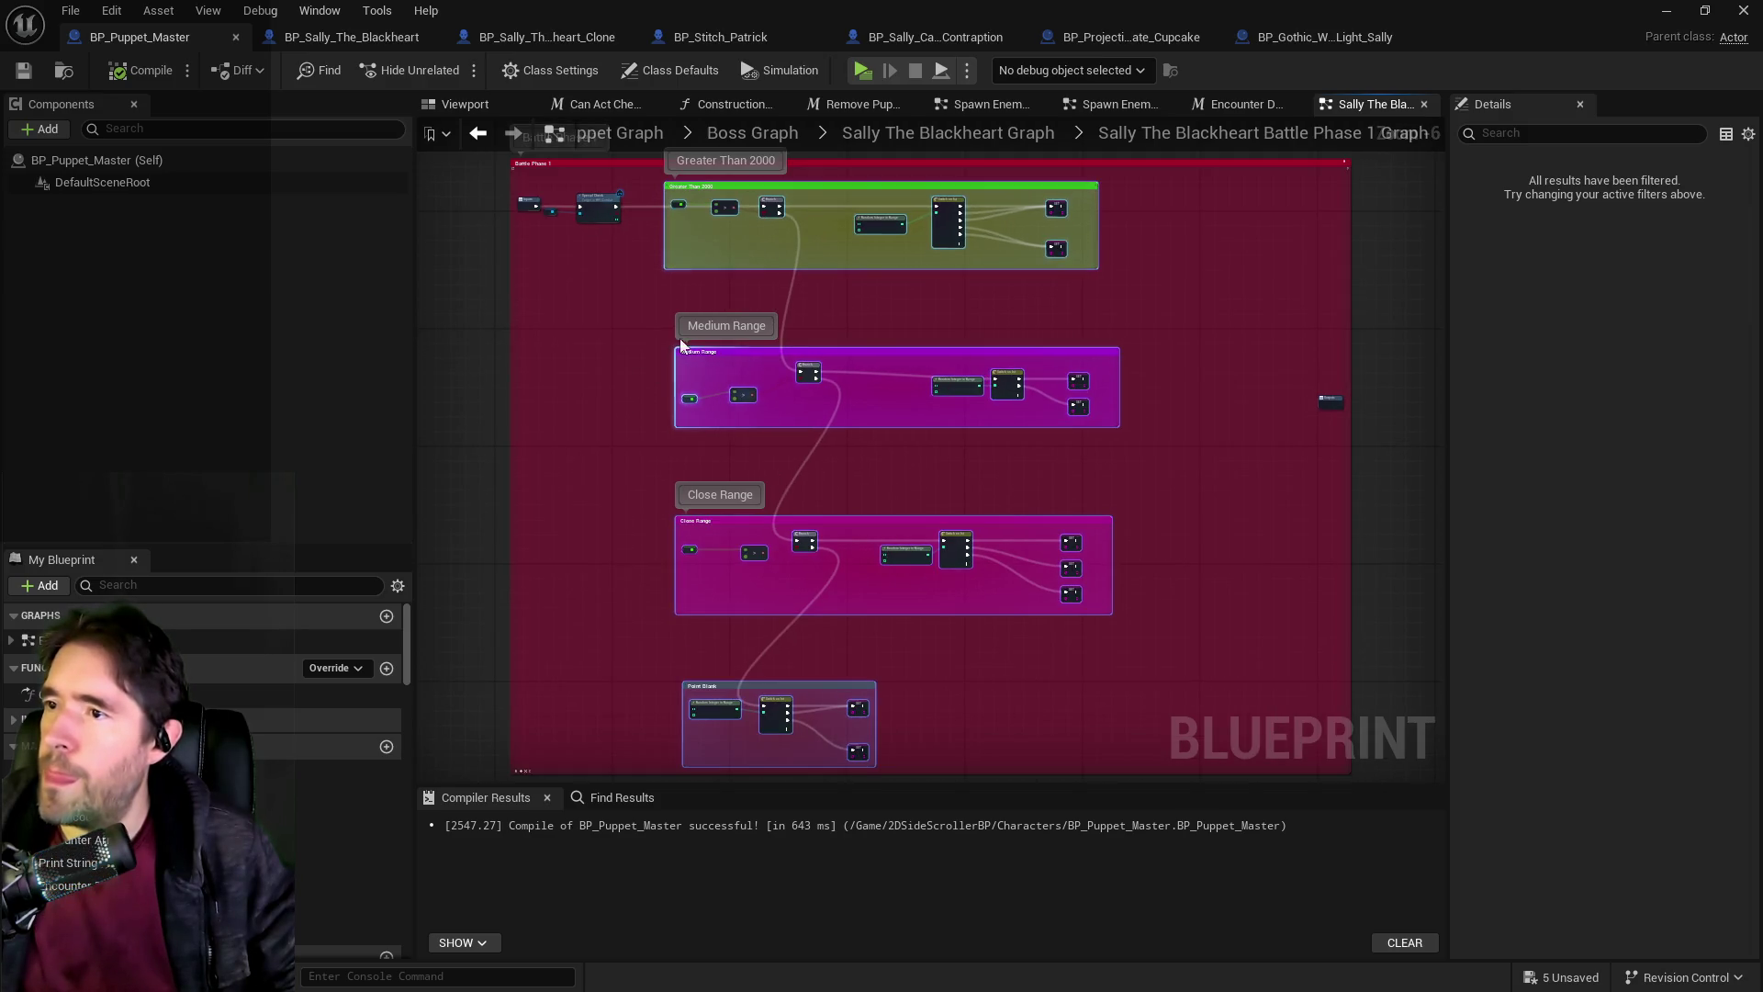
click(928, 134)
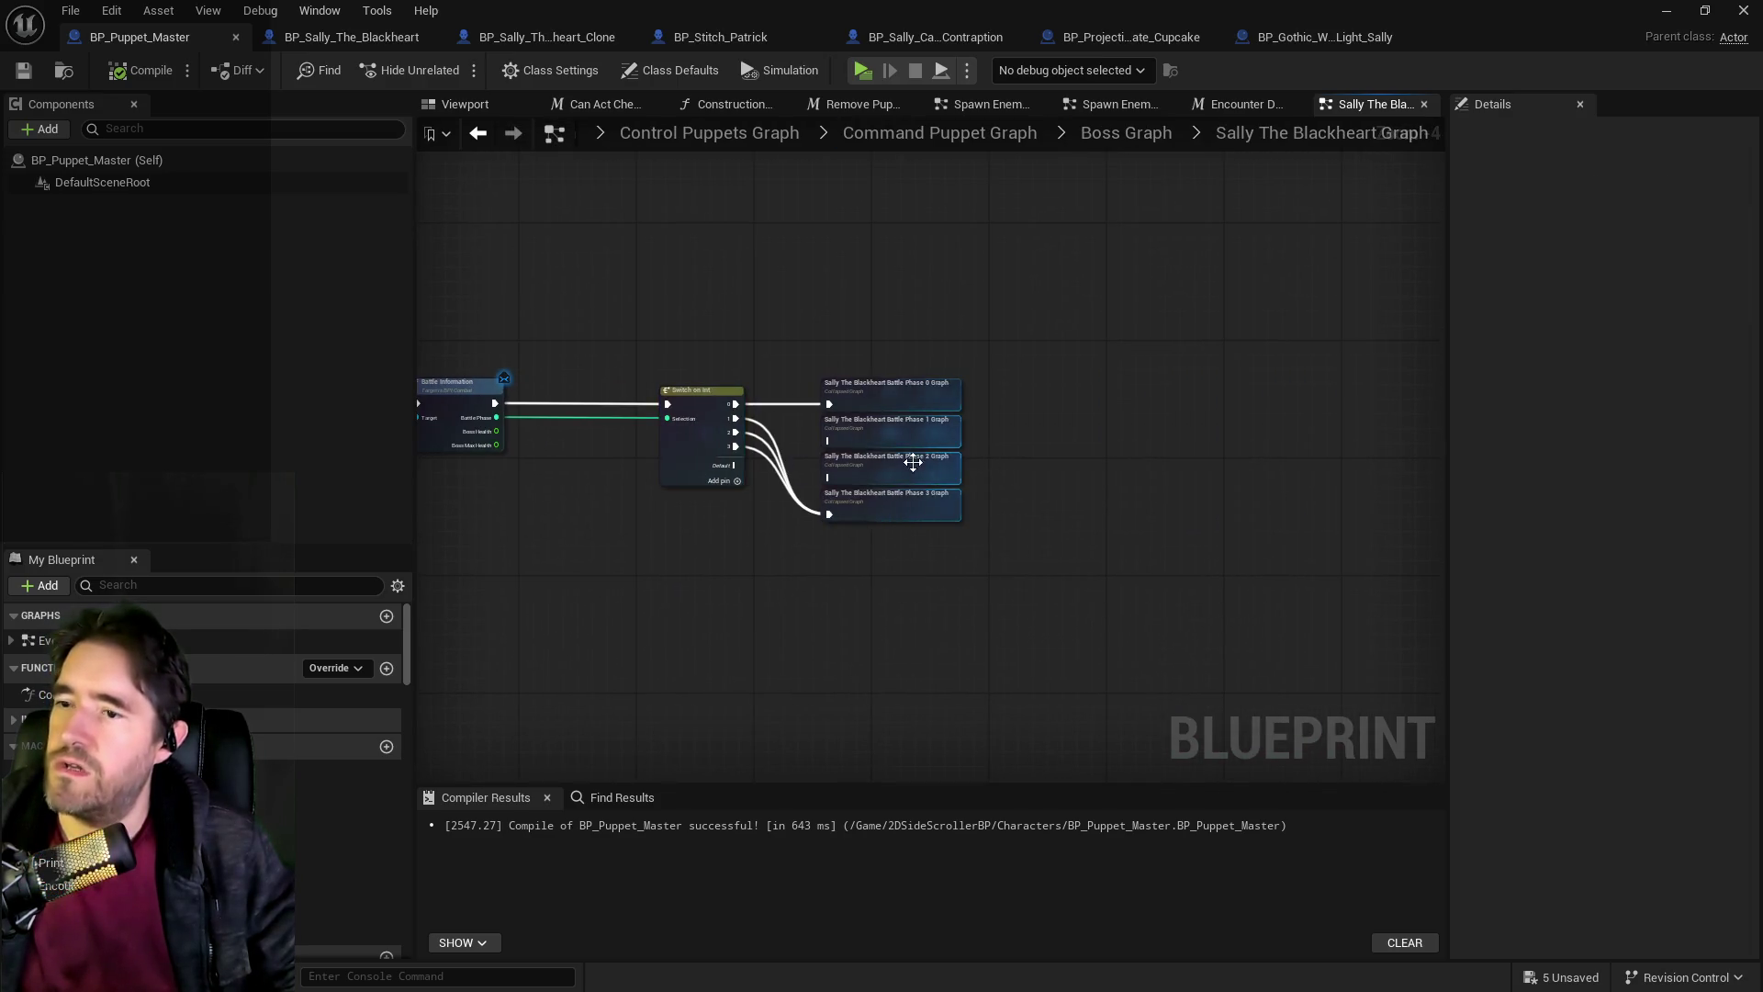
Open Battle Phase 2, frame its nodes, and select them all, including the Point Blank nodes.
double_click(874, 462)
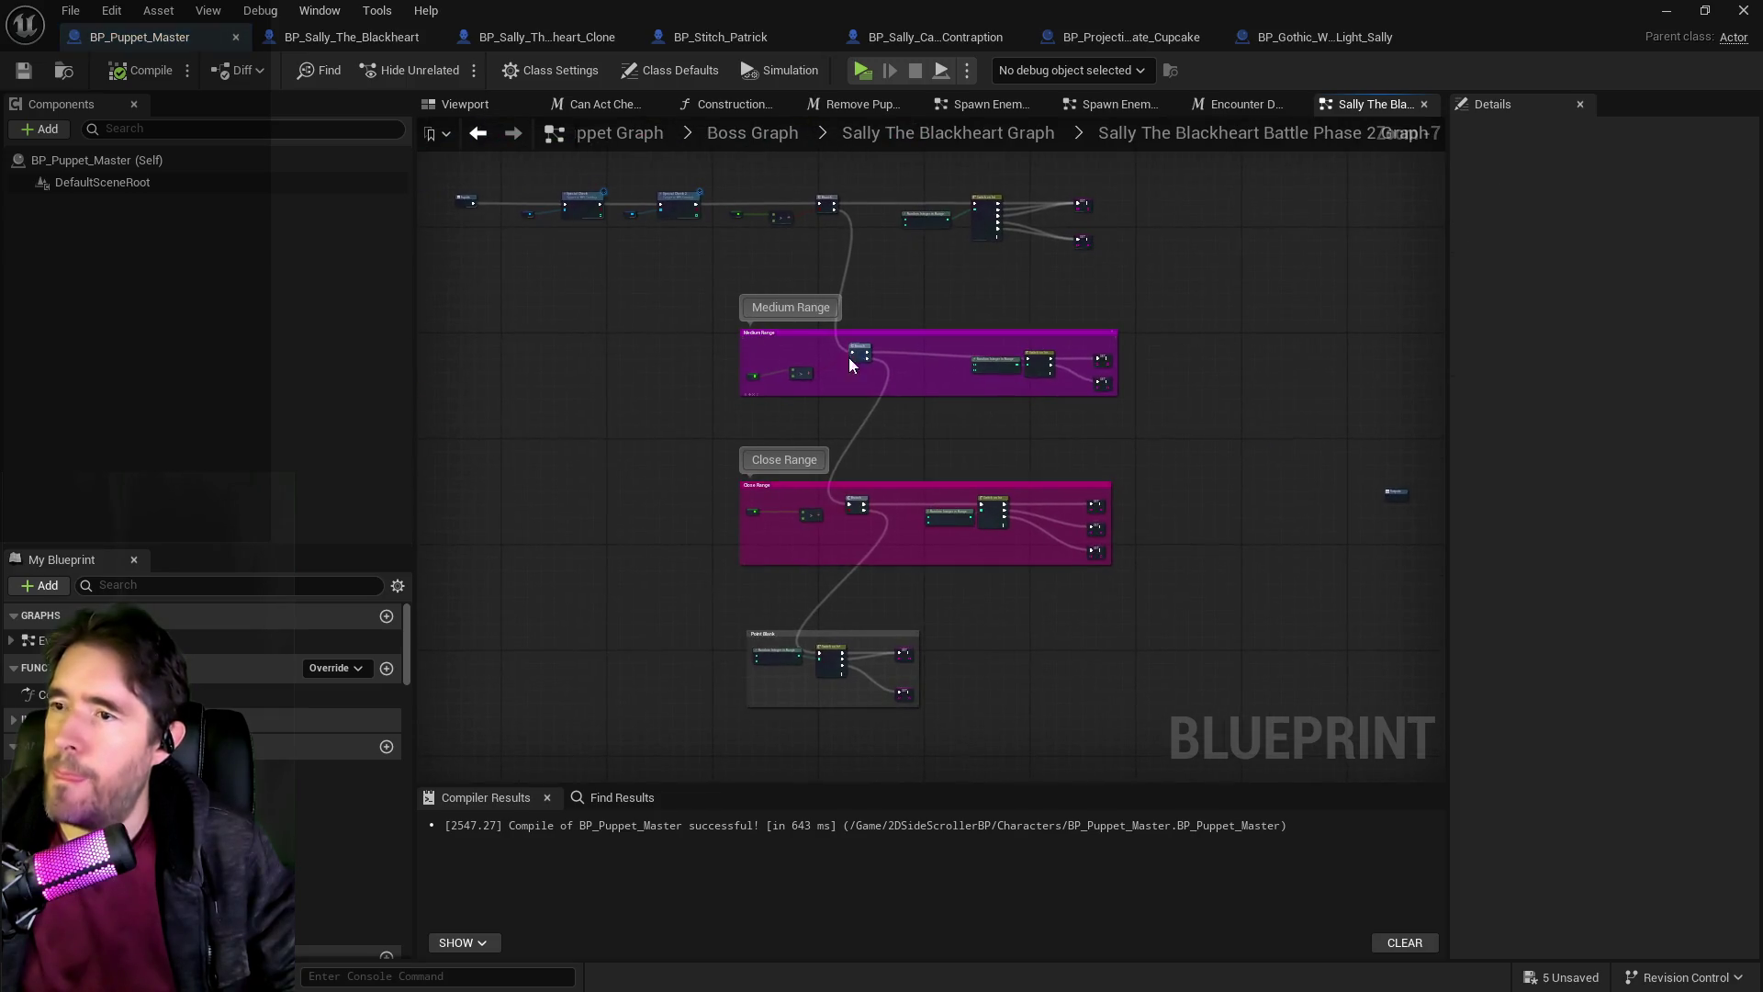
scroll(780, 361, up, 2)
scroll(802, 376, down, 2)
scroll(873, 266, up, 2)
mouse_move(889, 305)
mouse_down()
mouse_move(999, 430)
mouse_move(1093, 445)
mouse_move(987, 384)
mouse_up()
scroll(986, 384, down, 3)
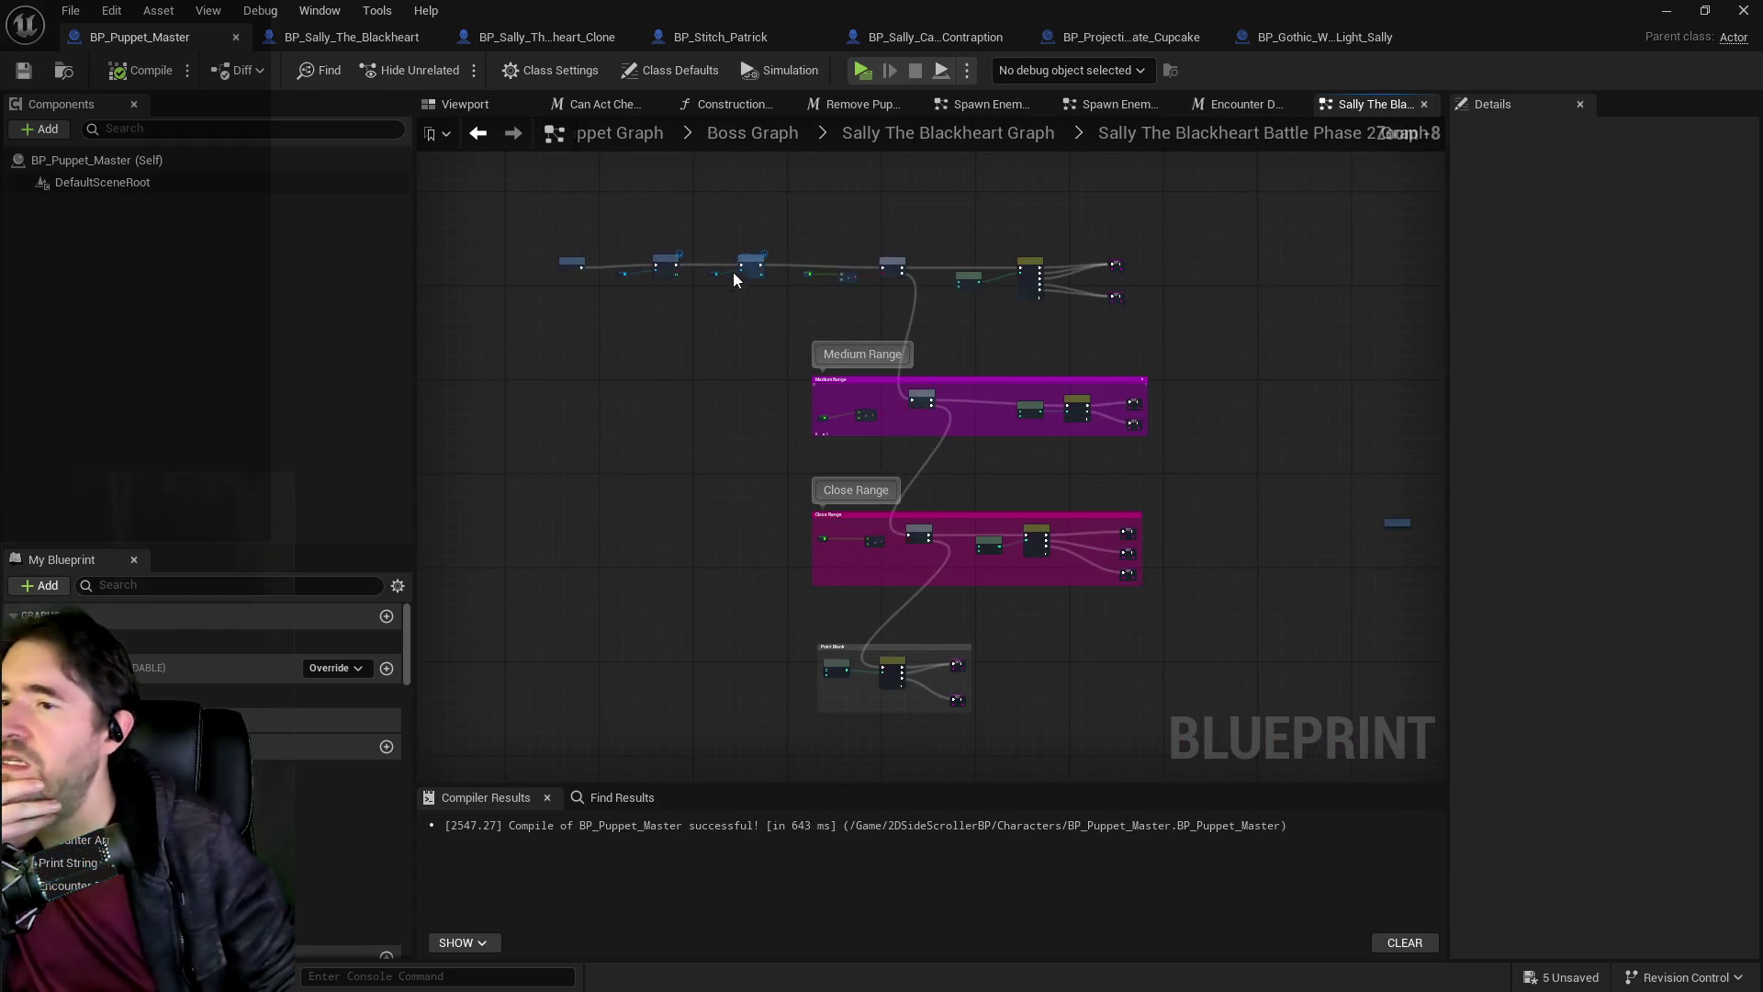
drag(894, 455, 913, 630)
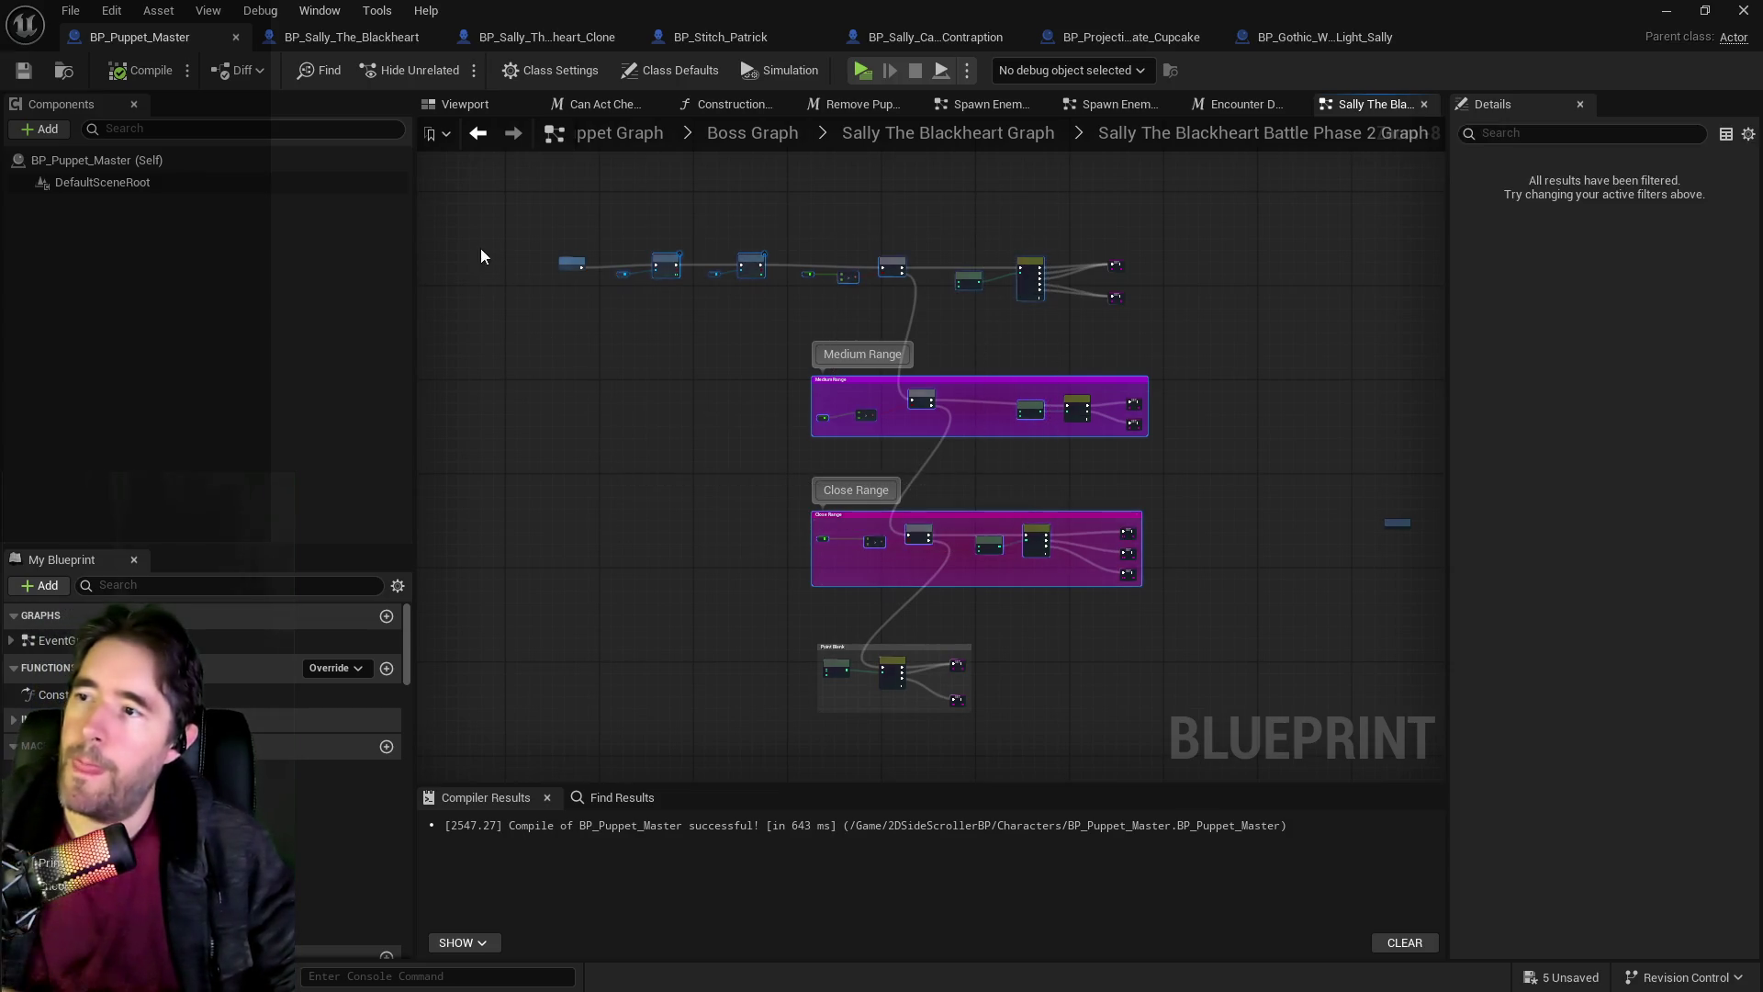
mouse_move(1315, 630)
mouse_down()
mouse_move(1330, 747)
mouse_move(1316, 740)
mouse_up()
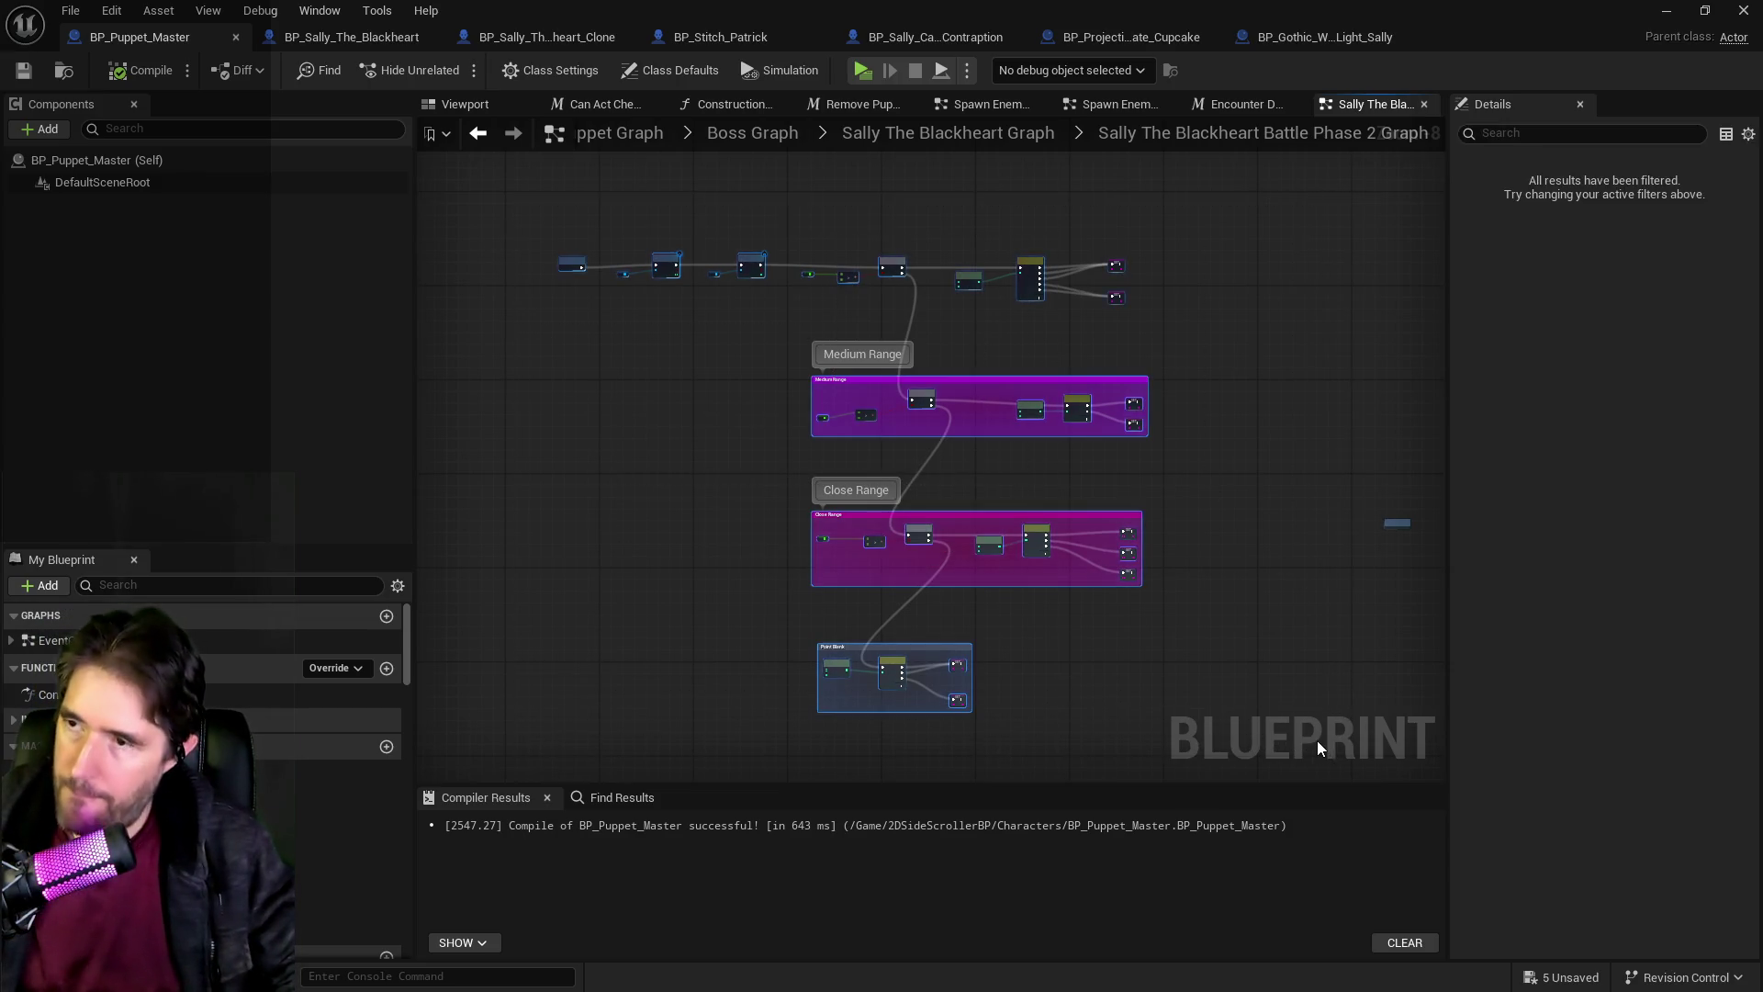
Wrap the Battle Phase 2 nodes in a 'Battle Phase 2' comment, then select the range groups to copy.
key(c)
key(BackSpace)
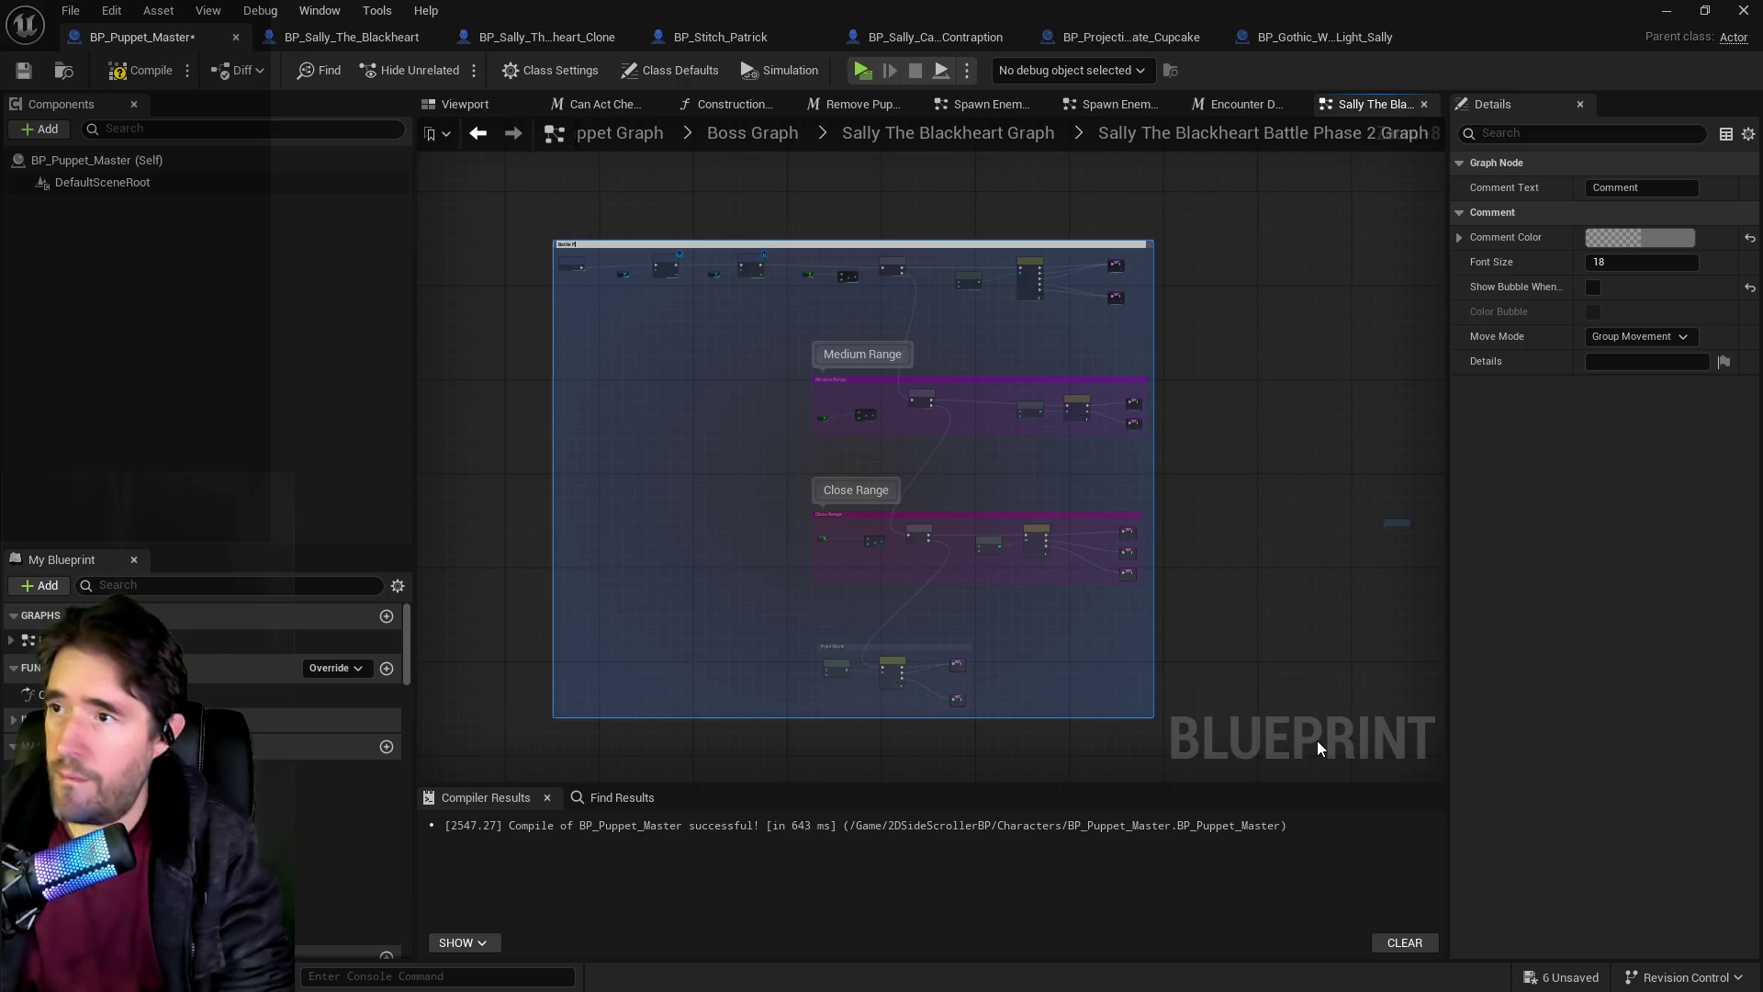
text(Battle Phase 2)
key(Return)
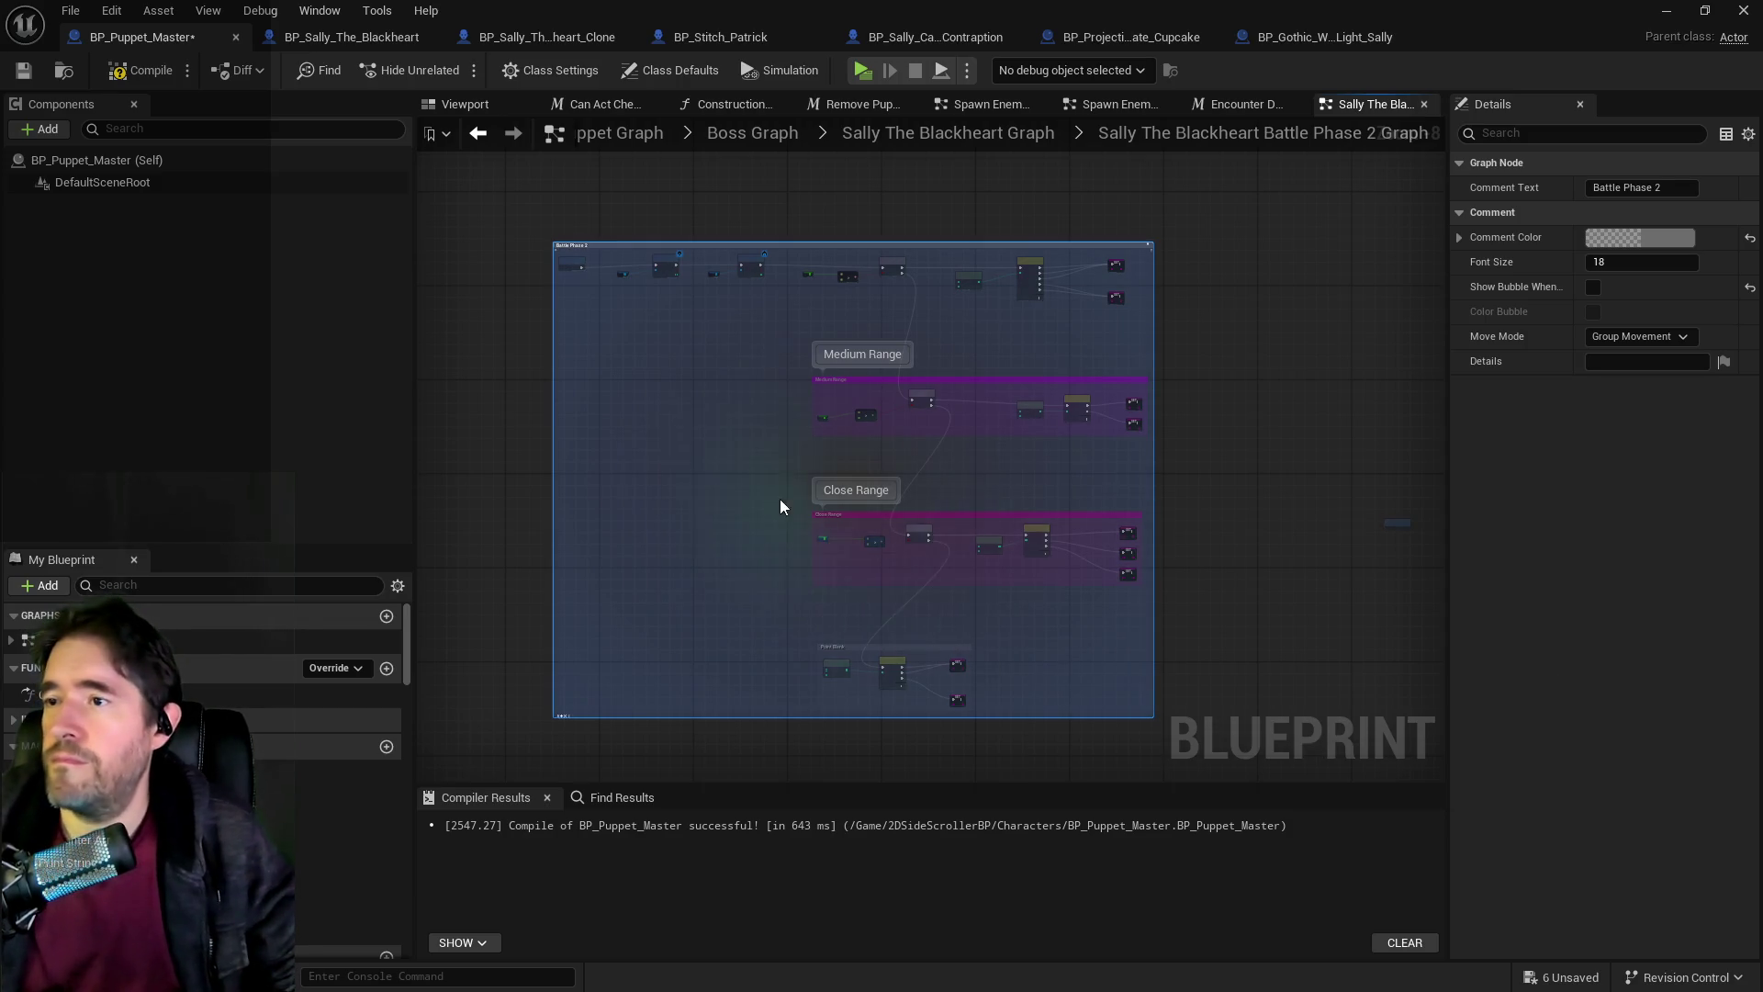
click(779, 504)
mouse_move(659, 288)
mouse_down()
mouse_move(1090, 616)
mouse_move(1148, 705)
mouse_up()
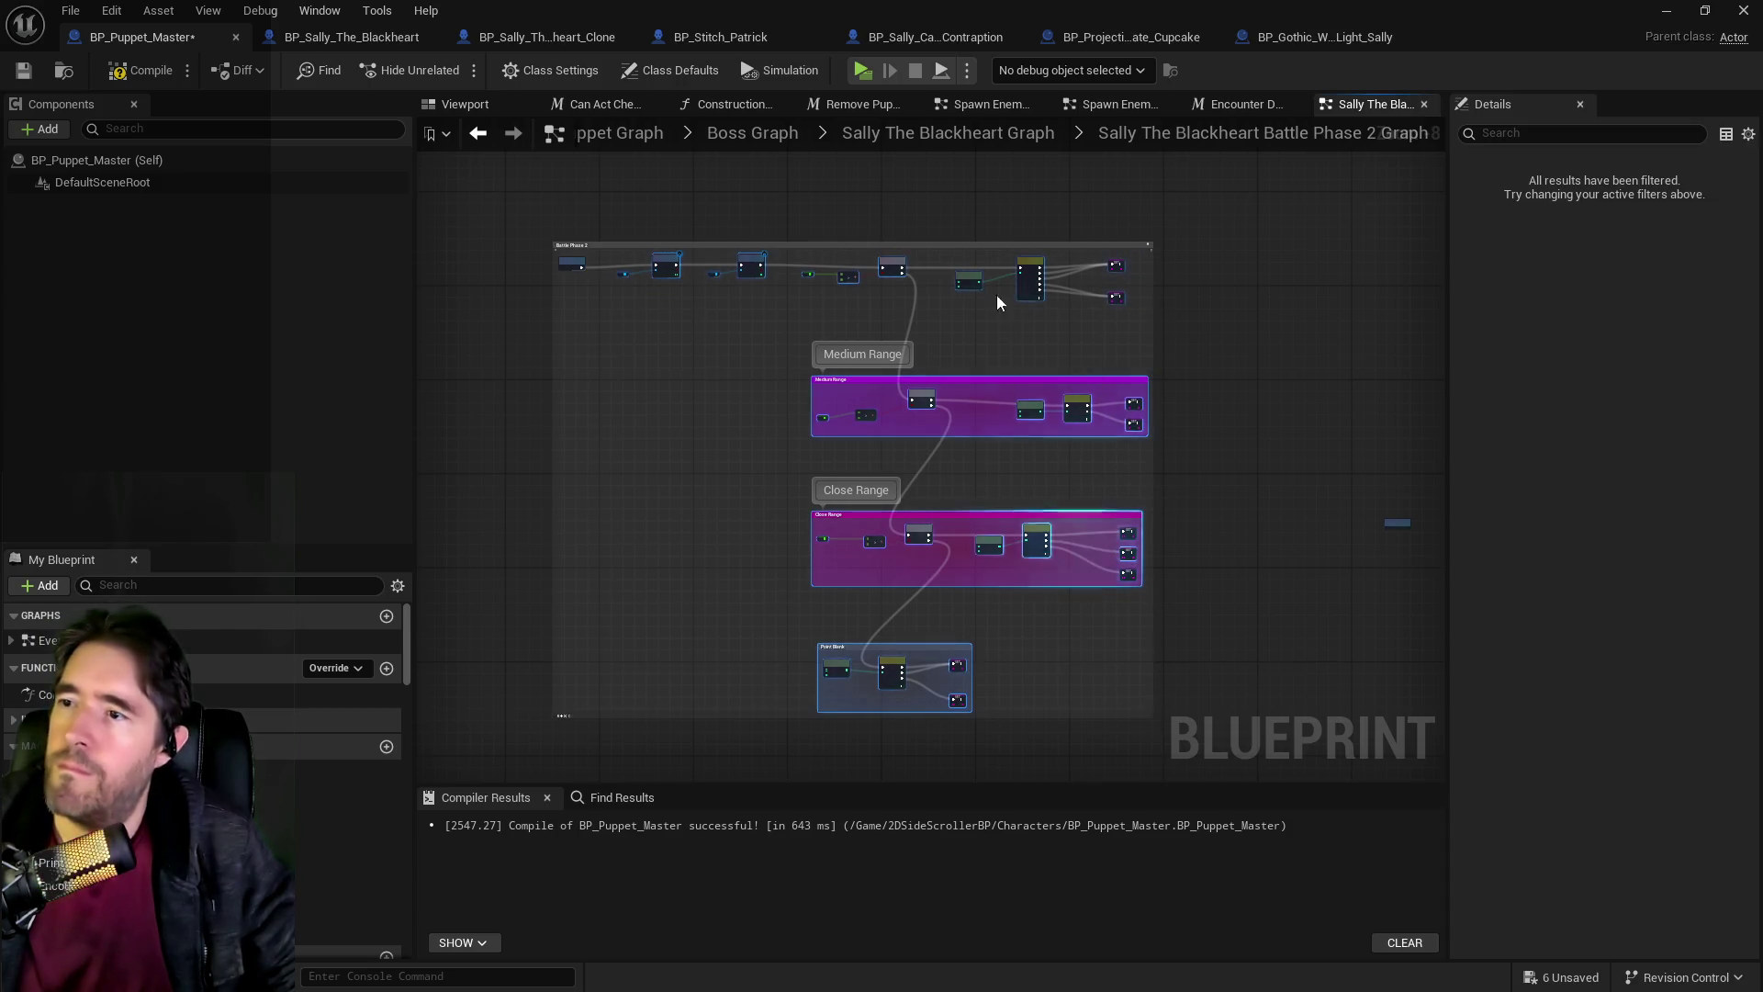
click(931, 137)
Open Battle Phase 3 and paste the copied range groups into it.
double_click(1270, 497)
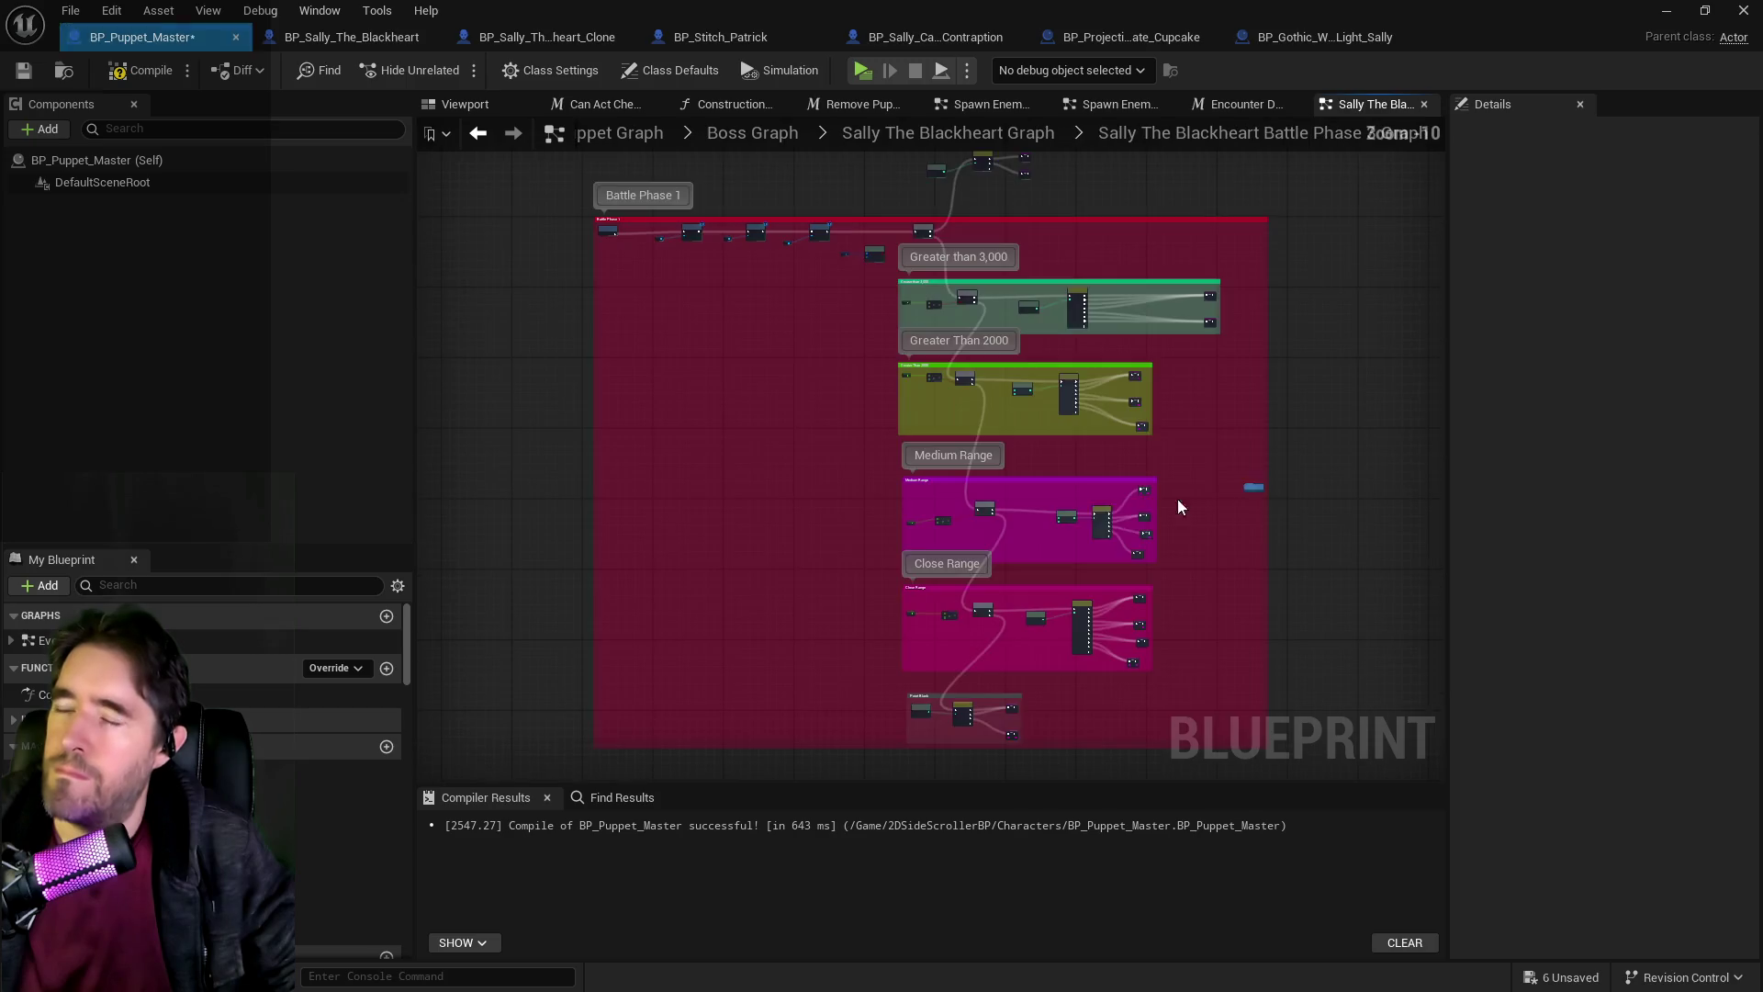
mouse_move(910, 420)
mouse_down()
mouse_move(846, 448)
mouse_move(698, 349)
mouse_move(1040, 447)
mouse_move(1006, 528)
mouse_move(940, 569)
mouse_move(822, 600)
mouse_move(731, 262)
mouse_move(642, 521)
mouse_up()
scroll(818, 445, up, 3)
scroll(663, 367, down, 3)
scroll(663, 367, down, 2)
key(ctrl+v)
scroll(789, 444, up, 6)
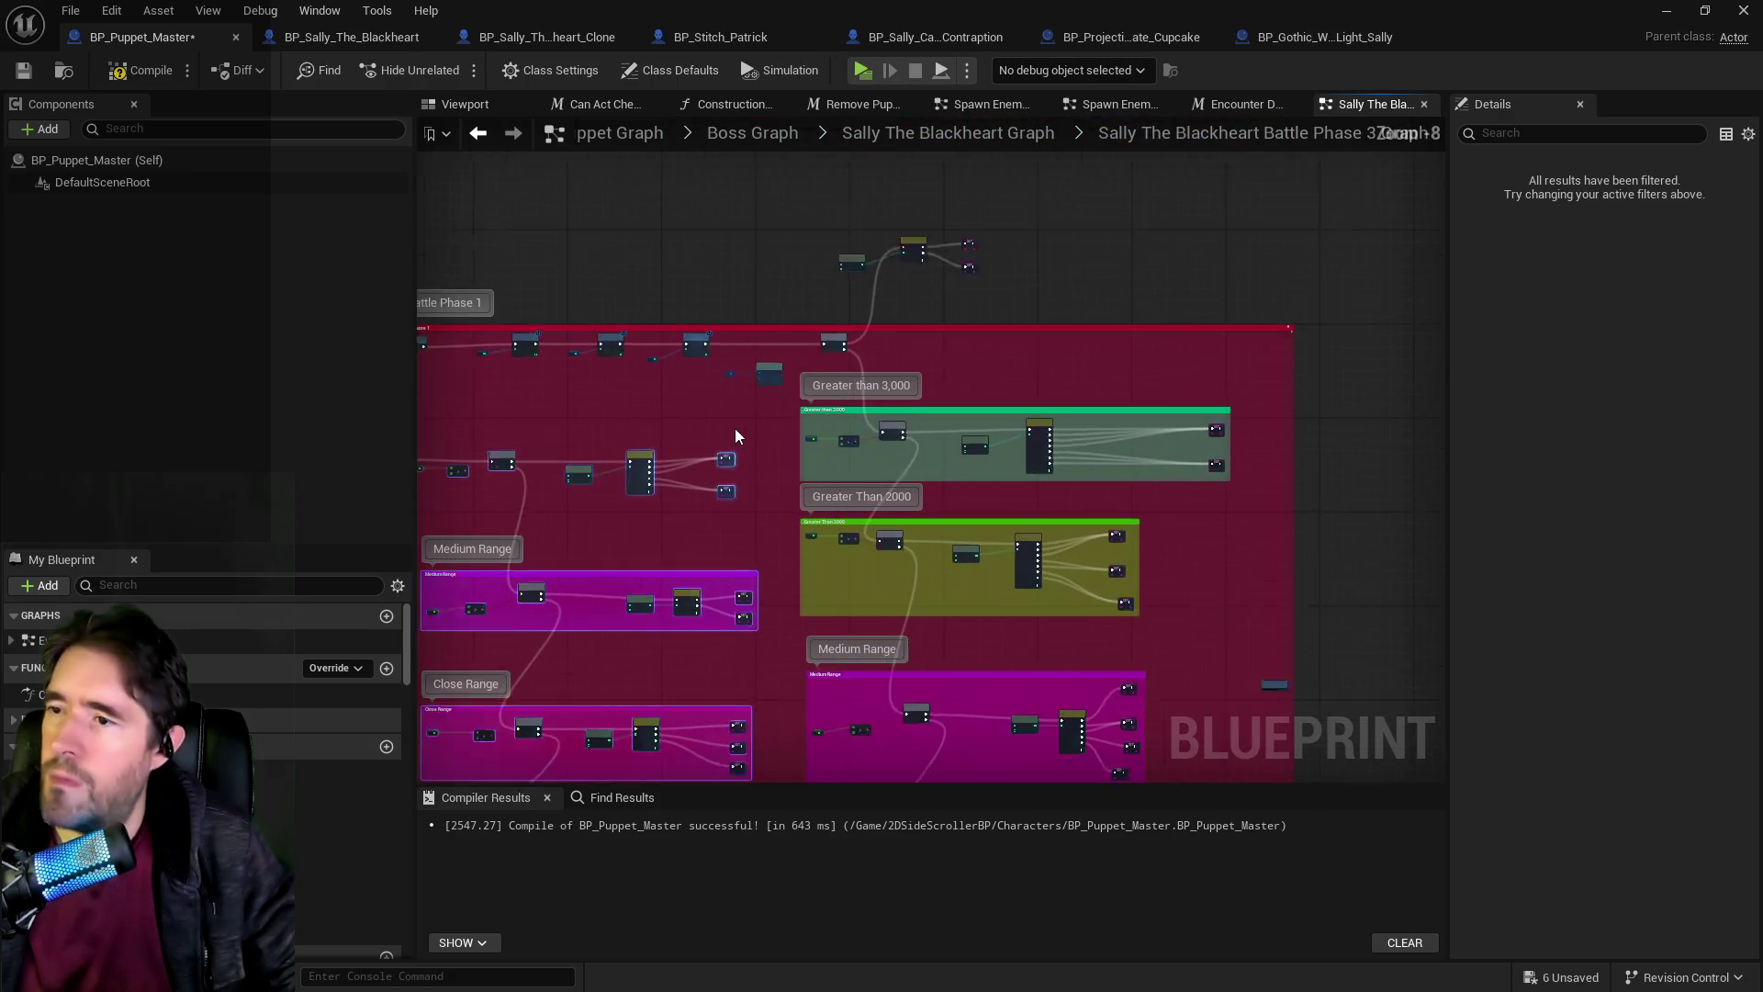
Draw a wire from the Branch's True output, then view the left-hand groups.
mouse_move(1114, 274)
mouse_down()
mouse_move(514, 482)
mouse_move(321, 470)
mouse_move(784, 483)
mouse_move(1457, 377)
mouse_move(1032, 399)
mouse_move(690, 482)
mouse_move(806, 504)
mouse_move(1164, 464)
mouse_move(1093, 421)
mouse_move(630, 459)
mouse_move(661, 489)
mouse_up()
drag(965, 503, 984, 500)
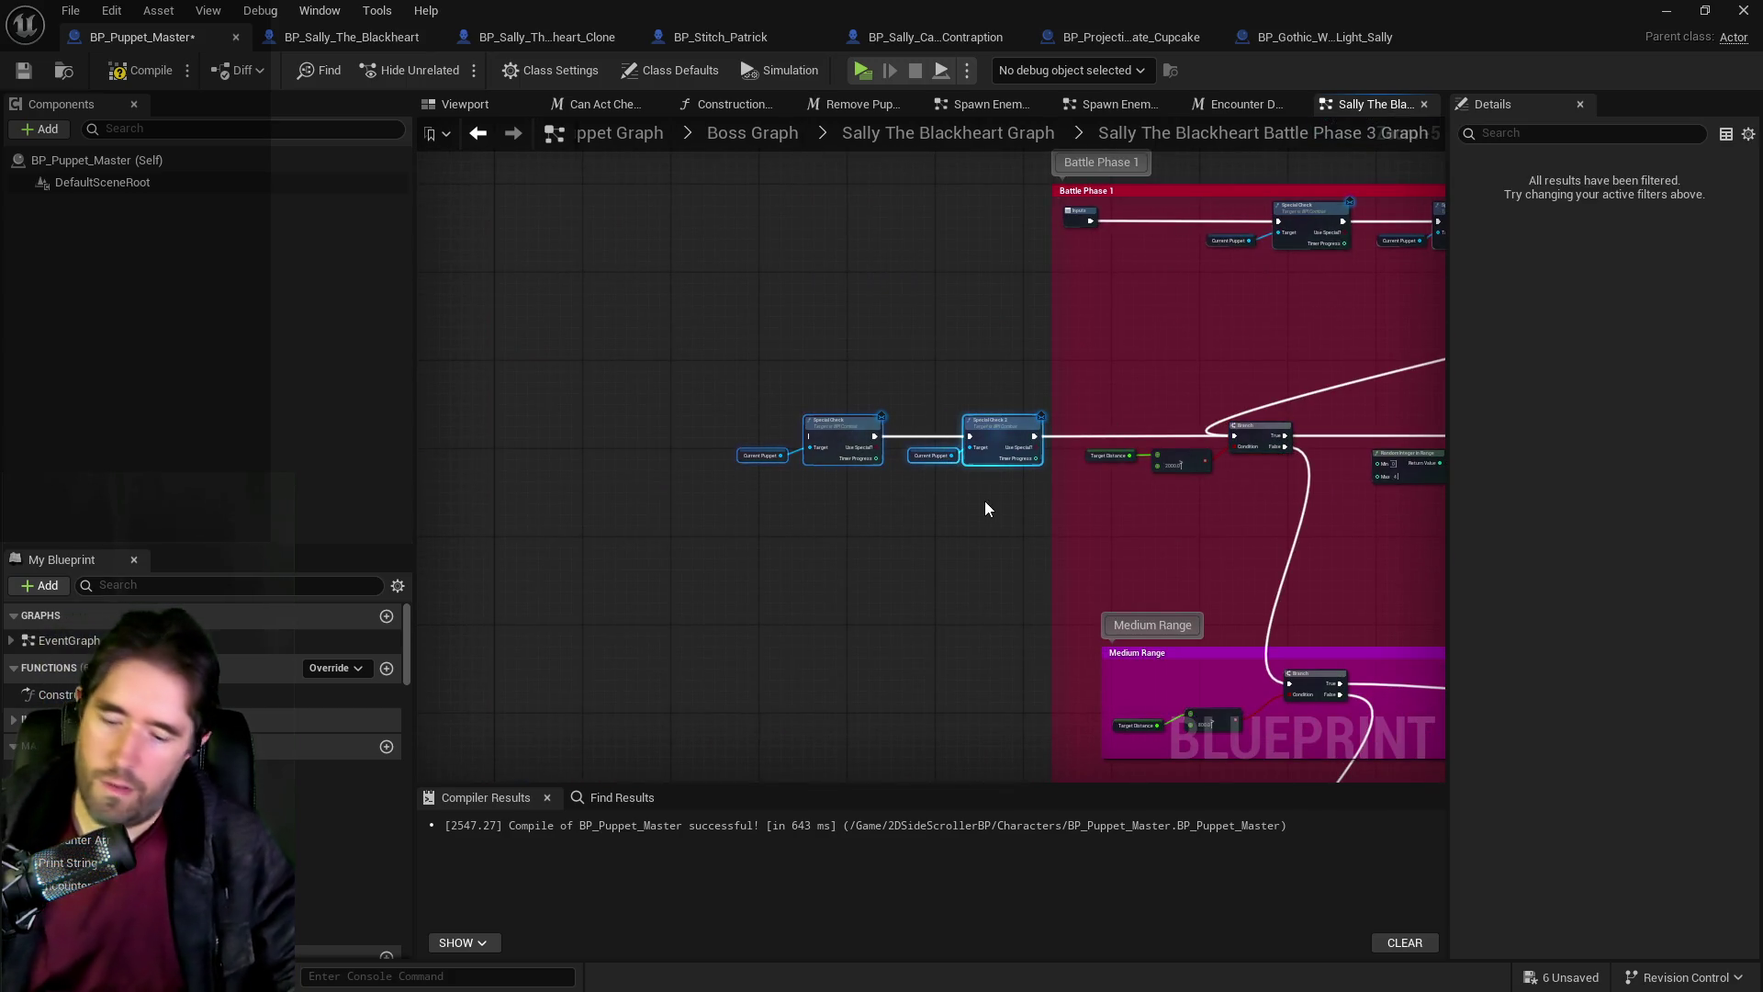
click(1007, 494)
scroll(1006, 494, down, 3)
drag(842, 470, 681, 404)
scroll(681, 404, down, 1)
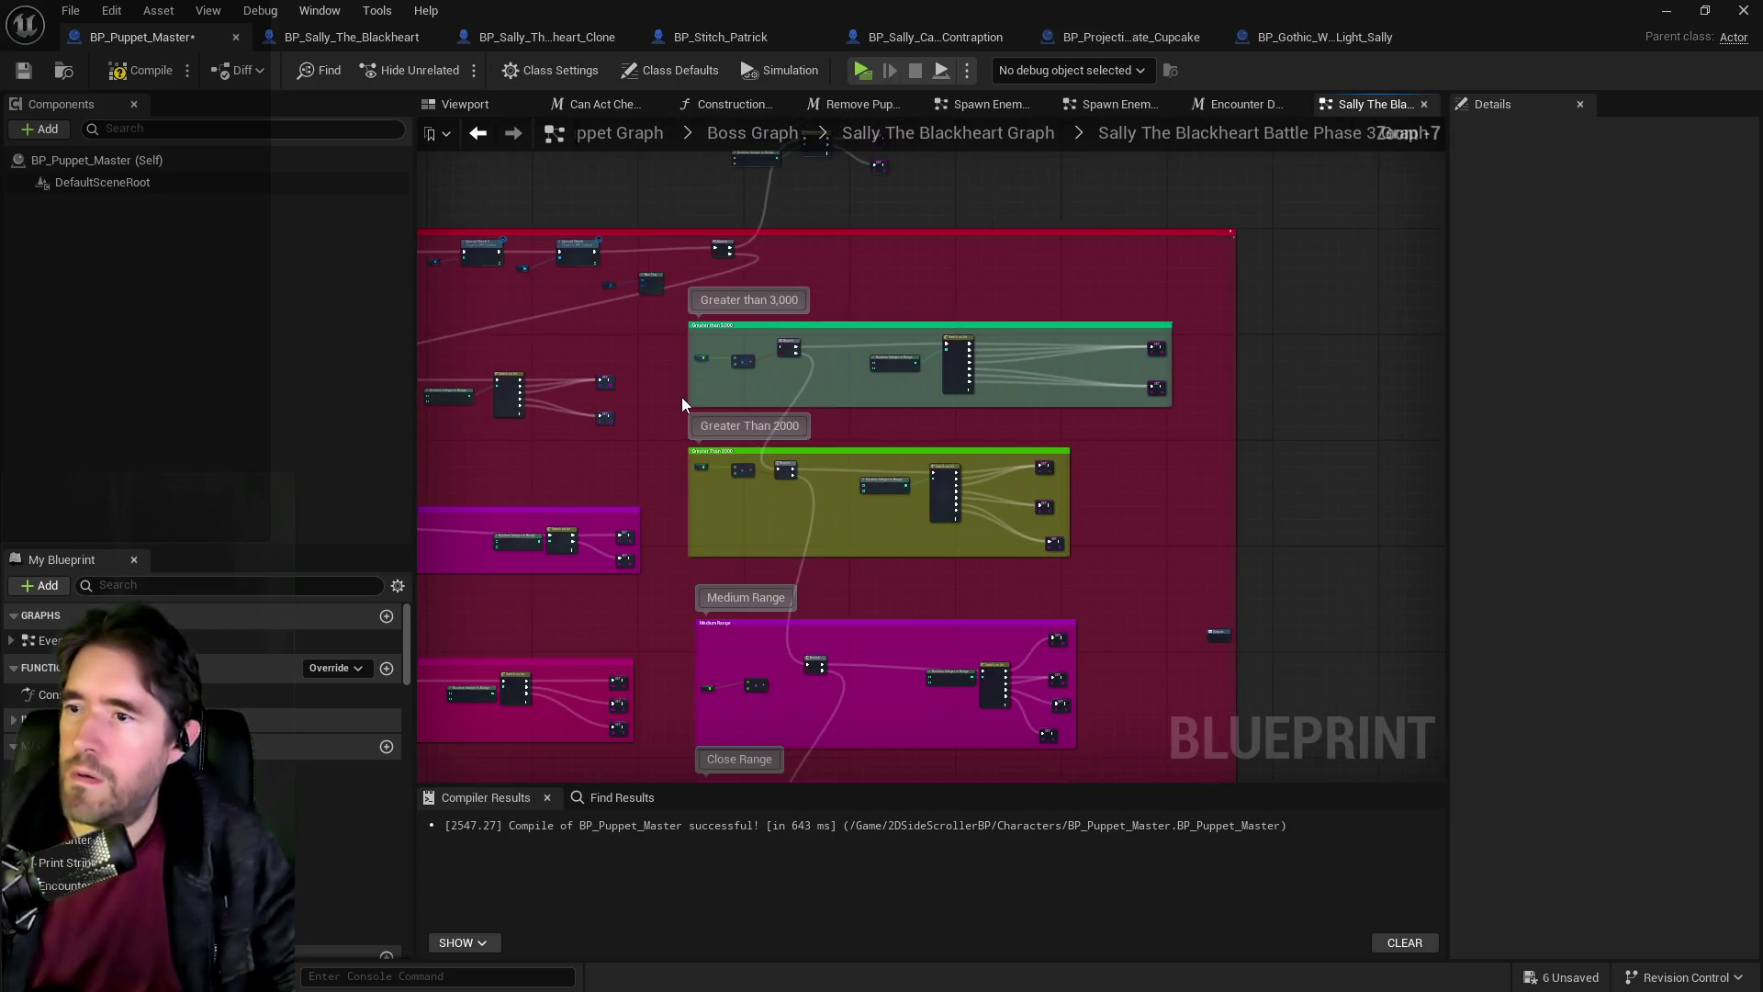
mouse_move(791, 503)
mouse_down()
mouse_move(1079, 438)
mouse_move(1016, 328)
mouse_move(997, 356)
mouse_up()
scroll(996, 356, down, 2)
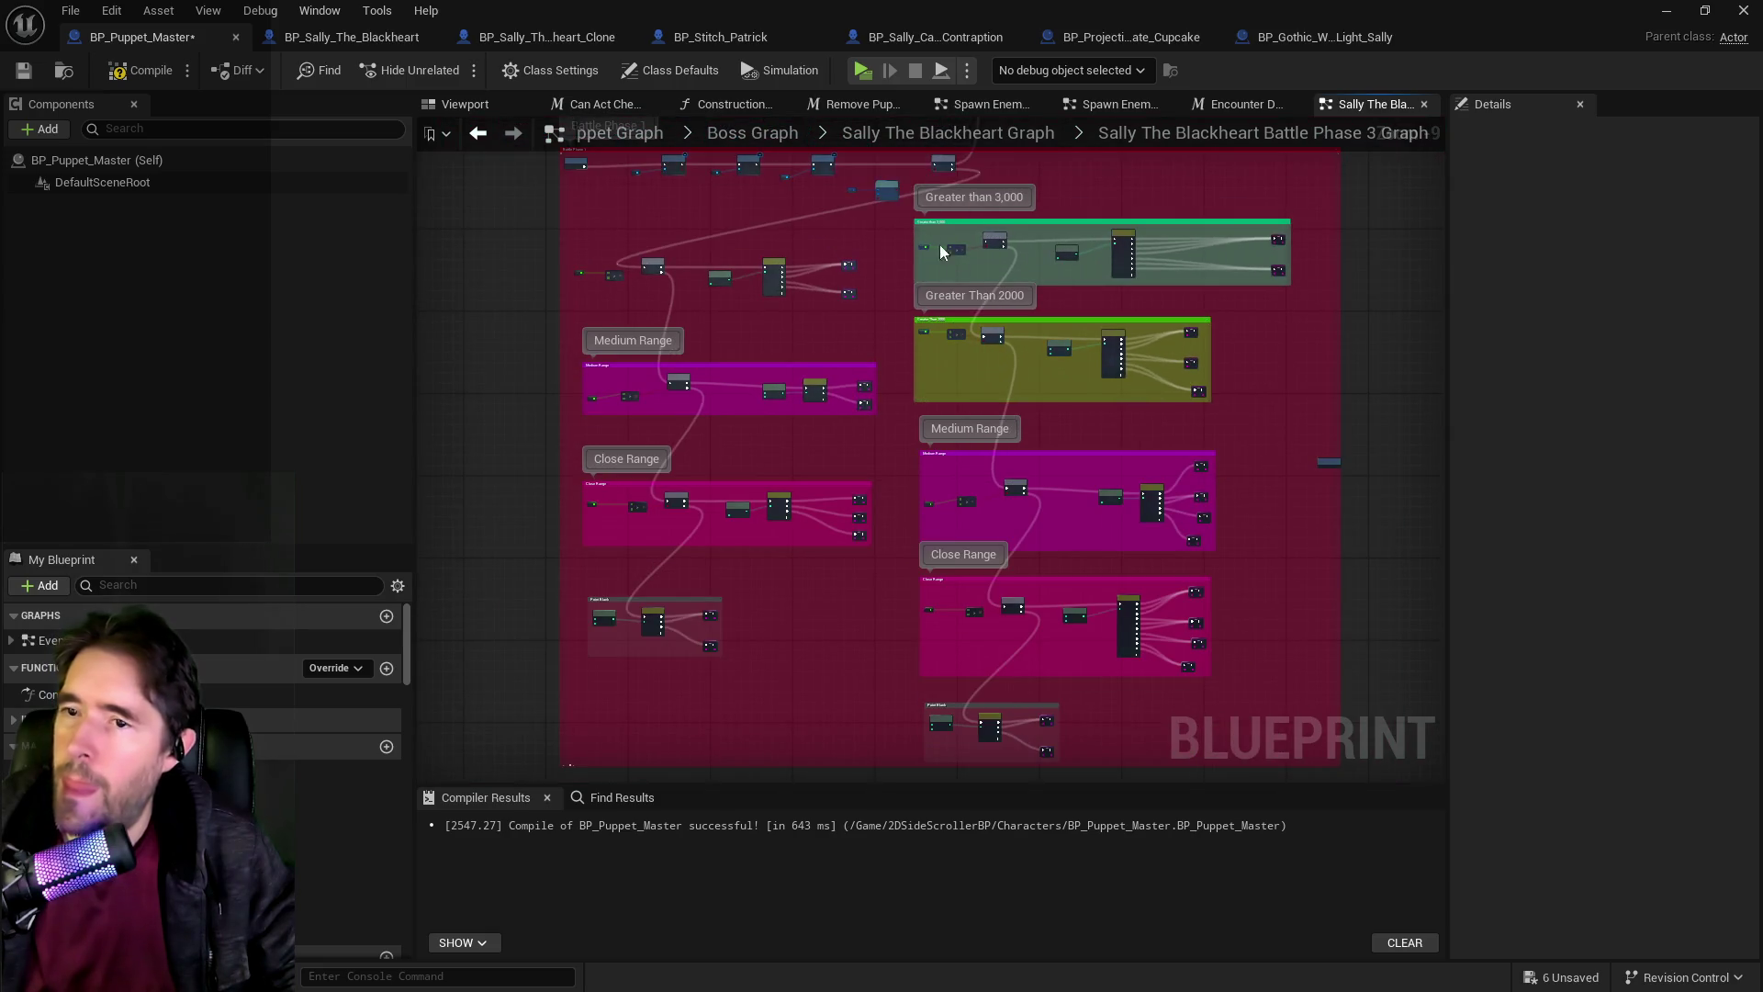
Delete the old right-hand range groups and move the pasted Medium and Close Range groups into place.
drag(895, 213, 1202, 675)
drag(1270, 753, 1282, 665)
key(Delete)
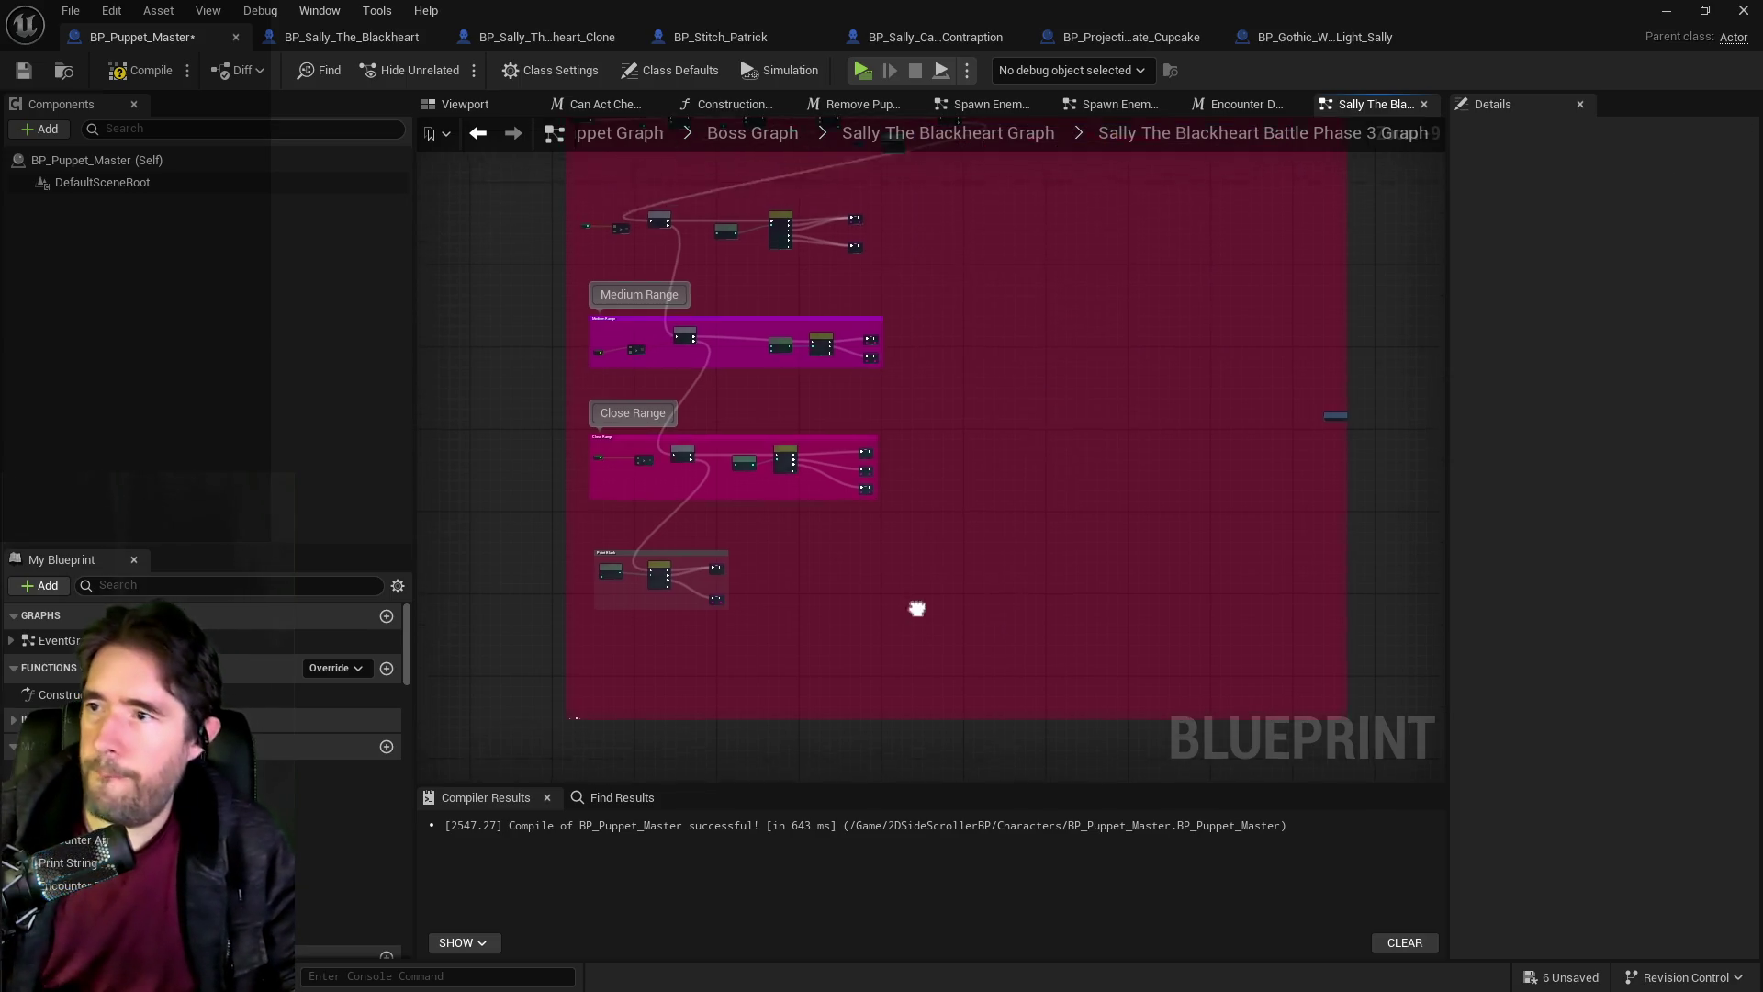
scroll(895, 584, down, 1)
mouse_move(757, 417)
mouse_down()
mouse_move(978, 658)
mouse_move(955, 659)
mouse_up()
mouse_move(869, 557)
mouse_down()
mouse_move(1152, 514)
mouse_move(1233, 471)
mouse_up()
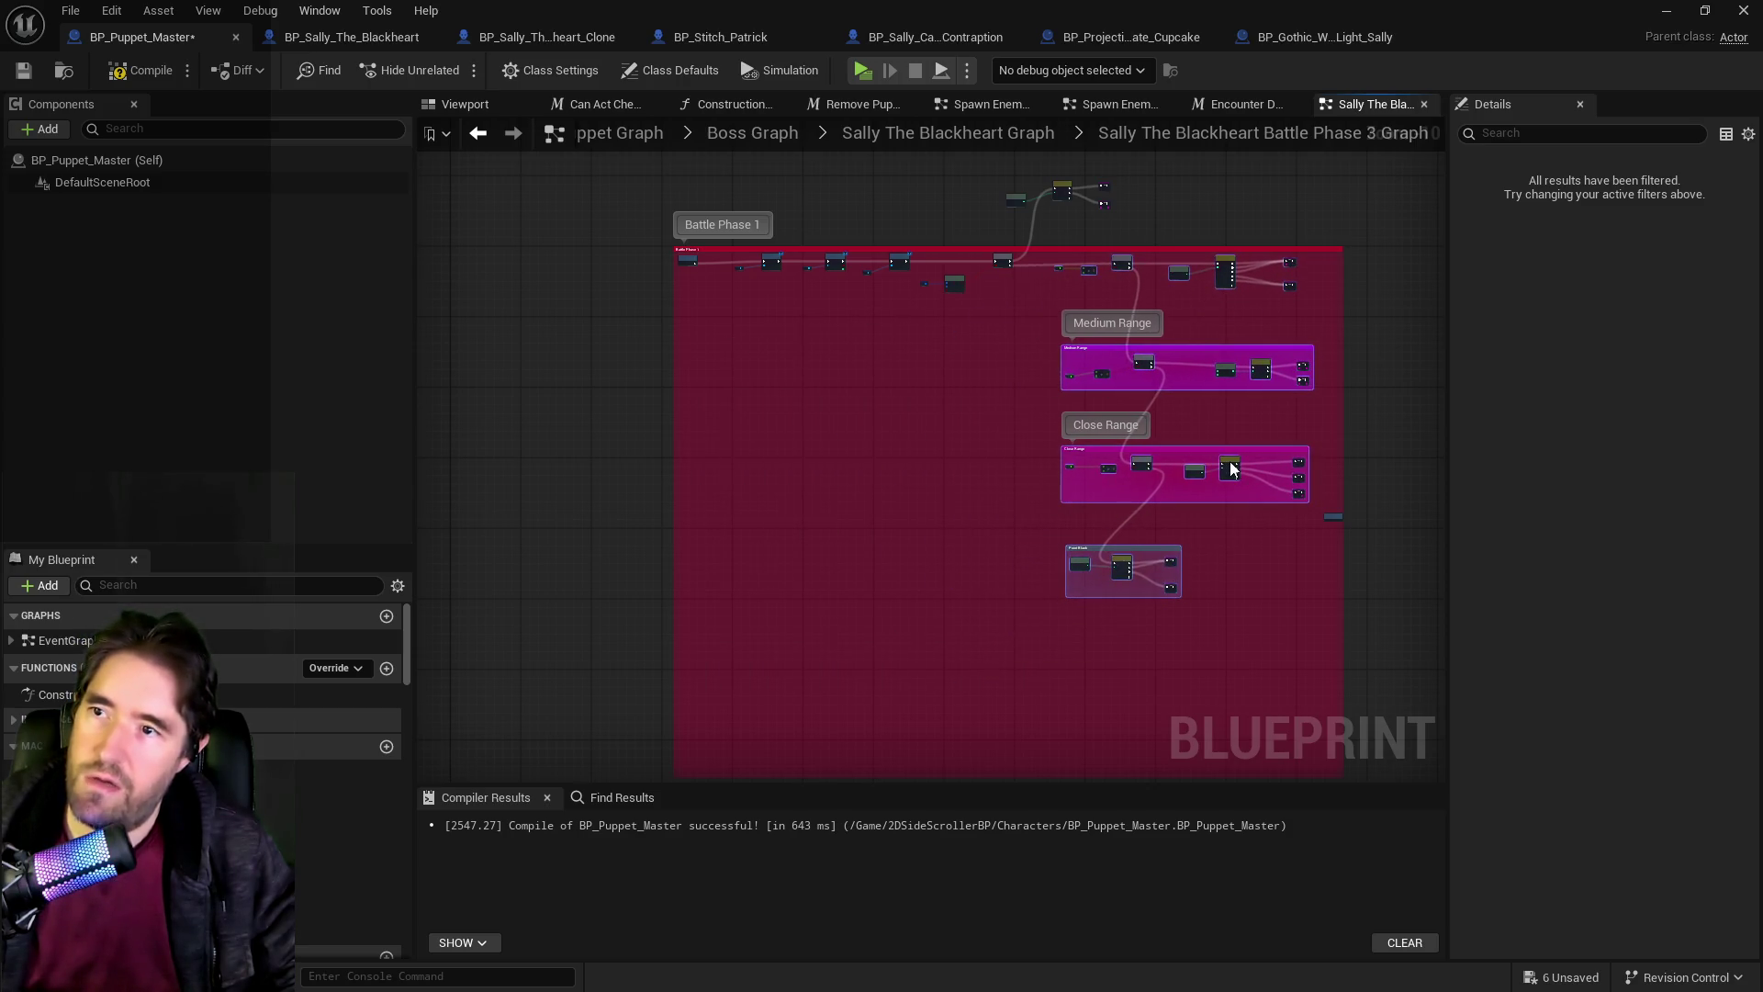
scroll(1068, 538, down, 2)
Select the long-distance branch row of nodes.
mouse_move(759, 239)
mouse_down()
mouse_move(1295, 553)
mouse_move(1292, 611)
mouse_up()
scroll(841, 693, up, 8)
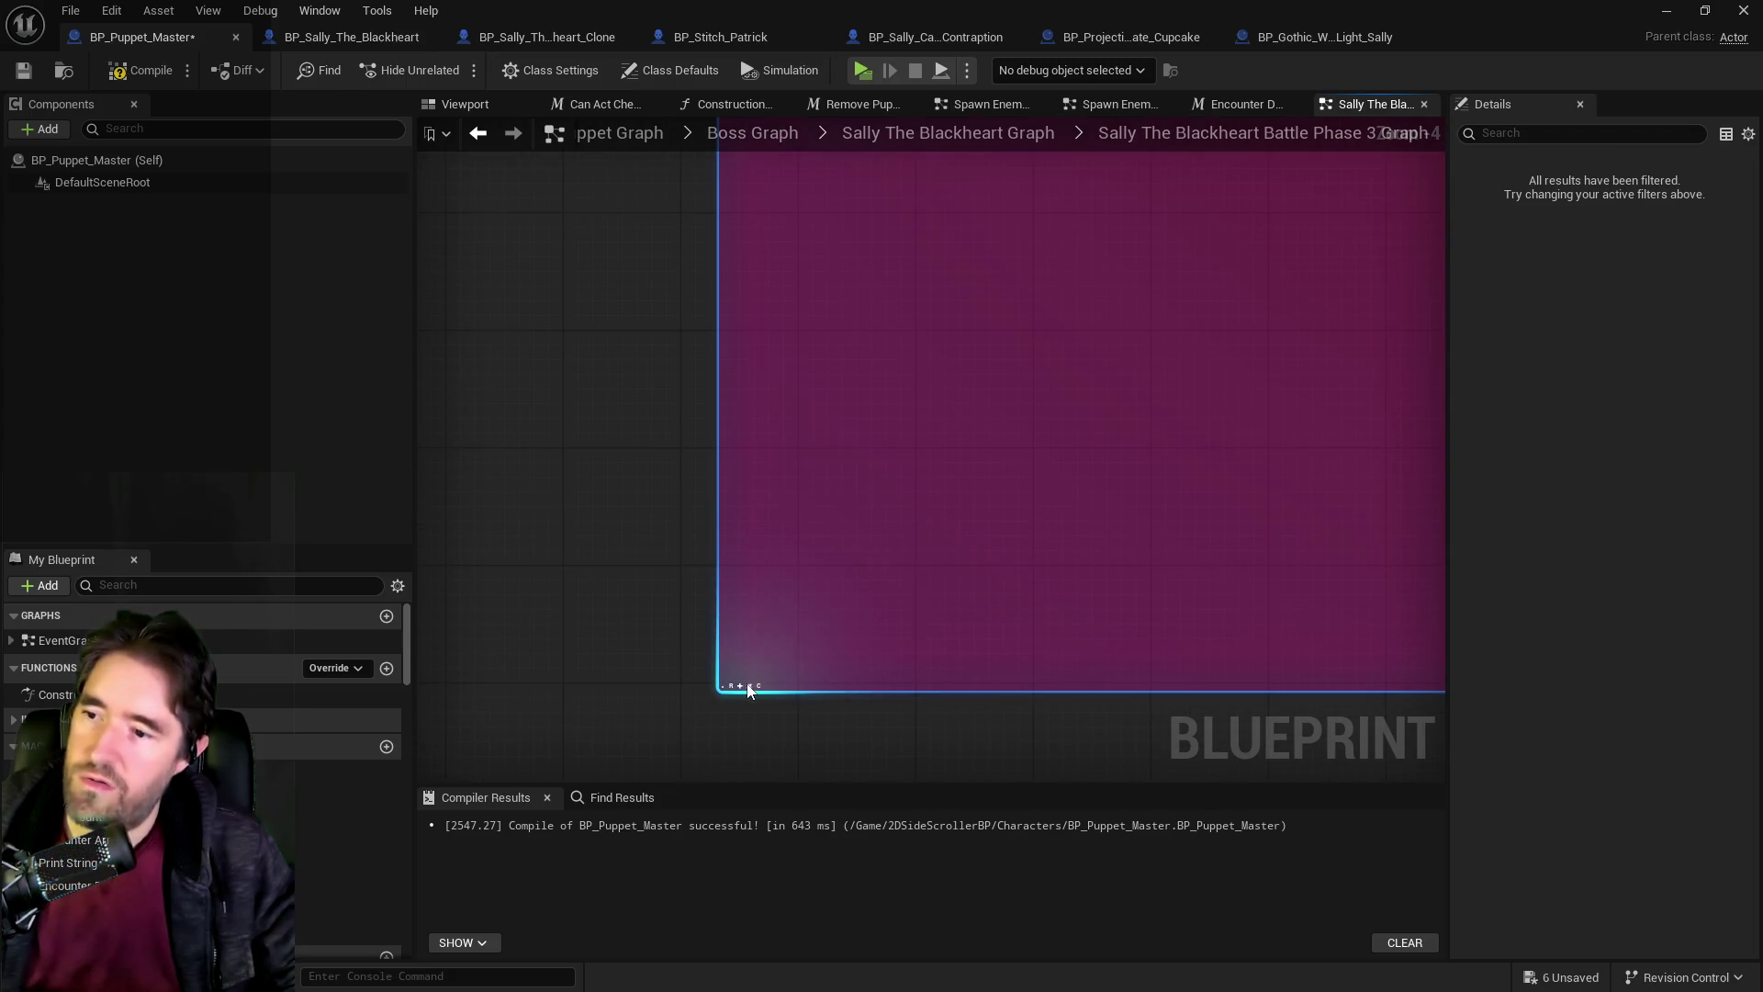
scroll(742, 693, down, 7)
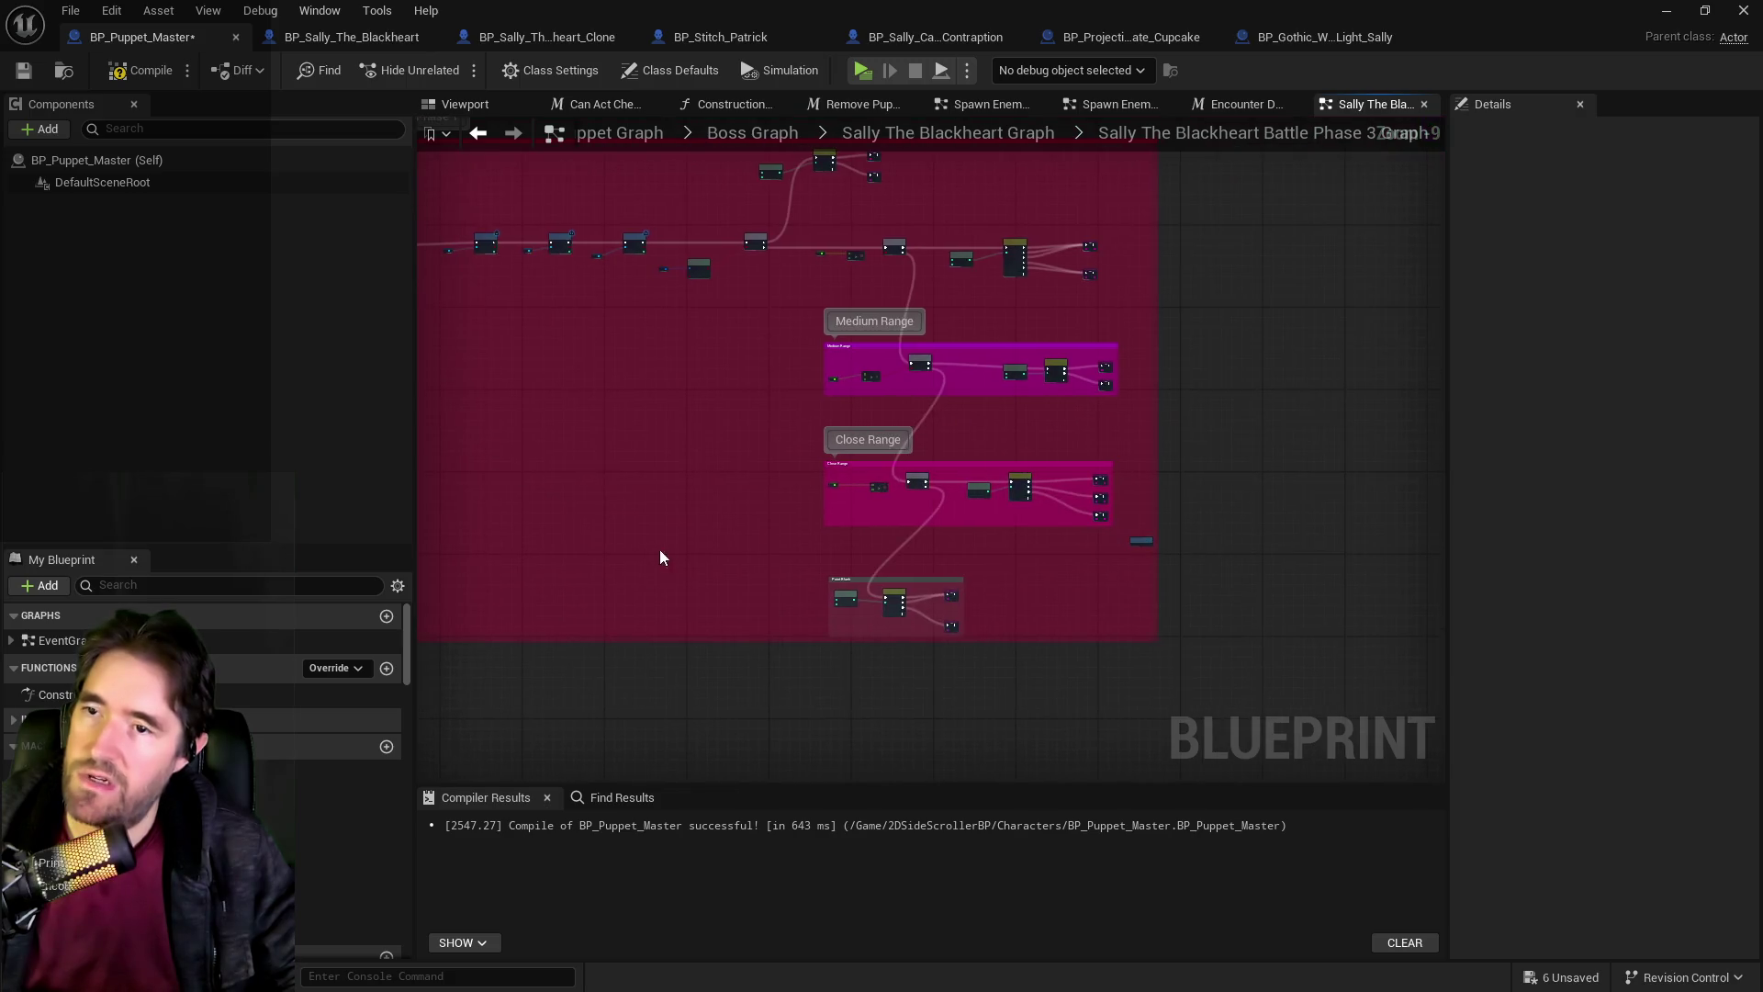
scroll(711, 487, up, 6)
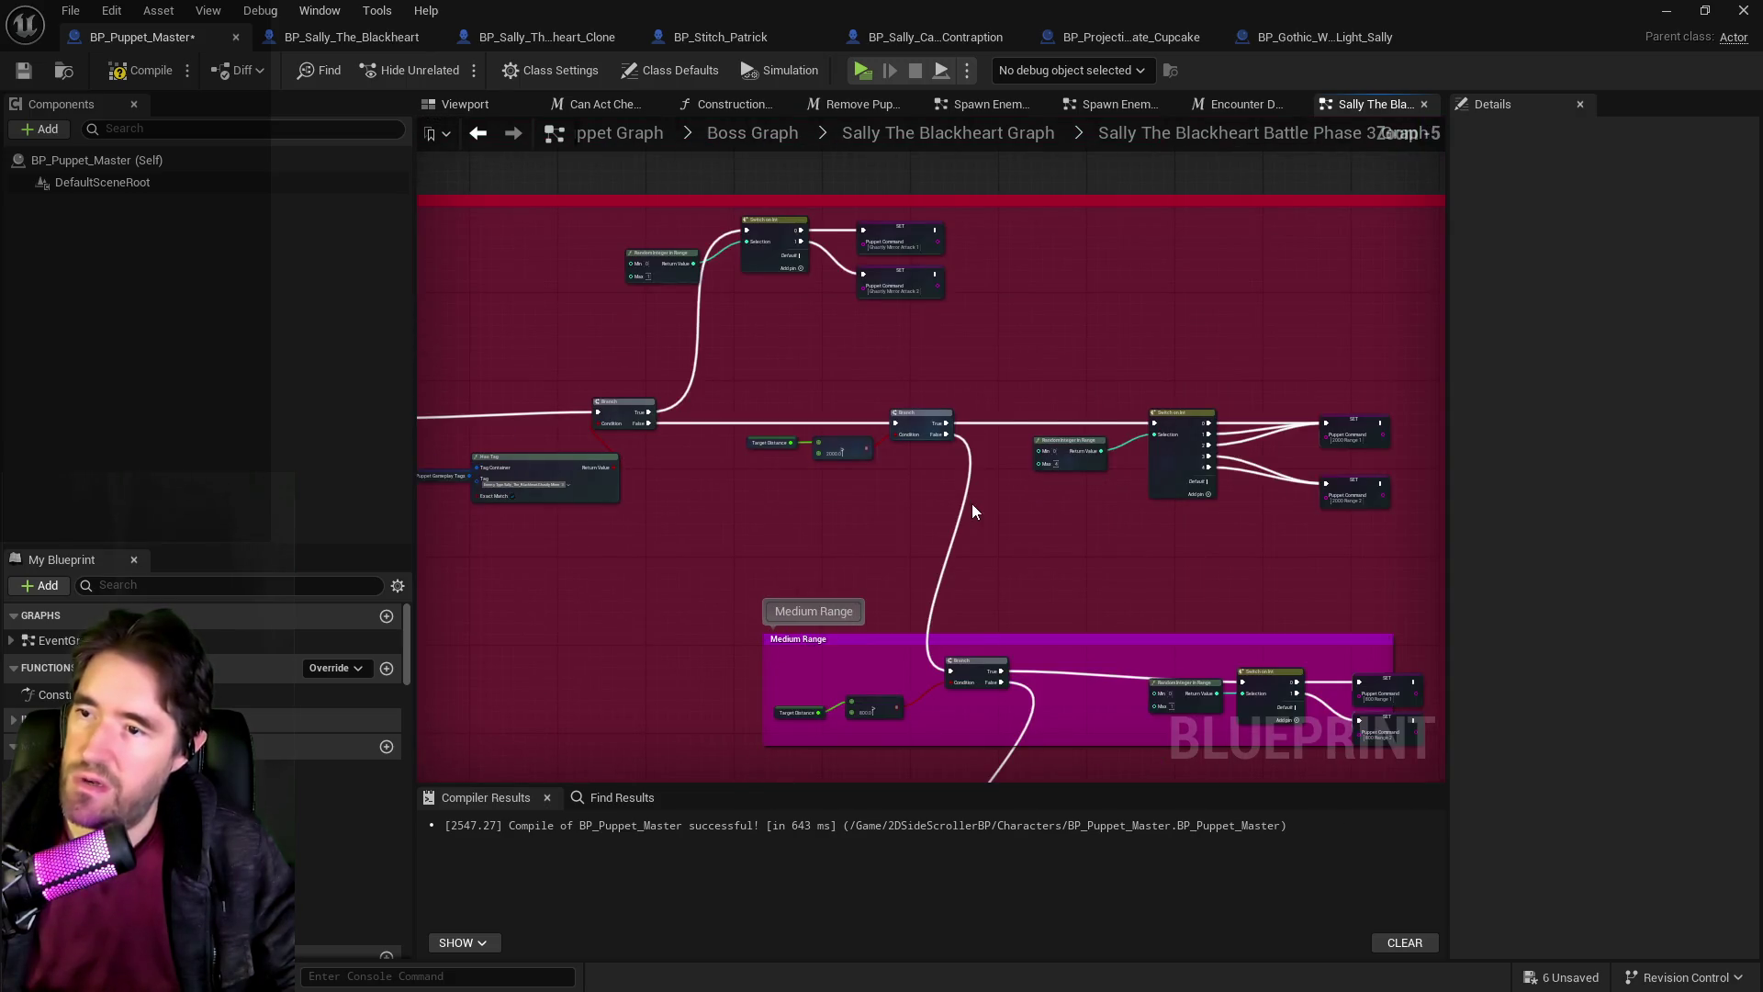
scroll(989, 511, up, 1)
scroll(1002, 516, down, 2)
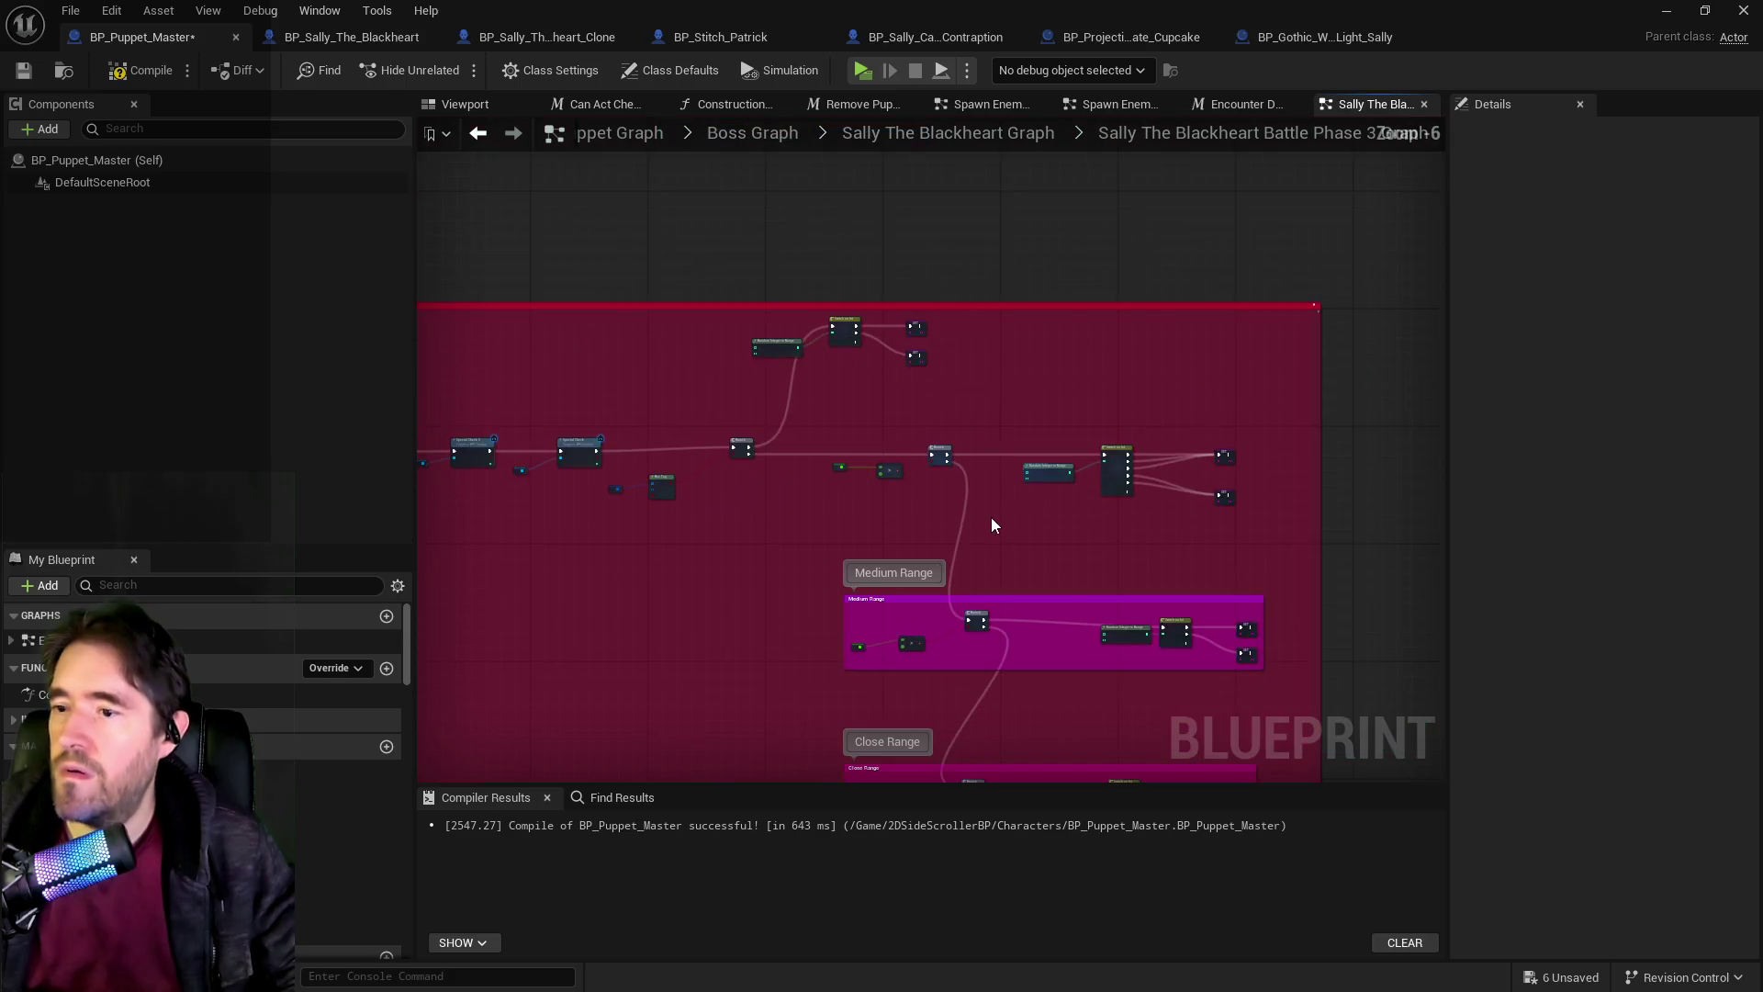
mouse_move(830, 431)
mouse_down()
mouse_move(1216, 554)
mouse_move(1249, 547)
mouse_up()
Add comments titled 'Long Range' and 'Ghastly Mirror' around their node groups.
key(c)
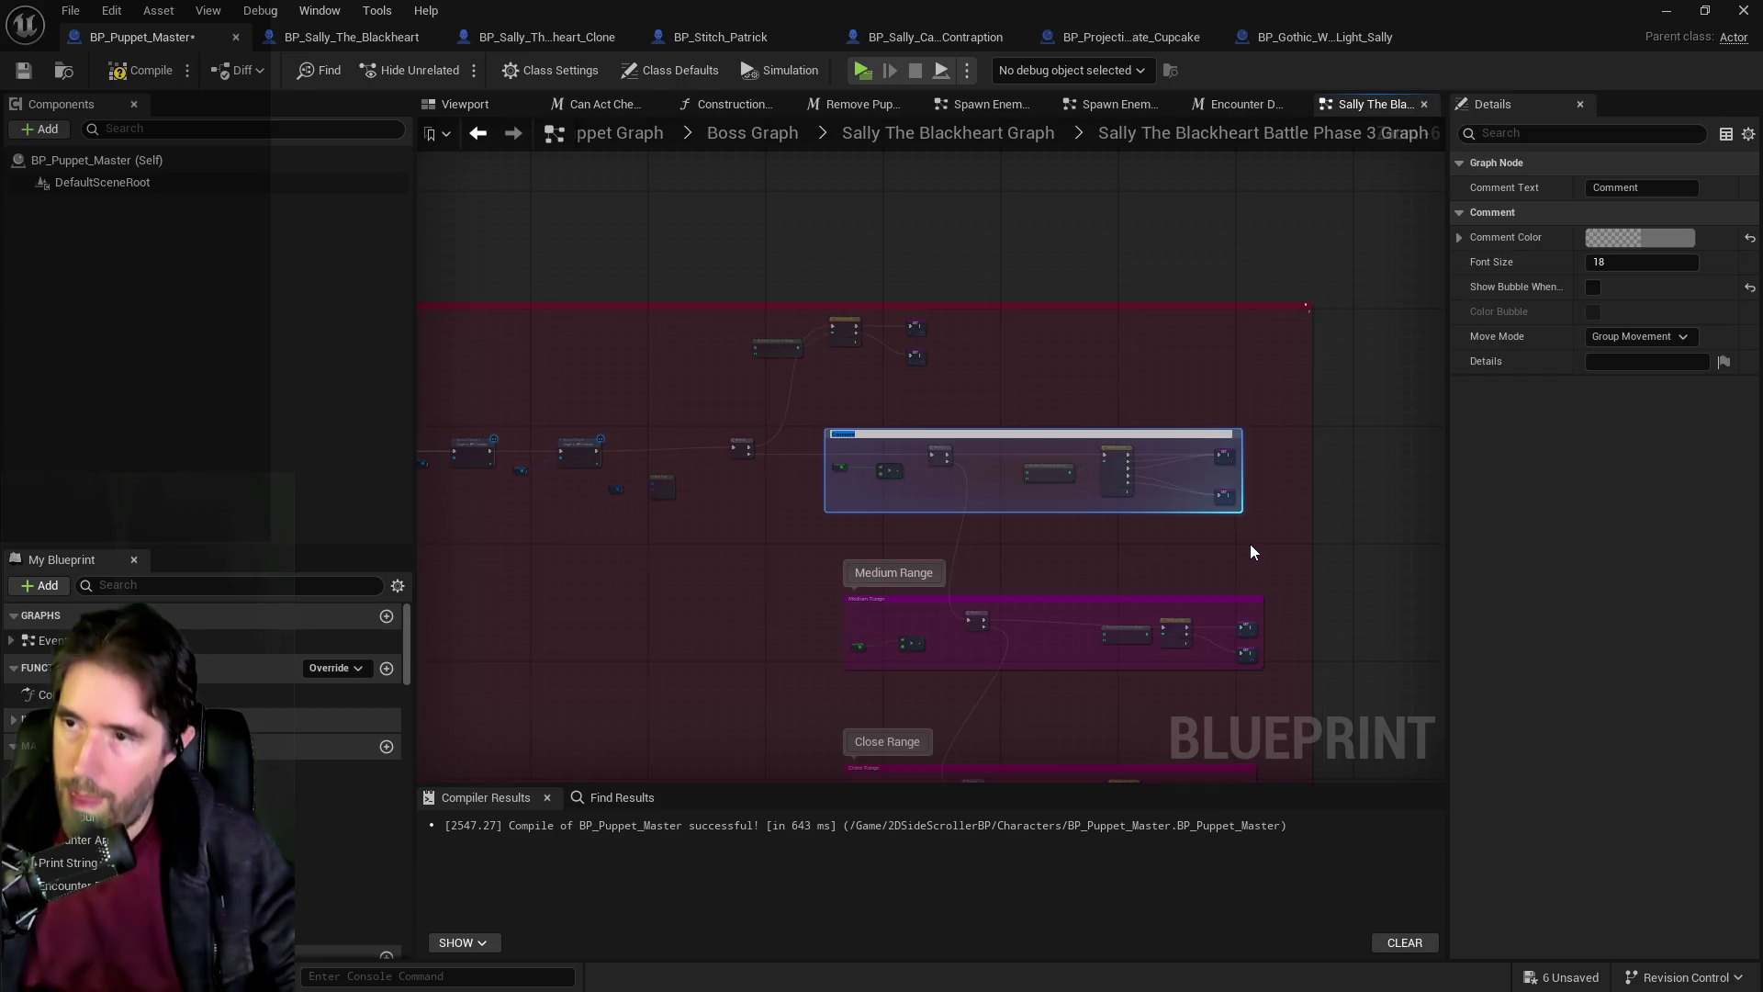
text(Long Range)
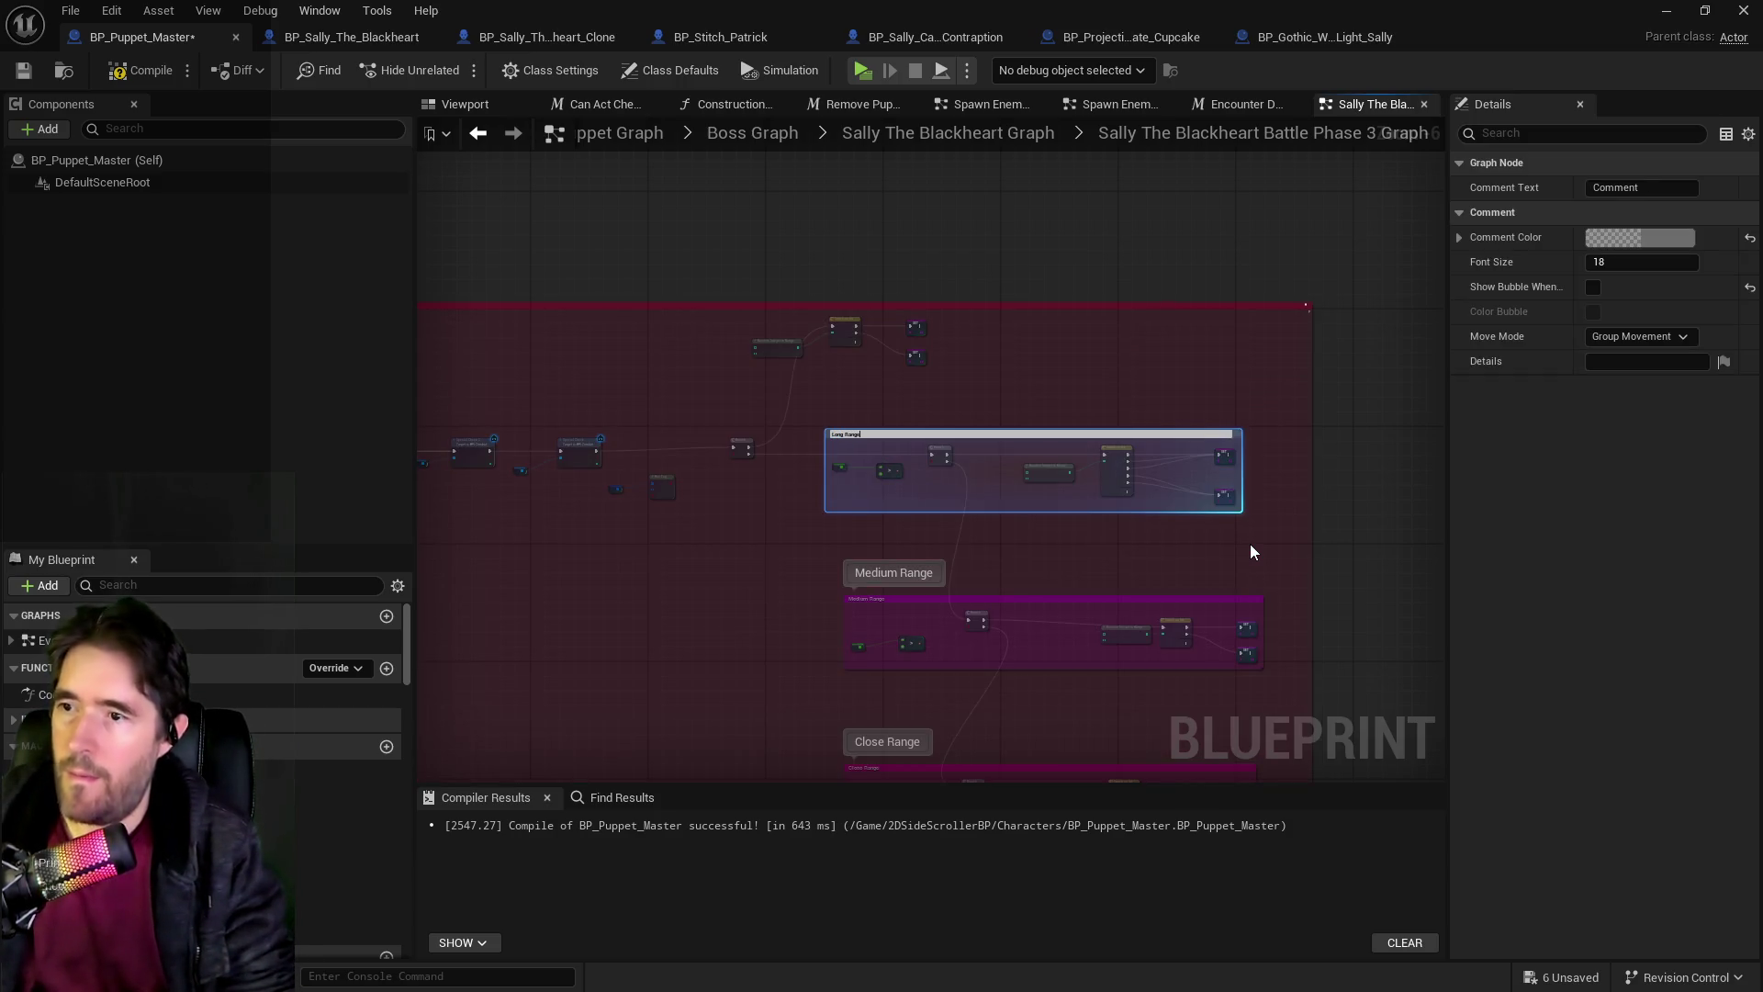
key(Return)
click(786, 378)
scroll(788, 386, up, 5)
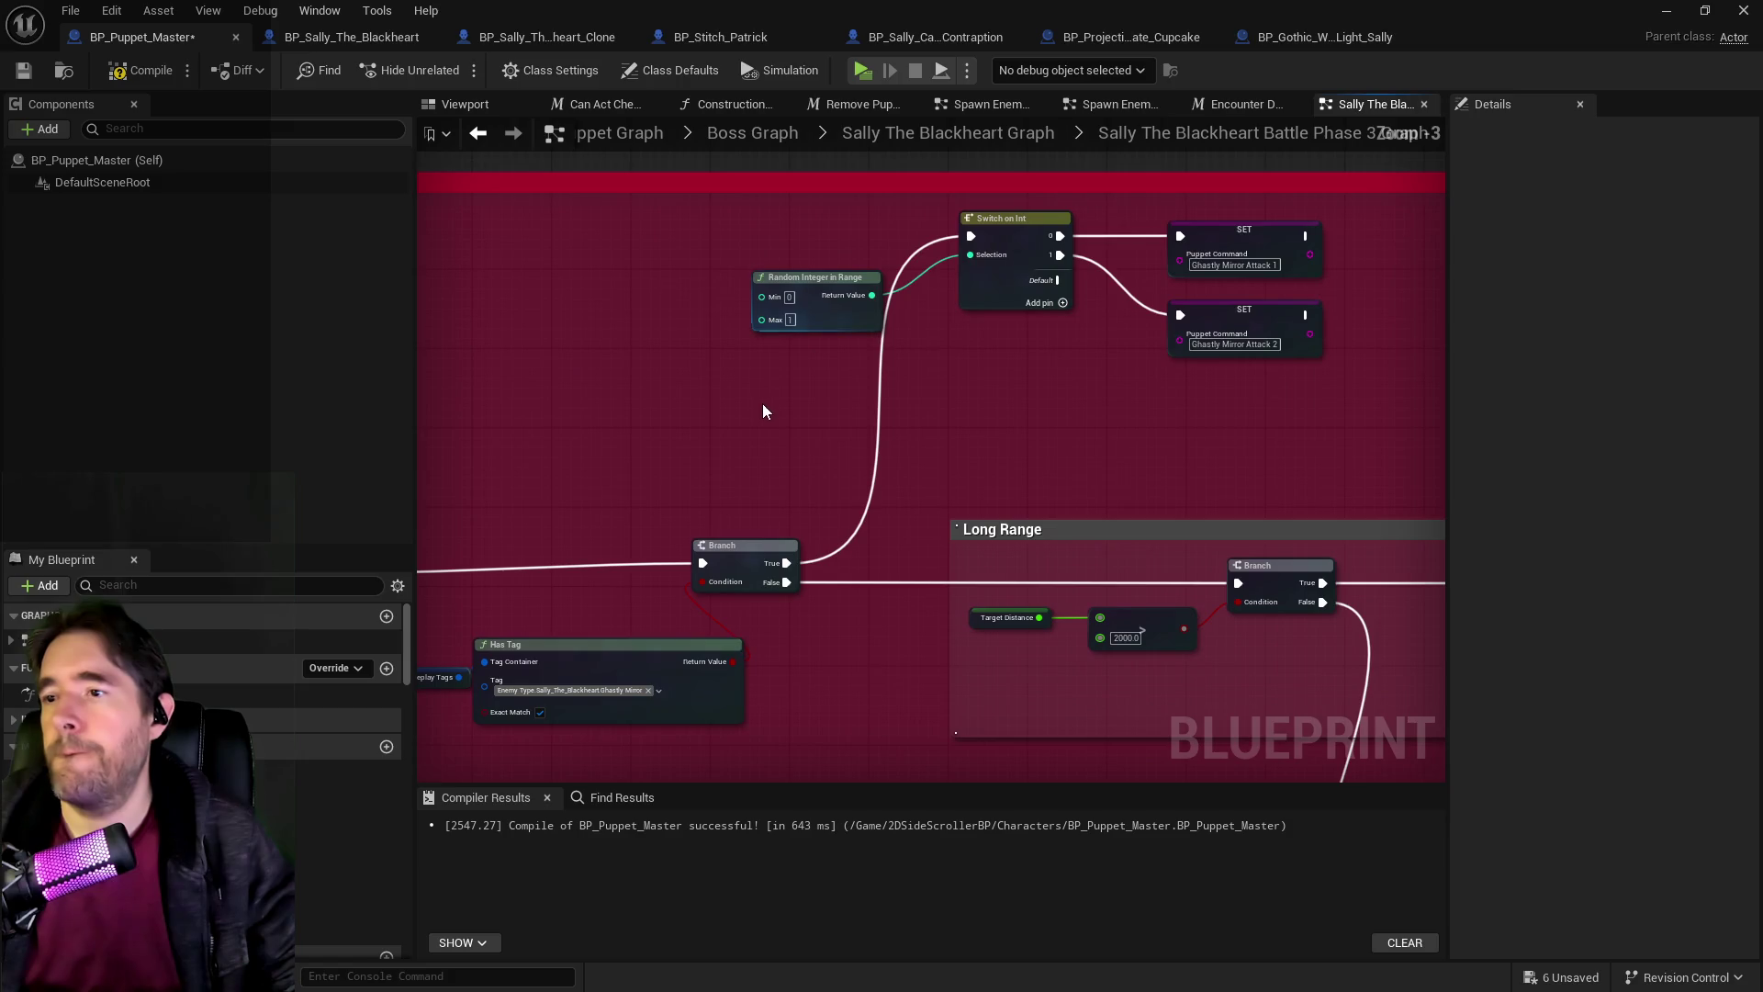
drag(735, 211, 1374, 405)
key(c)
text(Ghastly Mirror)
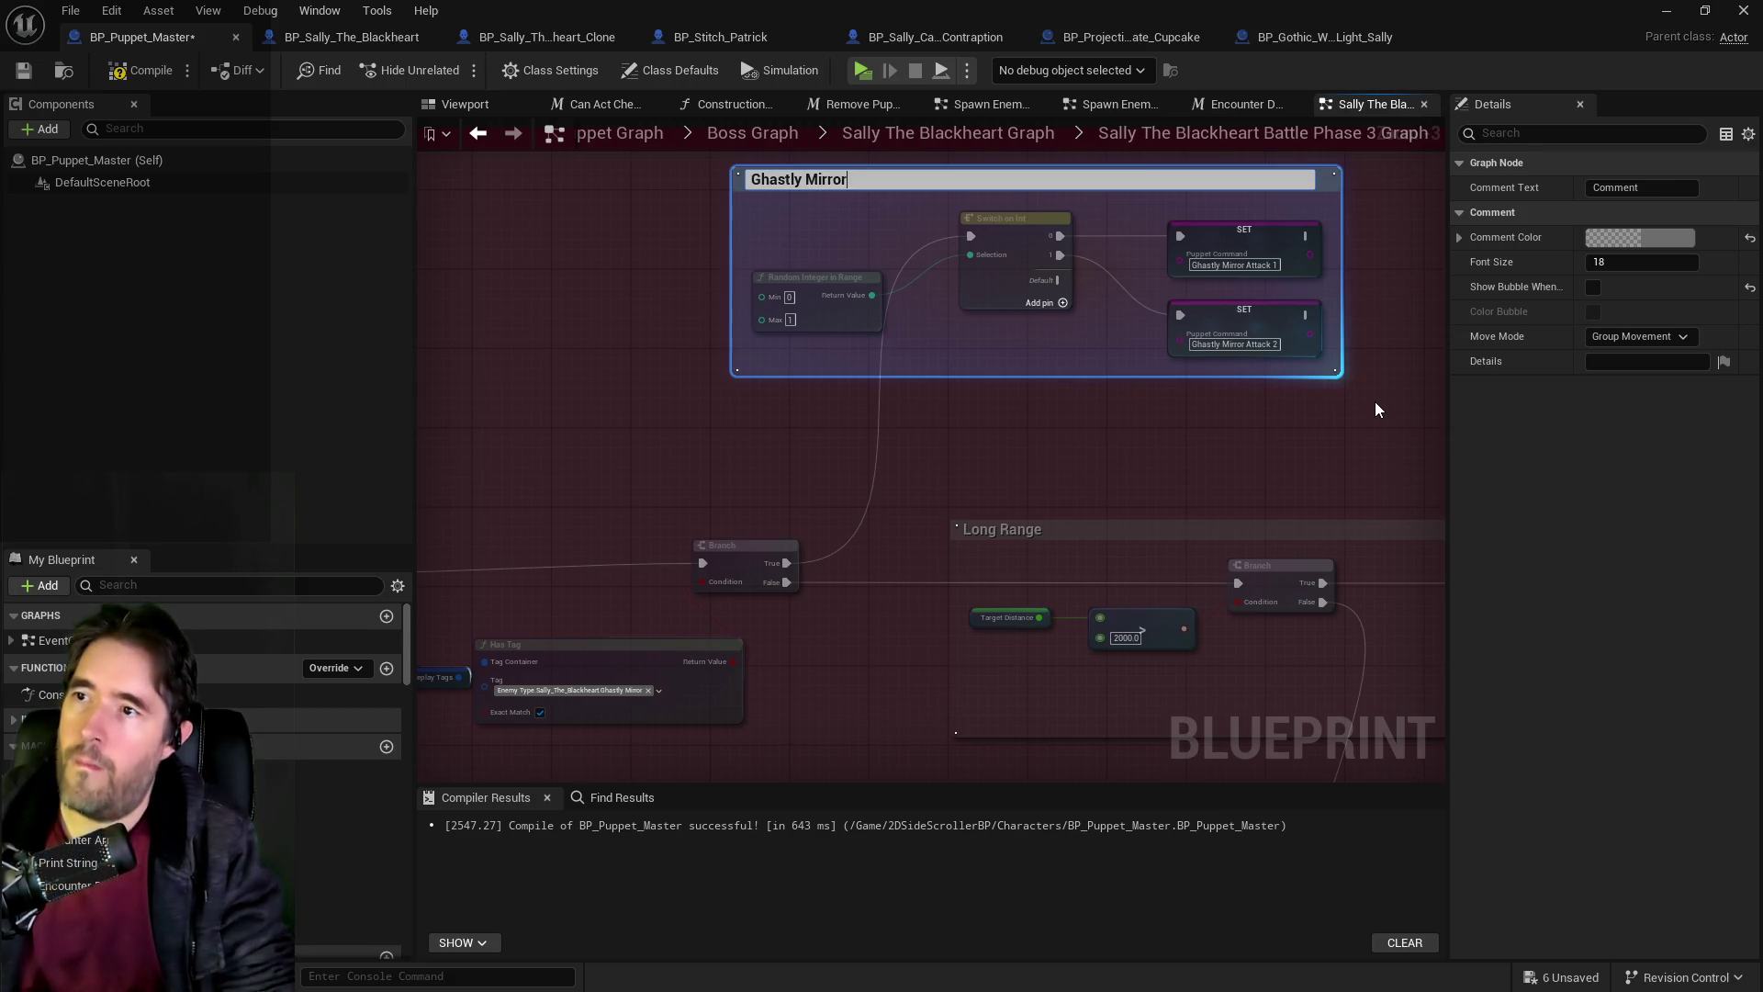
key(Return)
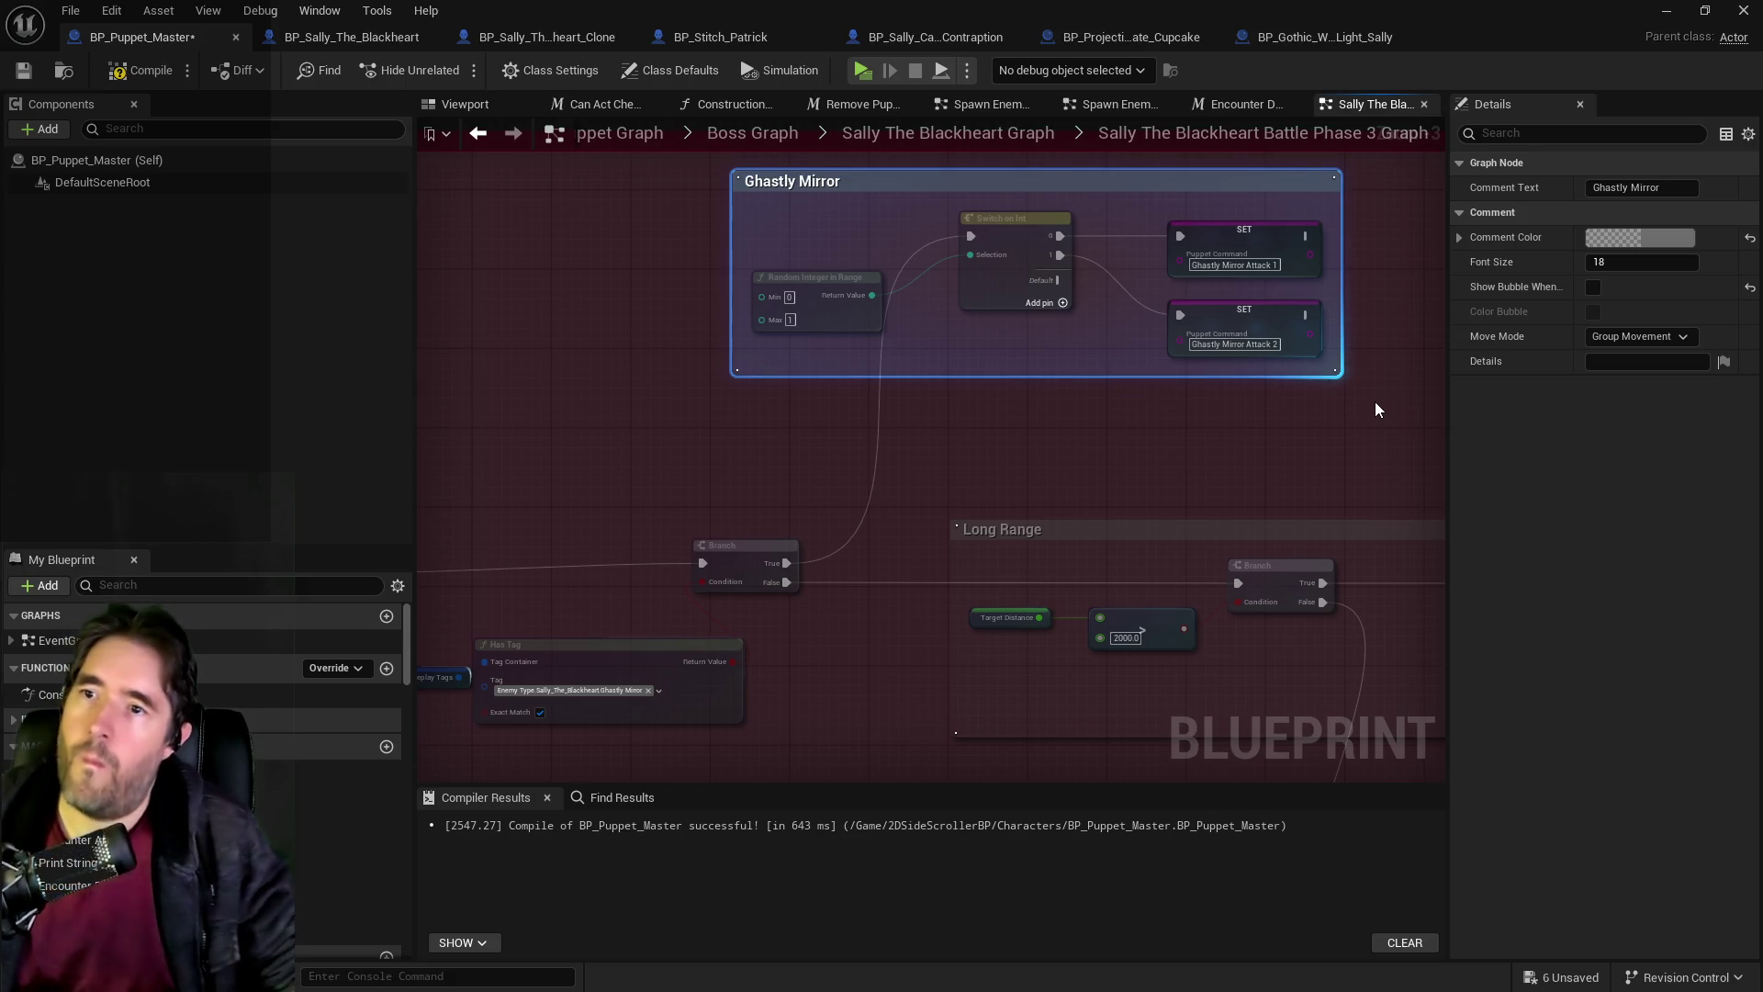
Set the SET nodes' Puppet Command values to 'Attack' and 'Projectile'.
click(1230, 271)
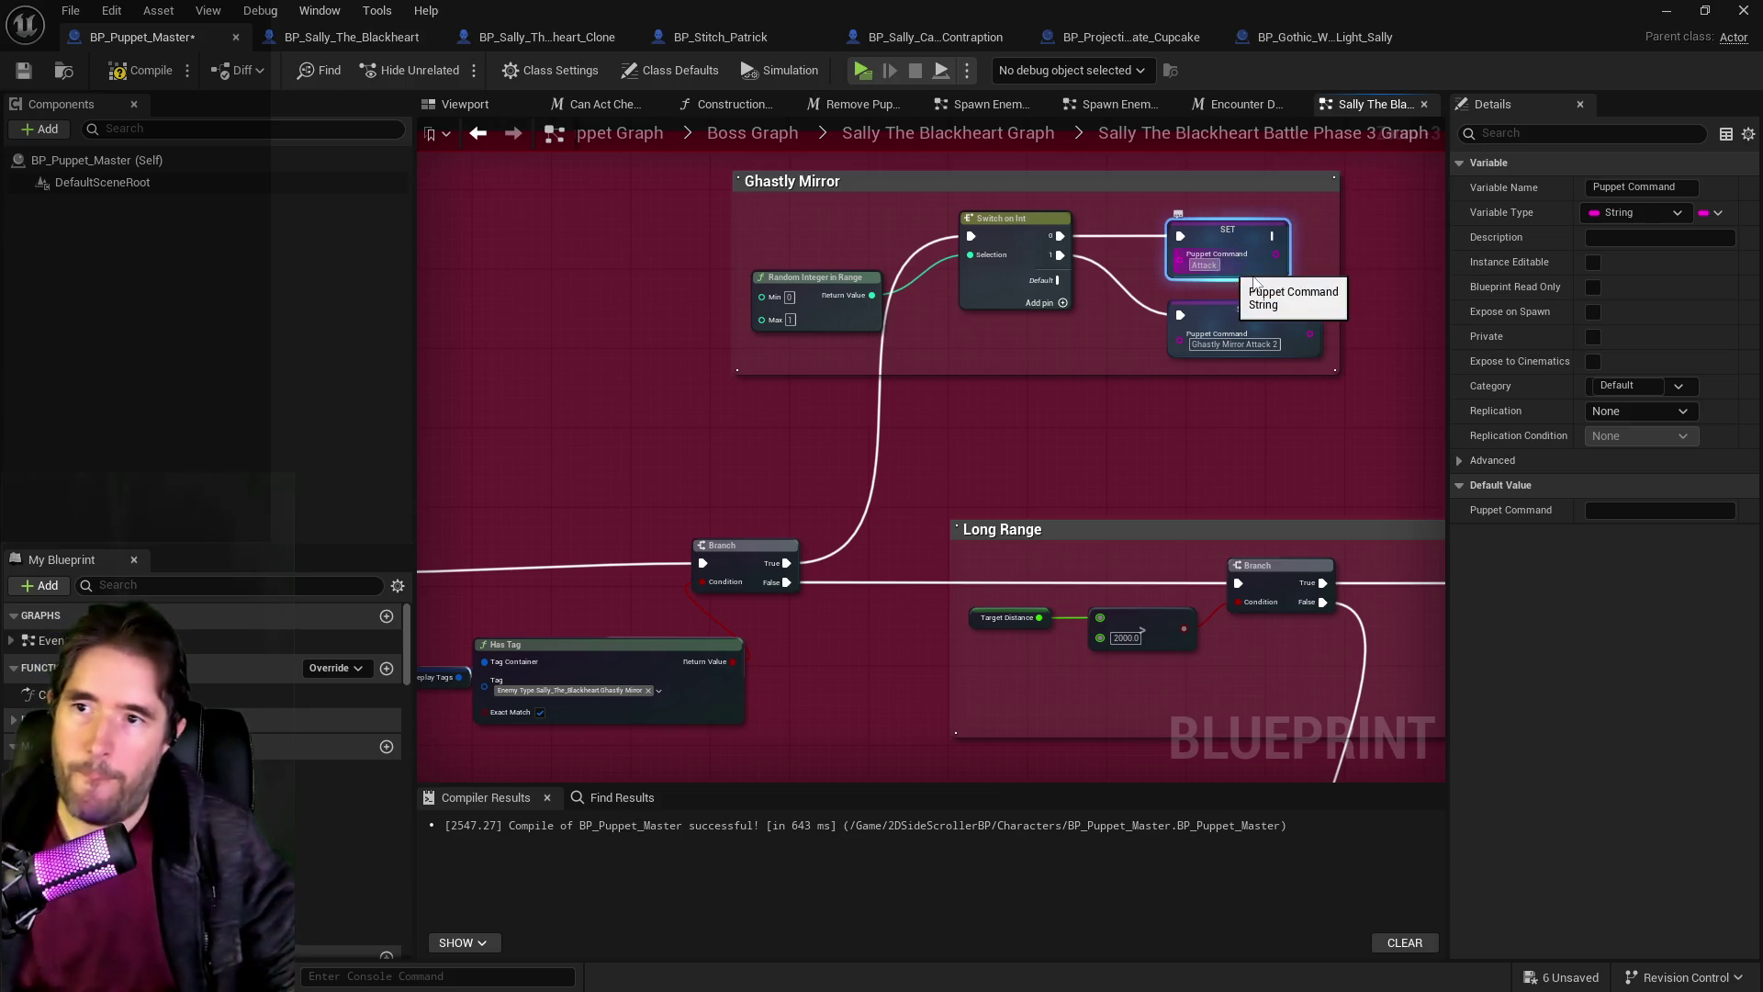
text(Attack)
click(1248, 344)
text(Projectile)
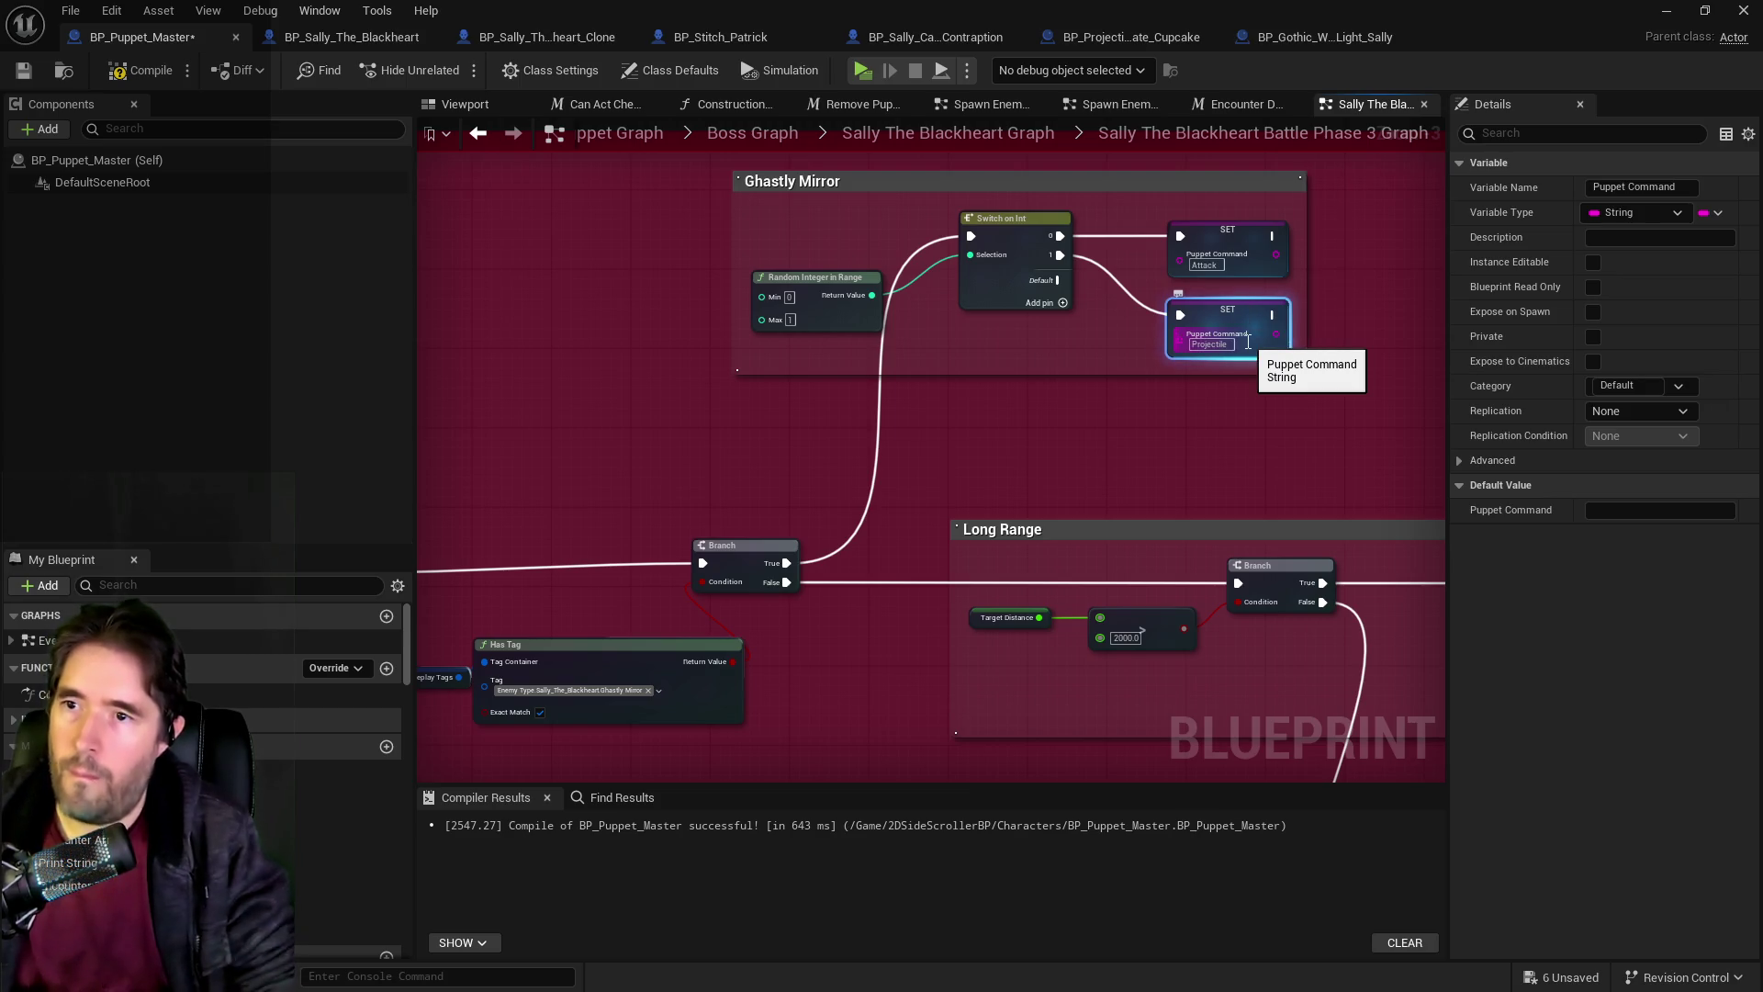
click(857, 439)
scroll(857, 439, down, 6)
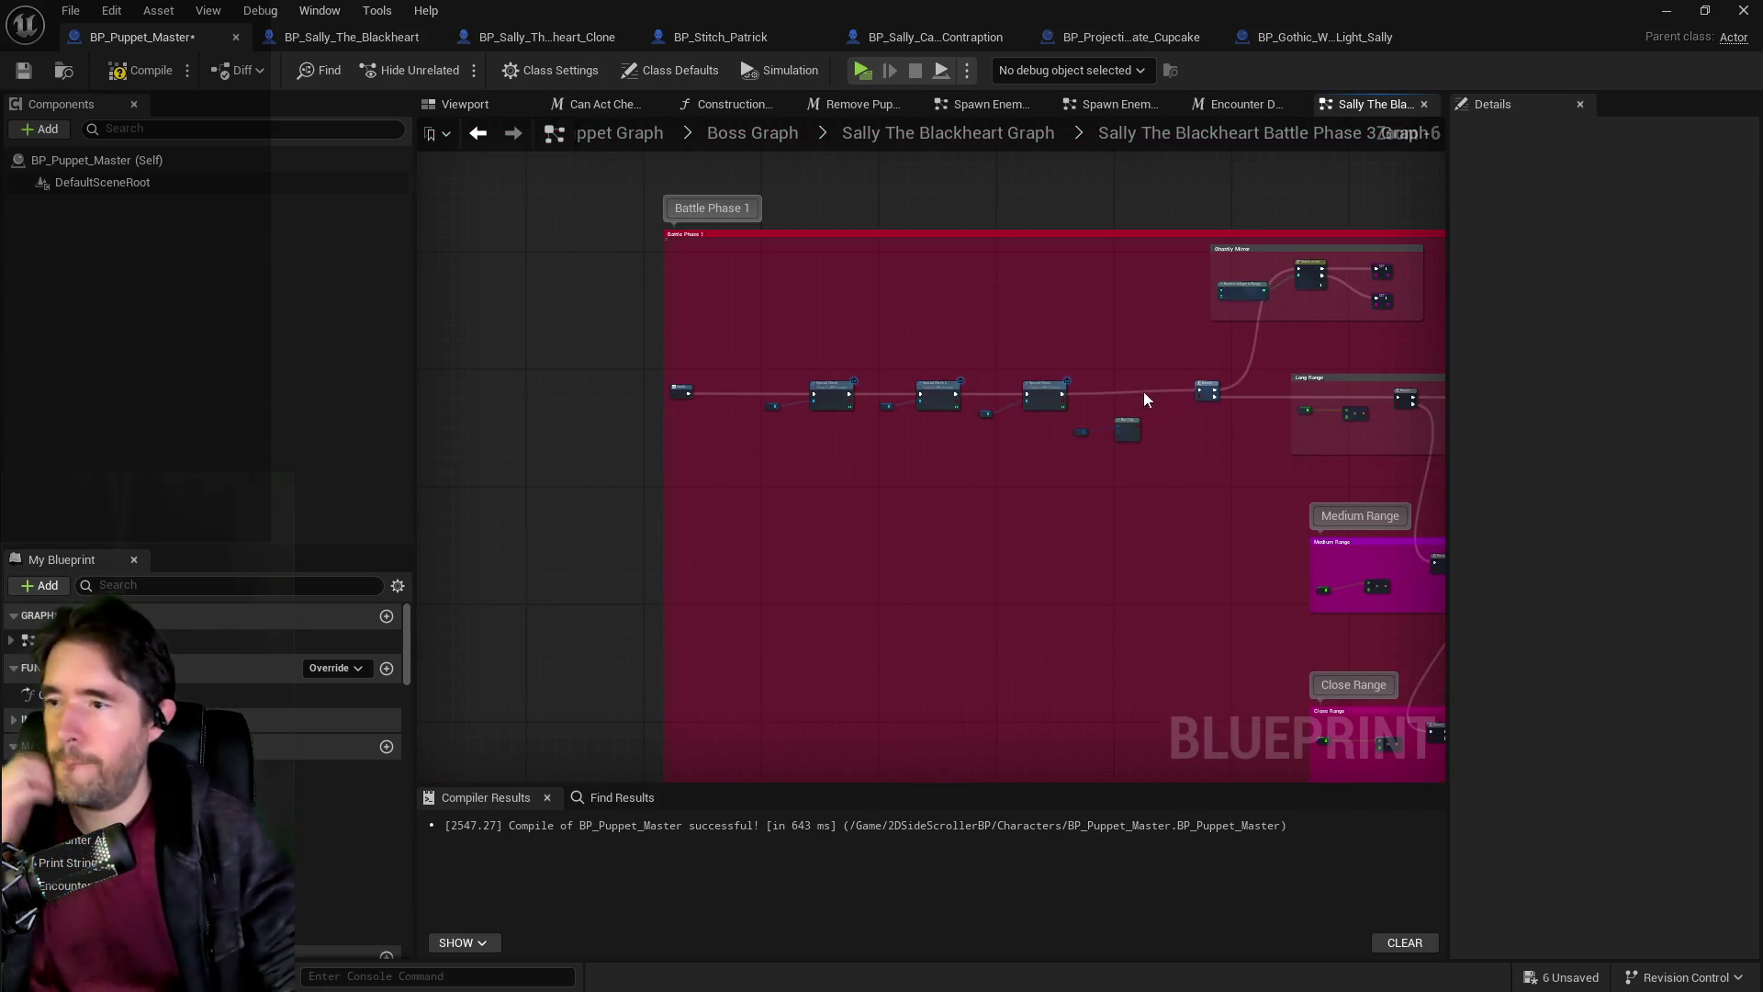
Rename the comment wrapping the whole graph to 'Battle Phase 3'.
mouse_move(764, 219)
mouse_down()
mouse_move(661, 232)
mouse_move(976, 260)
mouse_move(825, 271)
mouse_up()
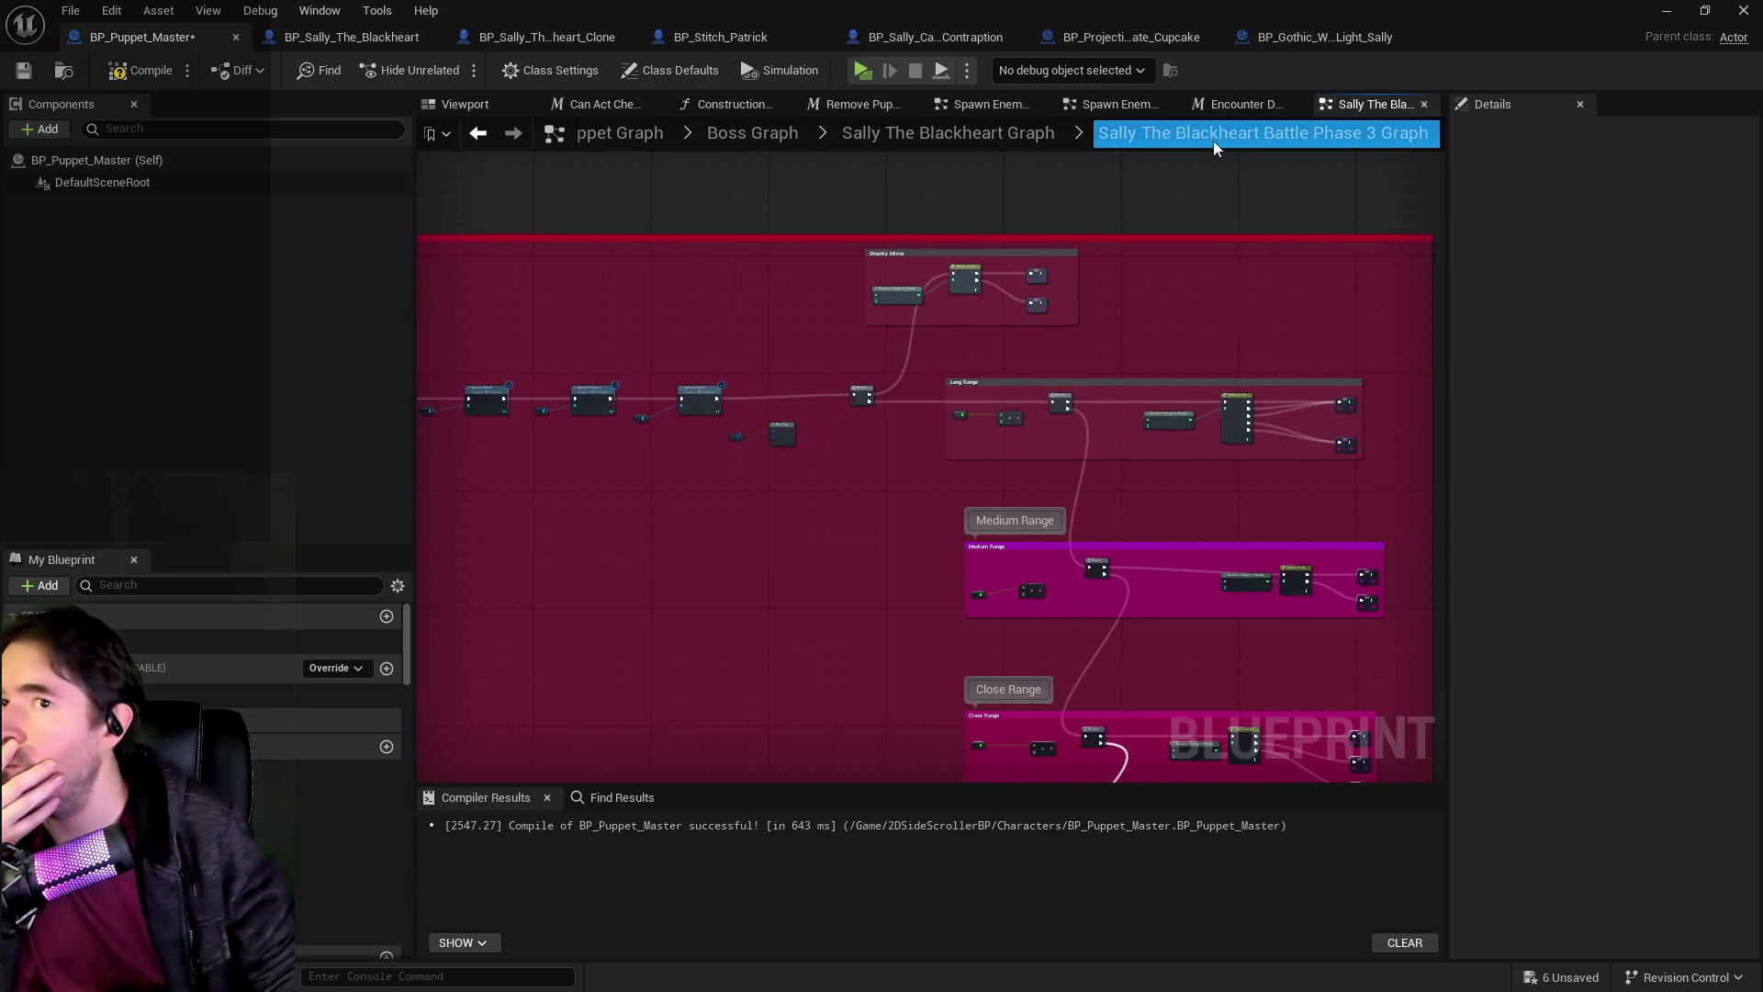
scroll(1080, 244, up, 3)
scroll(1018, 324, up, 2)
drag(1018, 324, 1083, 499)
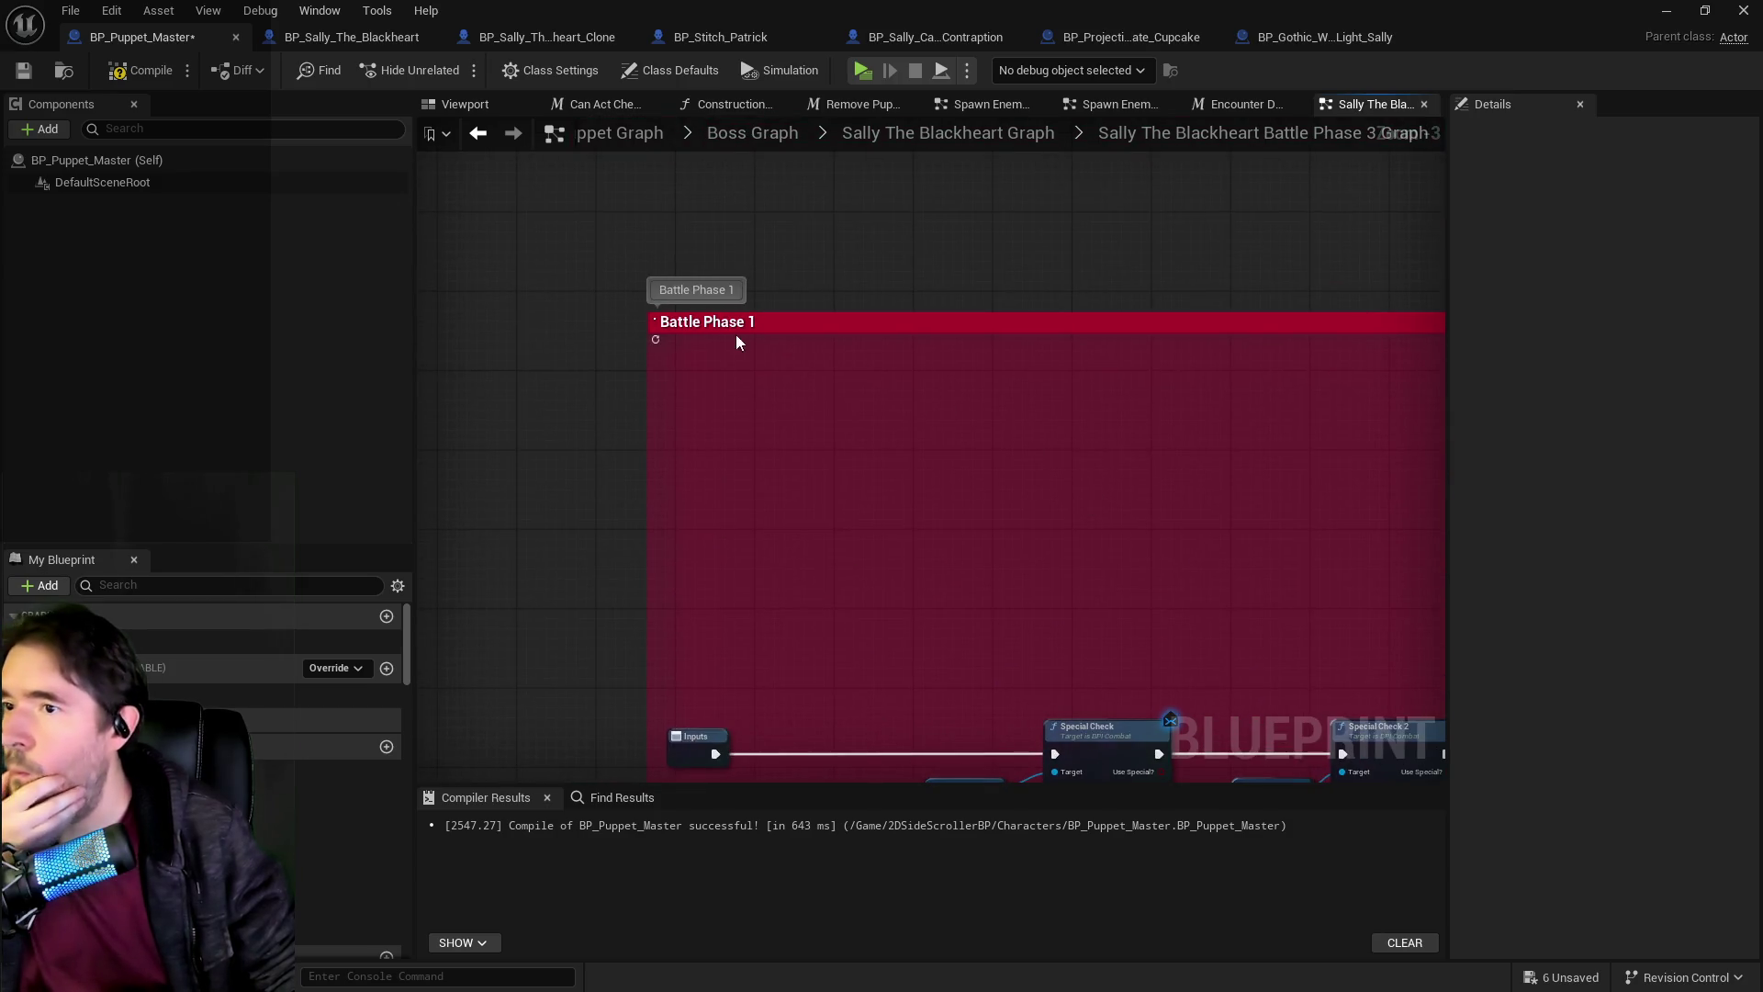
click(736, 343)
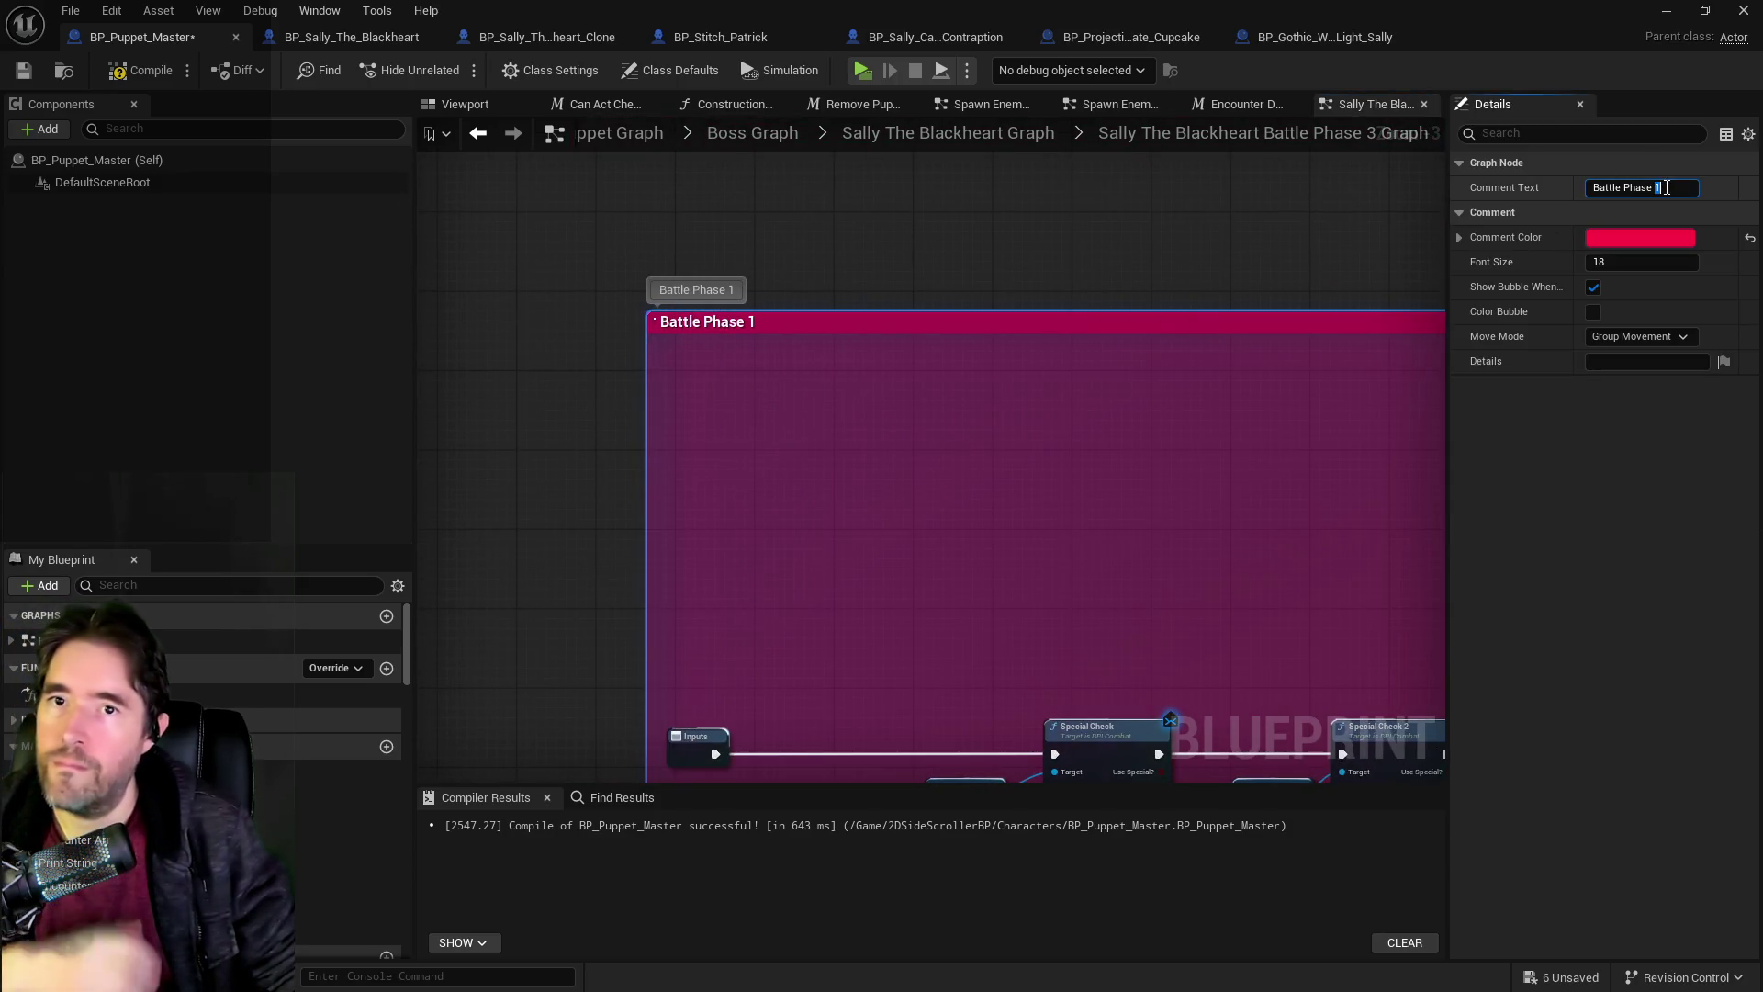
text(3)
click(1208, 456)
Frame the Battle Phase 3 comment and save the BP_Puppet_Master blueprint.
scroll(1123, 603, down, 3)
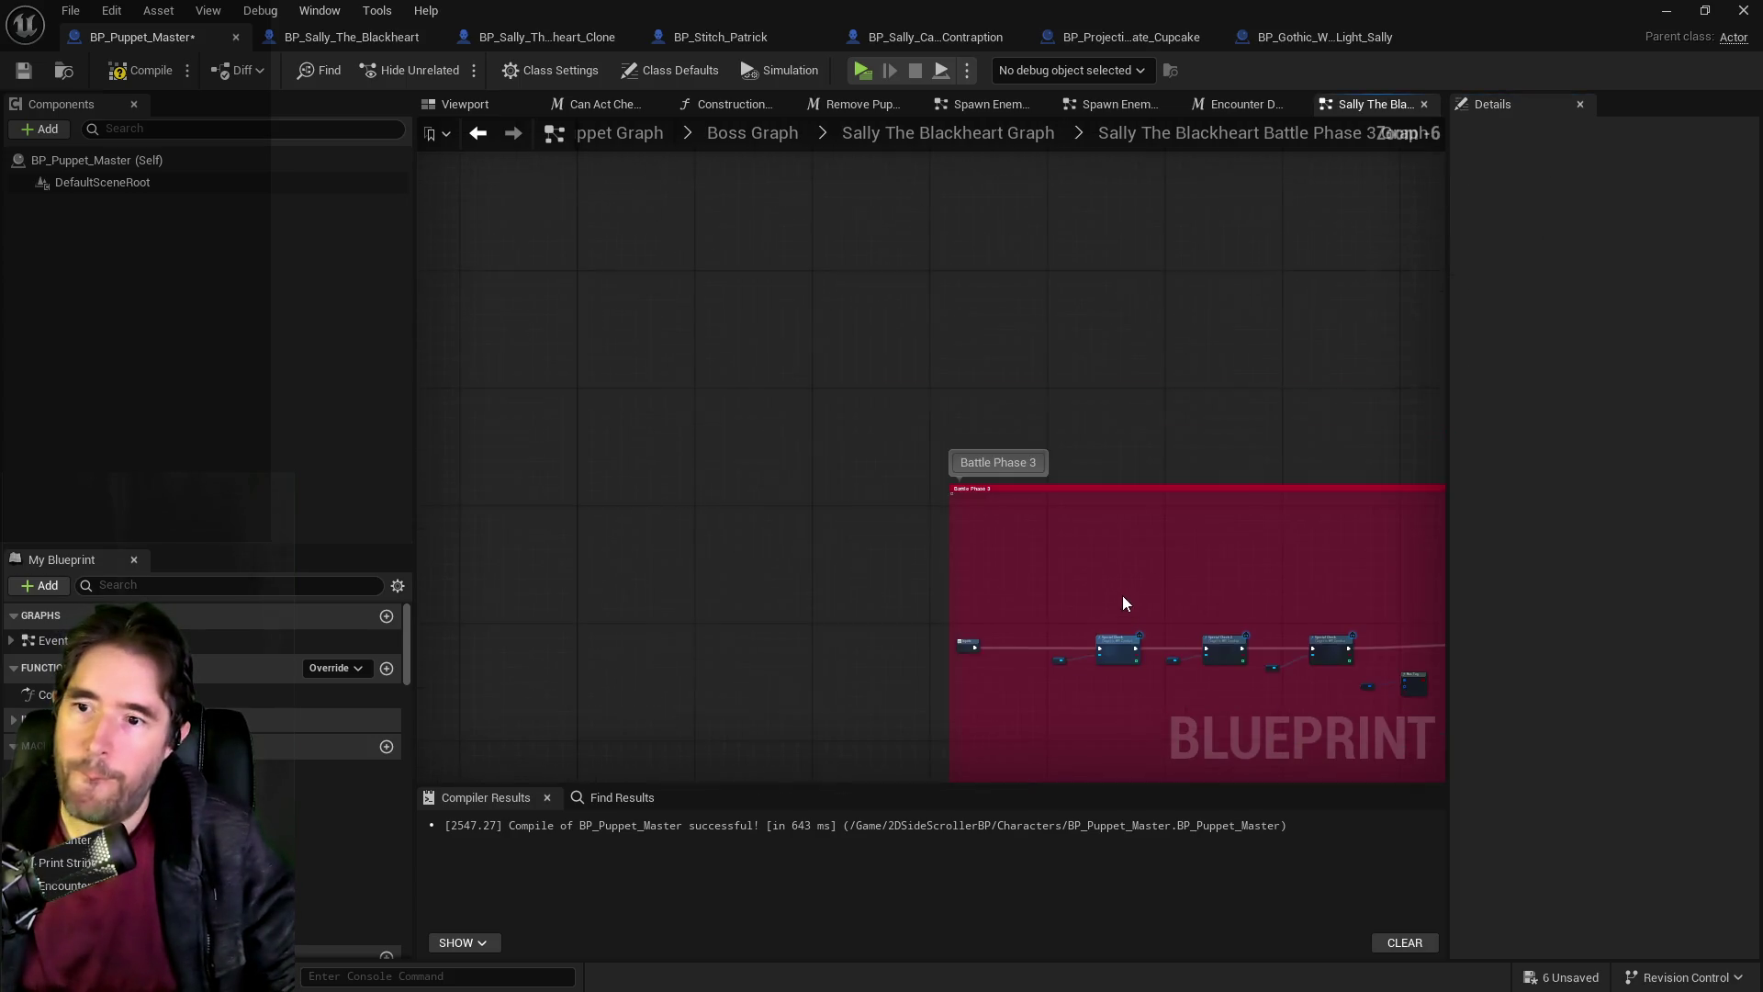
drag(1122, 603, 749, 364)
scroll(810, 439, up, 4)
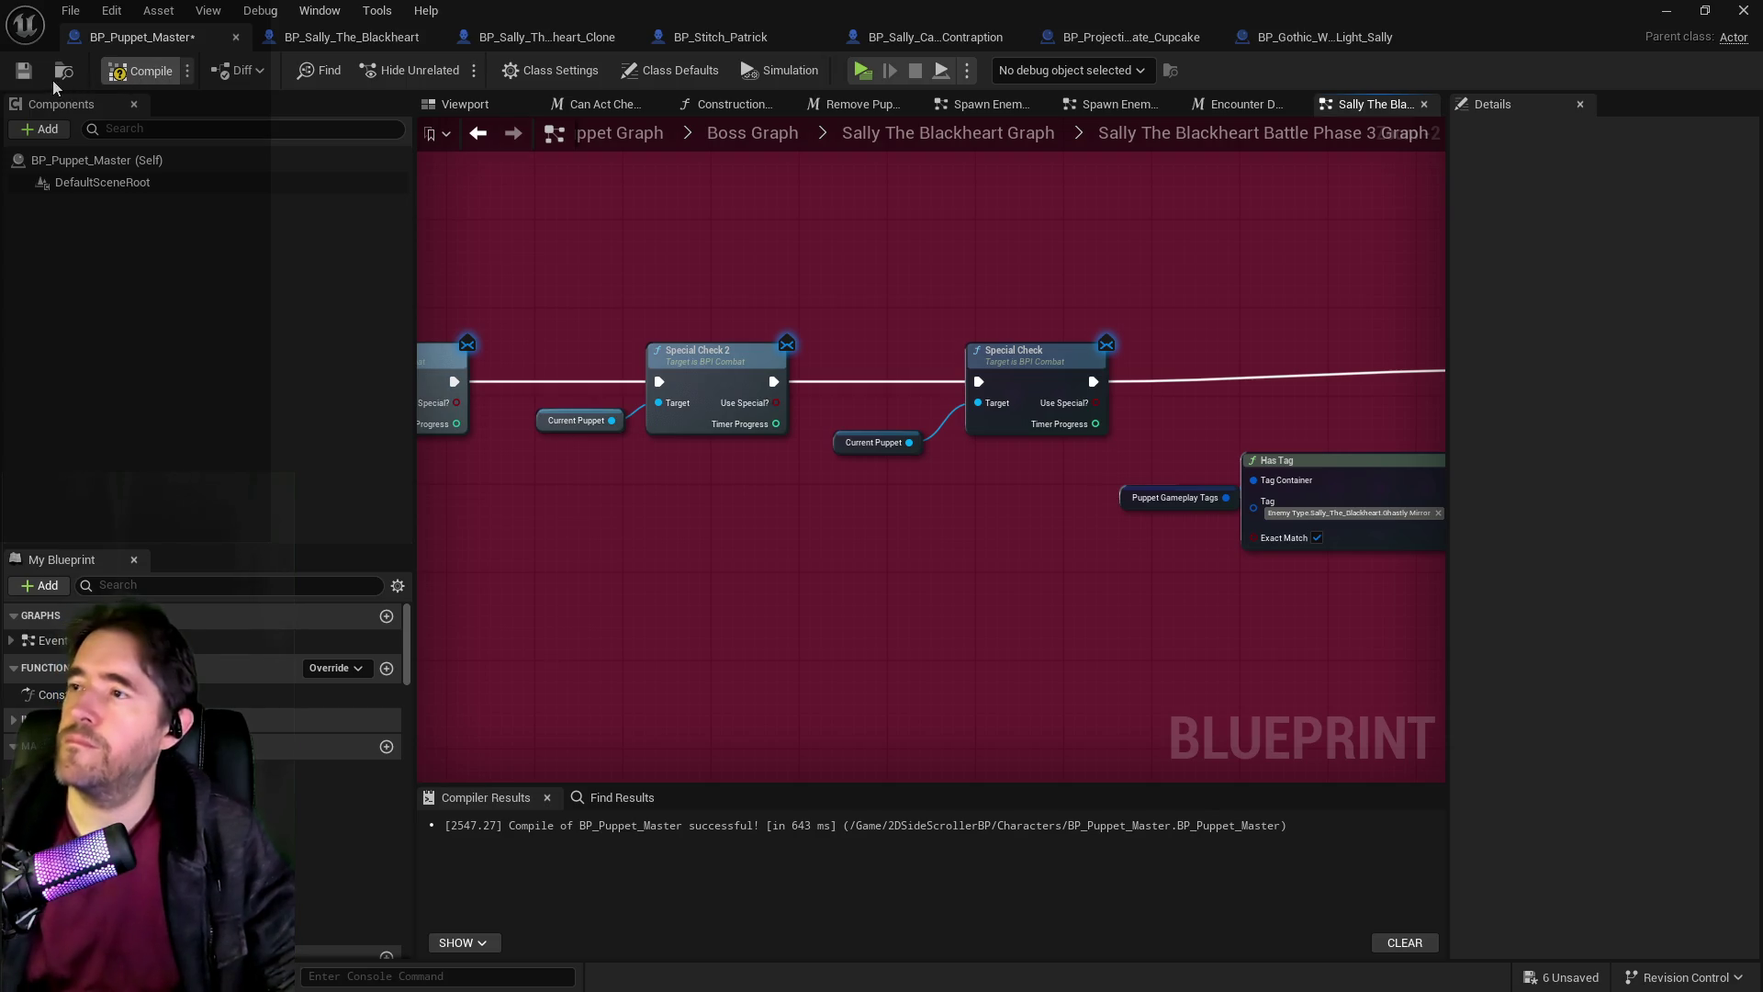
click(25, 72)
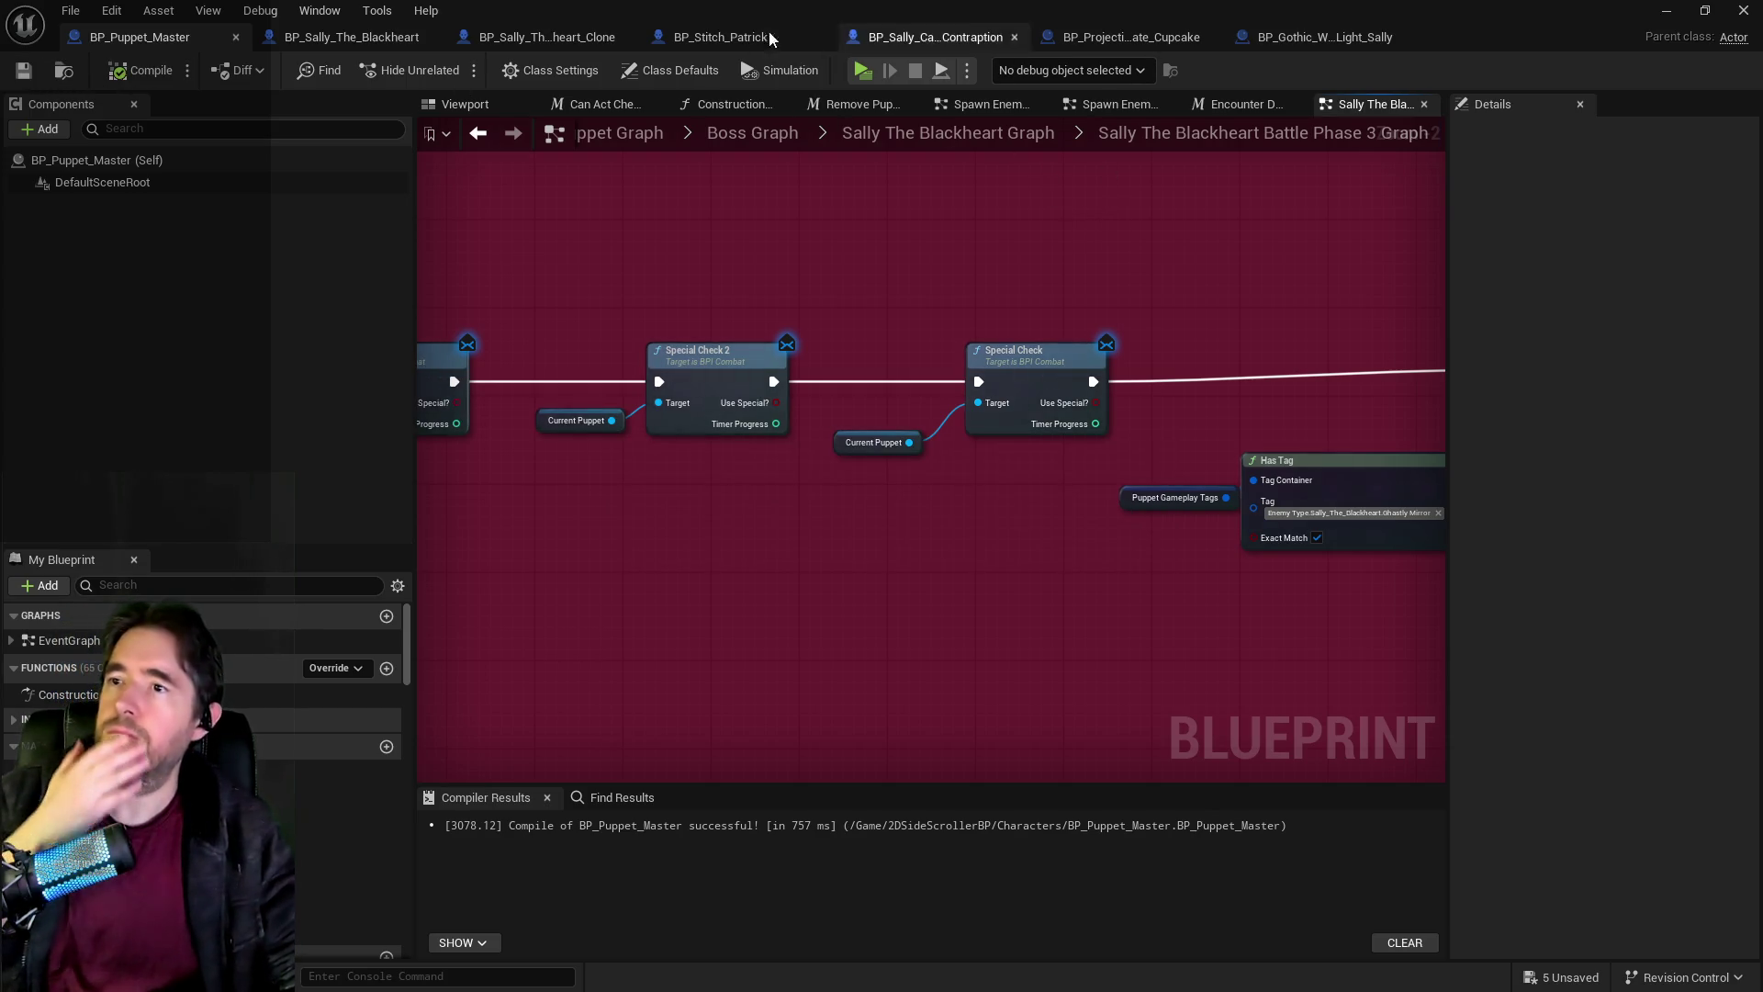
click(547, 35)
Review the reference Switch on String nodes, then inspect Sally's Battle Phase 3 collapsed graph.
scroll(871, 432, up, 5)
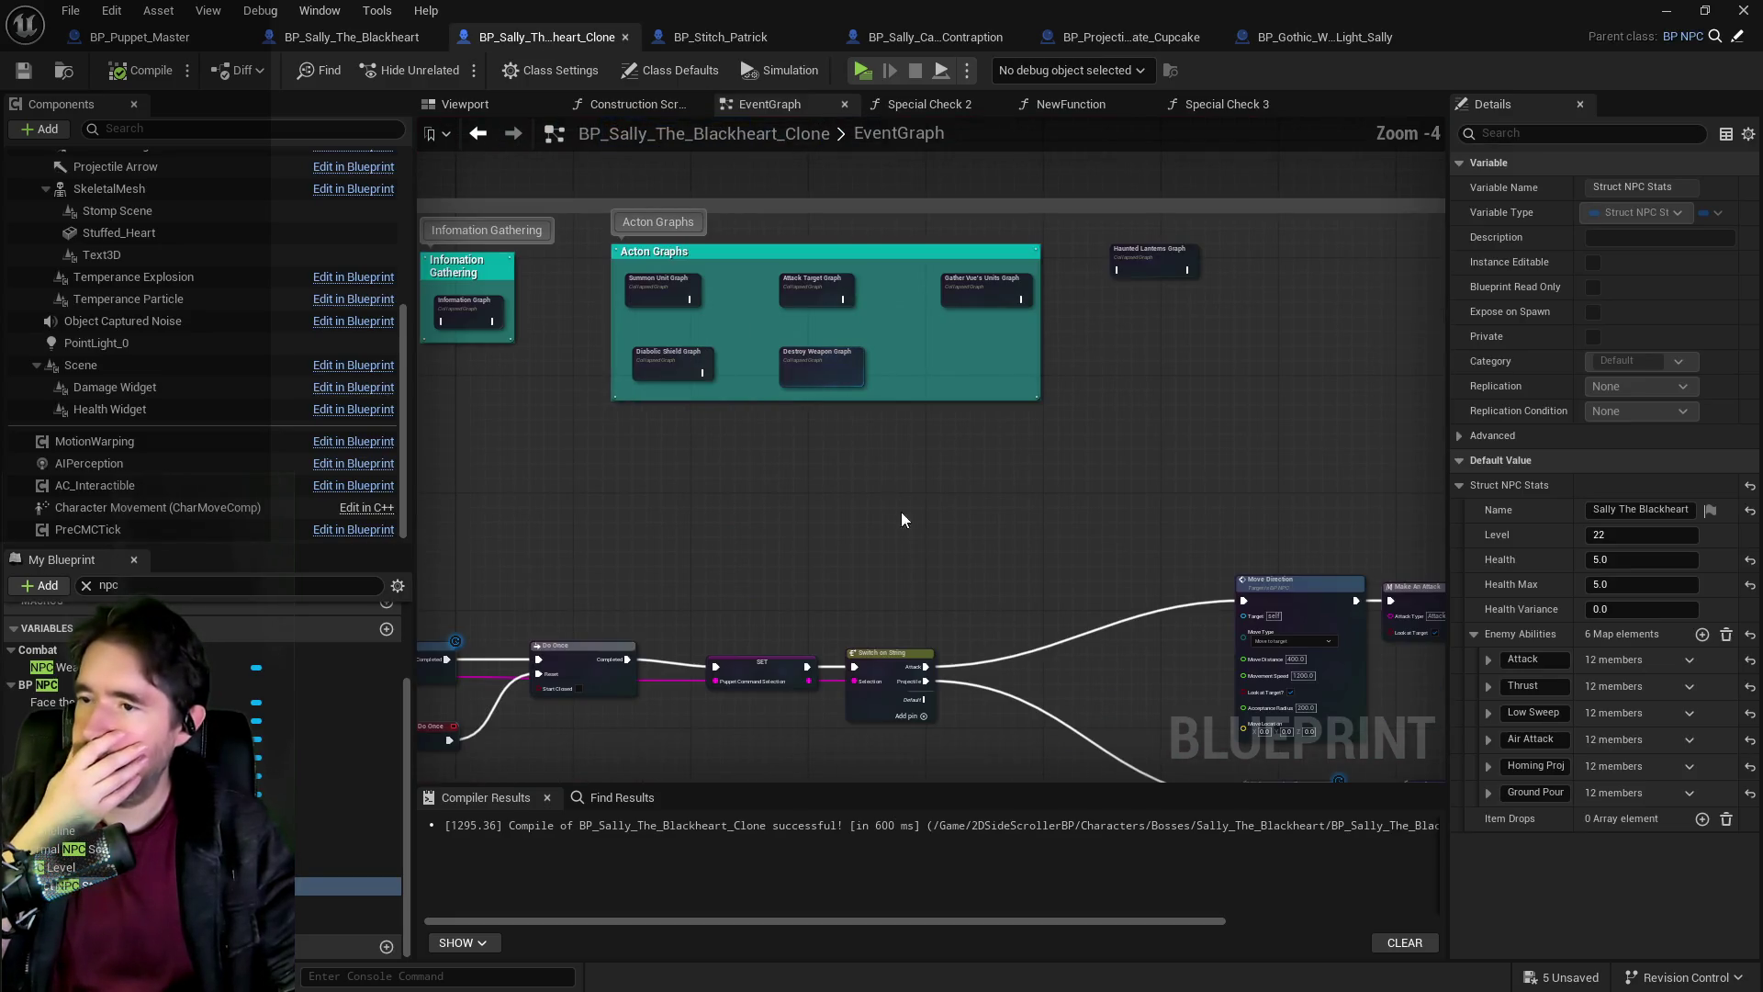
mouse_move(880, 475)
mouse_down()
mouse_move(1058, 444)
mouse_move(582, 480)
mouse_up()
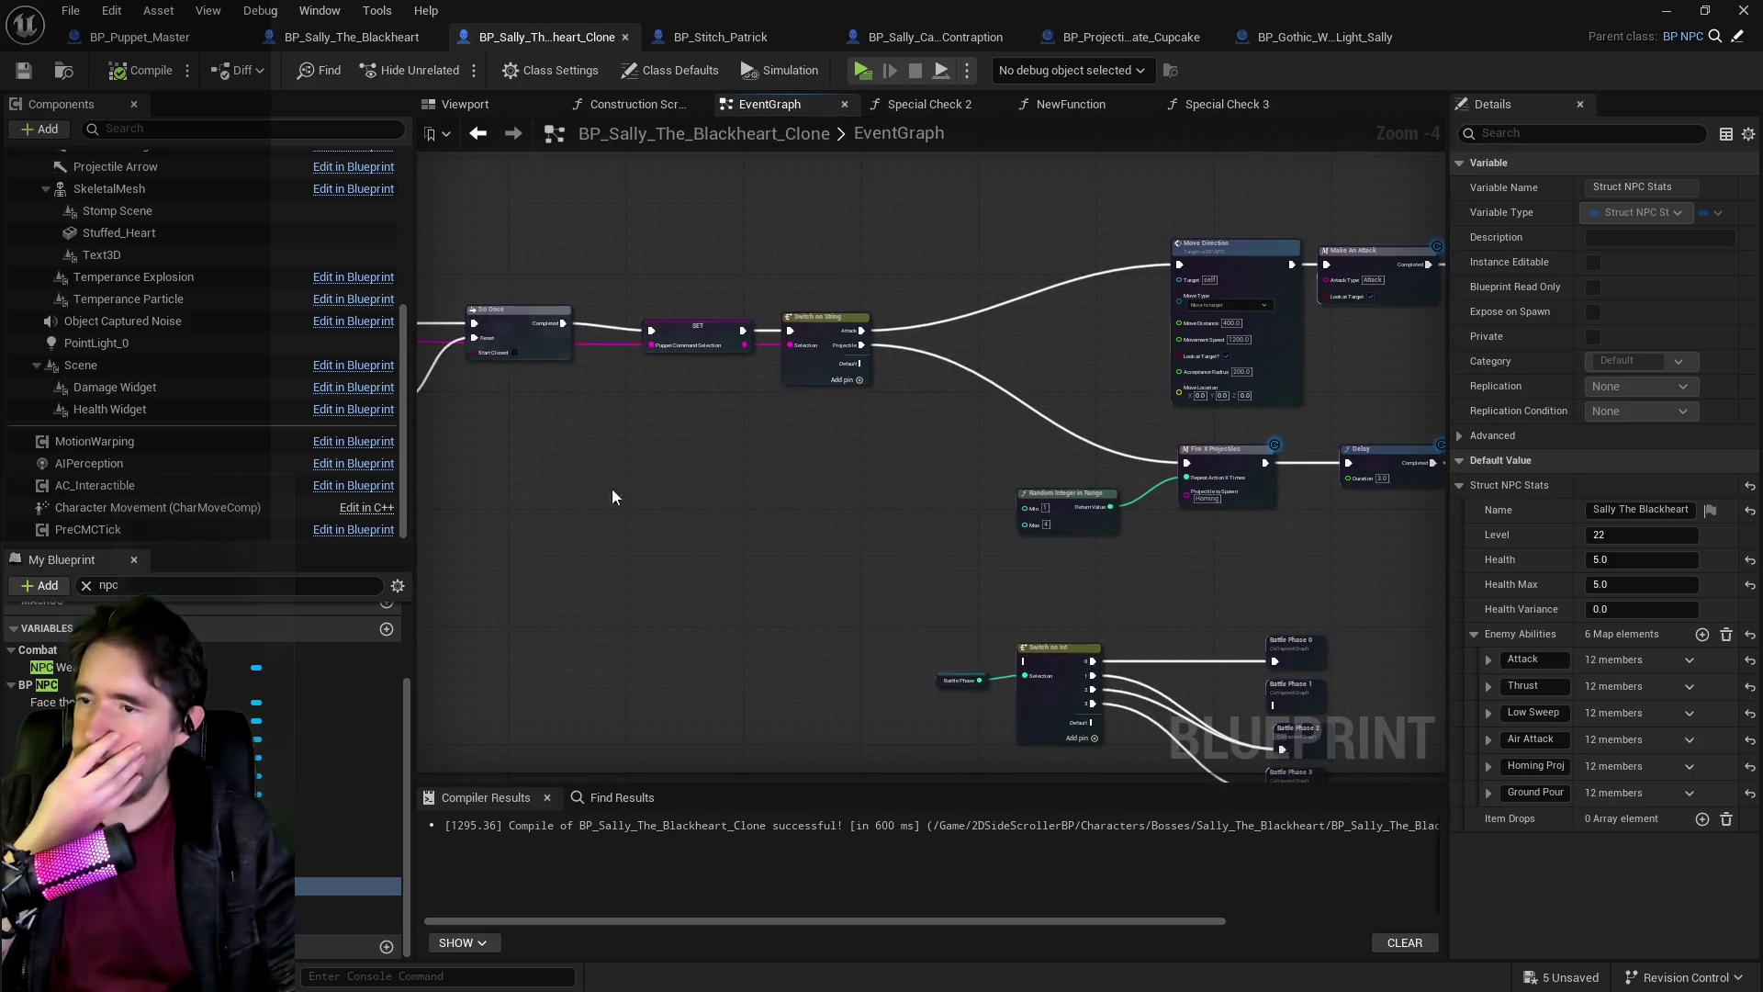
mouse_move(970, 524)
mouse_down()
mouse_move(943, 504)
mouse_move(731, 496)
mouse_up()
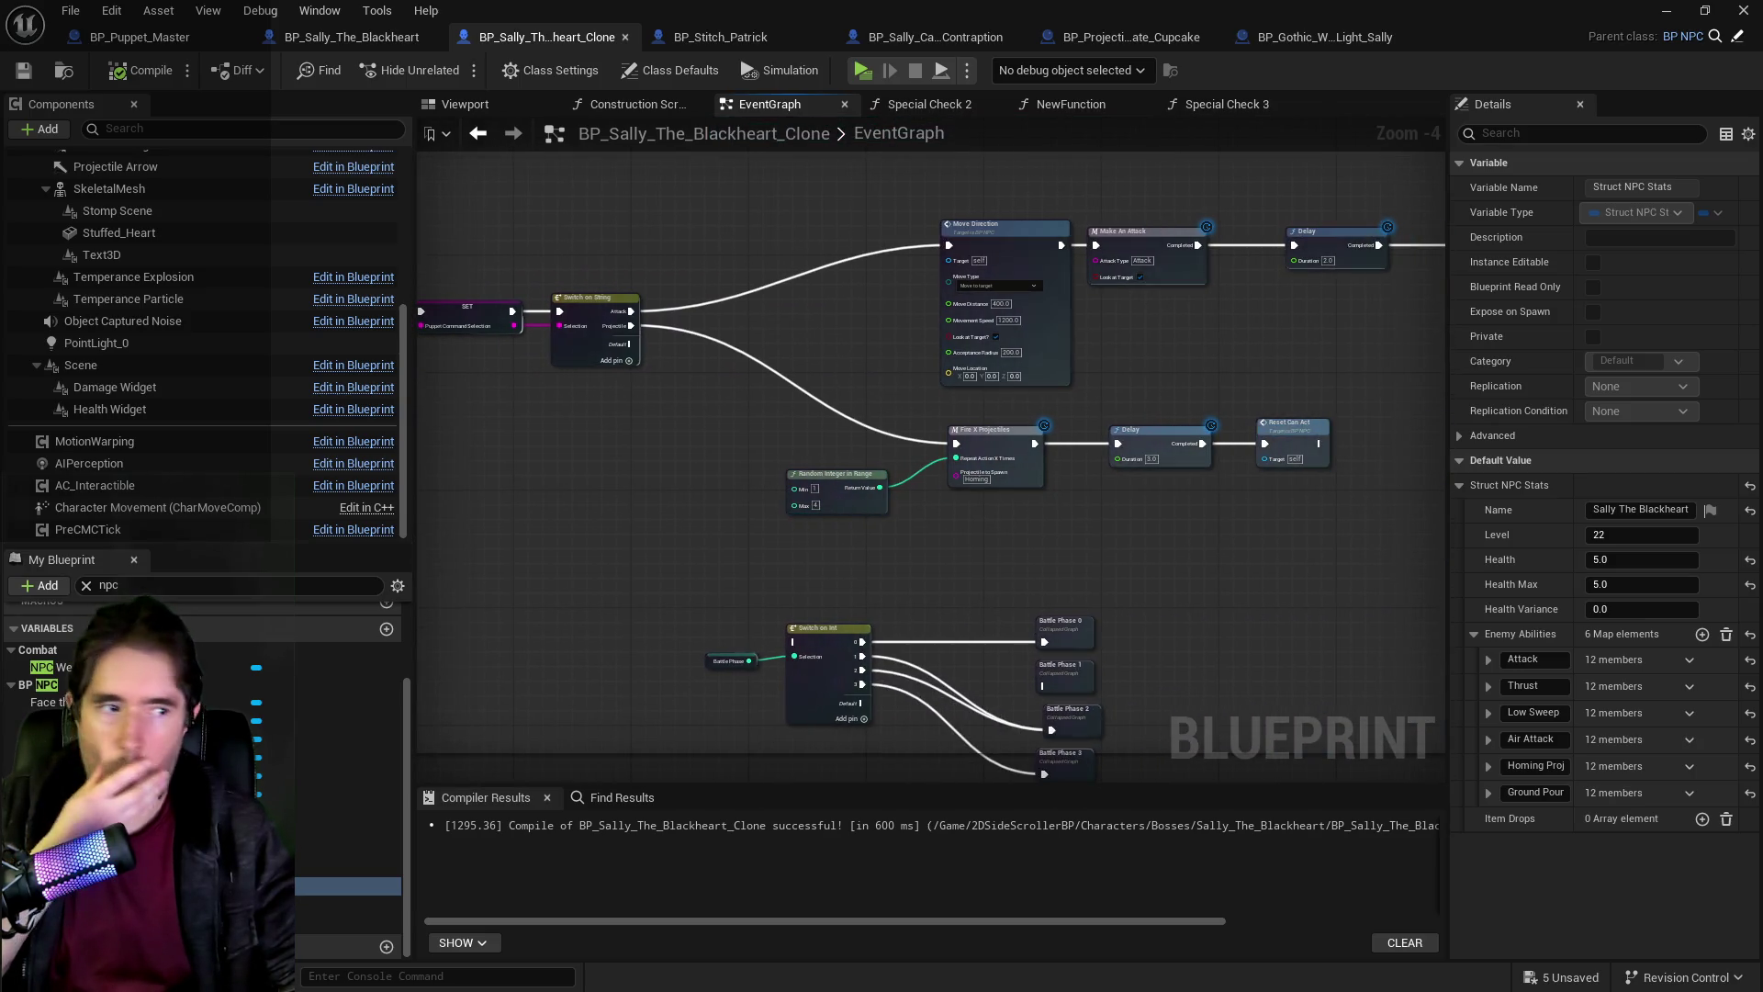
drag(1048, 598, 1442, 758)
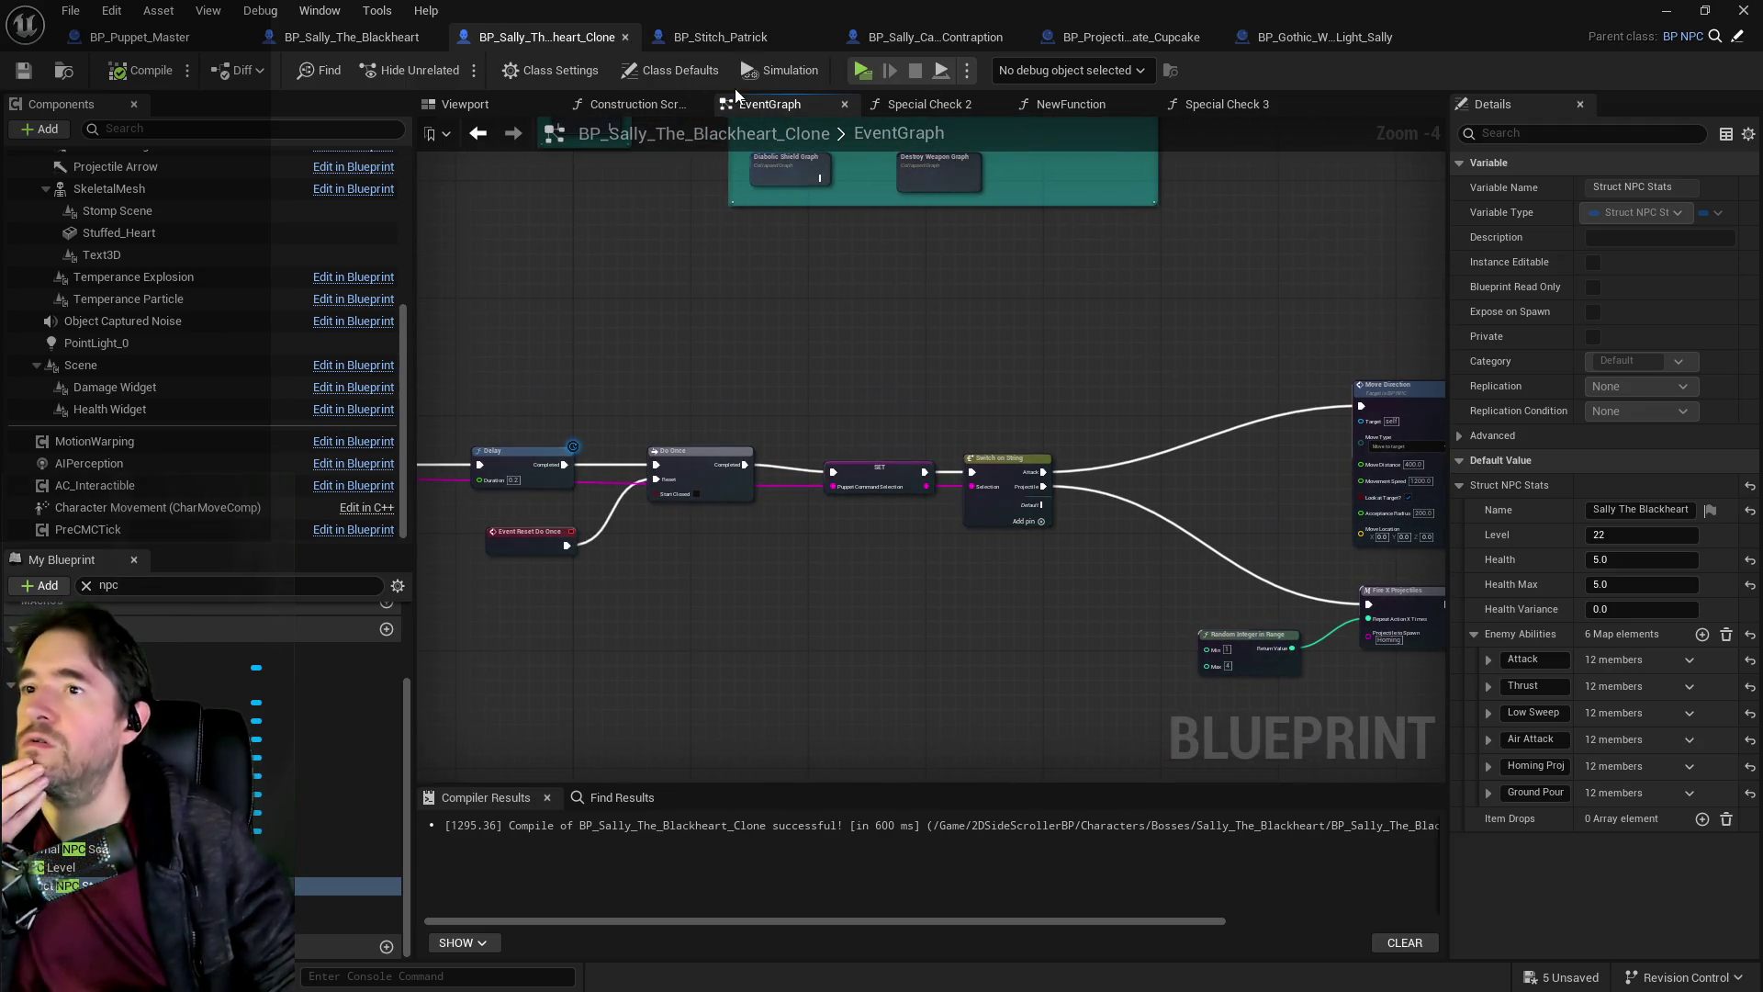
click(378, 40)
drag(1100, 469, 908, 366)
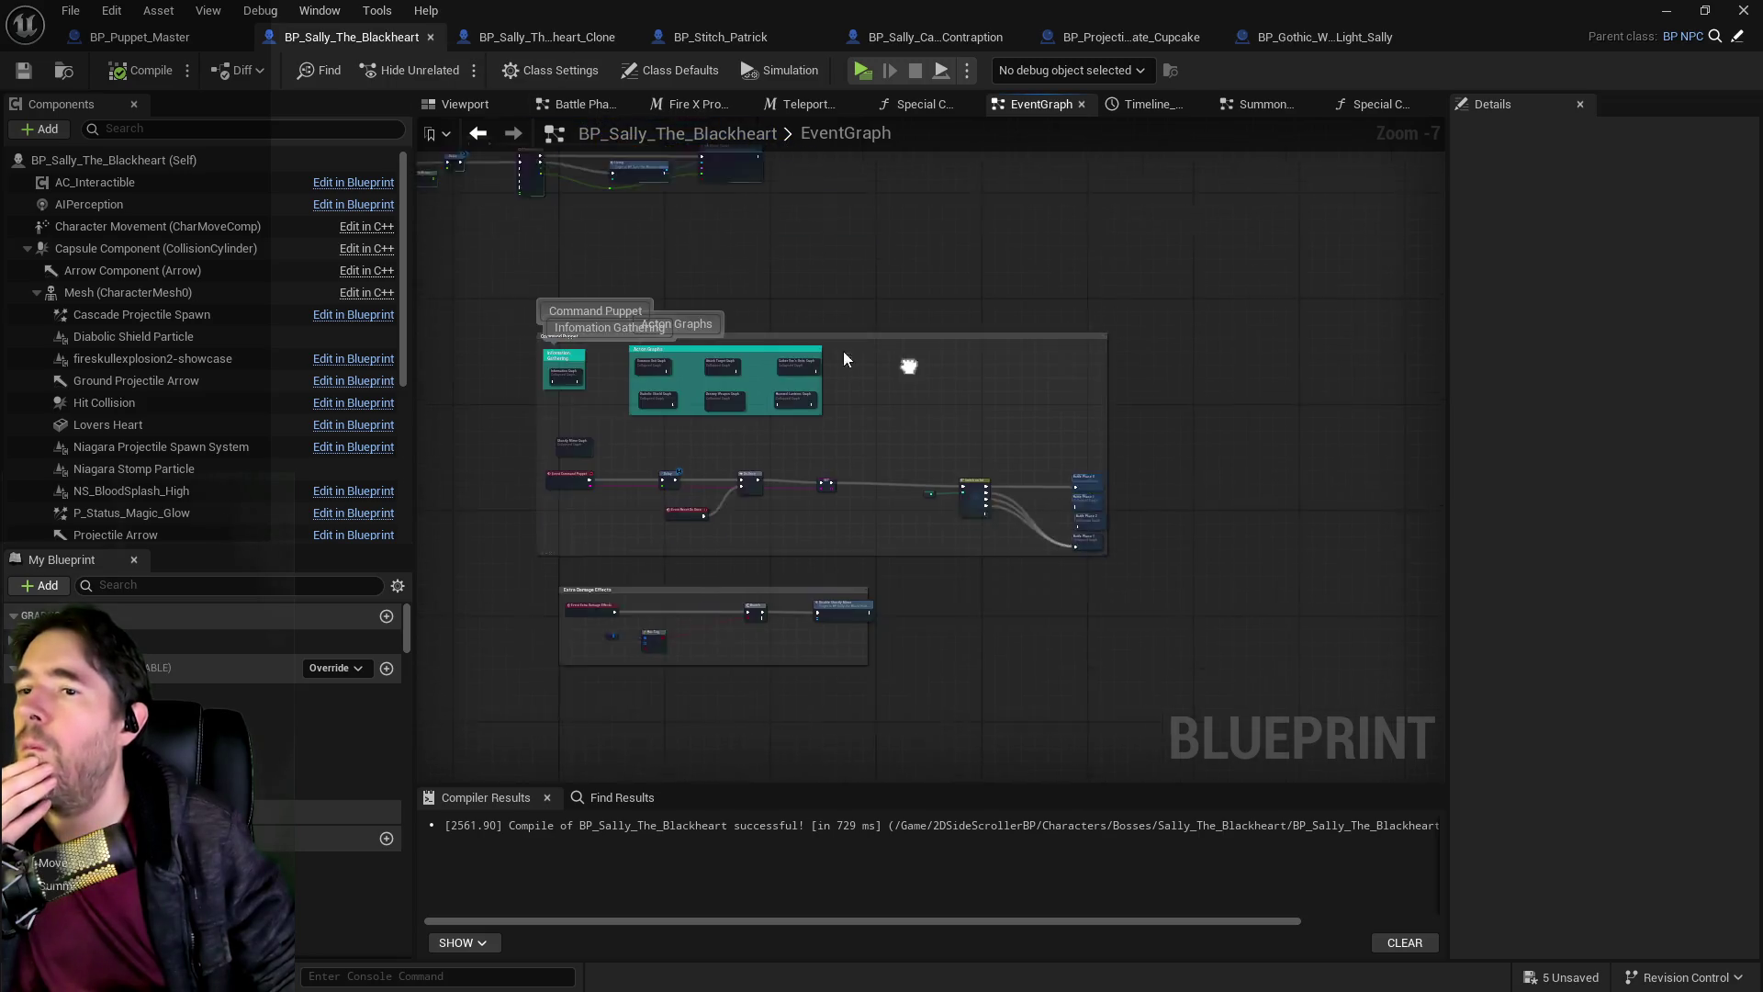
scroll(1067, 576, up, 4)
double_click(793, 533)
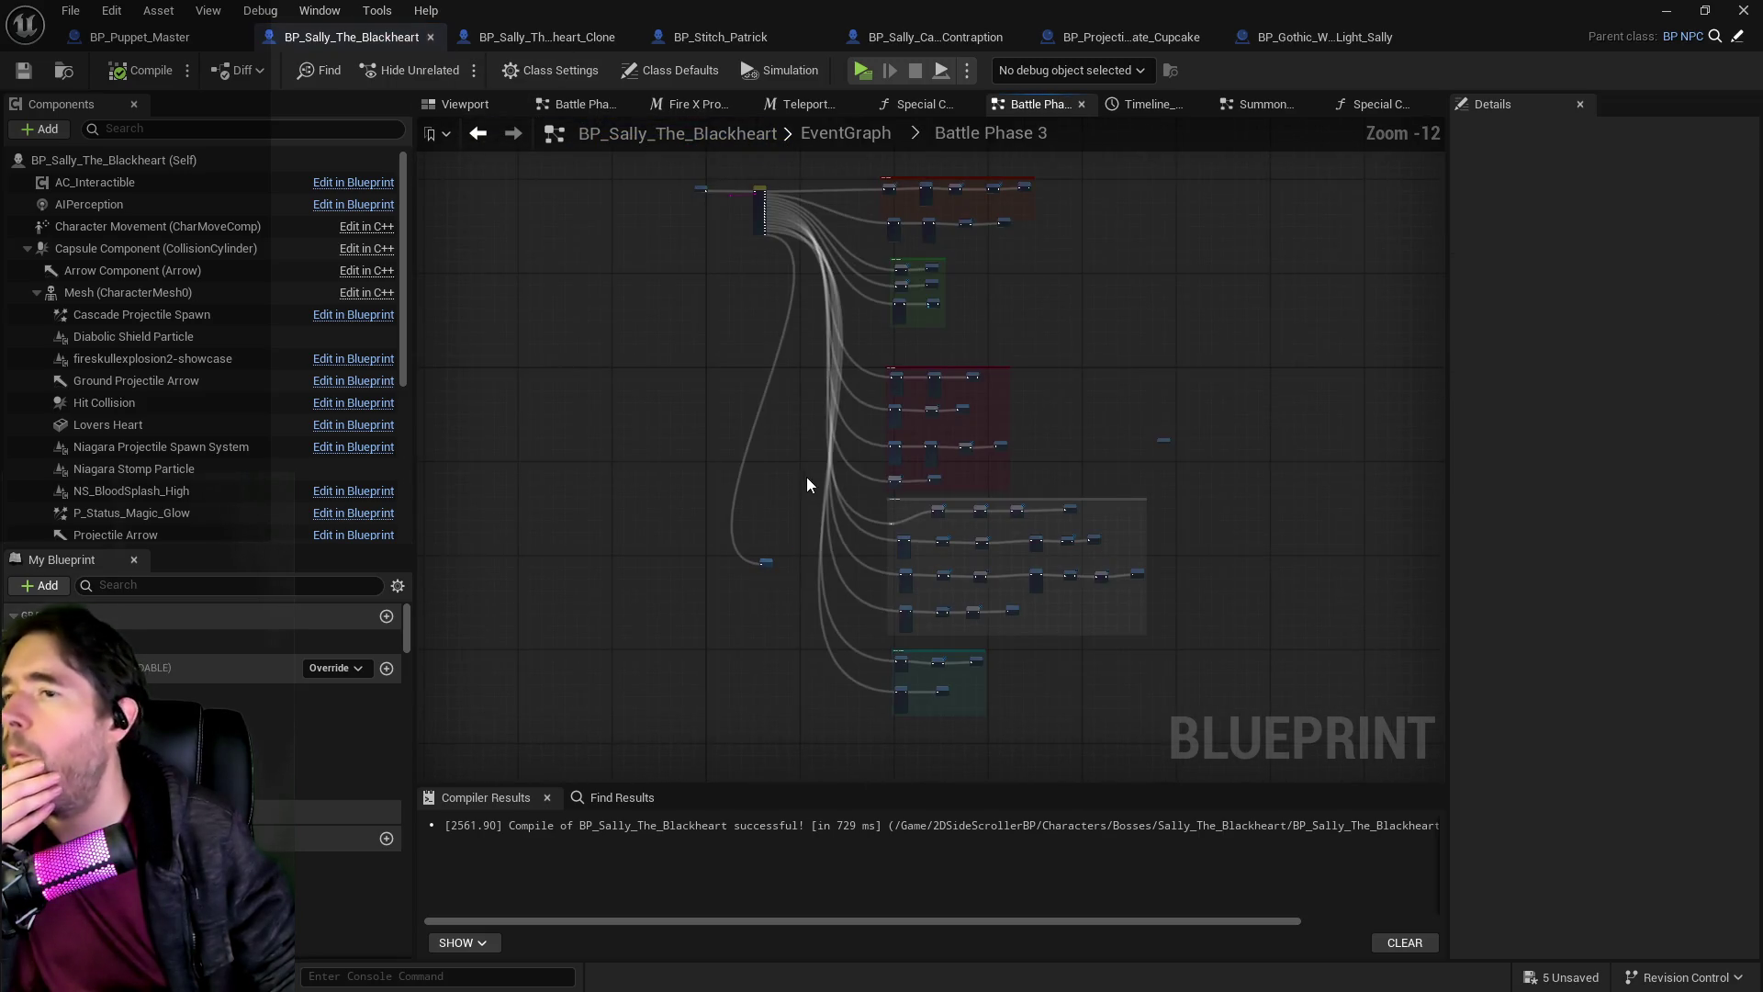
scroll(801, 292, up, 4)
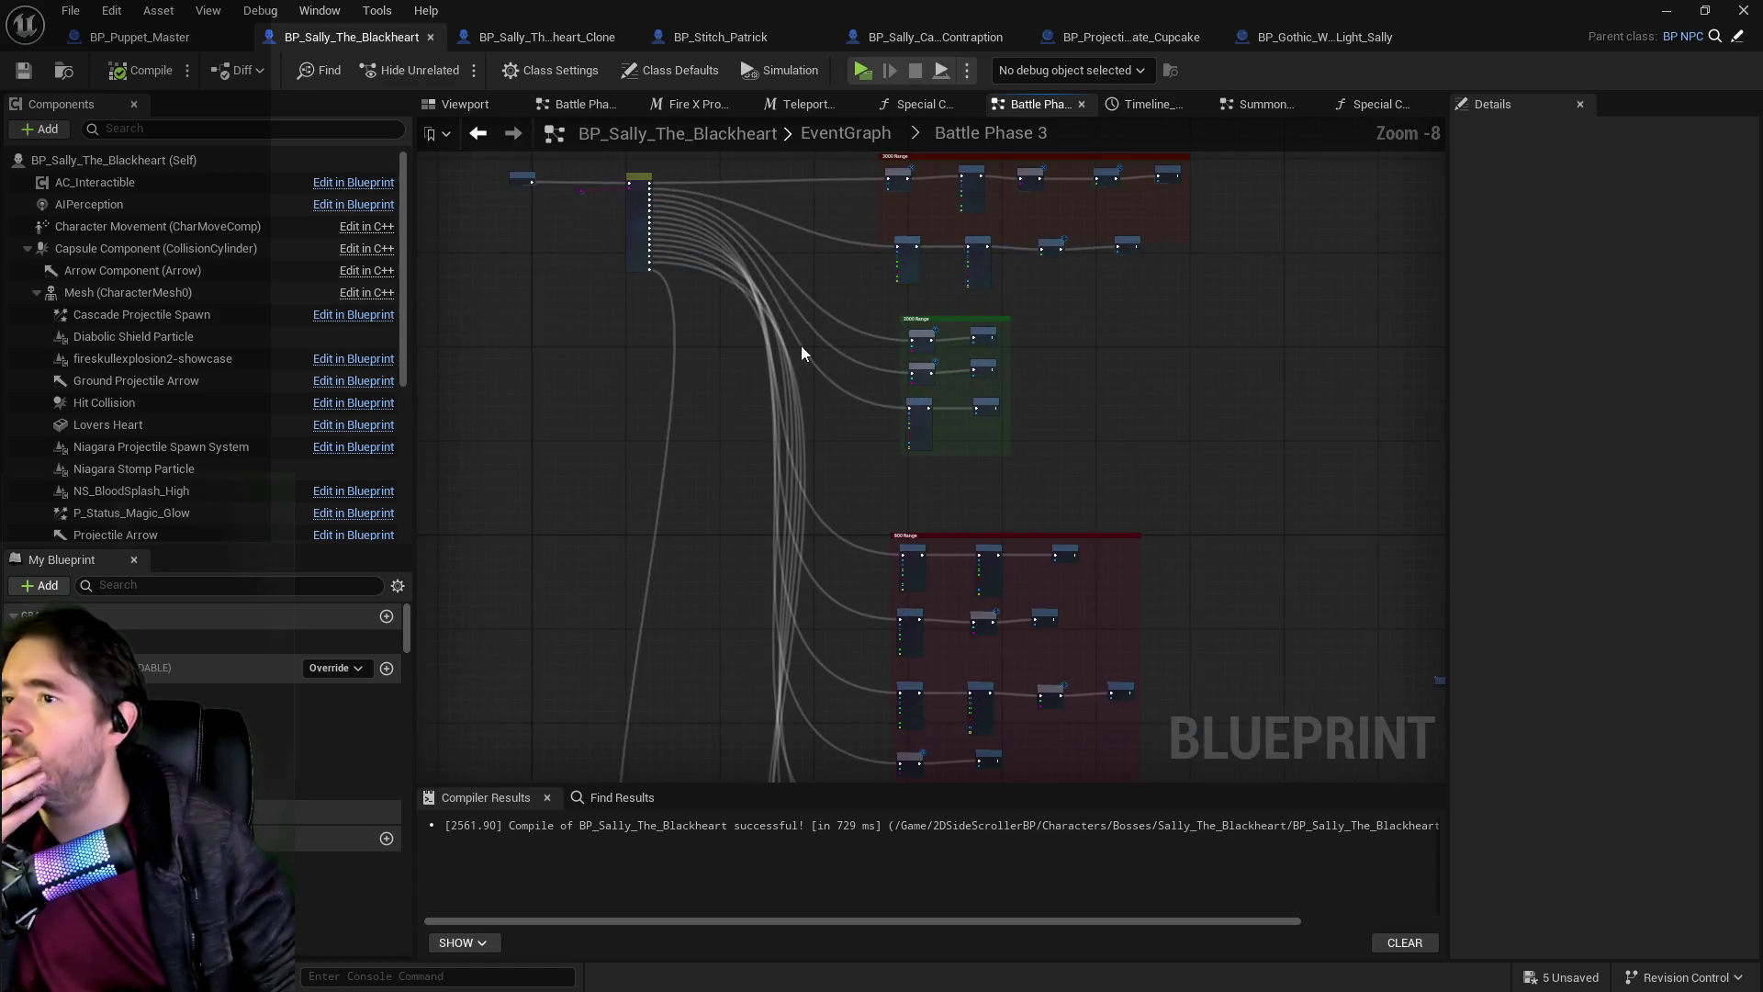
drag(790, 333, 984, 474)
click(854, 136)
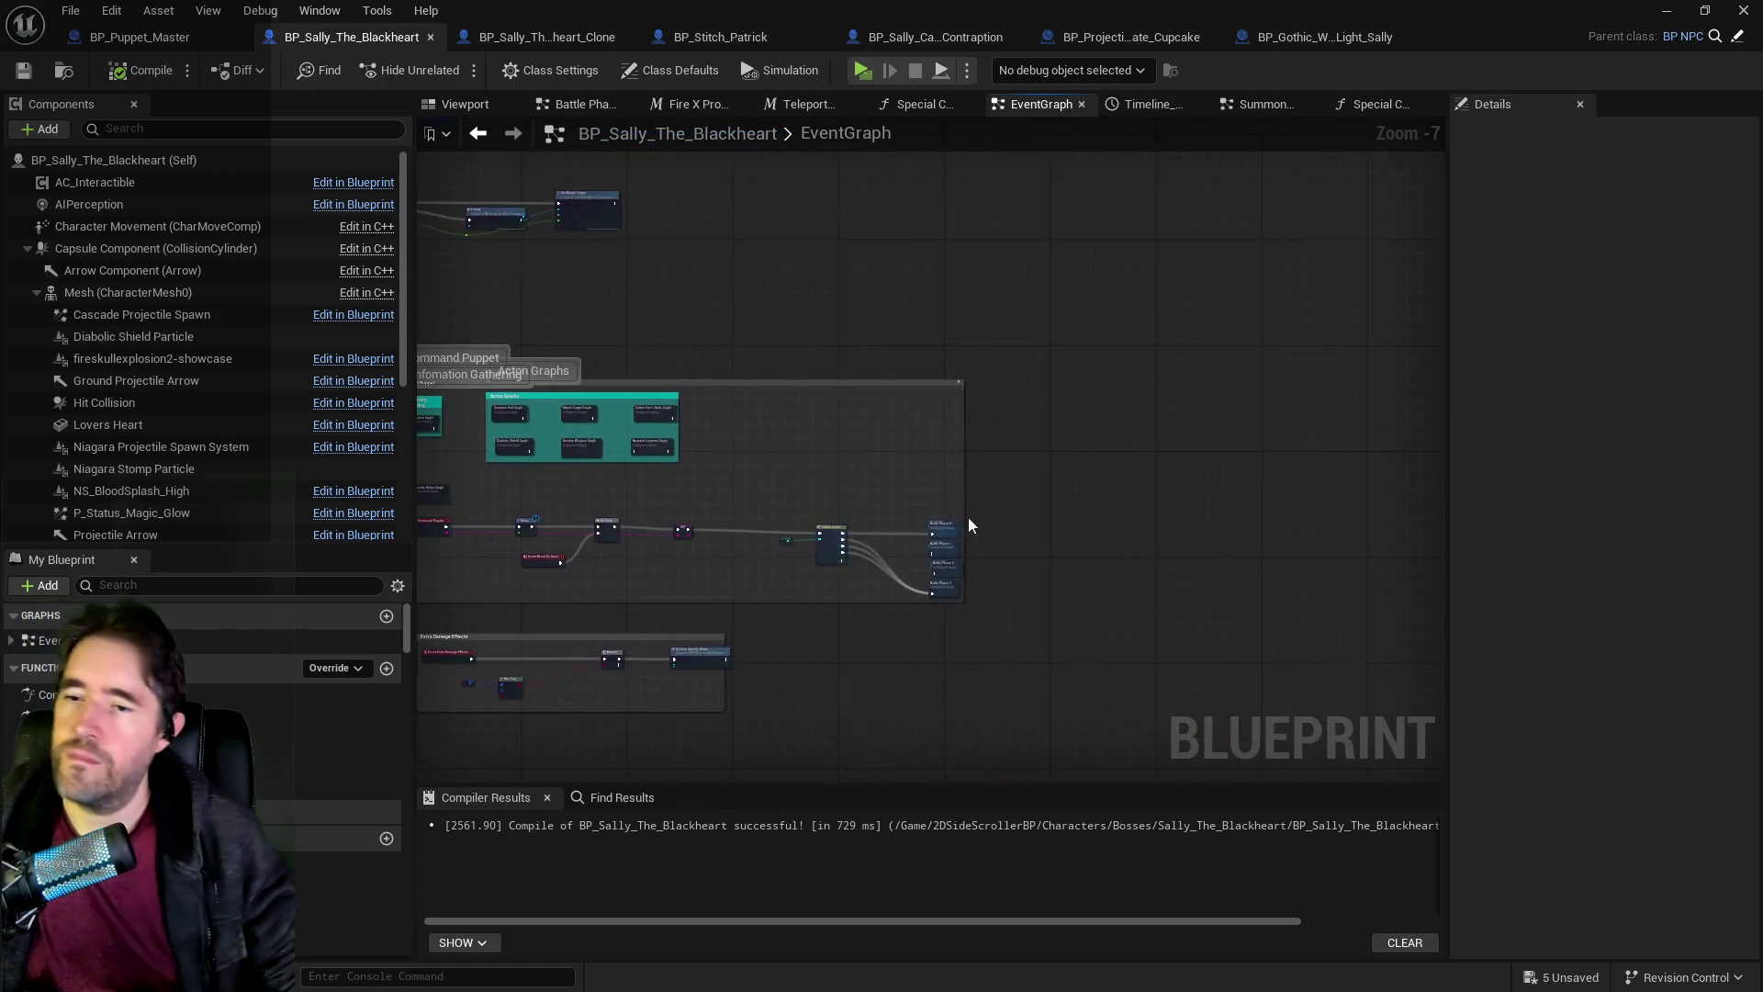
Look through the Battle Phase 1 and Battle Phase 2 graphs, then reopen Battle Phase 3.
double_click(897, 598)
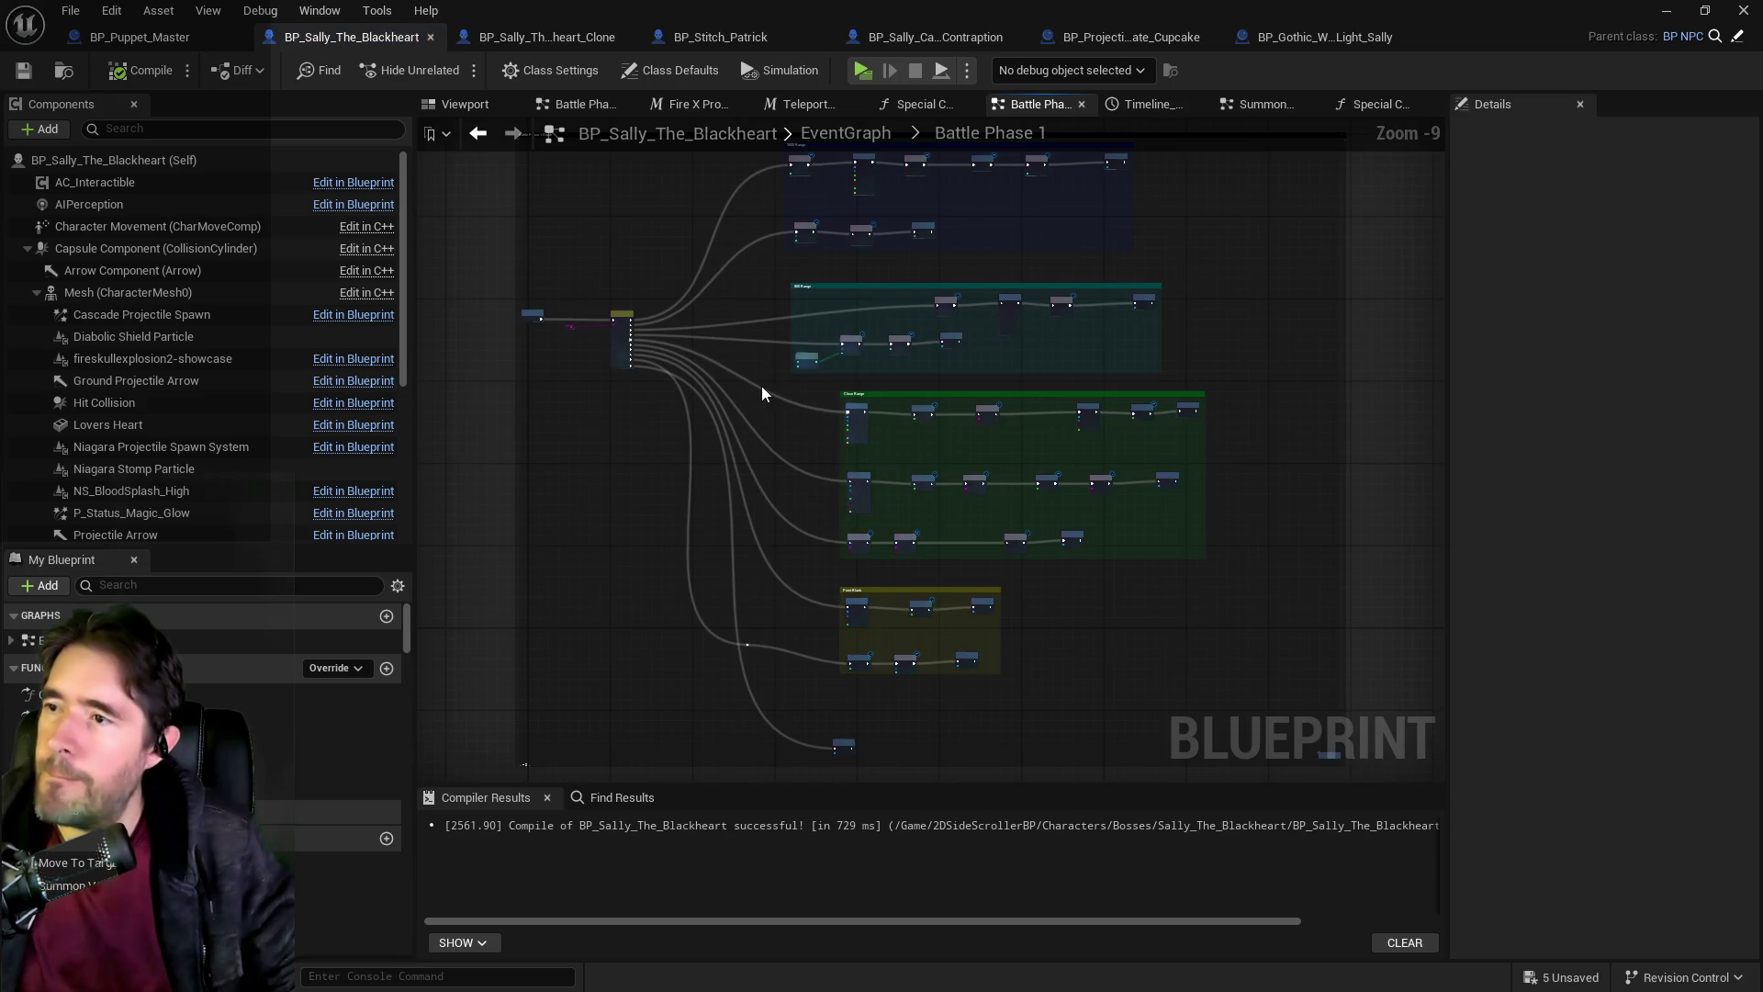
scroll(784, 361, down, 1)
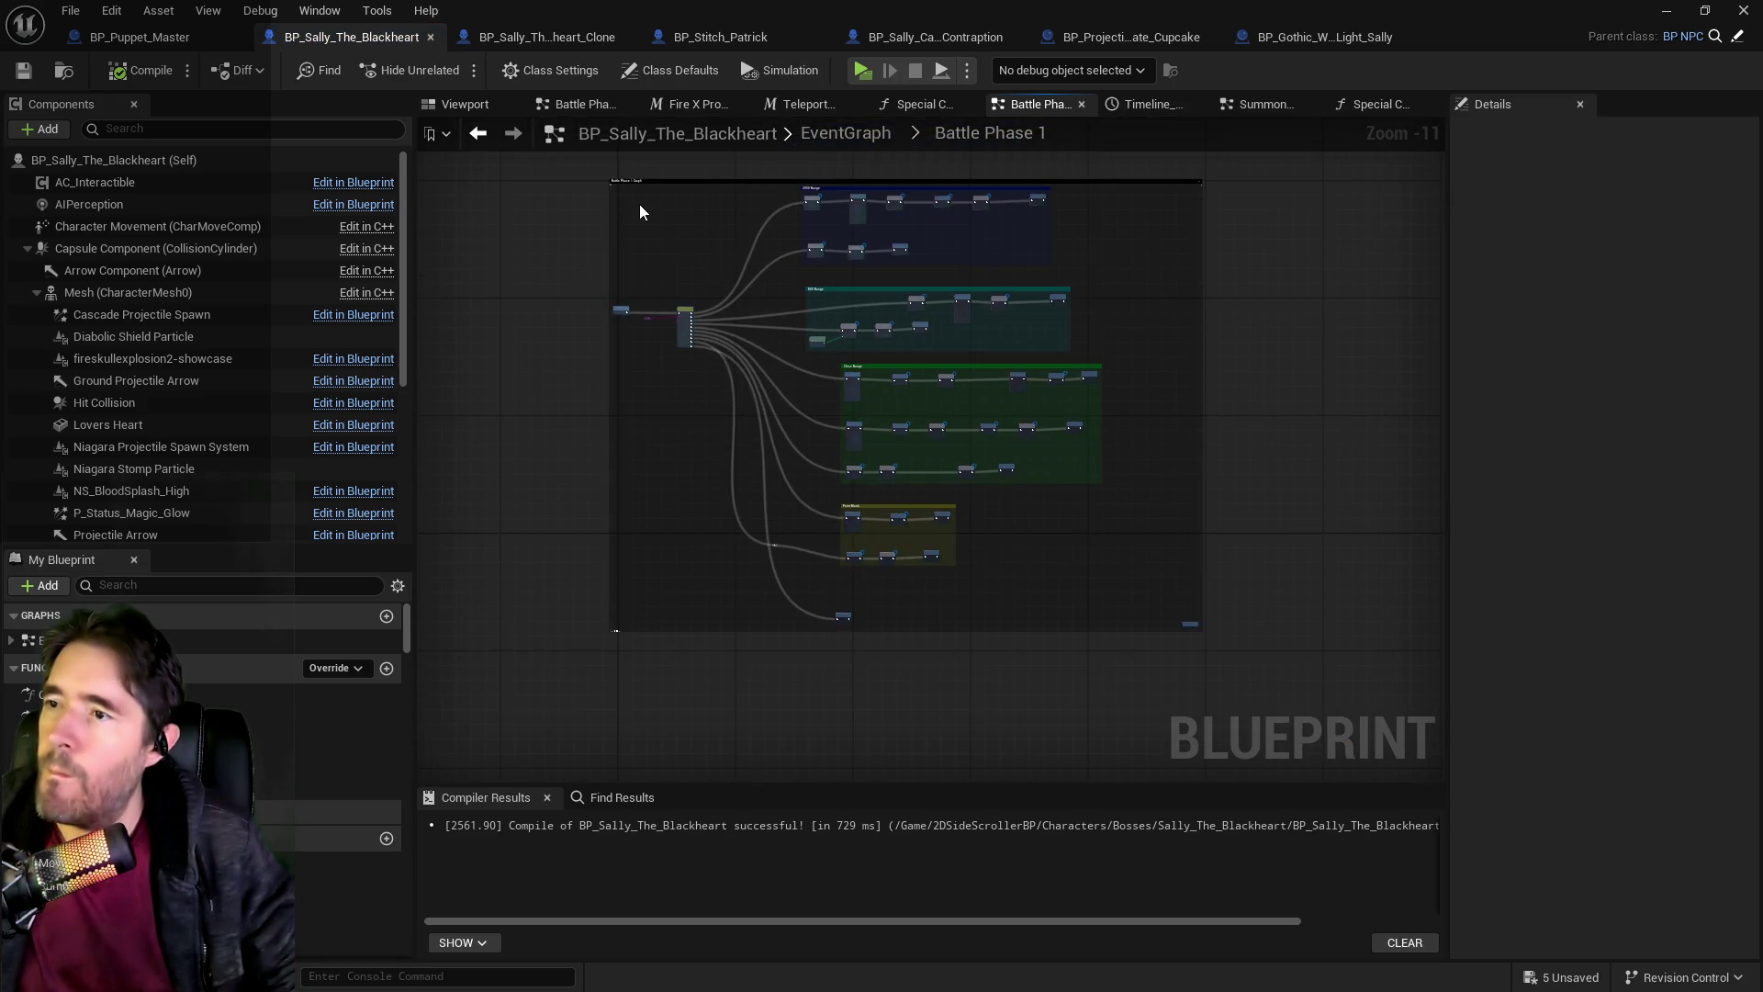
drag(813, 341, 1122, 616)
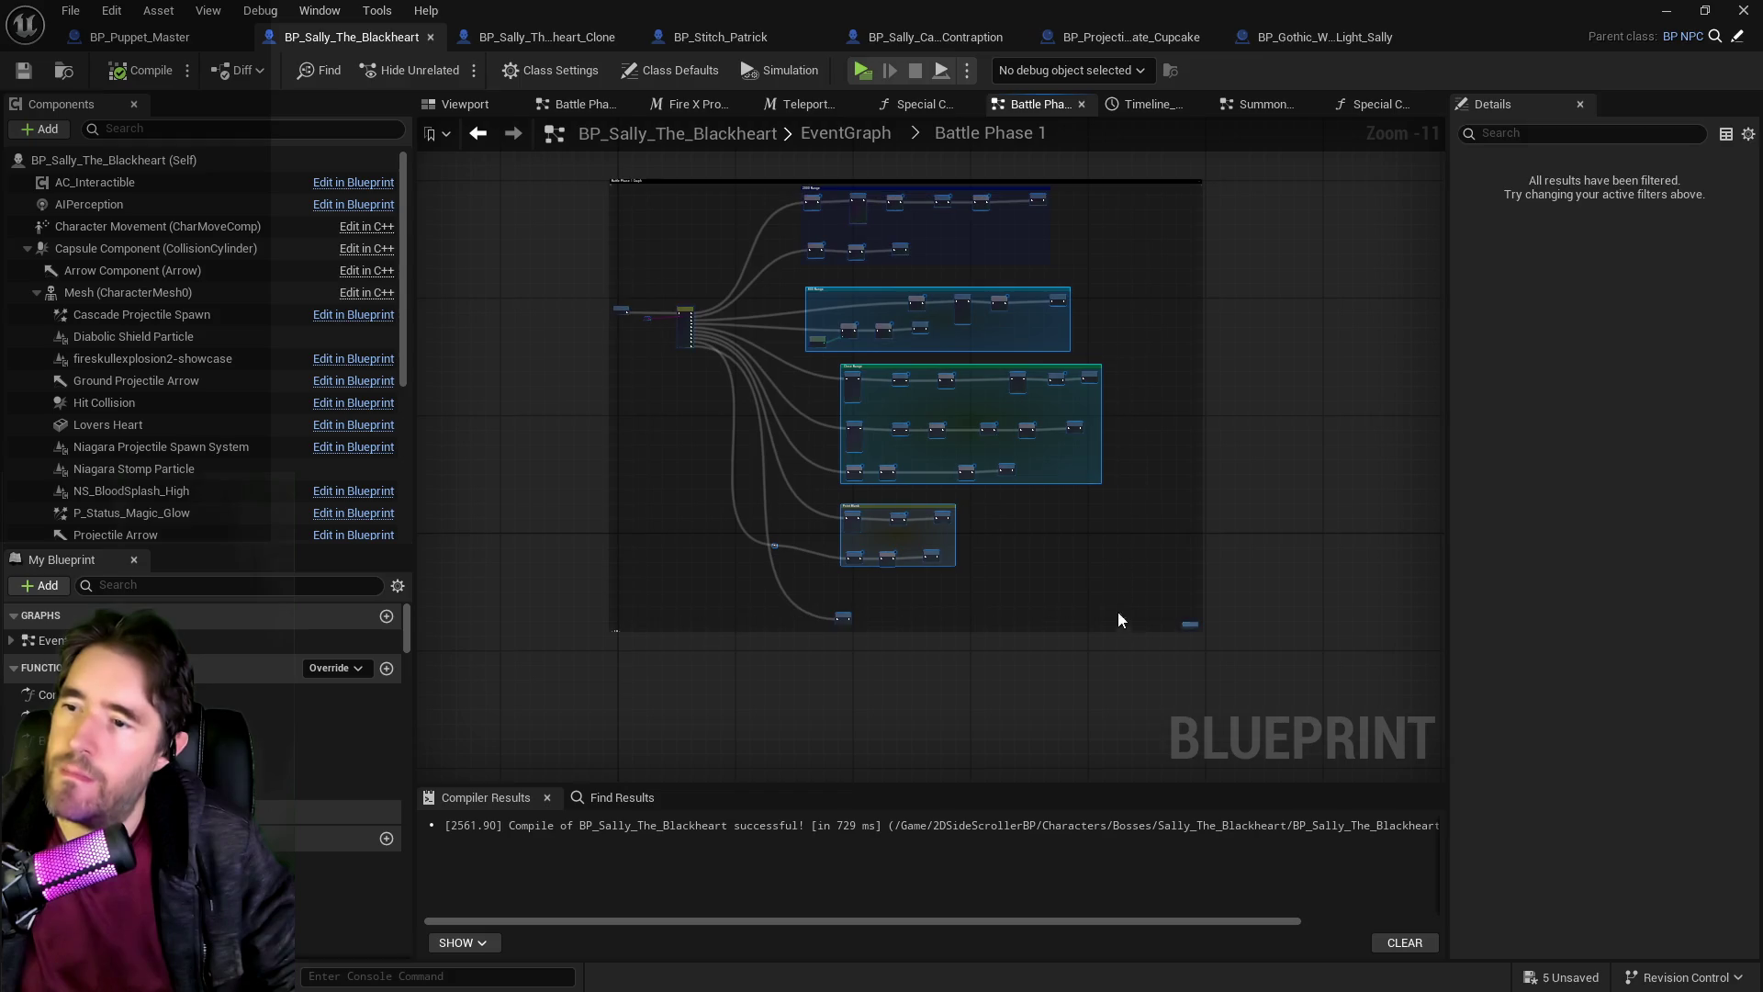
click(846, 134)
scroll(842, 444, up, 4)
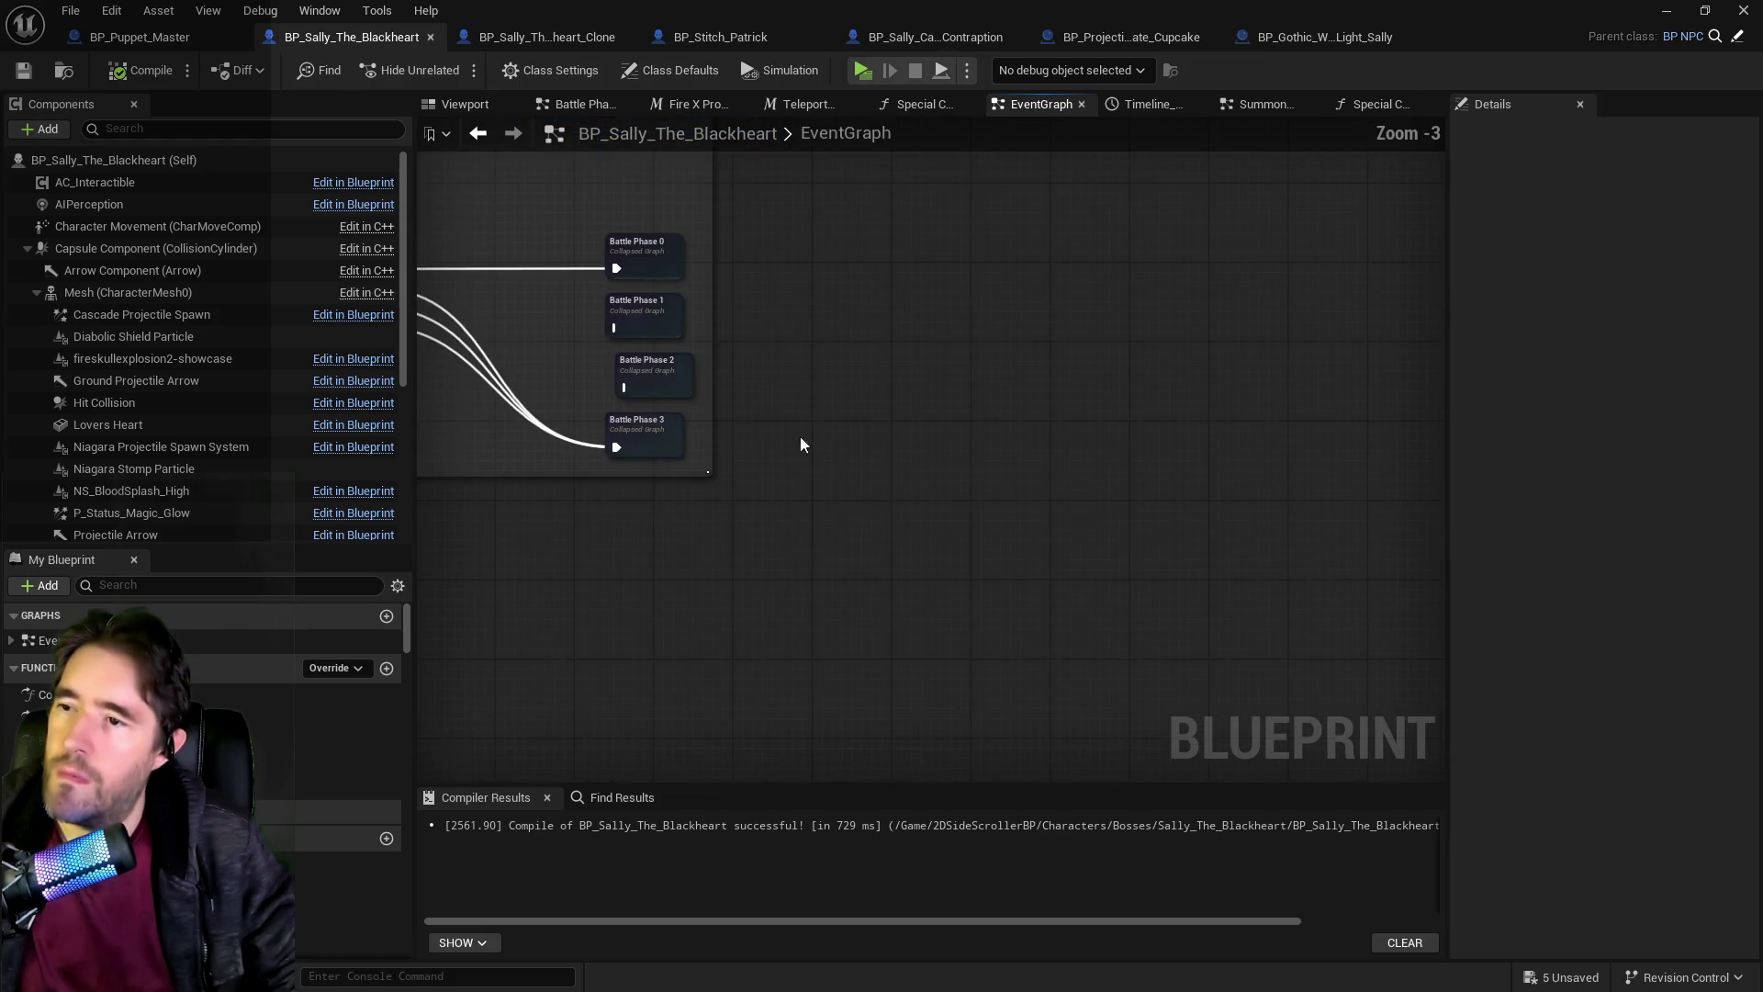
double_click(636, 378)
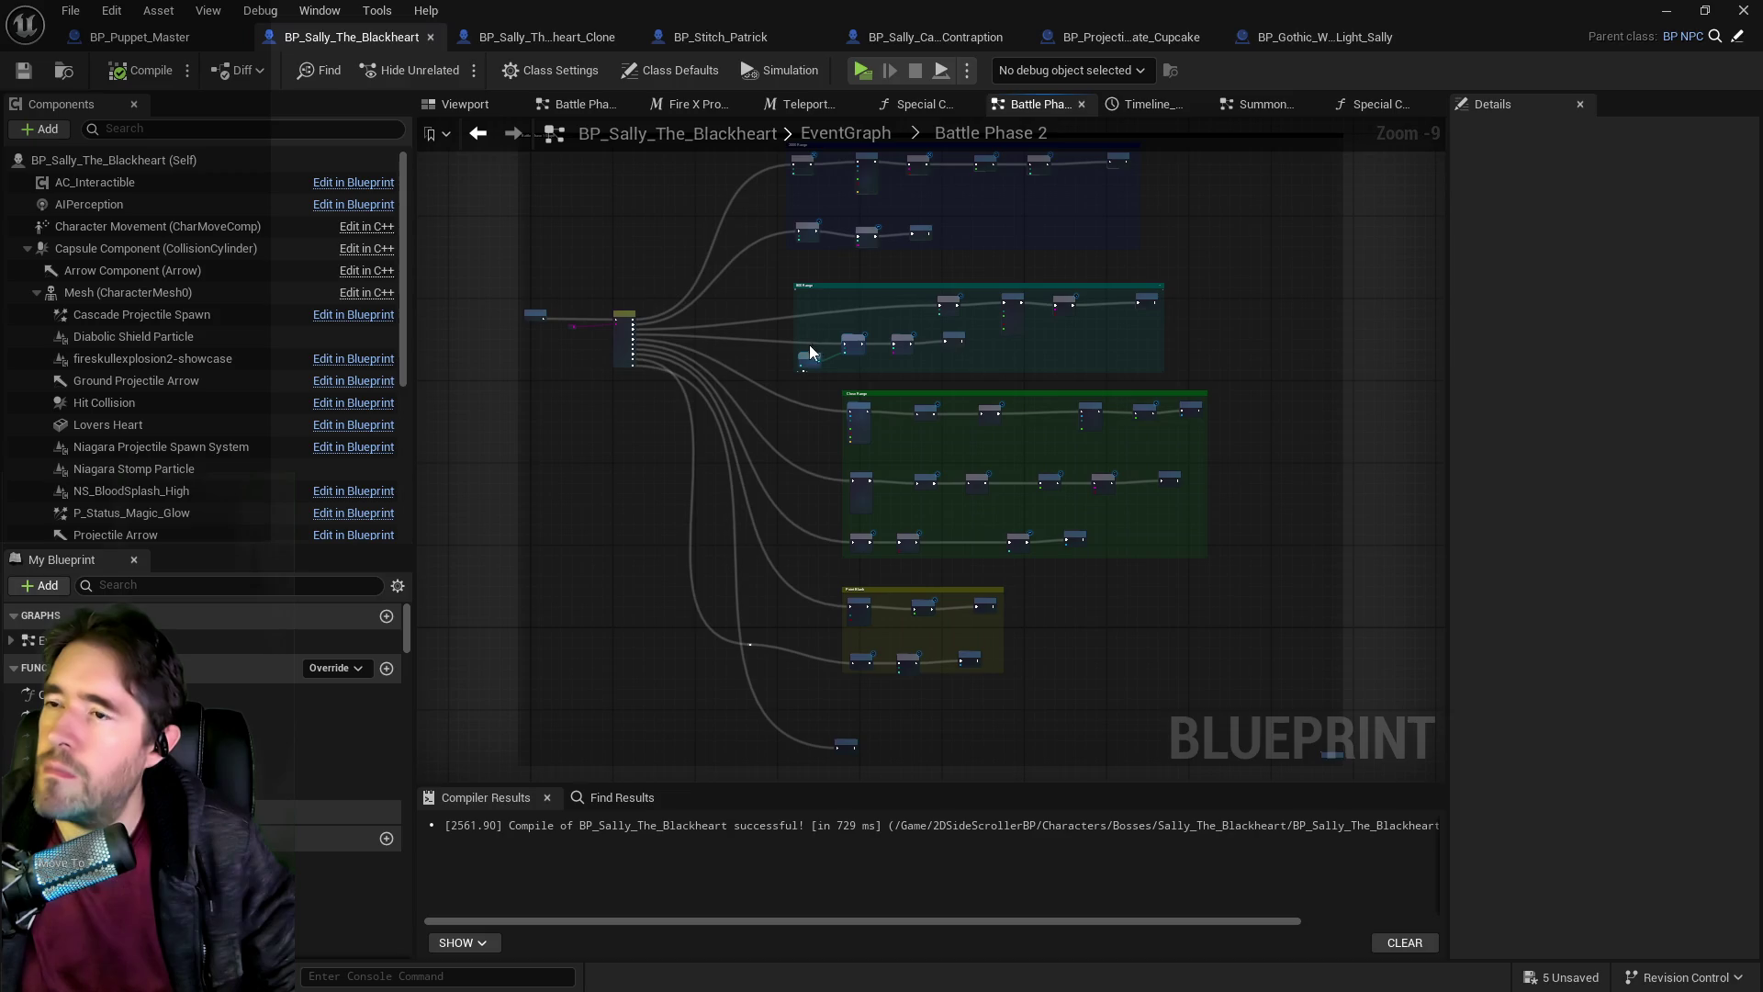
scroll(809, 344, up, 5)
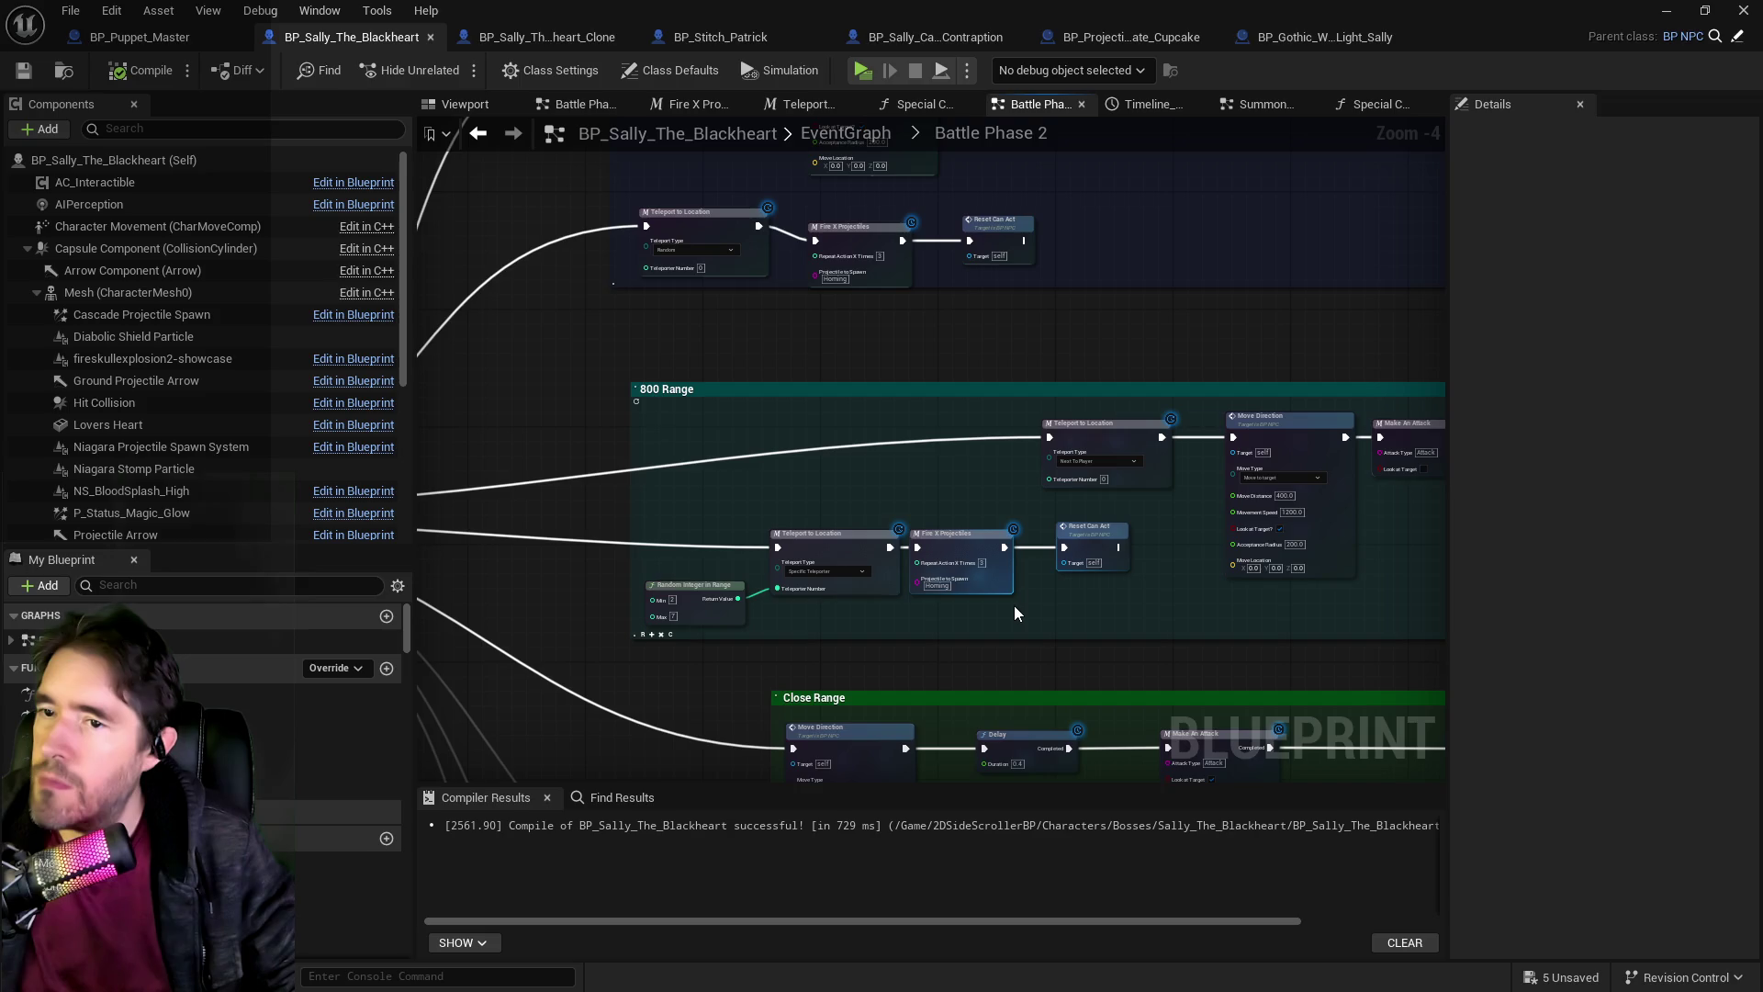
scroll(1014, 604, down, 5)
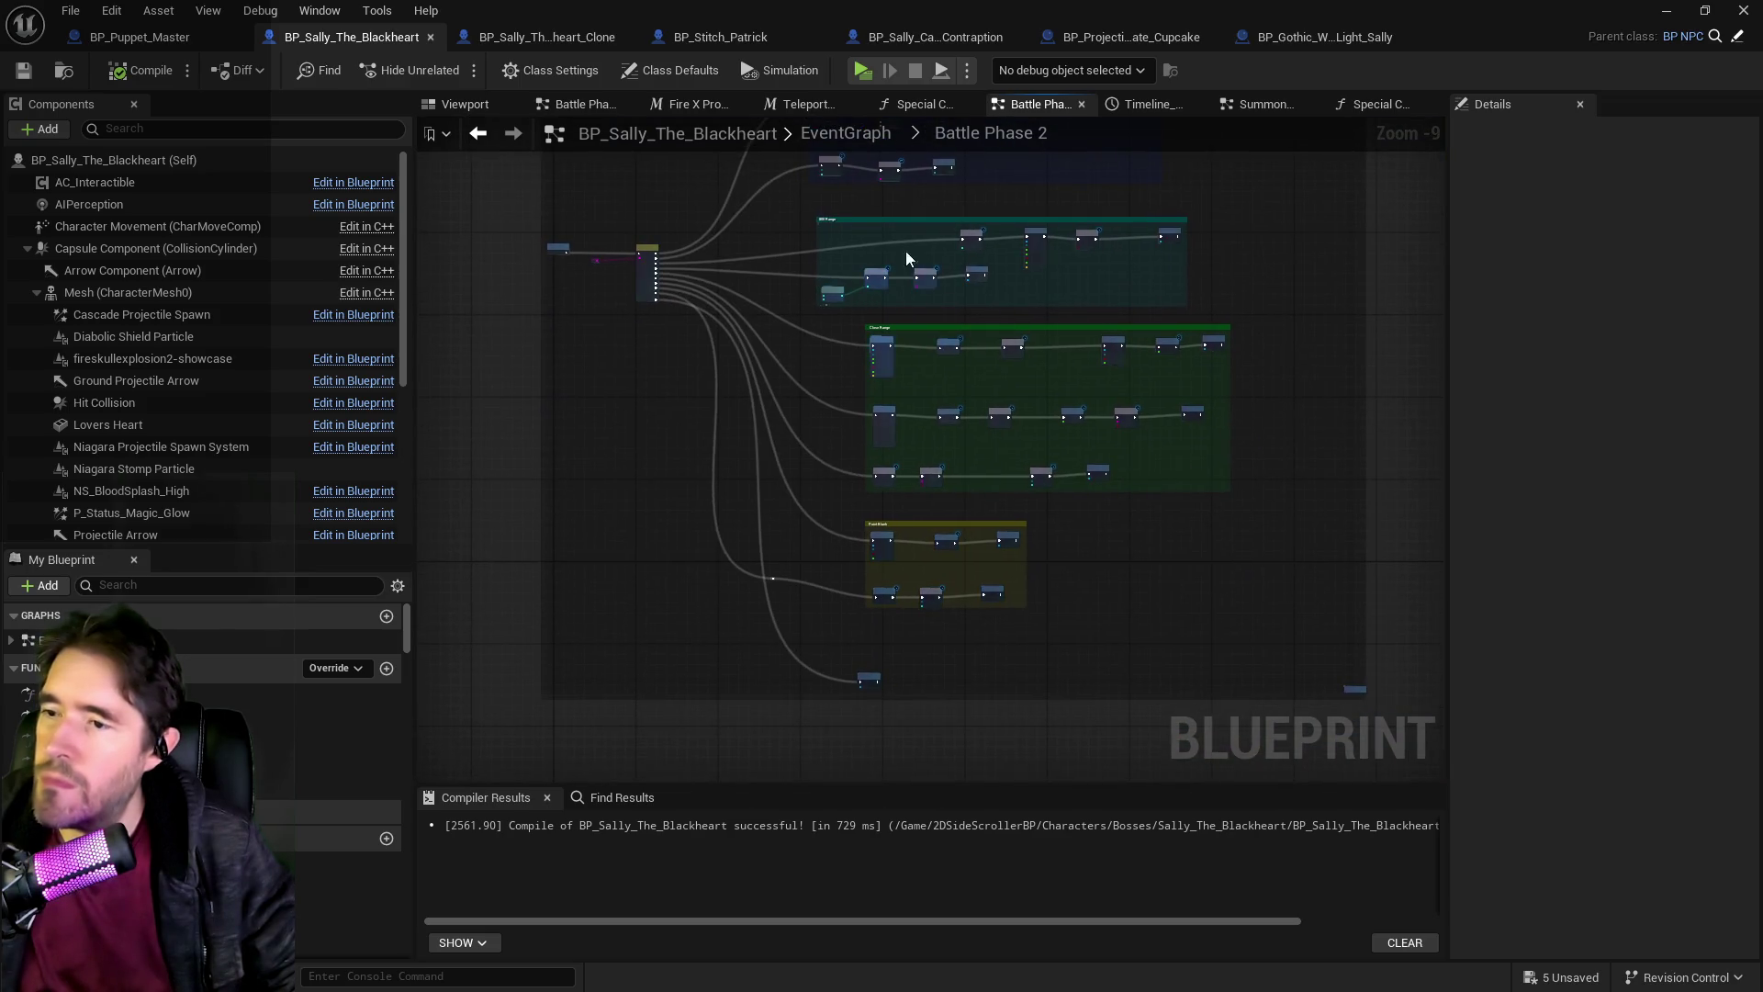
click(846, 133)
scroll(1010, 358, up, 5)
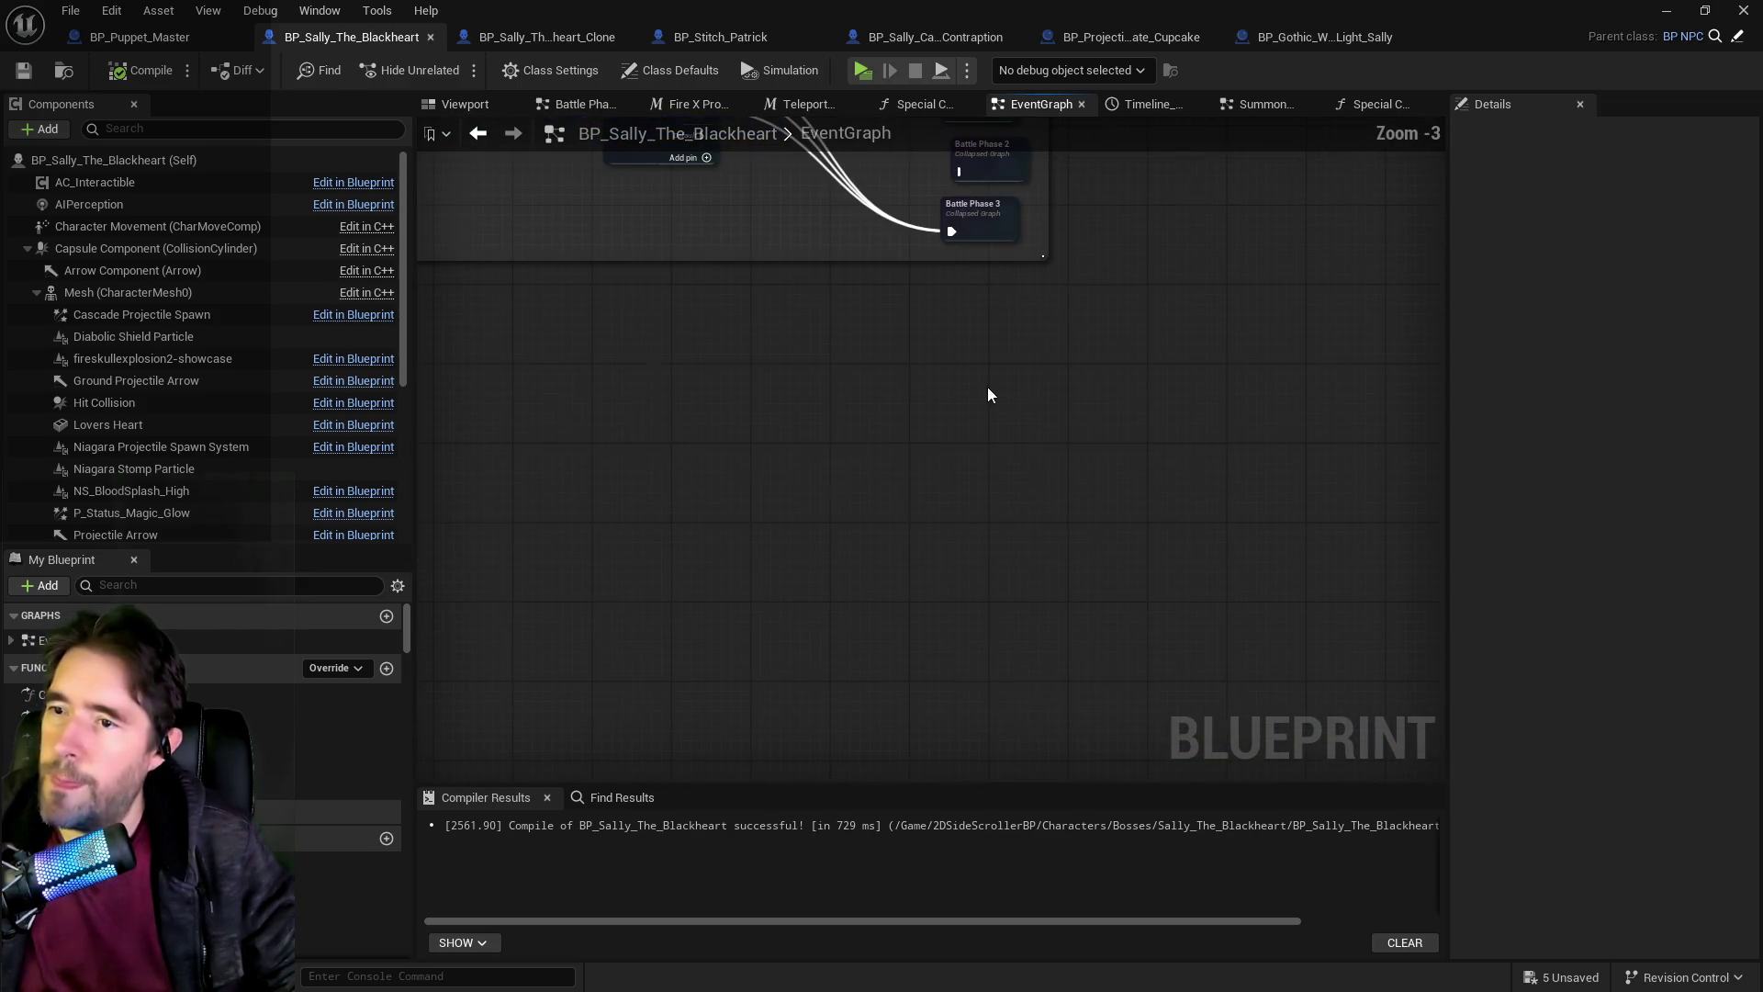
double_click(984, 219)
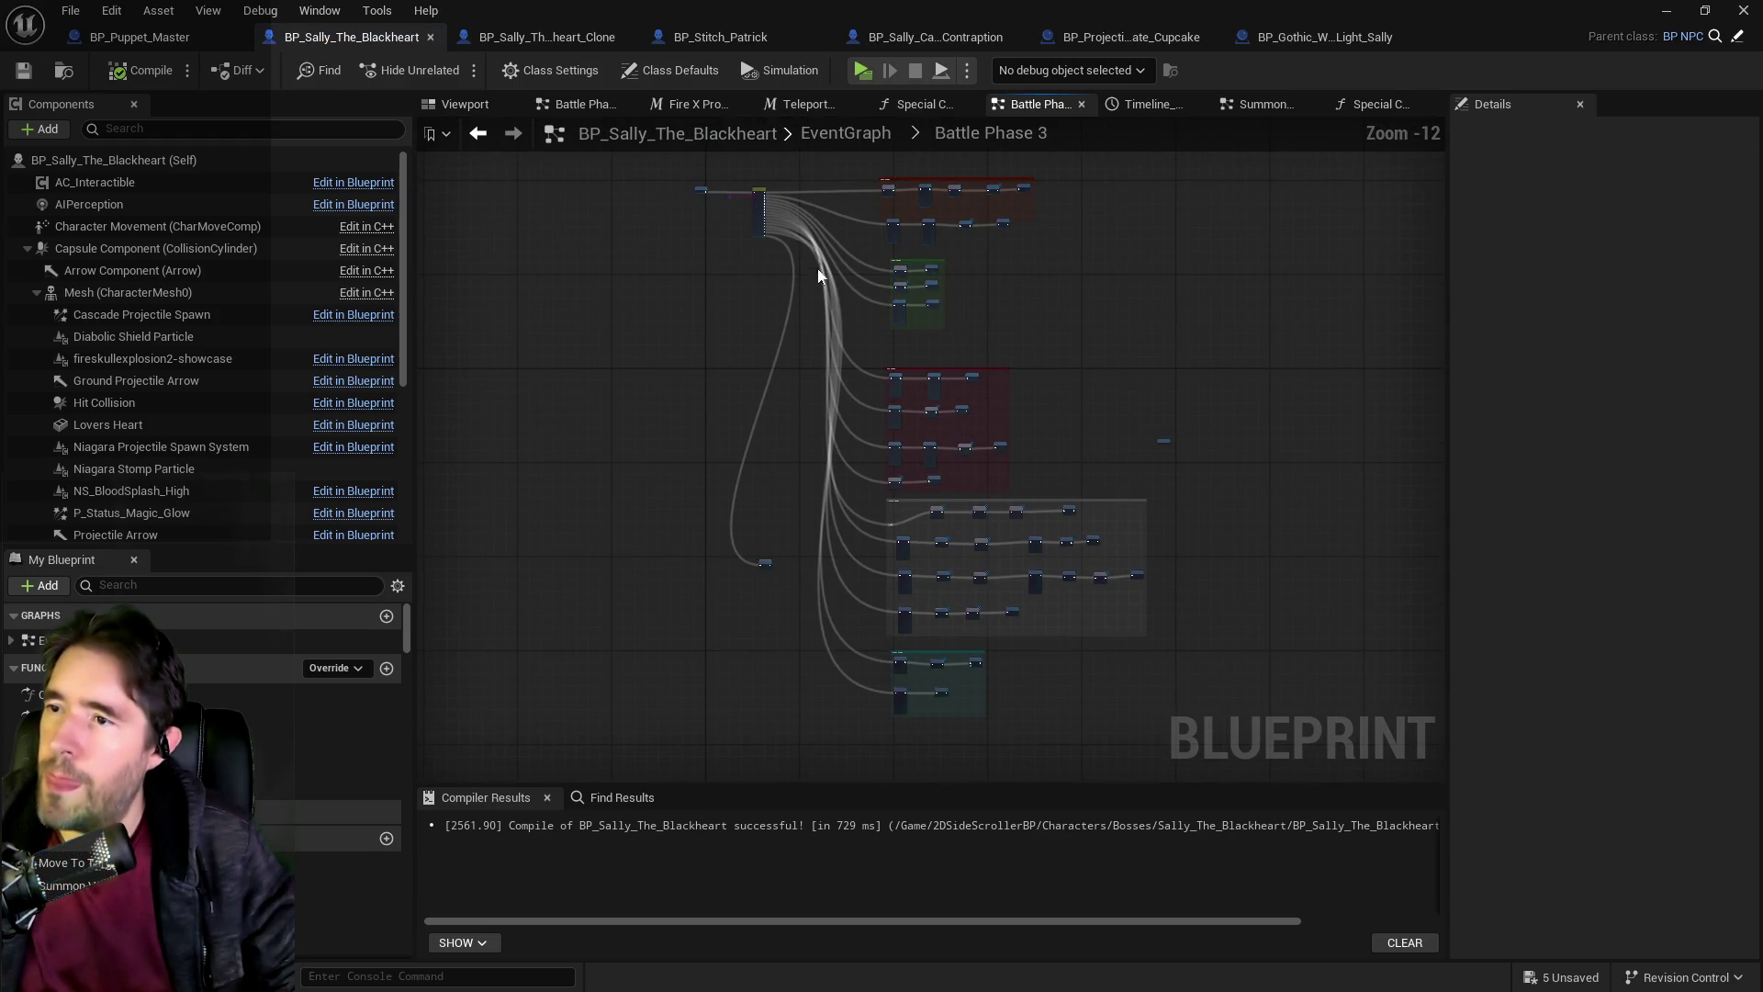
Cut and re-paste all Battle Phase 3 nodes, wire the input to Switch on String, and compile.
drag(717, 168, 1146, 721)
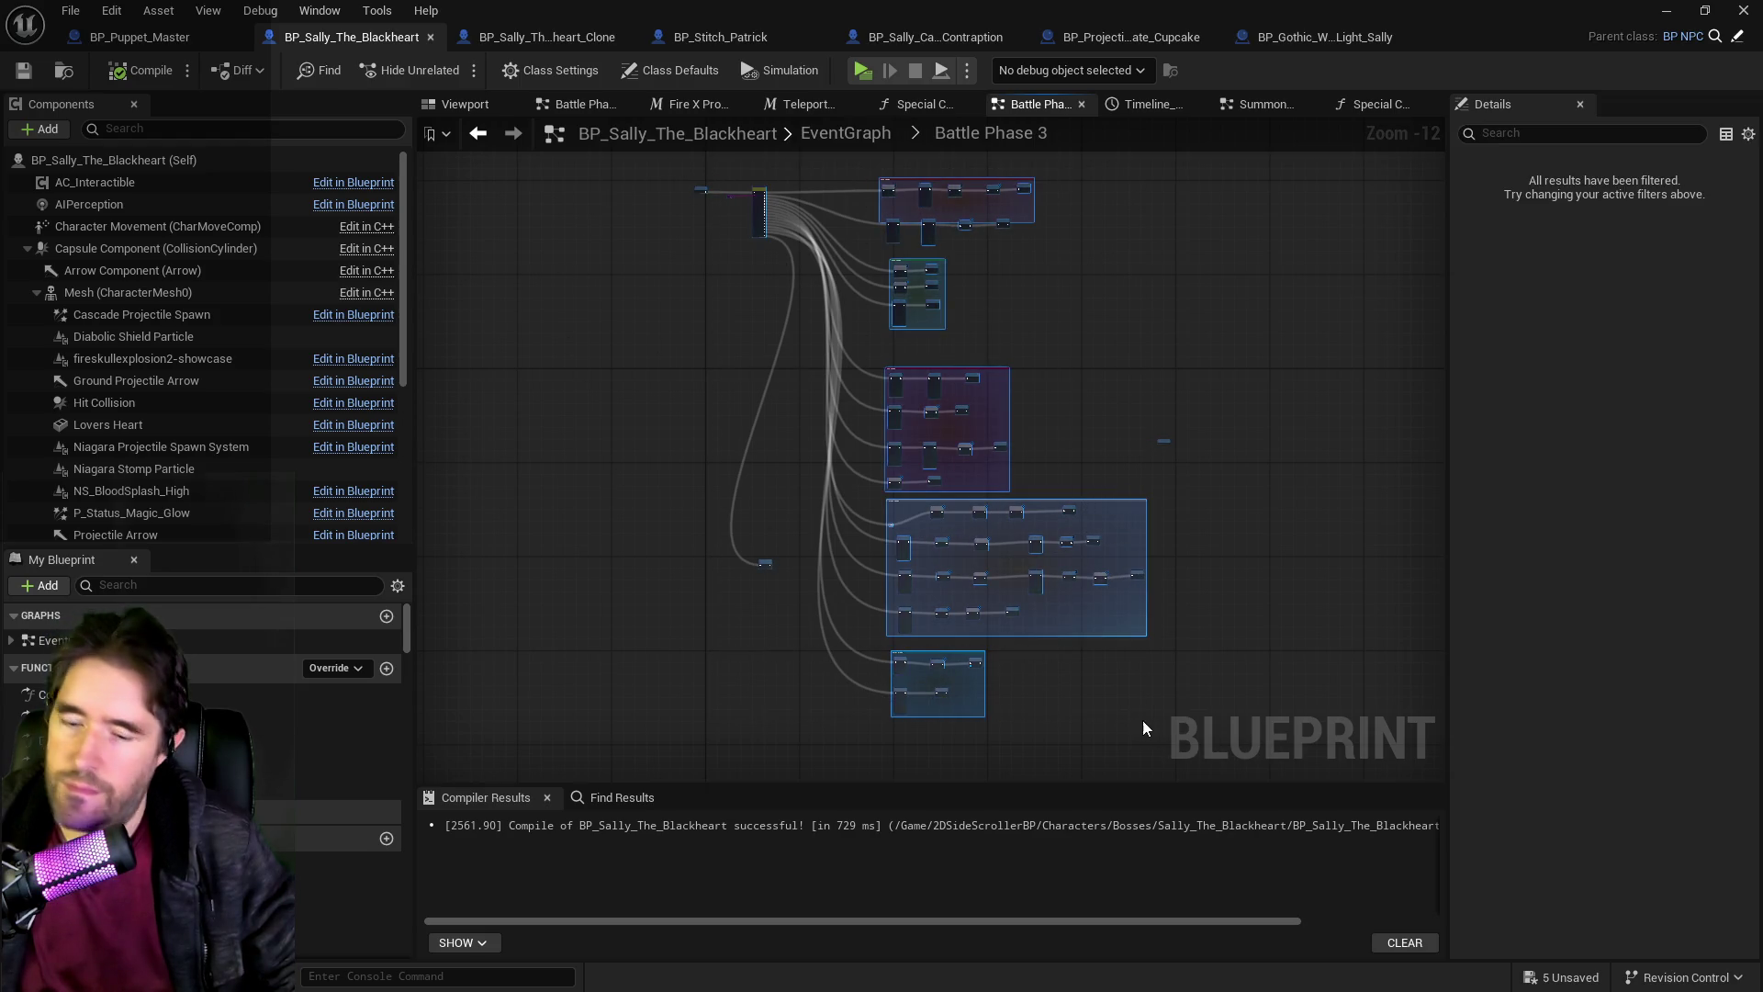
key(ctrl+x)
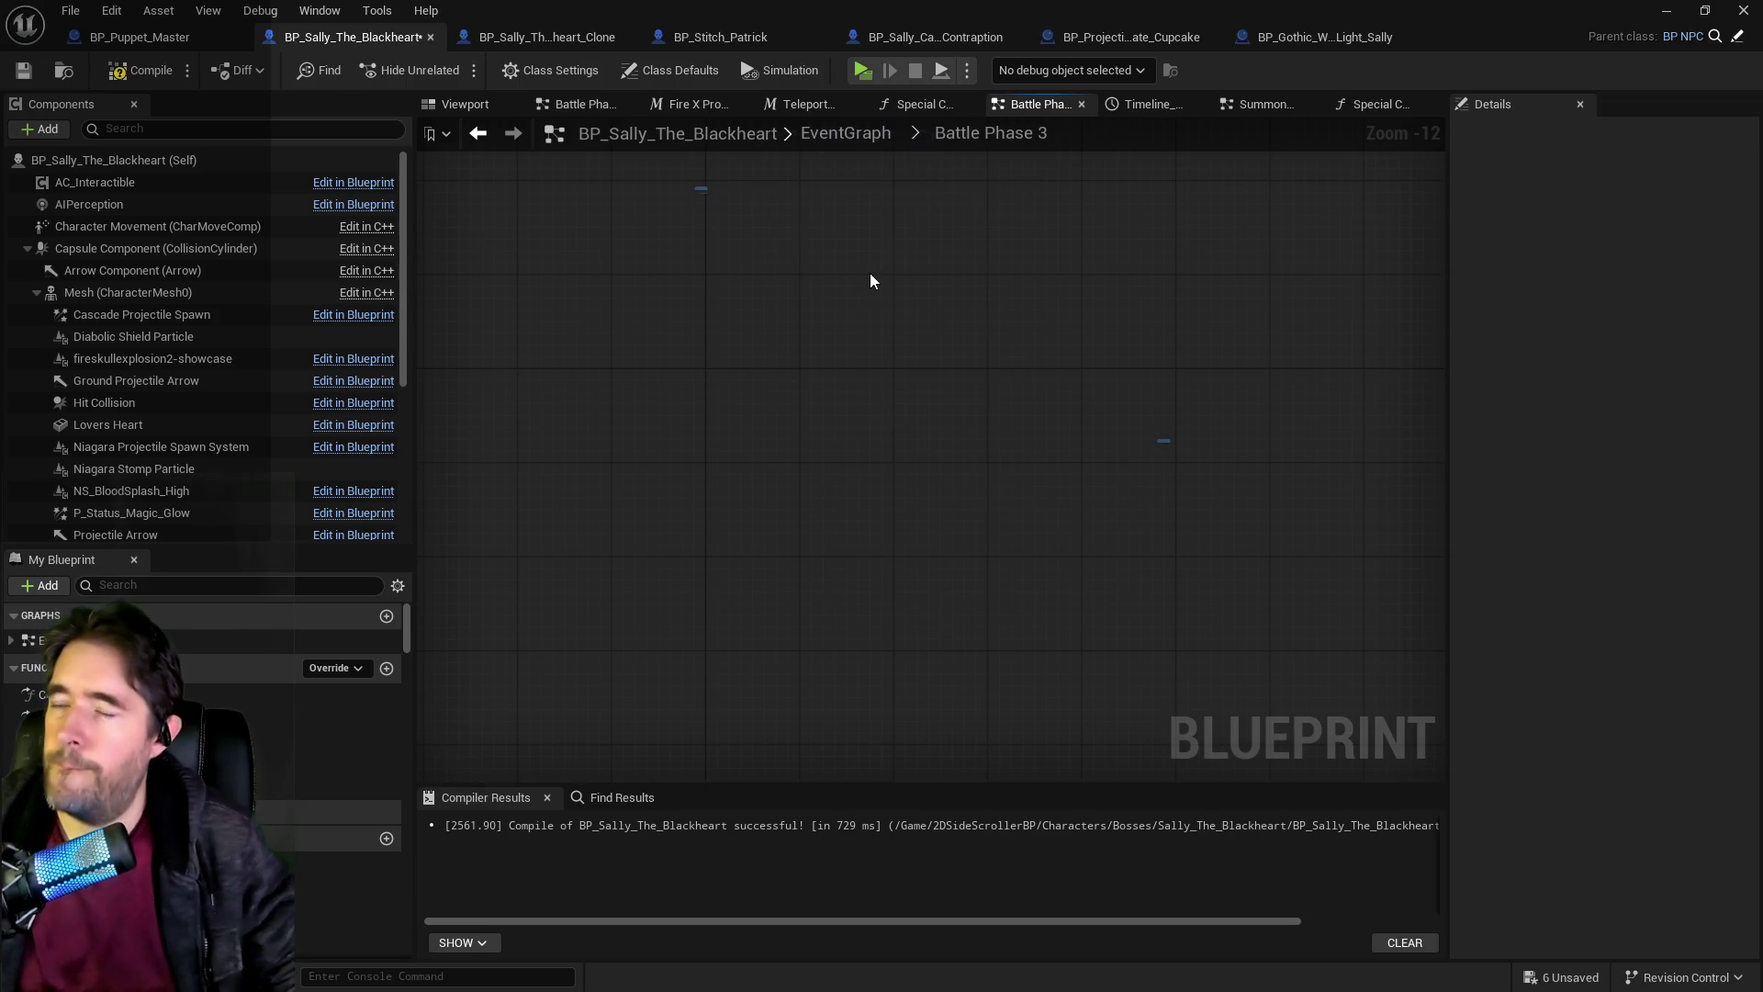
key(ctrl+v)
scroll(681, 478, up, 5)
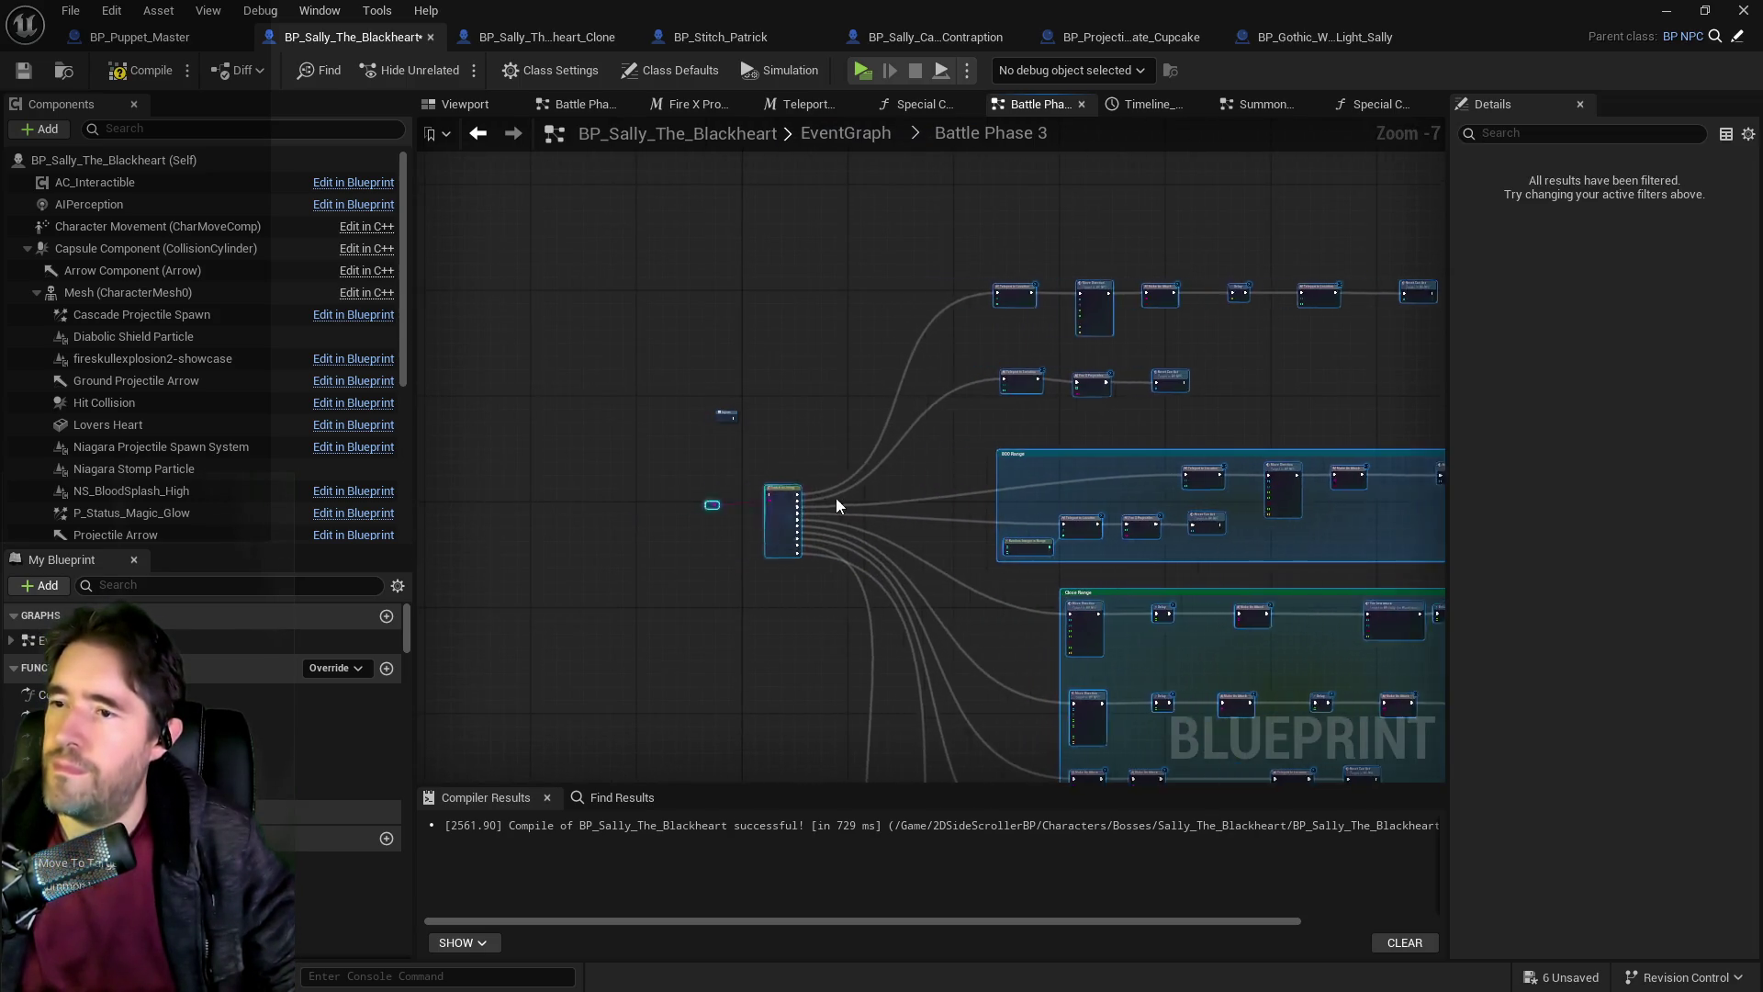
scroll(769, 400, up, 3)
drag(685, 445, 976, 490)
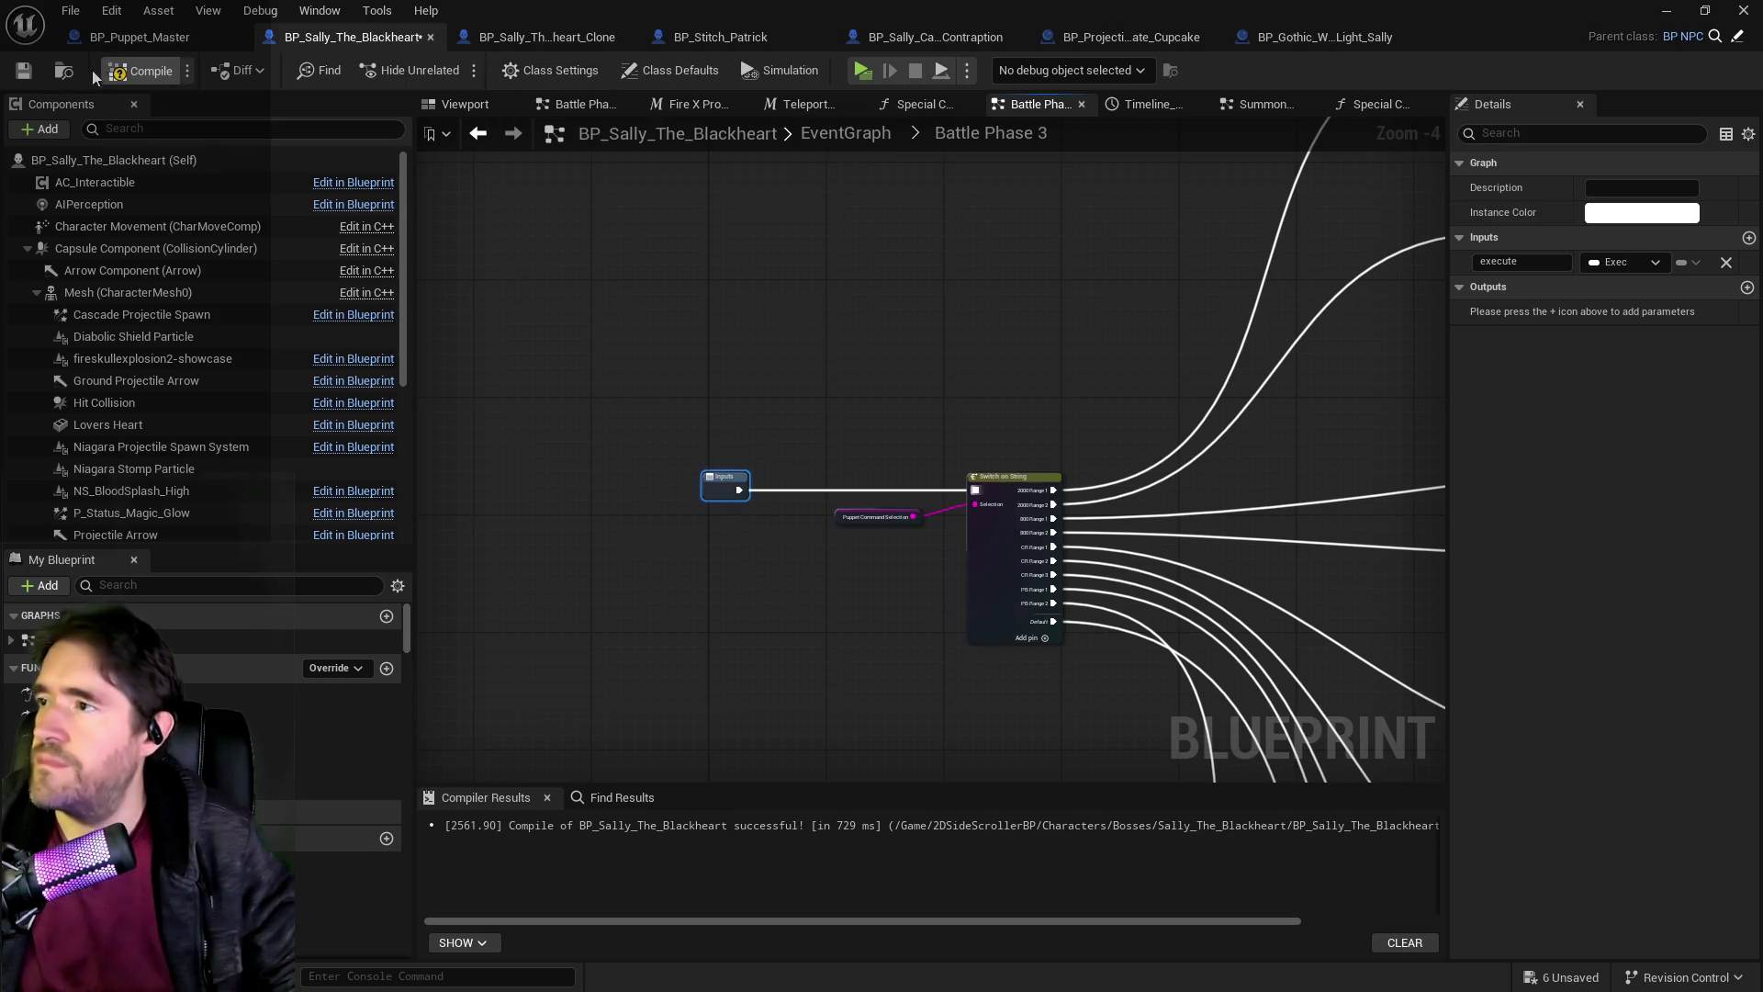
click(23, 71)
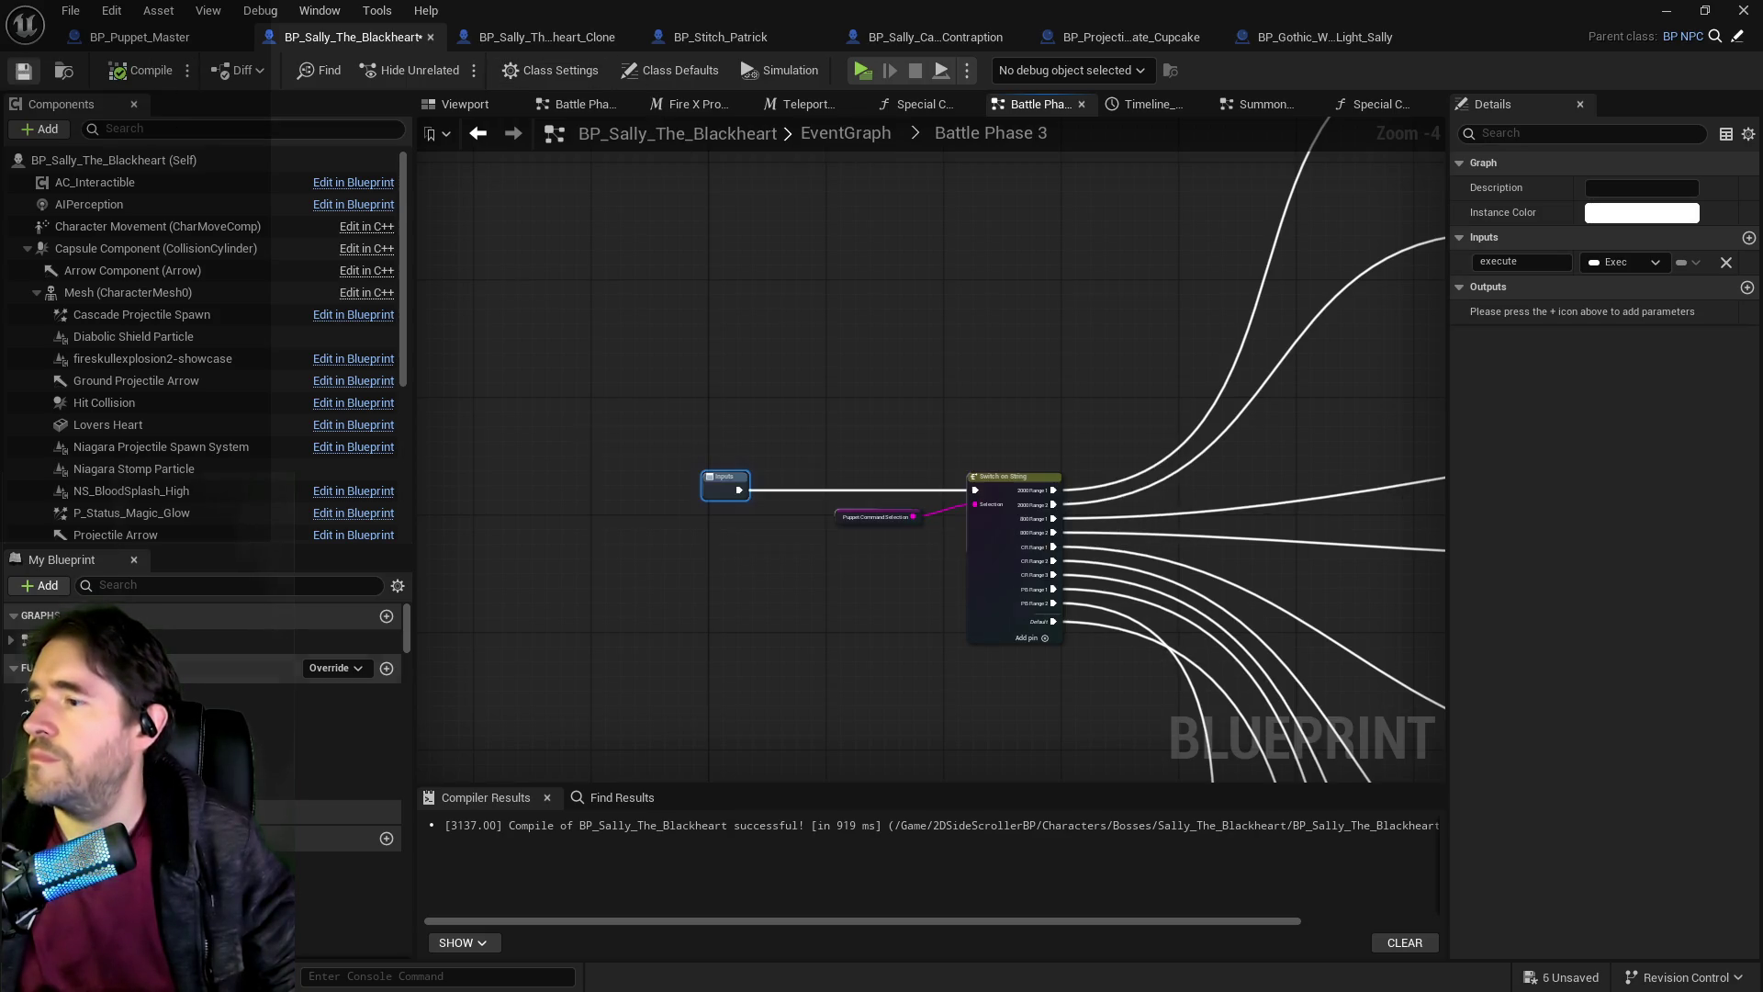
Add a Print String node in Special Check 3 with a 32.0 second duration.
double_click(281, 785)
right_click(656, 569)
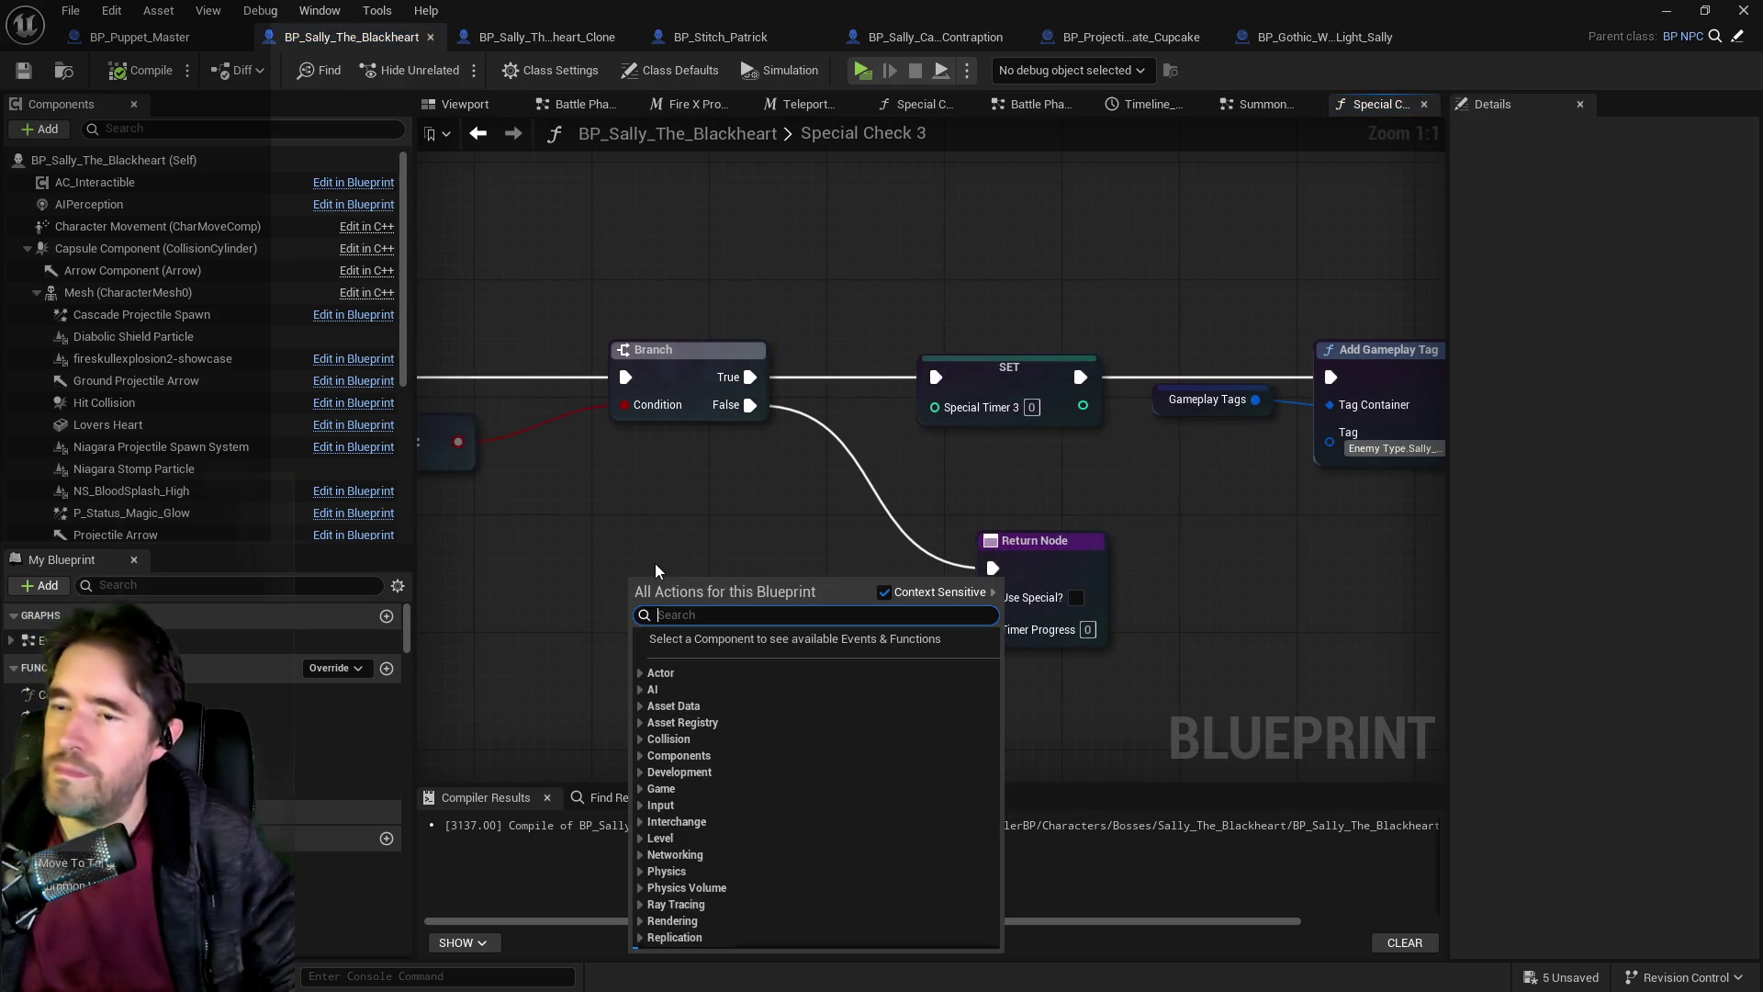
text(print string)
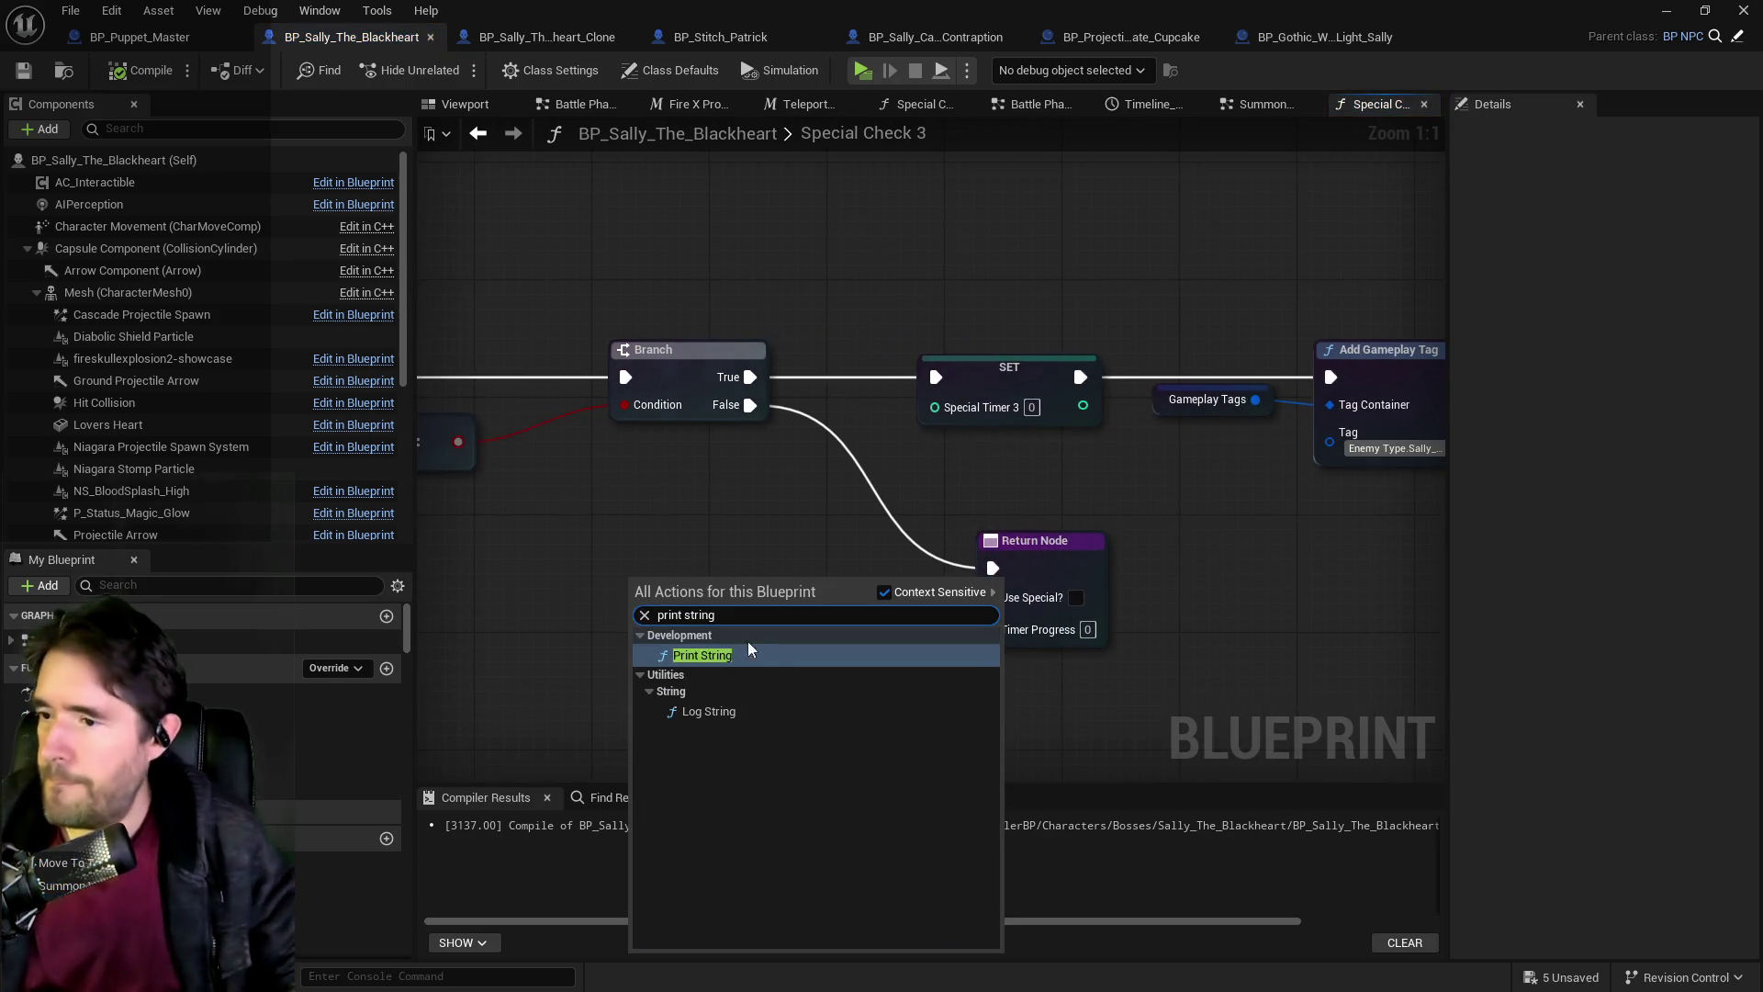
key(Return)
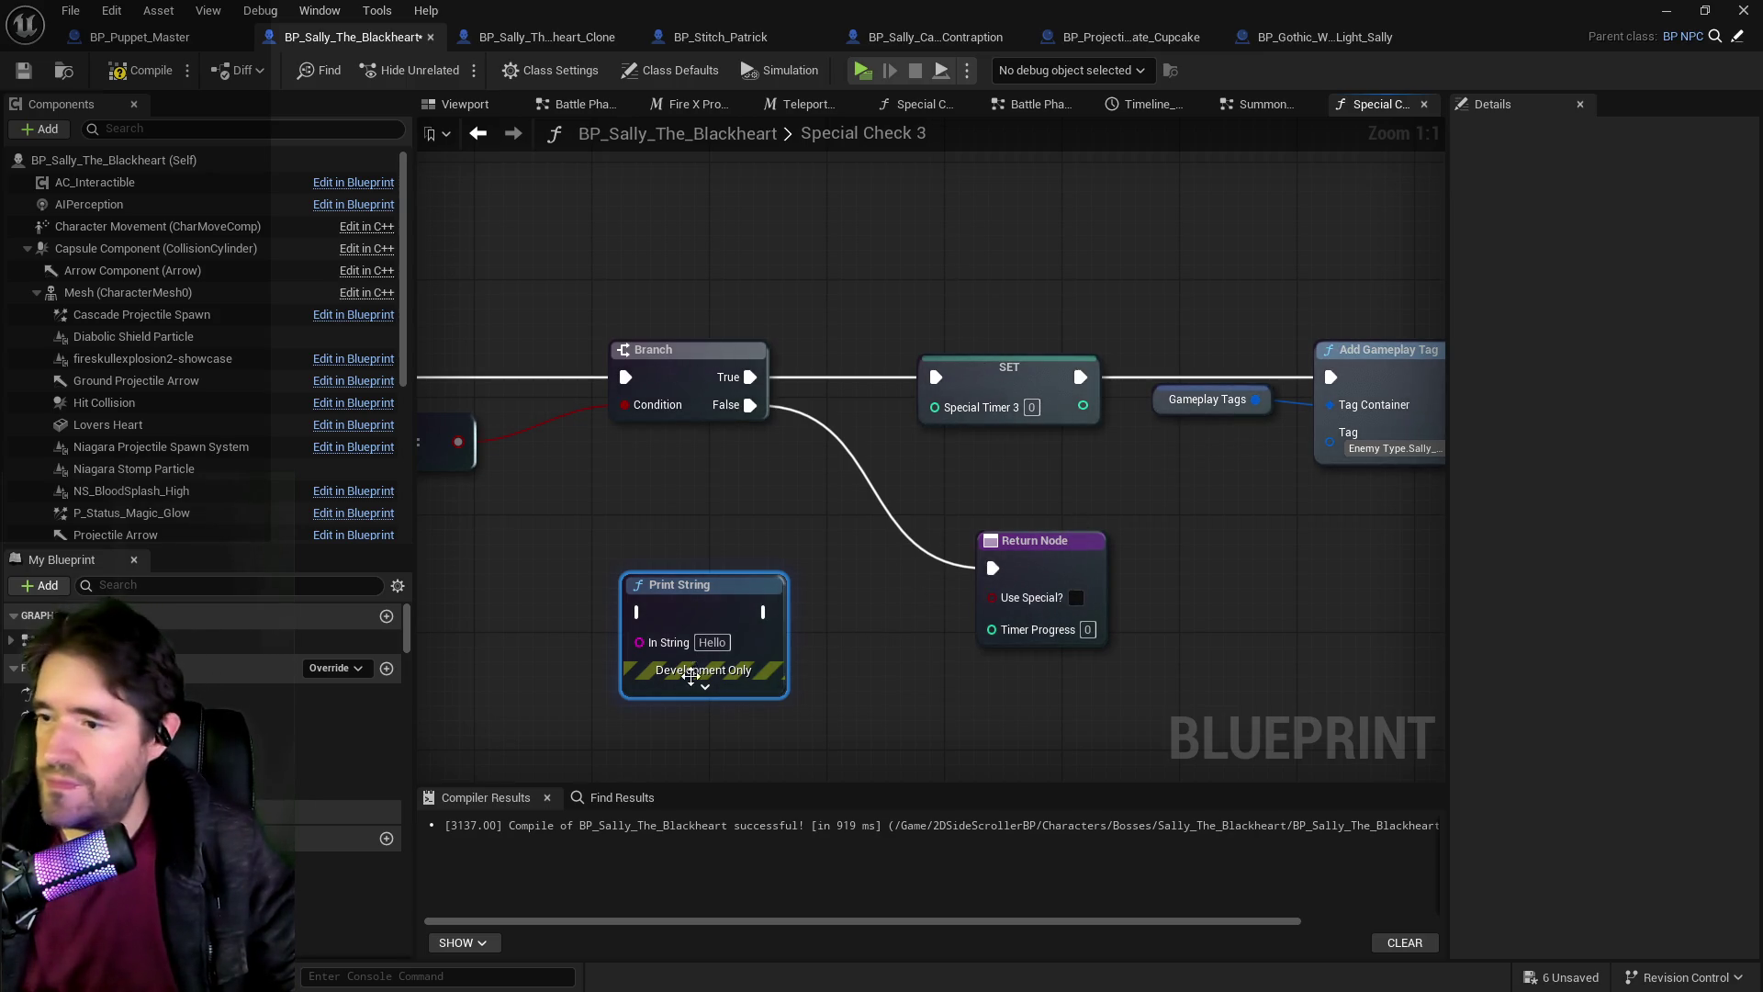
click(703, 687)
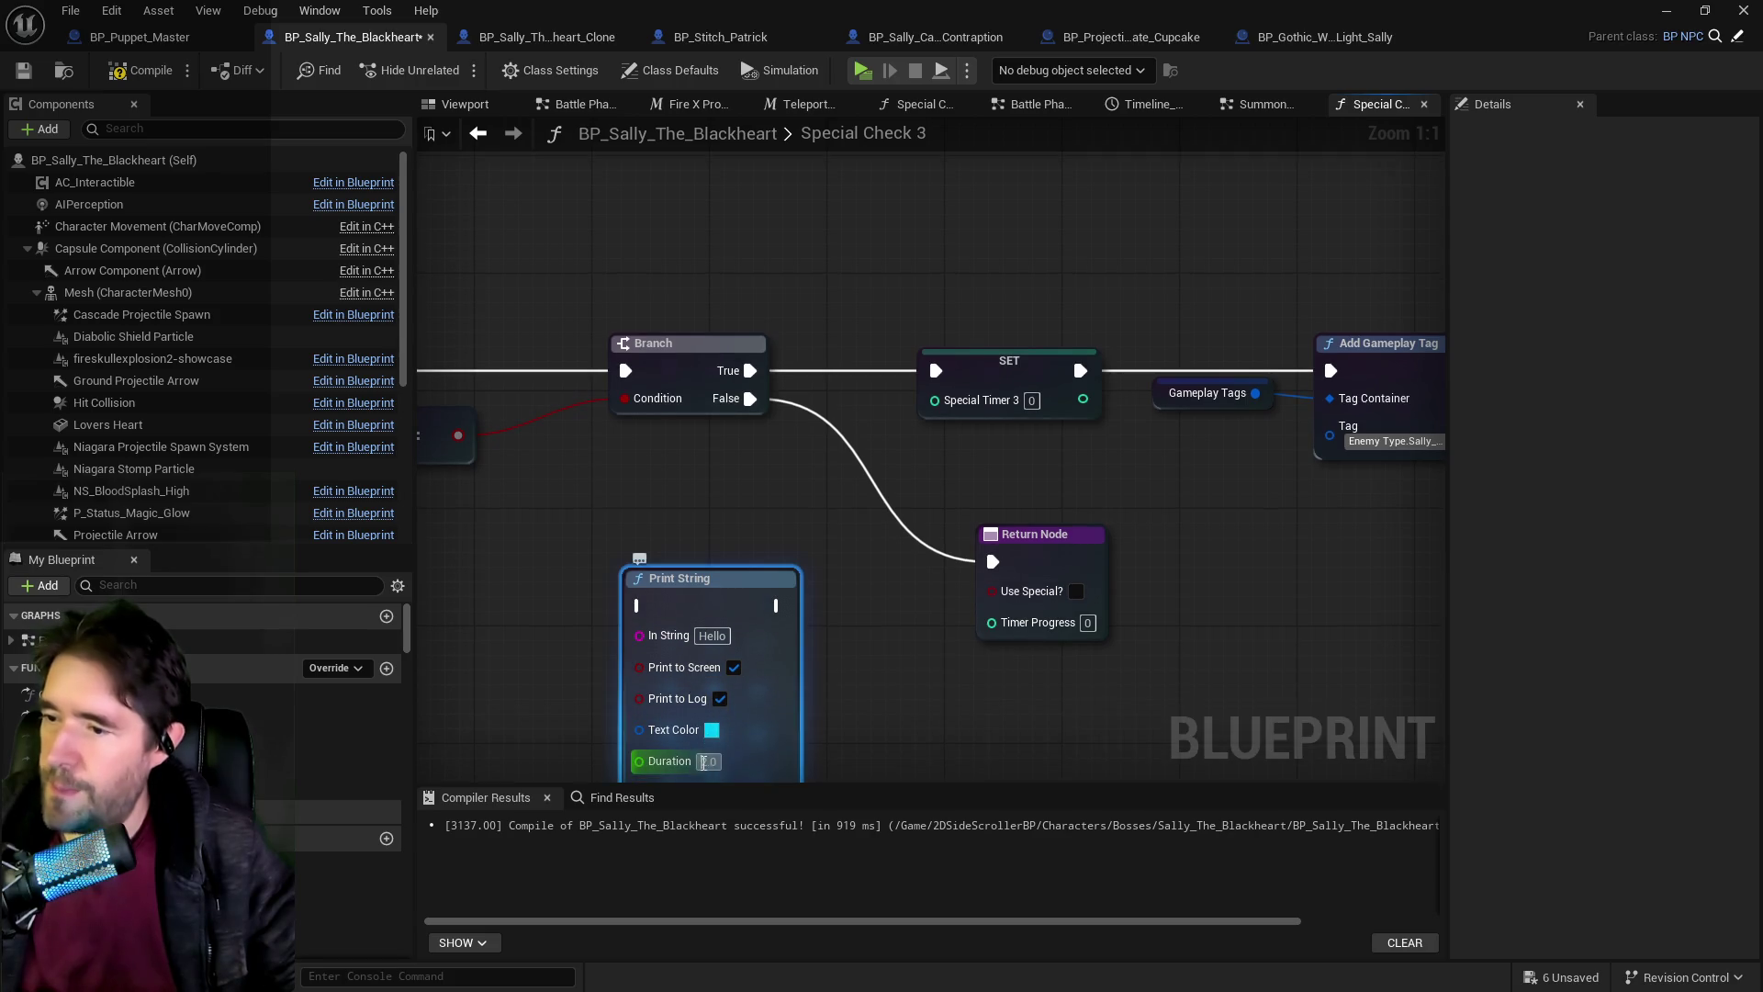
click(703, 761)
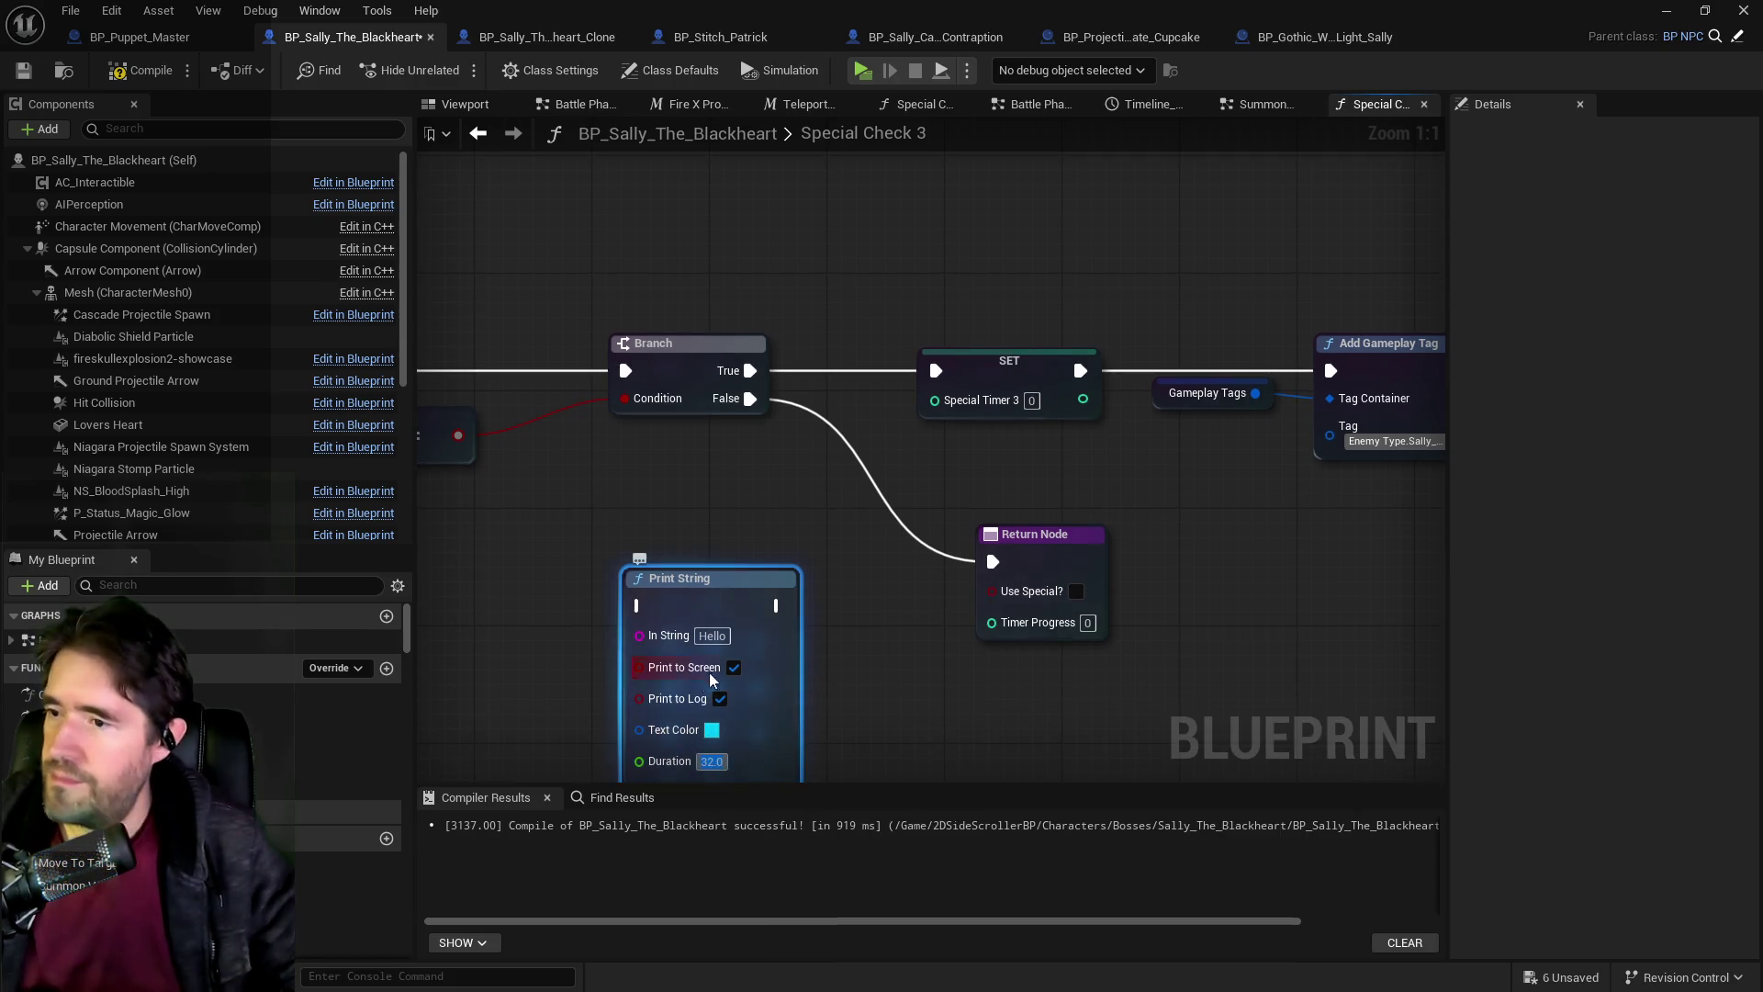
text(32.0)
Set the Print String text to 'Ghastly Mirror' and place it after the last Add Gameplay Tag.
scroll(692, 584, down, 5)
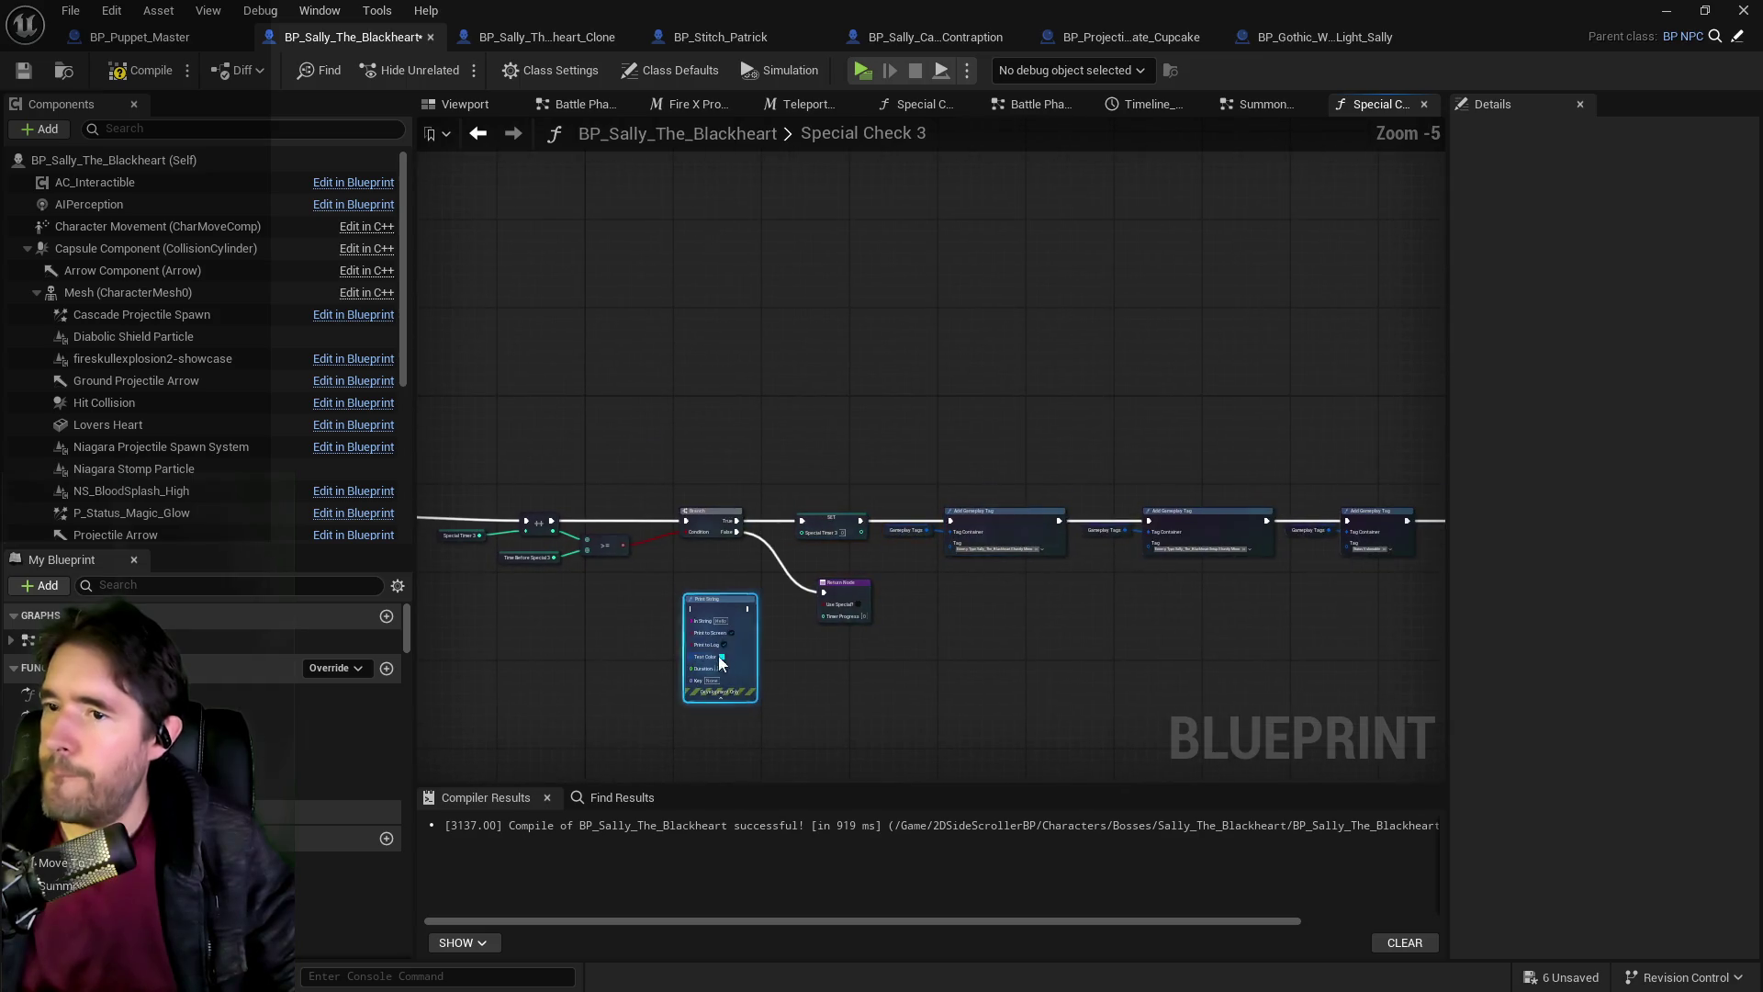
drag(721, 601, 1232, 589)
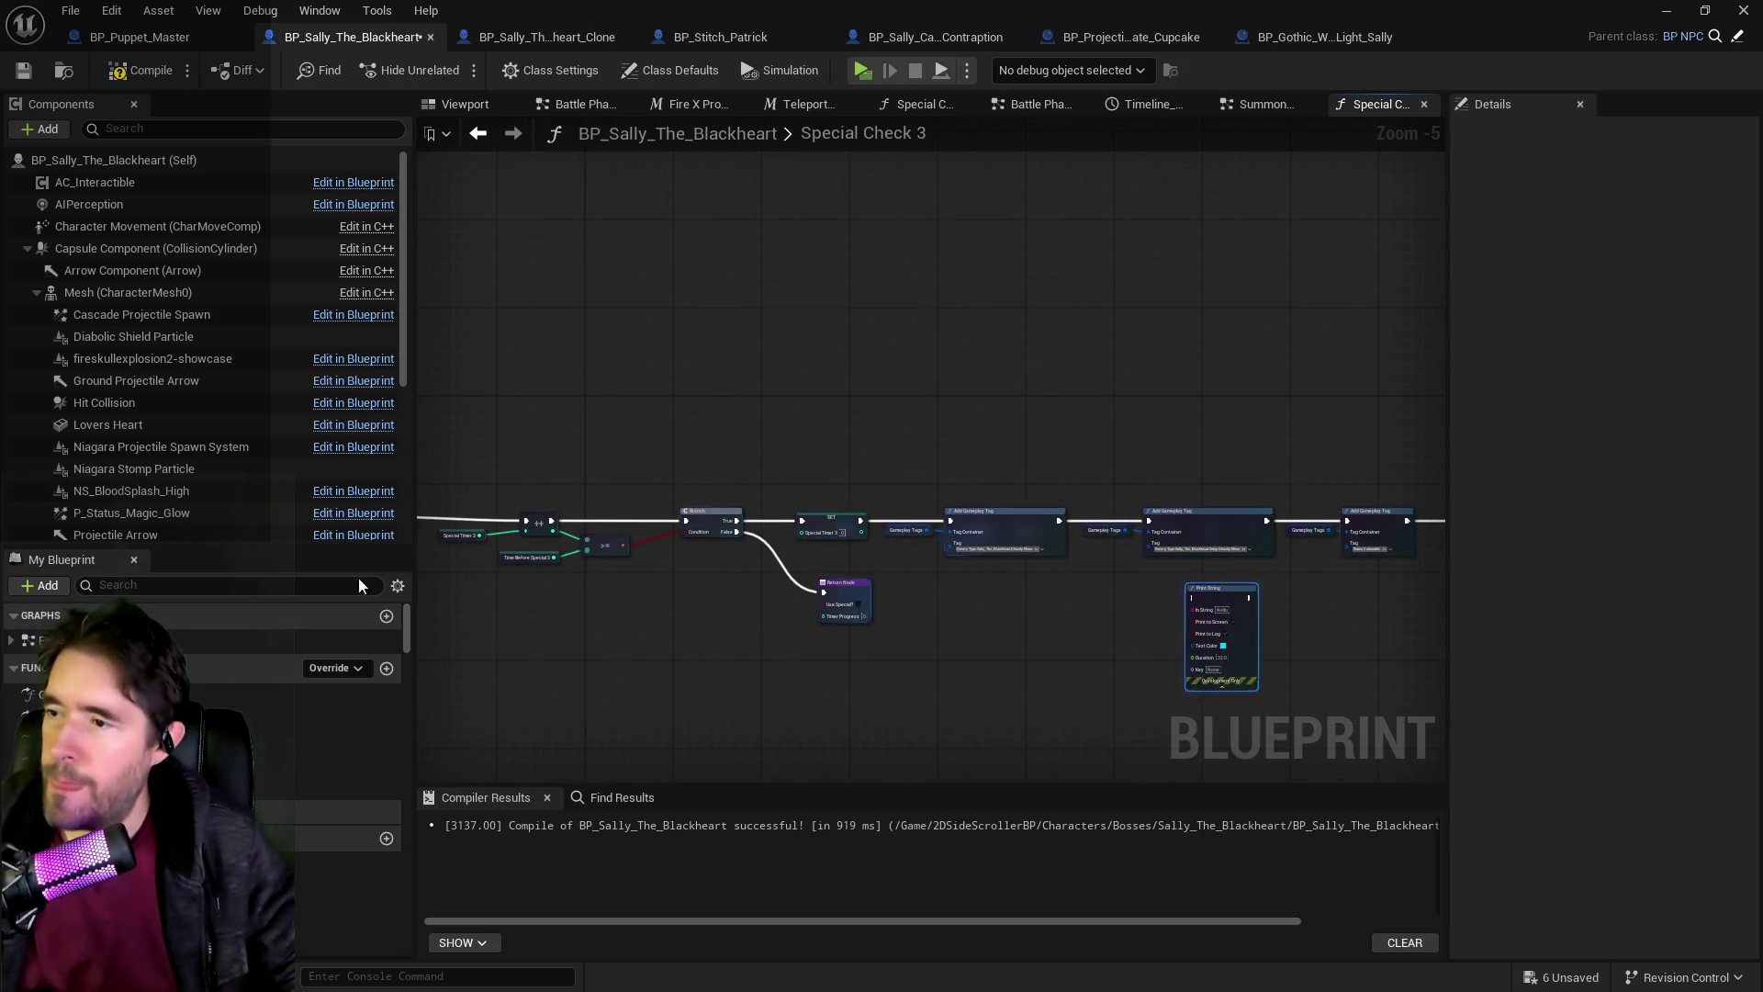
click(500, 559)
scroll(534, 637, up, 2)
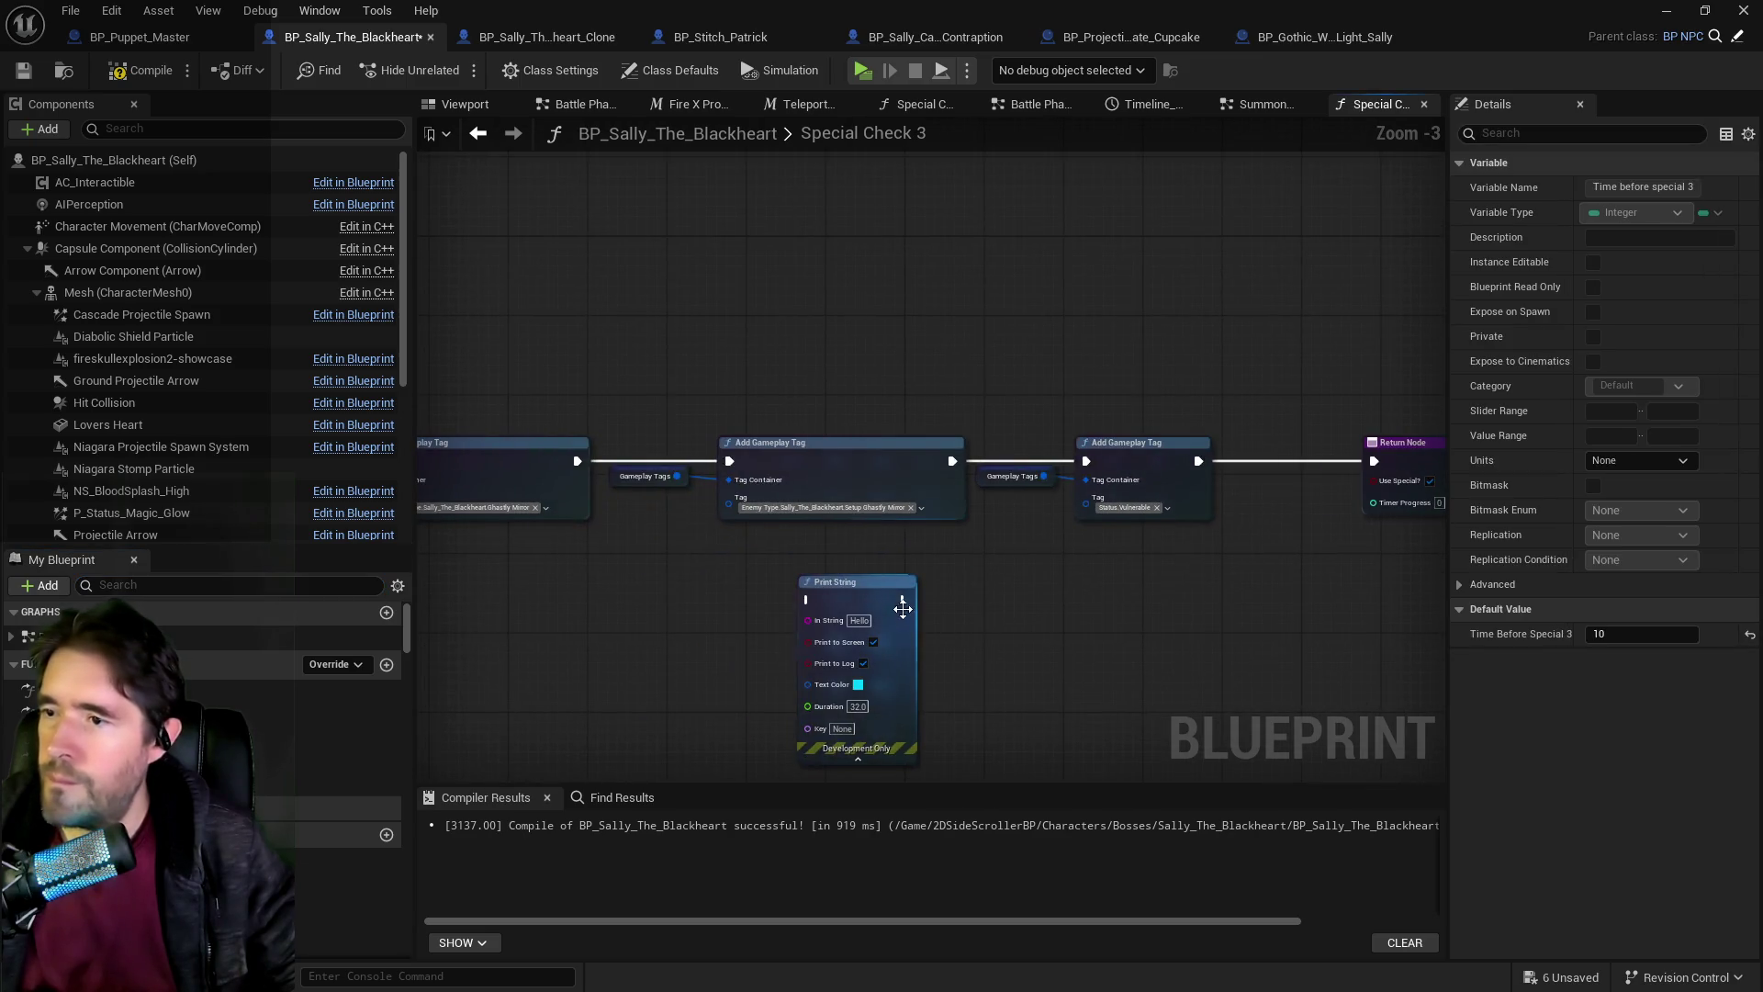
mouse_move(867, 598)
mouse_down()
mouse_move(1221, 598)
mouse_move(1260, 576)
mouse_up()
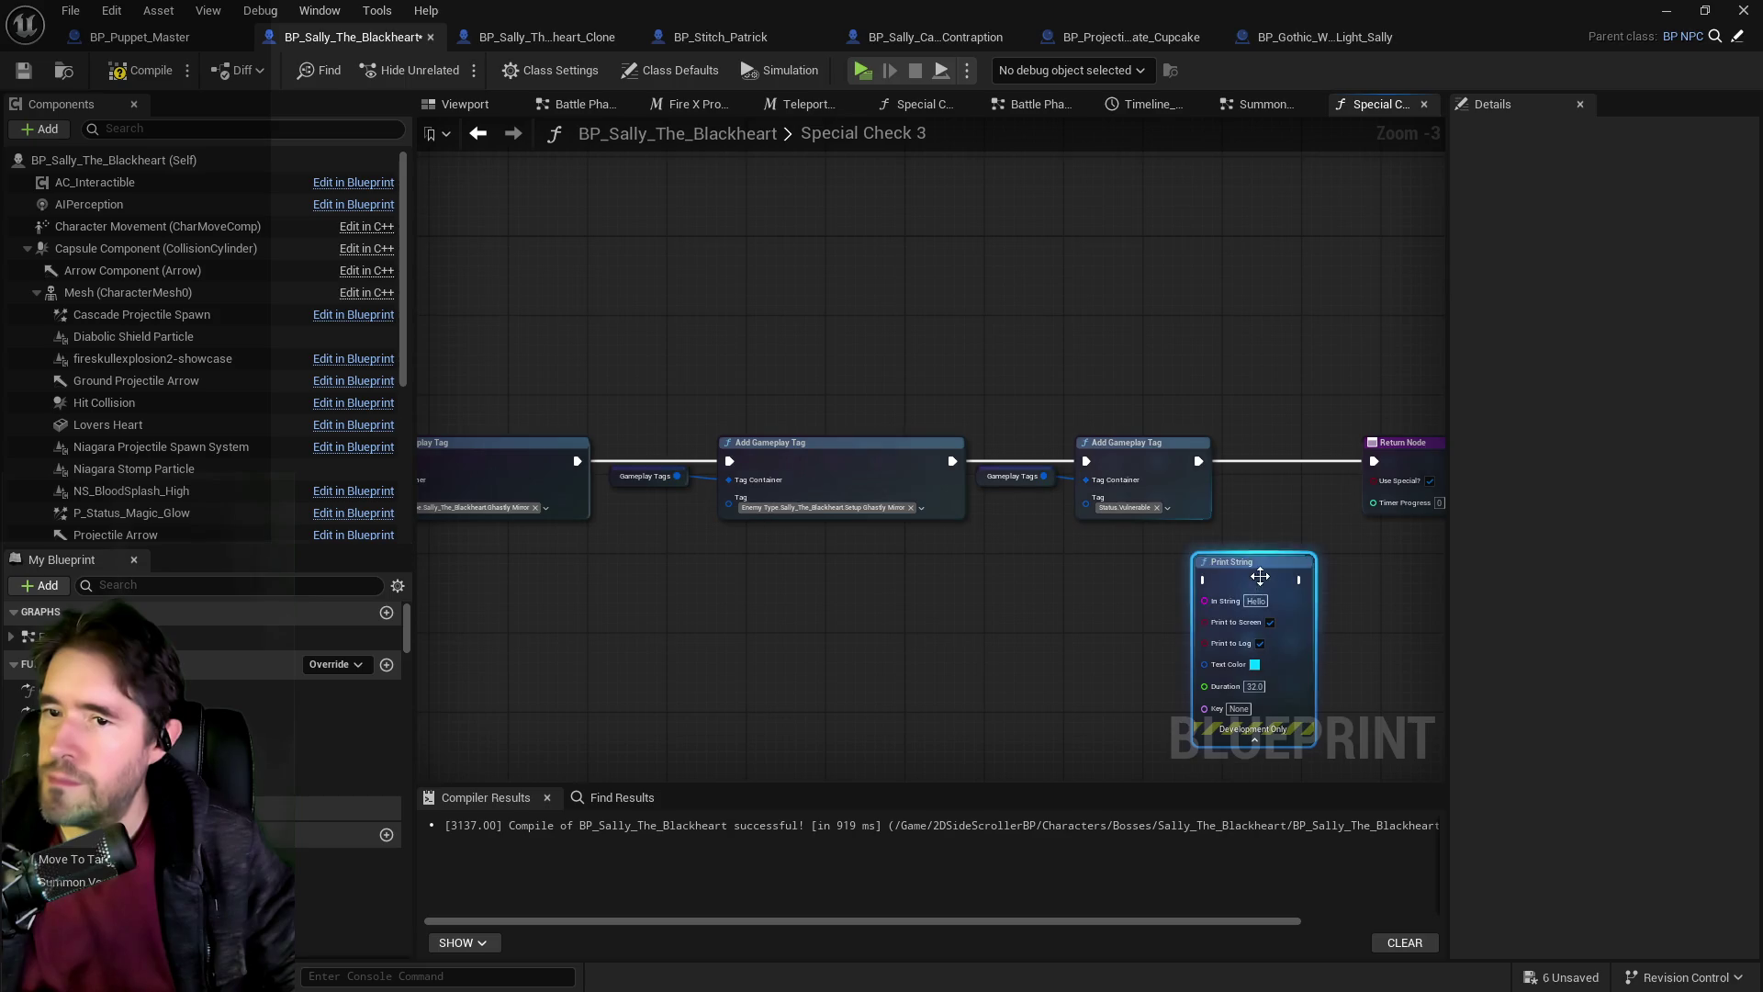
text(Ghastly Mirror 1)
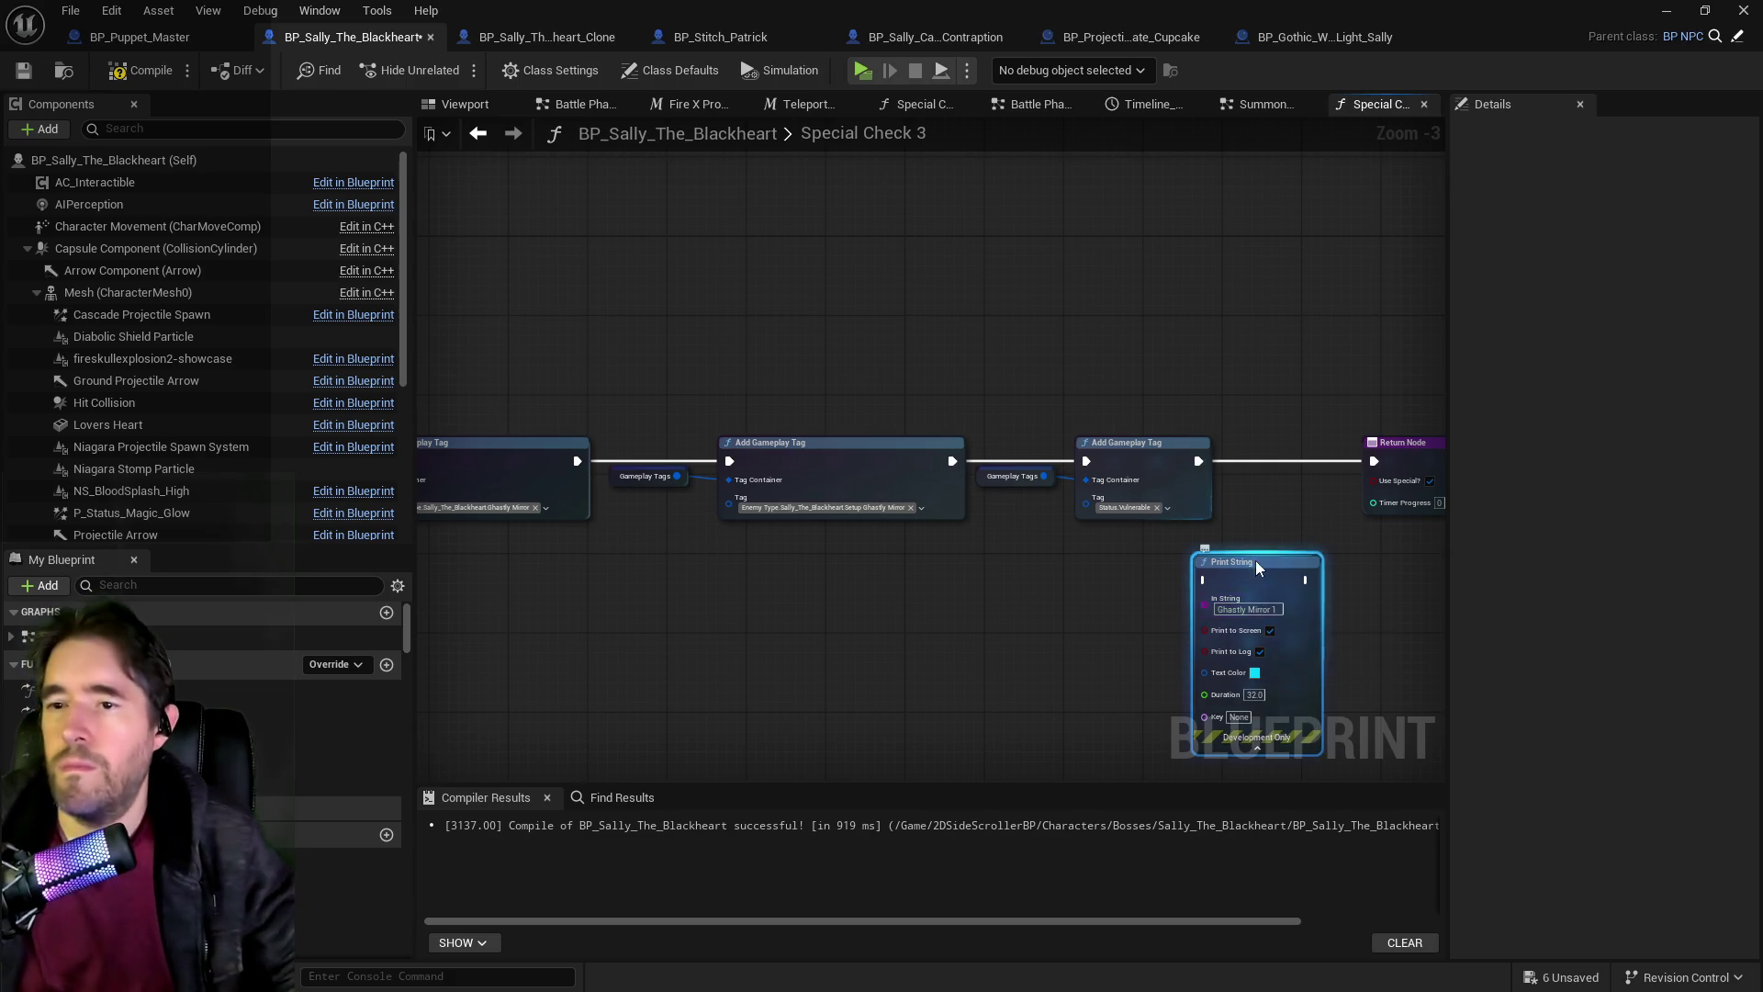
mouse_move(1230, 561)
mouse_down()
mouse_move(1269, 460)
mouse_move(1258, 444)
mouse_move(1232, 463)
mouse_move(1383, 469)
mouse_up()
scroll(1151, 413, up, 3)
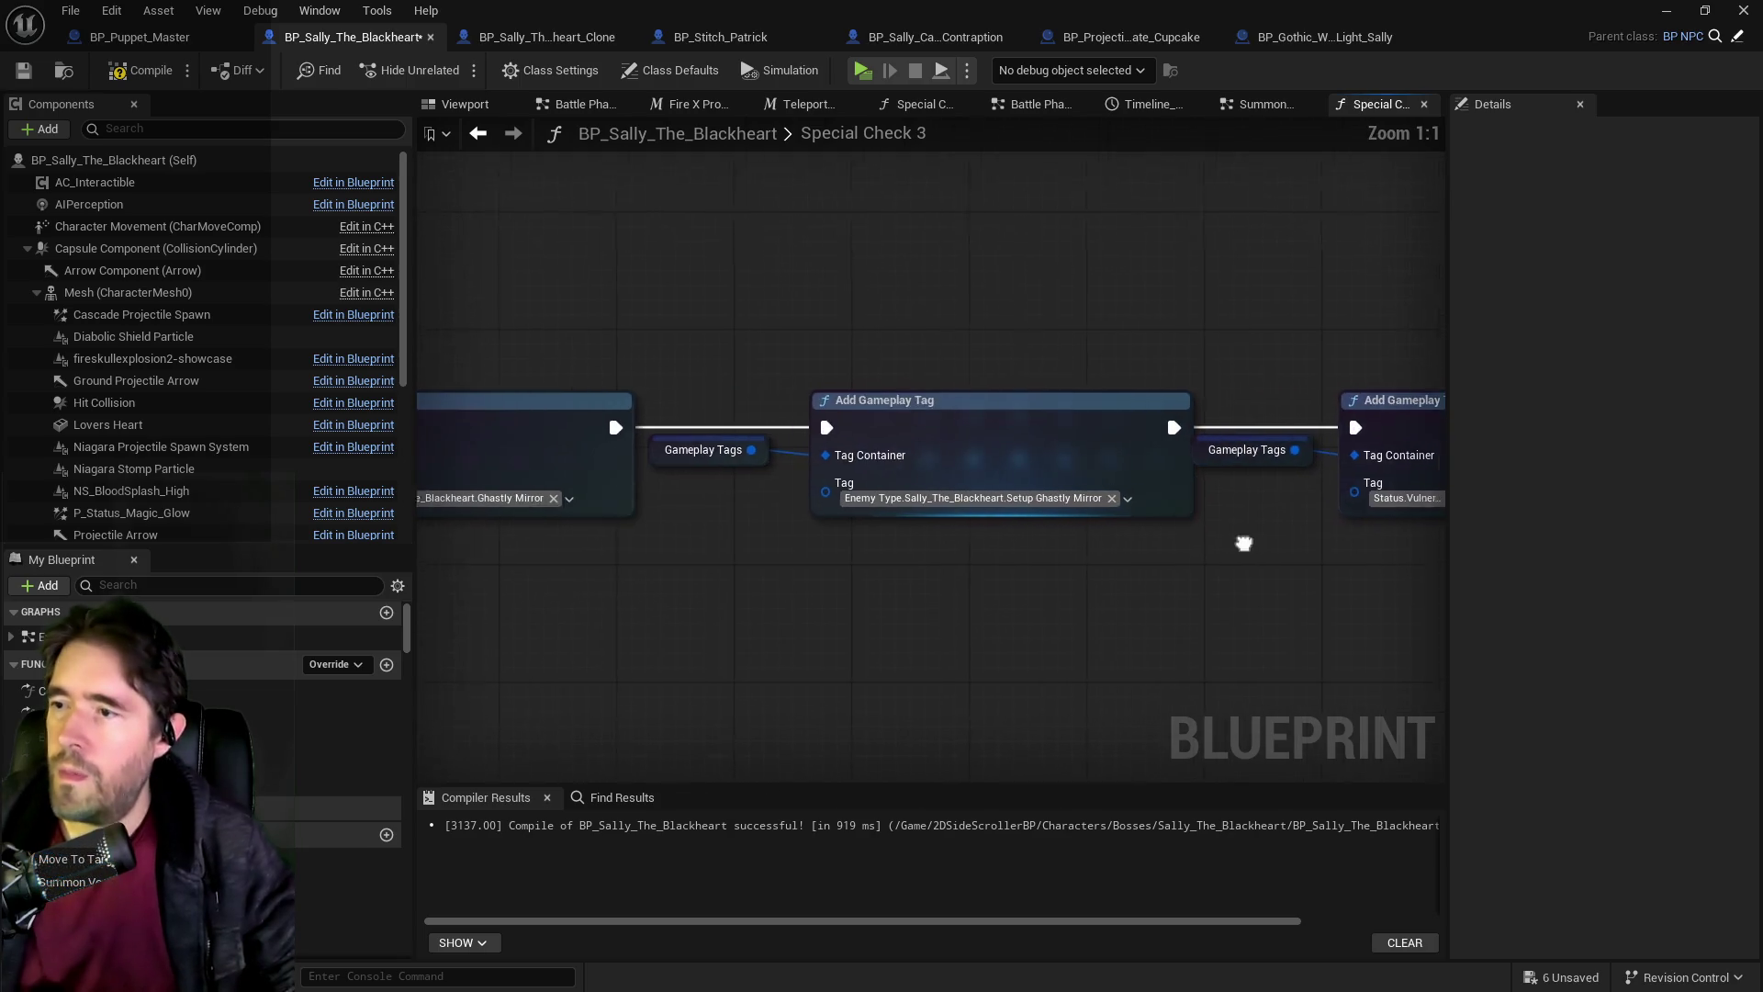
mouse_move(1015, 610)
mouse_down()
mouse_move(799, 556)
mouse_move(838, 571)
mouse_move(642, 551)
mouse_move(565, 584)
mouse_up()
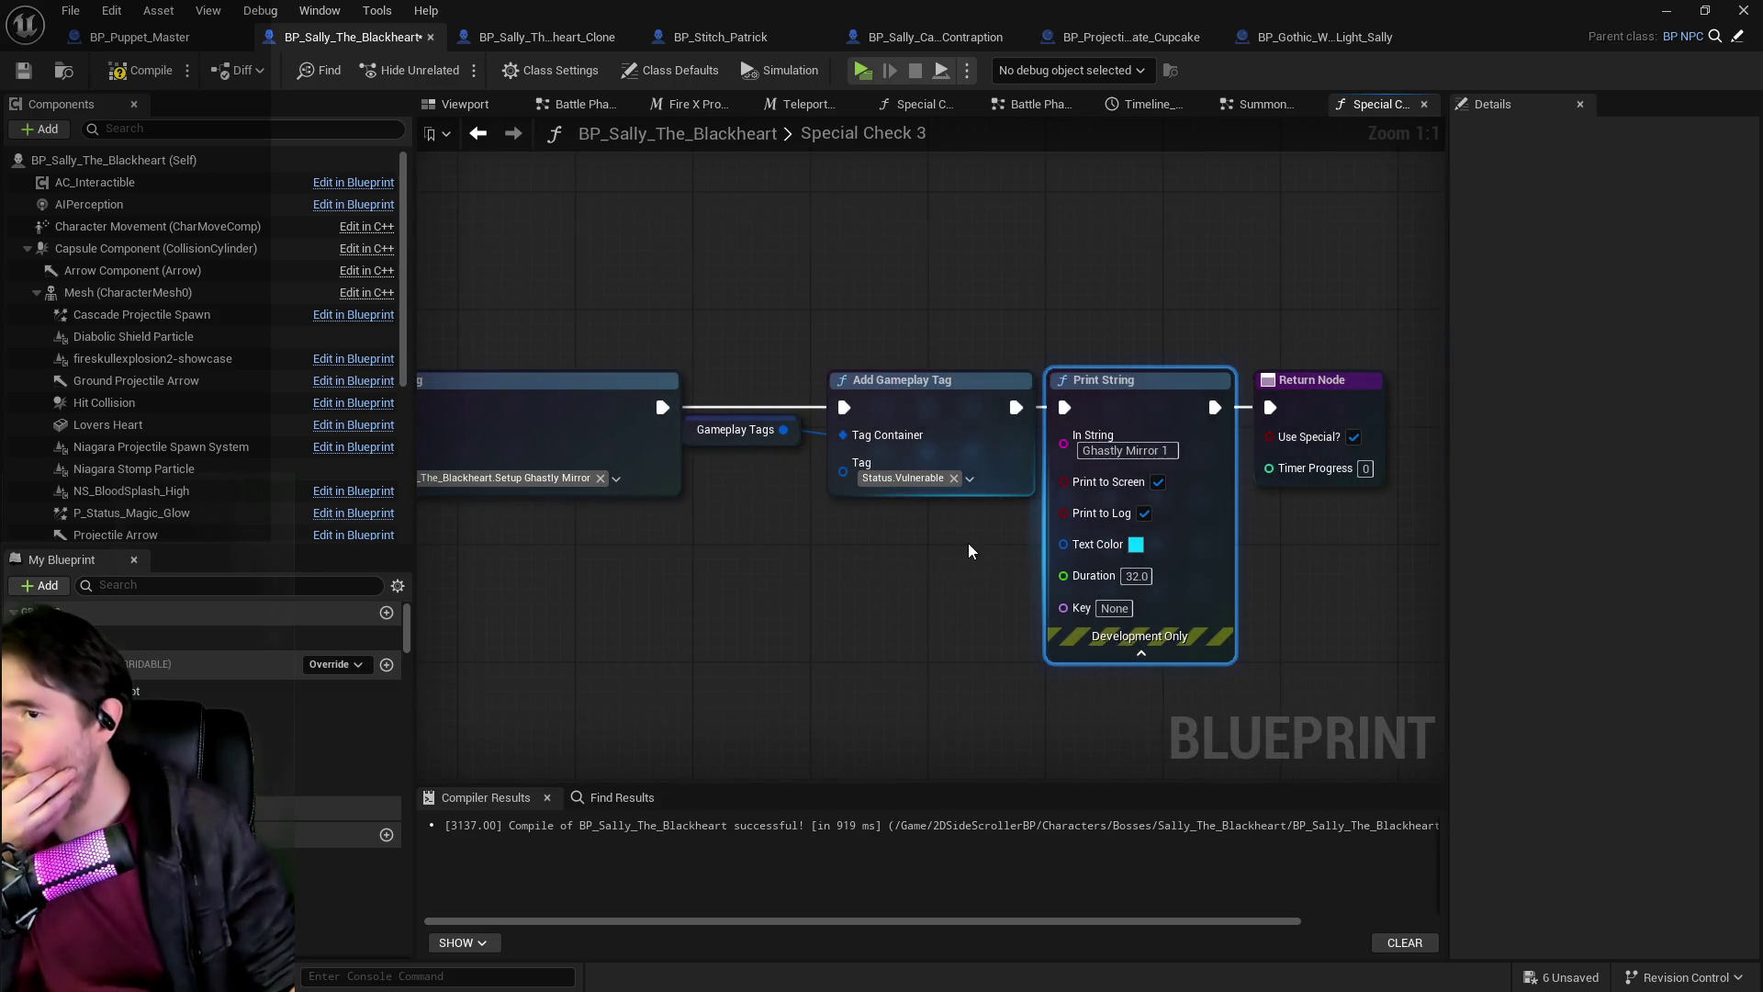
scroll(964, 556, down, 1)
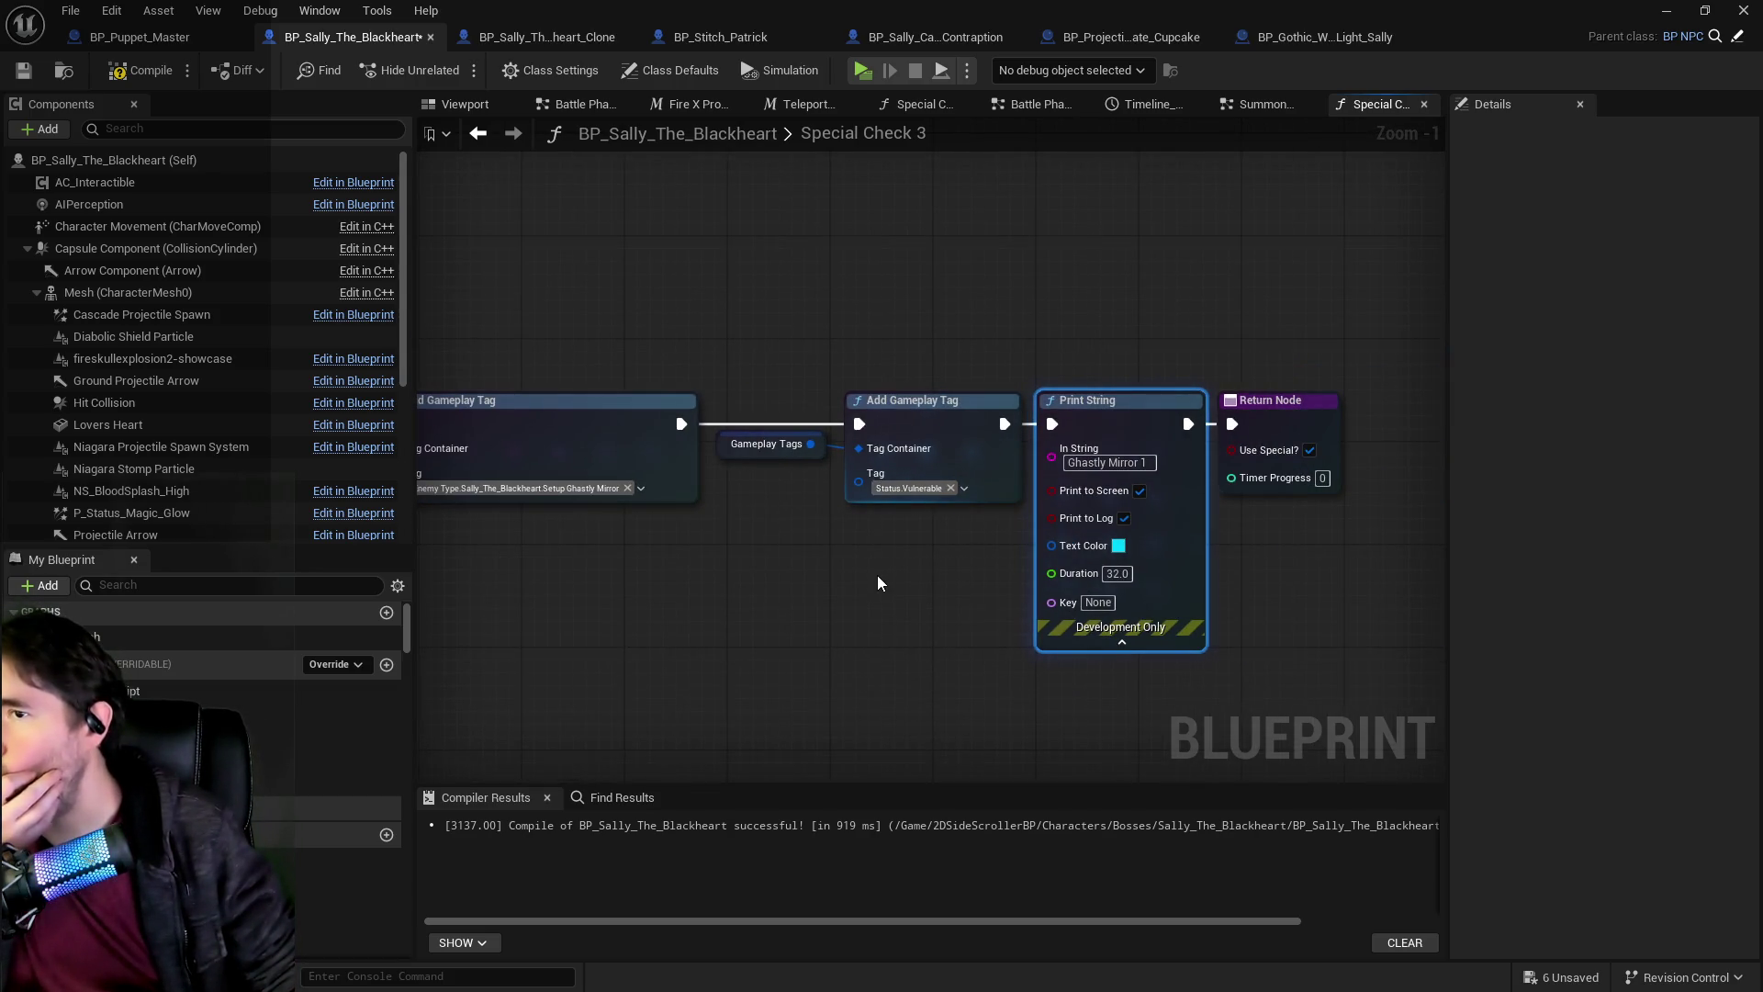
drag(870, 571, 861, 529)
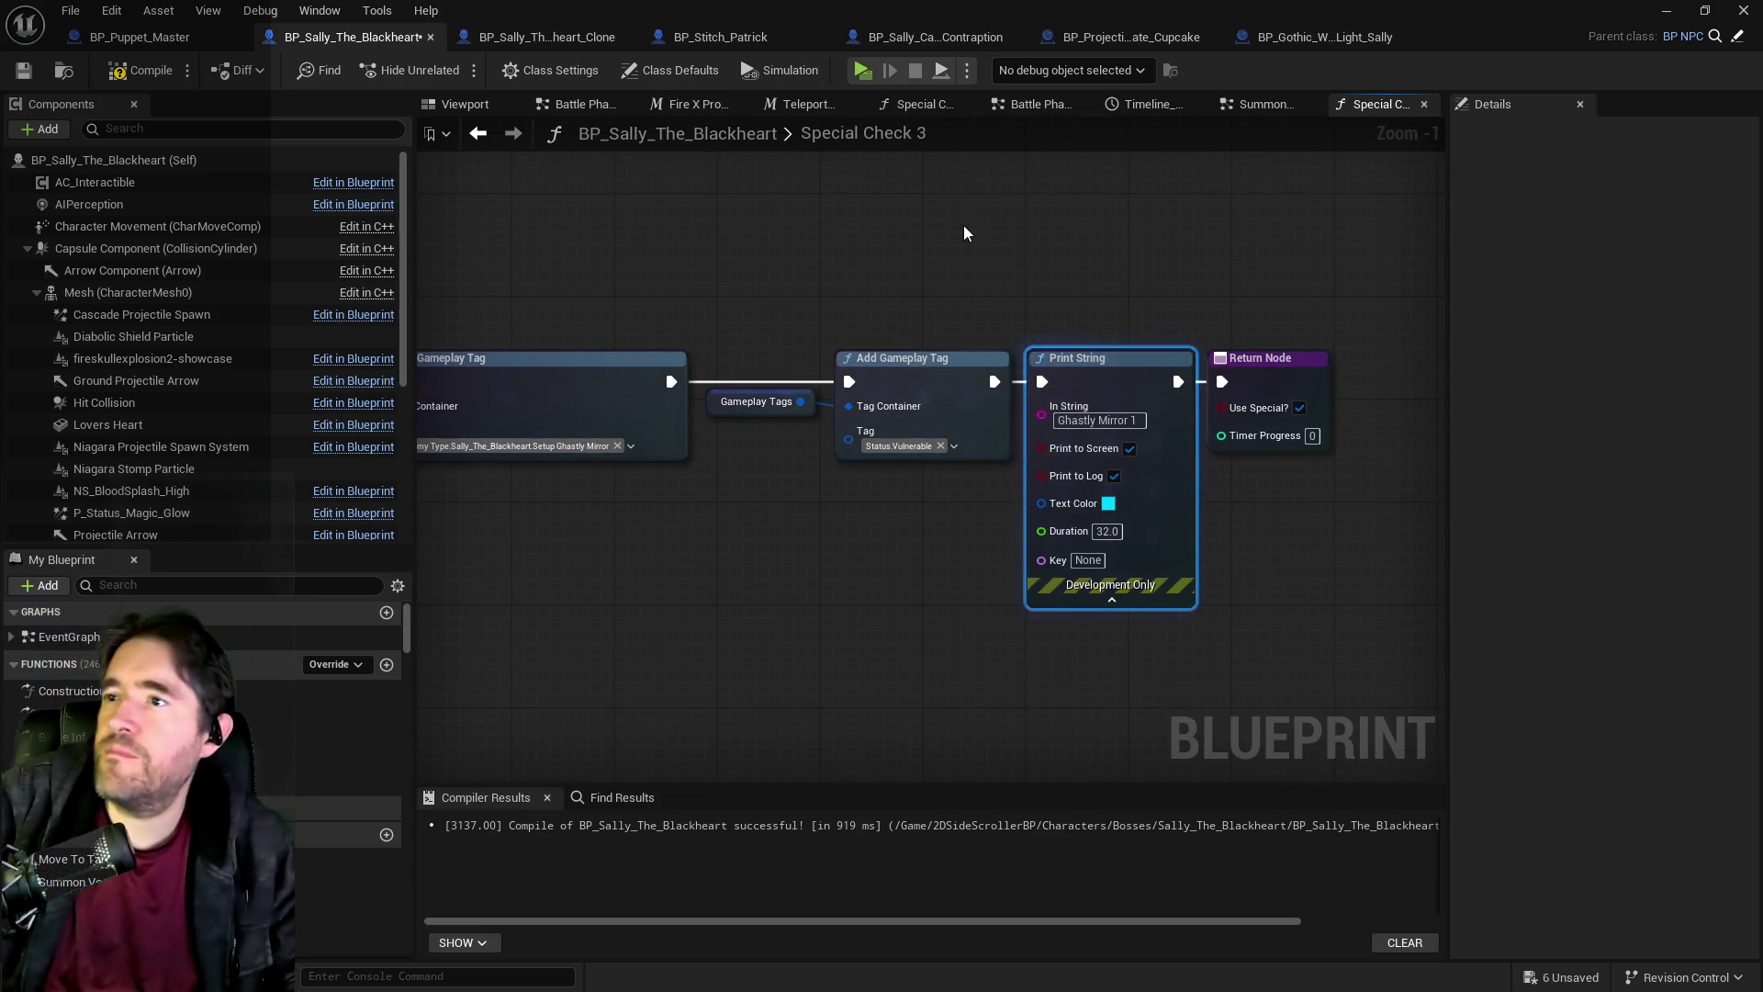
click(725, 37)
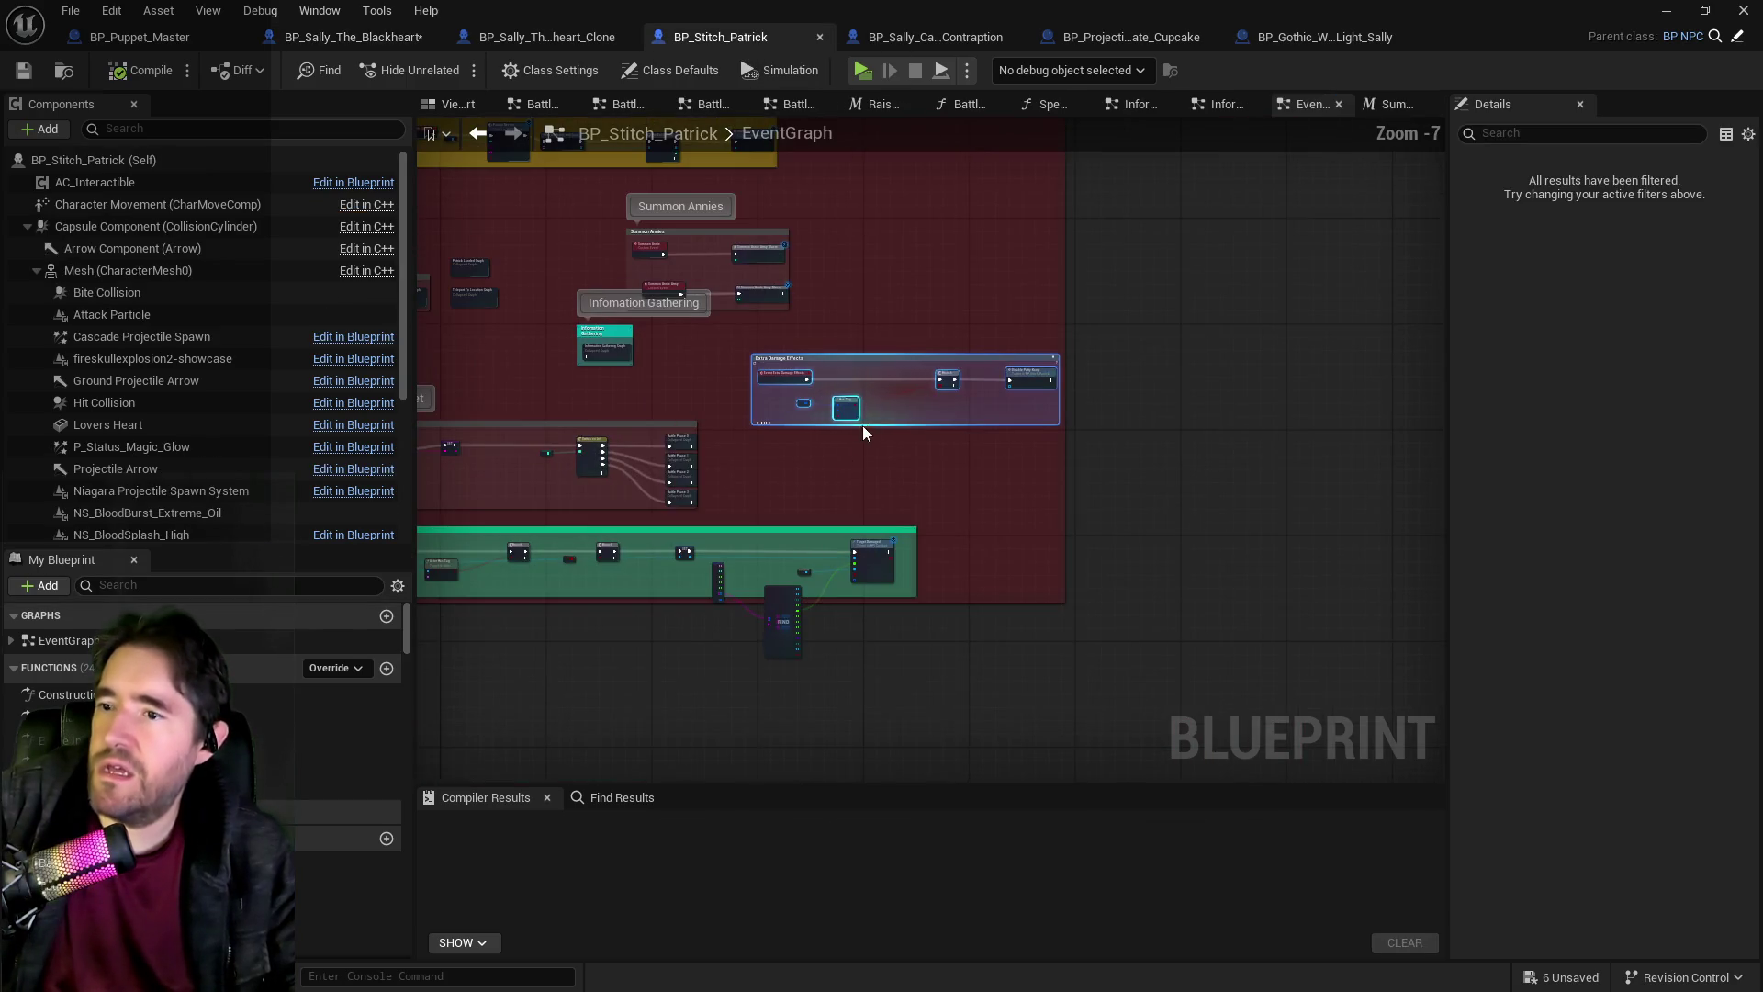
scroll(865, 429, up, 3)
drag(897, 524, 906, 653)
scroll(946, 514, up, 4)
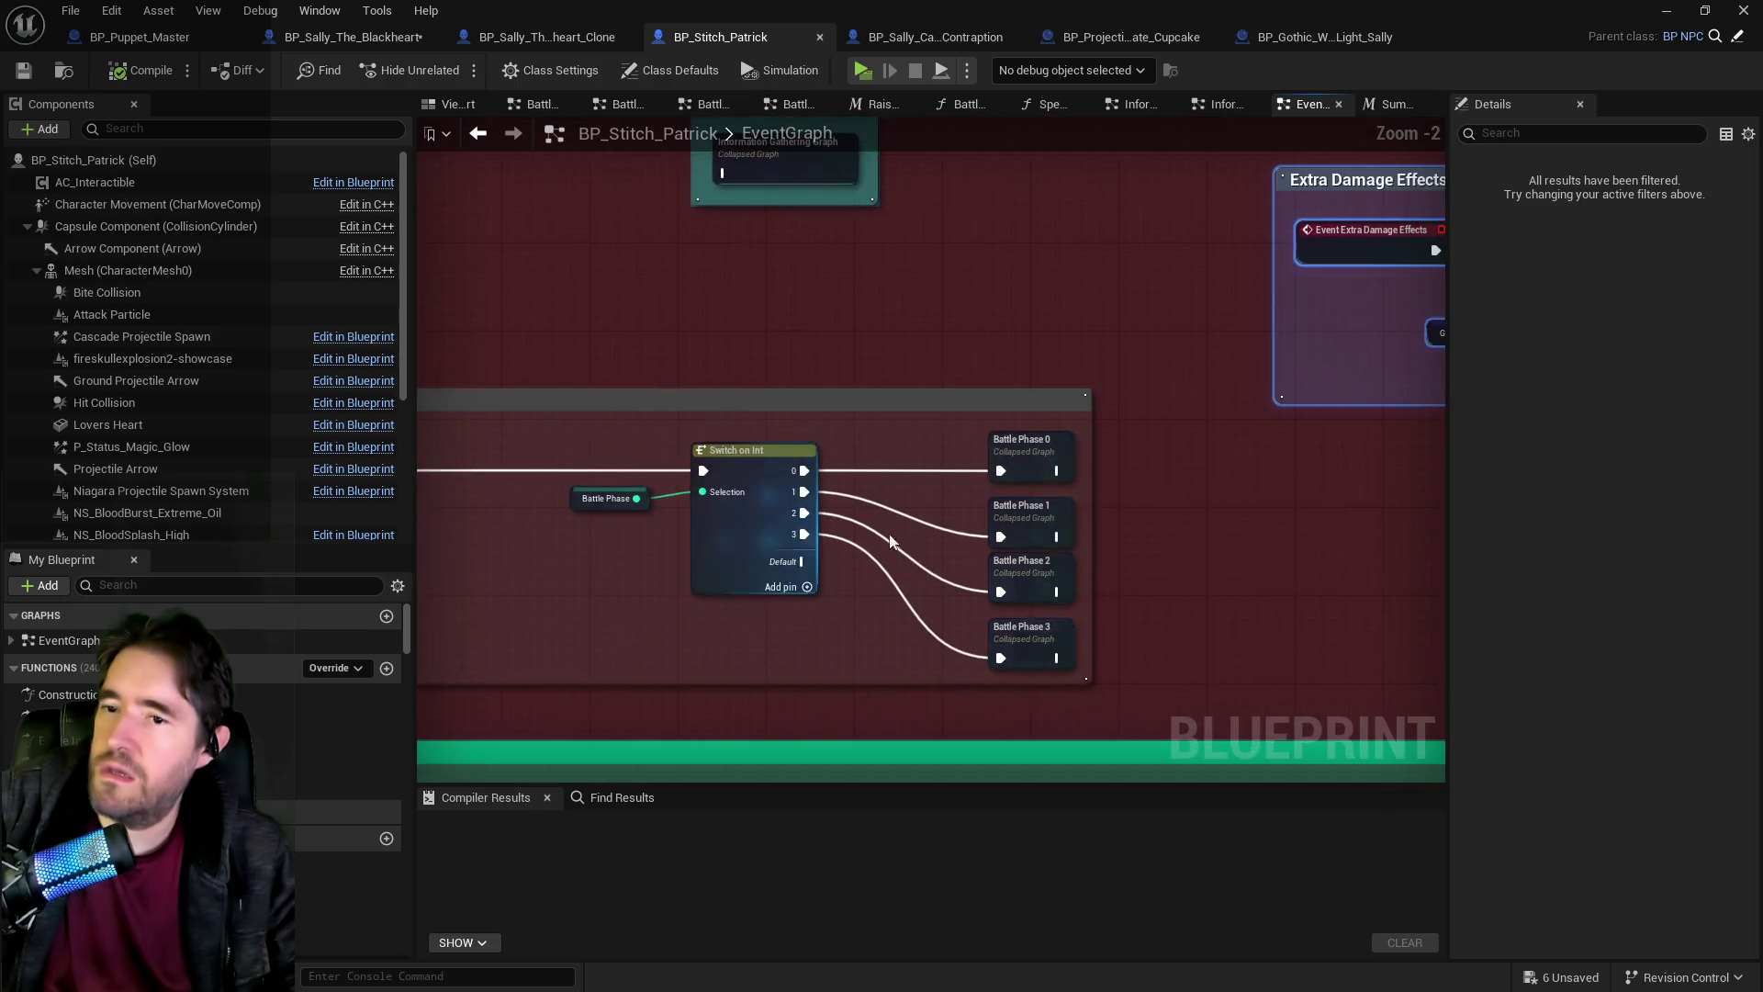
double_click(1031, 680)
scroll(1004, 365, up, 4)
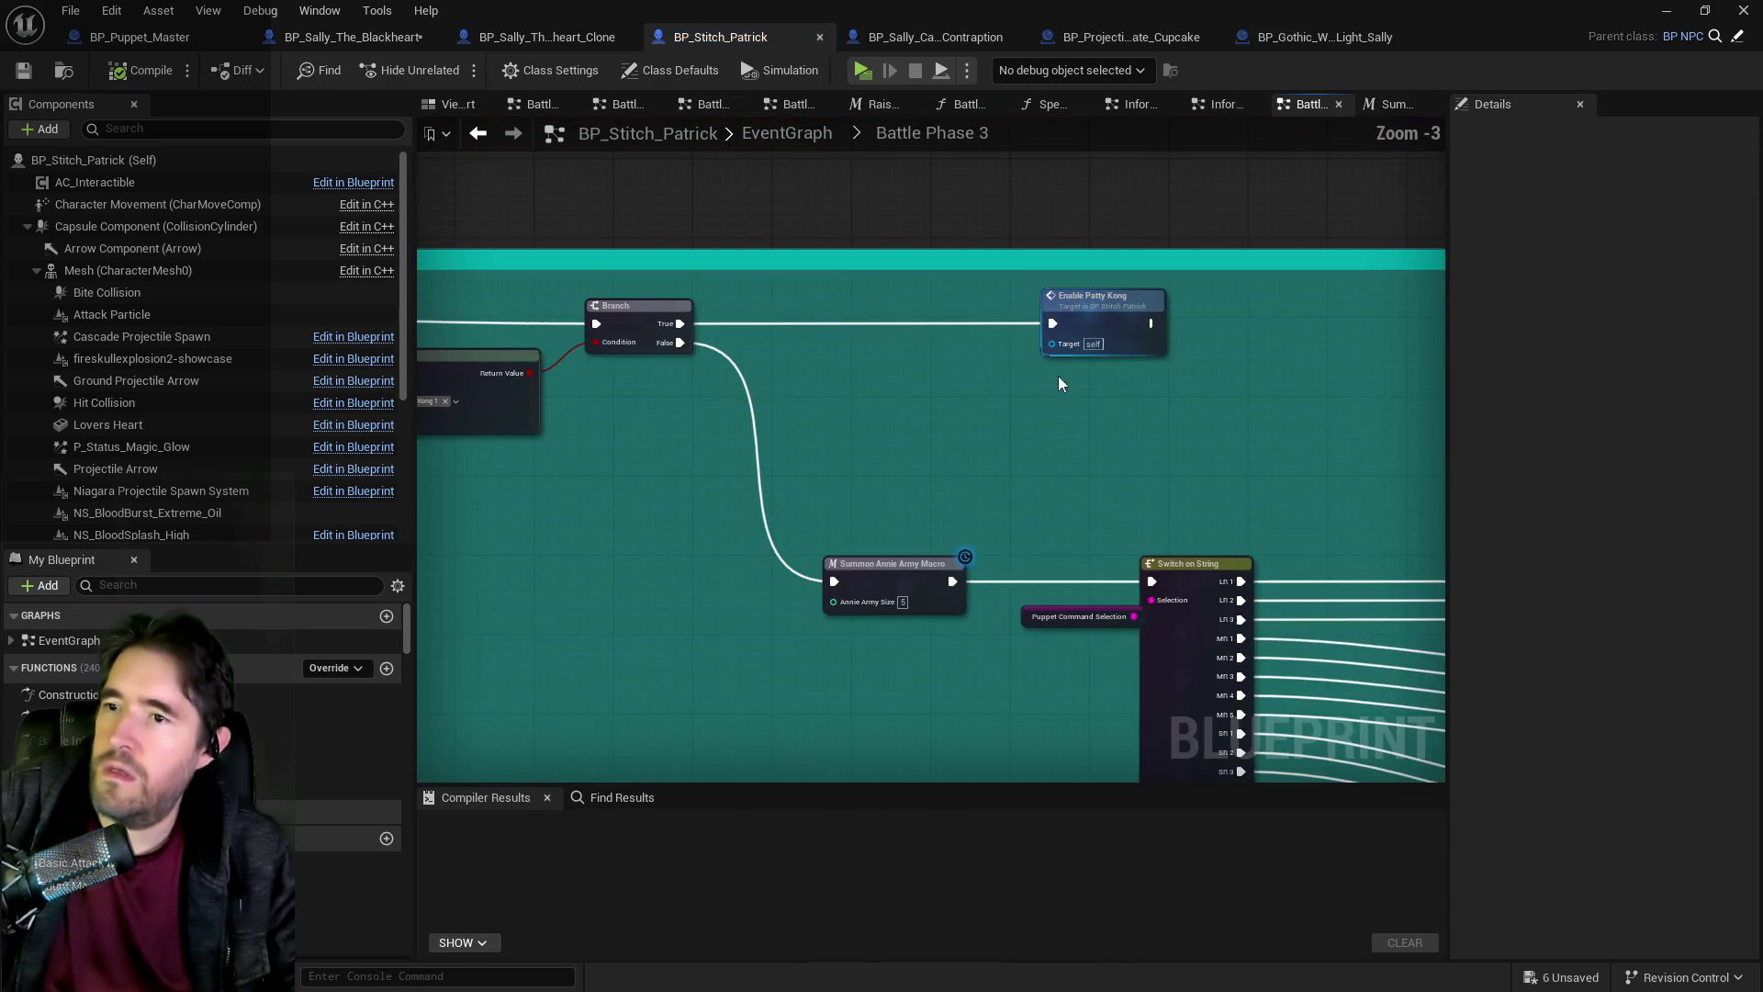
scroll(1127, 420, down, 1)
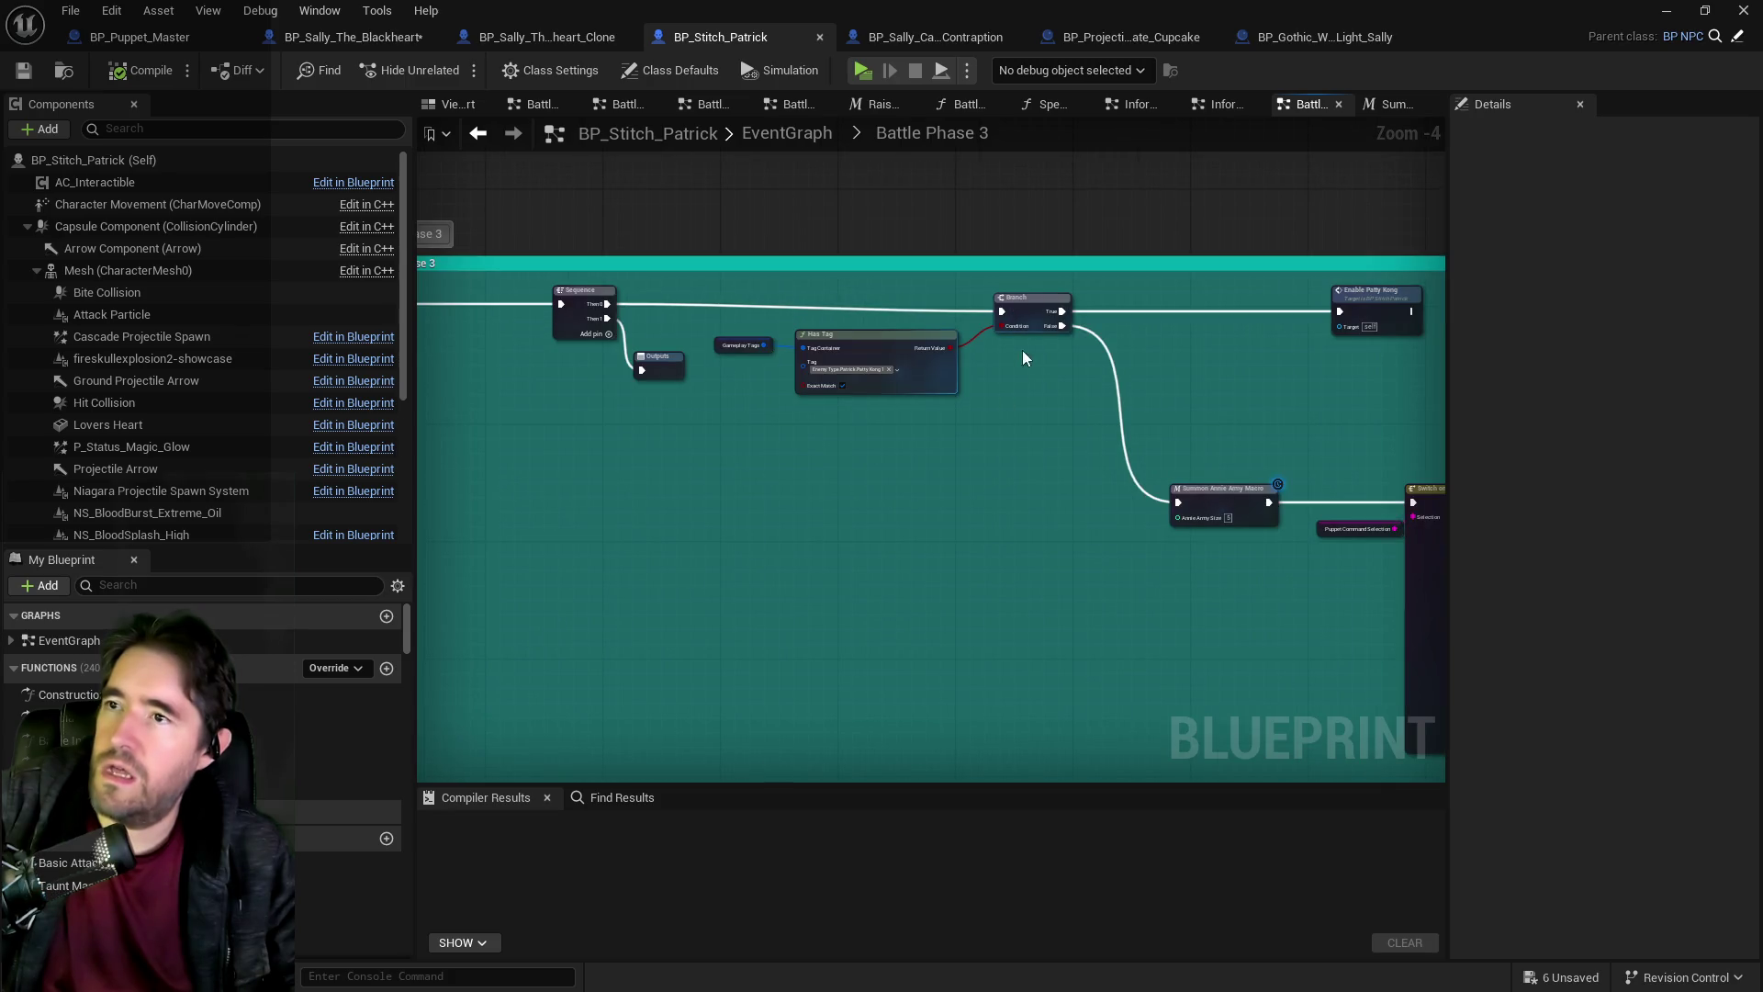
mouse_move(806, 316)
mouse_down()
mouse_move(757, 327)
mouse_move(1042, 376)
mouse_move(1338, 386)
mouse_move(1324, 389)
mouse_up()
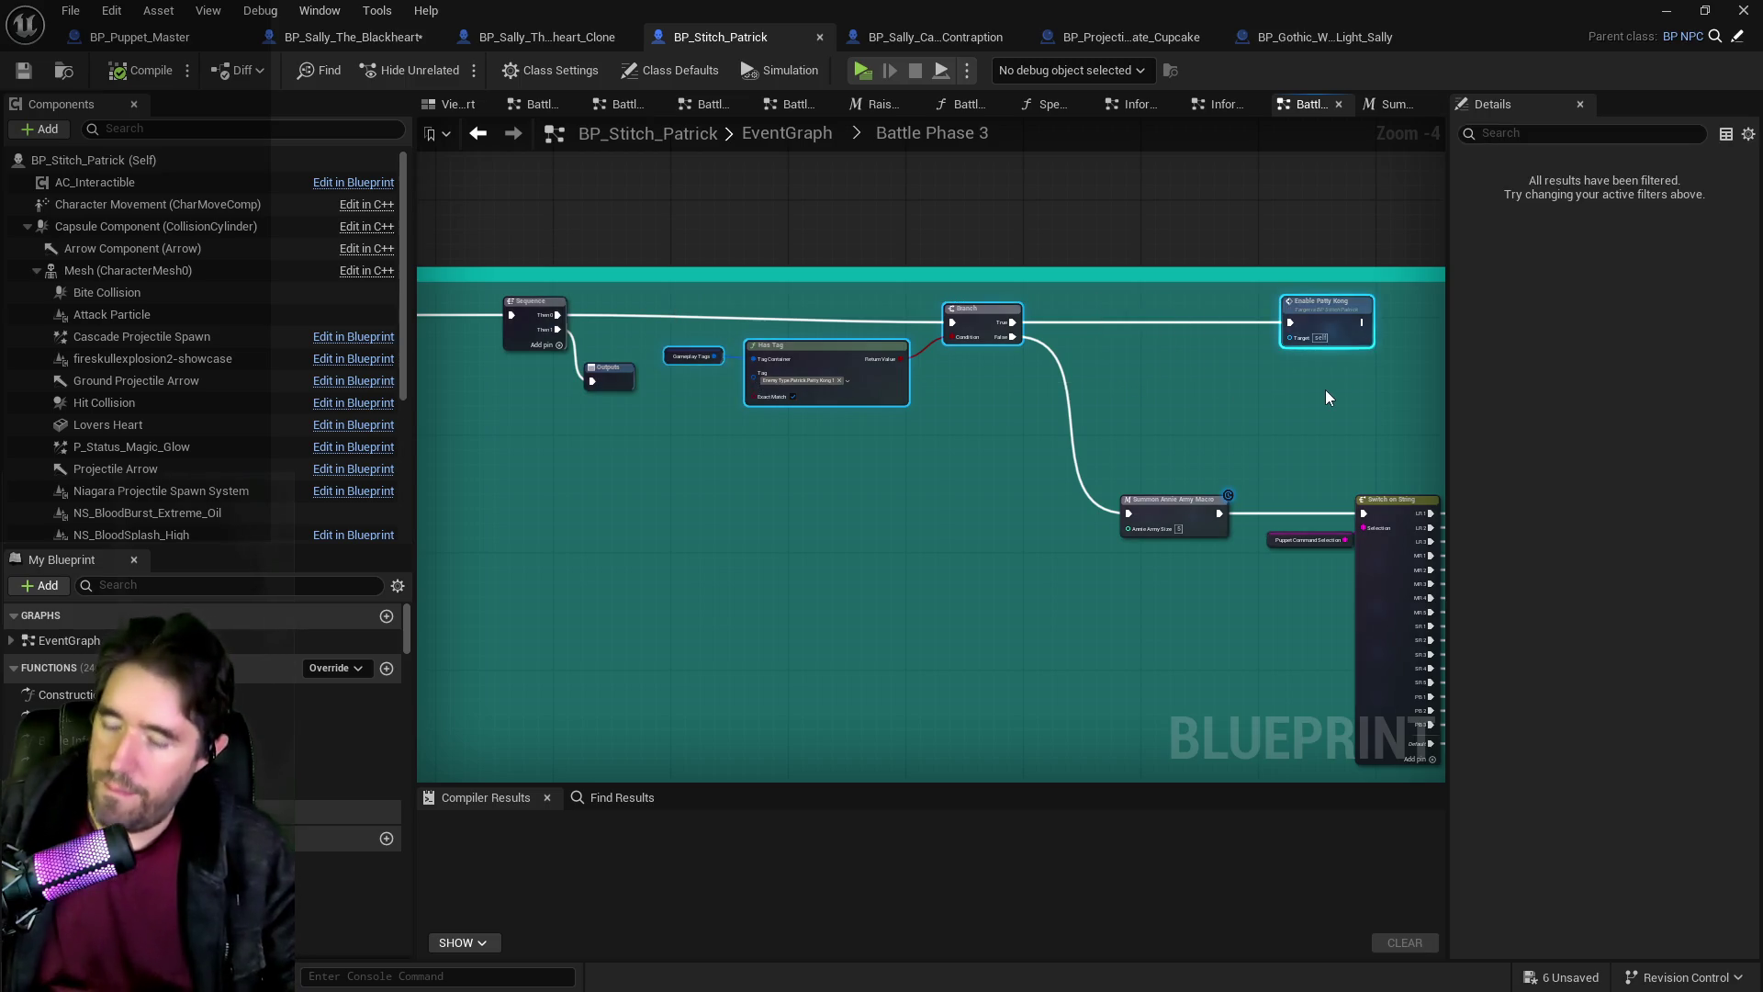
mouse_move(1096, 384)
mouse_down()
mouse_move(1028, 406)
mouse_move(708, 311)
mouse_move(562, 92)
mouse_up()
click(294, 40)
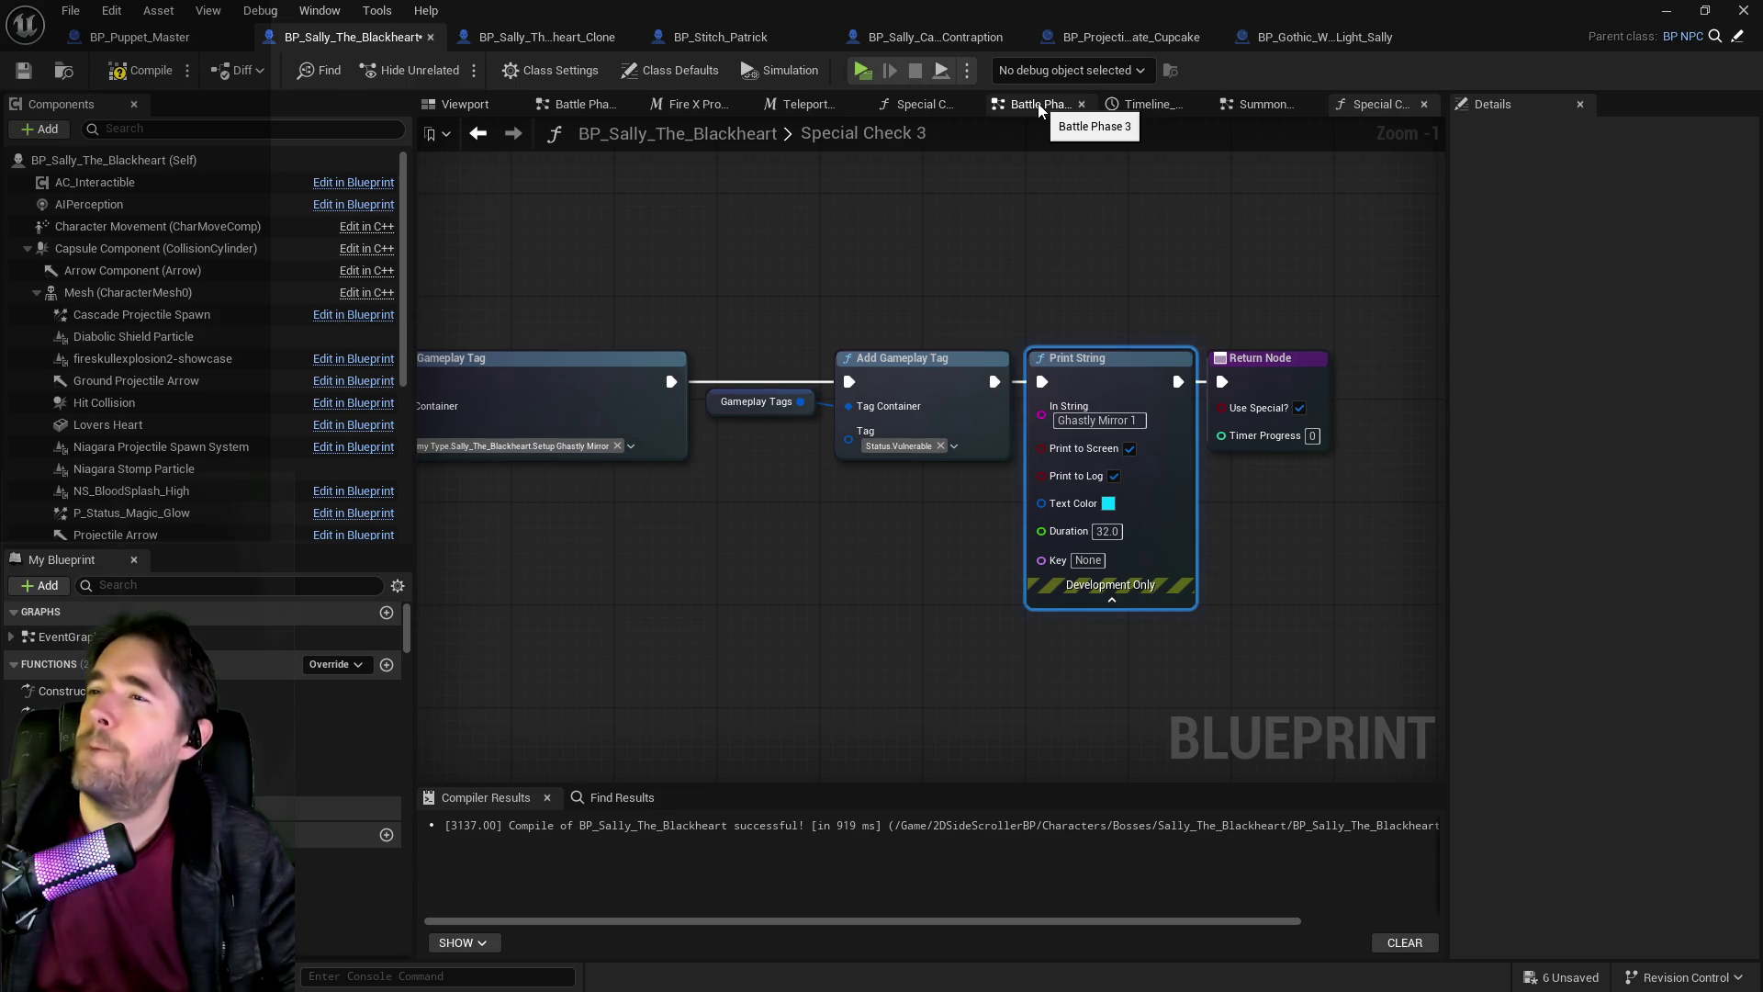
Wire Branch False to Switch on String and set Has Tag to check Ghastly Mirror.
click(1039, 107)
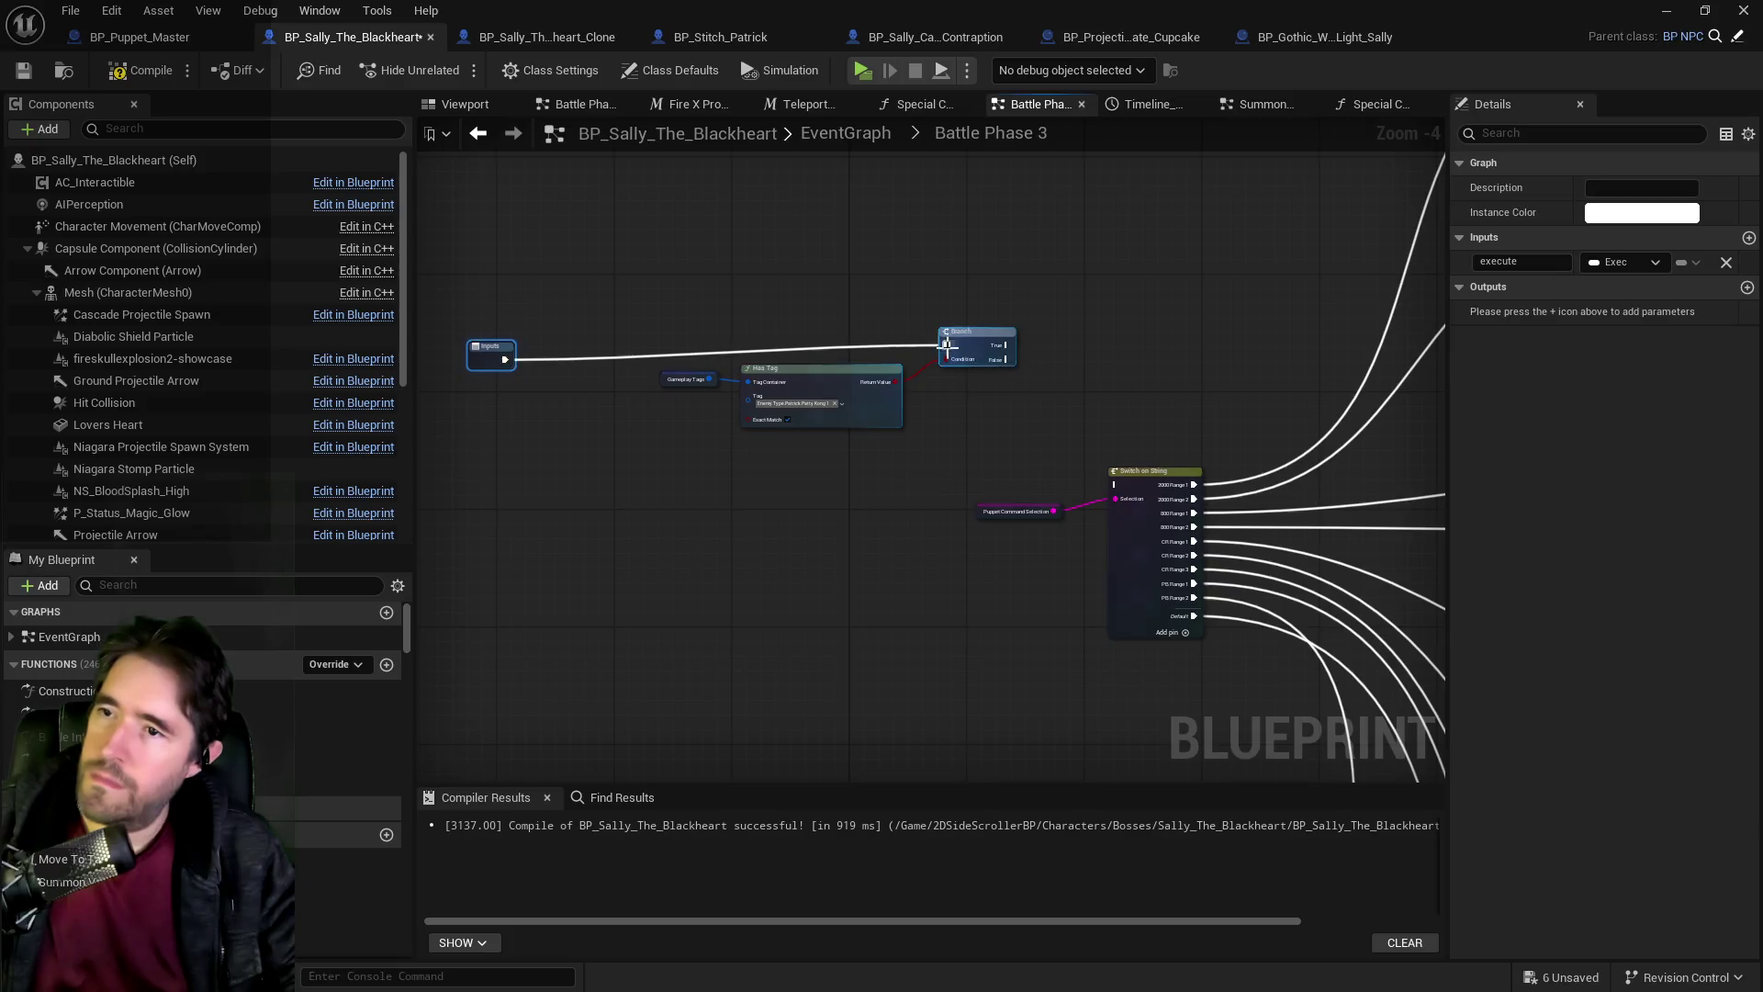
scroll(882, 363, up, 1)
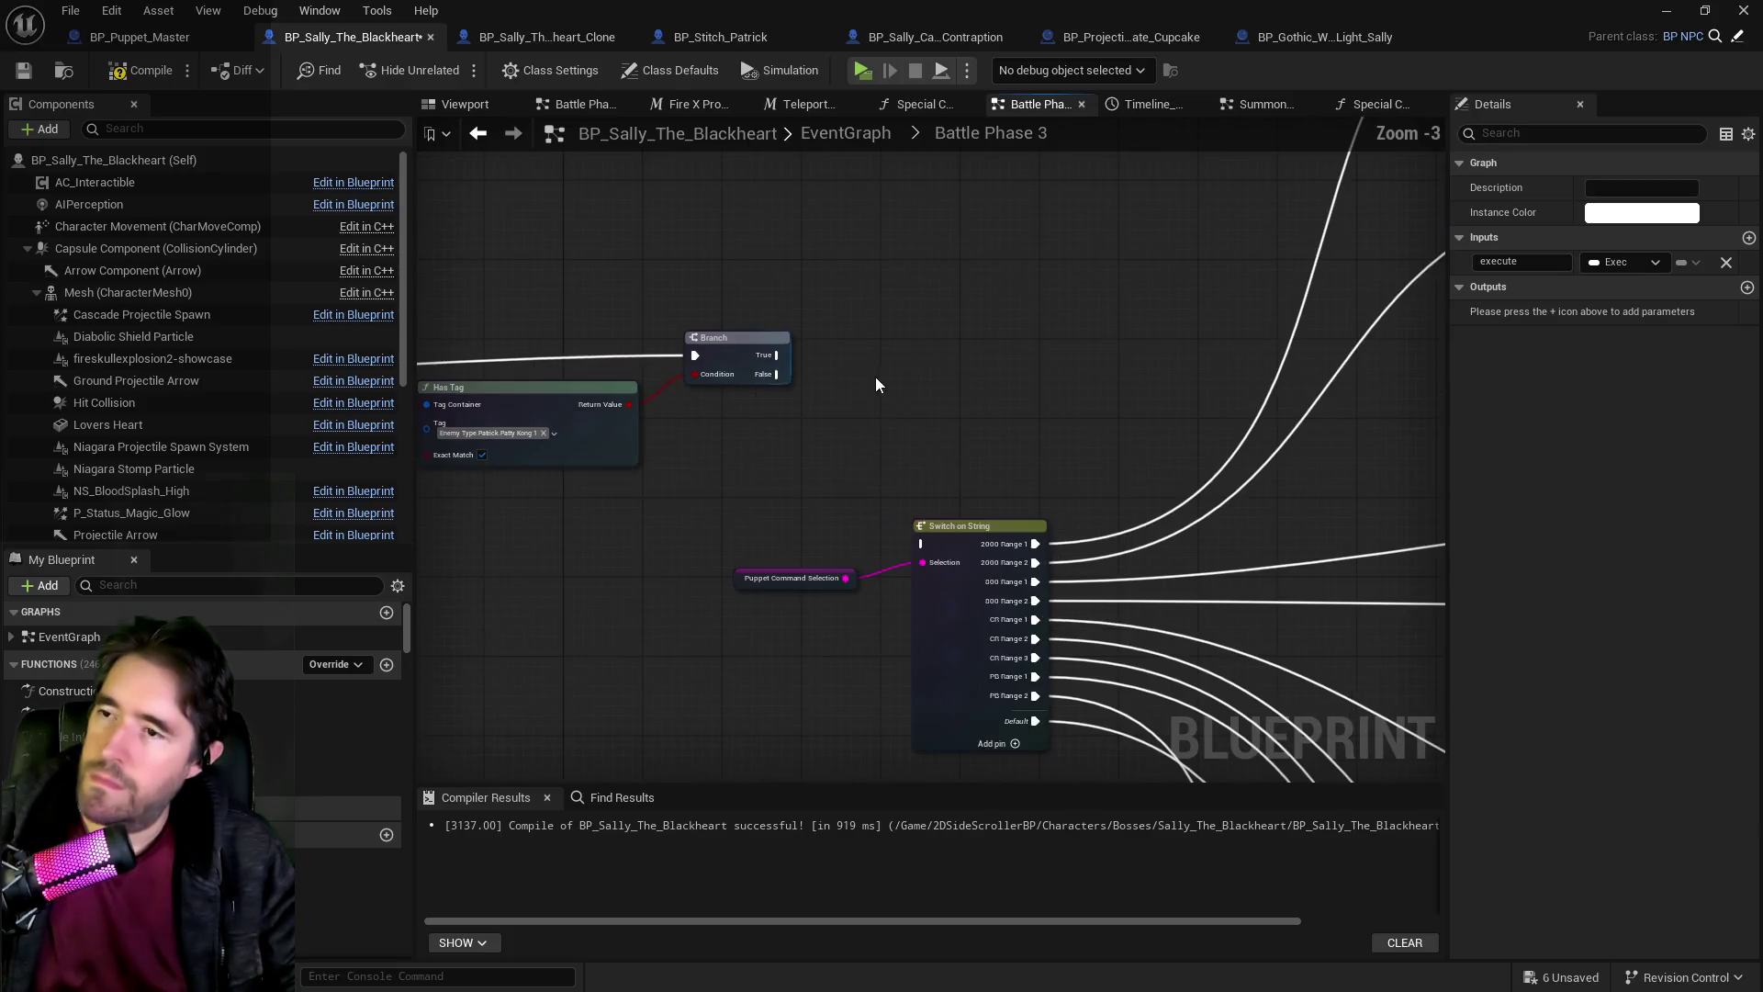
drag(778, 384, 923, 544)
click(748, 476)
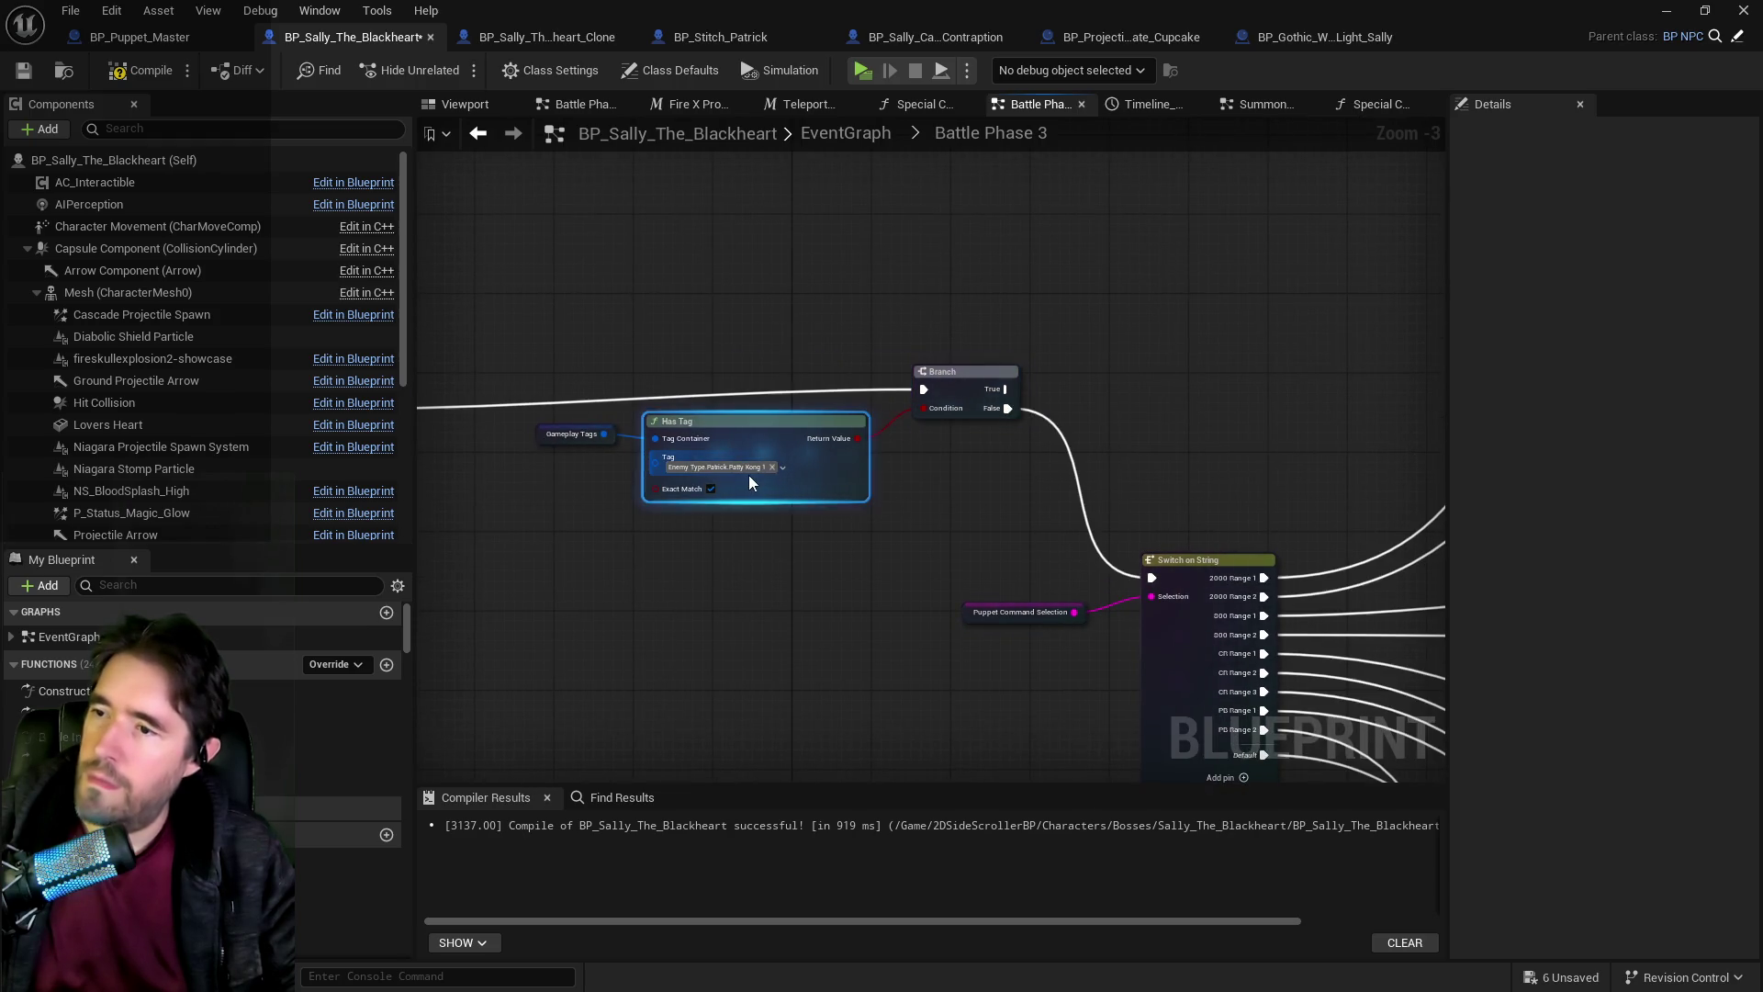
click(740, 468)
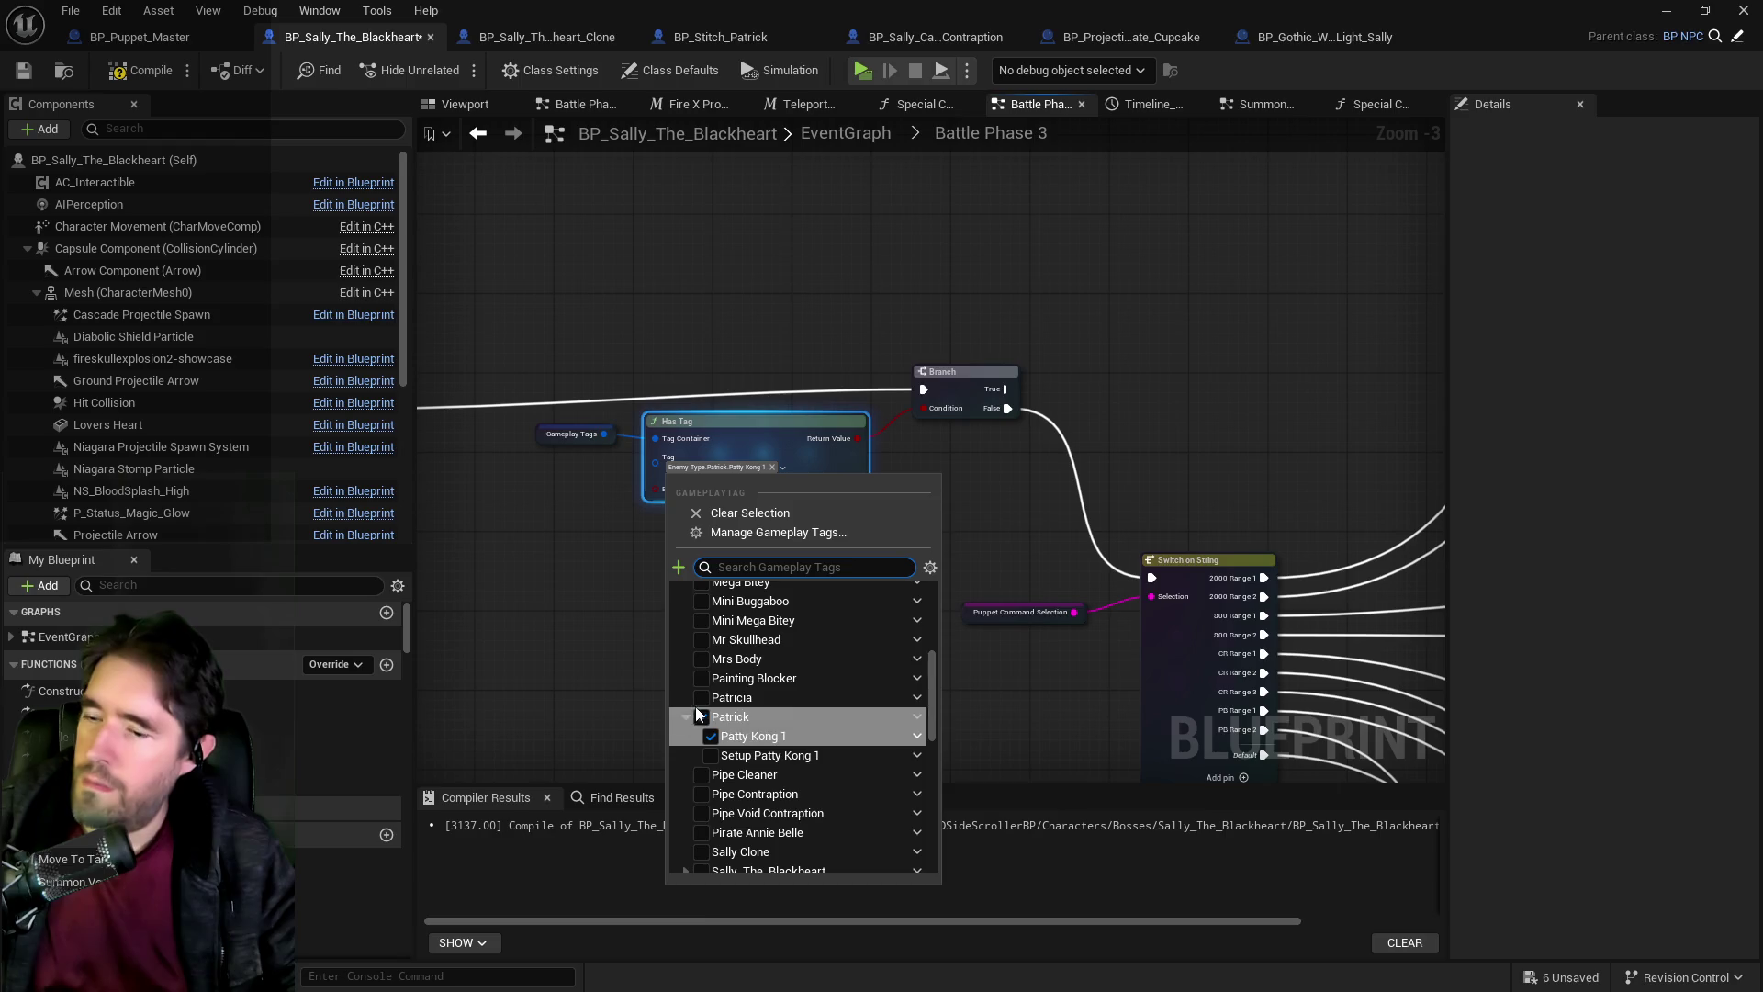
text(ghast)
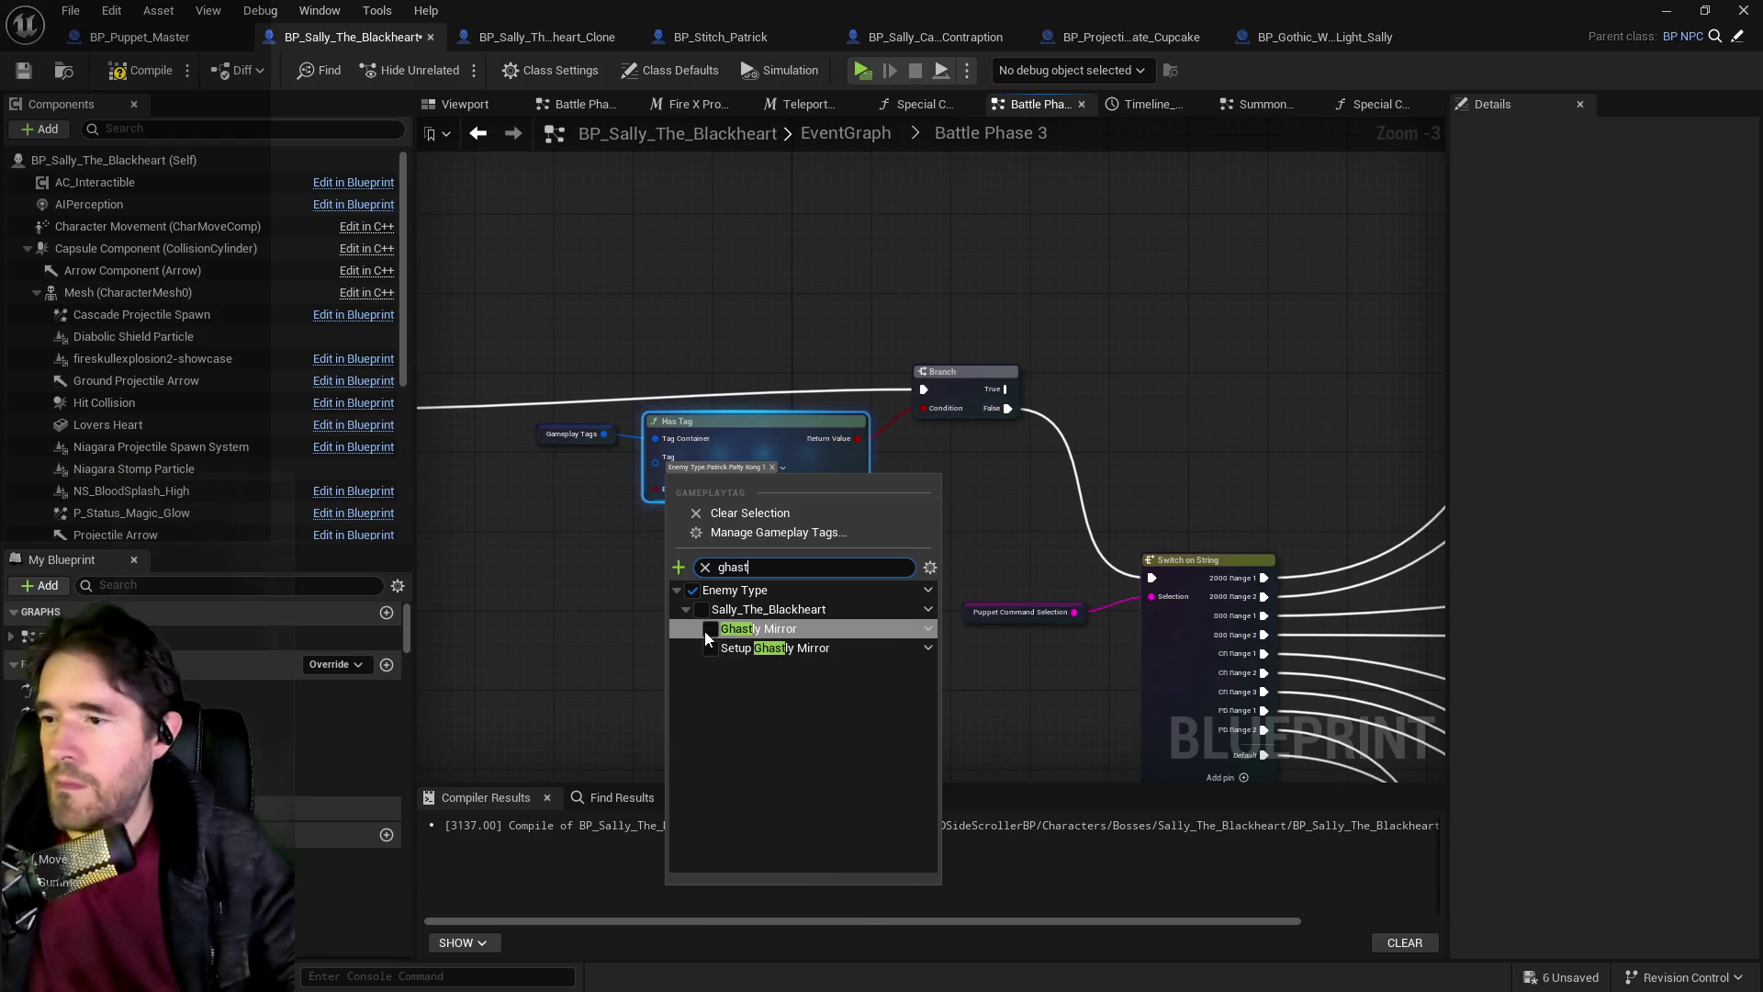
click(709, 629)
click(1006, 536)
Add an Enable Ghastly Mirror node on the Branch's True output.
click(964, 372)
drag(1005, 389, 1215, 348)
text(enable gh)
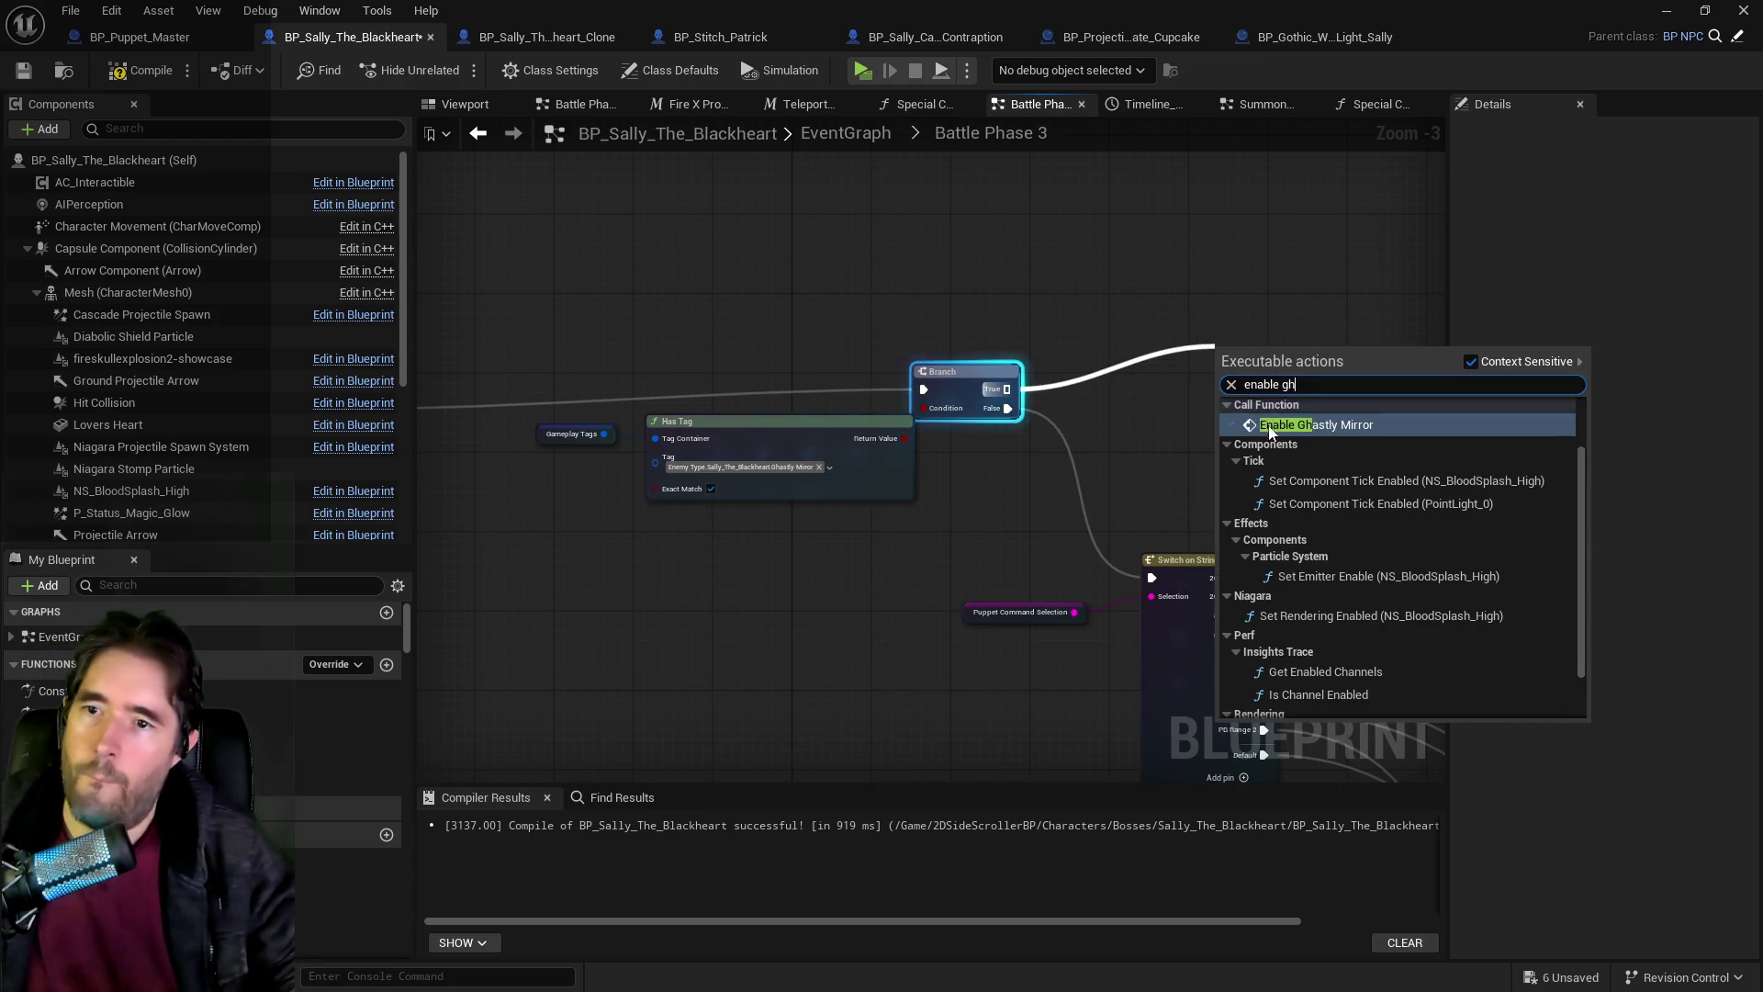
key(Return)
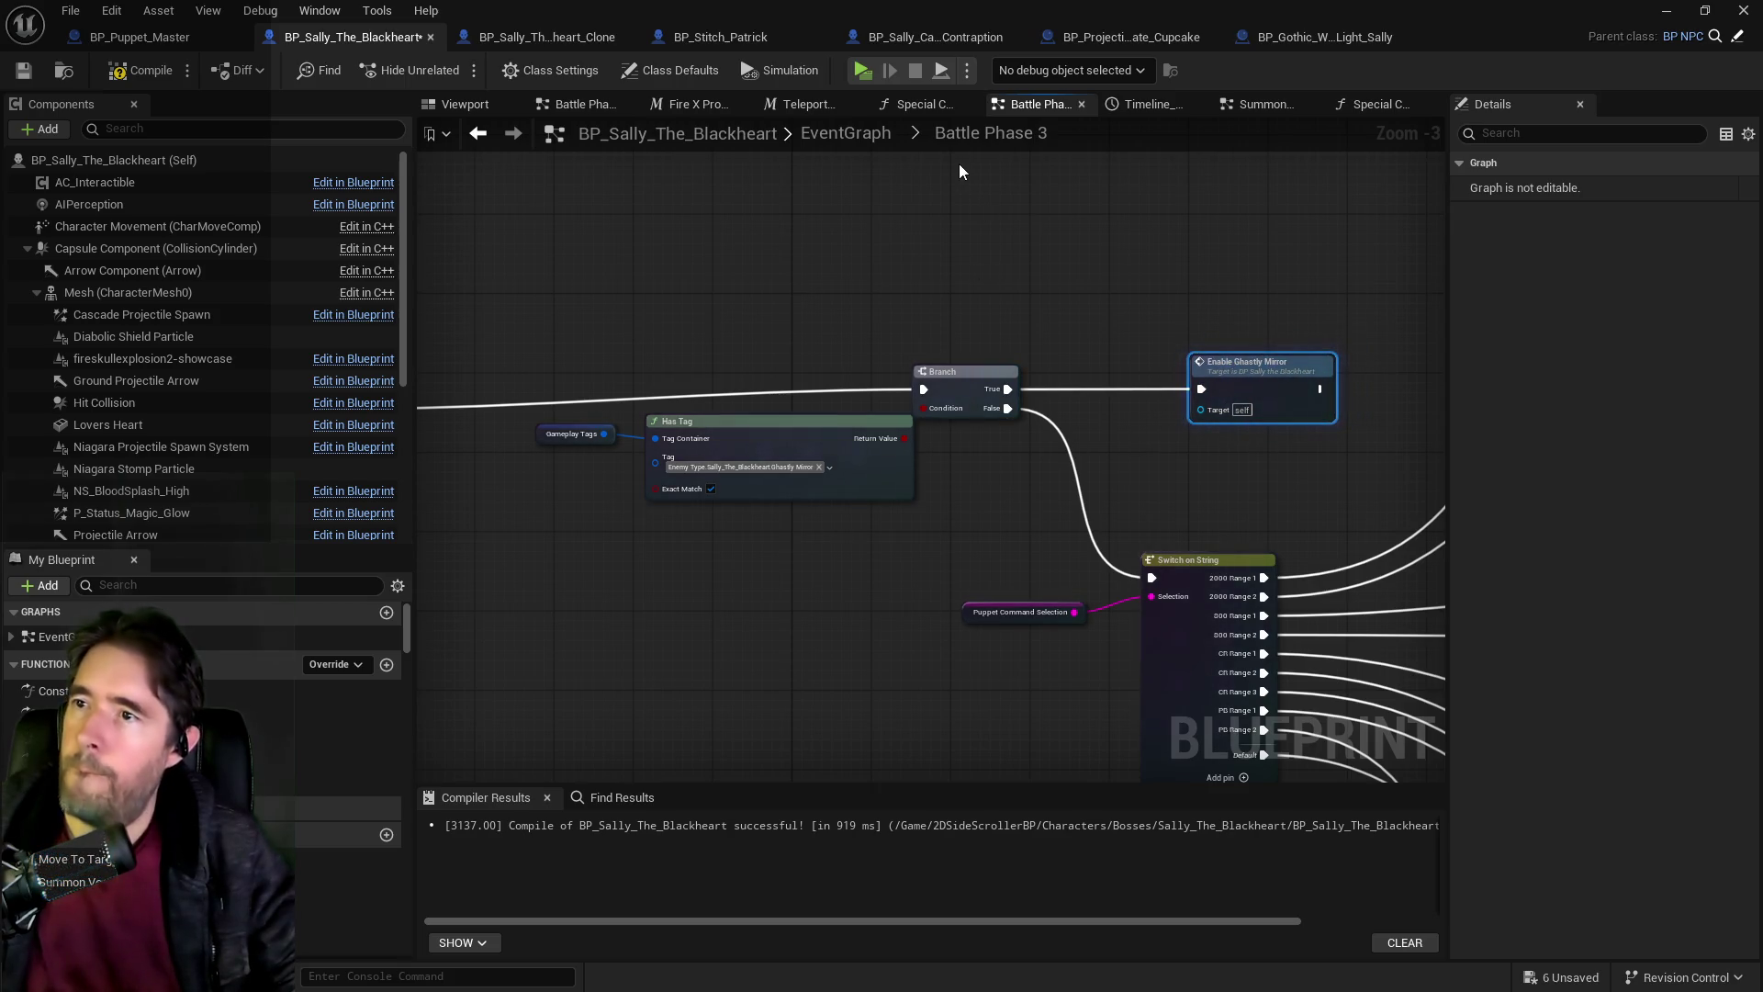
Paste the Ghastly Mirror 1 Print String from Special Check 3 and wire Branch True into it.
click(918, 106)
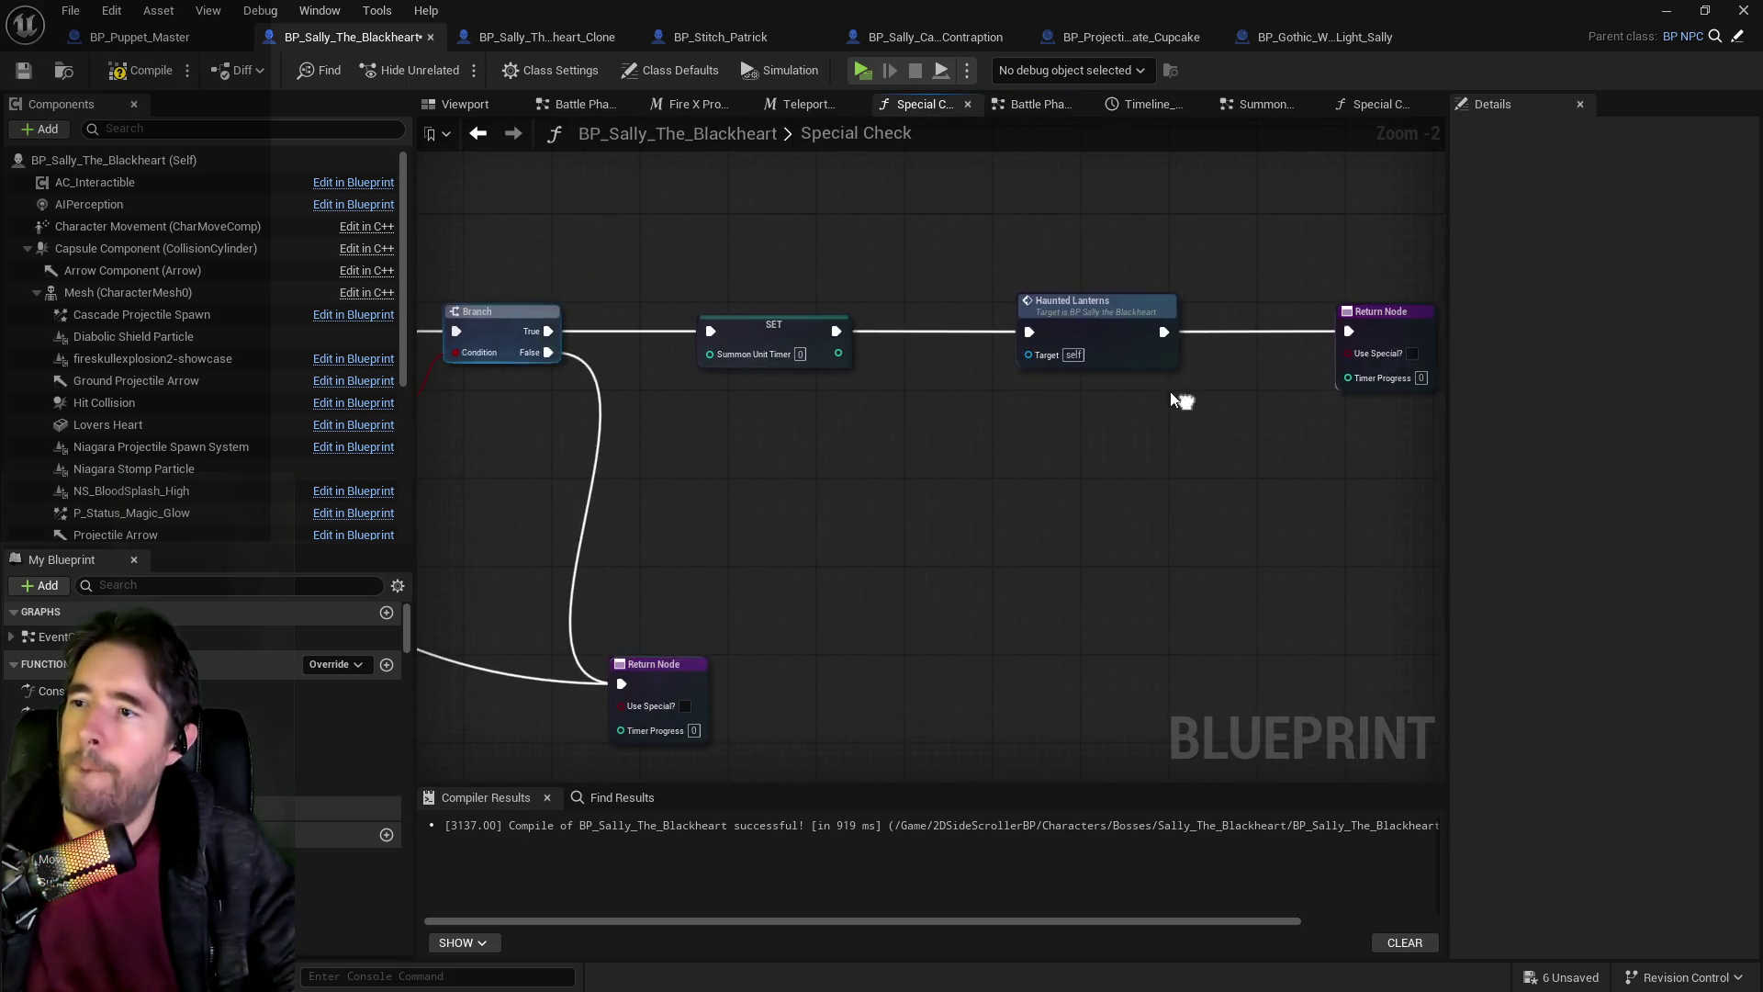
click(1341, 106)
click(1114, 389)
click(1013, 107)
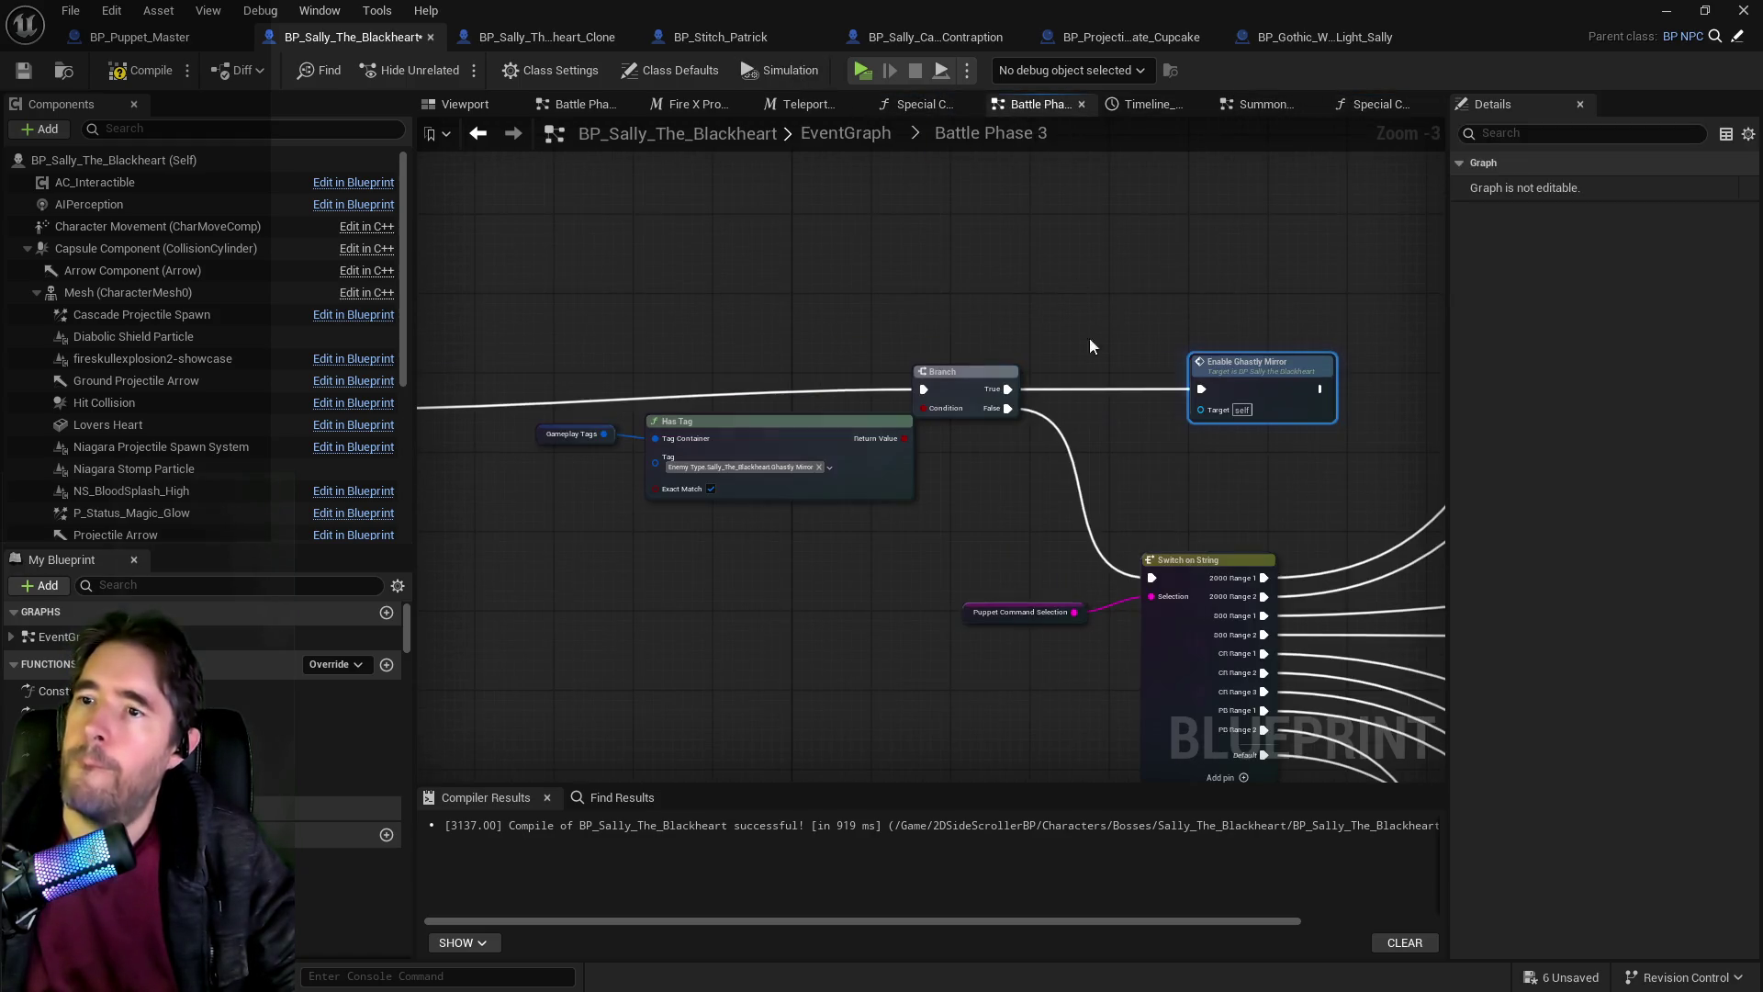
key(ctrl+v)
drag(1117, 279, 1116, 240)
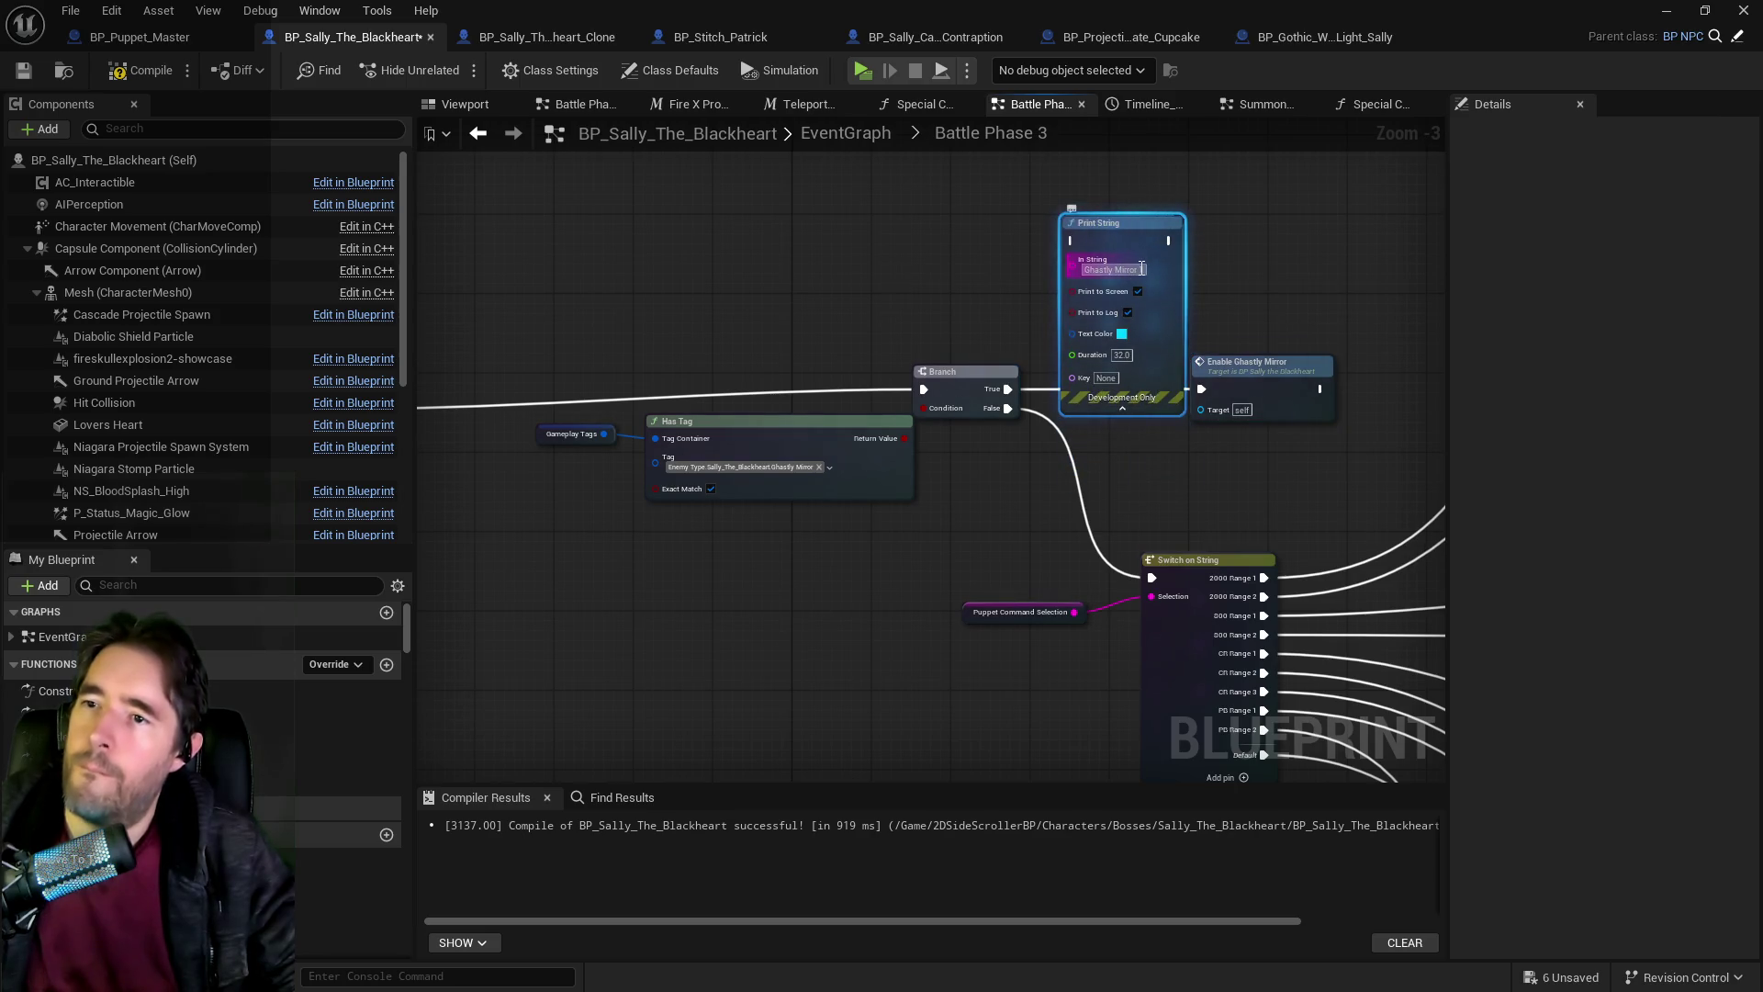
mouse_move(1007, 388)
mouse_down()
mouse_move(1039, 259)
mouse_move(1072, 241)
mouse_move(1202, 389)
mouse_up()
In Enable Ghastly Mirror, change the Print String to 'Ghastly Mirror 3', wire it into Add Gameplay Tag, and save.
double_click(1266, 360)
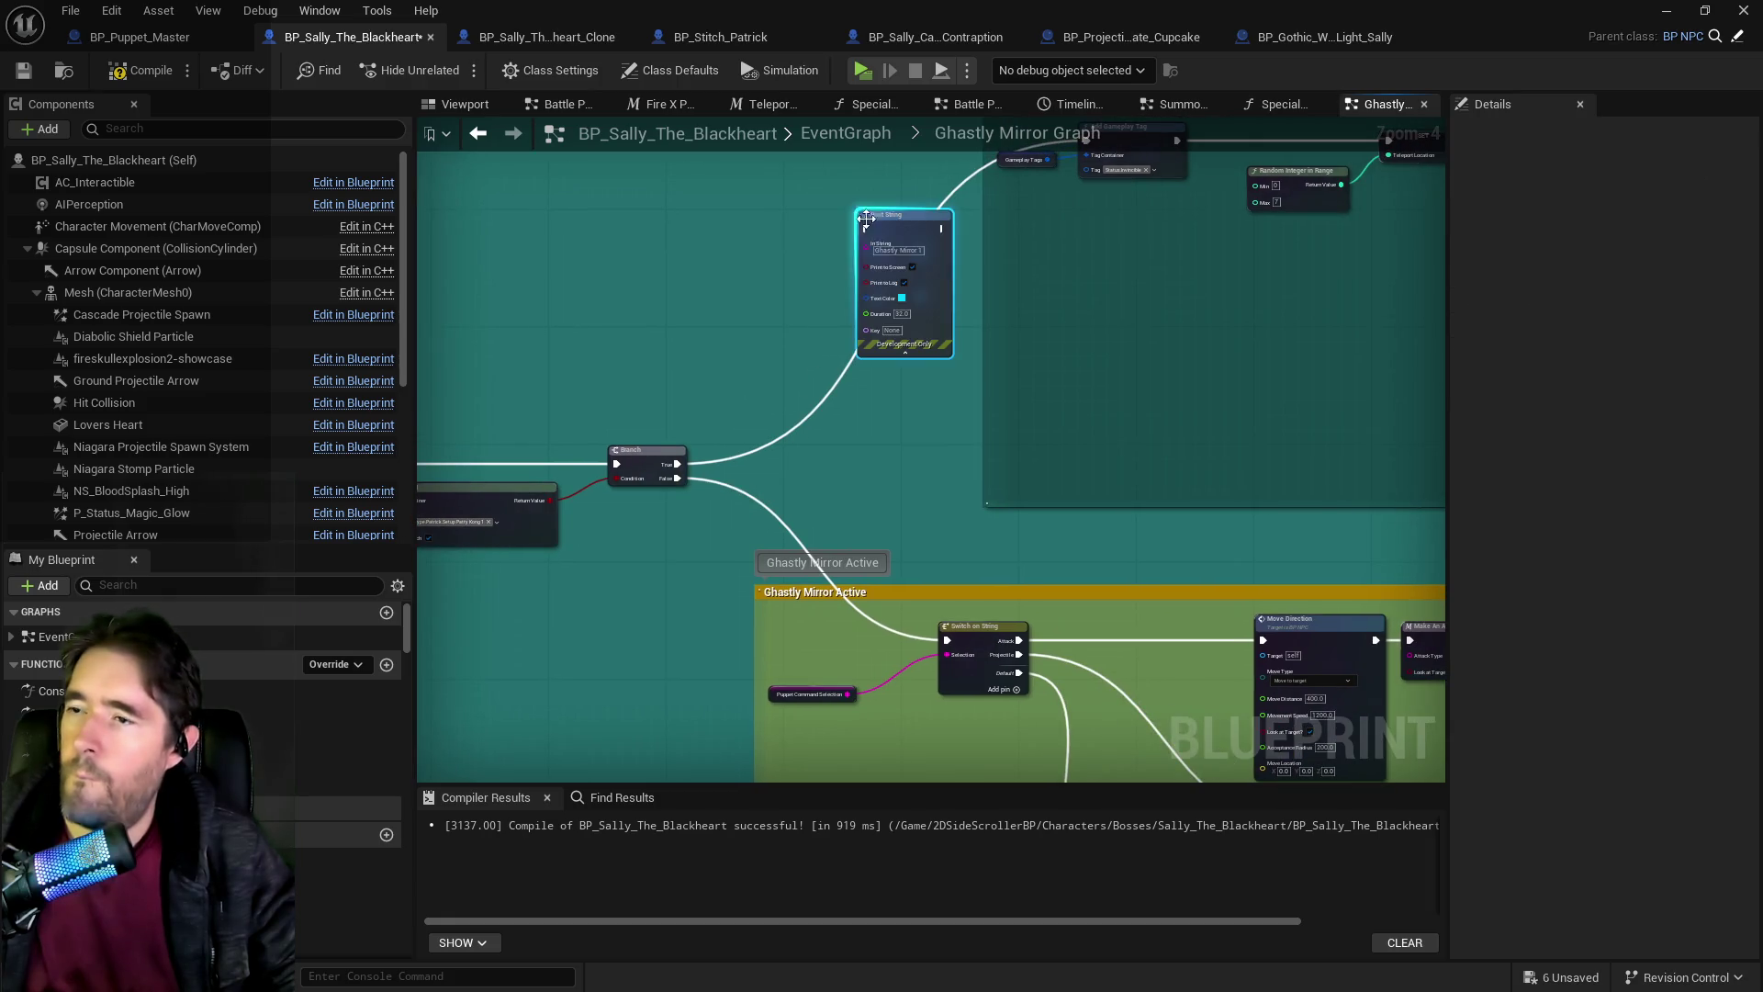
click(866, 218)
scroll(866, 218, up, 3)
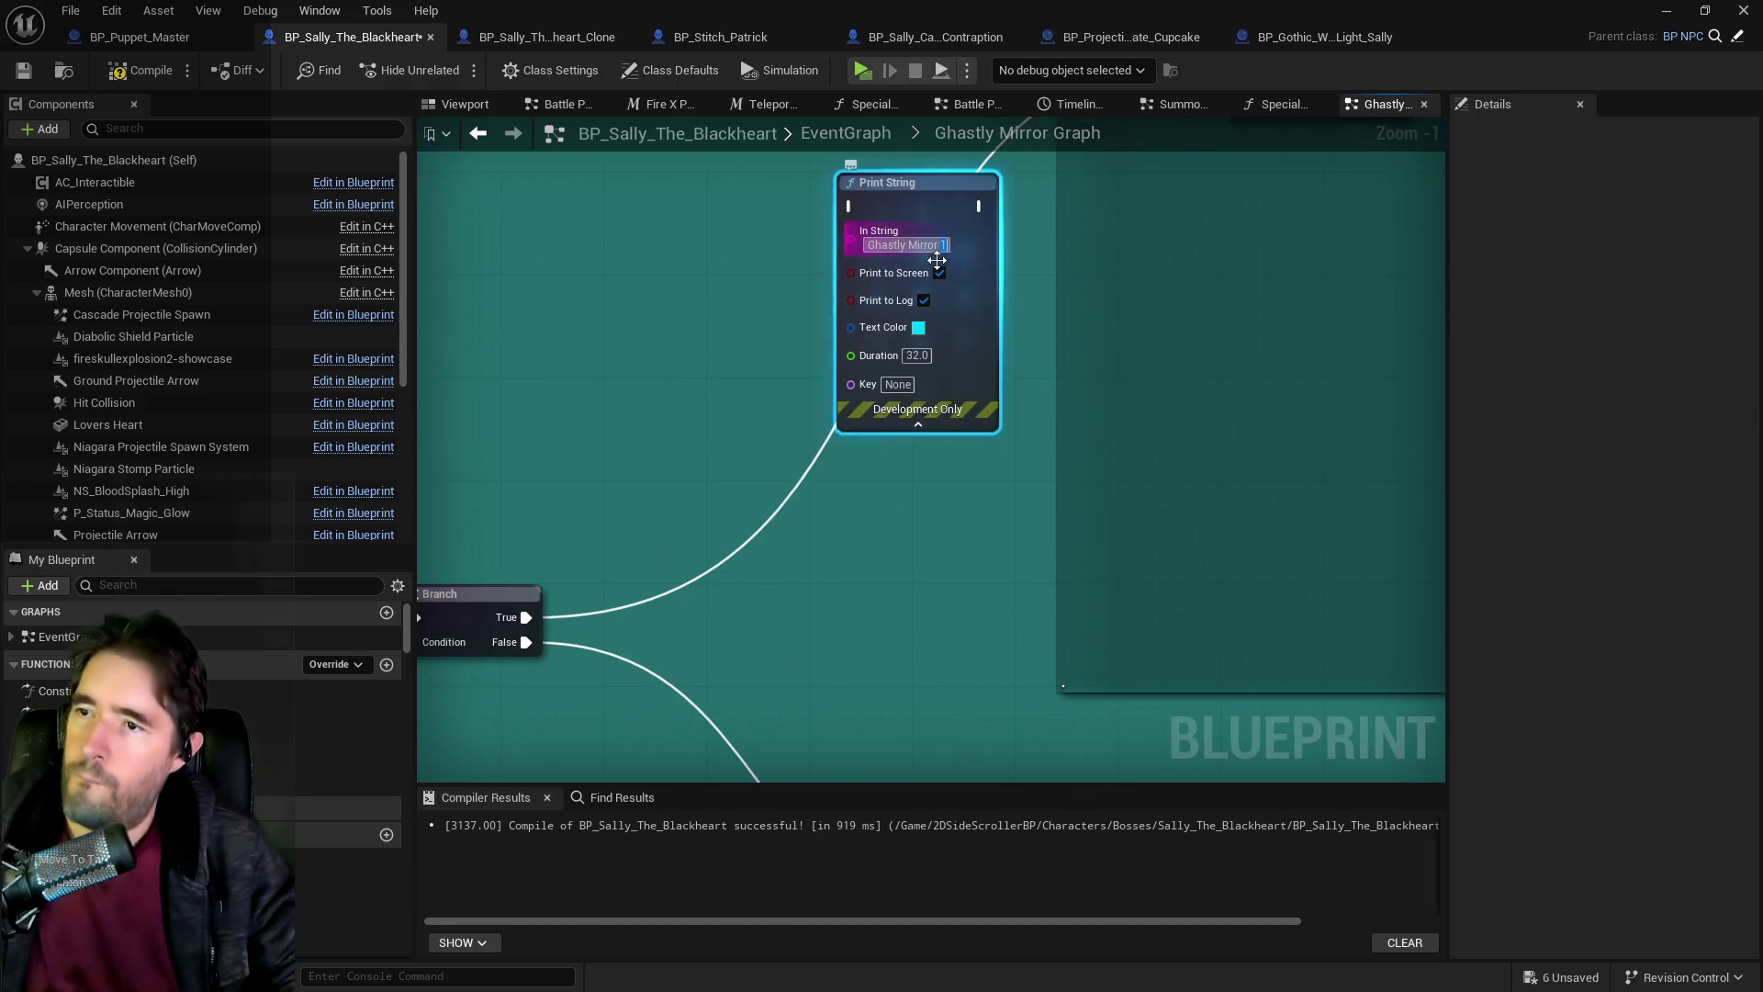
key(BackSpace)
text(3)
key(Return)
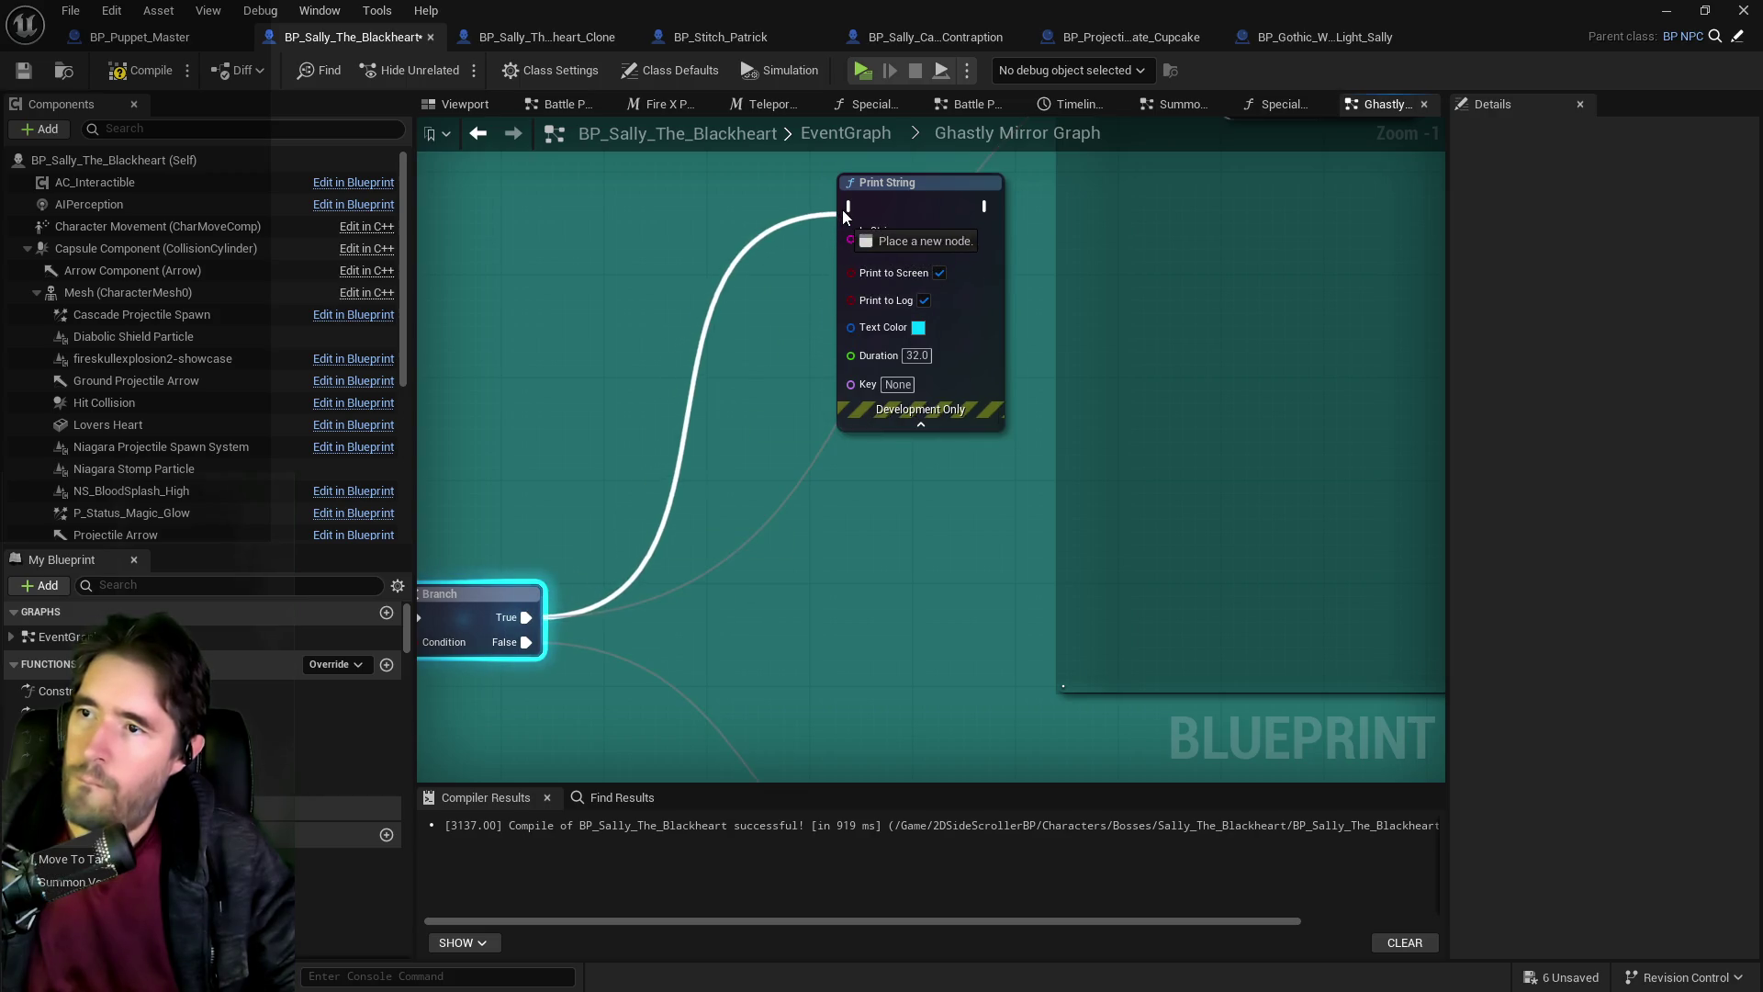
drag(725, 334, 456, 602)
mouse_move(716, 473)
mouse_down()
mouse_move(807, 437)
mouse_move(966, 319)
mouse_up()
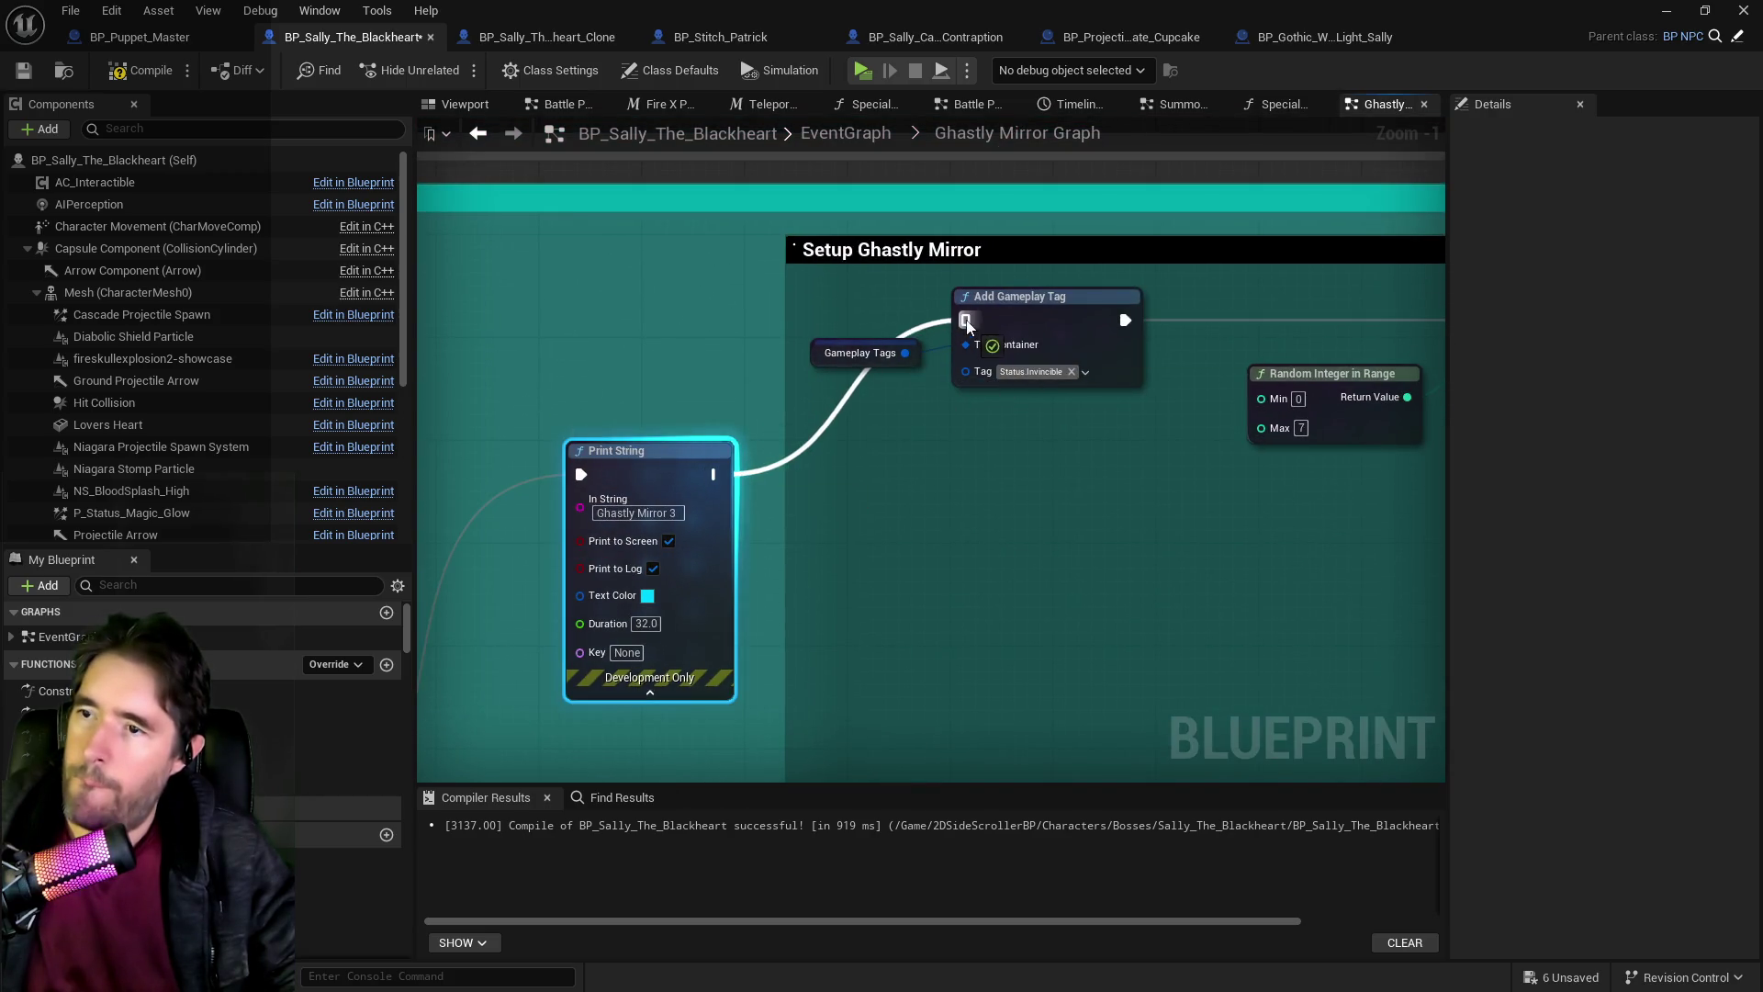
click(23, 77)
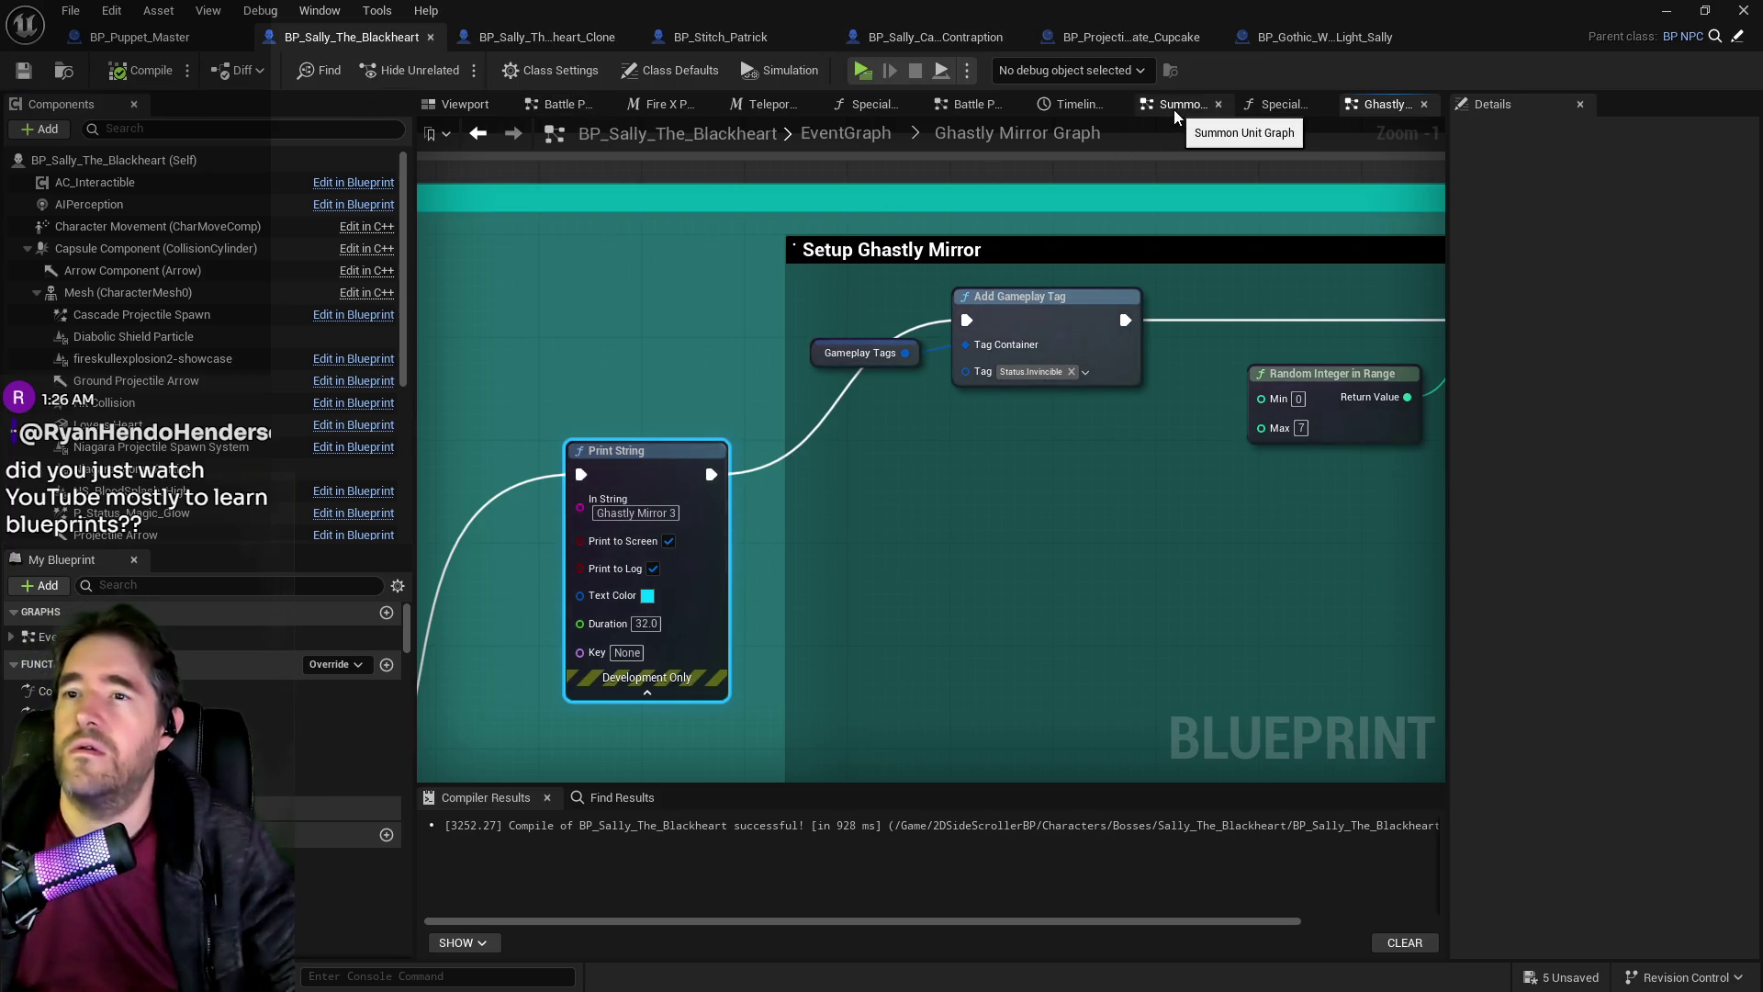
Open Special Check 2 and move the Time Till Unit Is Summoned node toward the comparison.
double_click(276, 760)
scroll(726, 487, up, 5)
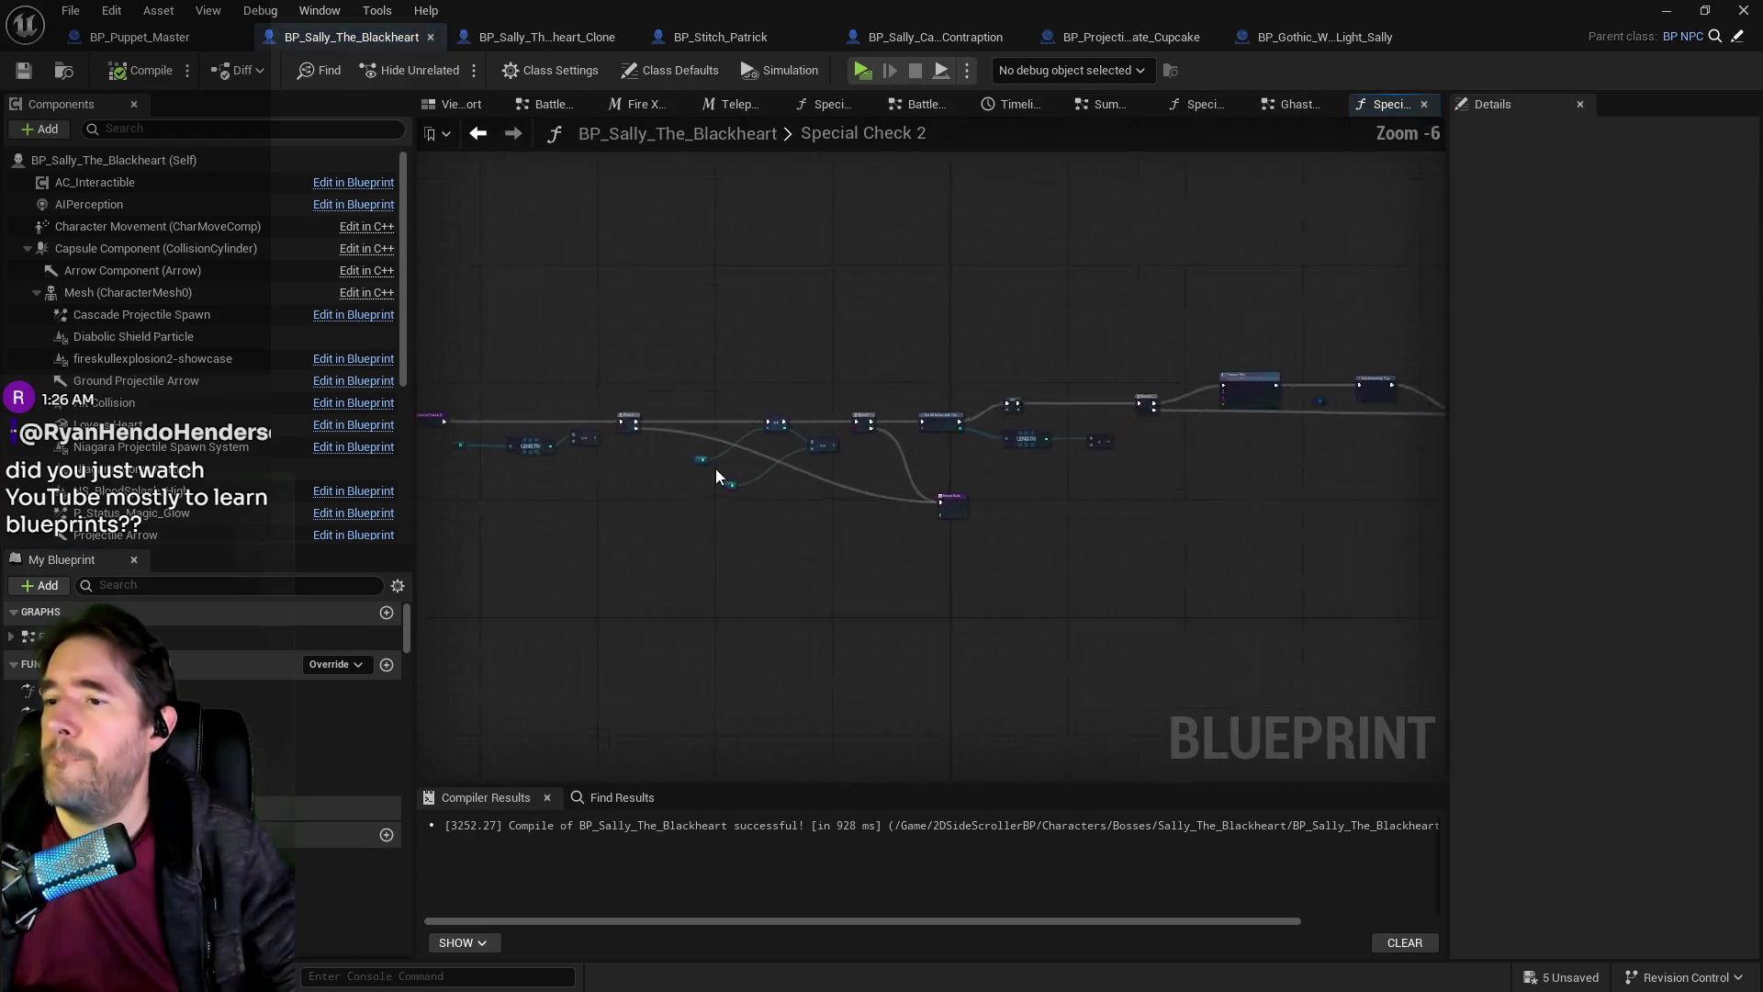
drag(629, 436, 687, 332)
click(749, 539)
mouse_move(750, 539)
mouse_down()
mouse_move(826, 469)
mouse_move(909, 457)
mouse_move(417, 523)
mouse_up()
scroll(909, 457, down, 5)
scroll(872, 462, up, 2)
mouse_move(1049, 462)
mouse_down()
mouse_move(906, 382)
mouse_move(1010, 363)
mouse_move(1126, 377)
mouse_up()
drag(879, 420, 1506, 440)
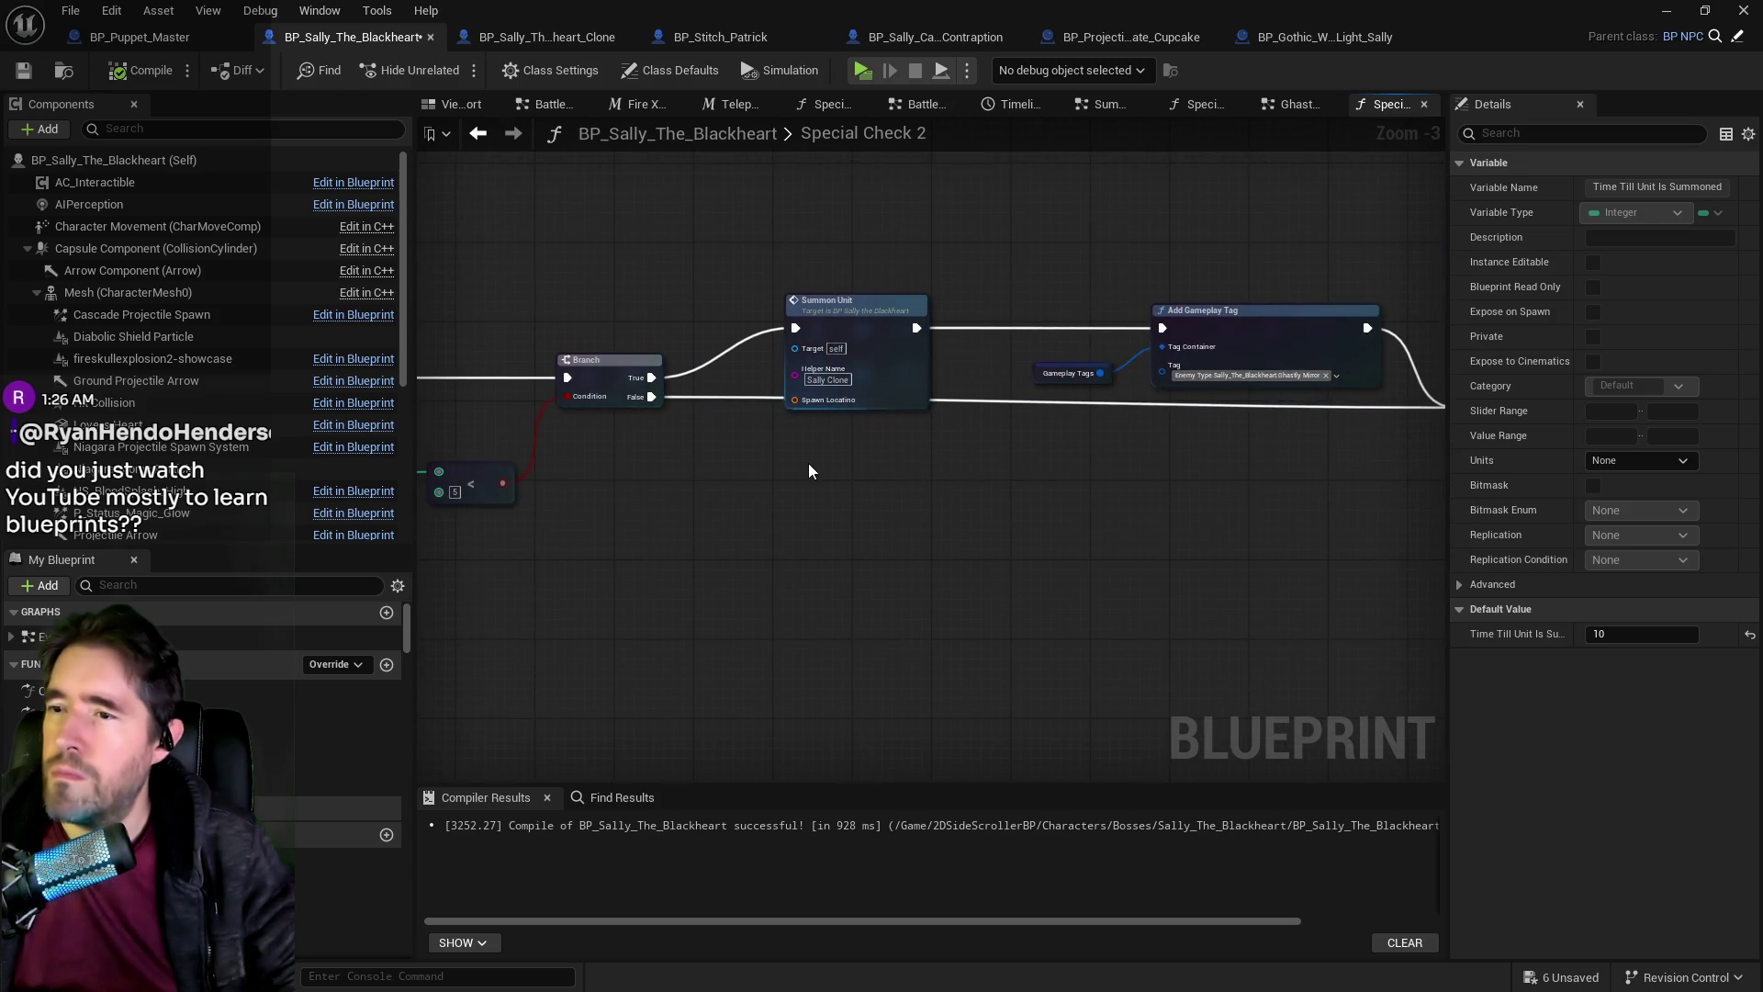
mouse_move(806, 463)
mouse_down()
mouse_move(918, 450)
mouse_move(423, 479)
mouse_move(399, 424)
mouse_up()
Set Summon Unit's Helper Name to Sally Cannon and wire it straight to the Return Node.
click(758, 332)
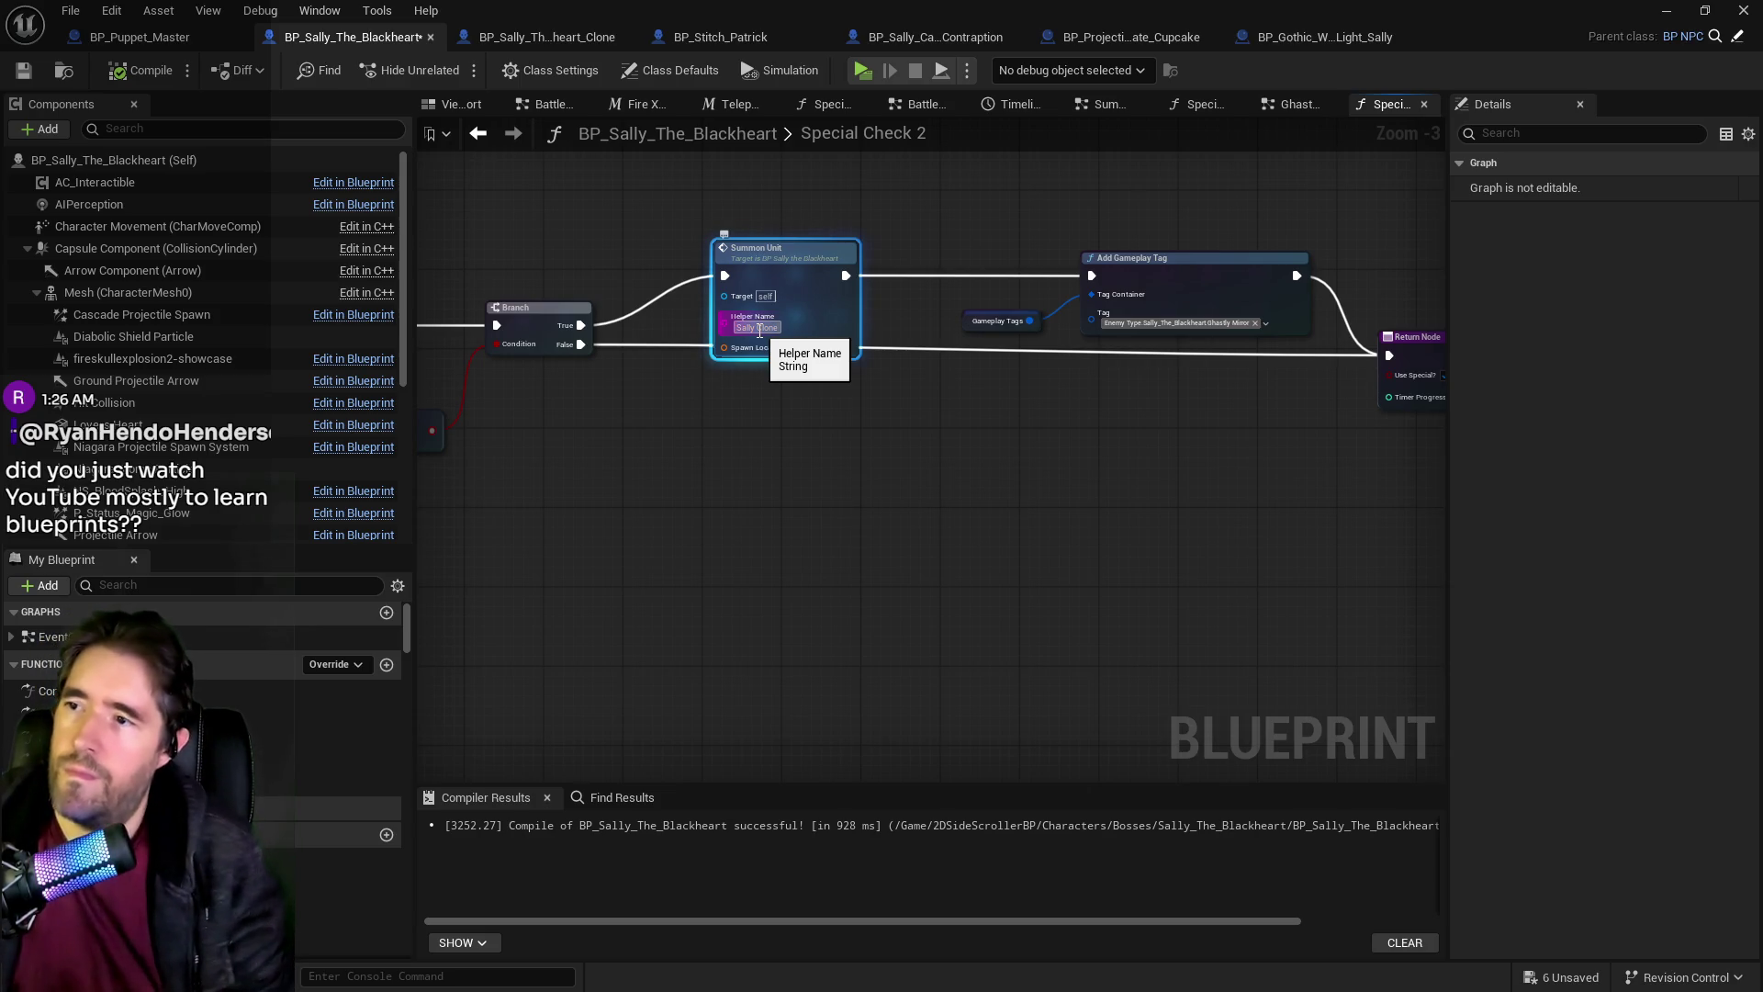
click(758, 329)
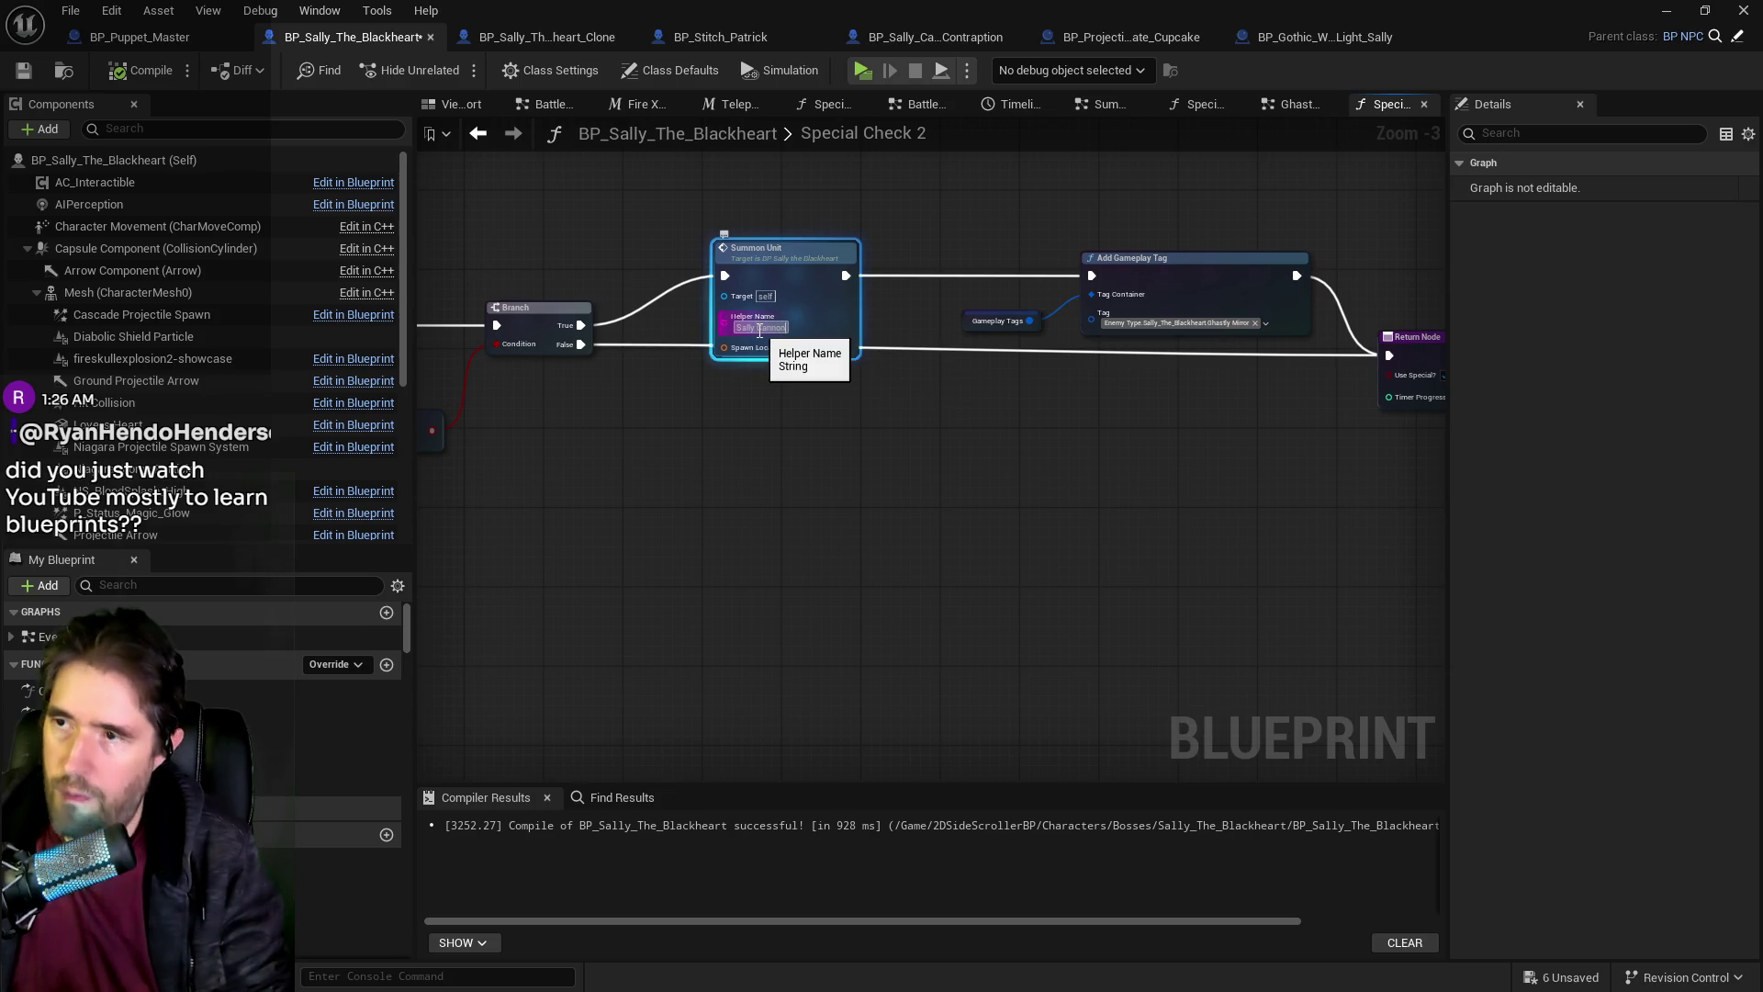
click(888, 430)
mouse_move(712, 432)
mouse_down()
mouse_move(1046, 428)
mouse_move(976, 425)
mouse_up()
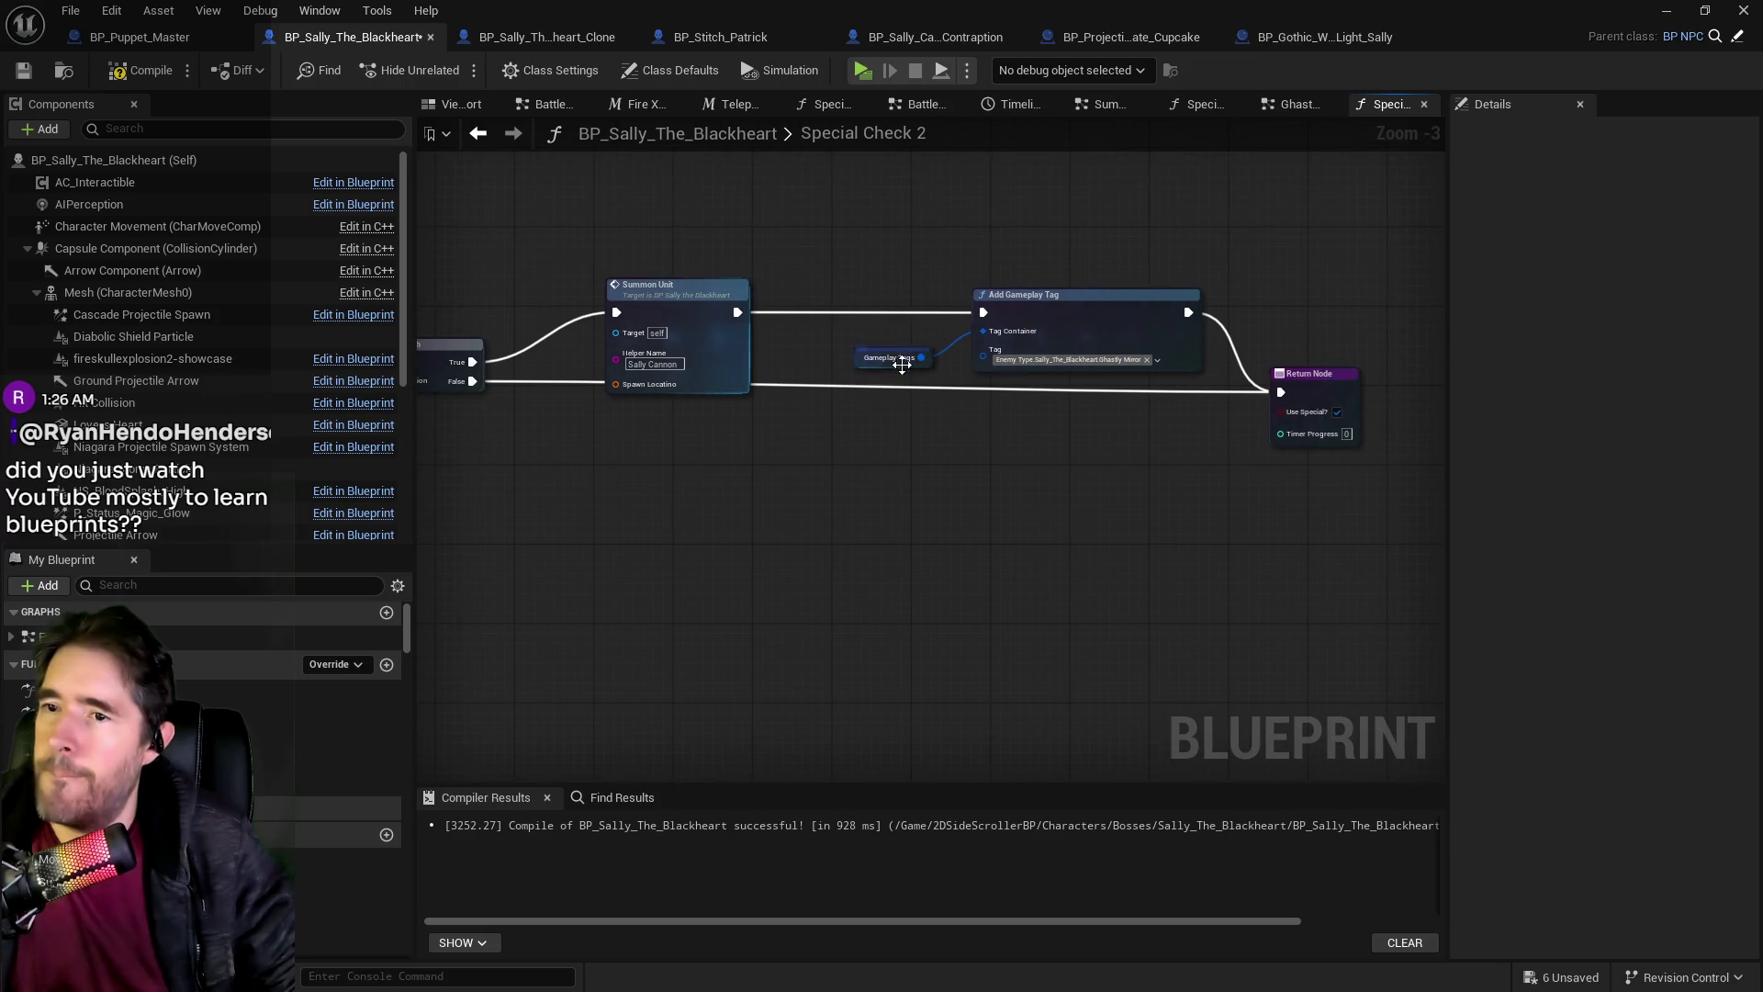
drag(739, 316, 1284, 392)
Delete the Add Gameplay Tag nodes, compile and save, and return to the level editor.
drag(838, 268, 1038, 363)
key(Delete)
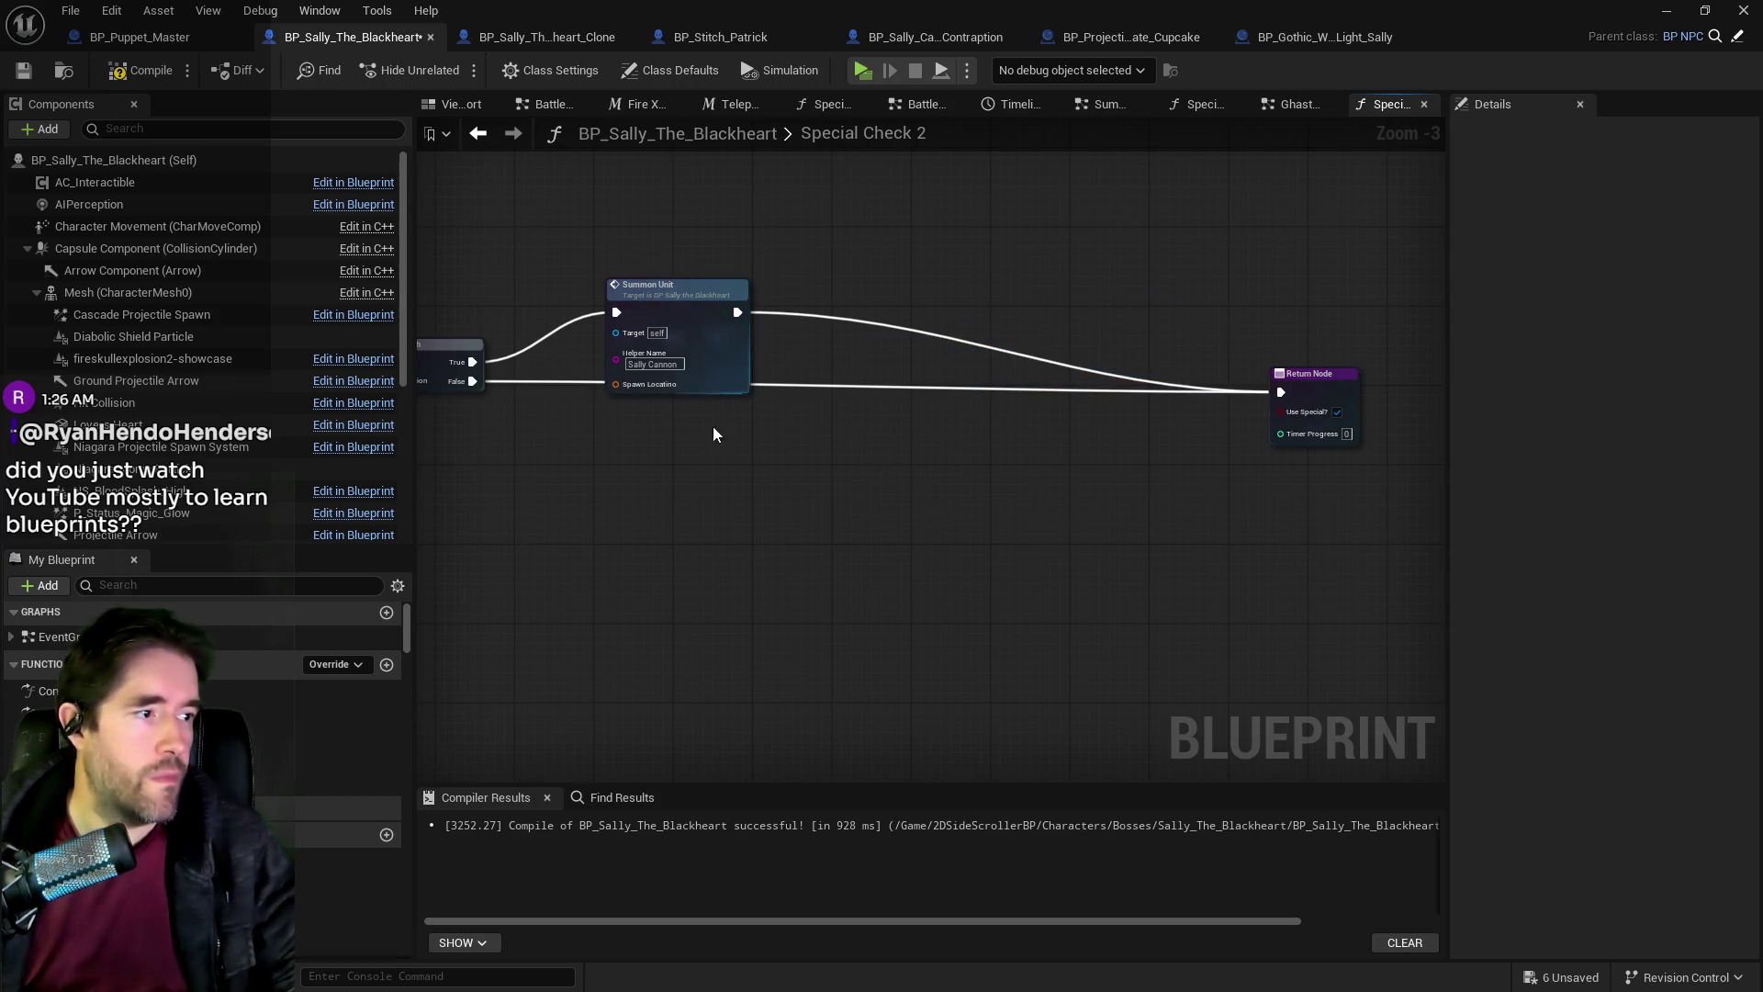
click(21, 75)
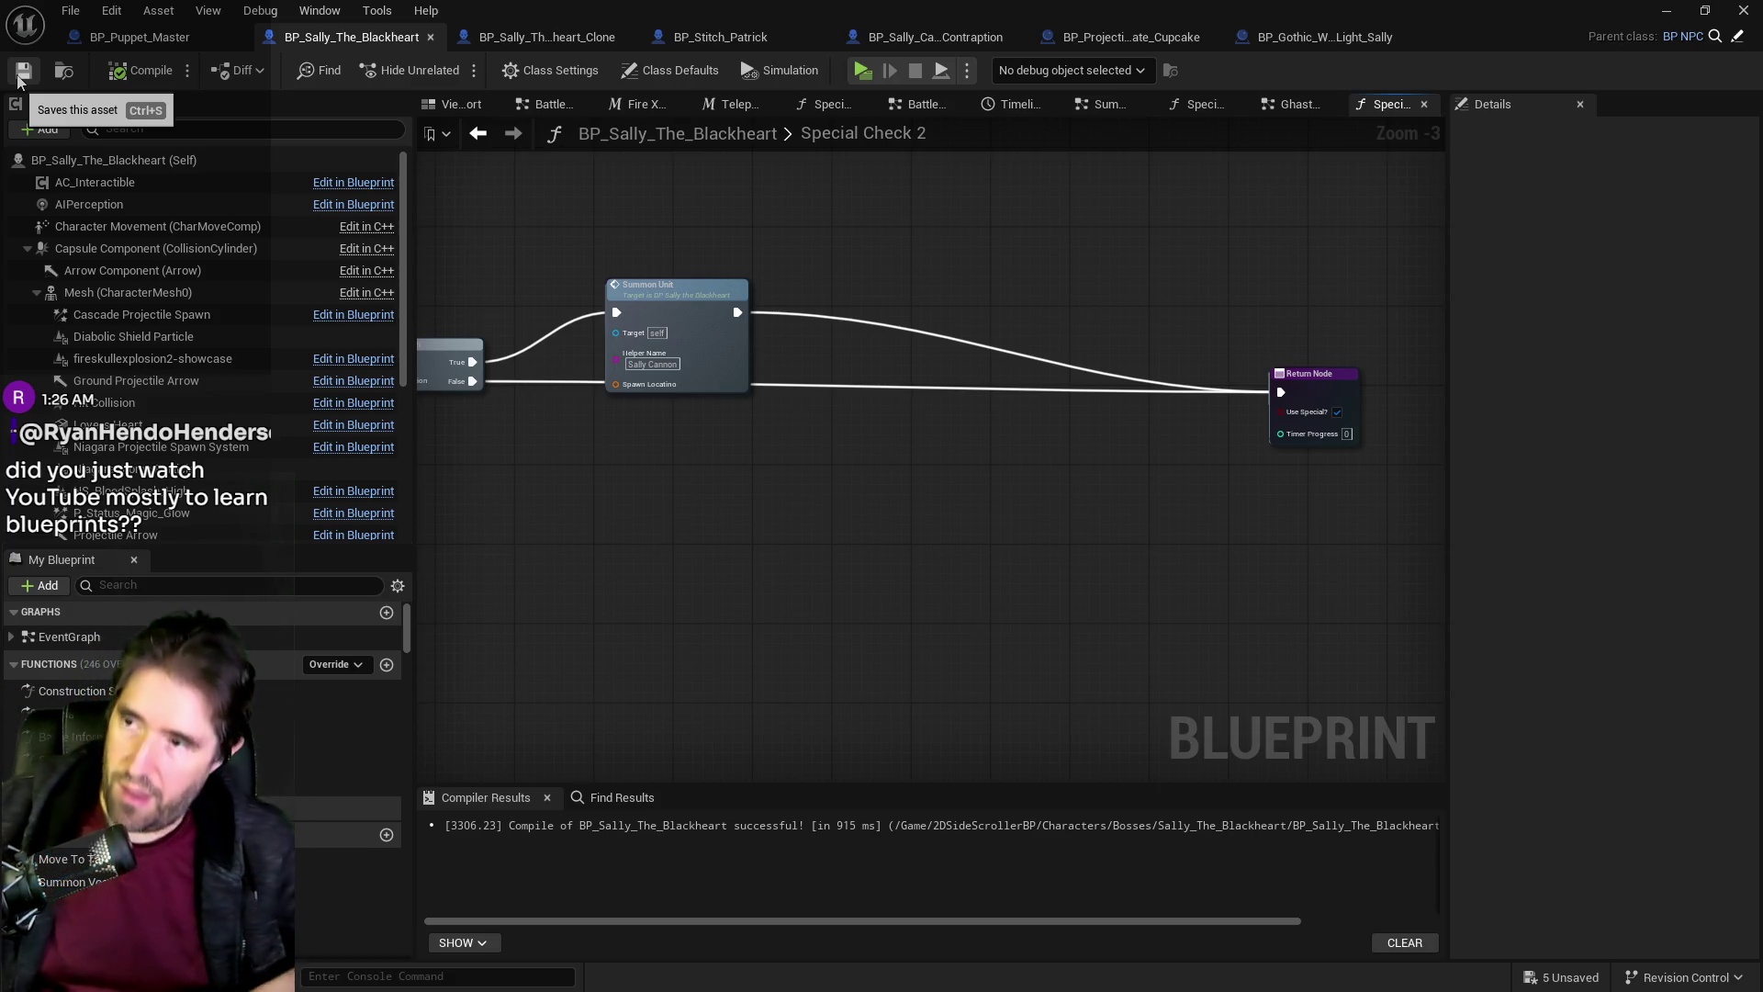
click(1666, 11)
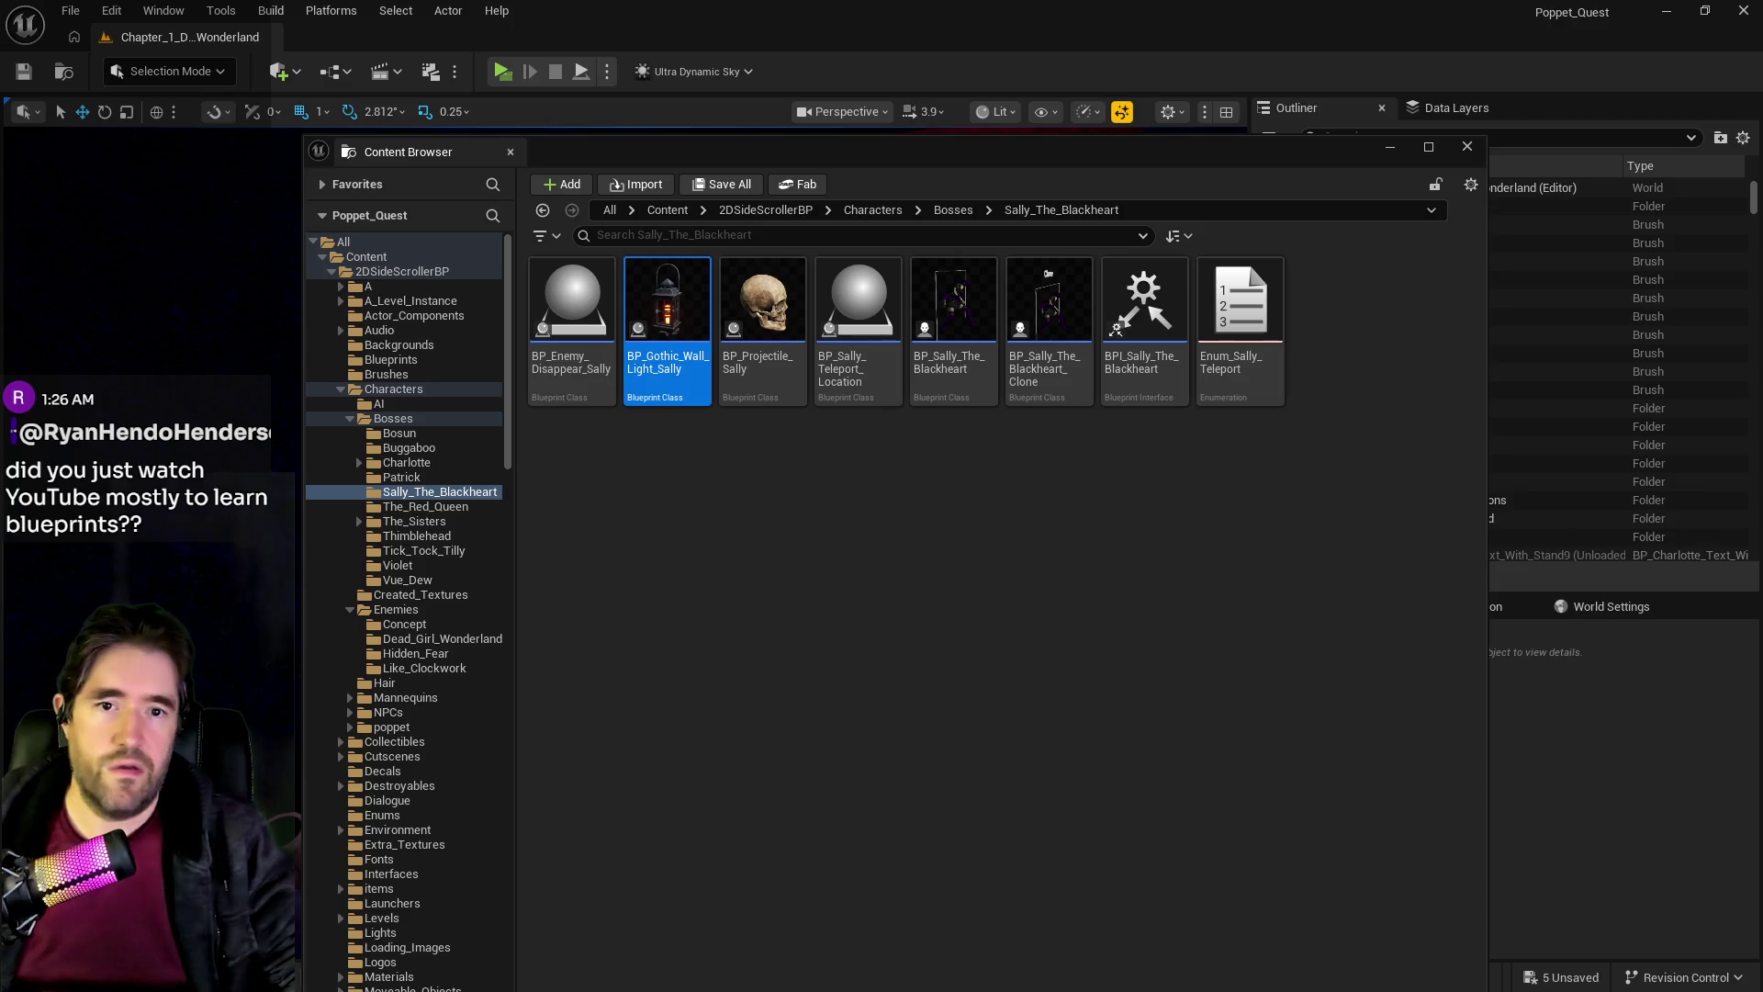
click(1389, 147)
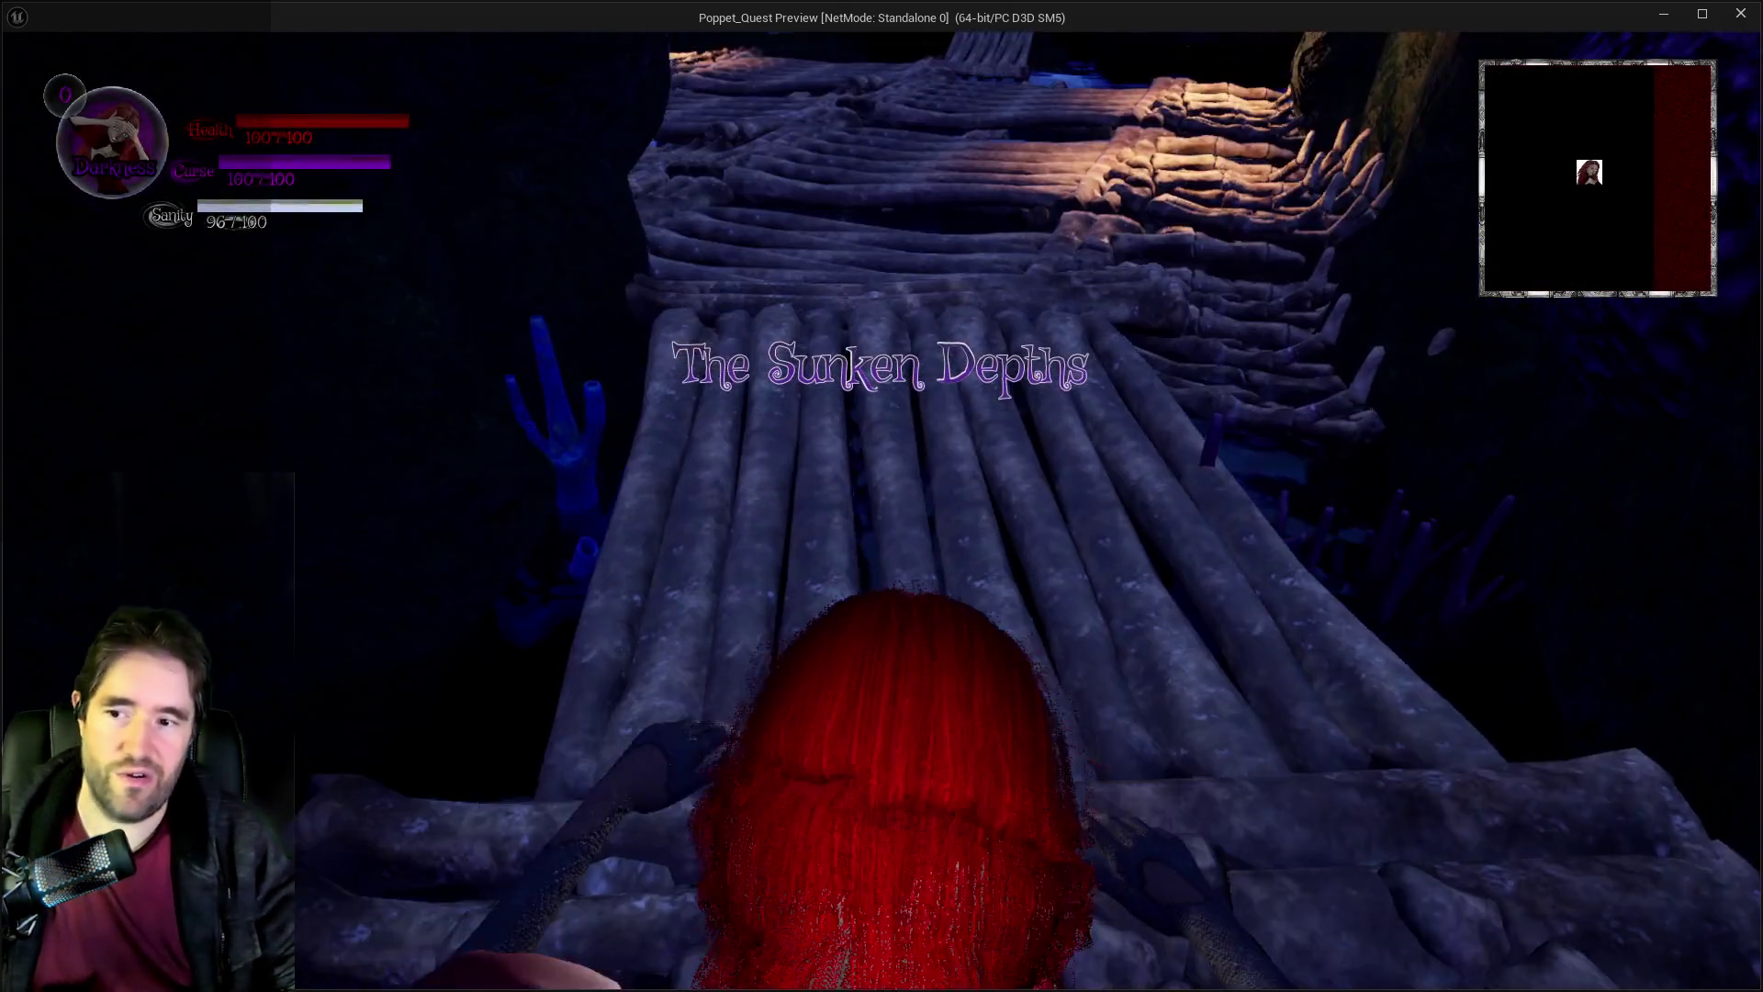
Run along the bone bridge onto the giant bone hand, briefly opening and closing the card menu.
key(w)
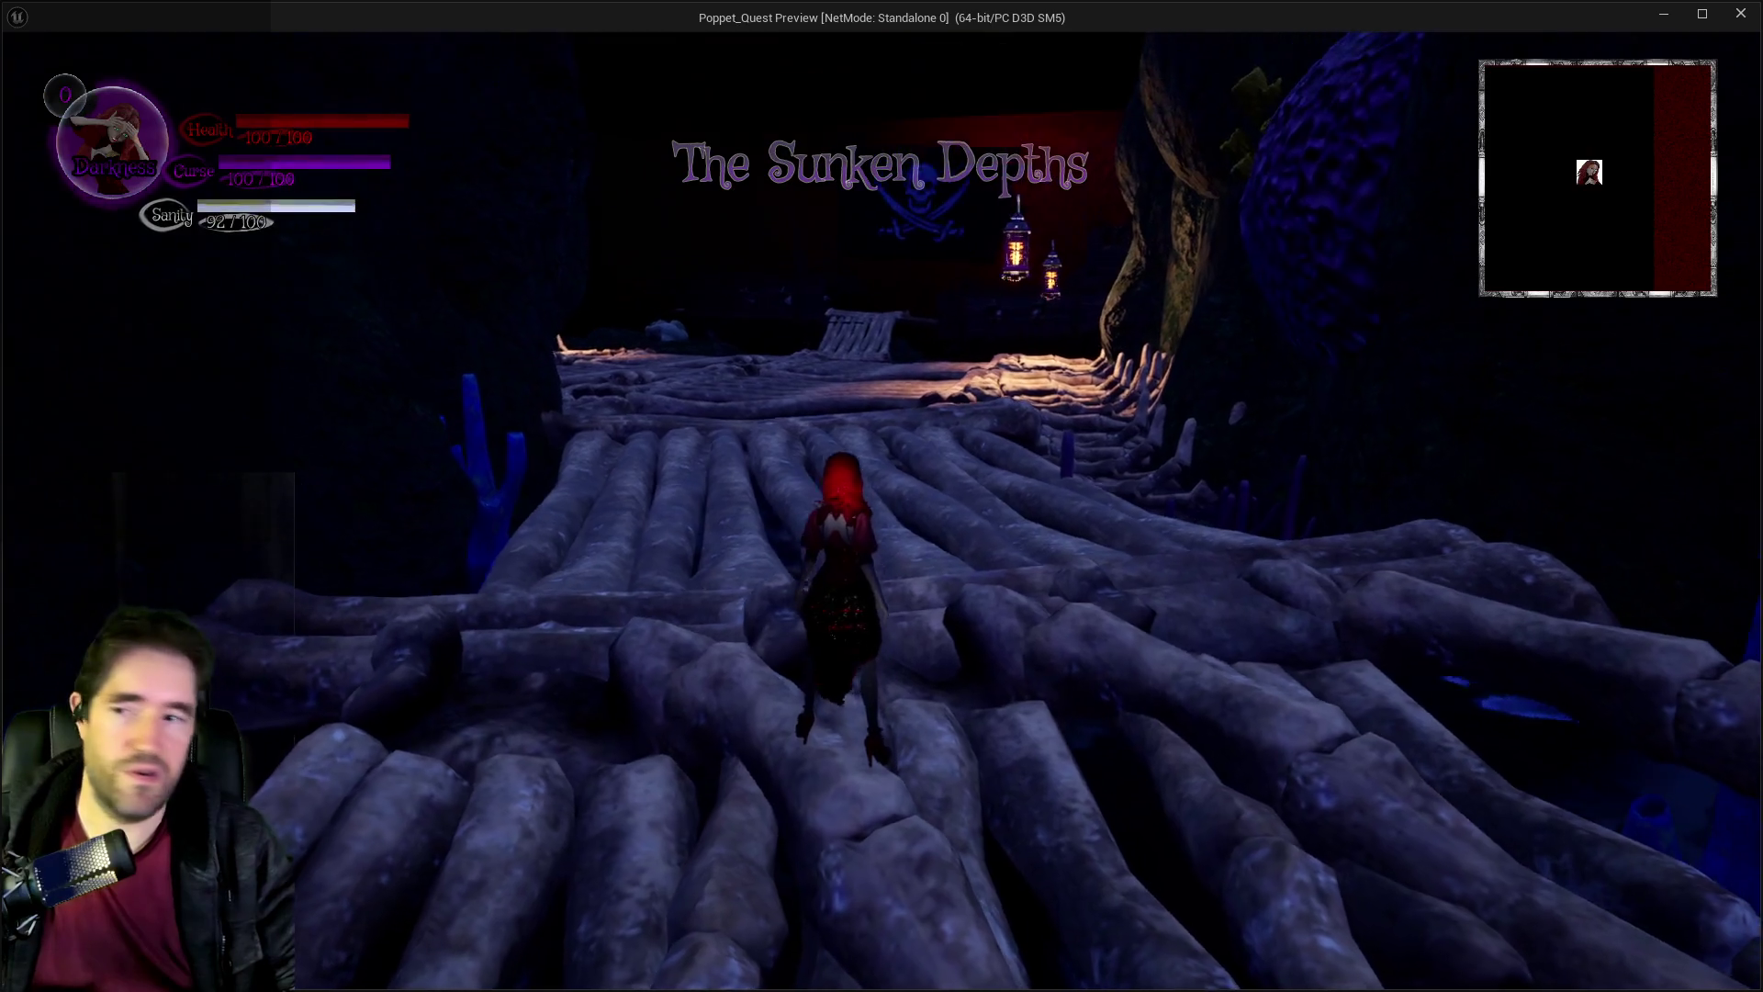
key(Tab)
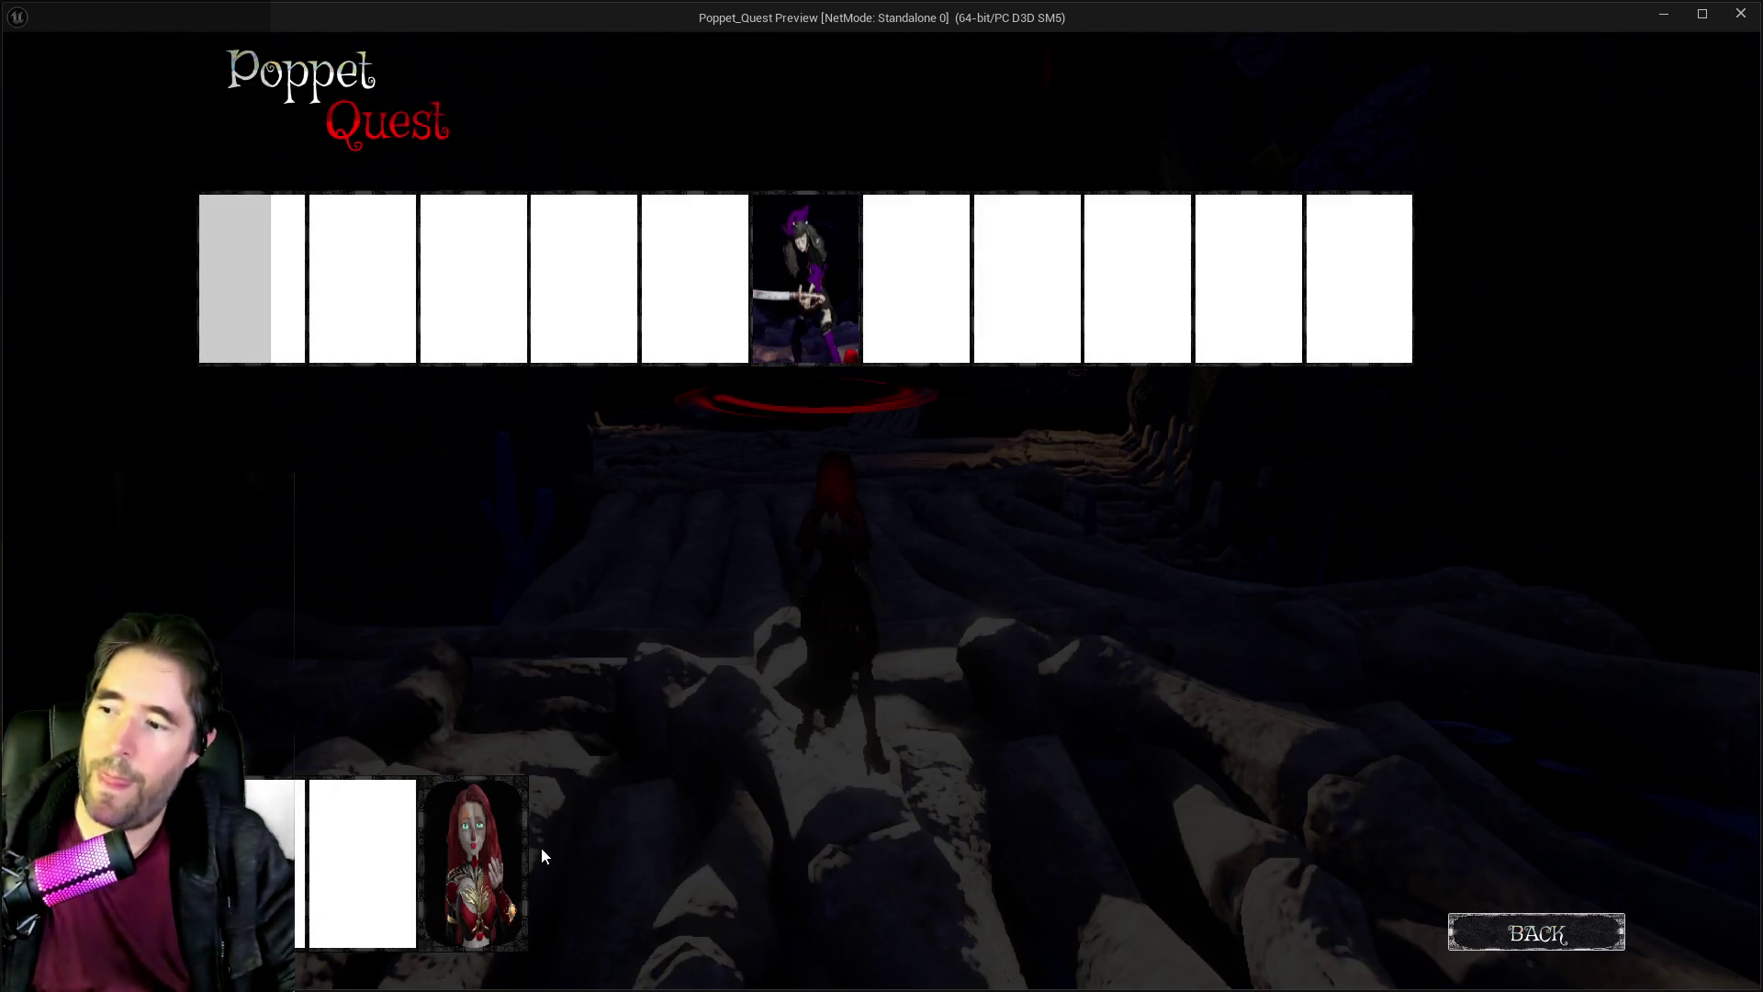
click(1474, 932)
key(w)
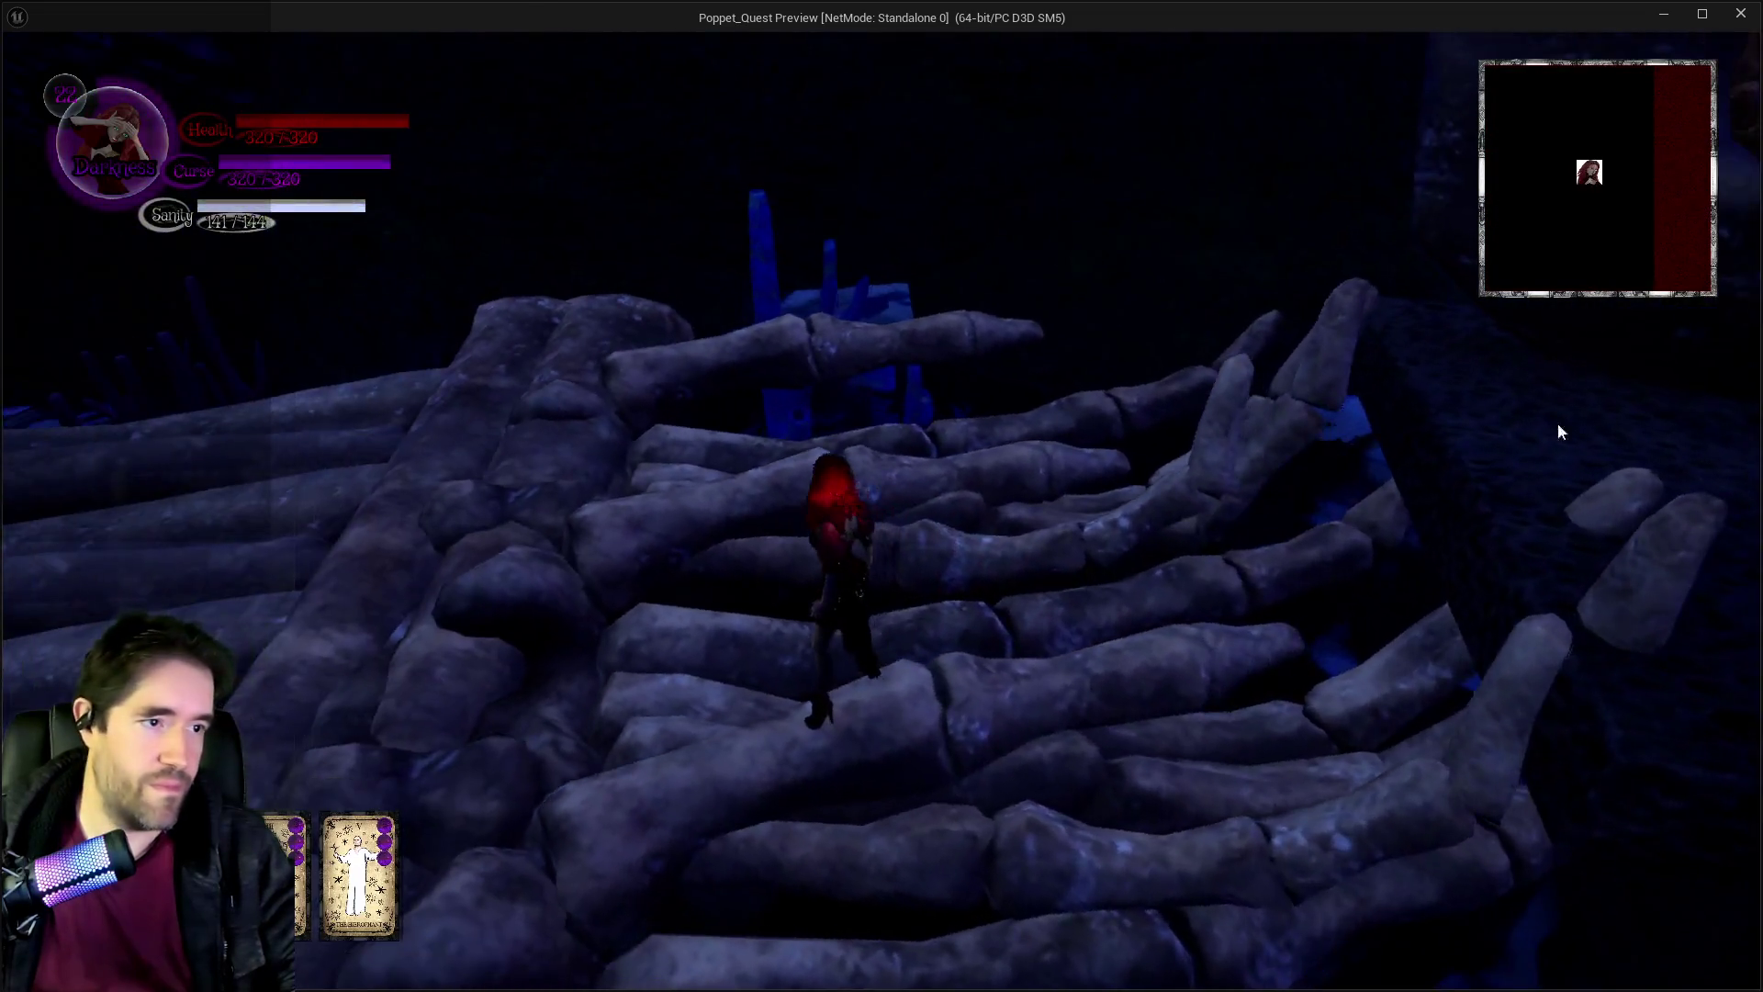
key(Escape)
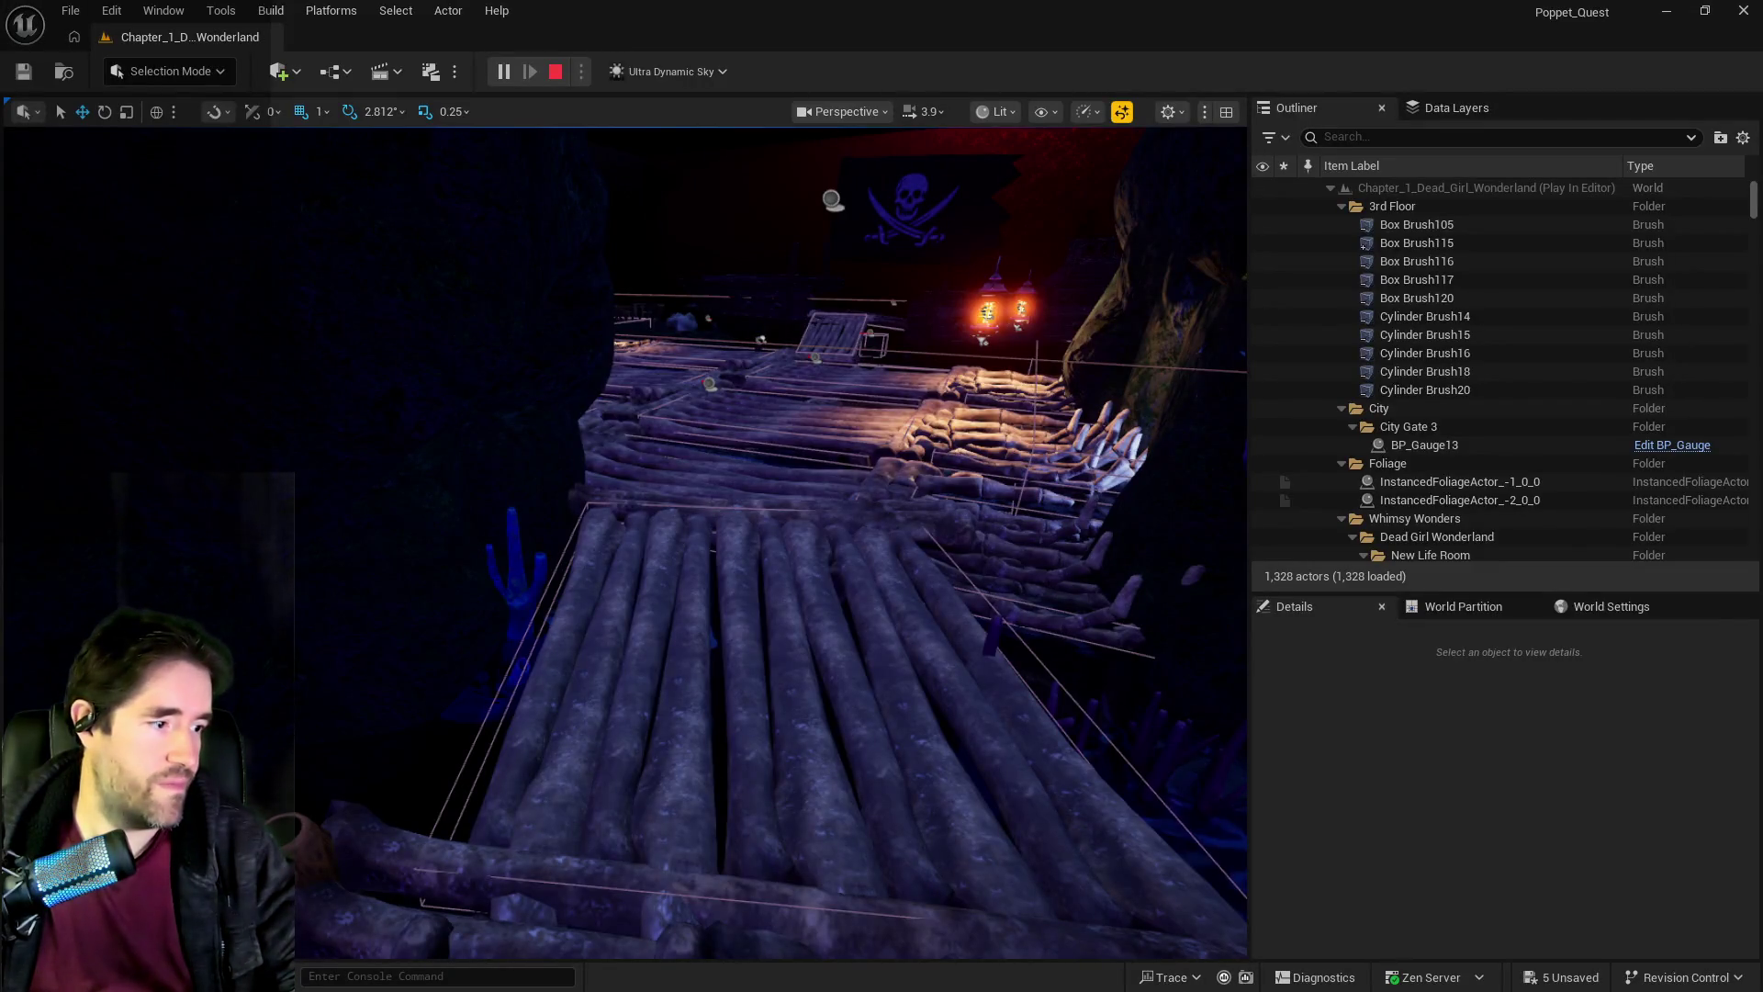
key(alt+Tab)
Run along the log bridge toward the lanterns, toggling between Light and Darkness forms.
key(w)
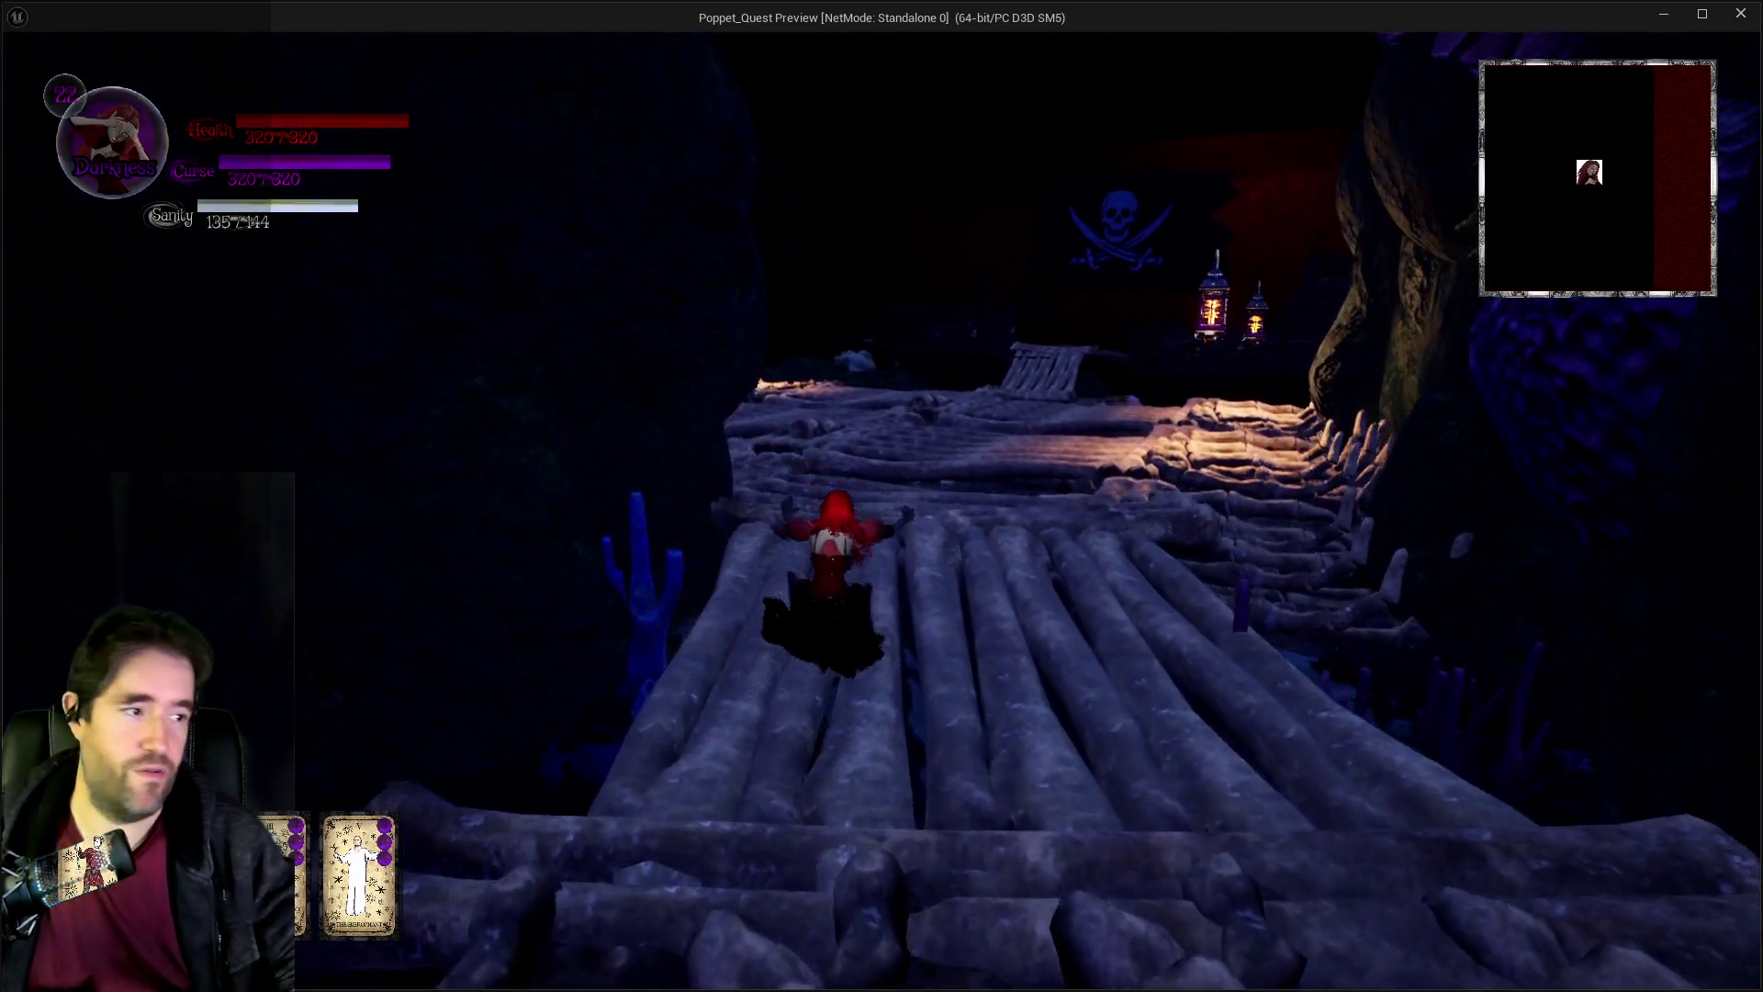
key(w)
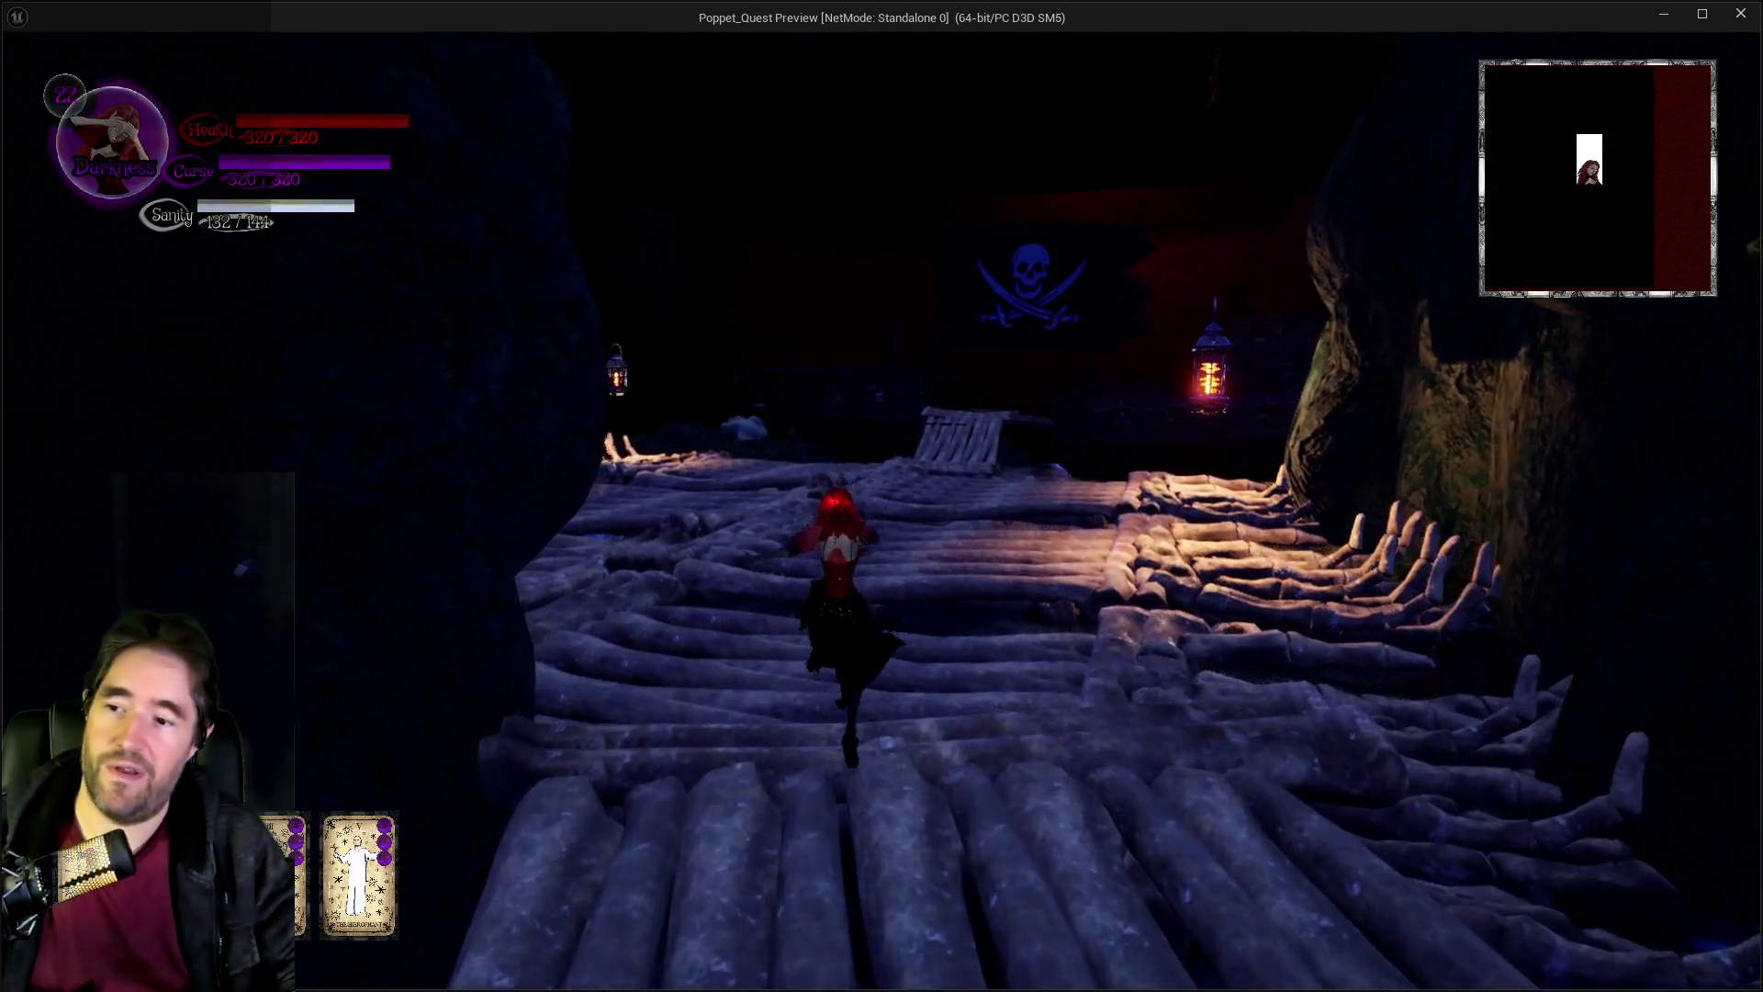
key(w)
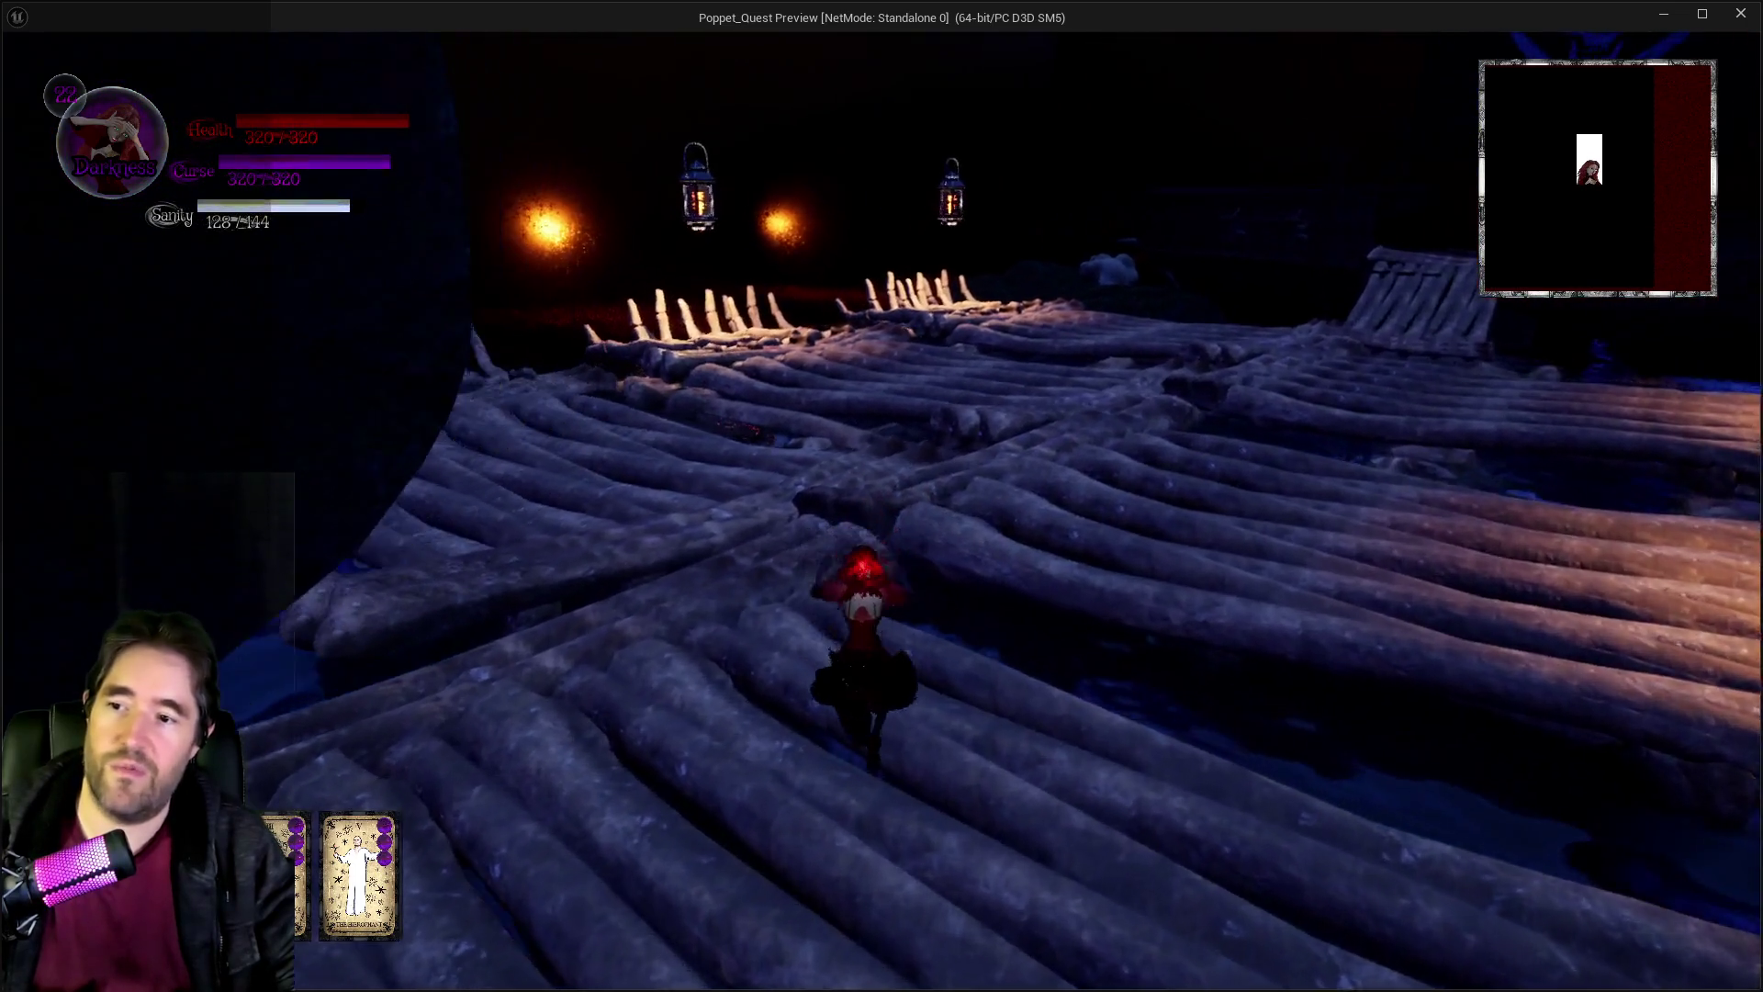
key(w)
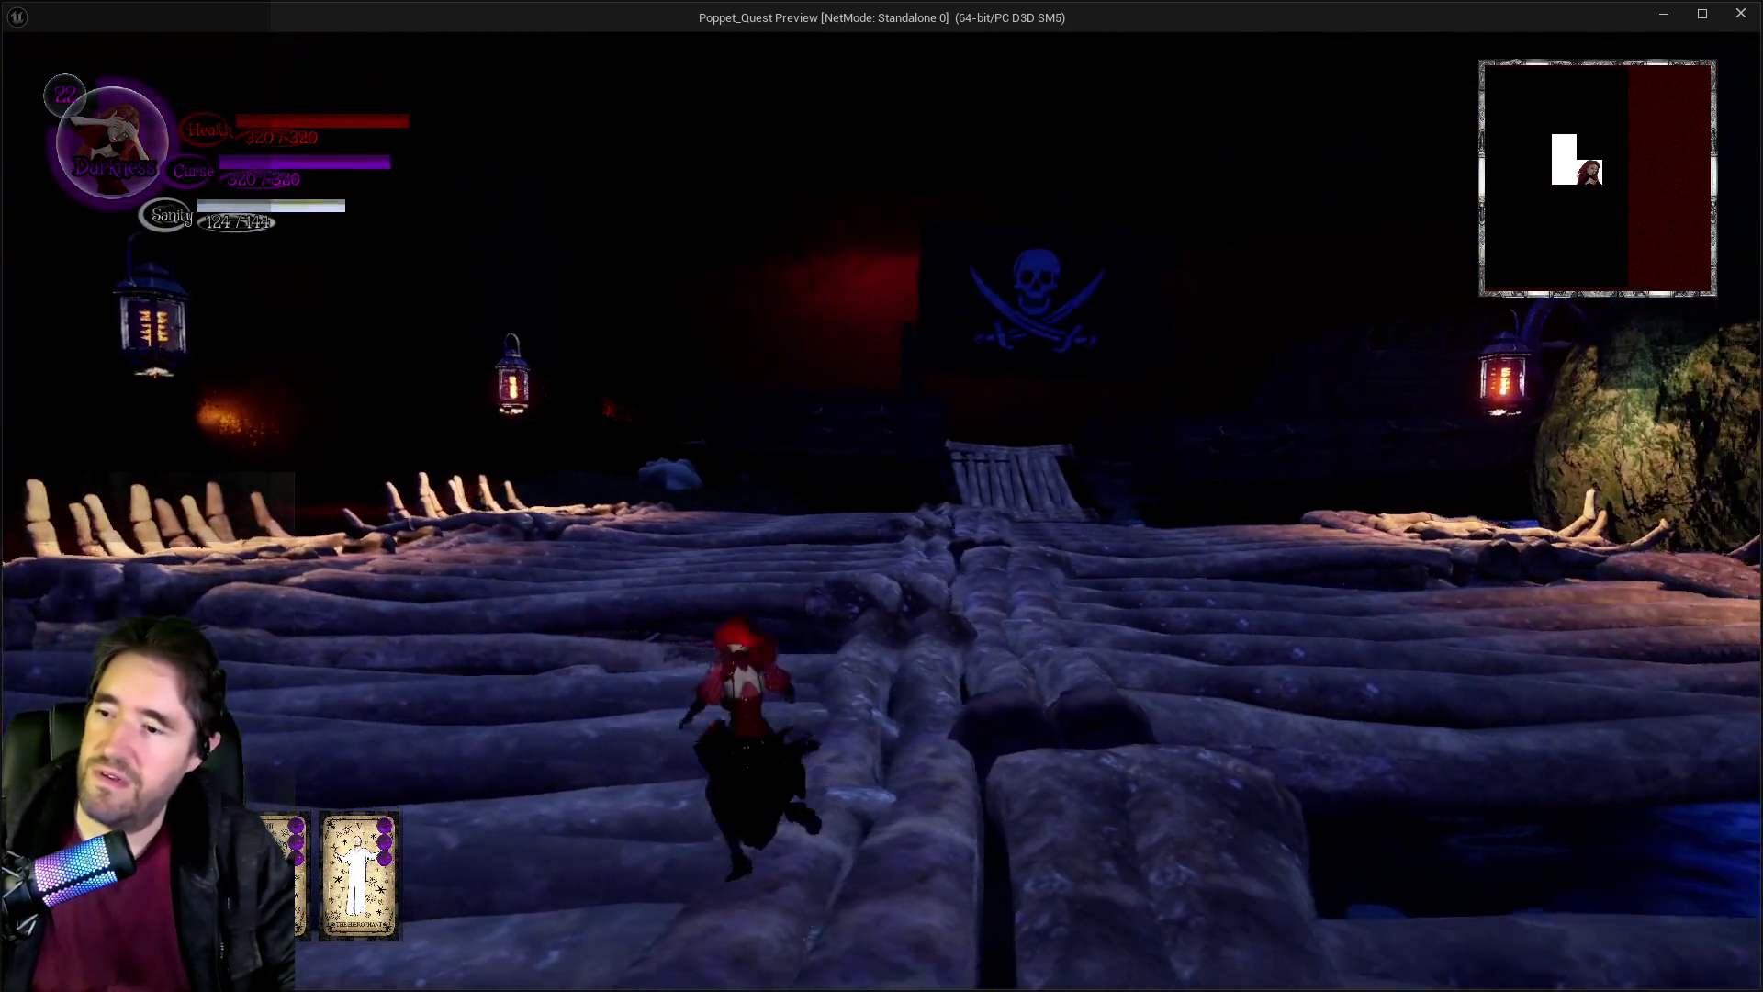
key(w)
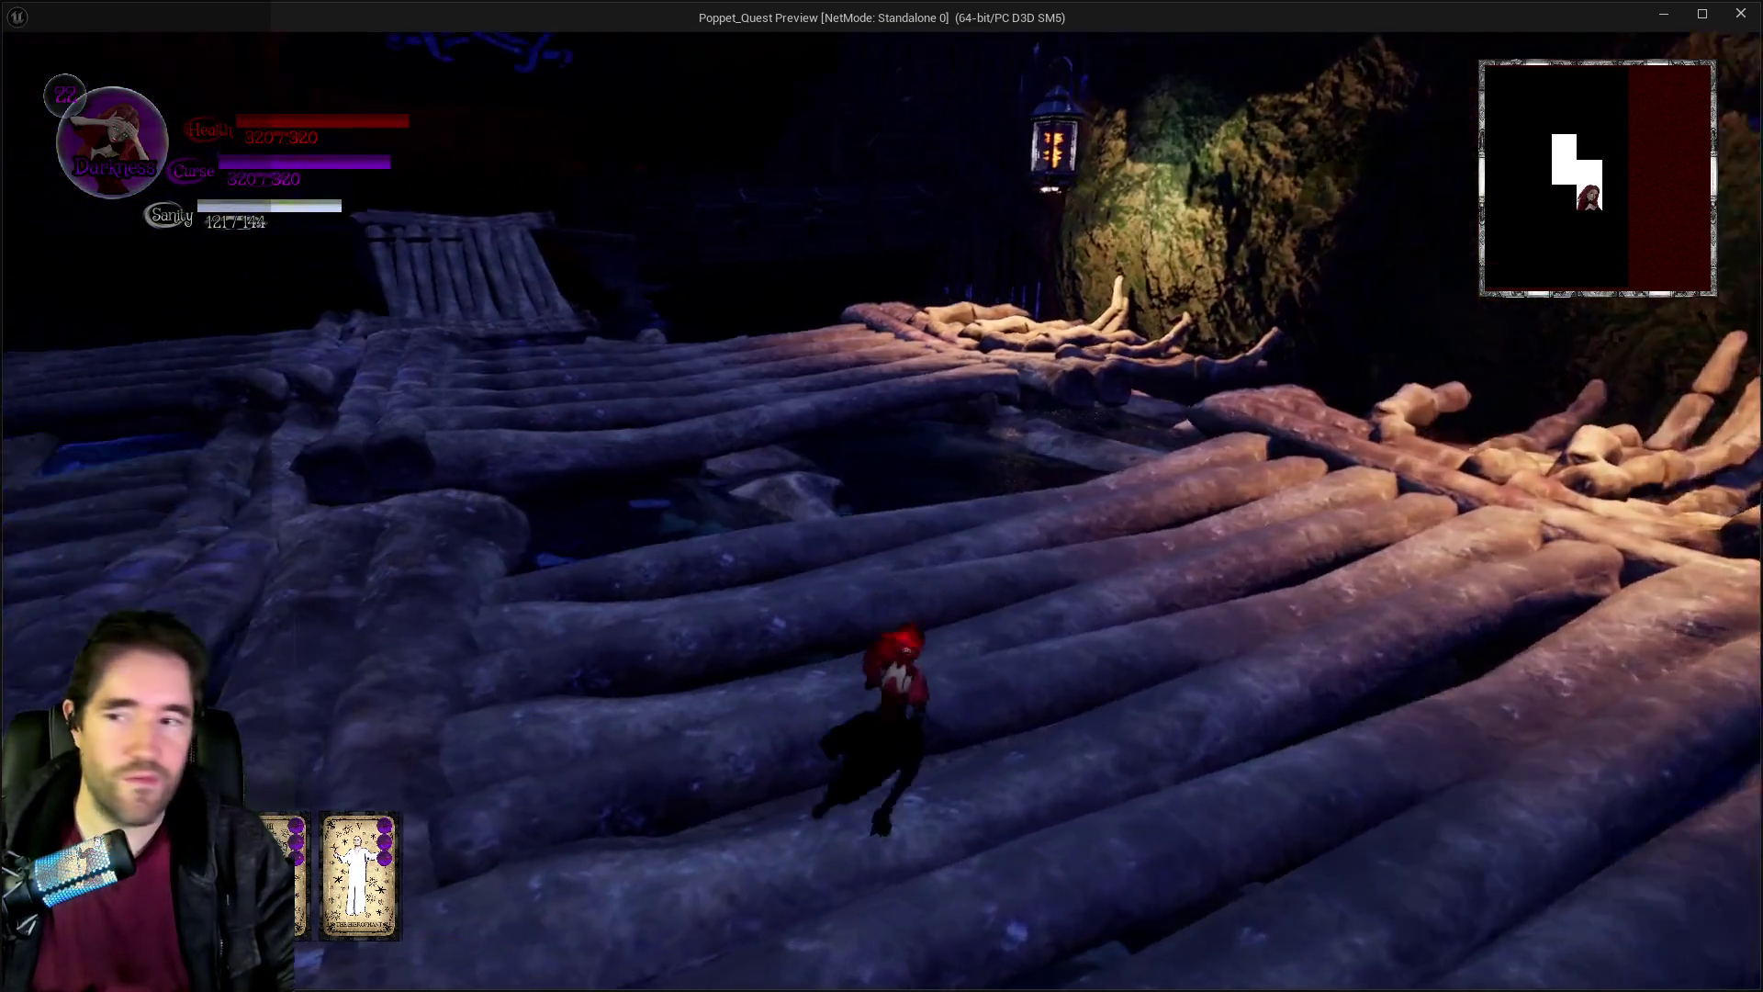
key(w)
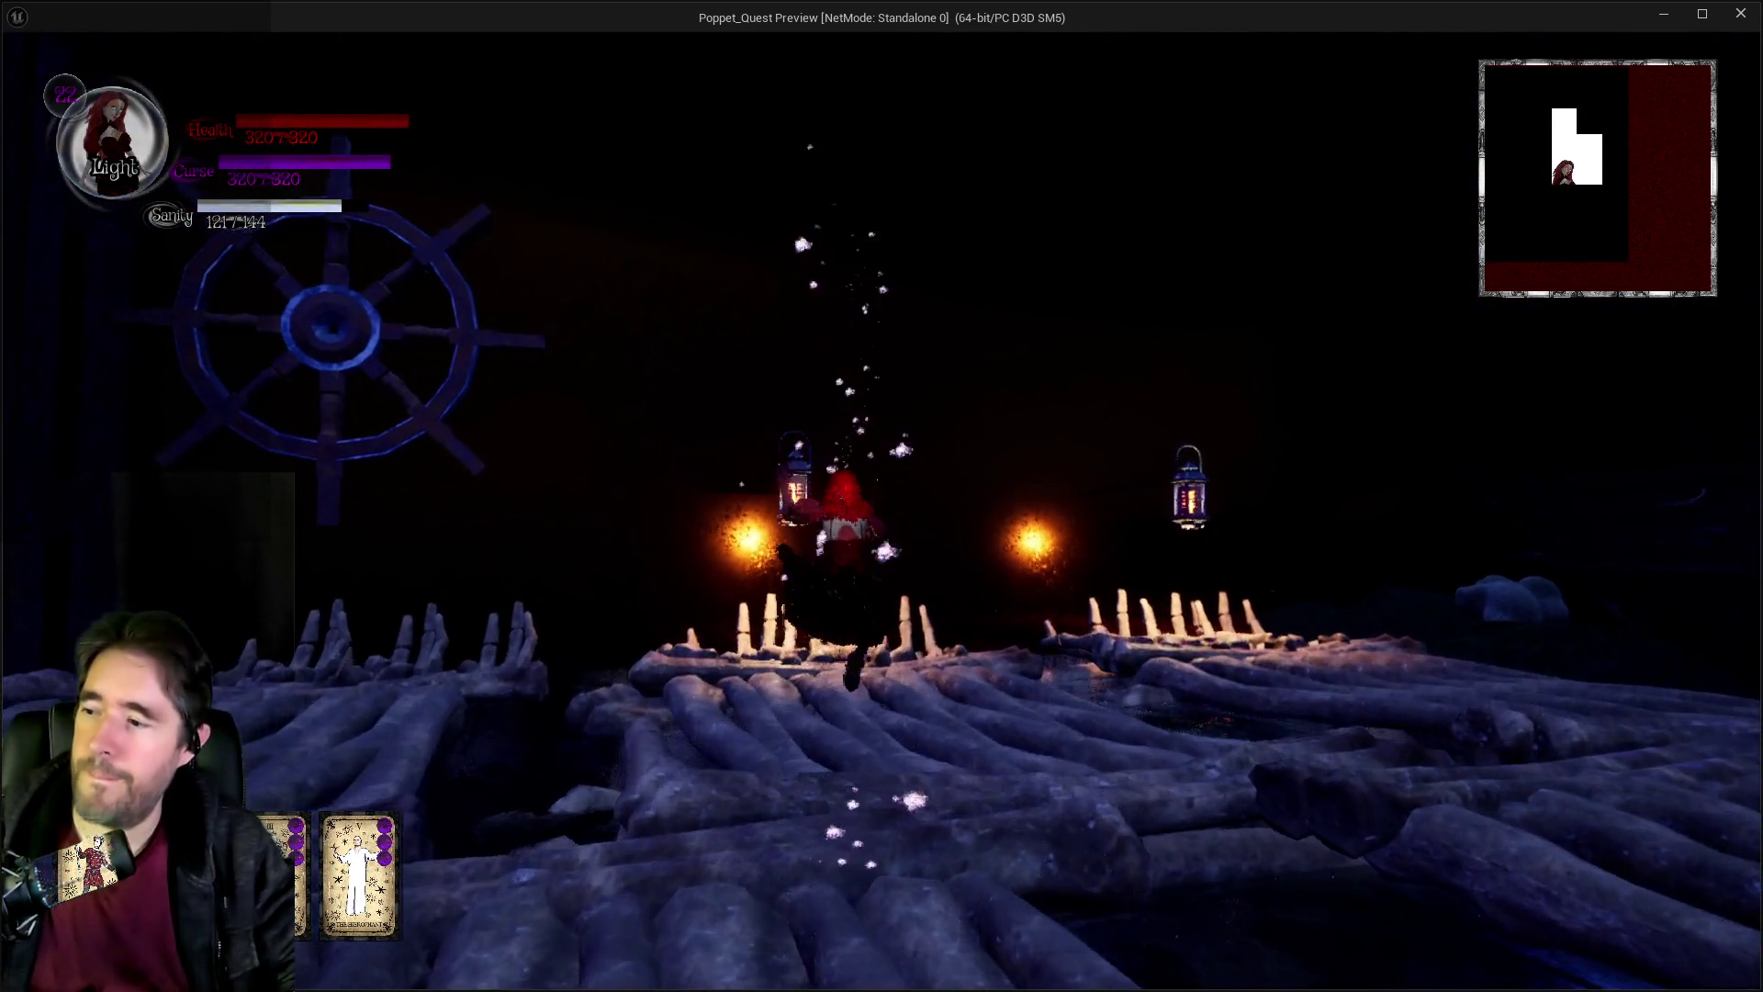
key(w)
key(w)
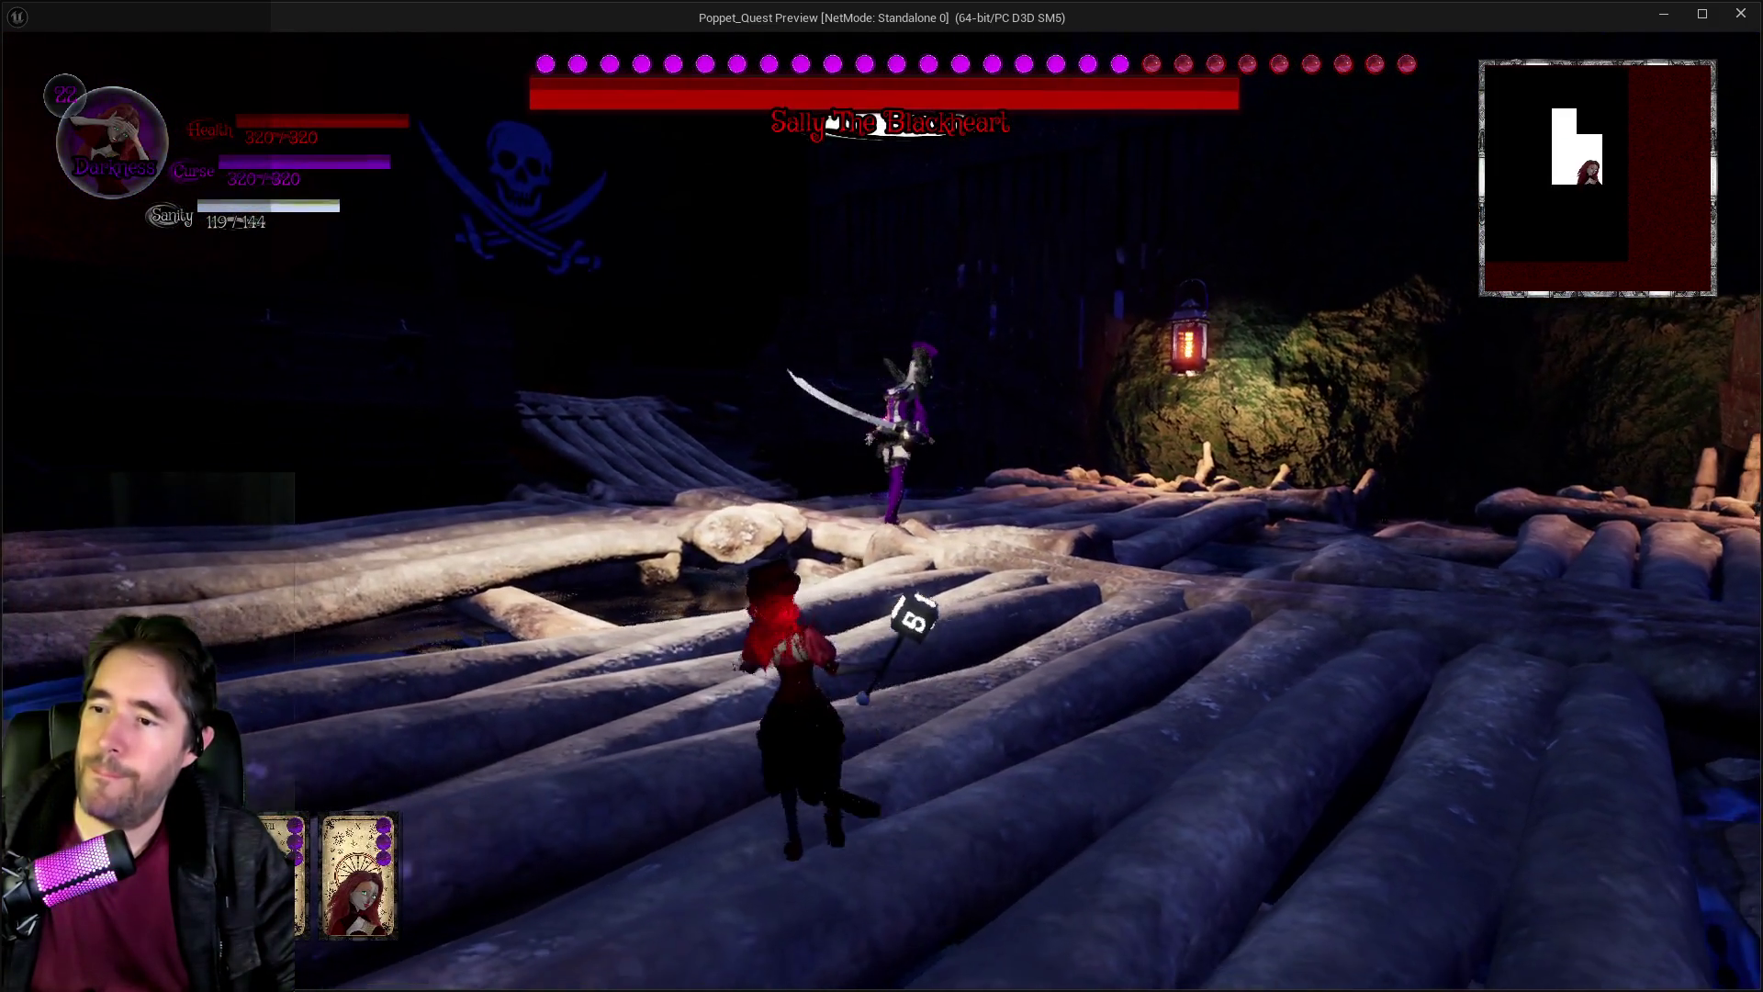
Fight Sally The Blackheart, switching to Light form, then stop the play session with Esc.
key(w)
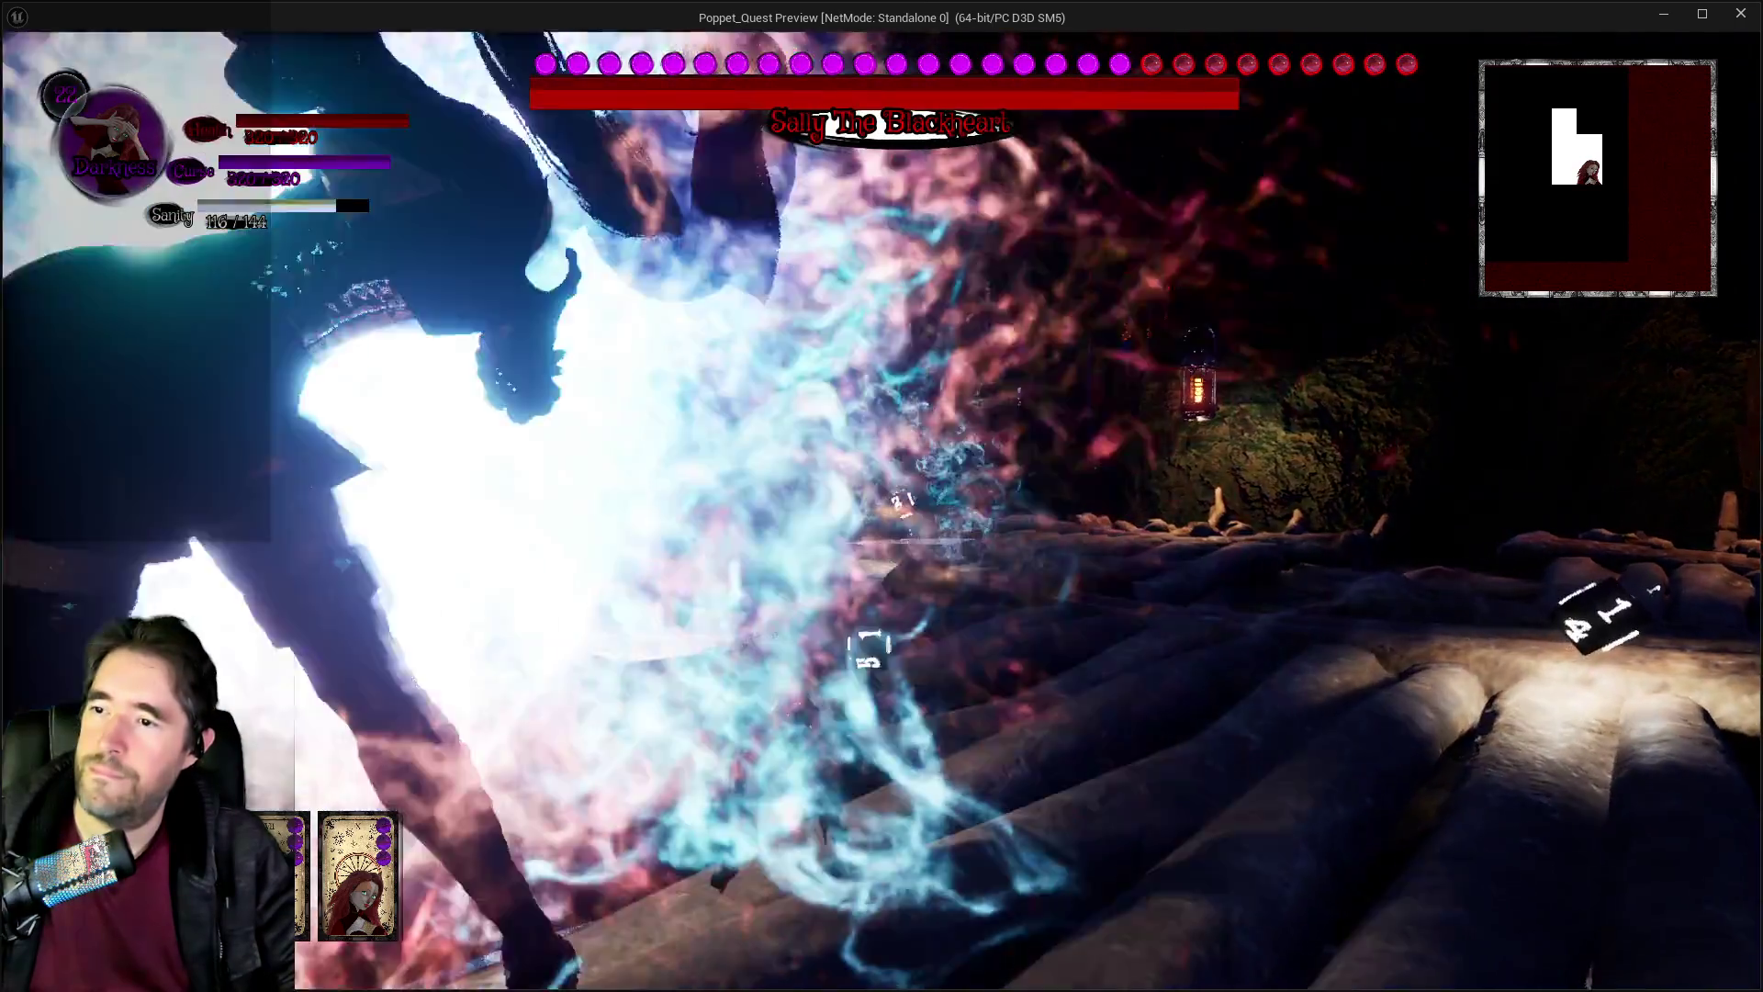
key(w)
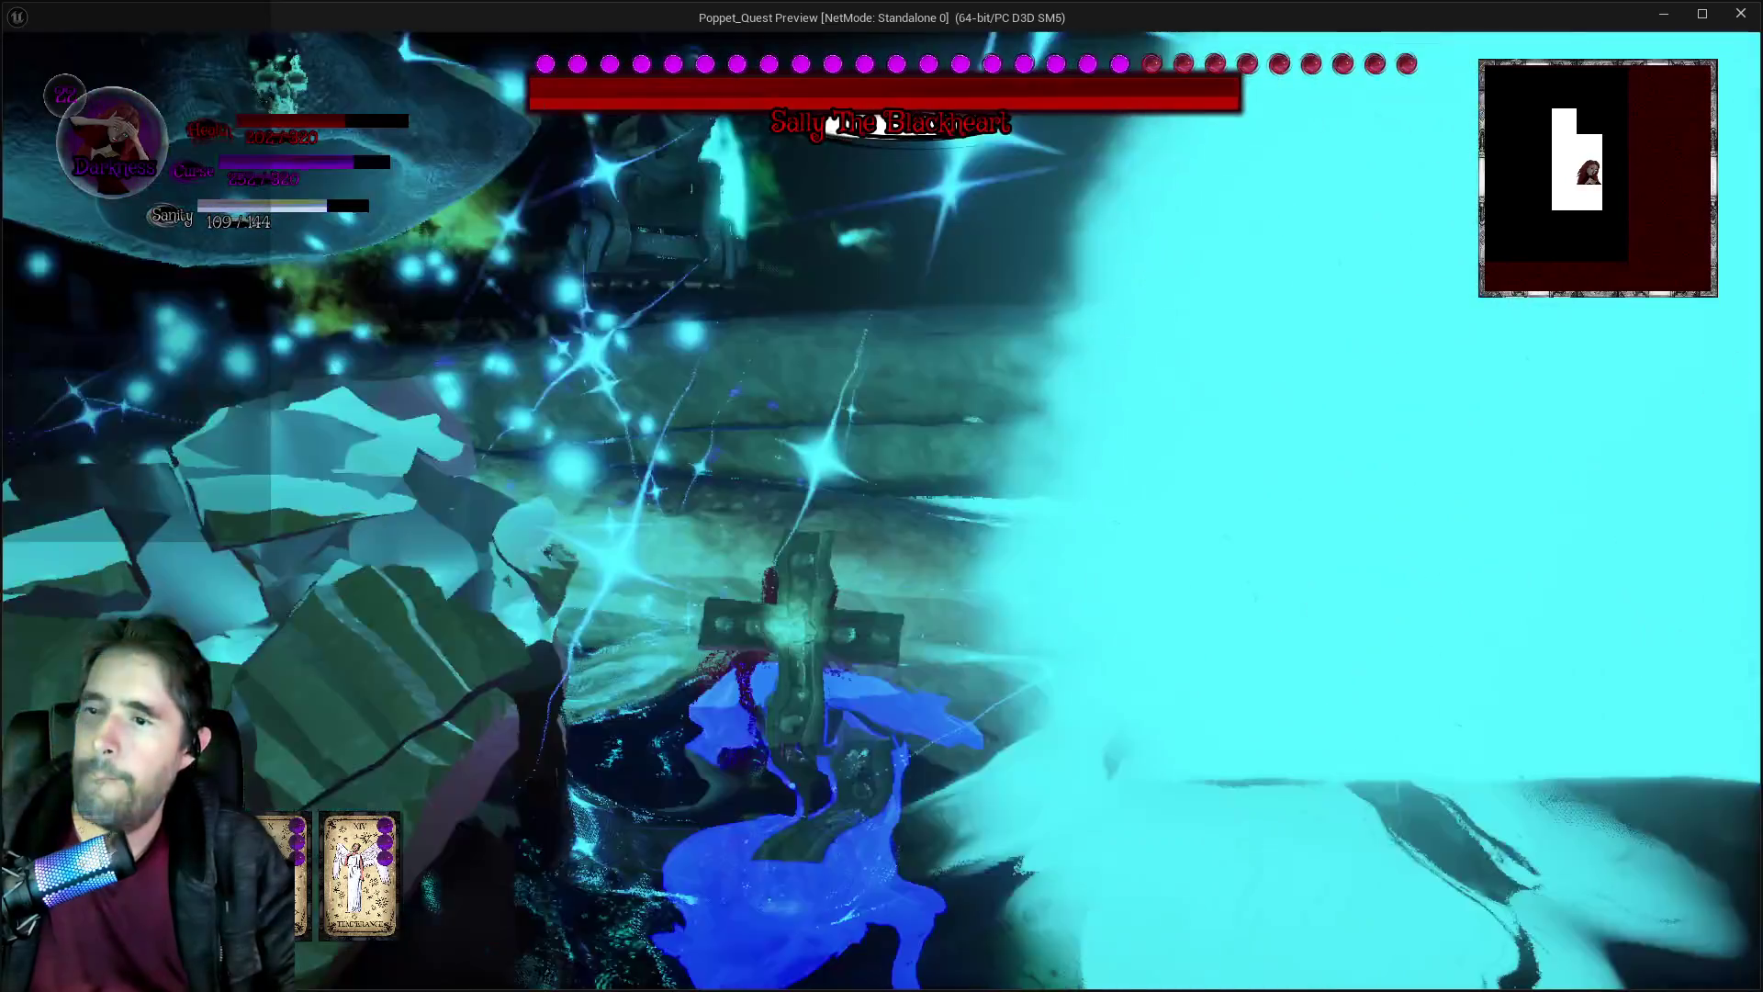
key(Escape)
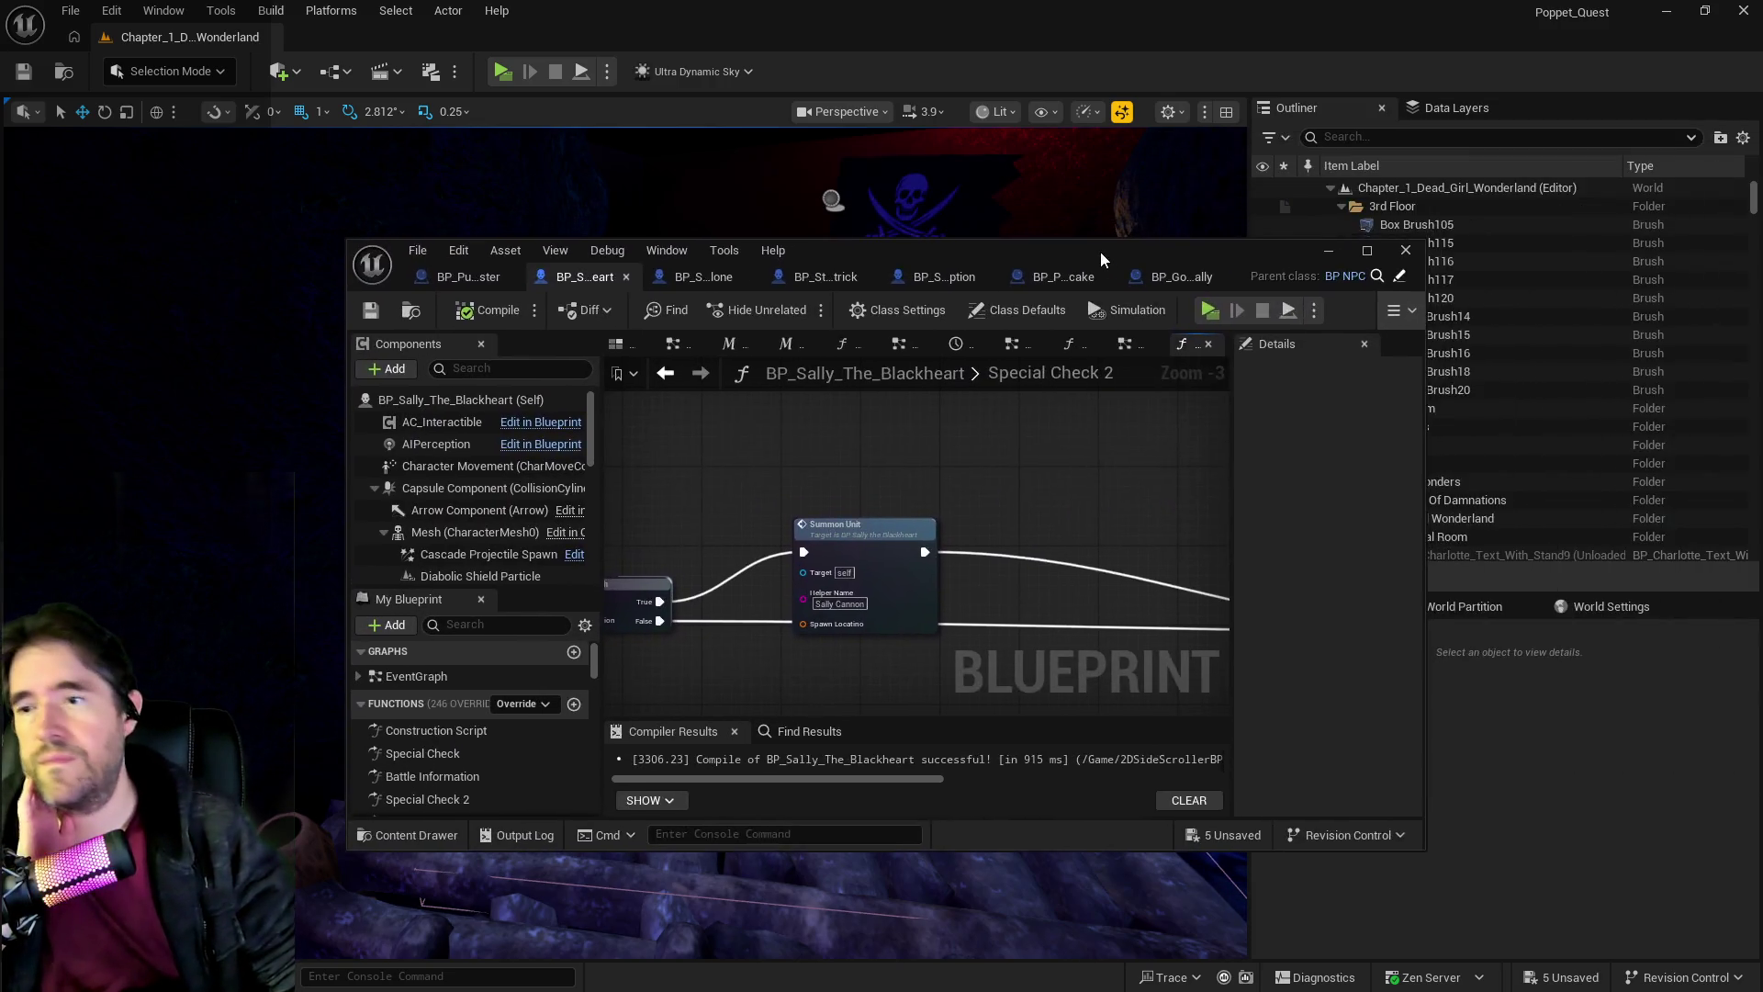
Maximize the Blueprint editor, close the Special Check 2 graph, and view Setup Ghastly Mirror.
double_click(1100, 251)
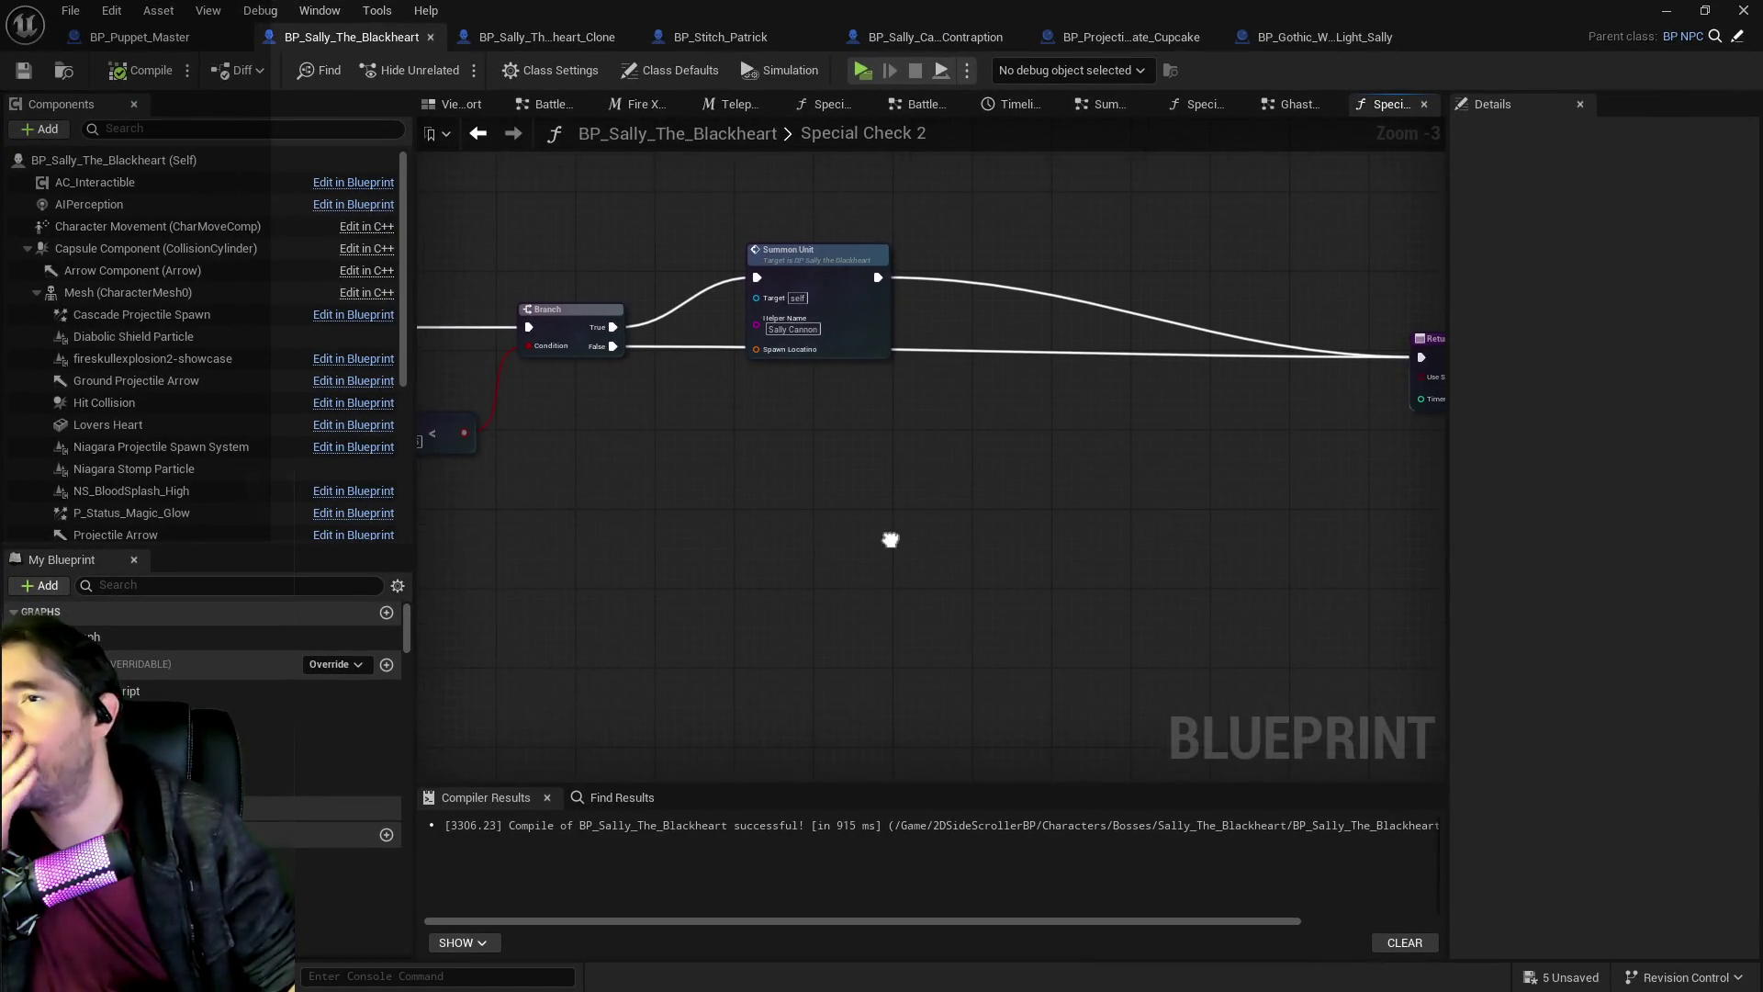
middle_click(1388, 109)
scroll(1120, 516, down, 4)
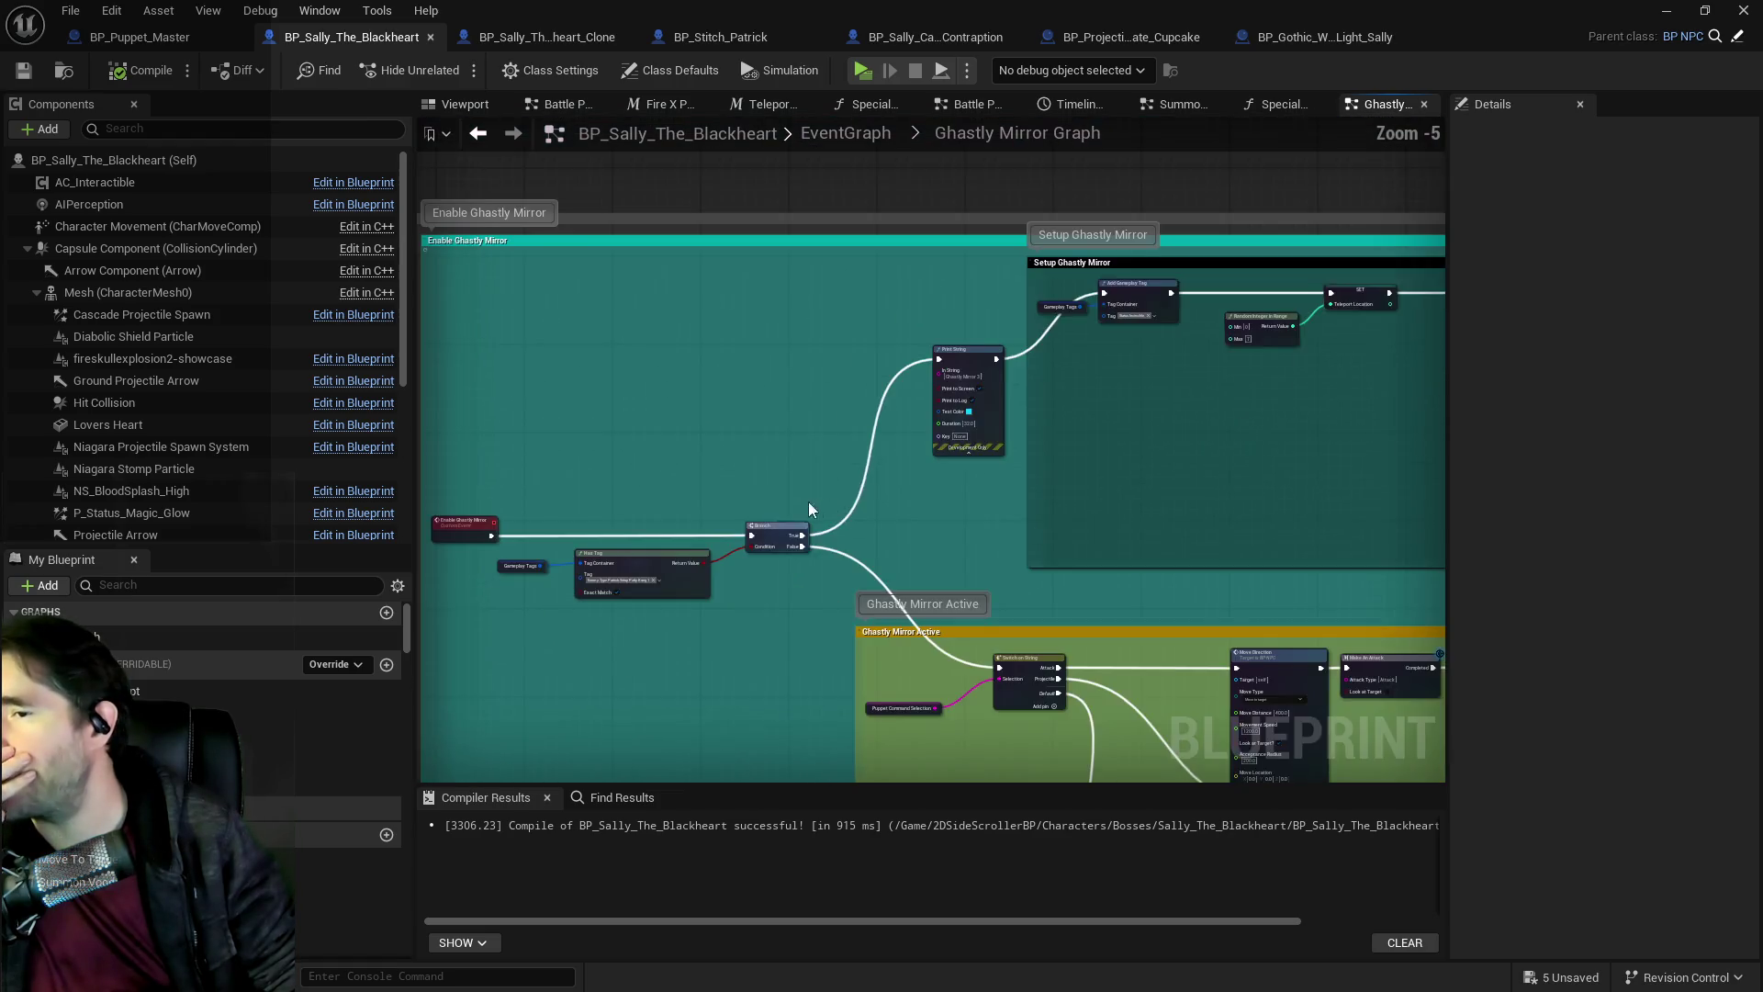
drag(1035, 290, 856, 261)
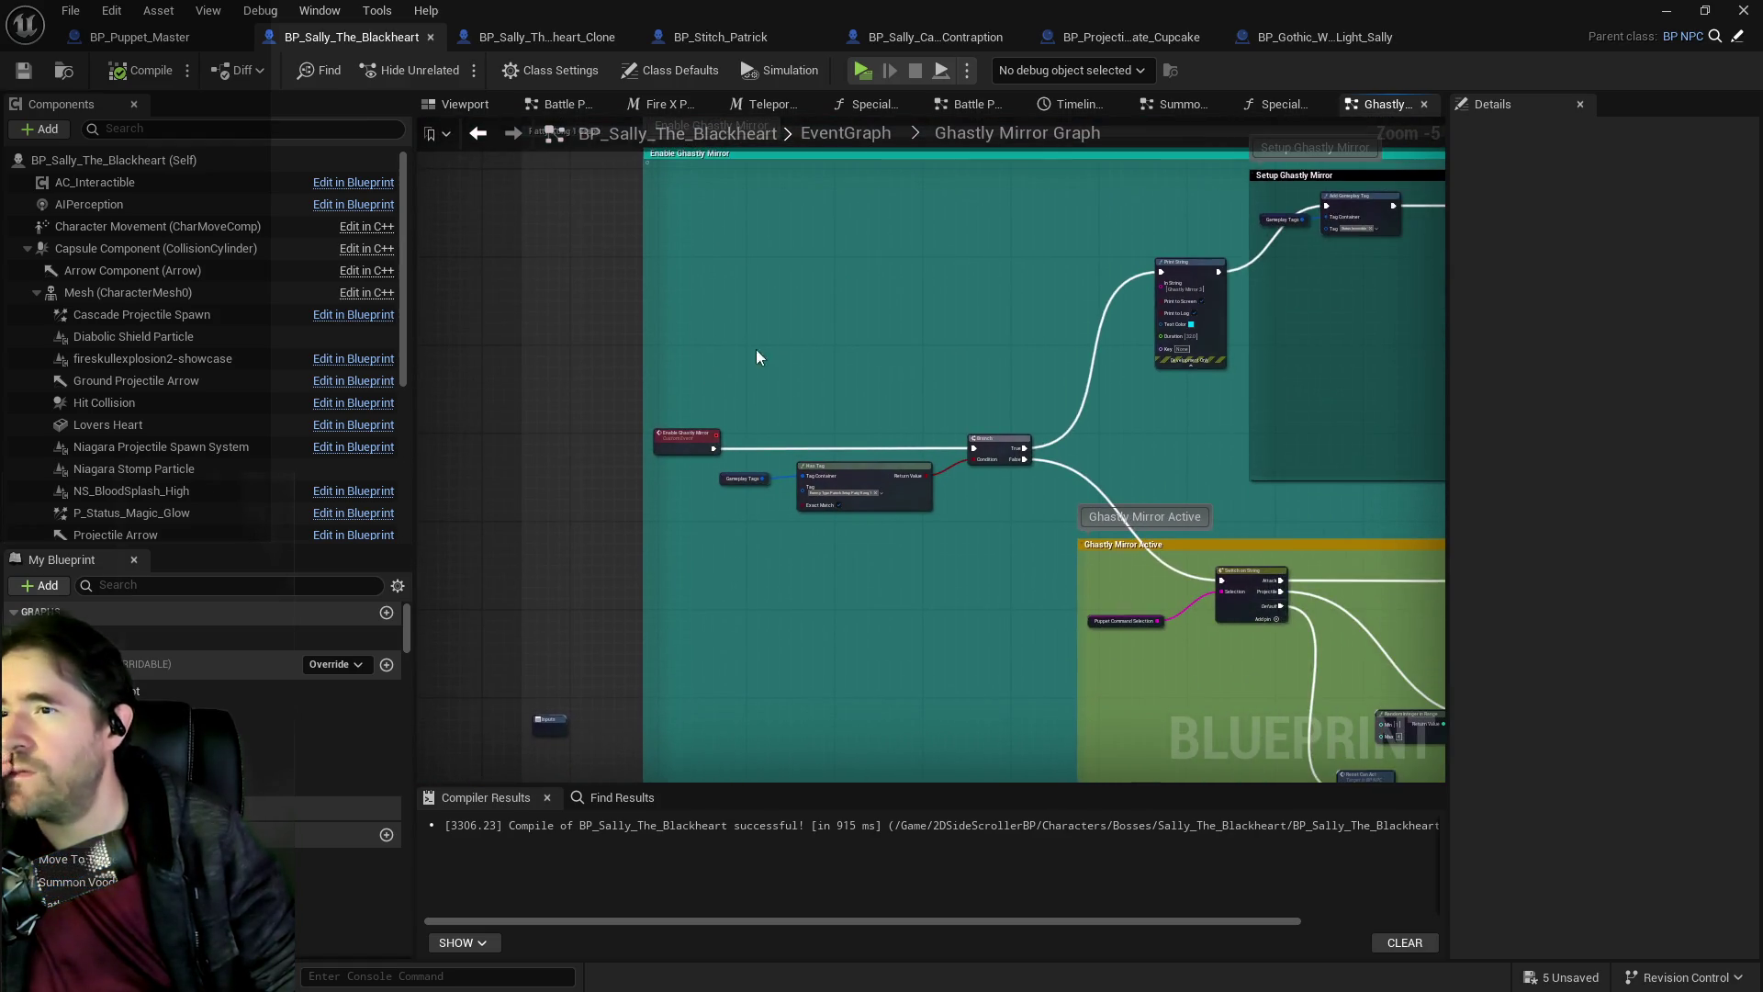
Inspect the Special Check calls and Has Tag in BP_Puppet_Master, nudging the first Branch node.
click(142, 37)
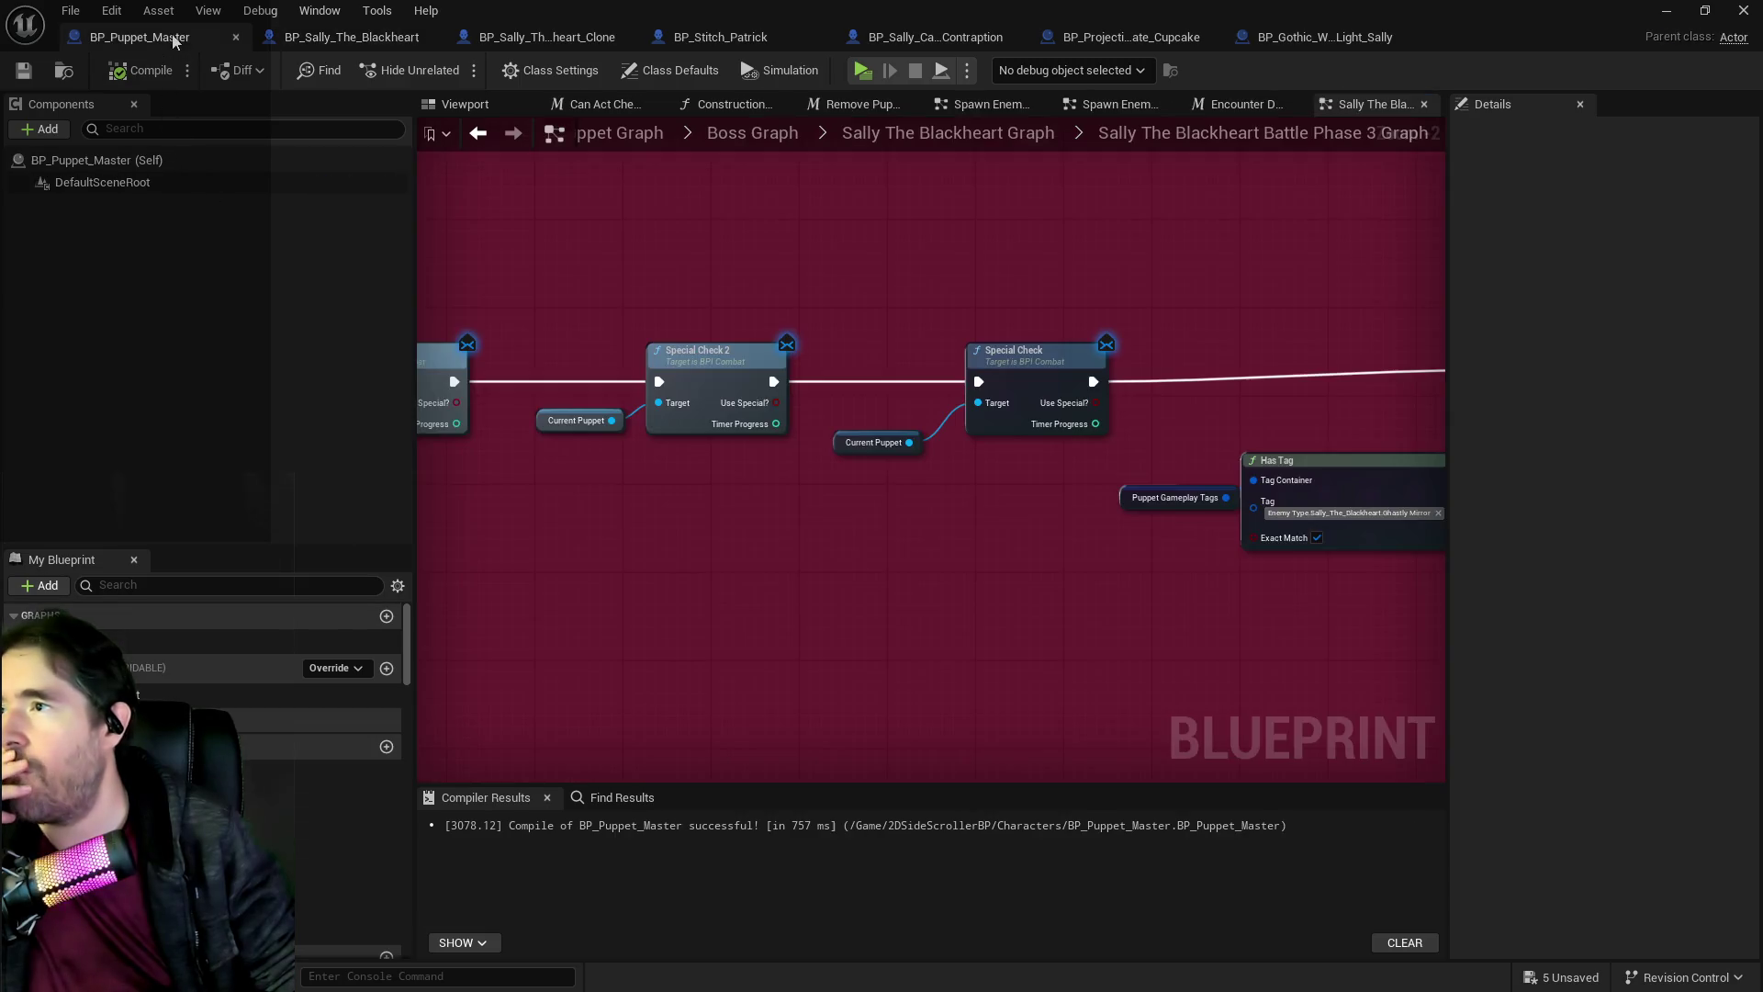
scroll(753, 586, down, 3)
scroll(873, 551, up, 3)
mouse_move(970, 520)
mouse_down()
mouse_move(812, 389)
mouse_move(707, 376)
mouse_move(575, 460)
mouse_up()
click(875, 433)
drag(877, 442, 892, 439)
mouse_move(740, 488)
mouse_down()
mouse_move(610, 689)
mouse_move(1492, 489)
mouse_move(1089, 492)
mouse_up()
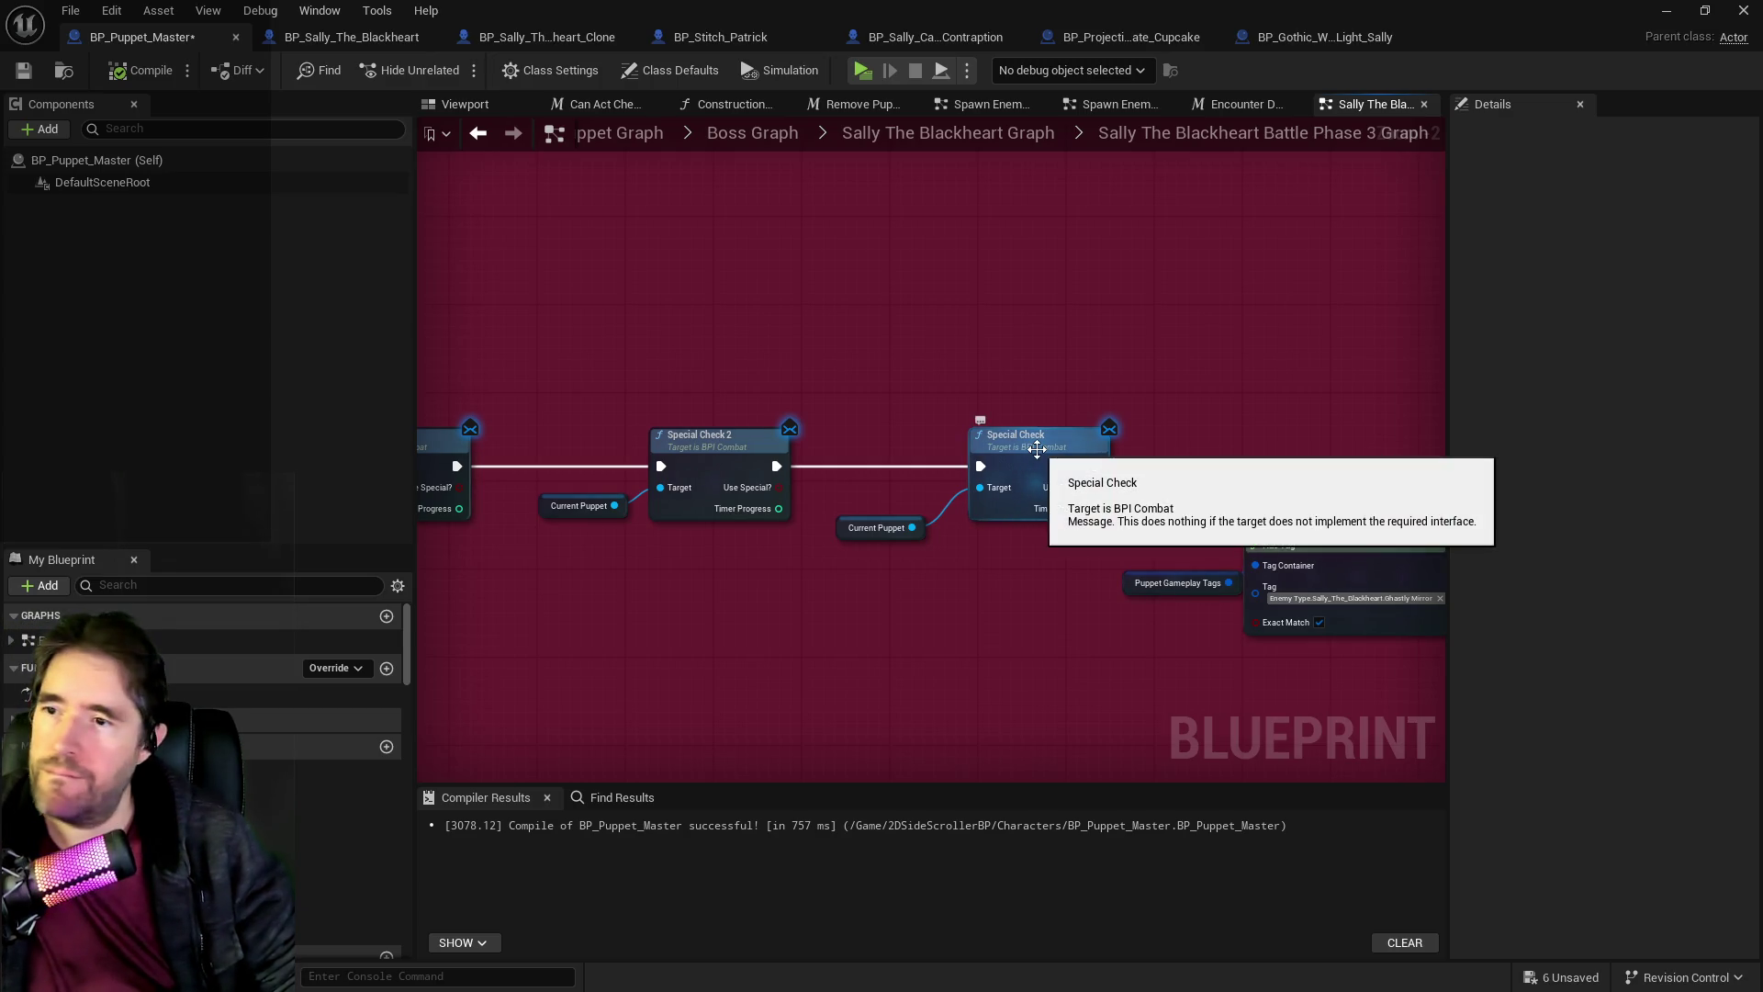
click(360, 38)
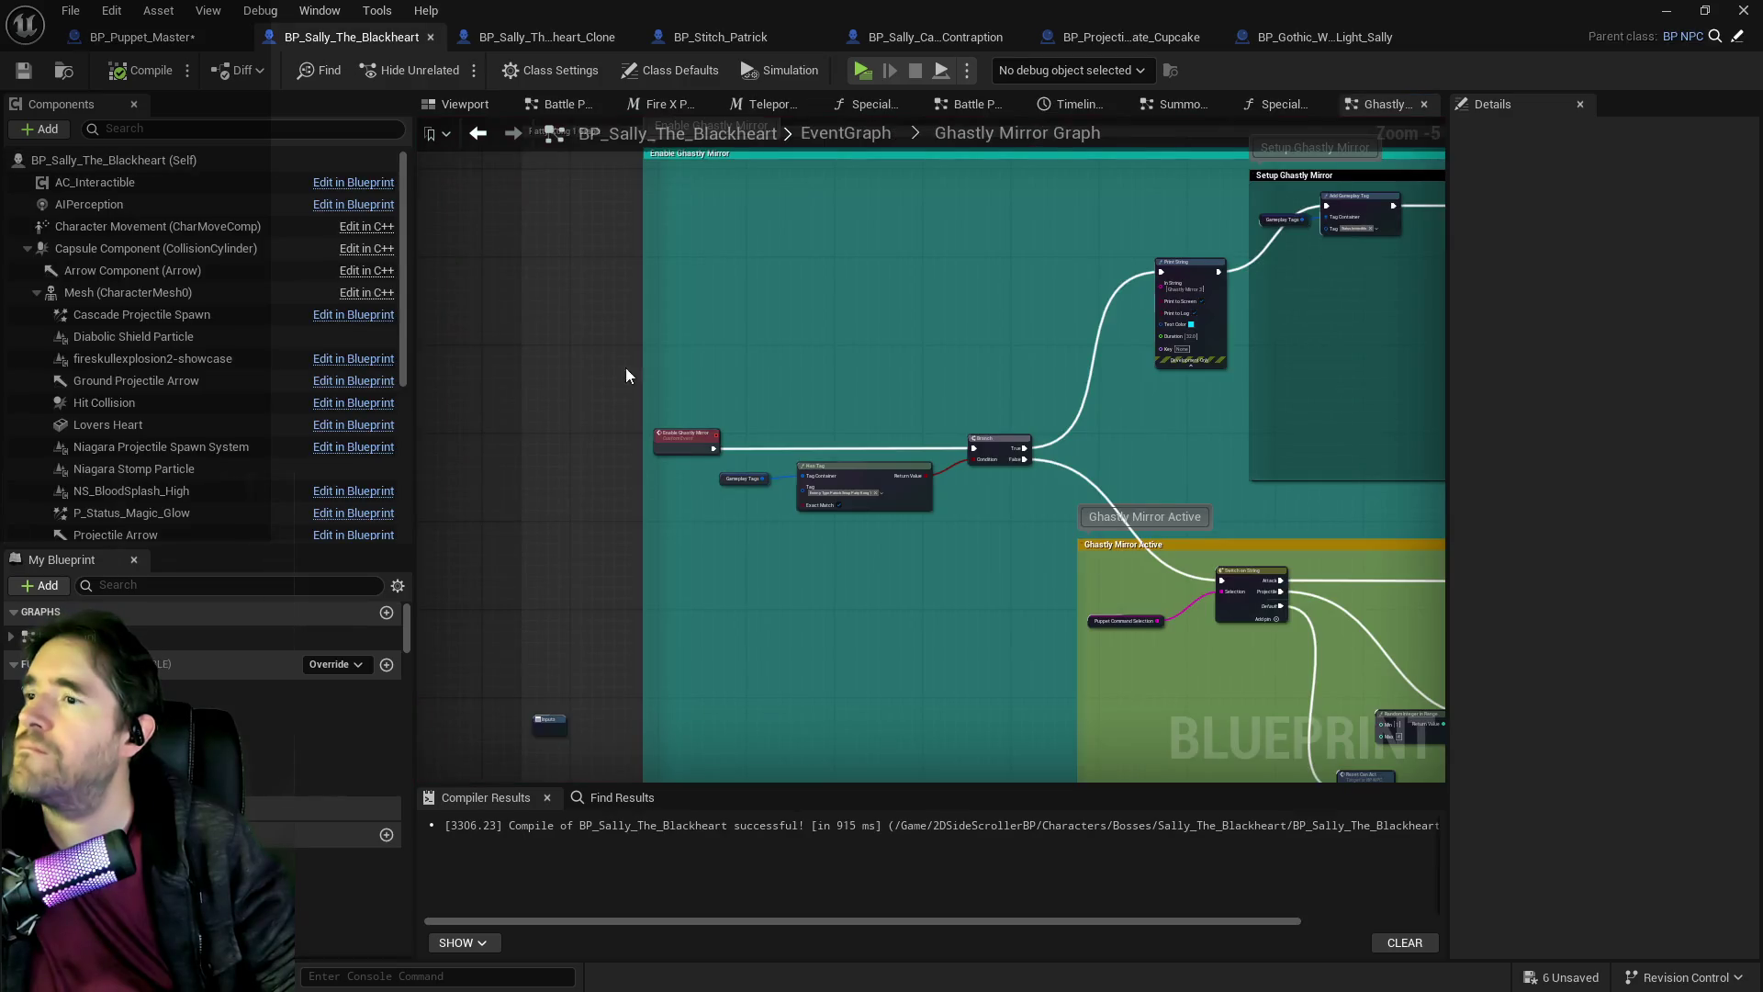
Add a Print String at the start of Special Check 3 that prints Special Timer 3's value.
double_click(321, 780)
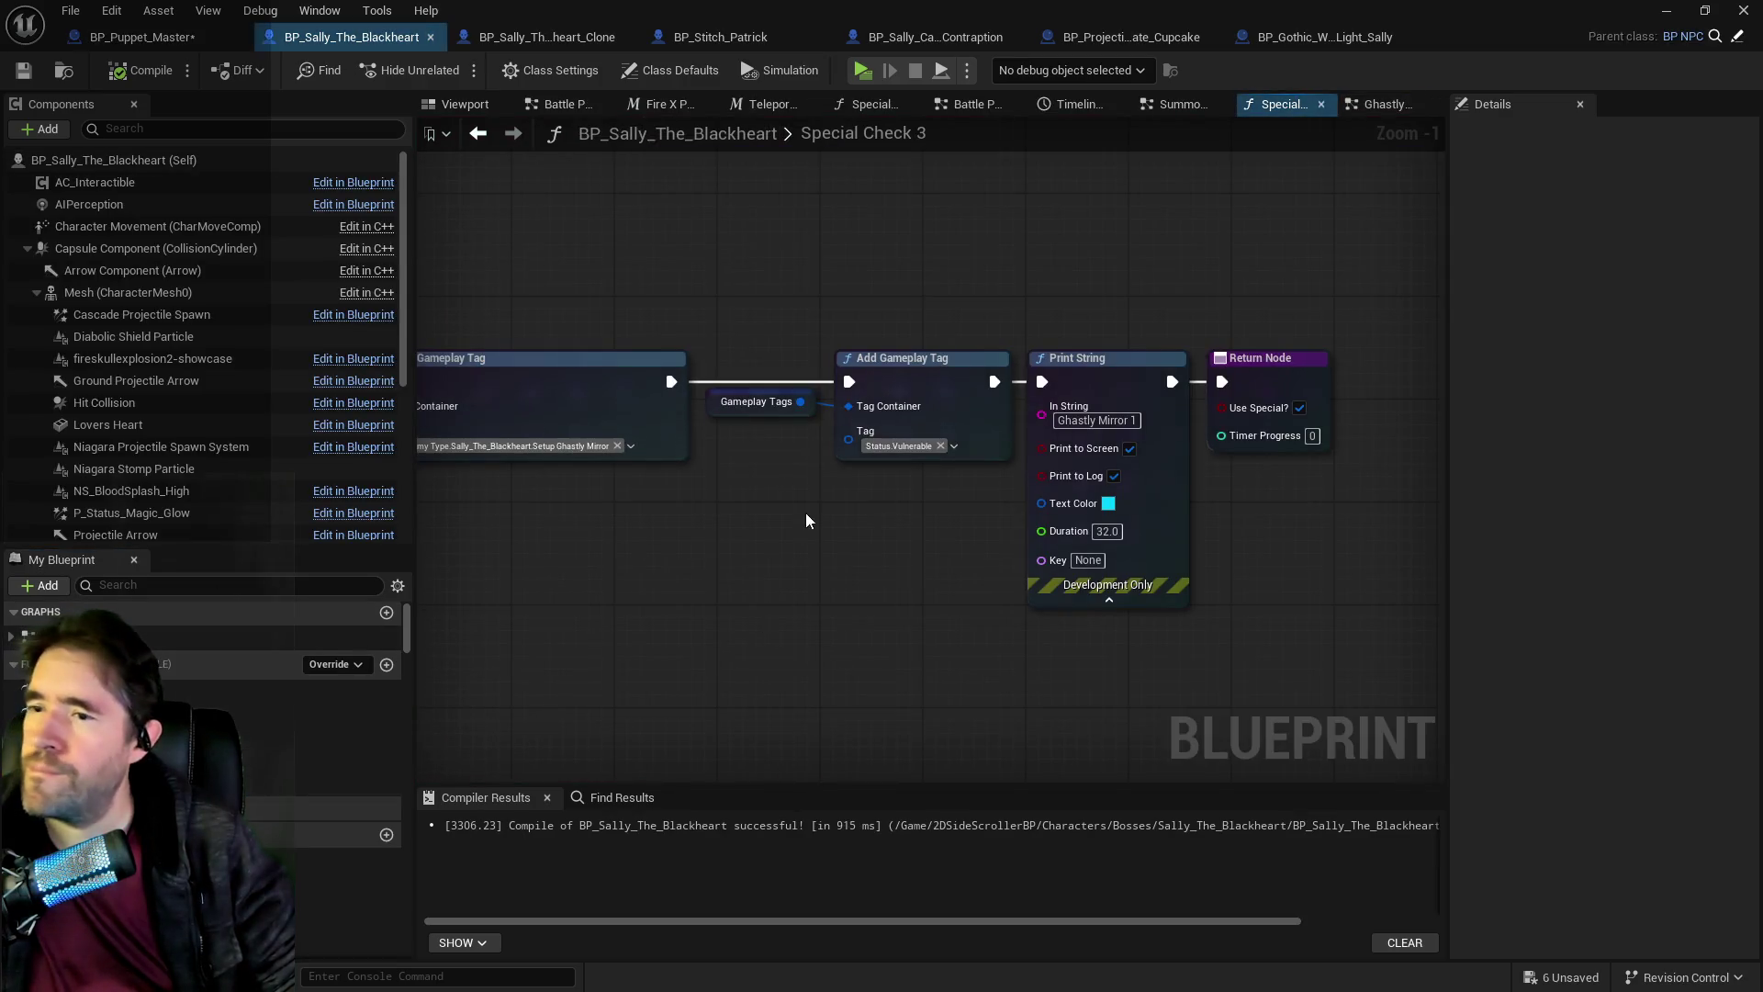
scroll(830, 646, down, 3)
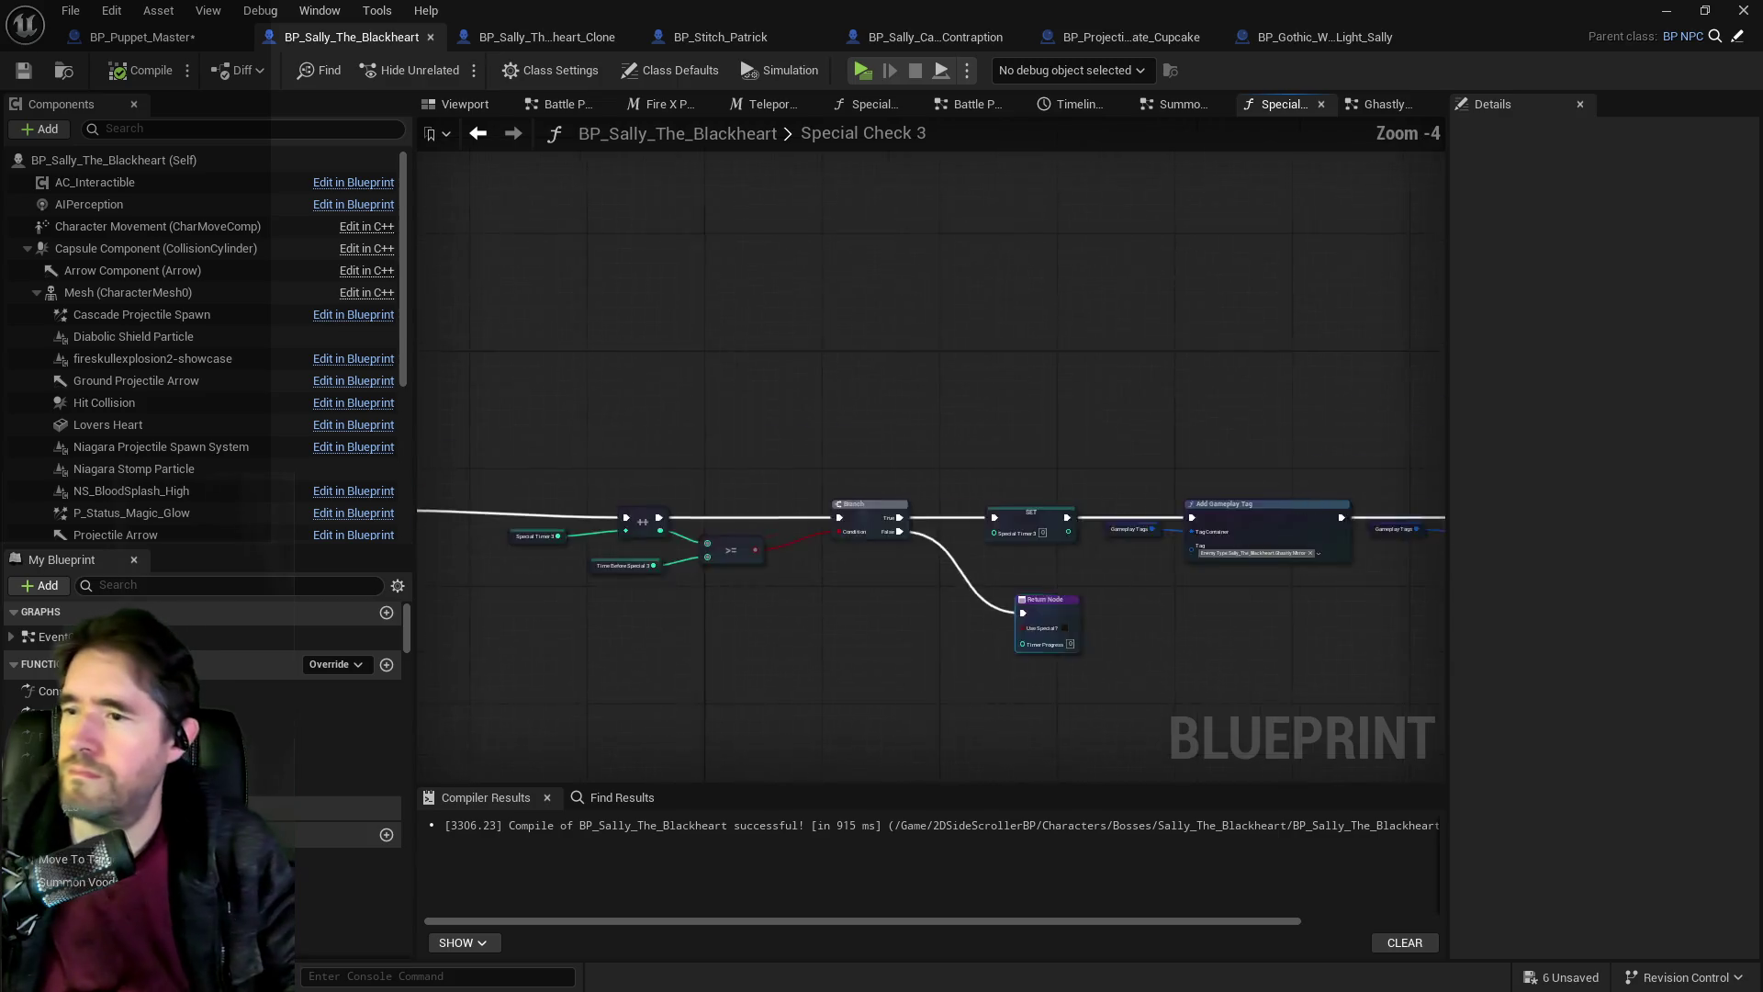
scroll(825, 525, up, 3)
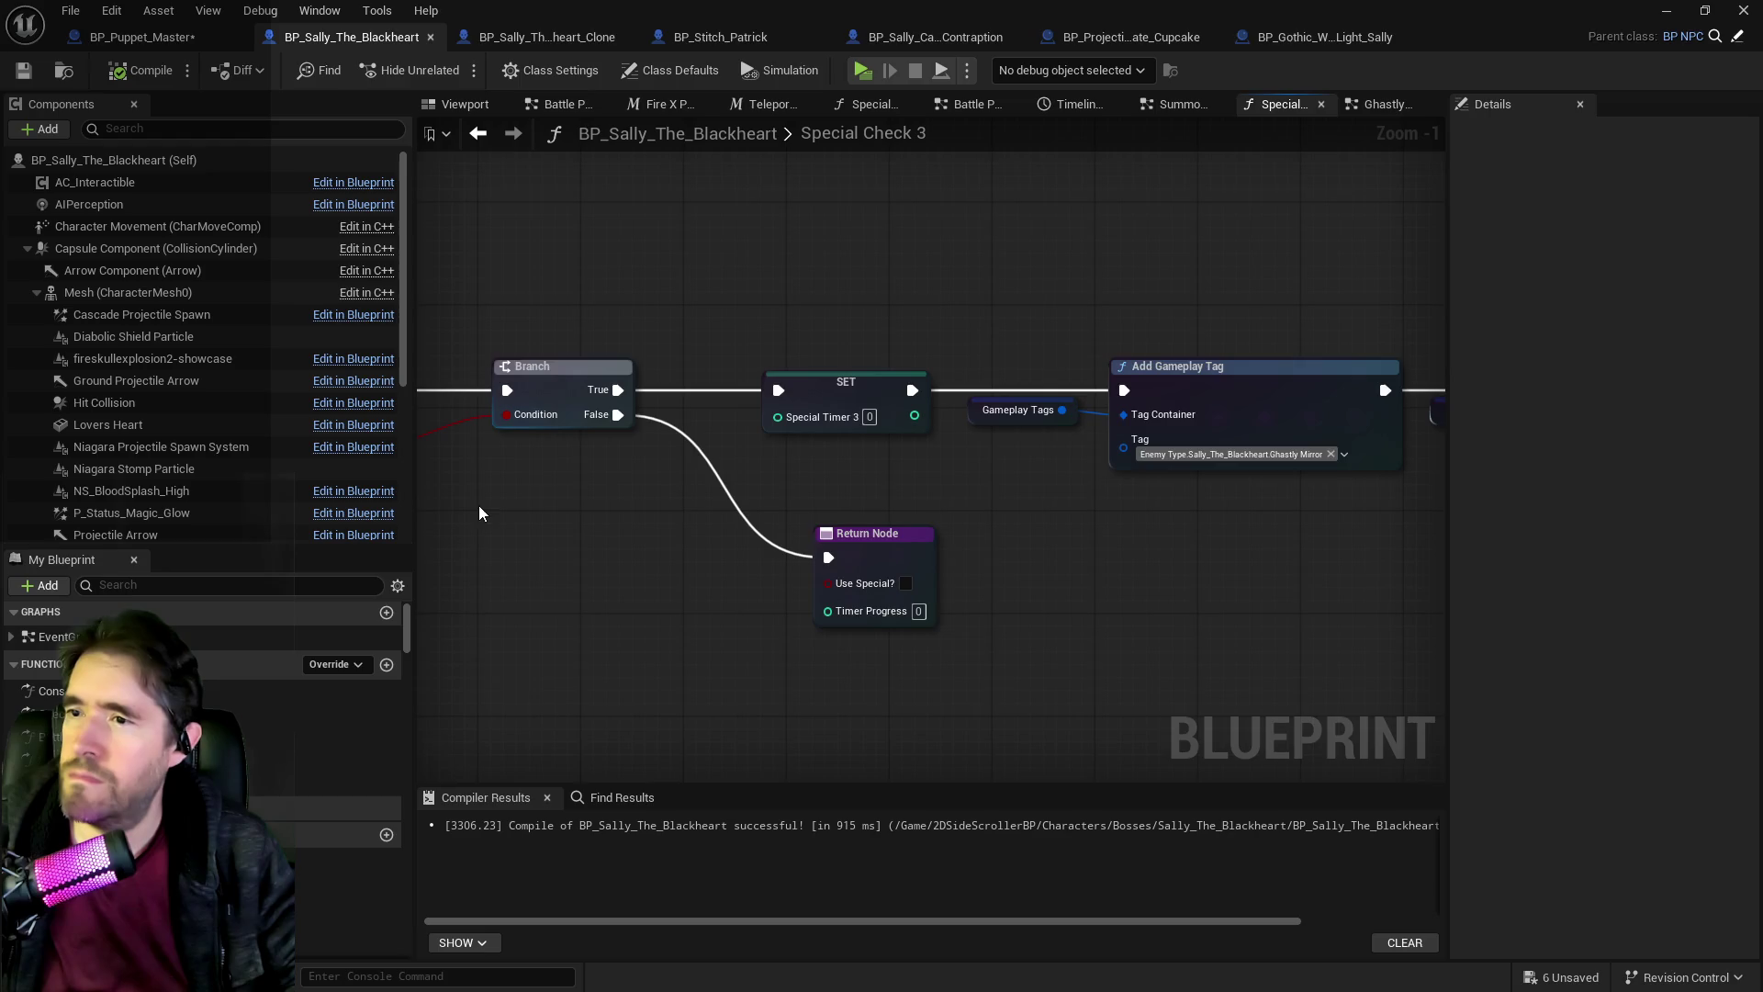
drag(479, 512, 1379, 516)
mouse_move(839, 434)
mouse_down()
mouse_move(675, 432)
mouse_move(765, 393)
mouse_up()
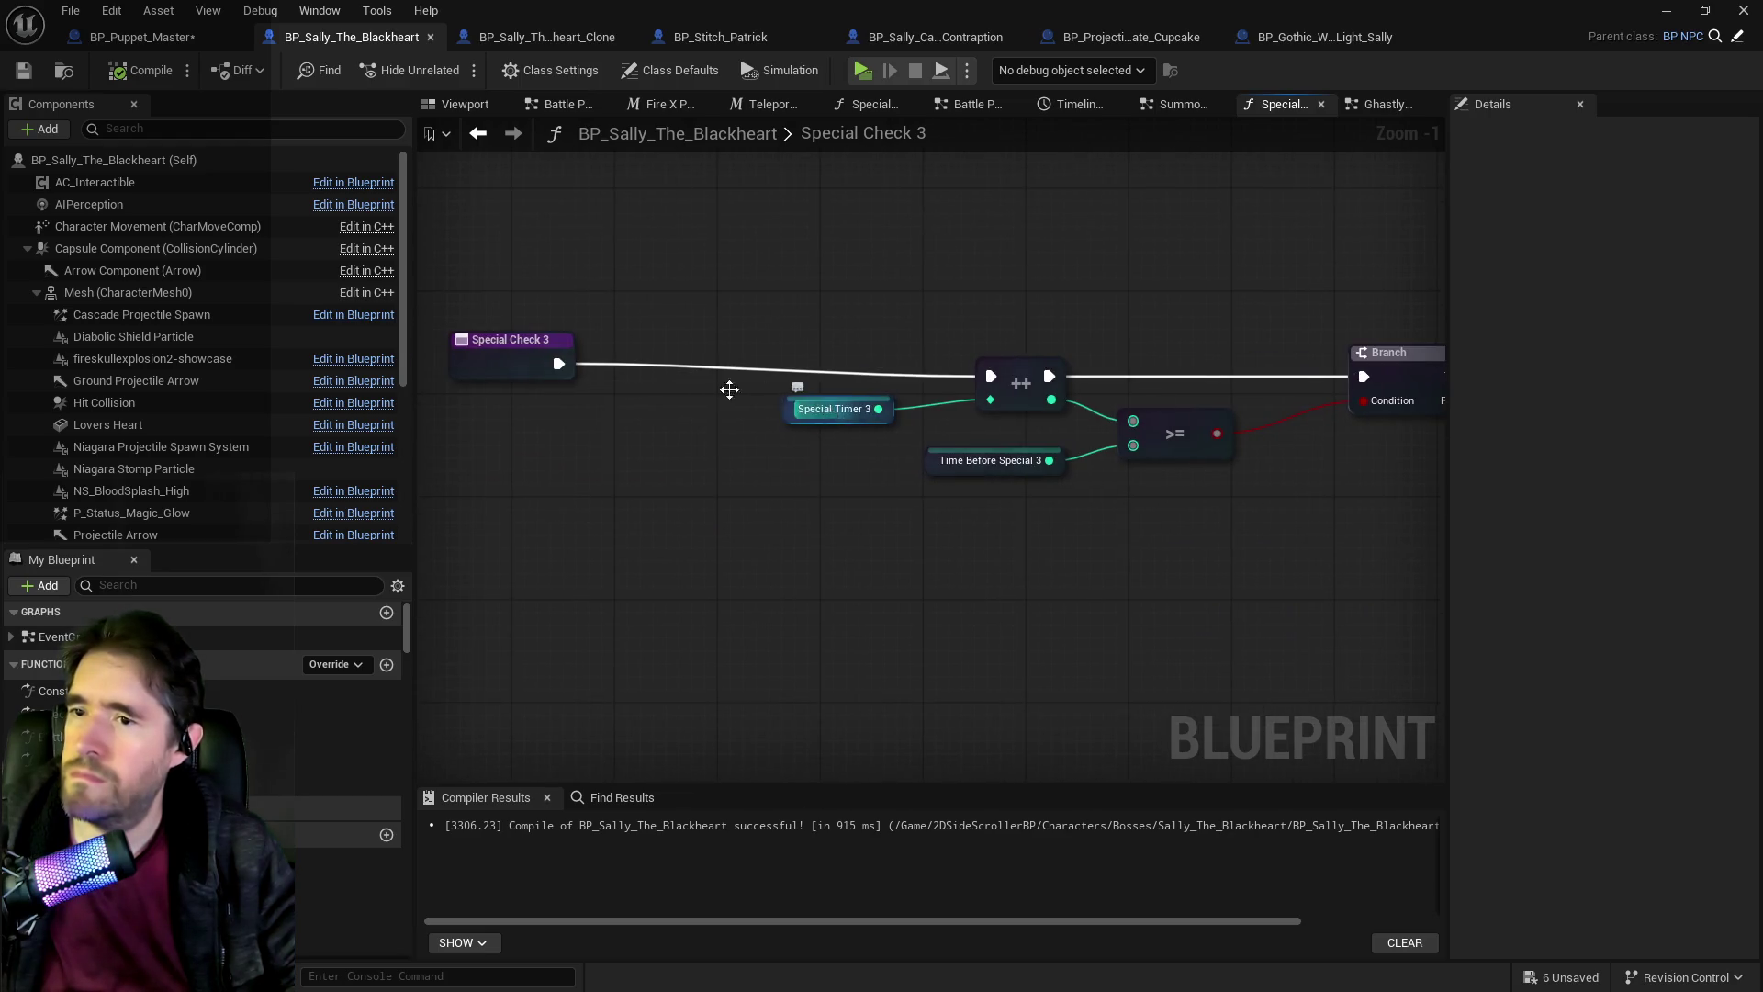
click(496, 358)
mouse_move(788, 216)
mouse_down()
mouse_move(603, 246)
mouse_move(658, 184)
mouse_up()
key(ctrl+v)
mouse_move(691, 439)
mouse_down()
mouse_move(699, 236)
mouse_move(668, 236)
mouse_up()
drag(504, 306, 682, 378)
drag(882, 253, 966, 226)
mouse_move(536, 478)
mouse_down()
mouse_move(932, 260)
mouse_move(1015, 248)
mouse_move(1059, 278)
mouse_up()
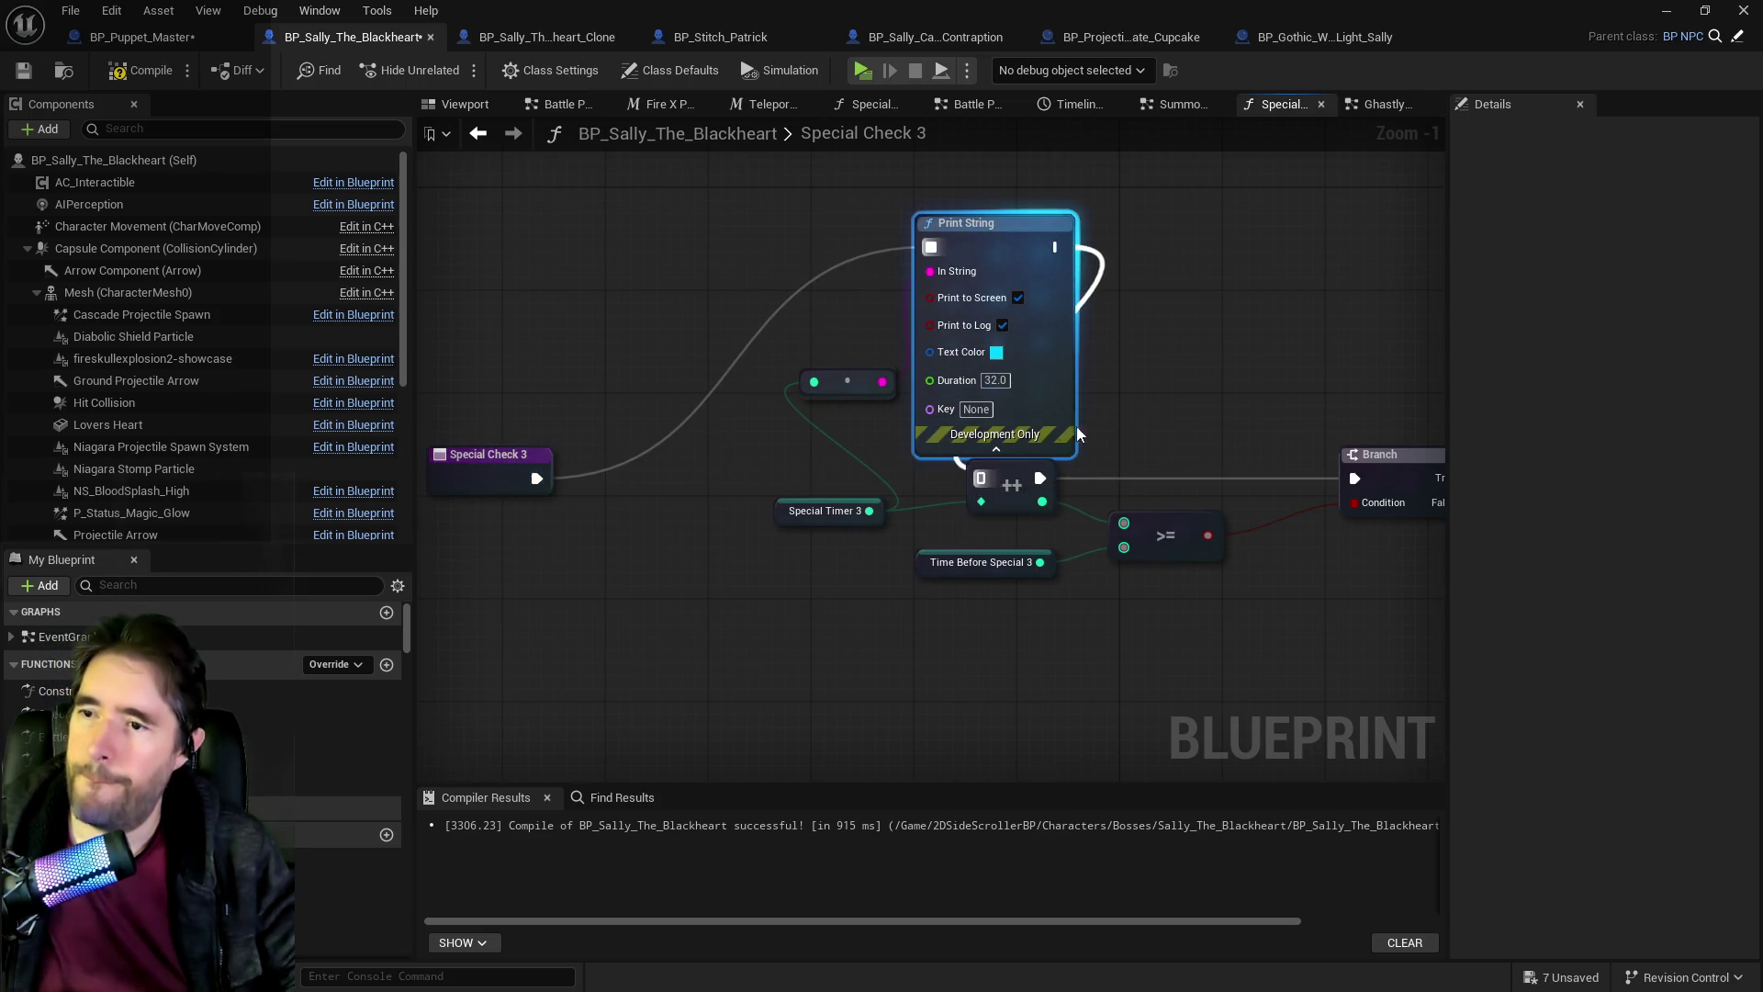
Add a second Print String with blue text color after the first, feed it a value, and compile.
key(ctrl+v)
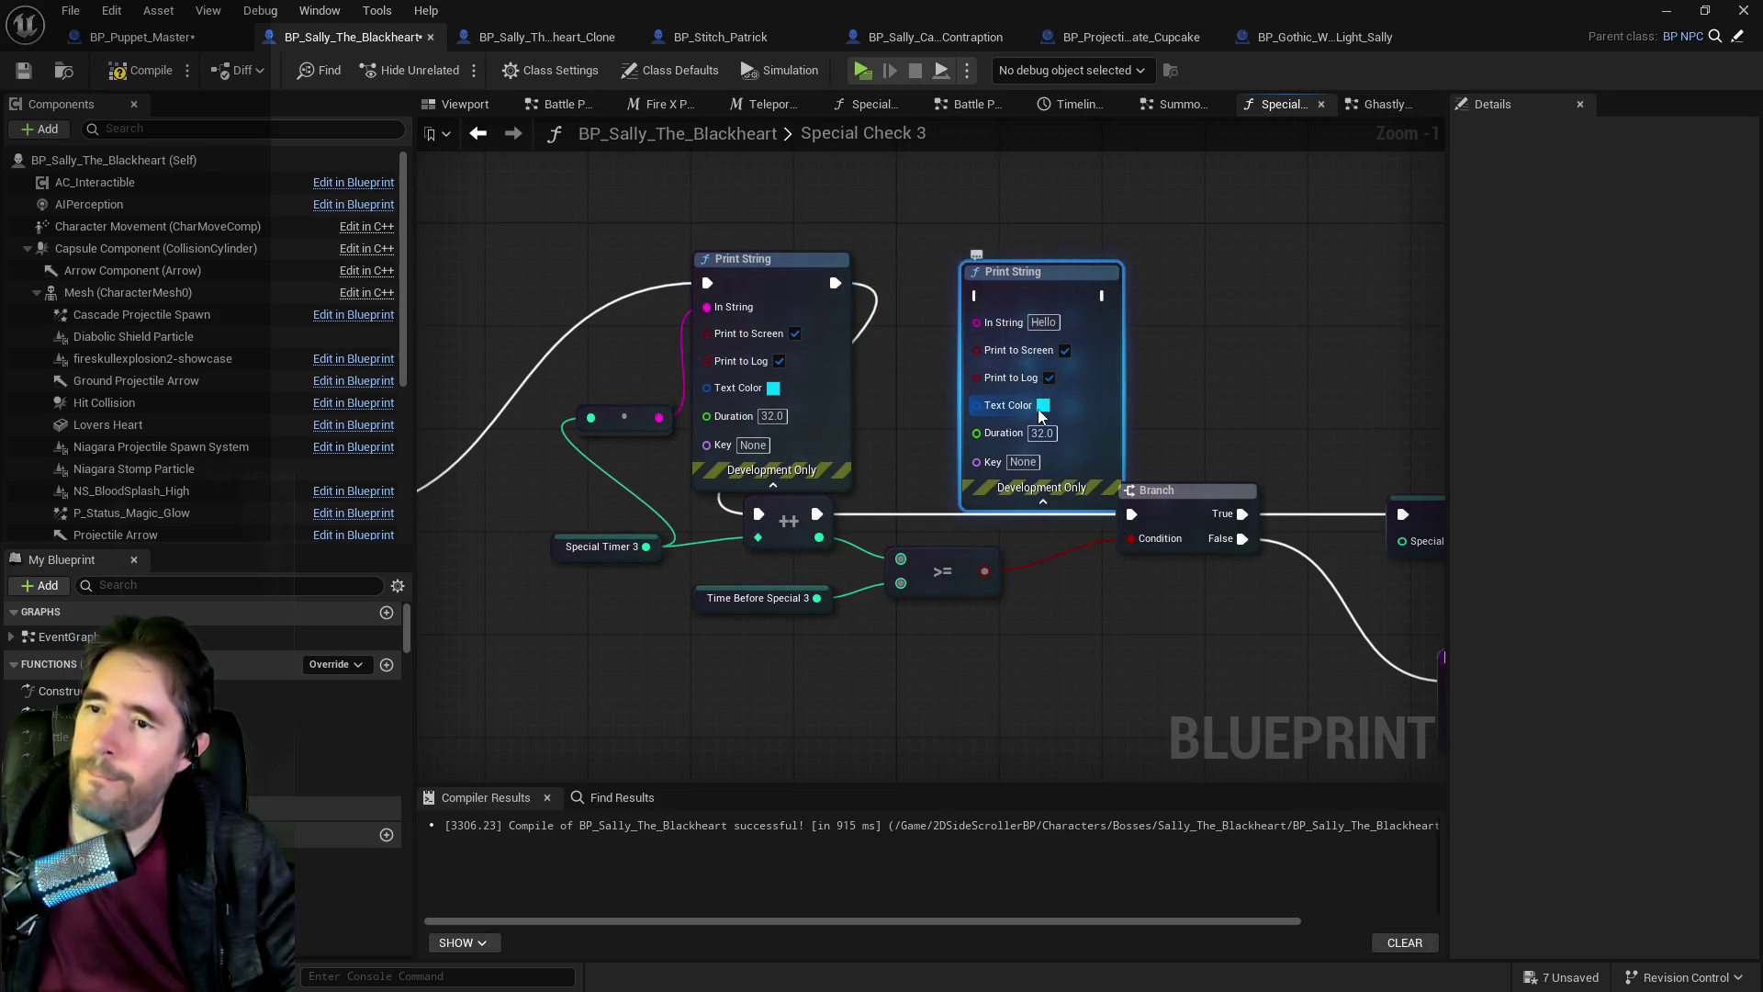
click(1043, 406)
click(1093, 473)
click(1311, 875)
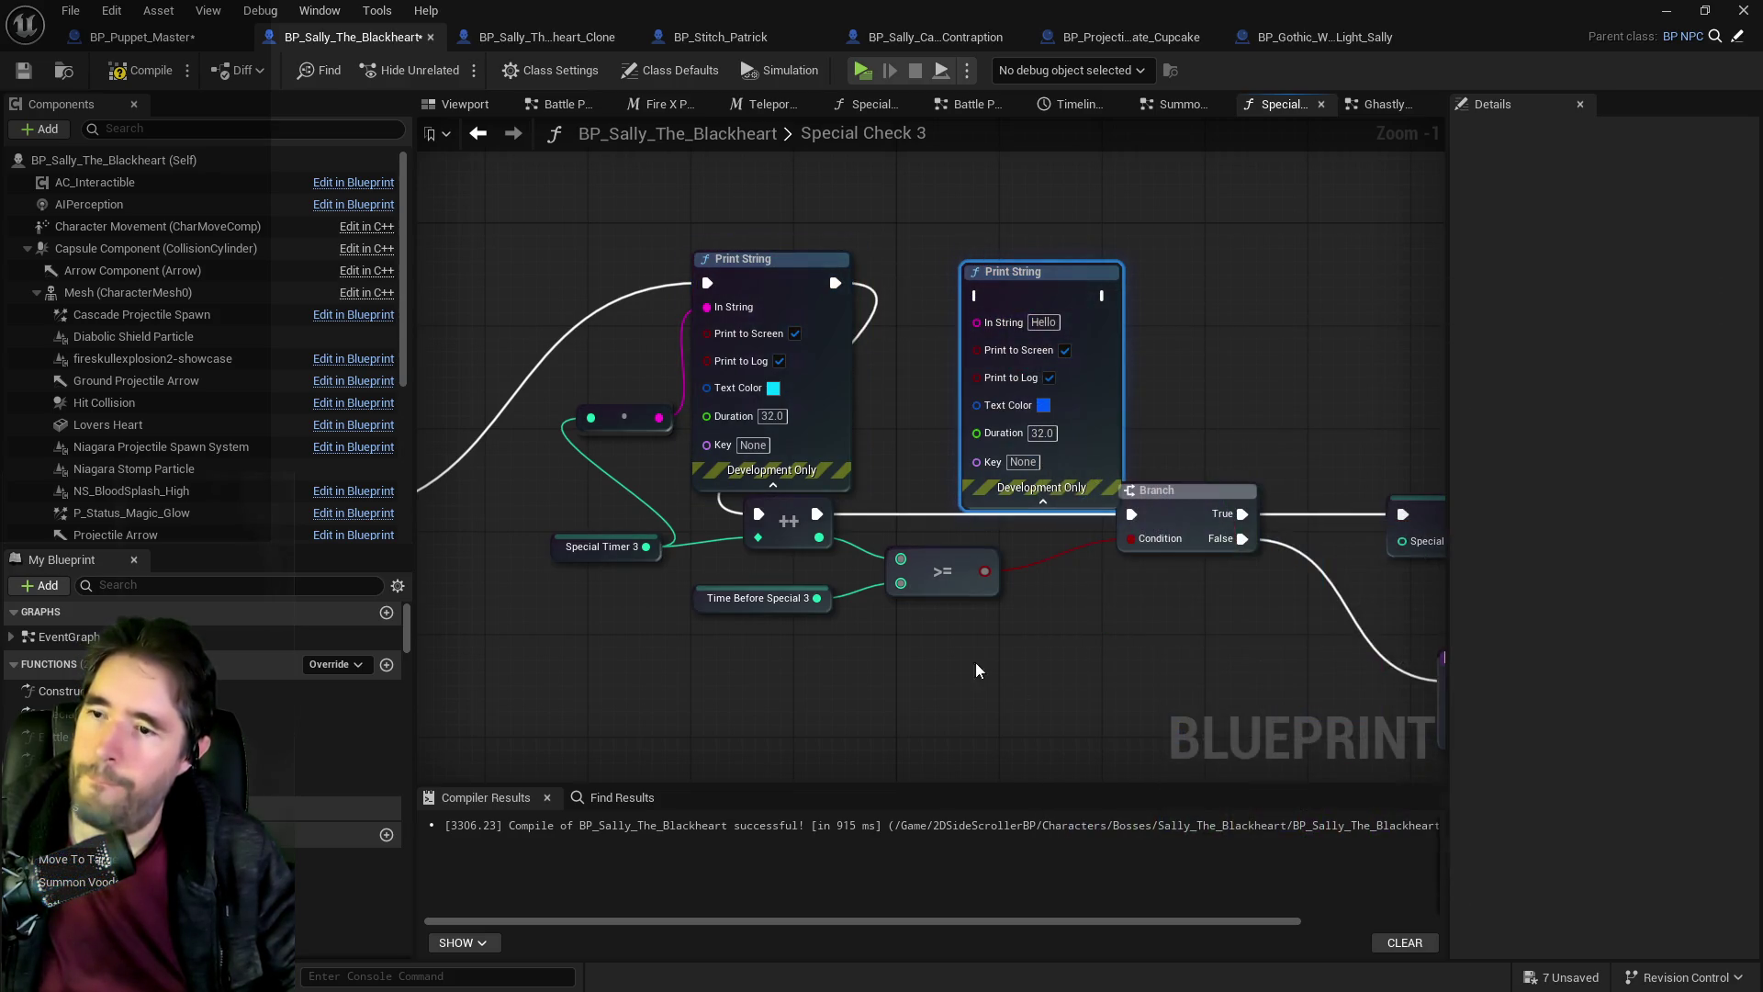
drag(817, 598, 977, 322)
mouse_move(835, 283)
mouse_down()
mouse_move(979, 279)
mouse_move(989, 302)
mouse_up()
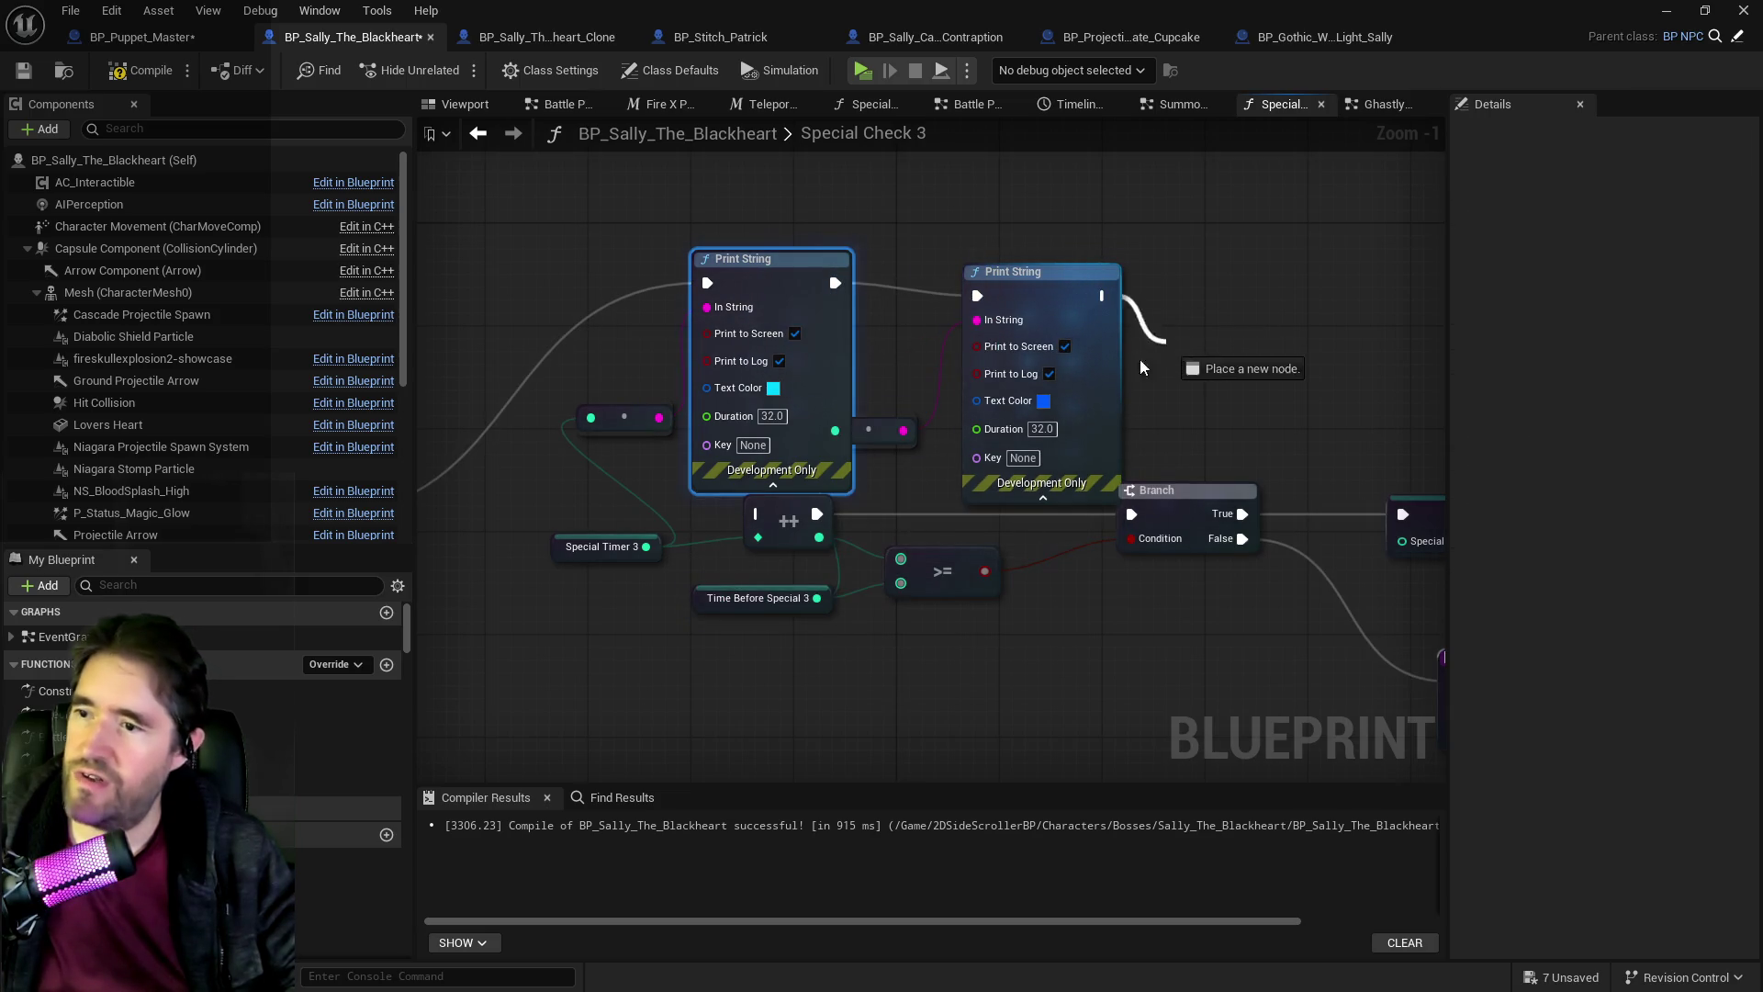
scroll(785, 524, down, 1)
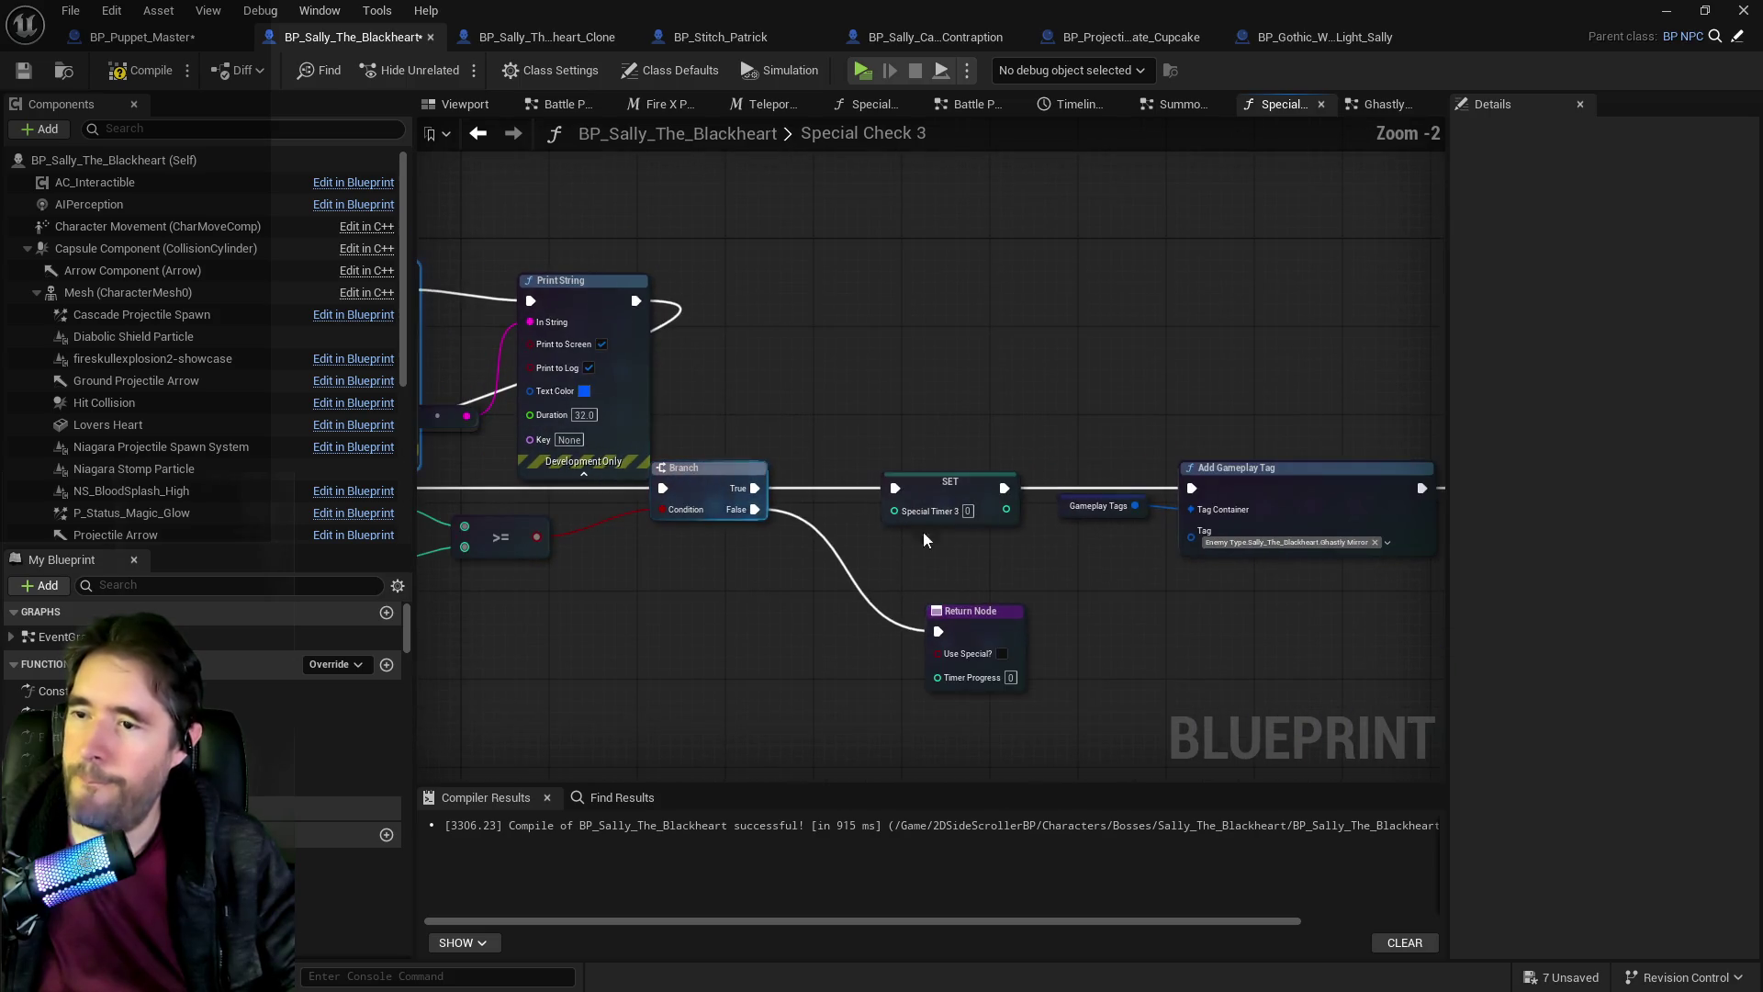
mouse_move(1010, 551)
mouse_down()
mouse_move(275, 541)
mouse_move(1267, 528)
mouse_up()
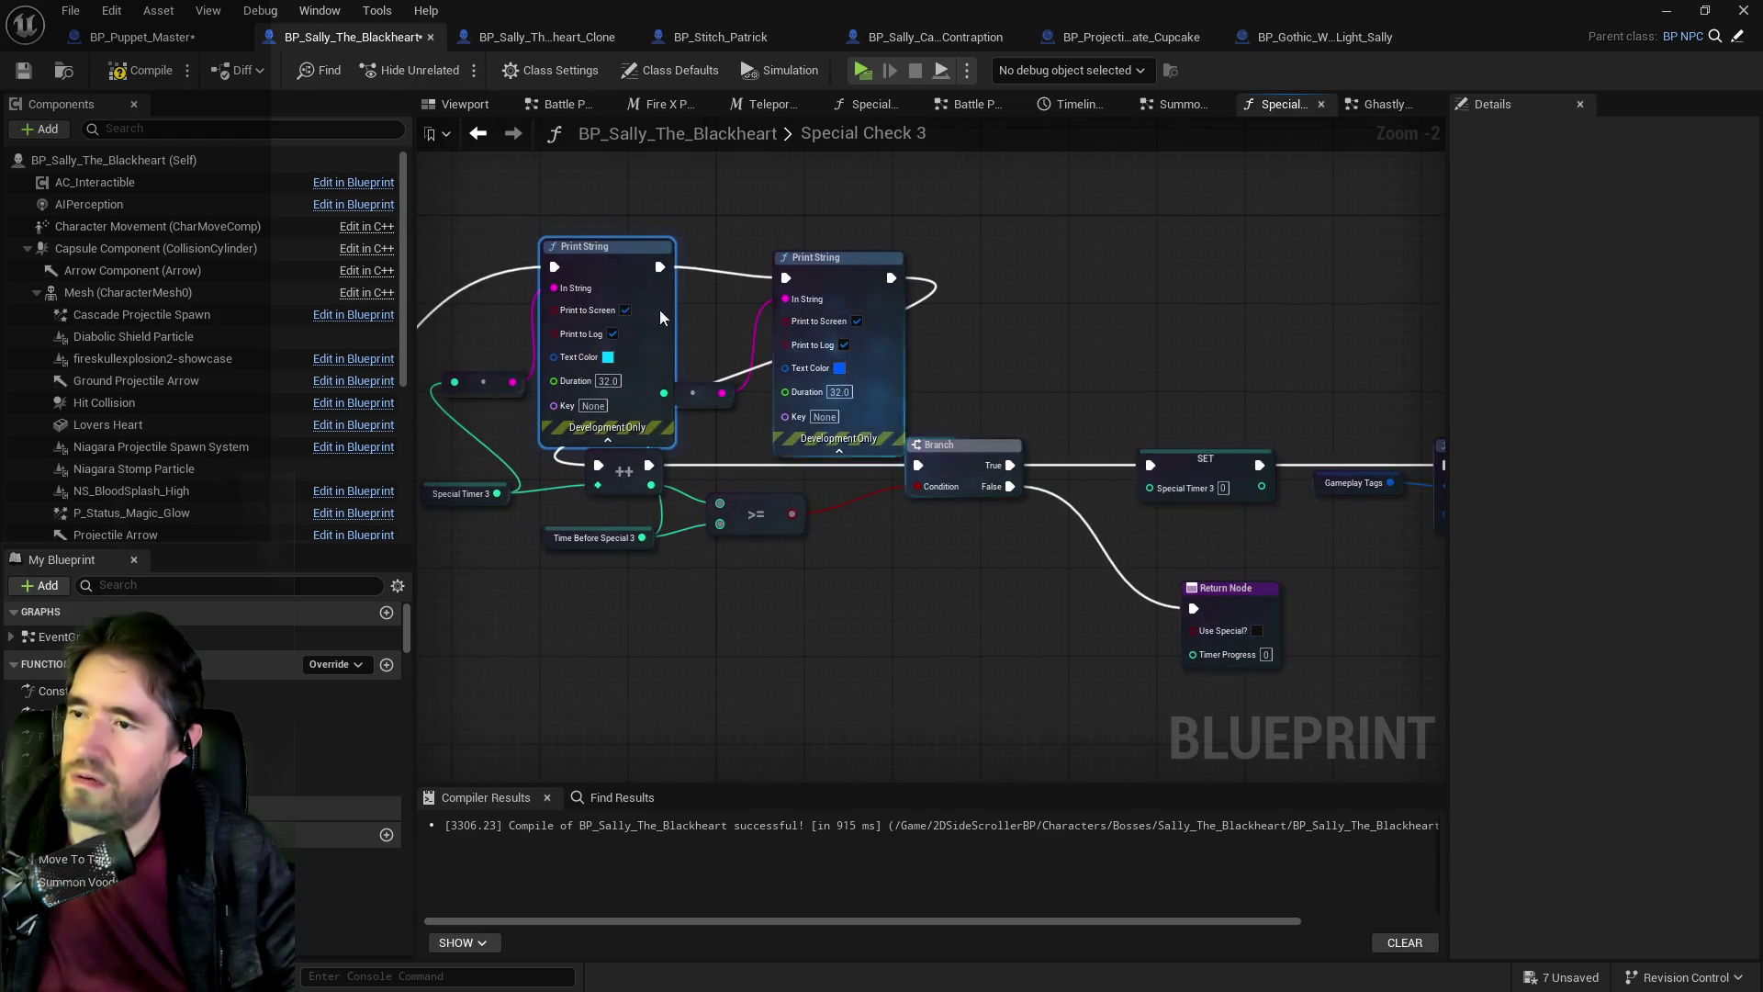
click(148, 74)
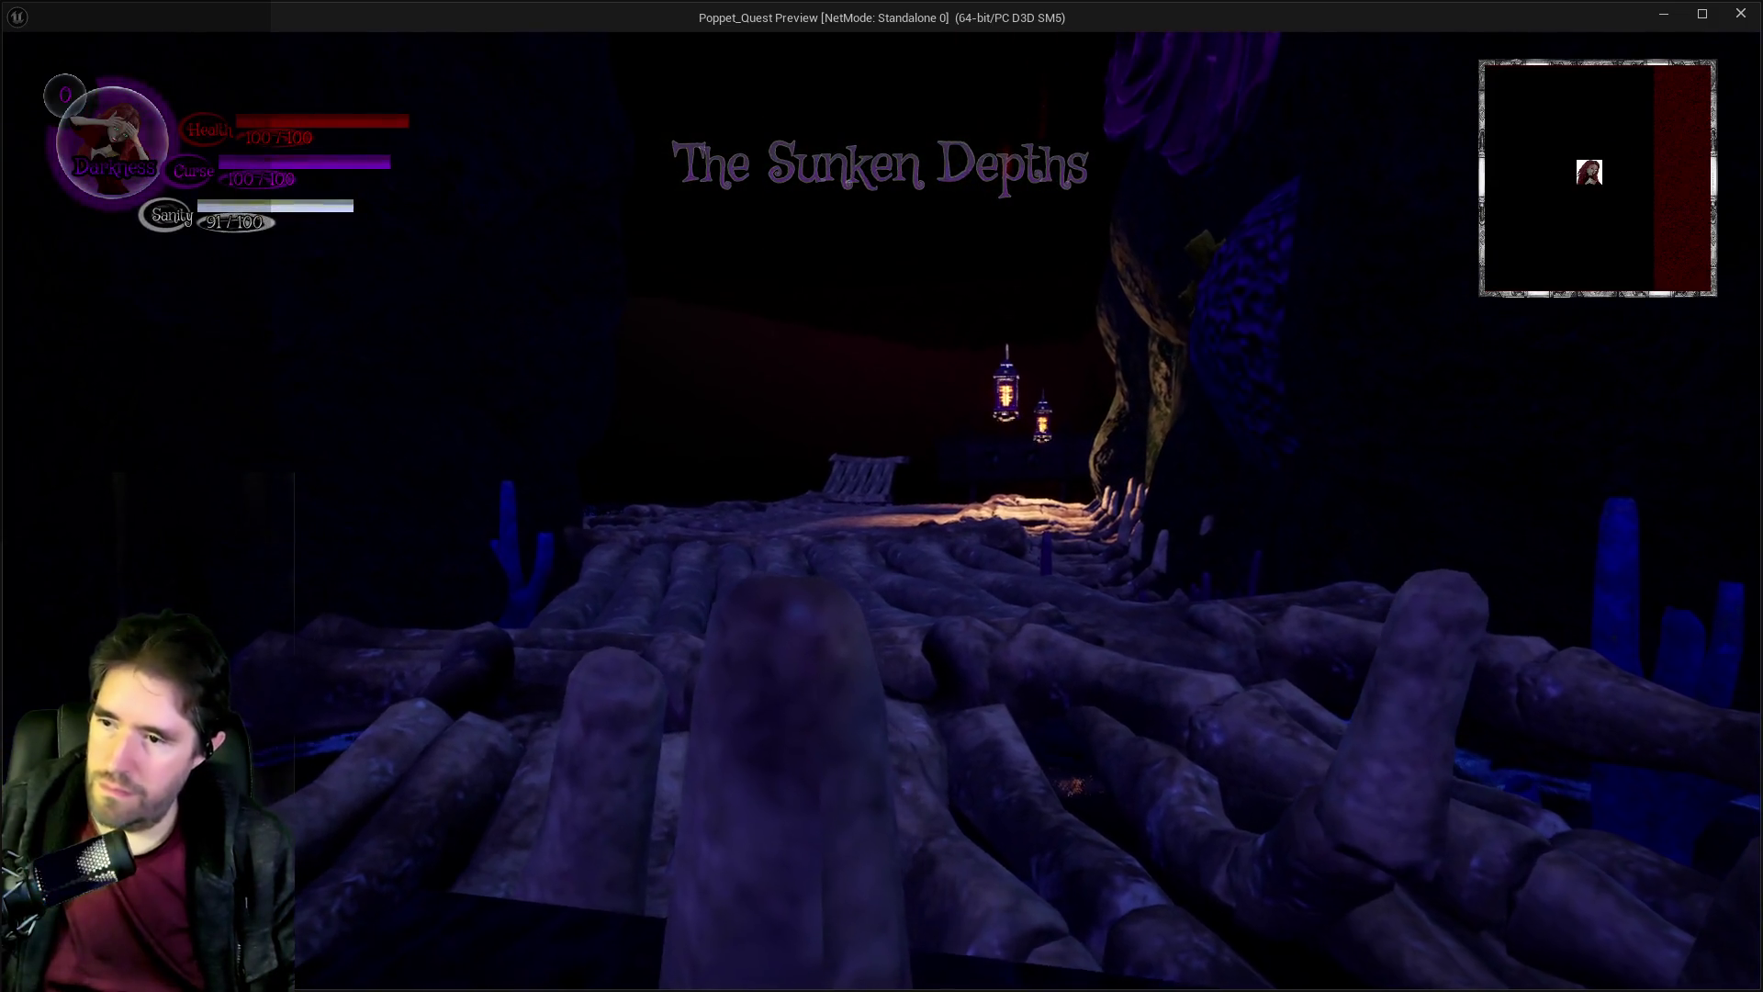
In the game preview, run across the log bridge toward the pirate flag area.
key(Tab)
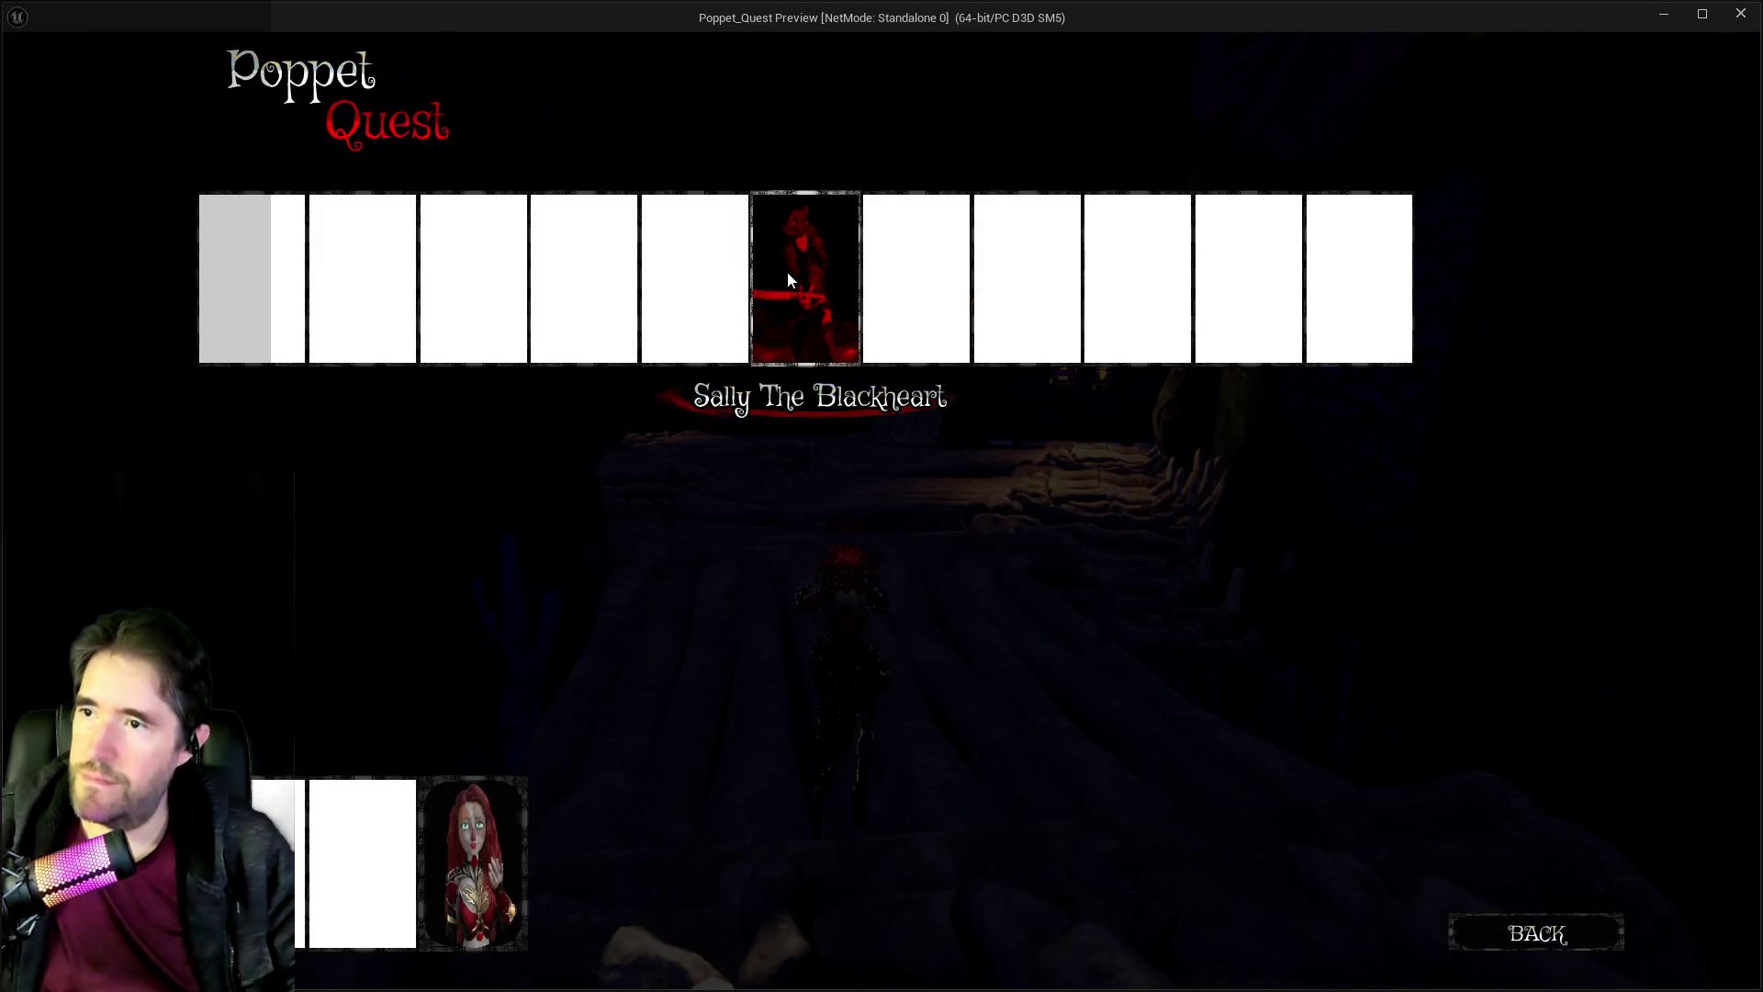
key(Tab)
key(w)
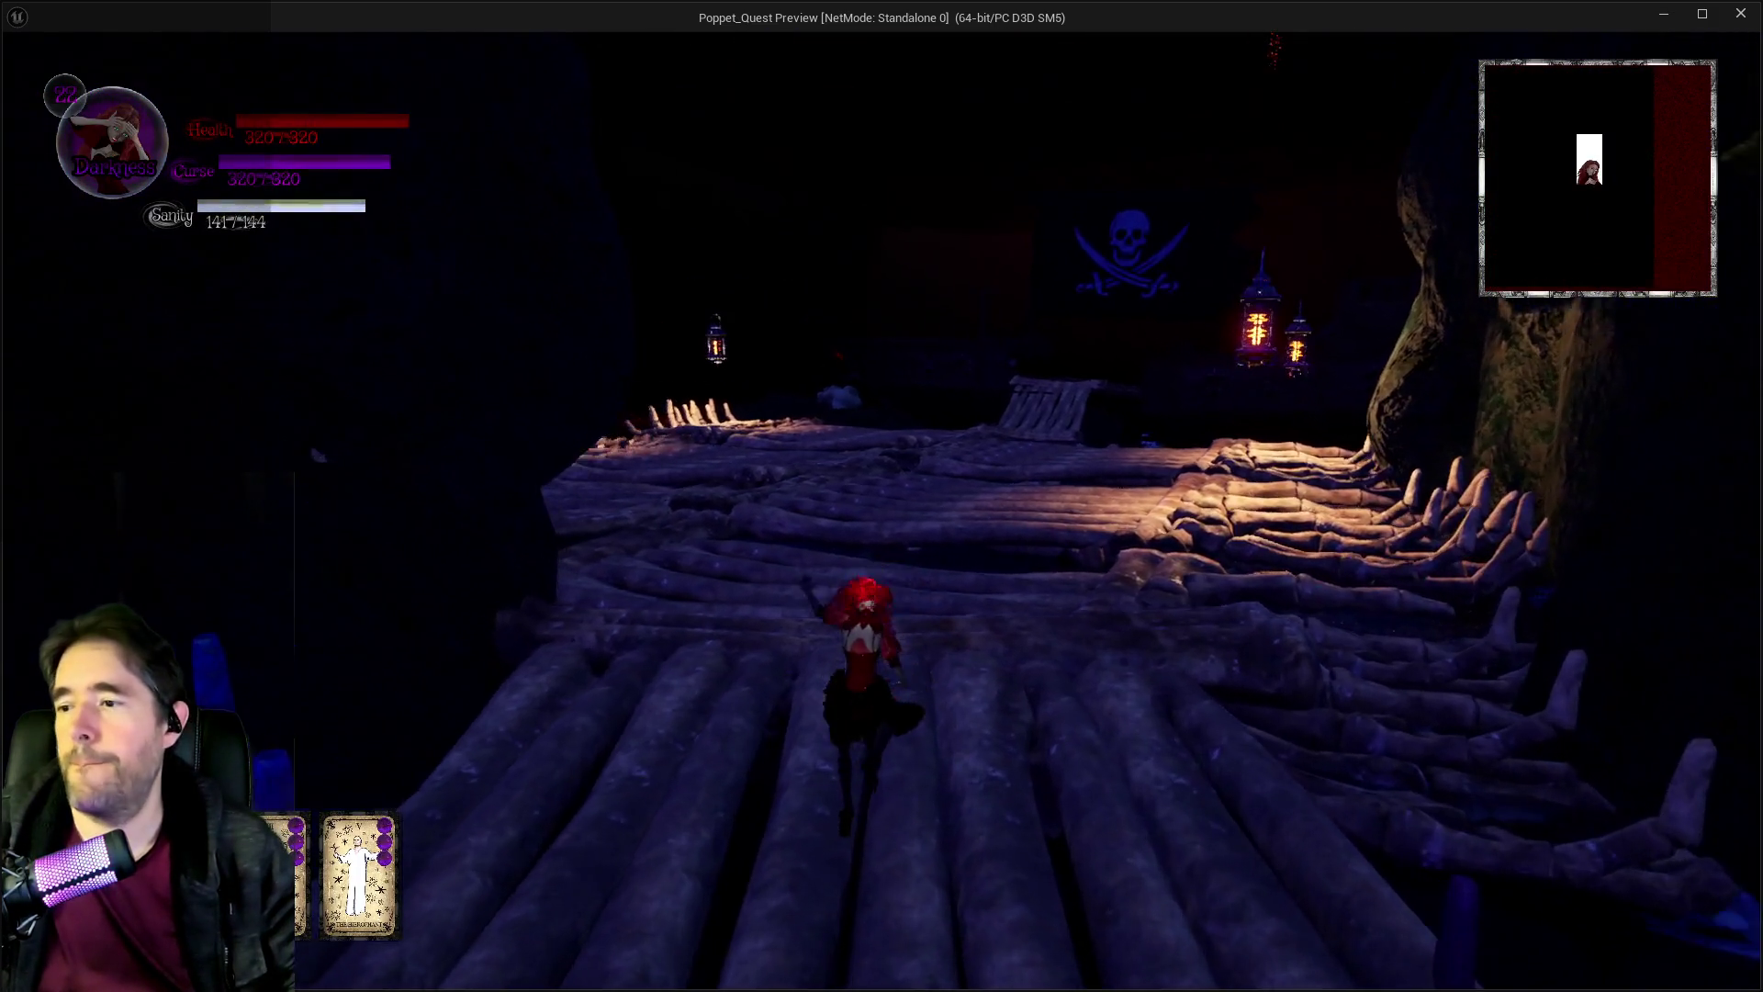
key(a)
key(d)
key(d)
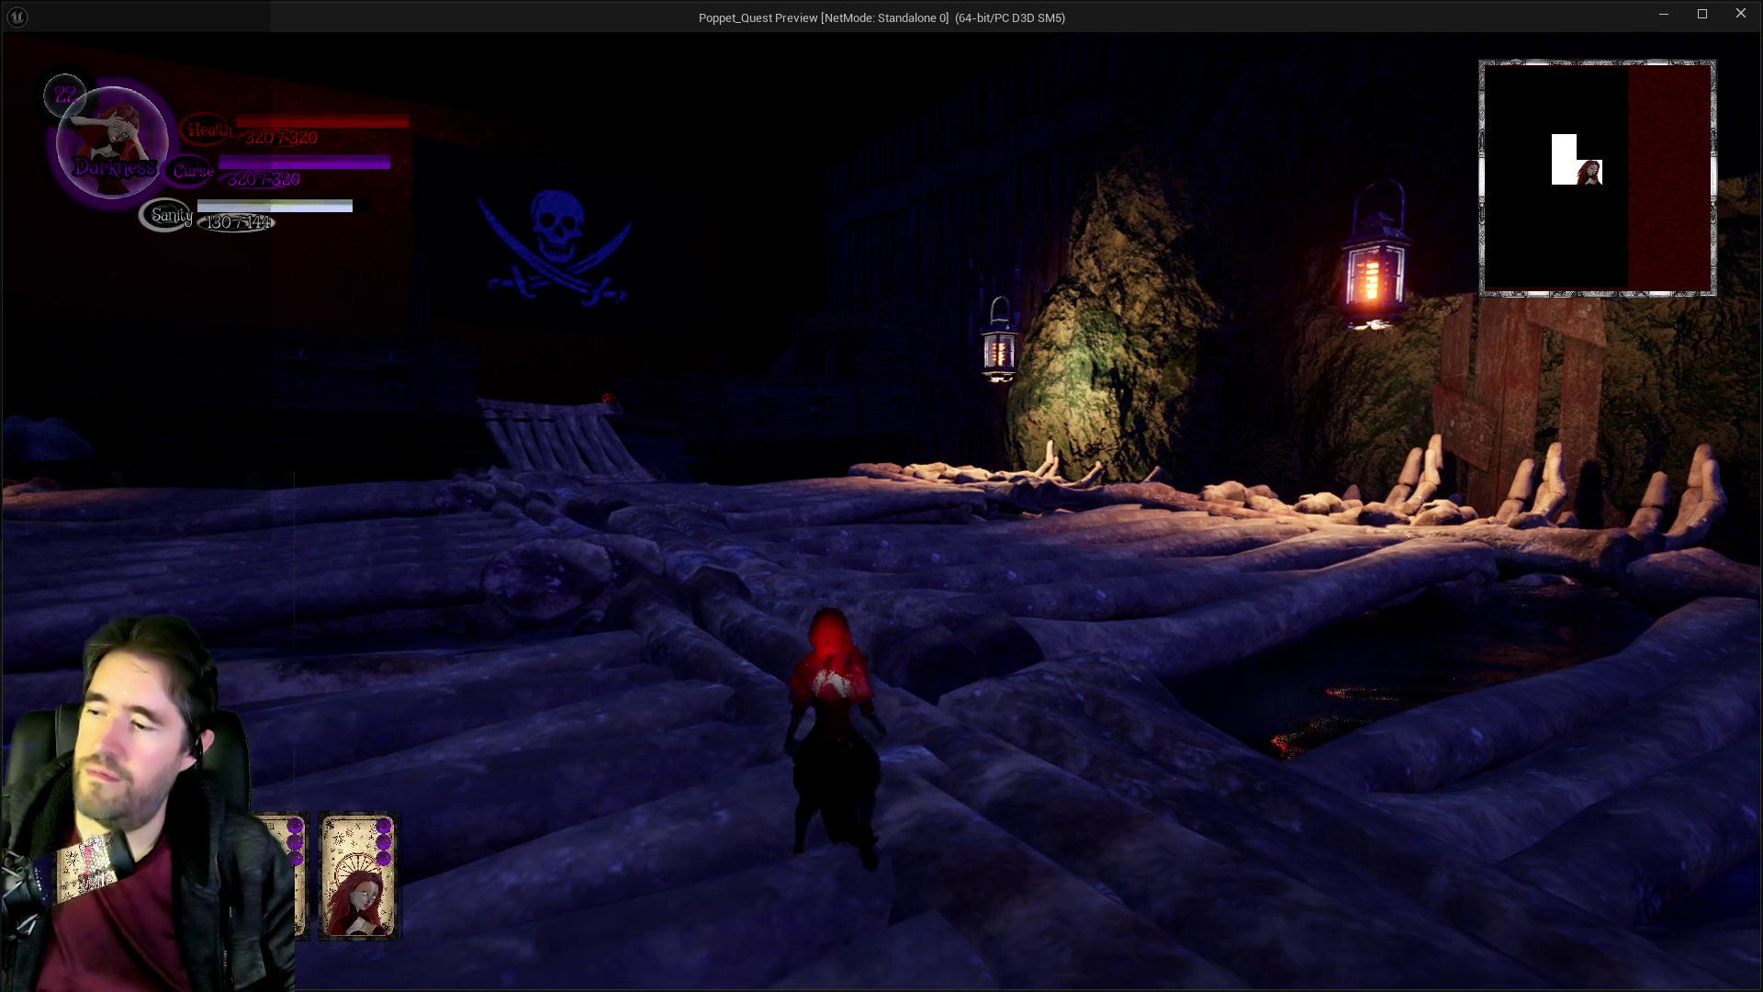
key(w)
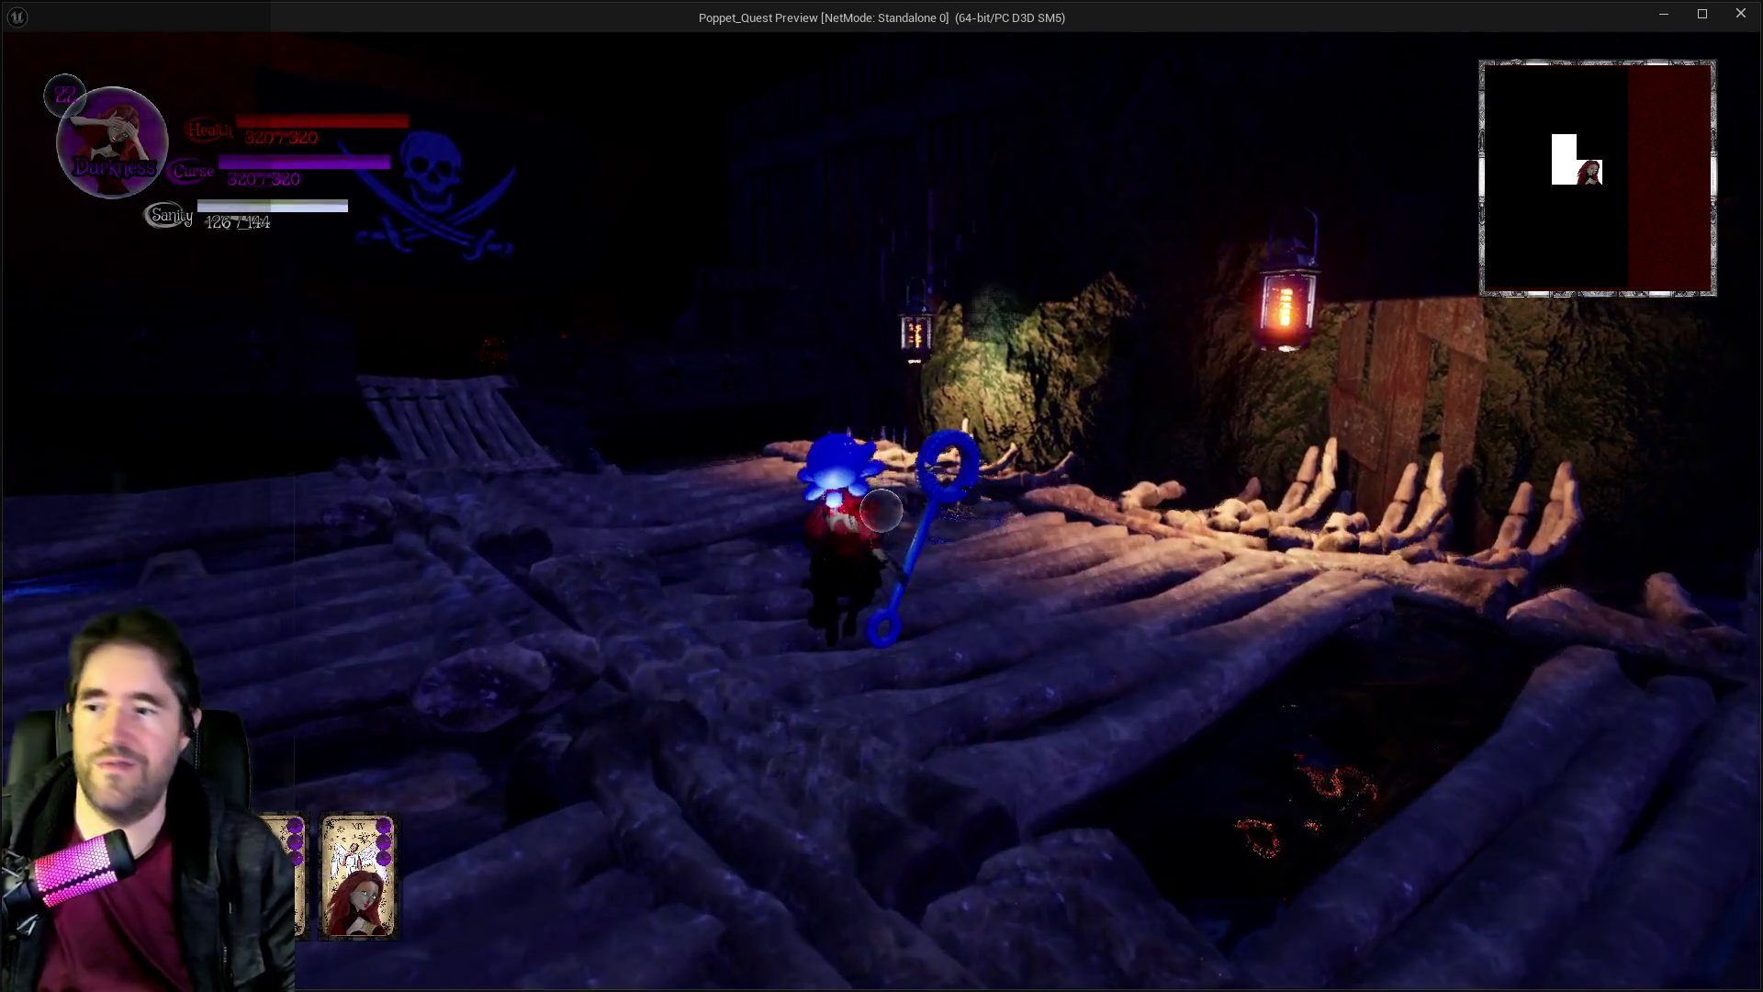
key(w)
key(w)
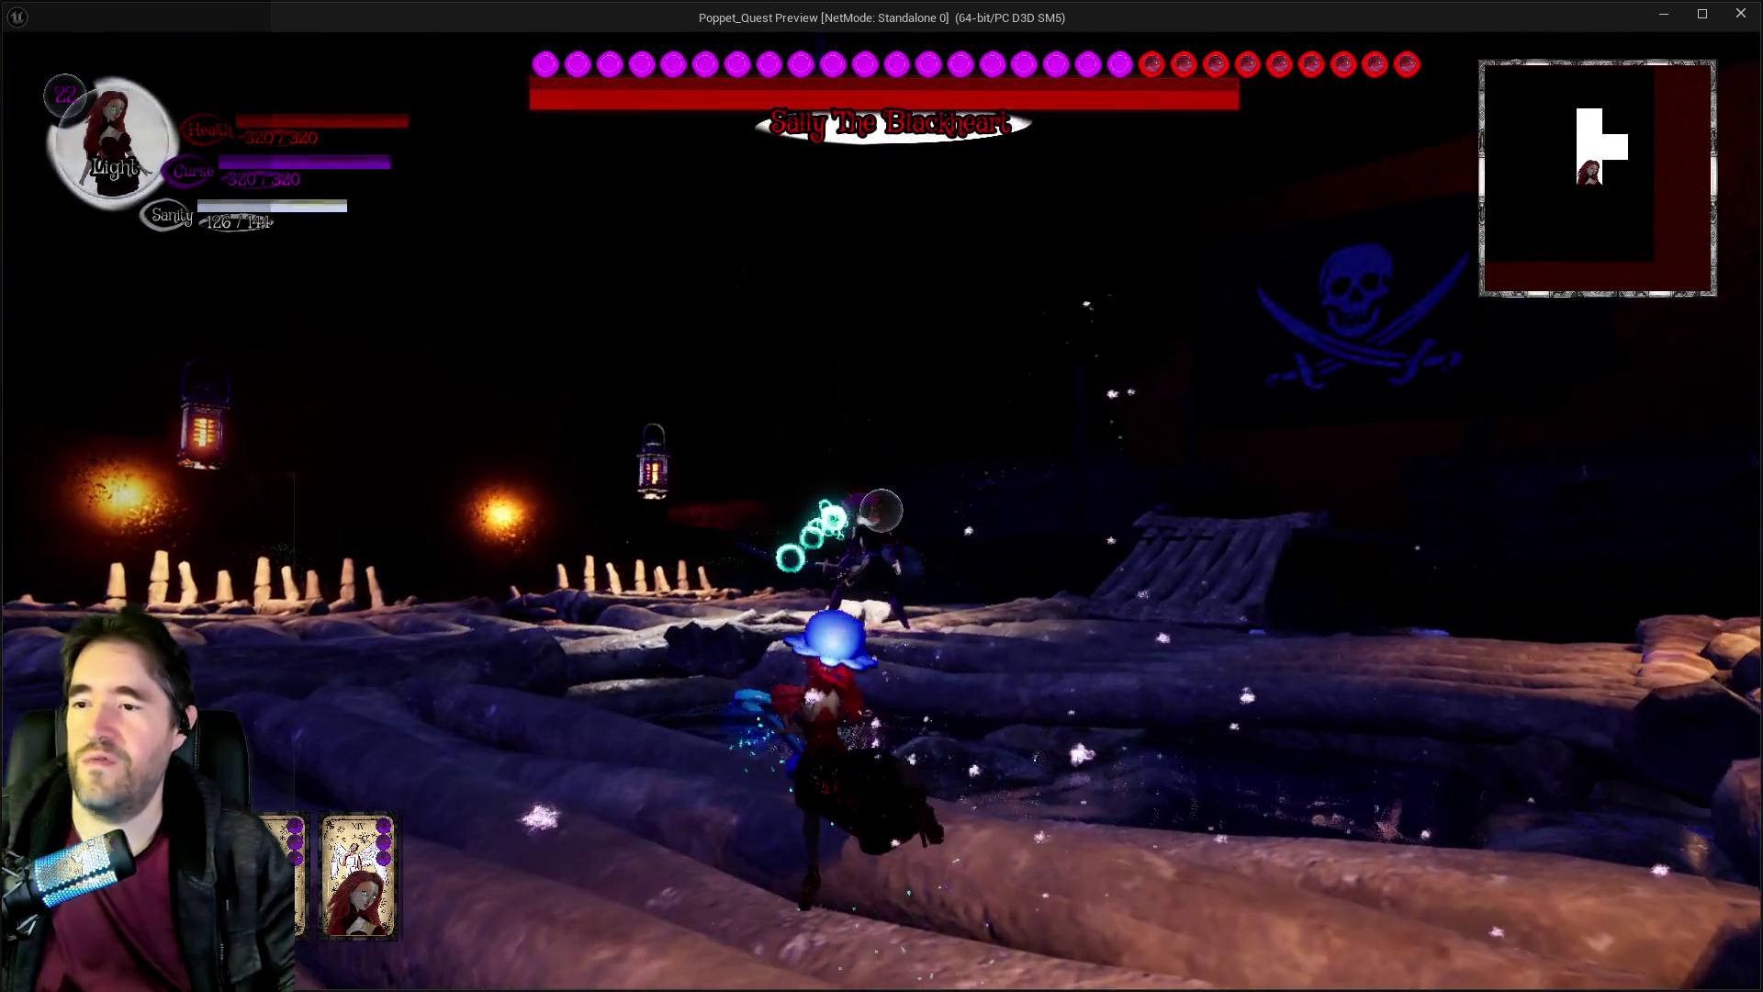
Repeatedly attack Sally The Blackheart to drain her health, then switch back to the editor.
key(w)
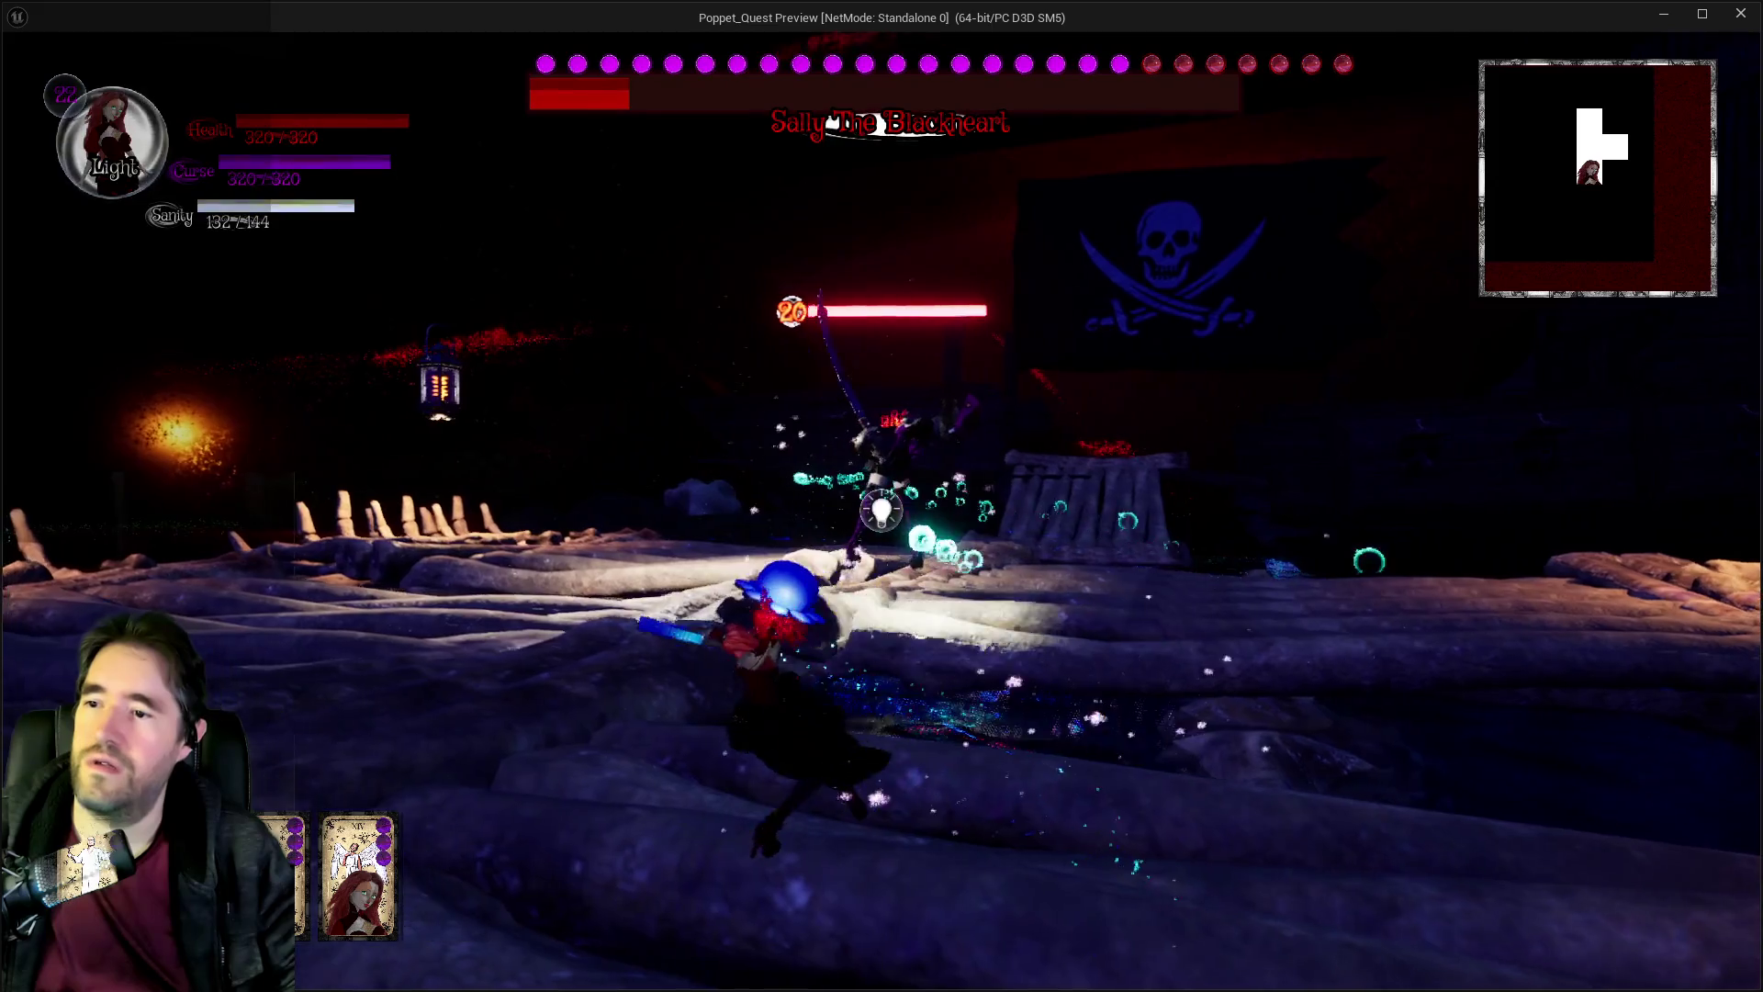
key(w)
key(w)
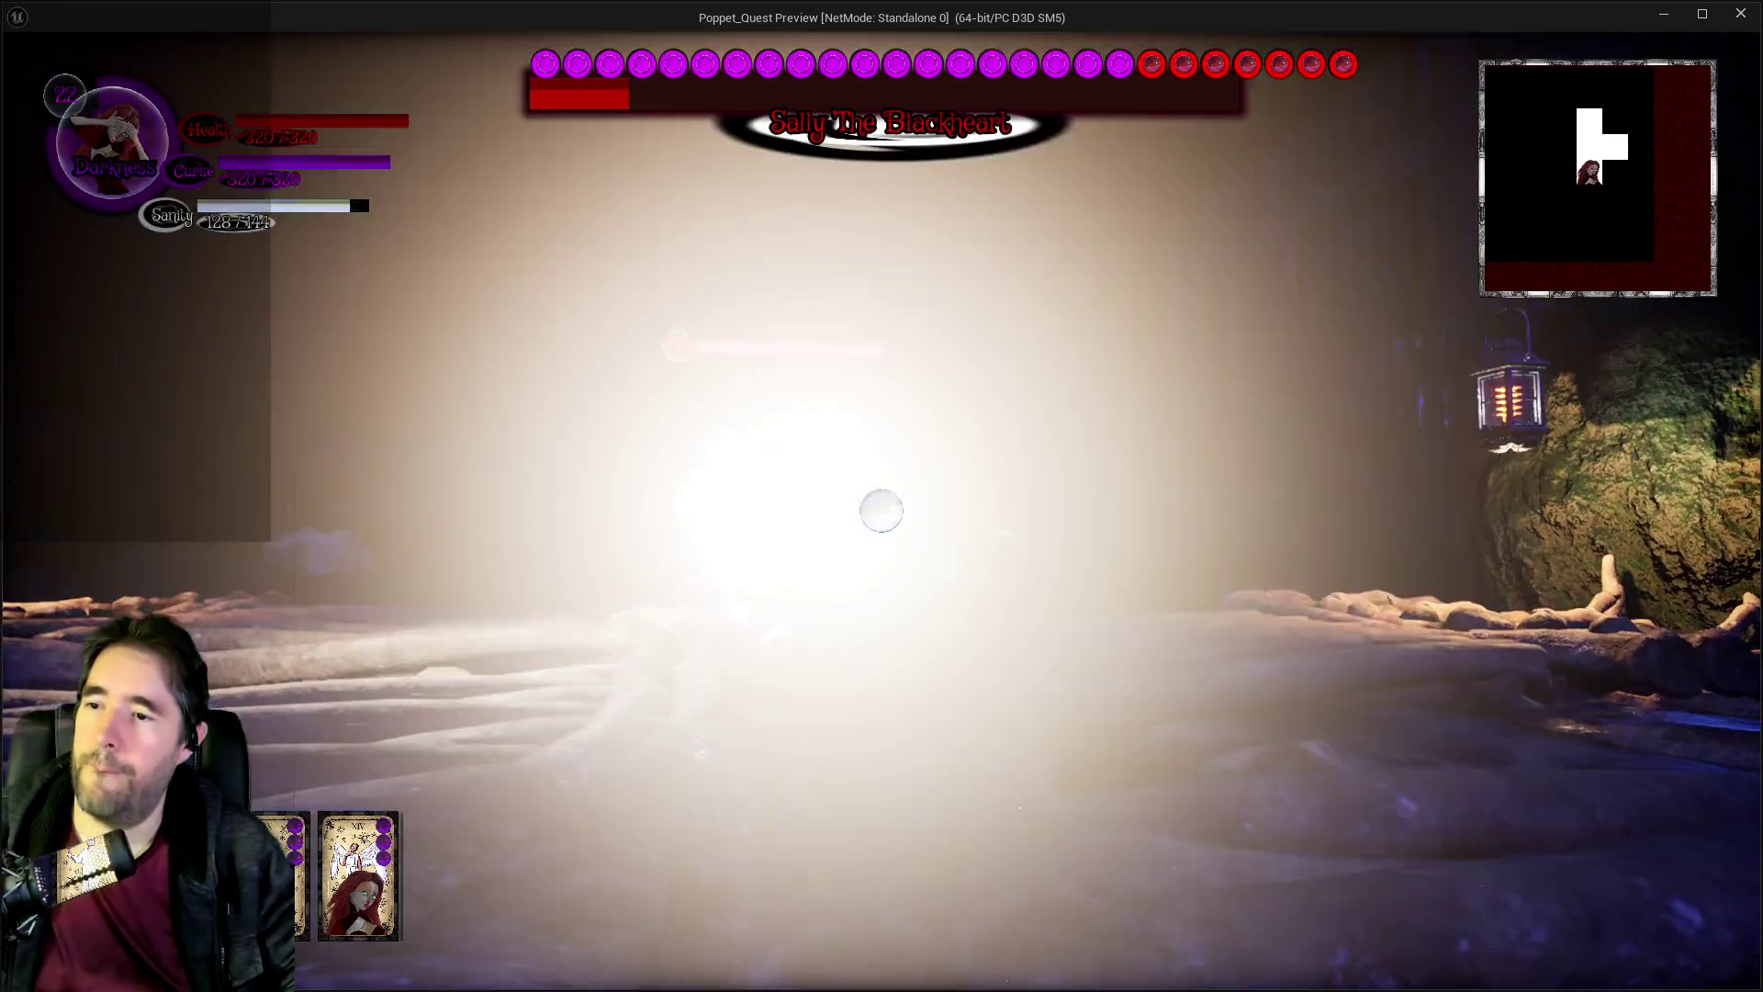
key(w)
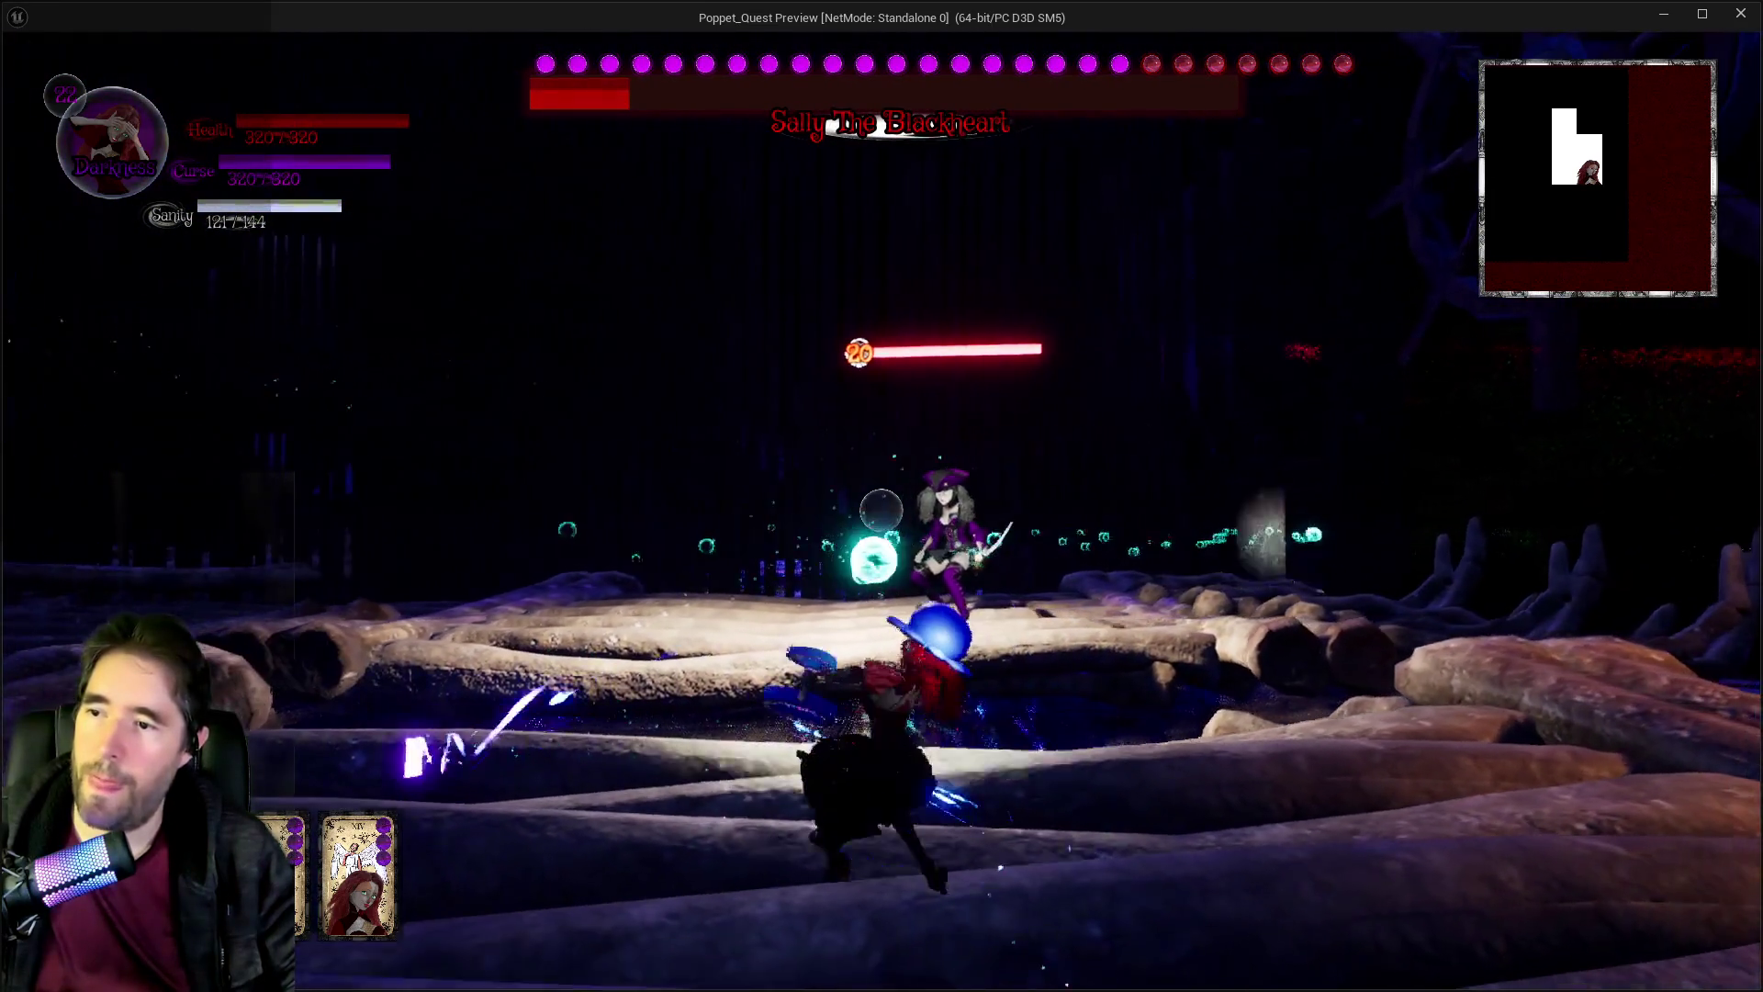
key(w)
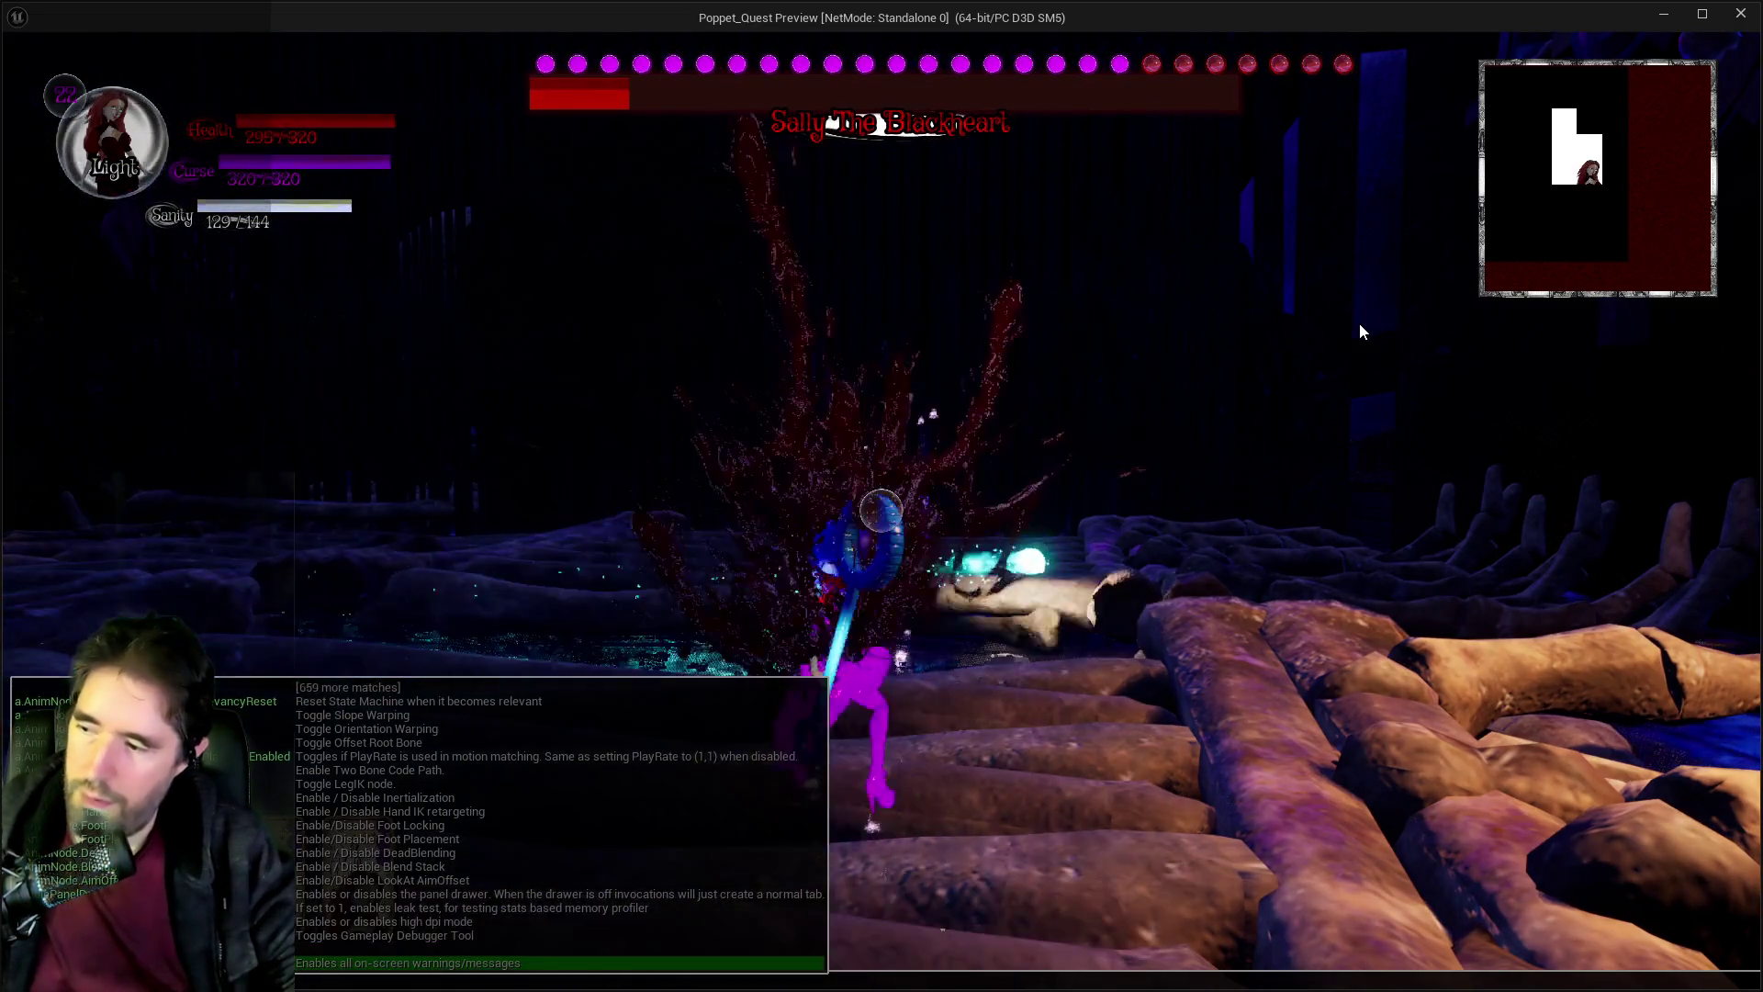
key(w)
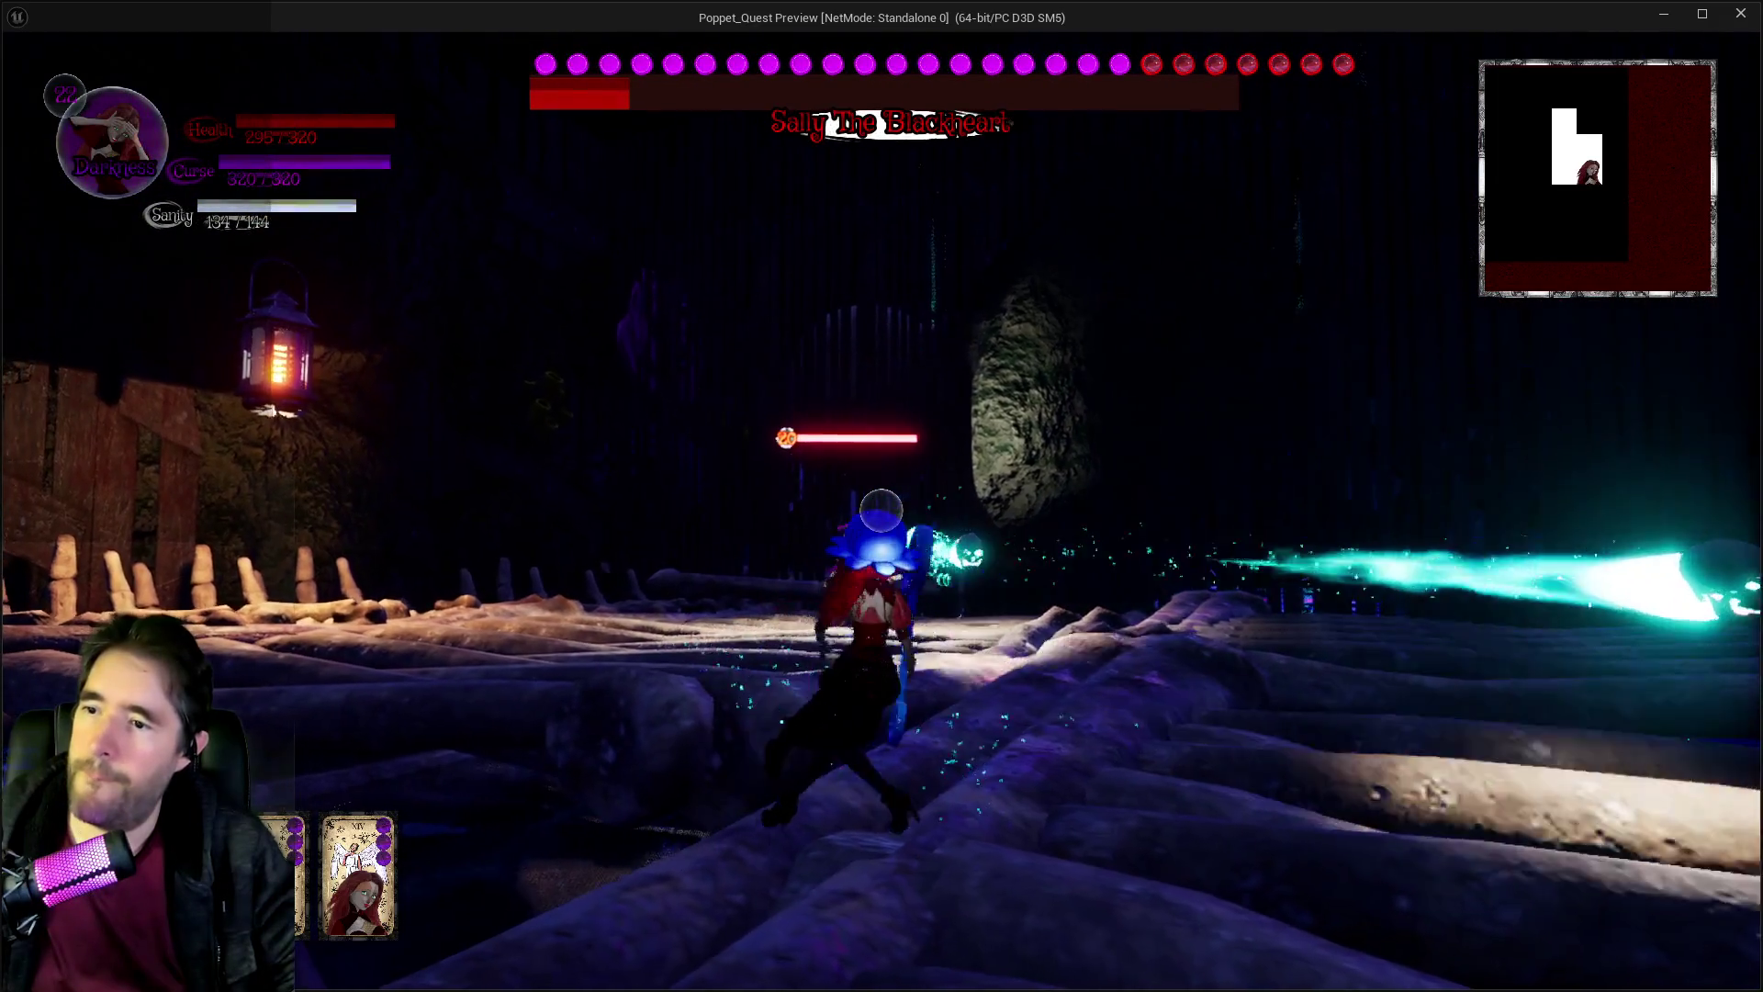
key(w)
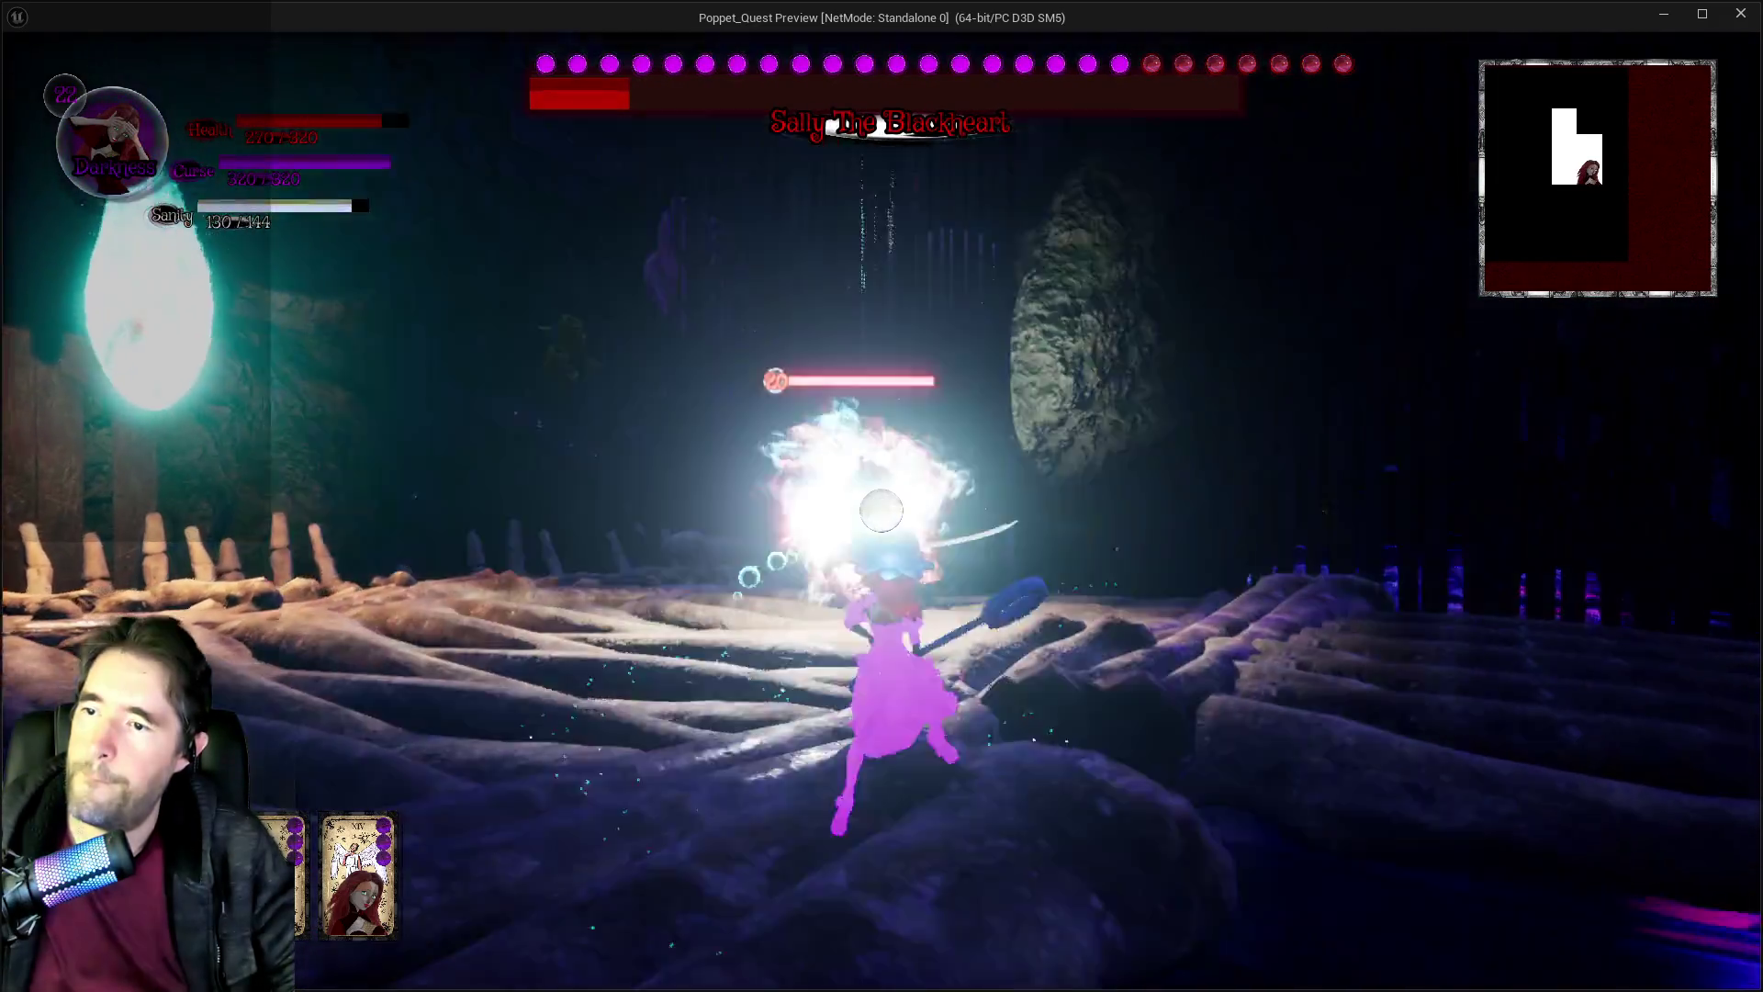
key(s)
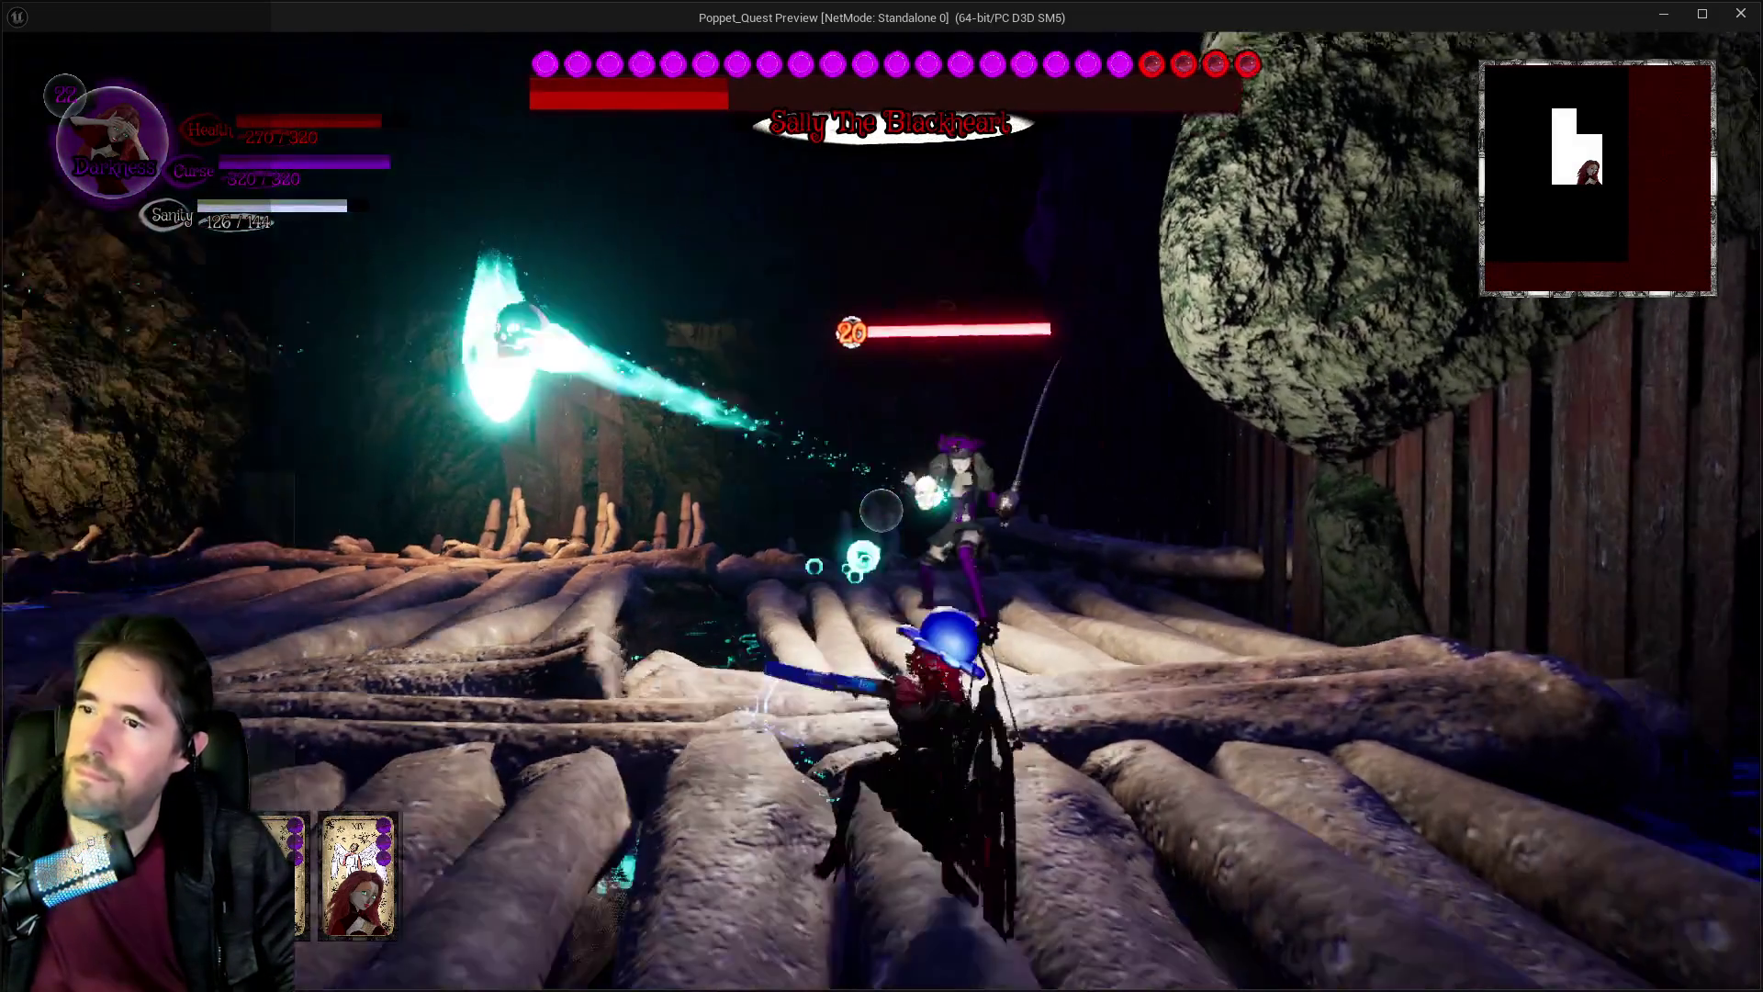
key(w)
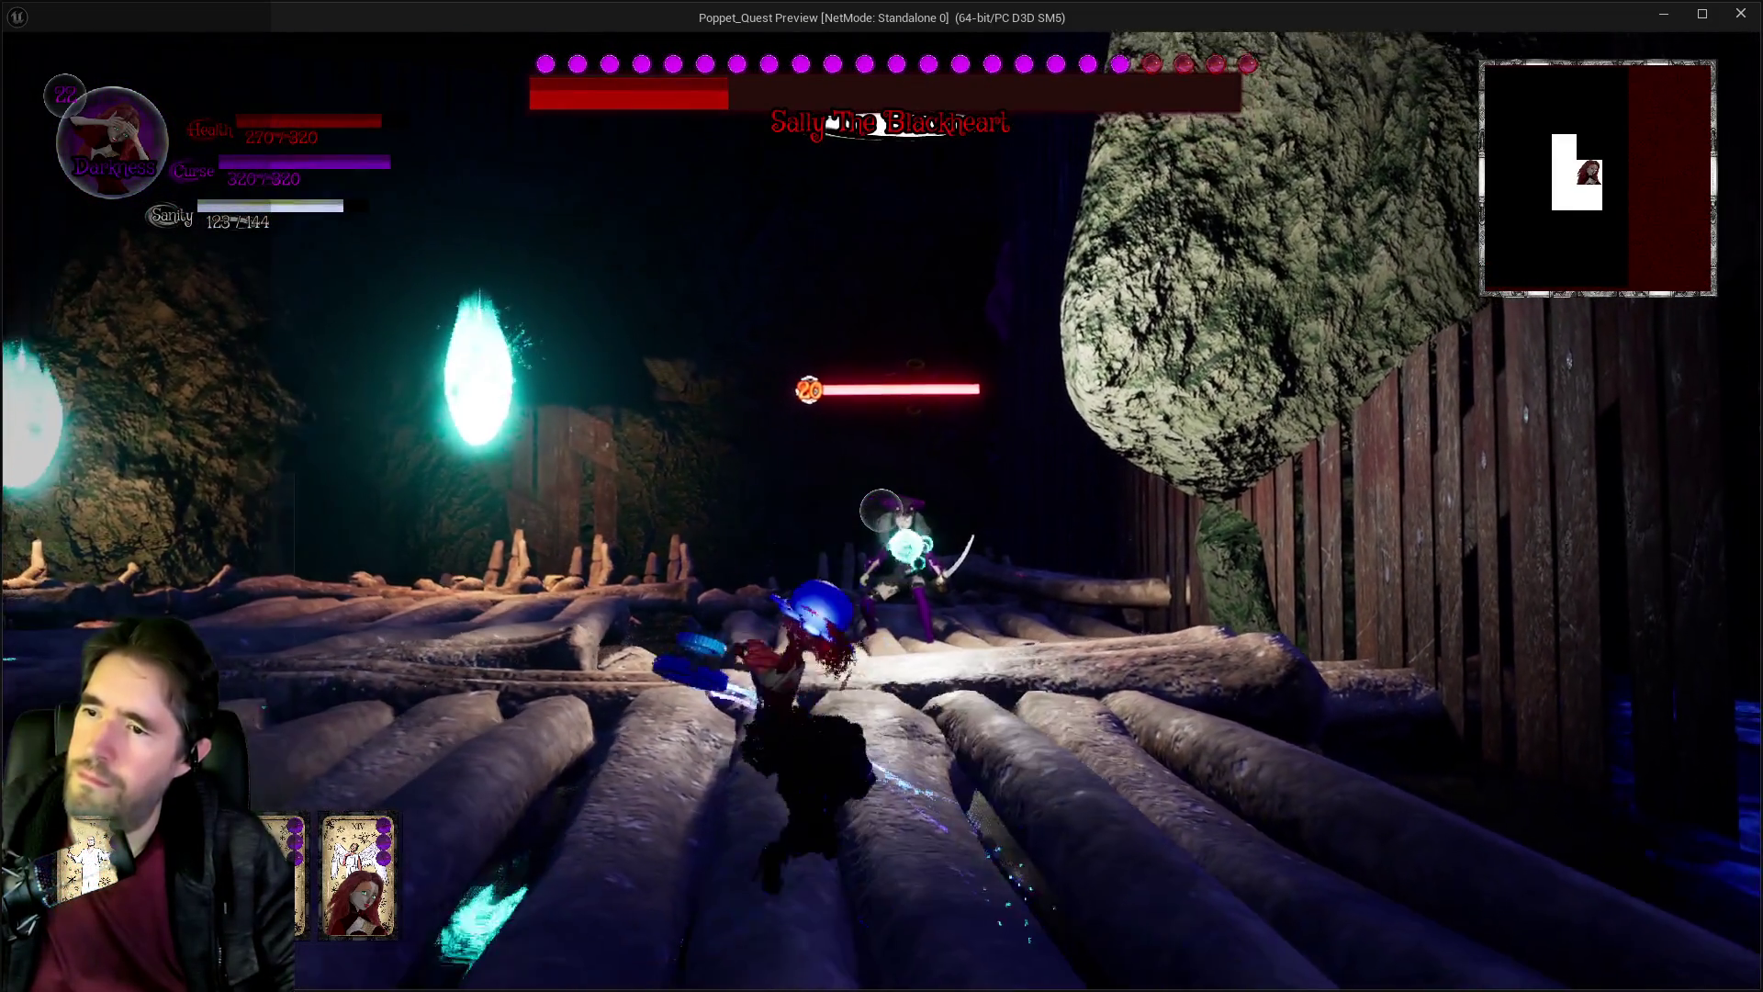
key(w)
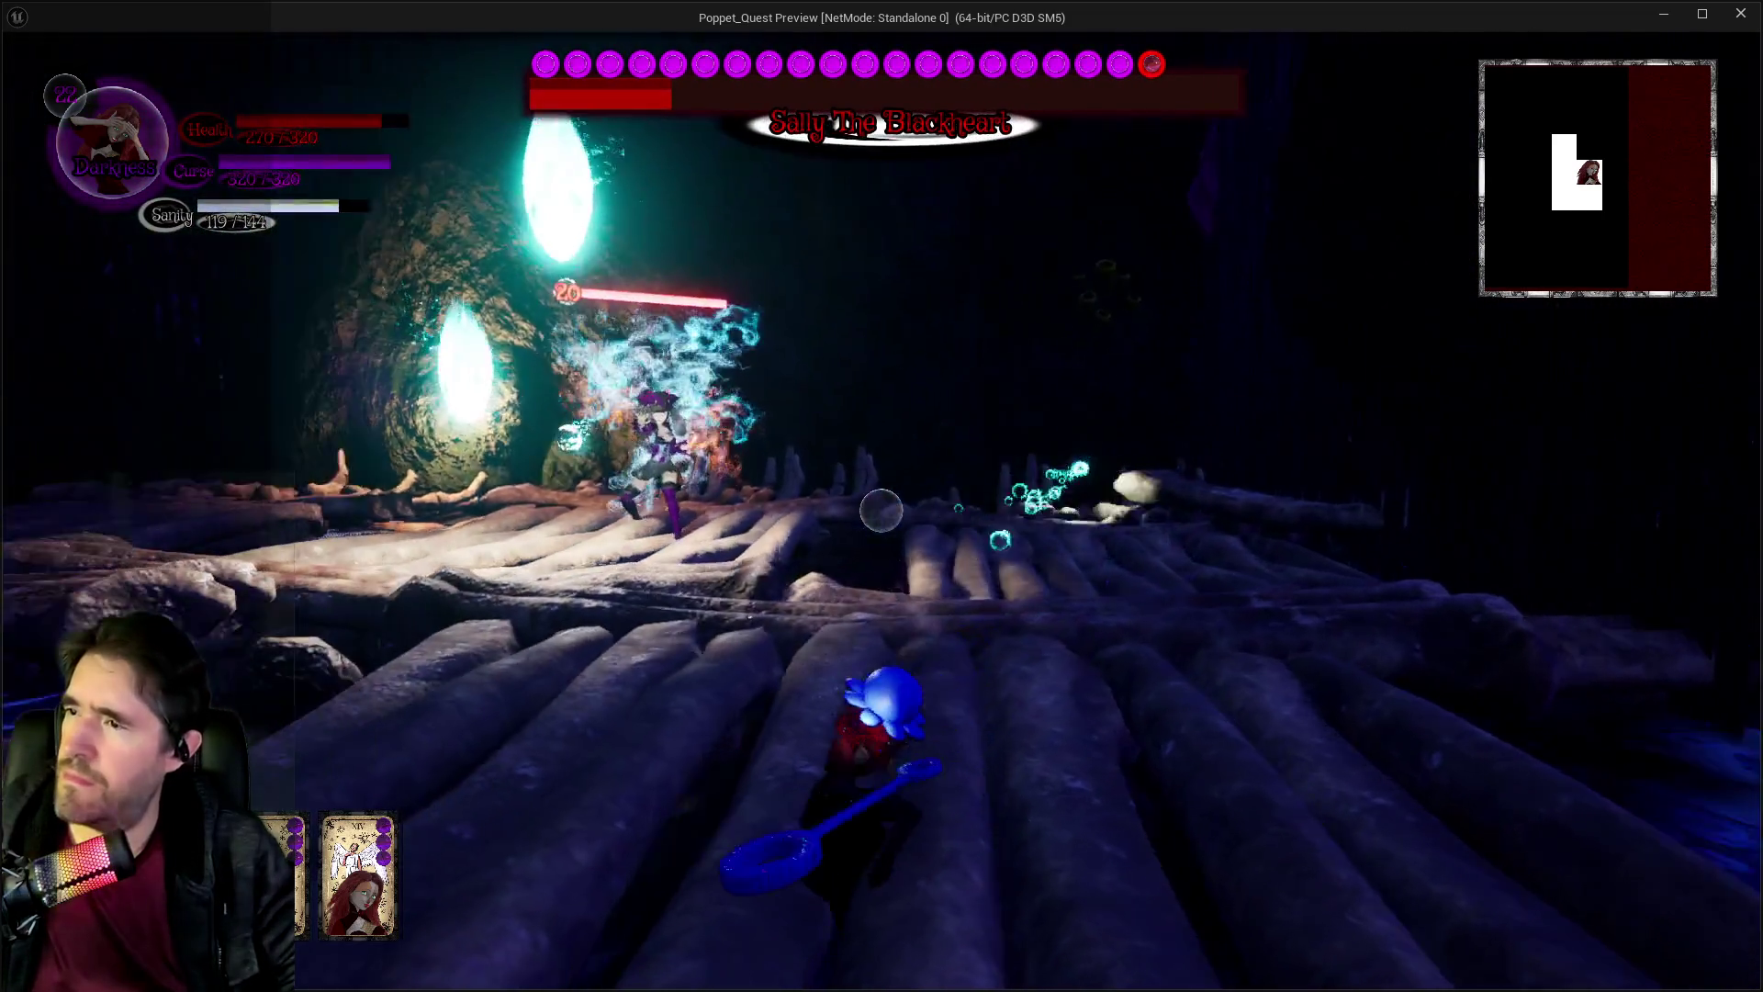
key(w)
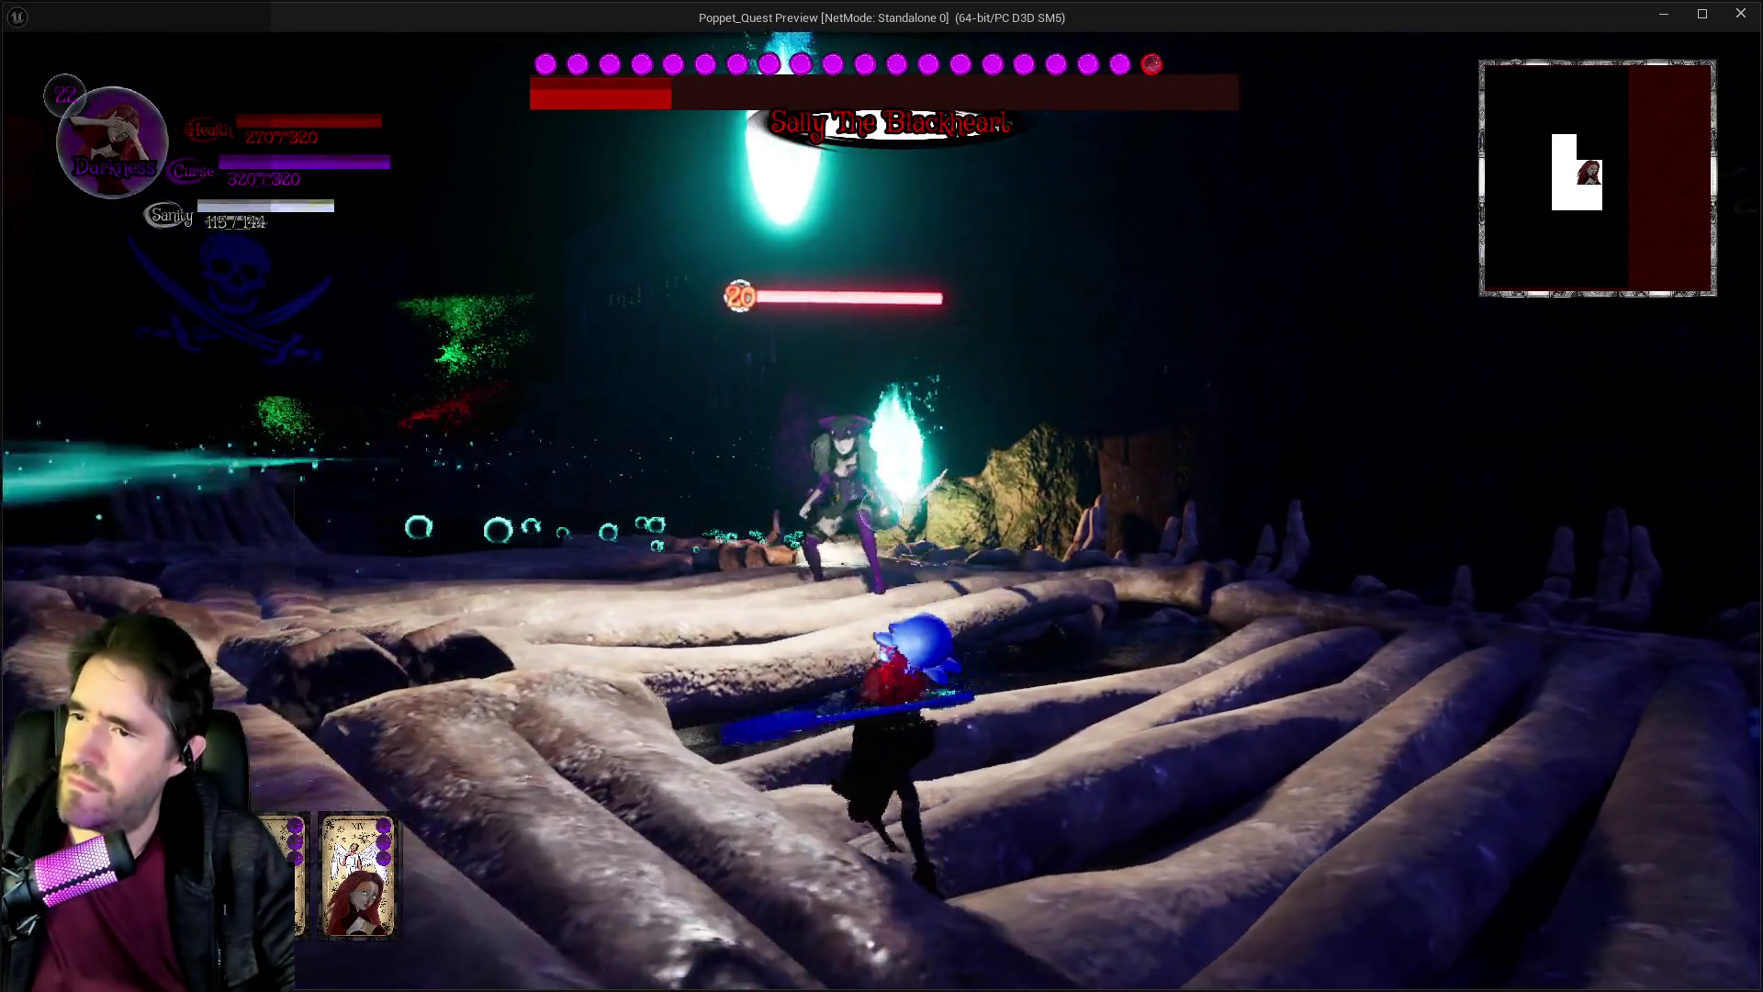
key(w)
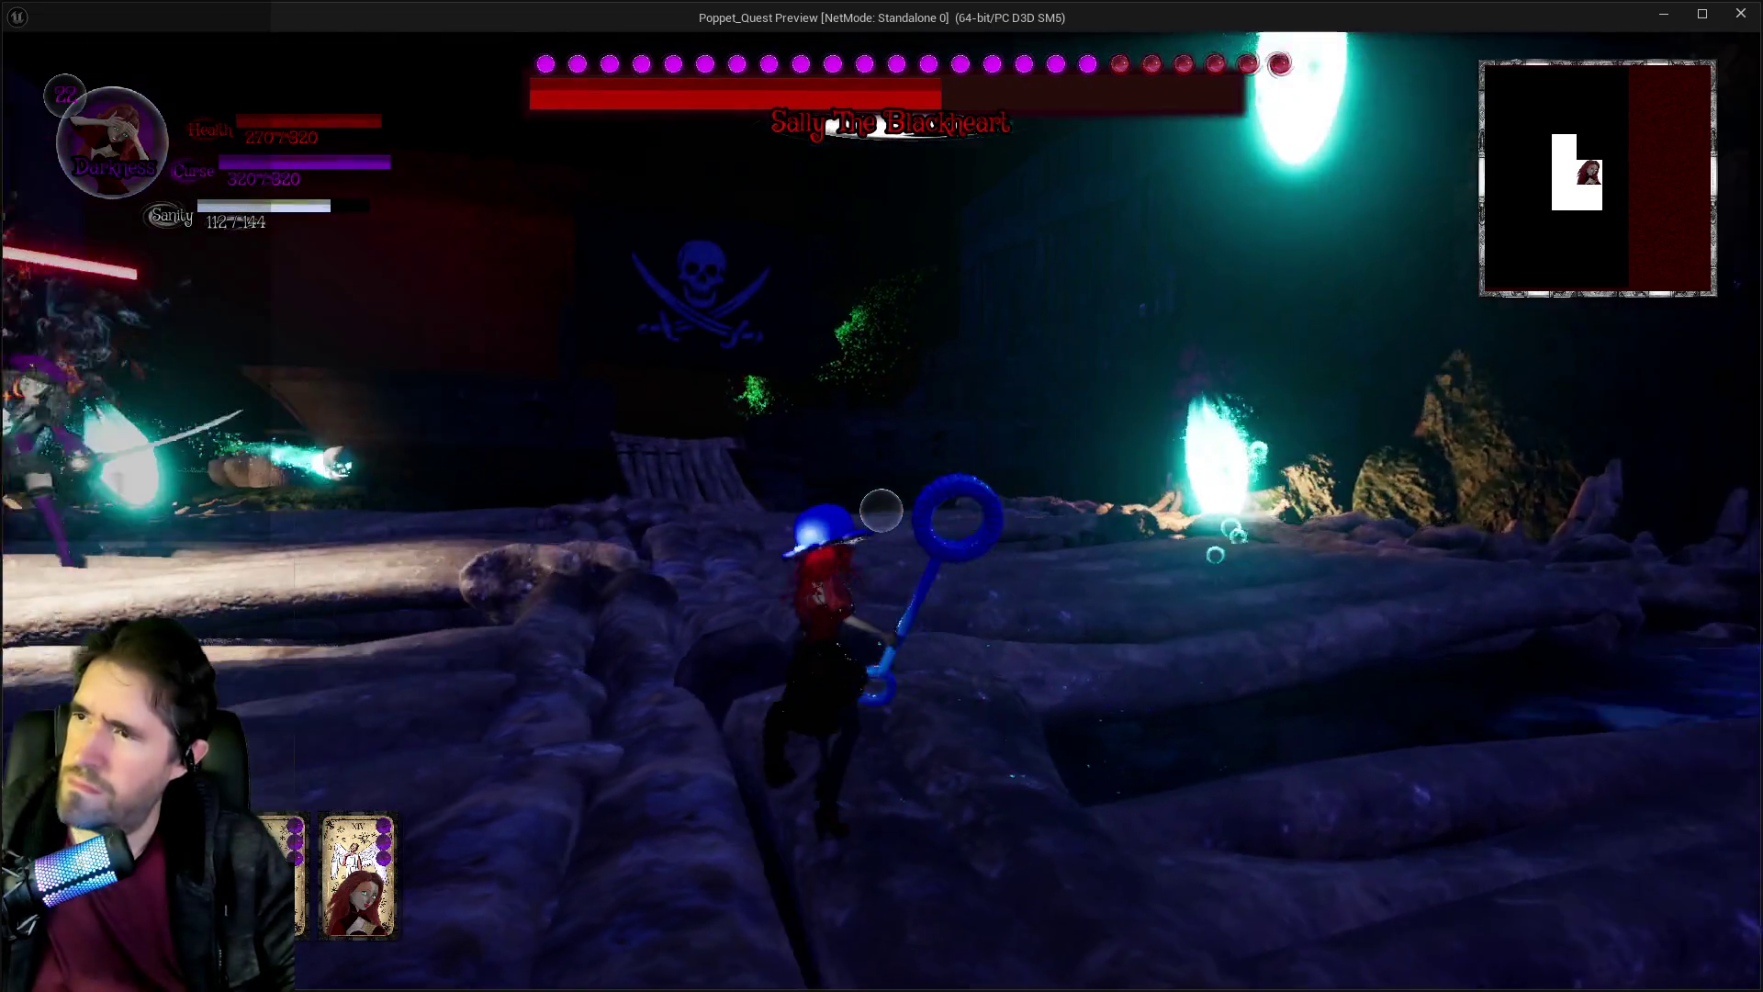
key(w)
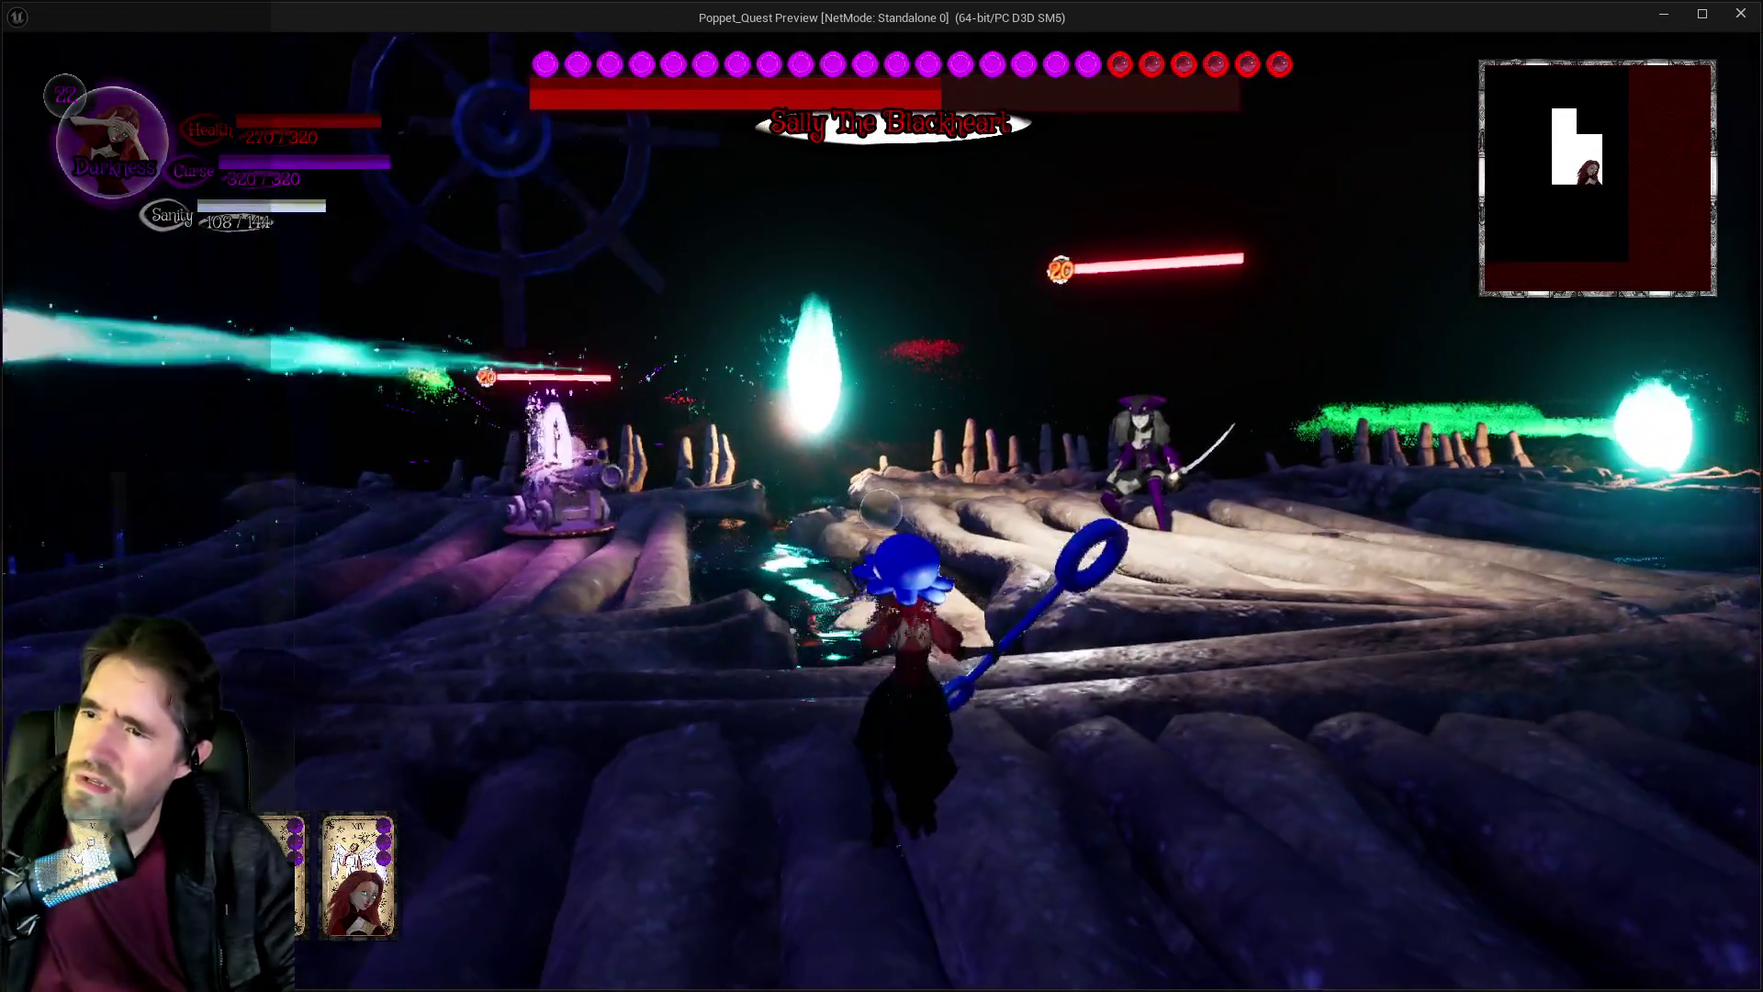
key(w)
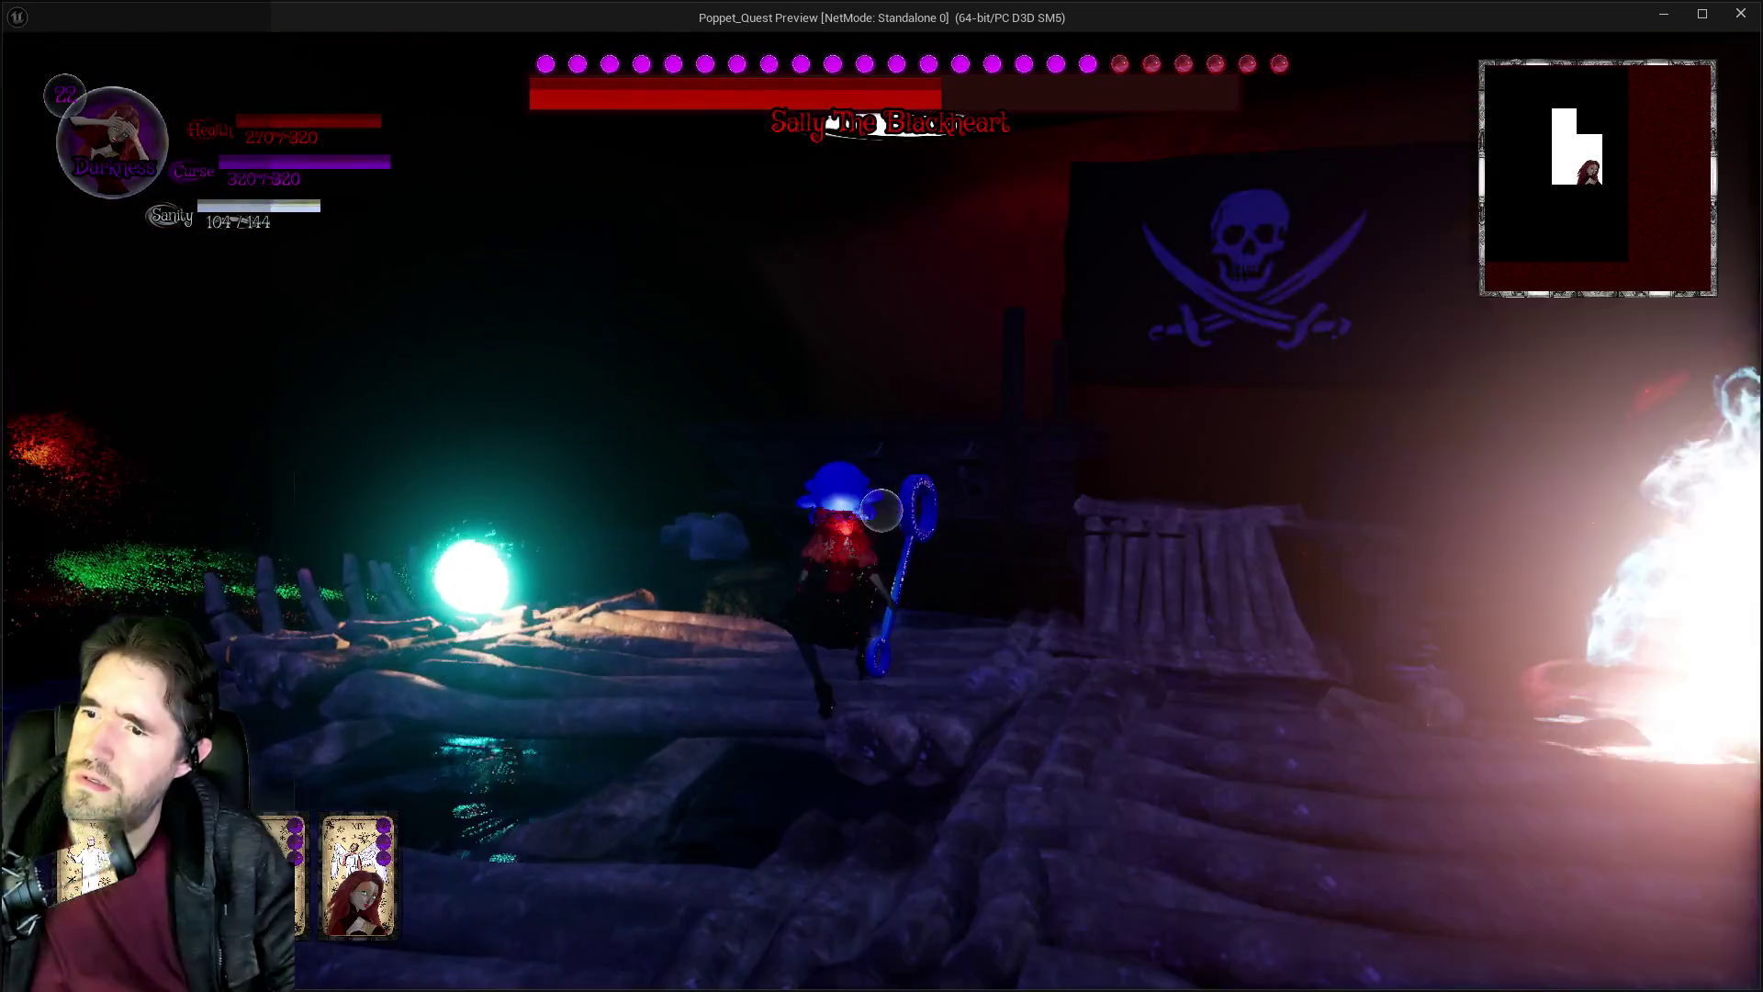
key(w)
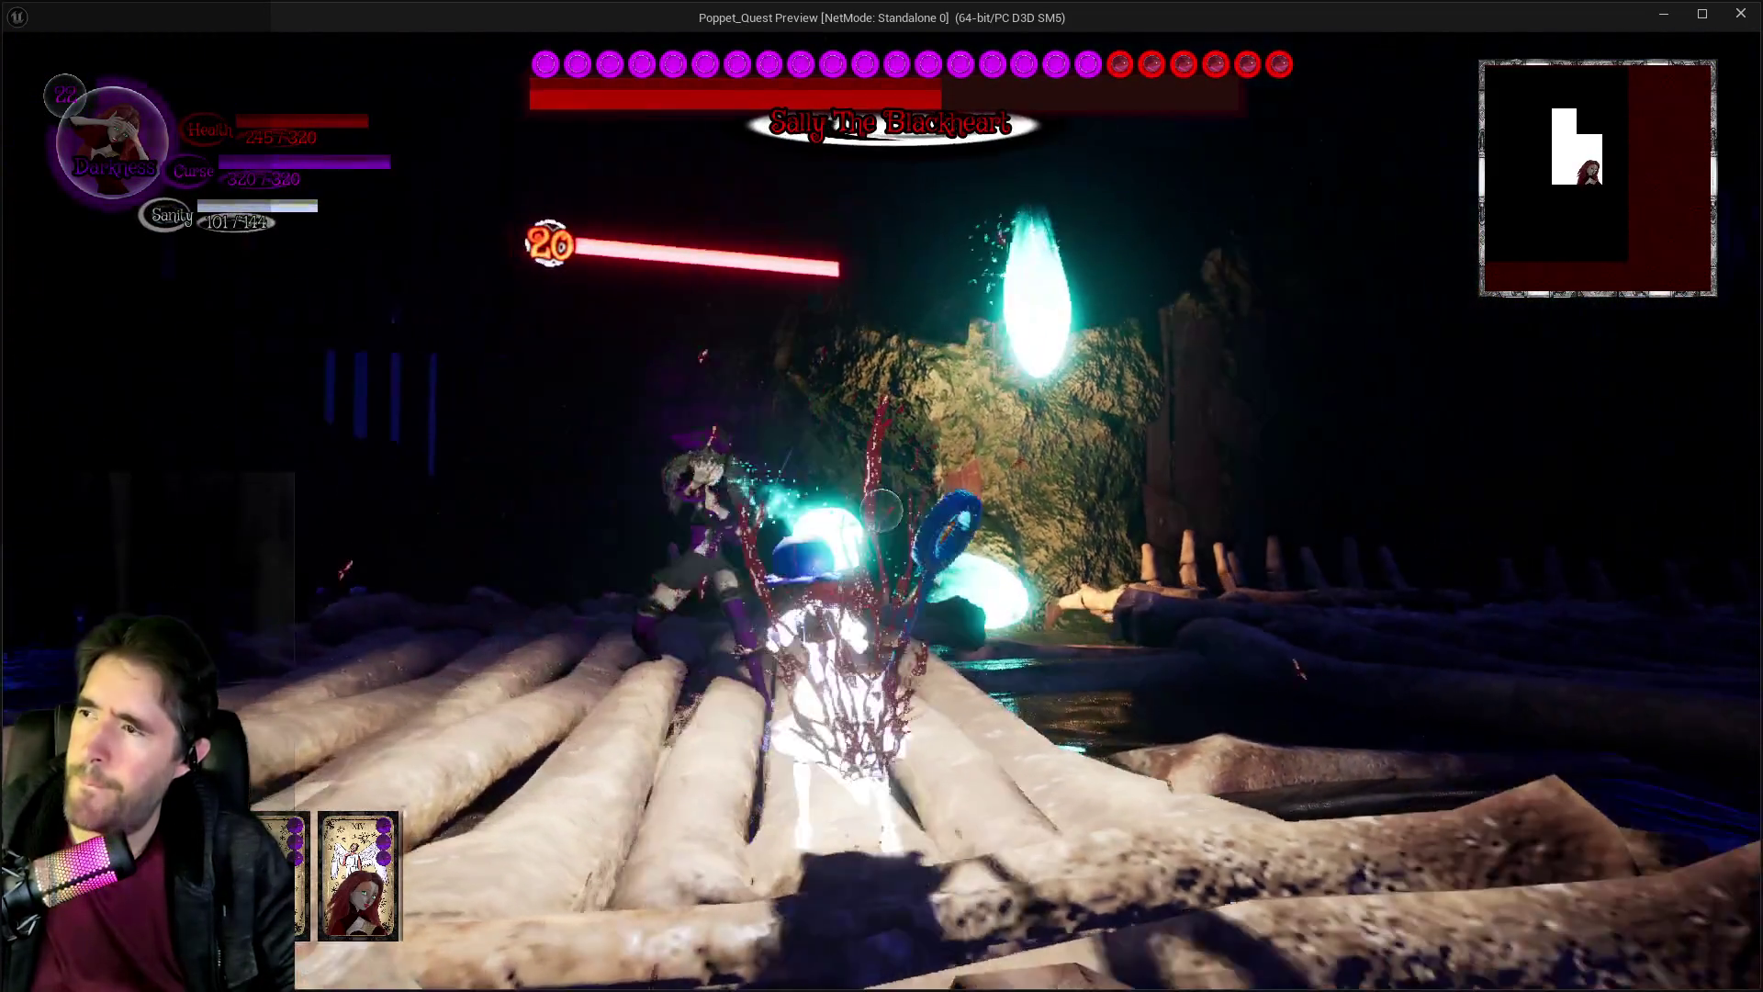
key(alt+Tab)
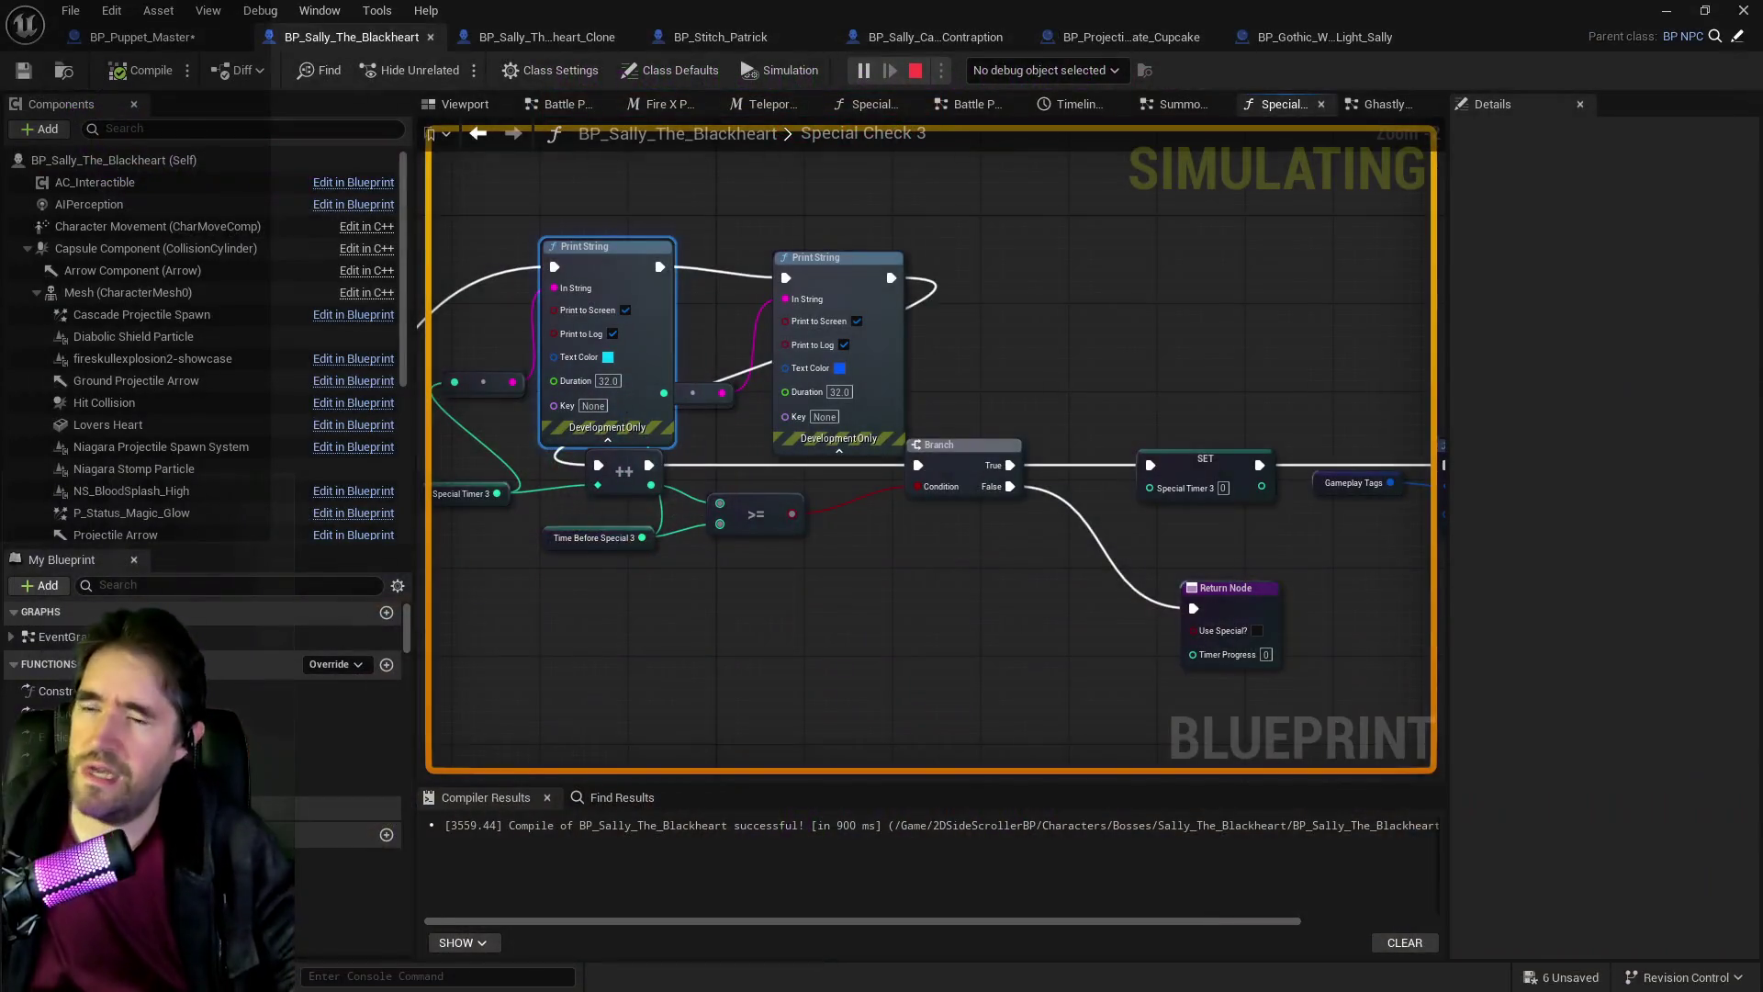
Stop play and bring BP_Puppet_Master's Special Check nodes and Branch into view.
key(Escape)
mouse_move(1299, 465)
mouse_down()
mouse_move(1744, 349)
mouse_move(1504, 461)
mouse_up()
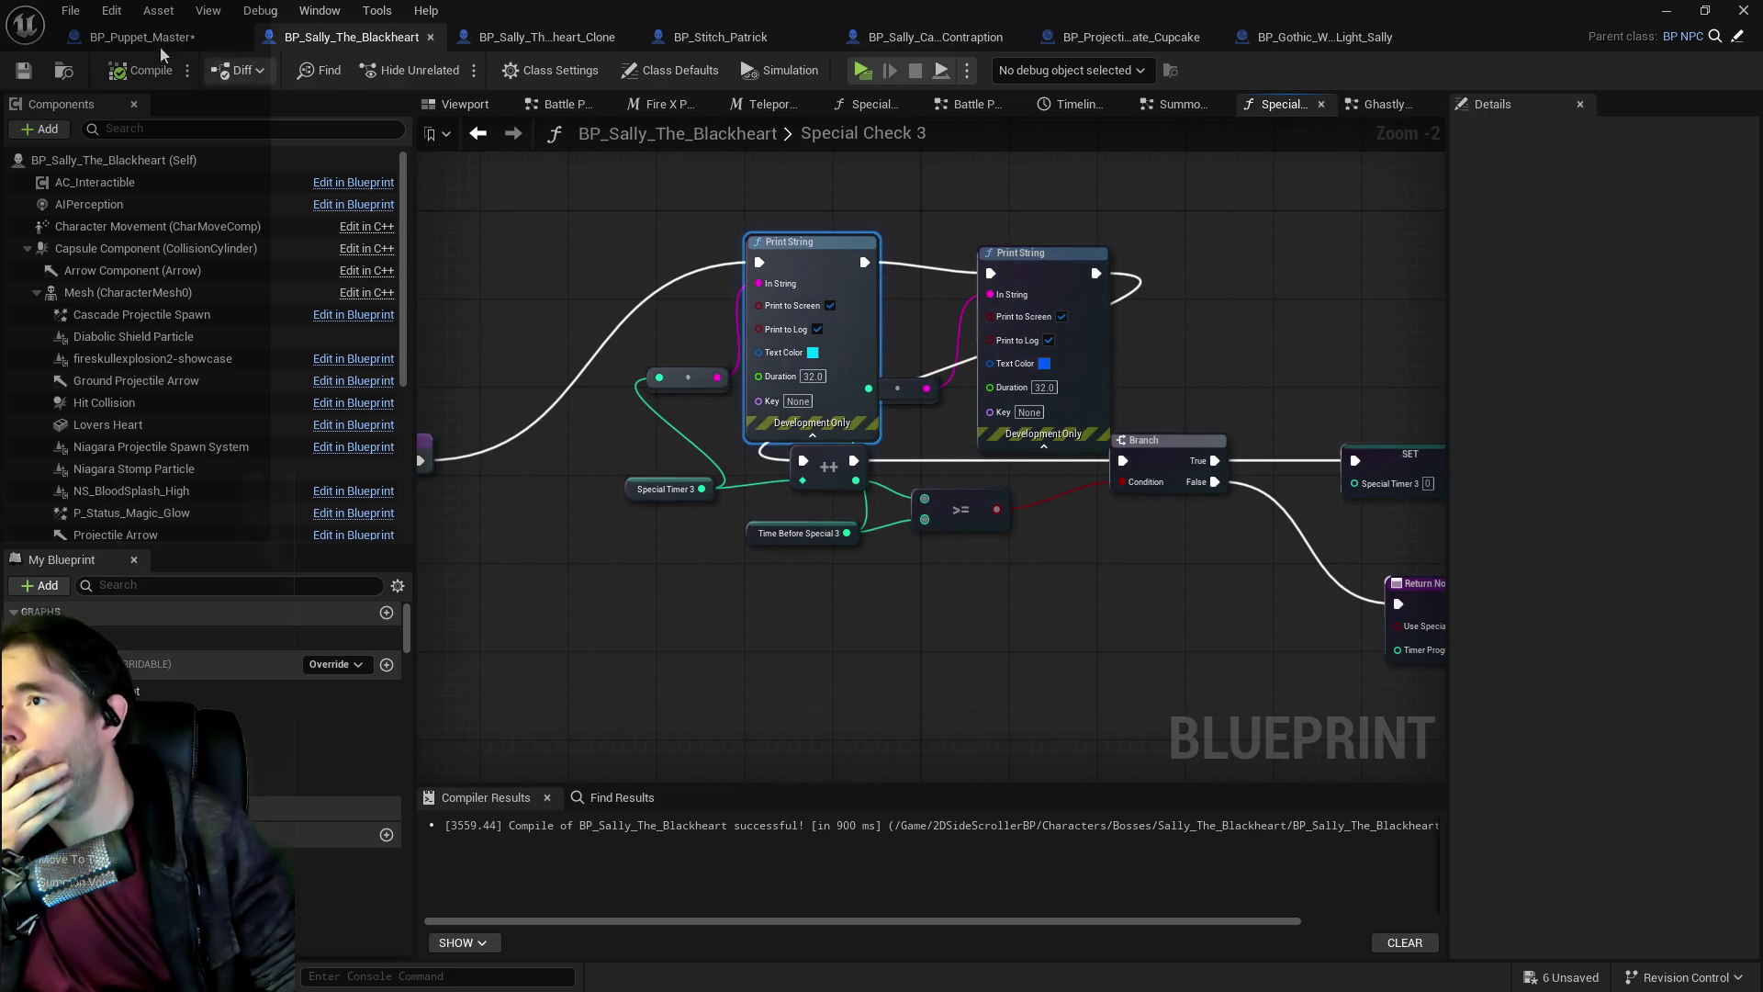
click(165, 38)
drag(701, 541, 679, 446)
mouse_move(796, 493)
mouse_down()
mouse_move(665, 483)
mouse_move(1326, 484)
mouse_move(1066, 484)
mouse_move(725, 538)
mouse_up()
mouse_move(983, 383)
mouse_down()
mouse_move(791, 397)
mouse_move(596, 447)
mouse_move(736, 614)
mouse_up()
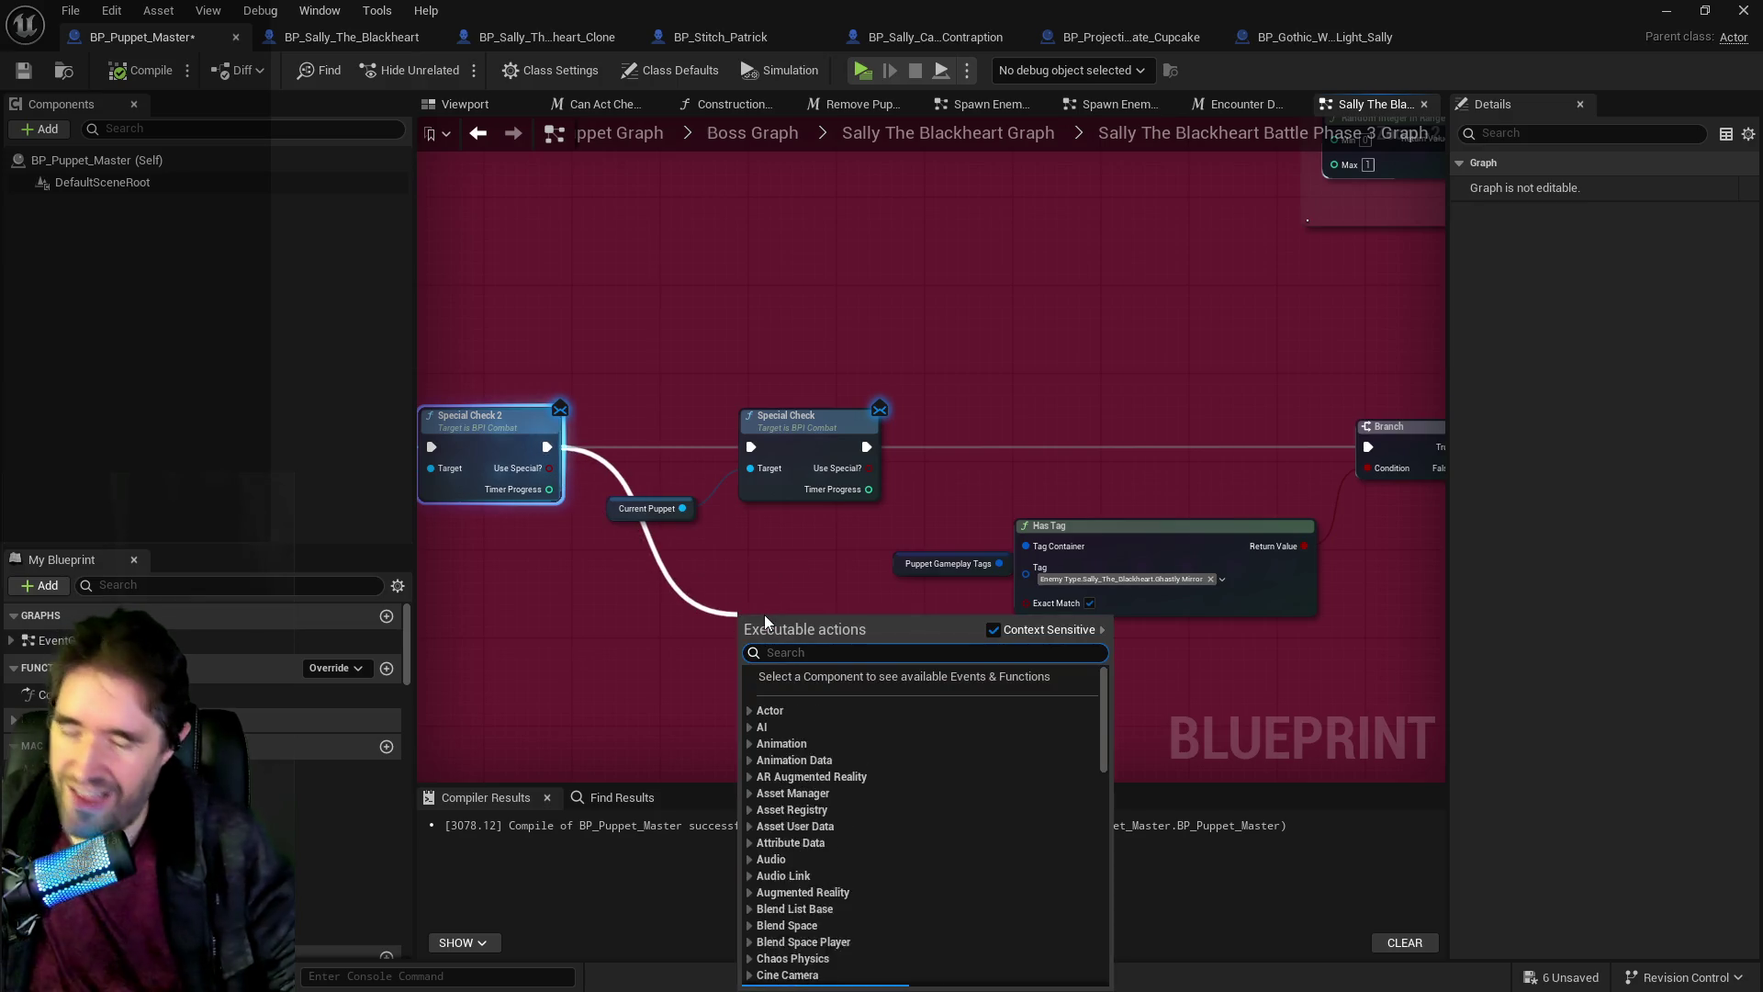
Replace the old Special Check with a Special Check 3 message on Current Puppet, wired into the Branch, and save.
text(special check 3)
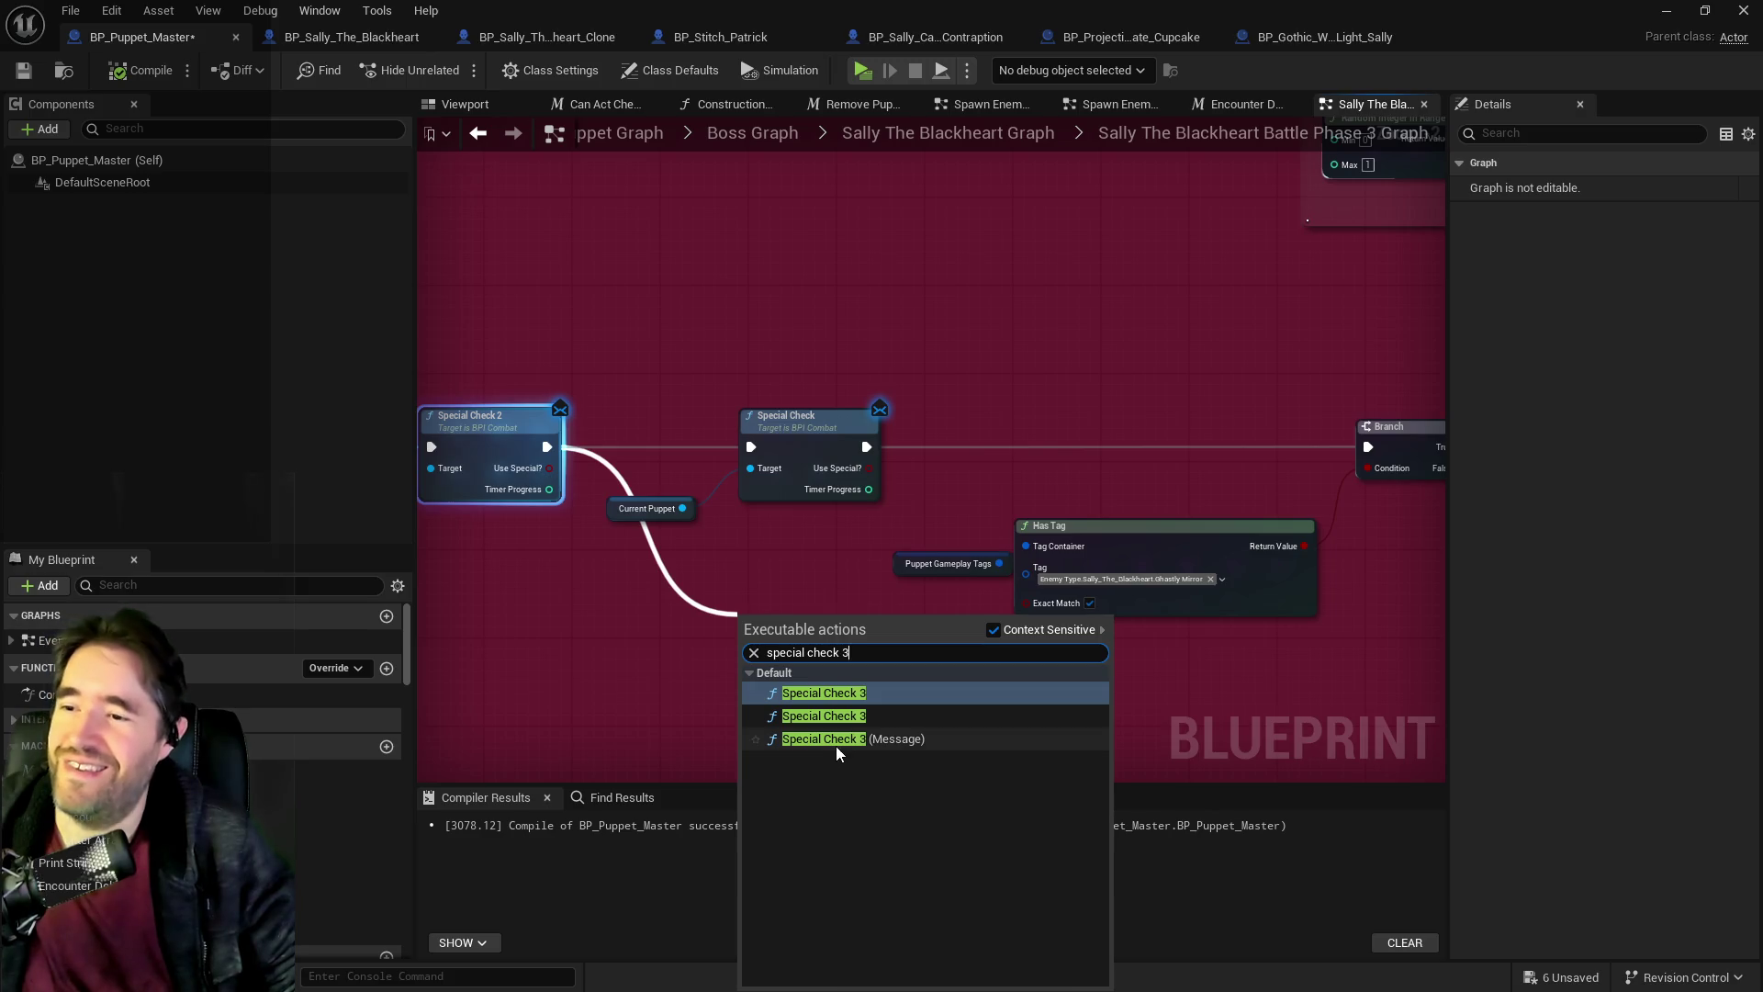
click(835, 740)
drag(682, 508, 751, 668)
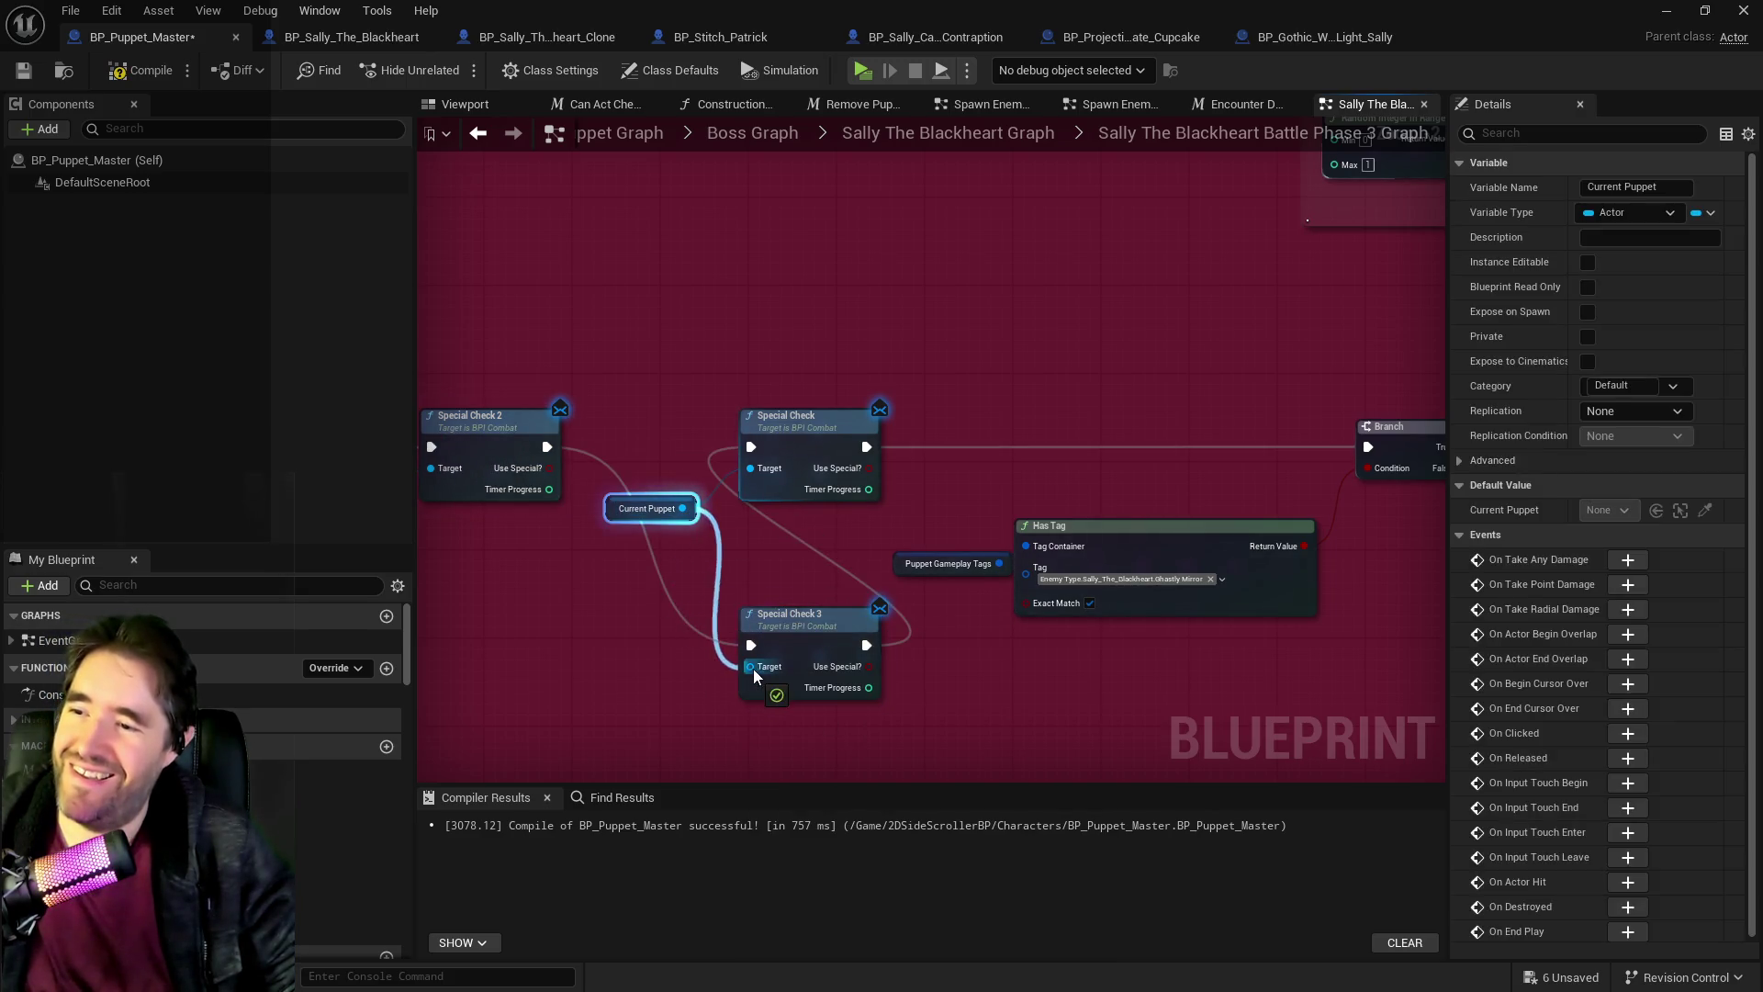
click(823, 415)
key(Delete)
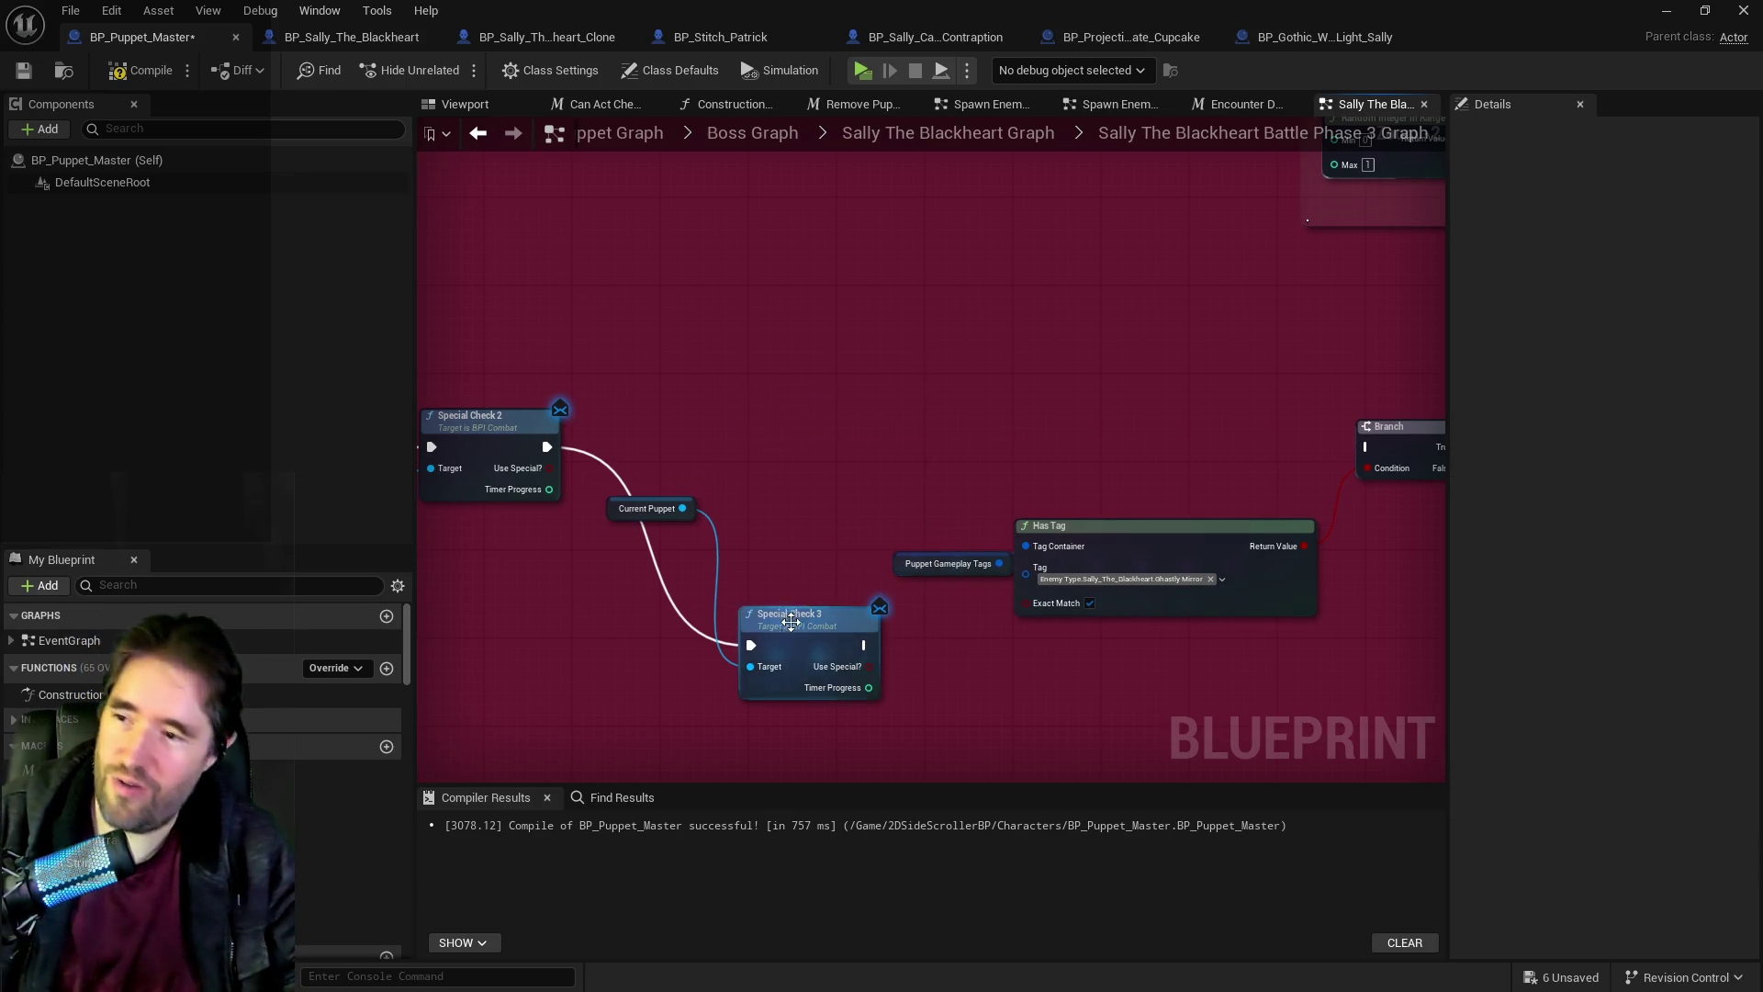
drag(791, 622, 760, 434)
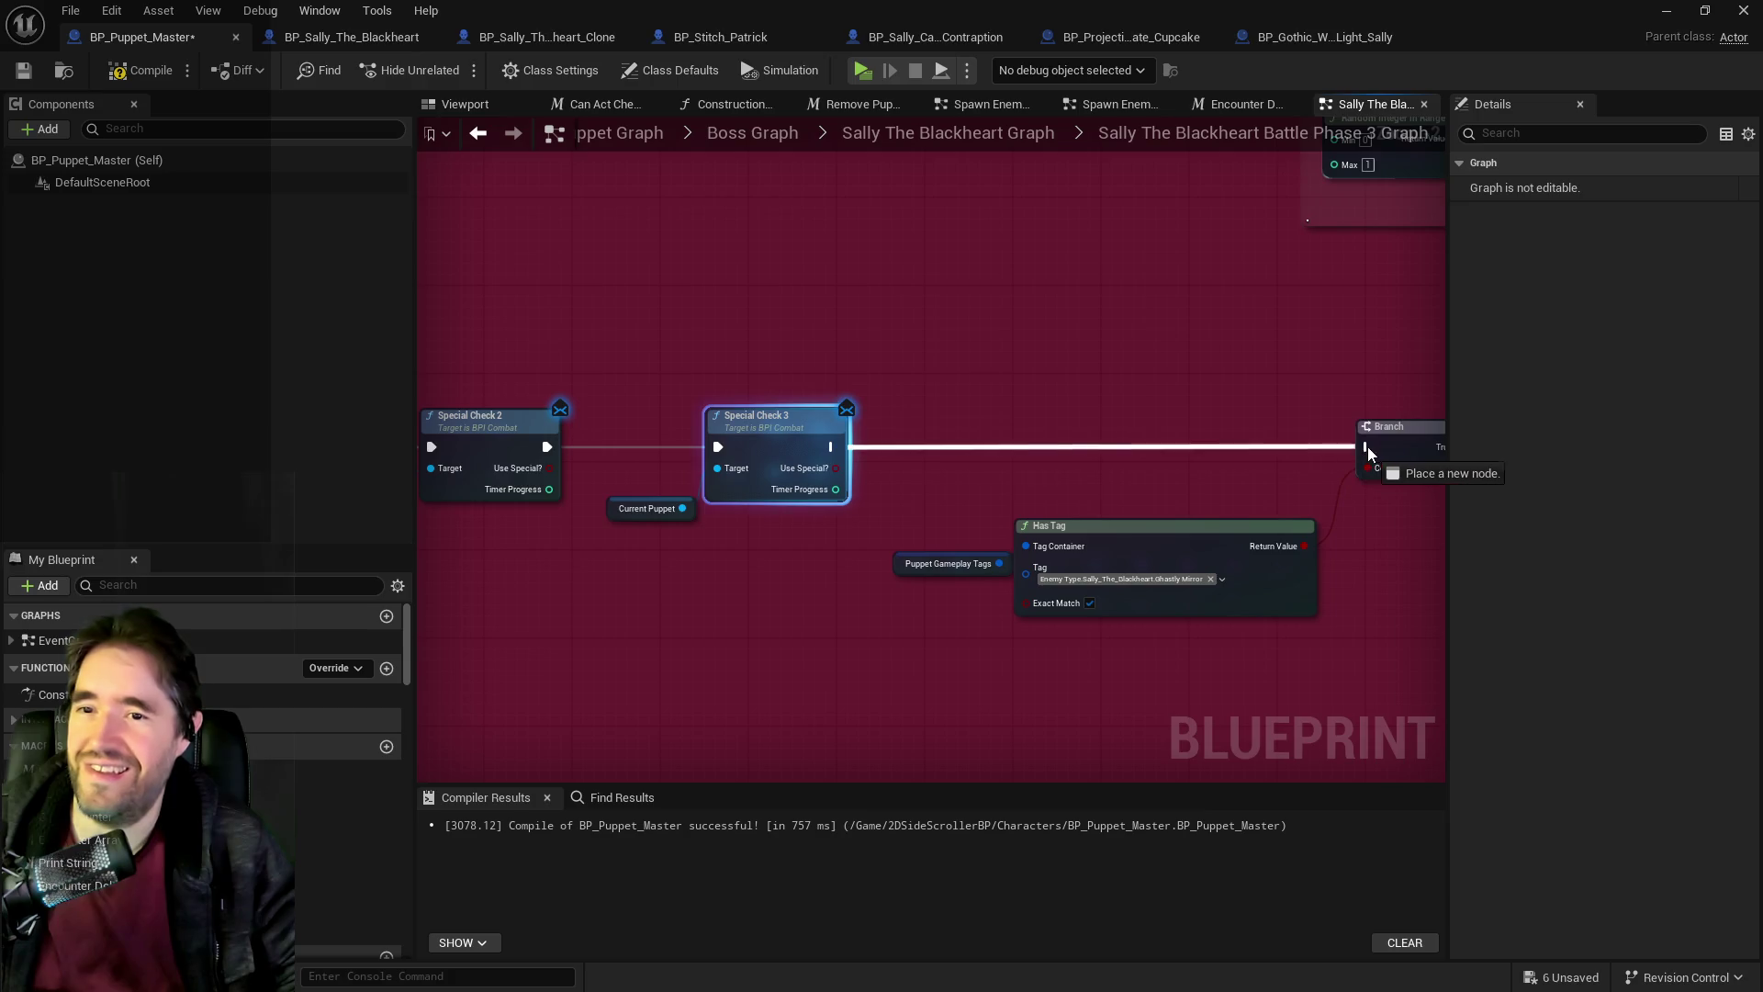
drag(1366, 453, 1367, 447)
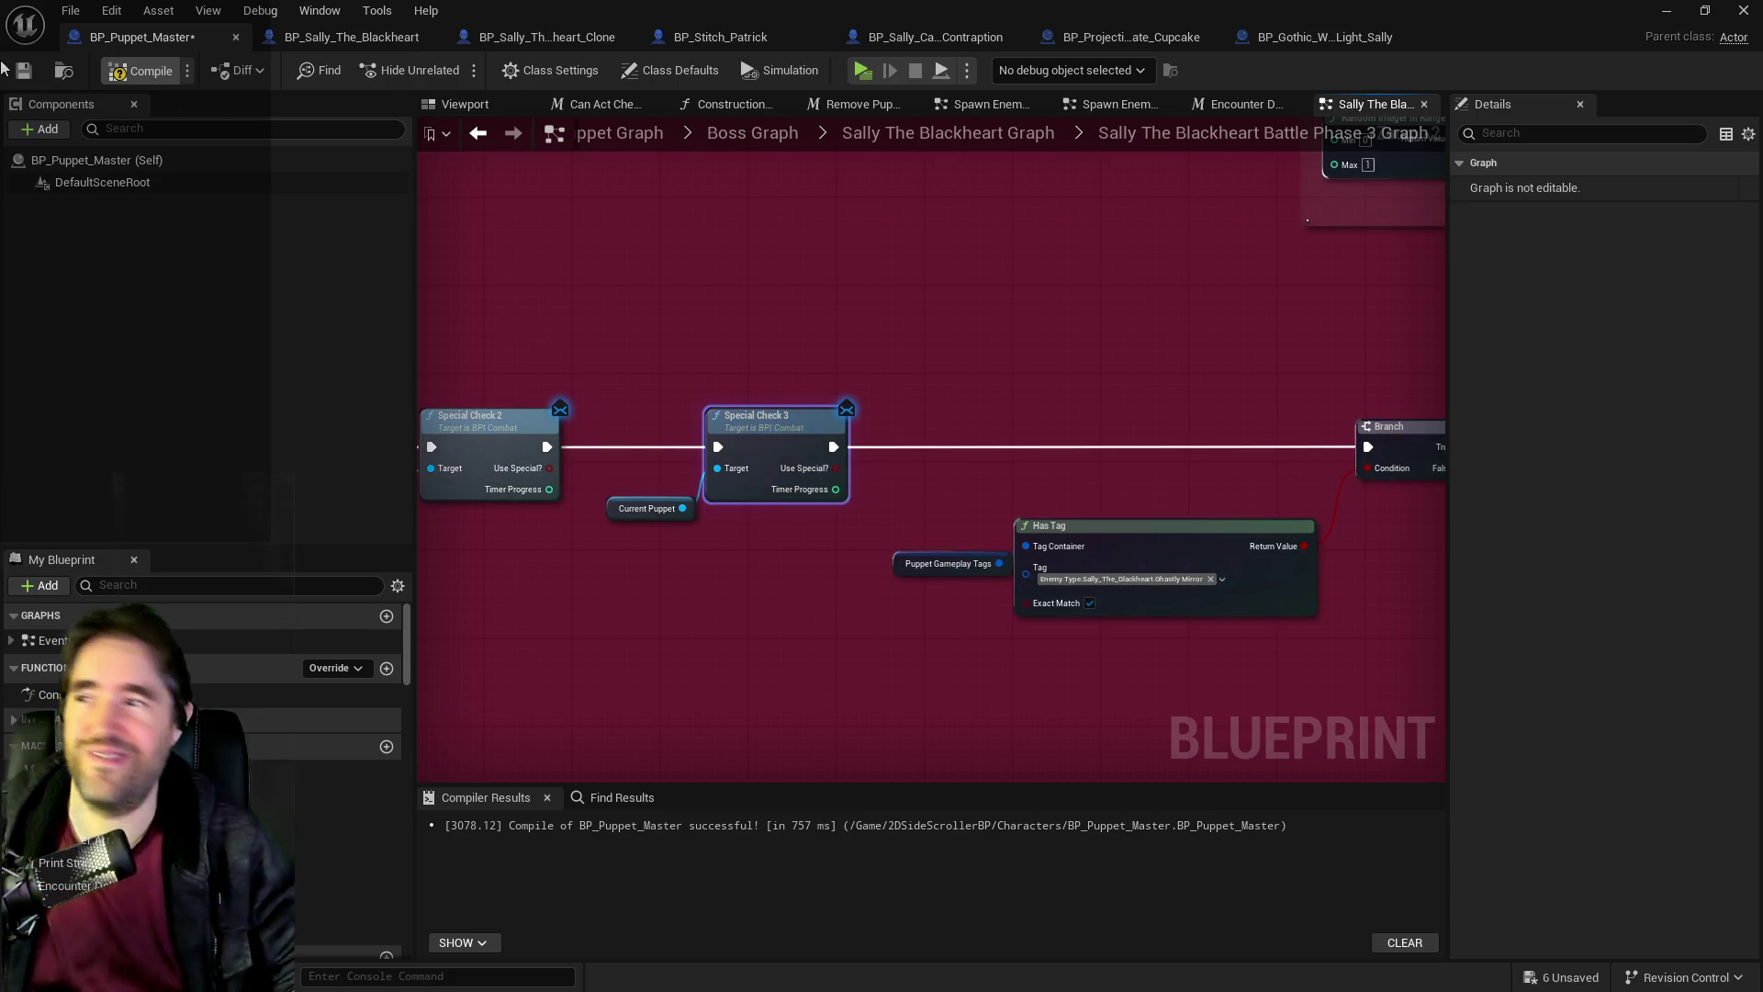
key(ctrl+s)
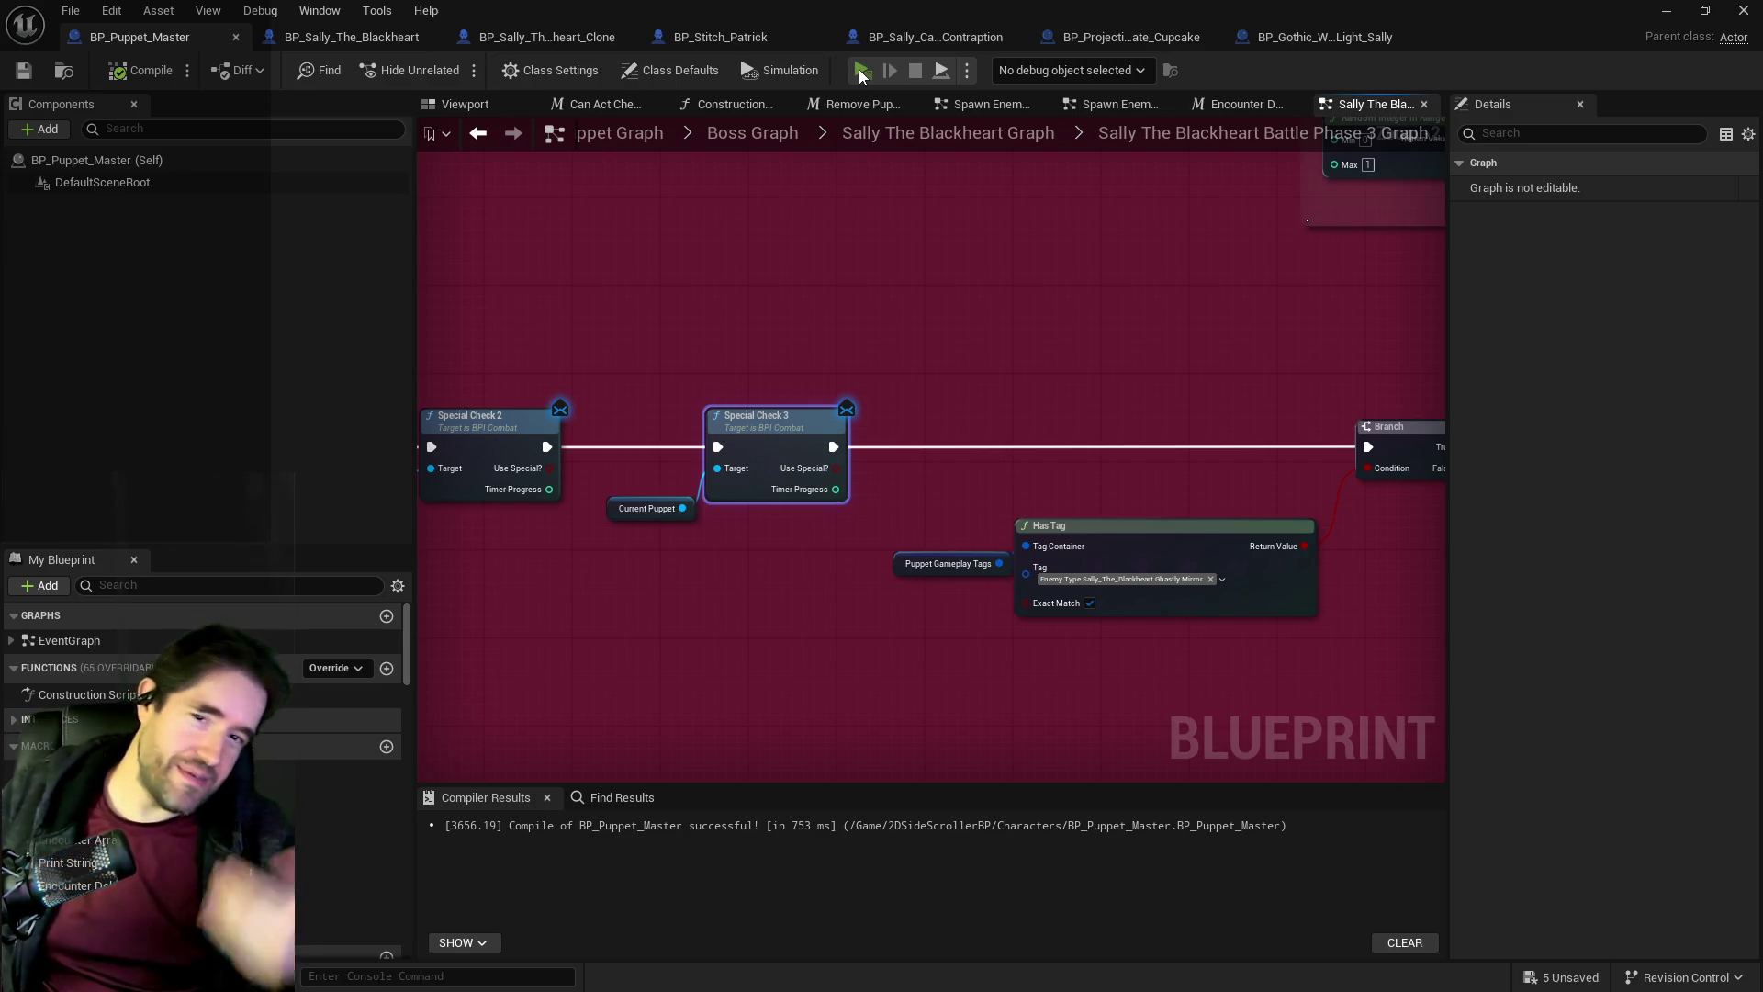
click(861, 71)
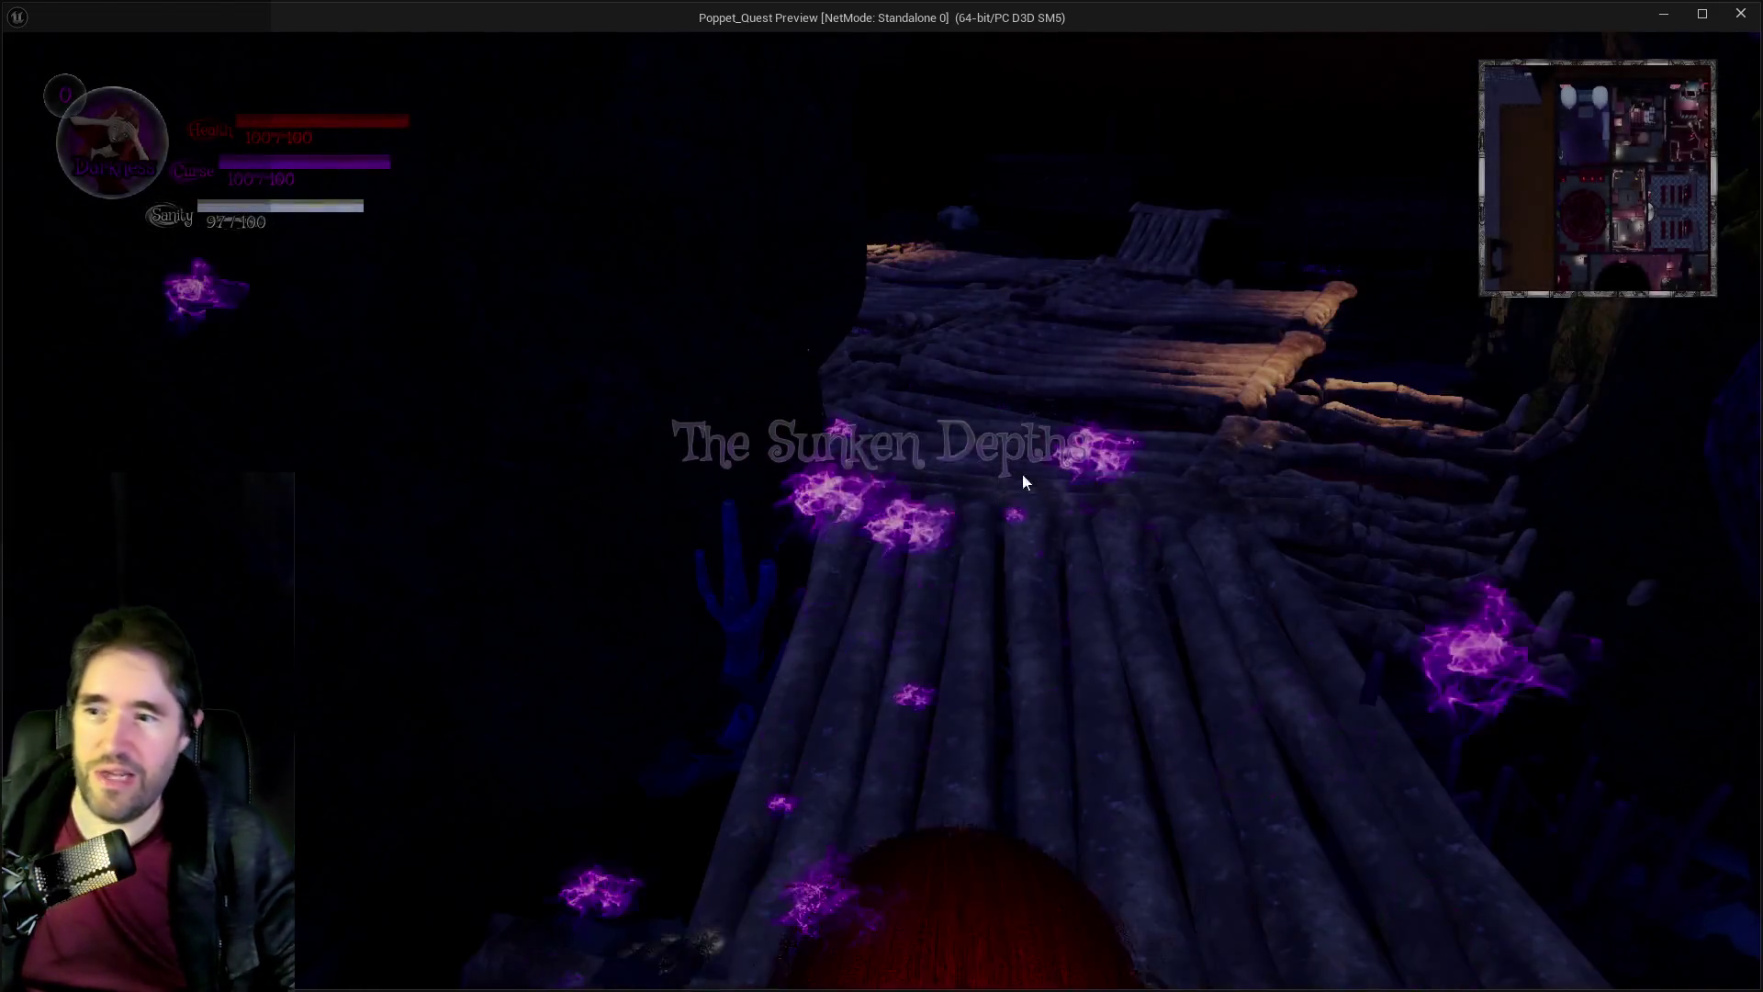
Run along the bone dock, attack the boss with the staff, and smash the skeleton turret.
key(w)
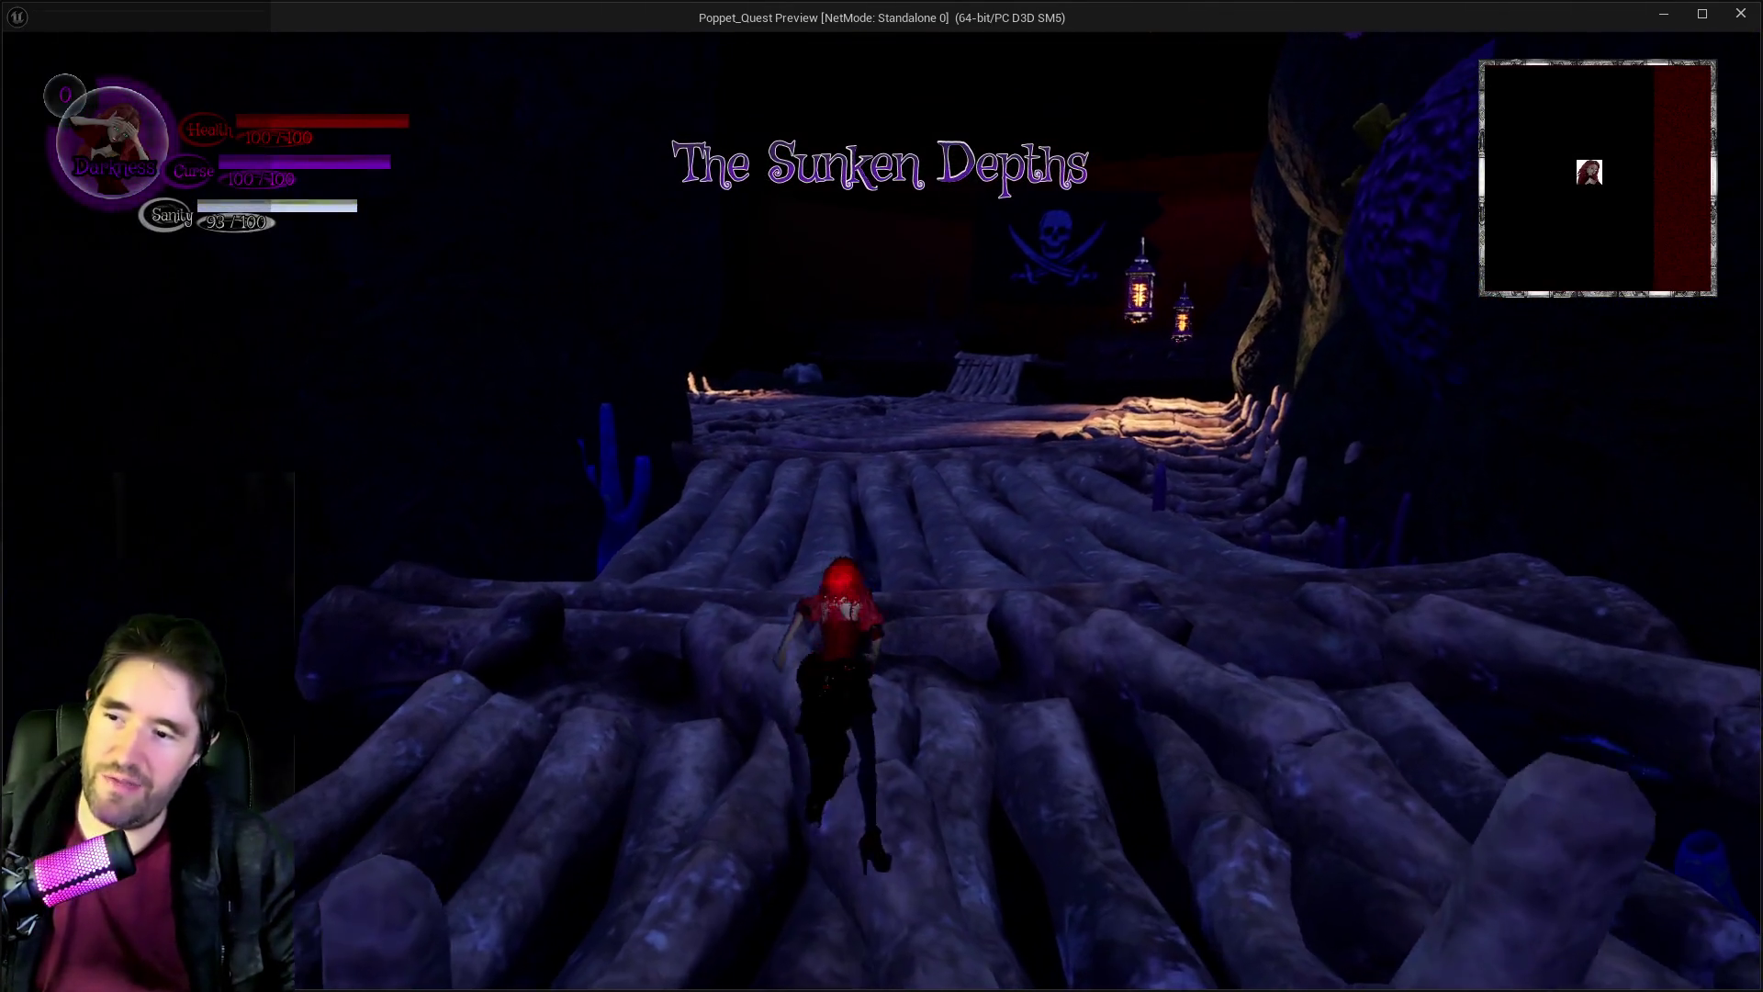
key(Tab)
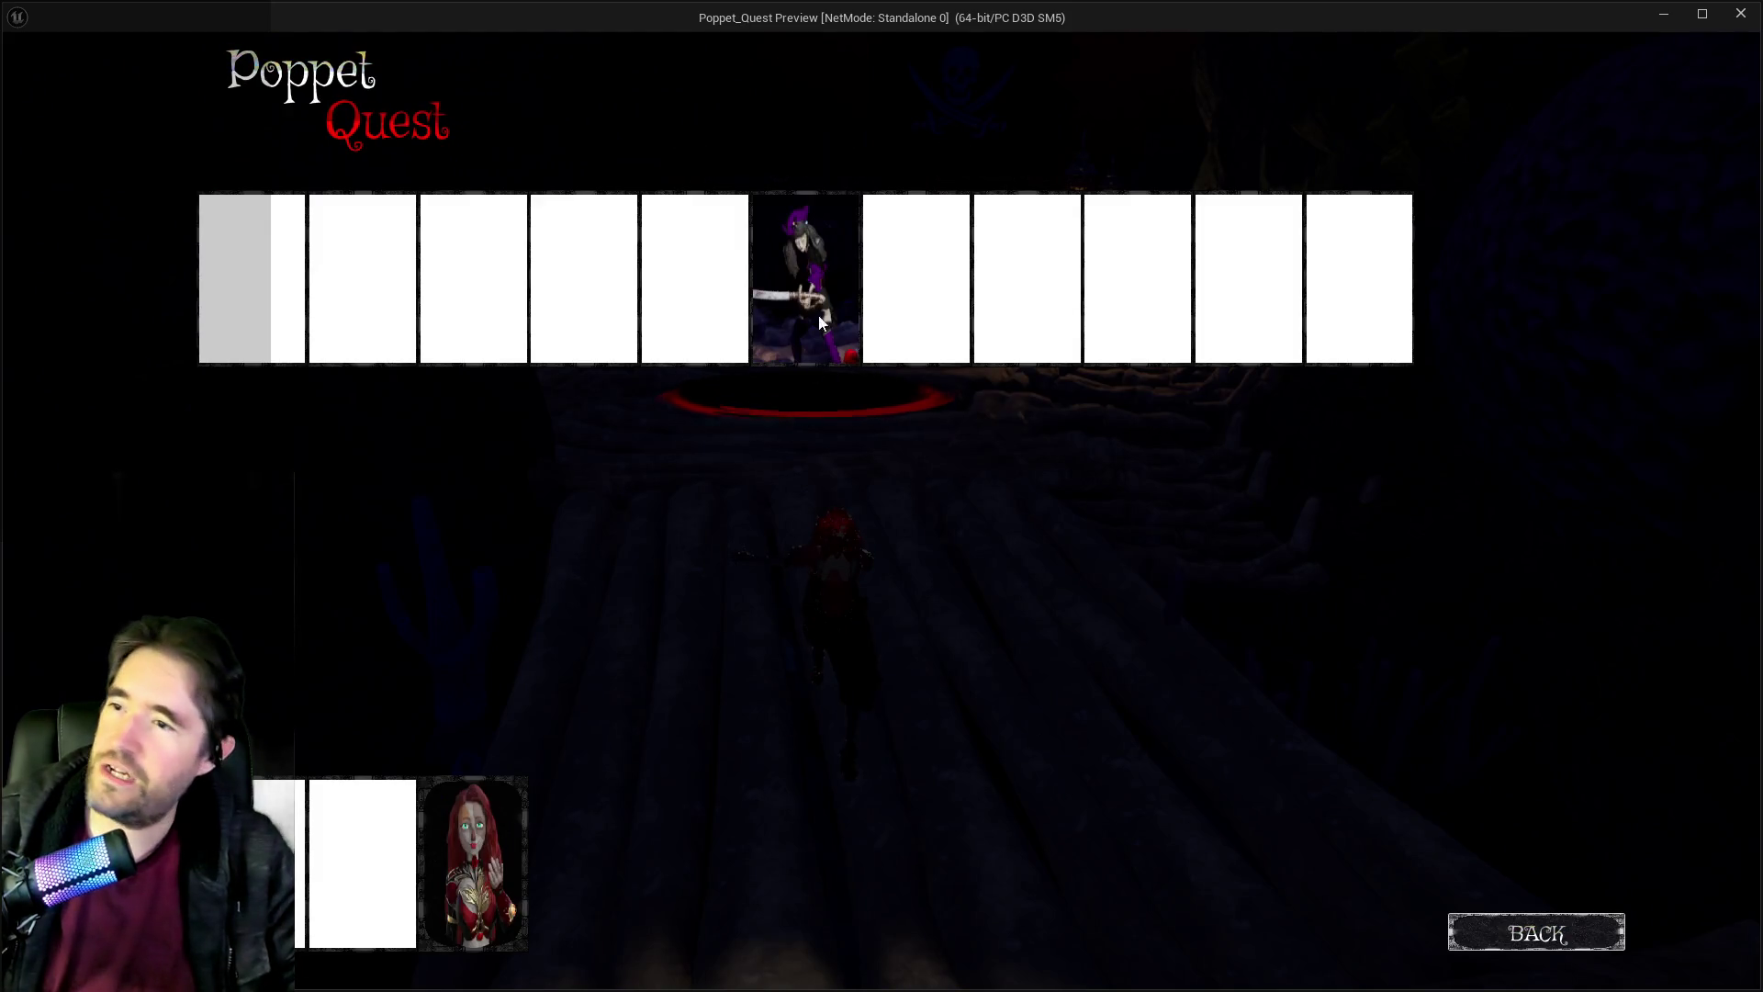
key(Tab)
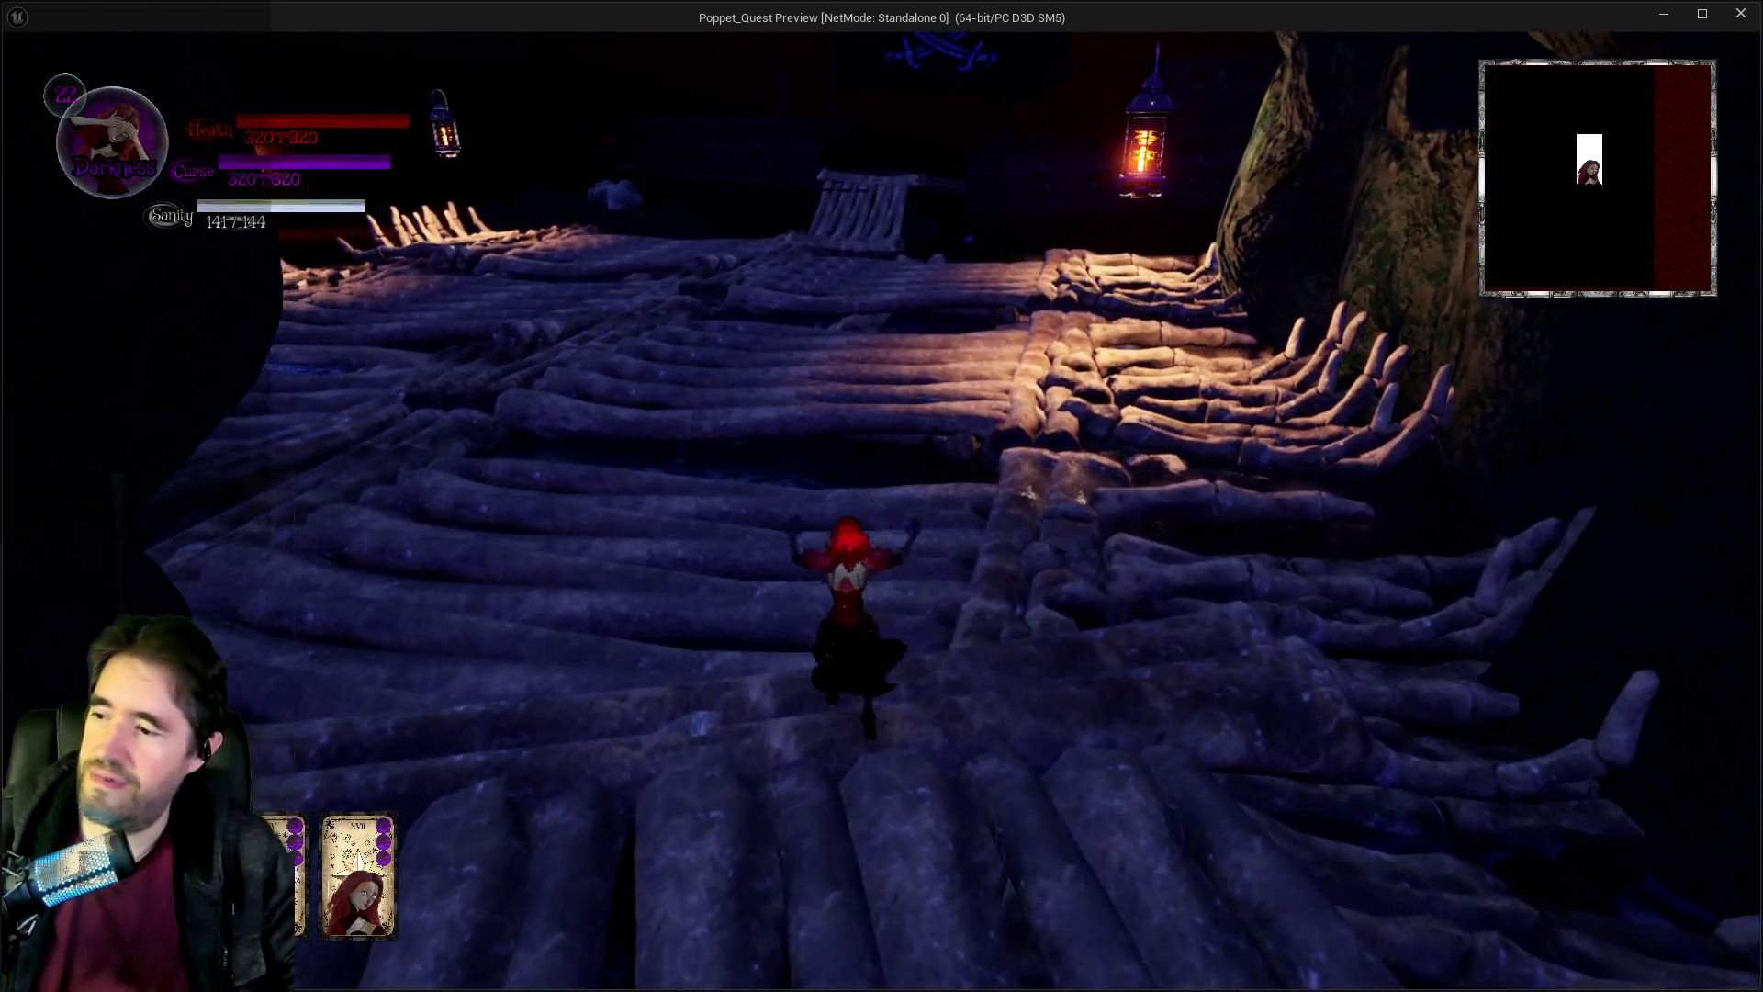
key(w)
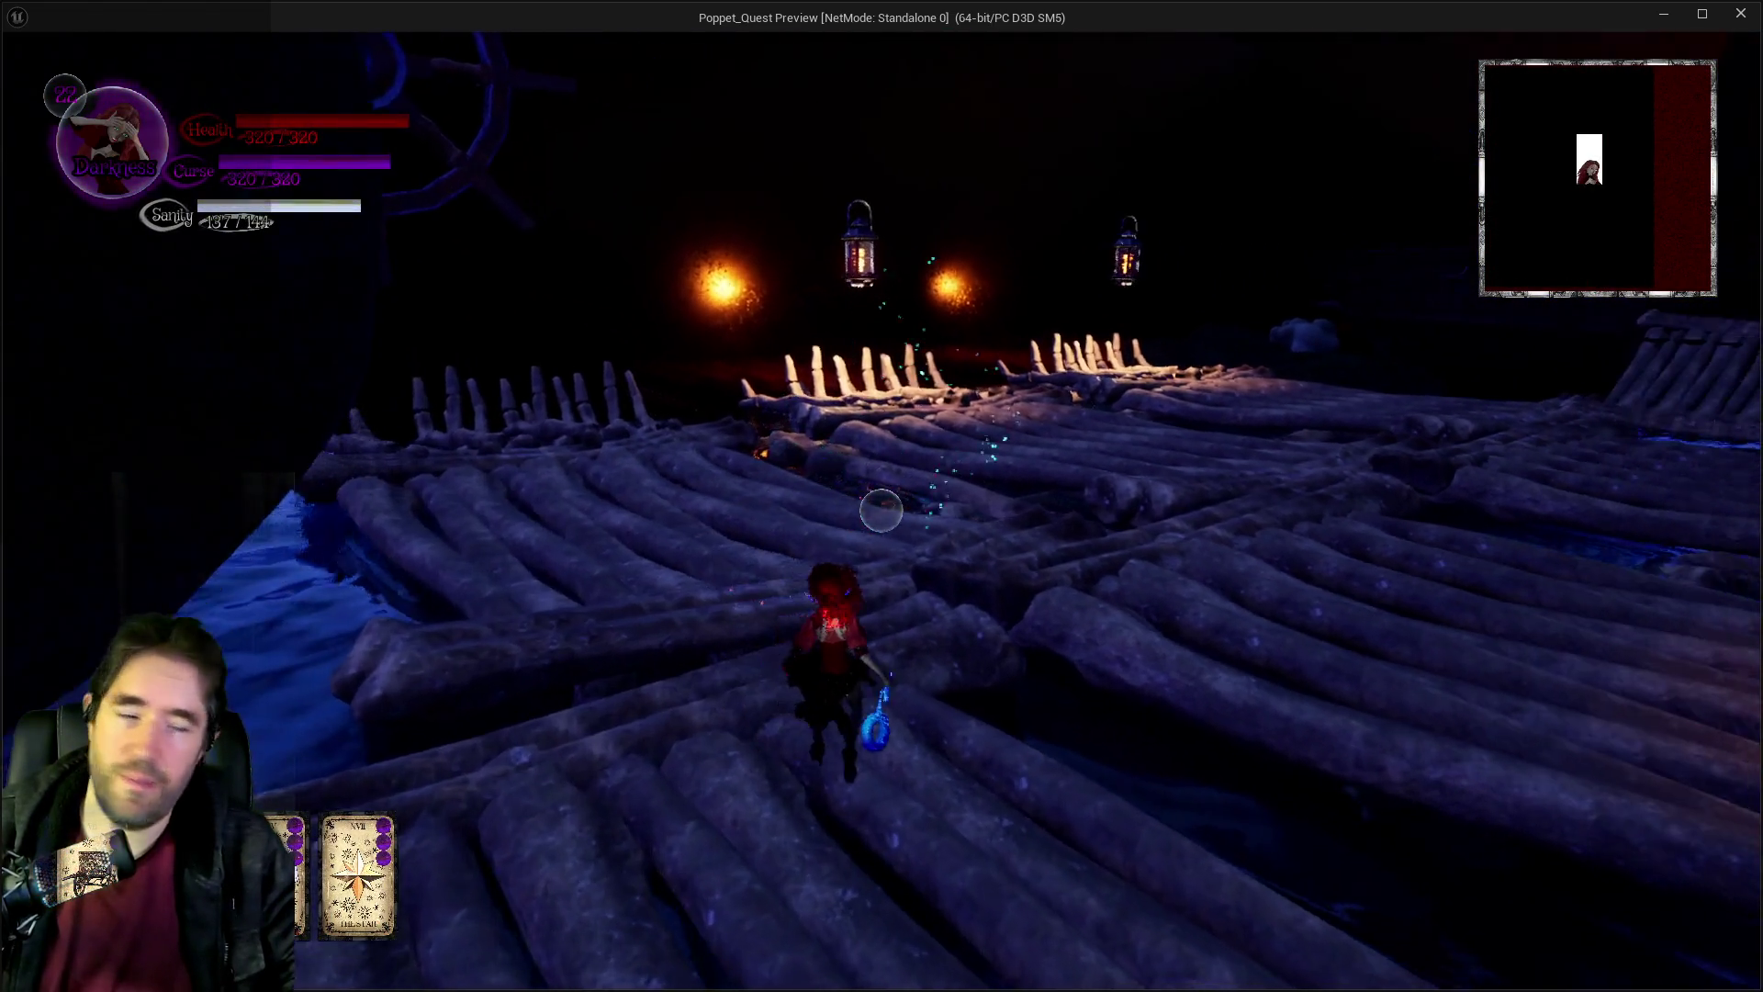
key(w)
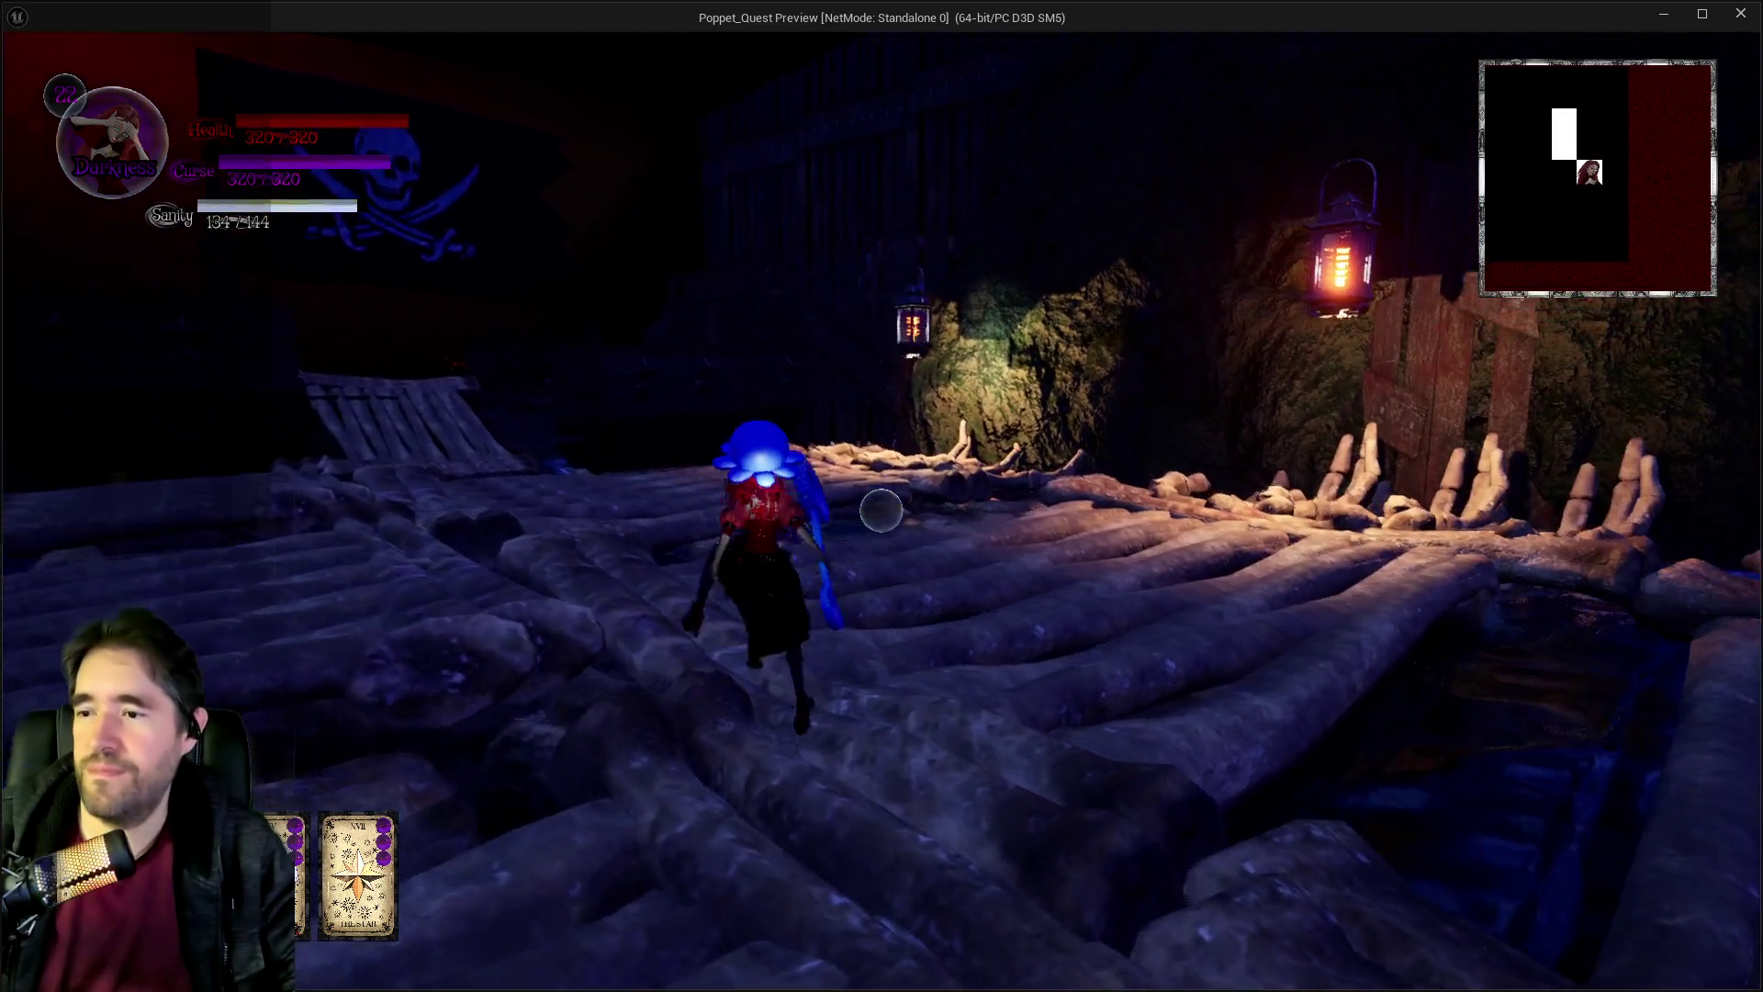
click(882, 510)
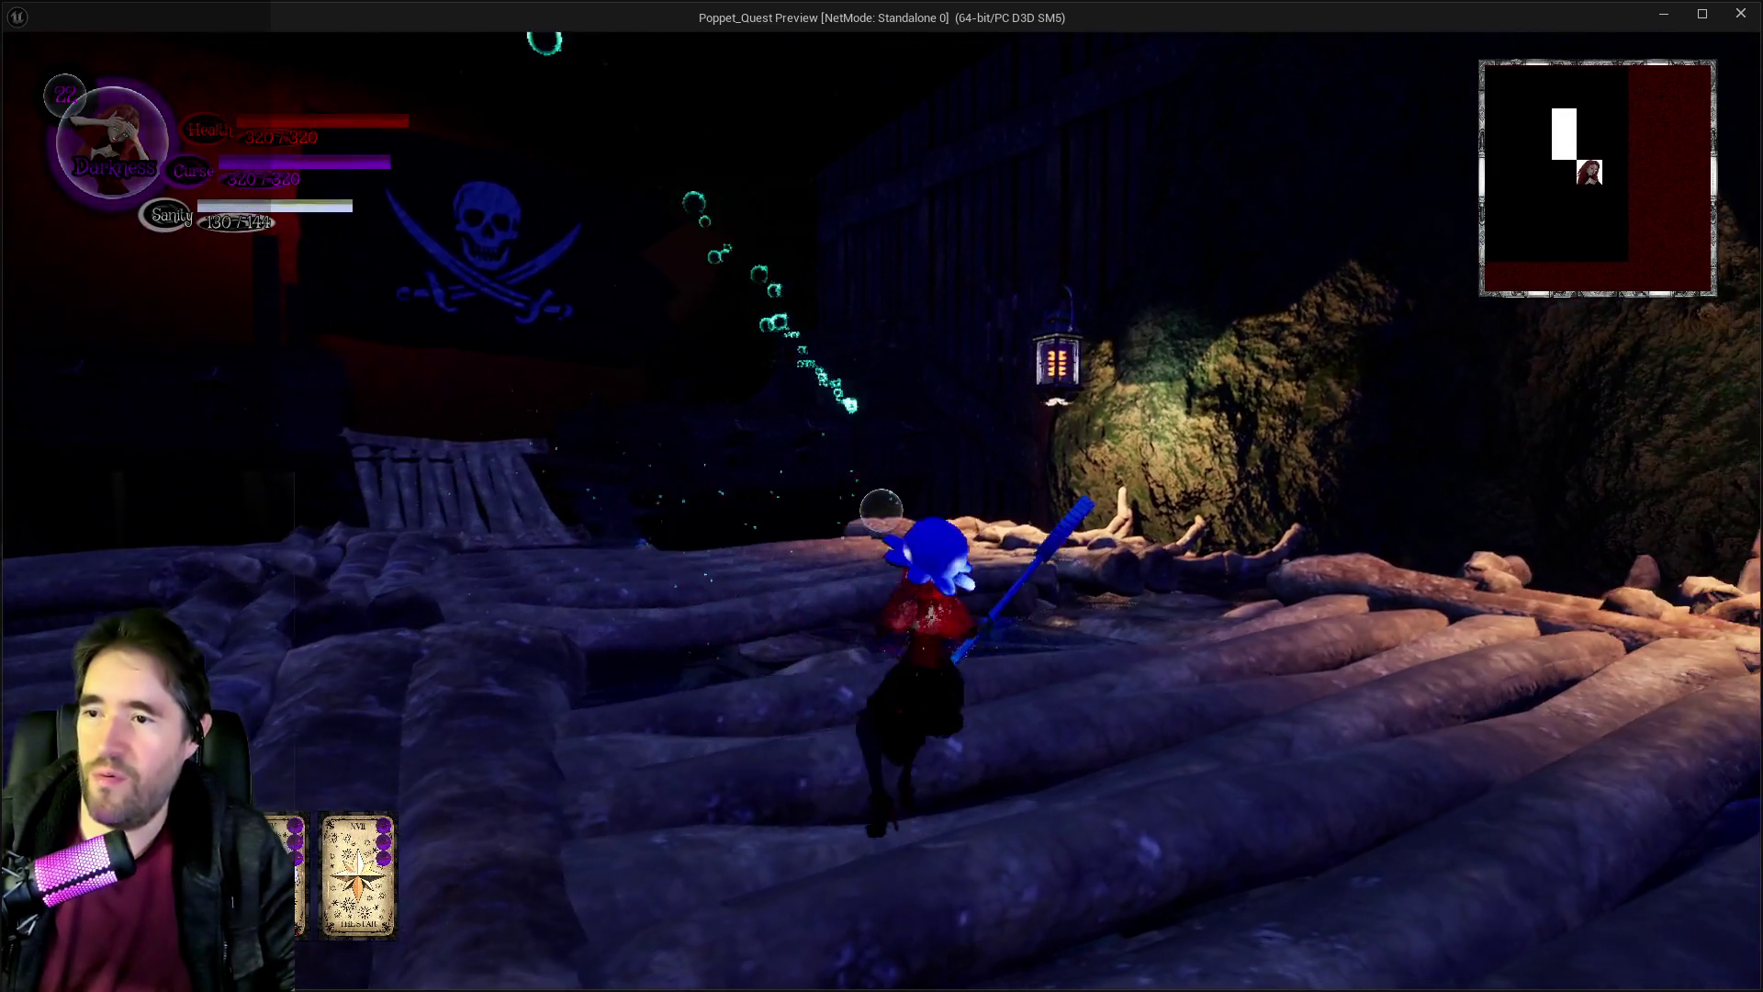
key(w)
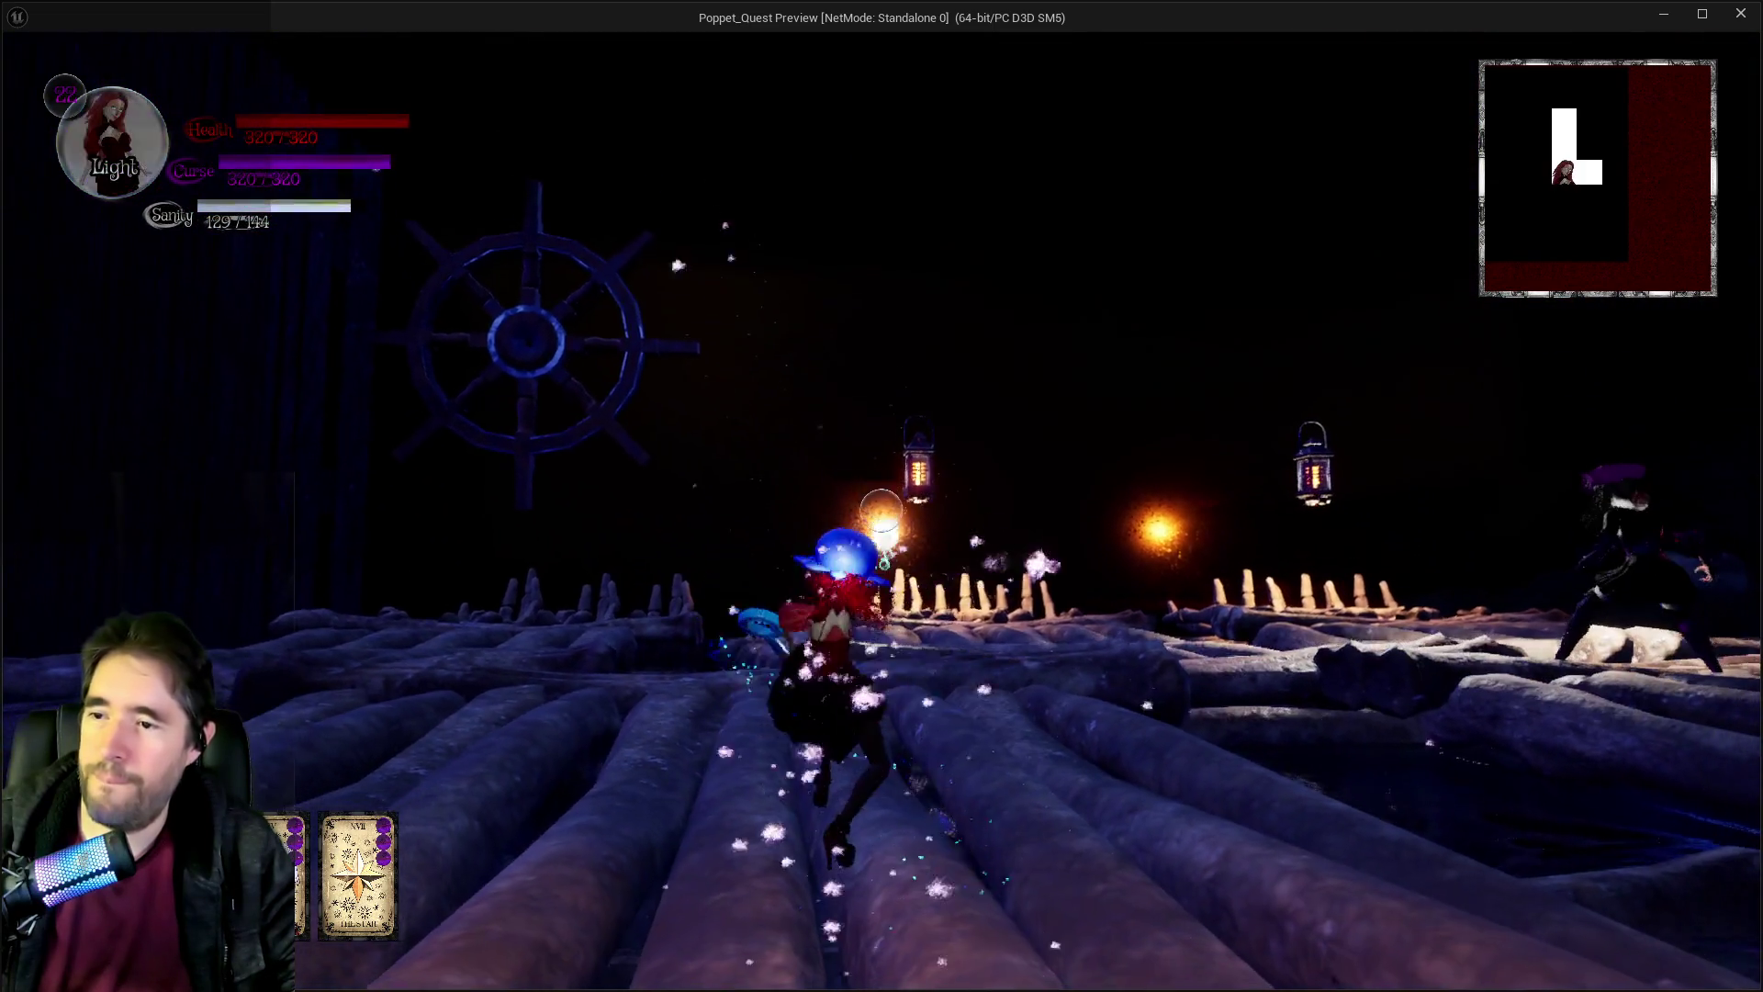
key(w)
click(882, 511)
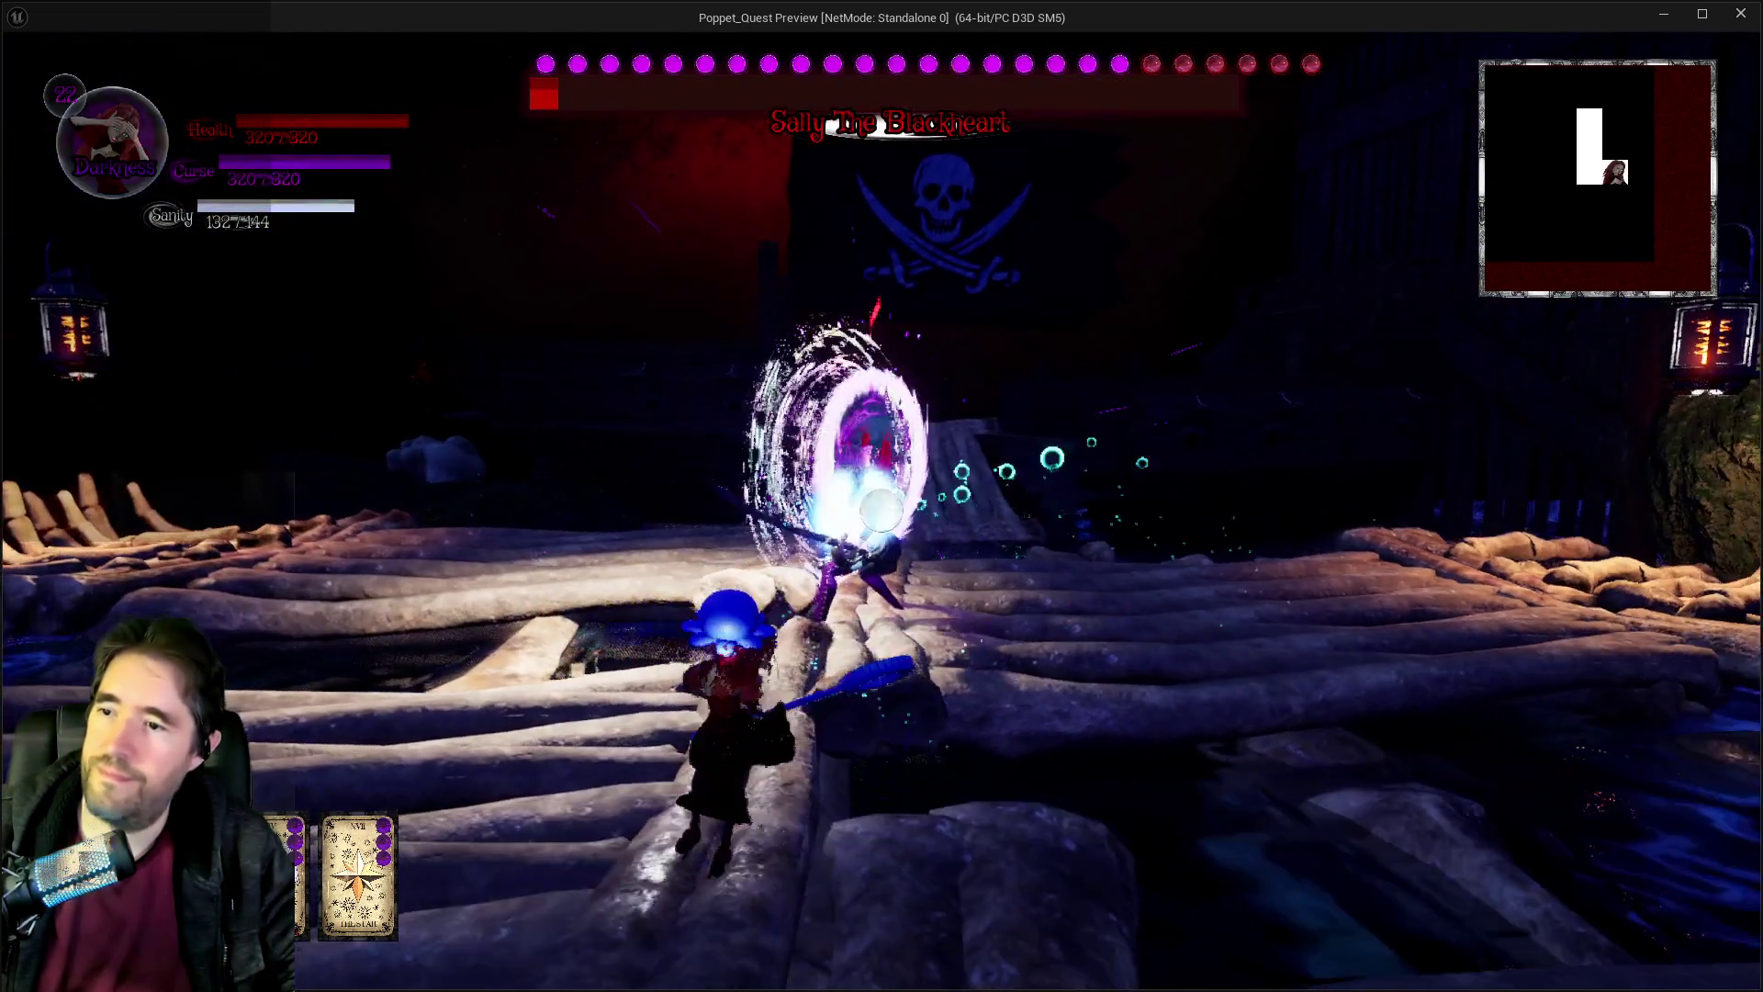
key(w)
click(882, 510)
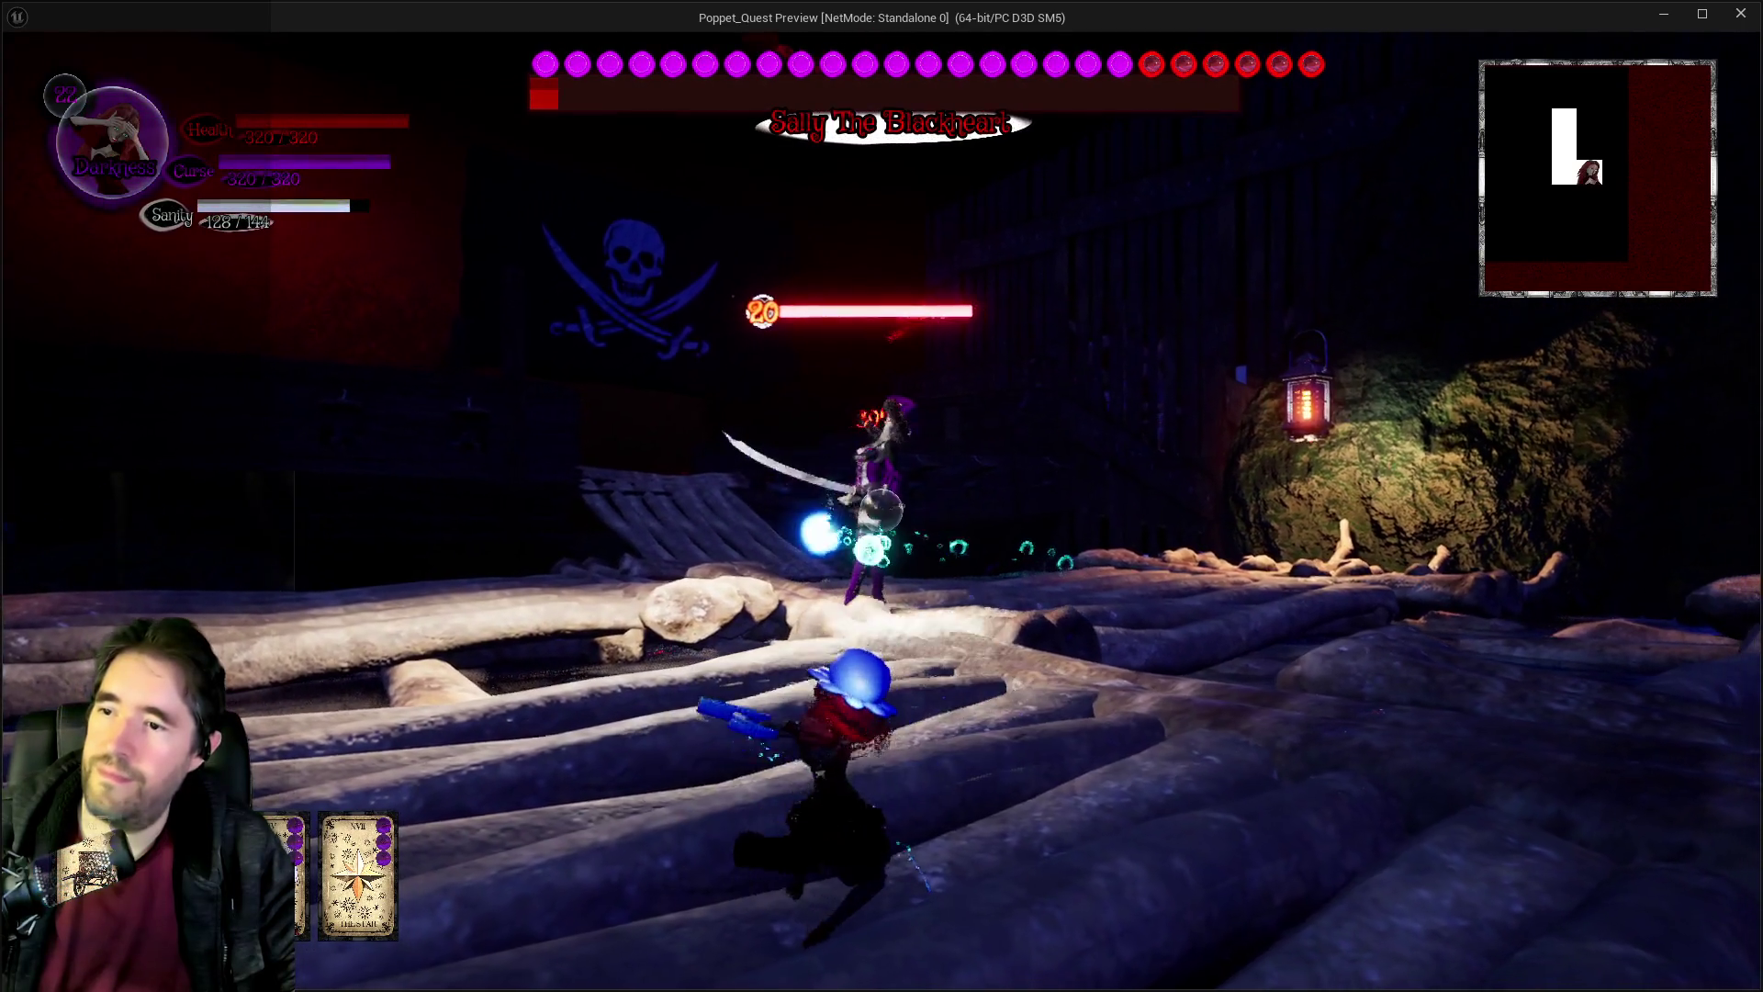
click(882, 511)
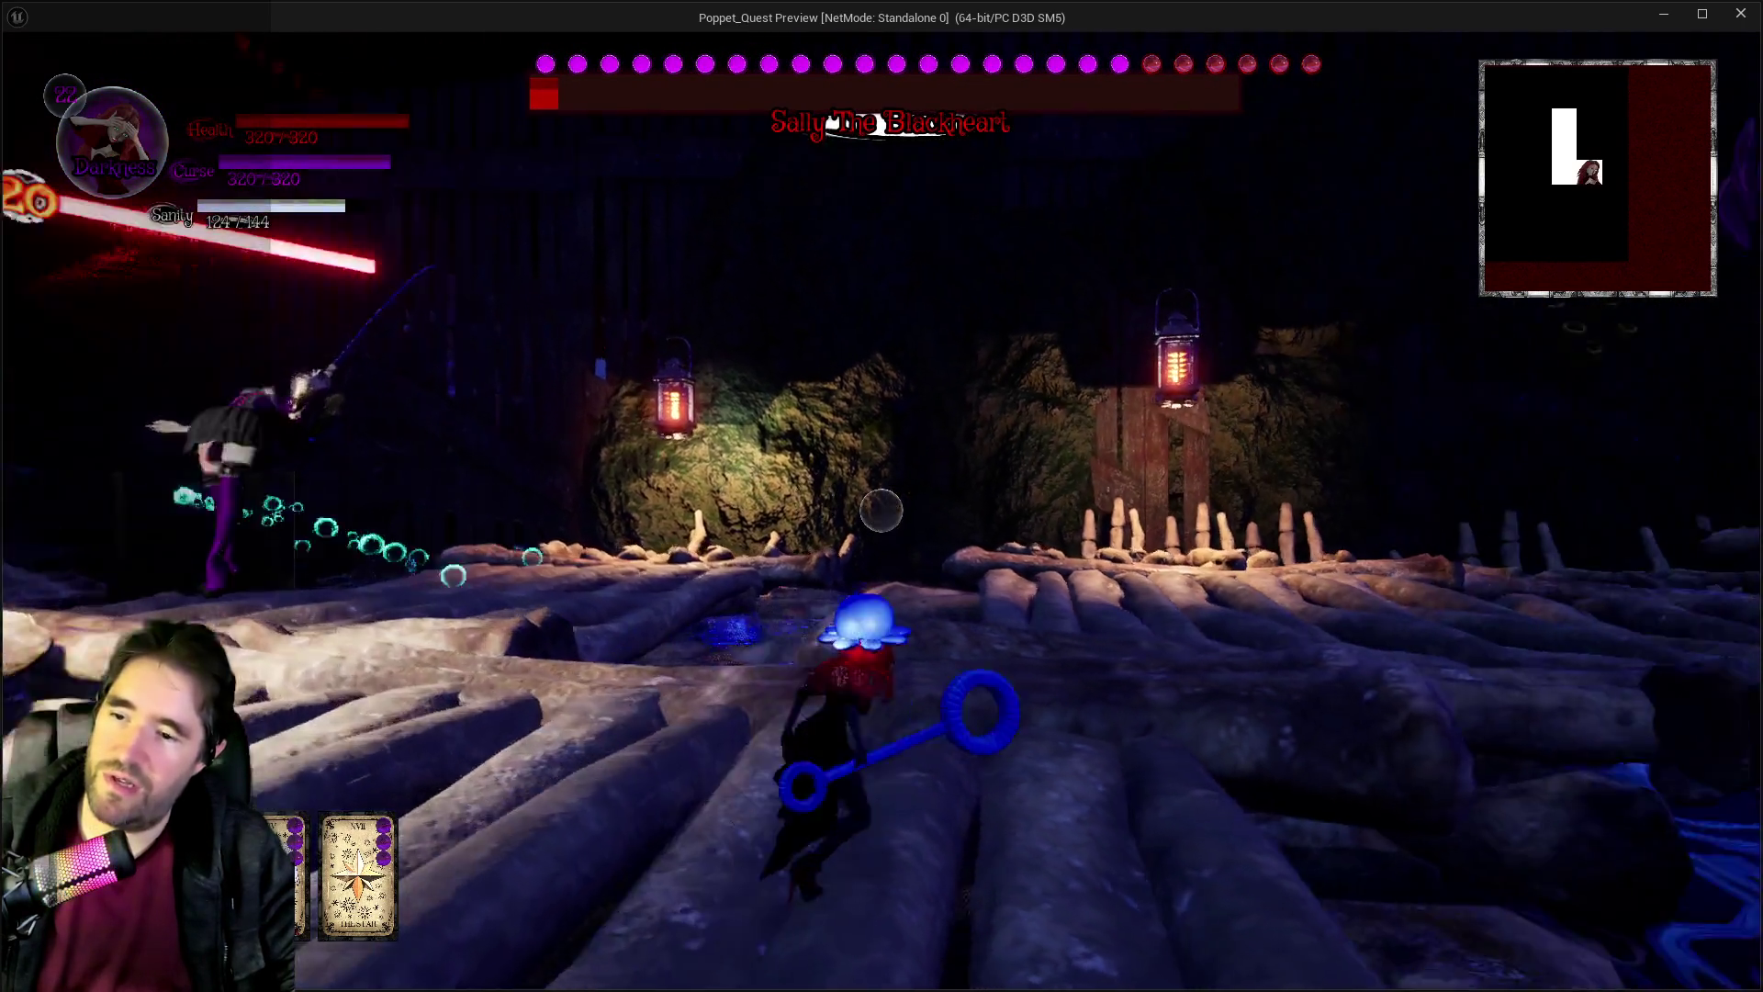
key(w)
click(882, 510)
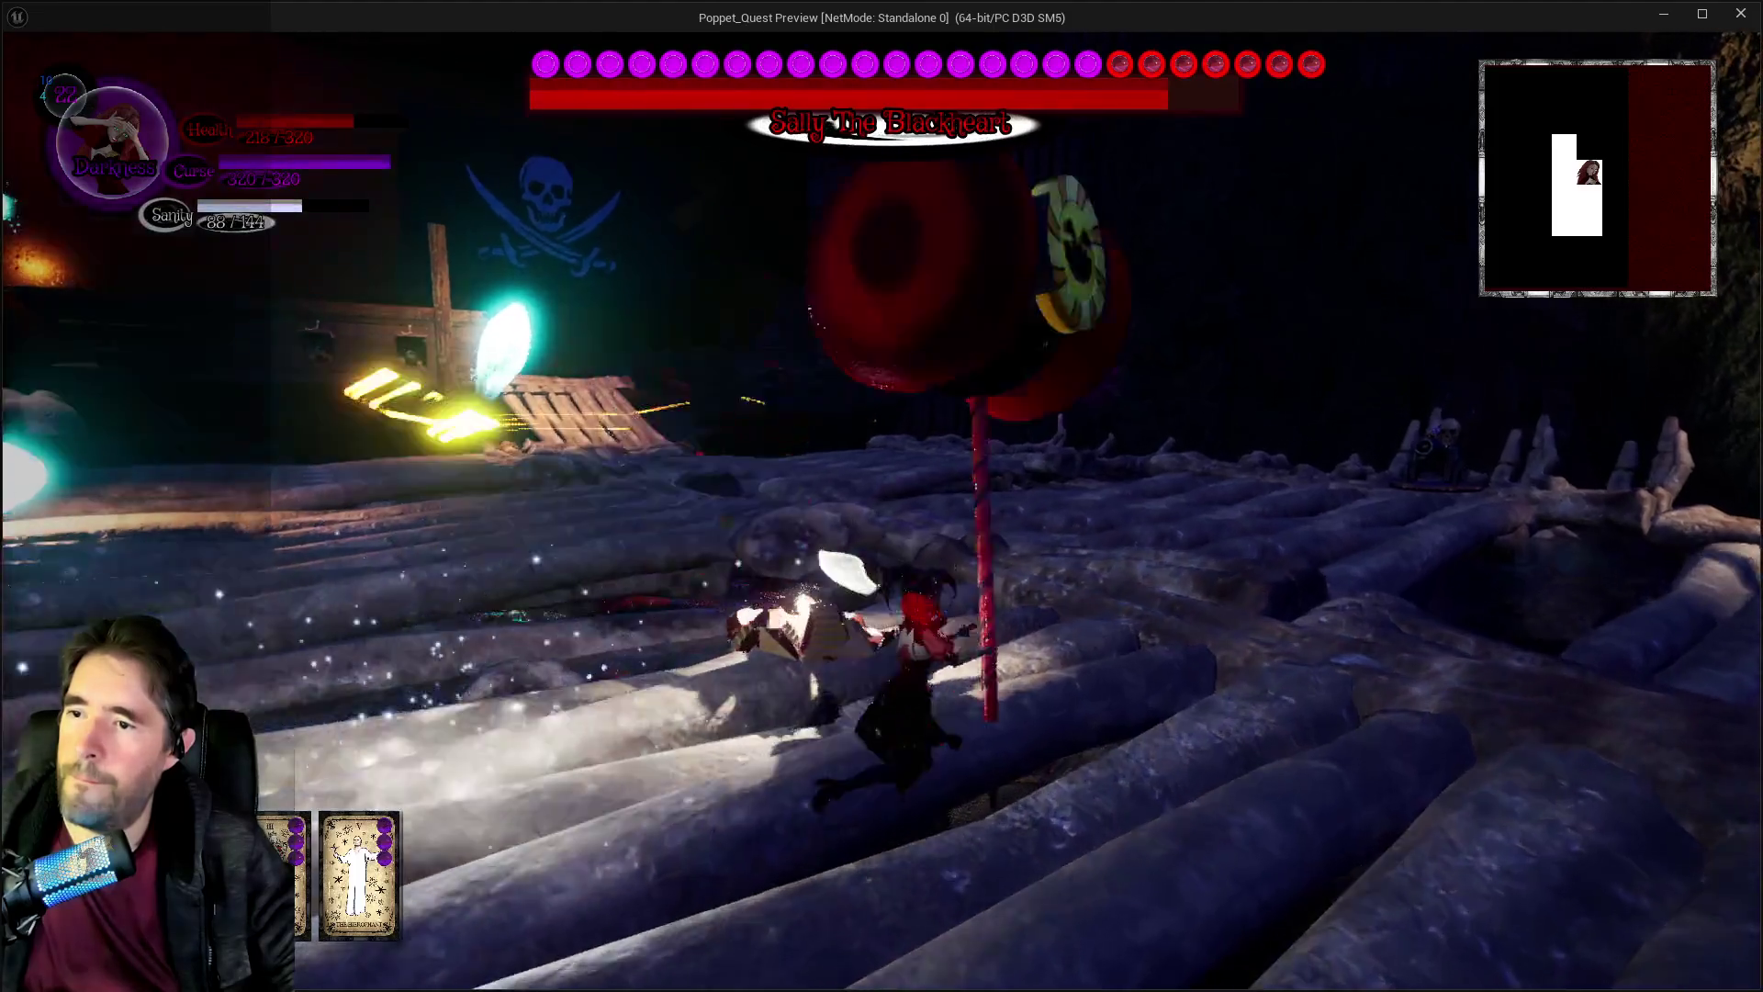
key(w)
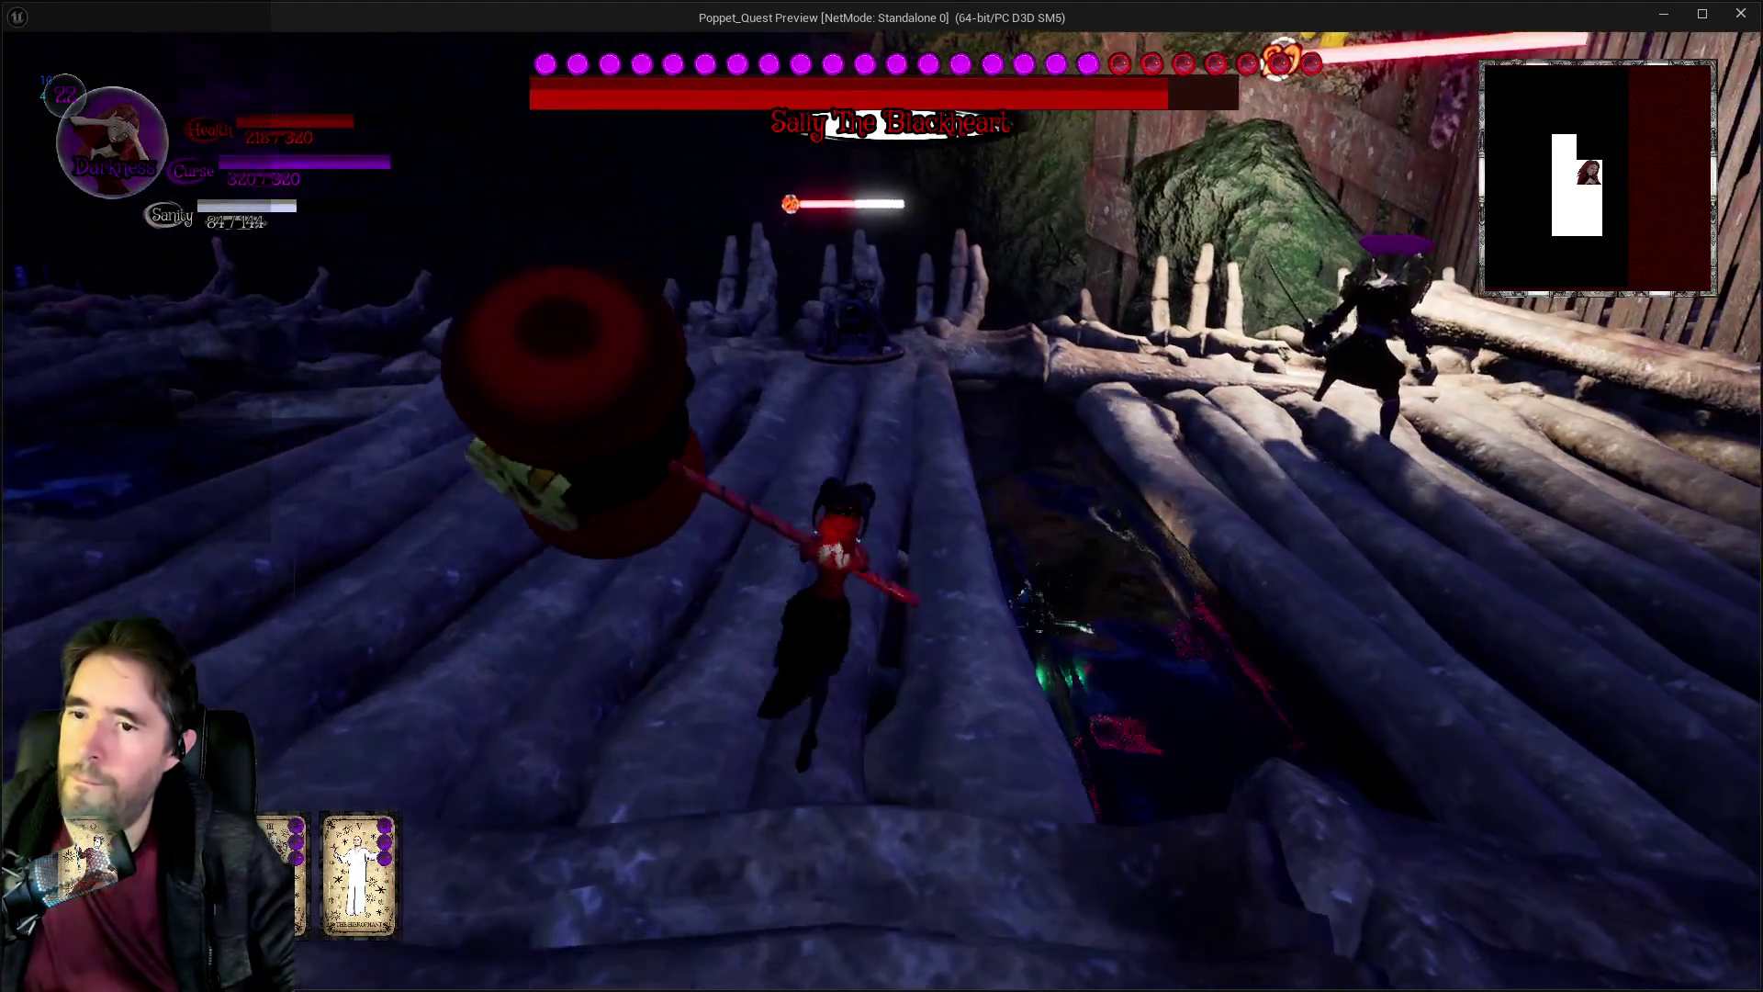
key(w)
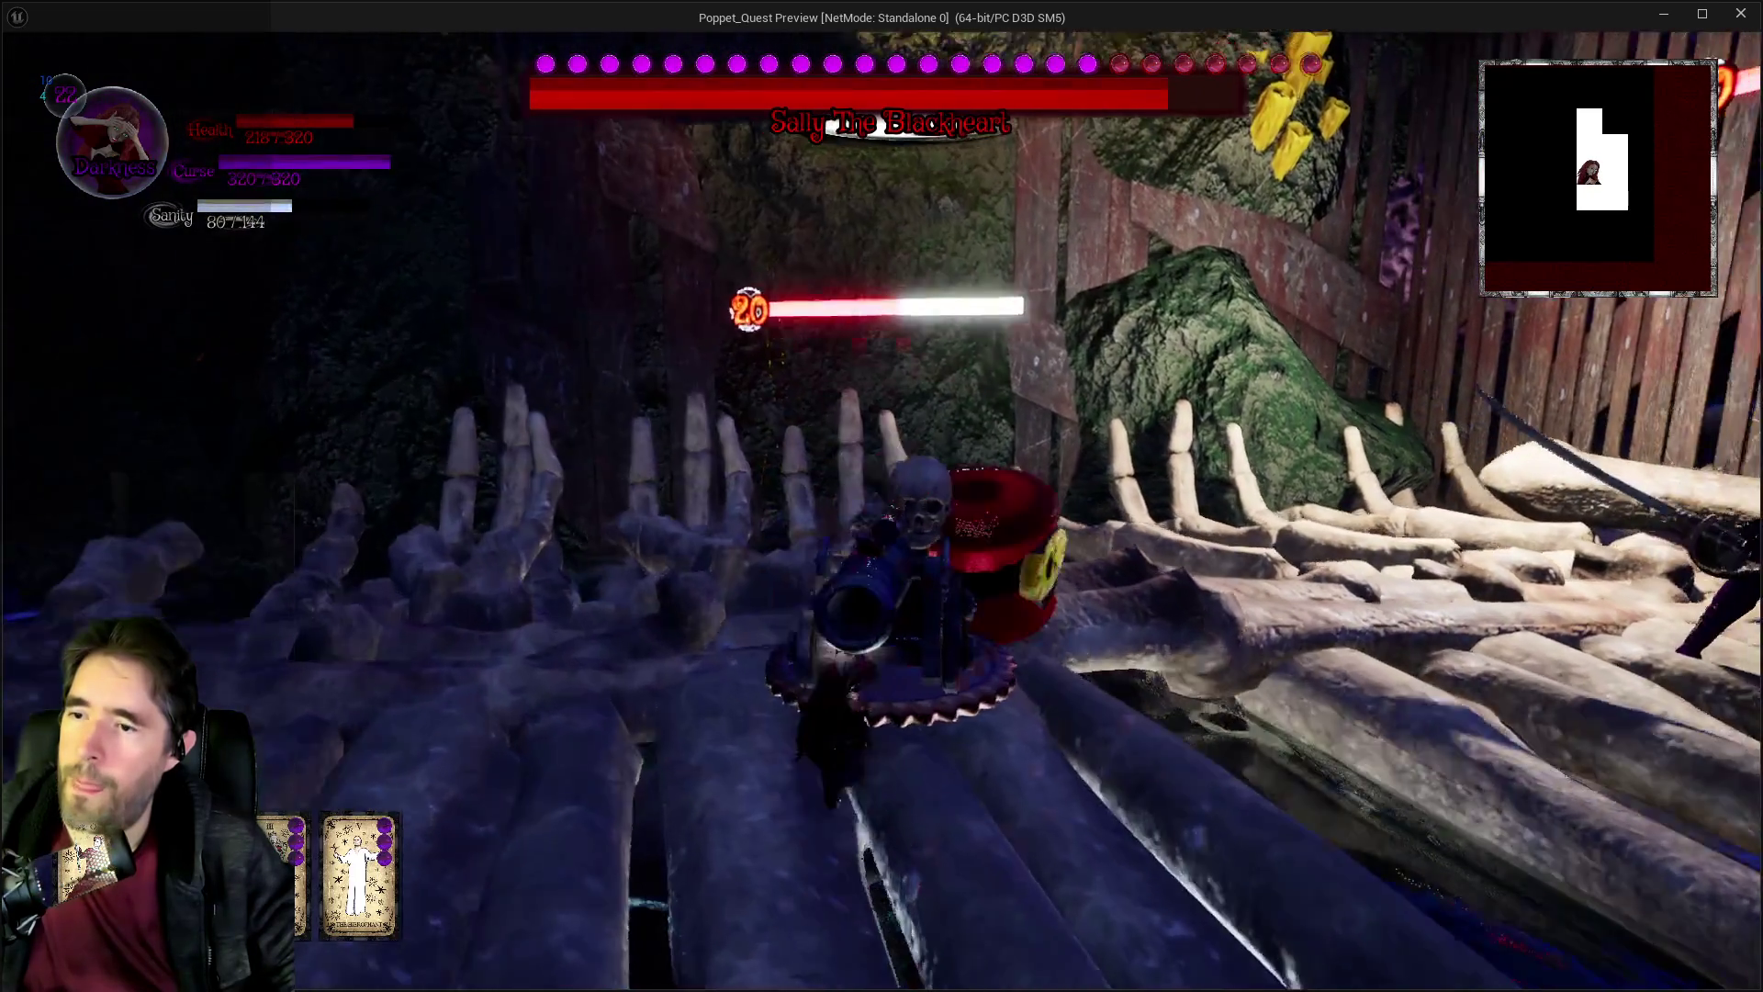
click(881, 511)
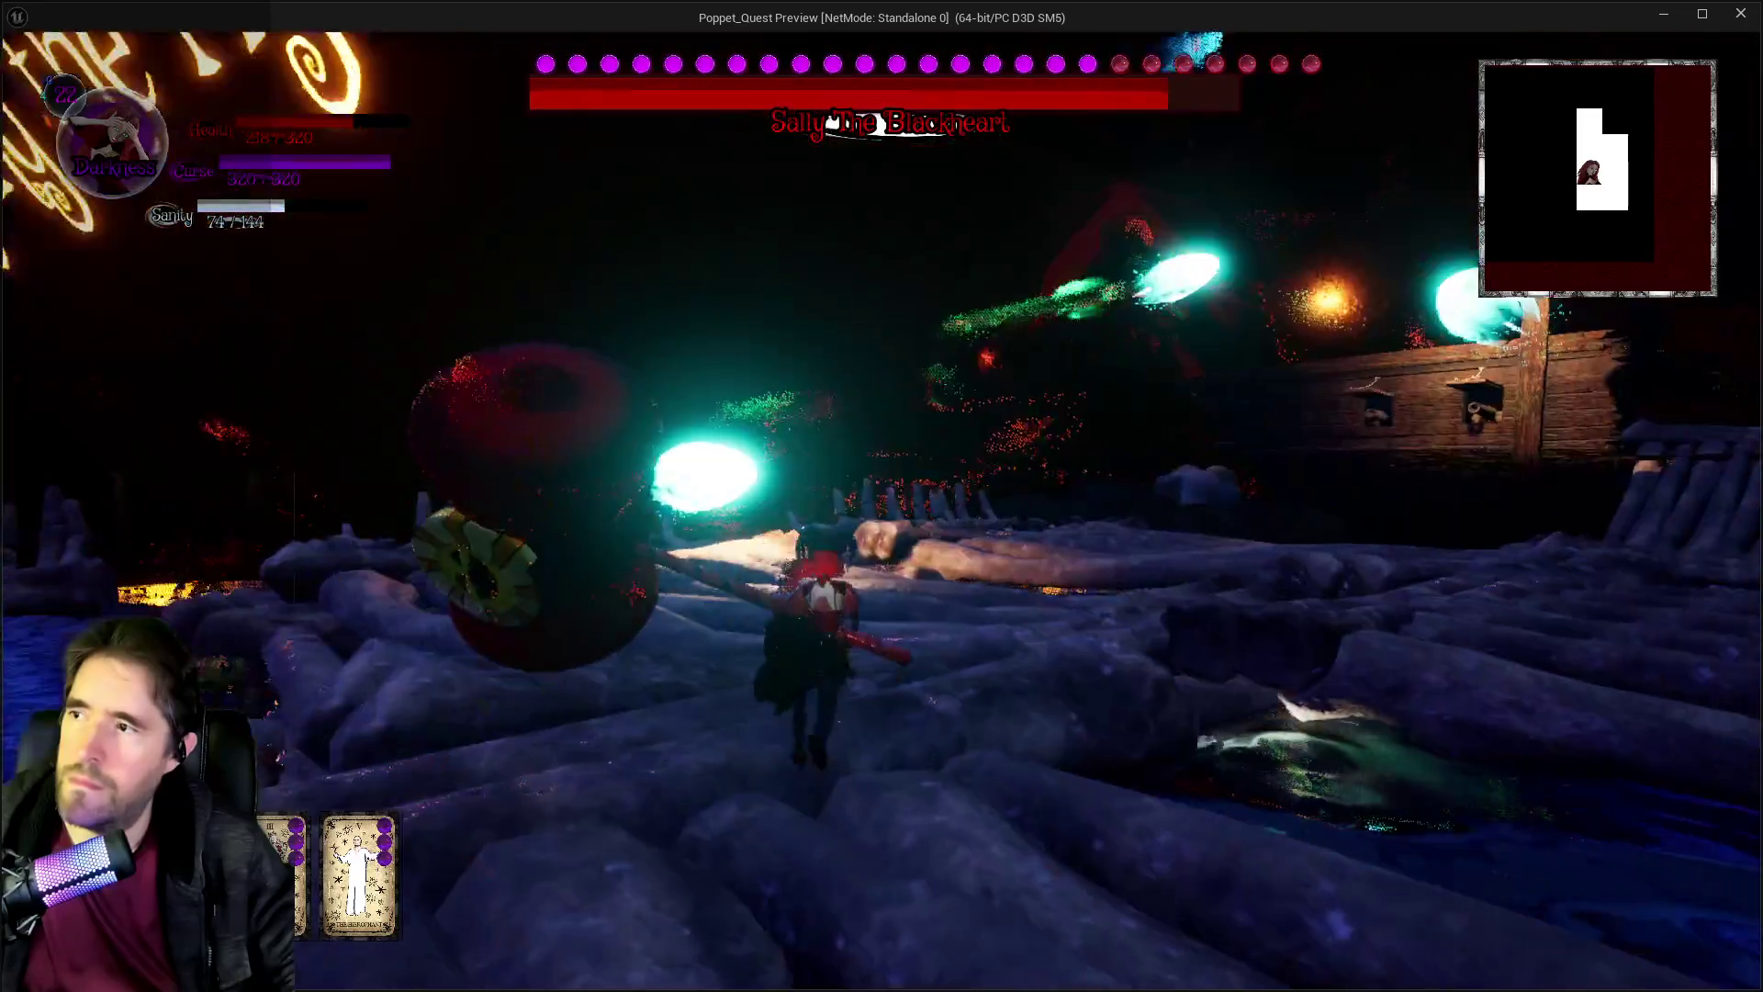
Run along the log path to engage the pirate boss again, then stop the playtest.
key(w)
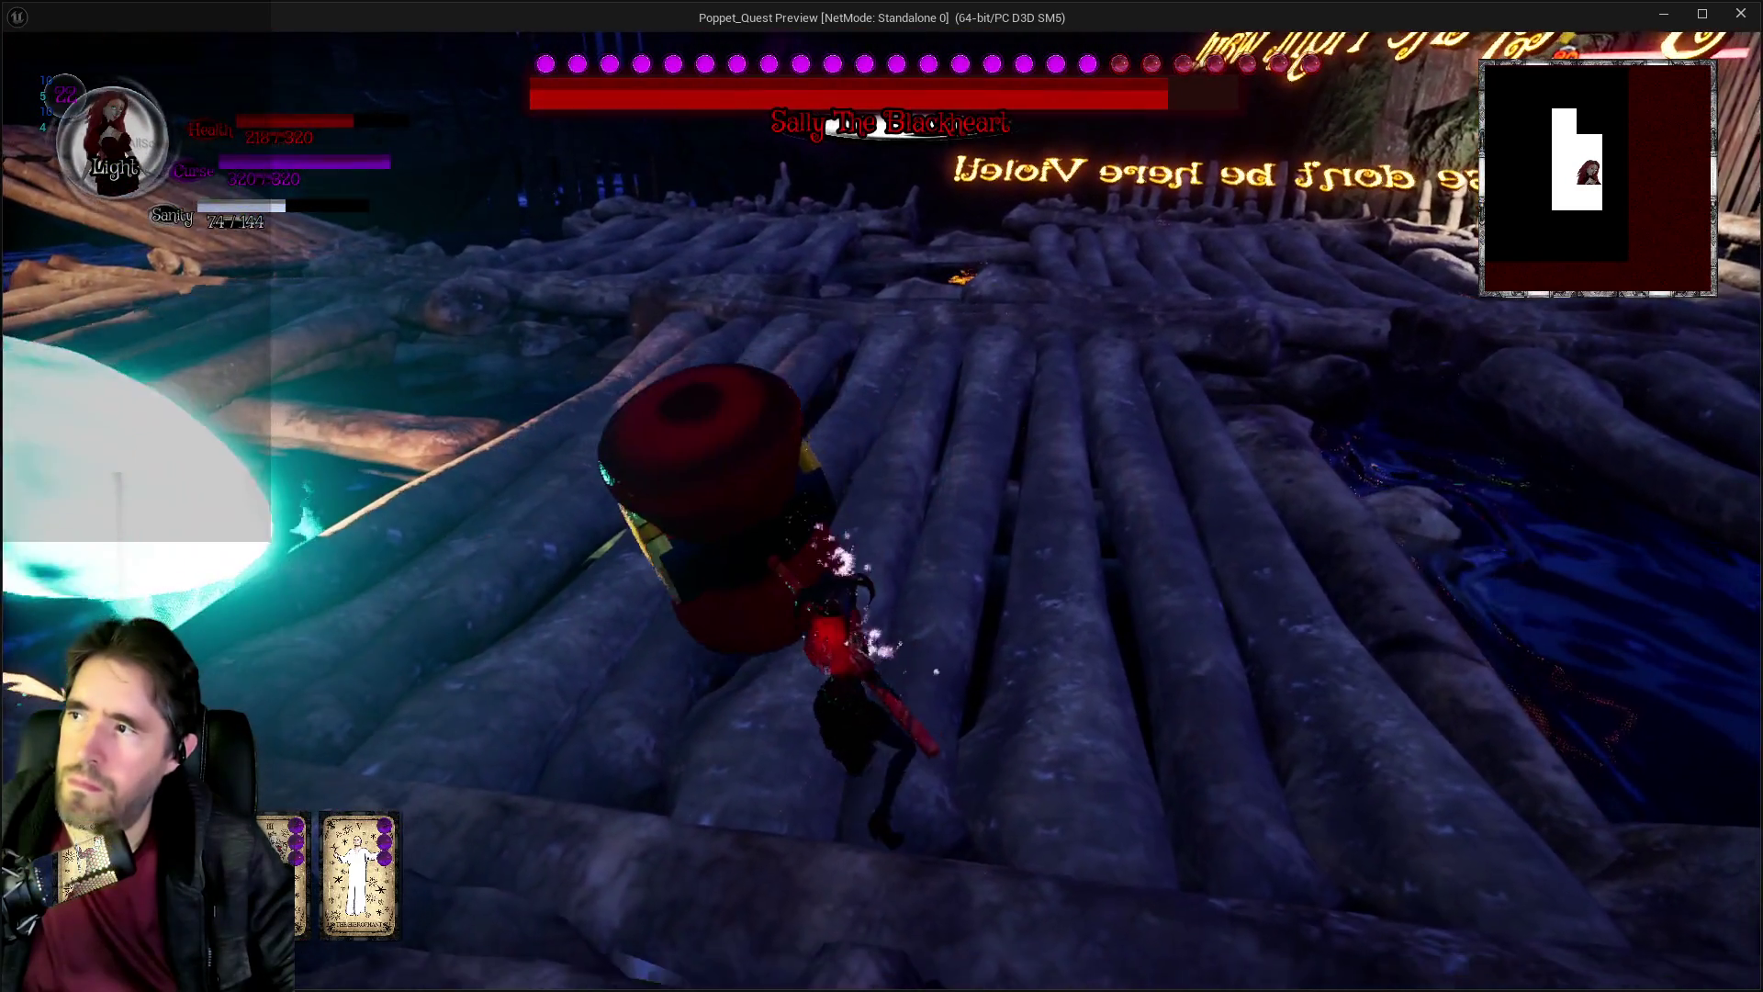
key(w)
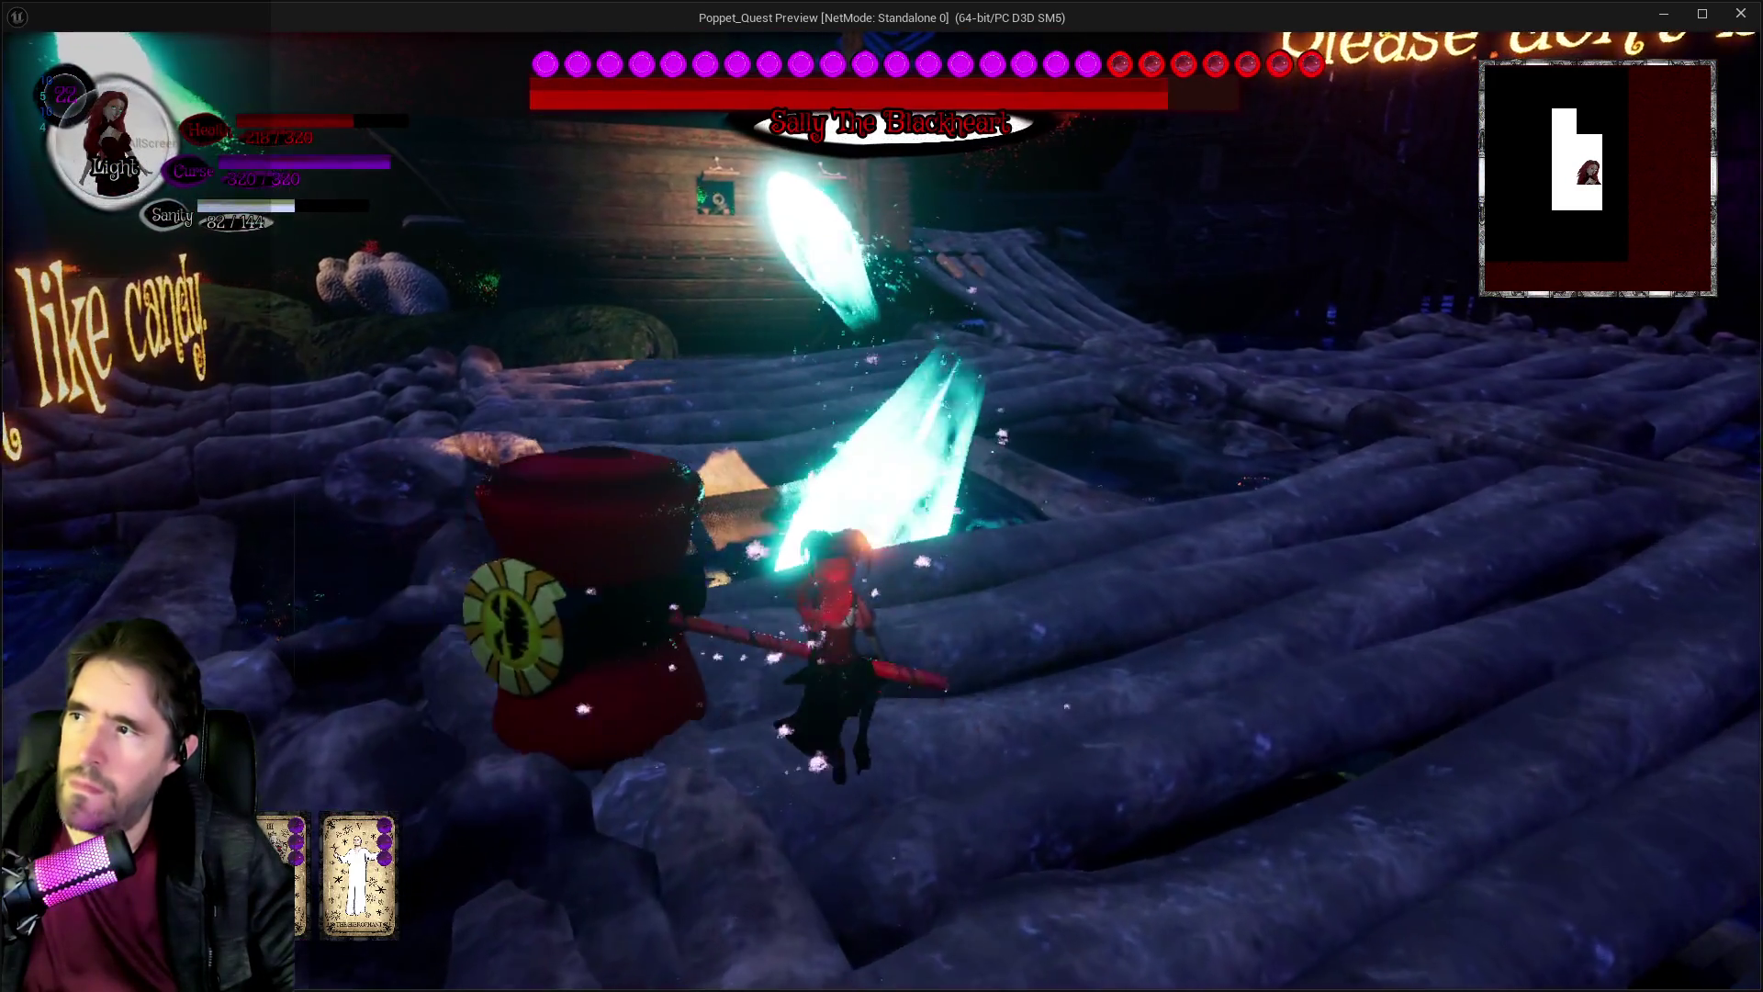
key(w)
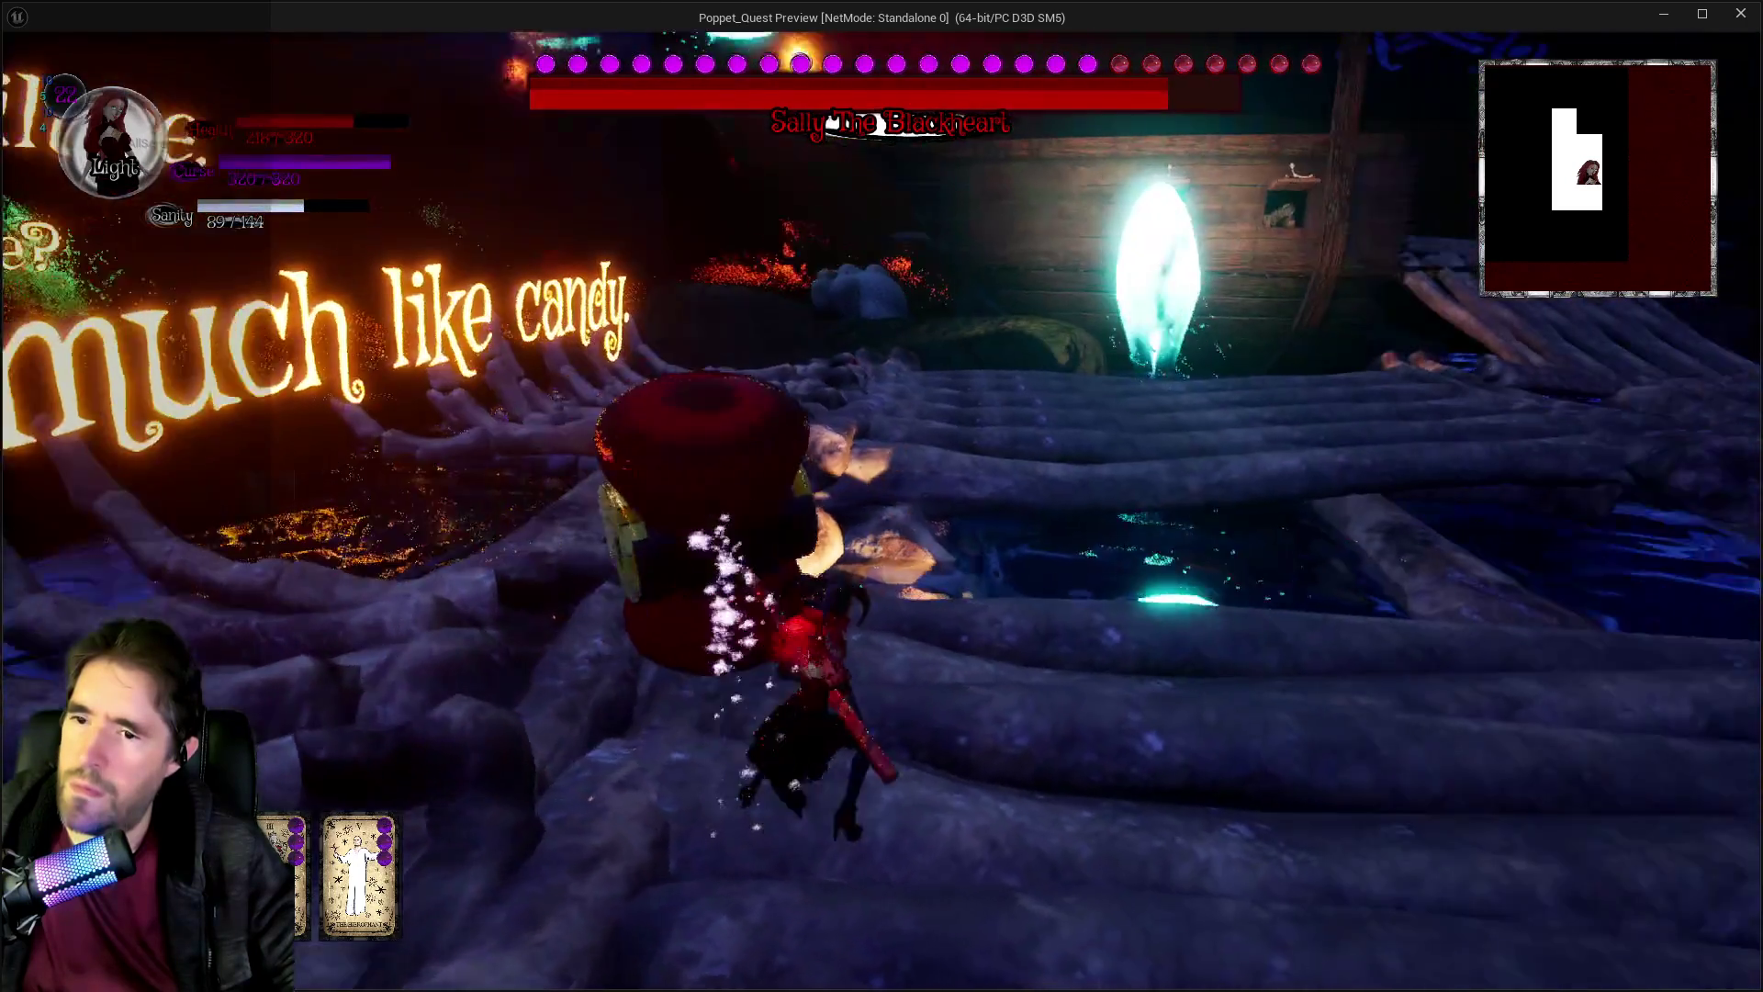
key(w)
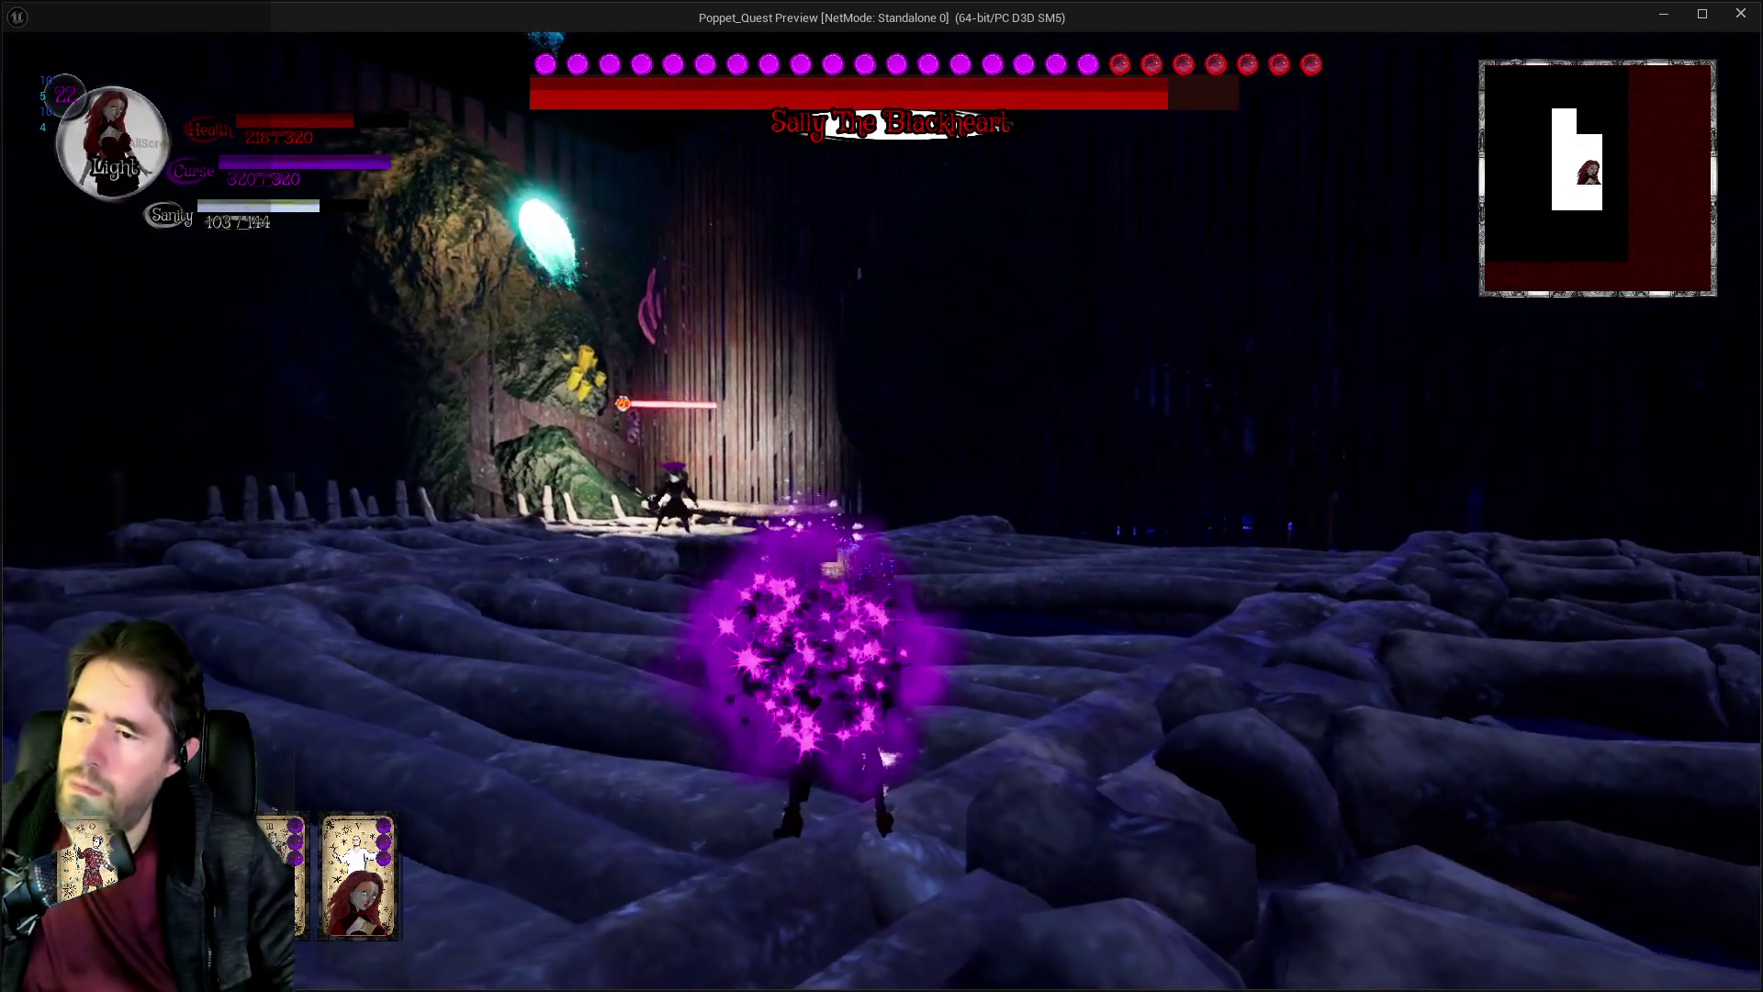
key(w)
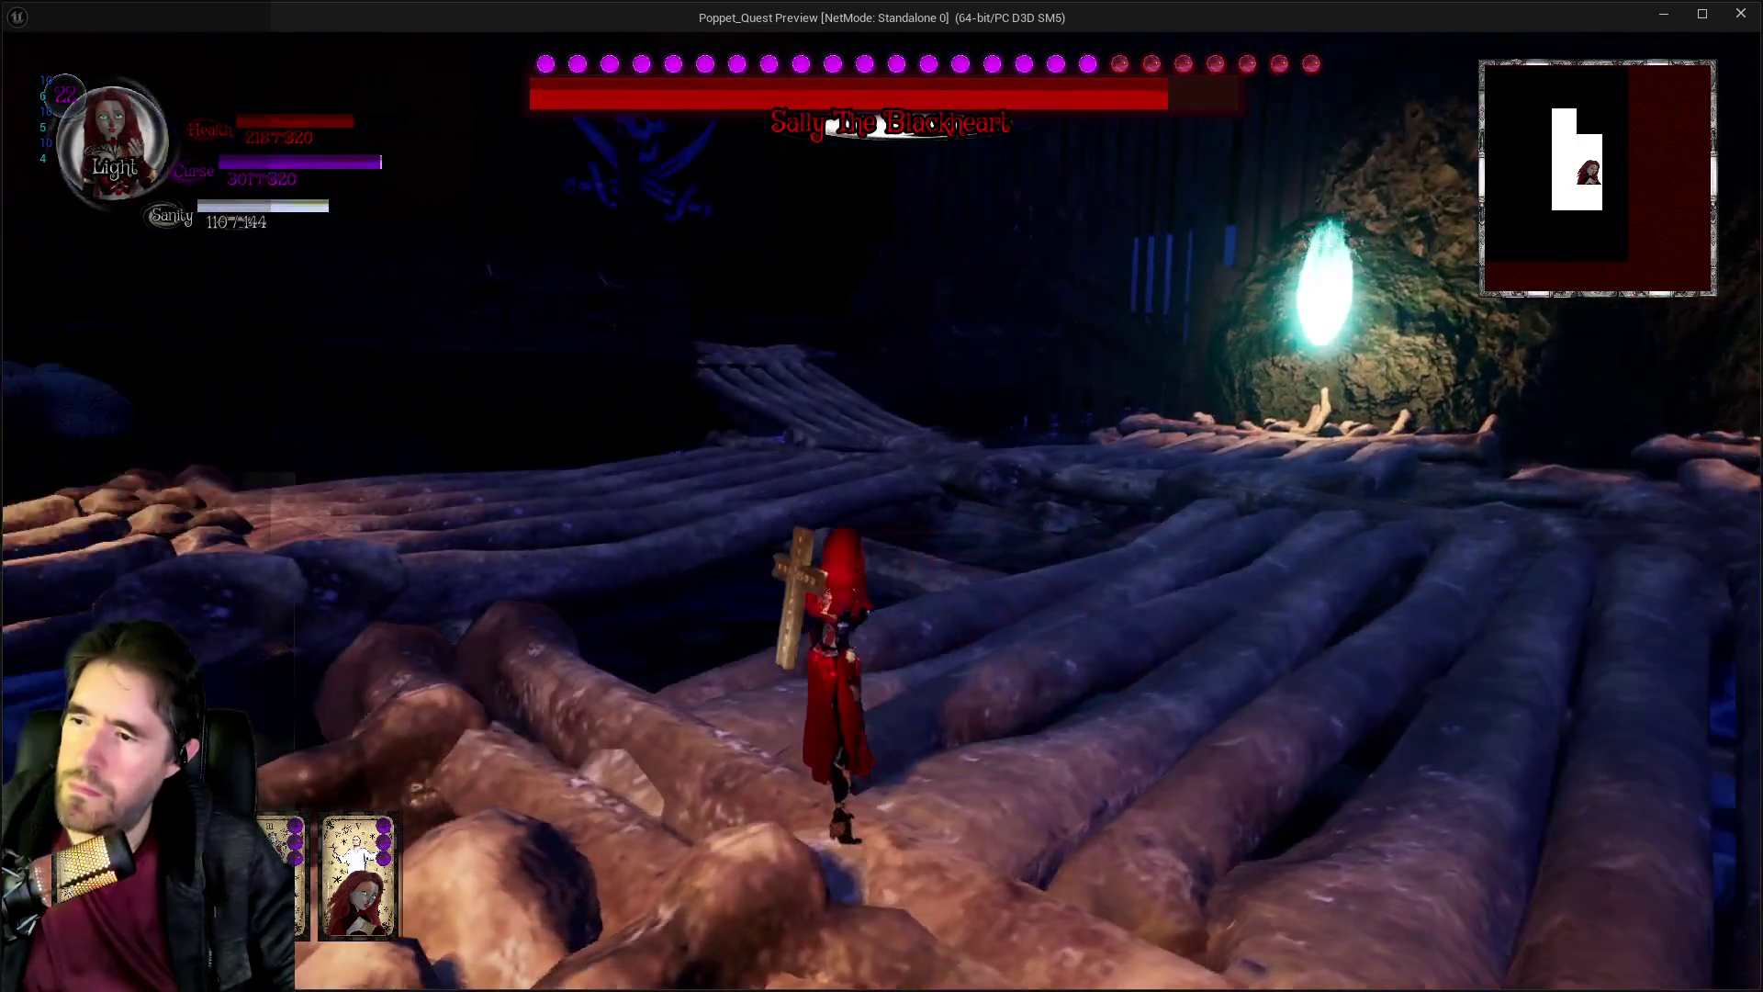
key(w)
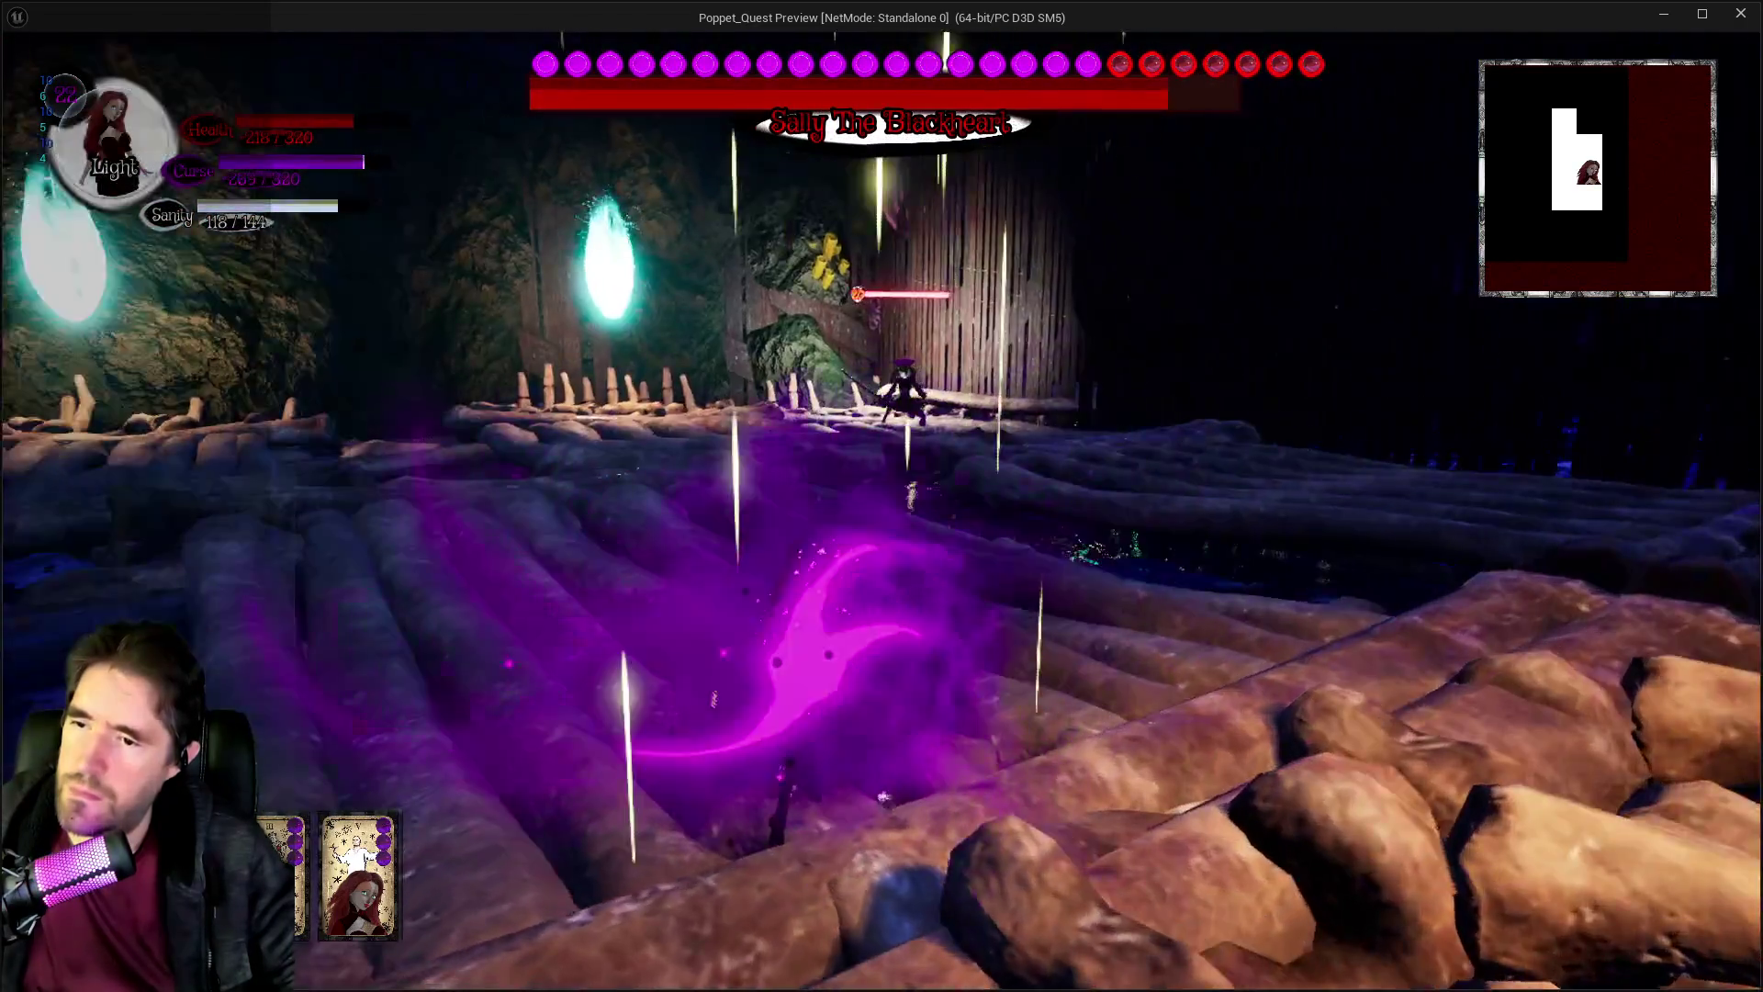
key(w)
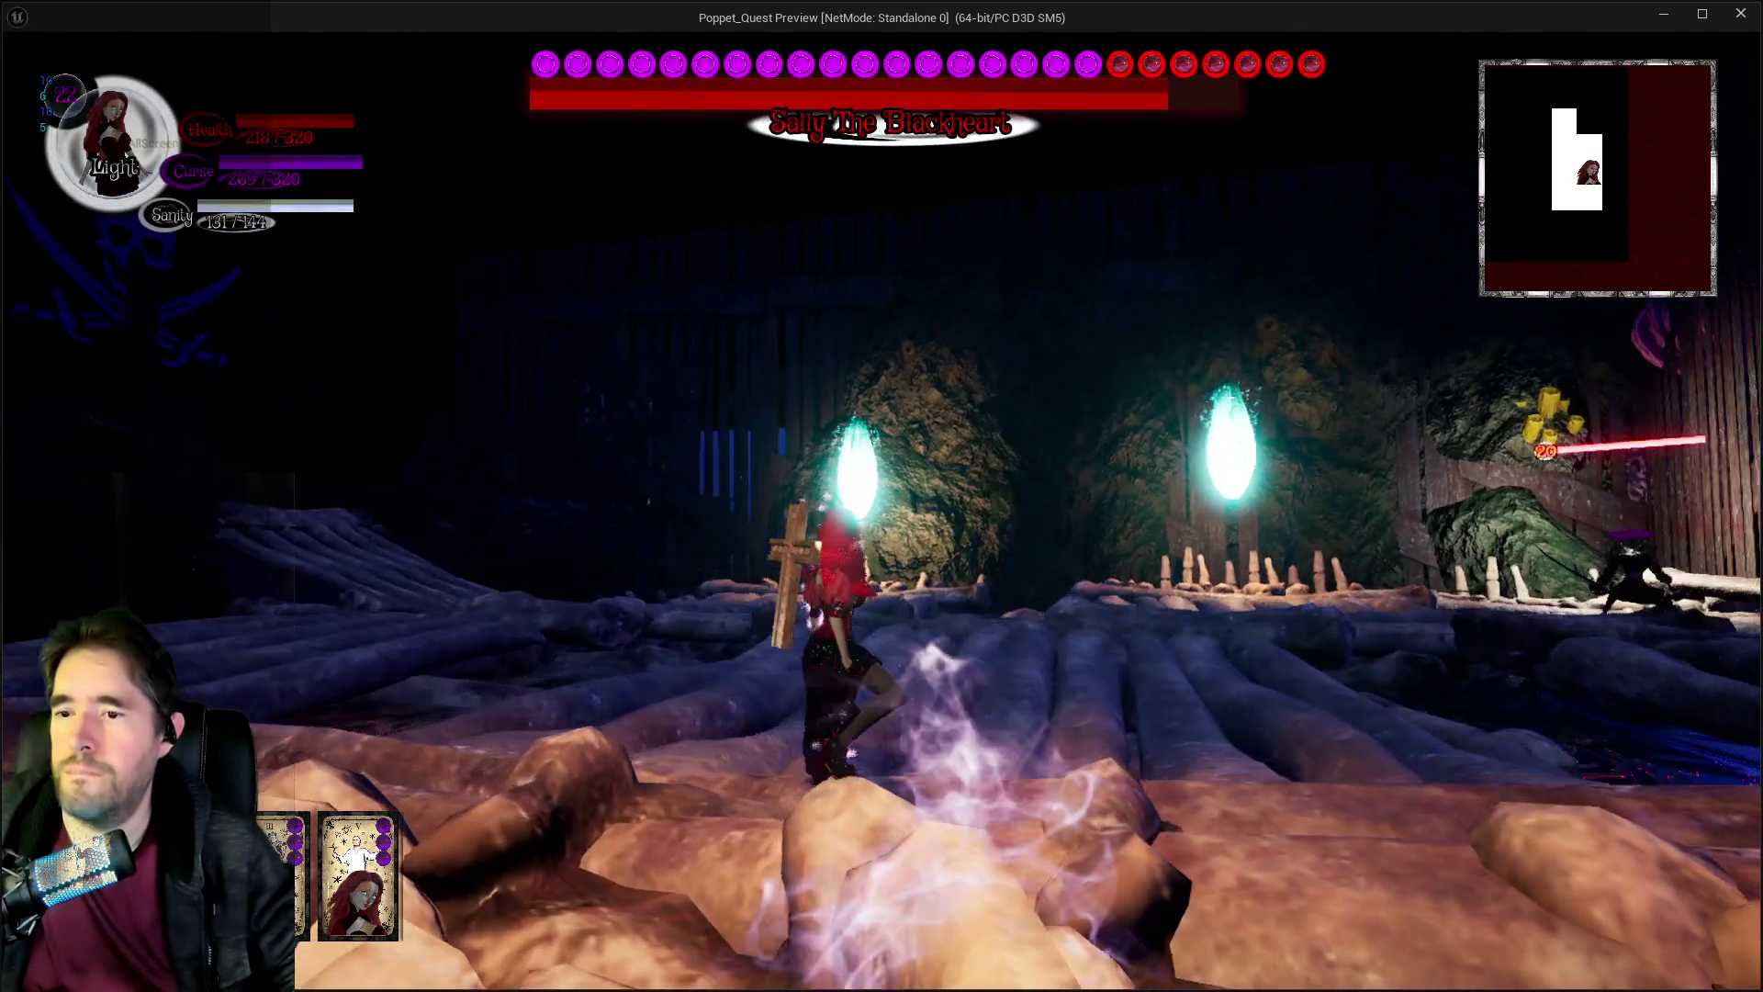
key(w)
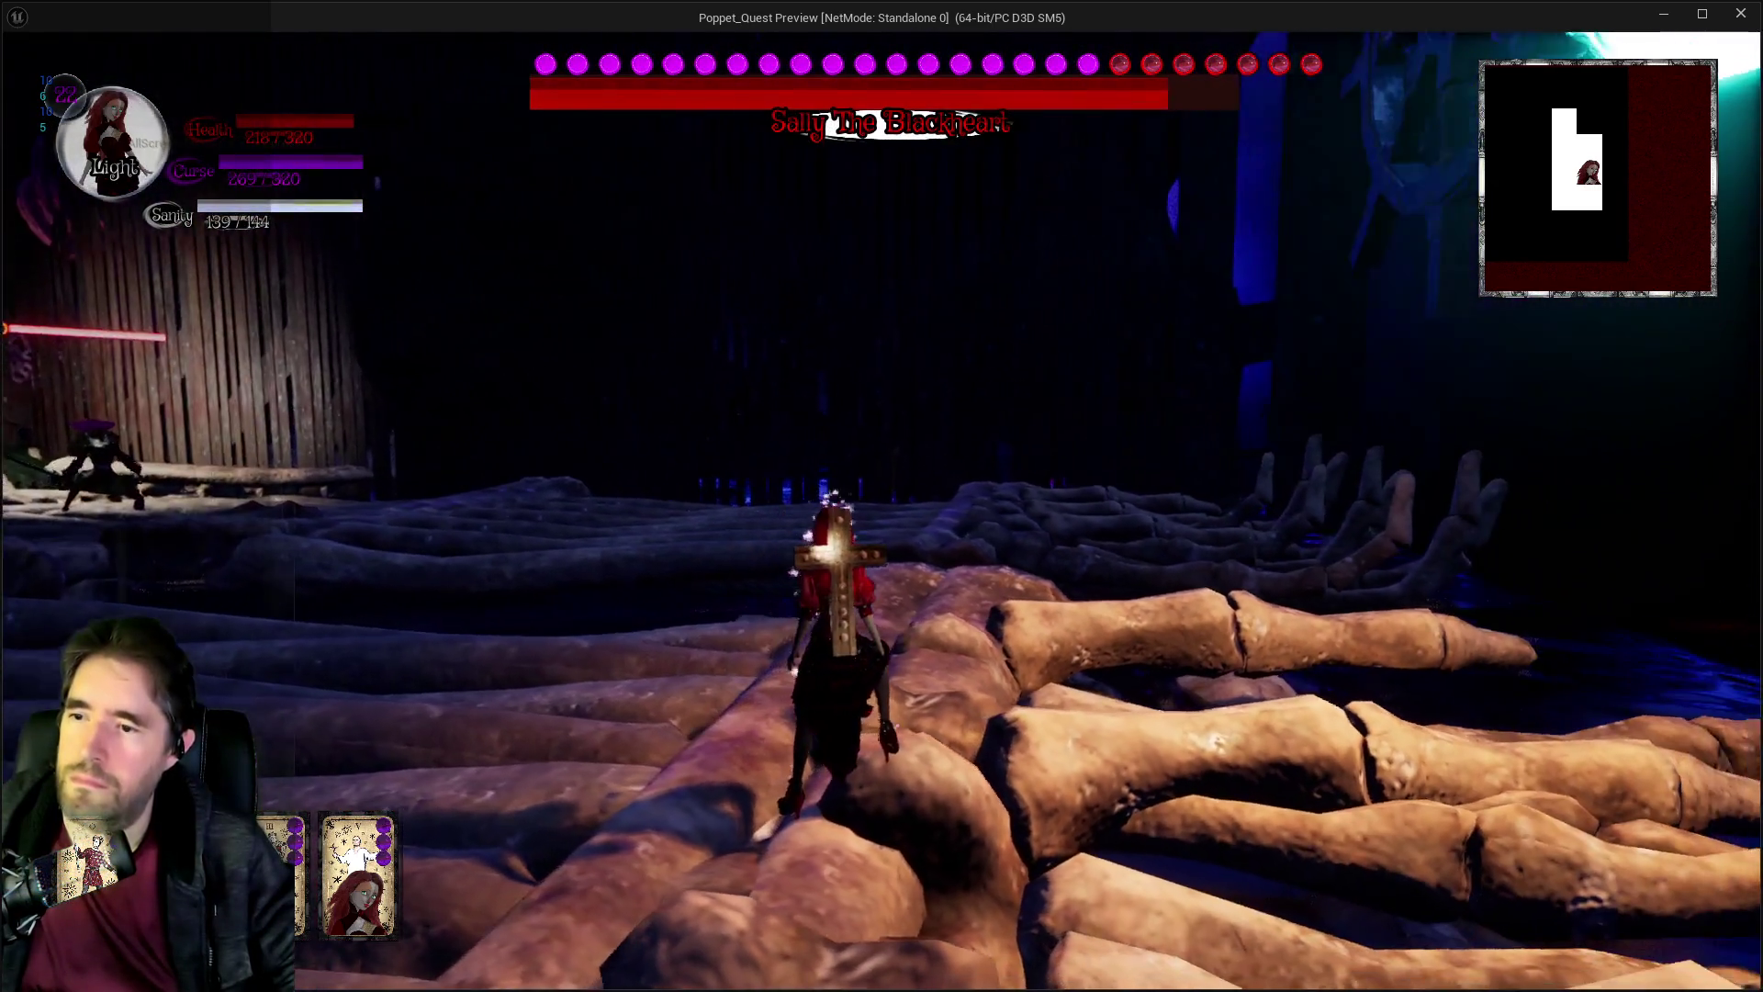
key(w)
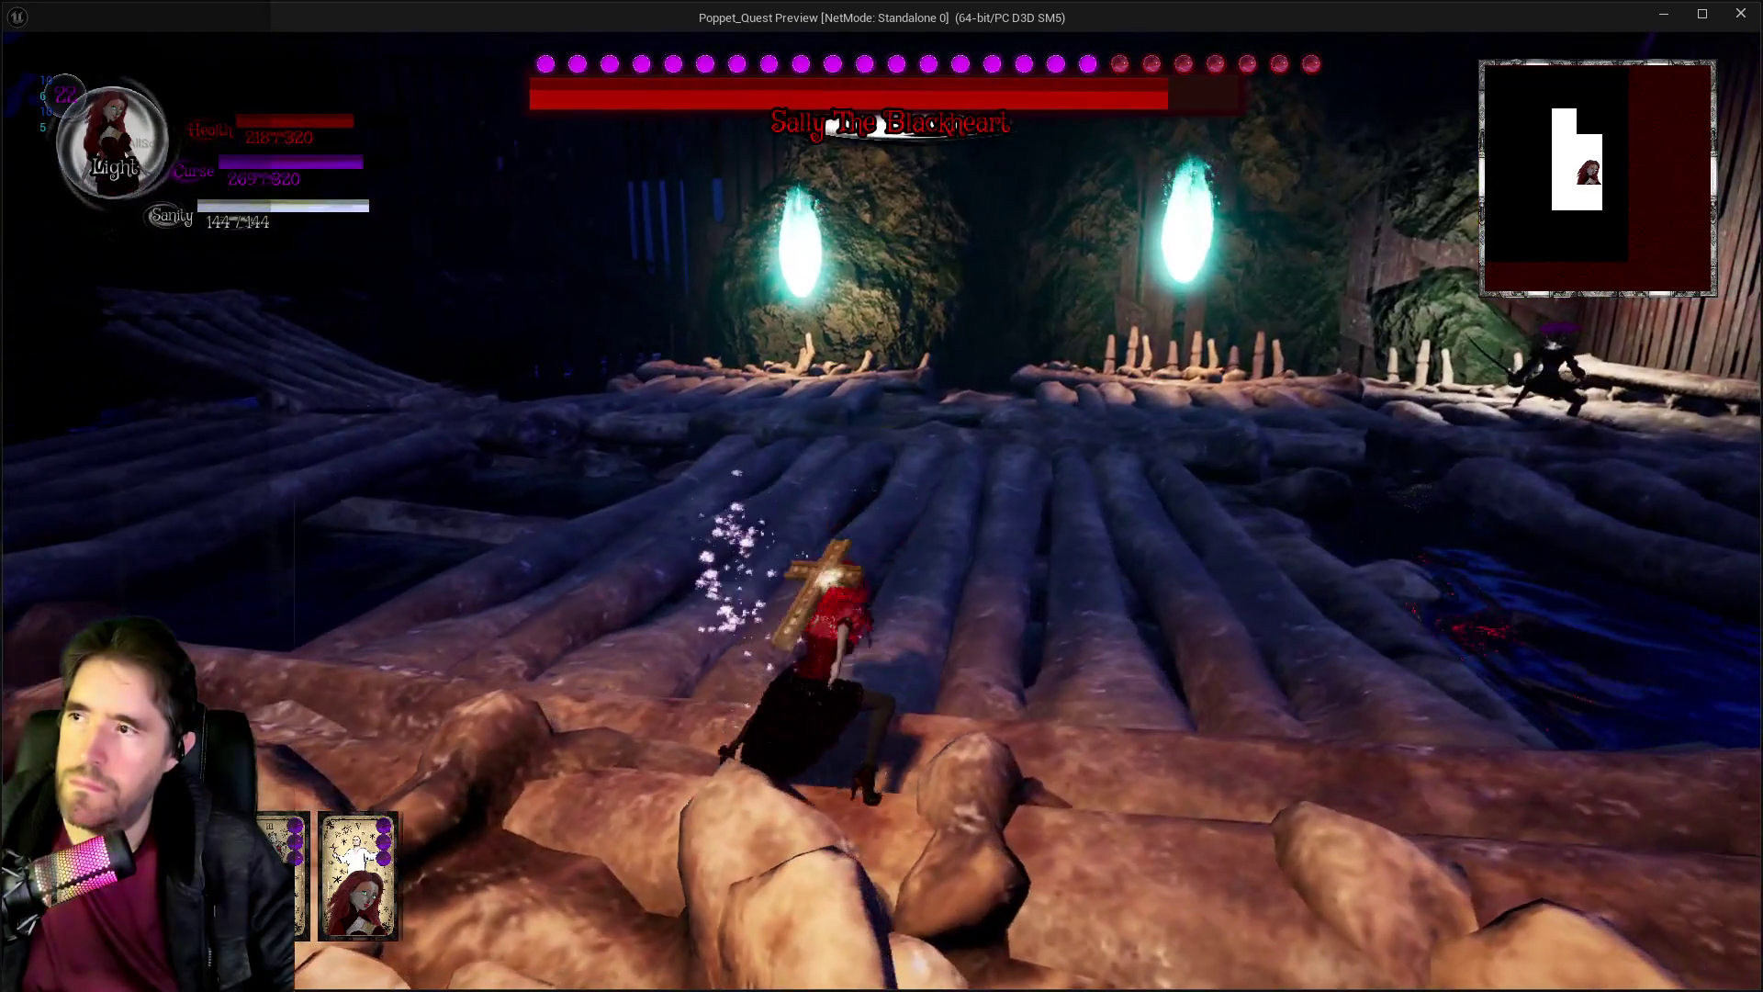
key(w)
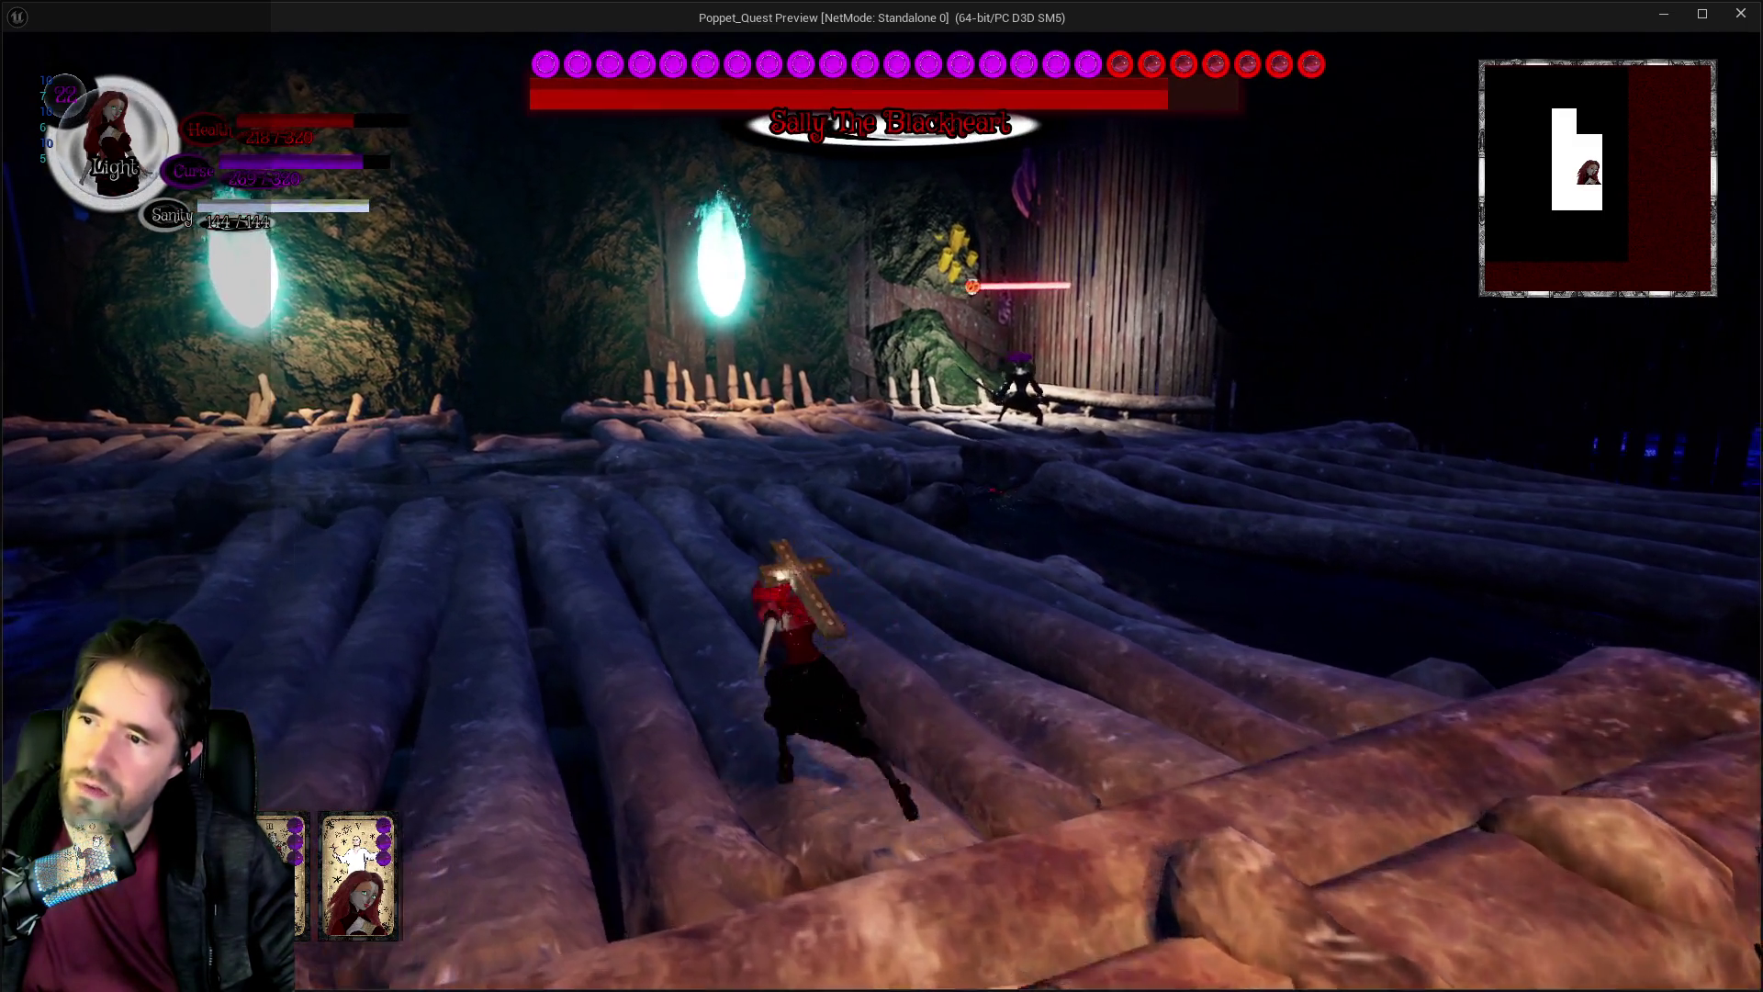
key(w)
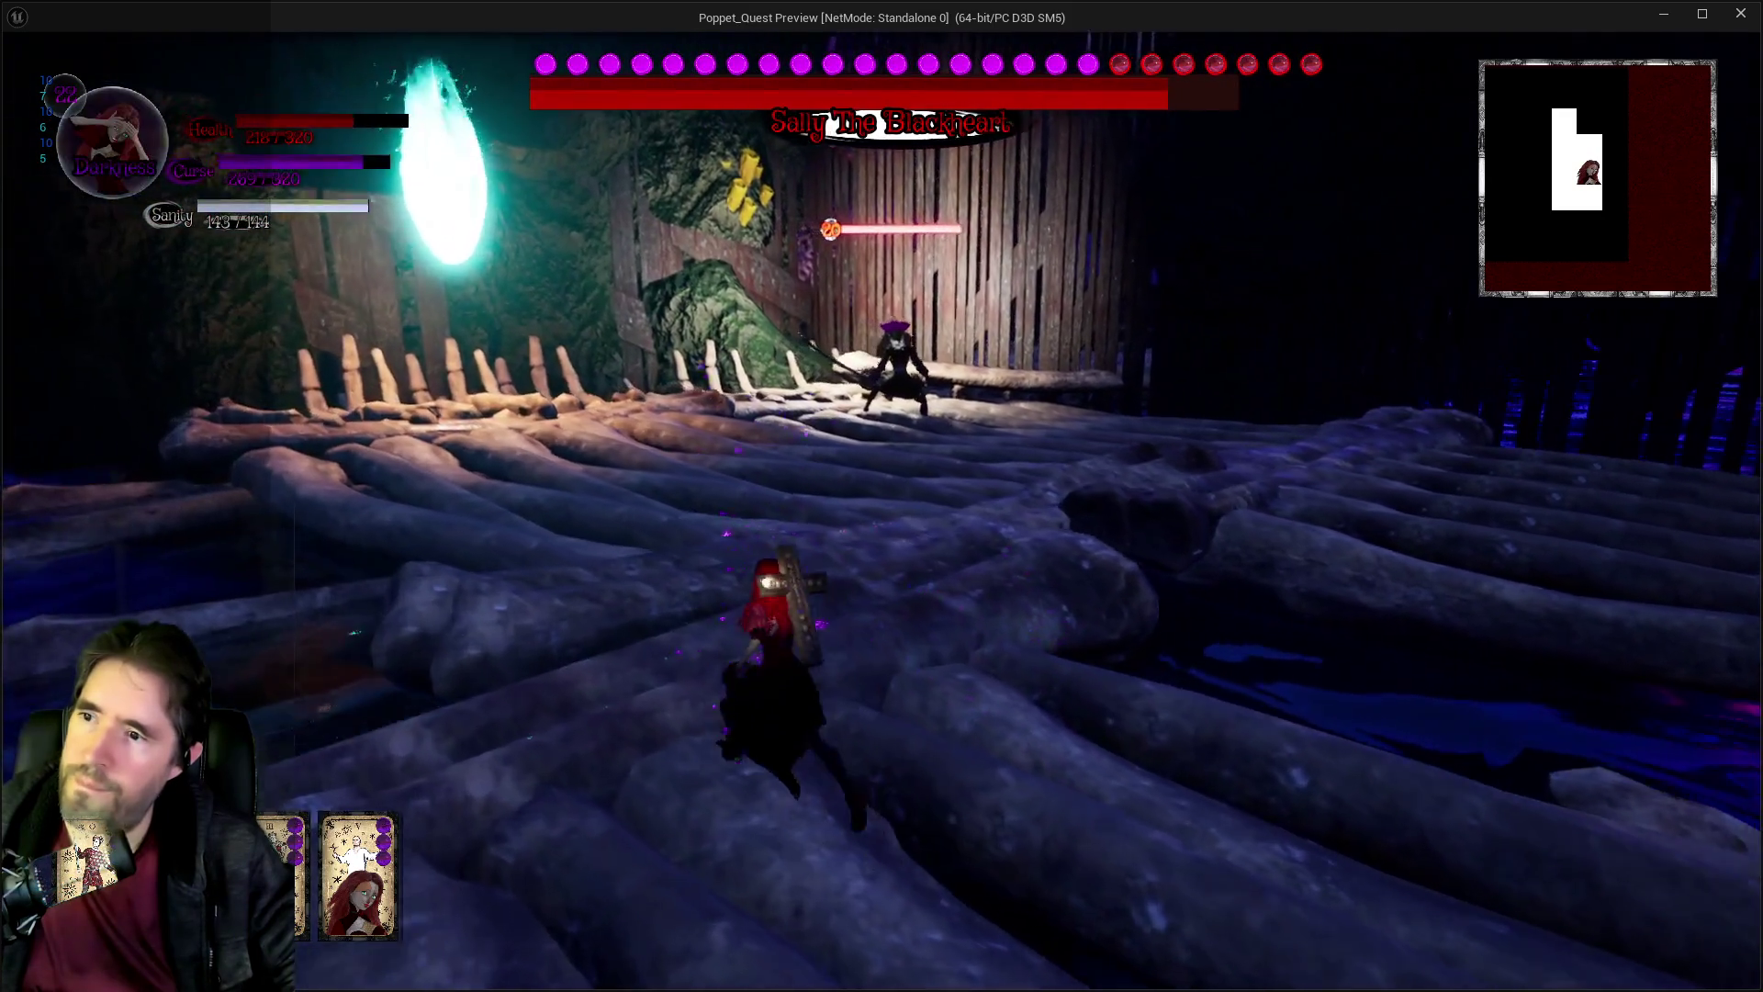
key(w)
key(w)
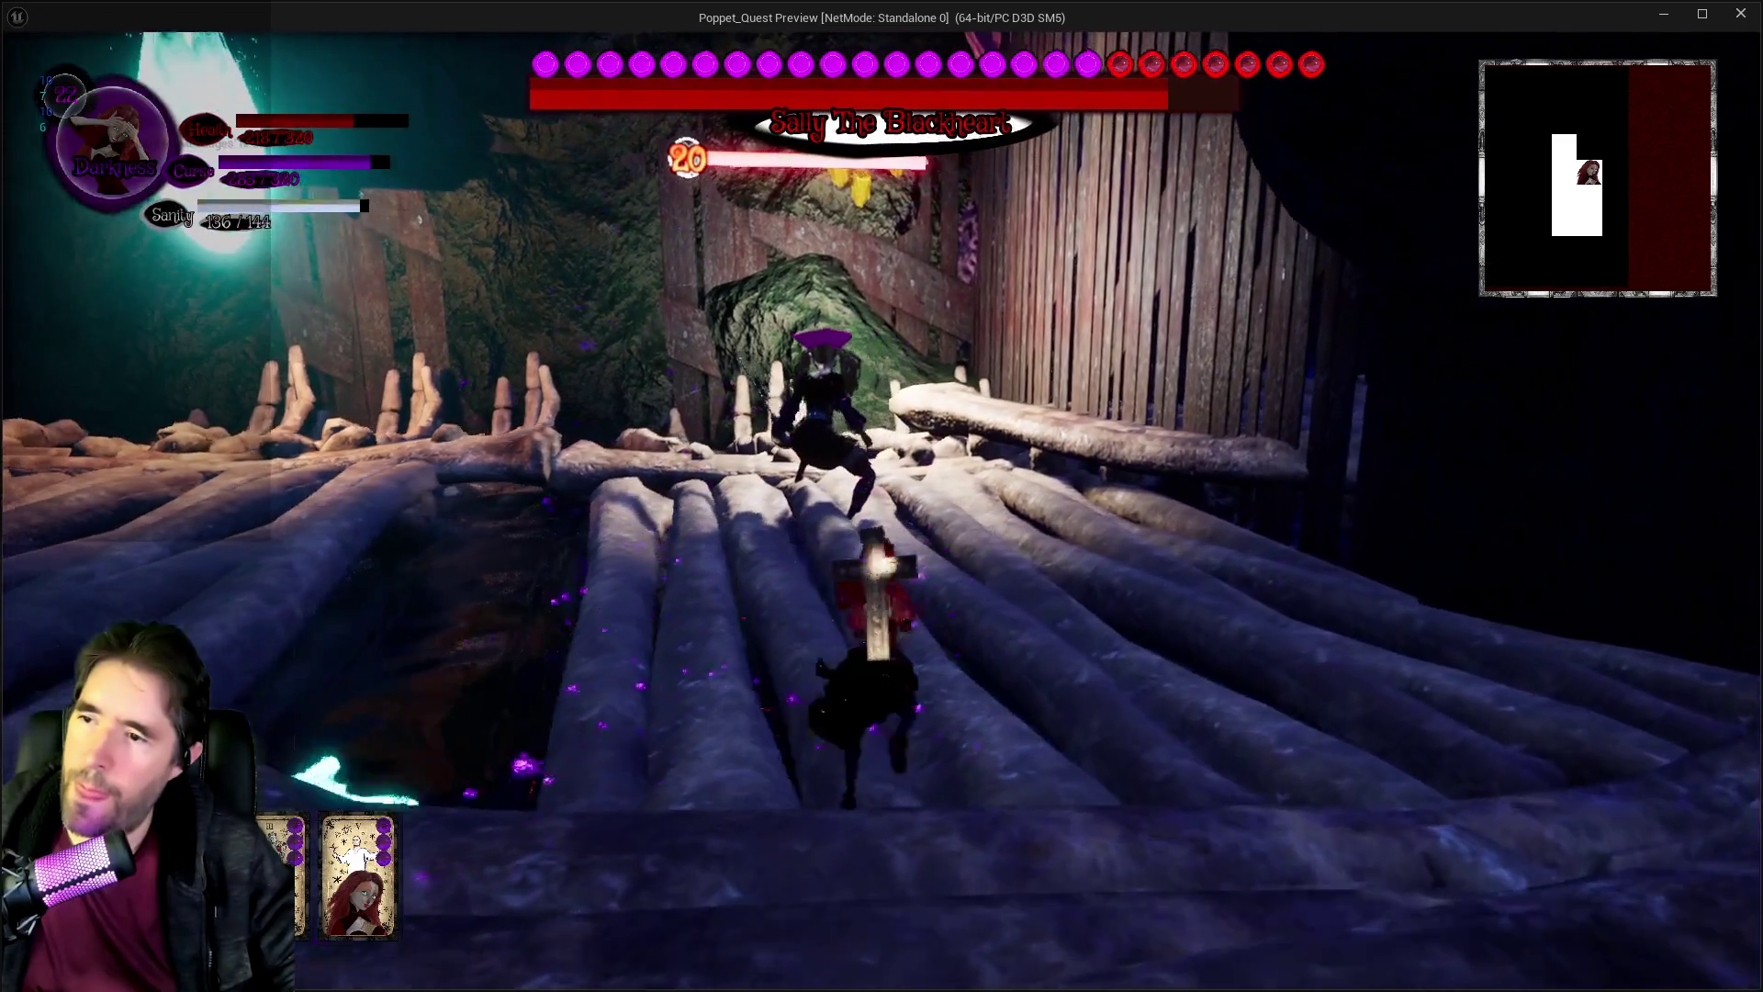
key(w)
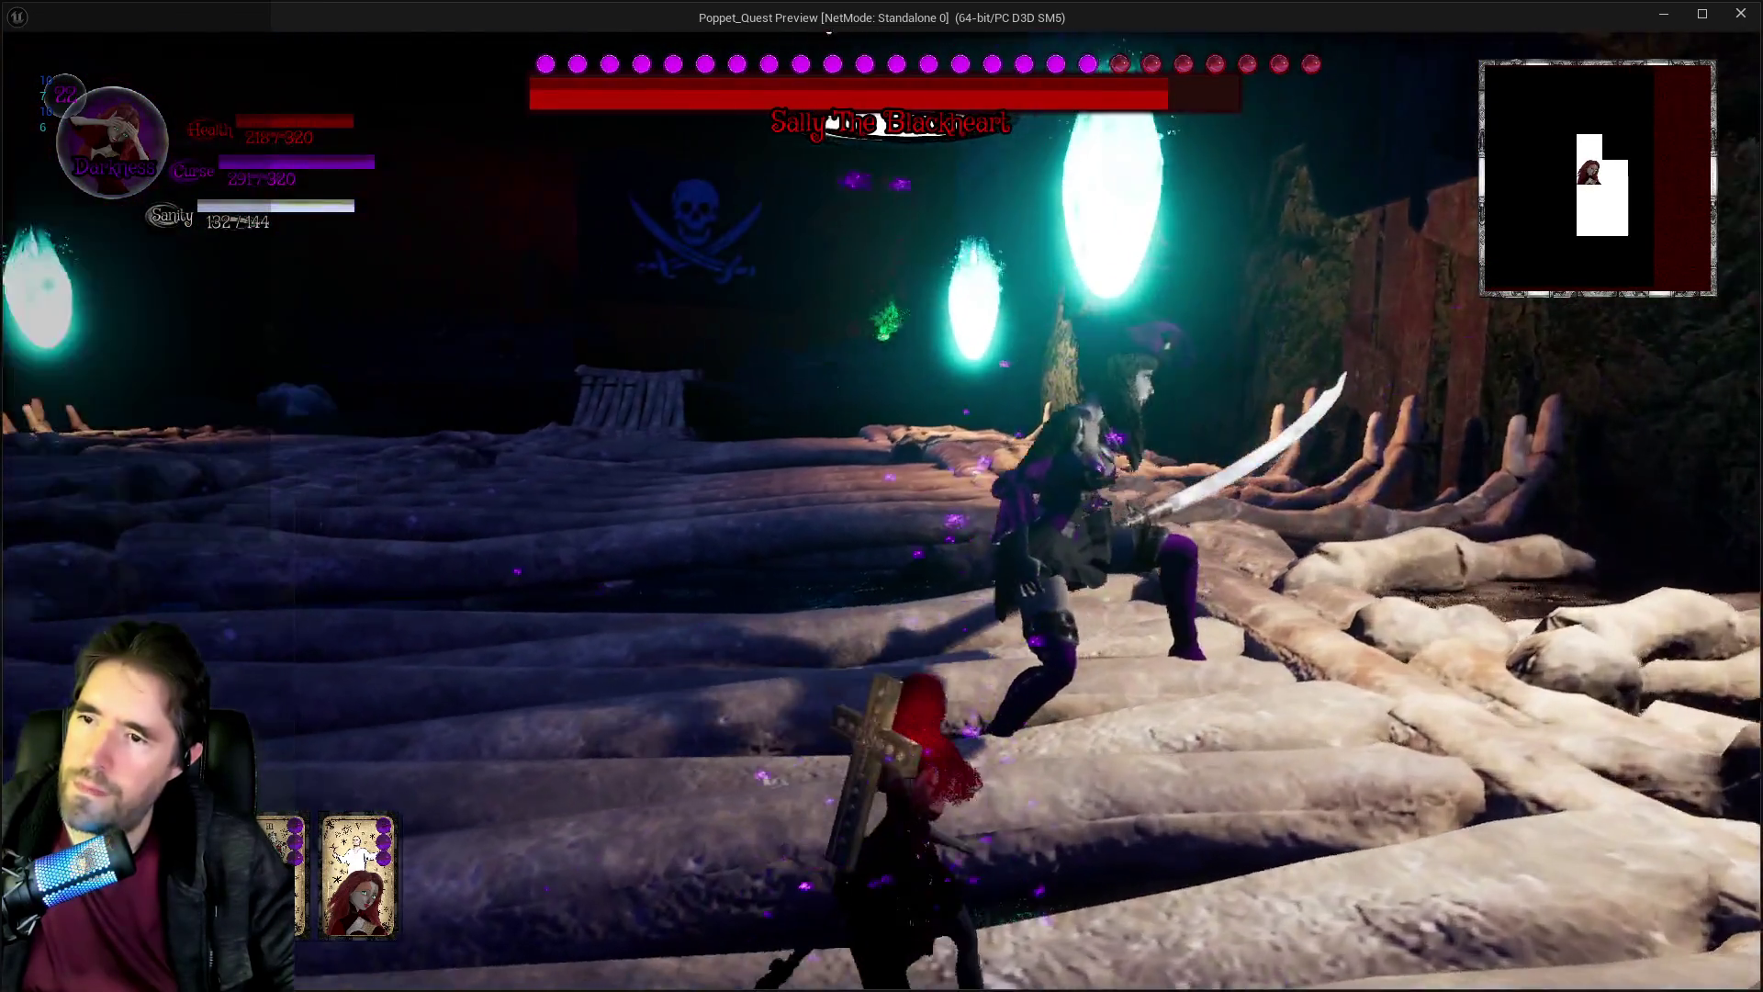
key(w)
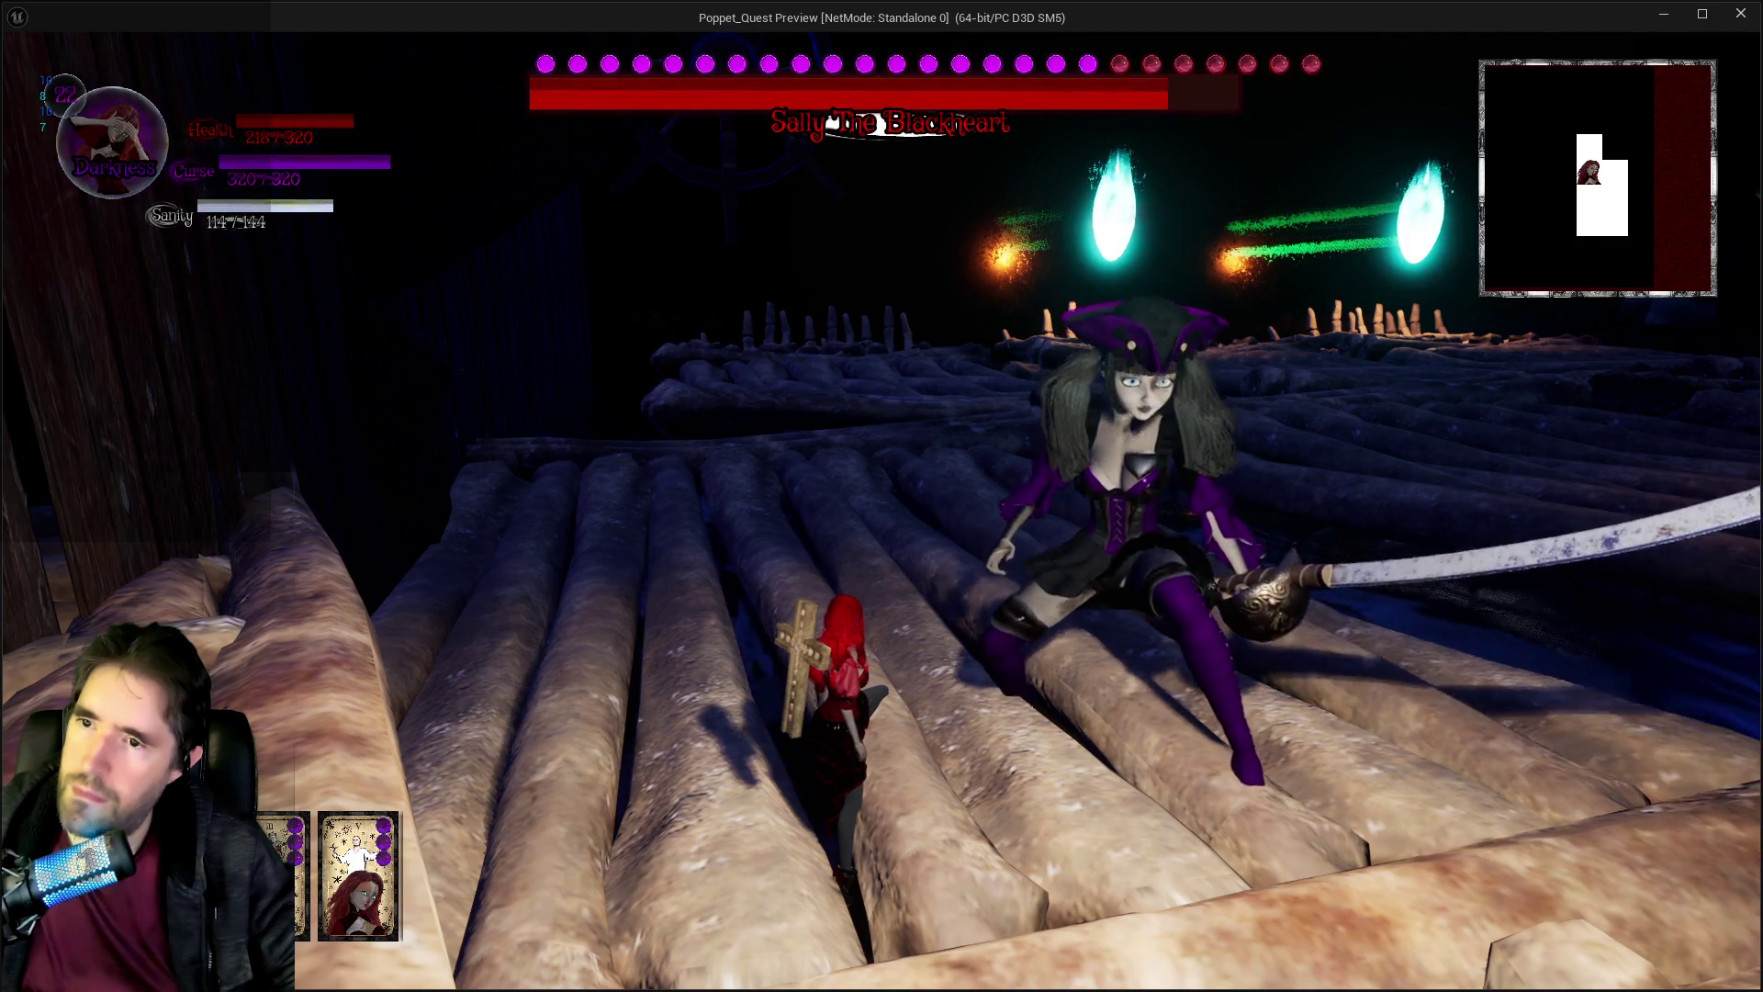
key(Escape)
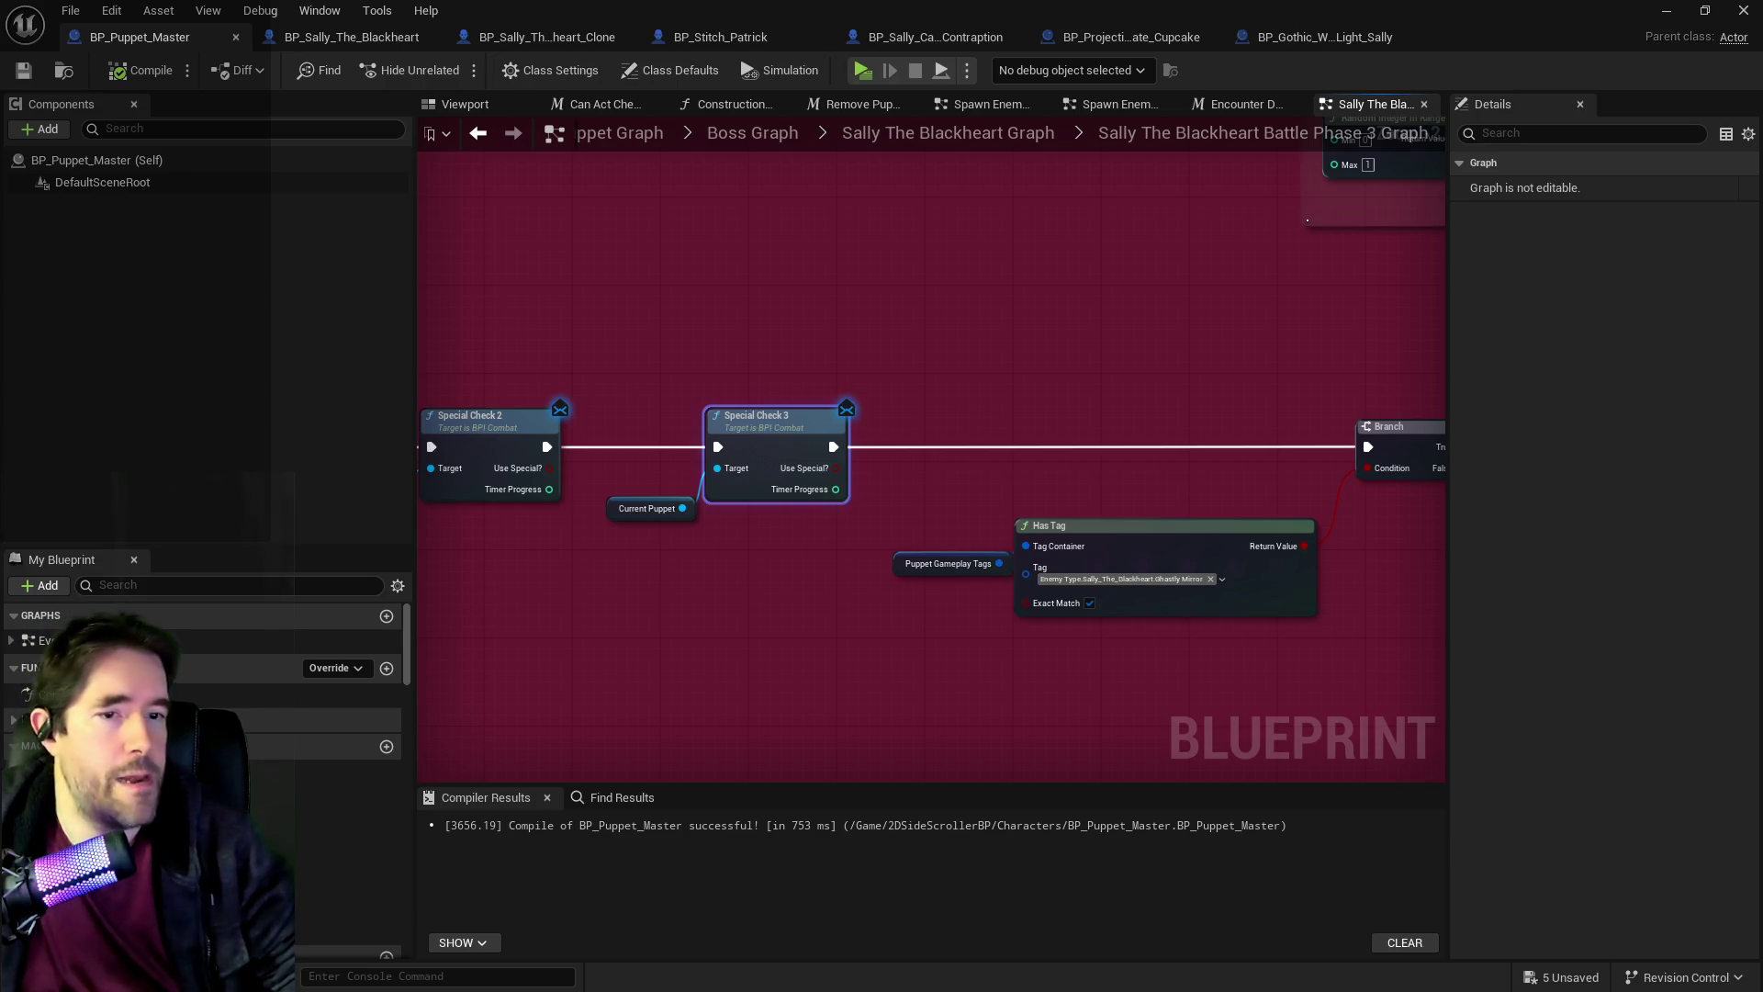
Open BP_Sally_The_Blackheart_Clone to view its Command Puppet group, then move its tab to the far right.
scroll(1008, 345, down, 7)
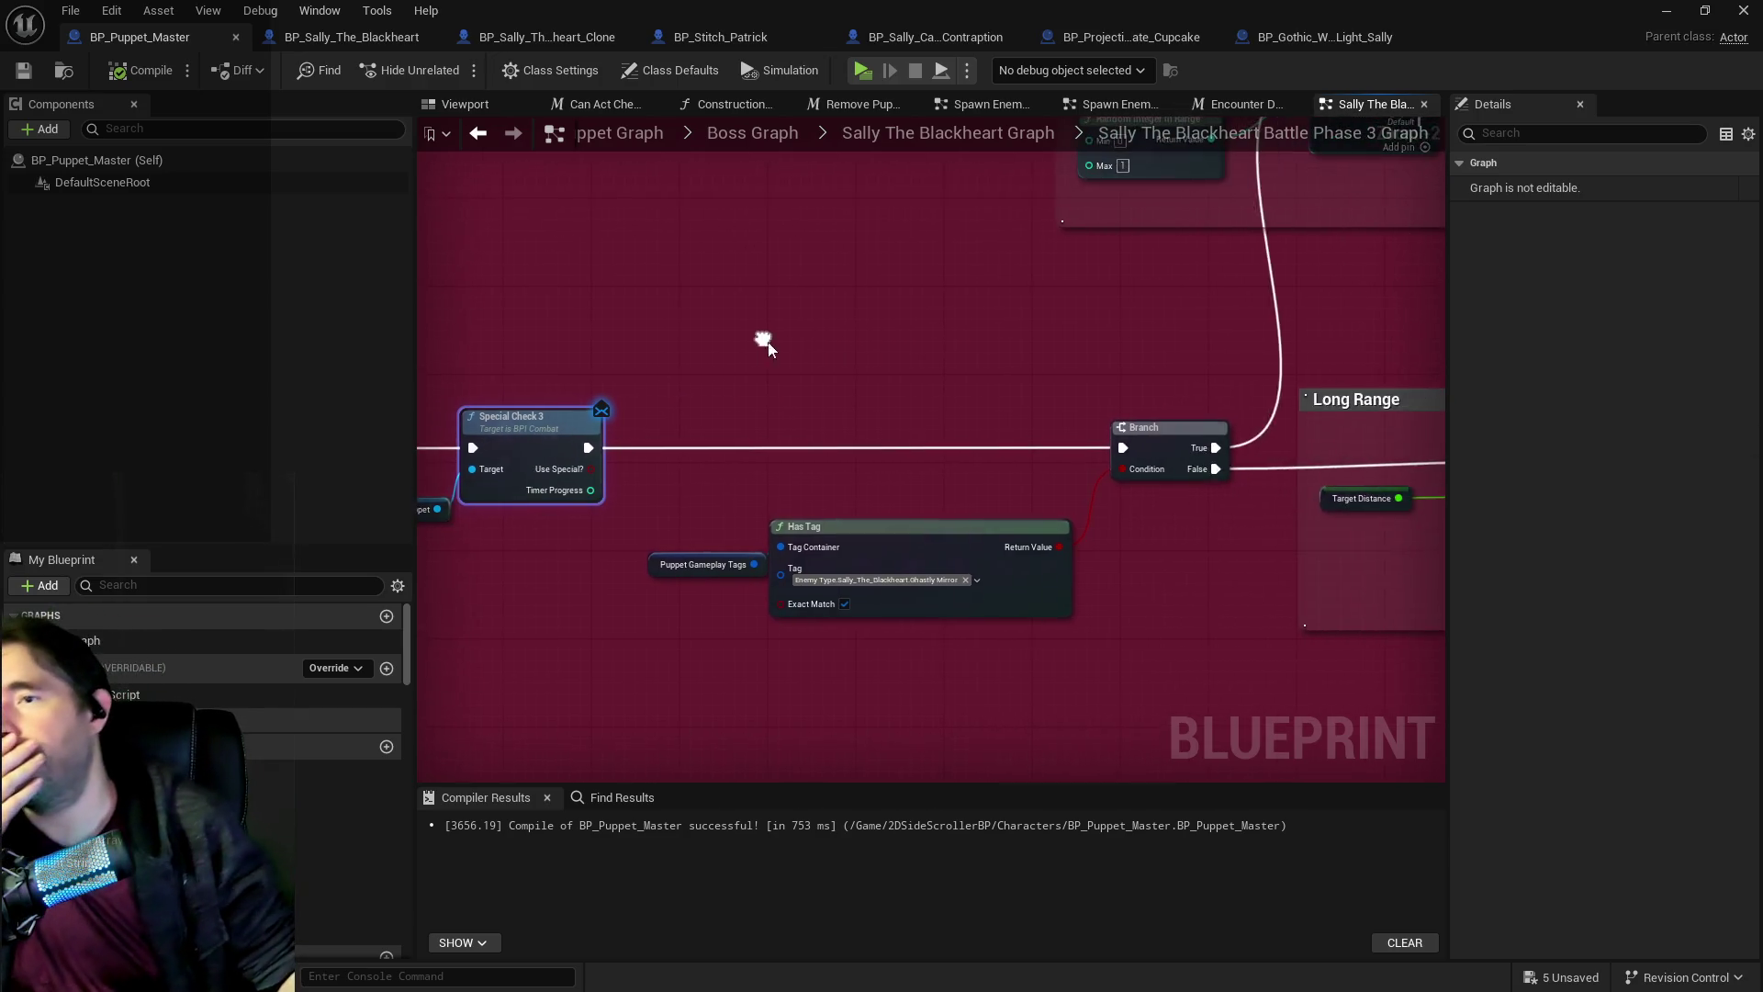
scroll(863, 276, up, 3)
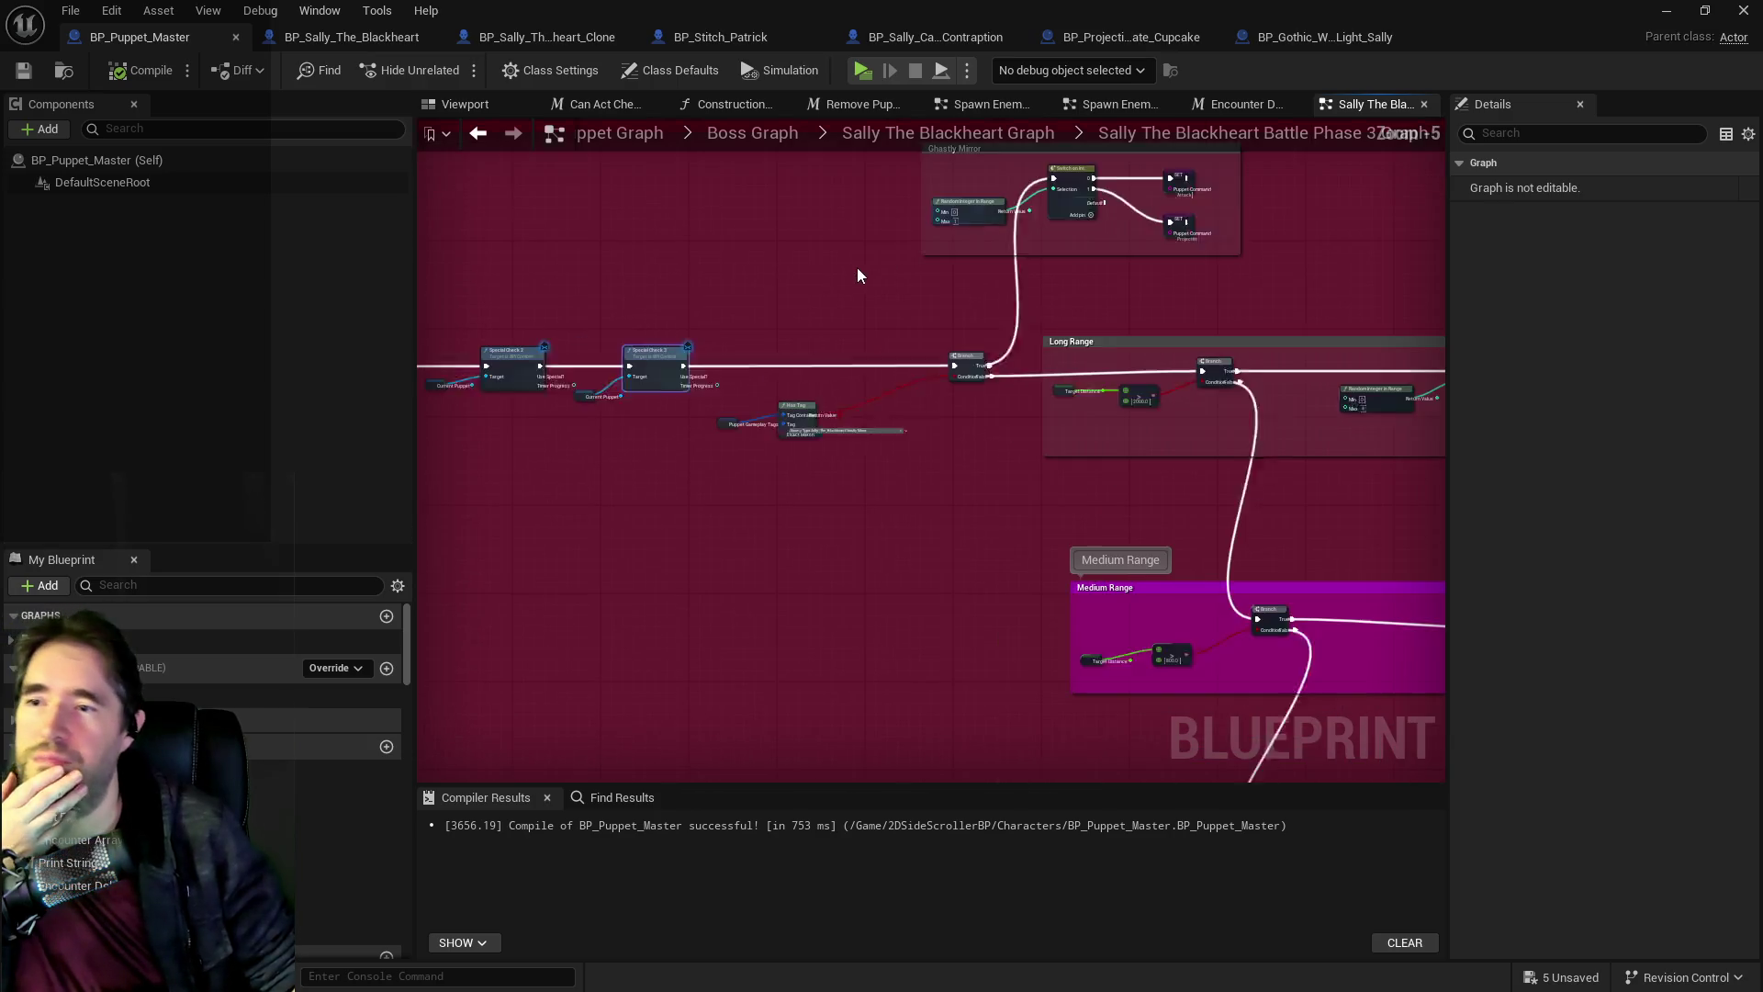
drag(862, 342, 834, 245)
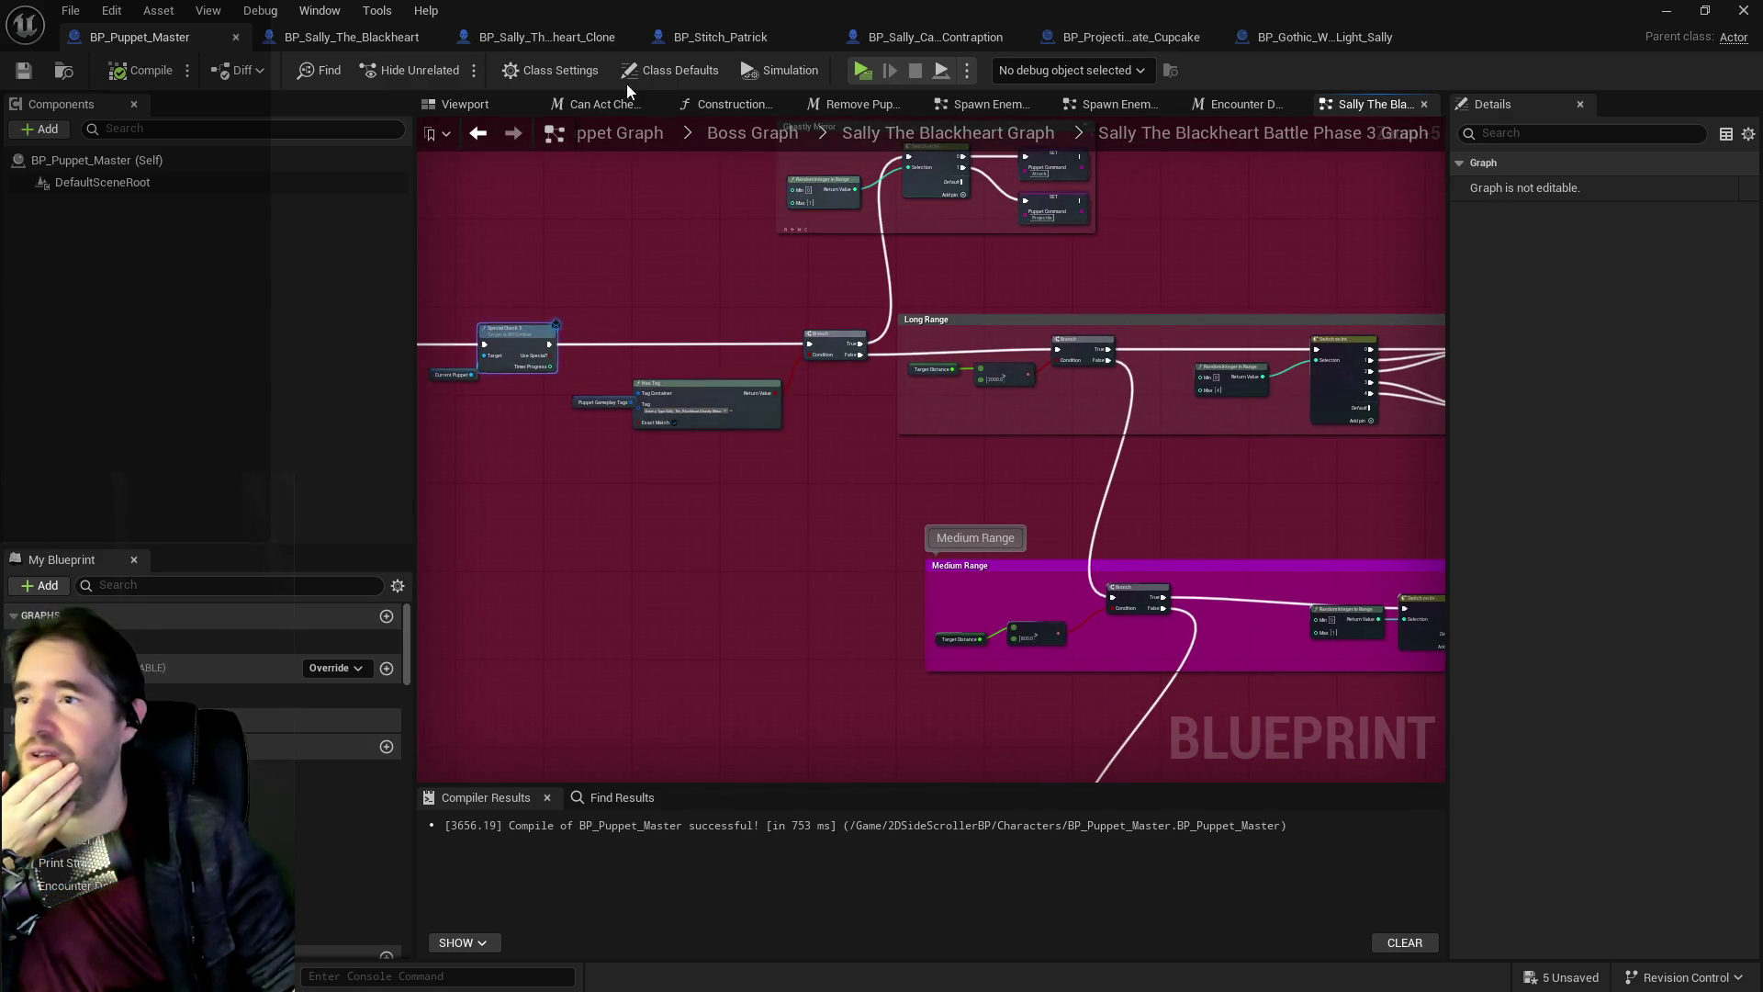
click(565, 48)
scroll(710, 374, down, 1)
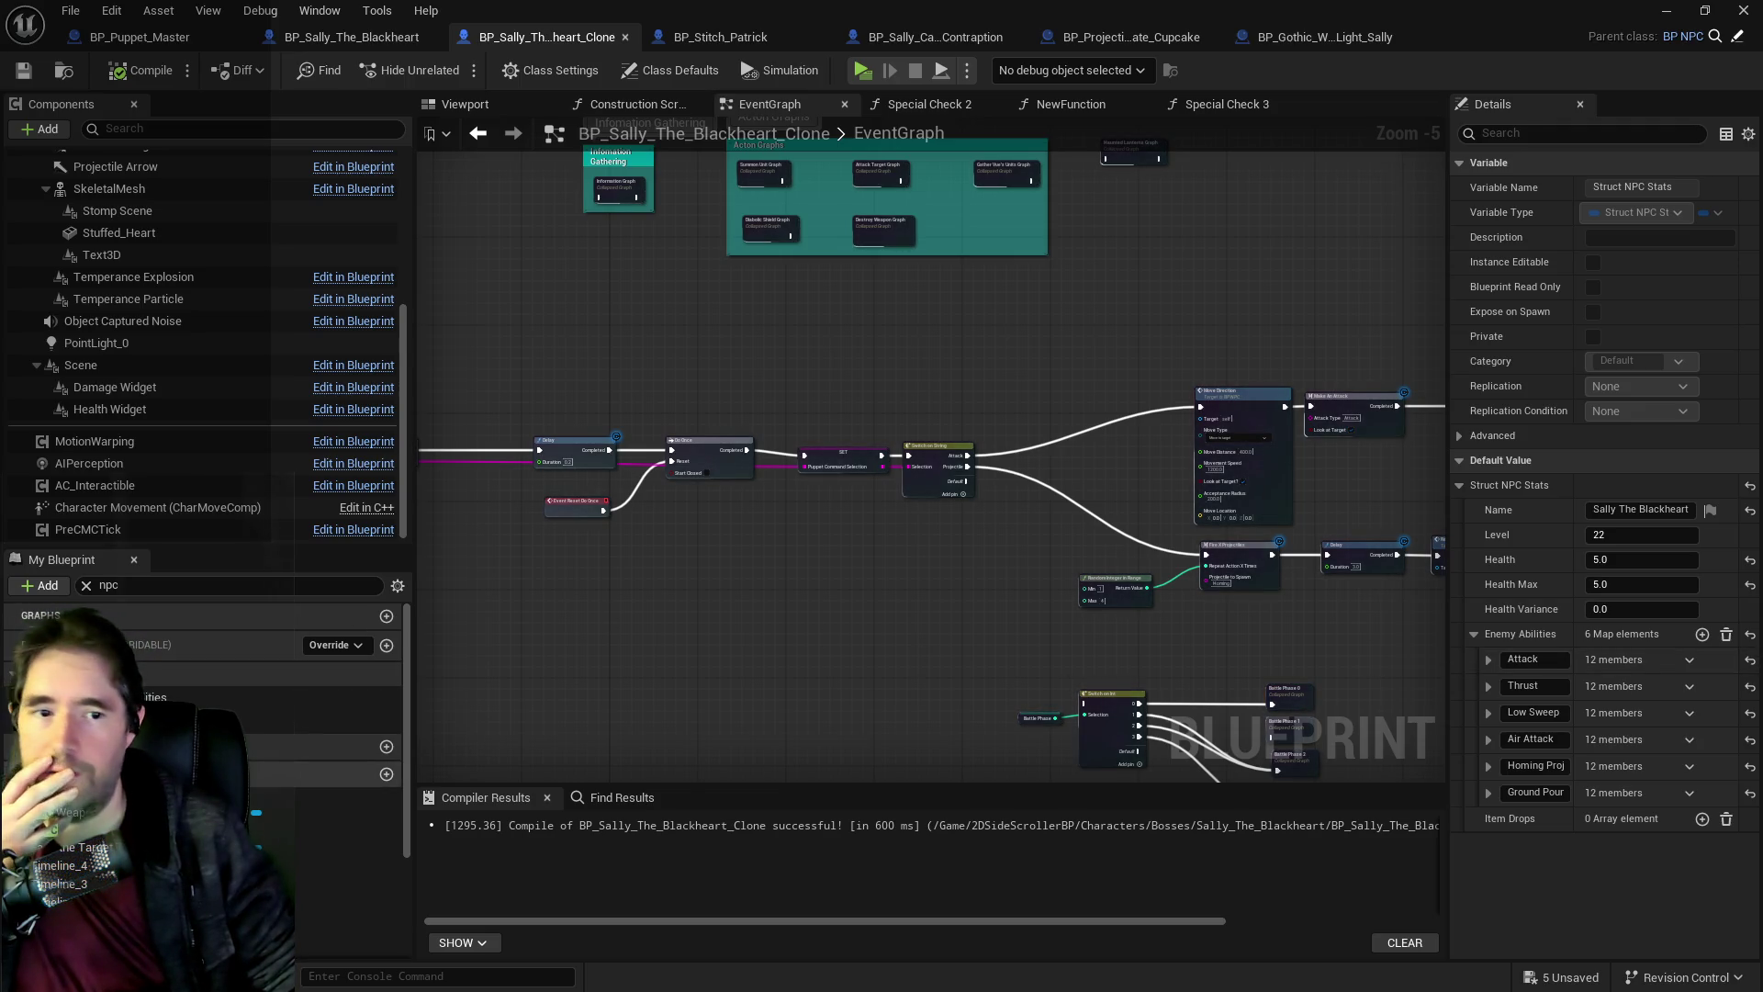
scroll(1028, 556, down, 2)
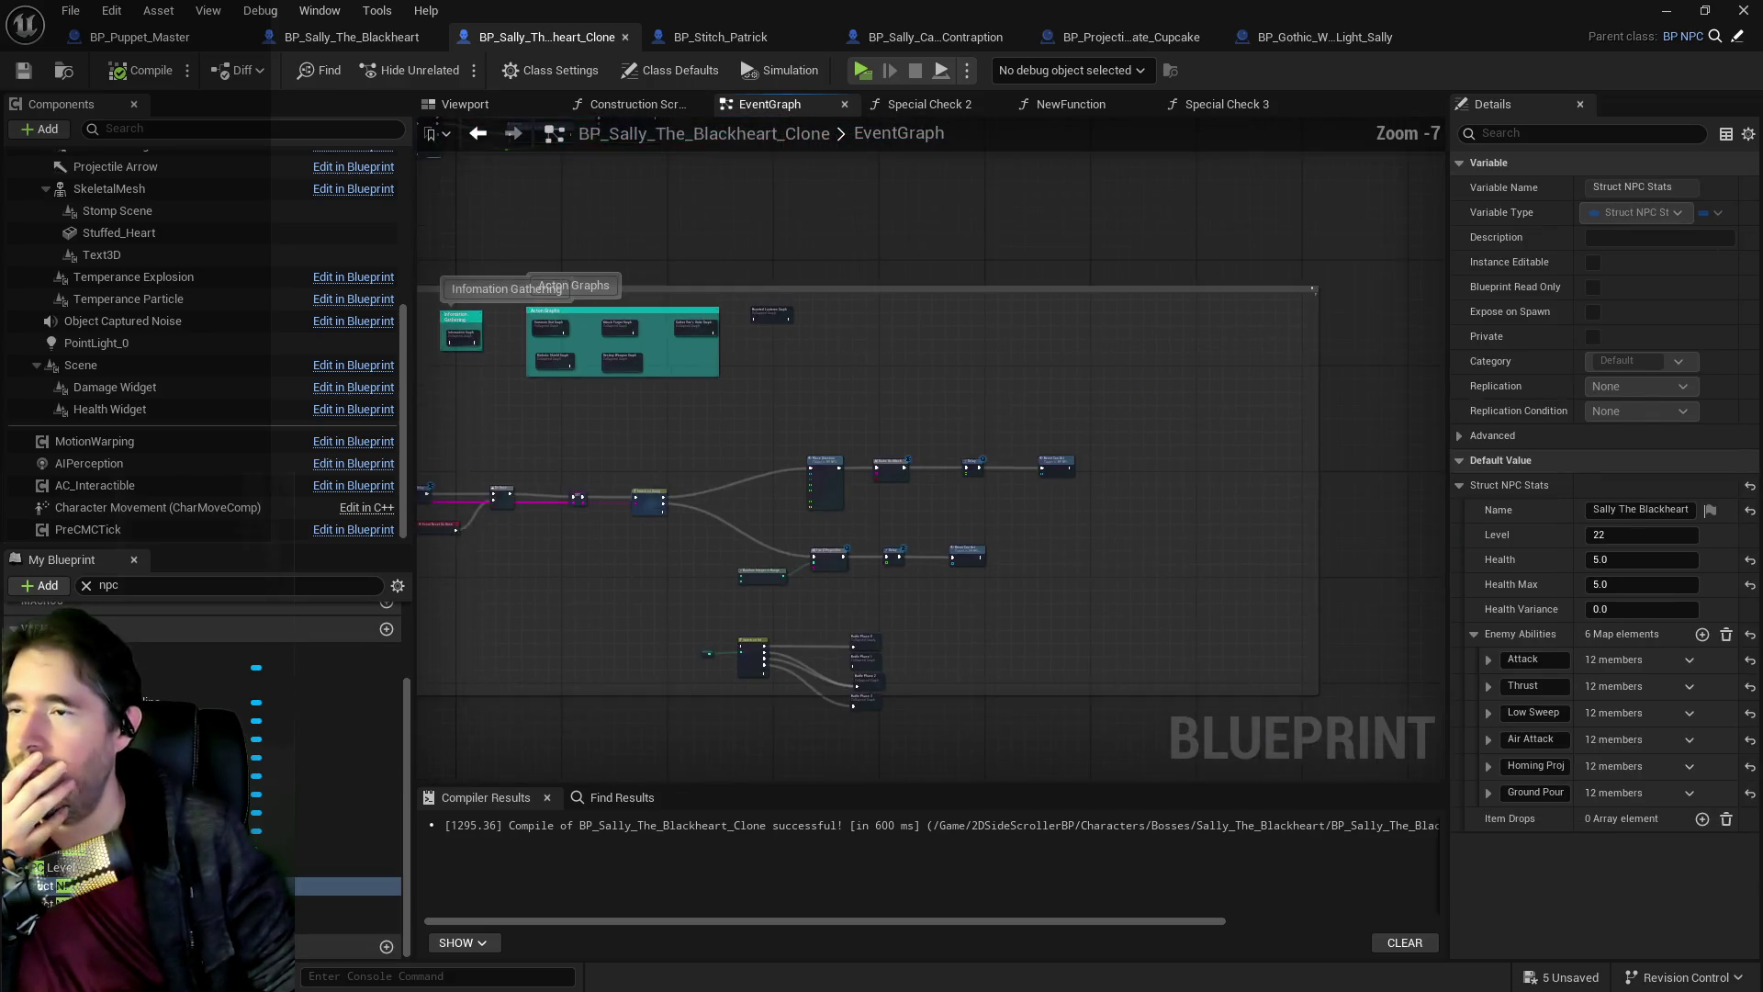
drag(1082, 384, 892, 357)
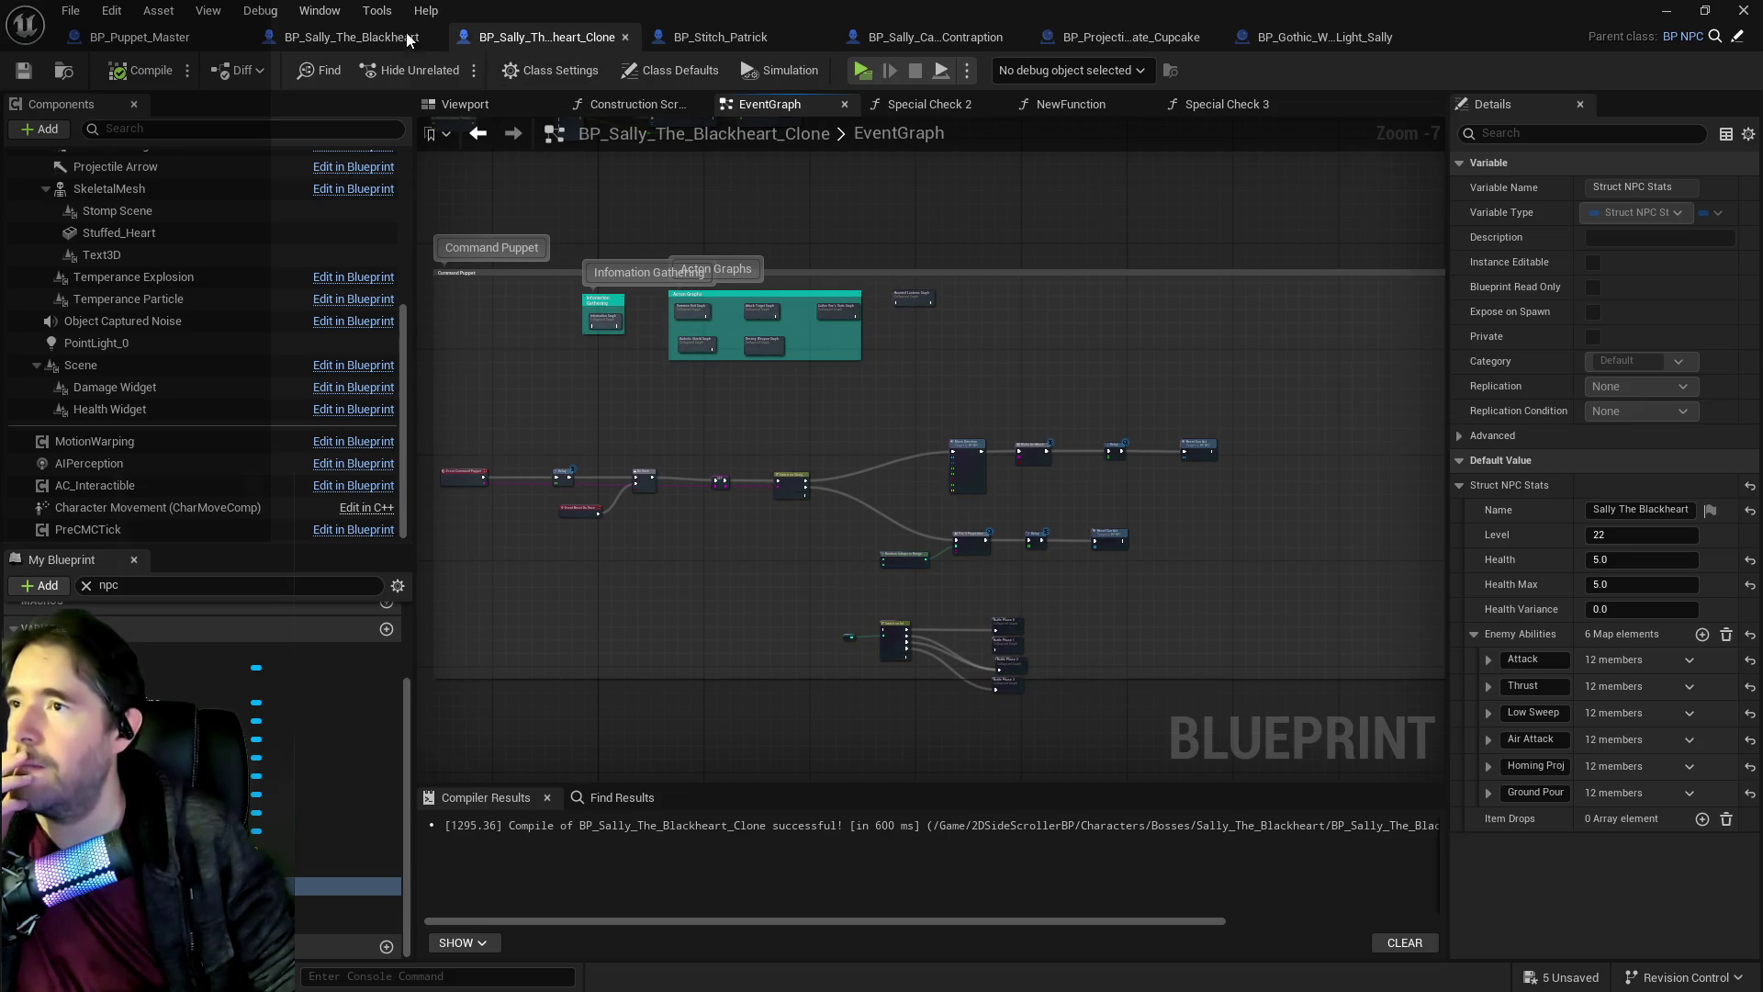
click(363, 37)
drag(476, 41, 1348, 46)
In BP_Sally_The_Blackheart's Special Check 3, wire Add Gameplay Tag to the Return Node and delete the debug Print String.
click(305, 40)
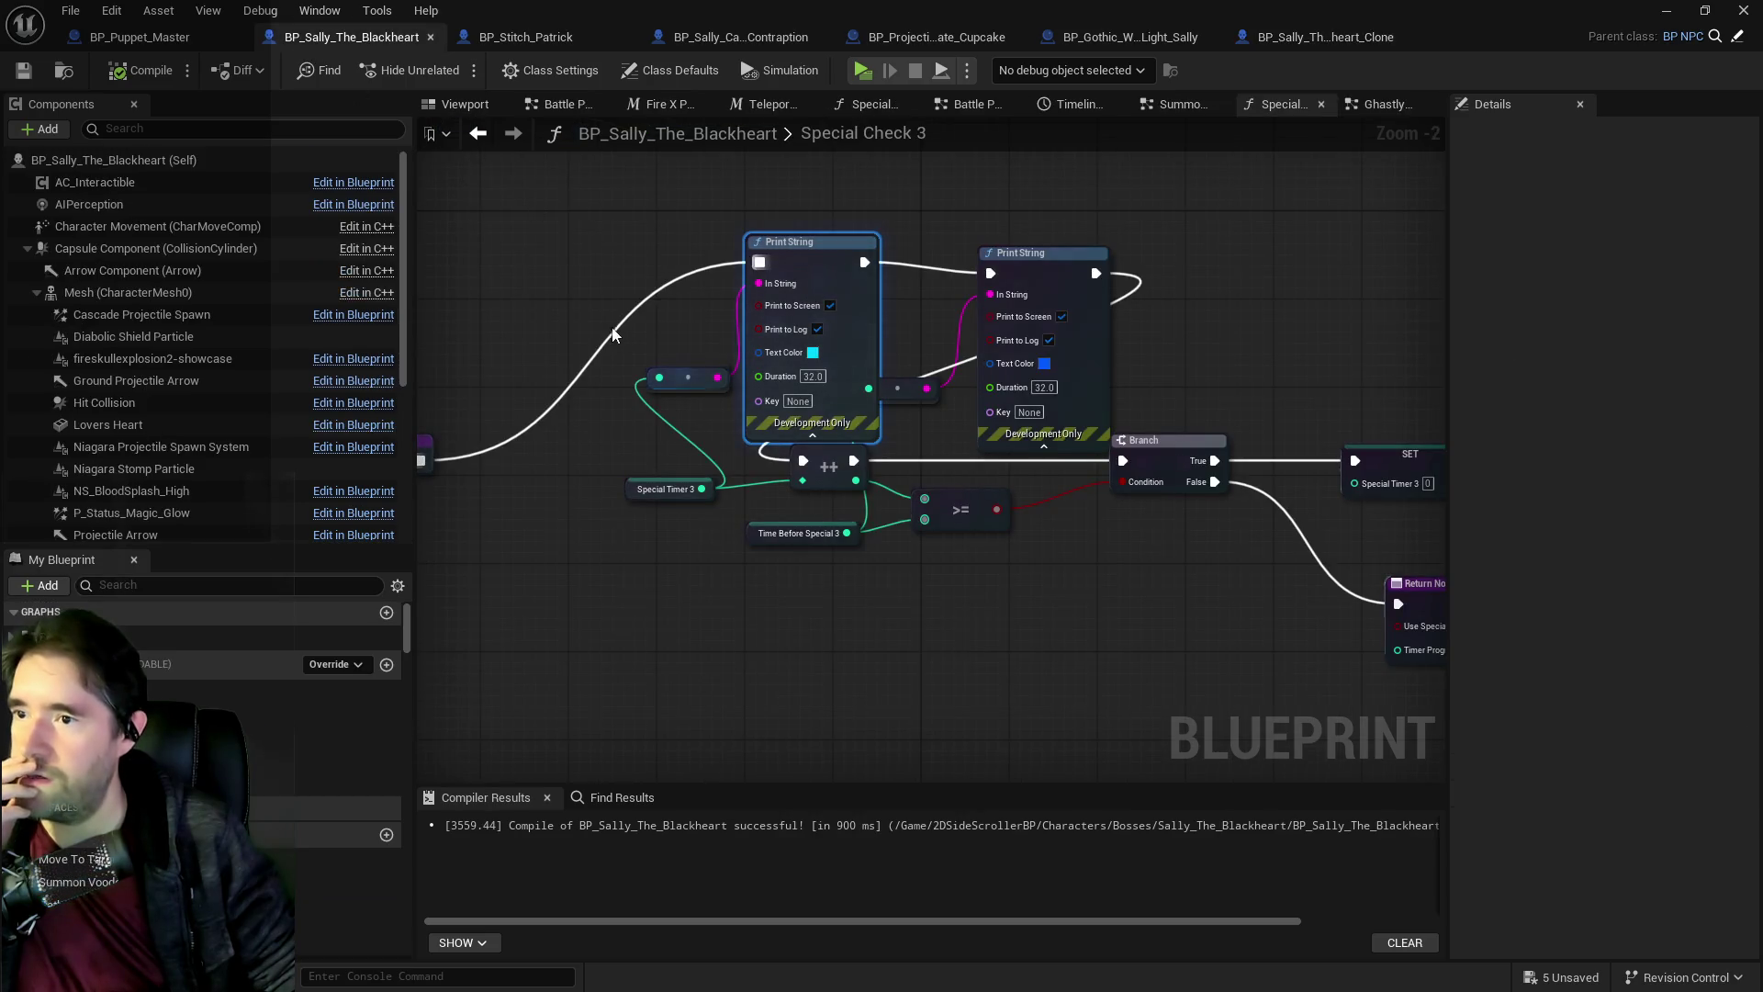
mouse_move(511, 352)
mouse_down()
mouse_move(562, 358)
mouse_move(445, 440)
mouse_move(464, 228)
mouse_move(440, 368)
mouse_up()
drag(976, 457, 762, 454)
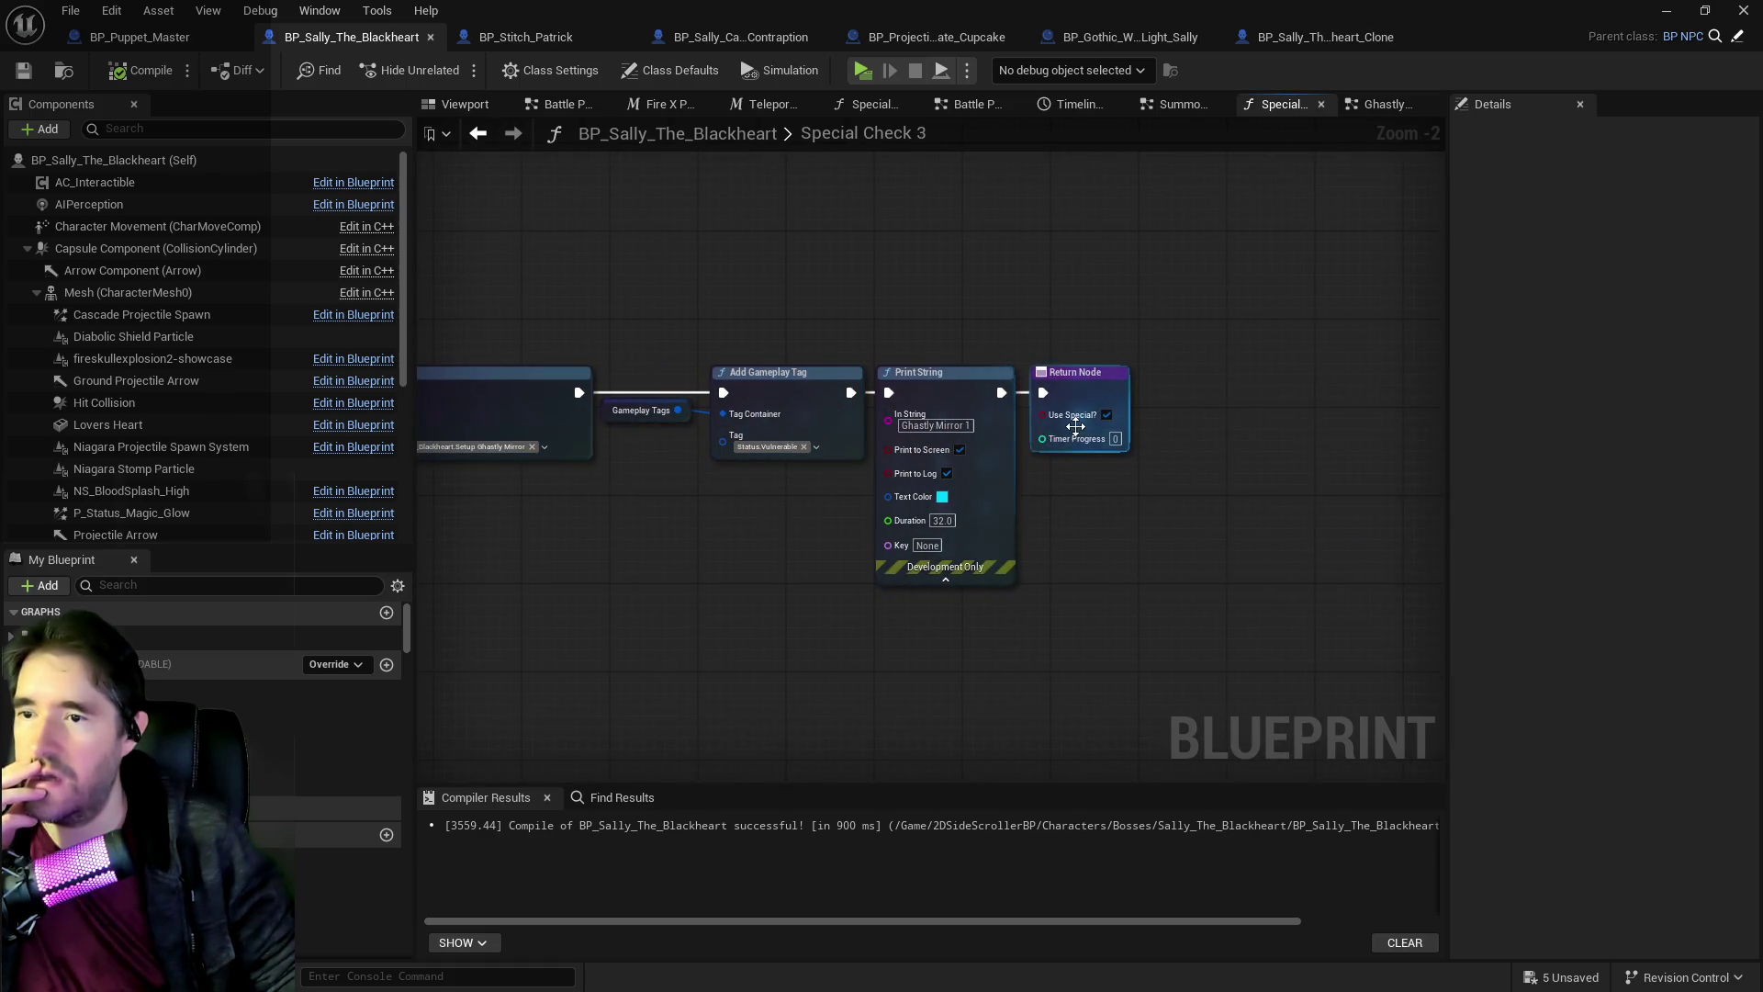
mouse_move(998, 463)
mouse_down()
mouse_move(1034, 439)
mouse_move(1059, 488)
mouse_up()
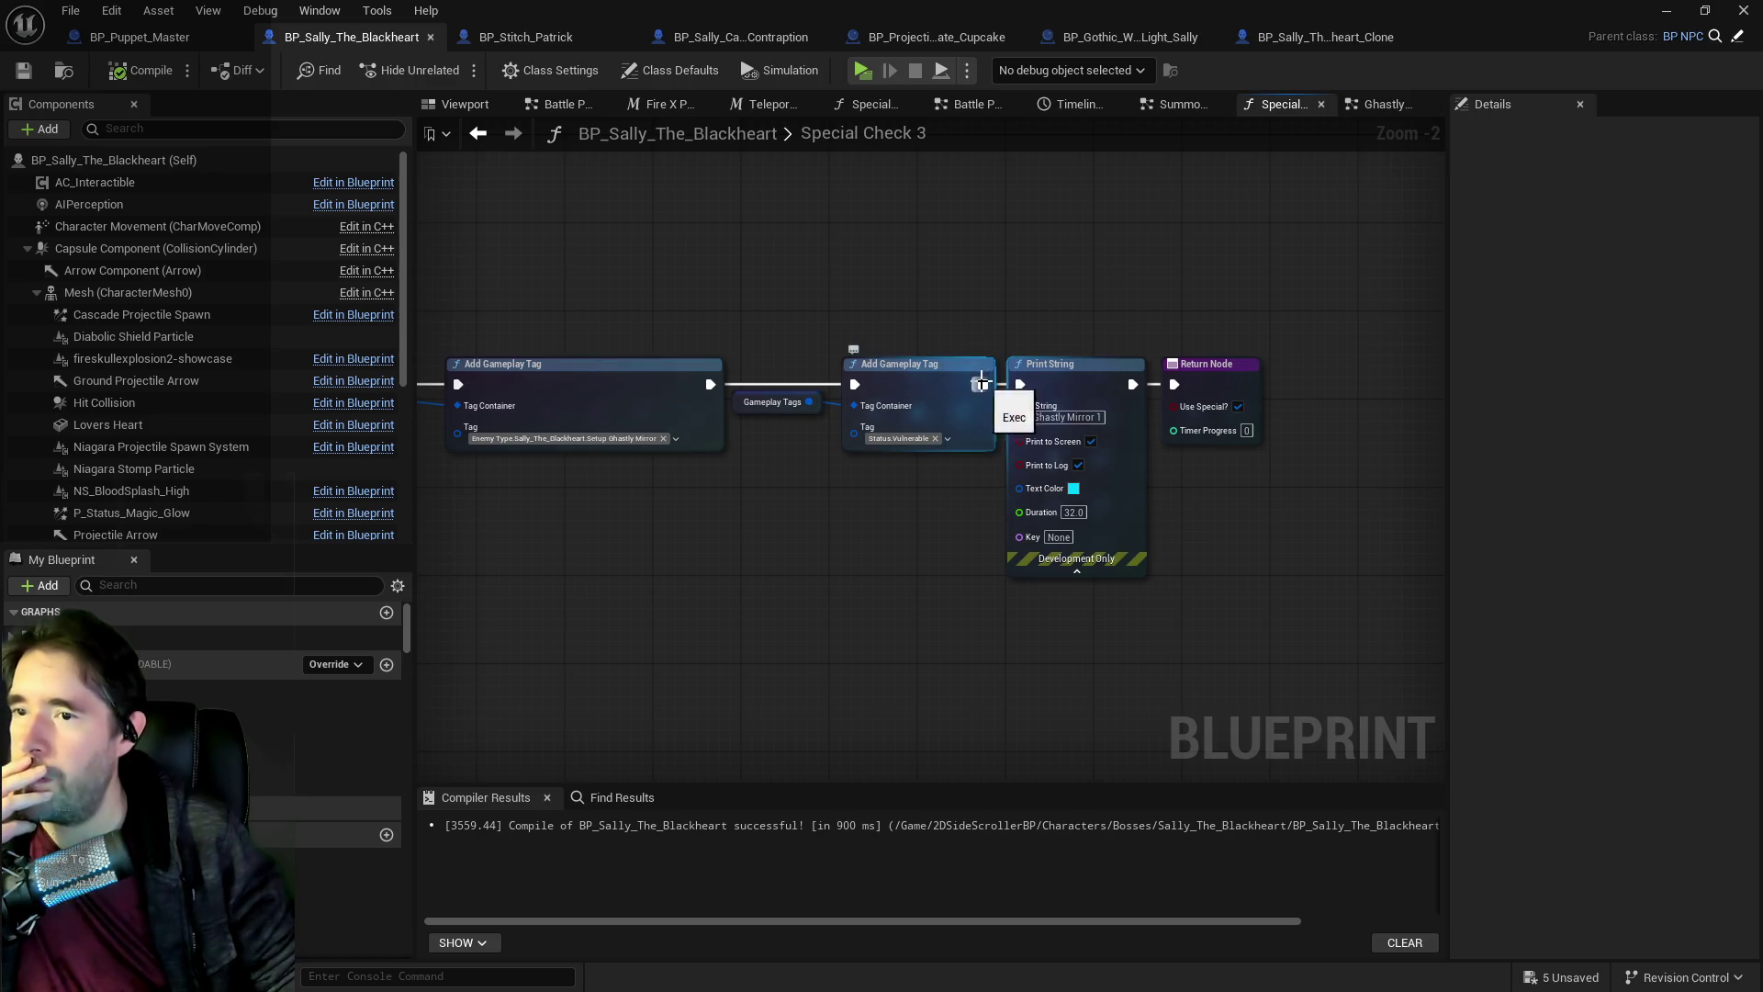
drag(1155, 390, 1175, 384)
click(1050, 363)
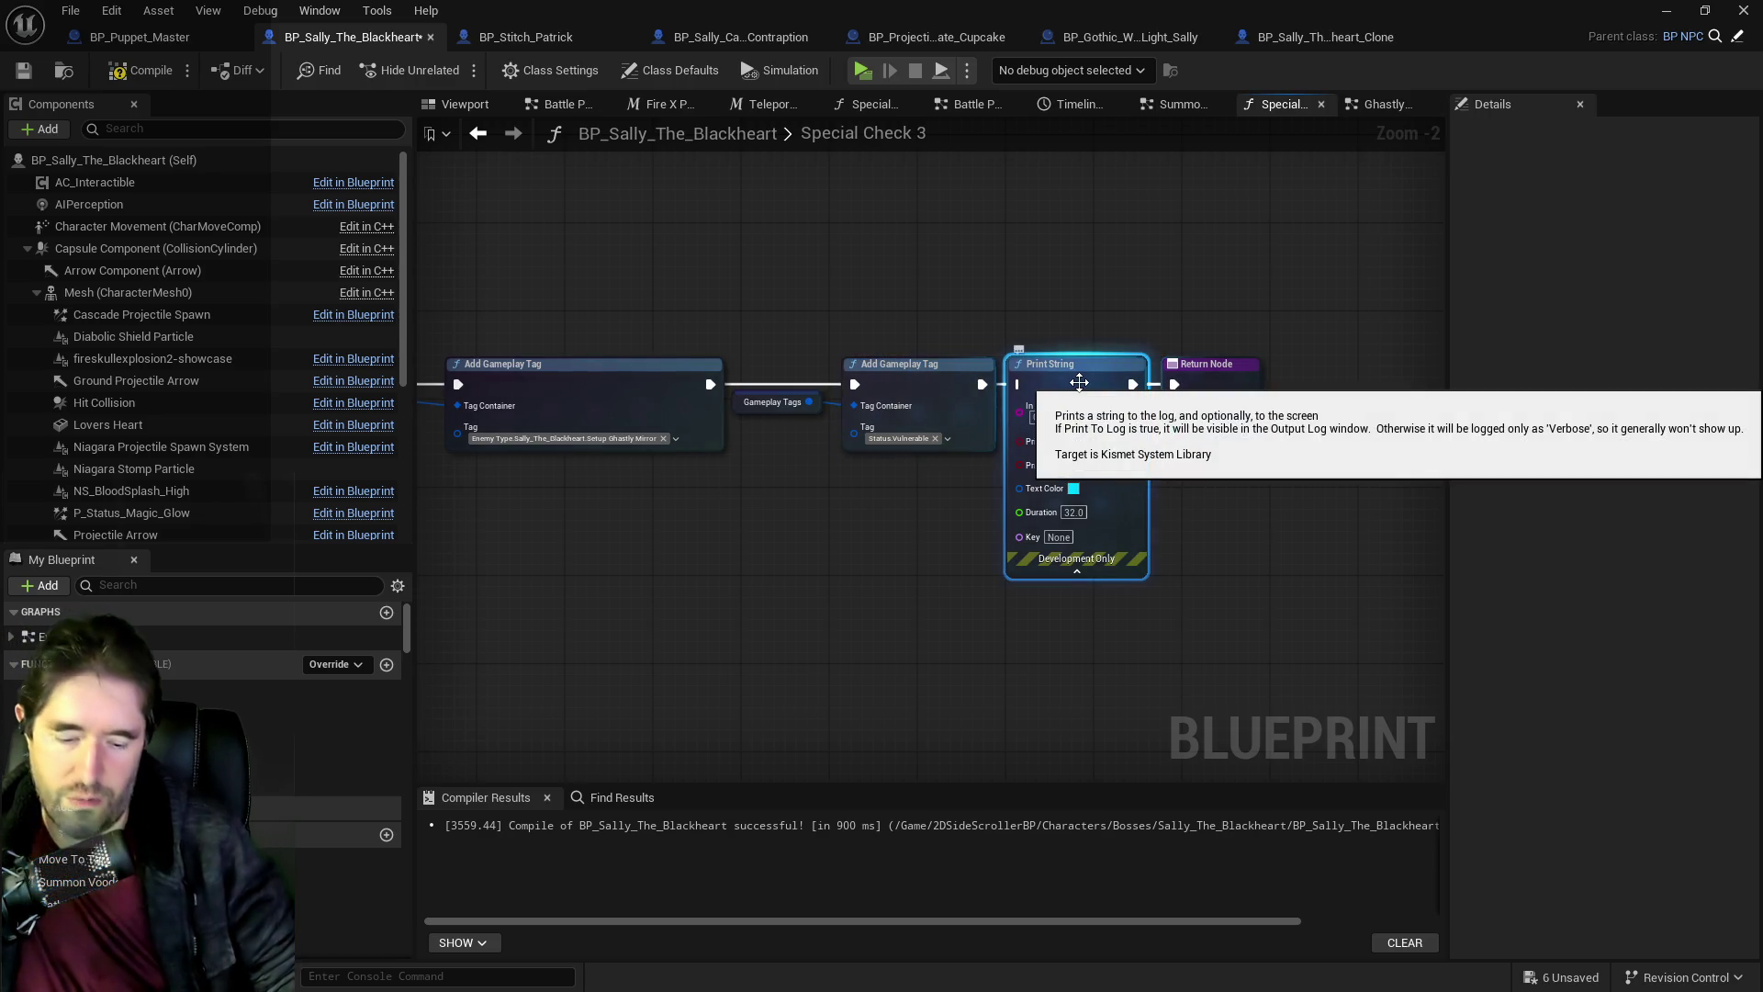
key(Delete)
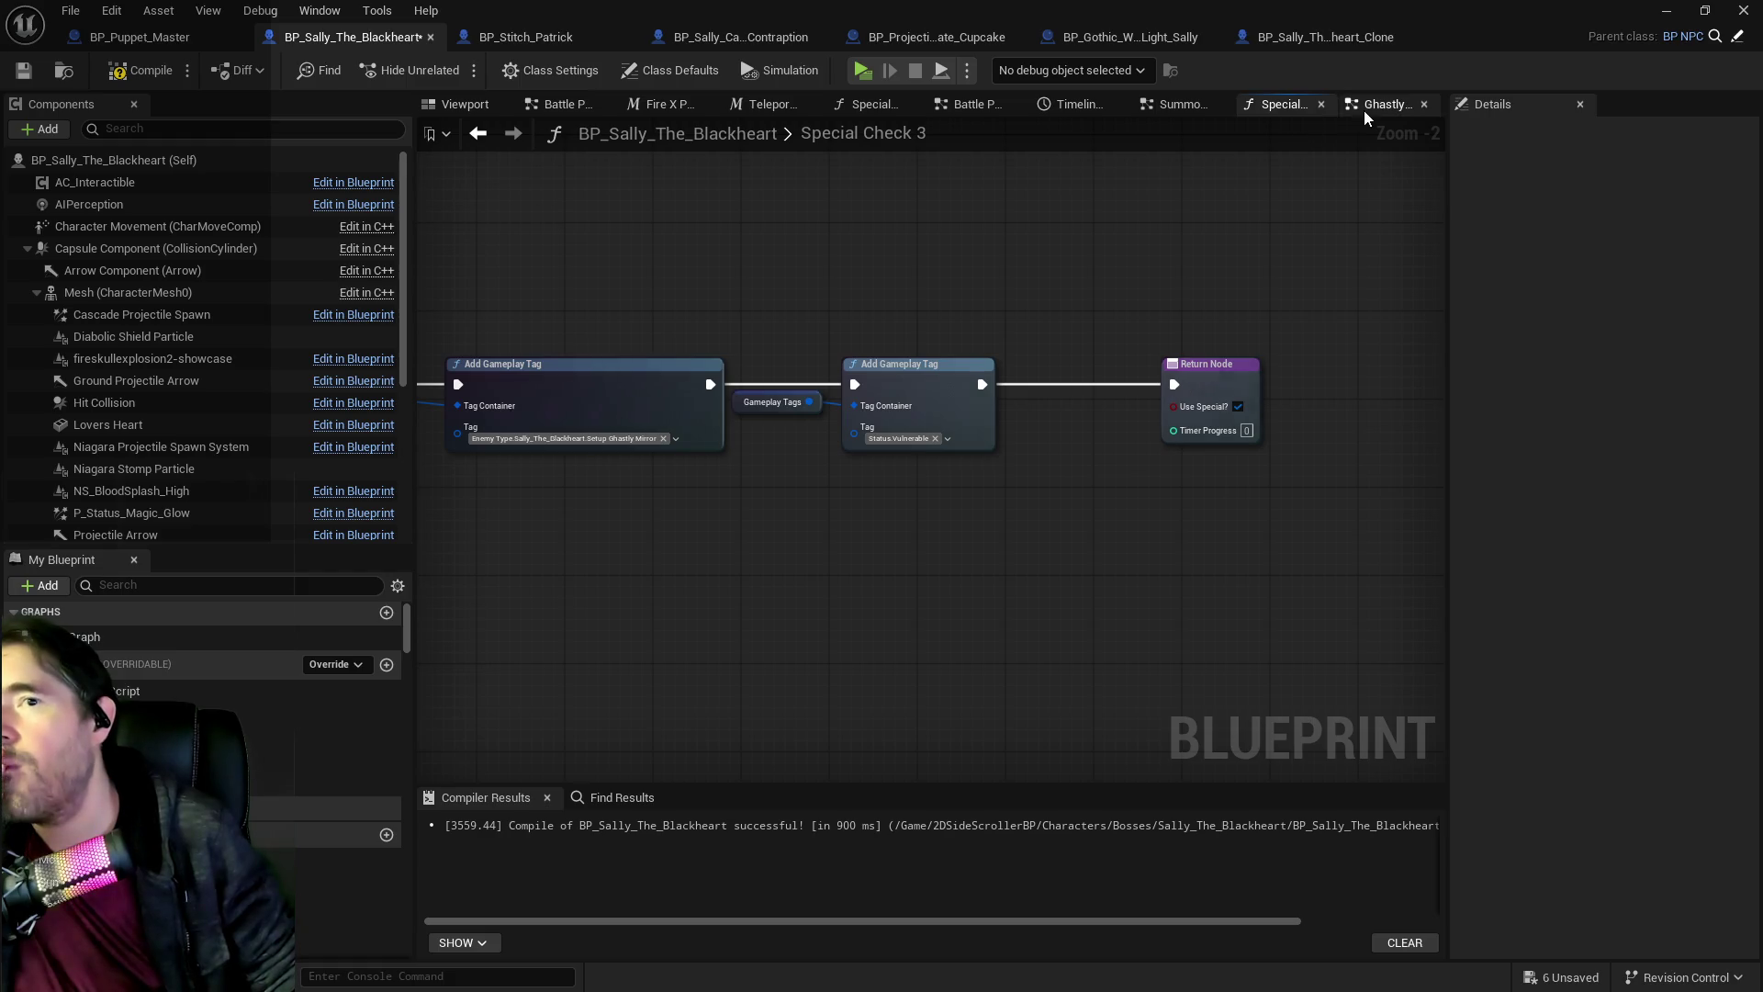
click(1368, 105)
Set the Has Tag check to use the Setup Ghastly Mirror tag.
scroll(992, 366, up, 1)
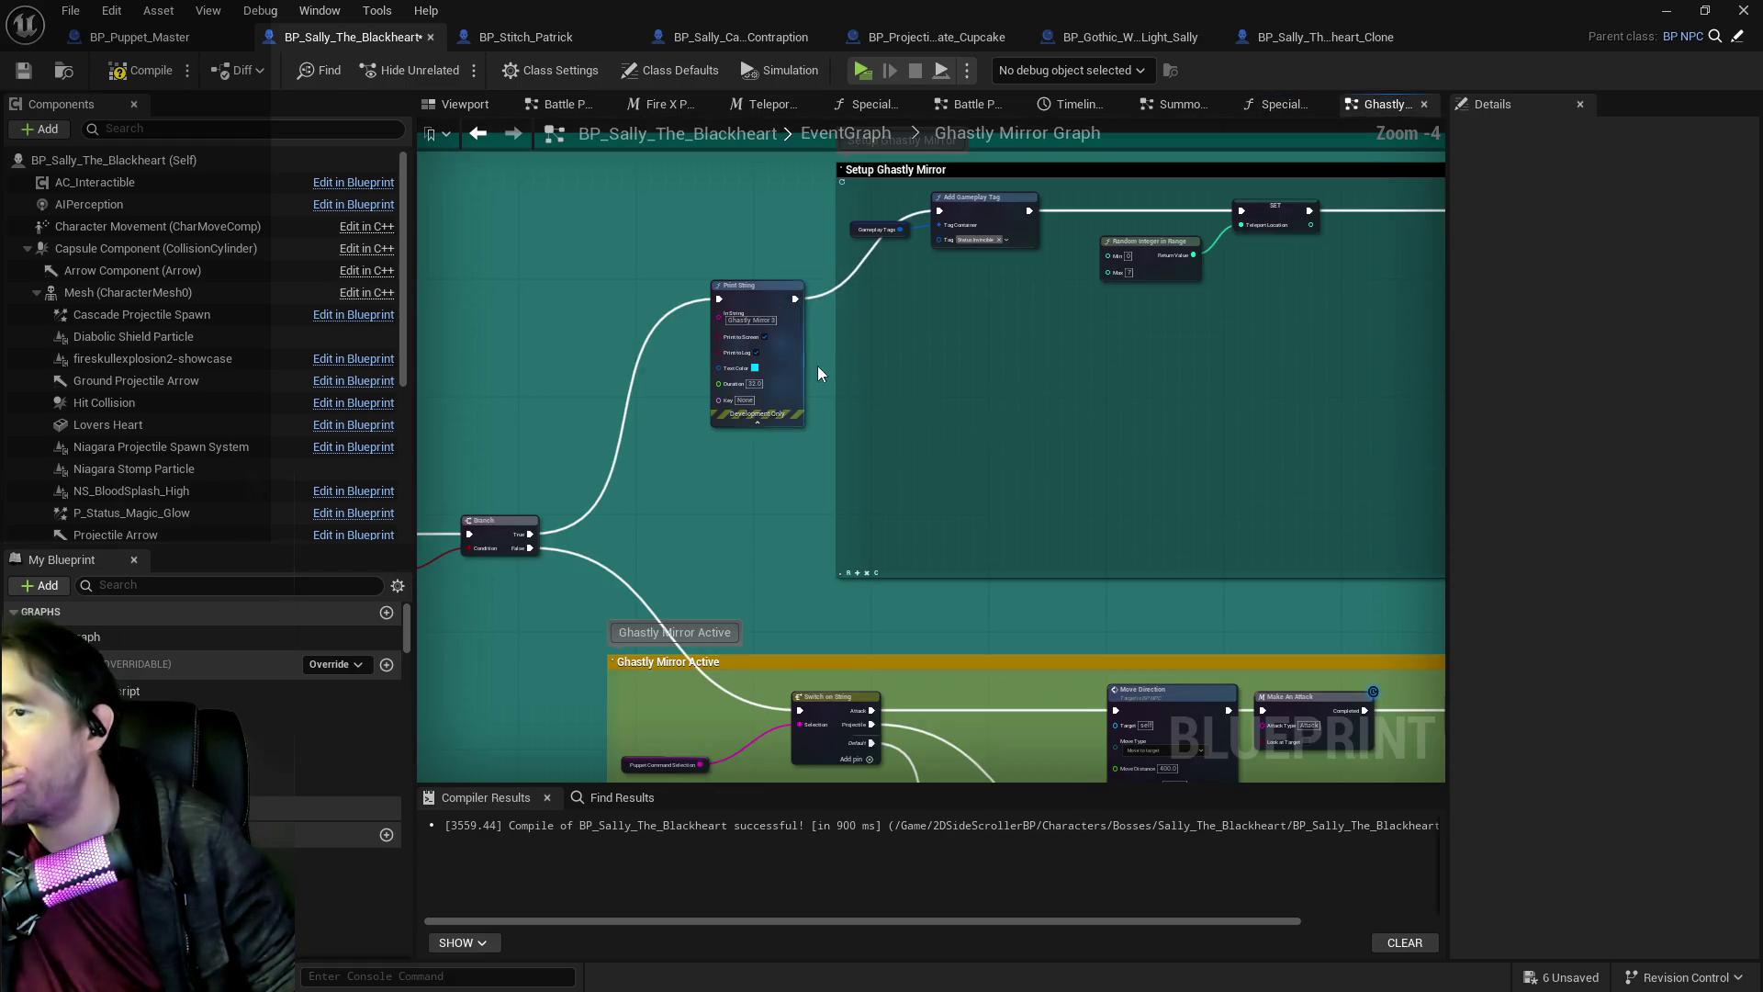
scroll(652, 354, up, 2)
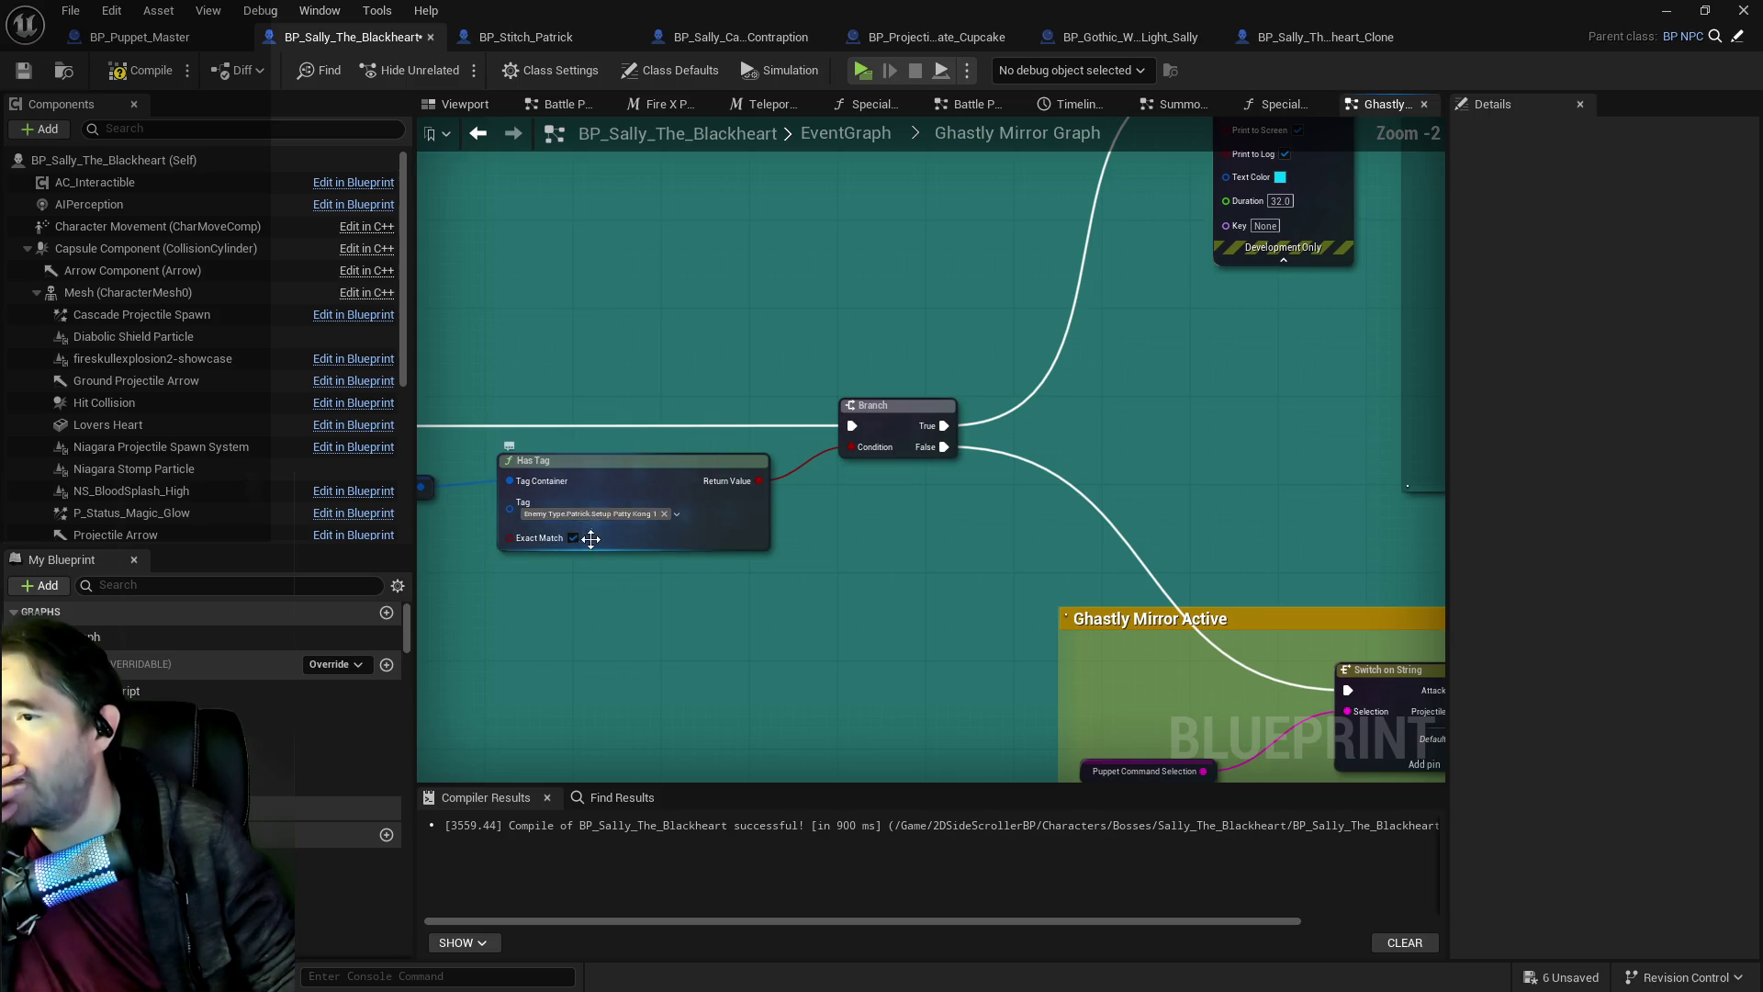
click(602, 514)
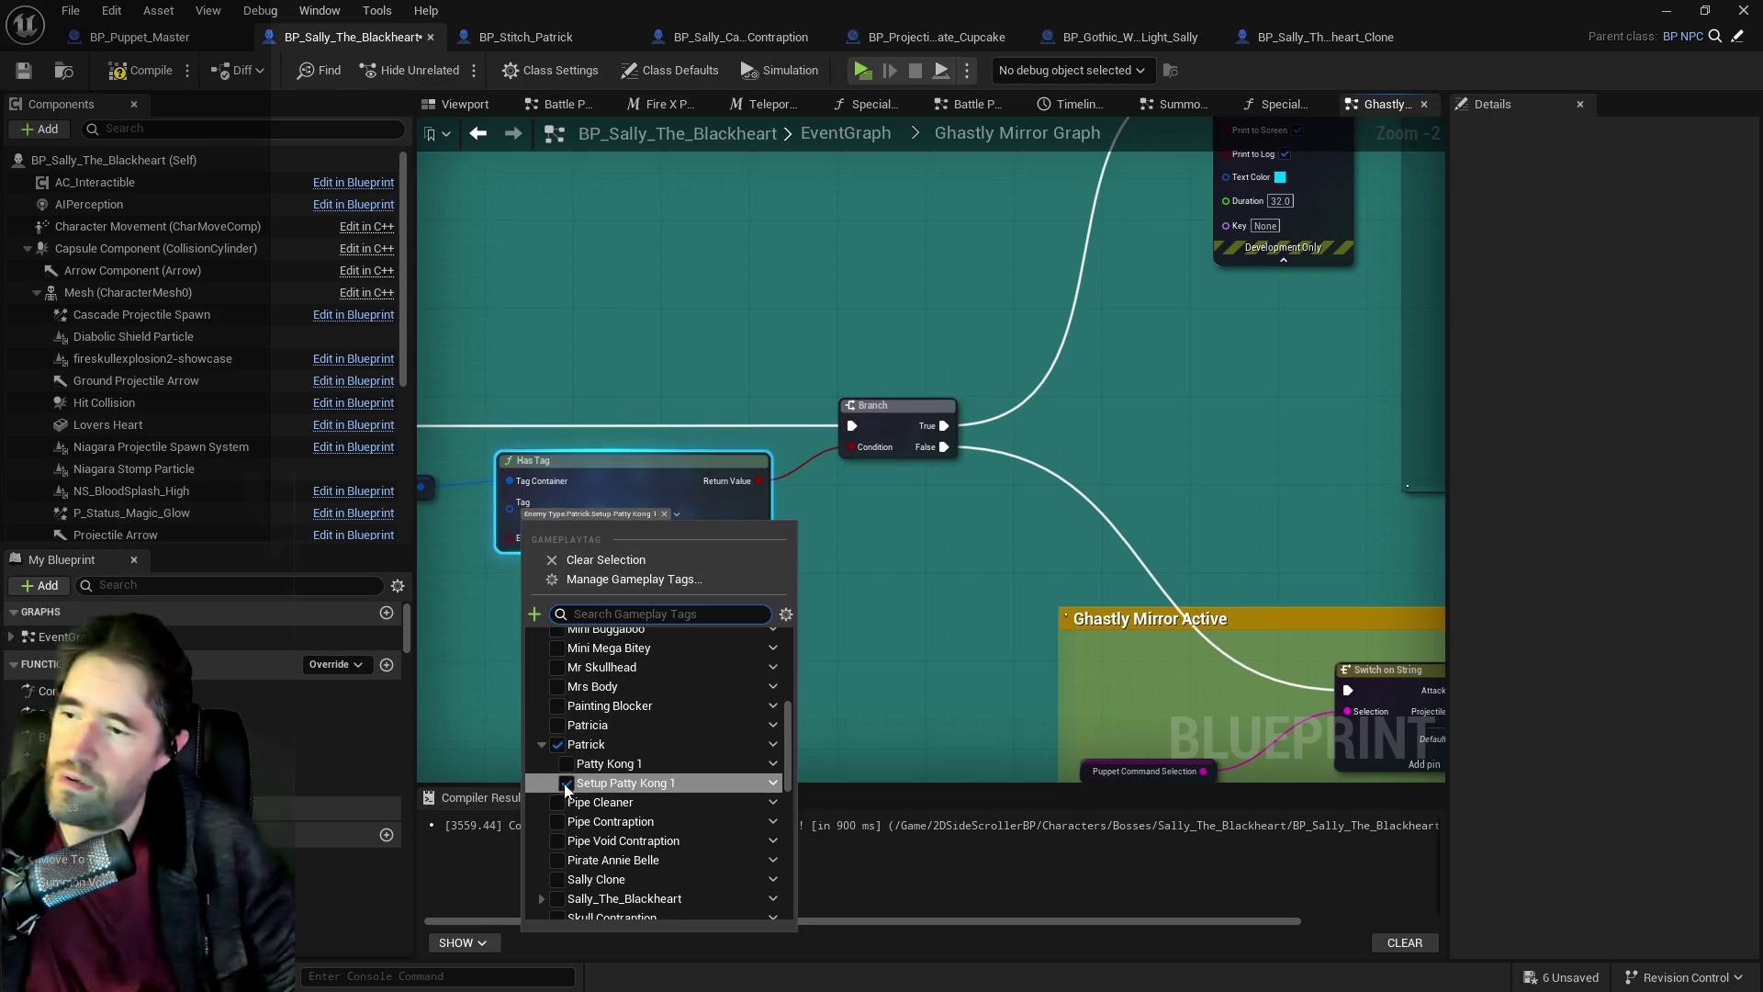
scroll(579, 776, down, 3)
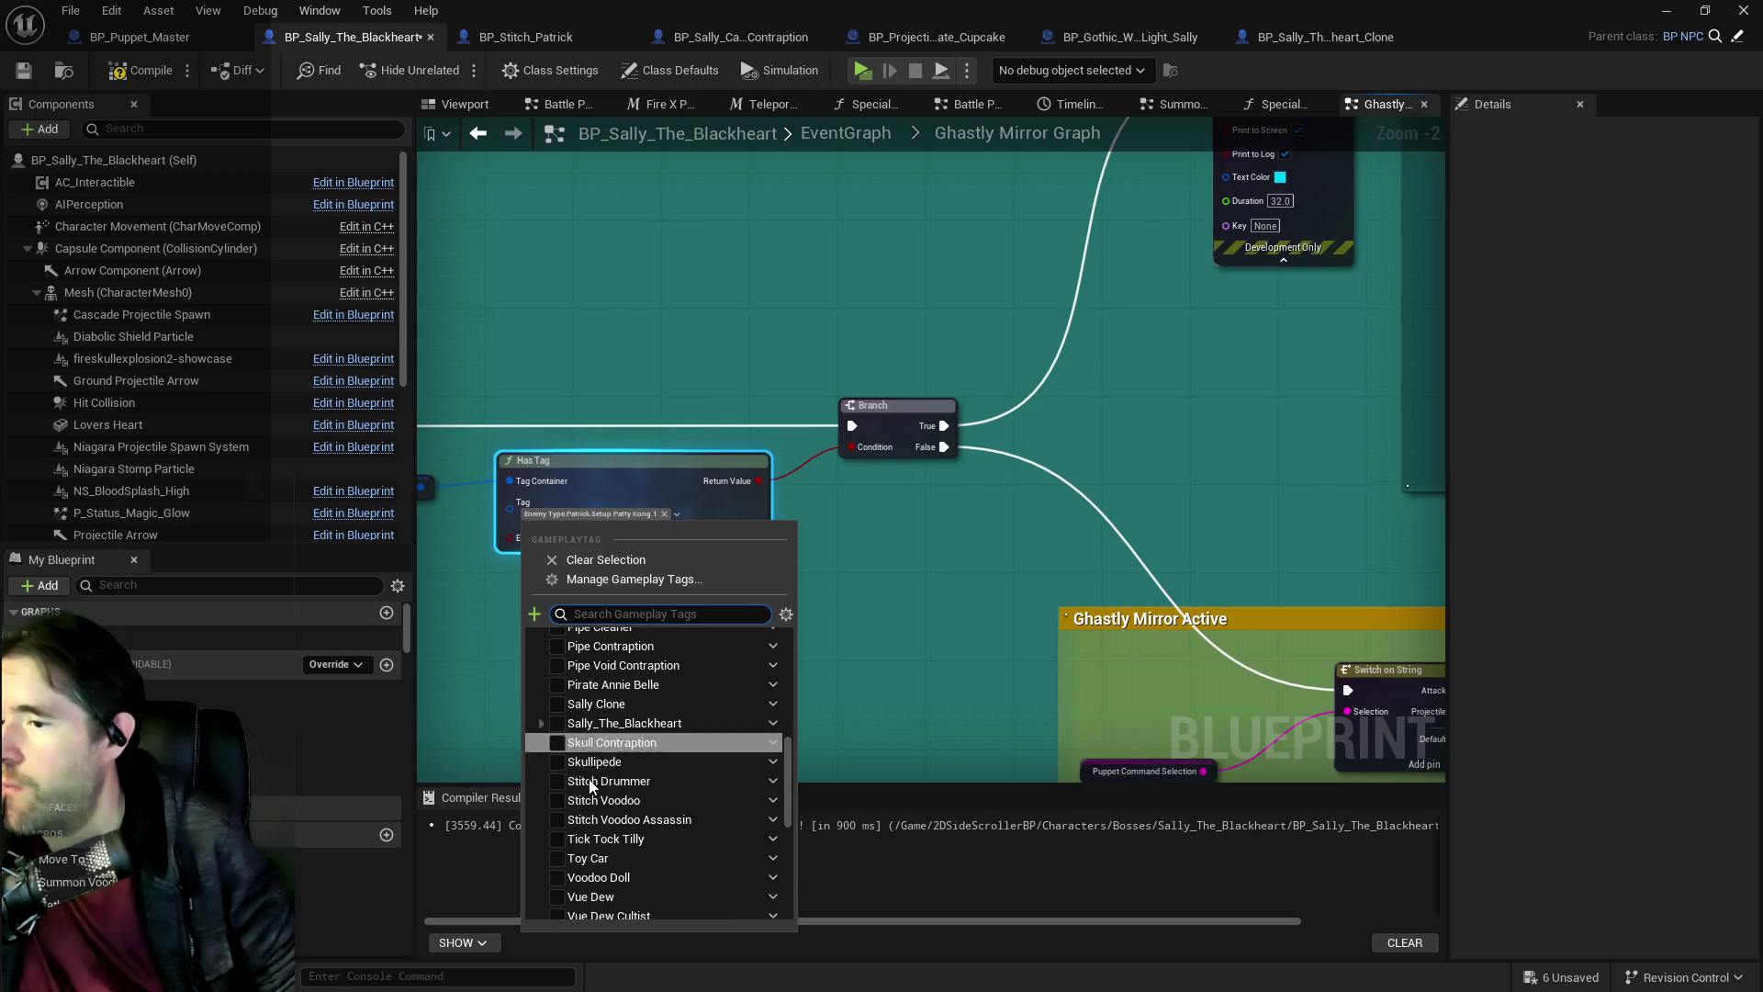
scroll(591, 764, down, 2)
scroll(592, 764, up, 4)
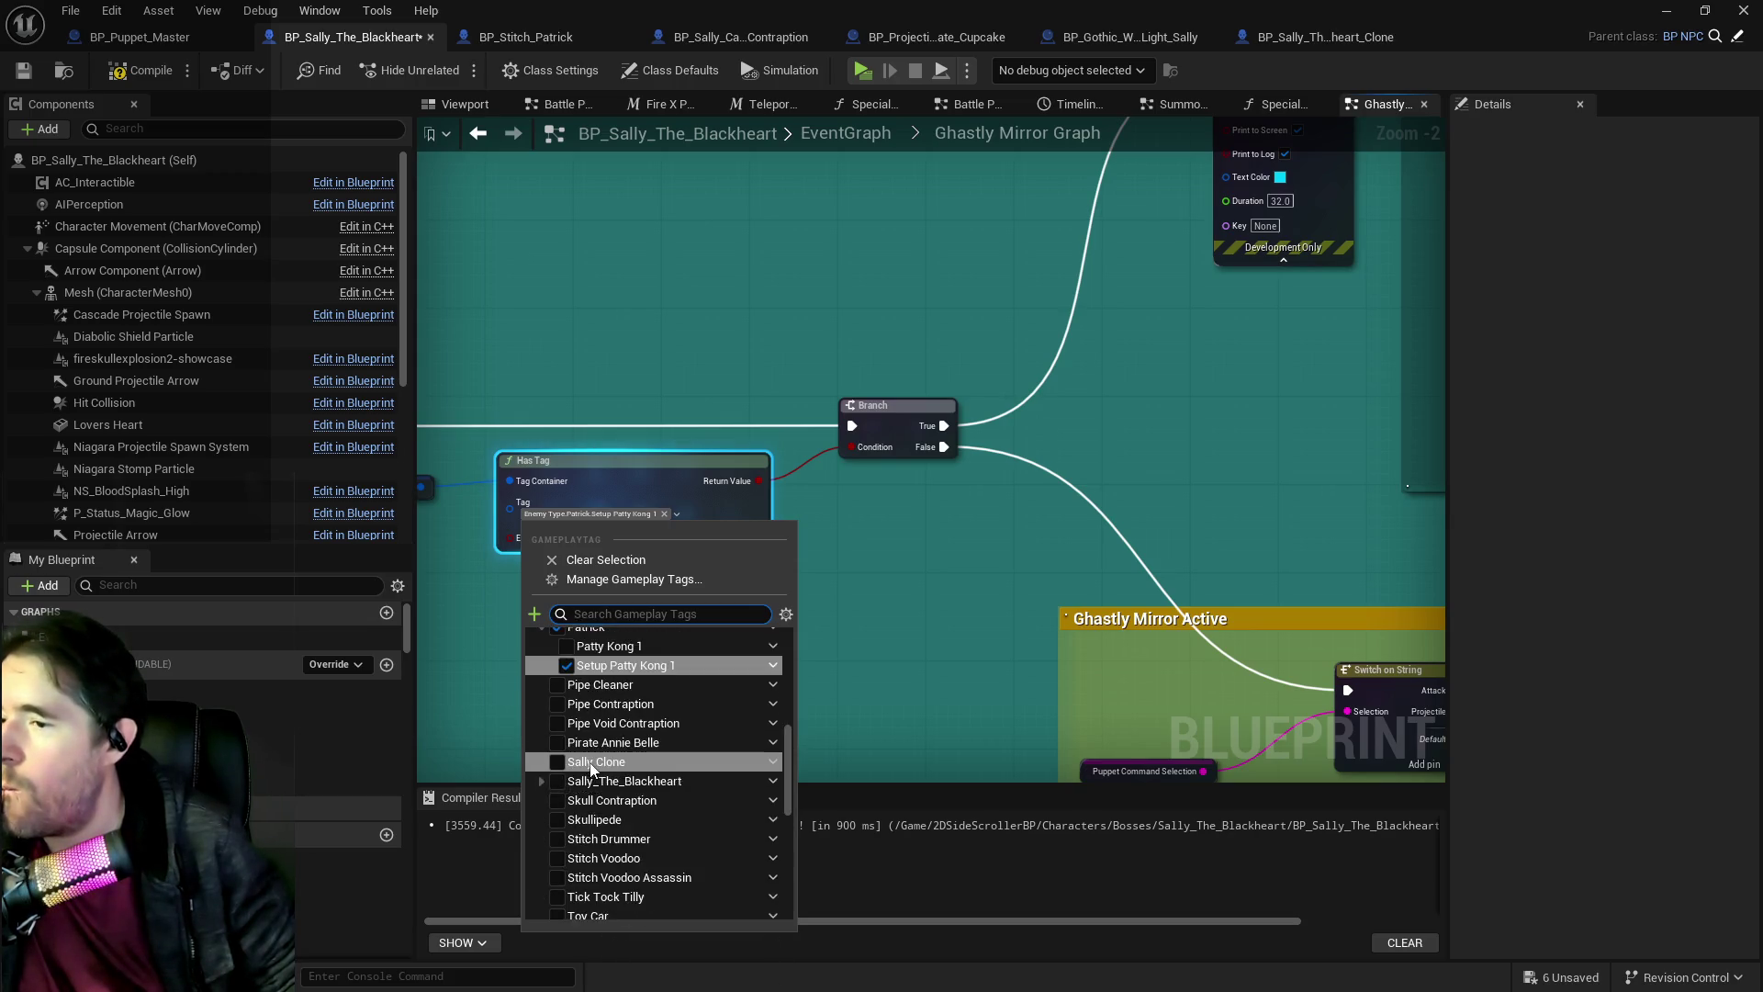
scroll(591, 770, up, 1)
click(568, 846)
click(912, 720)
Duplicate the Reset Can Act node and run the copy after the Delay.
scroll(931, 705, down, 3)
mouse_move(565, 503)
mouse_down()
mouse_move(693, 472)
mouse_move(825, 553)
mouse_move(880, 676)
mouse_up()
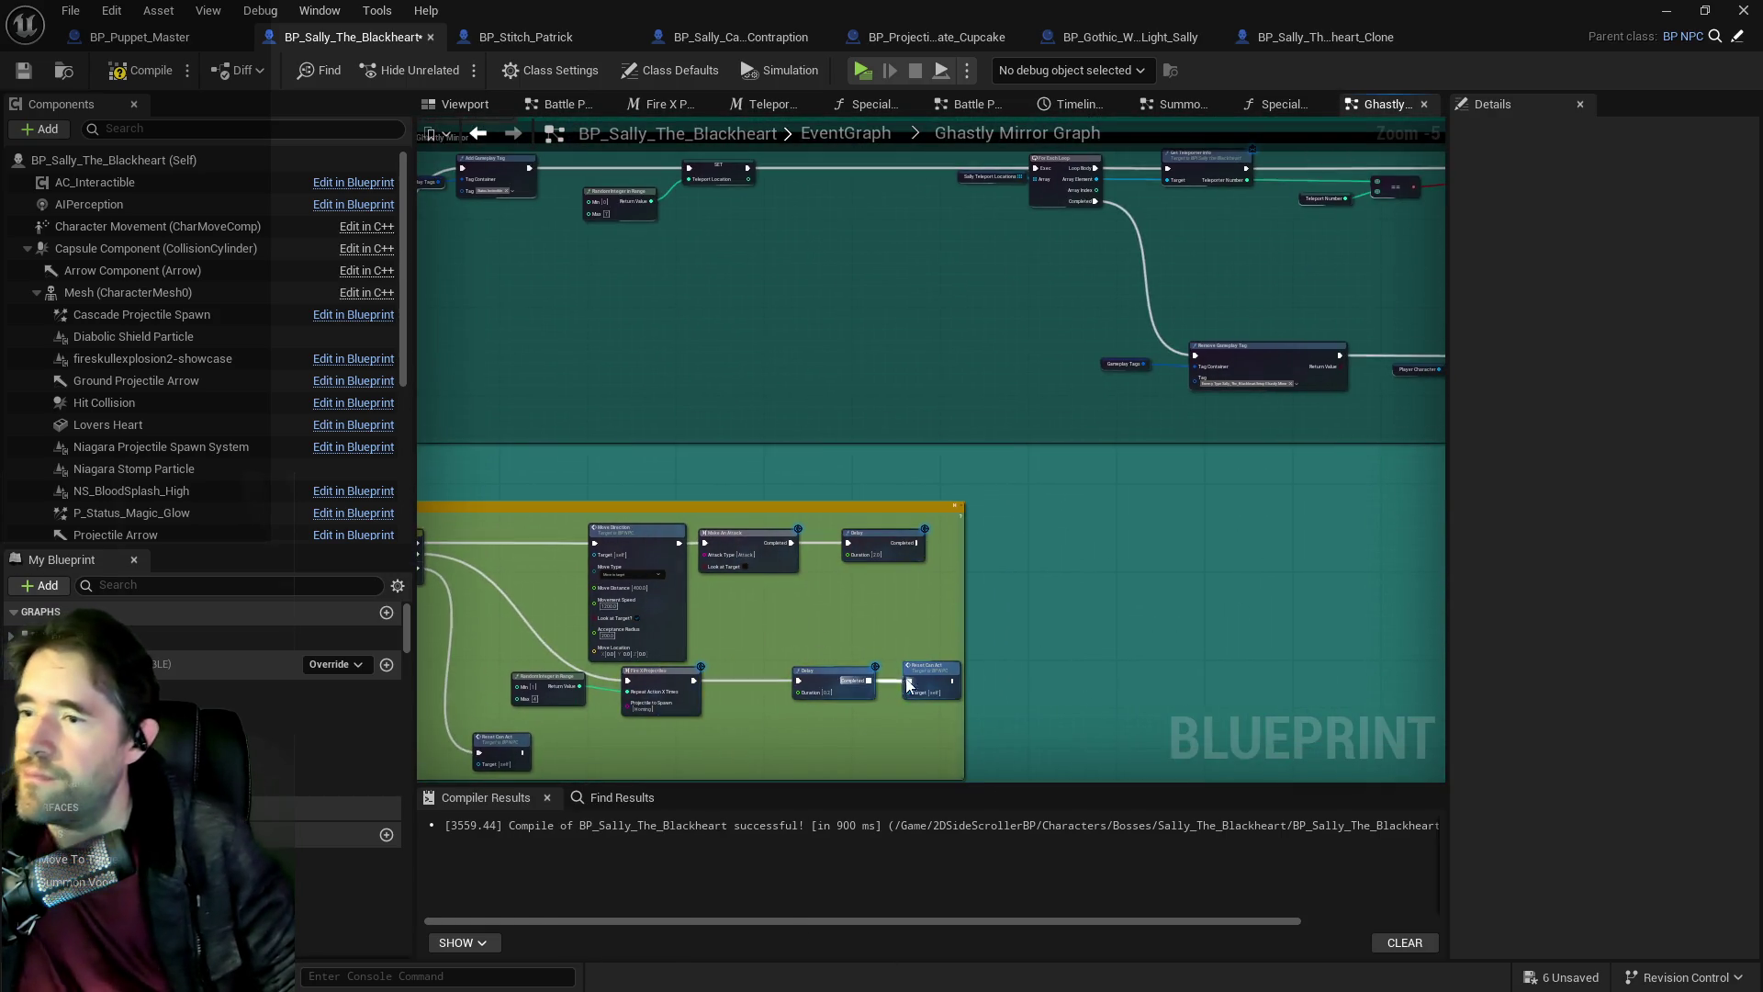
scroll(838, 647, up, 1)
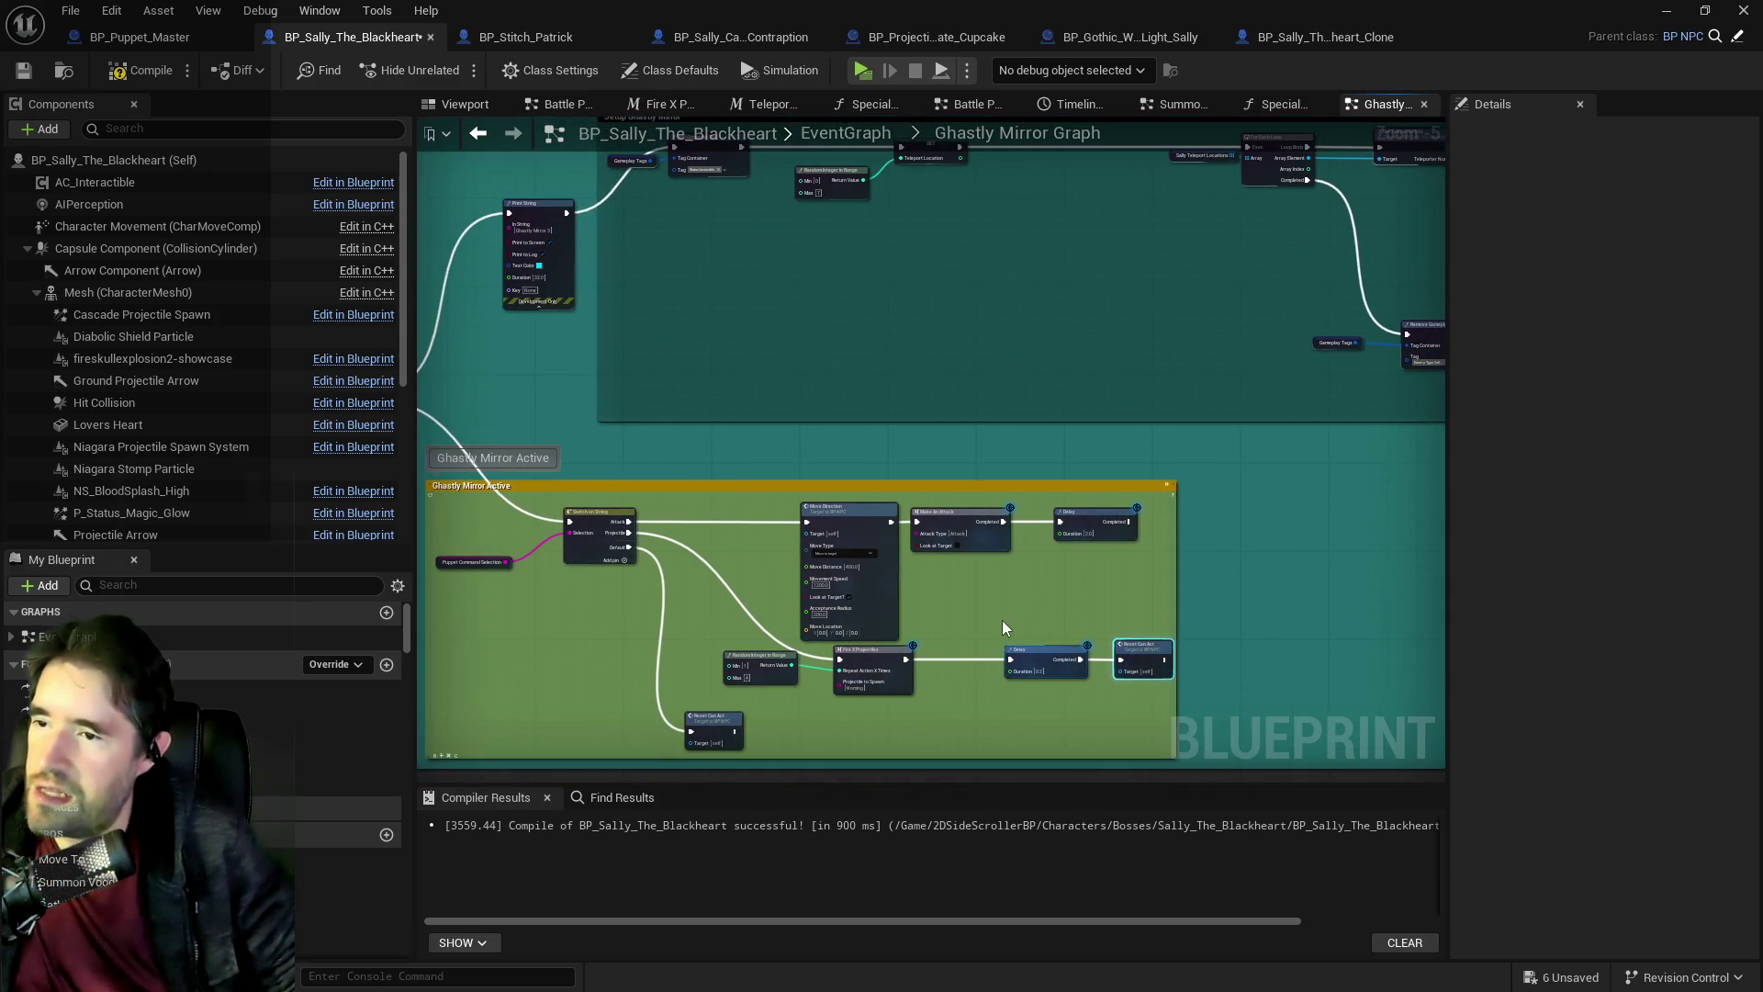
scroll(997, 620, up, 2)
key(ctrl+c)
key(ctrl+v)
drag(1331, 470, 1322, 436)
drag(1181, 460, 1303, 460)
Review the Branch and Disable Ghastly Mirror group, then save BP_Sally_The_Blackheart.
scroll(1311, 482, down, 6)
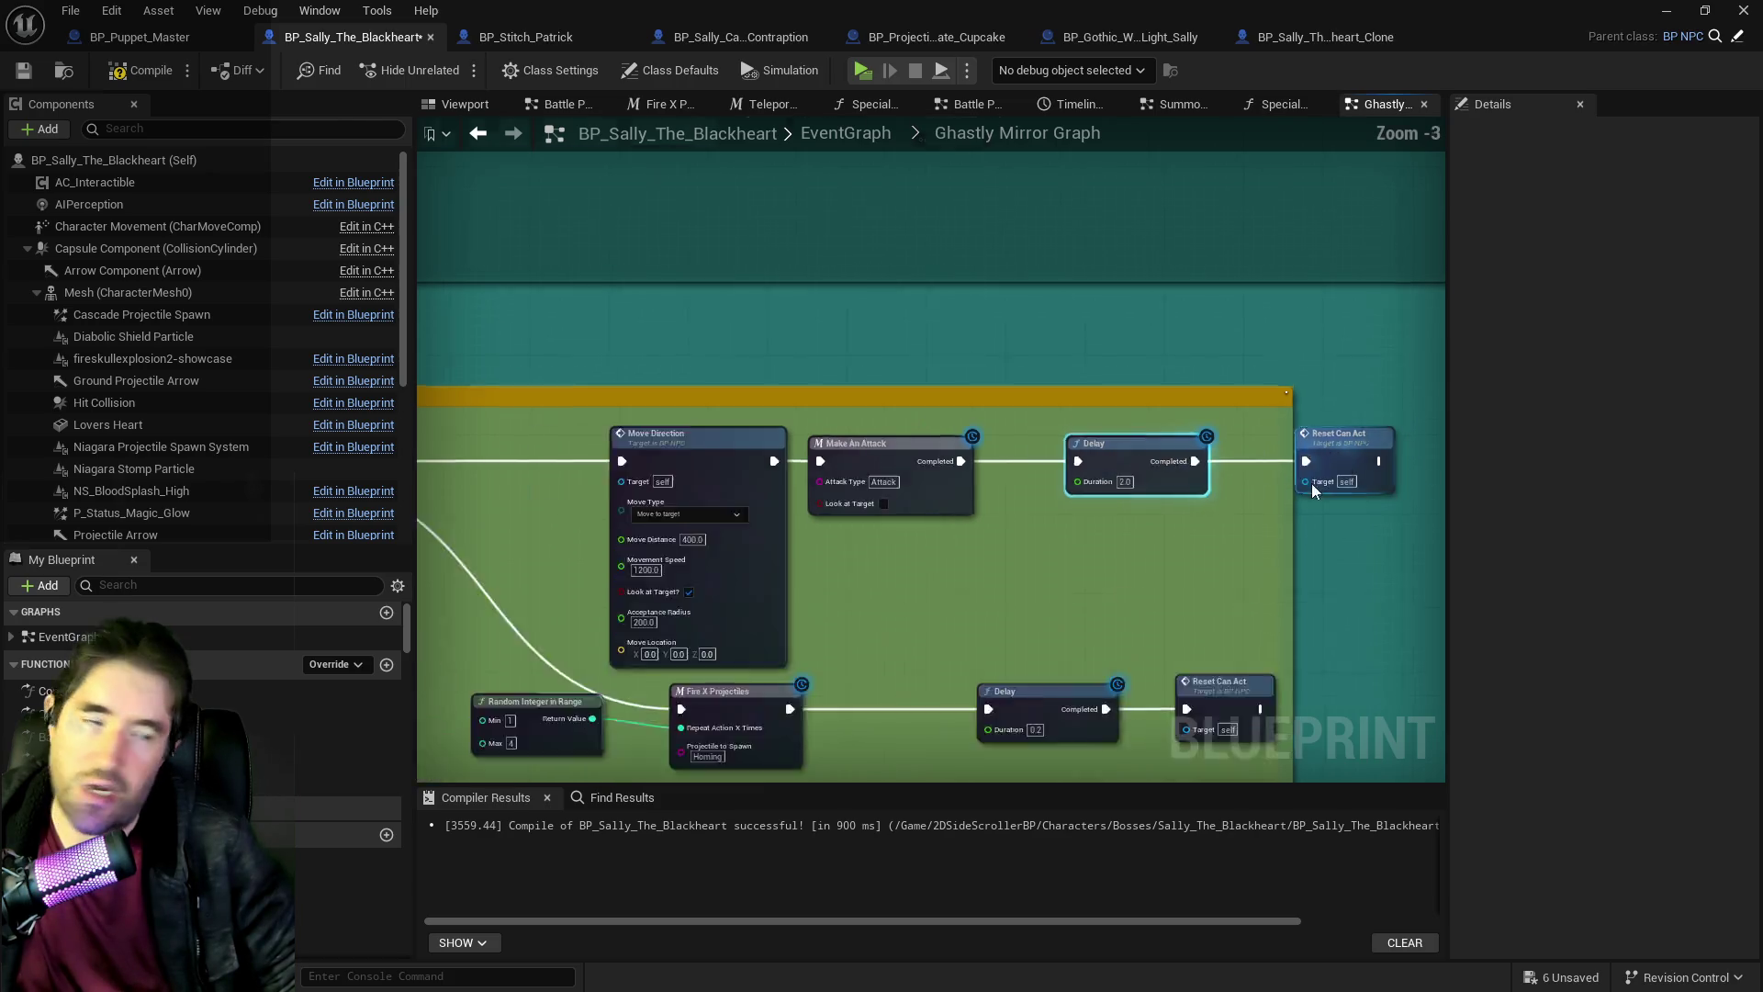
scroll(918, 395, up, 4)
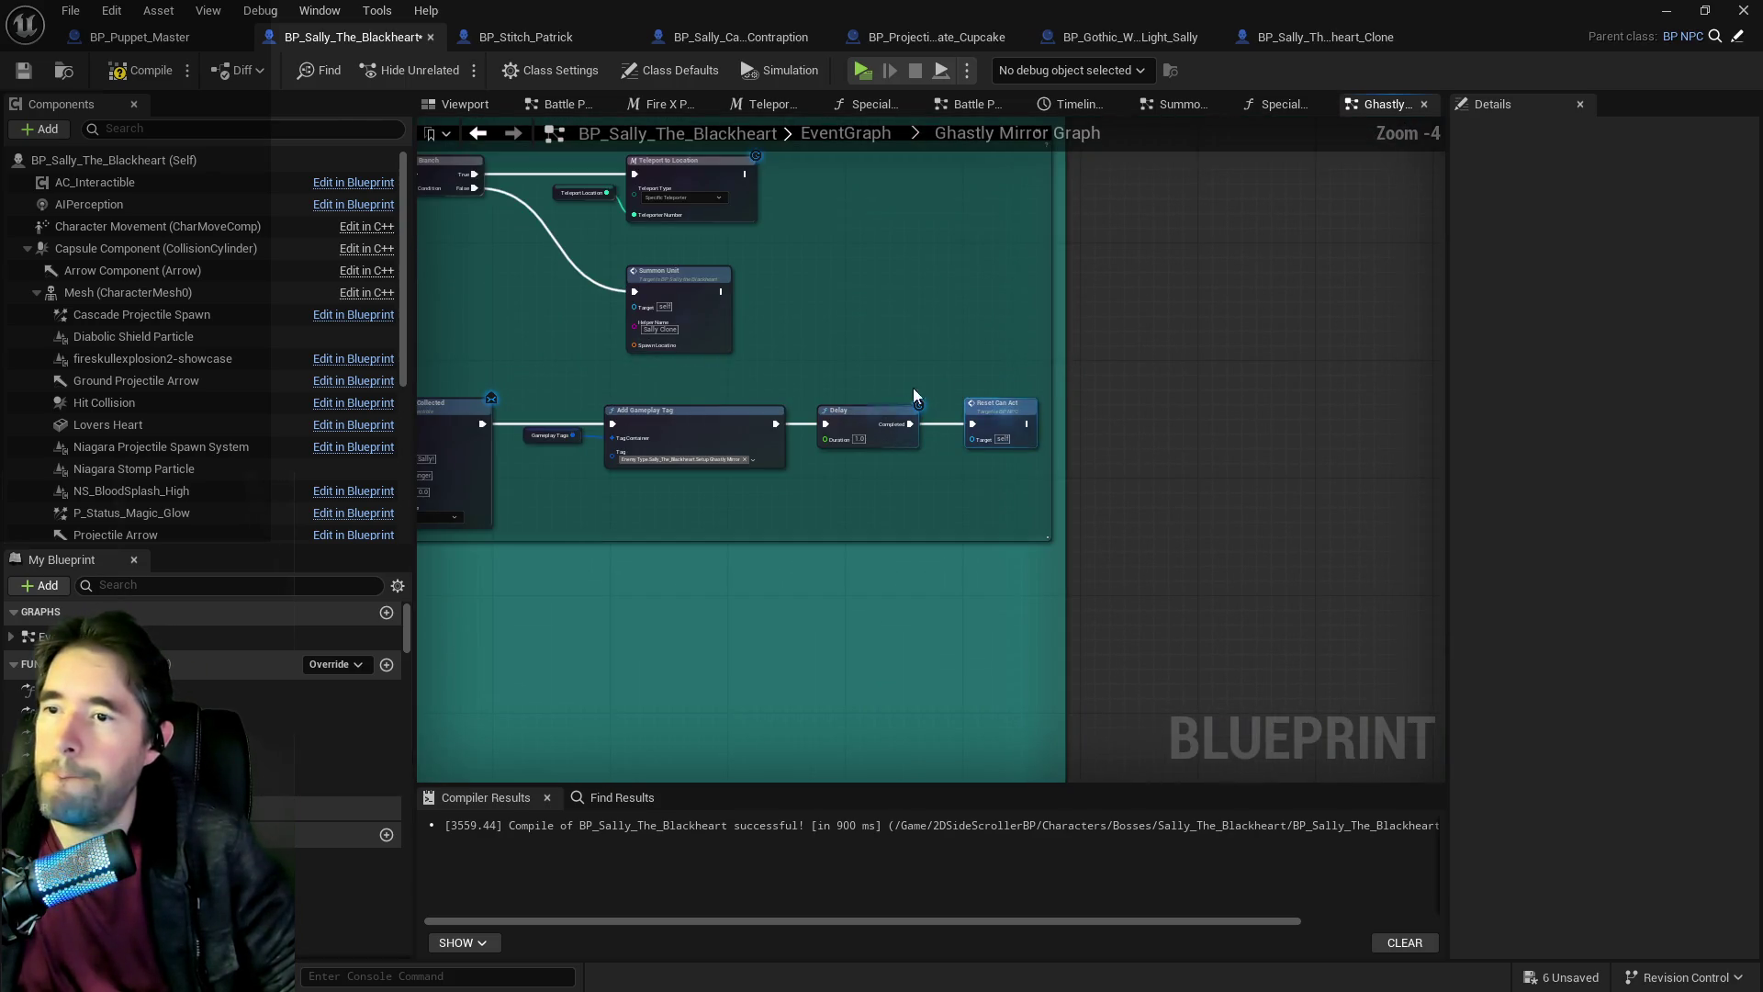
drag(779, 367, 984, 374)
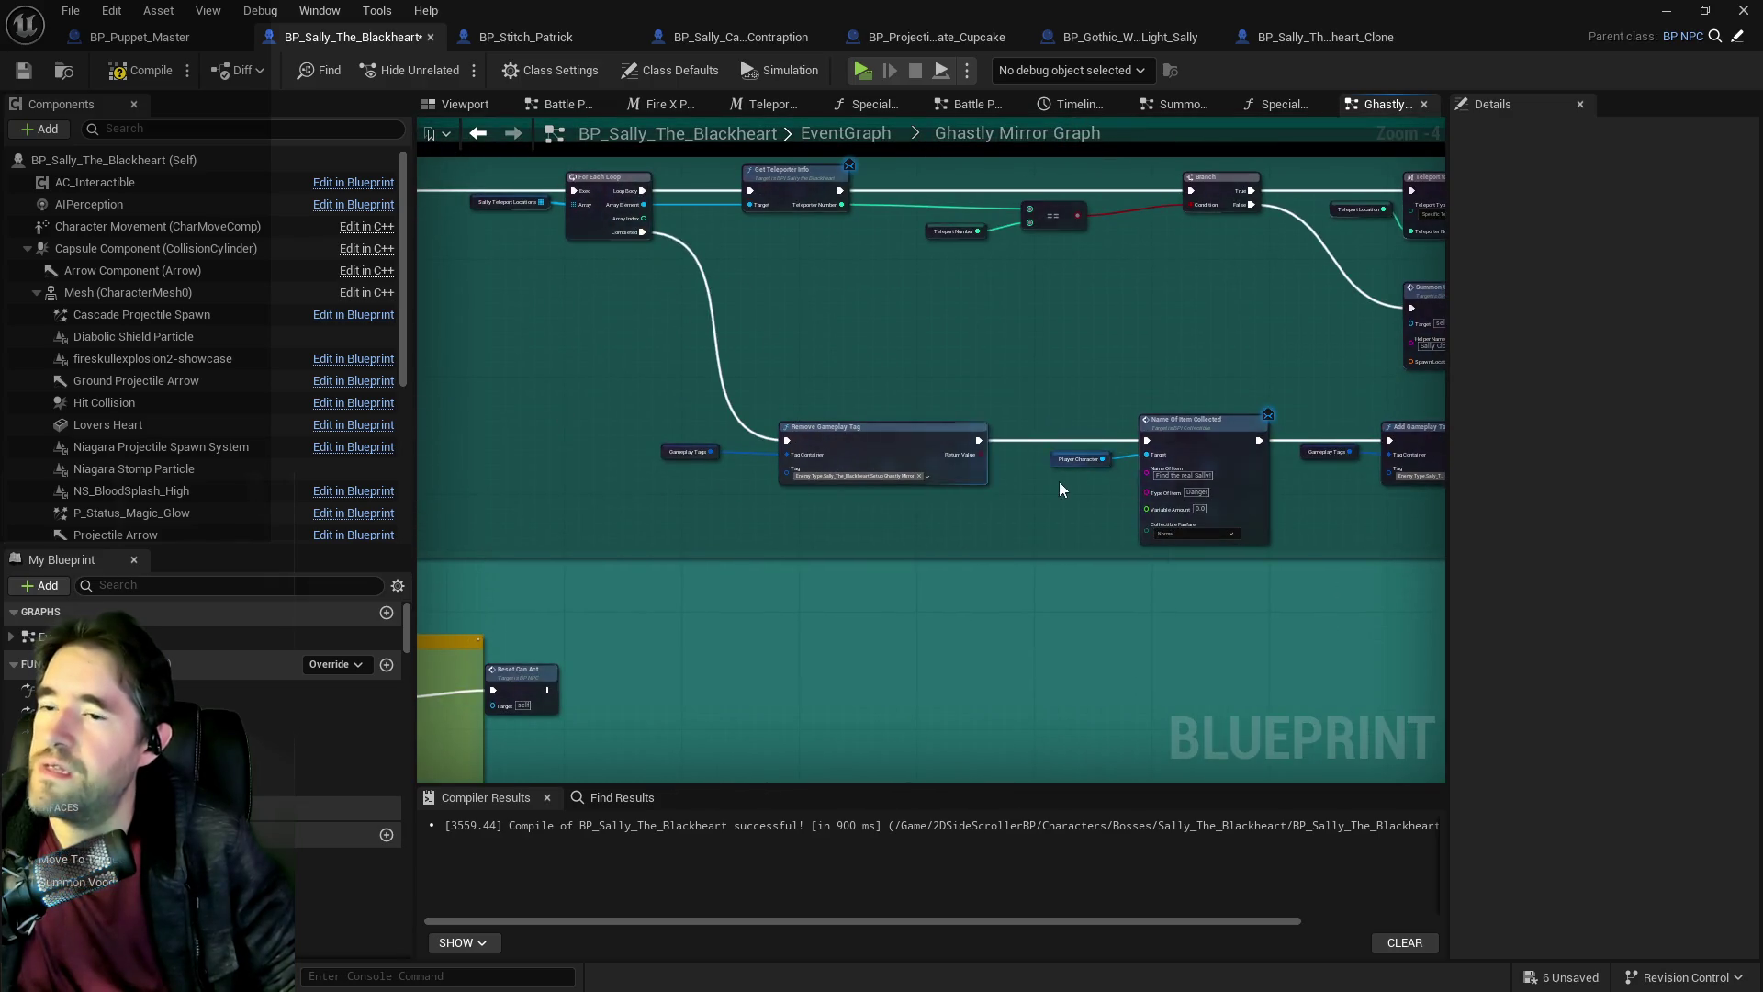
scroll(1311, 264, down, 2)
scroll(913, 462, up, 2)
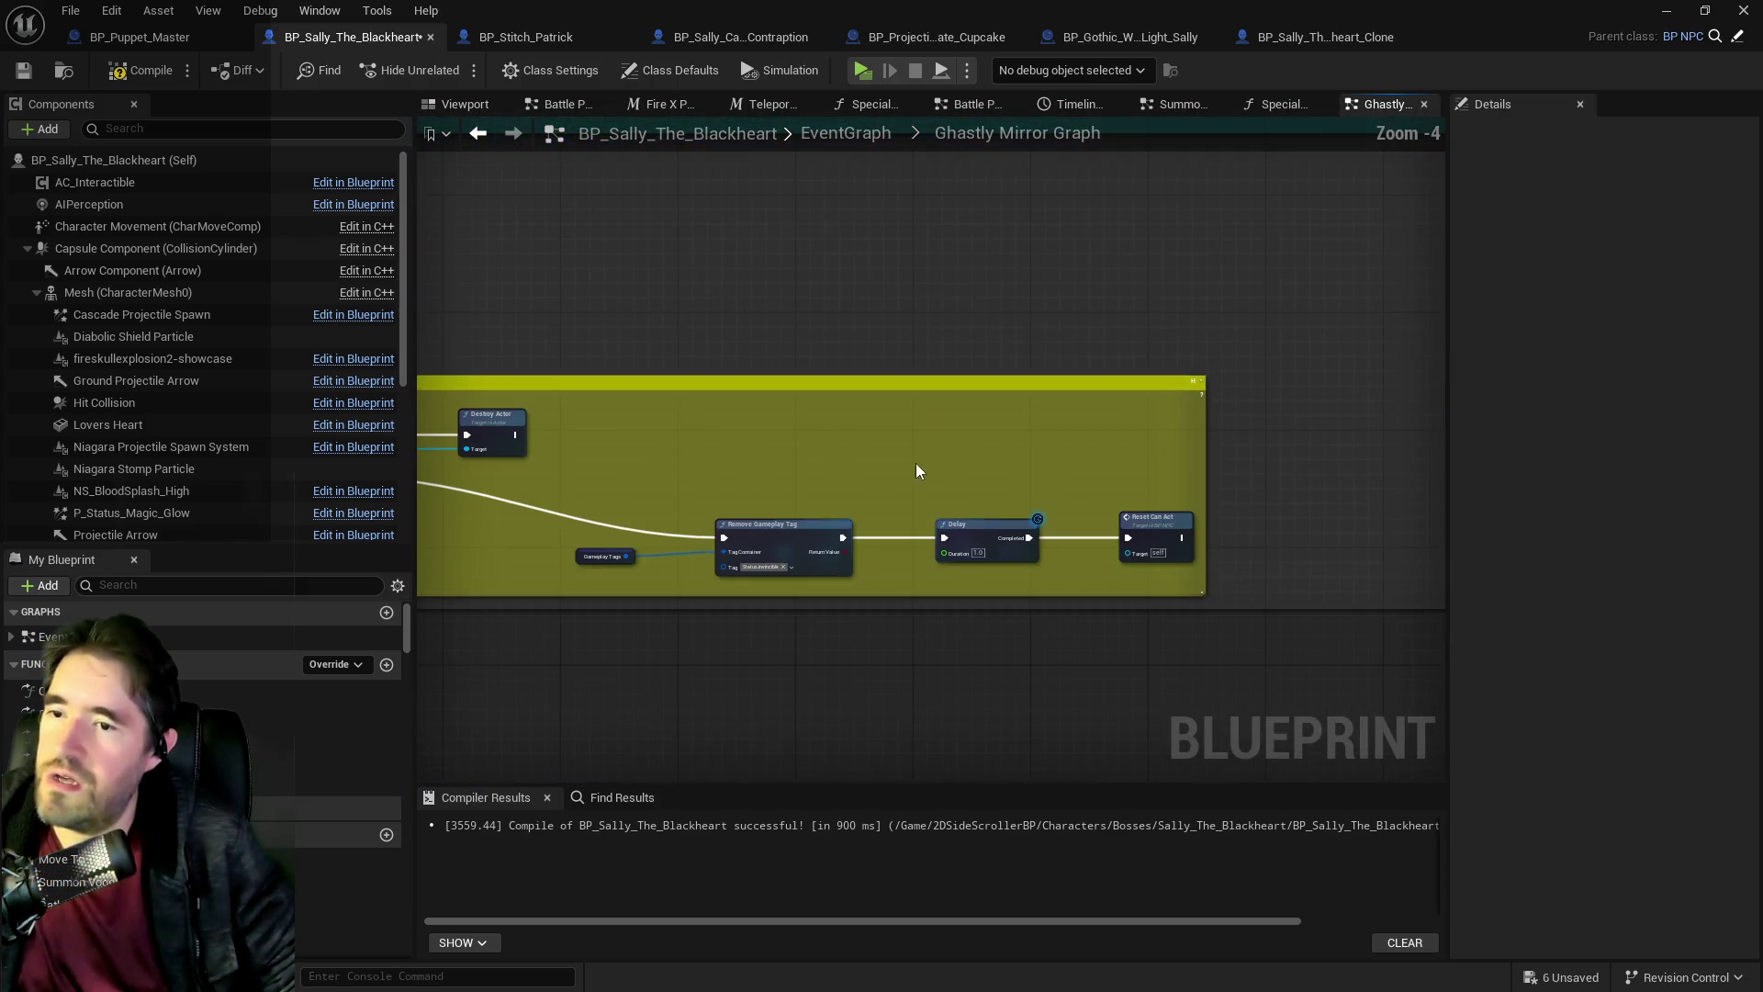
drag(956, 475, 1432, 464)
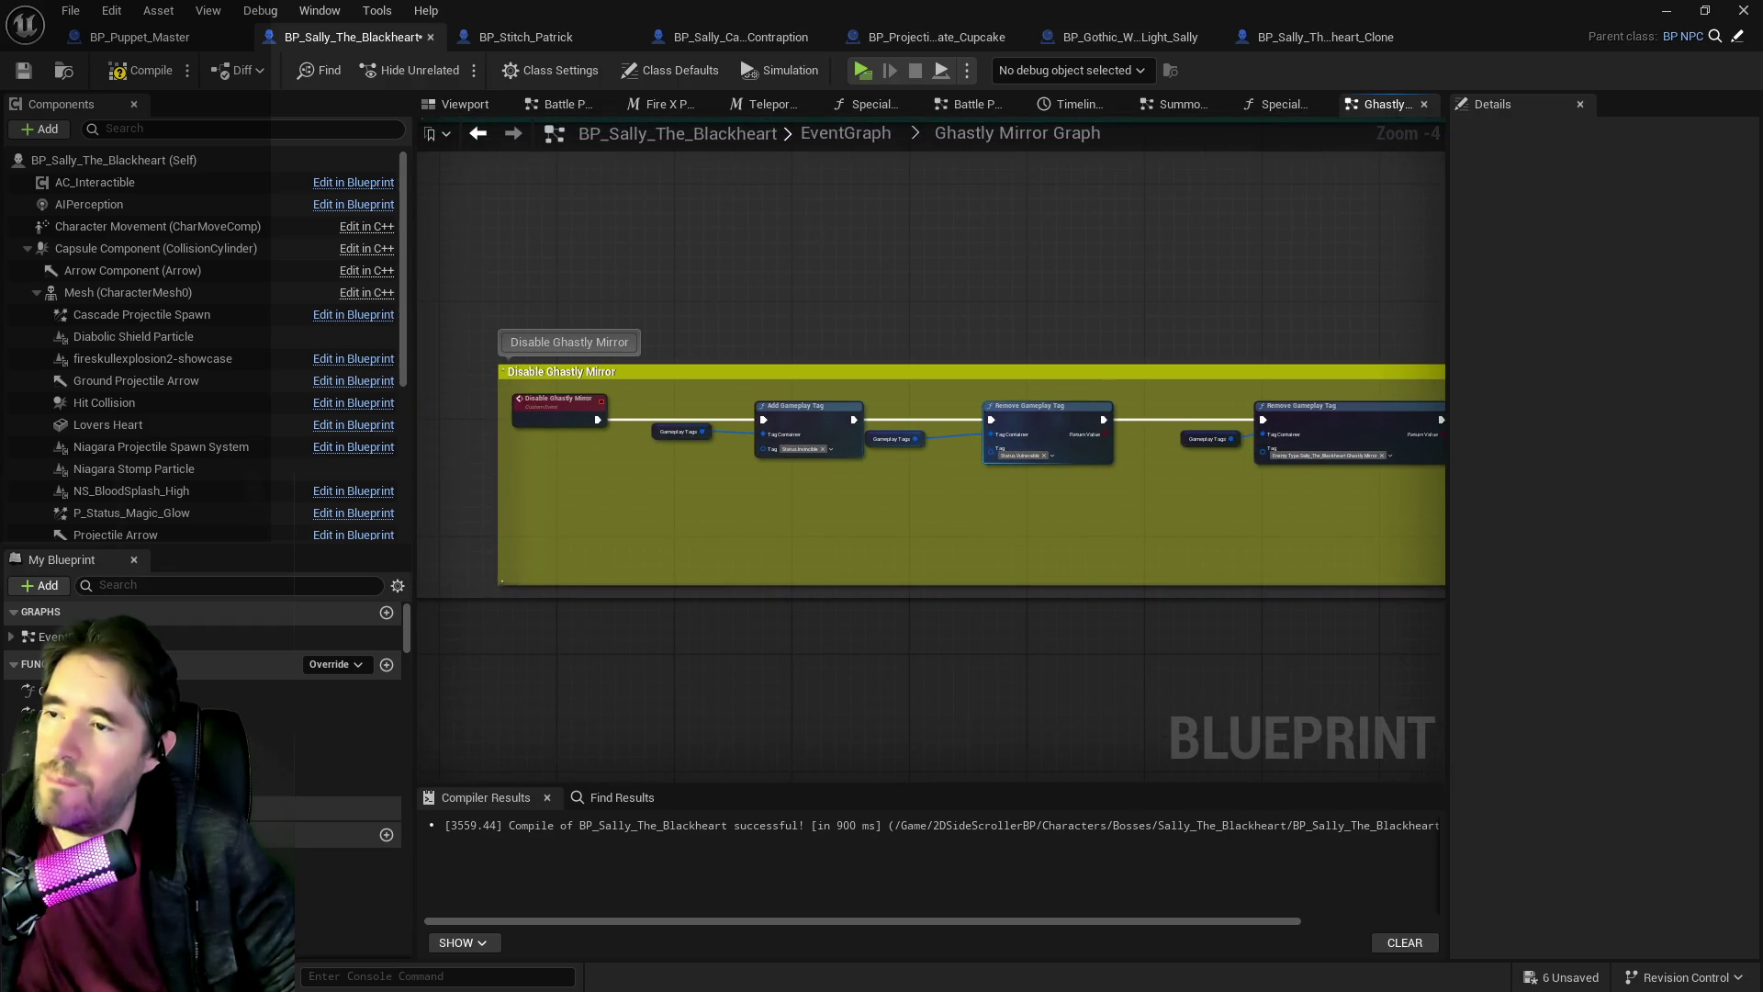
click(23, 71)
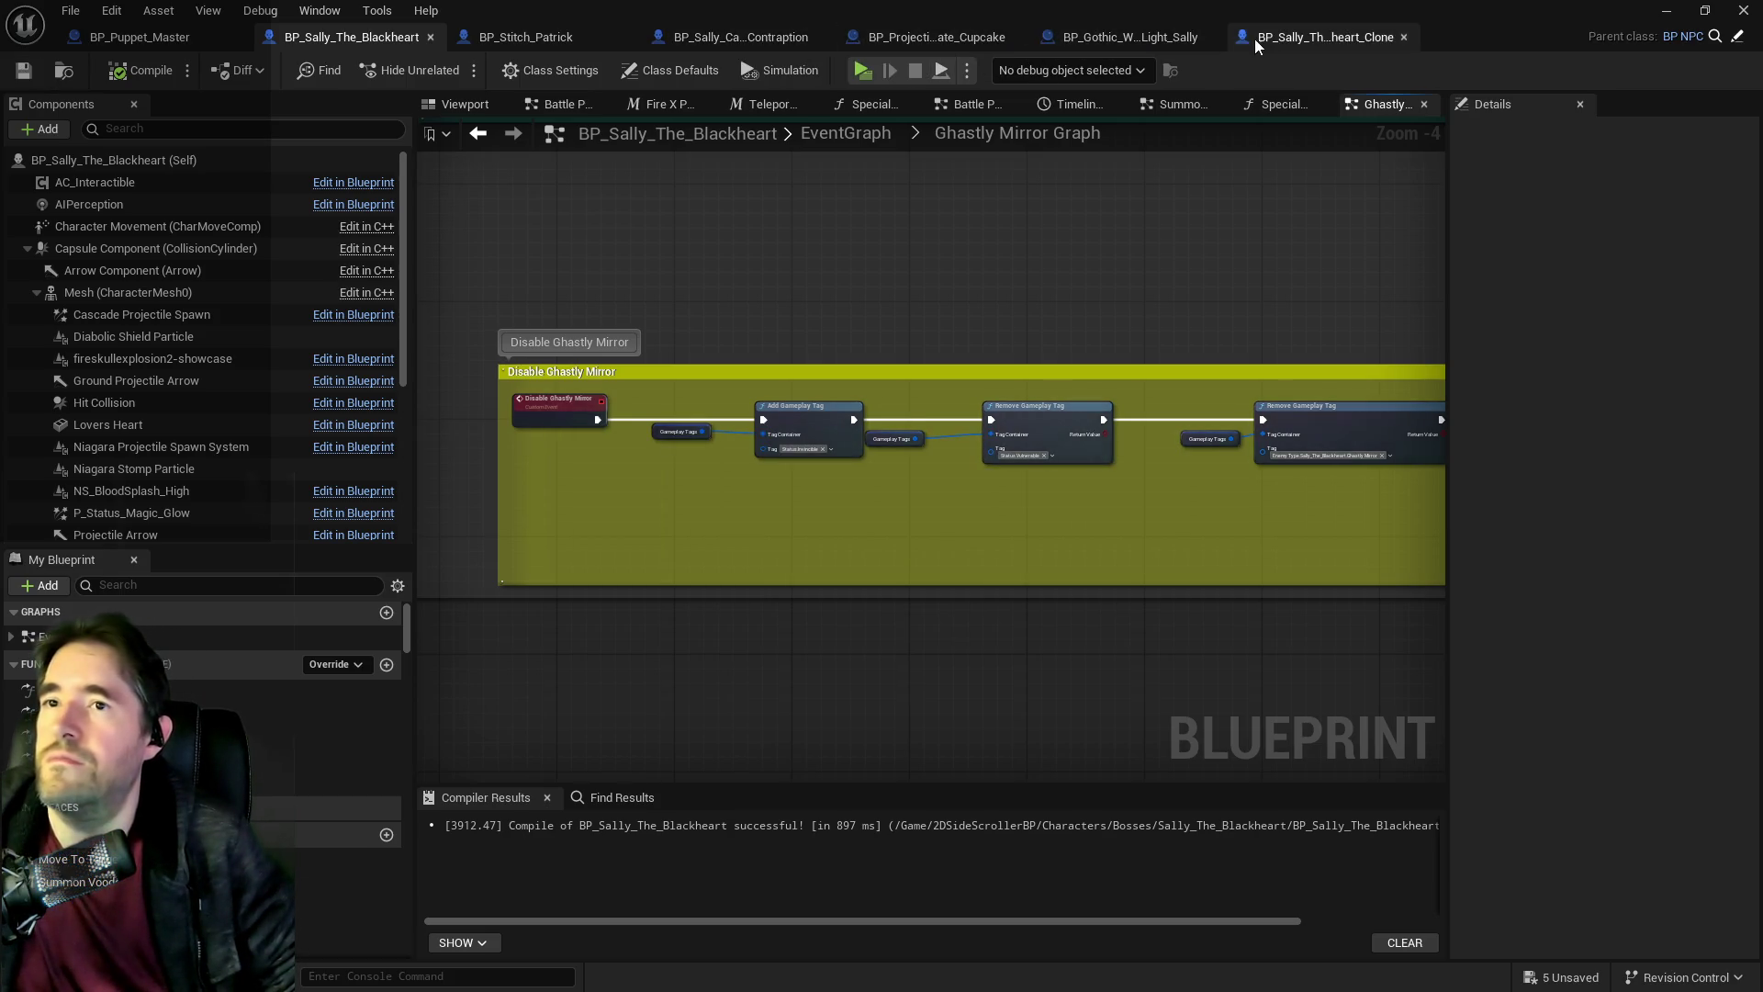
Open BP_Gothic_Wall_Light_Sally's EventGraph and pan to its Activate/Deactivate Branch logic.
click(1155, 42)
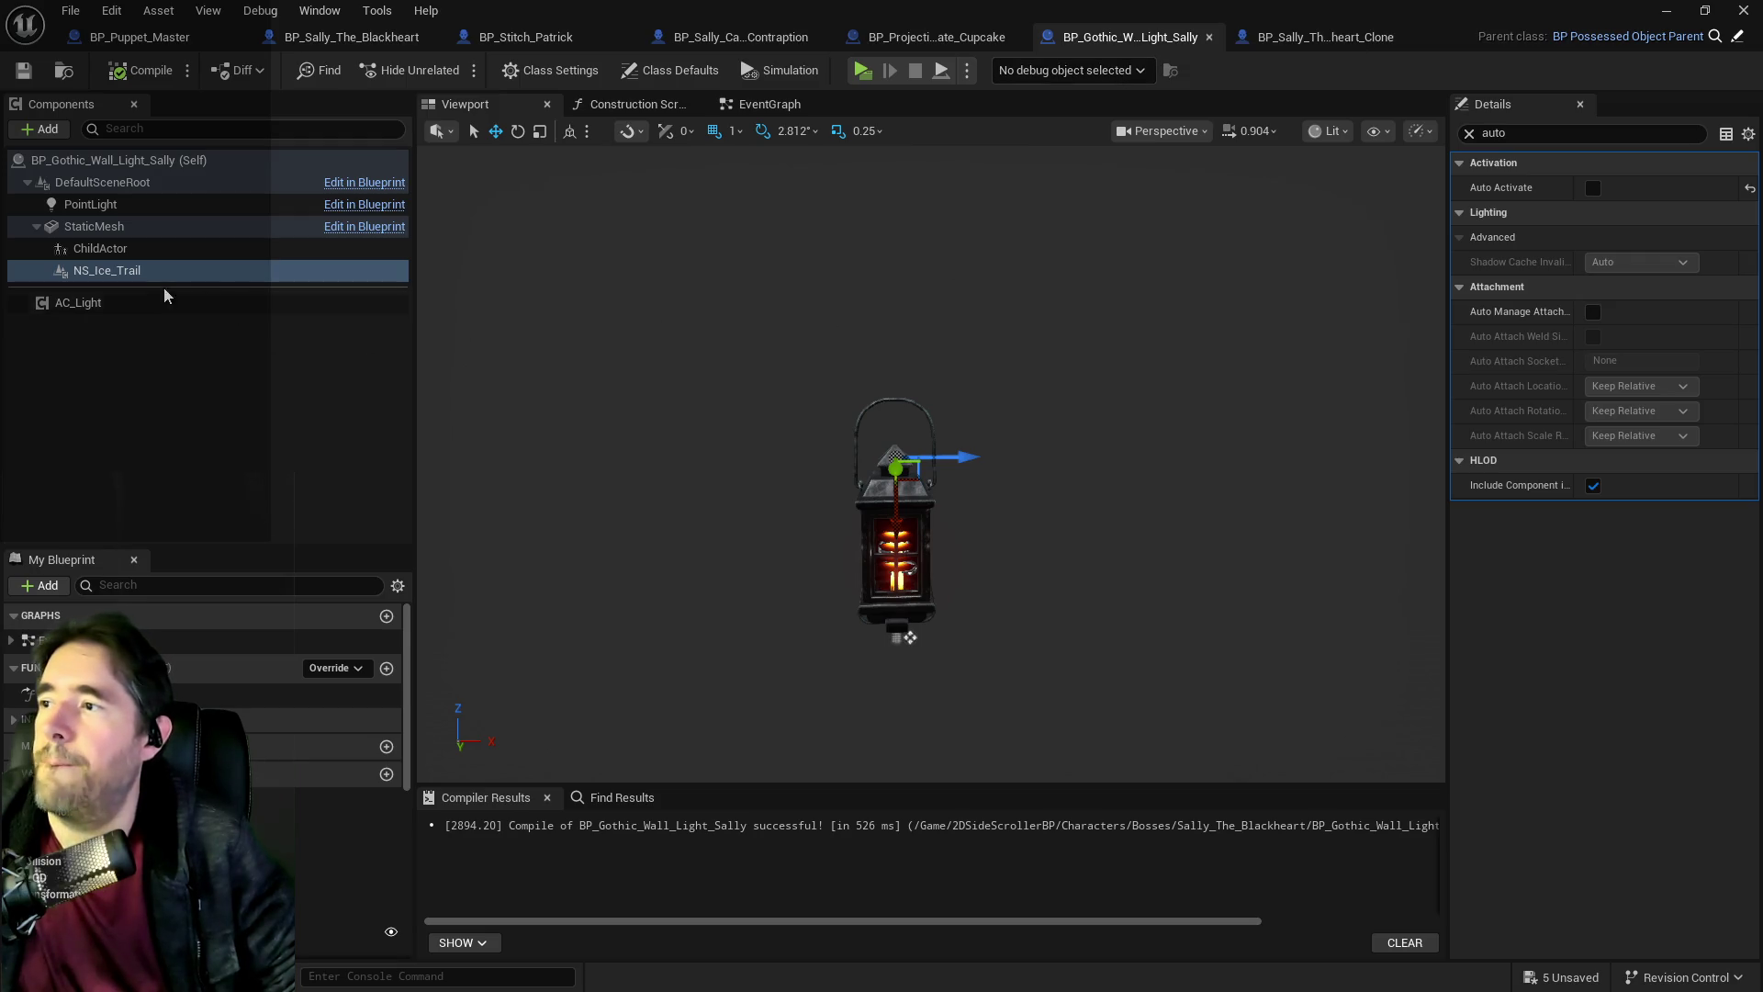
click(1469, 134)
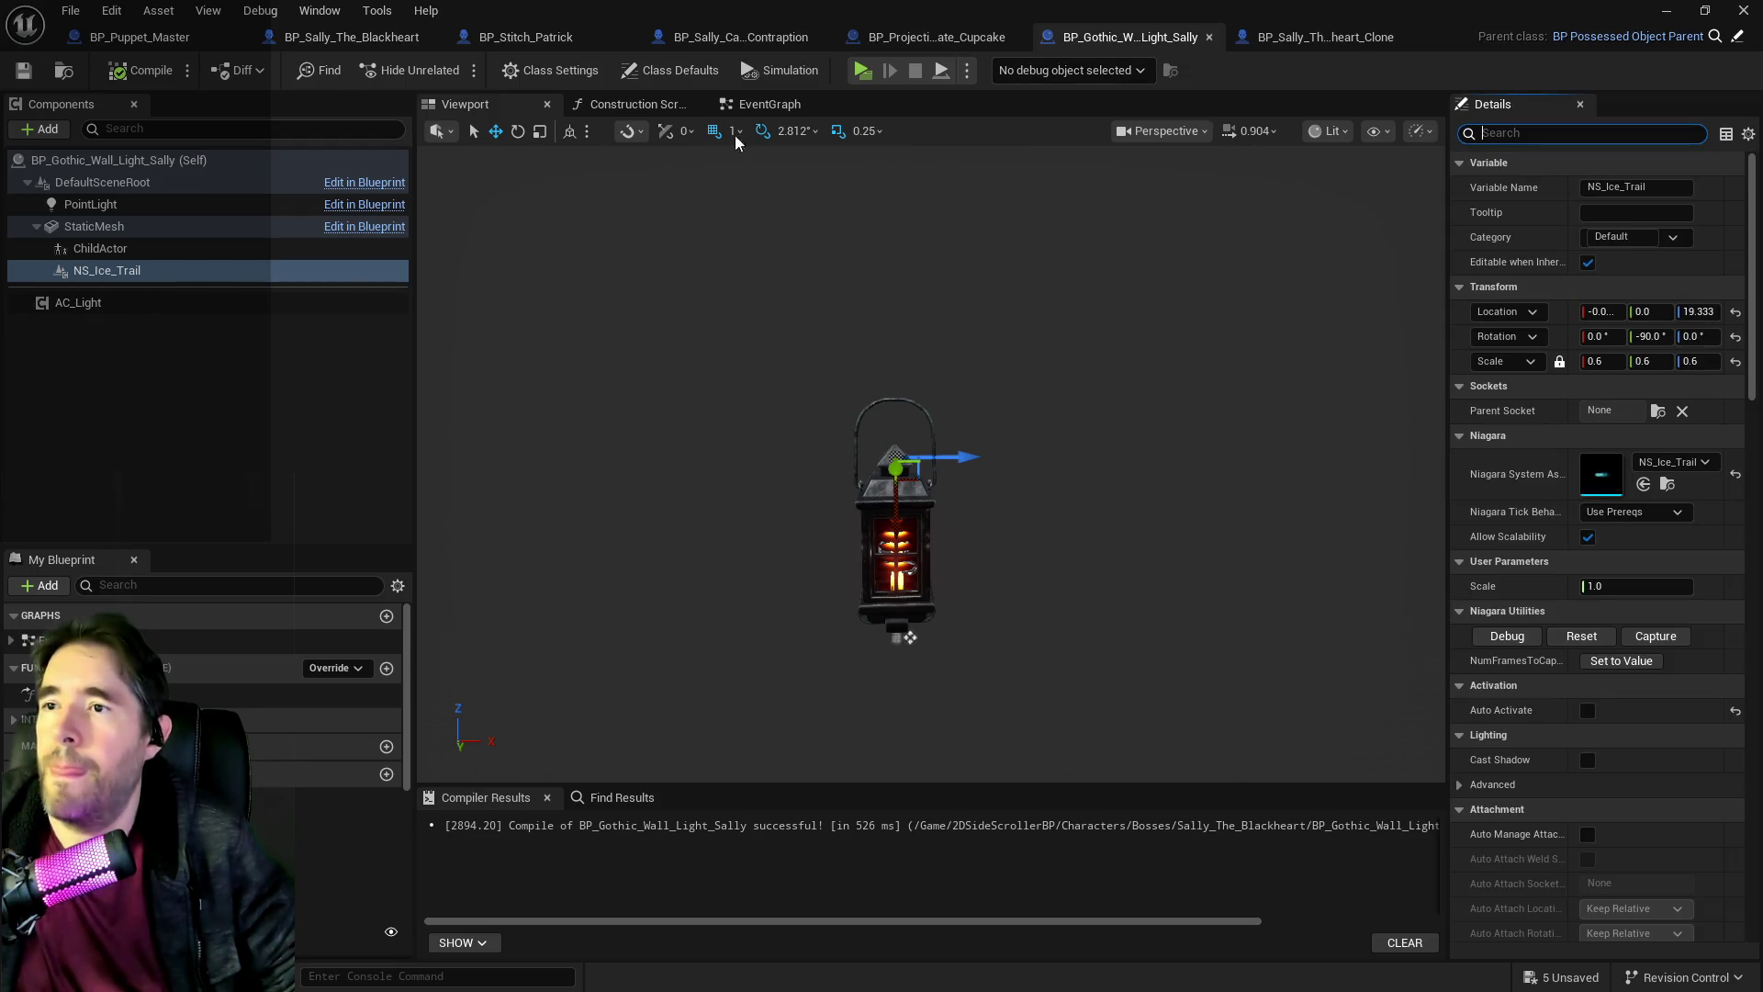
click(748, 107)
scroll(771, 422, down, 3)
scroll(808, 496, up, 3)
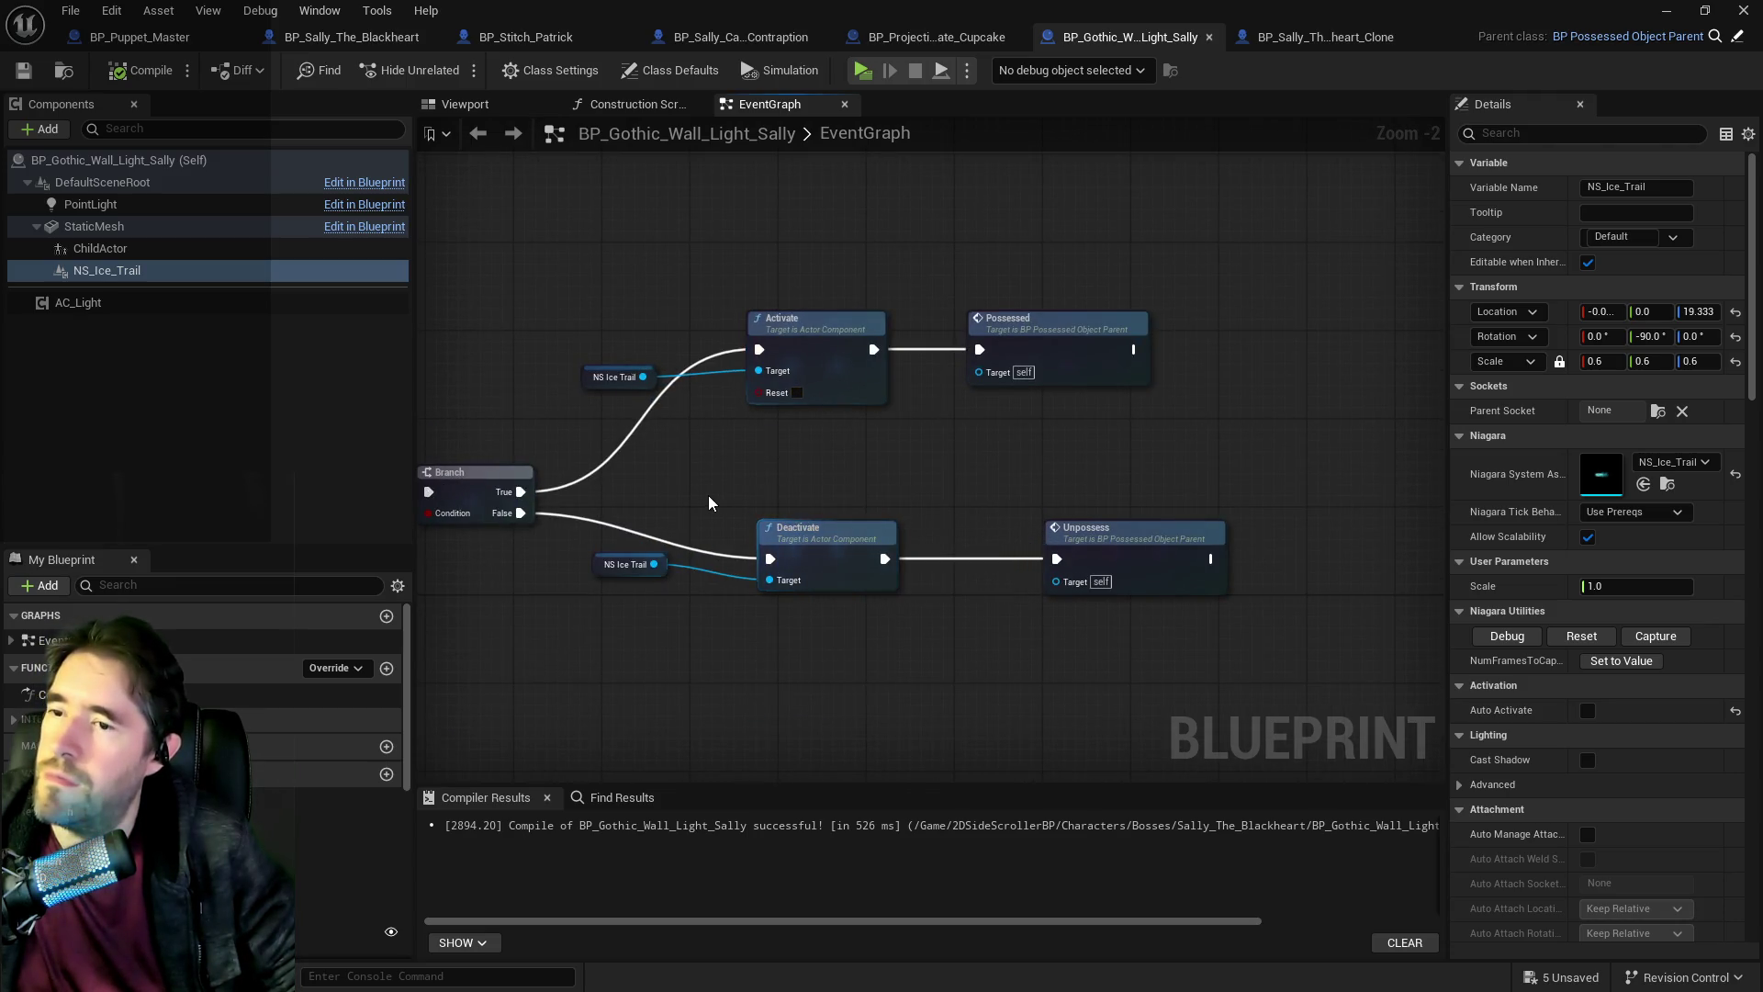
drag(709, 503, 872, 474)
drag(596, 339, 631, 416)
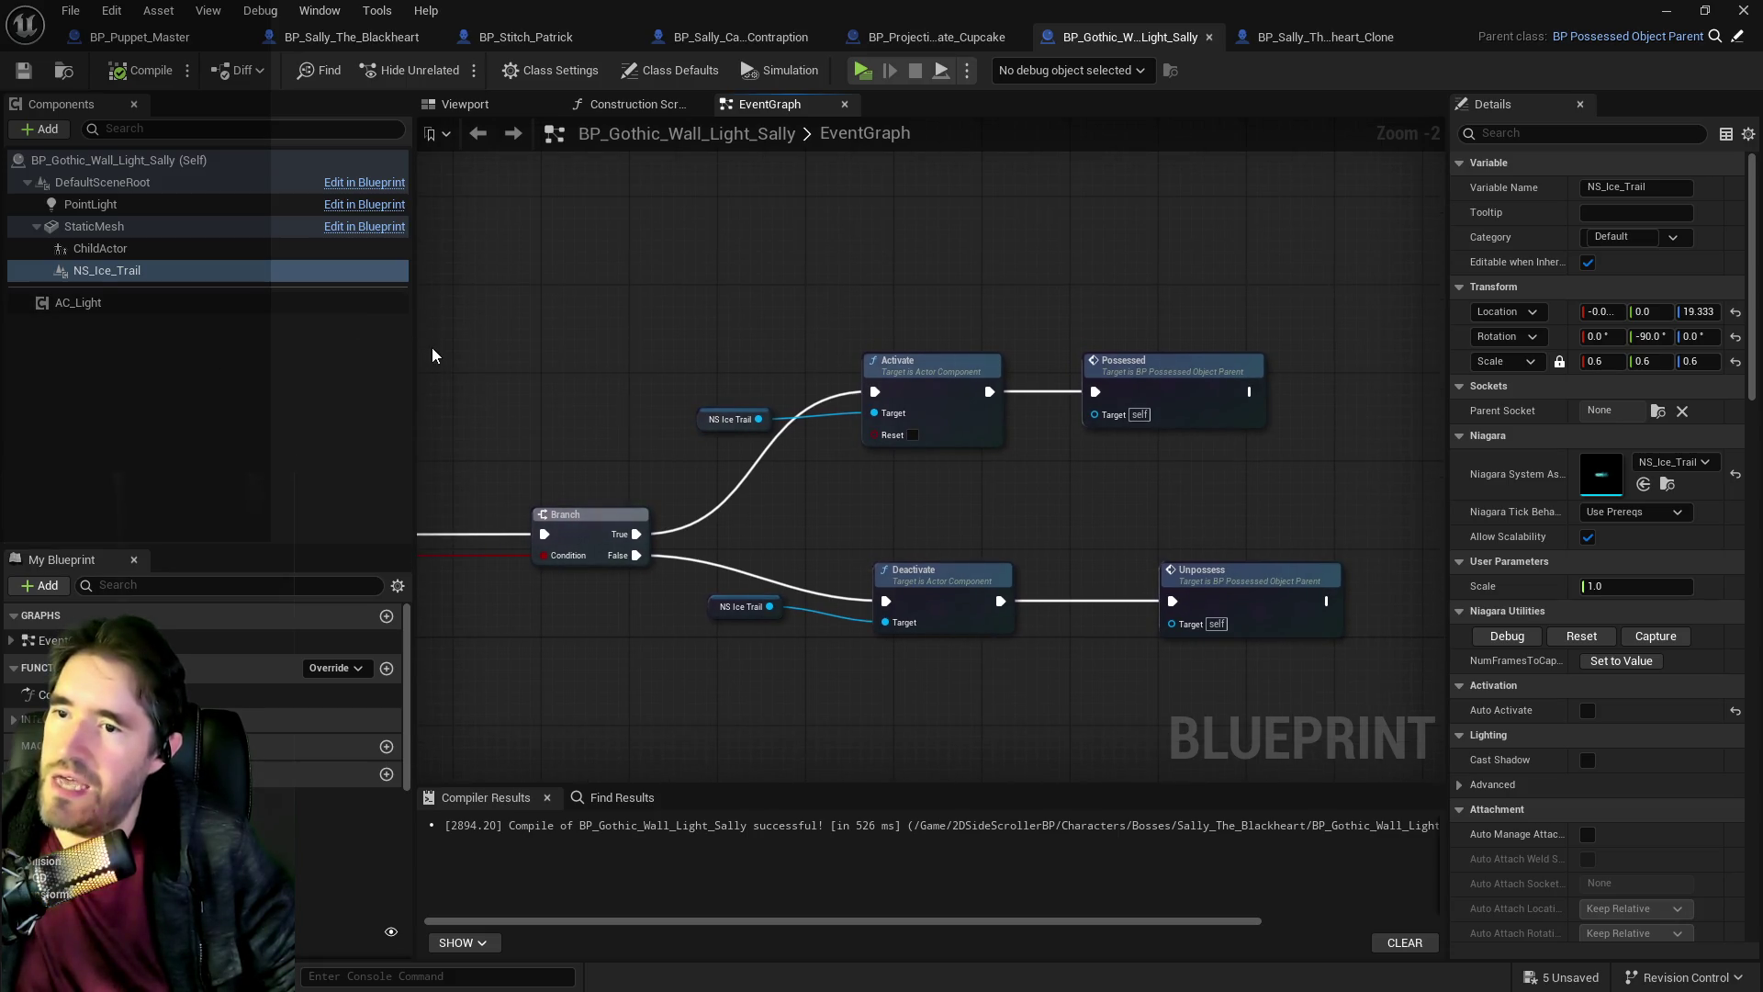
drag(432, 356, 495, 342)
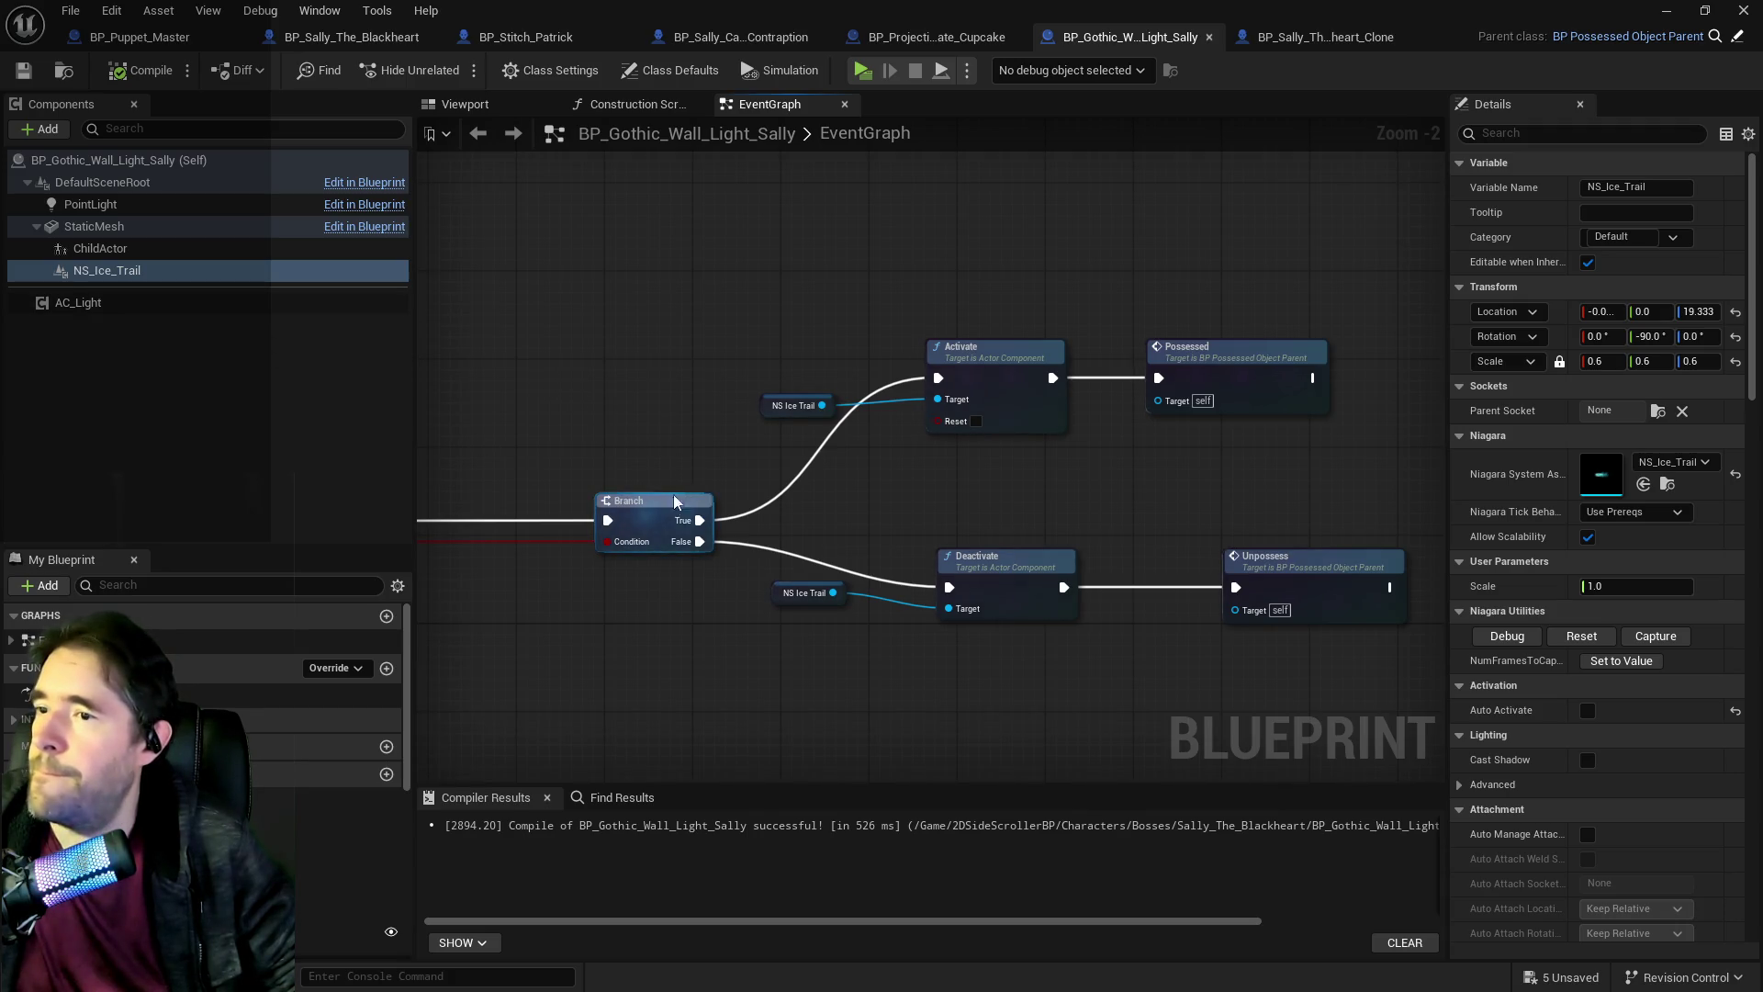
drag(697, 526, 692, 345)
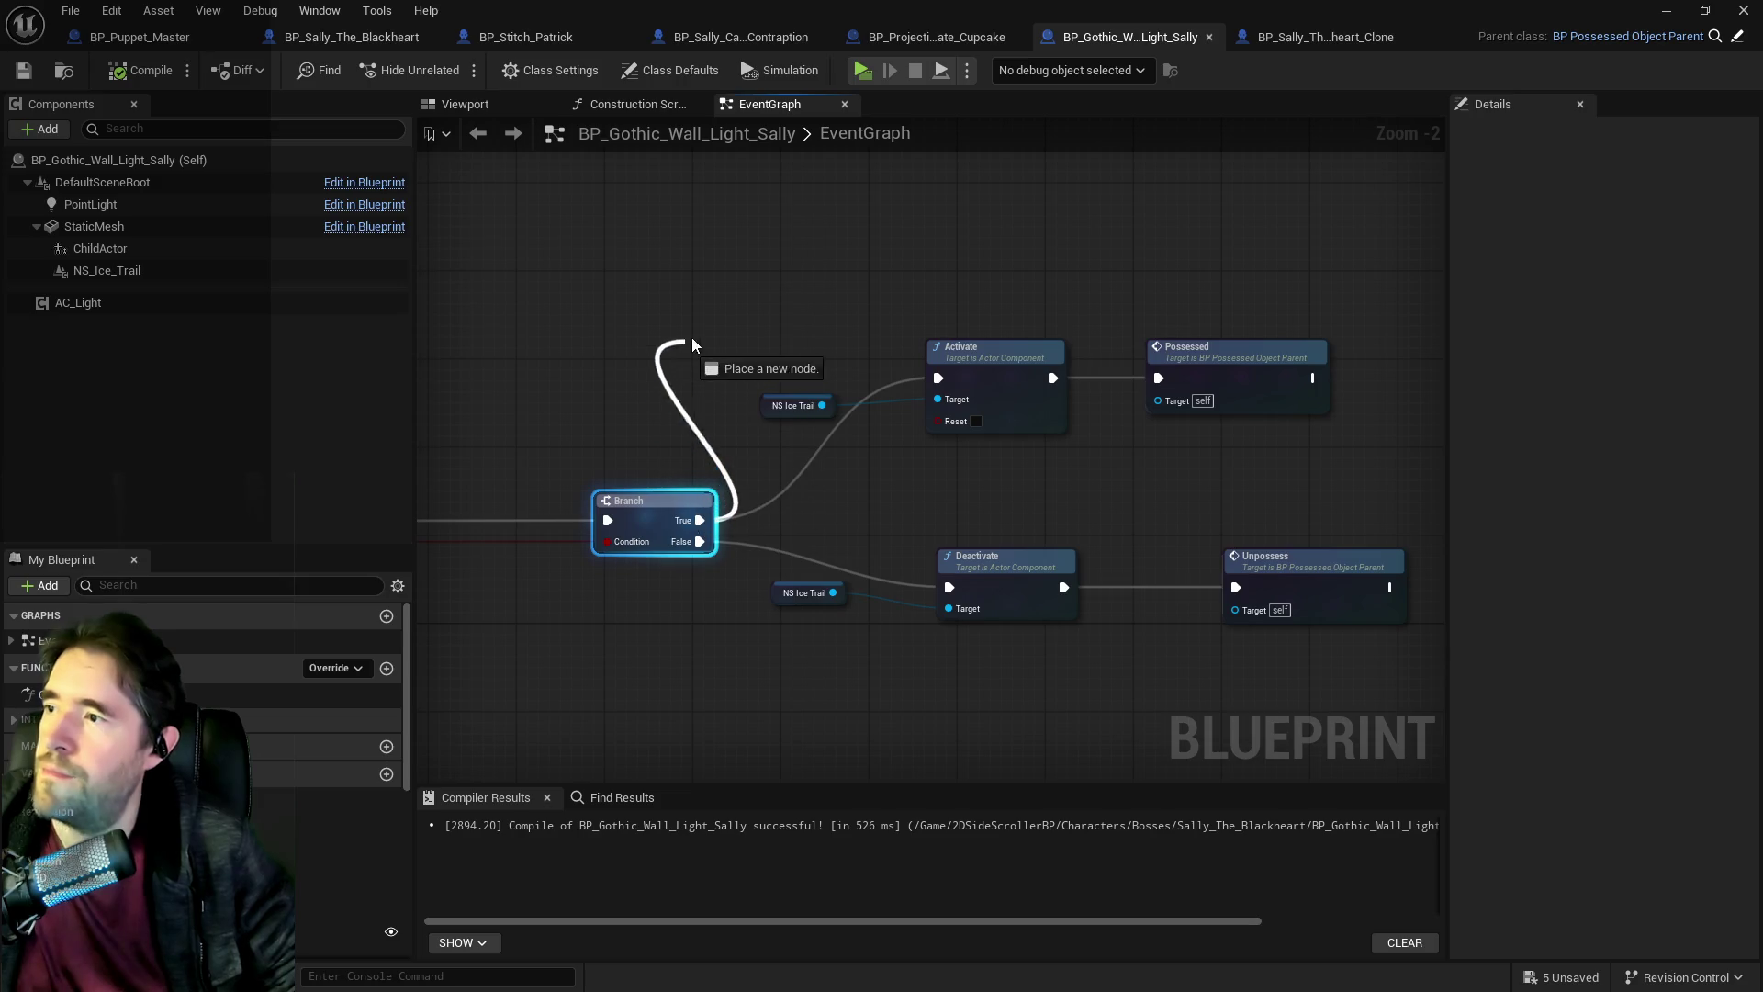
drag(557, 342, 157, 272)
click(157, 272)
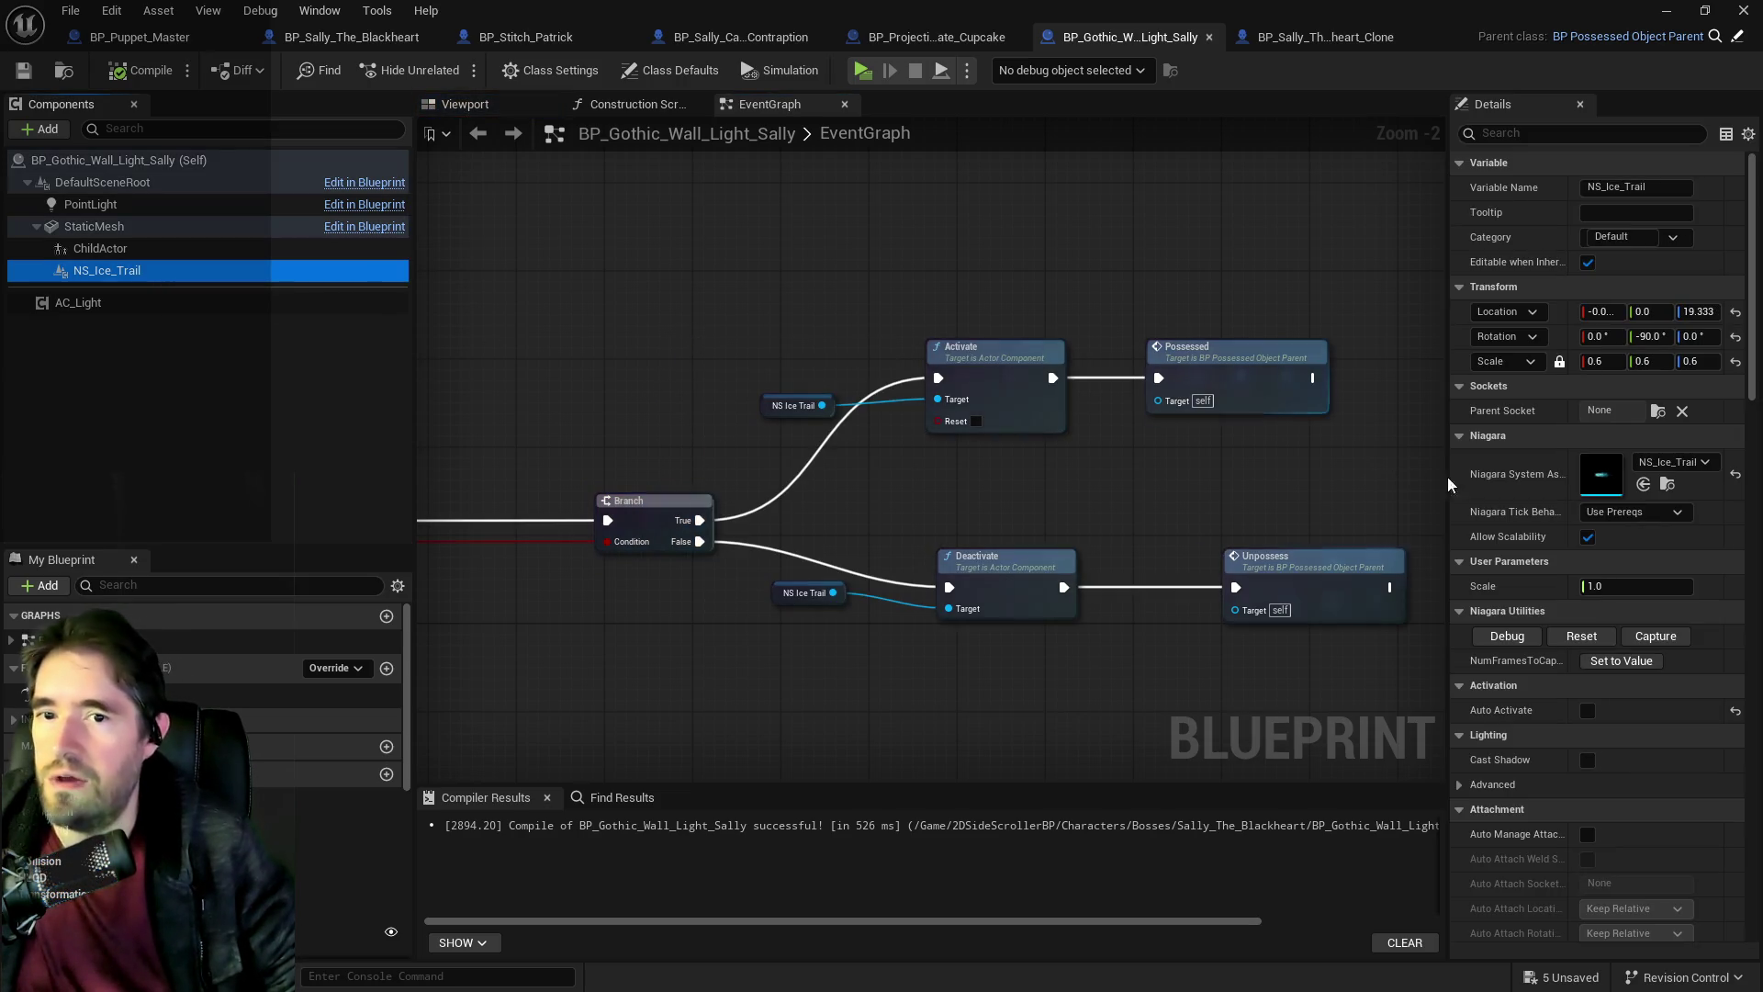
click(1047, 335)
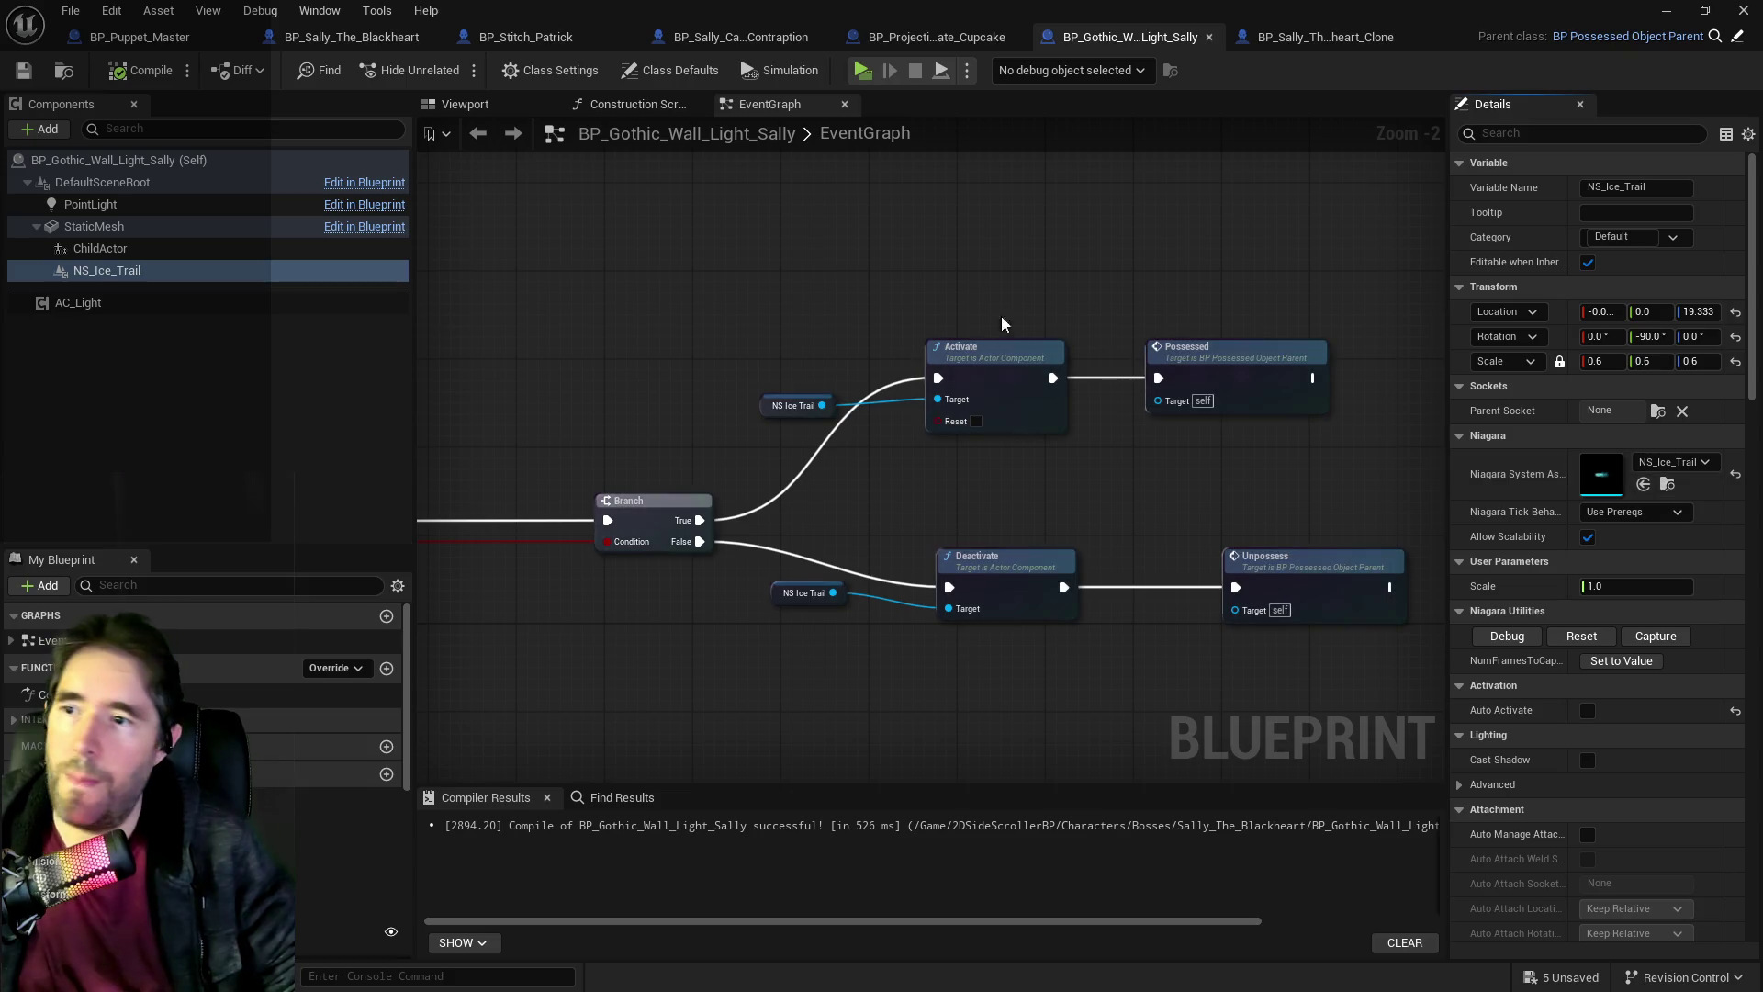
Add a Spawn System Attached node via a 'spawn system' search and place it above the Branch.
right_click(850, 267)
text(spawn)
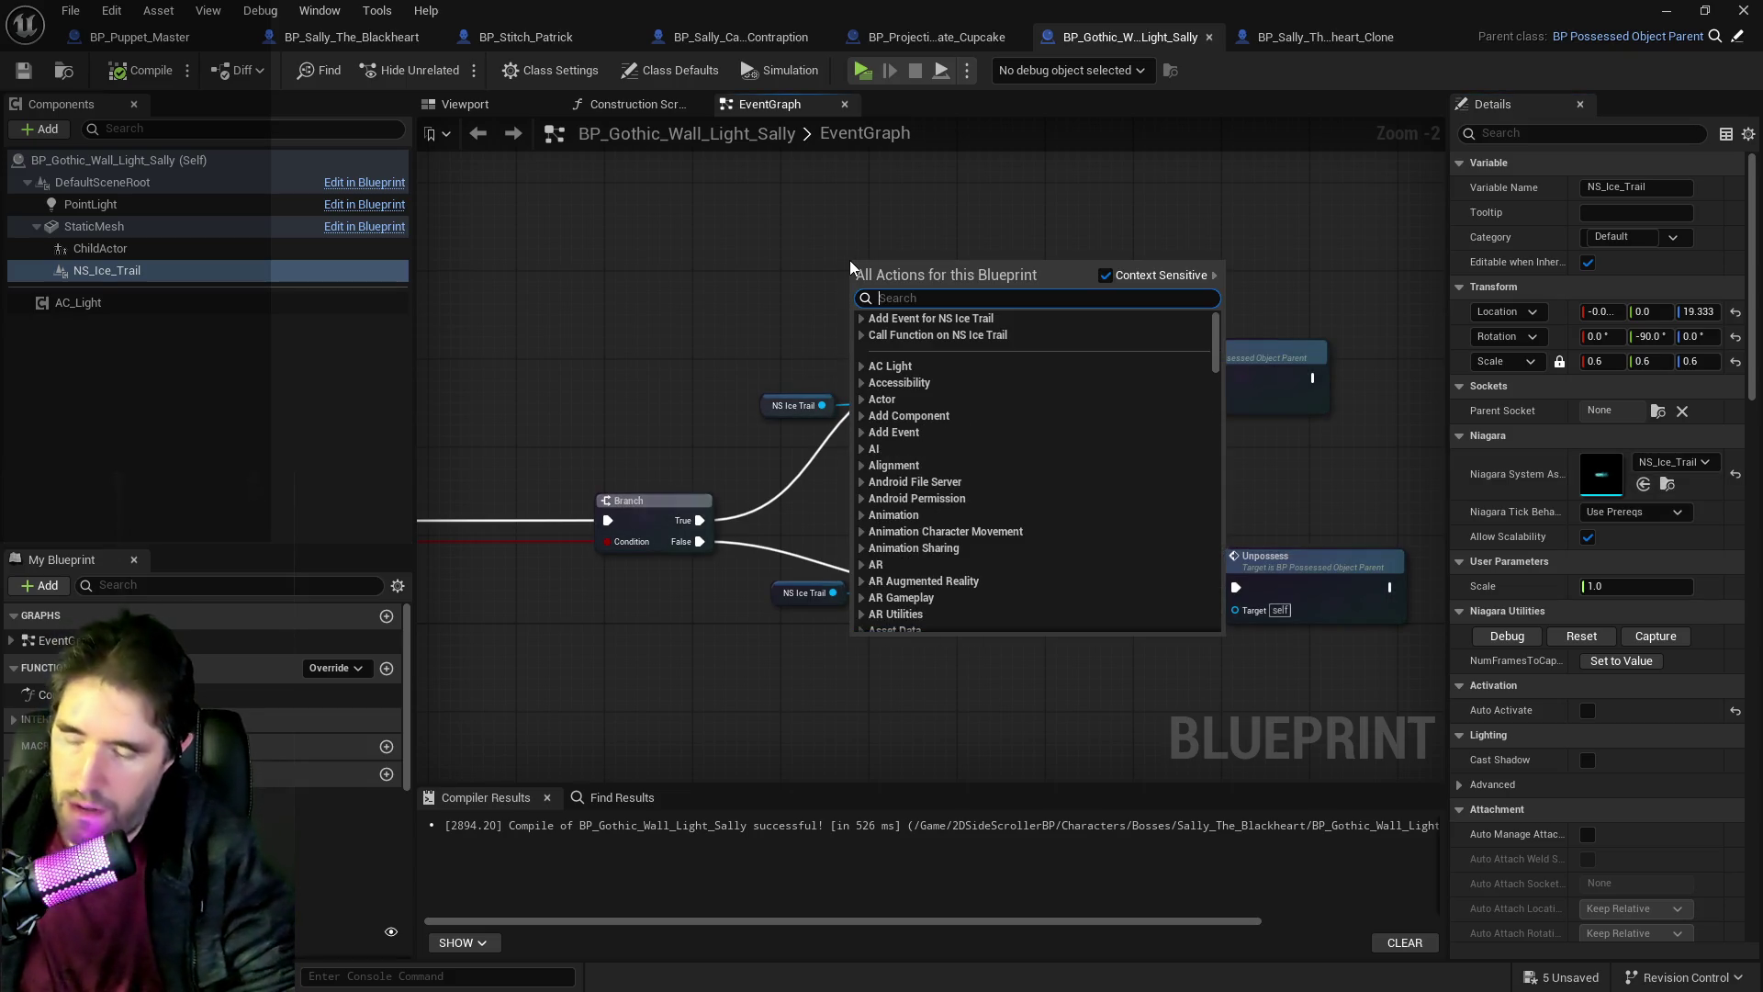
text( system)
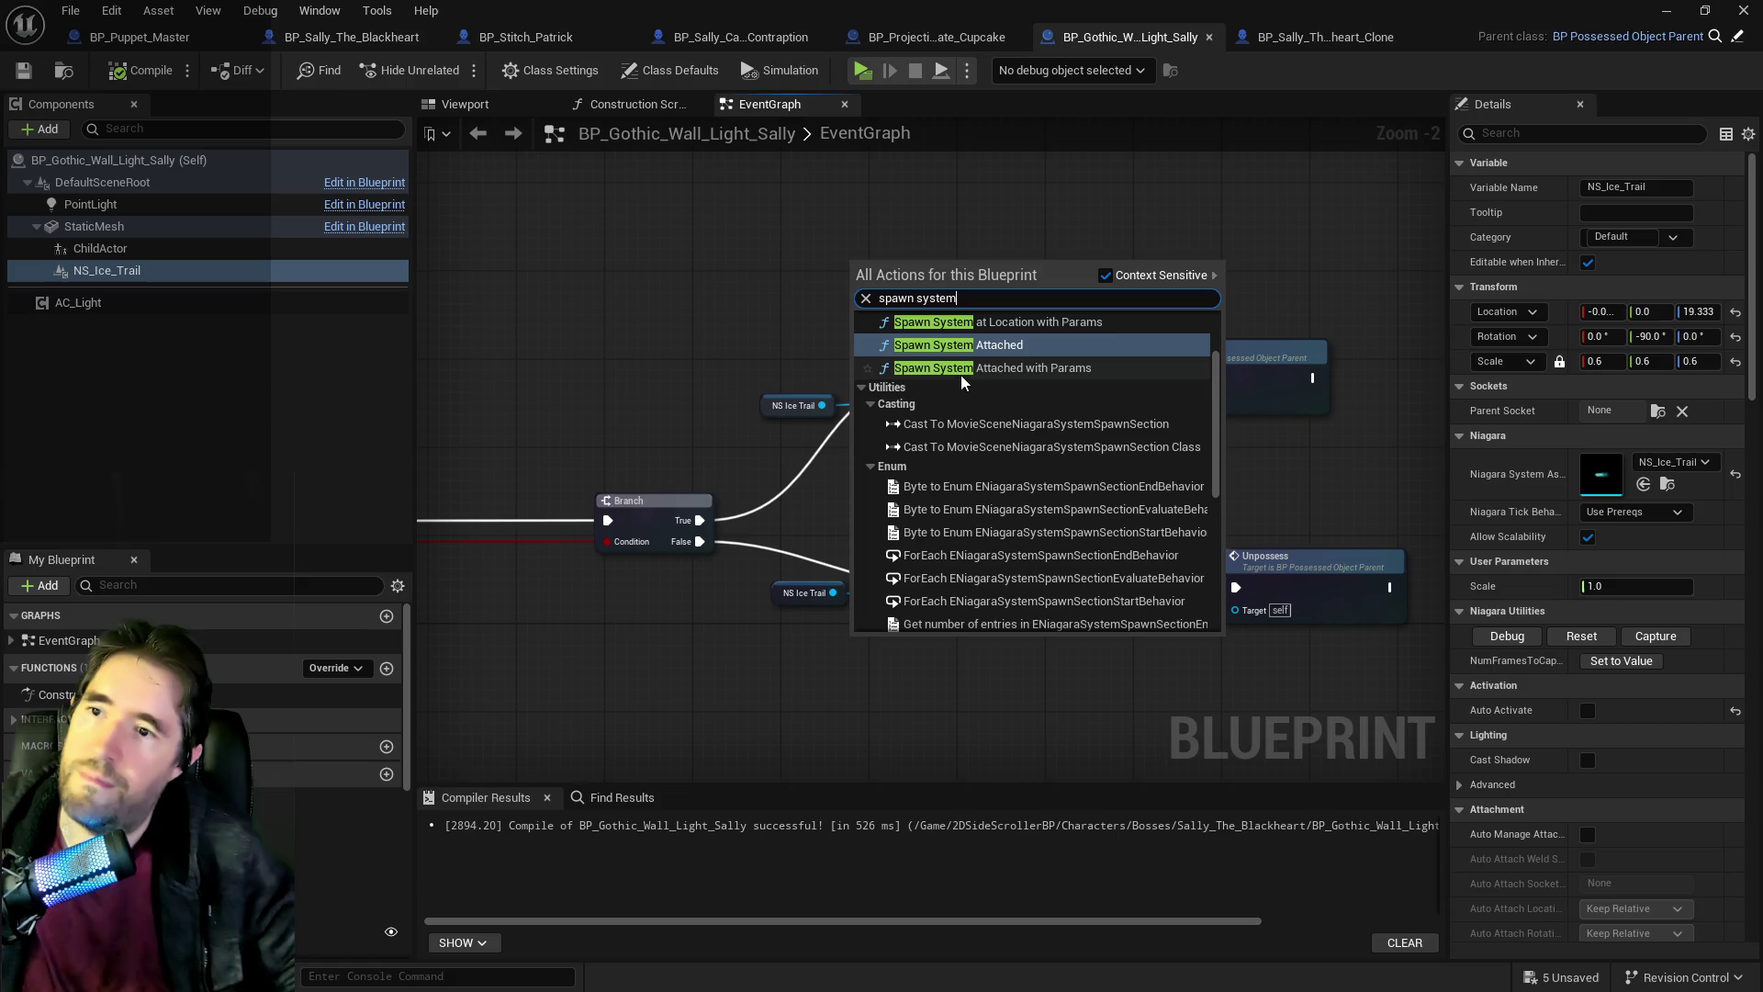
scroll(966, 358, up, 1)
click(958, 382)
mouse_move(918, 271)
mouse_down()
mouse_move(918, 129)
mouse_move(919, 179)
mouse_up()
Add a Scene component under StaticMesh.
click(94, 227)
click(41, 129)
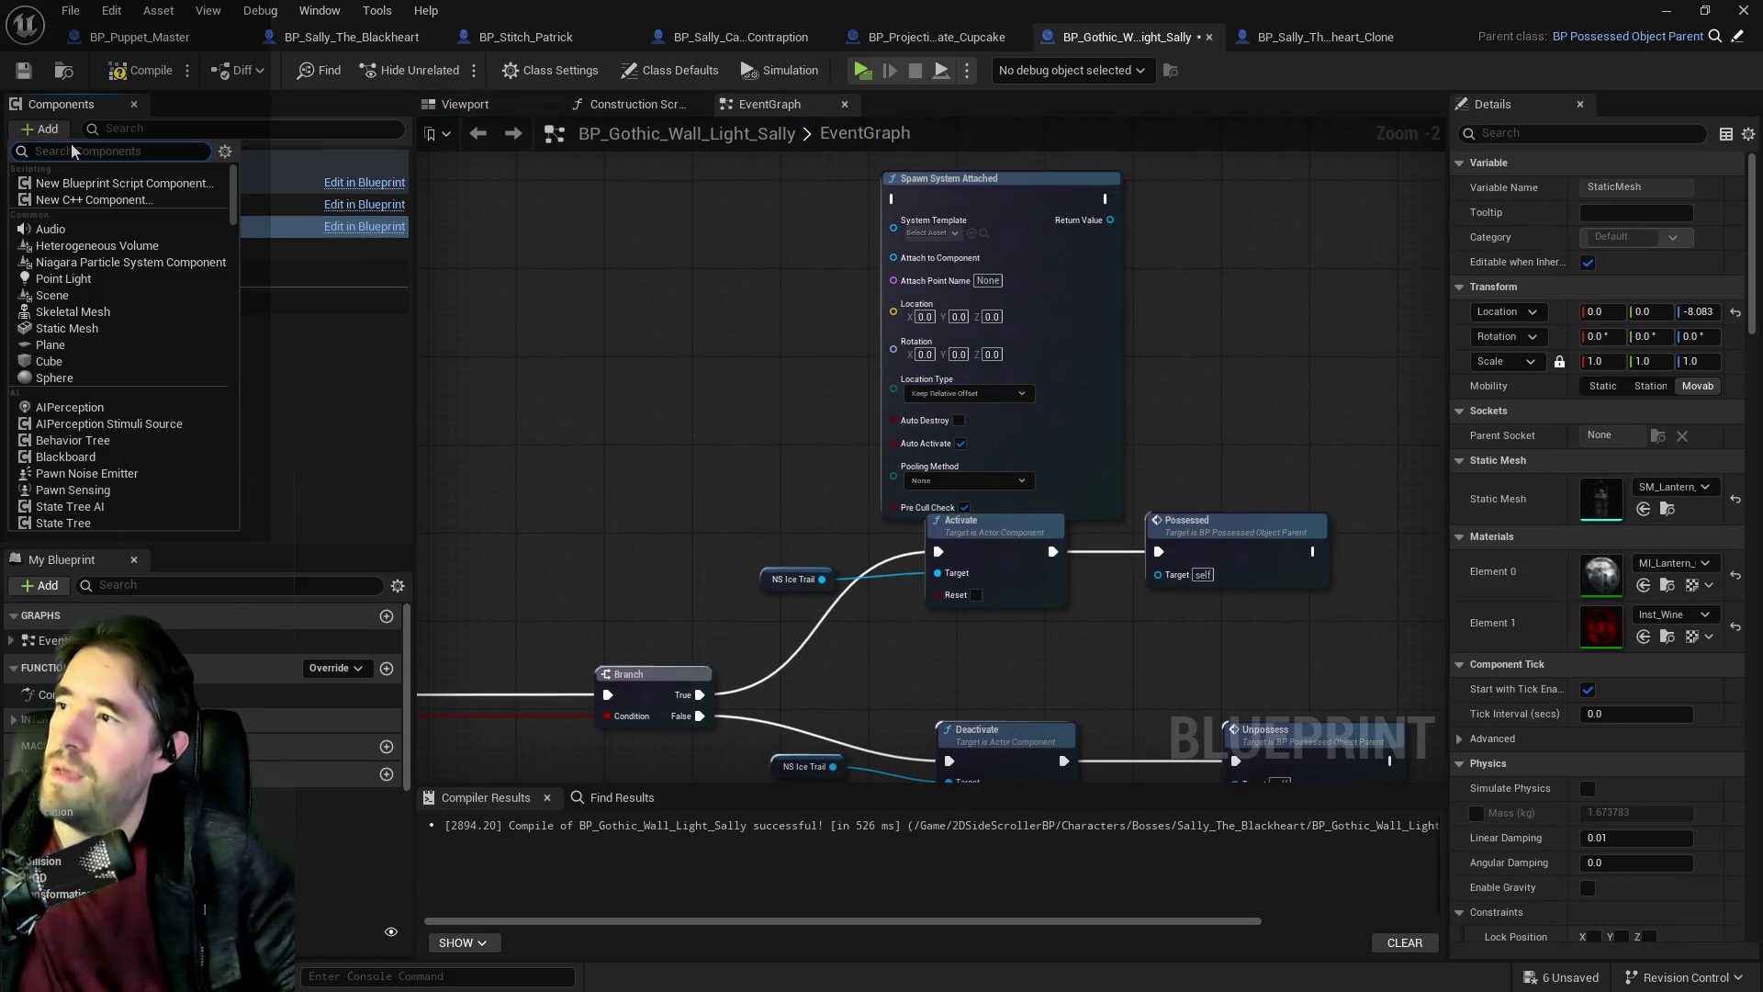
text(sce)
key(Return)
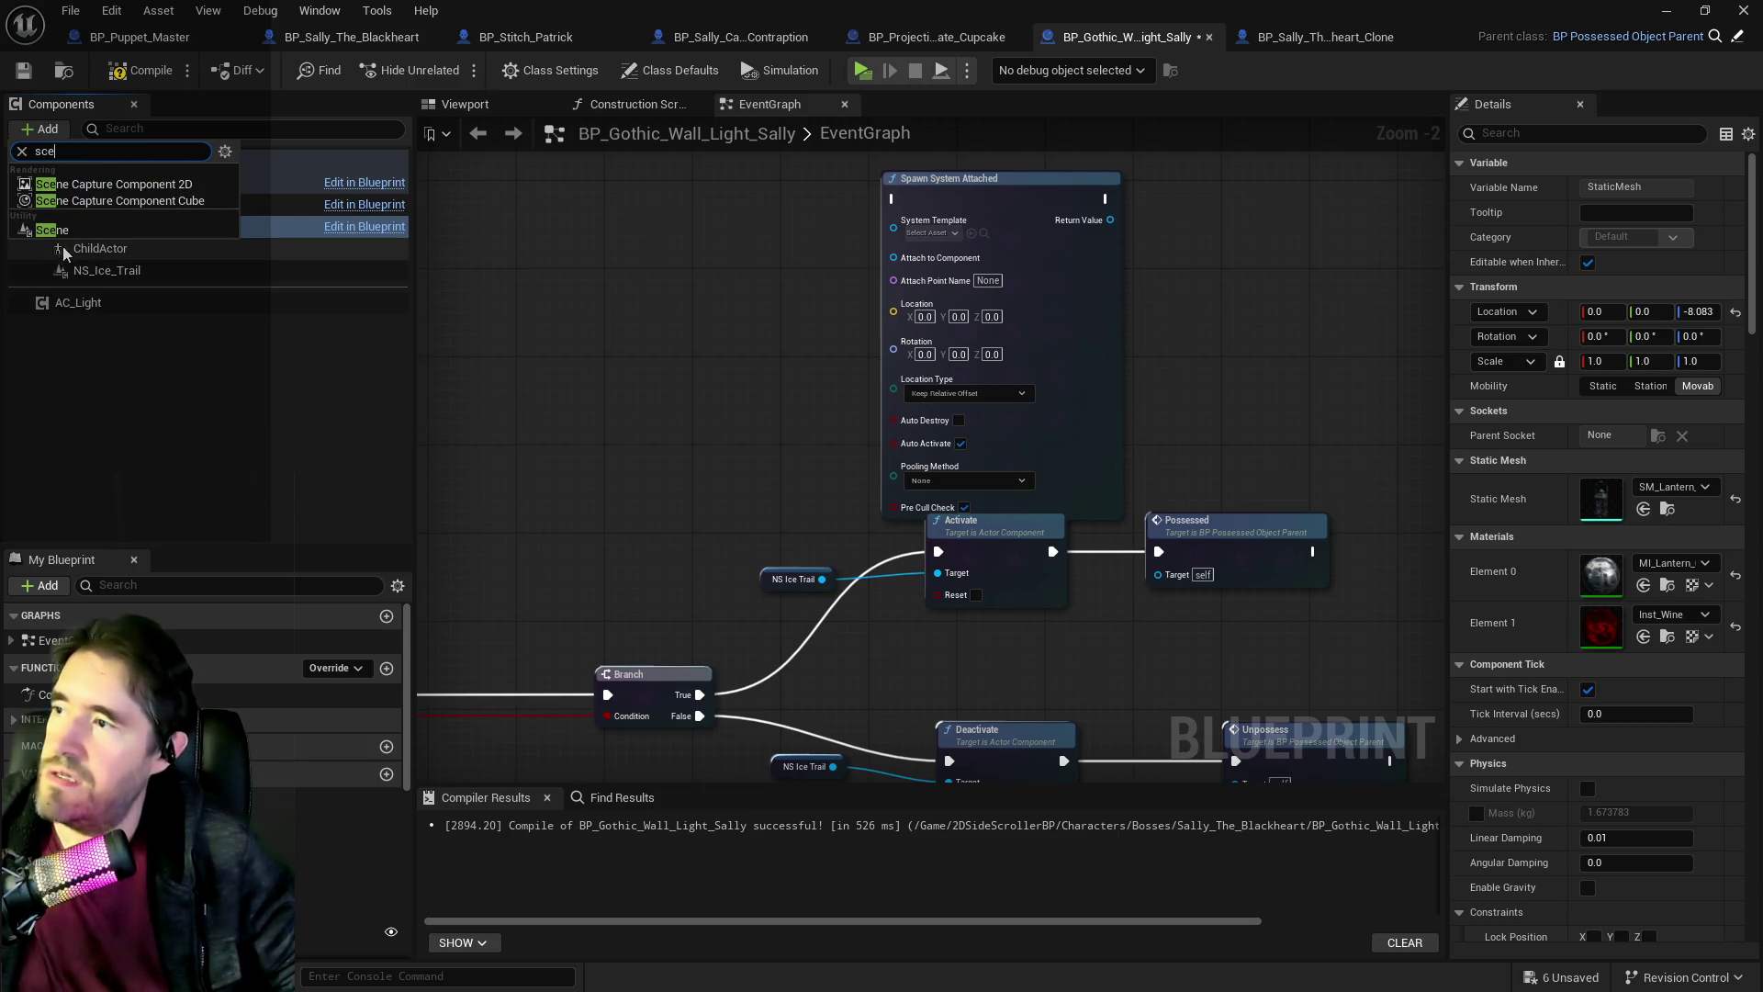
click(111, 280)
click(90, 292)
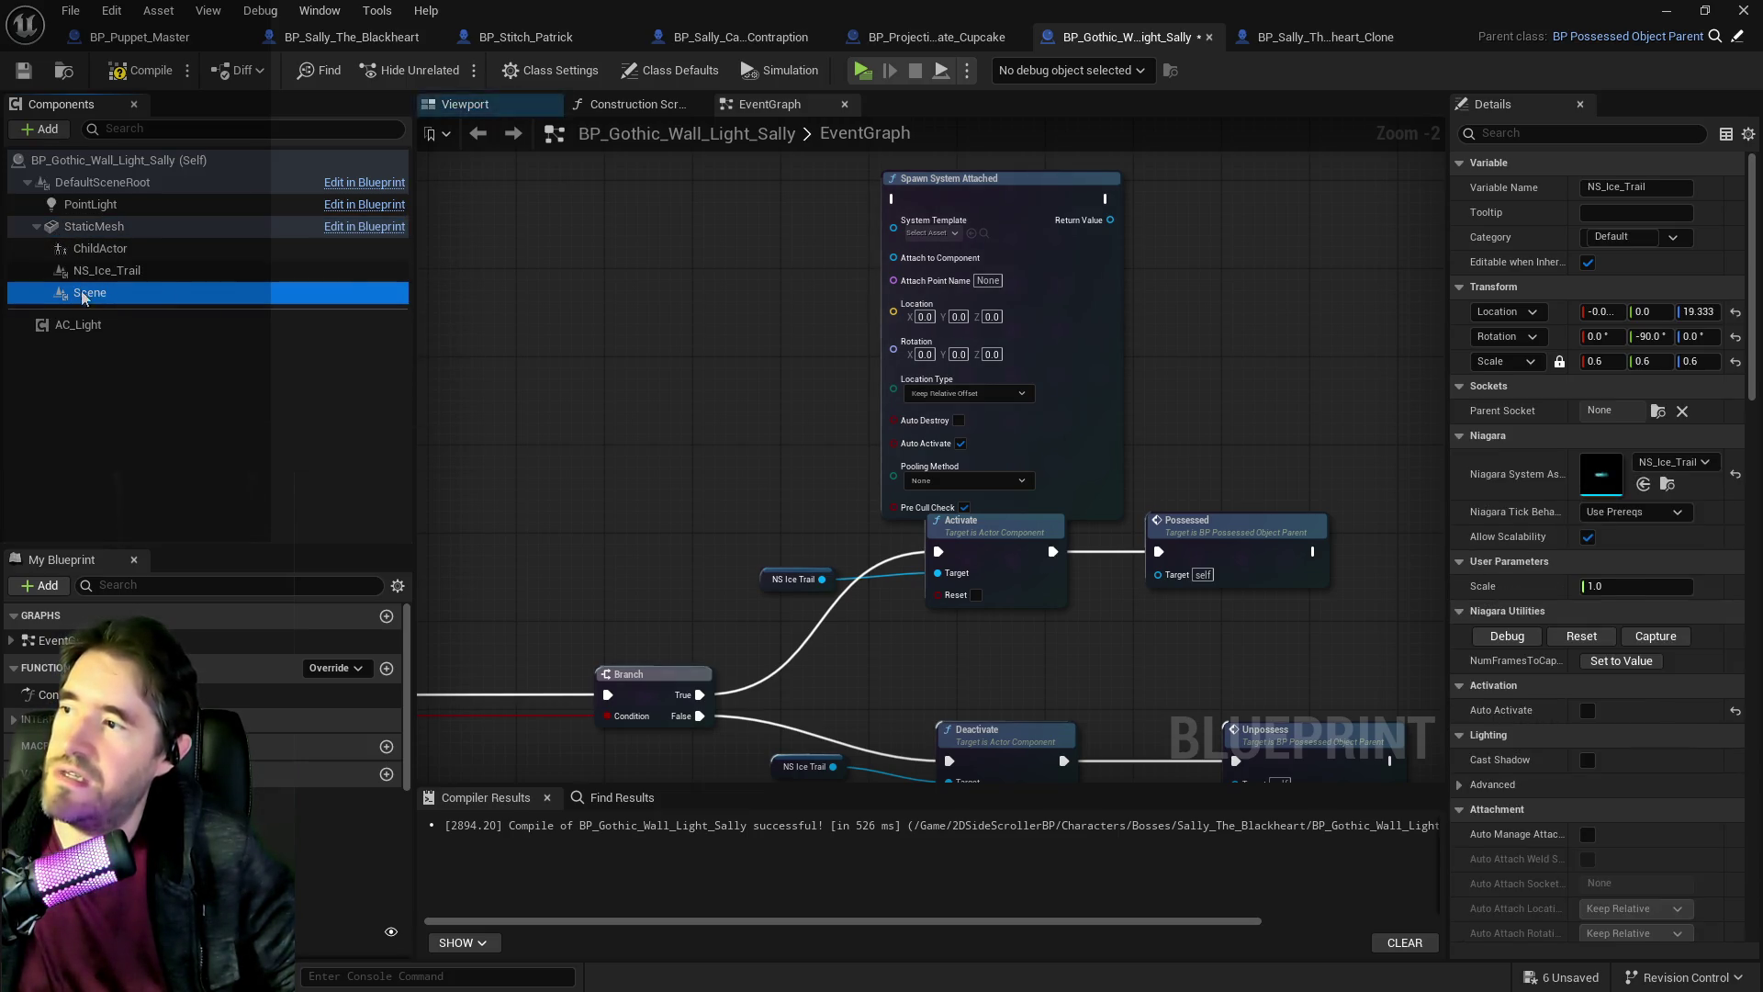
Preview the lantern, then reparent NS_Ice_Trail under Scene and zero its location.
click(464, 104)
scroll(904, 399, down, 5)
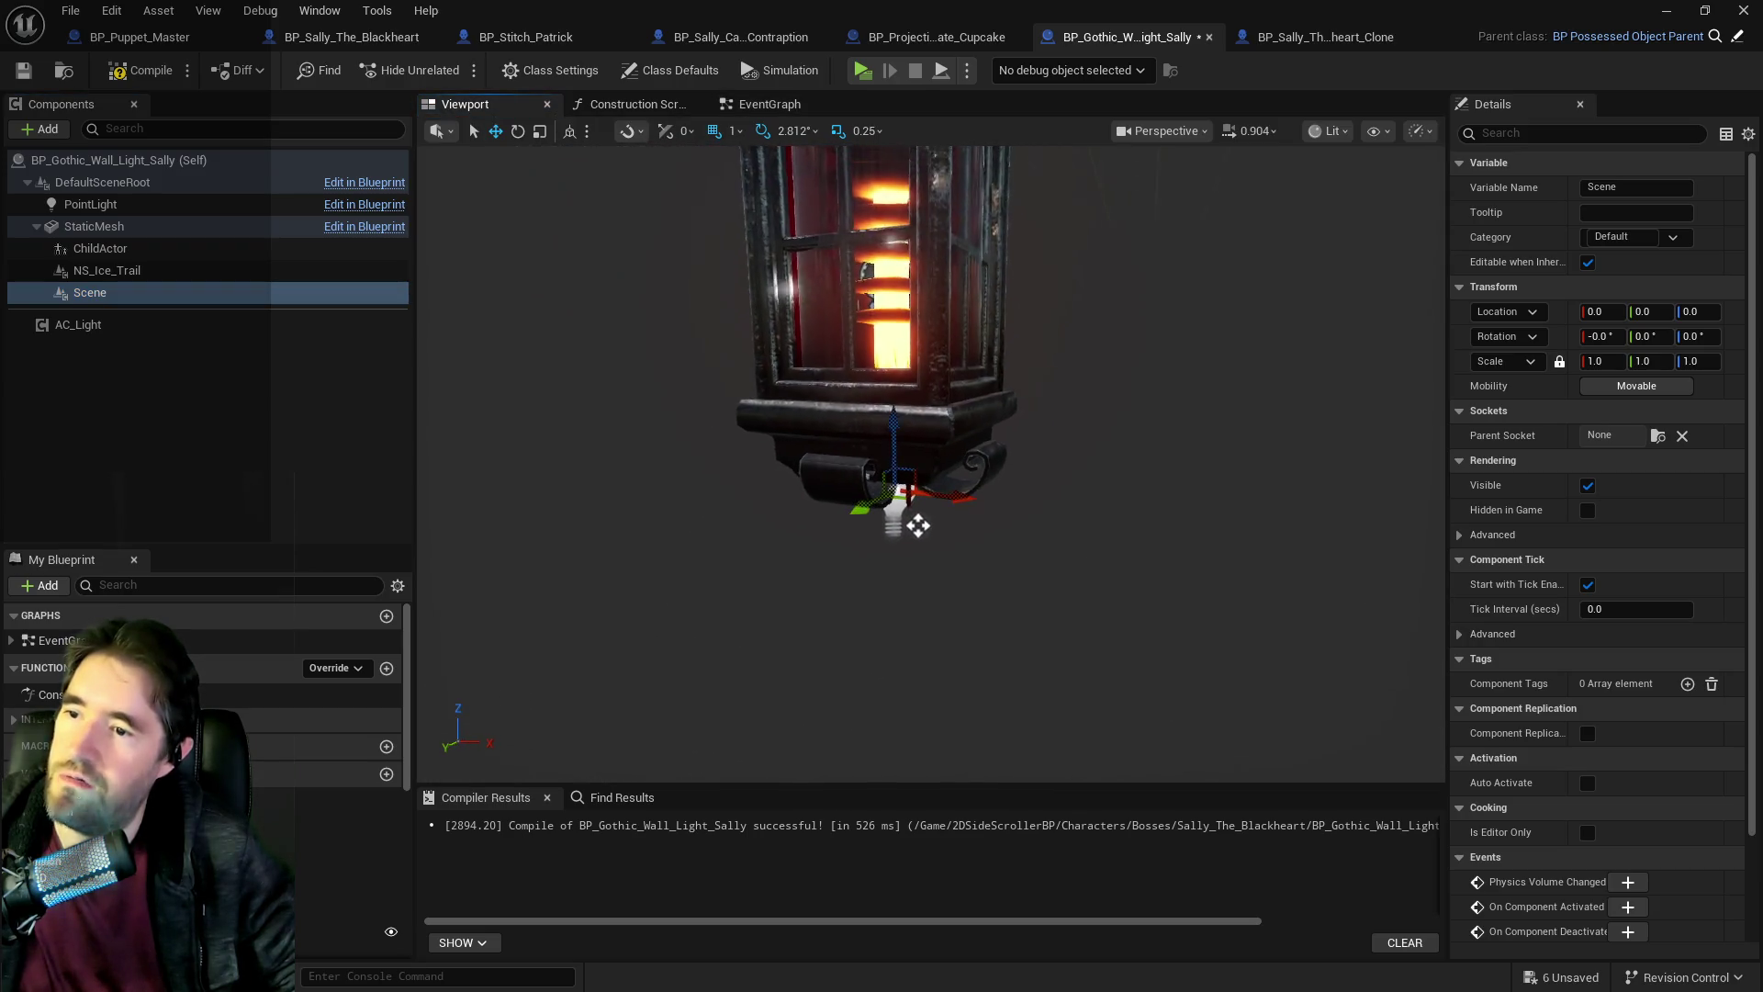
scroll(922, 518, up, 3)
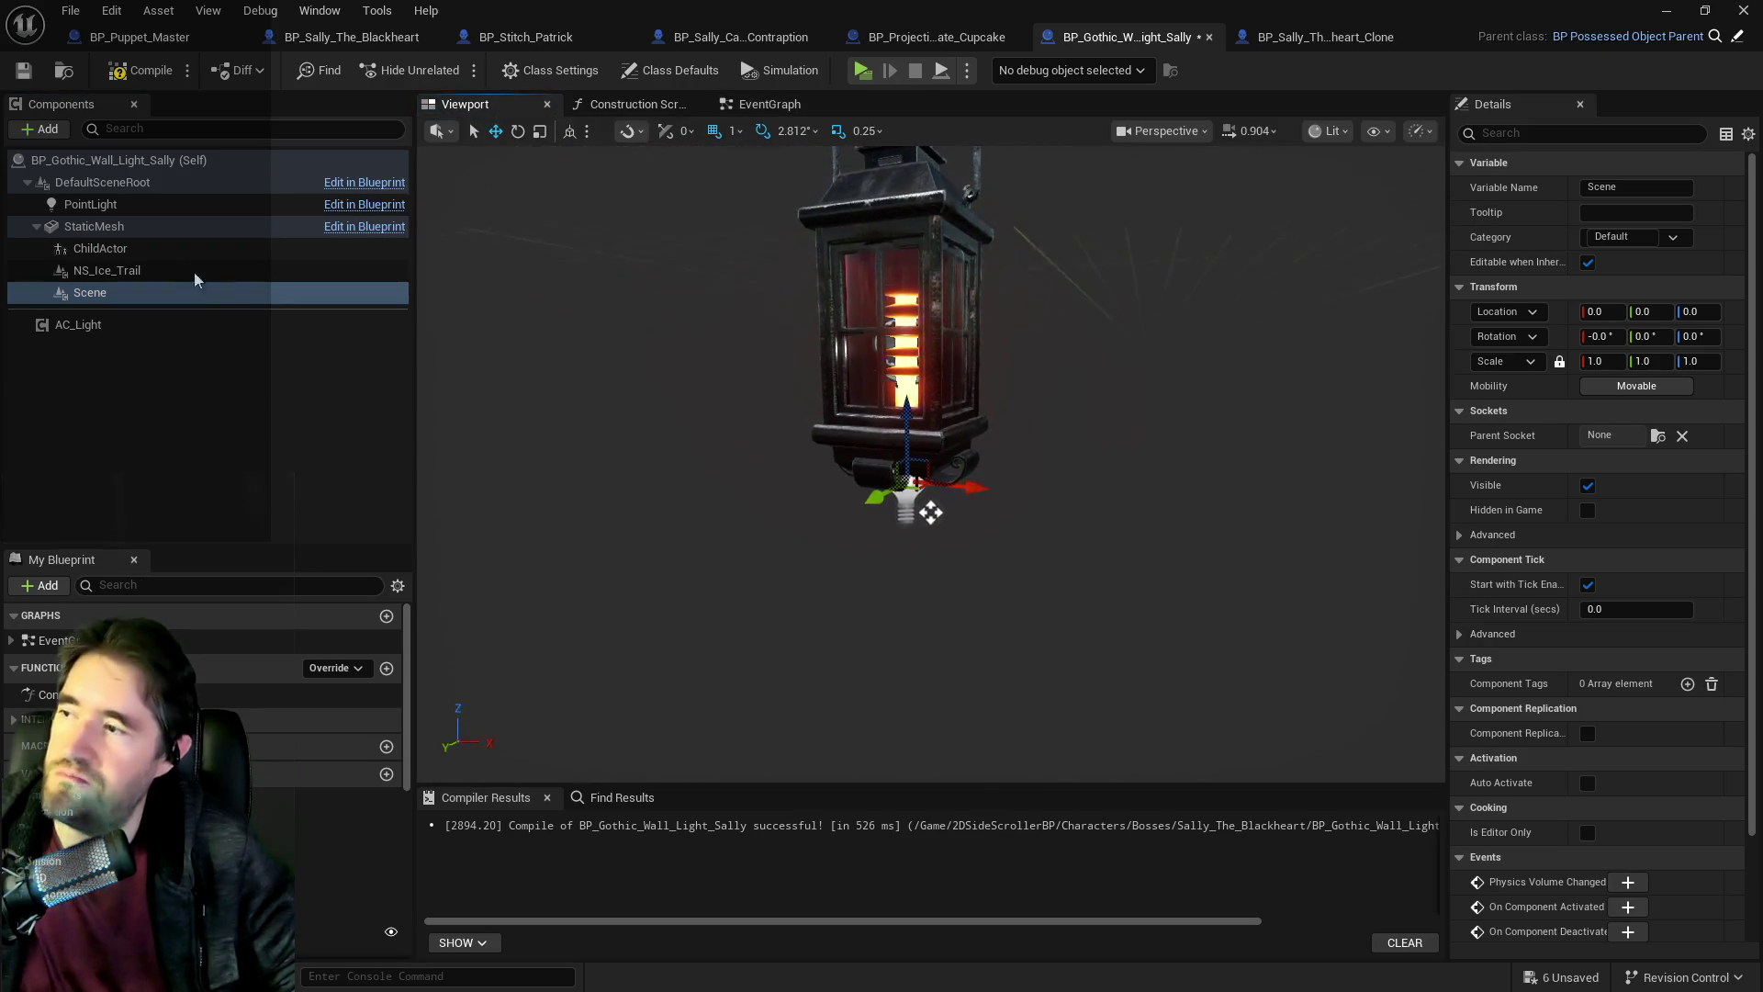
click(928, 511)
drag(928, 510, 1029, 510)
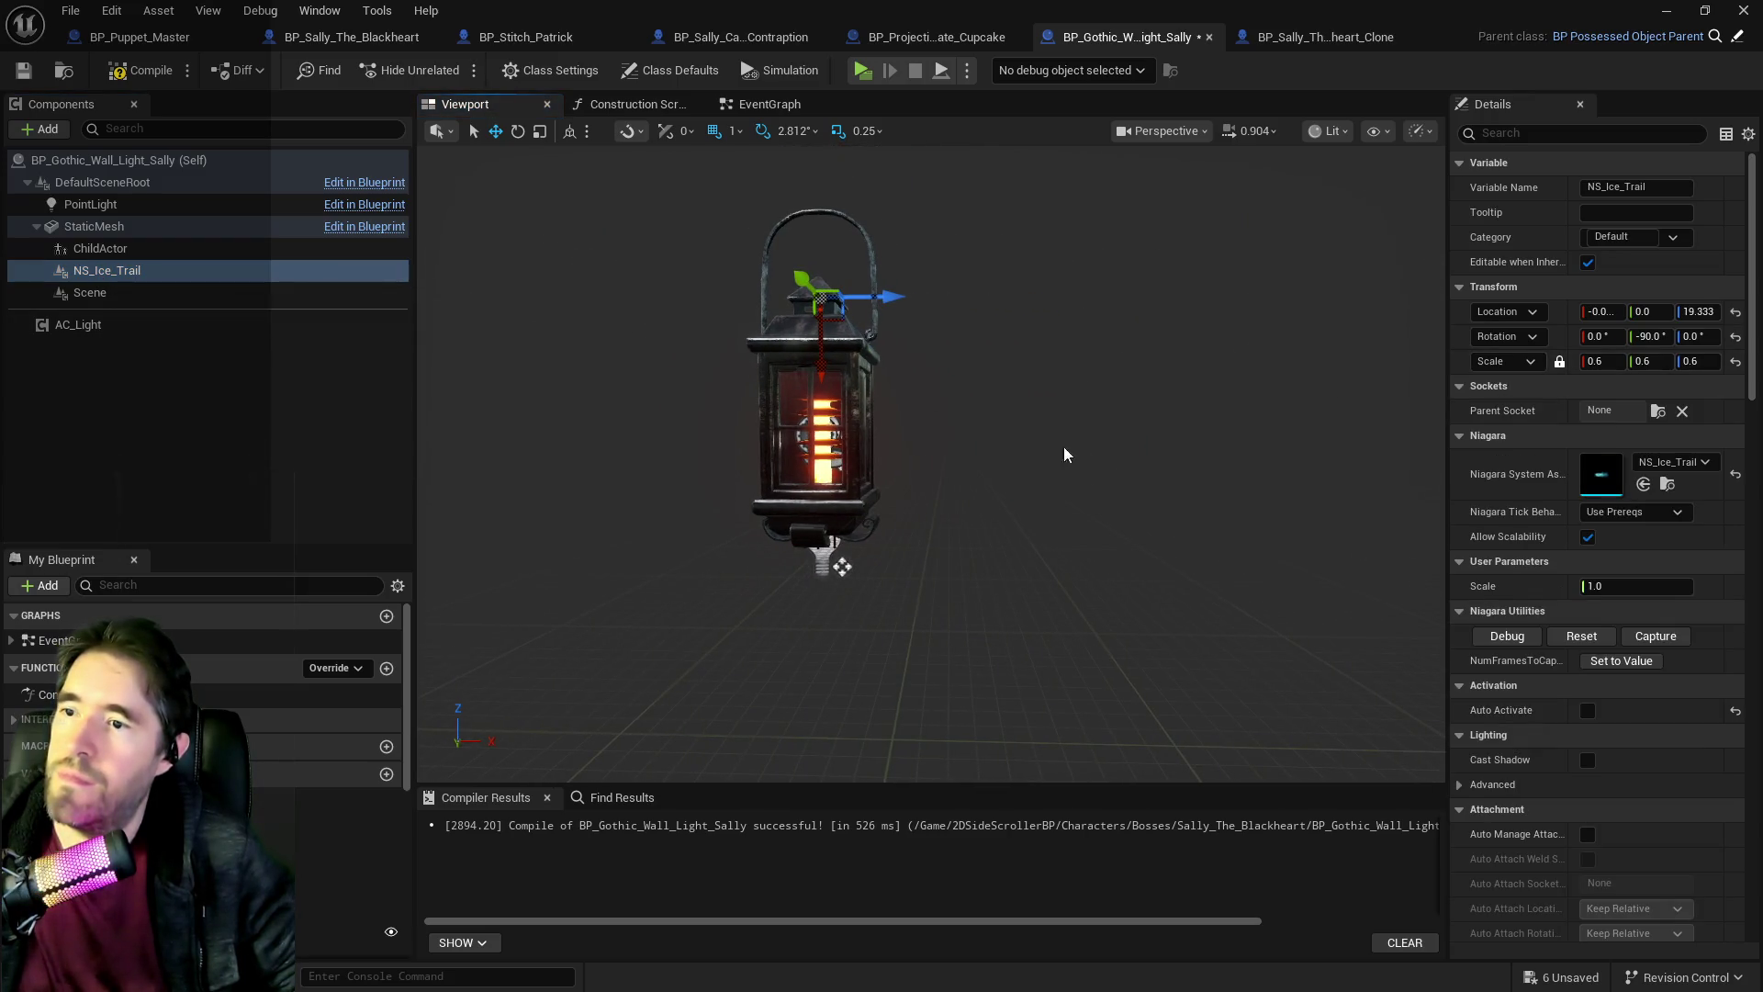
click(123, 294)
drag(103, 270, 119, 294)
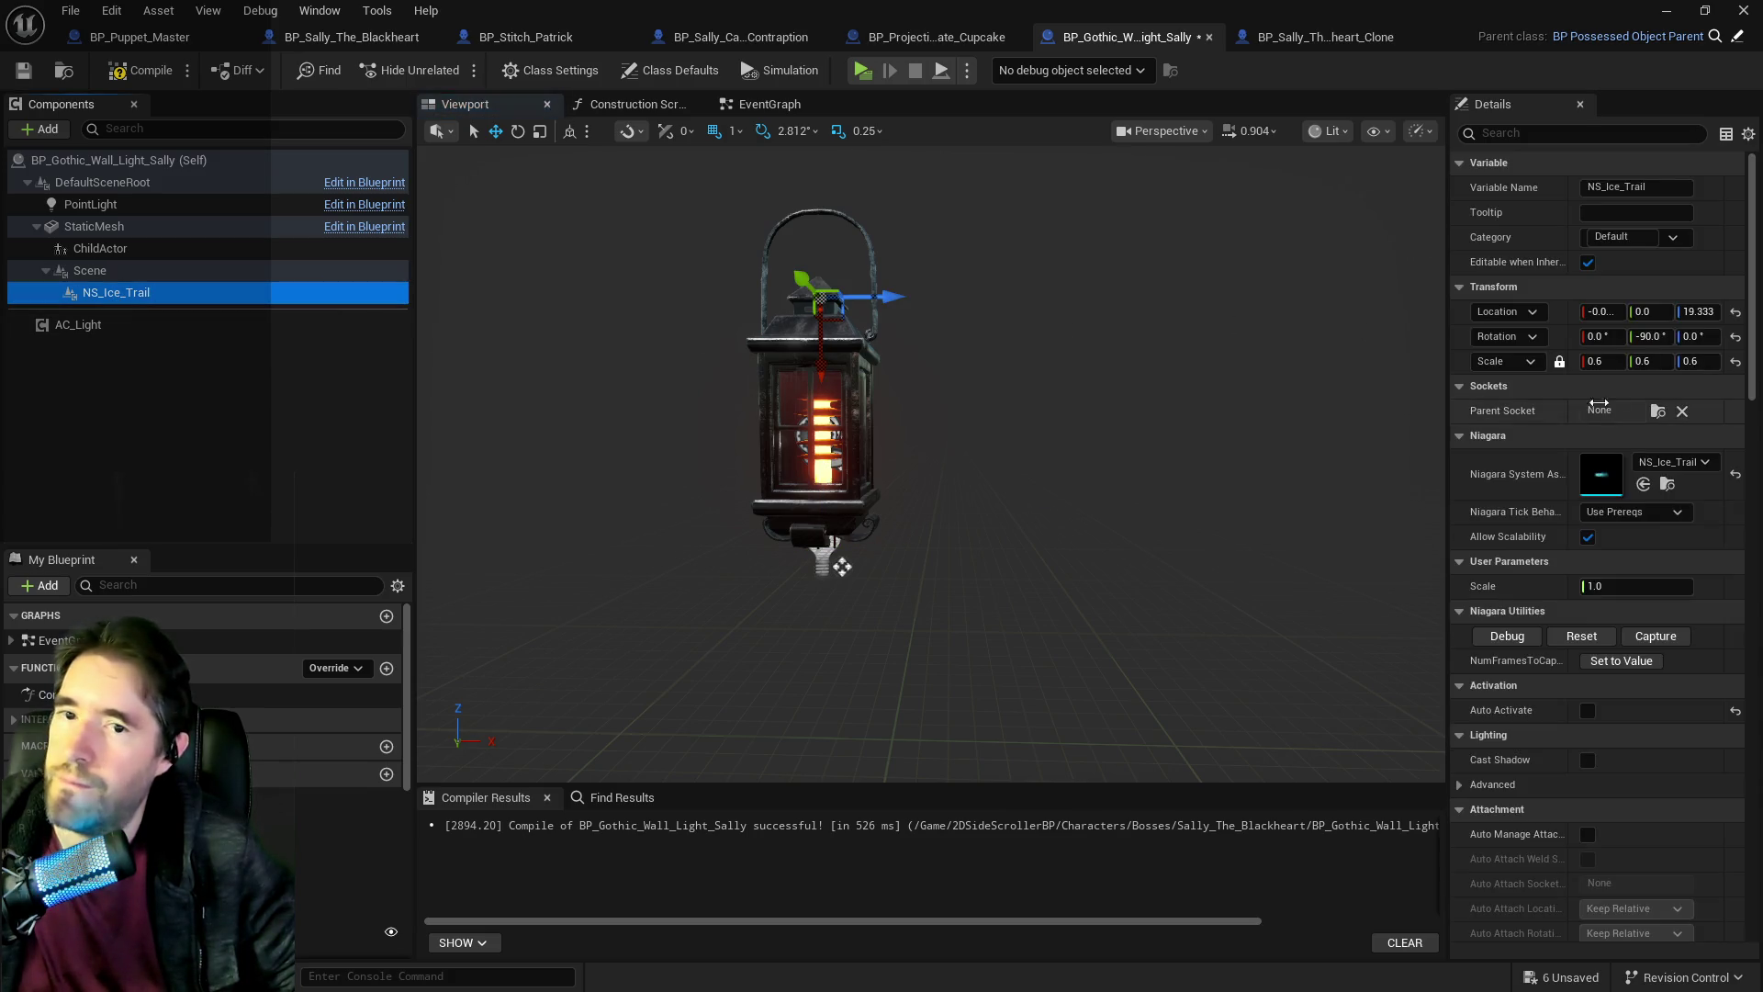
click(1735, 312)
Zero NS_Ice_Trail's rotation, then undo both the rotation and location resets.
click(1735, 337)
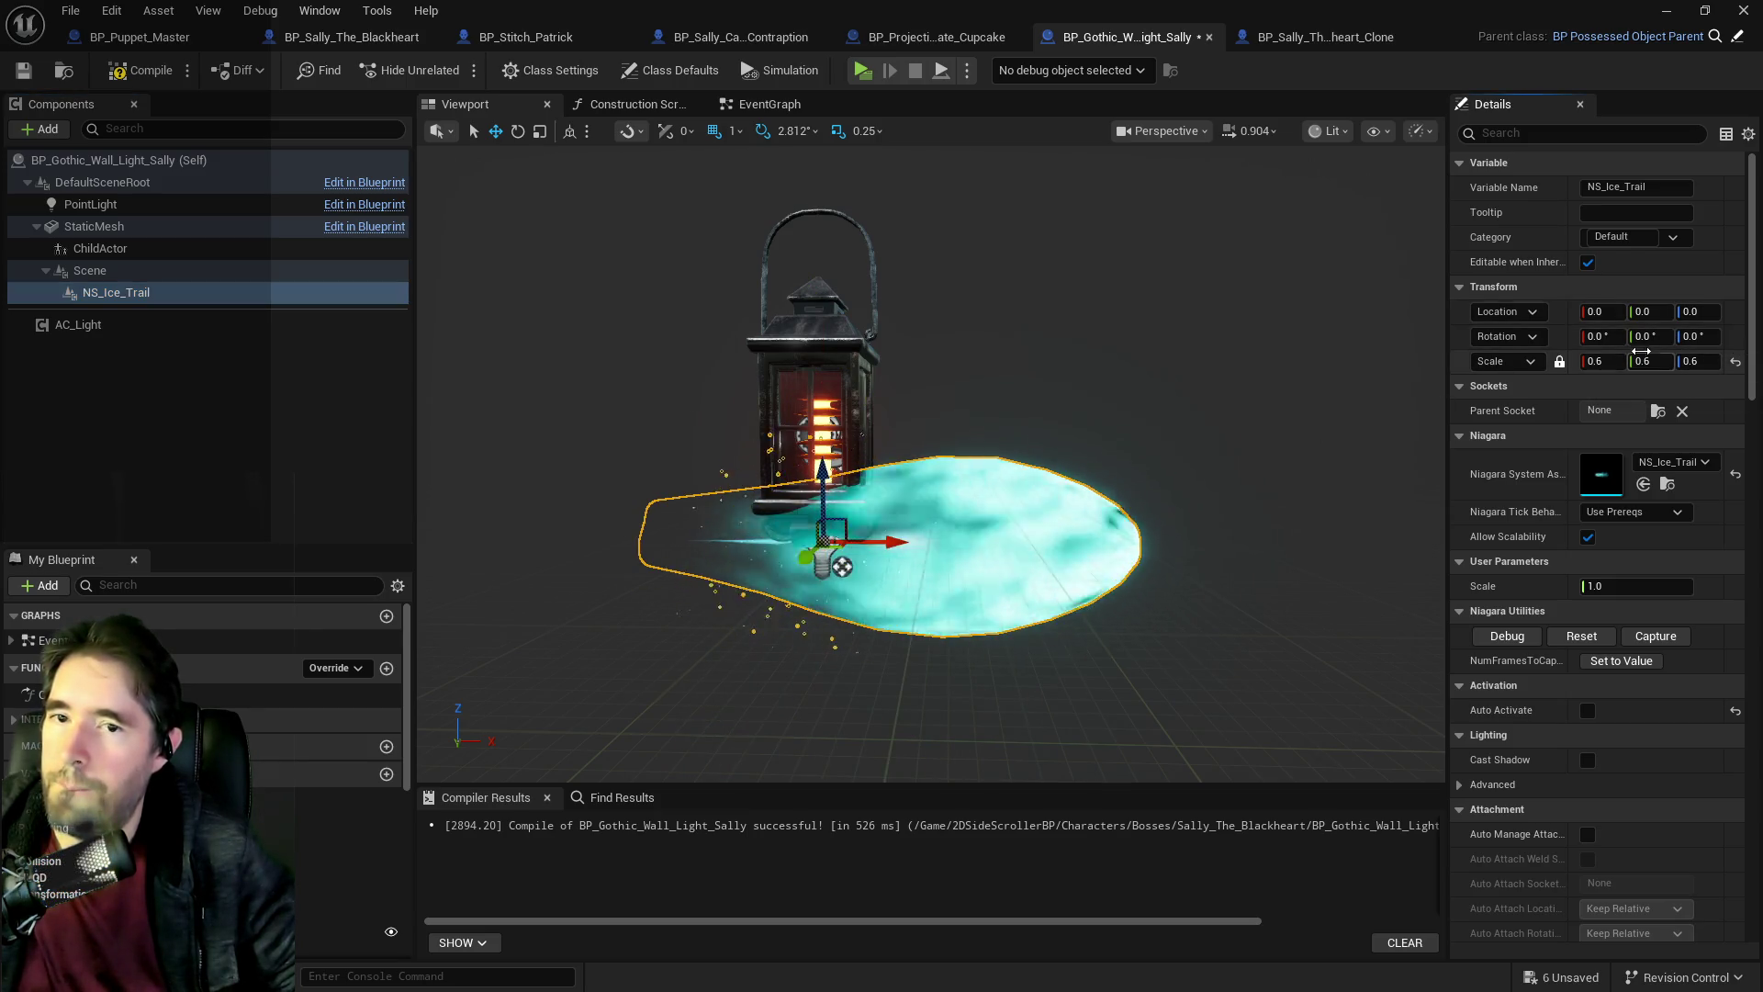
click(111, 10)
click(147, 62)
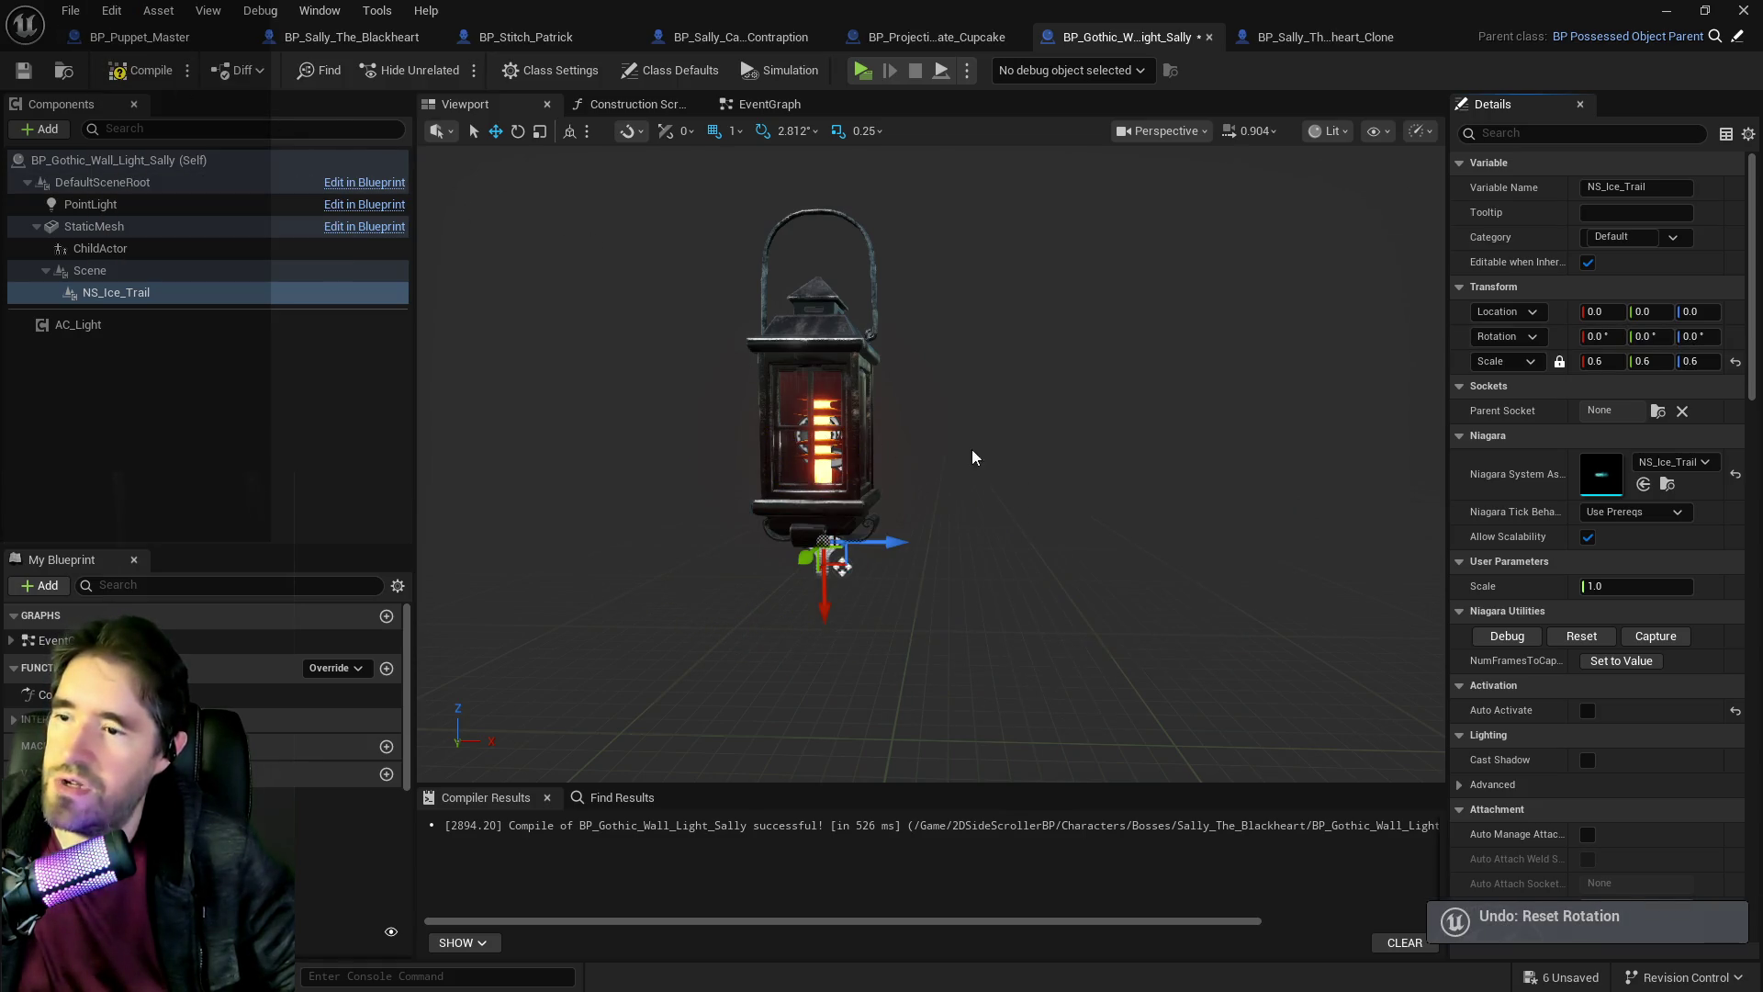
click(110, 270)
click(123, 292)
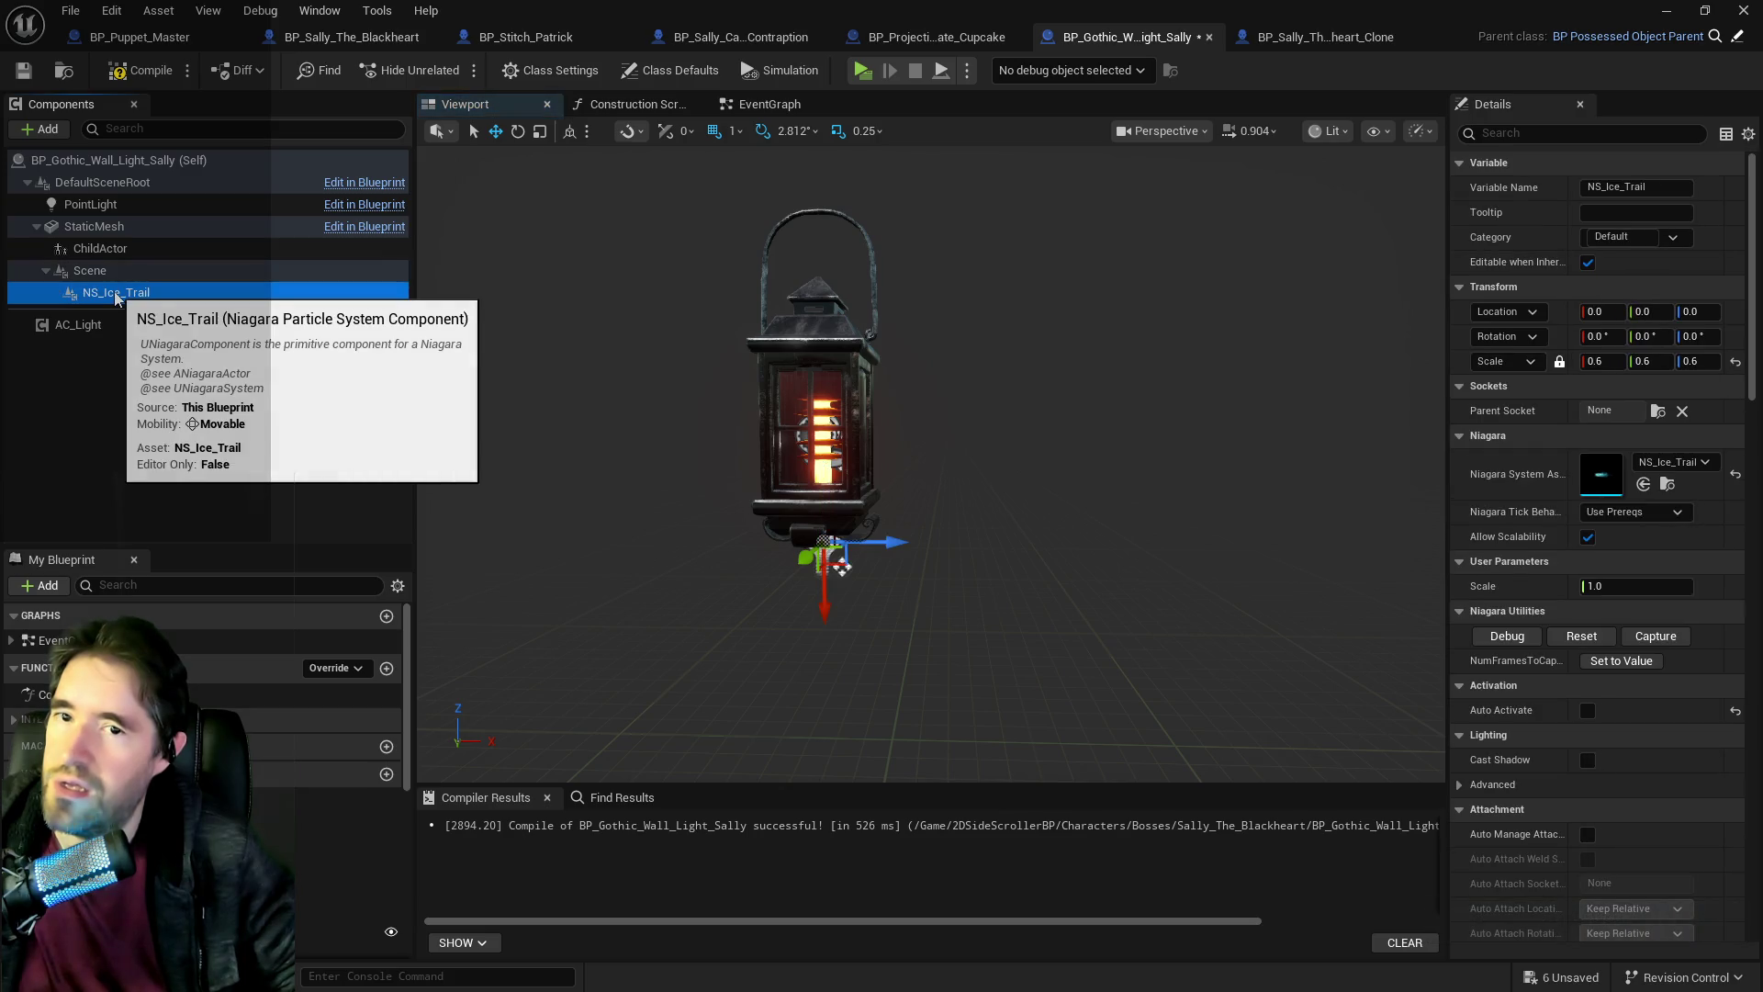
click(111, 11)
click(124, 61)
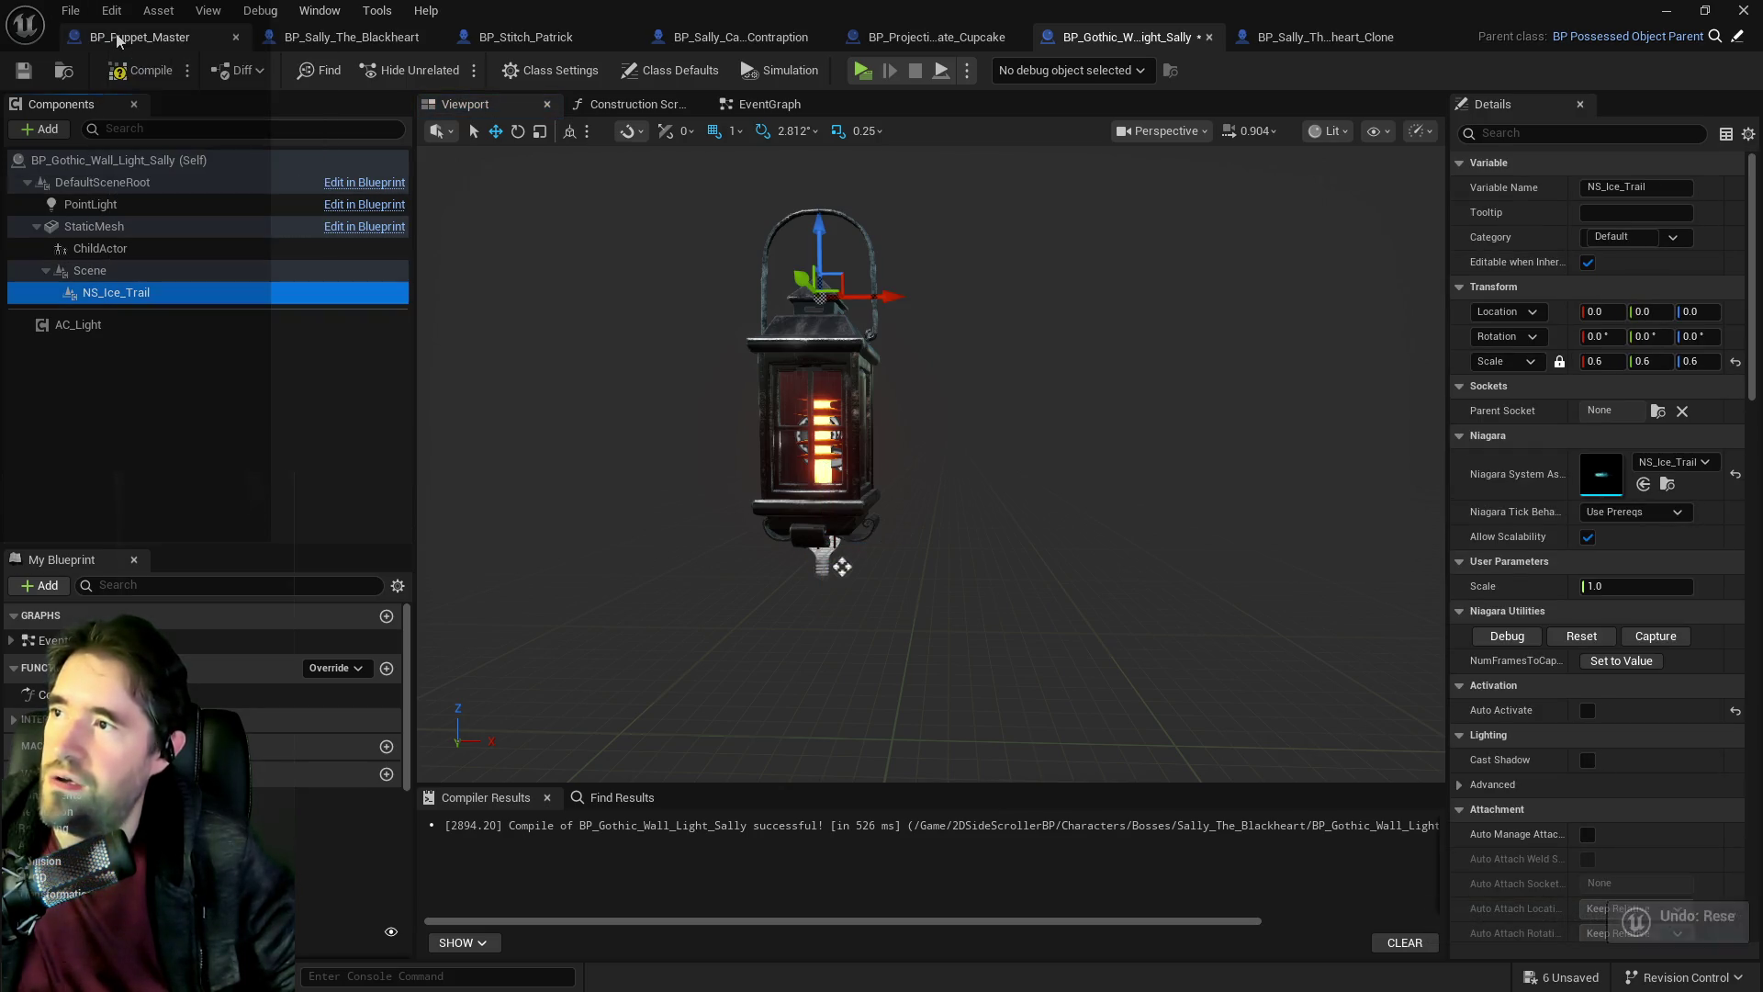
Undo the attach and nest NS_Ice_Trail under Scene again, keeping its 19.333 Z and -90° offsets.
click(111, 11)
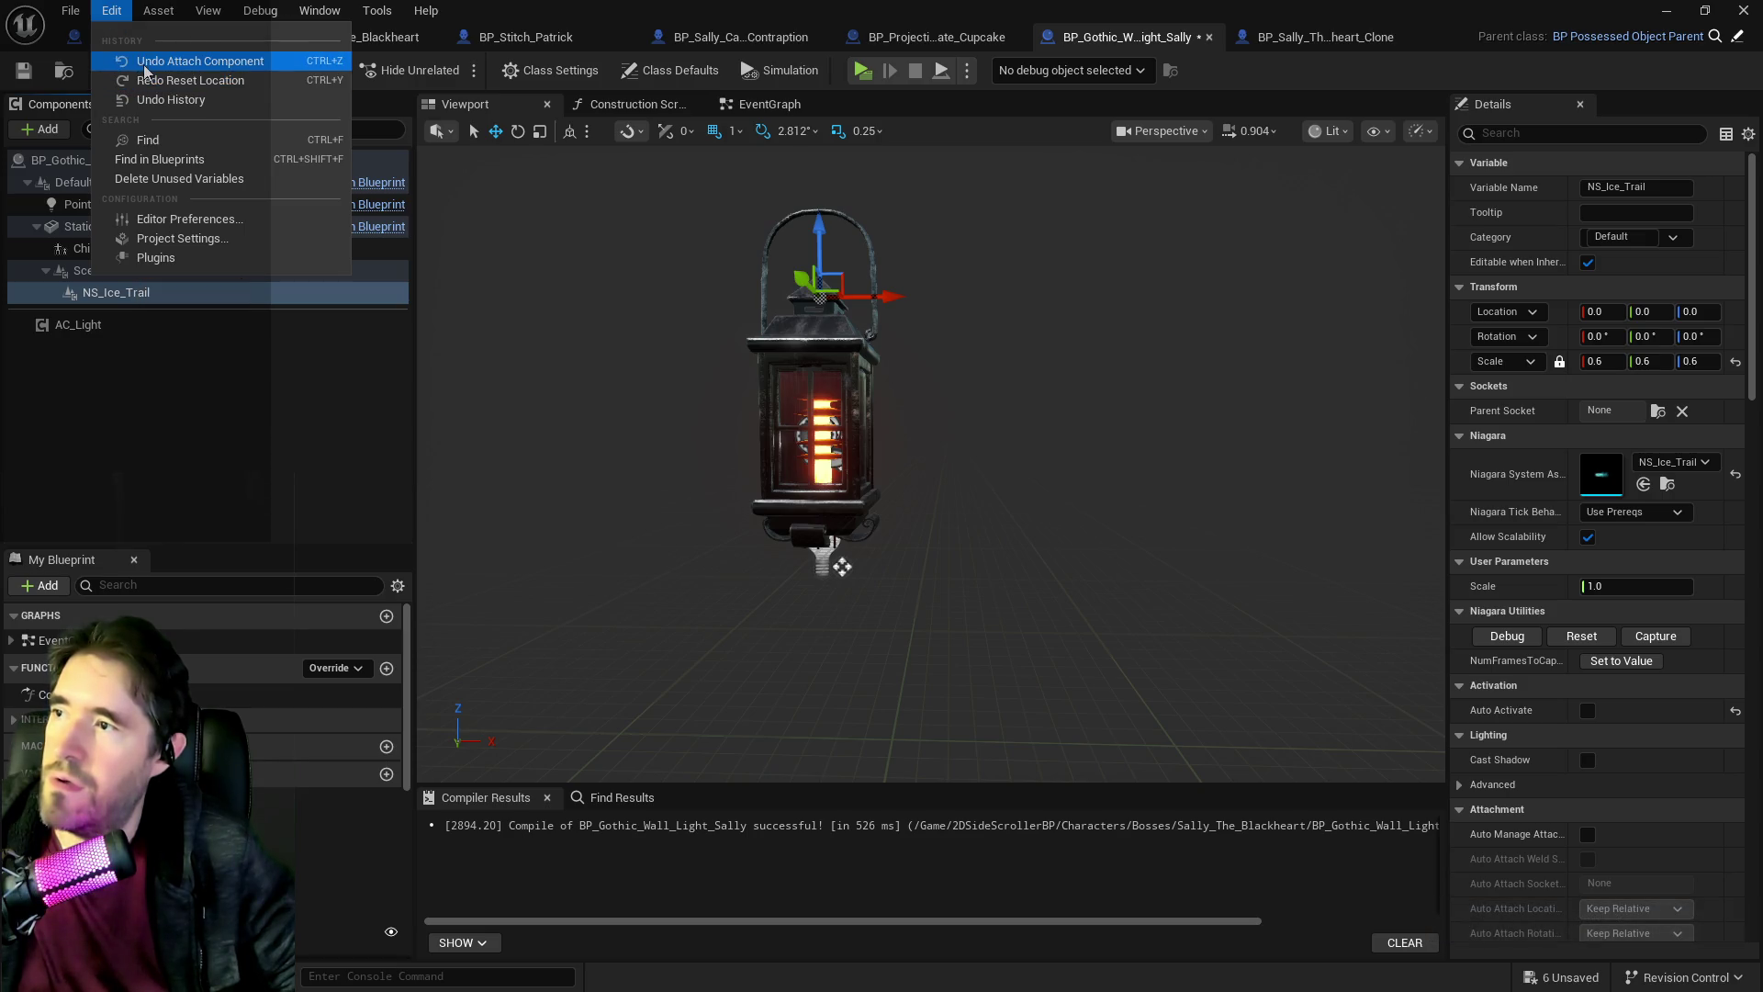
key(Escape)
key(ctrl+z)
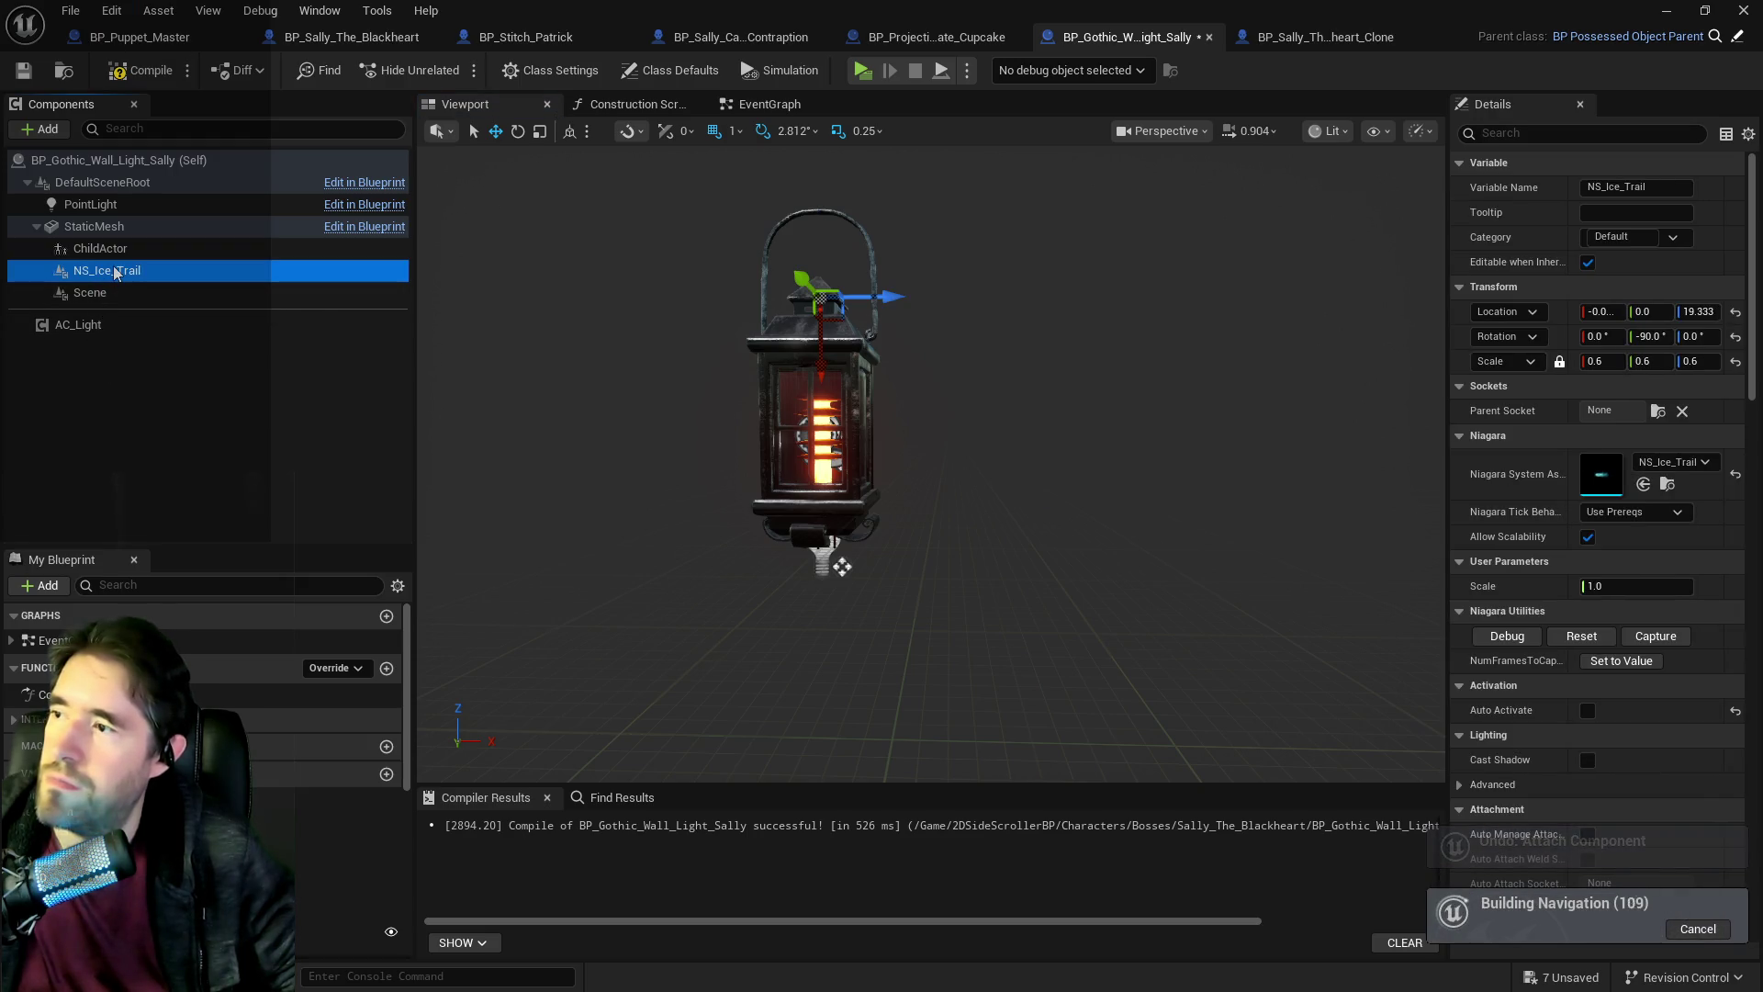
drag(113, 296, 114, 294)
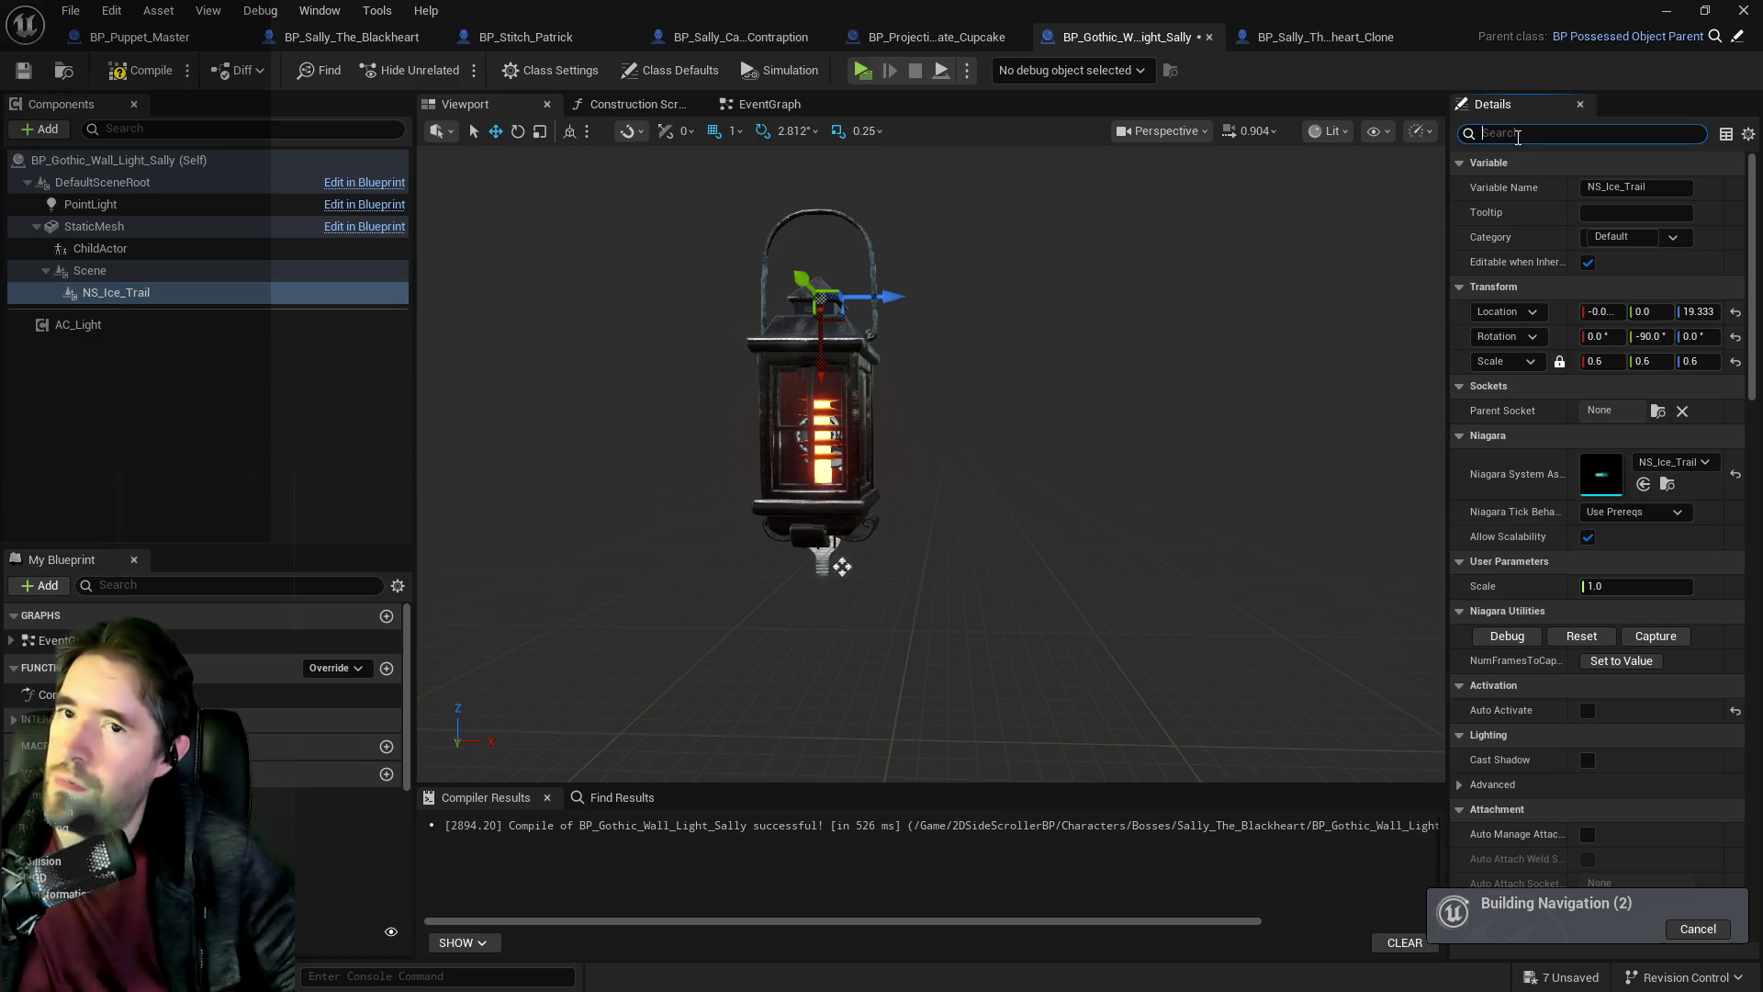
Turn on Auto Activate for NS_Ice_Trail and clear the Scene property filter.
text(auto)
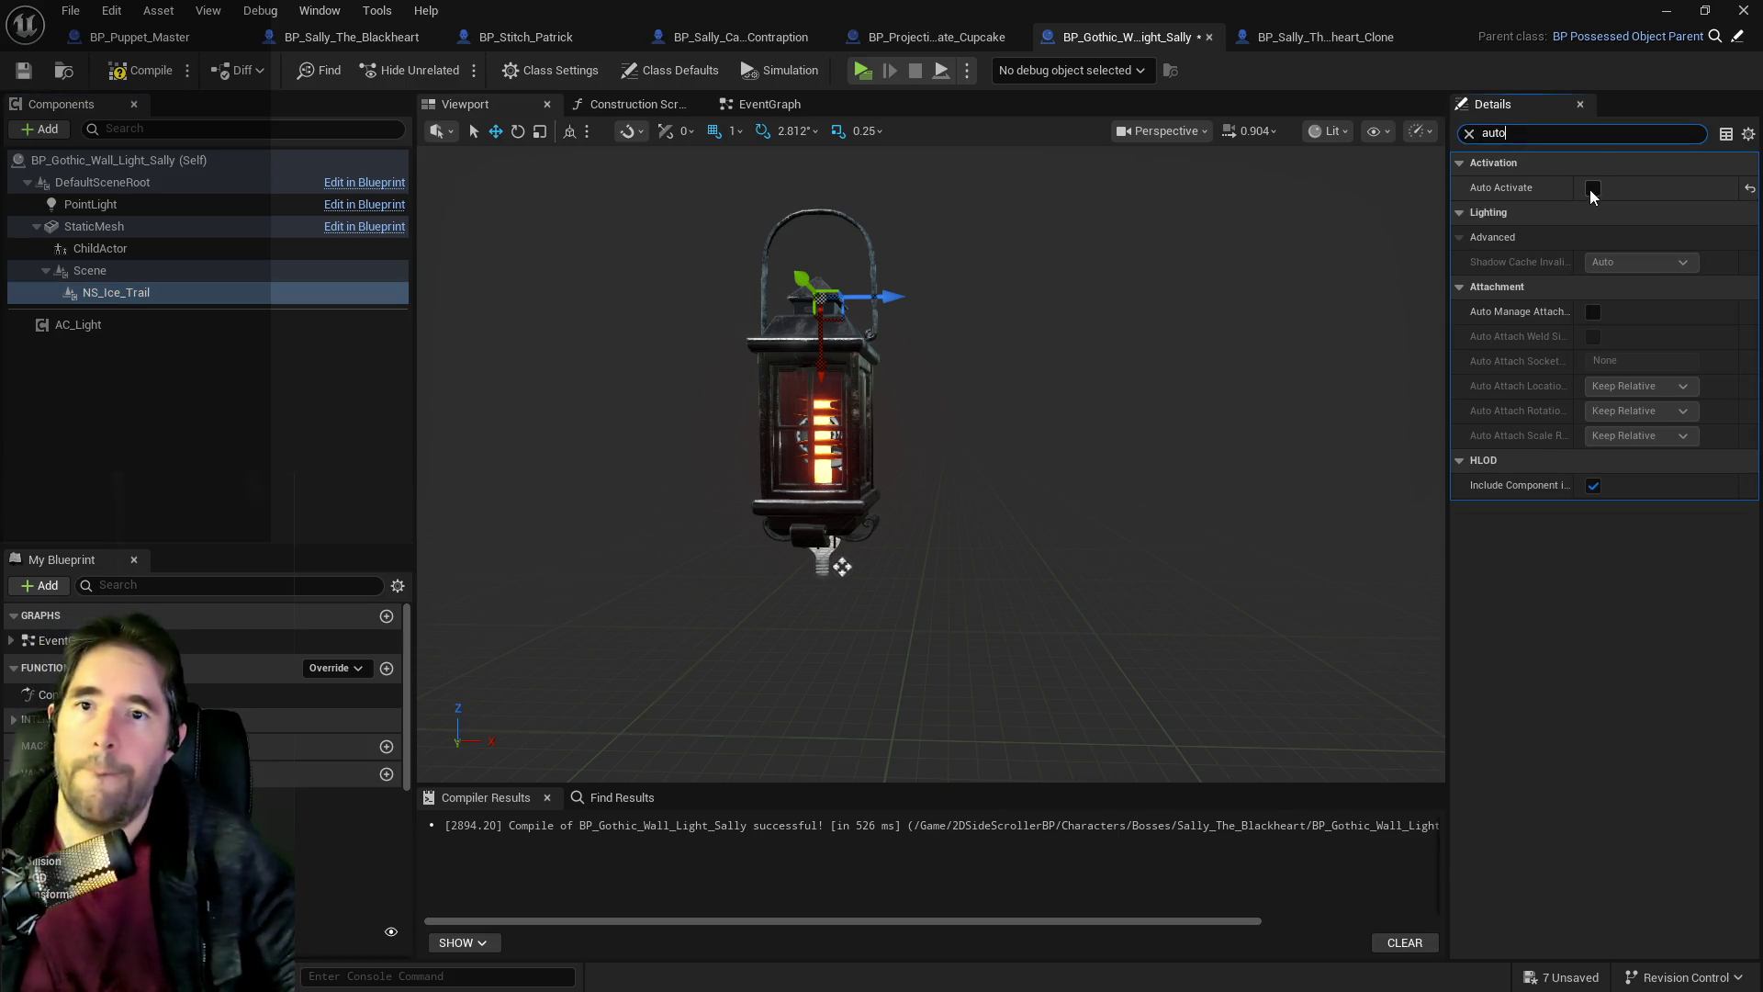
click(1592, 189)
click(103, 274)
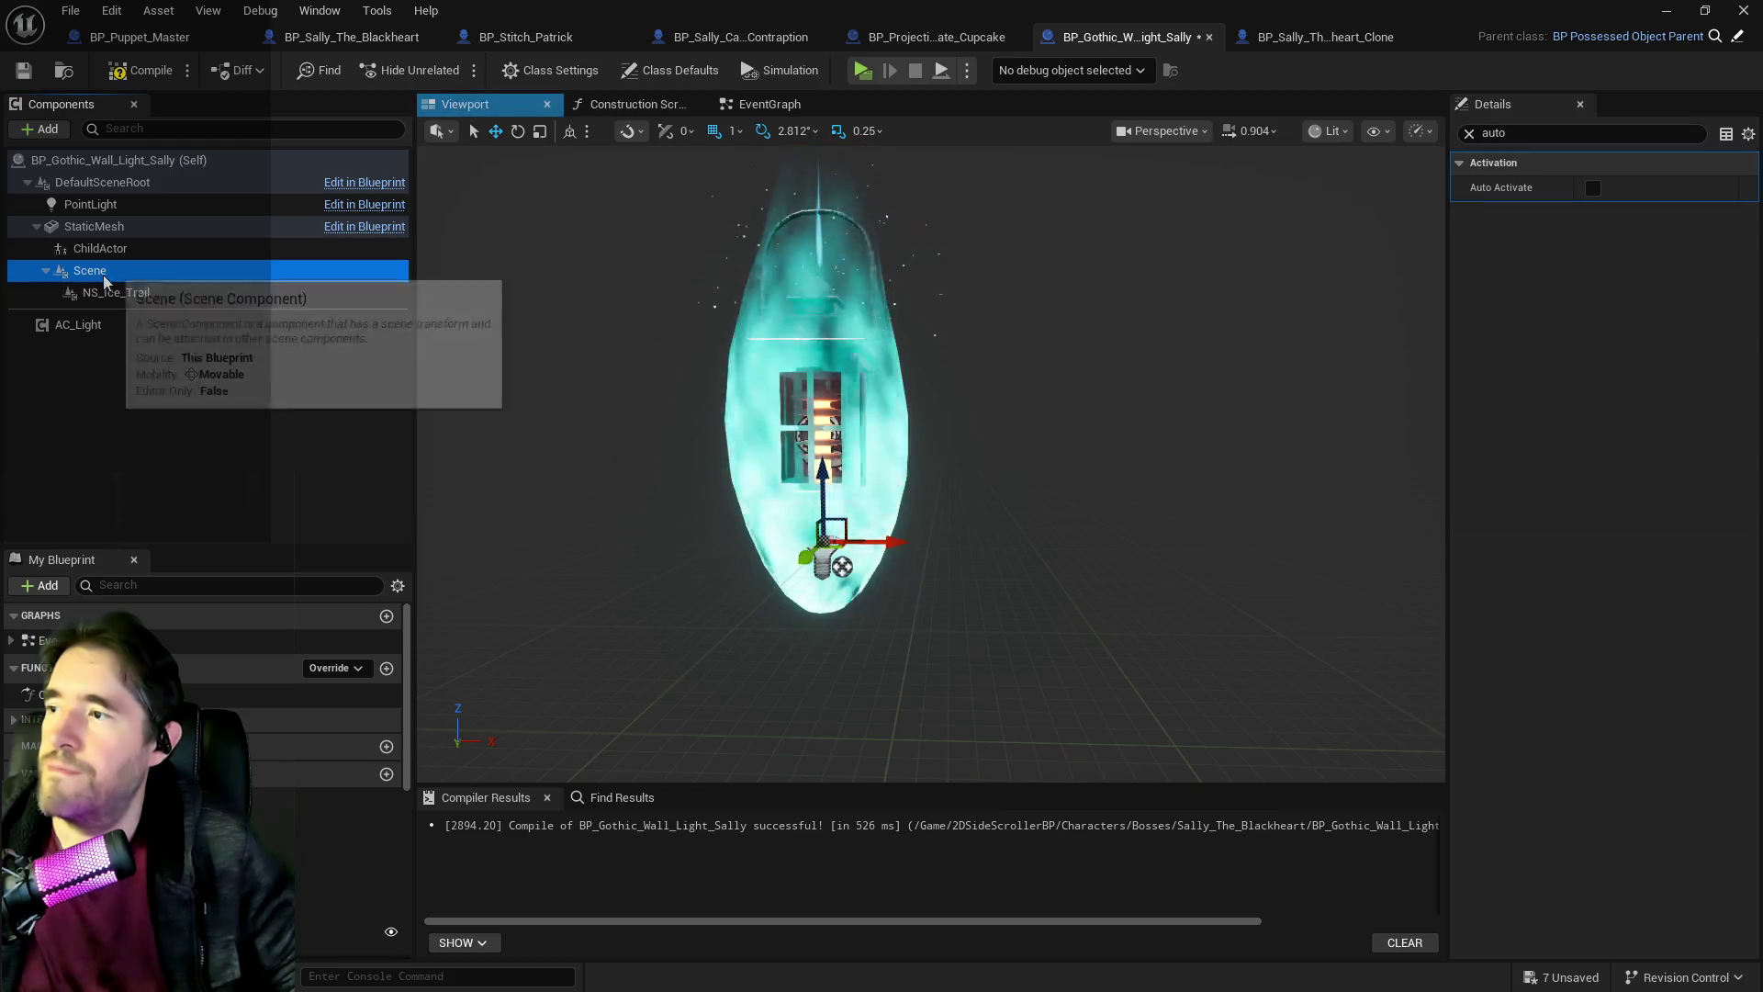
click(105, 292)
click(97, 271)
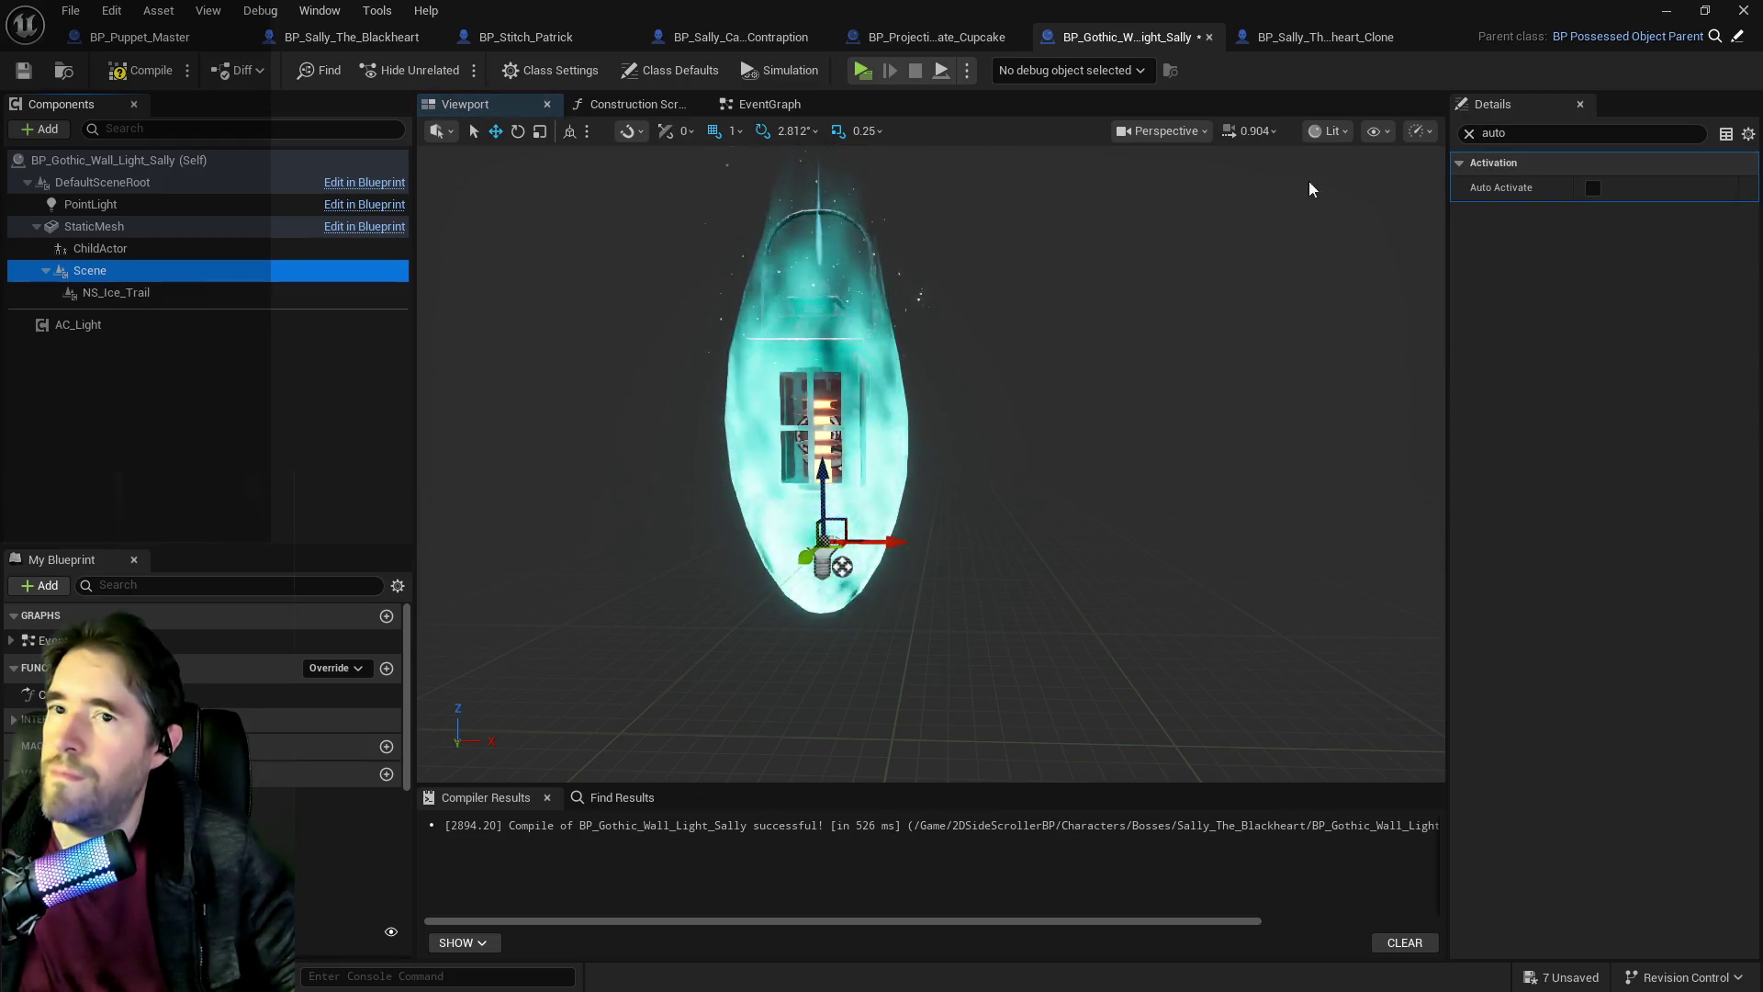
click(1469, 133)
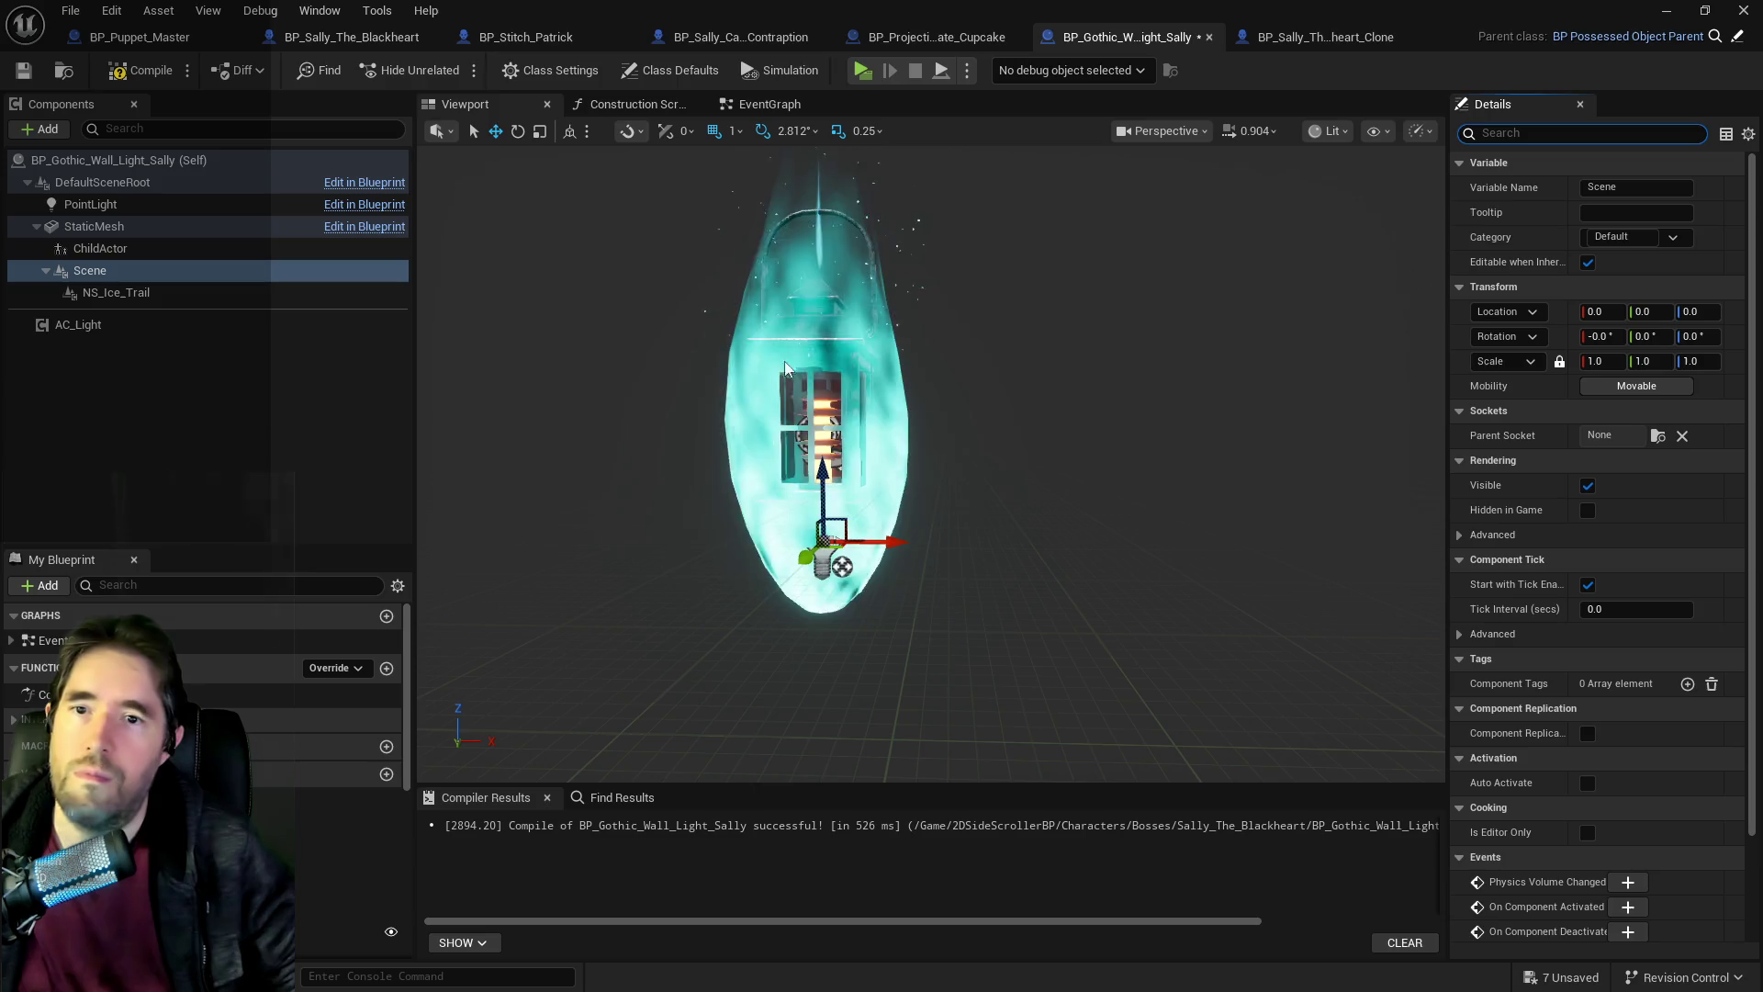
click(900, 372)
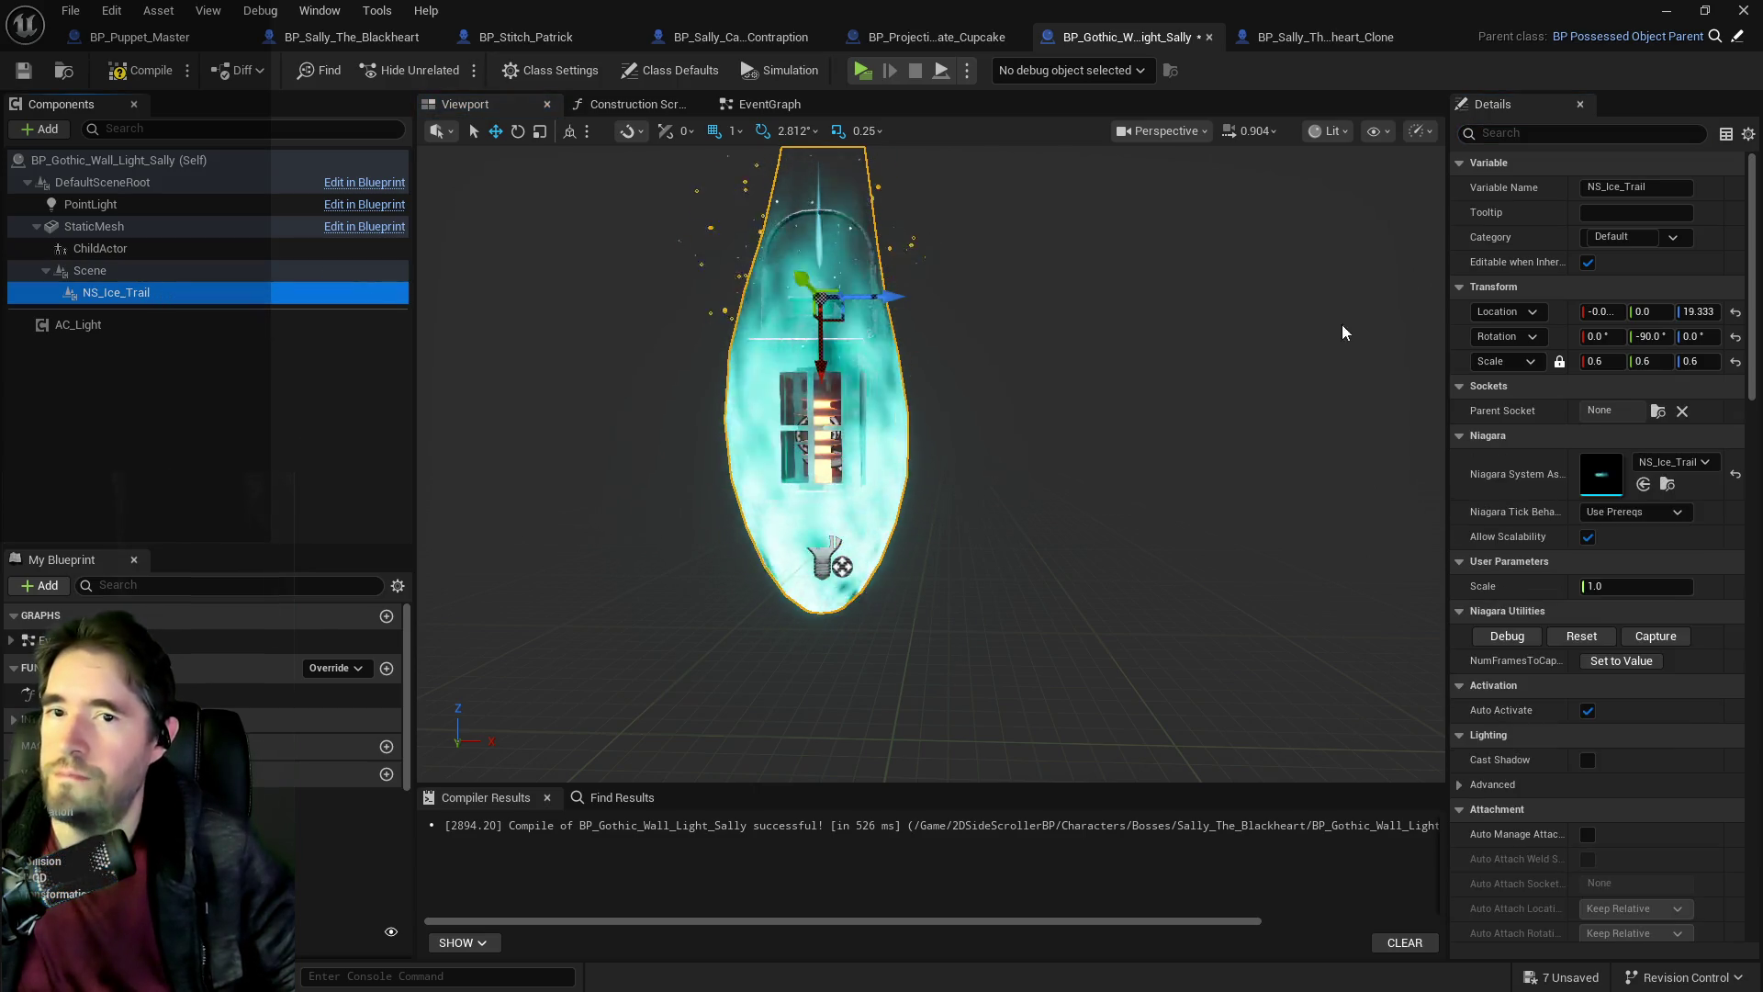
Inspect the transform context options on NS_Ice_Trail and Scene.
right_click(1542, 292)
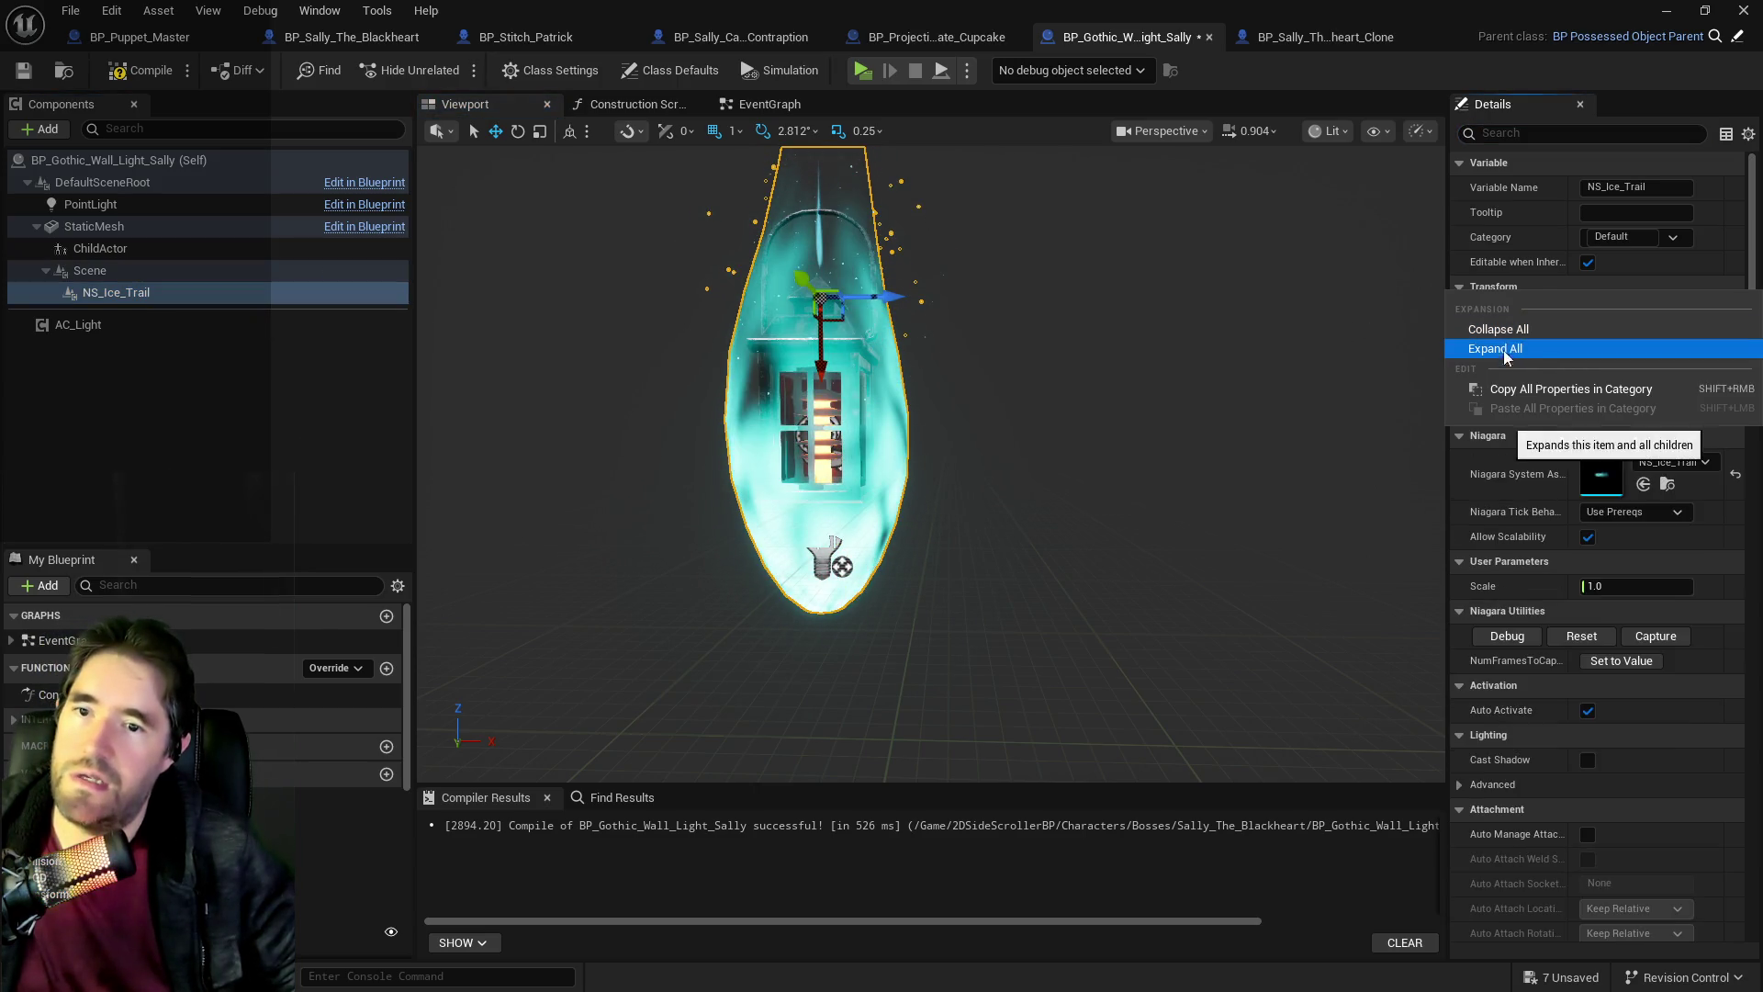
click(85, 295)
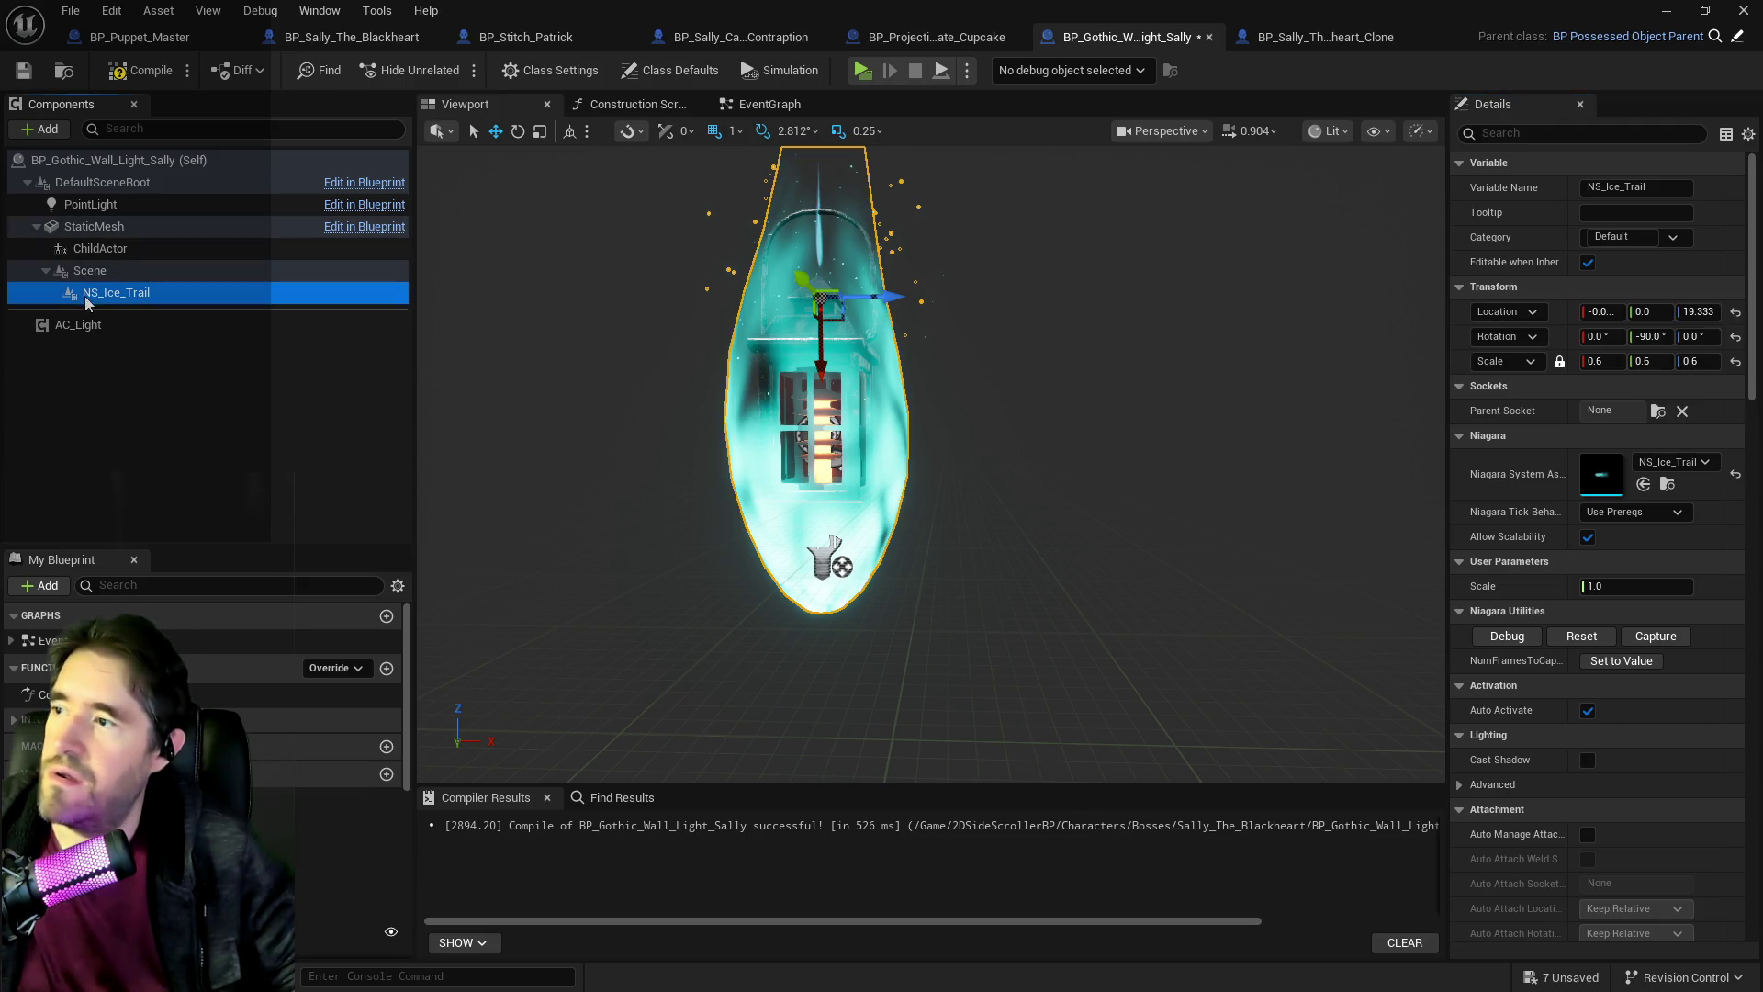
right_click(1516, 289)
click(1552, 380)
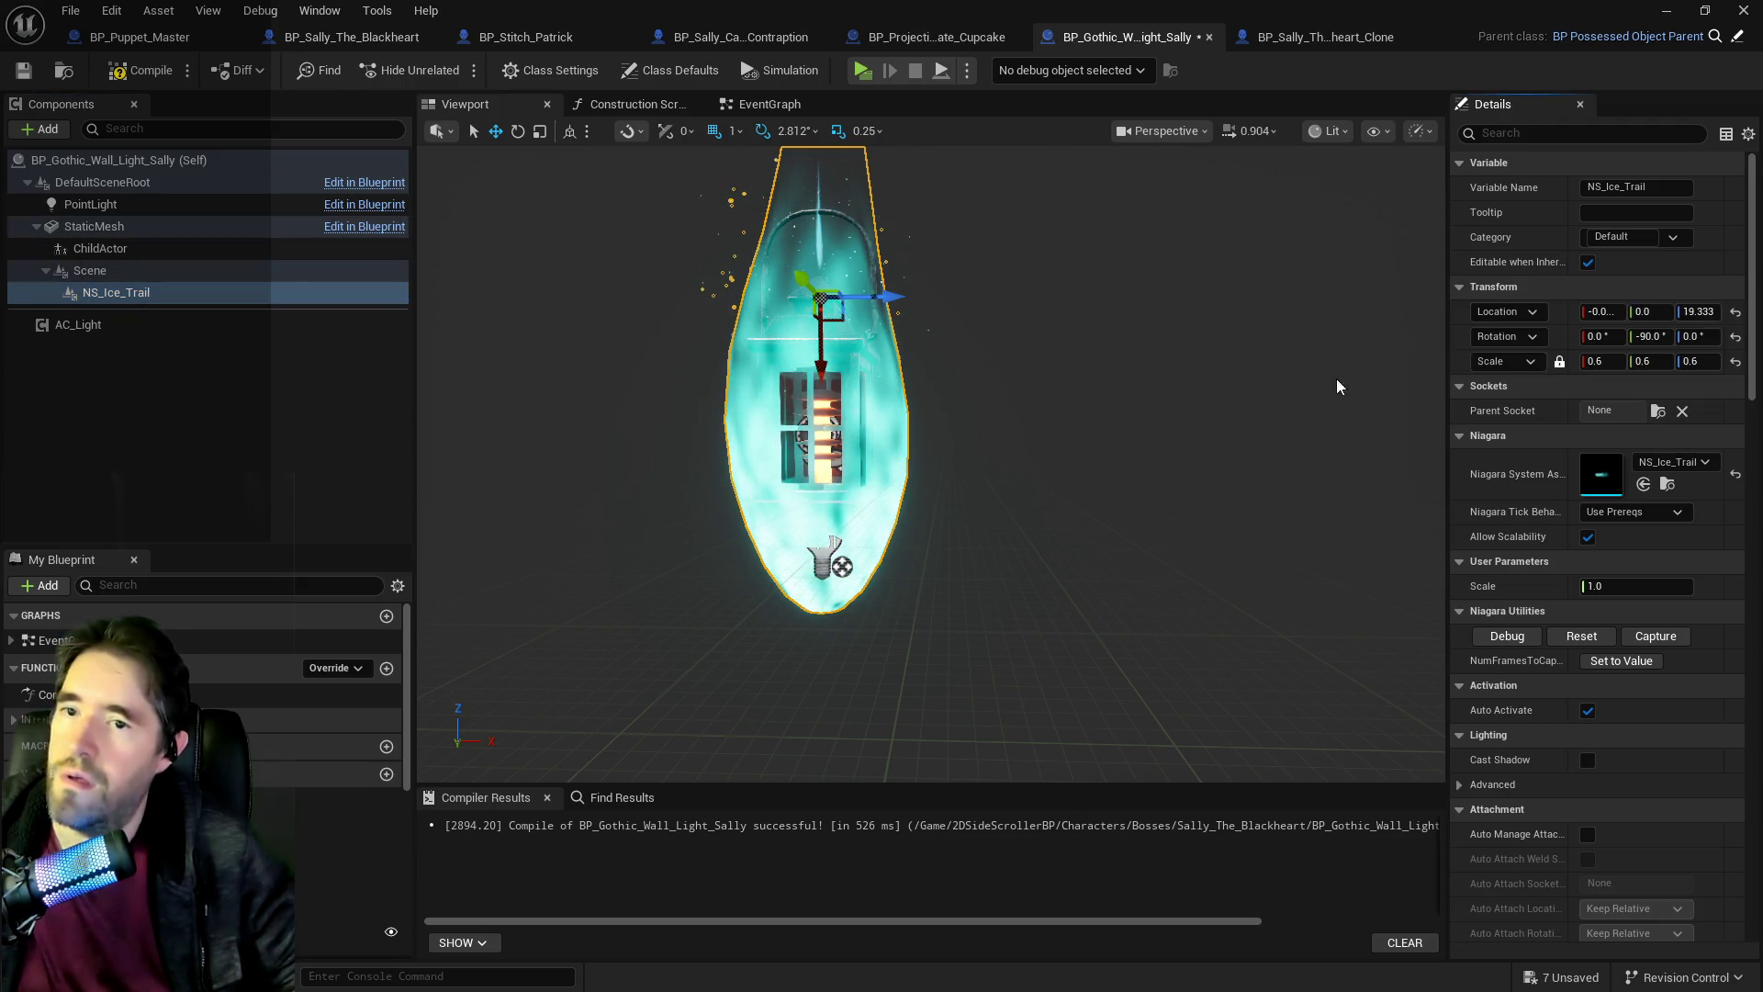
click(127, 275)
right_click(127, 279)
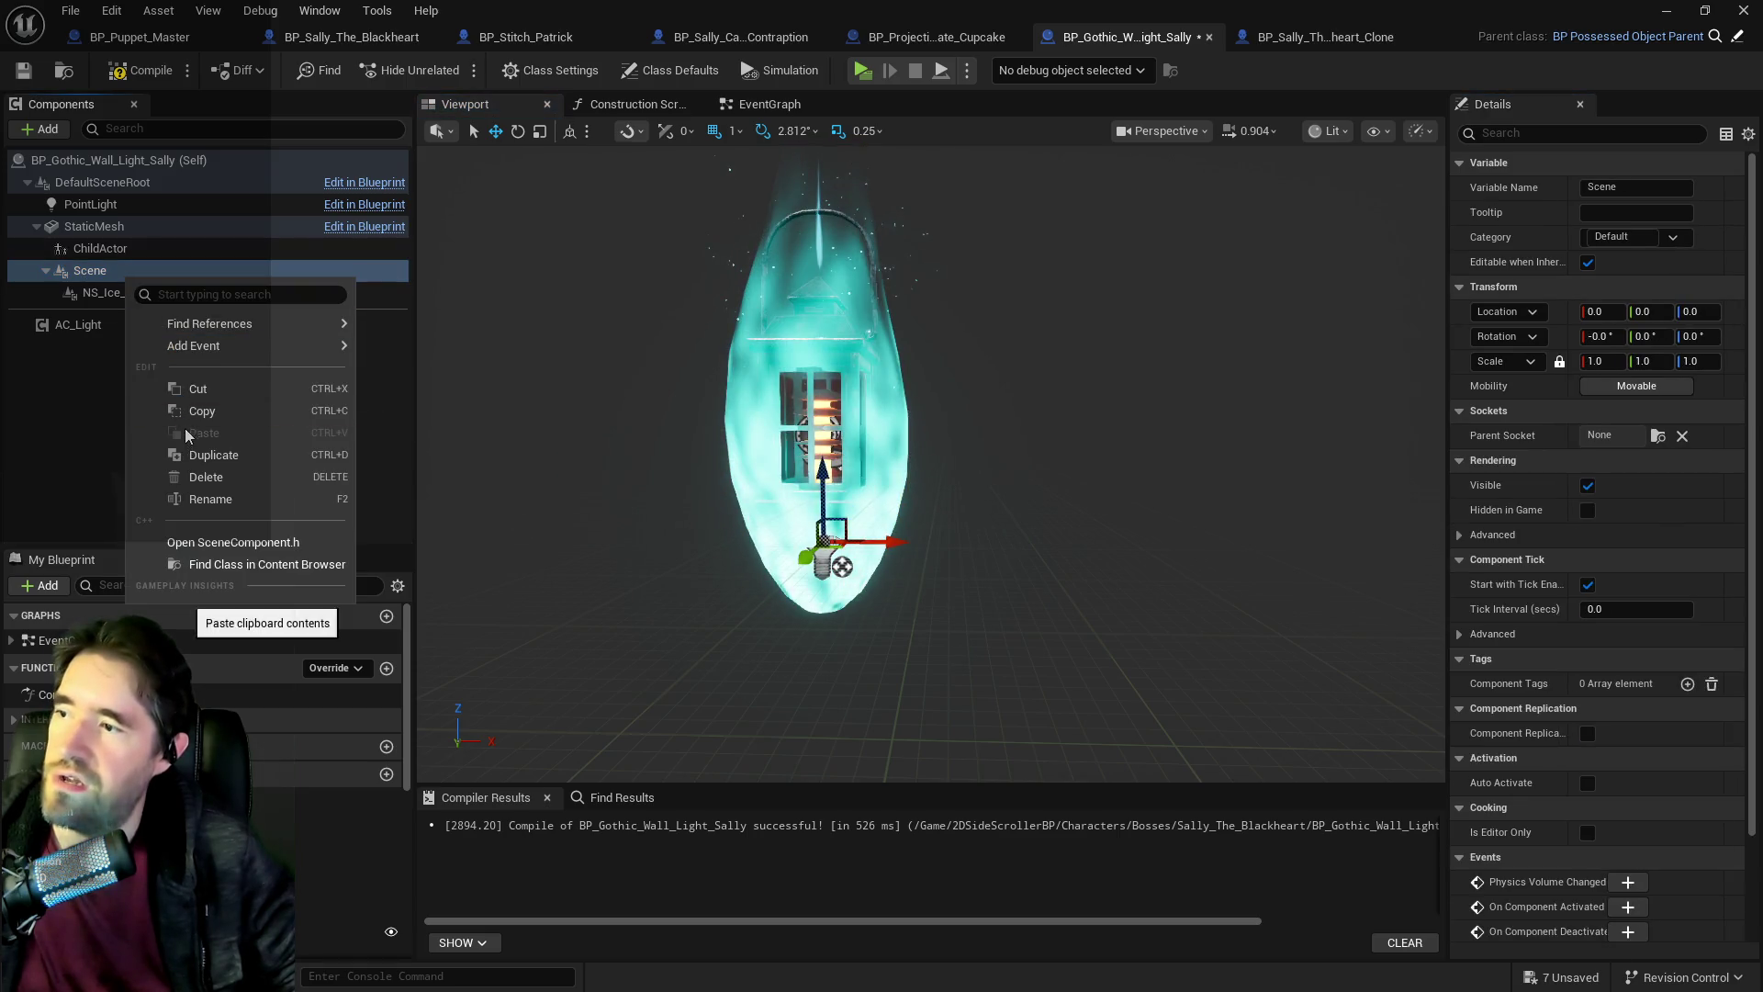
right_click(1558, 292)
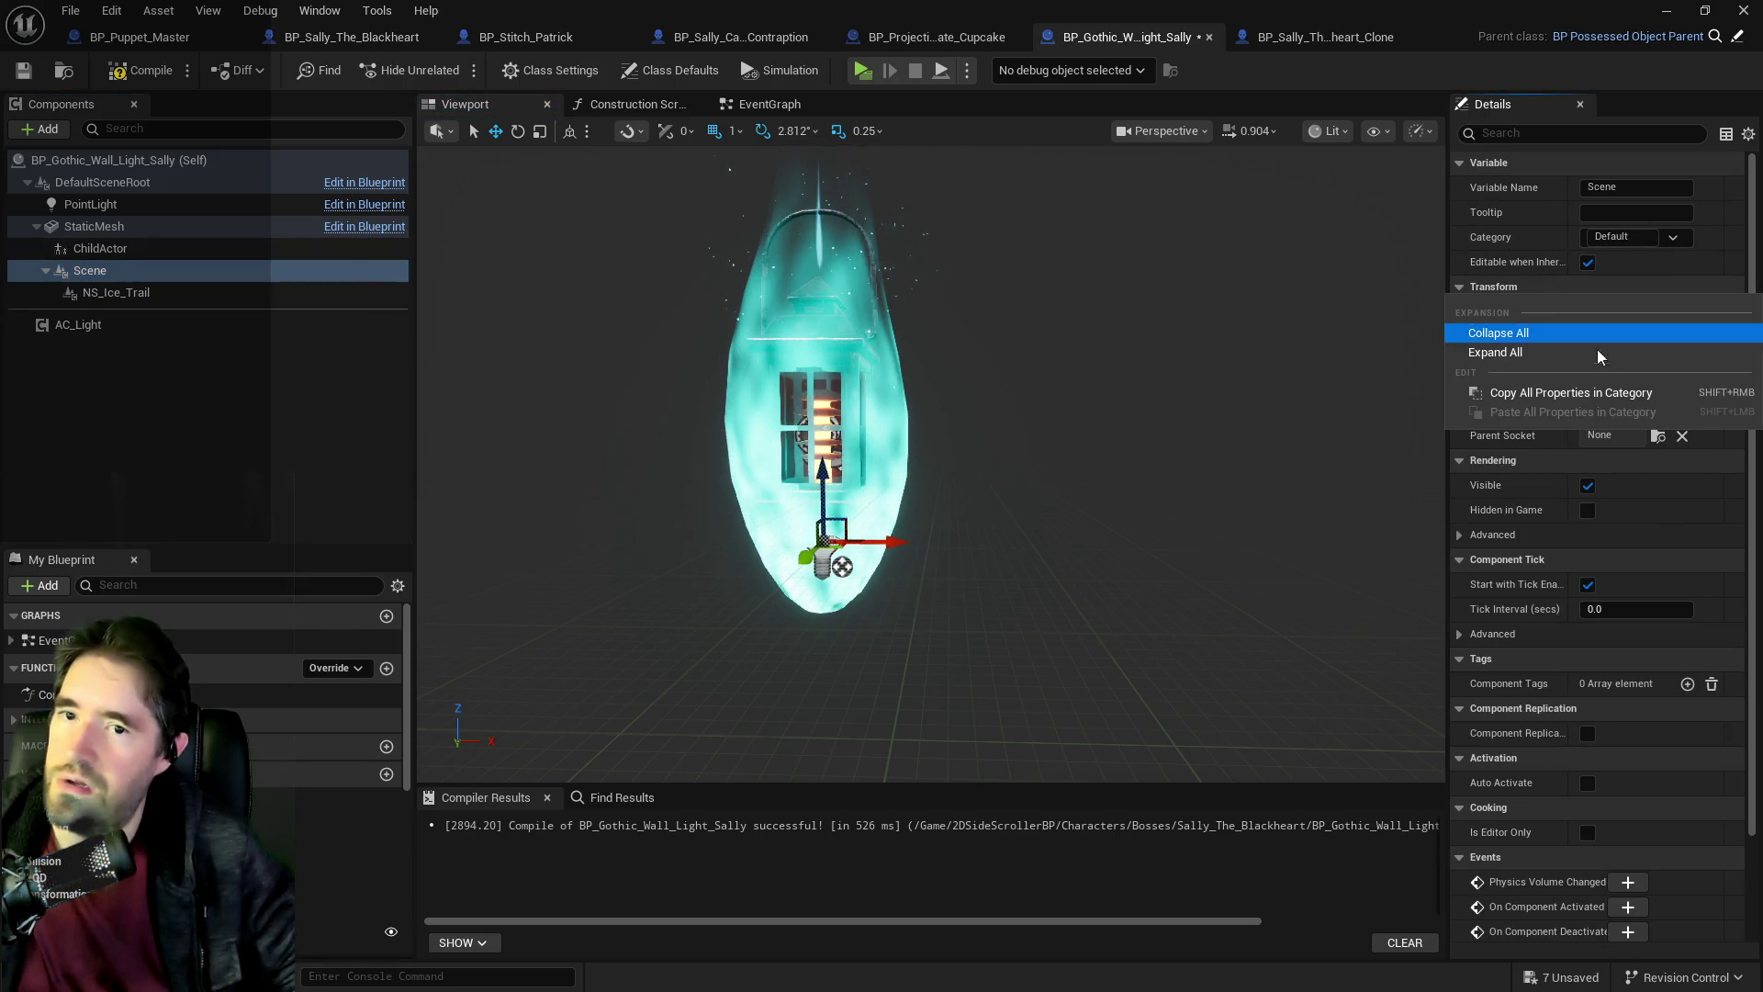
click(167, 292)
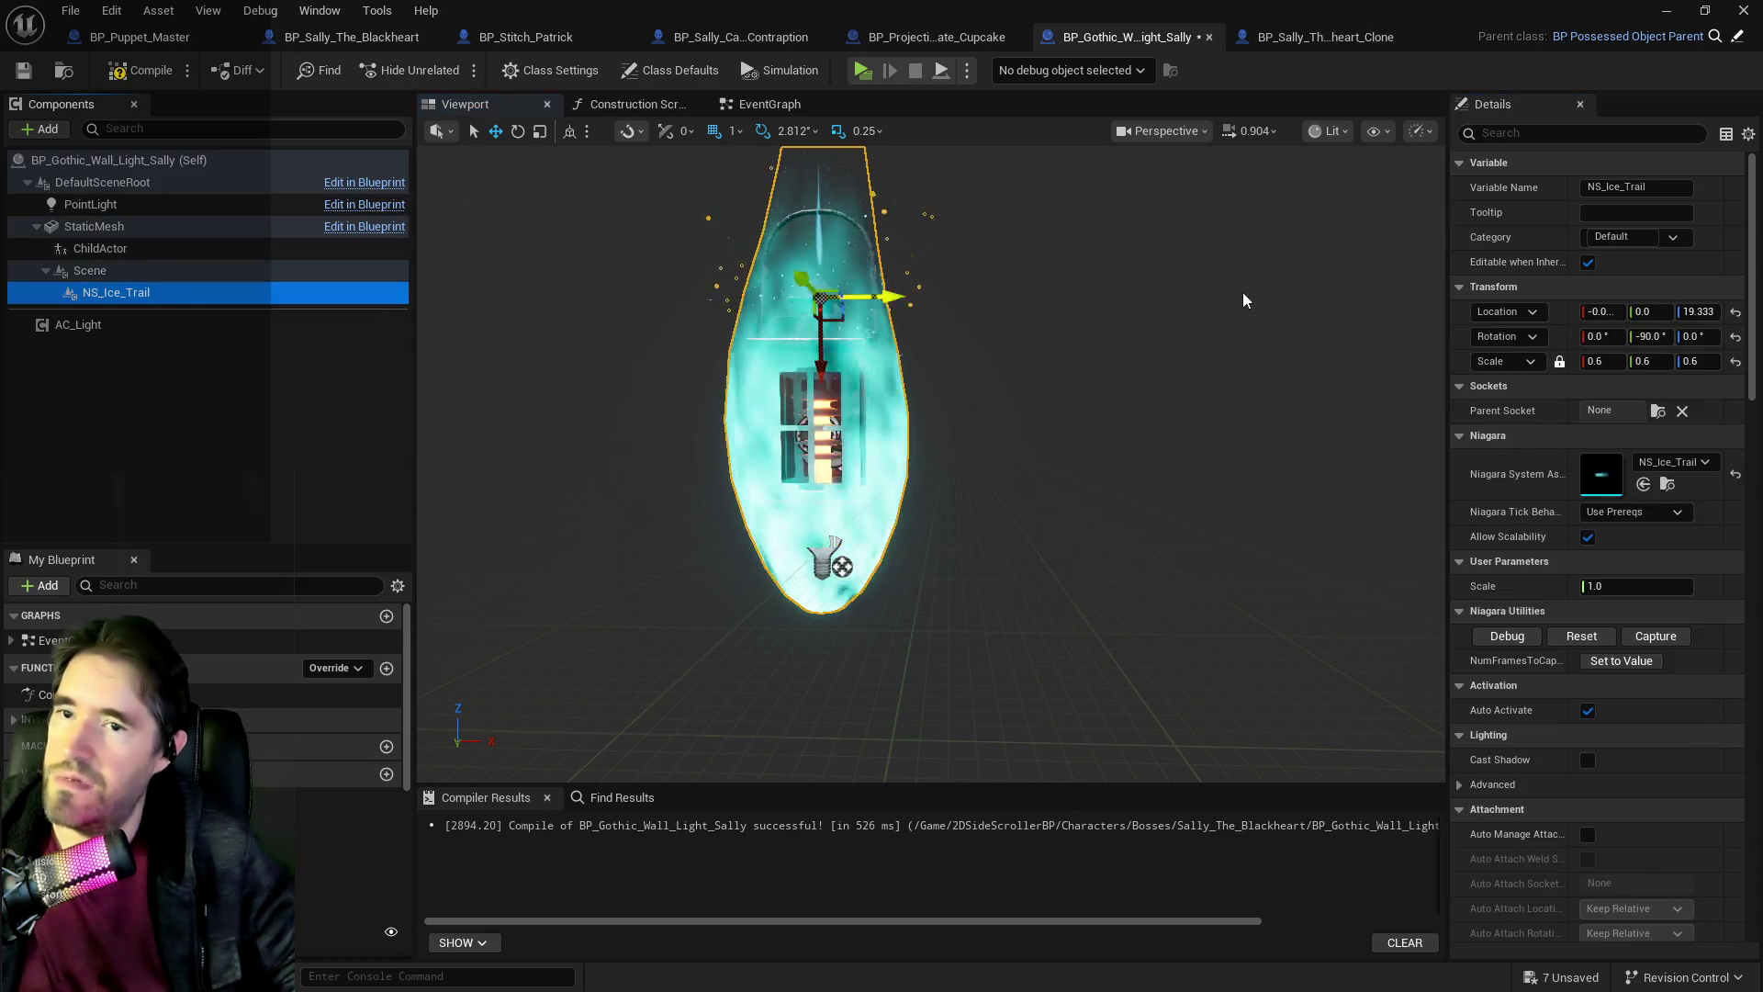
right_click(1541, 293)
click(1573, 412)
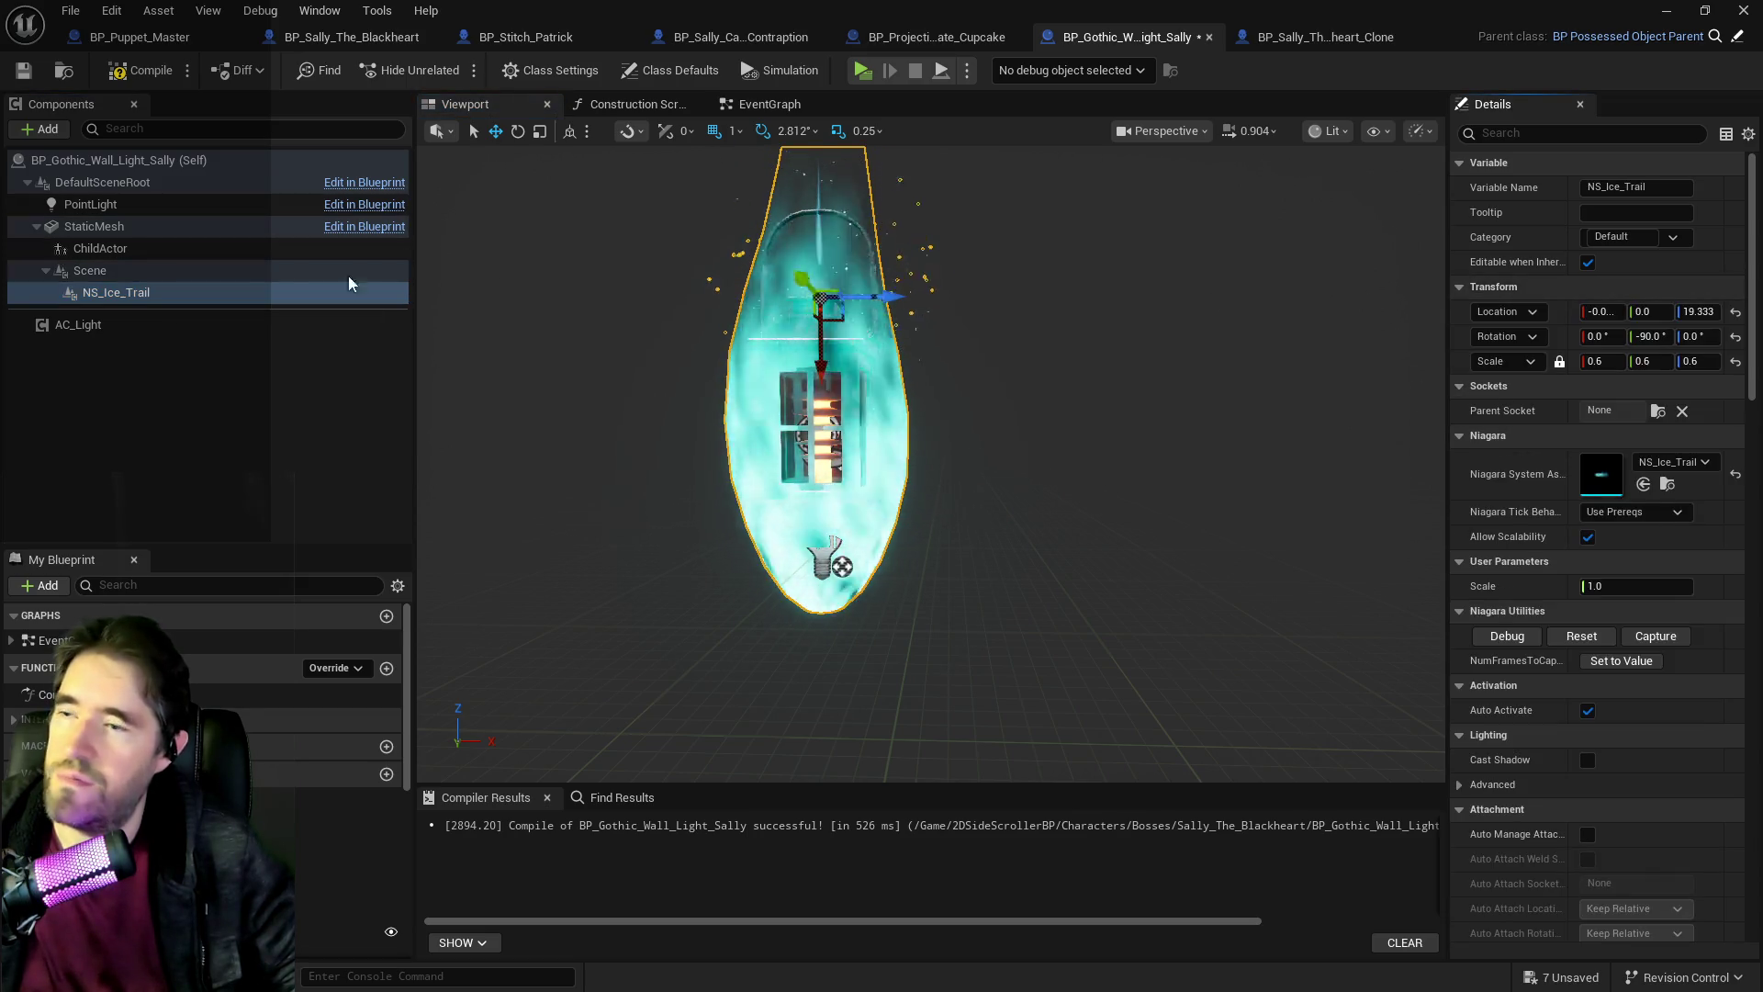
Copy NS_Ice_Trail's location (19.333 Z) and paste it onto Scene.
click(90, 270)
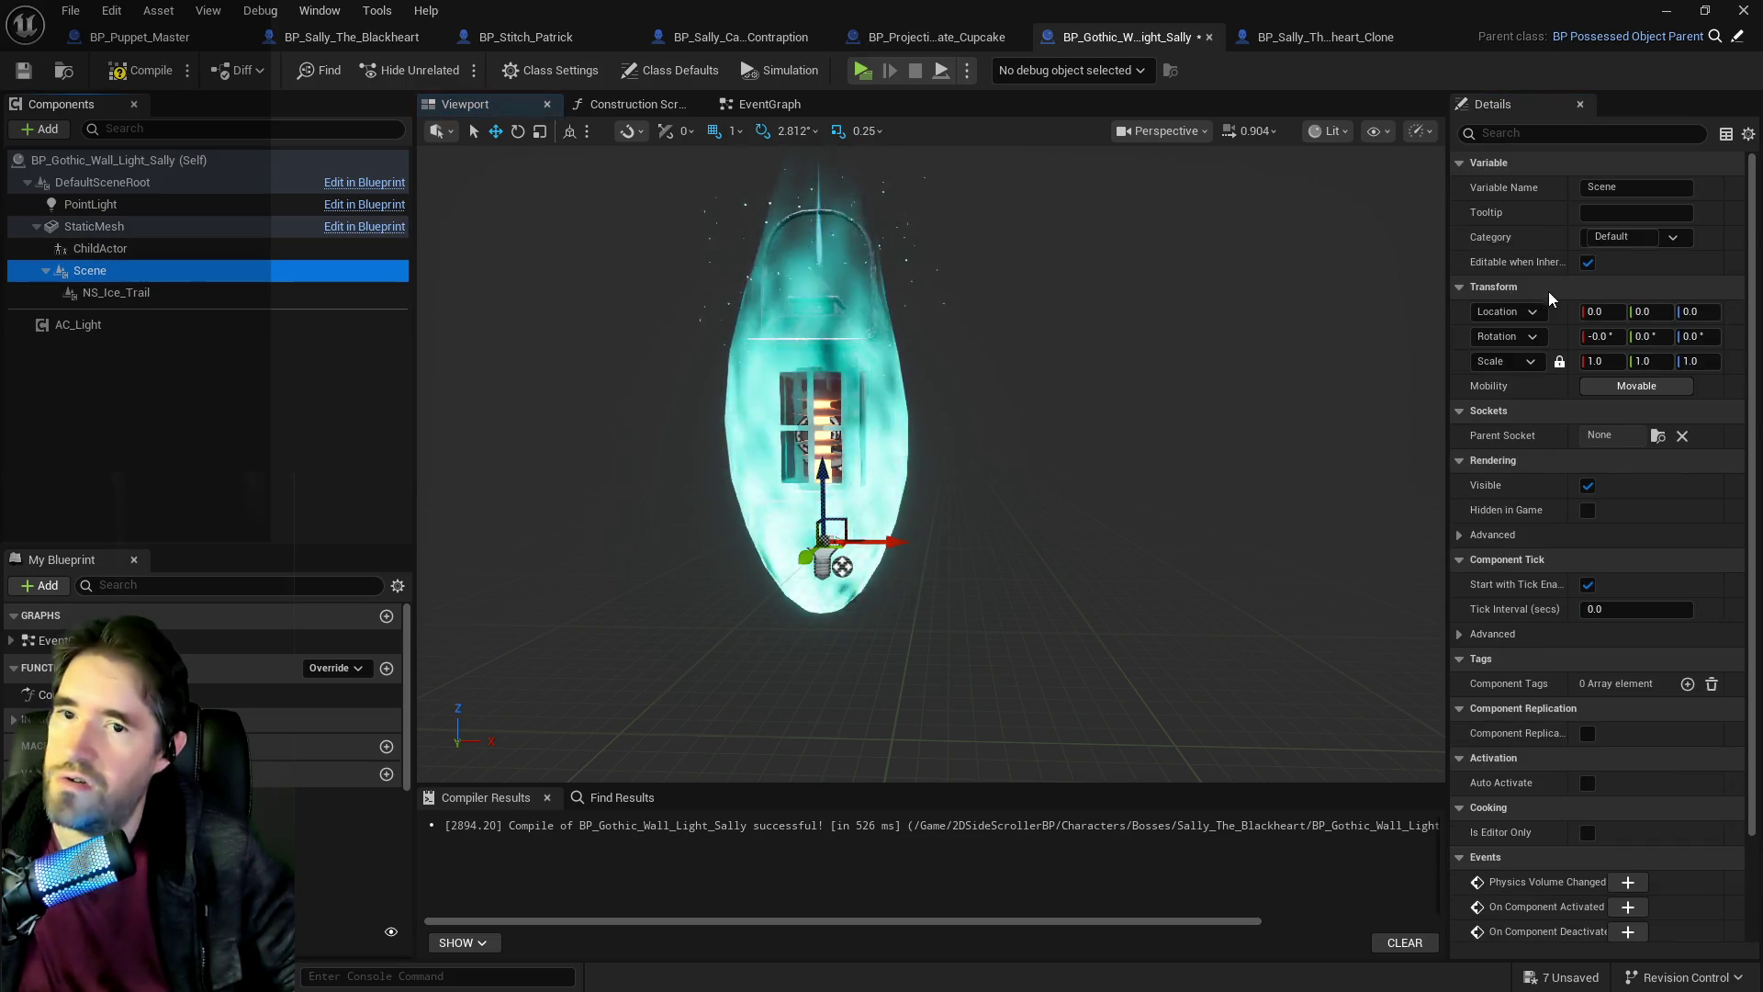
right_click(1497, 286)
click(162, 292)
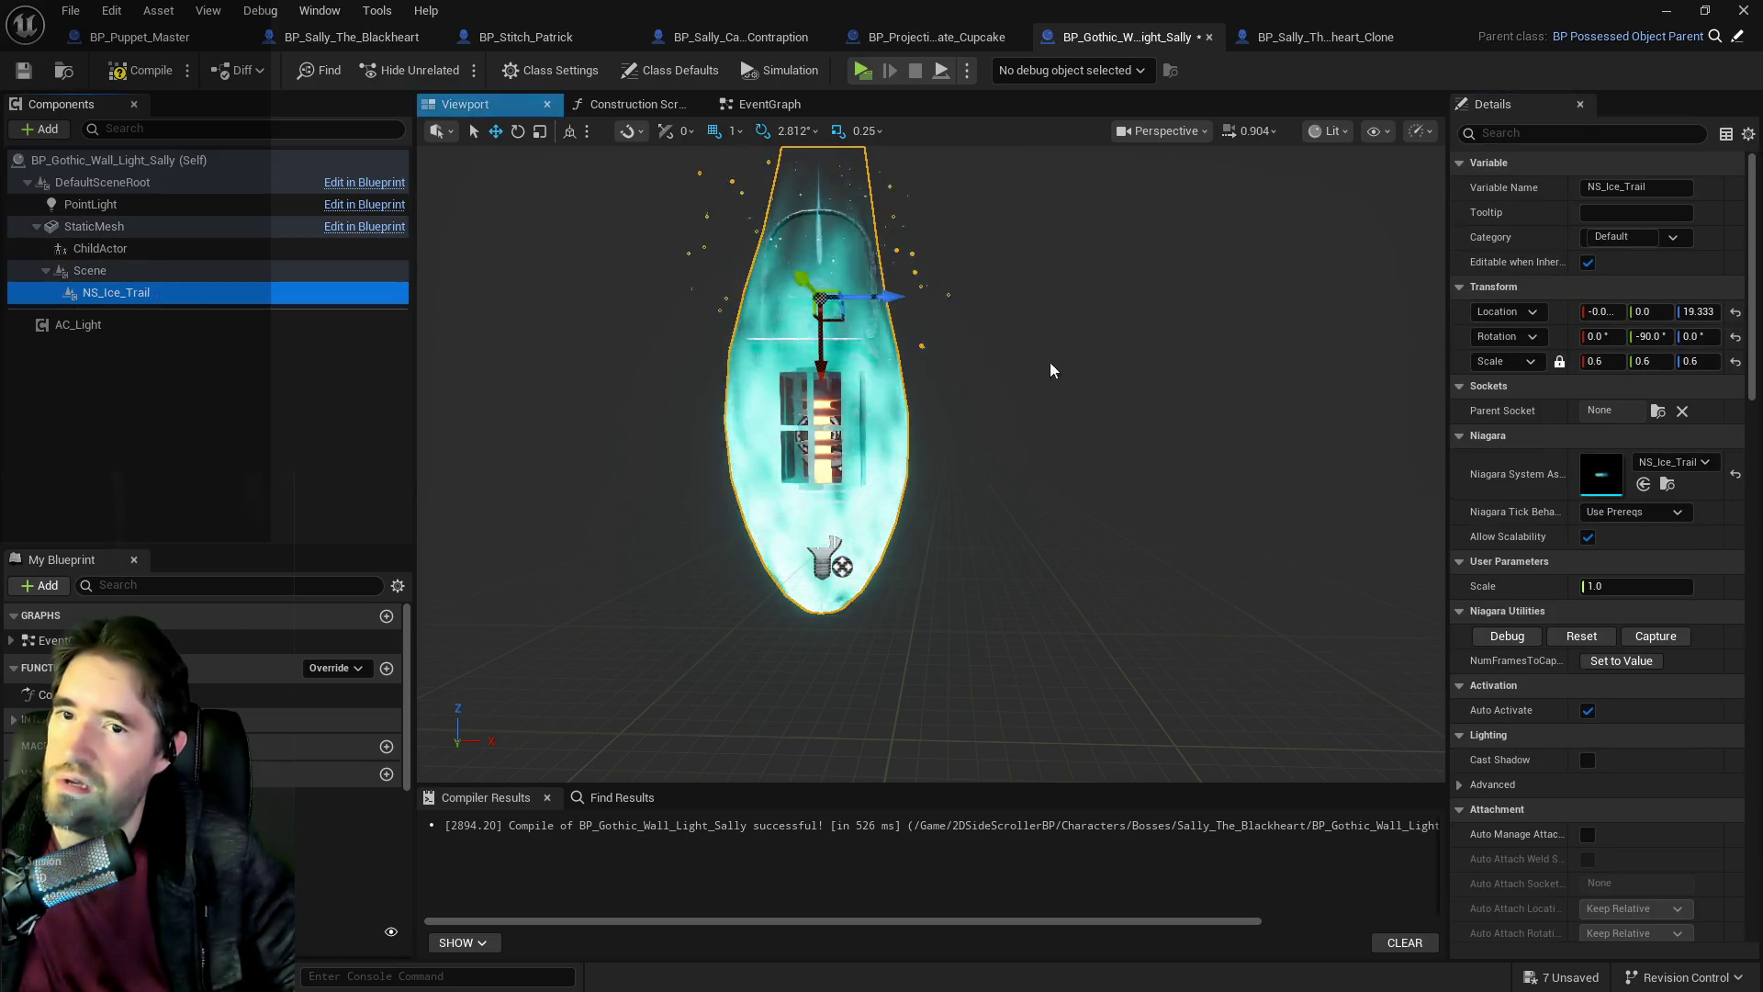
right_click(1559, 334)
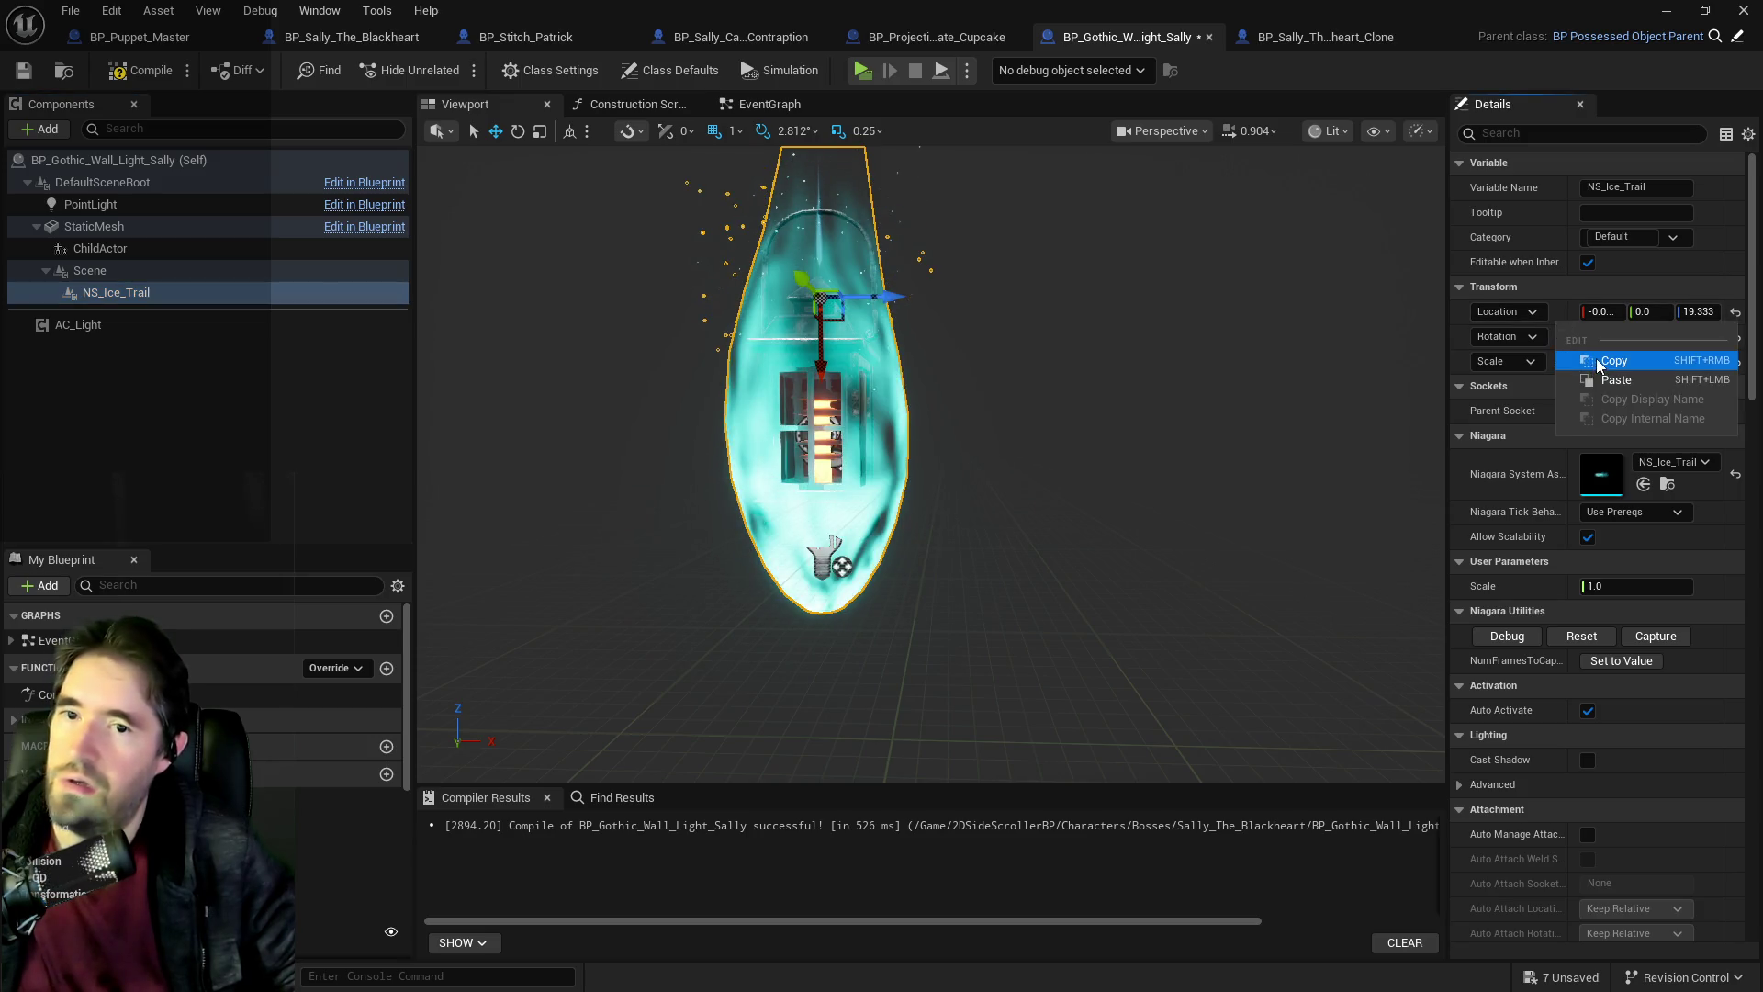
click(1599, 362)
click(101, 270)
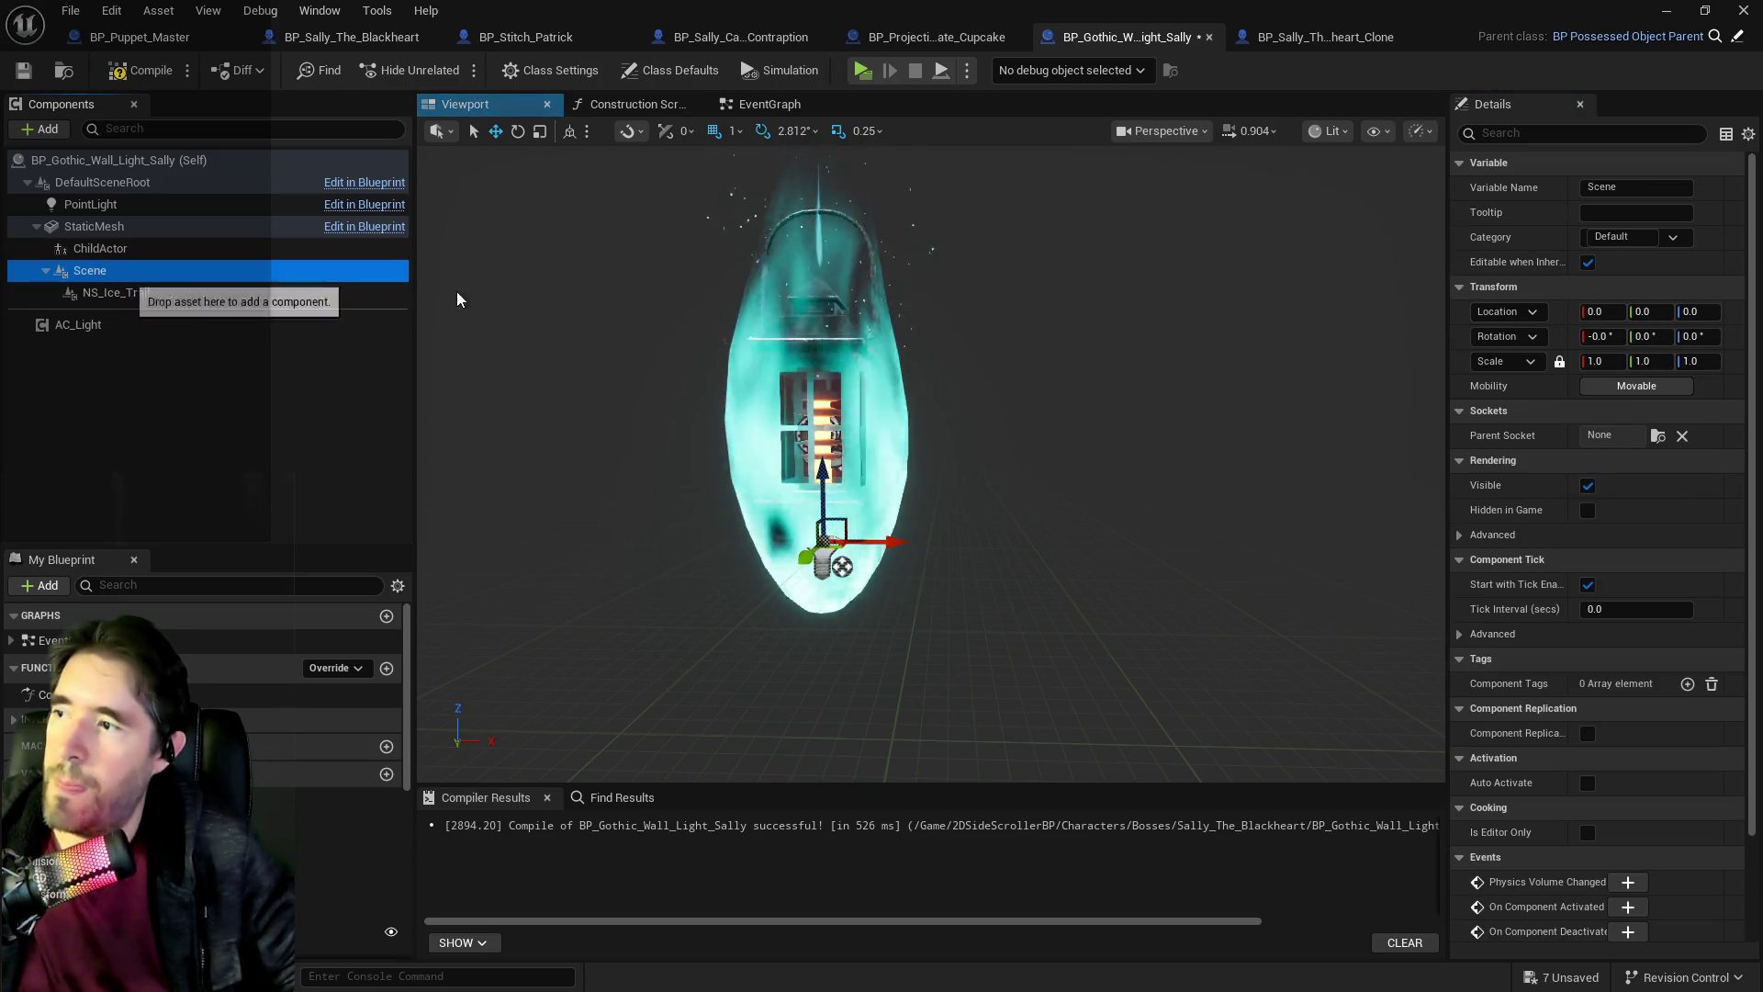
right_click(1564, 324)
click(1622, 381)
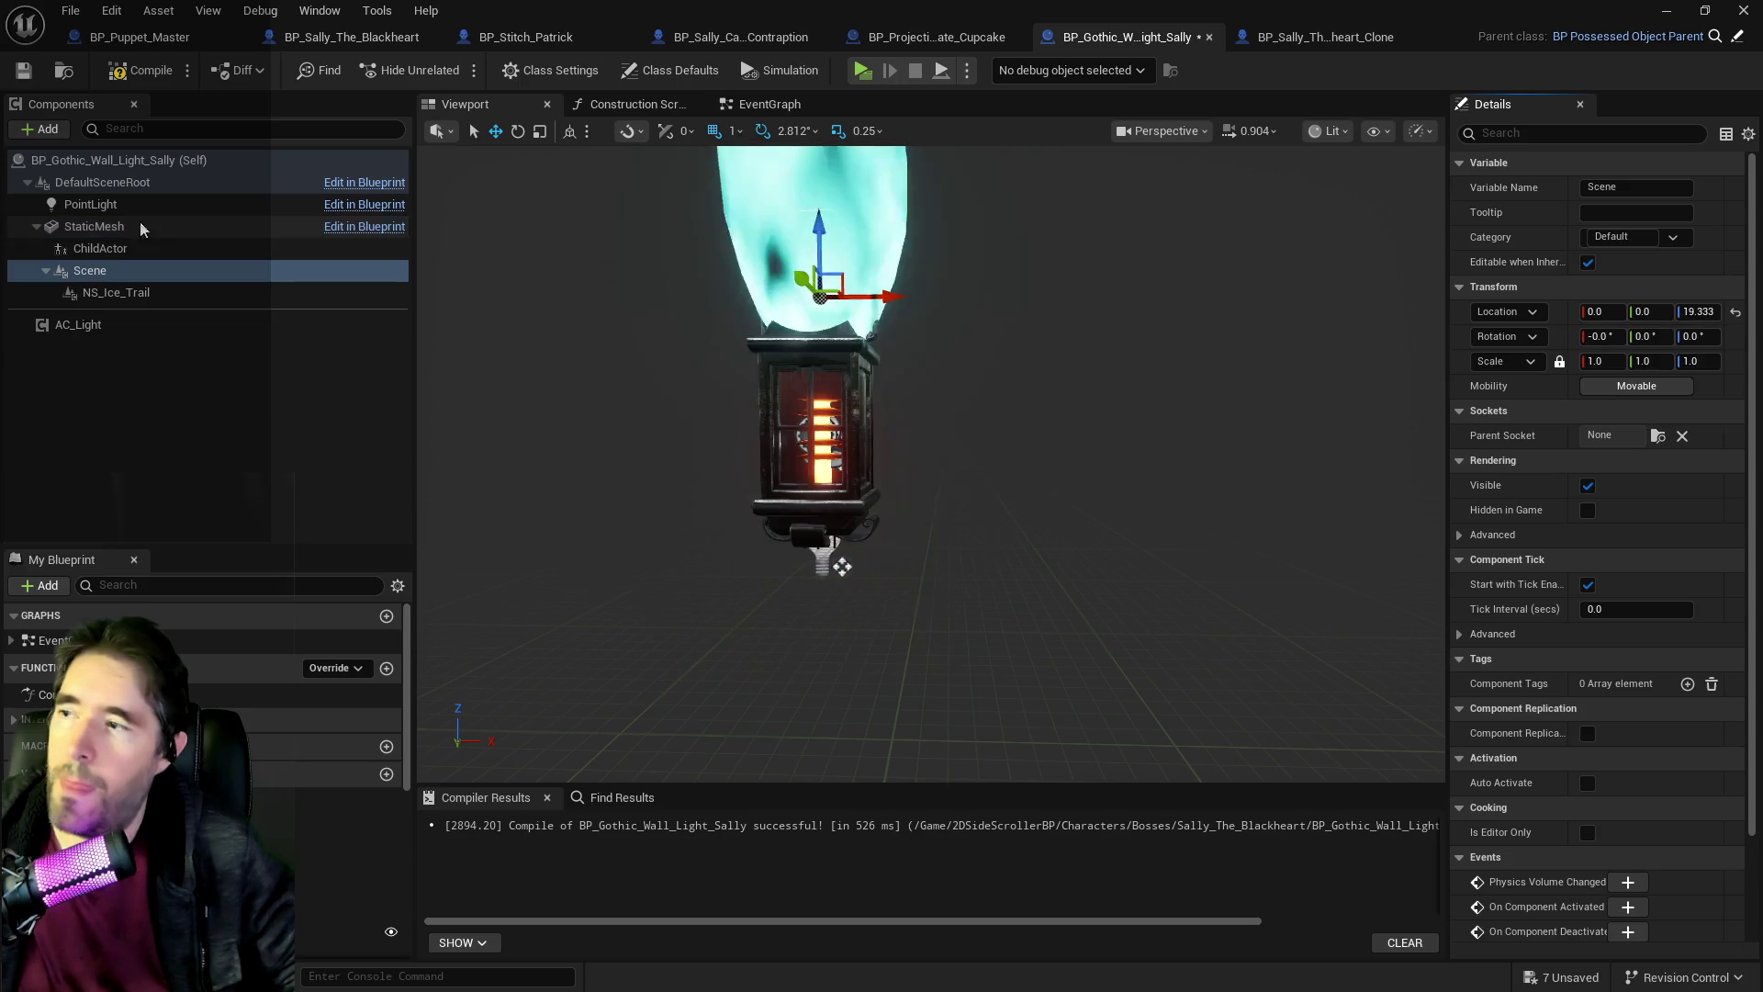
click(138, 294)
key(ctrl+z)
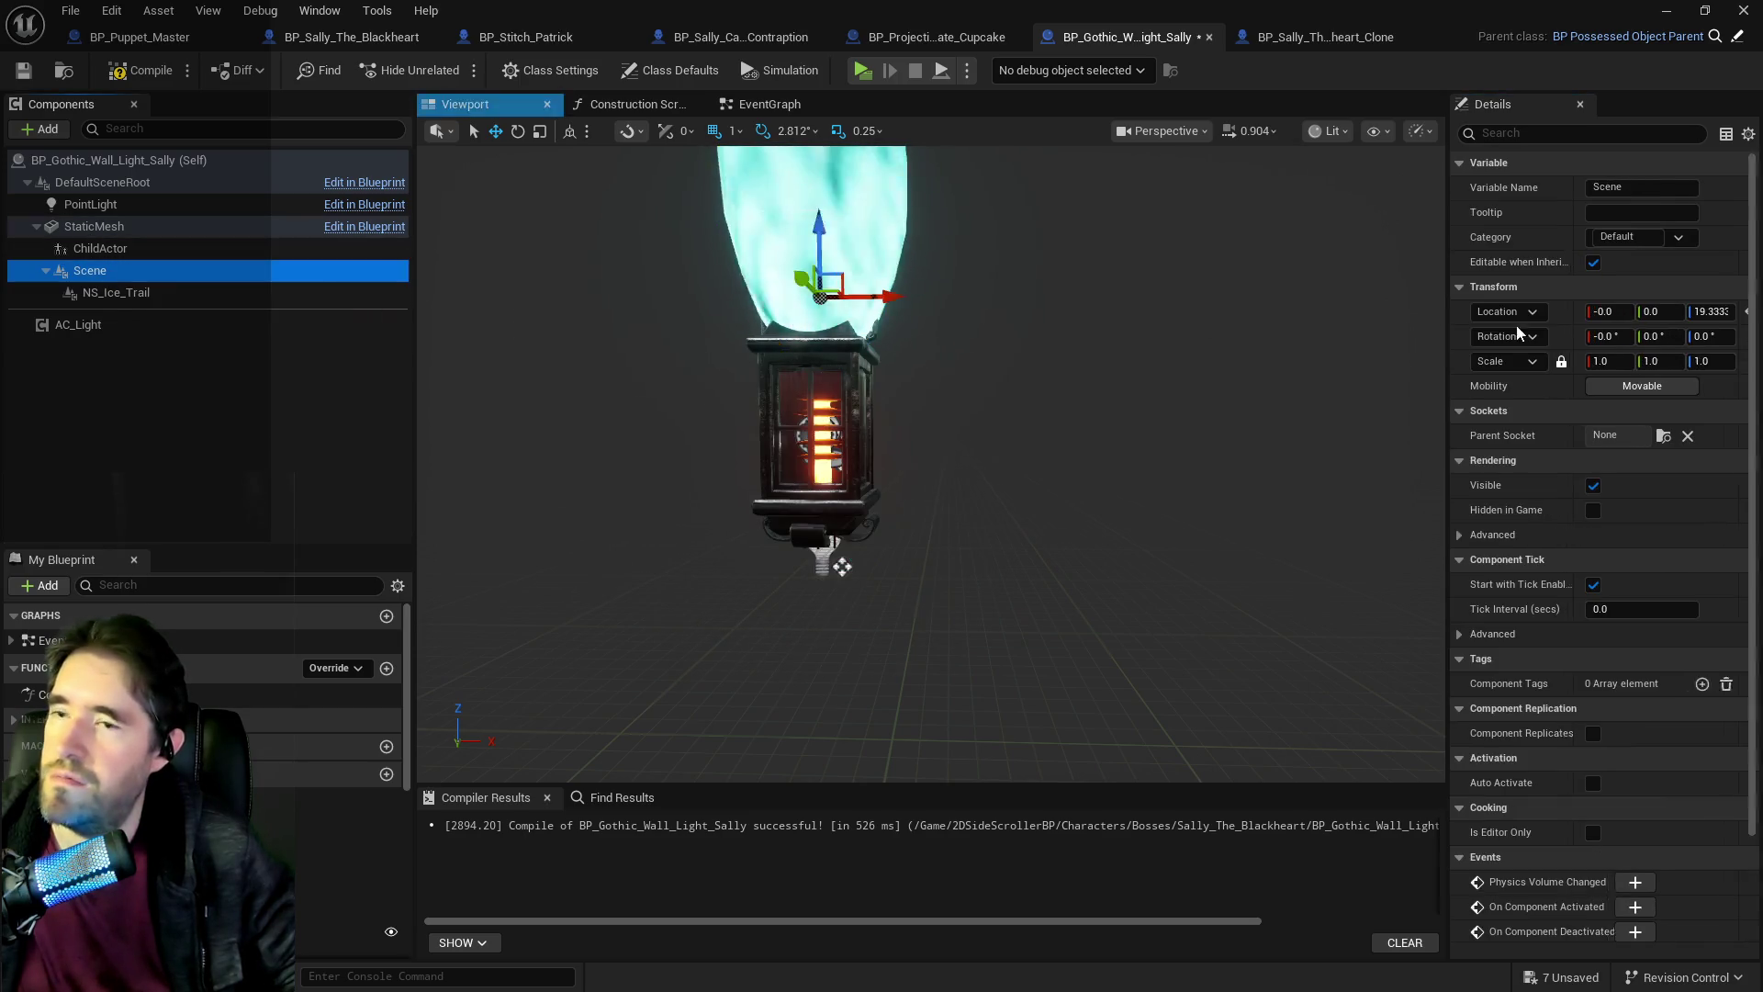
Set Scene's pitch rotation to -90 and its scale to 0.6 on all axes.
click(1648, 337)
text(-90)
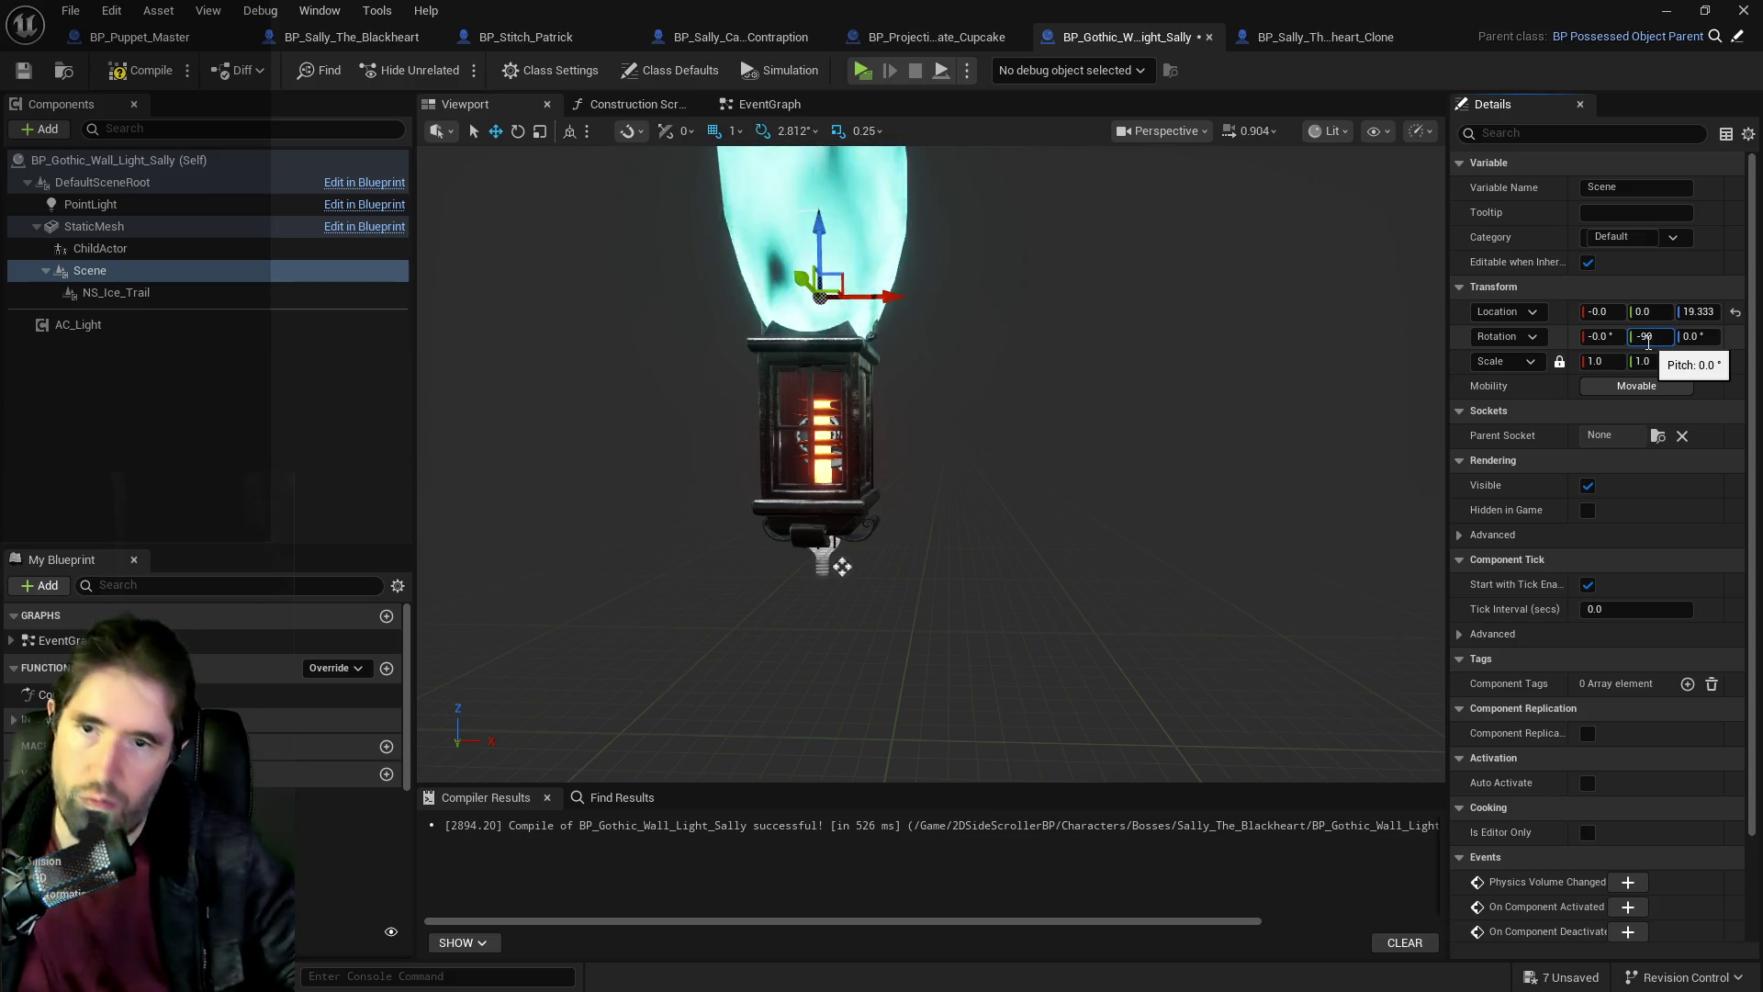
key(Return)
click(303, 294)
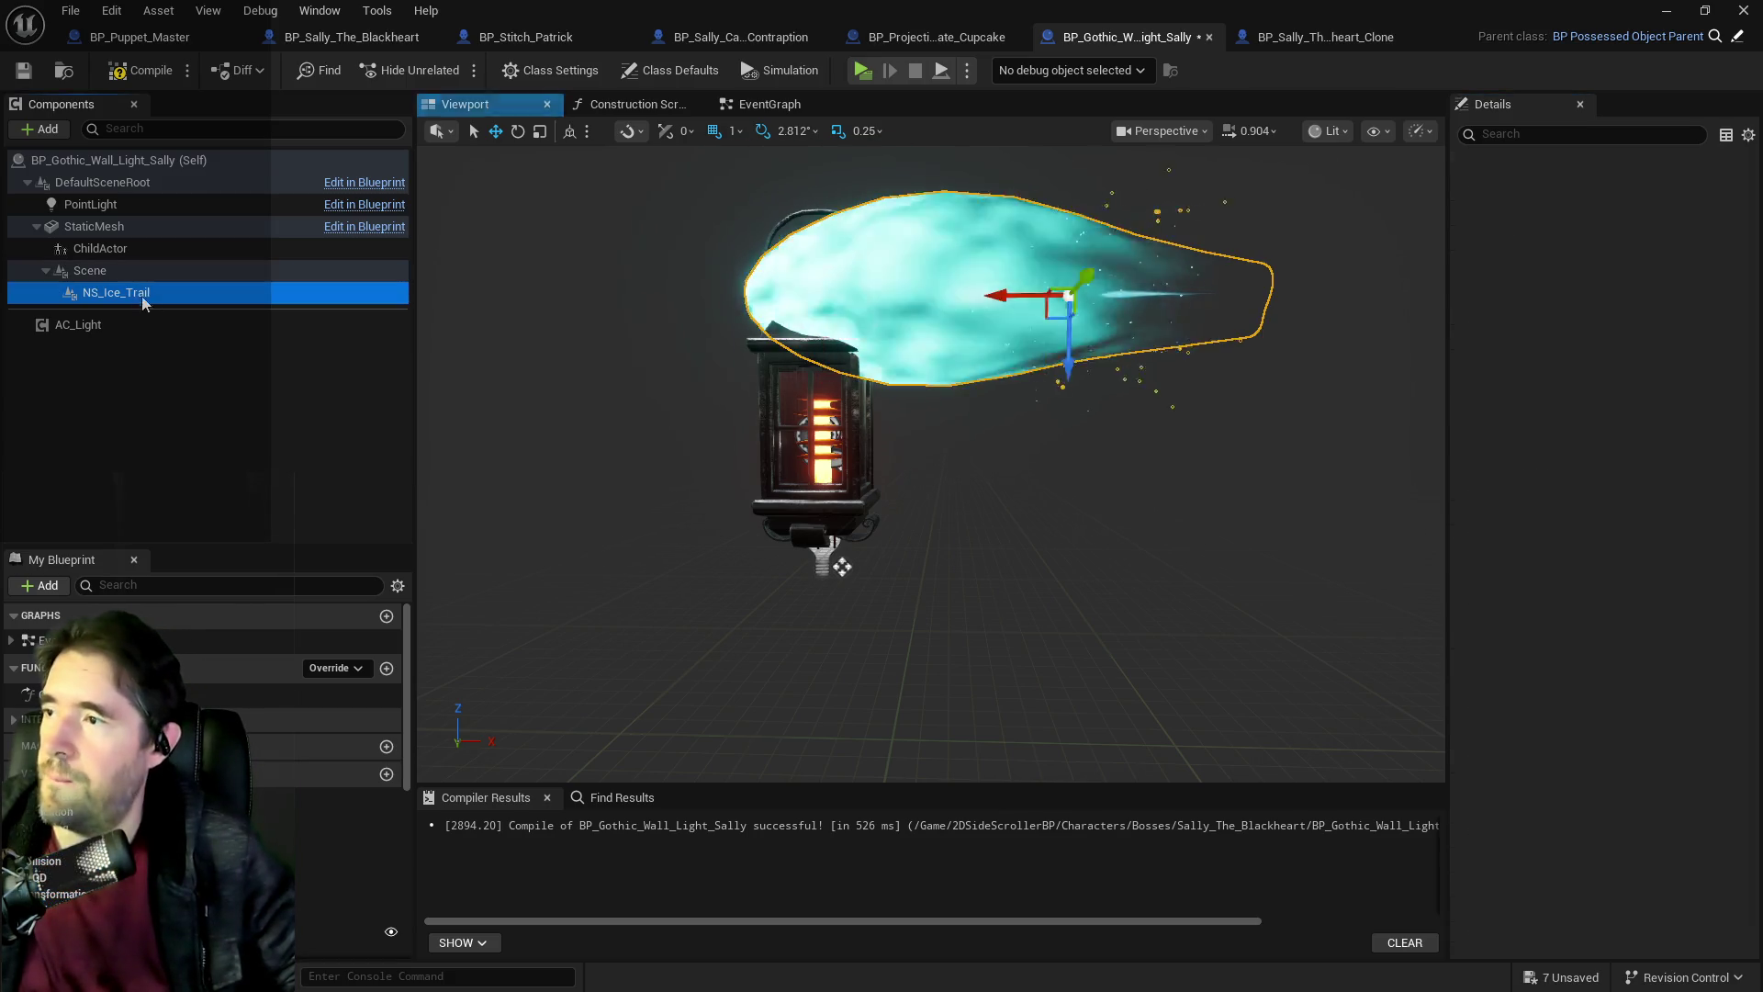
click(90, 270)
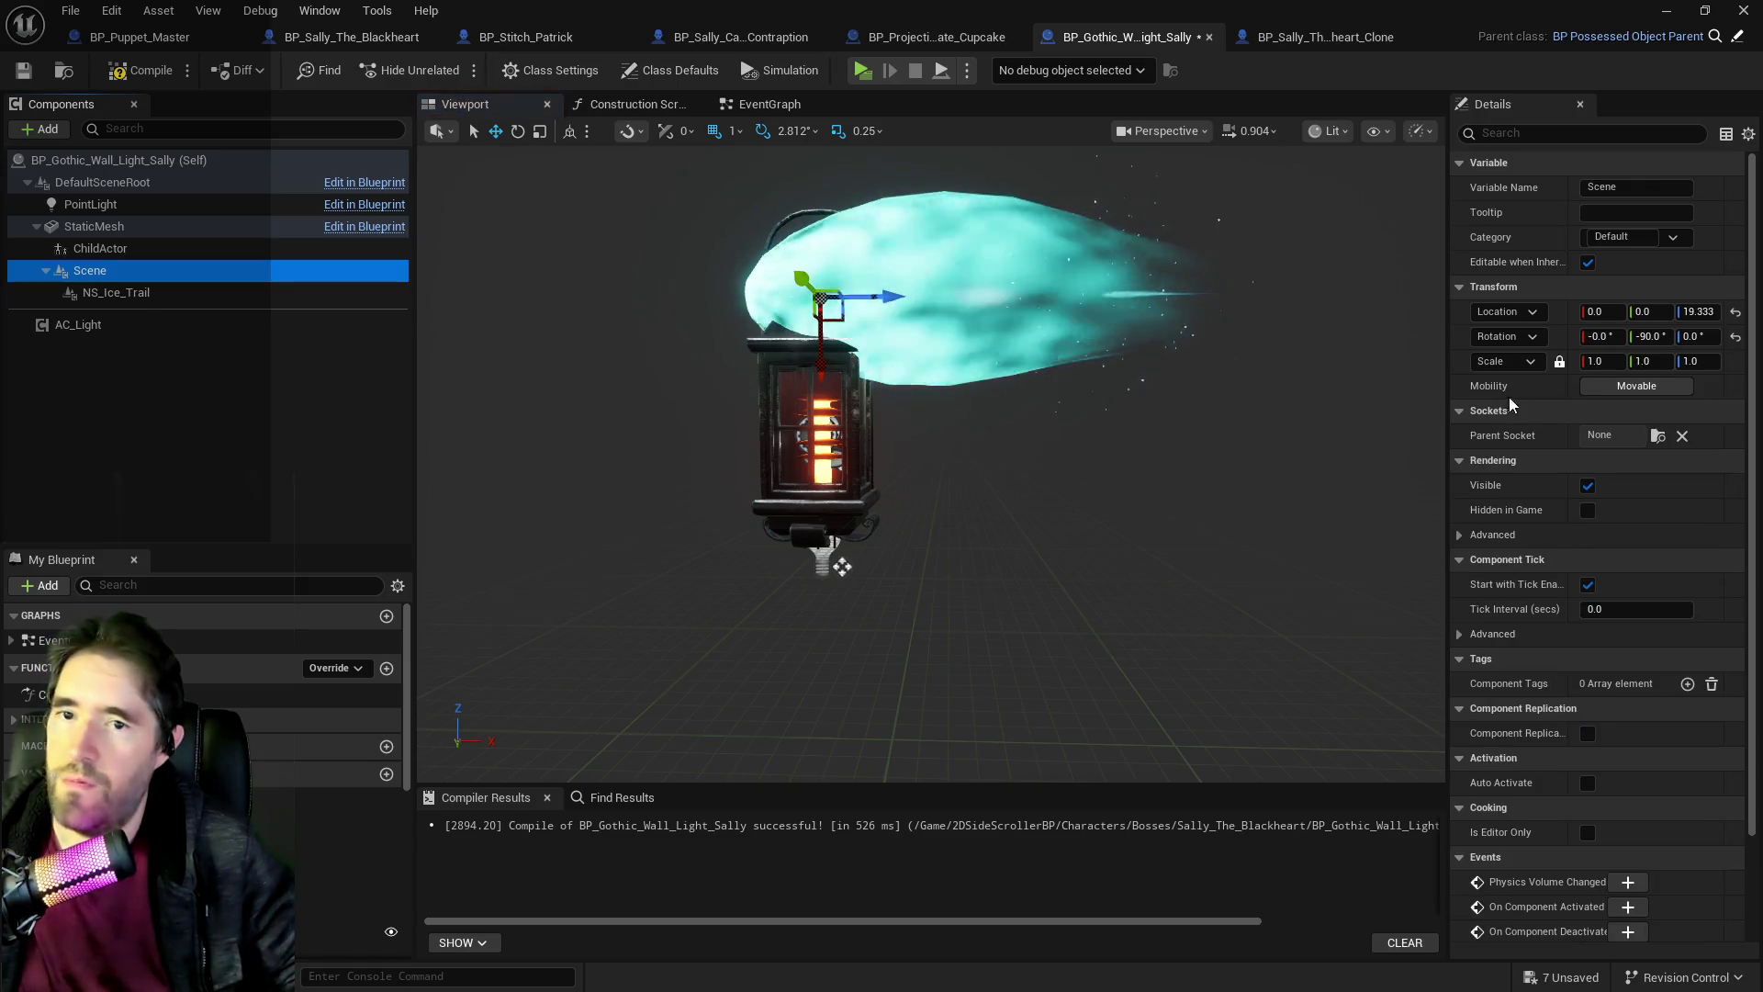
drag(1599, 358, 1571, 358)
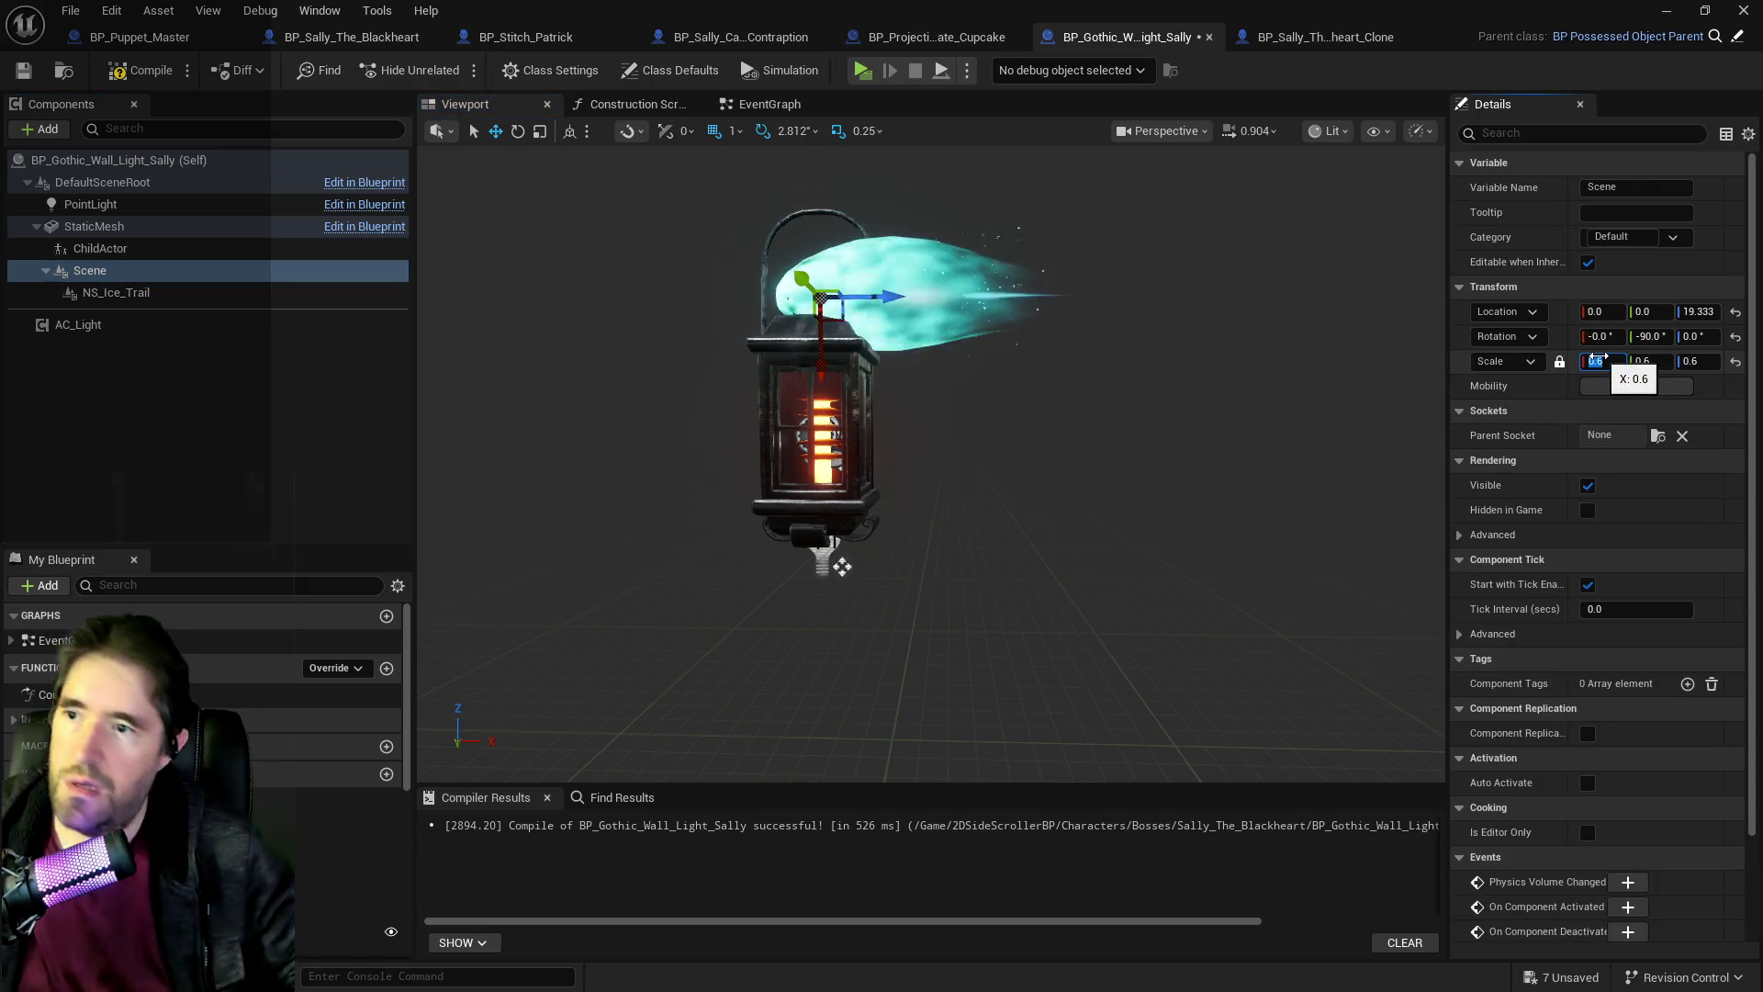
Delete the NS_Ice_Trail component.
click(117, 292)
right_click(119, 294)
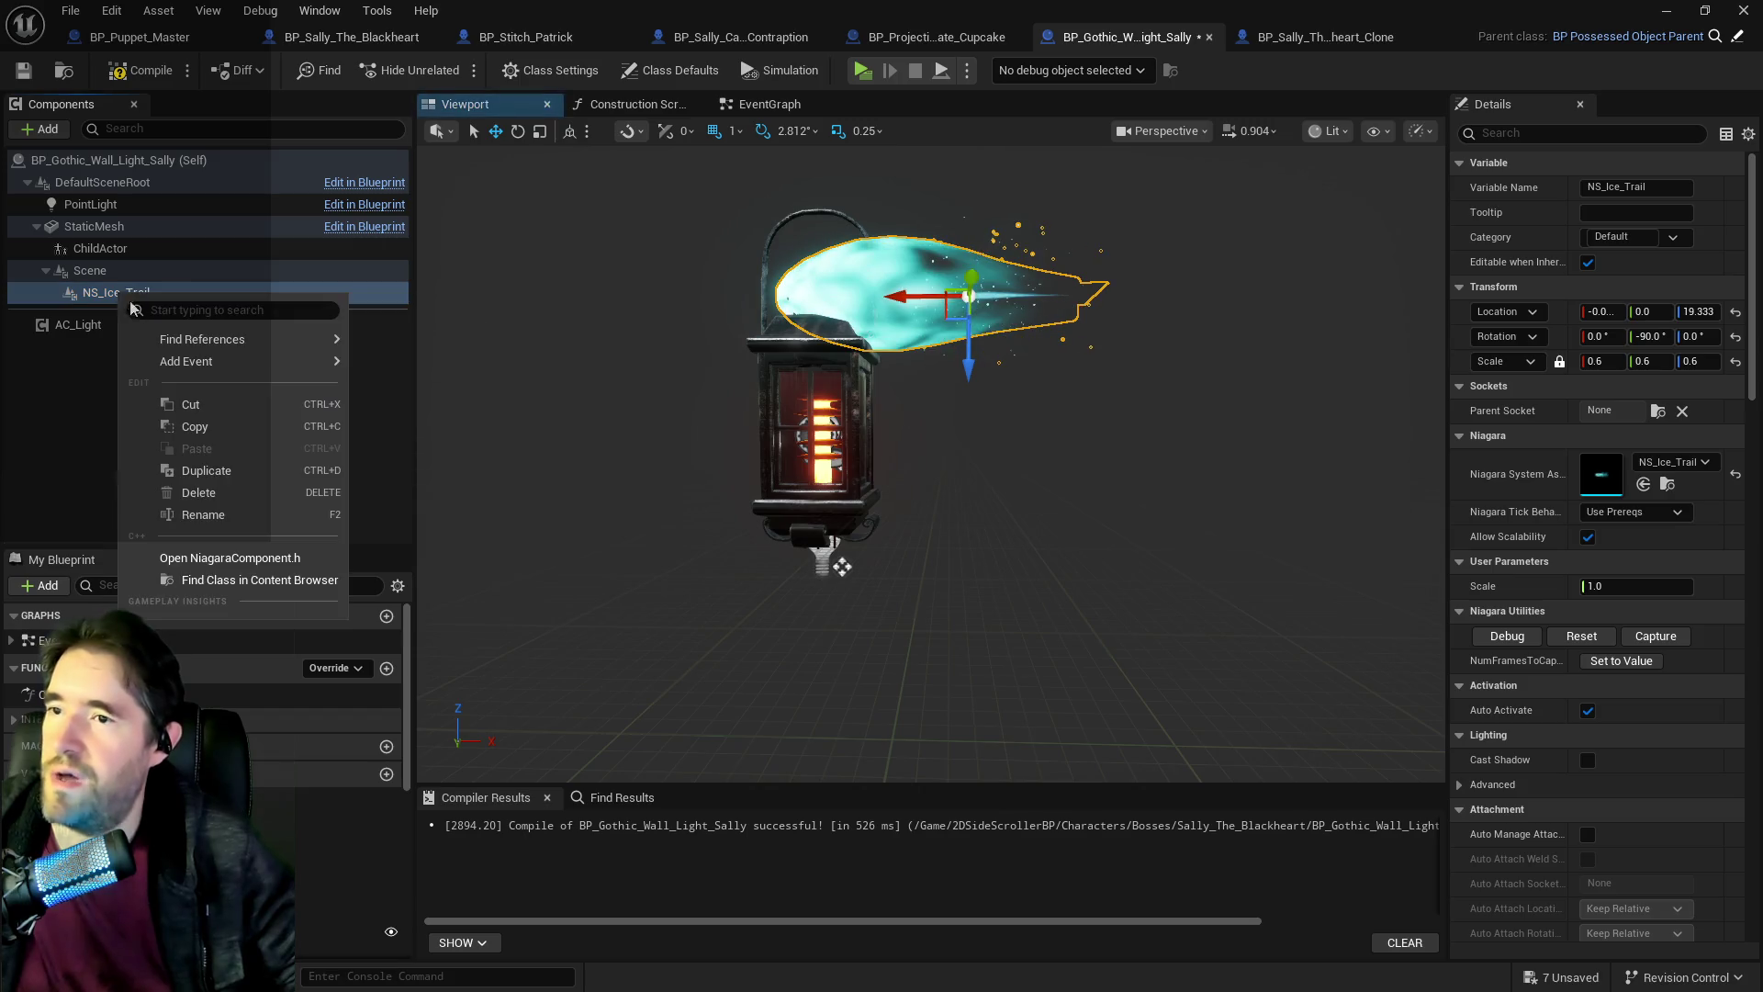
click(203, 496)
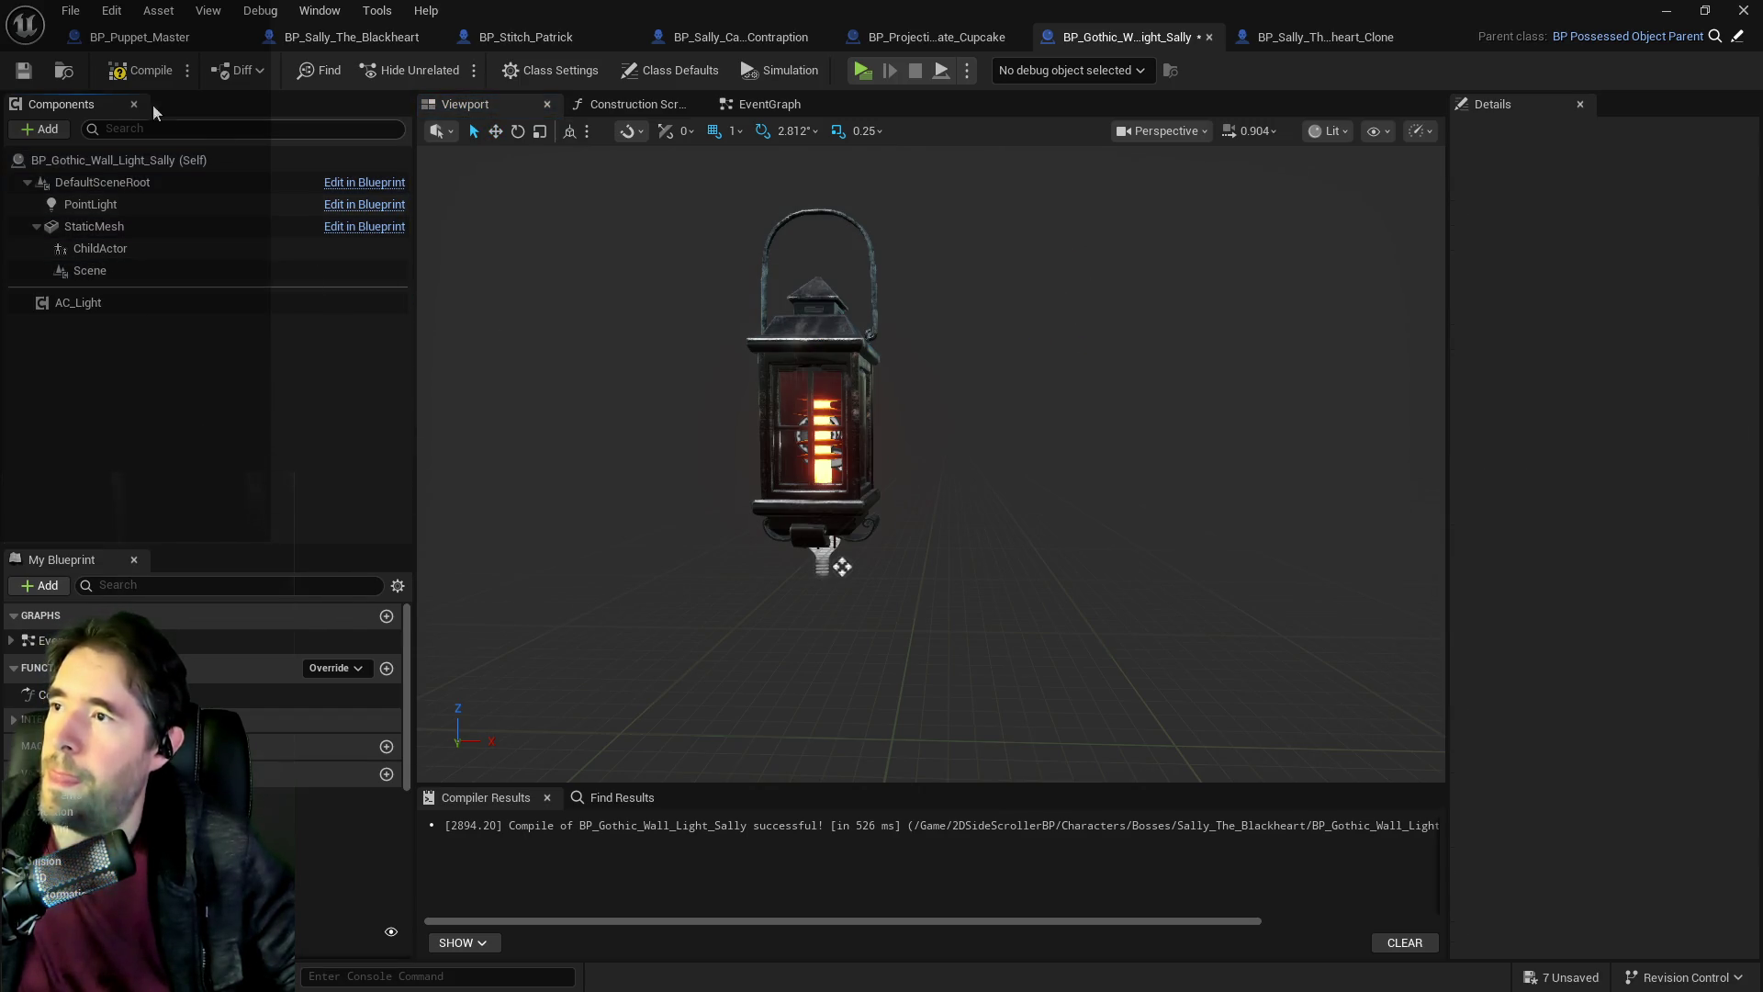
Compile and save, then wire the Branch True output into Spawn System Attached.
click(23, 72)
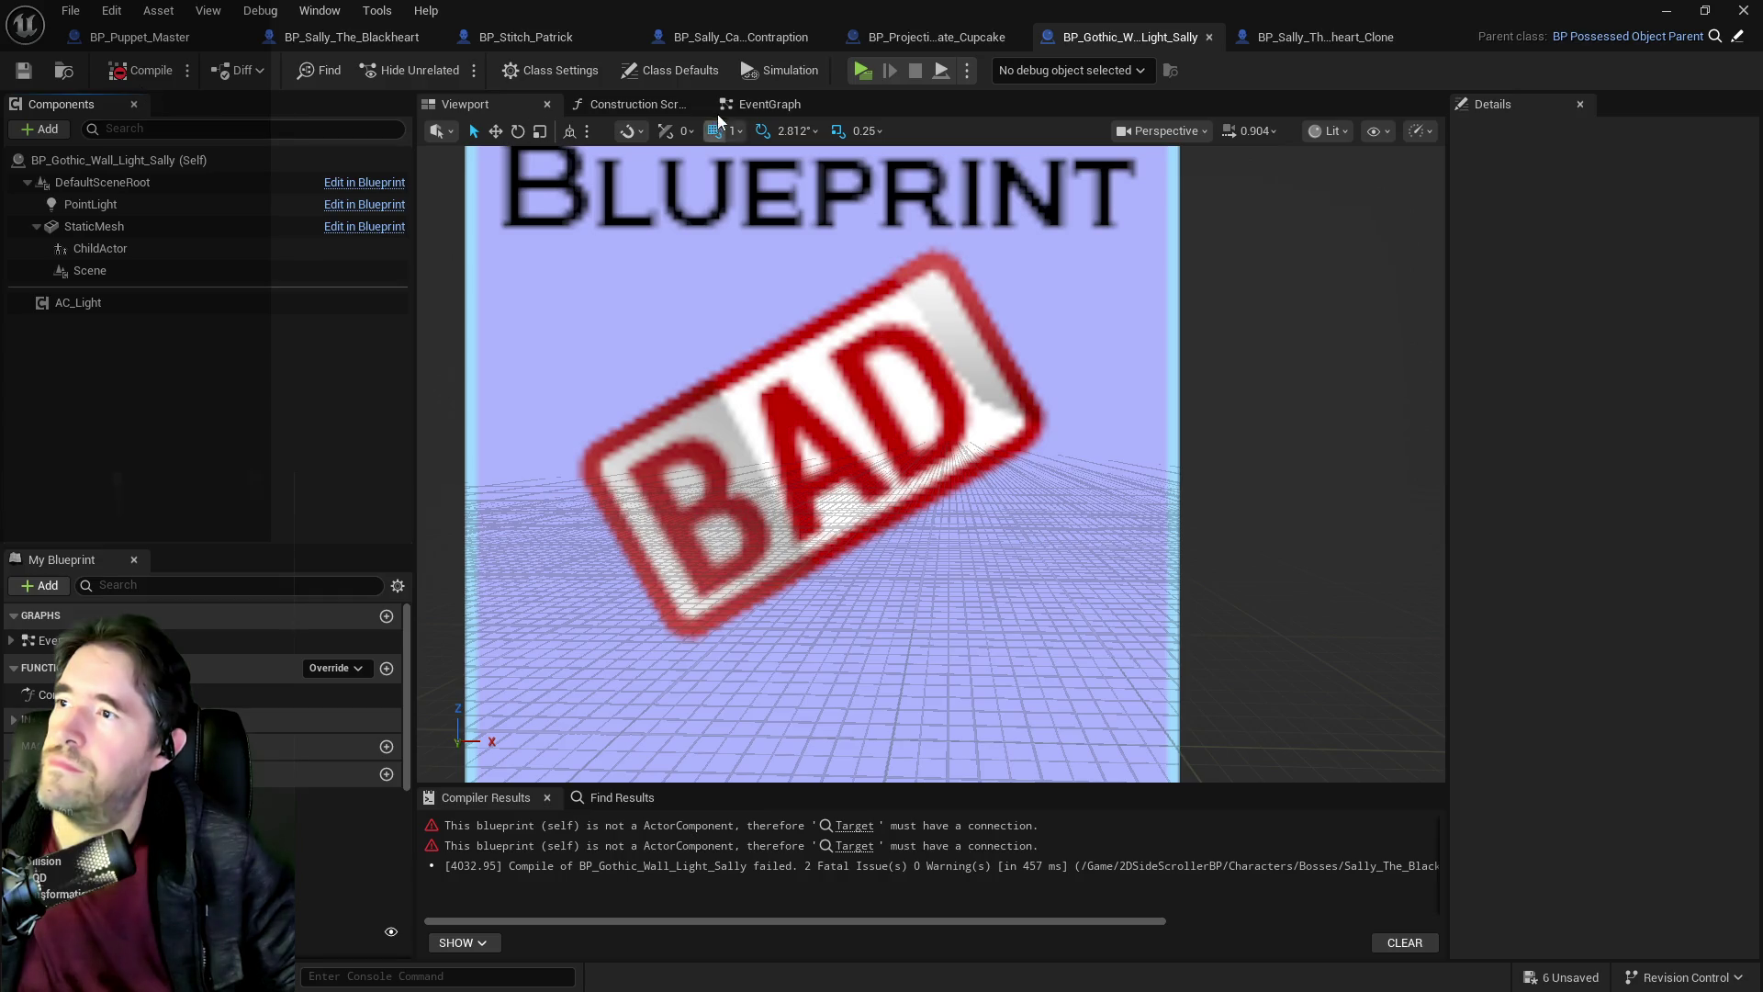
click(770, 104)
drag(790, 431, 736, 423)
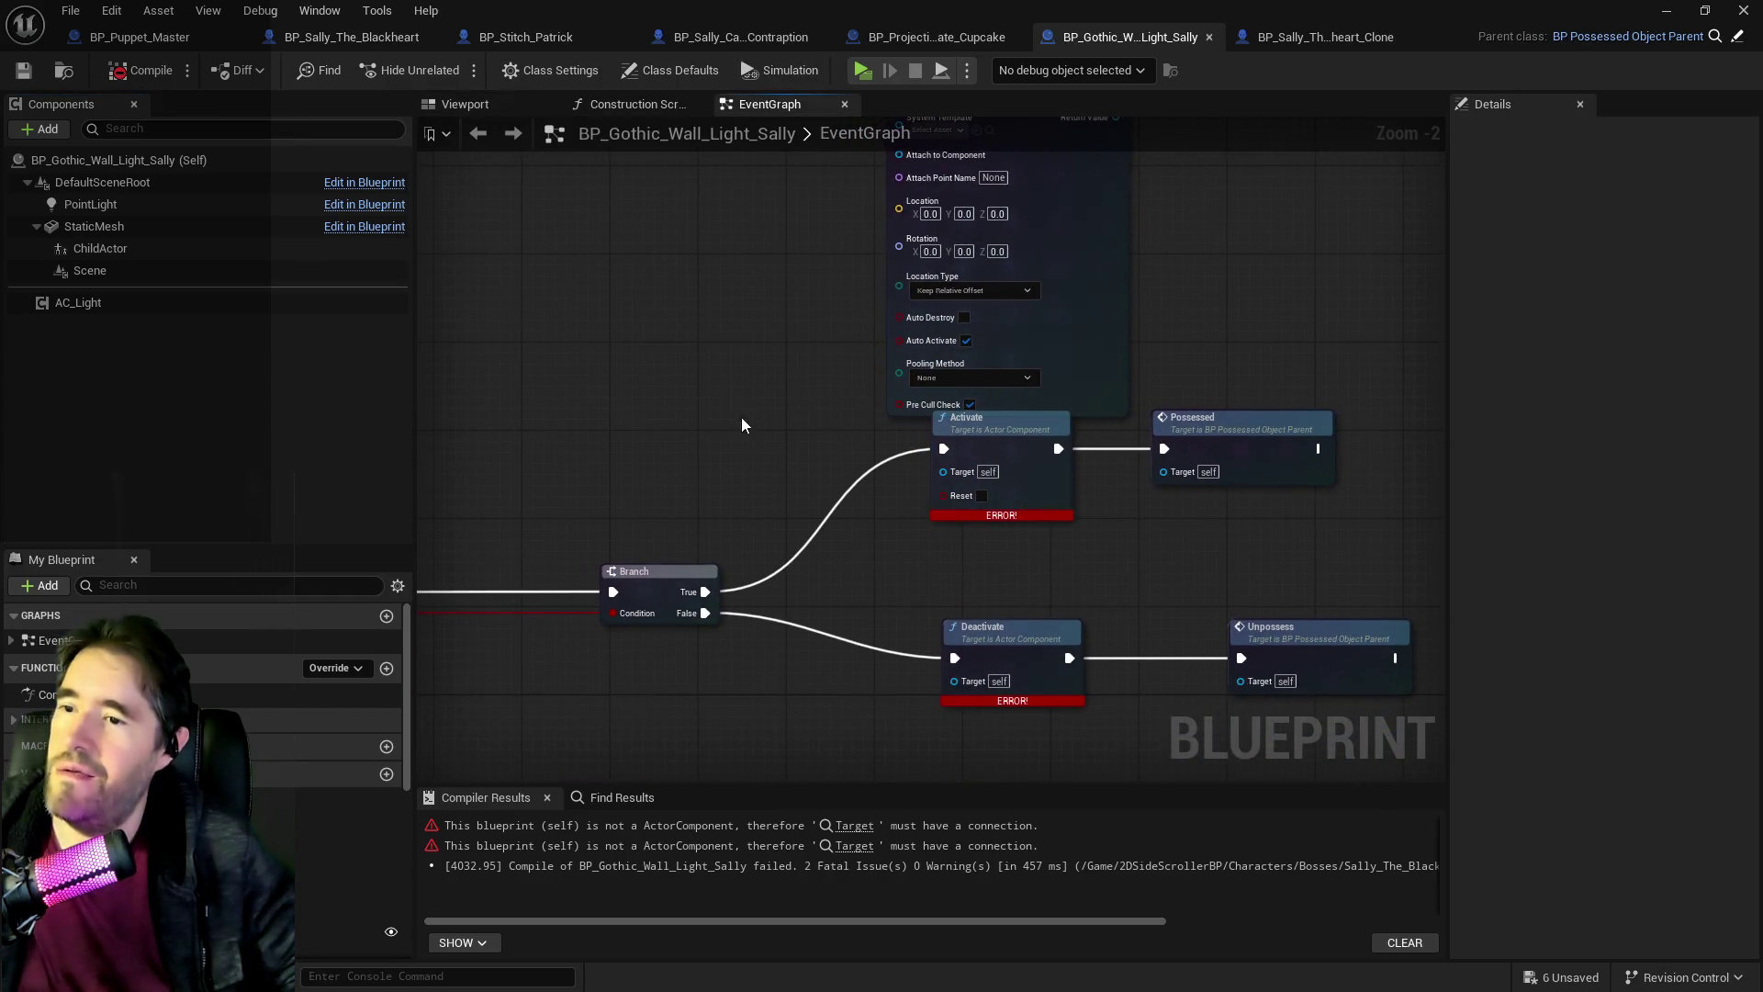
mouse_move(743, 613)
mouse_down()
mouse_move(807, 504)
mouse_move(740, 618)
mouse_move(795, 622)
mouse_up()
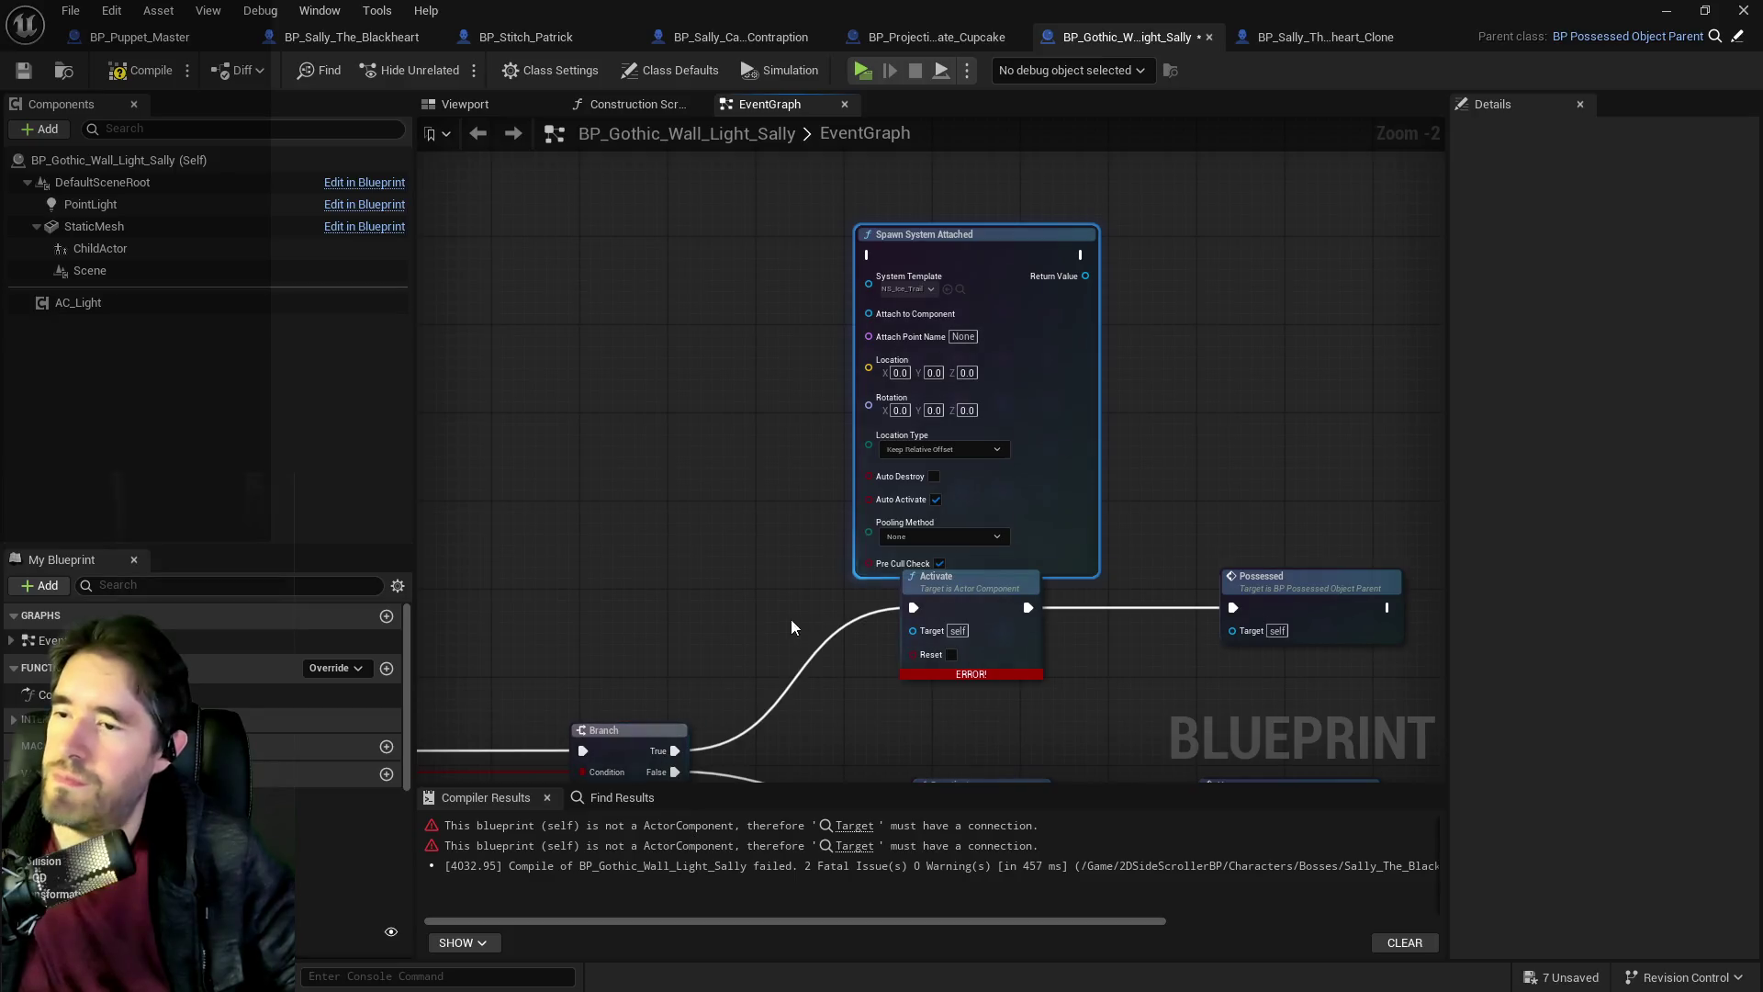
click(682, 727)
drag(675, 750, 868, 255)
Connect Scene to Attach to Component and promote the Return Value to NewVar.
mouse_move(89, 270)
mouse_down()
mouse_move(730, 326)
mouse_move(693, 311)
mouse_move(878, 317)
mouse_up()
drag(1006, 580, 819, 464)
mouse_move(881, 180)
mouse_down()
mouse_move(700, 284)
mouse_move(900, 240)
mouse_up()
click(973, 375)
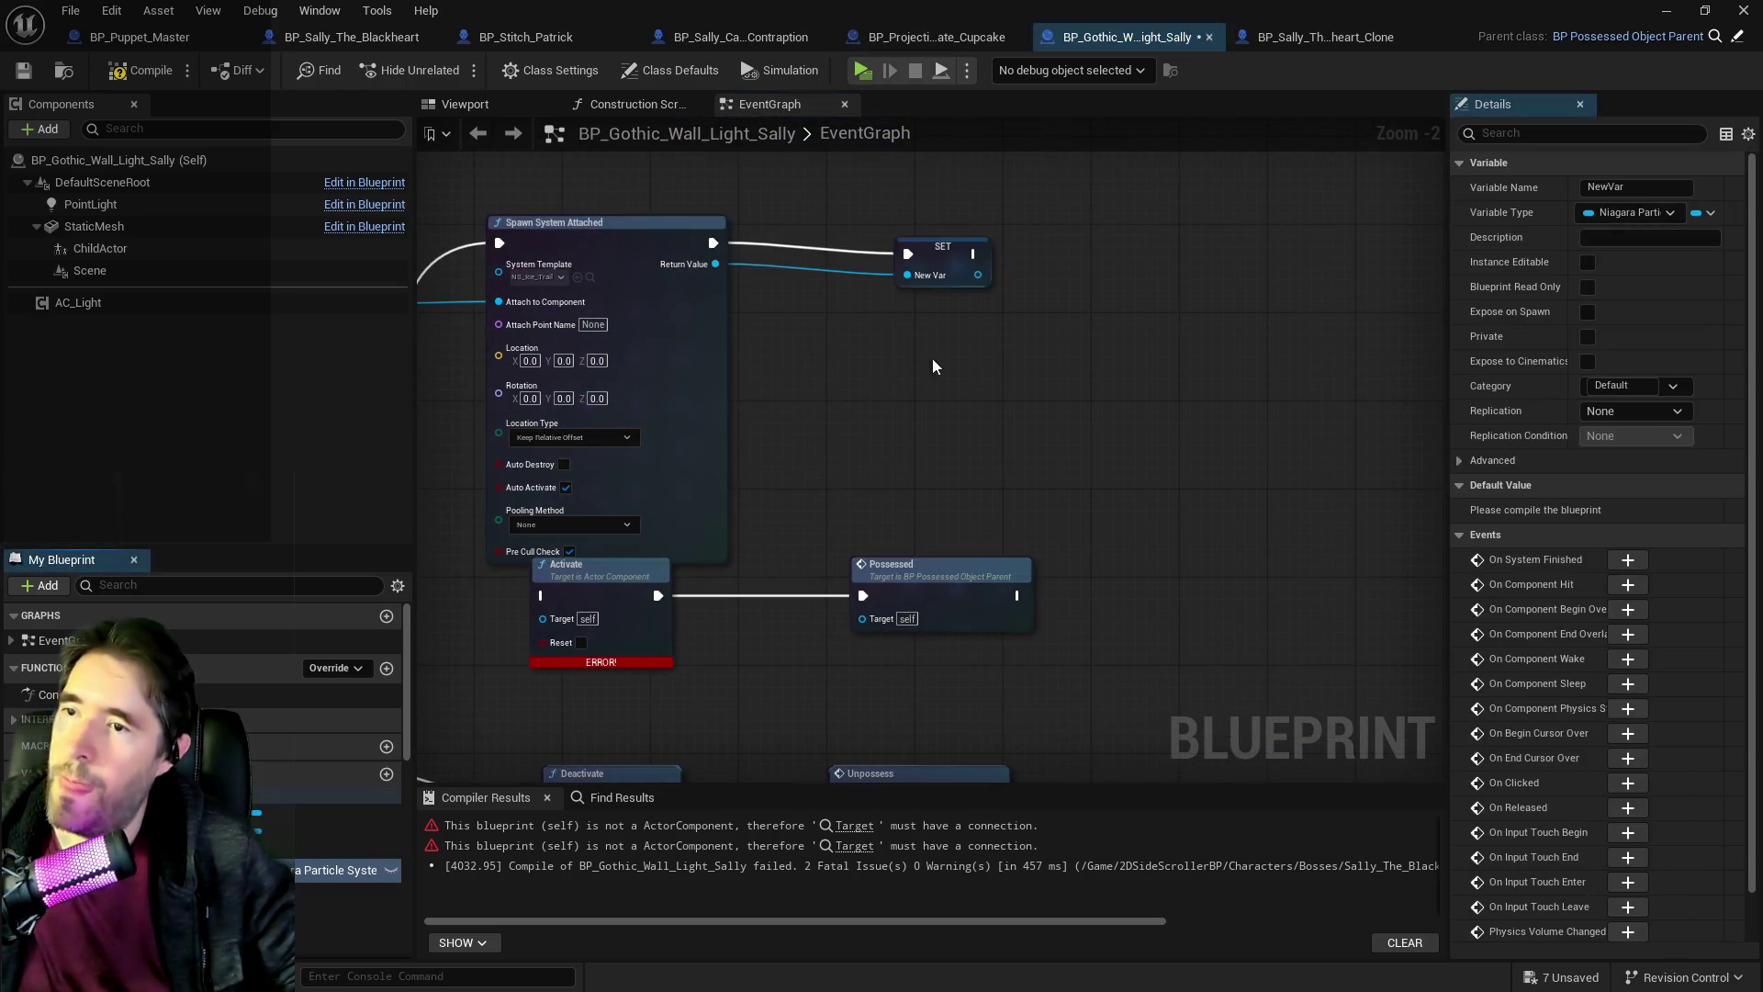
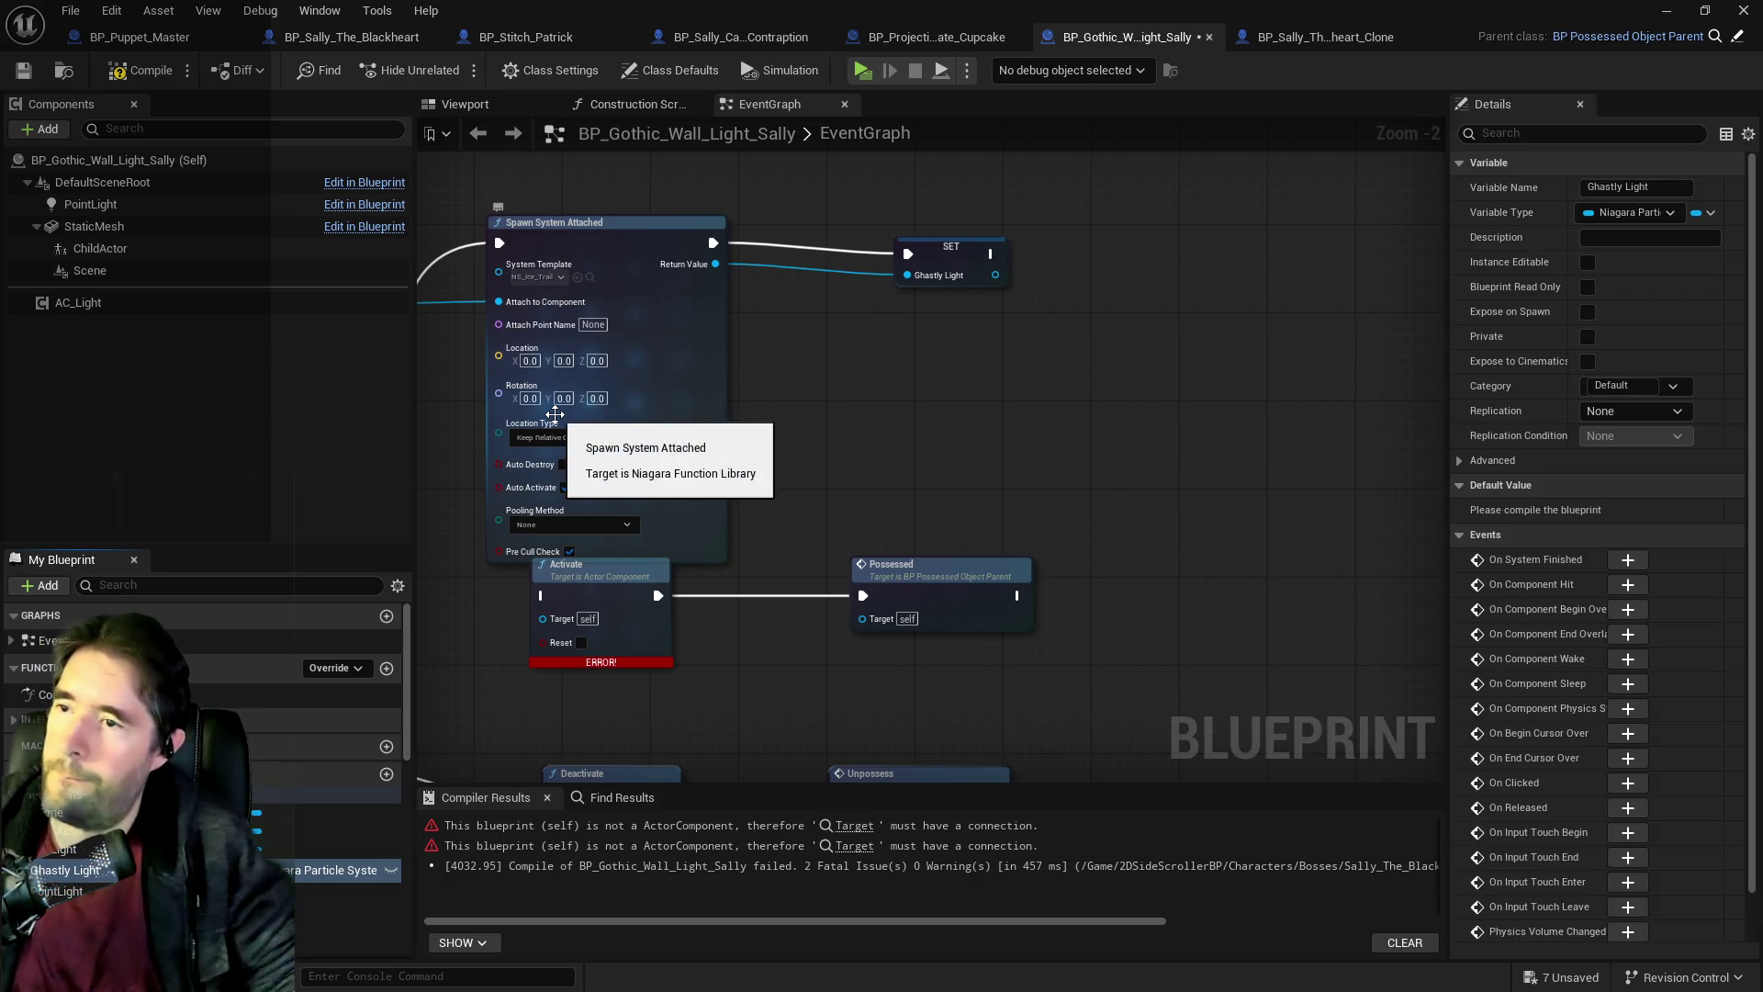
Add a Destroy Component on a Ghastly Light getter, driven by the Branch's False path.
drag(981, 256, 946, 244)
scroll(943, 244, down, 1)
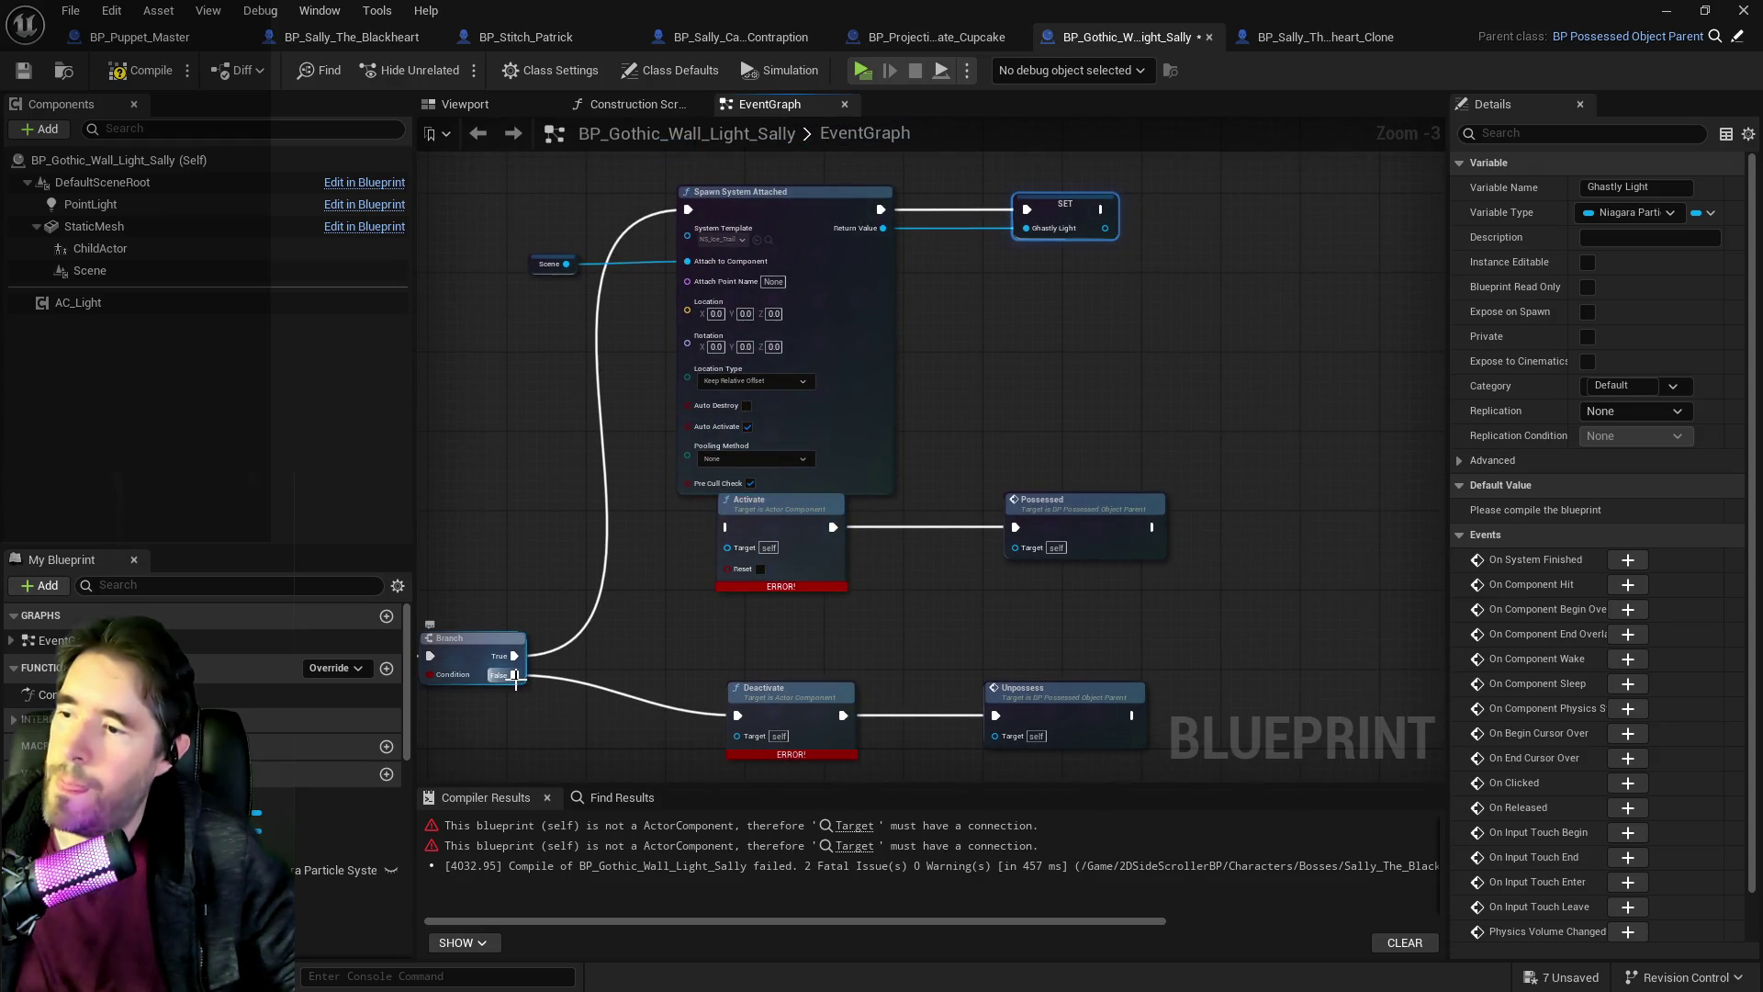
mouse_move(349, 869)
mouse_down()
mouse_move(597, 854)
mouse_move(573, 722)
mouse_move(637, 725)
mouse_up()
click(625, 752)
text(destroy)
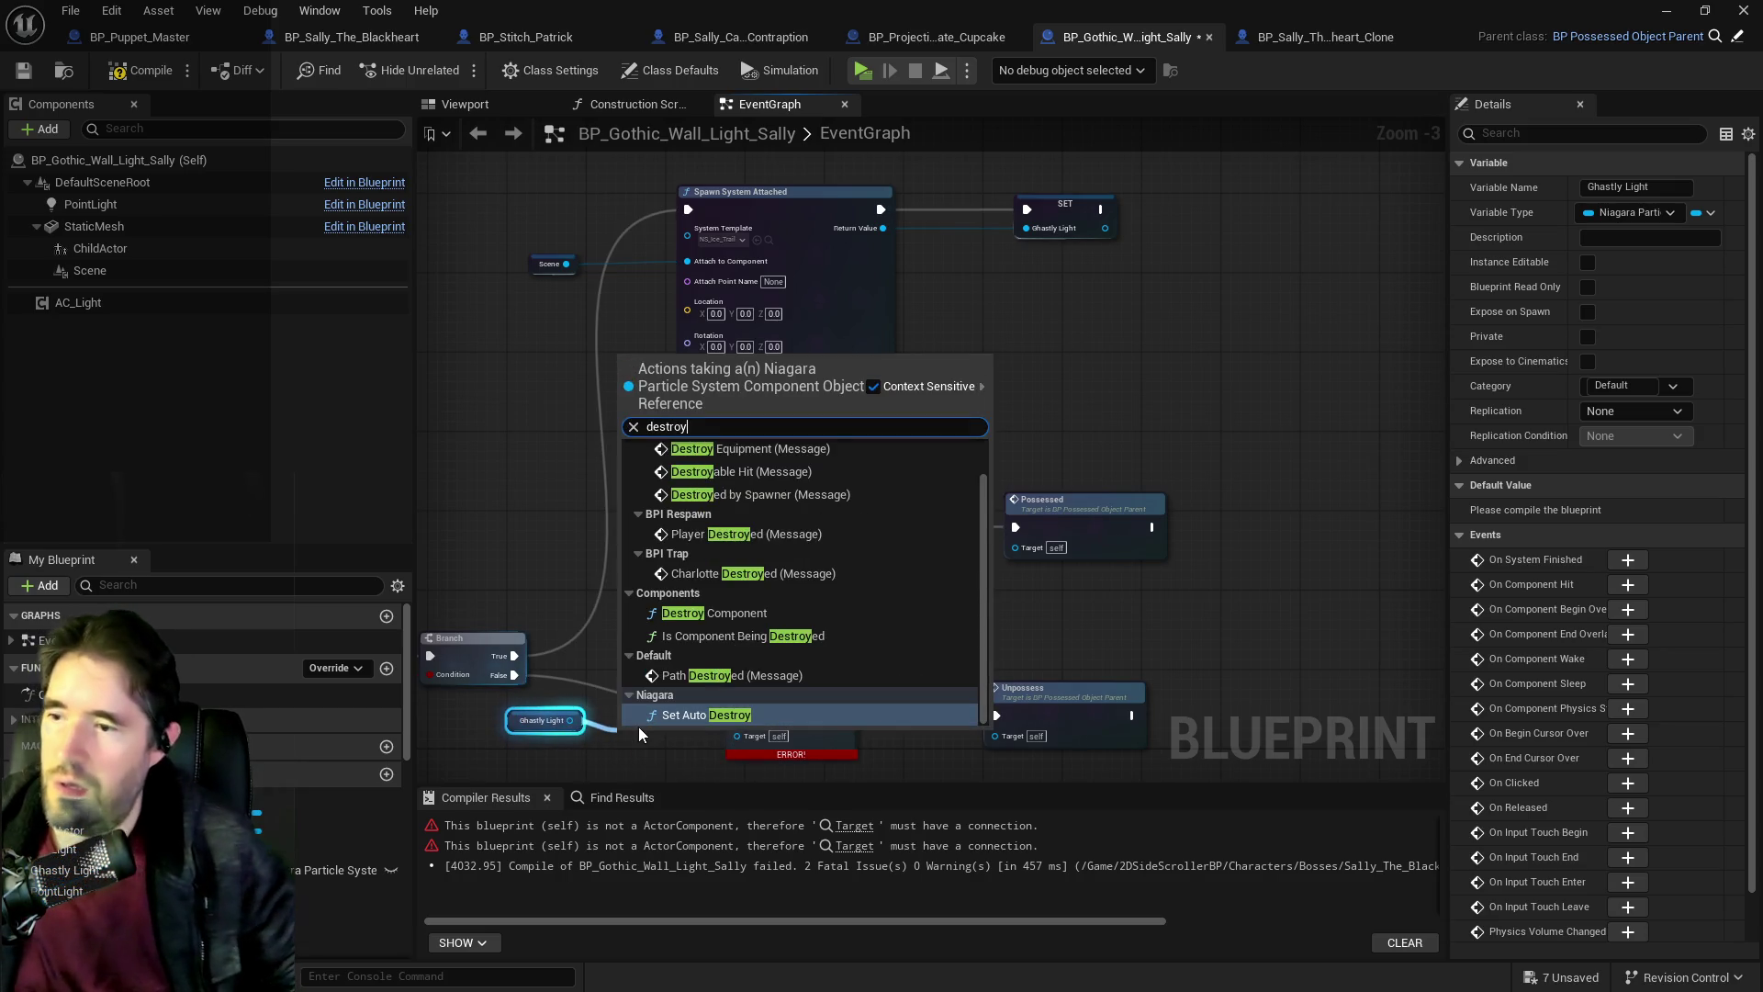
text( ac)
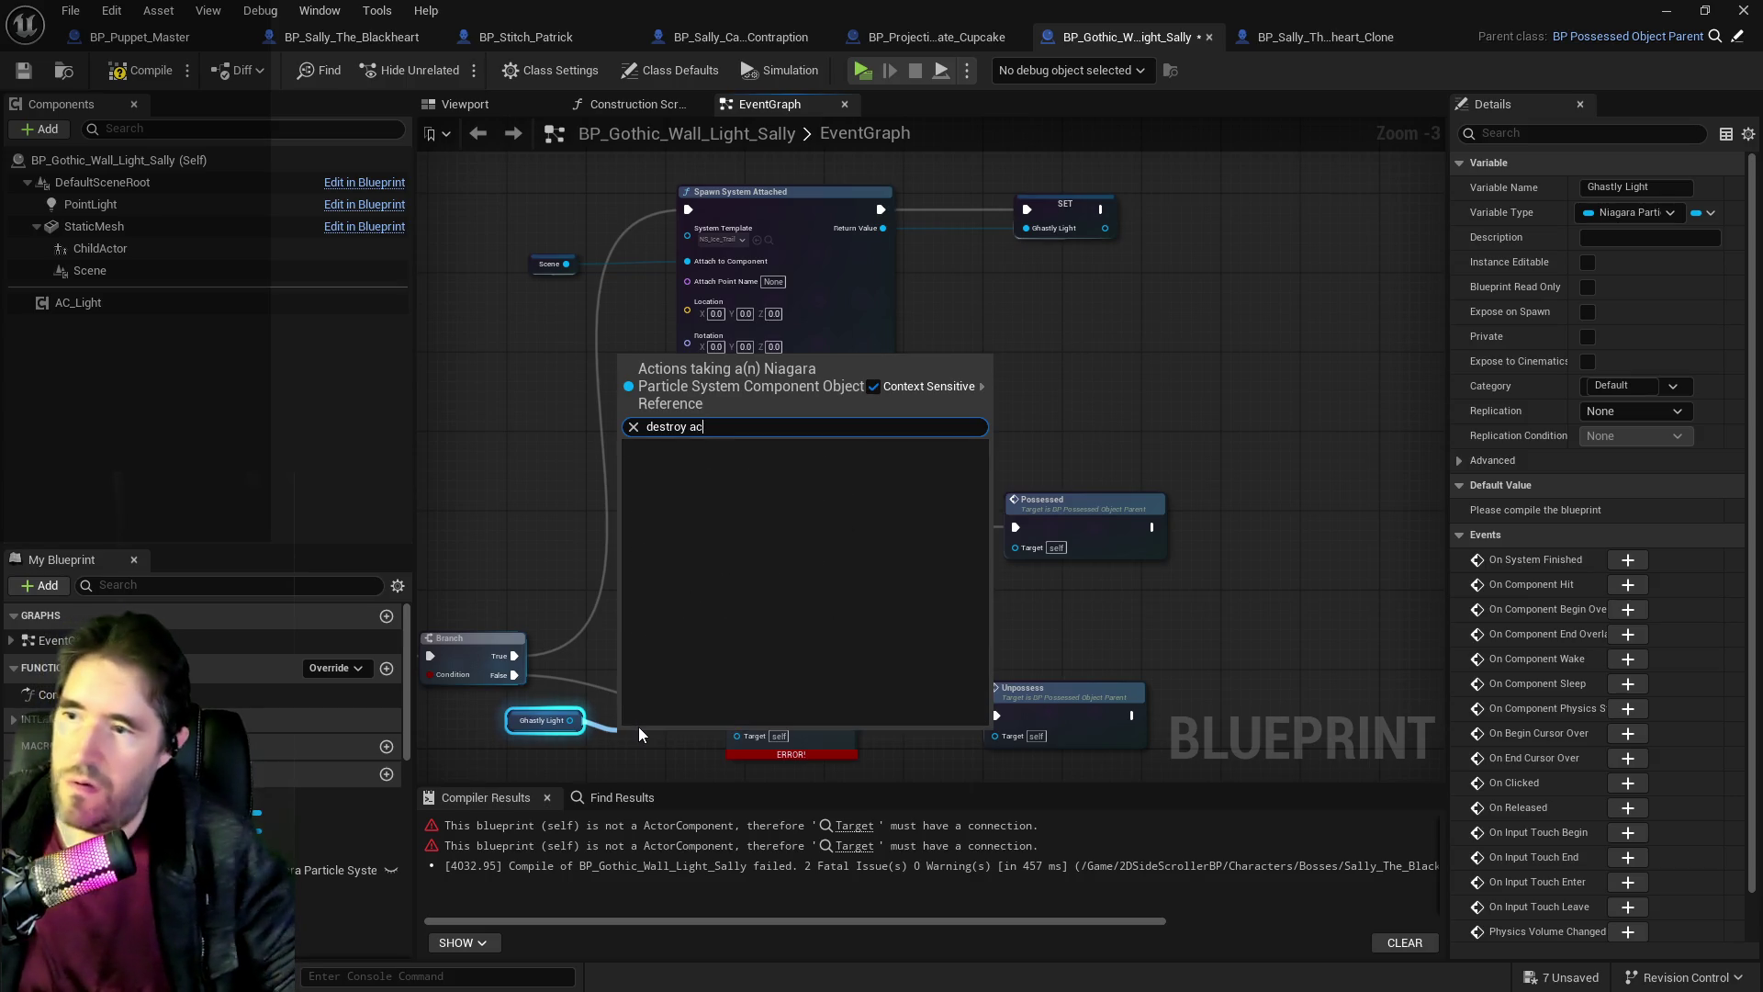
key(BackSpace)
key(BackSpace)
text(com)
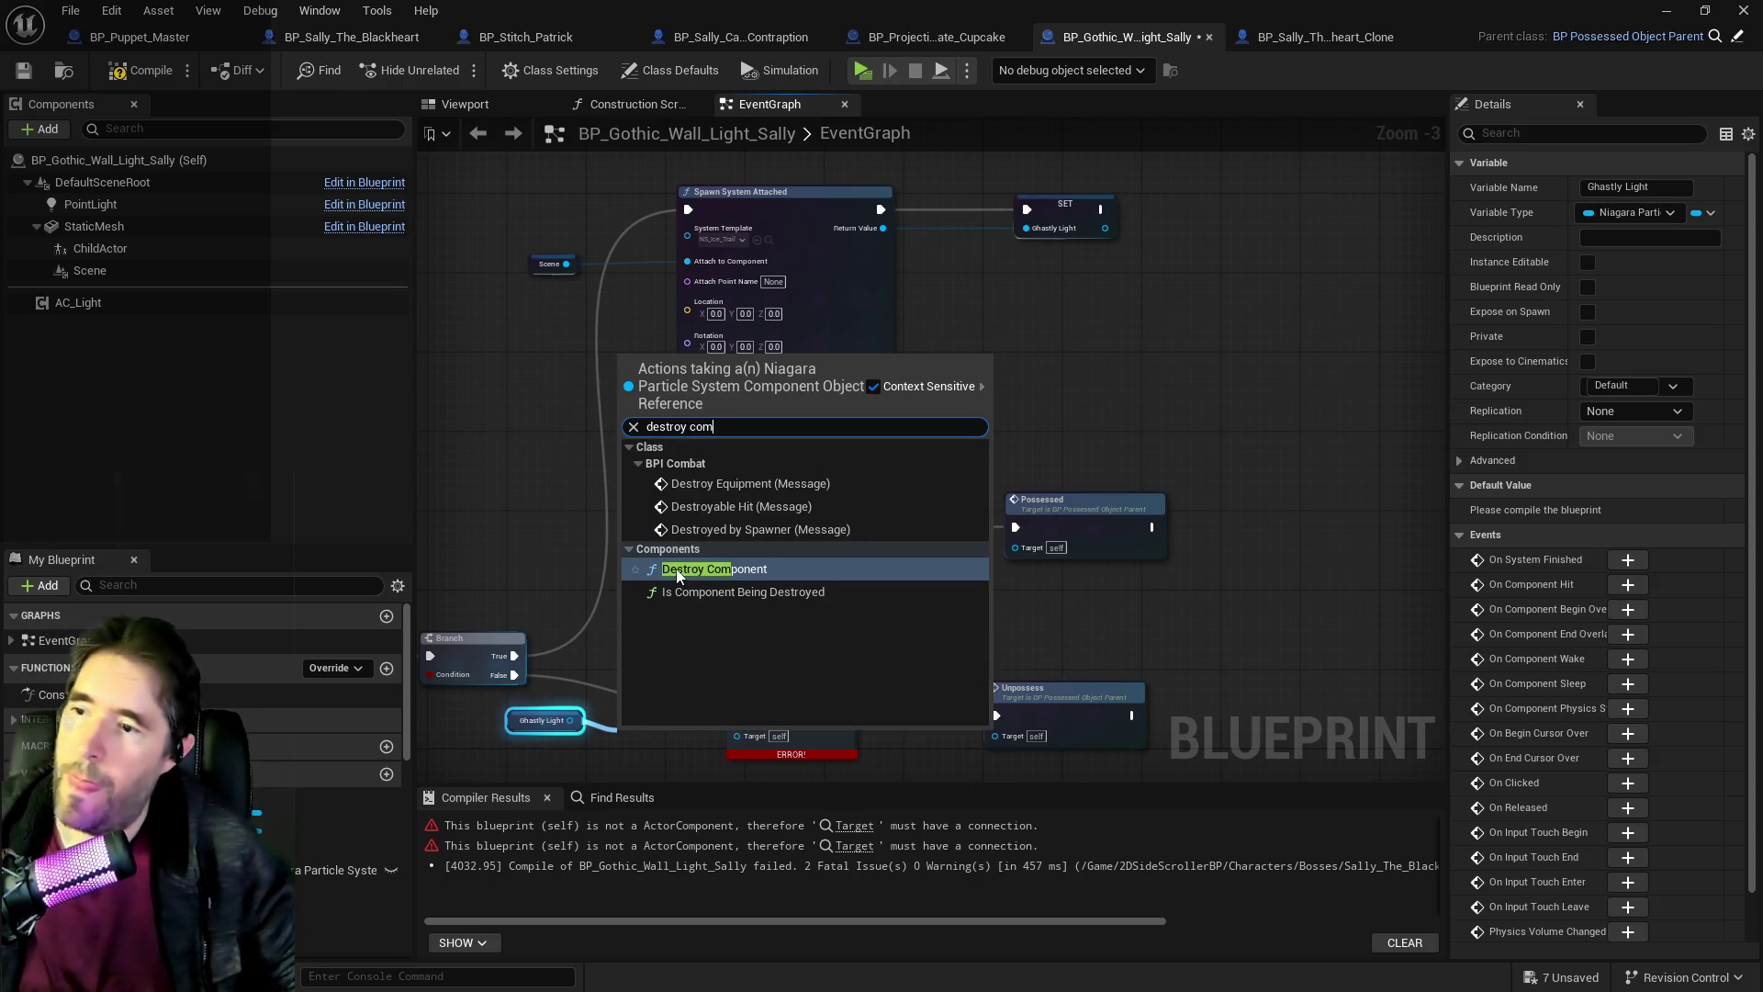
click(676, 569)
mouse_move(520, 515)
mouse_down()
mouse_move(635, 614)
mouse_move(830, 657)
mouse_move(823, 626)
mouse_move(903, 549)
mouse_move(840, 643)
mouse_move(1000, 557)
mouse_up()
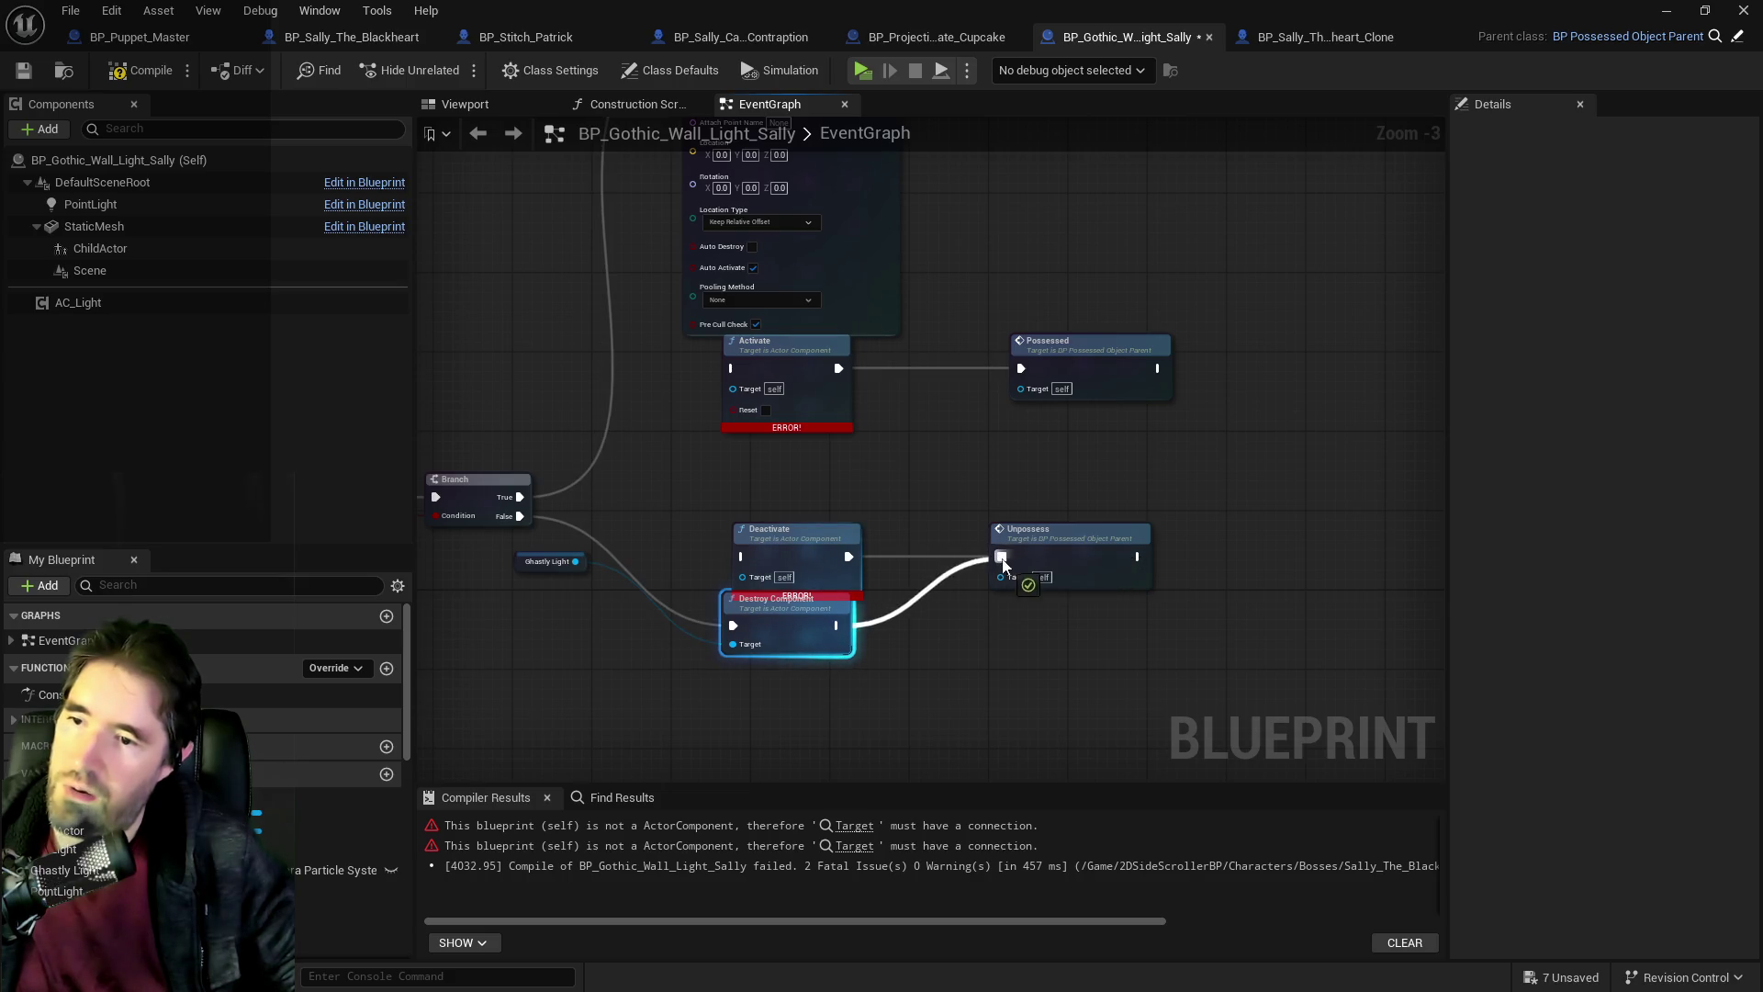
Delete the Deactivate and Activate nodes, wire SET into Possessed, and compile.
click(789, 560)
key(Delete)
mouse_move(775, 614)
mouse_down()
mouse_move(804, 520)
mouse_move(829, 528)
mouse_up()
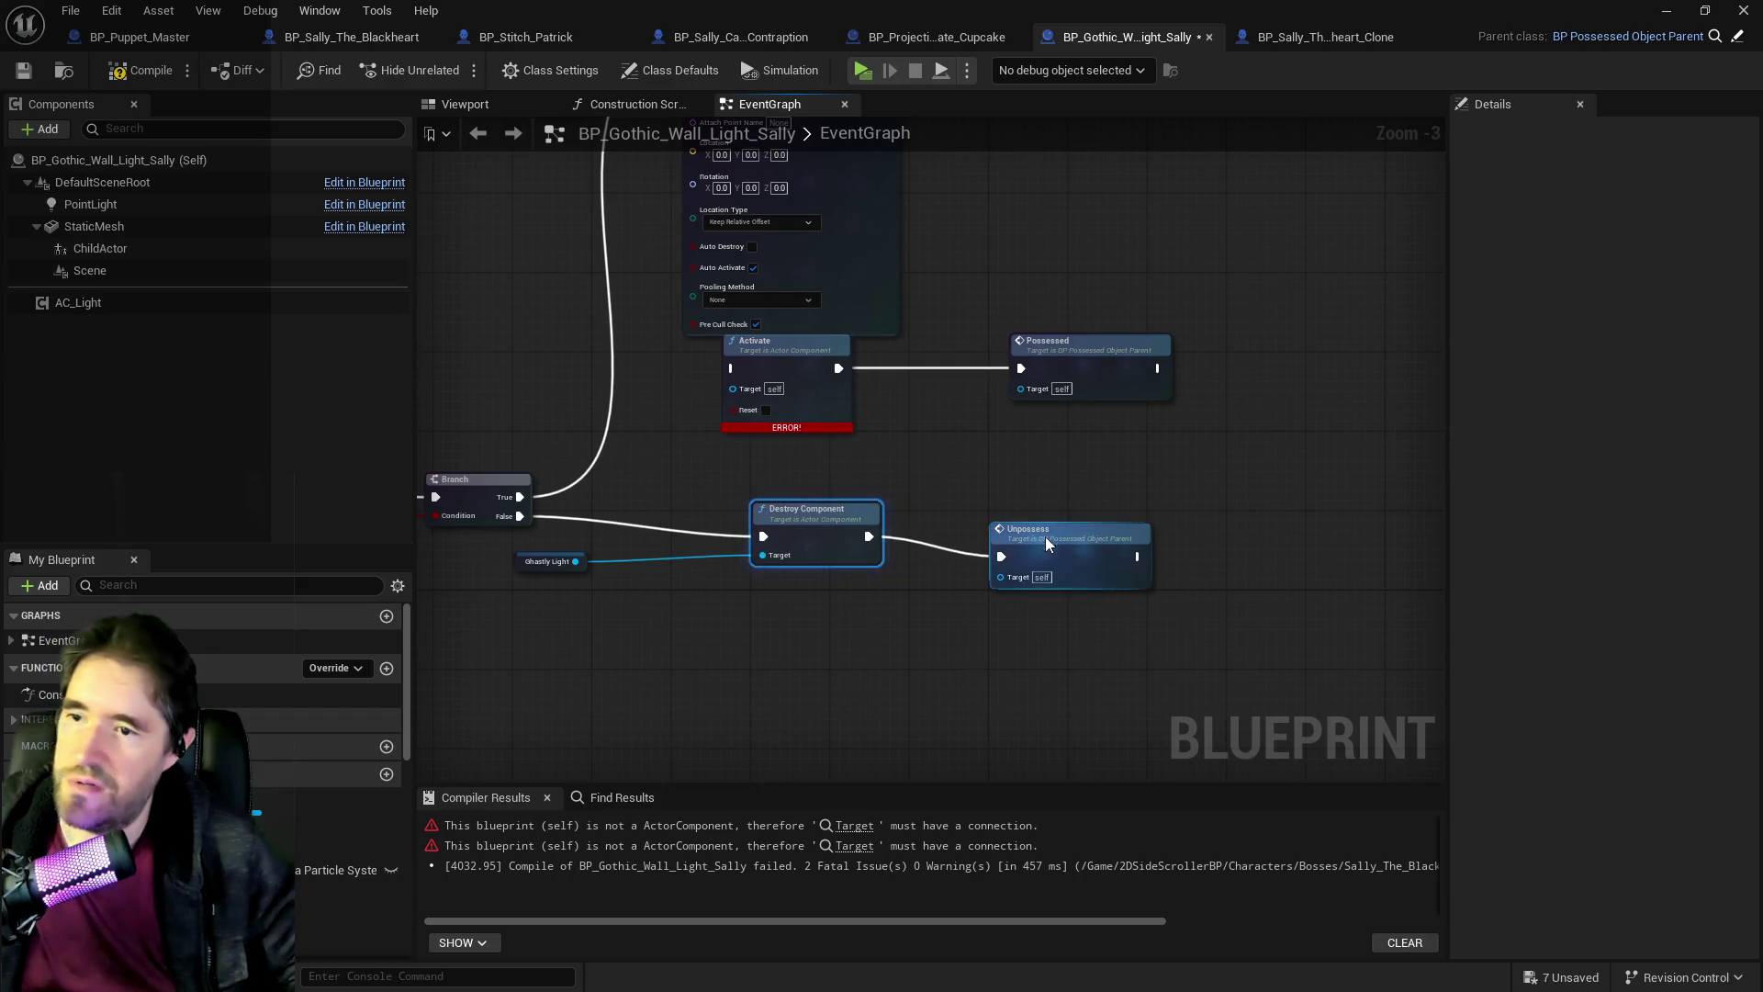
drag(1044, 547, 1051, 520)
mouse_move(528, 567)
mouse_down()
mouse_move(583, 558)
mouse_move(672, 752)
mouse_up()
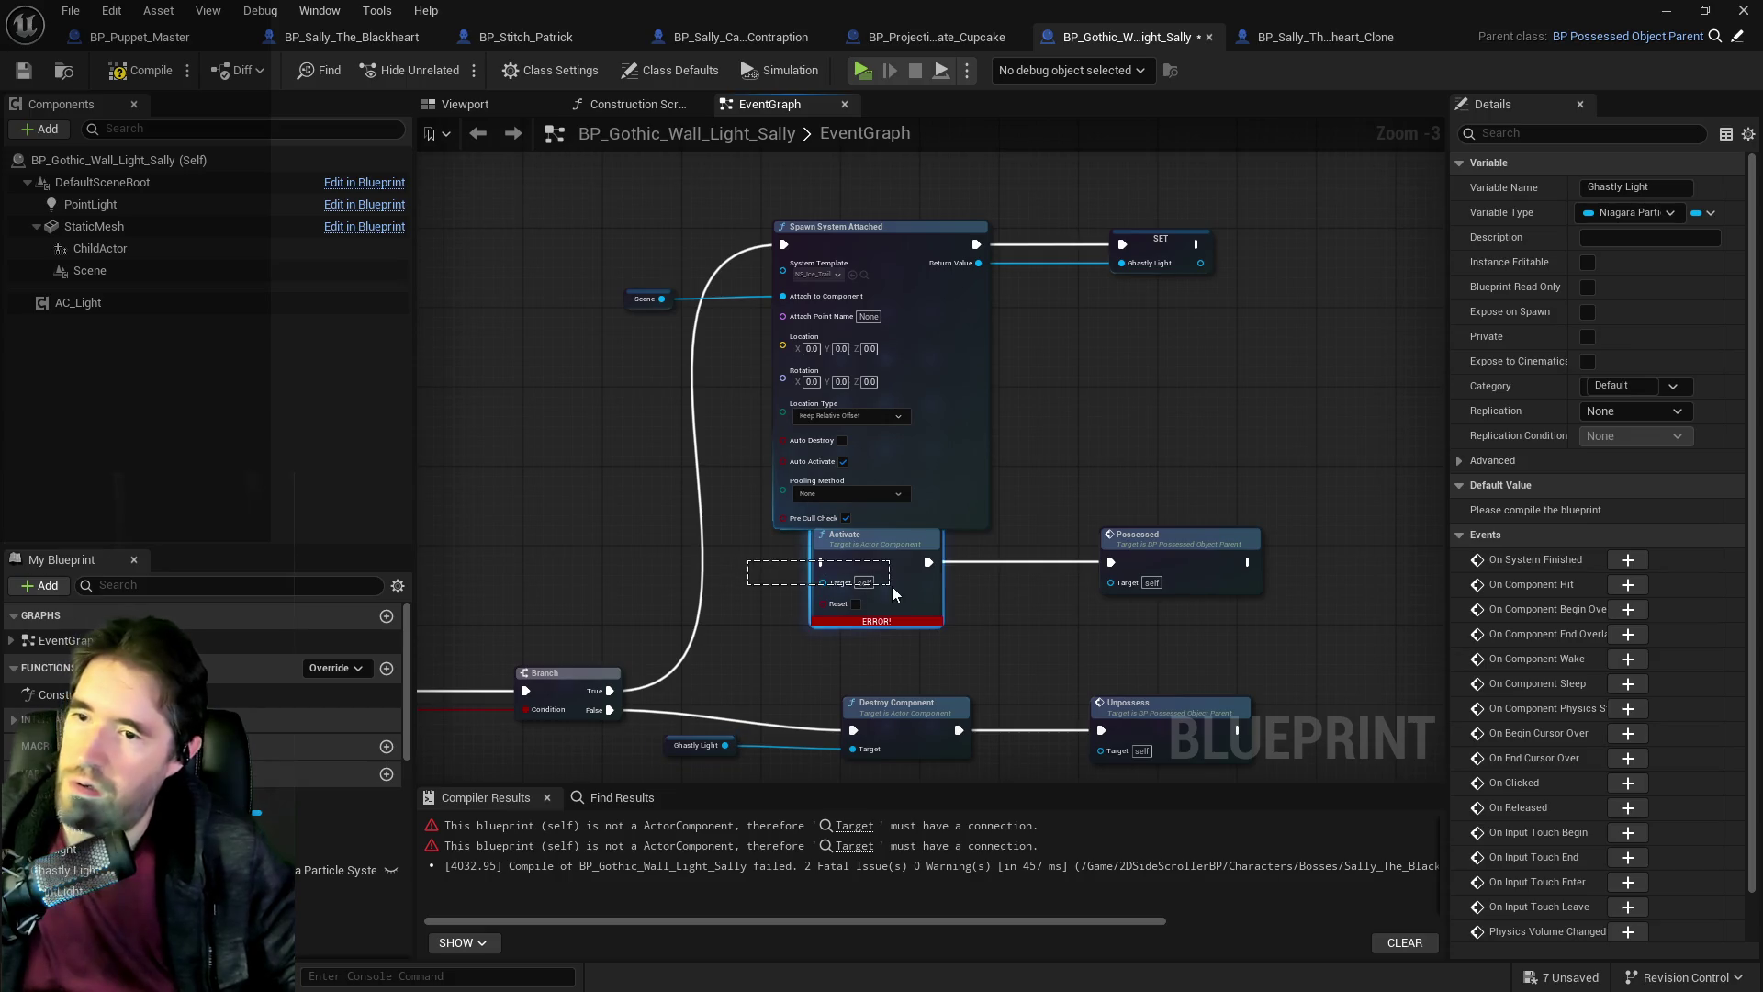
drag(891, 592, 893, 593)
key(Delete)
mouse_move(1196, 244)
mouse_down()
mouse_move(1262, 370)
mouse_move(1141, 569)
mouse_move(1109, 561)
mouse_move(1405, 543)
mouse_up()
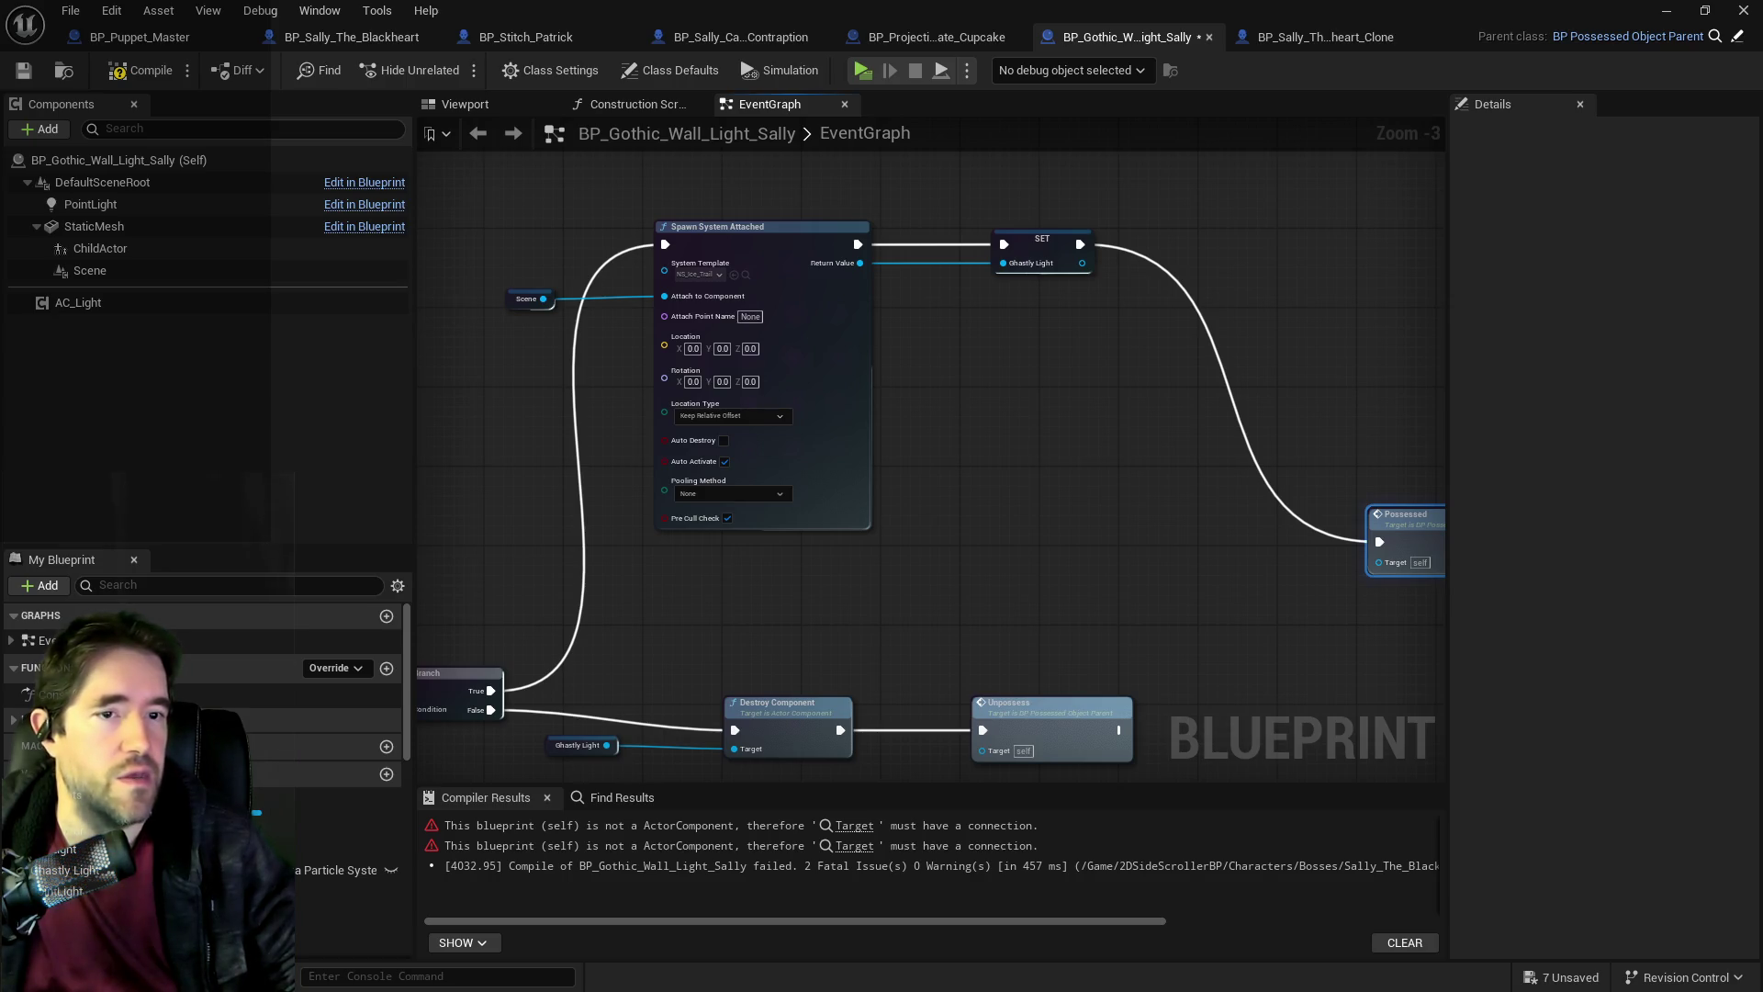
scroll(684, 328, down, 3)
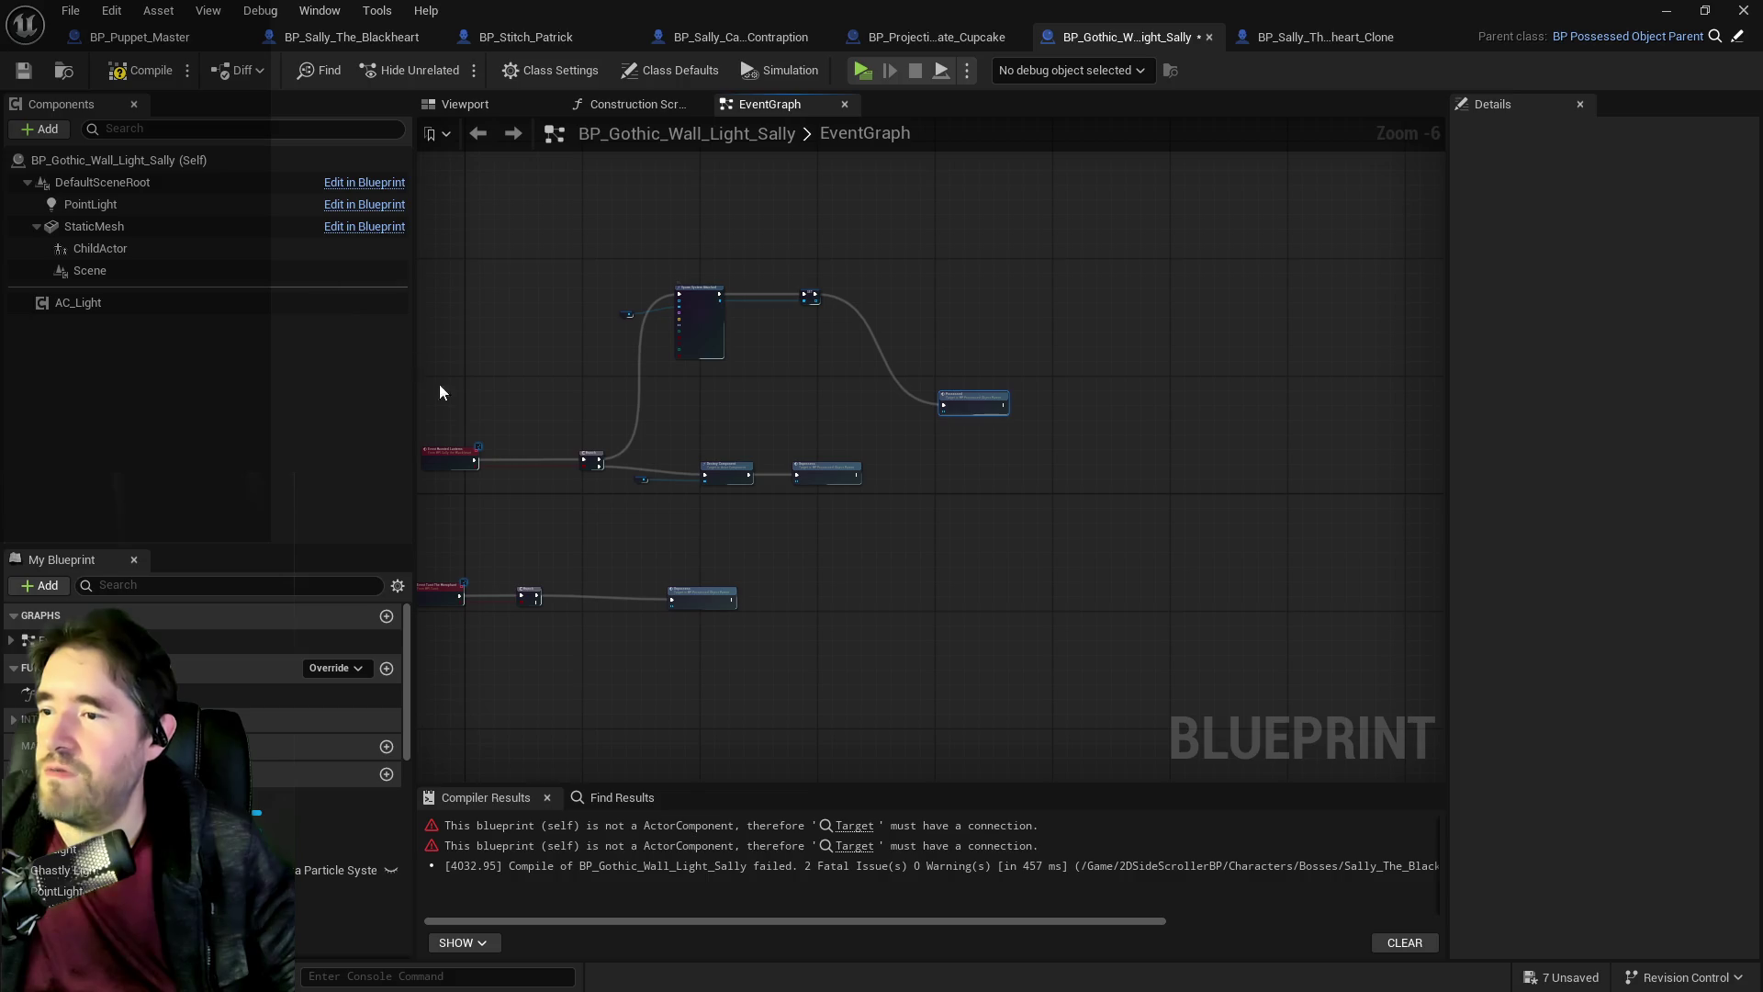
click(134, 62)
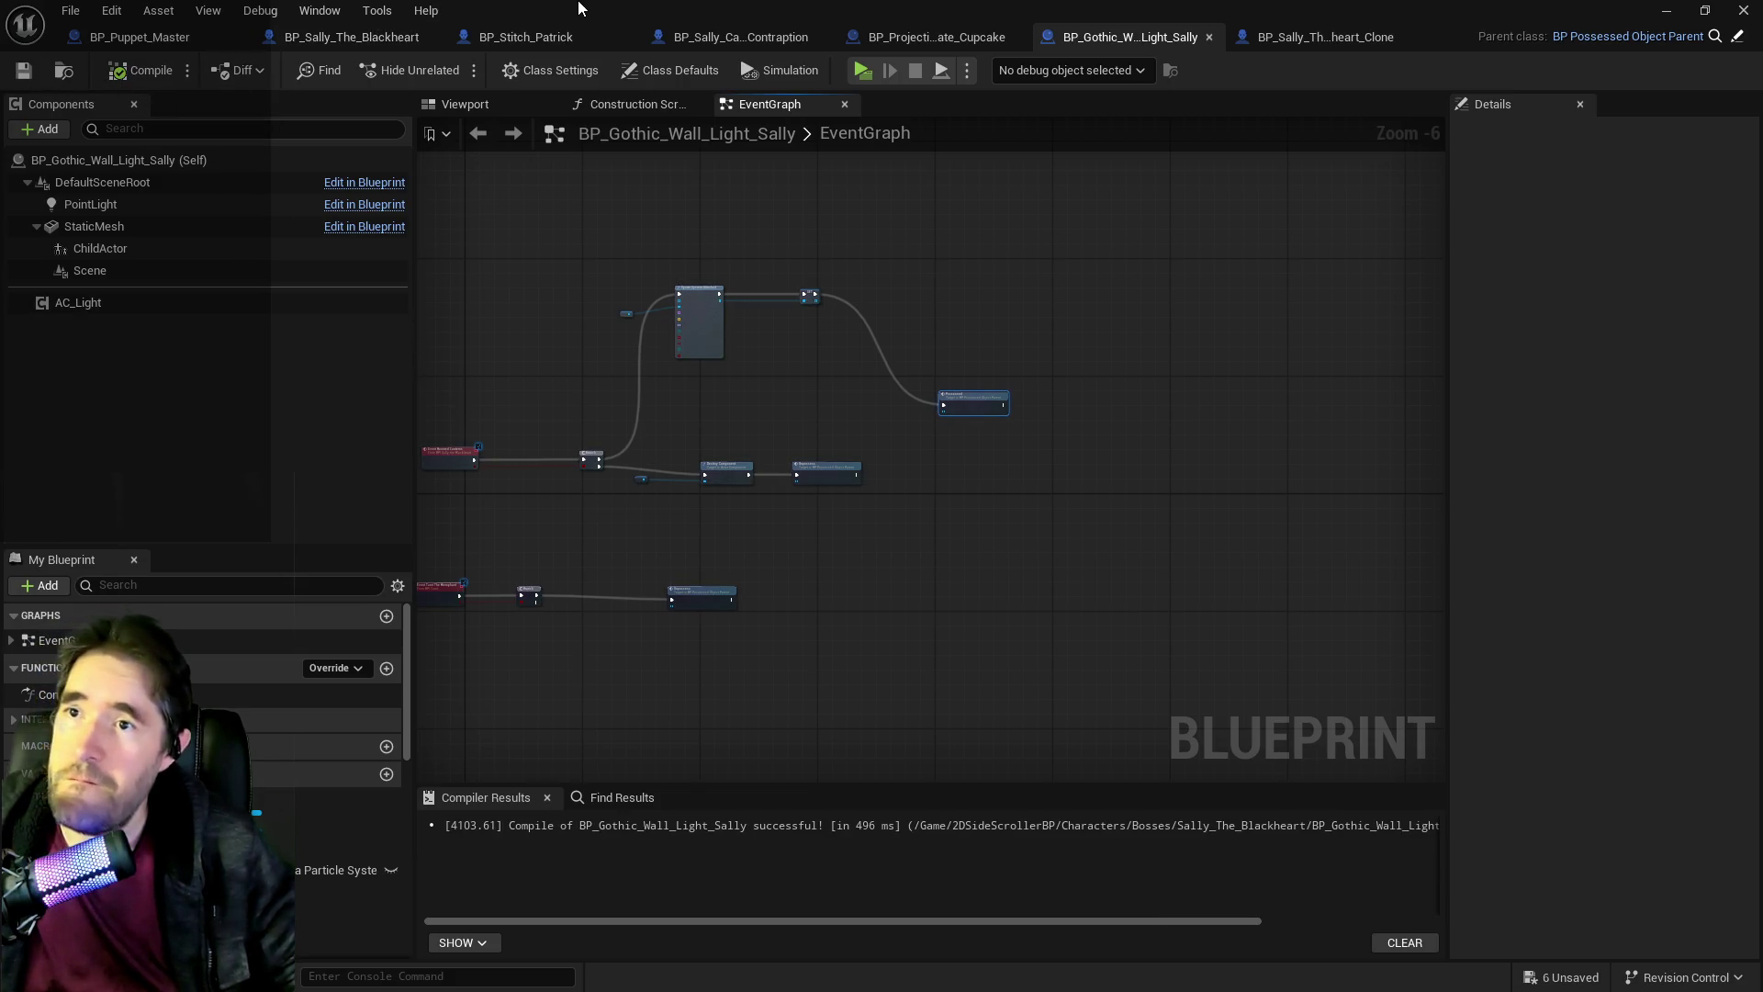
Return from the blueprint to the level editor to launch the game.
key(alt+Tab)
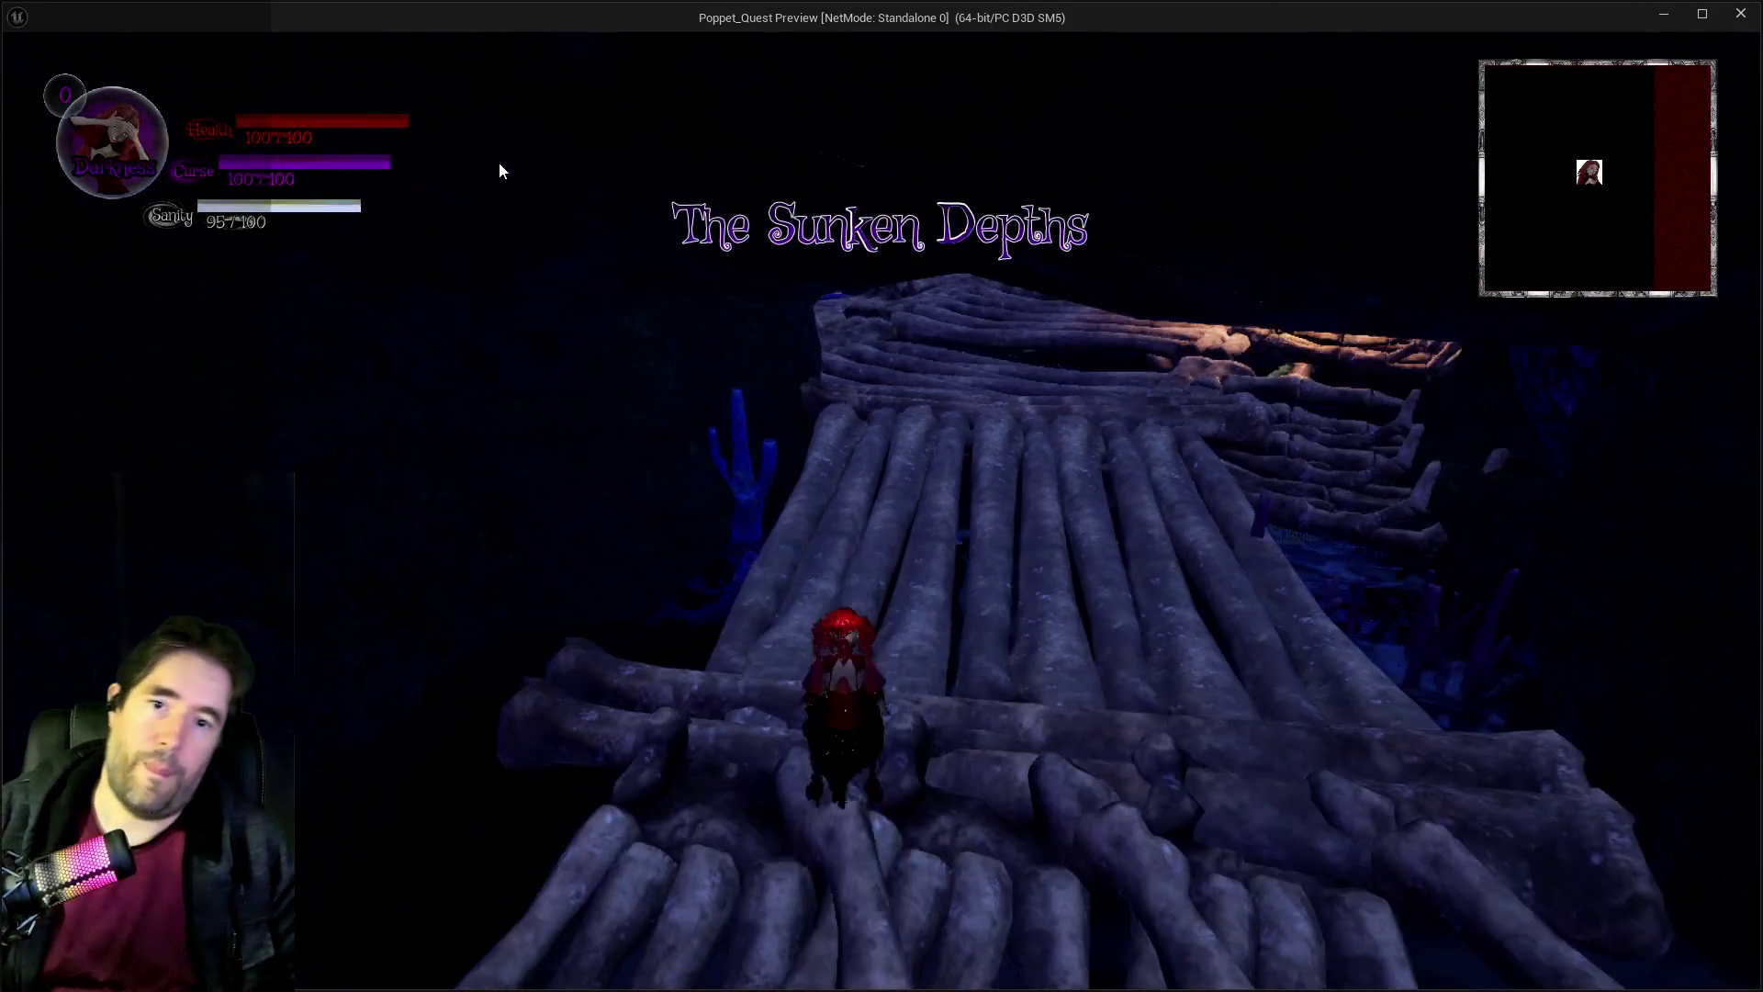
Run across the bone bridge and log platform to the boss arena, briefly checking the card collection.
key(w)
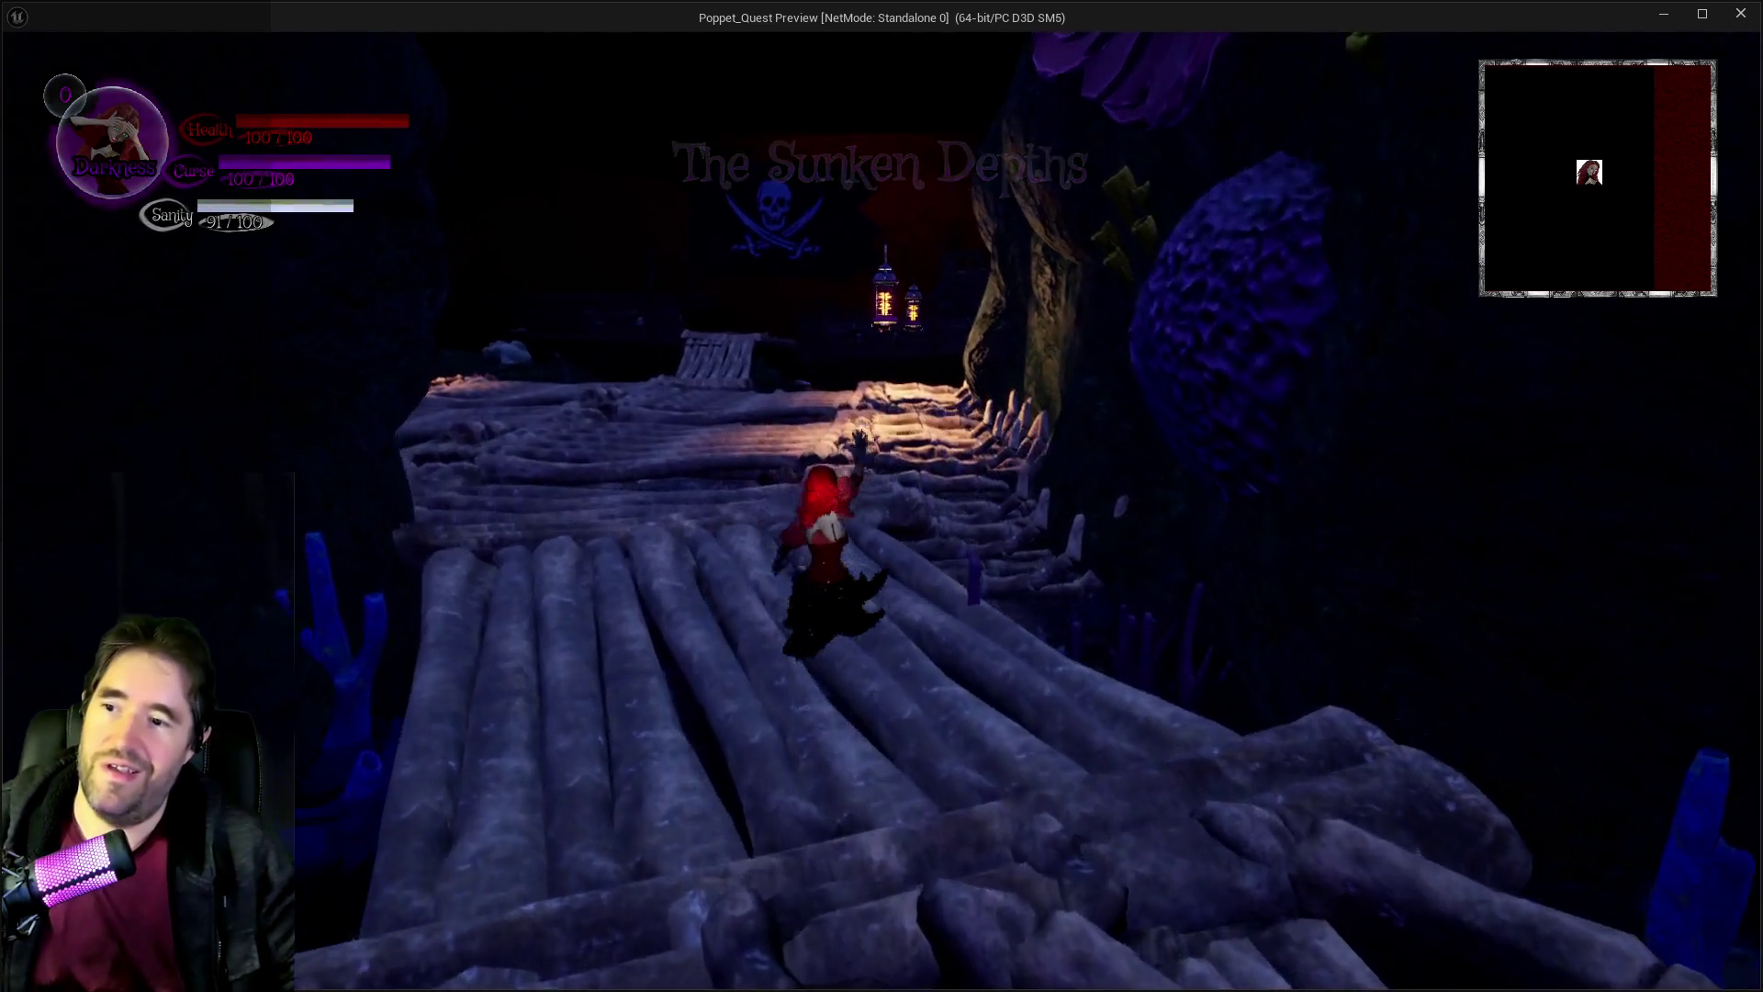
key(w)
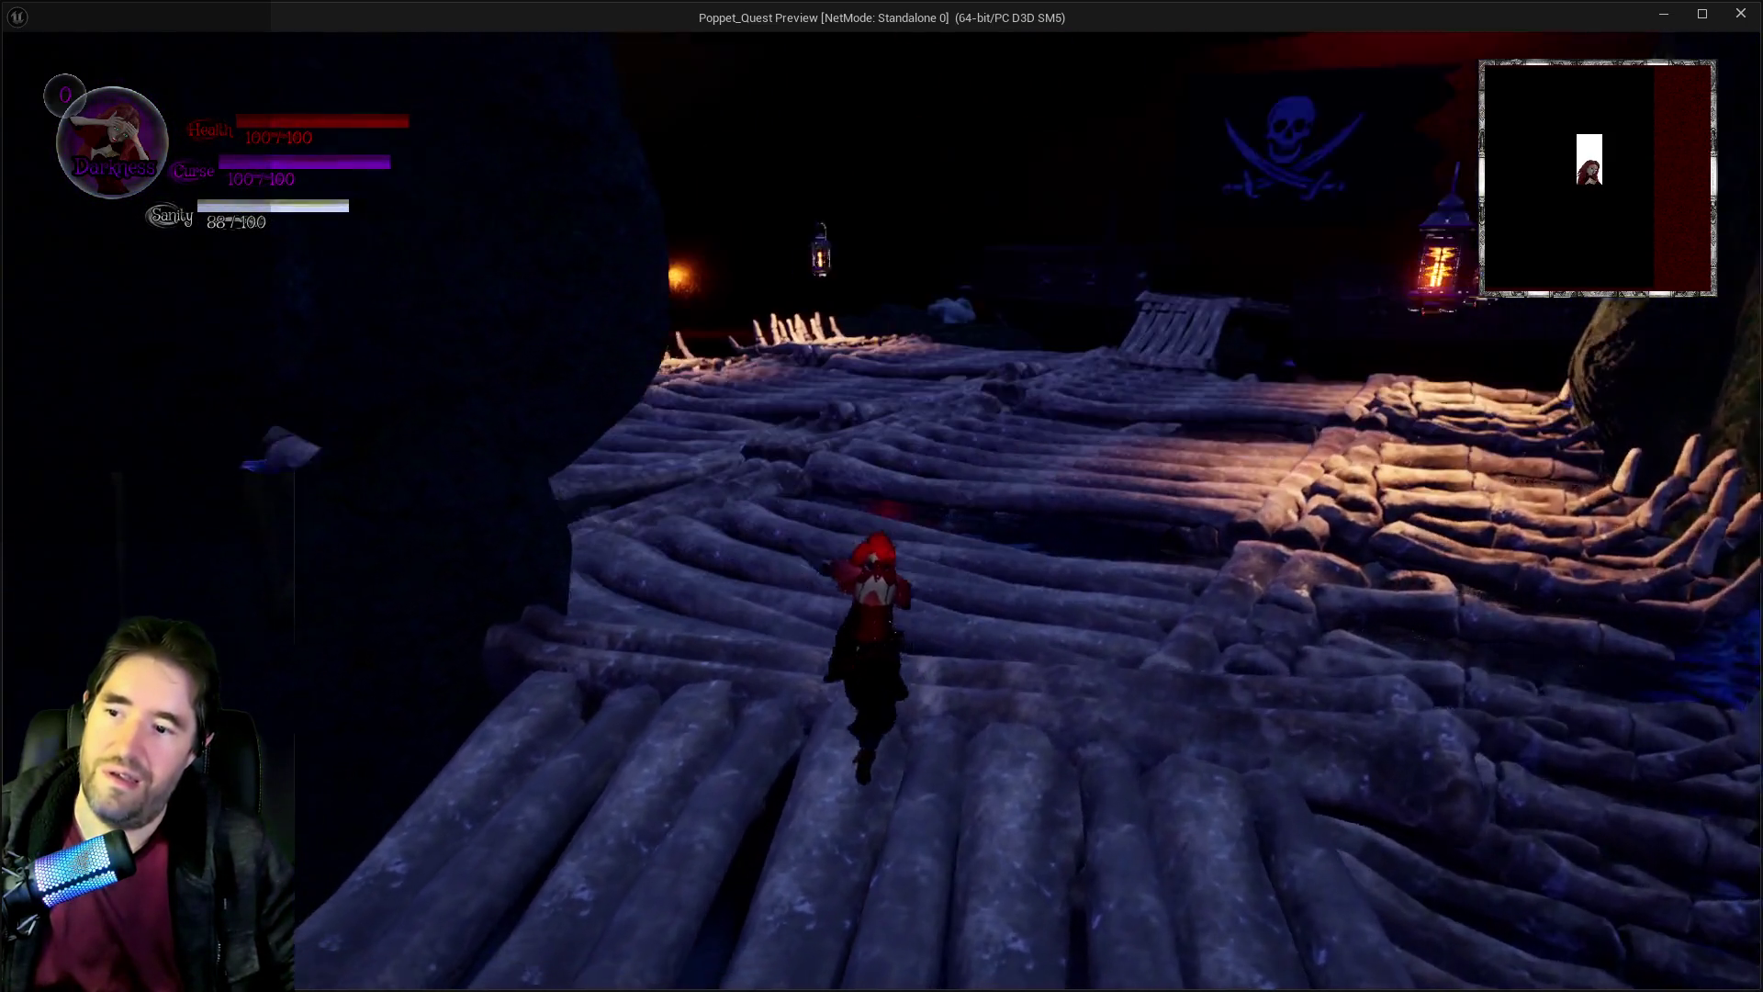
key(w)
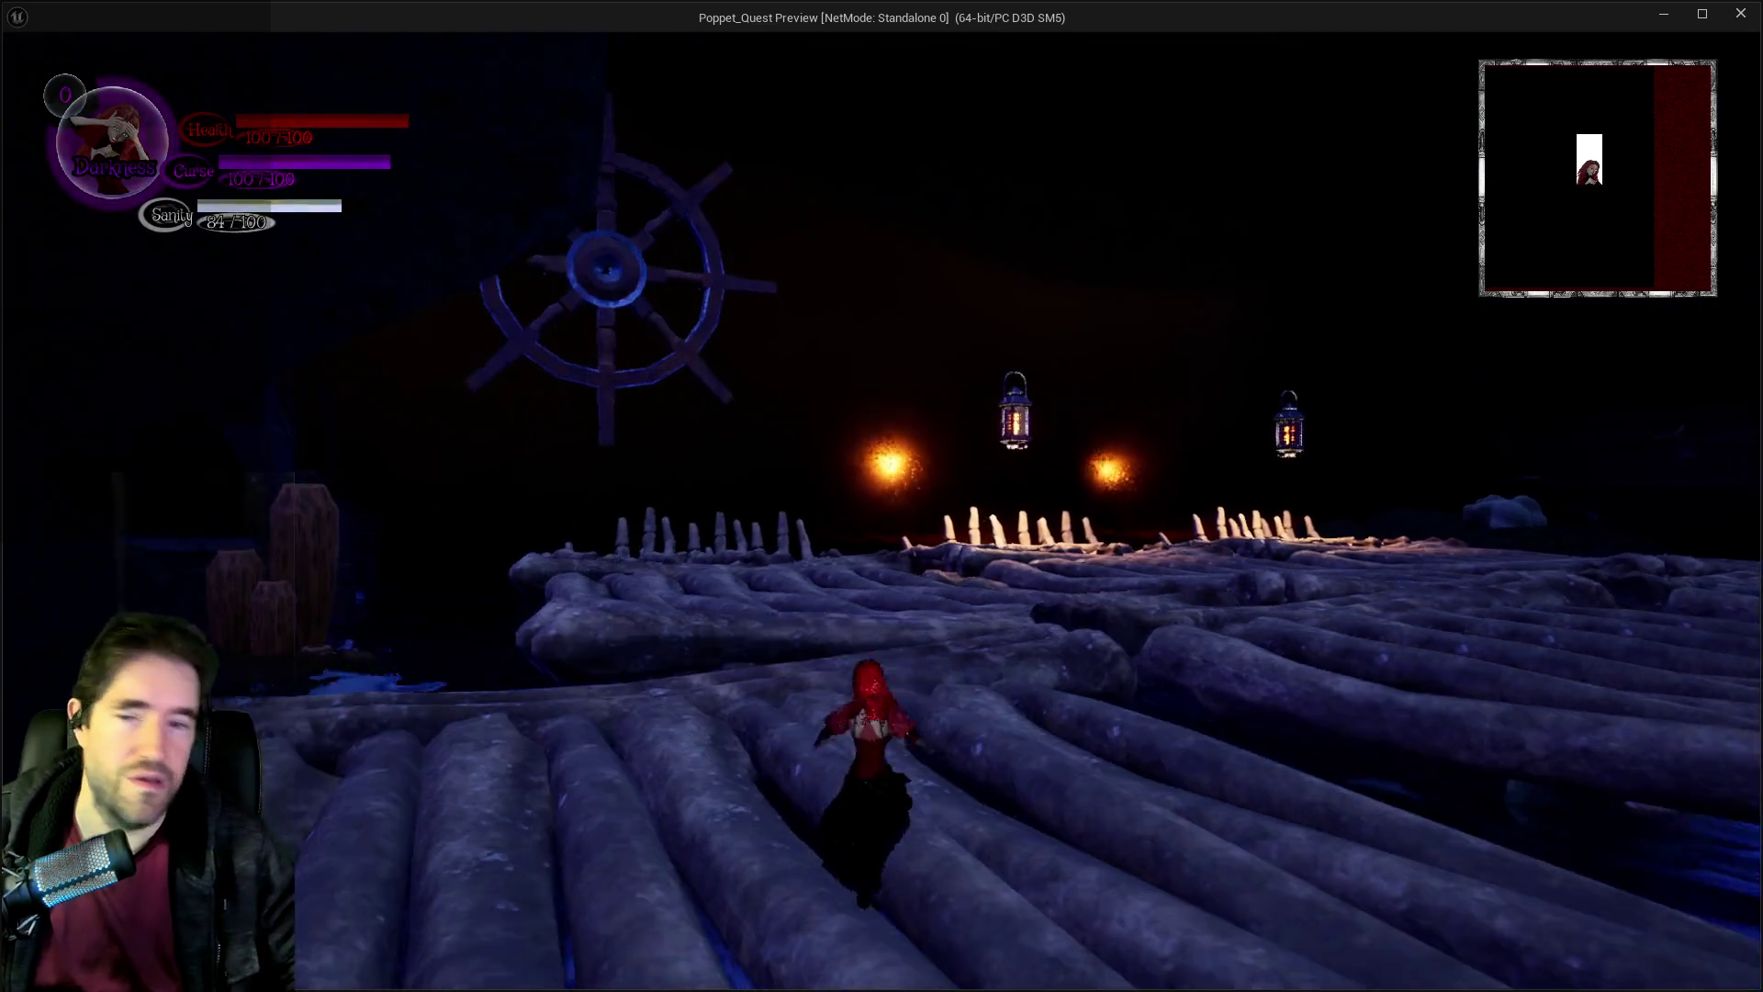
key(w)
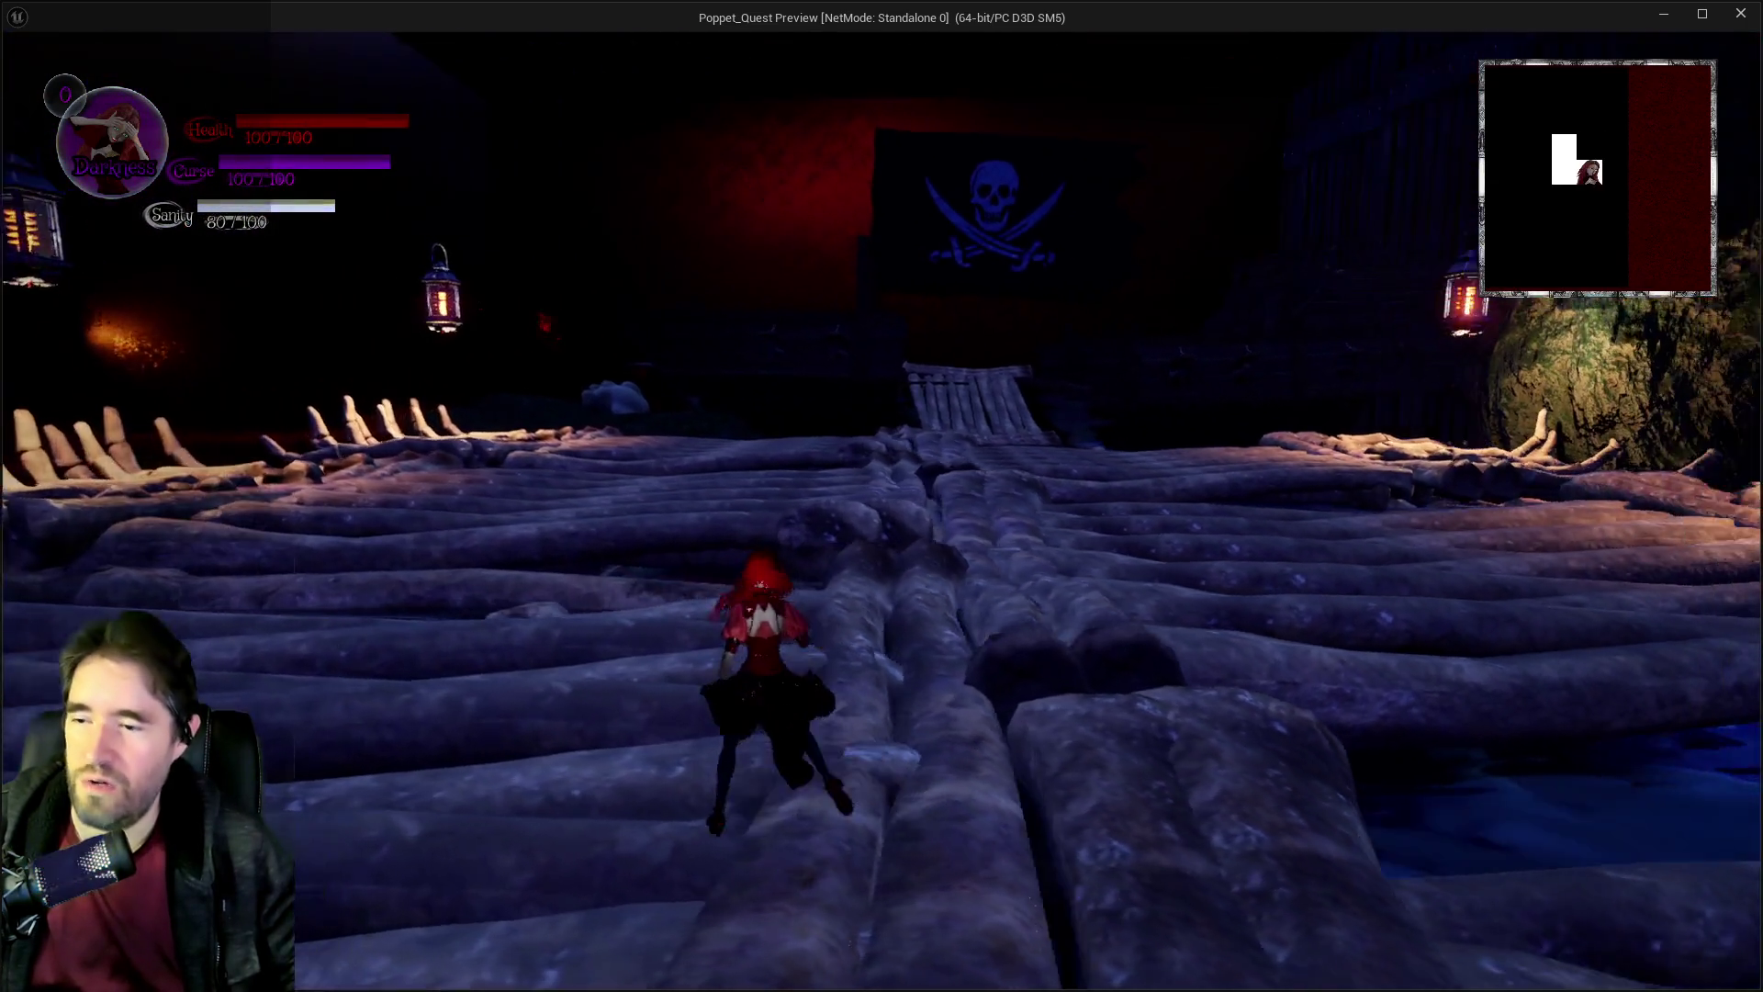
key(w)
key(Tab)
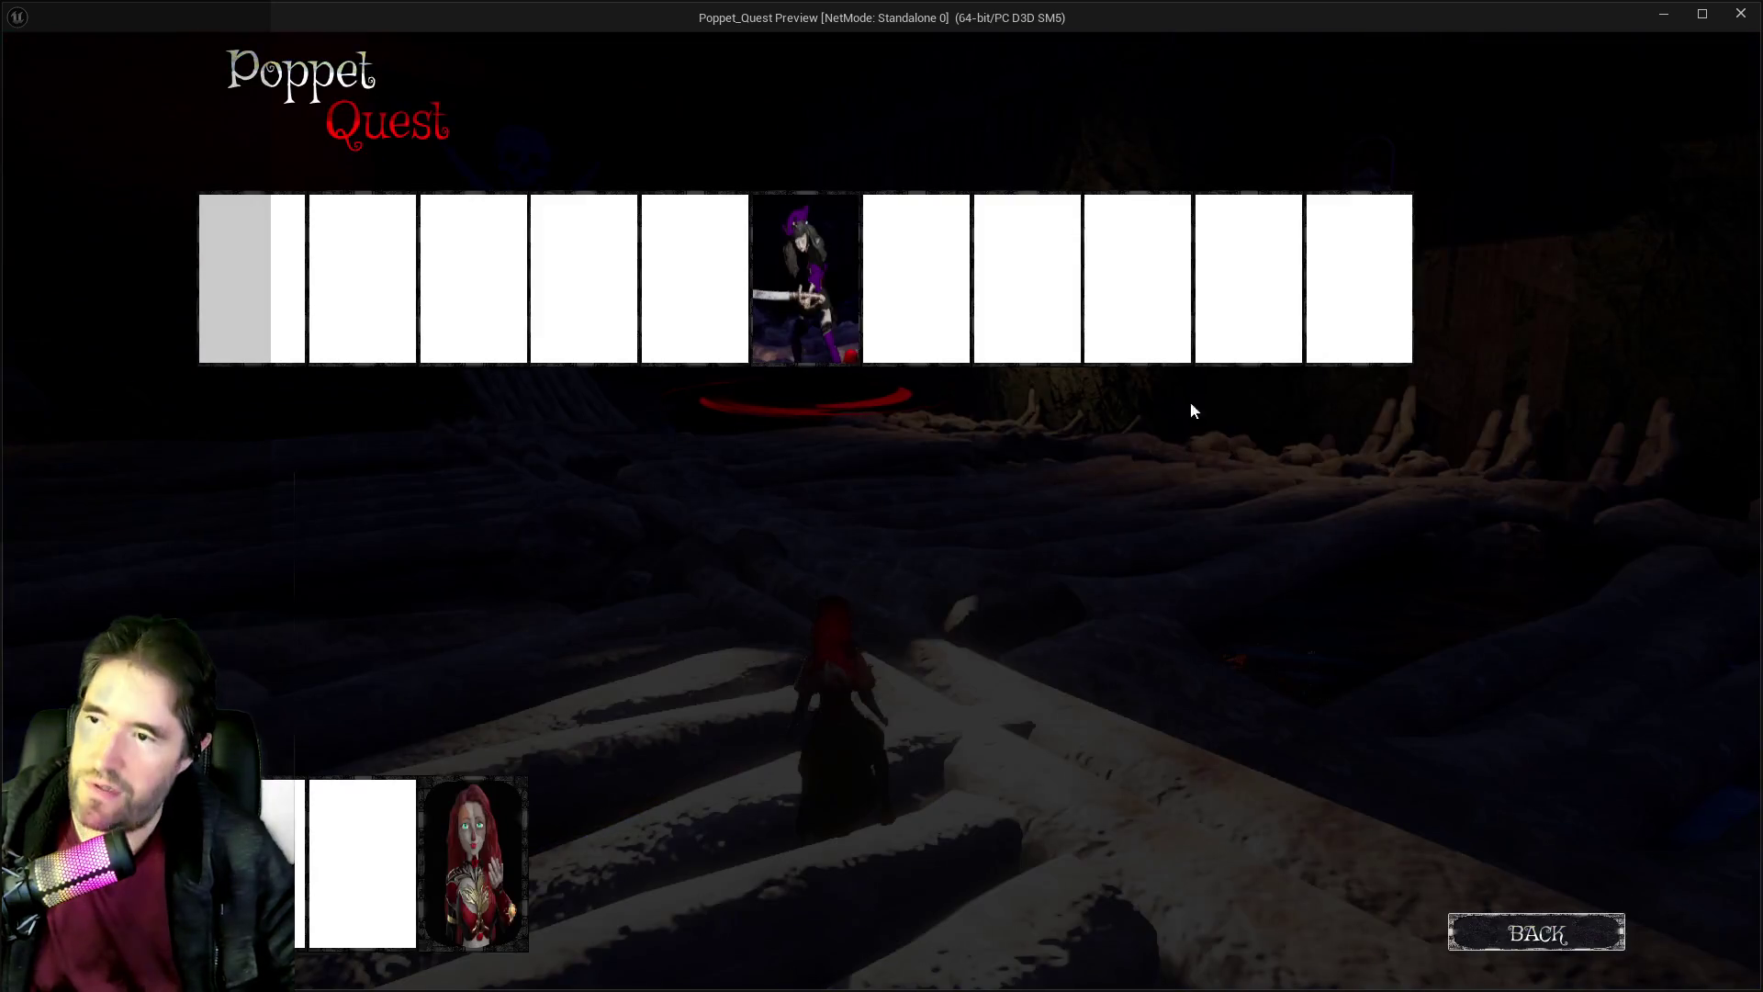
key(Tab)
key(w)
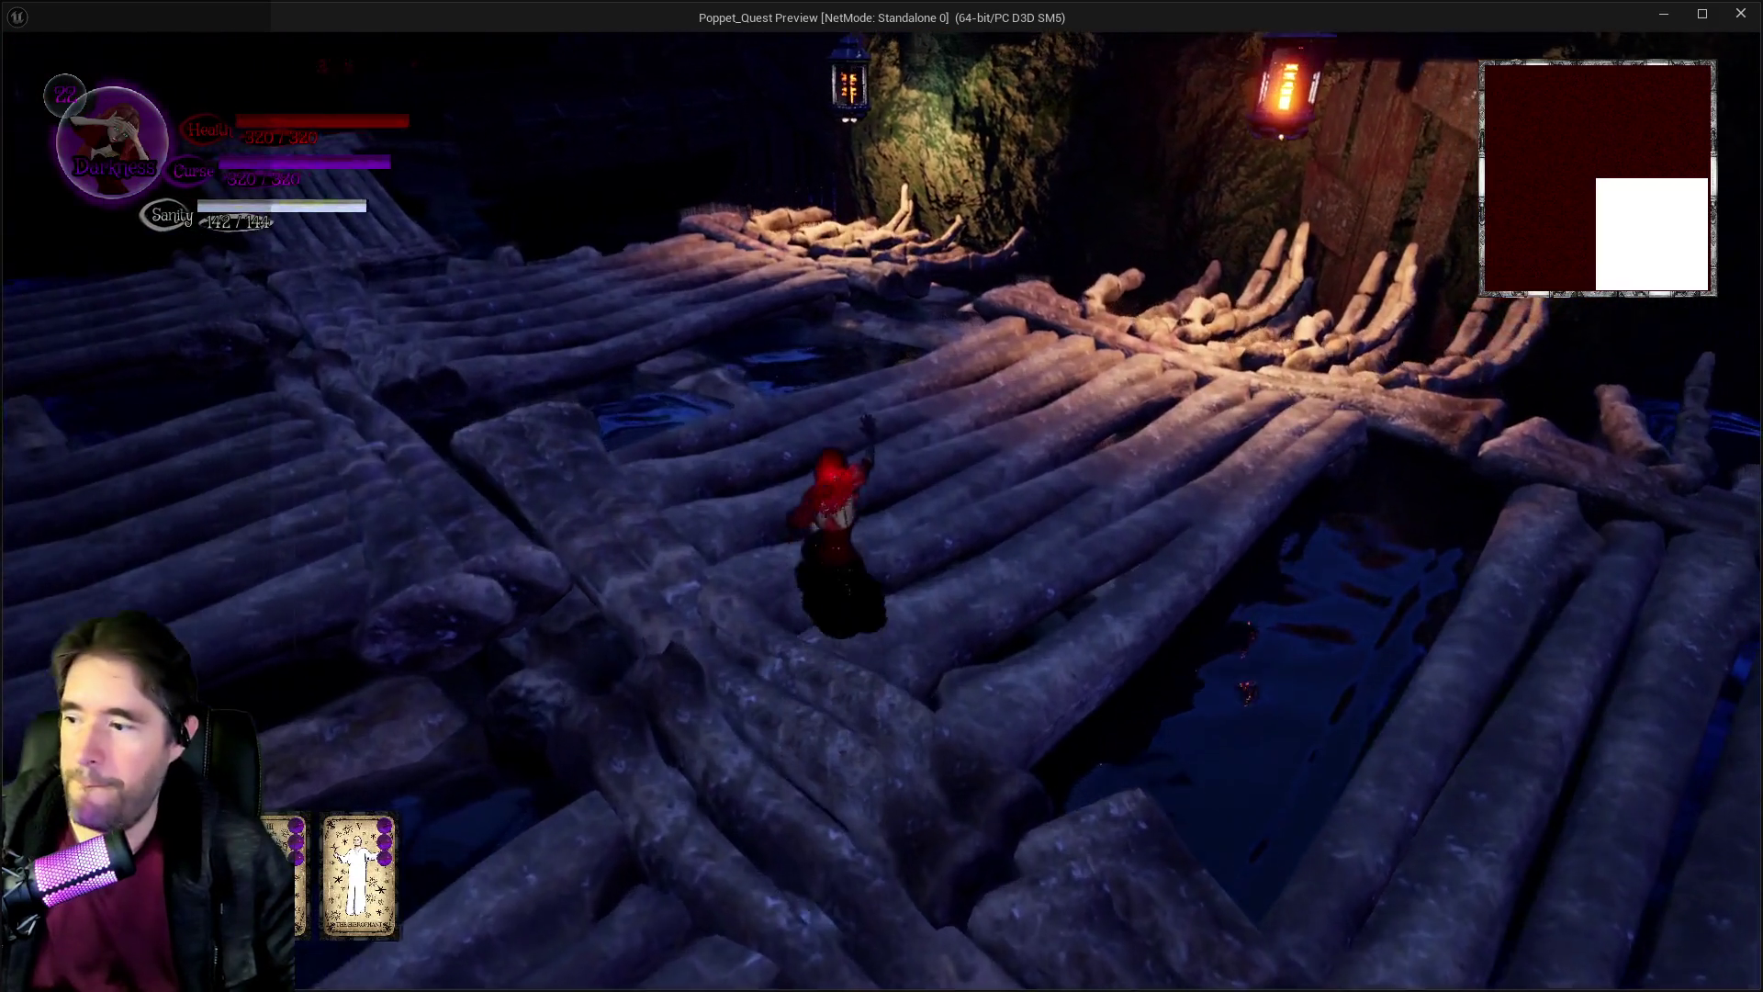
key(w)
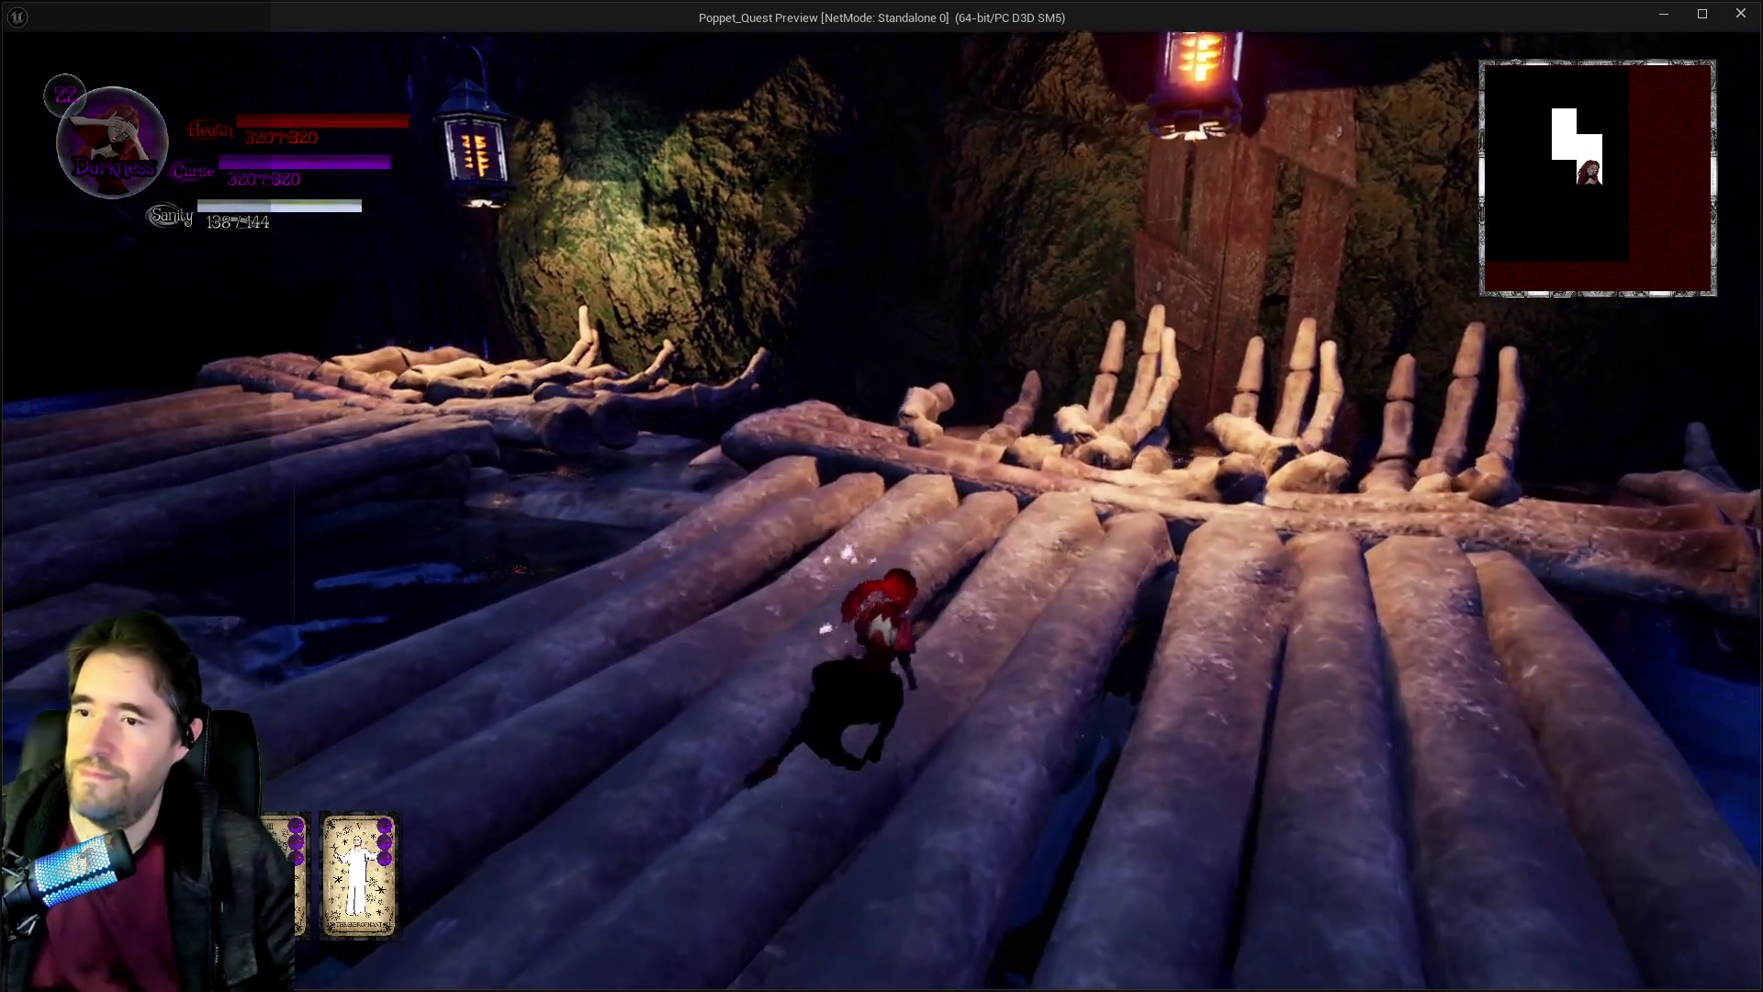
key(w)
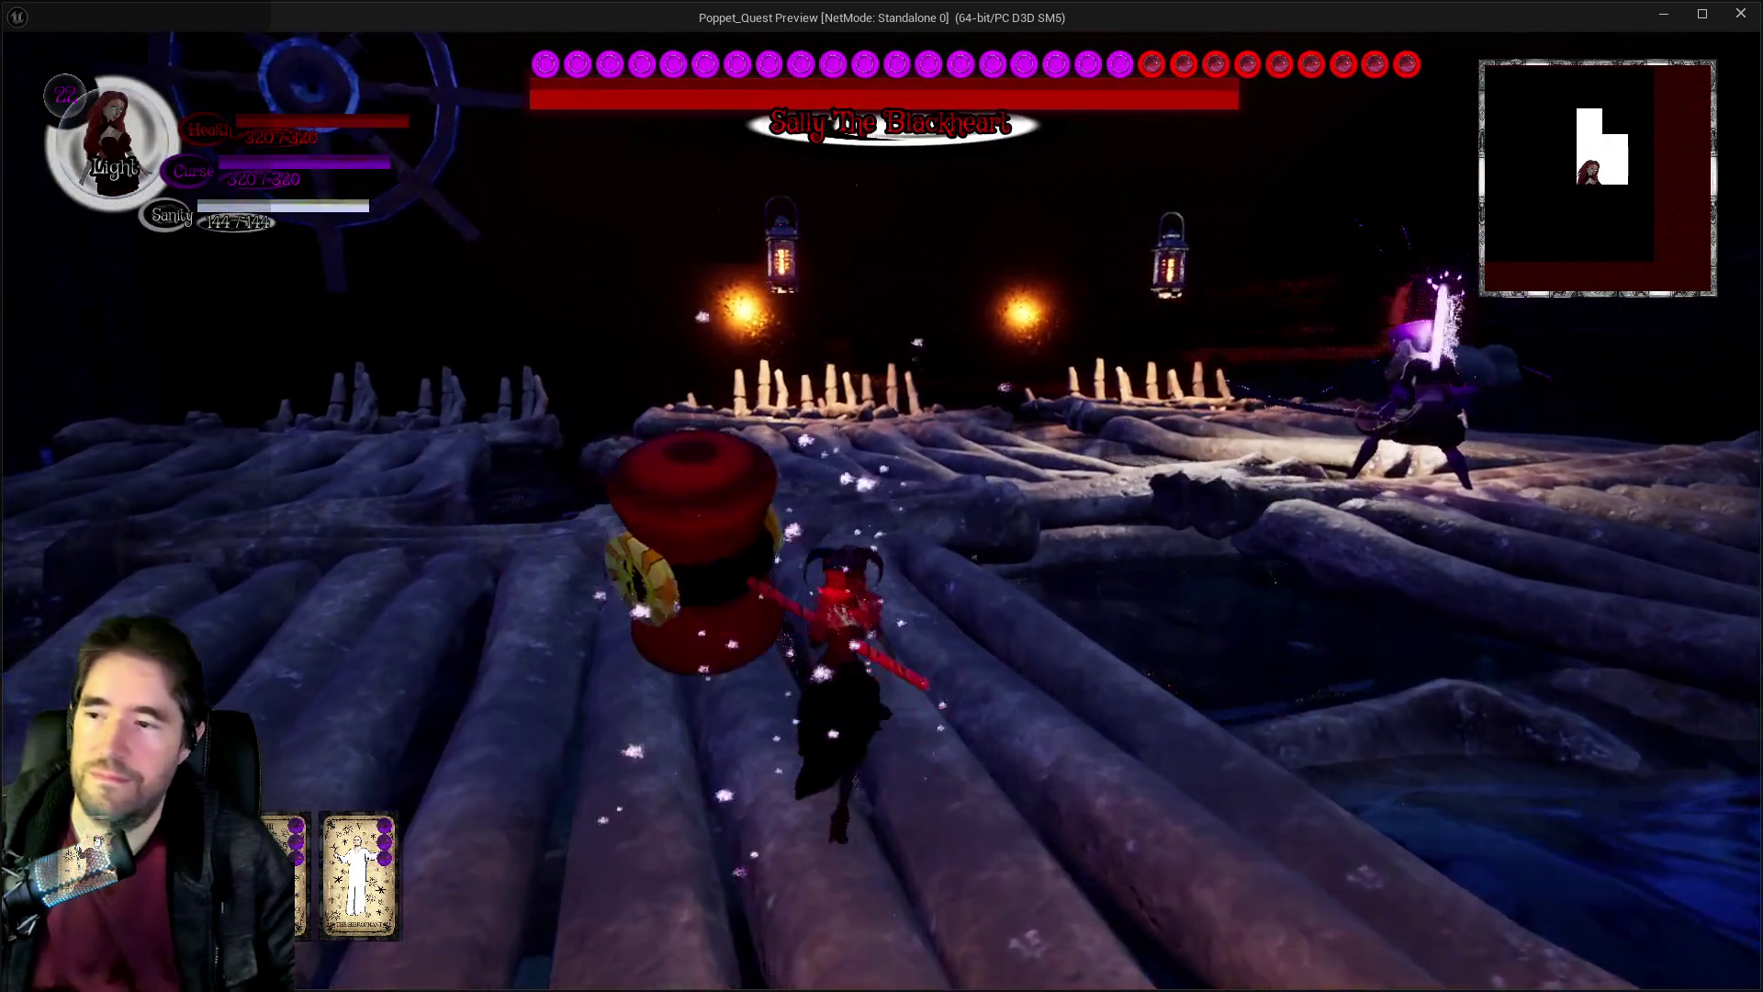
key(w)
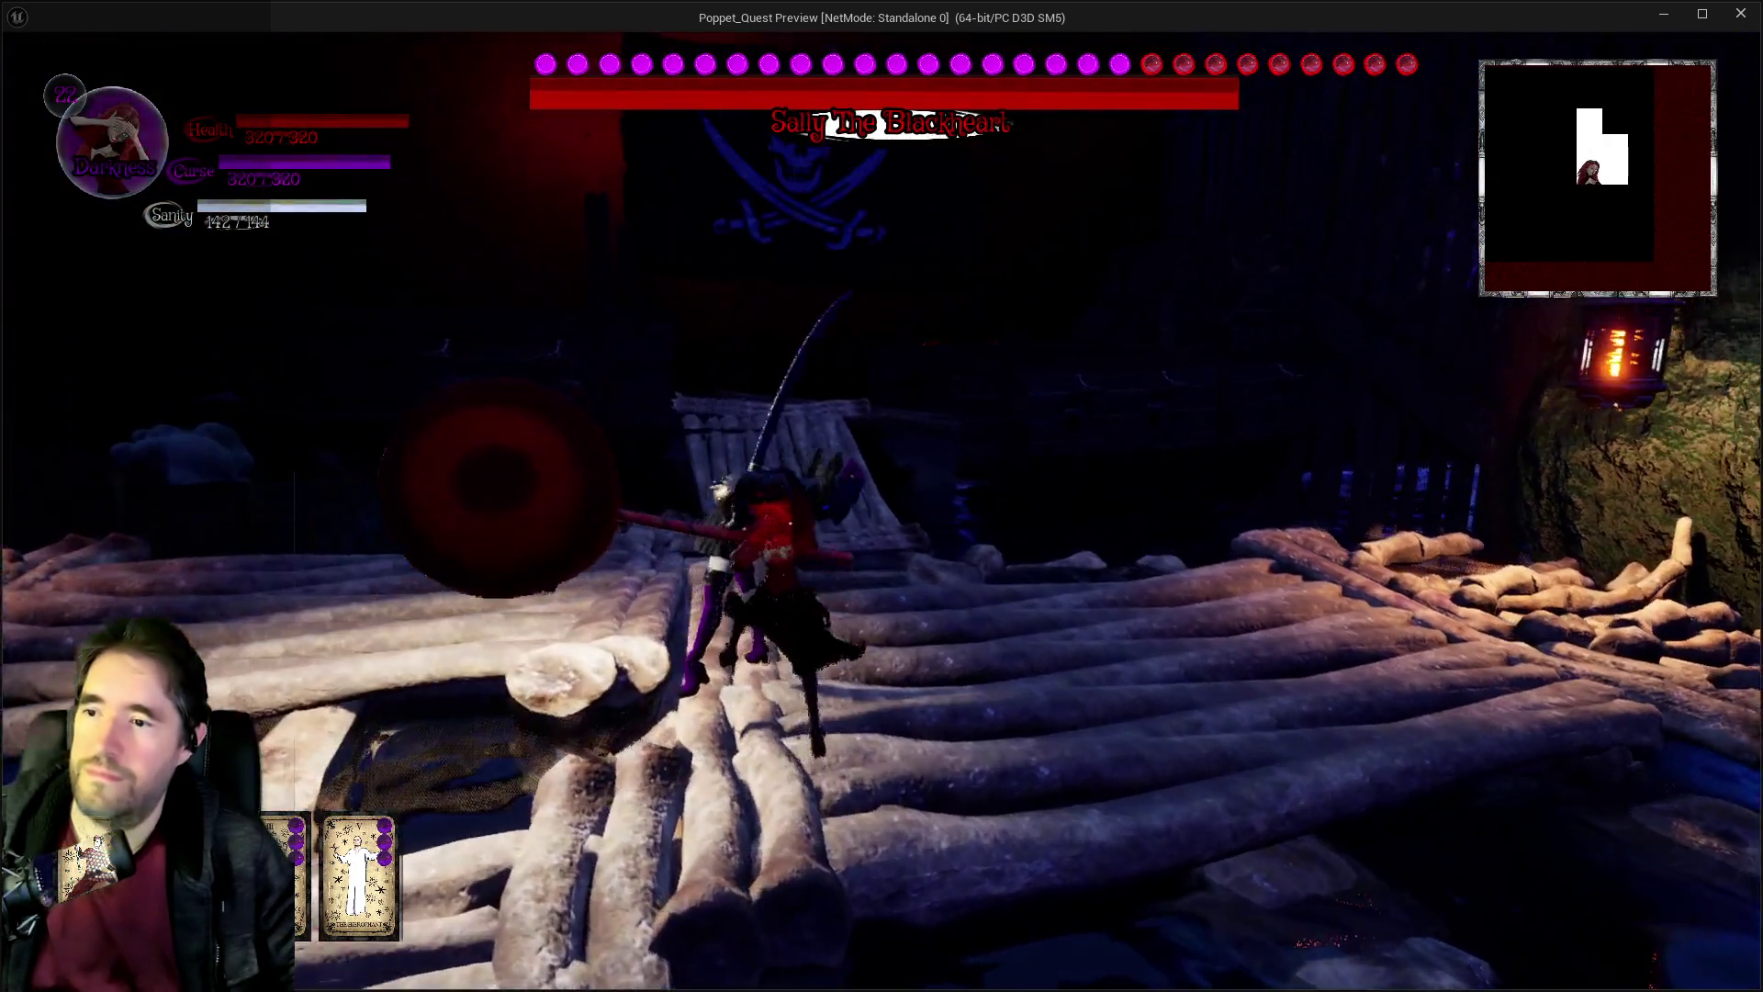
Fight Sally The Blackheart around the cyan pillar, switching between Light and Darkness stances.
key(w)
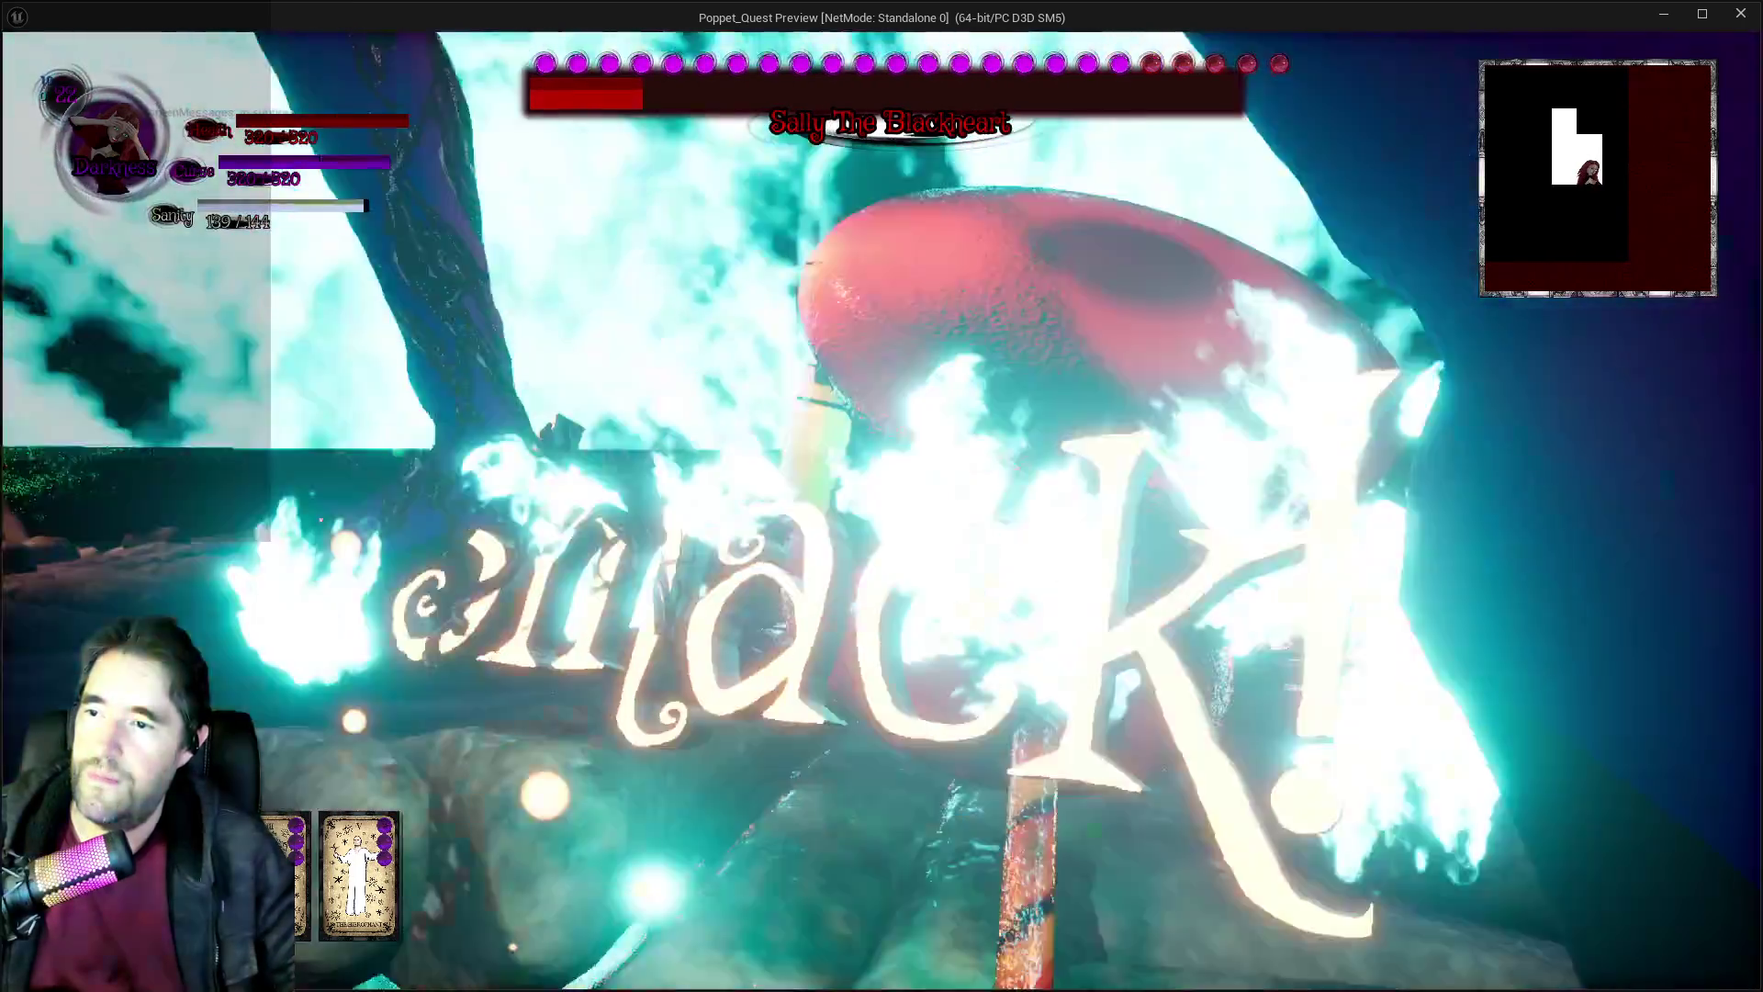
key(w)
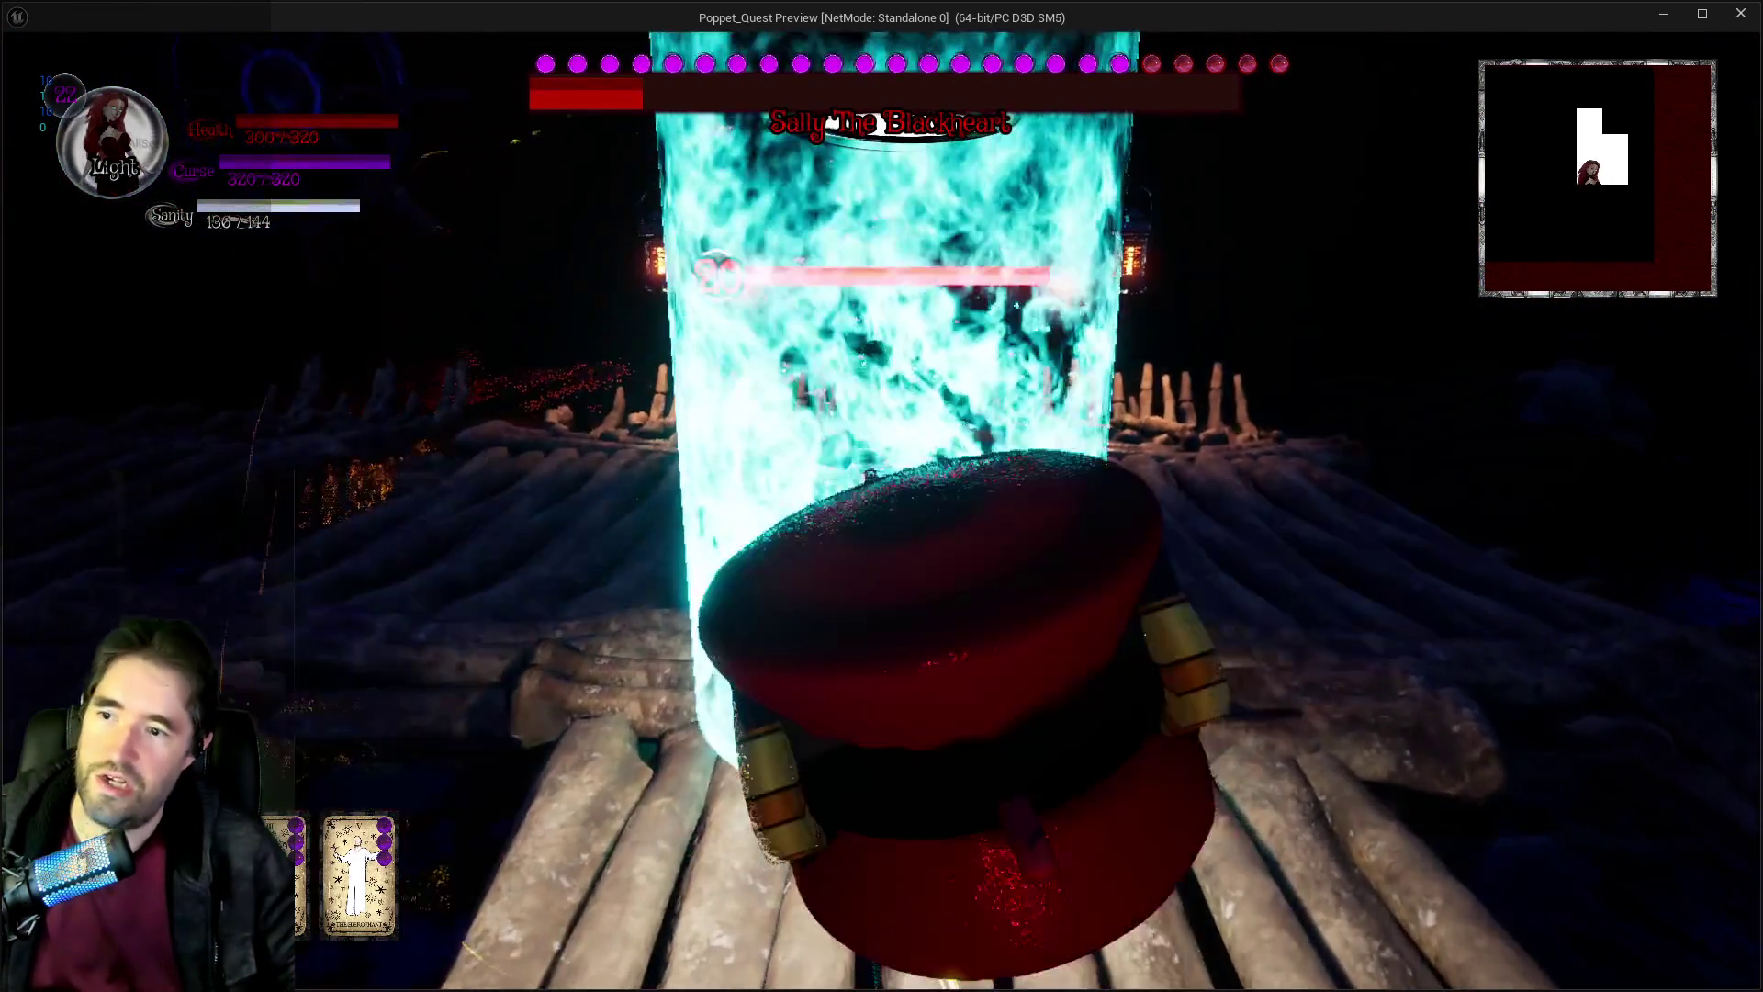
key(w)
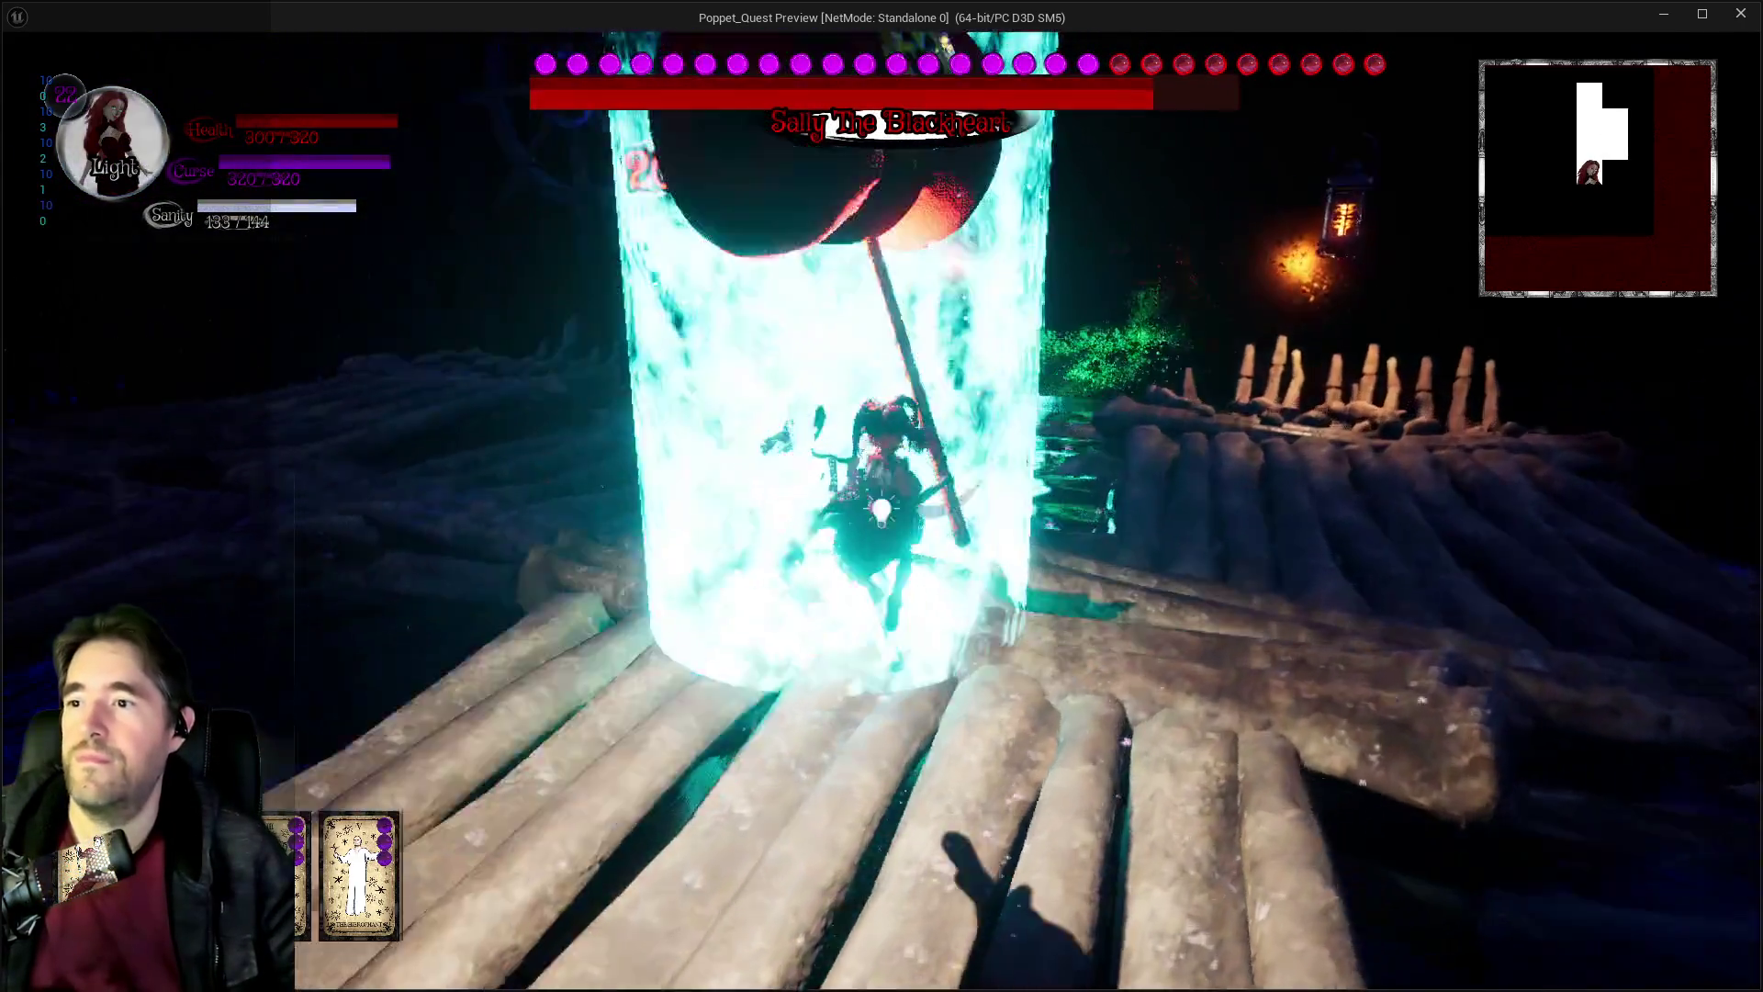
key(w)
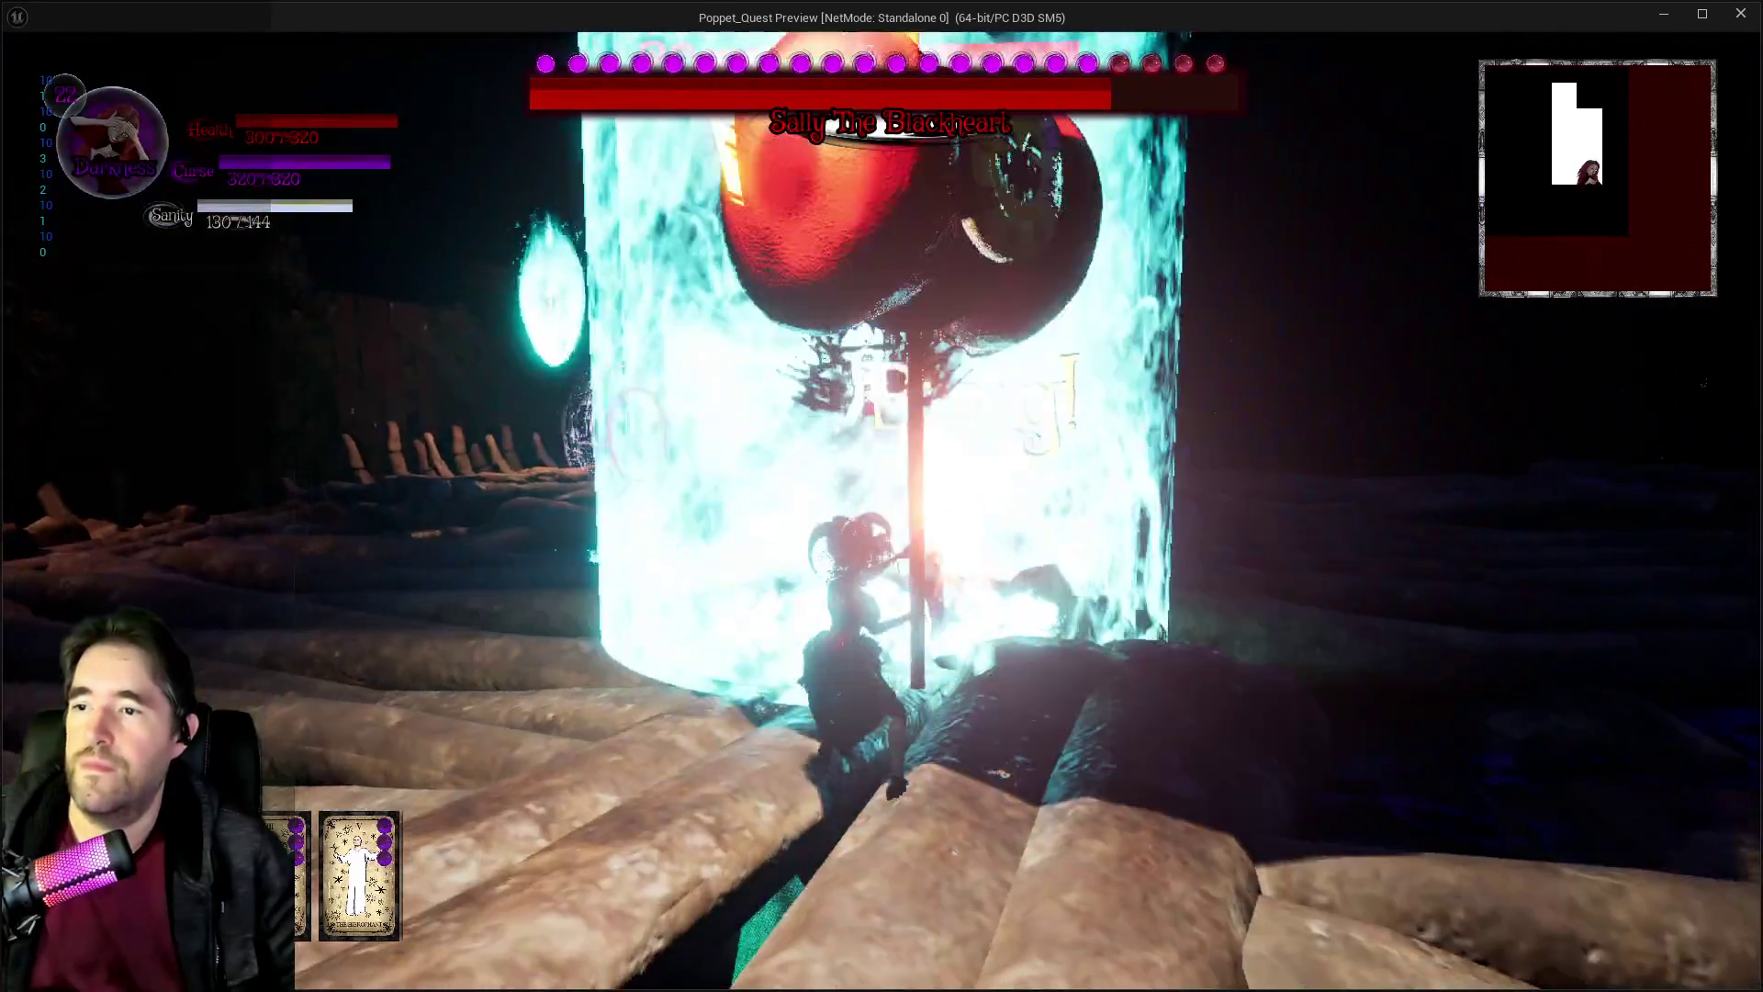
key(w)
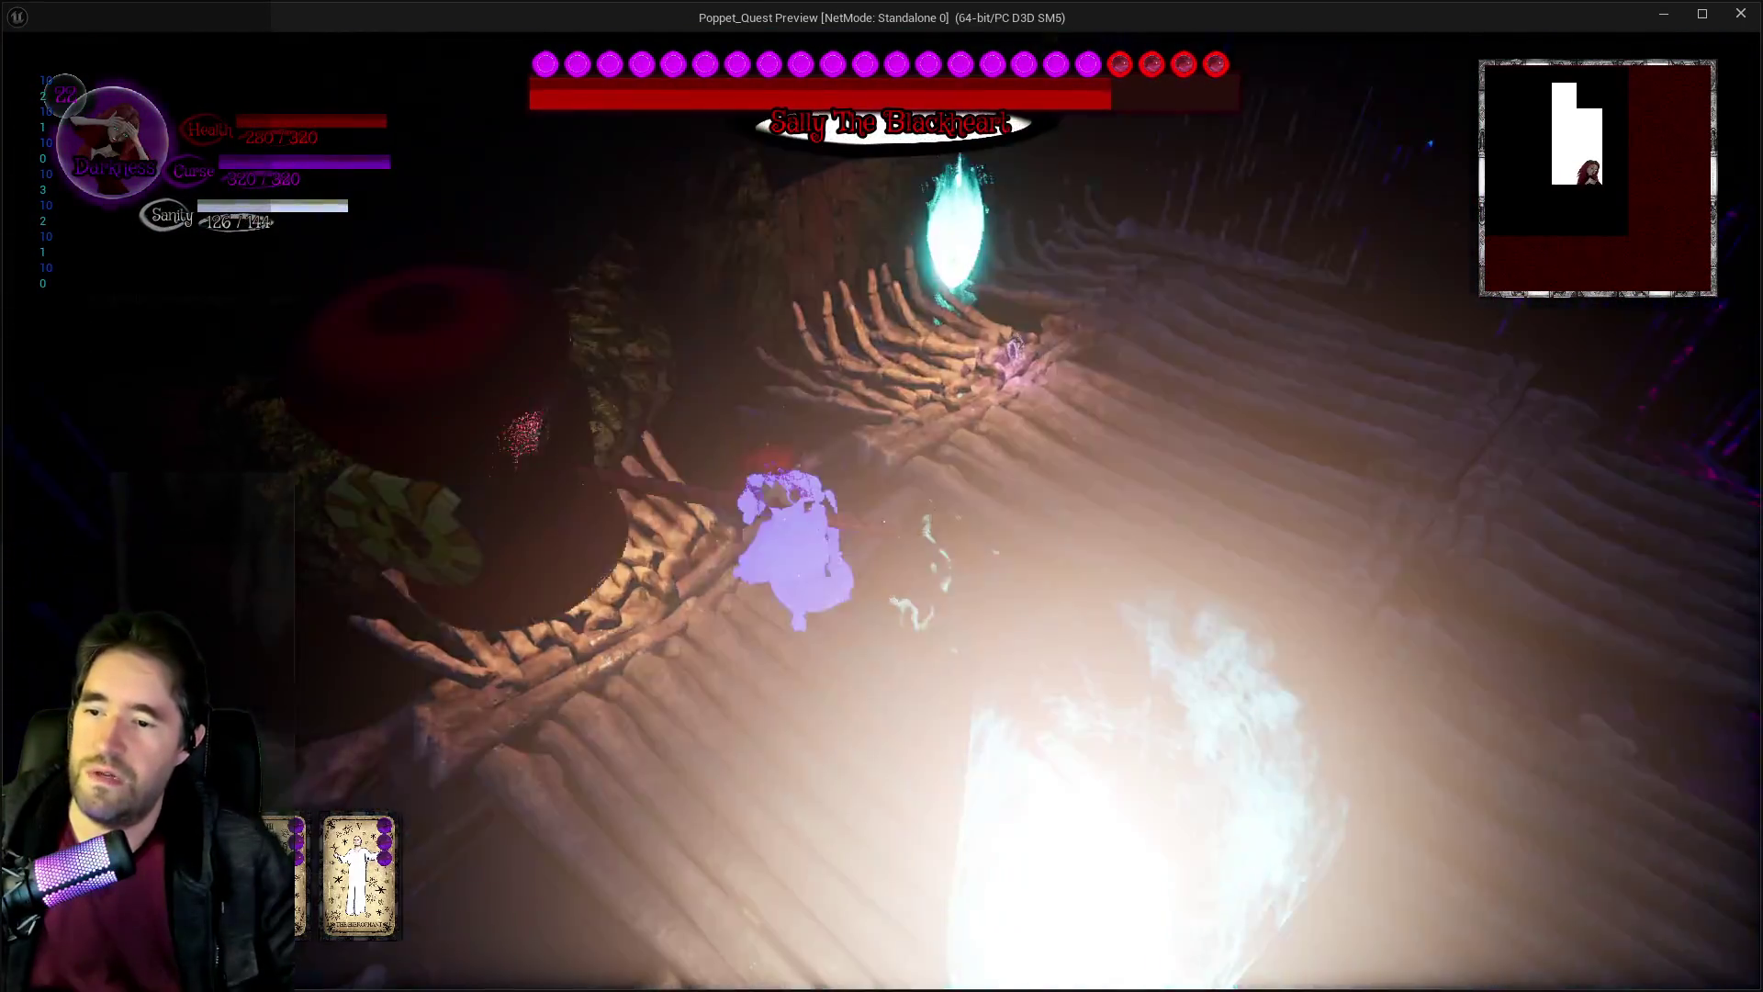
key(w)
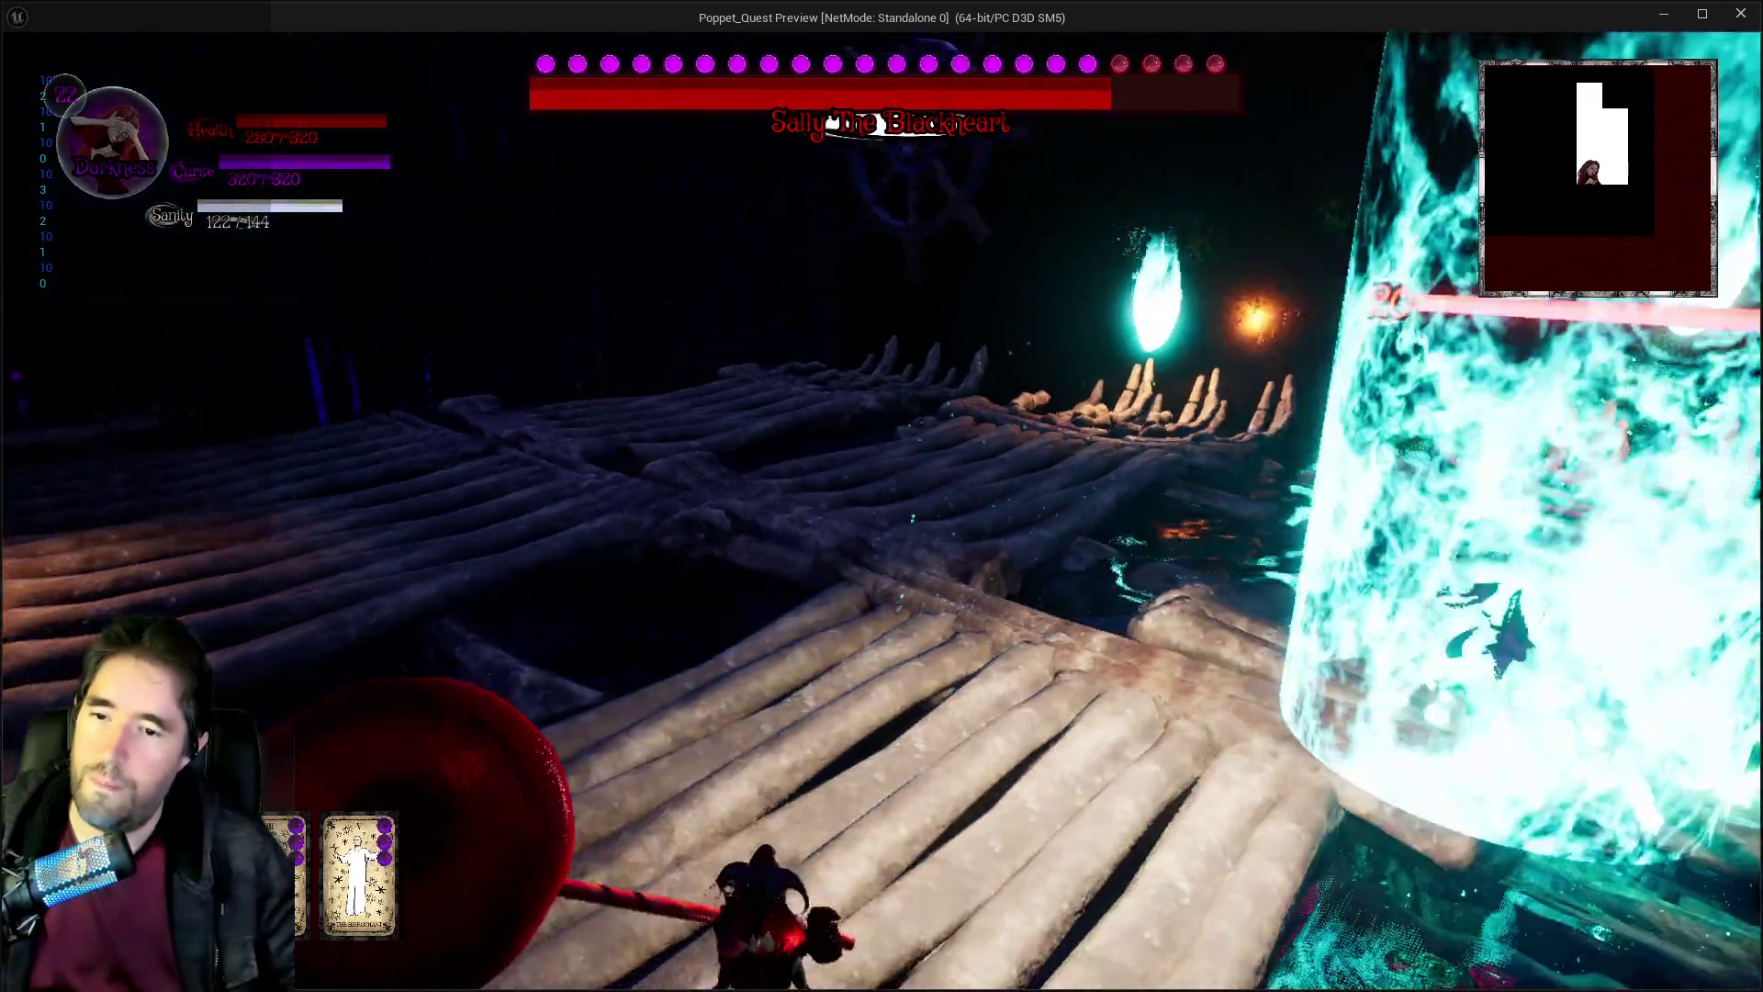
key(w)
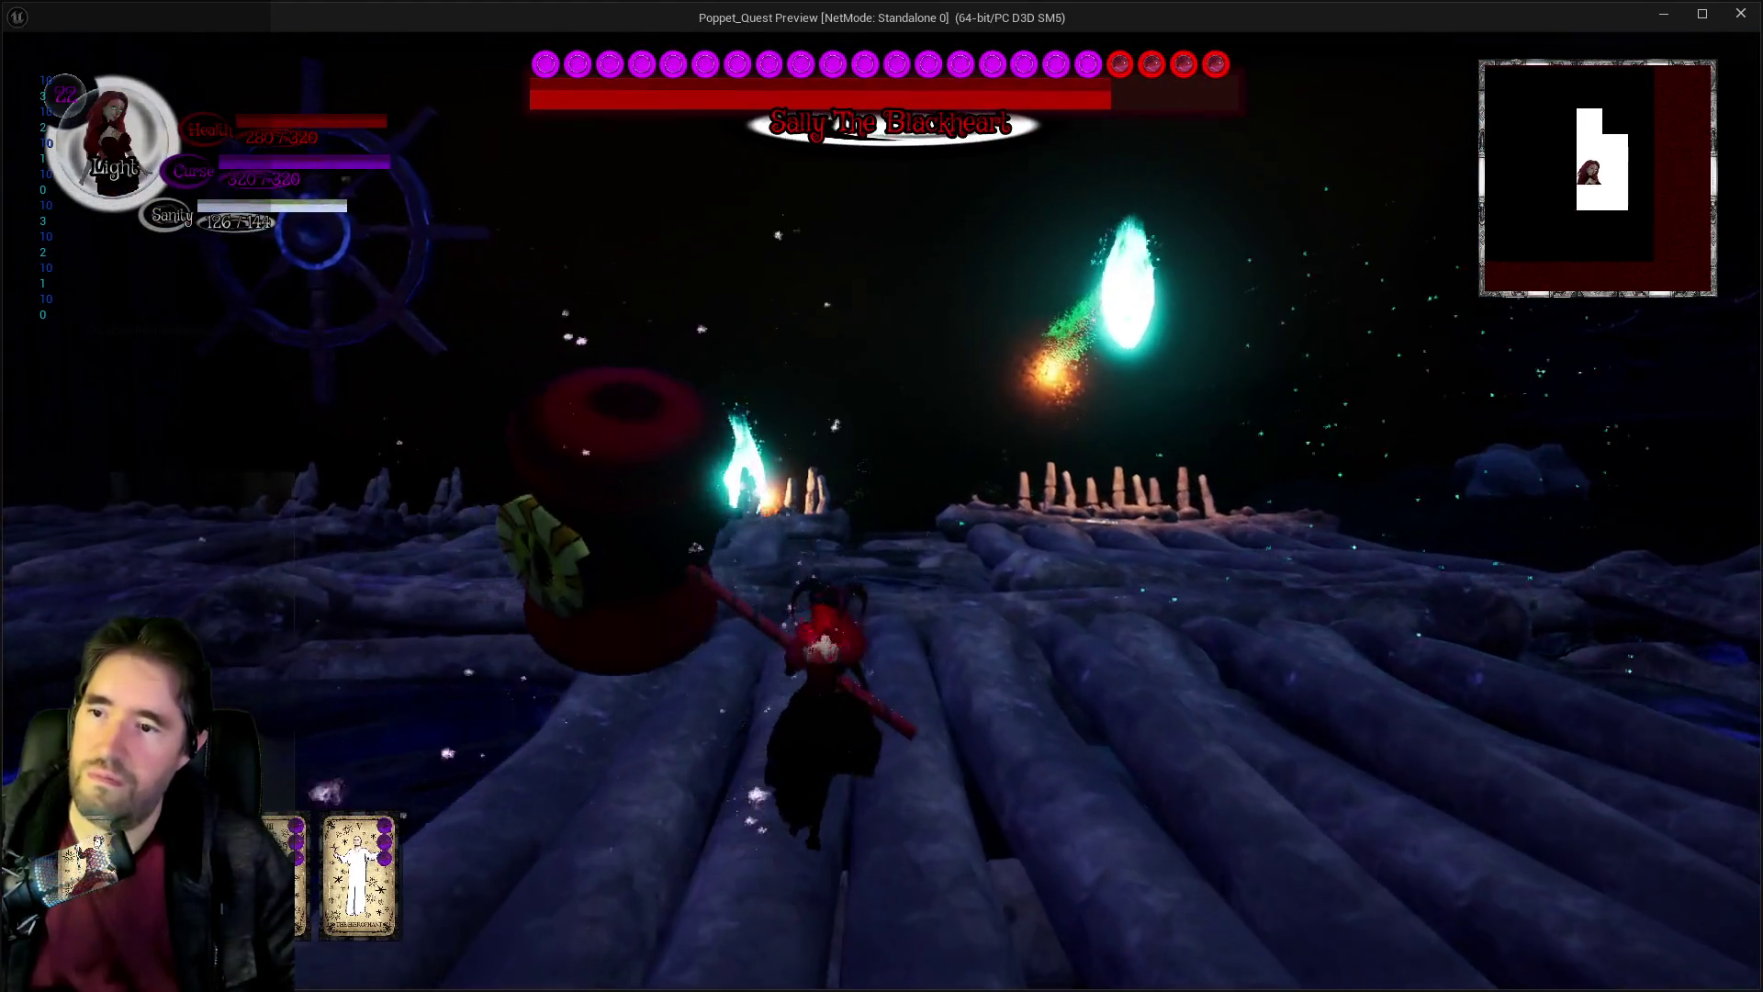
key(w)
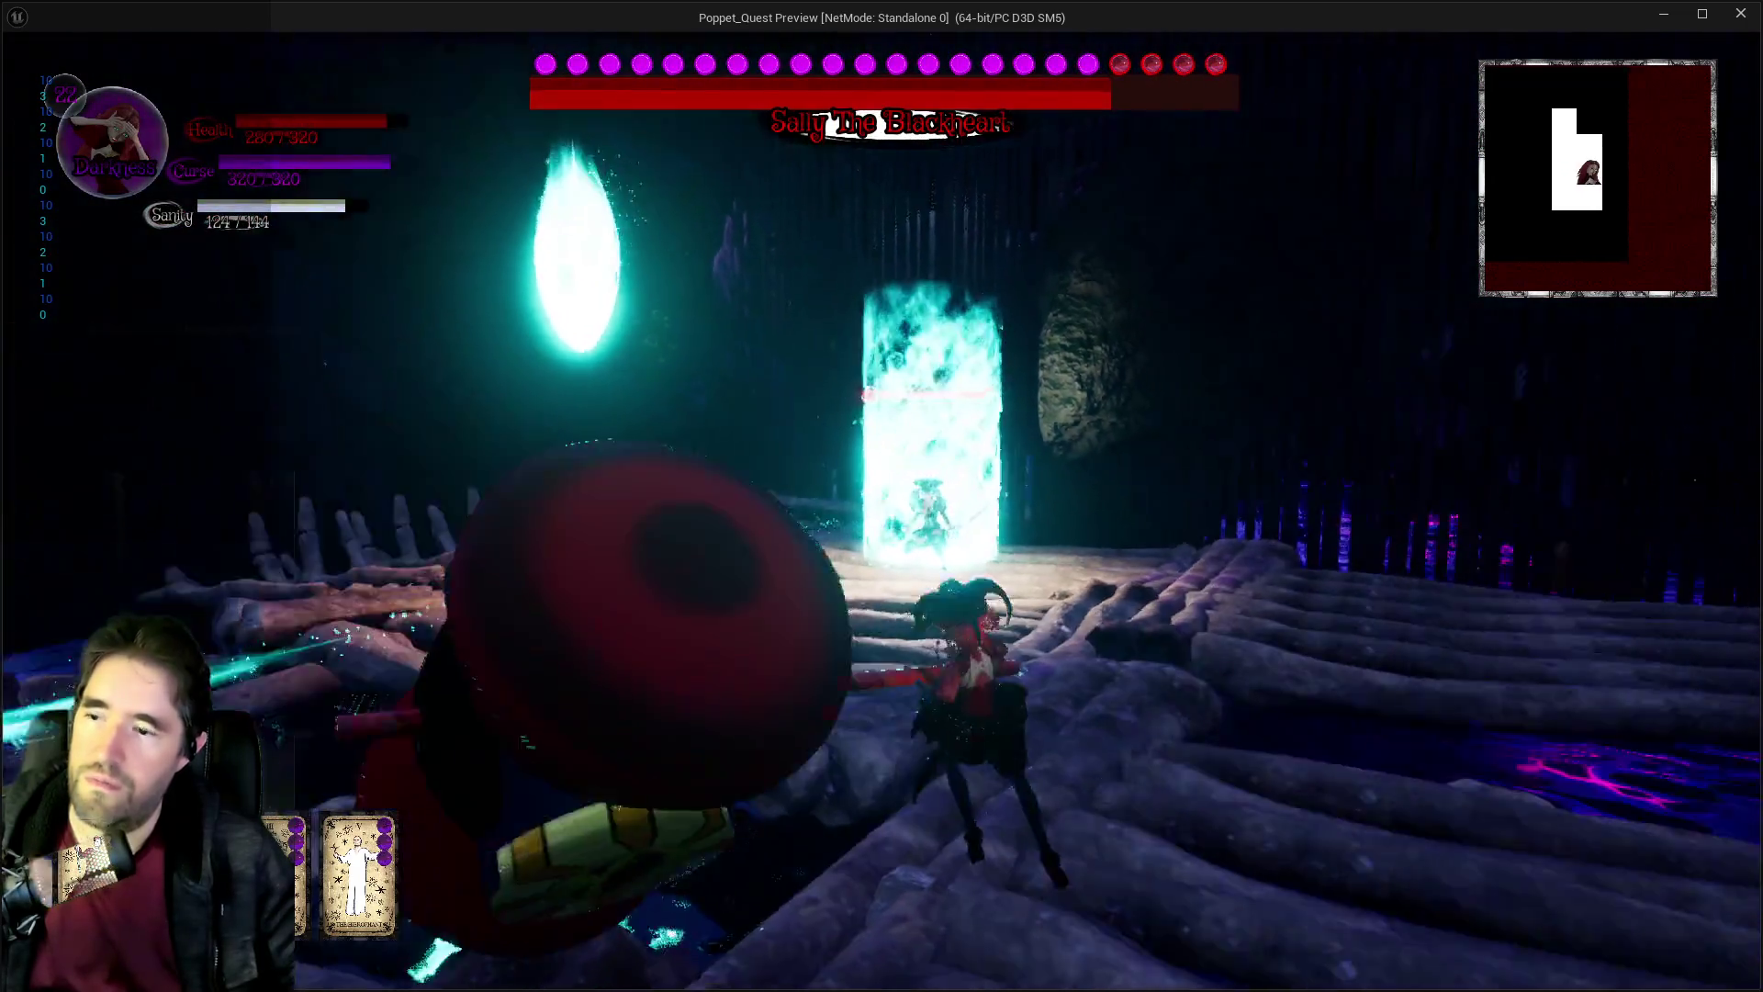
key(w)
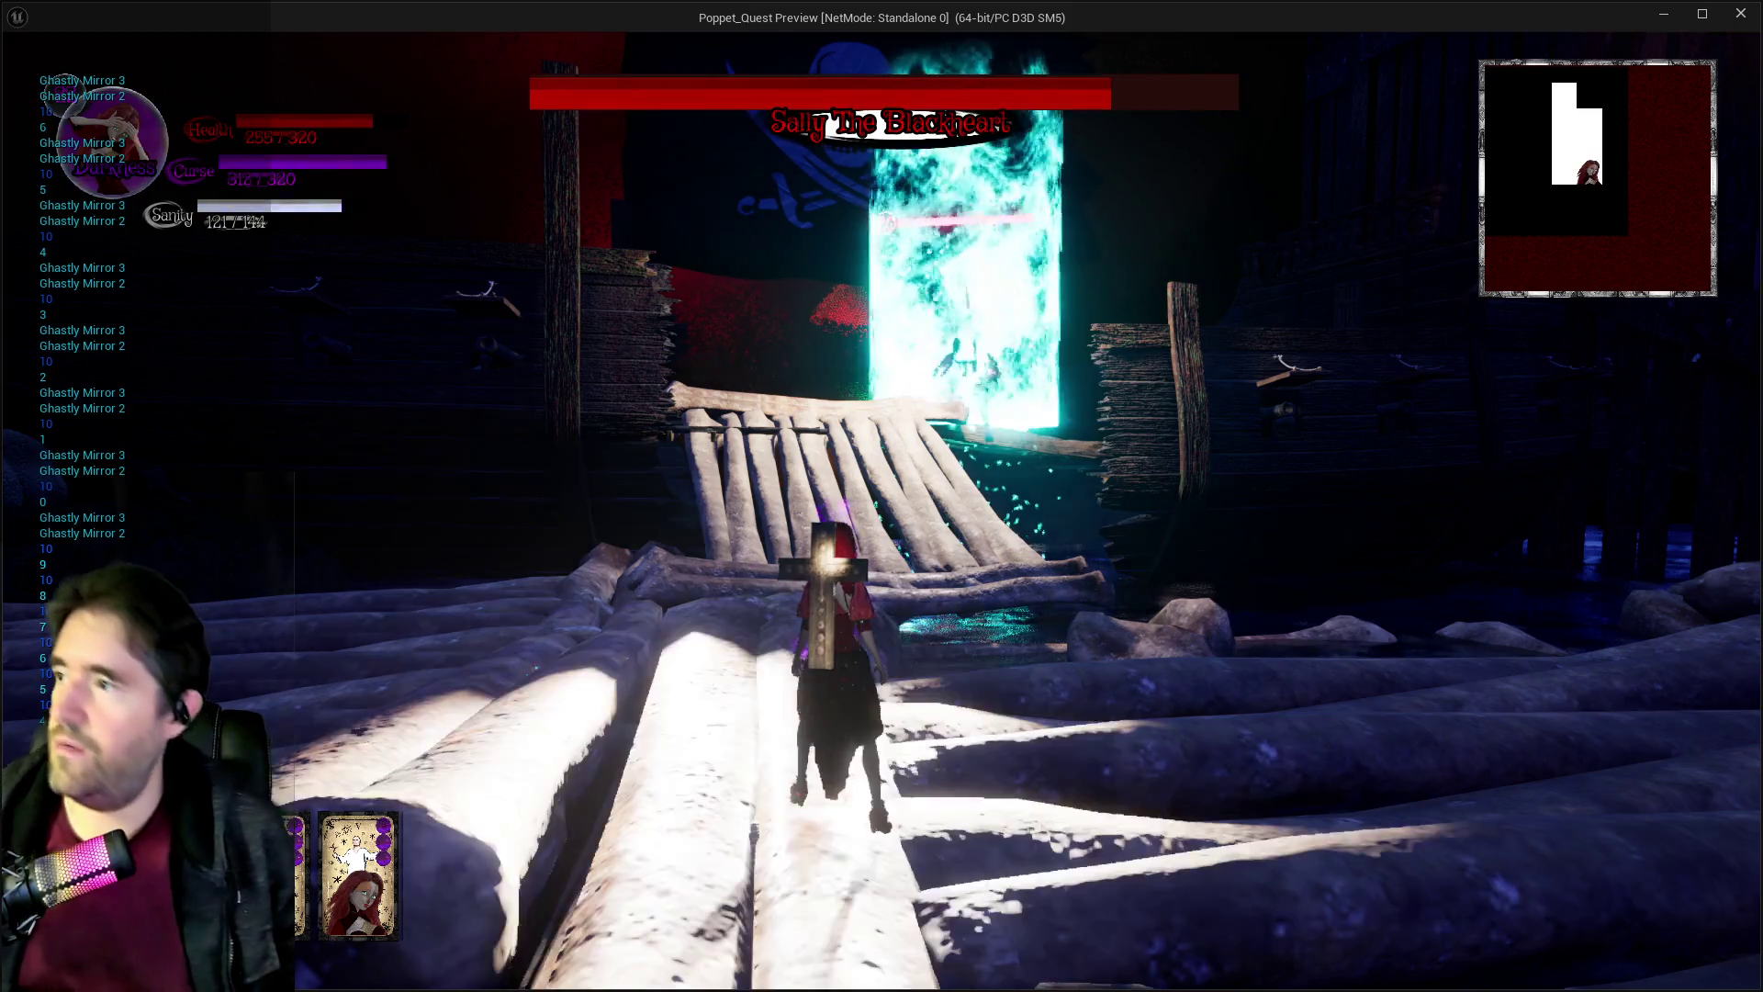
Resume the game, walk the log bridge to the glowing portal, then stop the playtest.
key(Escape)
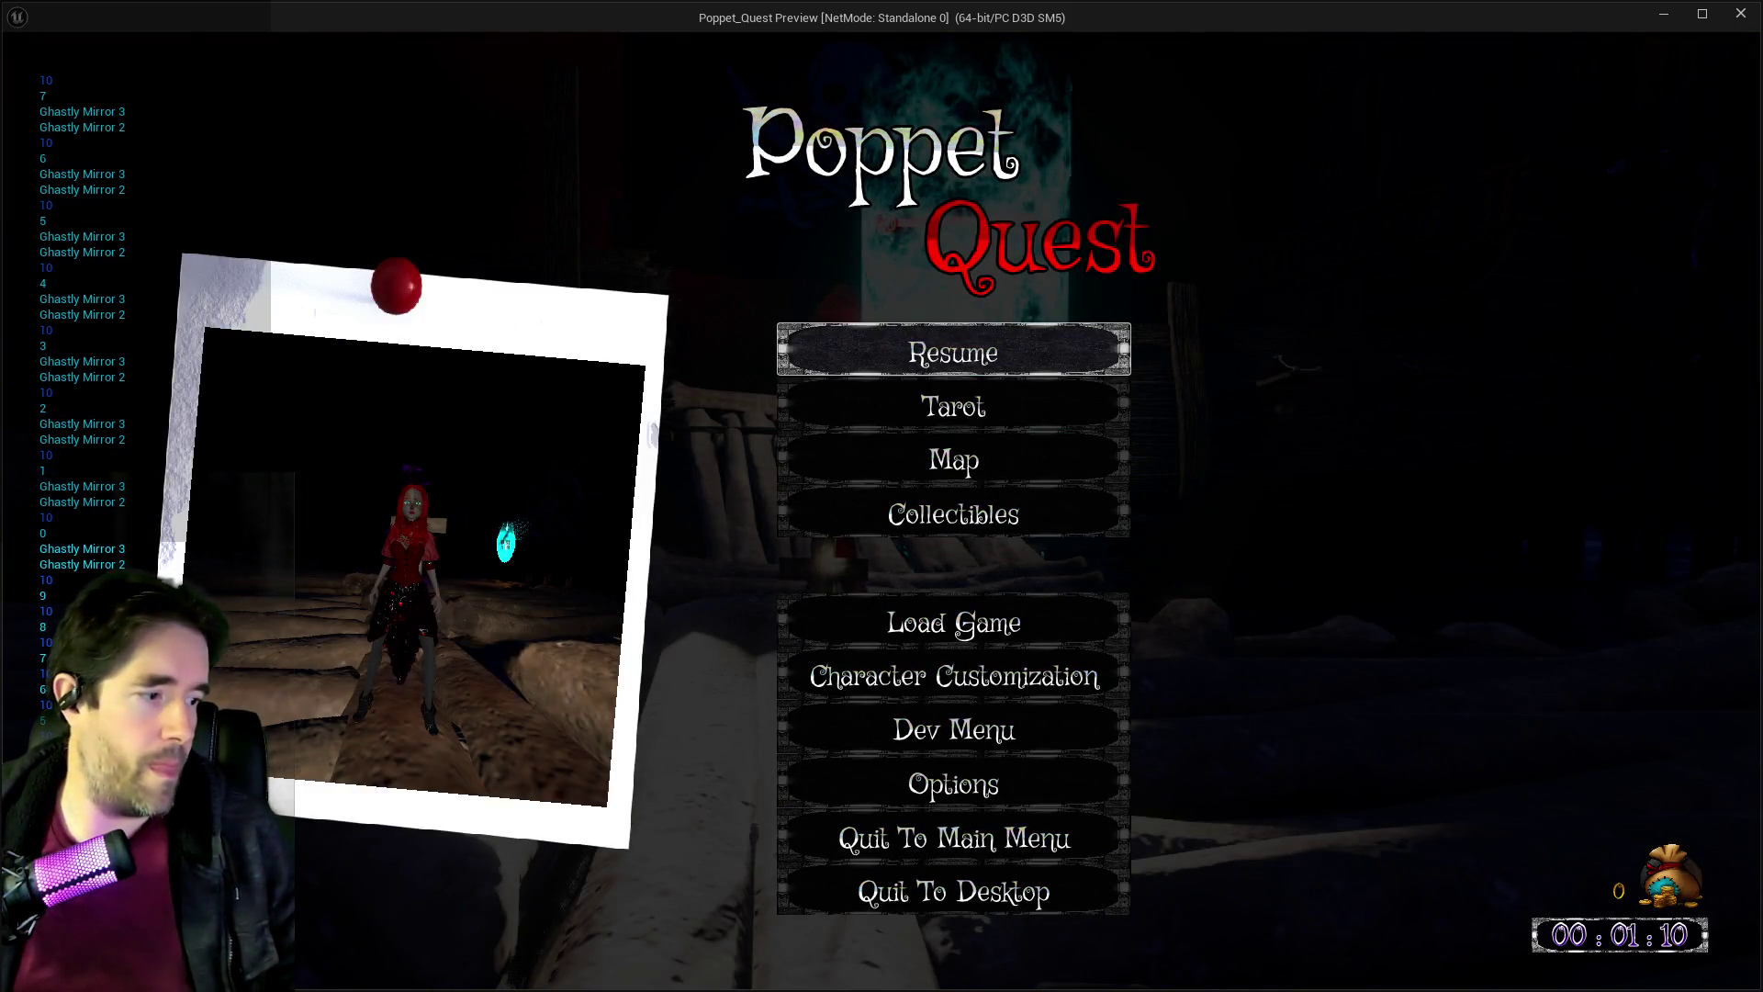
click(1045, 362)
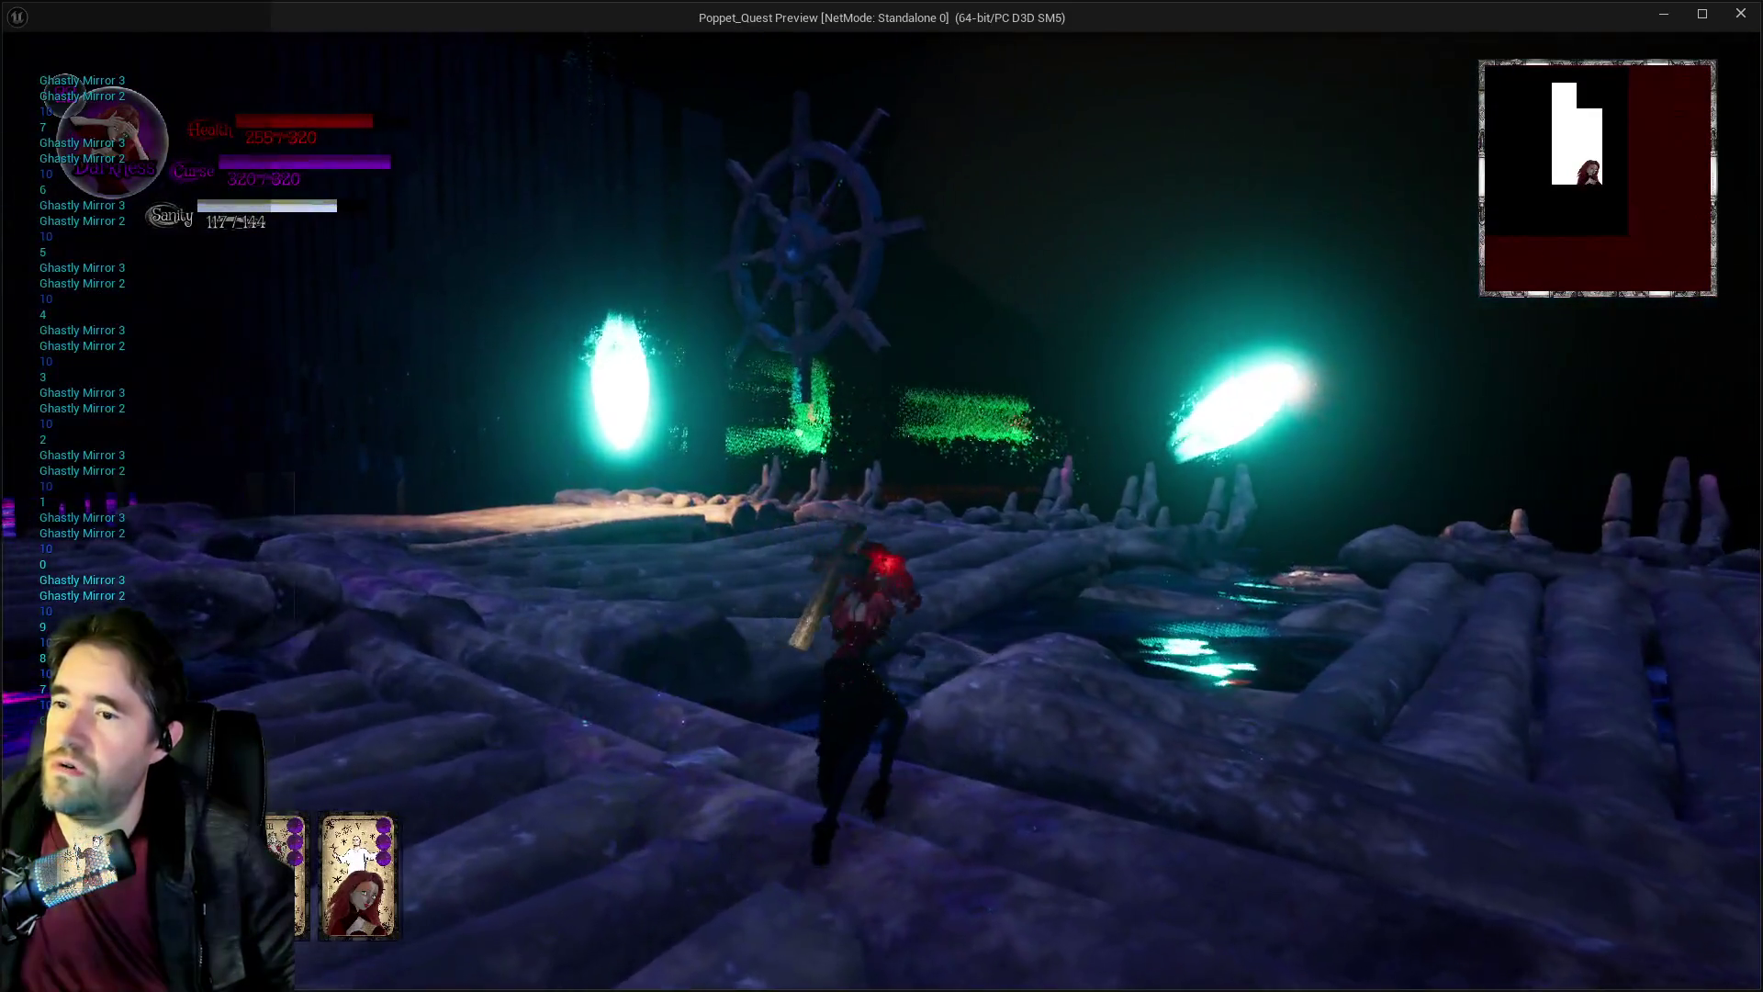
key(w)
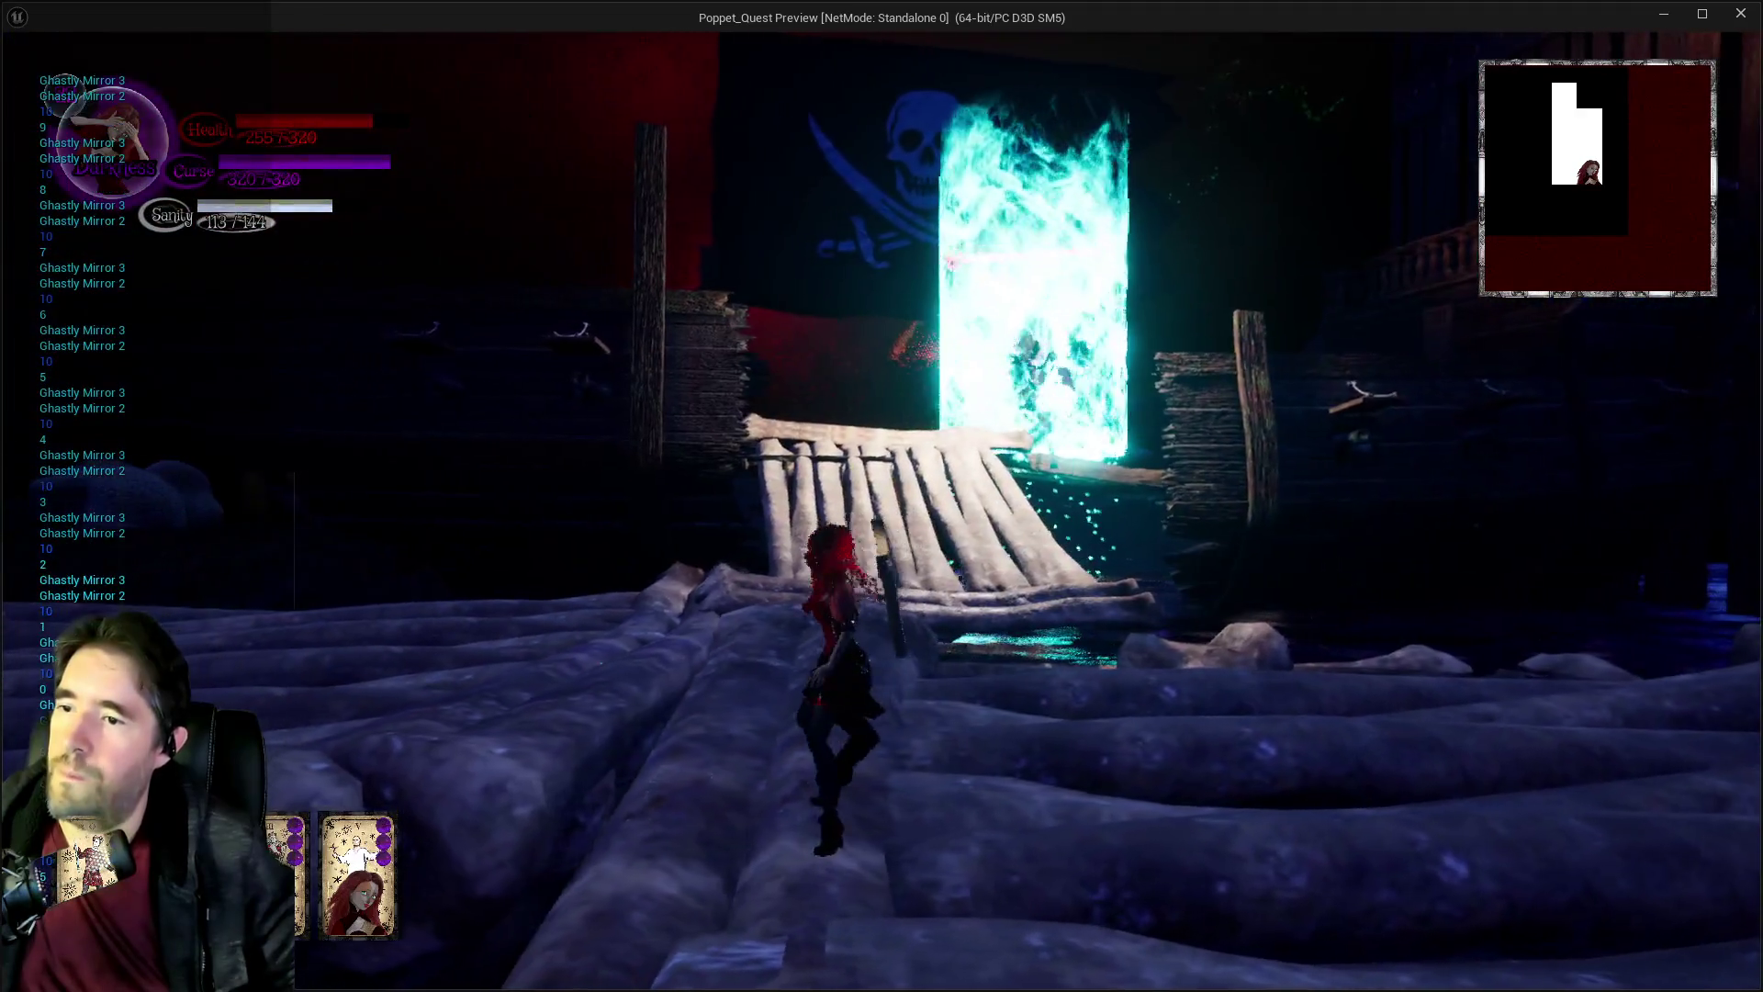
key(w)
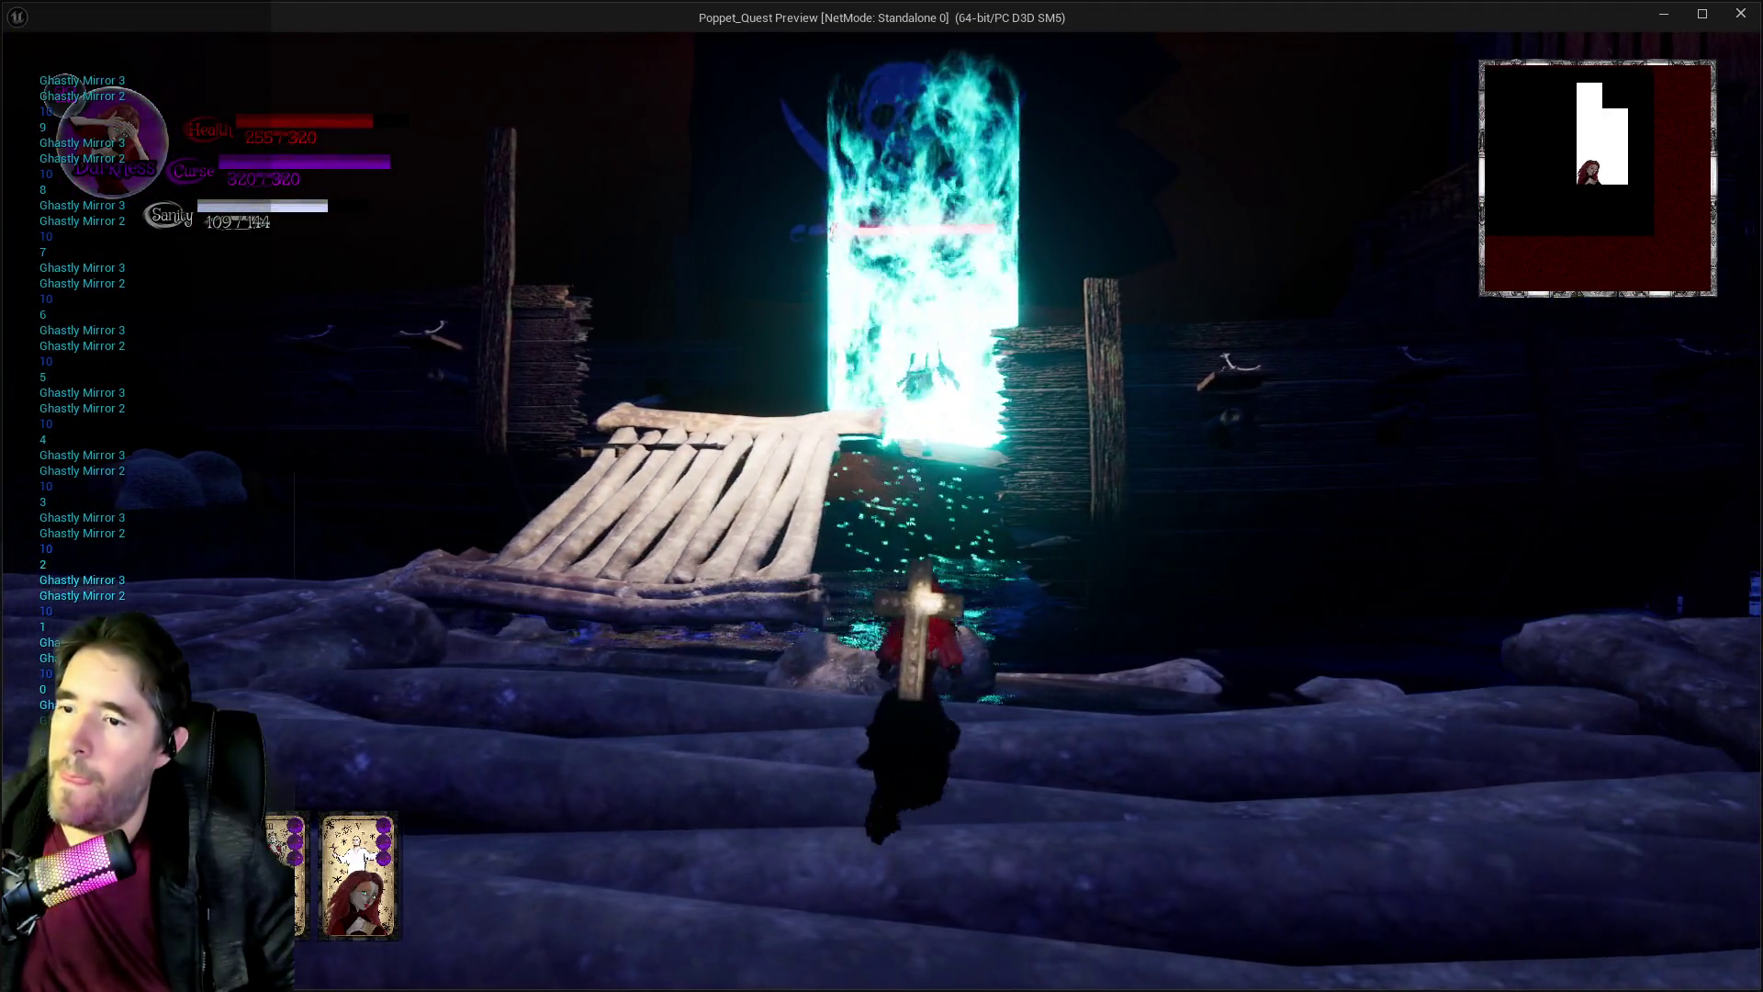
key(s)
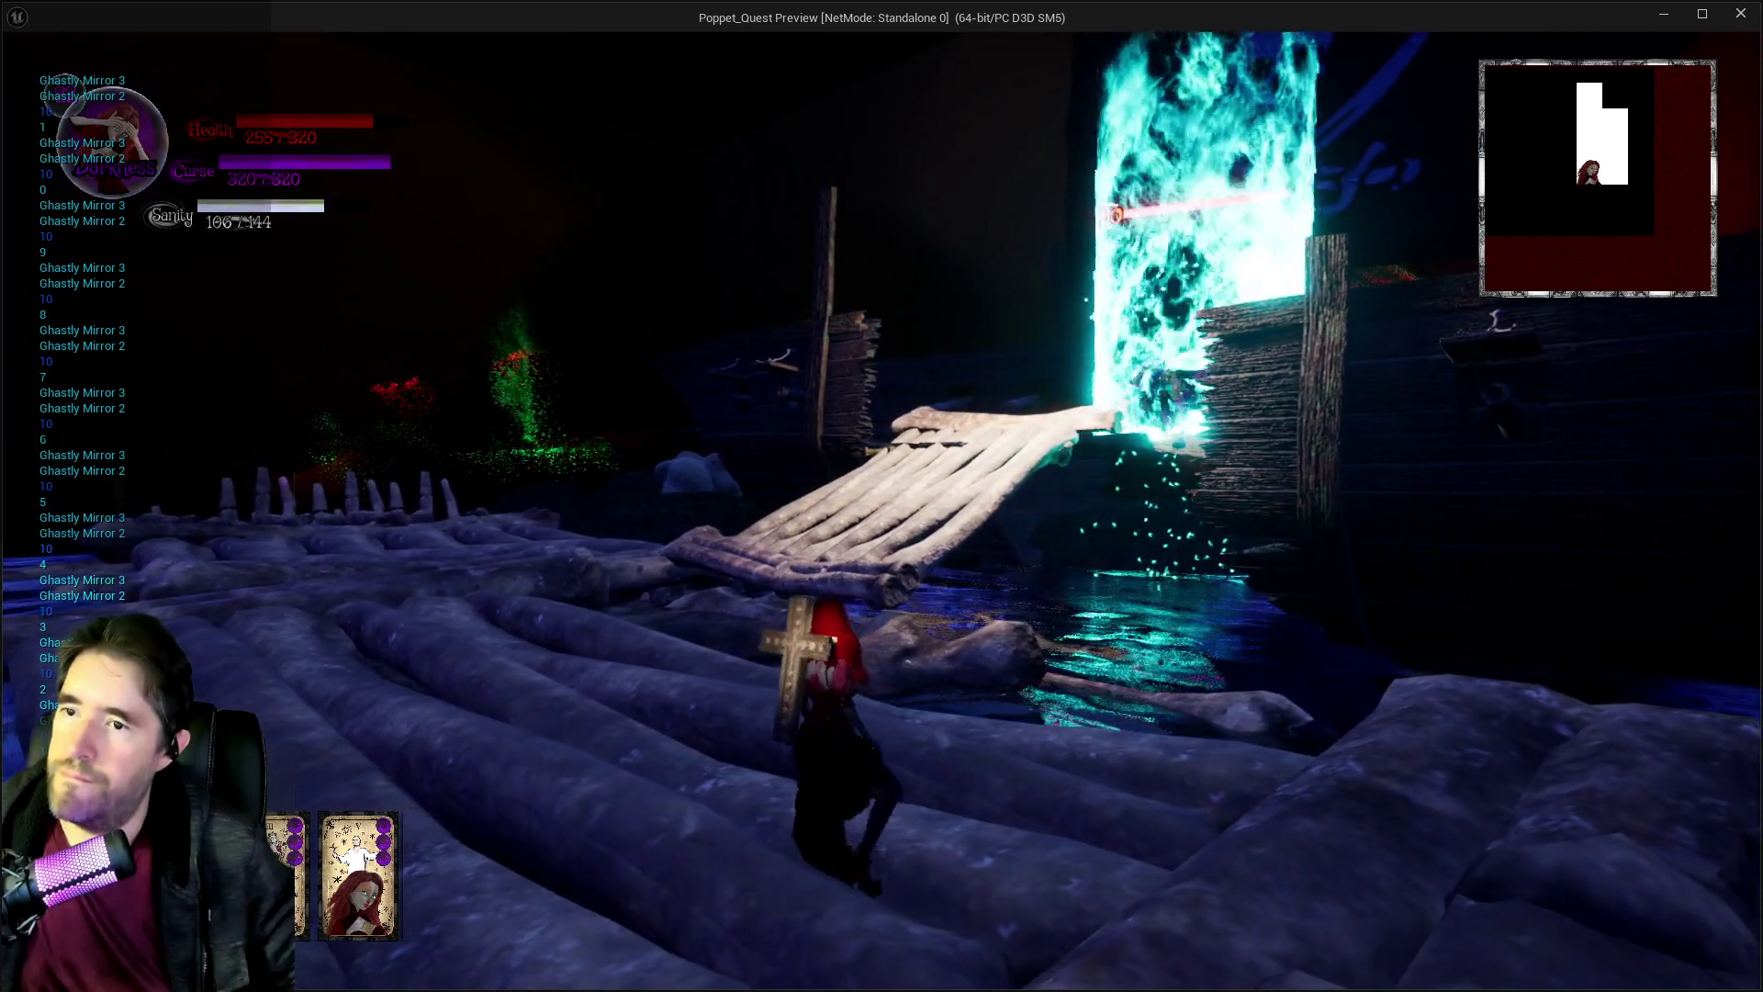
key(w)
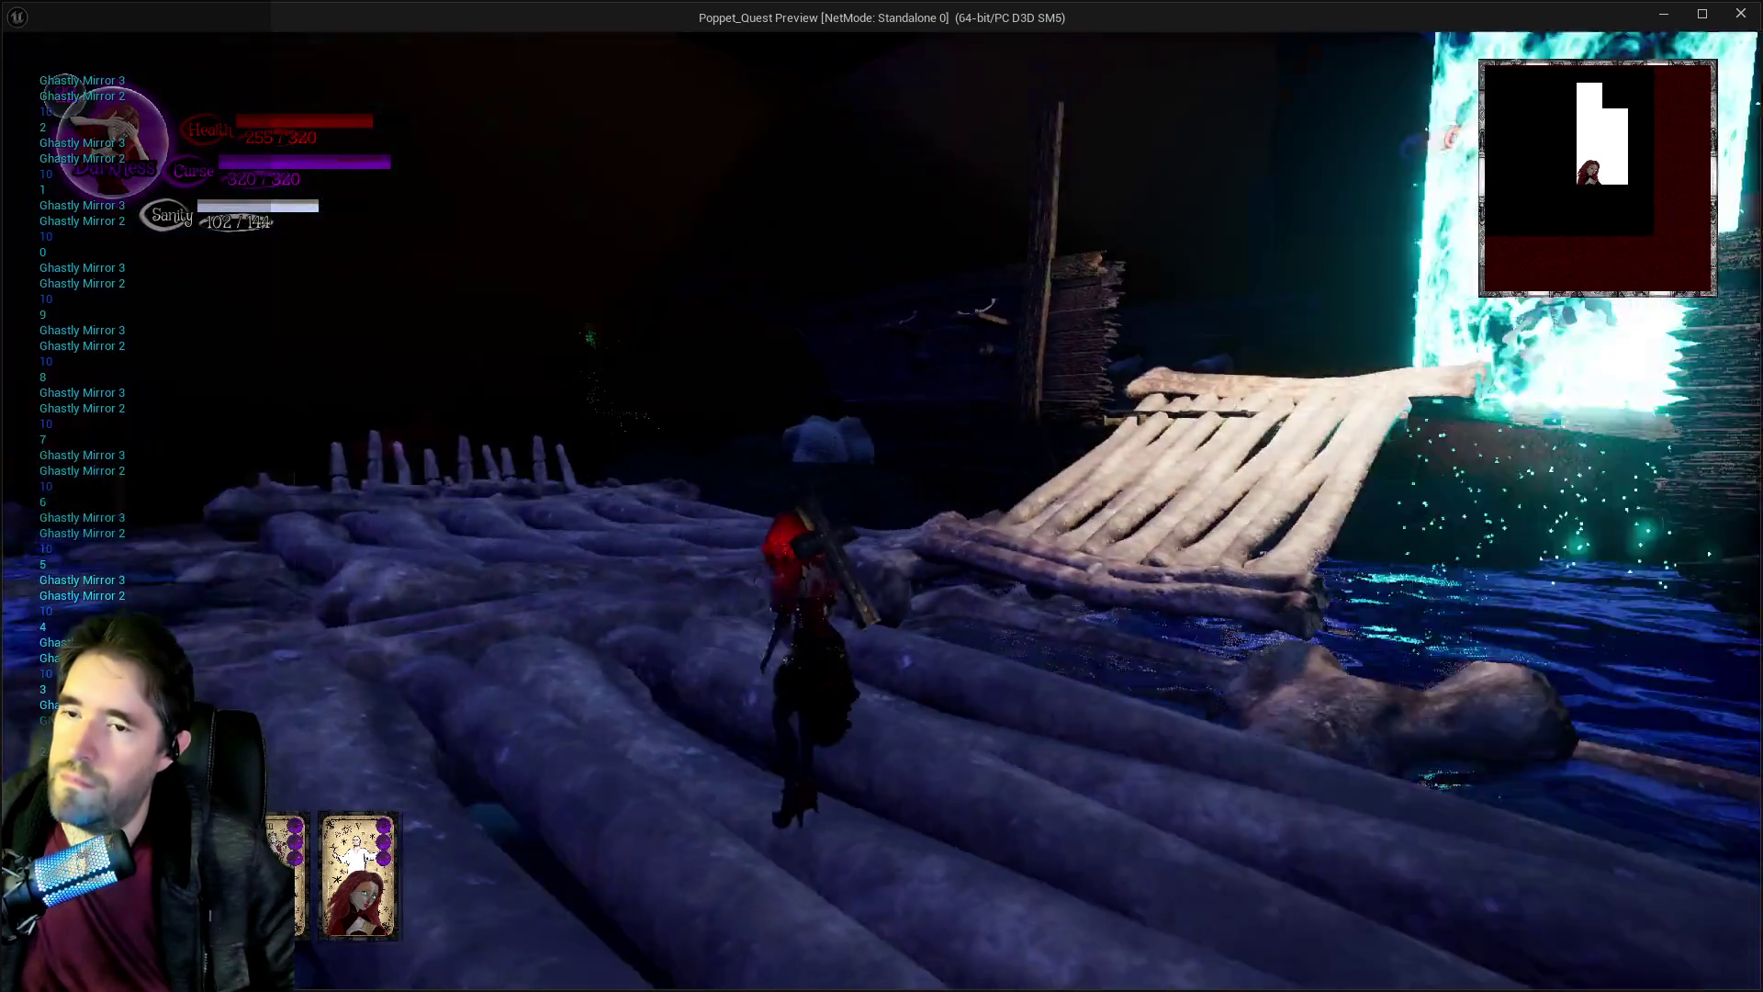
key(w)
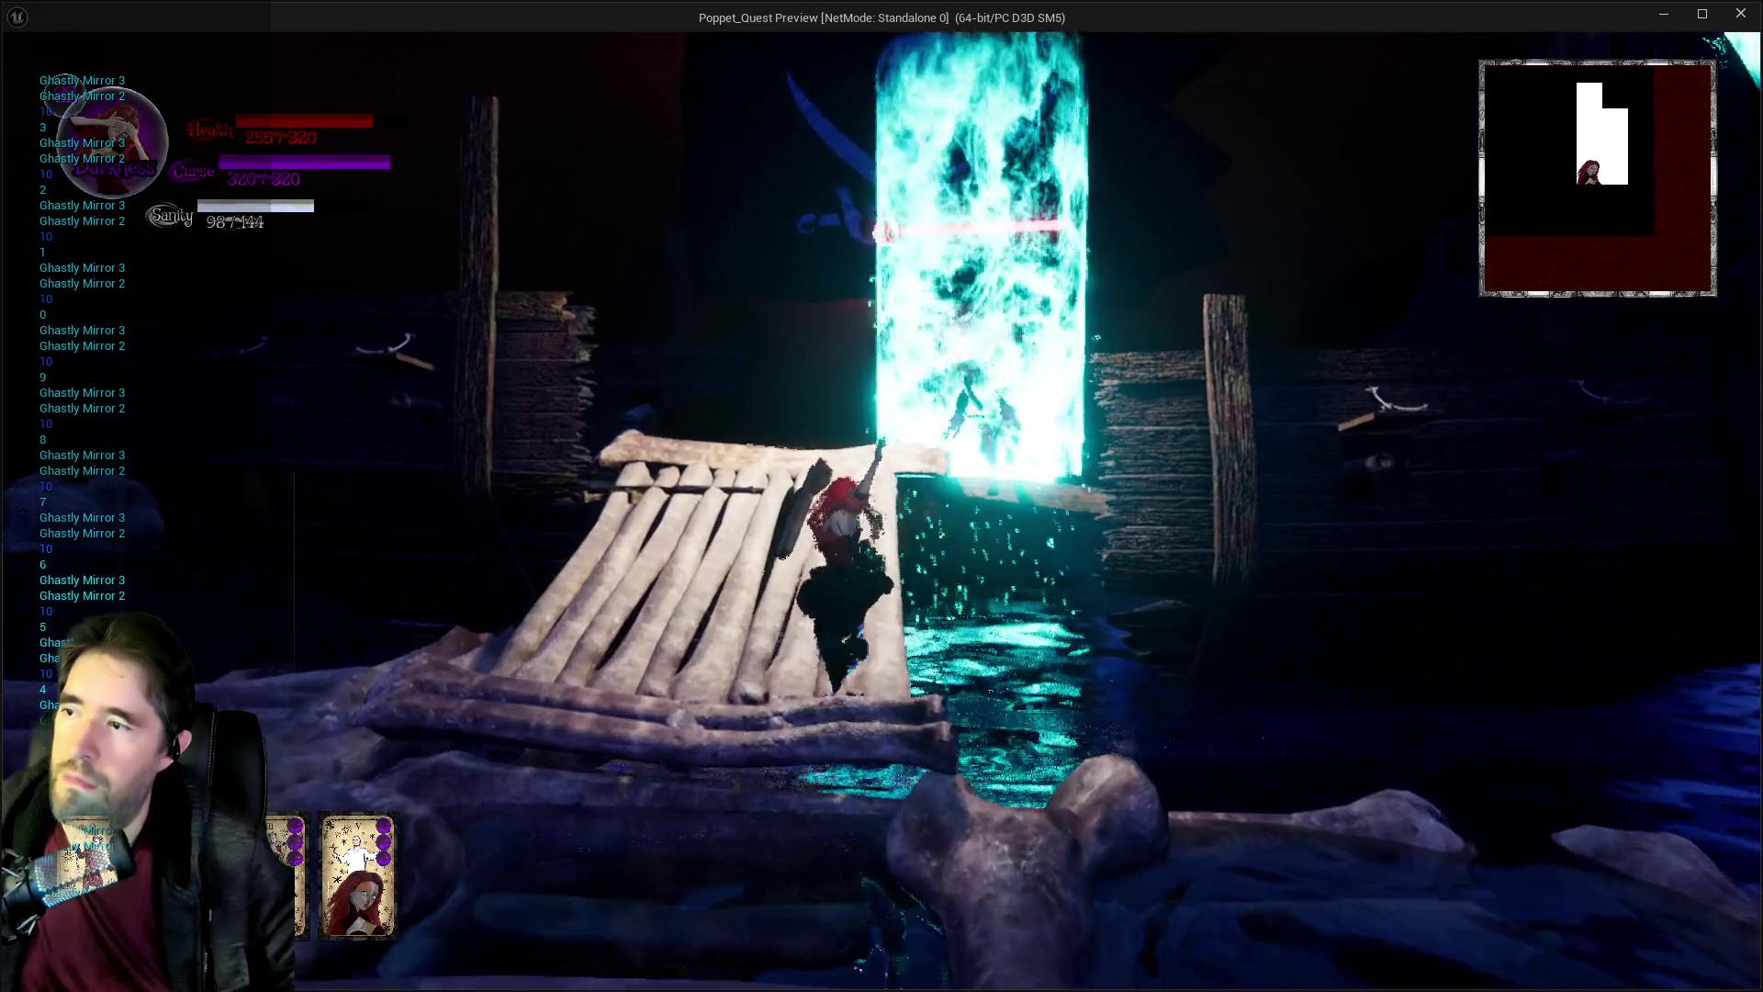
key(w)
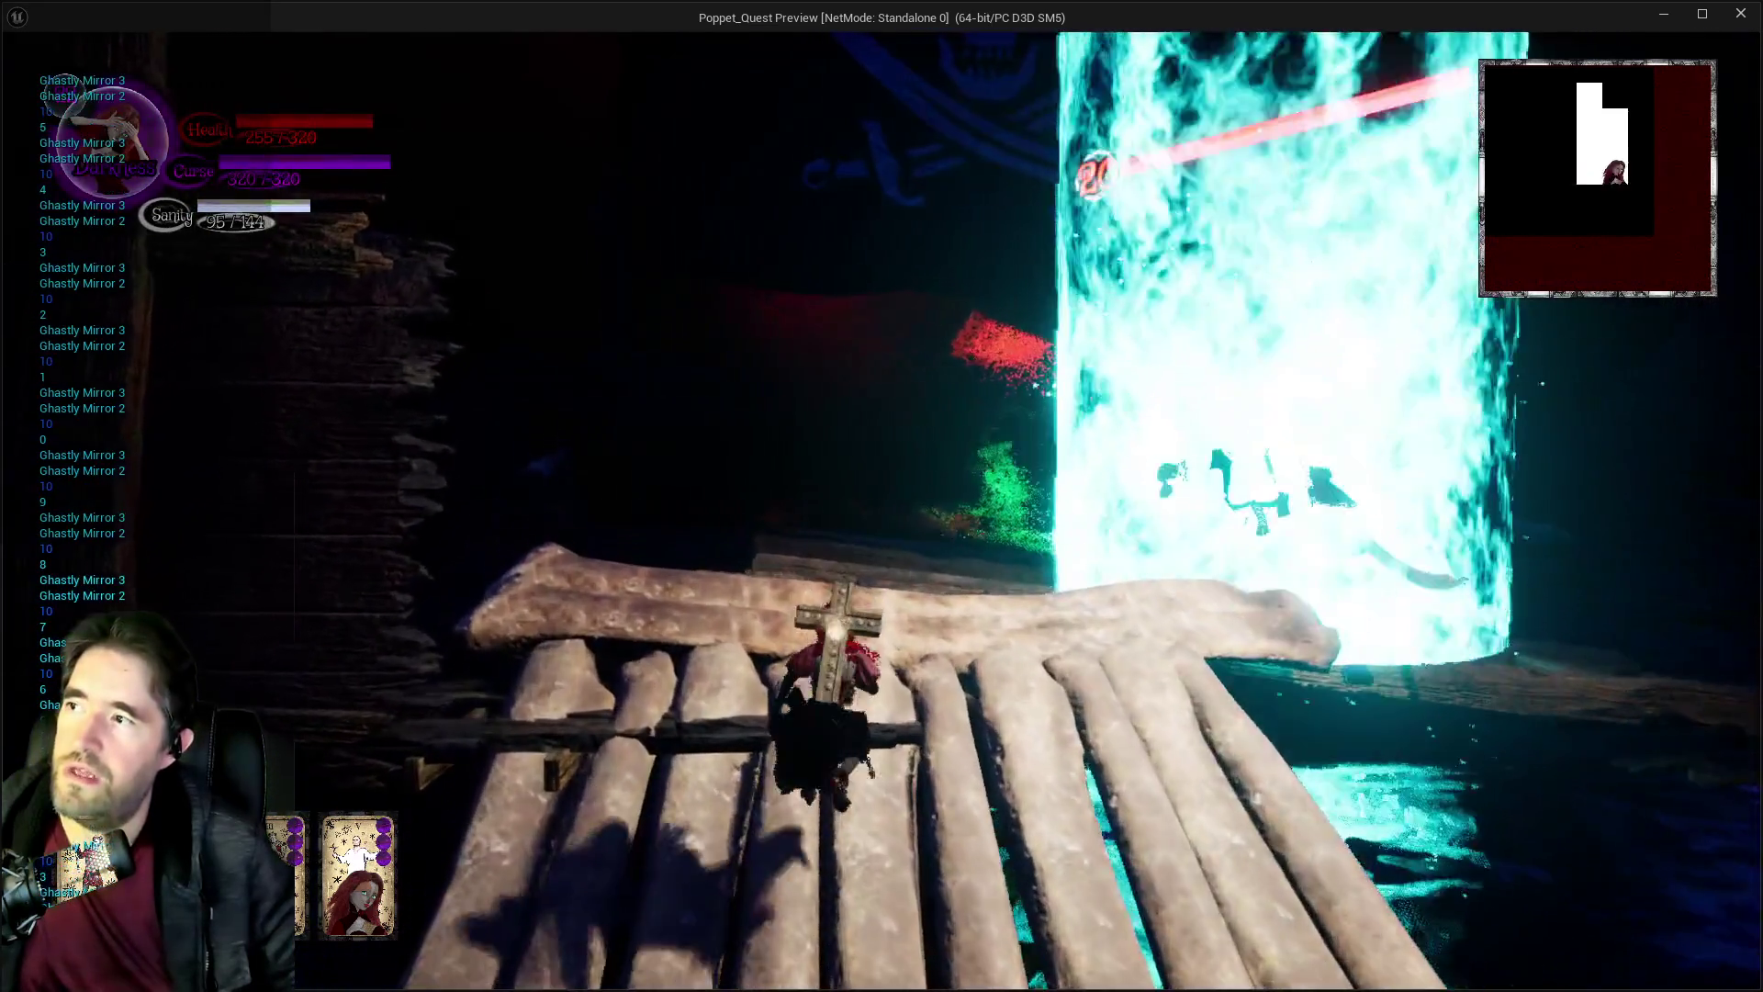
key(w)
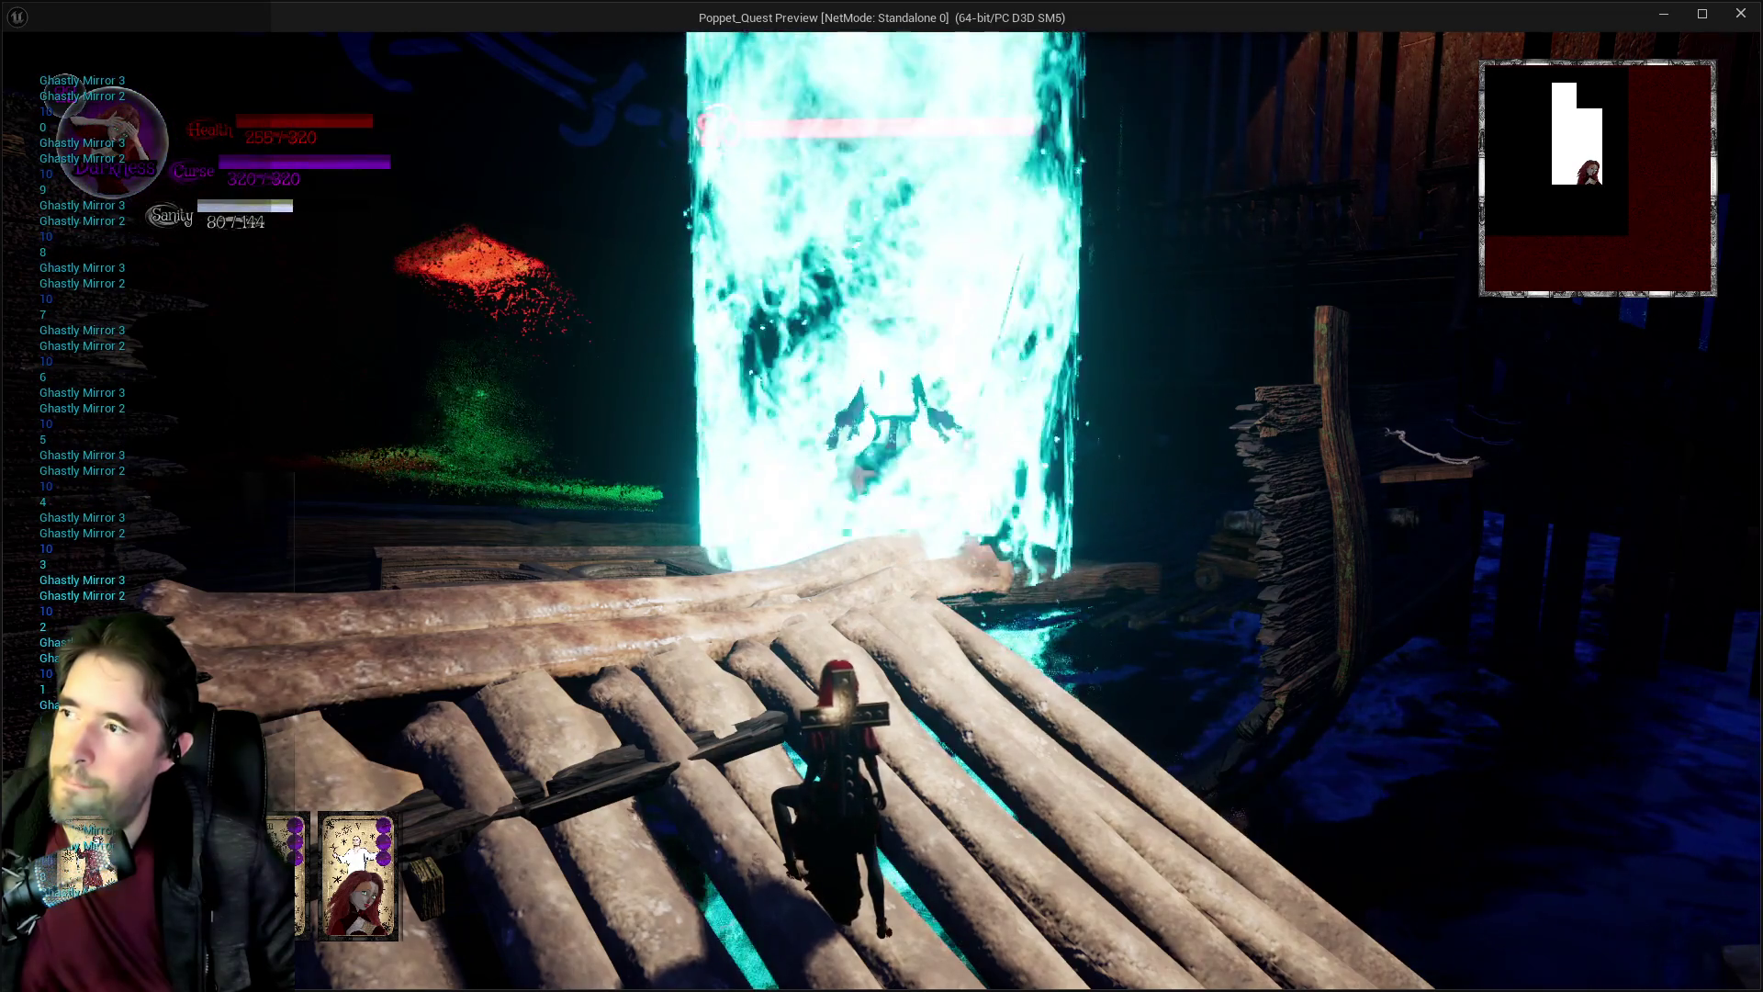
key(w)
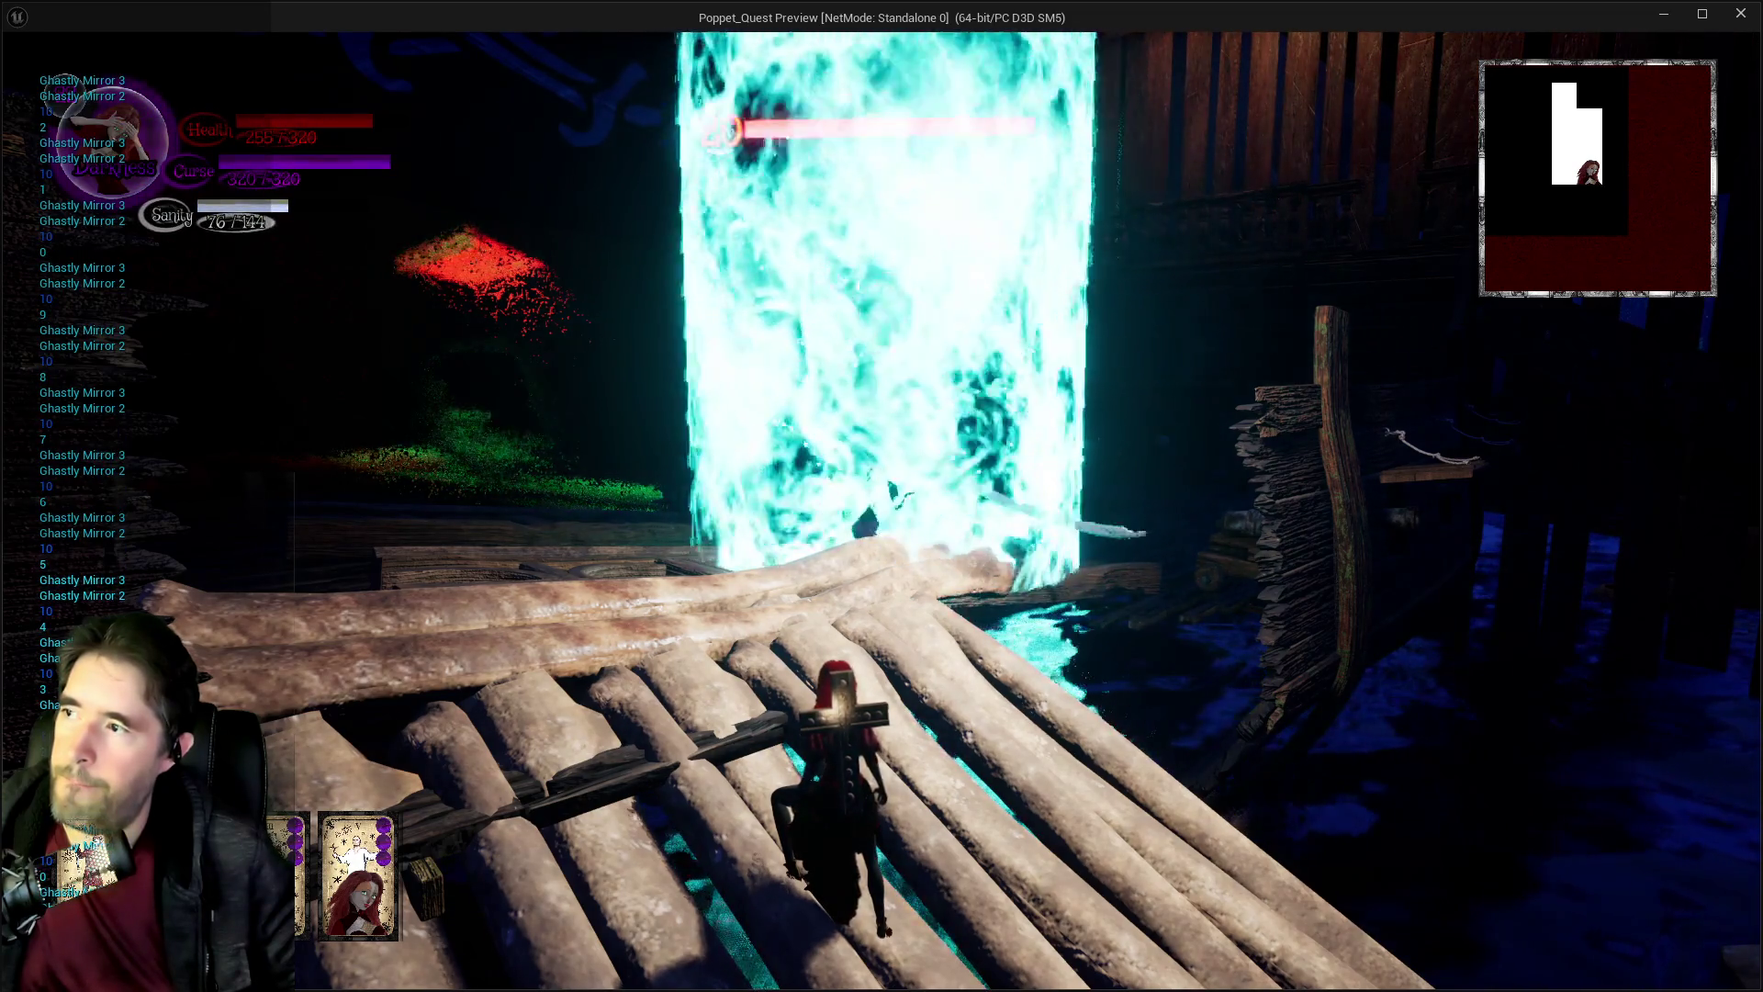
key(Escape)
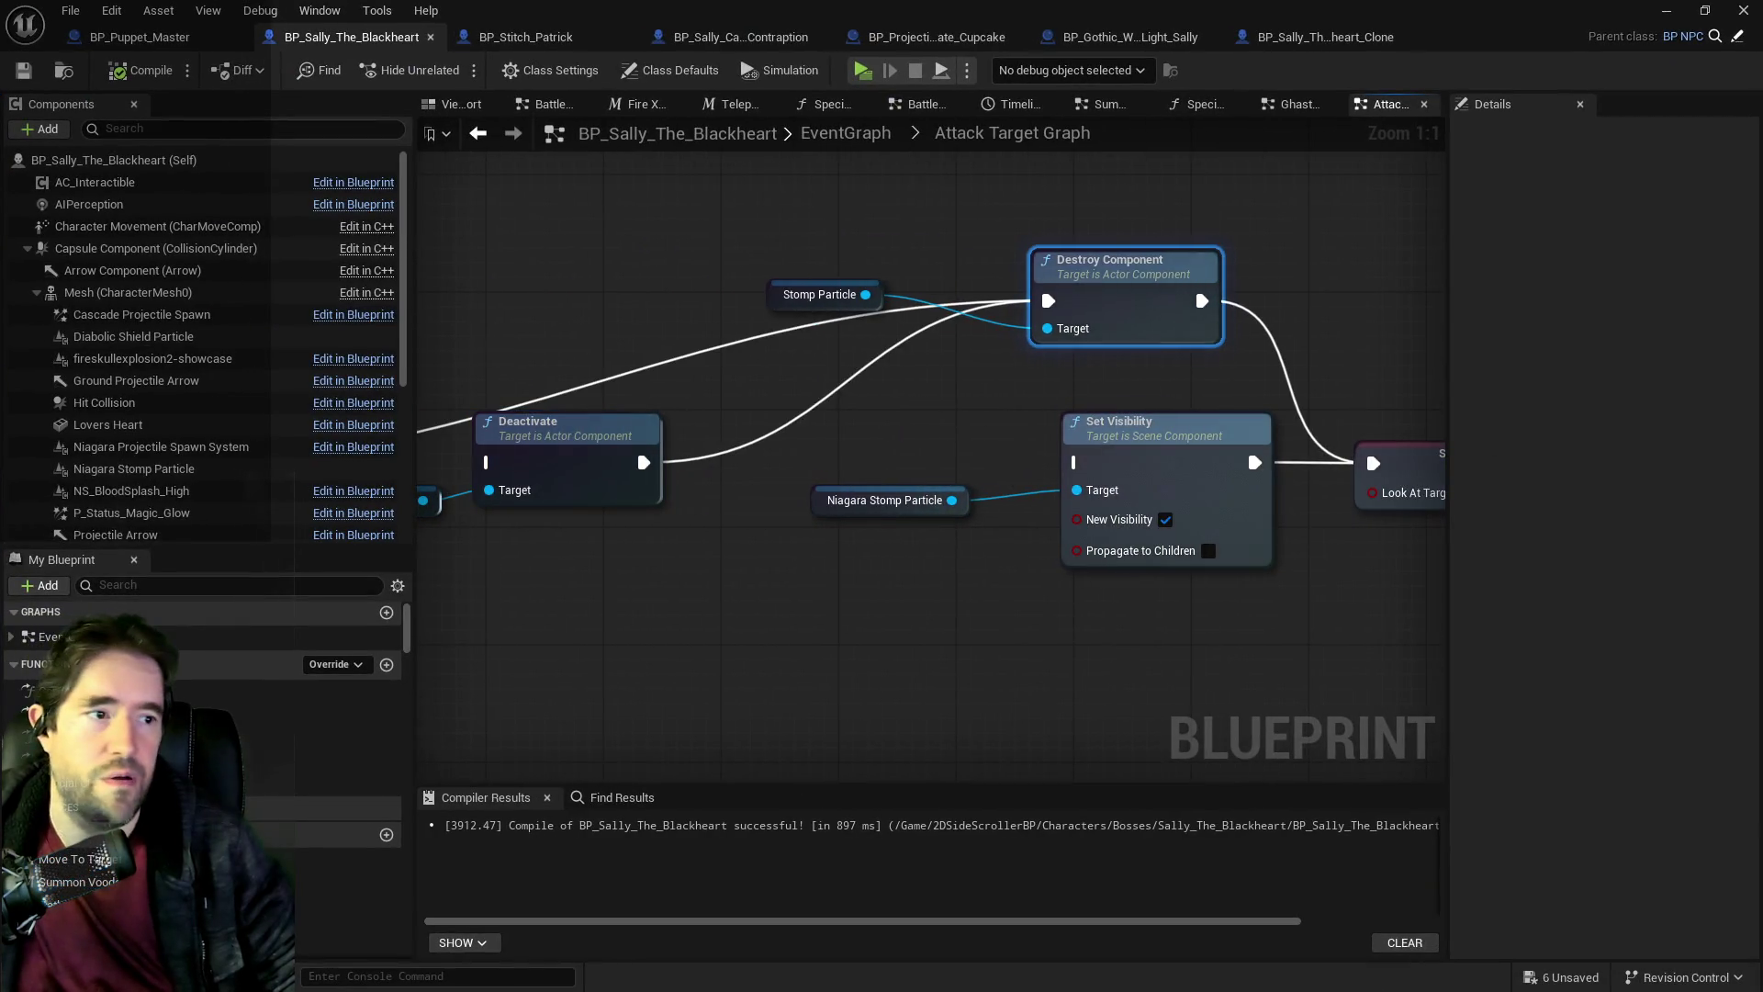
Delete Deactivate and Set Visibility, then make Stomp Particle a validated get feeding Destroy Component.
mouse_move(806, 307)
mouse_down()
mouse_move(1100, 356)
mouse_move(1145, 415)
mouse_up()
scroll(1004, 459, down, 1)
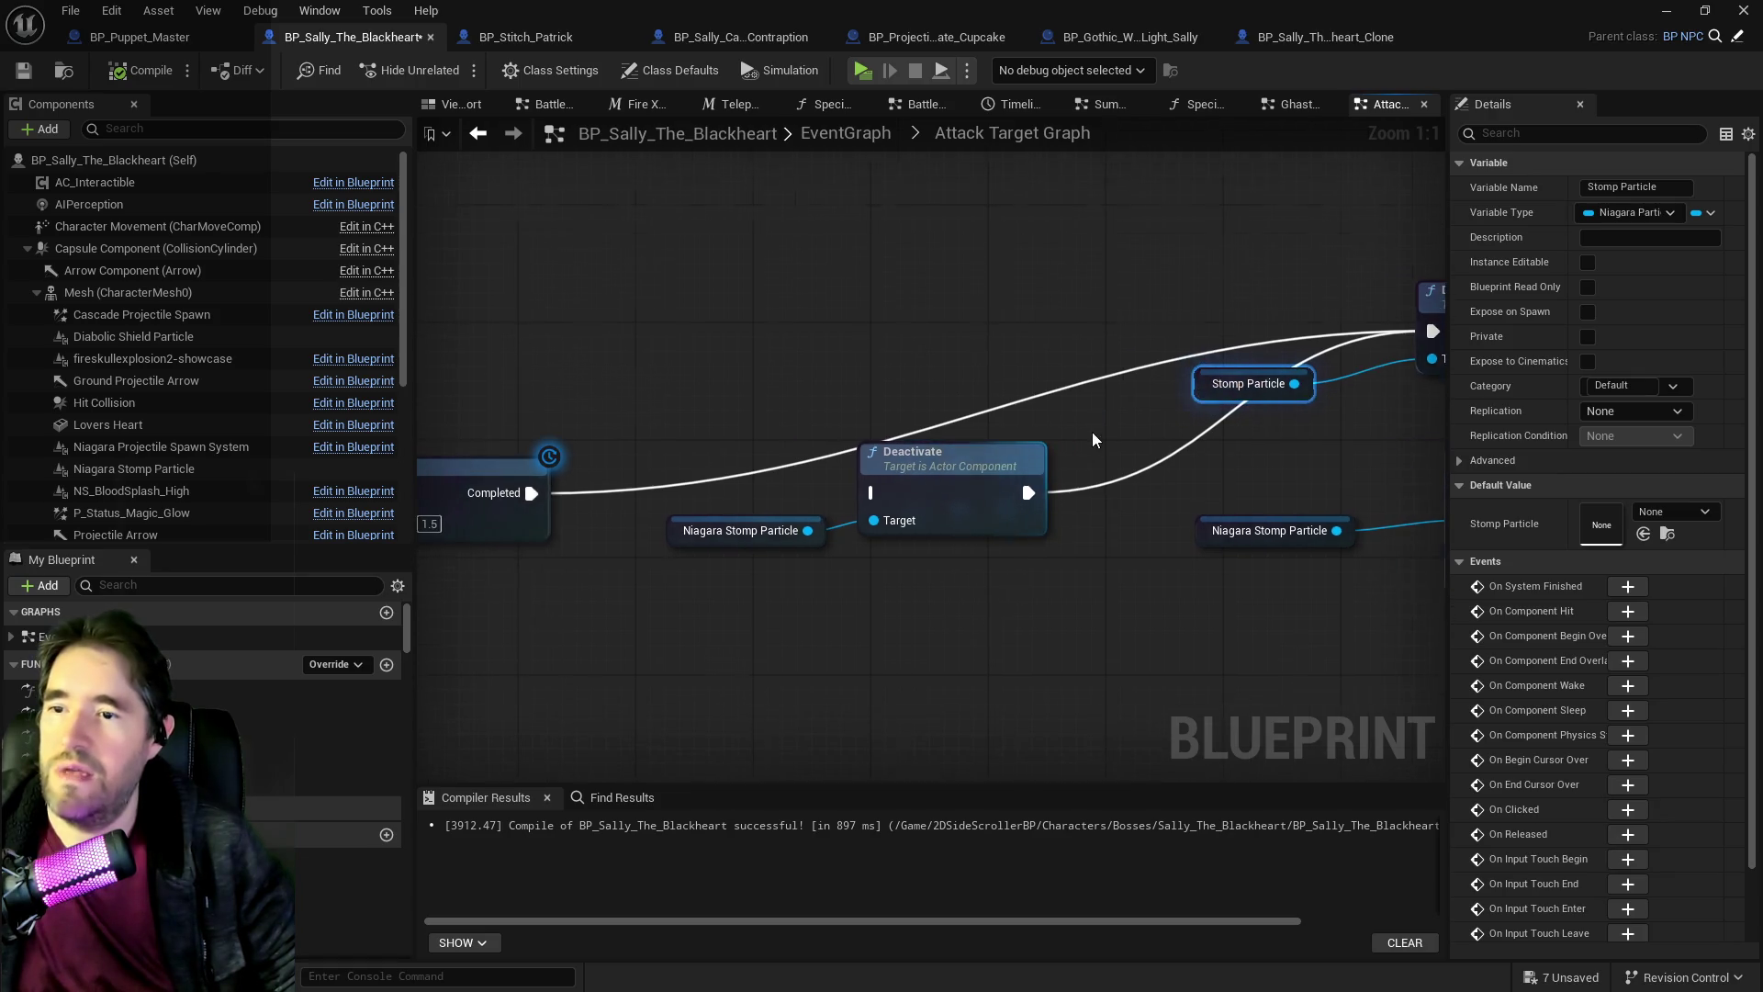
mouse_move(837, 472)
mouse_down()
mouse_move(1179, 563)
mouse_move(1176, 657)
mouse_move(1249, 654)
mouse_up()
key(Delete)
click(1010, 389)
right_click(981, 395)
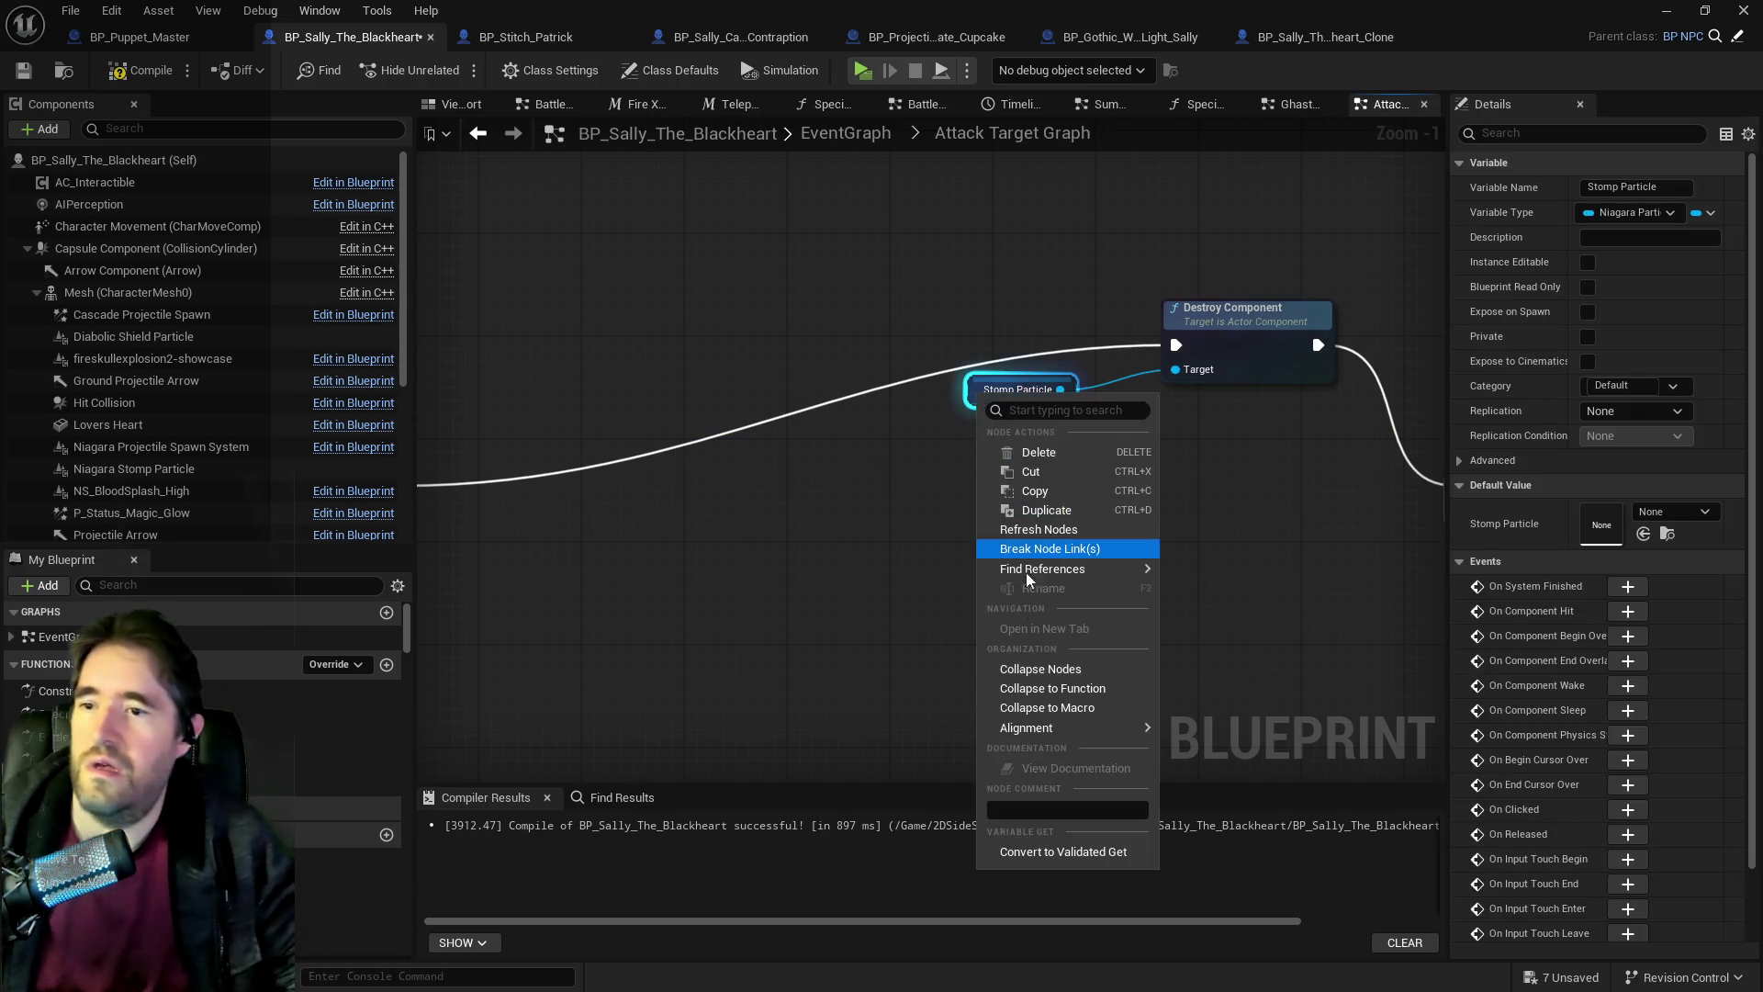
click(1062, 852)
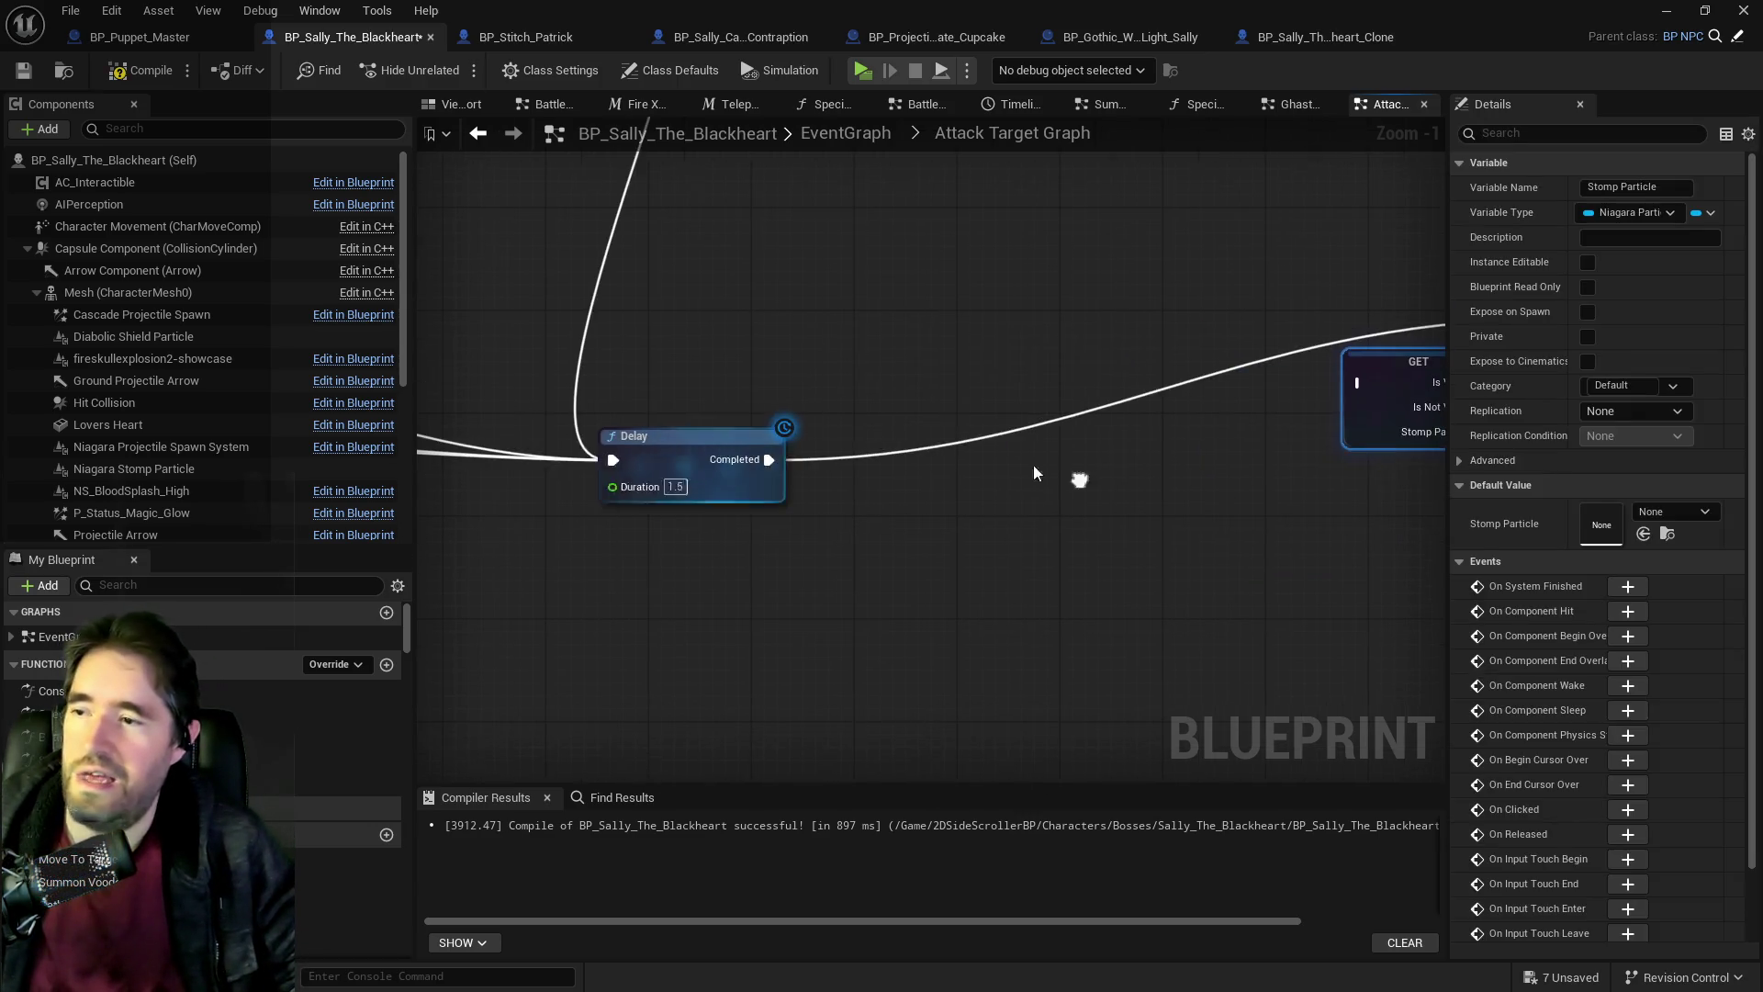
drag(769, 459, 1356, 381)
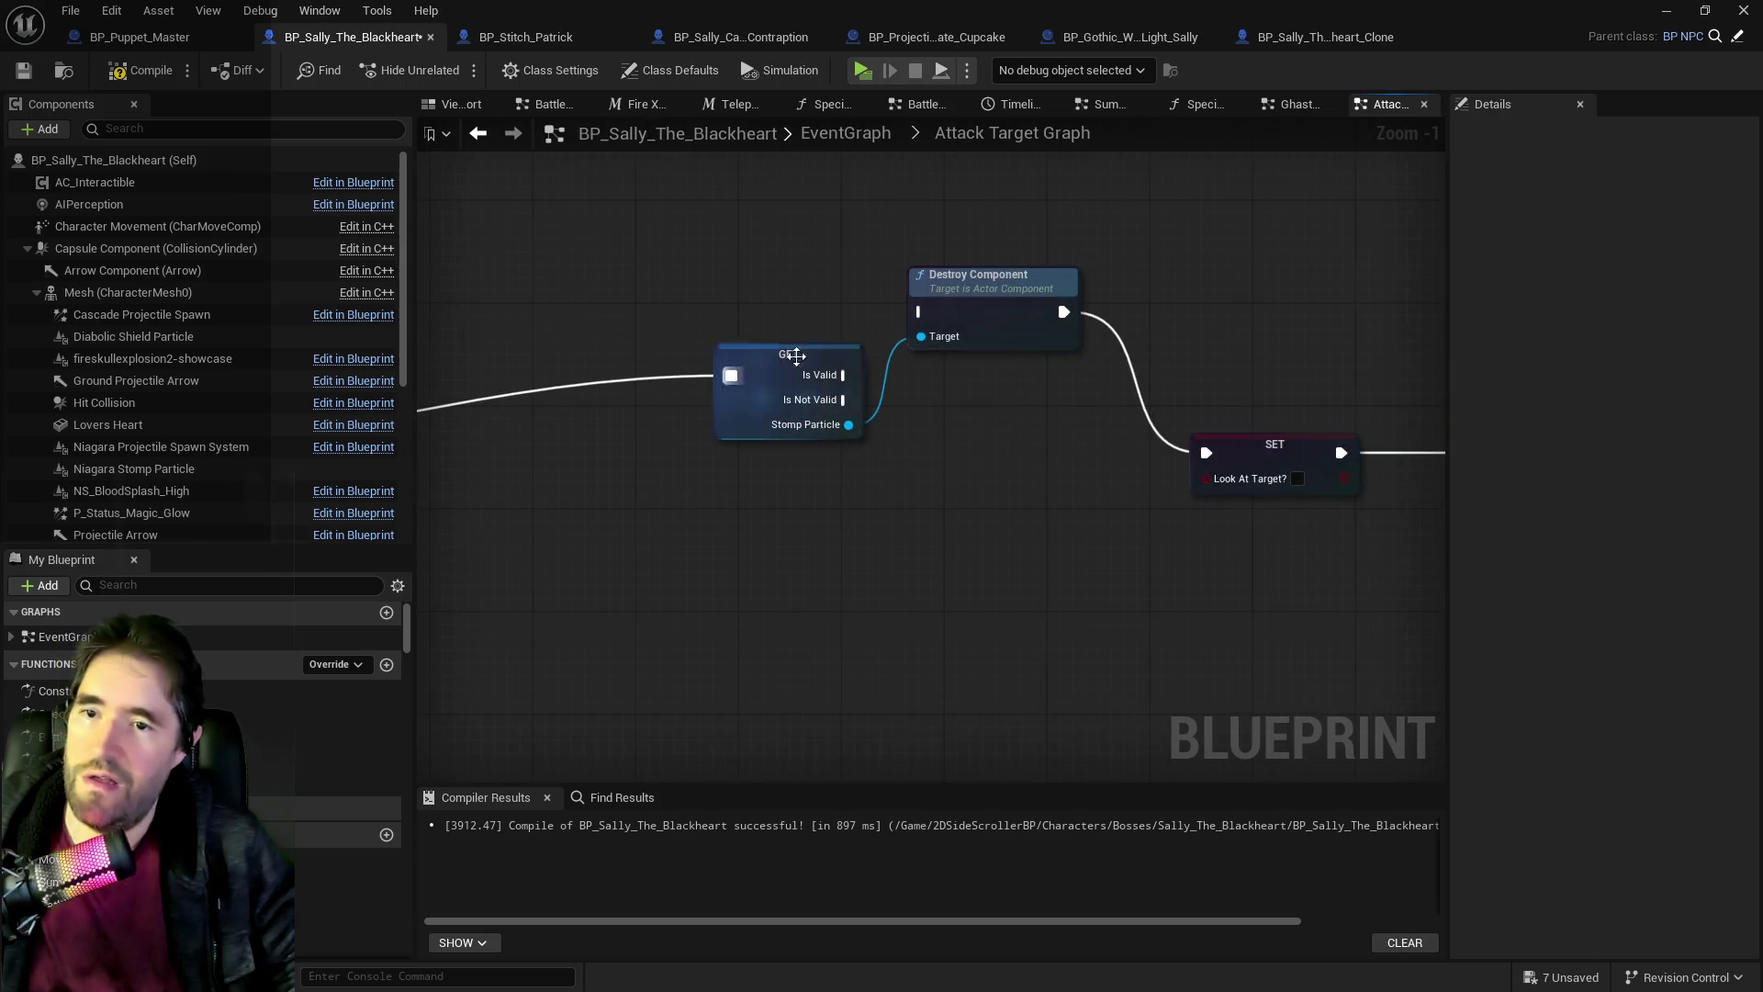
mouse_move(983, 312)
mouse_down()
mouse_move(1004, 434)
mouse_move(1022, 441)
mouse_up()
mouse_move(847, 374)
mouse_down()
mouse_move(956, 441)
mouse_move(1045, 314)
mouse_up()
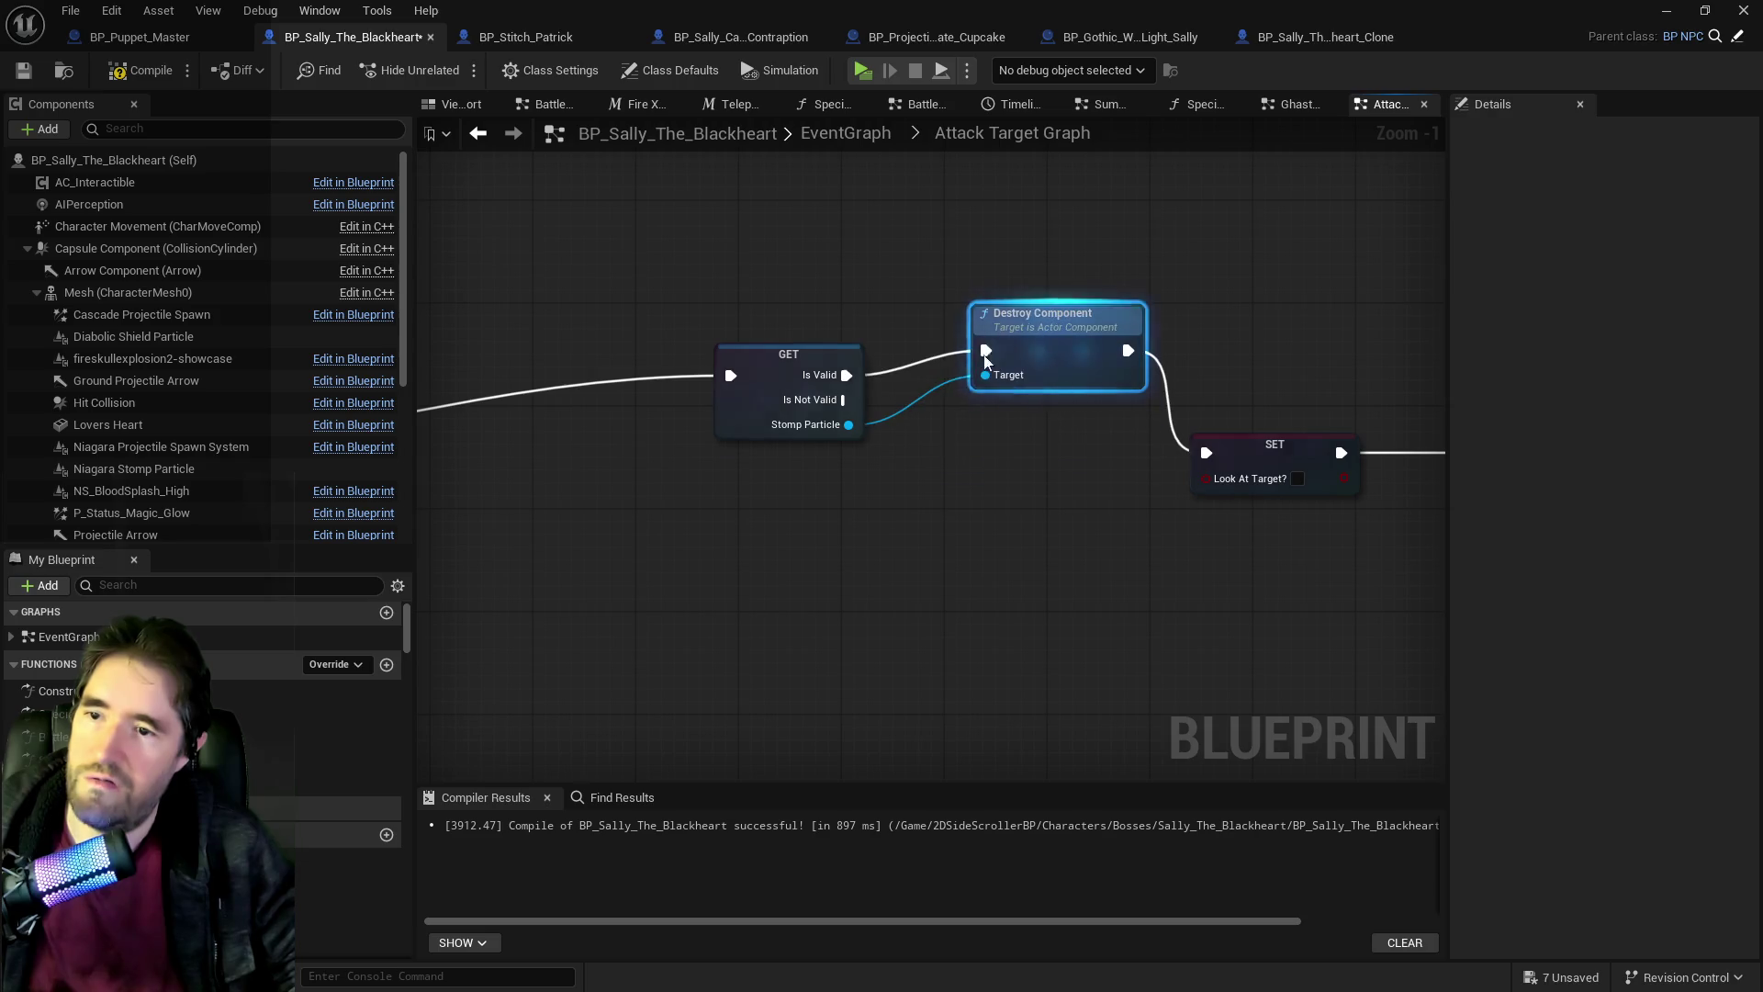
Redo the Stomp Particle validated get, rewiring Delay's completion and Is Valid into Destroy Component.
click(842, 409)
scroll(1057, 443, down, 4)
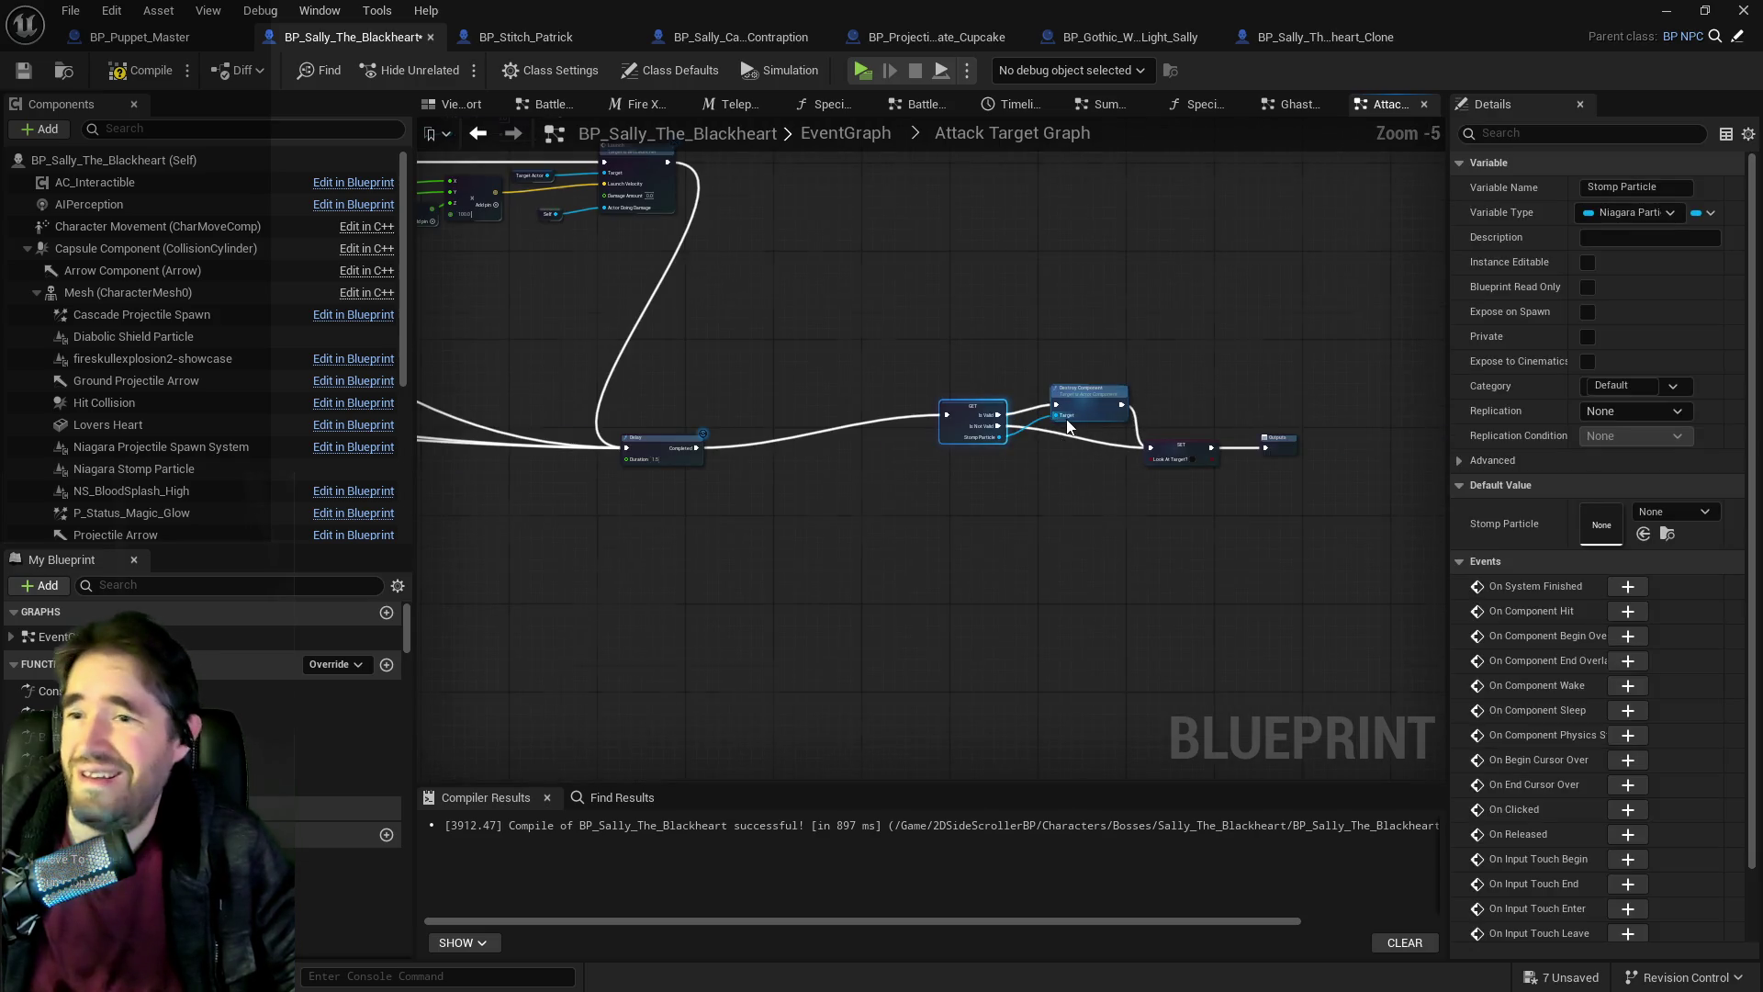
scroll(1068, 425, up, 5)
click(1083, 379)
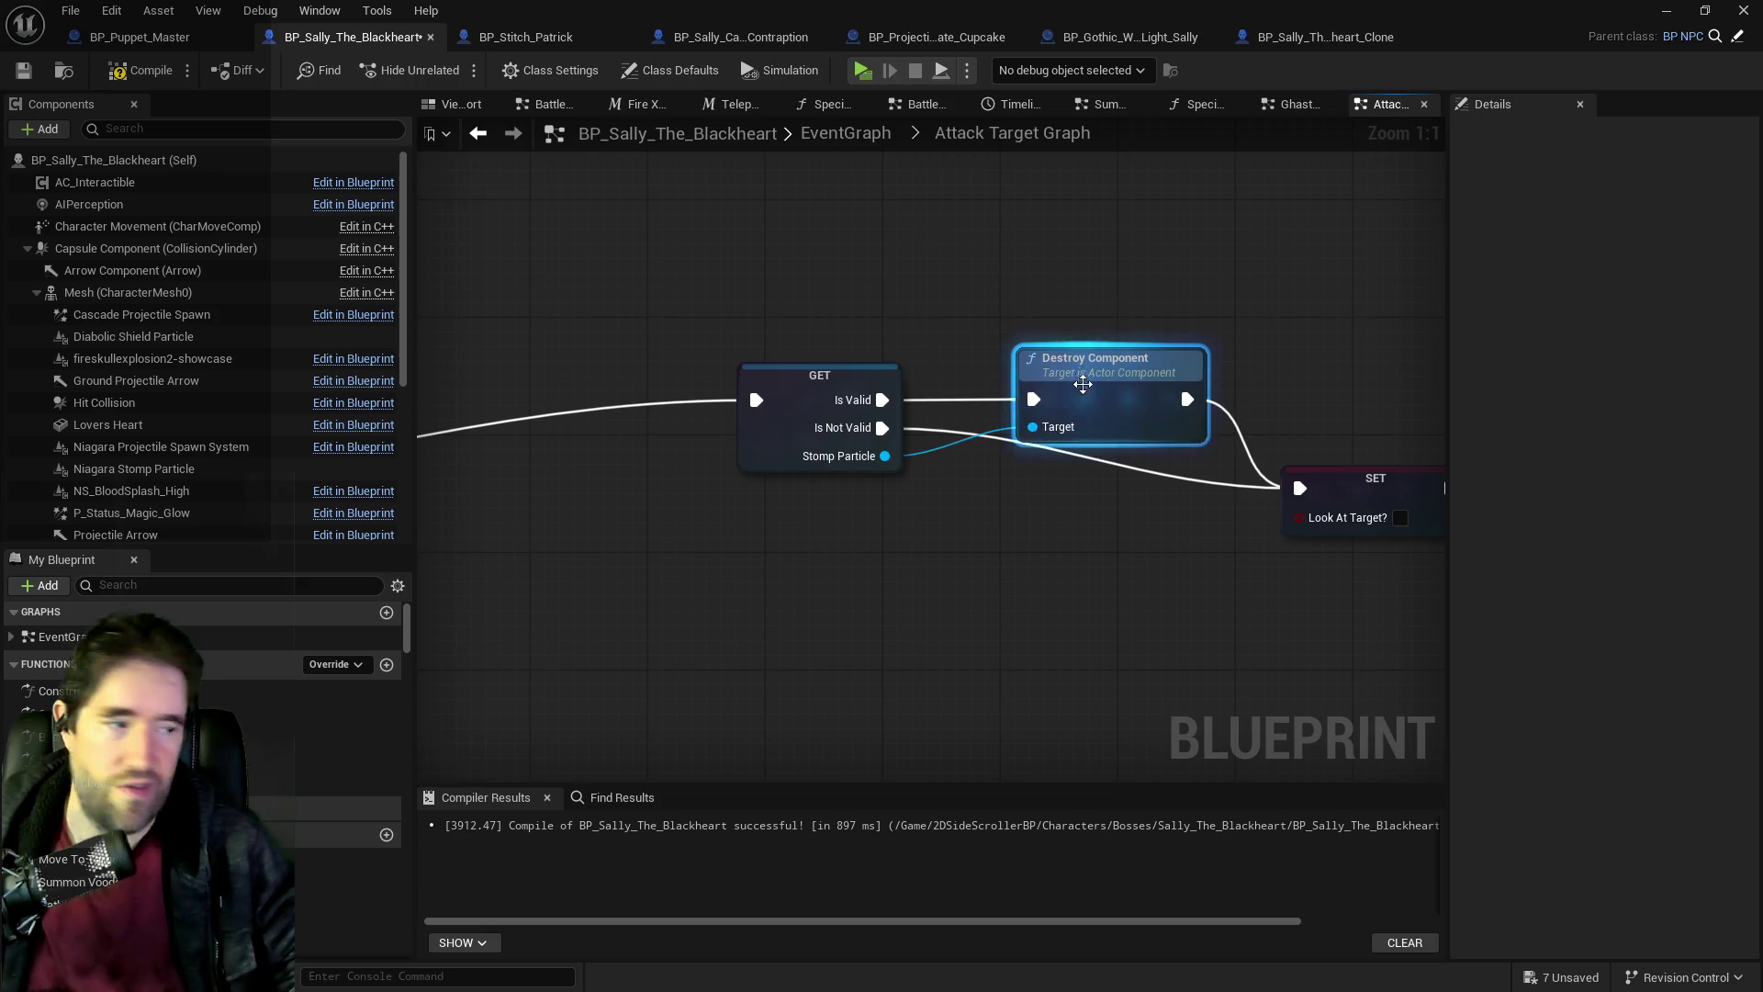
right_click(771, 428)
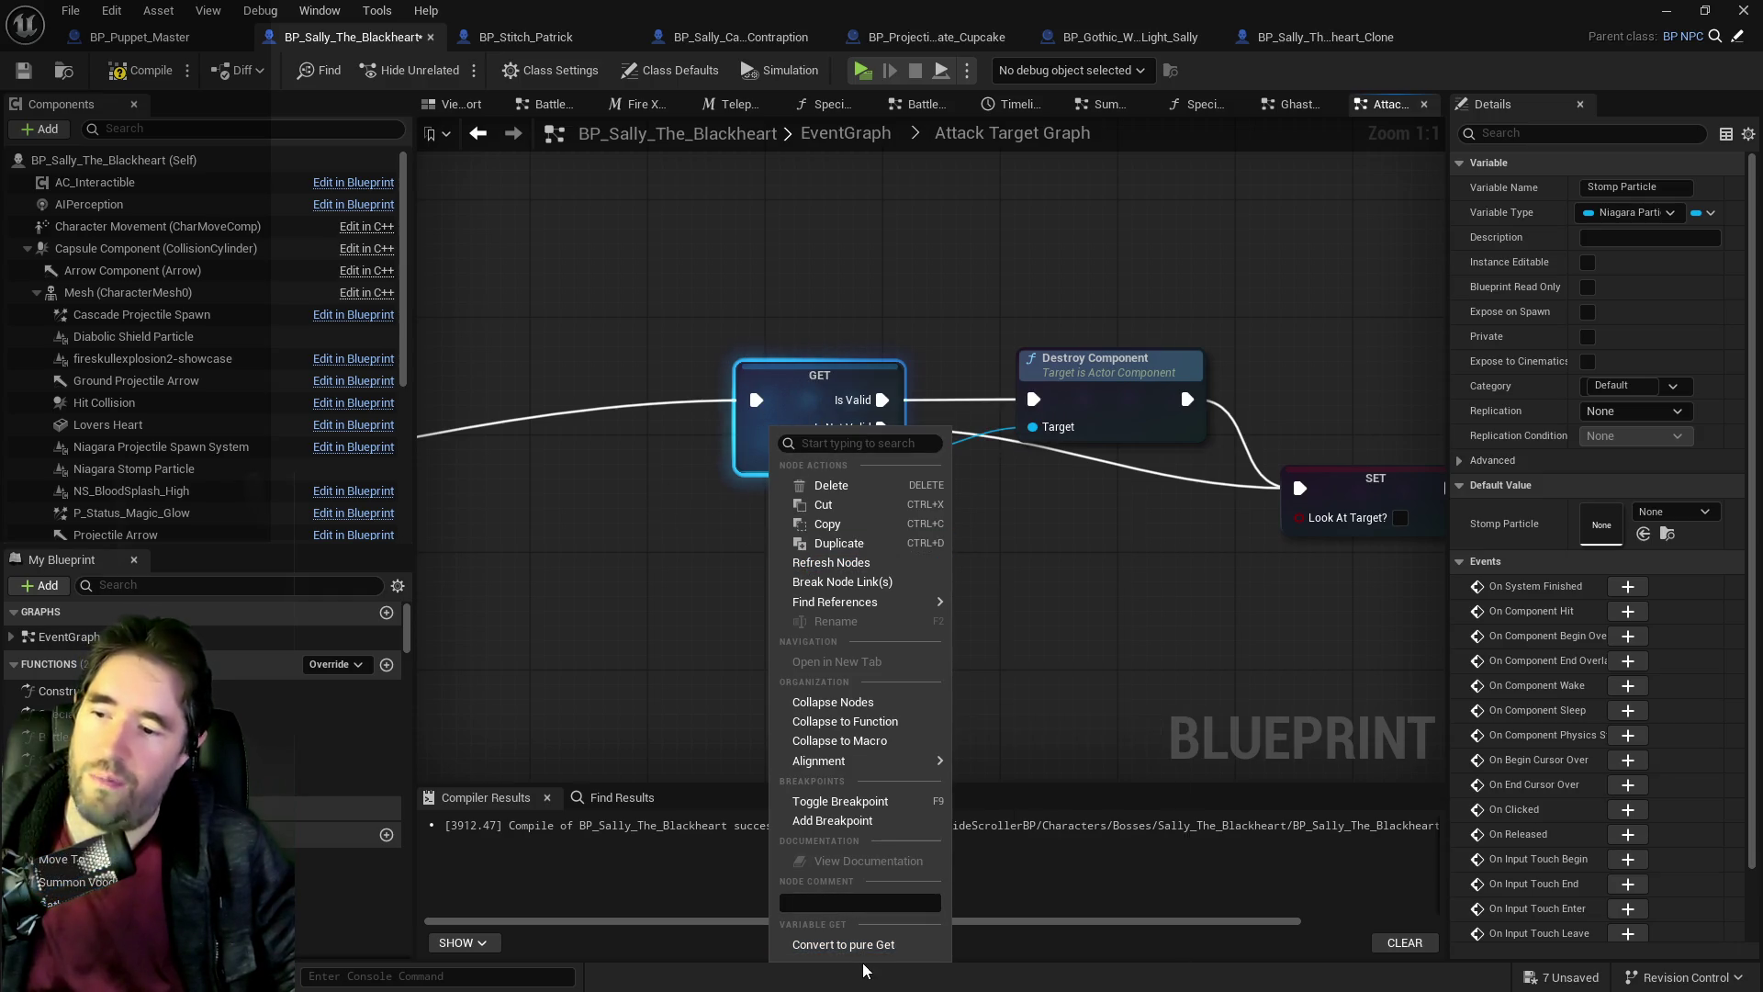
click(613, 679)
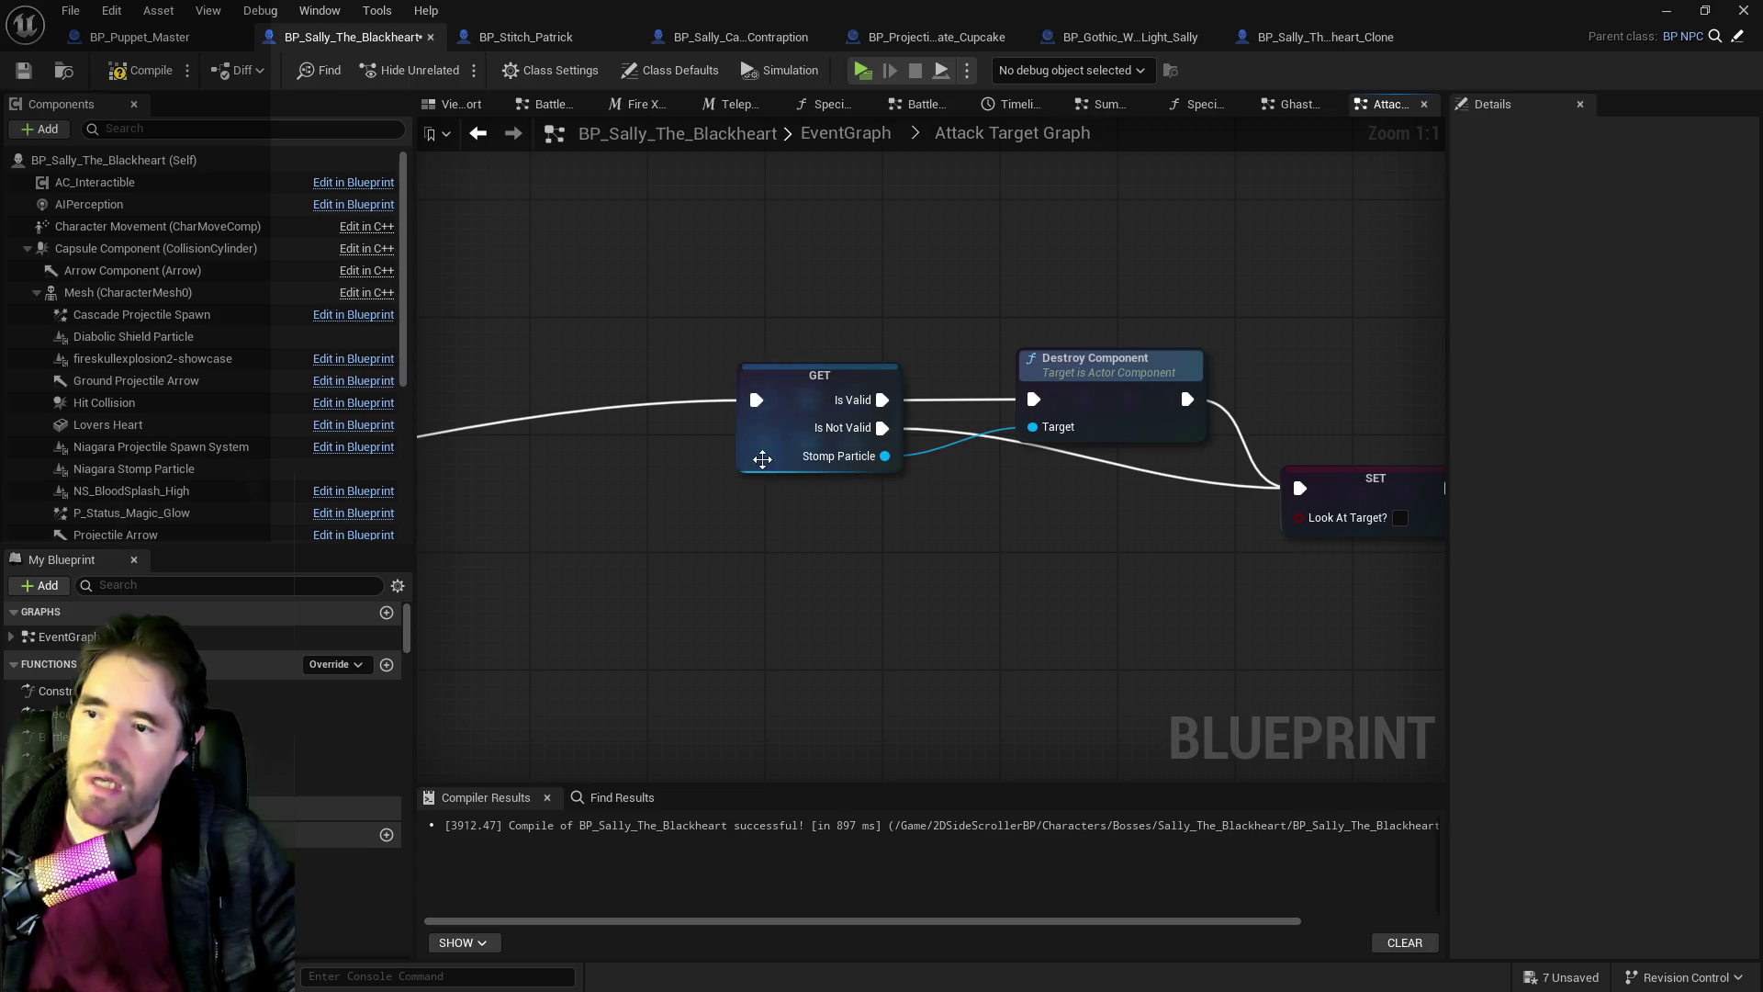
right_click(761, 462)
click(799, 973)
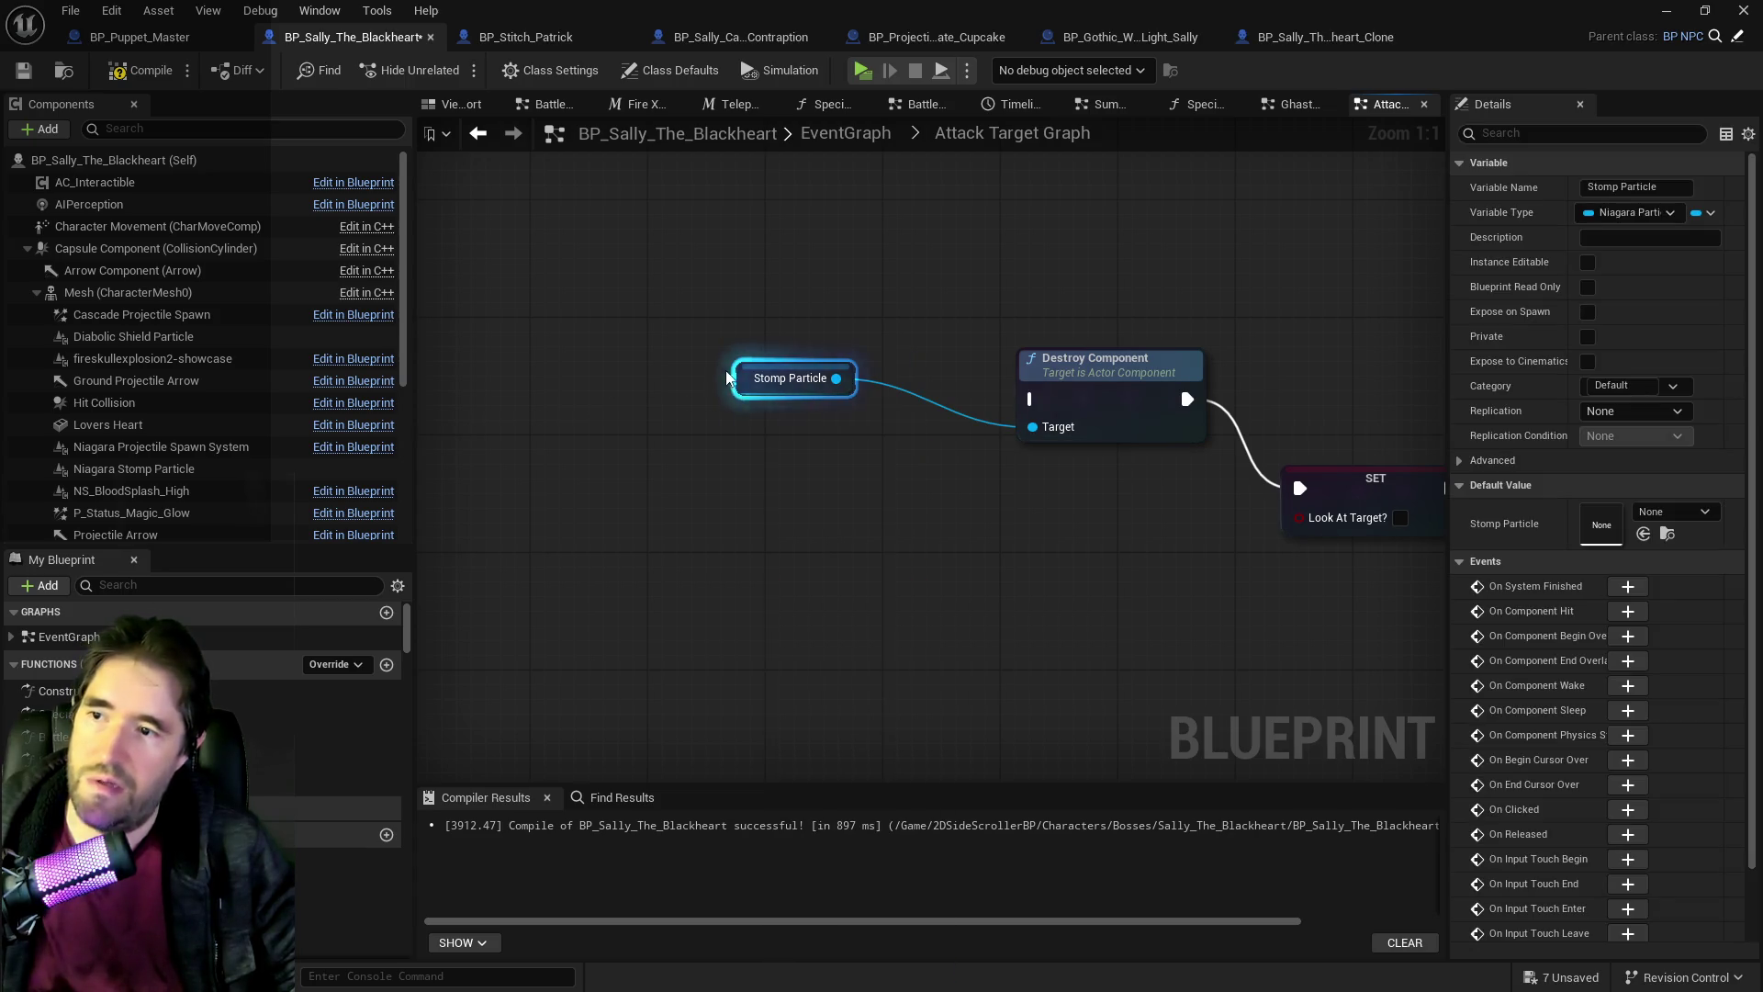
right_click(742, 382)
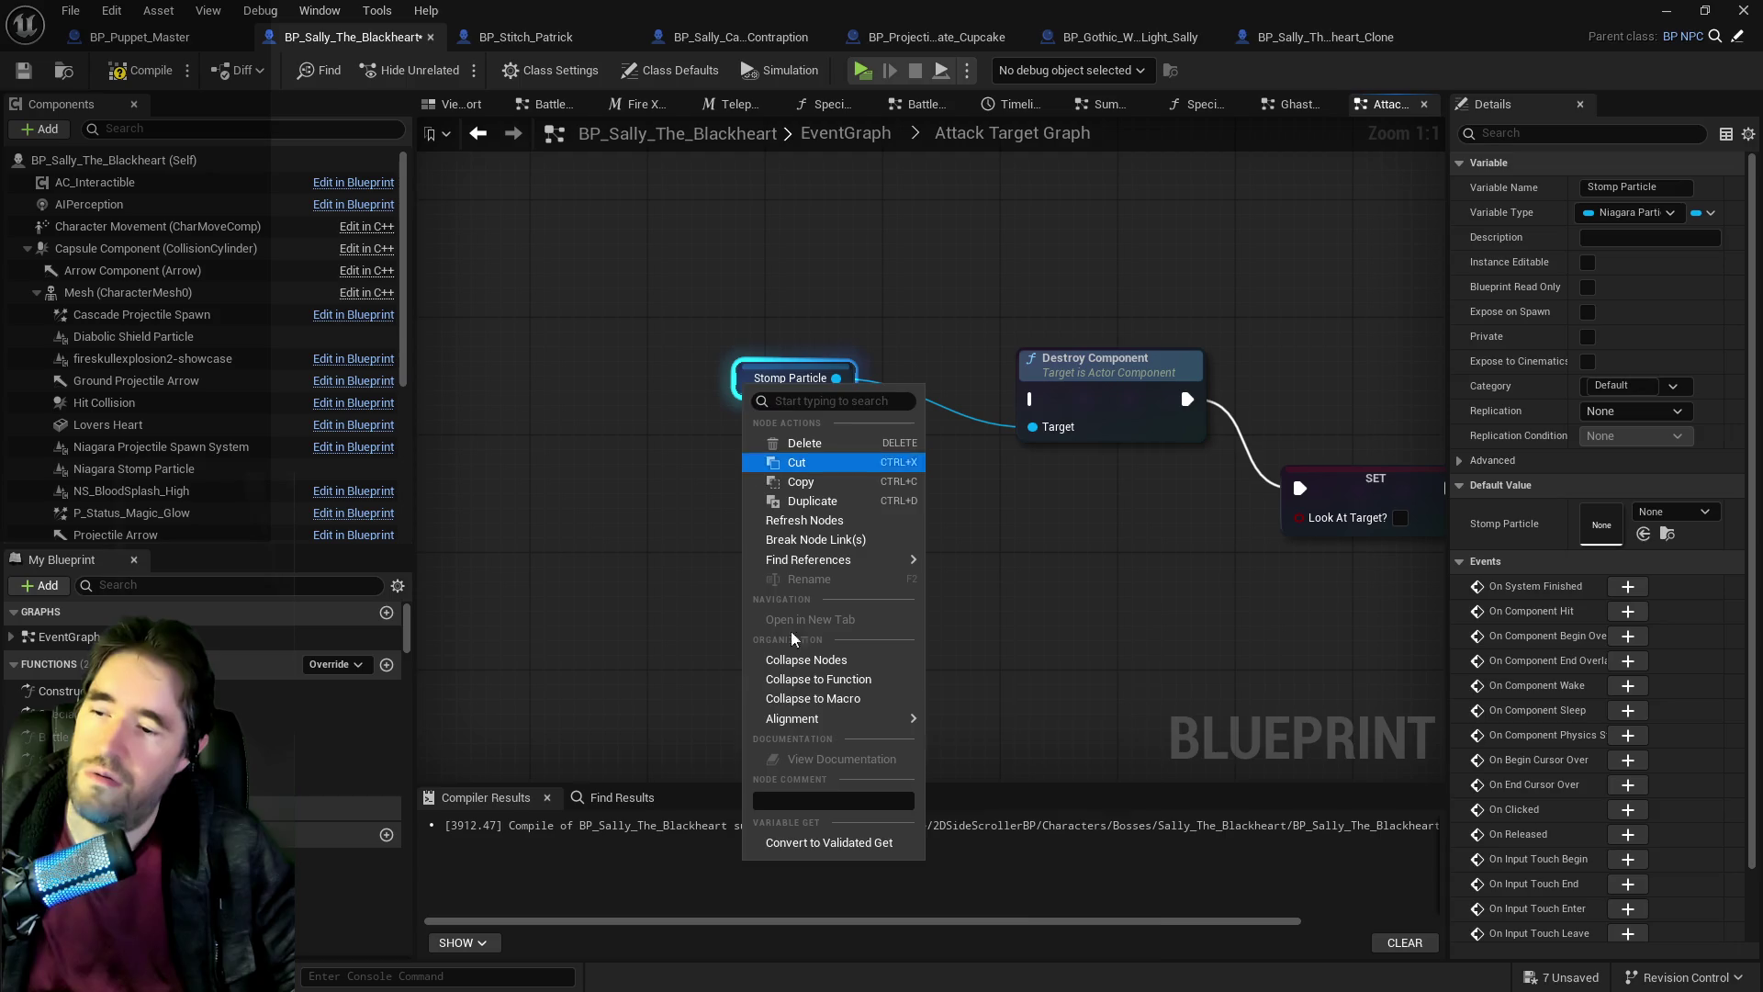
click(801, 831)
scroll(649, 543, down, 4)
drag(649, 543, 863, 557)
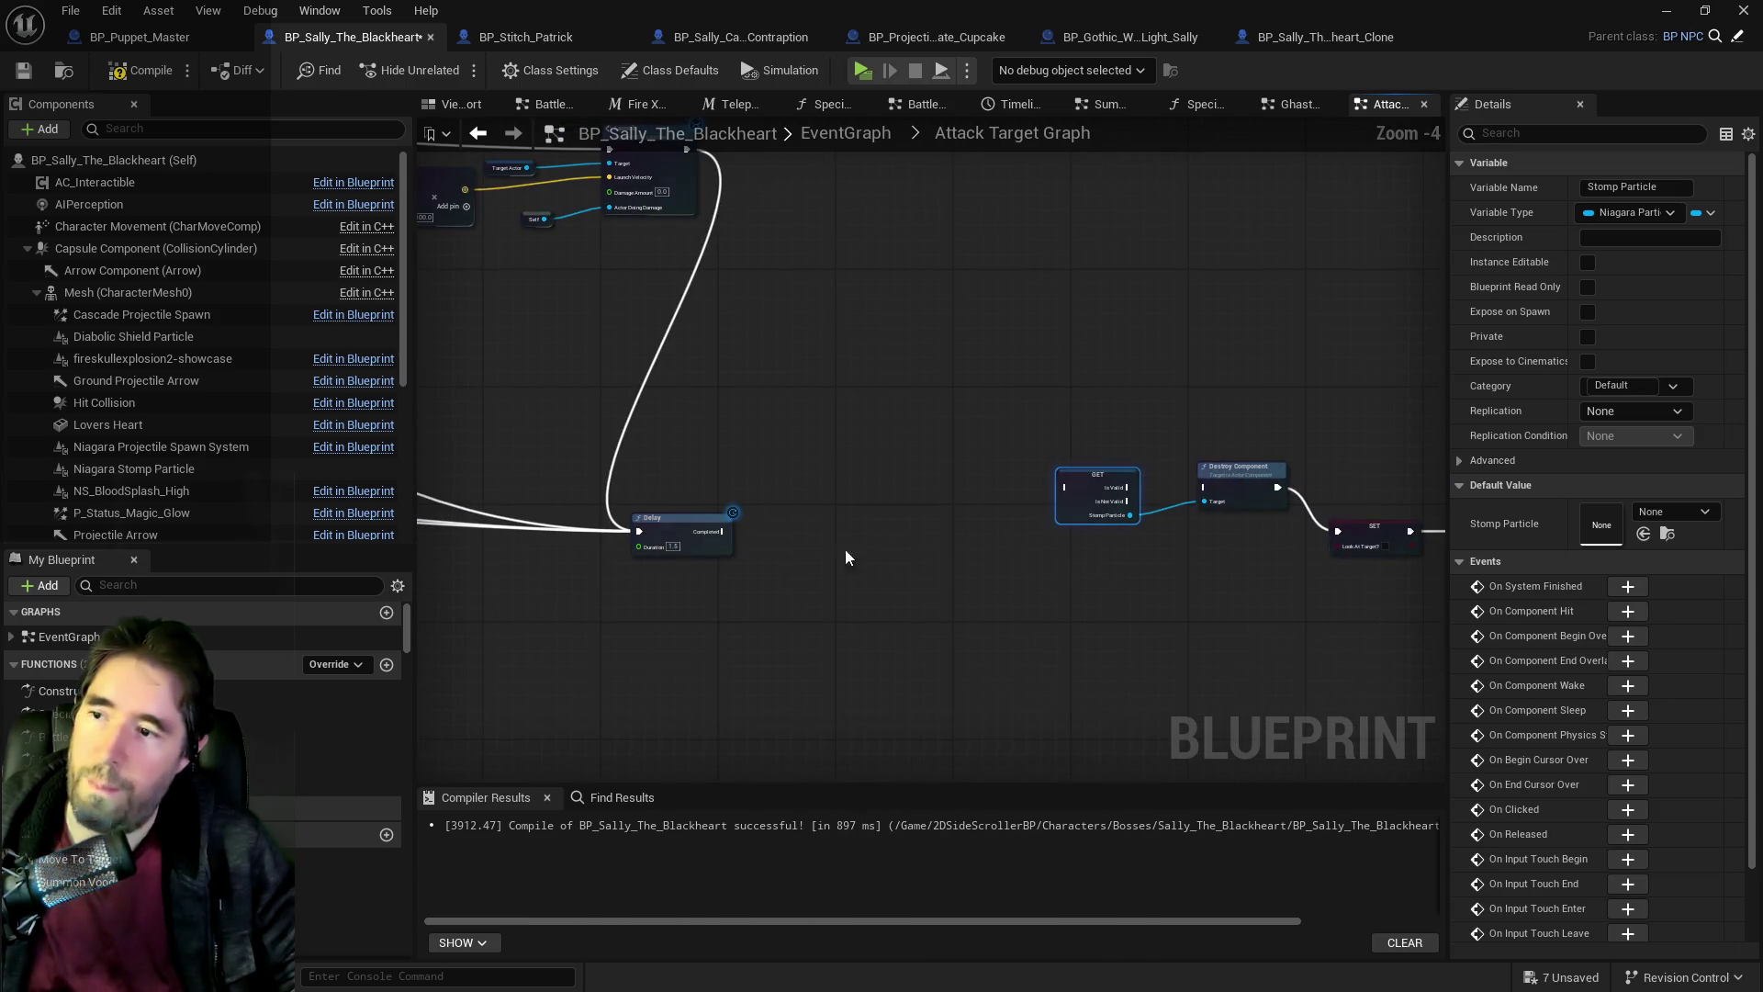
drag(724, 533, 1061, 489)
scroll(1010, 496, up, 4)
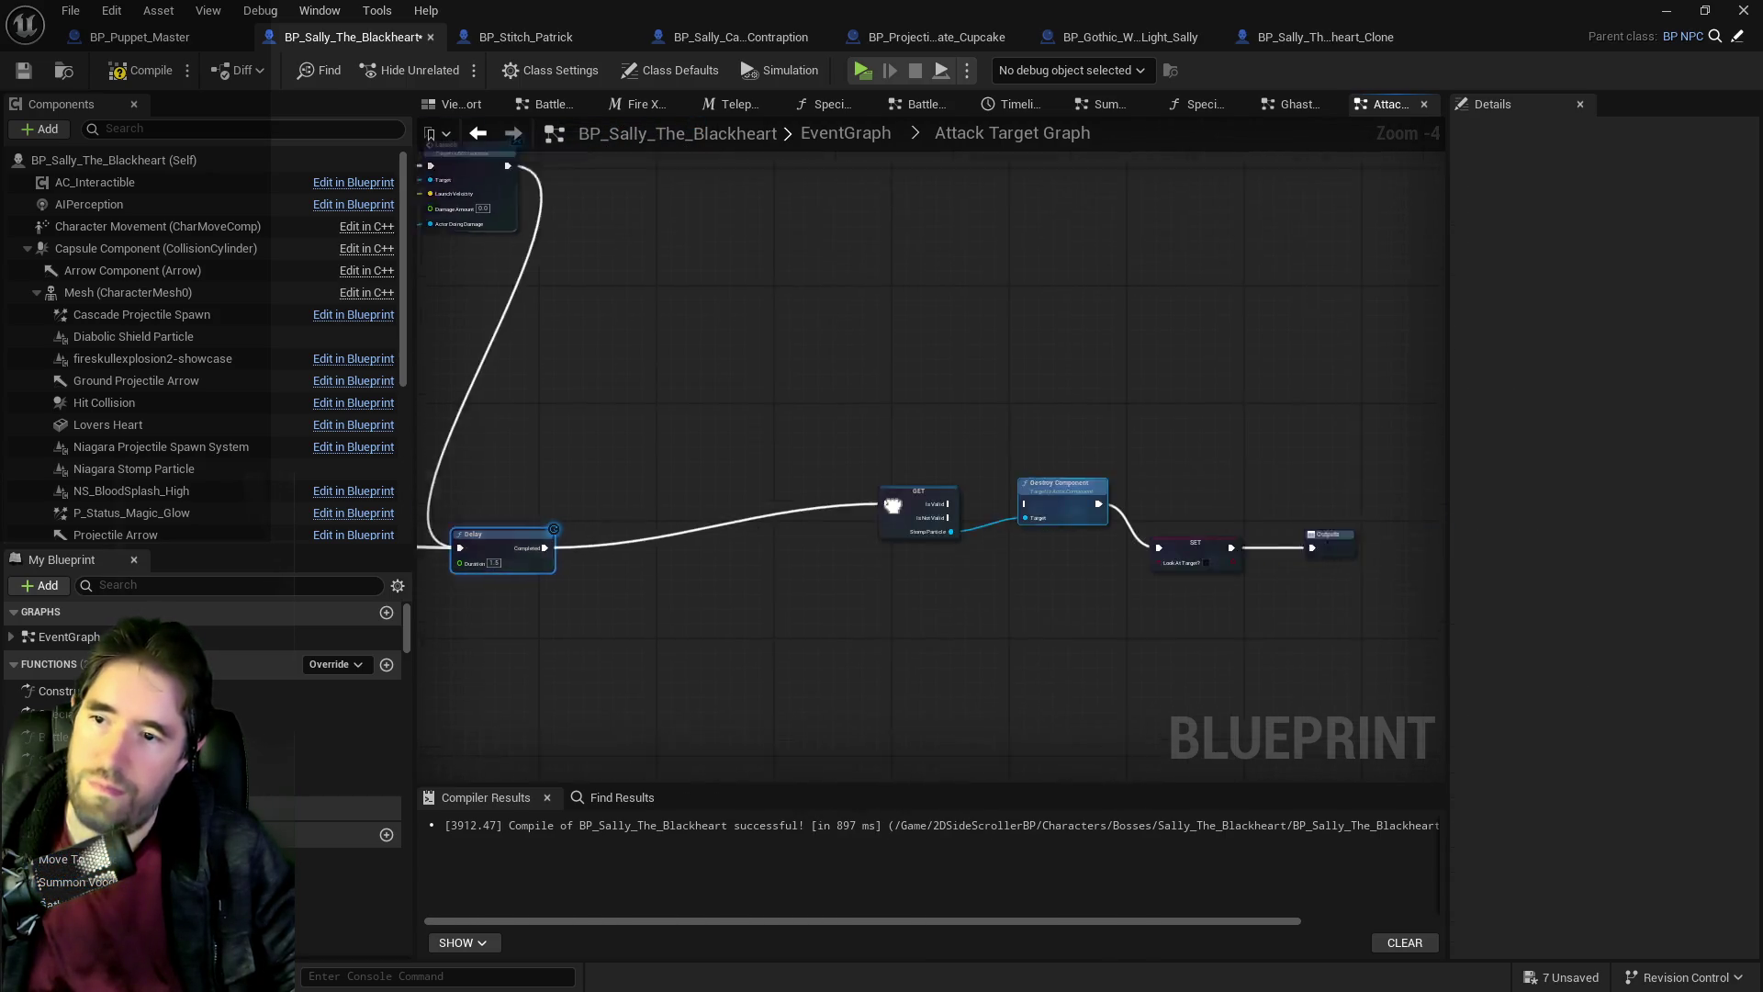
mouse_move(813, 496)
mouse_down()
mouse_move(969, 497)
mouse_move(1235, 585)
mouse_up()
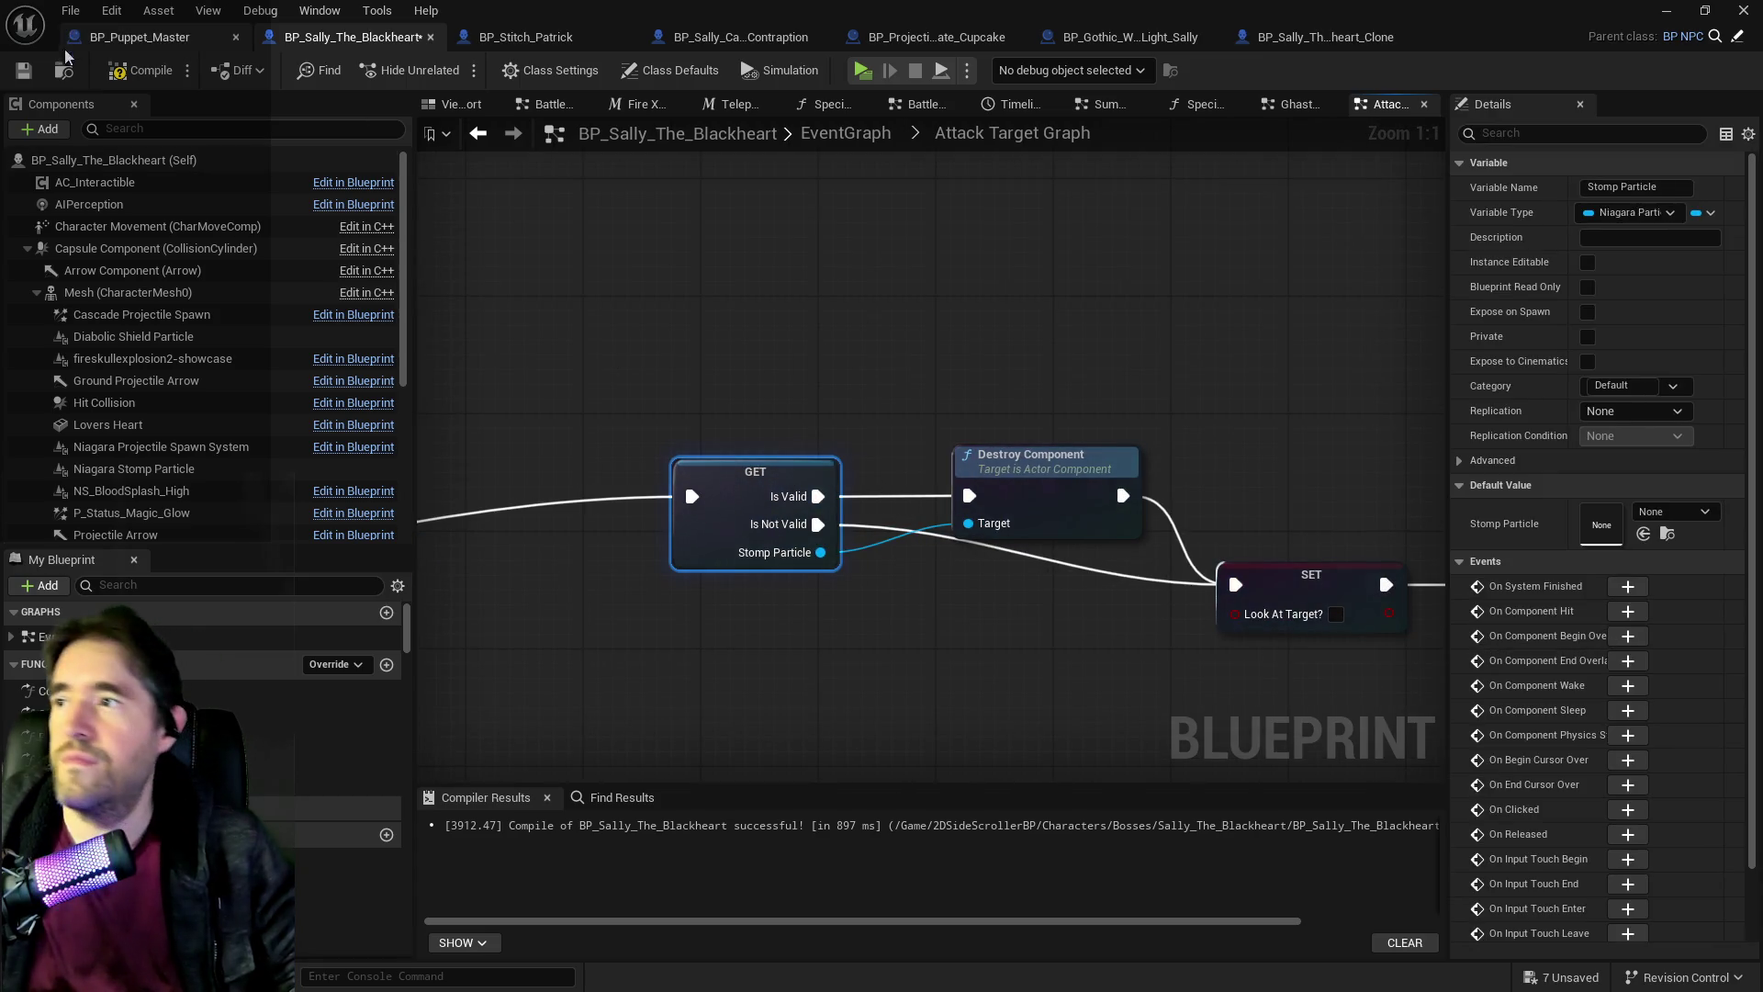
Compile and save, try an Is Valid check on Stomp Particle, remove it, and recompile.
click(22, 80)
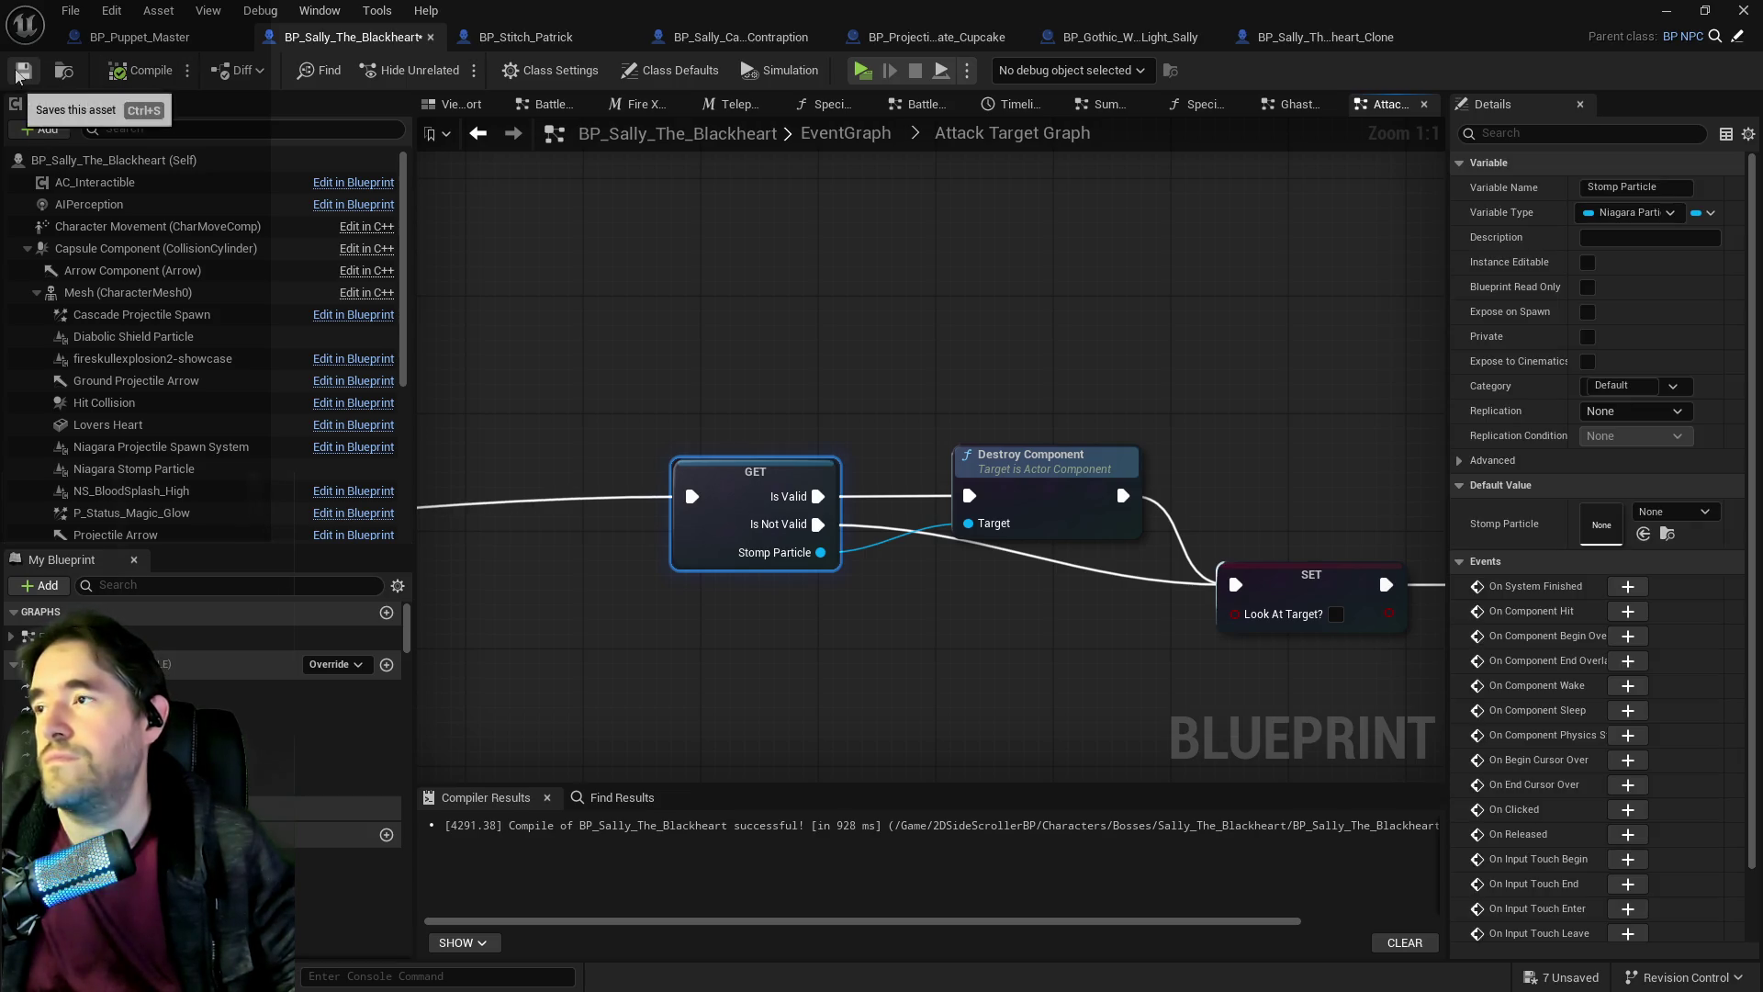
mouse_move(820, 552)
mouse_down()
mouse_move(932, 620)
mouse_move(919, 610)
mouse_up()
text(is valid)
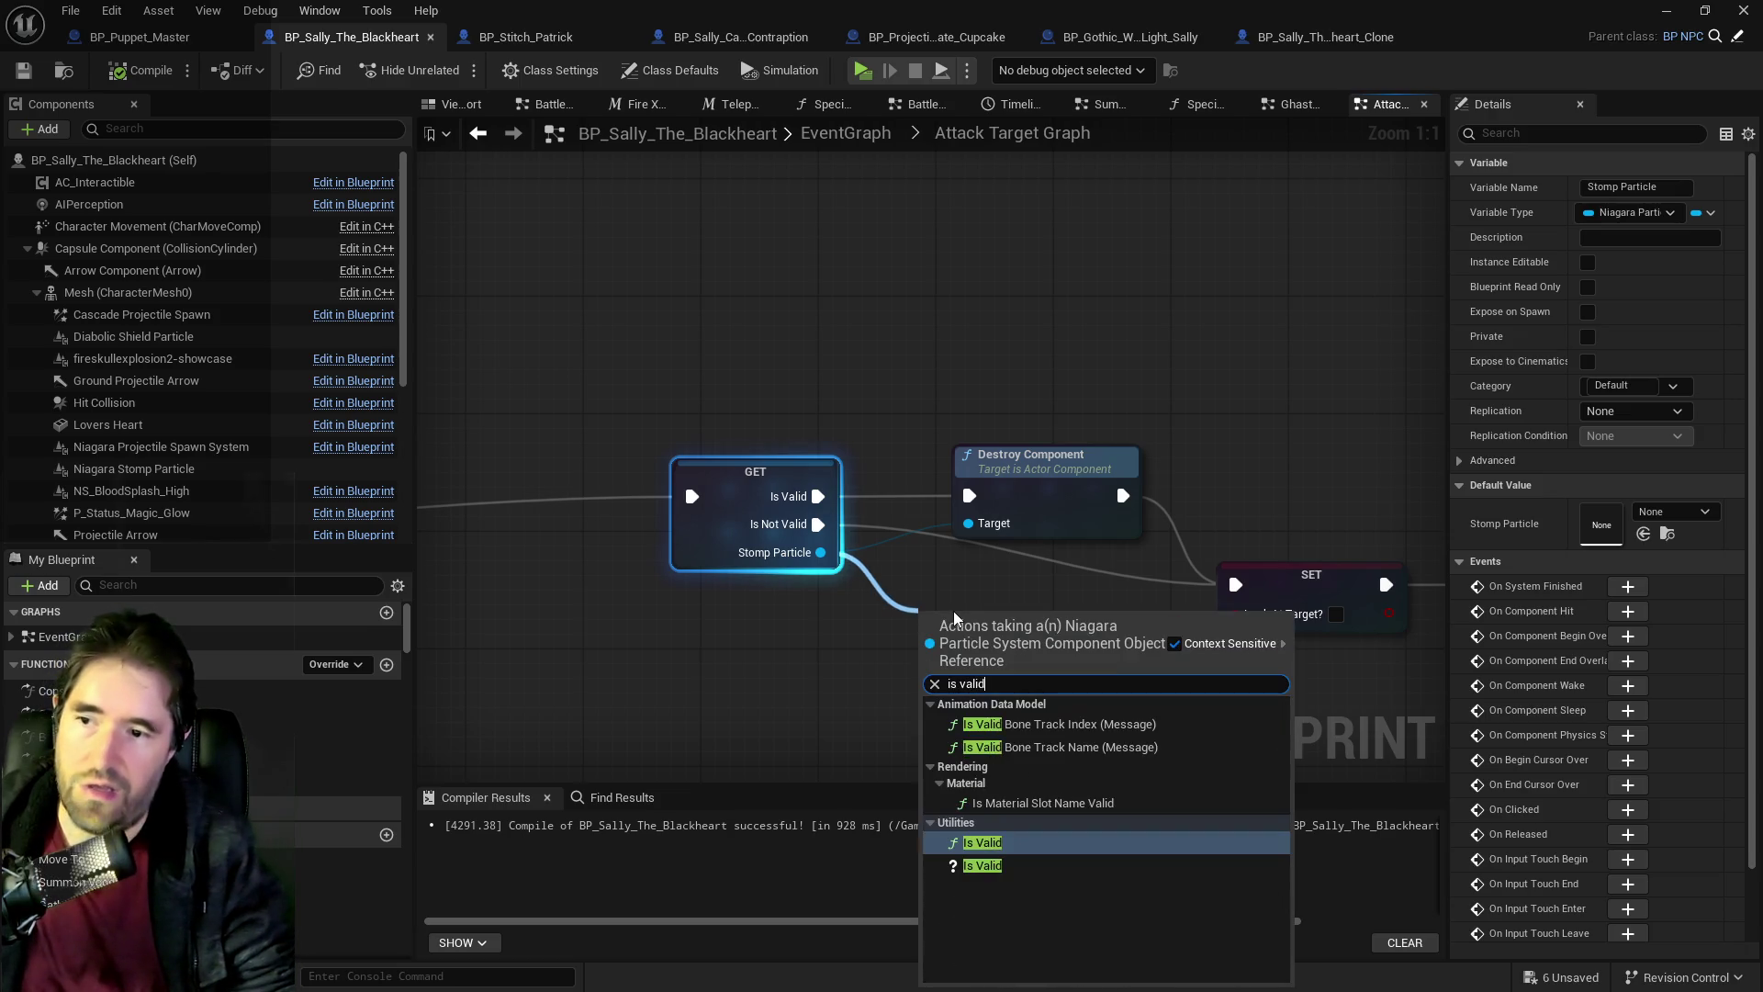
click(982, 865)
drag(995, 645, 995, 661)
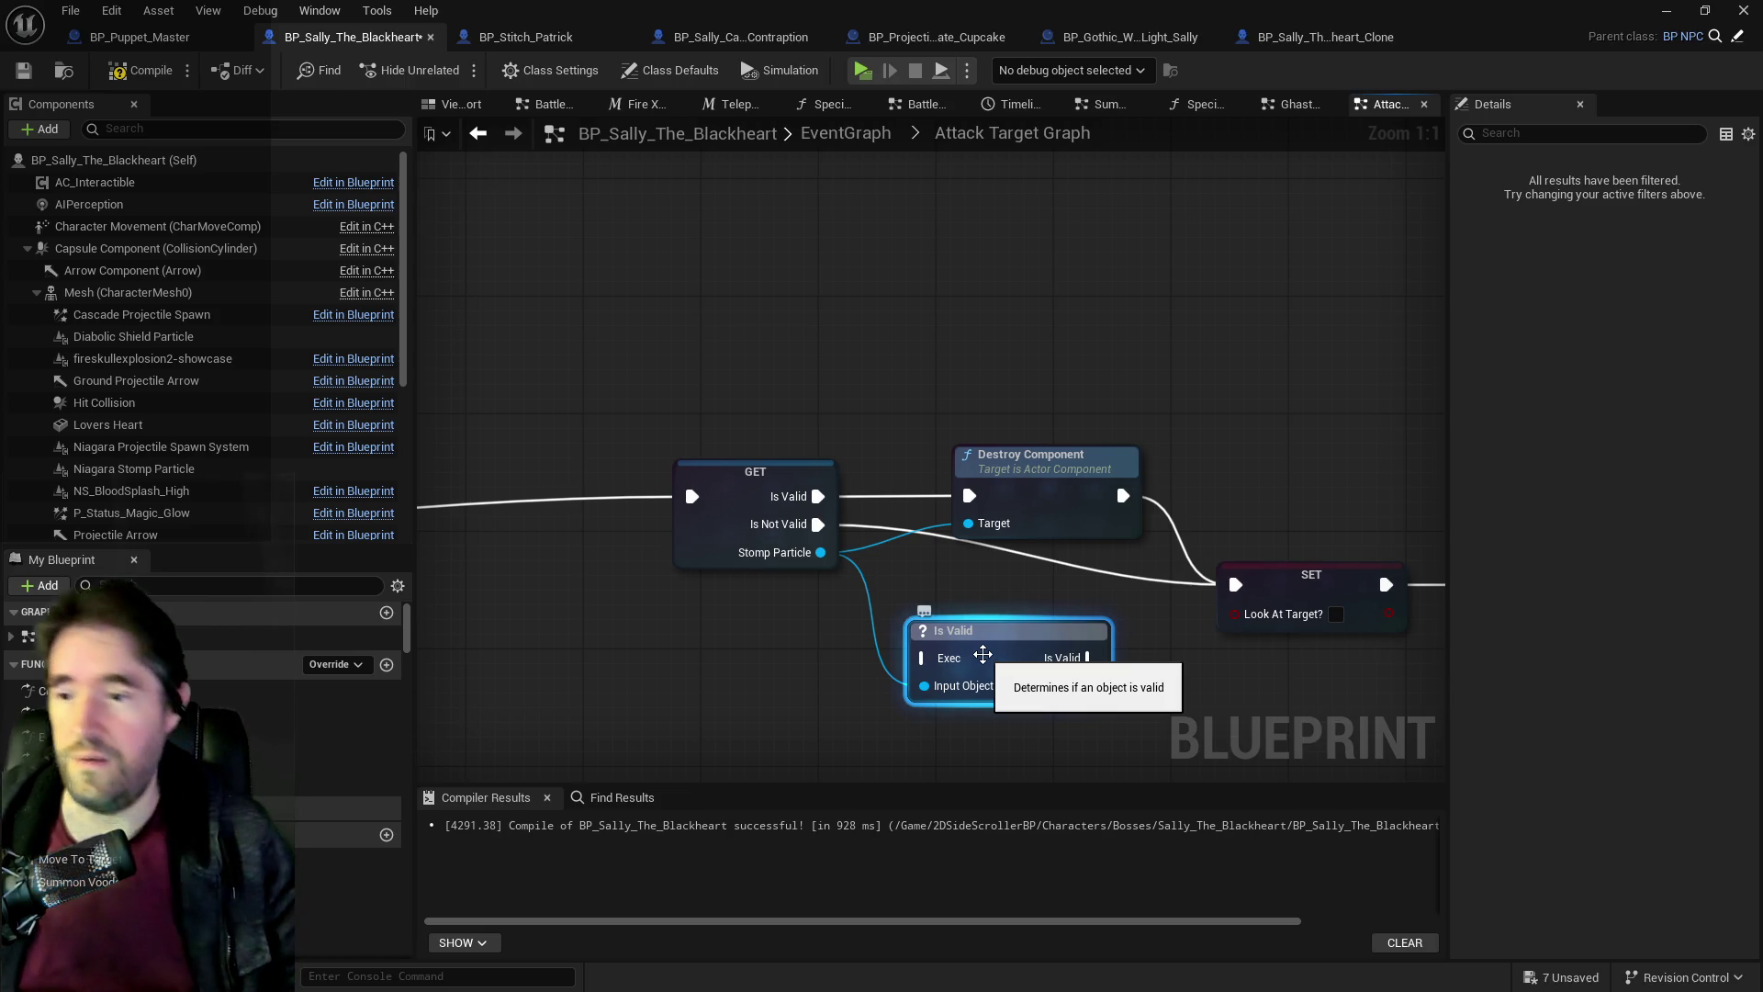
key(Delete)
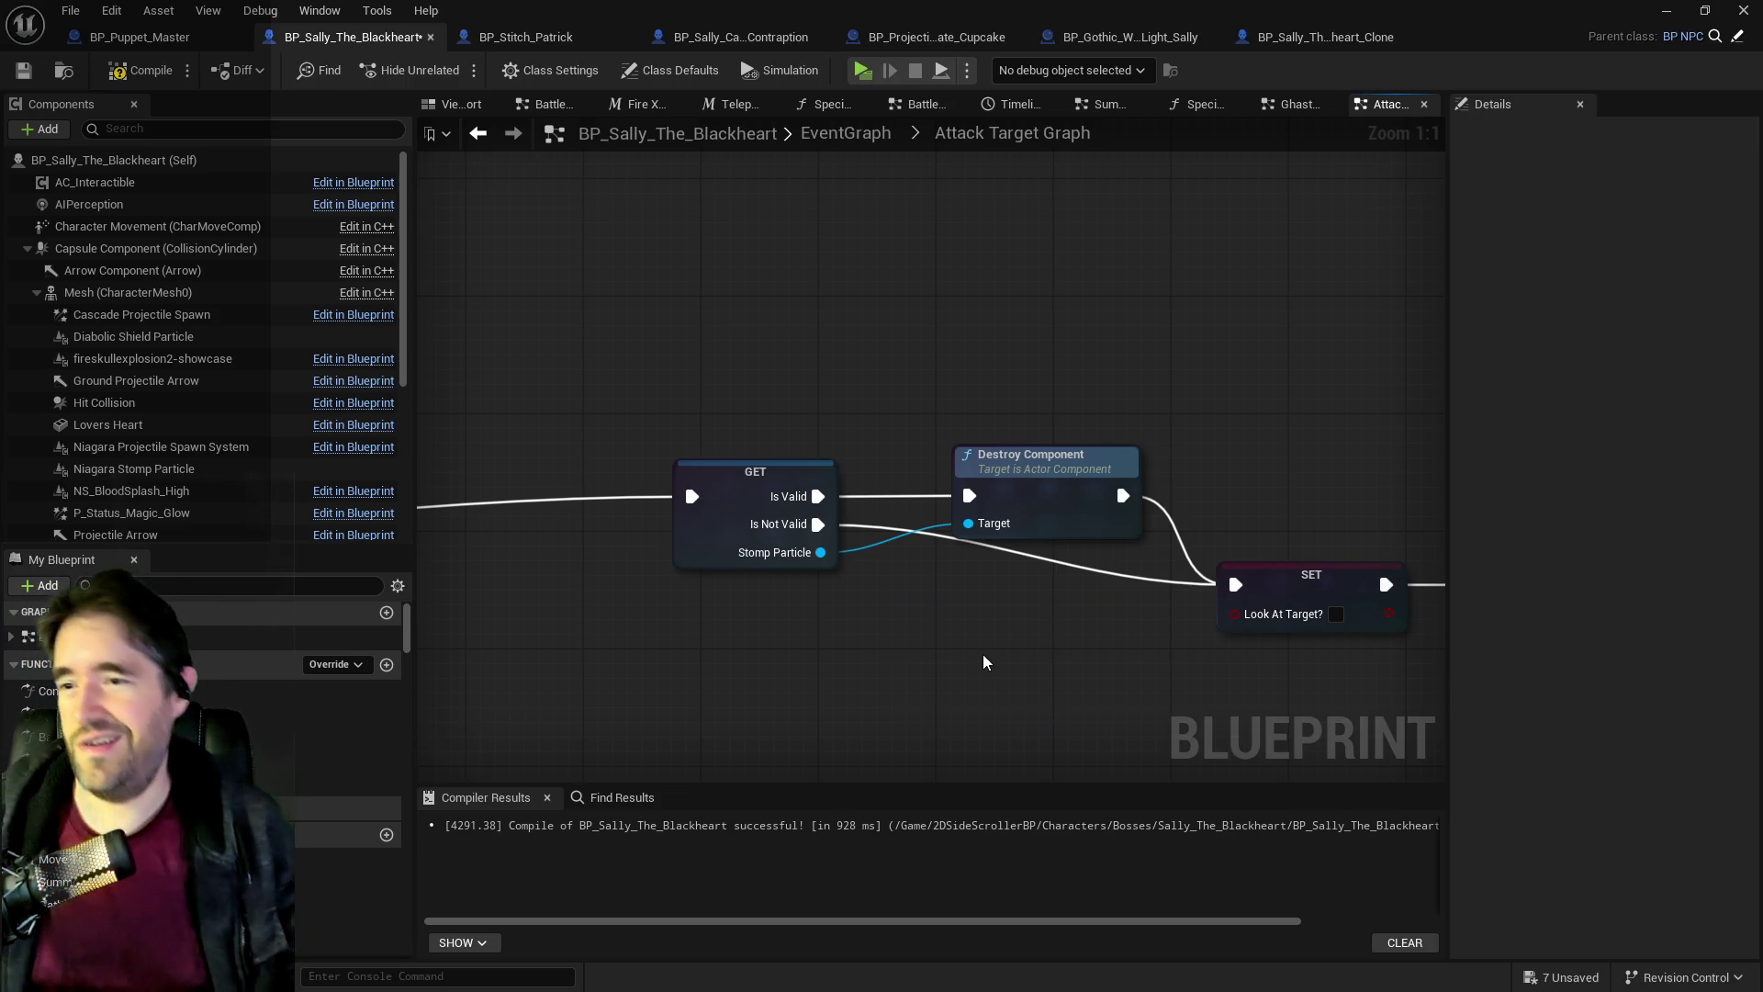
click(22, 74)
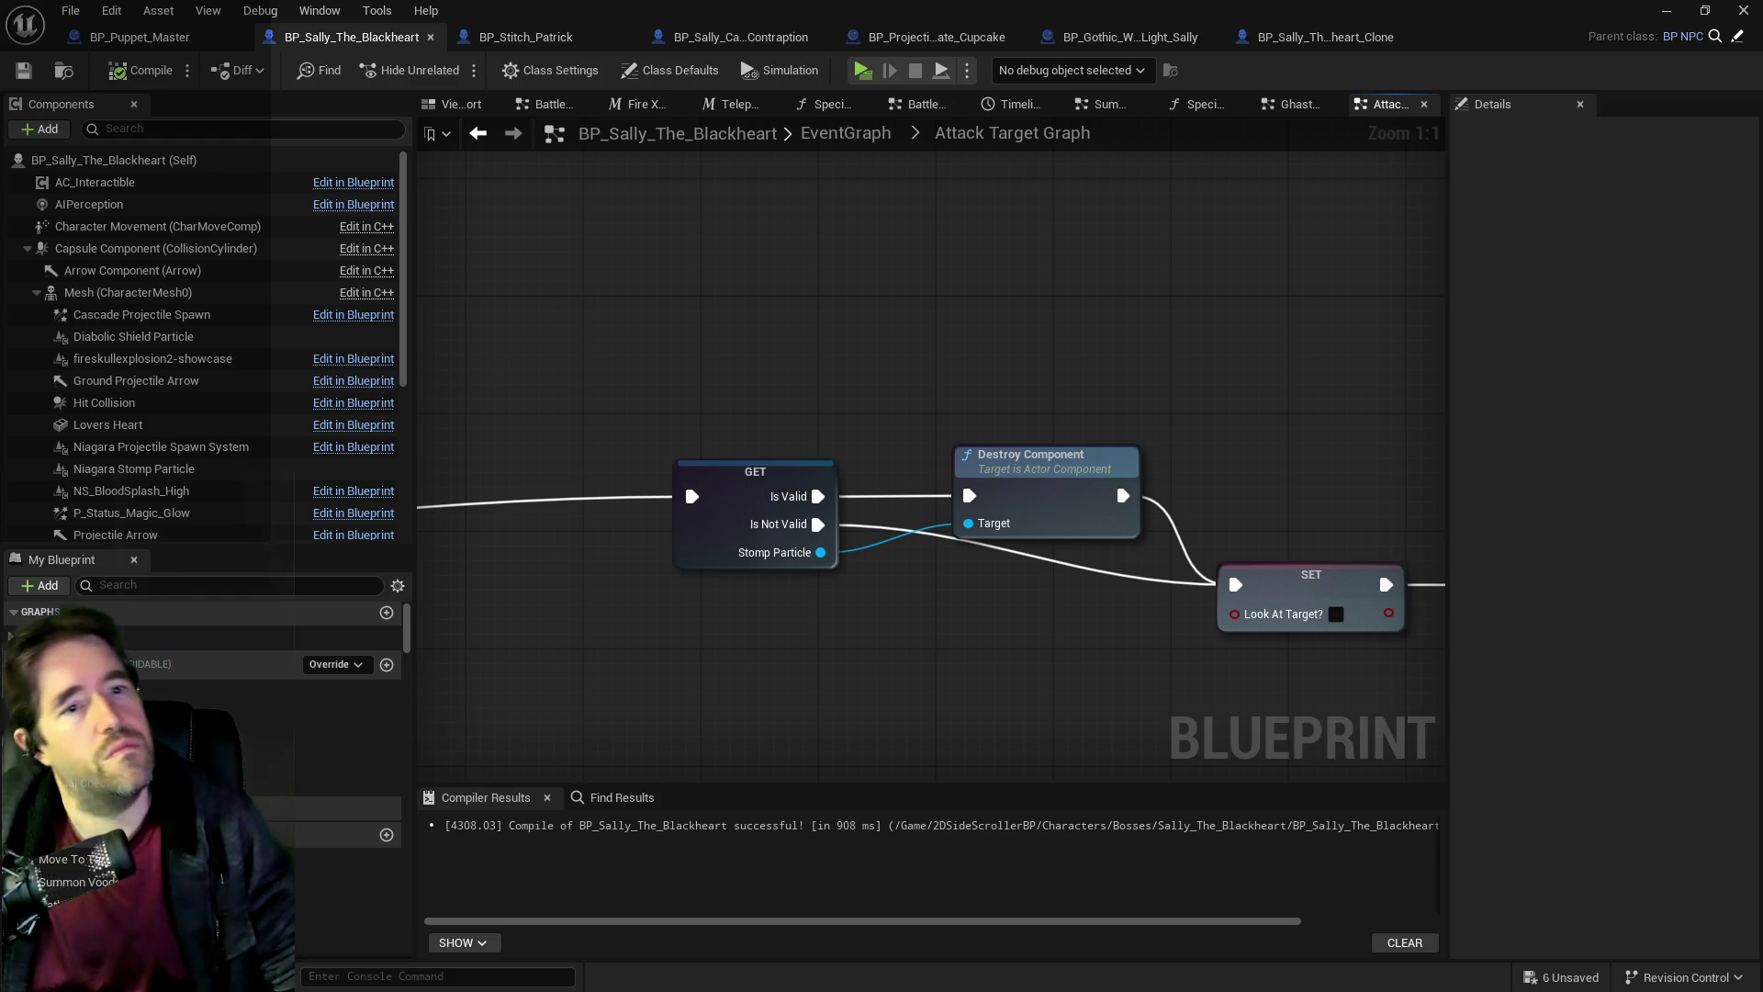
scroll(783, 448, down, 2)
scroll(776, 450, down, 3)
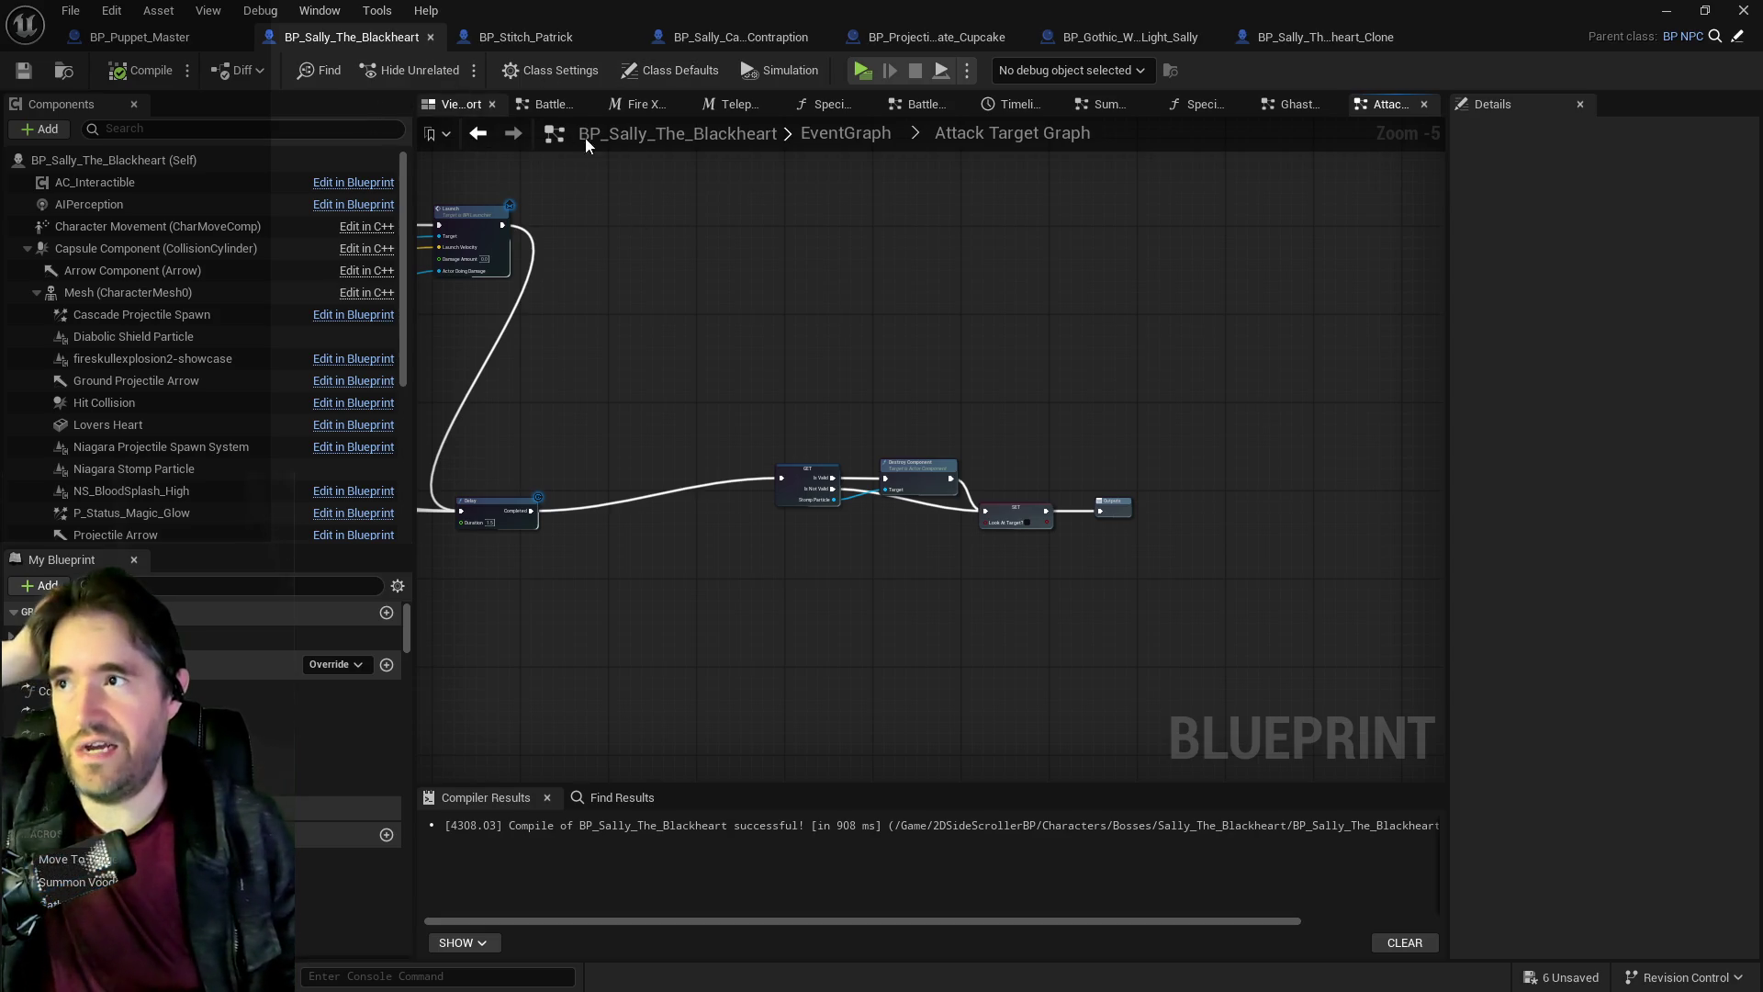
In the Ghastly Mirror Graph, paste a 'Ghastly Mirror 4' Print String and wire it after SET.
click(872, 139)
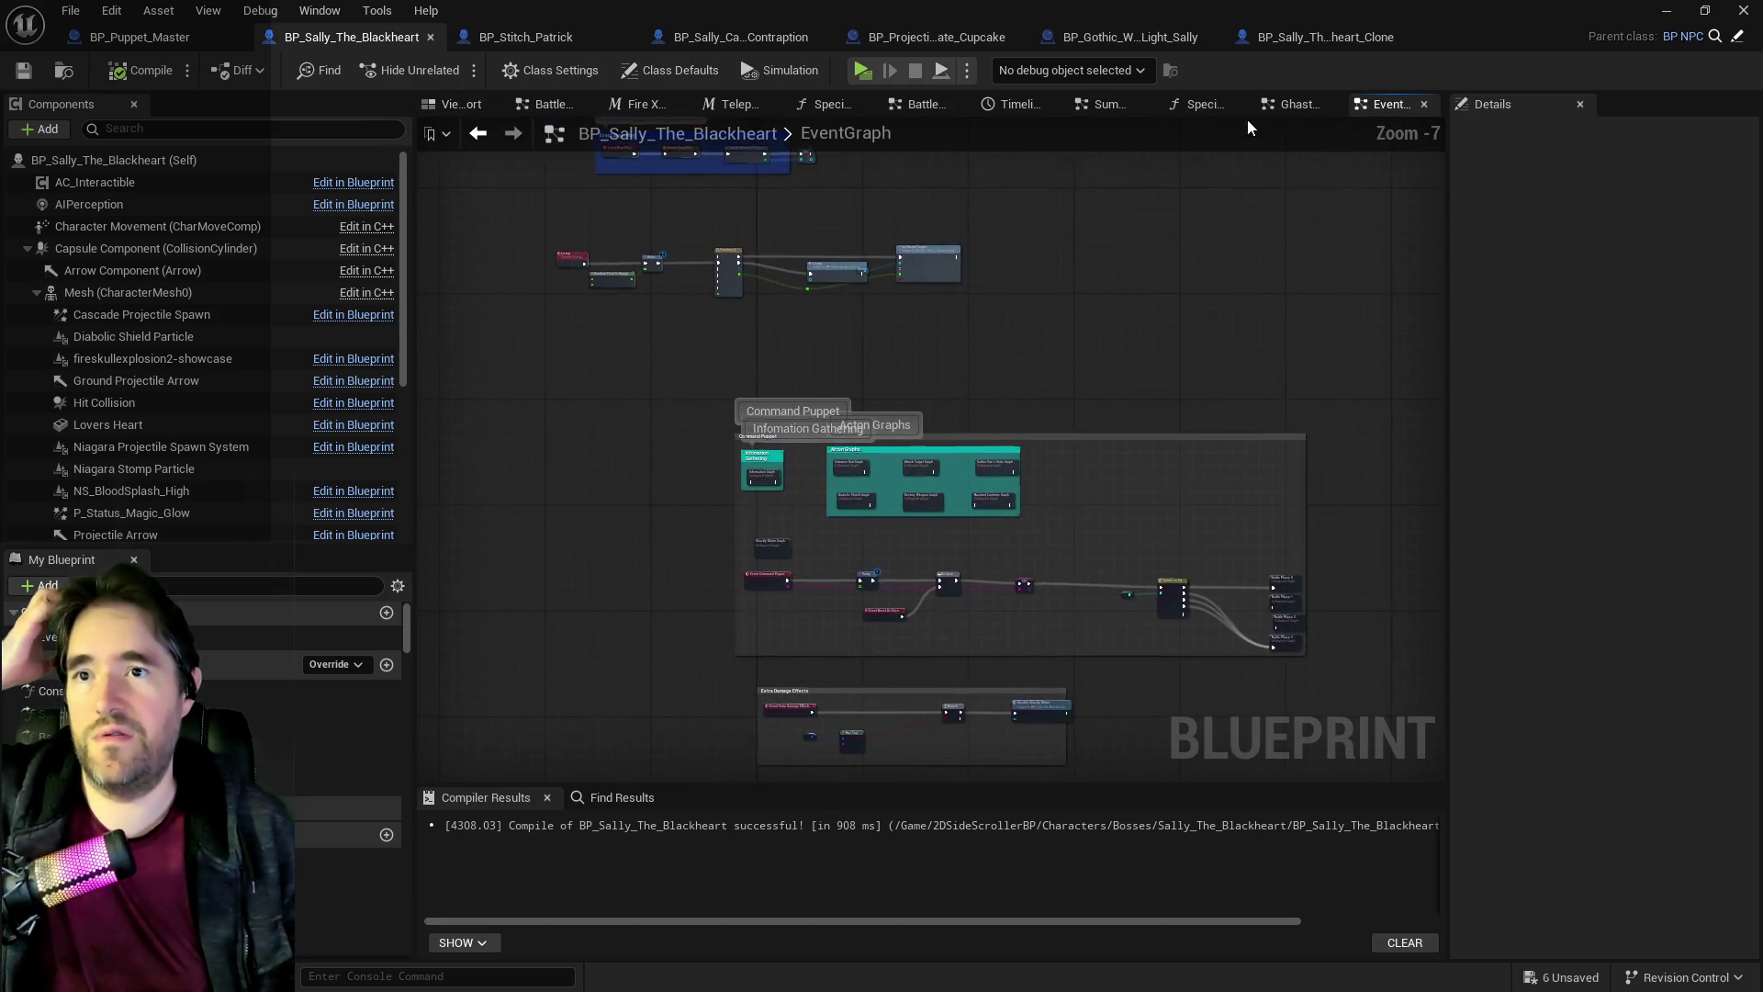
click(1280, 106)
scroll(1236, 218, down, 4)
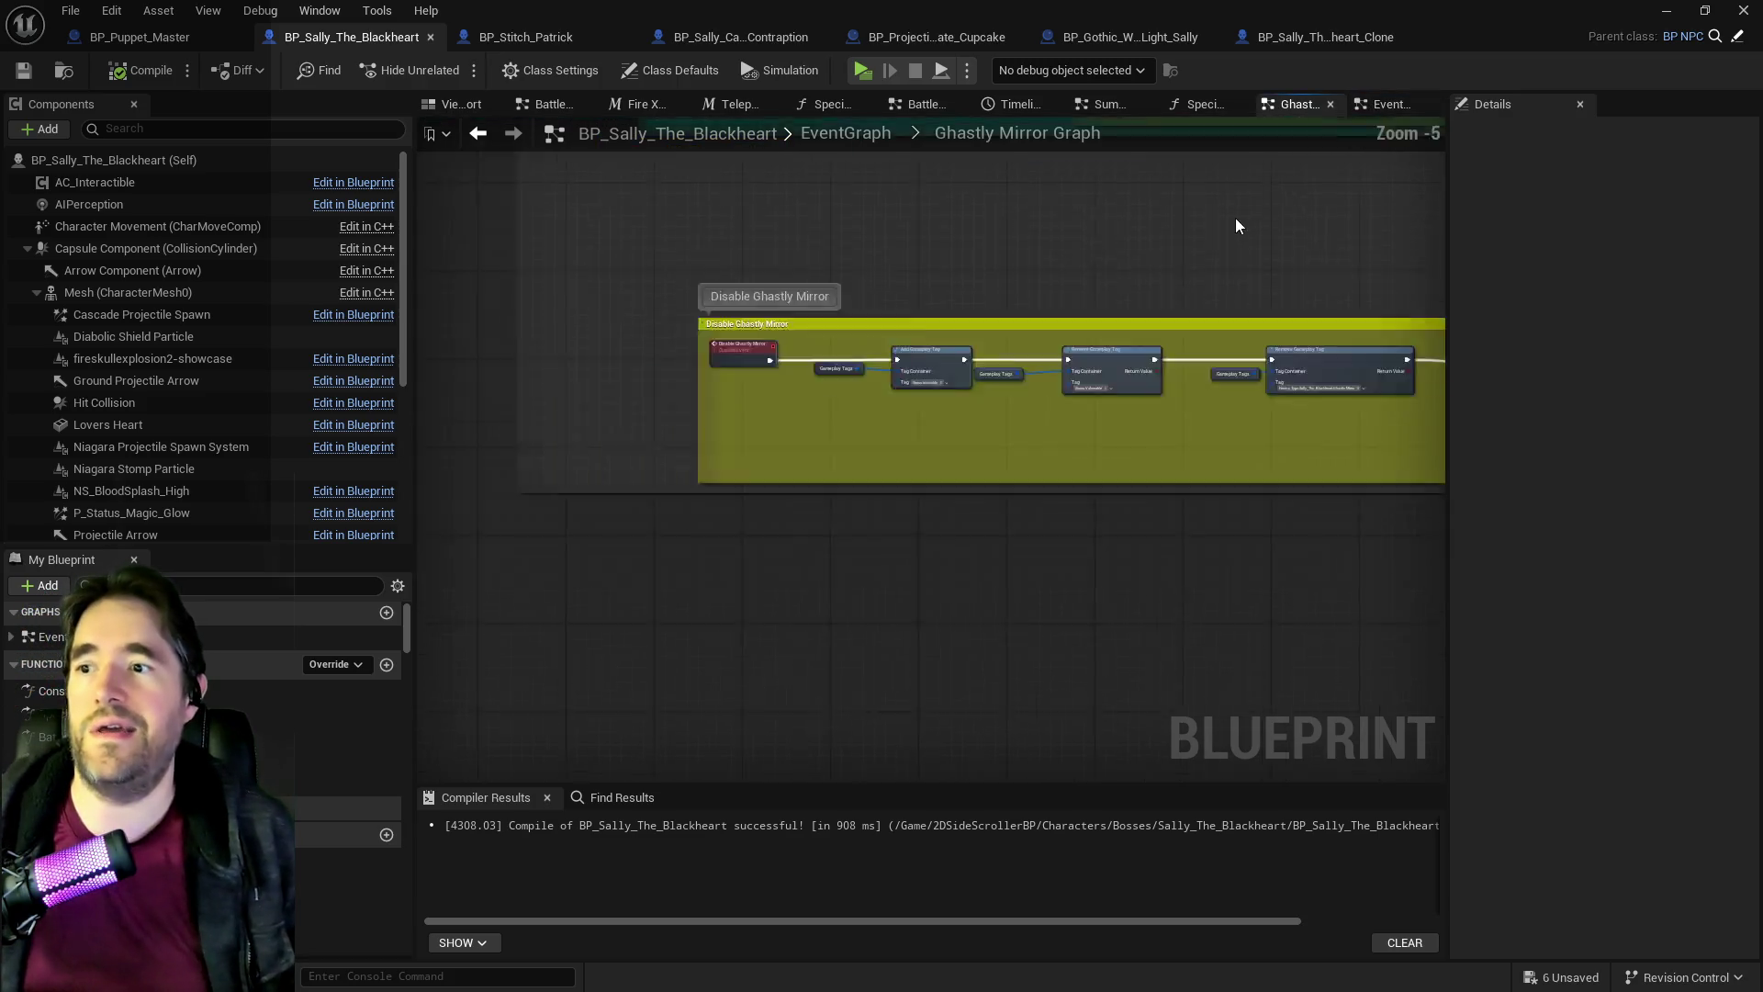
drag(996, 312, 1135, 624)
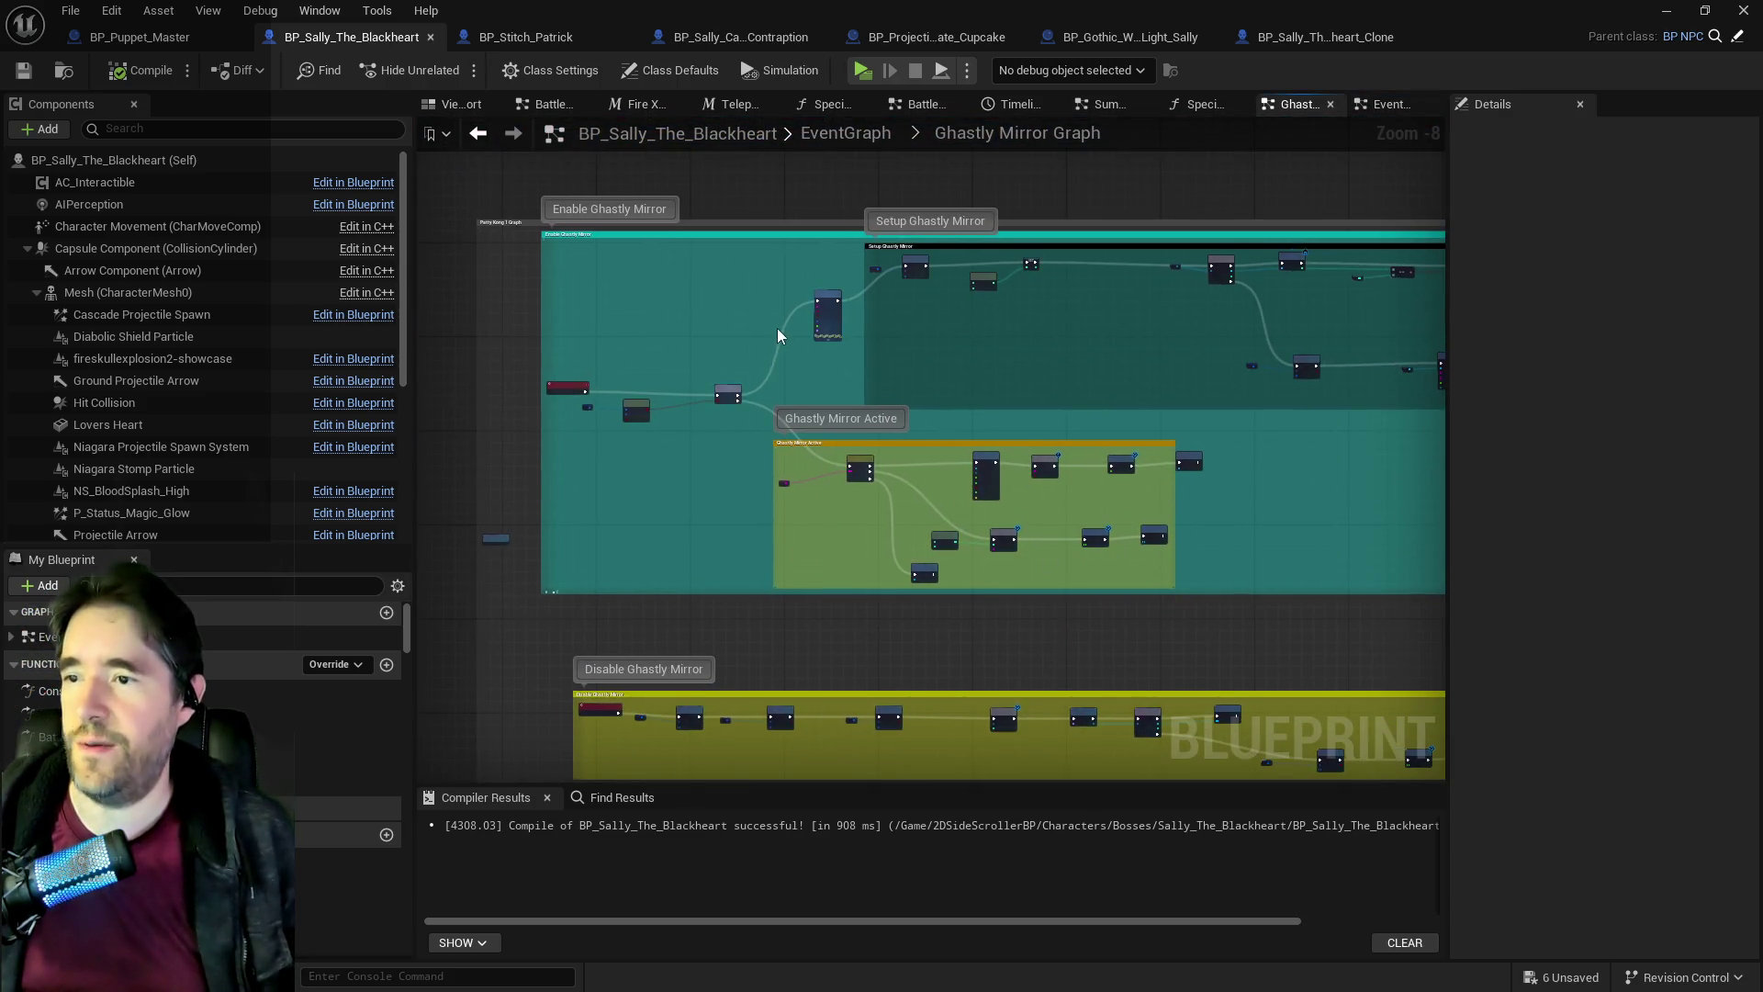
scroll(779, 326, up, 3)
scroll(933, 327, down, 2)
scroll(712, 323, up, 2)
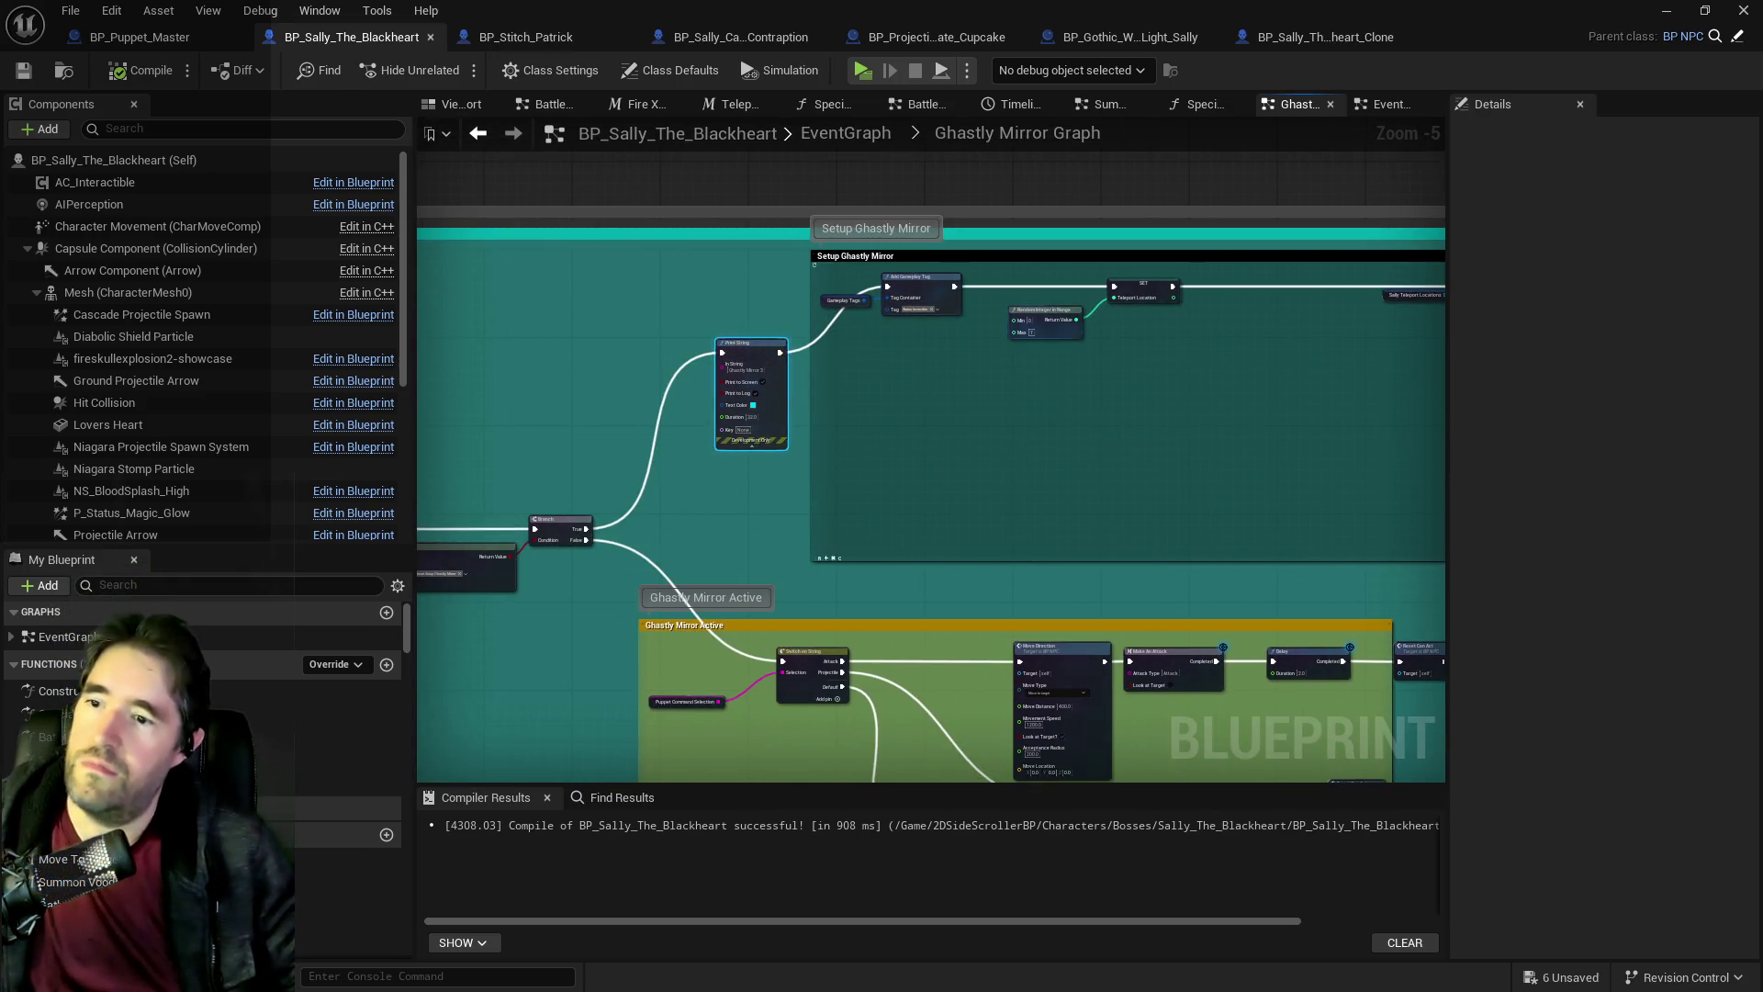
scroll(743, 350, down, 2)
scroll(685, 345, up, 2)
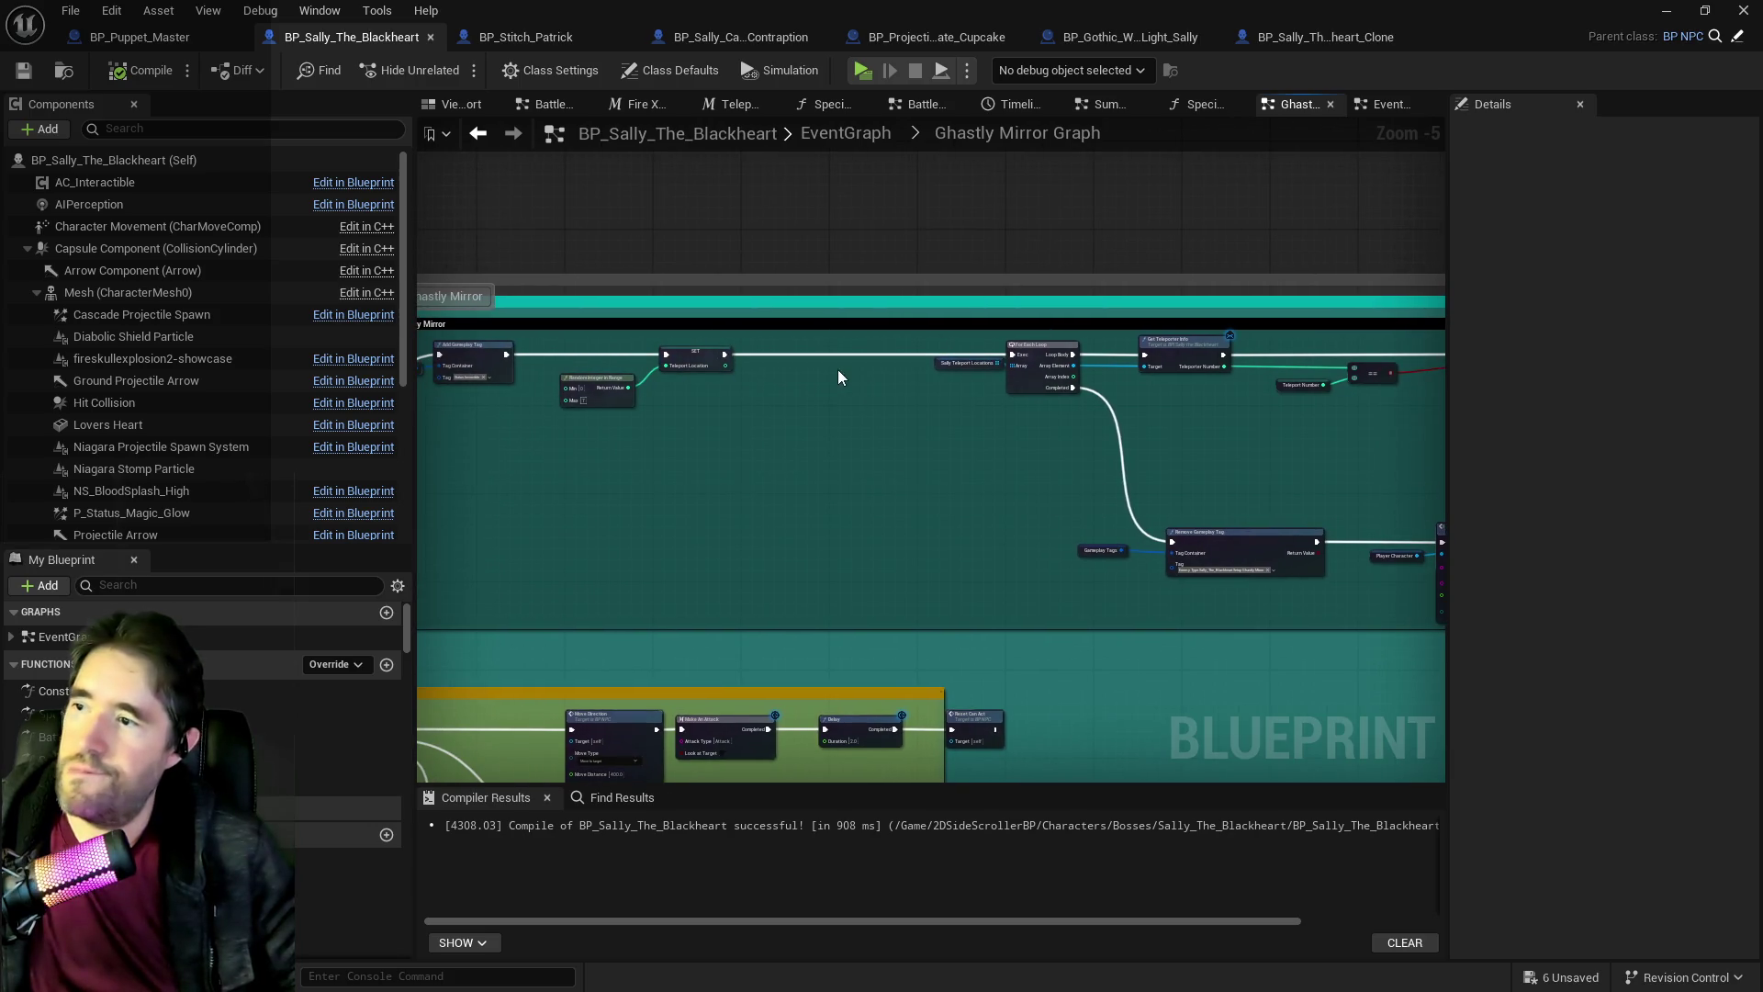
key(ctrl+v)
scroll(854, 386, up, 2)
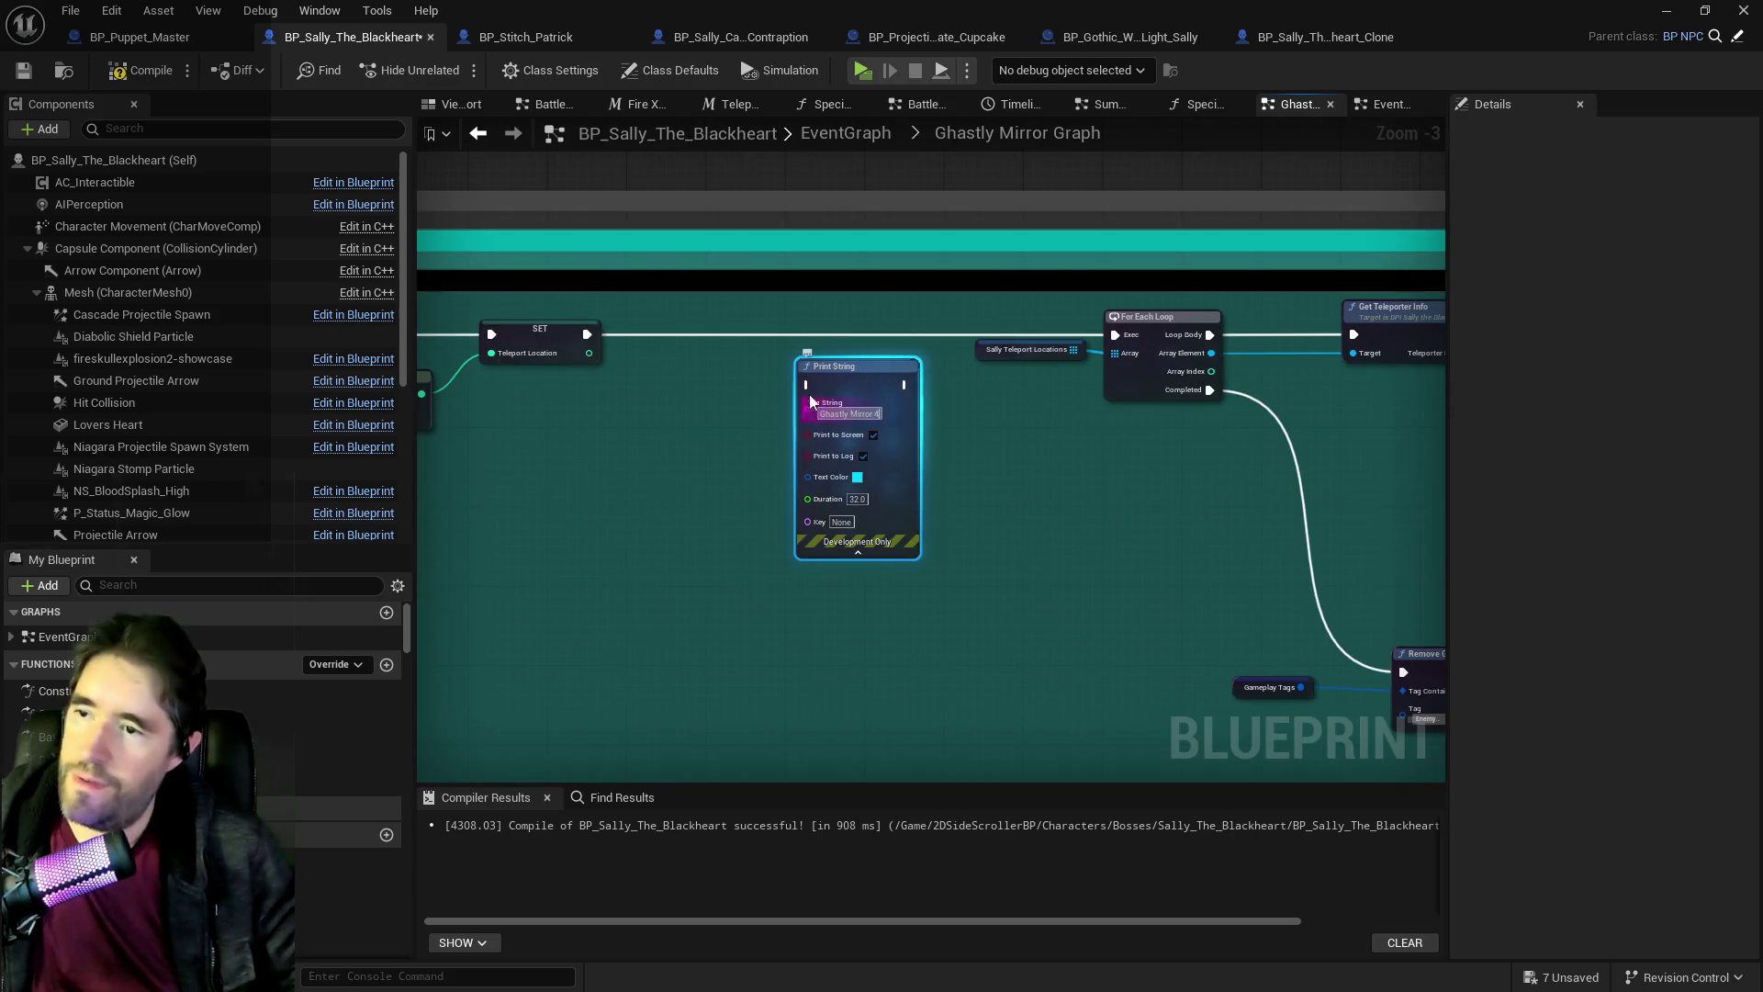
text(4)
mouse_move(586, 335)
mouse_down()
mouse_move(806, 385)
mouse_move(807, 319)
mouse_move(895, 345)
mouse_move(1114, 335)
mouse_up()
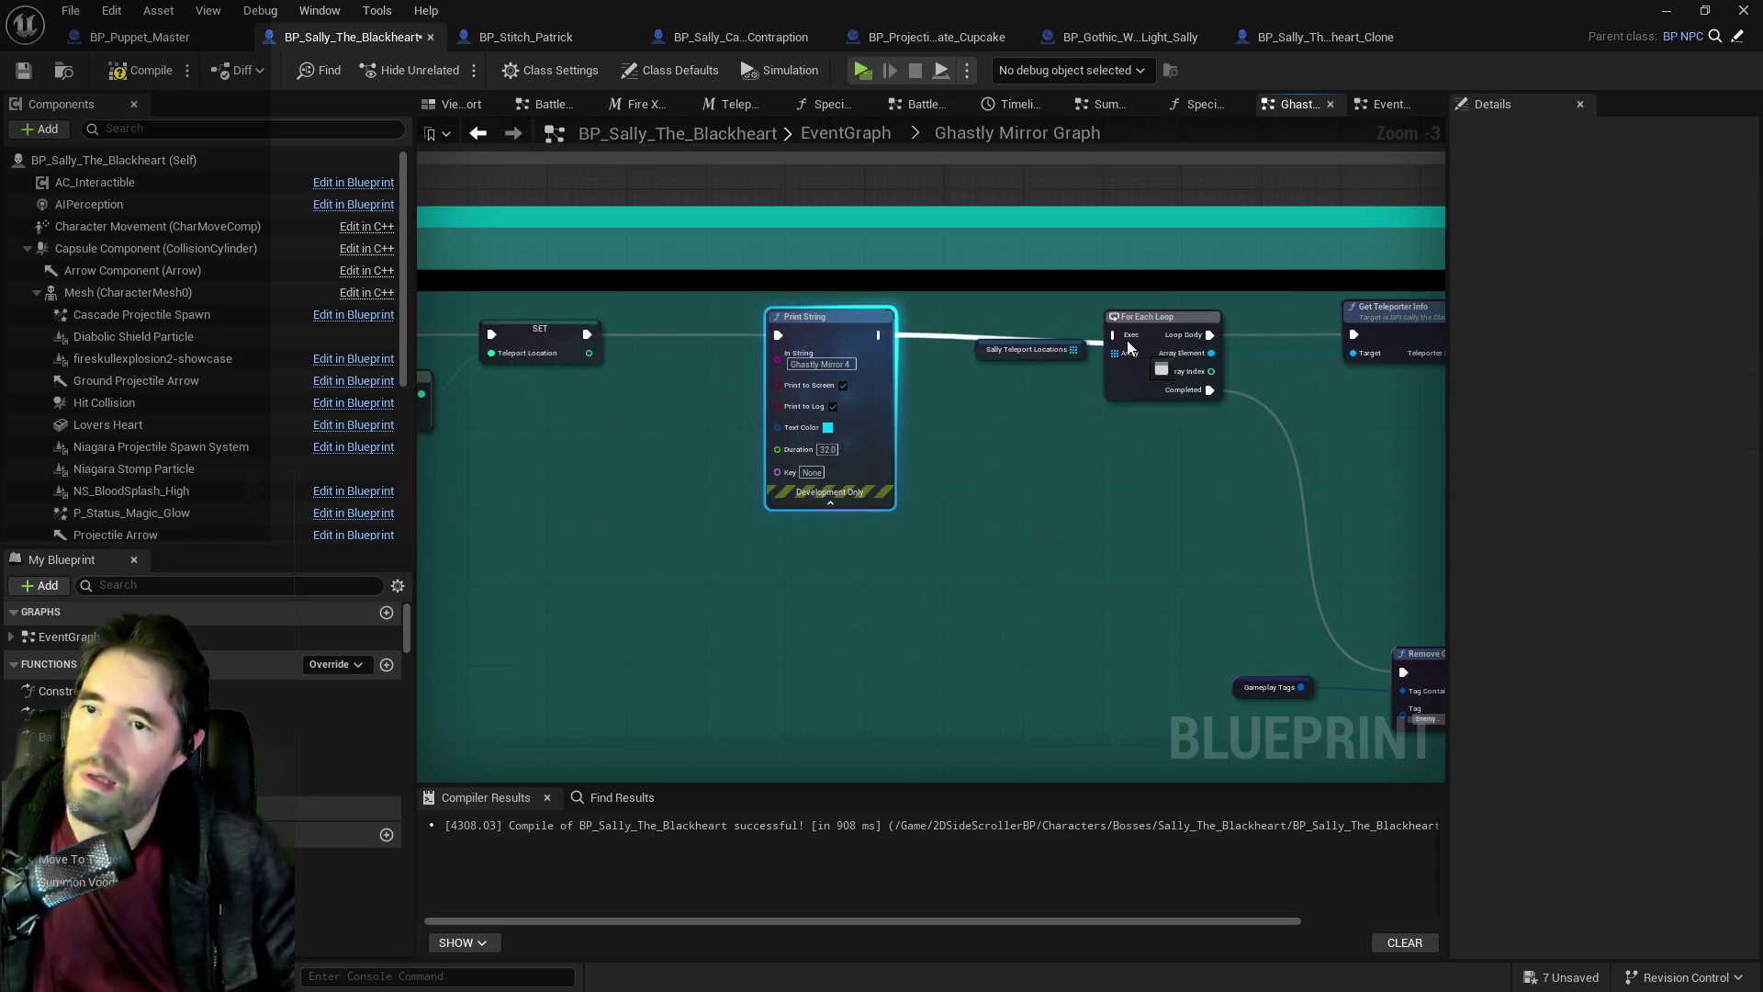
Place a Print String copy beside Get Teleporter Info and bring up its text colour picker.
mouse_move(1616, 378)
mouse_down()
mouse_move(884, 372)
mouse_move(1102, 395)
mouse_move(826, 376)
mouse_move(1041, 412)
mouse_move(807, 415)
mouse_move(1404, 404)
mouse_up()
right_click(1087, 373)
mouse_move(1255, 370)
mouse_down()
mouse_move(998, 305)
mouse_move(920, 341)
mouse_move(1056, 342)
mouse_move(800, 385)
mouse_move(735, 408)
mouse_move(747, 418)
mouse_up()
click(796, 480)
Make the print orange and wire it between Get Teleporter Info and Branch.
drag(904, 597, 1005, 610)
click(1097, 933)
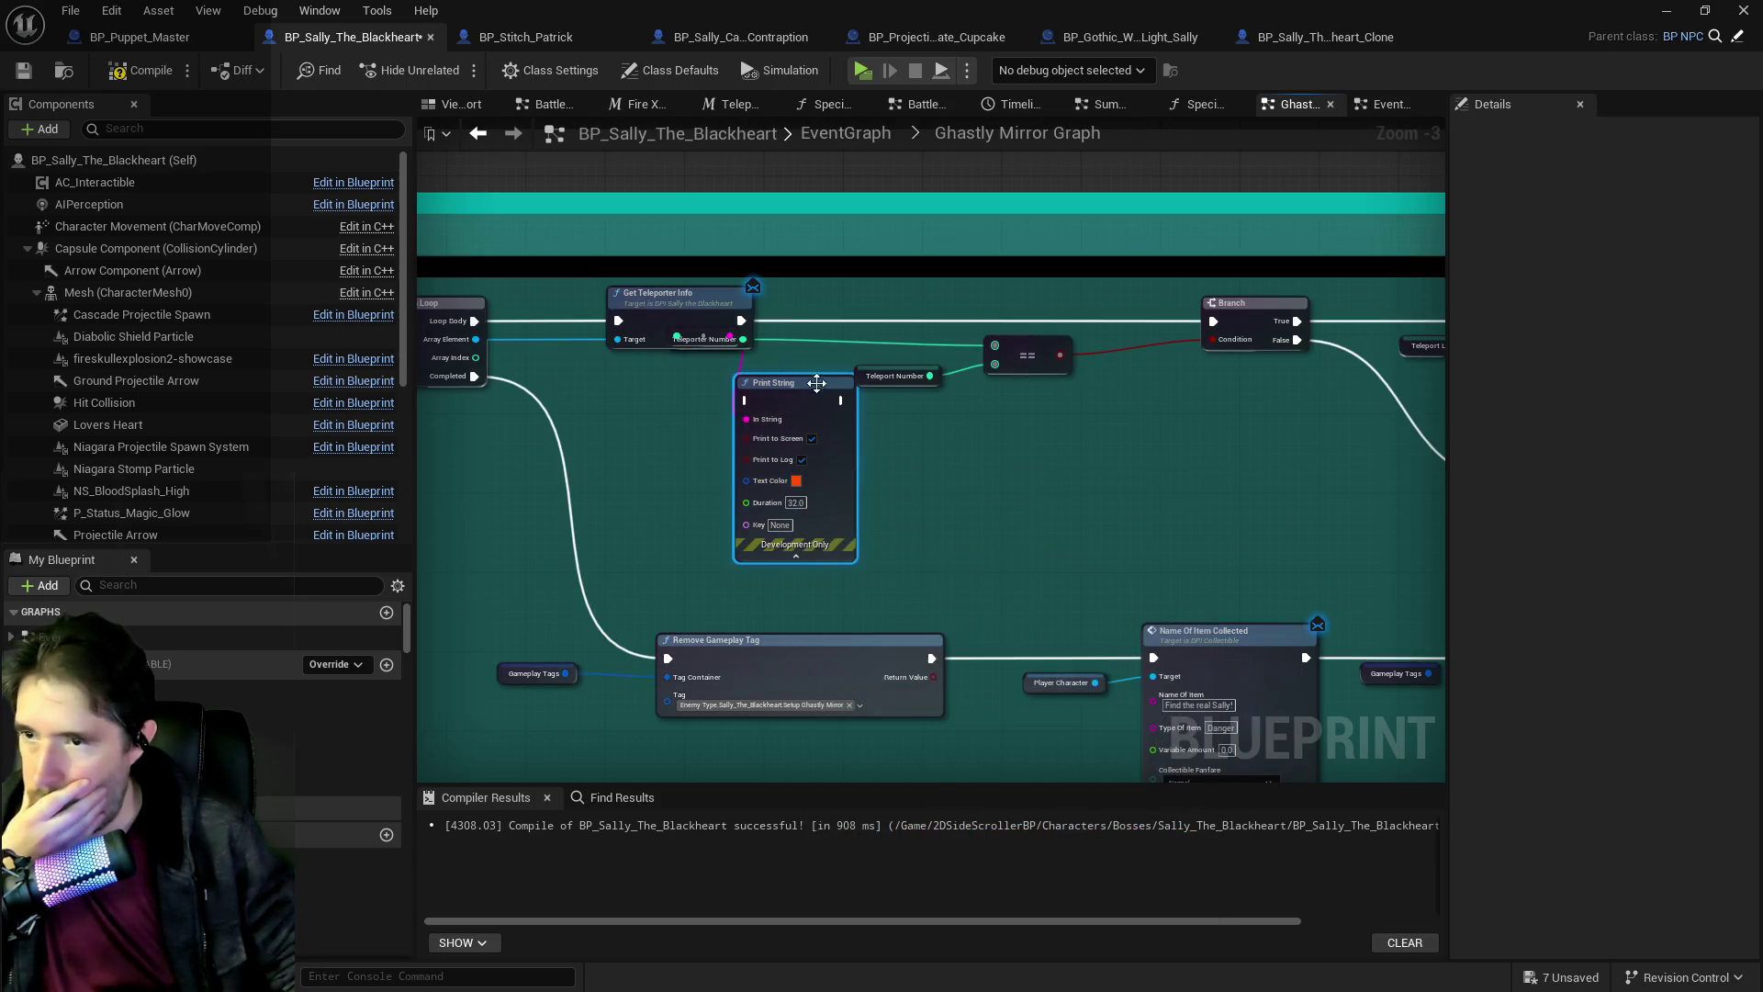
drag(743, 320, 747, 401)
drag(840, 401, 1210, 320)
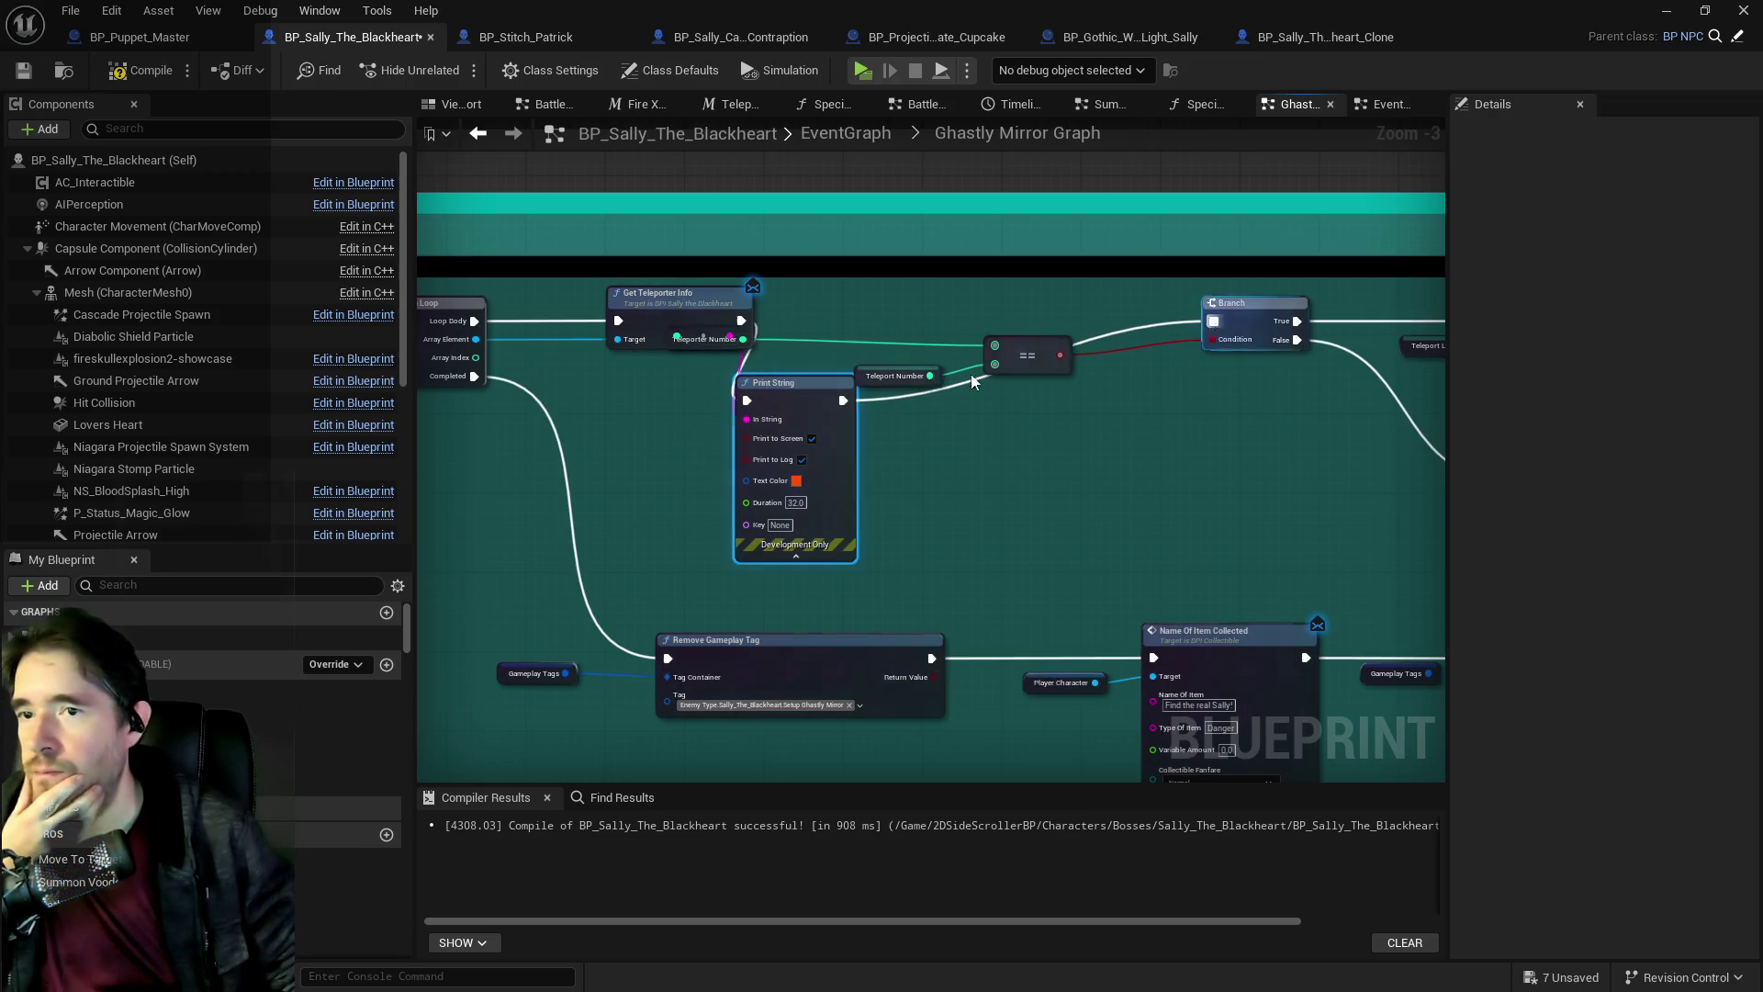
drag(880, 422, 470, 419)
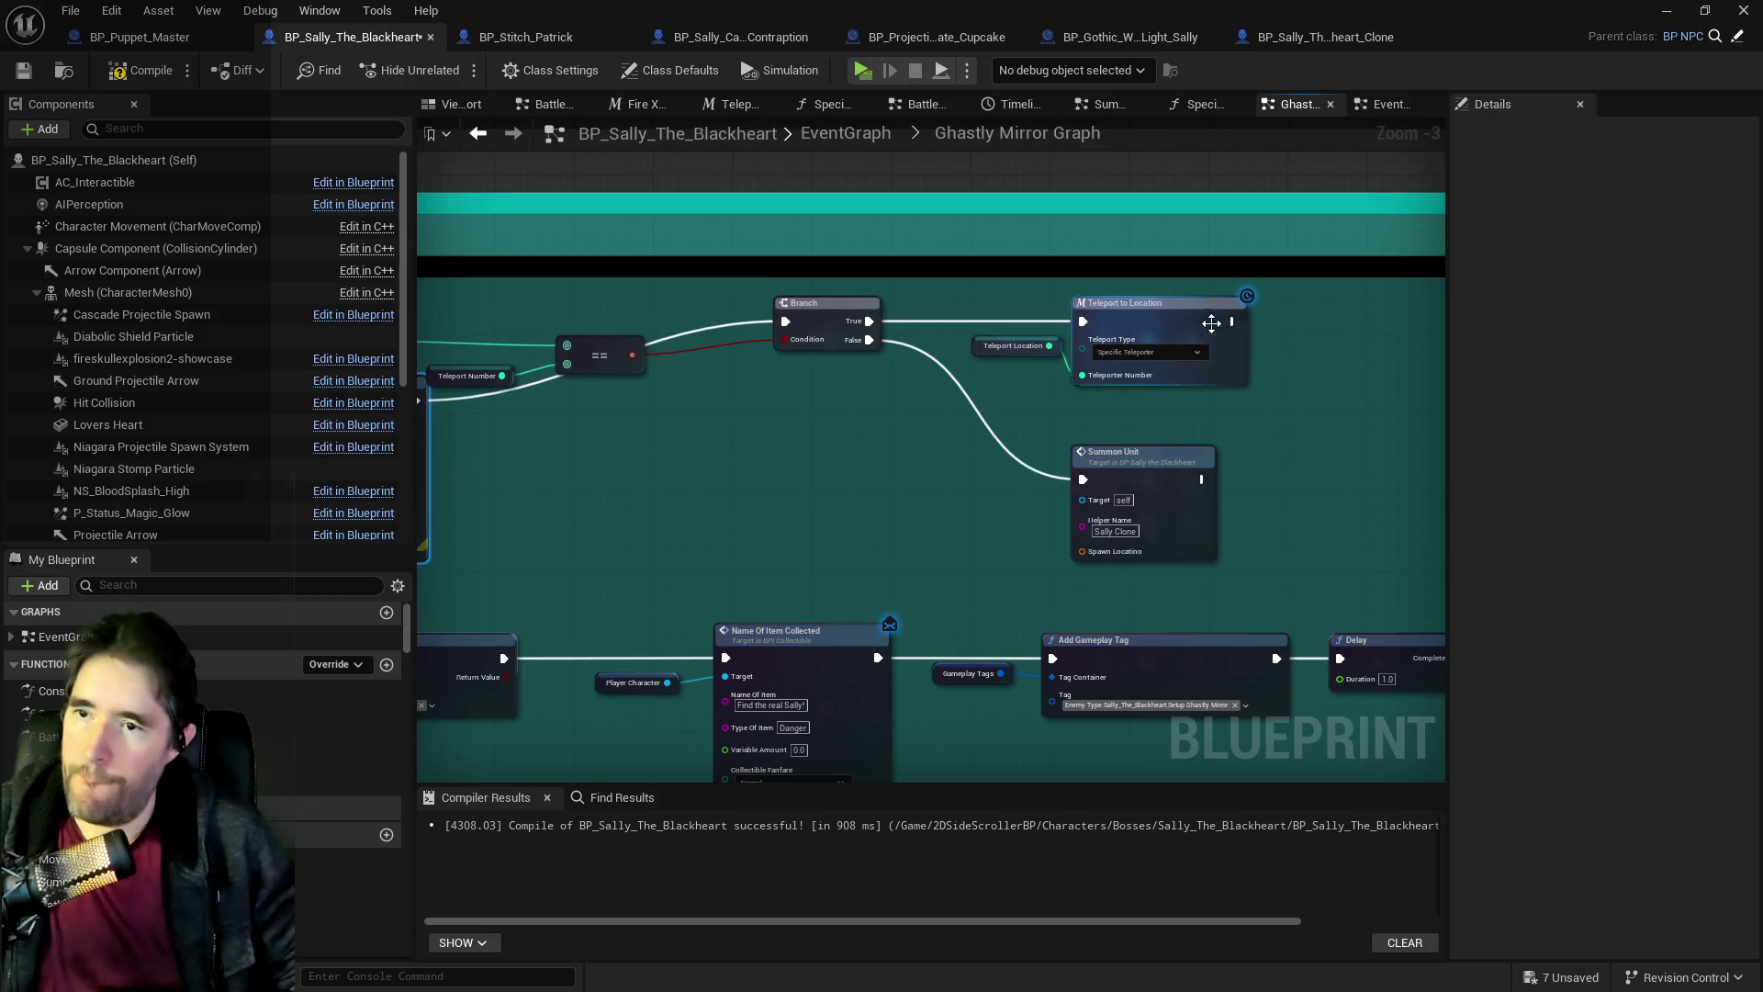
Add a yellow 'Ghastly Teleport' Print String running after Teleport to Location.
key(ctrl+v)
click(1358, 364)
key(BackSpace)
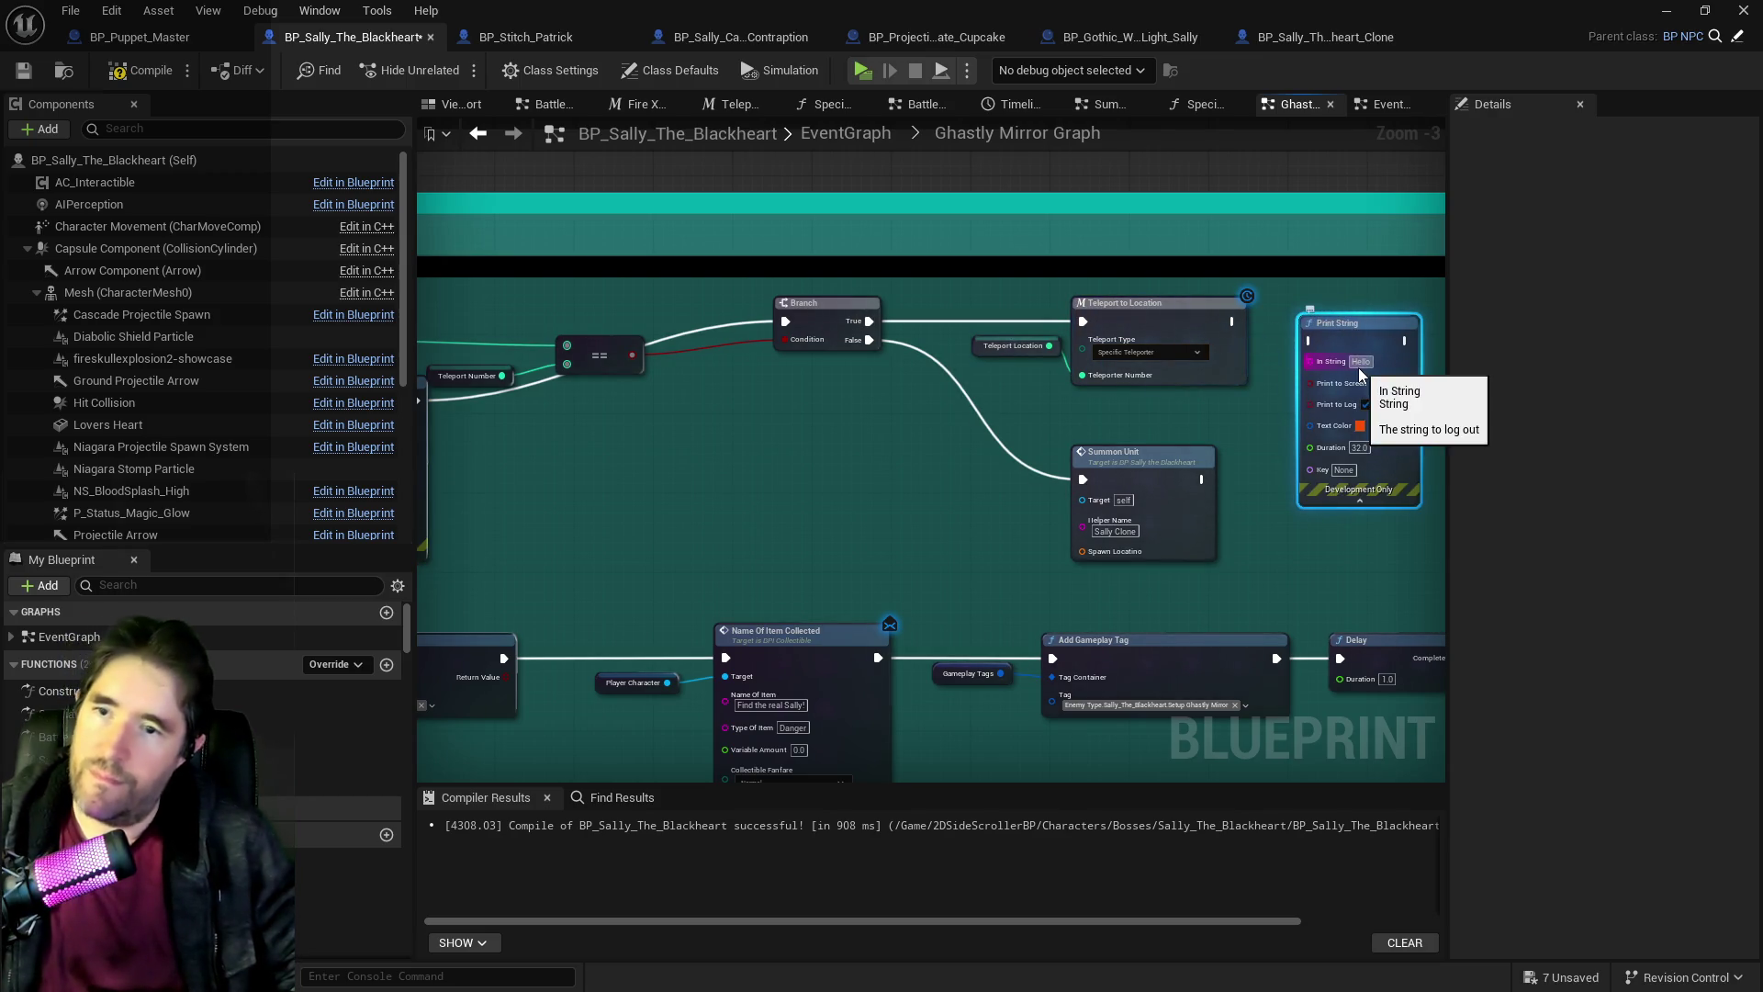
text(Ghastly Telep)
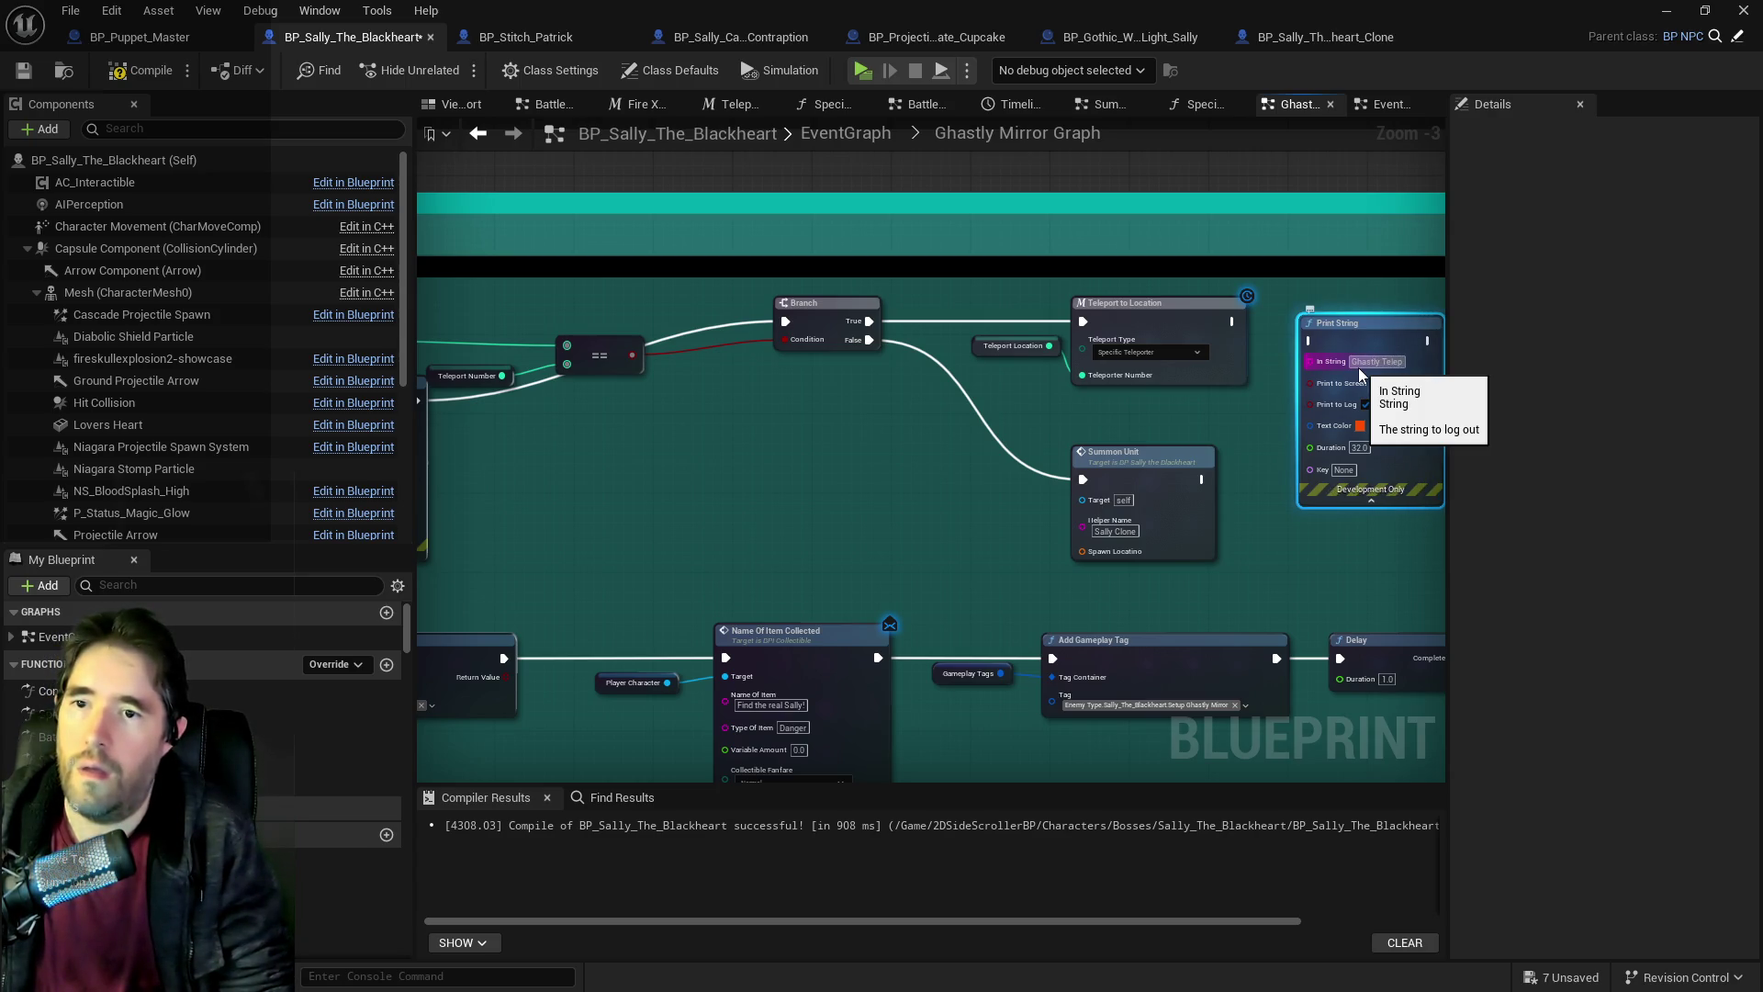
text(ort)
click(1359, 433)
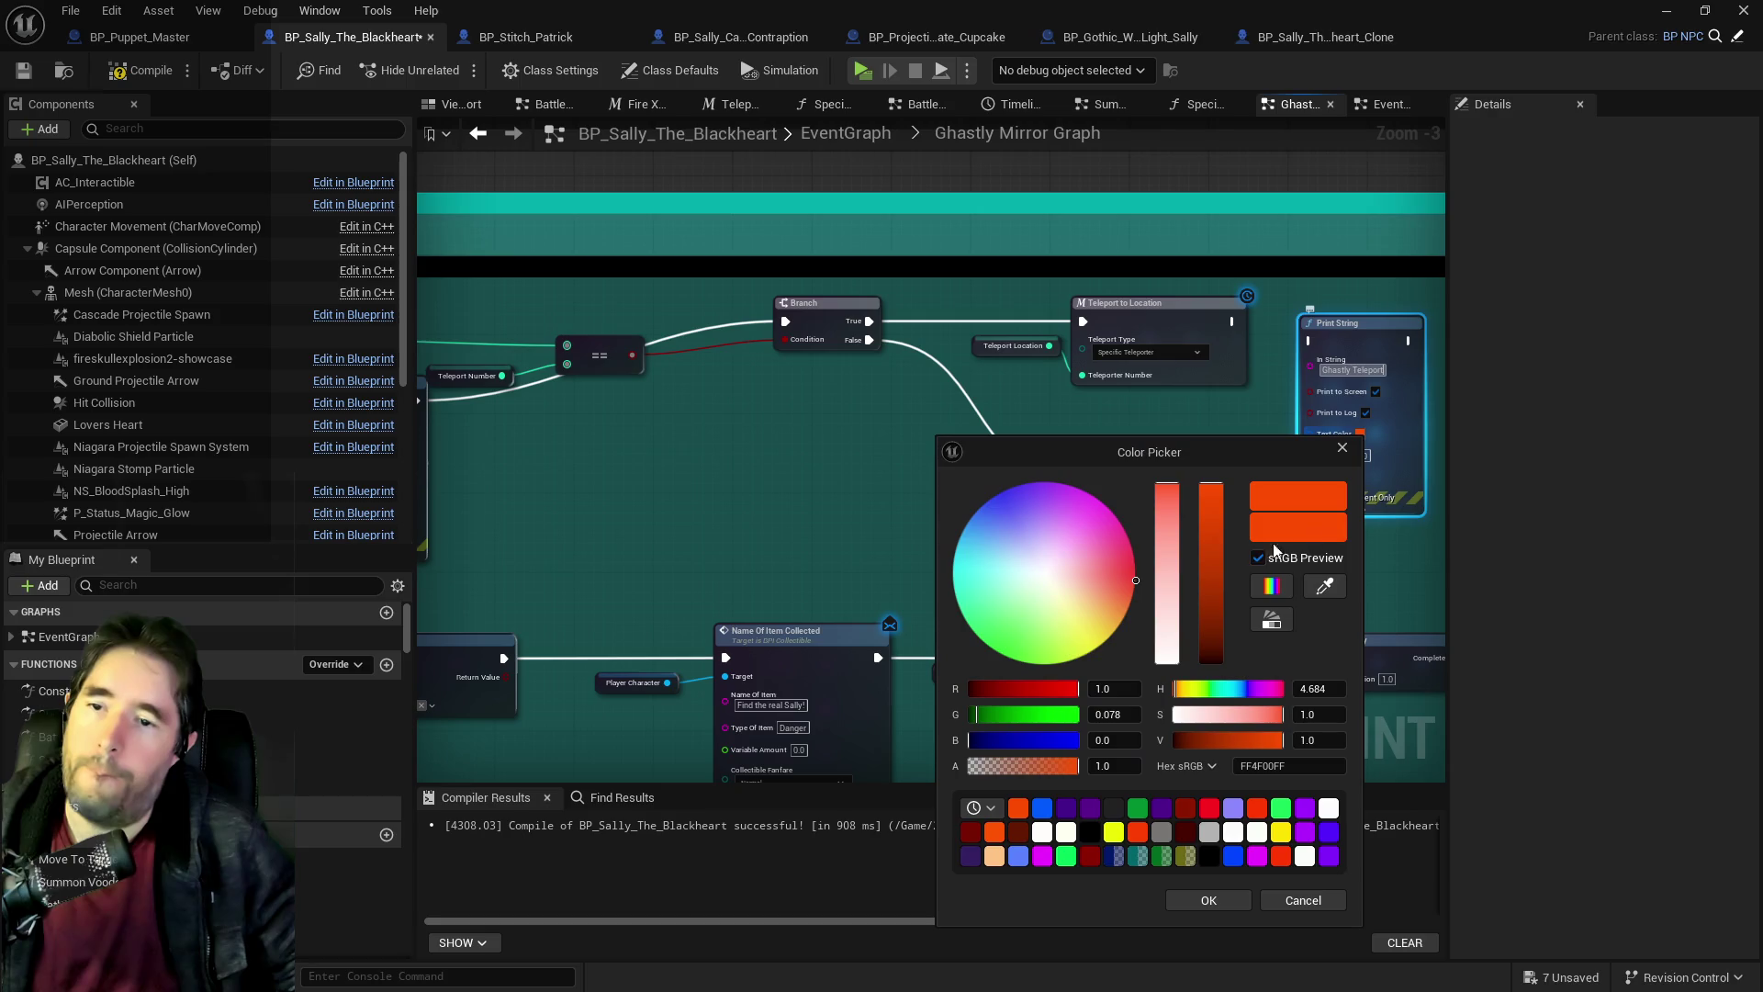
click(1105, 642)
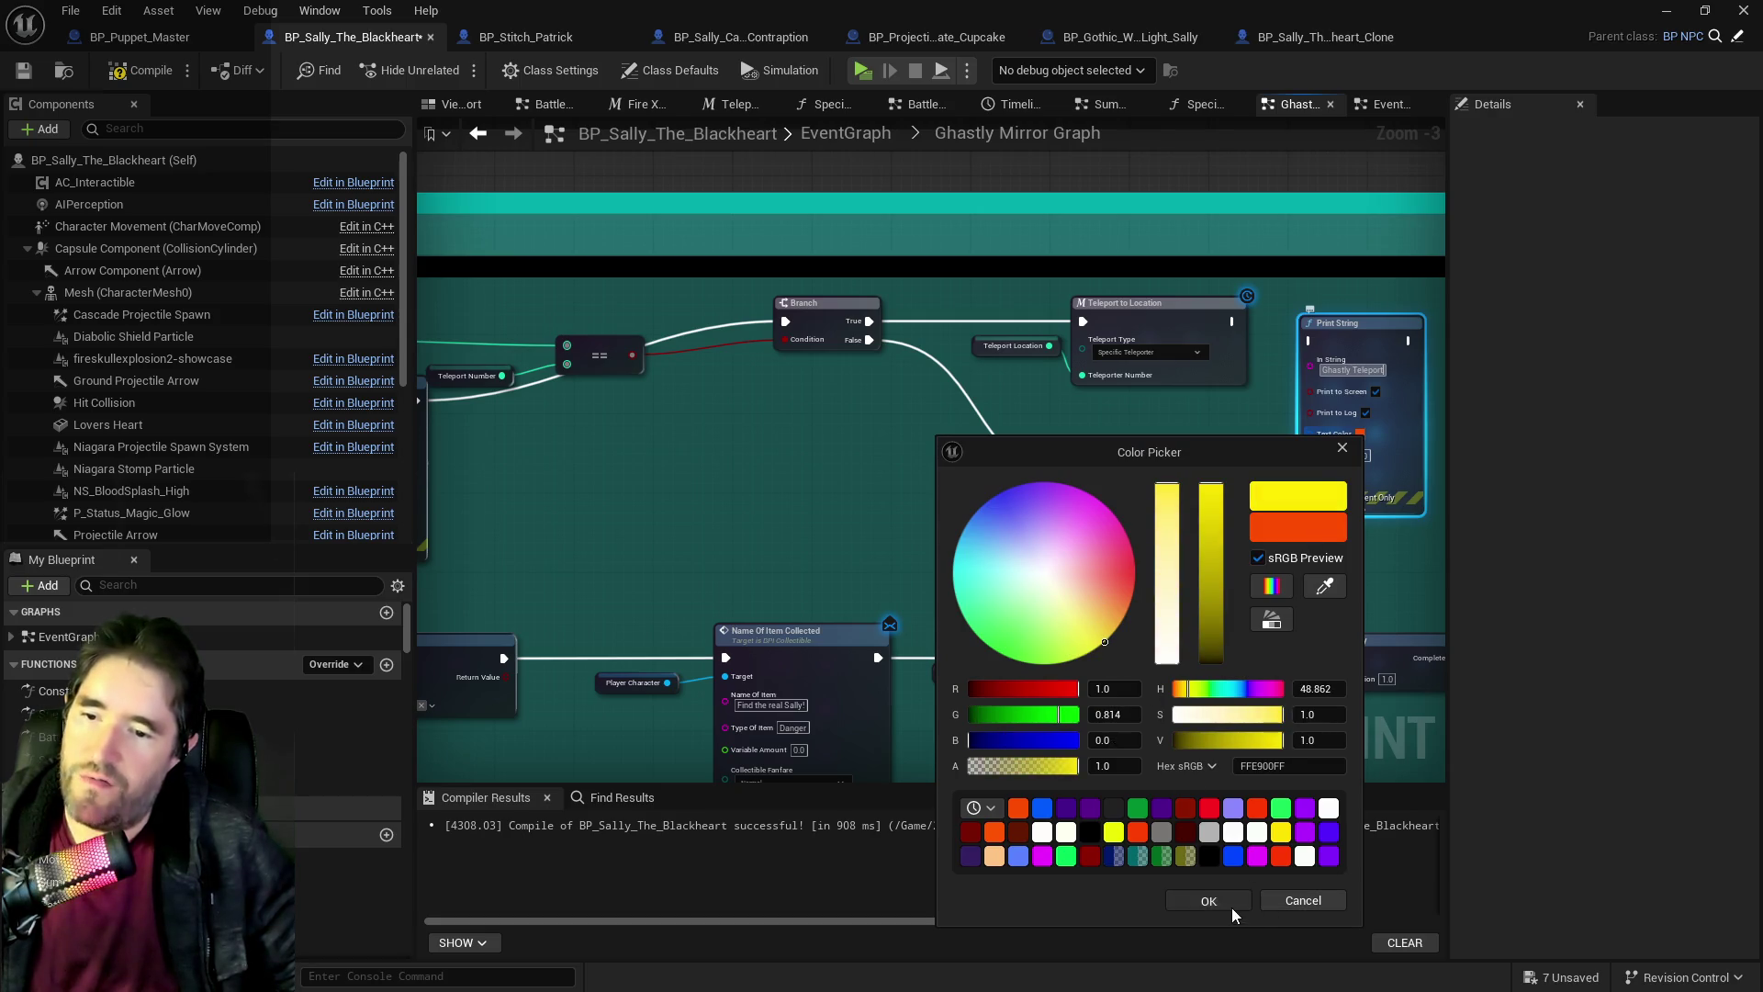
click(1231, 903)
drag(946, 296, 1076, 285)
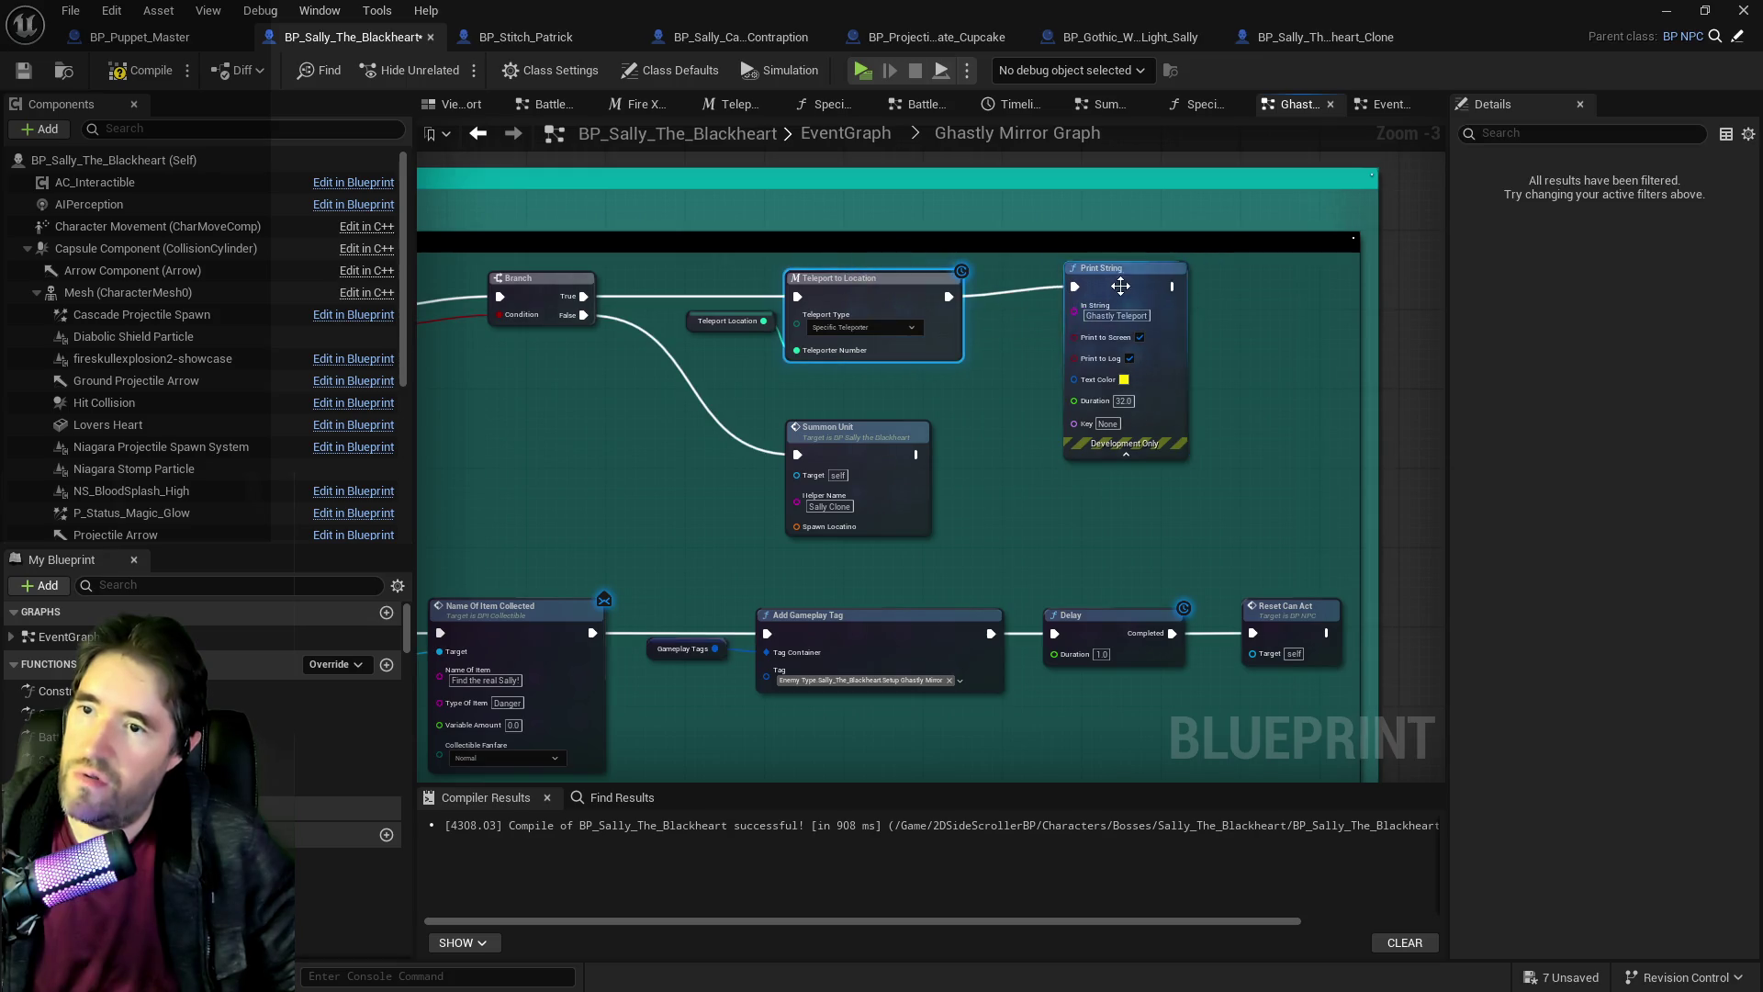
click(1125, 454)
Duplicate it as a magenta 'Ghastly Summon' print placed beside Summon Unit.
click(1120, 268)
key(ctrl+c)
click(1042, 405)
key(ctrl+v)
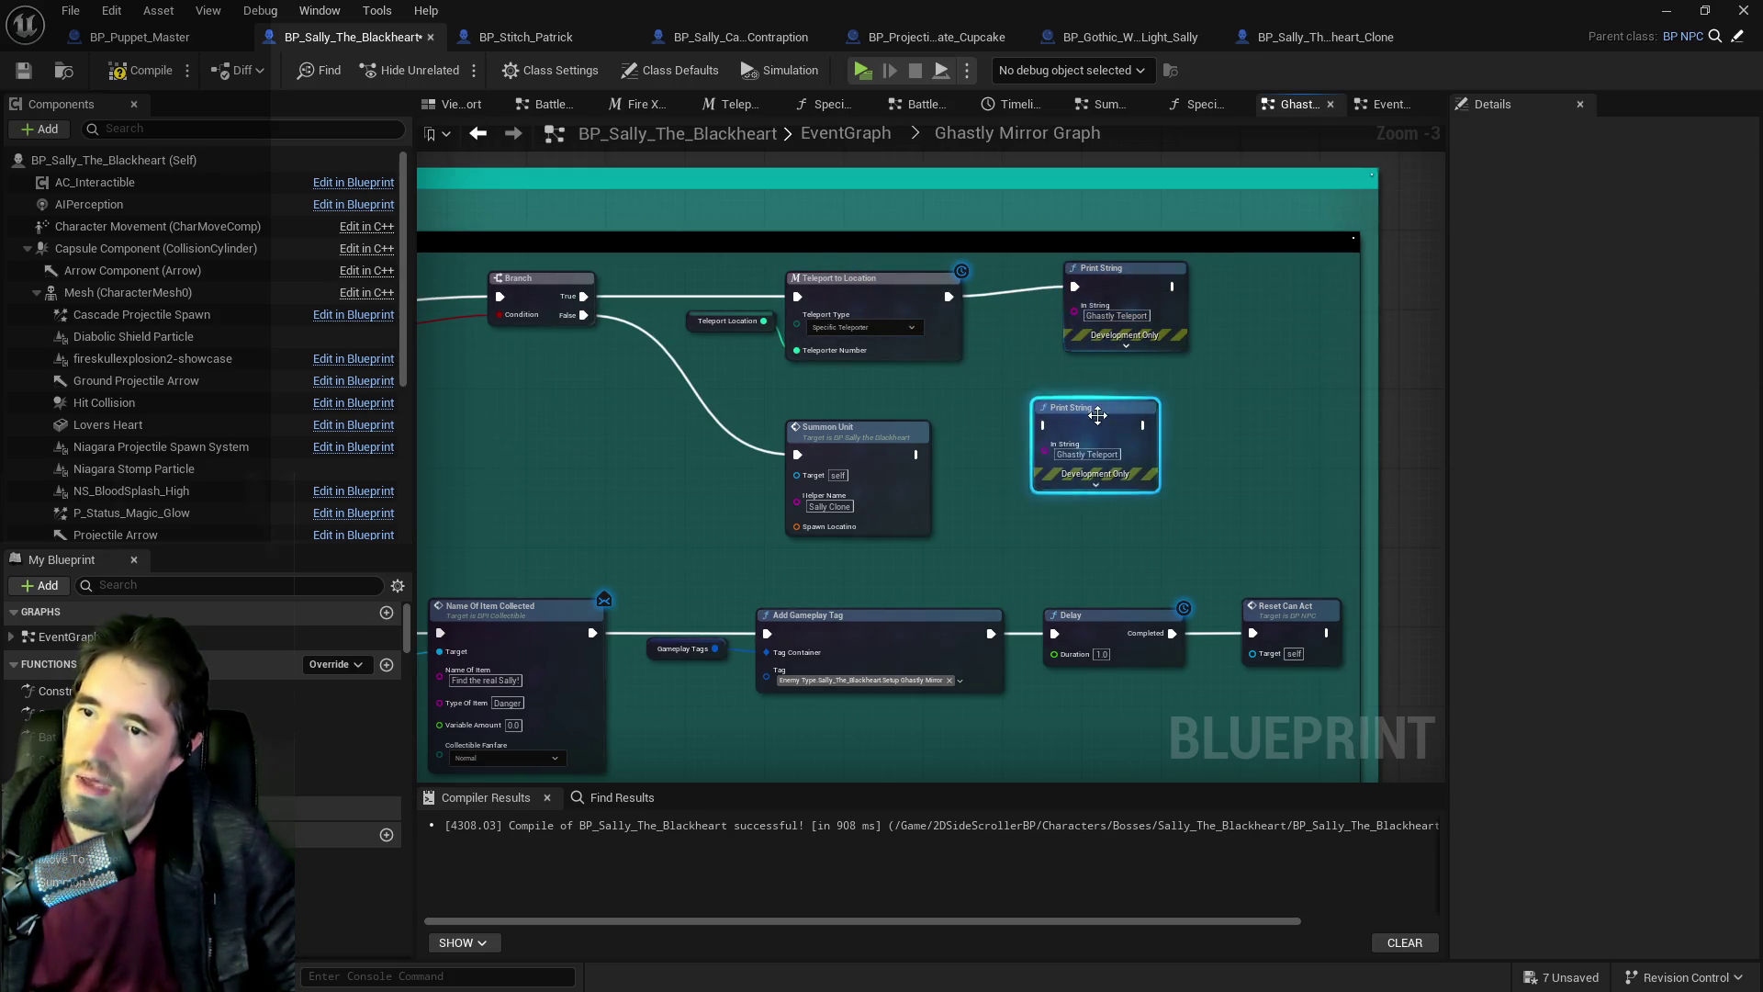
click(1083, 474)
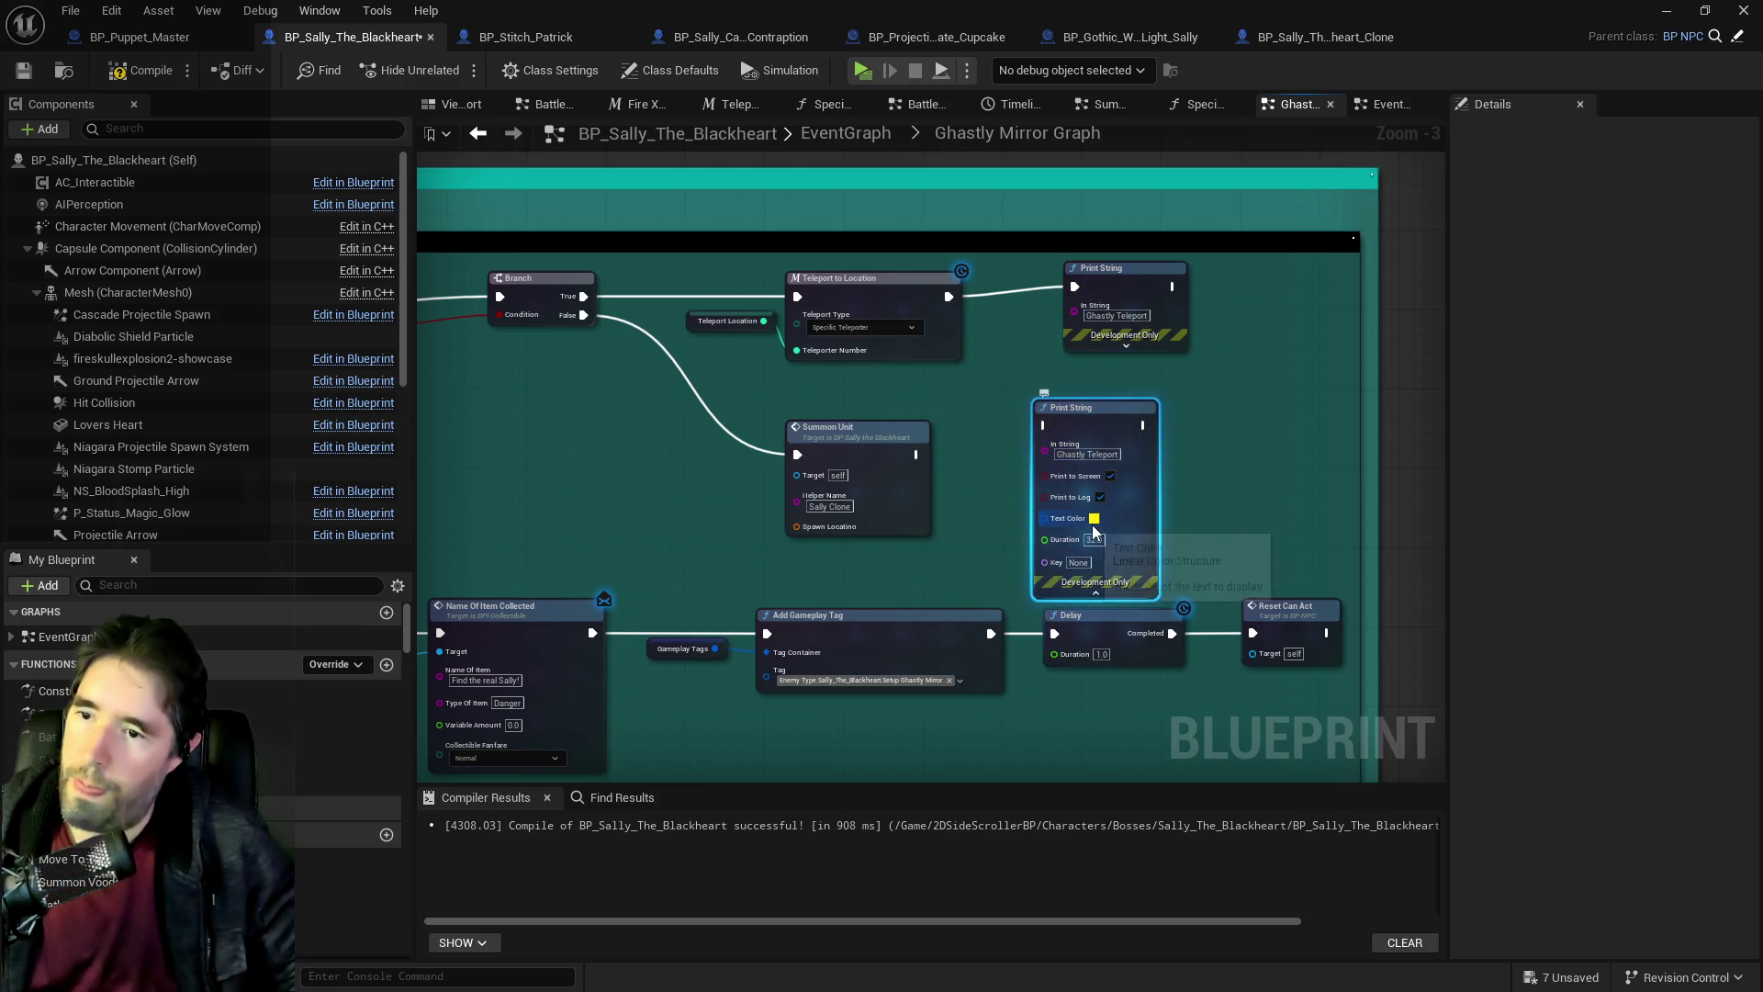
click(1094, 520)
click(1290, 593)
drag(1252, 615, 1236, 517)
click(1365, 929)
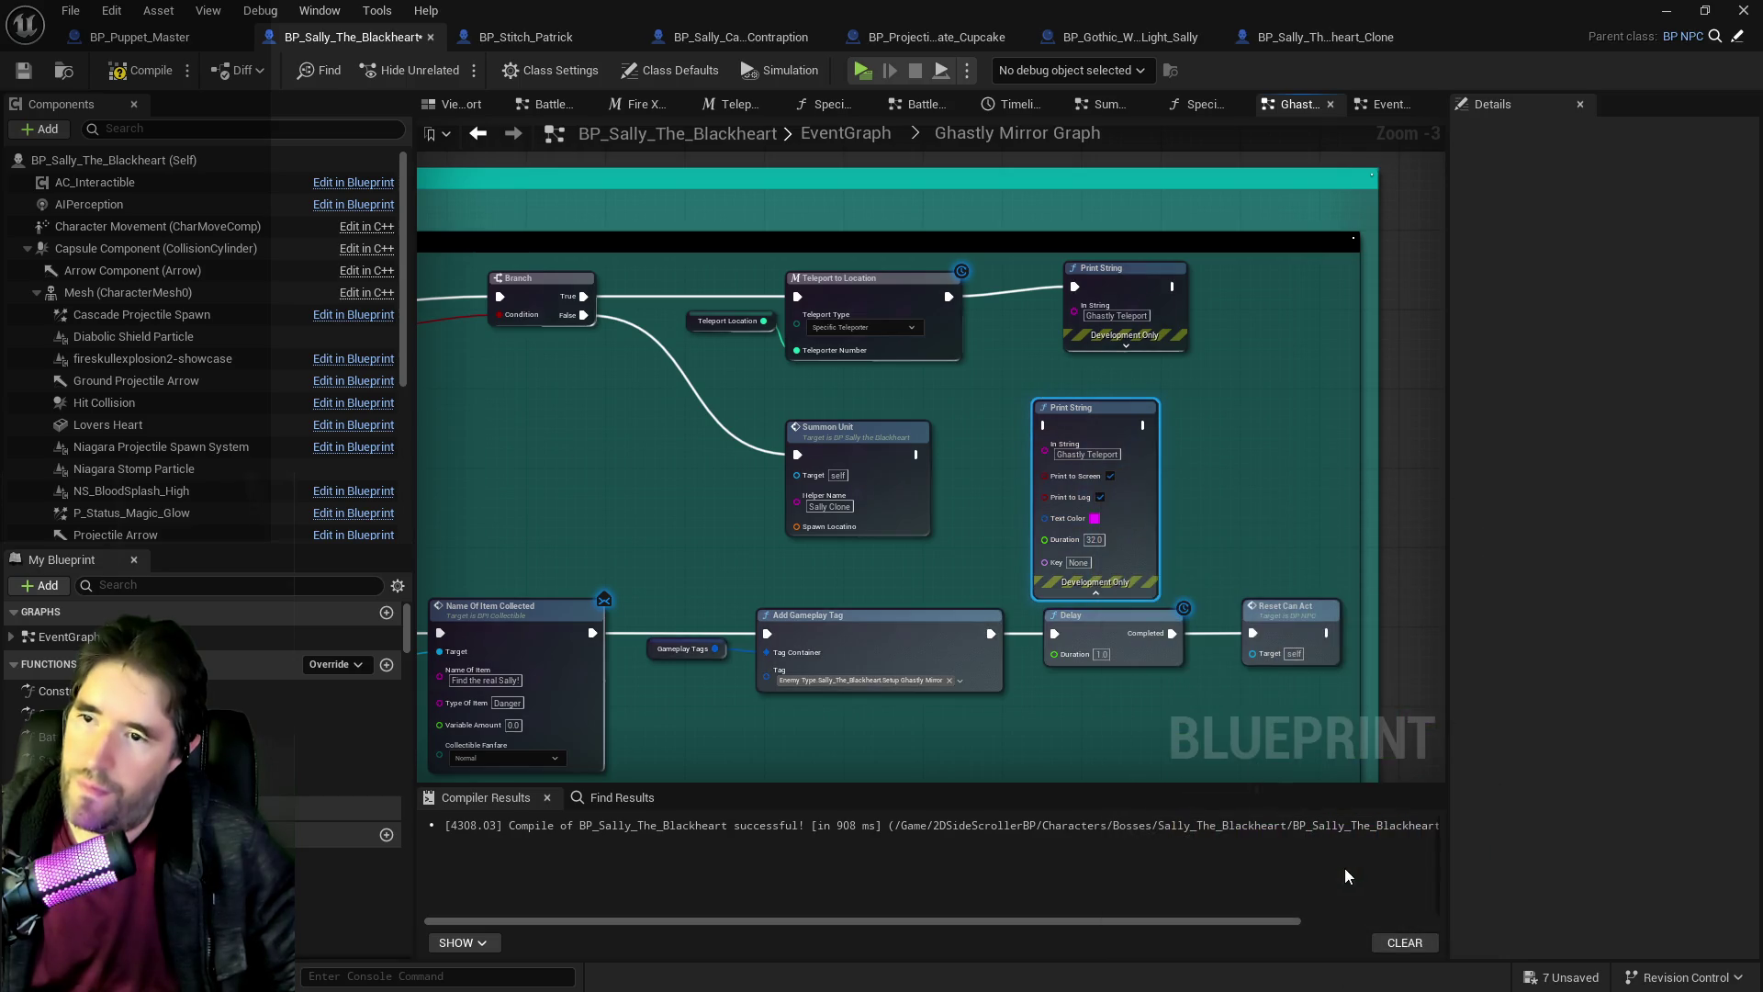
click(1070, 455)
text(Ghastly)
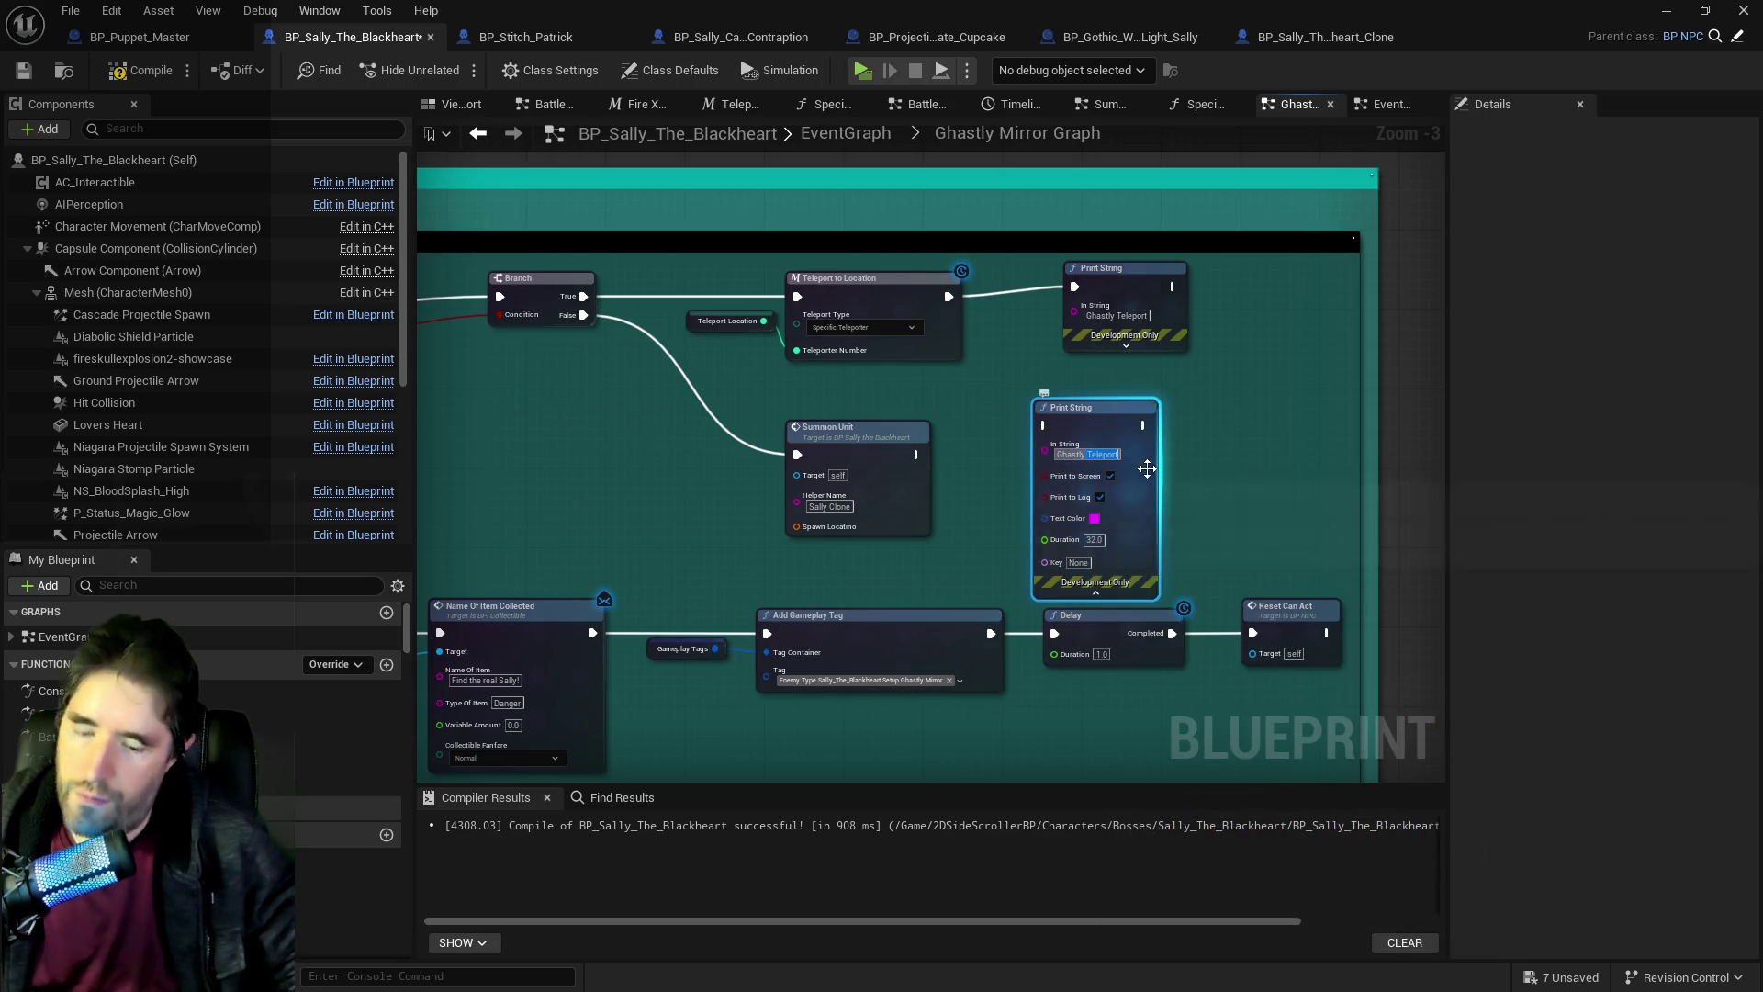
text( Summon)
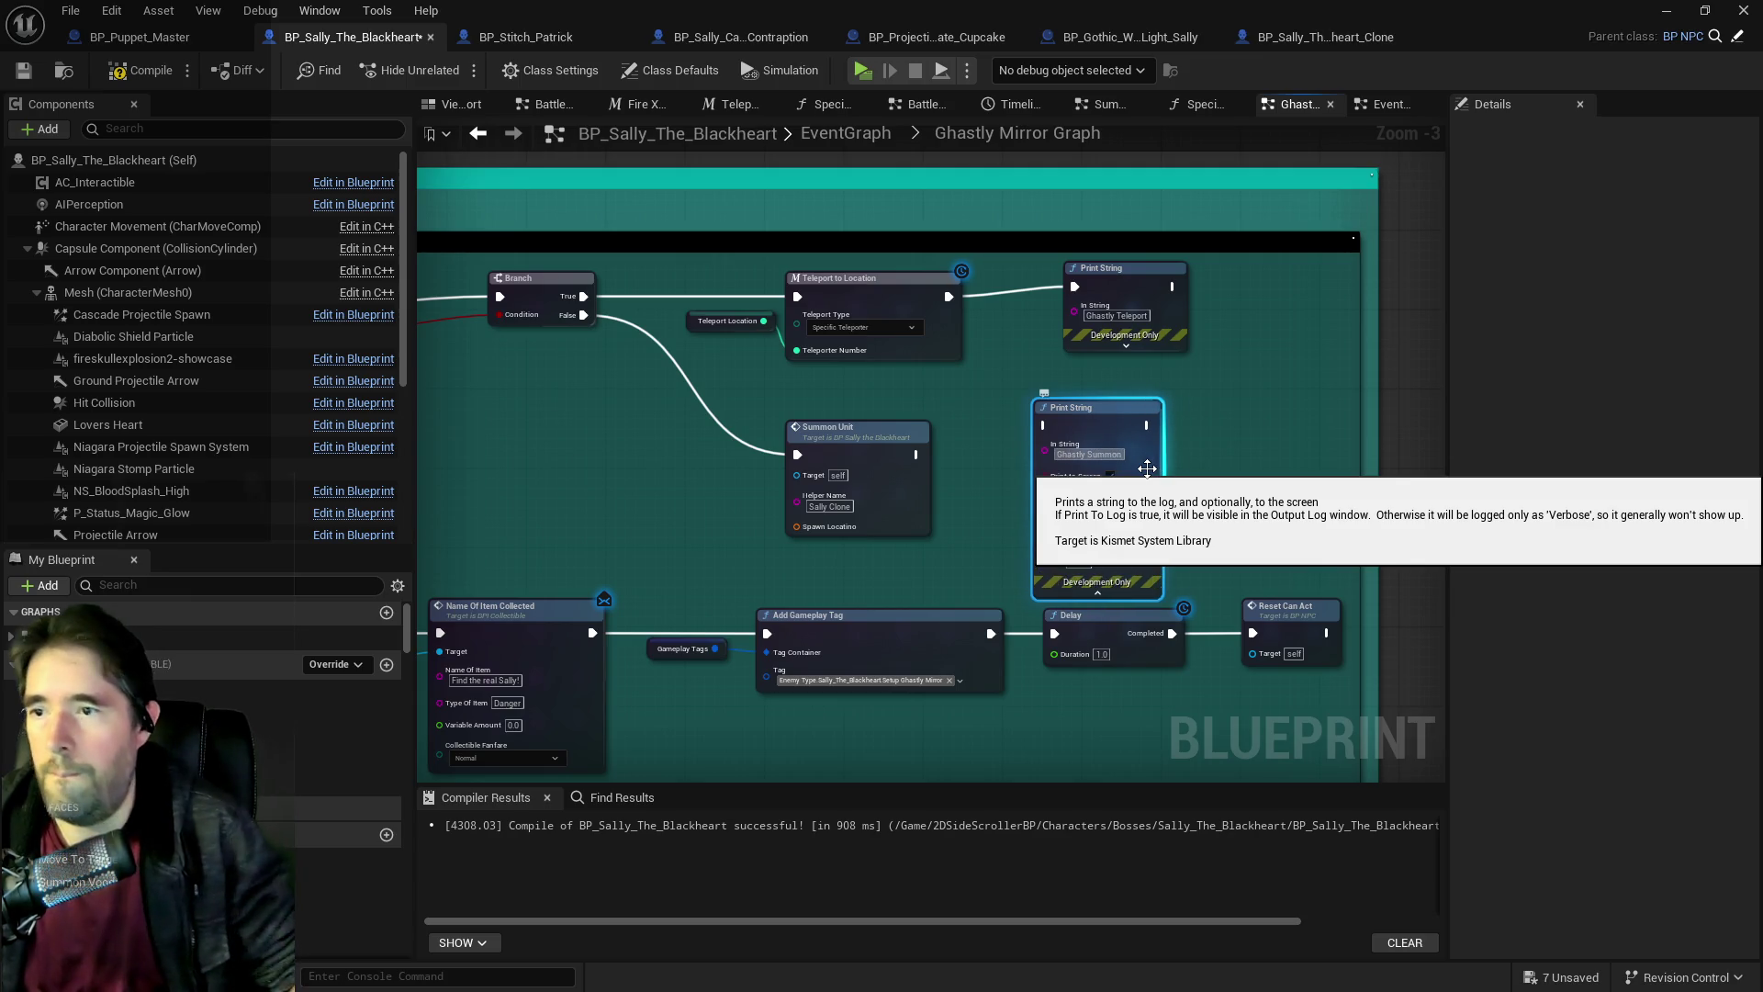
mouse_move(854, 430)
mouse_down()
mouse_move(909, 398)
mouse_move(831, 407)
mouse_move(1042, 431)
mouse_up()
Wire Summon Unit into the magenta print and tidy the nearby print and Get Teleporter Info nodes.
drag(918, 459, 1735, 459)
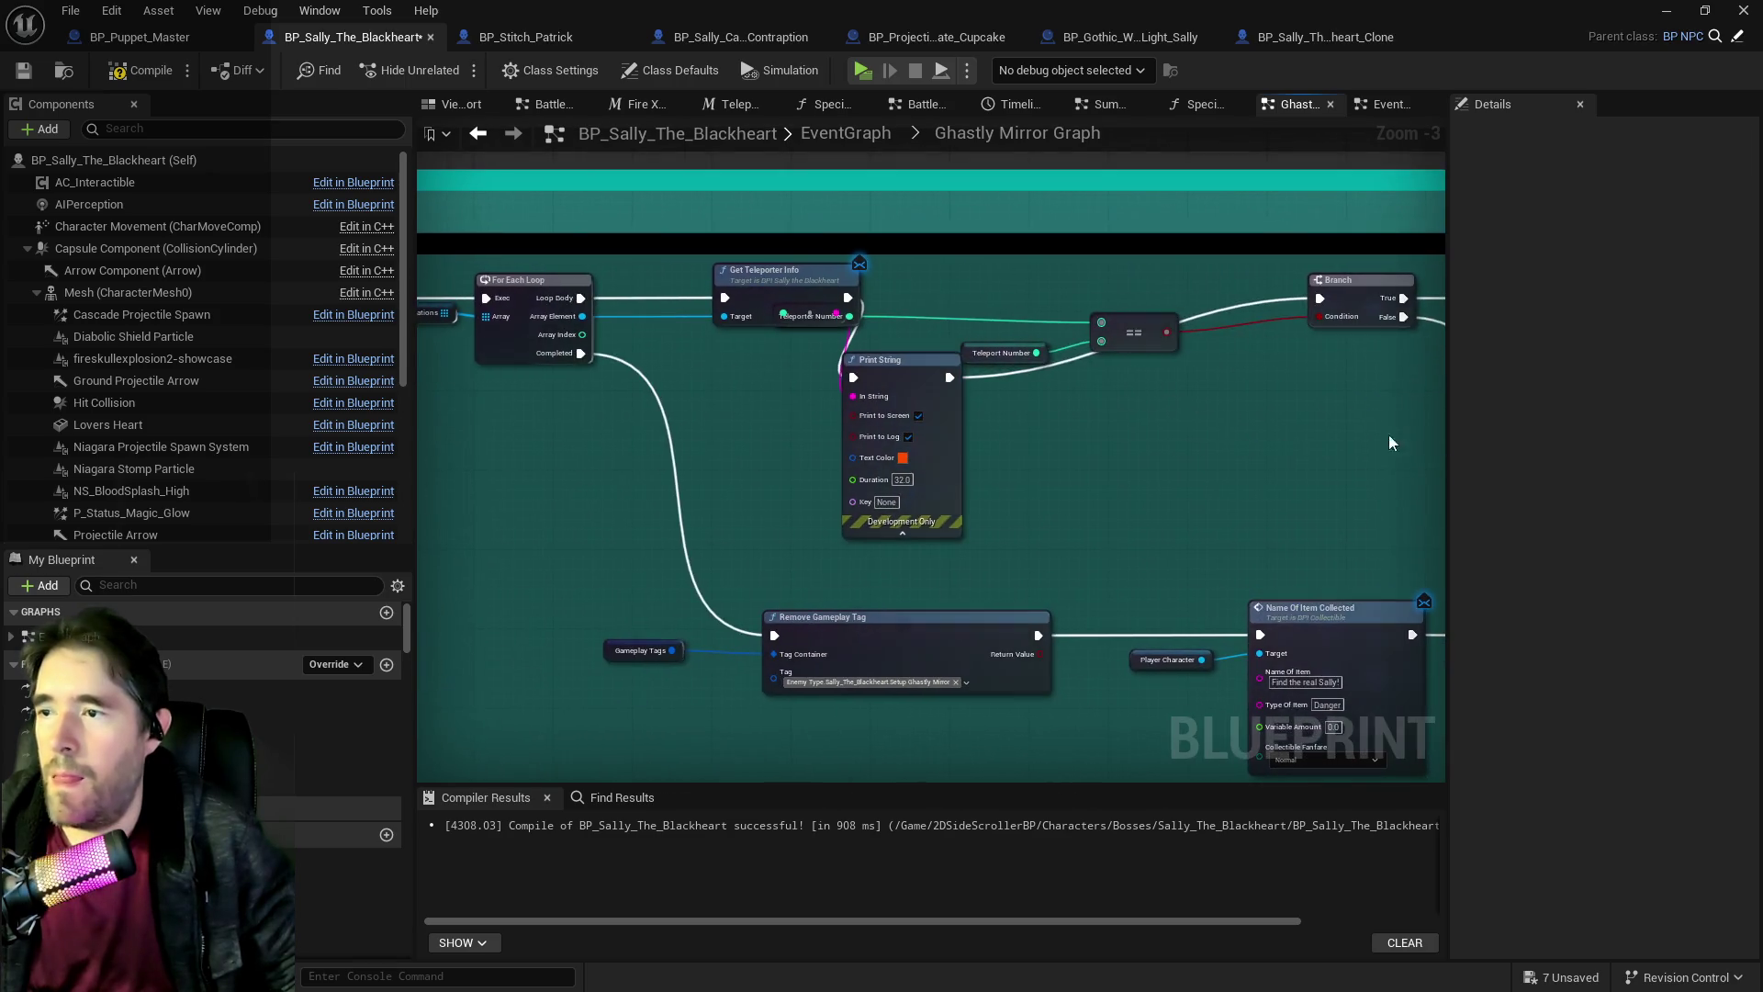
mouse_move(874, 432)
mouse_down()
mouse_move(1048, 373)
mouse_move(954, 324)
mouse_move(1044, 465)
mouse_up()
drag(1063, 405, 1101, 408)
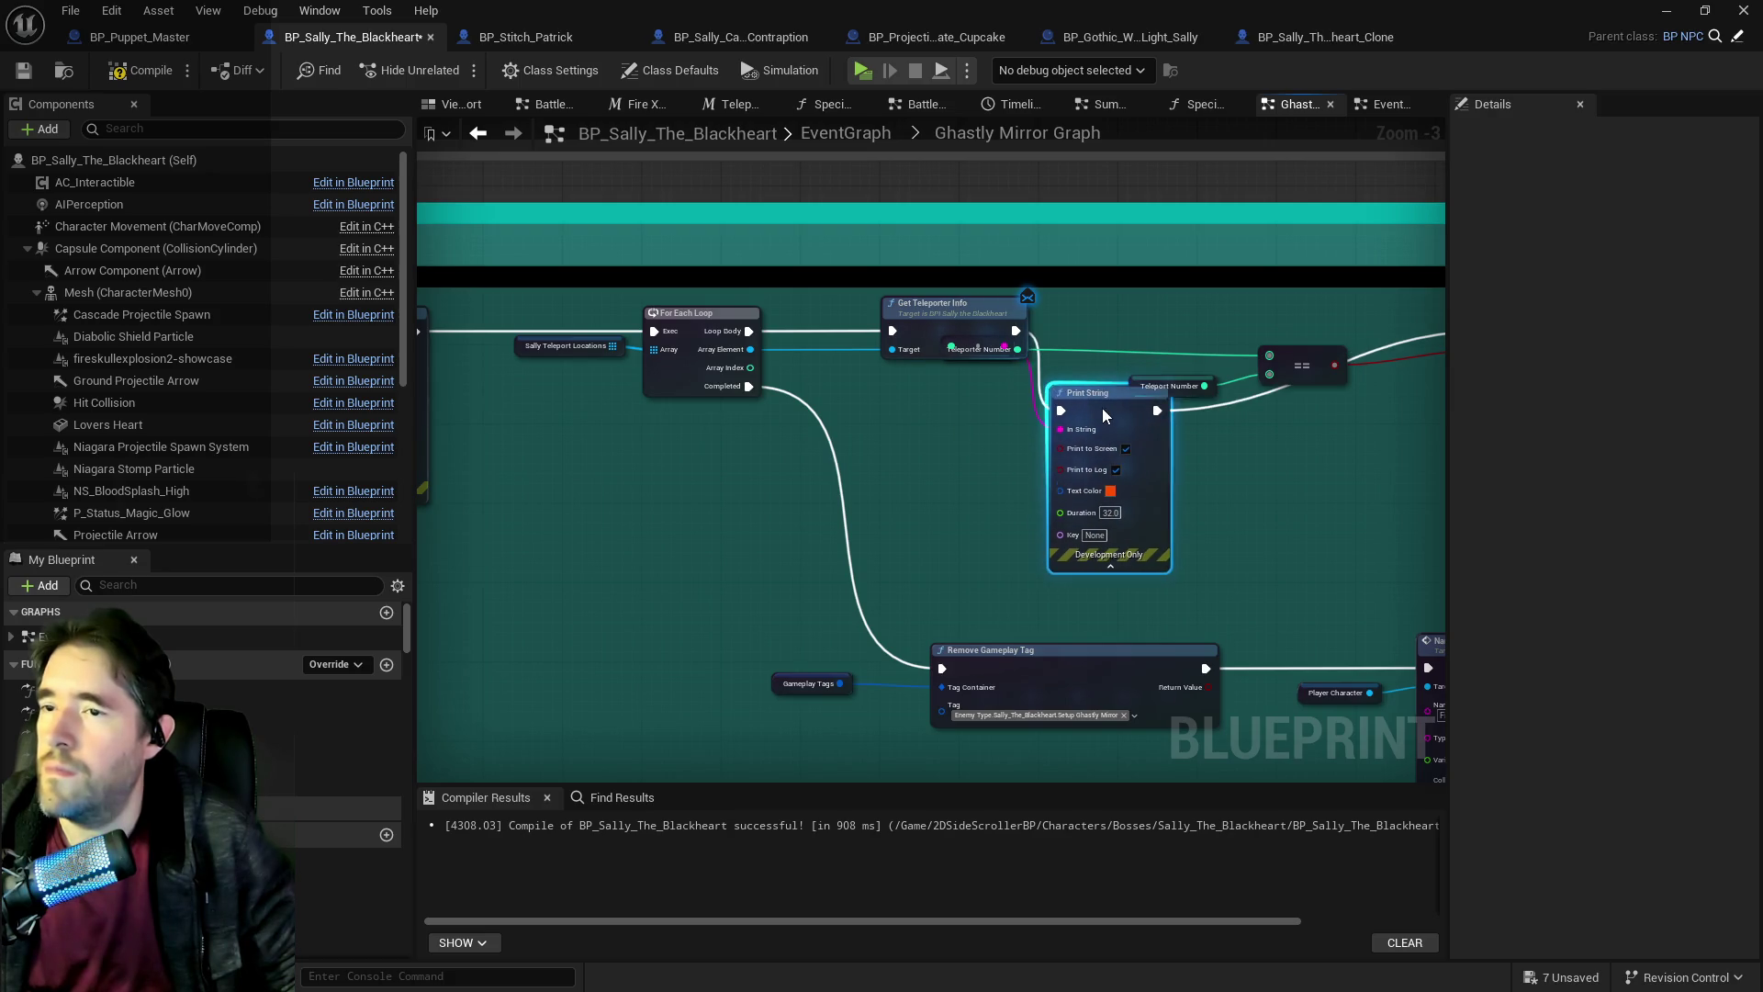
mouse_move(946, 302)
mouse_down()
mouse_move(846, 313)
mouse_move(876, 303)
mouse_up()
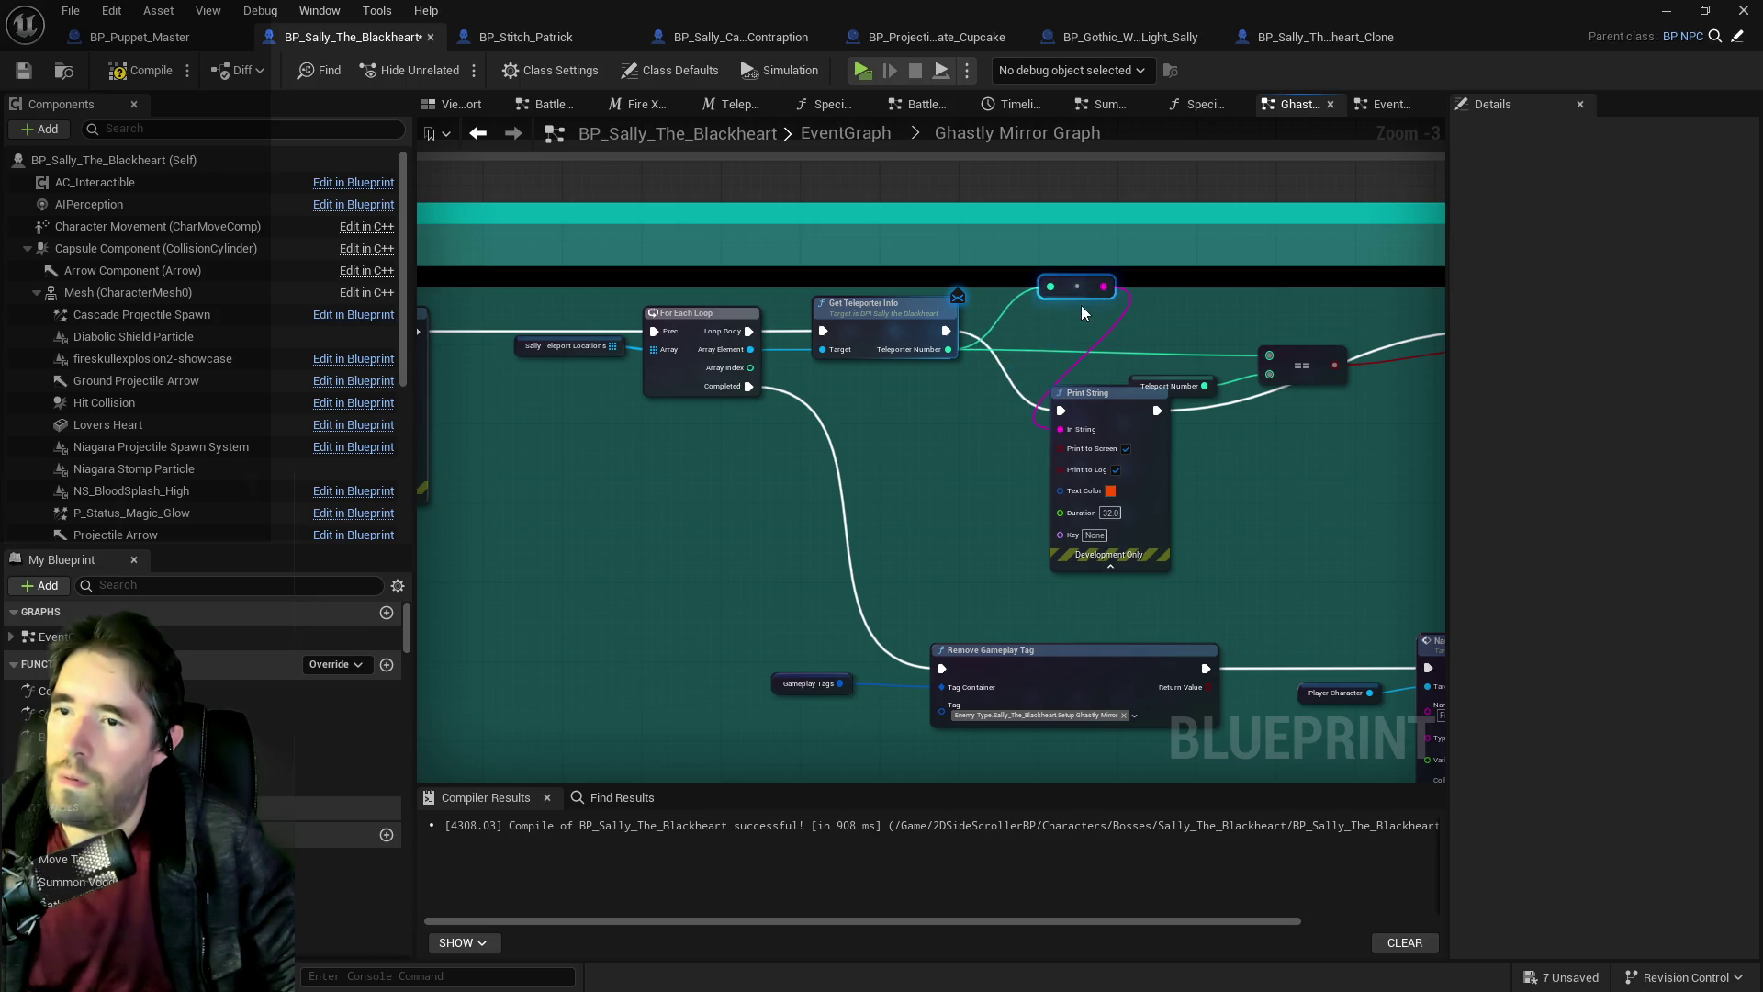
drag(1072, 340, 951, 340)
click(982, 404)
mouse_move(863, 413)
mouse_down()
mouse_move(1337, 456)
mouse_move(1271, 480)
mouse_up()
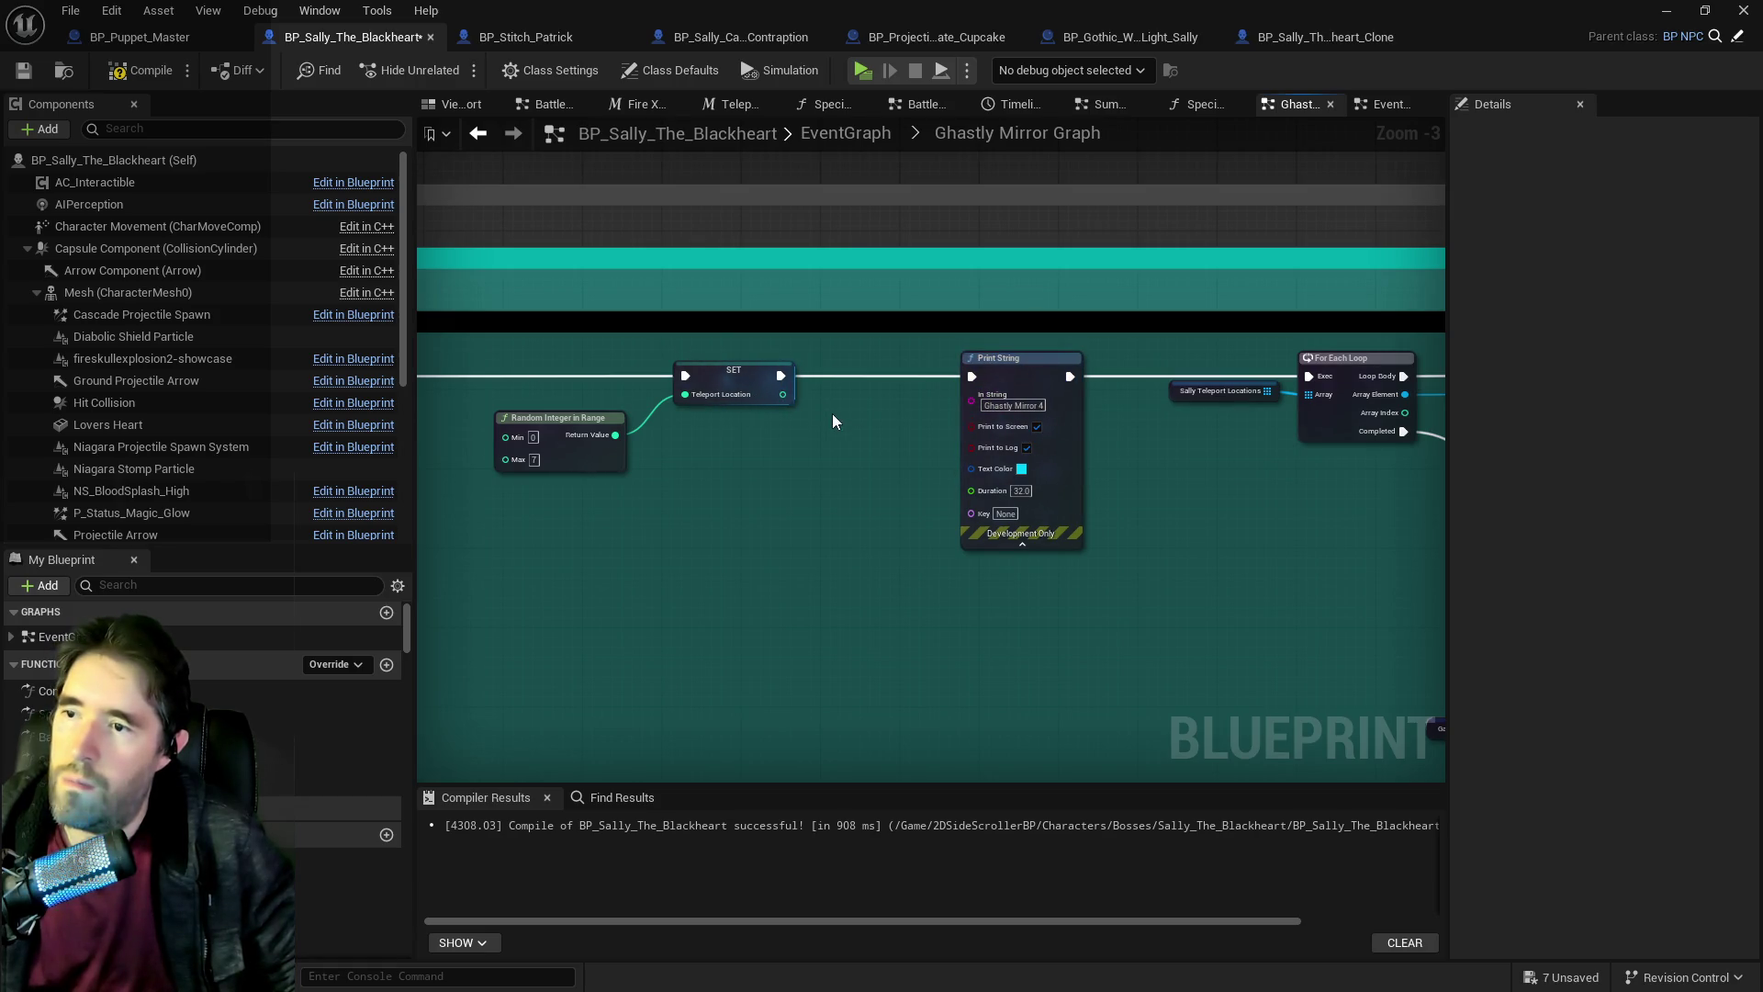
Paste a new Print String below SET with yellow text, keeping the Ghastly Mirror print cyan.
key(ctrl+v)
click(892, 520)
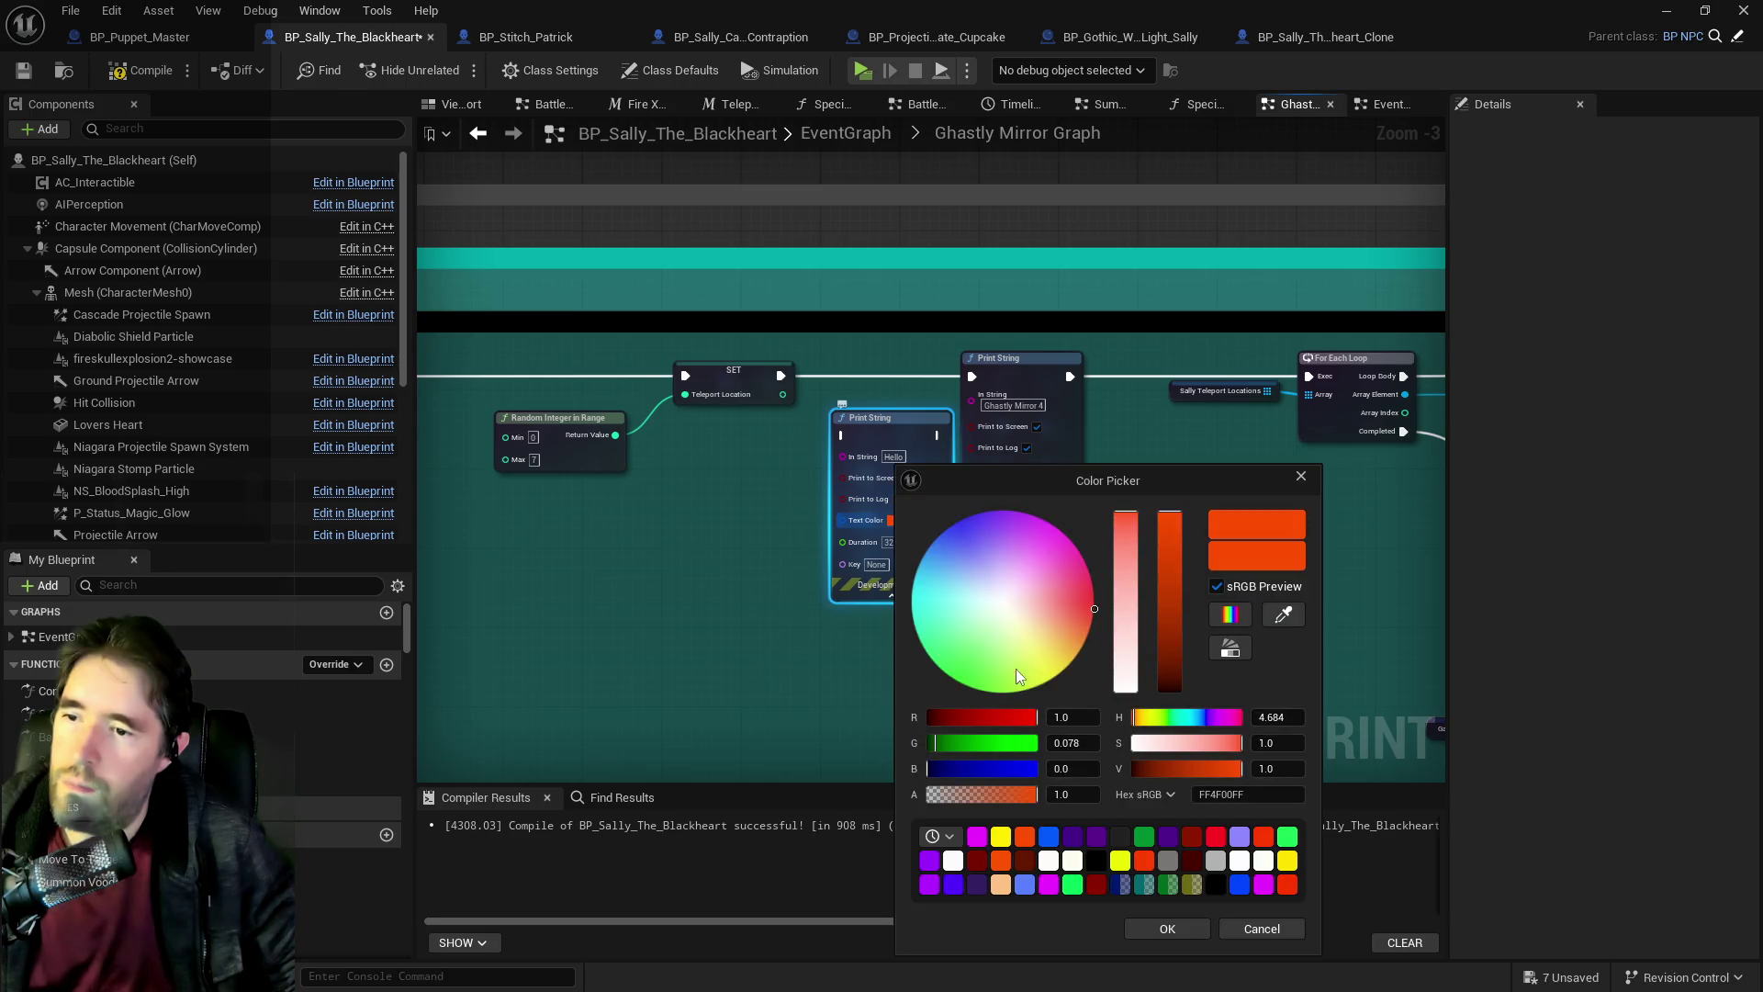
click(1036, 687)
click(1148, 928)
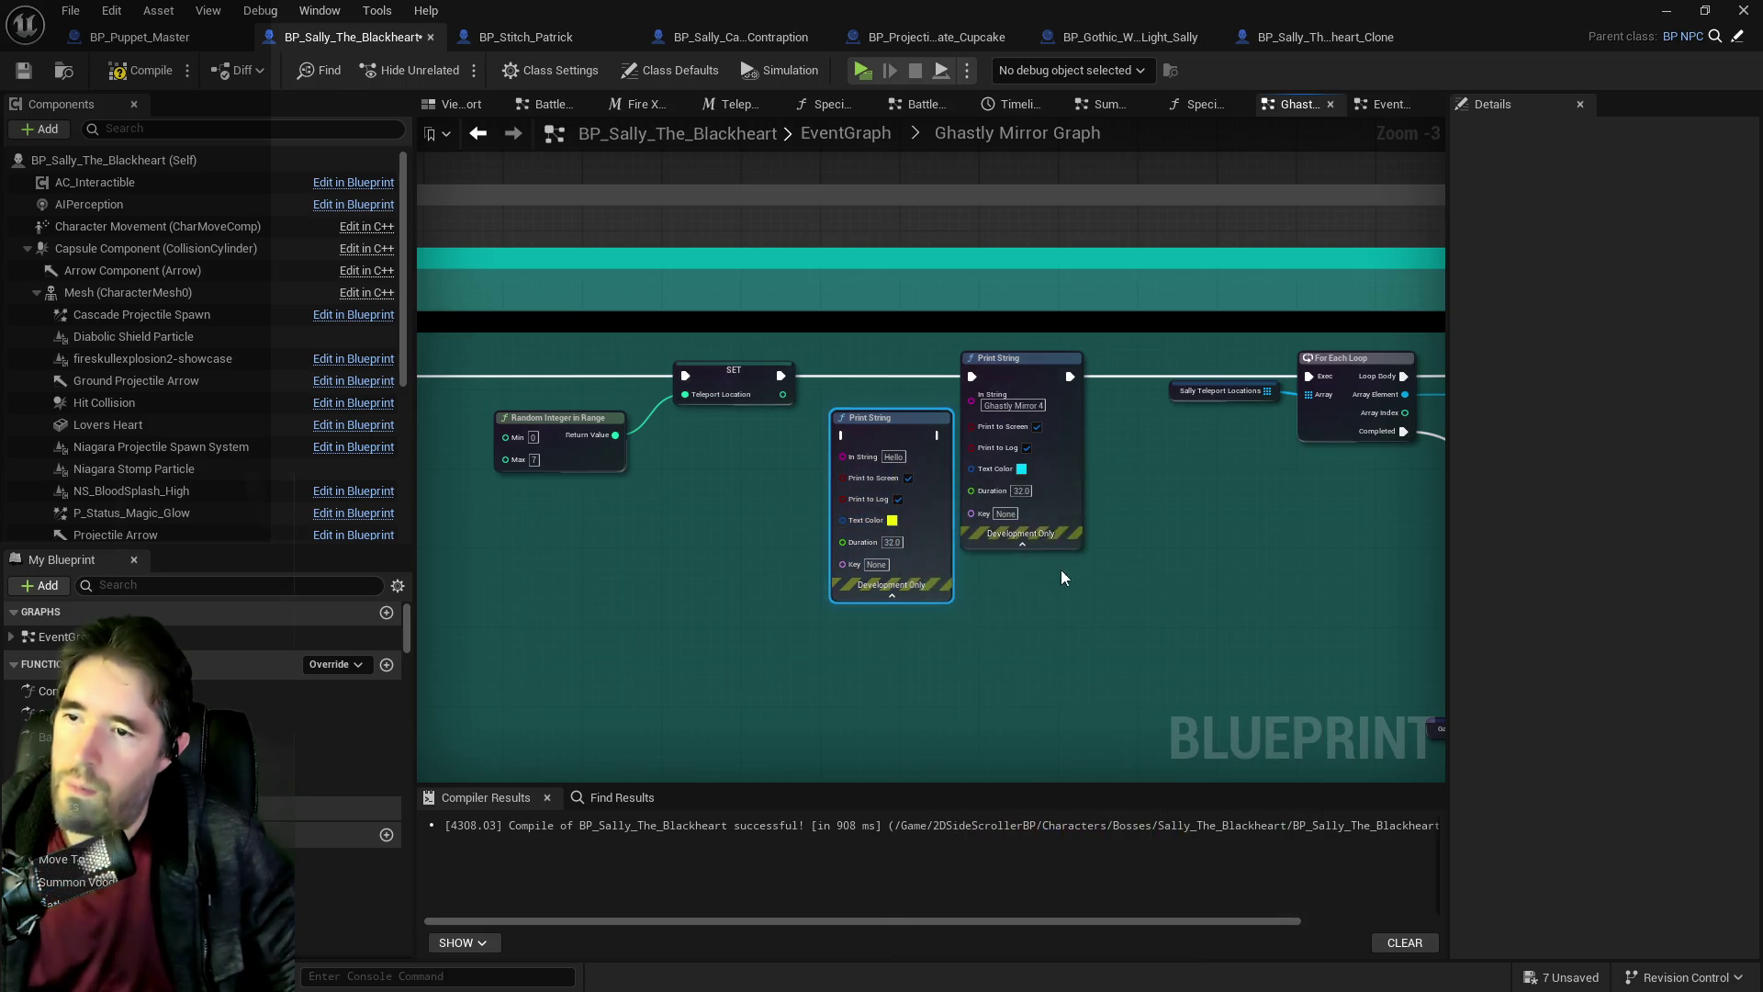
click(1021, 470)
click(1171, 682)
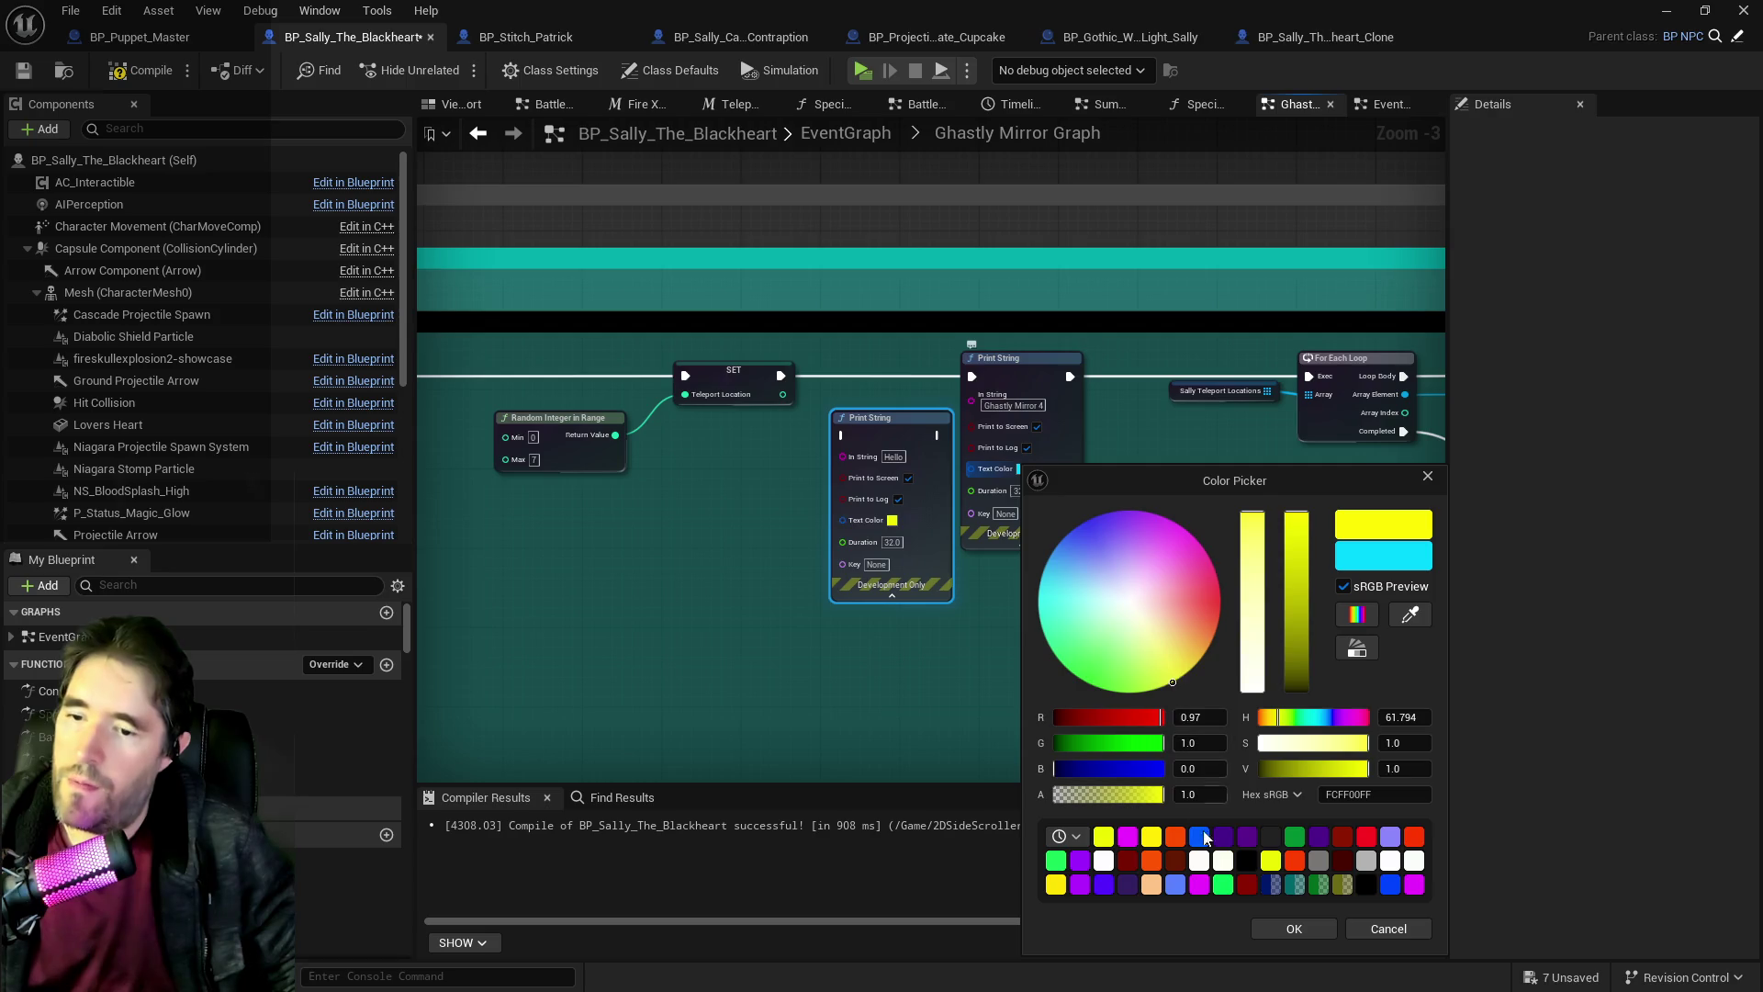
click(1409, 931)
Feed the teleport location into the yellow print, chain it into the cyan 'Ghastly Mirror5' print after the loop.
mouse_move(782, 394)
mouse_down()
mouse_move(845, 461)
mouse_move(960, 404)
mouse_move(975, 369)
mouse_up()
drag(936, 435, 972, 380)
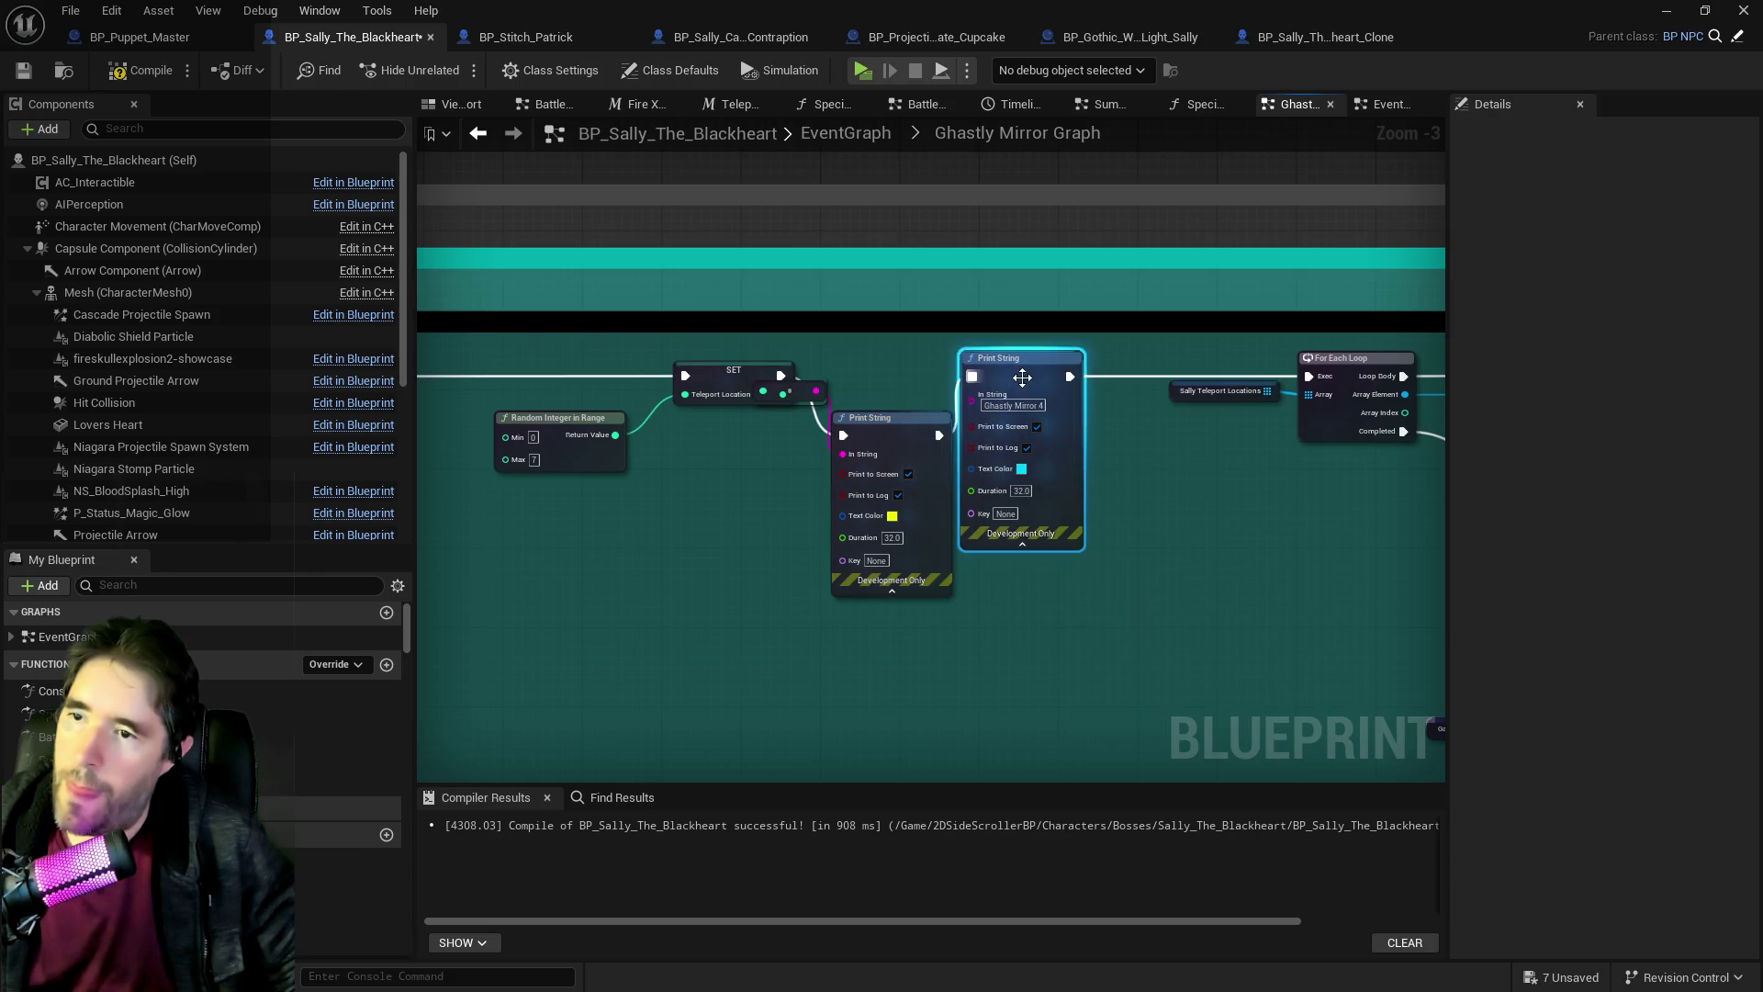
mouse_move(1197, 505)
mouse_down()
mouse_move(571, 347)
mouse_move(610, 378)
mouse_move(1062, 477)
mouse_move(1319, 583)
mouse_move(996, 507)
mouse_up()
mouse_move(797, 358)
mouse_down()
mouse_move(865, 377)
mouse_move(839, 353)
mouse_up()
click(840, 370)
text(5)
key(Return)
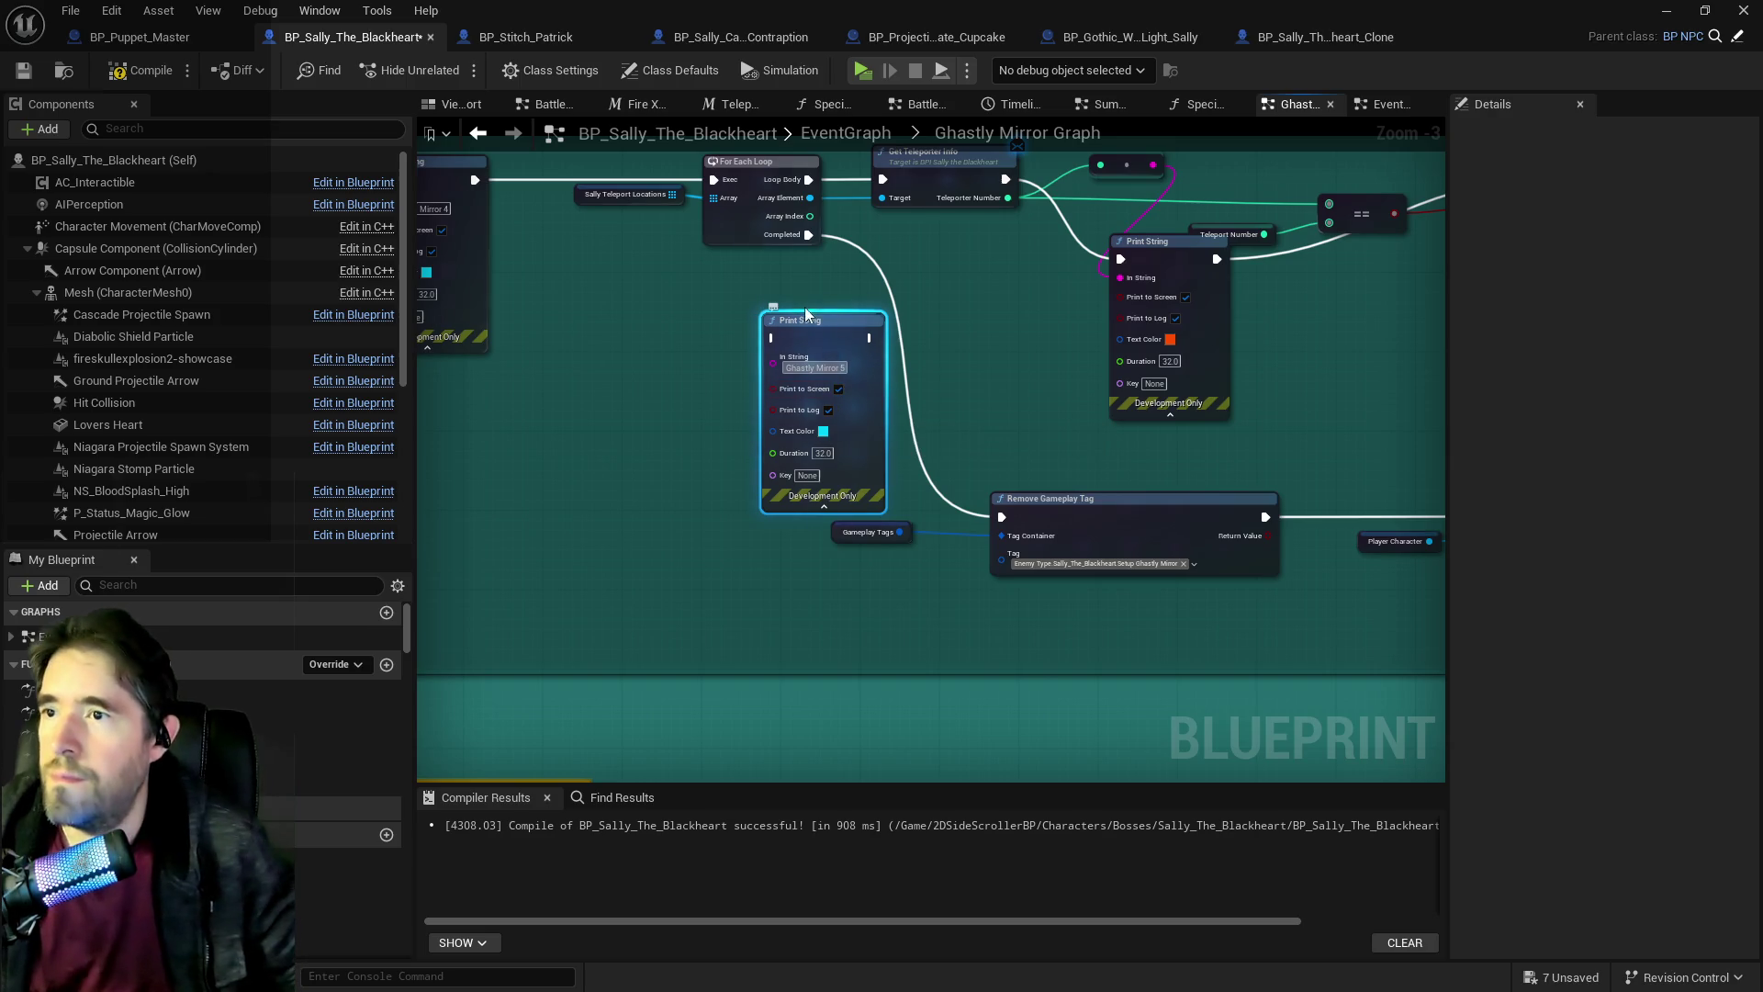
mouse_move(808, 238)
mouse_down()
mouse_move(747, 345)
mouse_move(772, 339)
mouse_move(968, 444)
mouse_up()
Connect the cyan print's output to Remove Gameplay Tag.
drag(999, 517, 999, 519)
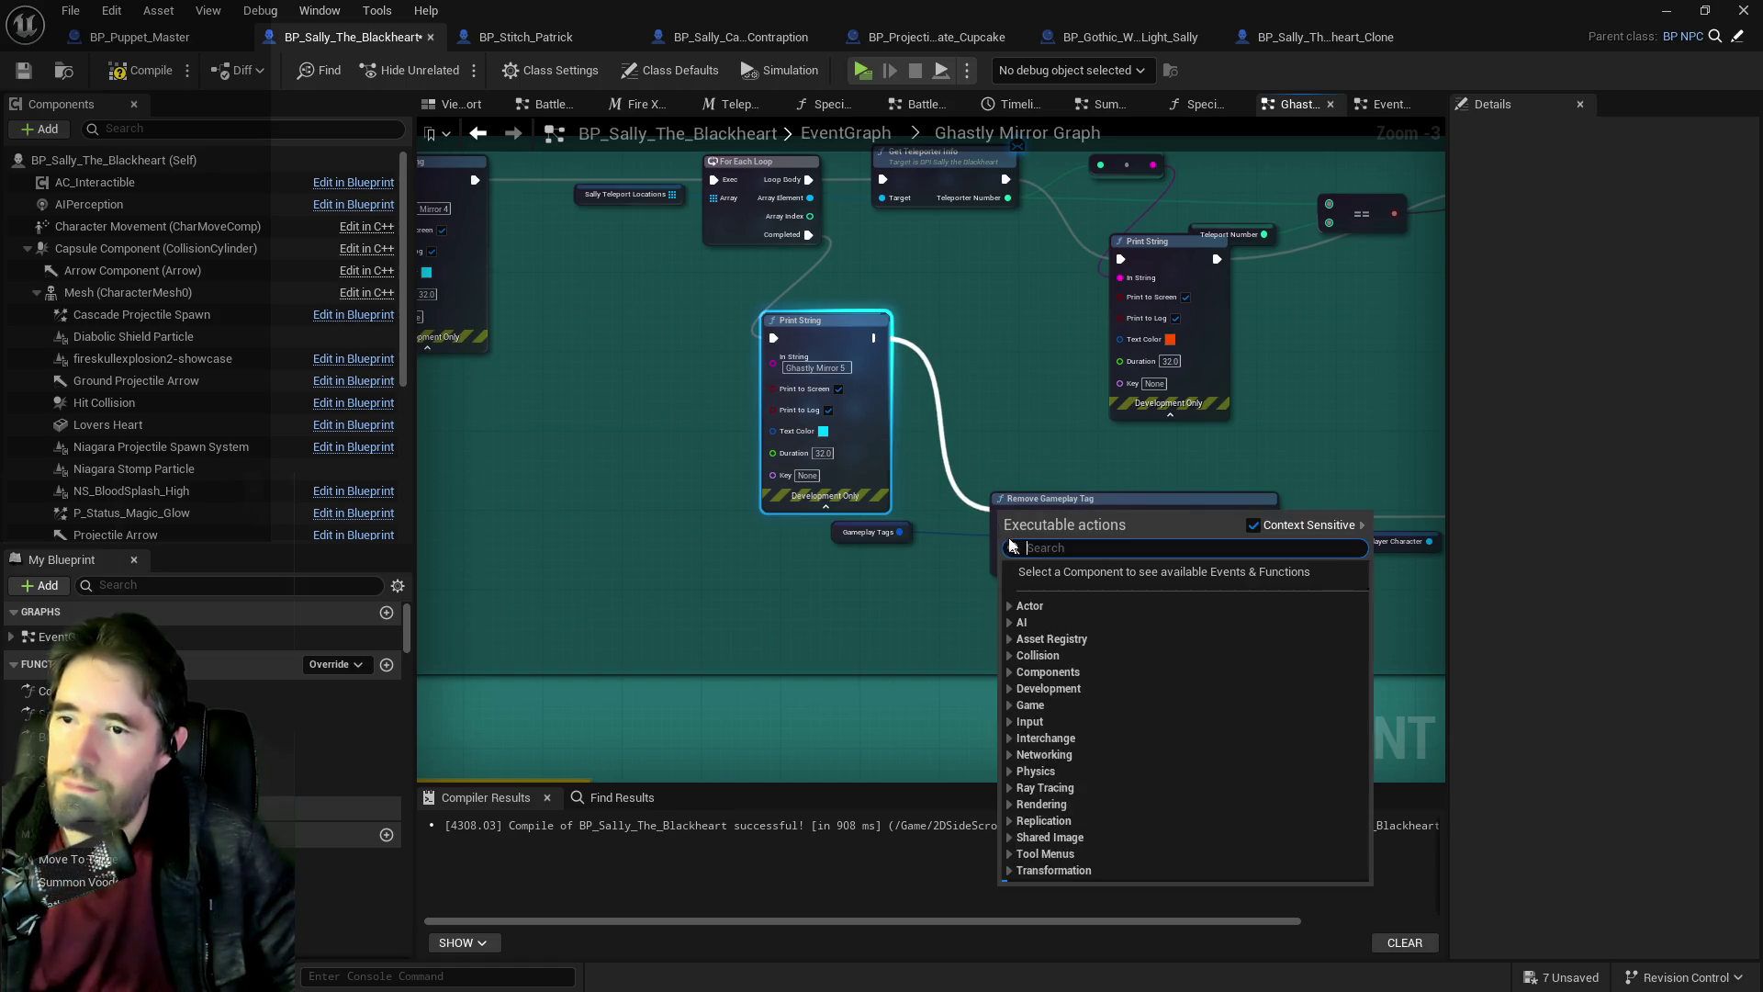
click(960, 531)
drag(908, 413, 861, 384)
drag(827, 308, 957, 490)
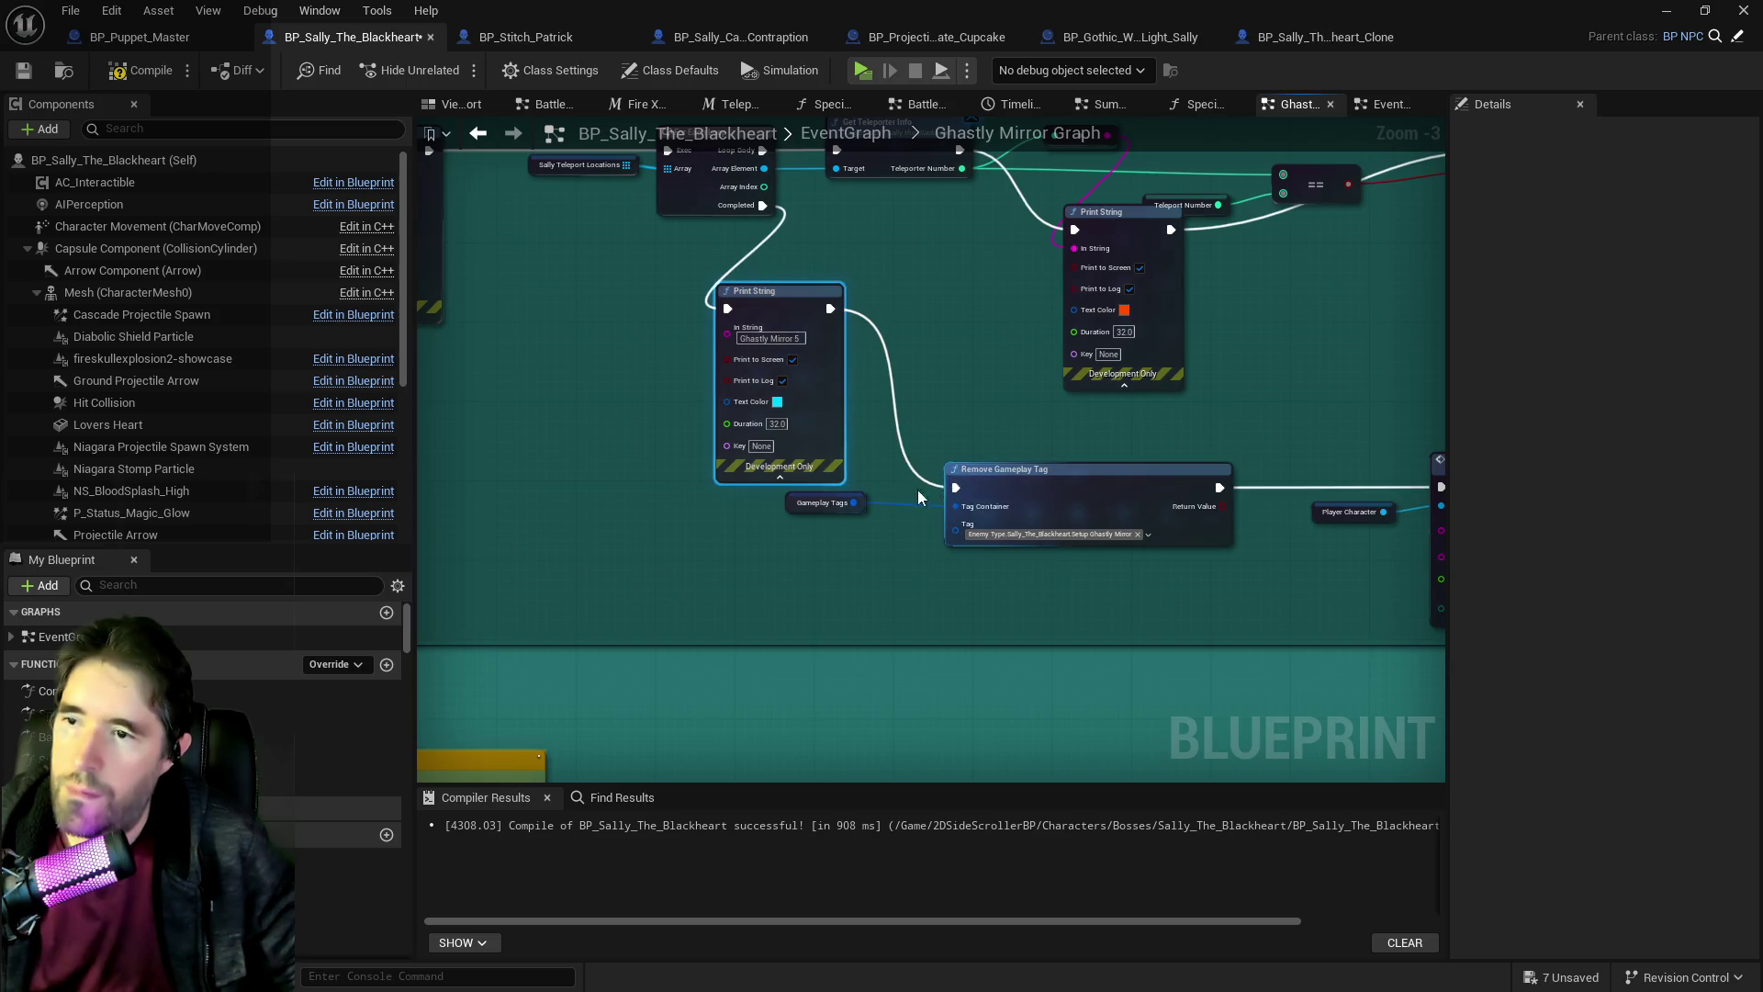
scroll(957, 489, down, 4)
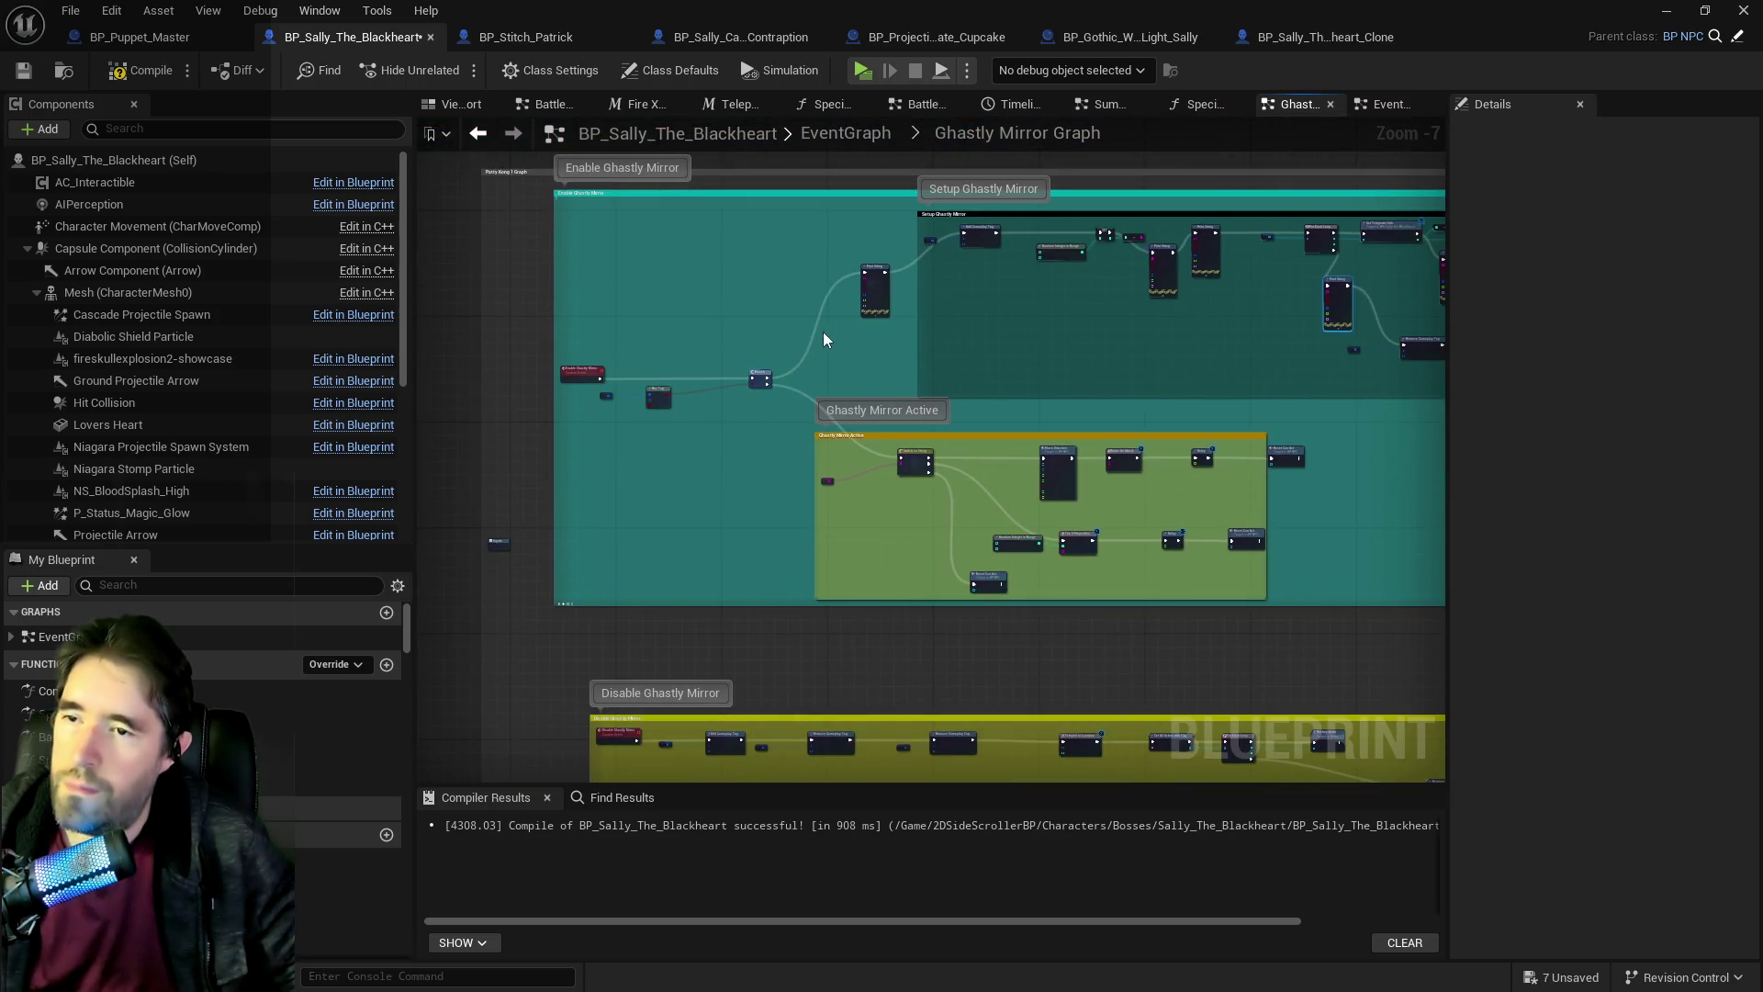
scroll(907, 294, up, 3)
Duplicate a Print String as white 'Ghastly Mirror Active' and link it into Switch on String.
click(944, 257)
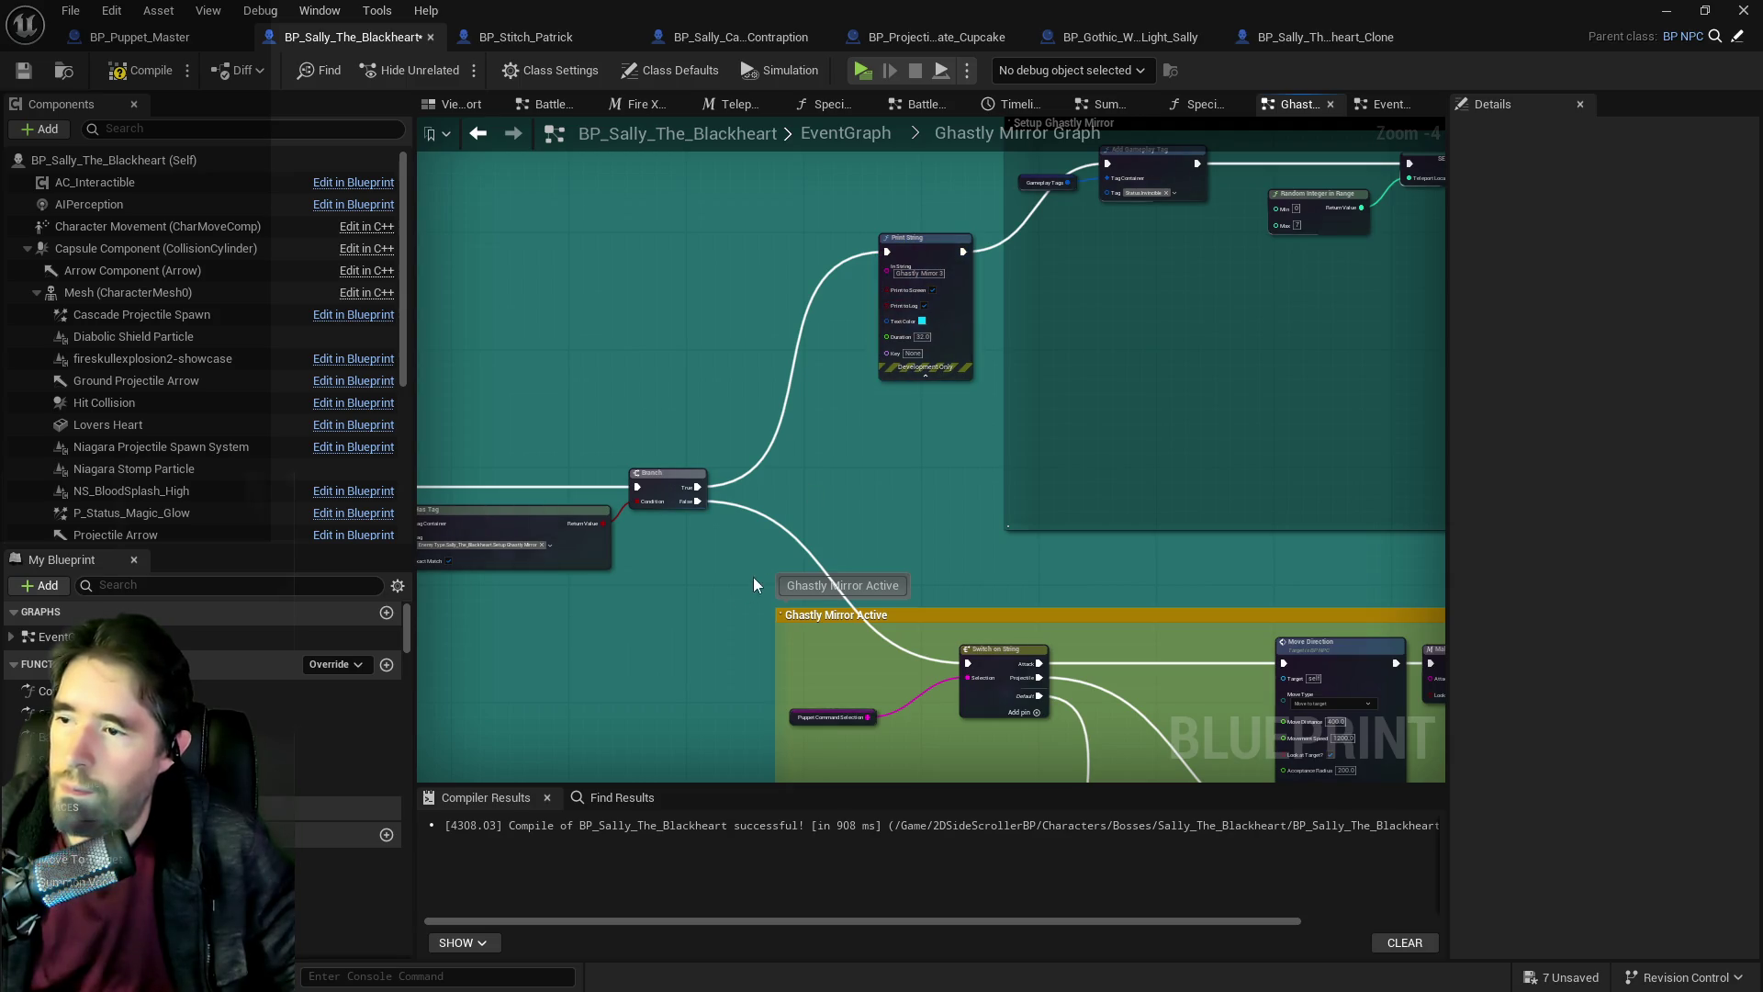
key(ctrl+d)
mouse_move(1294, 624)
mouse_down()
mouse_move(841, 548)
mouse_move(723, 557)
mouse_up()
scroll(724, 558, up, 4)
key(ctrl+v)
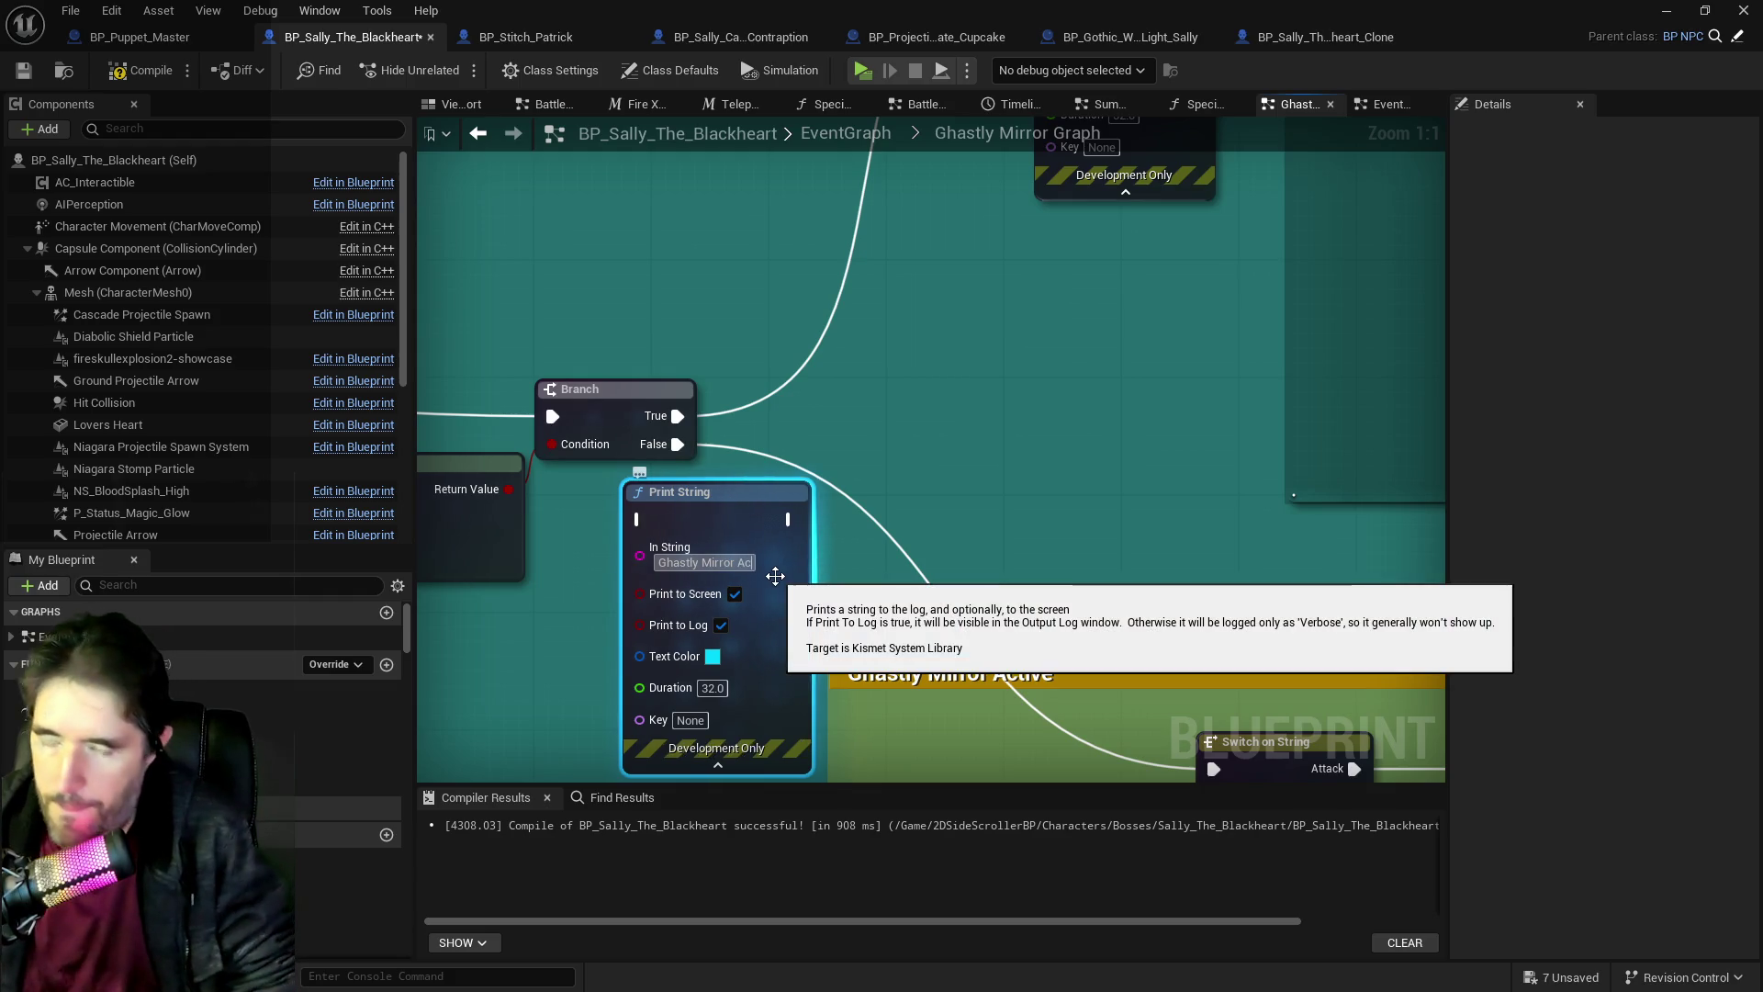
click(713, 656)
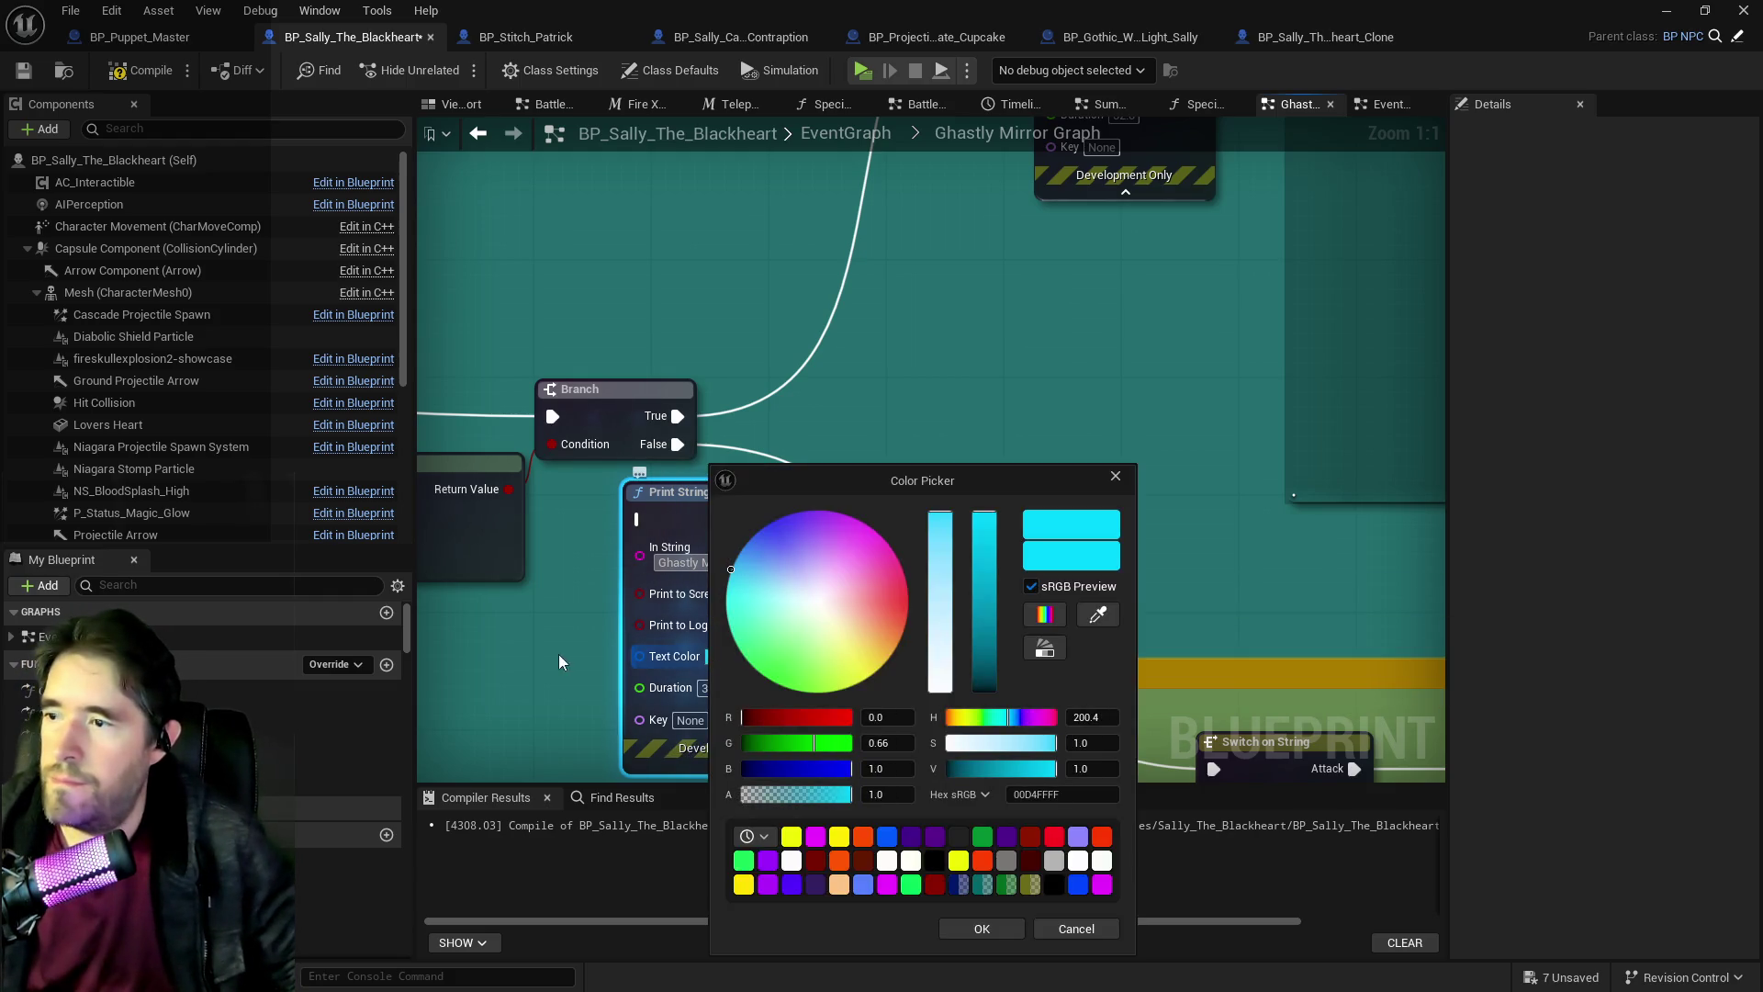
click(817, 595)
click(958, 922)
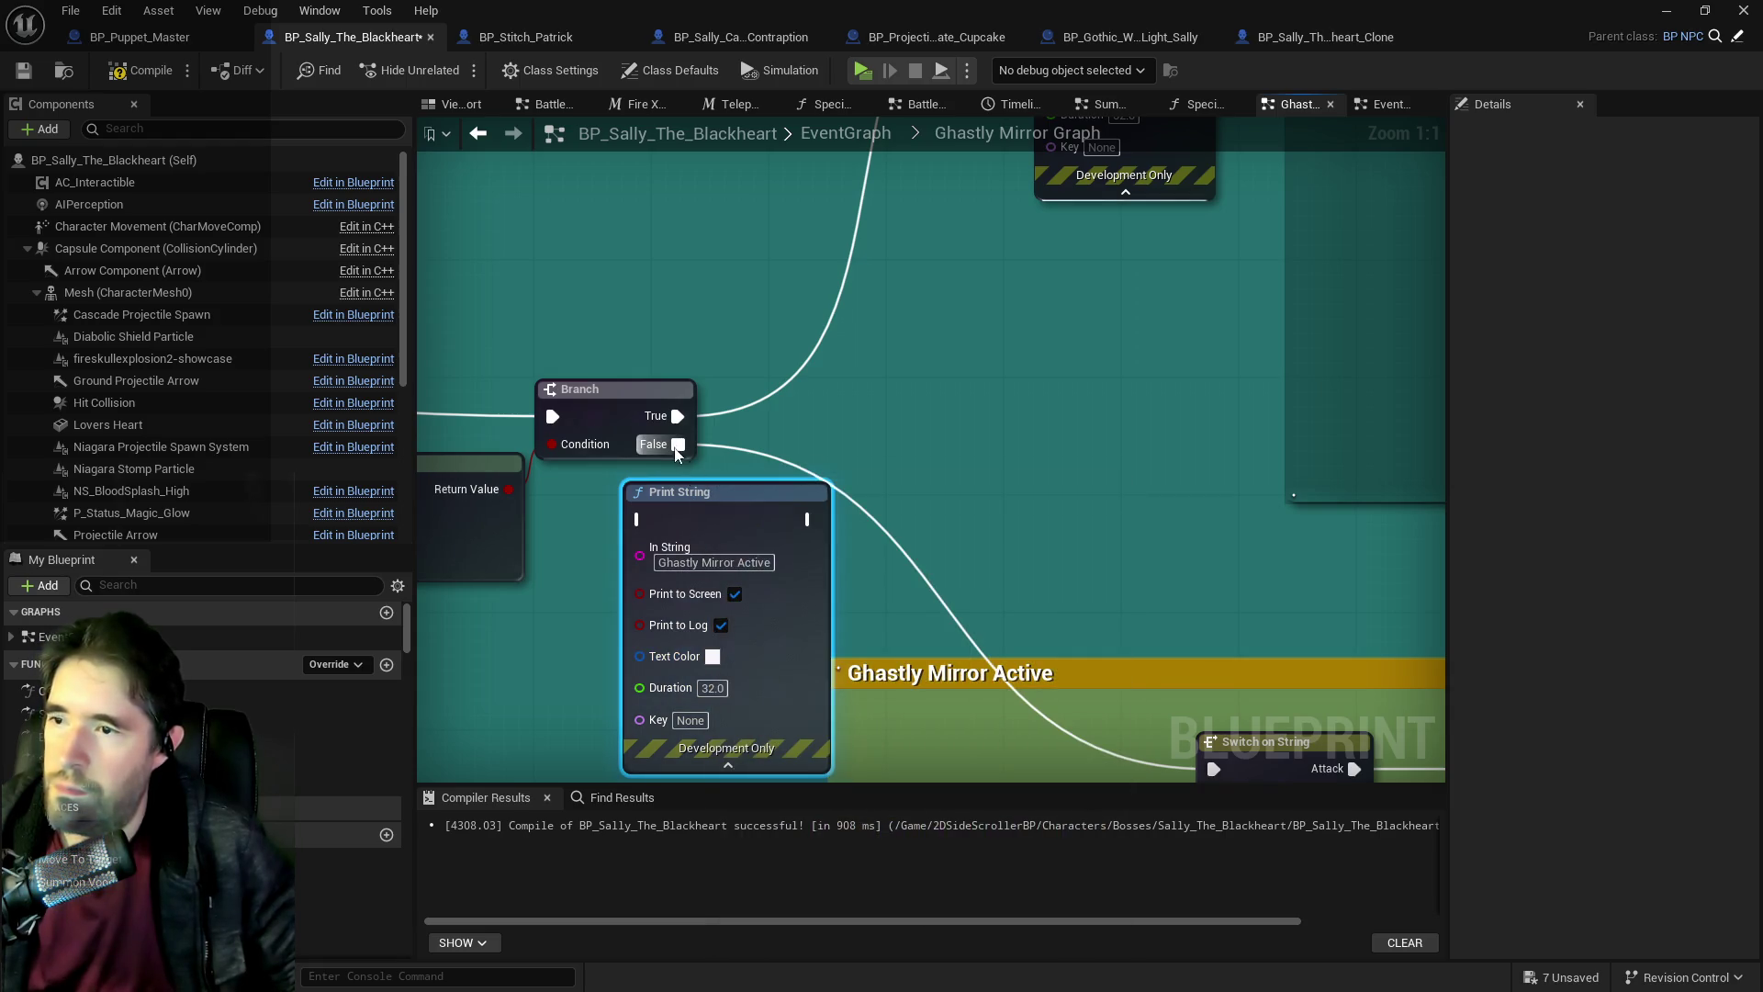
mouse_move(615, 396)
mouse_down()
mouse_move(961, 640)
mouse_move(1016, 645)
mouse_up()
scroll(709, 478, down, 5)
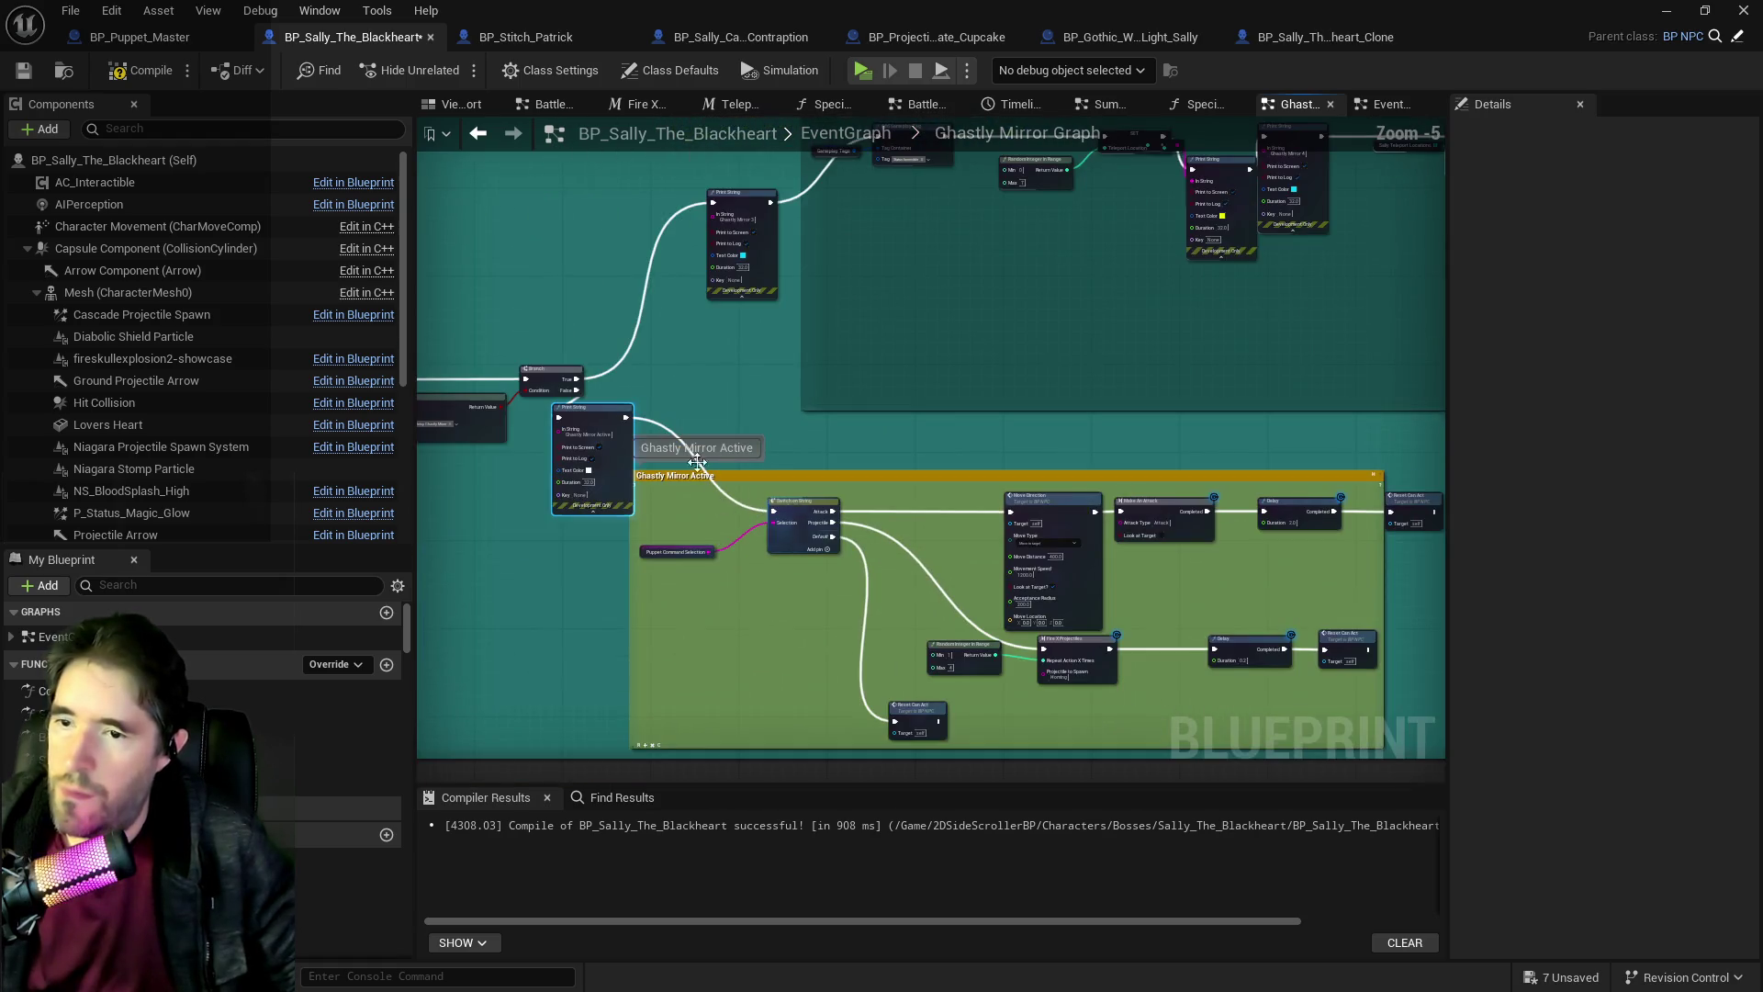
drag(984, 444, 630, 441)
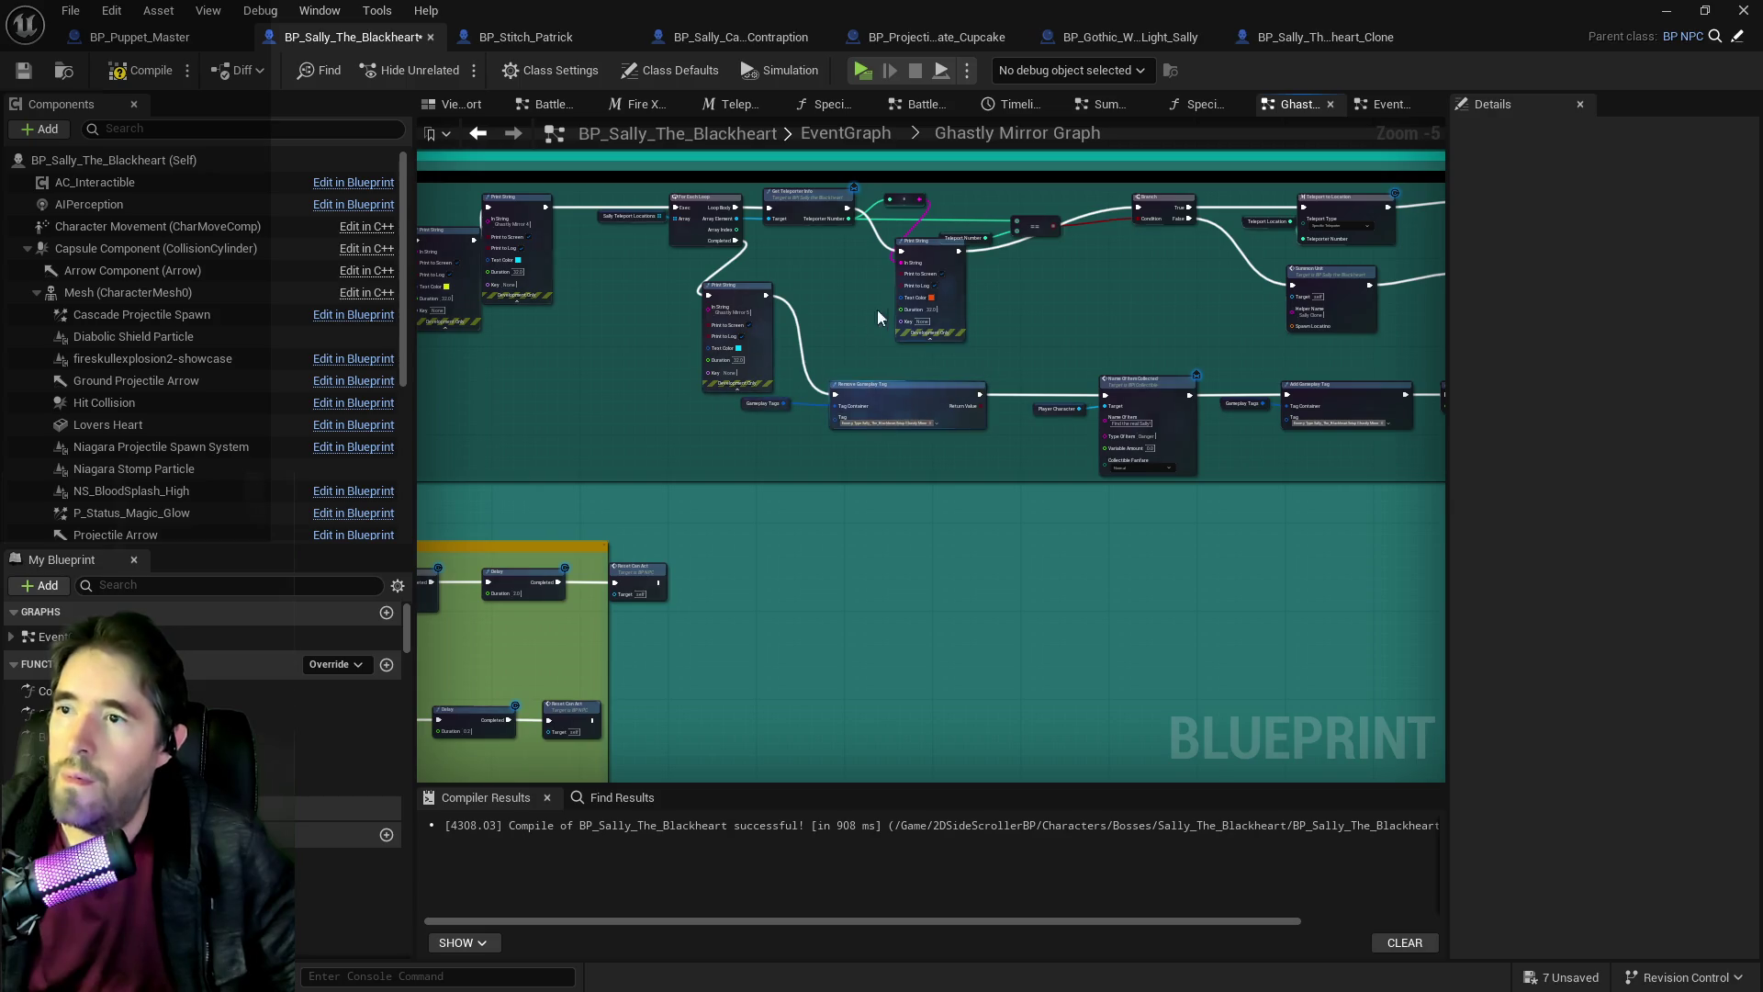
scroll(870, 322, up, 4)
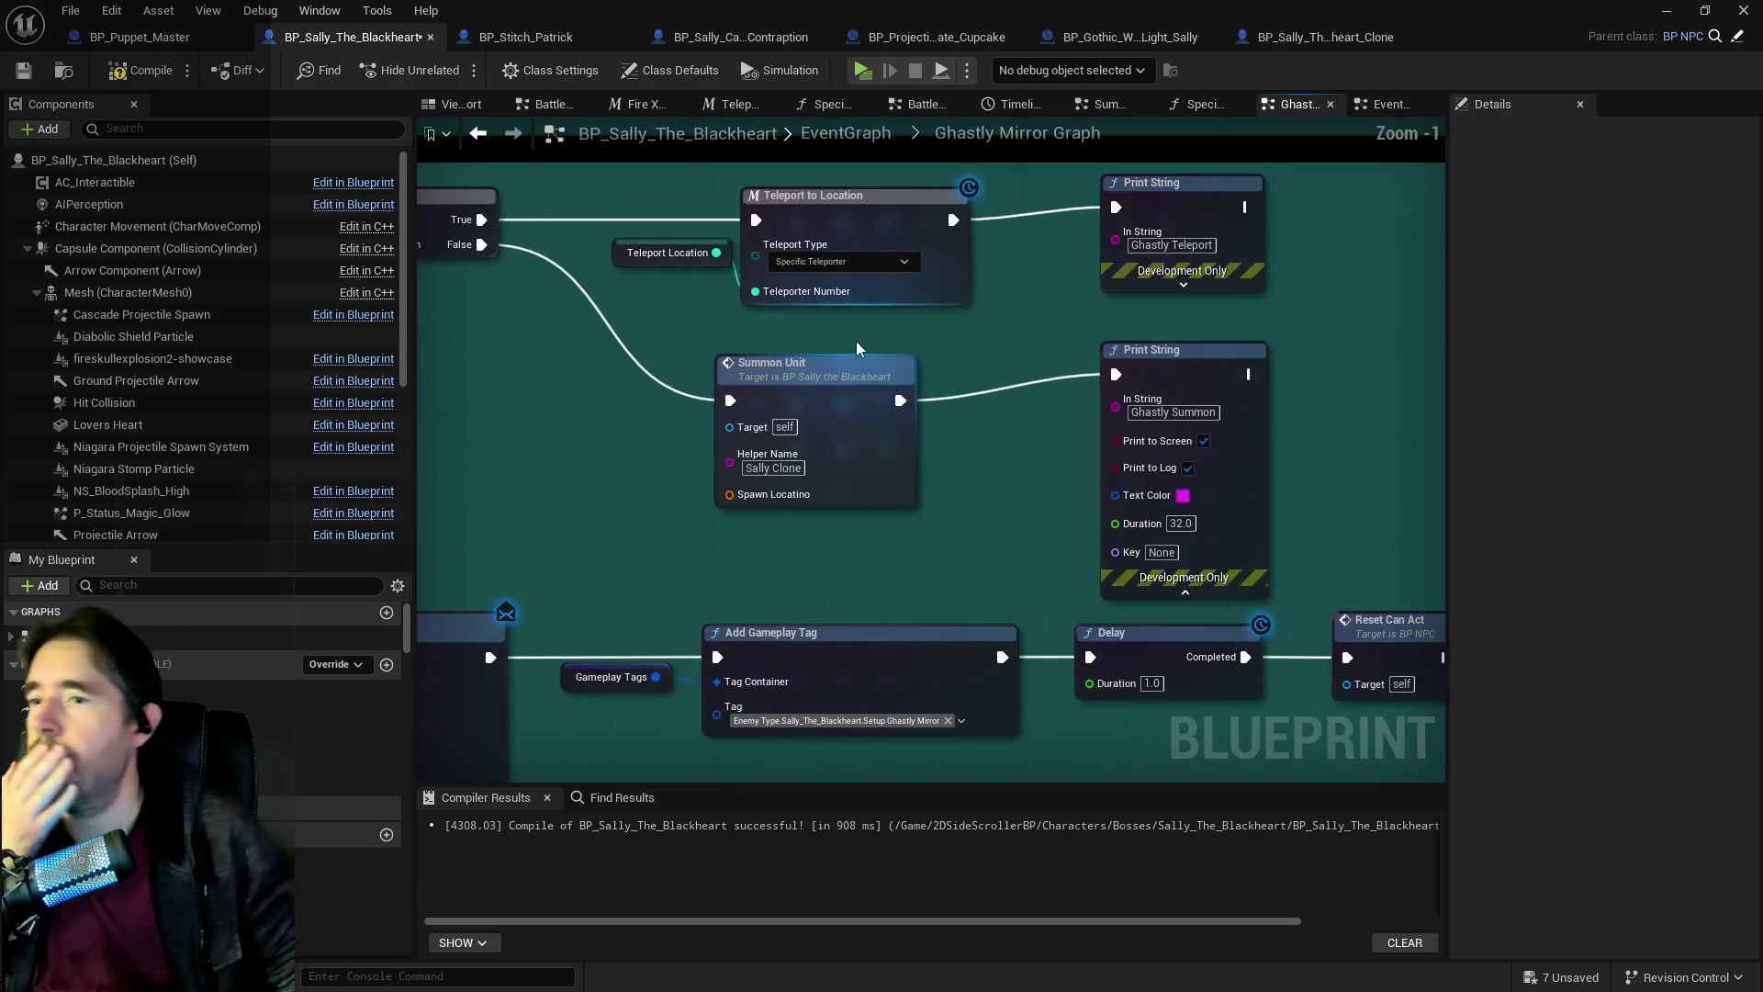
Add Get Actor Location for the loop element and split Summon Unit's Spawn Location.
mouse_move(675, 446)
mouse_down()
mouse_move(768, 407)
mouse_move(823, 462)
mouse_move(1132, 409)
mouse_up()
scroll(1132, 410, down, 1)
mouse_move(871, 410)
mouse_down()
mouse_move(1049, 428)
mouse_move(1005, 458)
mouse_up()
drag(818, 356, 909, 369)
mouse_move(490, 352)
mouse_down()
mouse_move(514, 301)
mouse_move(1238, 485)
mouse_up()
text(get loc)
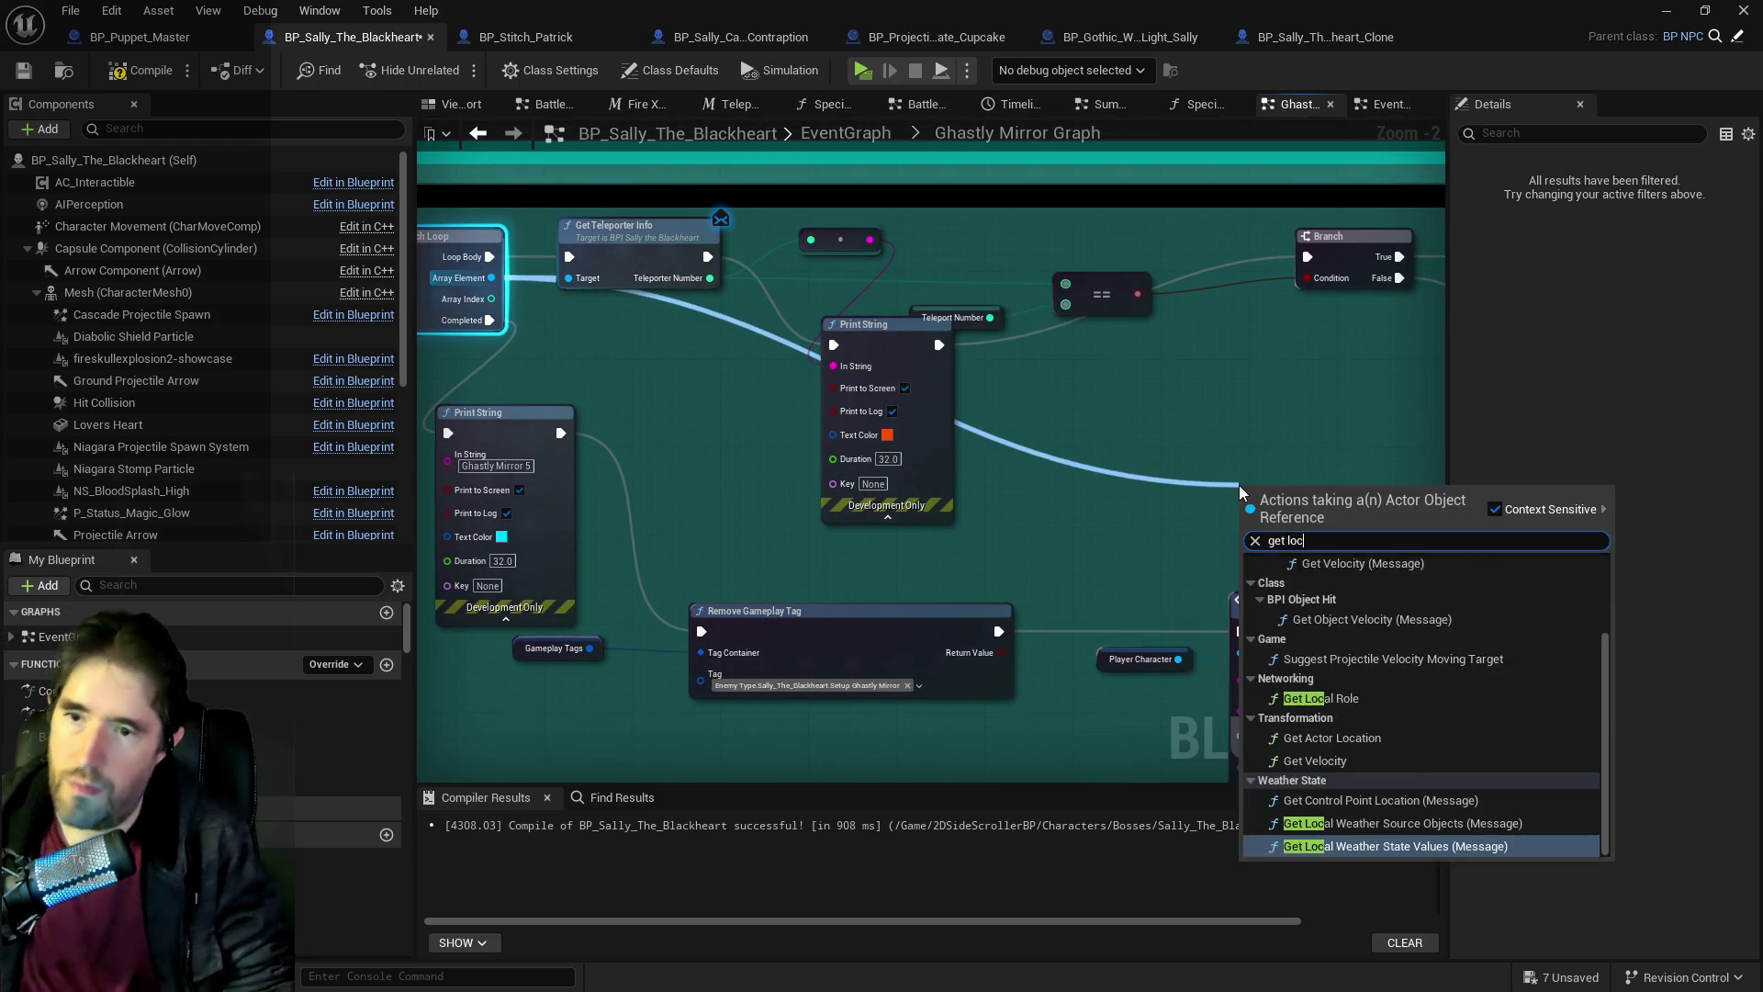
text(ation)
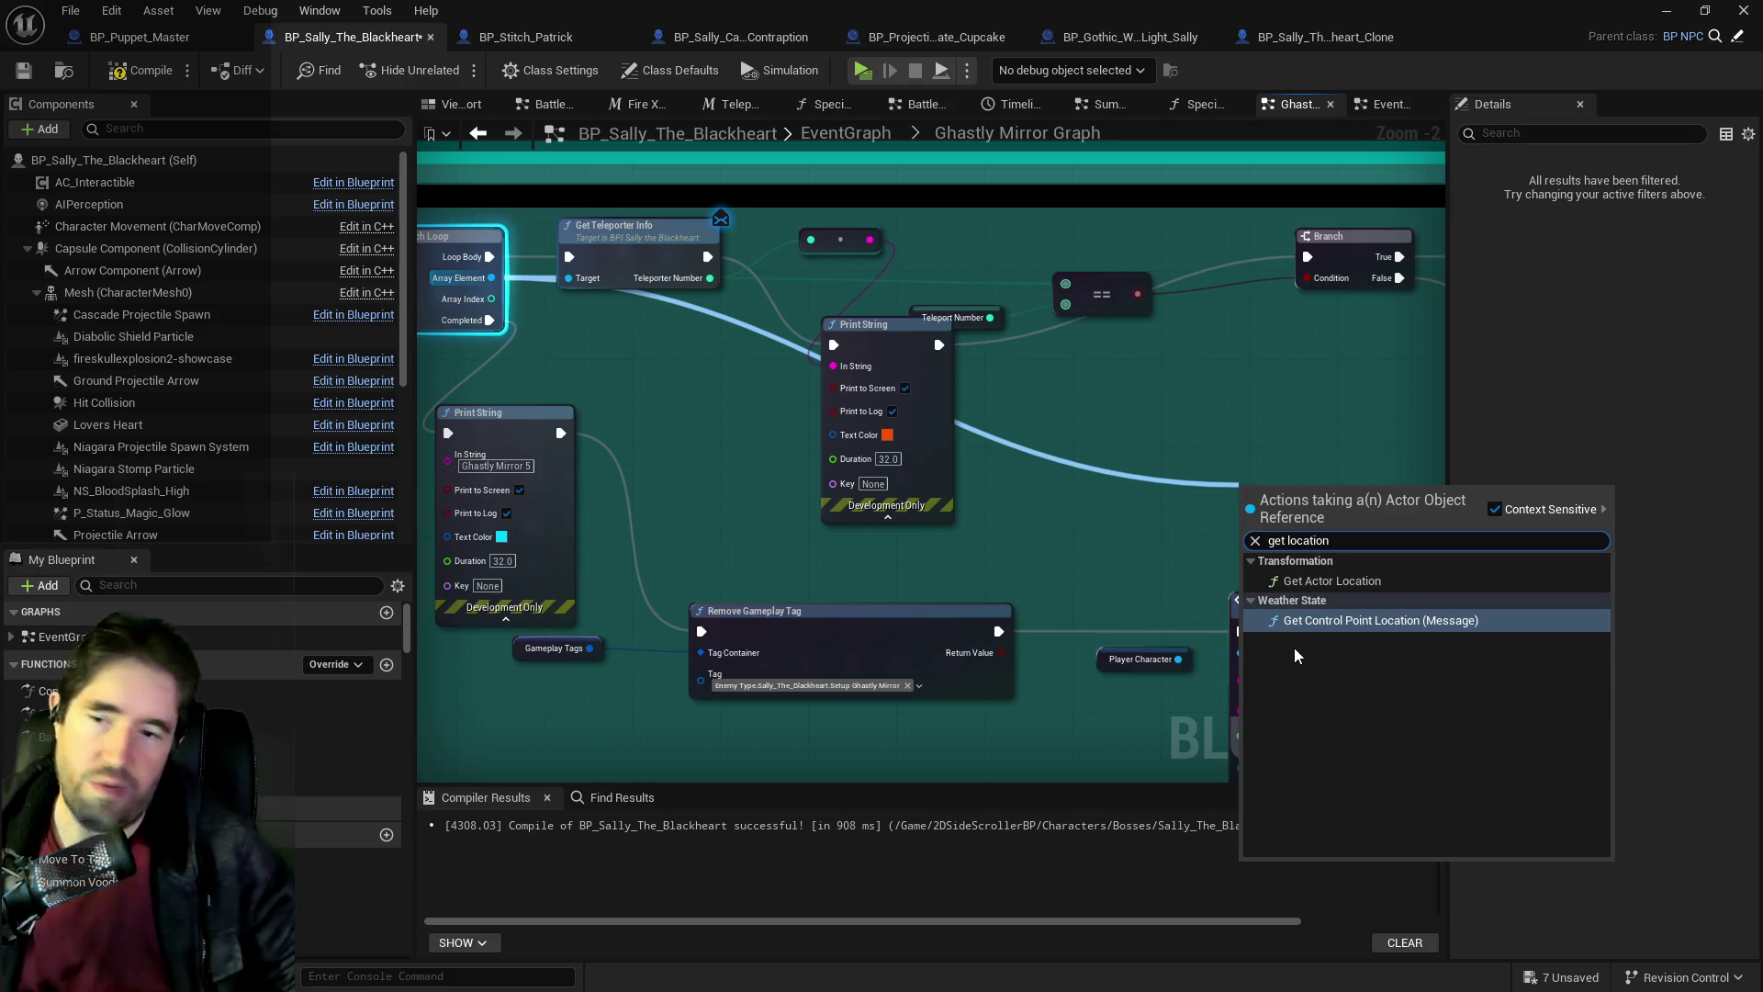
click(1333, 585)
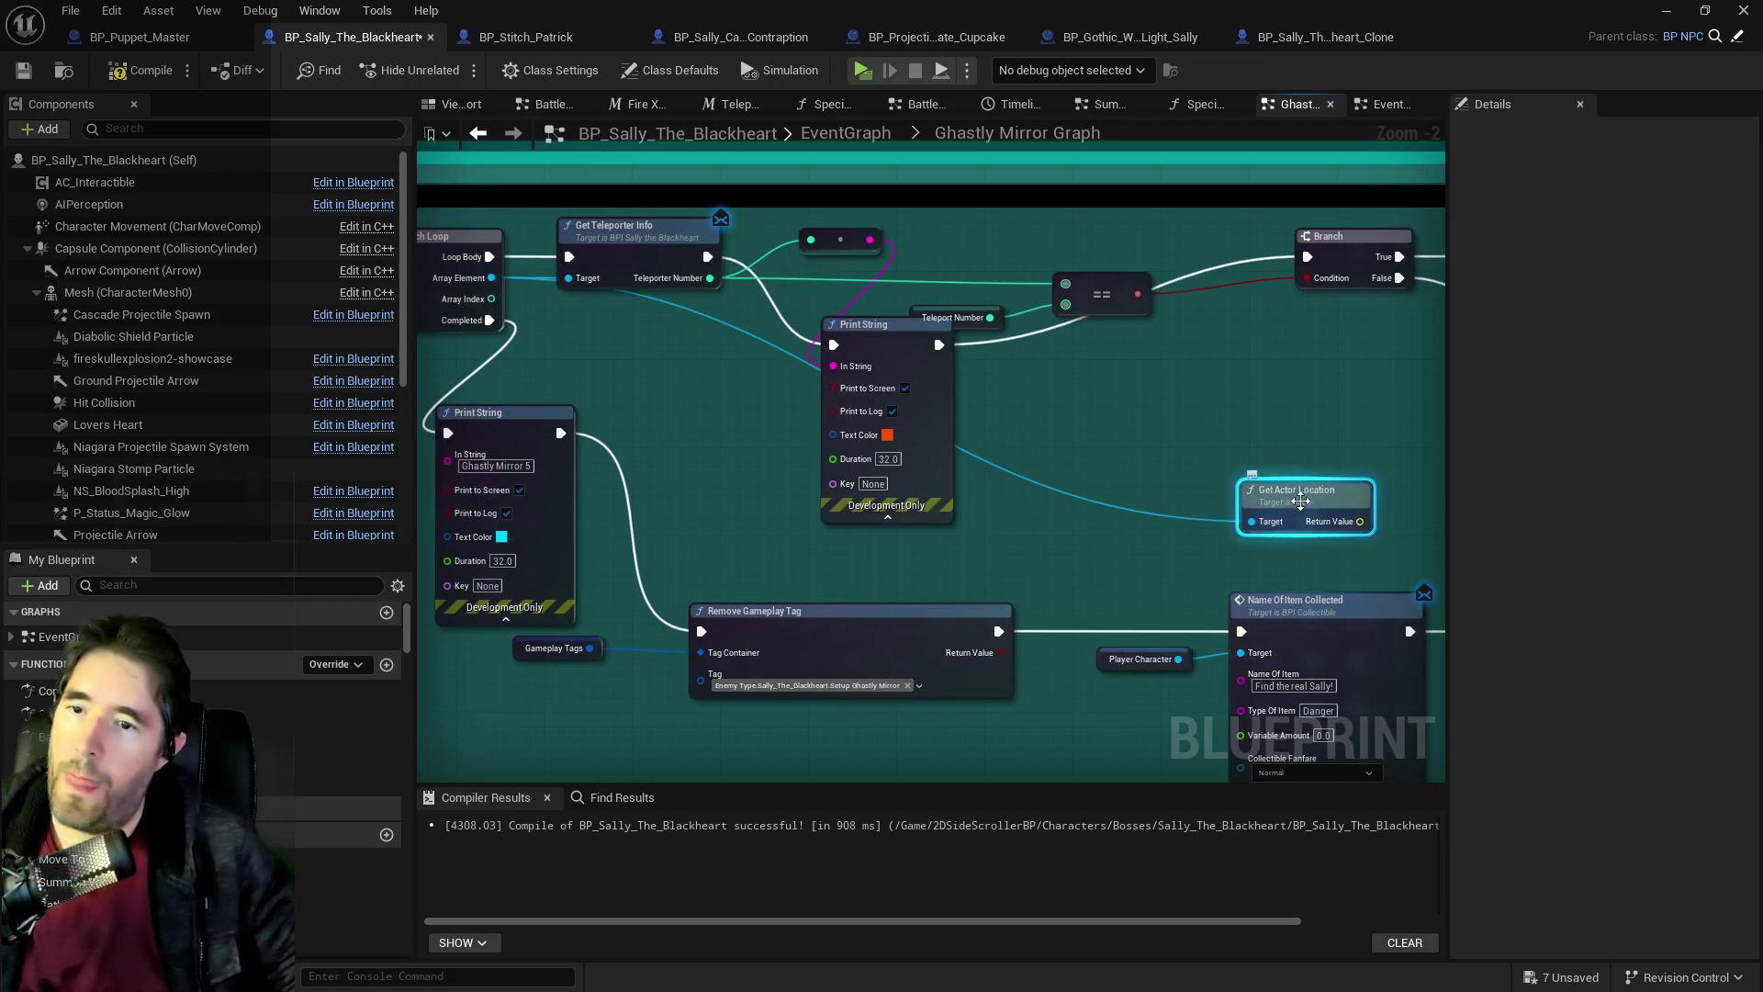
drag(1377, 505, 1019, 461)
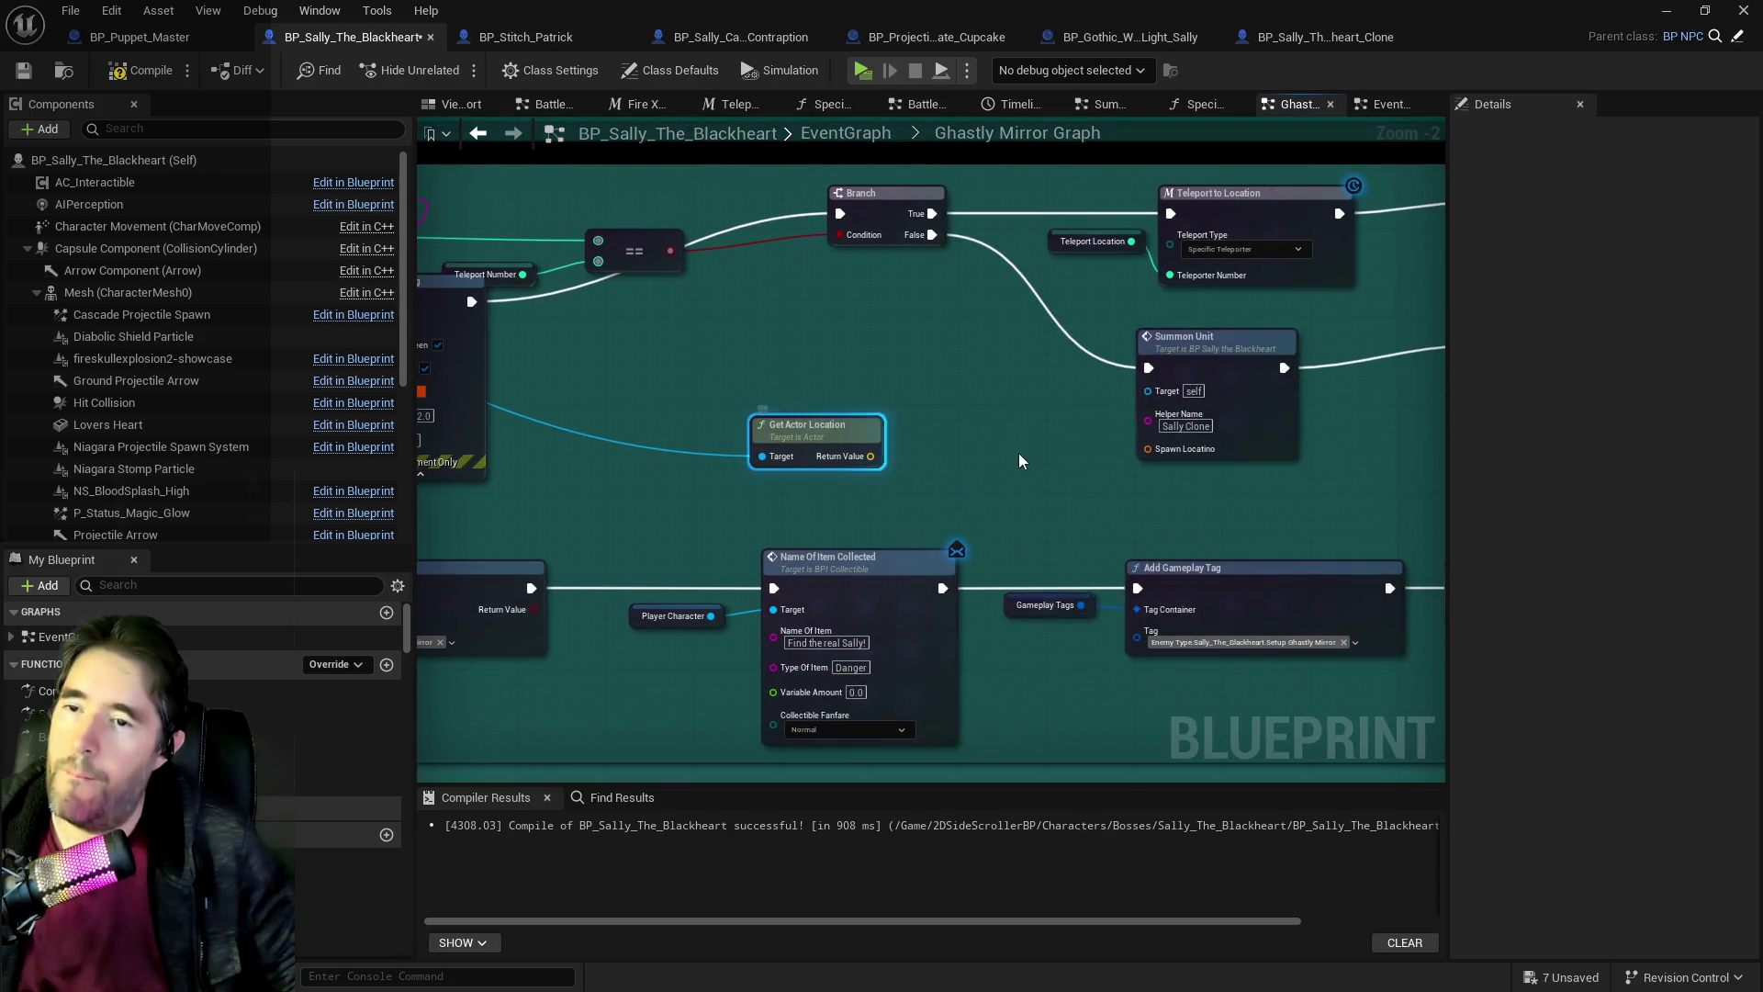
right_click(1166, 456)
click(1212, 530)
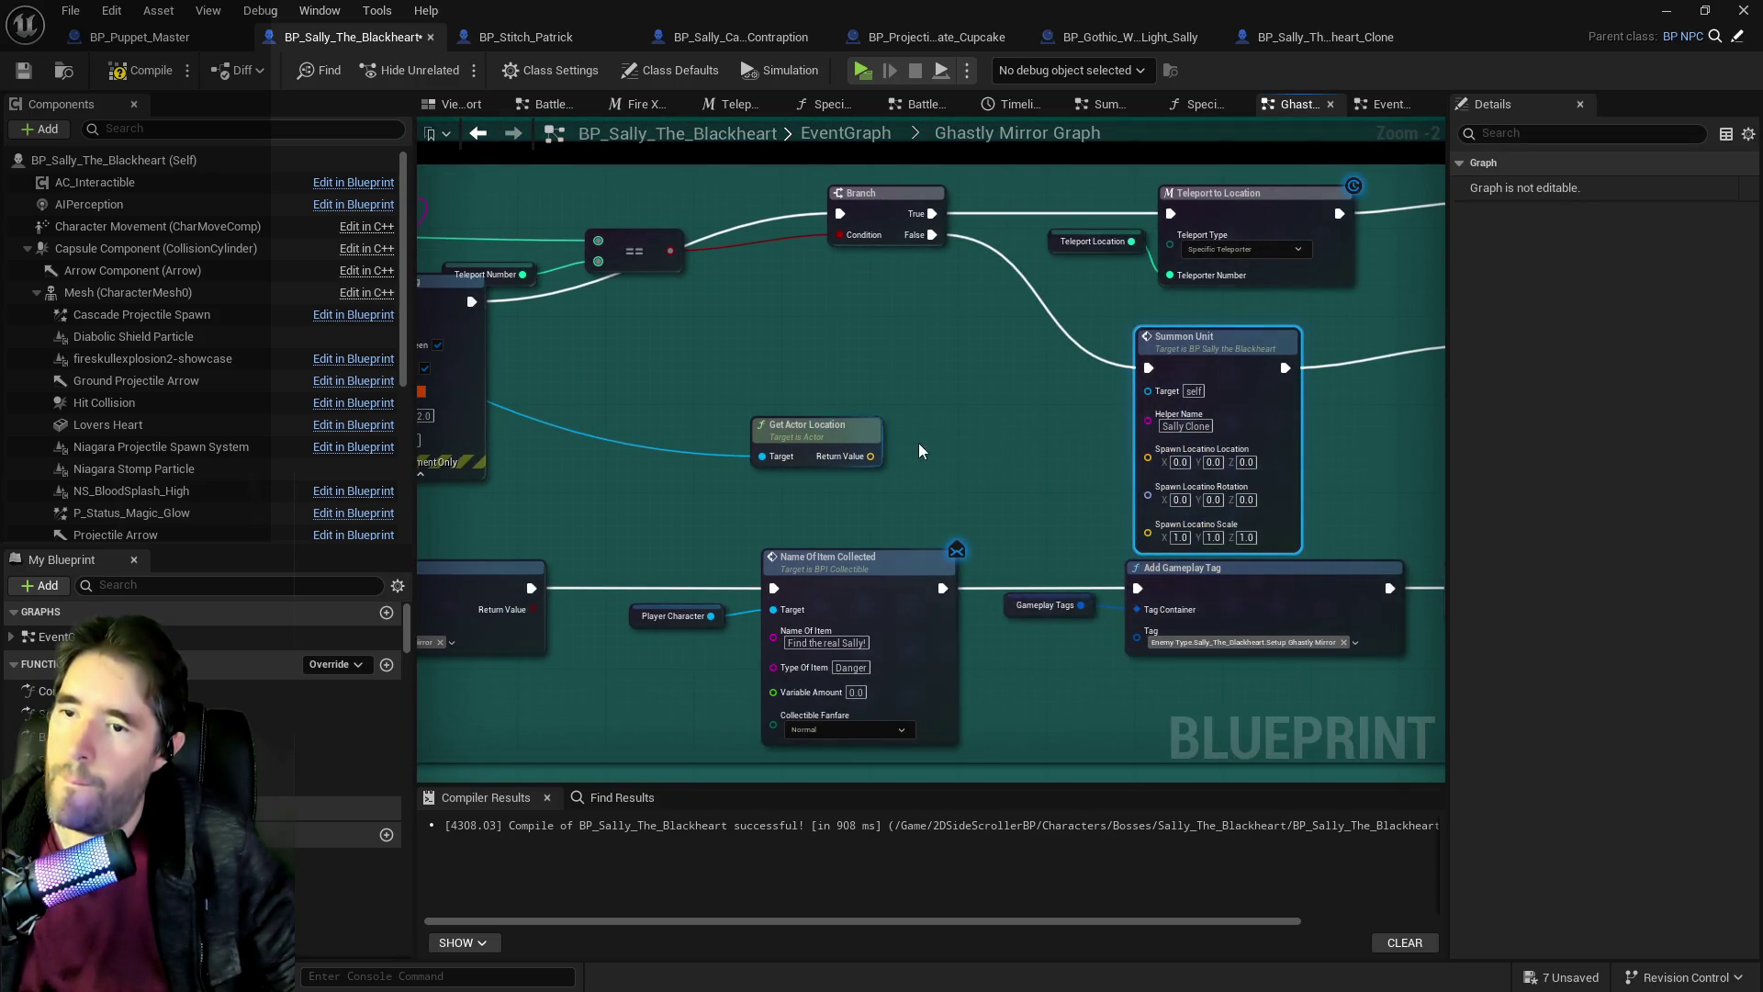
mouse_move(879, 451)
mouse_down()
mouse_move(1149, 458)
mouse_move(854, 385)
mouse_move(785, 292)
mouse_move(1360, 450)
mouse_up()
Replace Get Actor Location with Get Actor Transform on the loop element, re-splitting Spawn Location.
text(get actor tran)
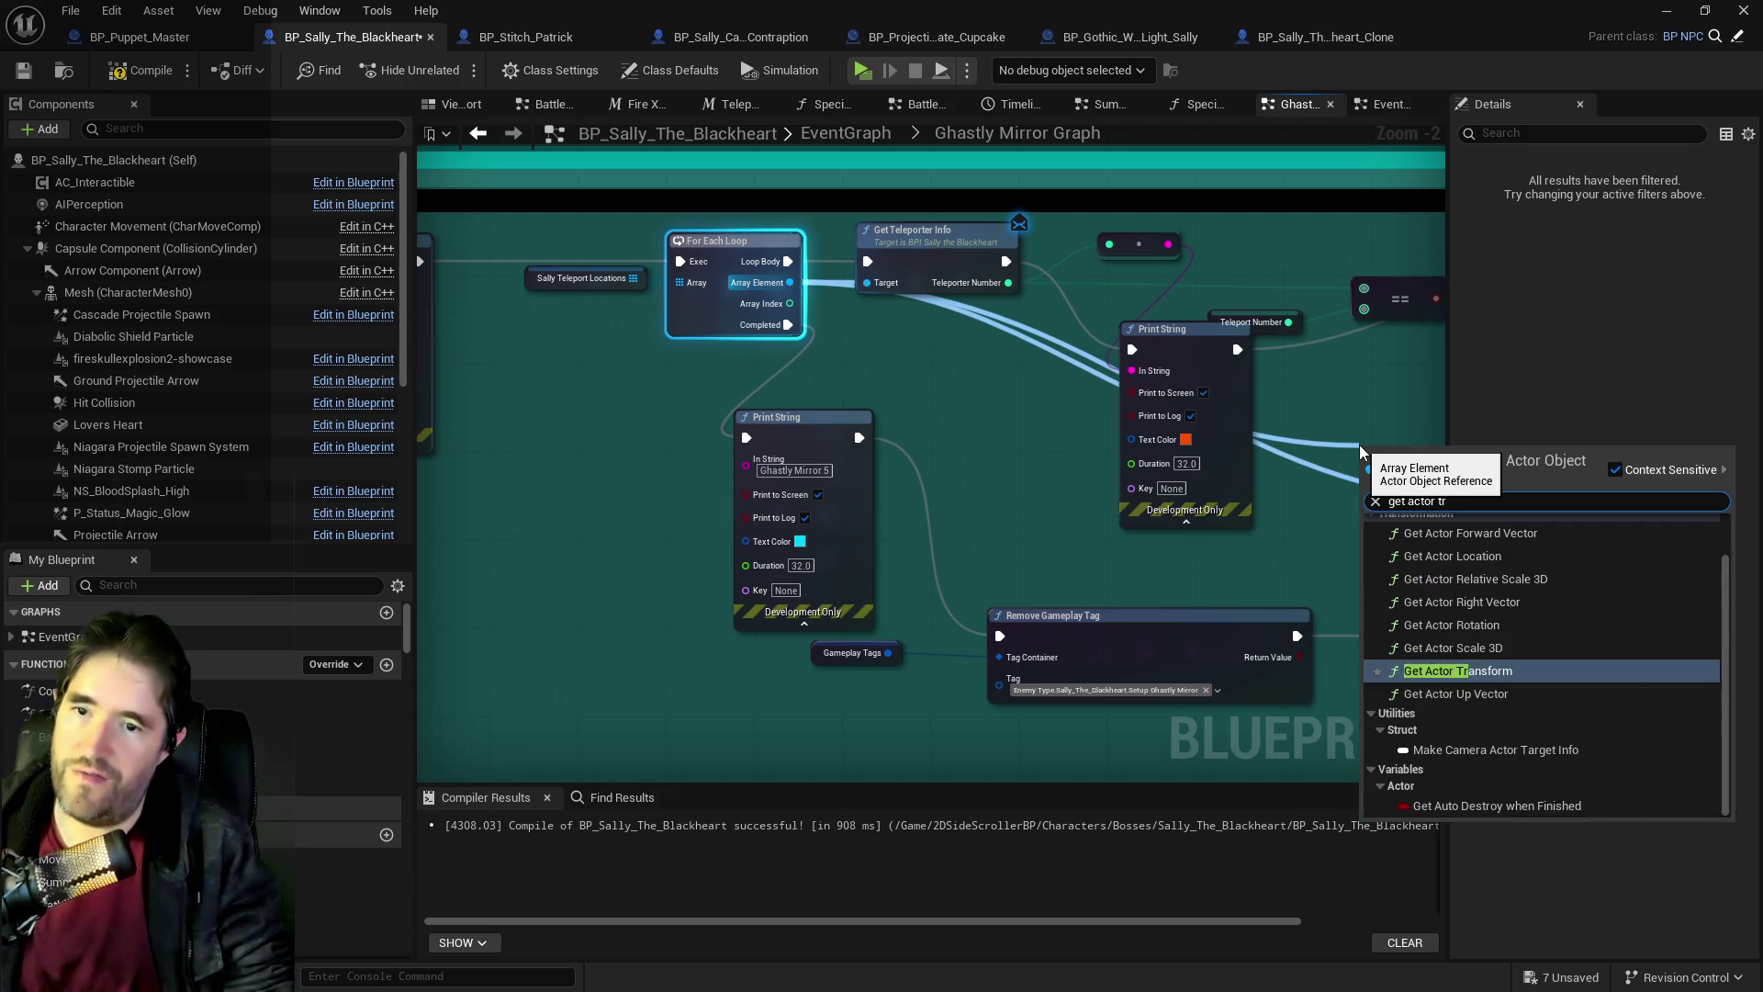
click(1451, 679)
mouse_move(1432, 514)
mouse_down()
mouse_move(1065, 489)
mouse_move(971, 456)
mouse_up()
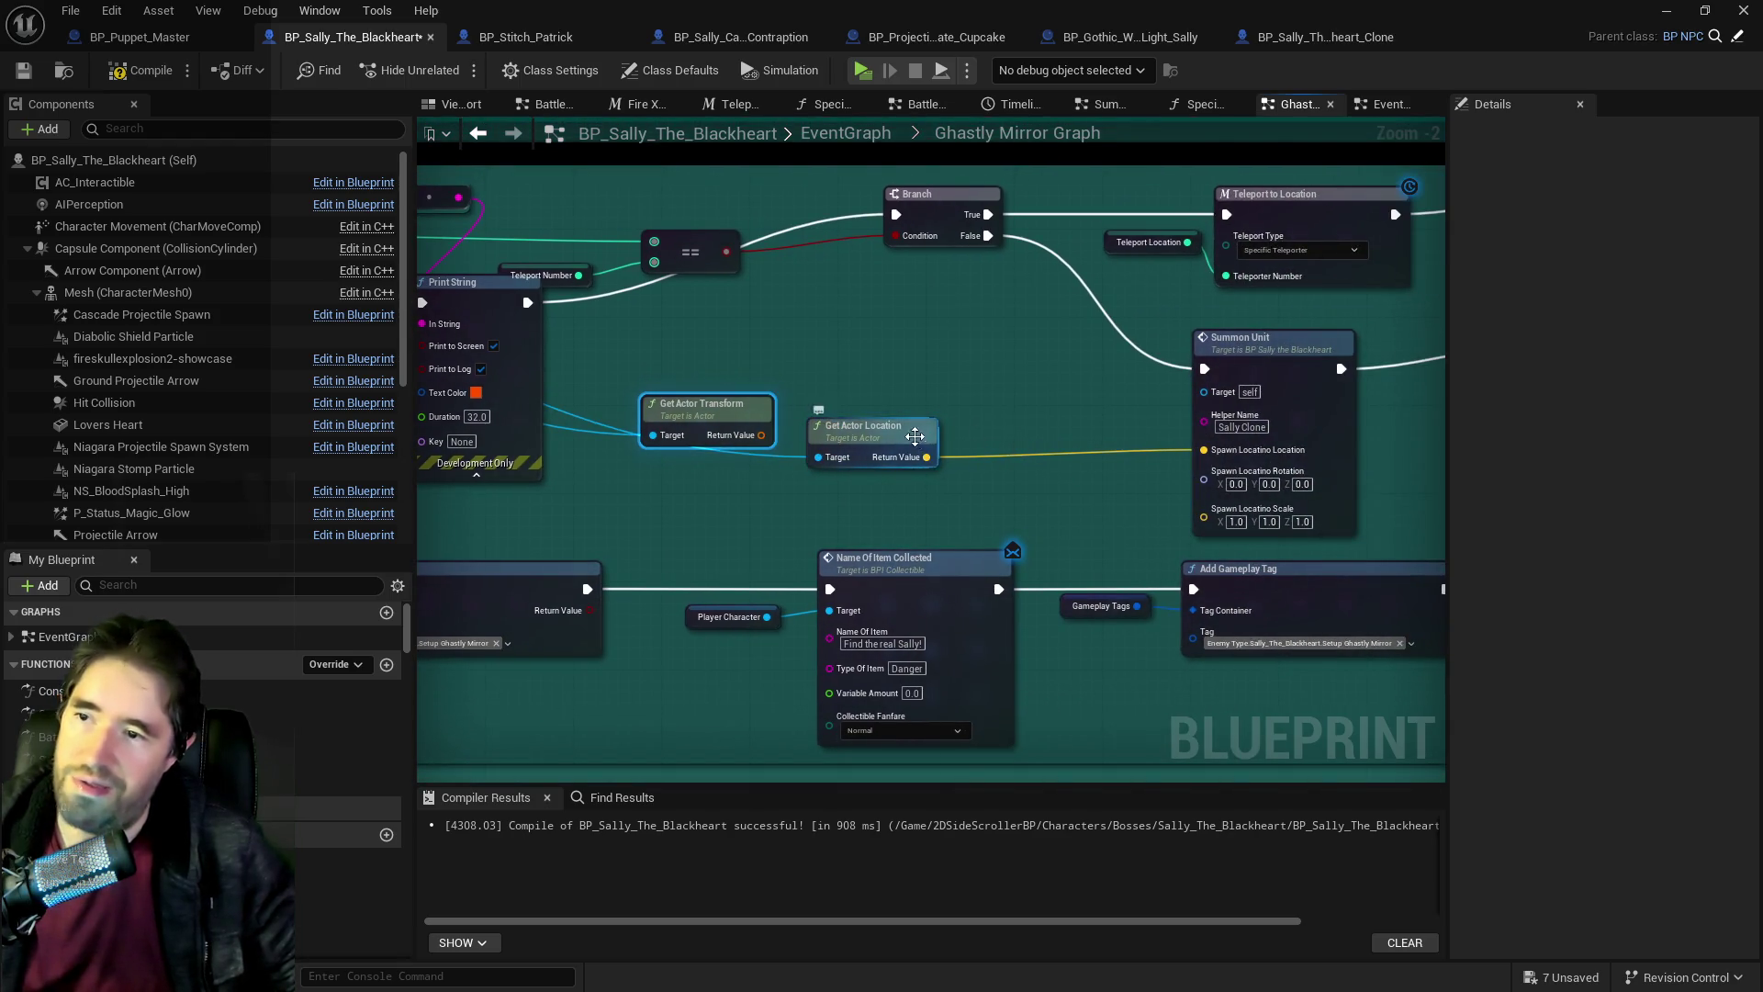
click(916, 435)
key(Delete)
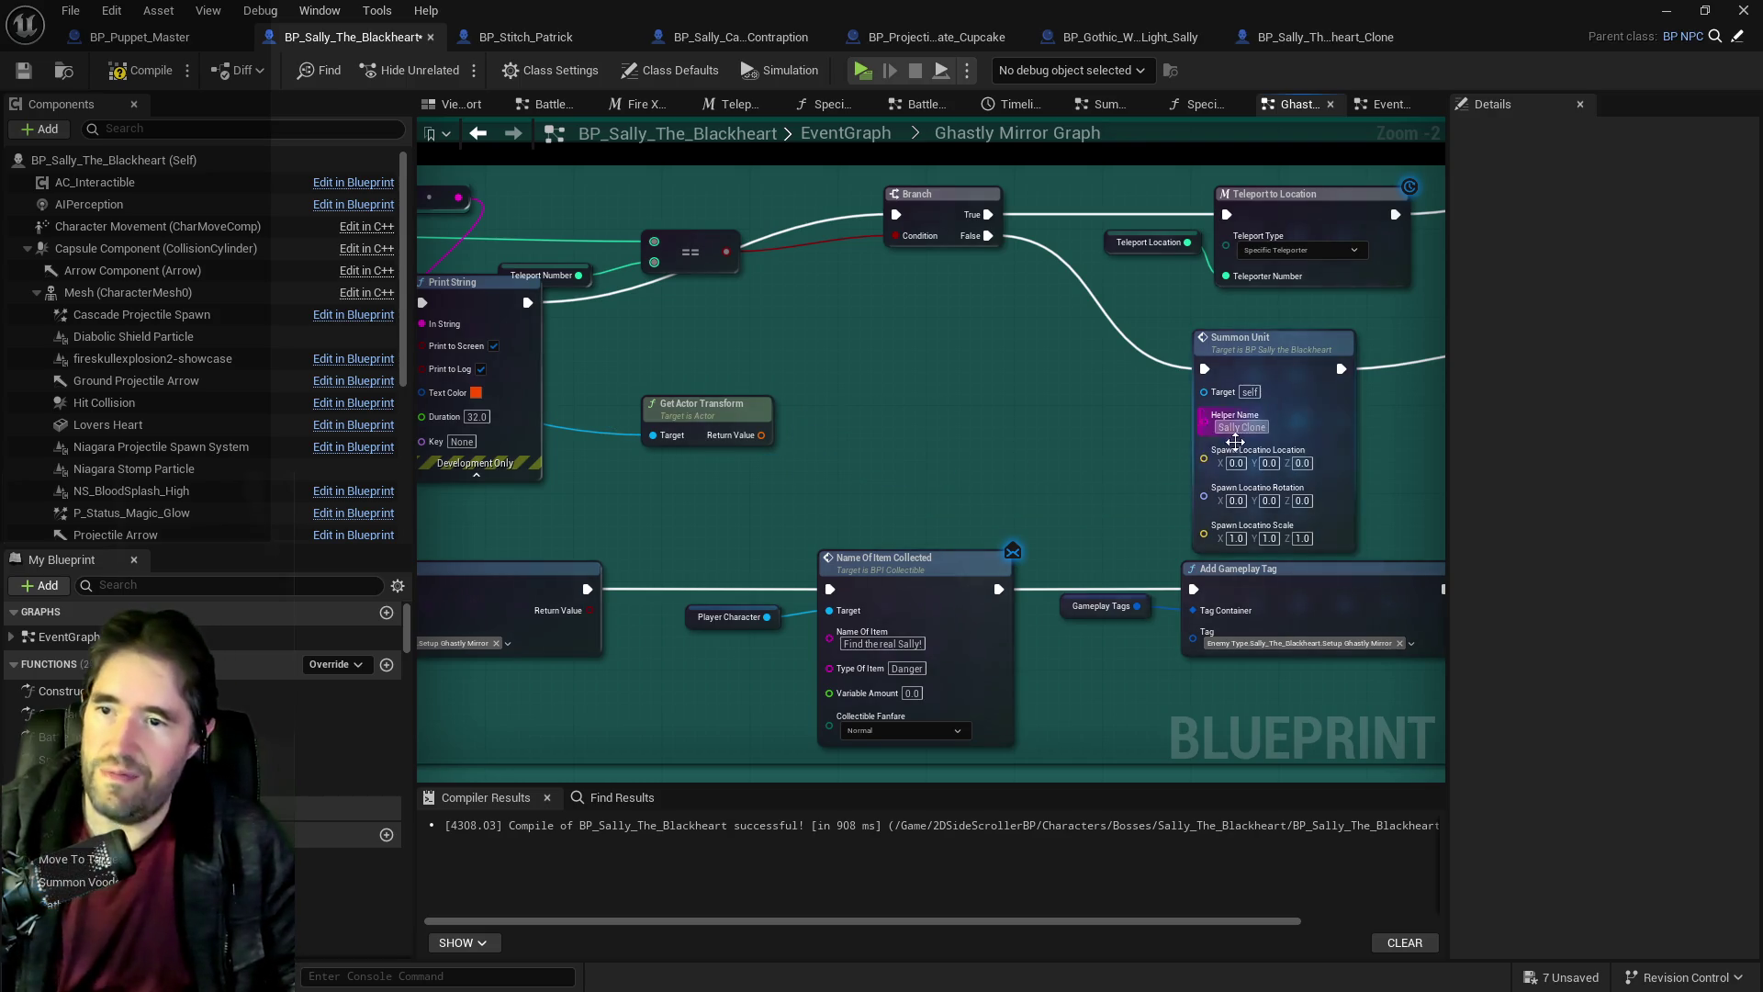
right_click(1235, 452)
click(1259, 544)
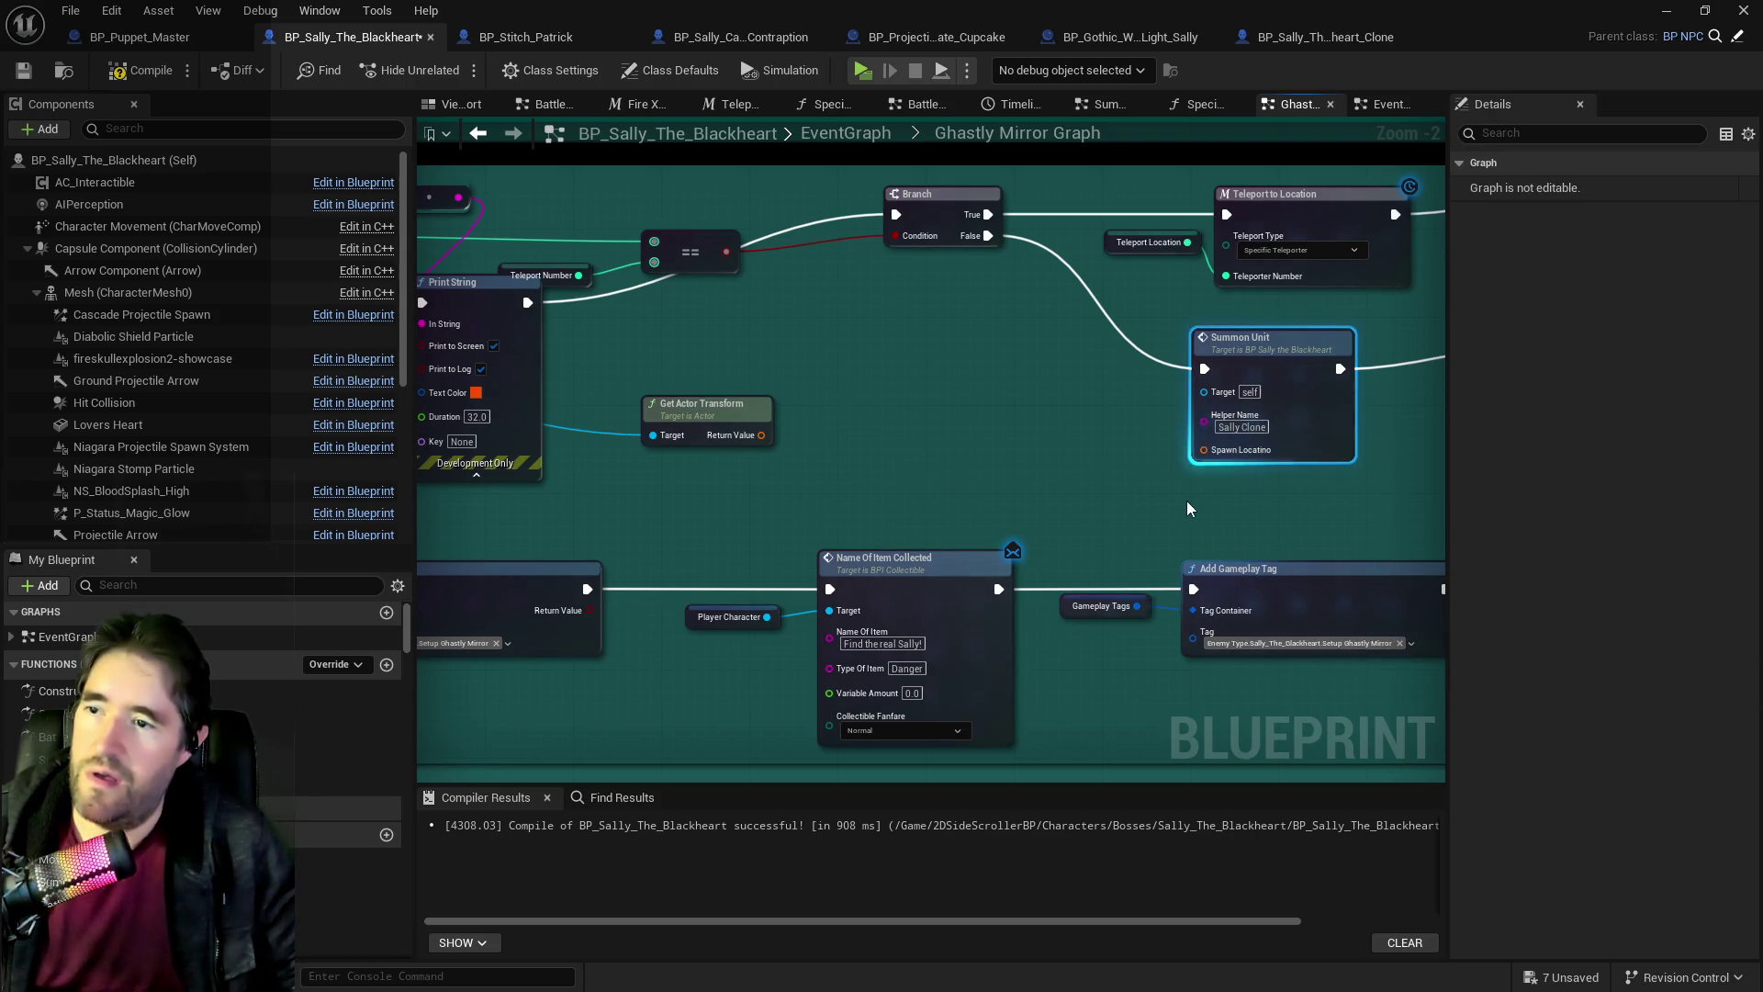
click(707, 413)
drag(758, 435, 1190, 454)
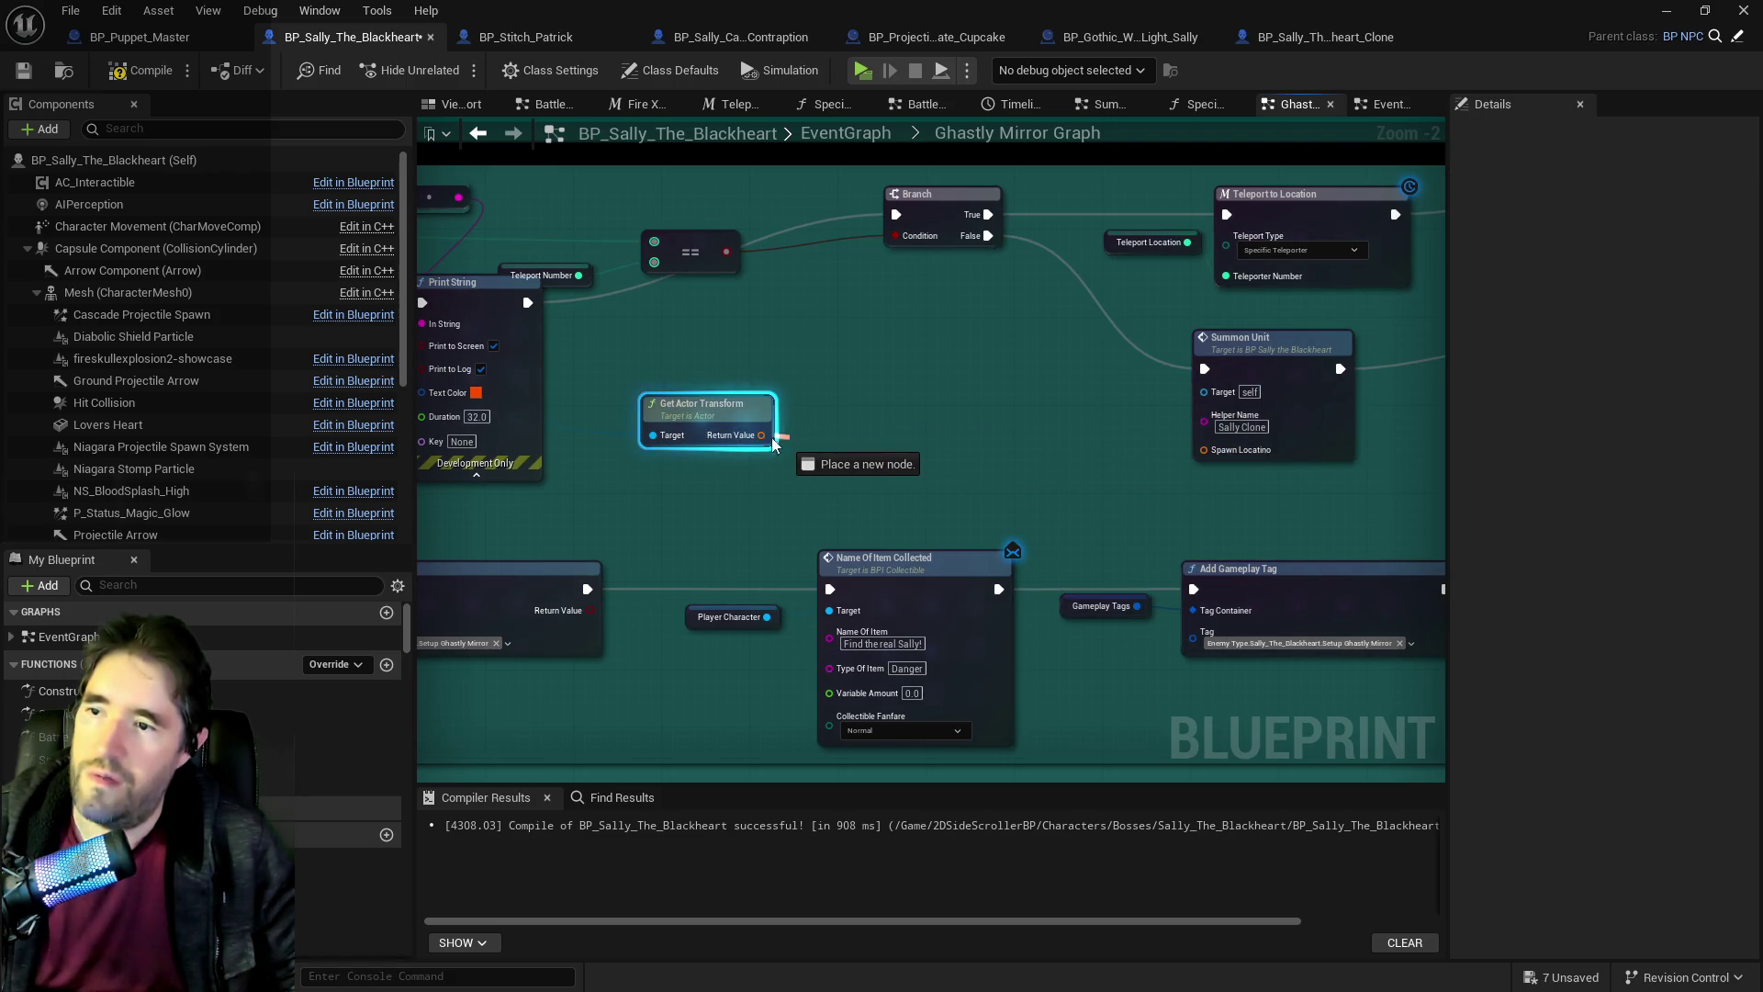
drag(779, 445, 1114, 450)
right_click(1219, 450)
click(1254, 535)
Split the transform output and wire its Location and Rotation into Summon Unit's spawn pins.
drag(734, 427, 877, 427)
right_click(901, 437)
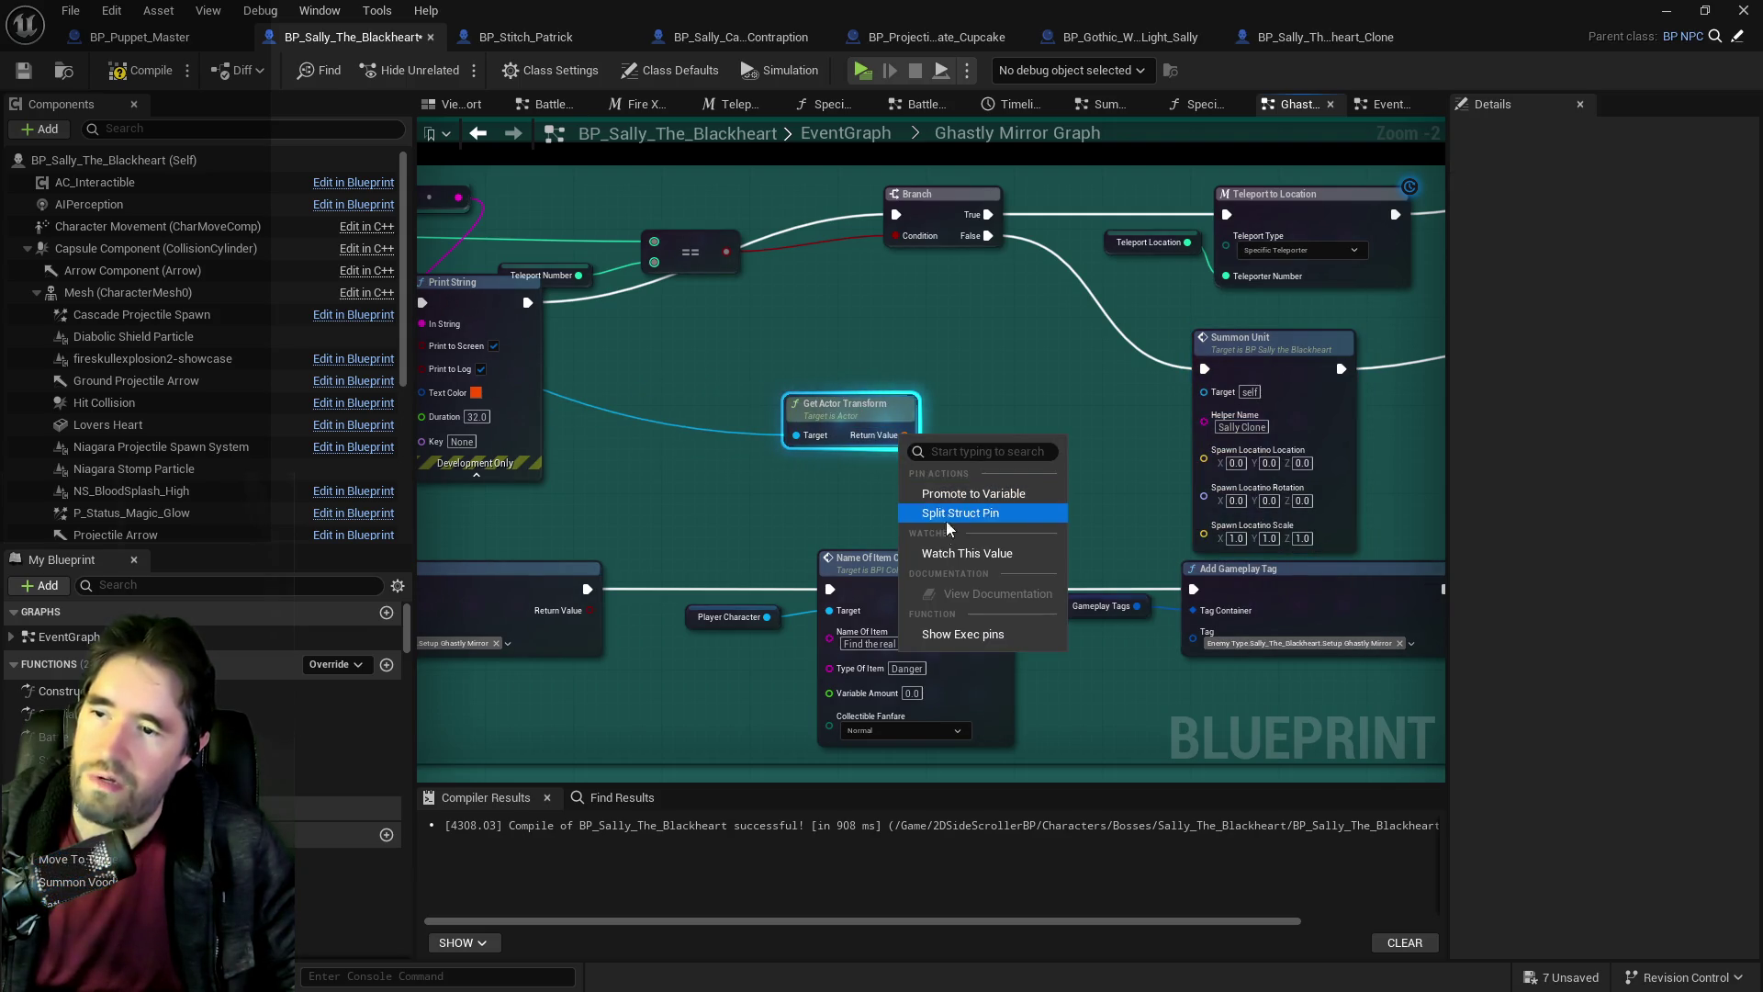
click(960, 512)
mouse_move(935, 445)
mouse_down()
mouse_move(1190, 471)
mouse_move(1204, 450)
mouse_up()
drag(942, 457, 1202, 481)
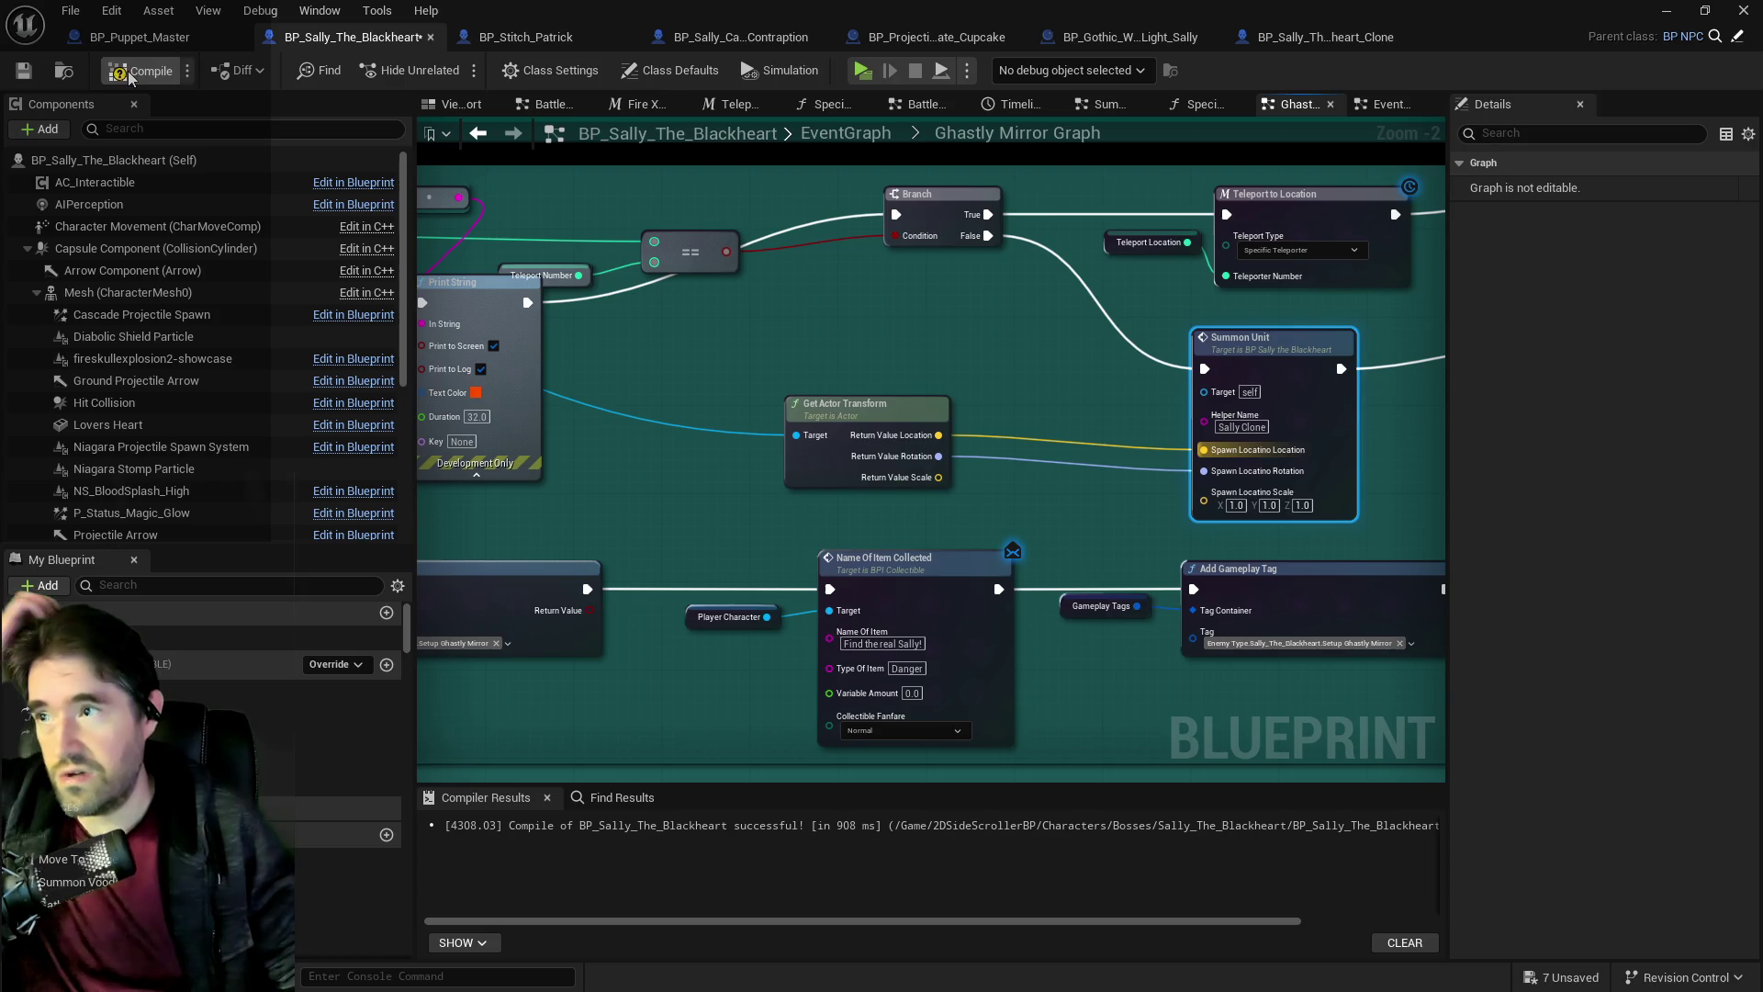
Compile and save the boss blueprint, then launch the level in a separate play window.
click(22, 71)
scroll(823, 251, down, 1)
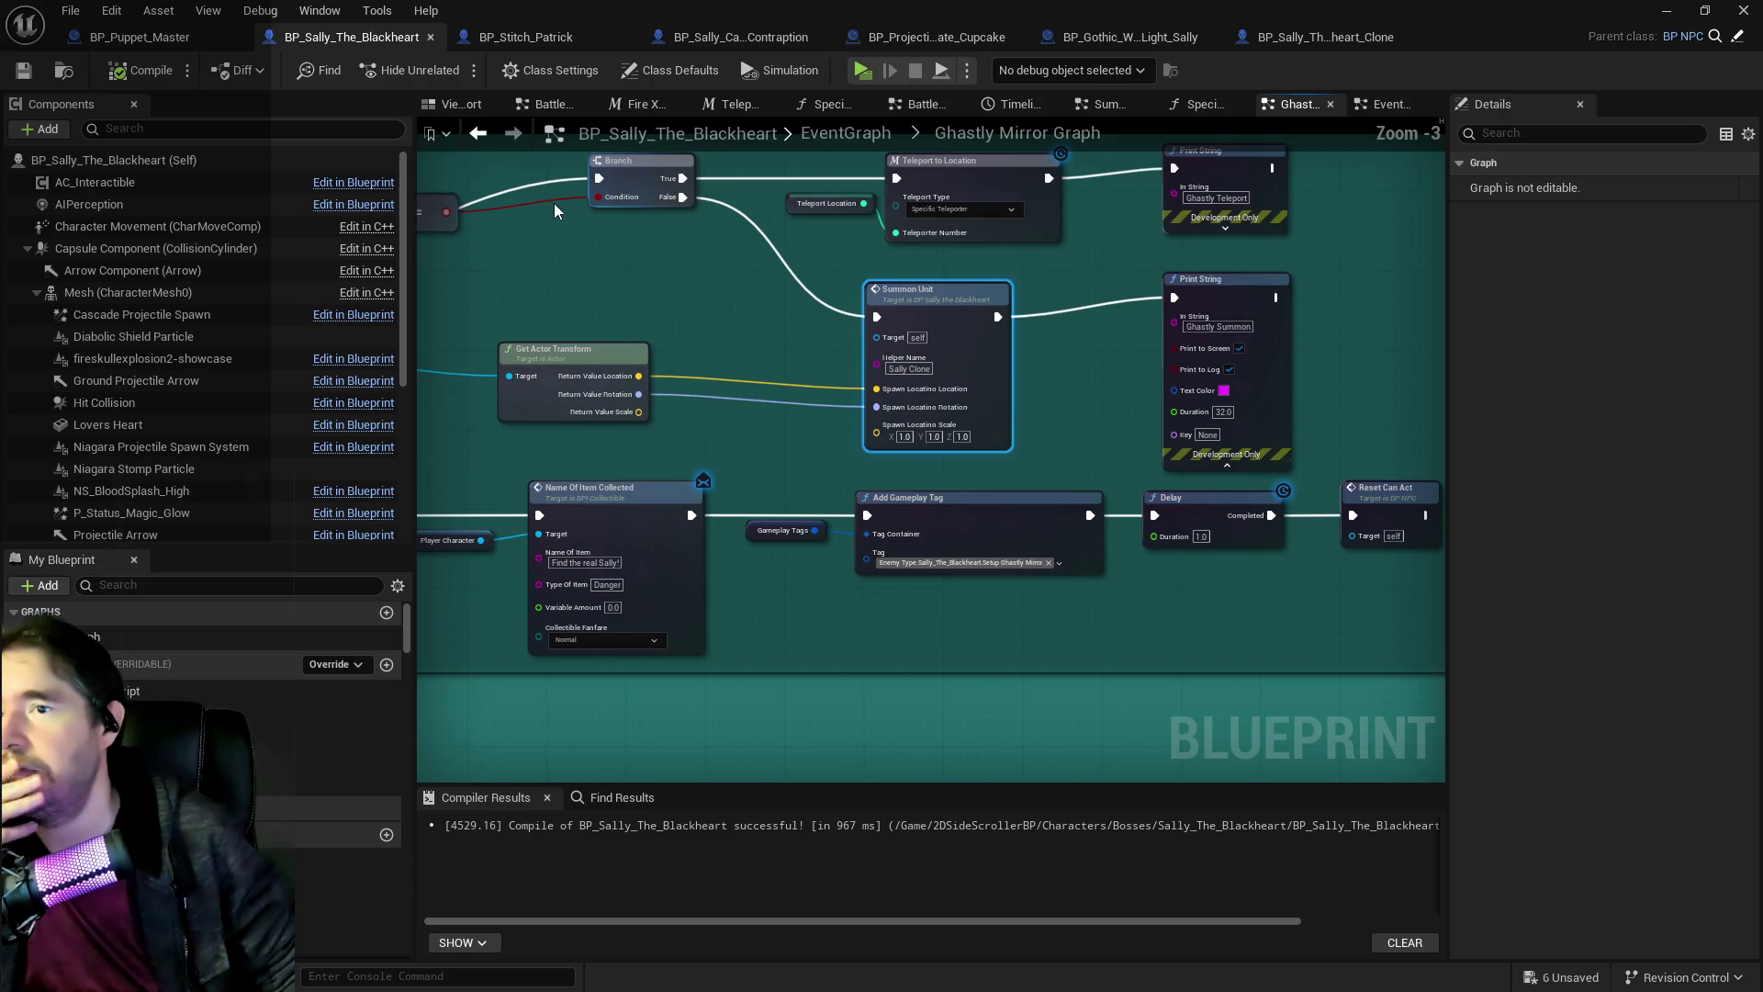
scroll(757, 305, down, 1)
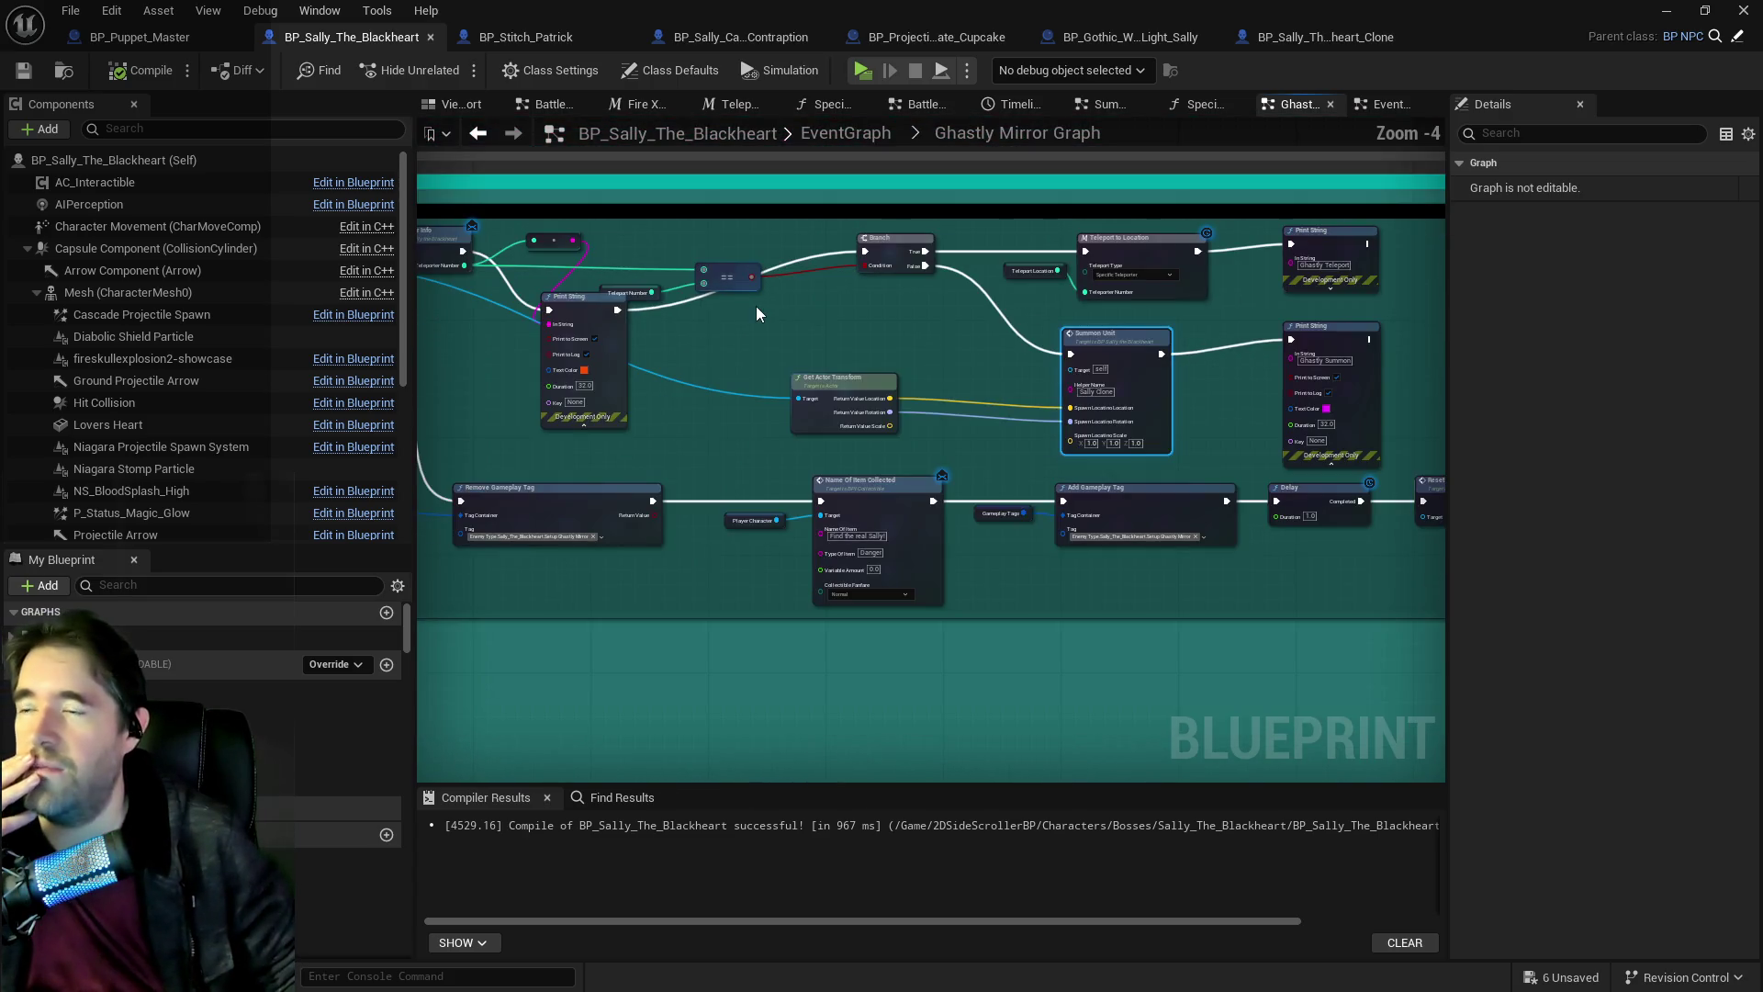
click(861, 77)
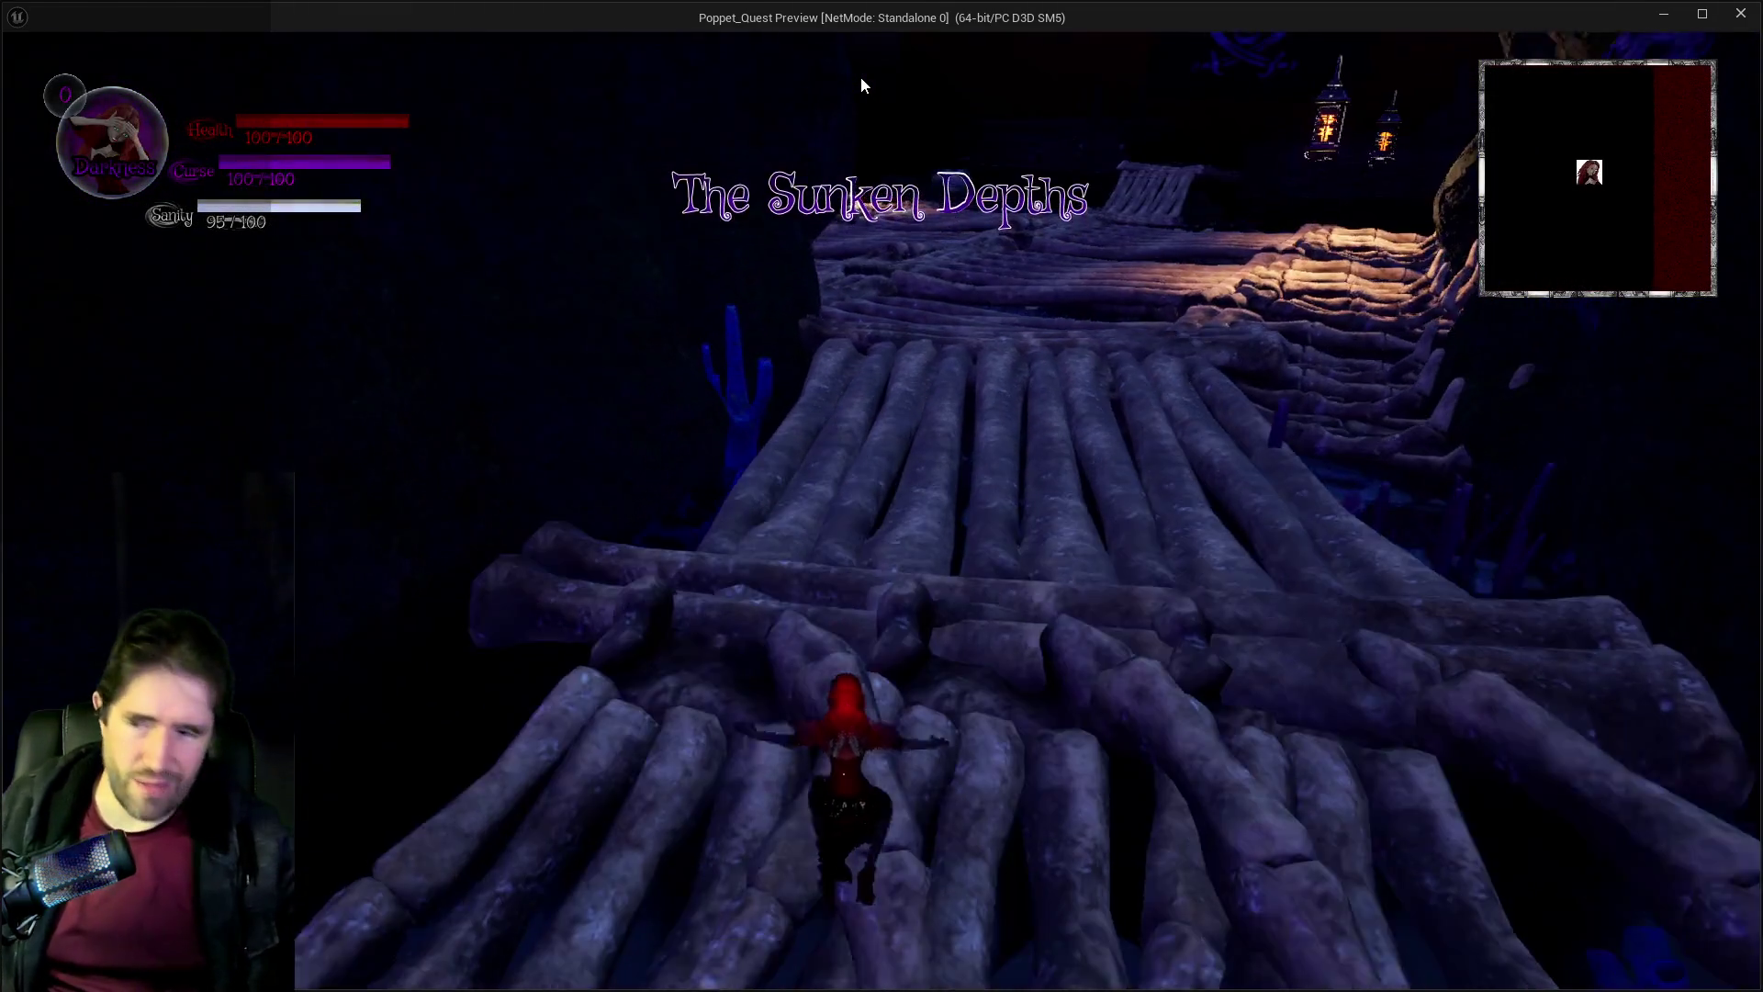
Run along the bridge, pick a reward card, and reach the pirate-flag log platform in Light form.
click(891, 393)
key(w)
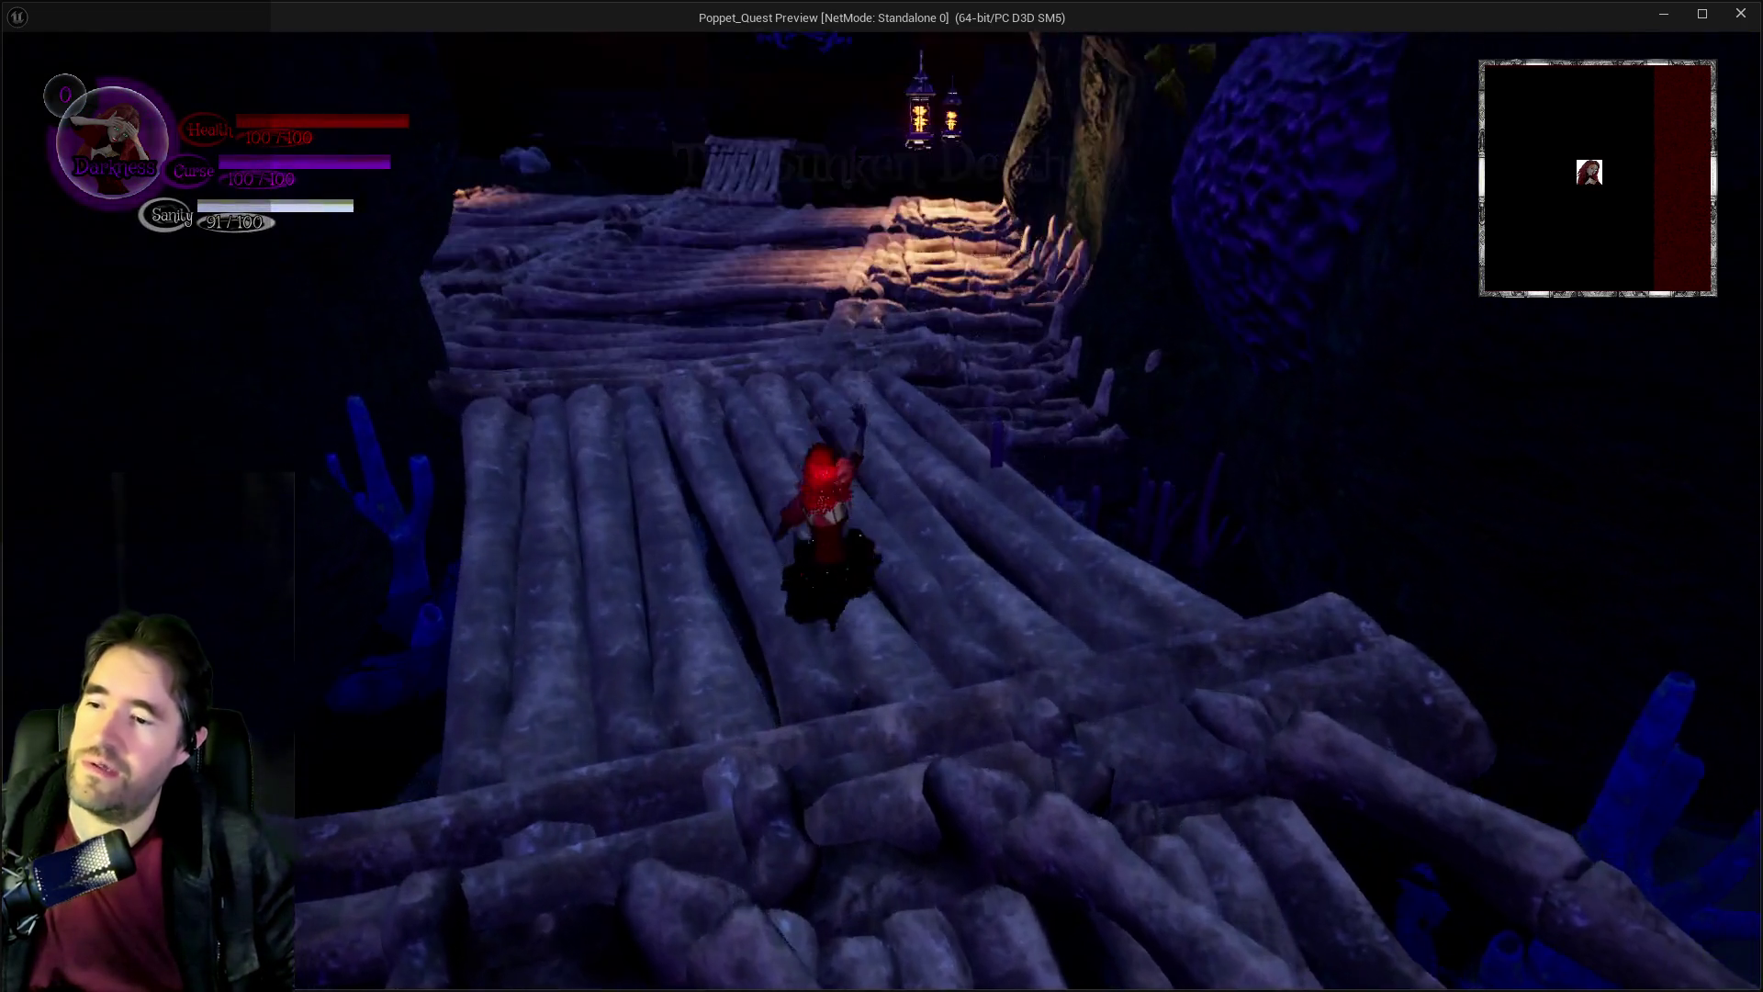
key(w)
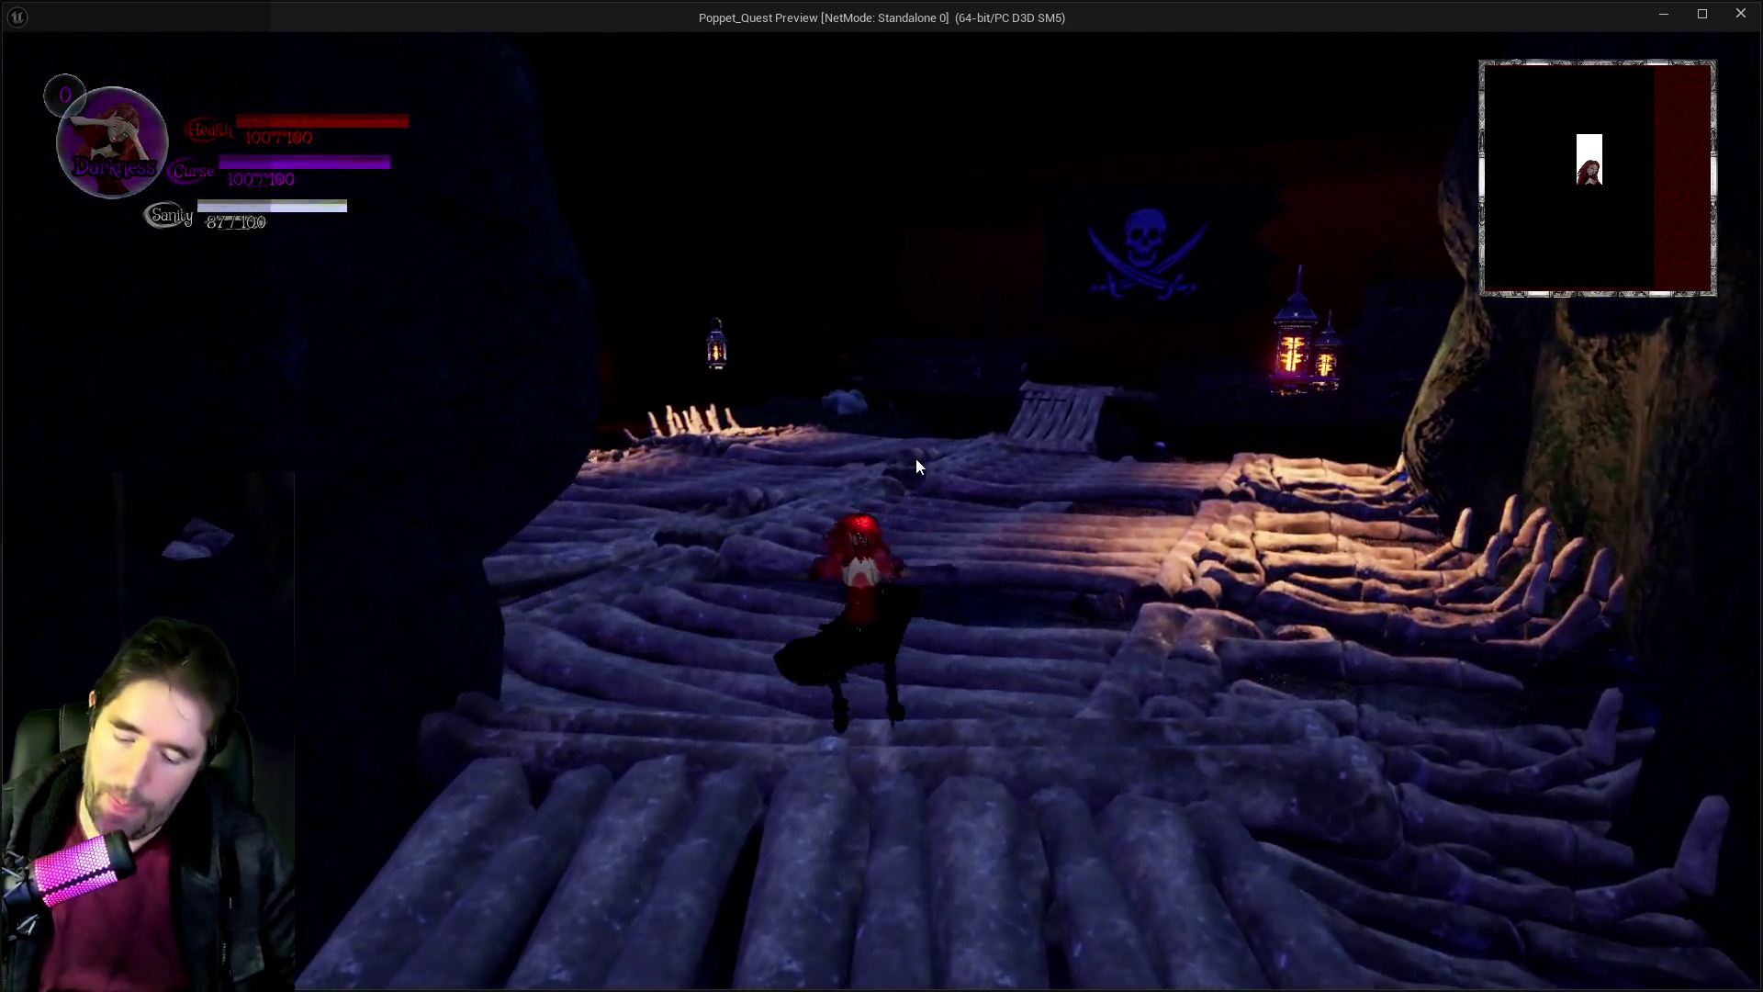
key(w)
click(831, 329)
key(w)
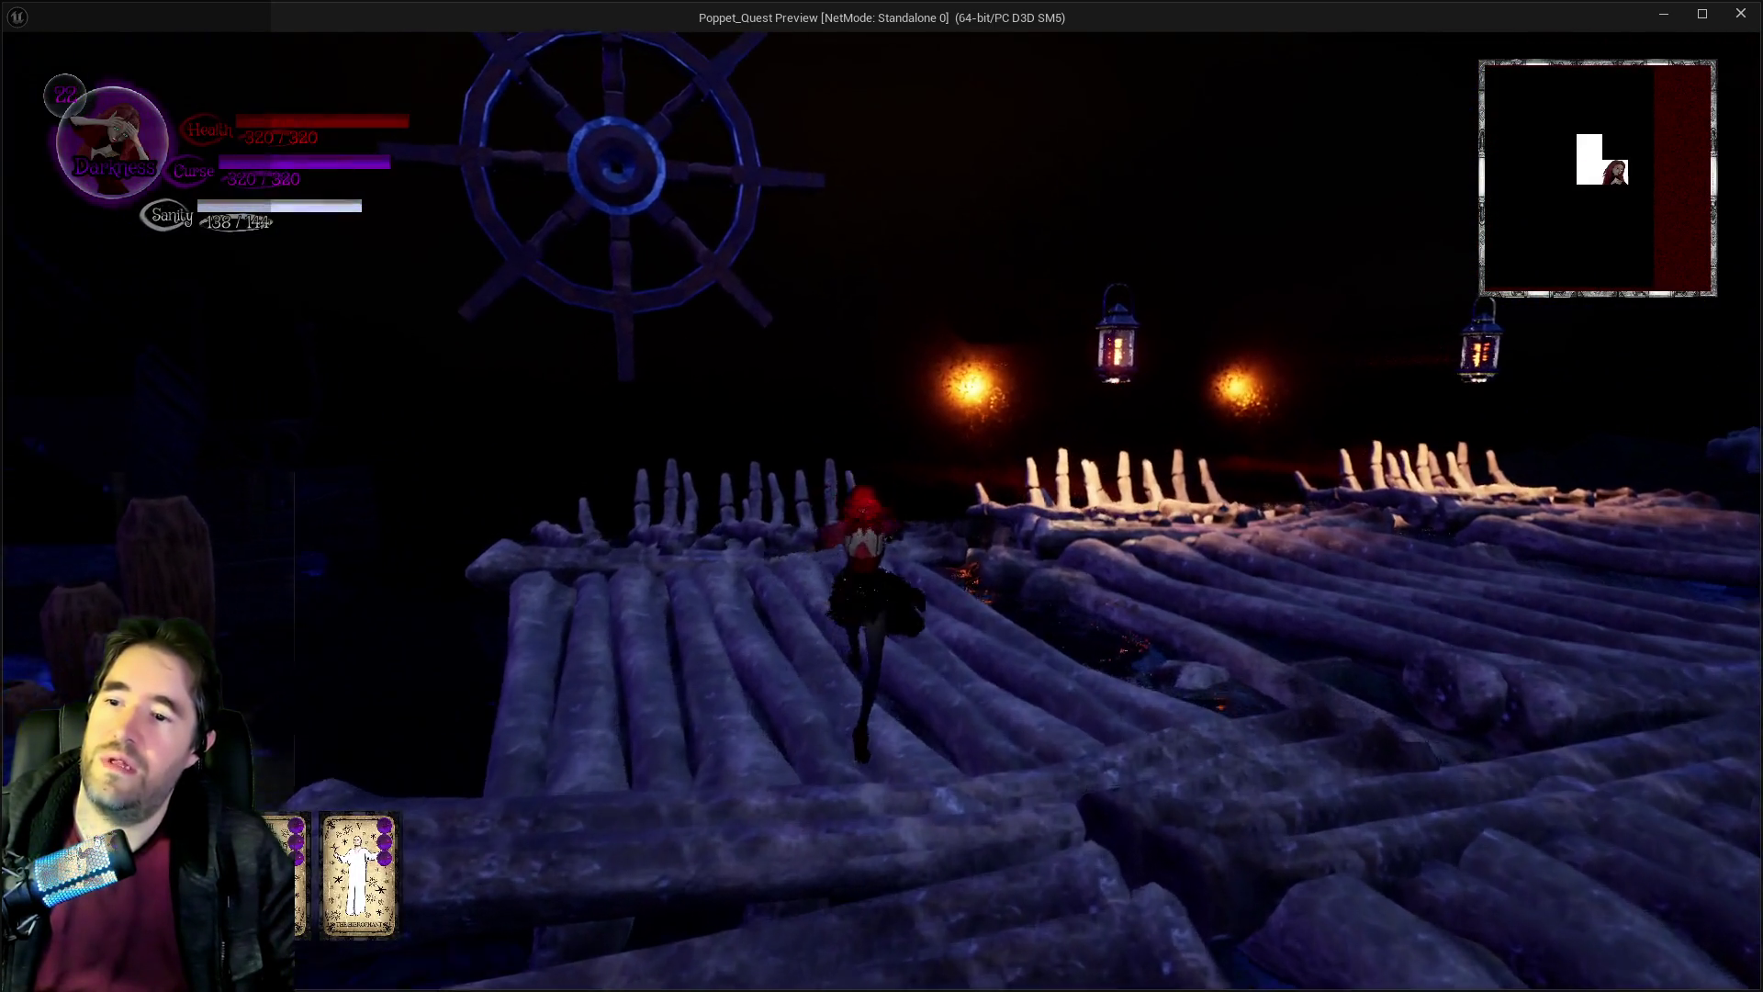
key(w)
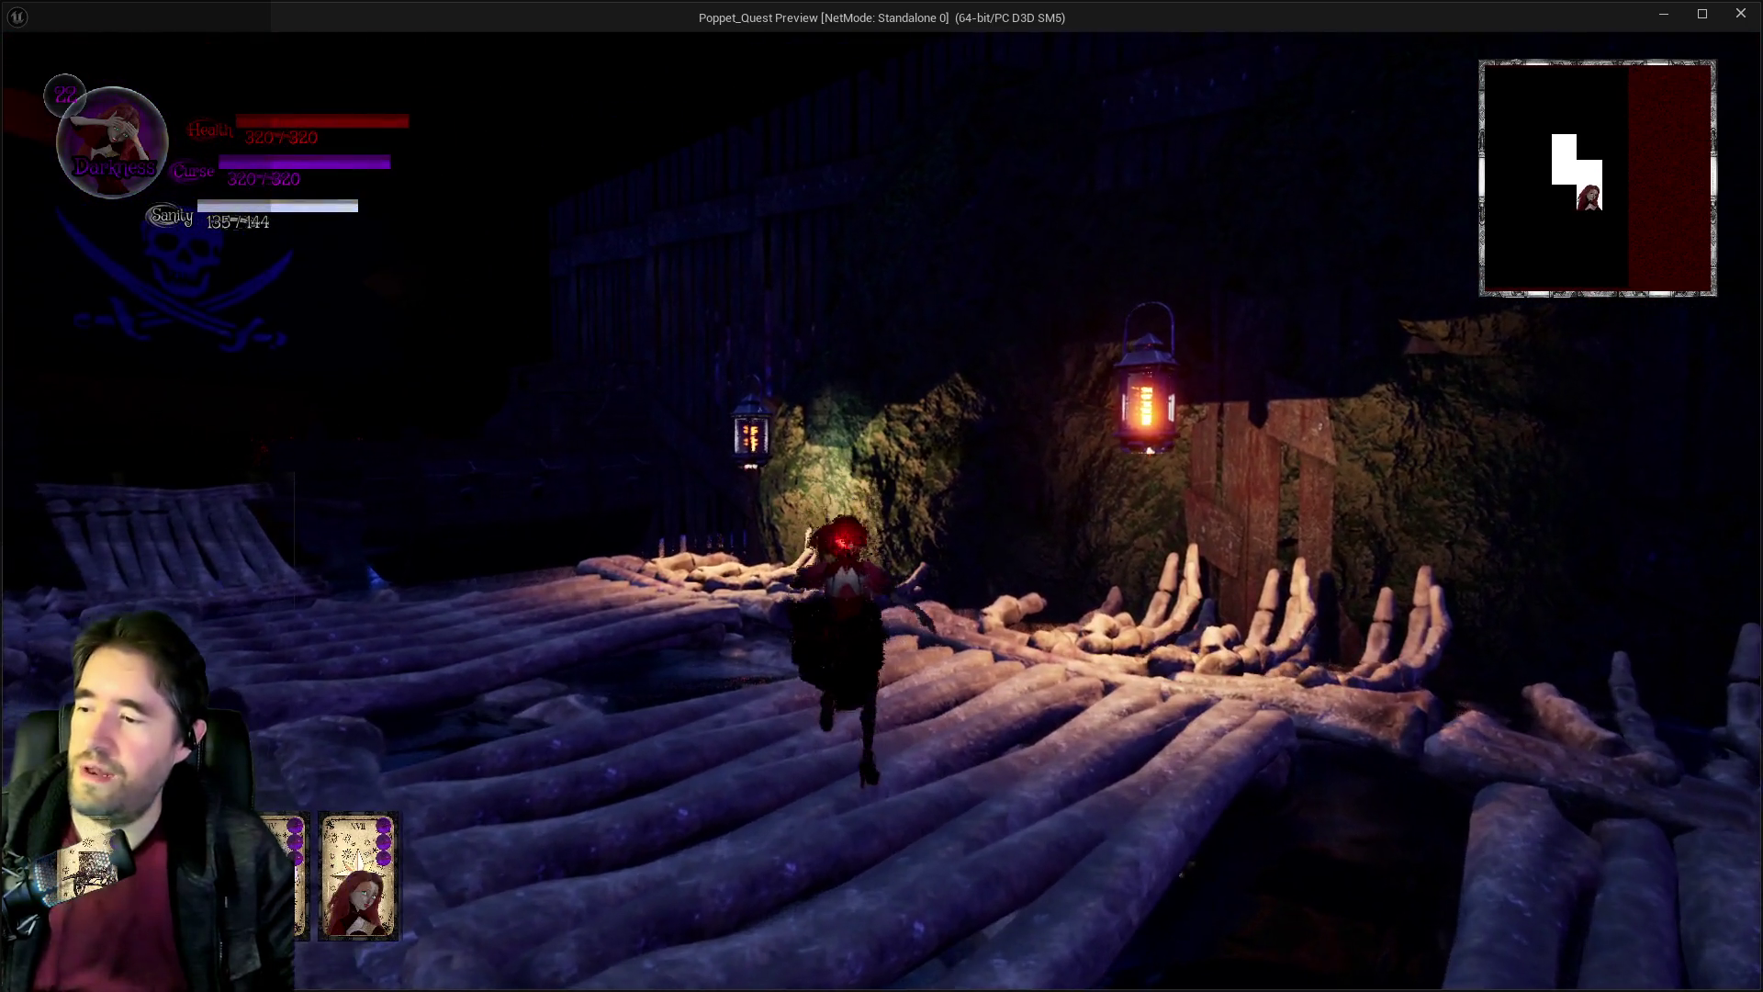
key(w)
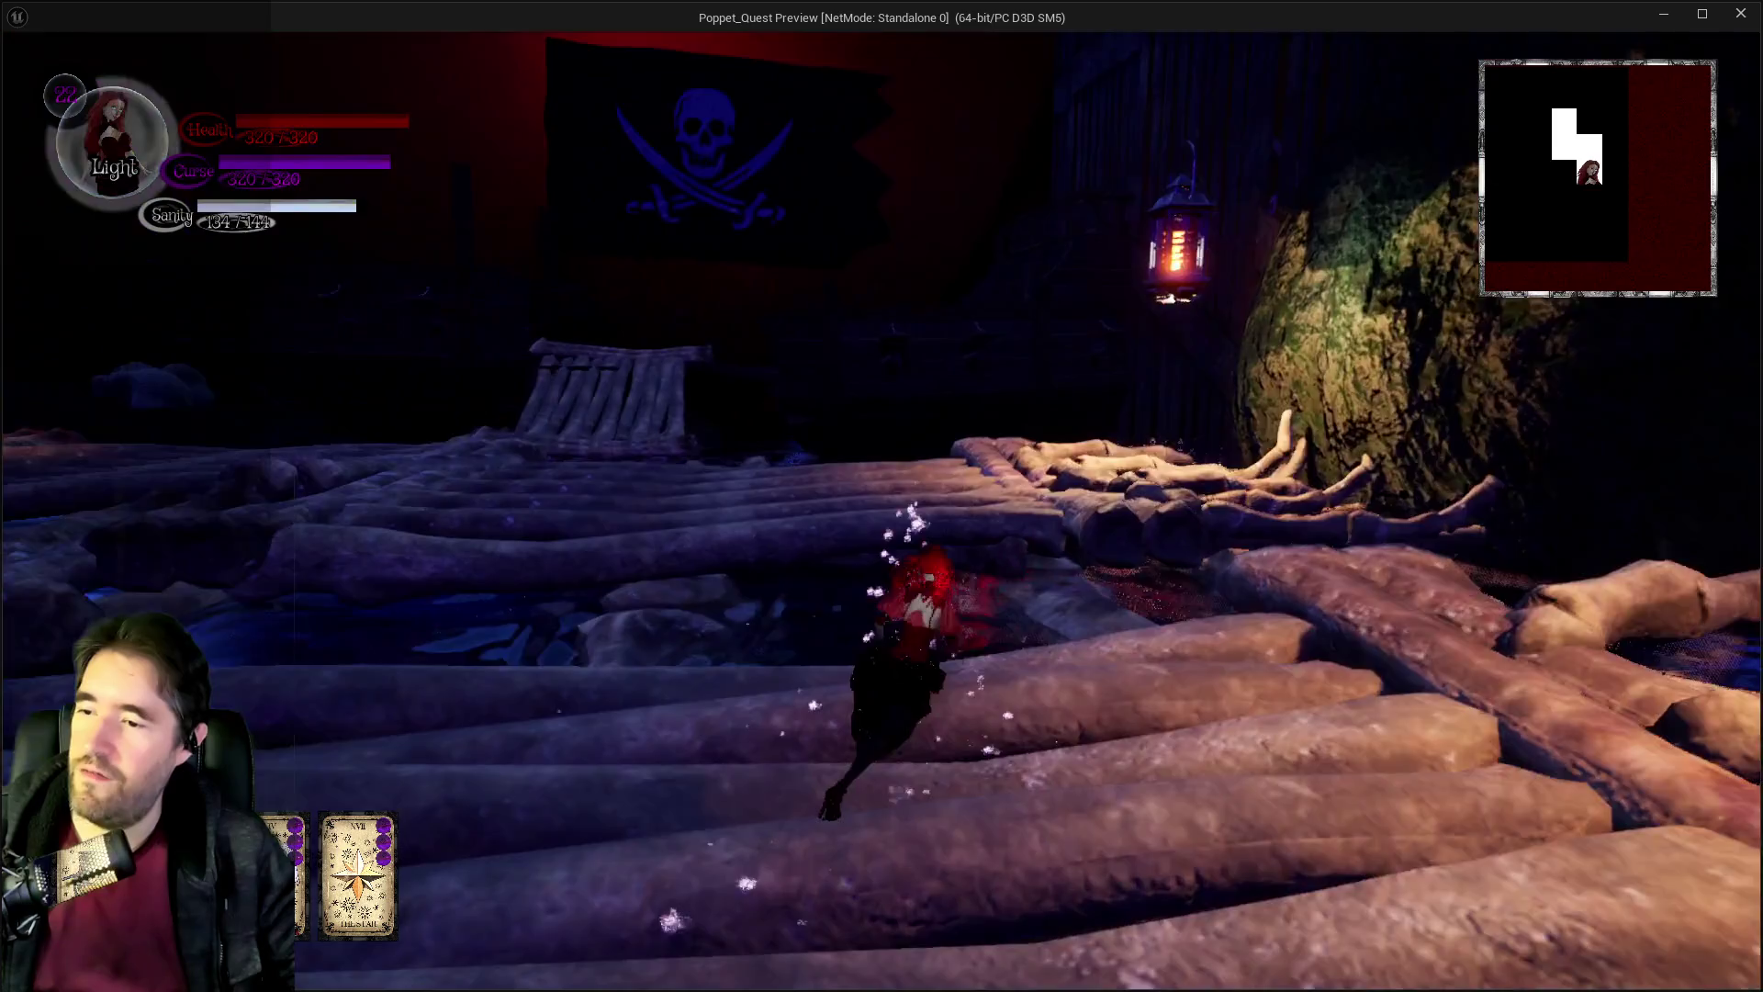
key(w)
key(w)
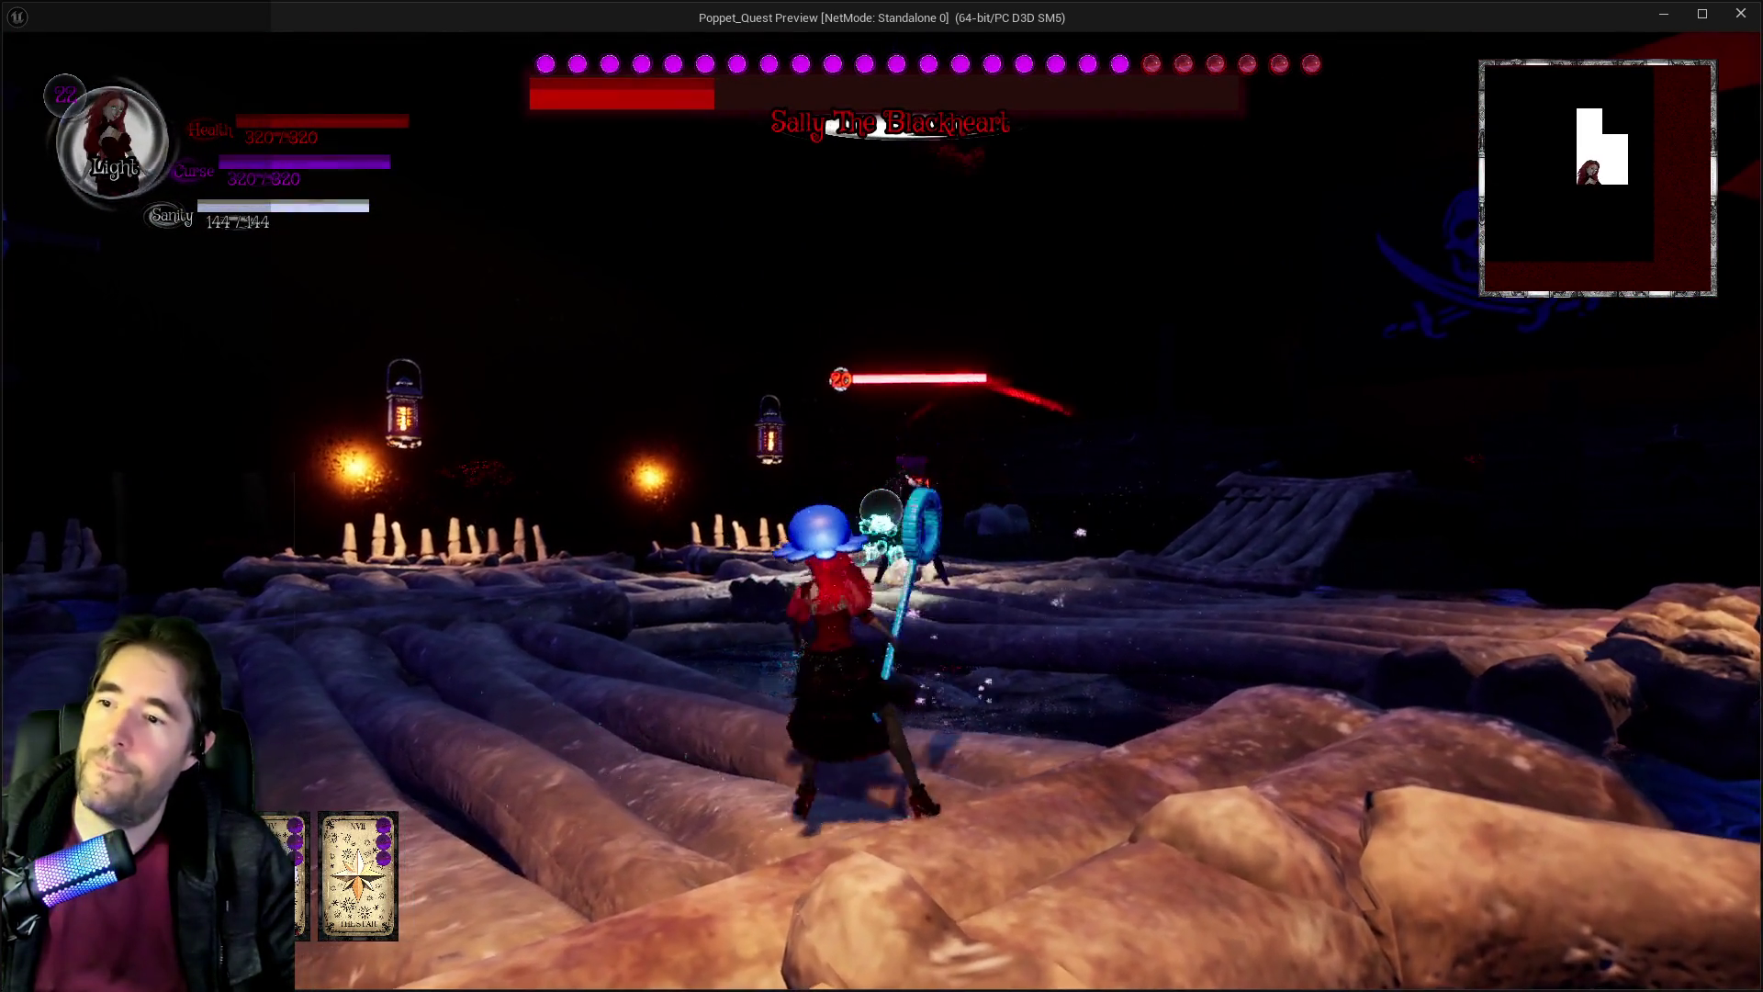
Attack the pirate boss with the bubble wand across the logs, switching from Darkness to Light.
key(w)
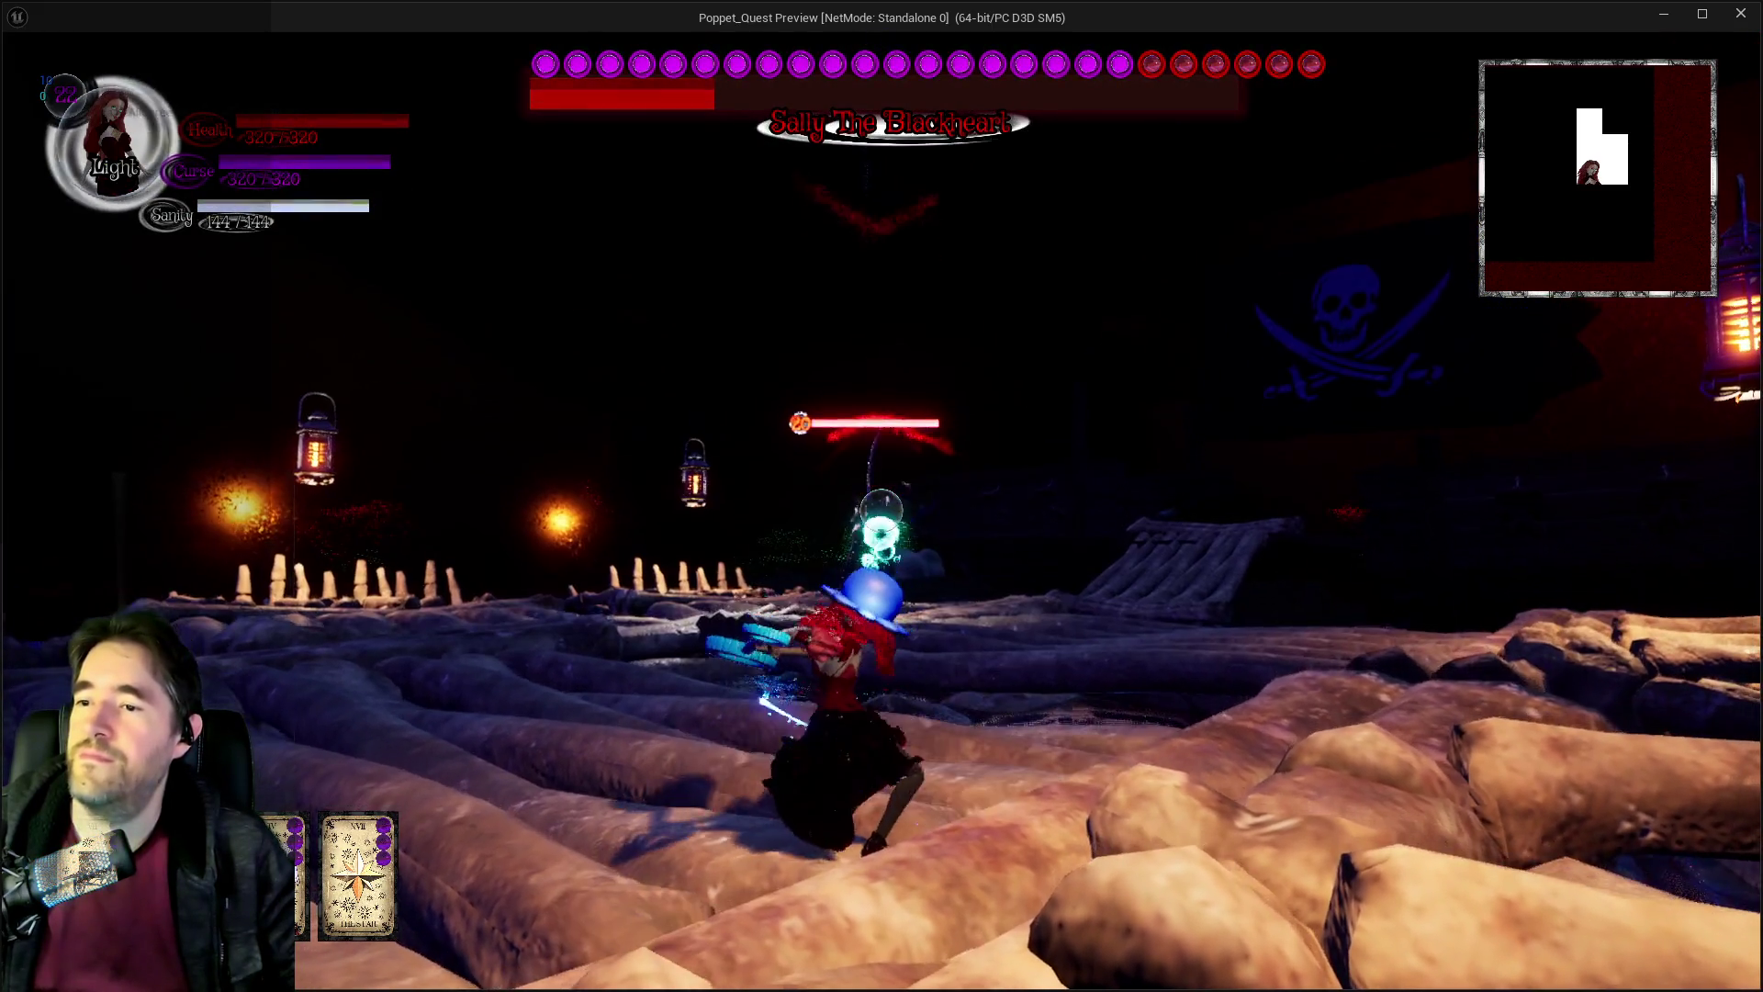
click(882, 511)
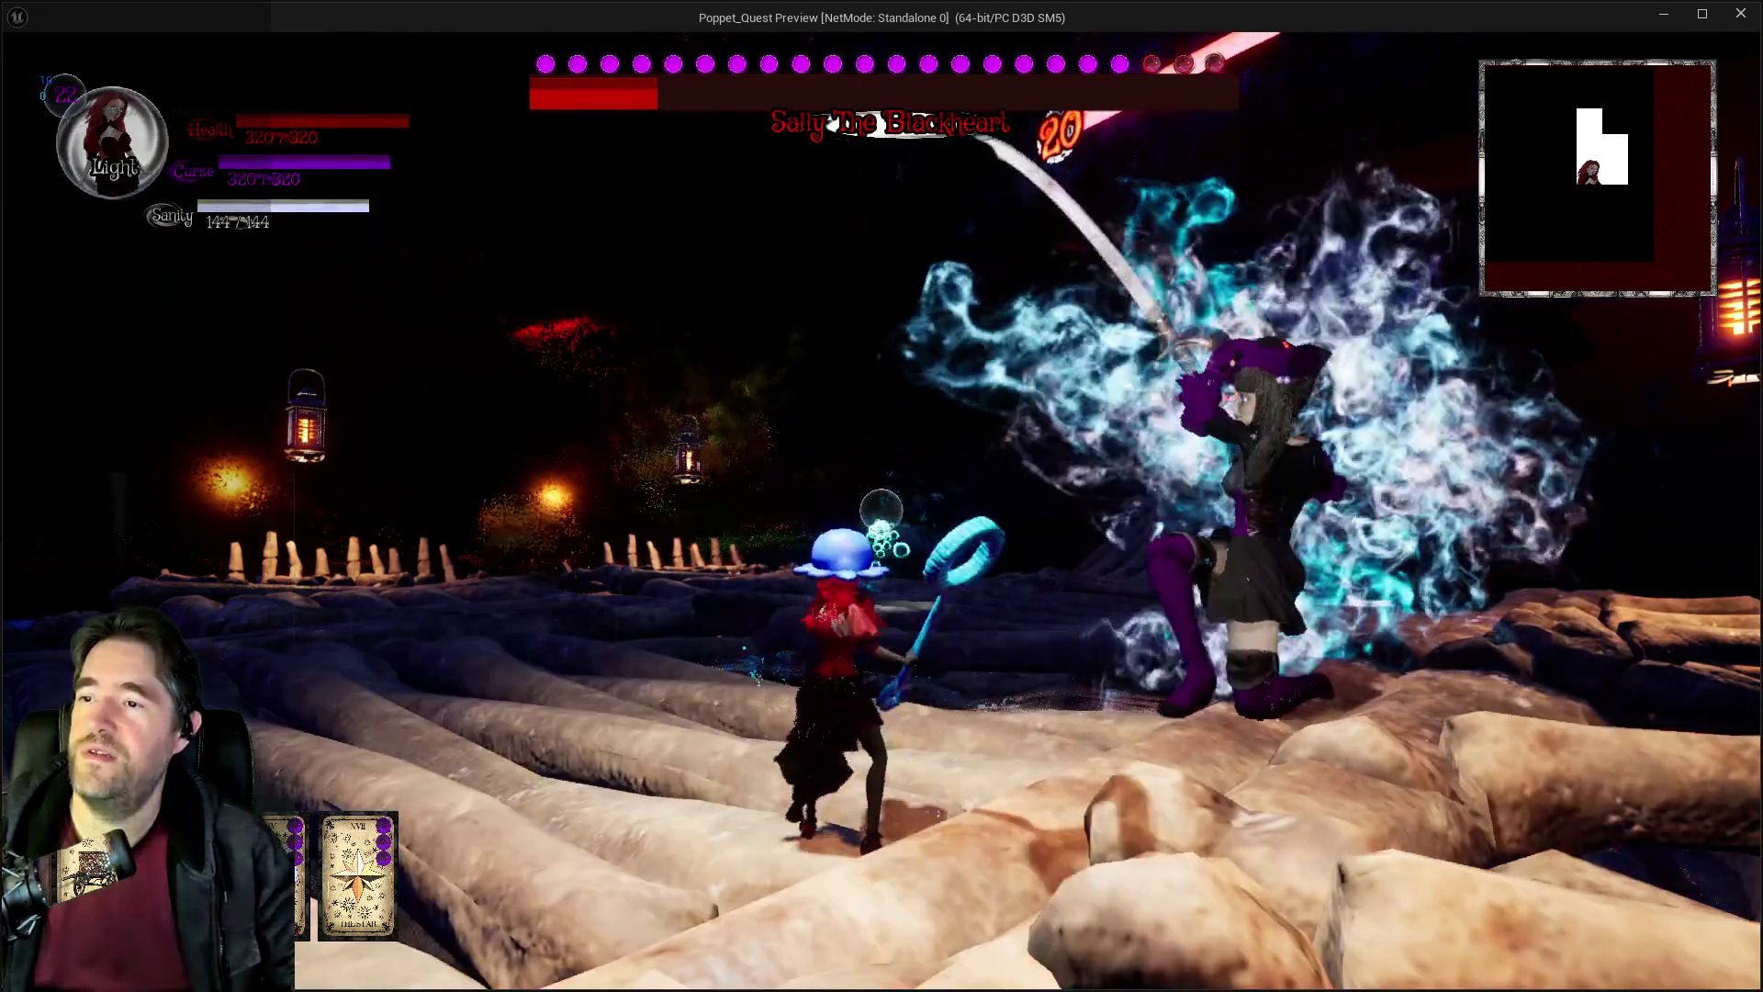
click(882, 511)
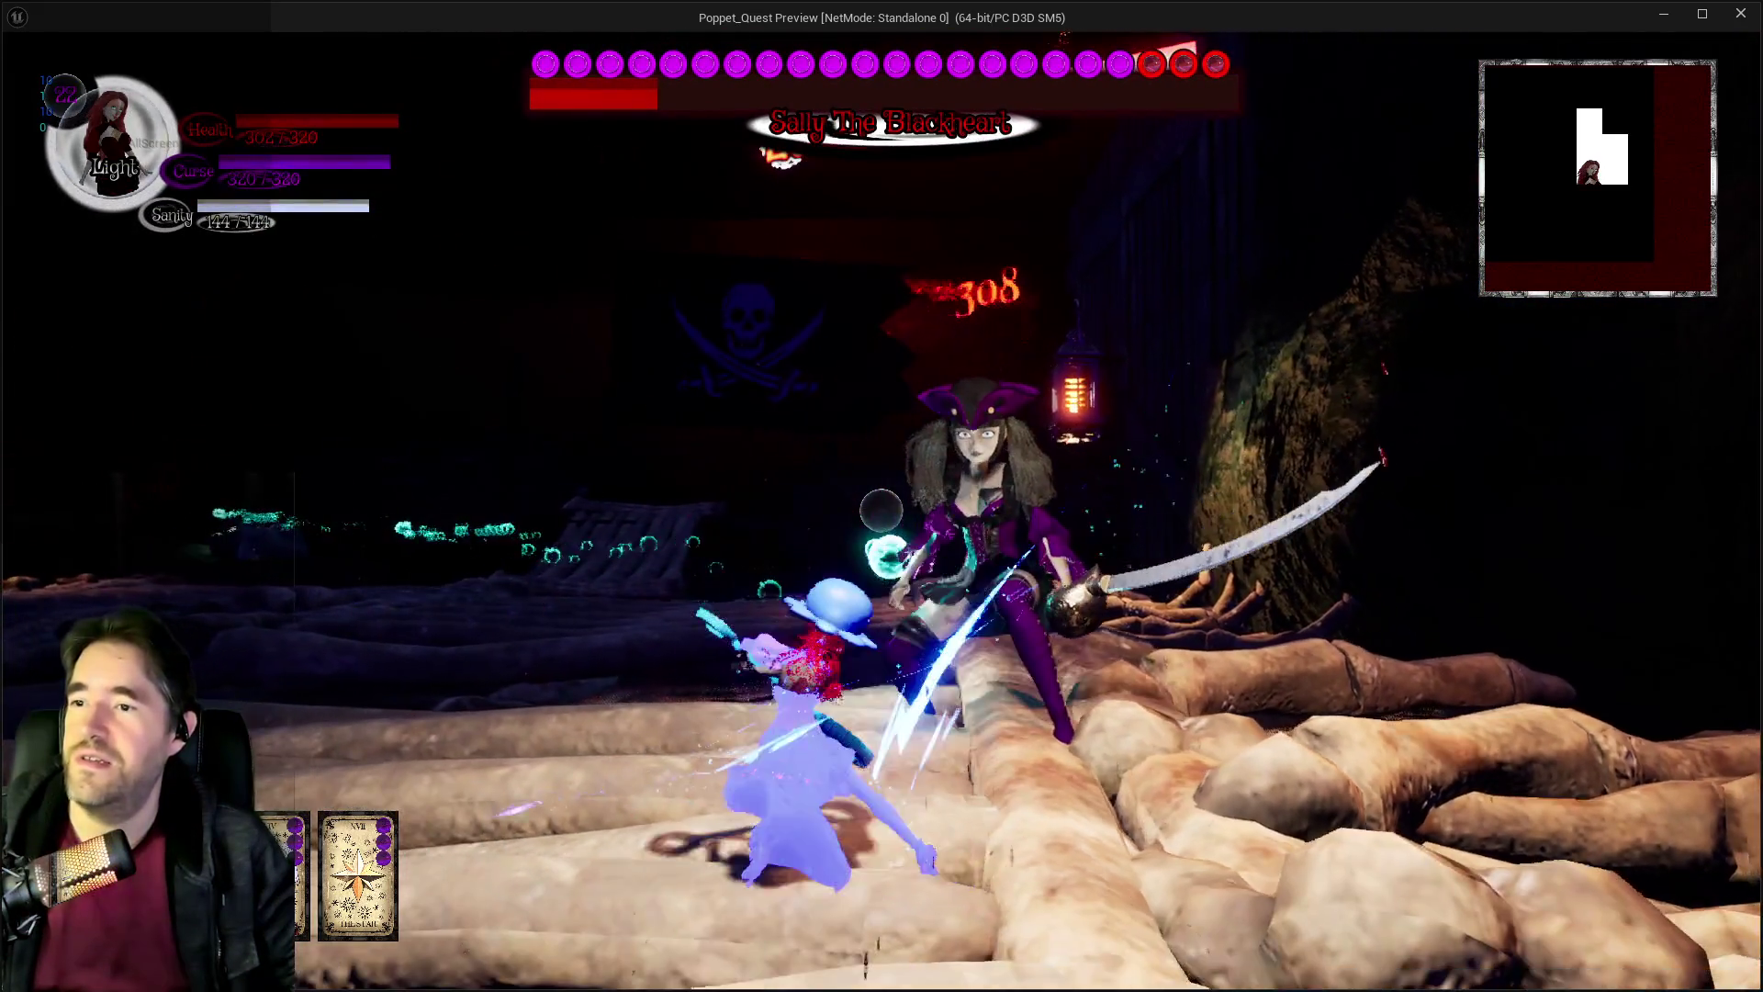
key(w)
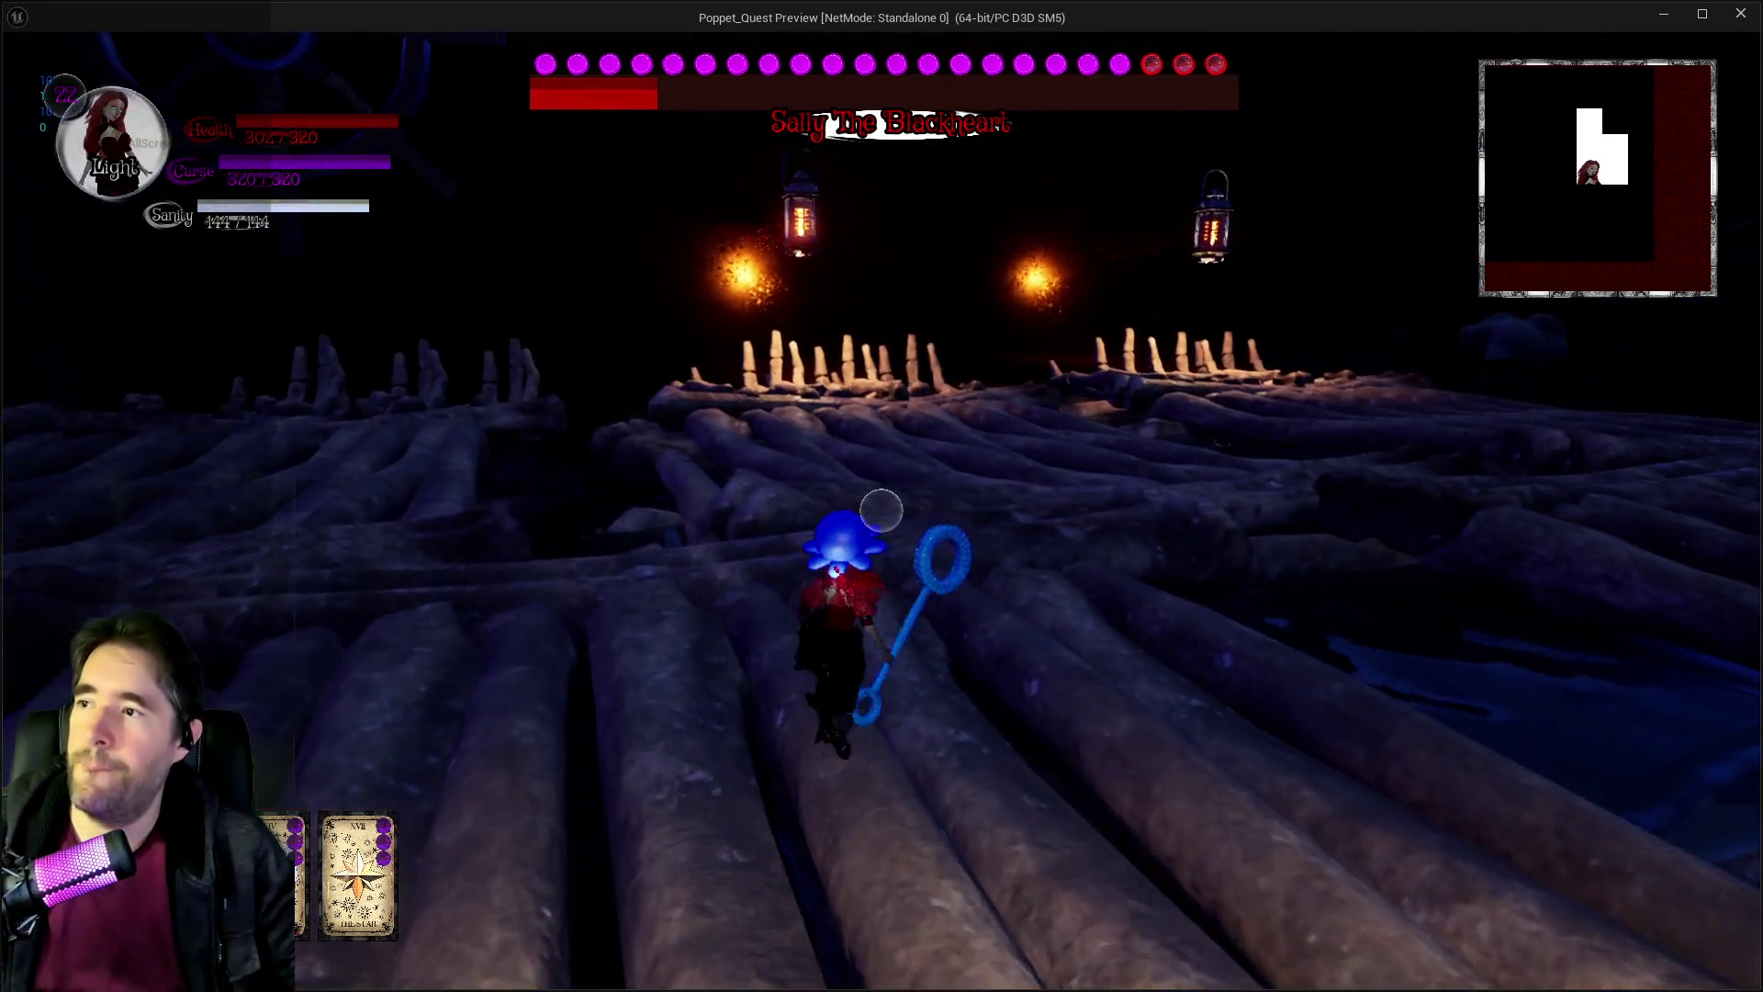
key(w)
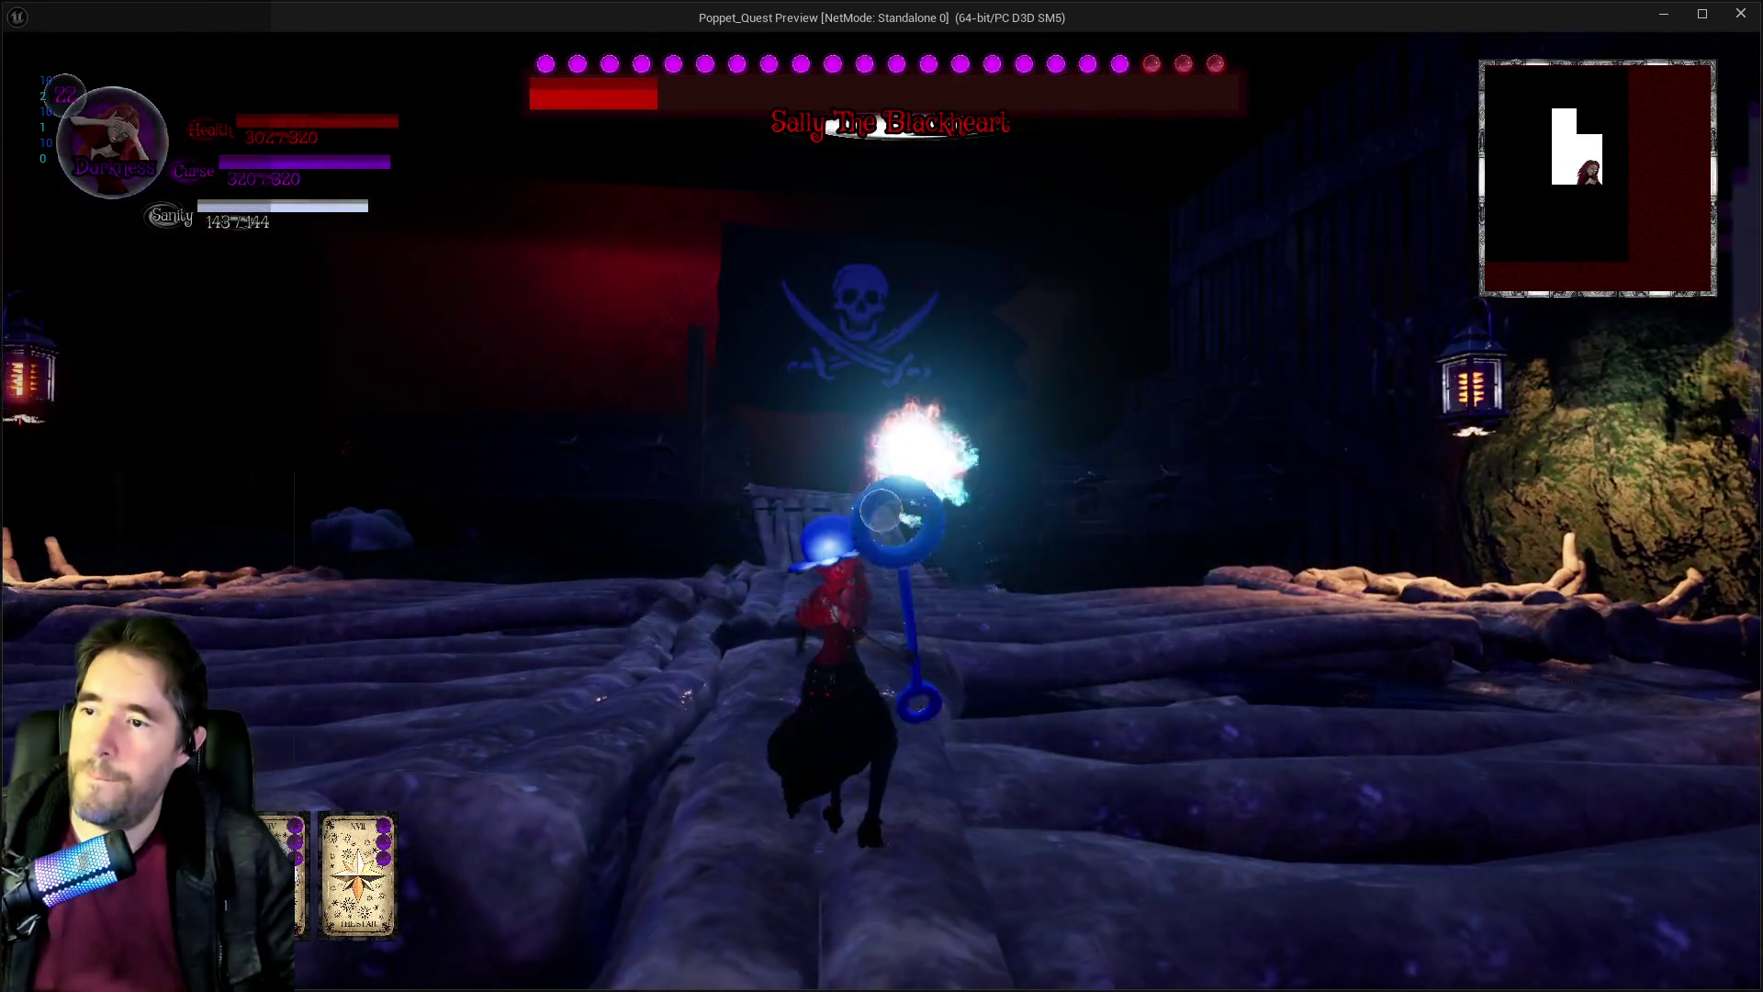
key(w)
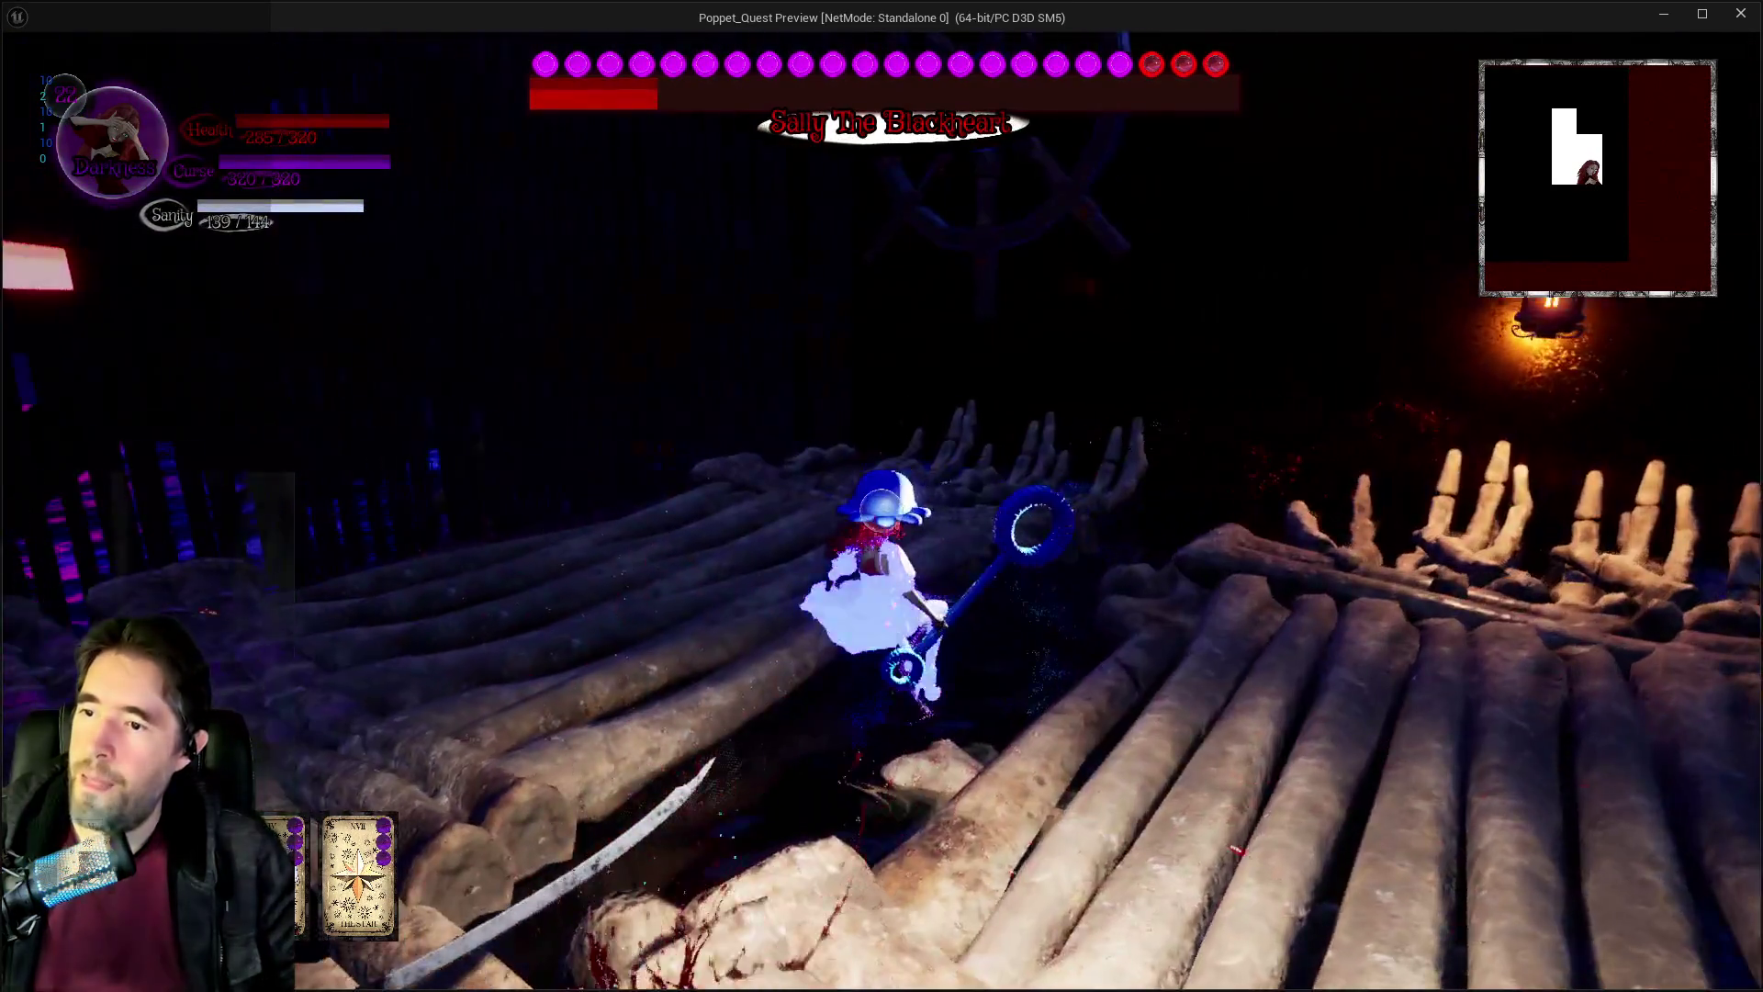
key(w)
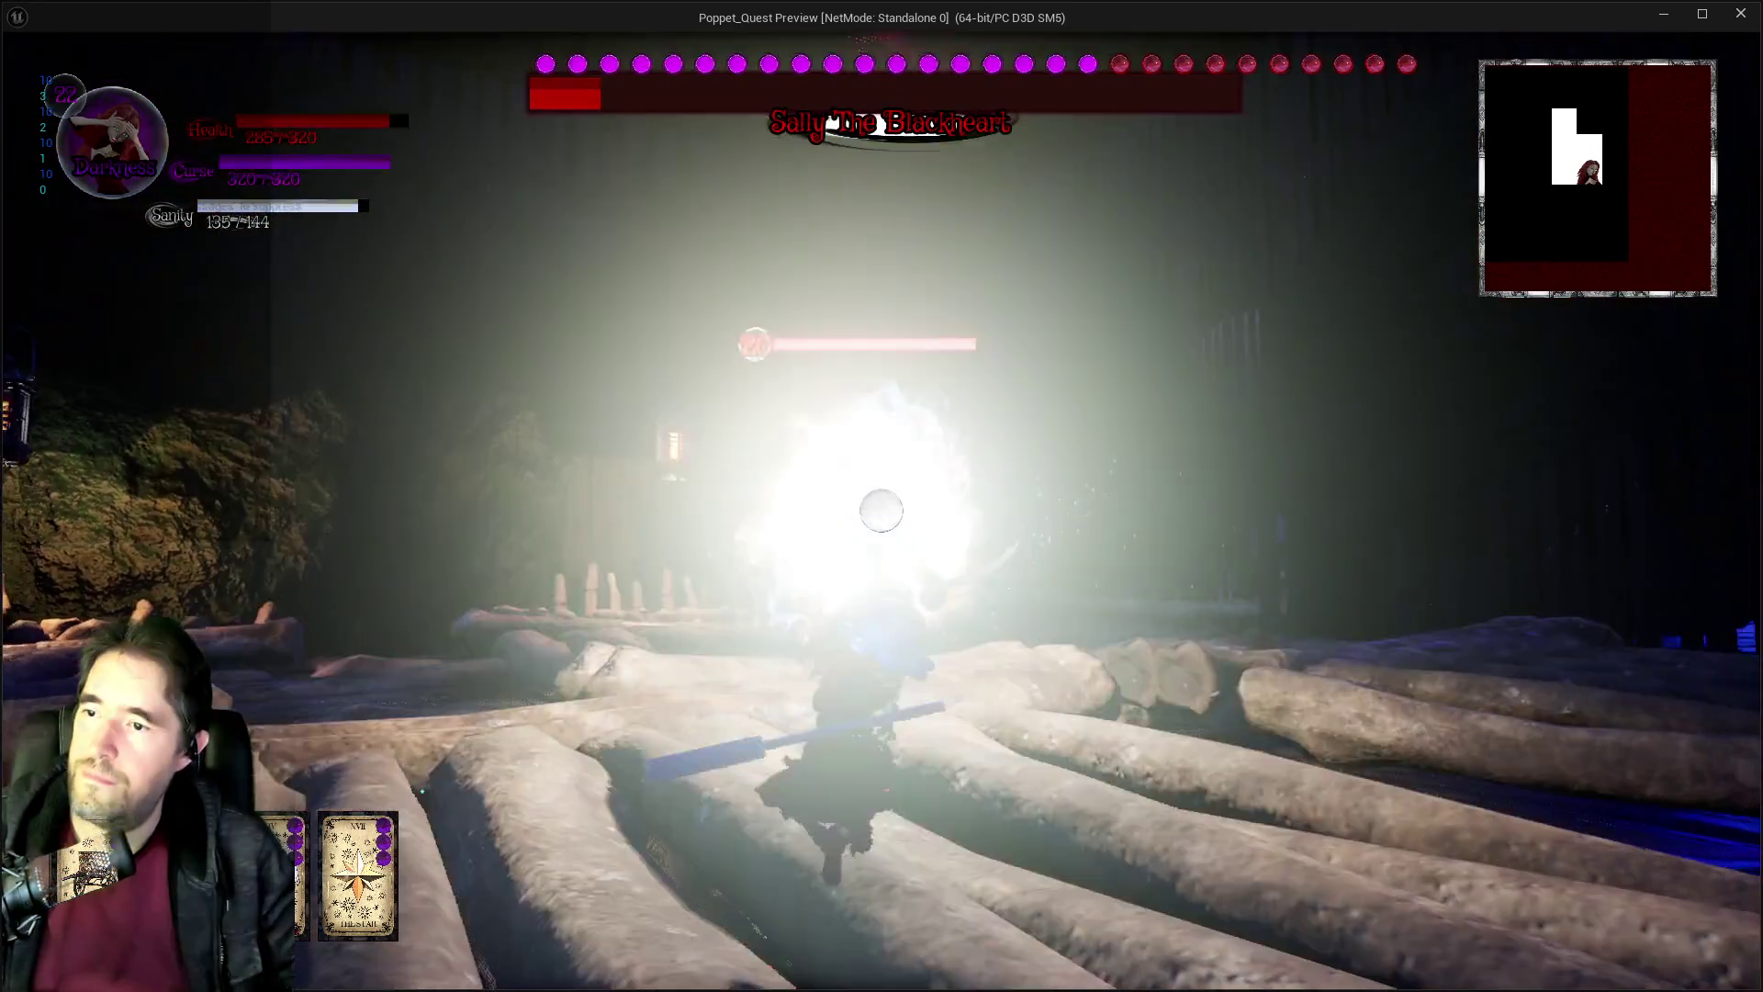
key(w)
key(w)
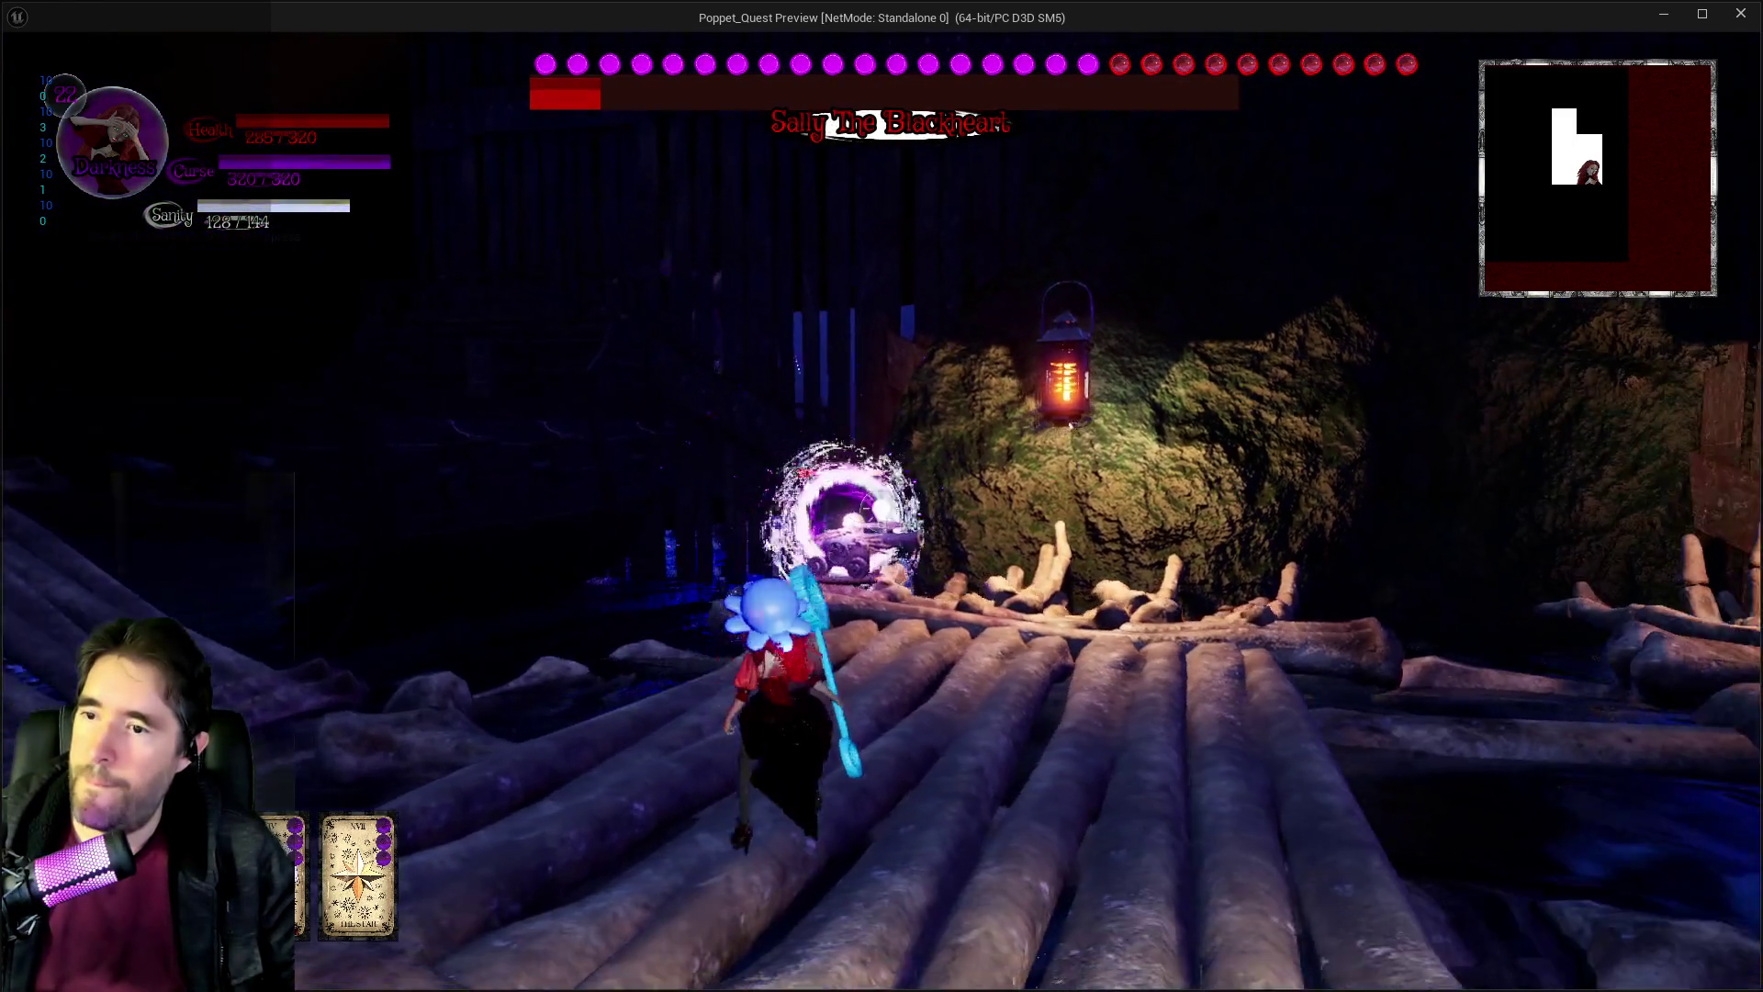
key(w)
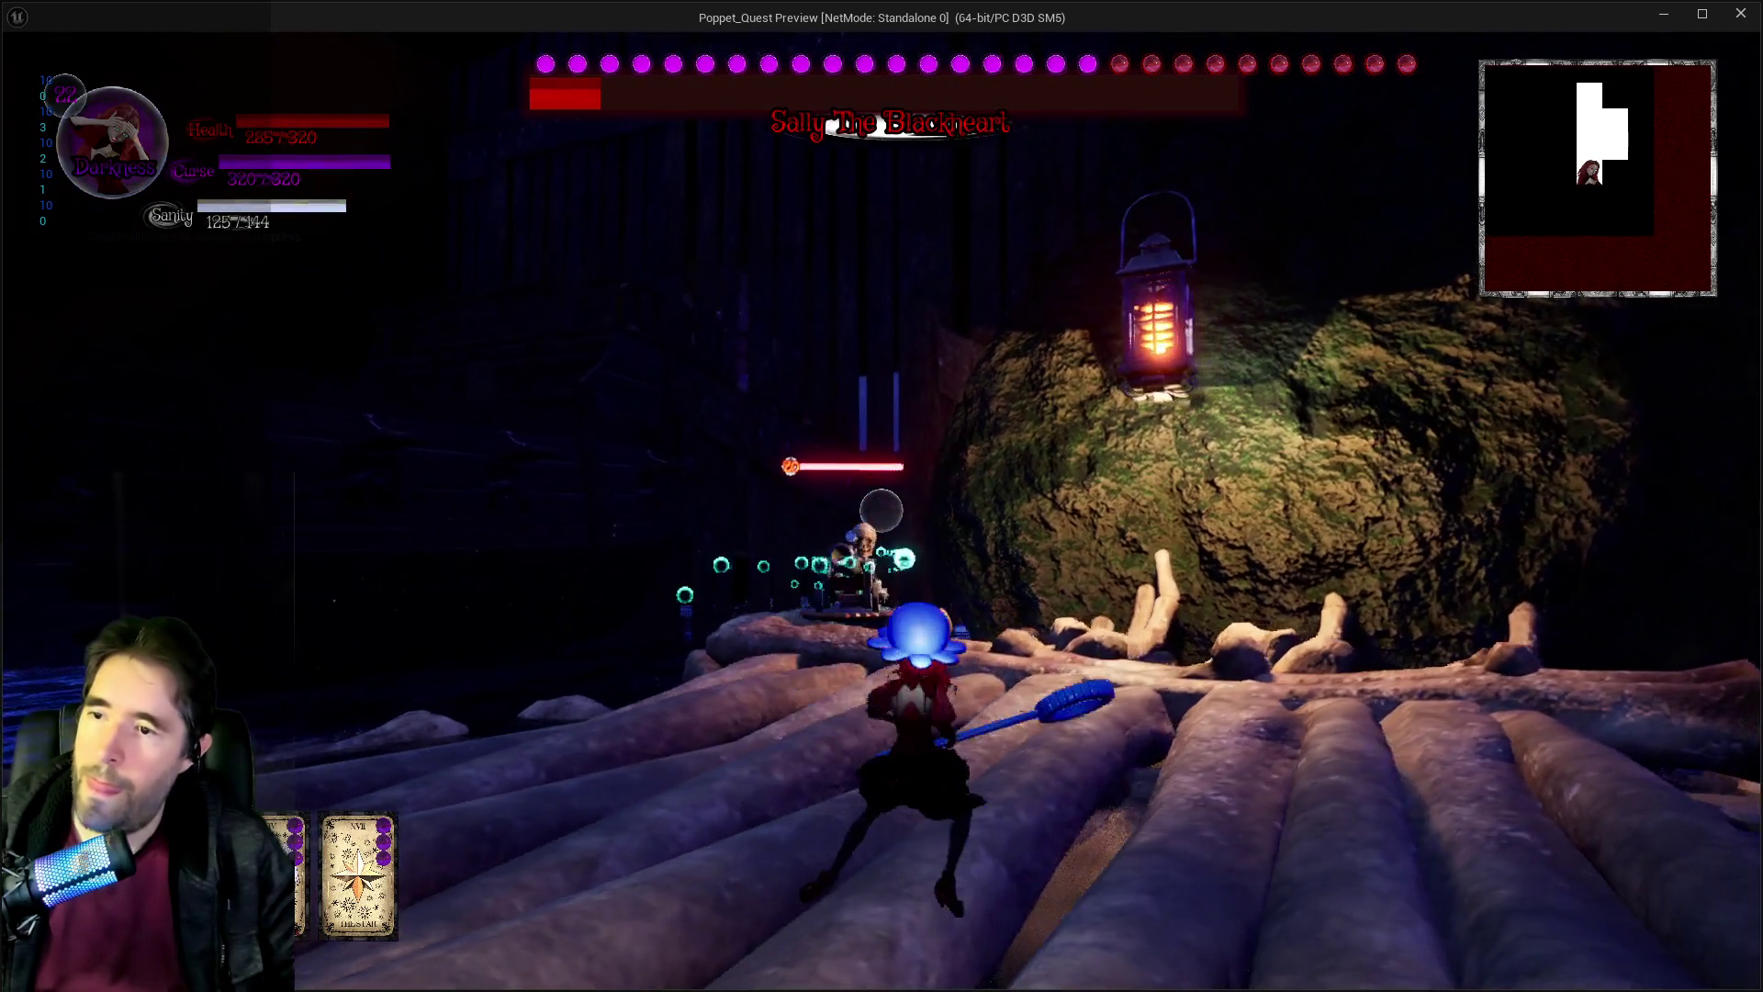
key(w)
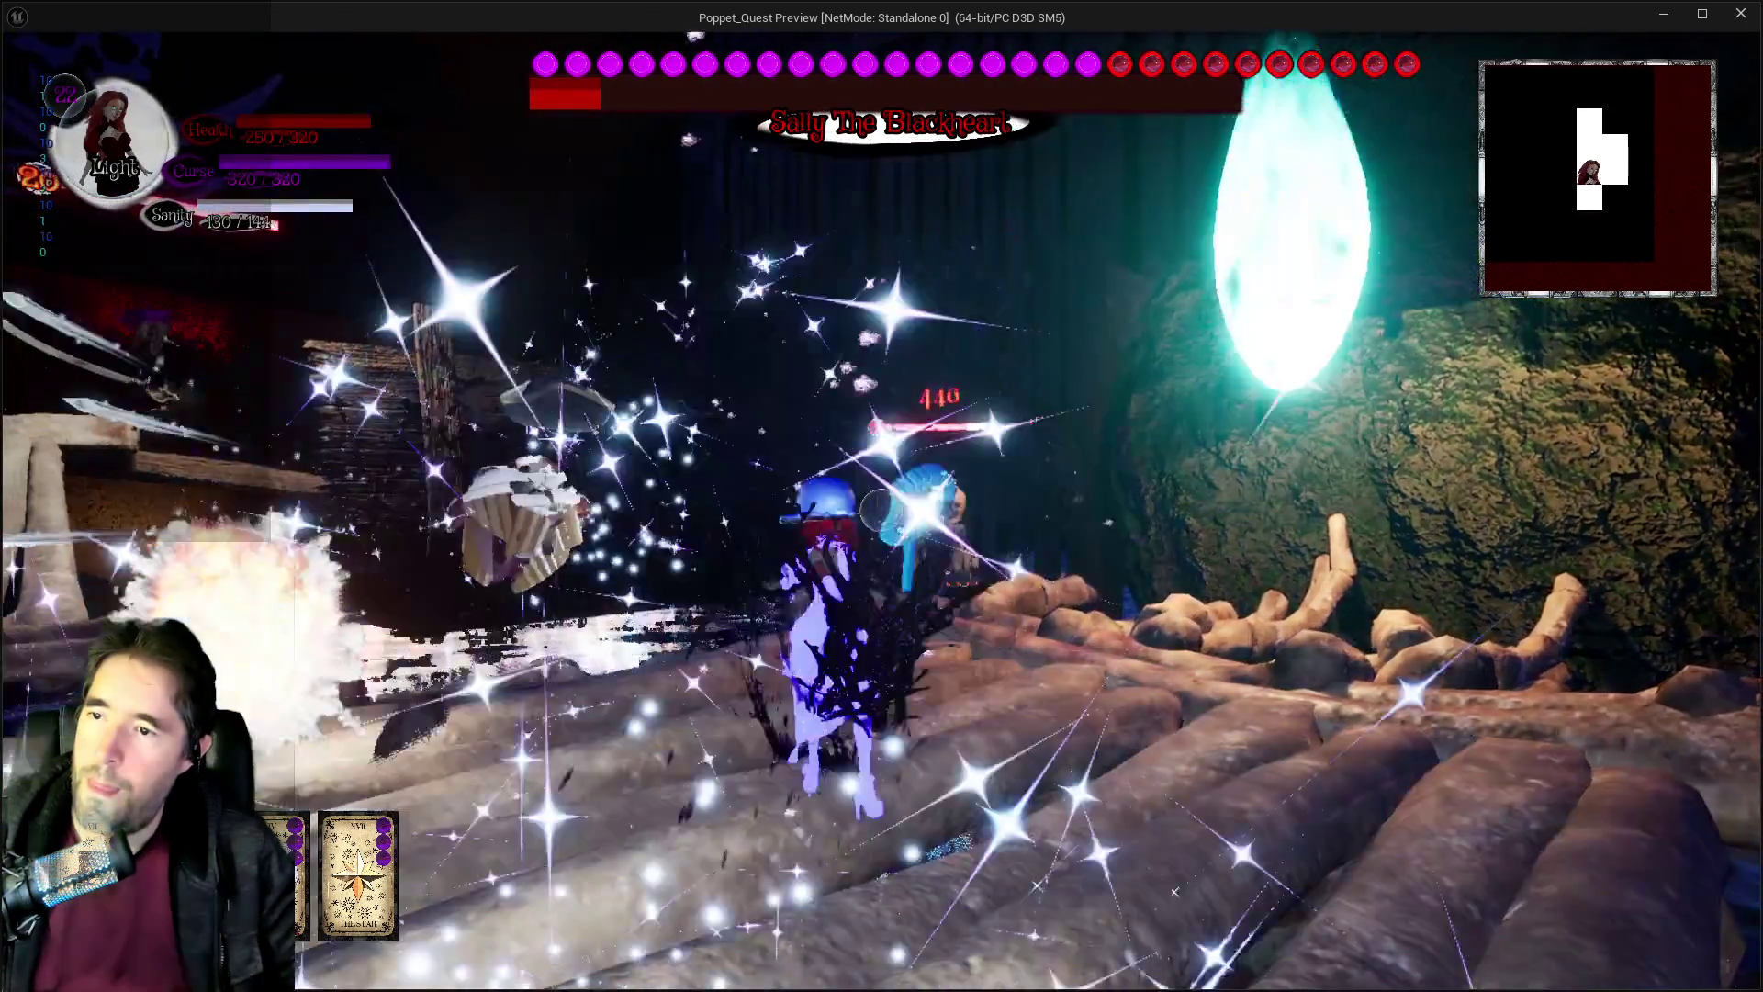
Keep dodging and chasing the boss until she teleports and casts Ghastly Summon clones.
key(w)
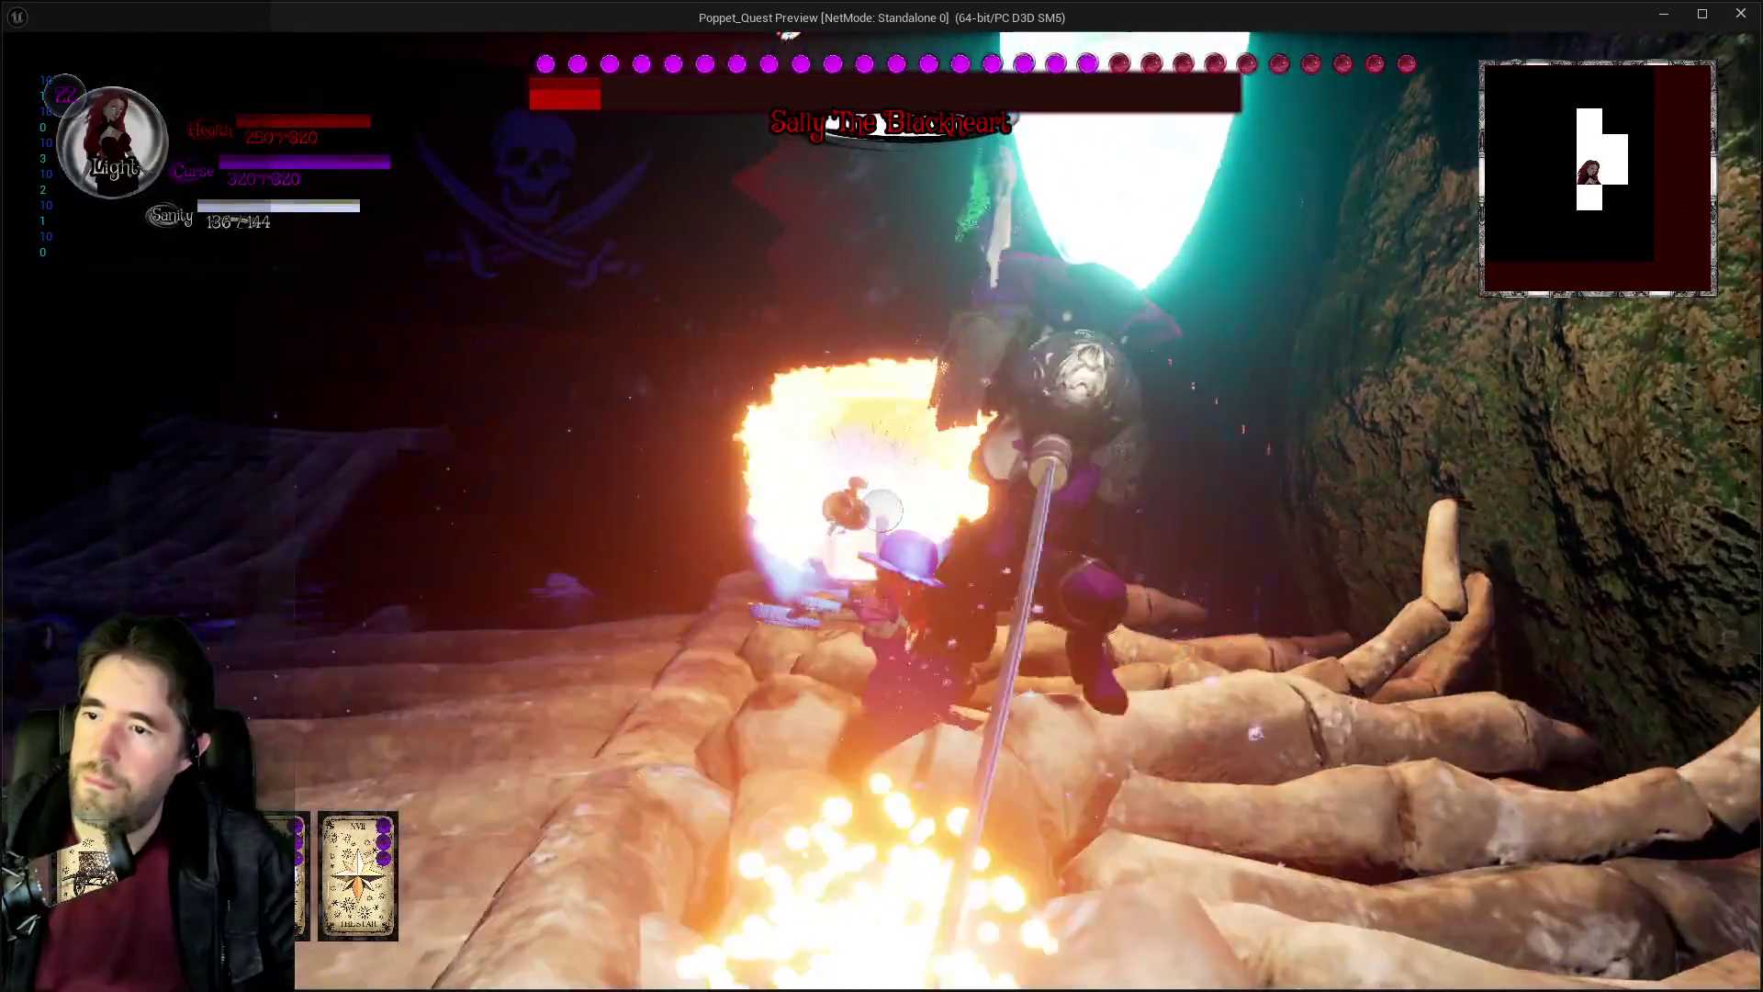
key(w)
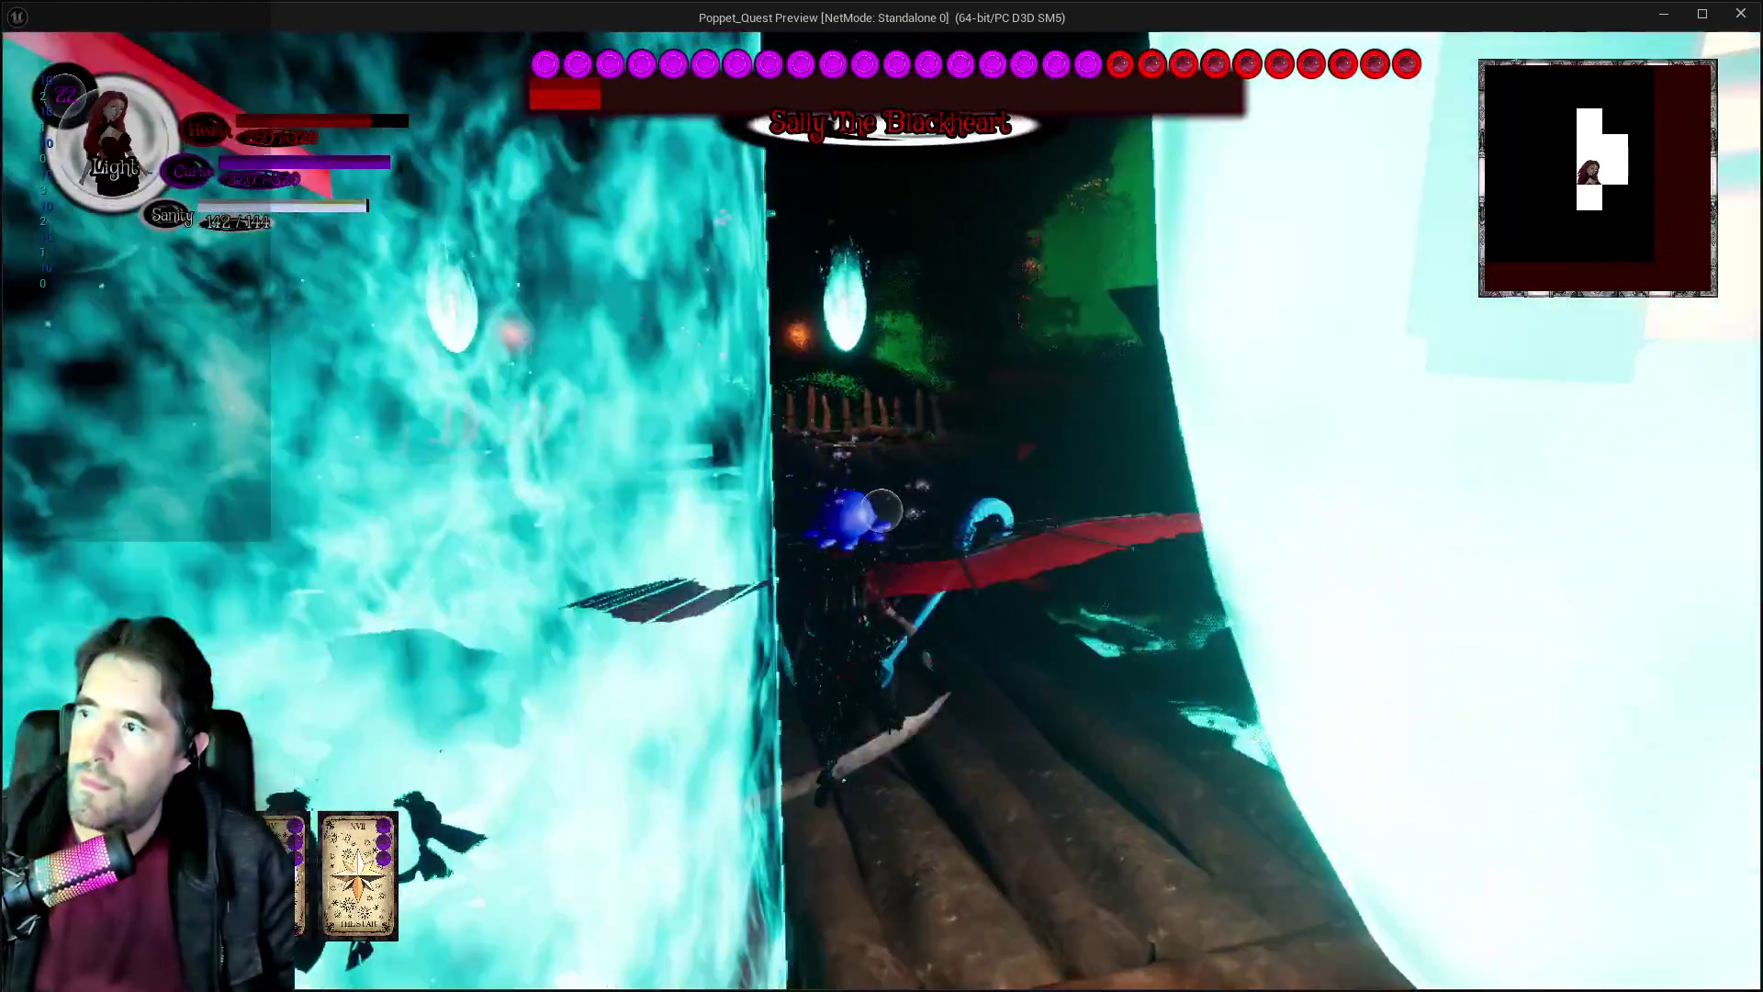
key(w)
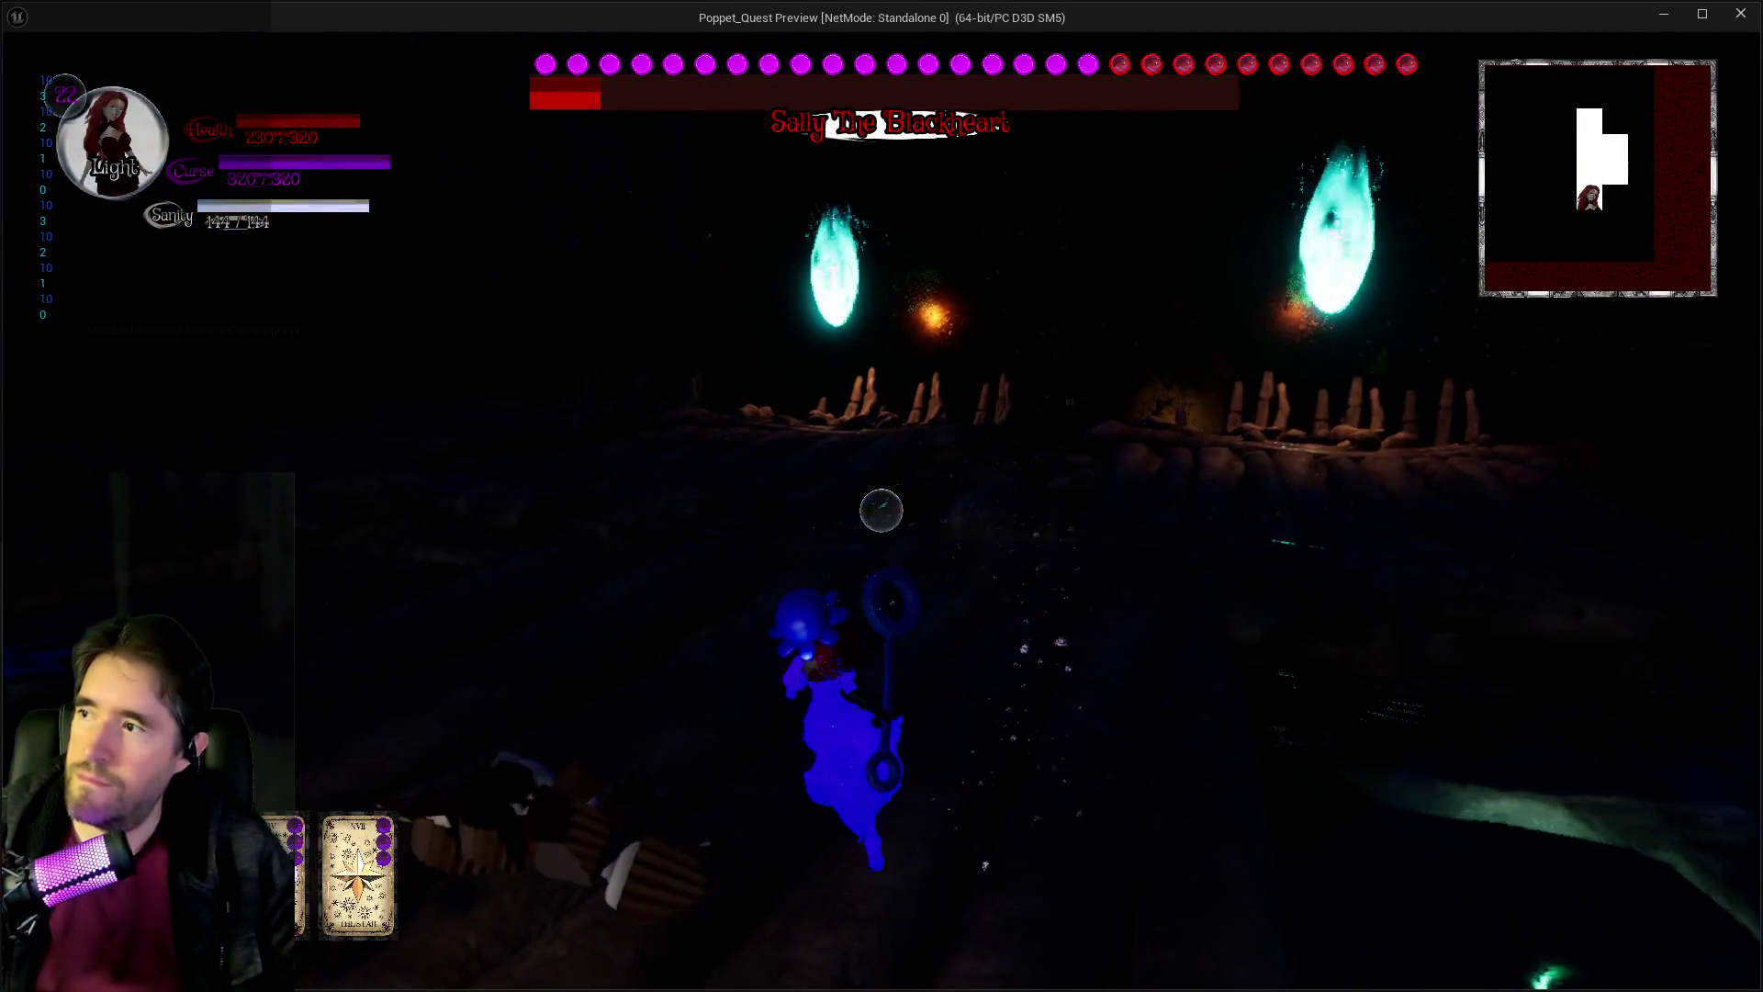
key(w)
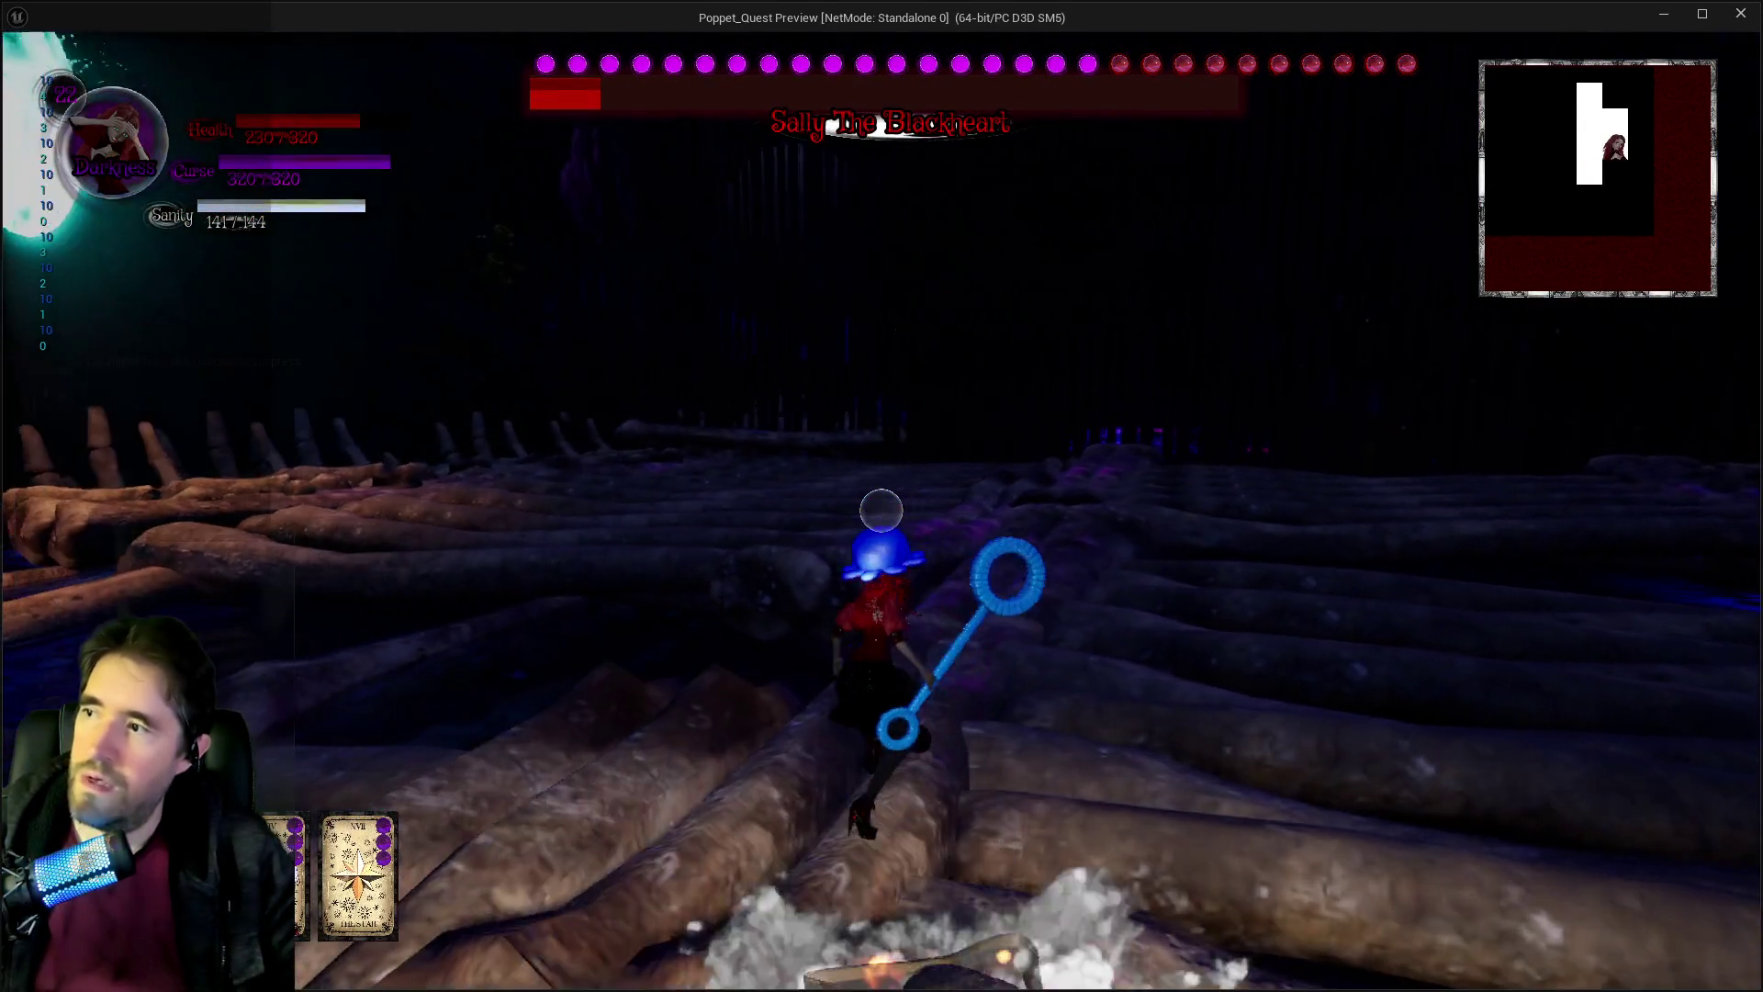
key(w)
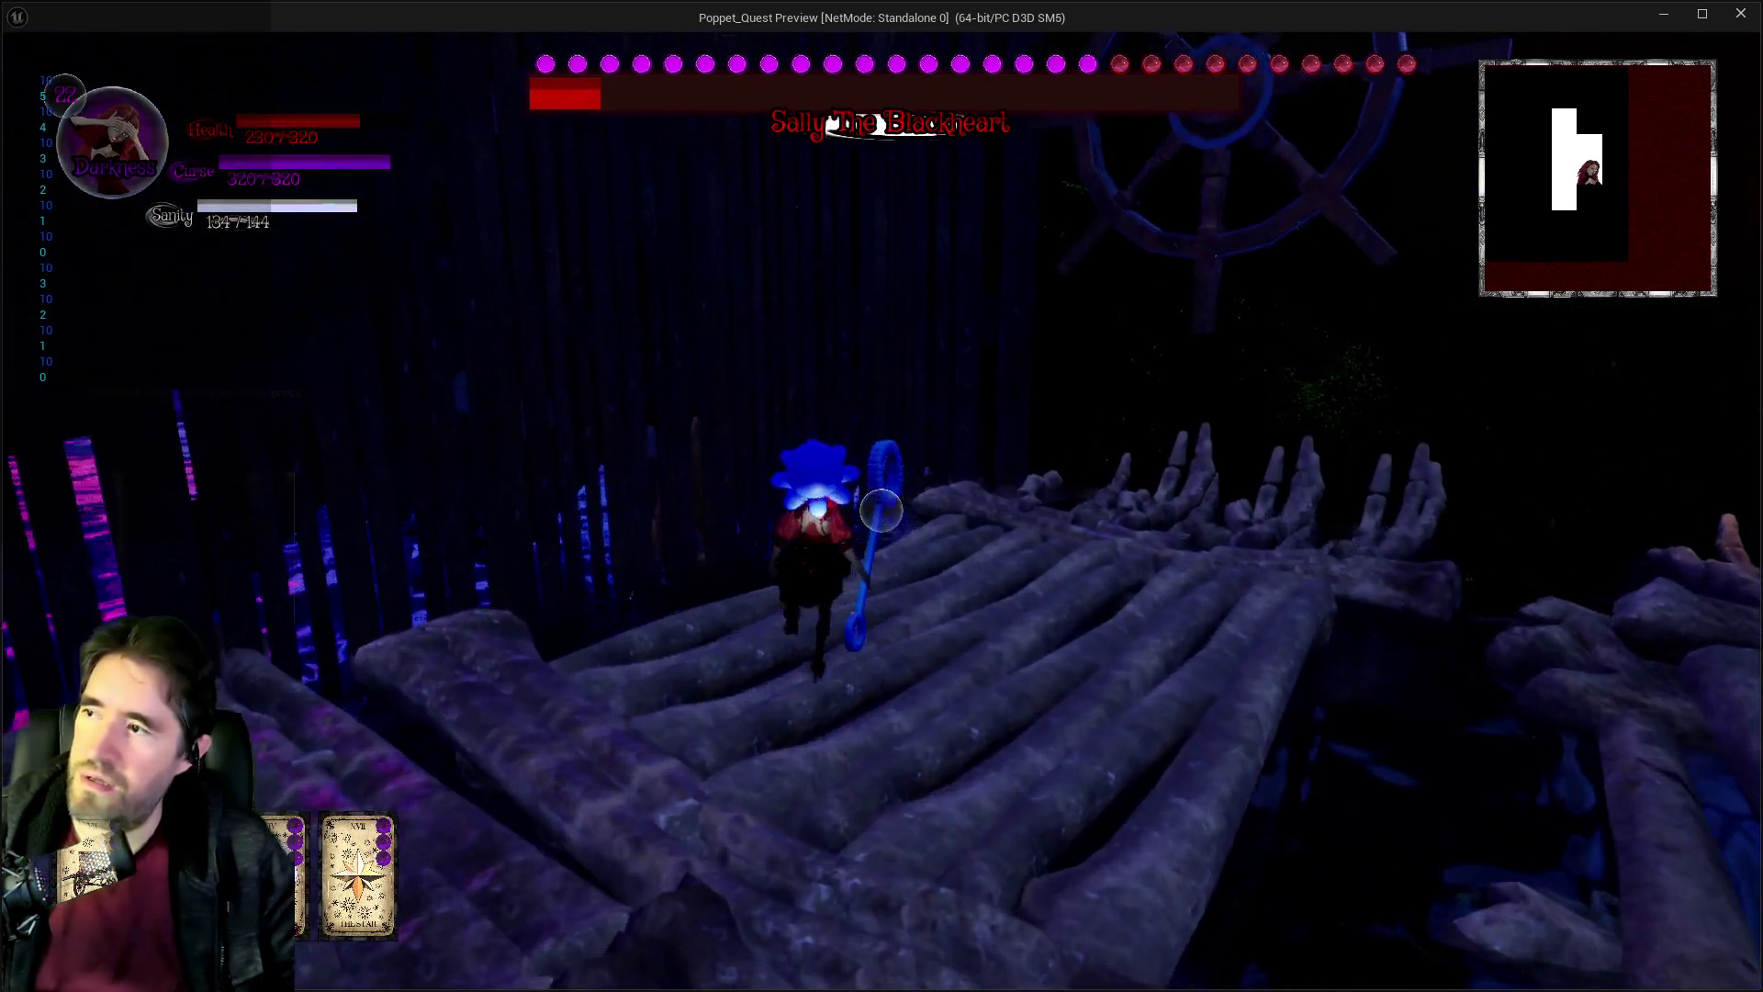
key(w)
key(w)
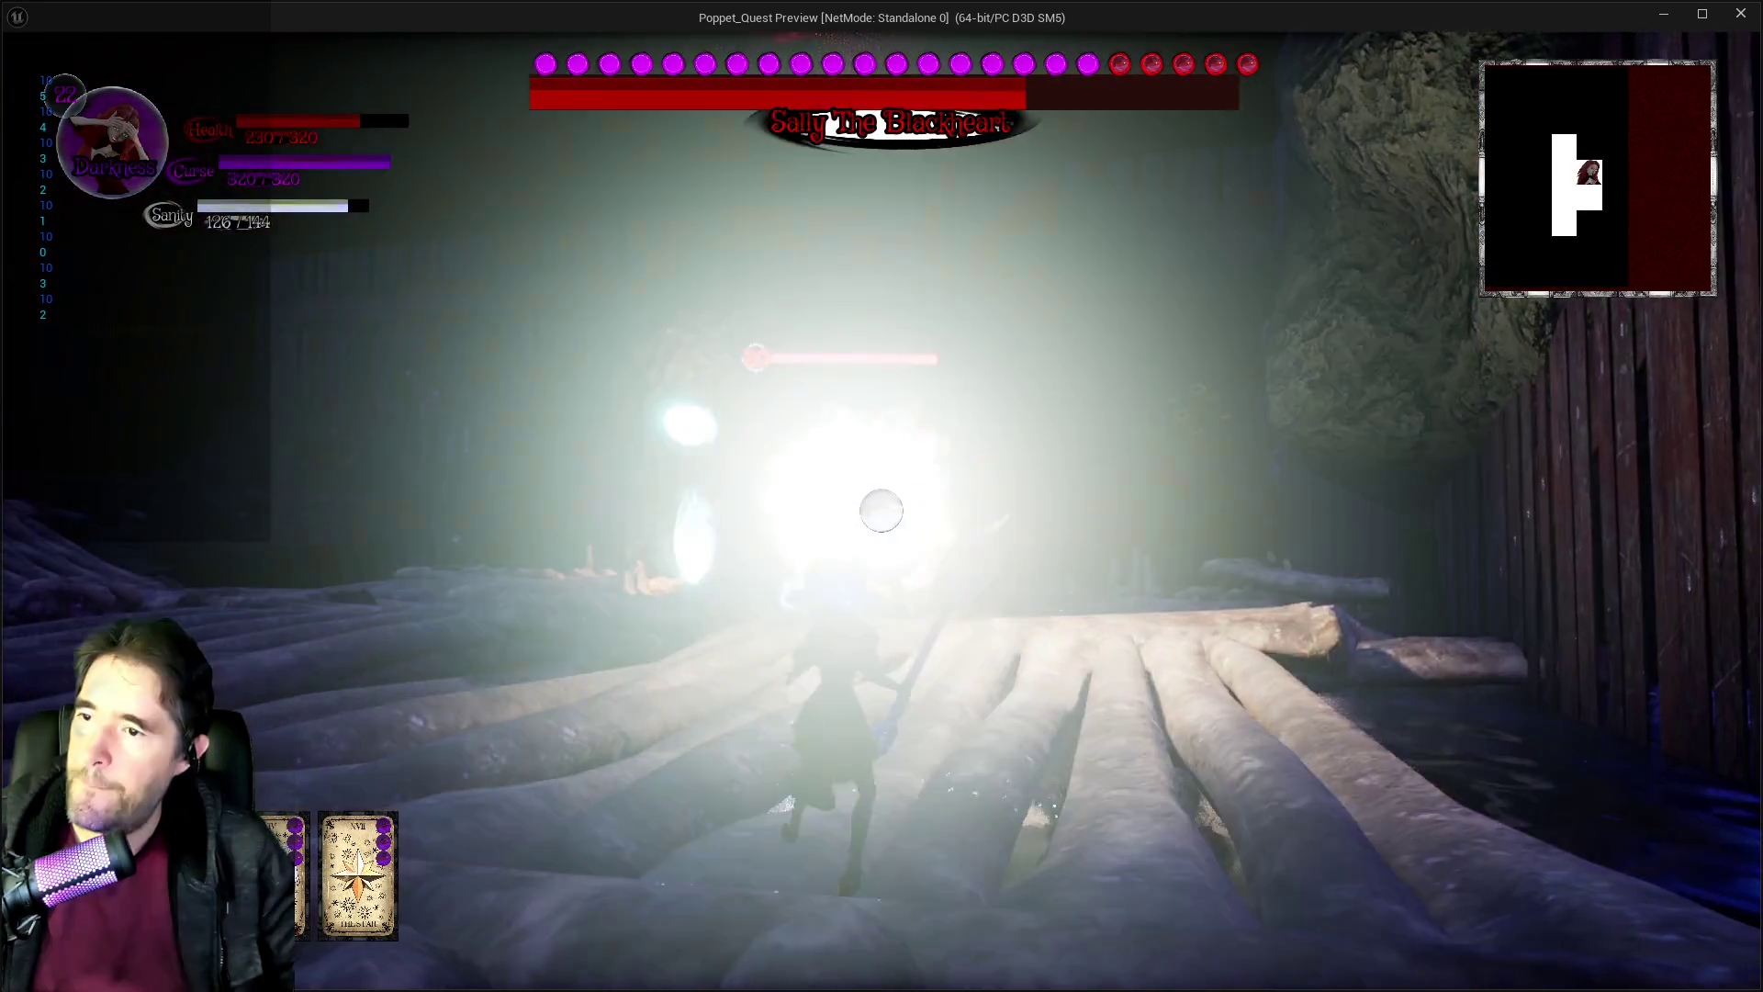
key(w)
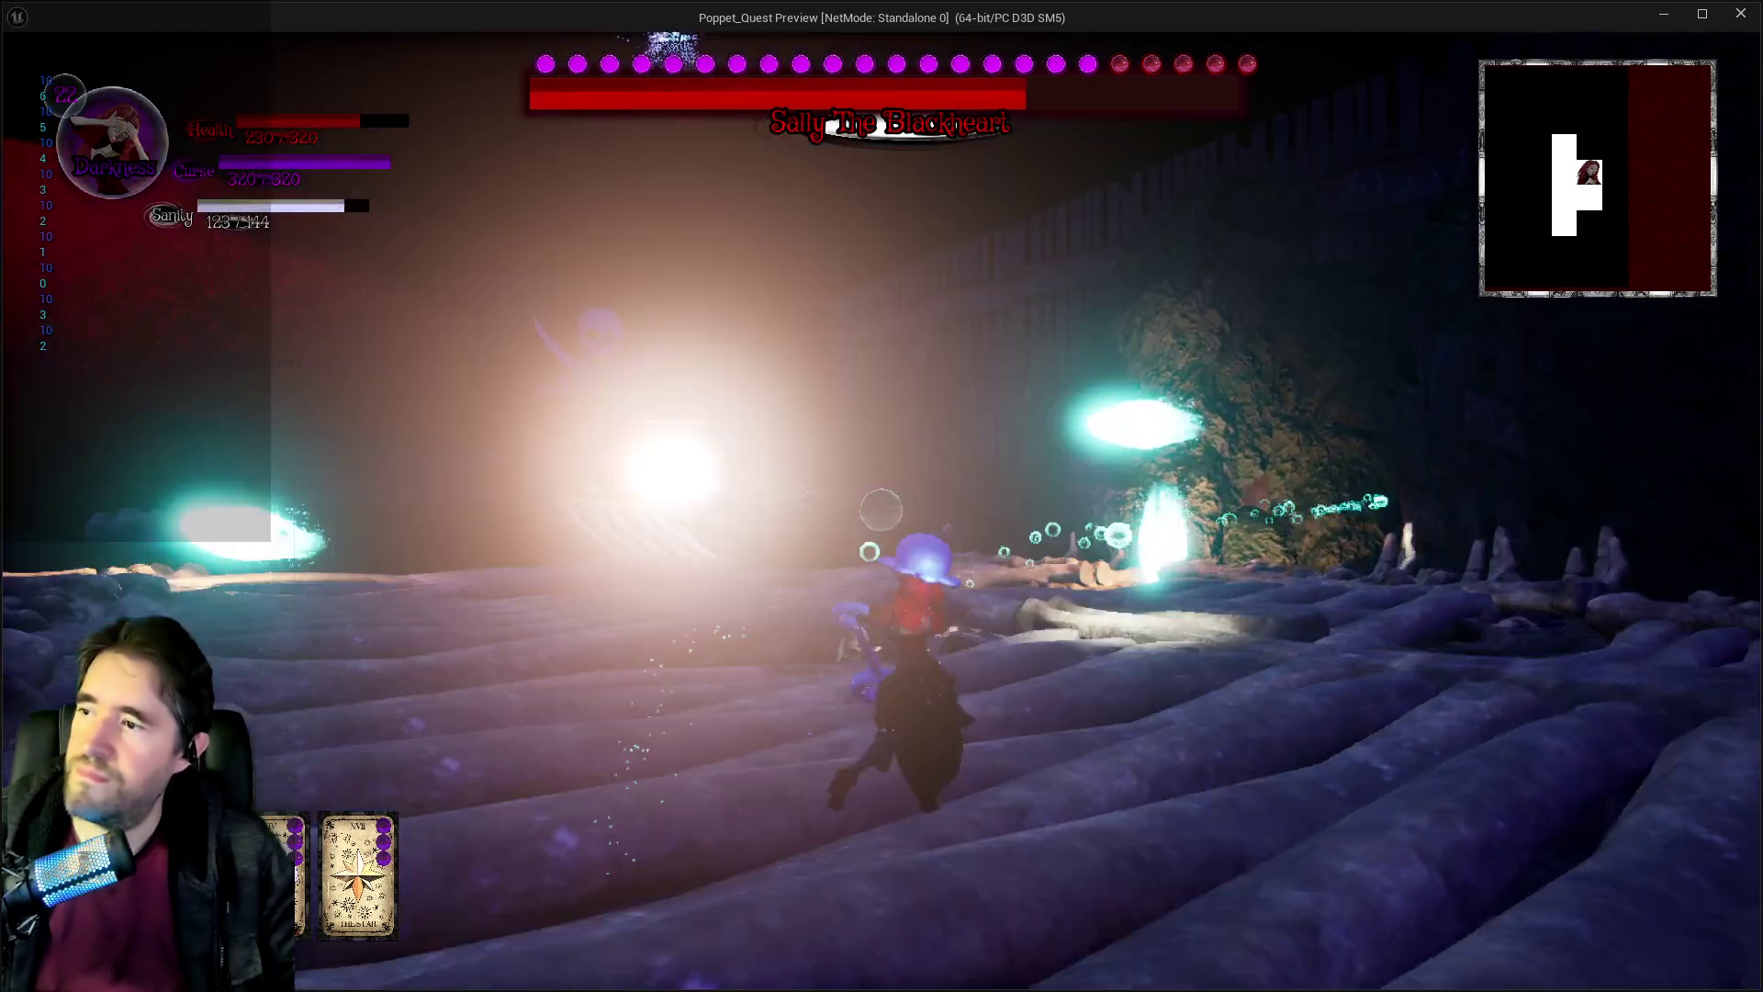
key(w)
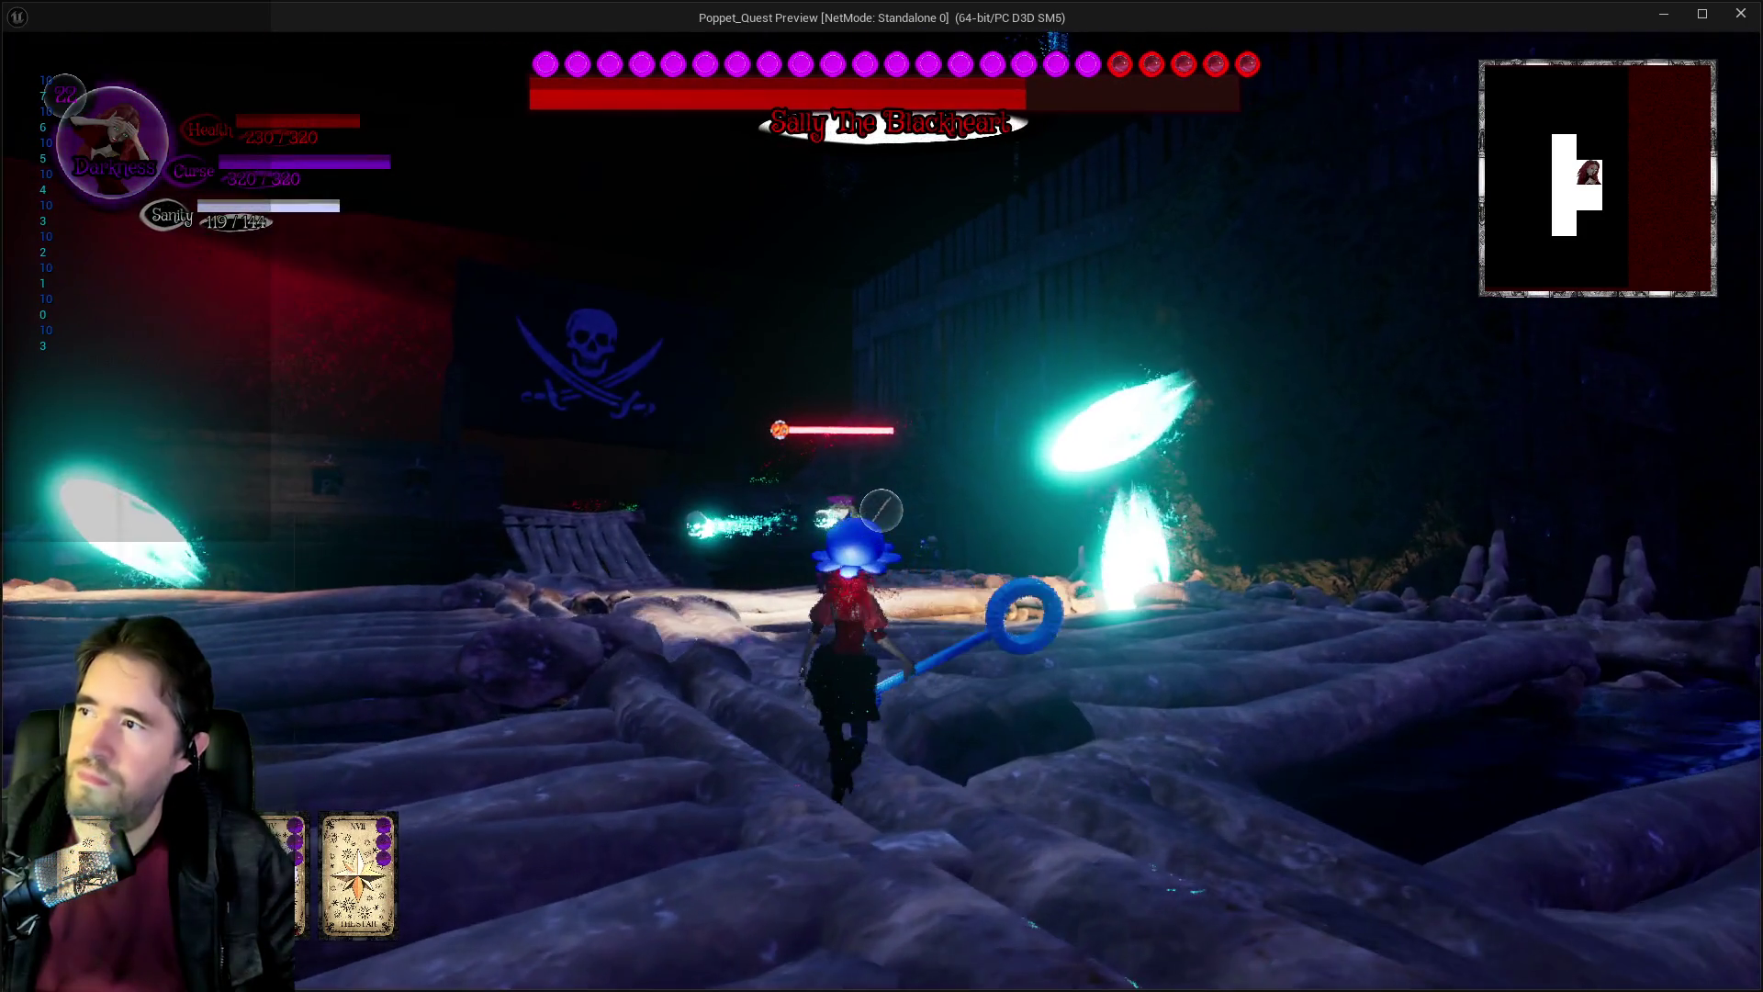
key(w)
key(w)
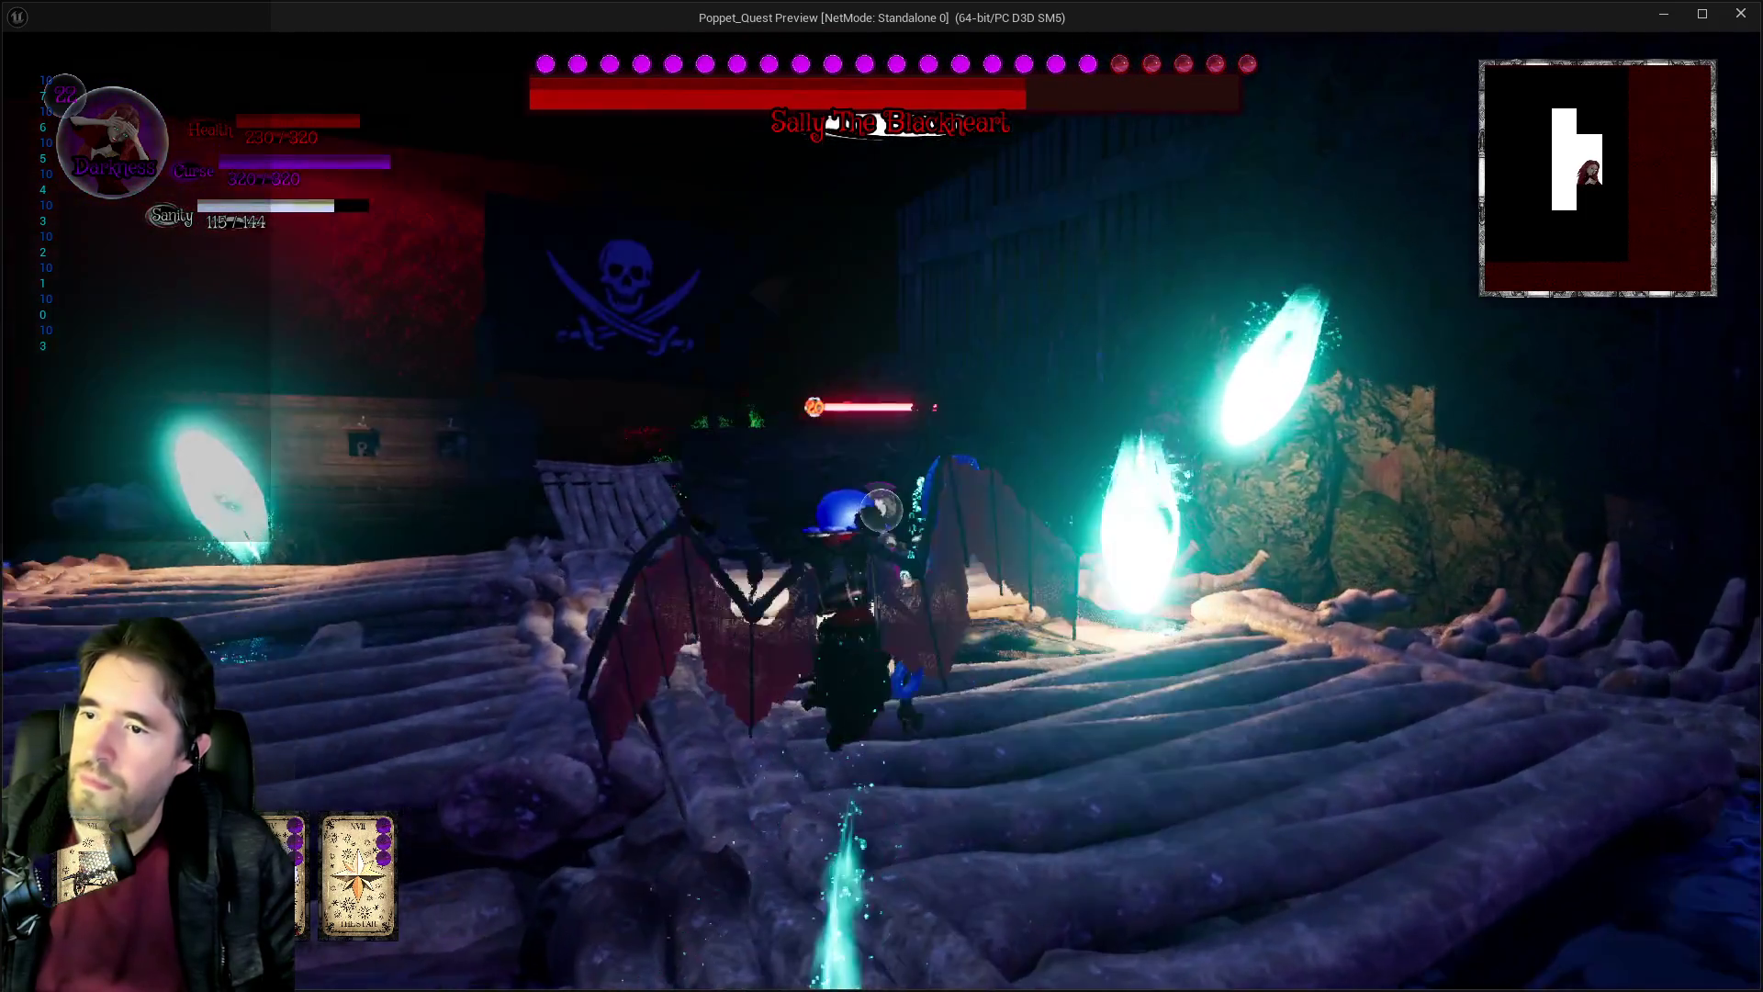
key(w)
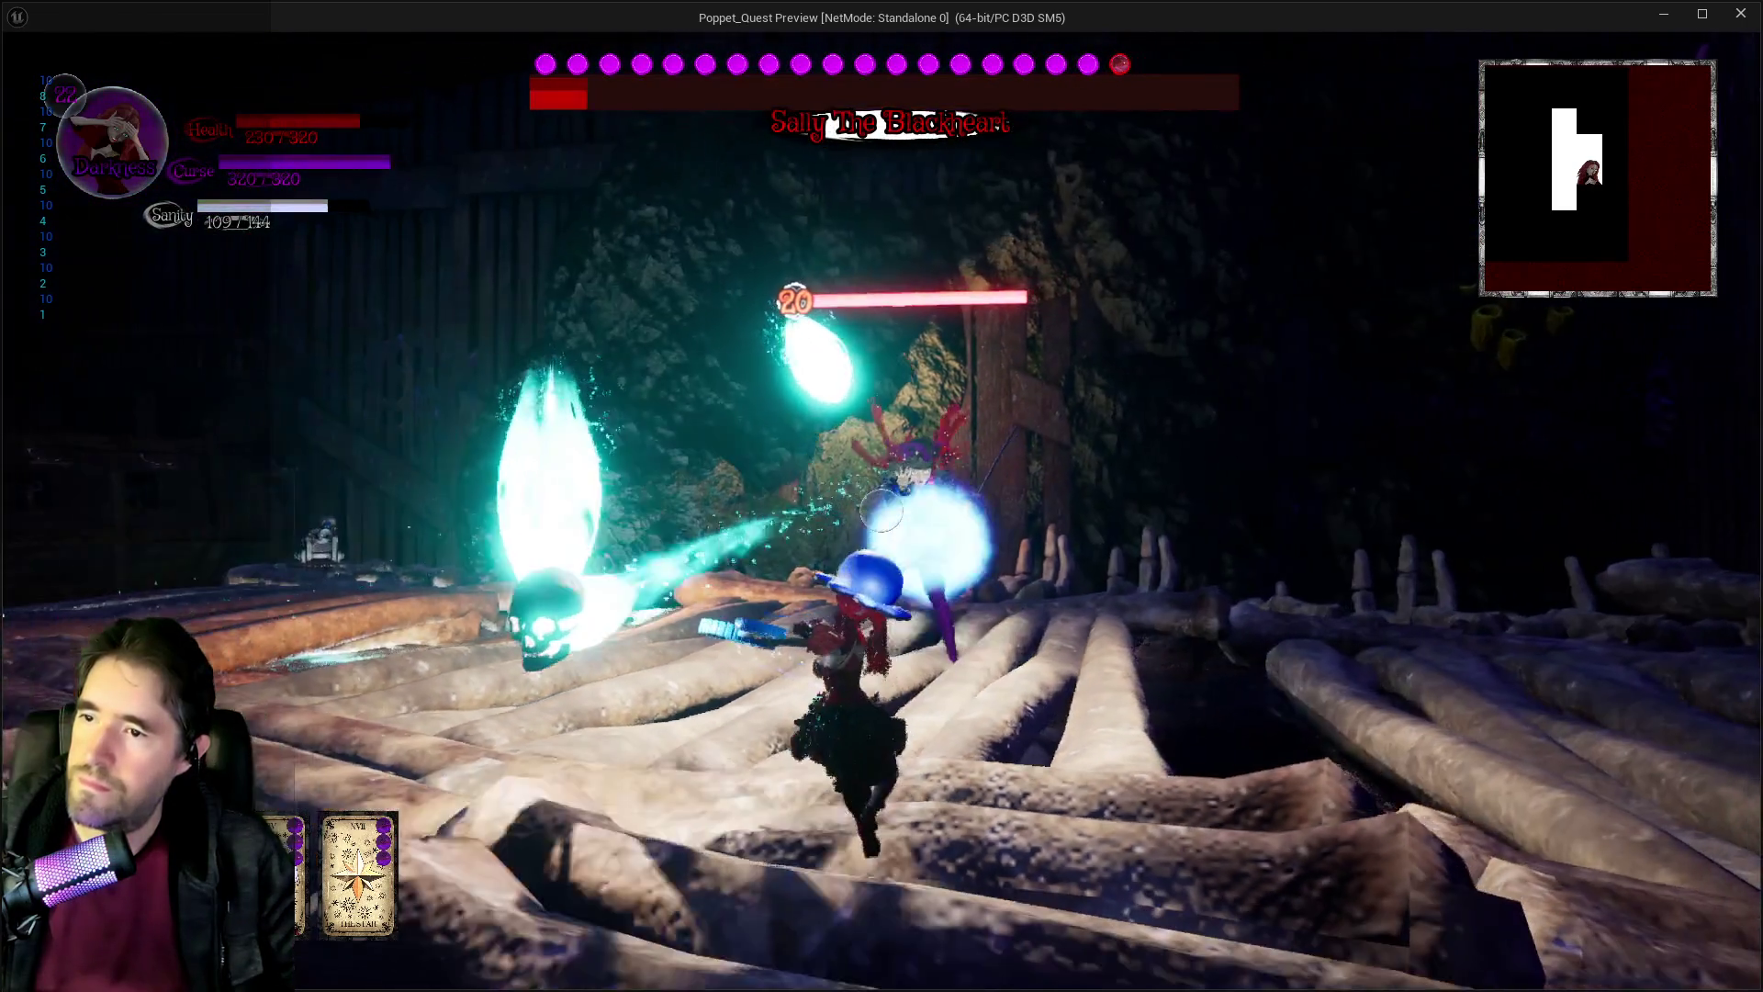
key(w)
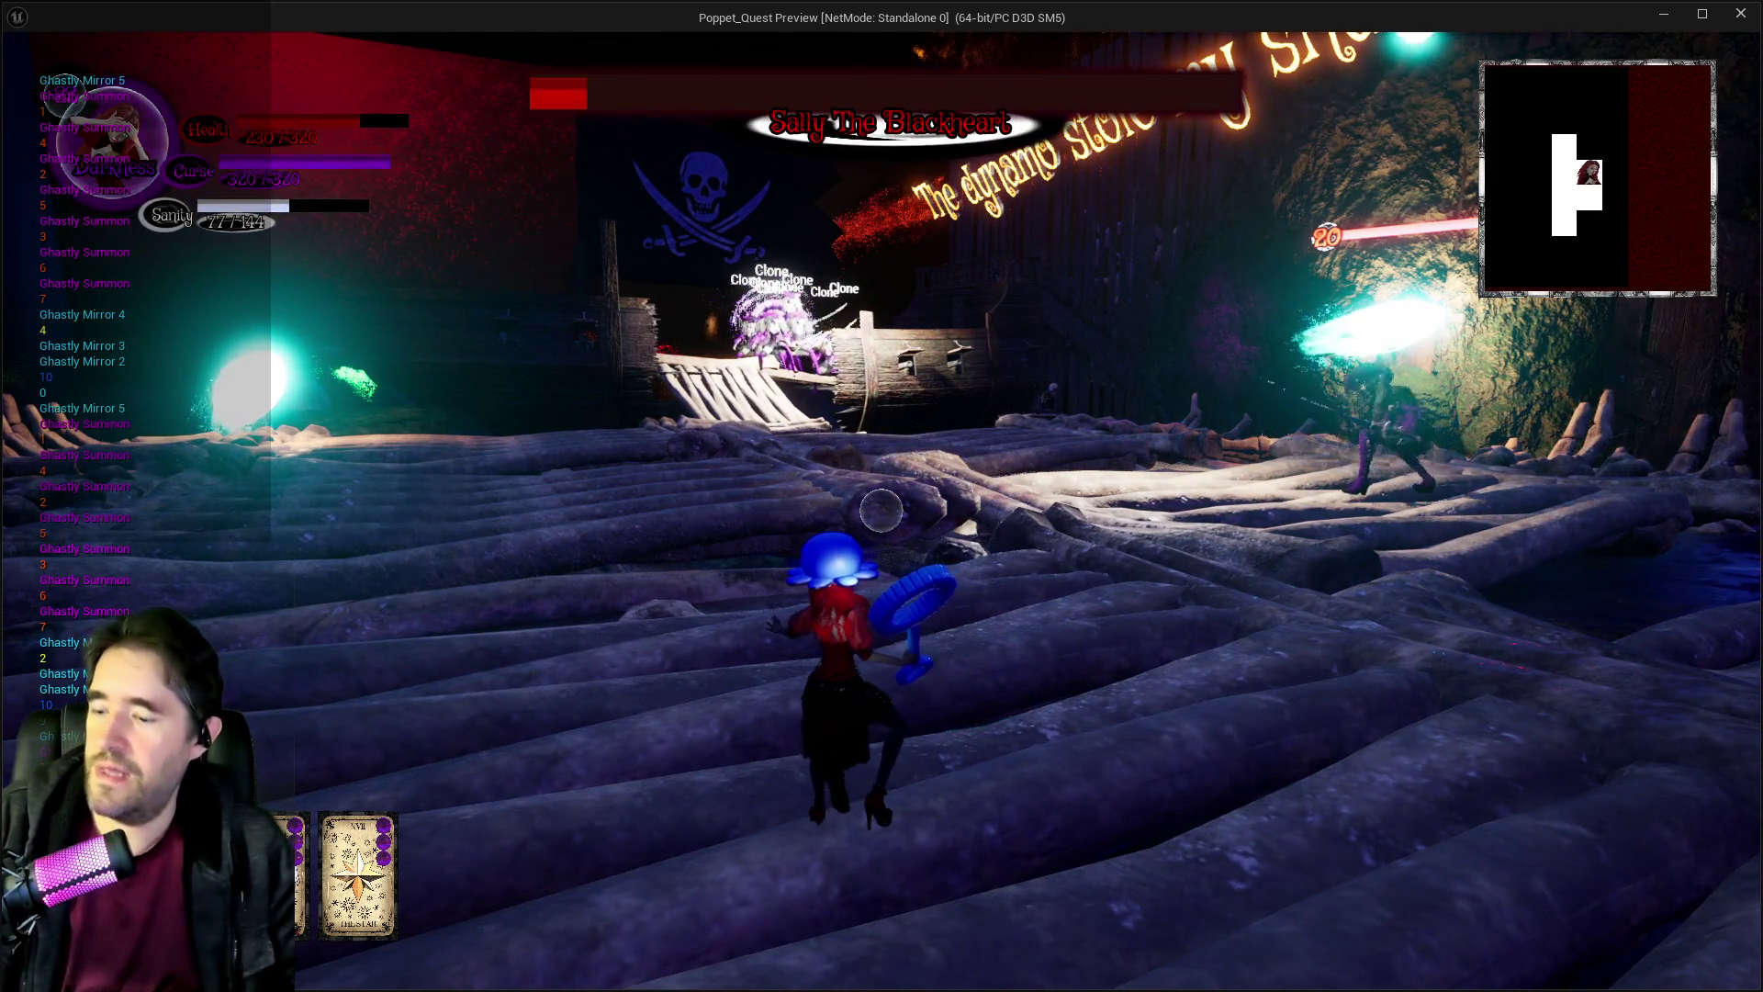
Pause and resume, charge the Clone crowd by the pirate ship, then end the playtest.
key(Escape)
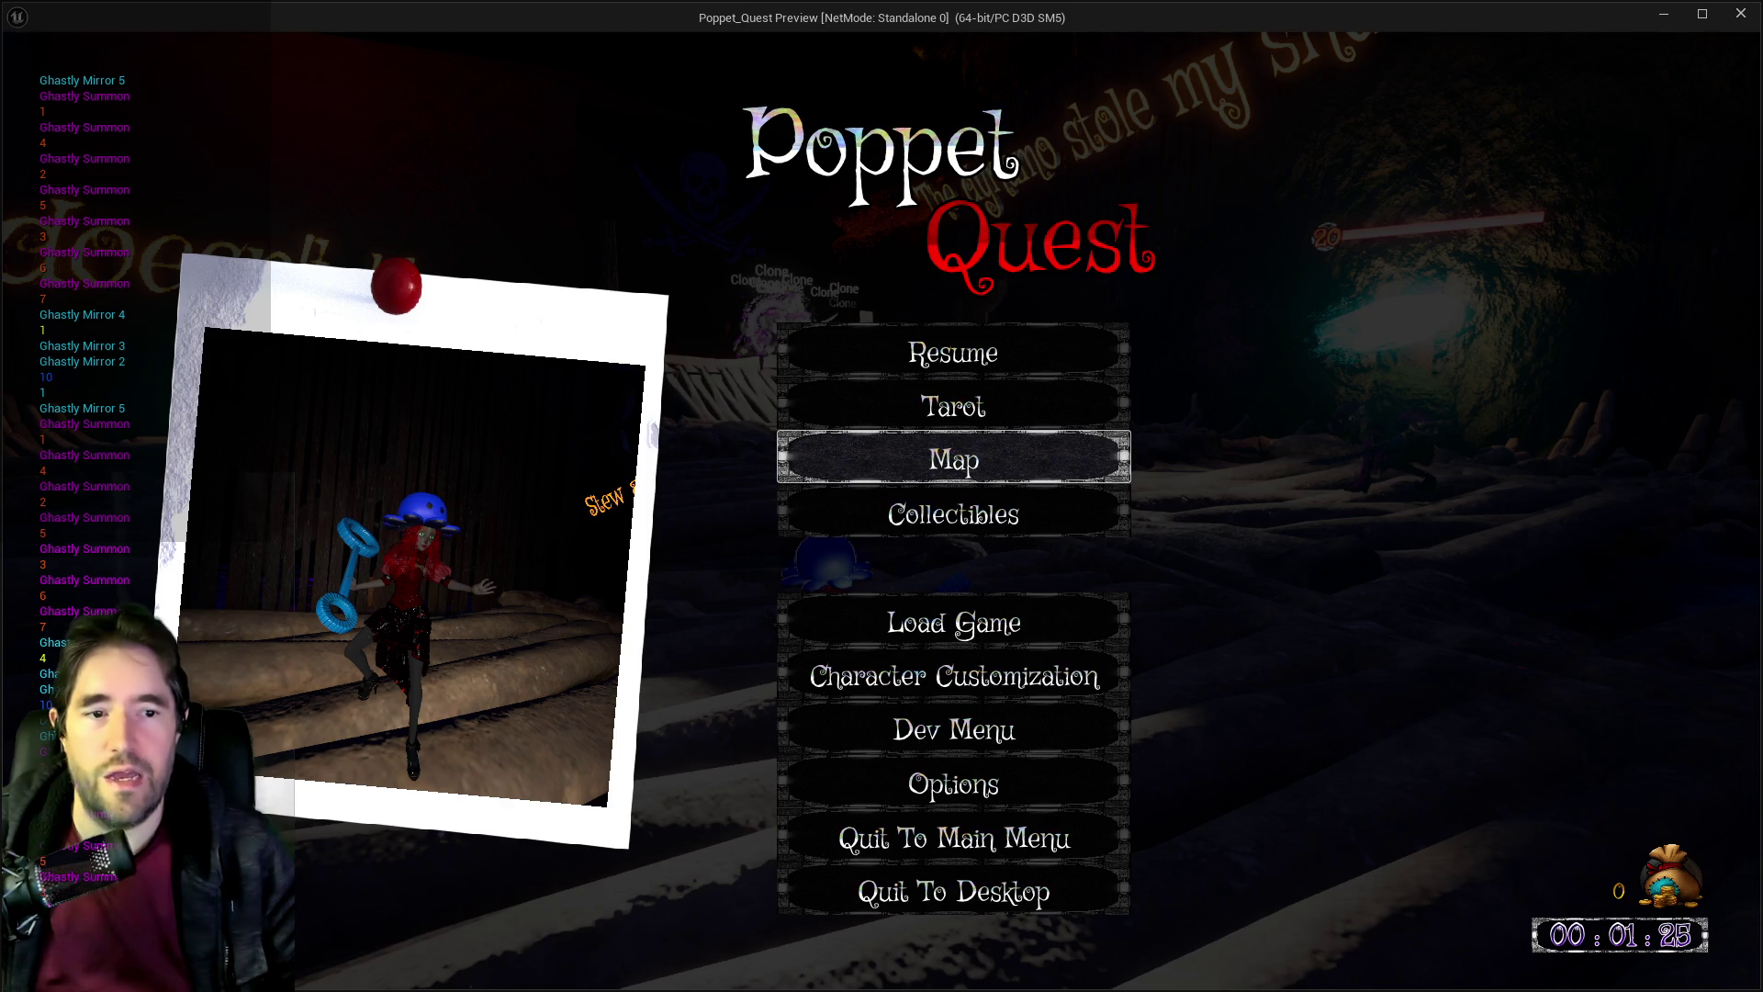
key(Escape)
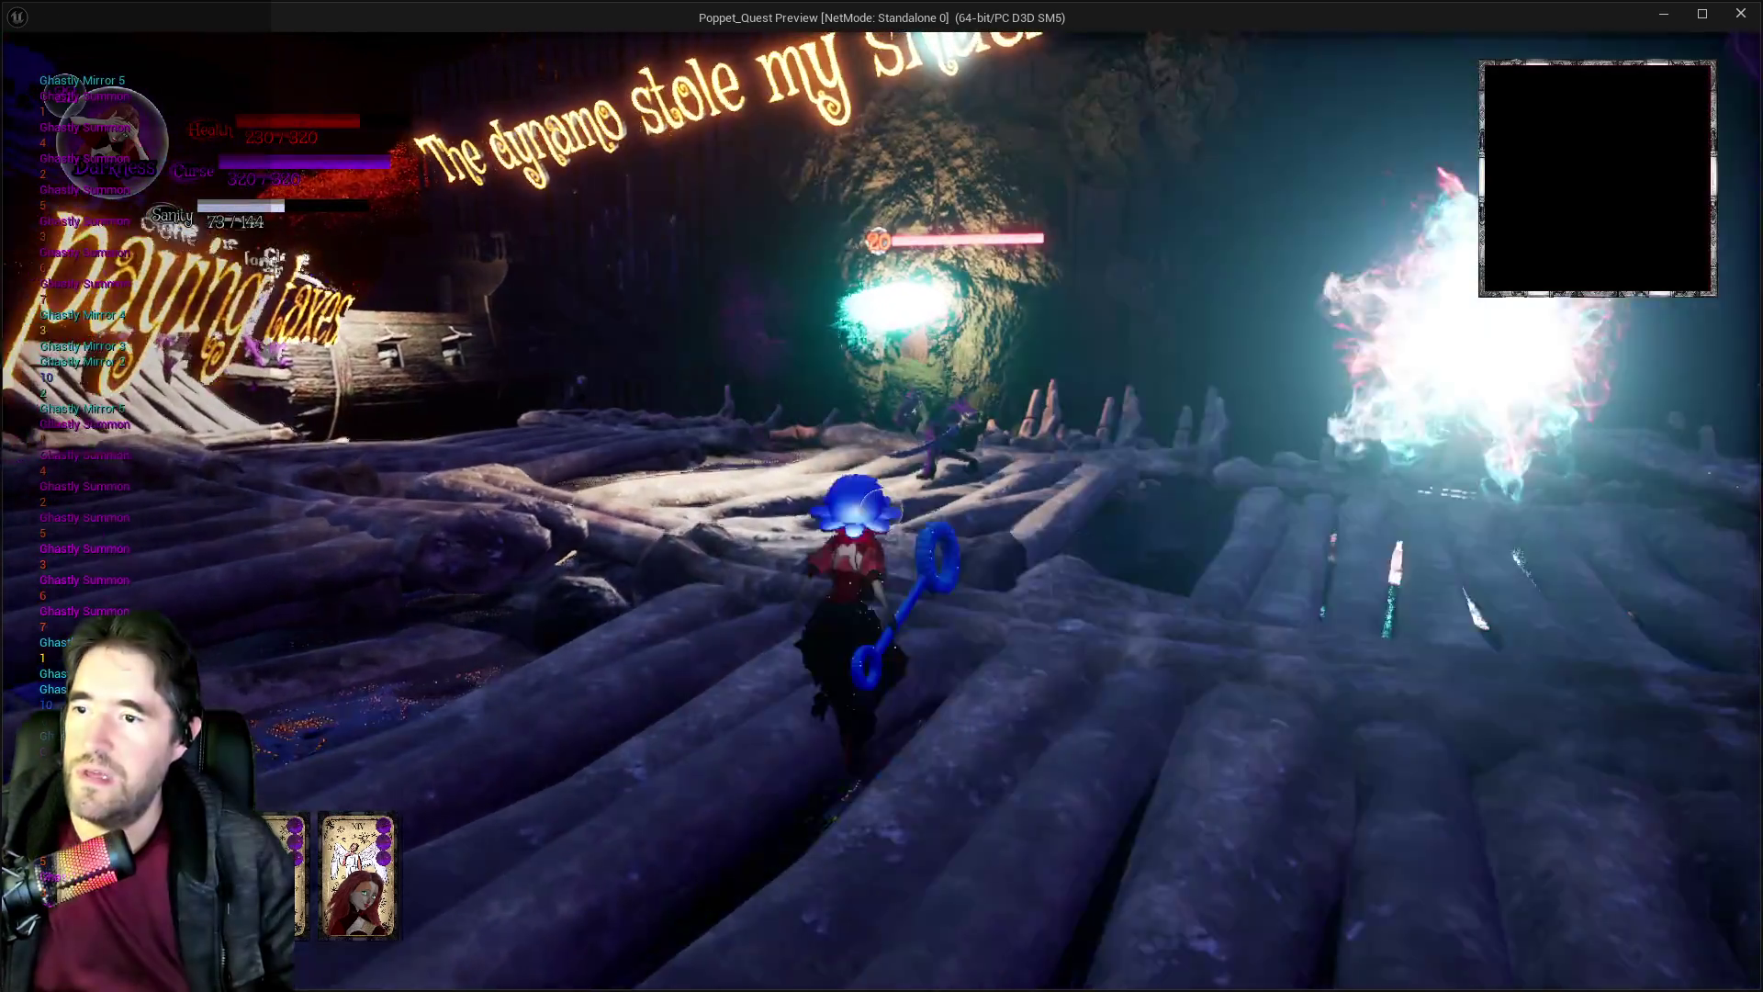
key(w)
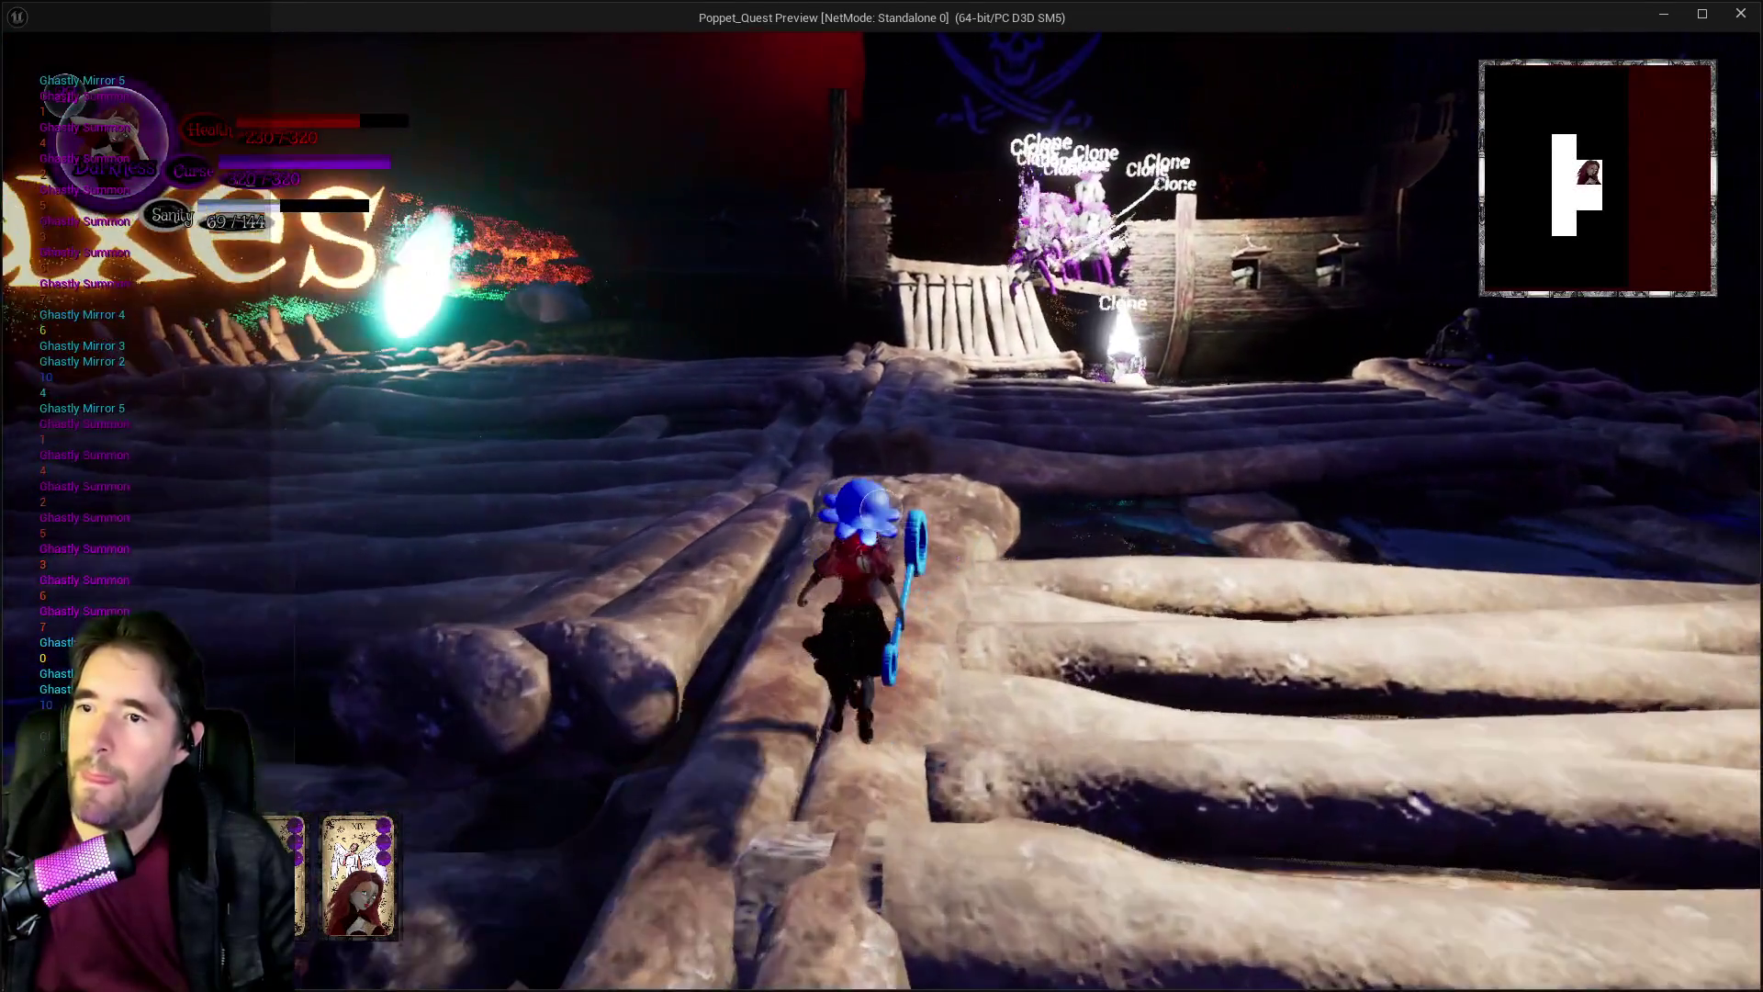
key(w)
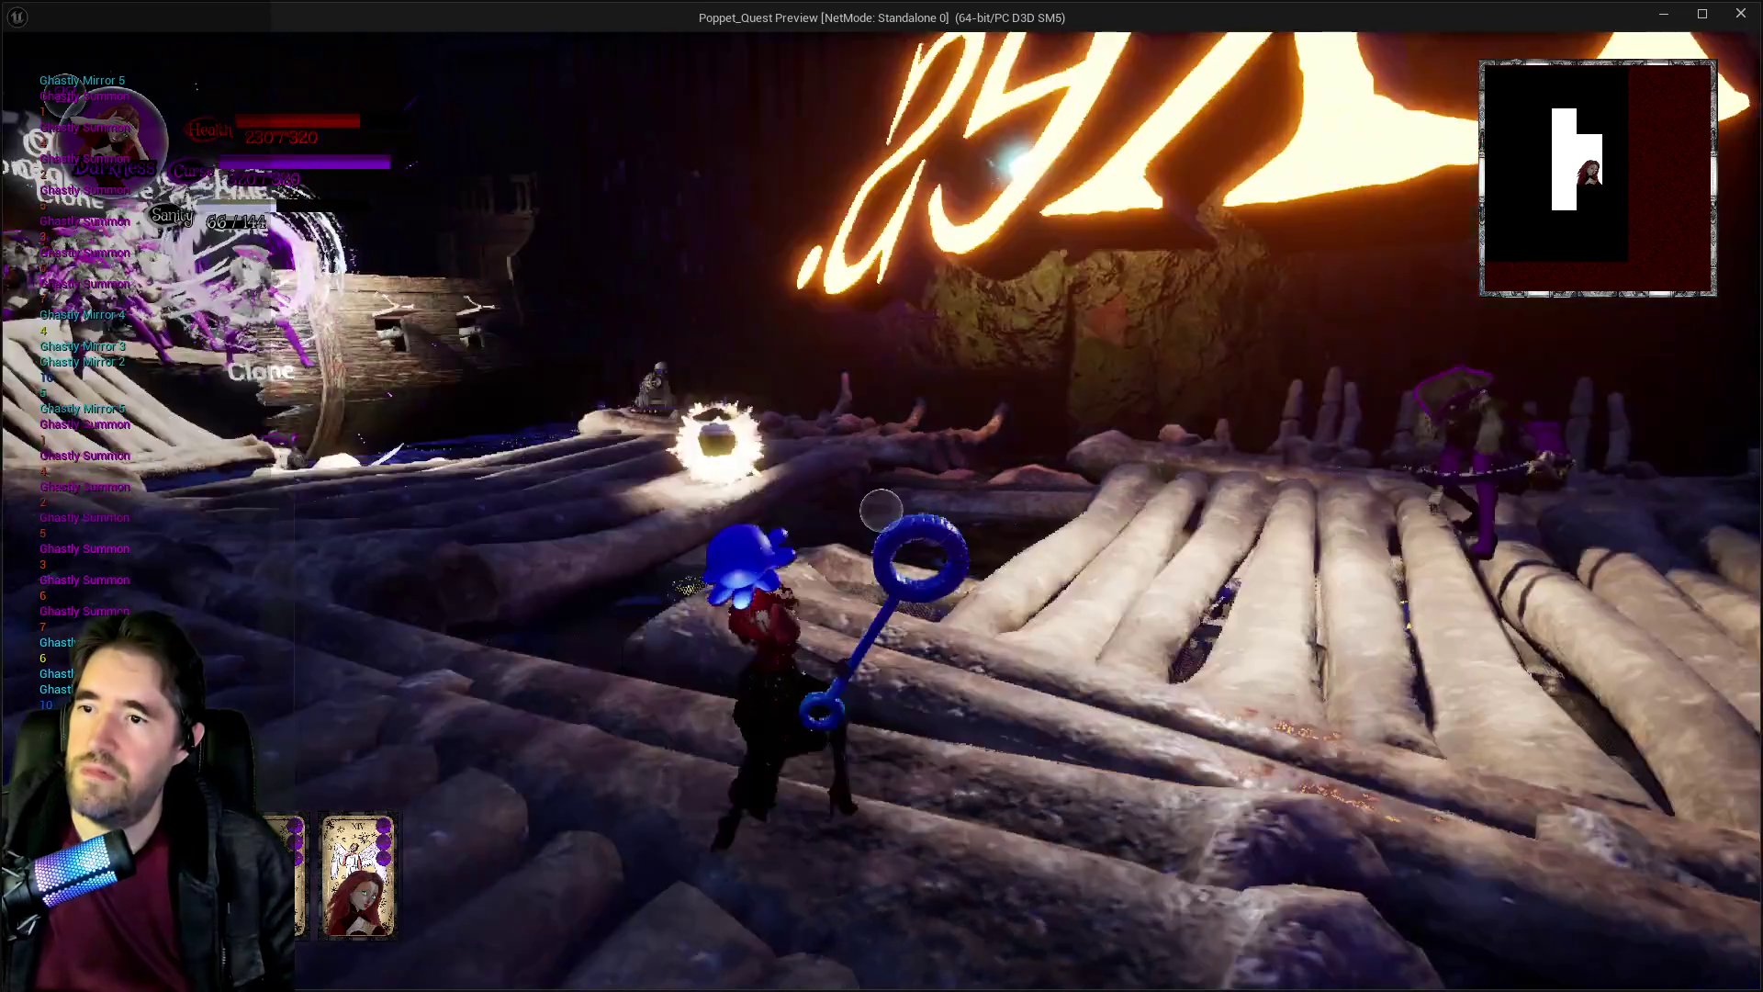
key(w)
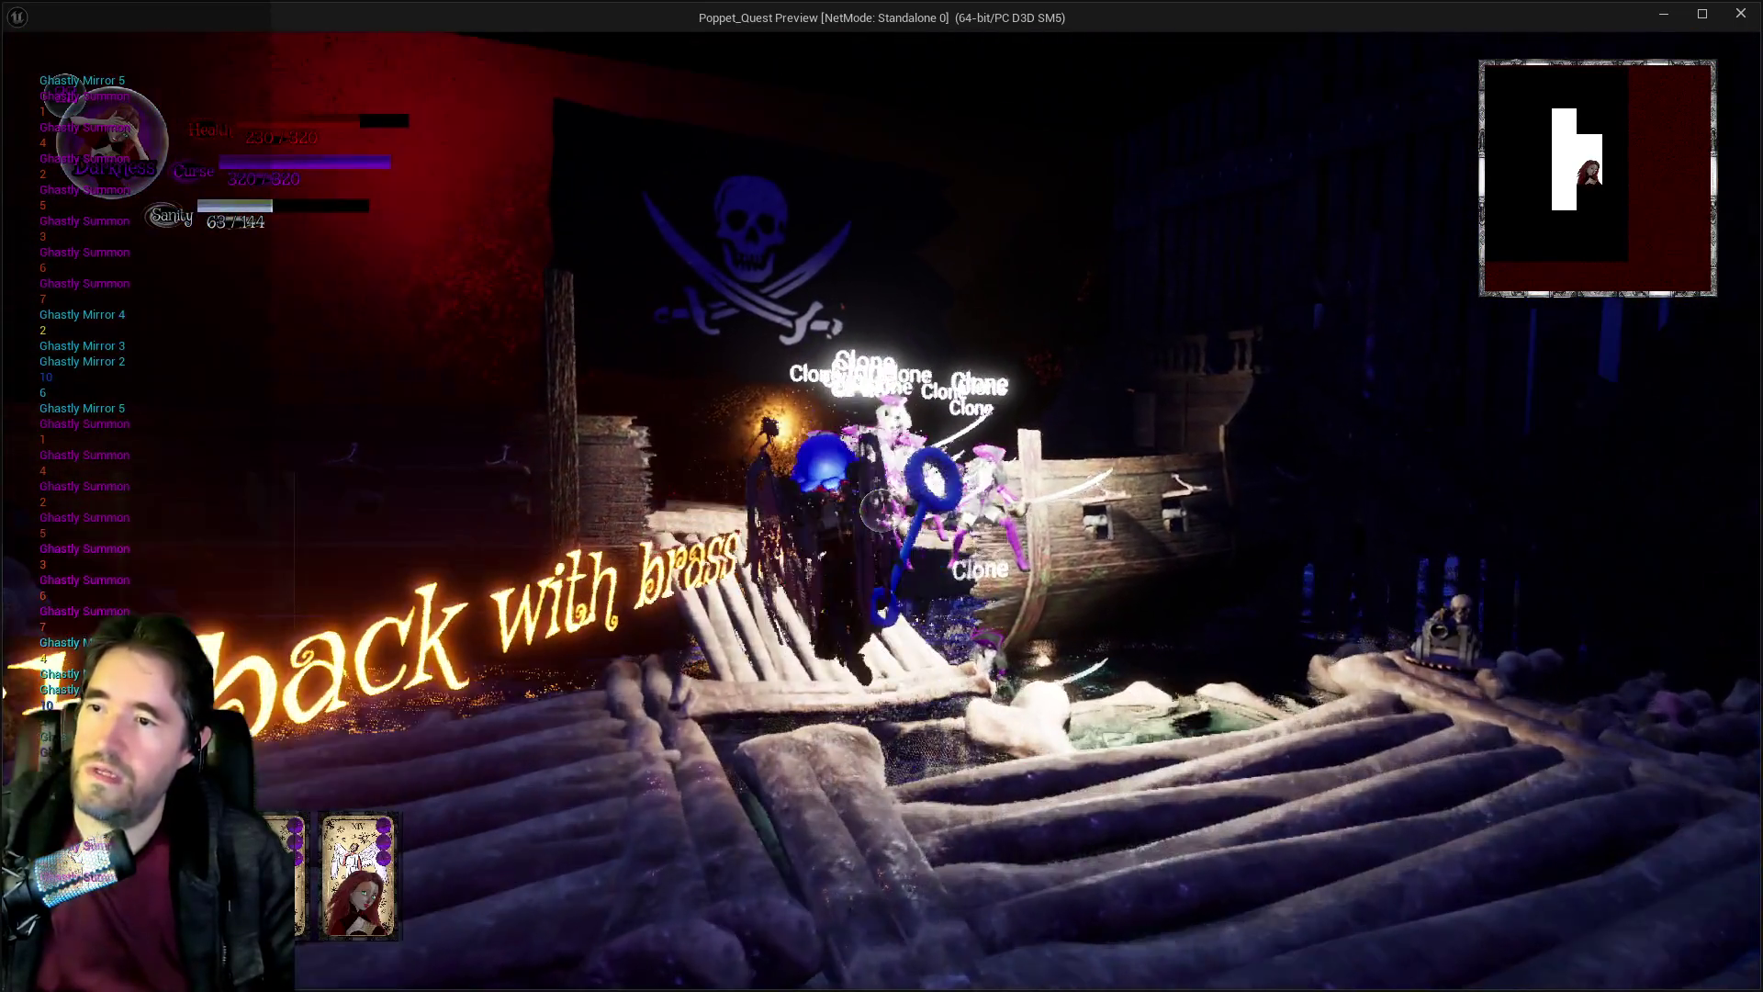
key(w)
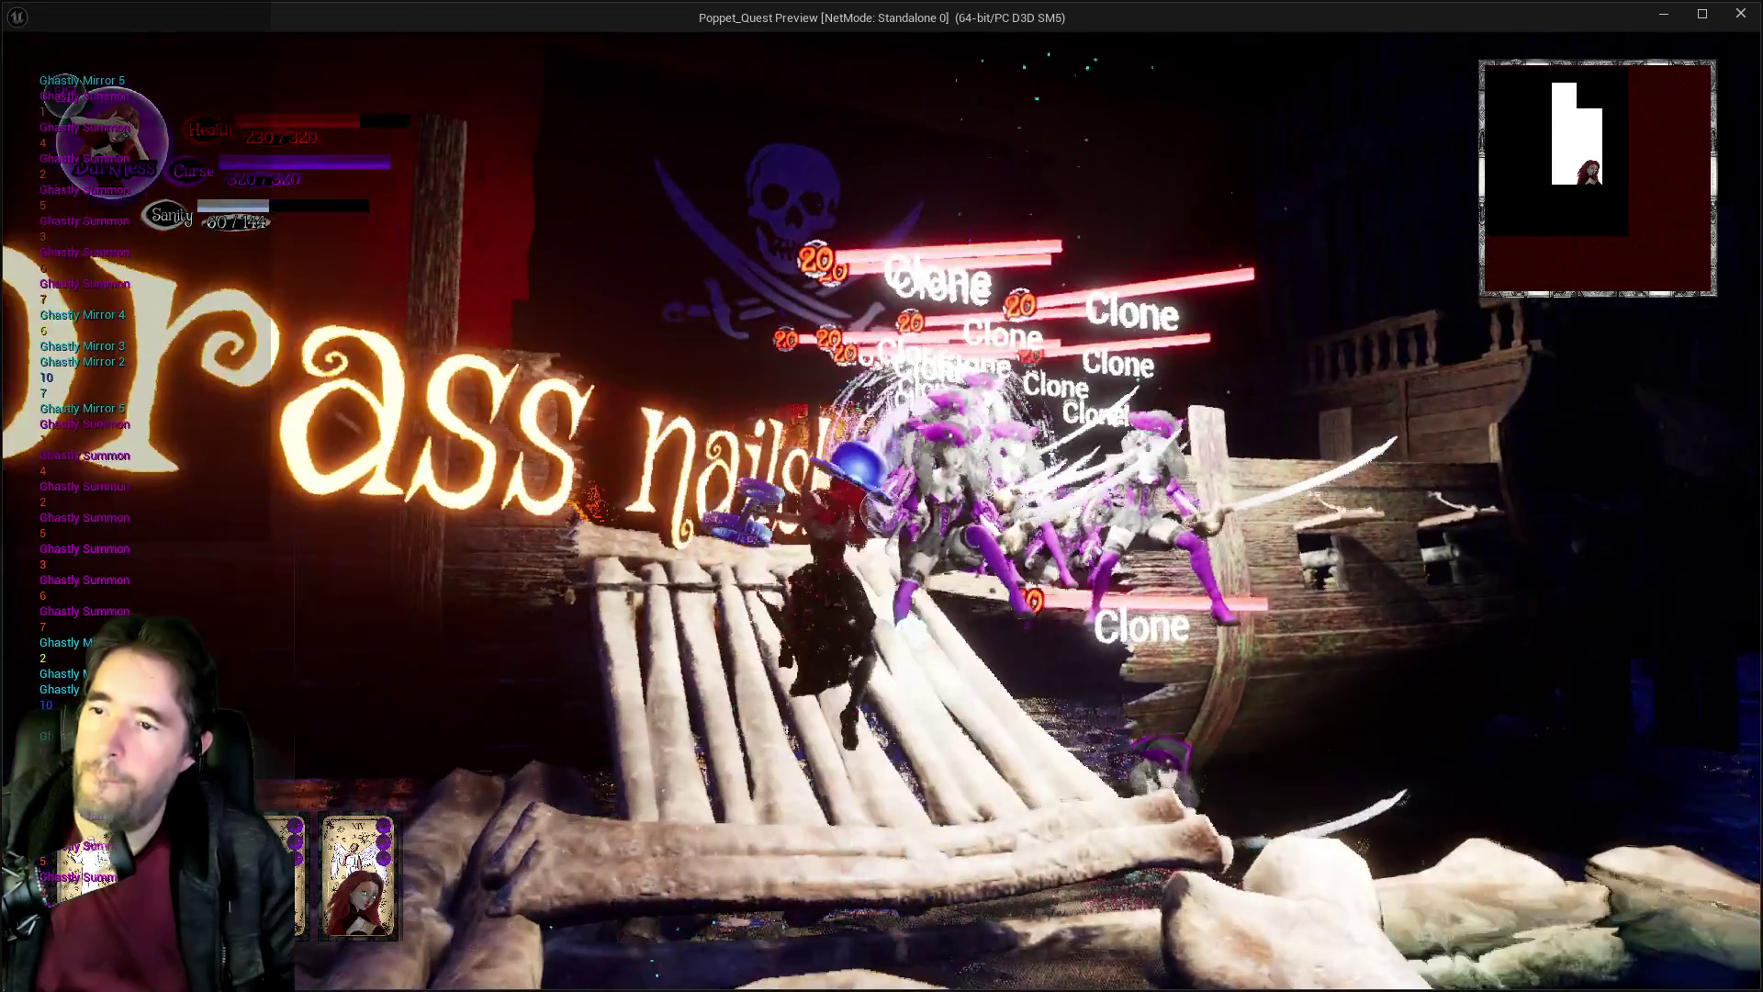
key(w)
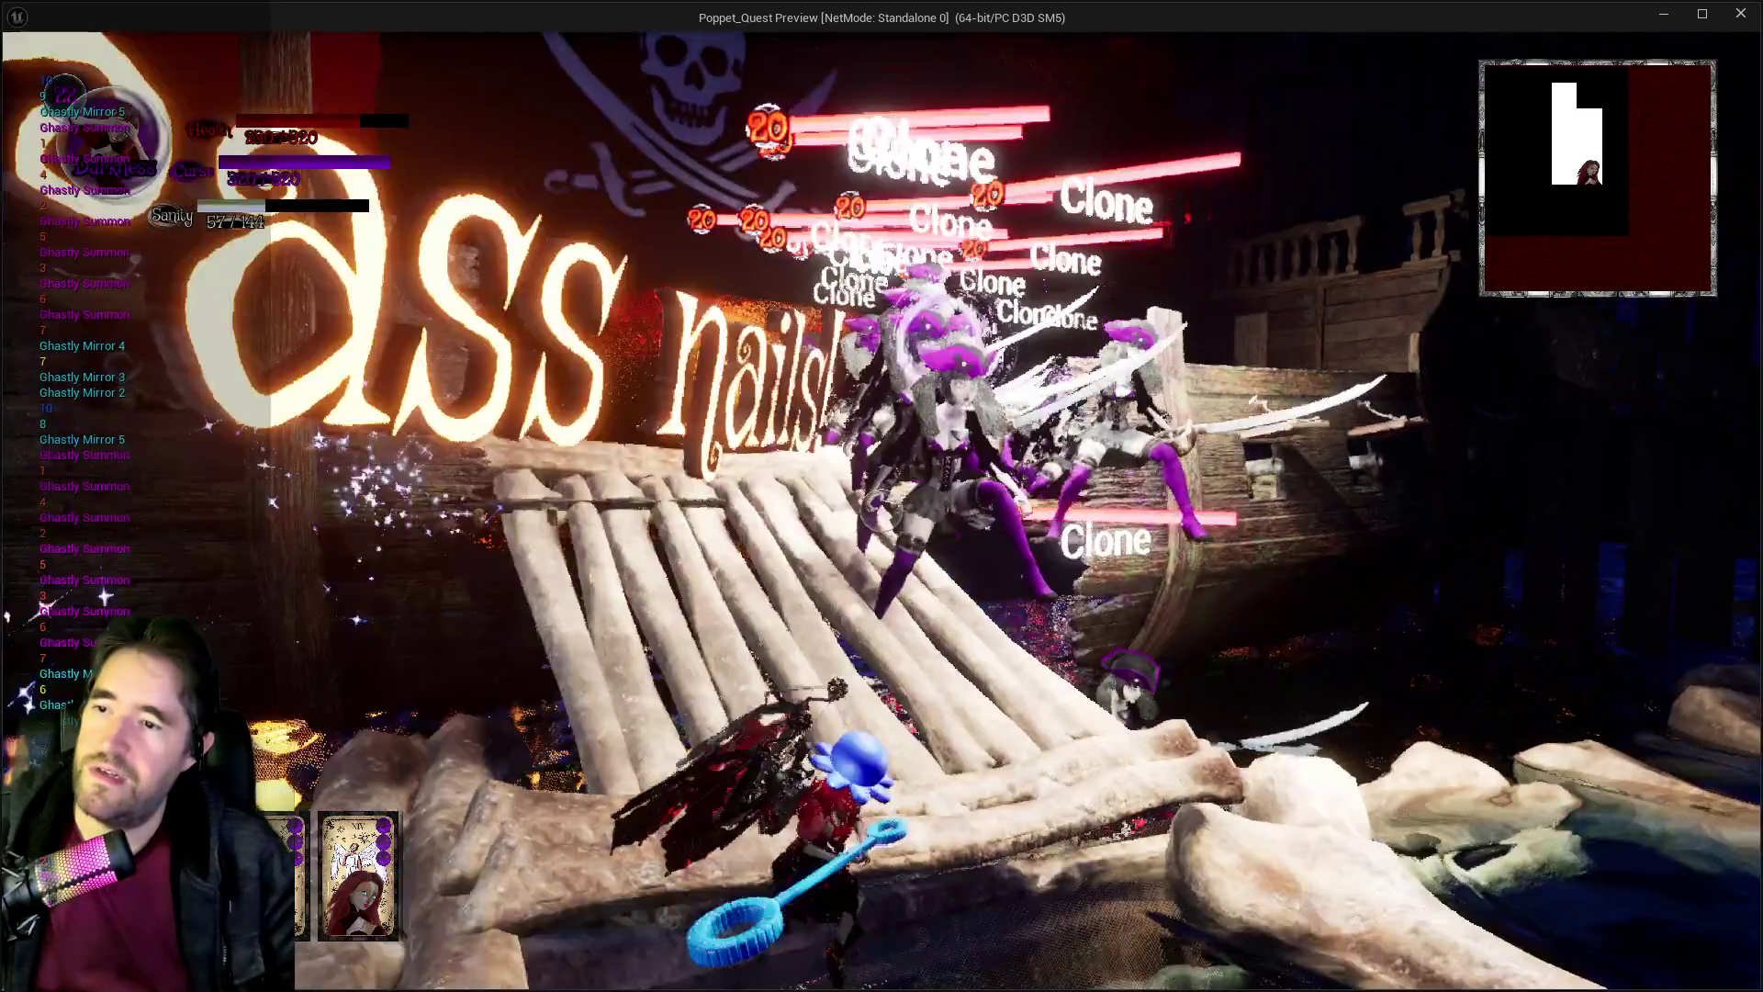
key(Escape)
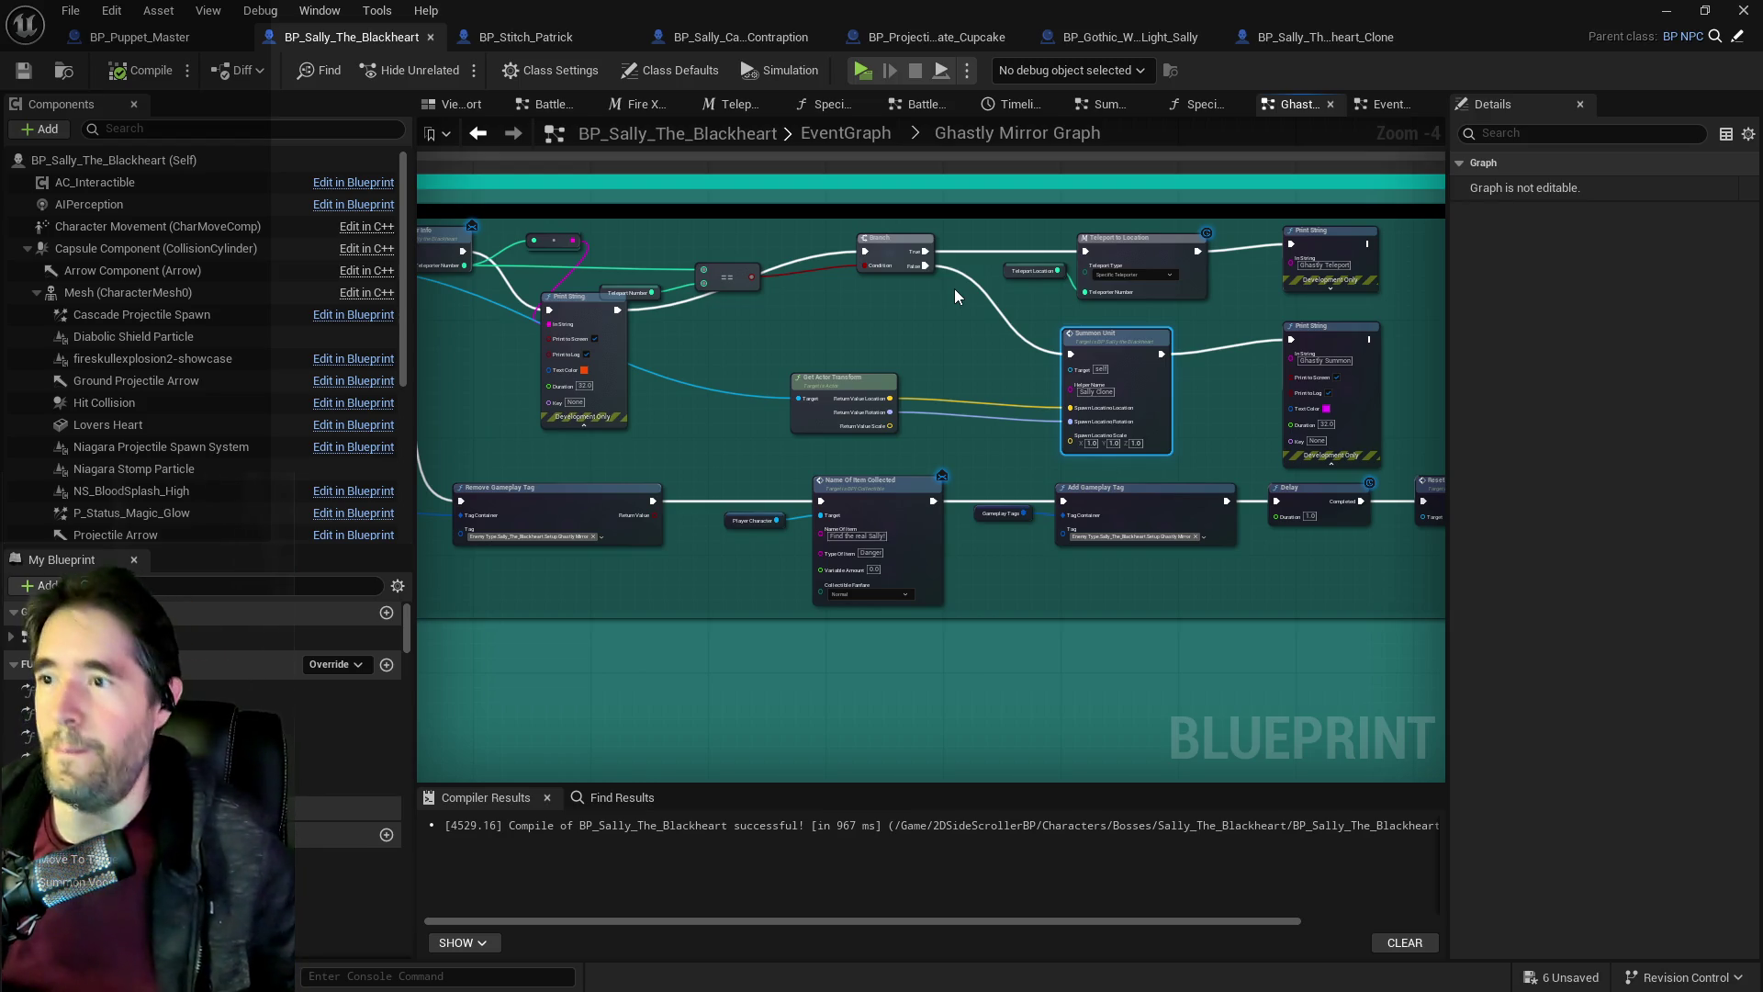
Pan across the Ghastly Mirror graph to survey the loop, teleport, summon and print nodes.
drag(955, 288, 1405, 322)
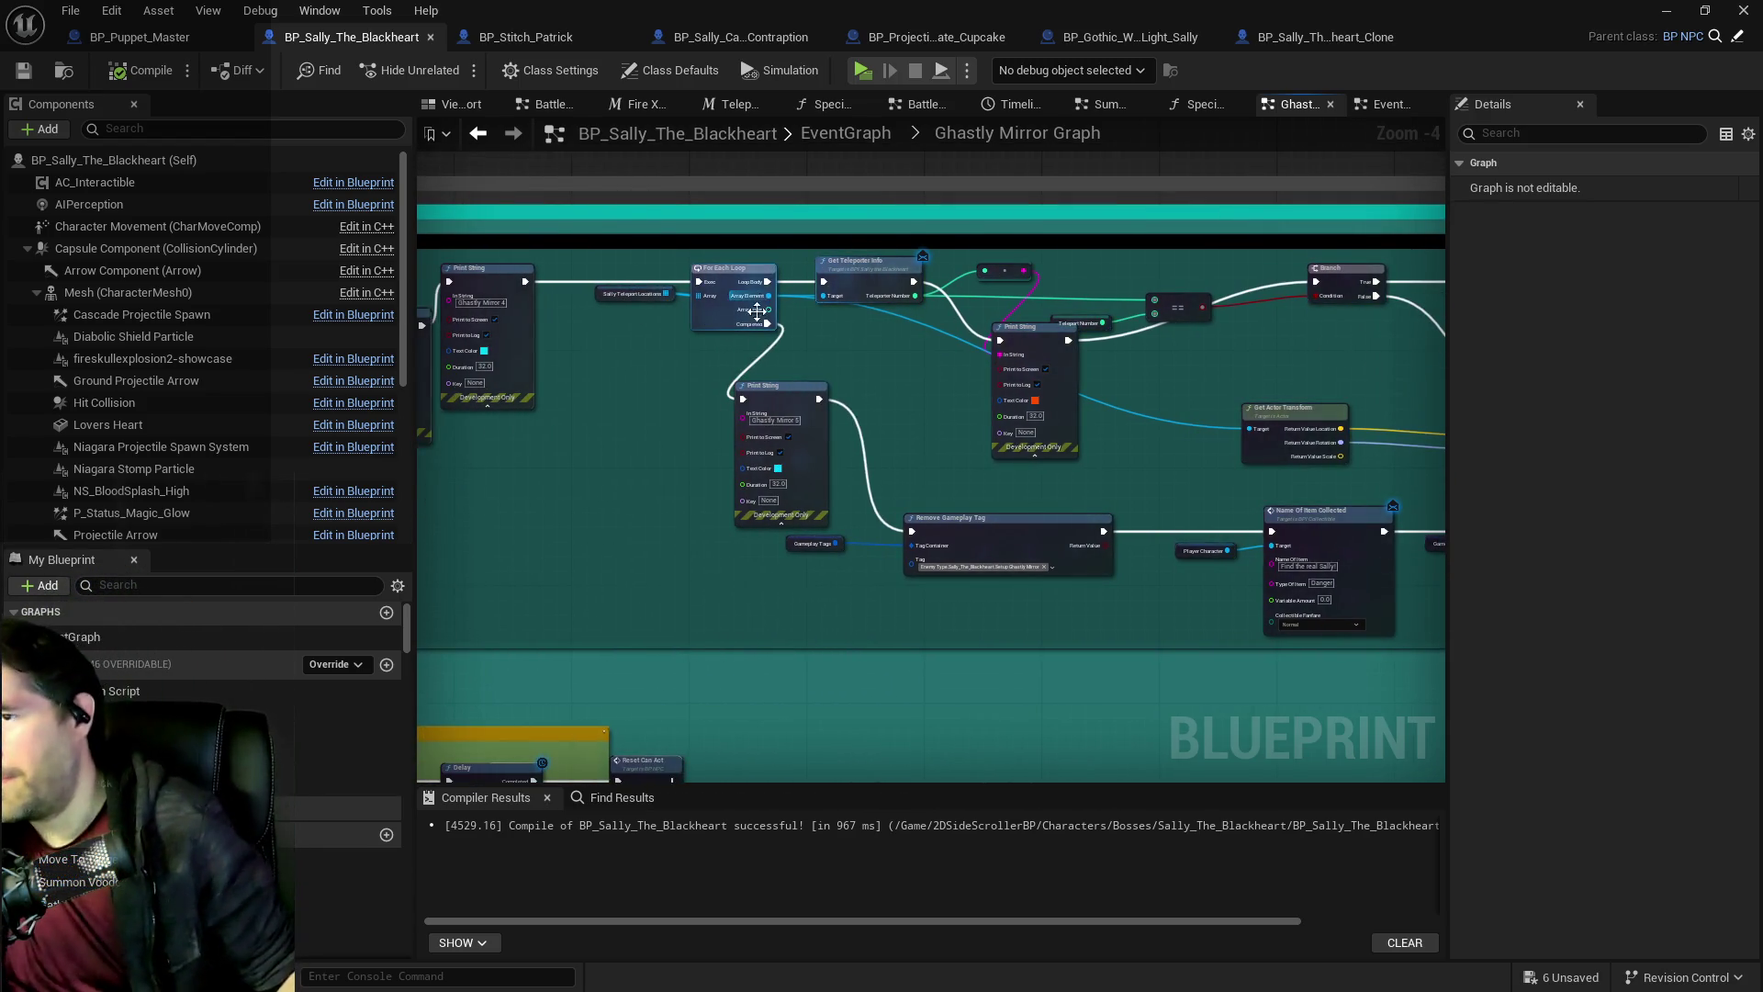
mouse_move(898, 382)
mouse_down()
mouse_move(738, 360)
mouse_move(770, 312)
mouse_up()
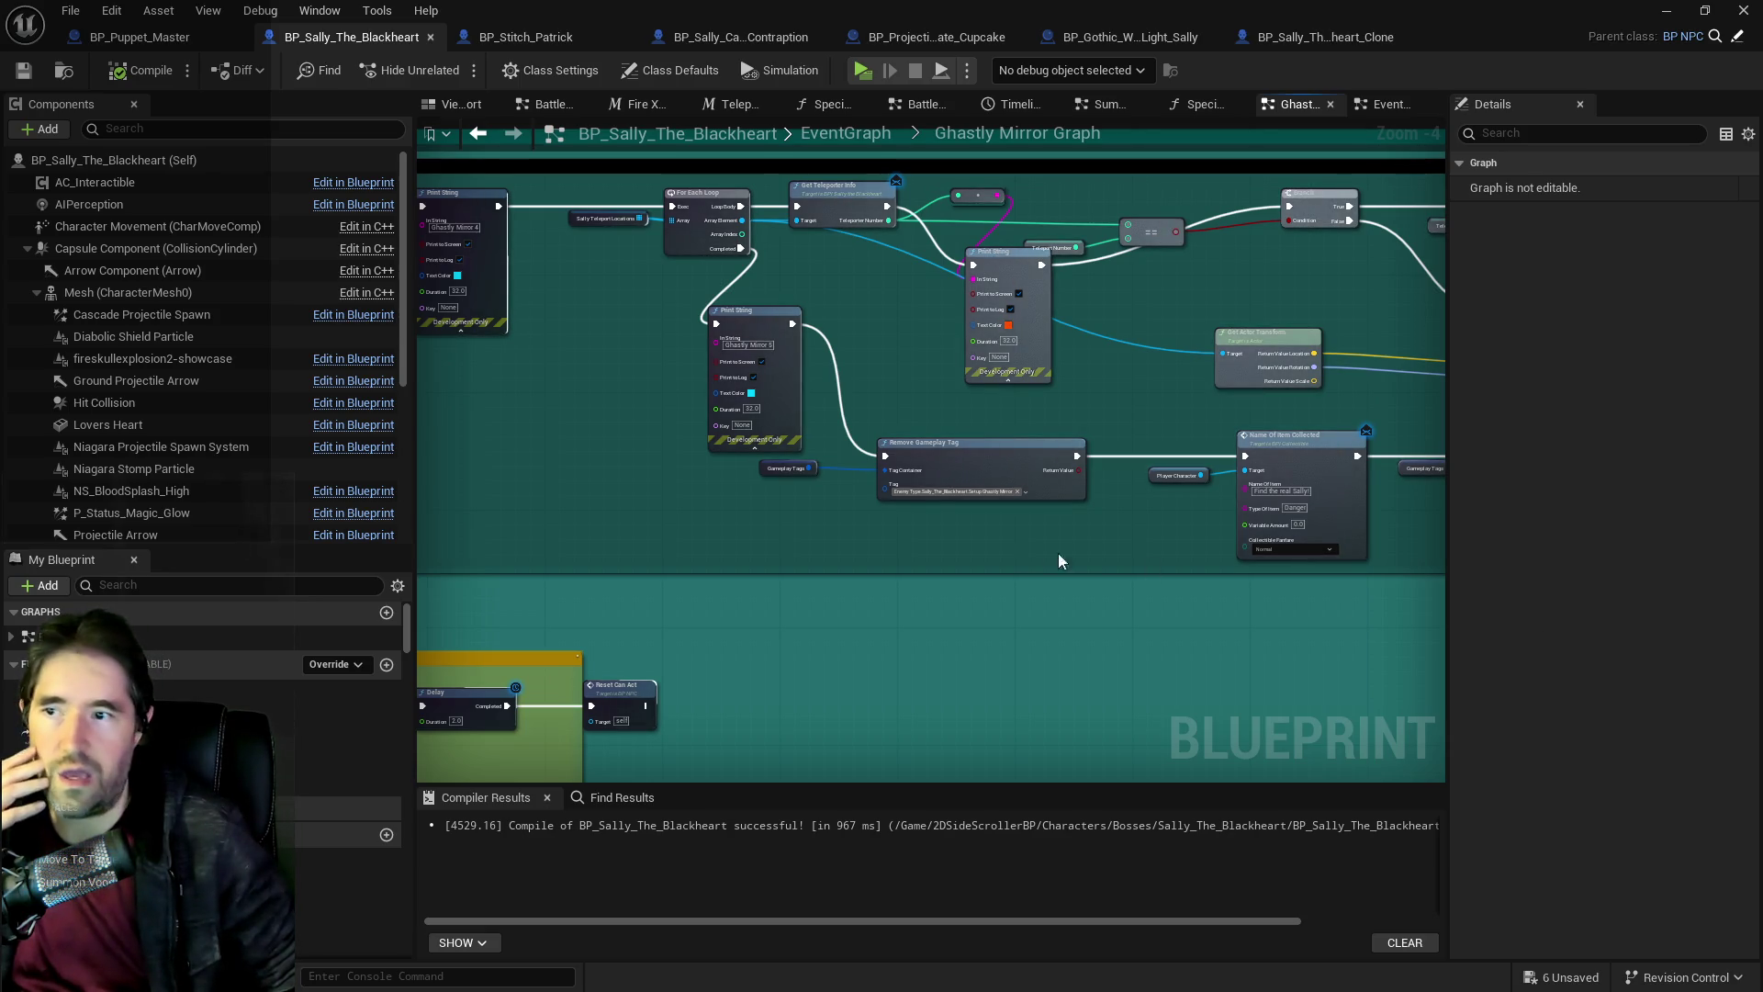
mouse_move(785, 456)
mouse_down()
mouse_move(982, 380)
mouse_move(1187, 502)
mouse_up()
scroll(768, 452, up, 2)
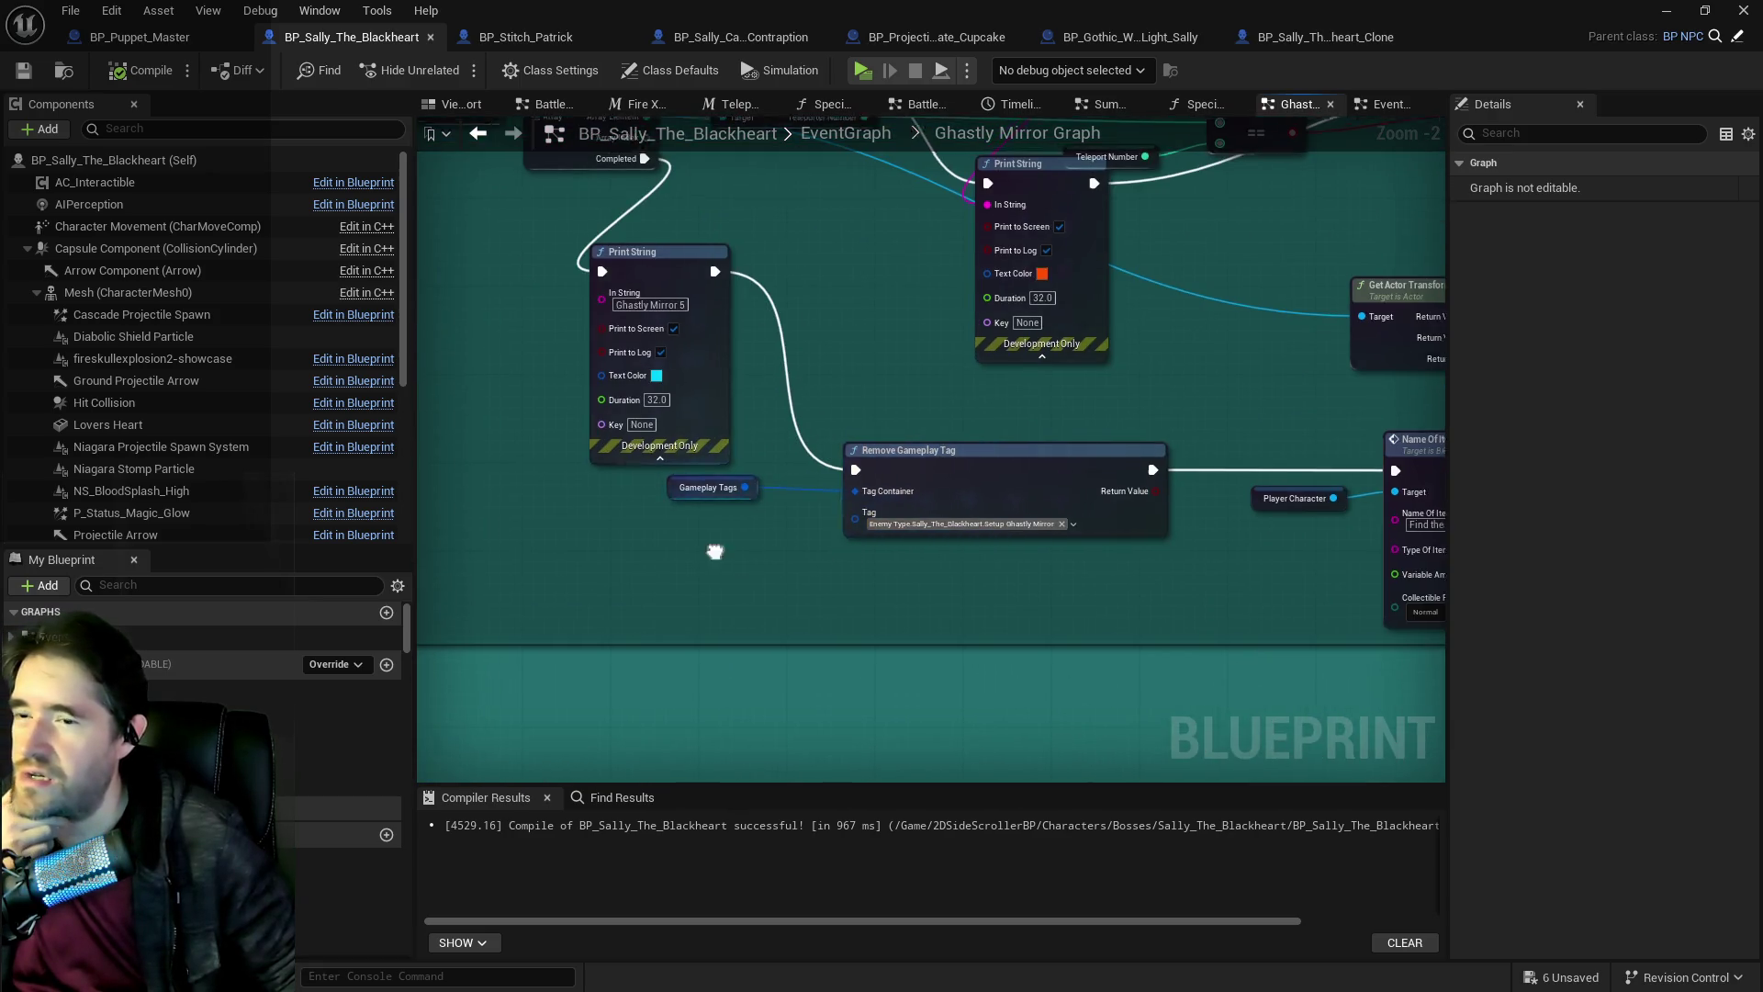
scroll(1039, 678, down, 1)
scroll(1039, 677, up, 1)
drag(1061, 415, 469, 458)
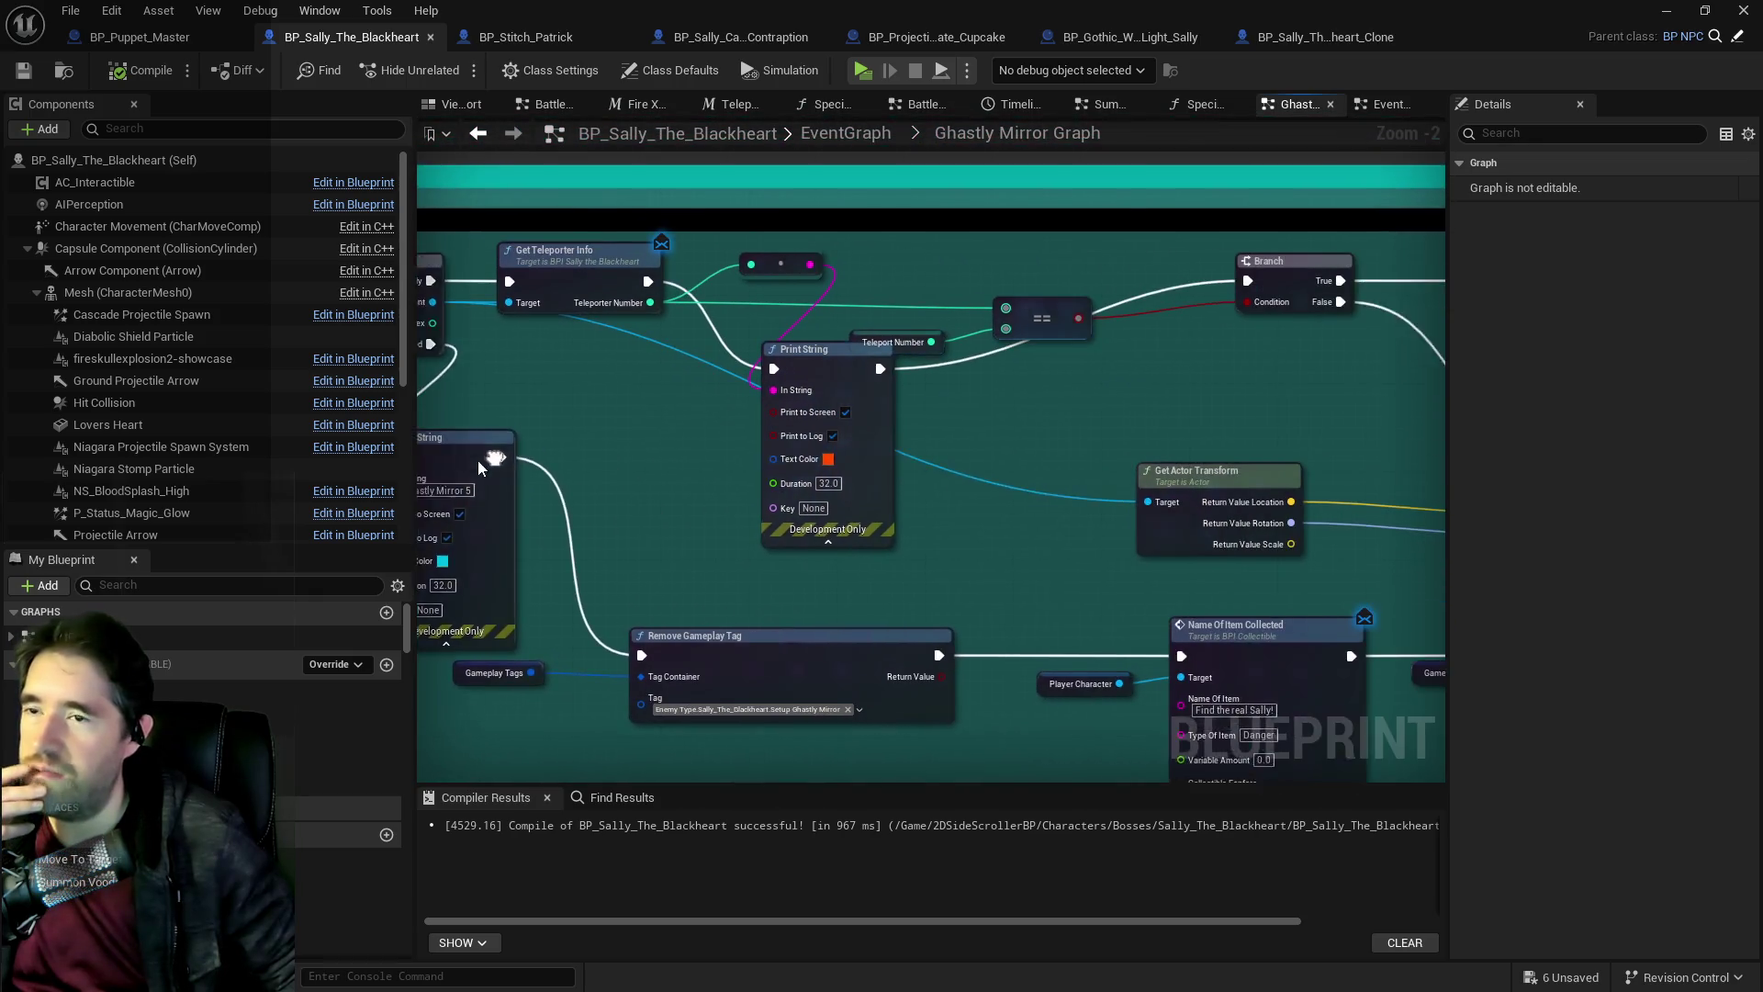
drag(950, 455, 619, 437)
mouse_move(836, 407)
mouse_down()
mouse_move(530, 428)
mouse_move(621, 397)
mouse_move(1014, 409)
mouse_up()
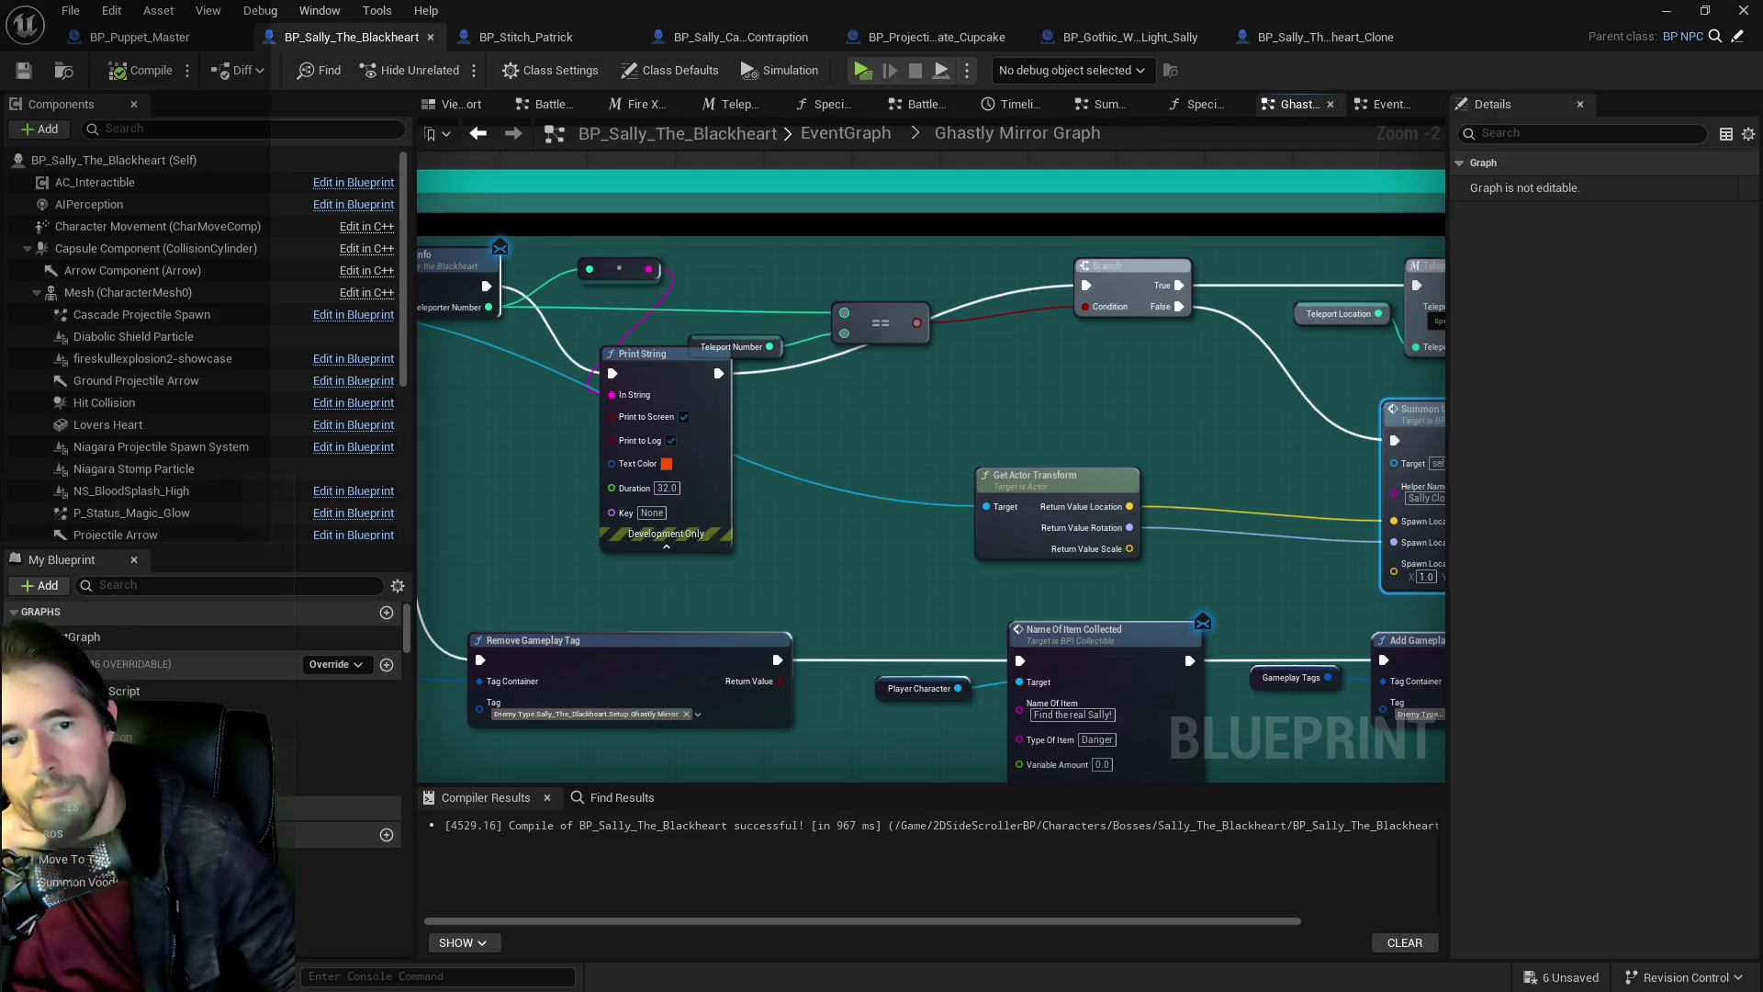
drag(502, 386, 1690, 380)
mouse_move(655, 300)
mouse_down()
mouse_move(764, 310)
mouse_move(445, 306)
mouse_move(898, 372)
mouse_move(614, 382)
mouse_up()
Move a Print String left beside SET and select the Teleport Location getter near the comparison.
mouse_move(783, 354)
mouse_down()
mouse_move(702, 368)
mouse_move(861, 321)
mouse_up()
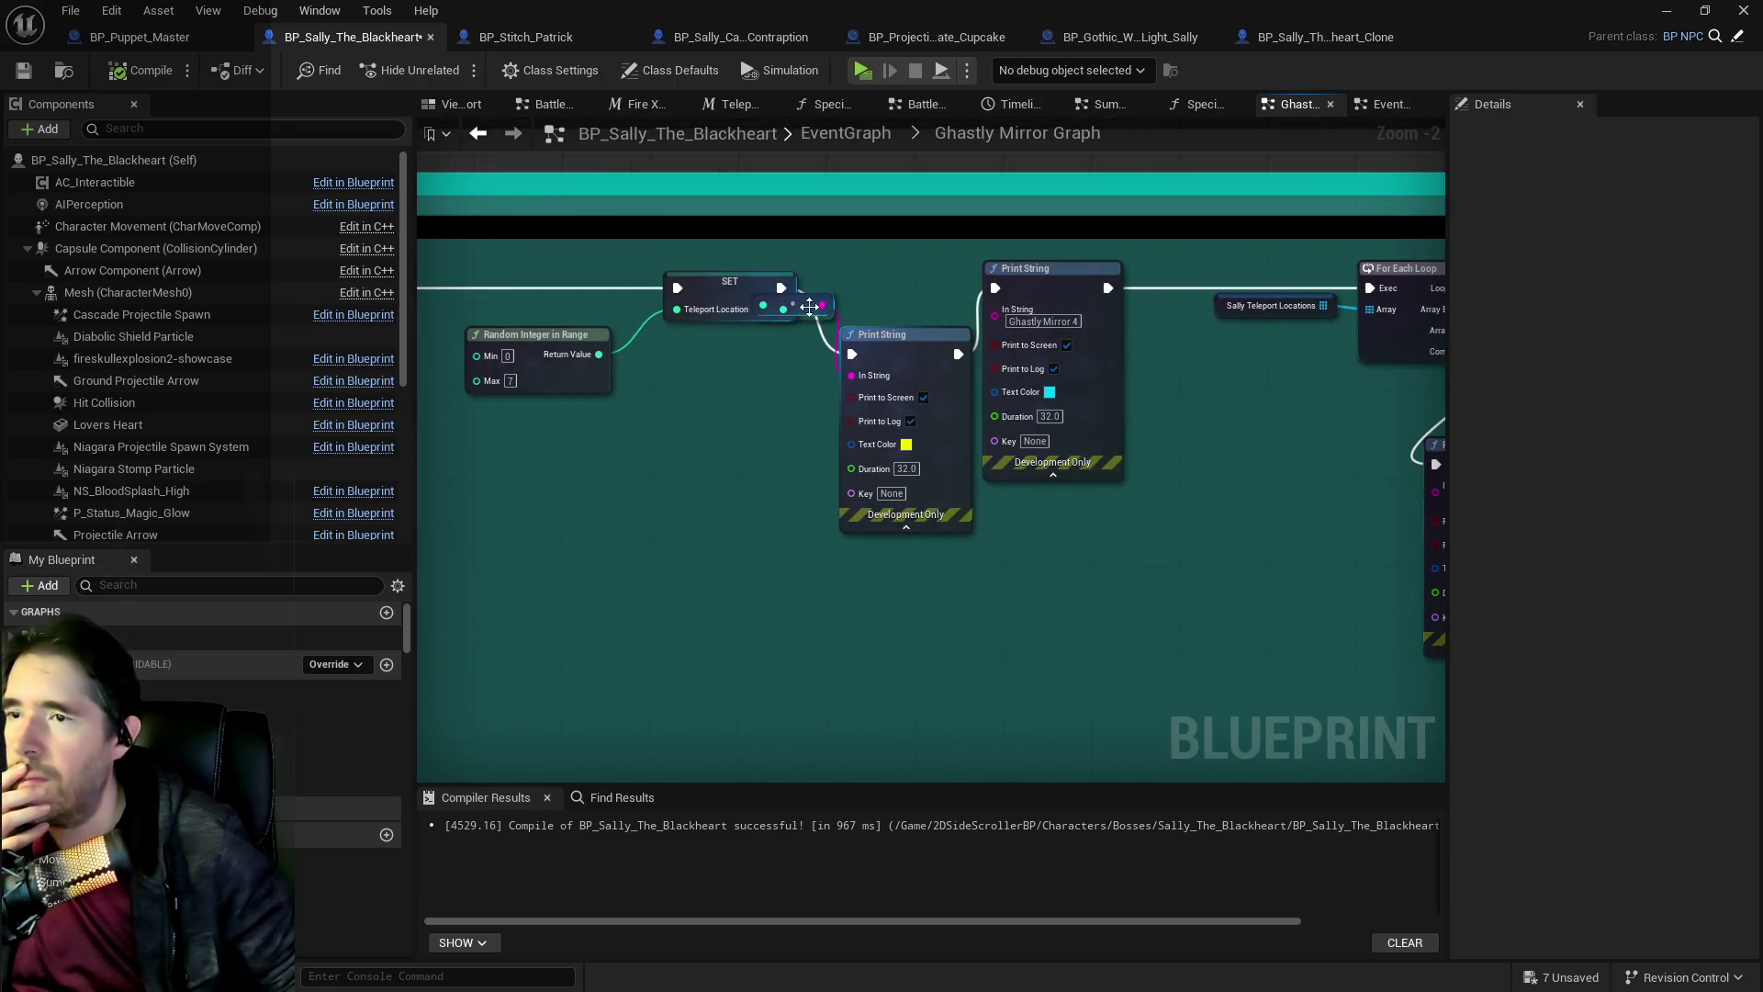
drag(781, 369, 706, 337)
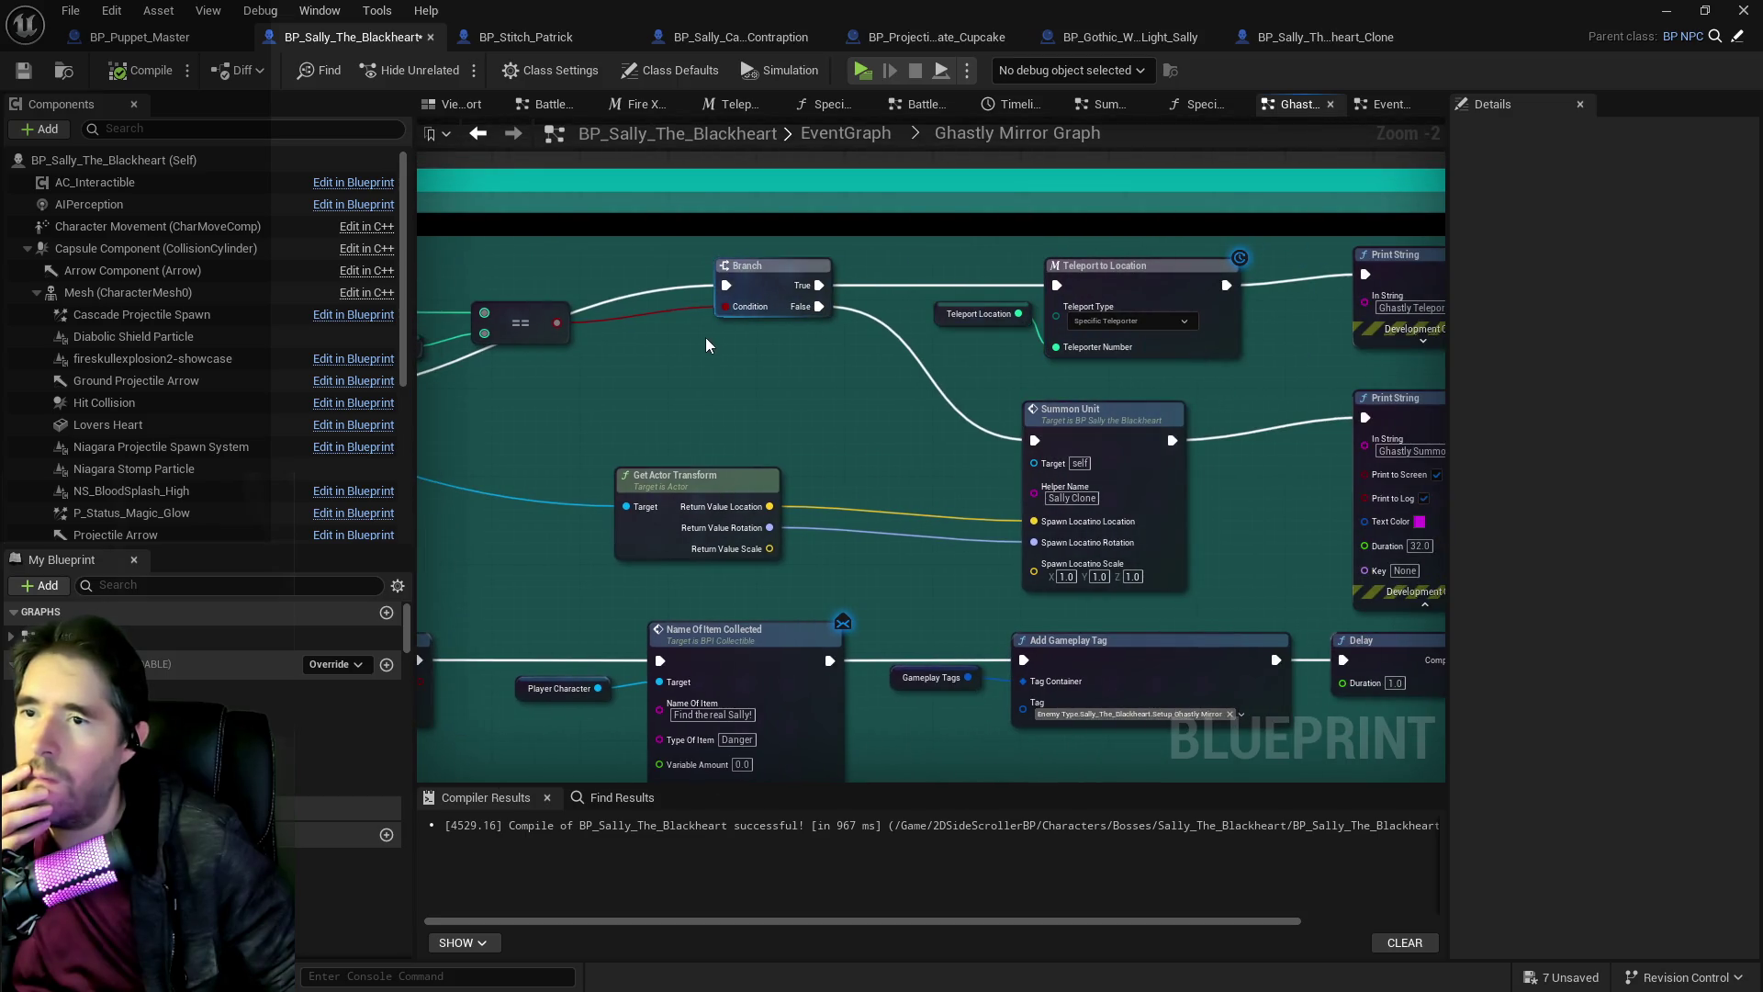
click(937, 324)
mouse_move(862, 356)
mouse_down()
mouse_move(500, 382)
mouse_move(1101, 384)
mouse_up()
mouse_move(978, 377)
mouse_down()
mouse_move(1047, 404)
mouse_move(1359, 368)
mouse_move(1405, 441)
mouse_up()
mouse_move(1102, 460)
mouse_down()
mouse_move(929, 492)
mouse_move(1011, 504)
mouse_up()
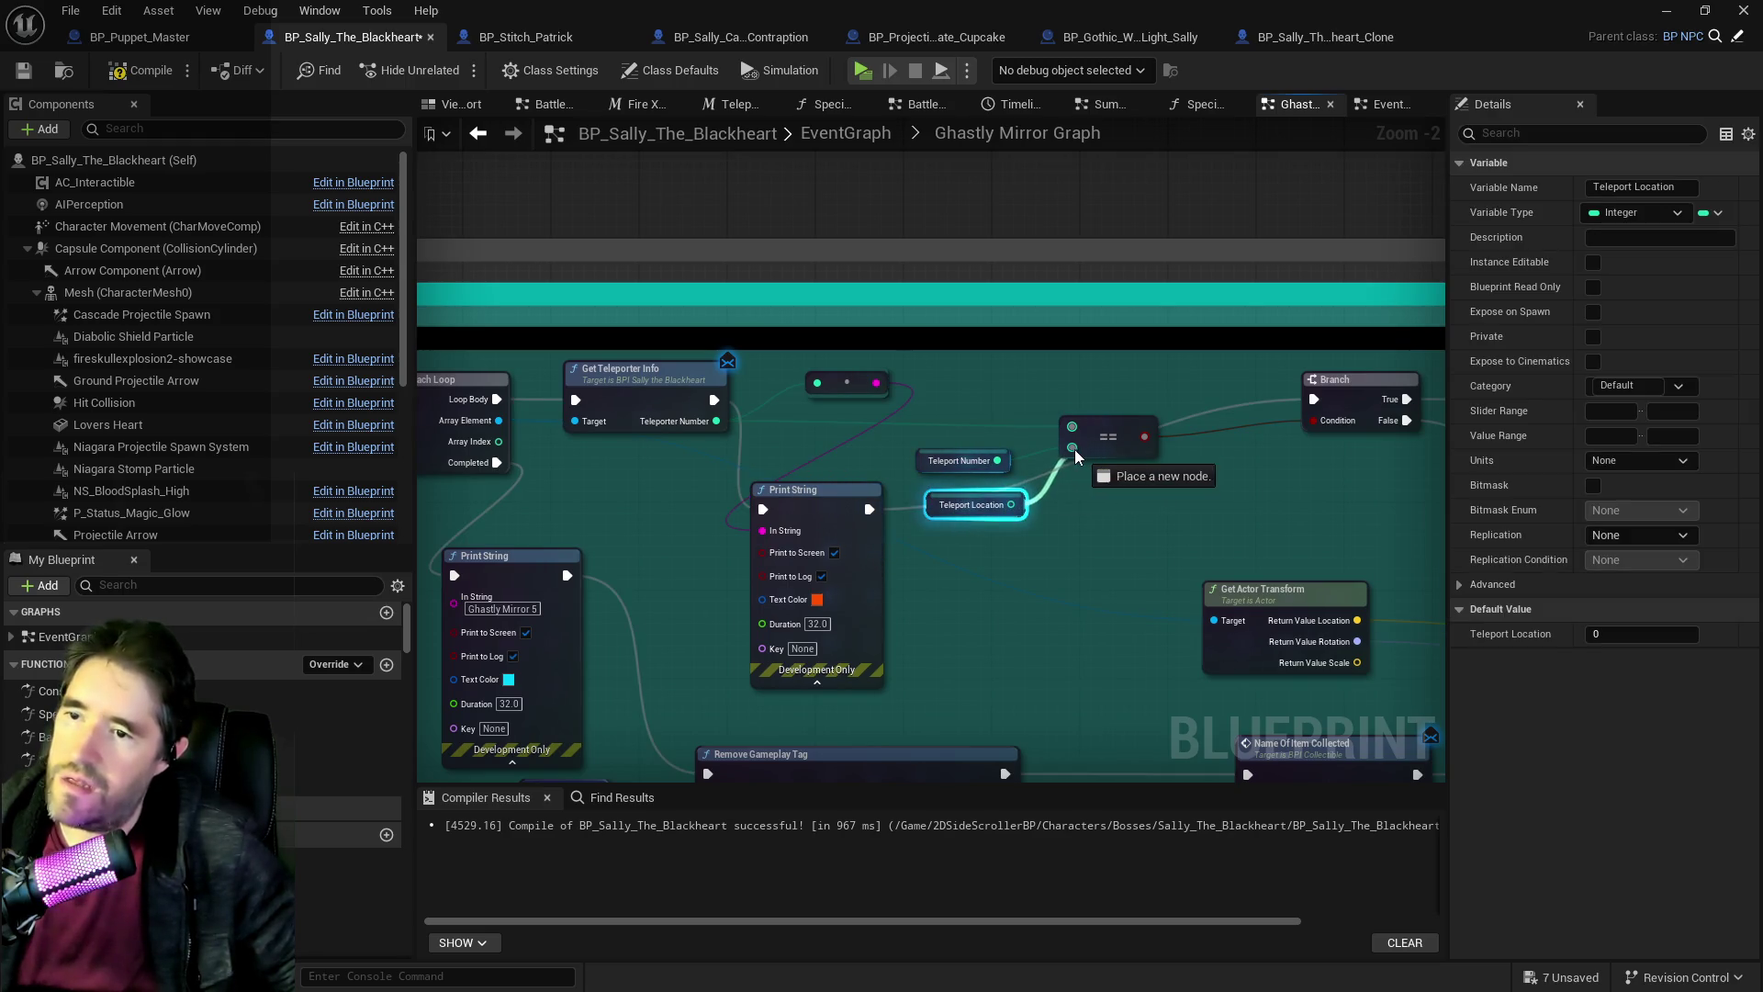
Delete the Teleport Number getter and plug Teleport Location into the == node.
key(Delete)
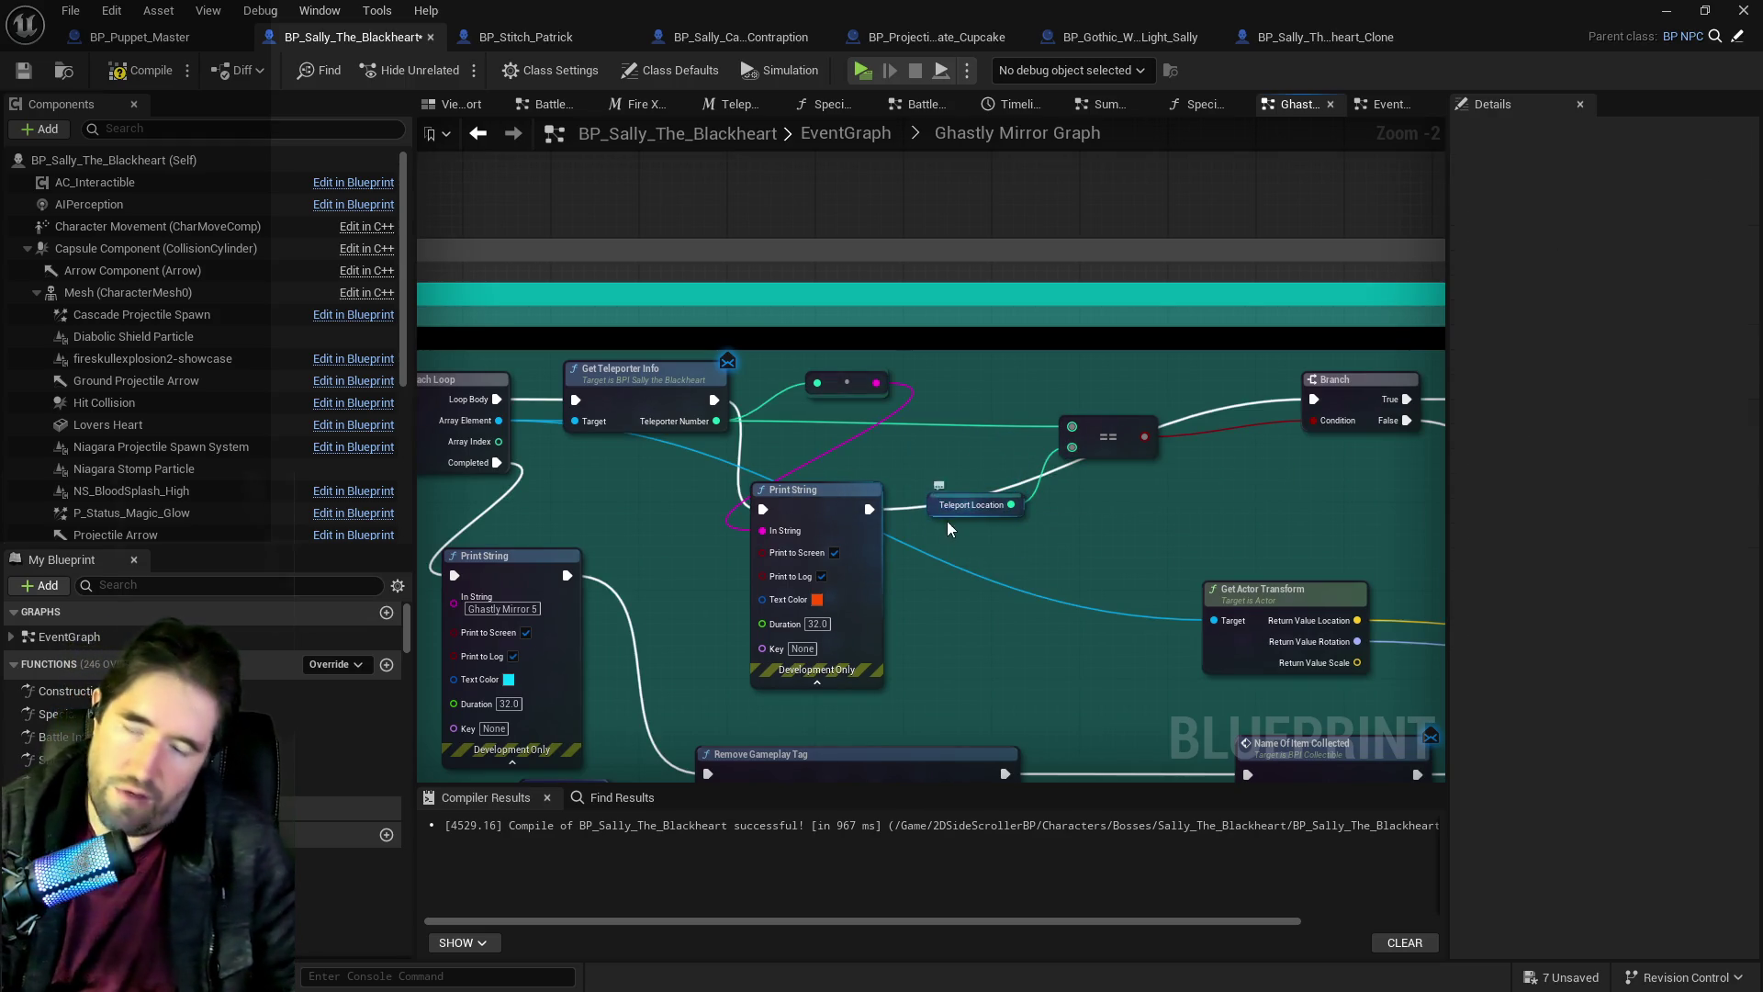
mouse_move(945, 507)
mouse_down()
mouse_move(937, 452)
mouse_move(1126, 459)
mouse_move(848, 380)
mouse_up()
drag(960, 466, 959, 466)
drag(1174, 387, 457, 389)
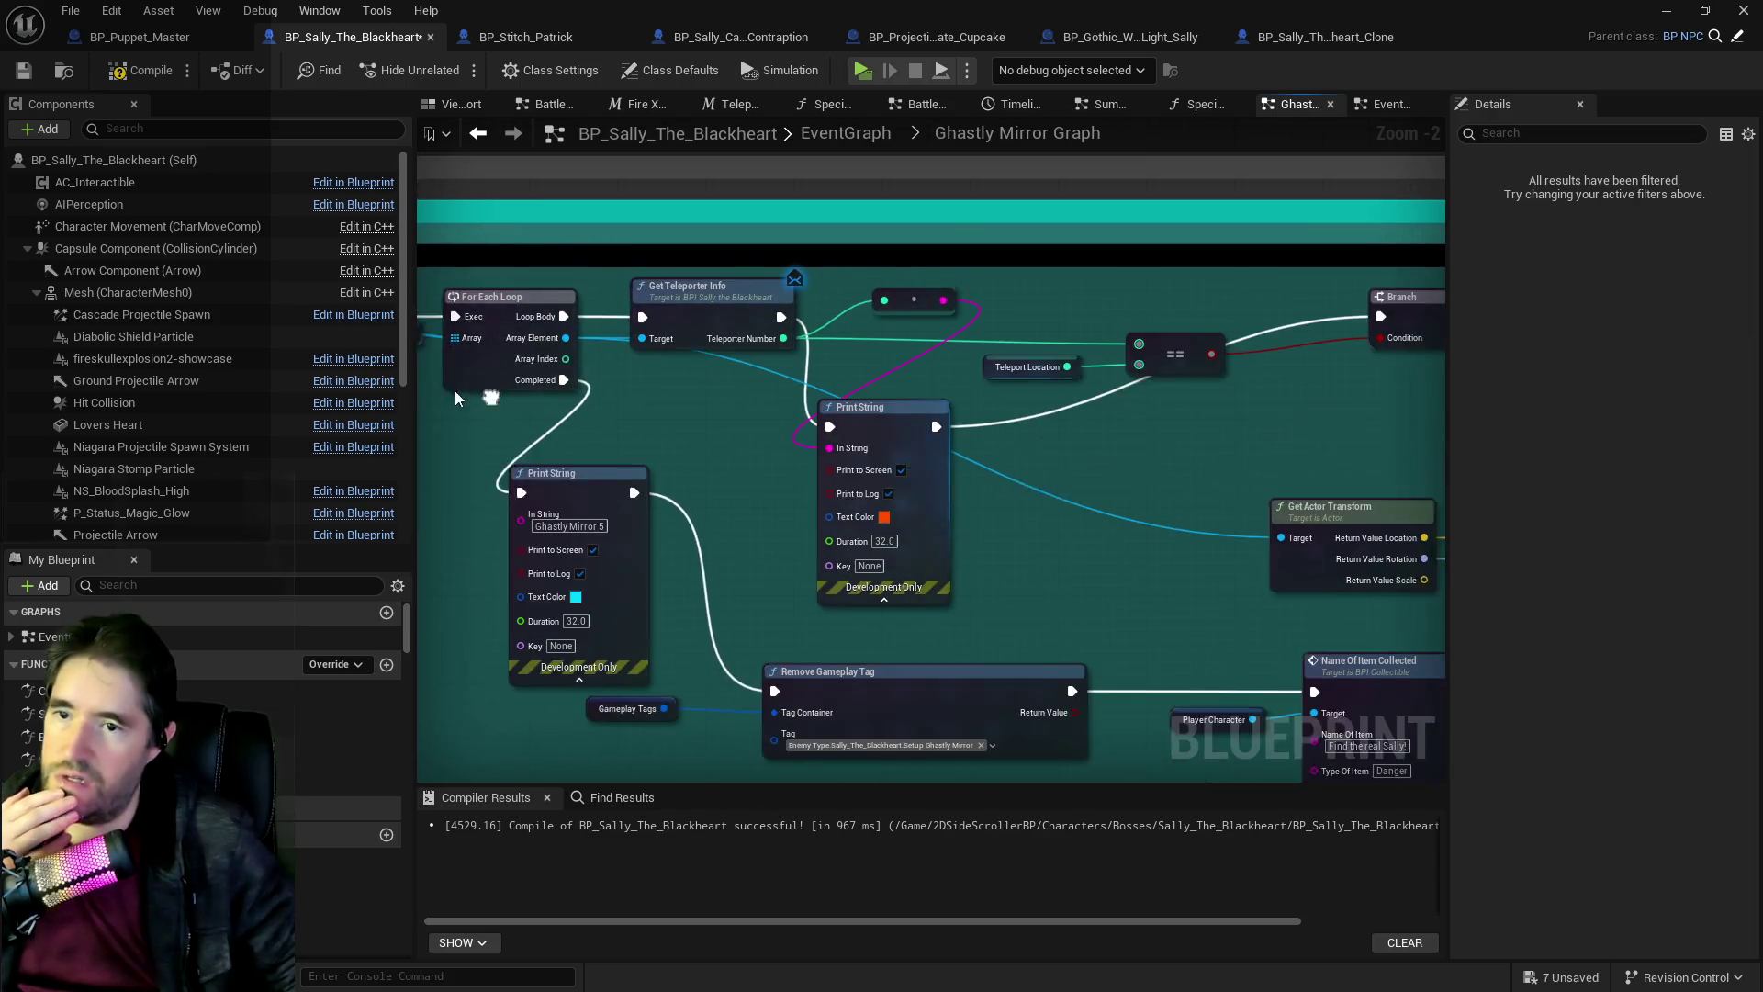
drag(697, 404, 670, 398)
mouse_move(964, 432)
mouse_down()
mouse_move(558, 410)
mouse_move(1487, 448)
mouse_up()
mouse_move(923, 371)
mouse_down()
mouse_move(922, 390)
mouse_move(13, 408)
mouse_up()
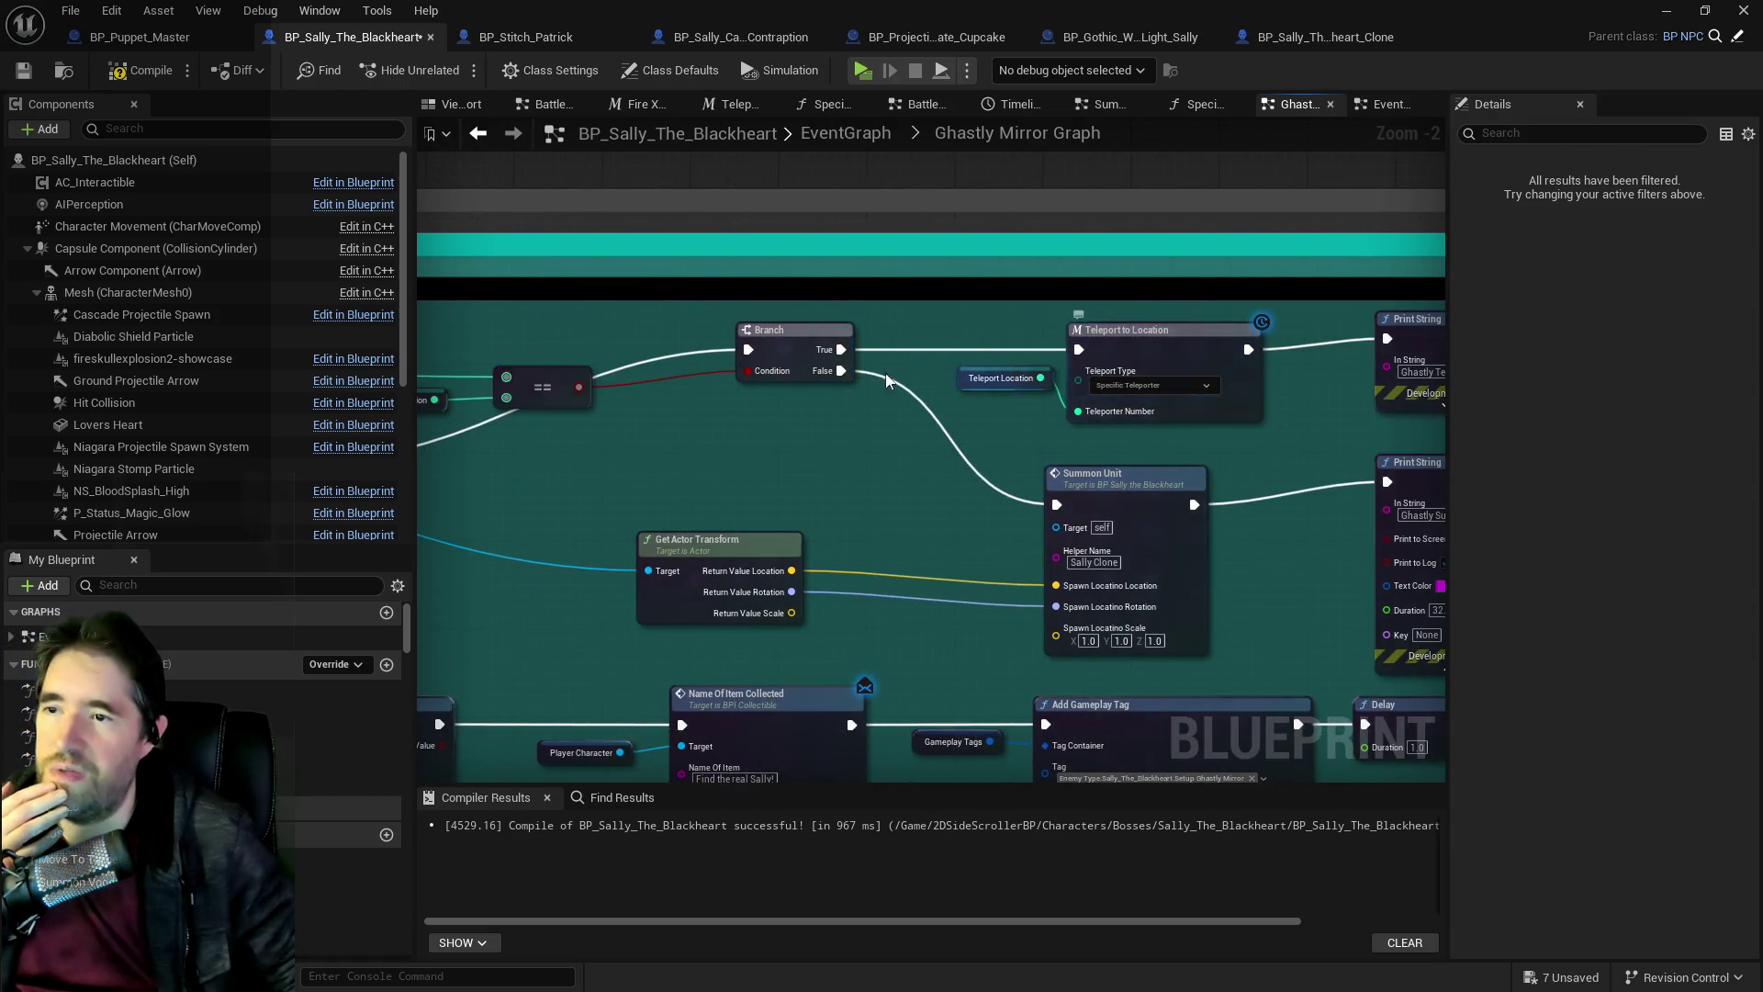
mouse_move(540, 530)
mouse_down()
mouse_move(999, 467)
mouse_move(1111, 390)
mouse_move(819, 361)
mouse_up()
Move the orange Print String up beside Get Teleporter Info and bring up the debug-message screenshot.
mouse_move(459, 322)
mouse_down()
mouse_move(872, 337)
mouse_move(806, 301)
mouse_move(869, 229)
mouse_move(924, 212)
mouse_move(999, 262)
mouse_move(702, 239)
mouse_move(778, 239)
mouse_move(688, 268)
mouse_move(727, 263)
mouse_up()
drag(707, 323, 1347, 321)
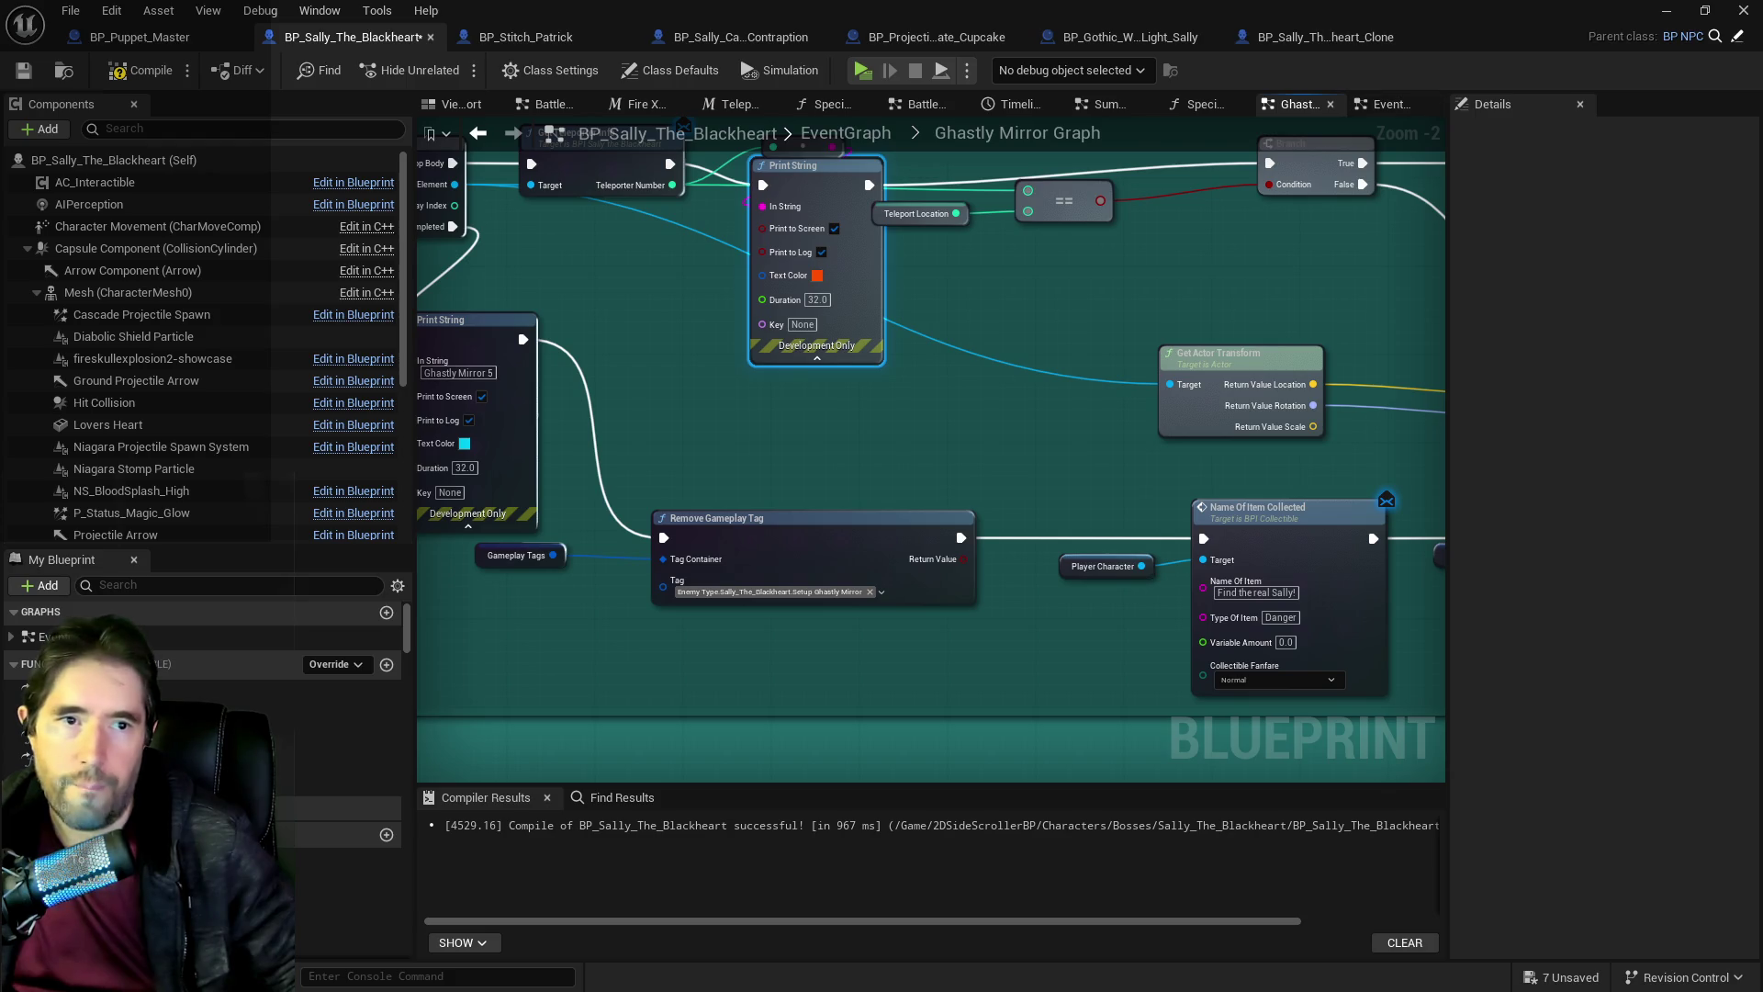
key(alt+Tab)
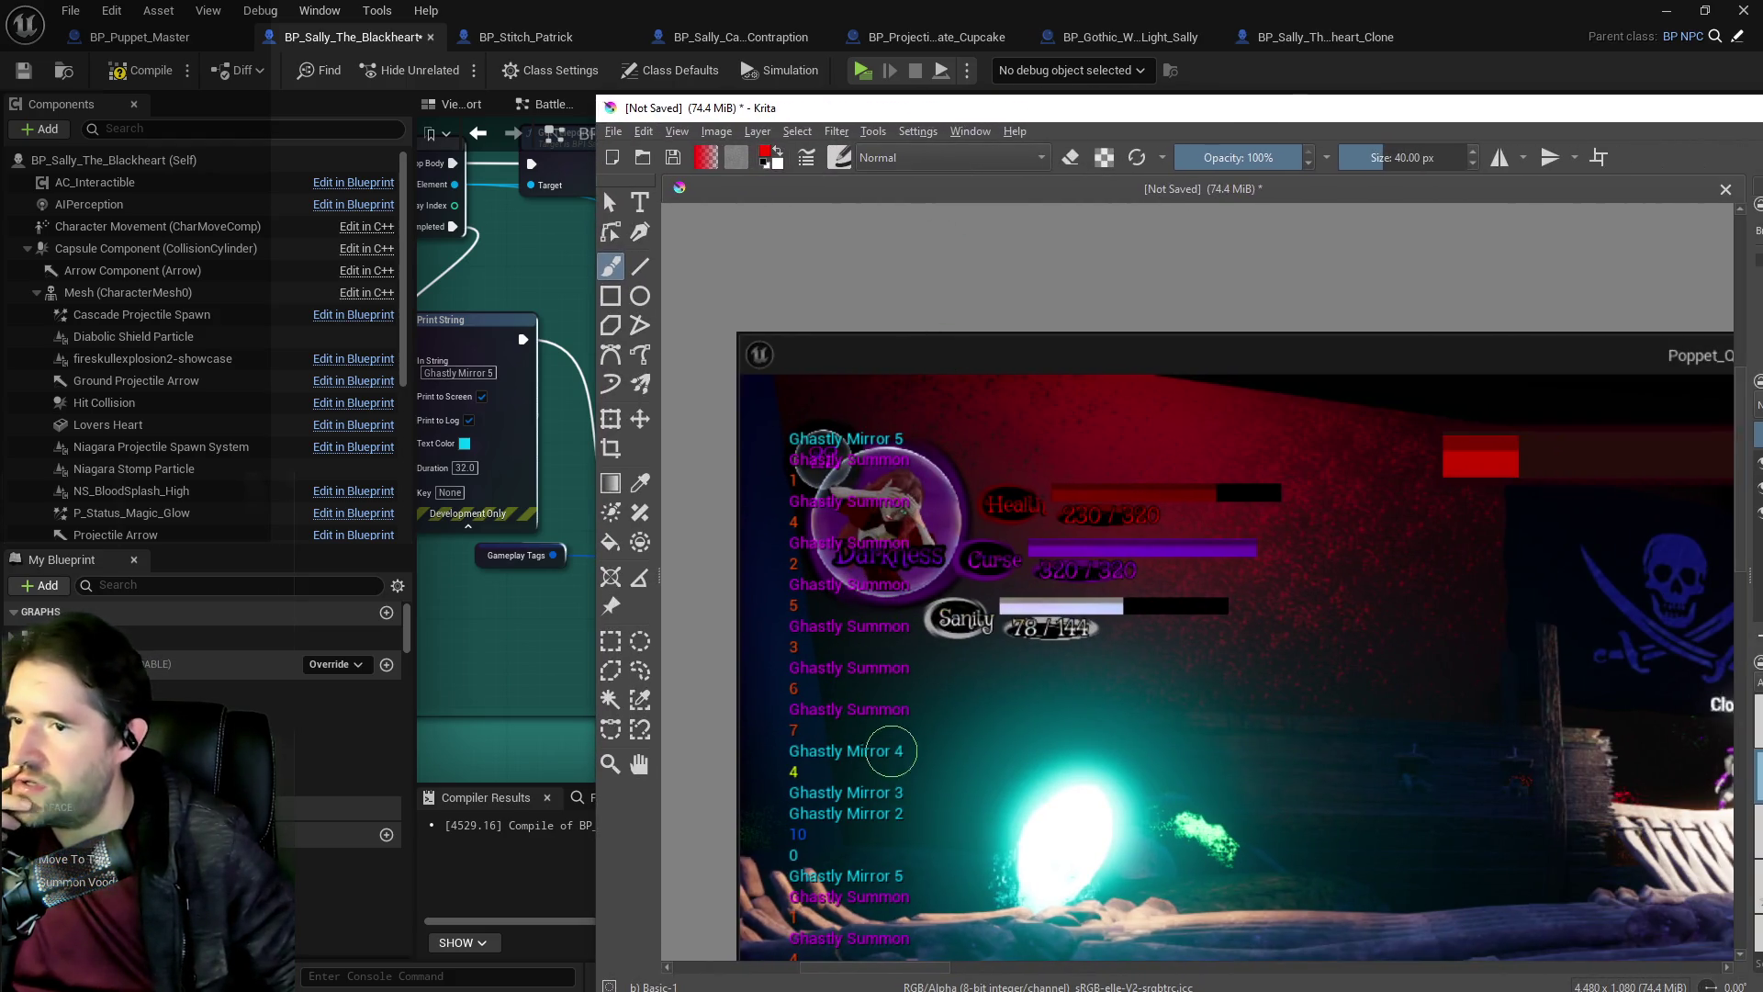
Return from the Krita screenshot to the Ghastly Mirror graph, from Remove Gameplay Tag to Delay.
key(alt+Tab)
mouse_move(470, 421)
mouse_down()
mouse_move(504, 406)
mouse_move(1027, 438)
mouse_move(570, 393)
mouse_move(916, 476)
mouse_move(1098, 456)
mouse_move(1029, 569)
mouse_move(1226, 560)
mouse_up()
mouse_move(723, 477)
mouse_down()
mouse_move(785, 444)
mouse_move(947, 427)
mouse_up()
drag(749, 514, 453, 499)
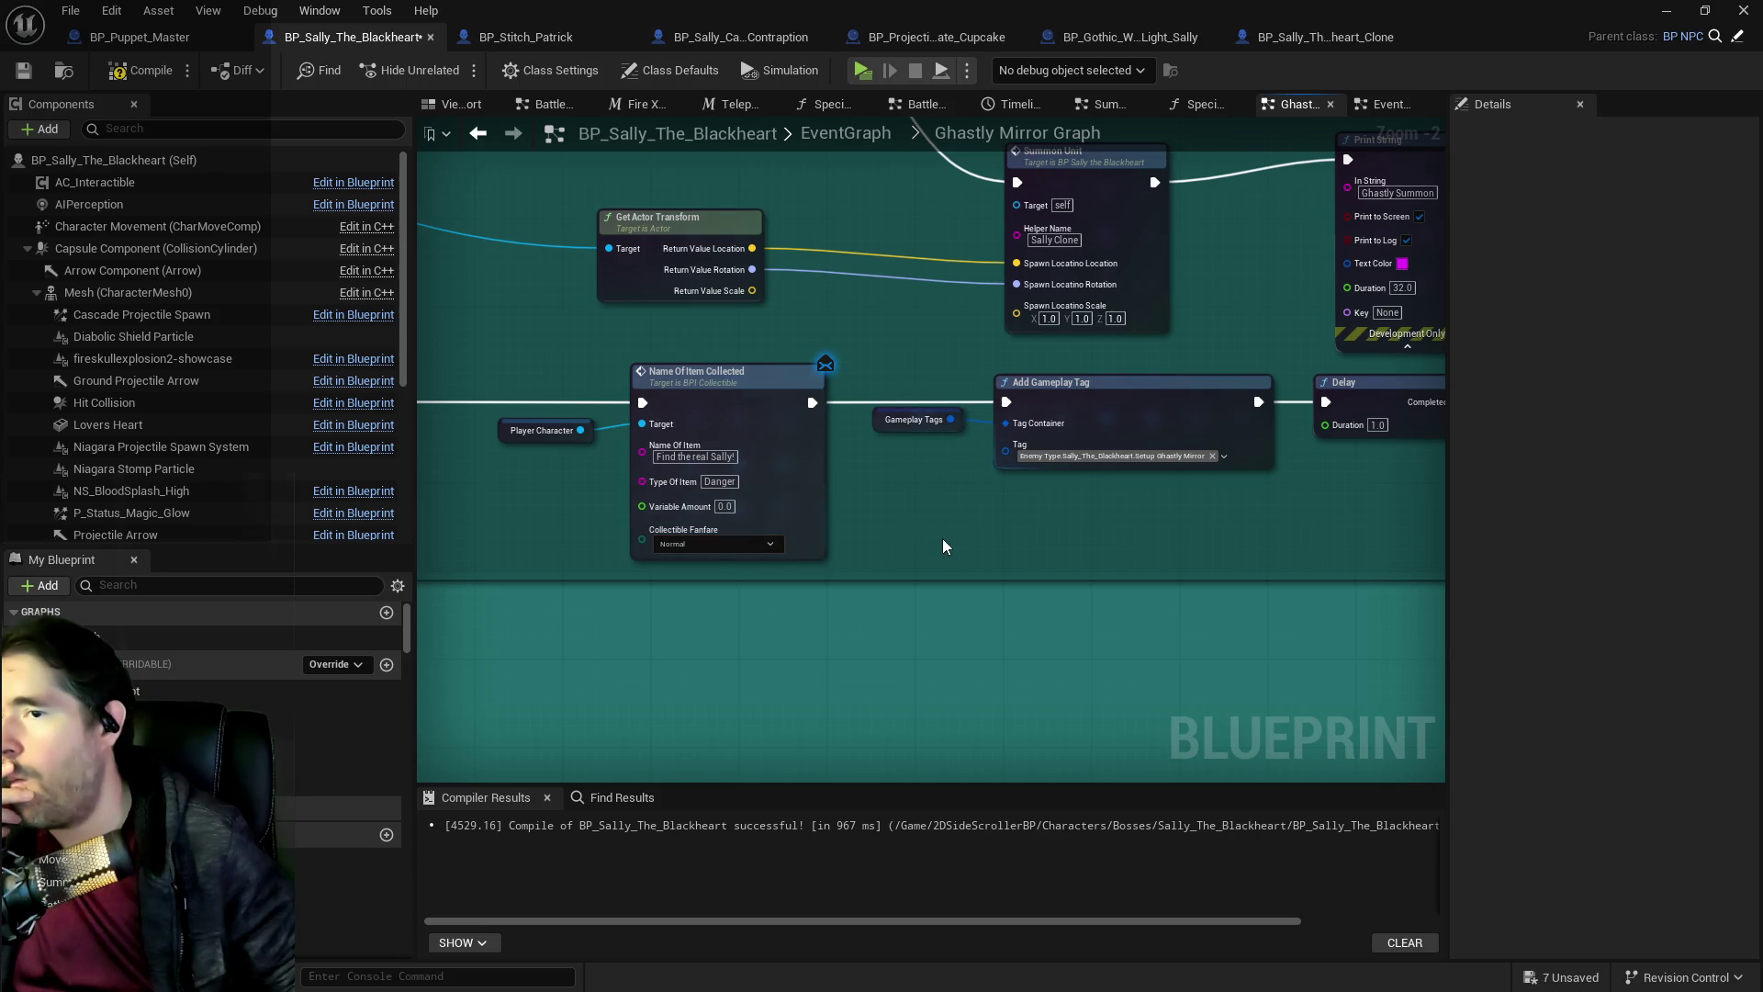
Wire Name Of Item Collected straight to Delay and delete Add Gameplay Tag and Gameplay Tags.
mouse_move(910, 532)
mouse_down()
mouse_move(714, 485)
mouse_move(1365, 512)
mouse_move(933, 511)
mouse_up()
mouse_move(777, 425)
mouse_down()
mouse_move(1315, 422)
mouse_move(1297, 424)
mouse_up()
click(1108, 470)
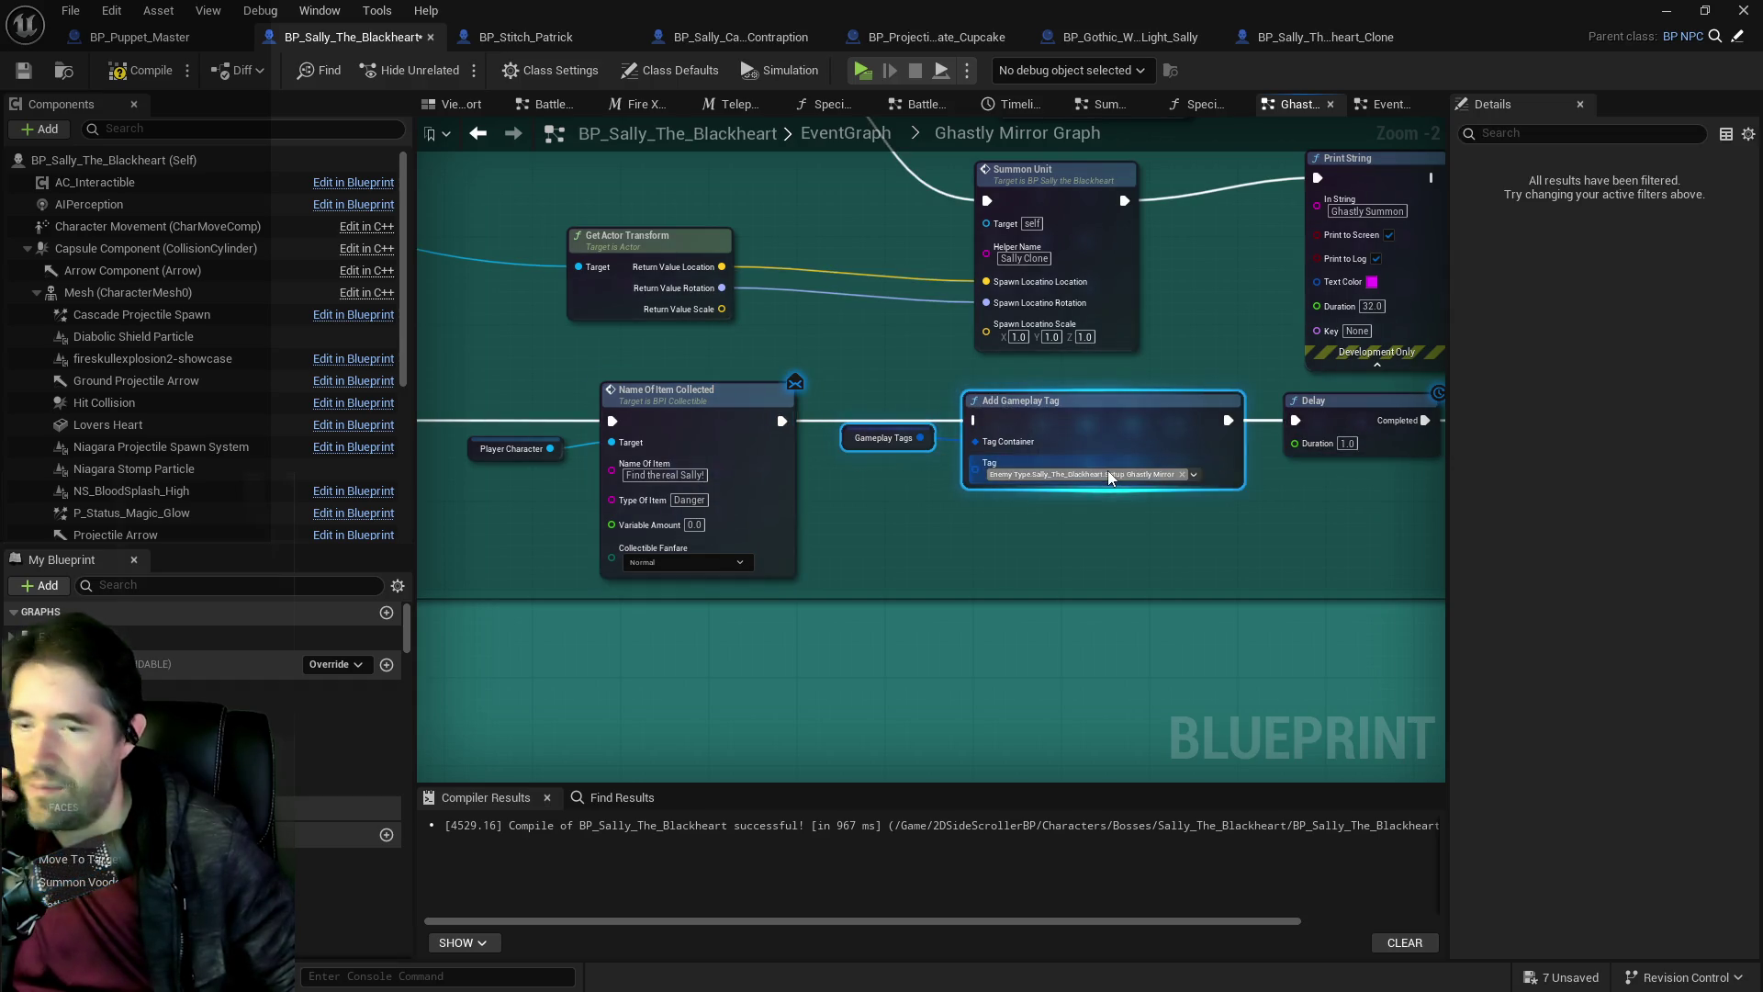
key(Delete)
Move Delay and Reset Can Act left to close the gap, then open the Special Check function.
drag(1107, 470, 729, 455)
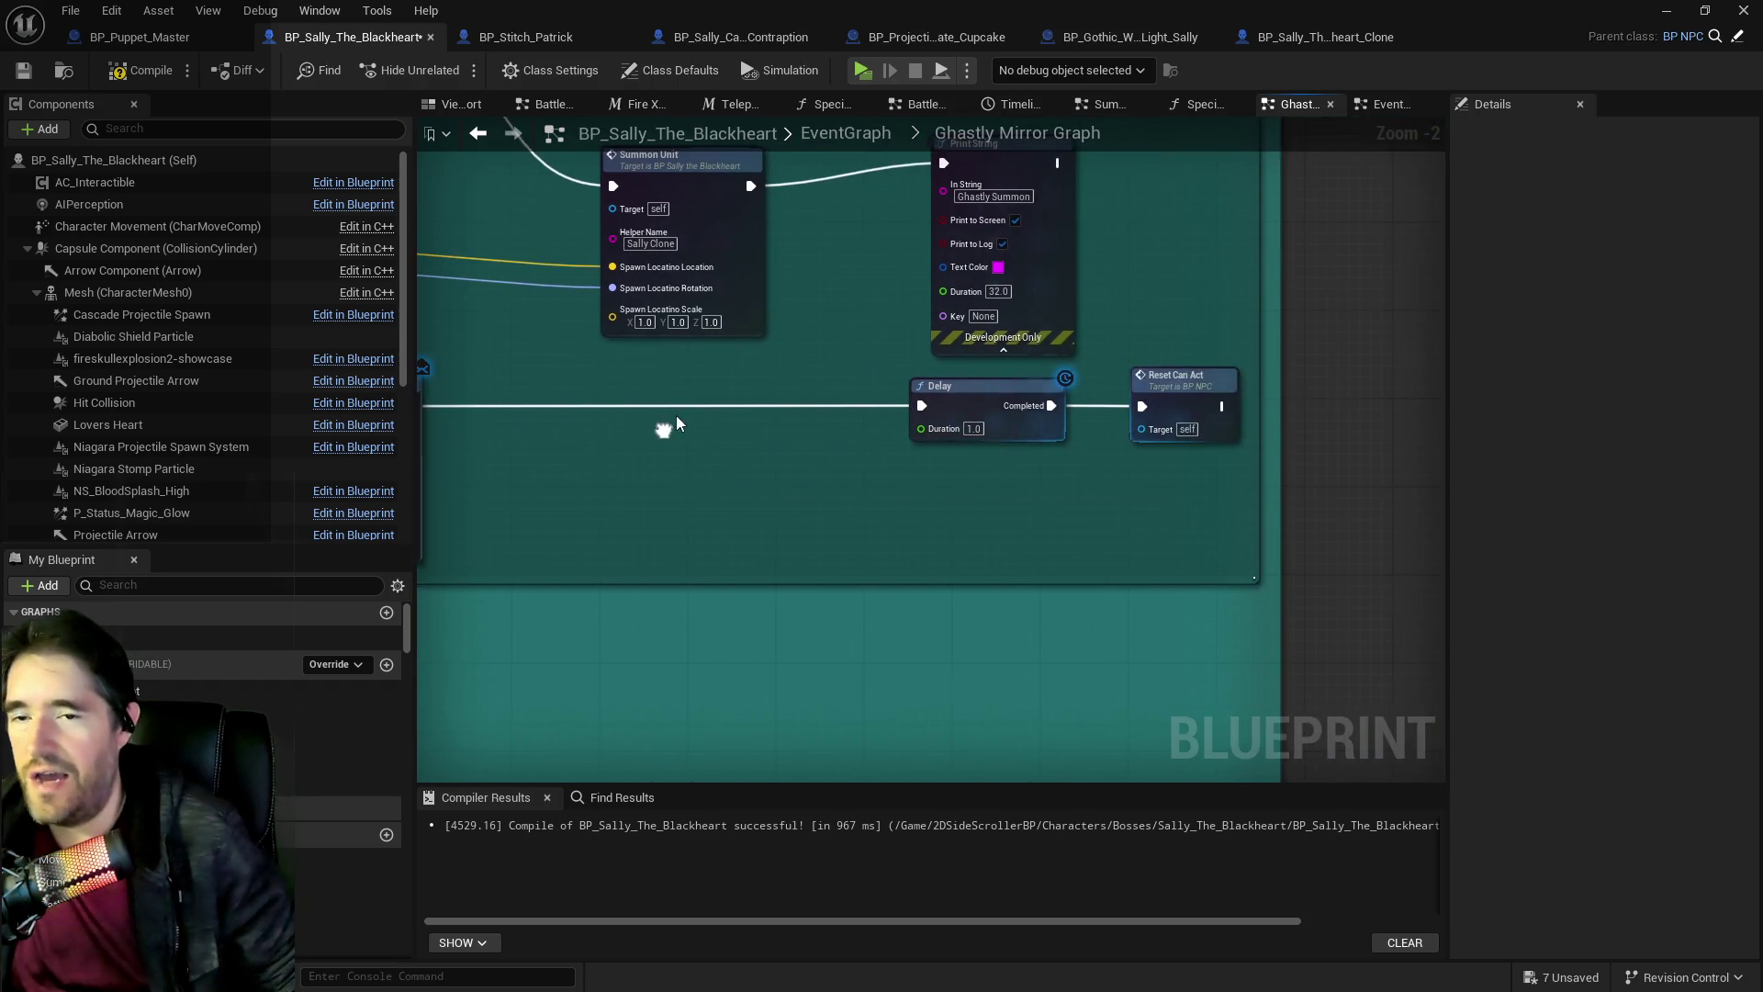
mouse_move(1154, 444)
mouse_down()
mouse_move(1010, 368)
mouse_move(604, 384)
mouse_move(623, 389)
mouse_up()
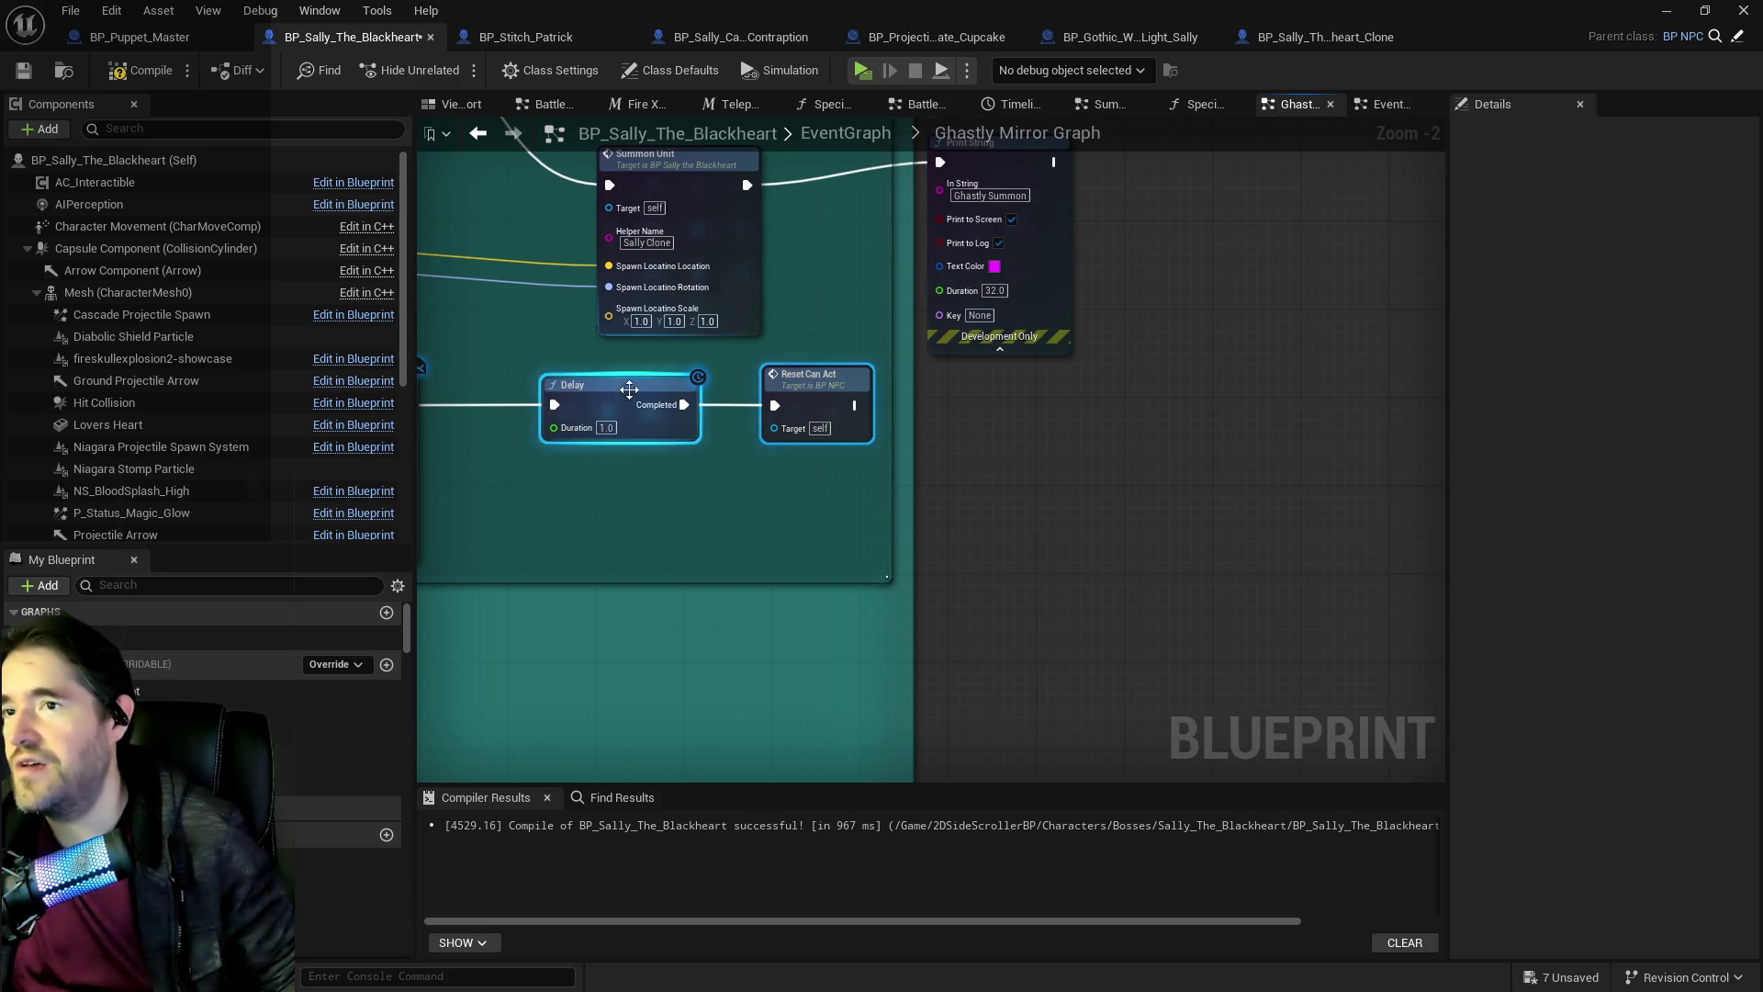
scroll(623, 388, down, 2)
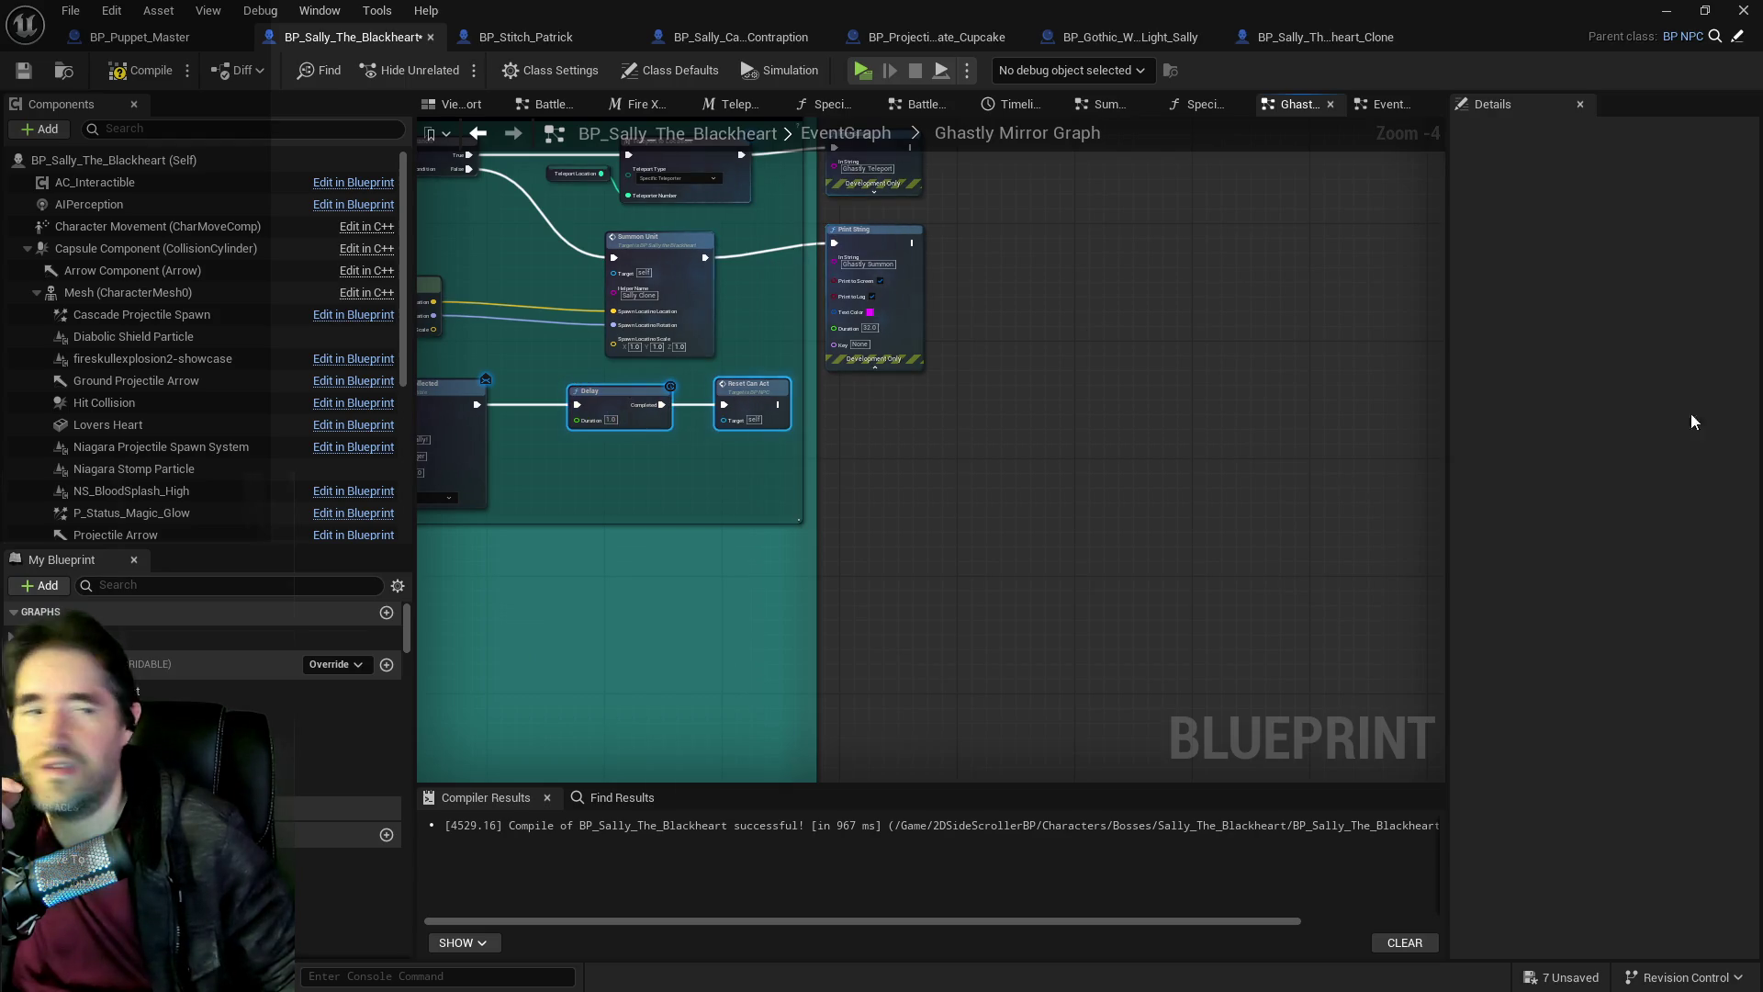
click(832, 104)
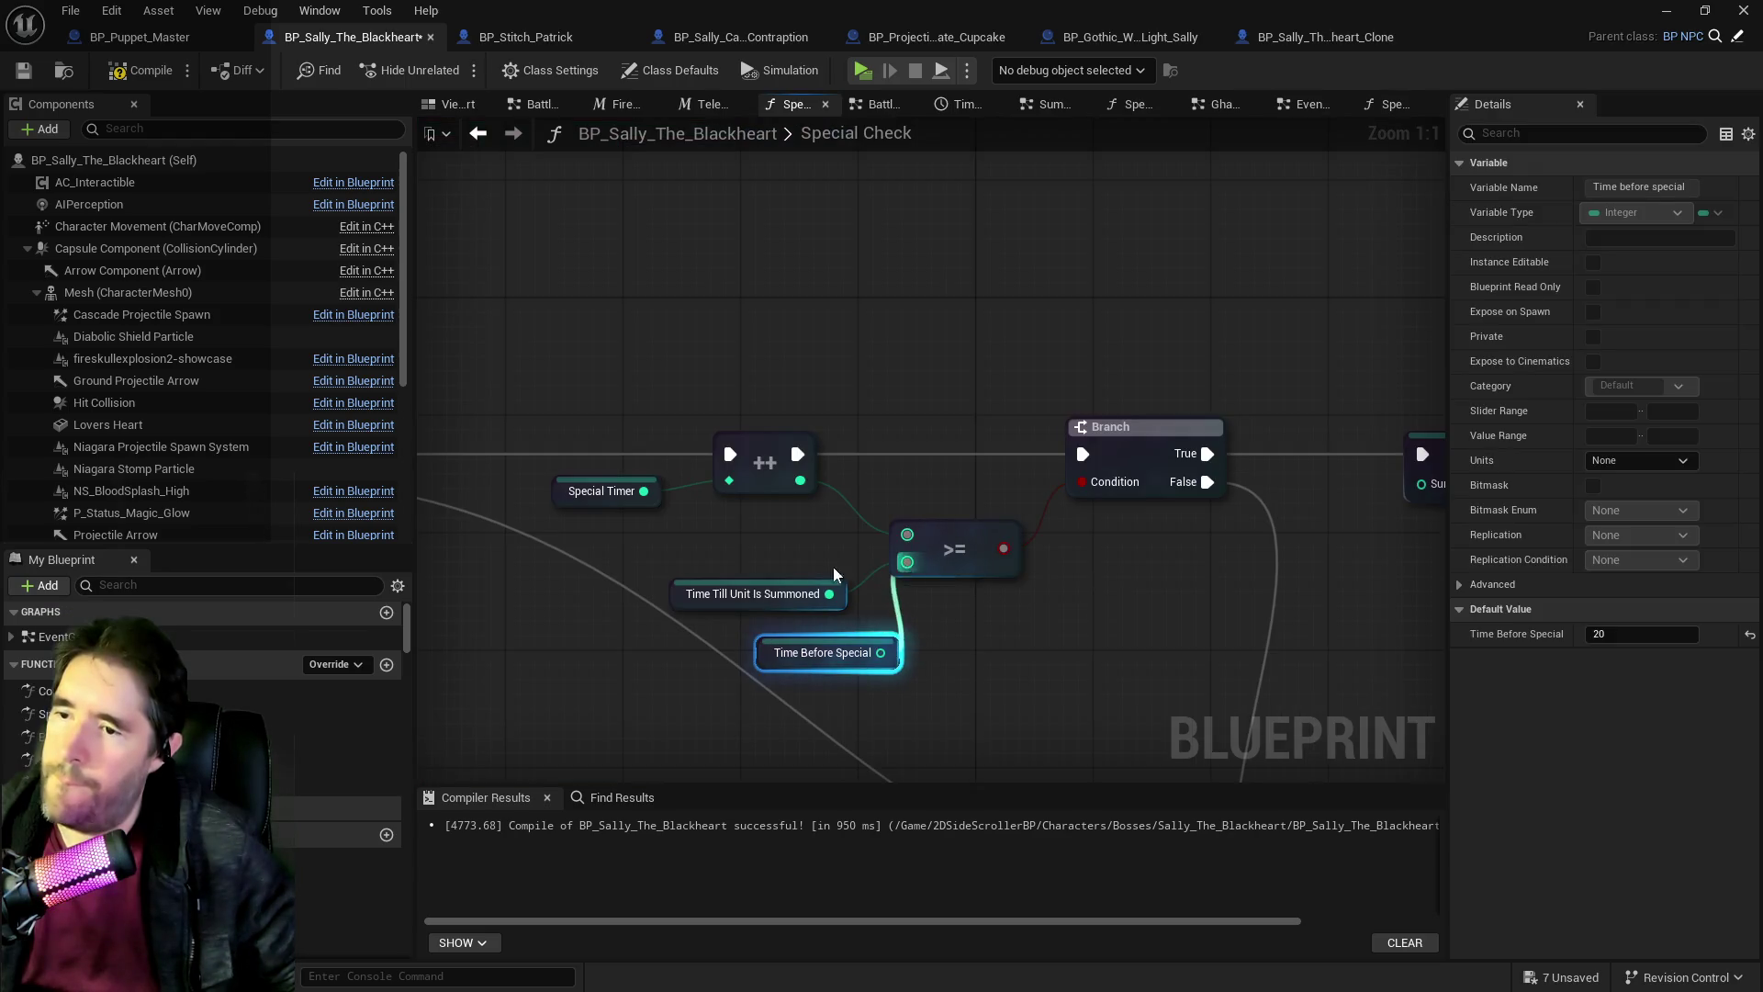
Delete the Time Till Unit Is Summoned node and add a SET Special Timer node.
click(751, 595)
key(Delete)
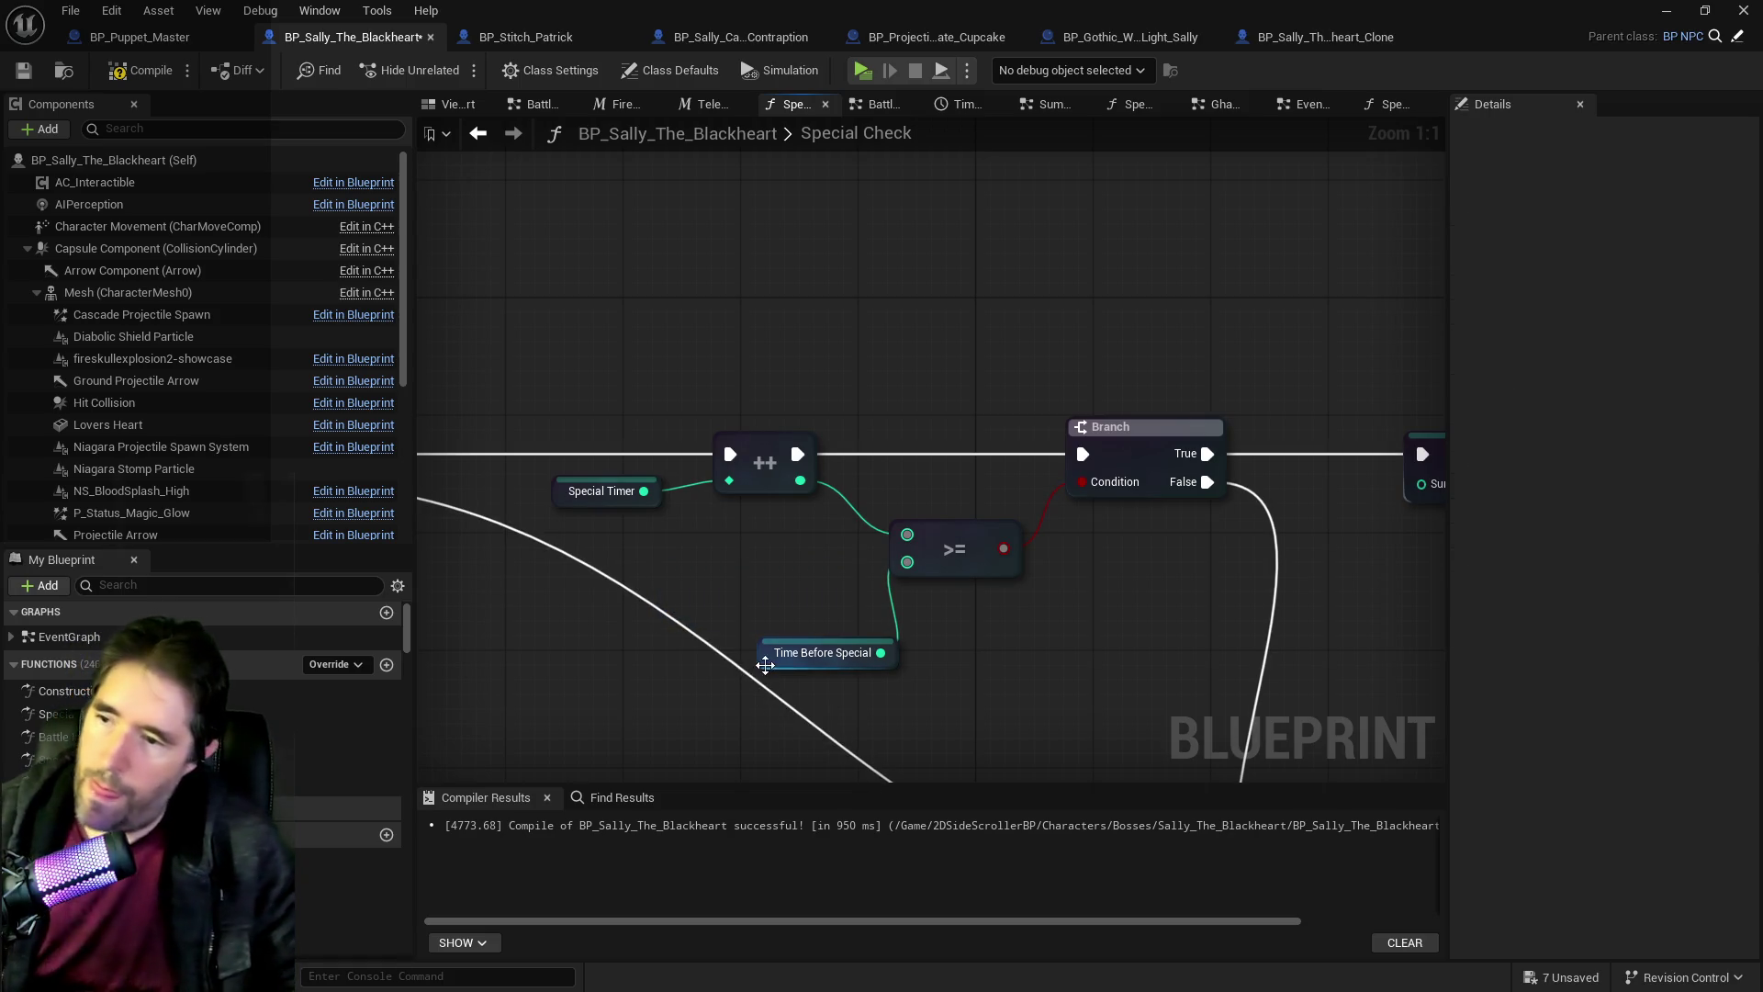
click(765, 664)
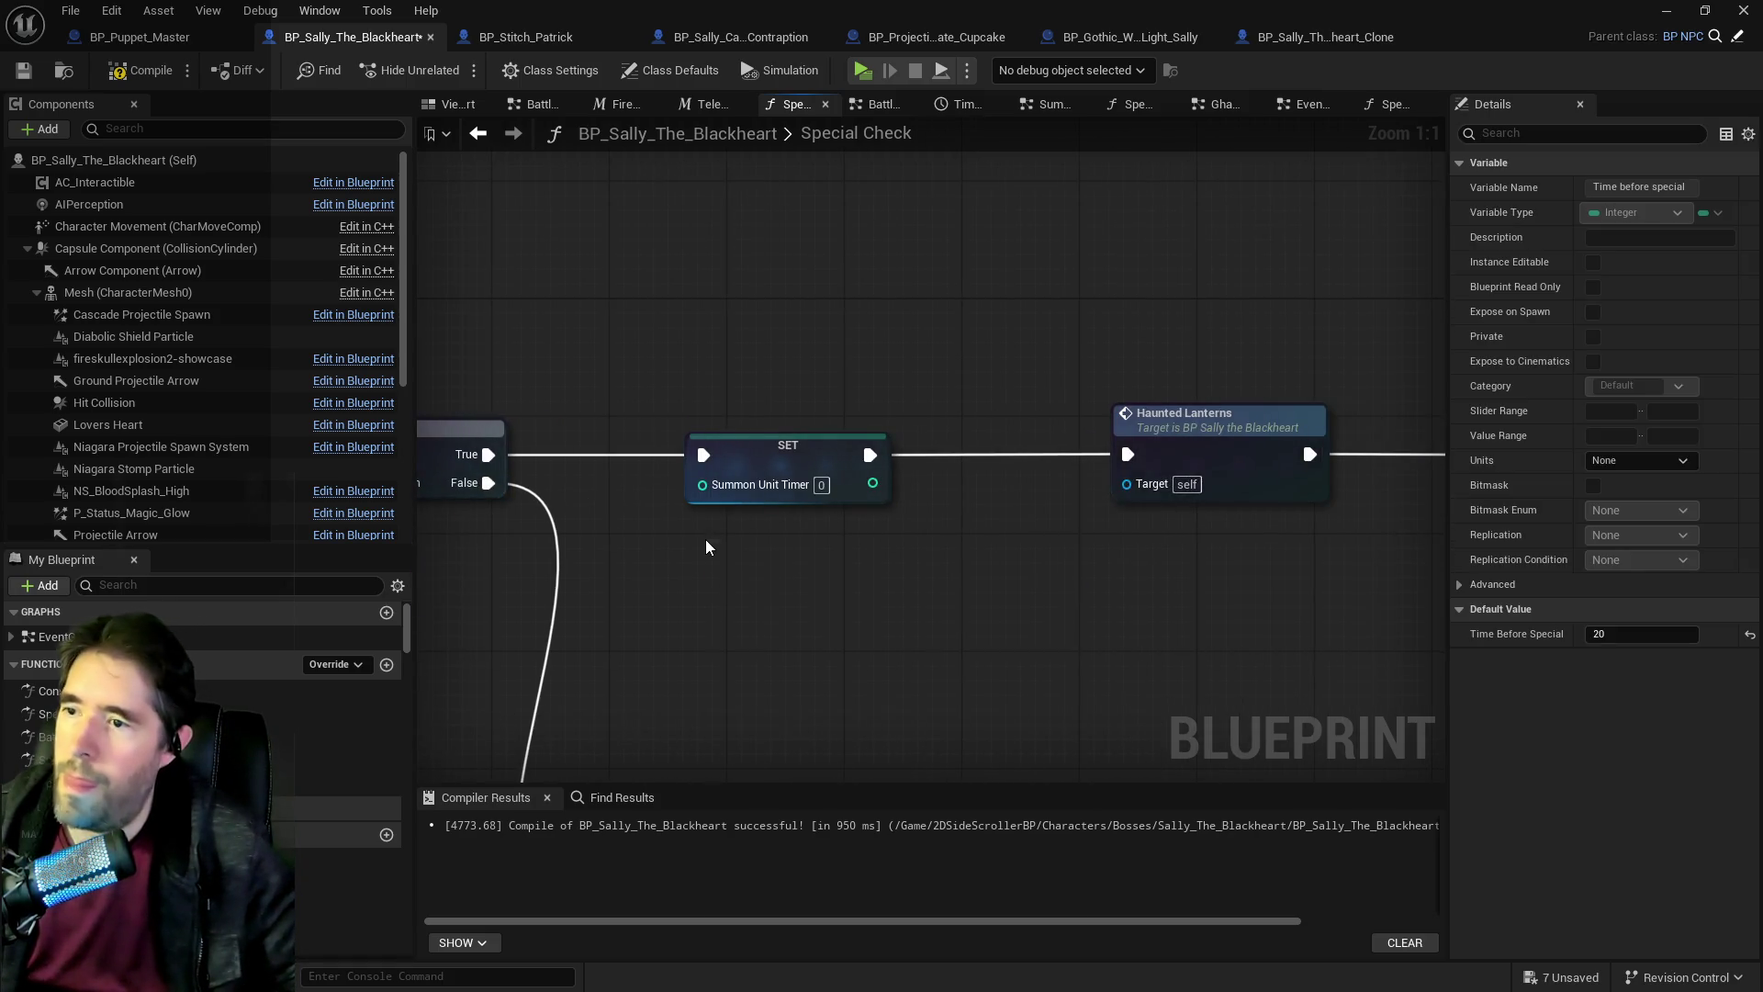
right_click(707, 548)
text(set spe)
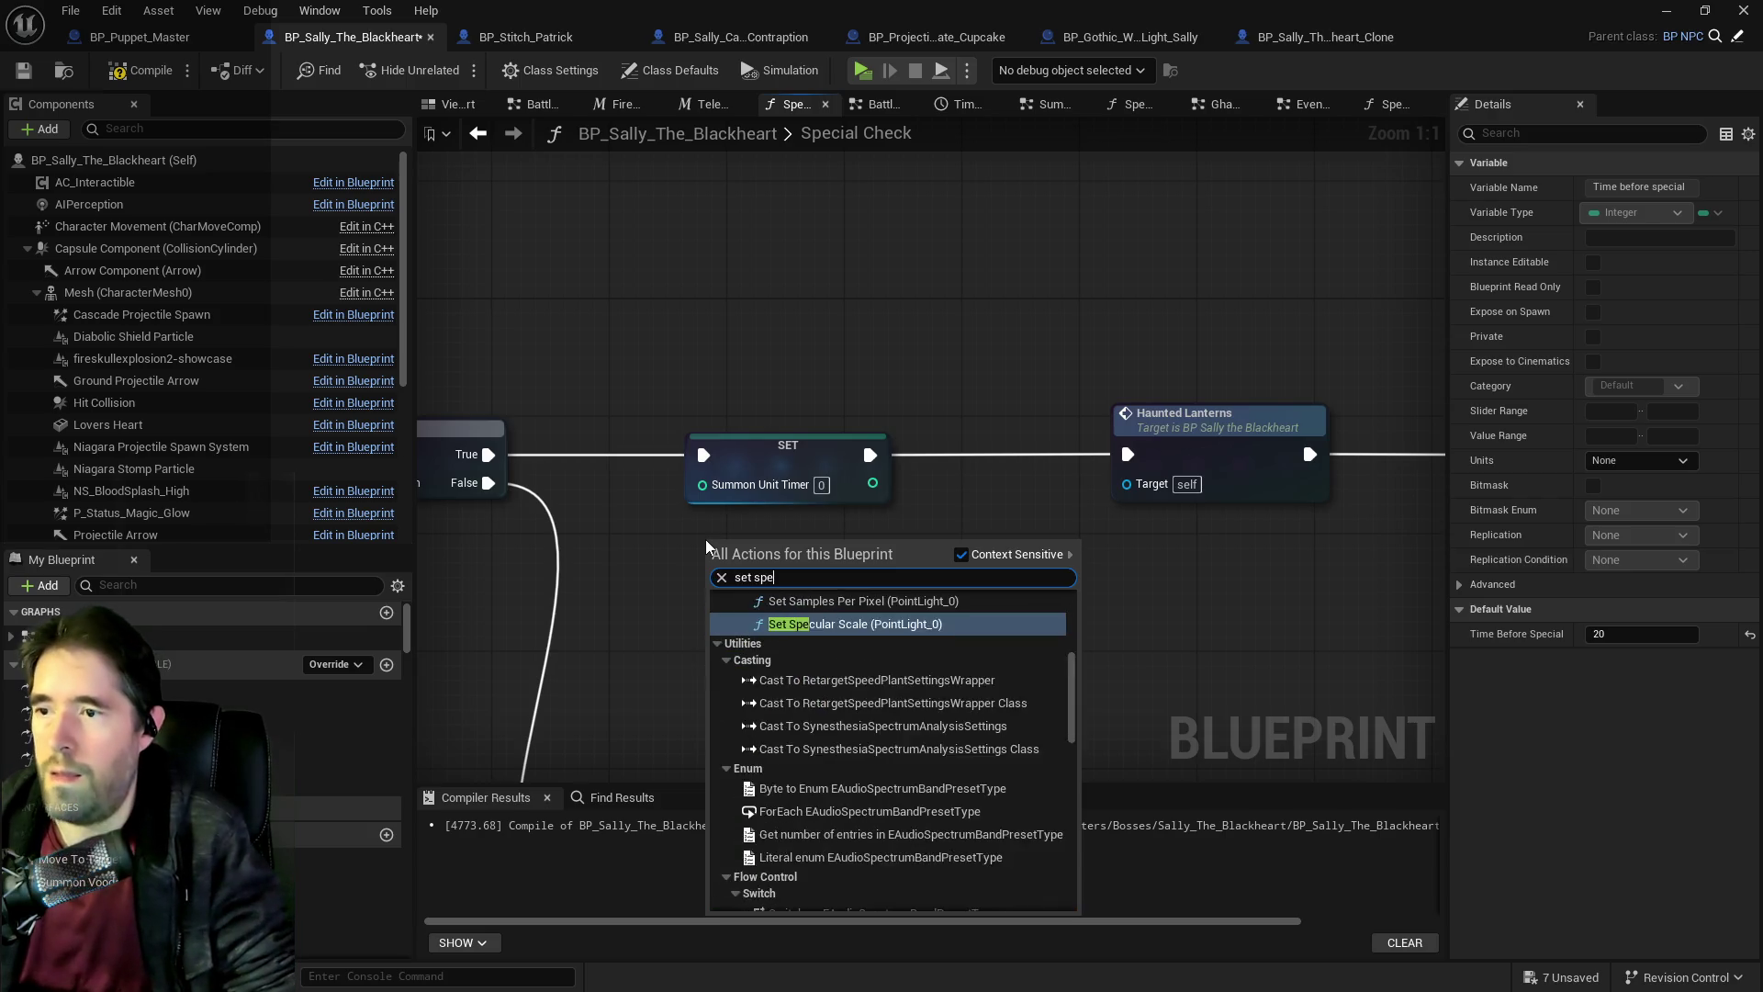
text(cial t)
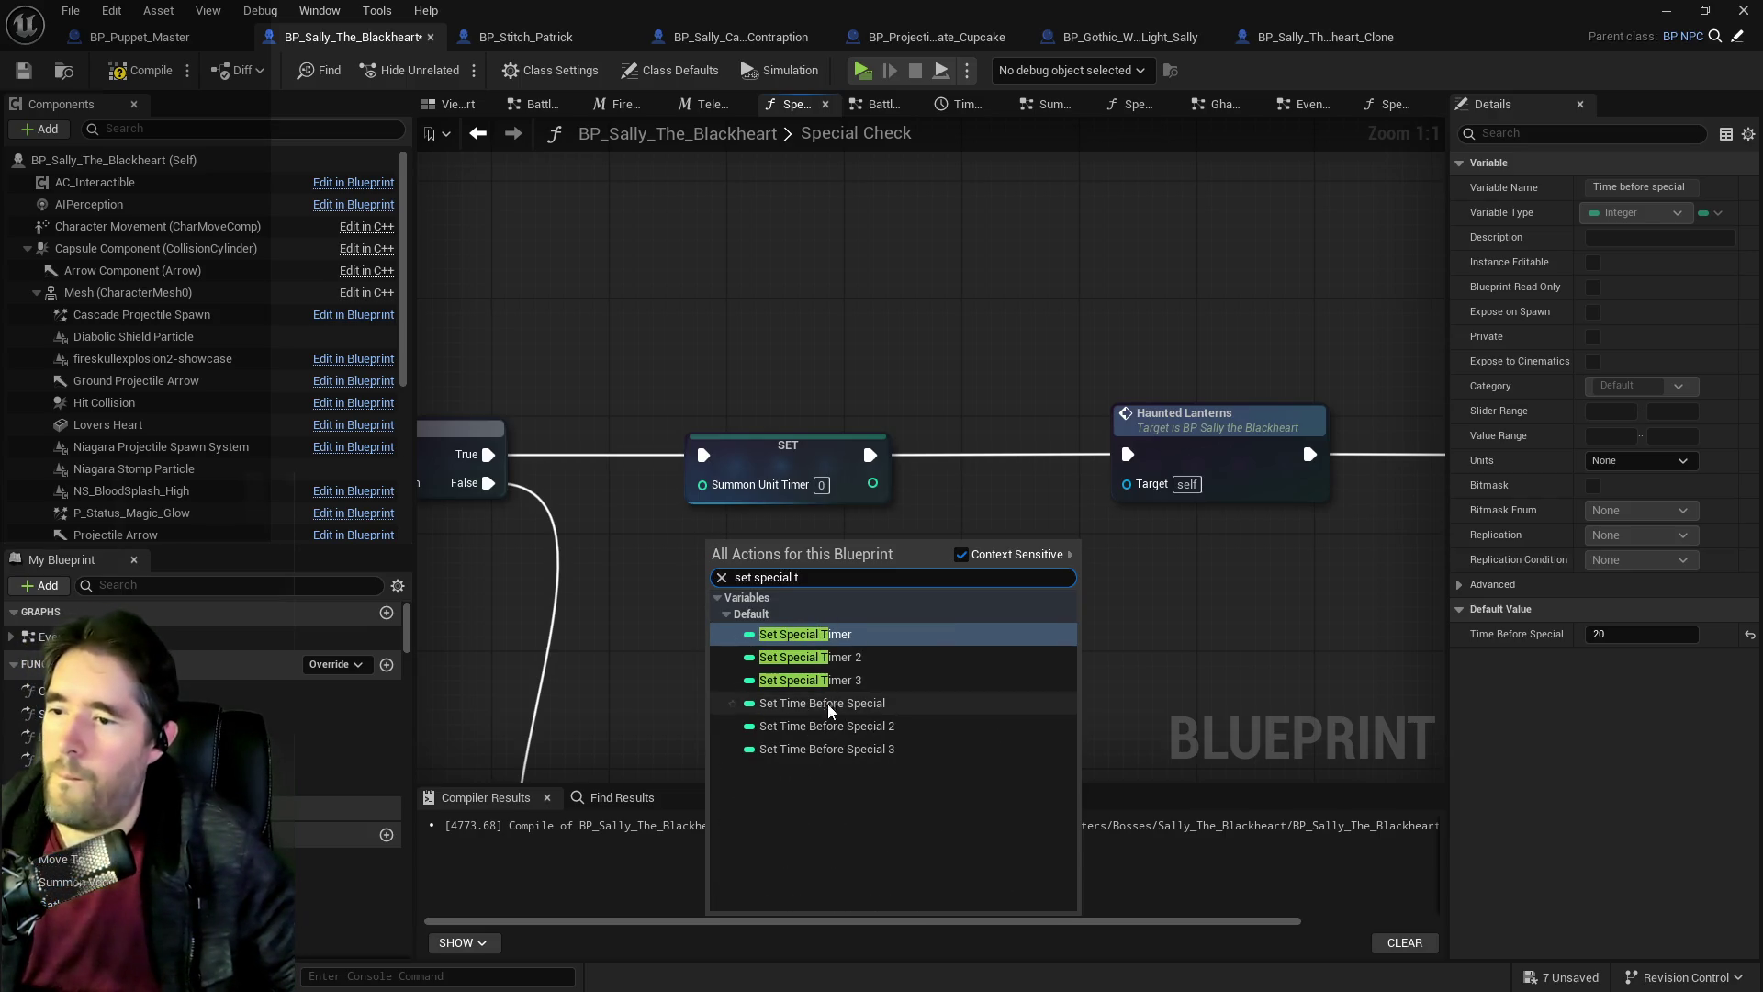
click(805, 634)
Route the Branch's True output through SET Special Timer to Haunted Lanterns, removing the Summon Unit Timer setter.
drag(488, 459, 718, 558)
drag(849, 557, 1127, 455)
click(826, 464)
key(Delete)
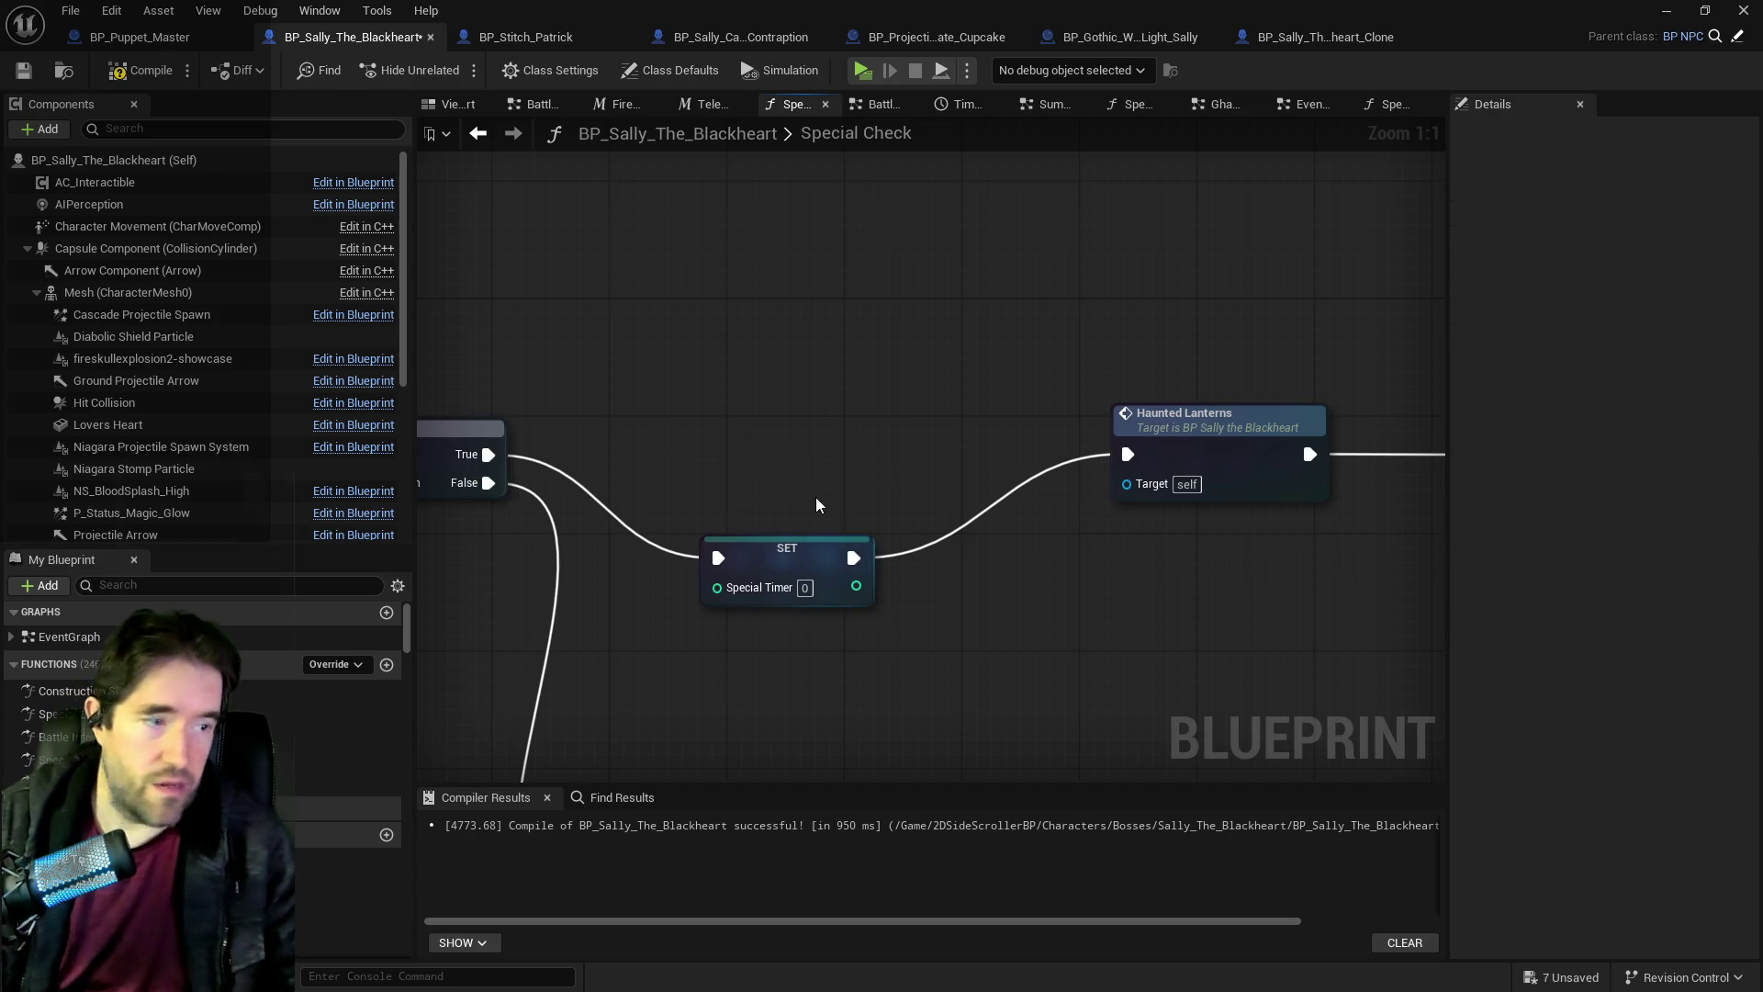
drag(710, 542, 775, 452)
scroll(781, 448, down, 3)
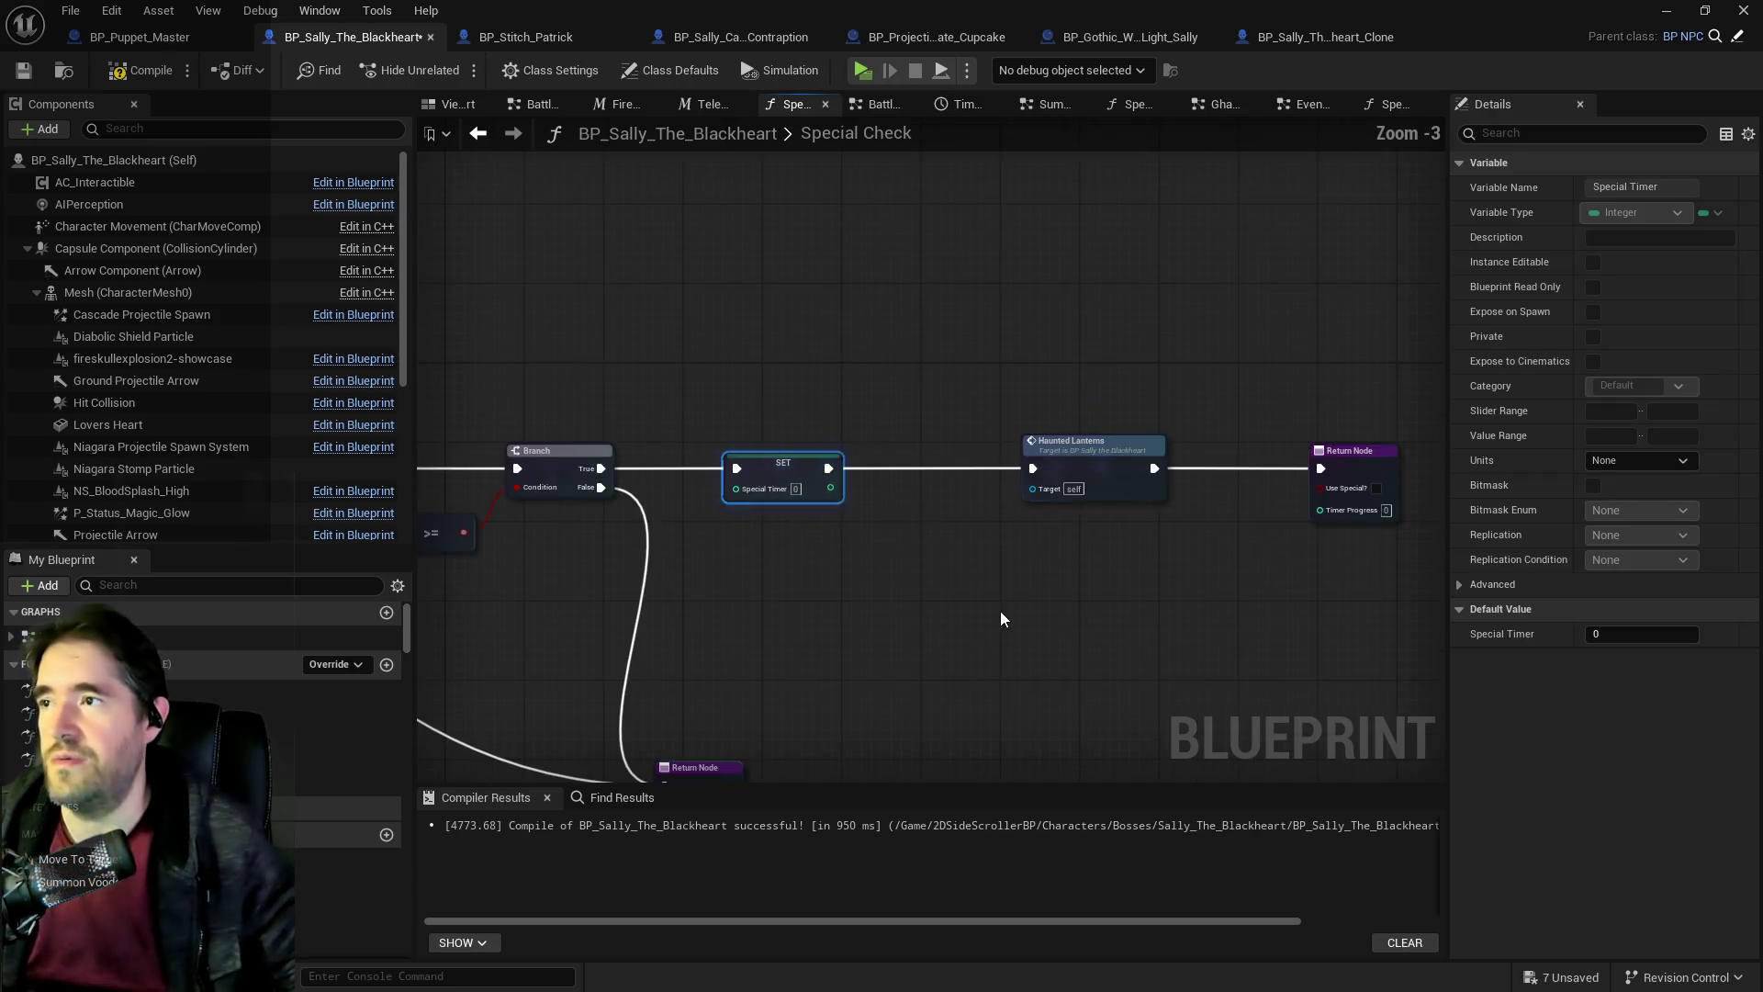
drag(1001, 617, 687, 581)
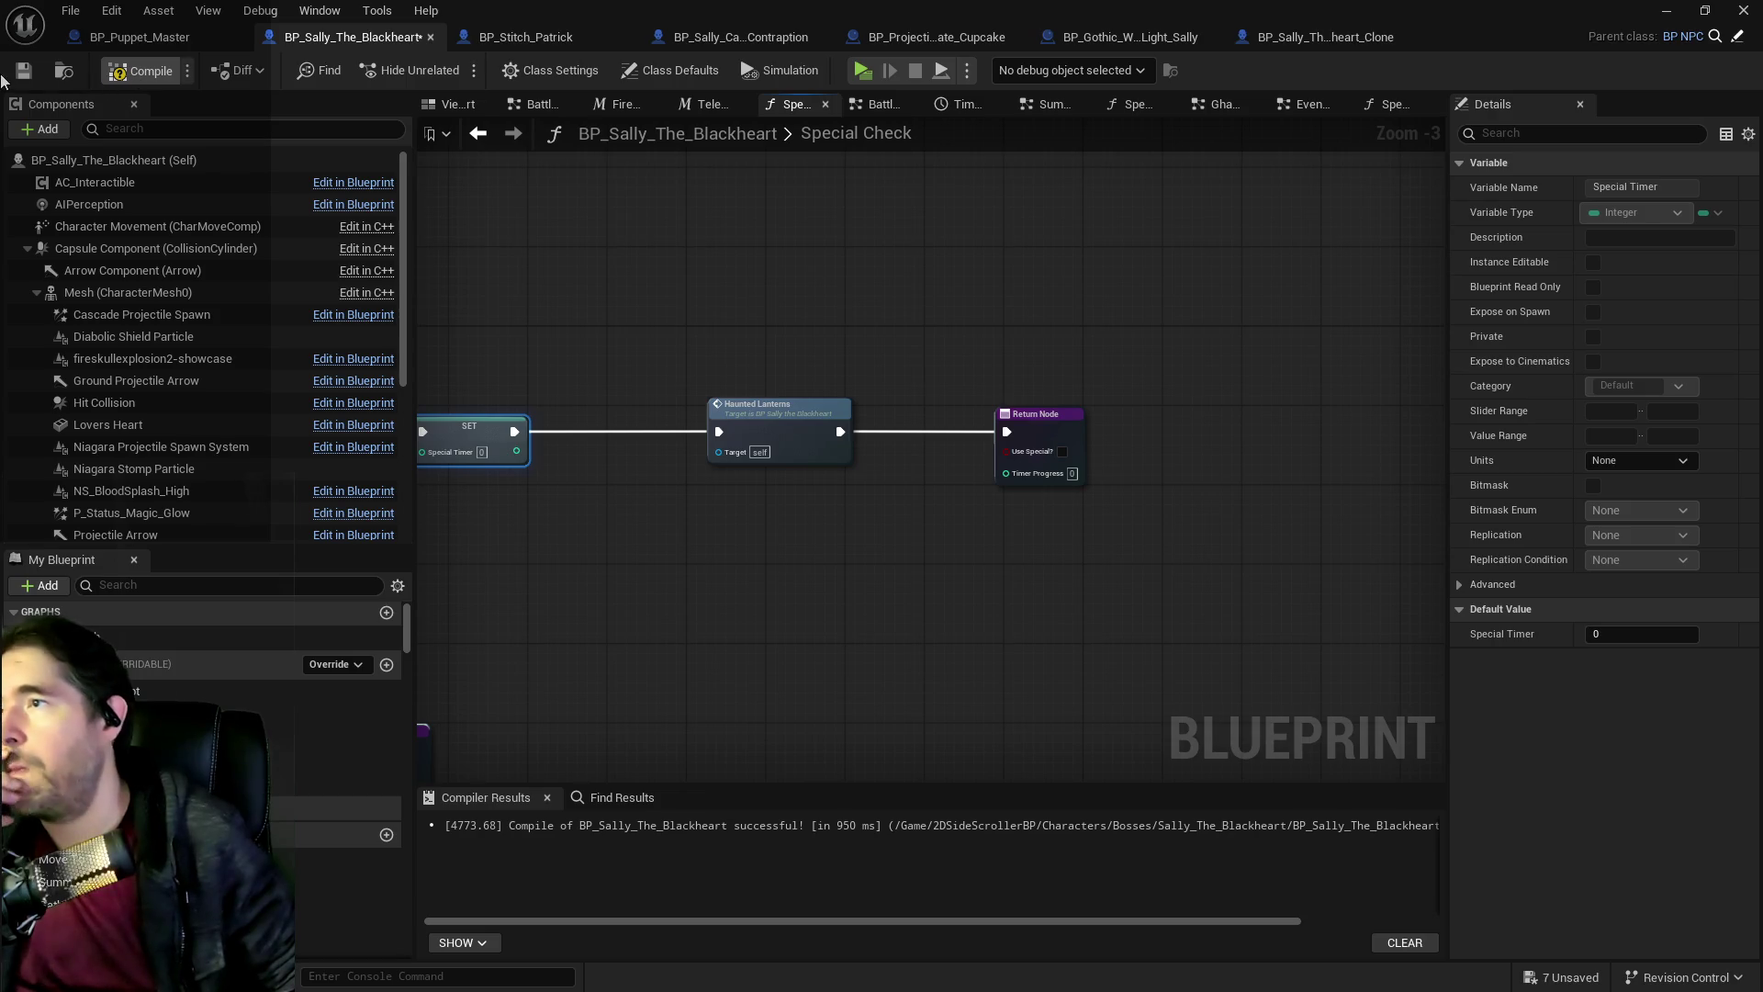
Compile the boss blueprint and open the Battle Phase 3 collapsed graph from the EventGraph.
click(22, 71)
mouse_move(928, 303)
mouse_down()
mouse_move(1094, 208)
mouse_move(1148, 202)
mouse_up()
click(1300, 106)
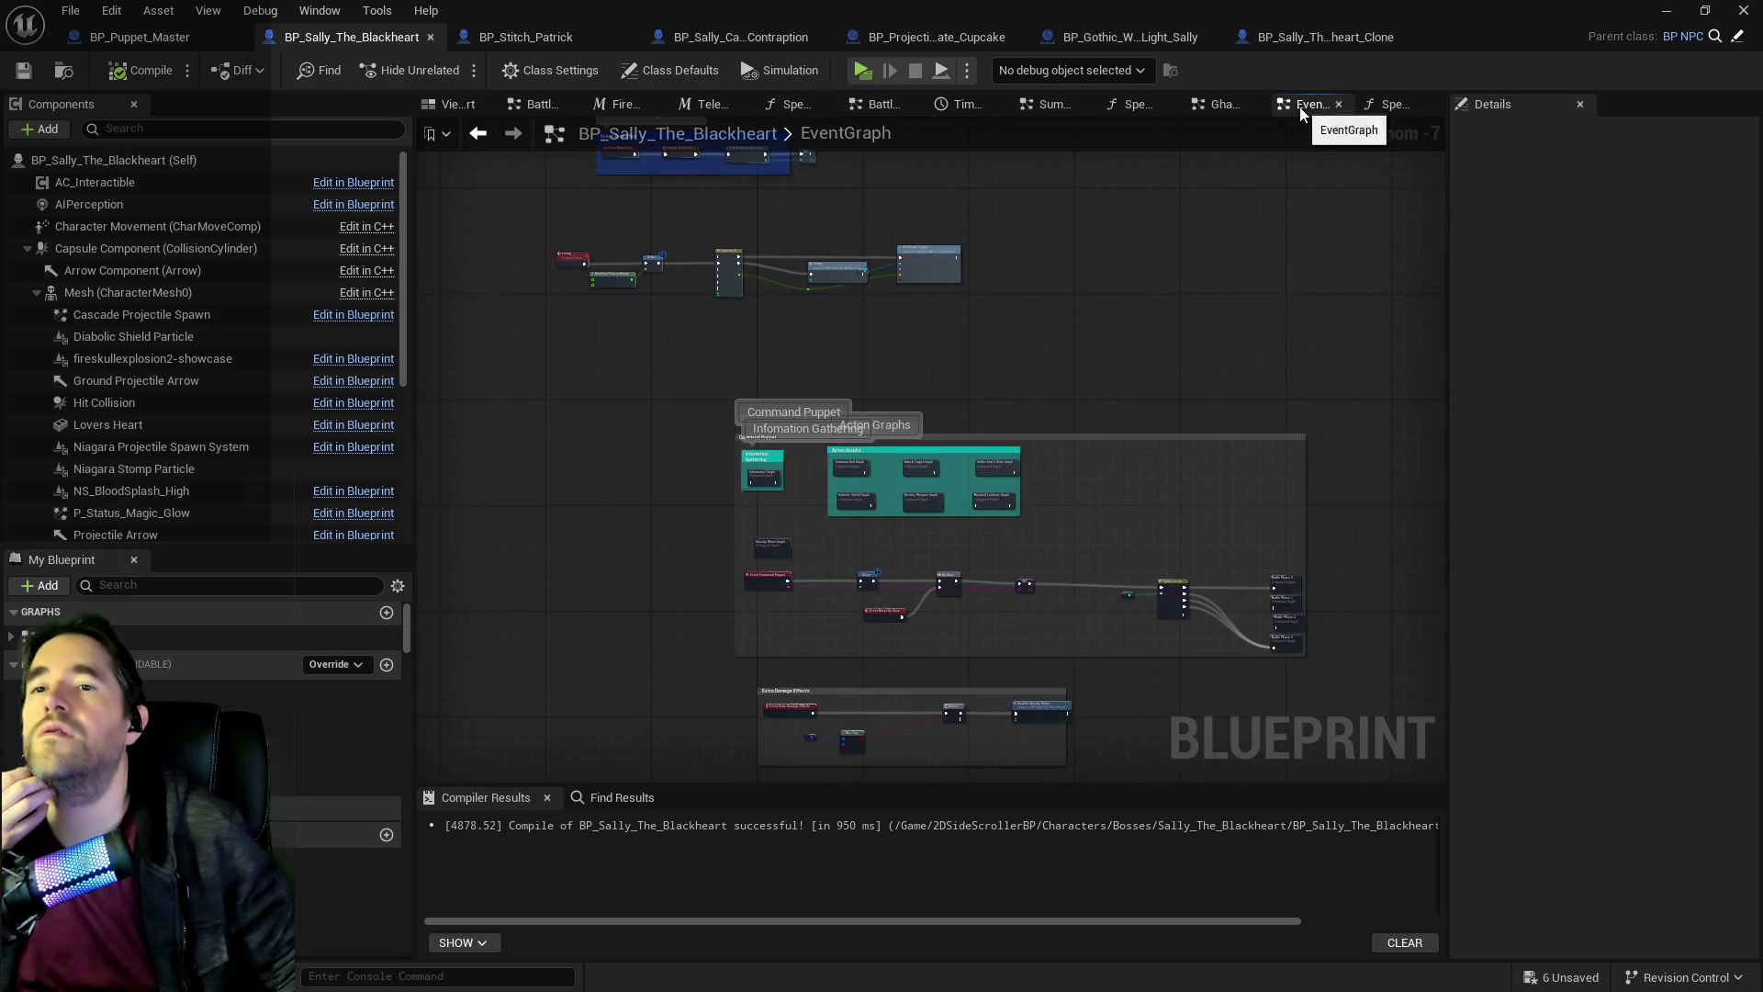
scroll(1107, 487, up, 2)
mouse_move(1029, 411)
mouse_down()
mouse_move(850, 439)
mouse_move(1332, 446)
mouse_move(807, 434)
mouse_move(868, 438)
mouse_up()
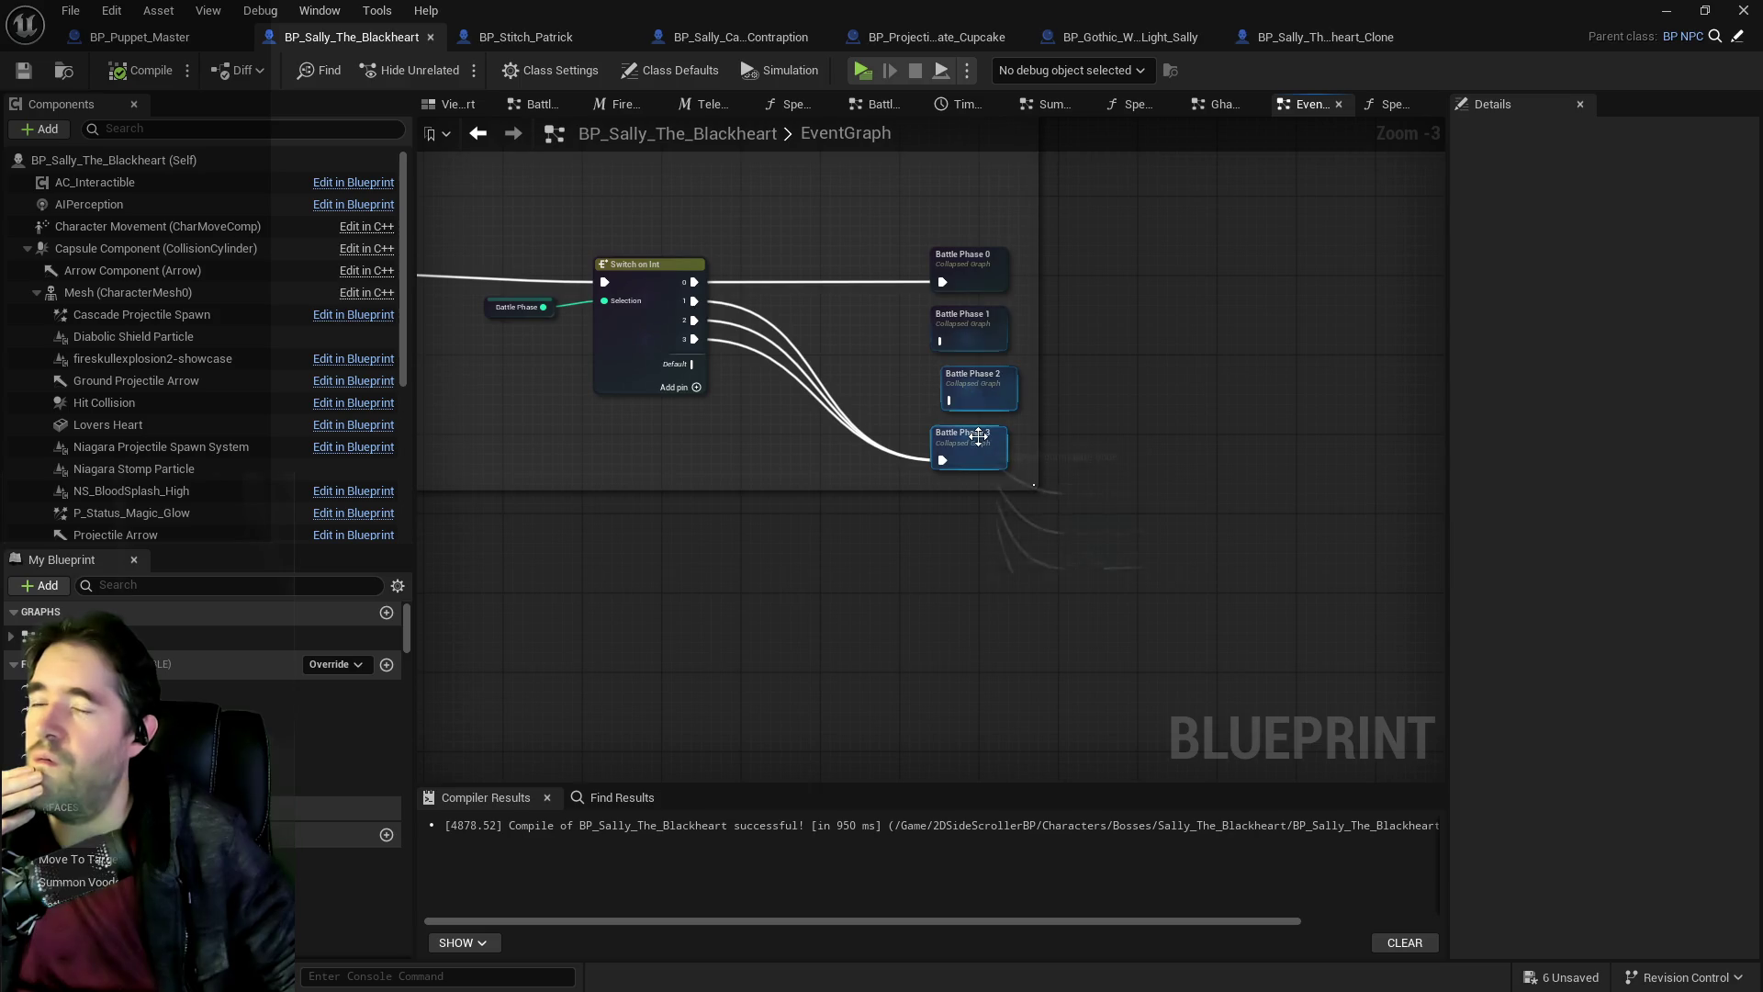
double_click(978, 438)
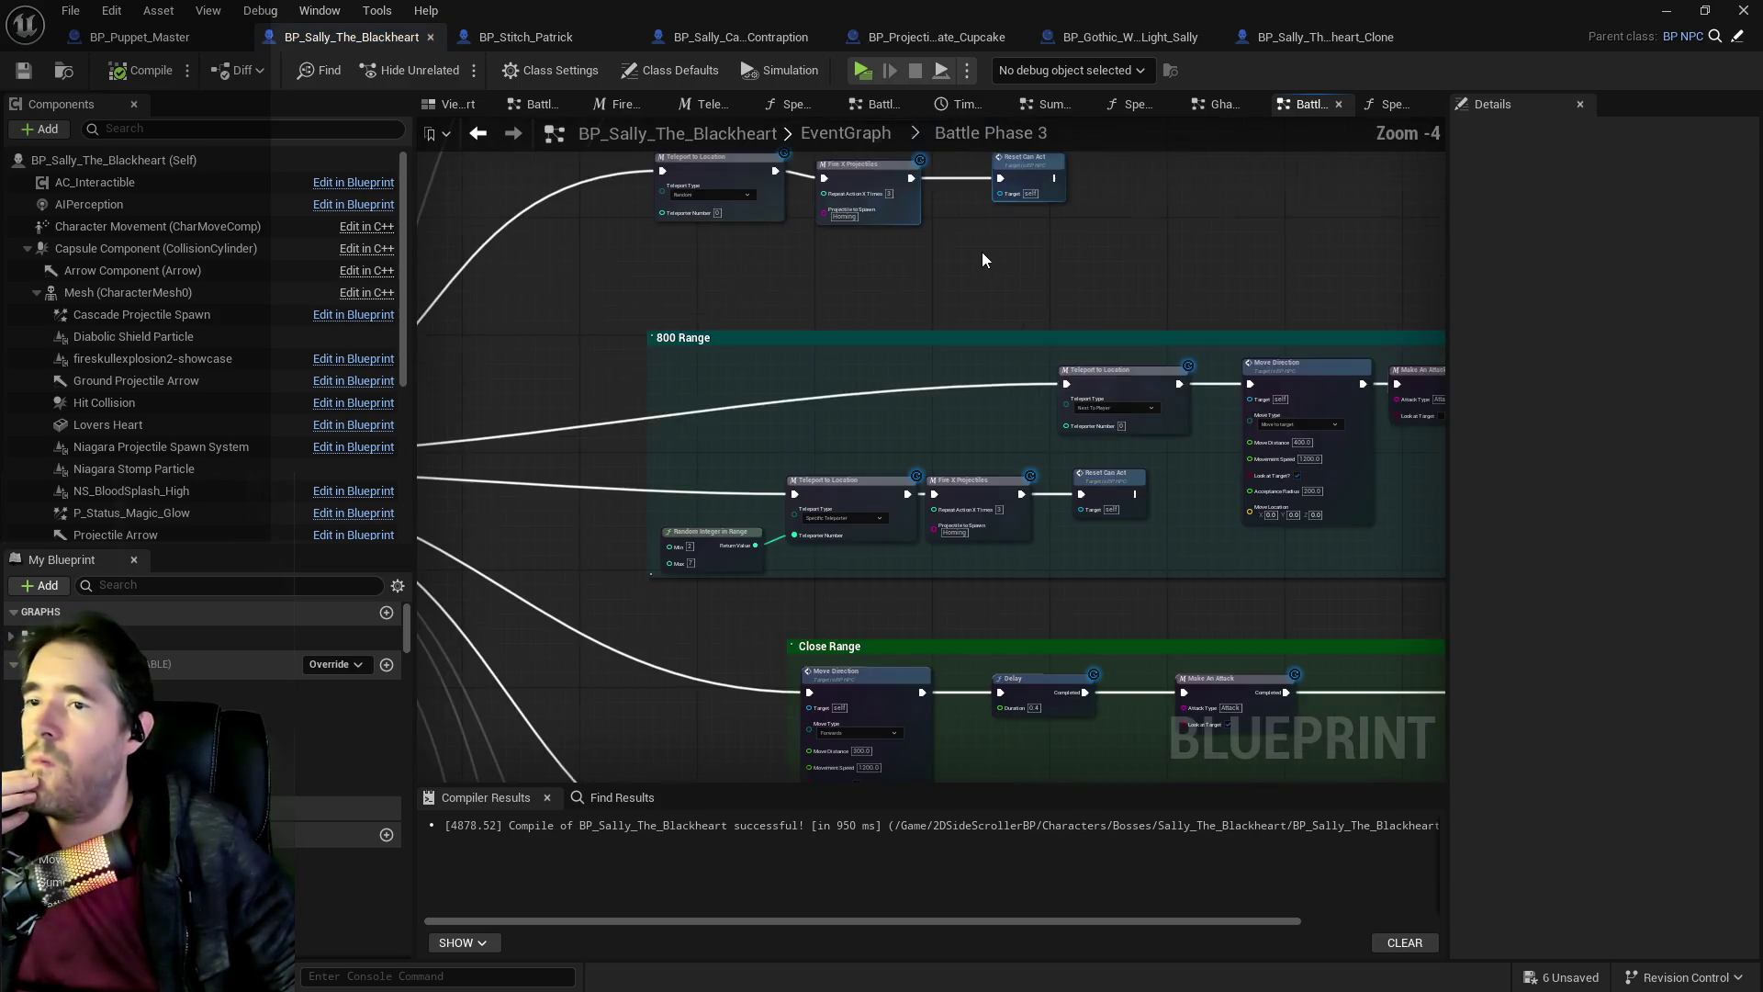